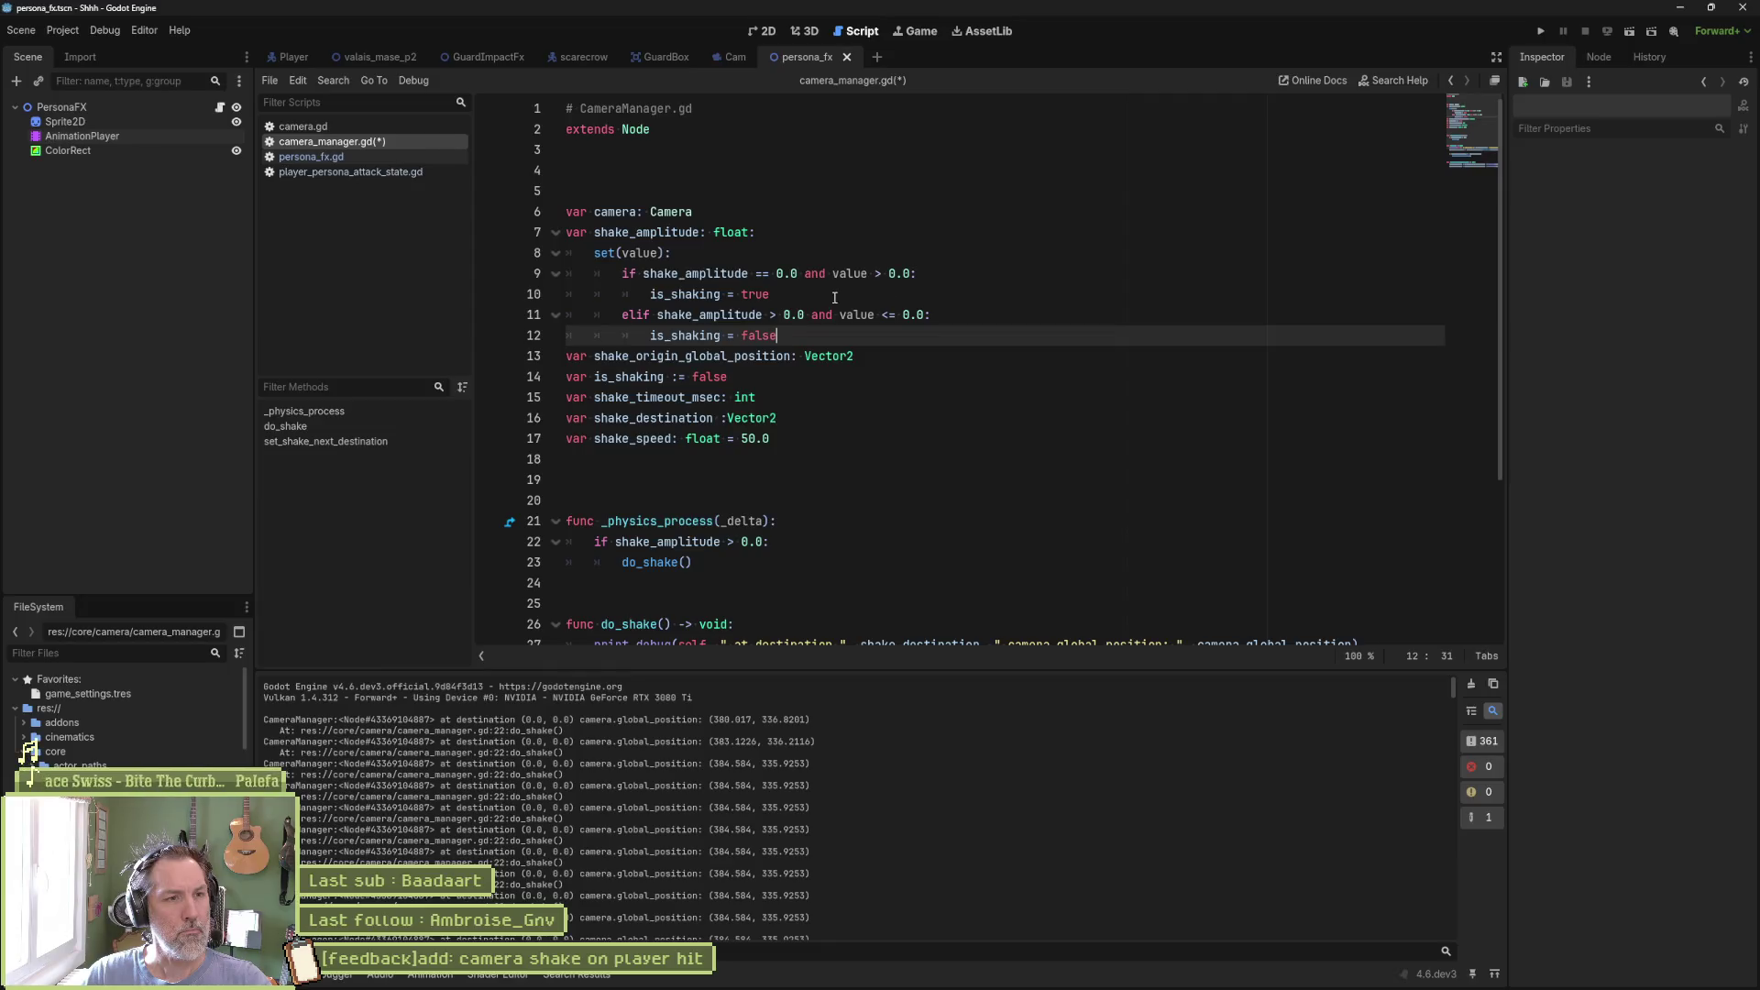
# - Replace the line 22 condition 'shake_amplitude > 0.0' with is_shaking and save camera_manager.gd
pyautogui.doubleClick(689, 337)
pyautogui.hotkey('ctrl', 'c')
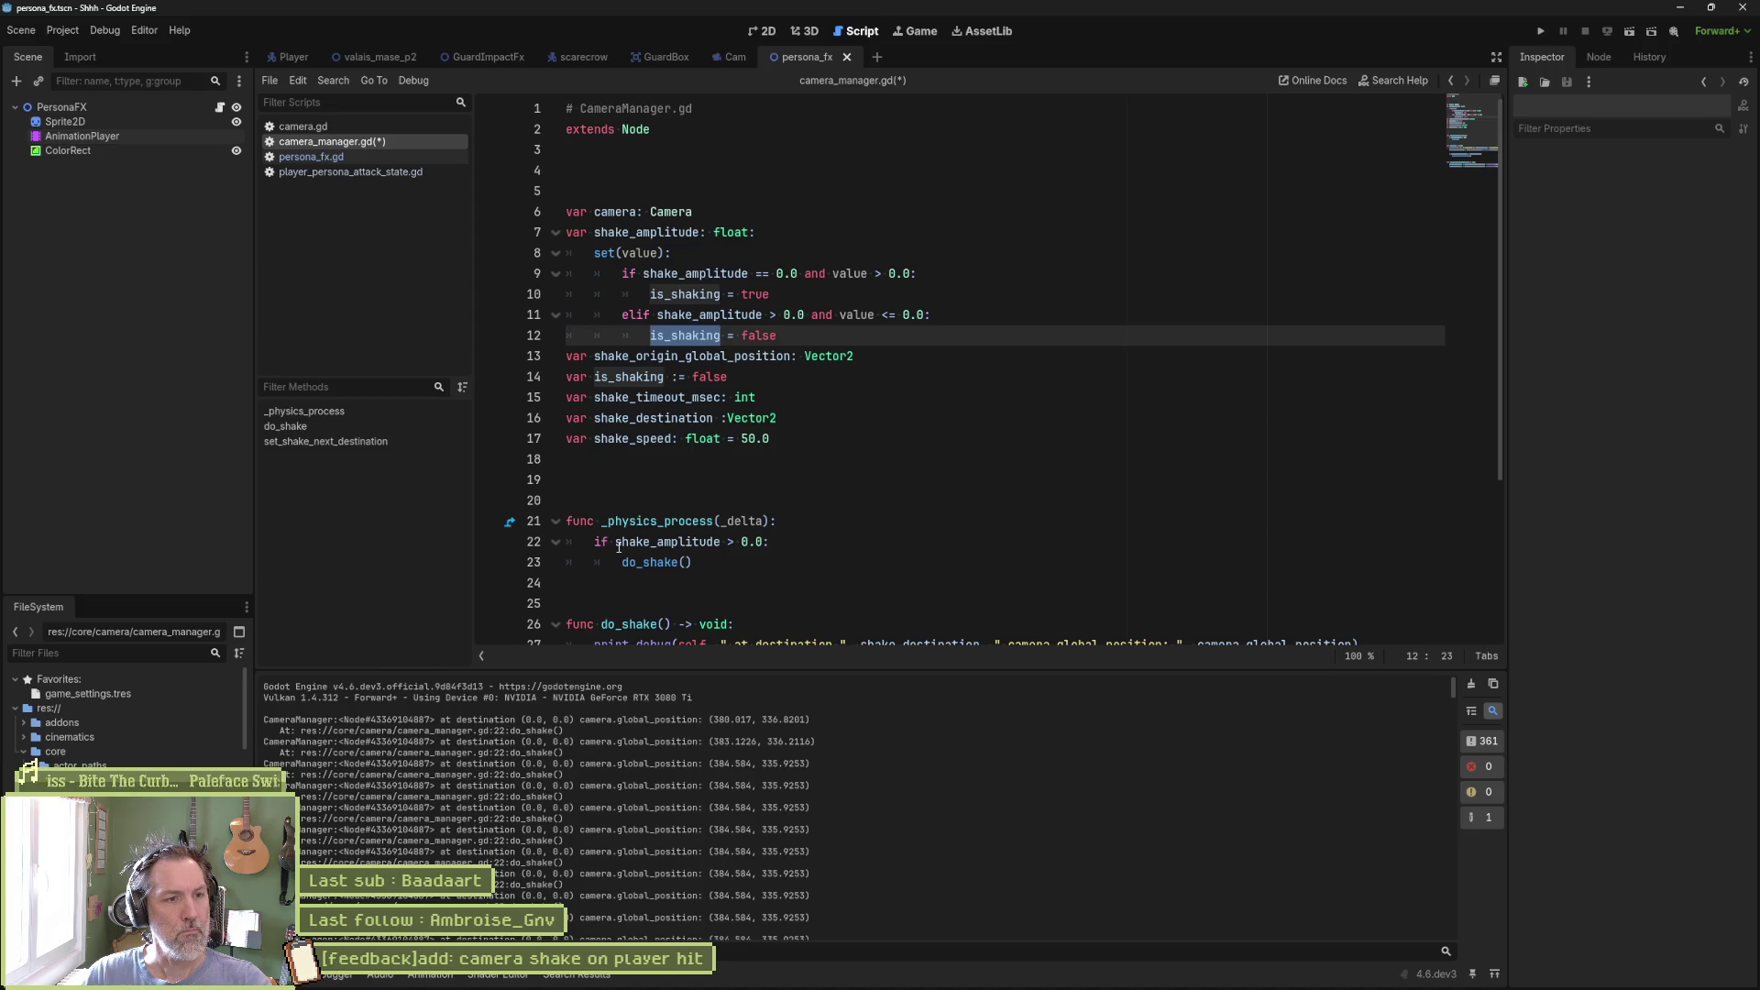
pyautogui.moveTo(616, 541); pyautogui.dragTo(770, 542)
pyautogui.hotkey('ctrl', 'v')
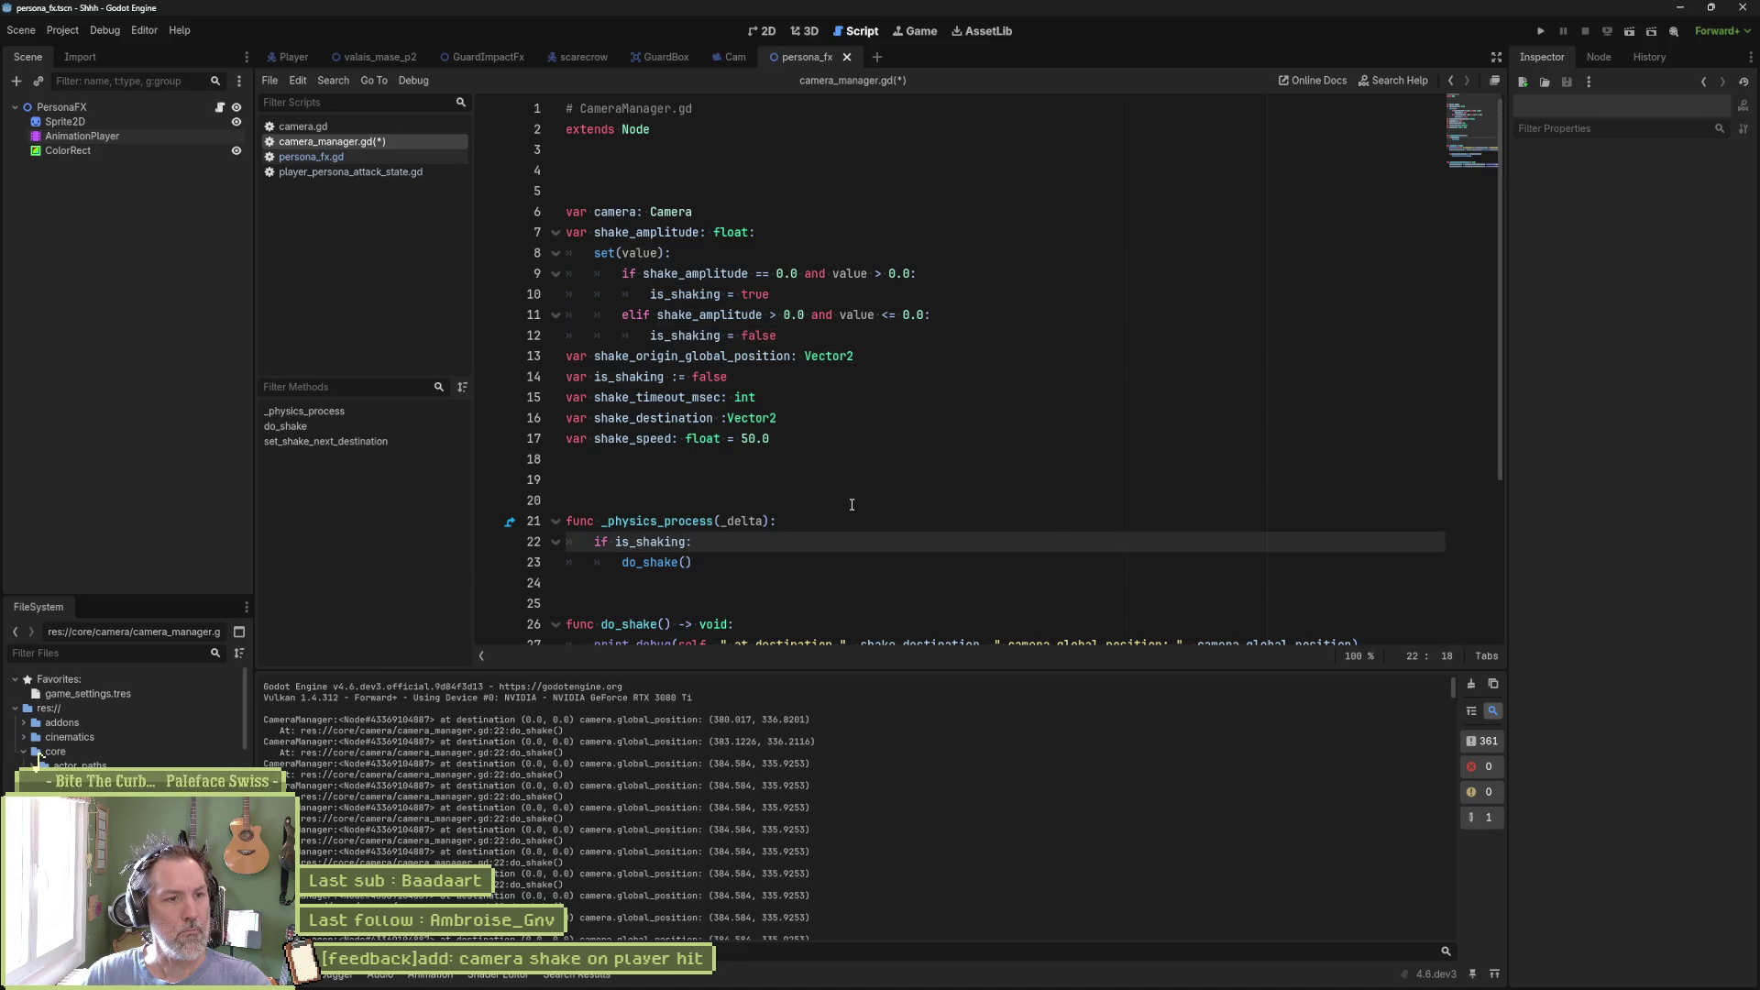
pyautogui.hotkey('ctrl', 's')
pyautogui.scroll(-3, 851, 504)
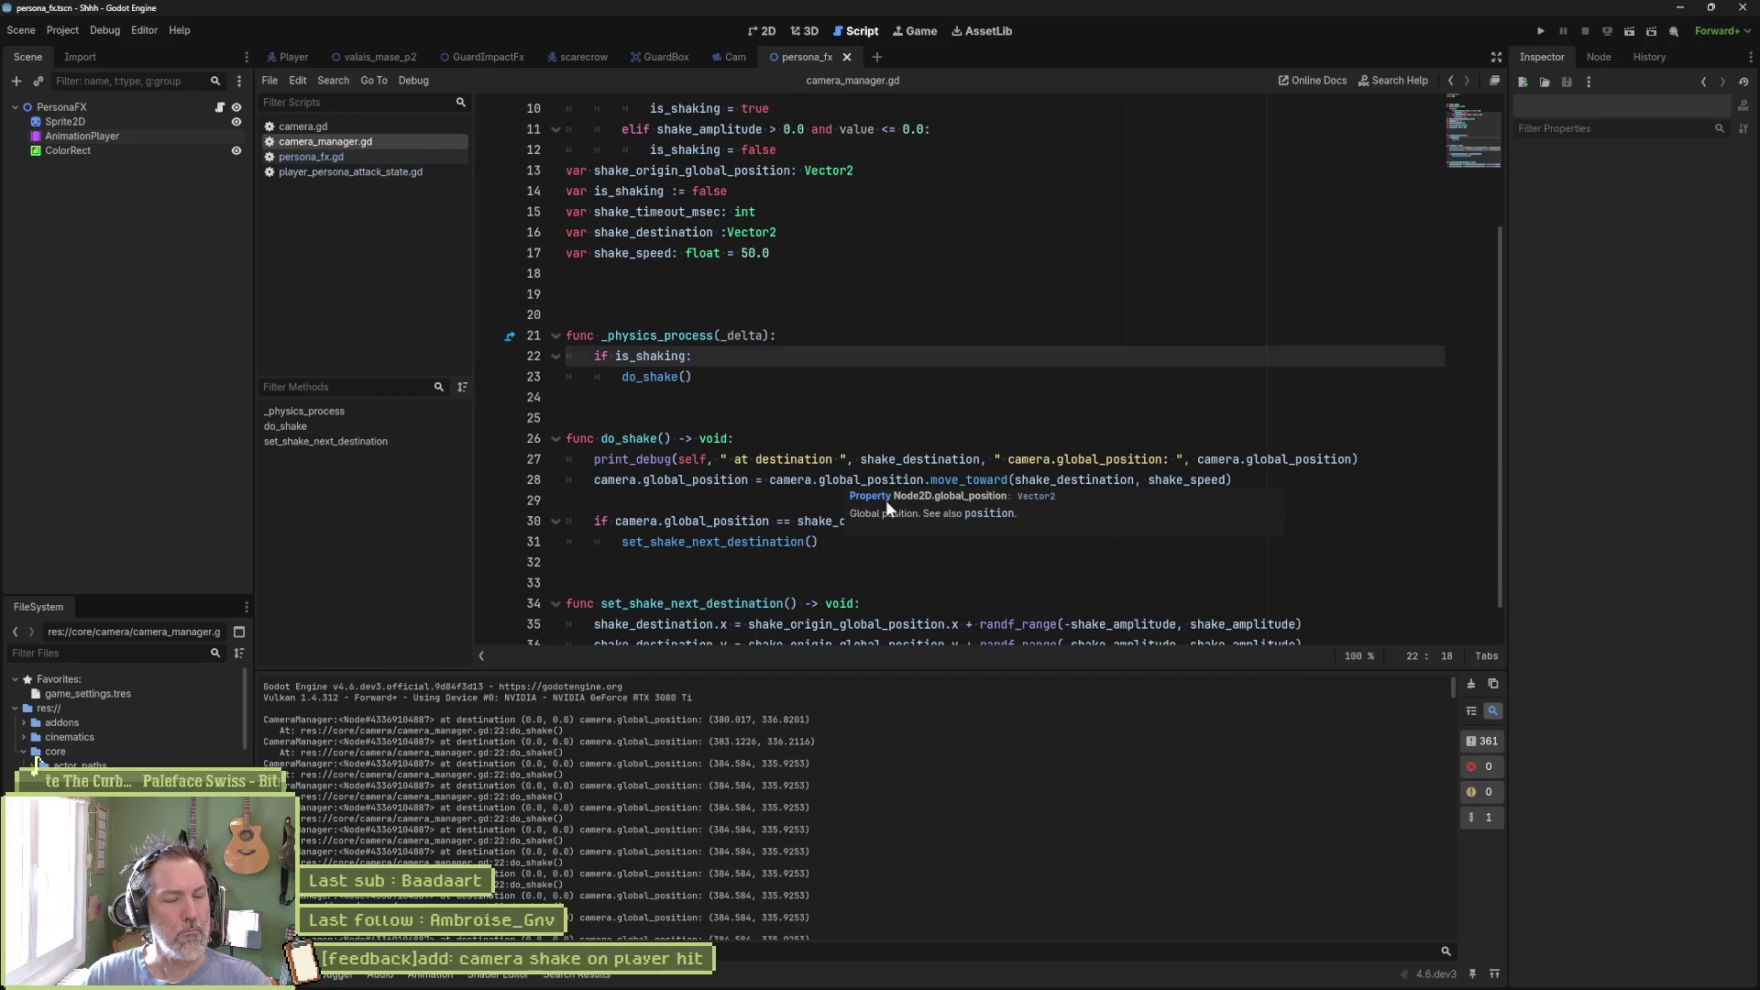
# - Test-run the game with F5, stop it, and review the Output log and line 30's position check
pyautogui.press('F5')
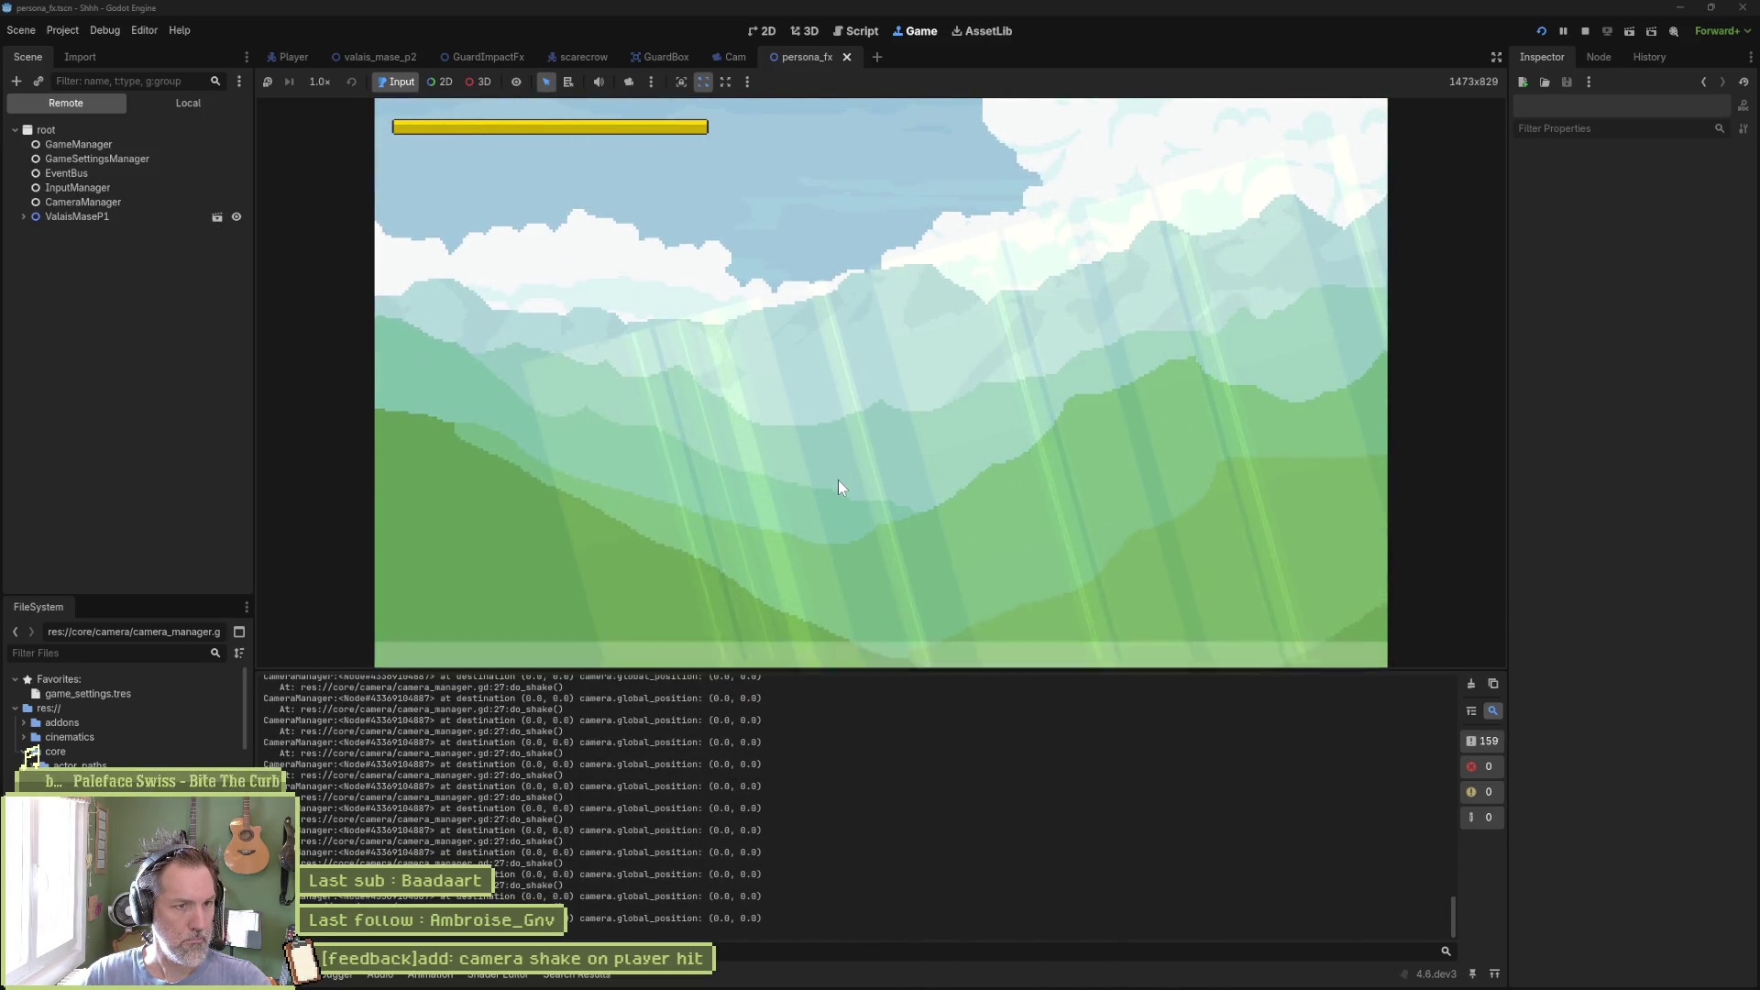
pyautogui.press('F8')
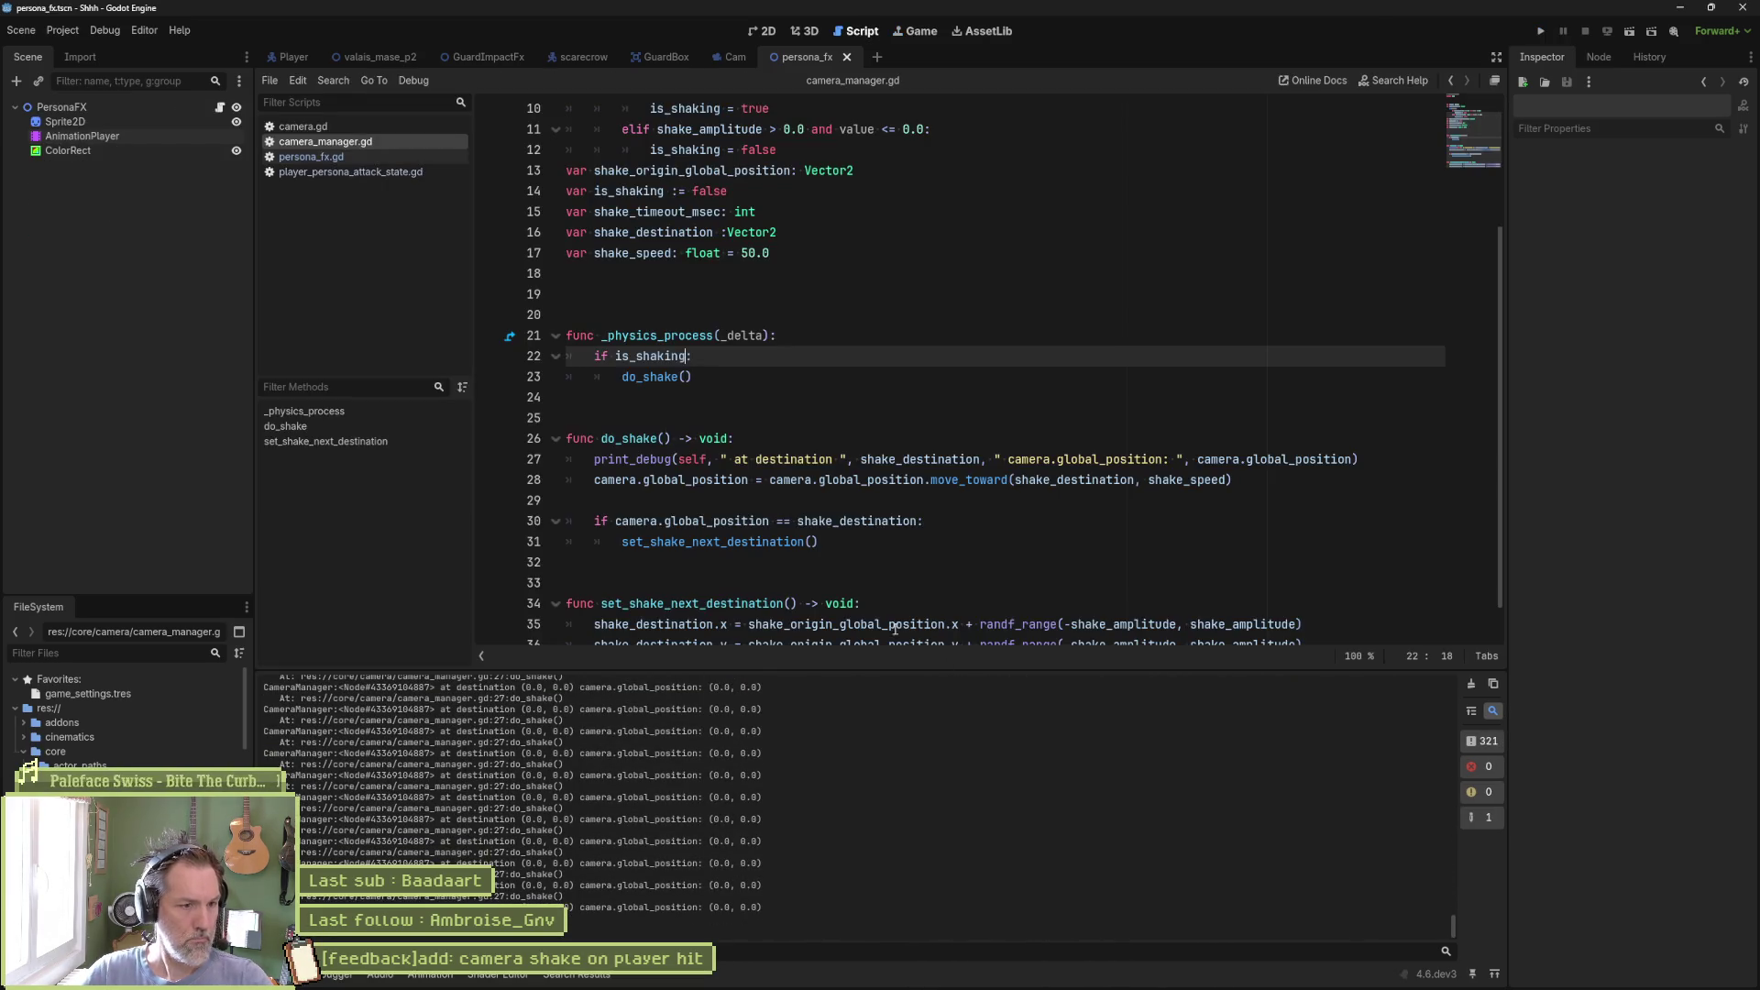
pyautogui.moveTo(1453, 920); pyautogui.dragTo(1461, 683)
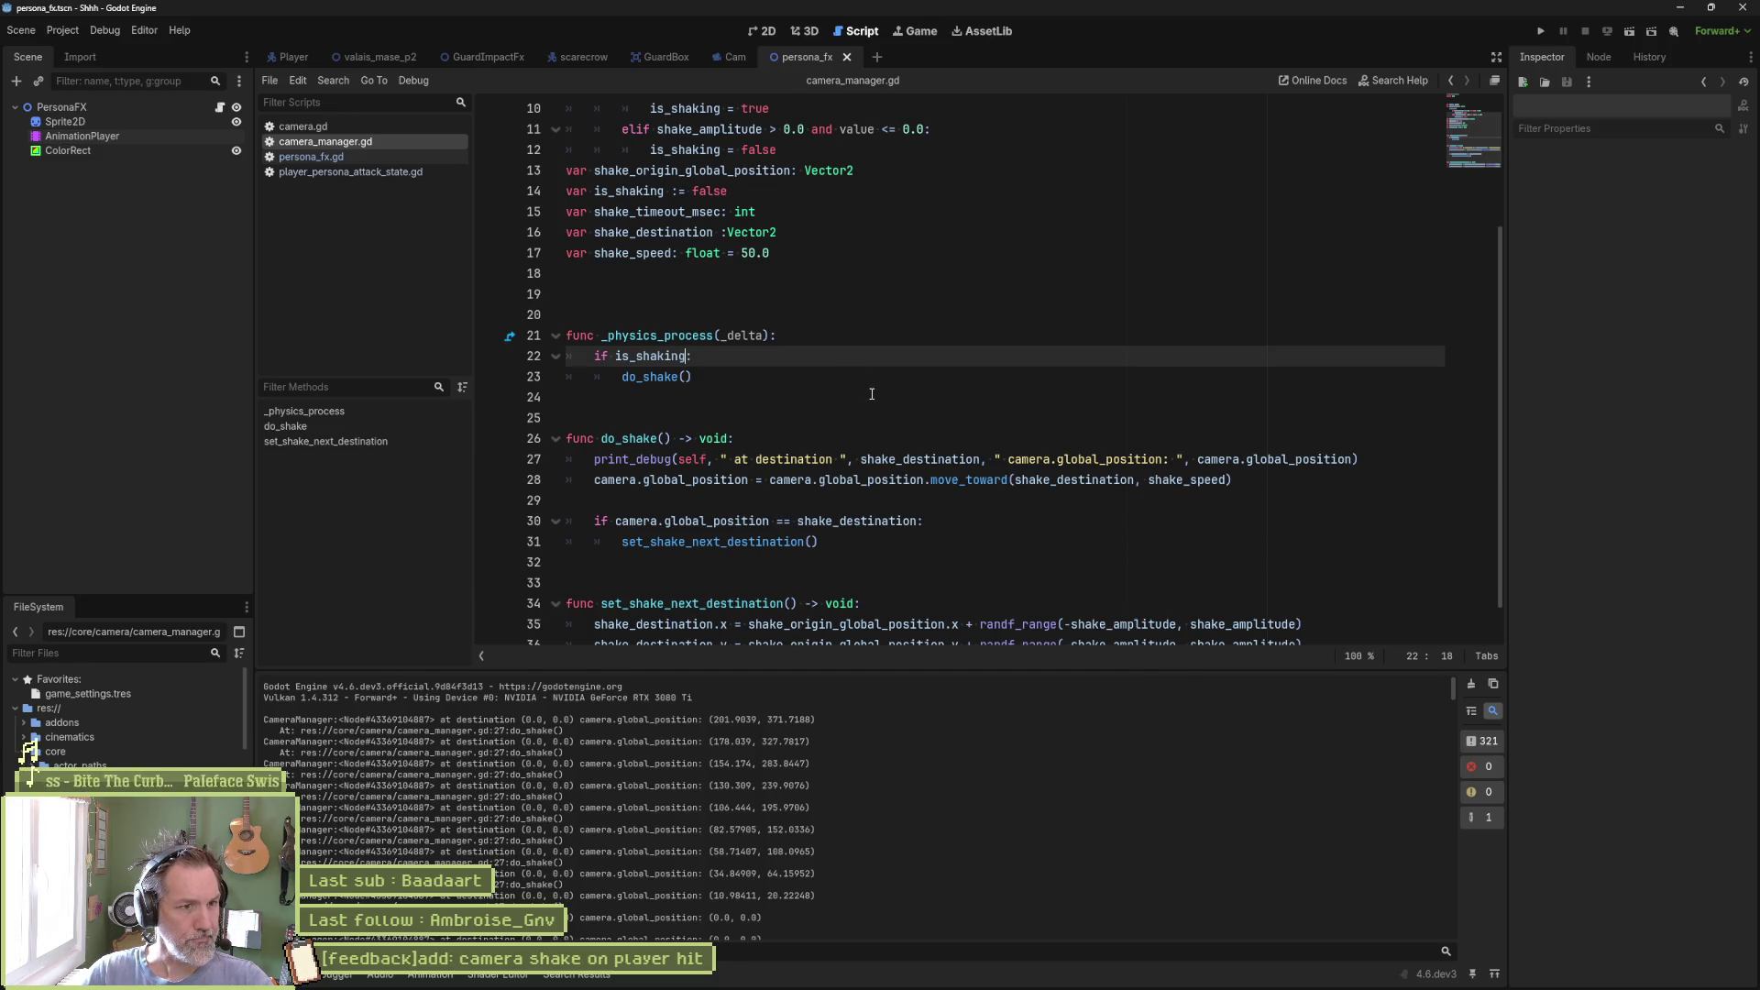
pyautogui.scroll(-3, 755, 850)
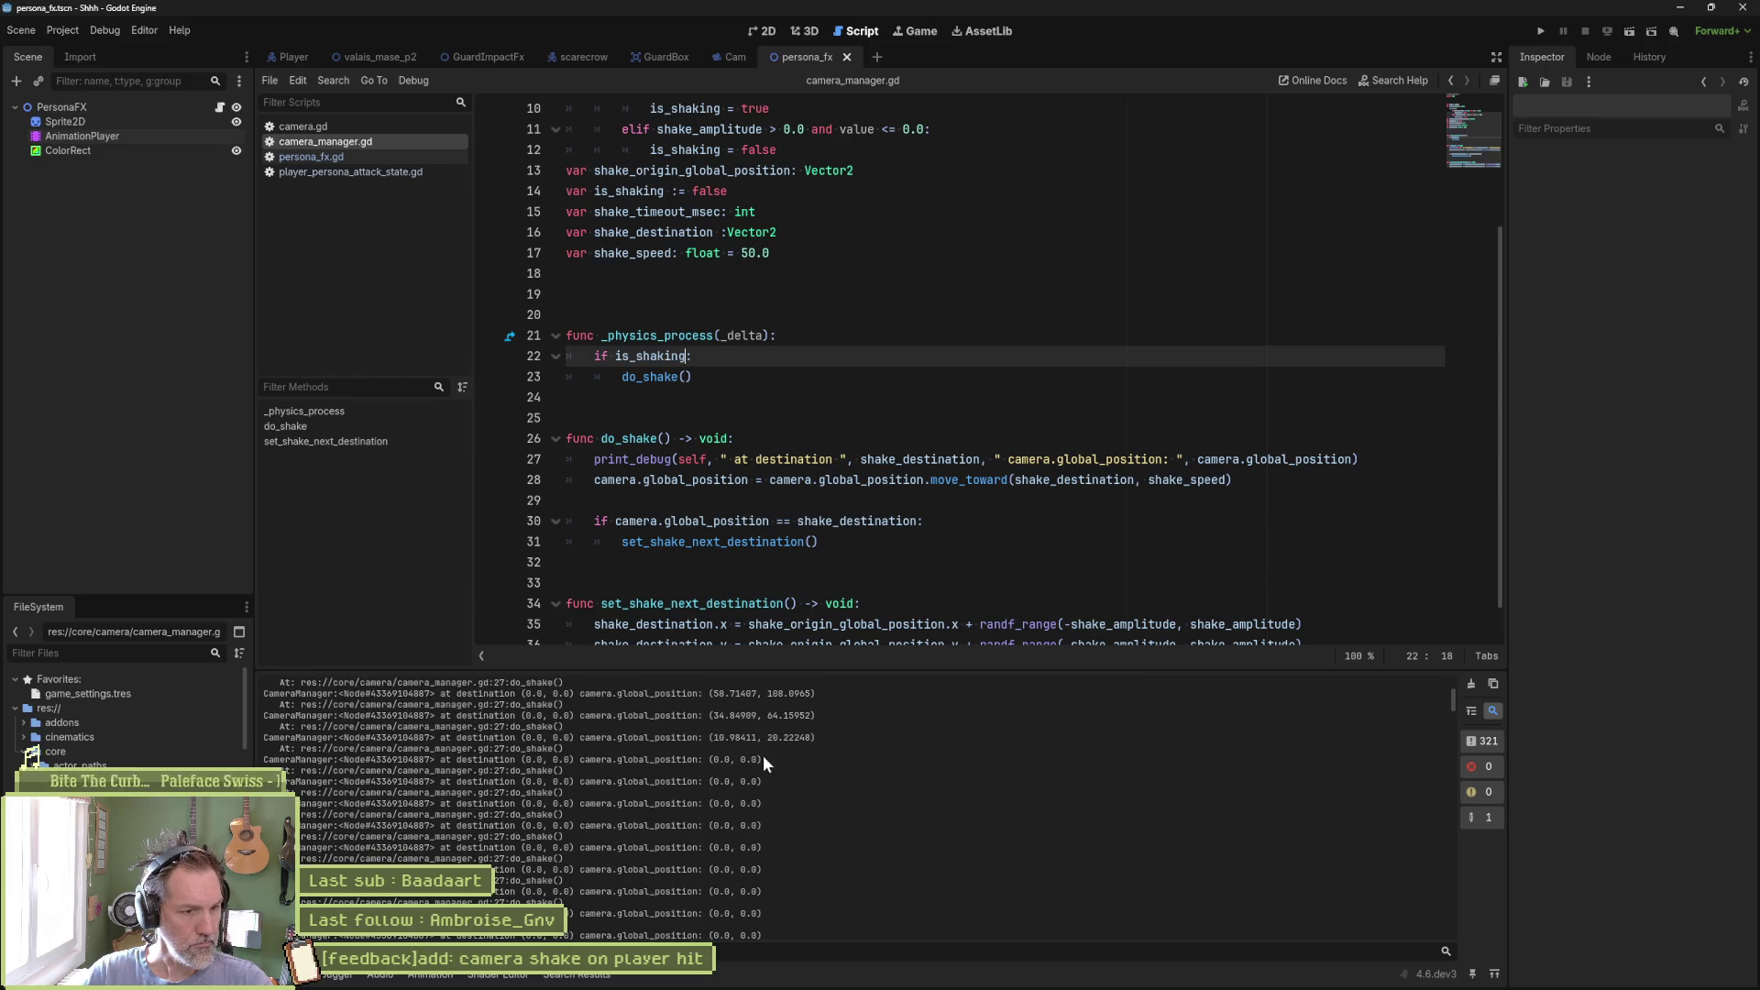
pyautogui.moveTo(762, 759); pyautogui.dragTo(499, 761)
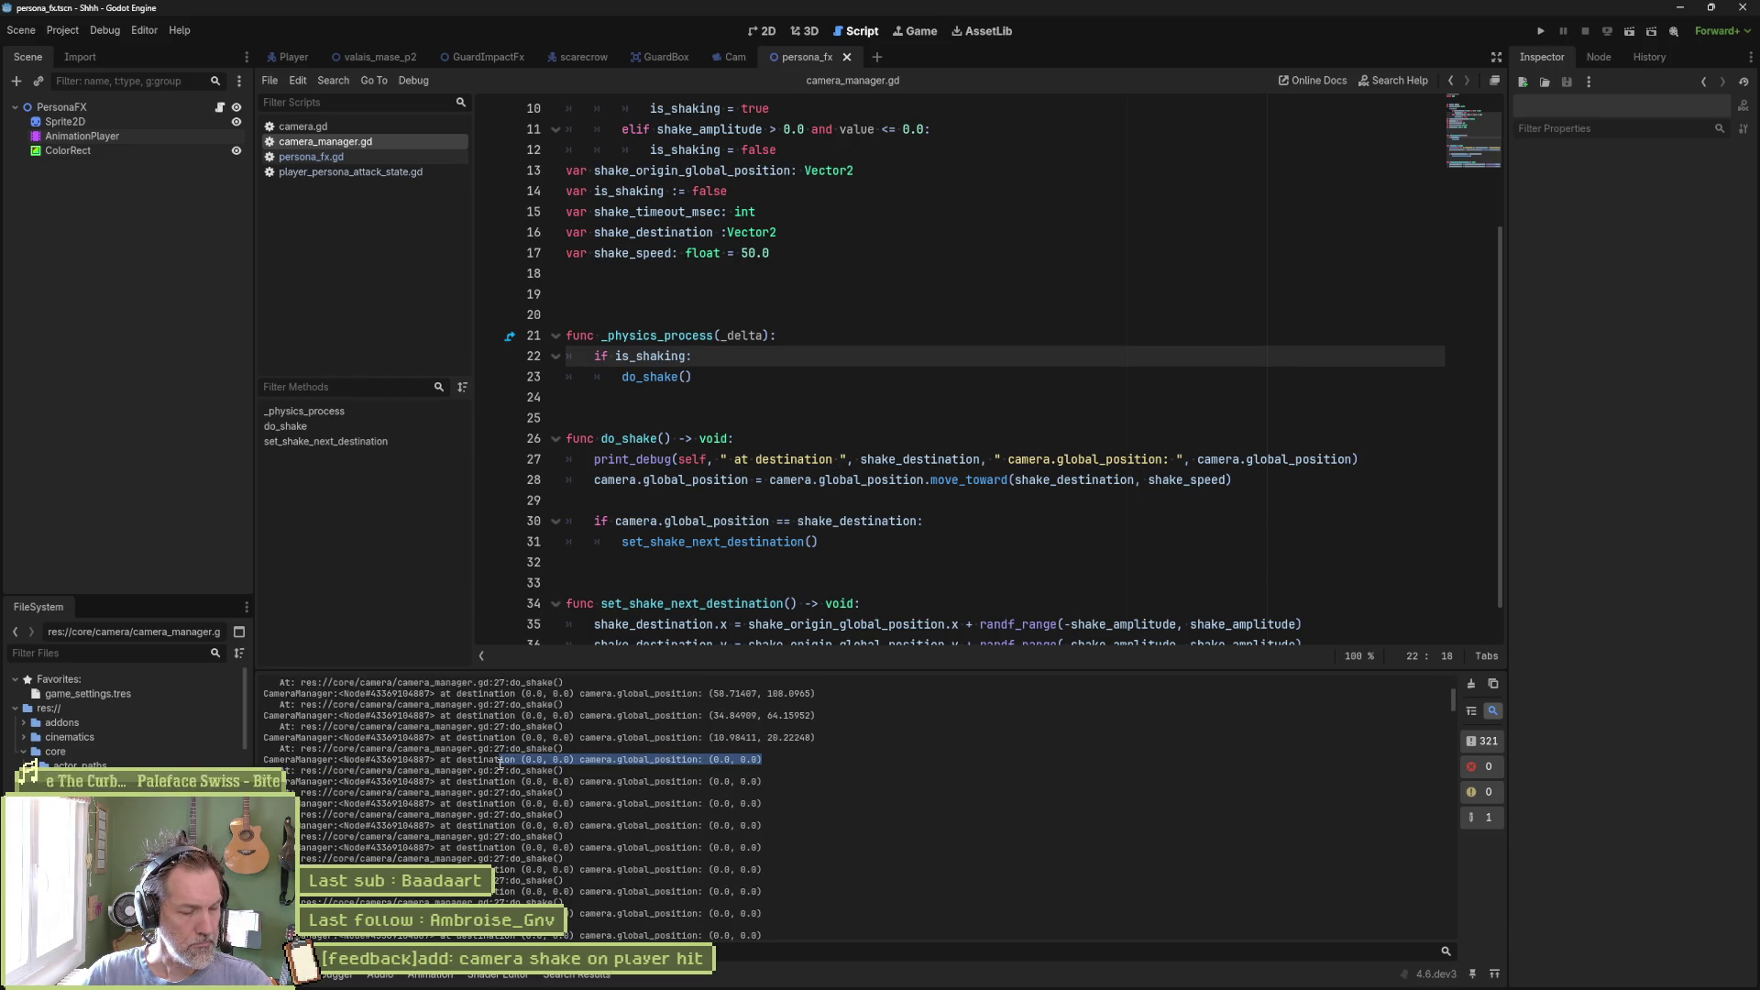
pyautogui.click(678, 520)
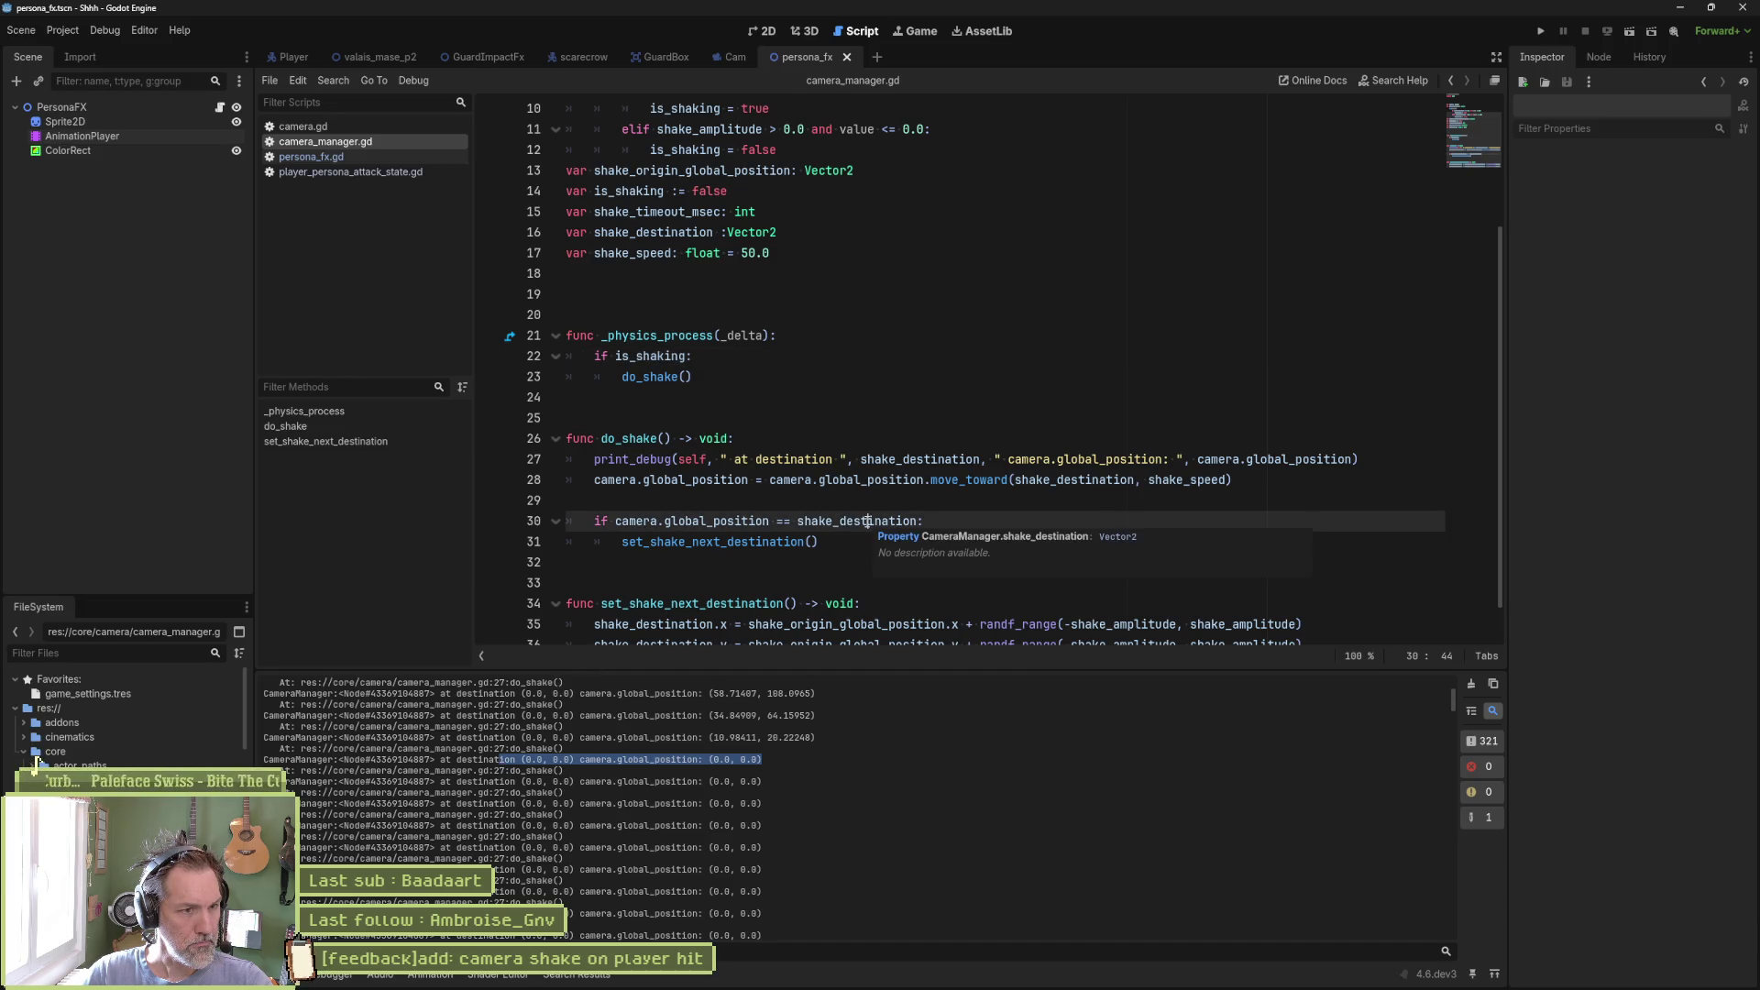
pyautogui.click(947, 529)
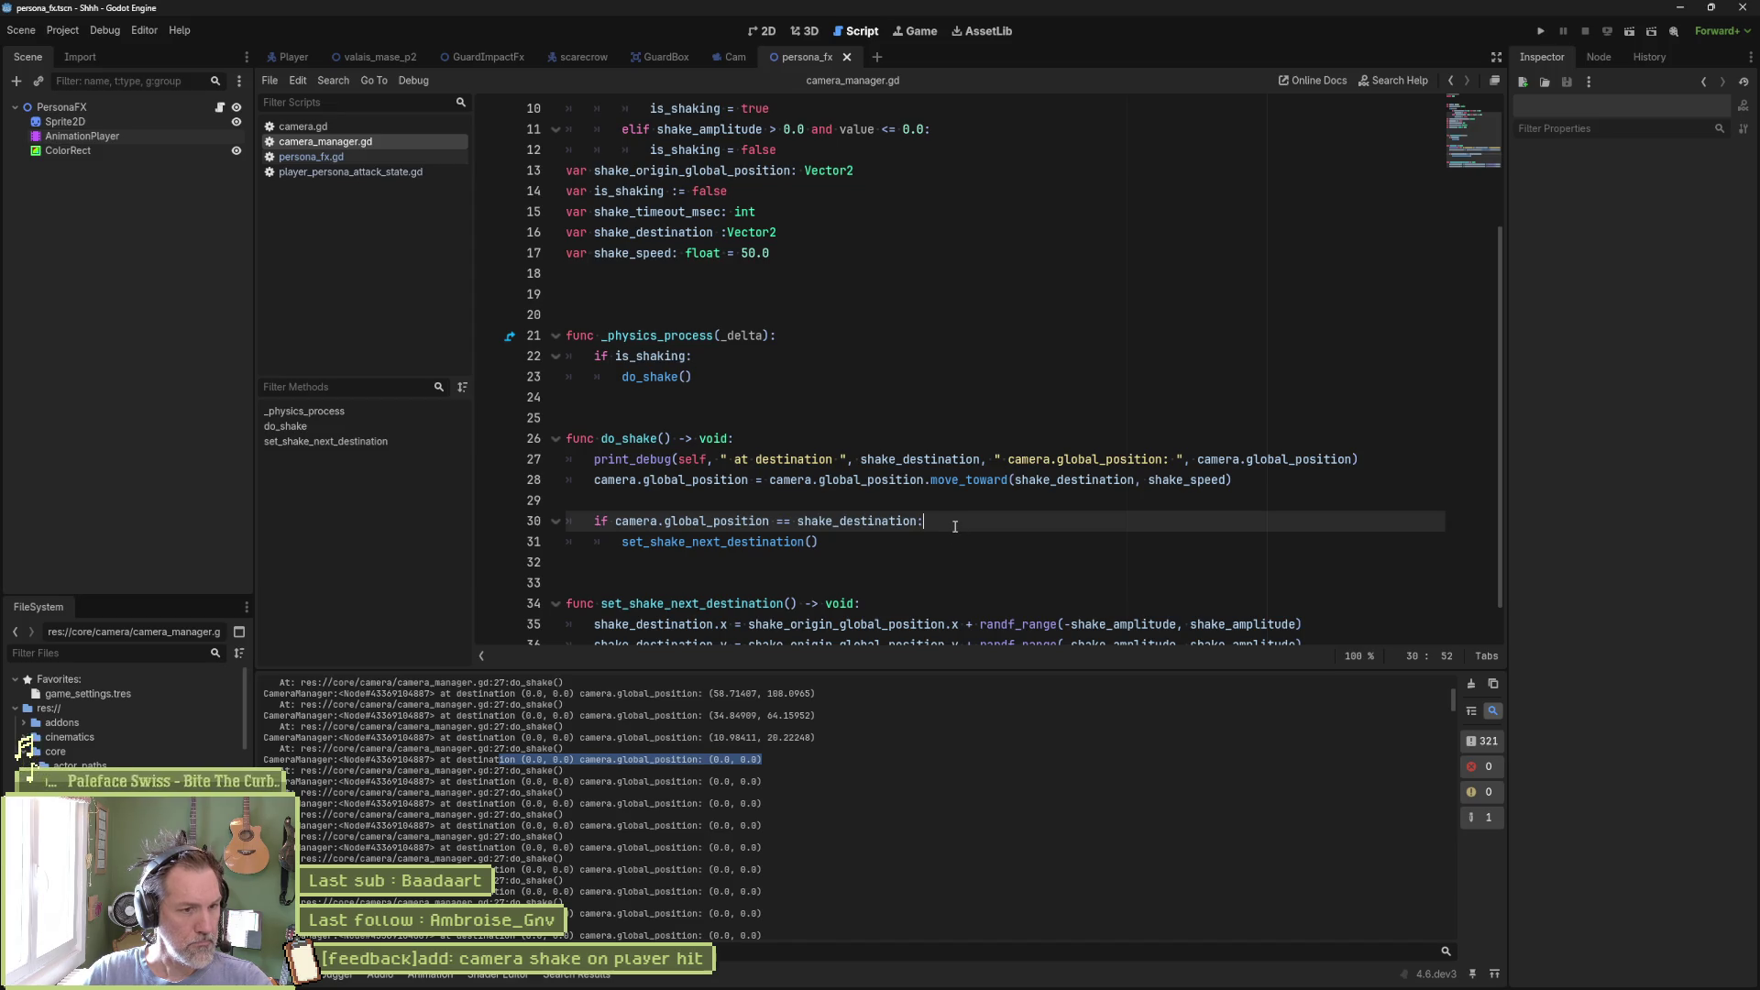
# - Write a print_debug line and move it to the end of set_shake_next_destination
pyautogui.press('Return')
pyautogui.write('print_d')
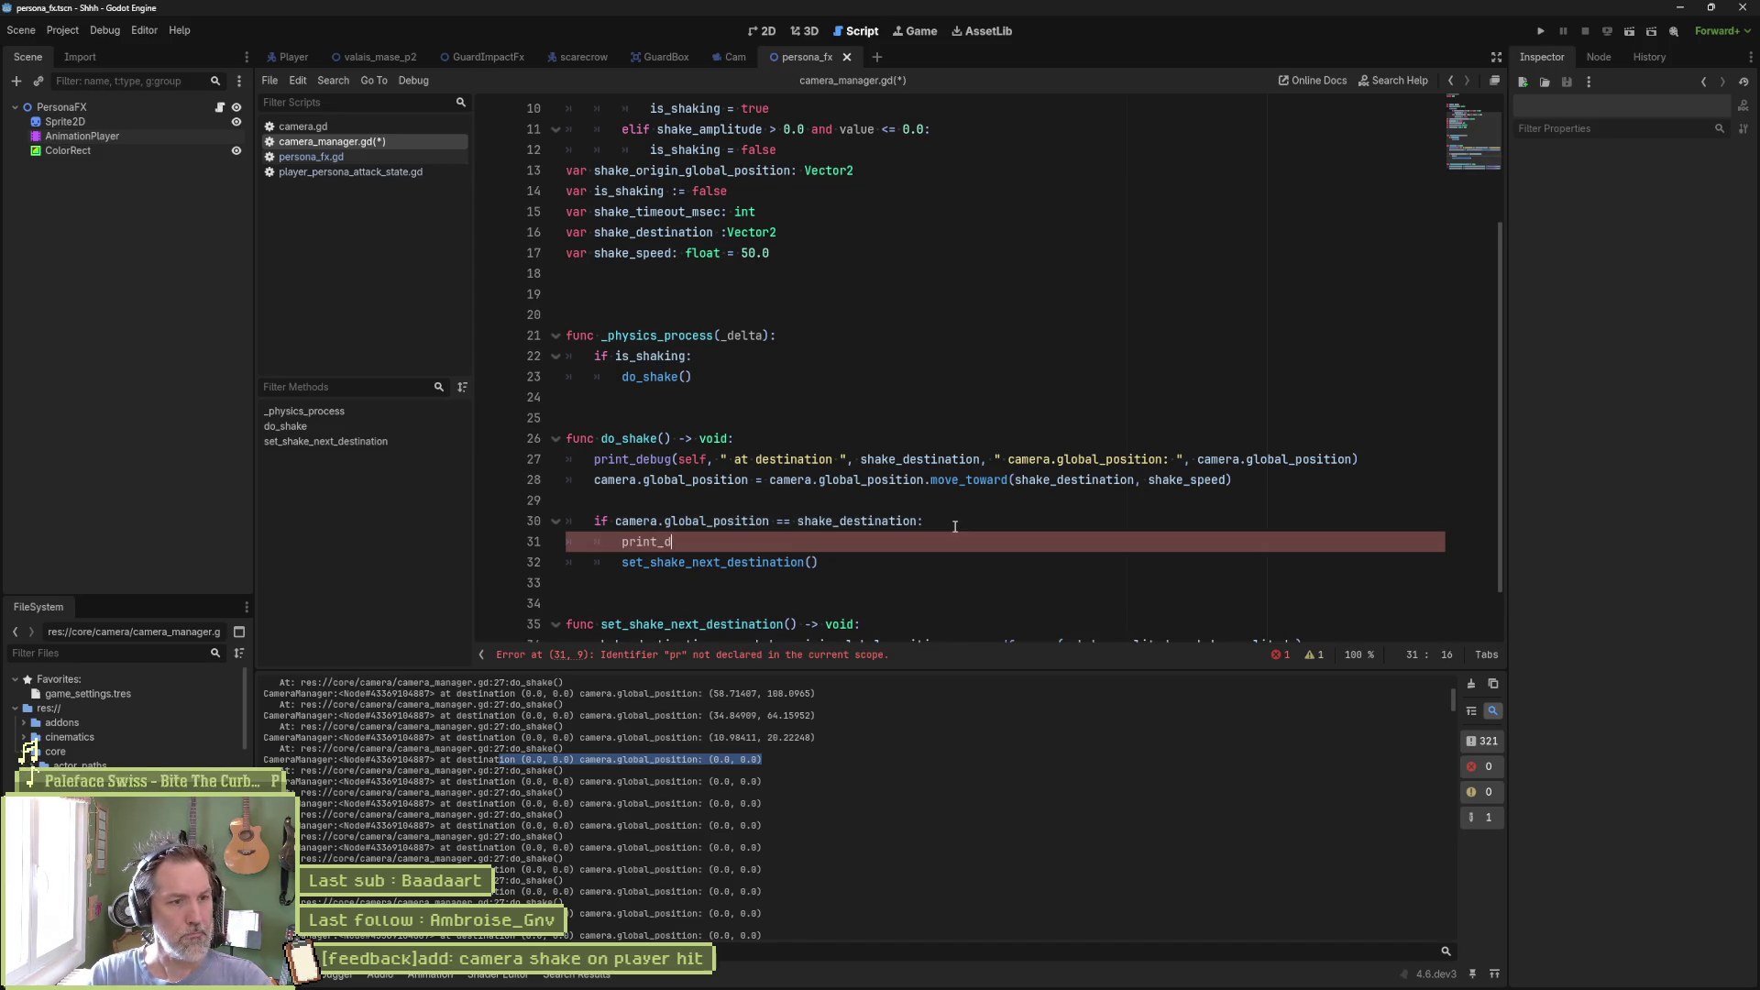
pyautogui.write('self,')
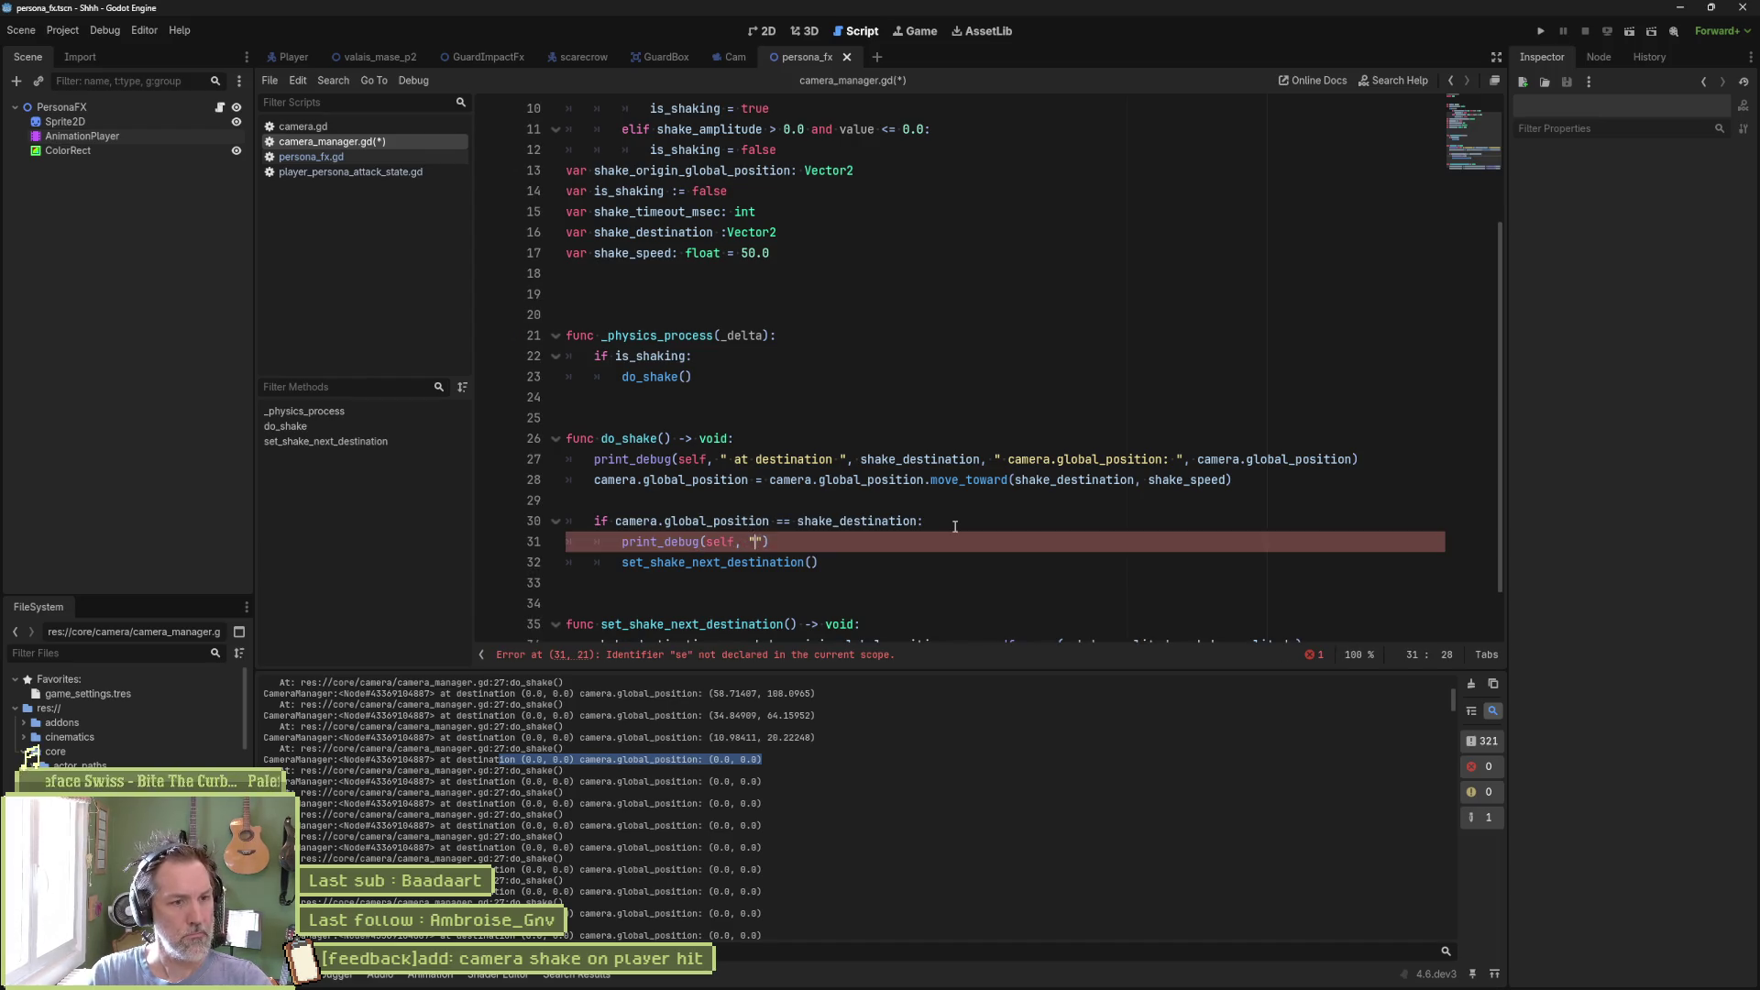
pyautogui.write(' nes')
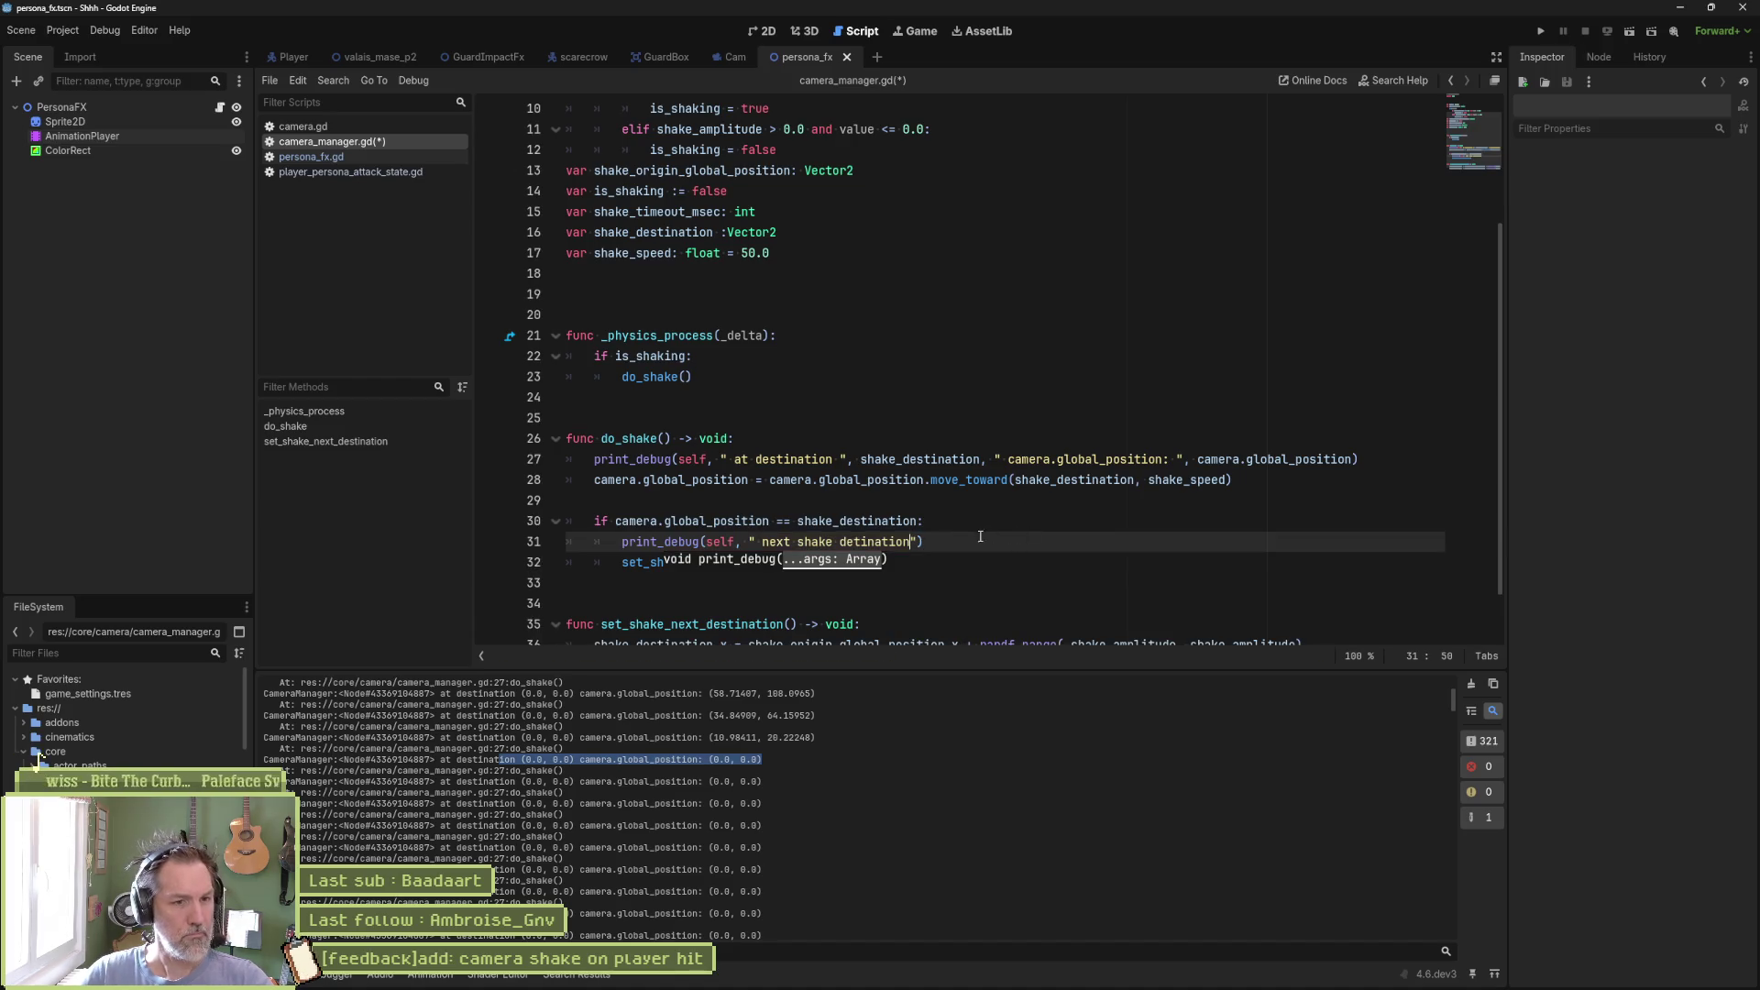
pyautogui.moveTo(954, 527); pyautogui.dragTo(977, 543)
pyautogui.press('BackSpace')
pyautogui.scroll(-1, 980, 554)
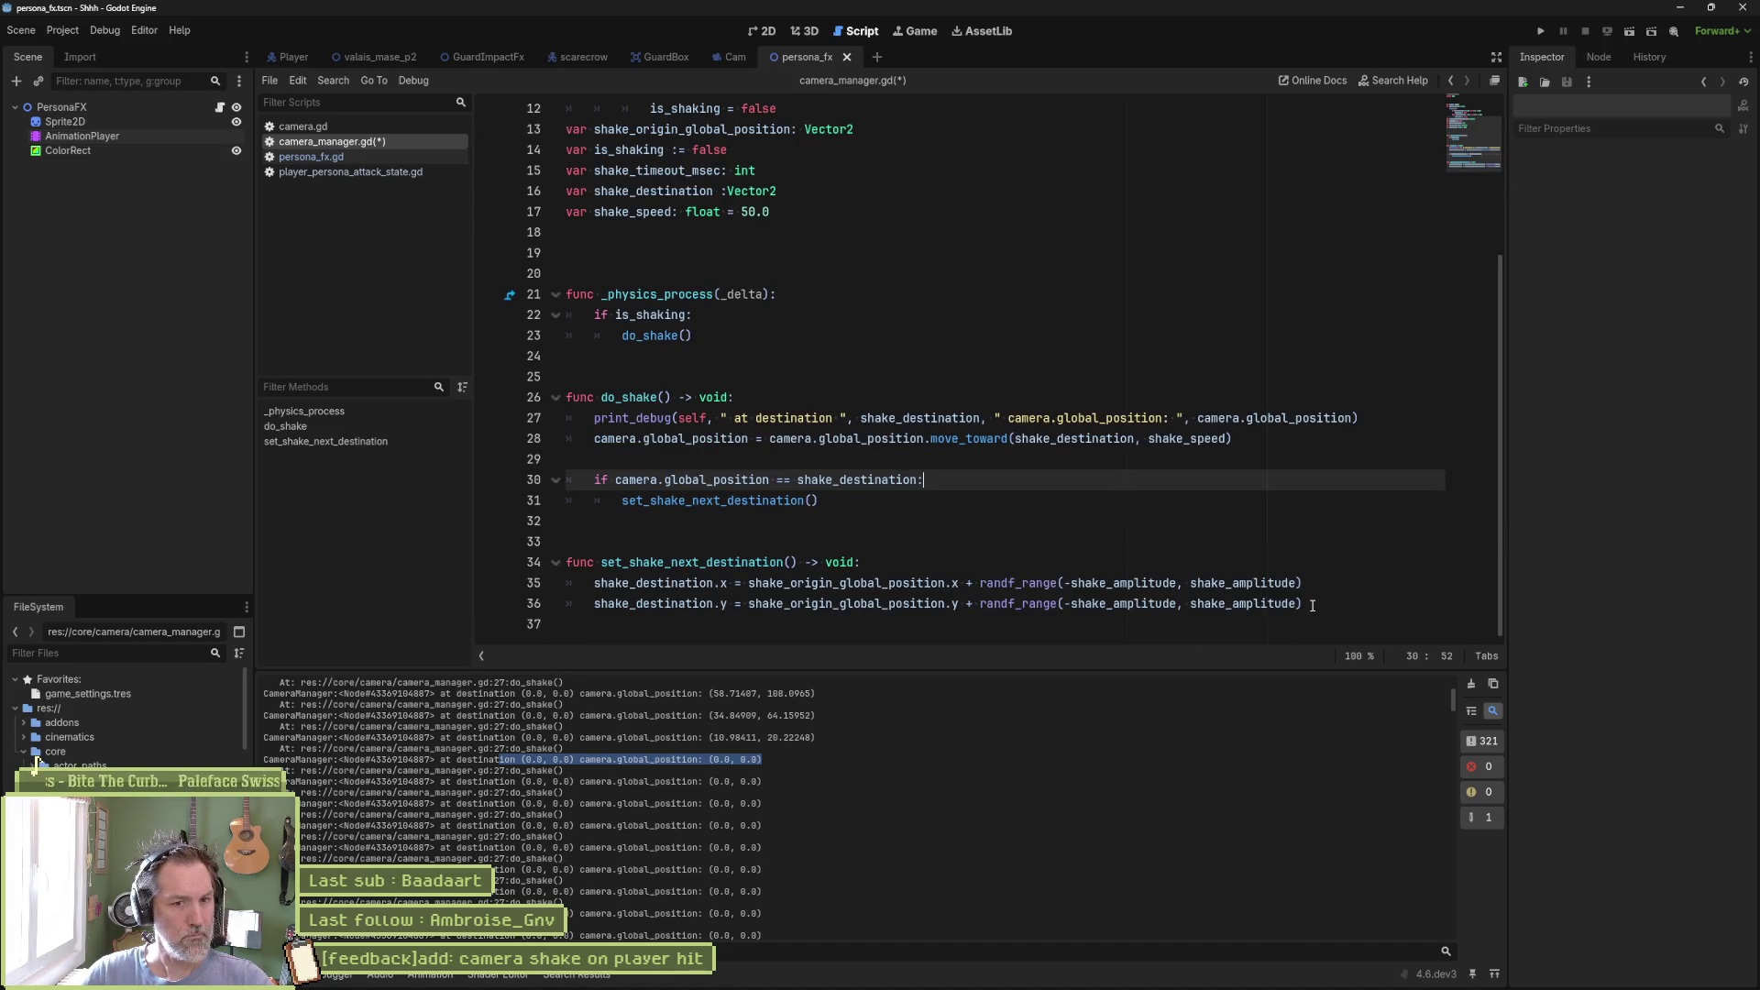
pyautogui.click(1015, 624)
pyautogui.write('print_debug(self, " next shake detination")')
# - Unindent the pasted print line and append ': ", shake_destination' to its message
pyautogui.hotkey('shift', 'Tab')
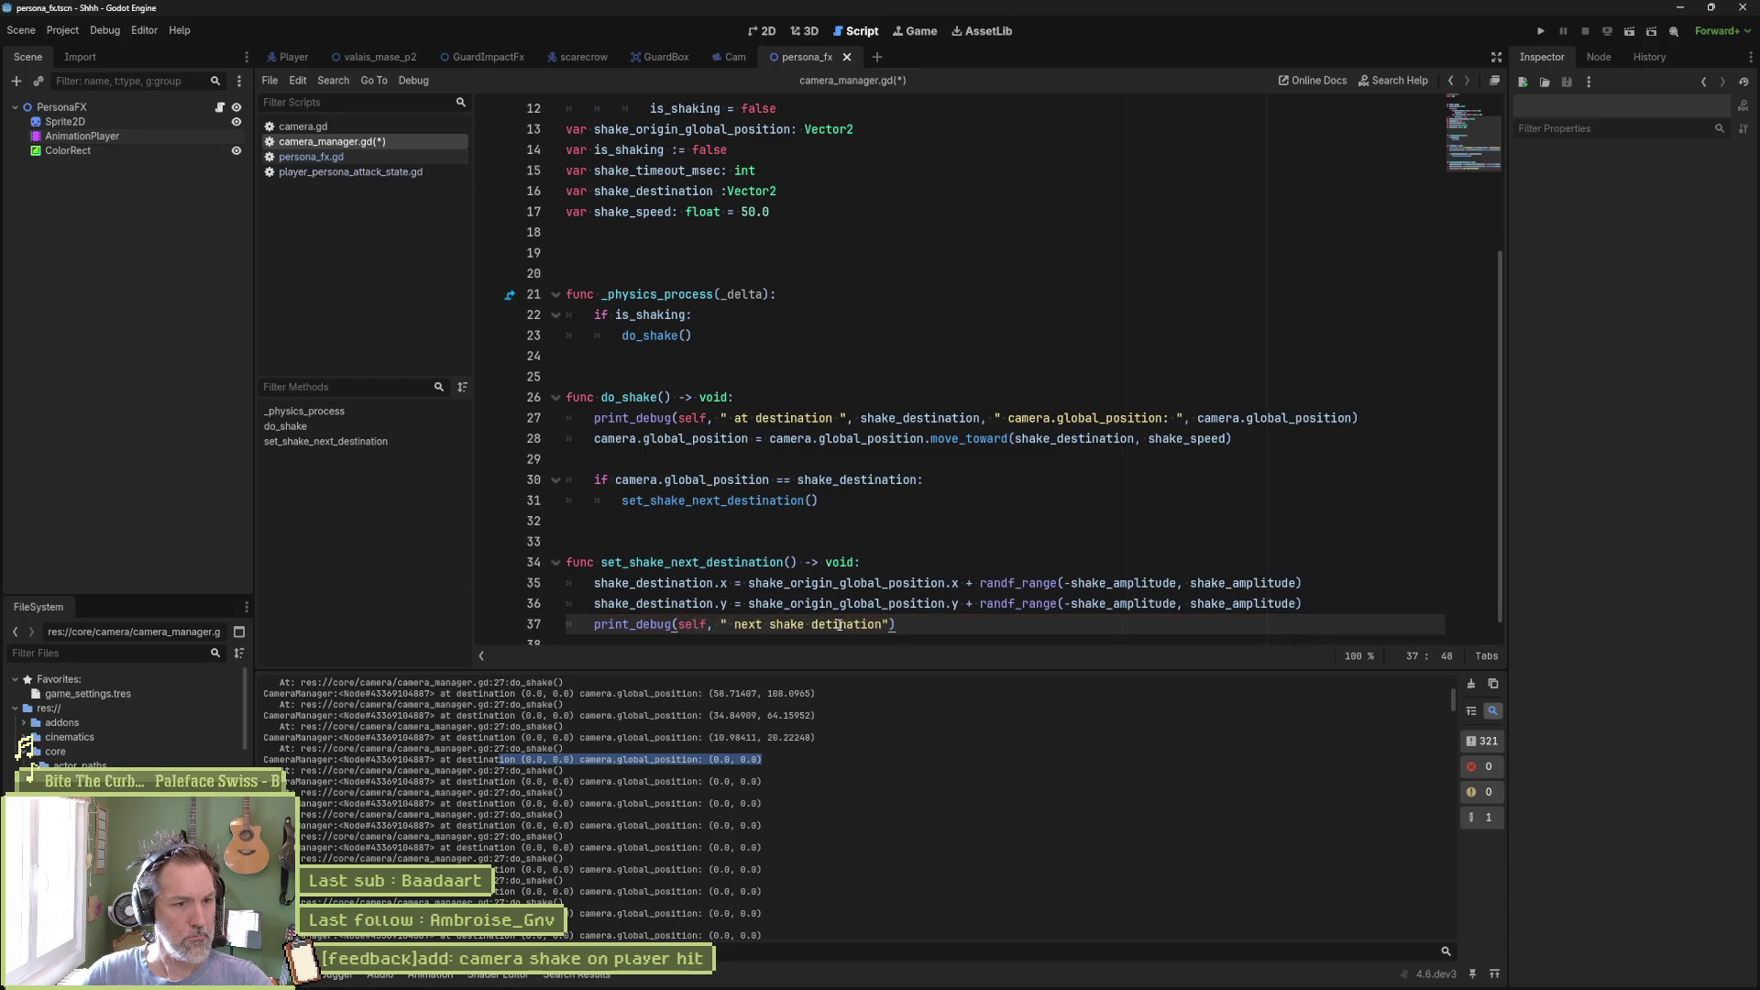
pyautogui.write('s')
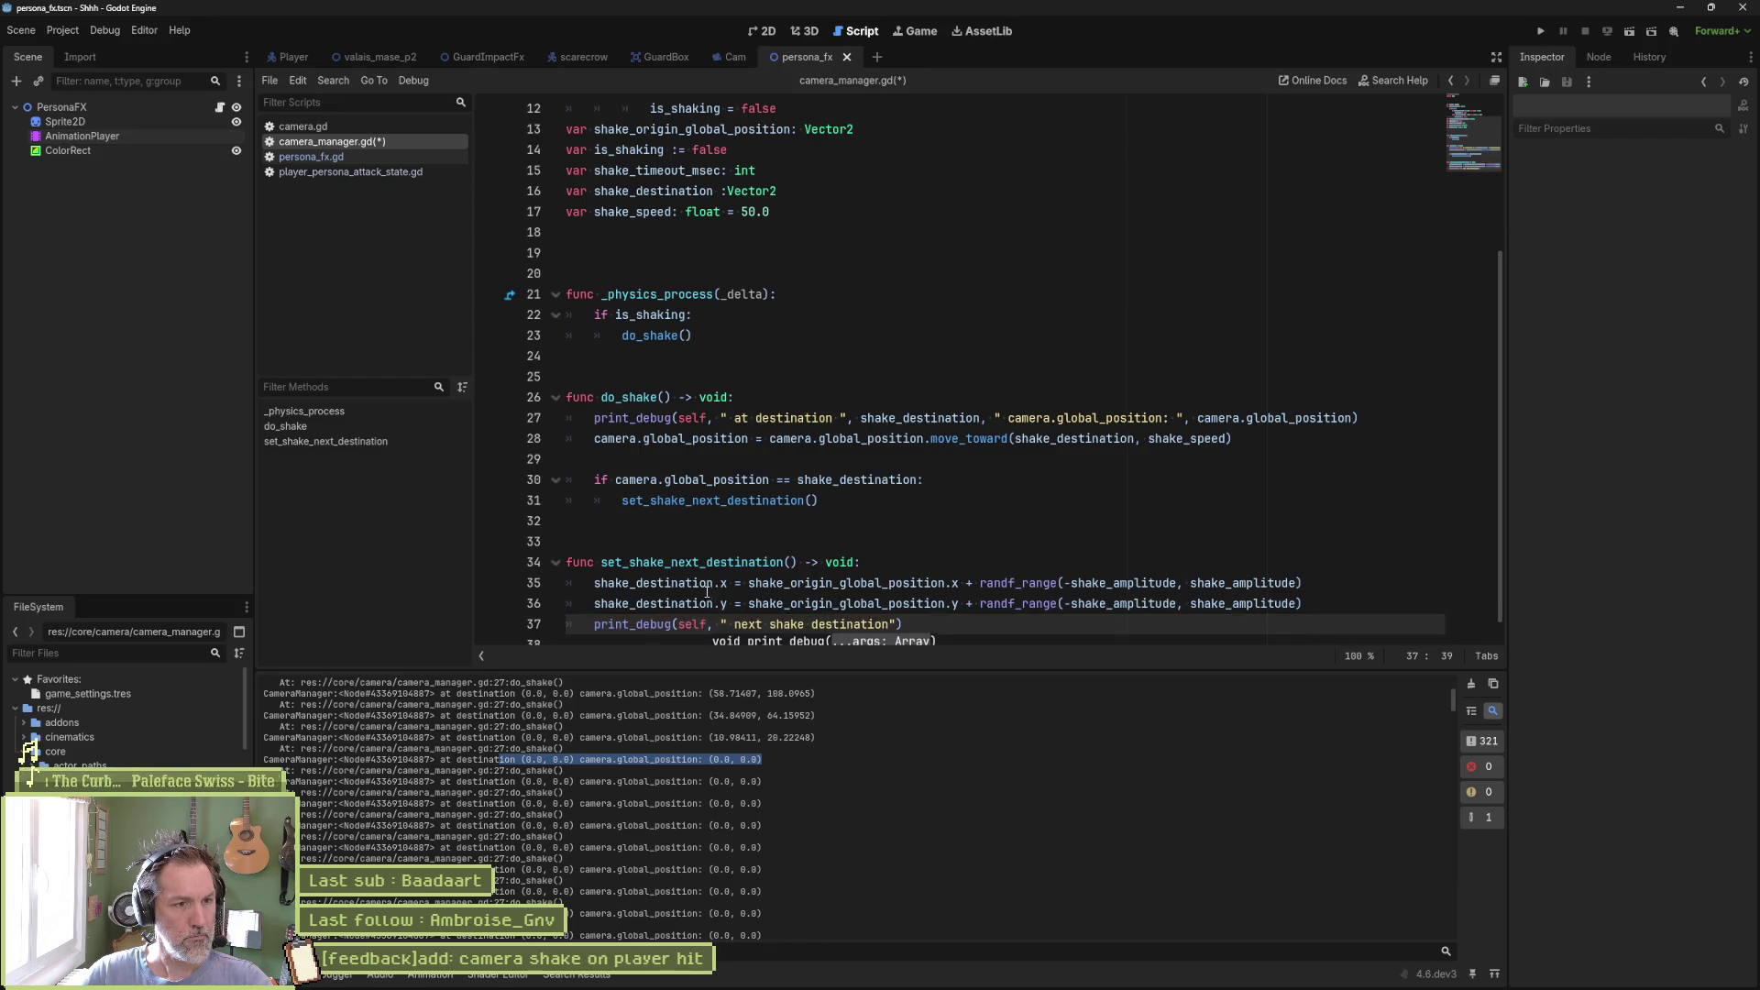
pyautogui.press('Up')
pyautogui.press('Up')
pyautogui.click(889, 625)
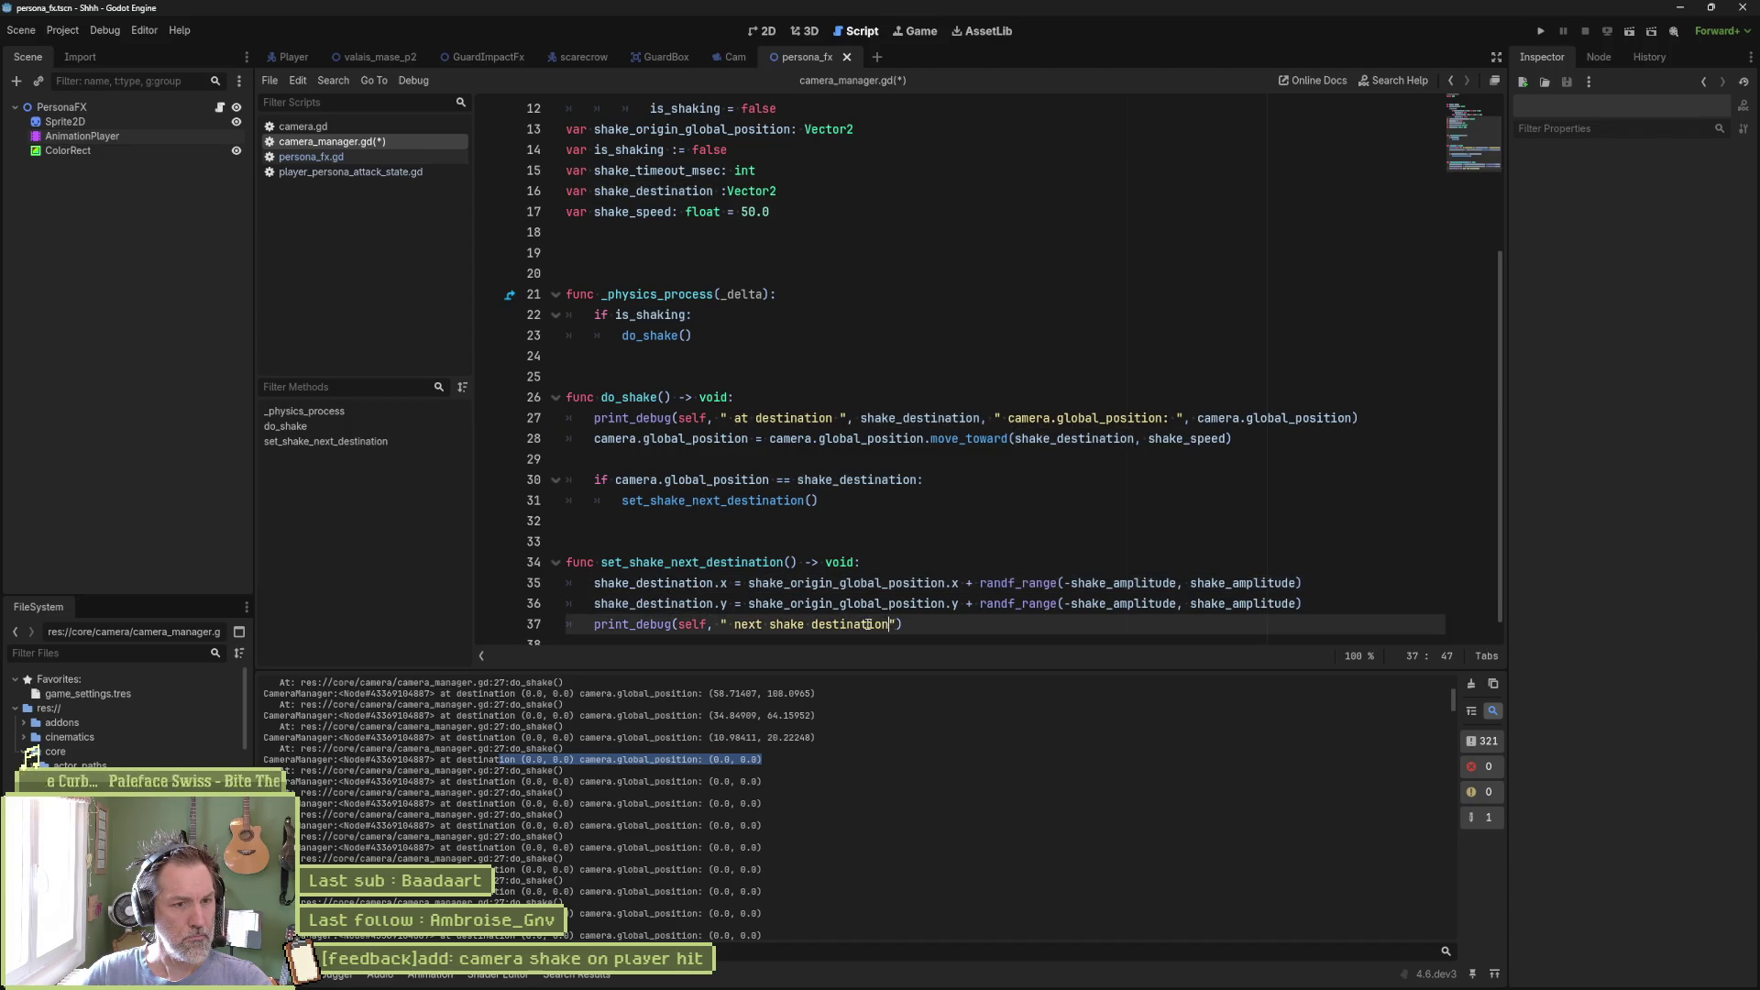
pyautogui.write(': "')
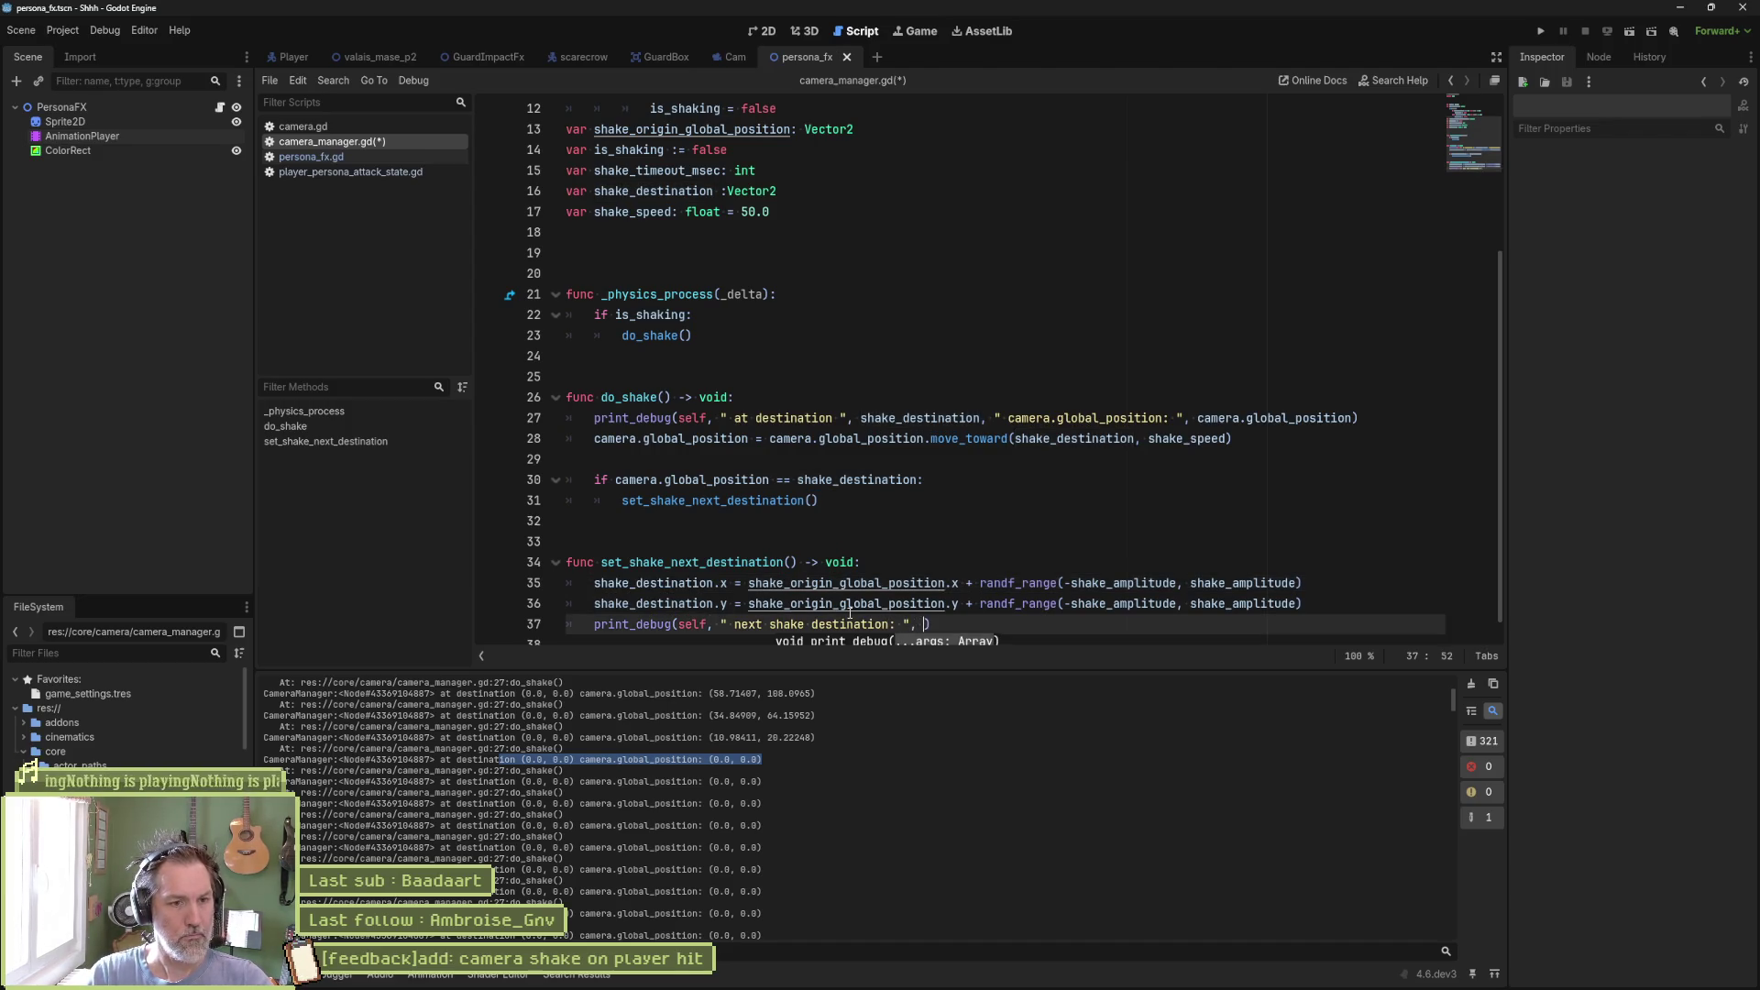
pyautogui.write(', shake_destination')
# - Save the script, test-run and stop the game, then select shake_origin_global_position
pyautogui.hotkey('ctrl', 's')
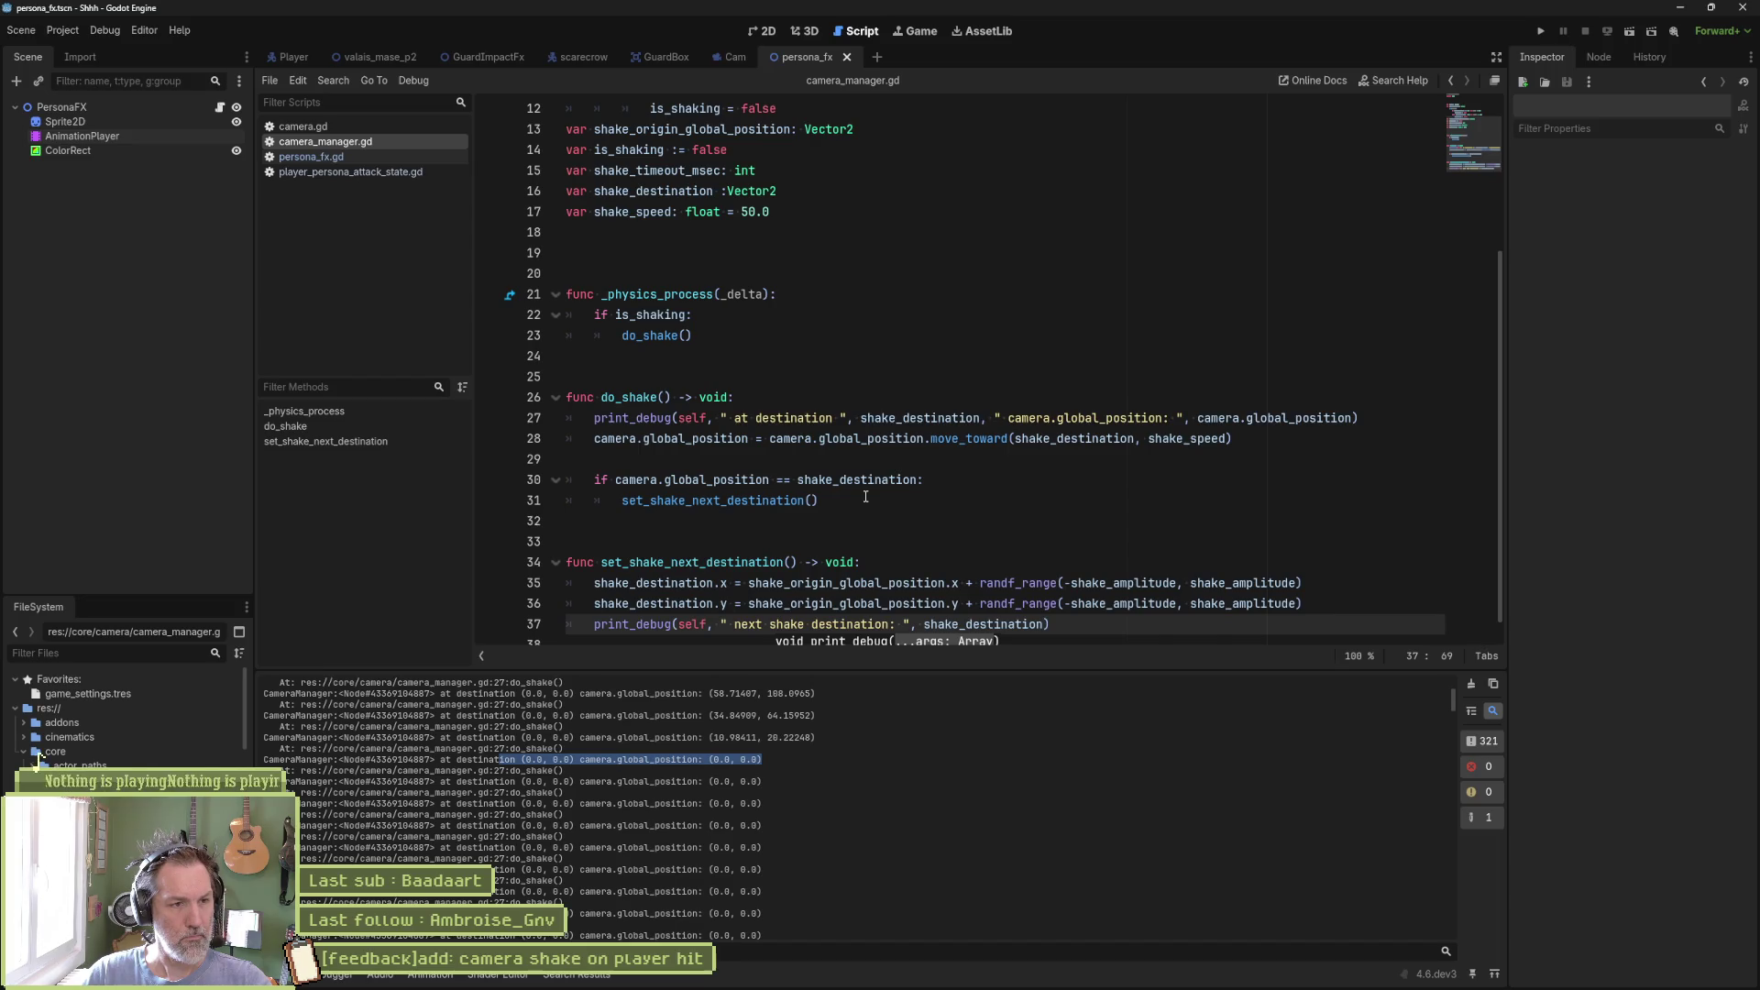
pyautogui.press('F5')
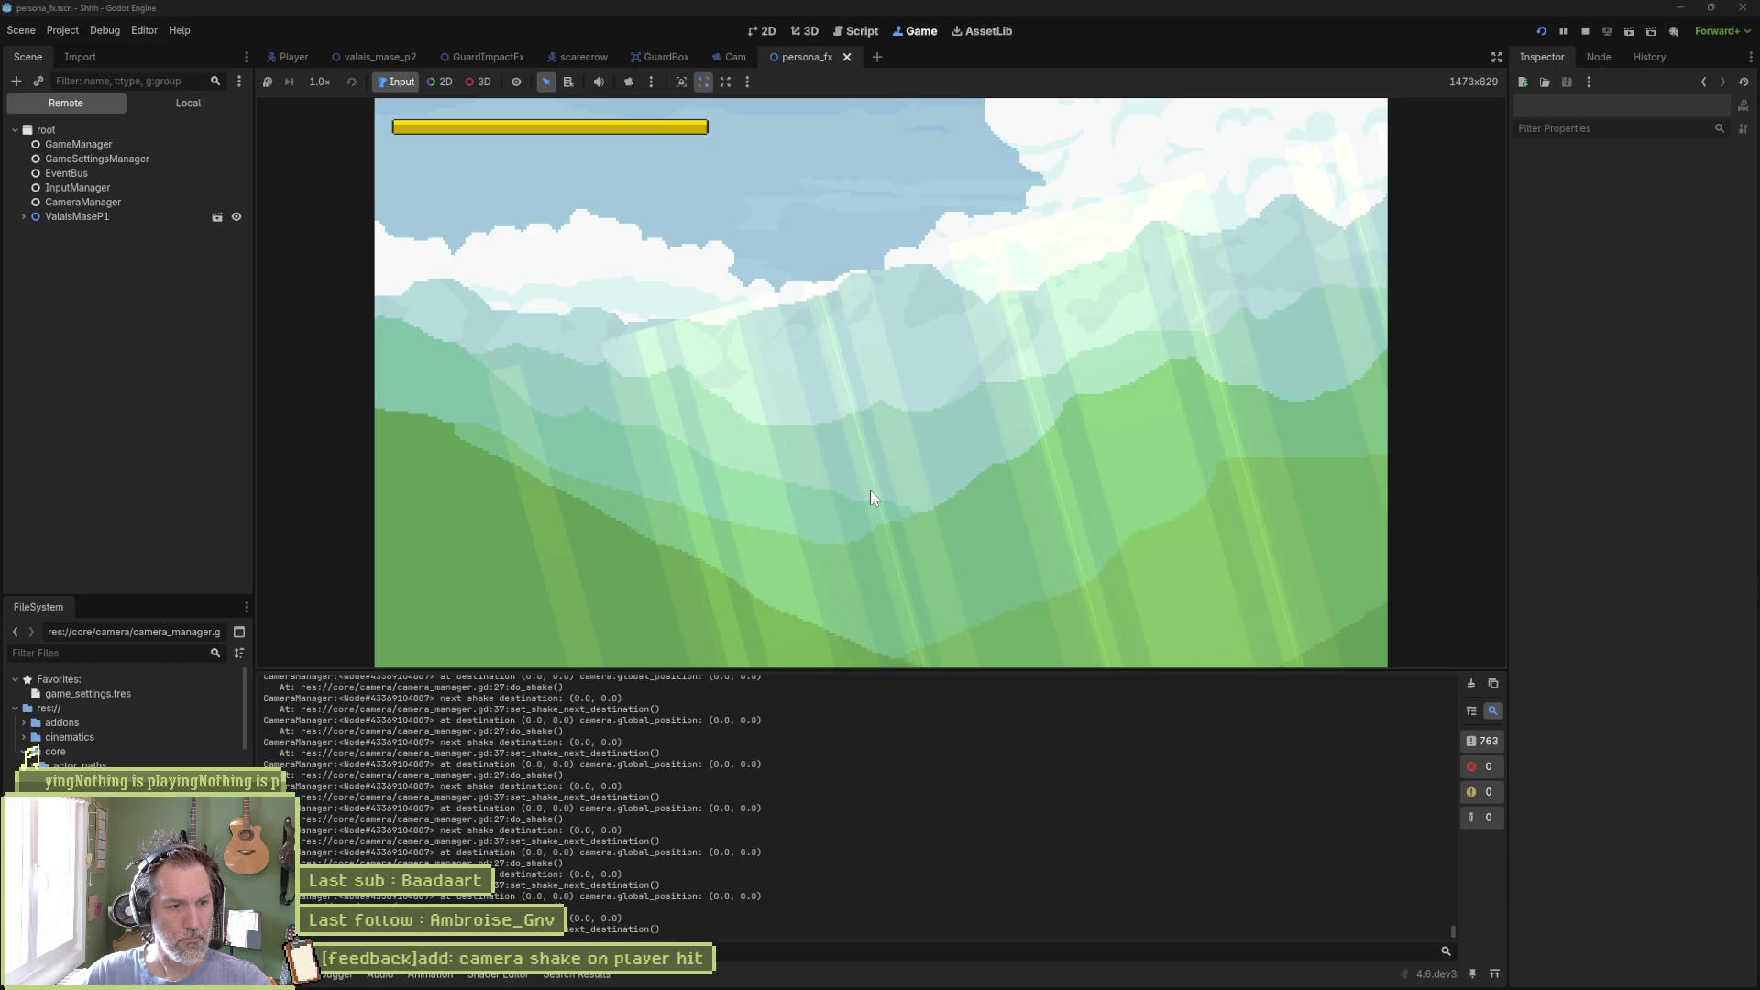
pyautogui.press('F8')
pyautogui.scroll(-1, 807, 537)
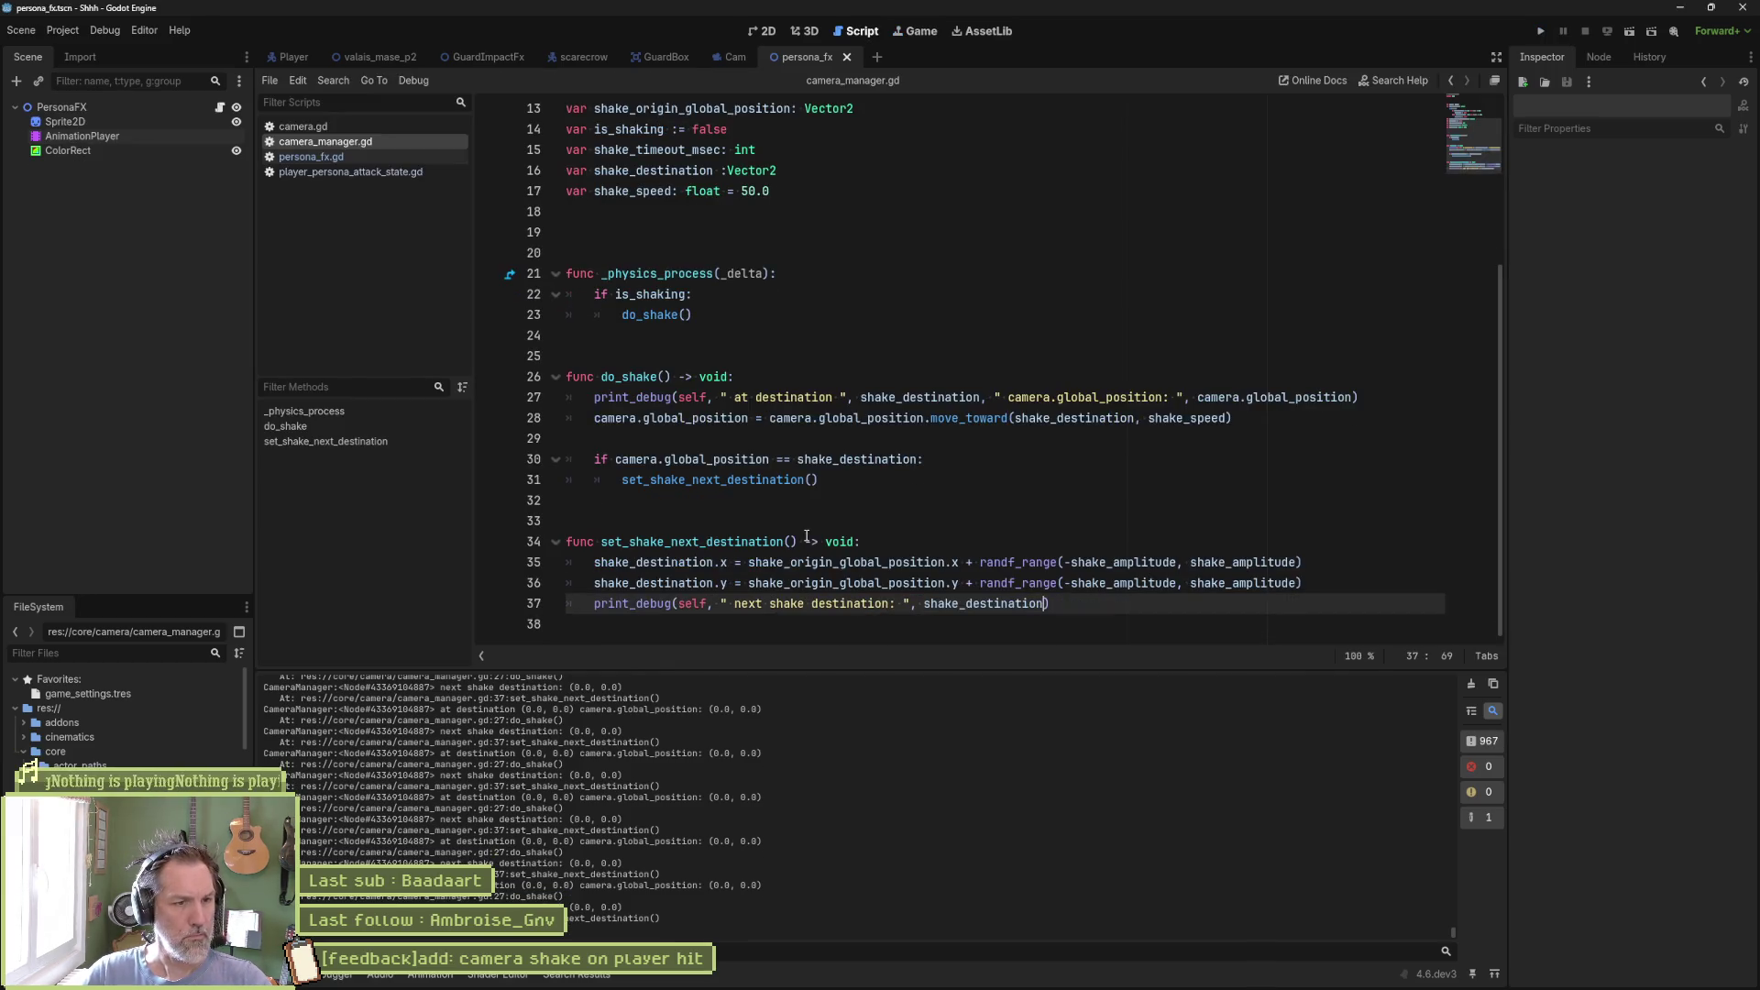
pyautogui.doubleClick(828, 566)
pyautogui.hotkey('ctrl', 'c')
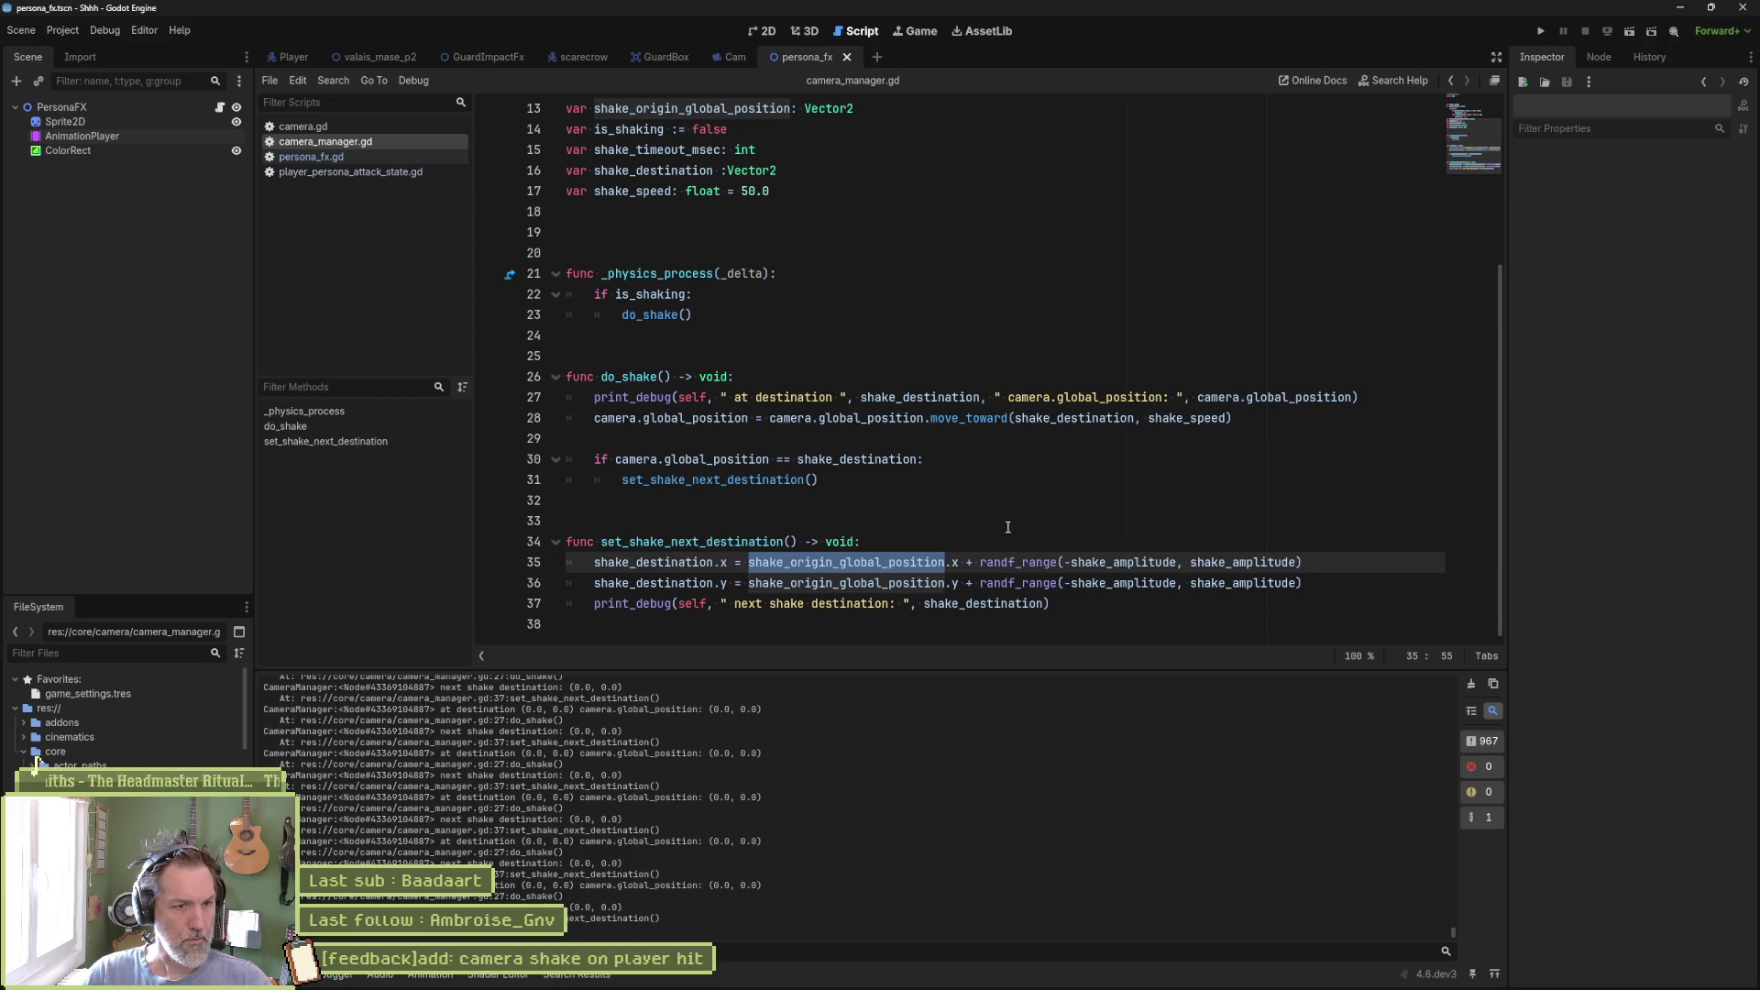
pyautogui.scroll(4, 976, 510)
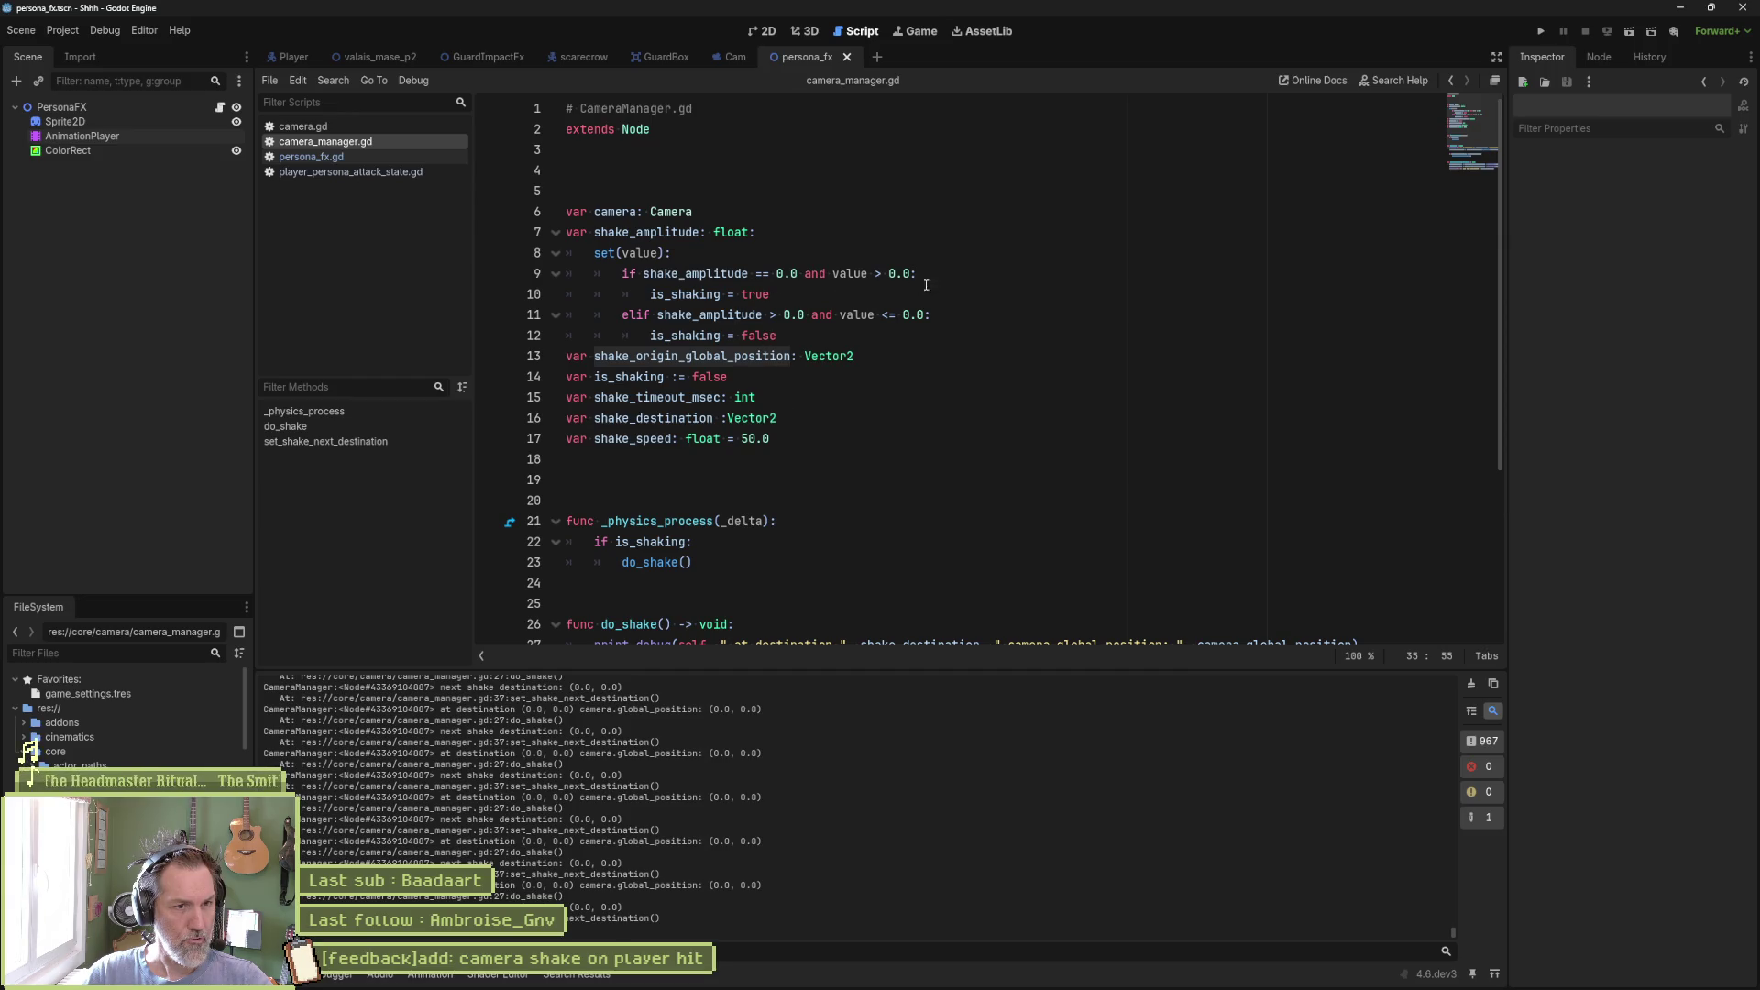
# - Under is_shaking = true, set shake_origin_global_position to camera.global_position, save, and test-run the game
pyautogui.click(929, 300)
pyautogui.press('Return')
pyautogui.hotkey('ctrl', 'v')
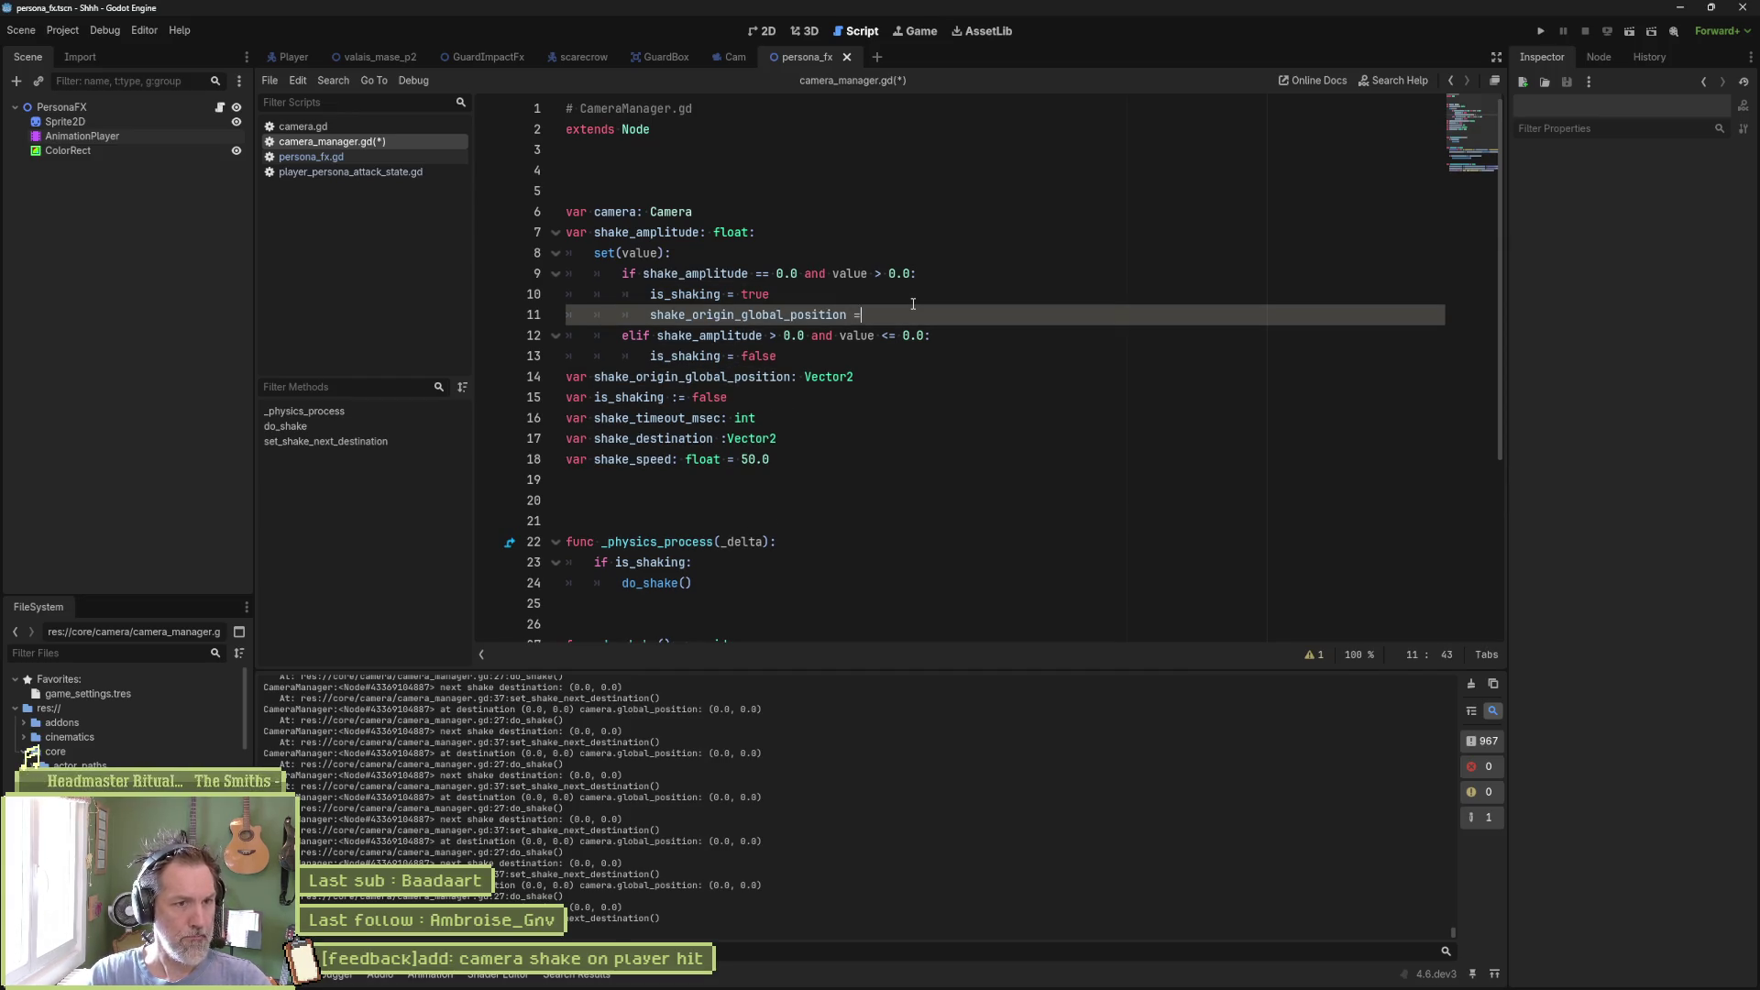
pyautogui.write('camea.')
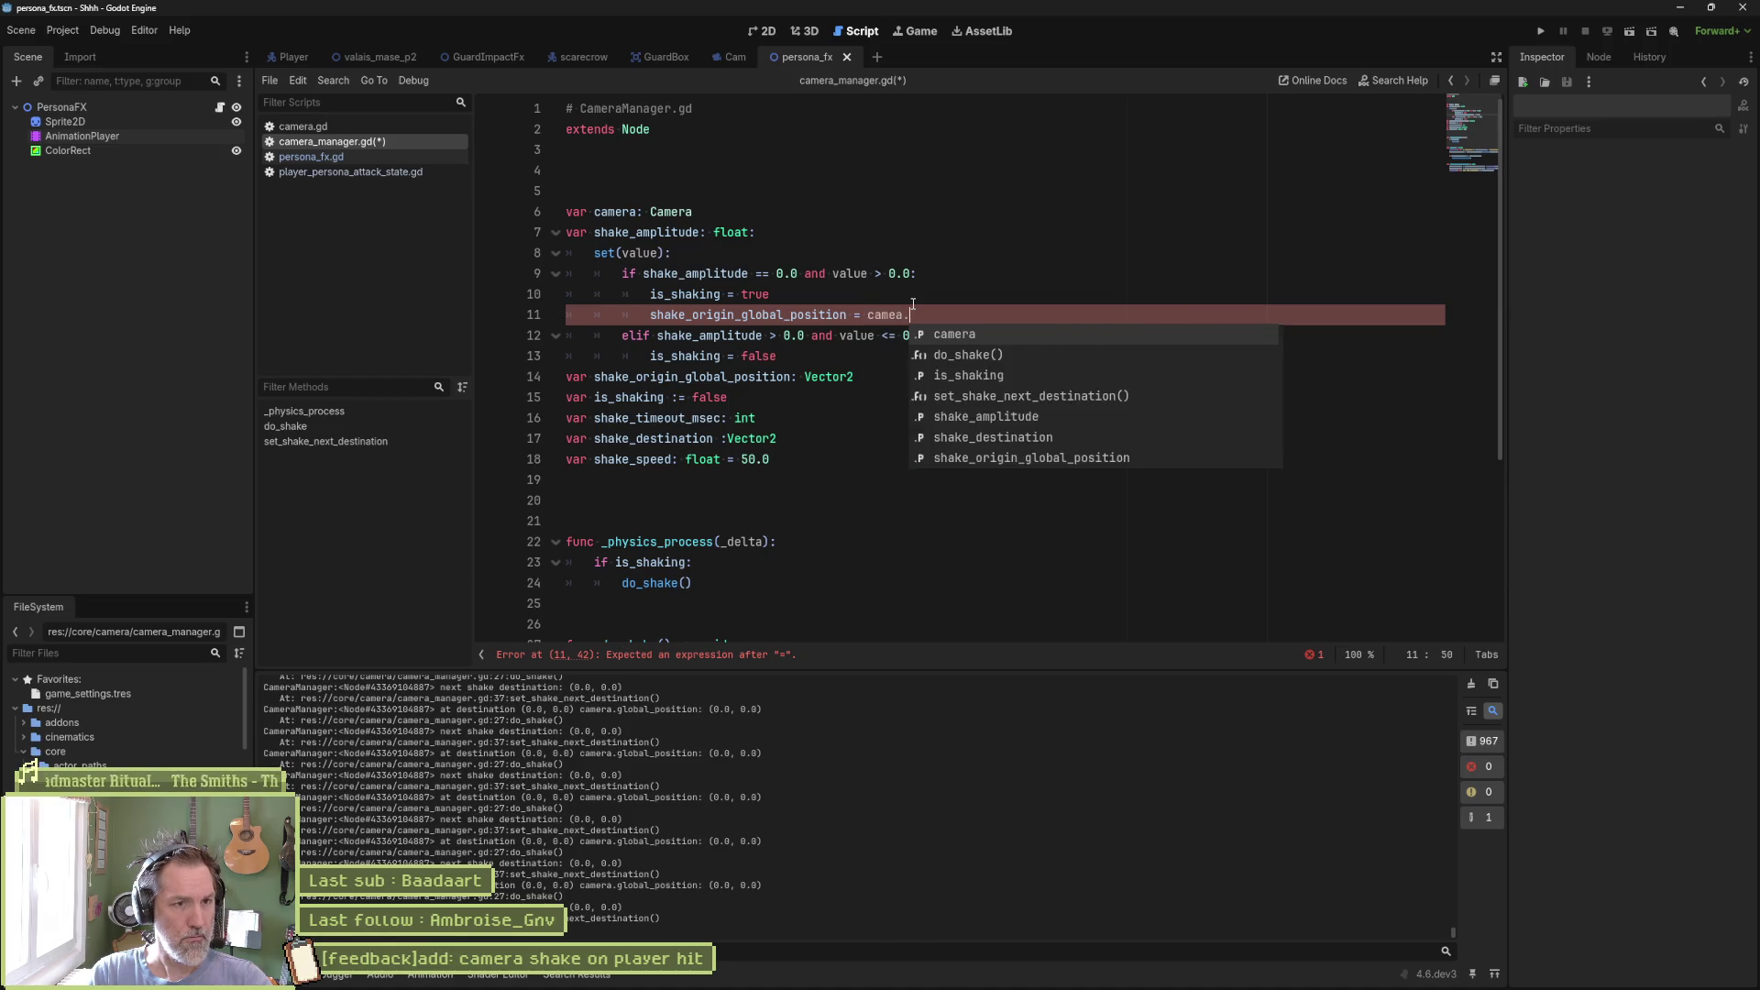
pyautogui.write('glo')
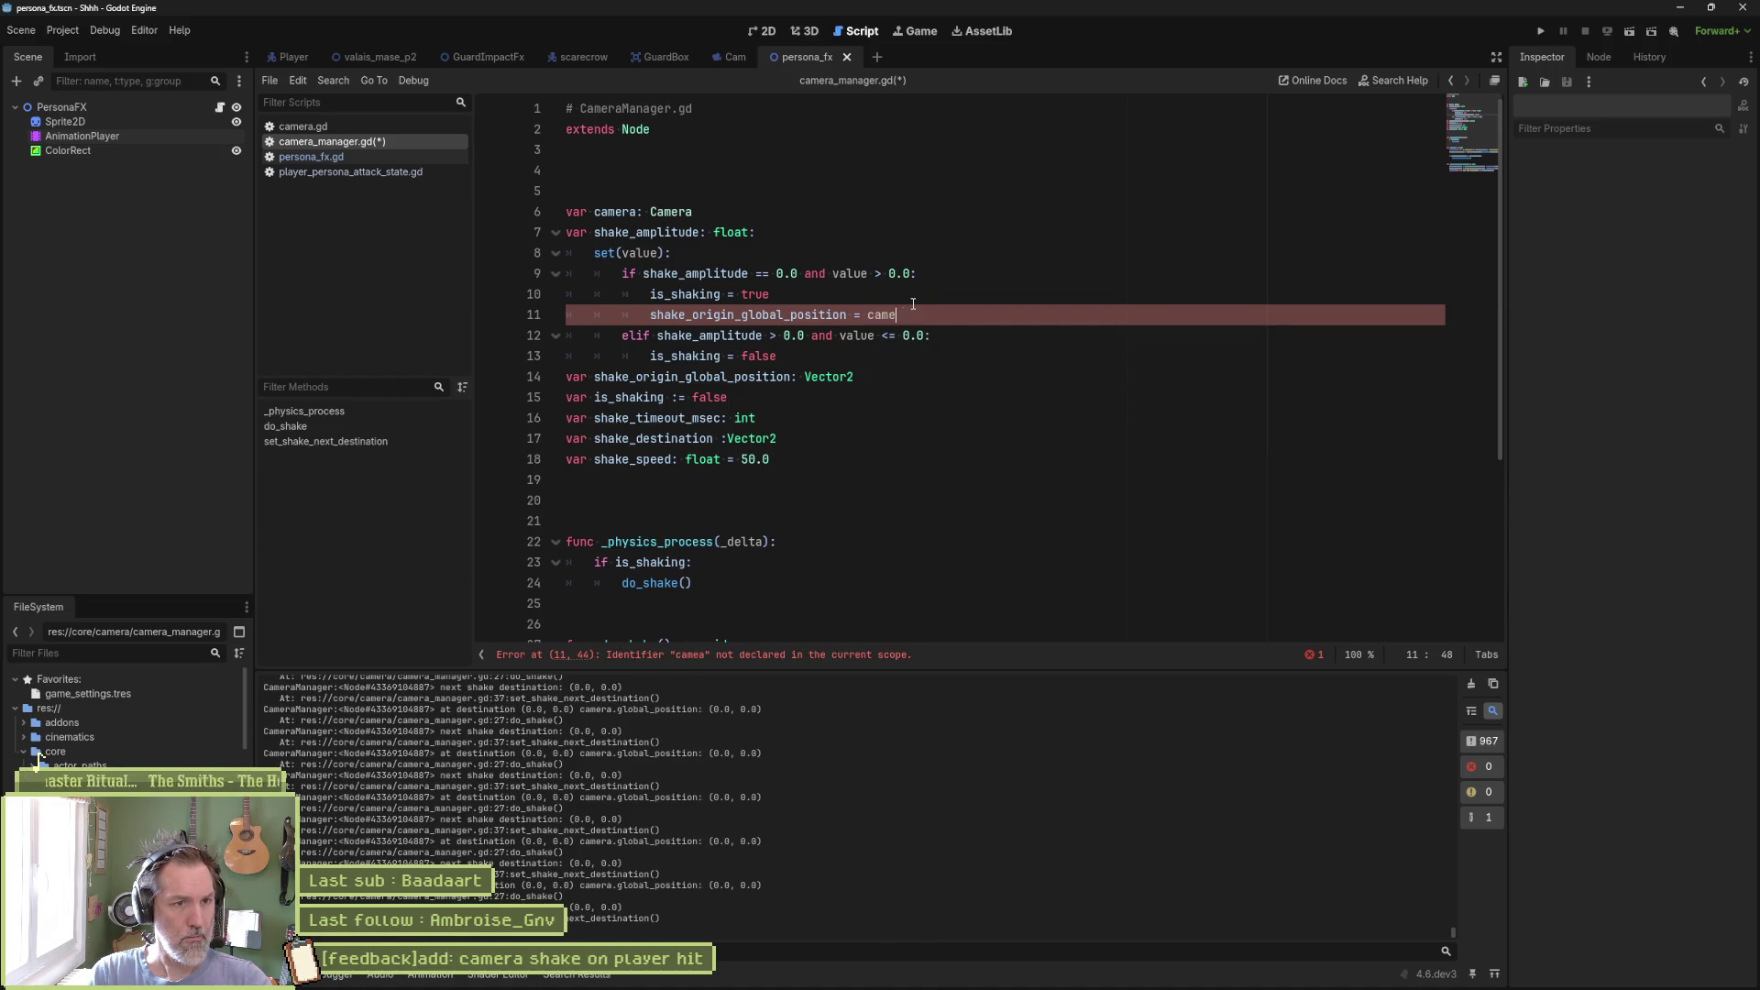
pyautogui.write('ra.global_position')
pyautogui.hotkey('ctrl', 's')
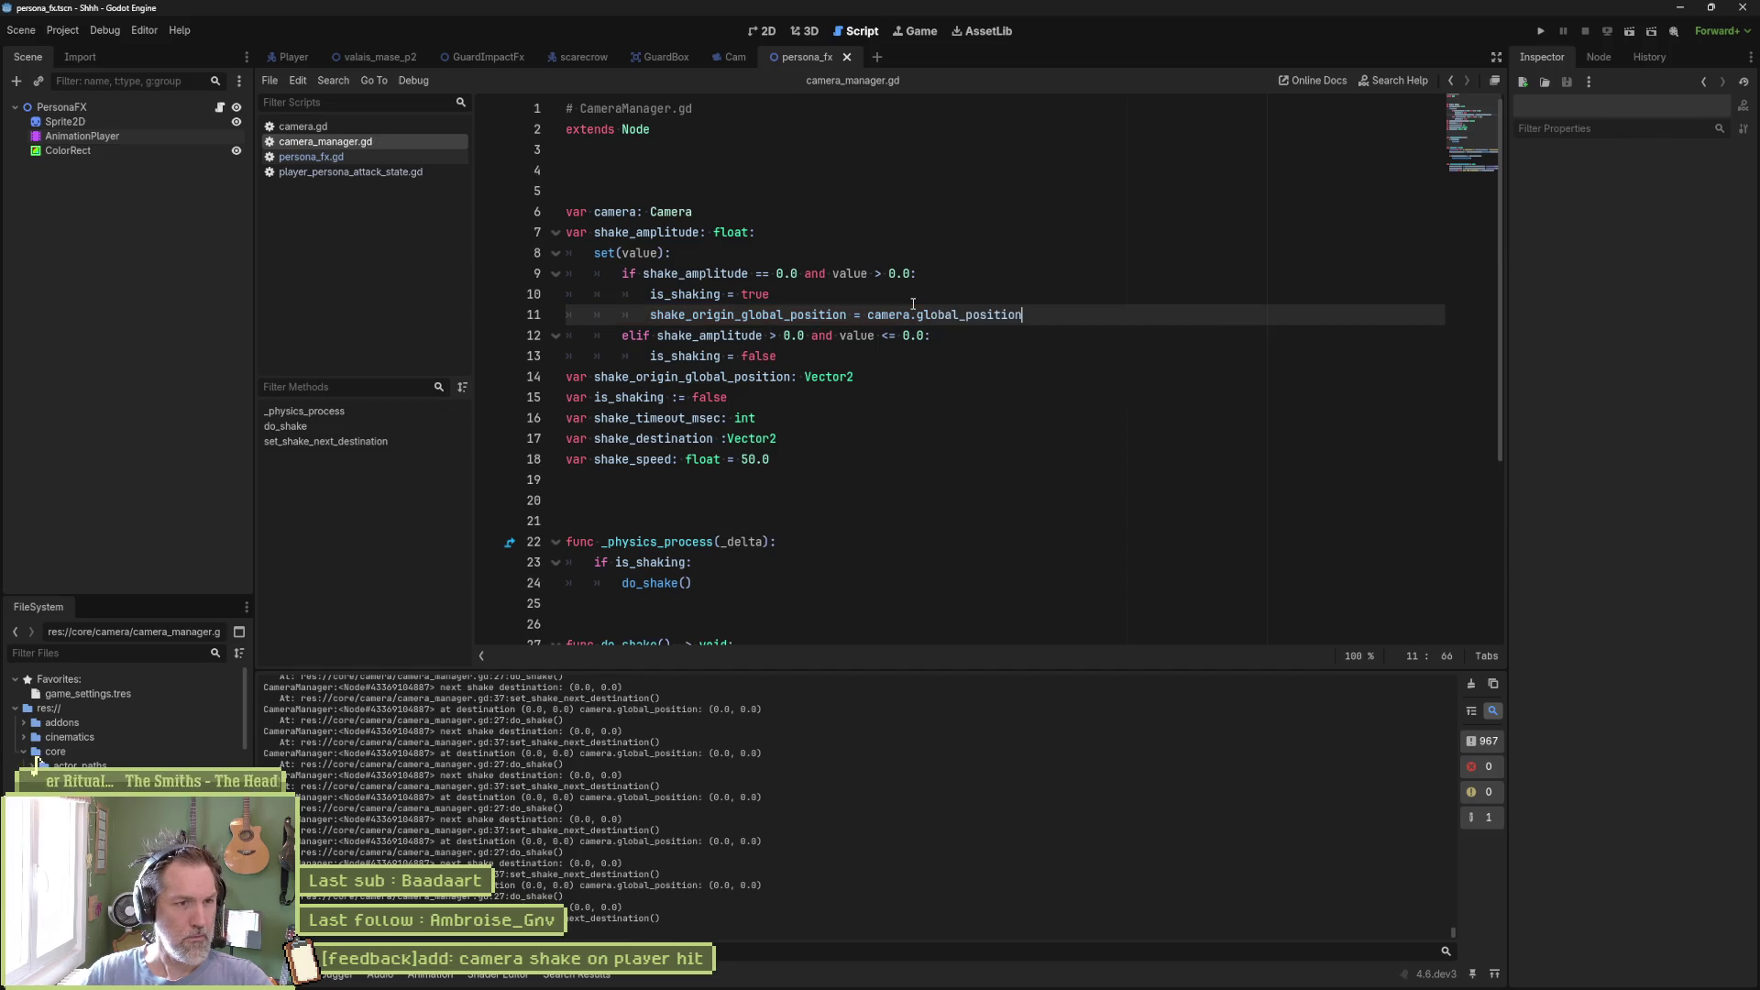
pyautogui.press('F5')
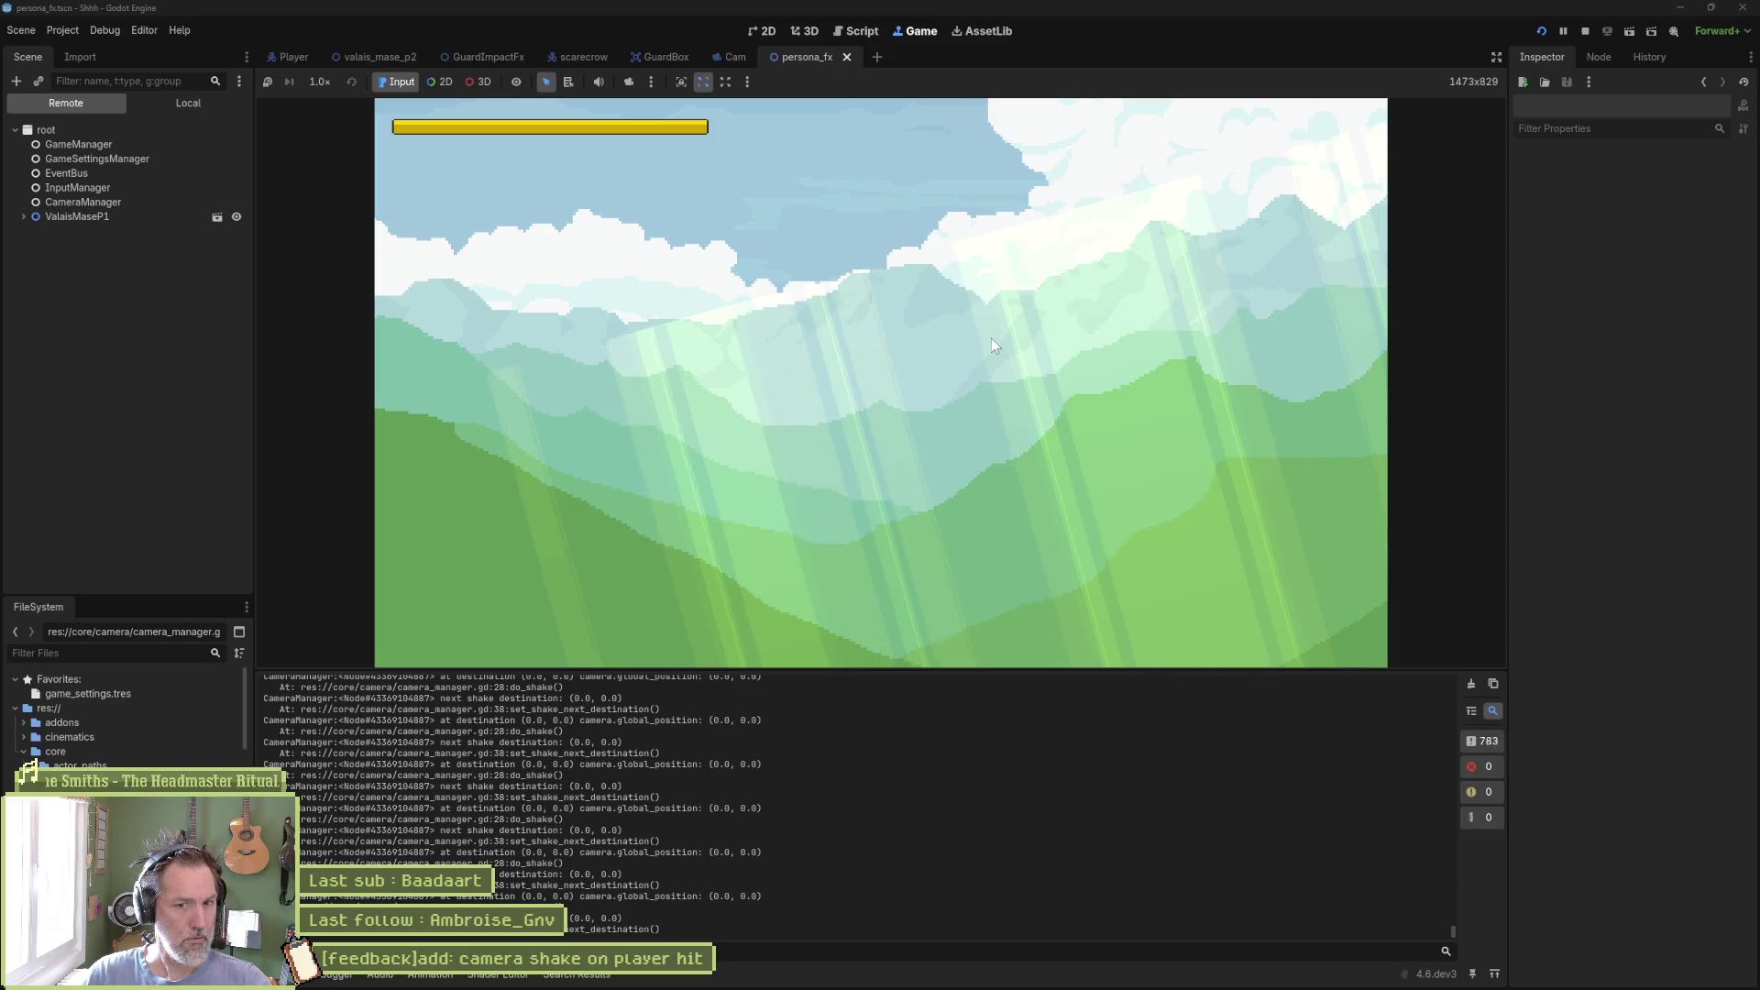
pyautogui.press('F8')
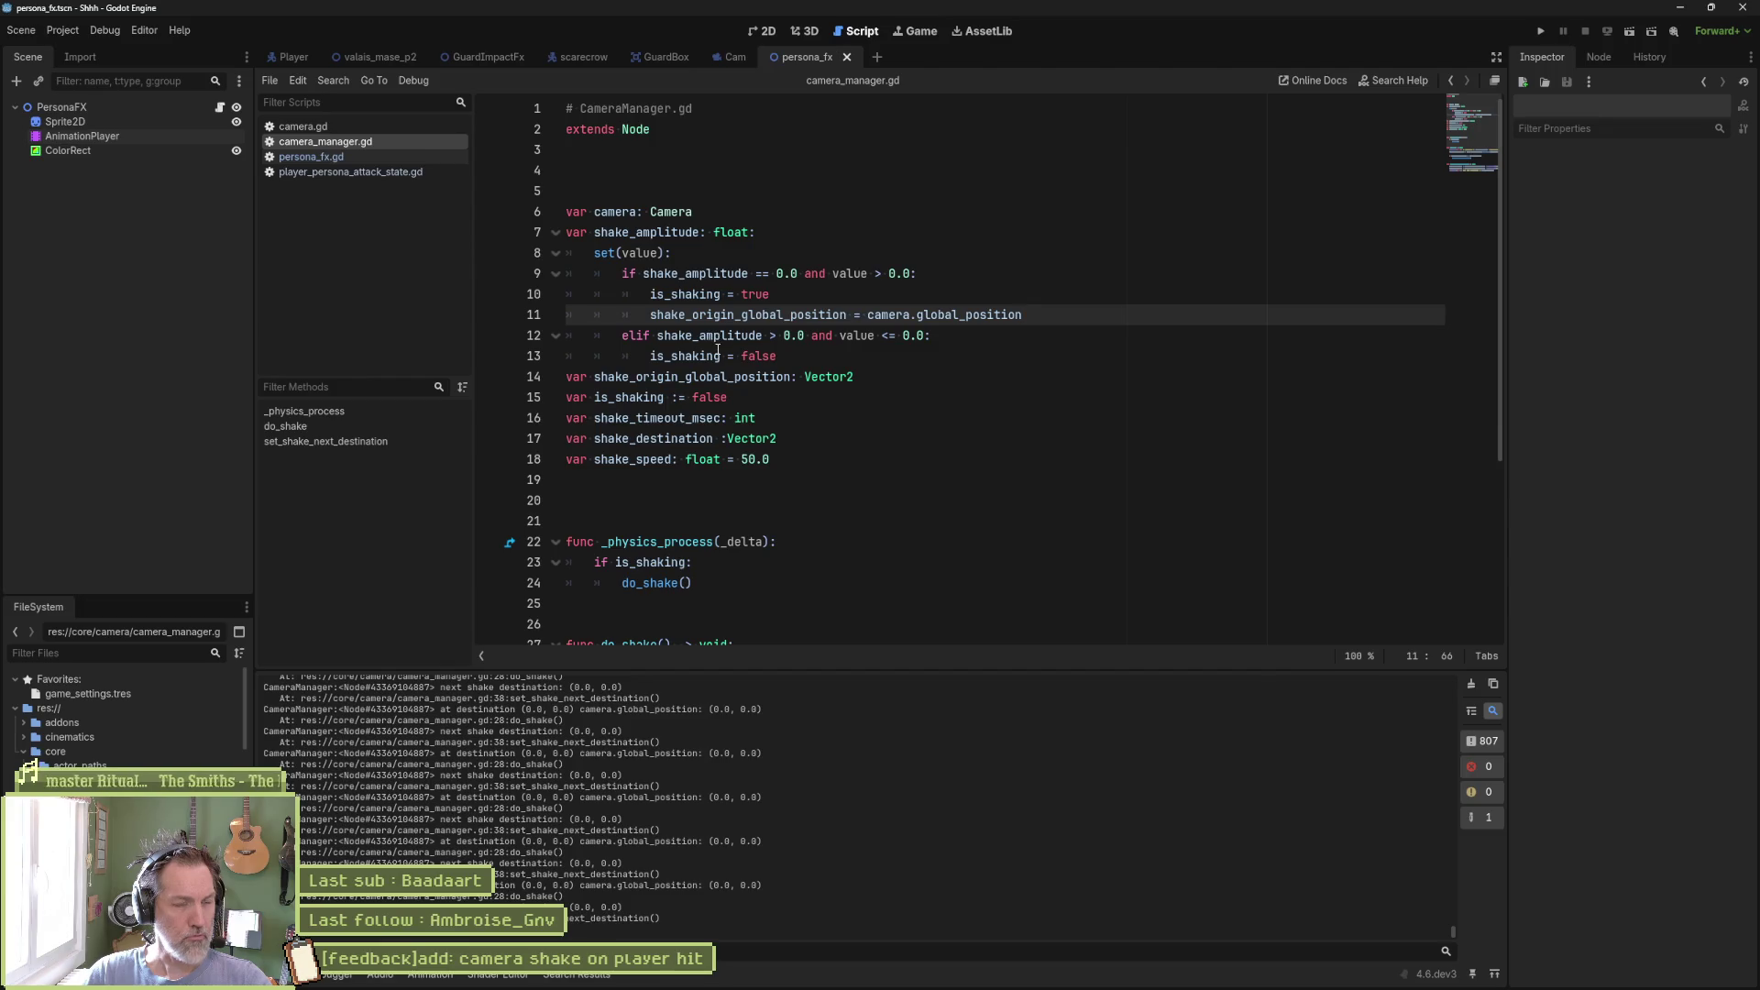
# - Add 'shake_amplitude = value' after is_shaking = false in the setter, save, and run the game
pyautogui.click(801, 348)
pyautogui.press('Return')
pyautogui.press('BackSpace')
pyautogui.write('s')
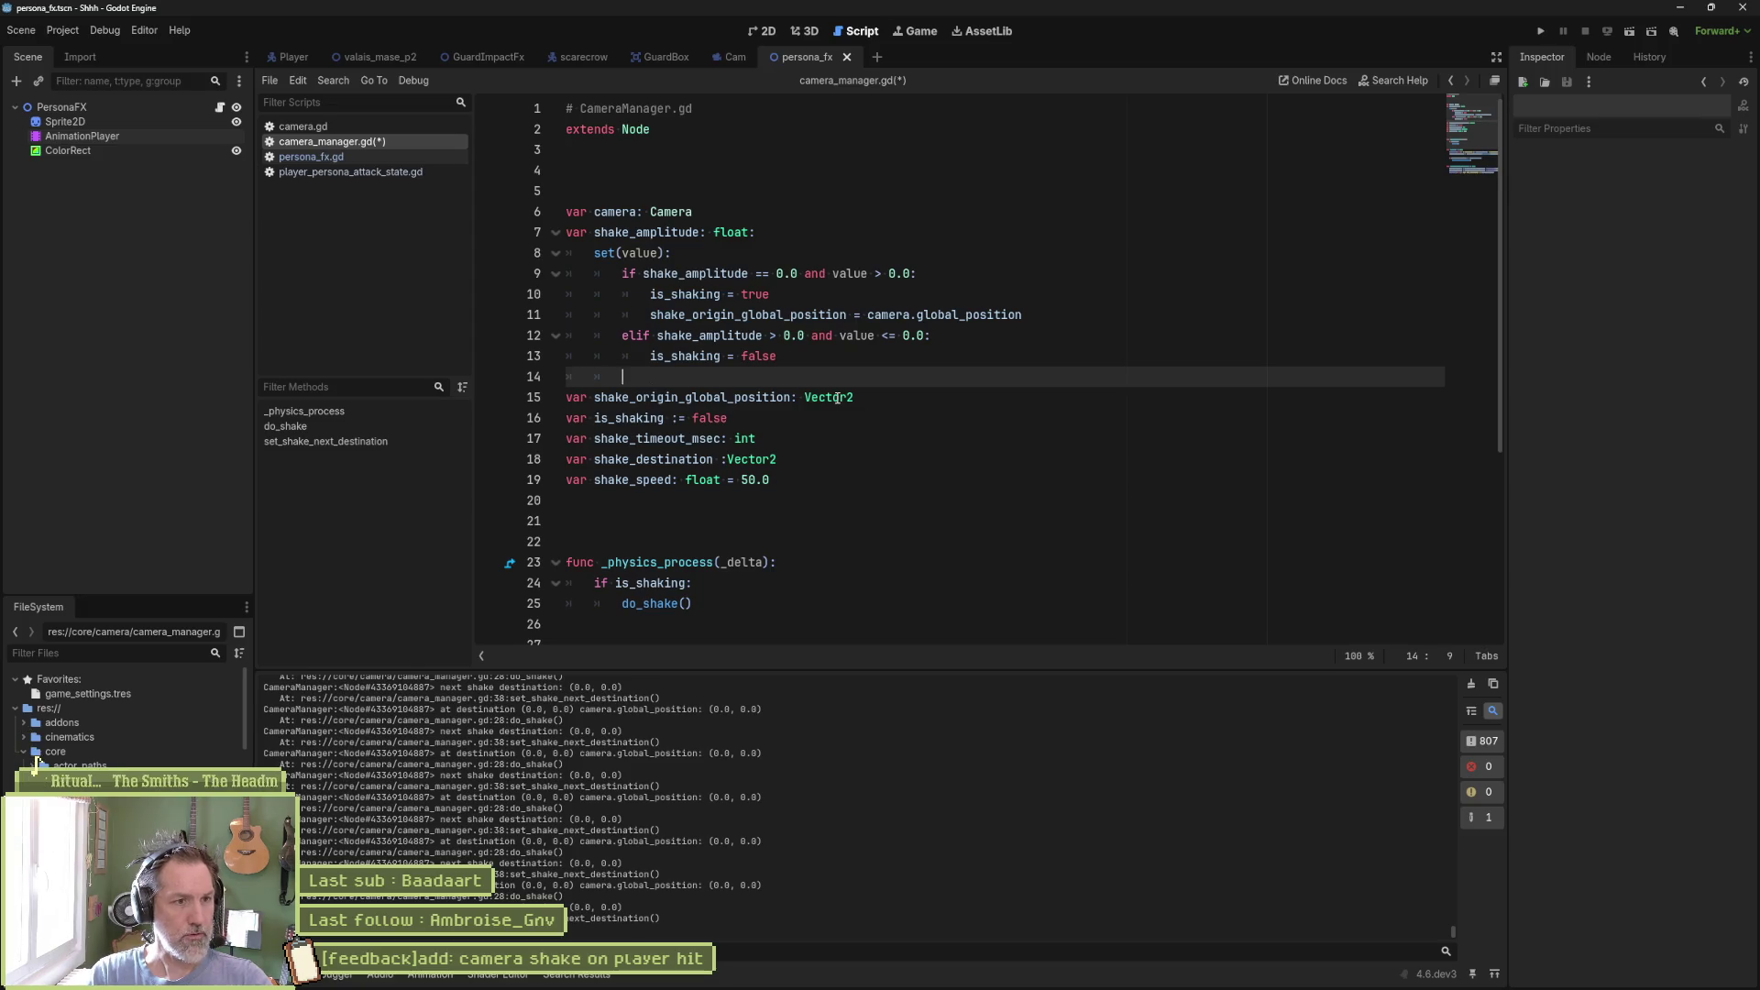
pyautogui.write('ha')
pyautogui.press('Return')
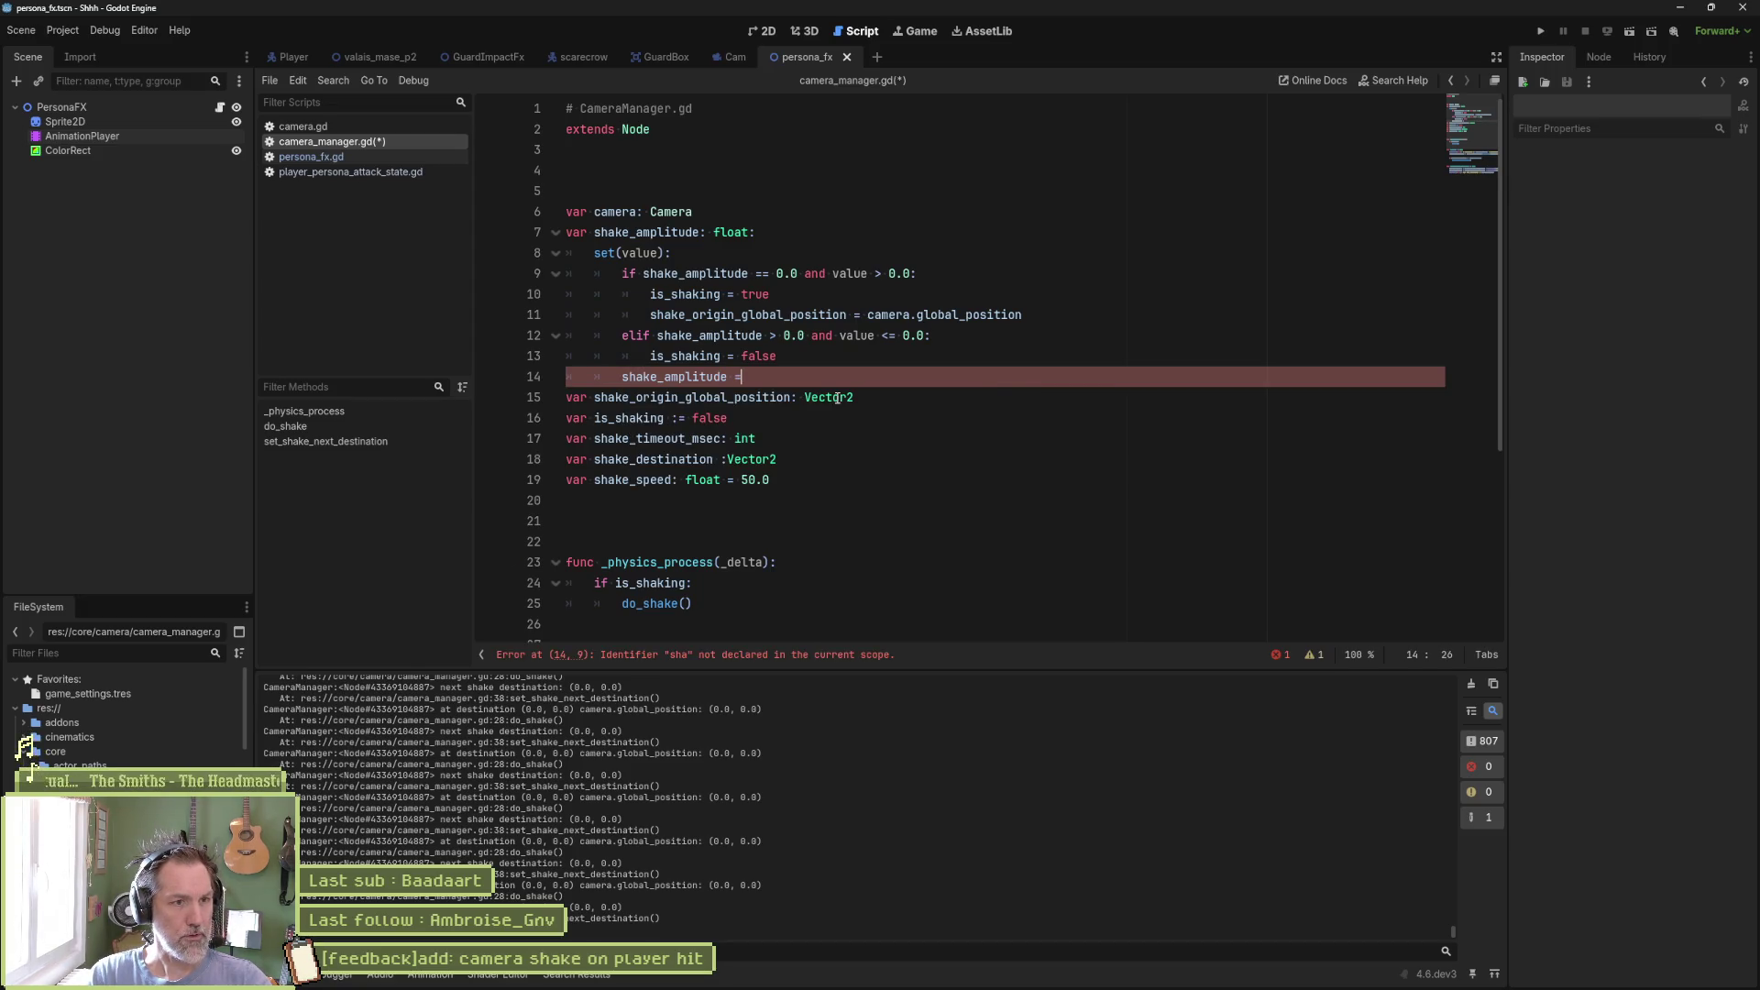
pyautogui.write('value')
pyautogui.hotkey('ctrl', 's')
pyautogui.press('F5')
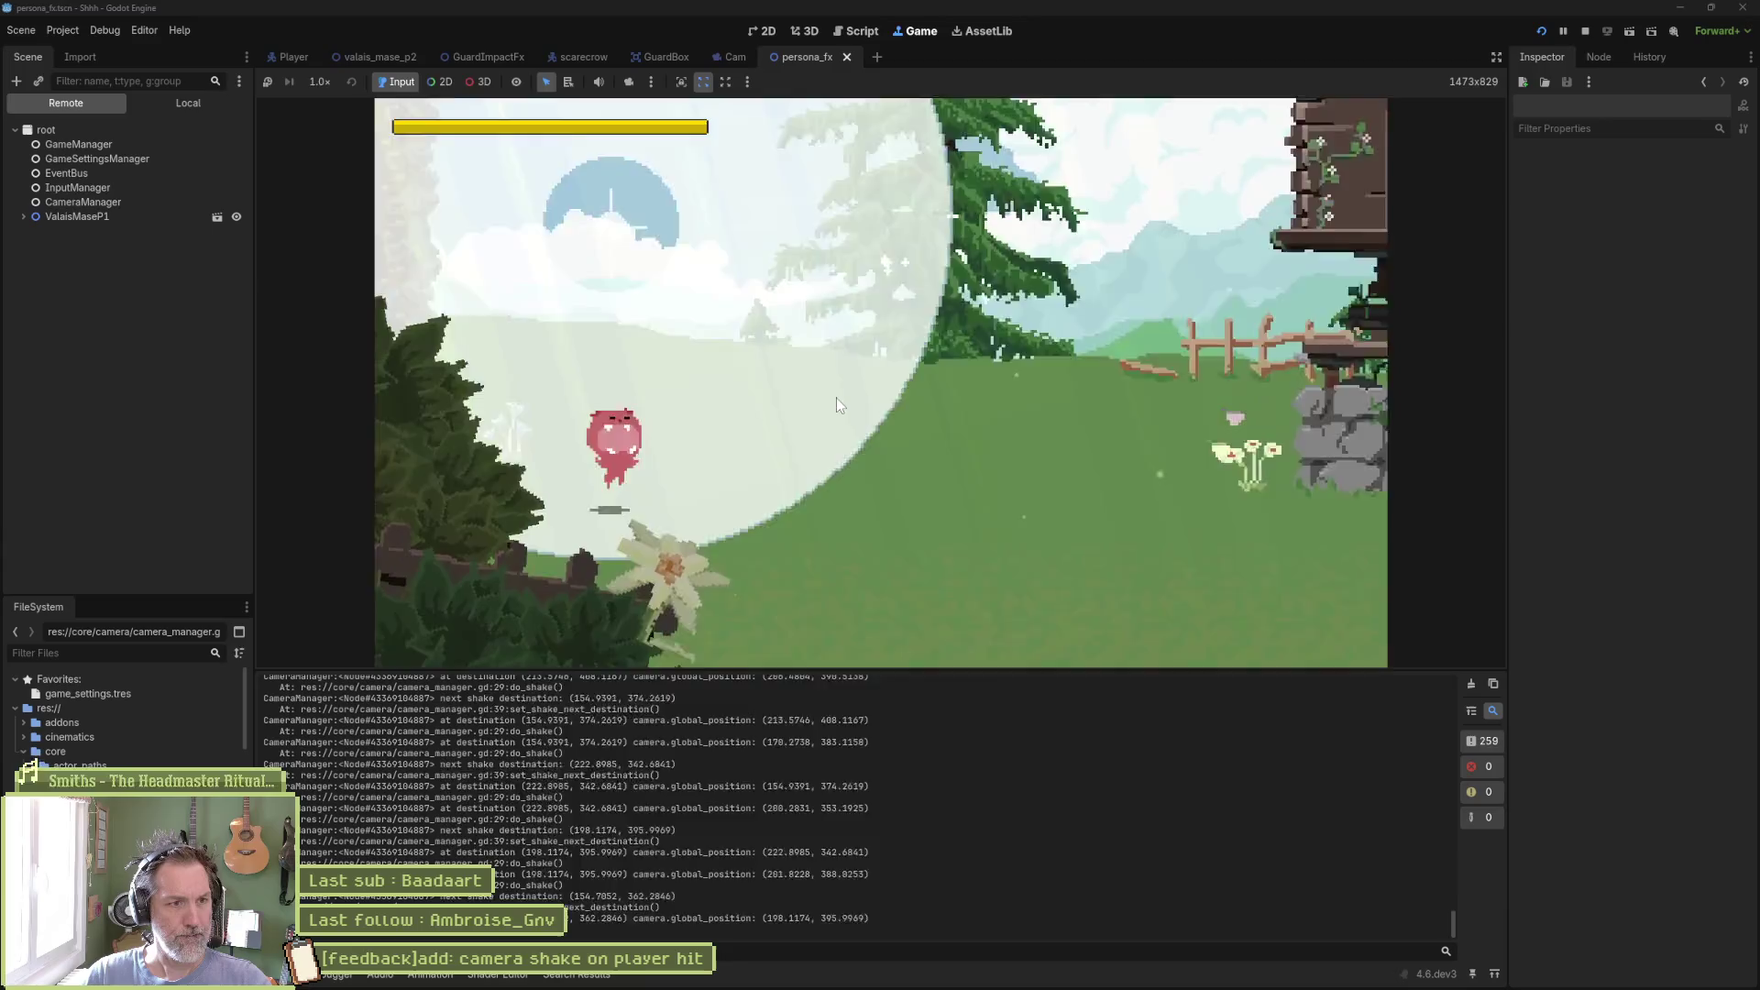
# - Stop the game, then run it once more to test the camera shake and stop it
pyautogui.press('F8')
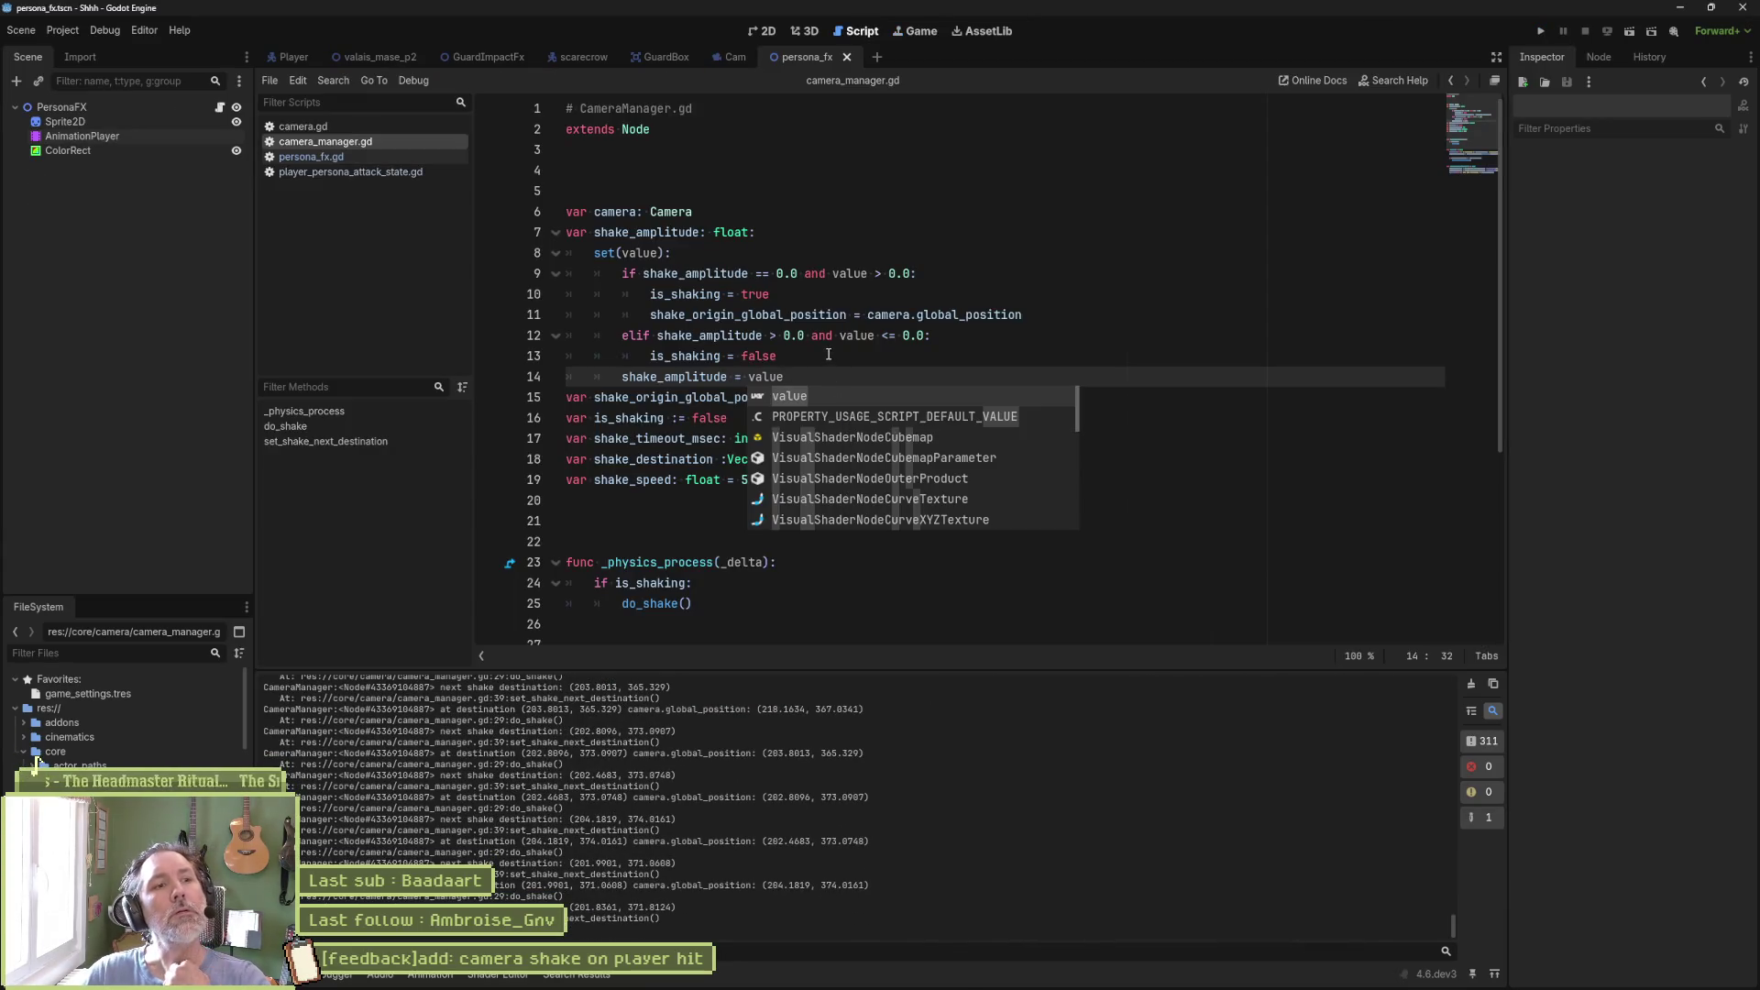
pyautogui.click(828, 355)
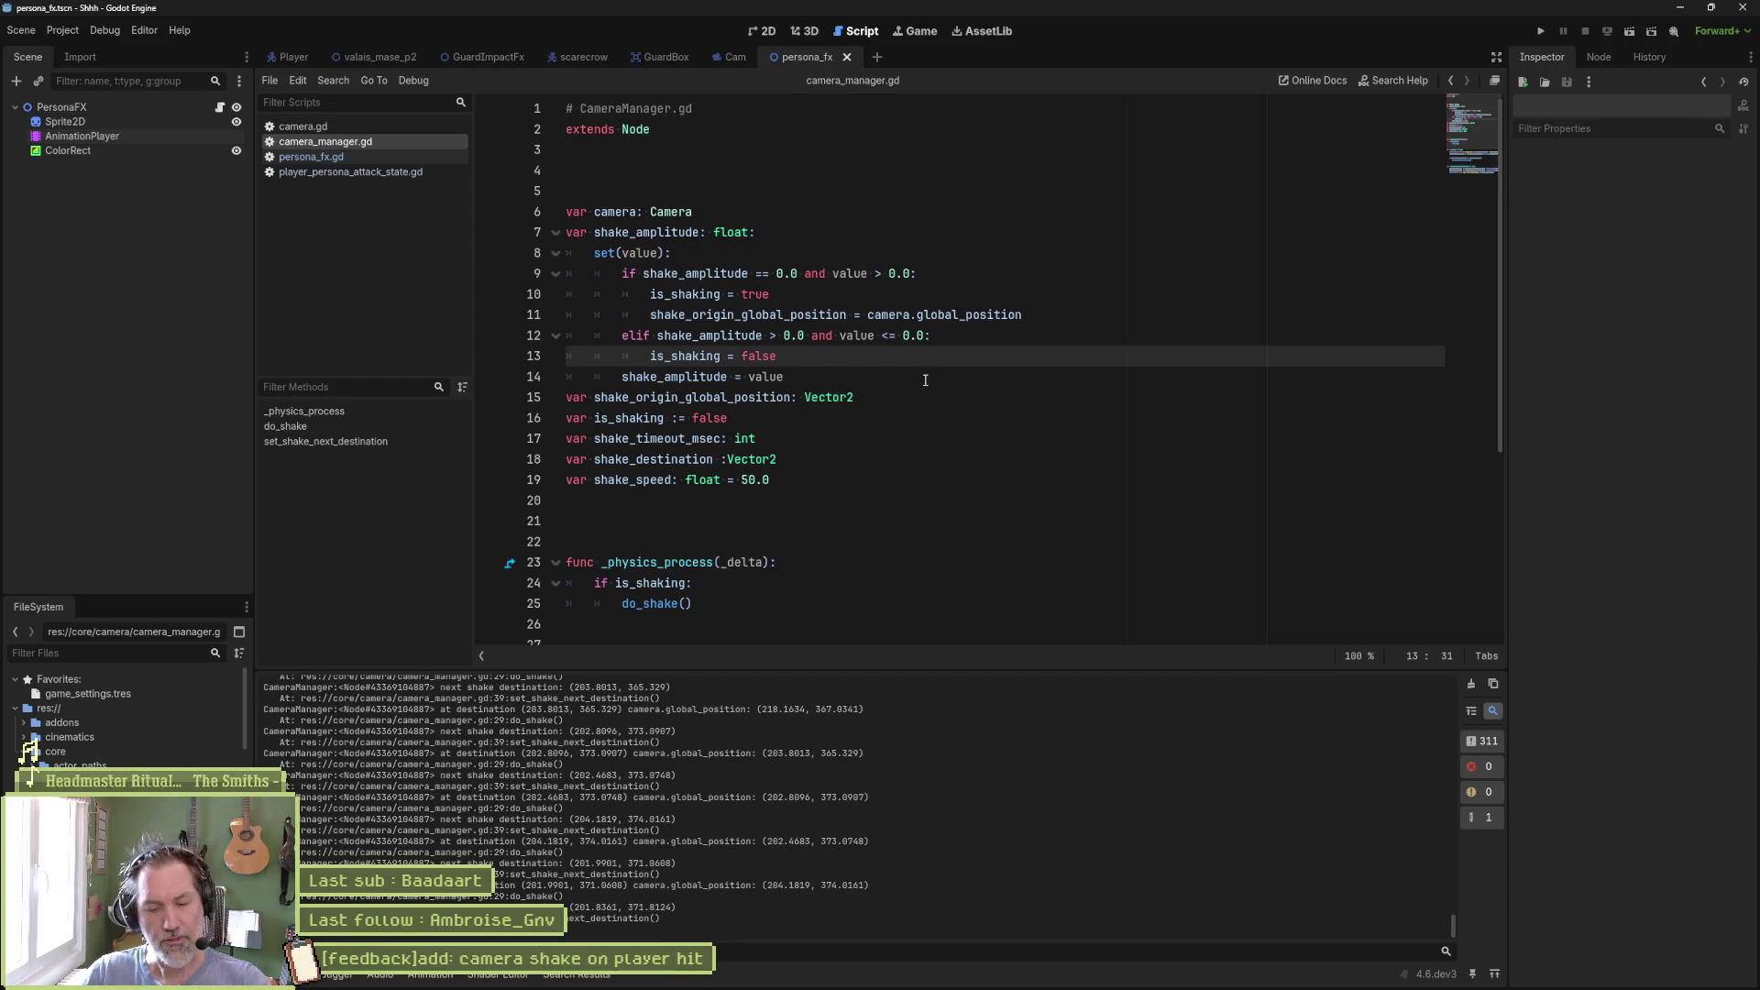
pyautogui.press('F5')
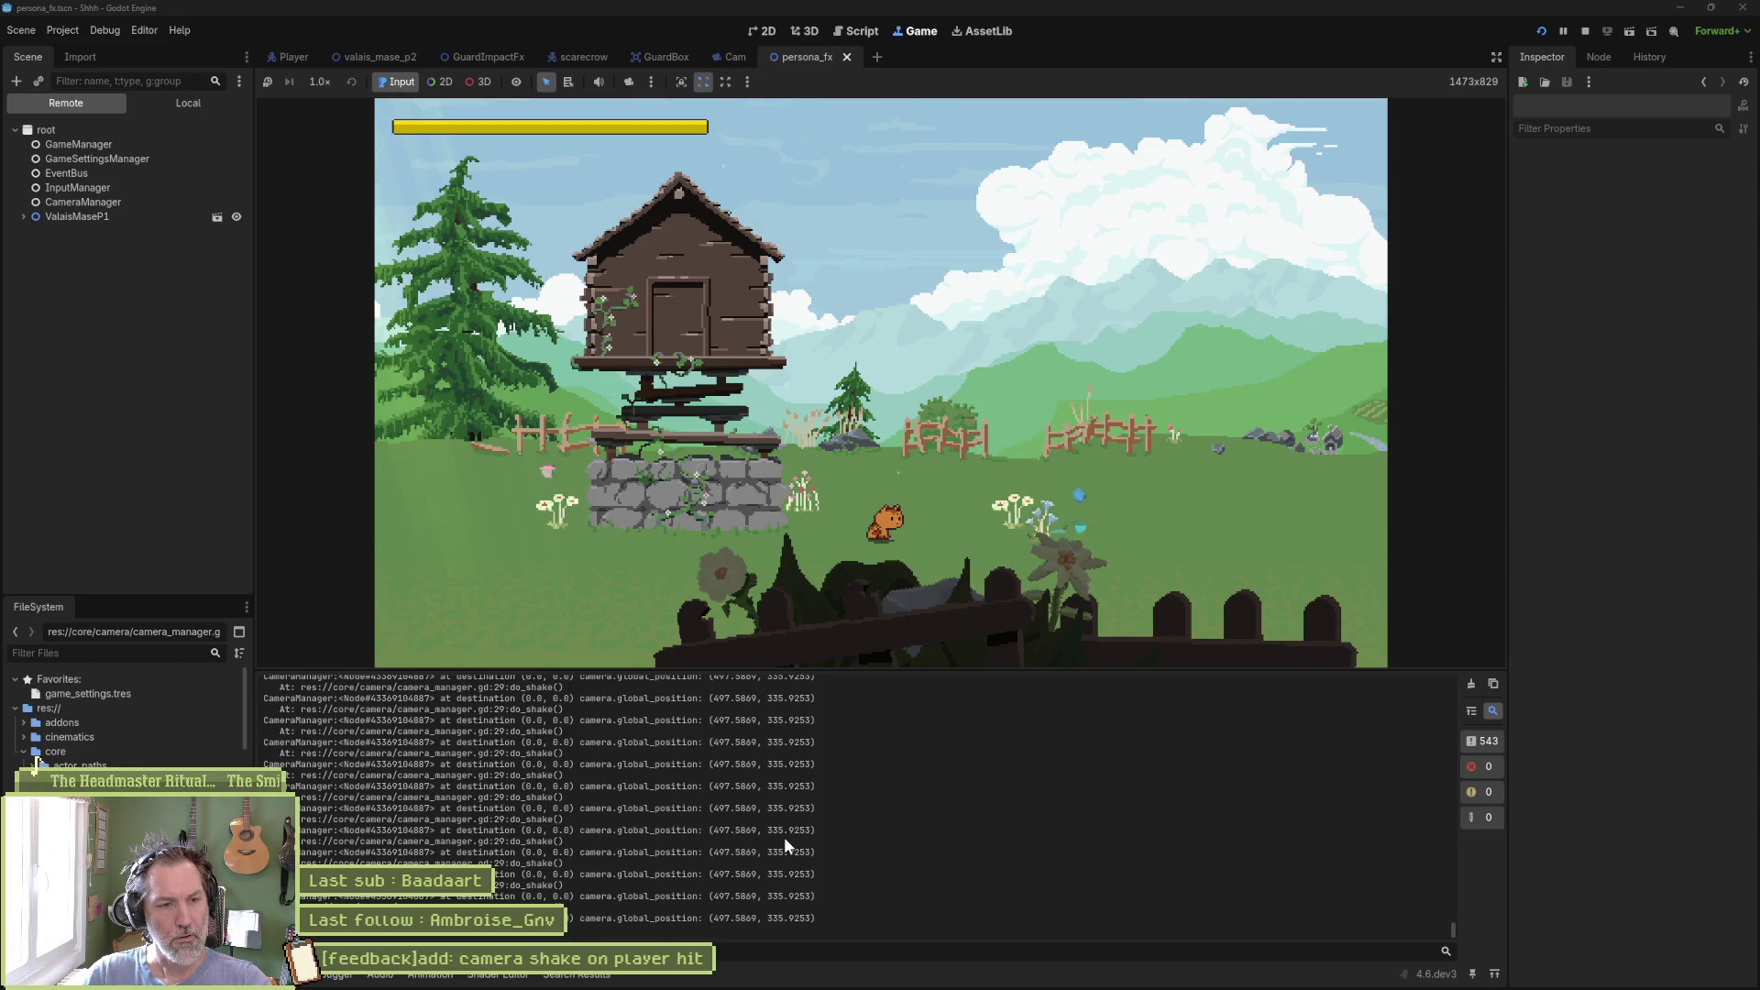
pyautogui.press('F8')
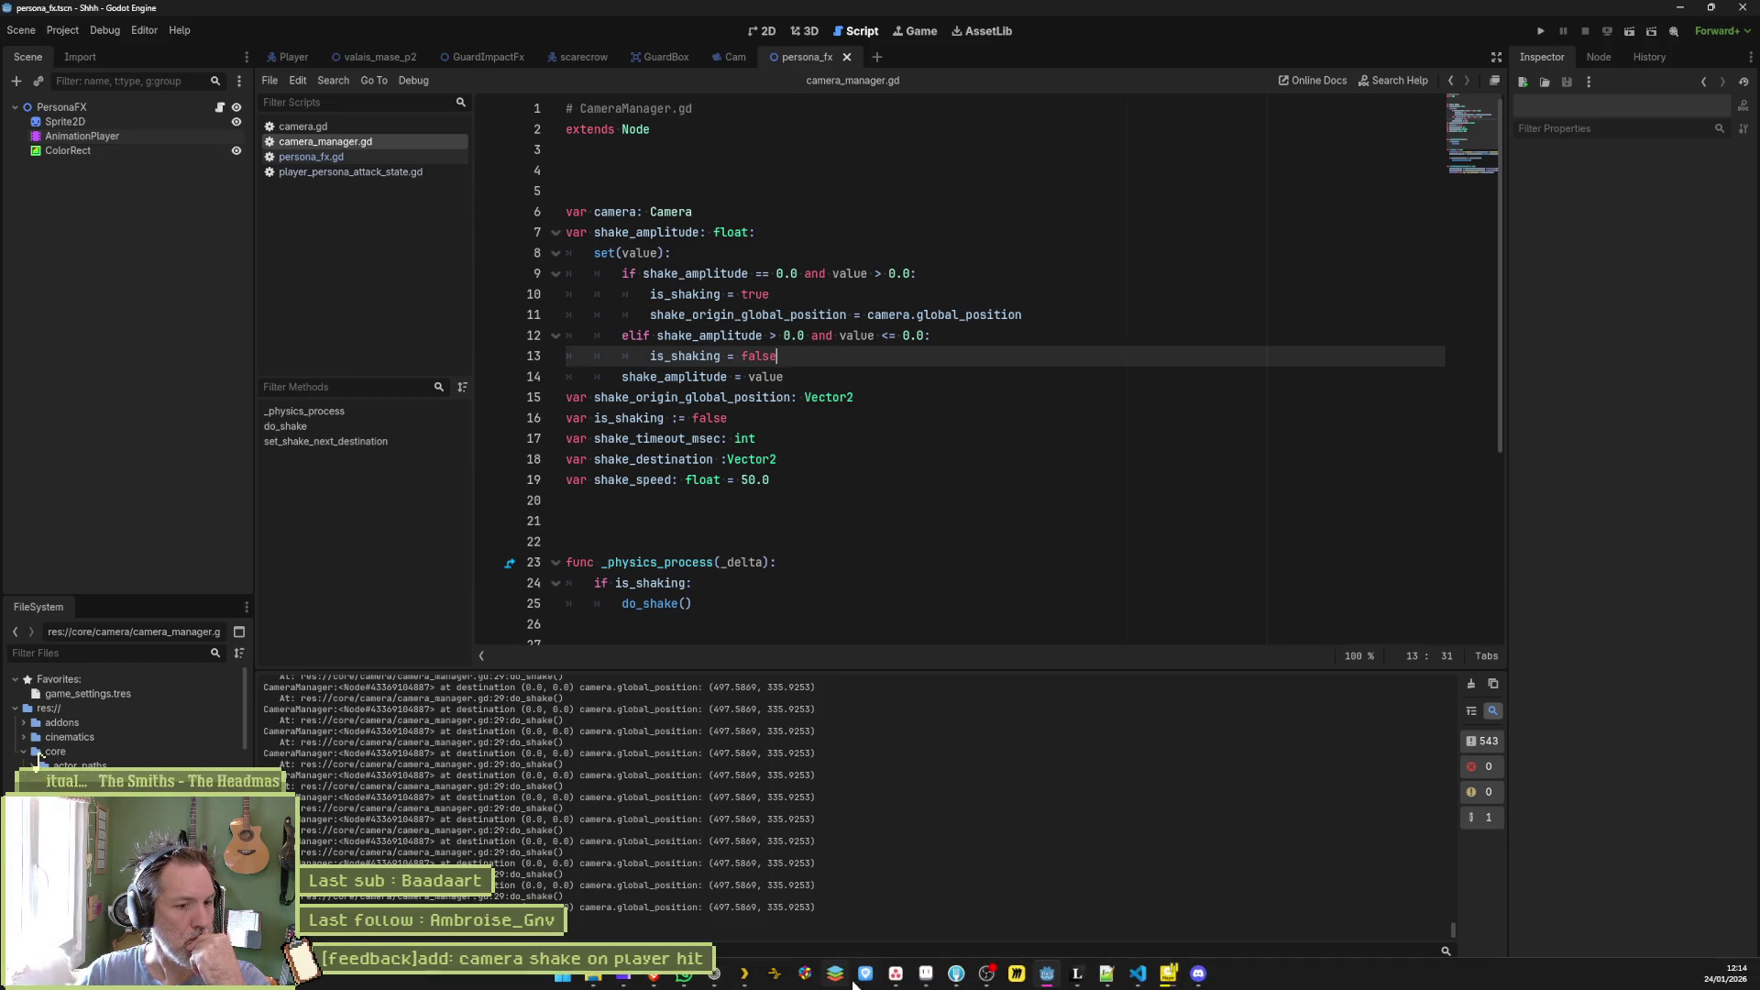
# - In Fork, view diffs of camera_manager.gd, persona_fx.gd, game_manager.gd, game_settings_manager.gd; select the removed _camera_shake_amplitude line
pyautogui.click(955, 973)
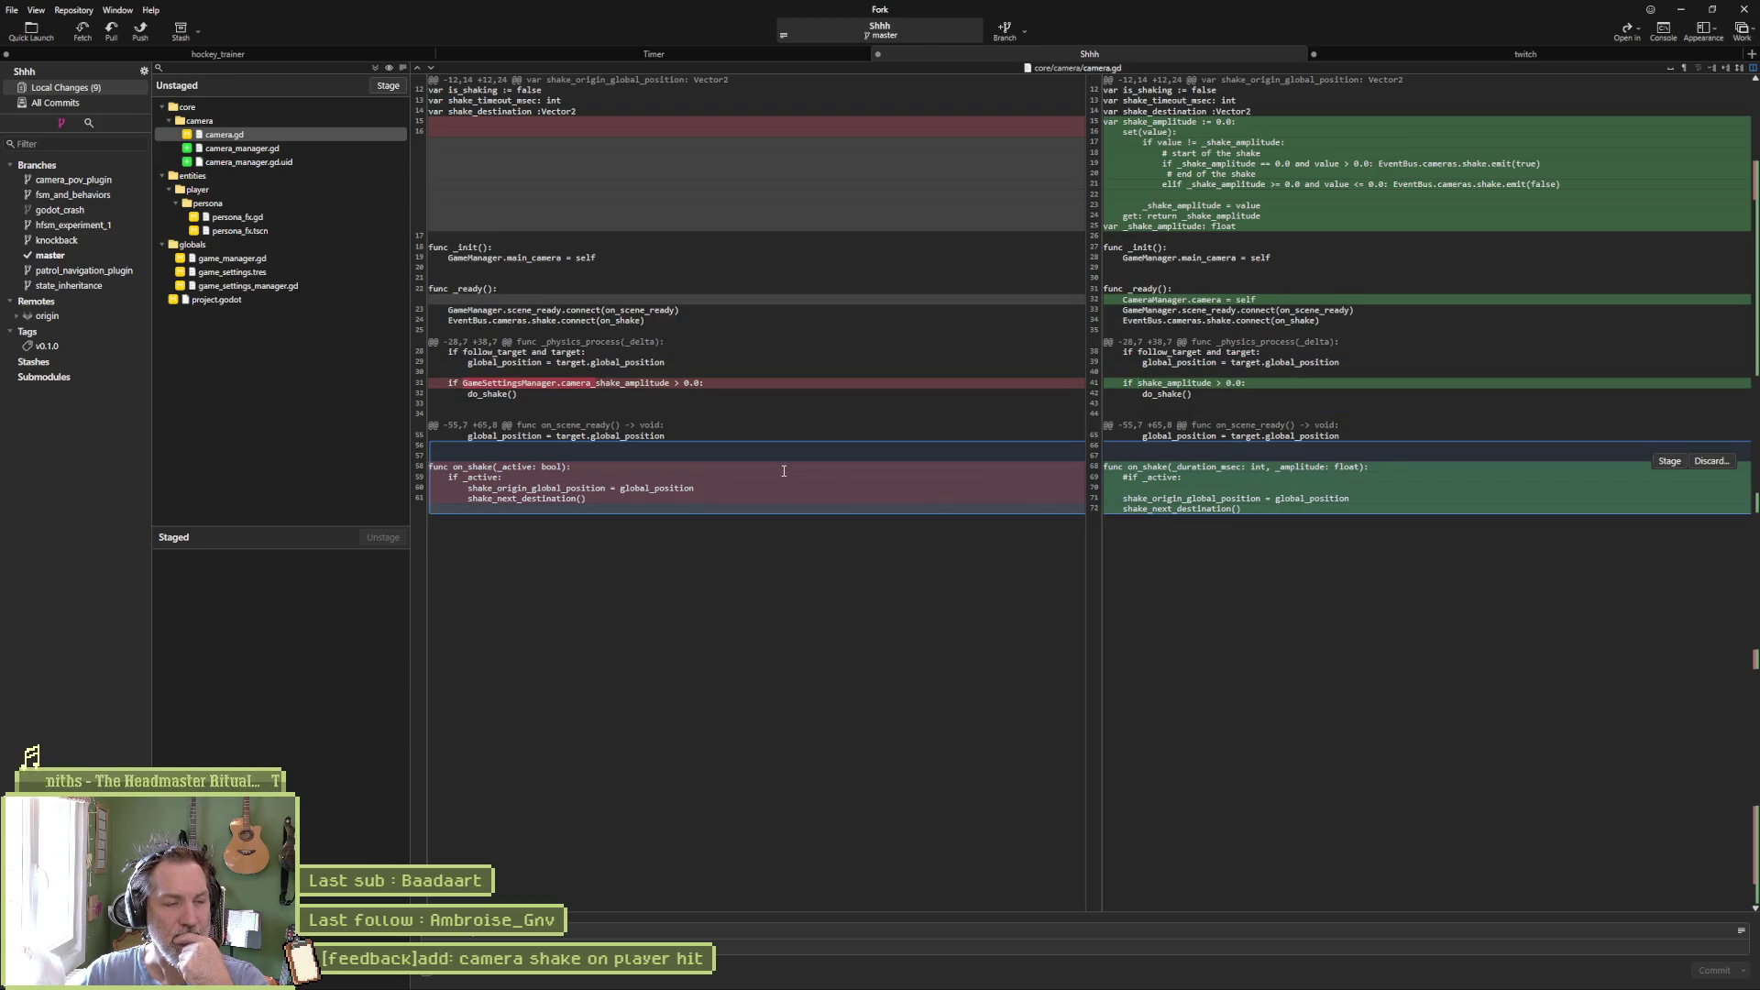
pyautogui.click(265, 148)
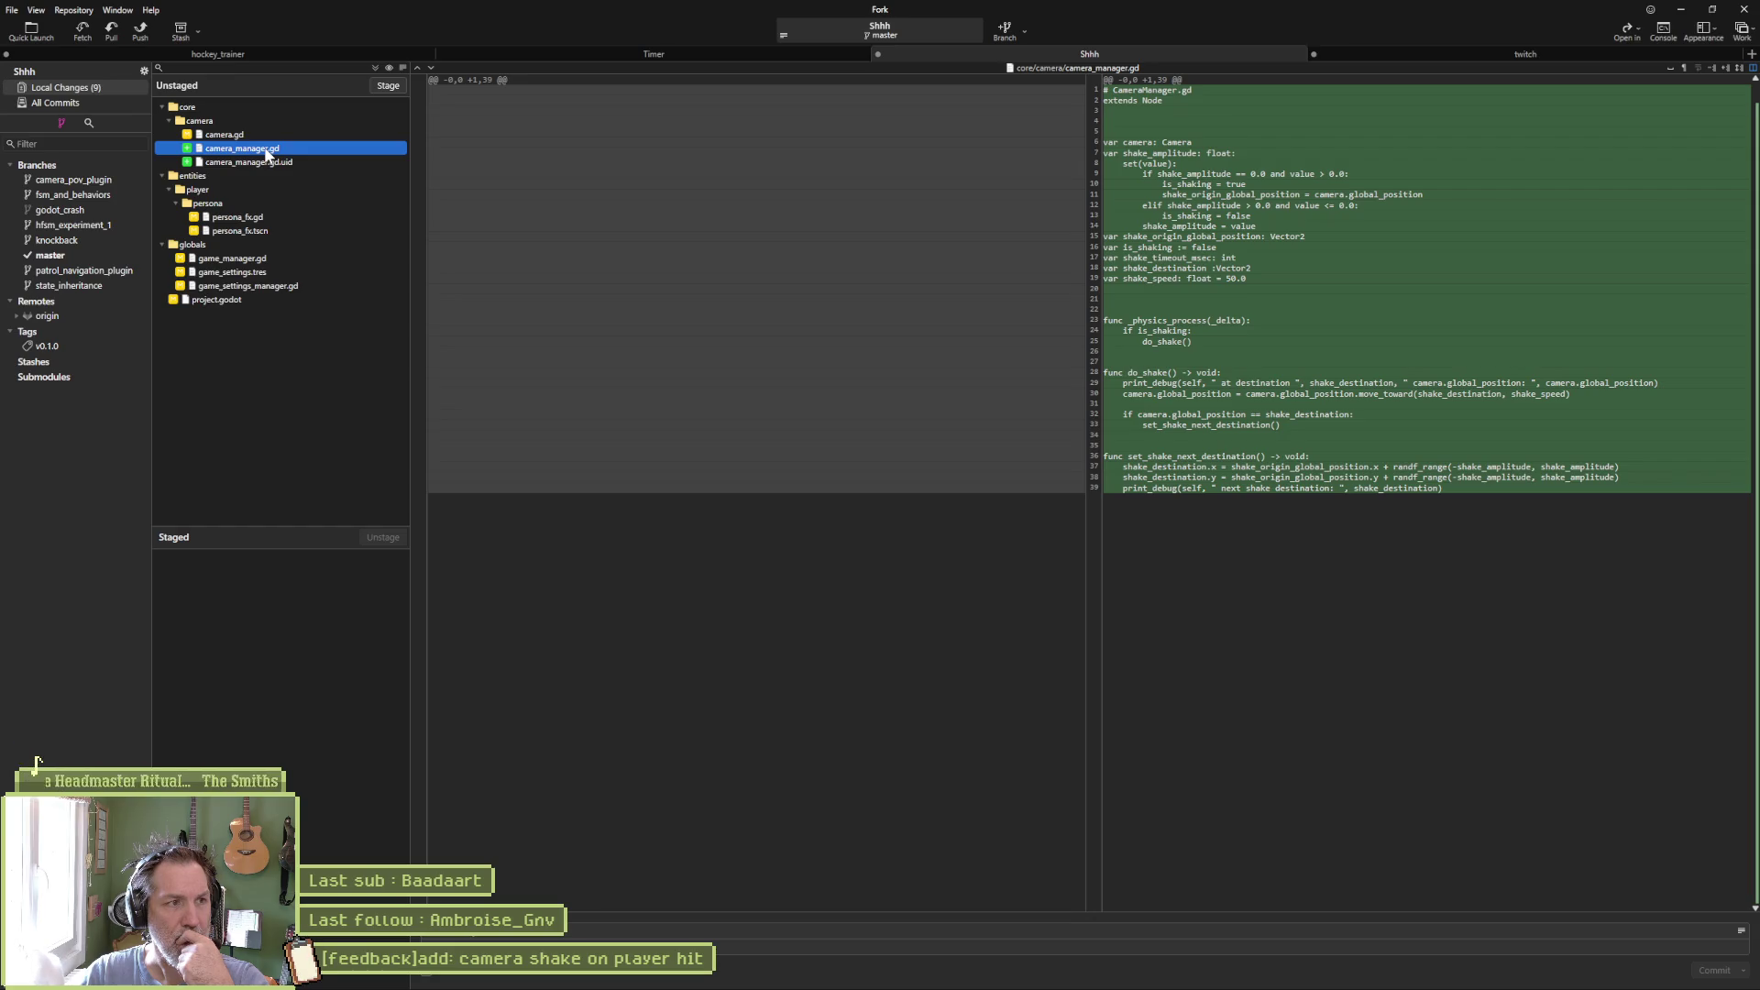
pyautogui.click(259, 219)
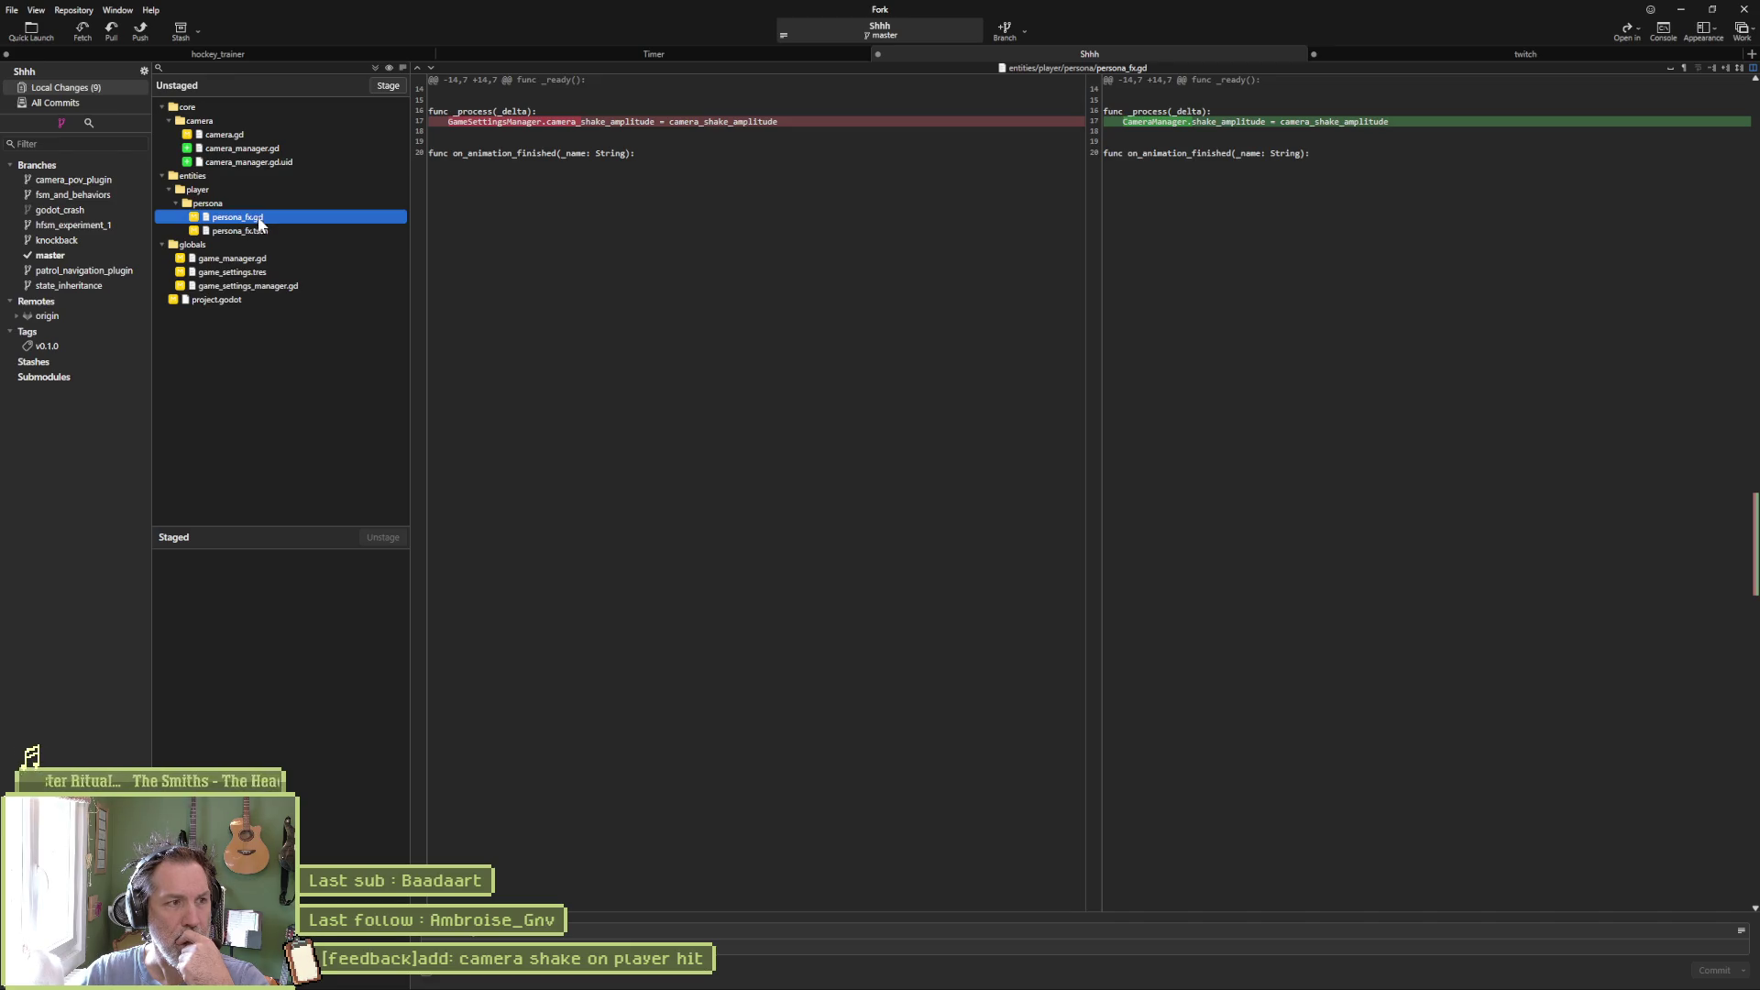
pyautogui.click(279, 260)
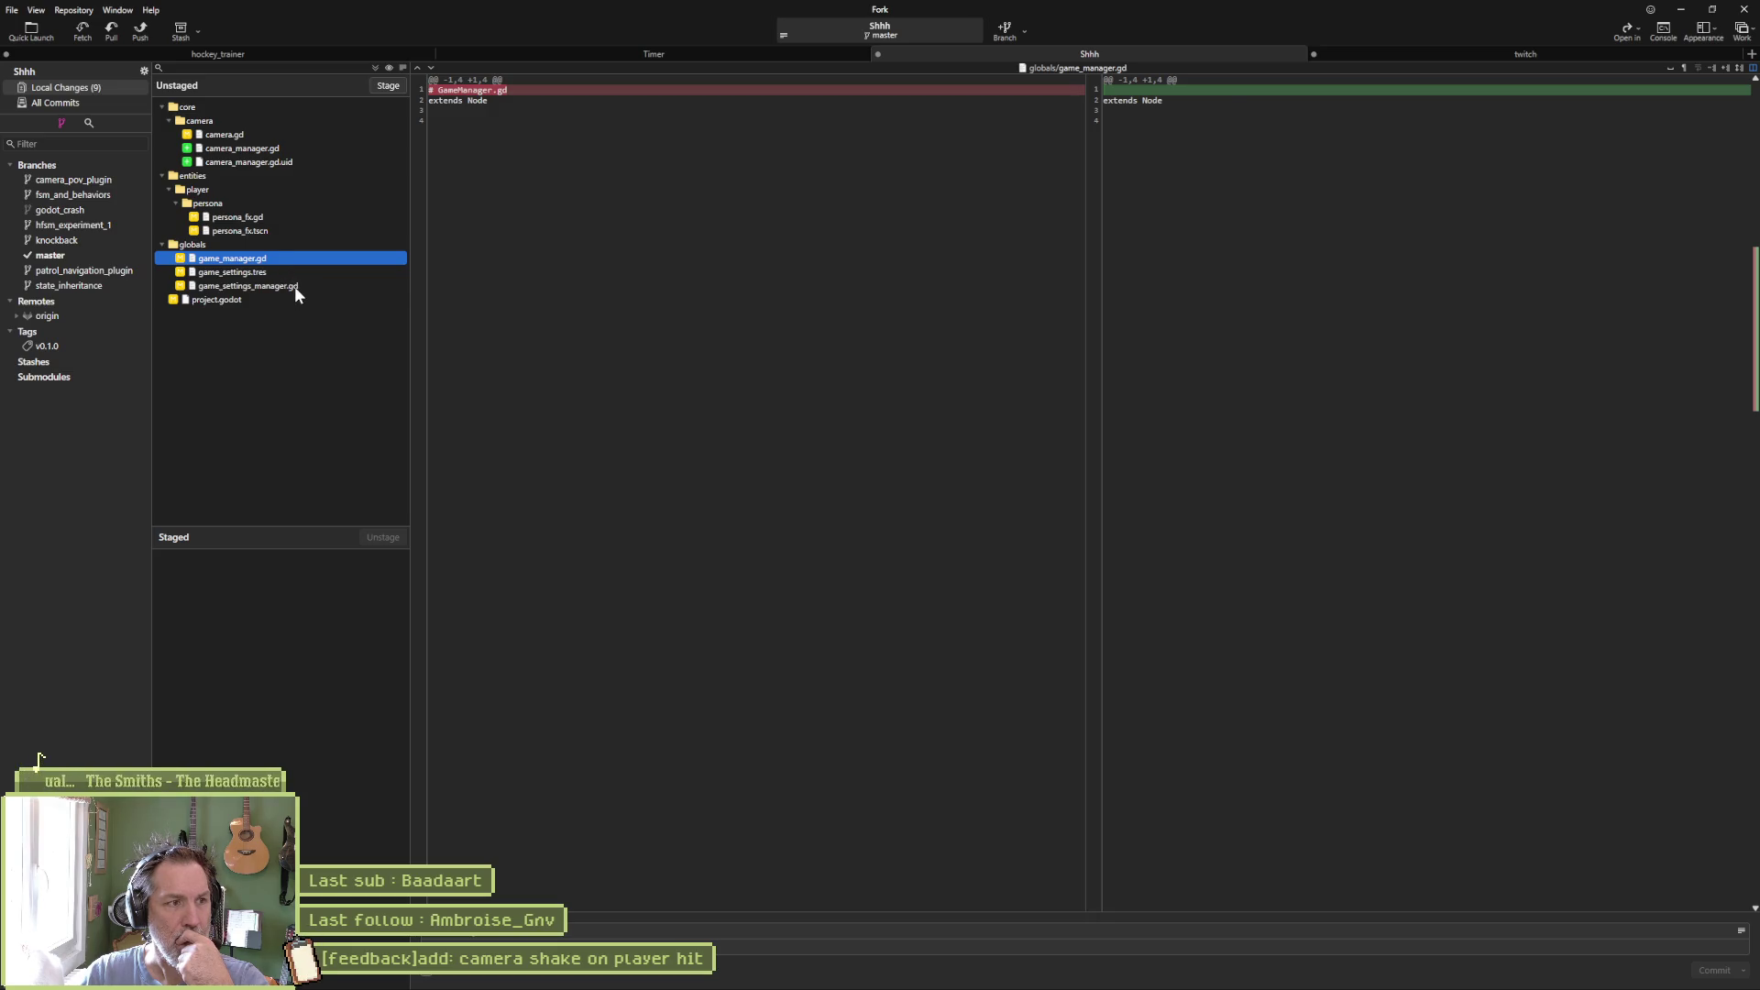
pyautogui.click(294, 286)
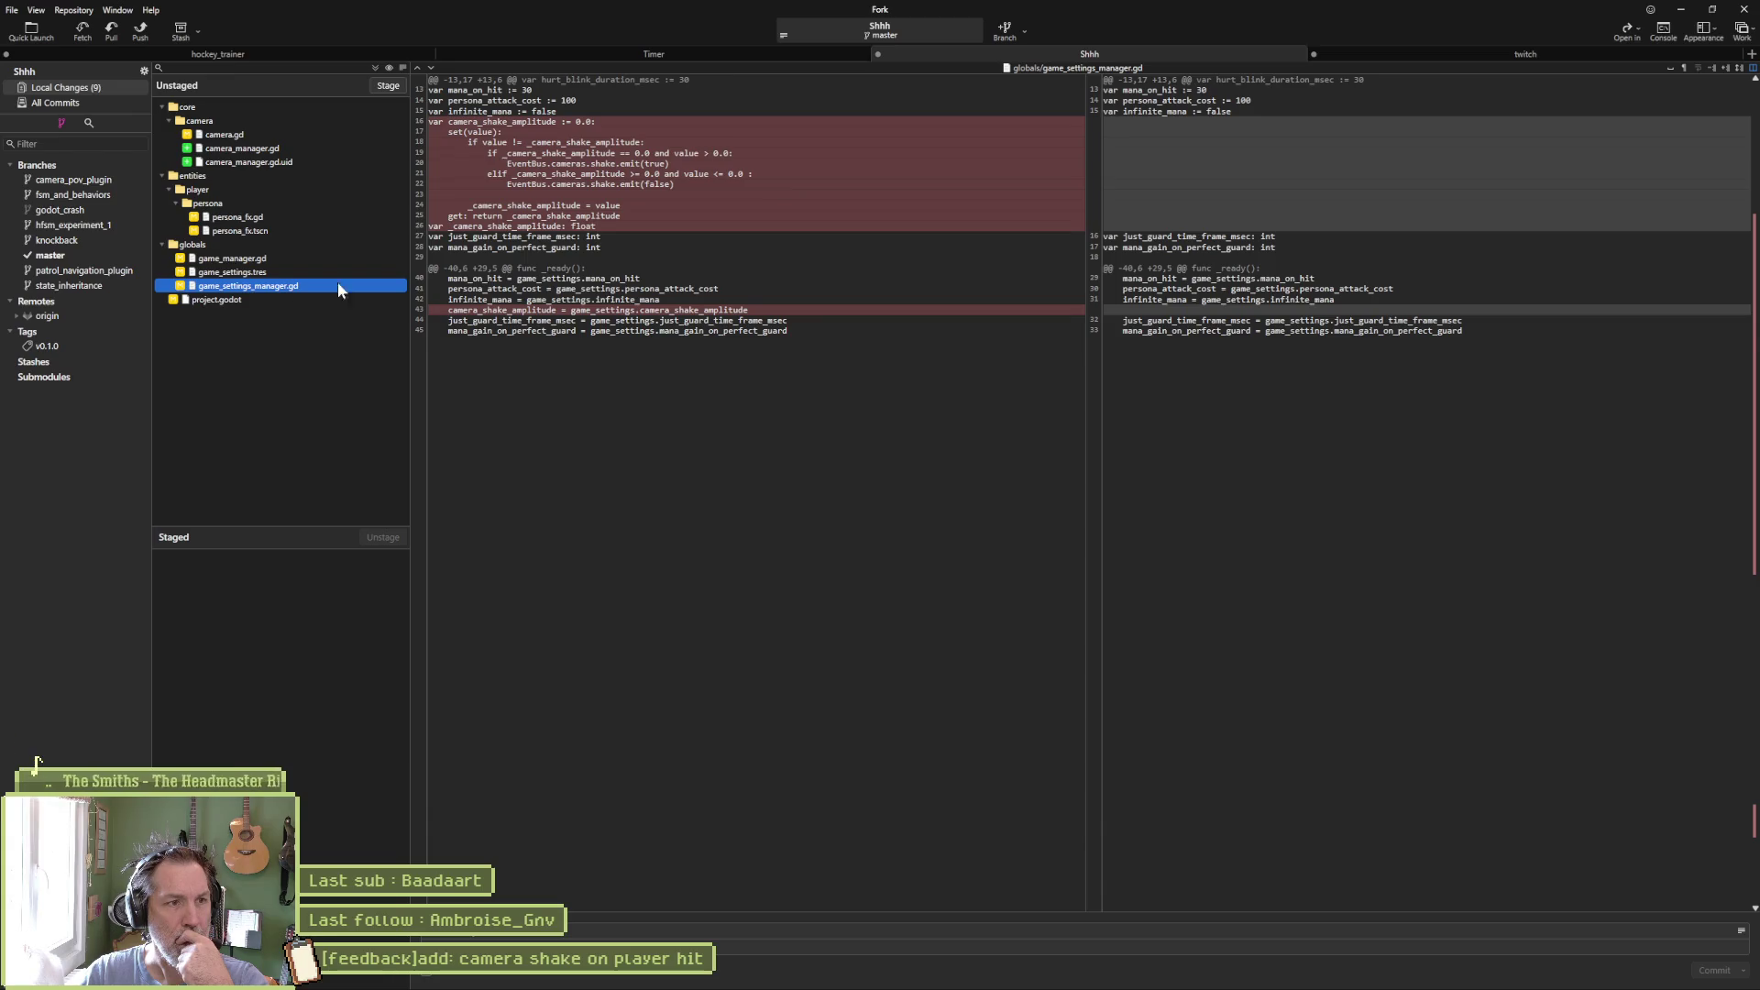
pyautogui.moveTo(639, 336)
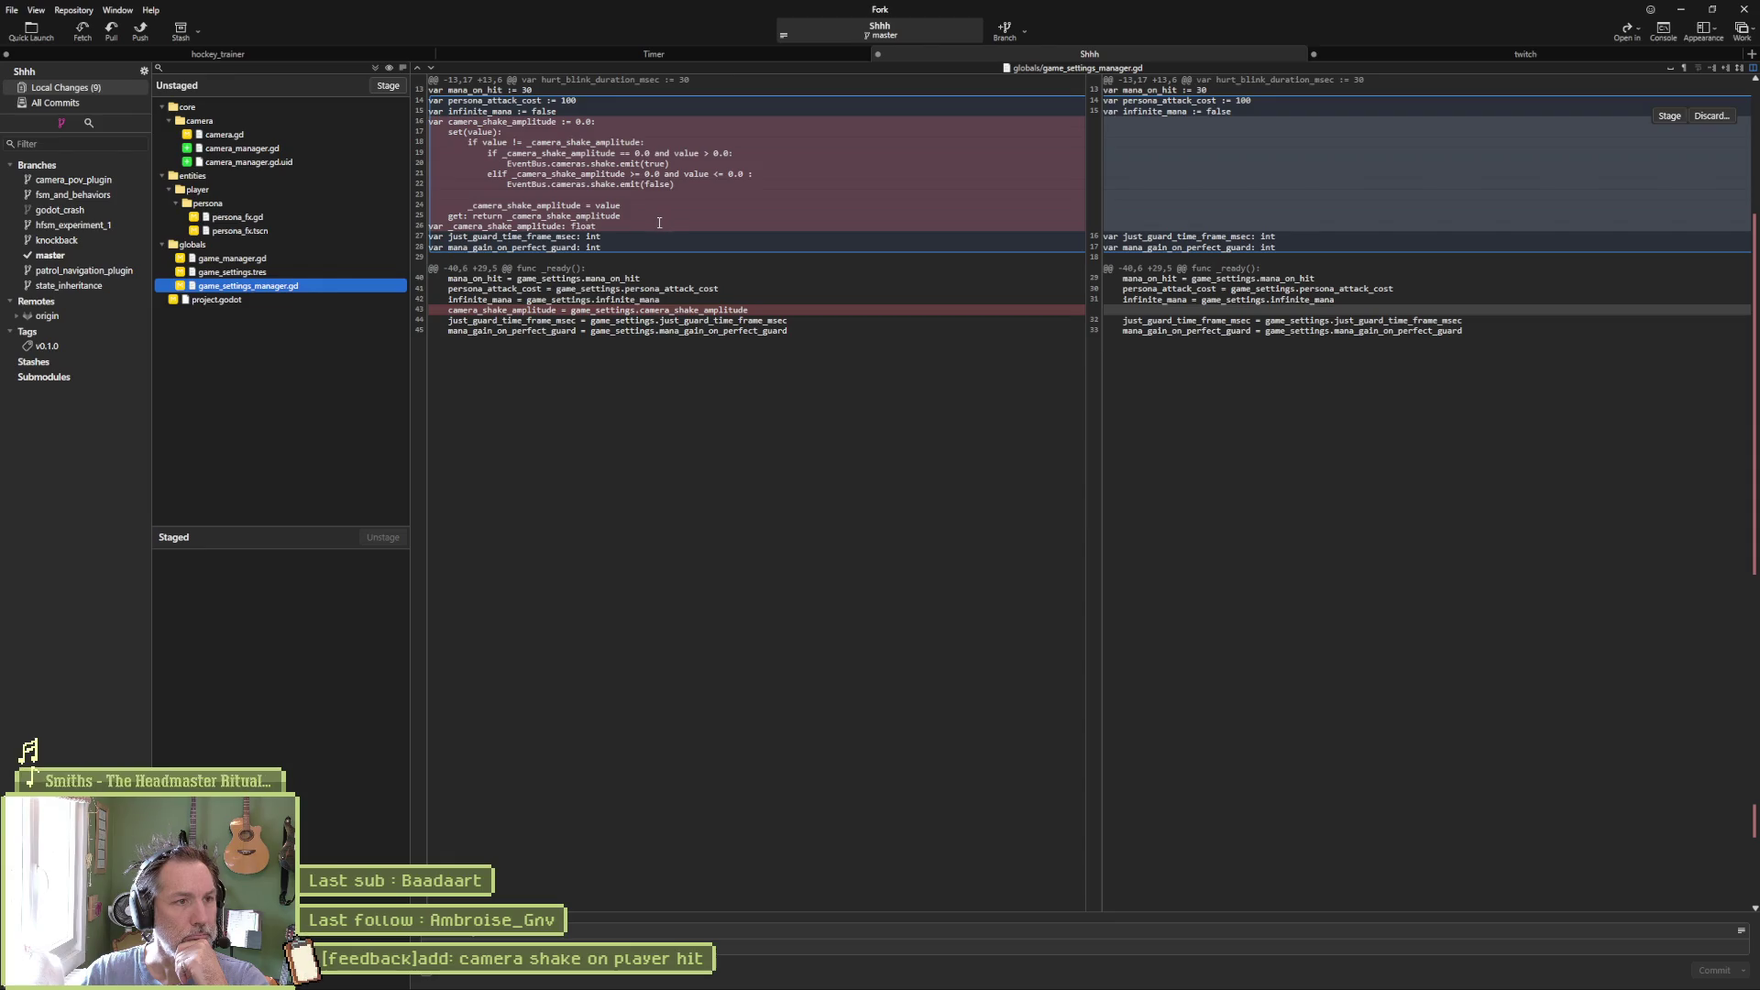
pyautogui.moveTo(621, 208); pyautogui.dragTo(478, 205)
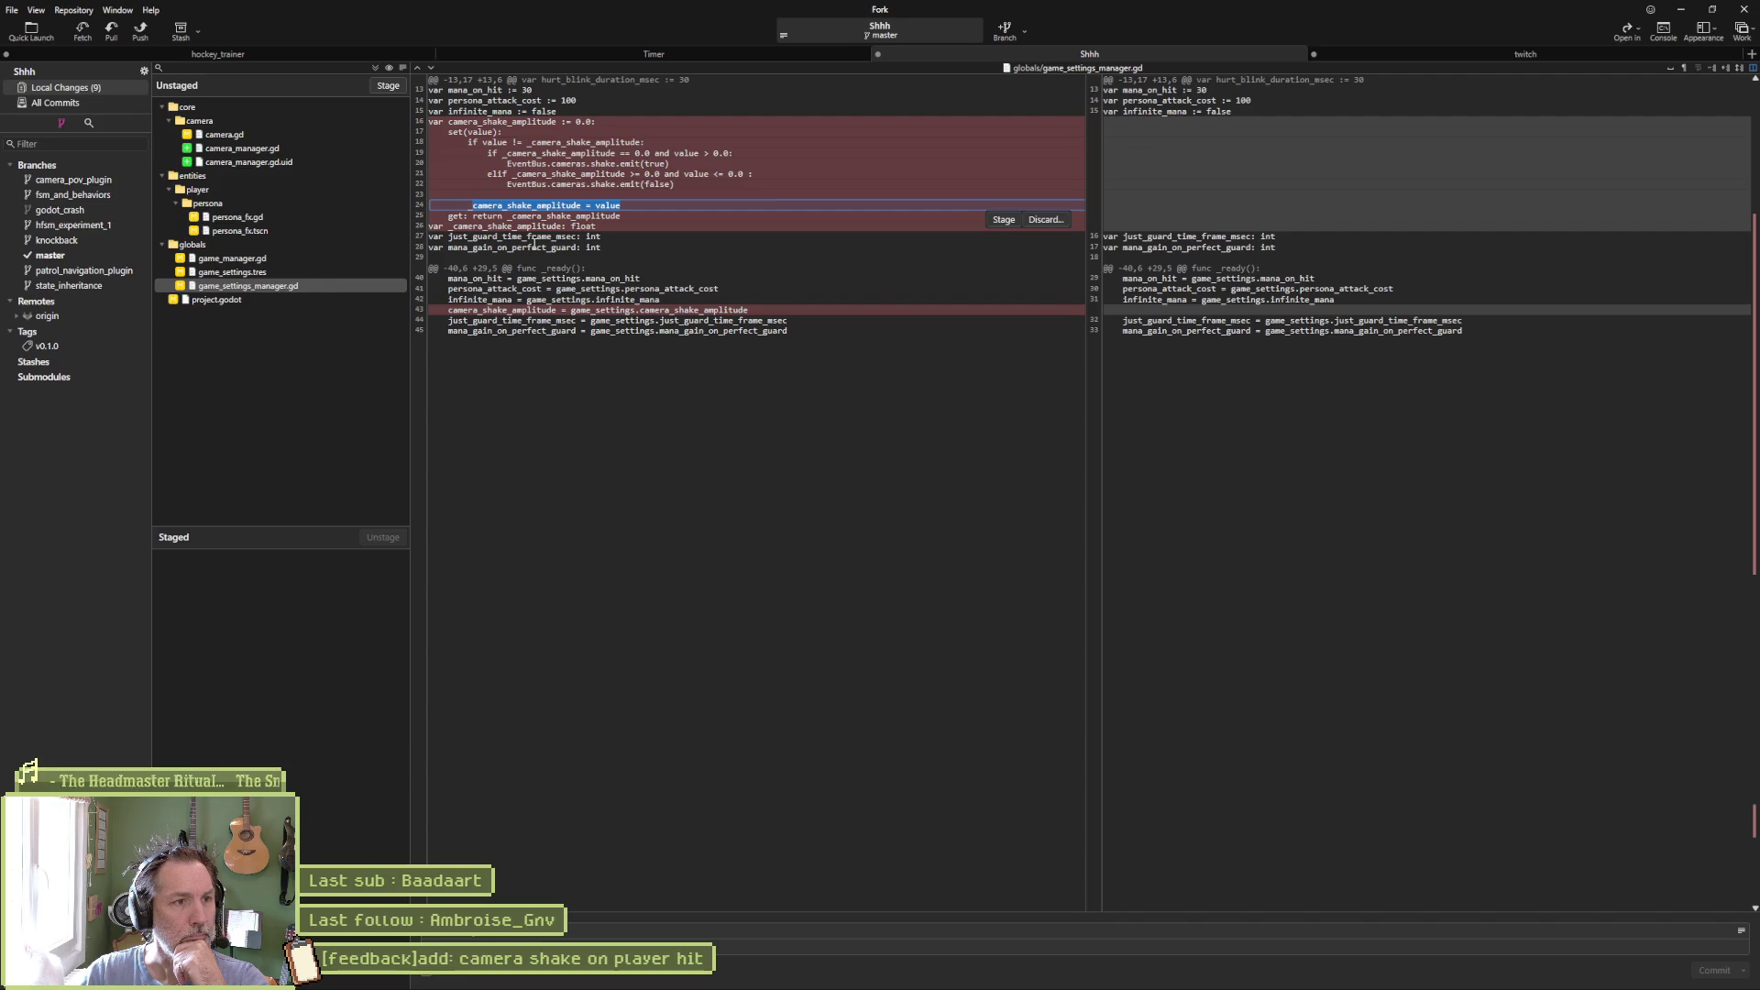
# - Search 'godot setter' in the browser and open the 'GDScript reference - Godot Engine' result
pyautogui.moveTo(34, 988)
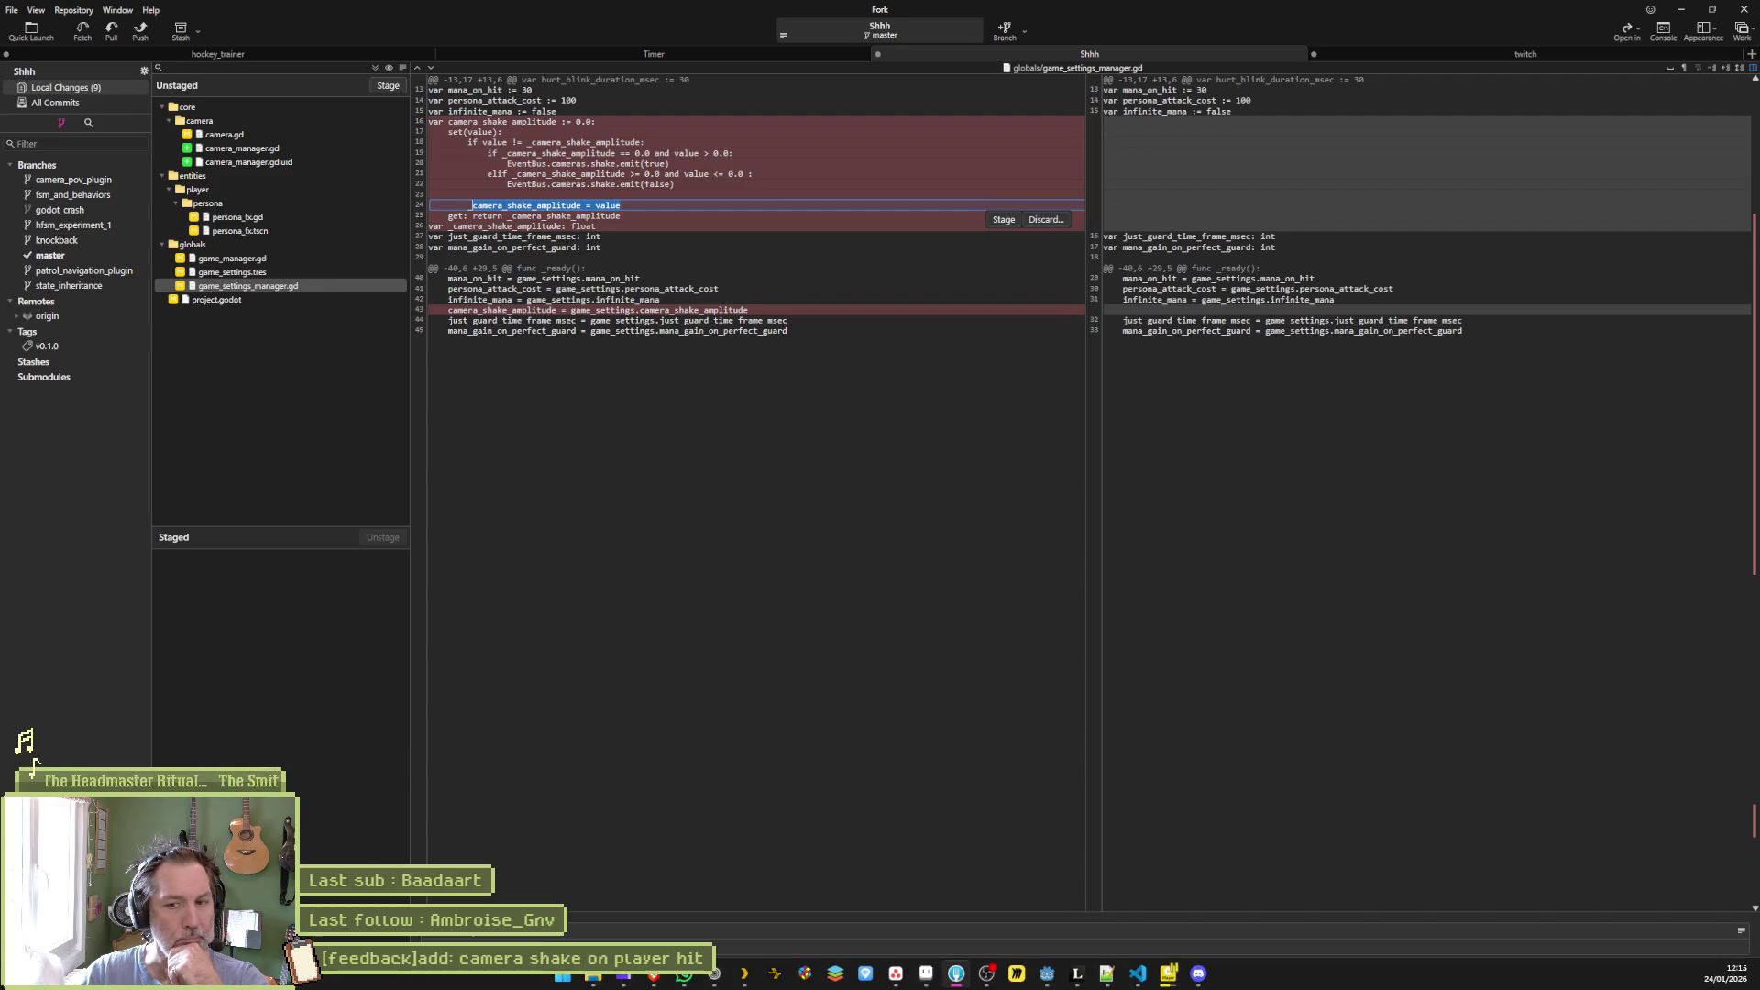
pyautogui.click(777, 973)
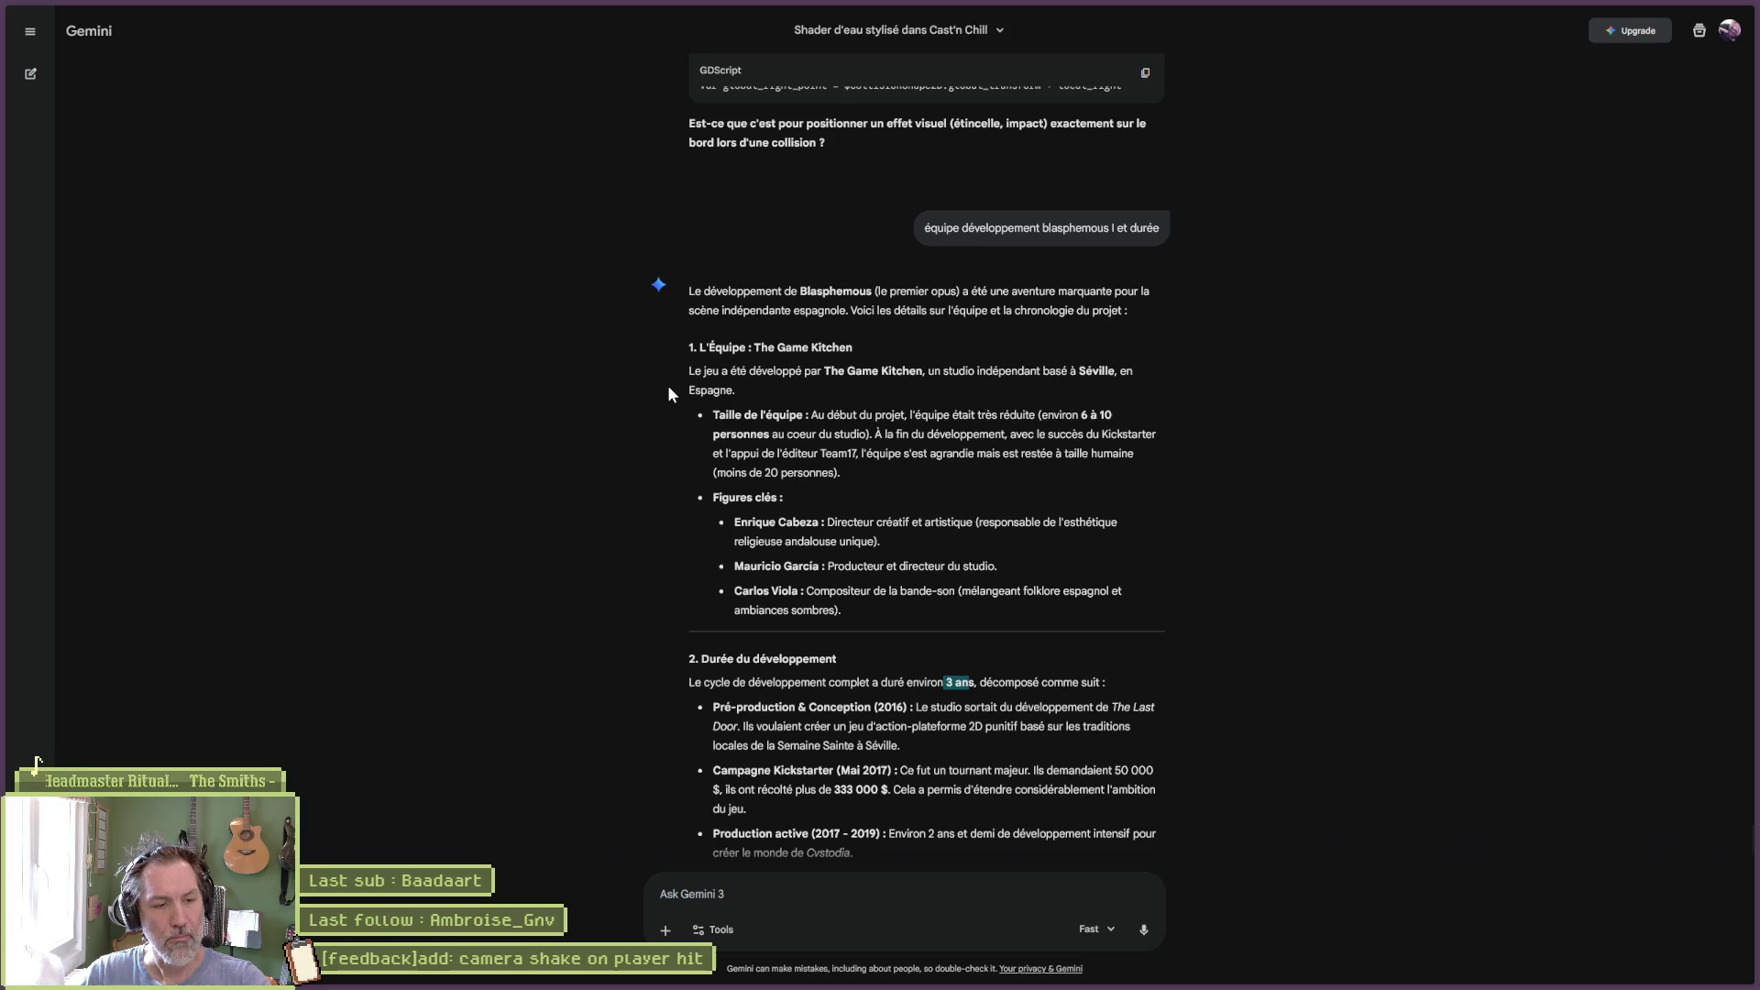
pyautogui.hotkey('ctrl', 'l')
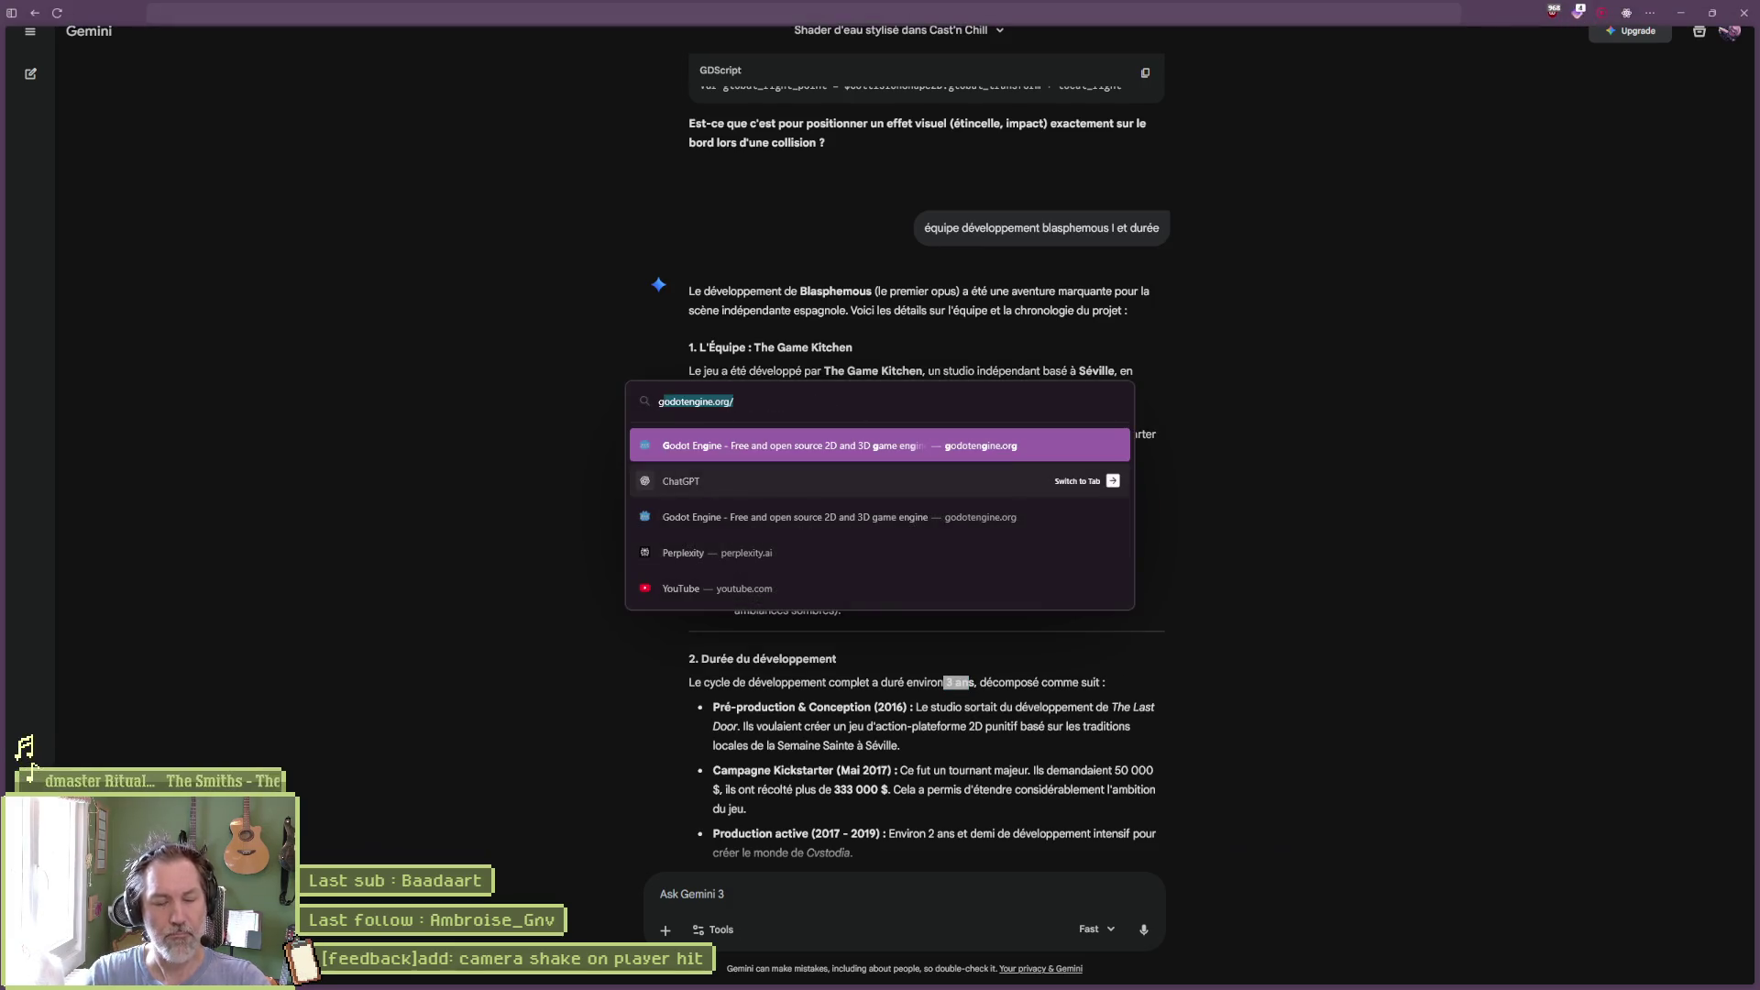
pyautogui.write('godot setter')
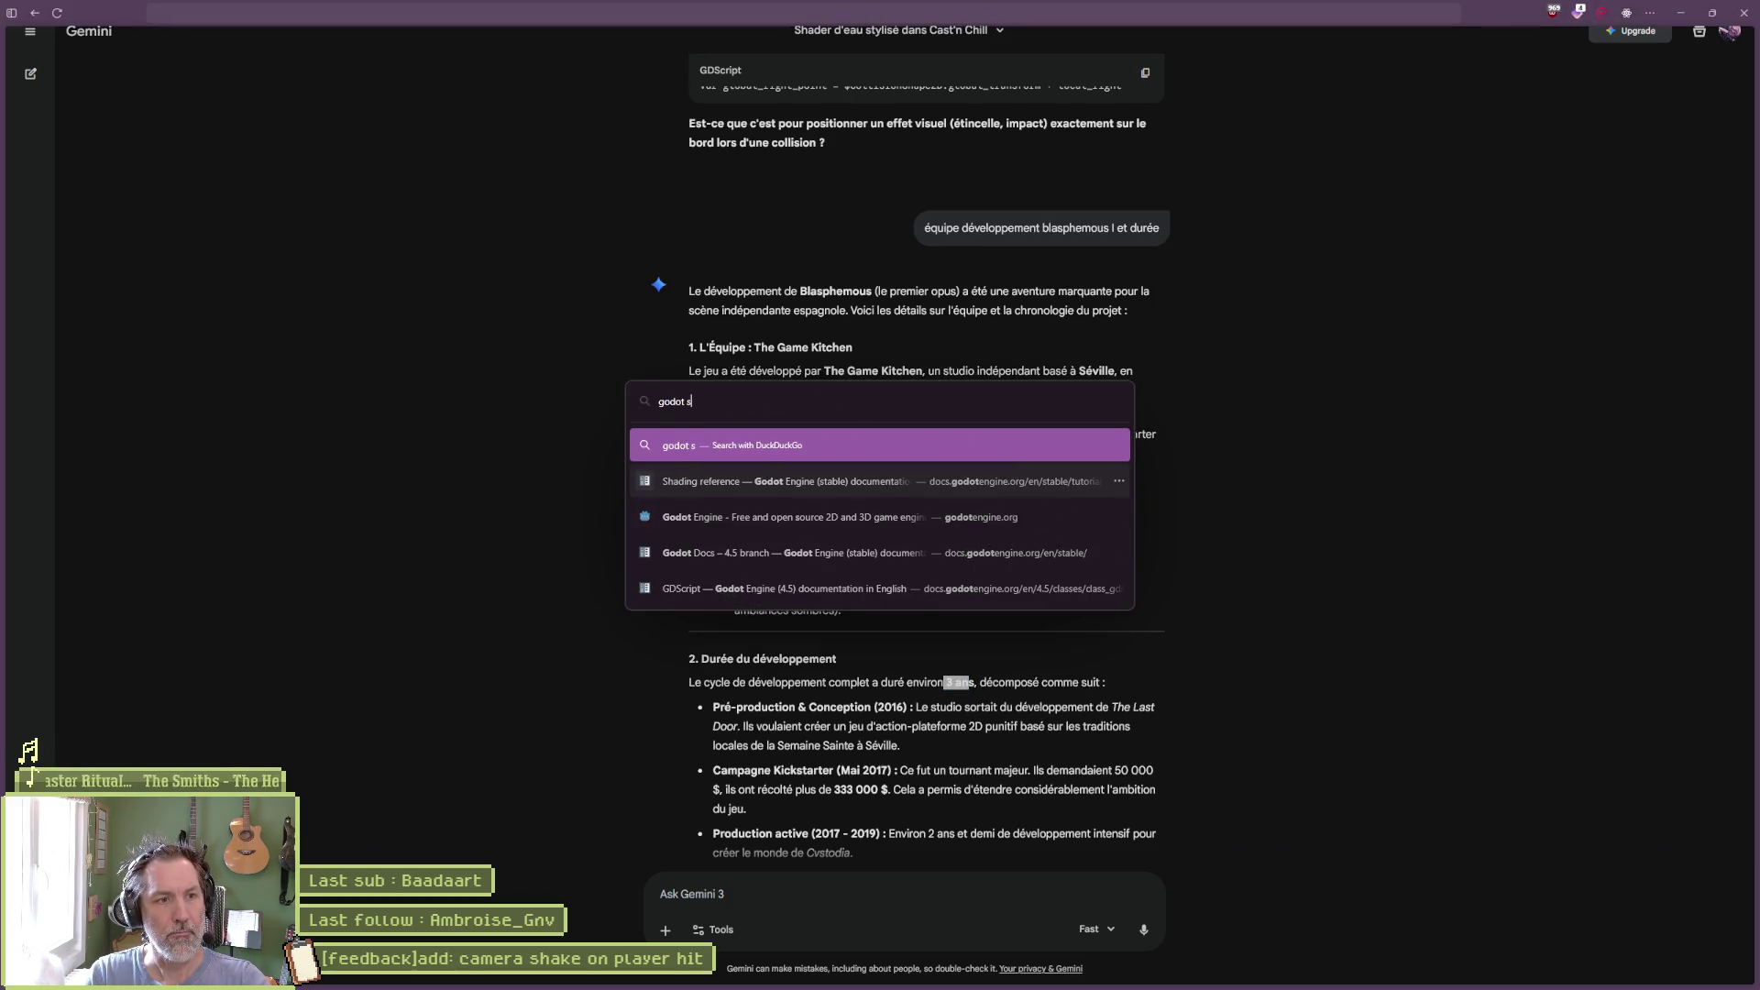
pyautogui.press('Return')
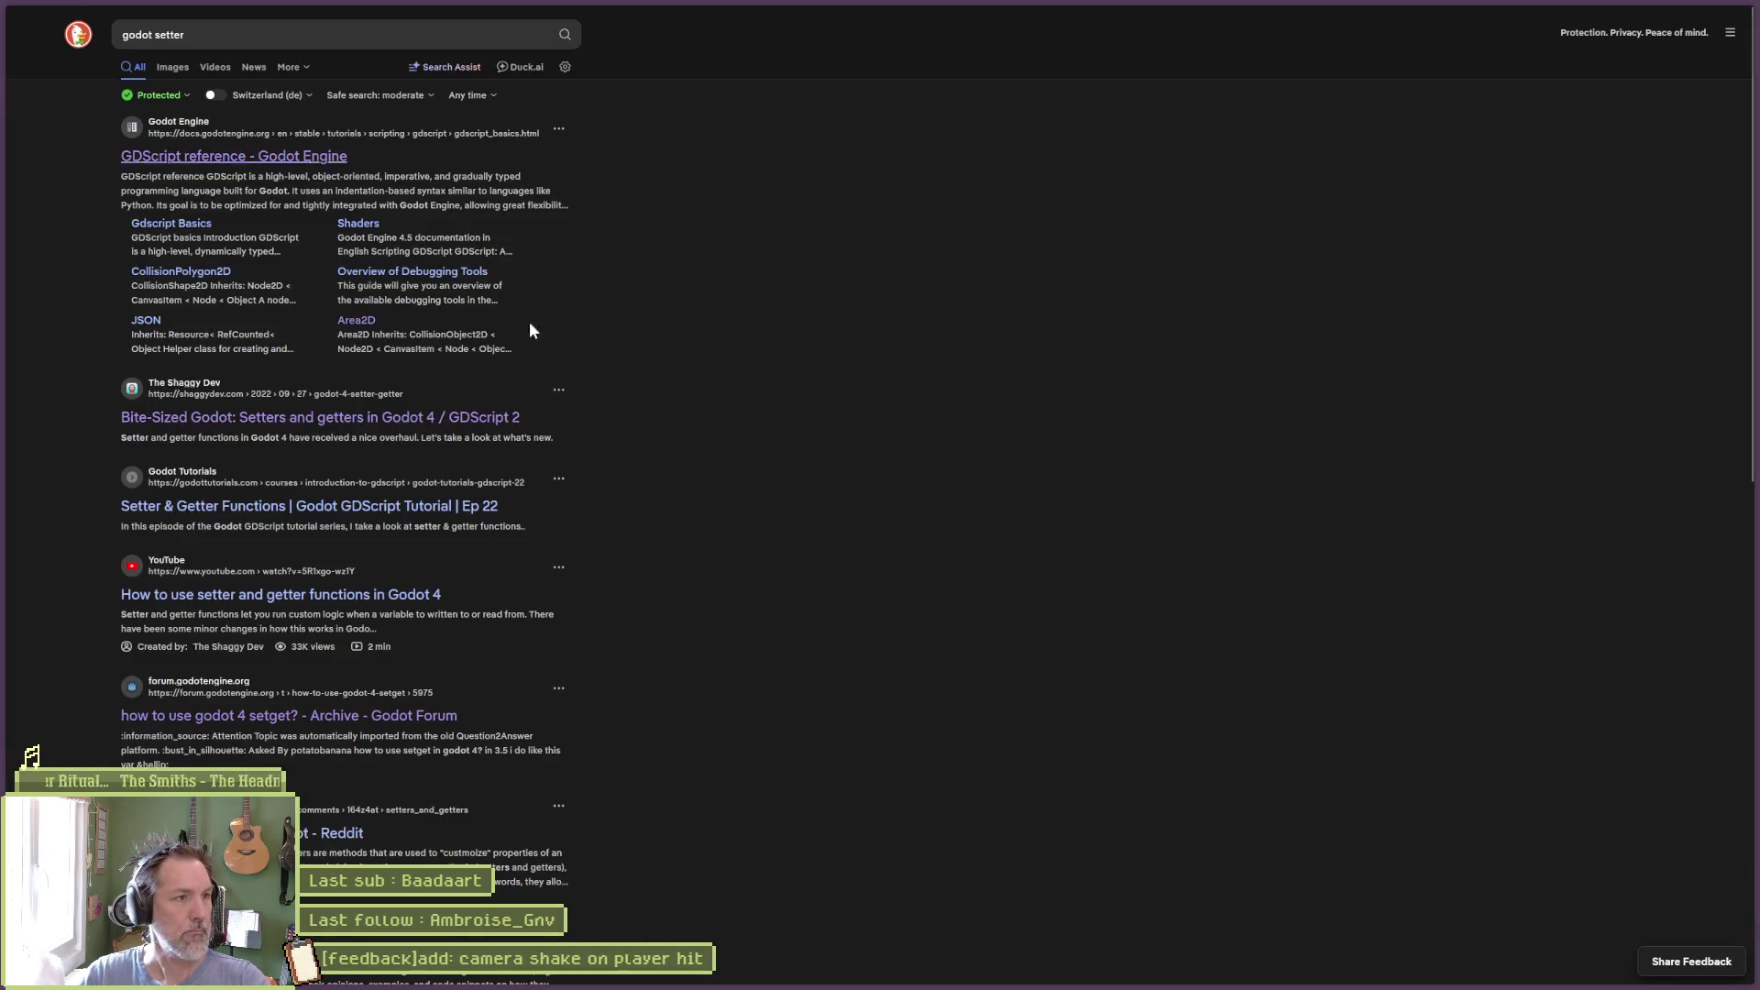
pyautogui.click(216, 158)
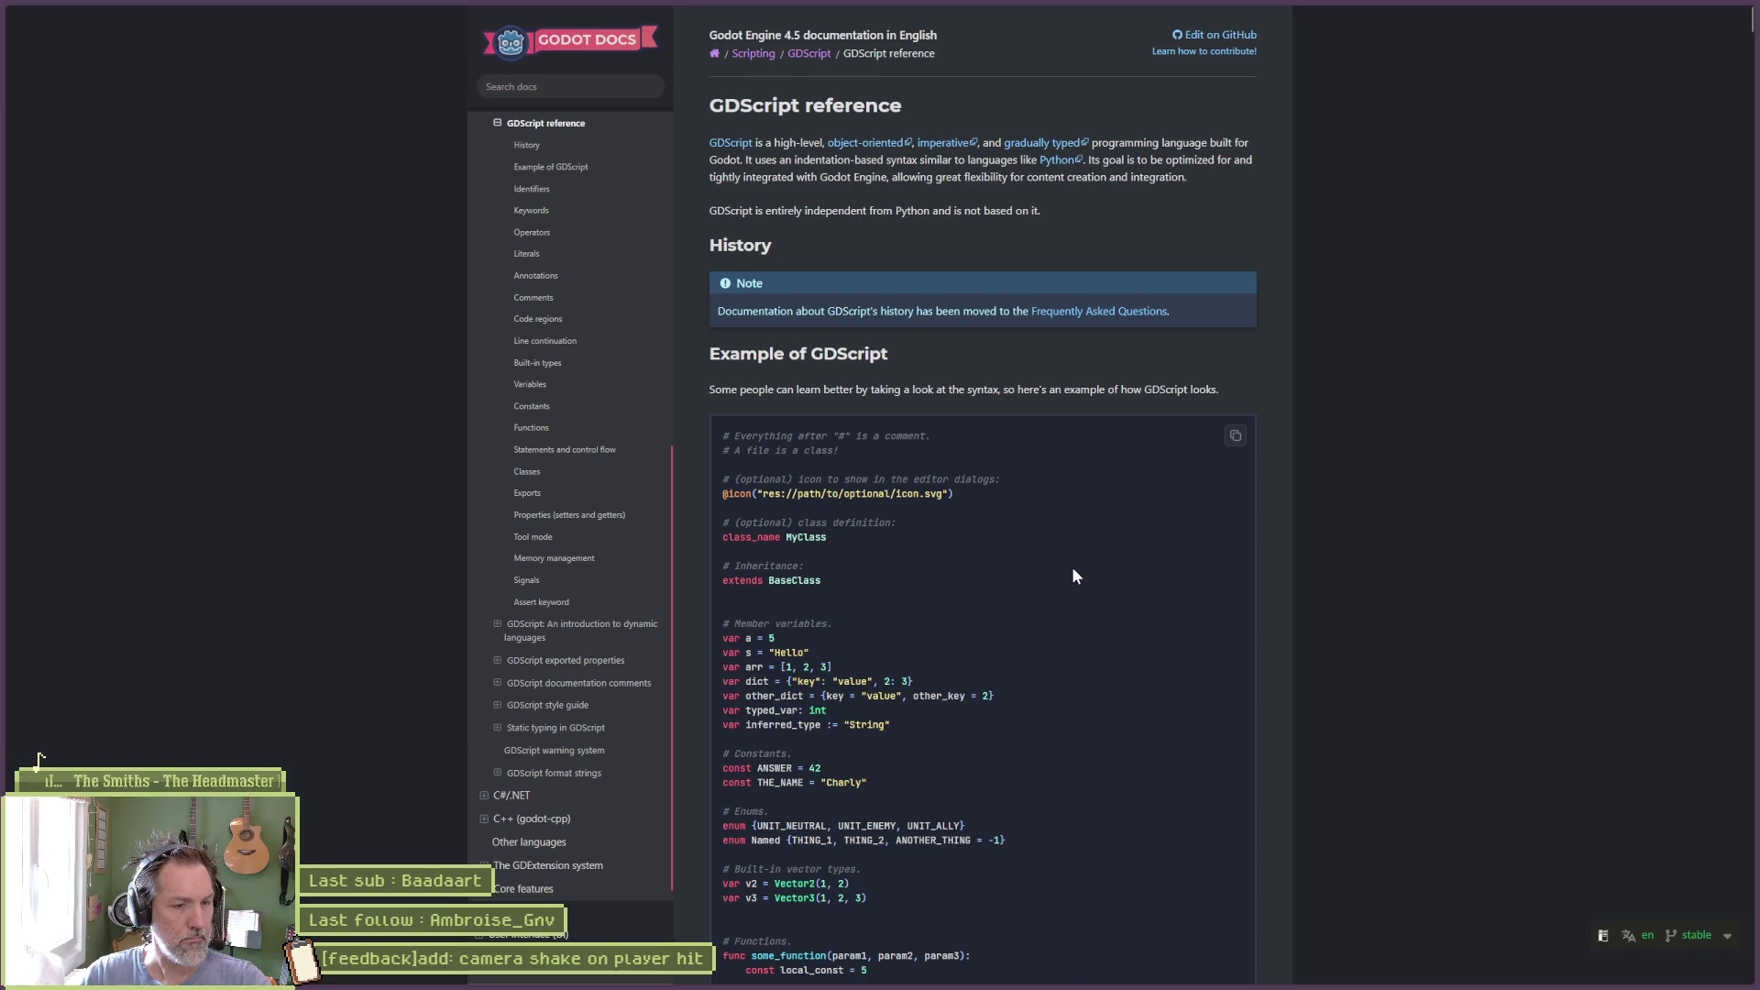
# - Scroll the GDScript reference from Comments past built-in types and variables to Static variables
pyautogui.scroll(-5, 1074, 575)
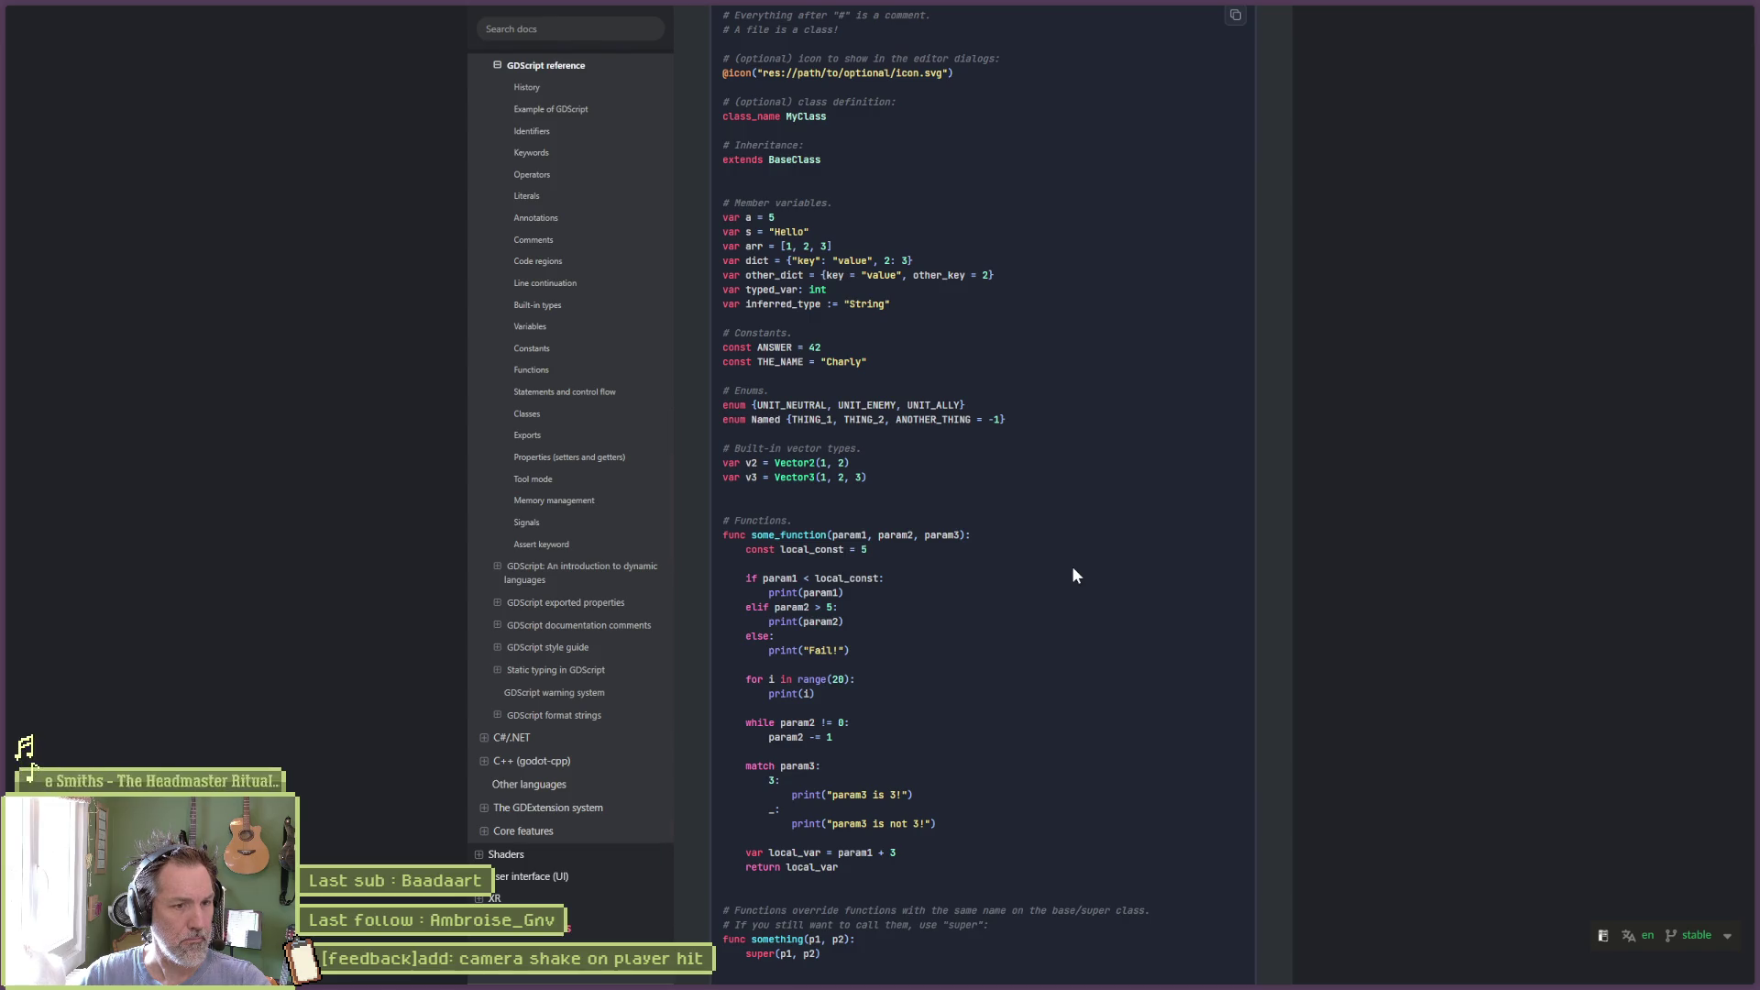
pyautogui.scroll(-8, 1076, 575)
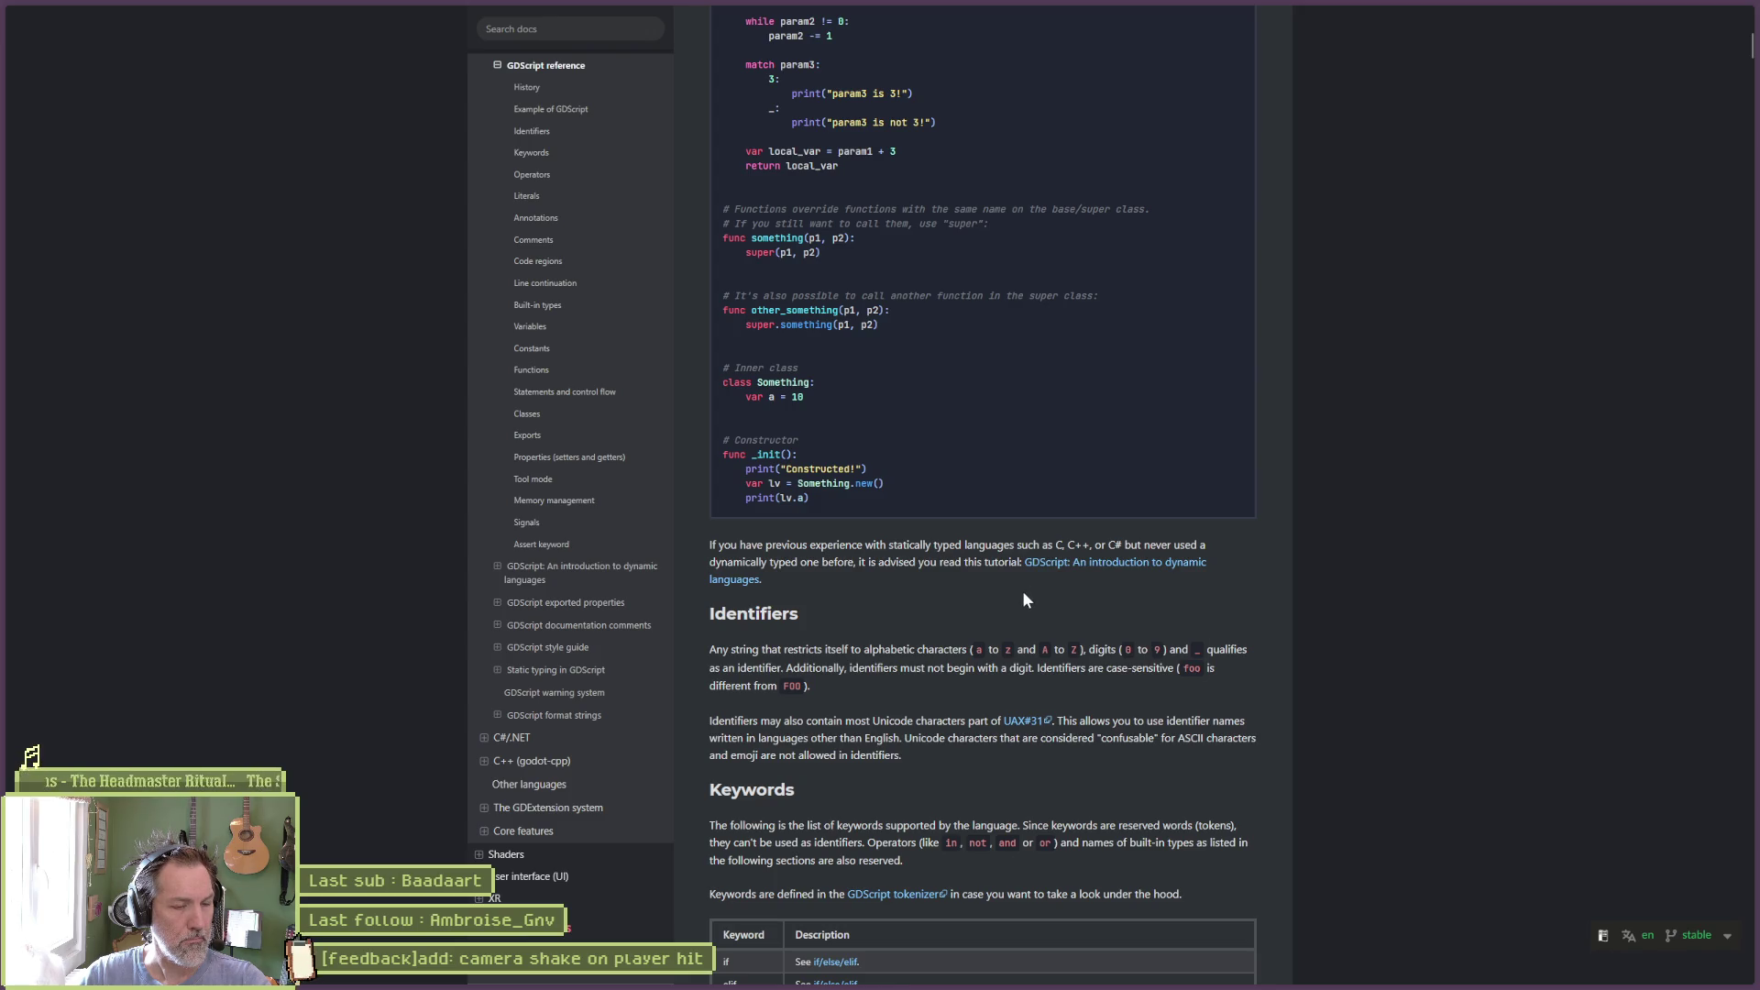
pyautogui.scroll(-3, 1289, 634)
pyautogui.scroll(-12, 1301, 639)
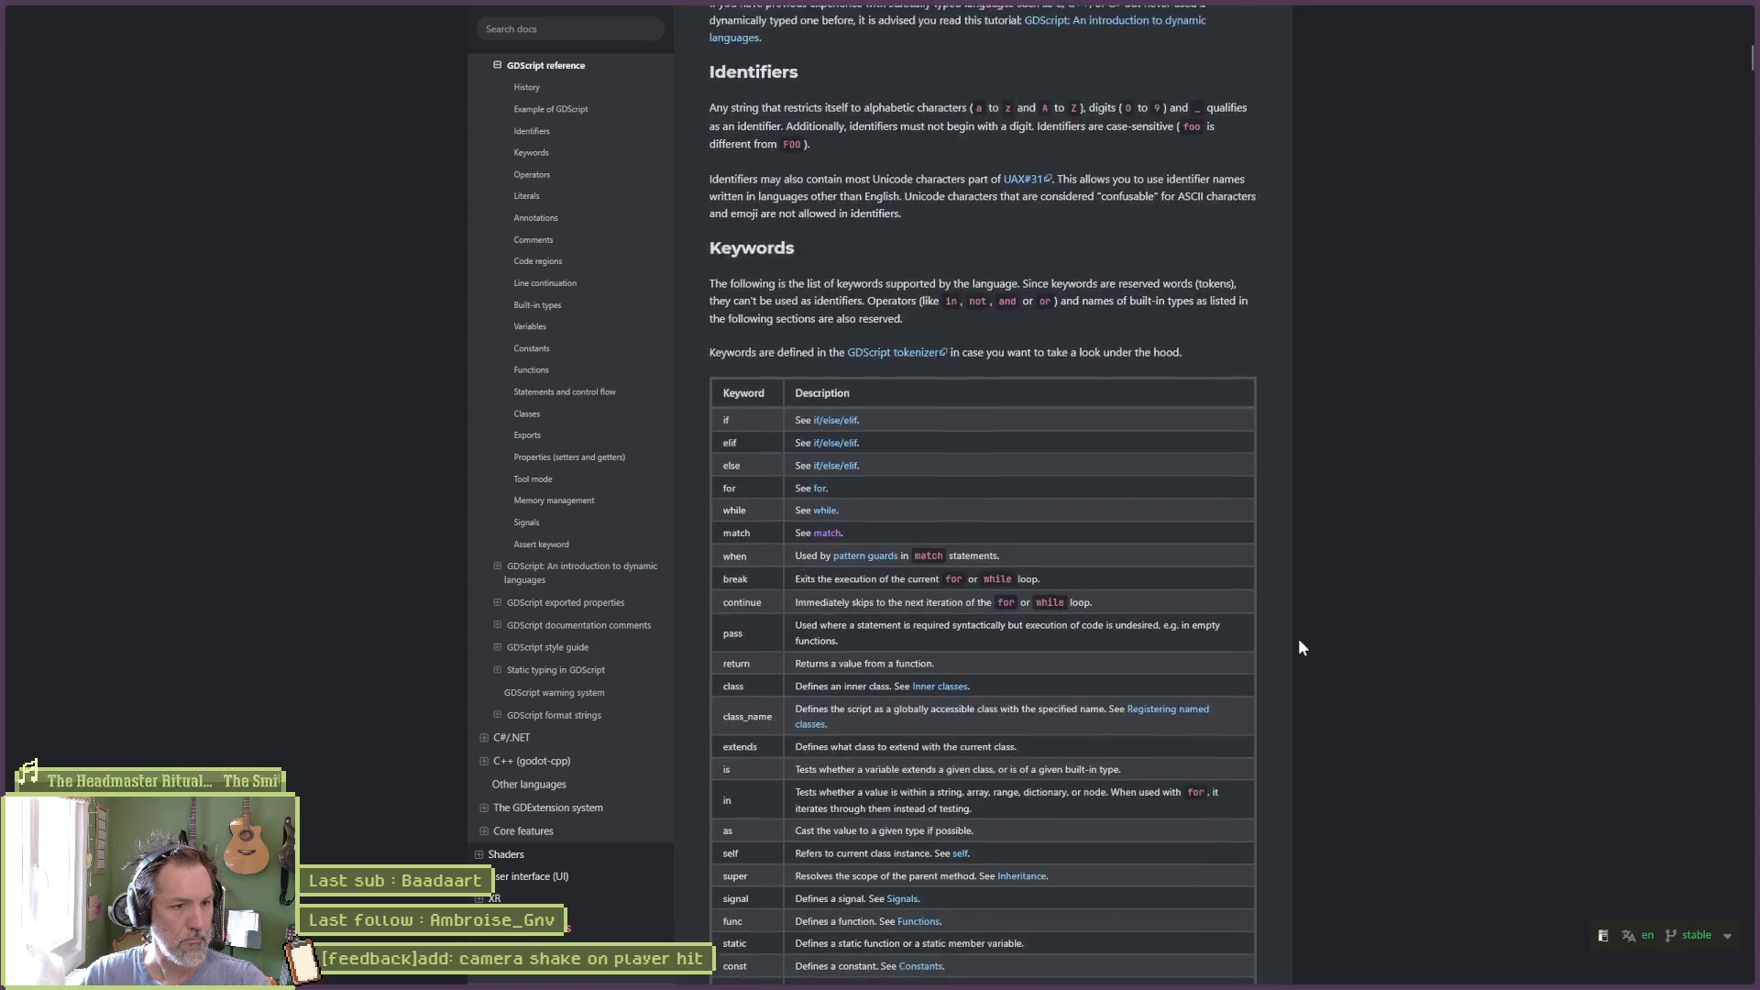
pyautogui.scroll(-15, 1281, 647)
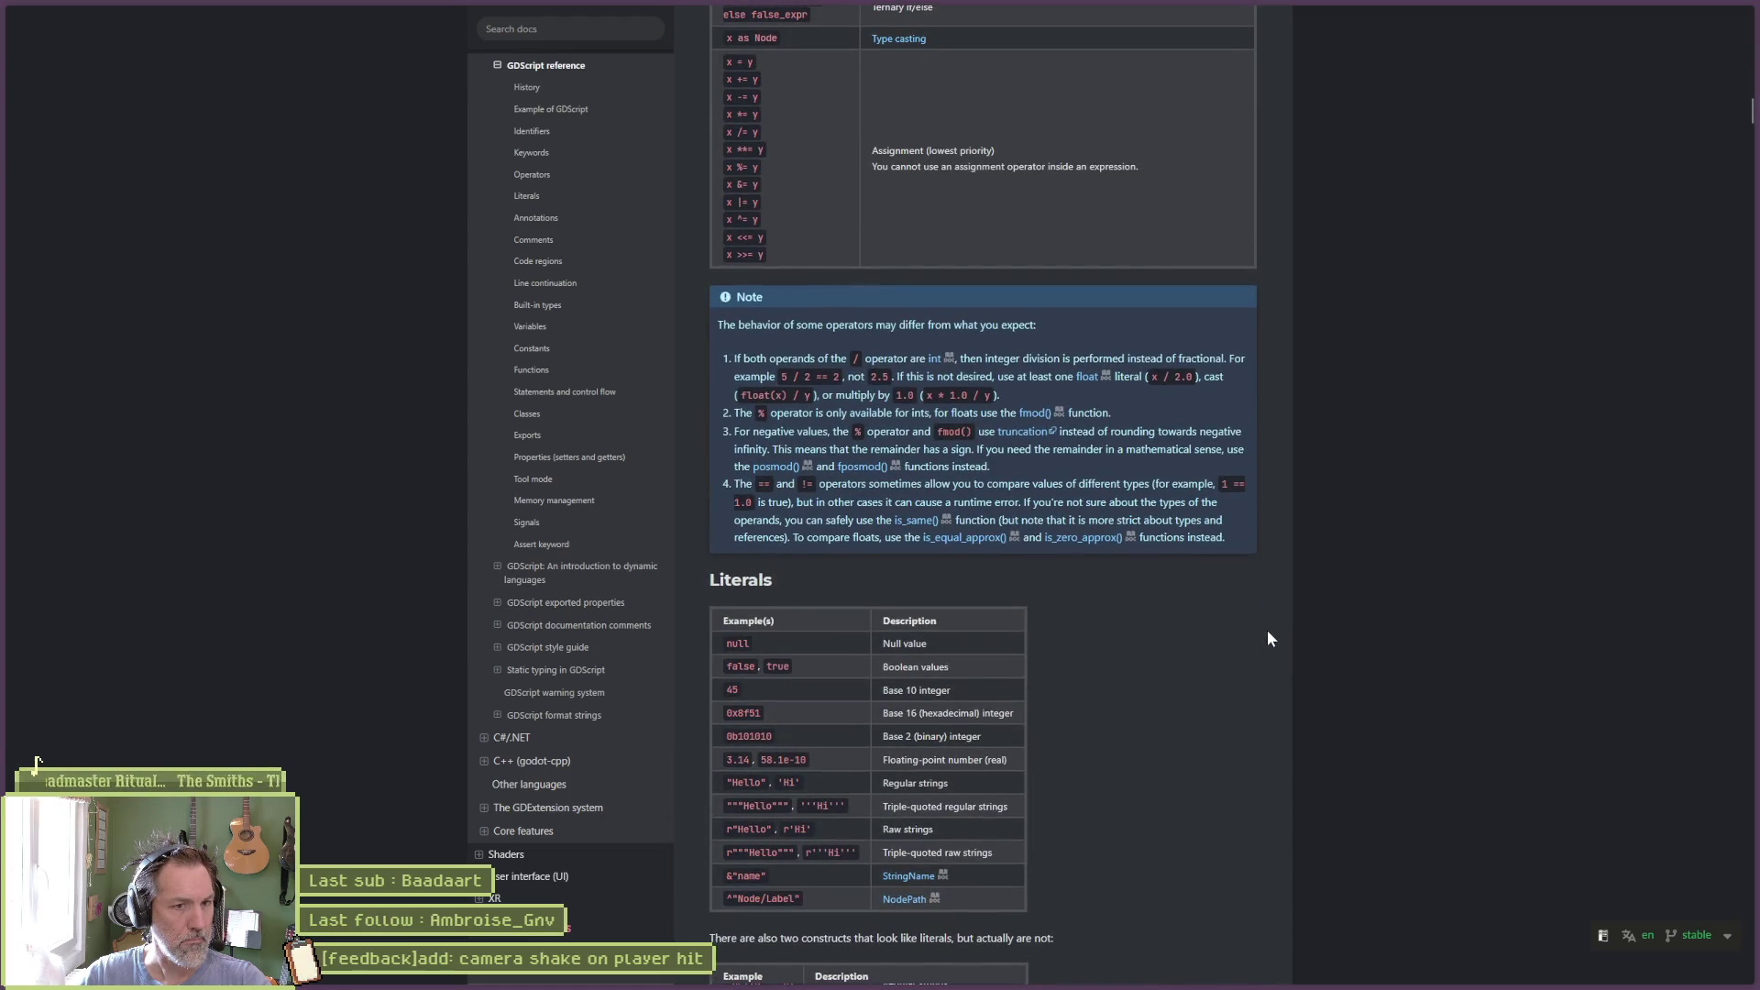
pyautogui.scroll(-5, 1256, 634)
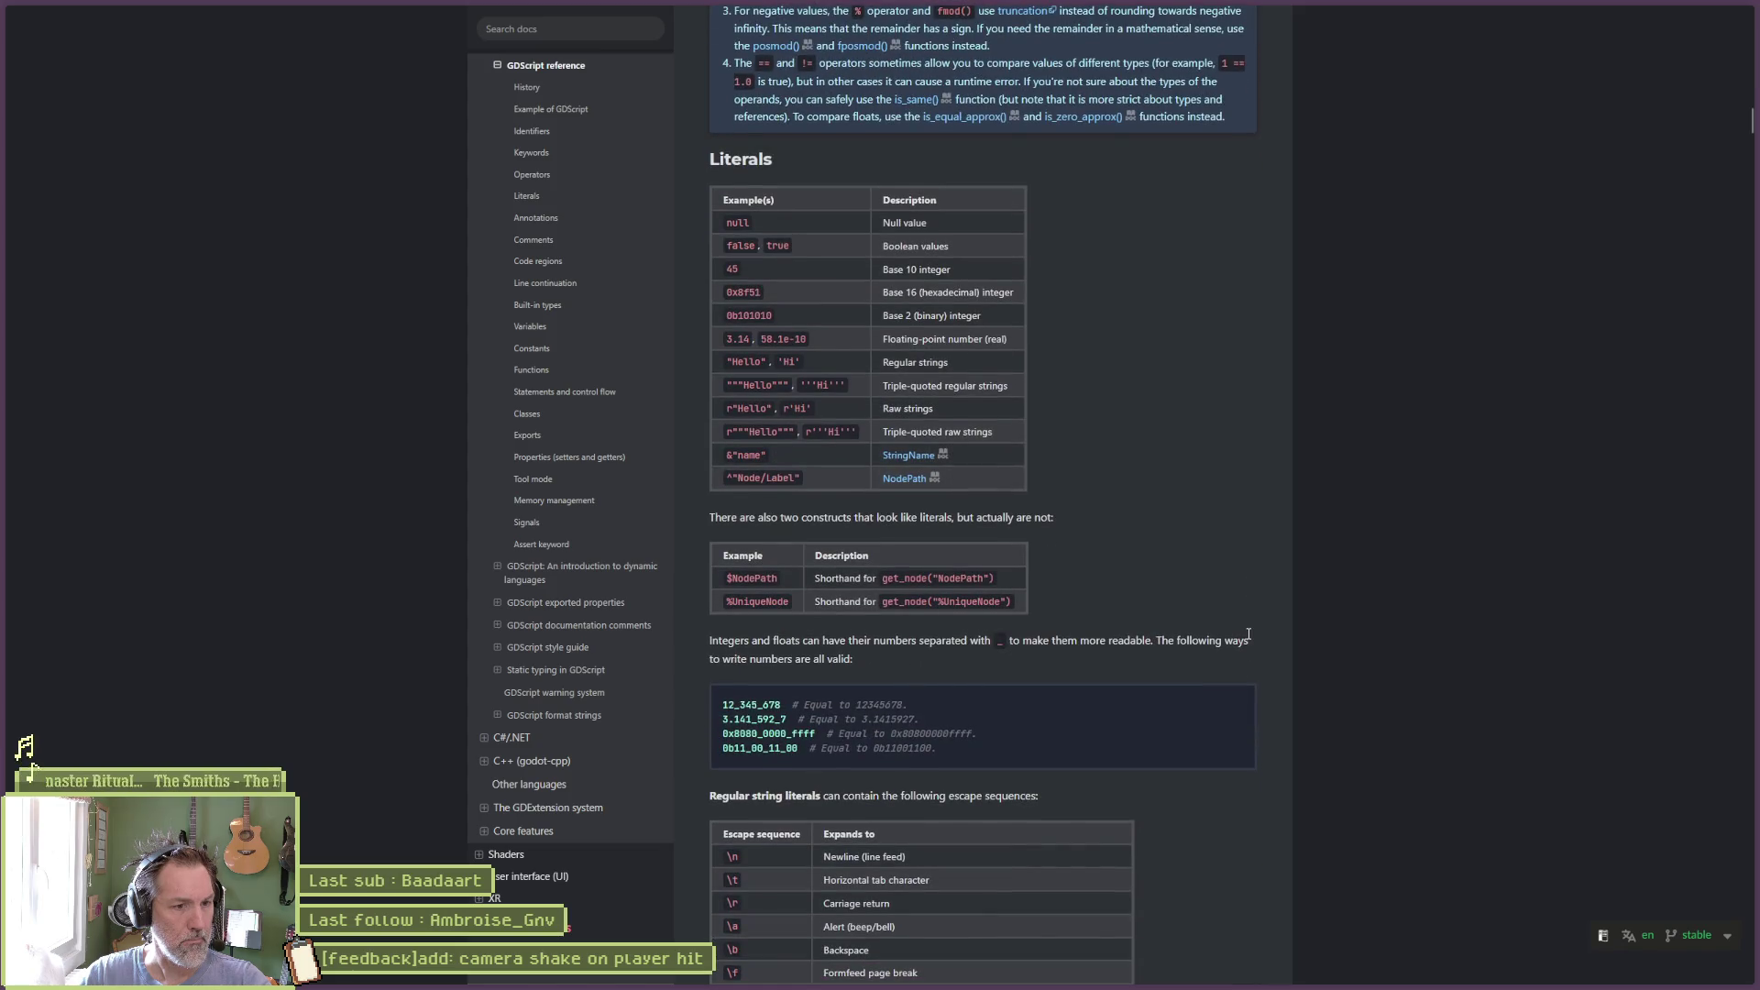
pyautogui.scroll(-10, 1248, 633)
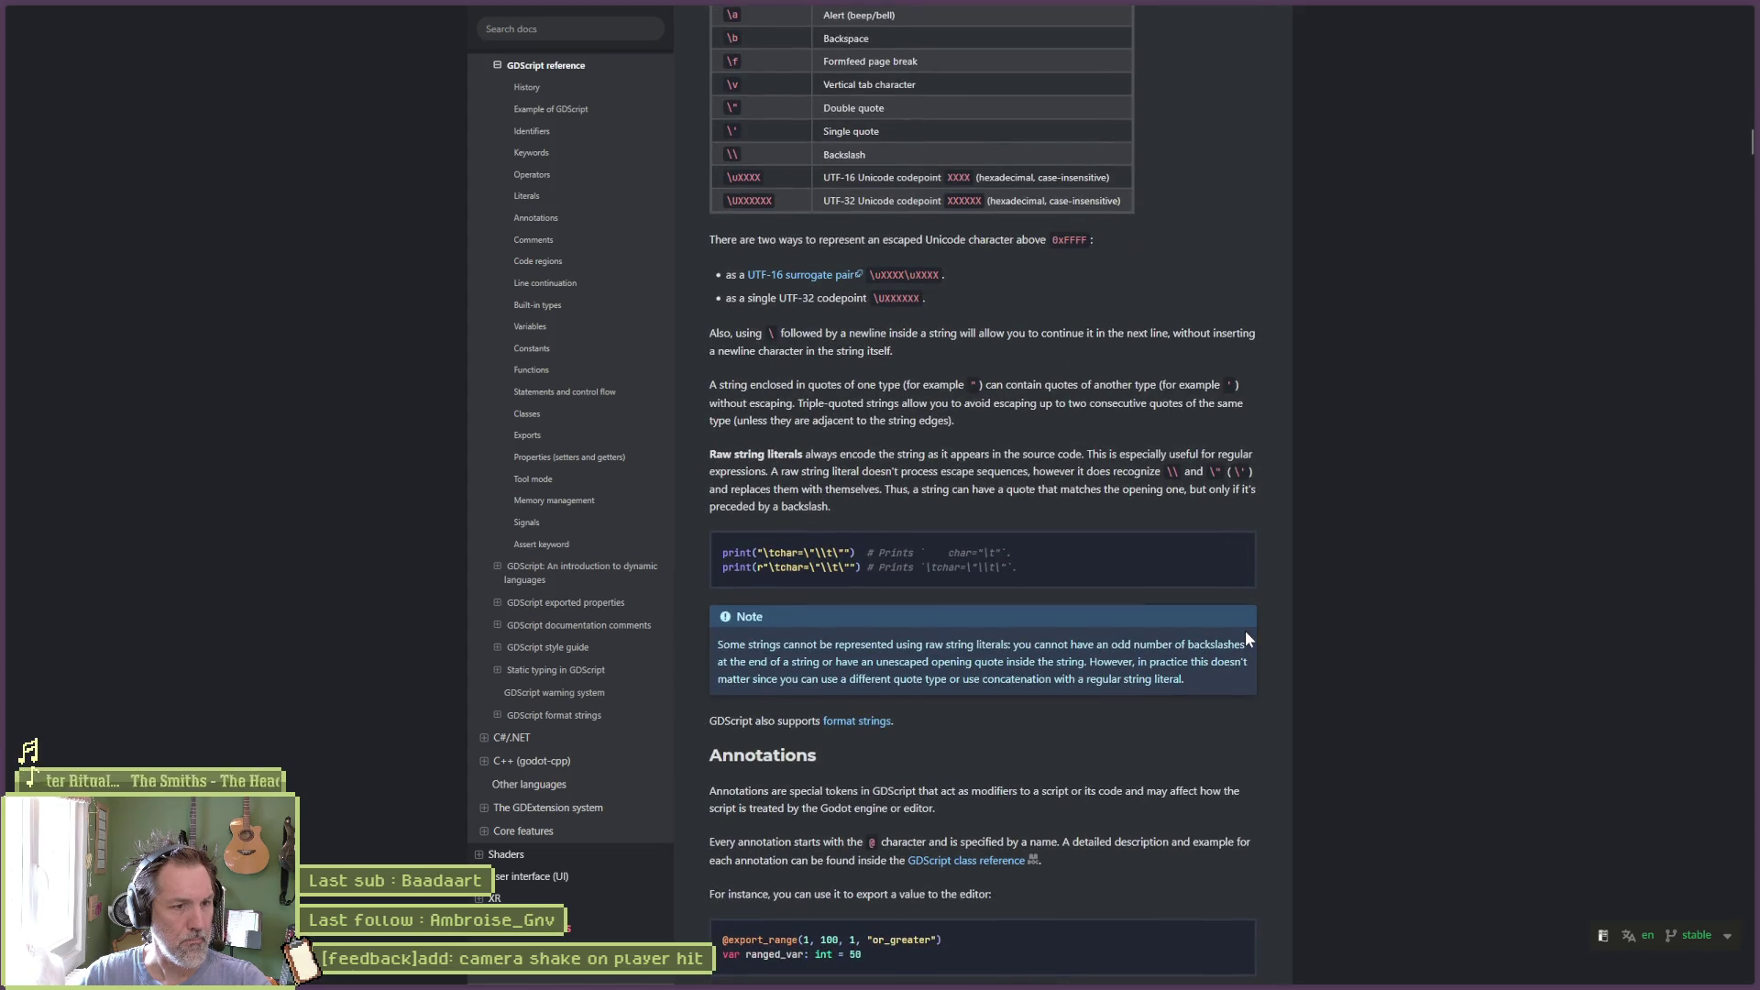
pyautogui.scroll(-9, 1247, 637)
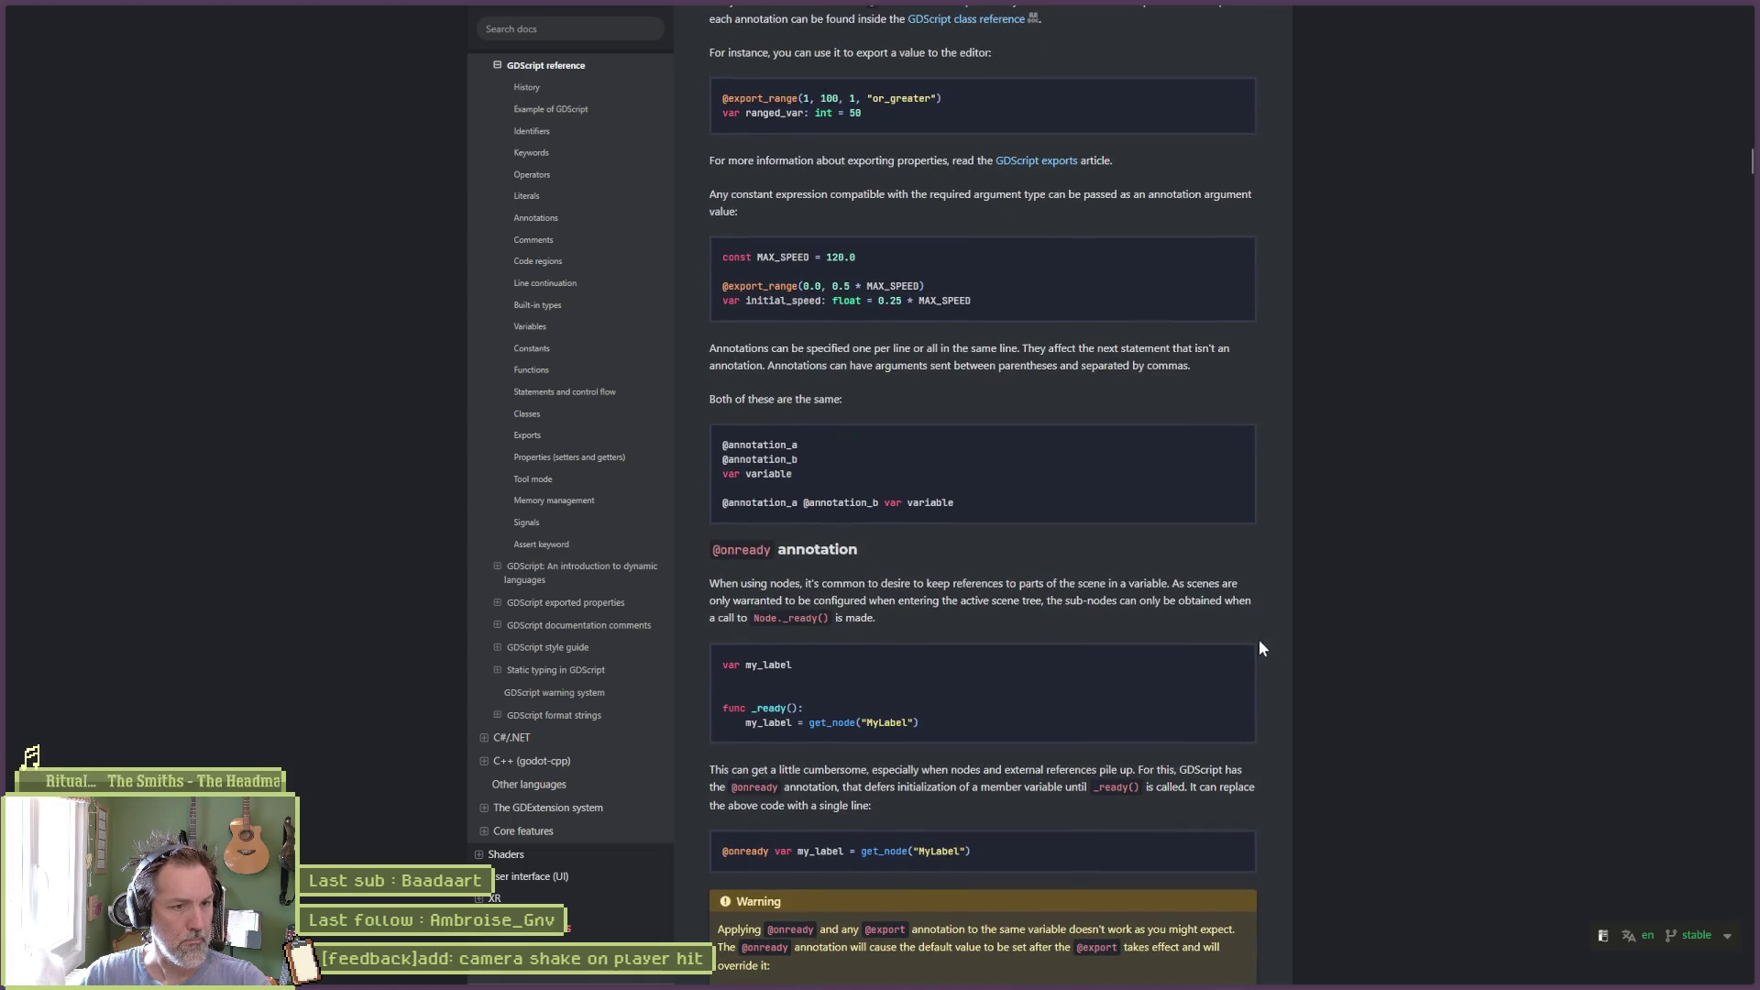
pyautogui.scroll(-4, 1259, 647)
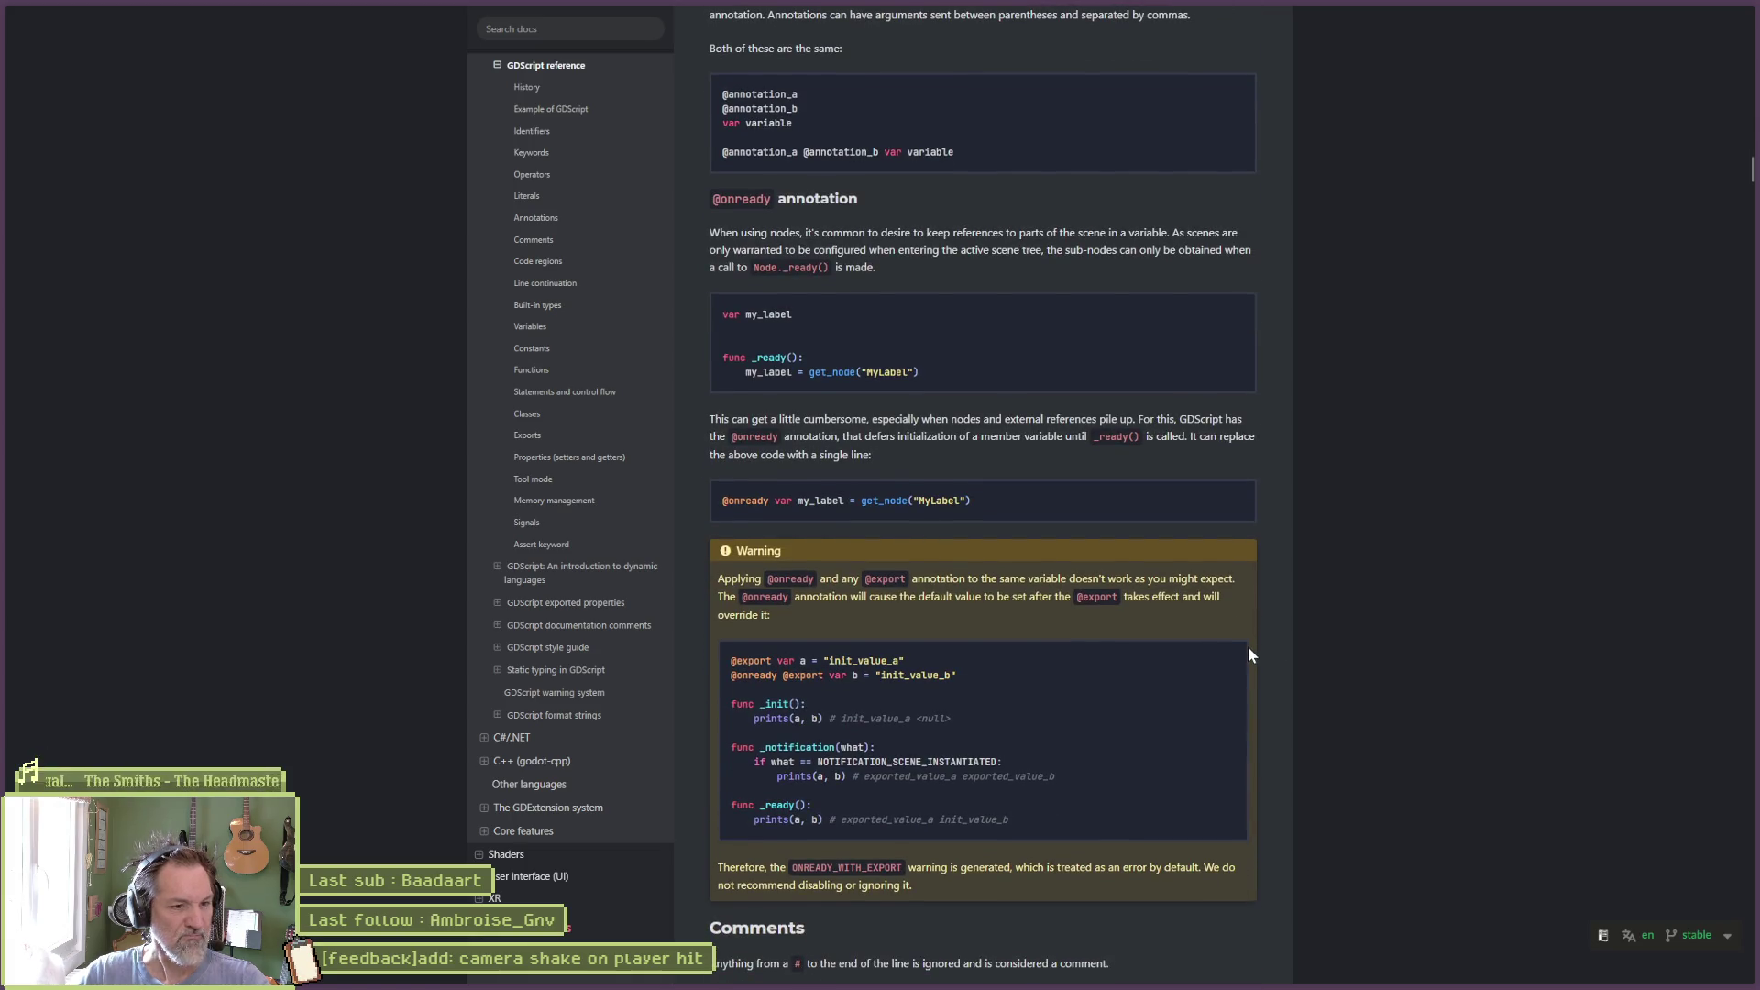
pyautogui.scroll(-2, 1248, 653)
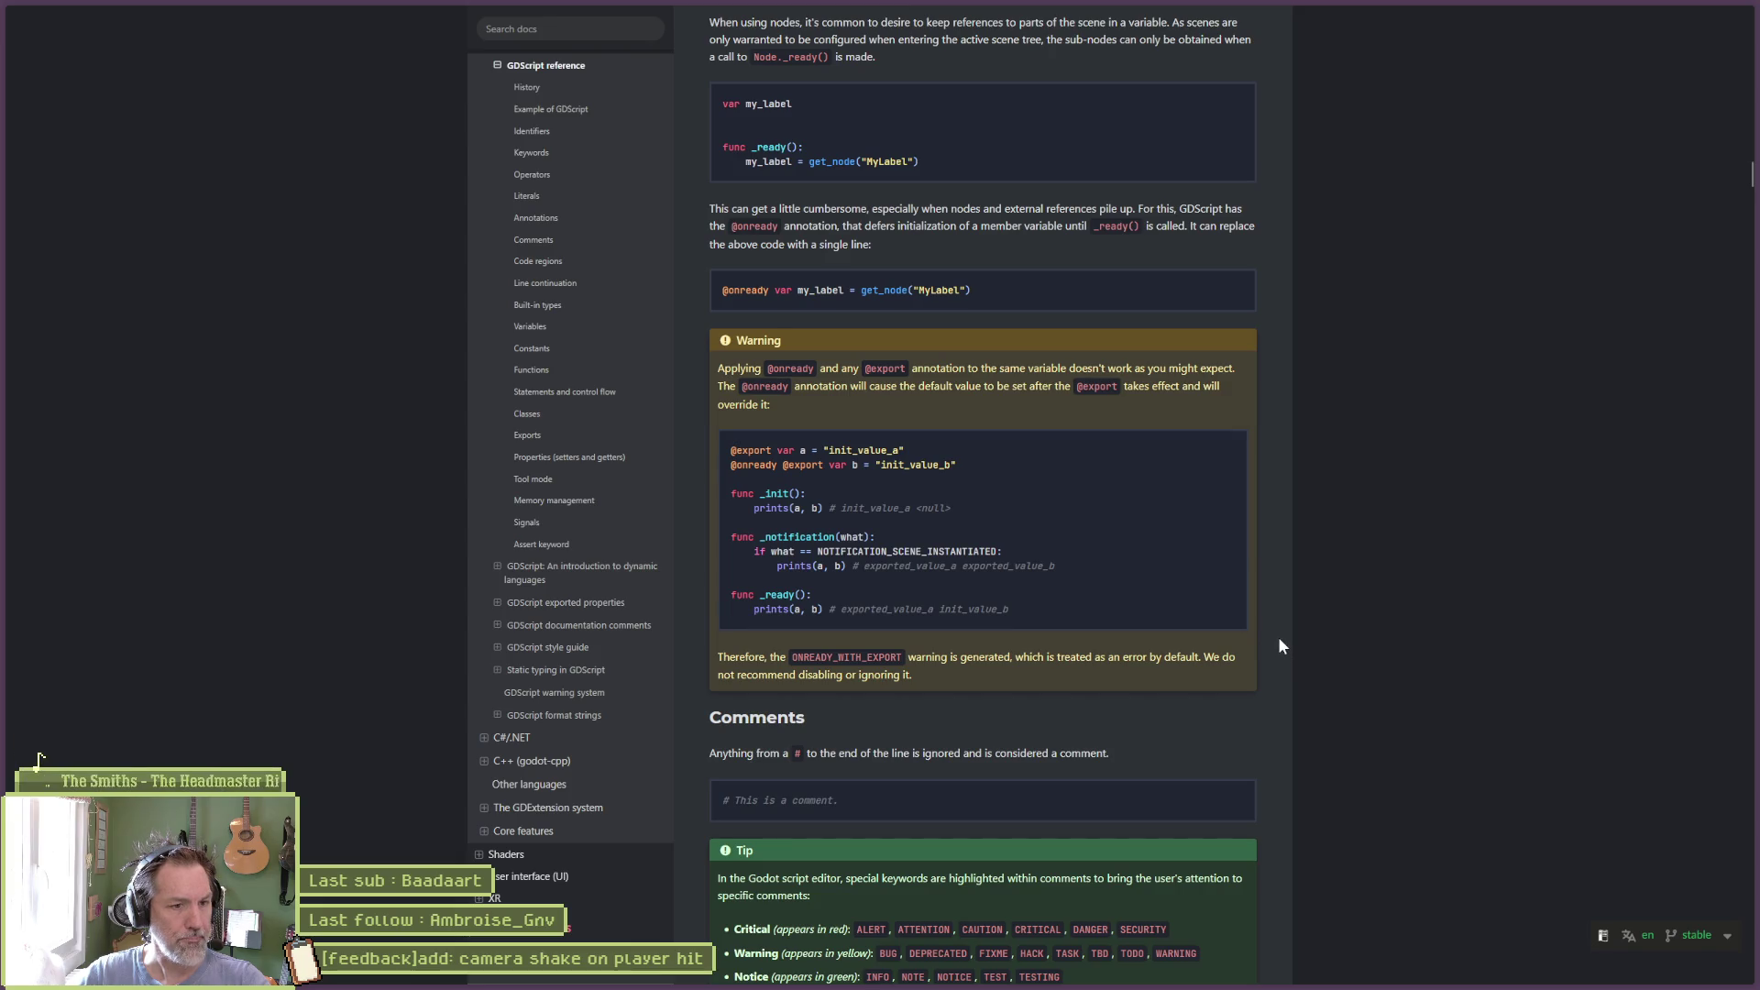
pyautogui.scroll(-12, 1292, 649)
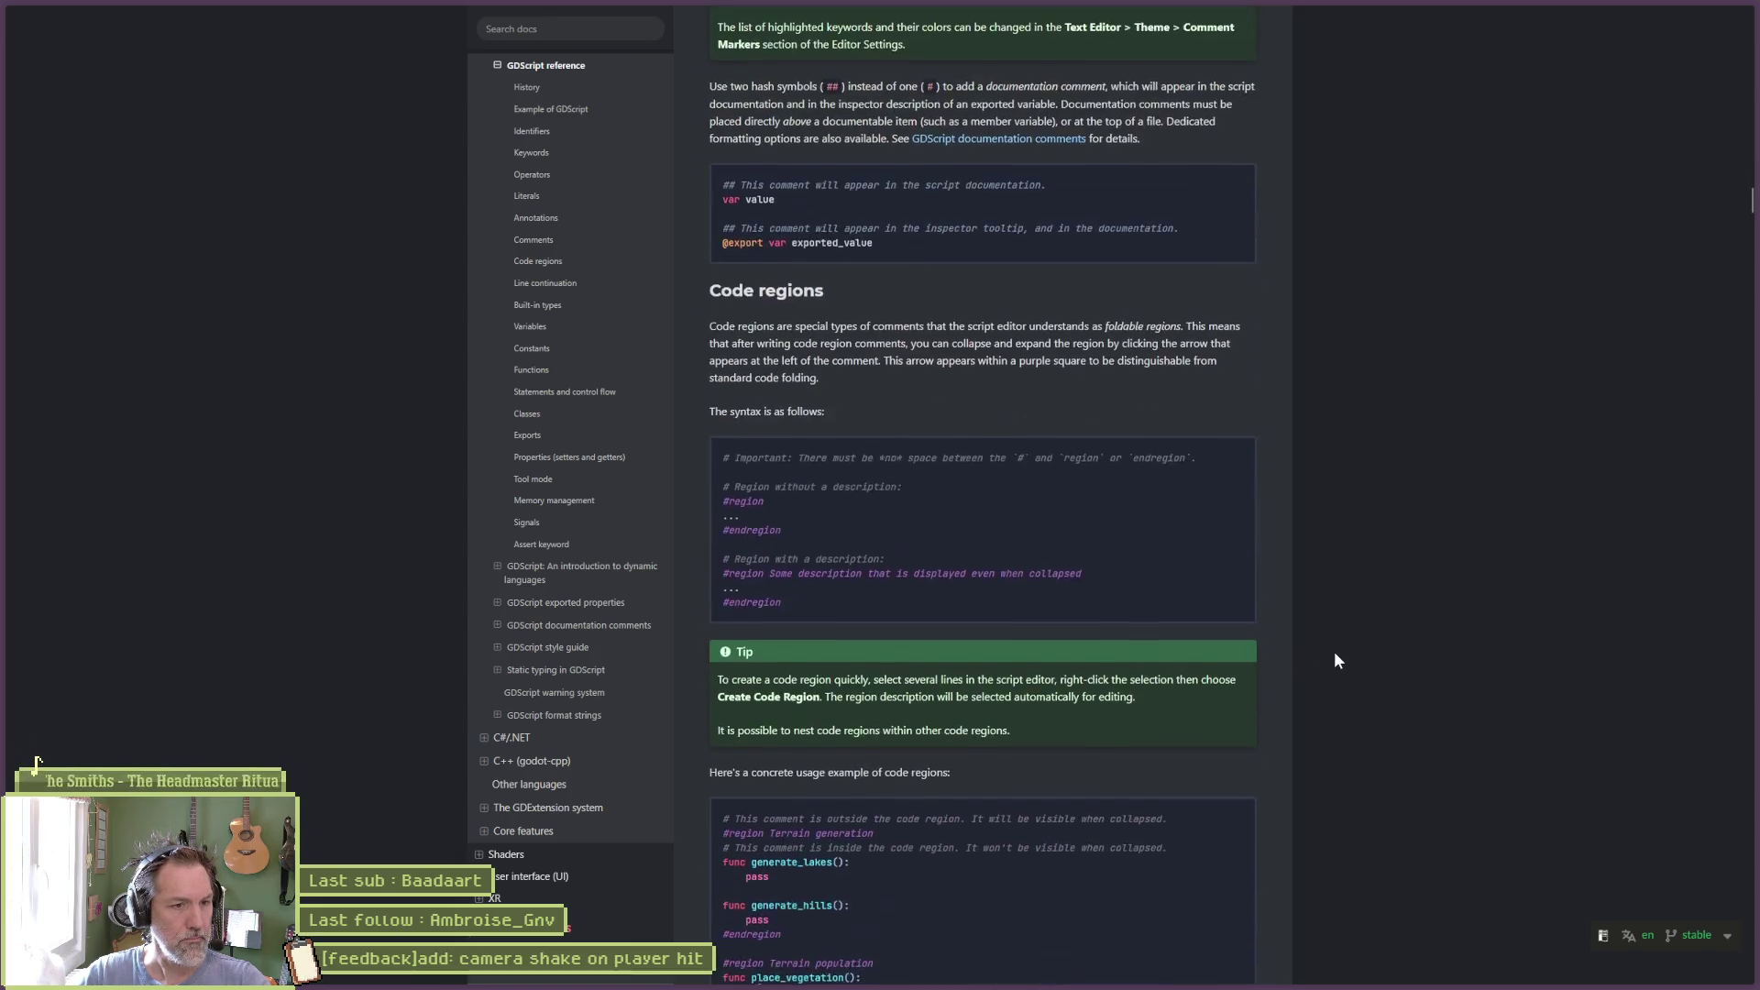
pyautogui.scroll(-5, 1336, 659)
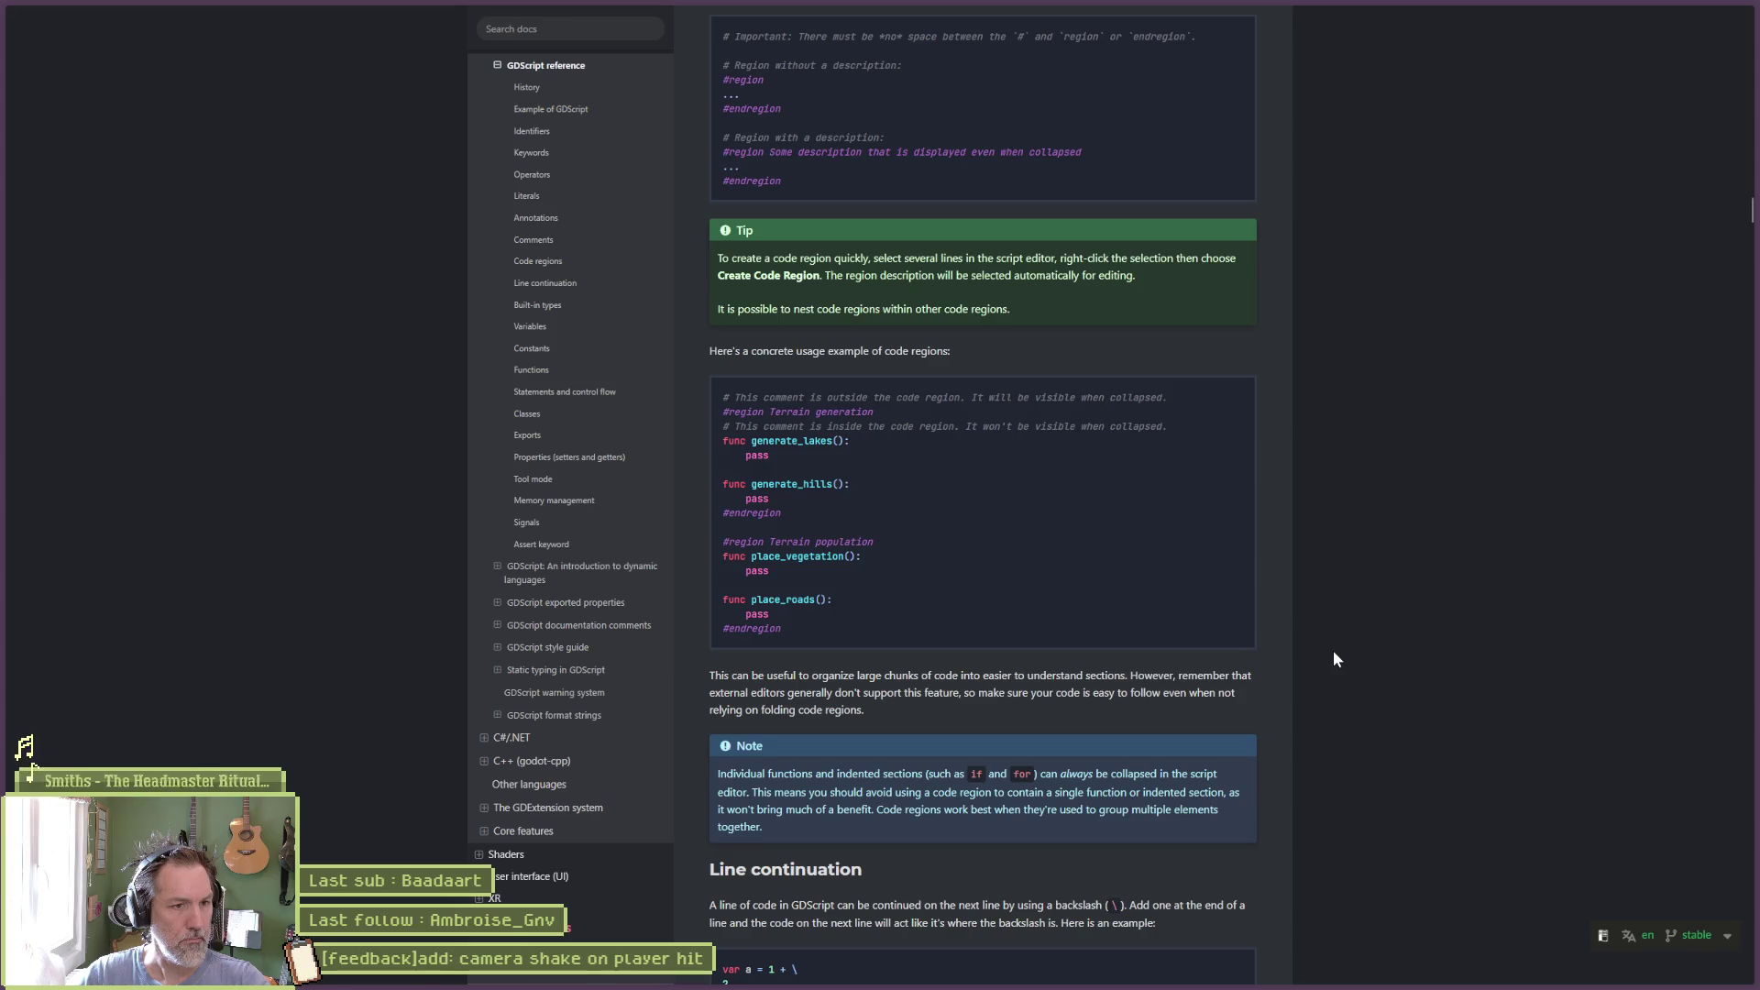
pyautogui.scroll(-7, 1334, 658)
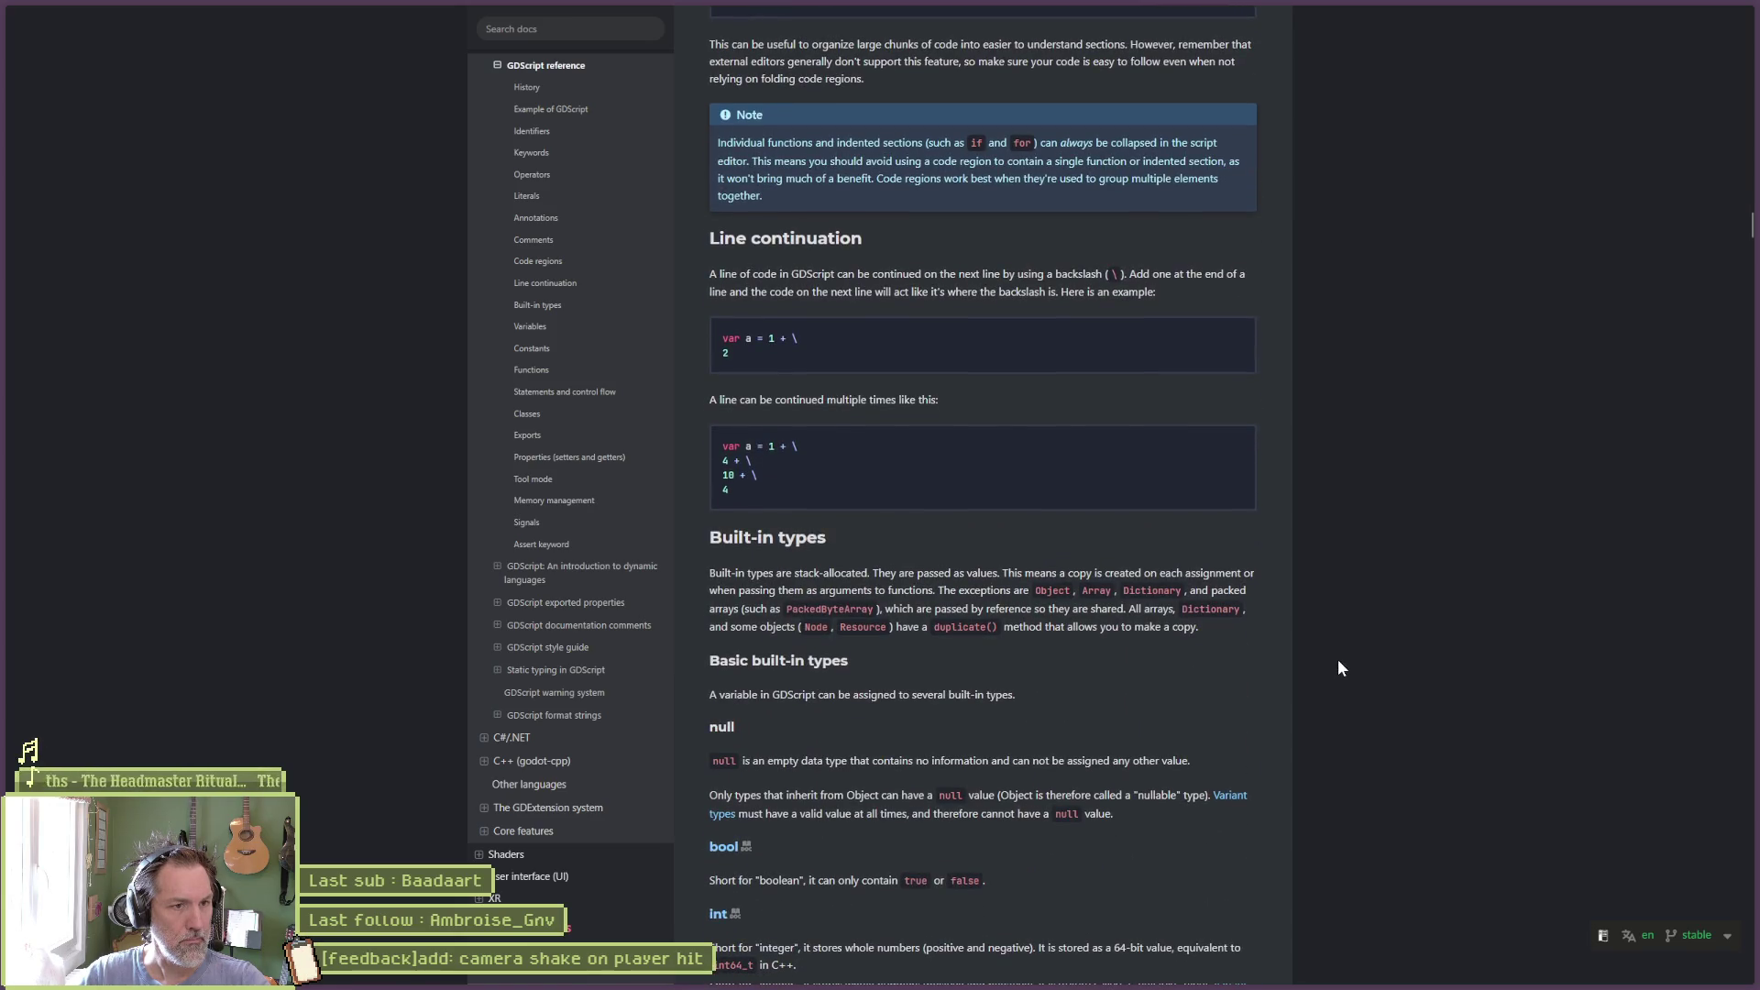
pyautogui.scroll(-7, 1338, 661)
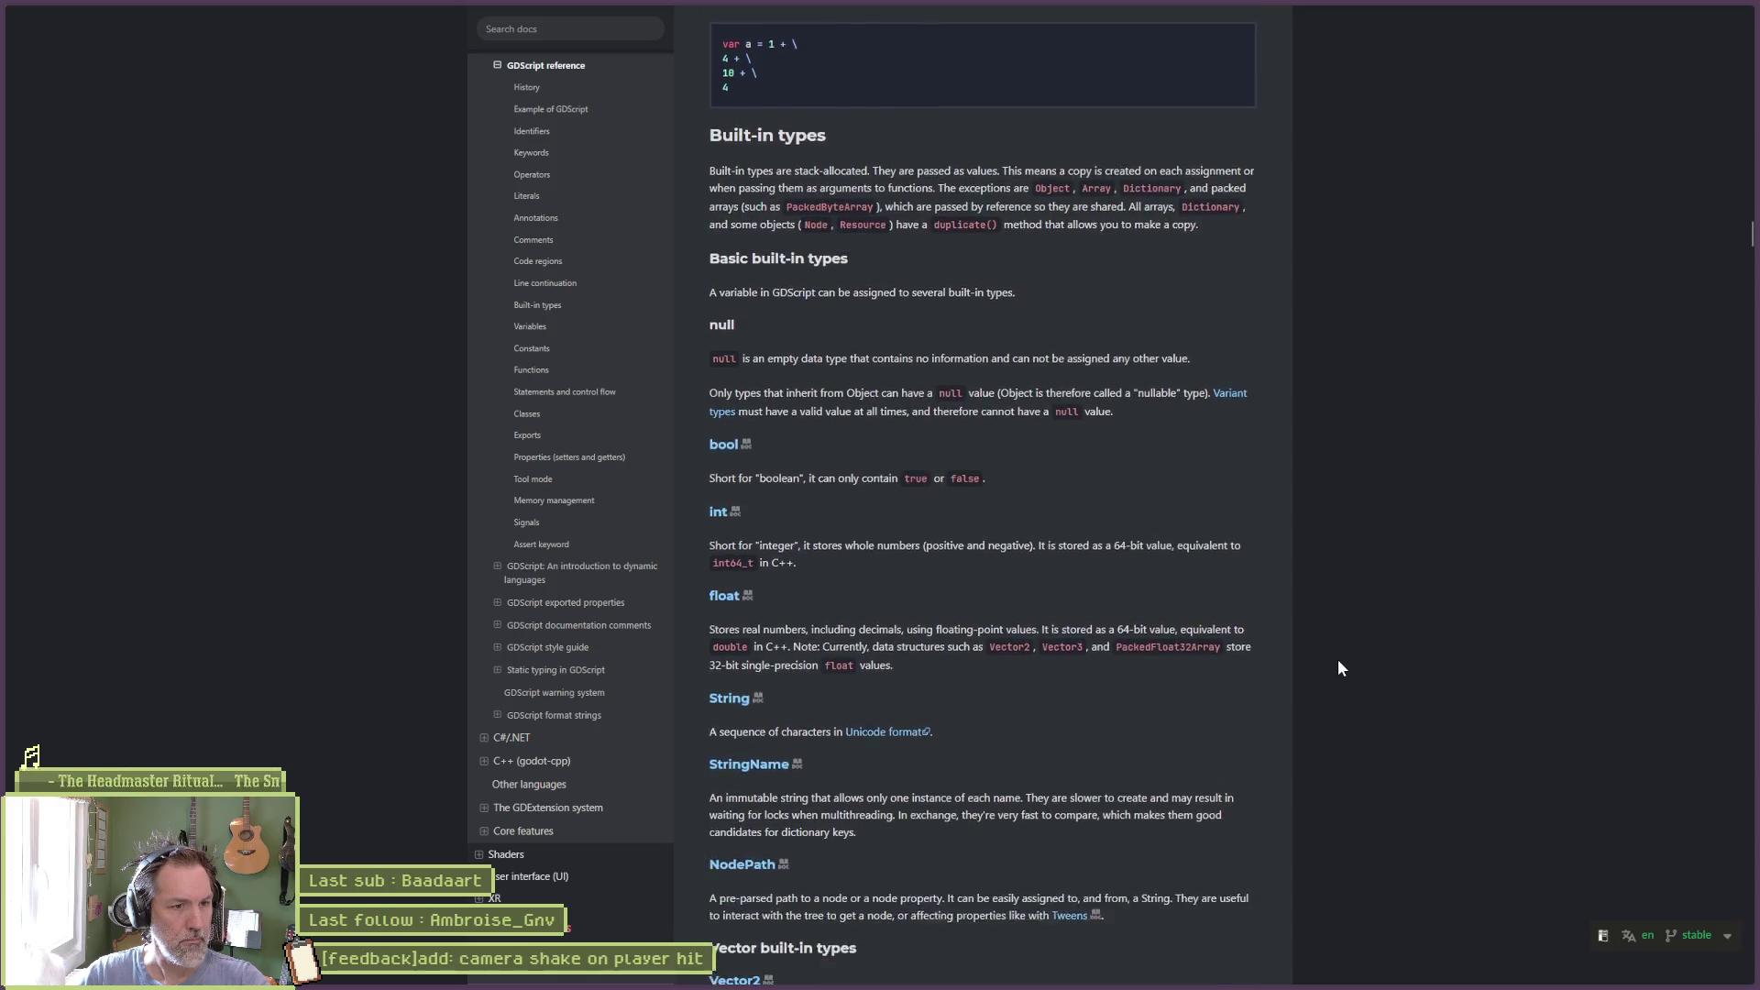
pyautogui.scroll(-15, 1346, 658)
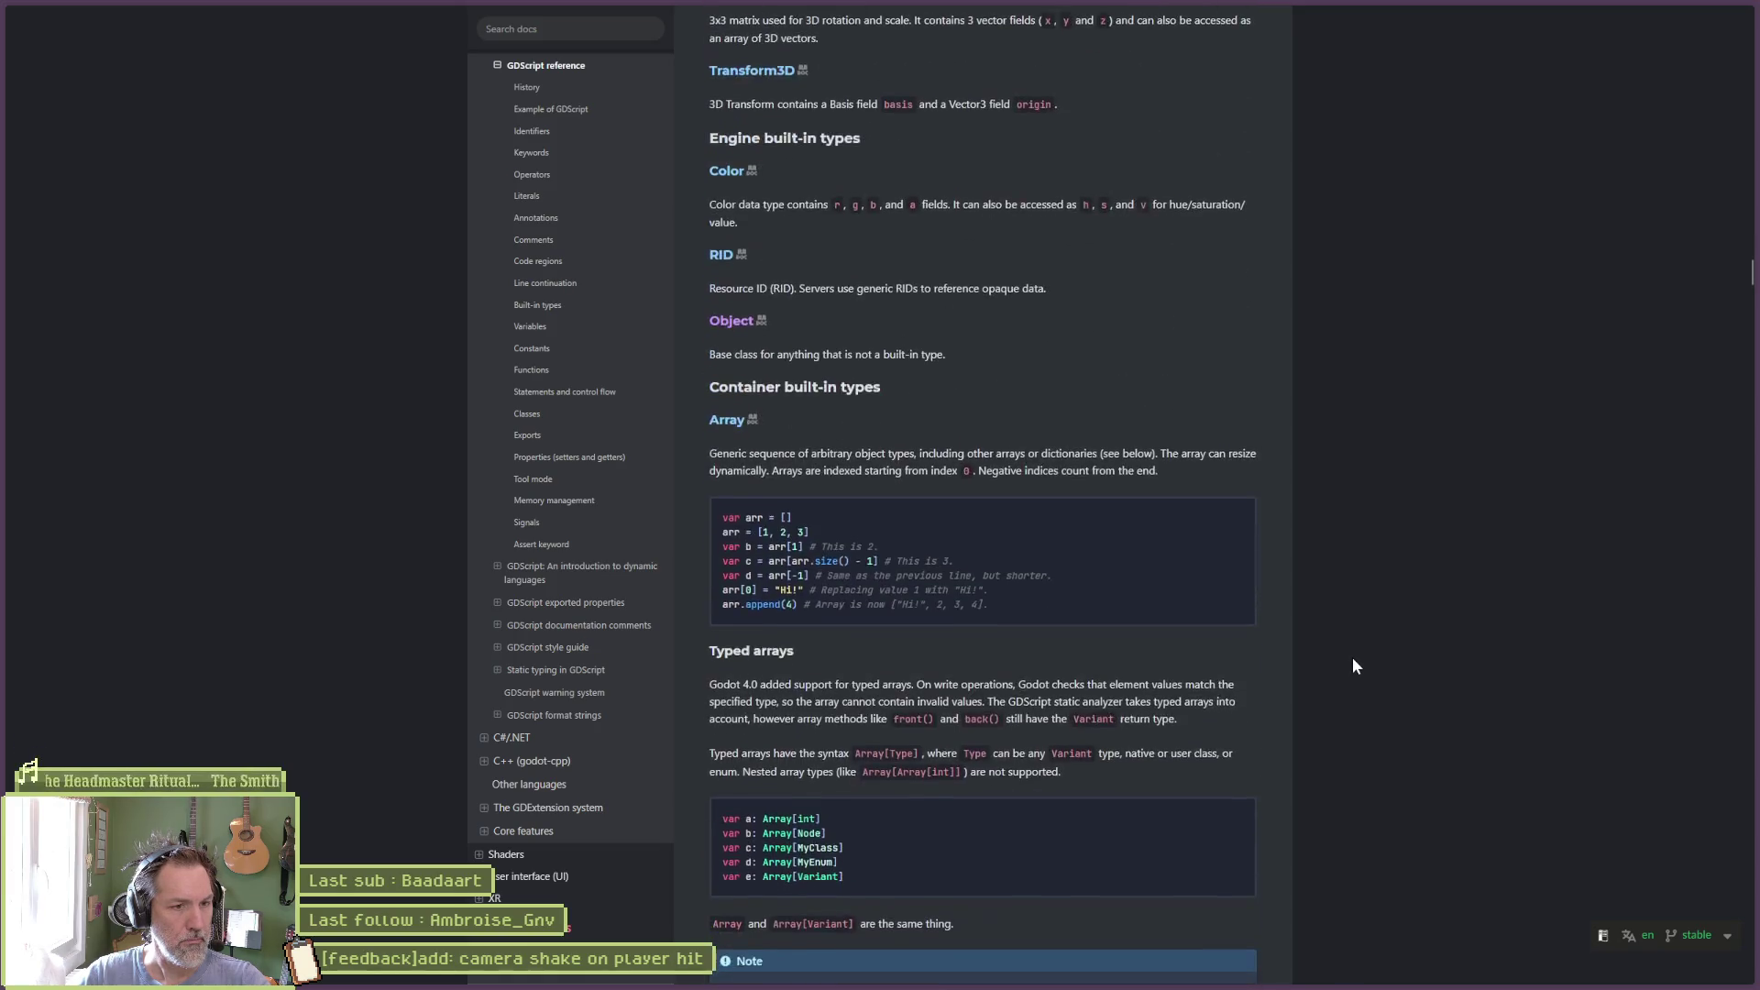
pyautogui.scroll(-9, 1352, 655)
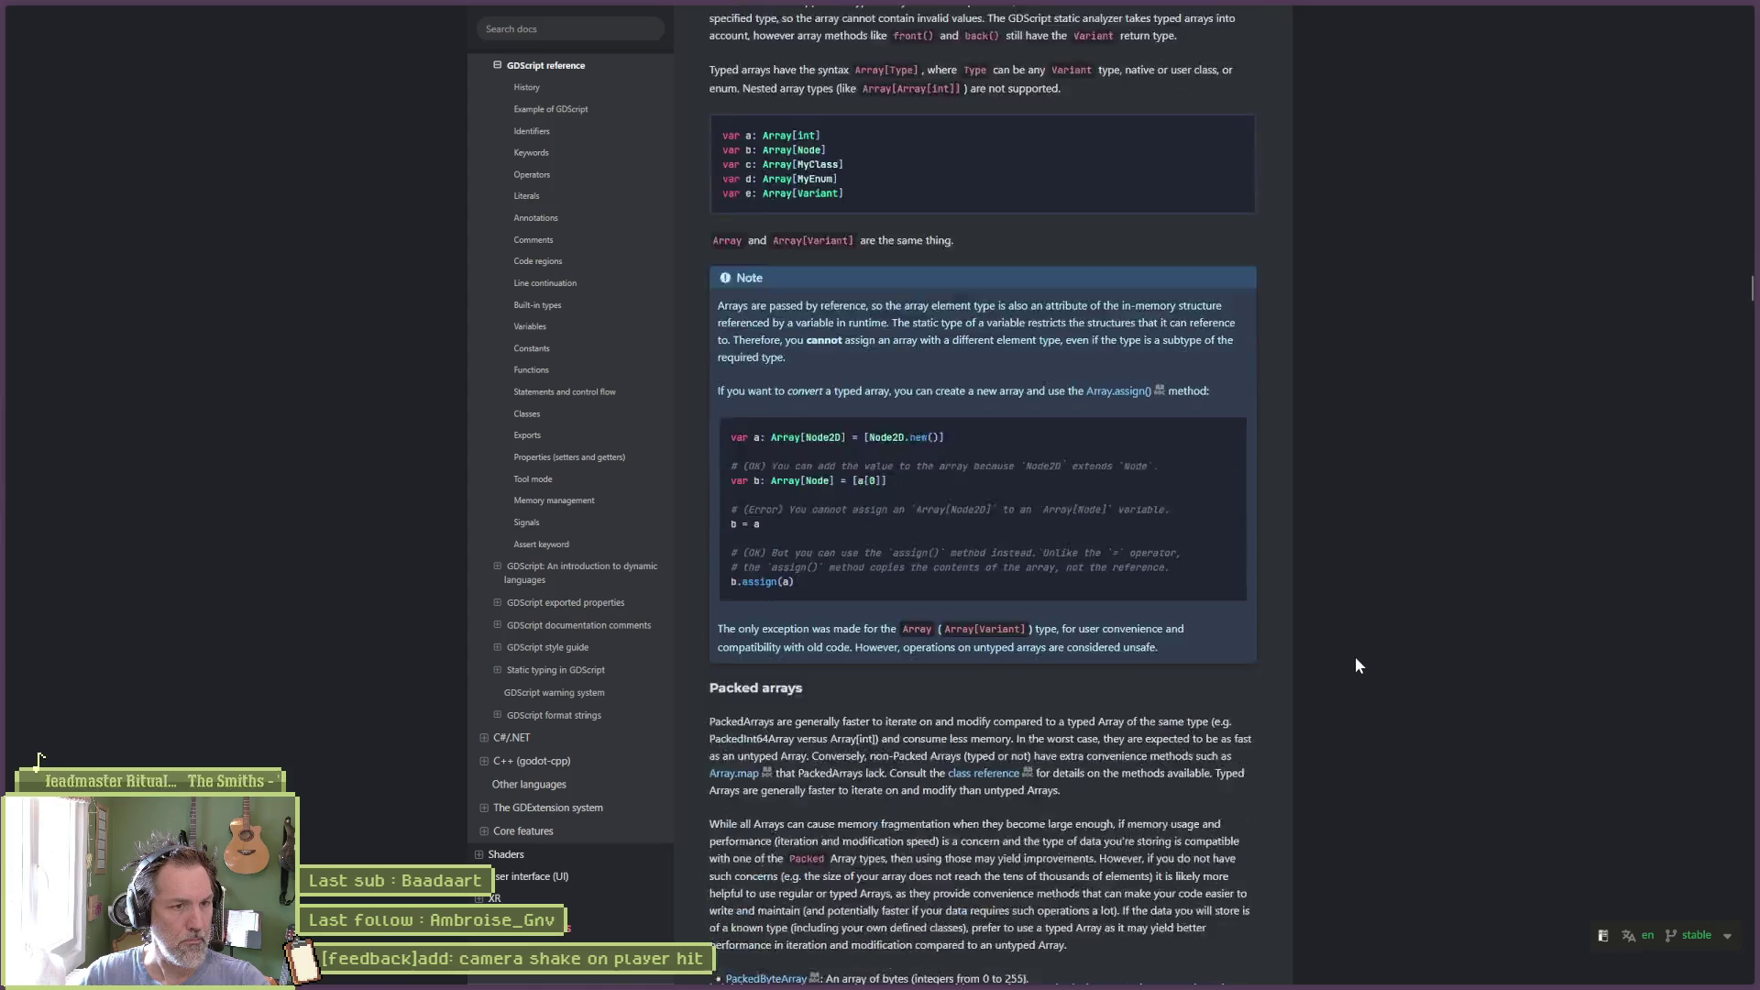
pyautogui.scroll(-10, 1355, 652)
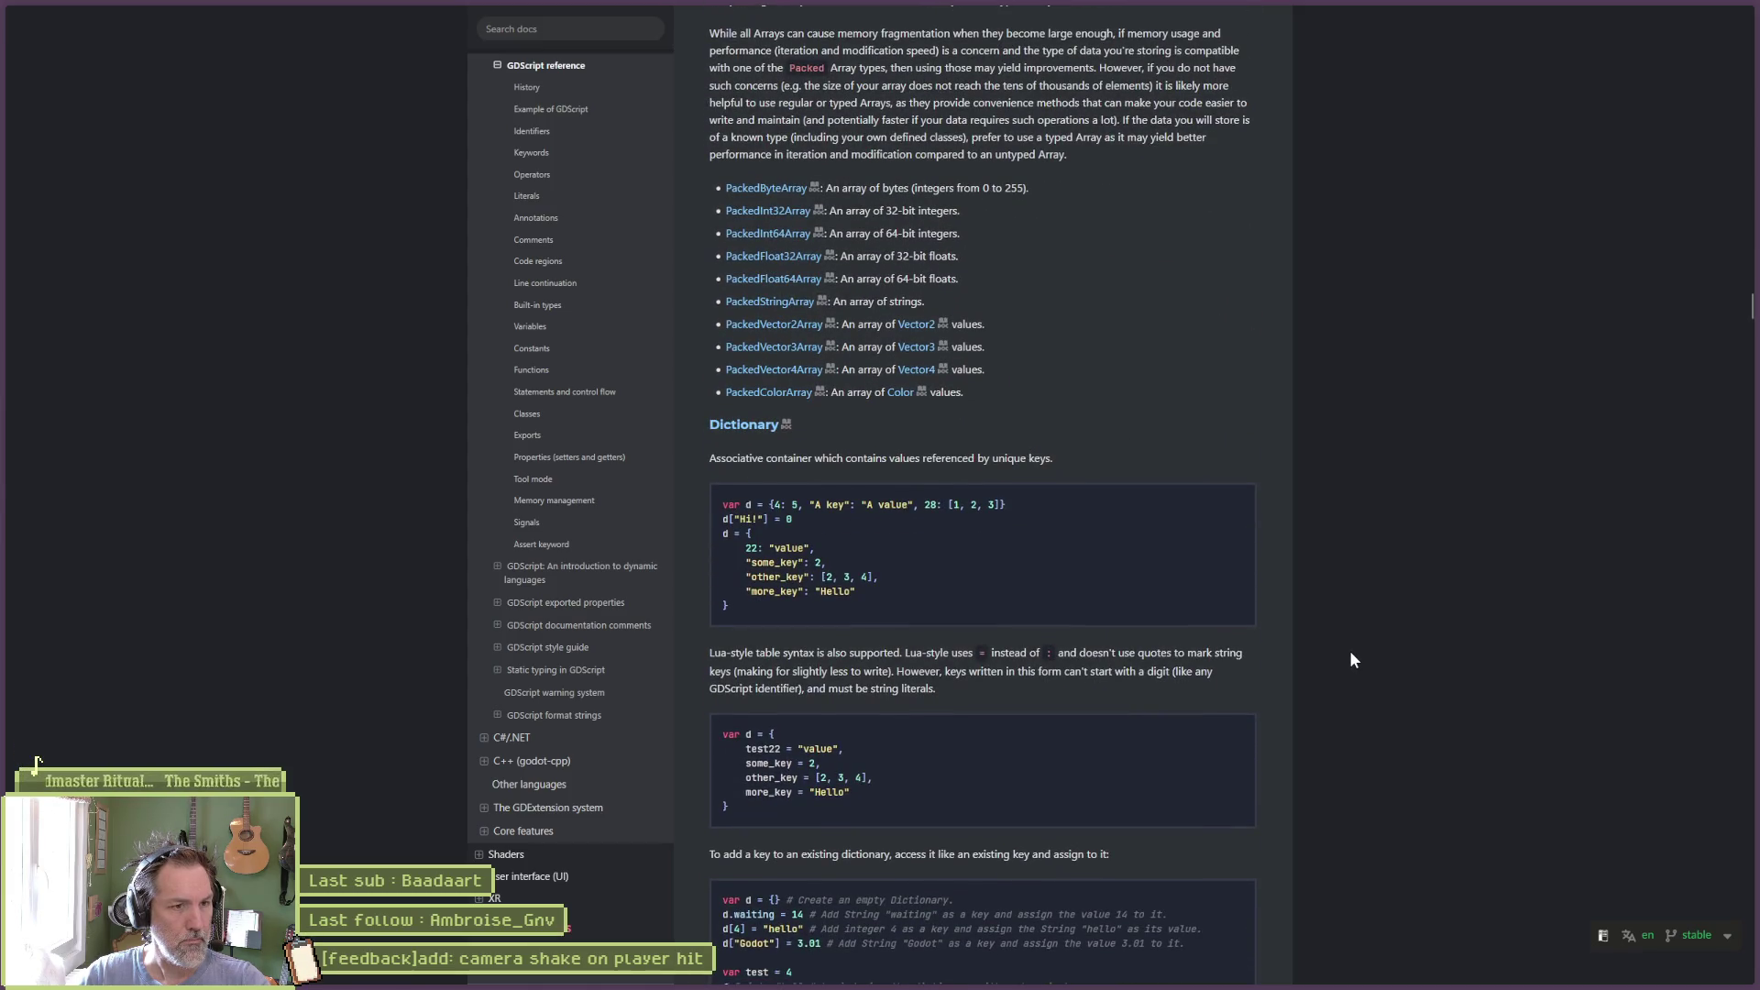
pyautogui.scroll(-14, 1351, 650)
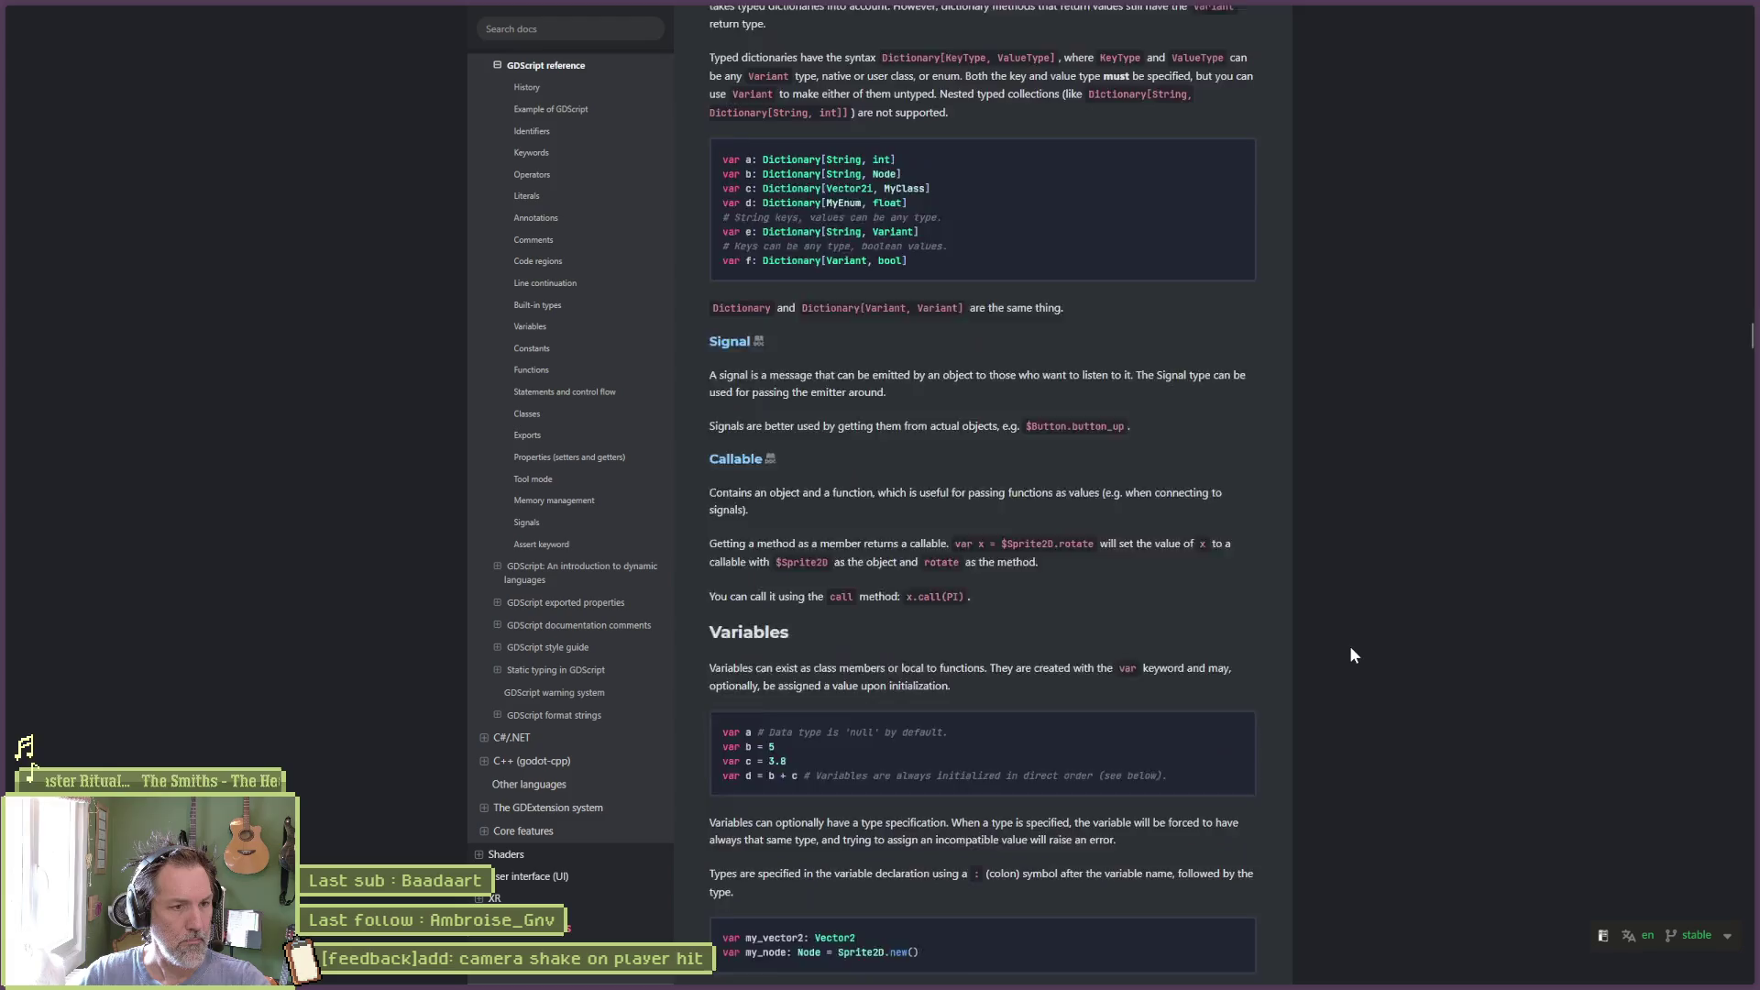
pyautogui.scroll(-11, 1352, 654)
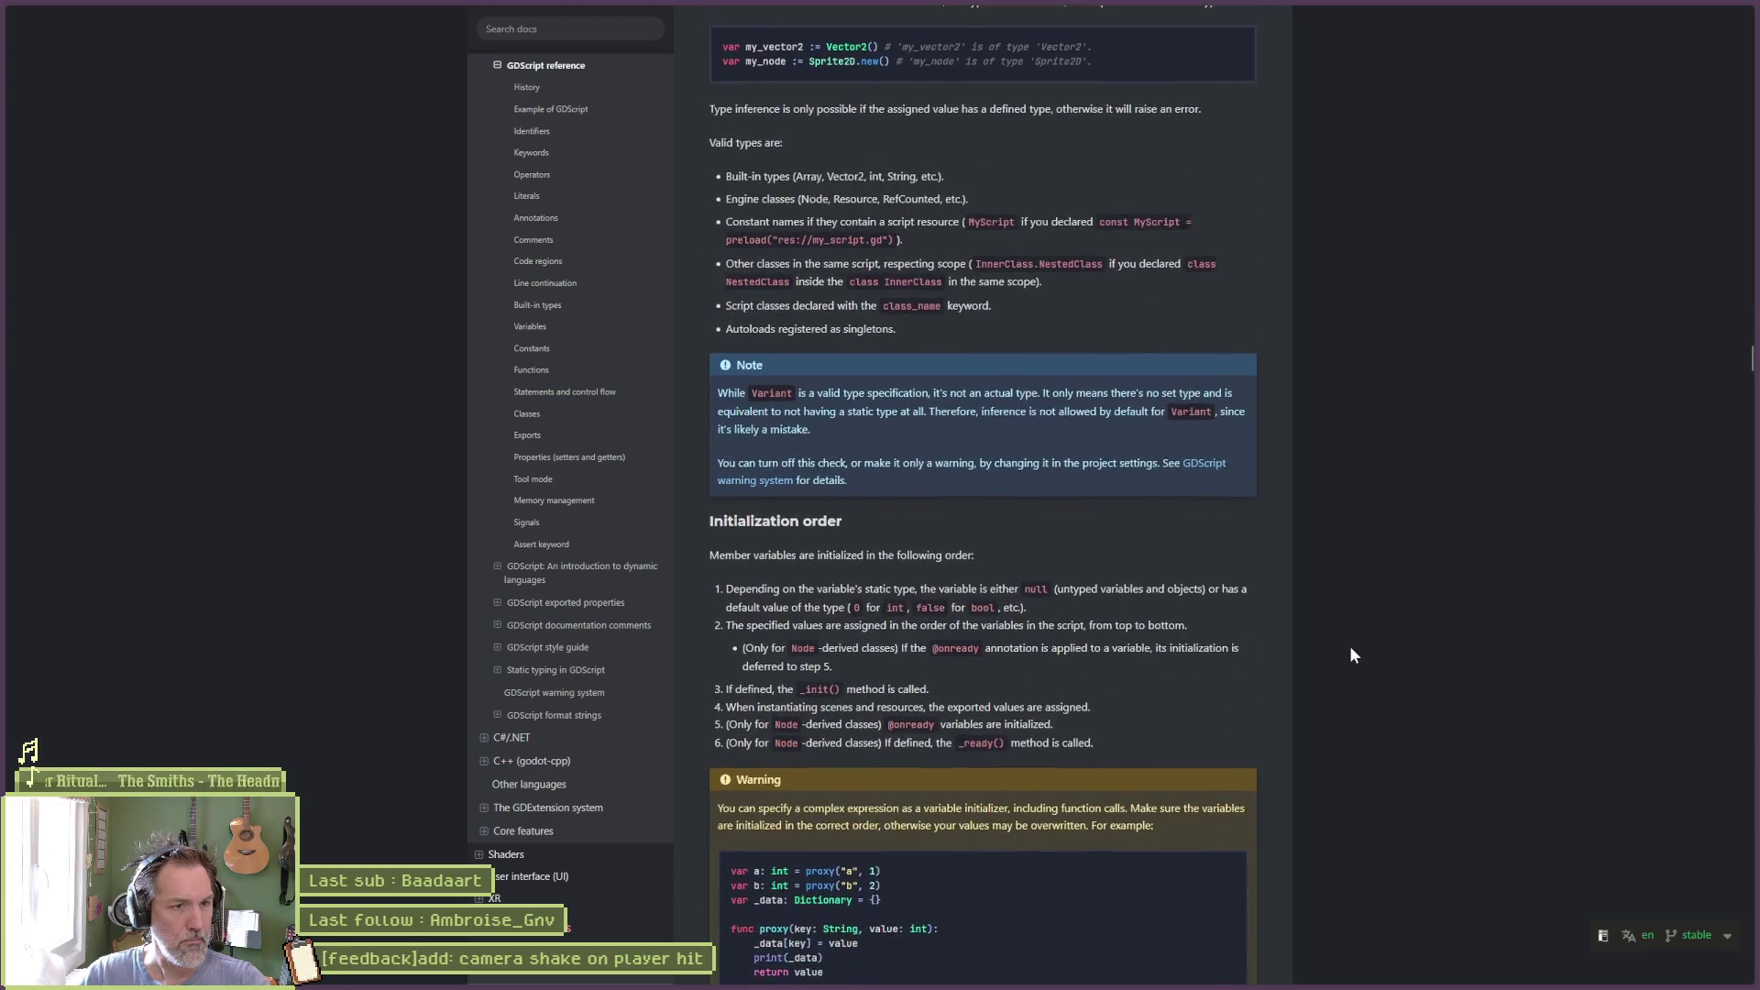
pyautogui.scroll(-4, 1349, 656)
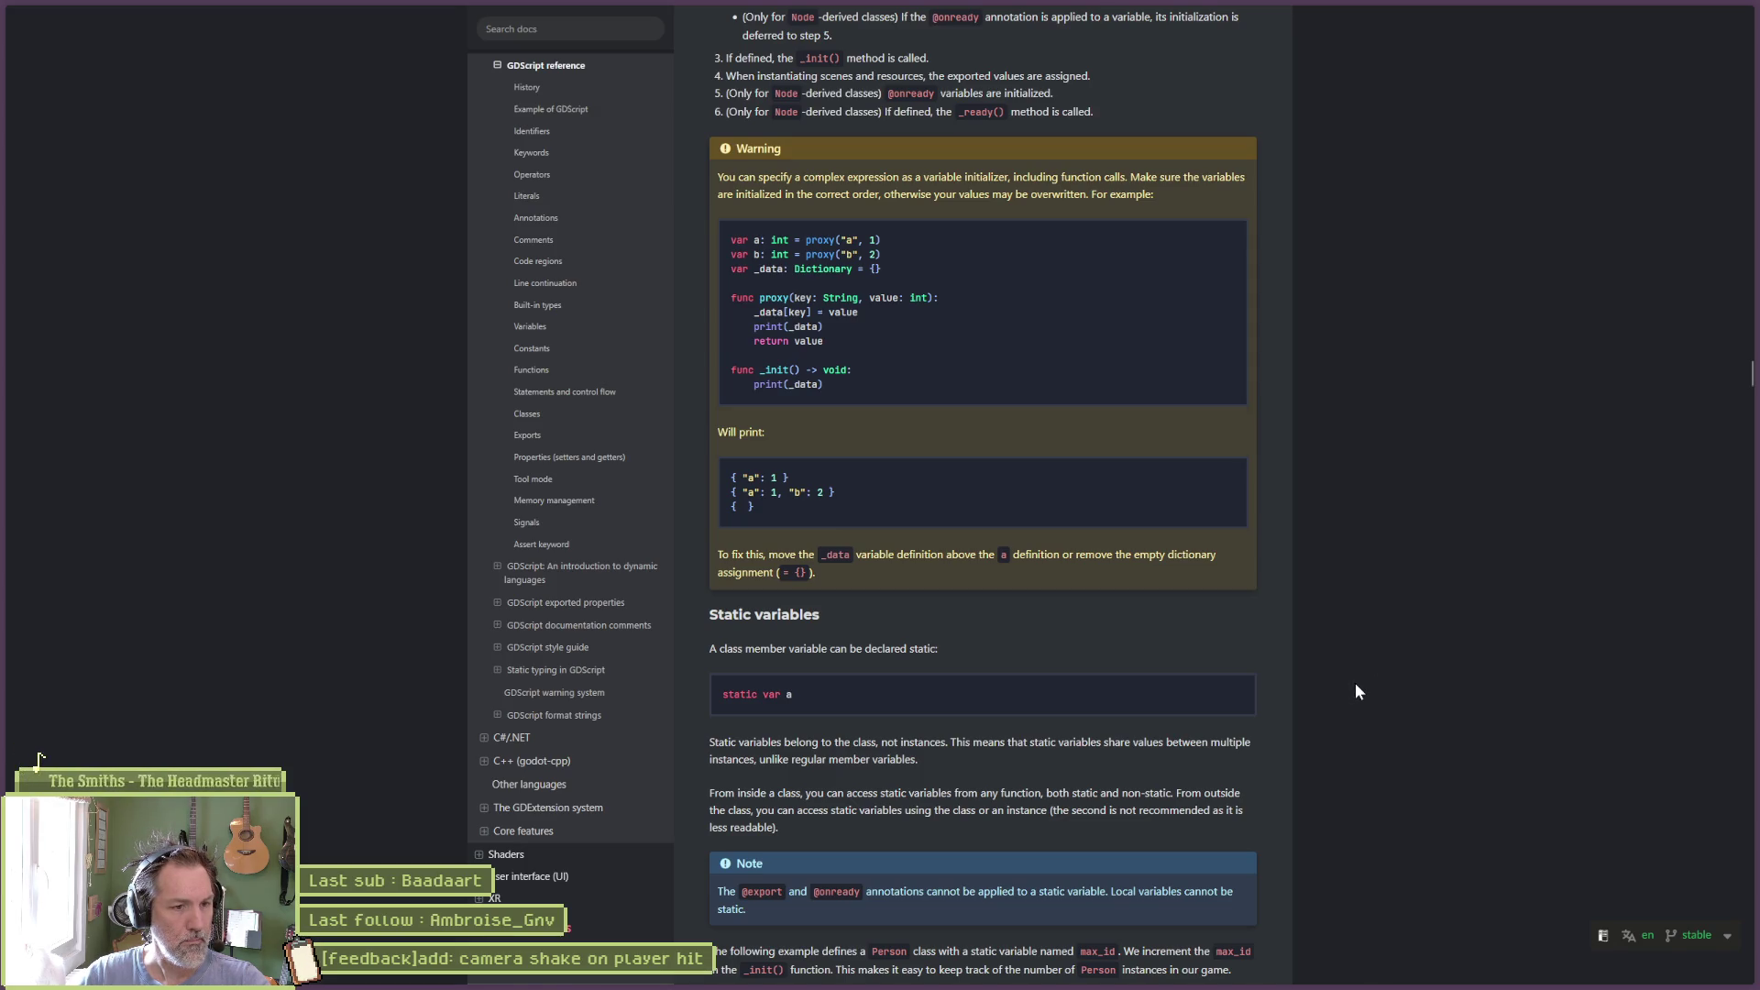
pyautogui.scroll(-5, 1354, 683)
pyautogui.scroll(-3, 1356, 678)
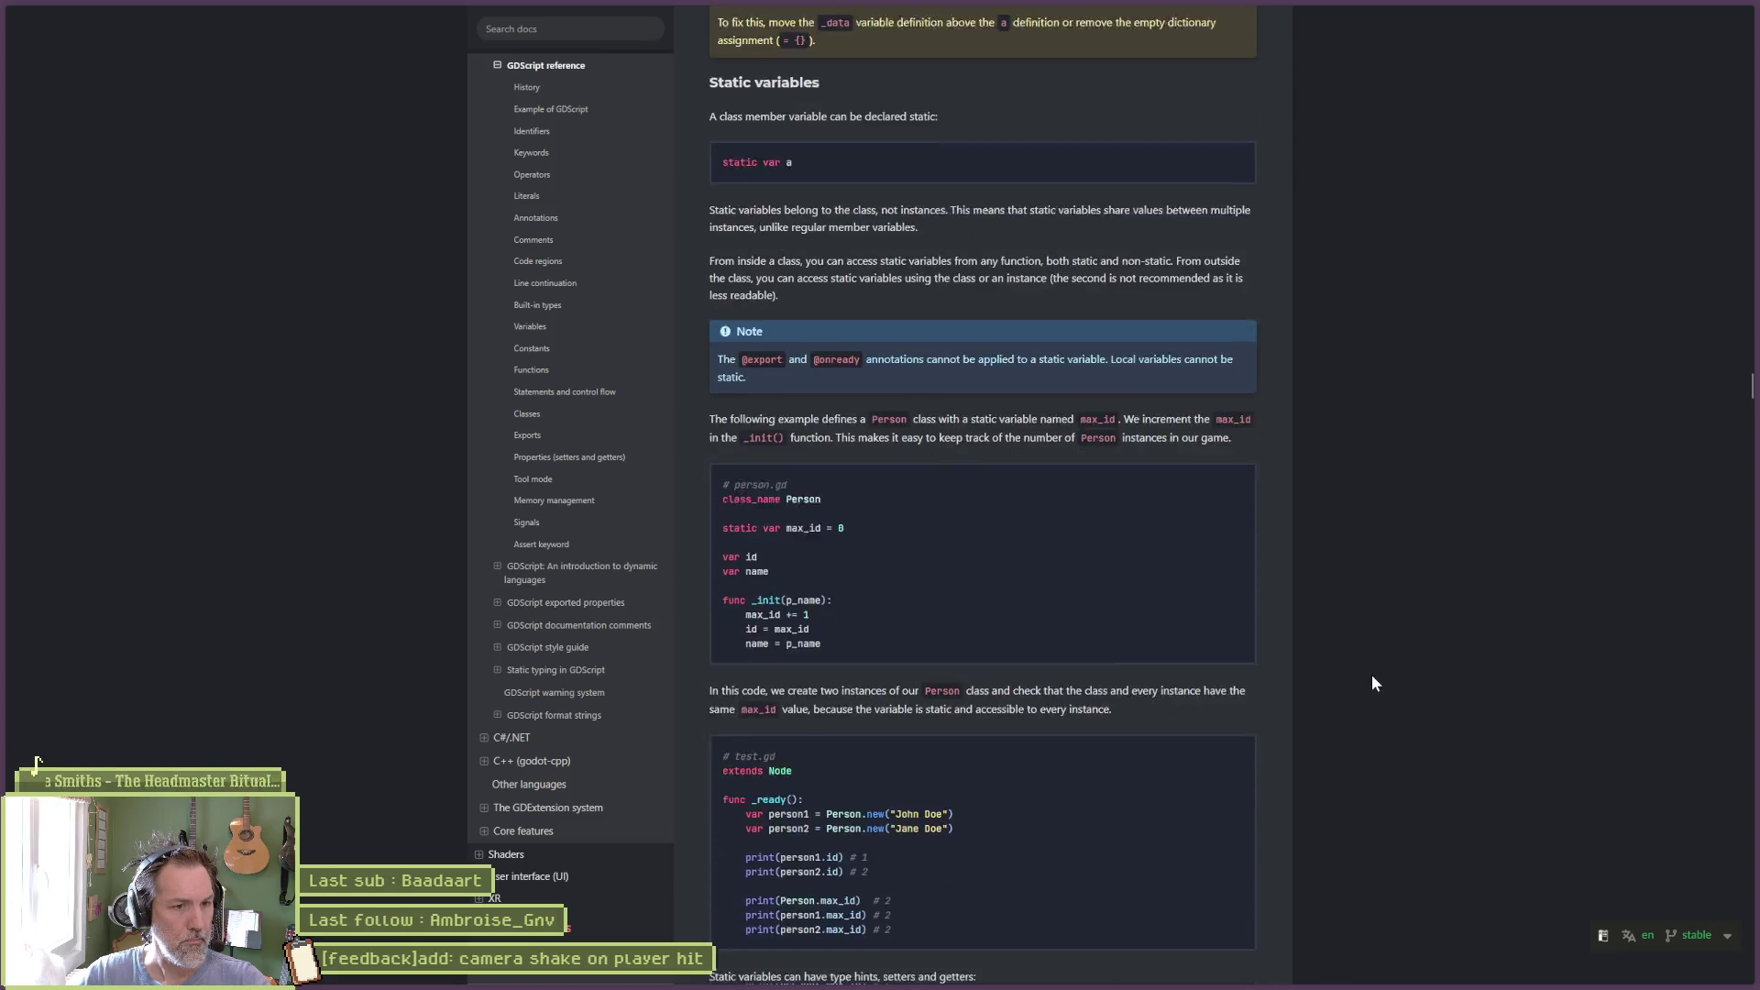
pyautogui.scroll(-2, 1356, 710)
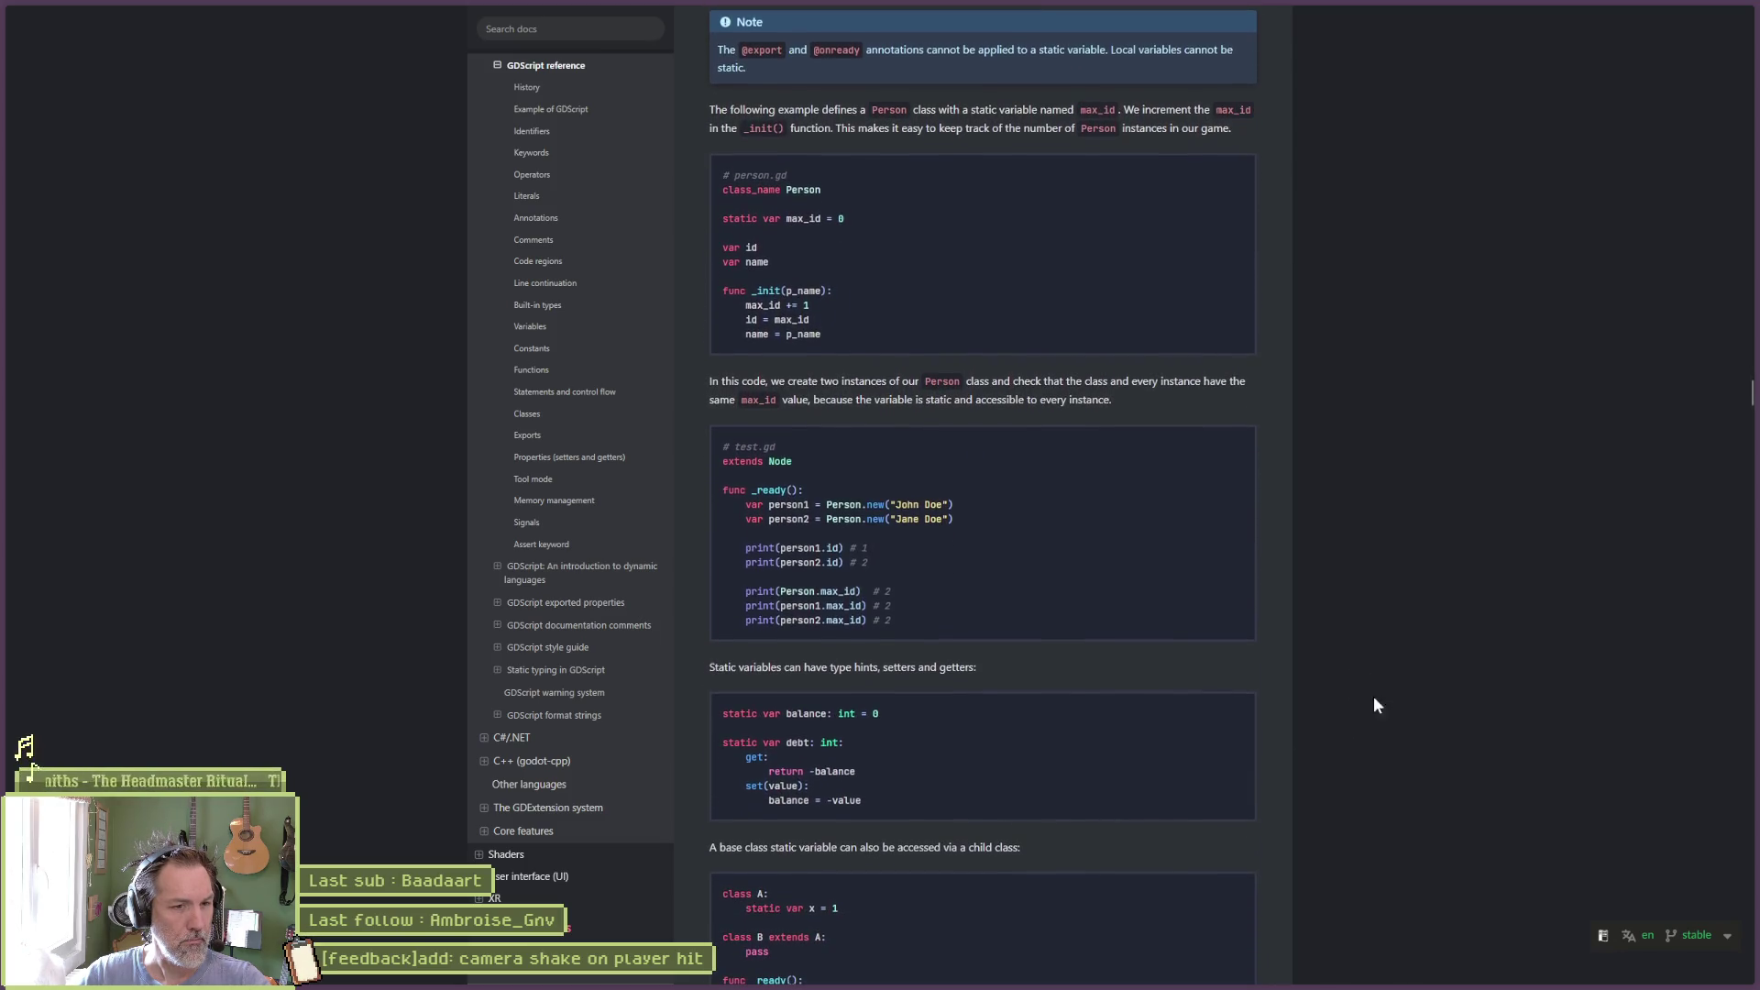
pyautogui.scroll(-1, 1386, 696)
# - Revisit the static getter/setter example, then scroll through Casting, Constants, Enums and Functions to Lambda functions
pyautogui.scroll(-4, 1343, 678)
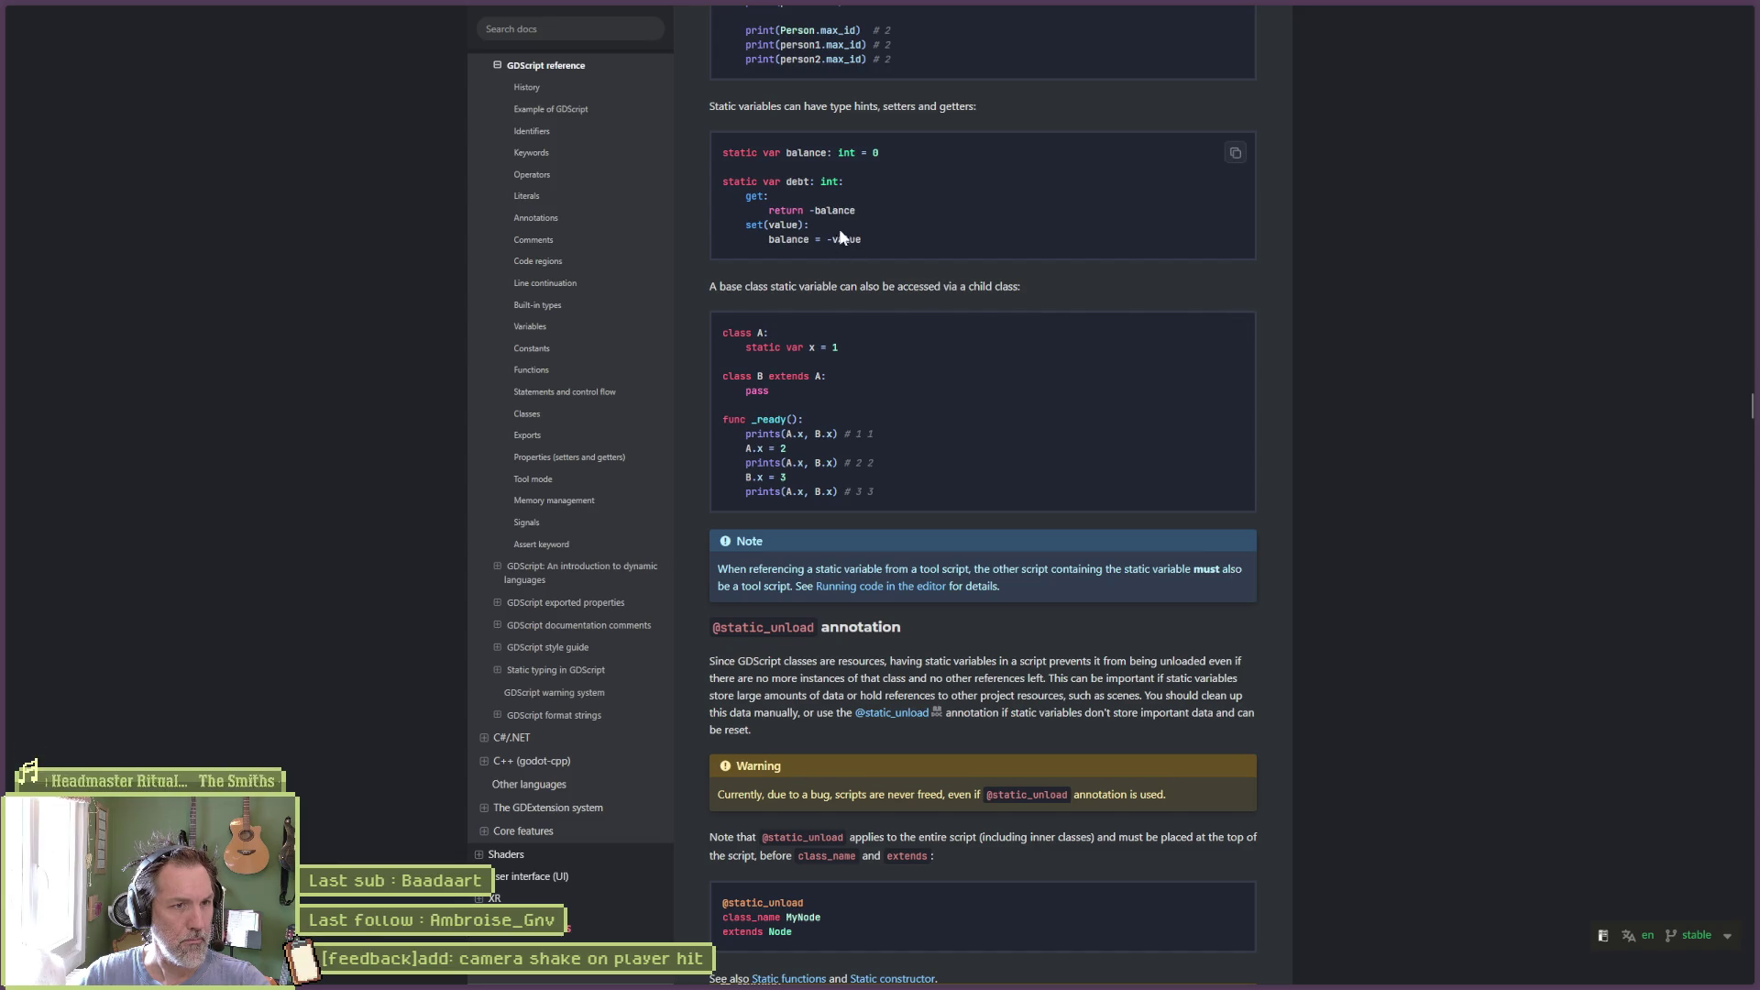
pyautogui.scroll(1, 794, 211)
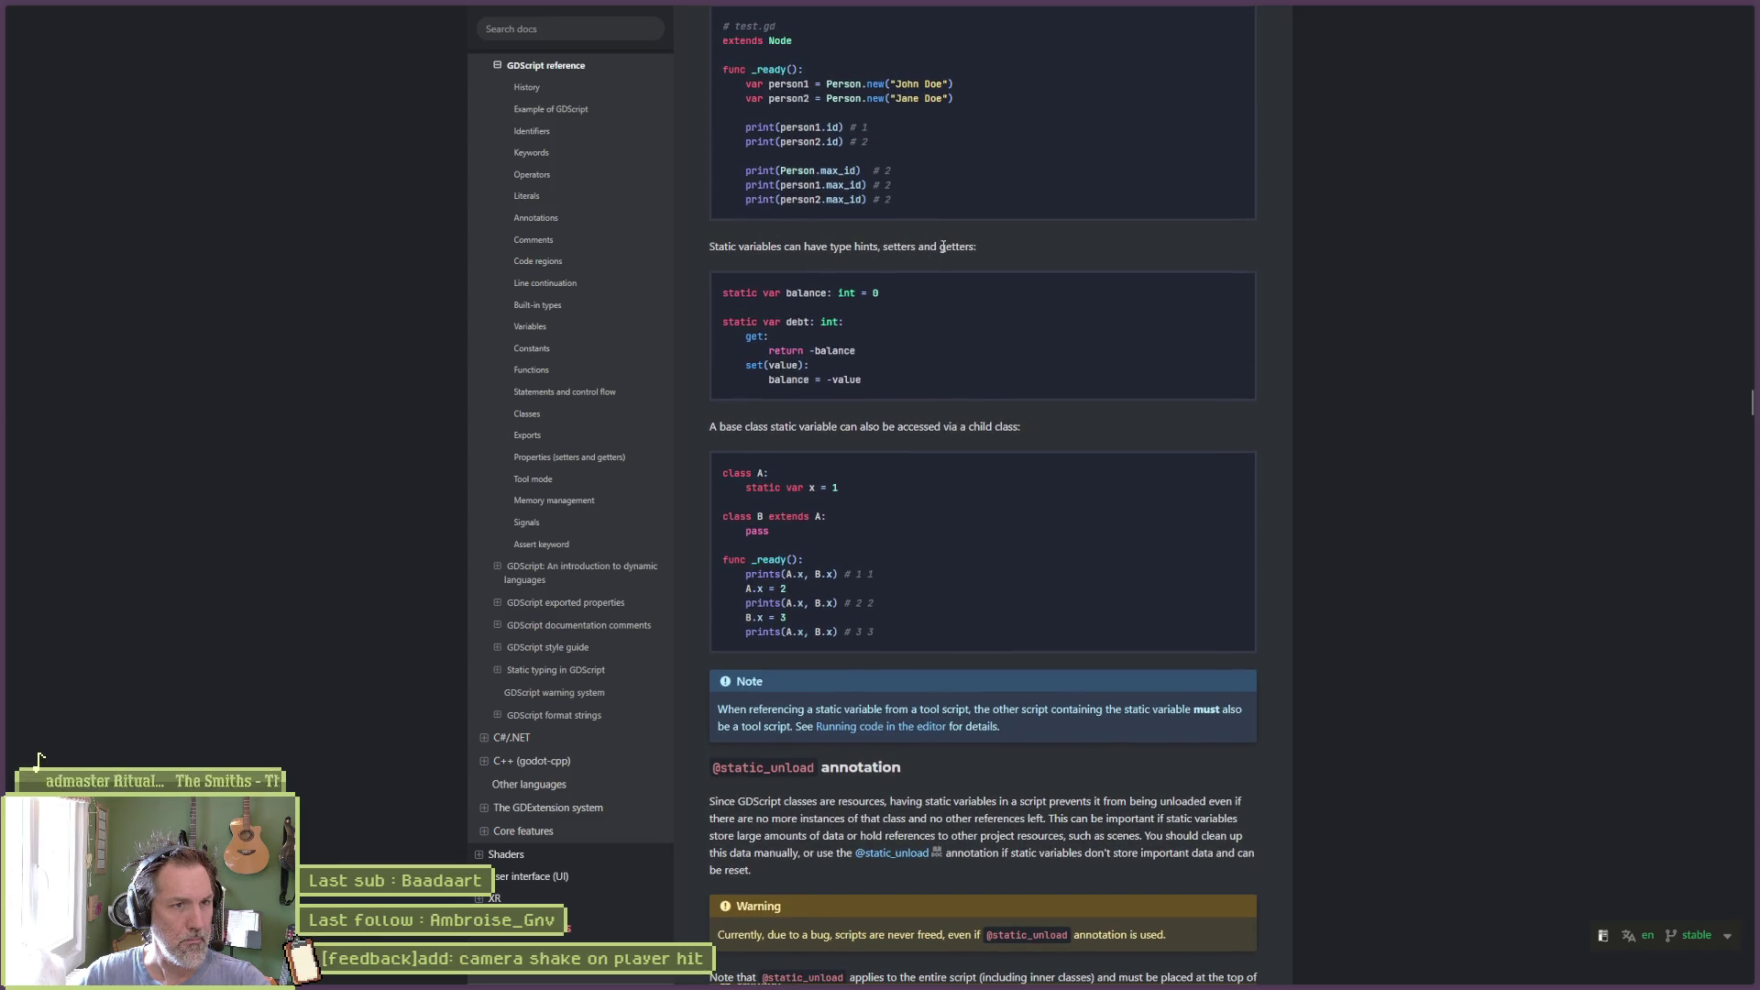
pyautogui.scroll(1, 935, 252)
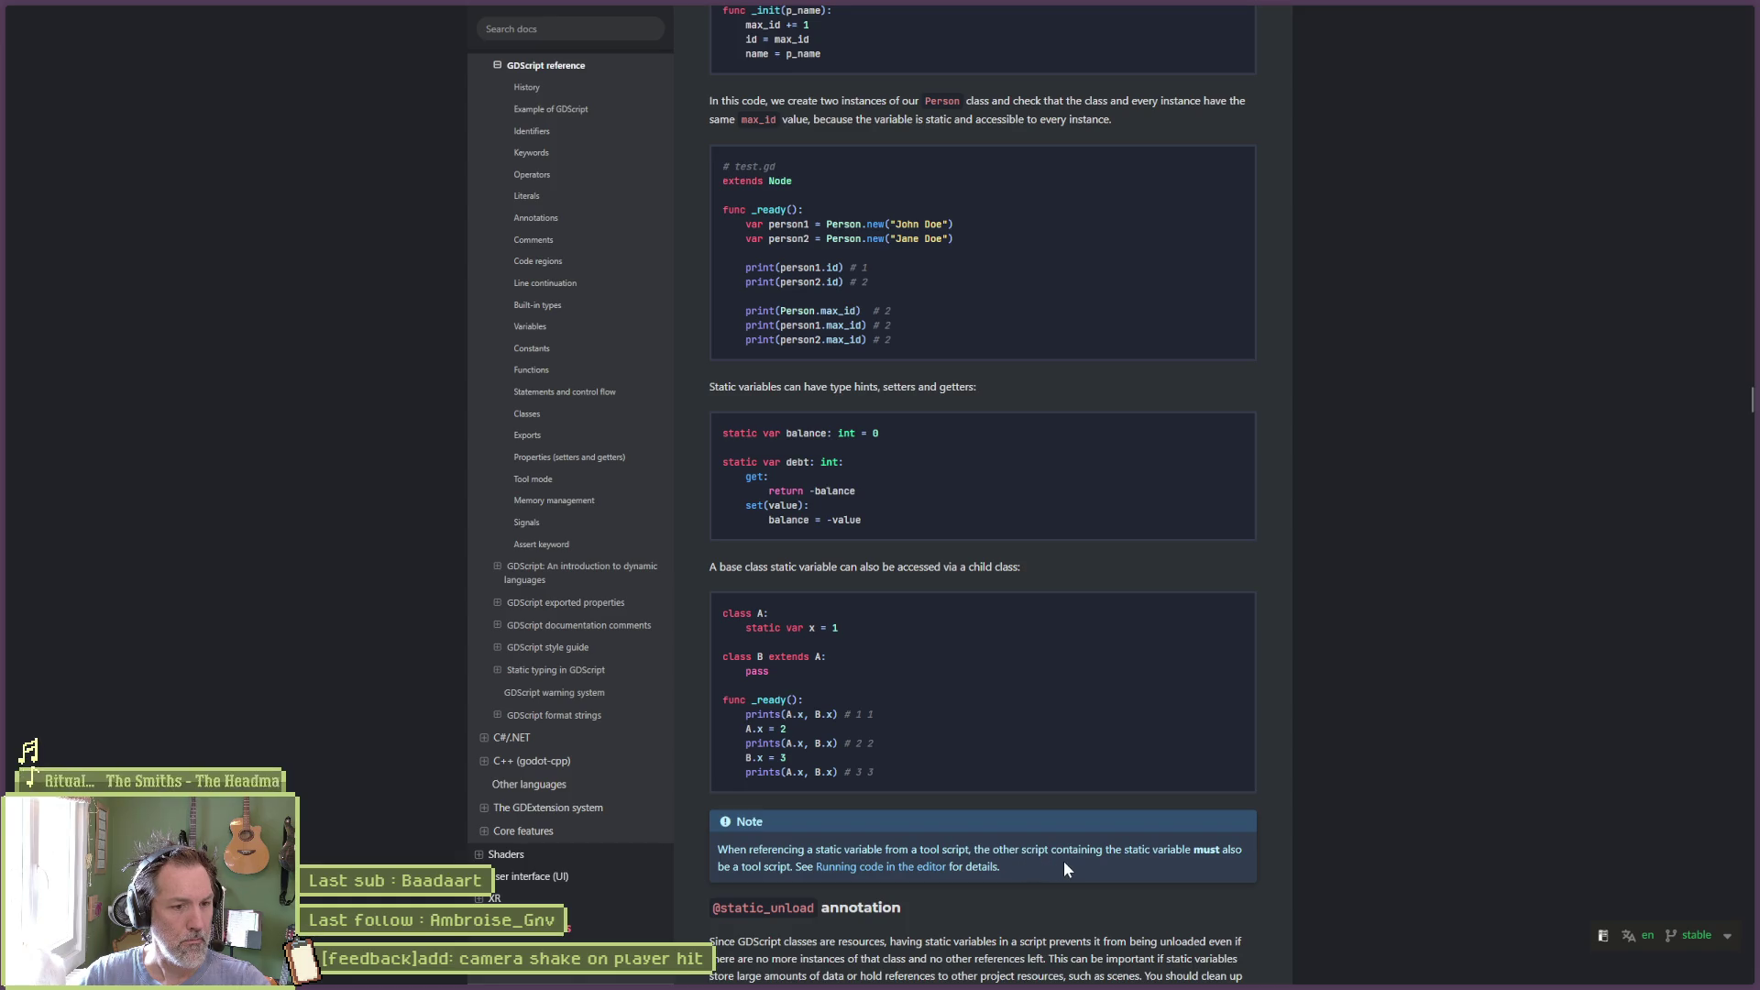
pyautogui.scroll(-1, 1054, 866)
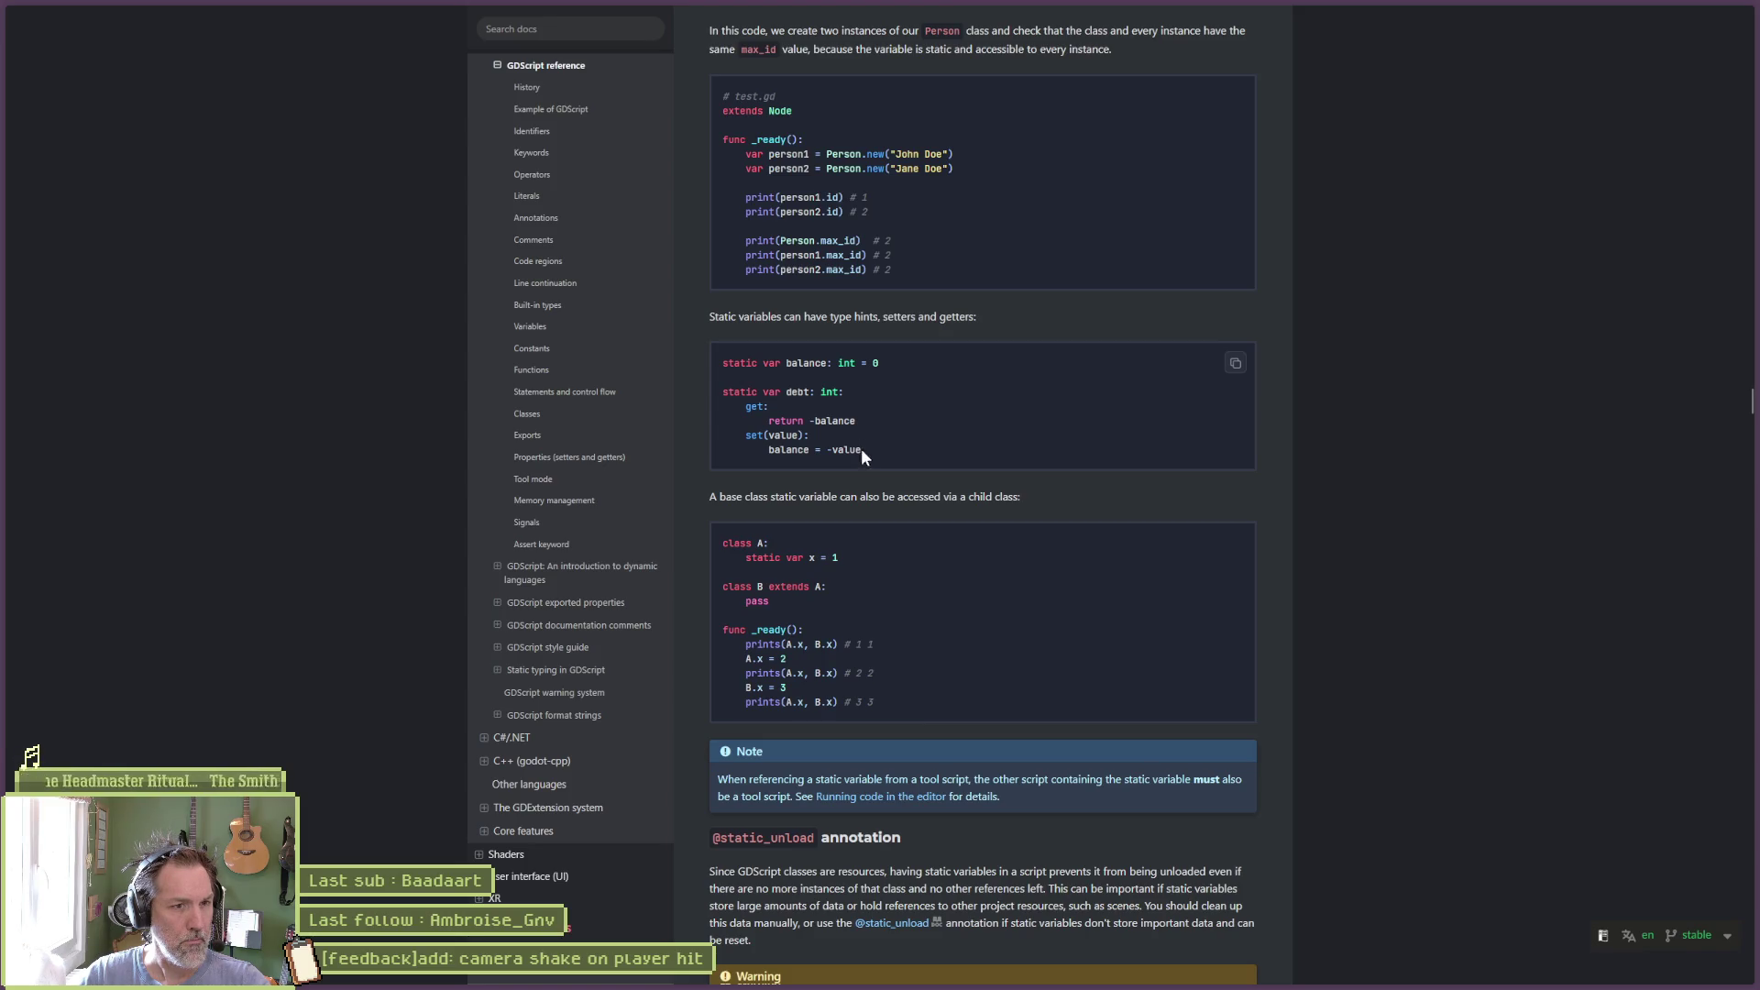
pyautogui.scroll(-3, 1318, 497)
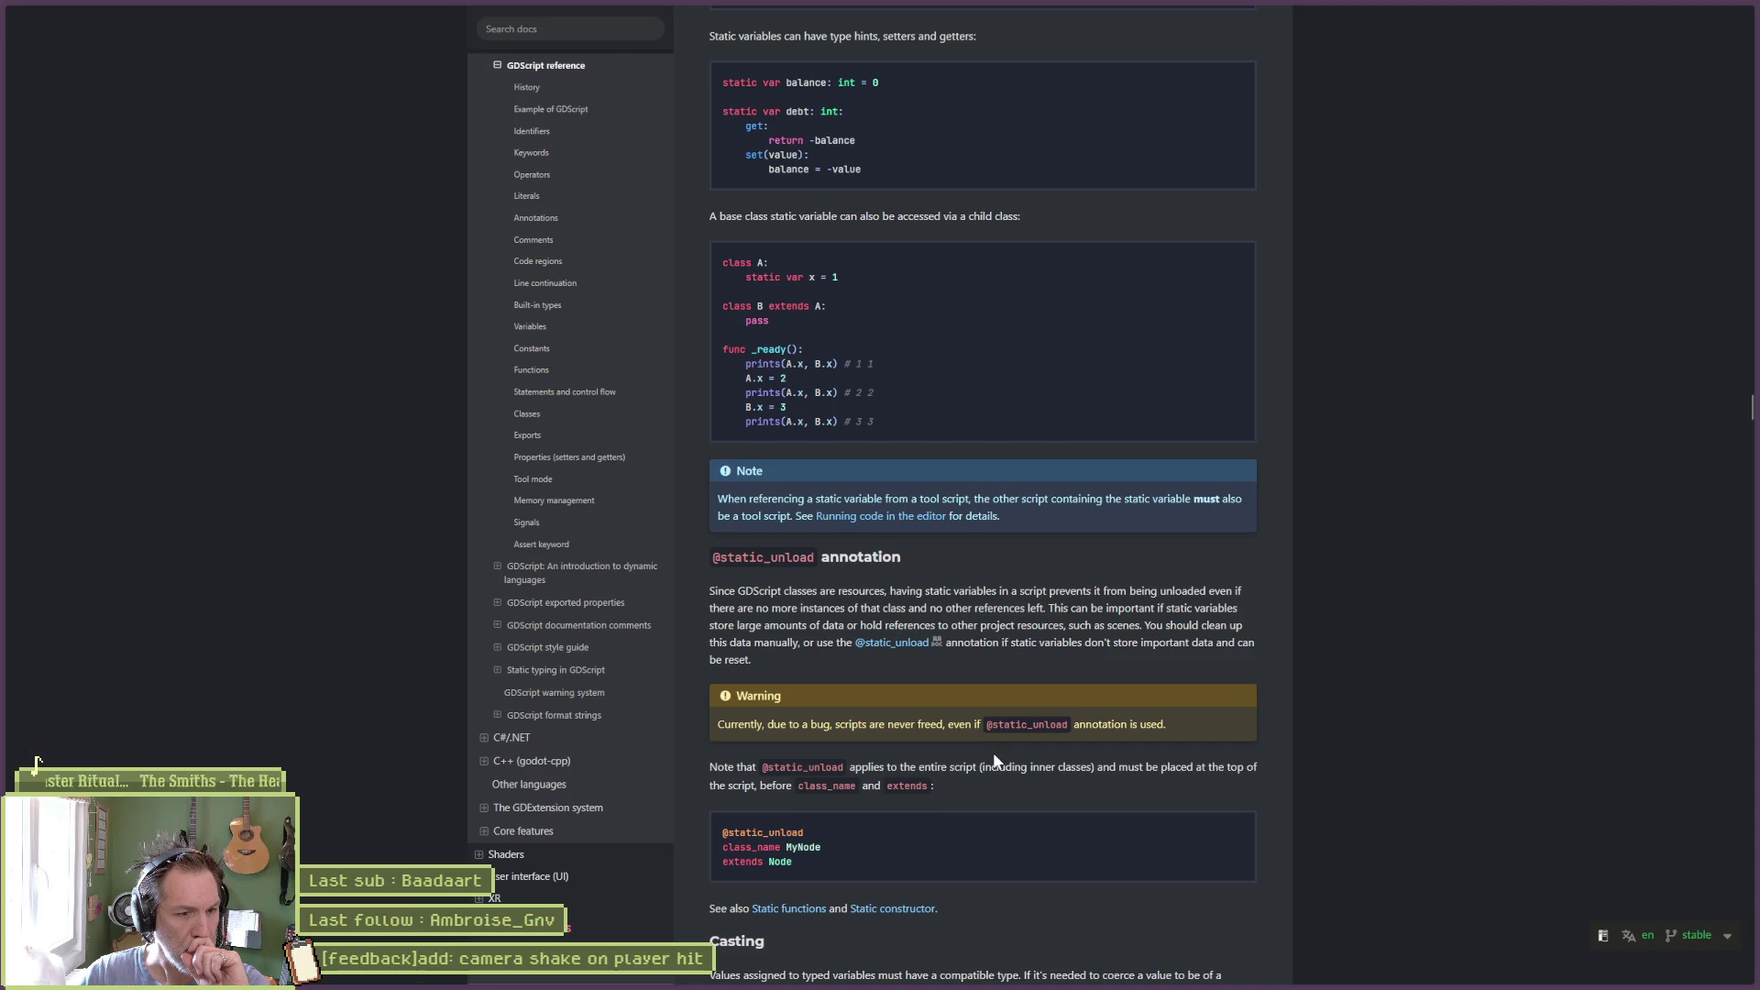
pyautogui.scroll(-4, 1233, 756)
pyautogui.scroll(-4, 1280, 740)
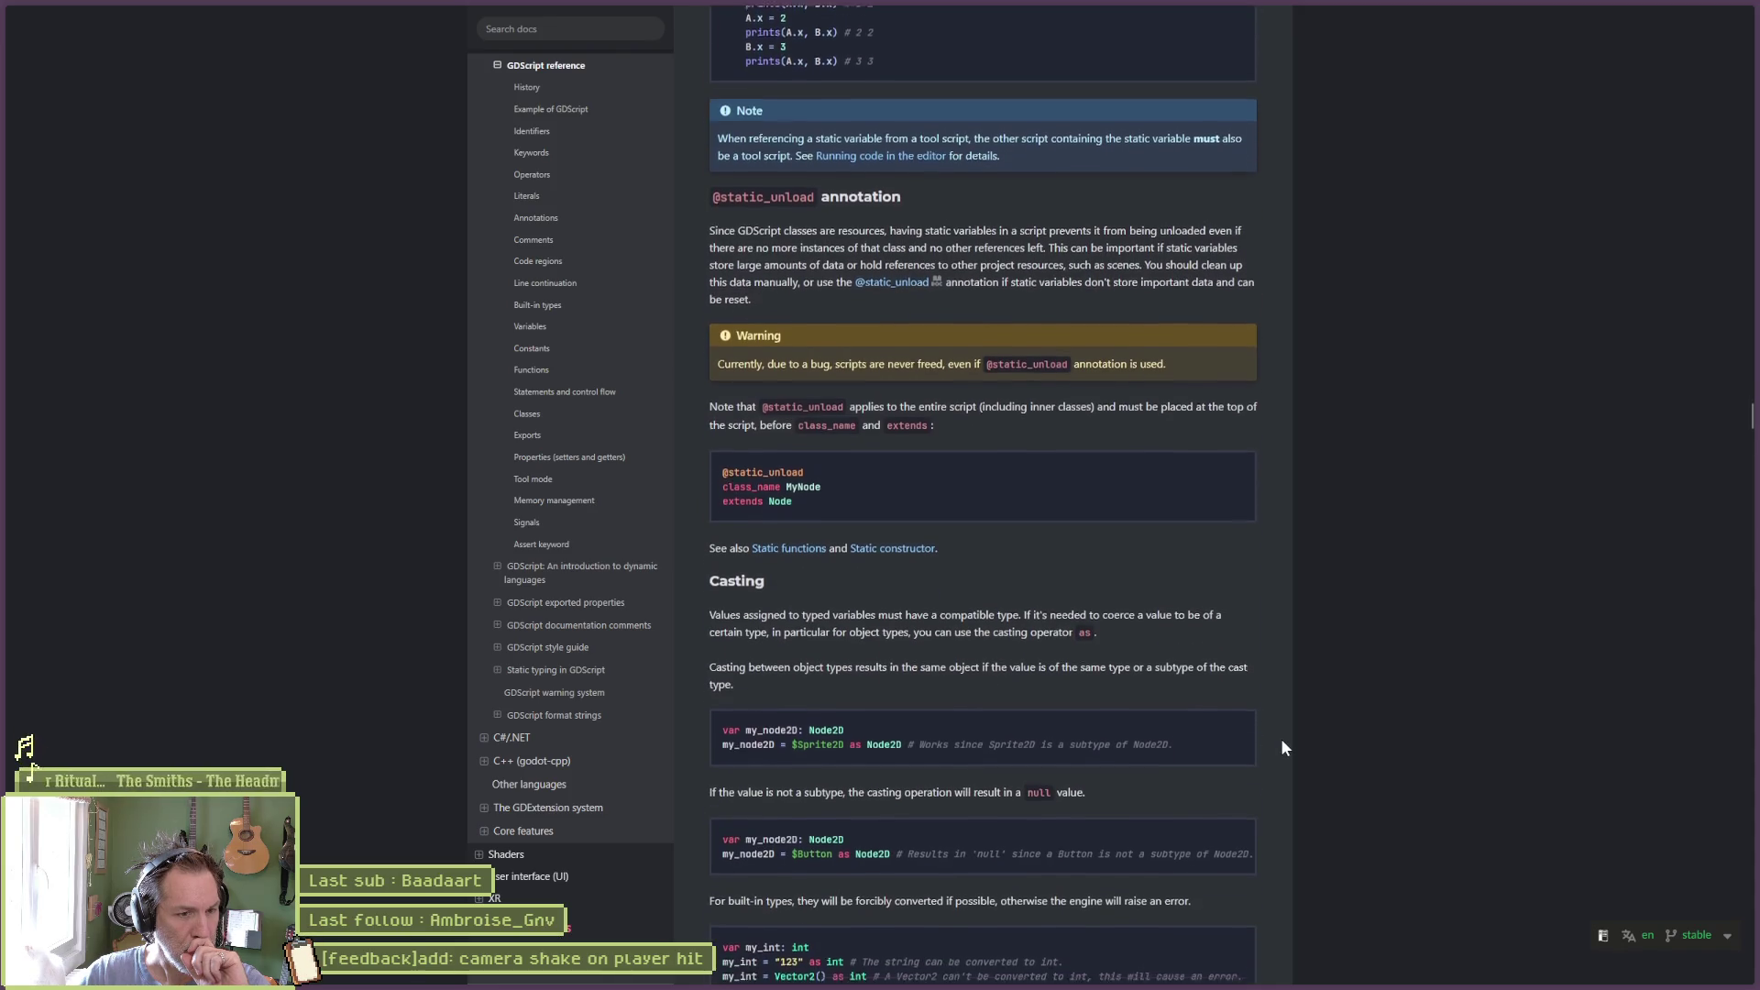
pyautogui.scroll(-8, 1290, 746)
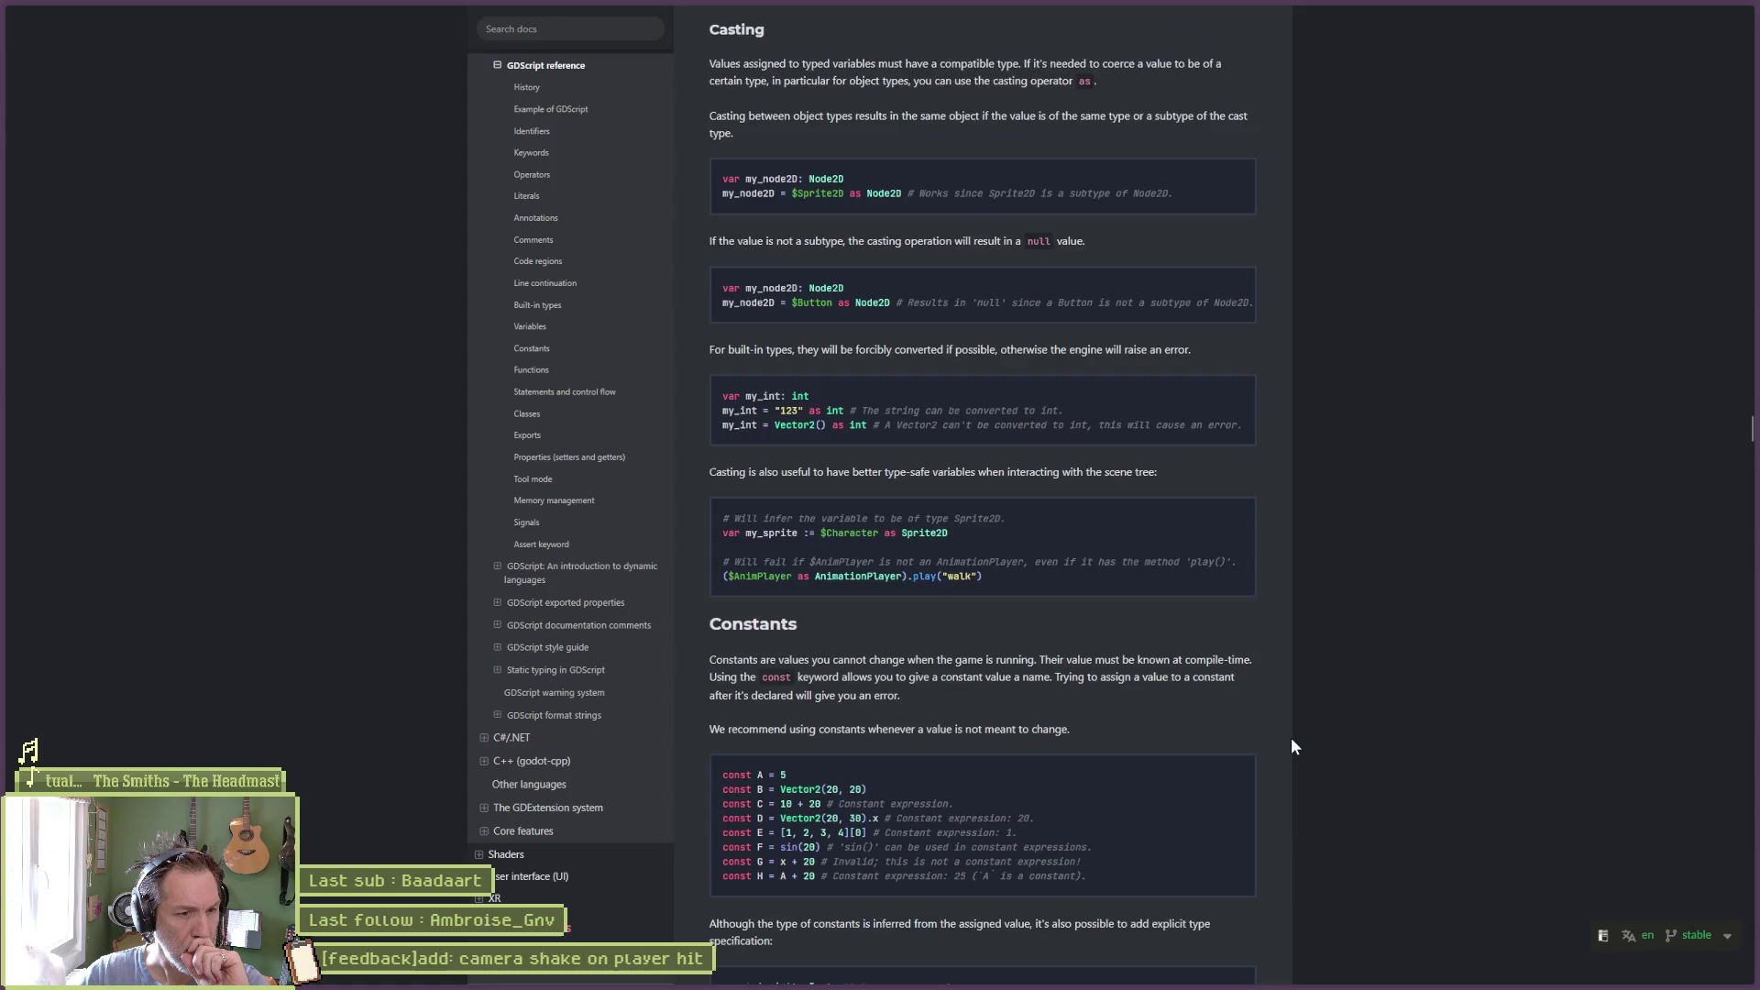
pyautogui.scroll(-3, 1291, 745)
pyautogui.scroll(-1, 1292, 745)
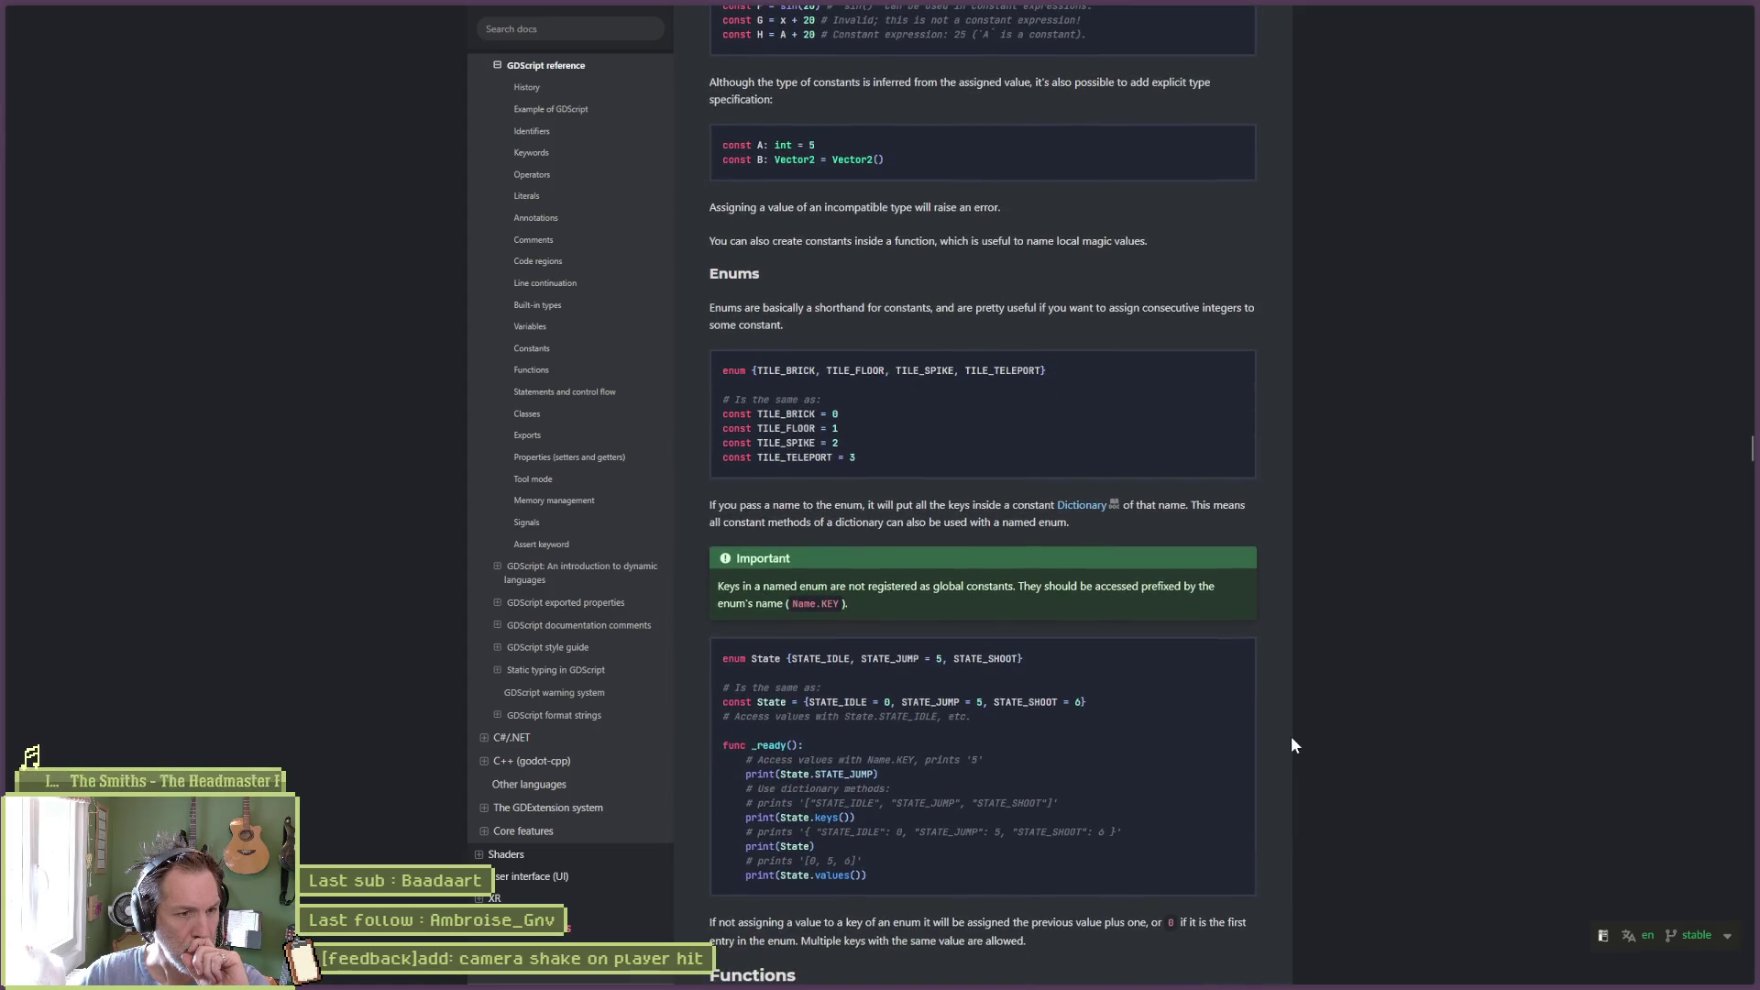
pyautogui.scroll(-5, 1291, 744)
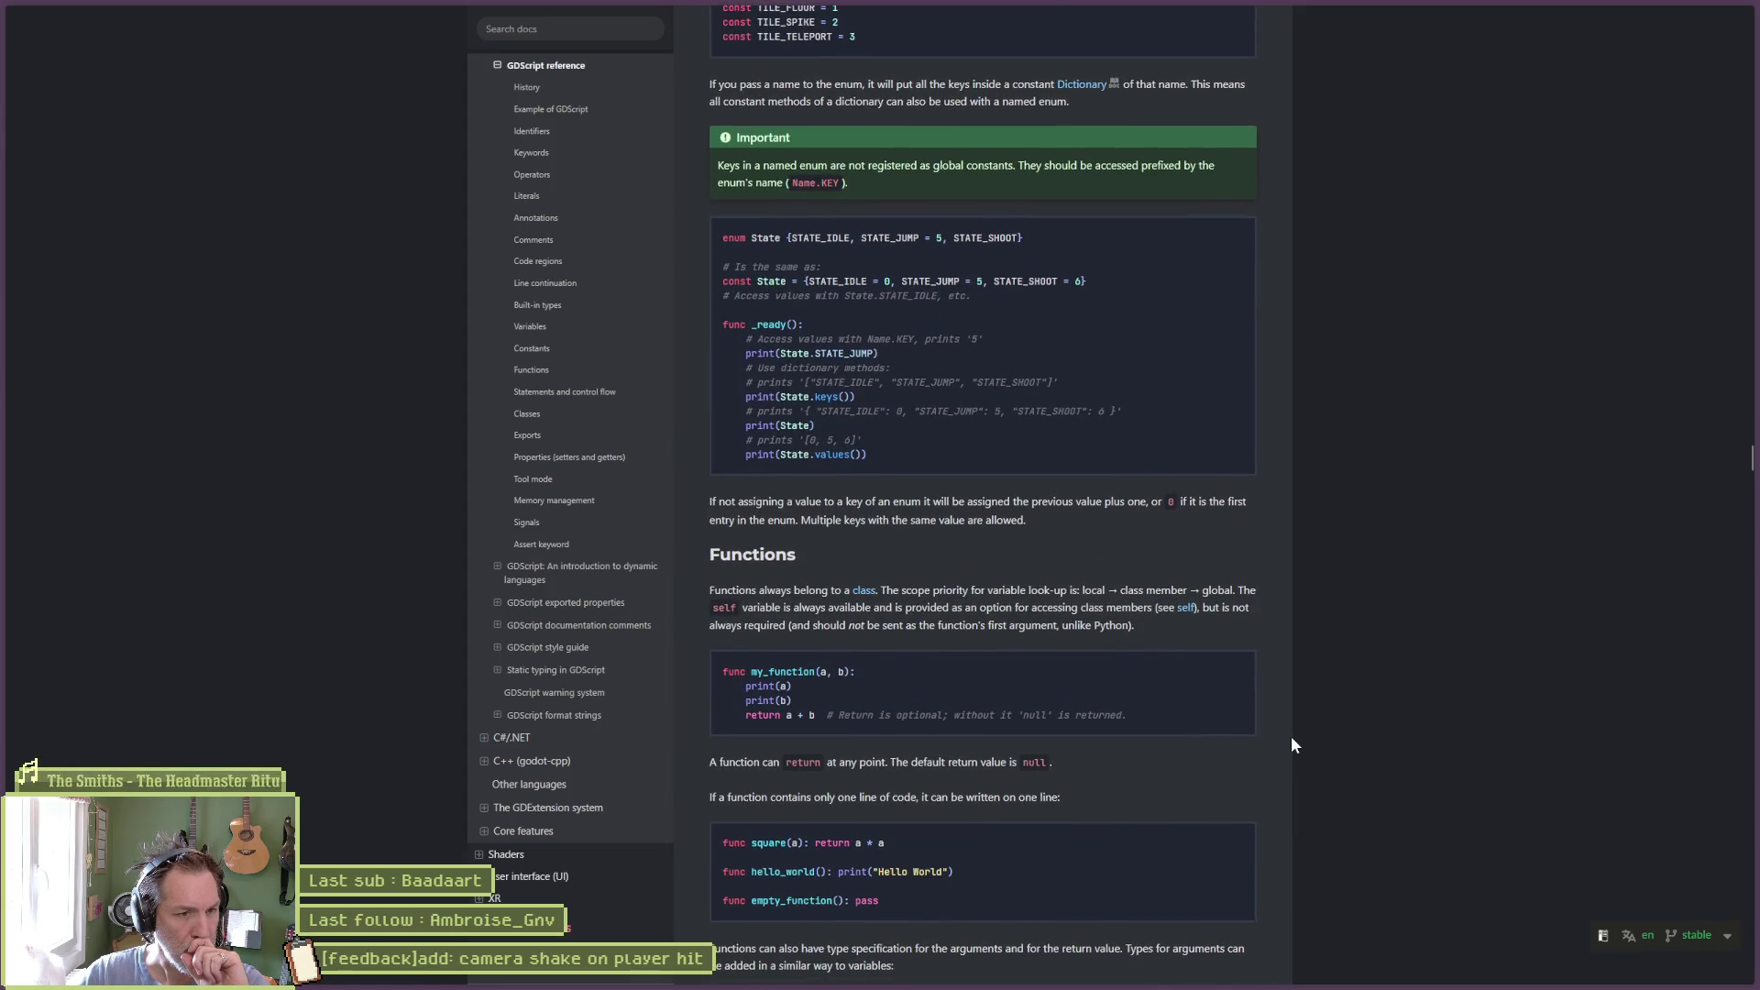
pyautogui.scroll(-6, 1294, 744)
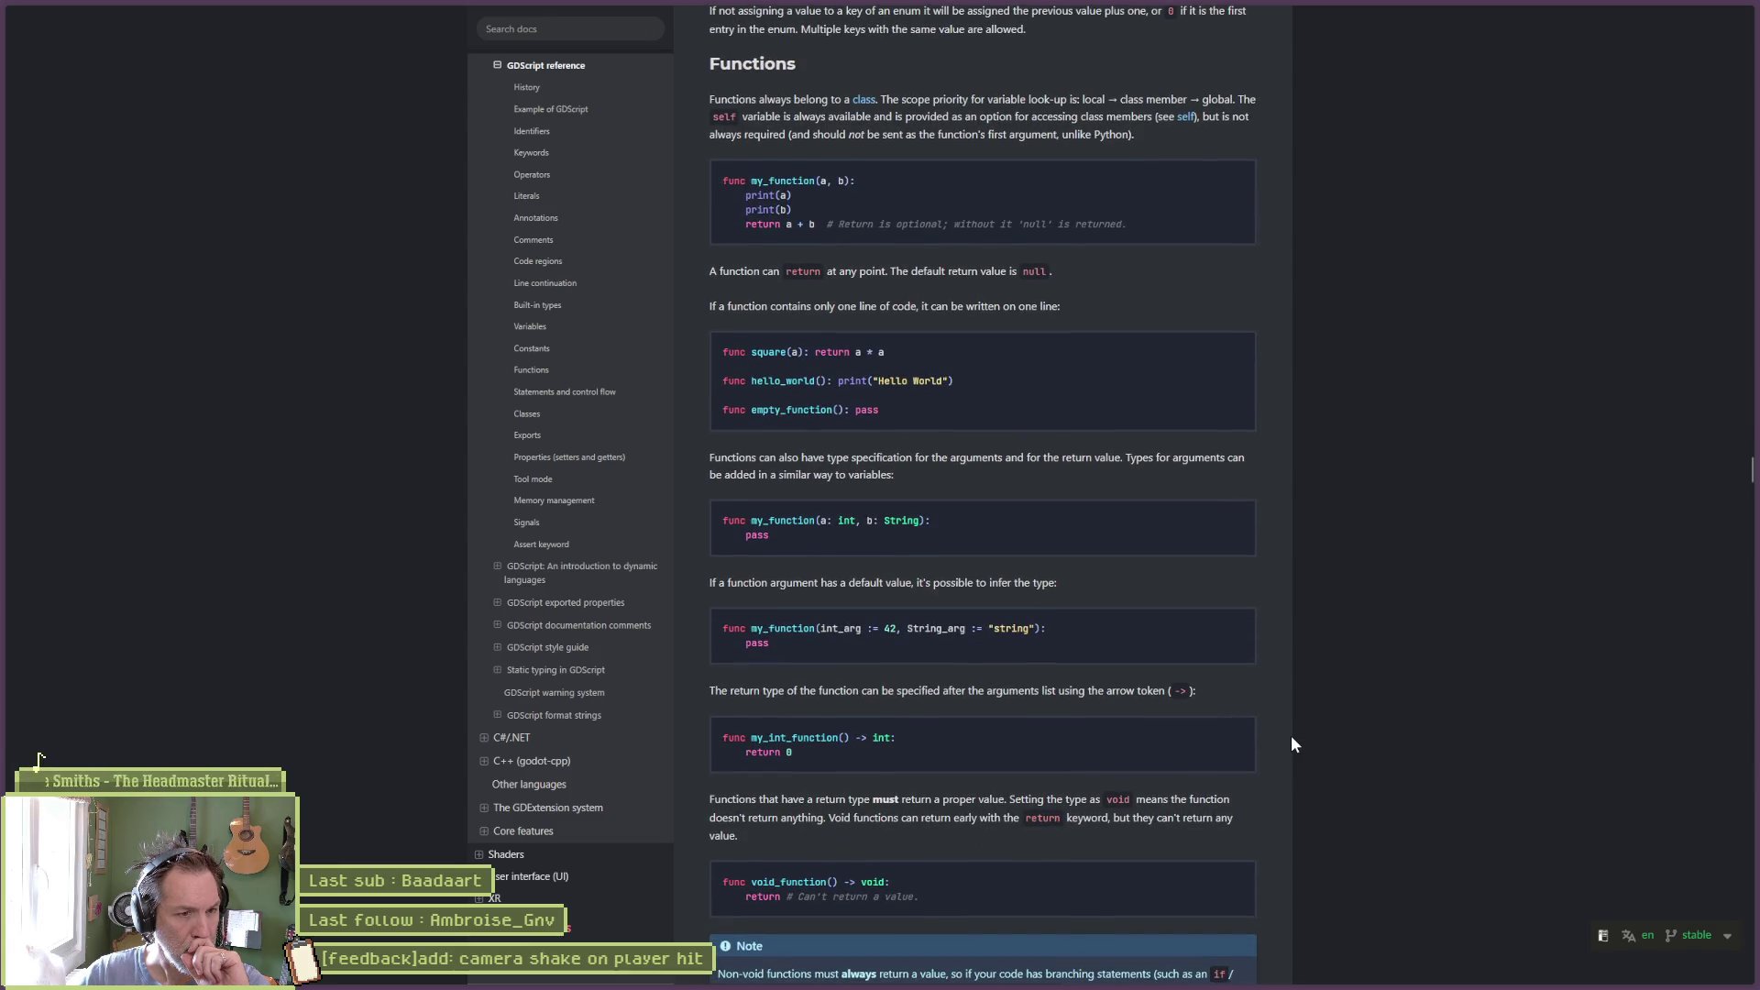
pyautogui.scroll(-6, 1293, 744)
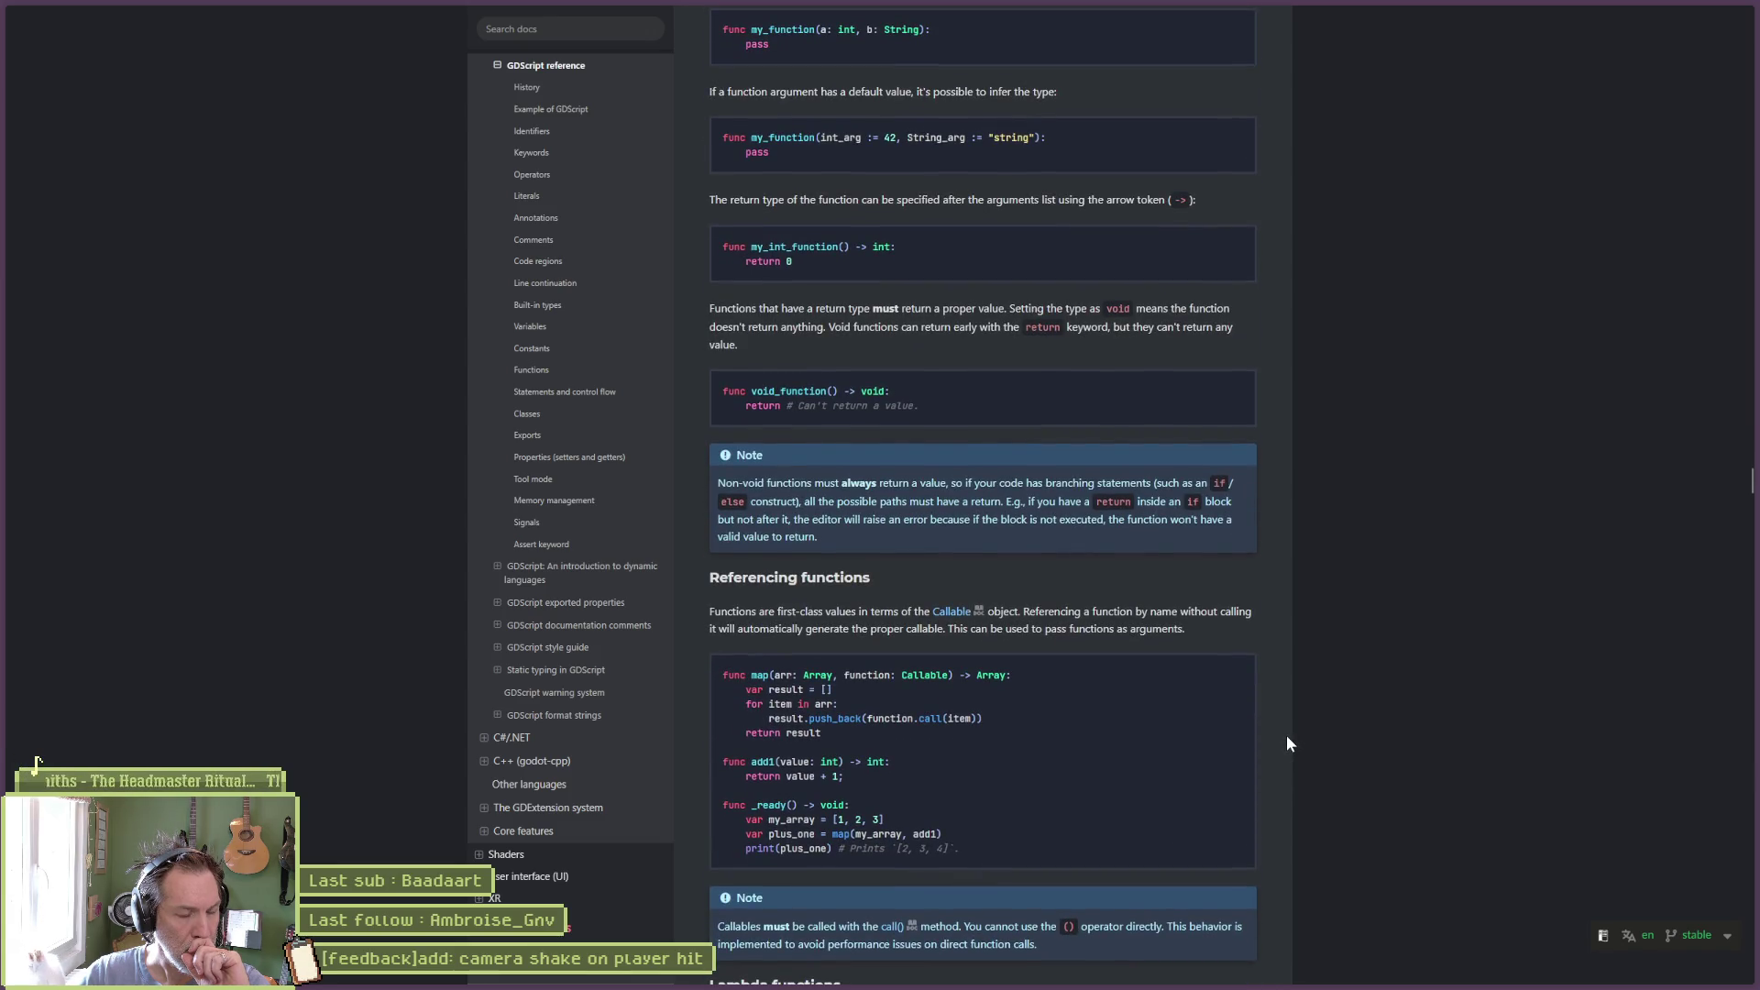
pyautogui.scroll(-4, 1288, 742)
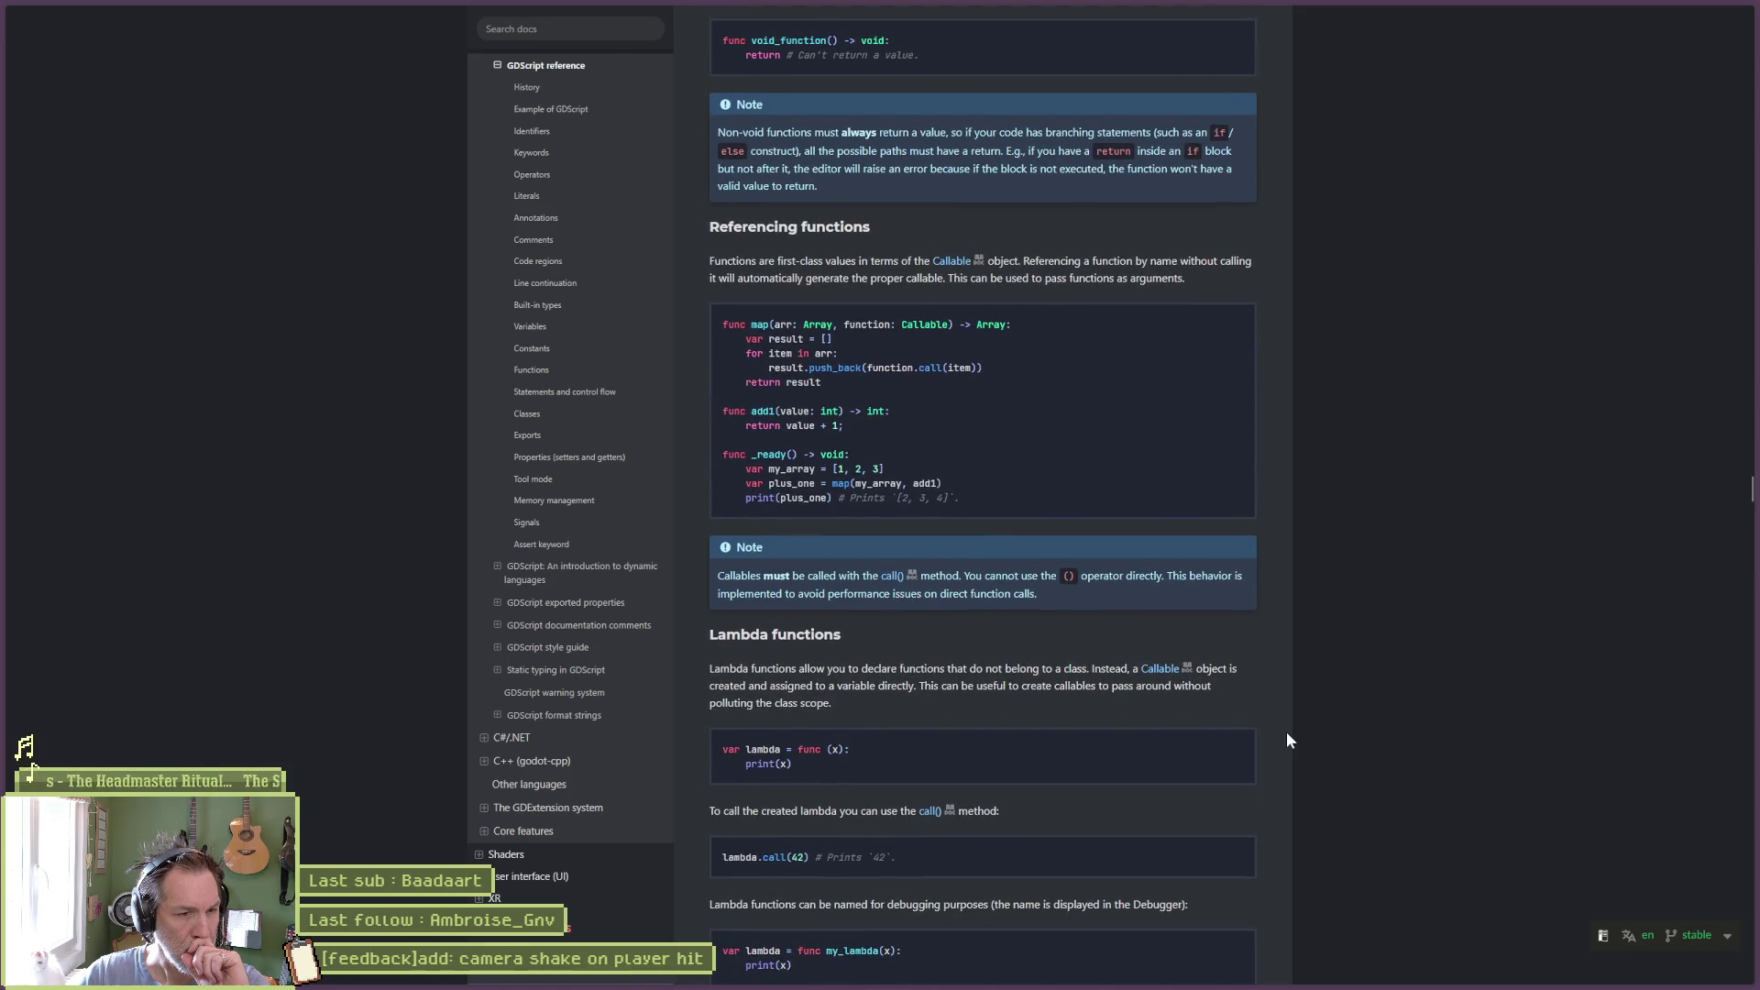
pyautogui.moveTo(641, 980)
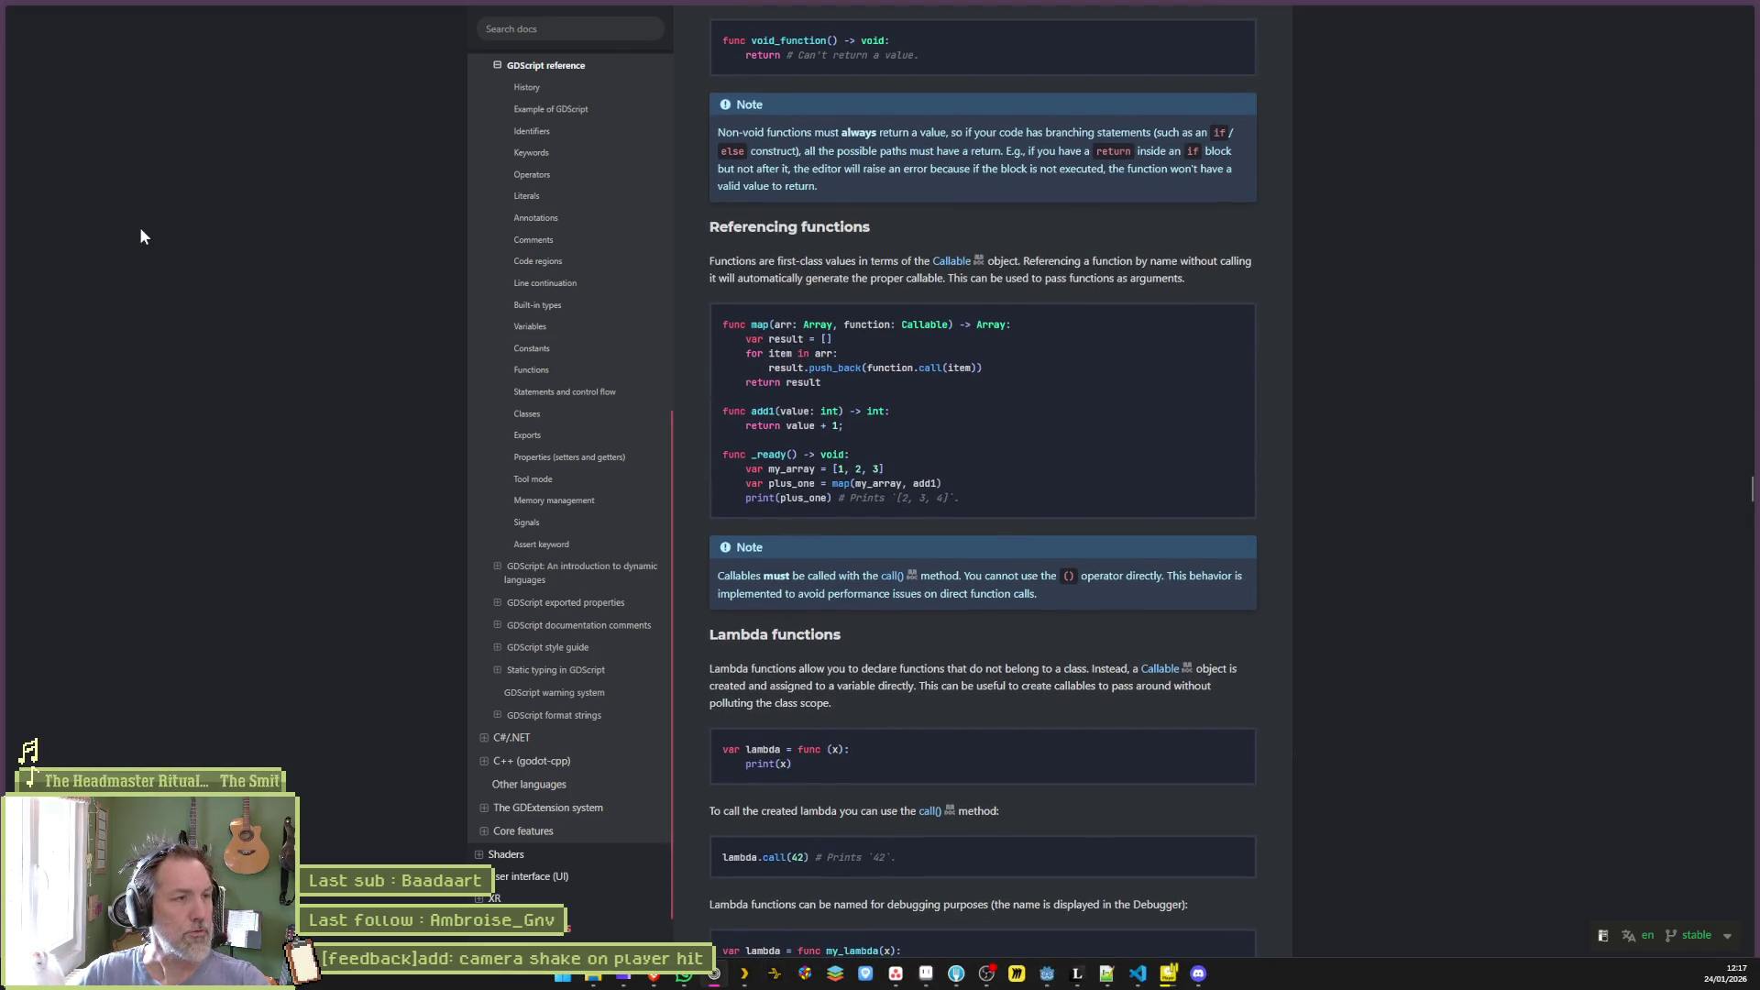
# - Ask Gemini, in French, whether a GDScript setter needs an extra "private" variable besides the one being set
pyautogui.click(64, 172)
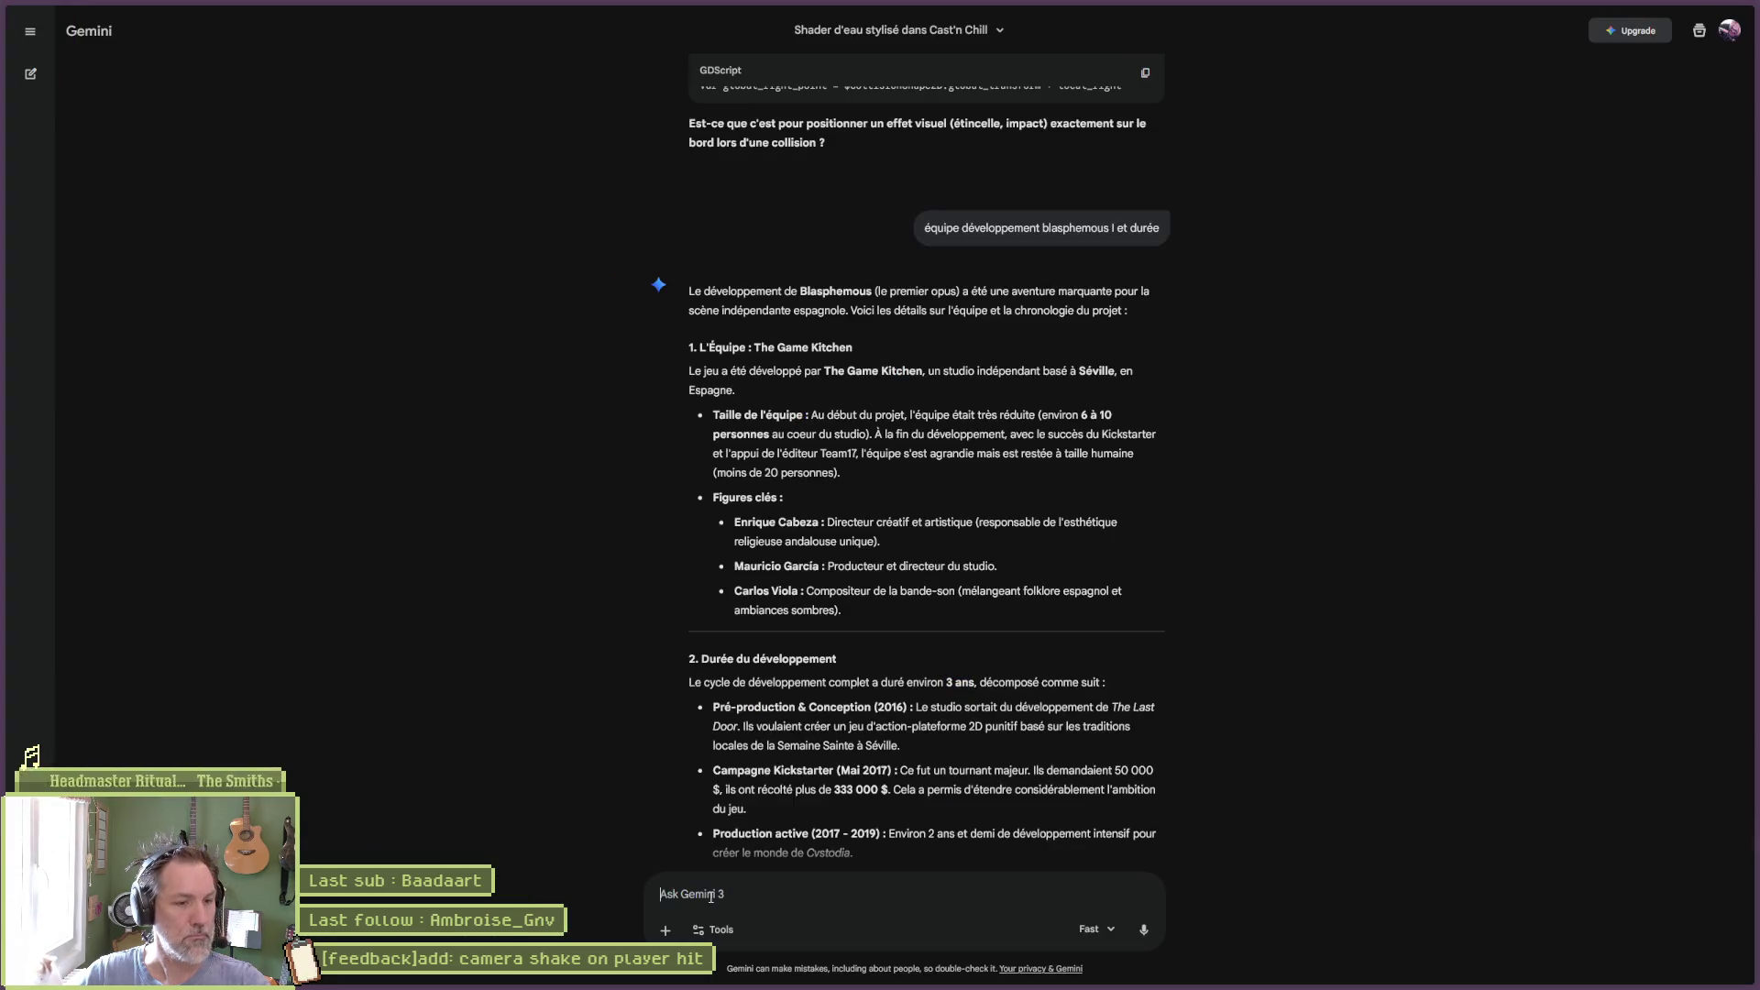
pyautogui.write('en gdscript quand ')
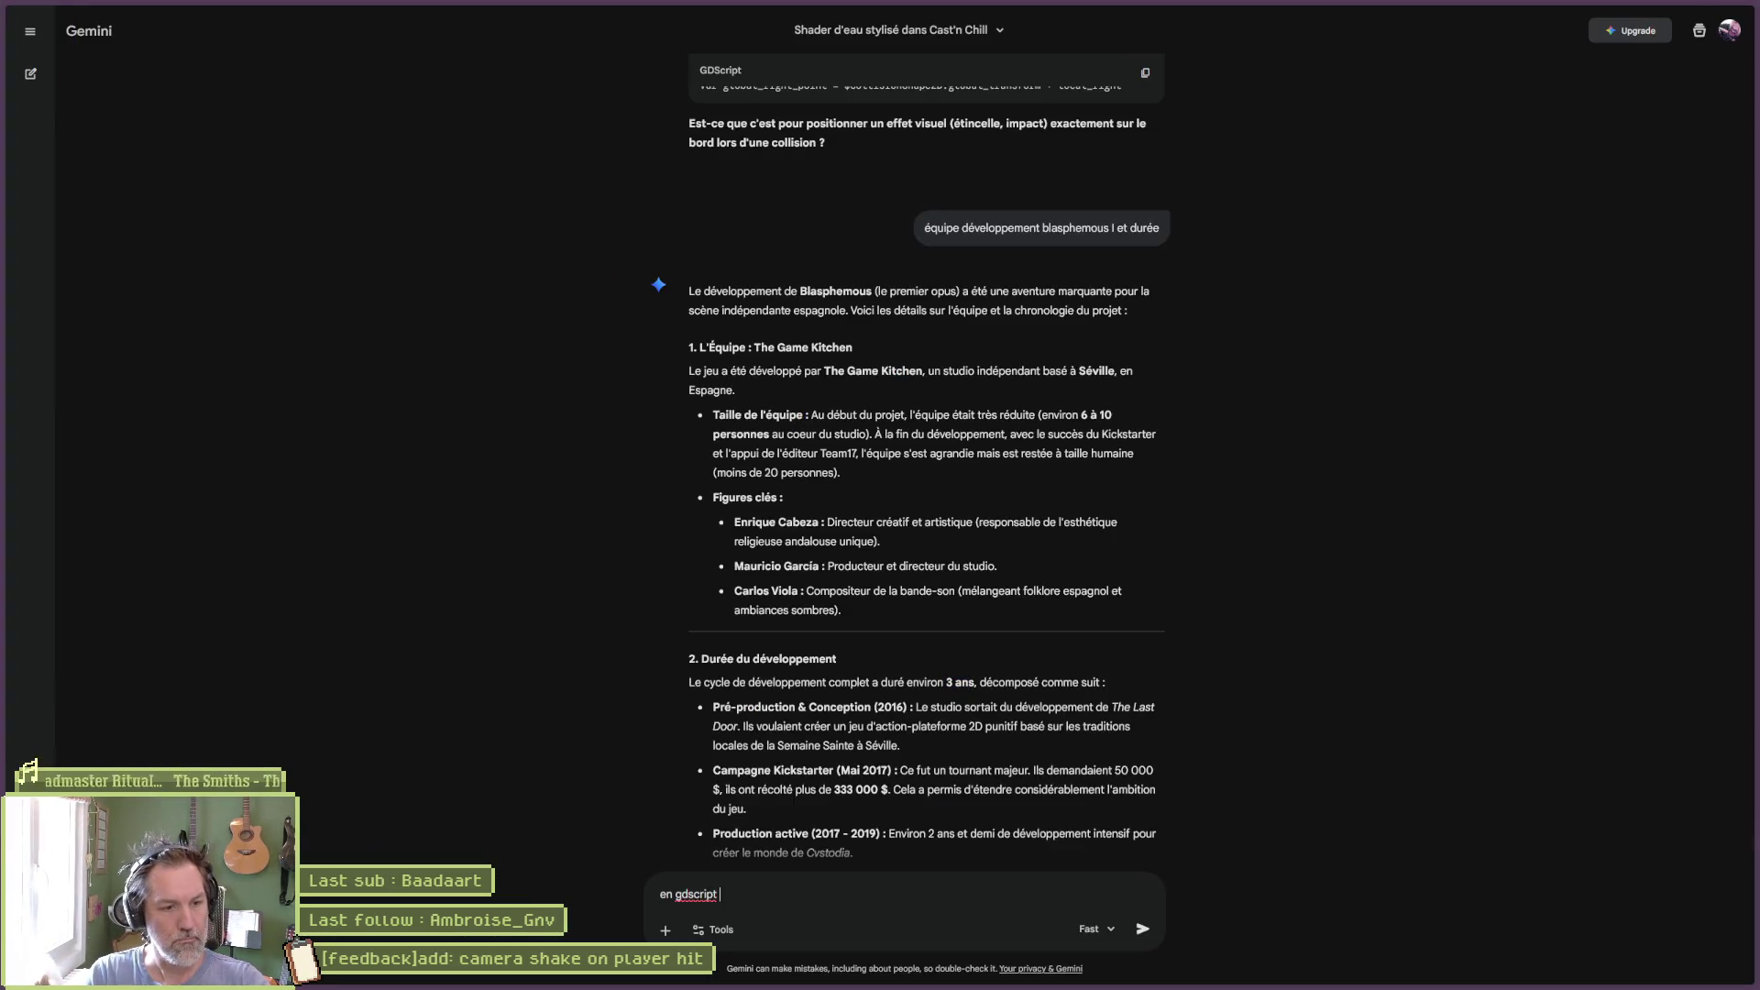
pyautogui.write('on fait un sette')
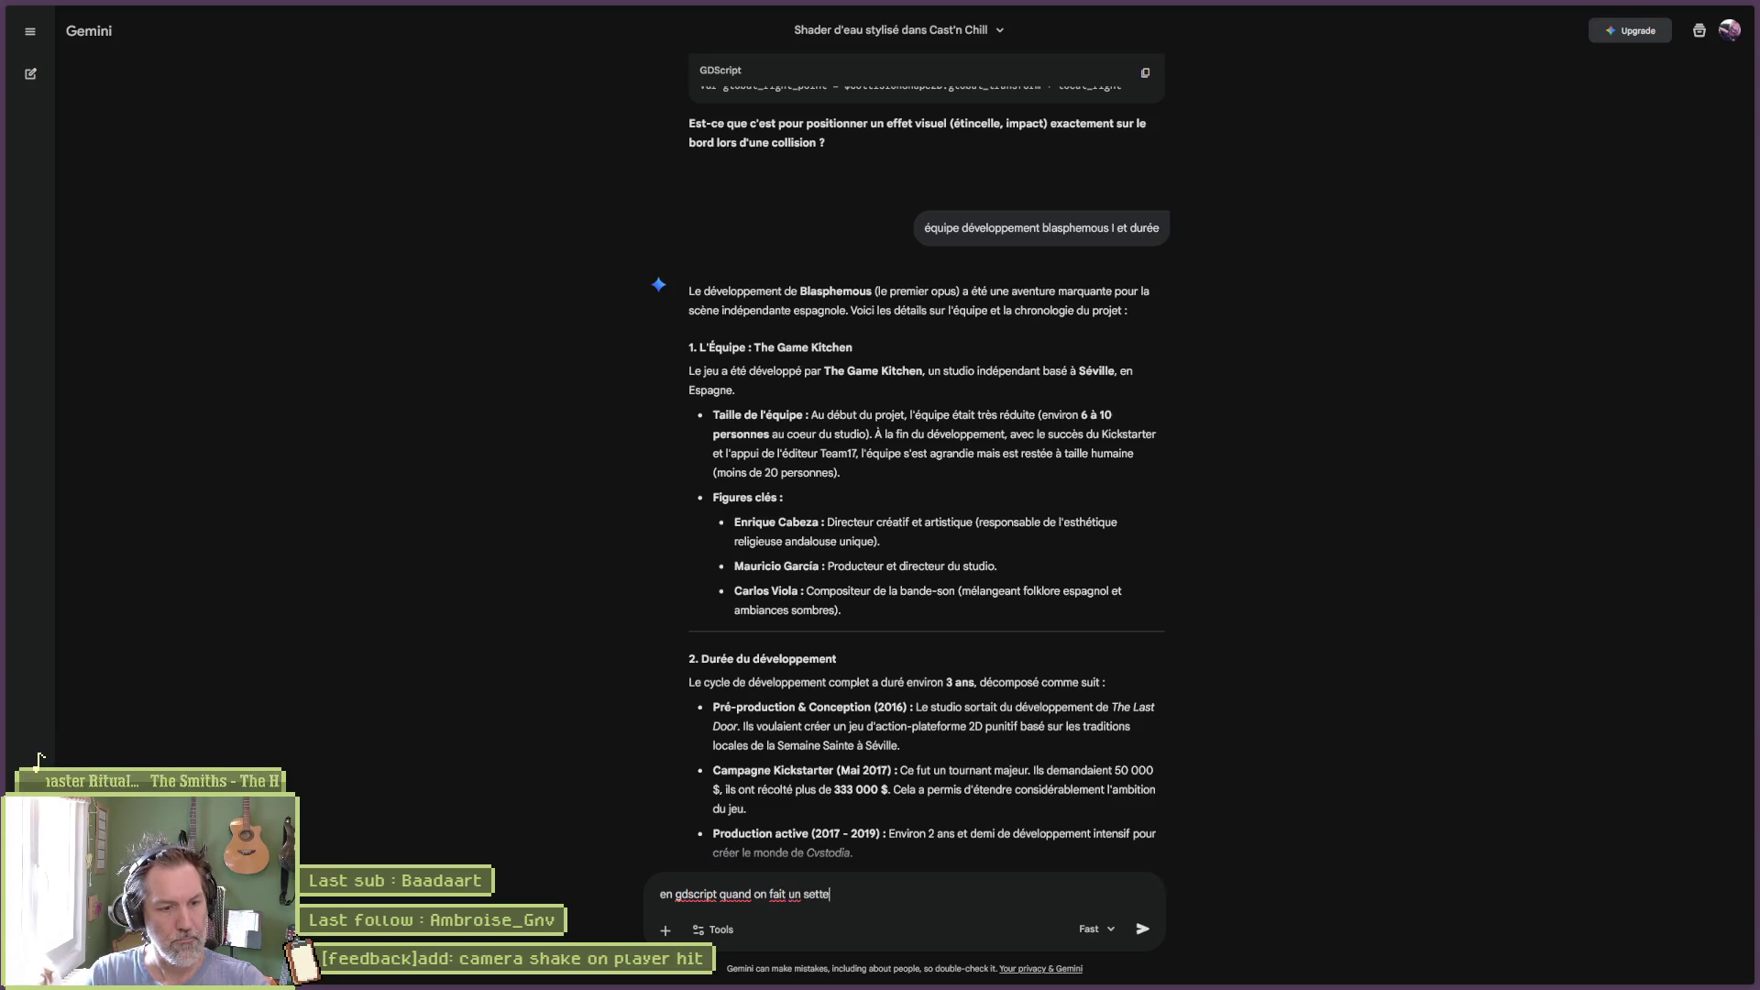
pyautogui.write("r, est-ce qu'il")
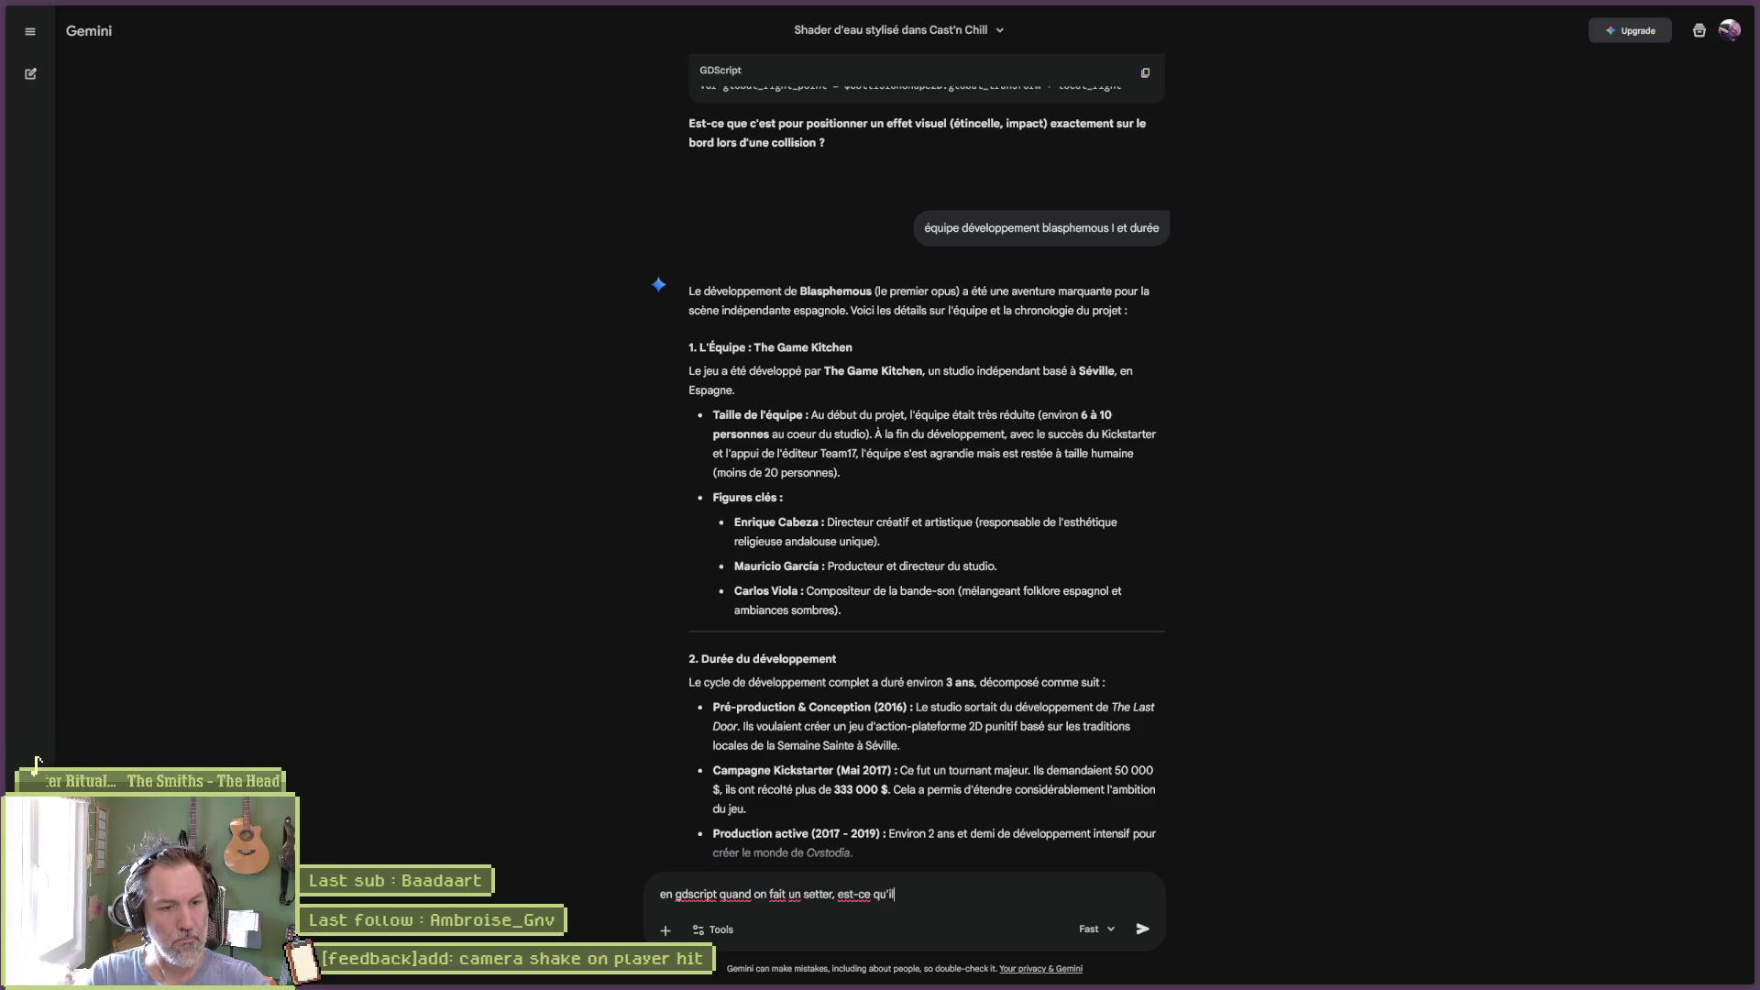
pyautogui.write(' faut une variab')
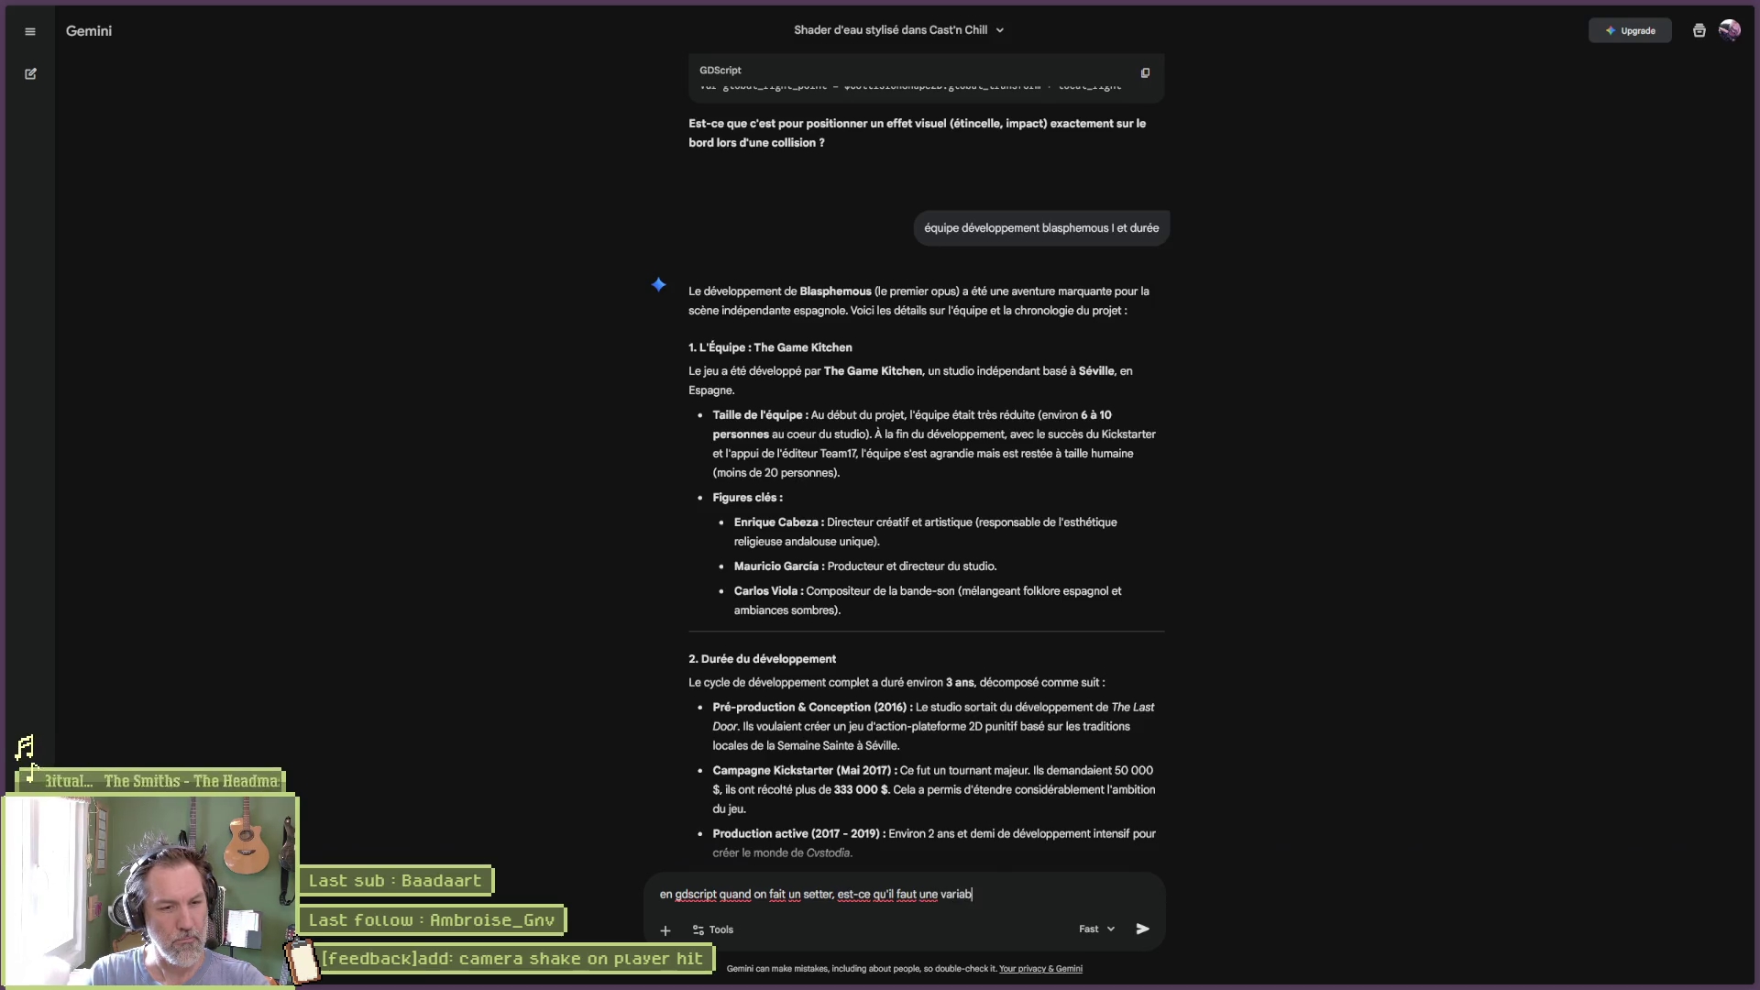
pyautogui.write('le pri')
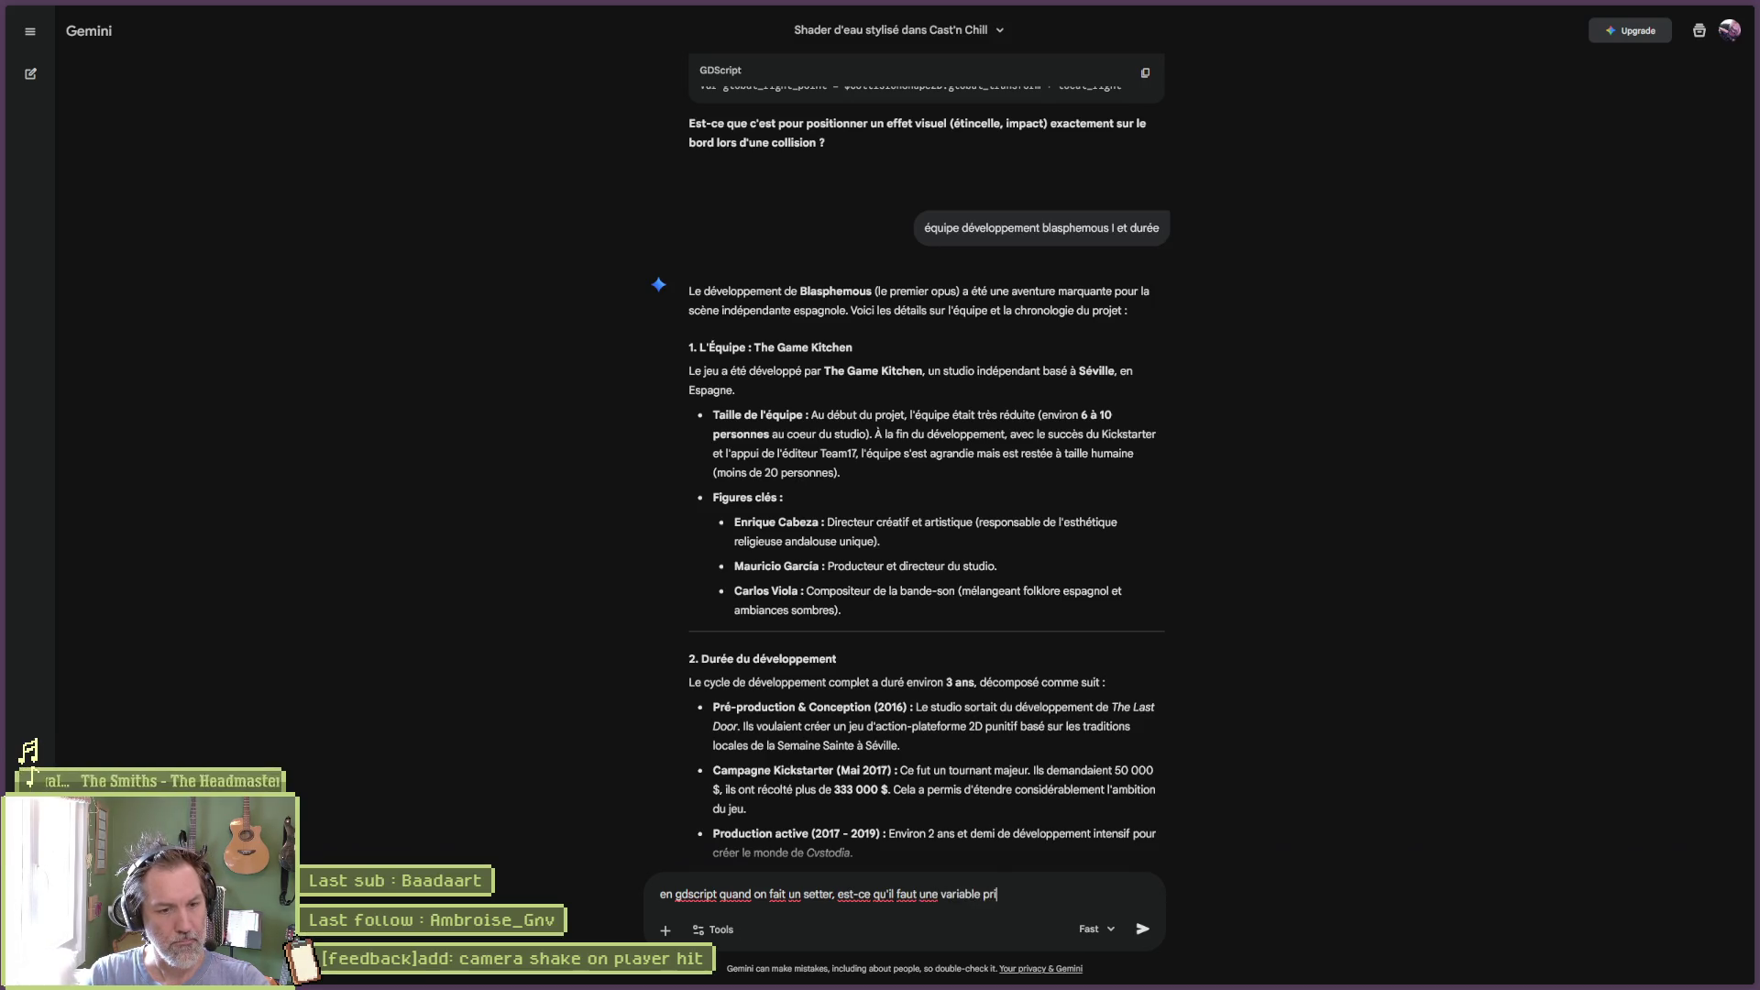
pyautogui.press('BackSpace')
pyautogui.press('BackSpace')
pyautogui.press('BackSpace')
pyautogui.write('"p')
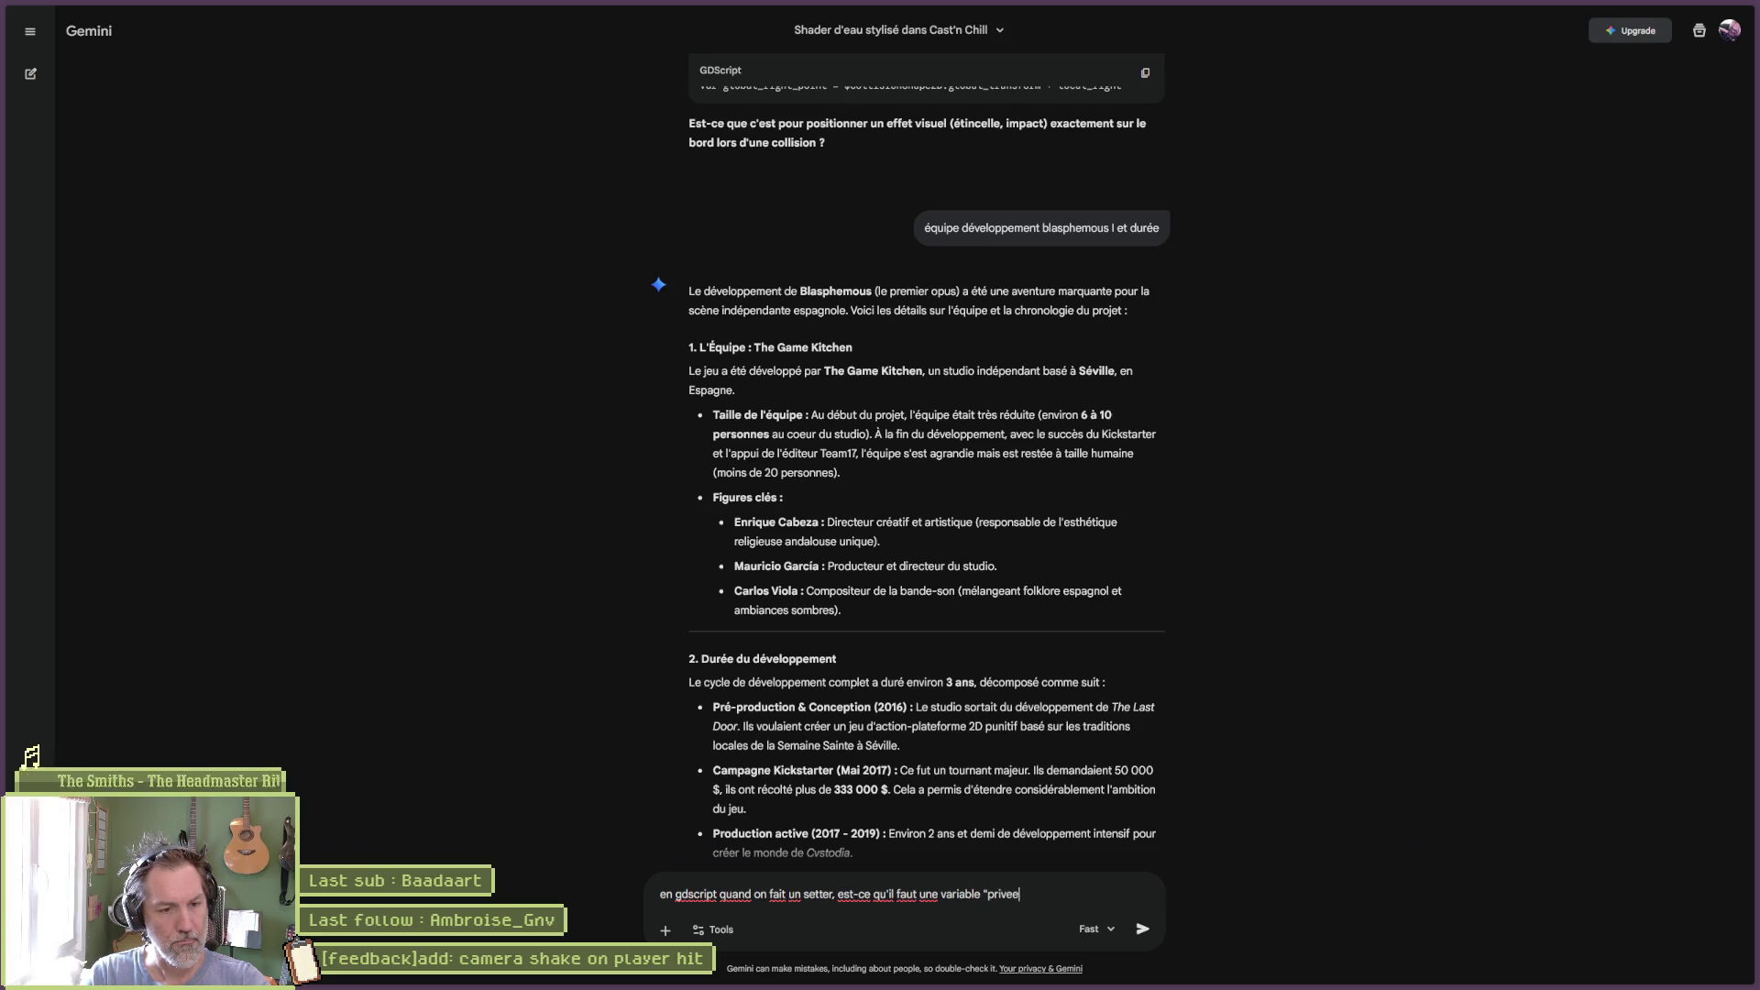
pyautogui.write(' en plus de la variable')
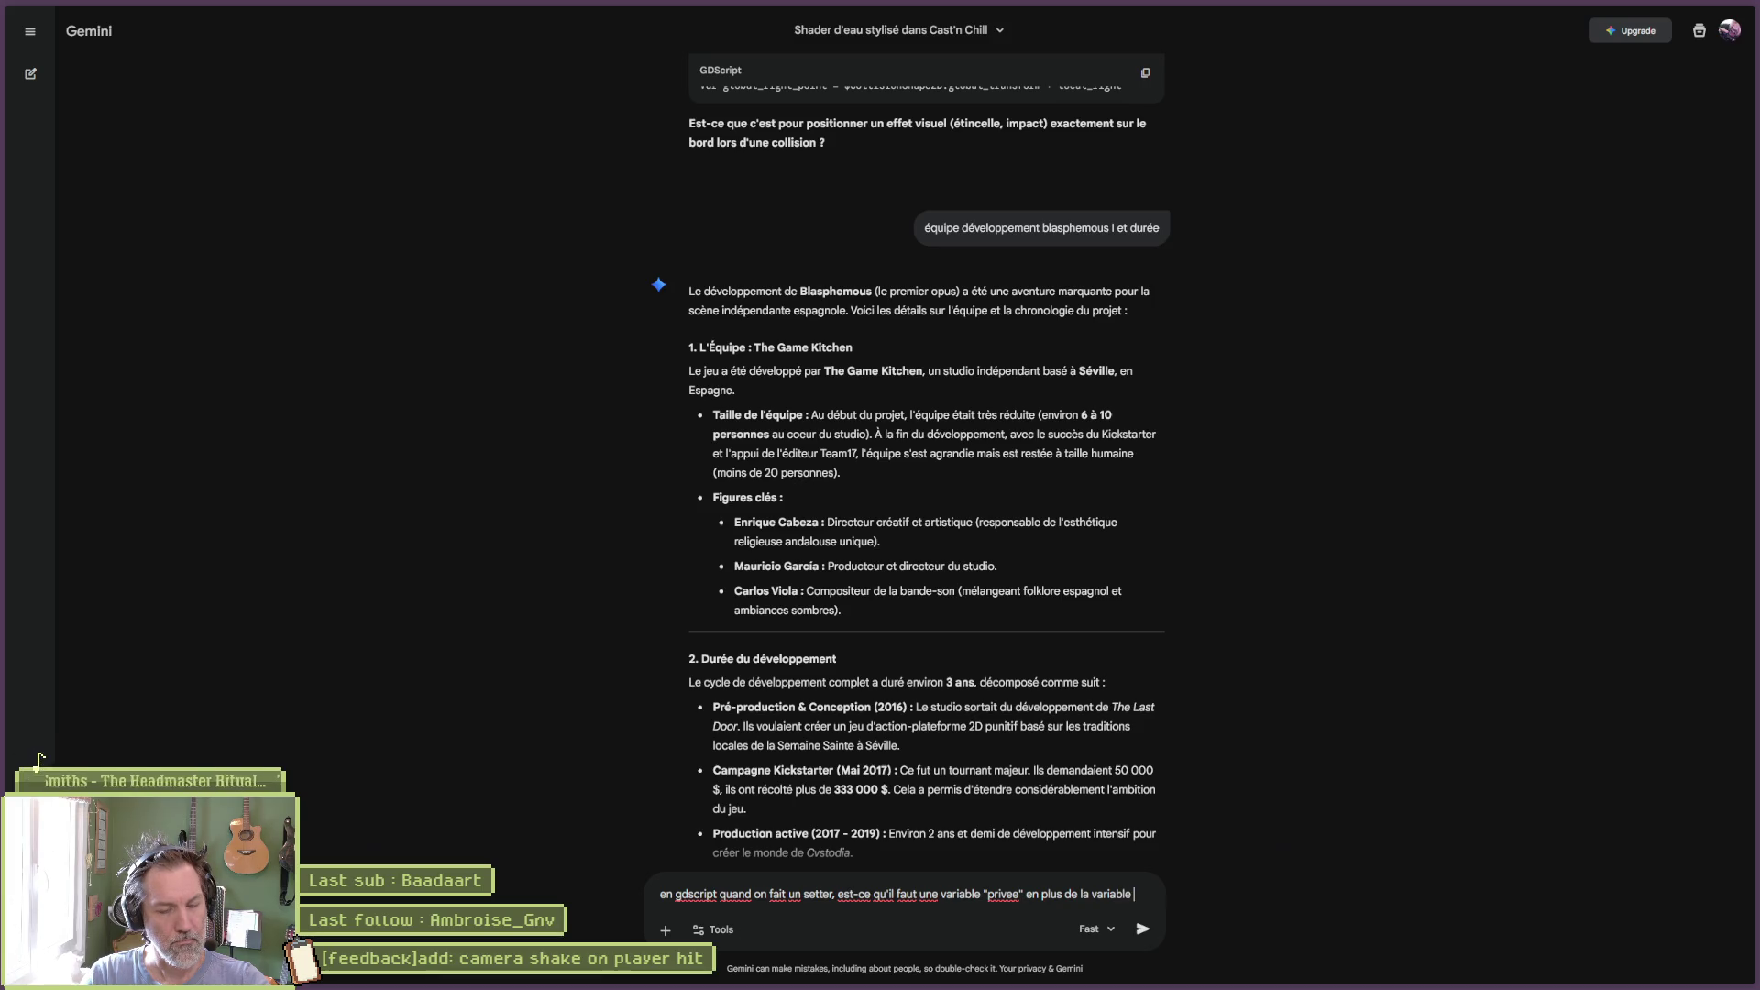
pyautogui.write("qu'on set ?")
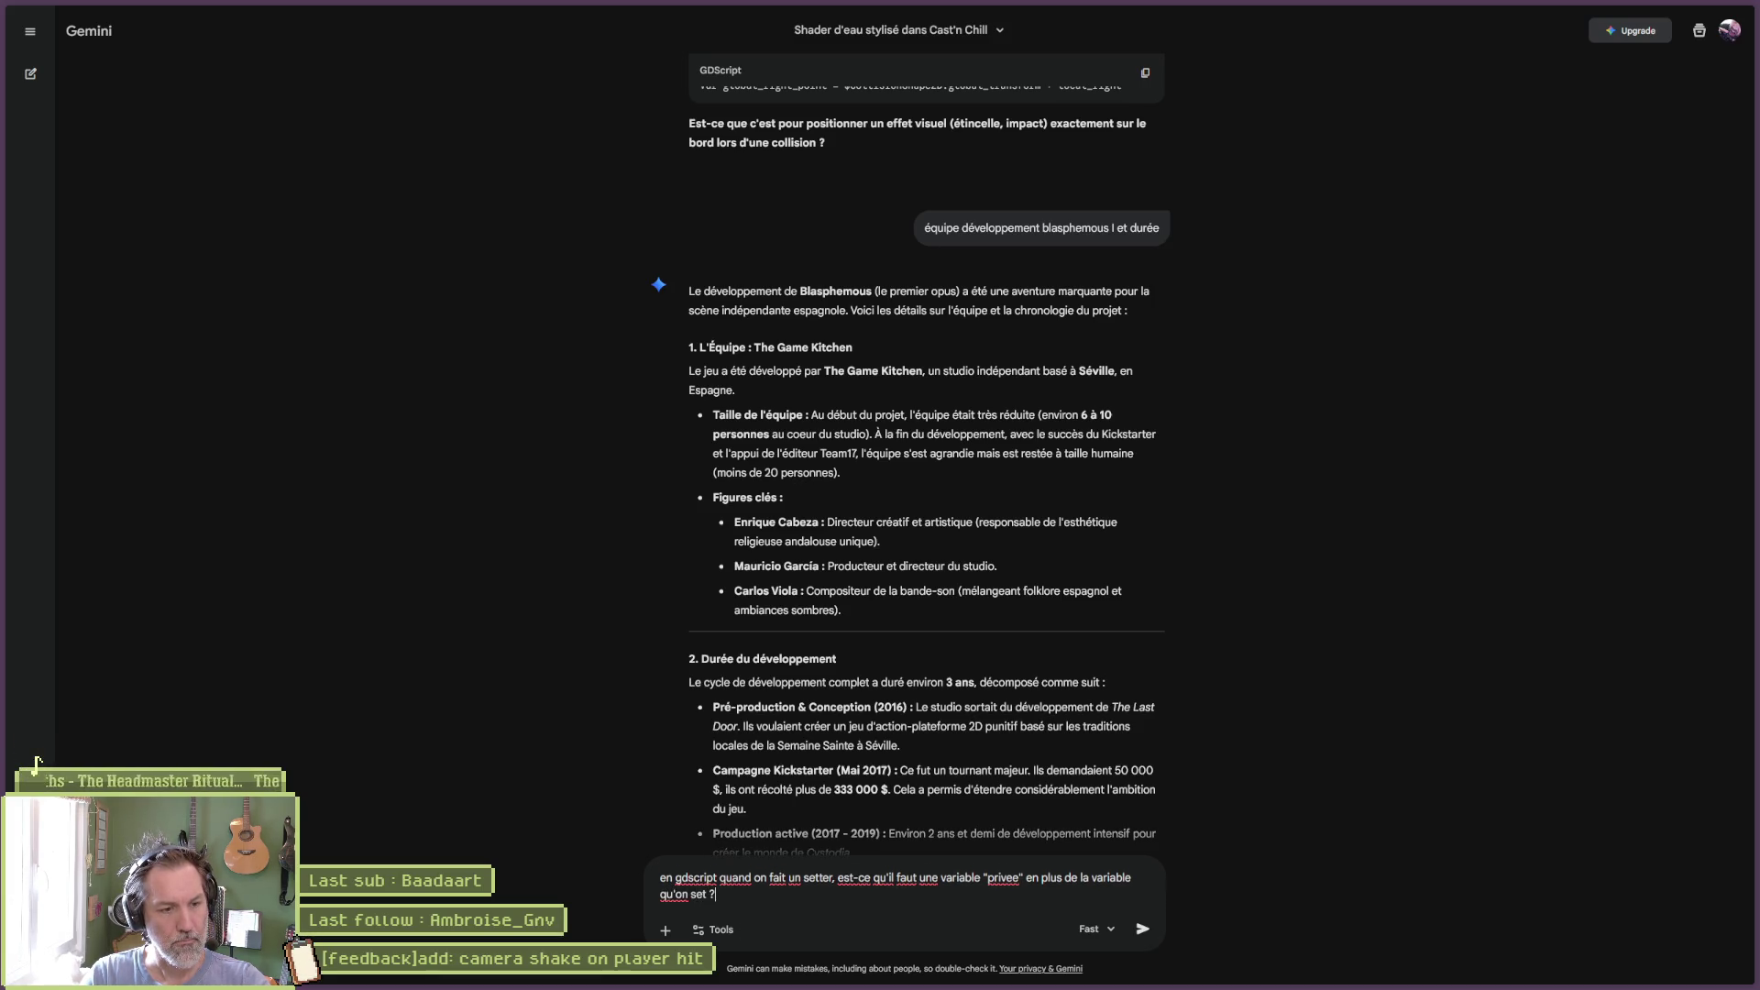
pyautogui.press('Return')
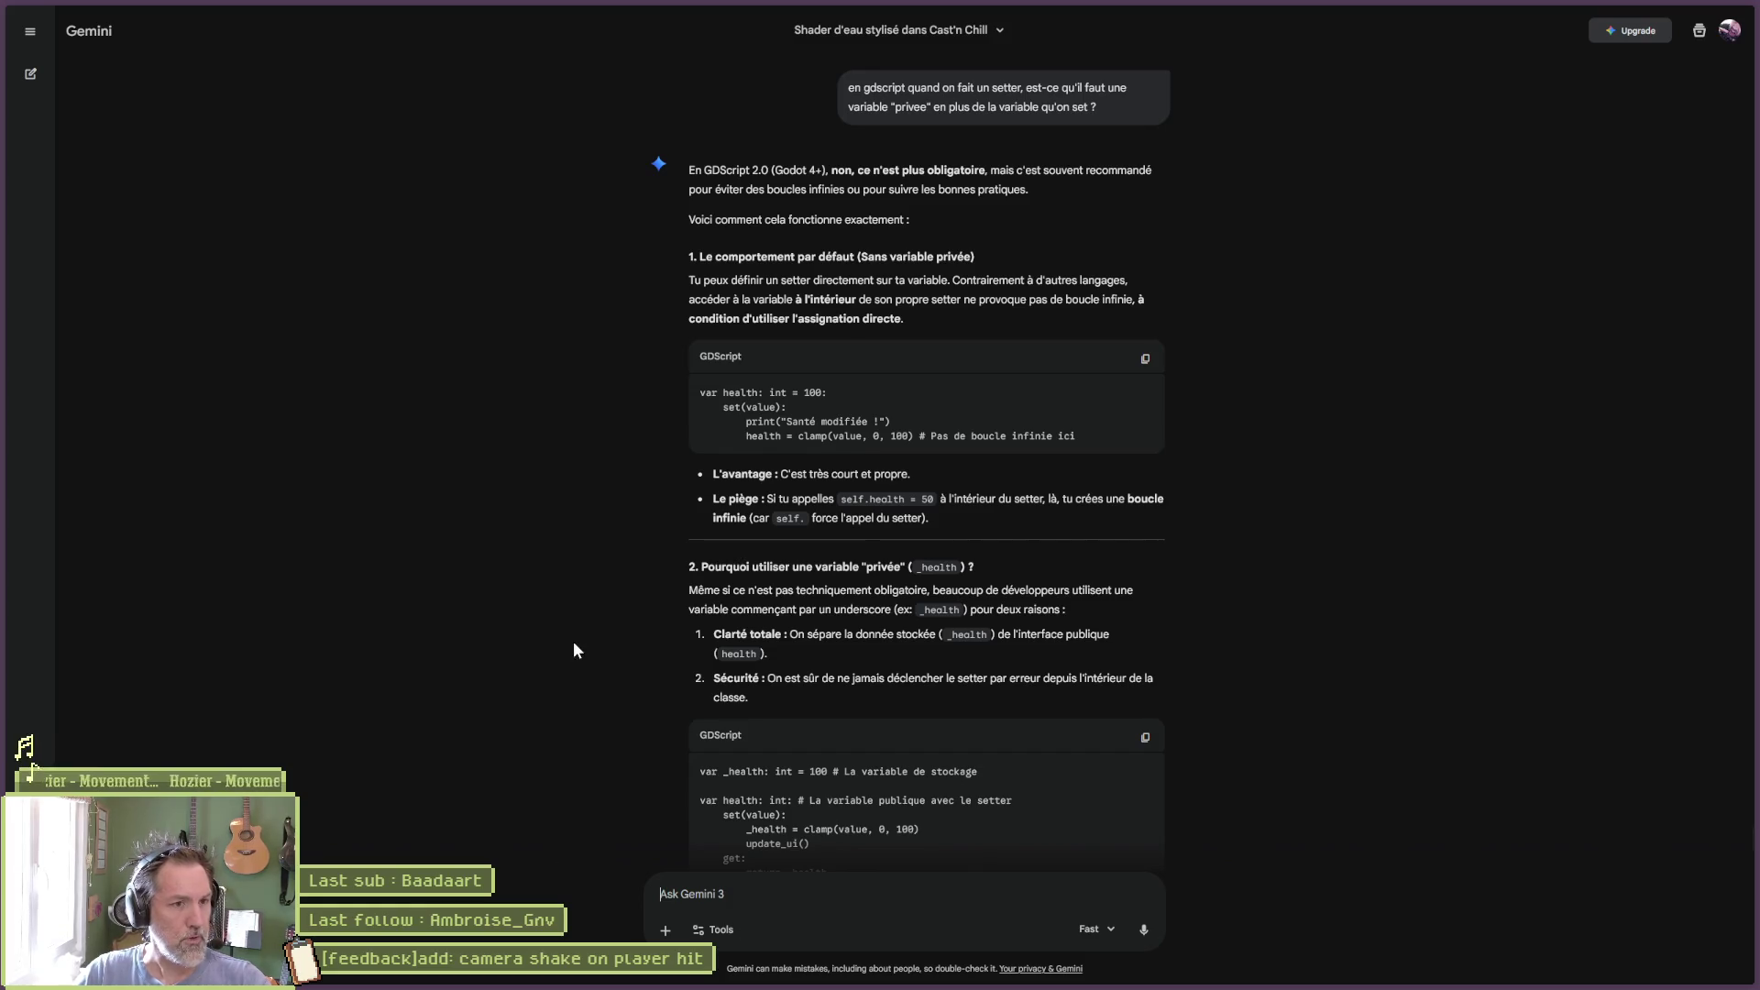
# - Read Gemini's health/_health setter example, then minimize the browser to return to the desktop apps
pyautogui.doubleClick(764, 436)
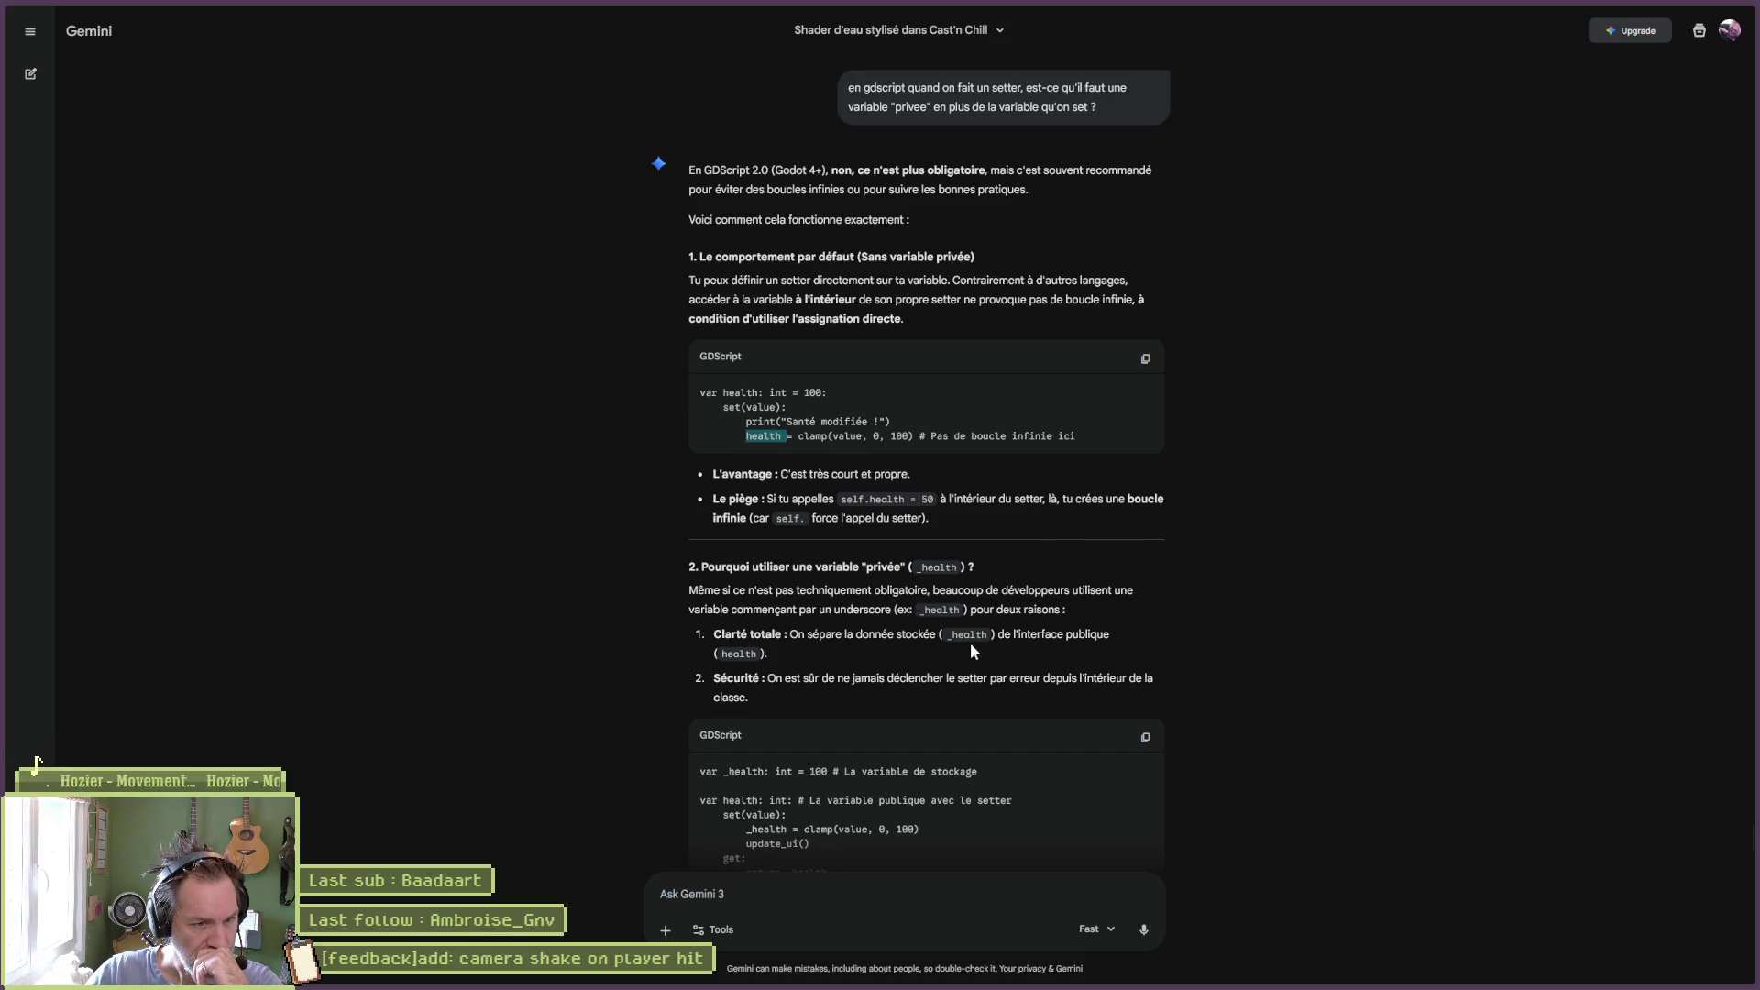
pyautogui.scroll(-1, 1010, 647)
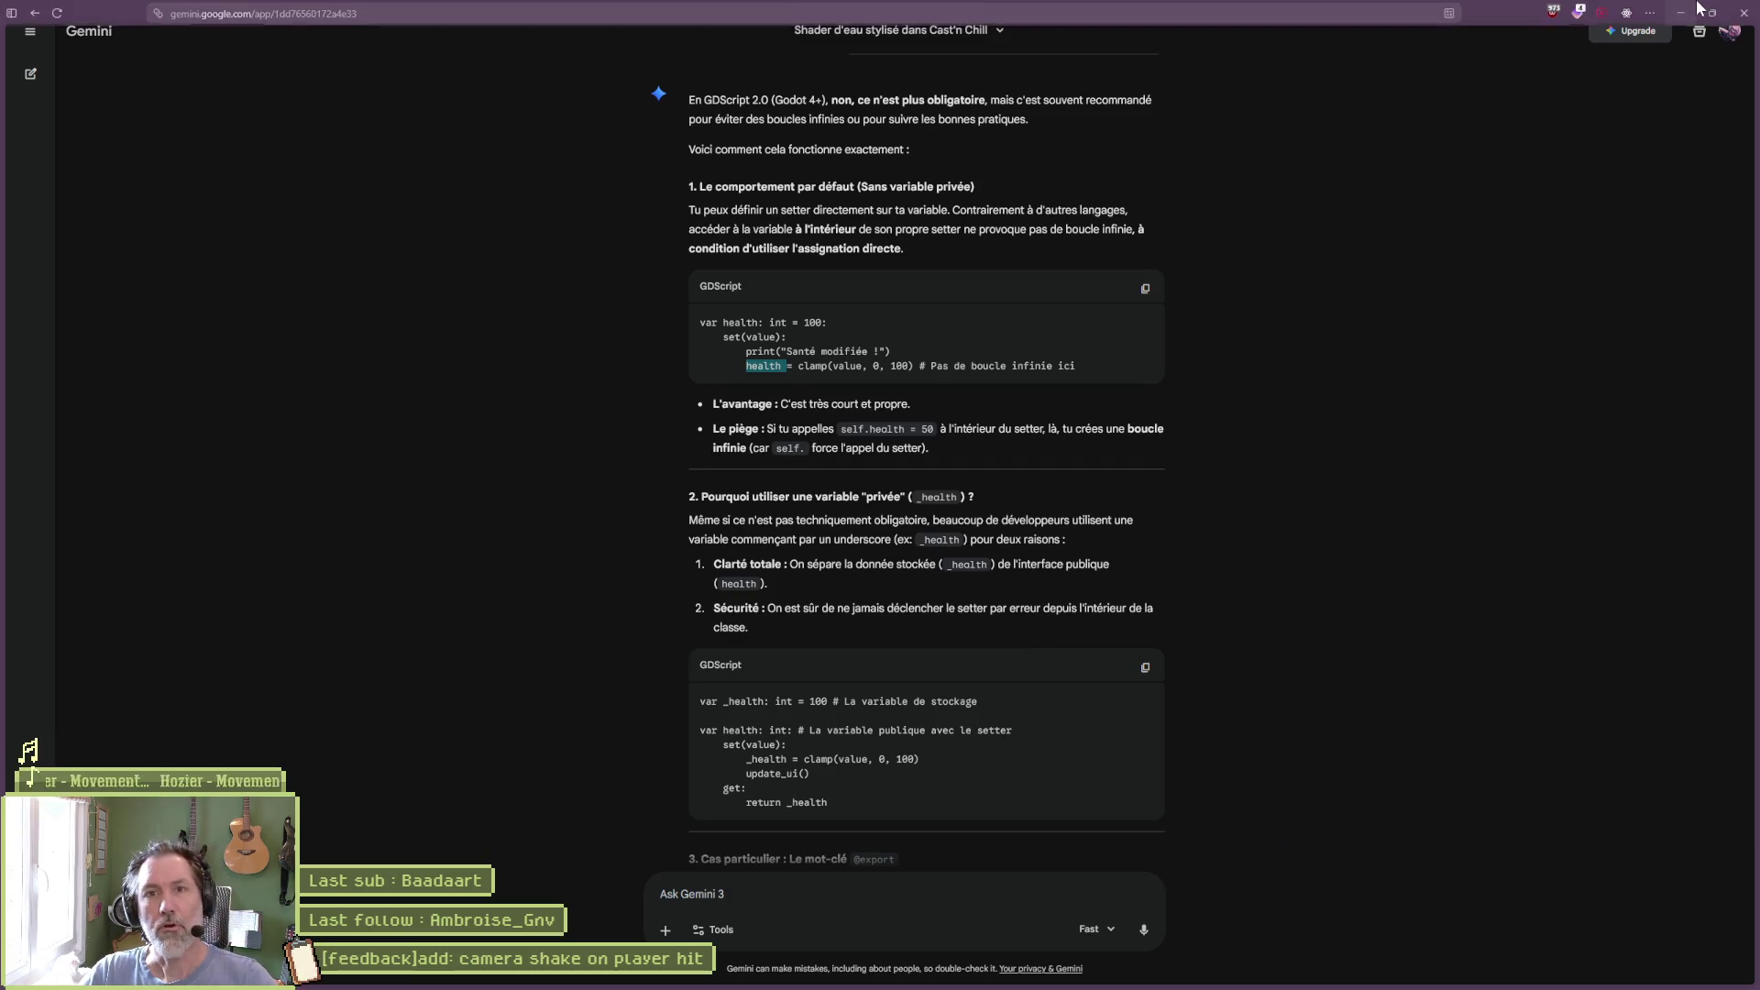
pyautogui.click(1680, 11)
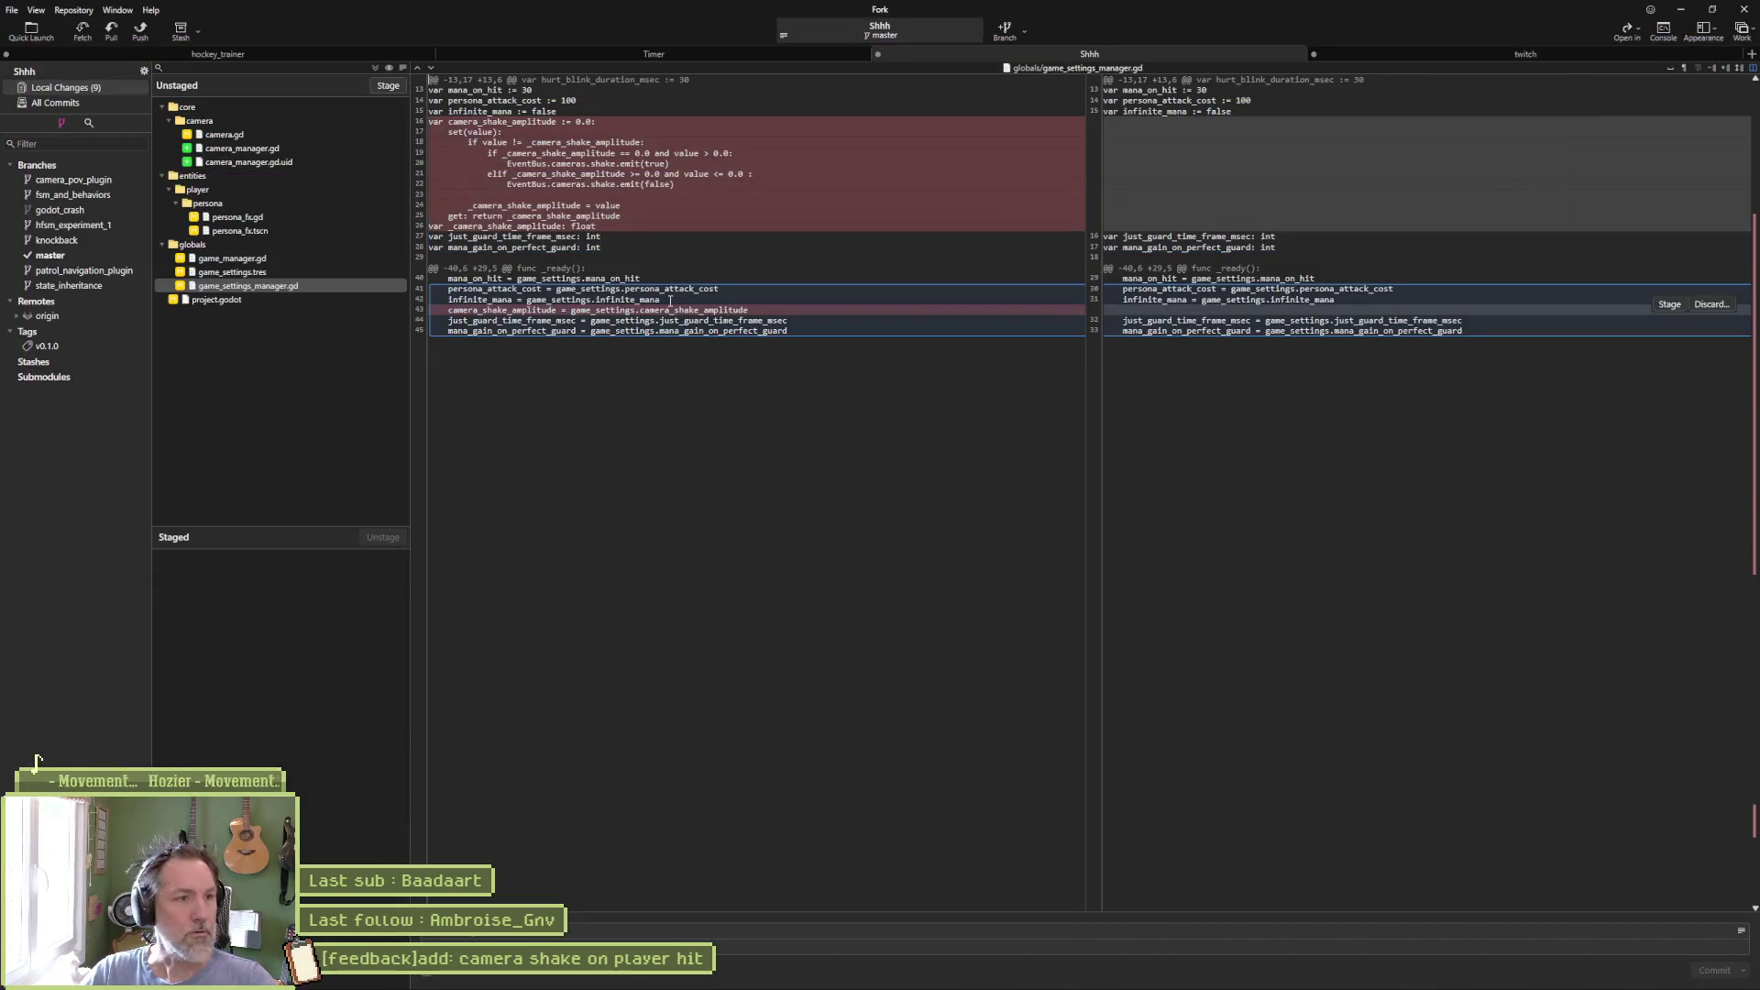
# - Declare 'var _shake_amplitude: float' on a new line after the shake_amplitude setter
pyautogui.click(1680, 11)
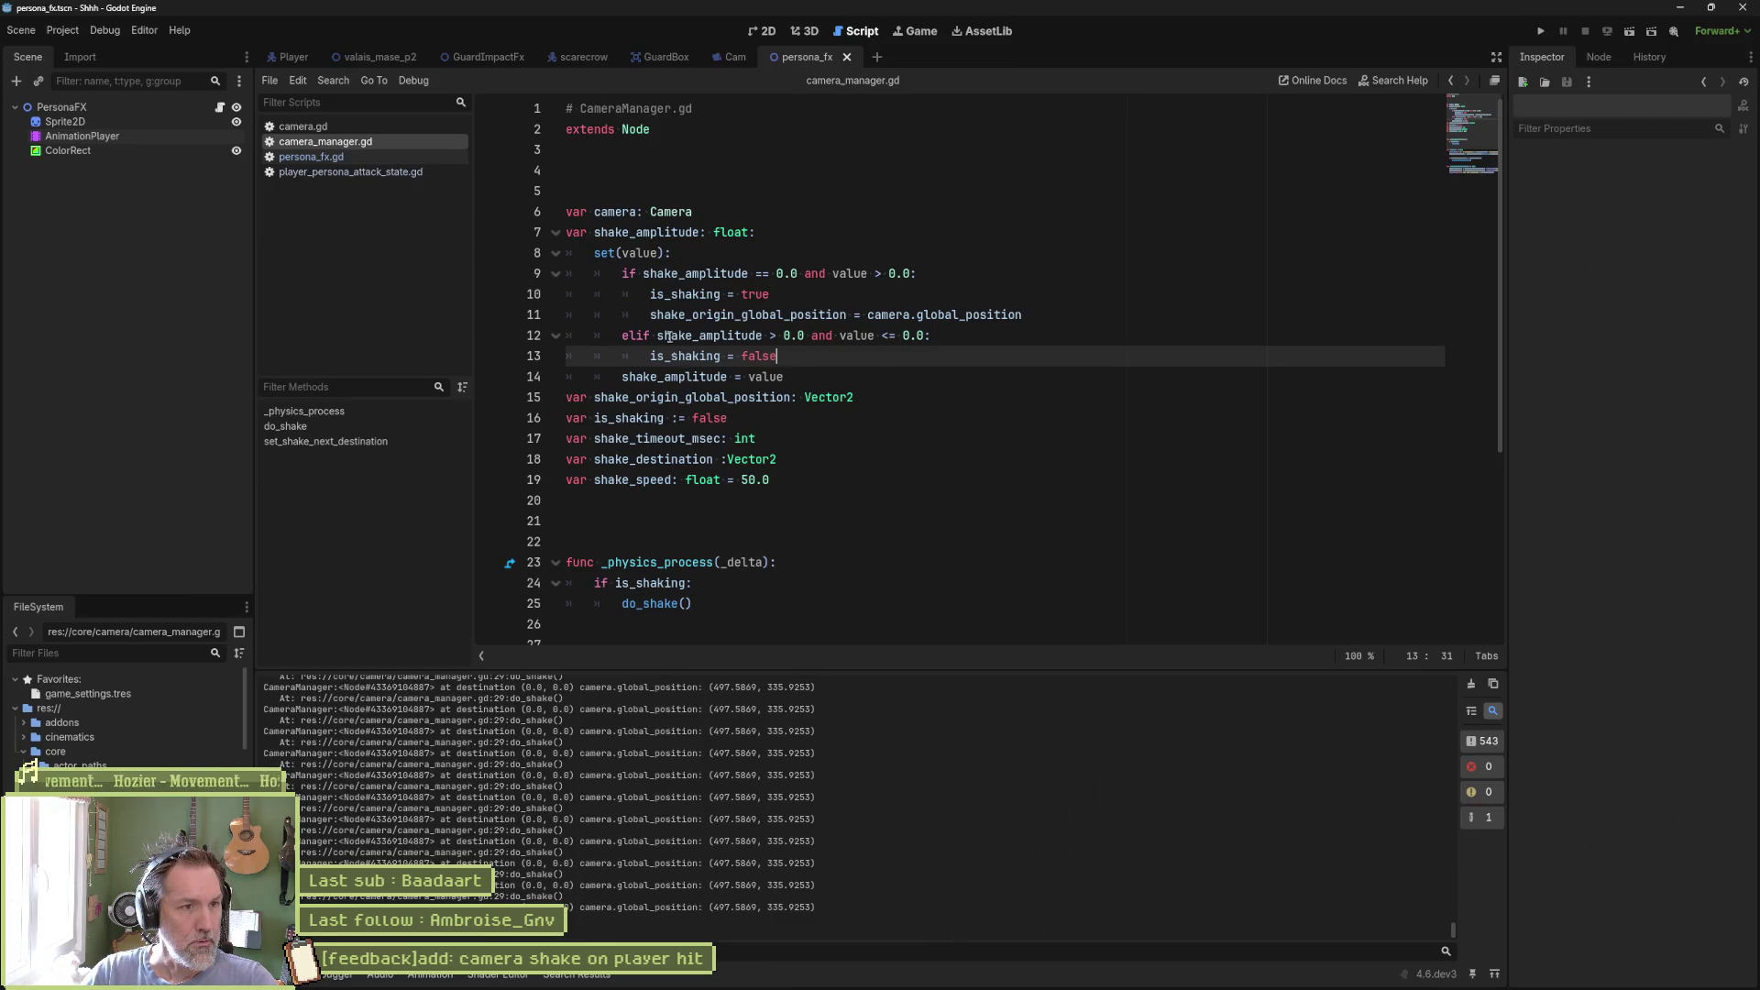
pyautogui.doubleClick(662, 237)
pyautogui.click(808, 482)
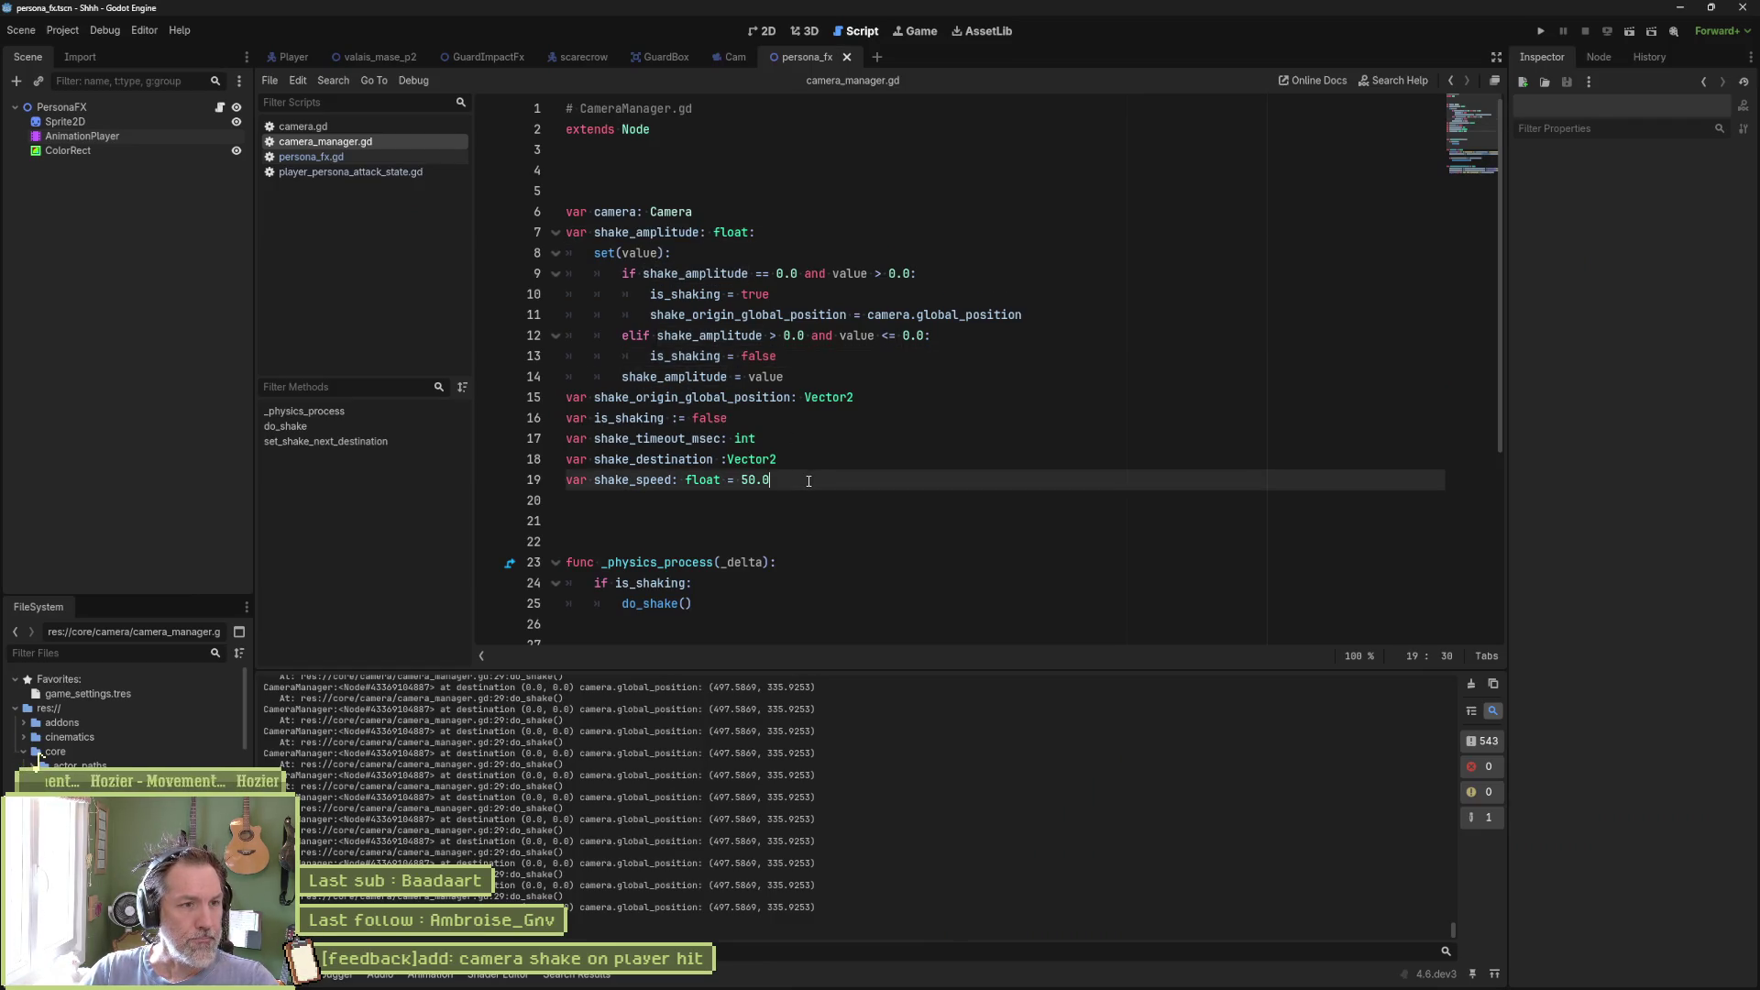
pyautogui.click(901, 379)
pyautogui.press('Return')
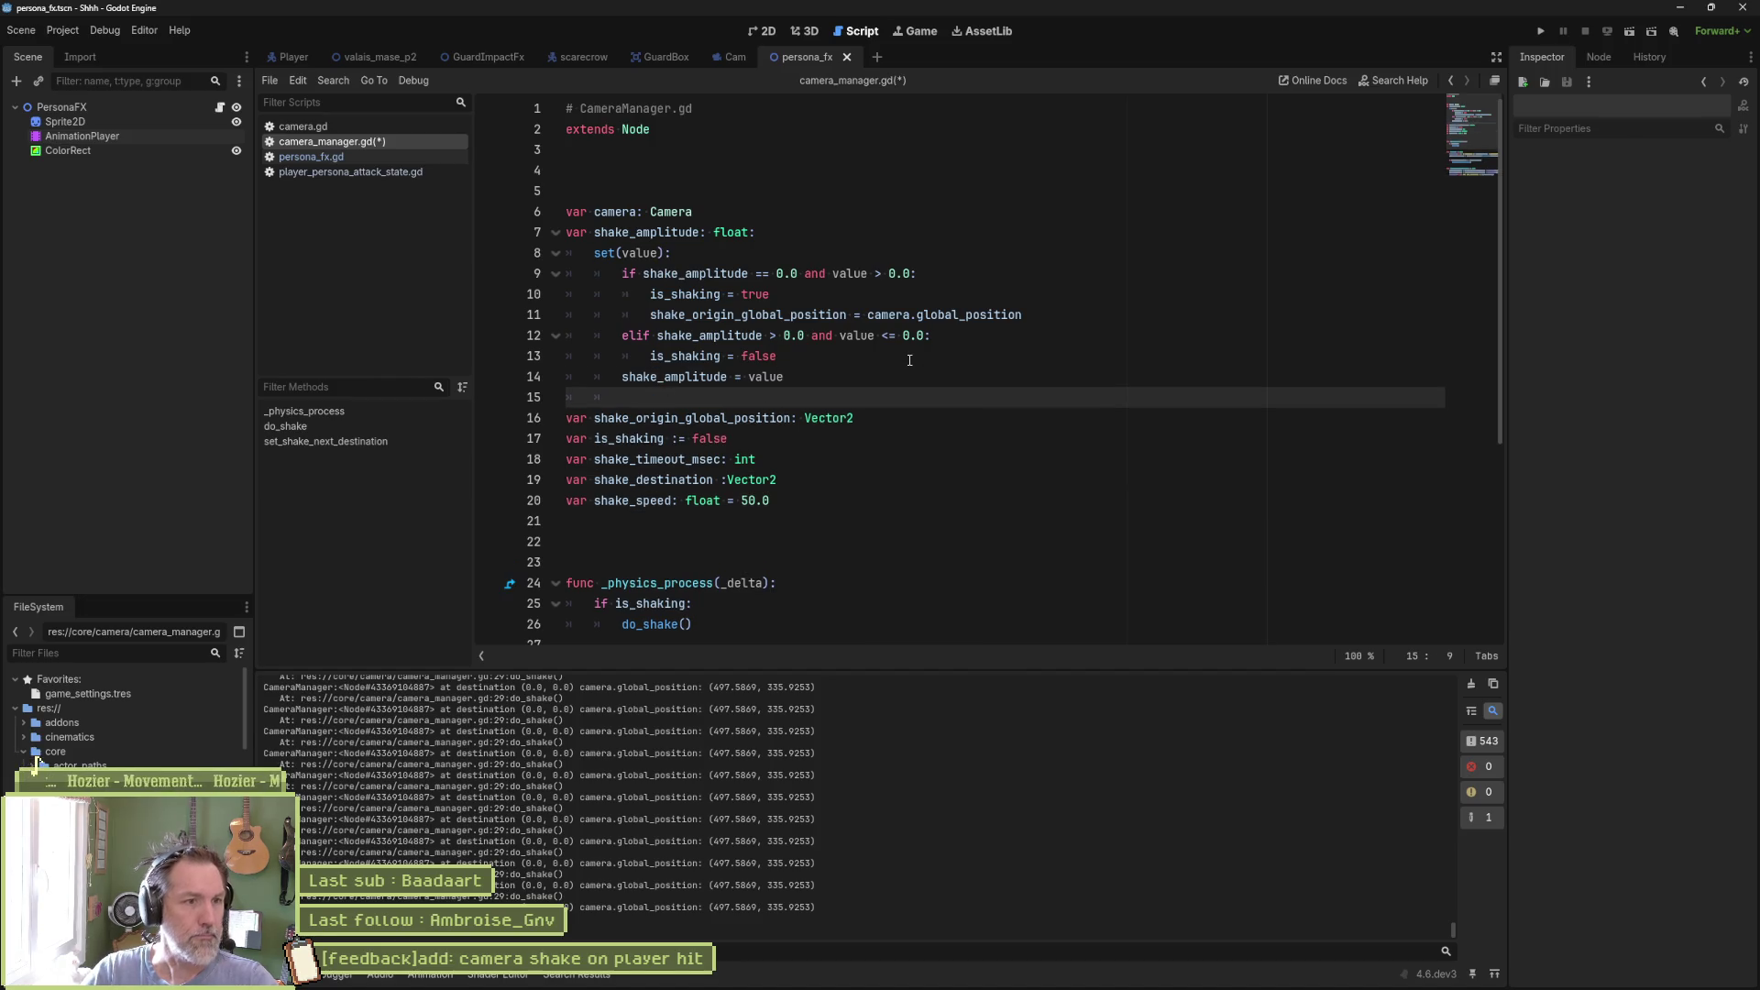
pyautogui.press('BackSpace')
pyautogui.write('var +')
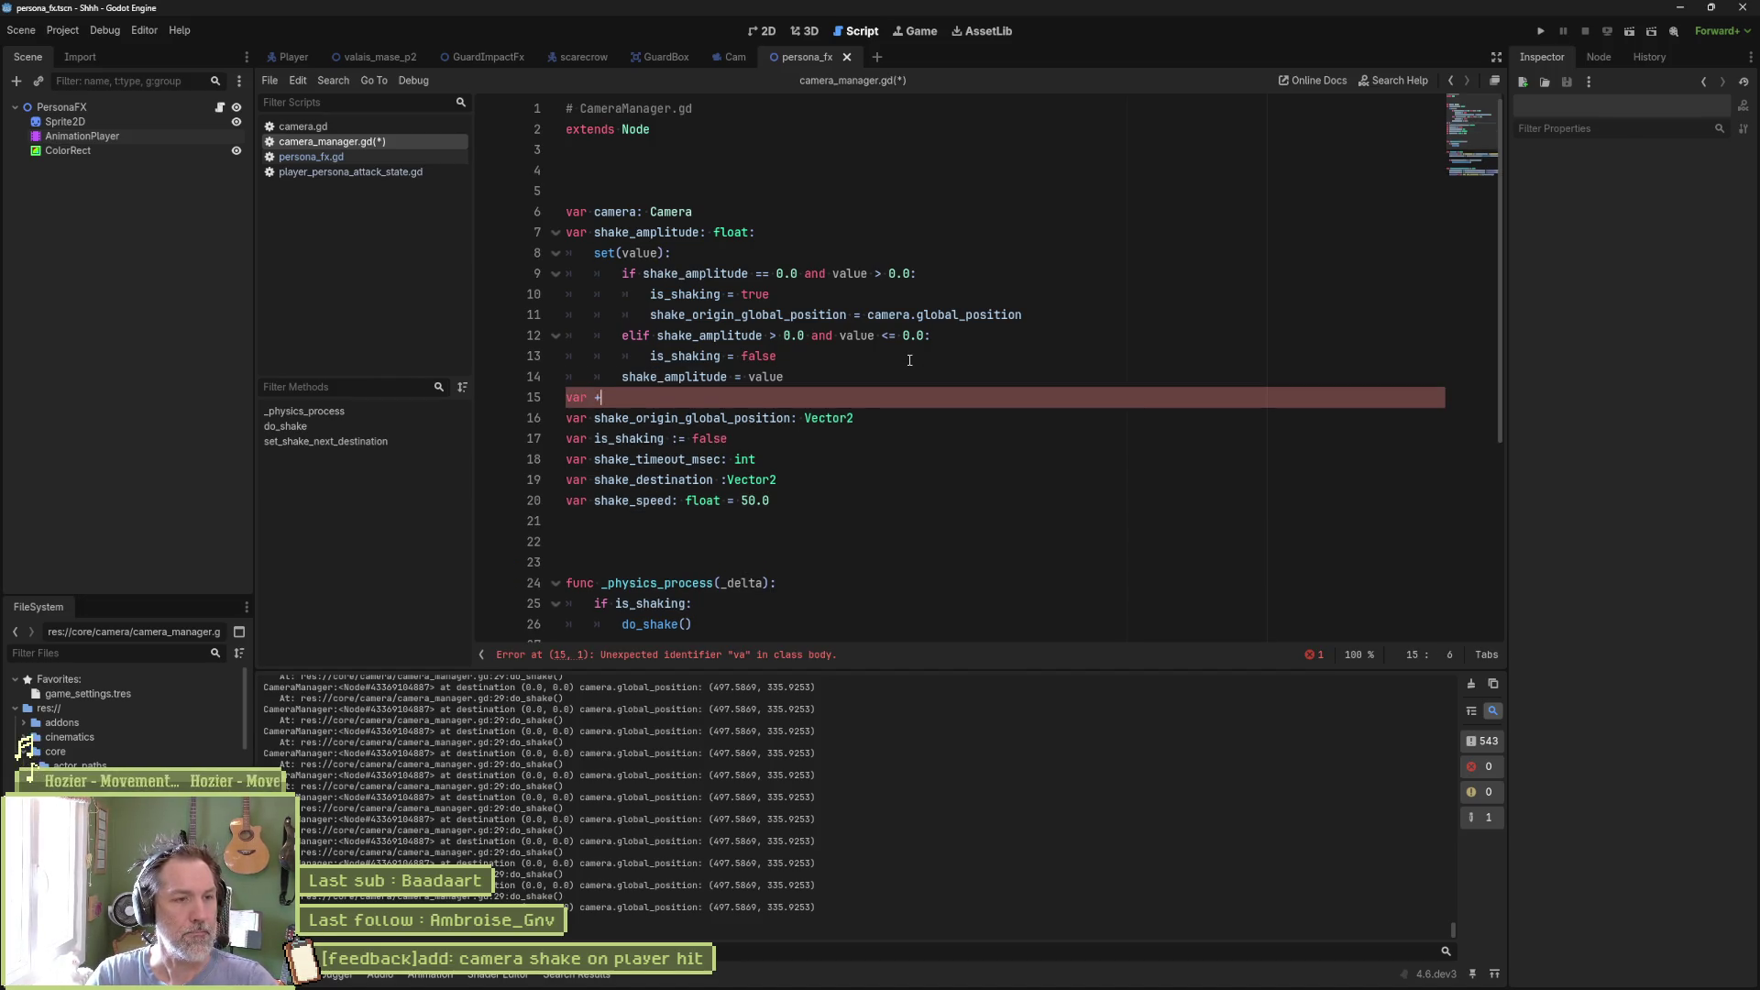
pyautogui.write('shake_amplitude')
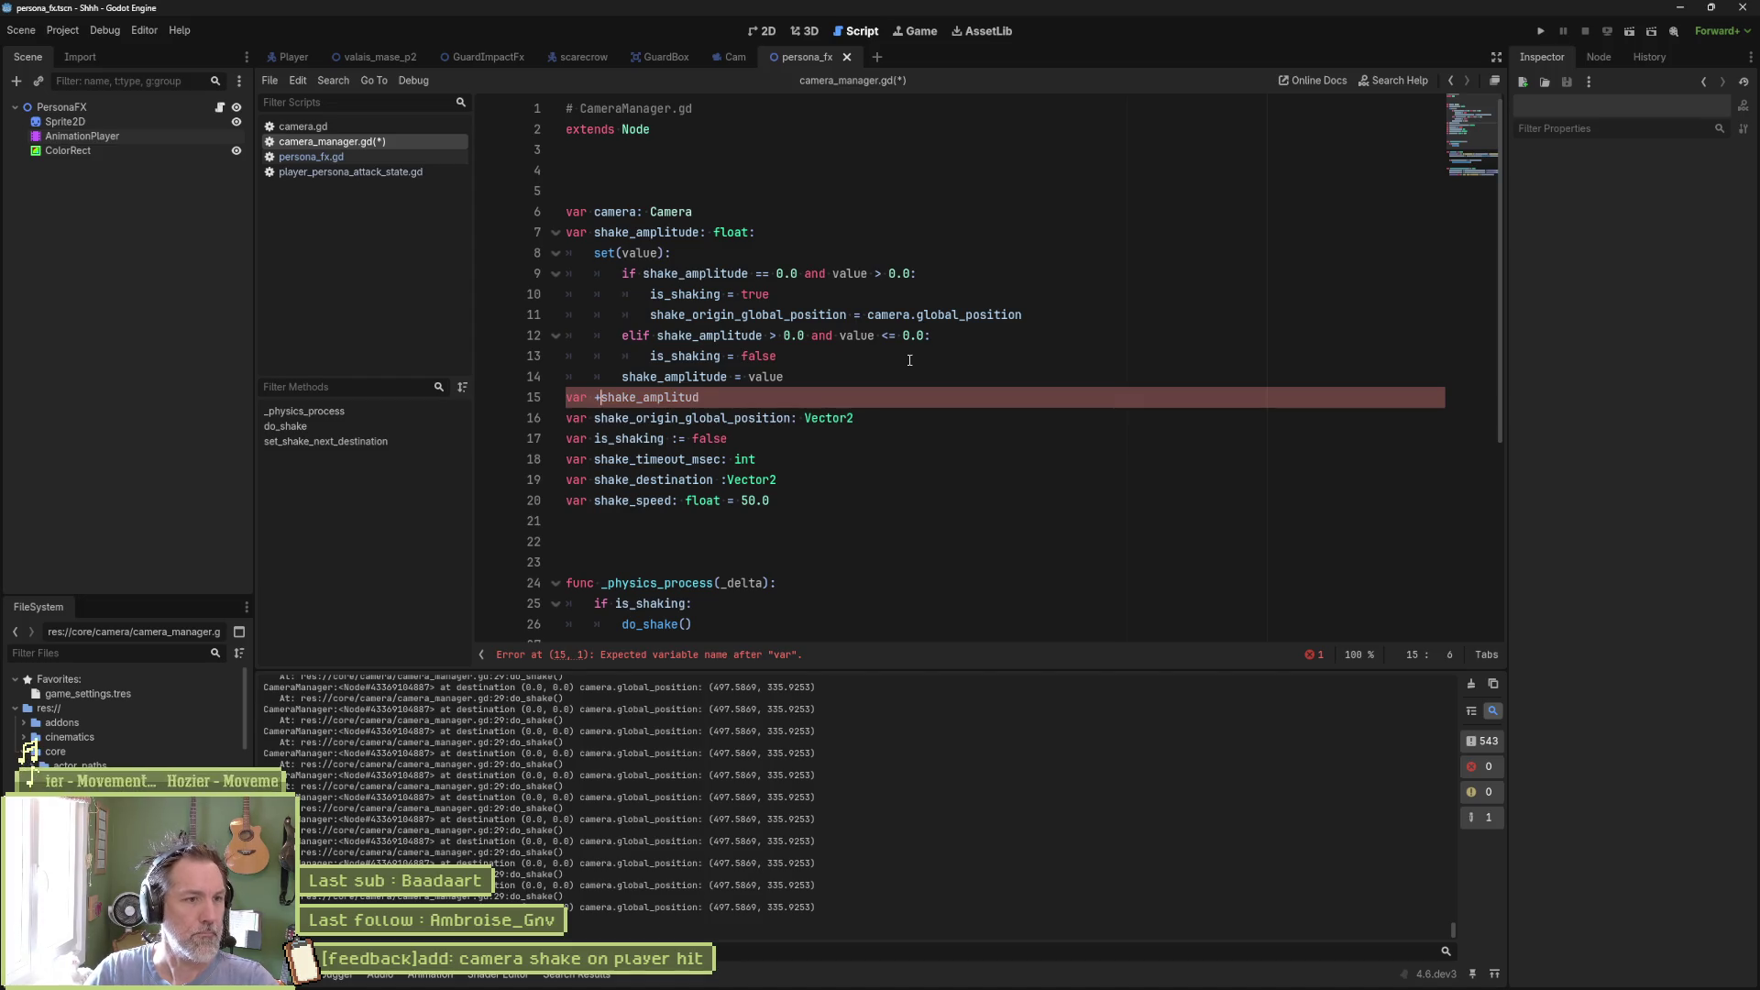
pyautogui.press('BackSpace')
pyautogui.write('?')
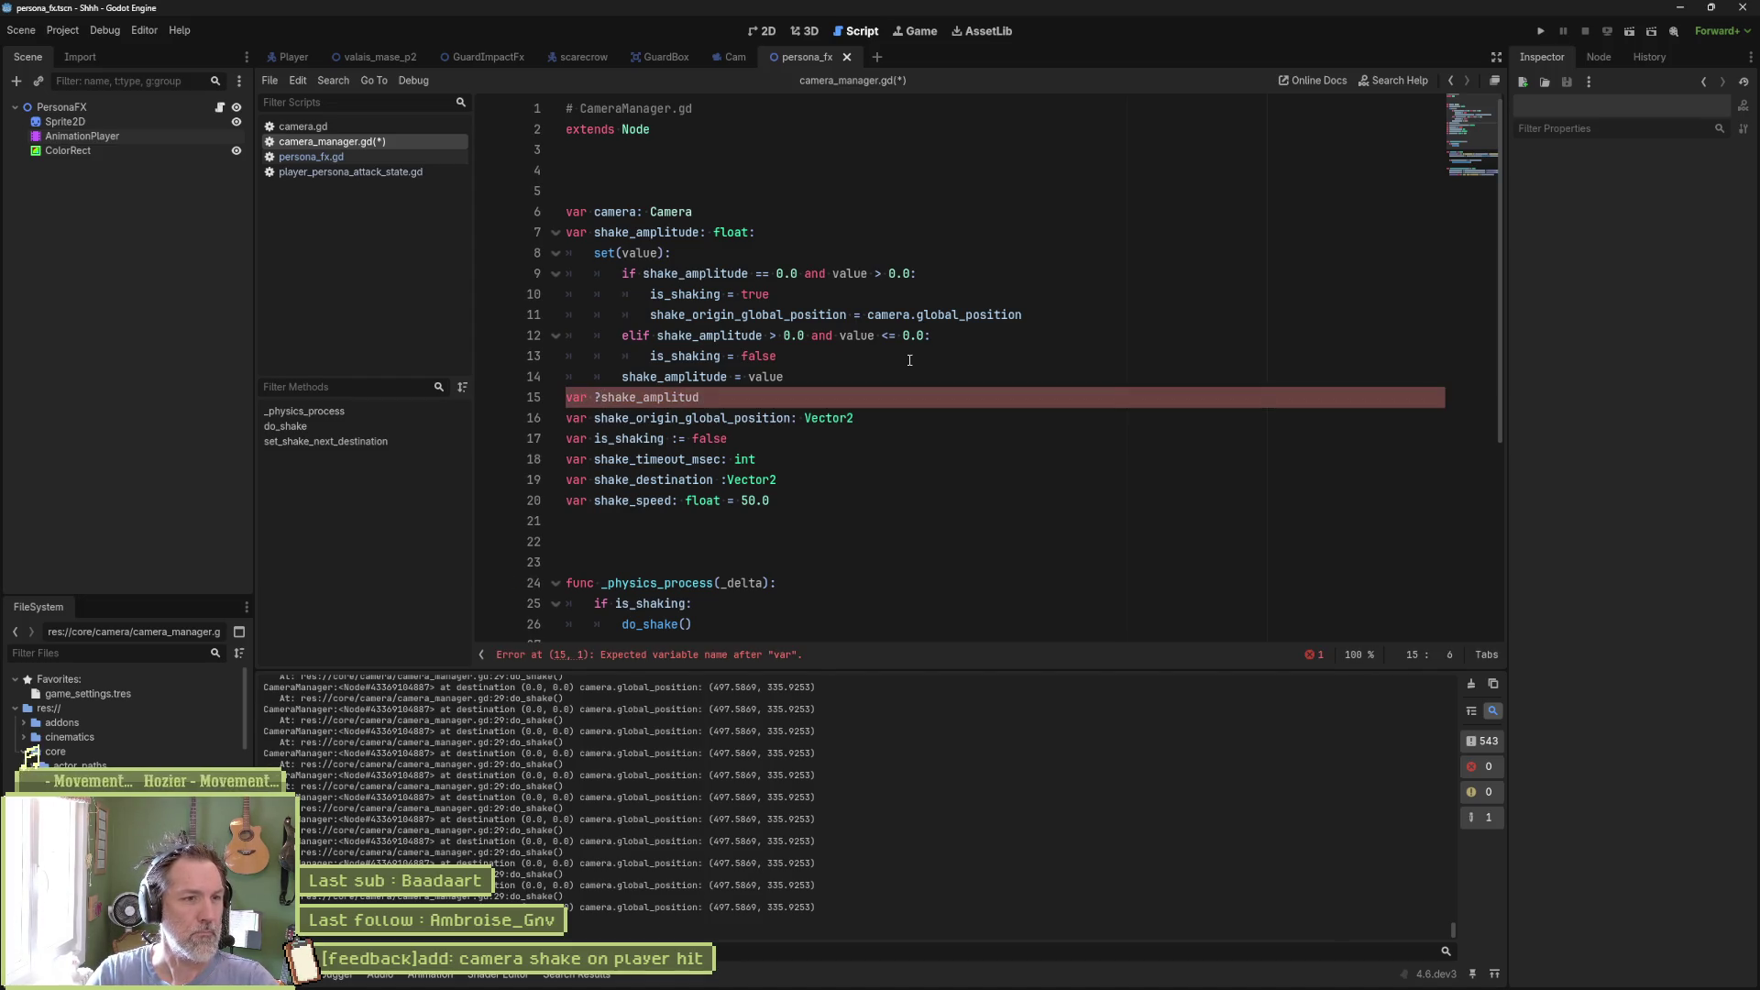
pyautogui.press('BackSpace')
pyautogui.write('_')
pyautogui.press('End')
pyautogui.write('e')
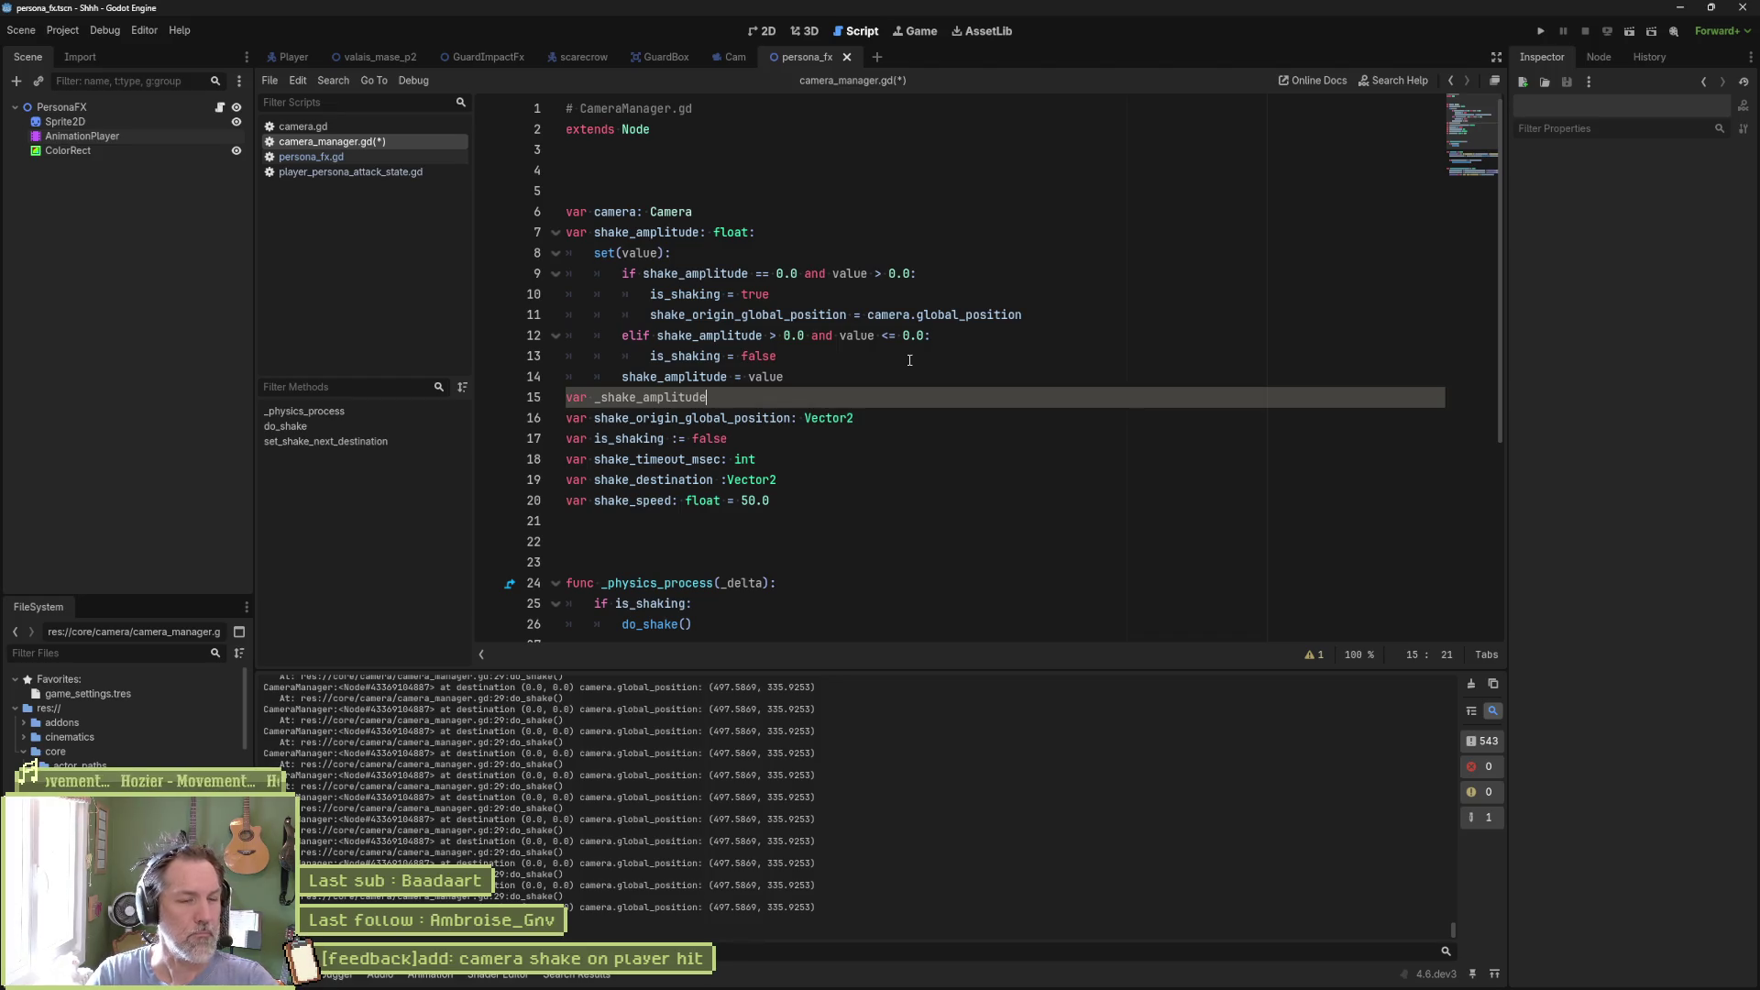
pyautogui.write(': float')
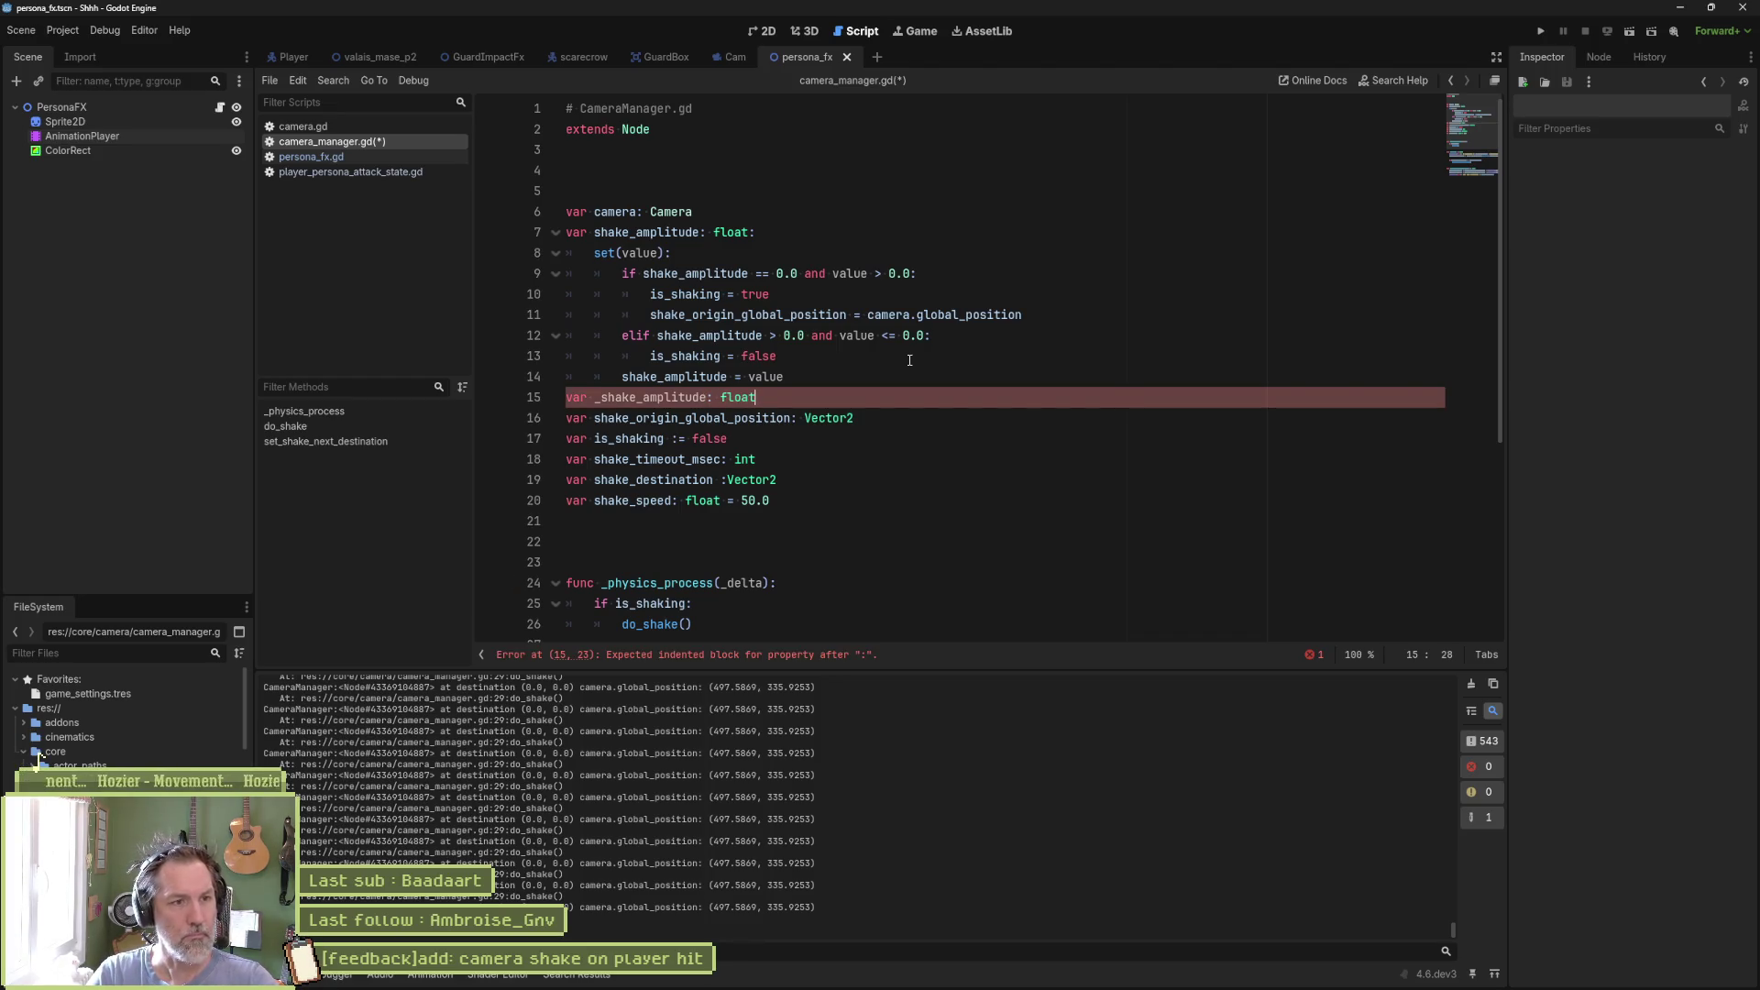
# - Replace shake_amplitude with _shake_amplitude in the setter's two conditions and its assignment
pyautogui.doubleClick(683, 396)
pyautogui.hotkey('ctrl', 'c')
pyautogui.doubleClick(690, 273)
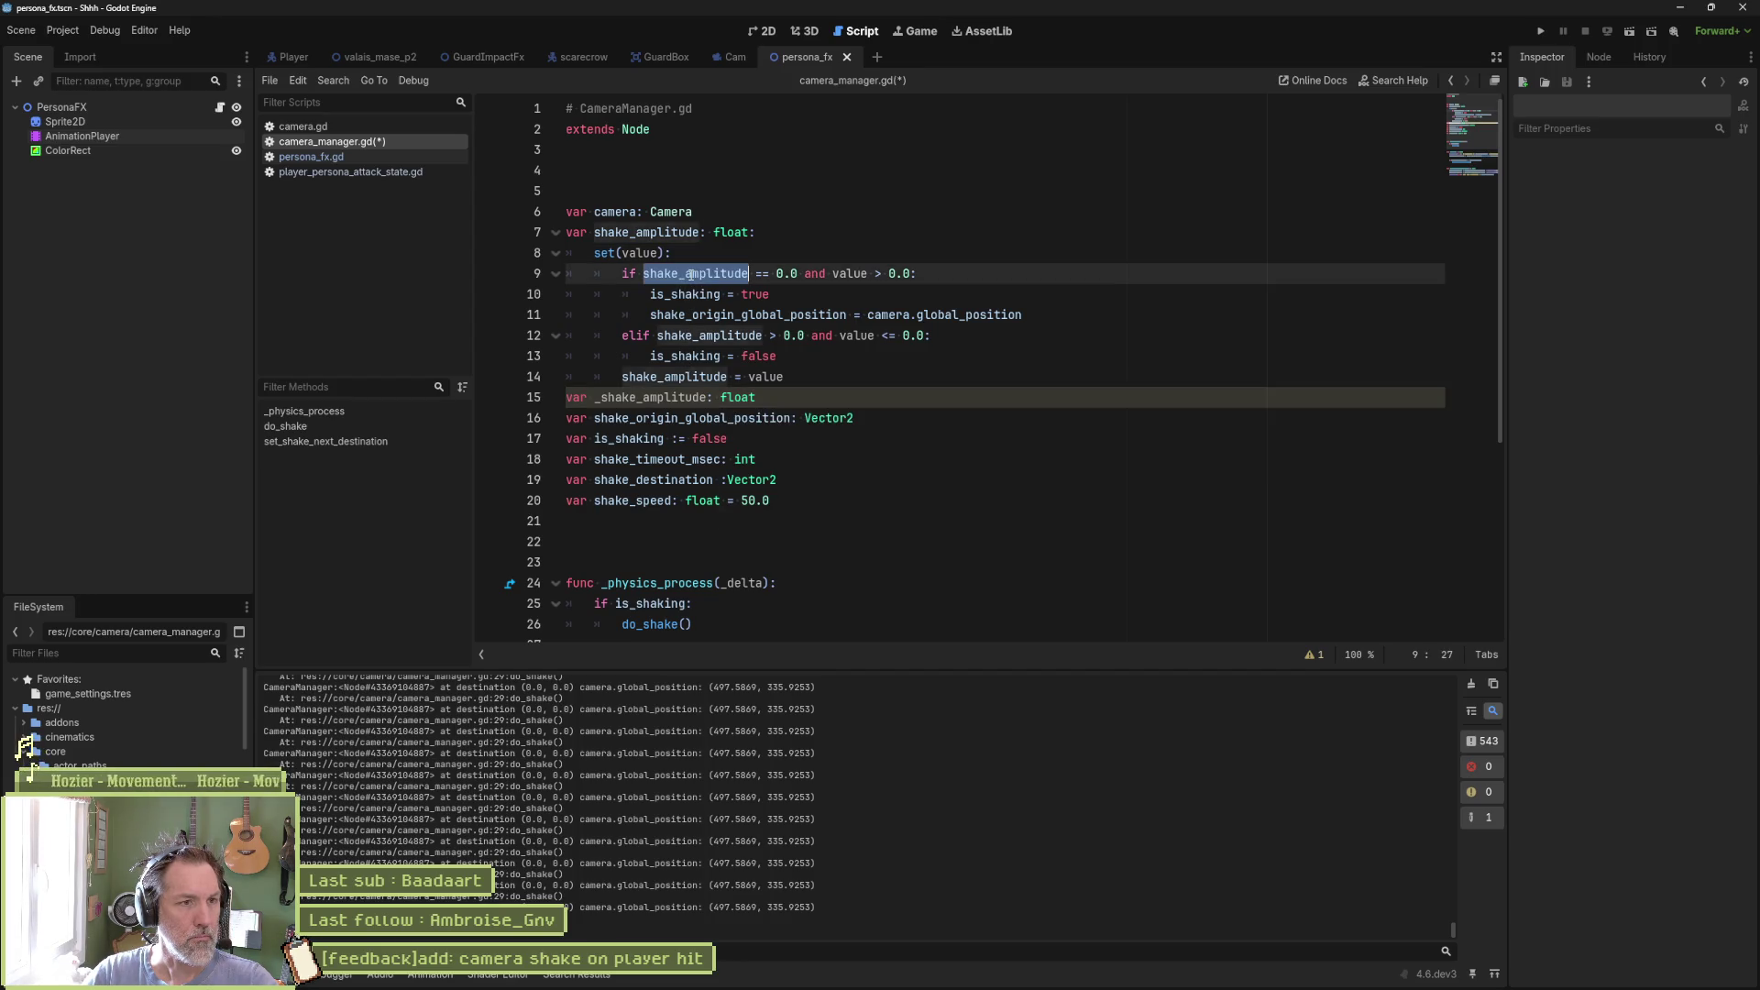
pyautogui.hotkey('ctrl', 'v')
pyautogui.doubleClick(759, 336)
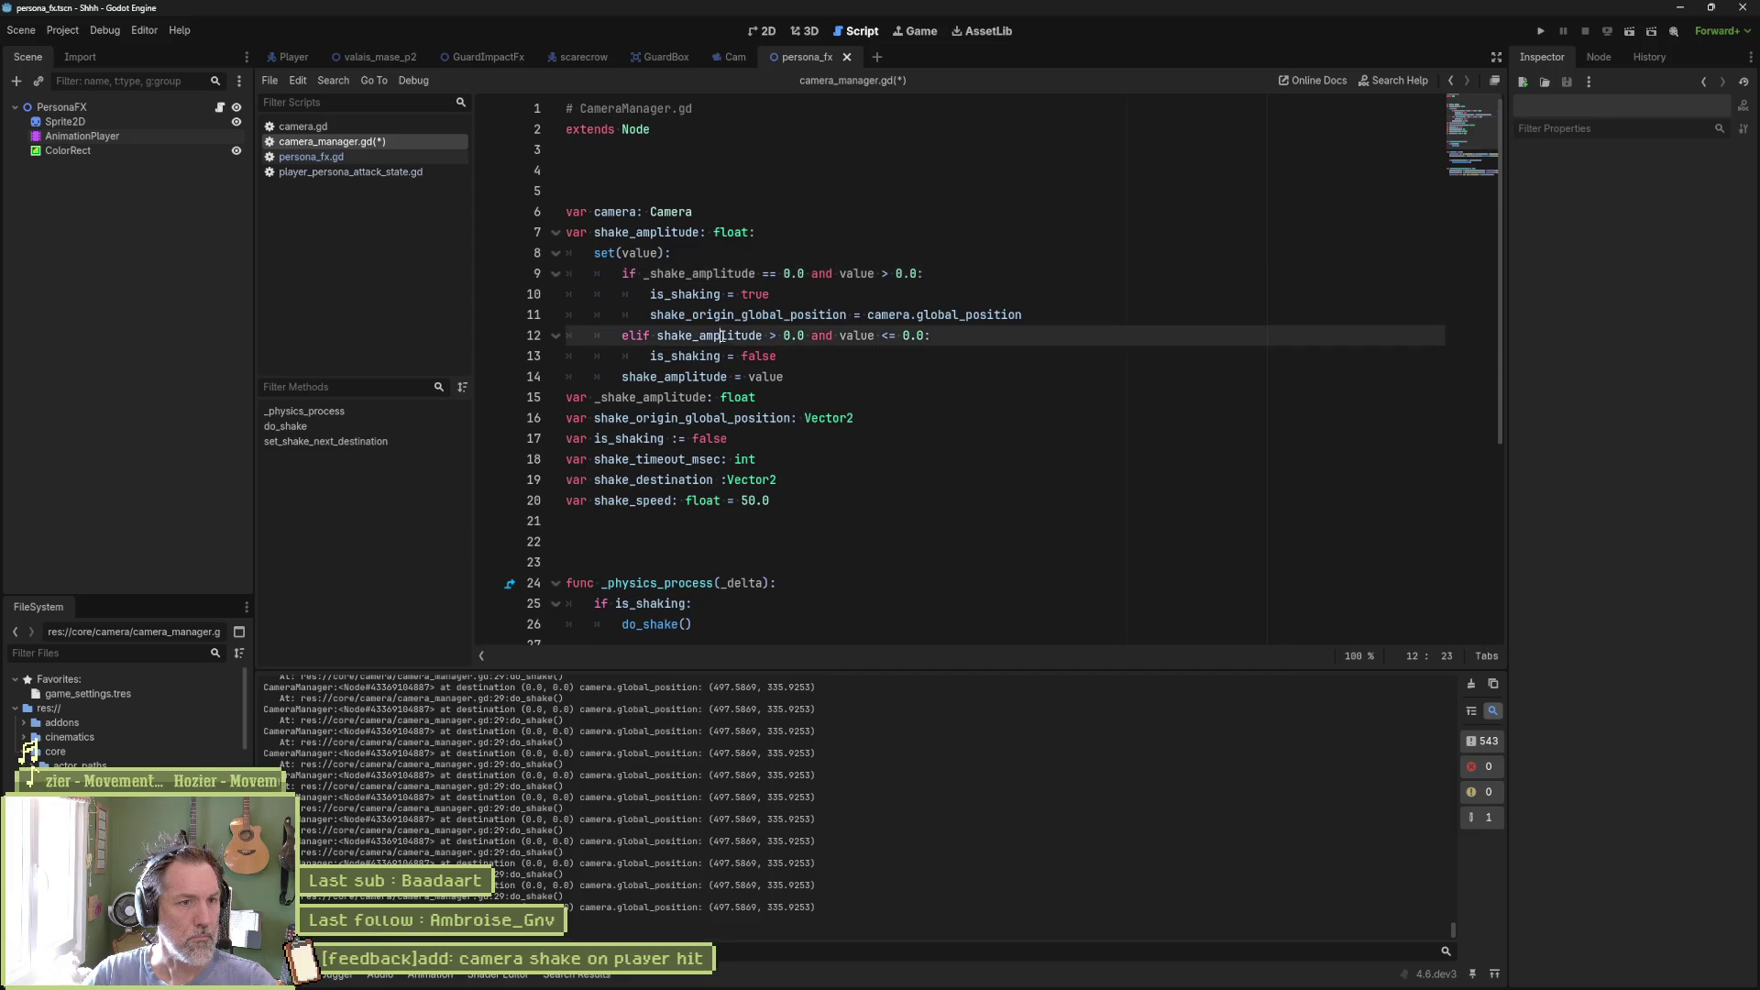
pyautogui.hotkey('ctrl', 'v')
pyautogui.click(701, 376)
pyautogui.doubleClick(701, 377)
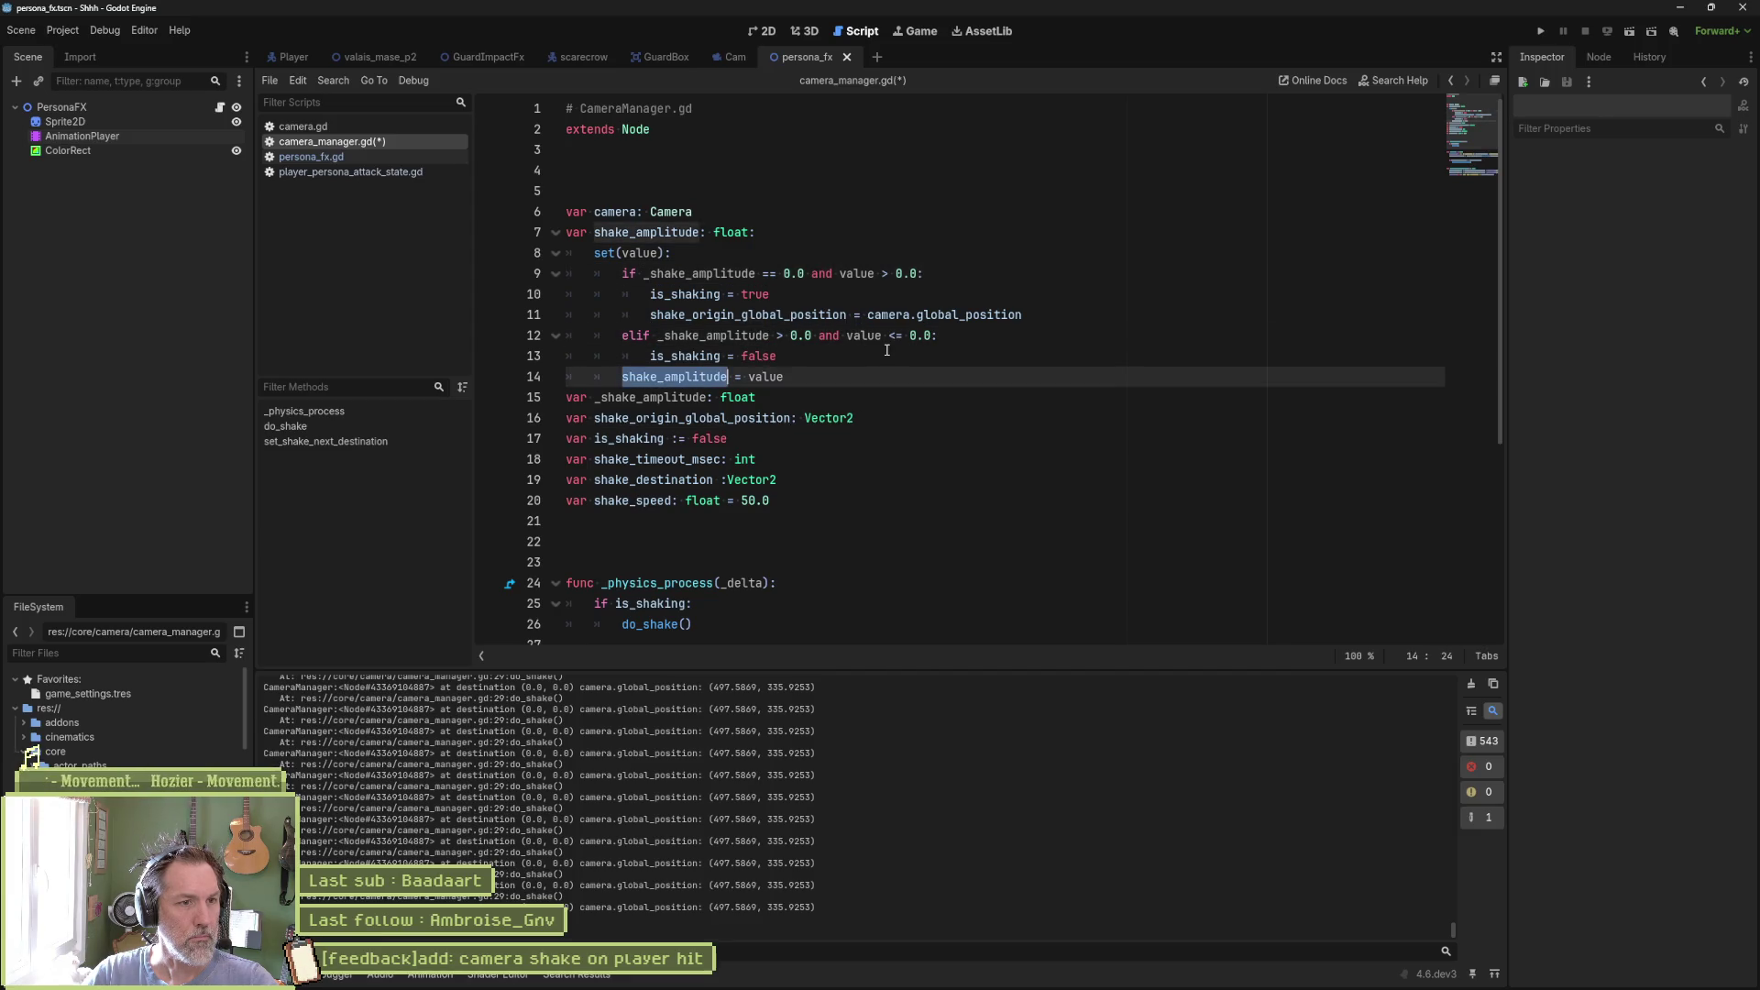
pyautogui.hotkey('ctrl', 'v')
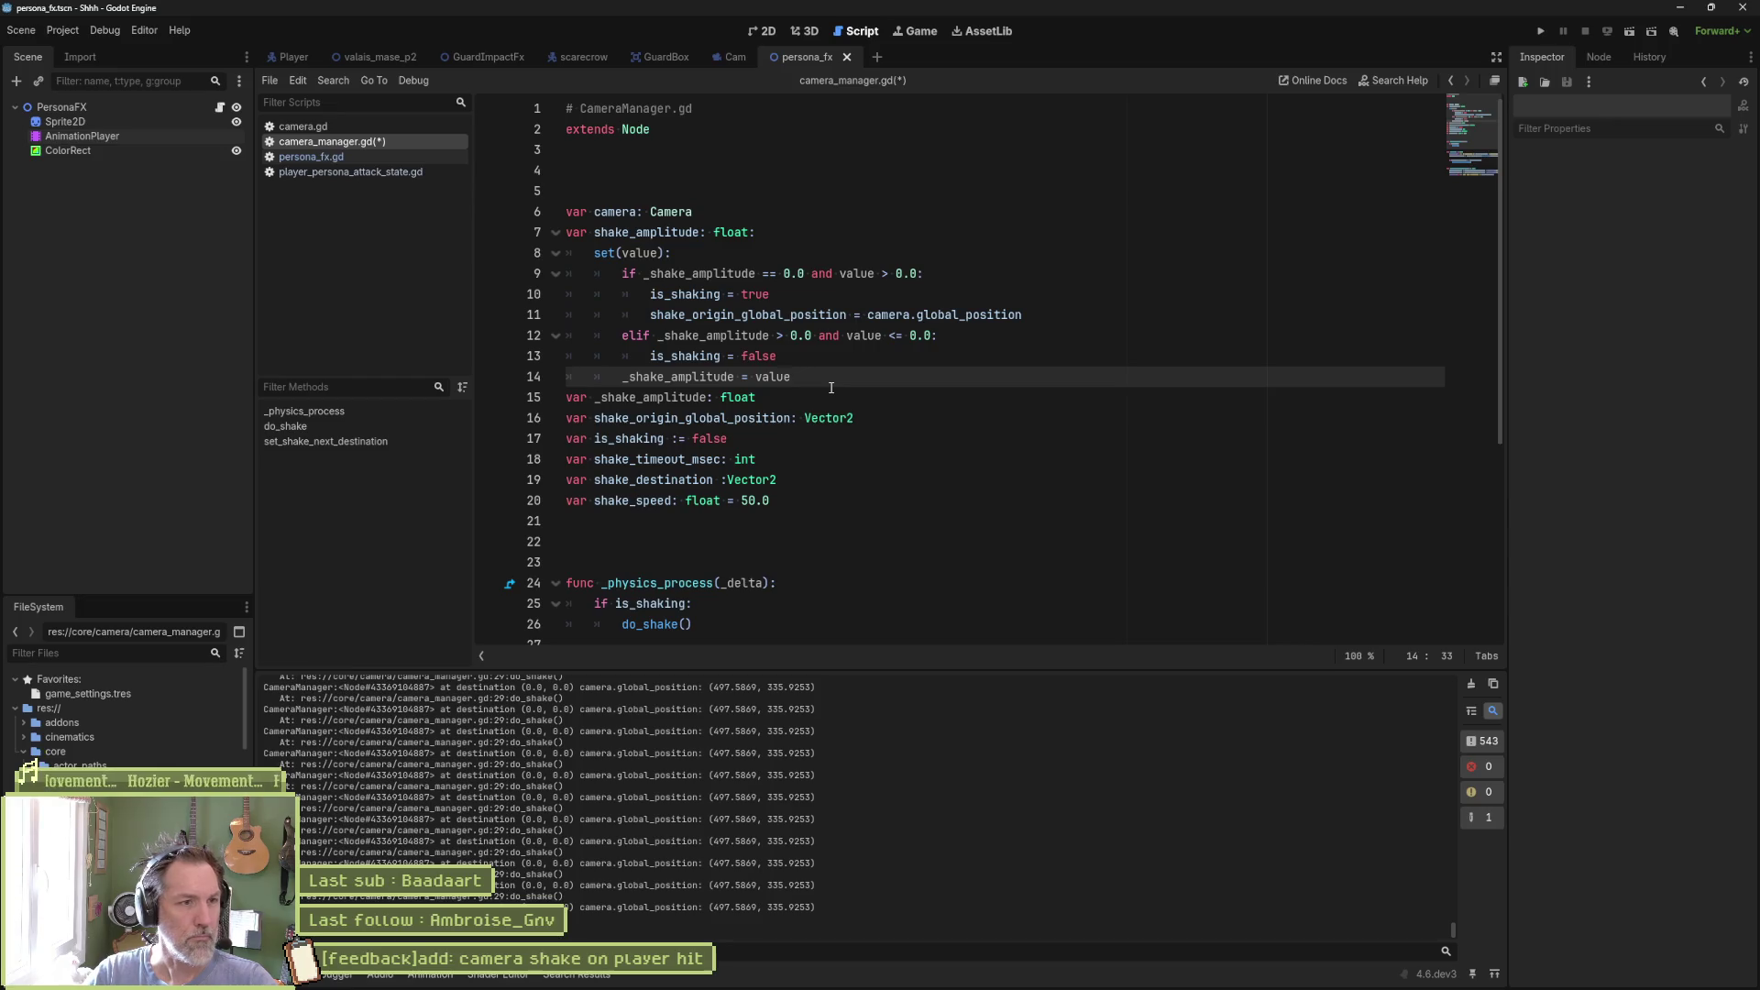
# - Add 'get: return _shake_amplitude', save camera_manager.gd, and go back to Gemini
pyautogui.press('Return')
pyautogui.press('BackSpace')
pyautogui.write('get: r')
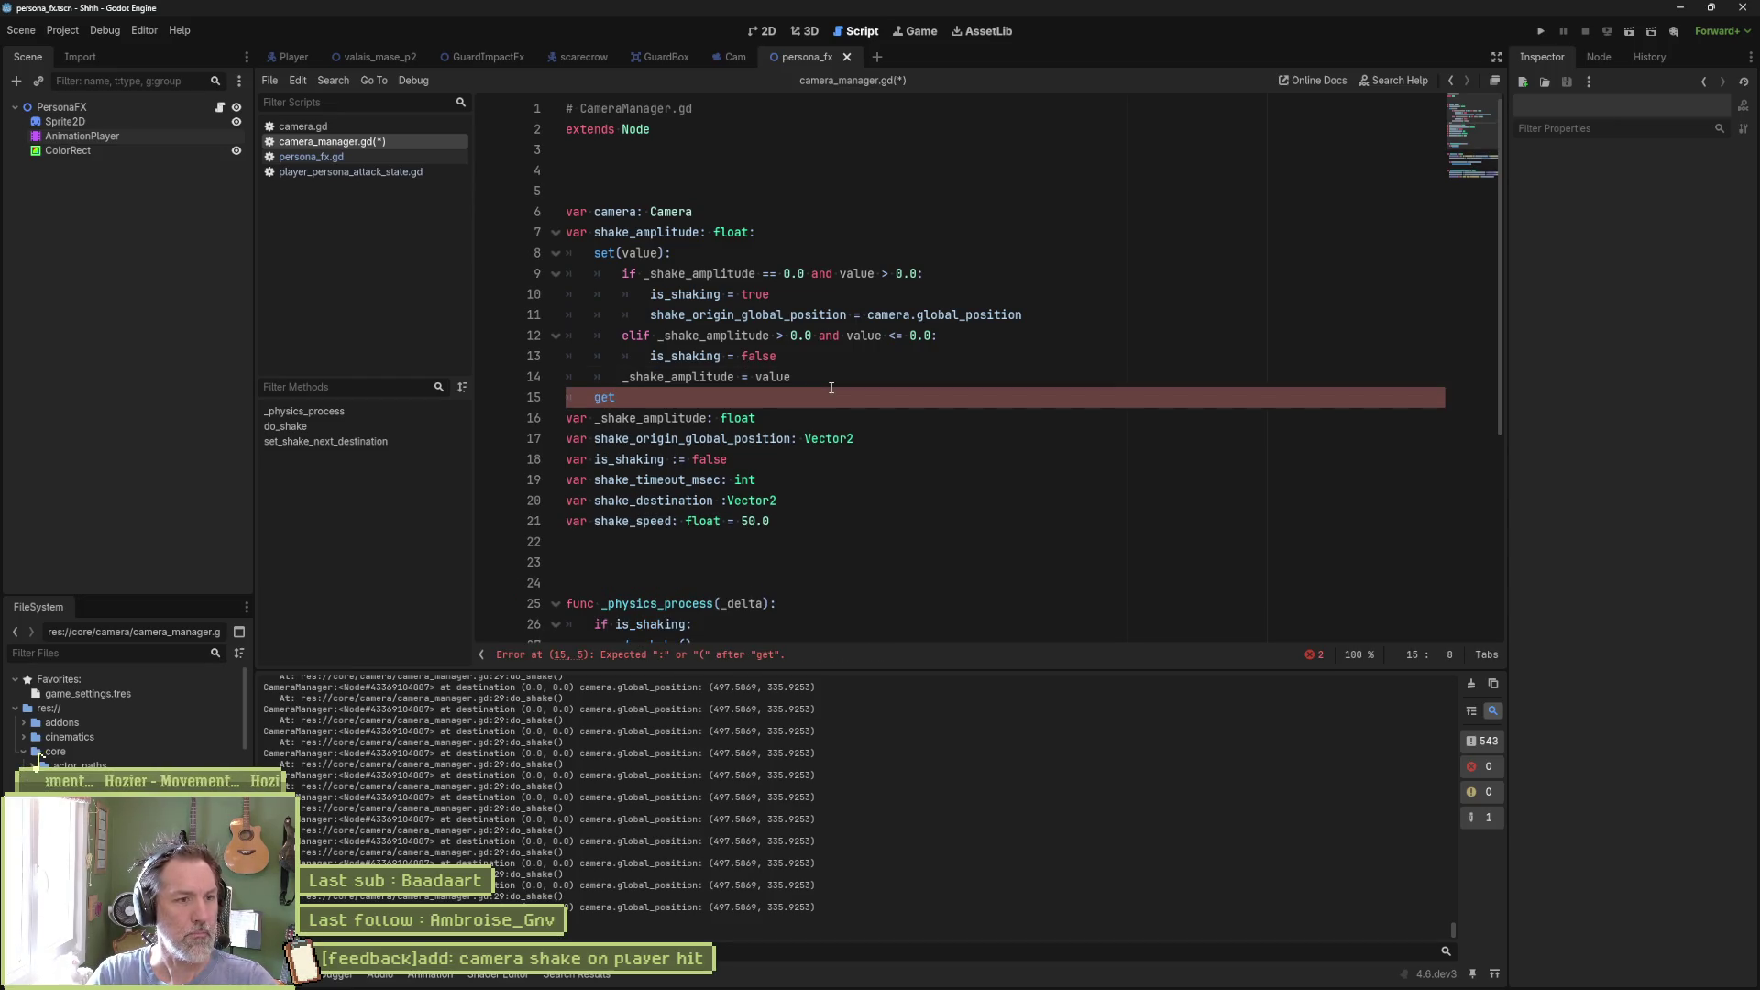
pyautogui.write('eturn _shake_amplitude')
pyautogui.hotkey('ctrl', 's')
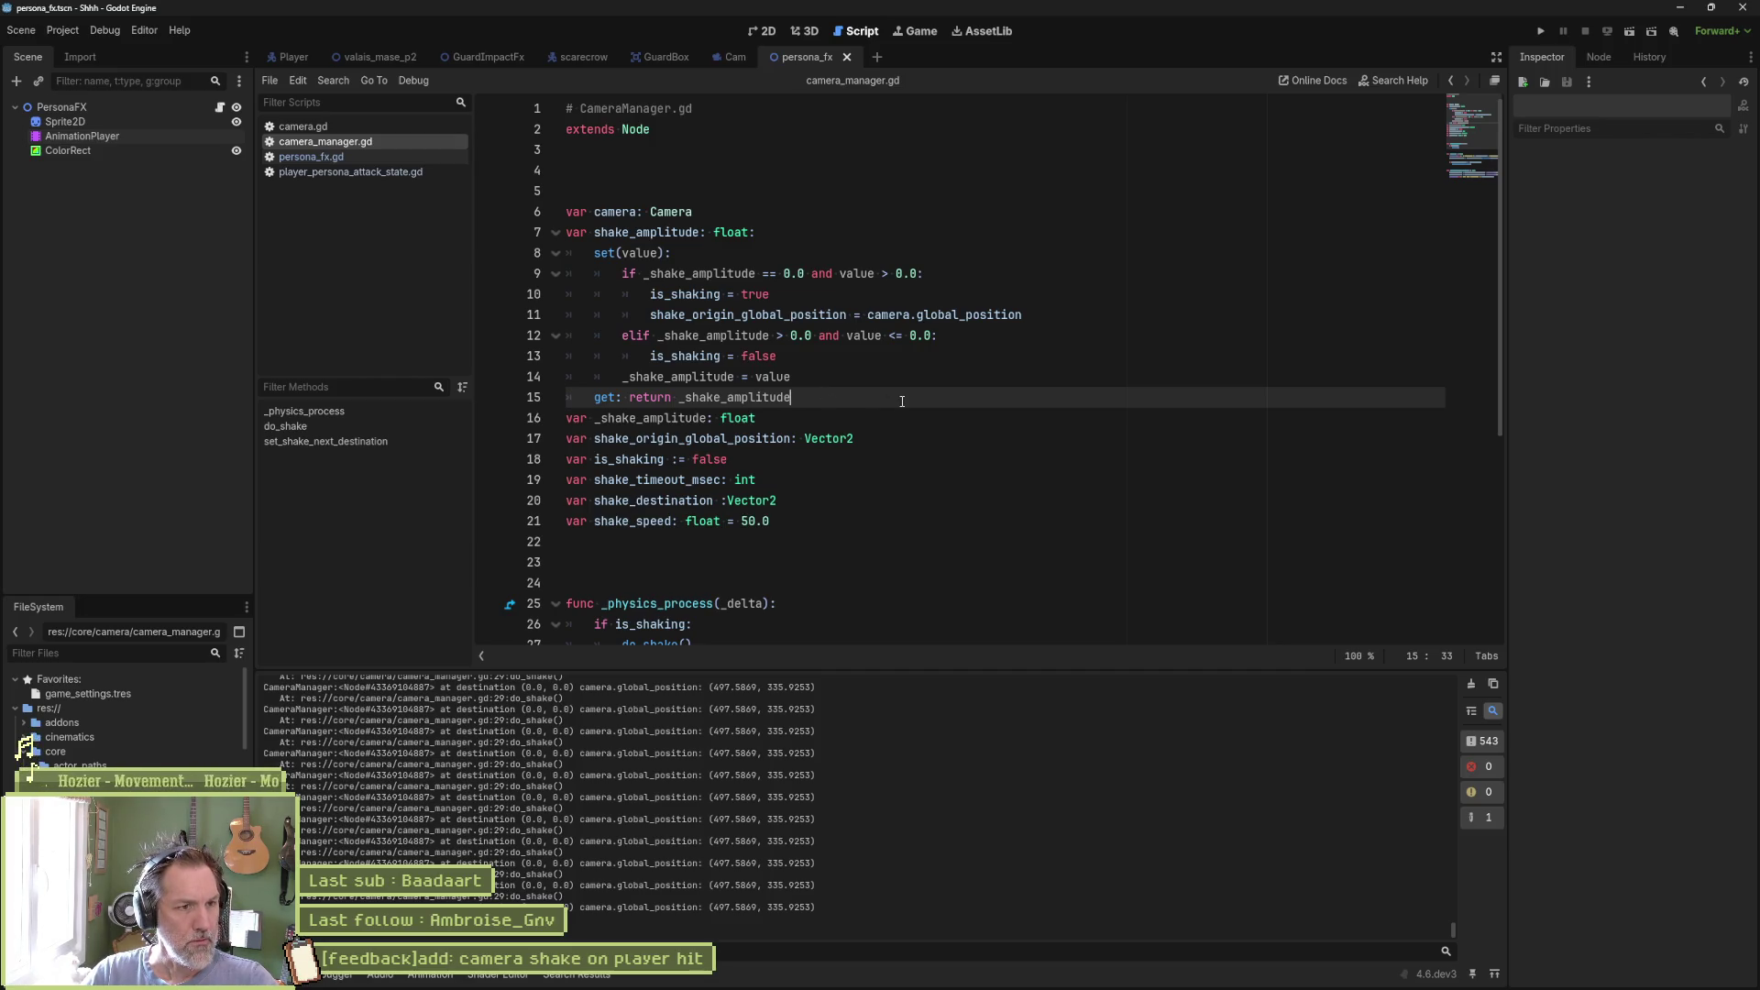
pyautogui.moveTo(781, 986)
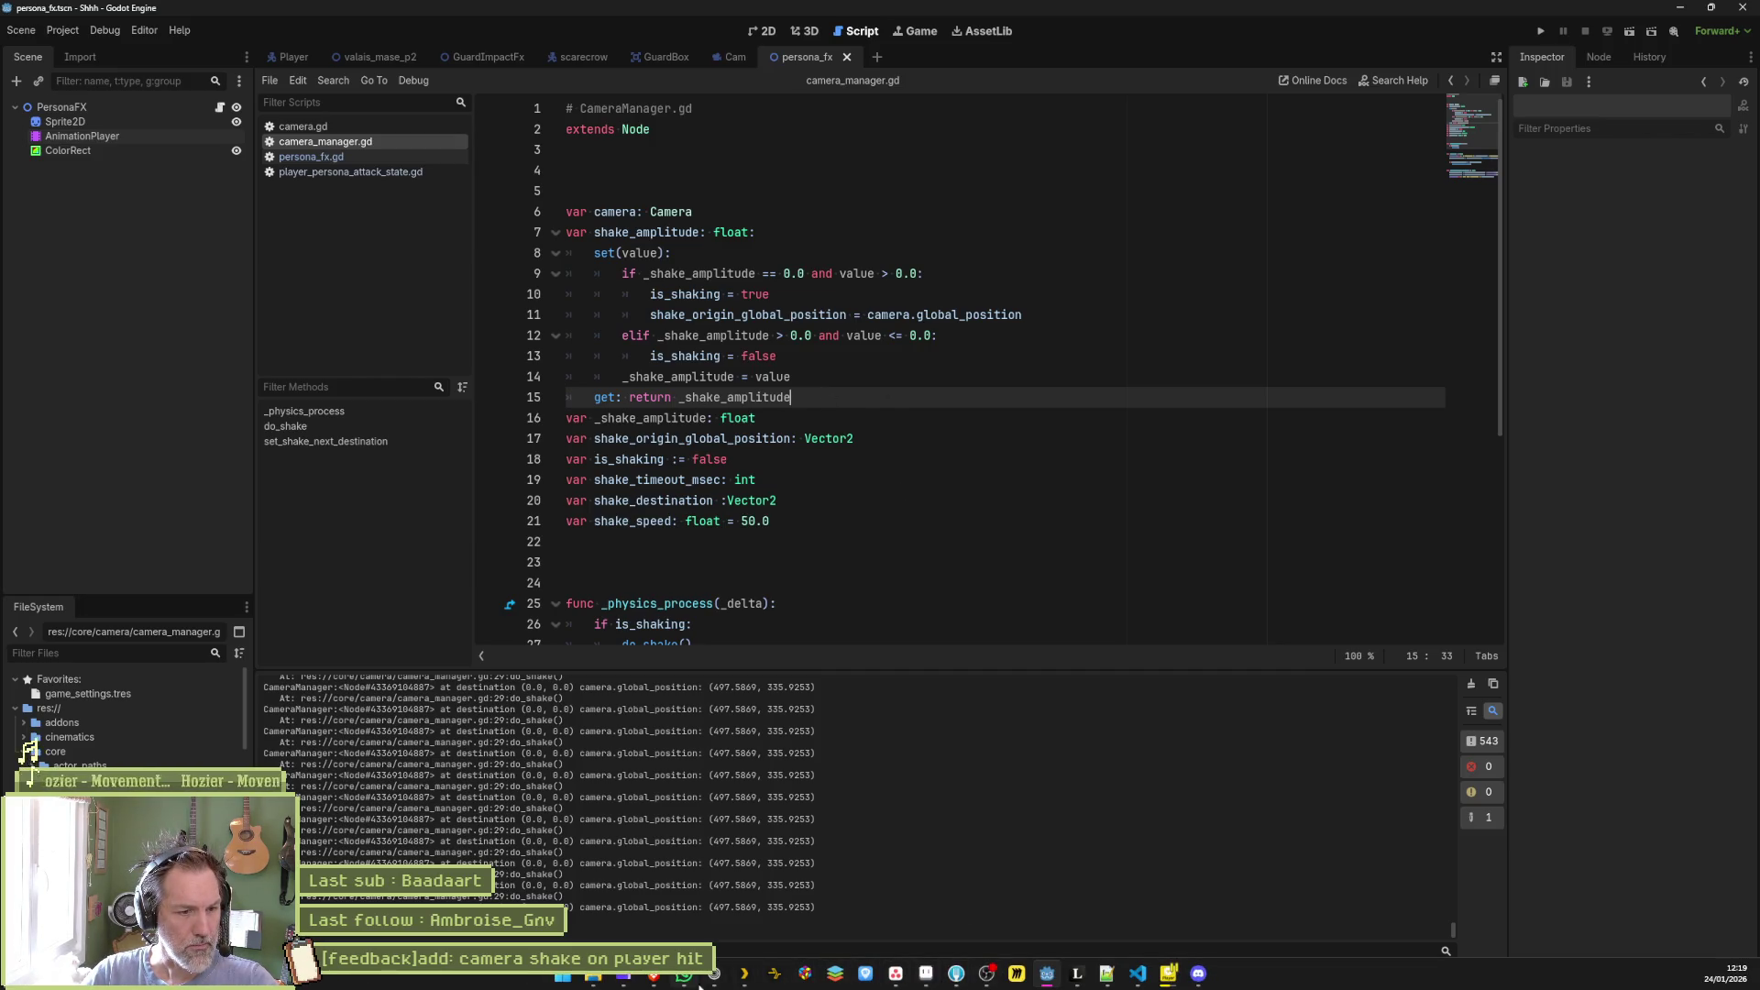
pyautogui.click(714, 974)
# - Ask Gemini in French if a setter-only variable stays readable, then cut the get line
pyautogui.click(750, 877)
pyautogui.write('si')
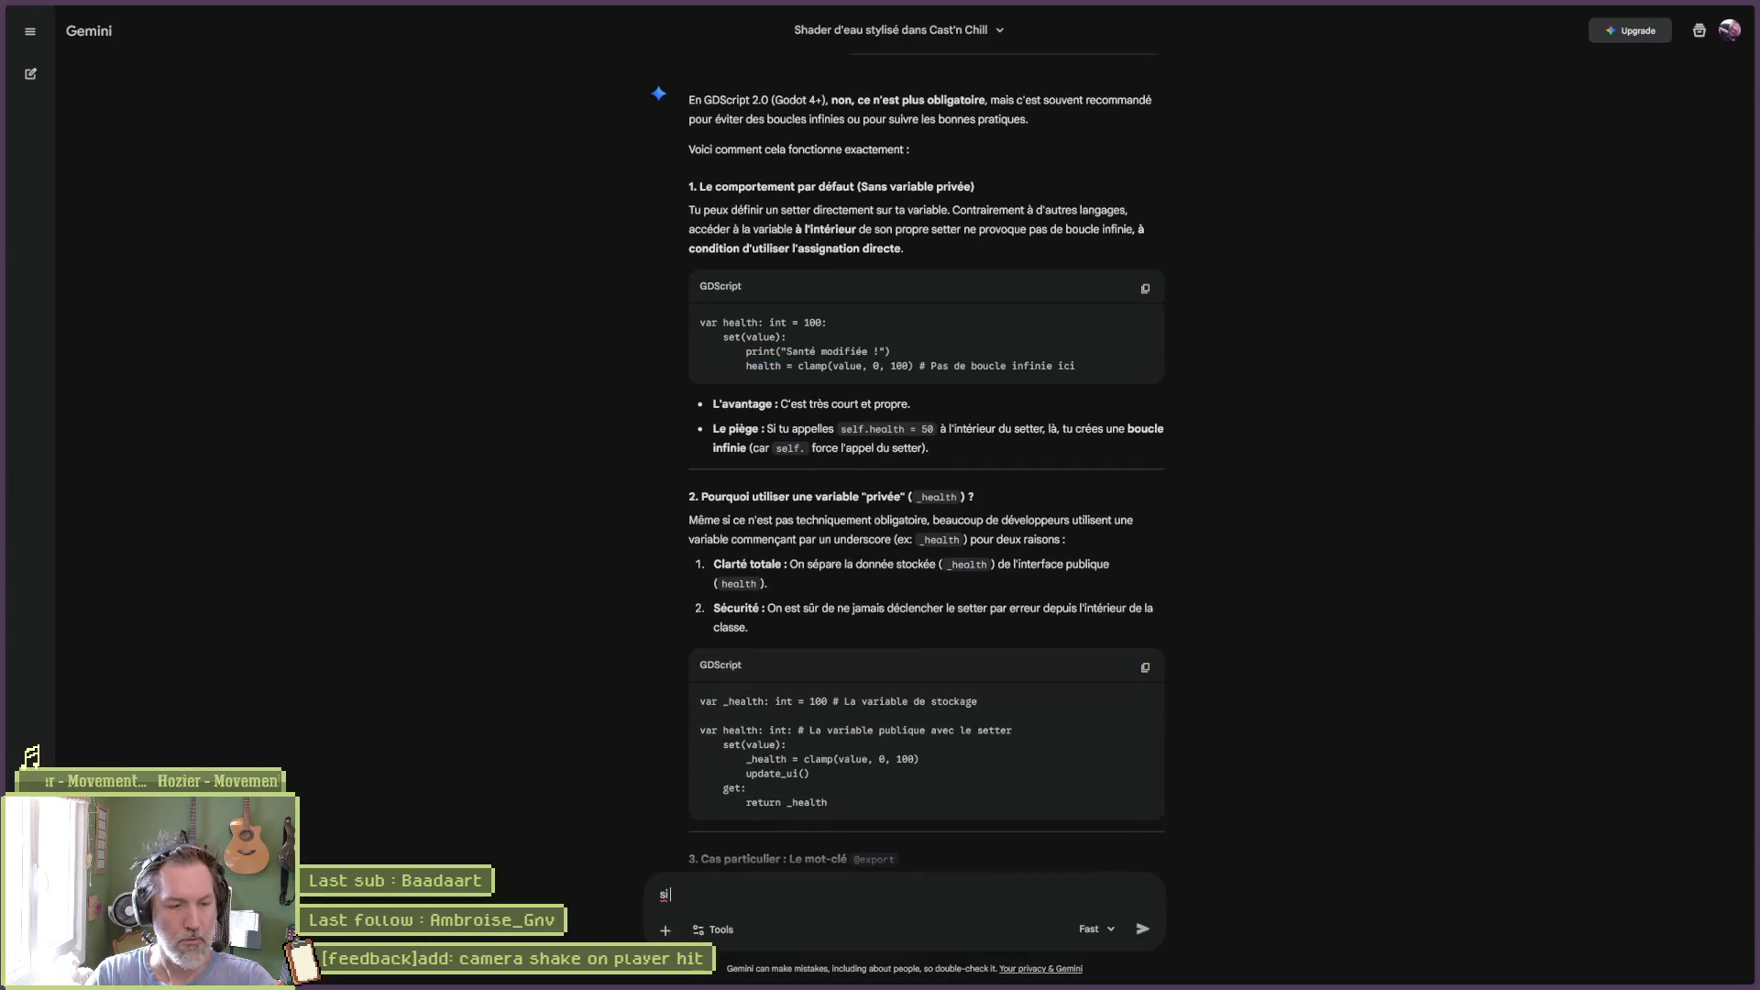
pyautogui.write(' je mets juset un set ma')
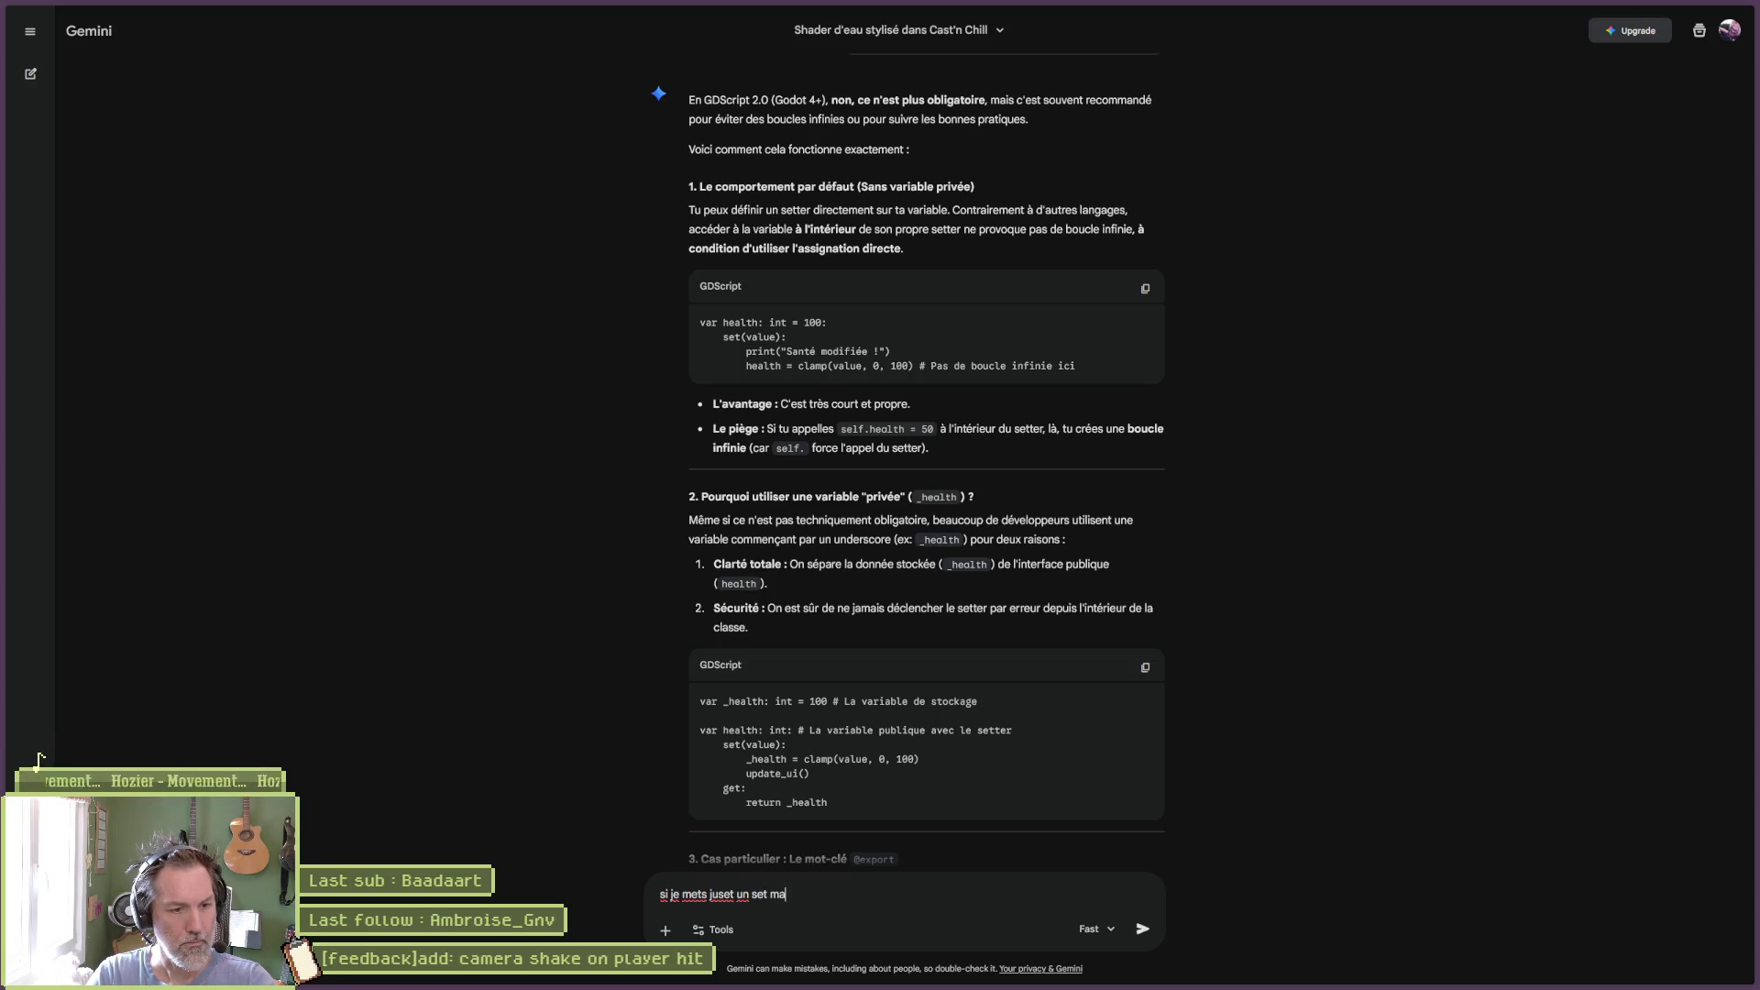
pyautogui.write('is pas de get, ')
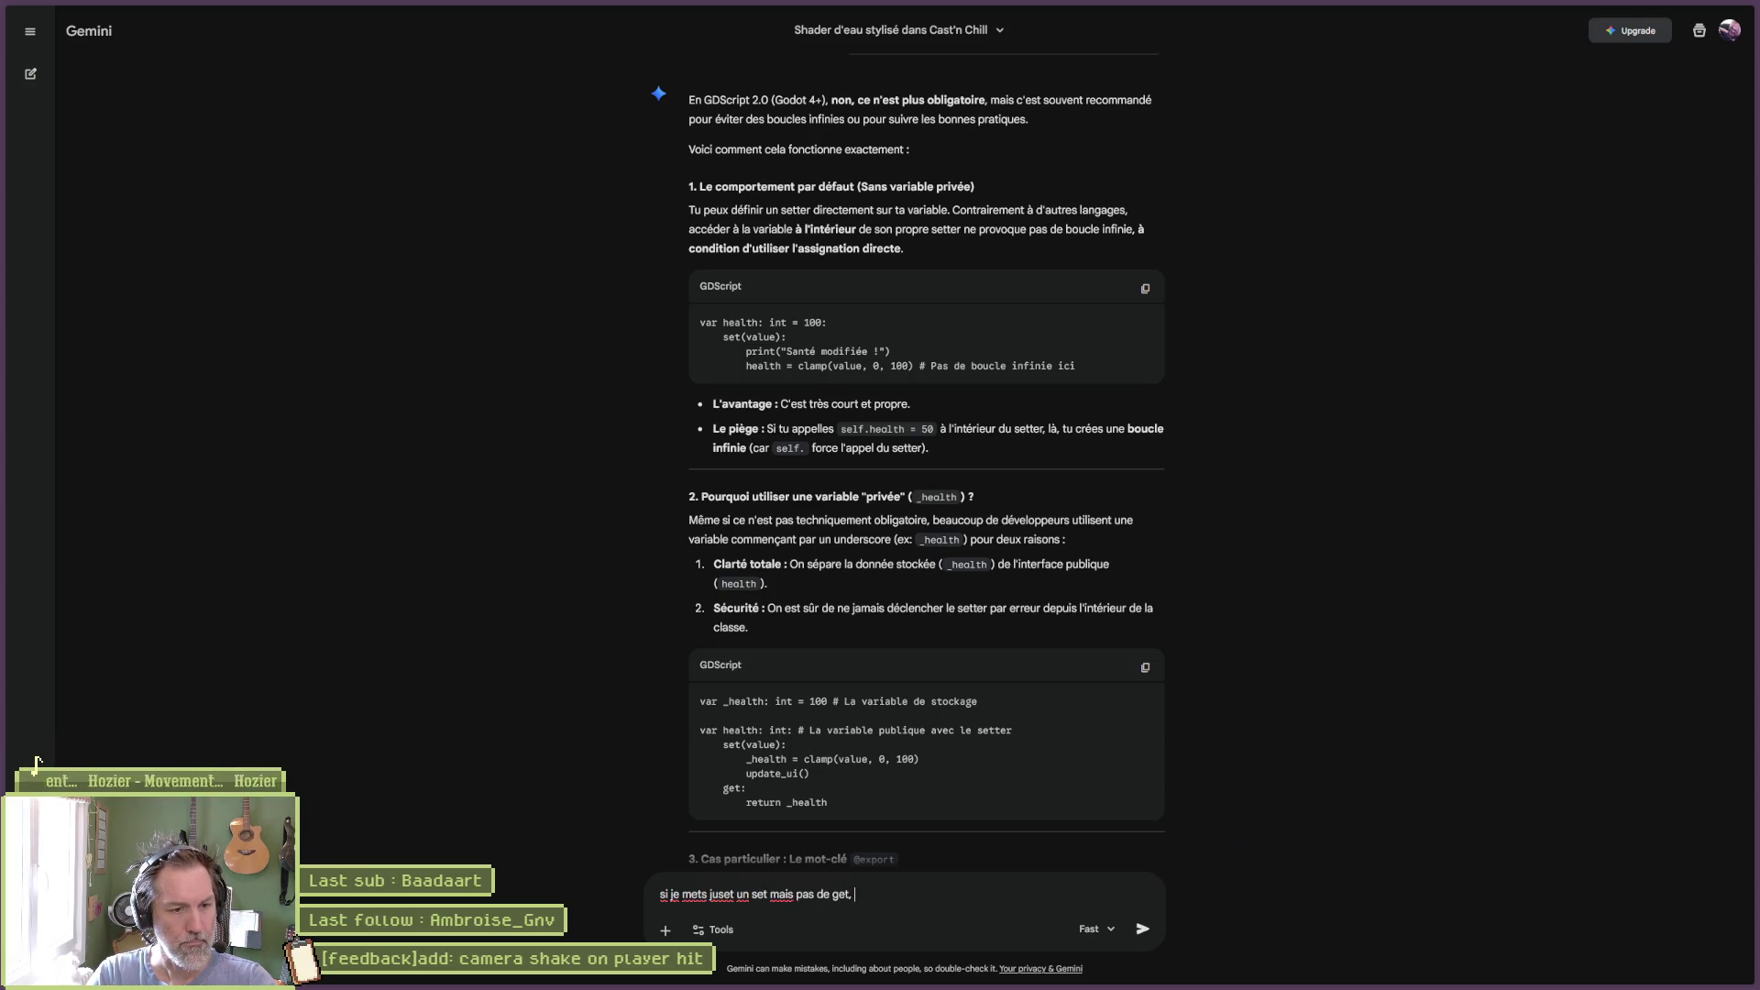
pyautogui.write('je epu')
pyautogui.press('BackSpace')
pyautogui.press('BackSpace')
pyautogui.press('BackSpace')
pyautogui.write('peux quand meme acc')
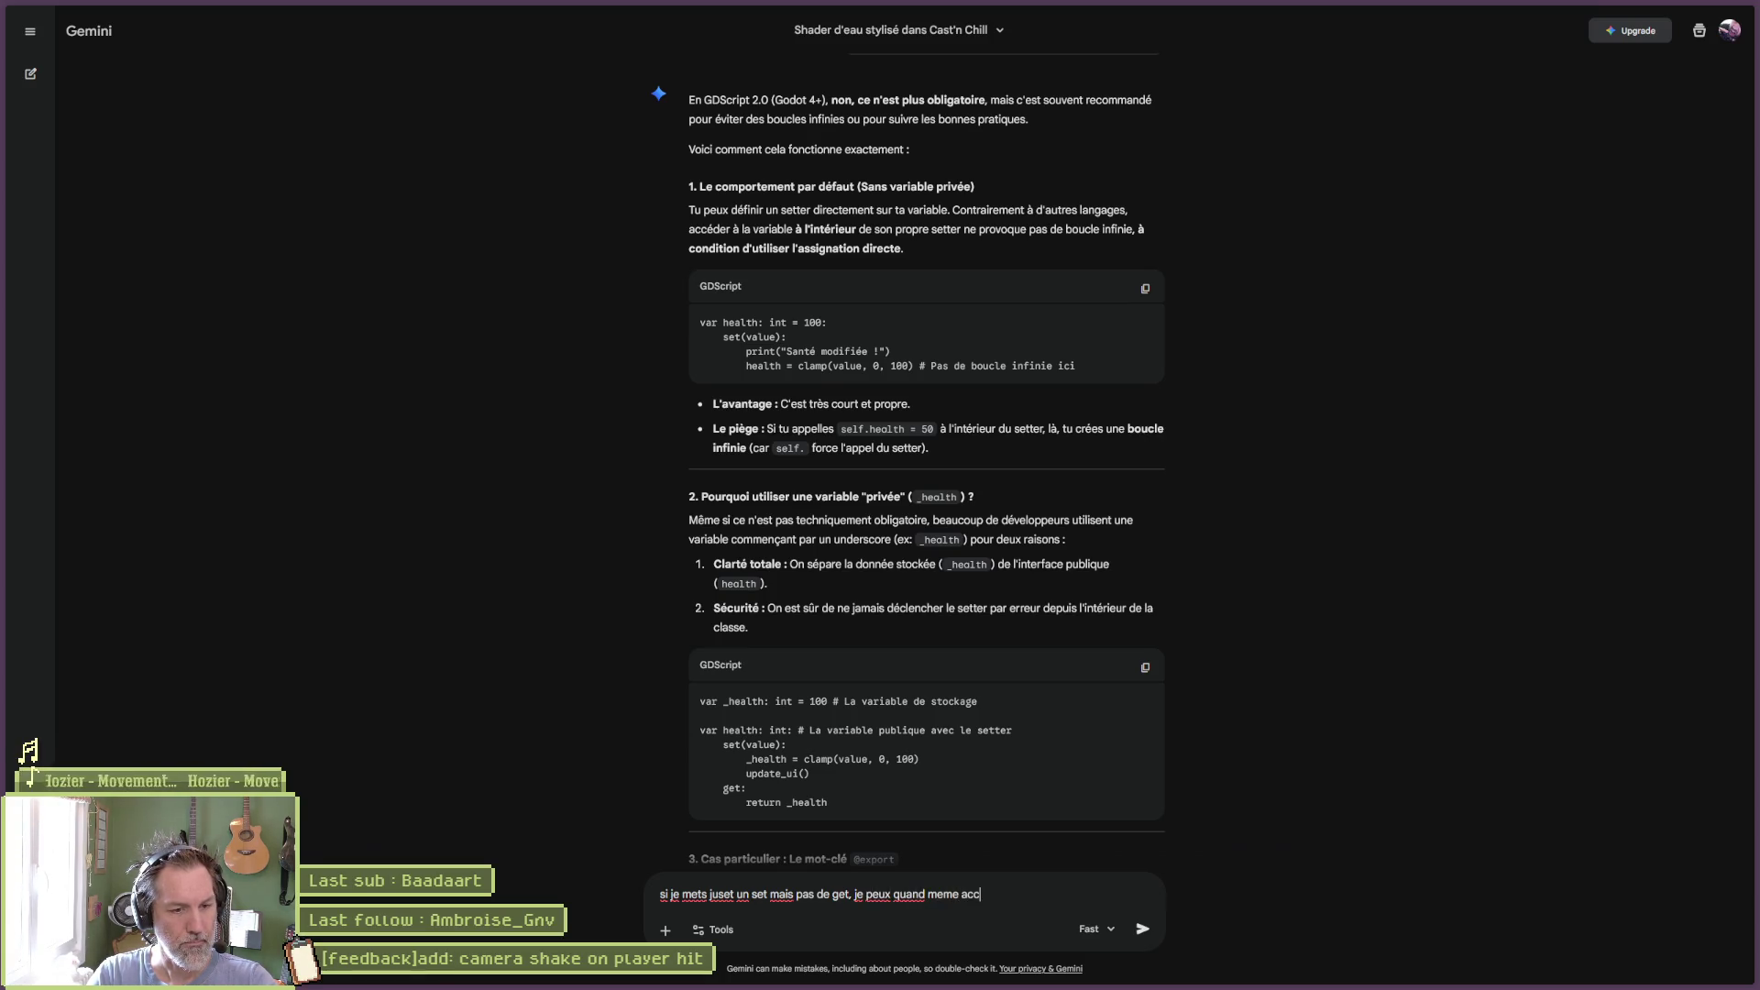
pyautogui.press('BackSpace')
pyautogui.press('BackSpace')
pyautogui.press('BackSpace')
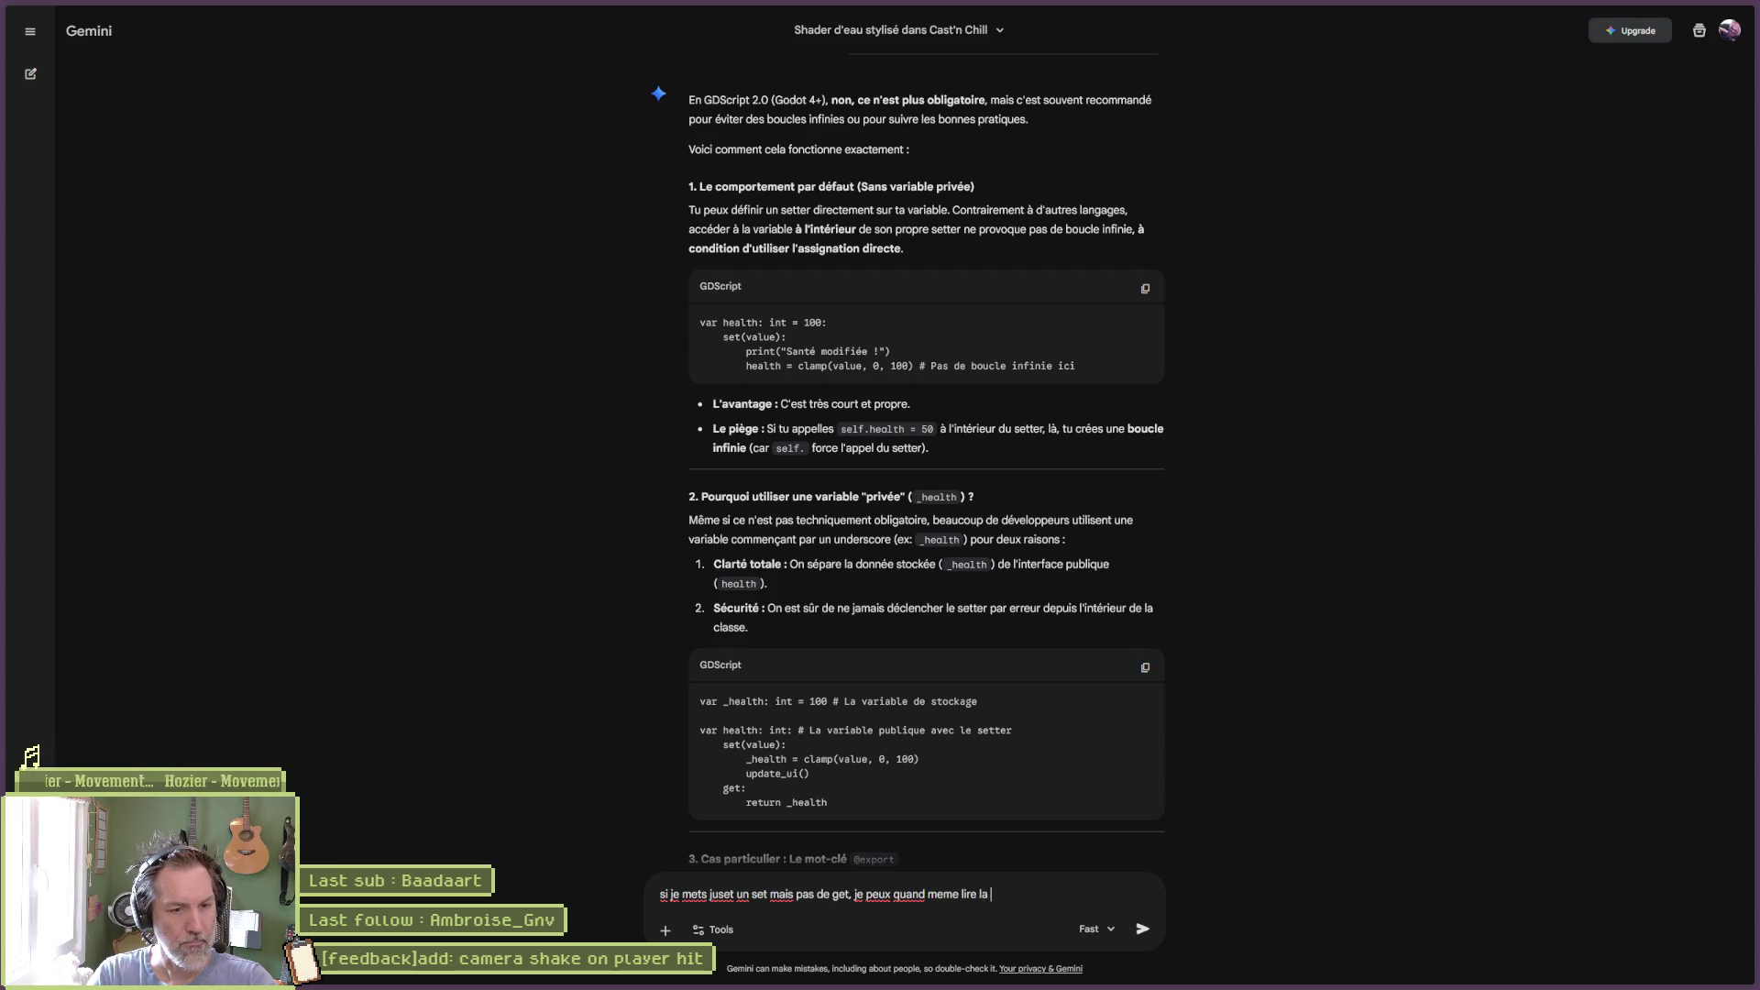
pyautogui.press('BackSpace')
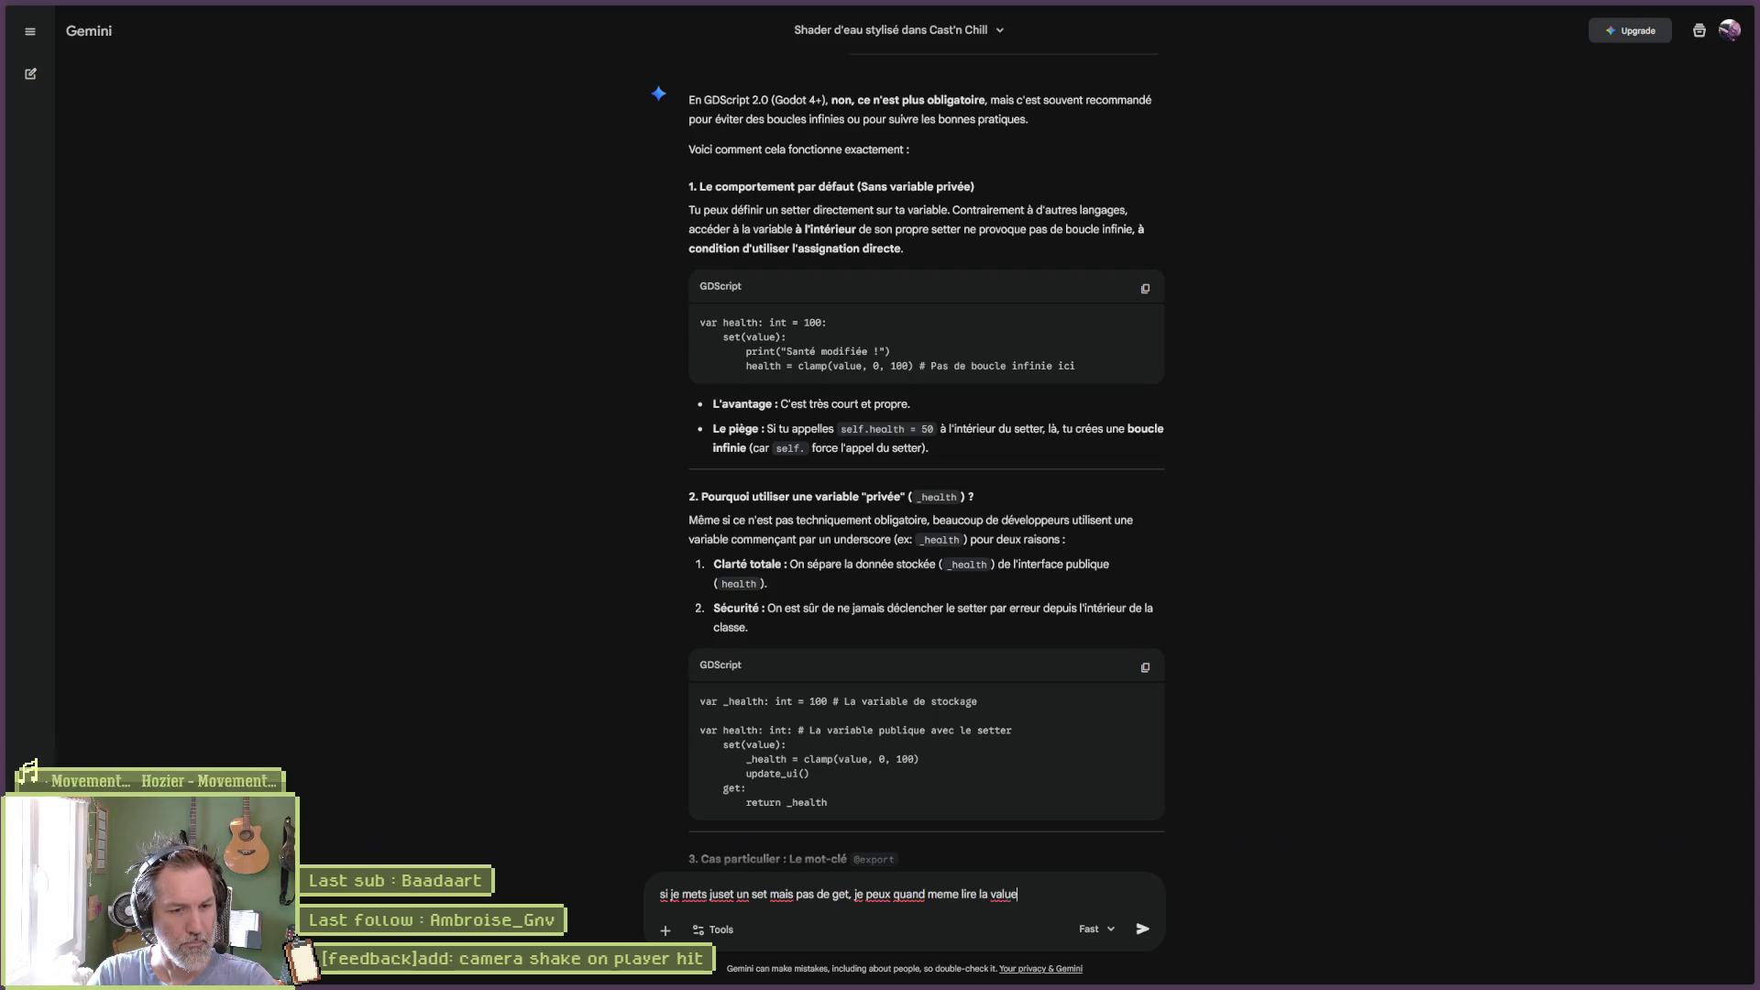
pyautogui.press('BackSpace')
pyautogui.press('BackSpace')
pyautogui.press('BackSpace')
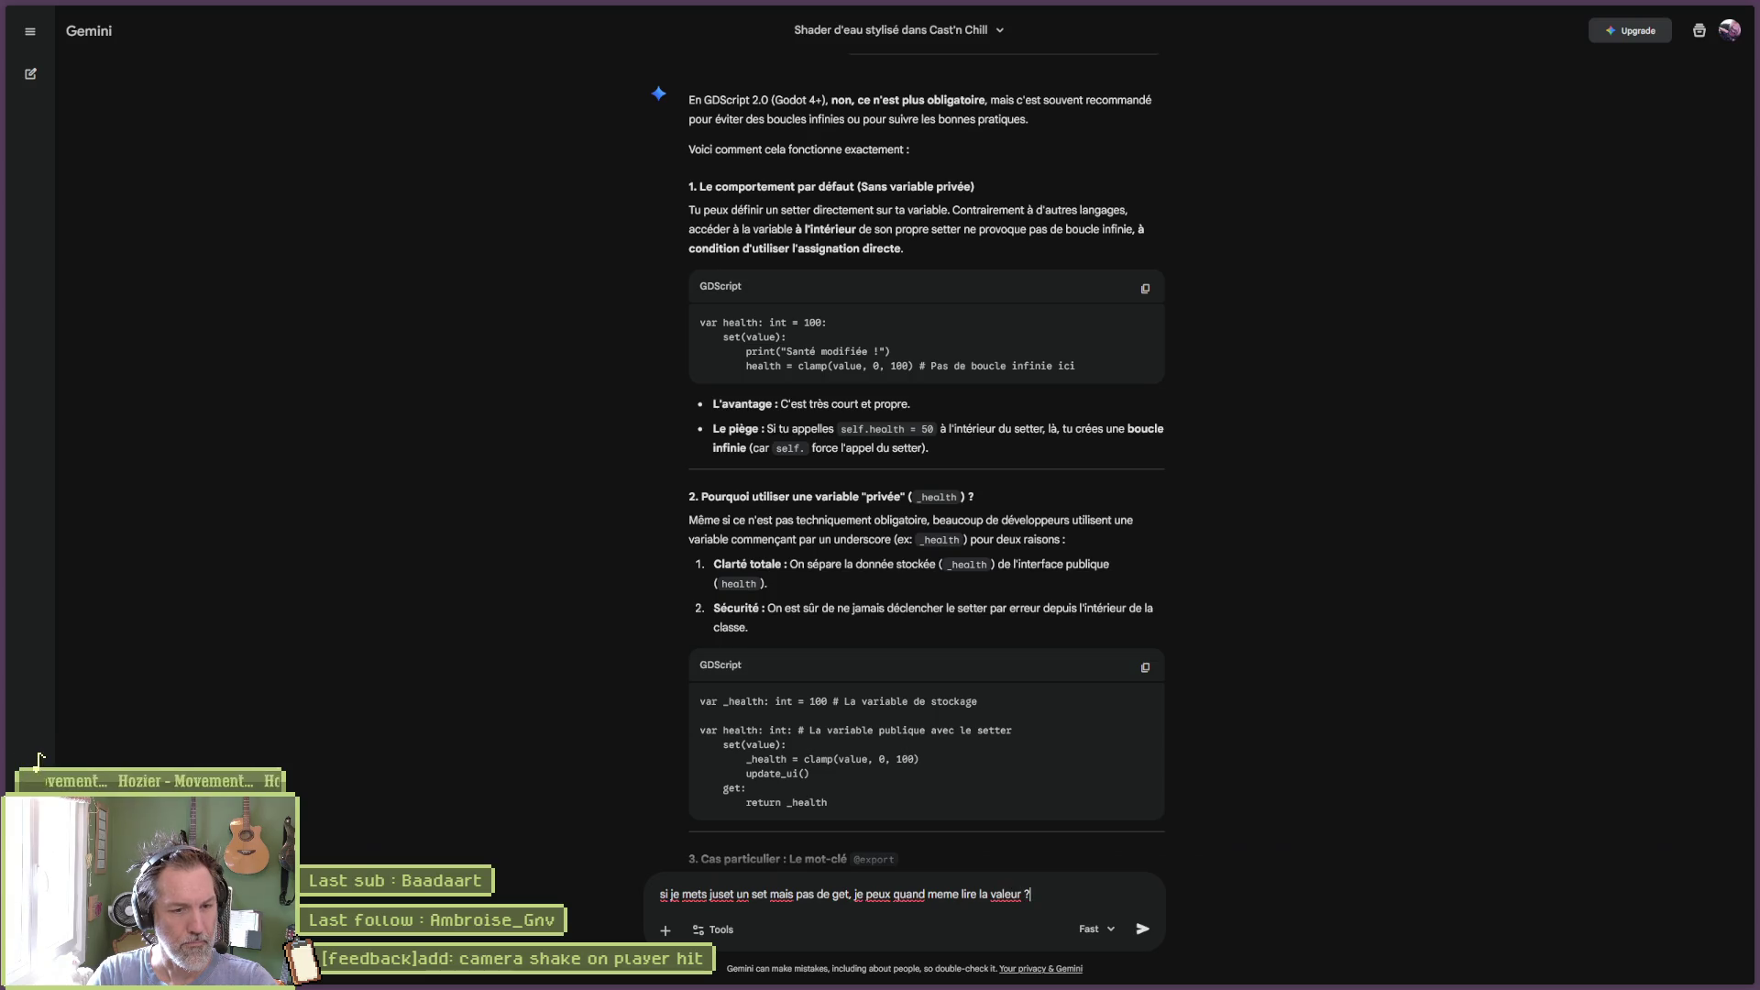
pyautogui.press('Return')
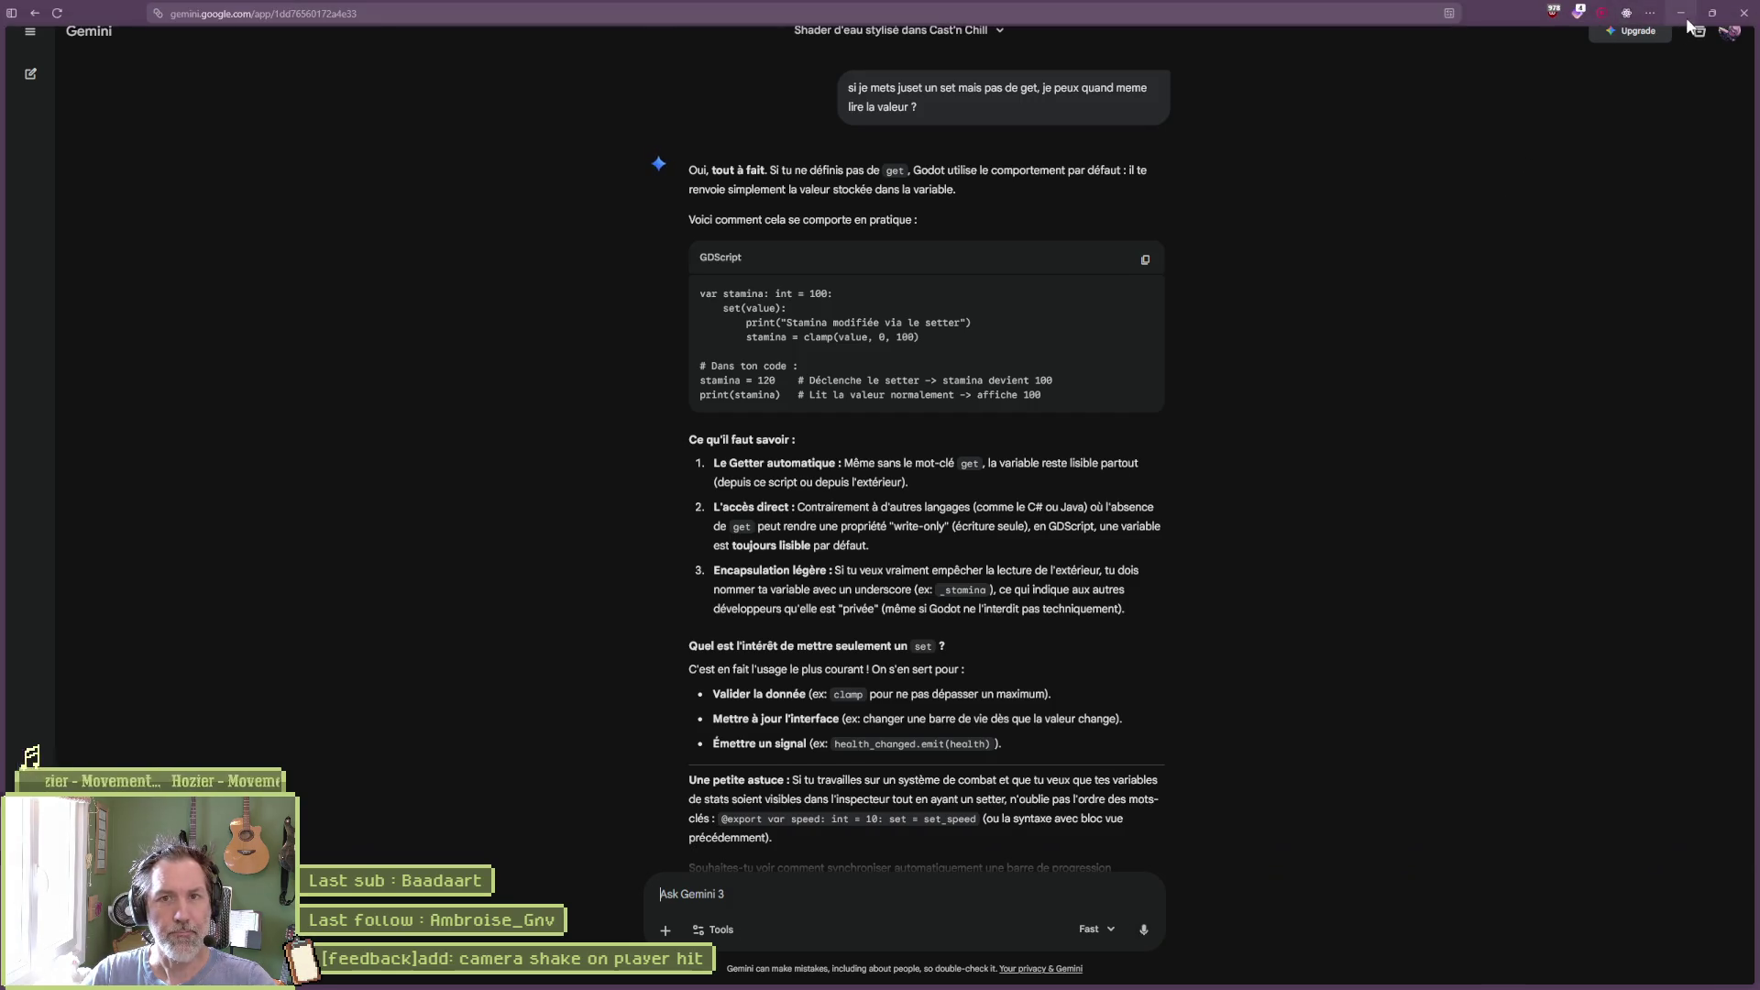
pyautogui.click(1680, 13)
pyautogui.hotkey('ctrl', 'x')
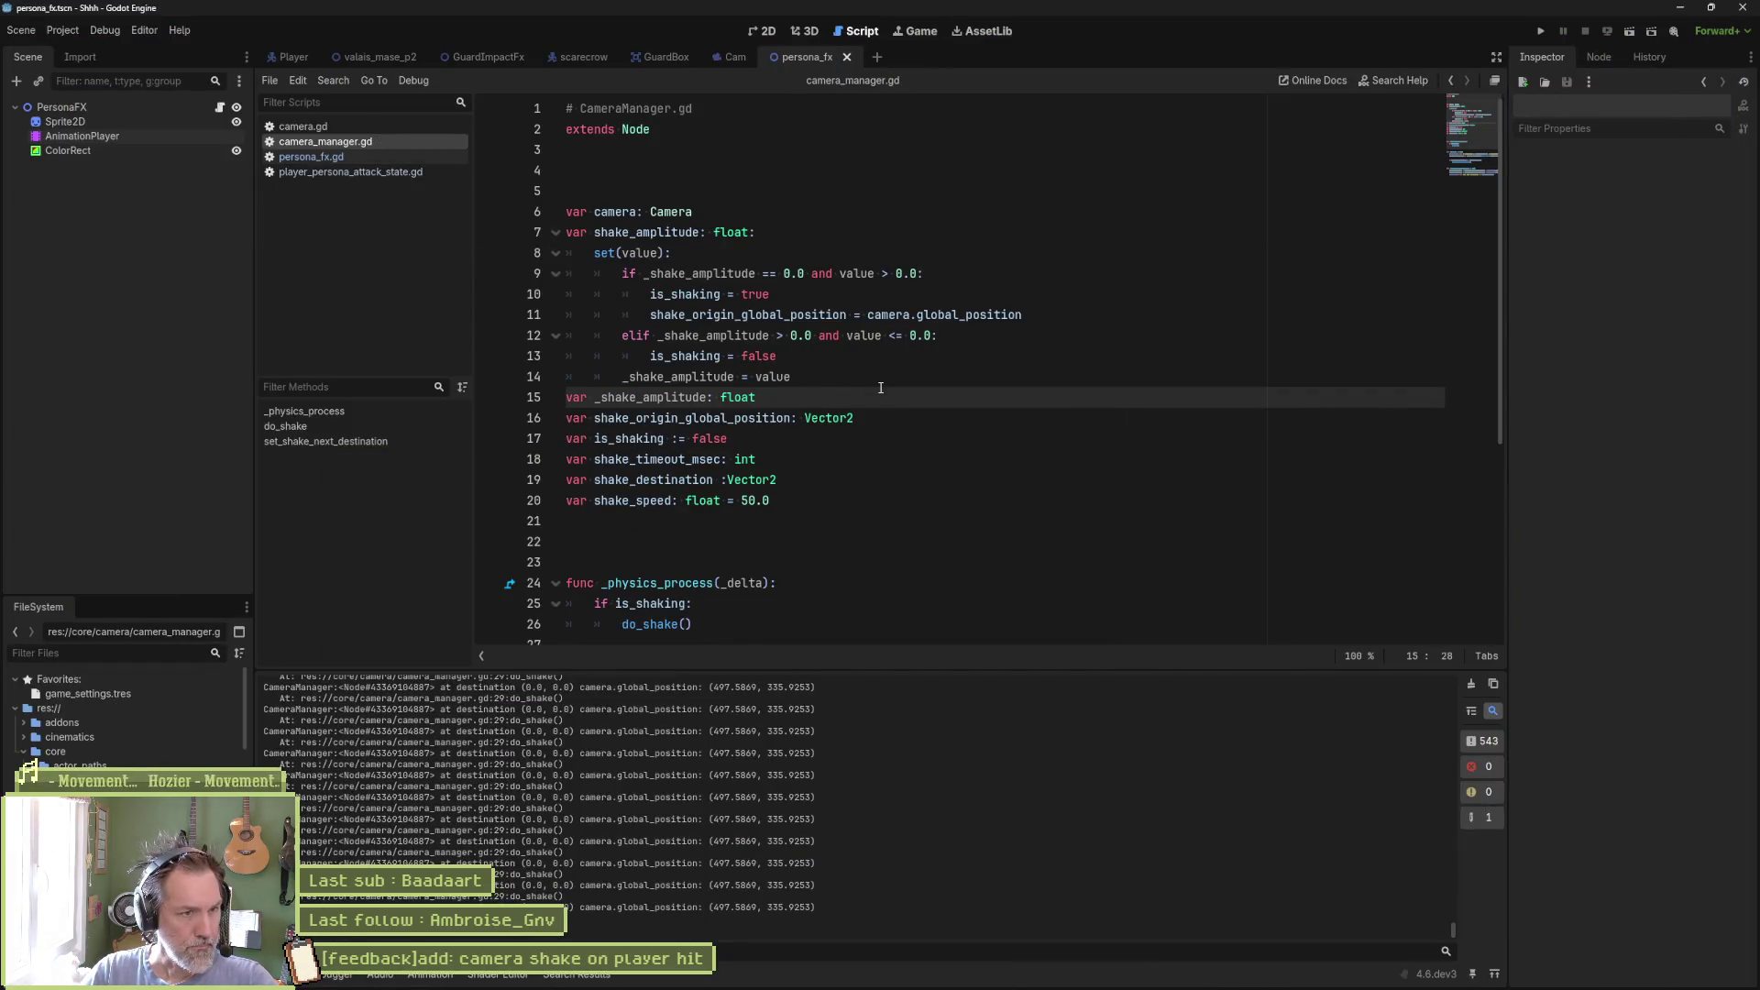
# - Run the game without the getter, read the shake positions in the output log, then stop
pyautogui.click(831, 375)
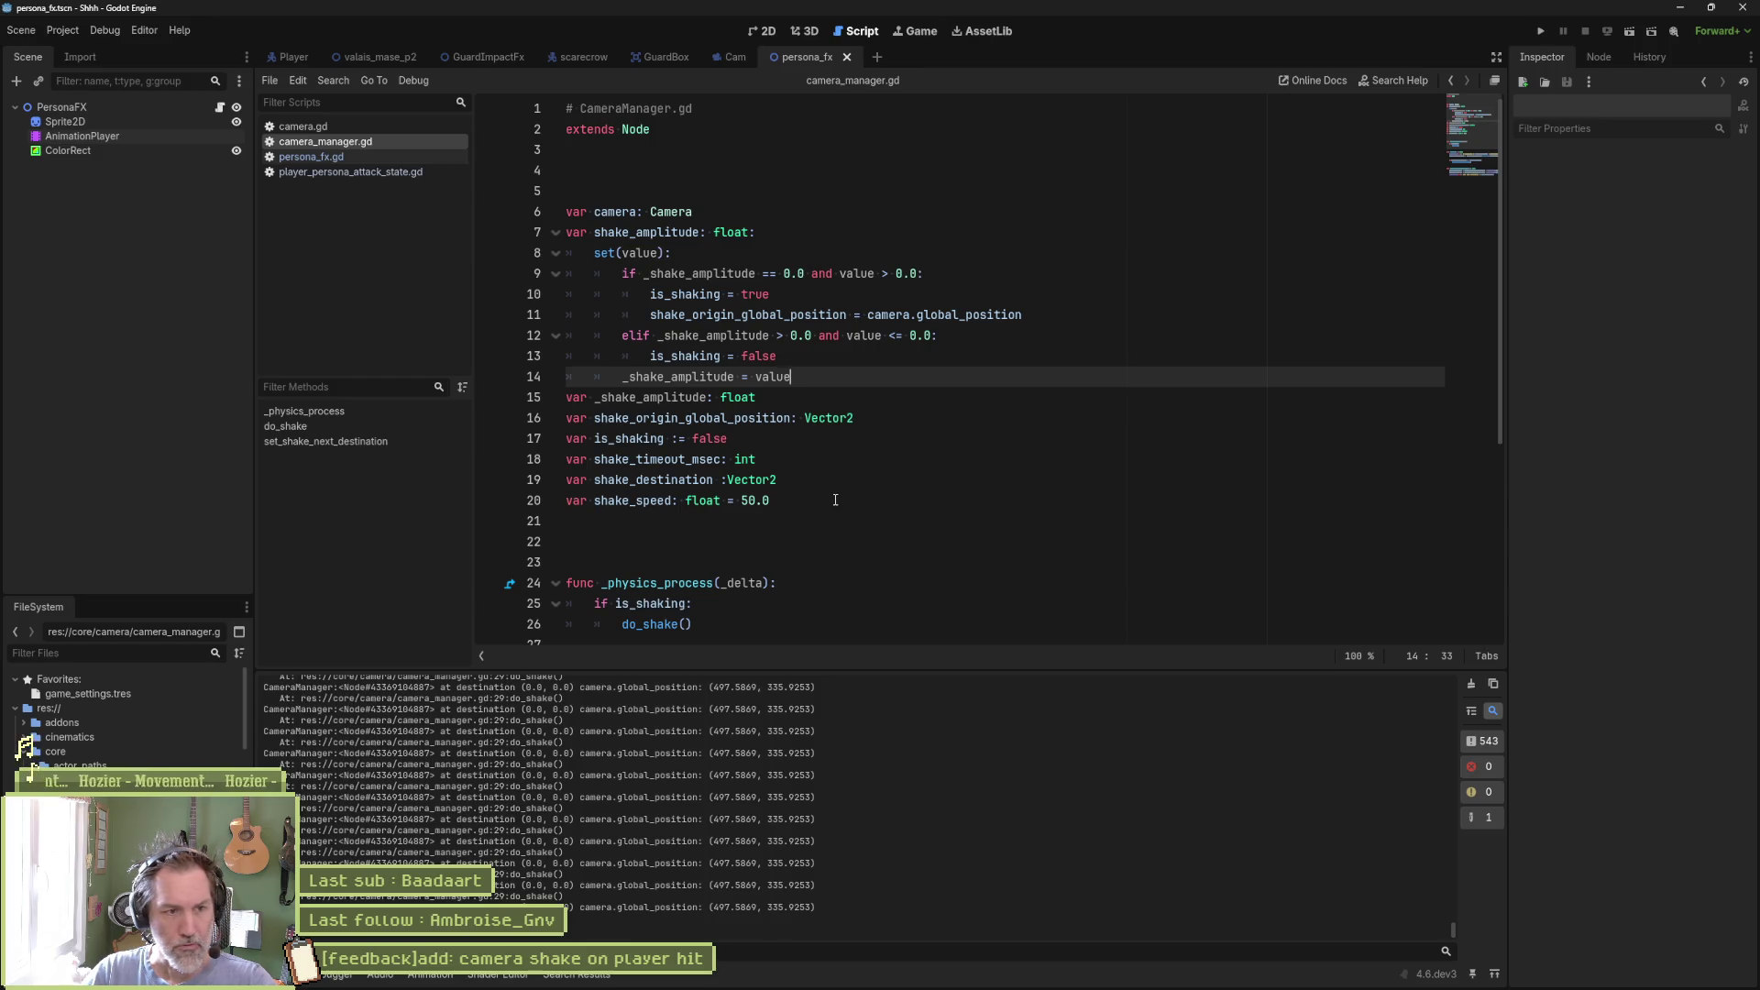
pyautogui.press('F5')
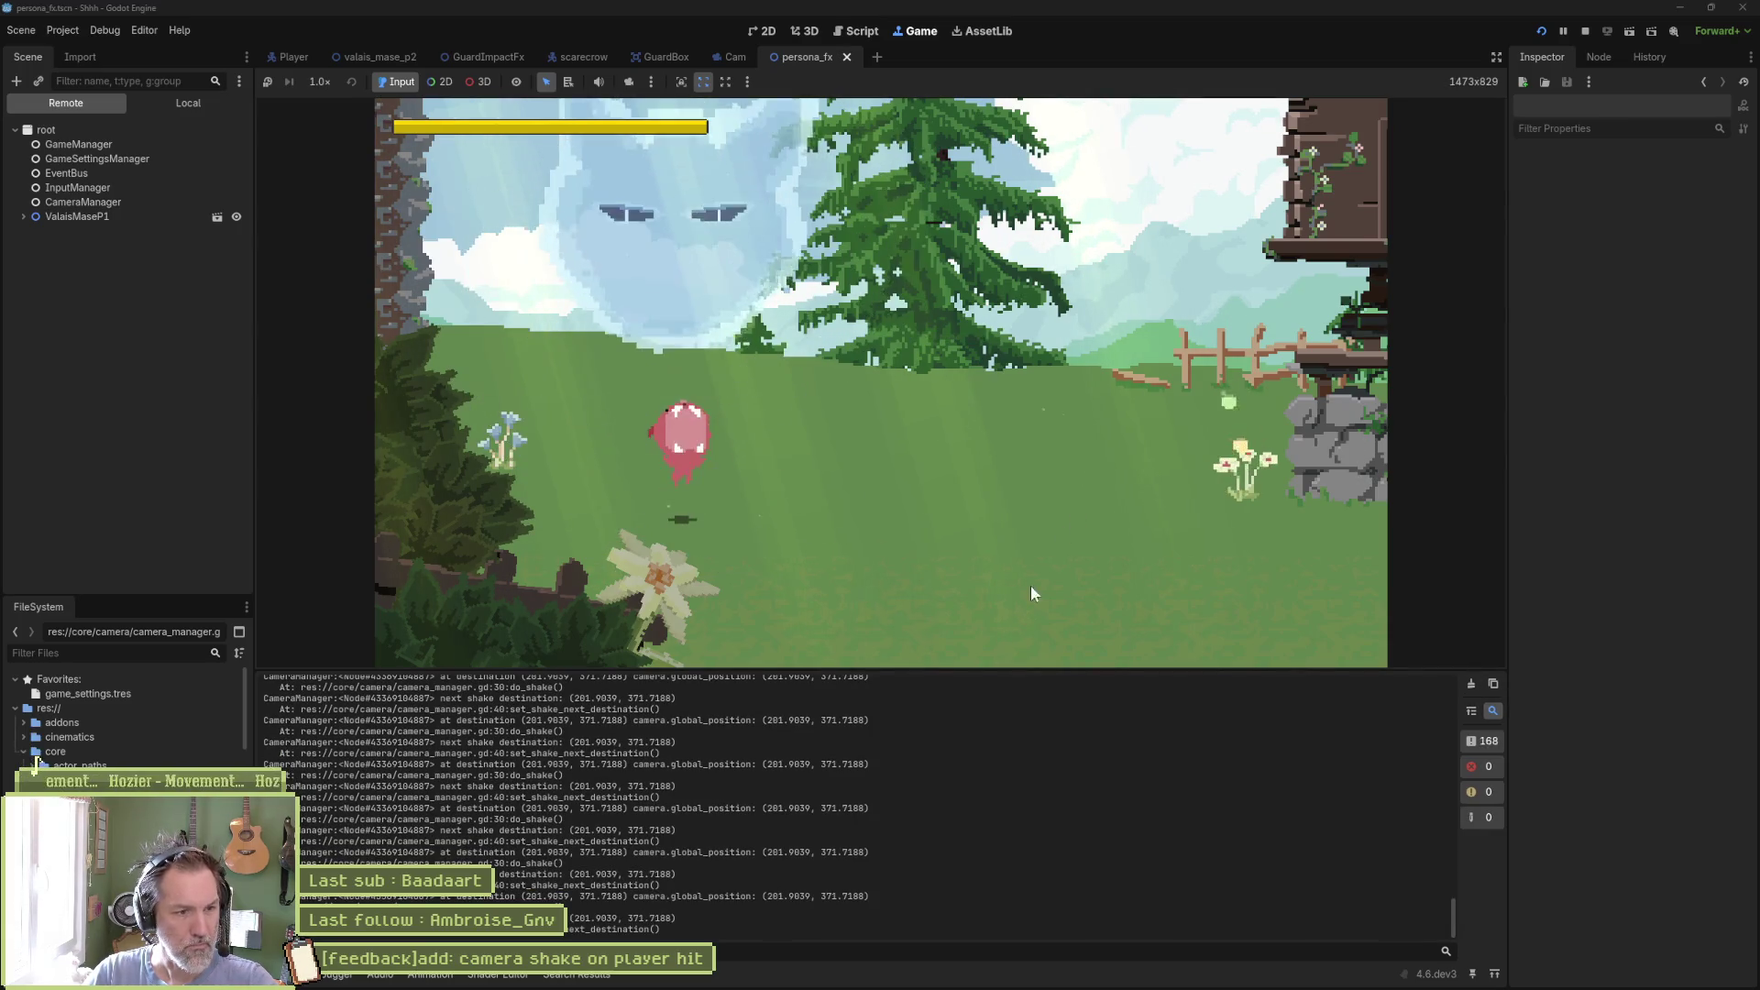
pyautogui.moveTo(1453, 929); pyautogui.dragTo(1453, 687)
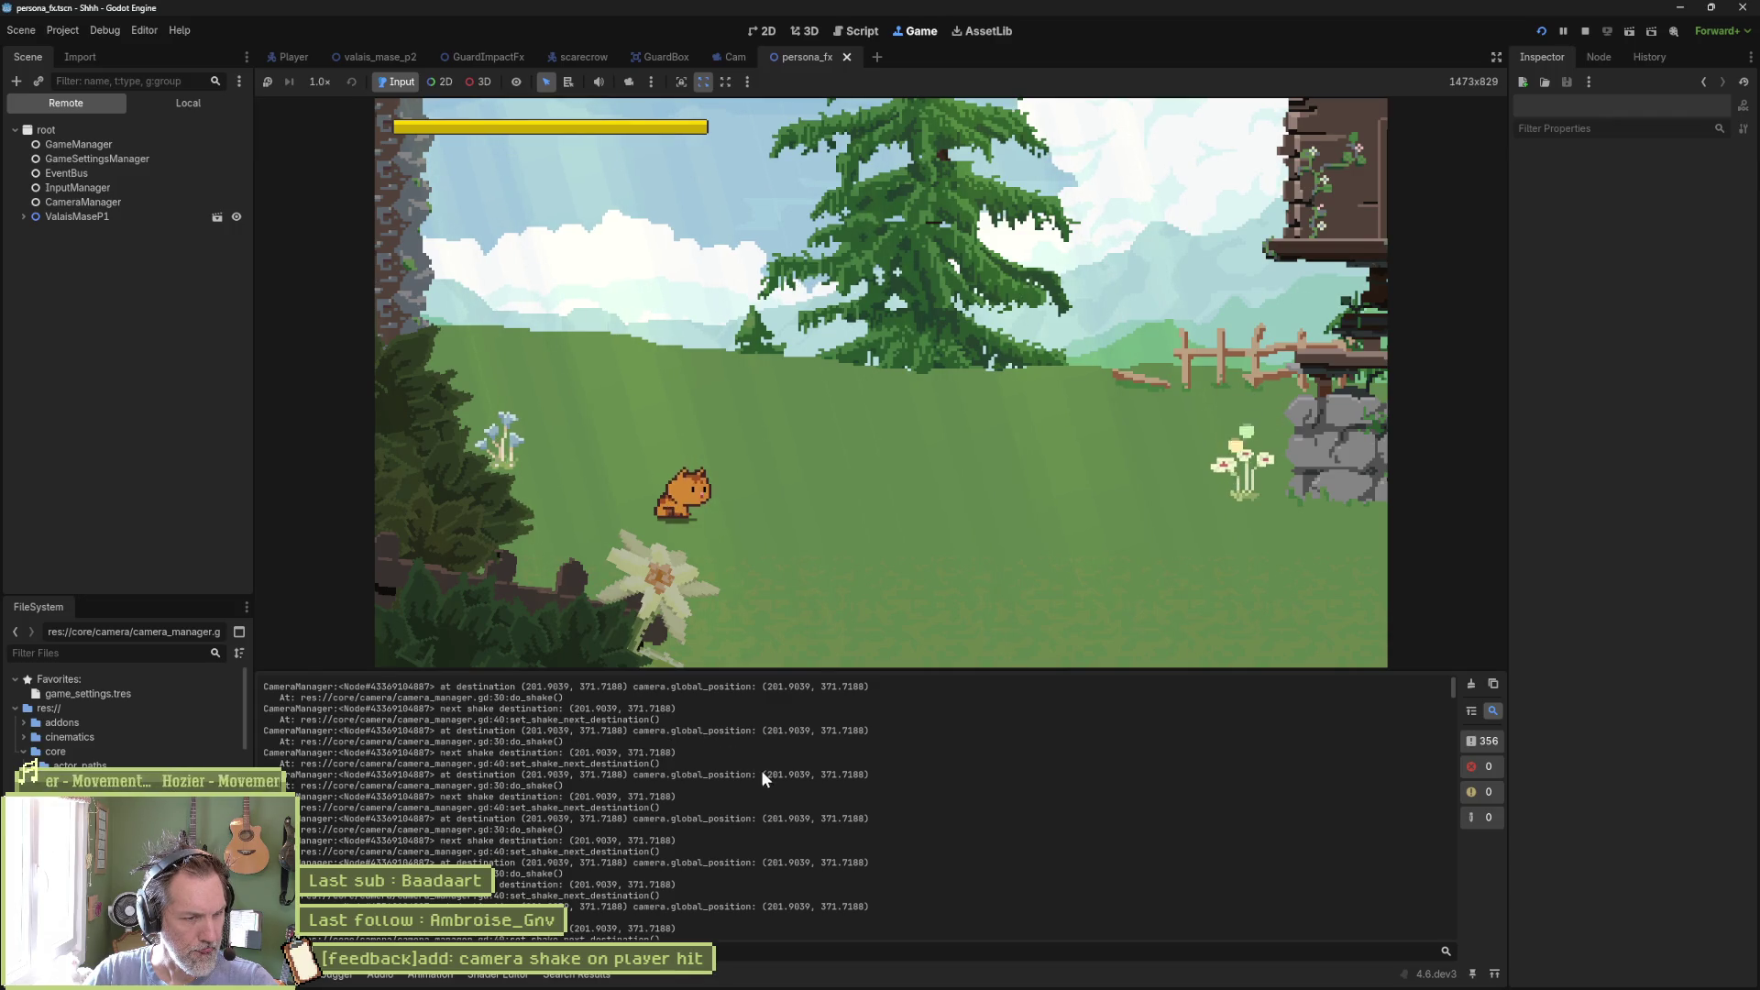
pyautogui.scroll(-1, 760, 770)
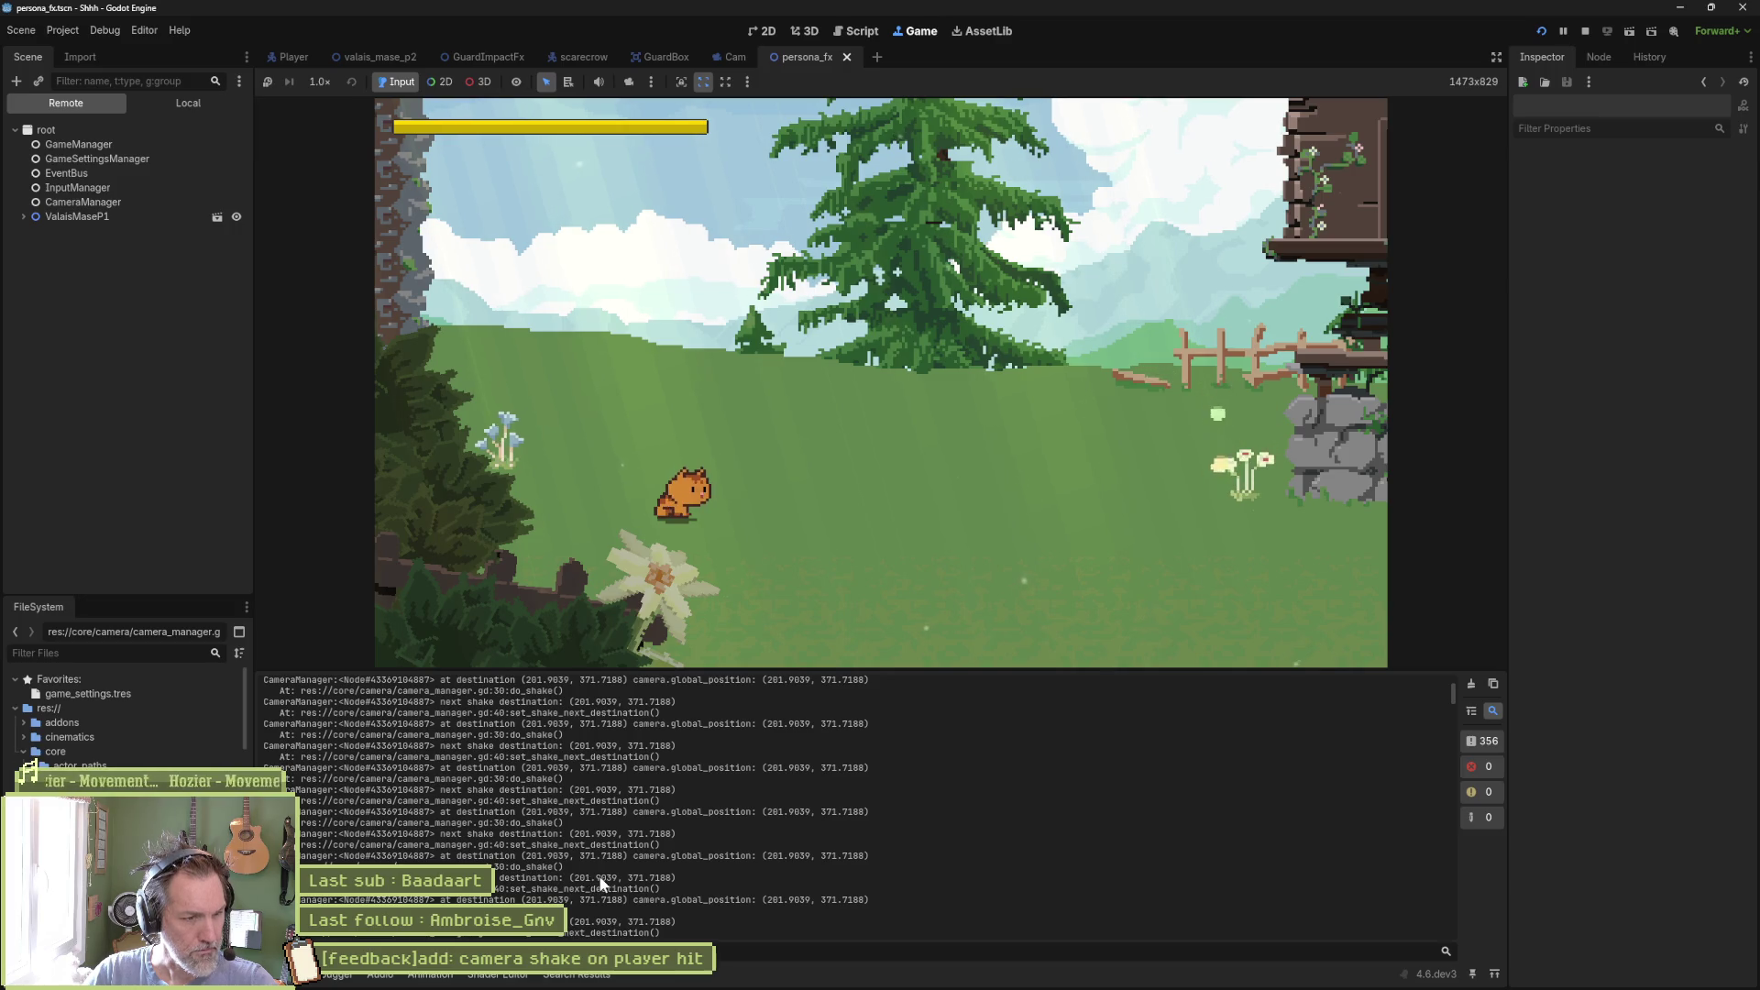
pyautogui.press('F8')
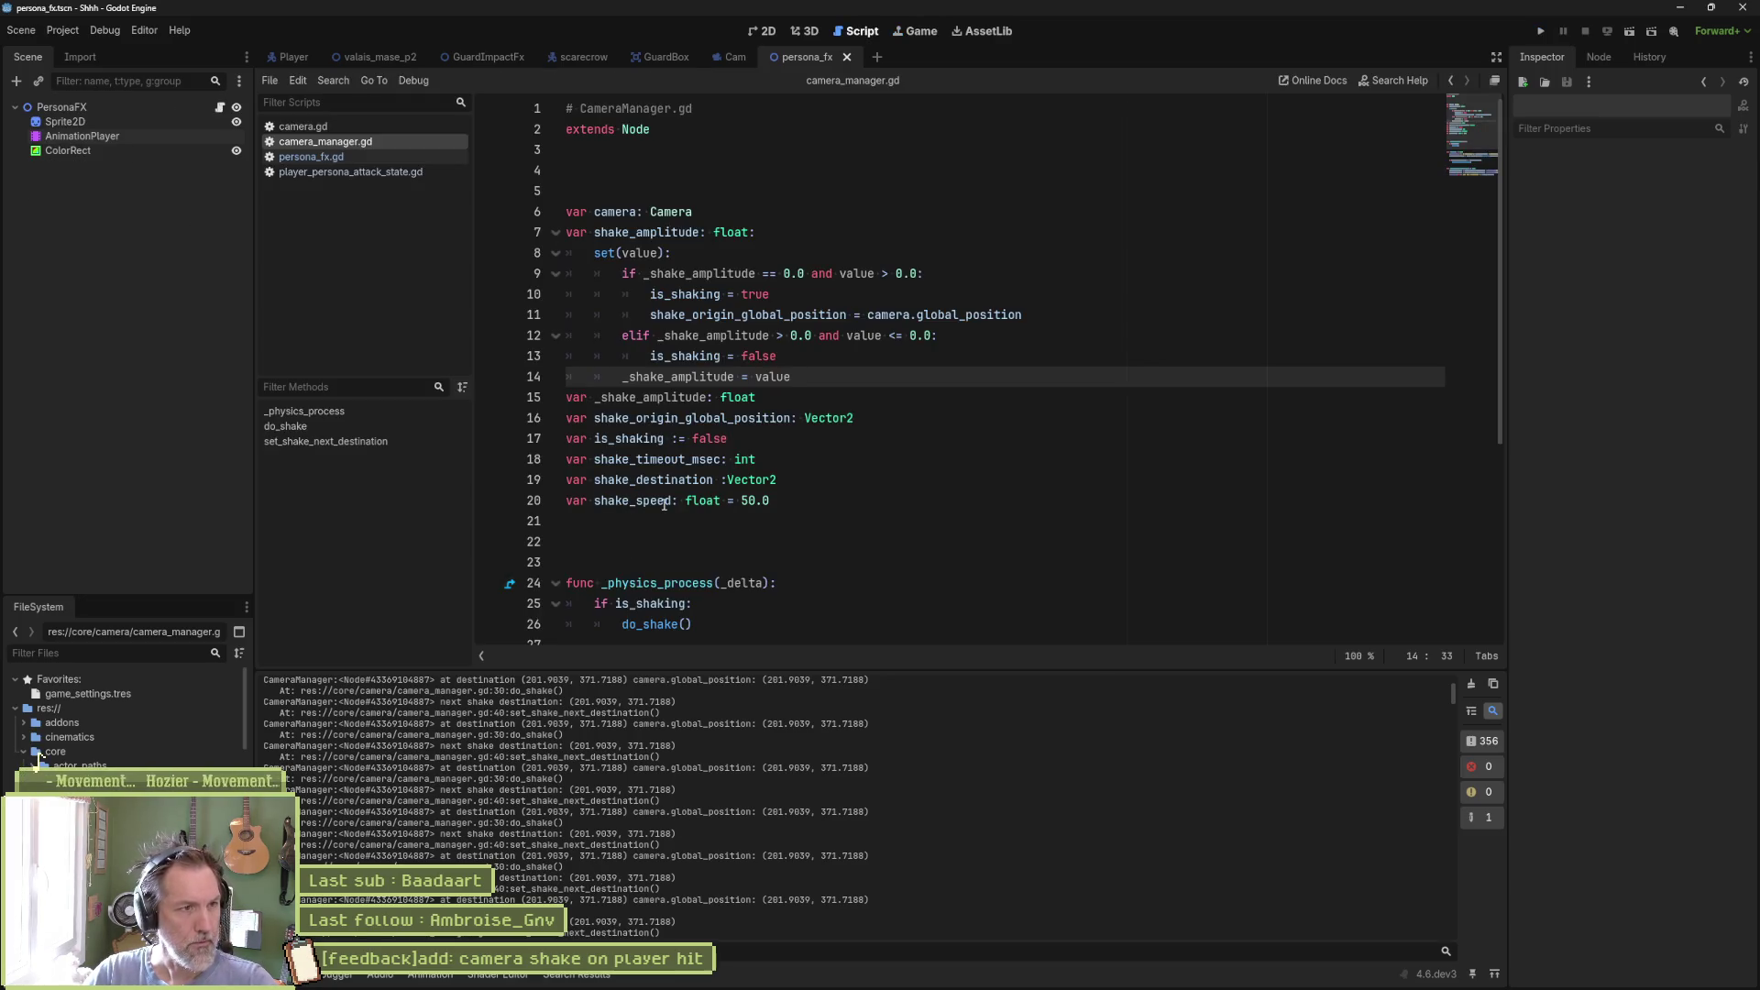
# - Move do_shake's print_debug line into the destination-reached if block, indent it, and save
pyautogui.scroll(-5, 664, 504)
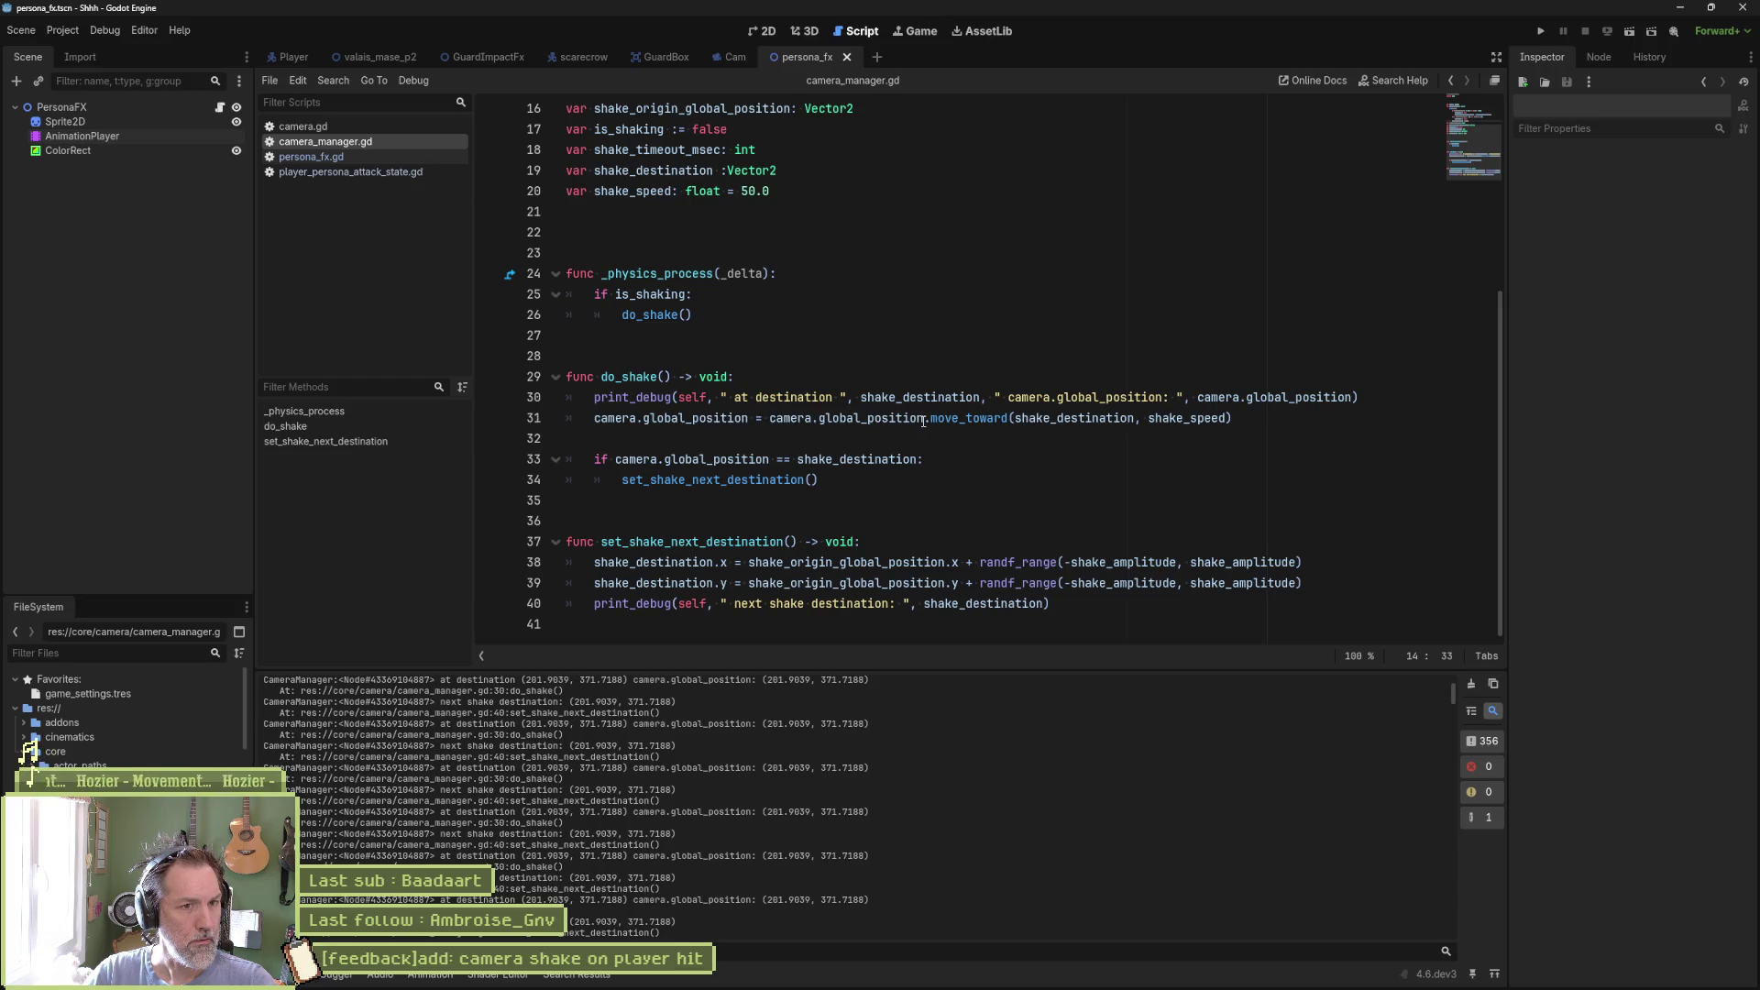
pyautogui.click(996, 400)
pyautogui.hotkey('alt', 'Down')
pyautogui.hotkey('alt', 'Down')
pyautogui.hotkey('alt', 'Down')
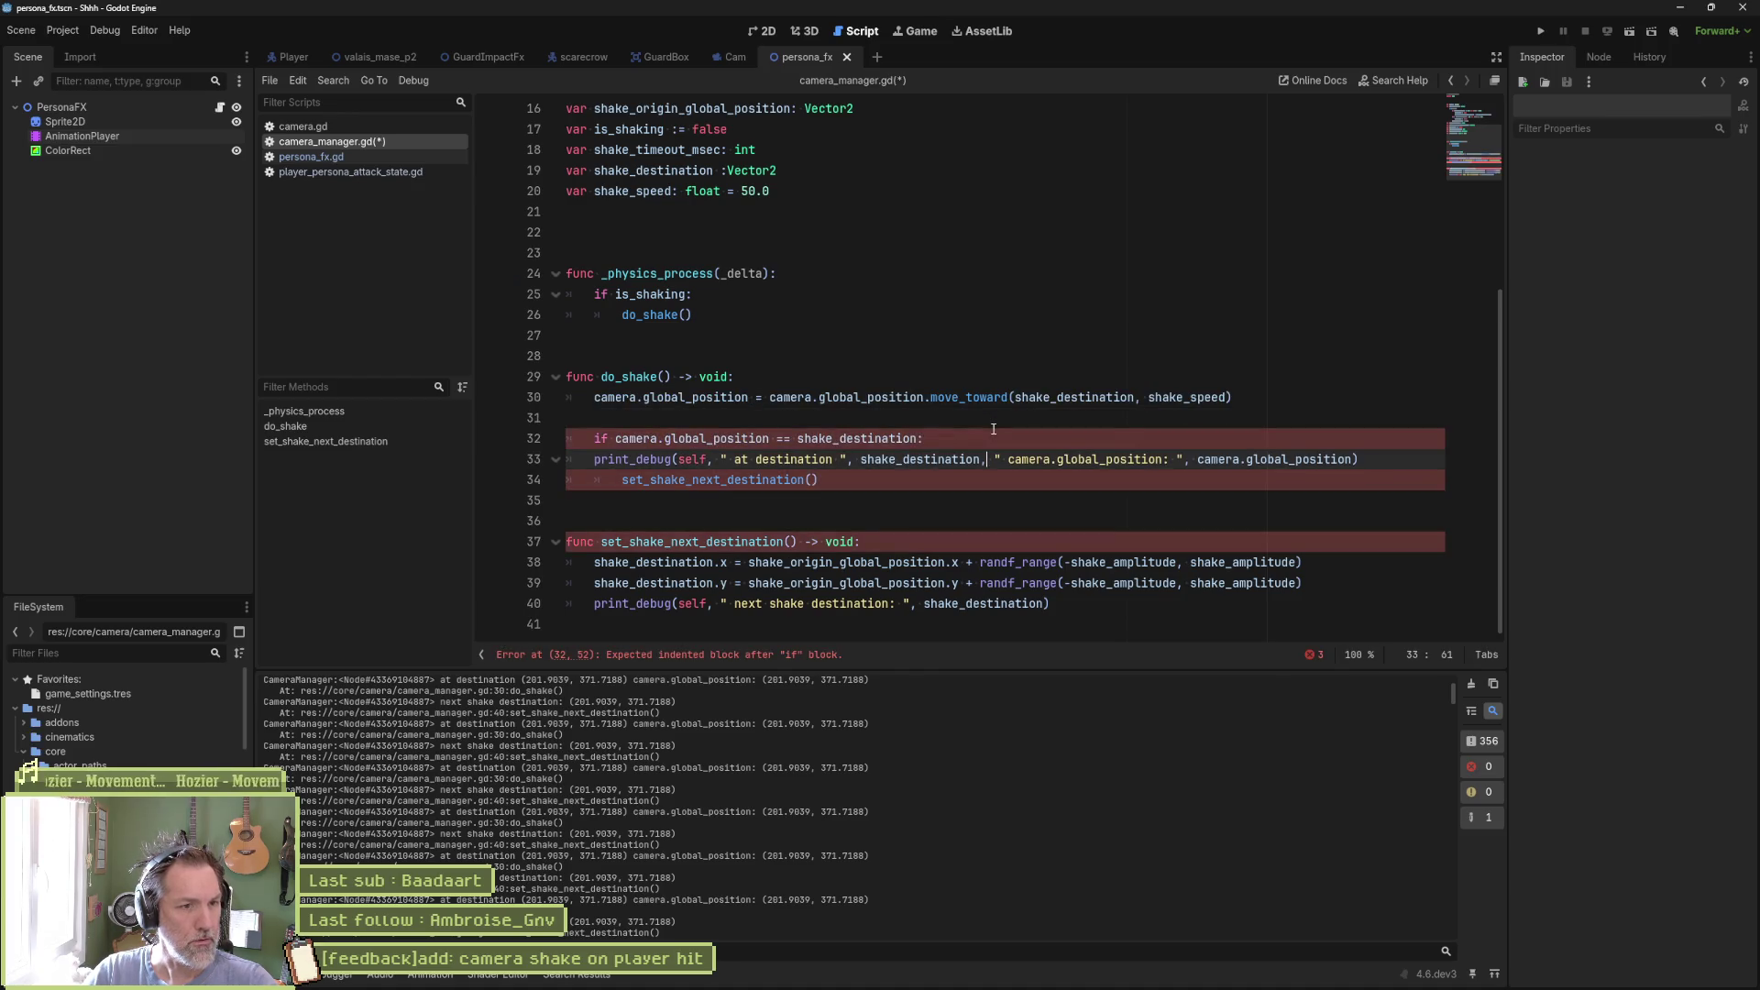
pyautogui.press('Home')
pyautogui.press('Tab')
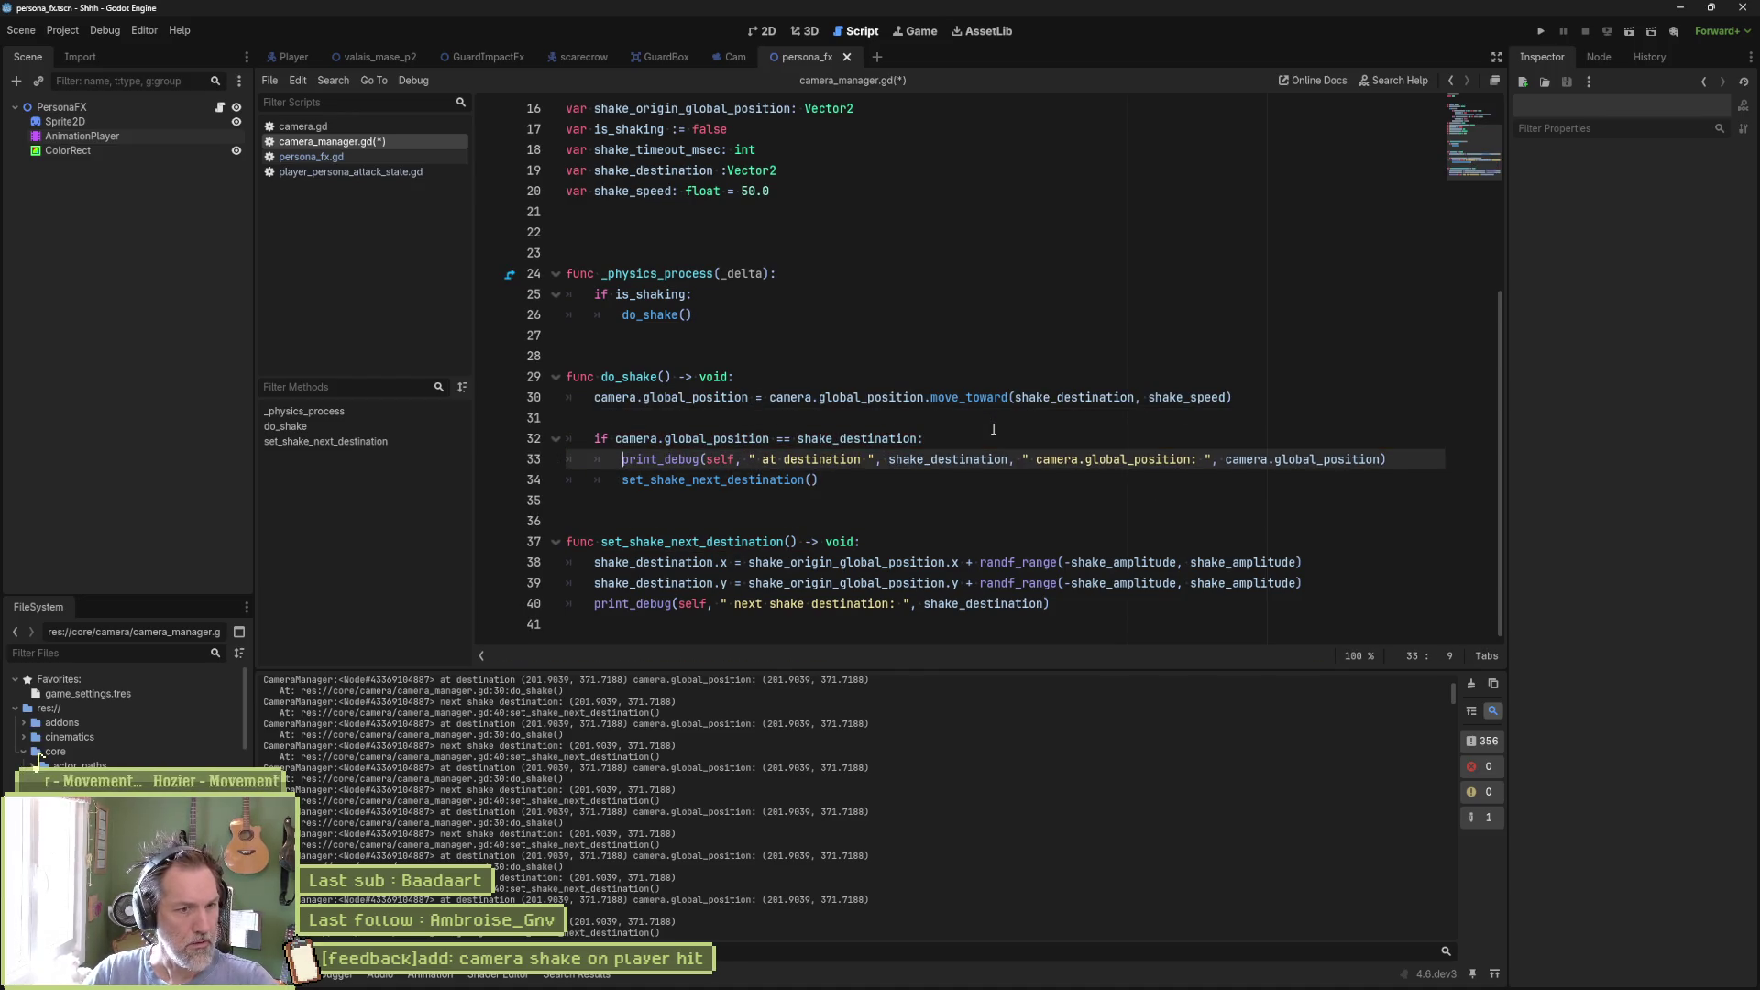
pyautogui.hotkey('ctrl', 's')
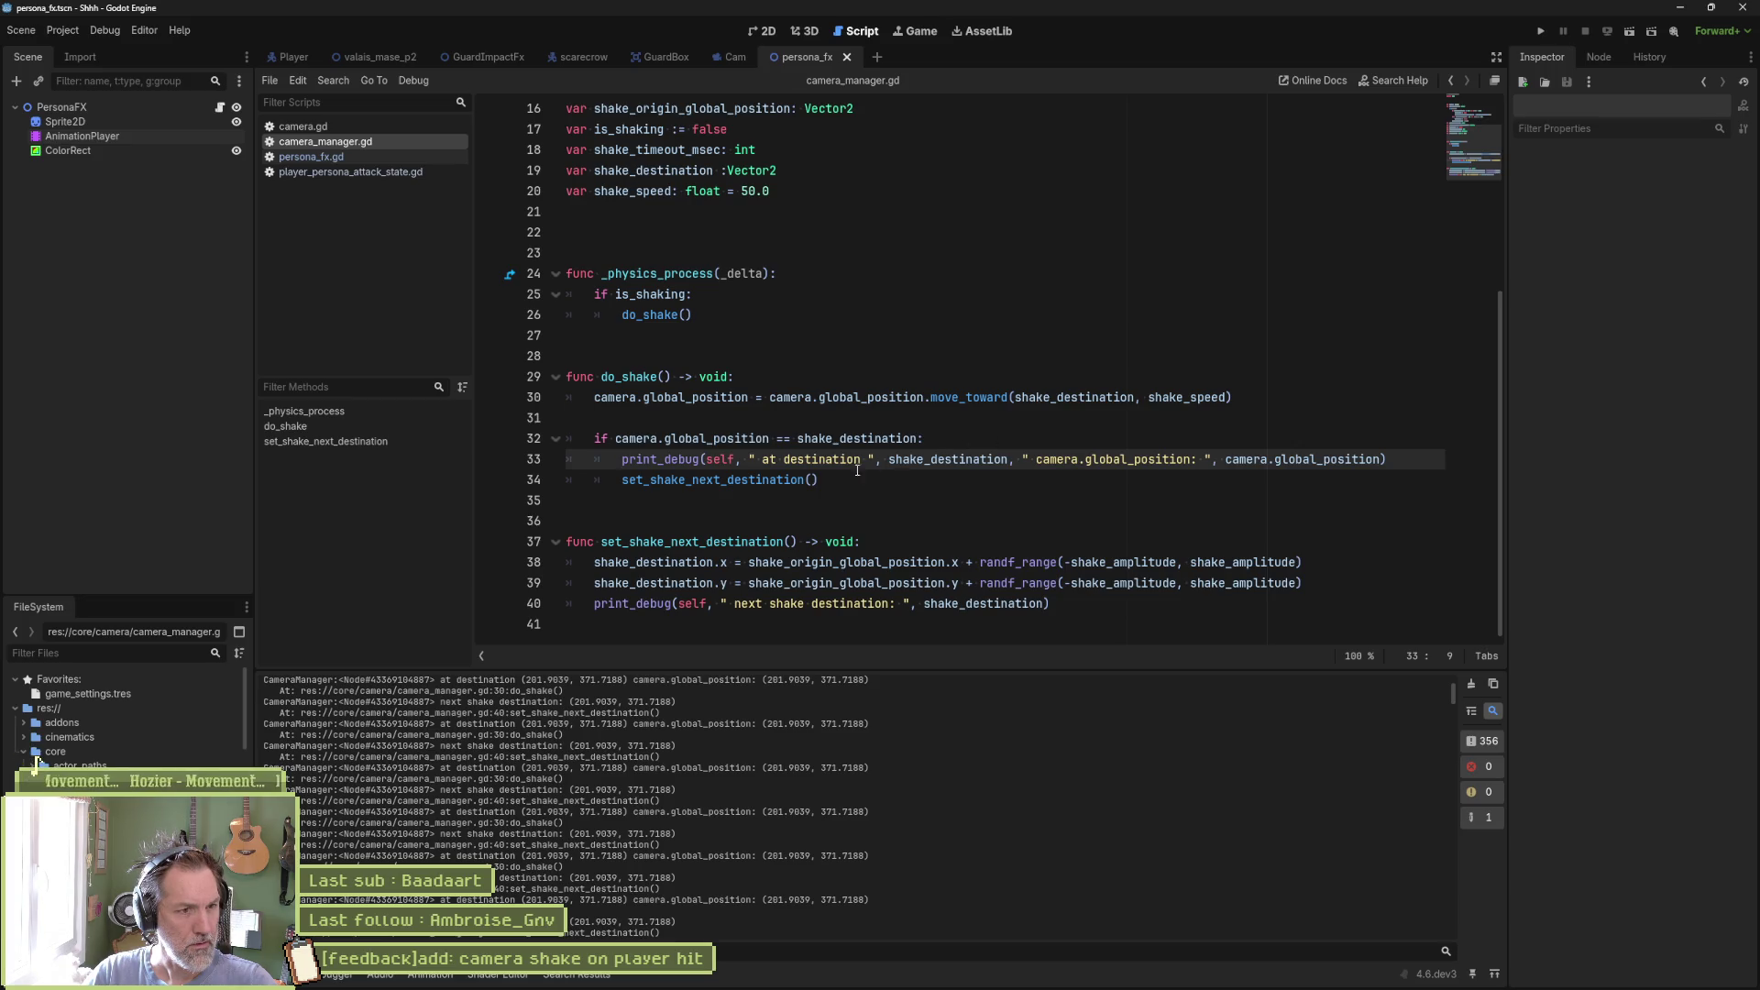
# - Check the shake_origin_global_position usages, then test-run the game and stop it
pyautogui.click(788, 477)
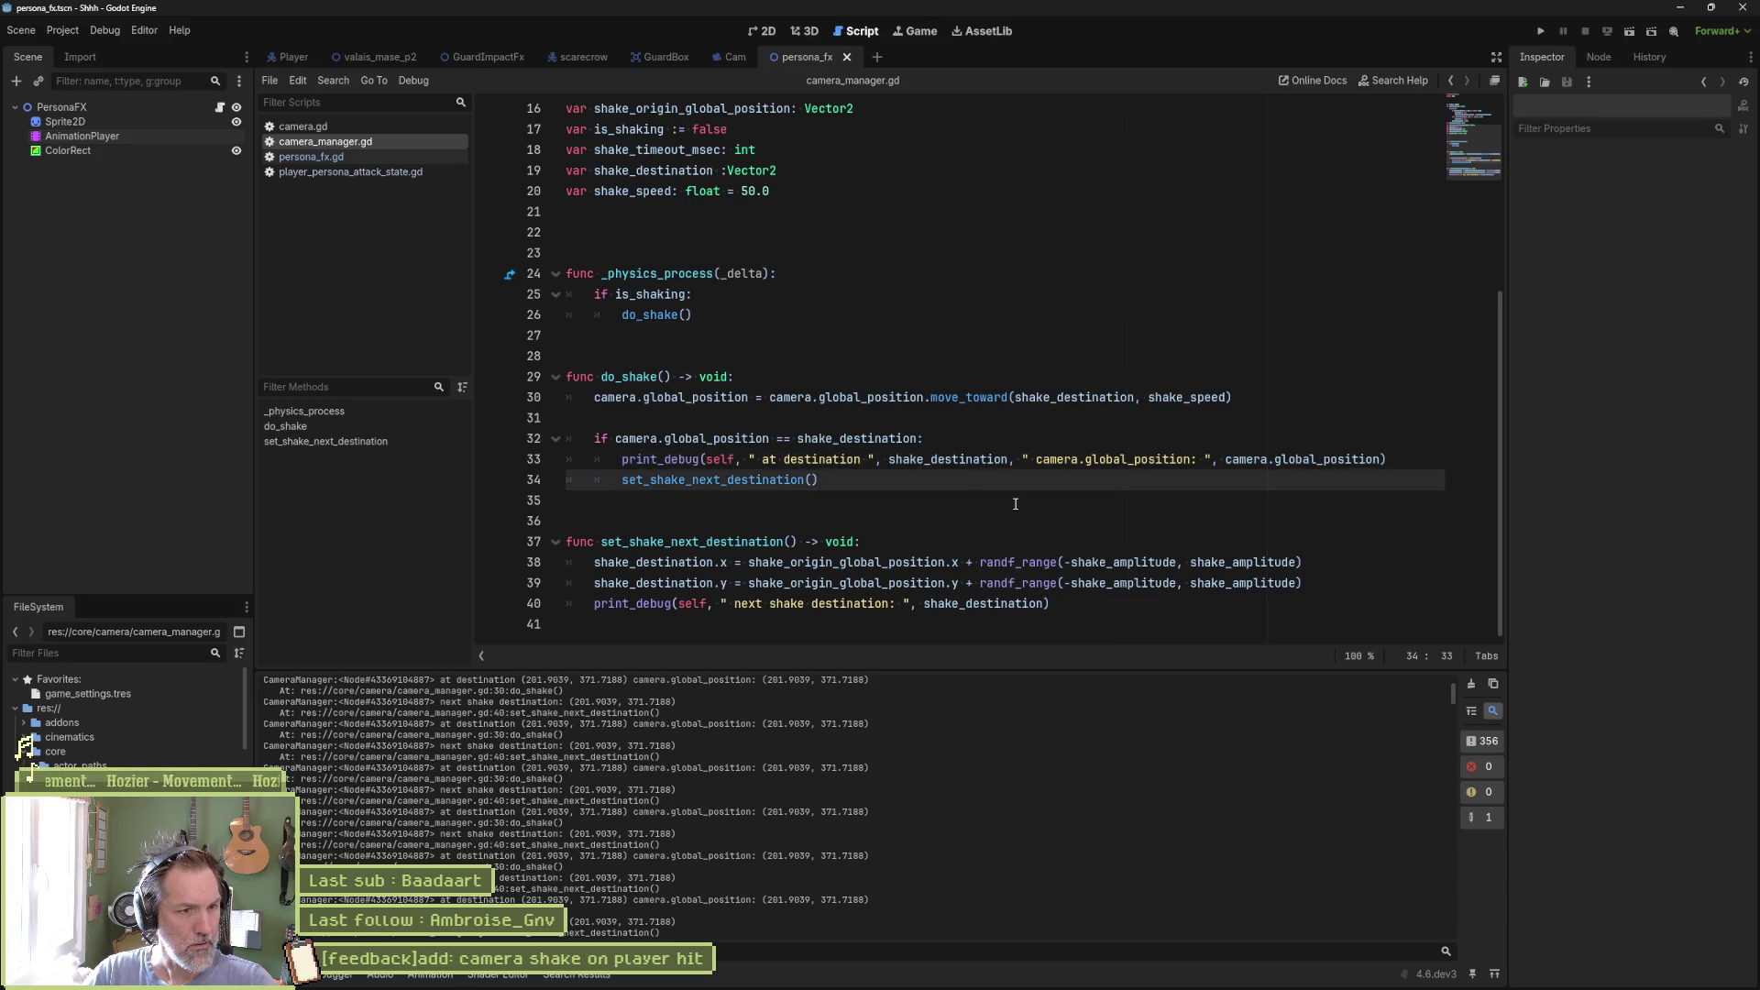
pyautogui.press('Down')
pyautogui.press('Down')
pyautogui.press('Down')
pyautogui.hotkey('ctrl', 'd')
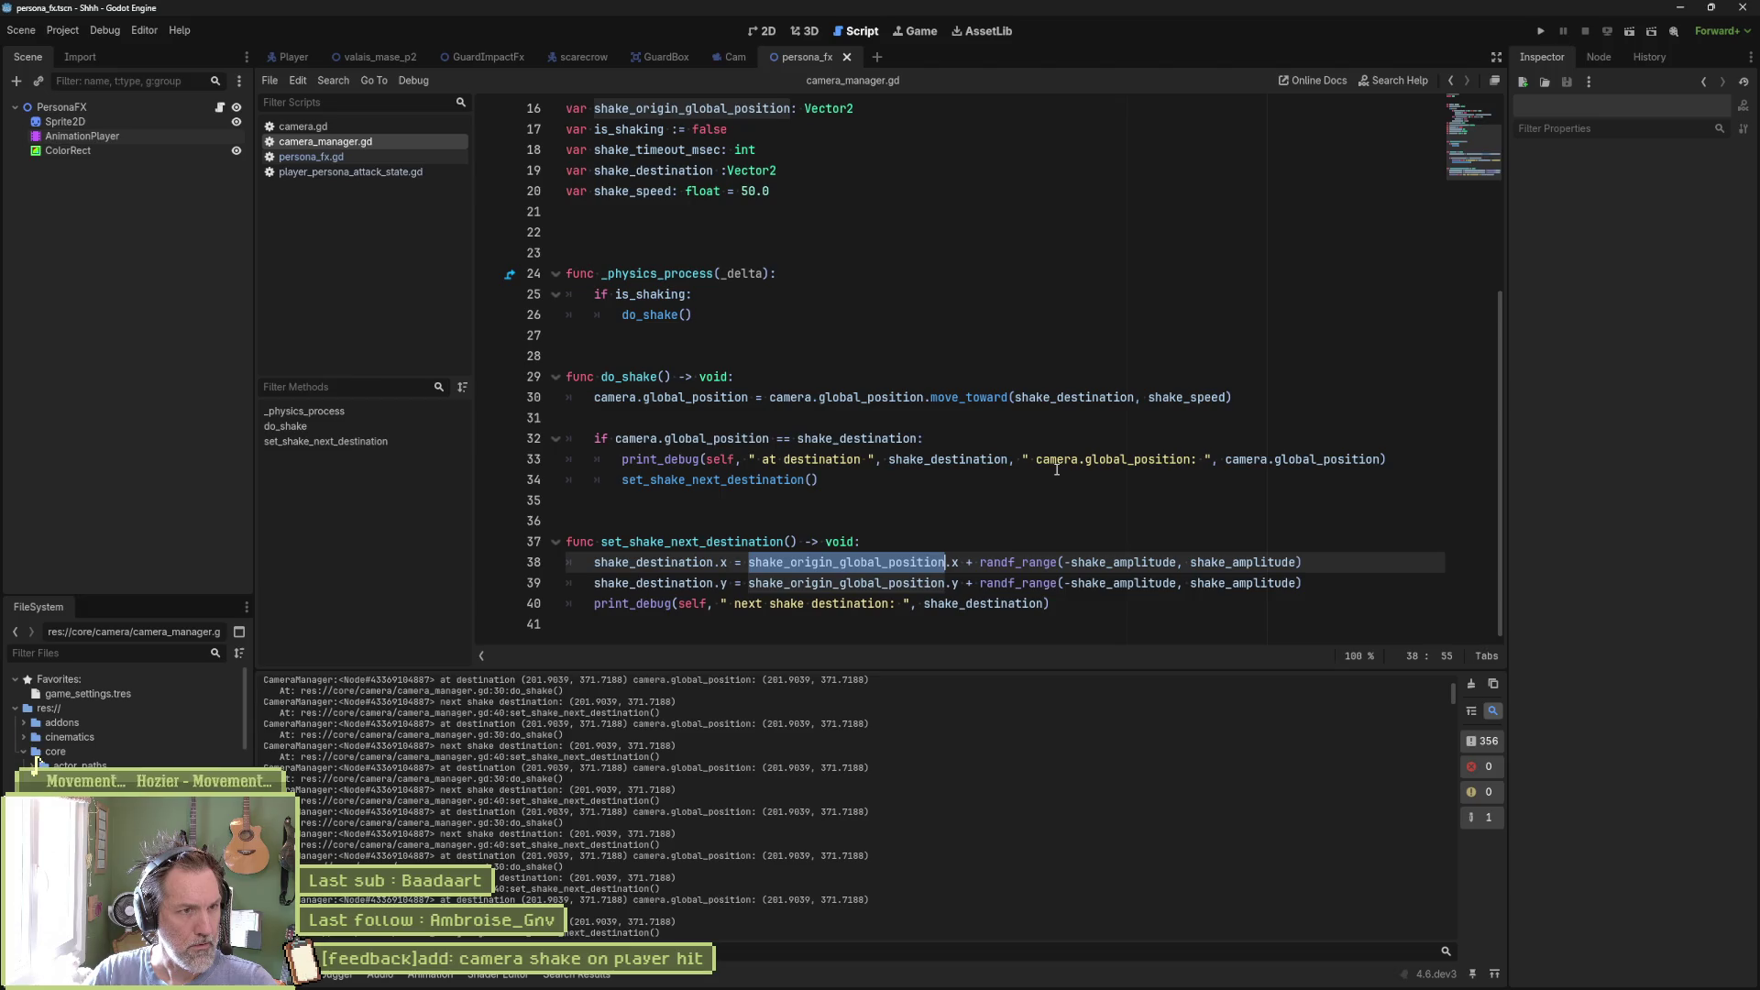
pyautogui.scroll(3, 1036, 471)
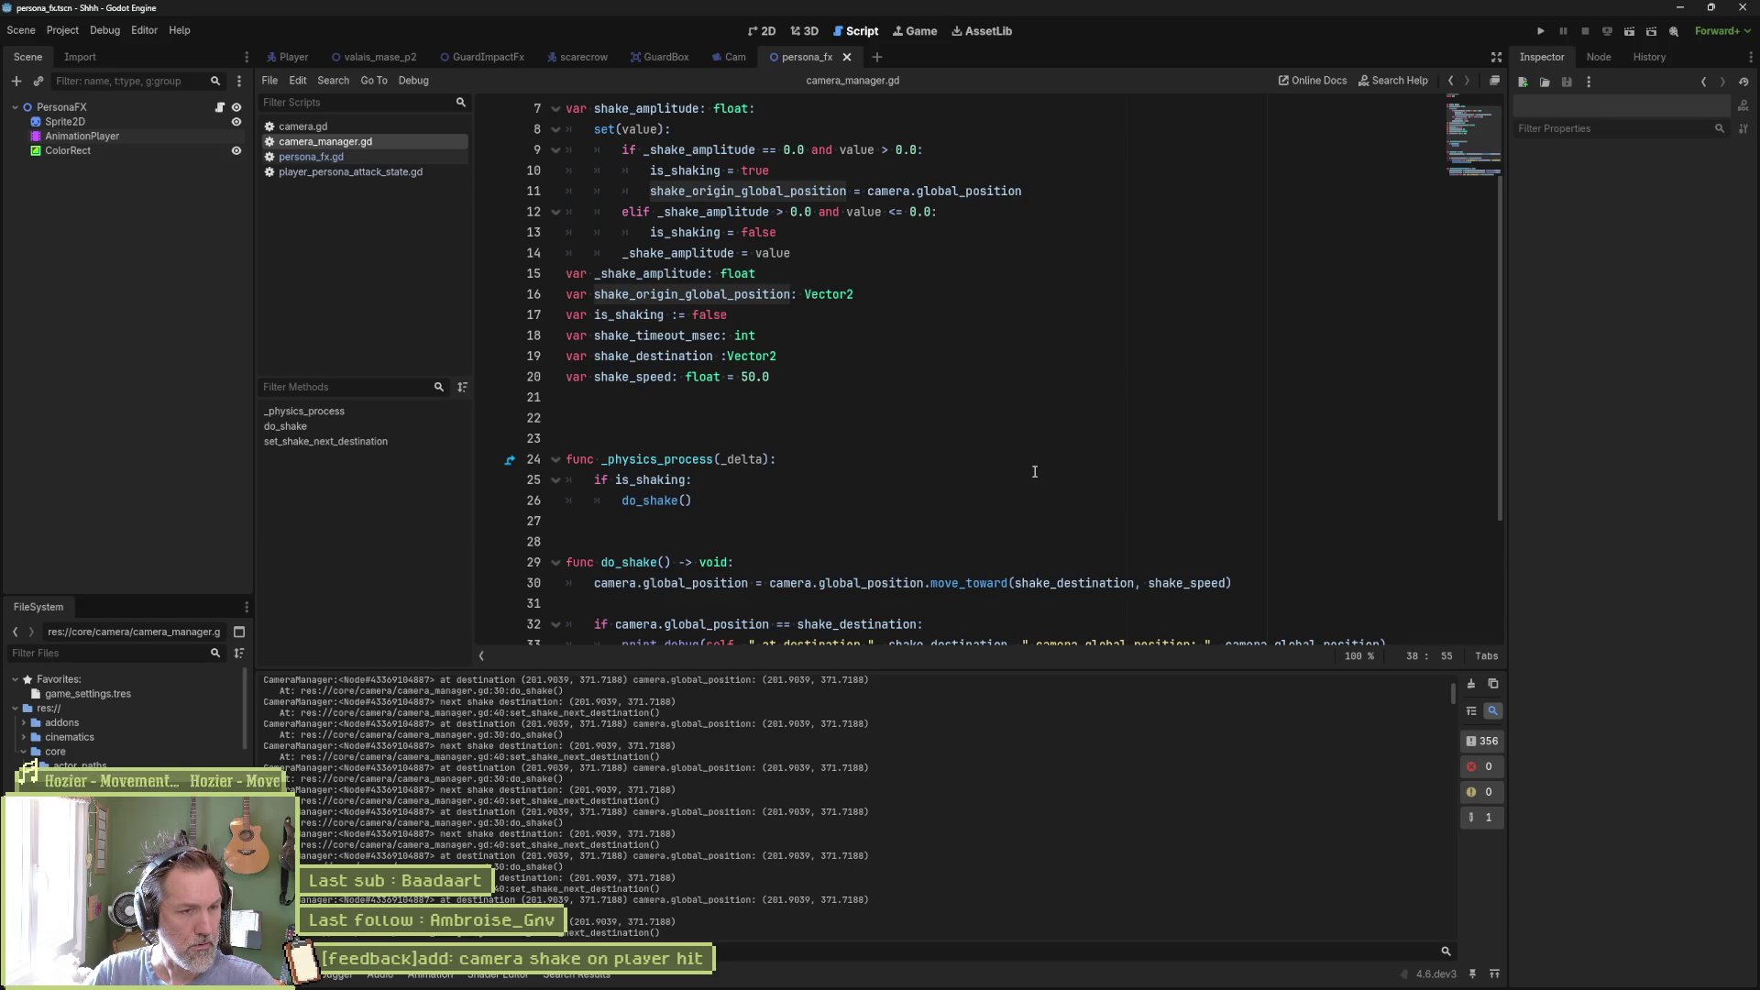
pyautogui.scroll(-3, 1034, 471)
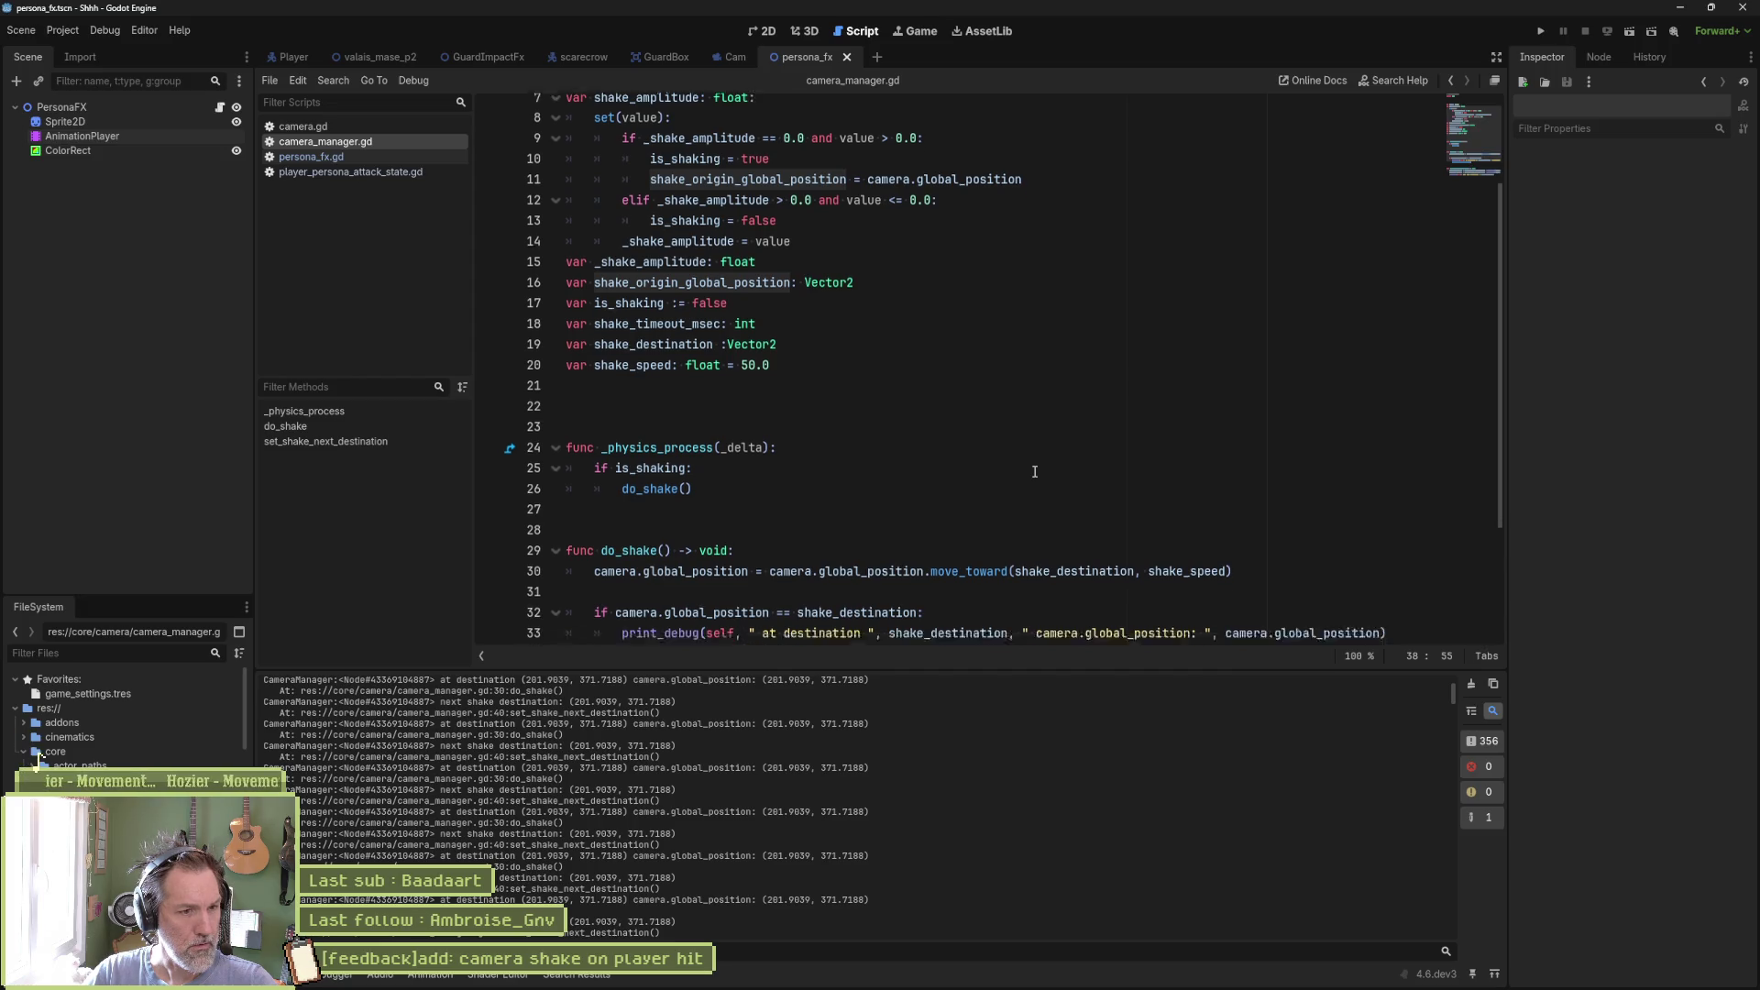
pyautogui.press('F5')
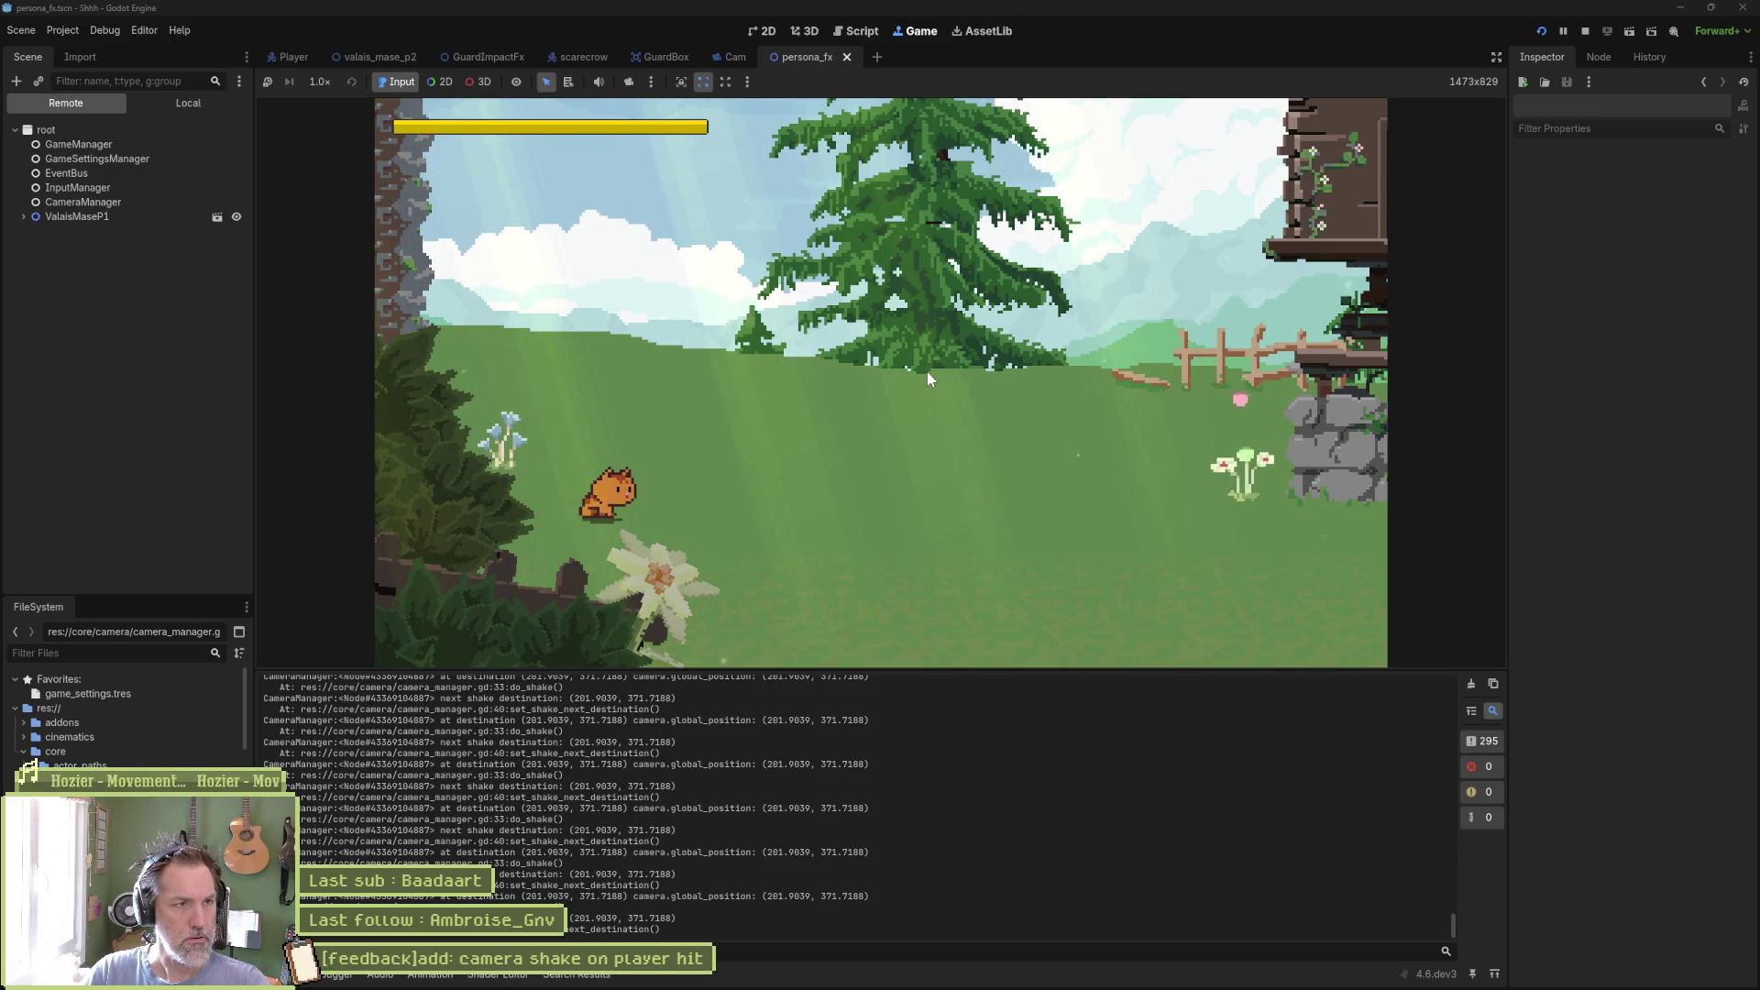
pyautogui.press('F8')
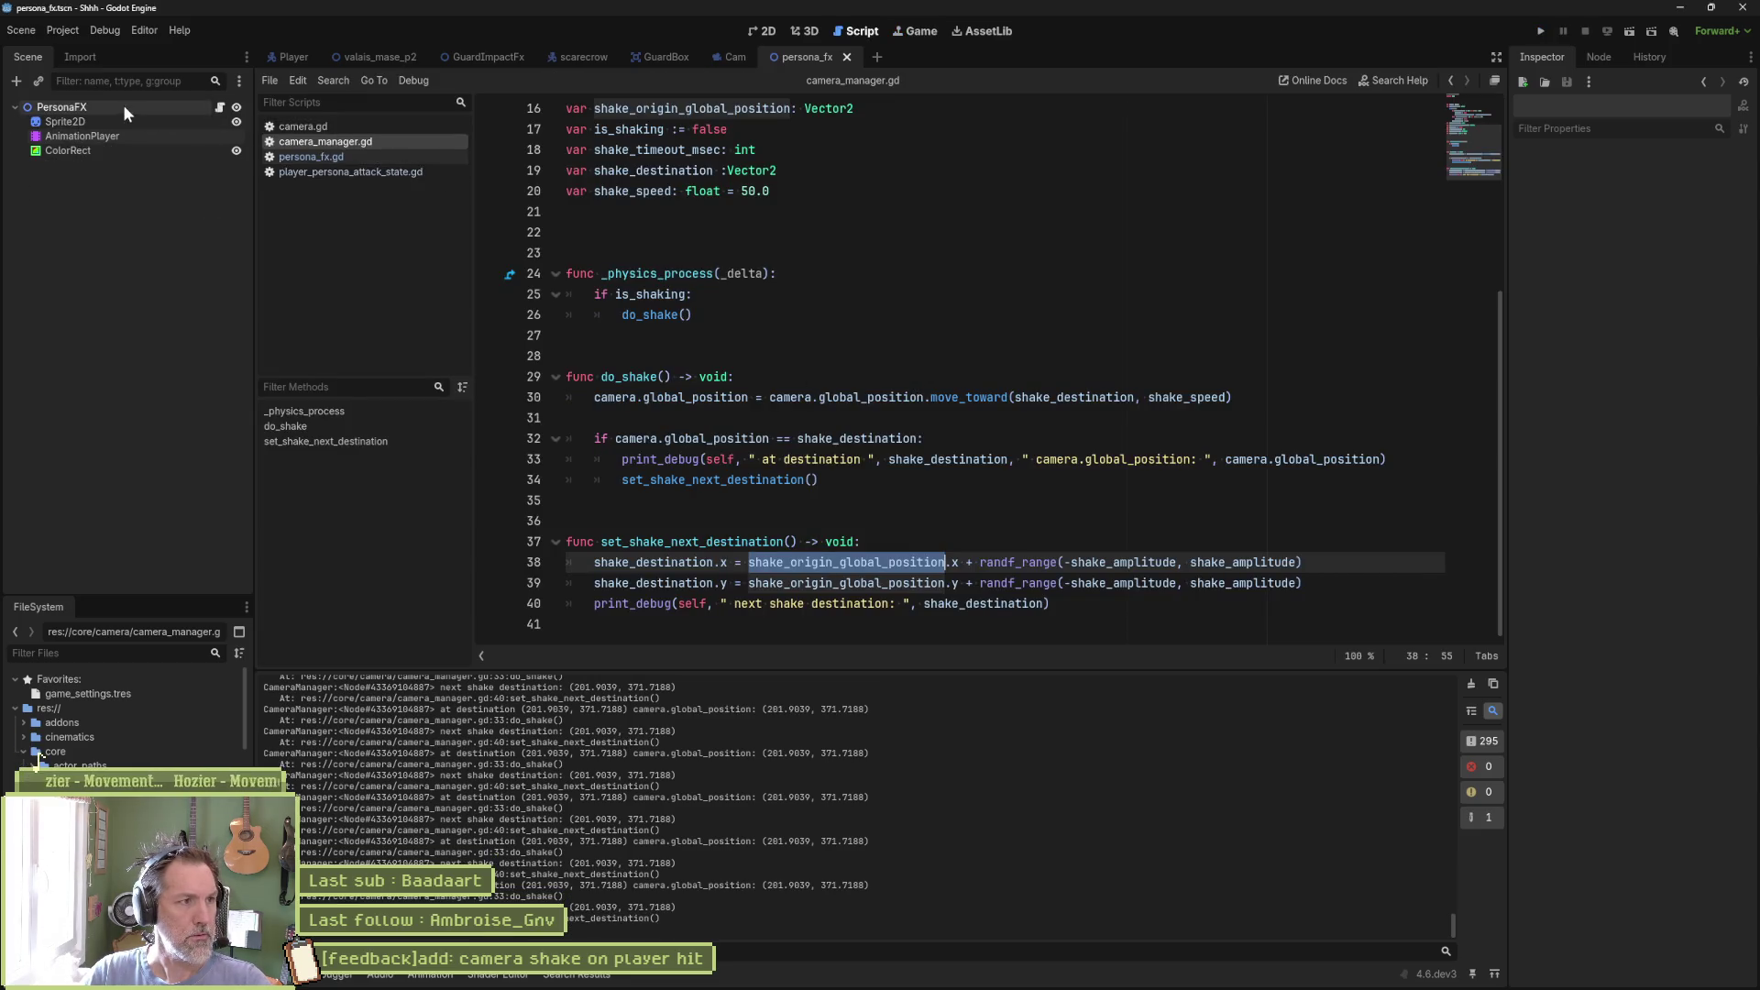
# - Open the valais_mase_p1 scene through Quick Open
pyautogui.click(376, 55)
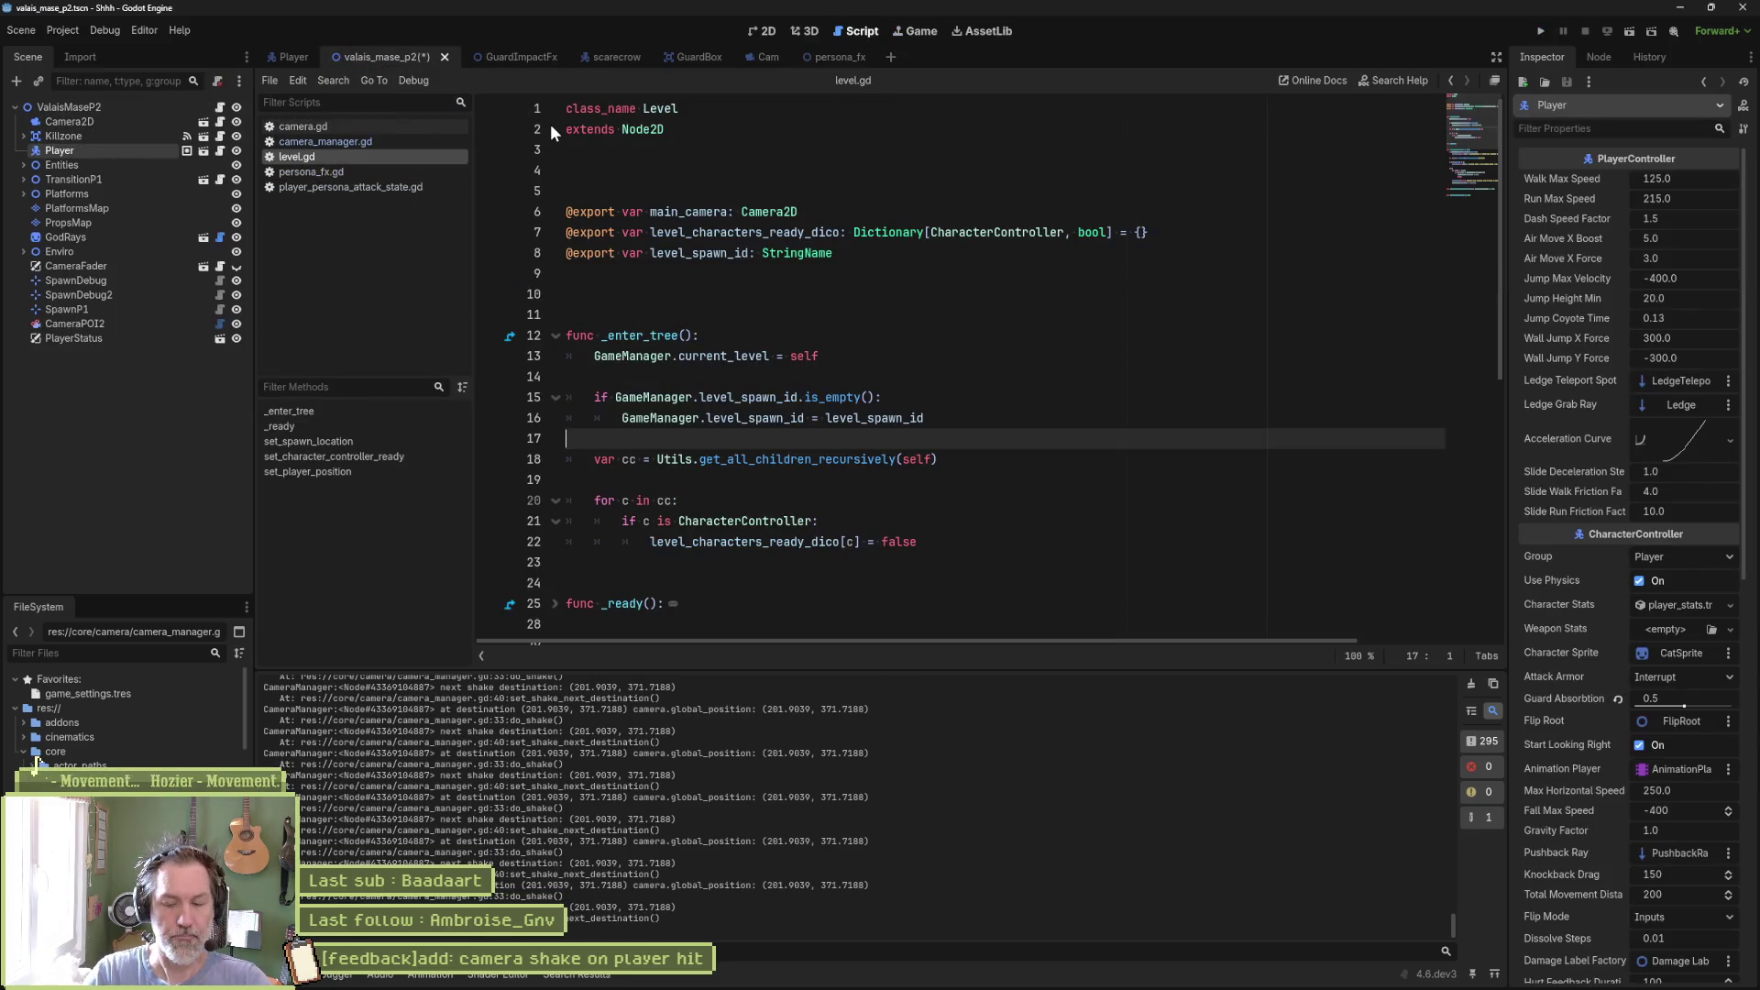
pyautogui.hotkey('ctrl', 'shift', 'o')
pyautogui.write('p1')
pyautogui.press('Return')
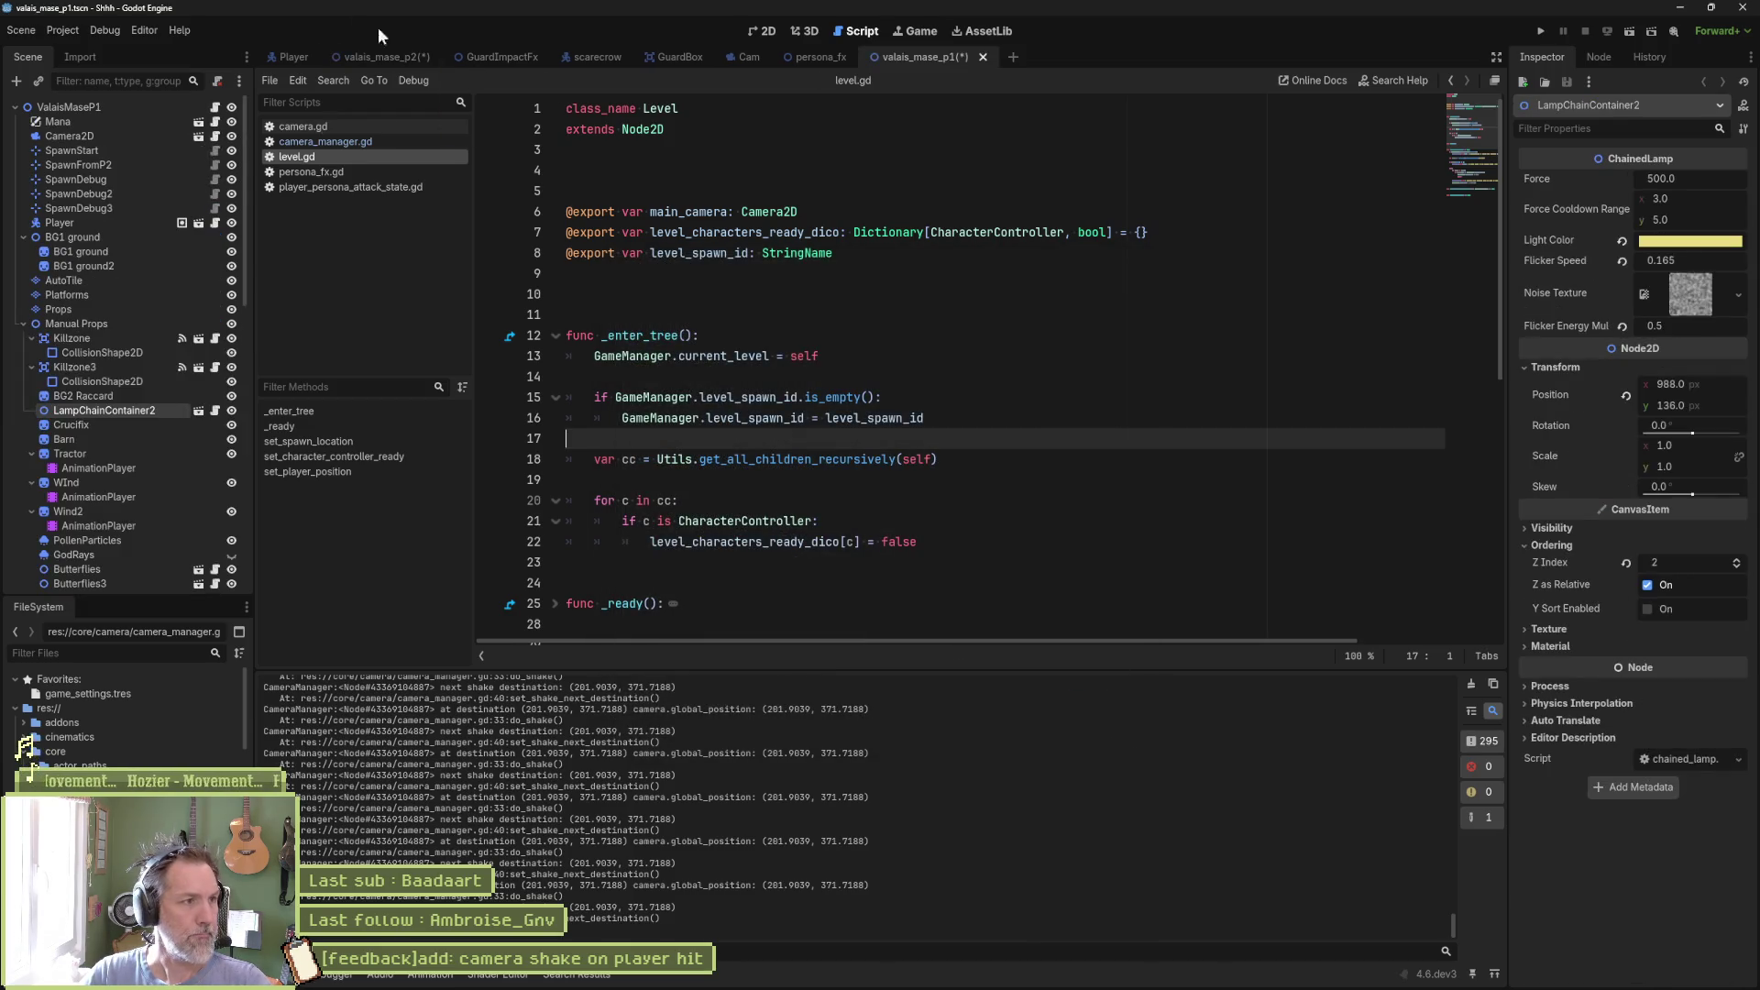
# - Set the ValaisMaseP1 root node's Spawn to SpawnDebug and test-run the game from there
pyautogui.click(68, 106)
pyautogui.click(1604, 229)
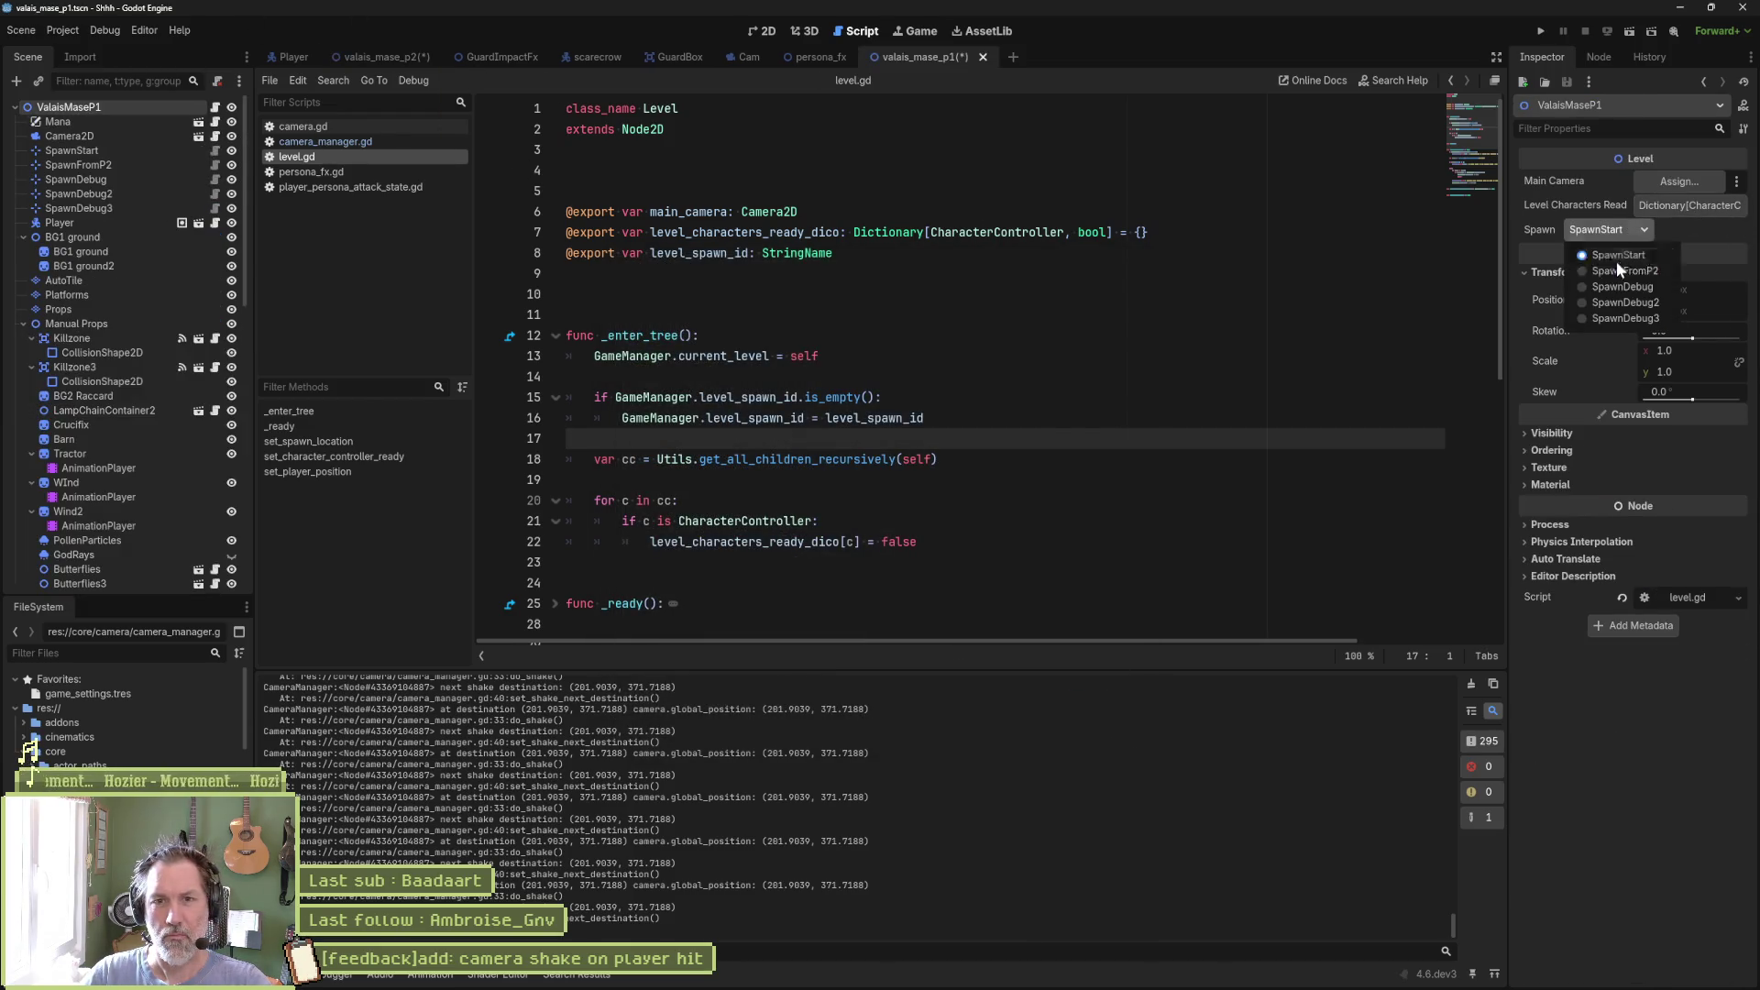
pyautogui.click(1622, 286)
pyautogui.click(1238, 327)
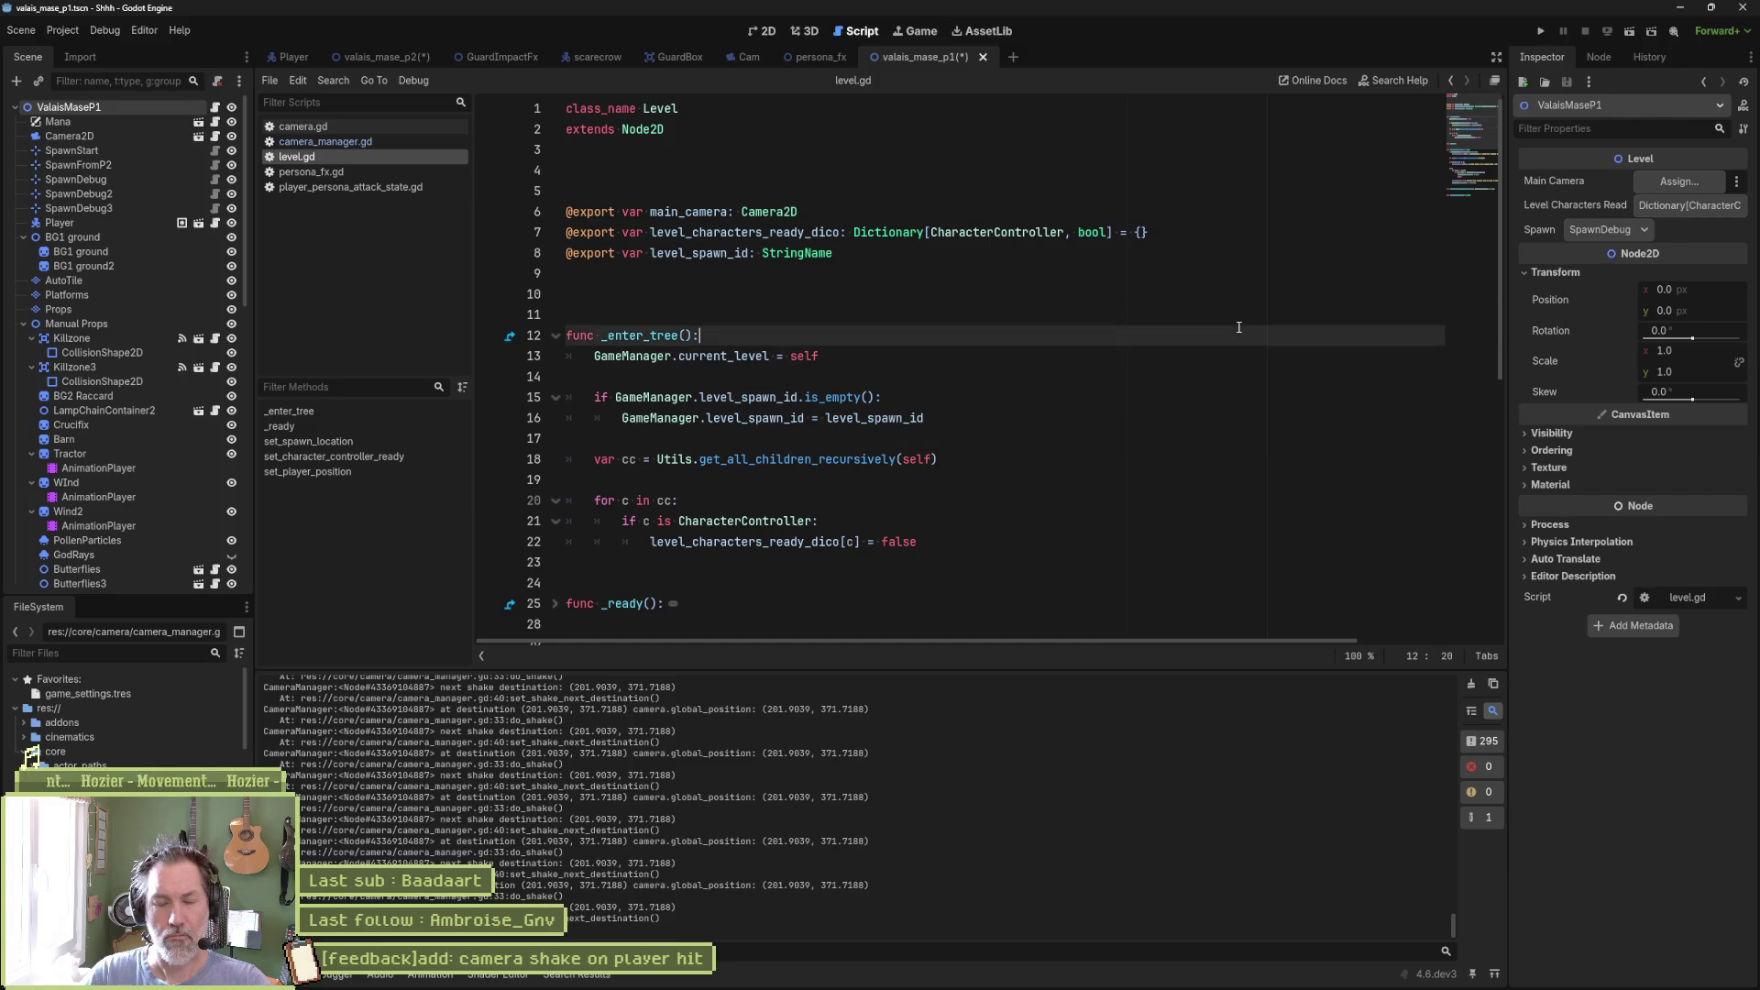
pyautogui.hotkey('ctrl', 's')
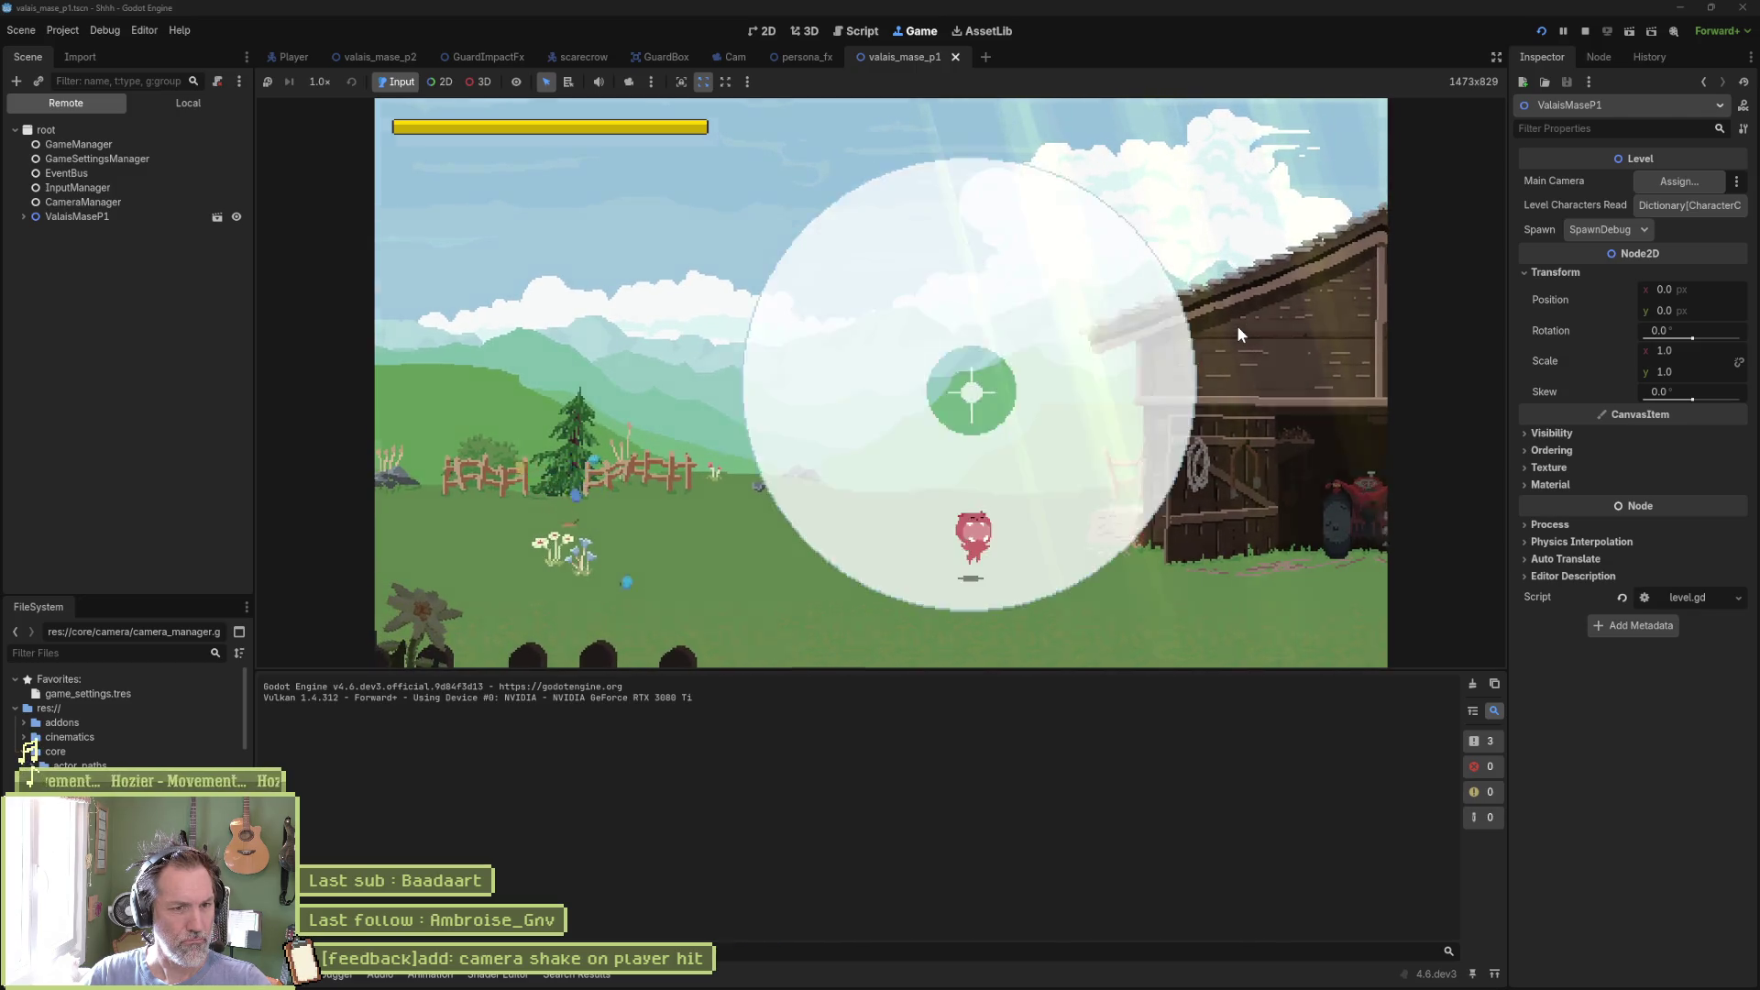
pyautogui.press('F8')
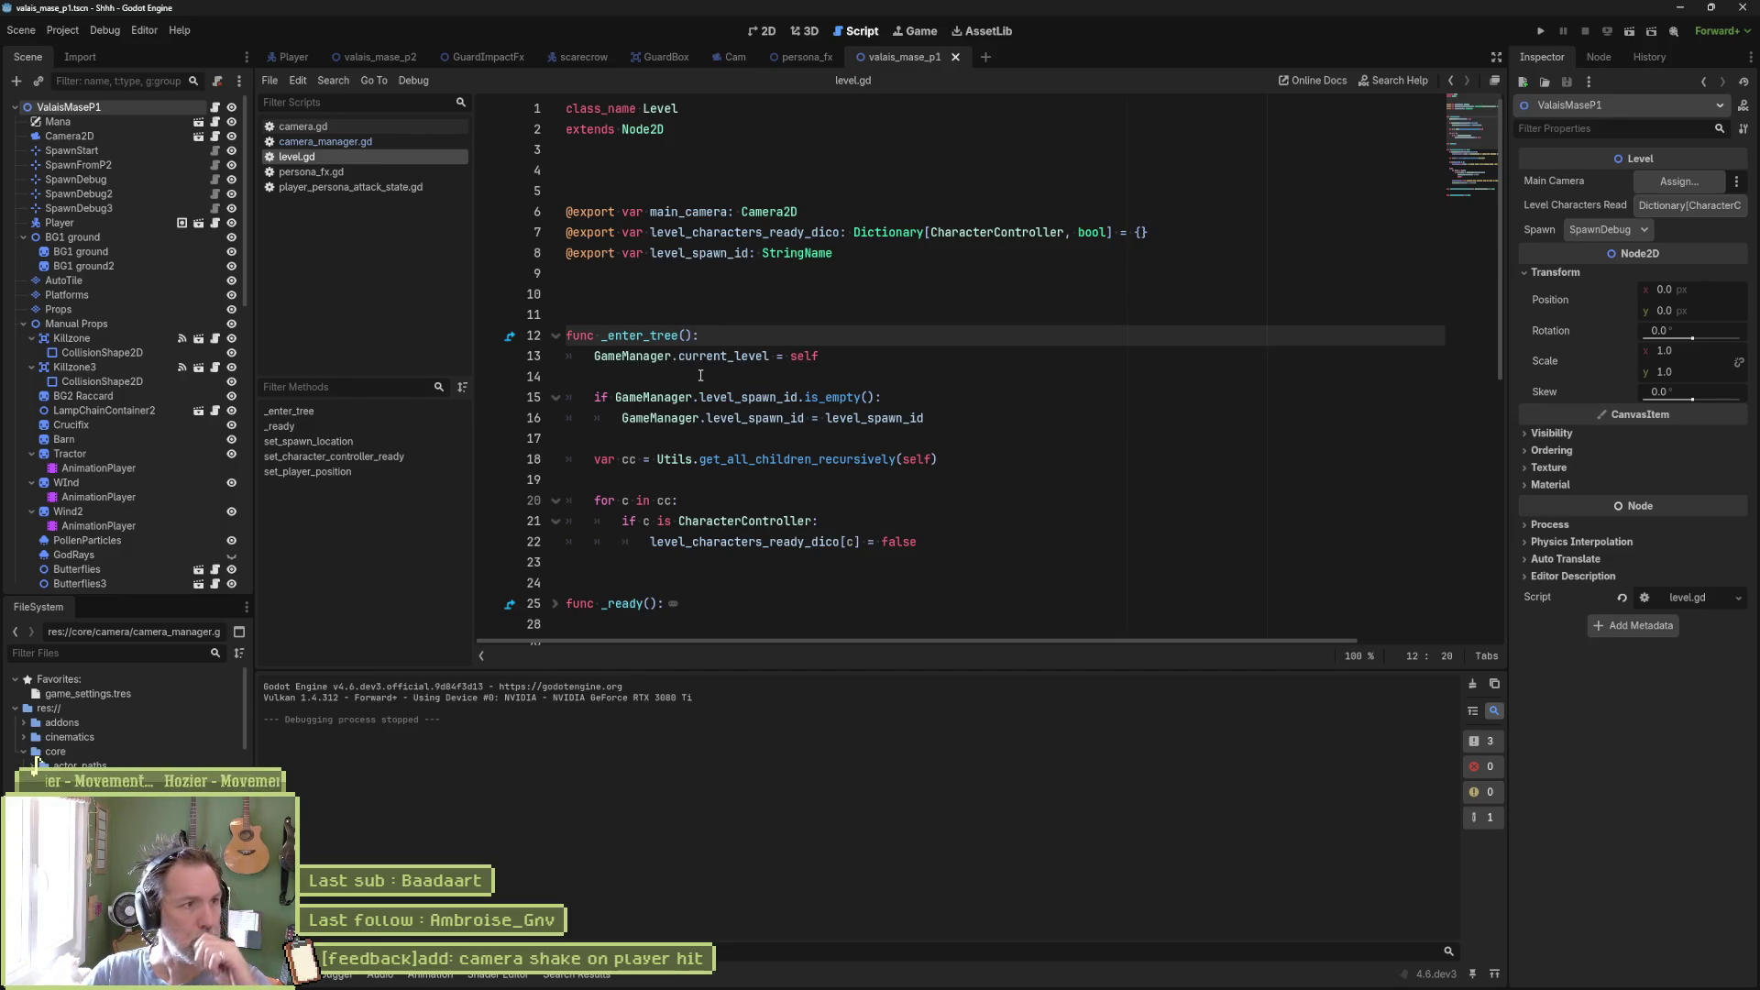
pyautogui.click(372, 143)
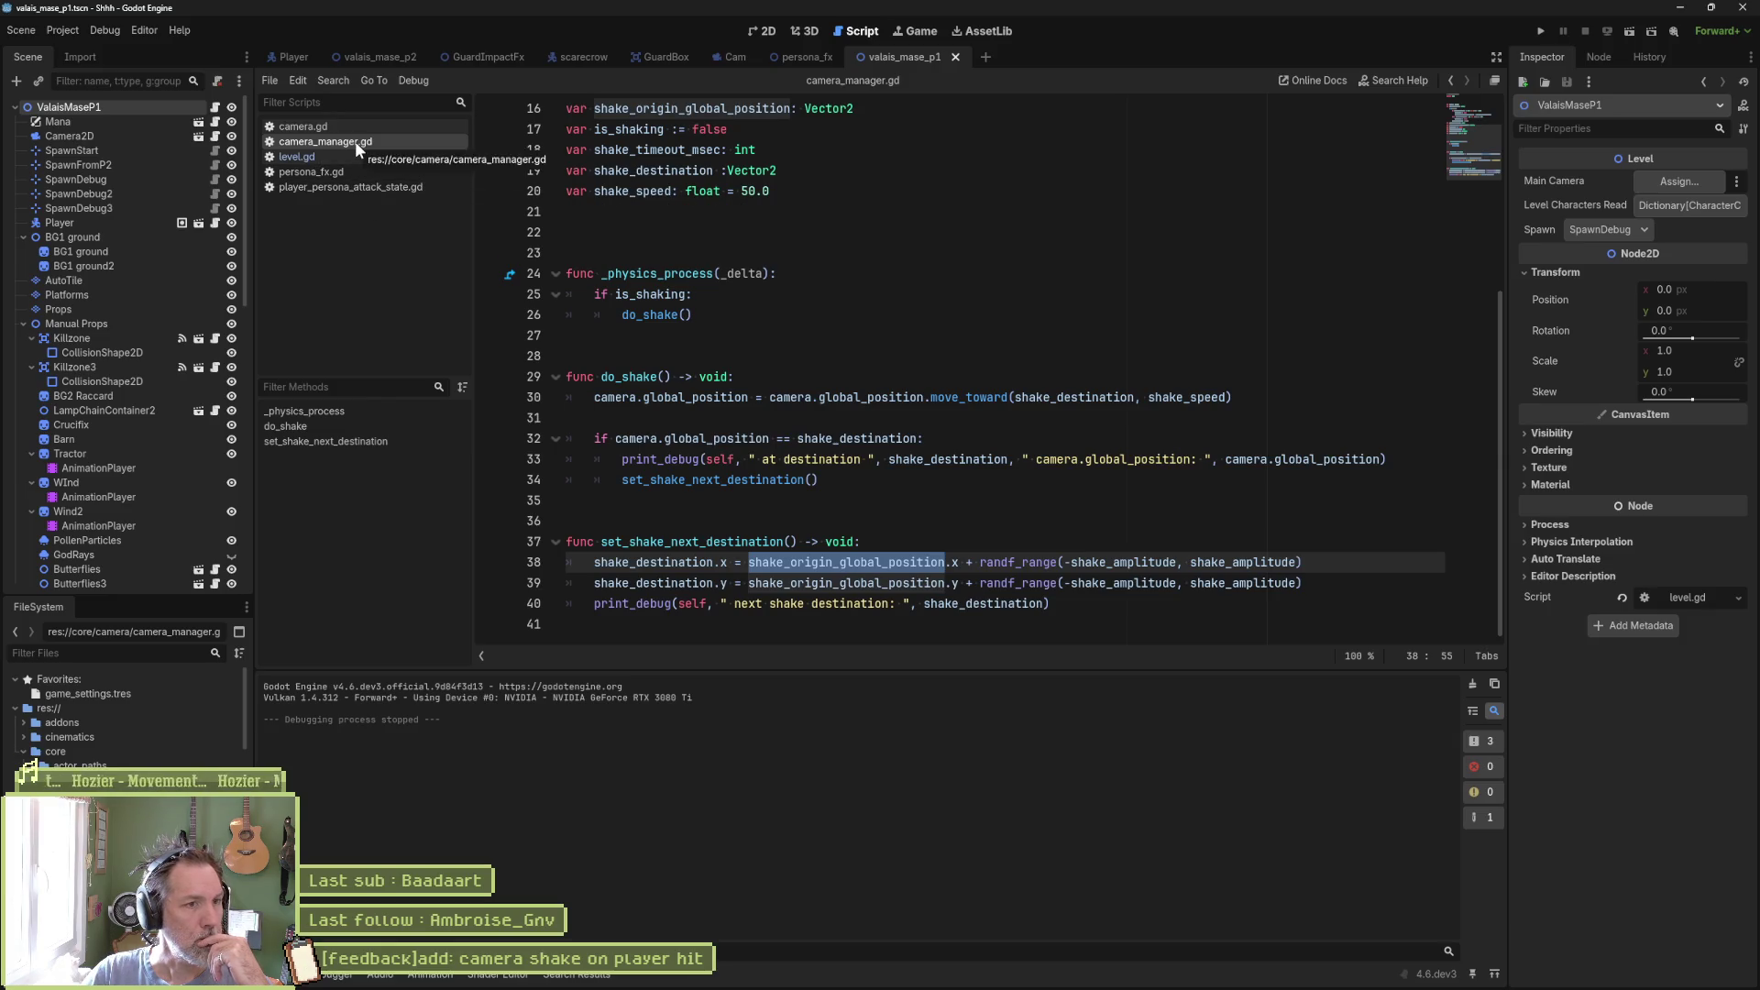
pyautogui.click(871, 253)
pyautogui.scroll(4, 870, 254)
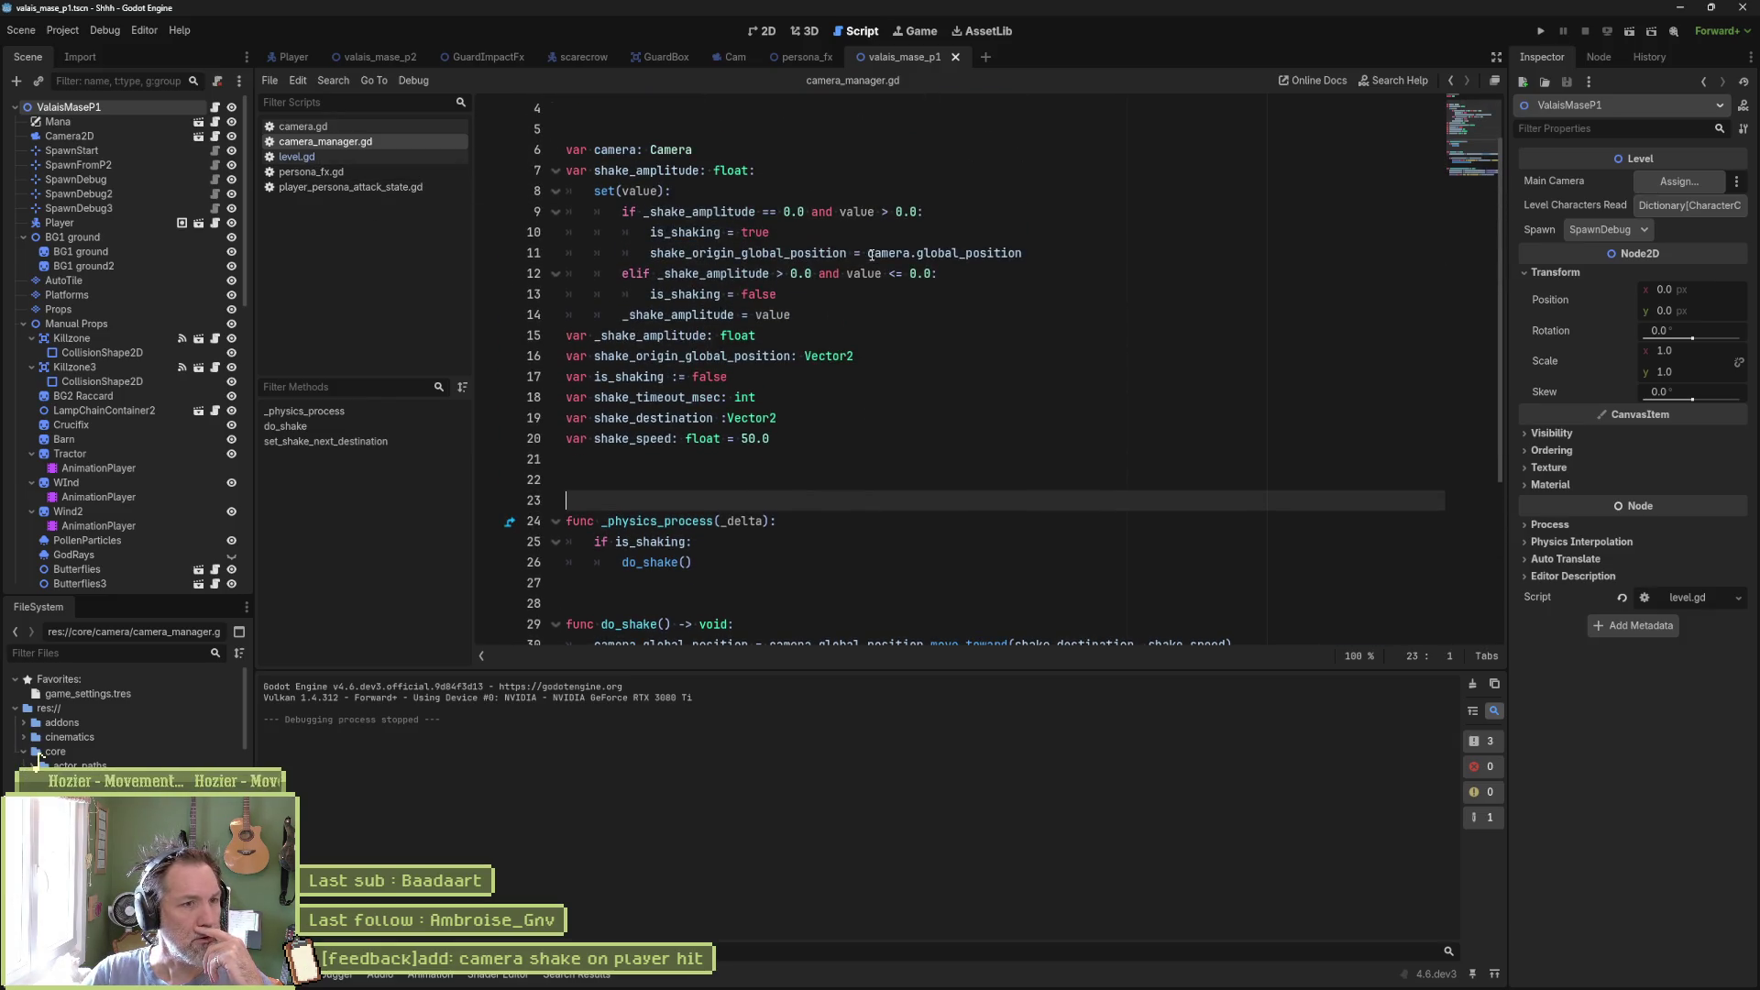
pyautogui.scroll(-1, 870, 254)
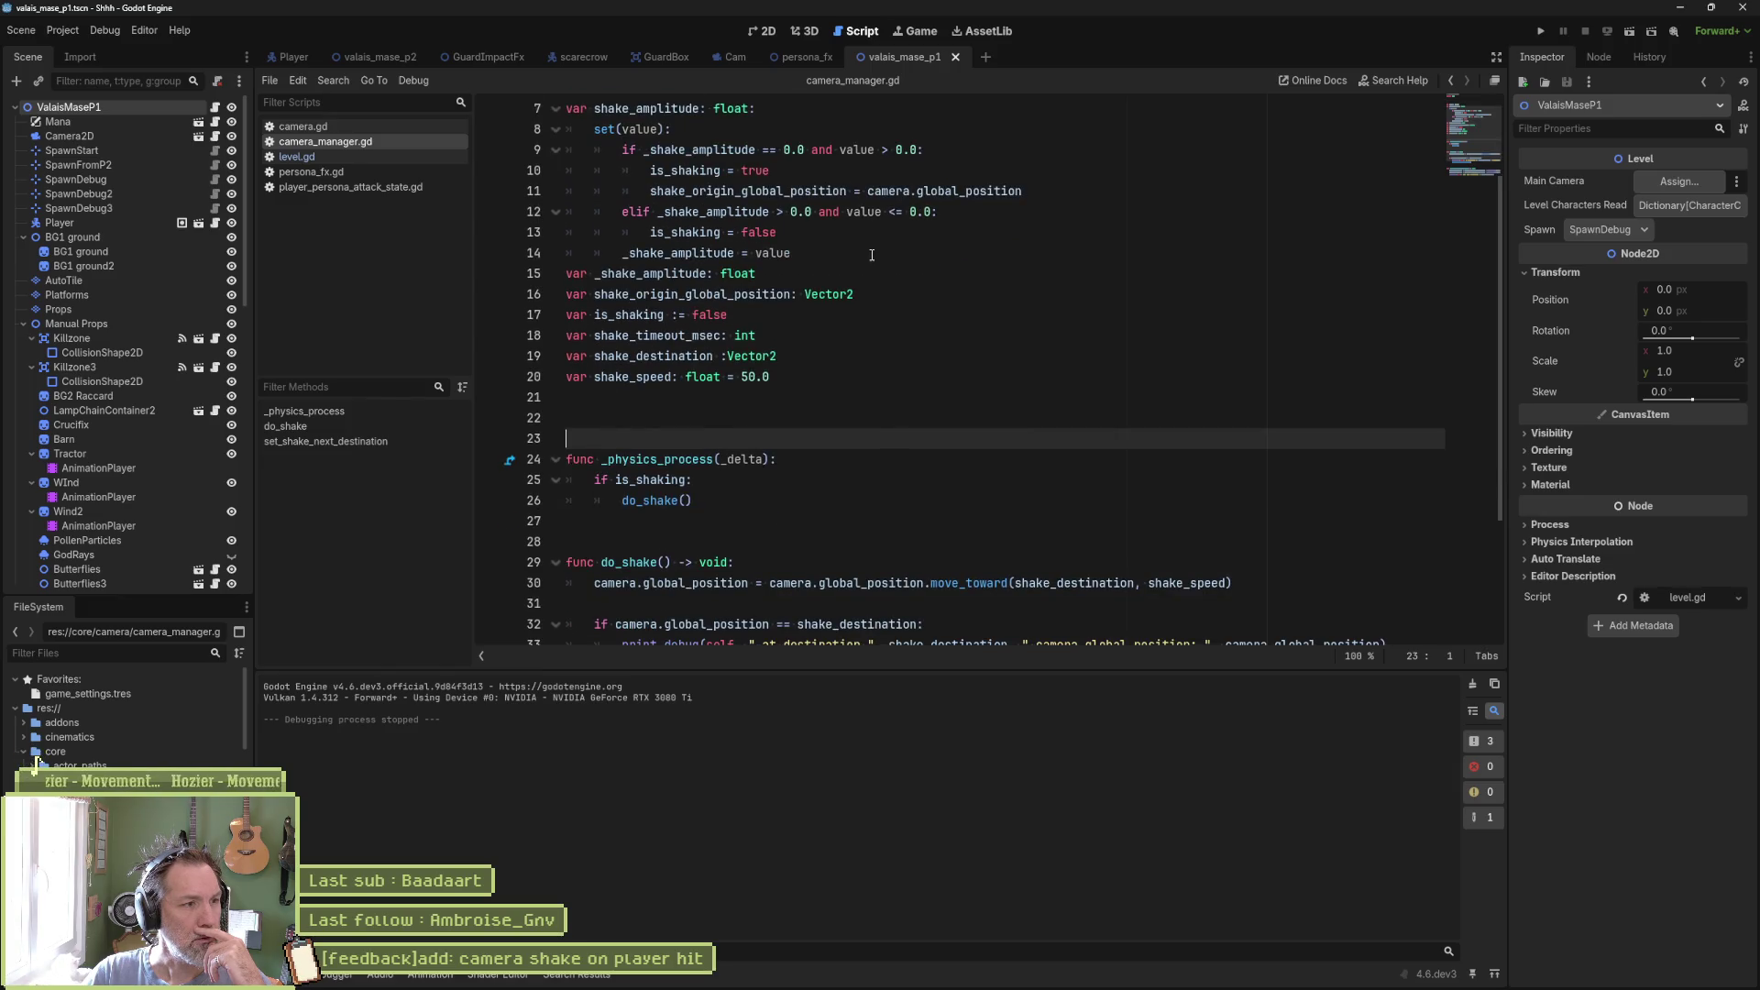
pyautogui.scroll(-3, 870, 255)
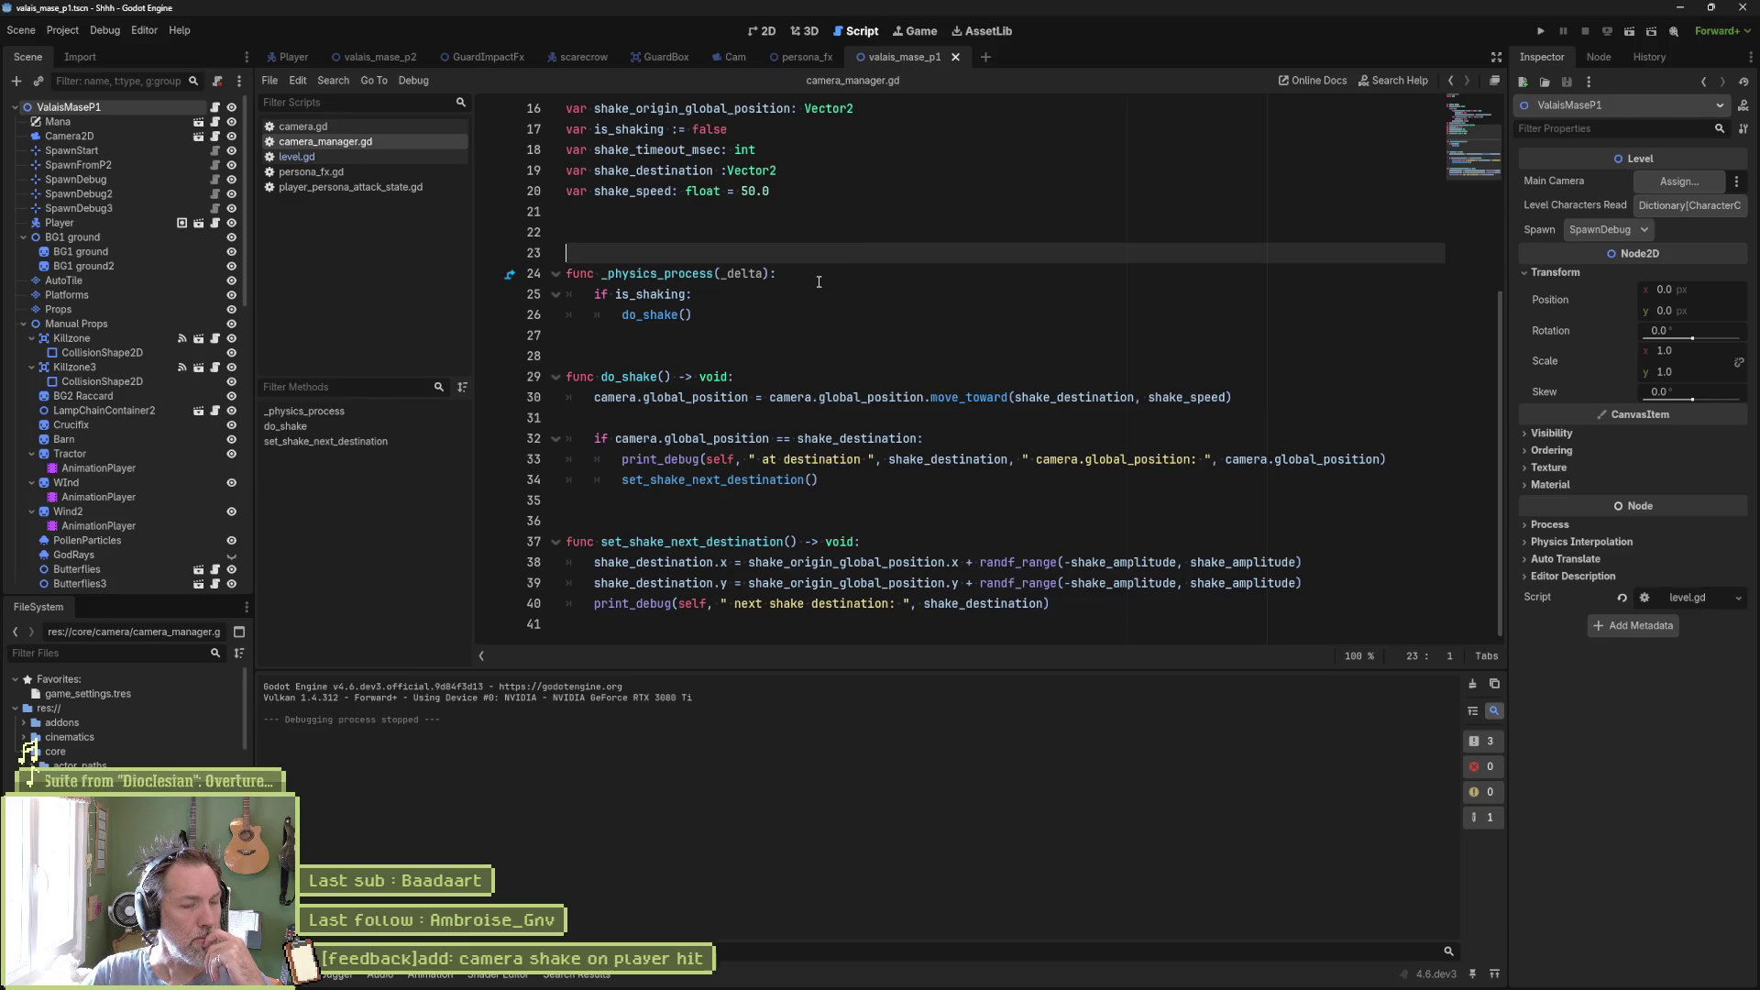
pyautogui.doubleClick(652, 295)
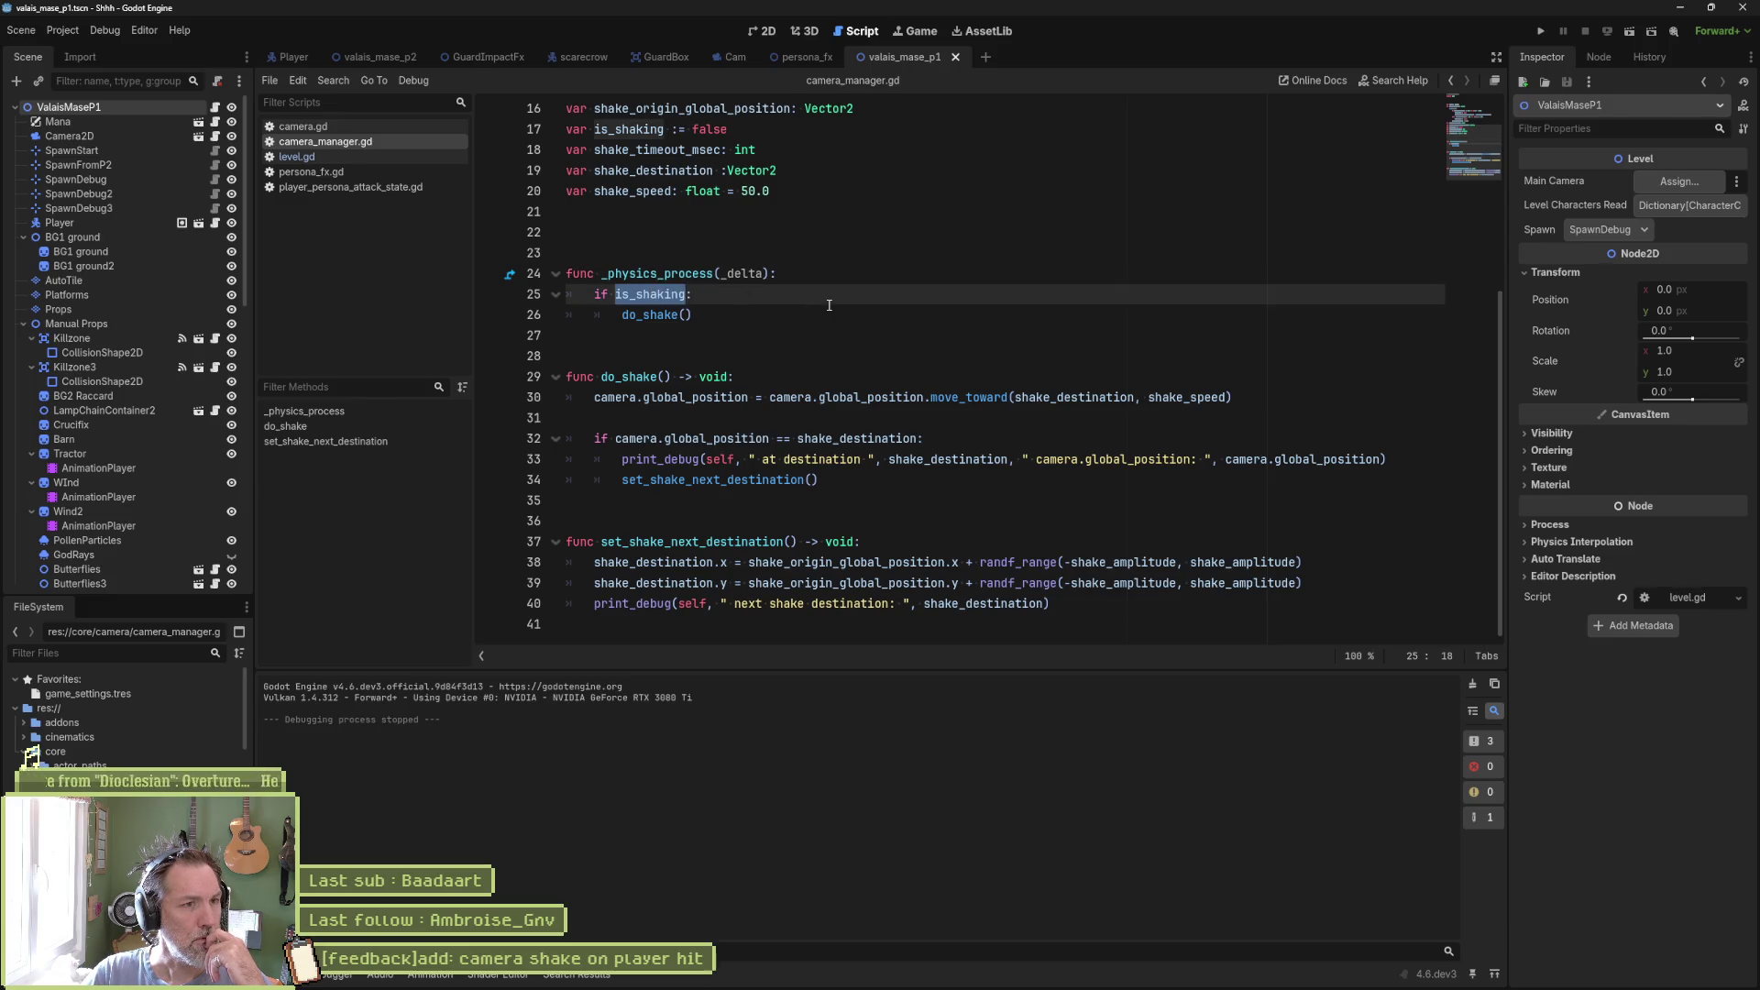
pyautogui.scroll(4, 828, 305)
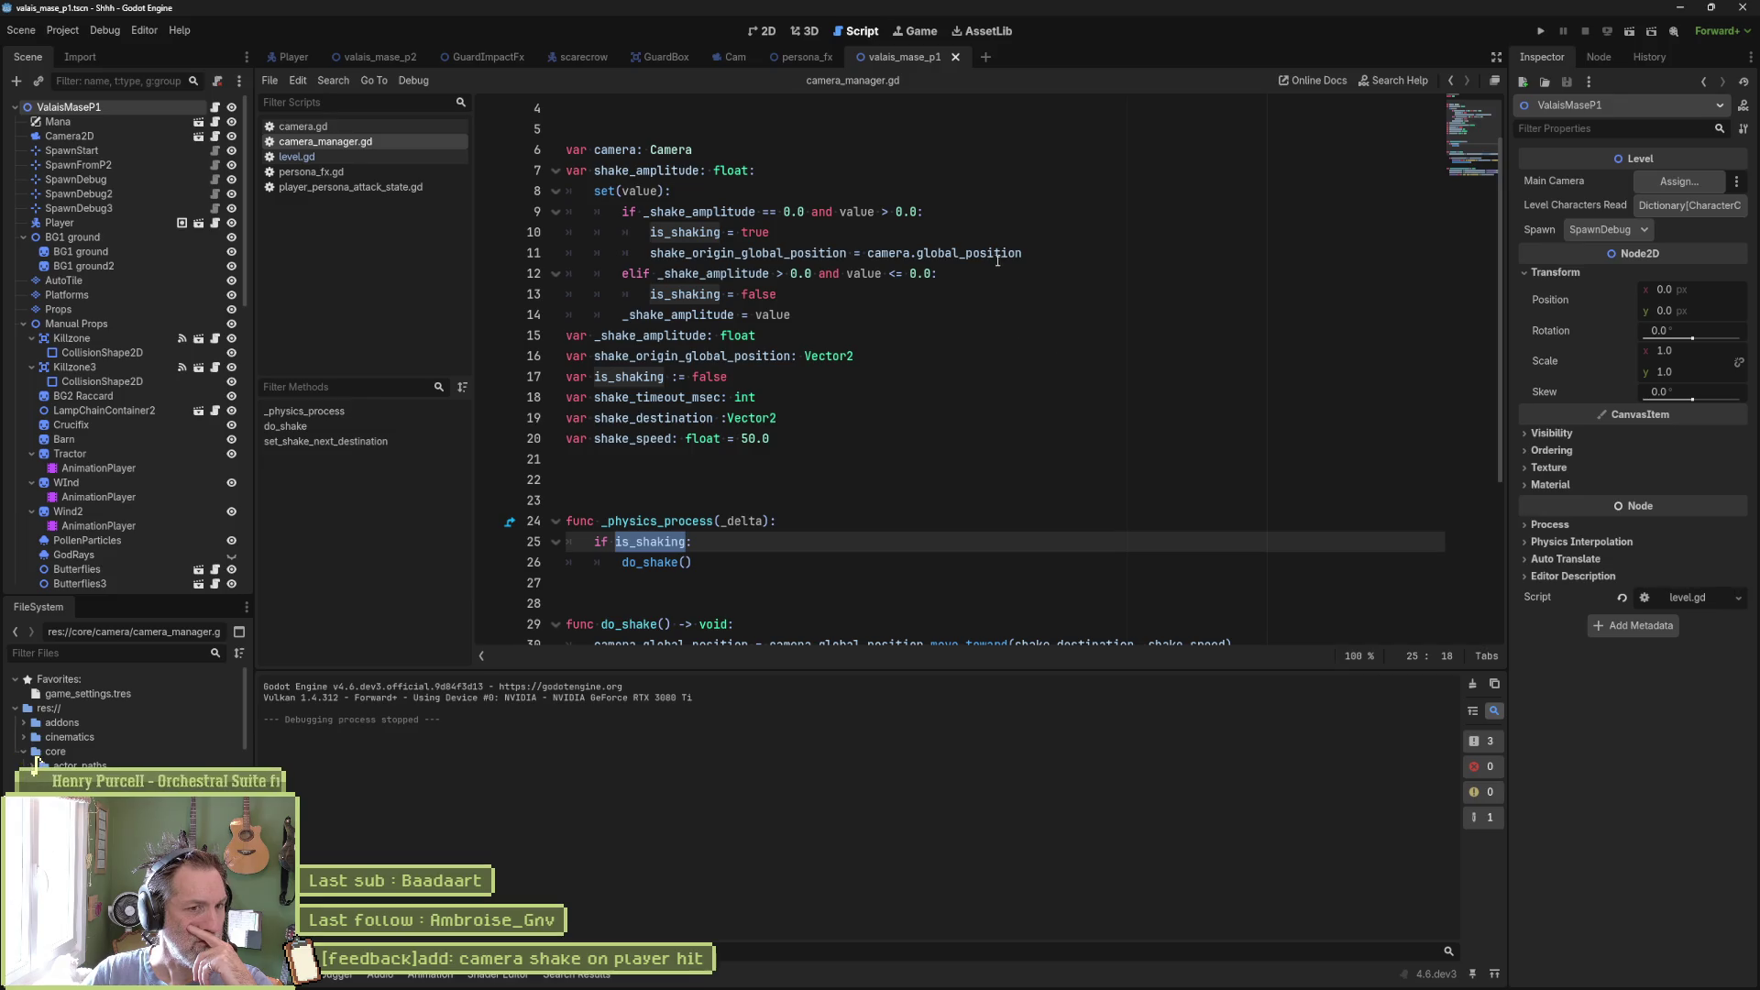
# - Add a print_debug of shake_origin_global_position in the setter and test-run the game
pyautogui.click(1023, 251)
pyautogui.press('Return')
pyautogui.write('pri')
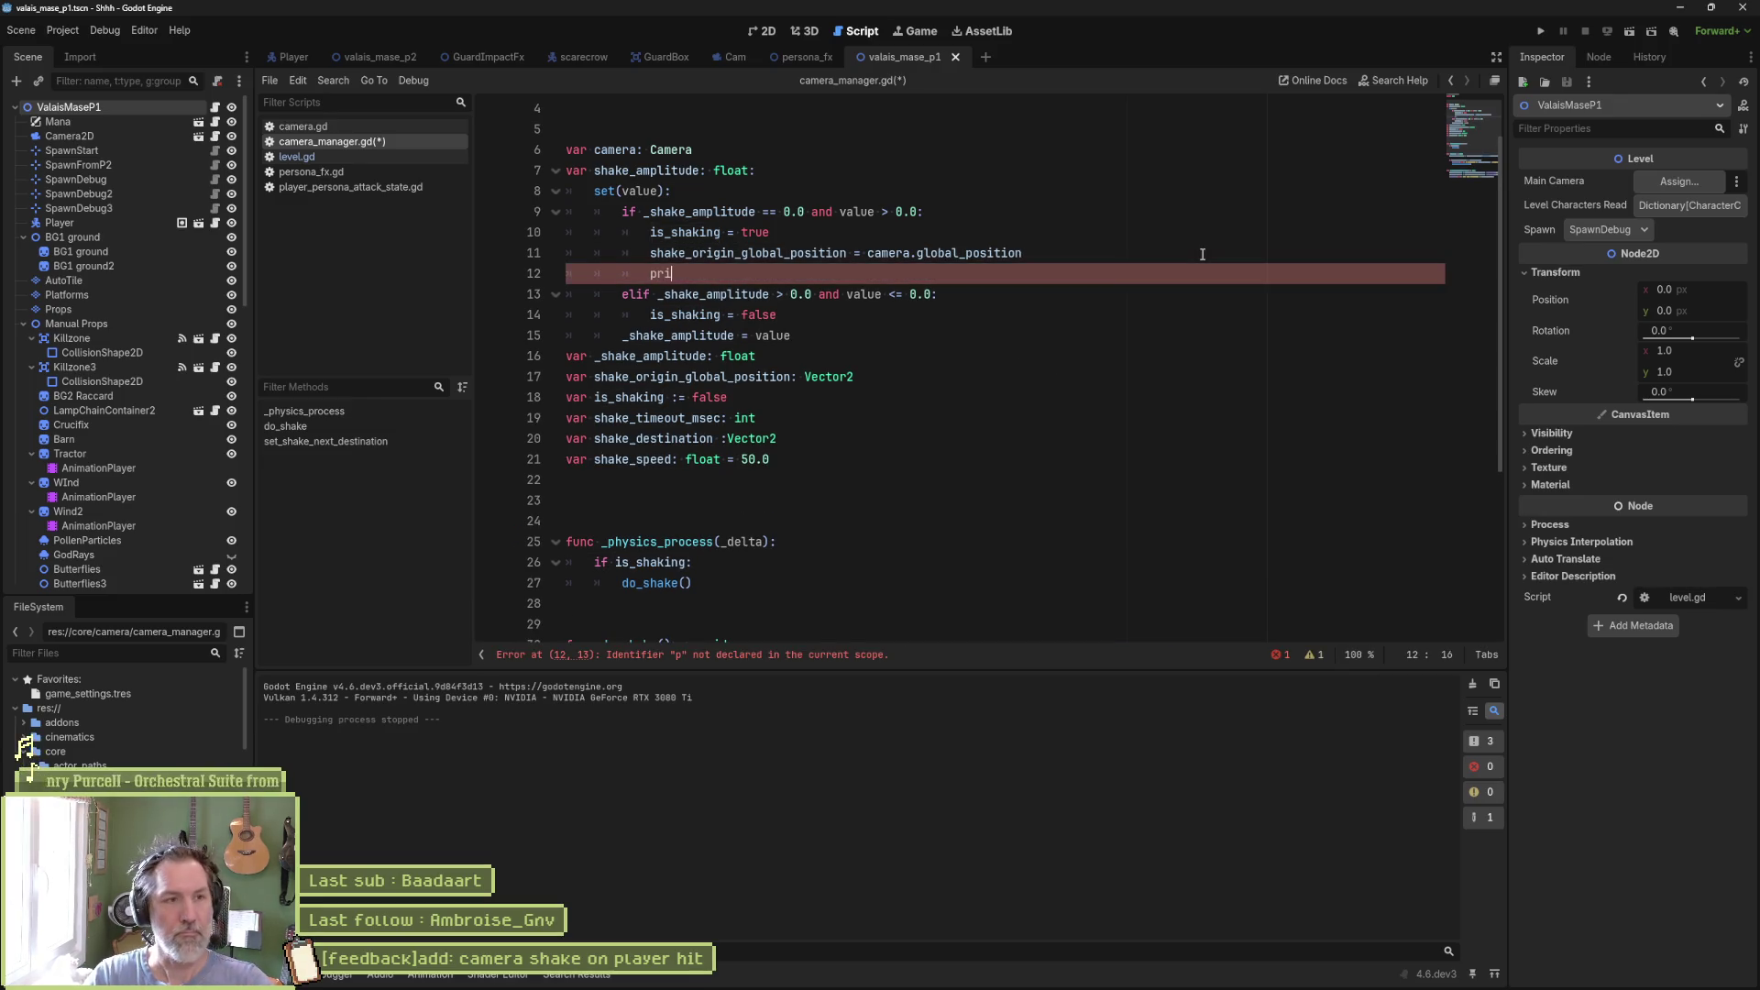
pyautogui.write('(self, " sh')
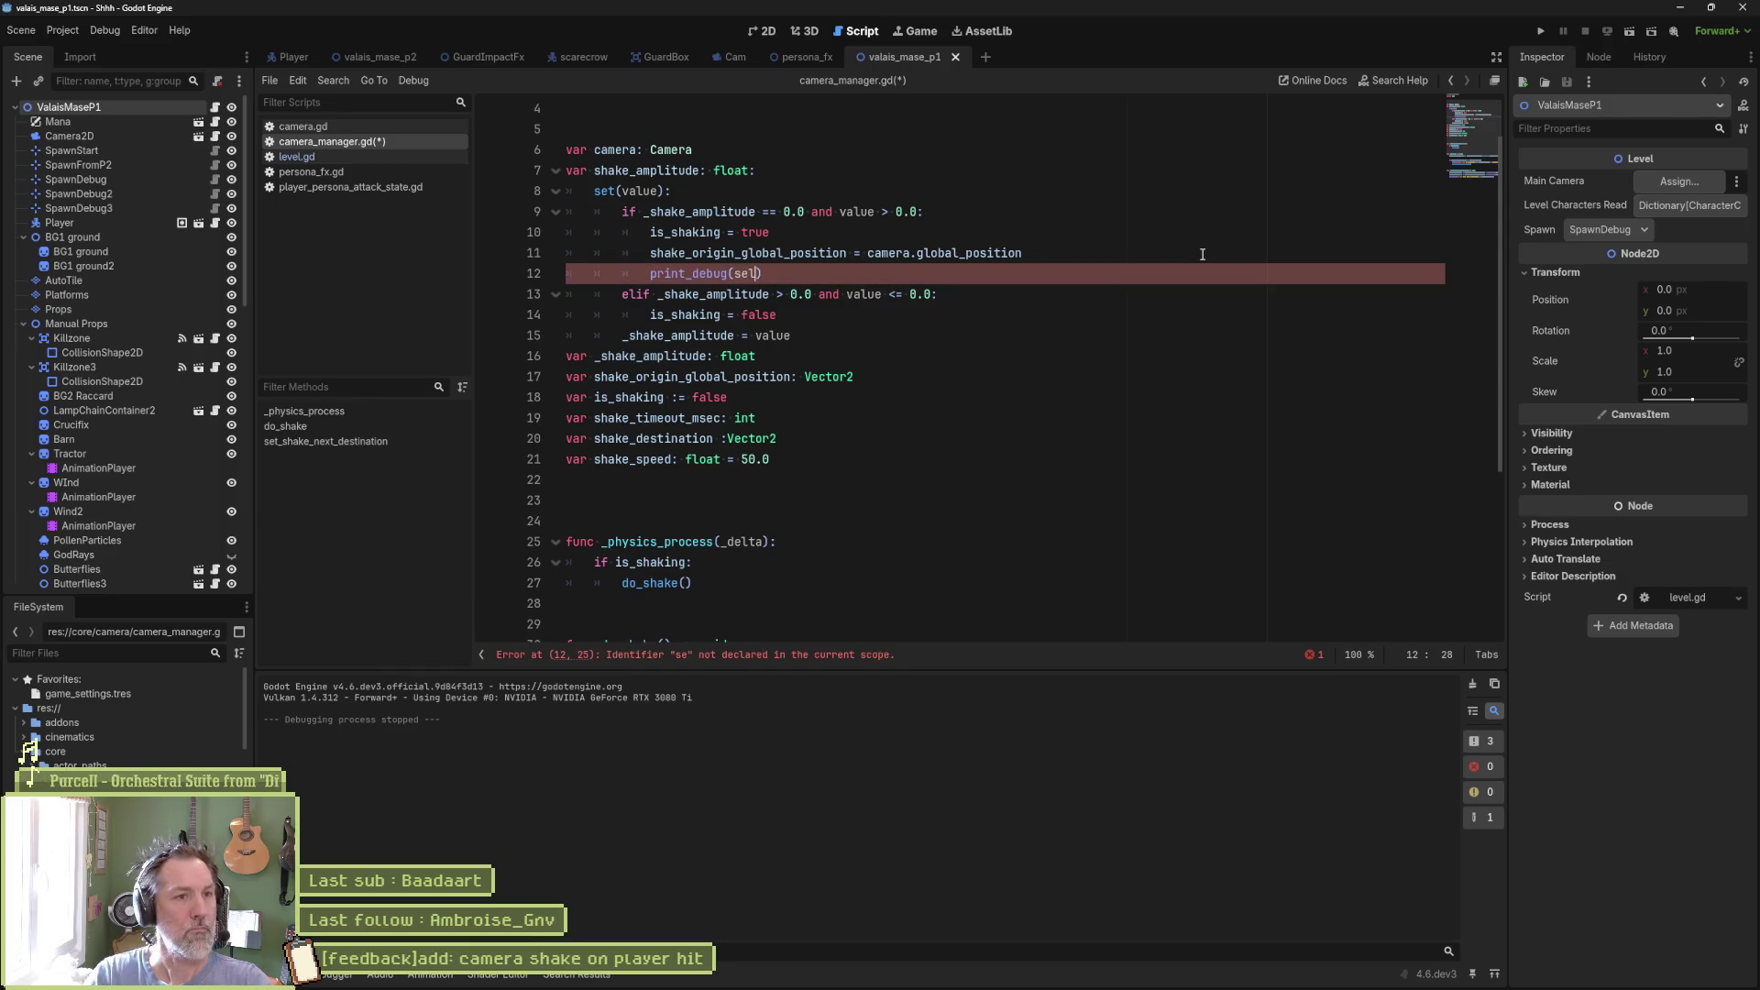
pyautogui.write('sta')
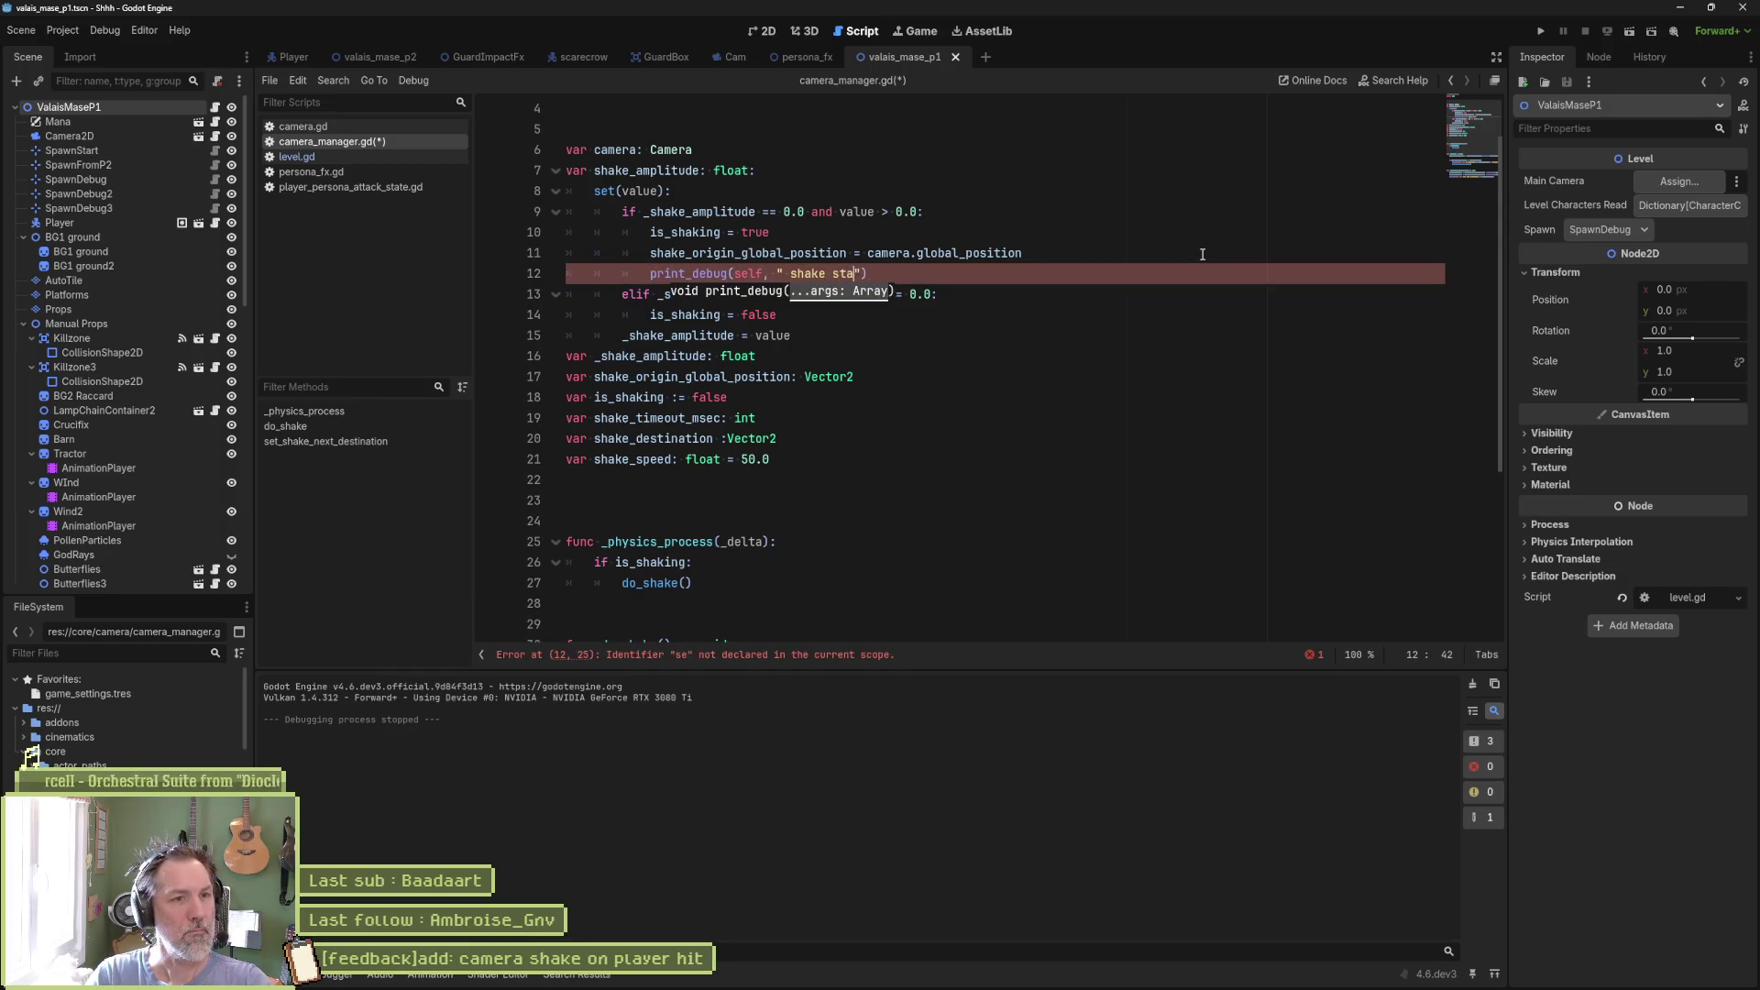
pyautogui.write('t position : ')
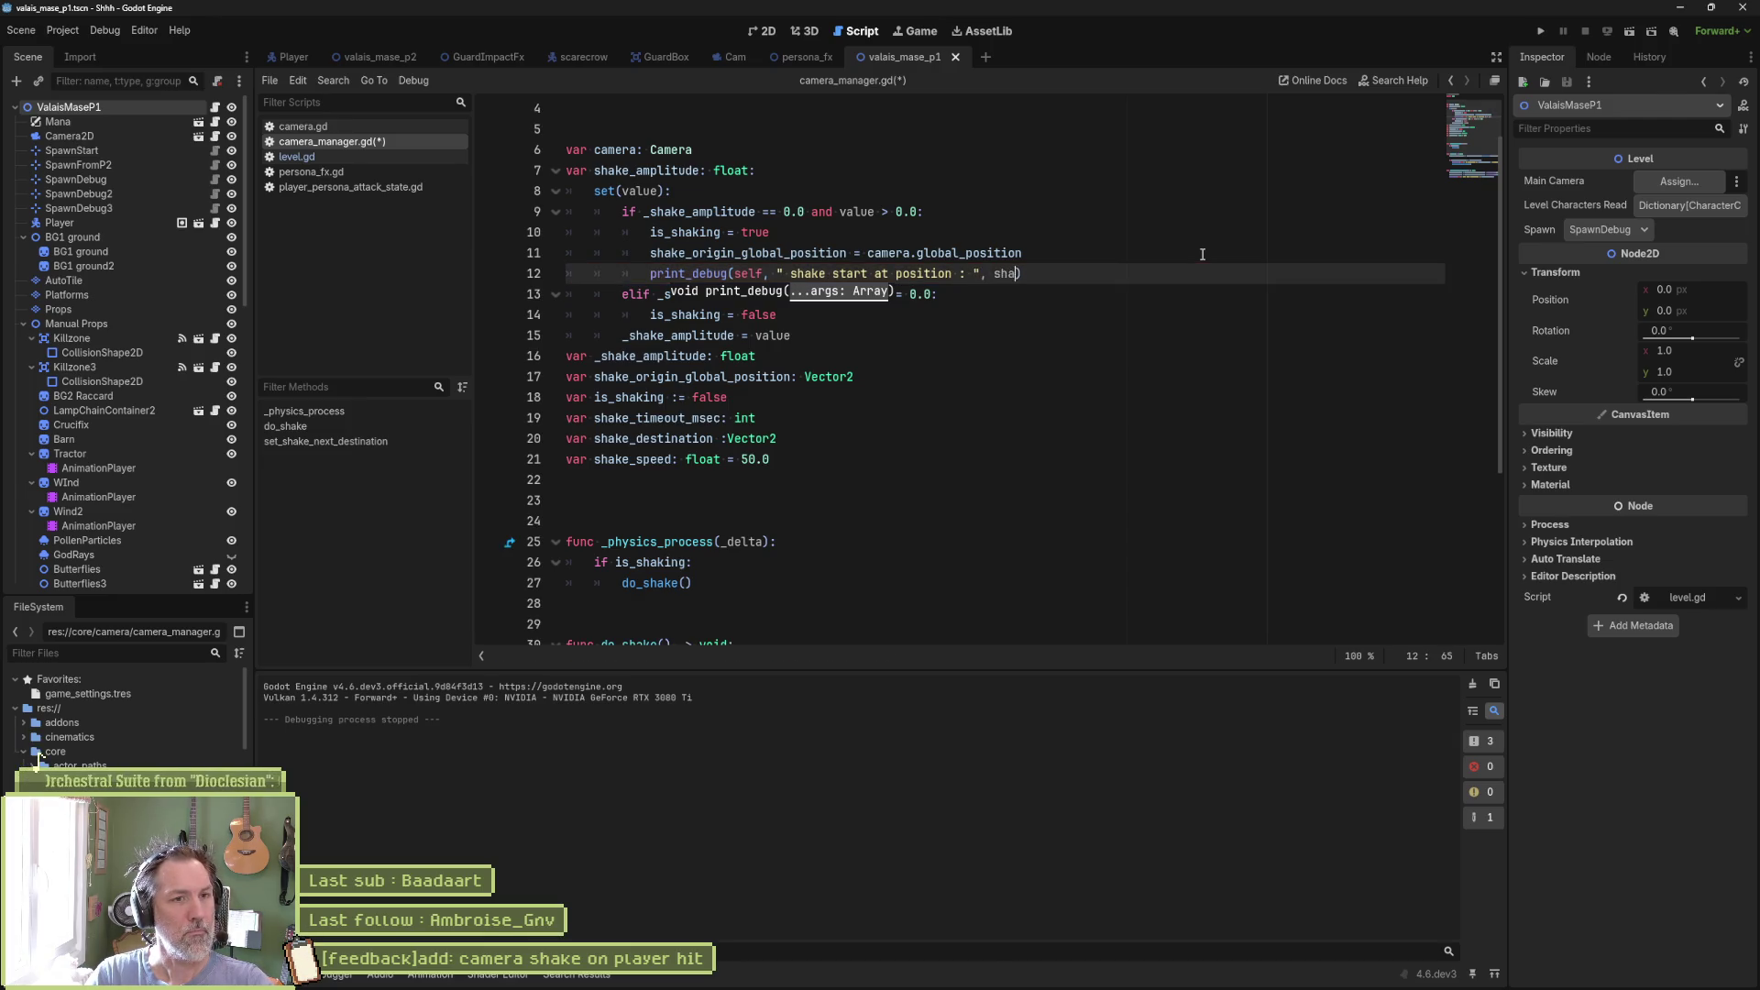
pyautogui.write('ke')
pyautogui.press('Down')
pyautogui.press('Down')
pyautogui.press('Return')
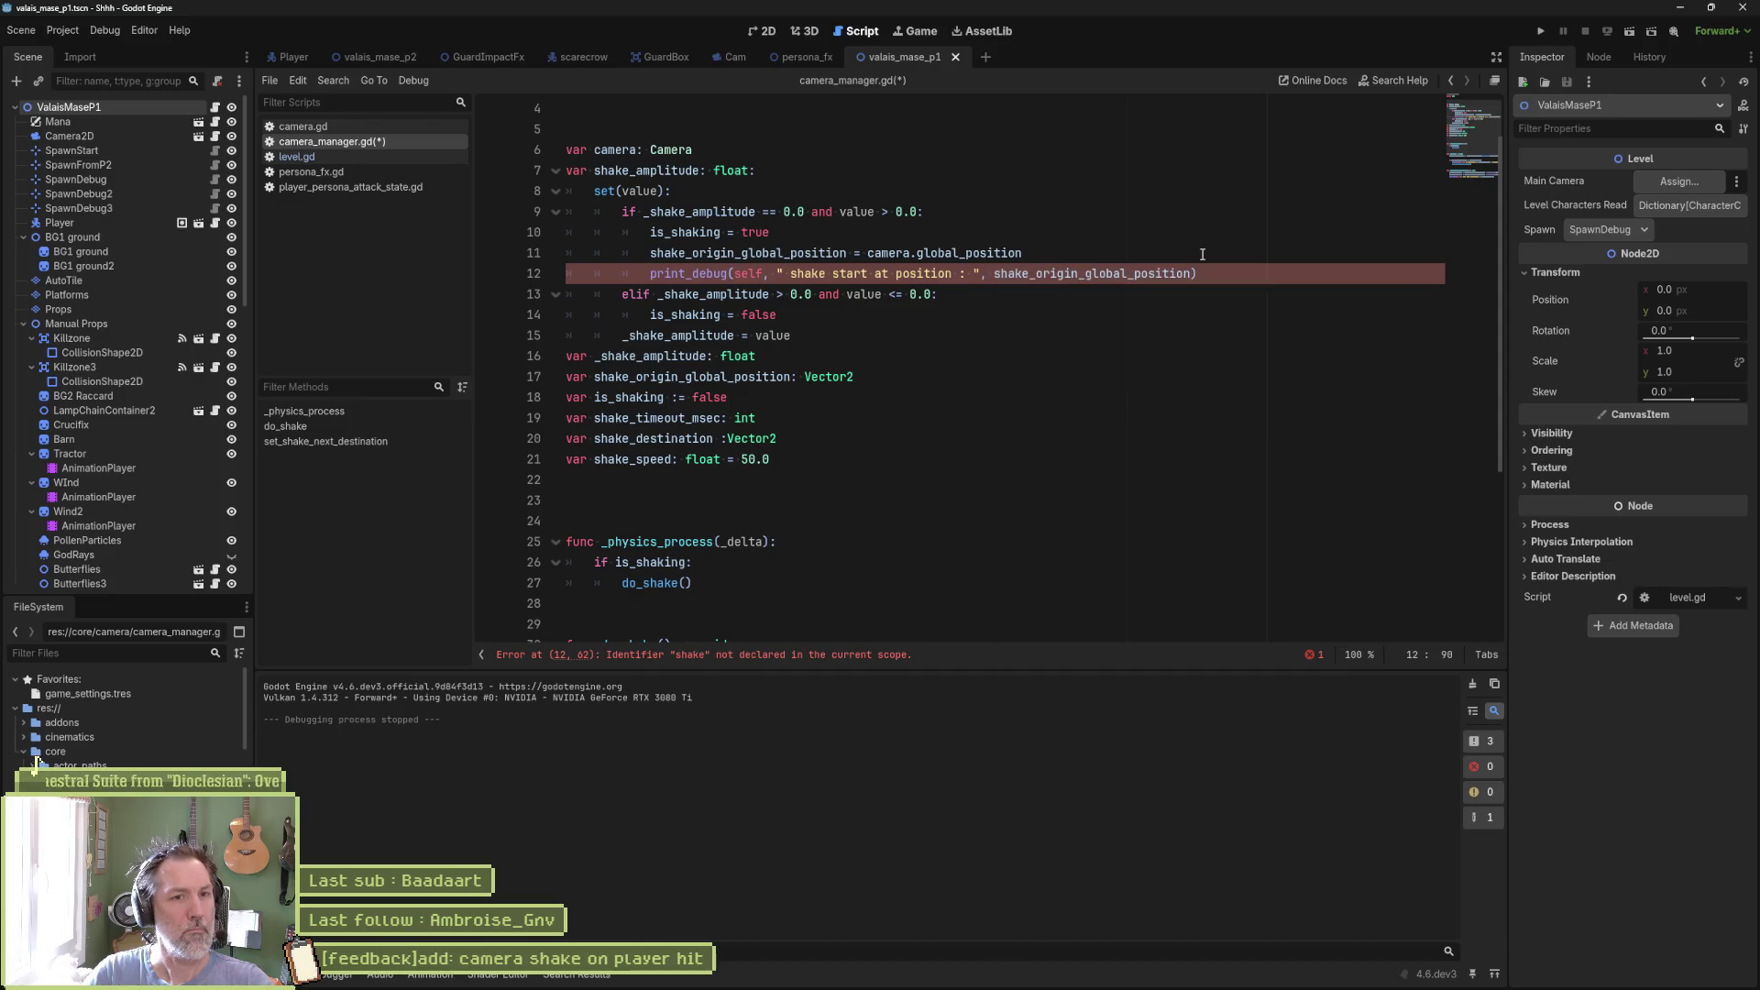
pyautogui.press('F5')
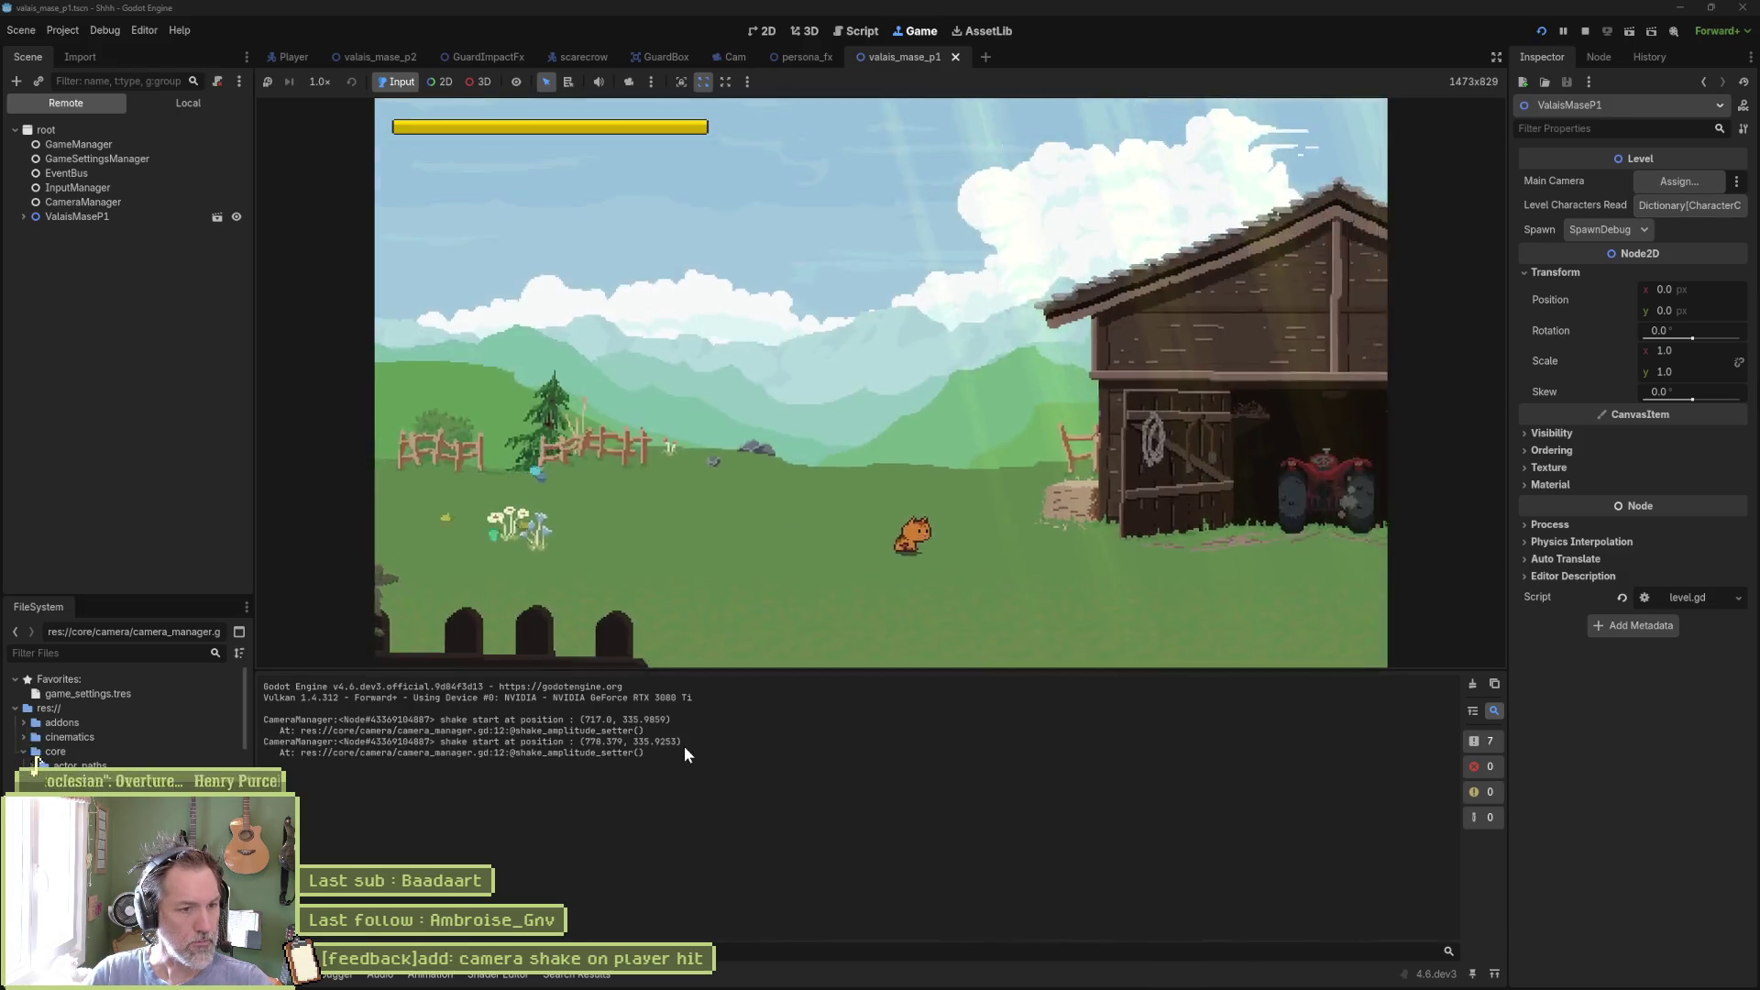
pyautogui.press('F8')
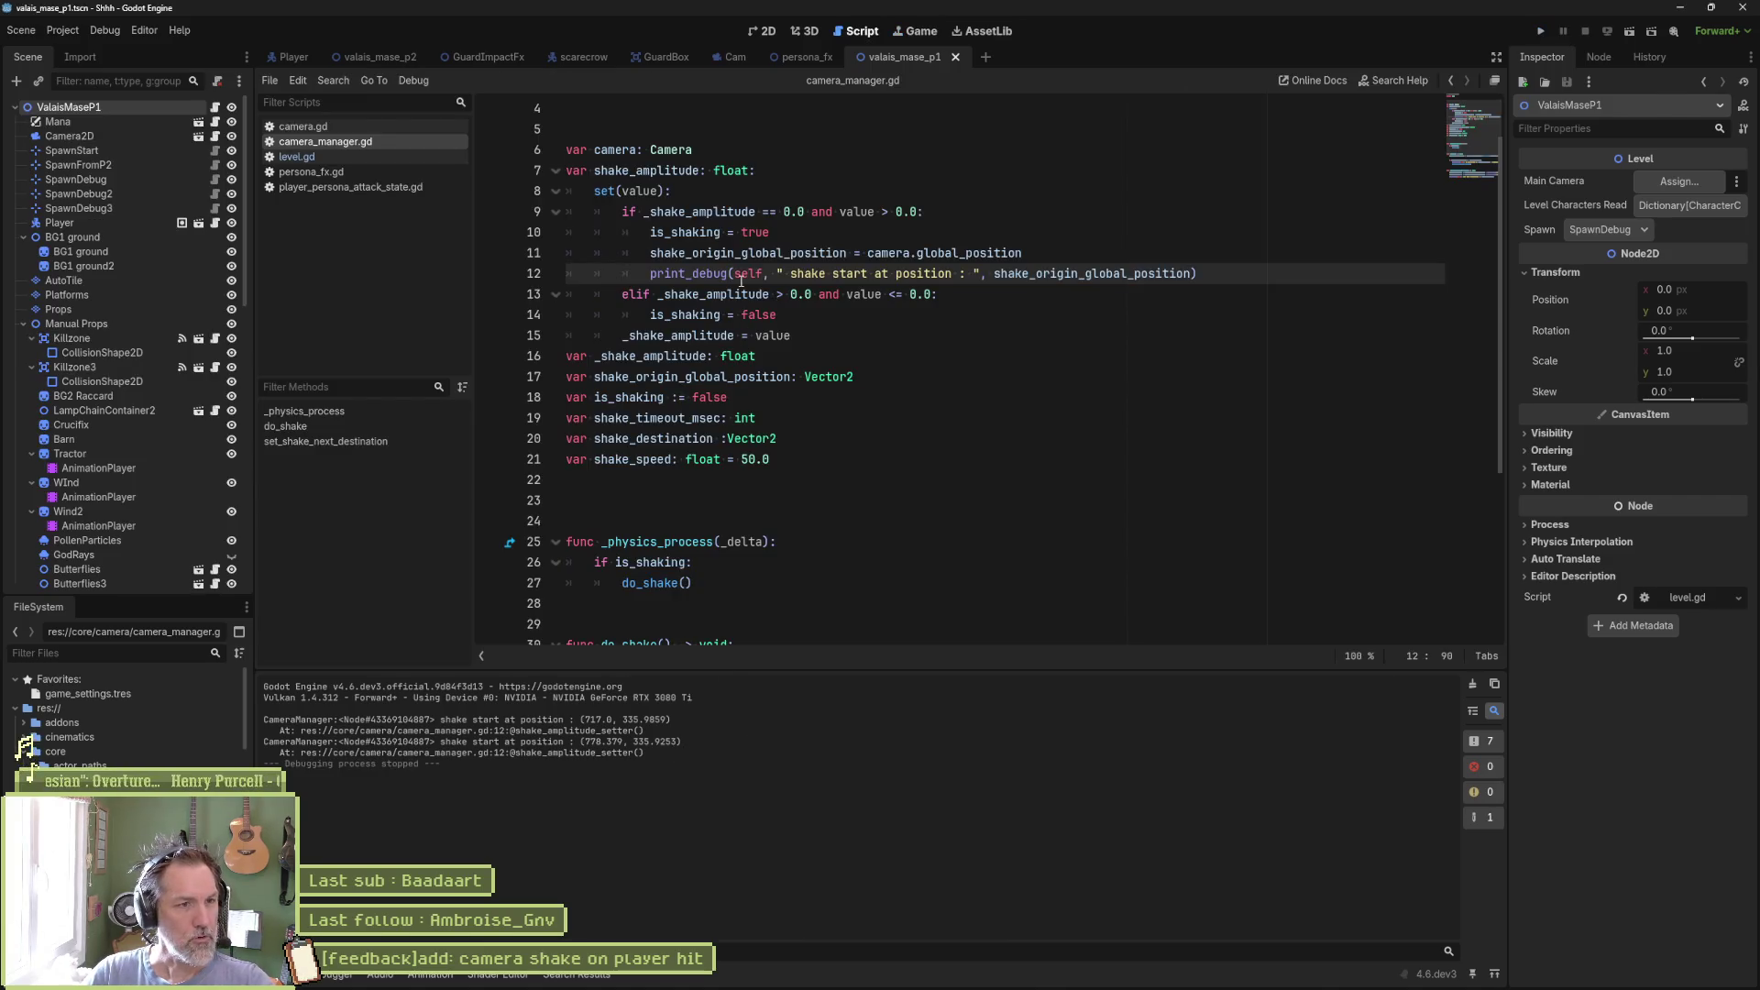
# - Copy the at-destination print_debug line from the destination-reached check on line 34
pyautogui.doubleClick(702, 232)
pyautogui.scroll(-4, 757, 394)
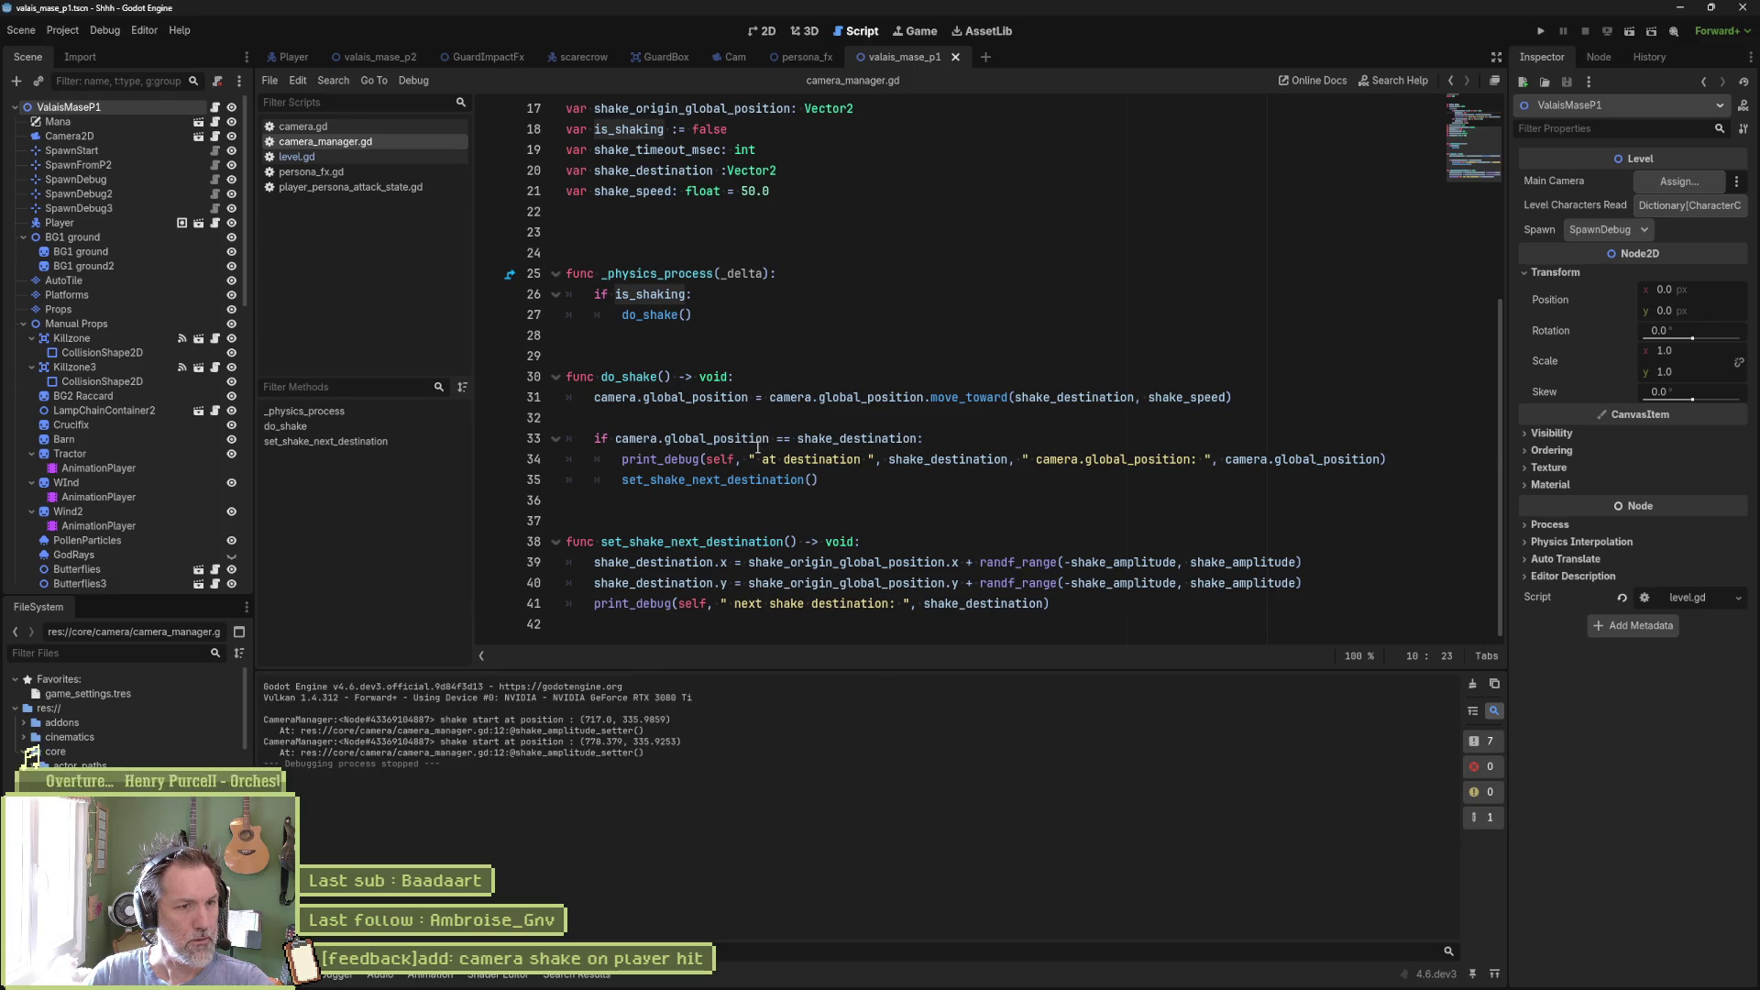
pyautogui.moveTo(615, 441); pyautogui.dragTo(913, 444)
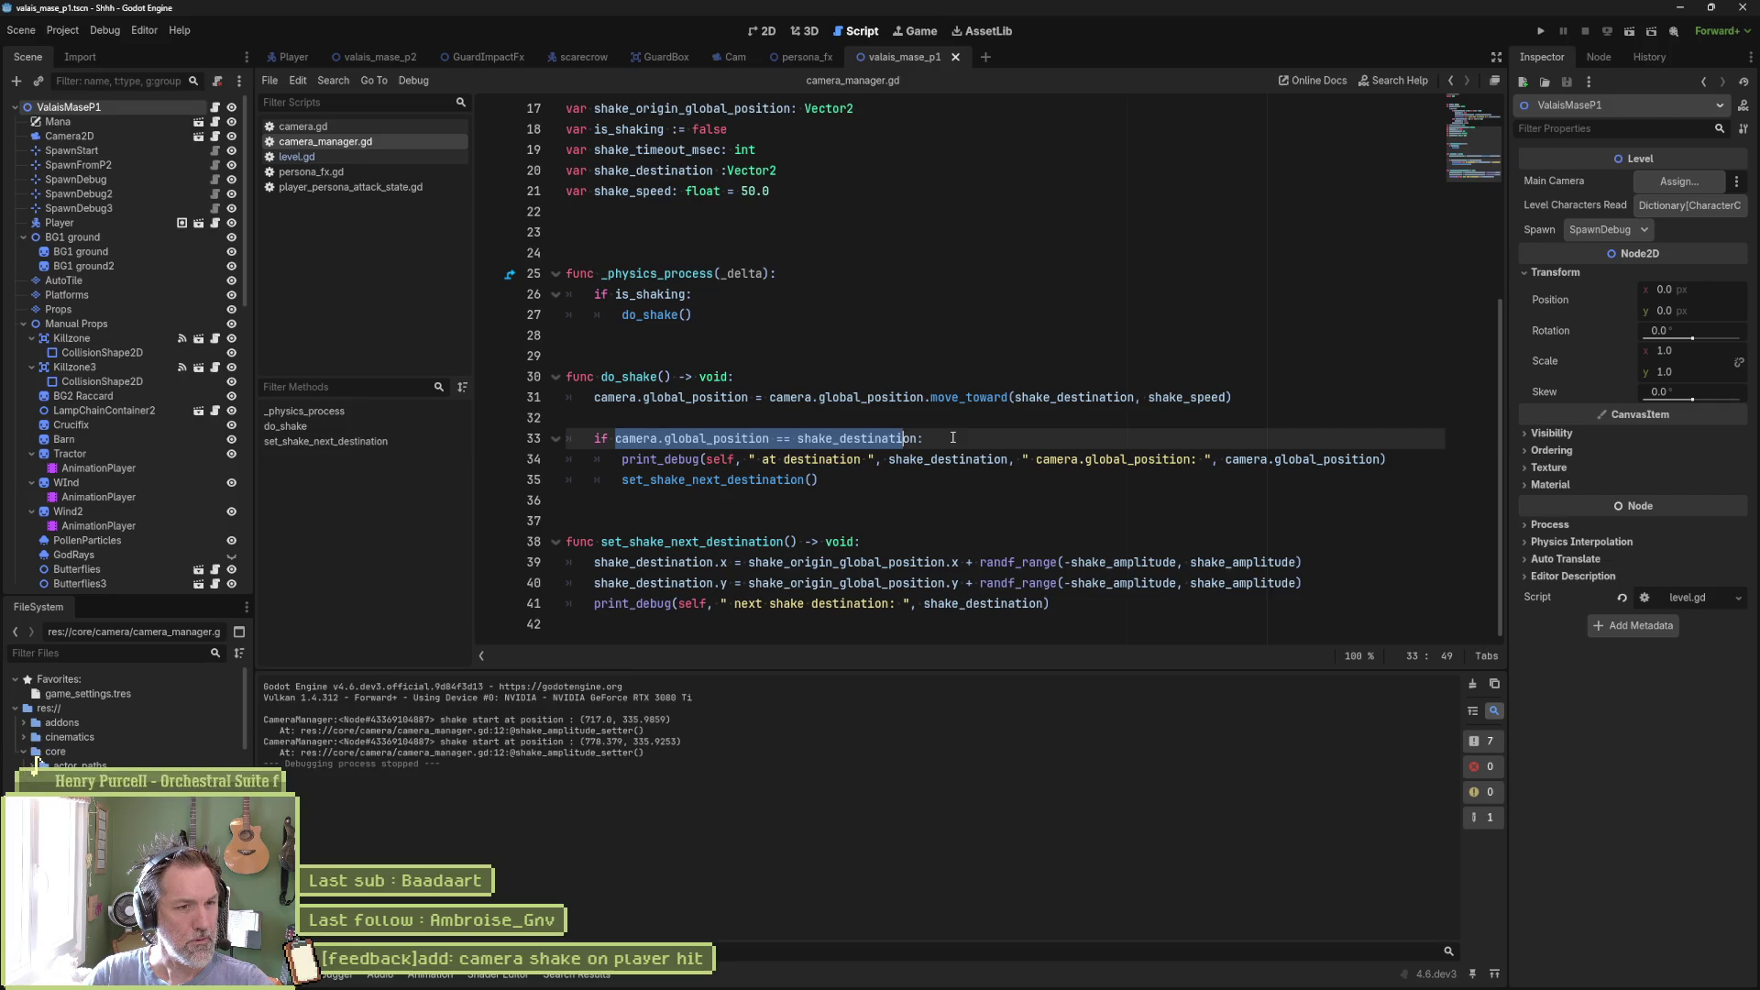
pyautogui.moveTo(1174, 446); pyautogui.dragTo(1394, 460)
pyautogui.hotkey('ctrl', 'c')
# - Paste the print_debug at the start of do_shake, relabel its message 'do_shake', and save
pyautogui.click(857, 381)
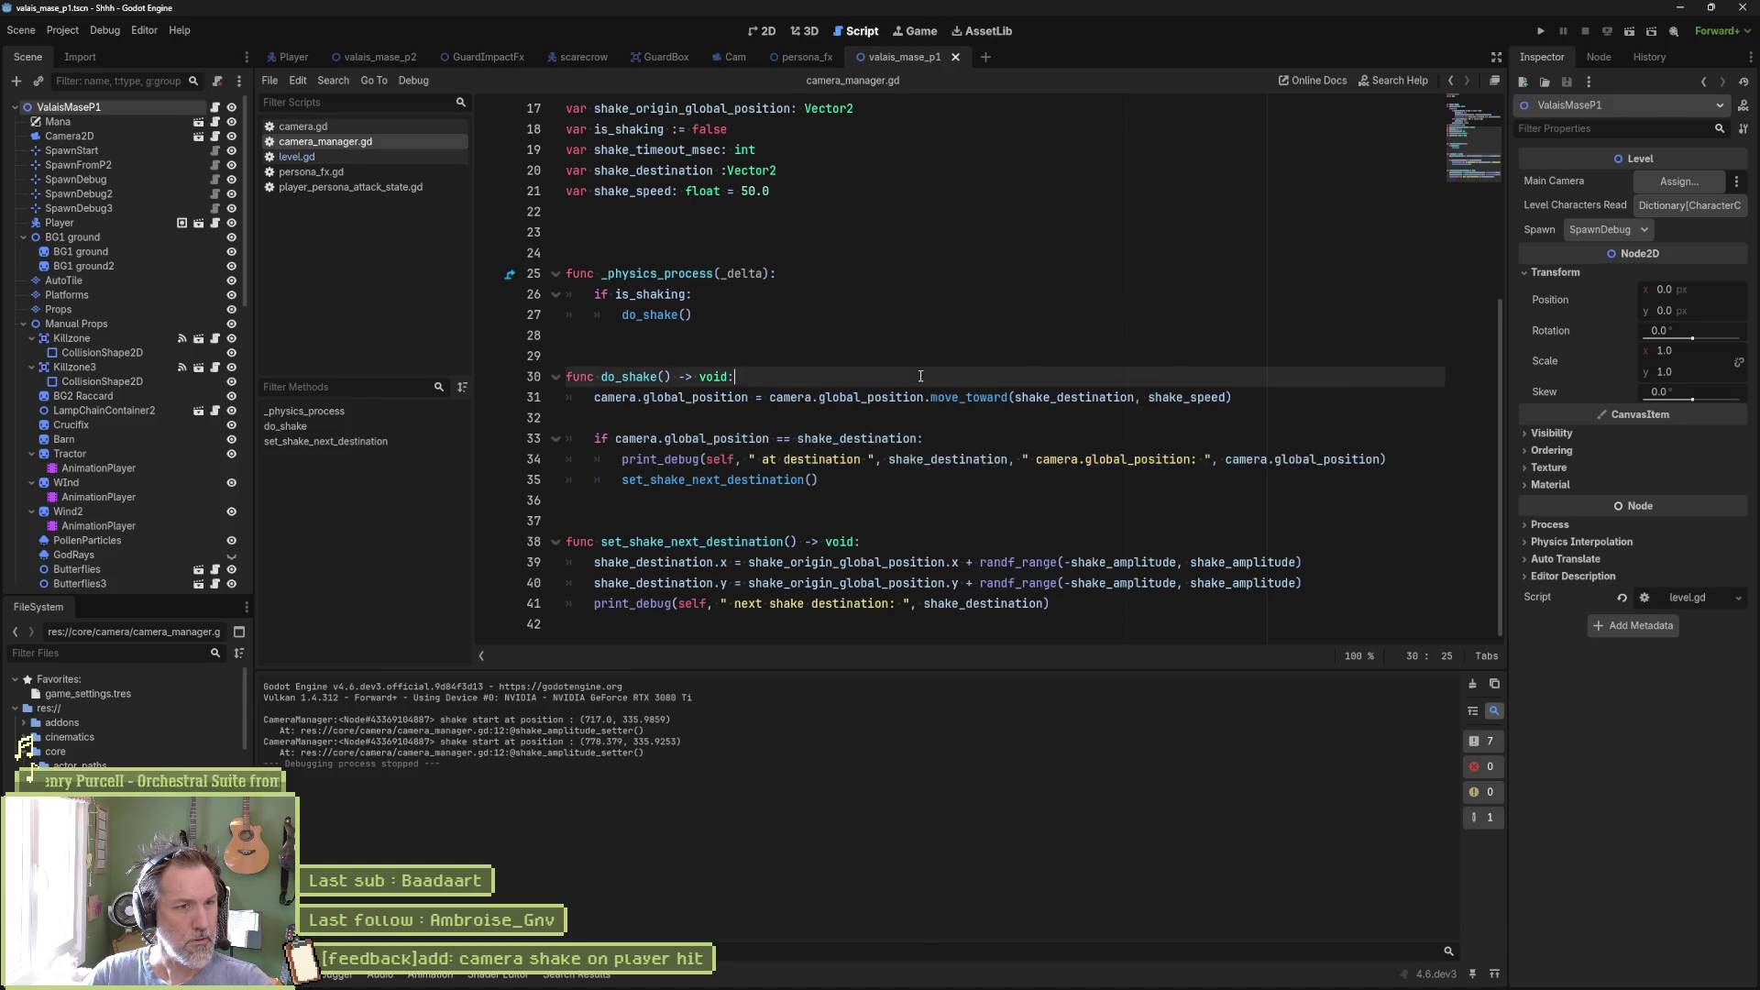
pyautogui.hotkey('ctrl', 'v')
pyautogui.hotkey('shift', 'Tab')
pyautogui.doubleClick(629, 377)
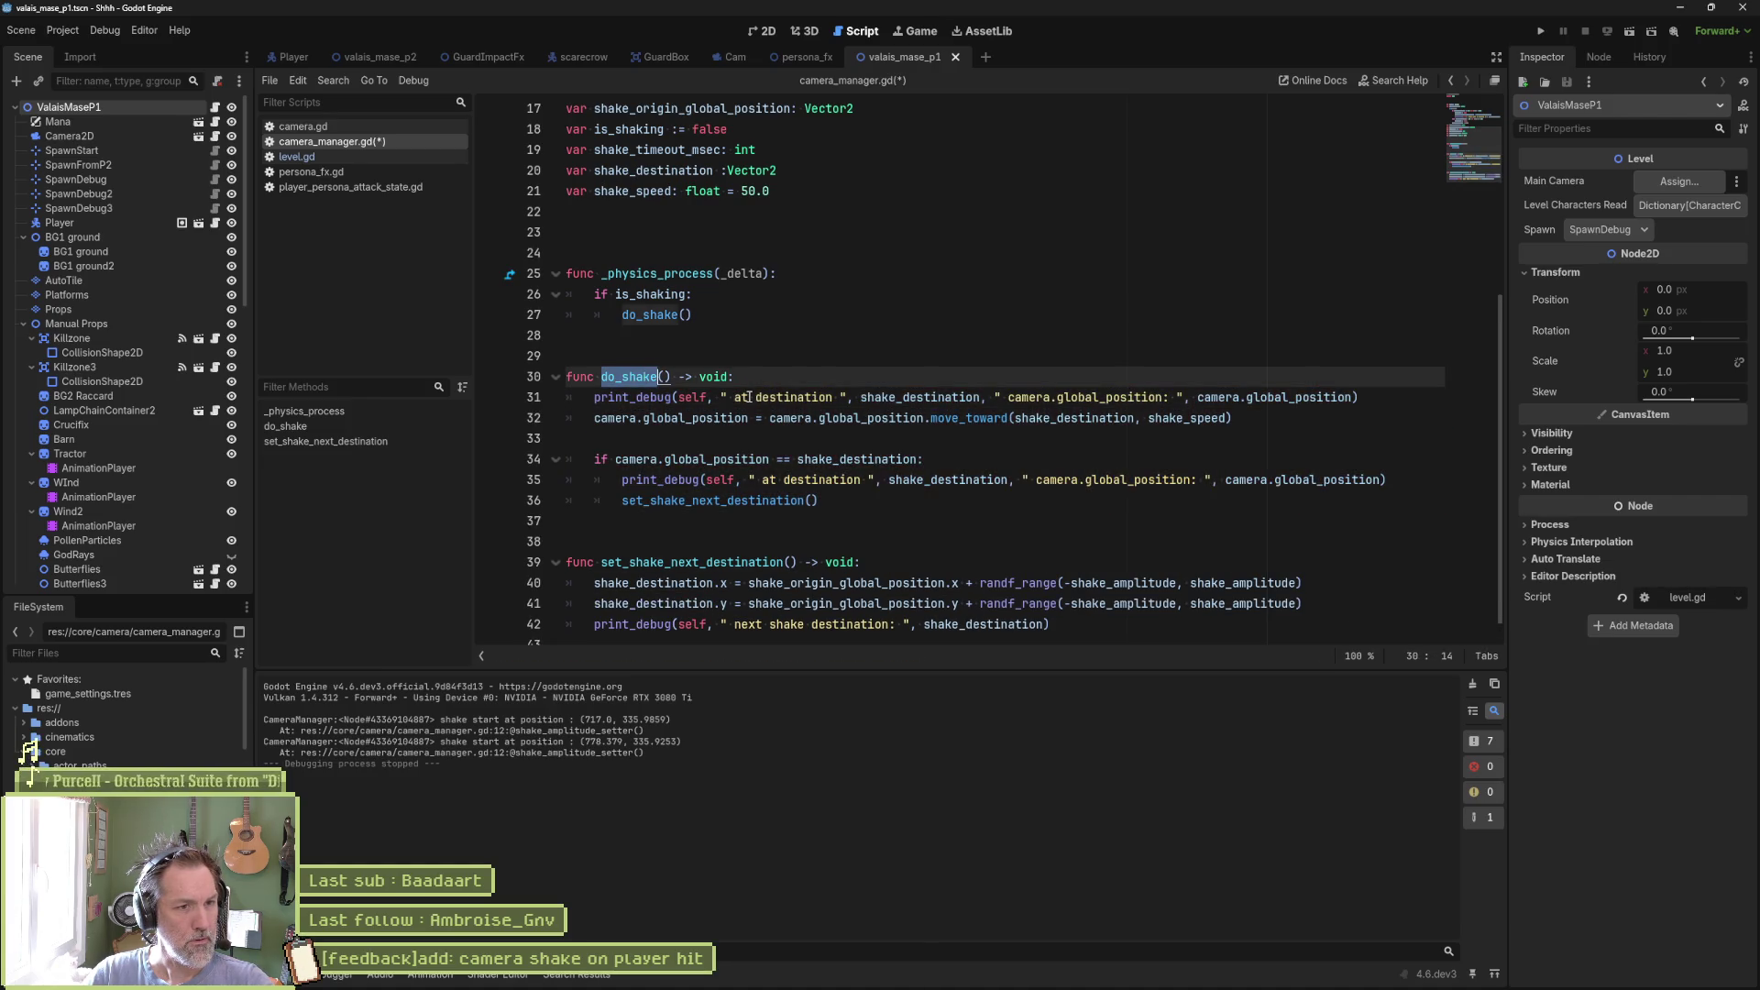
pyautogui.moveTo(736, 397)
pyautogui.mouseDown()
pyautogui.moveTo(1164, 397)
pyautogui.moveTo(1000, 397)
pyautogui.mouseUp()
pyautogui.hotkey('ctrl', 'v')
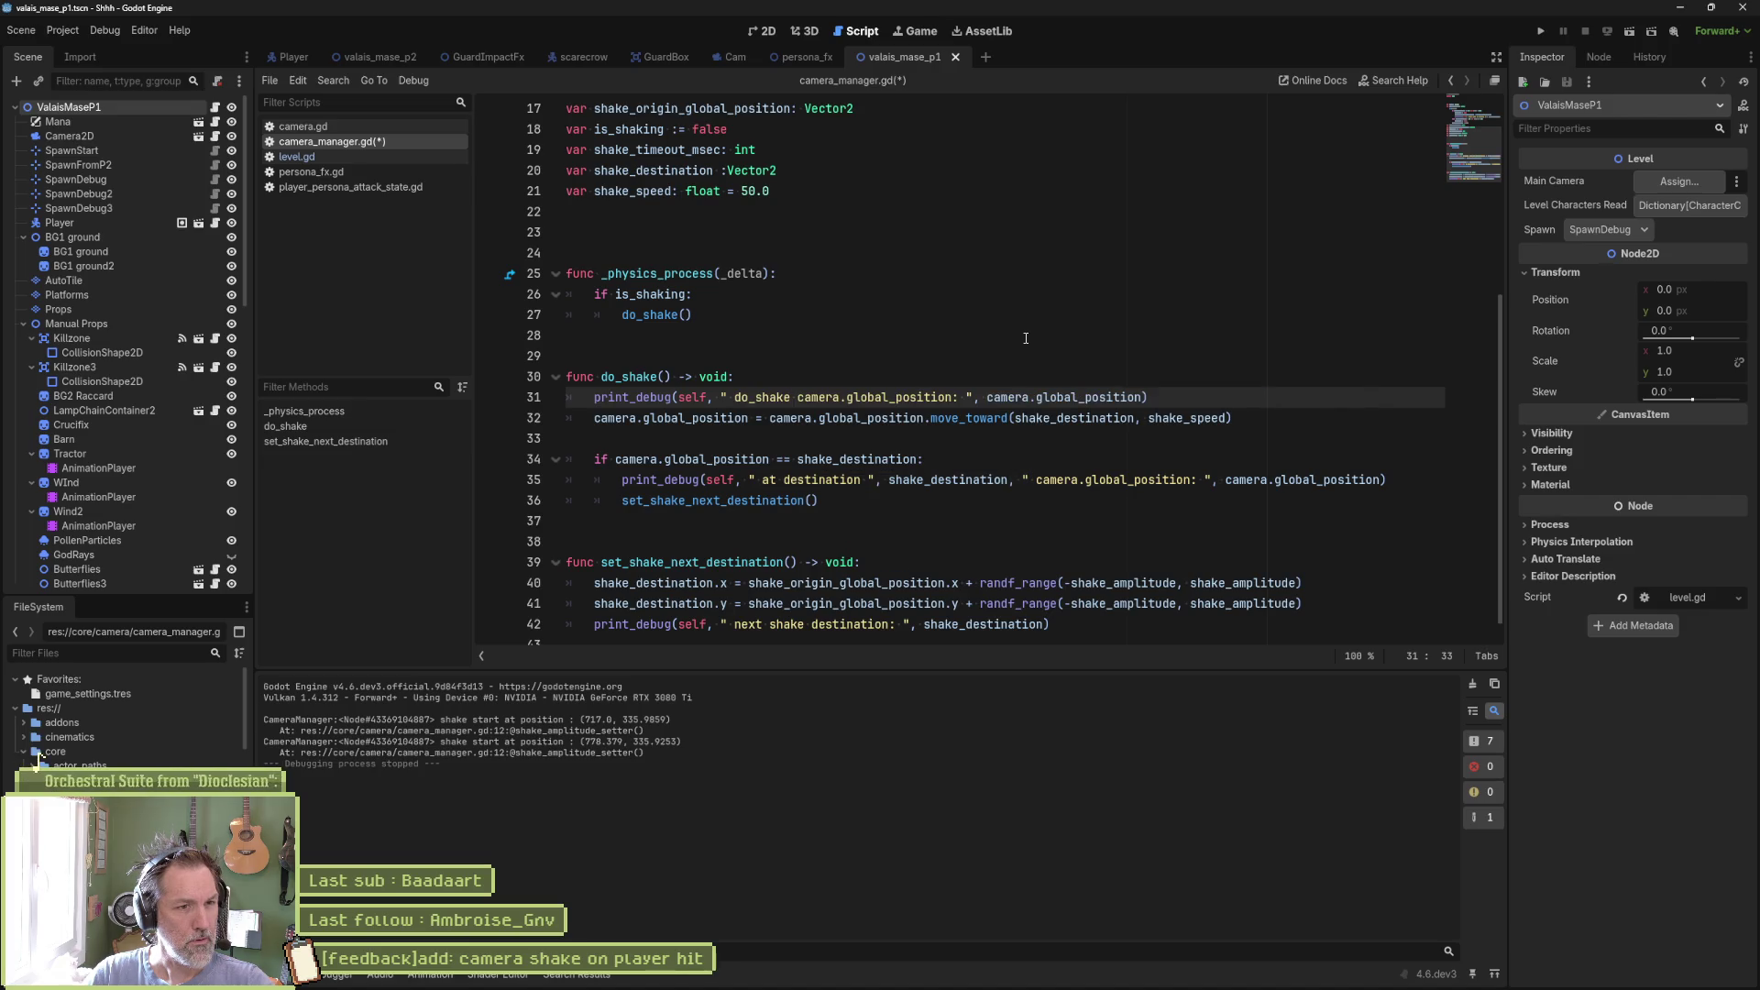
pyautogui.hotkey('ctrl', 's')
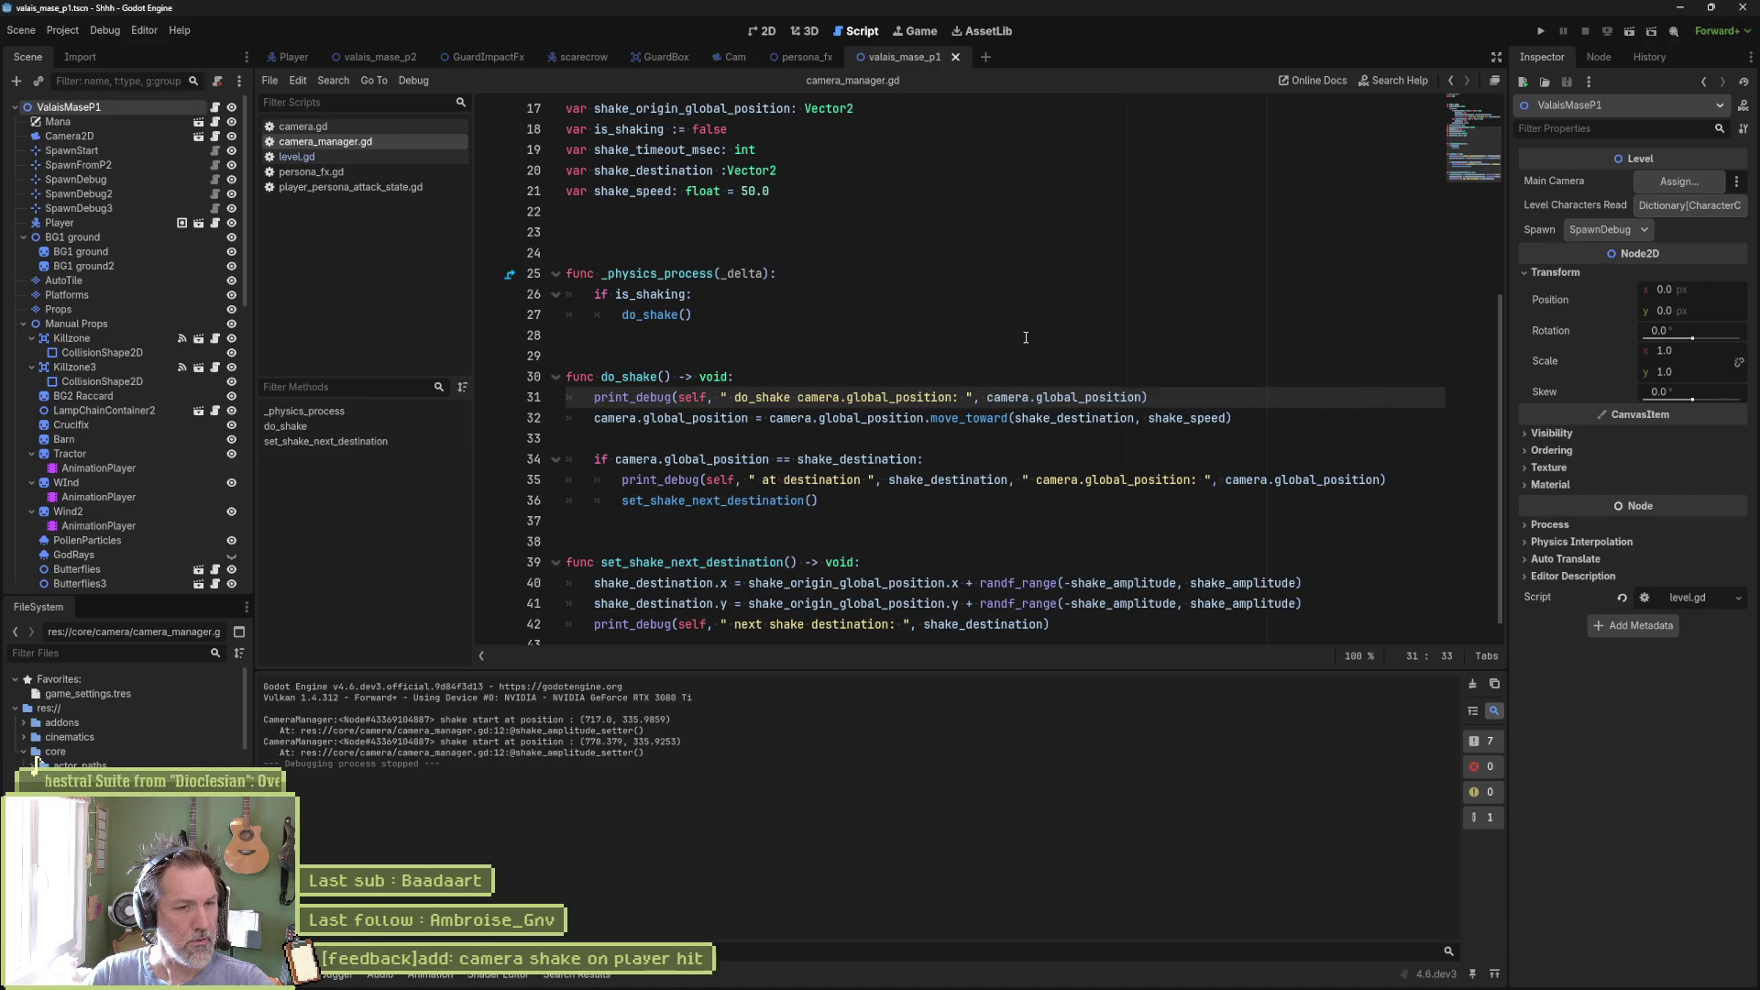
# - Append ' to destina ' and shake_destination to the print, then test-run the game
pyautogui.doubleClick(1036, 419)
pyautogui.click(1130, 401)
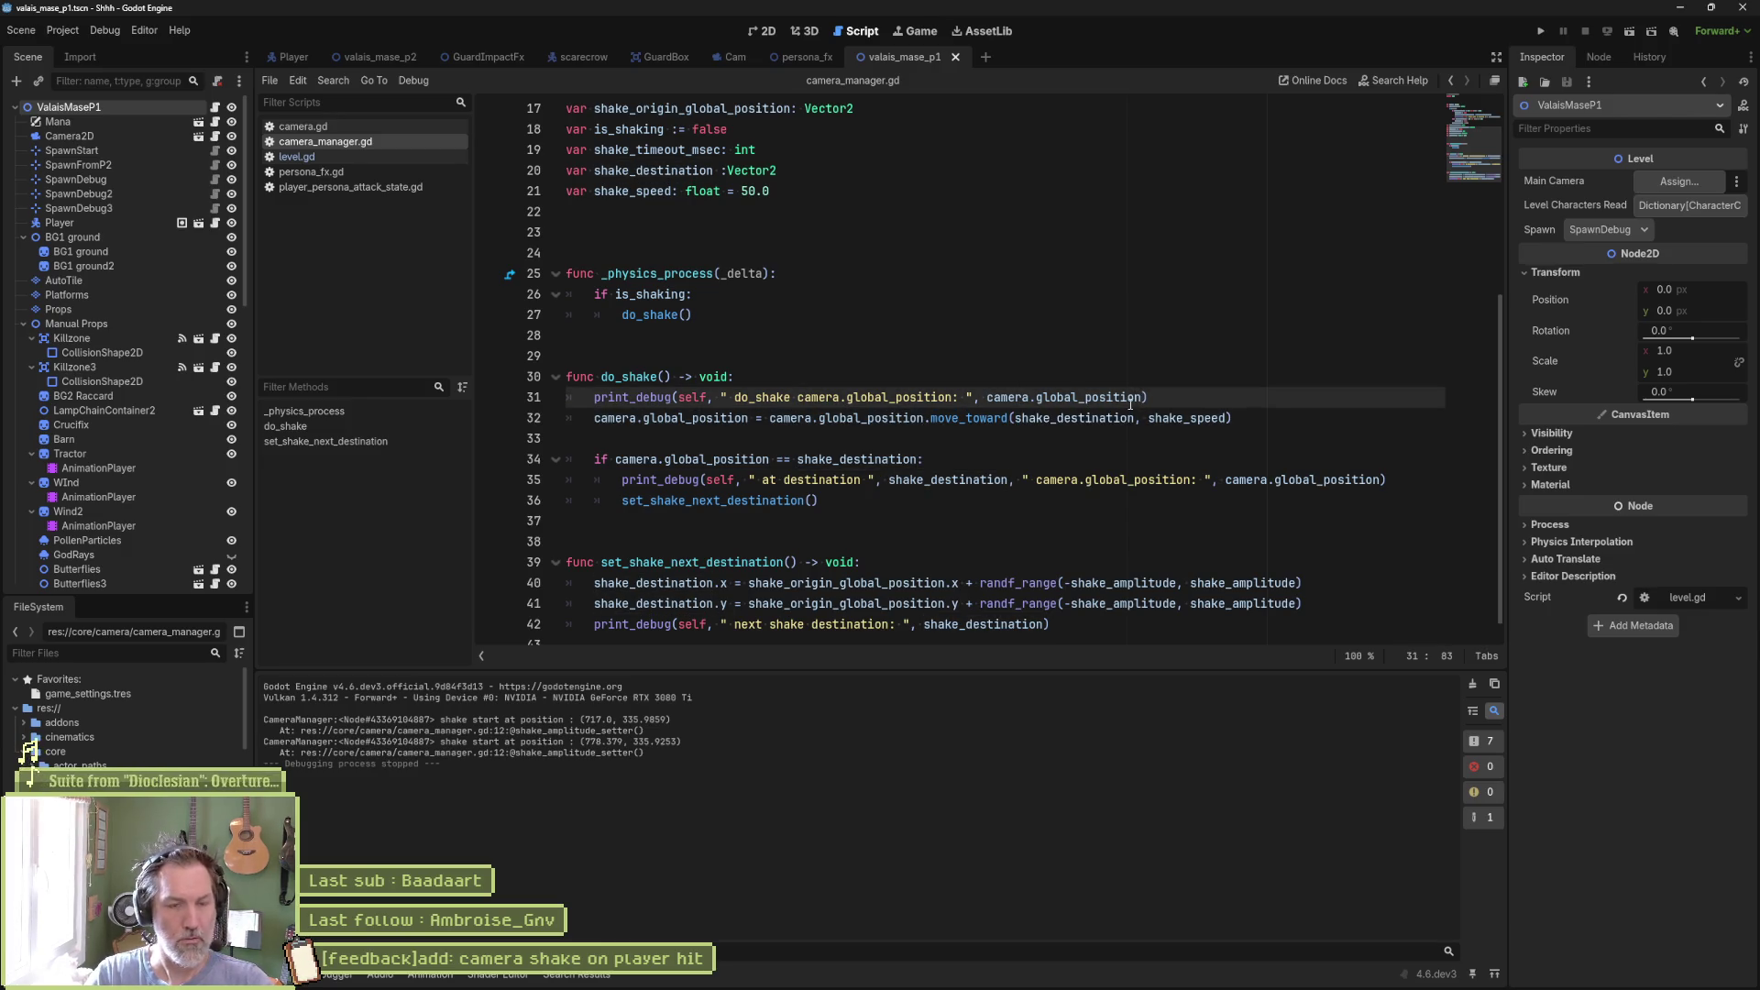
pyautogui.write(', " to destination:')
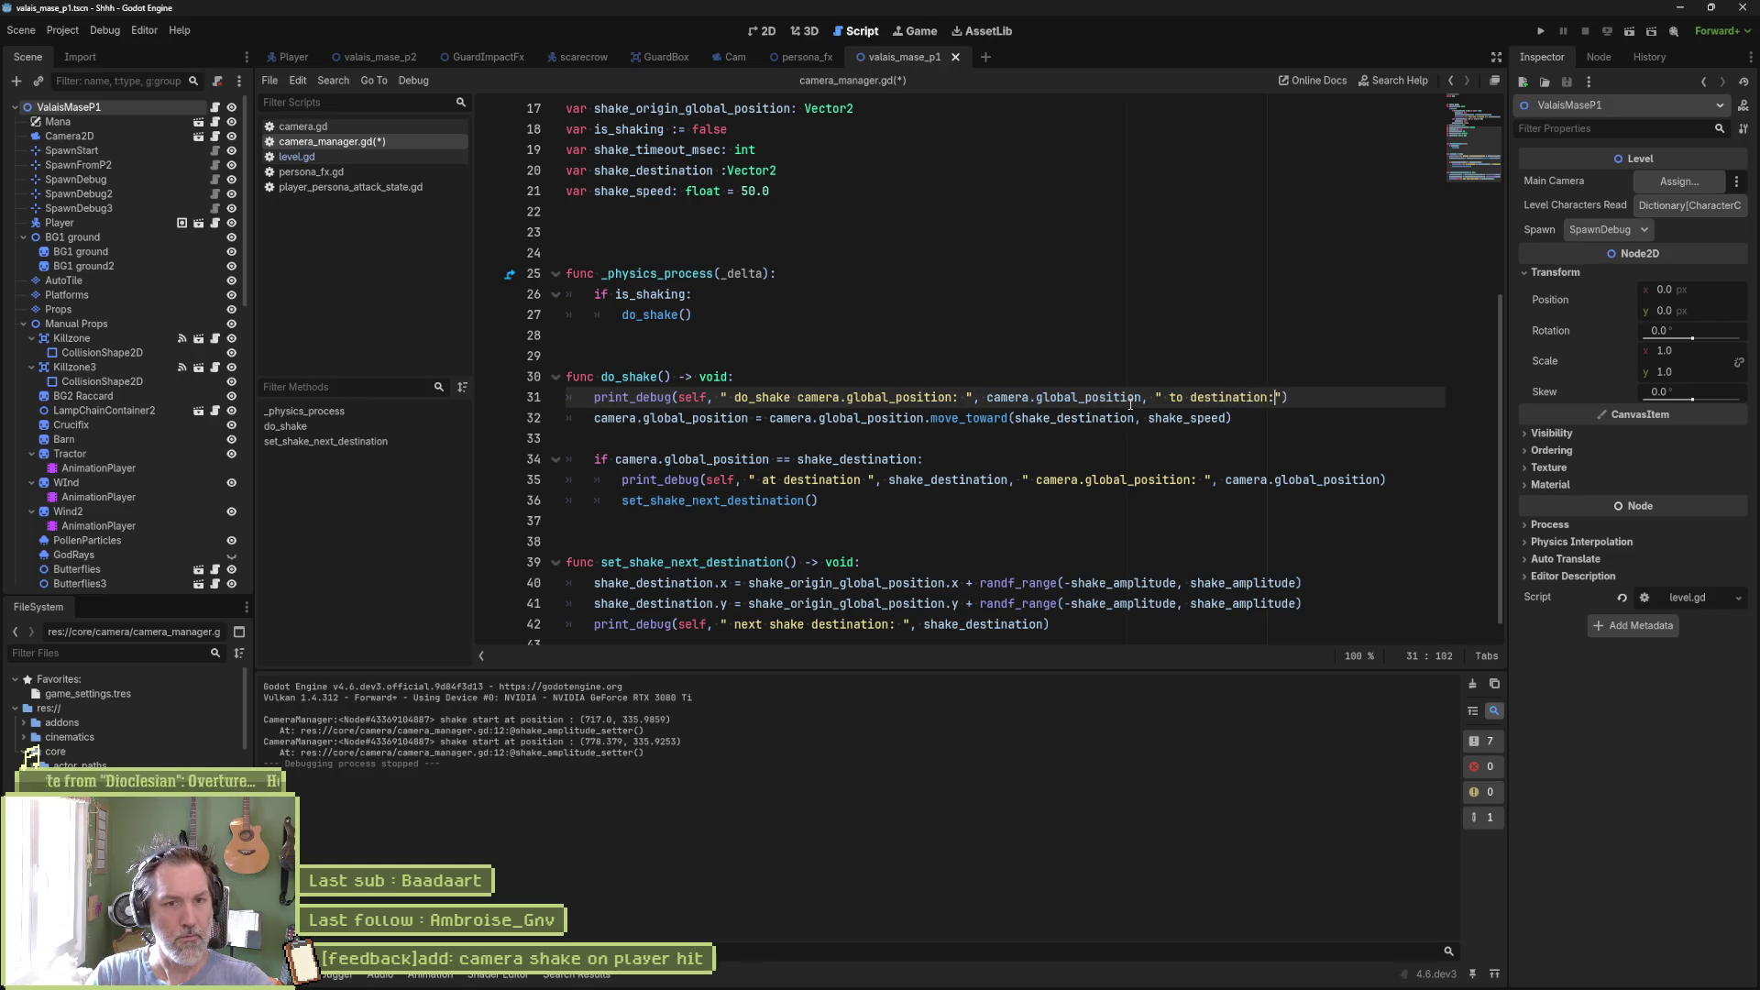
pyautogui.write(' ", shake_destination')
pyautogui.press('F5')
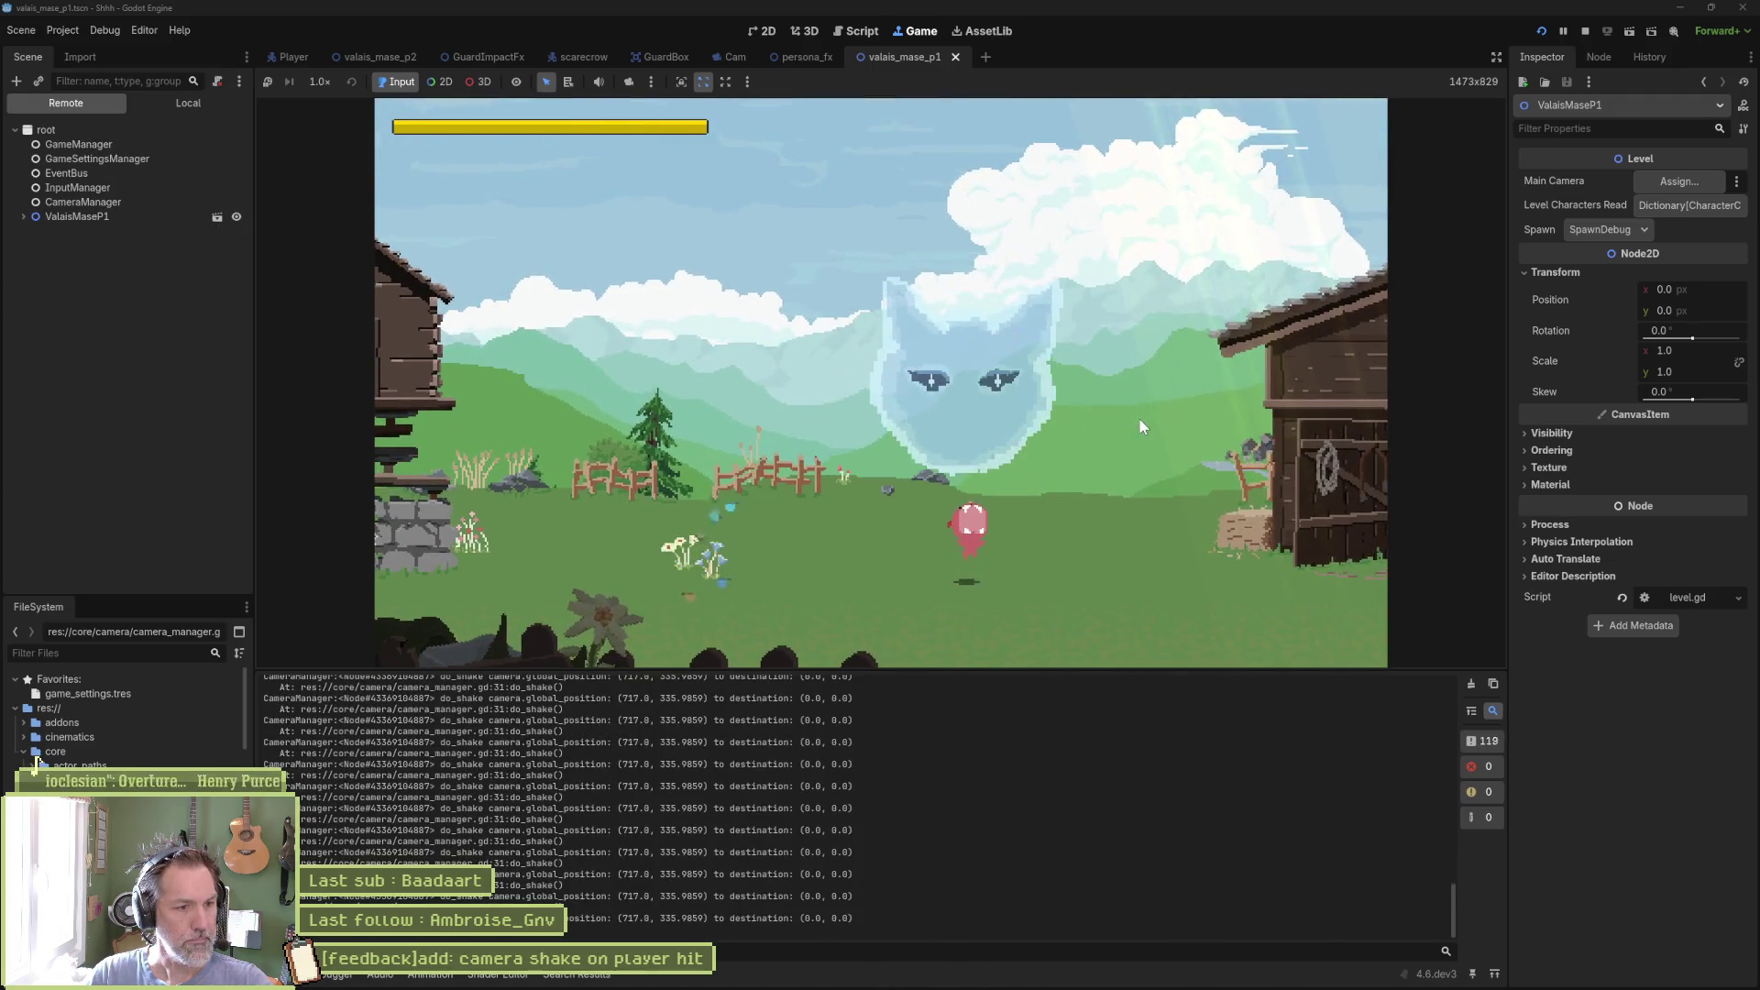
pyautogui.moveTo(1452, 912); pyautogui.dragTo(1454, 684)
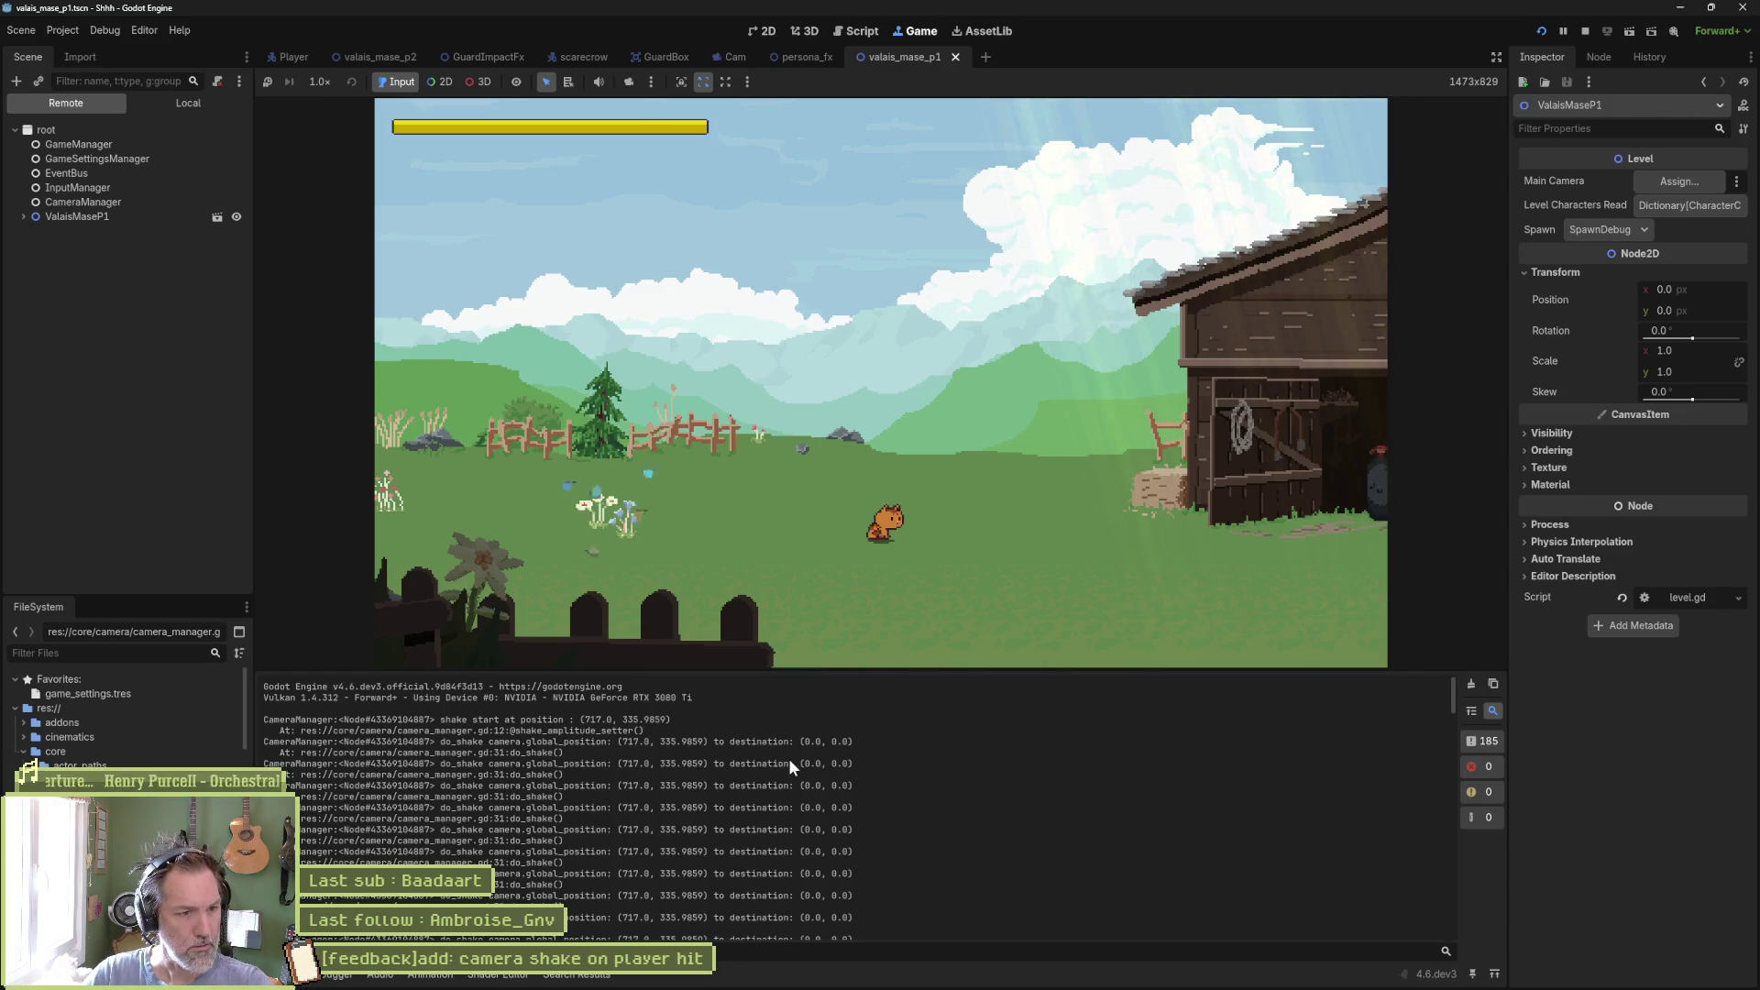
pyautogui.press('F8')
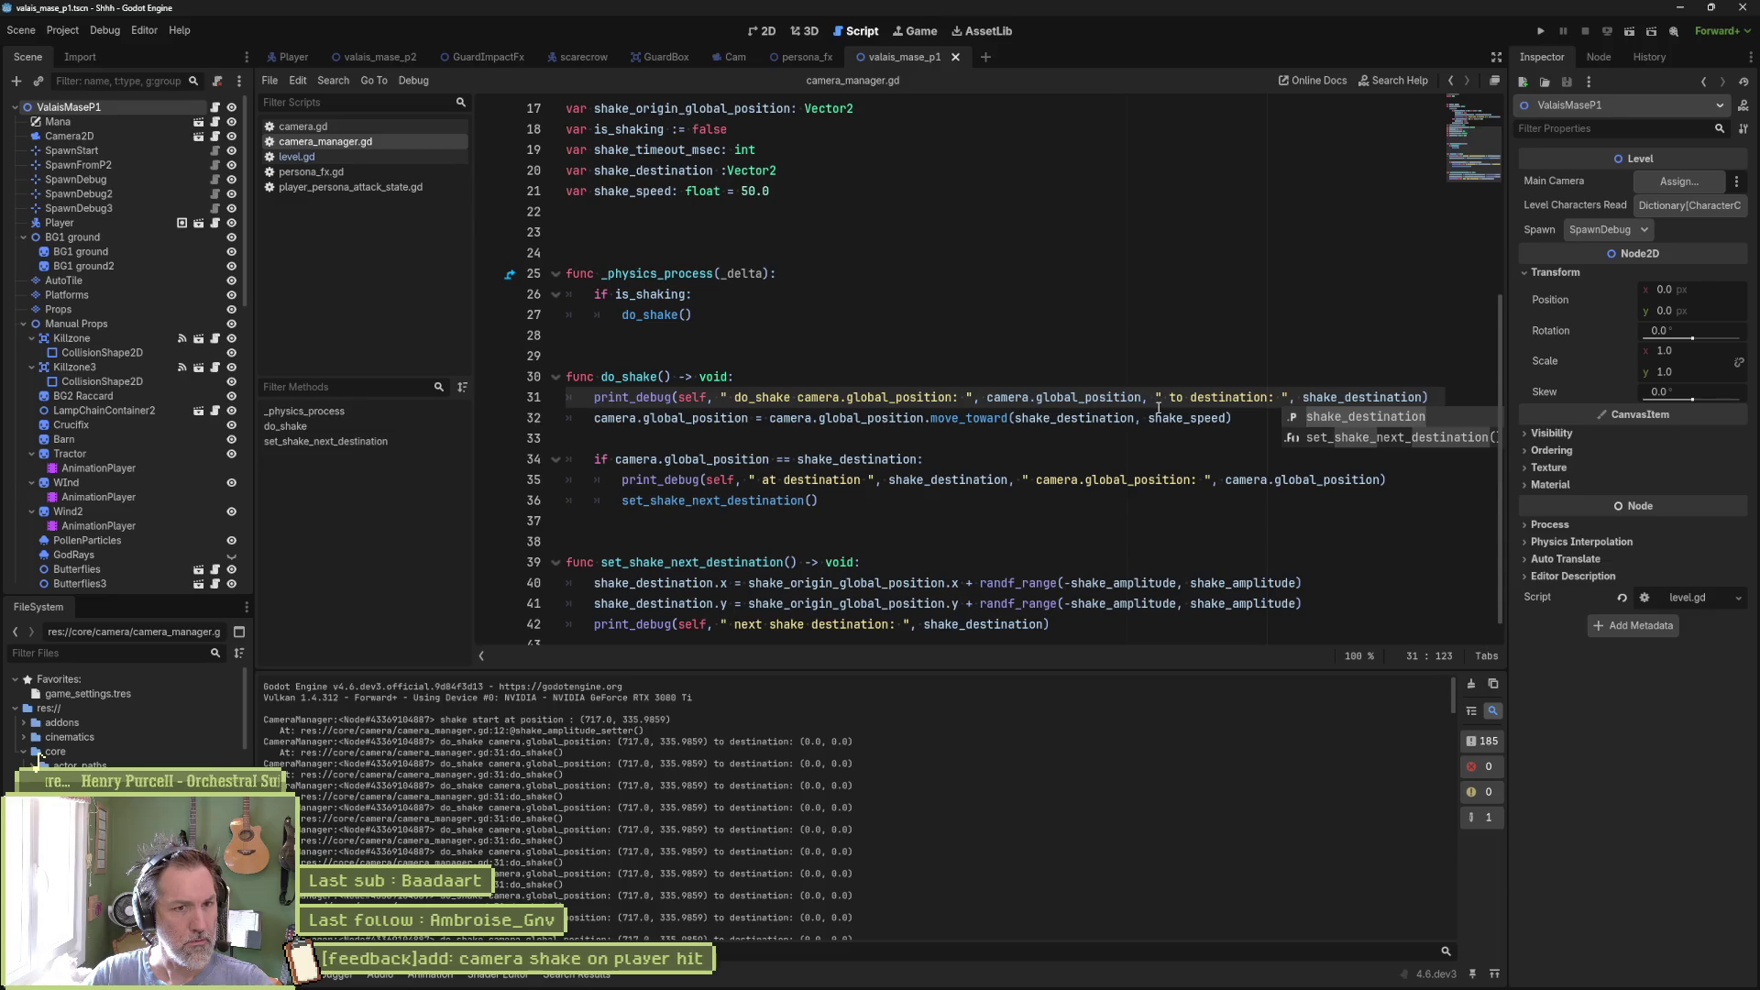
pyautogui.hotkey('ctrl', 'd')
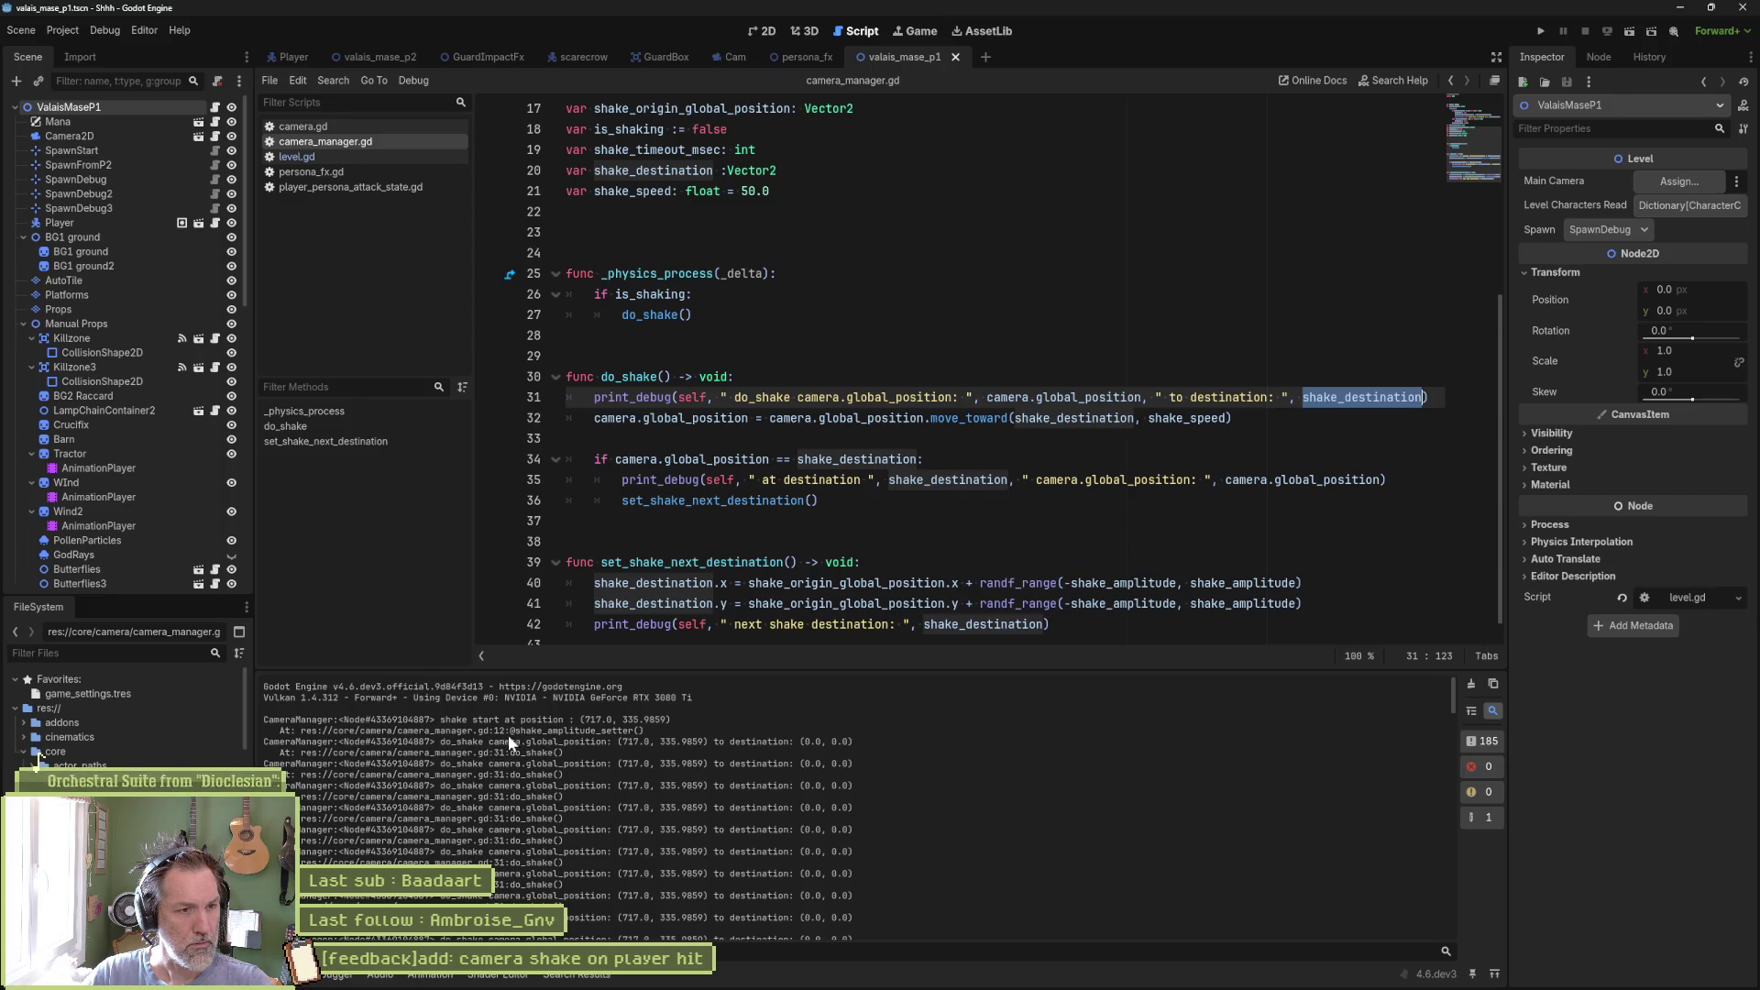
pyautogui.moveTo(601, 562); pyautogui.dragTo(798, 561)
pyautogui.scroll(4, 827, 519)
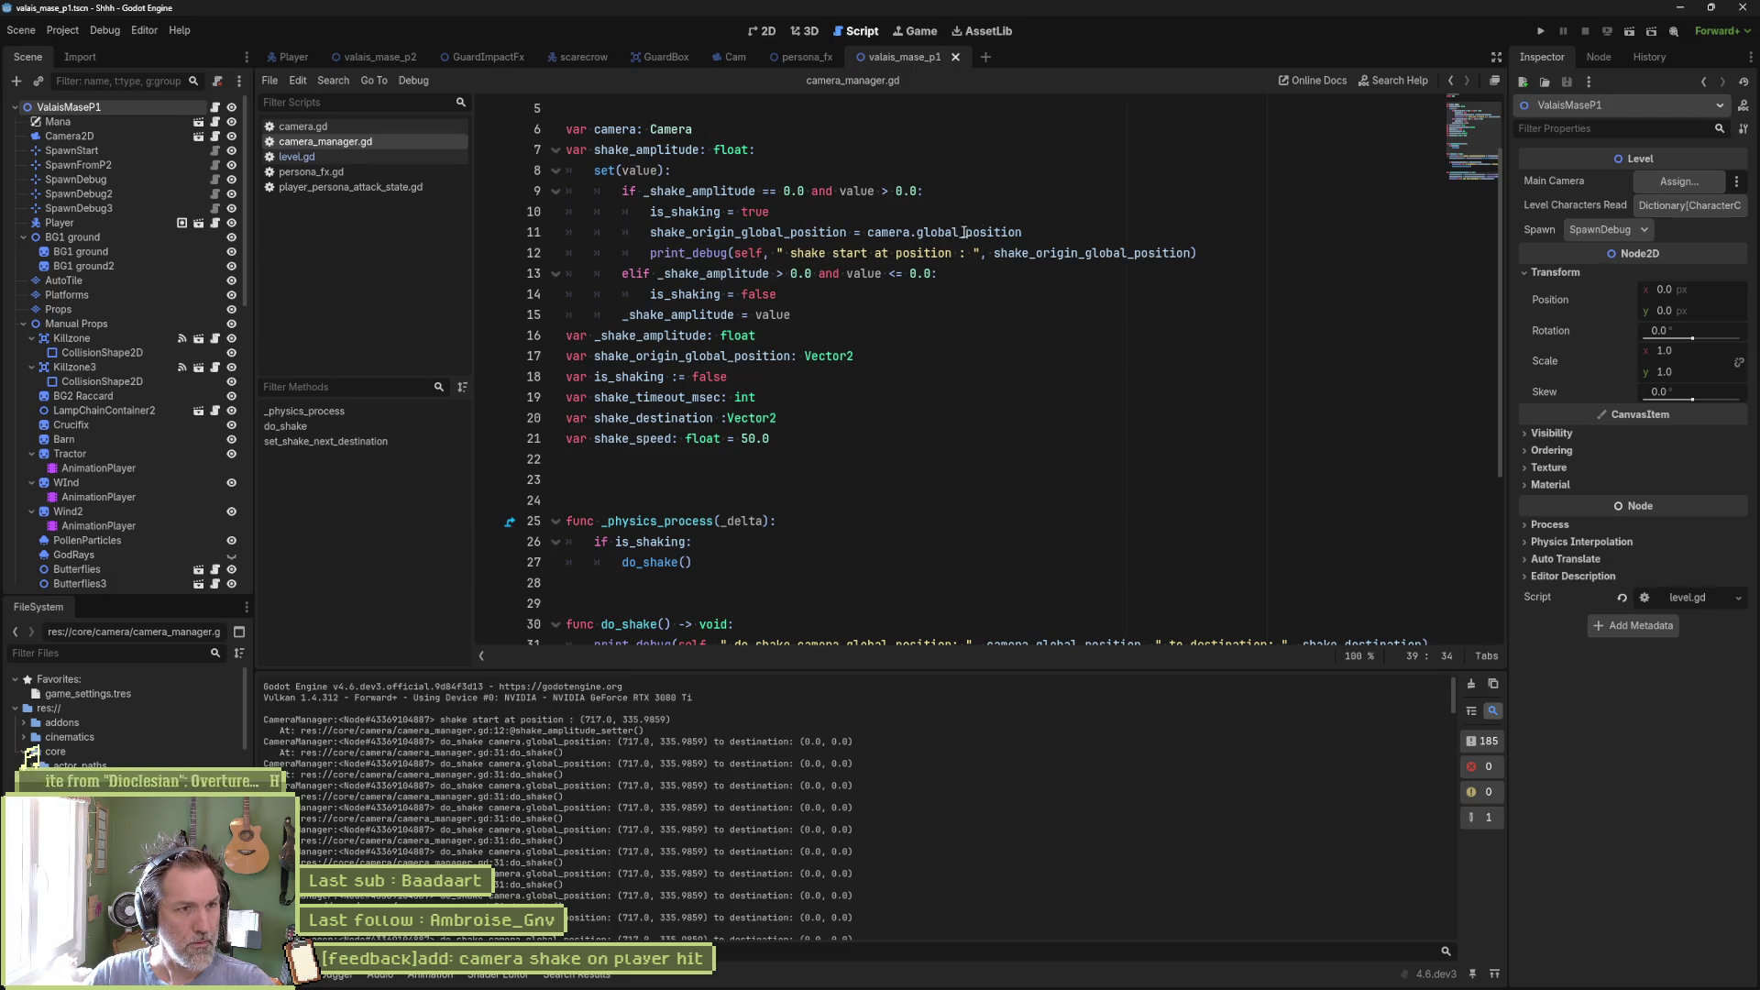
# - Call set_shake_next_destination() after the shake origin assignment, run, and inspect the logged destinations
pyautogui.click(1062, 236)
pyautogui.press('Return')
pyautogui.write('set_shake_next_destination()')
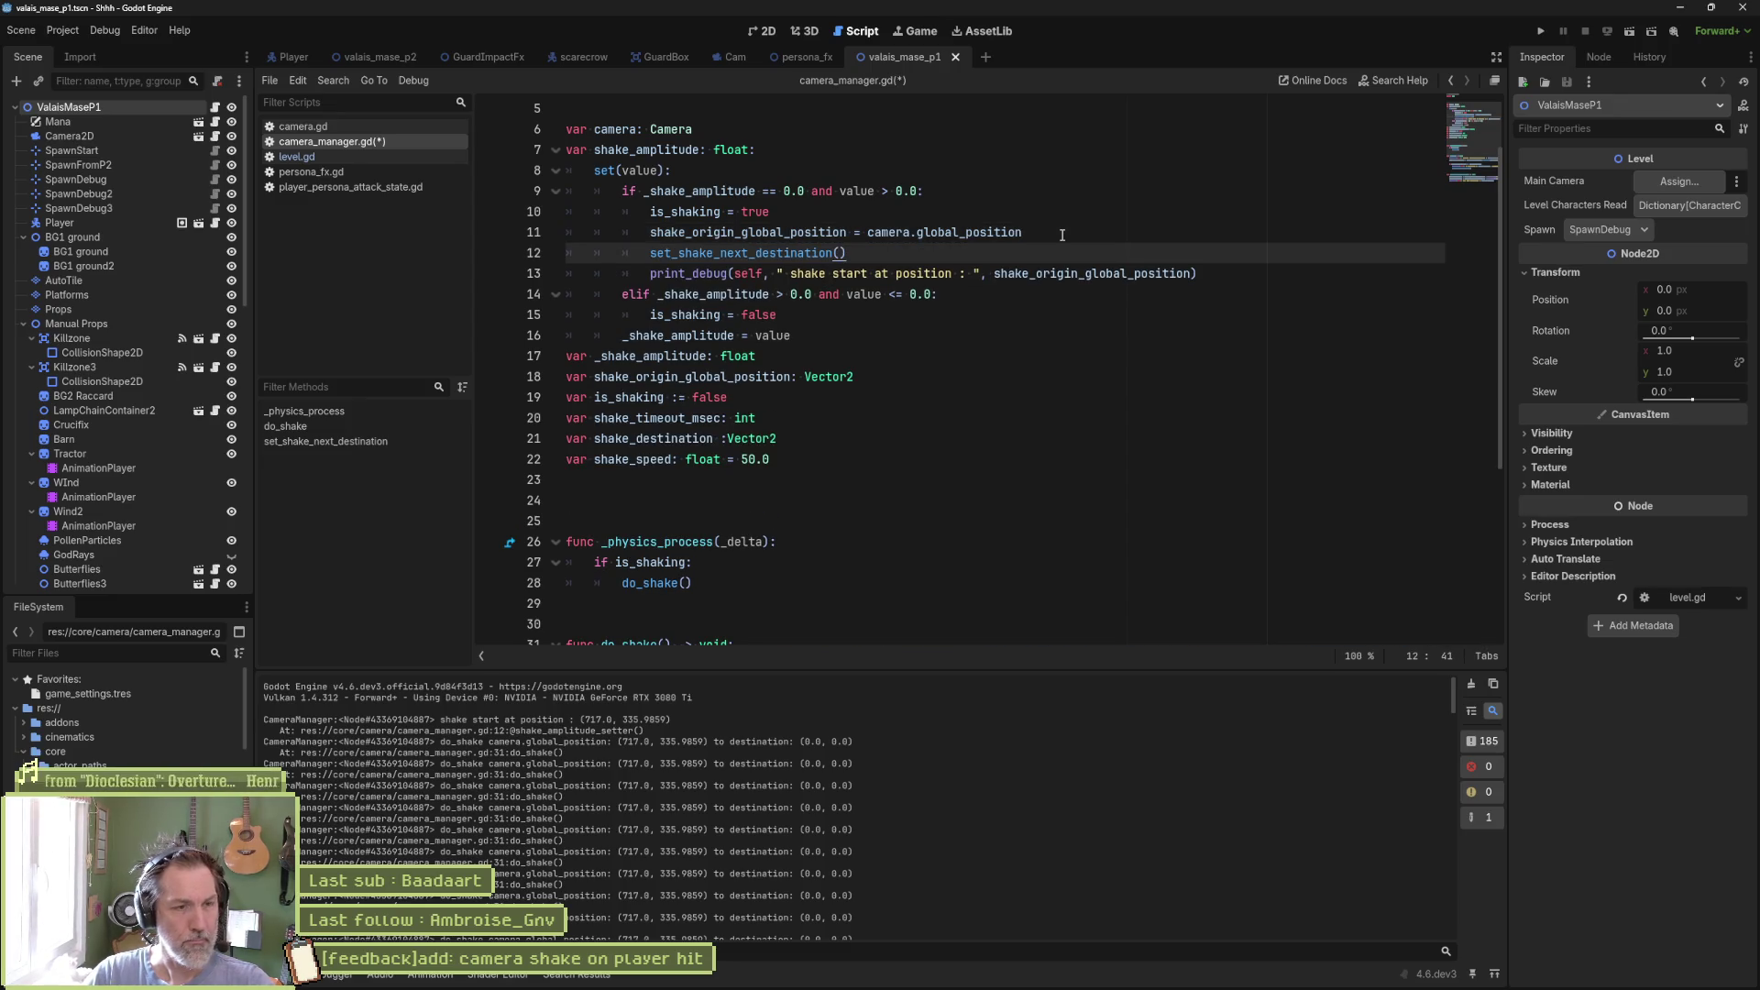
pyautogui.press('F5')
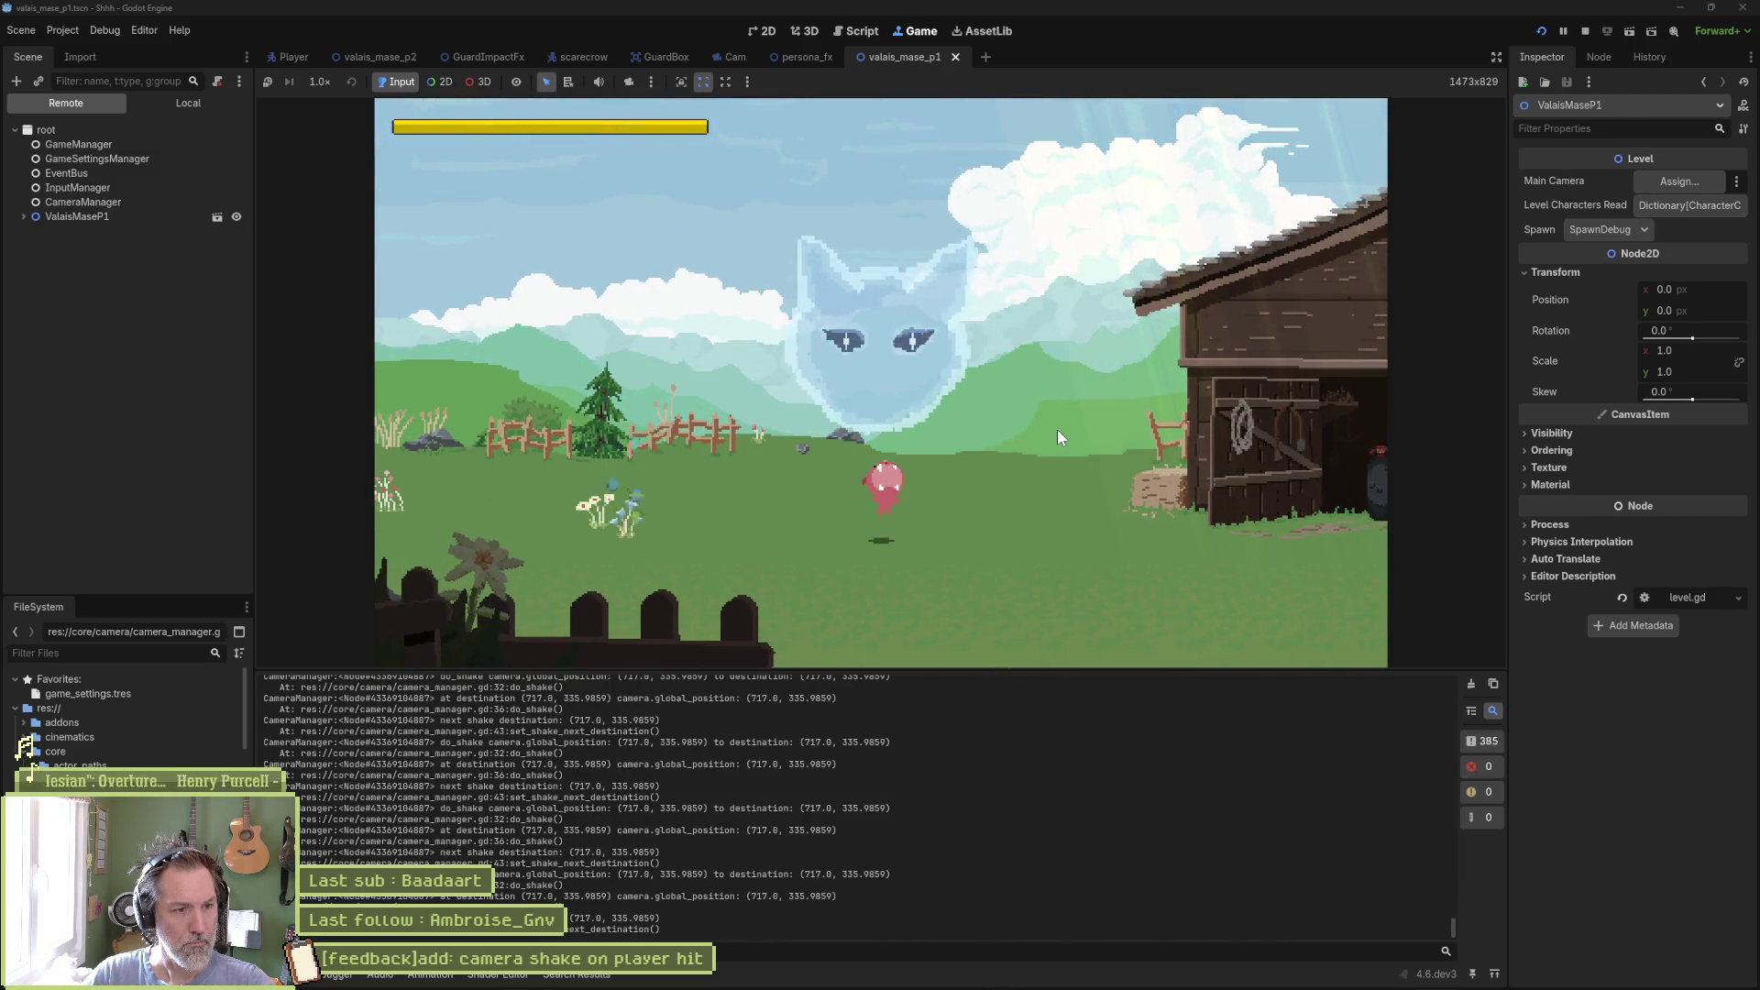
pyautogui.moveTo(1453, 930); pyautogui.dragTo(1453, 684)
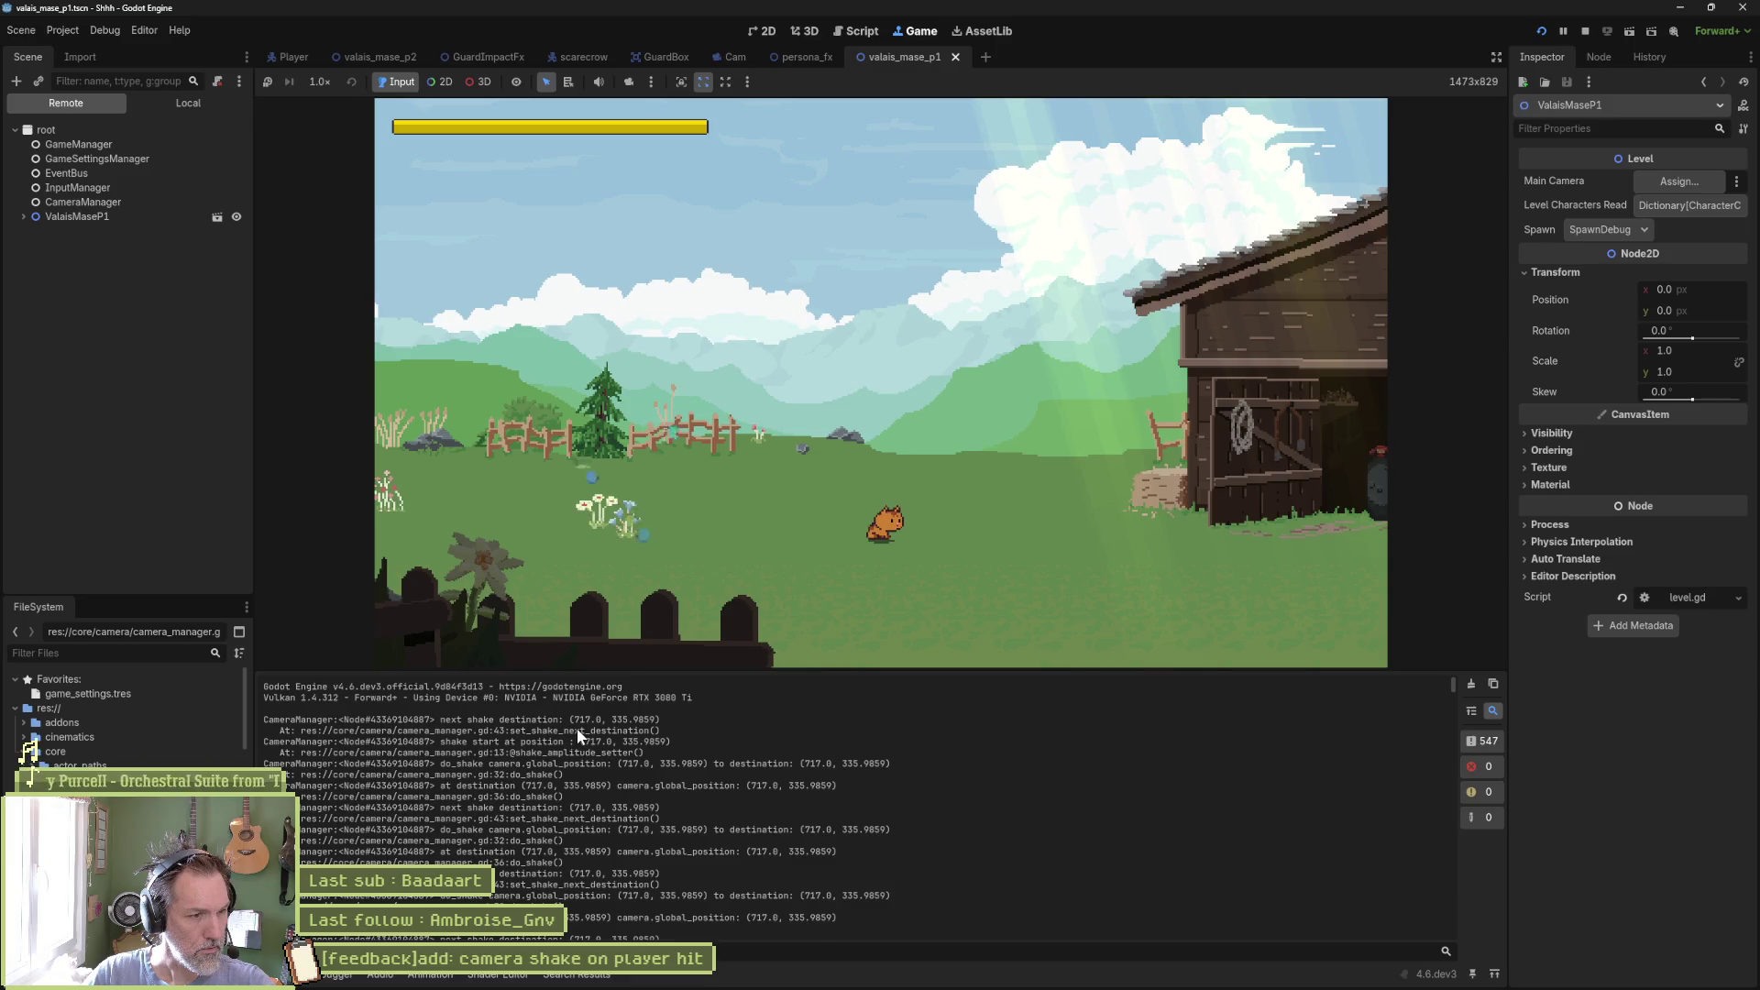
pyautogui.moveTo(573, 720); pyautogui.dragTo(652, 720)
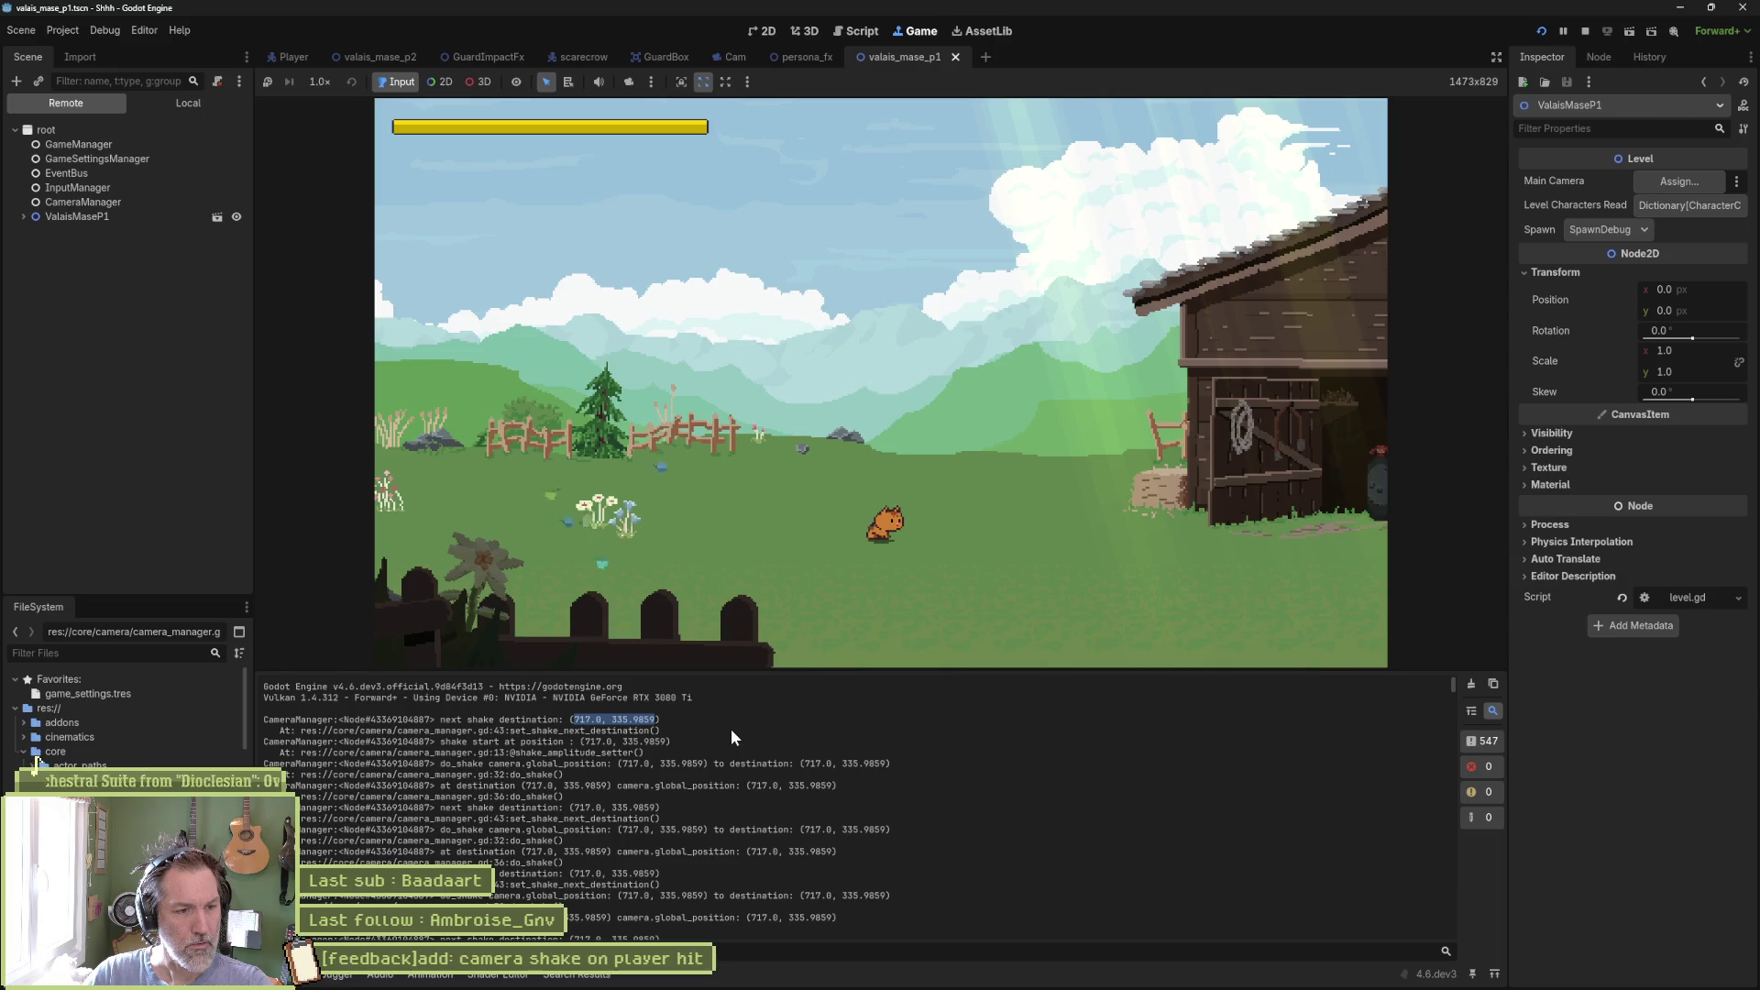
pyautogui.press('F8')
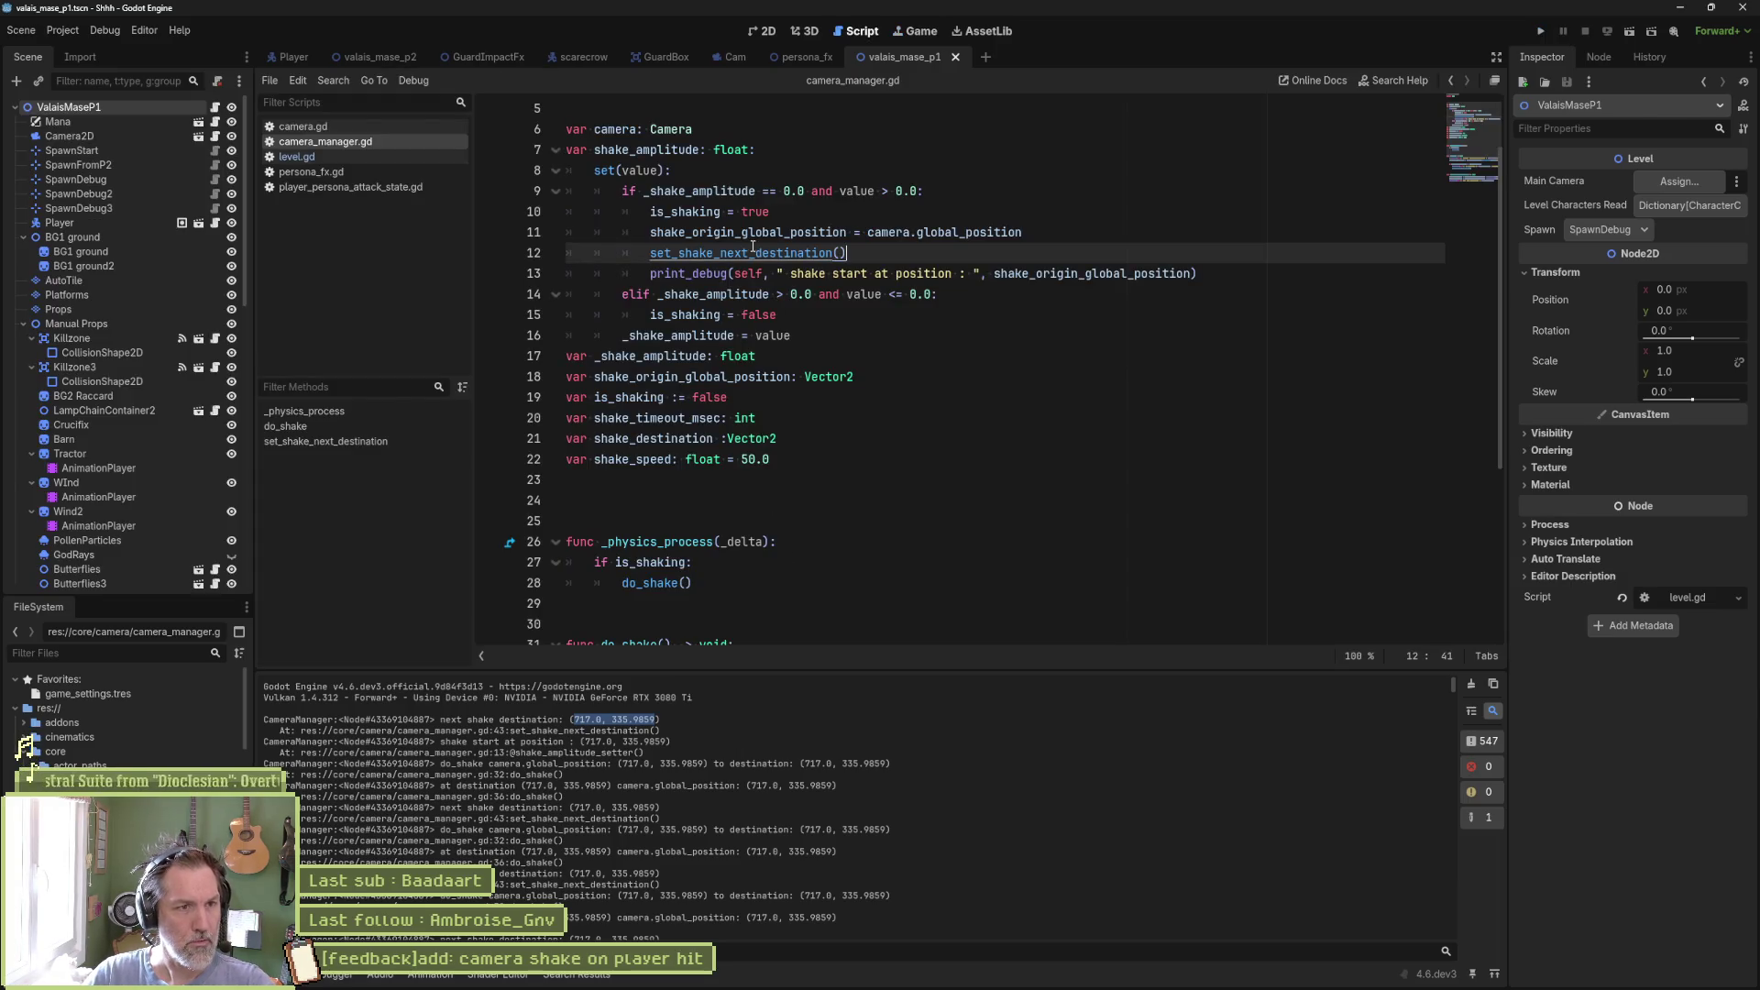
# - Relabel the shake-start print as shake_origin_global_position, move it above set_shake_next_destination, and save
pyautogui.keyDown('ctrl'); pyautogui.click(761, 254); pyautogui.keyUp('ctrl')
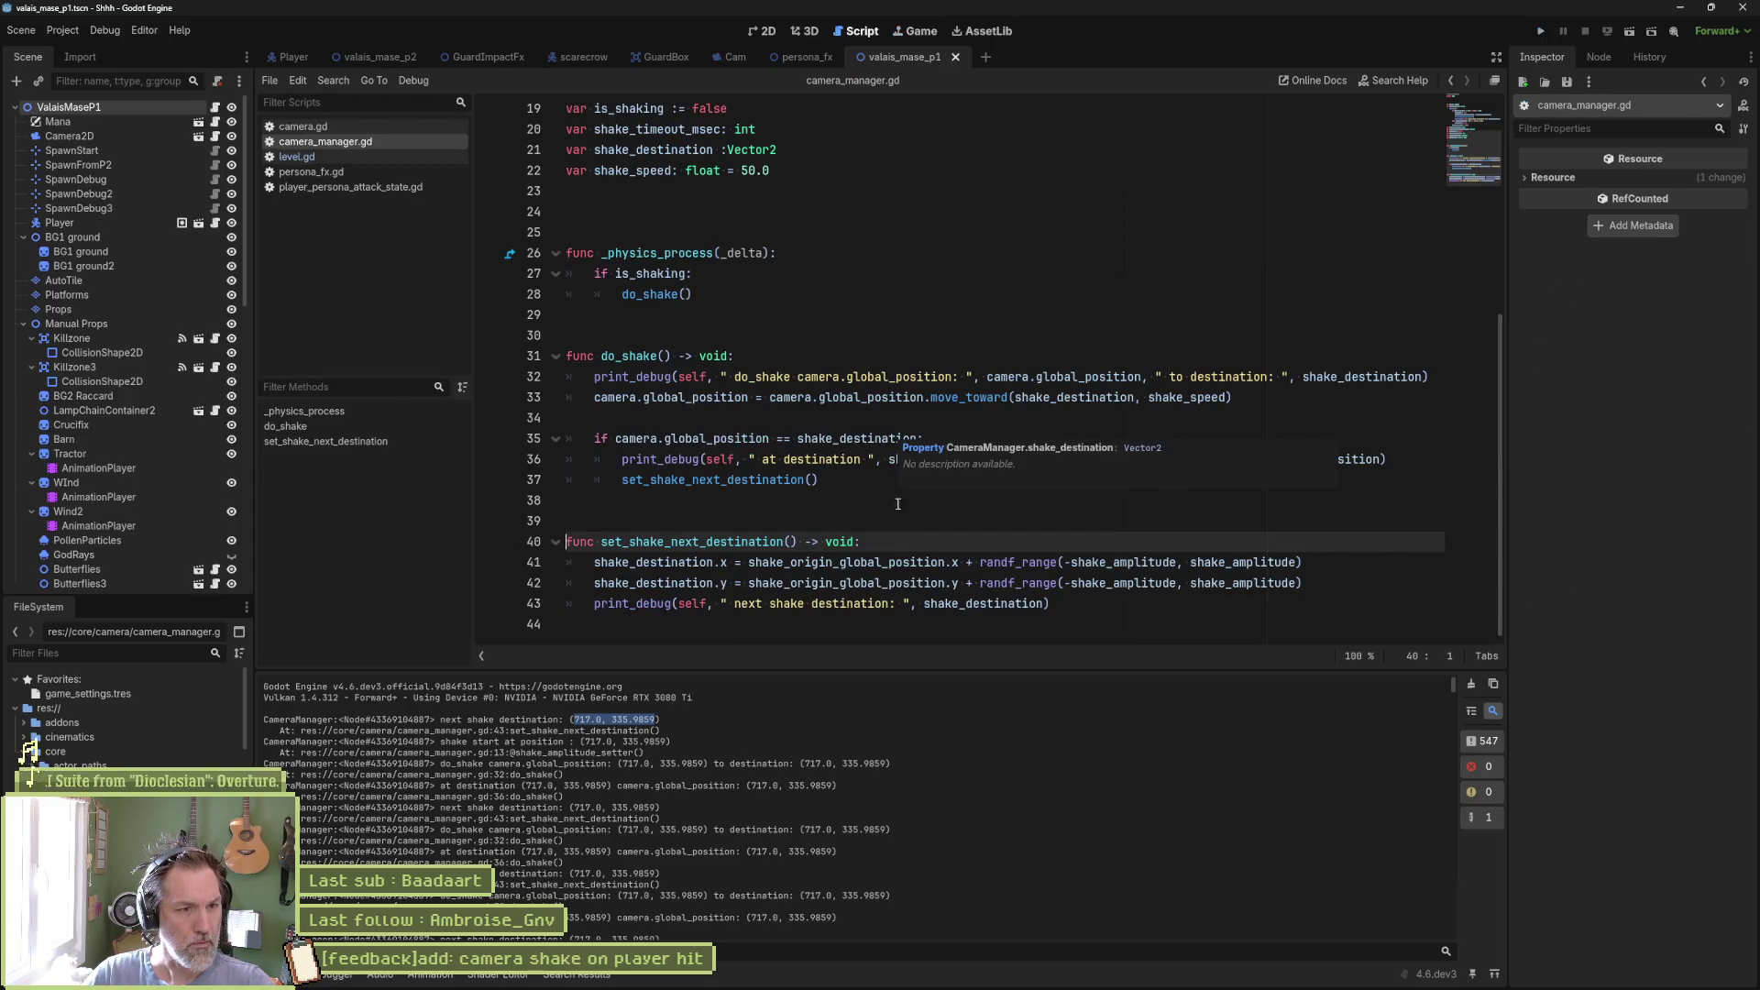
pyautogui.doubleClick(841, 555)
pyautogui.hotkey('ctrl', 'c')
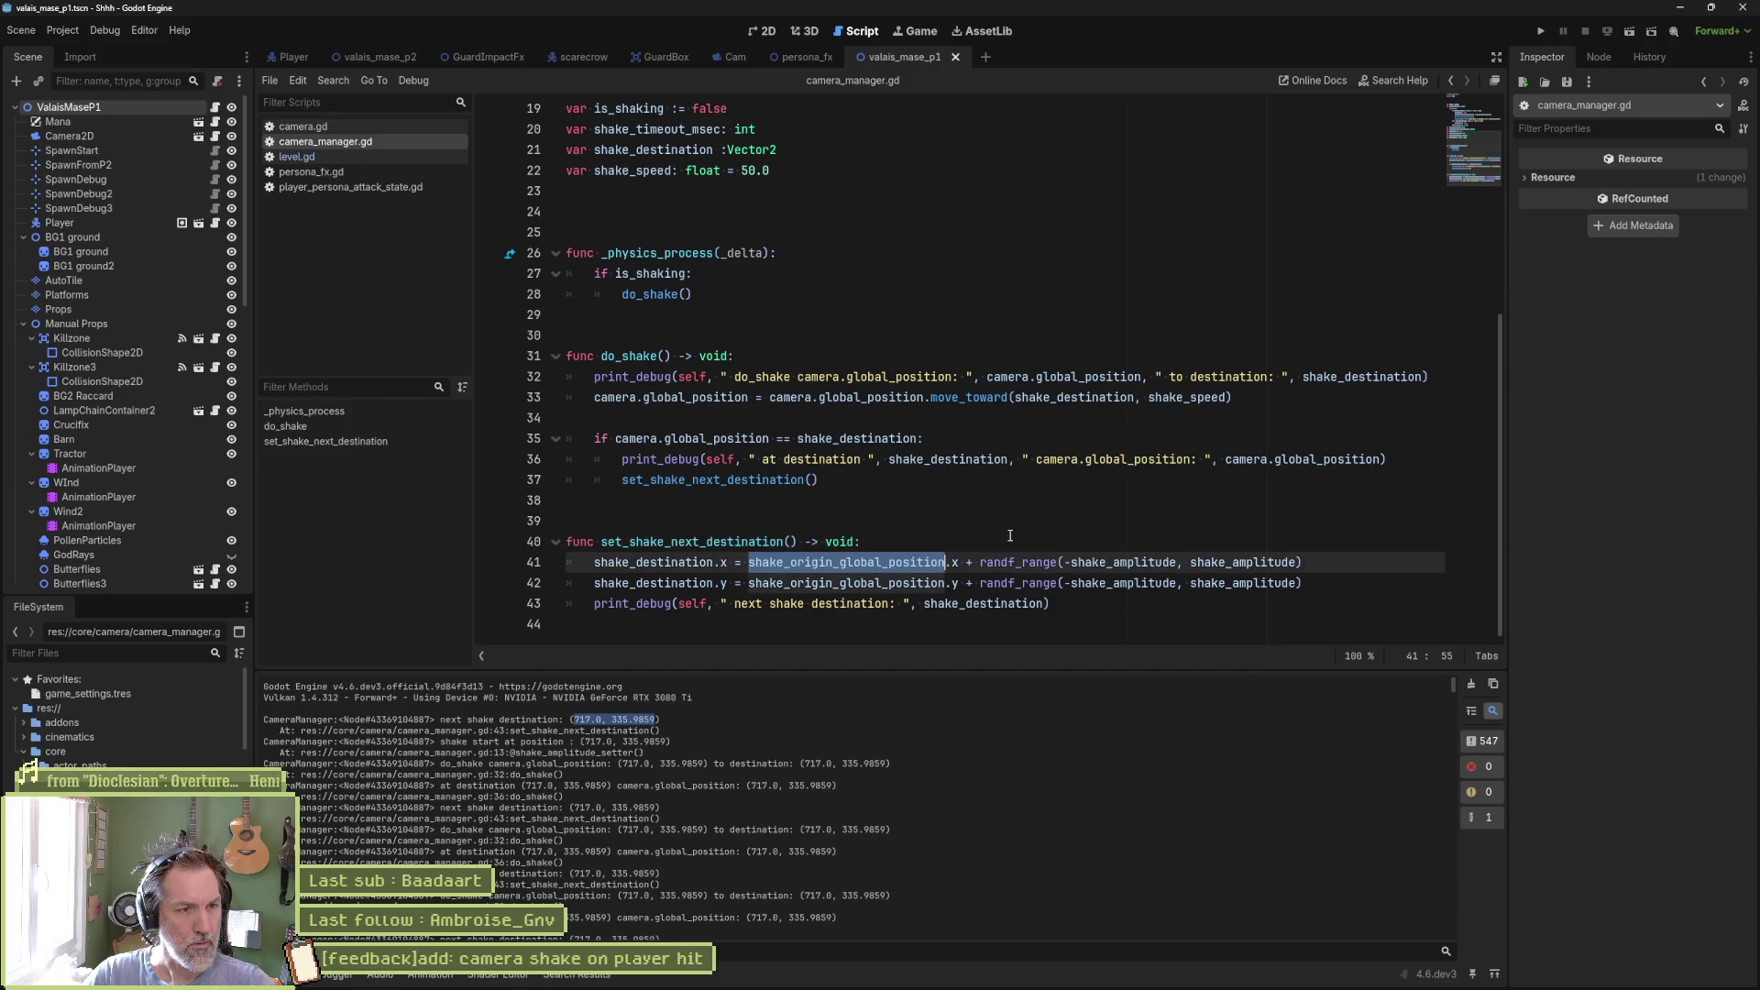
pyautogui.scroll(5, 1009, 536)
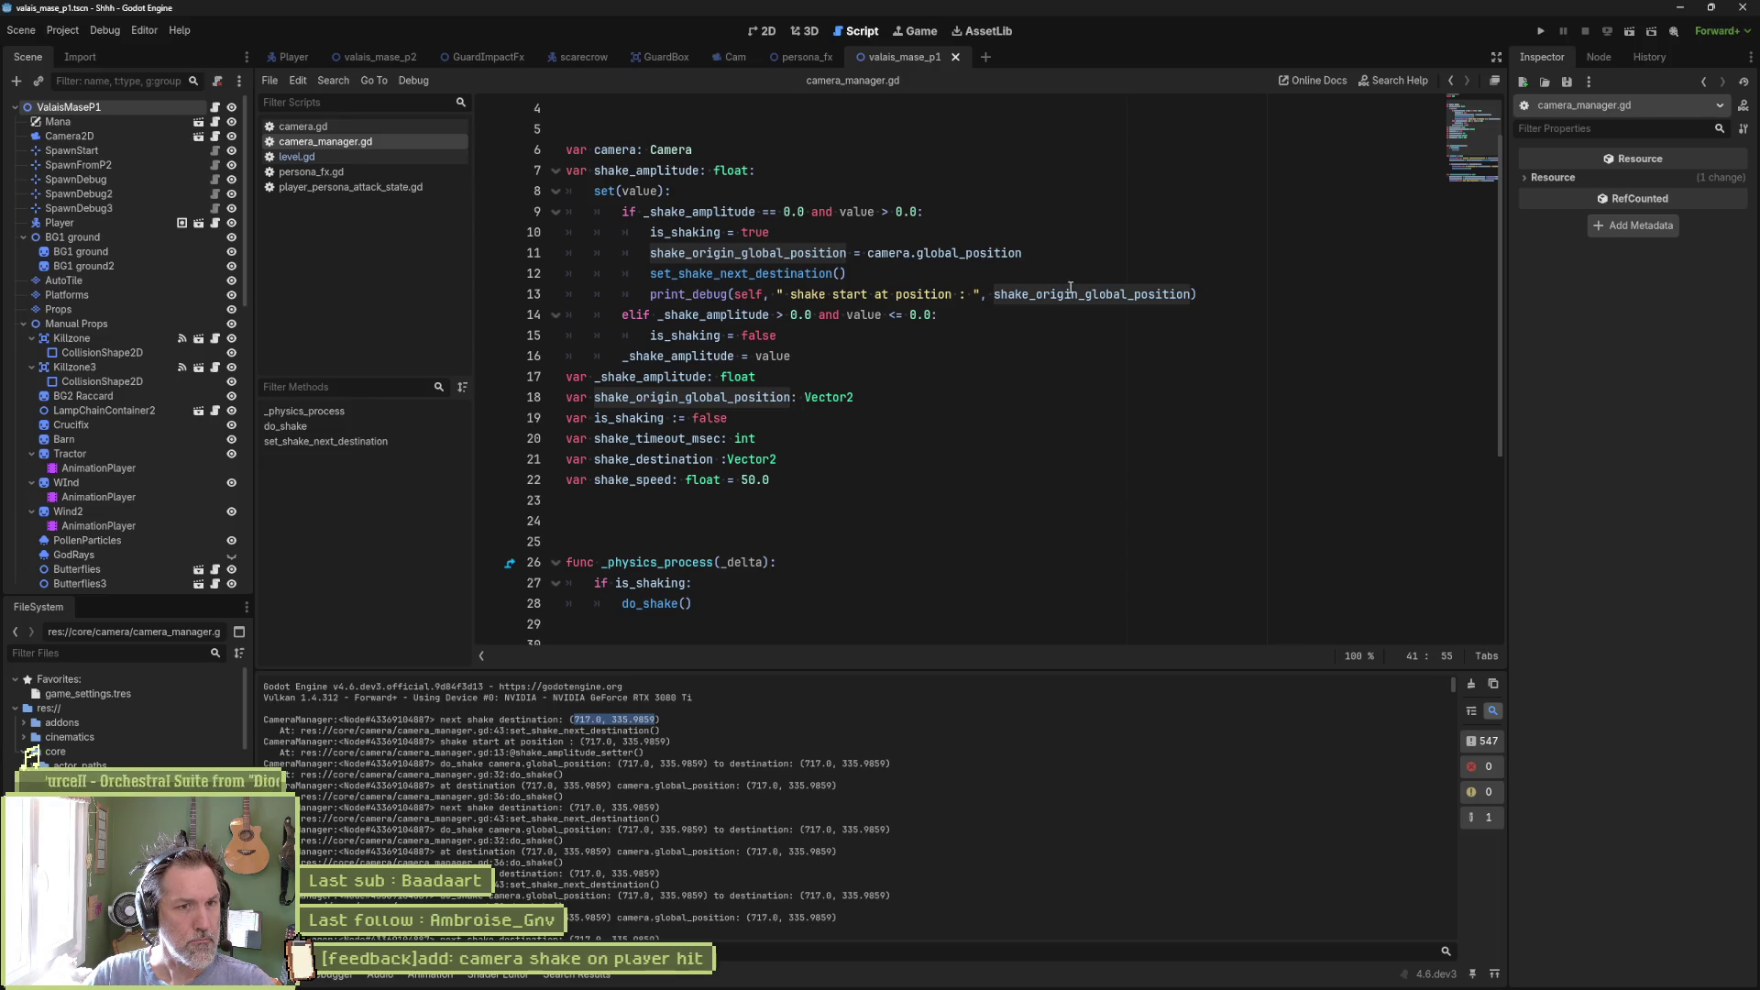
pyautogui.click(789, 295)
pyautogui.hotkey('ctrl', 'shift', 'Right')
pyautogui.hotkey('ctrl', 'shift', 'Right')
pyautogui.hotkey('ctrl', 'shift', 'Right')
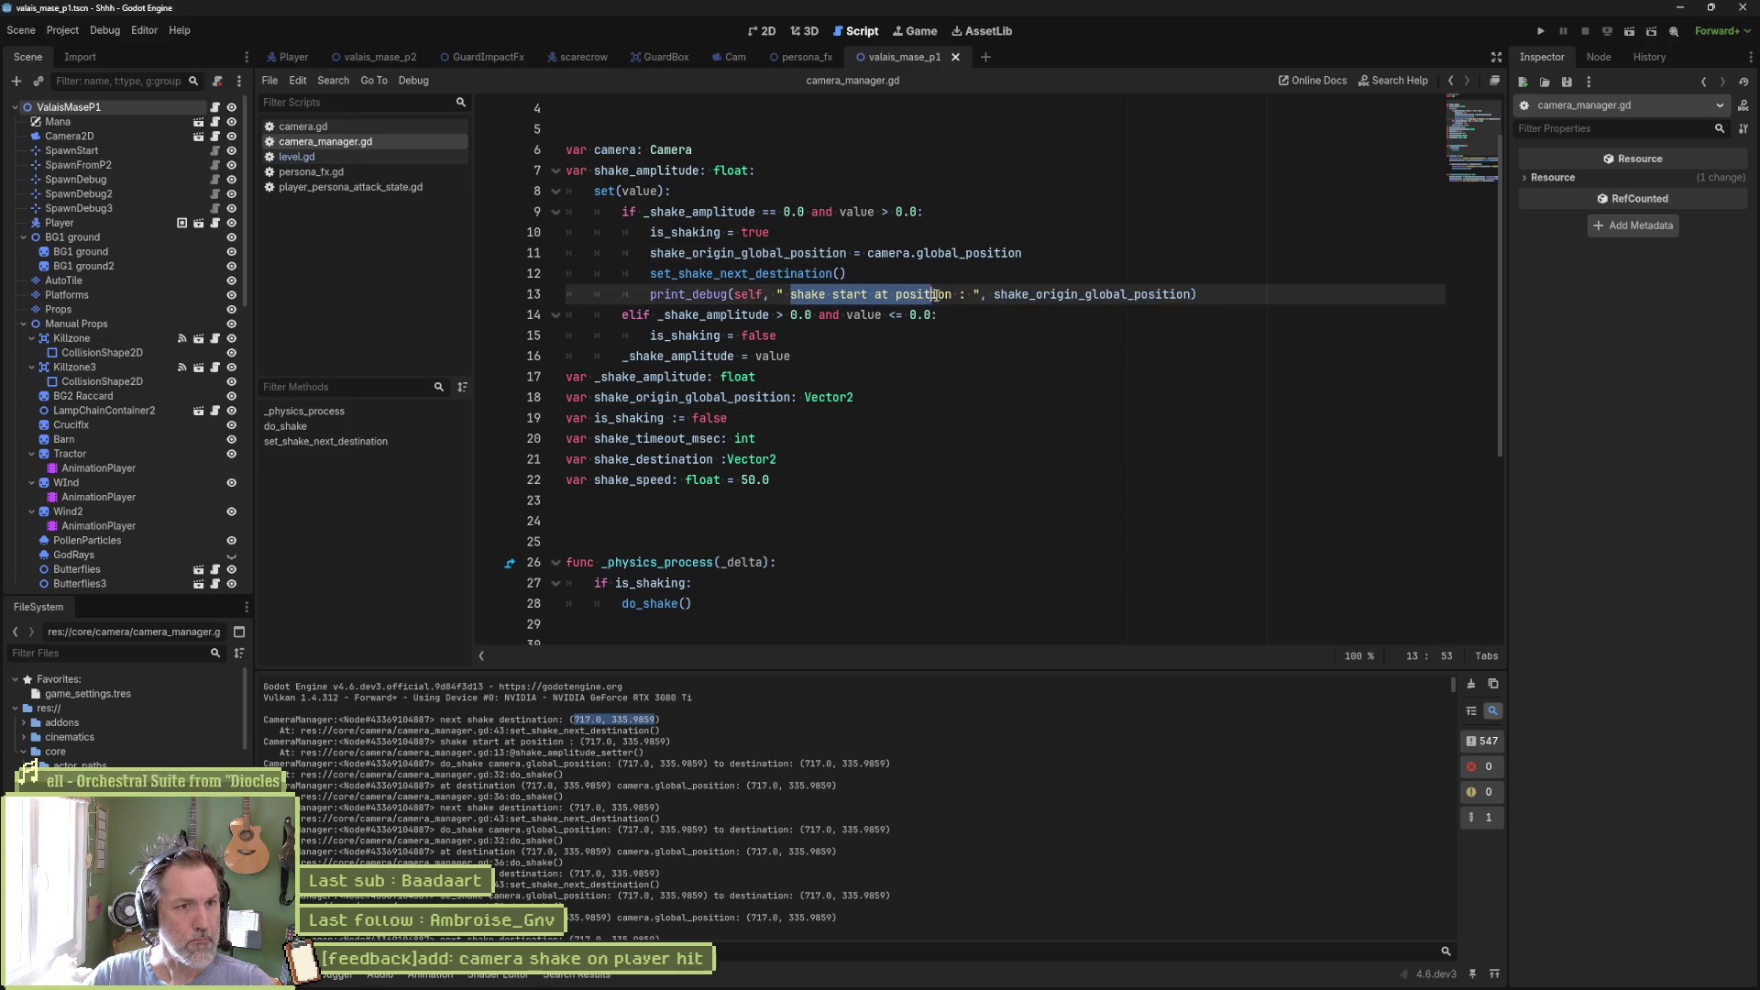
pyautogui.hotkey('ctrl', 'v')
pyautogui.hotkey('alt', 'Up')
pyautogui.hotkey('ctrl', 's')
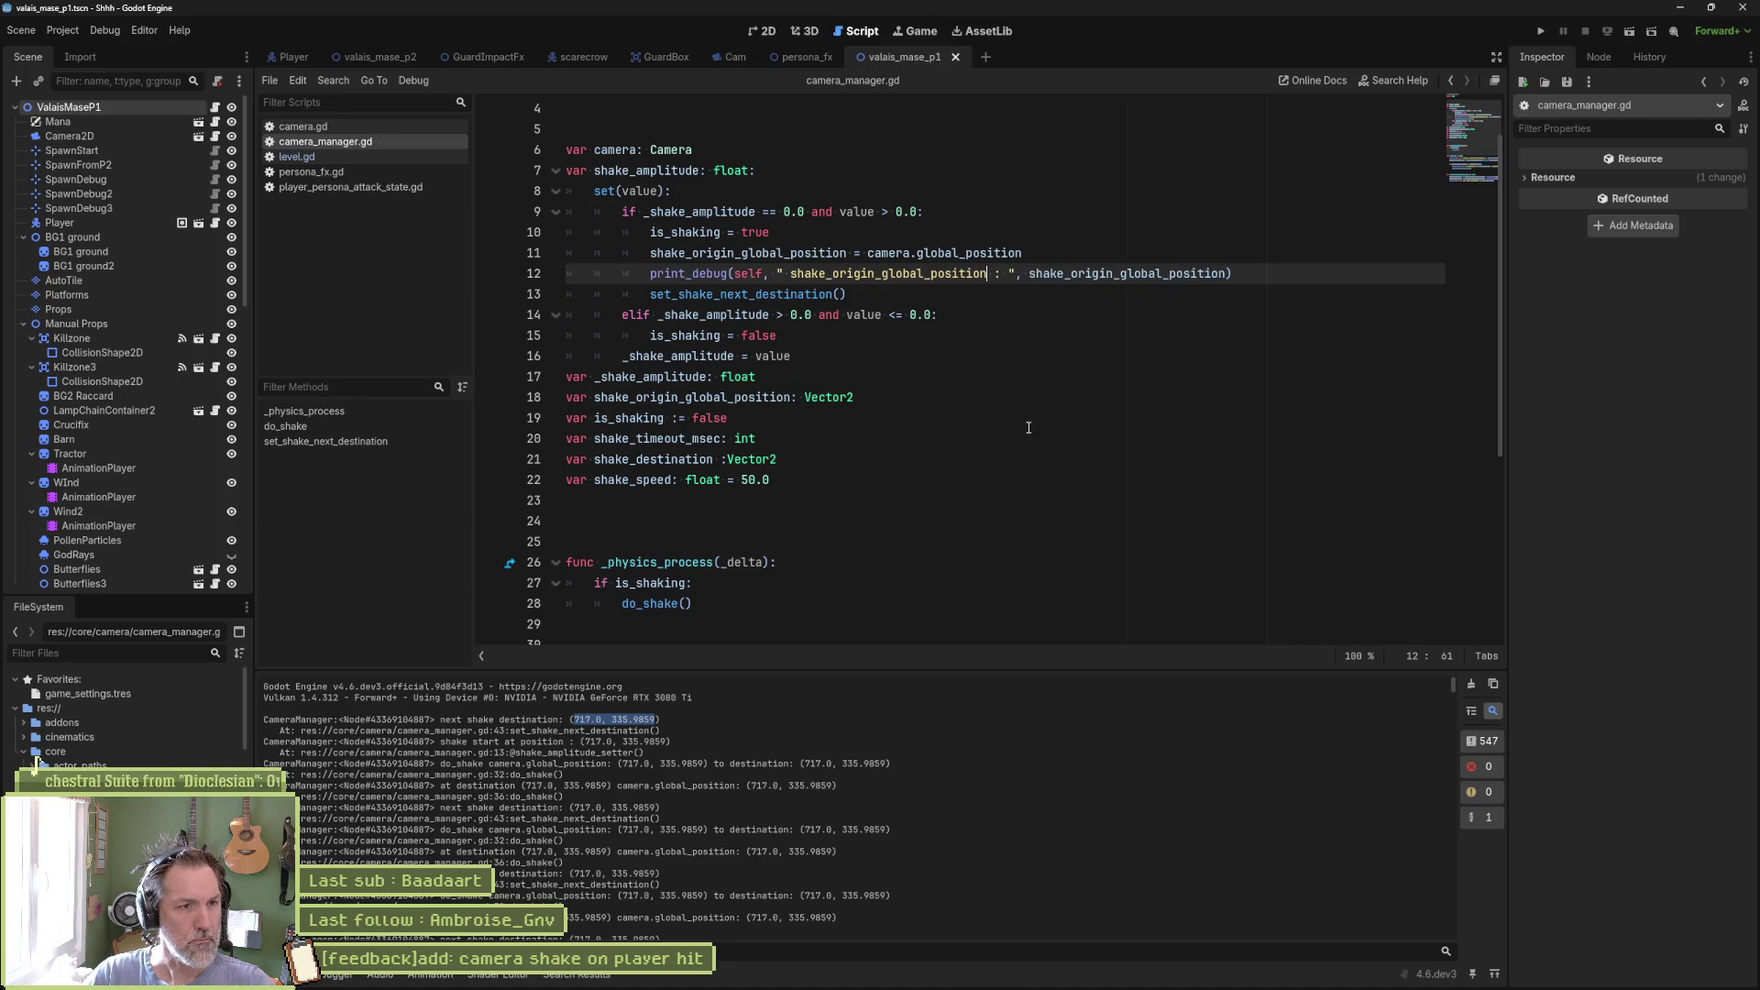
# - Test-run the game and review the logged origin and destination positions
pyautogui.scroll(-1, 1028, 428)
pyautogui.press('F6')
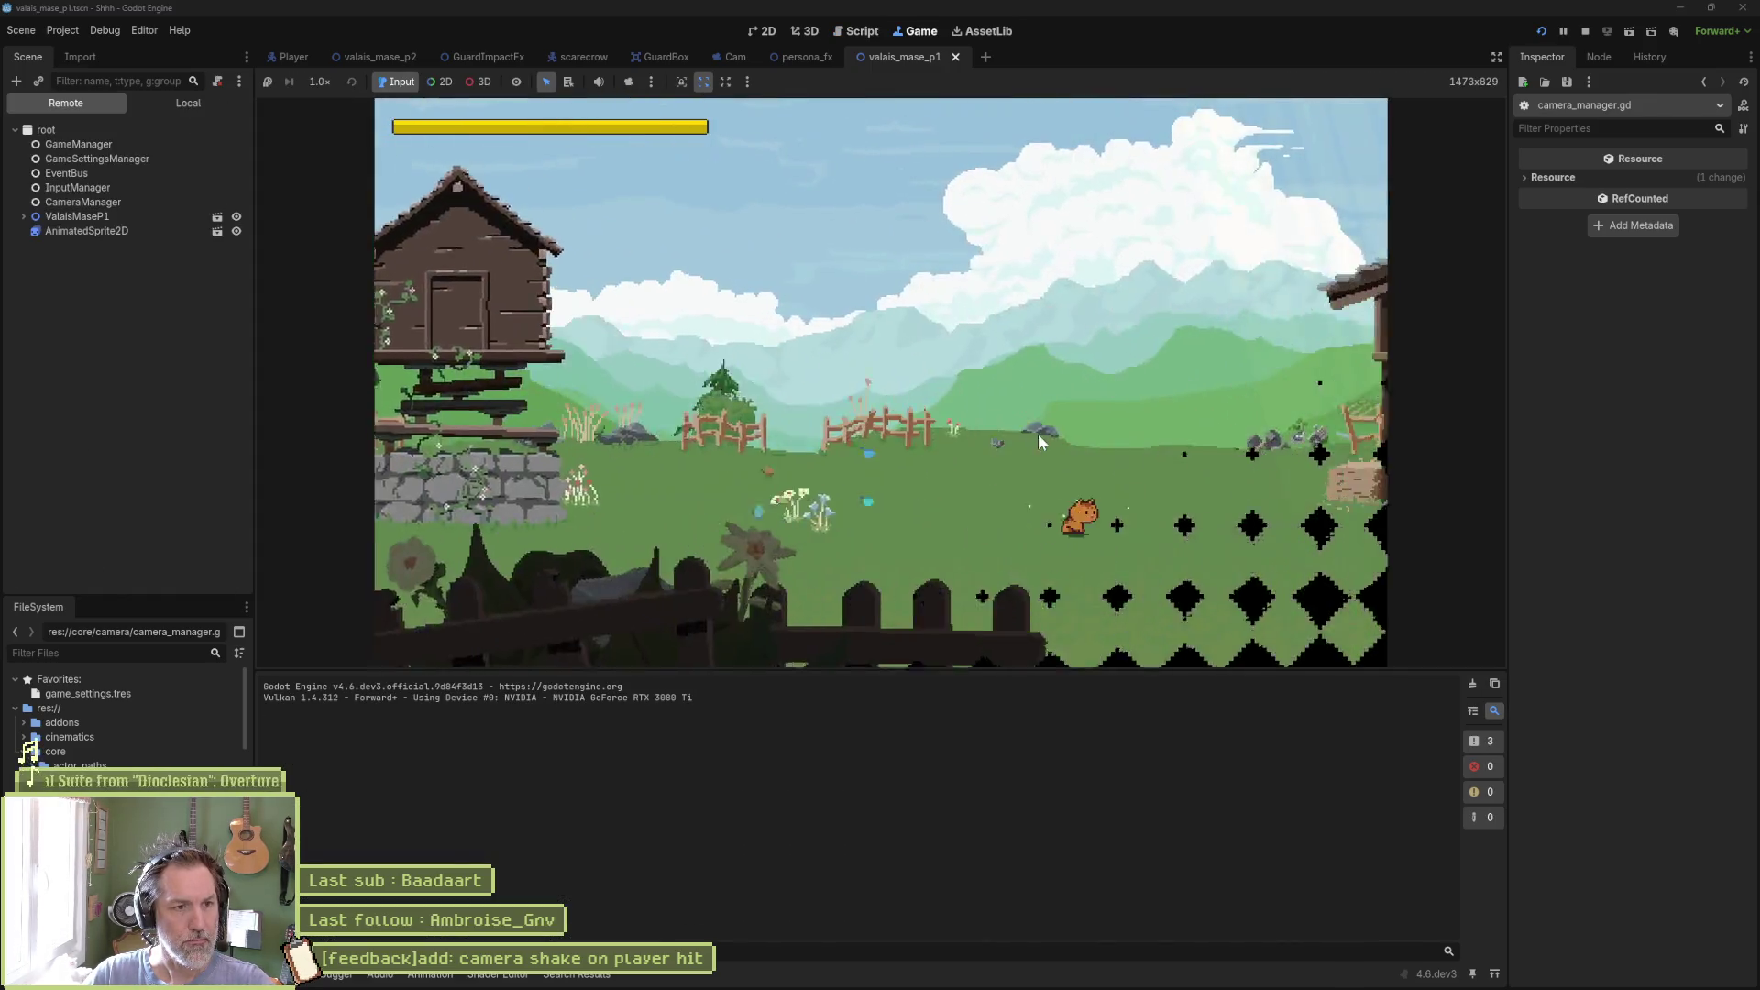
pyautogui.press('F8')
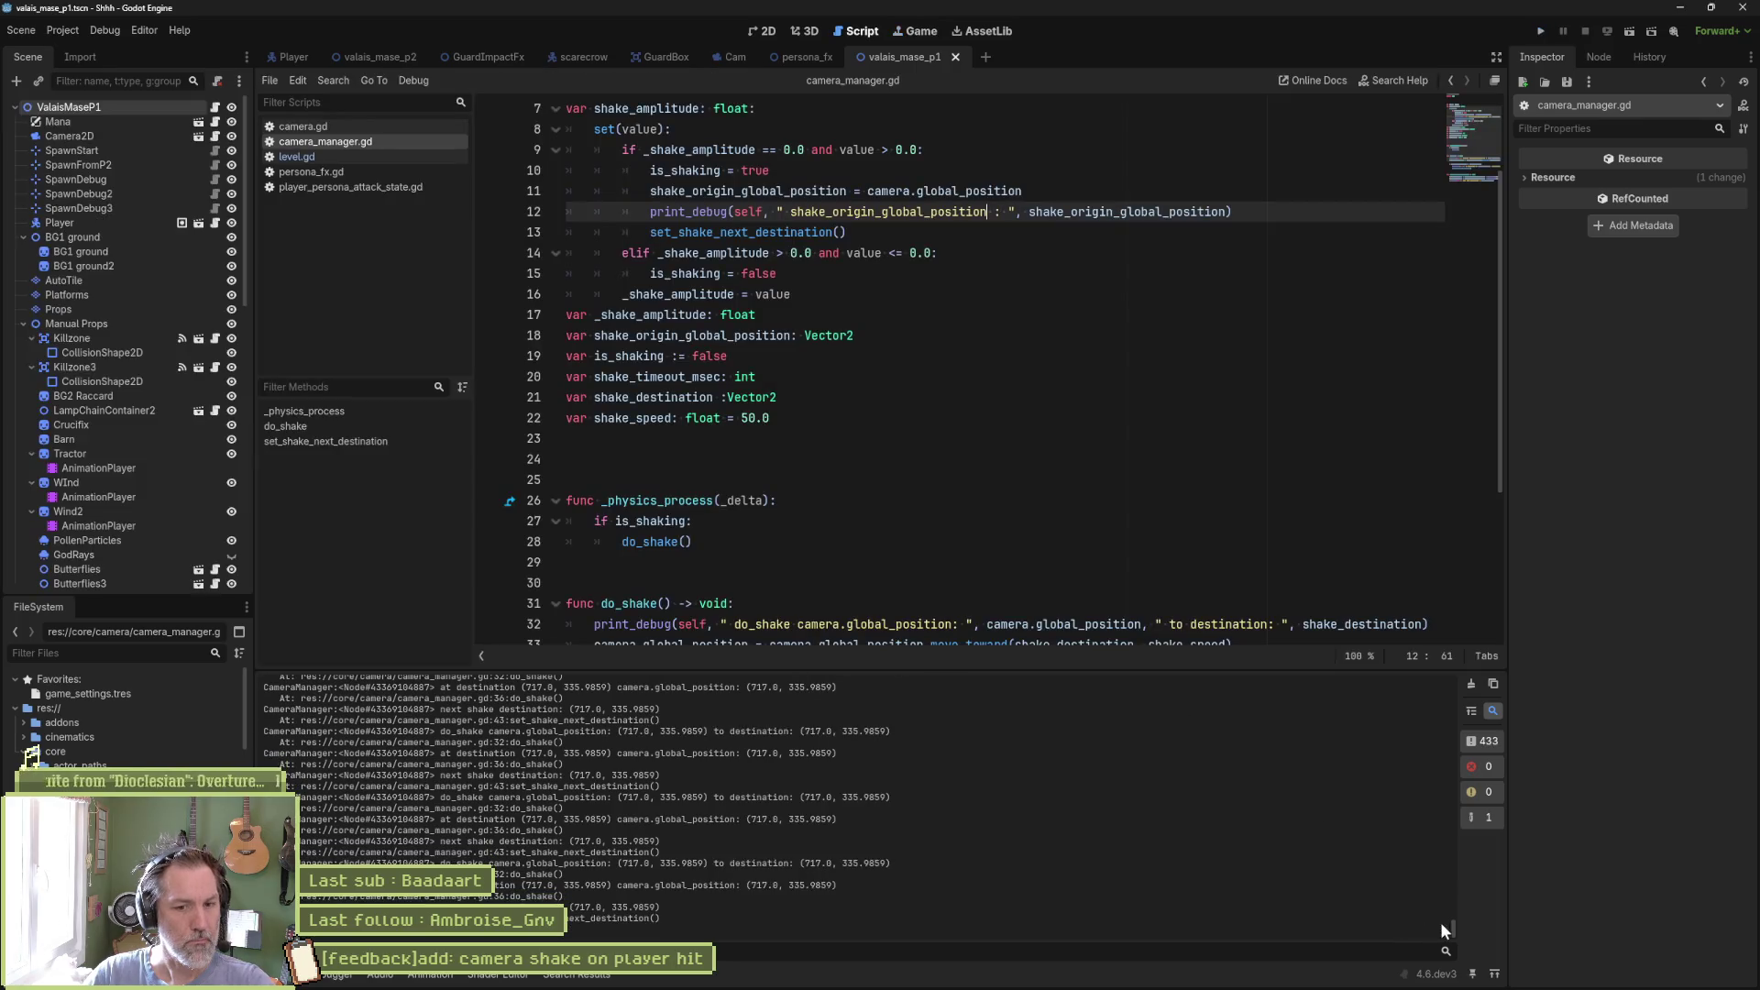
pyautogui.moveTo(1452, 928)
pyautogui.mouseDown()
pyautogui.moveTo(1454, 783)
pyautogui.moveTo(734, 735)
pyautogui.mouseUp()
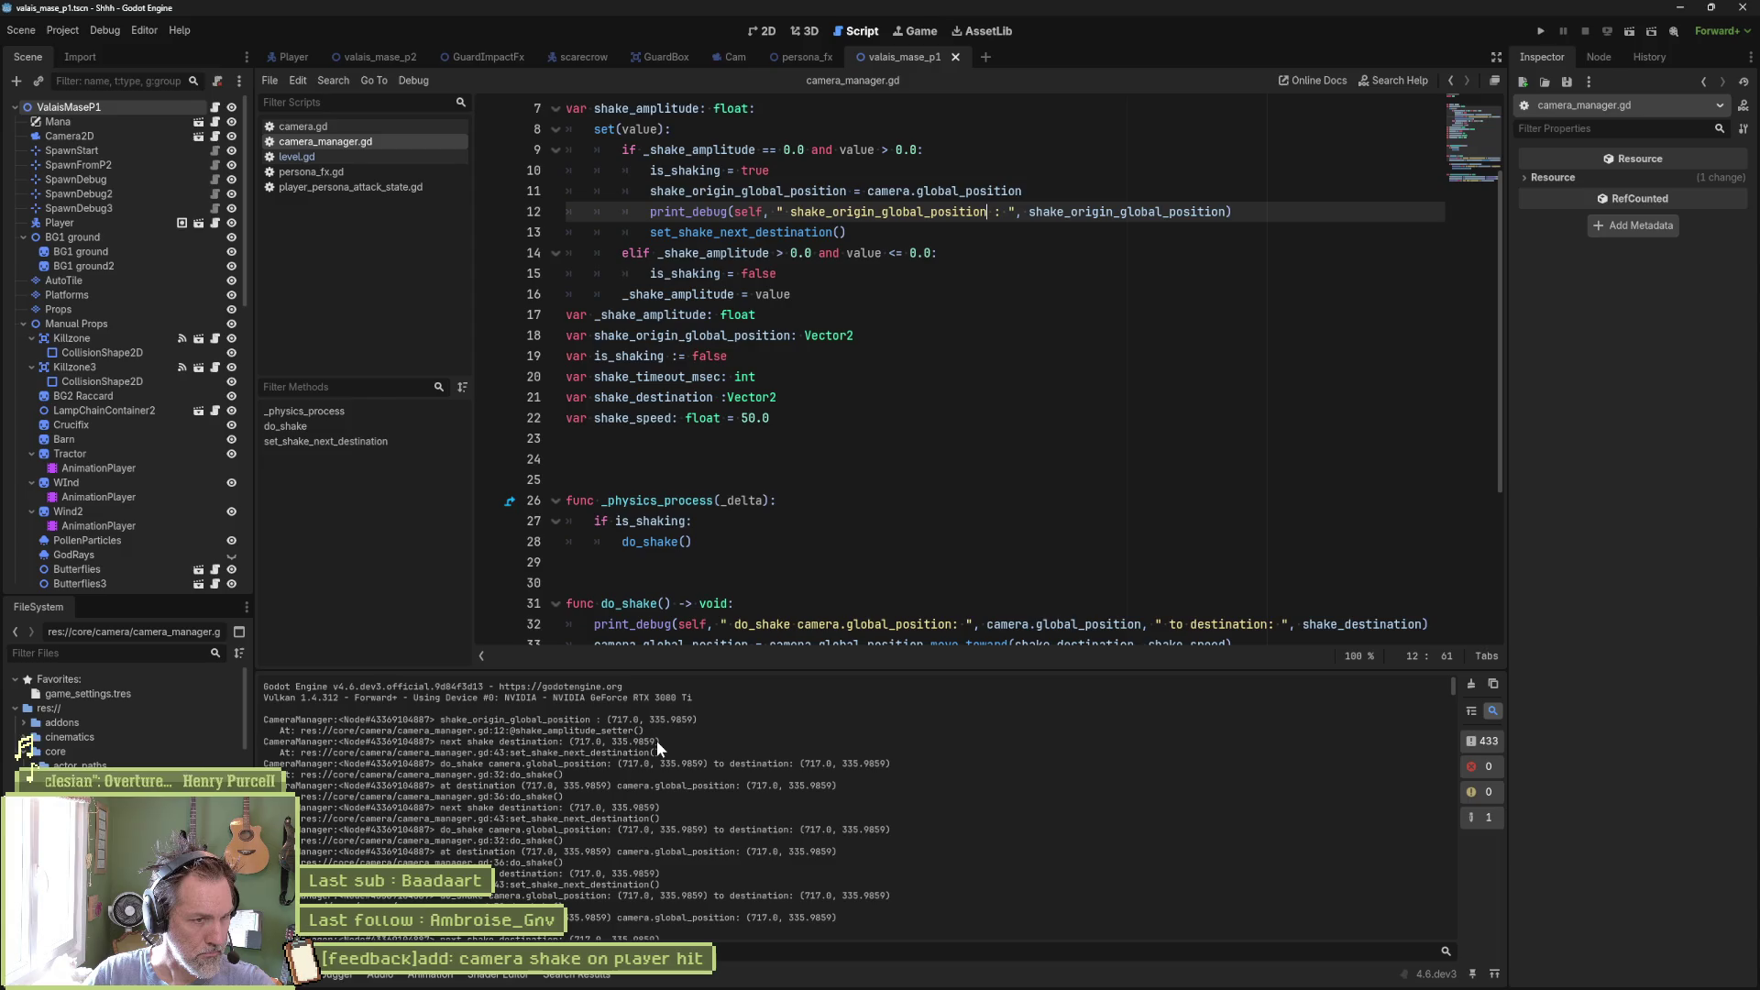
# - Locate the shake_amplitude arguments in set_shake_next_destination and copy _shake_amplitude from line 16
pyautogui.keyDown('ctrl'); pyautogui.click(793, 232); pyautogui.keyUp('ctrl')
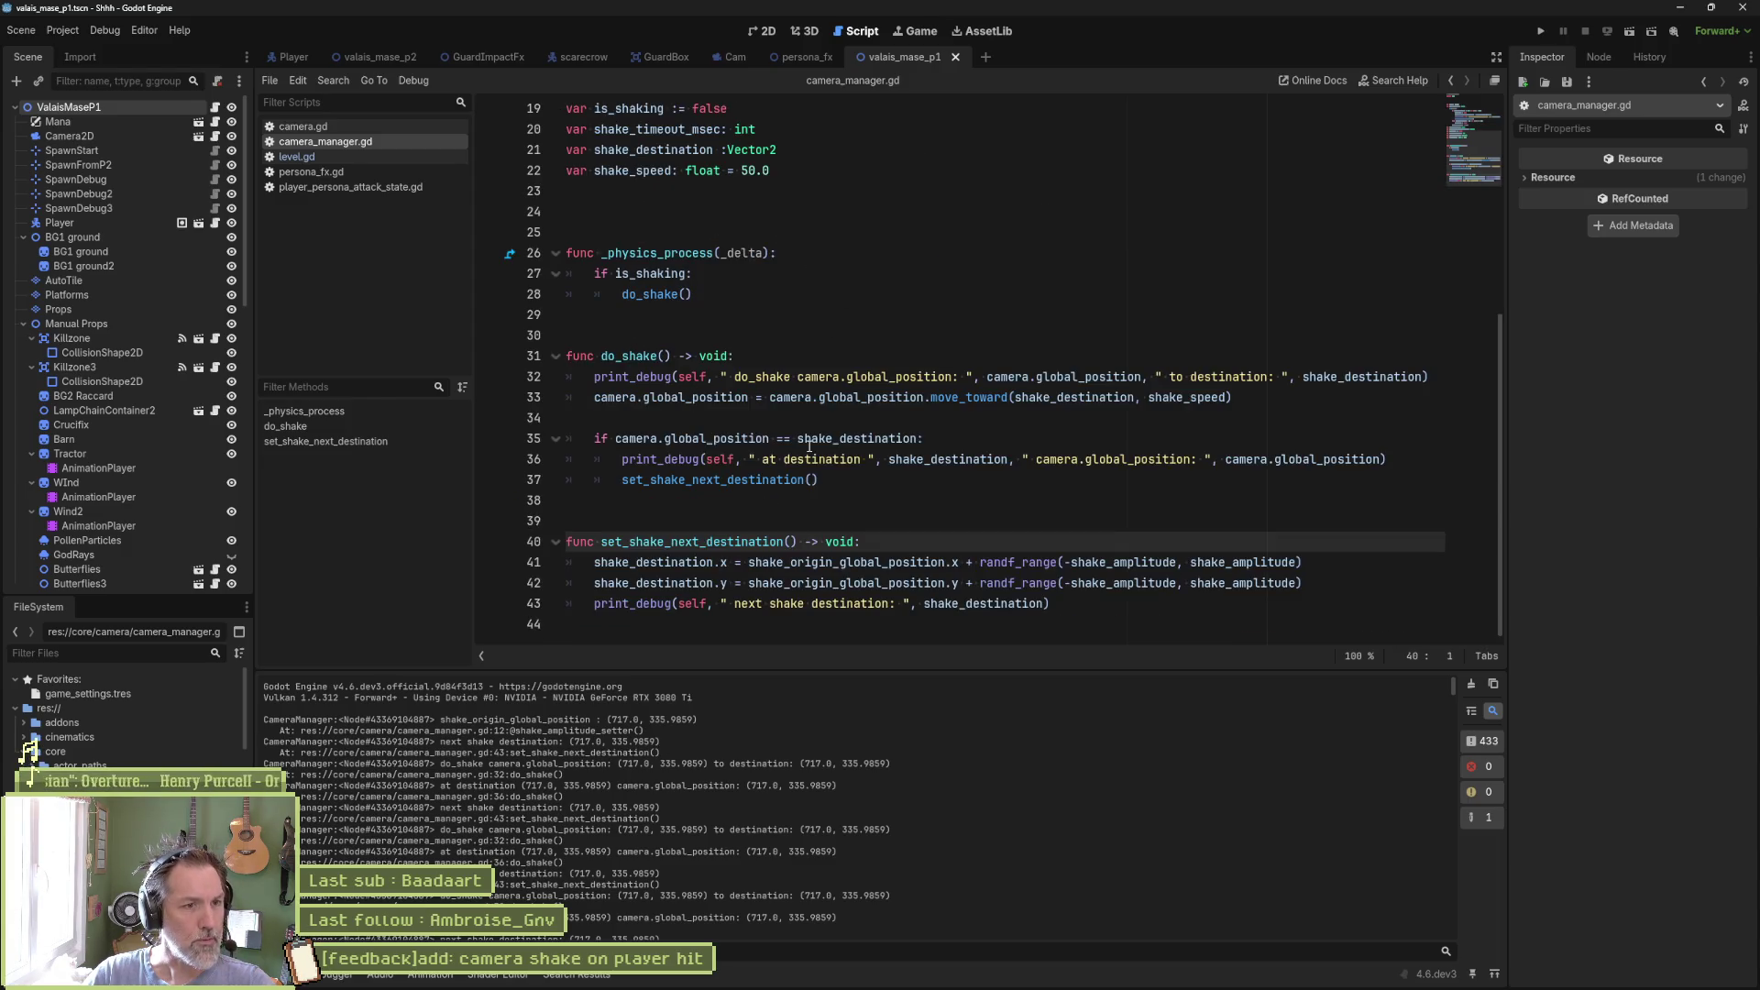
pyautogui.doubleClick(835, 562)
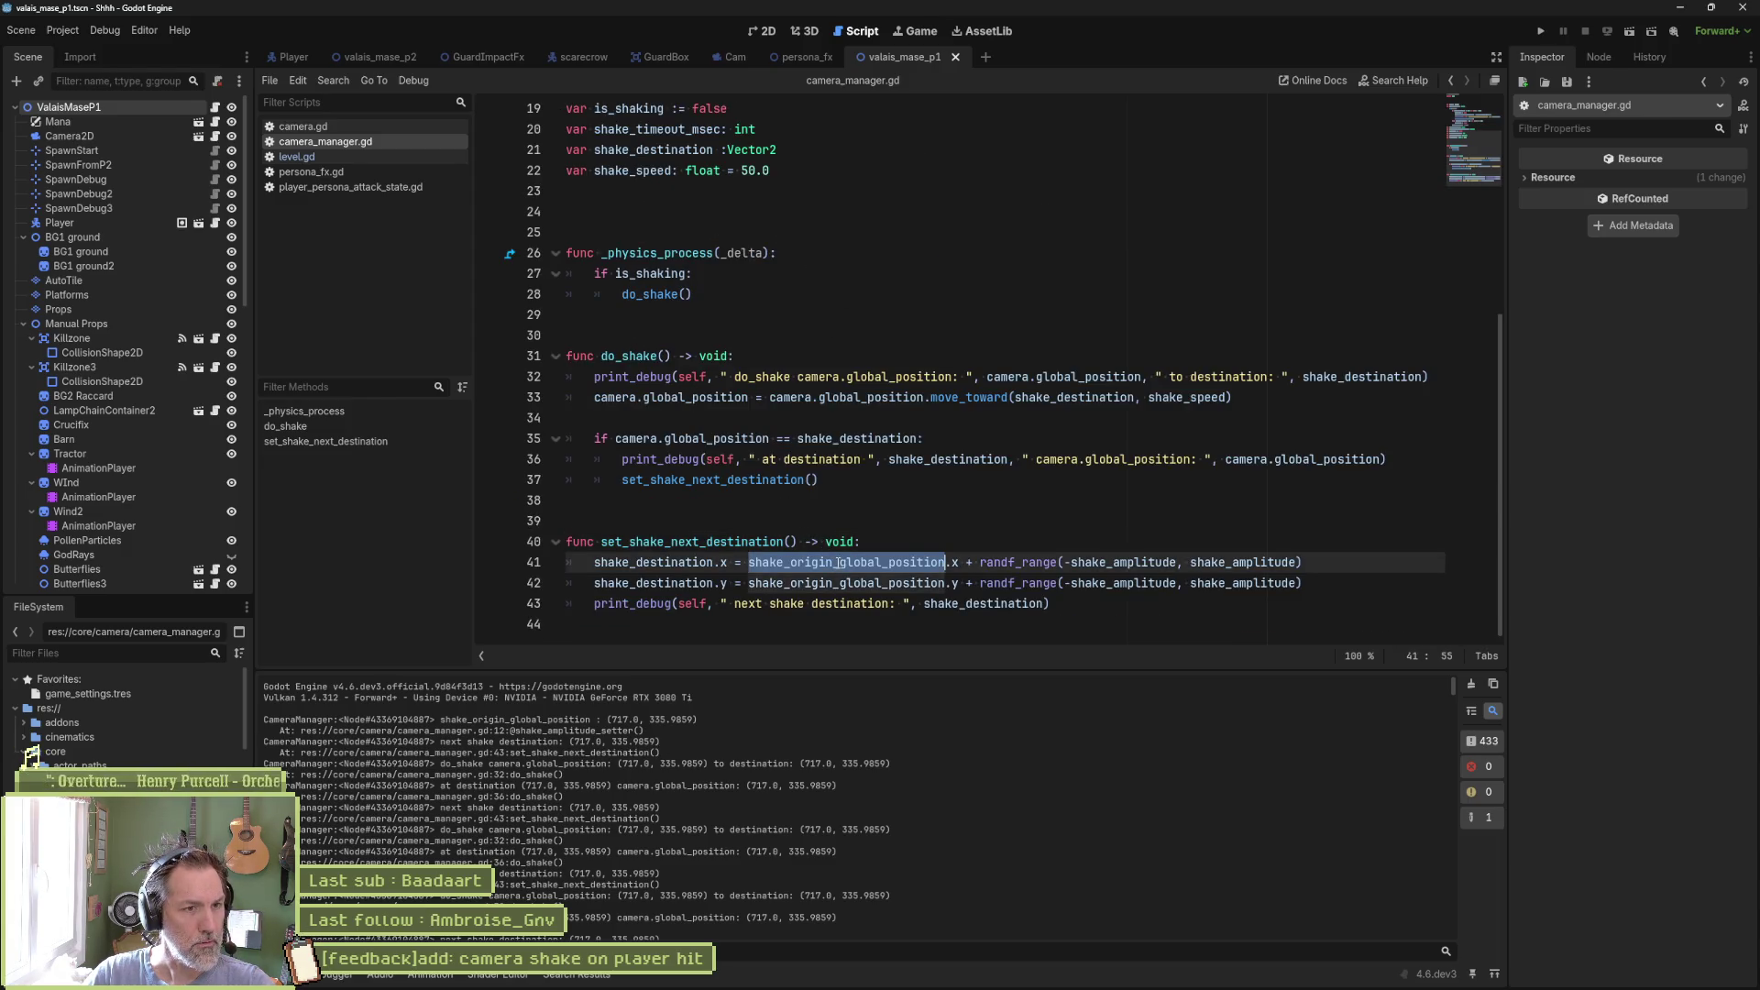
pyautogui.doubleClick(1109, 563)
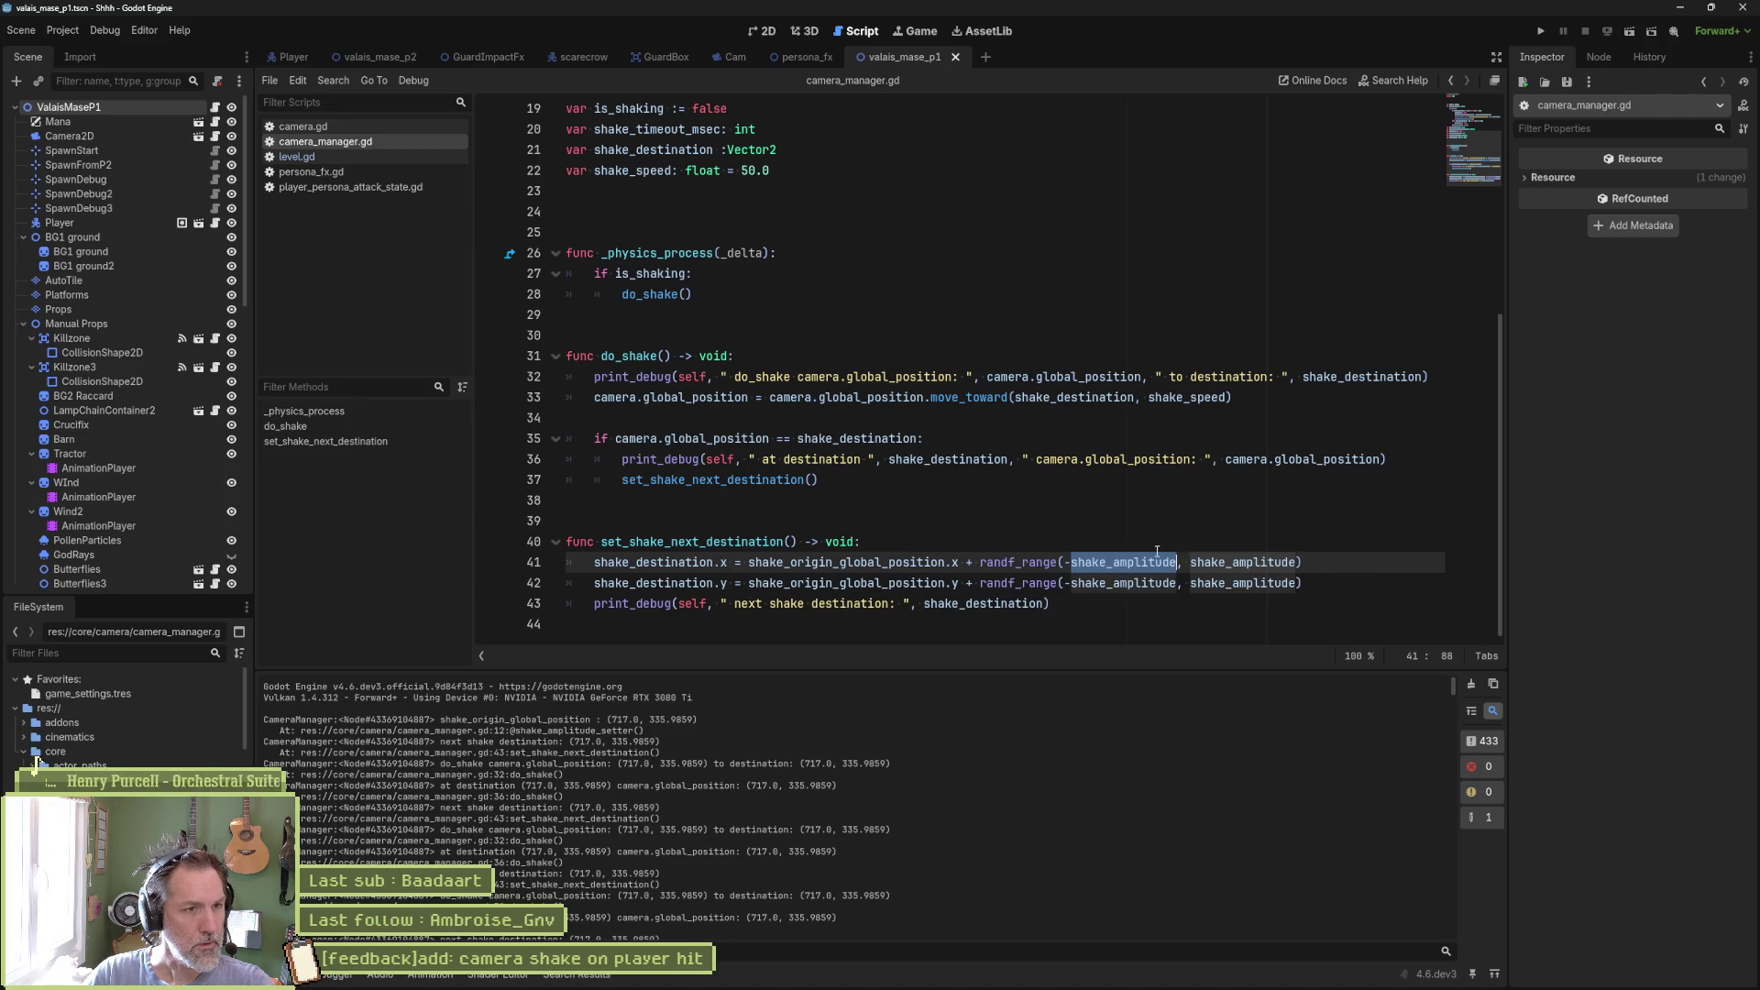
pyautogui.scroll(4, 1017, 519)
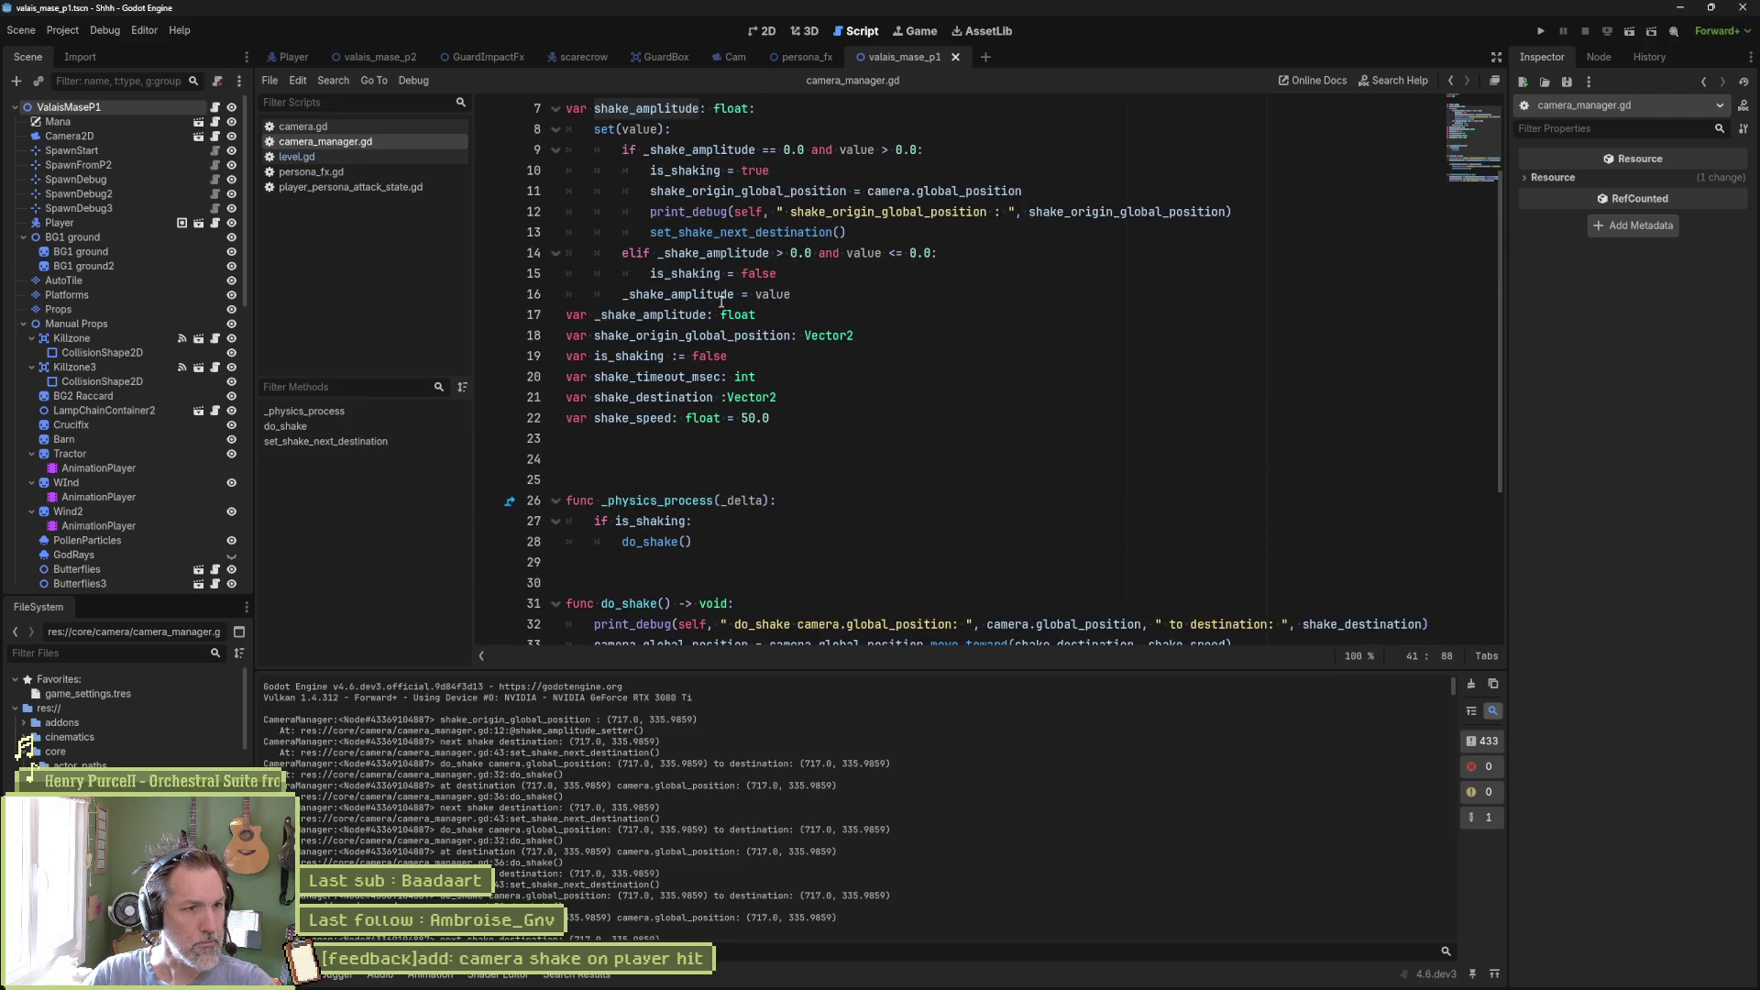
pyautogui.doubleClick(722, 295)
pyautogui.hotkey('ctrl', 'c')
pyautogui.scroll(-4, 722, 302)
# - Replace the shake_amplitude arguments on lines 41–42 with _shake_amplitude and test-run the game
pyautogui.doubleClick(1198, 562)
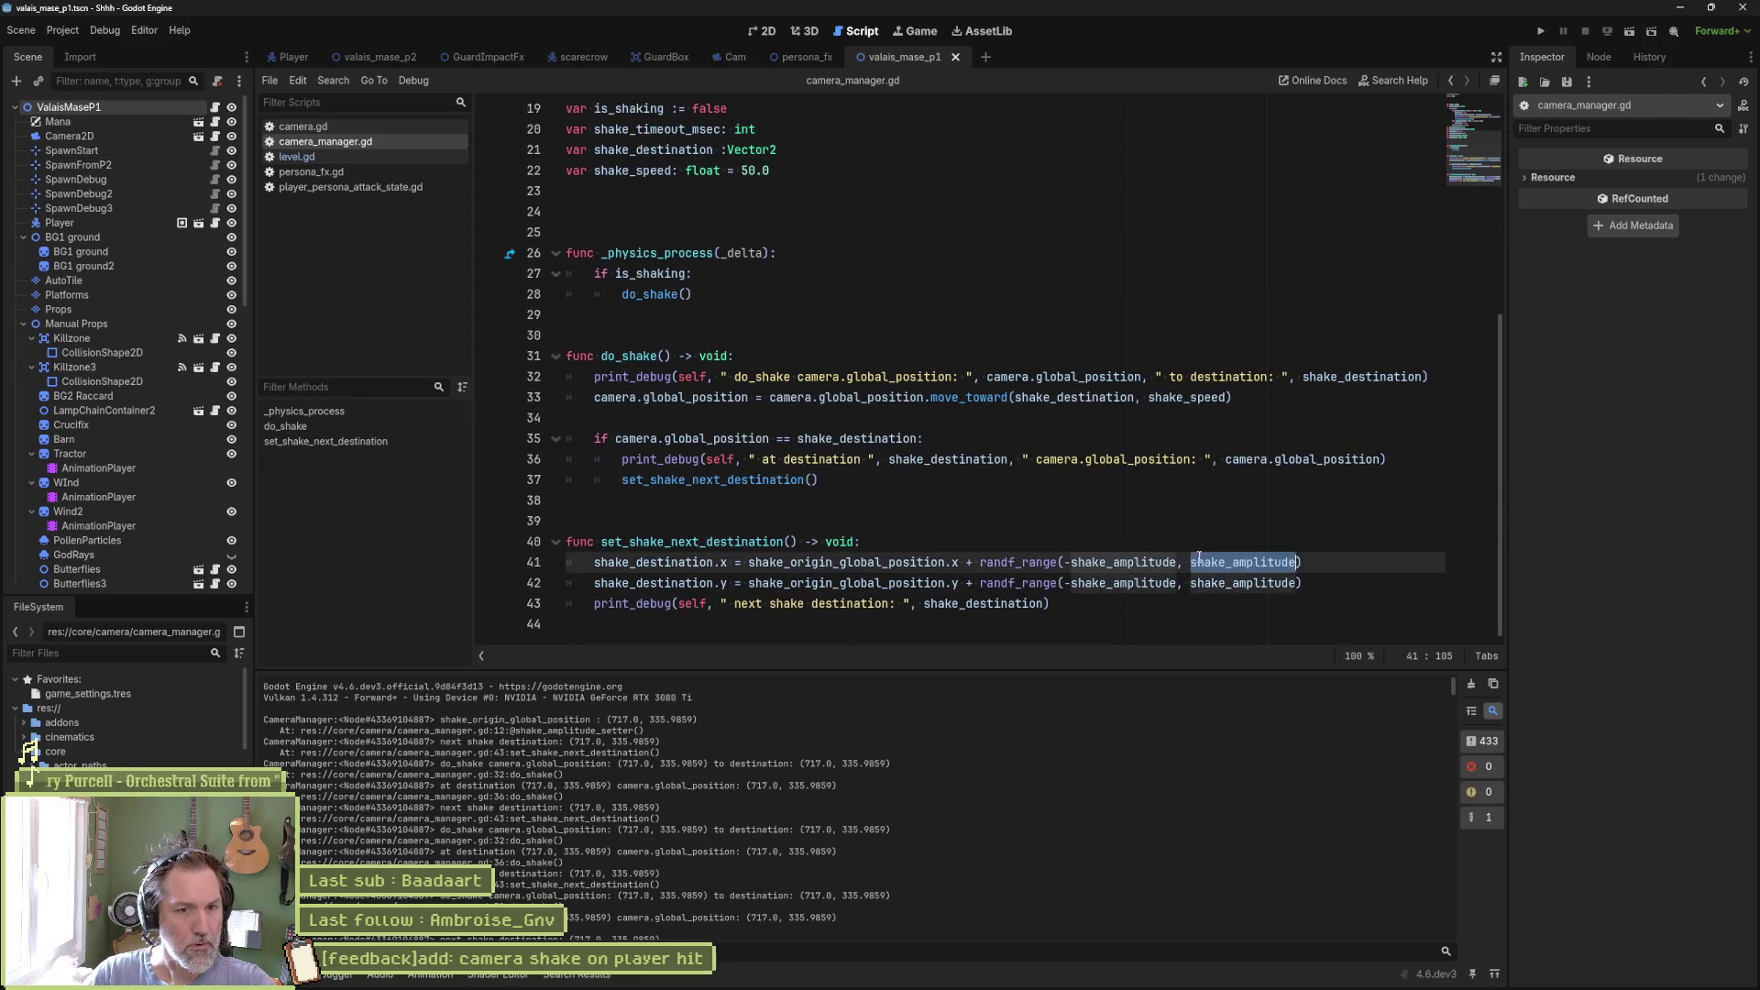
pyautogui.hotkey('ctrl', 'v')
pyautogui.doubleClick(1122, 562)
pyautogui.hotkey('ctrl', 'v')
pyautogui.doubleClick(1246, 583)
pyautogui.hotkey('ctrl', 'v')
pyautogui.click(1144, 583)
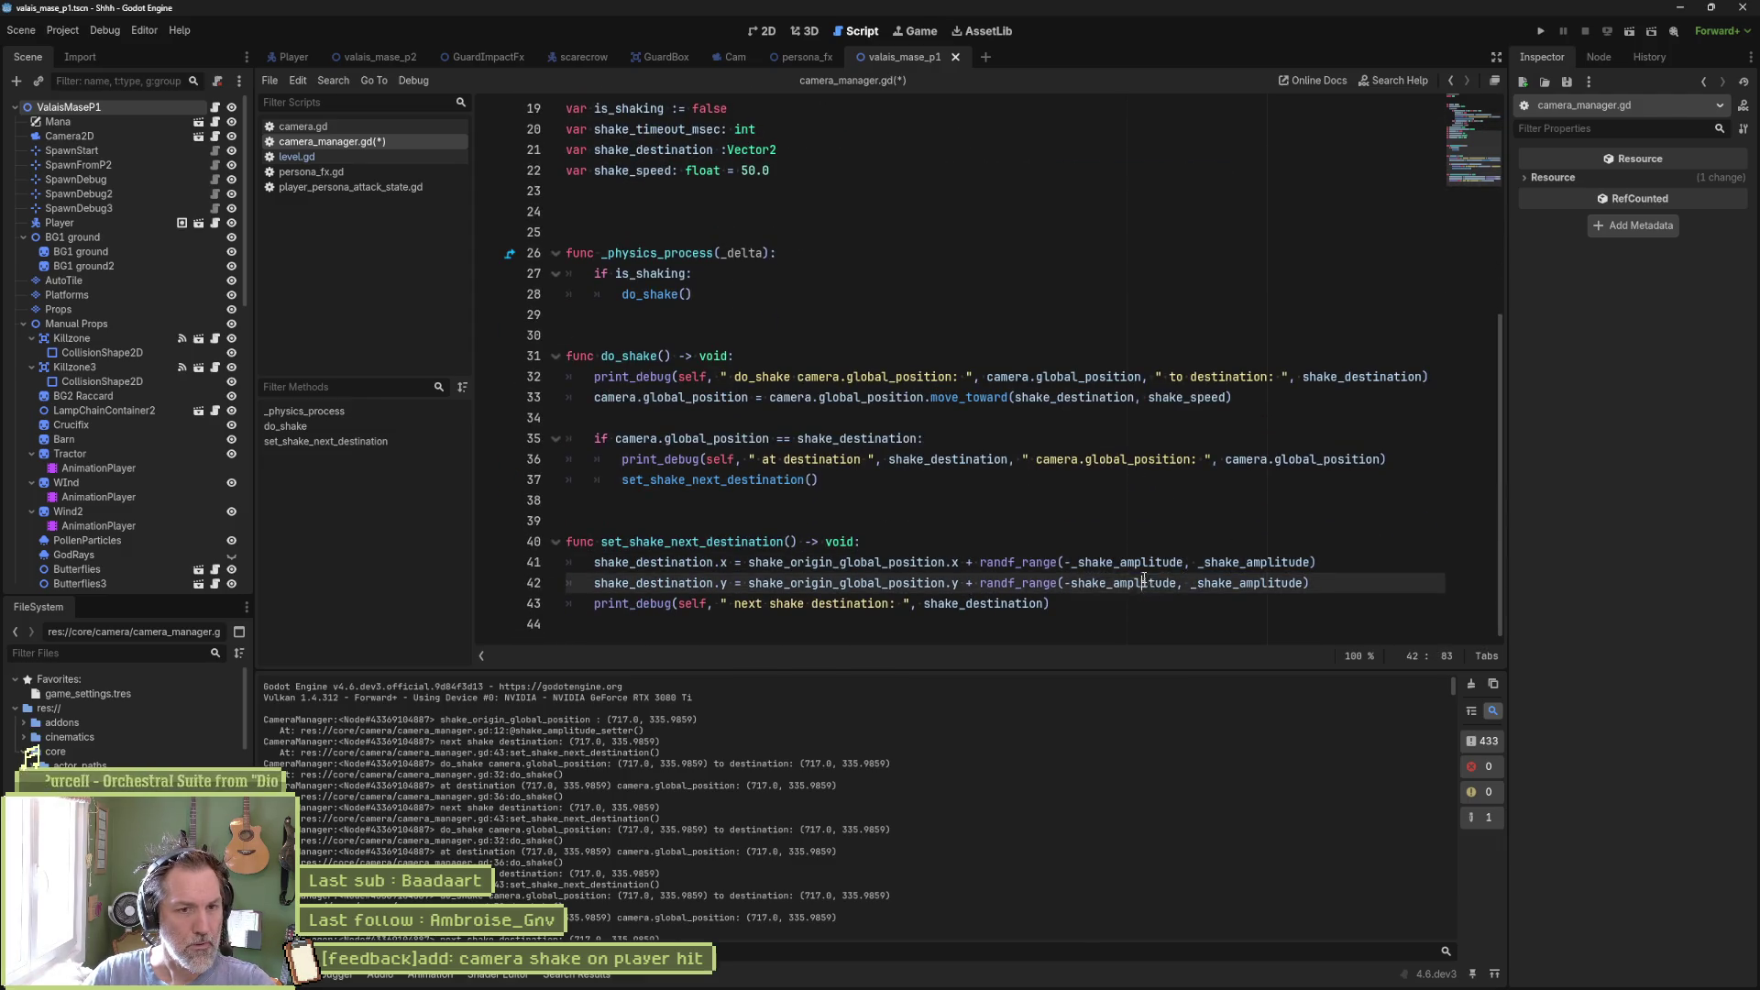
pyautogui.press('F5')
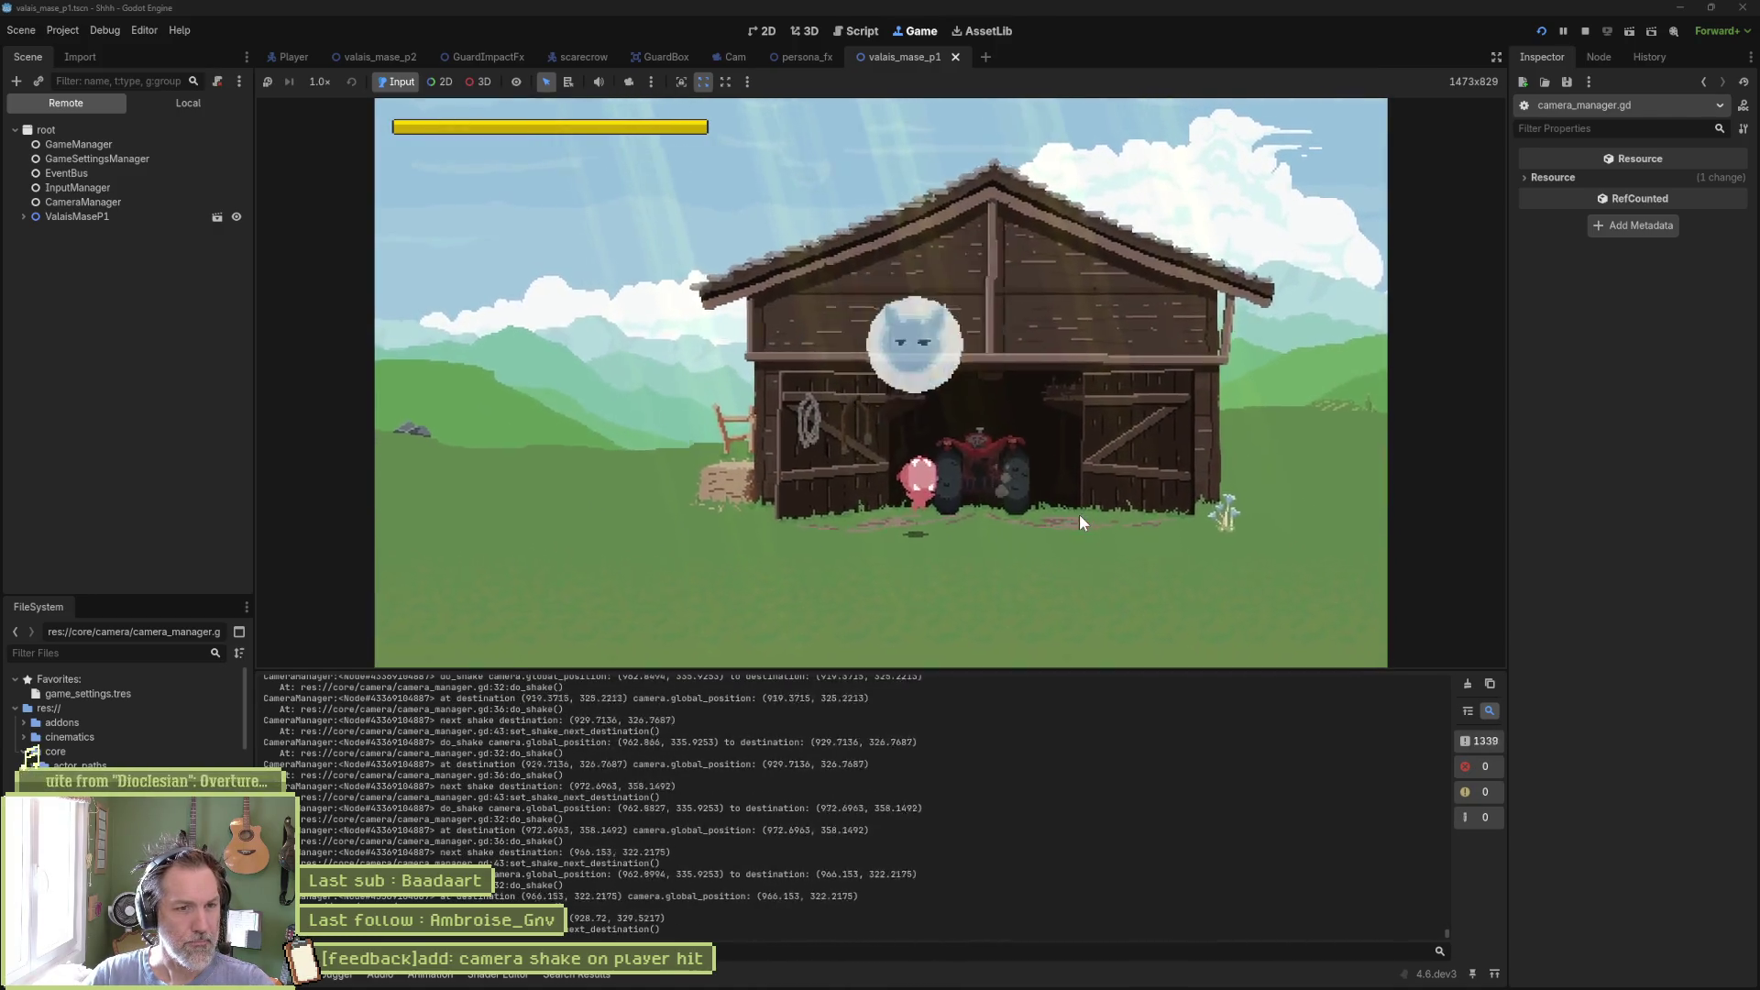
pyautogui.press('F8')
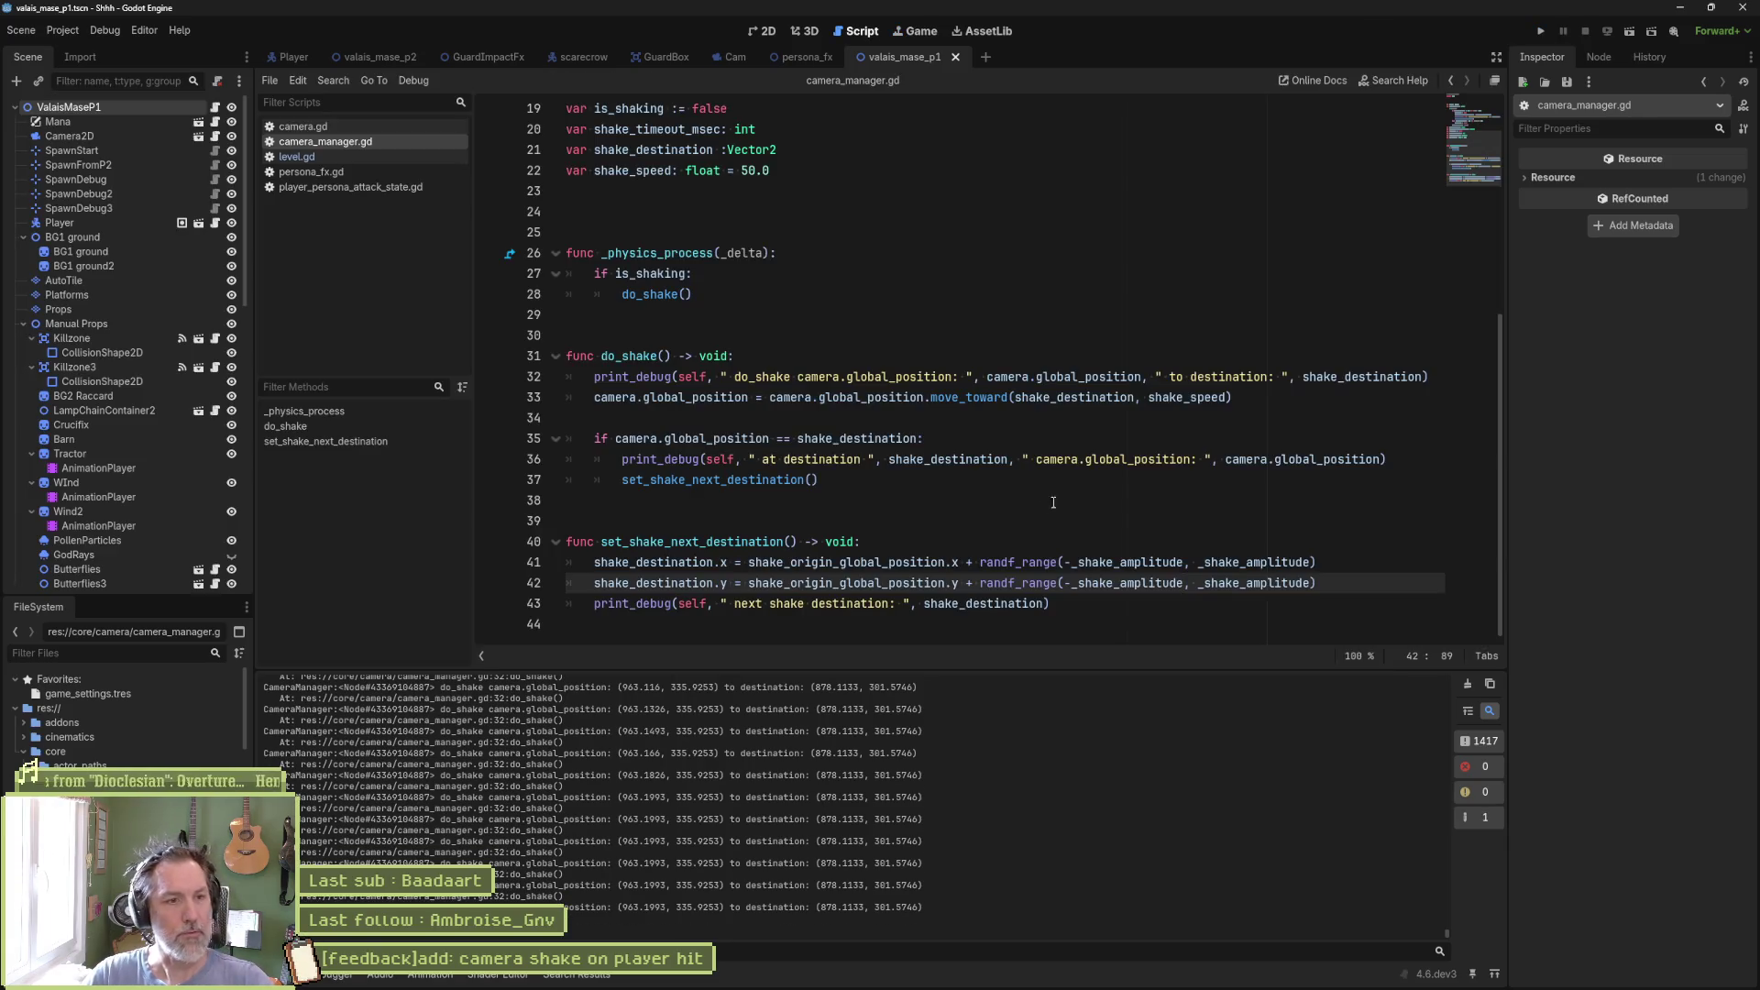
# - Delete the print_debug lines on line 32, in the destination check, and in the next-destination branch
pyautogui.click(875, 377)
pyautogui.hotkey('ctrl', 'shift', 'k')
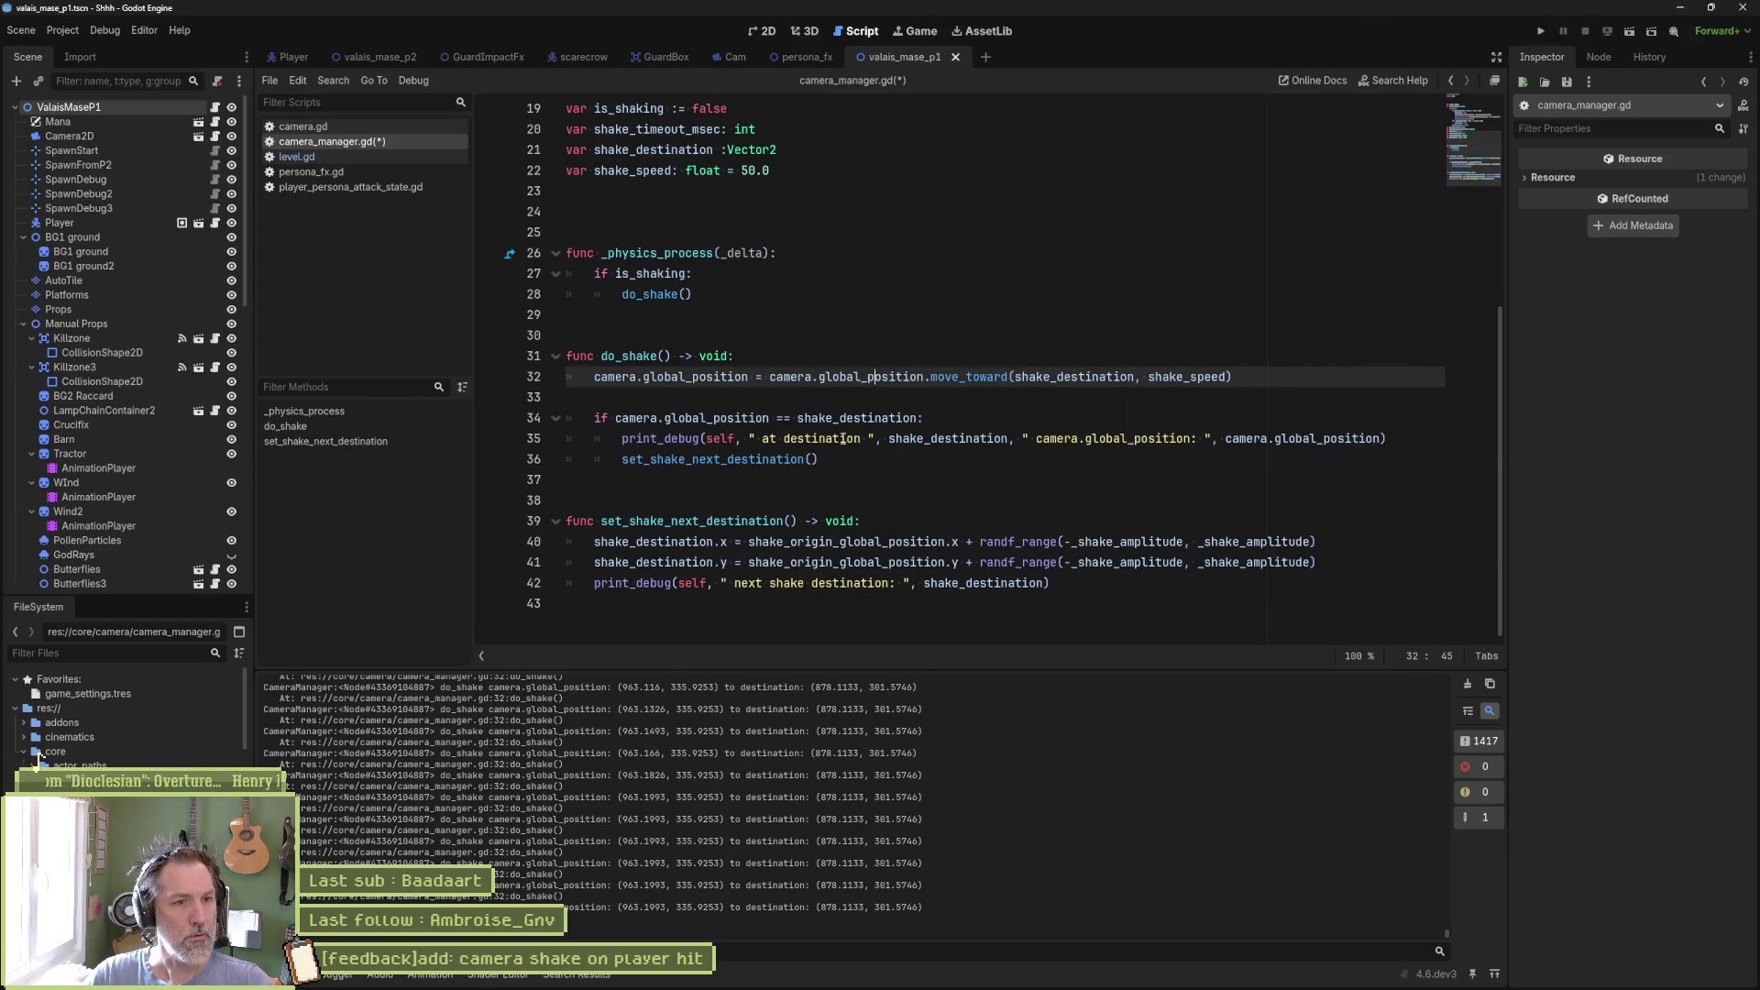
pyautogui.click(840, 438)
pyautogui.hotkey('ctrl', 'shift', 'k')
pyautogui.click(839, 562)
pyautogui.hotkey('ctrl', 'shift', 'k')
# - Delete the shake-origin print_debug on line 12 and save camera_manager.gd
pyautogui.scroll(4, 840, 536)
pyautogui.scroll(3, 839, 536)
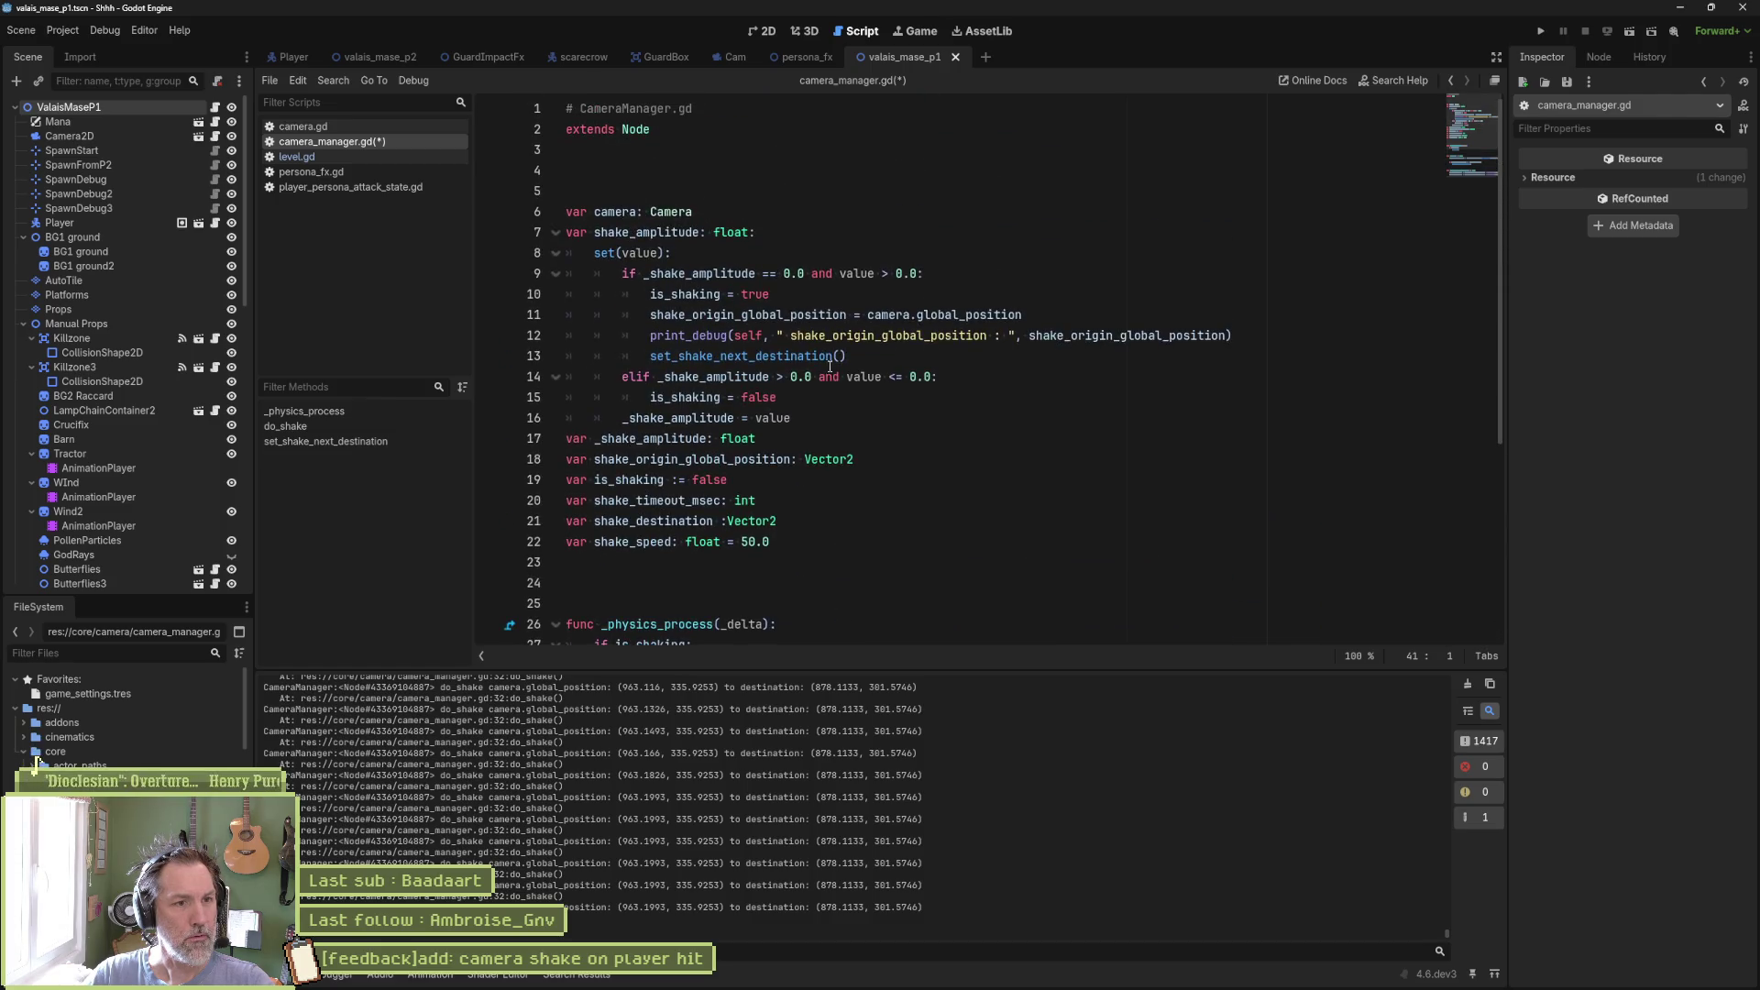
pyautogui.click(839, 335)
pyautogui.hotkey('ctrl', 'shift', 'k')
pyautogui.hotkey('ctrl', 's')
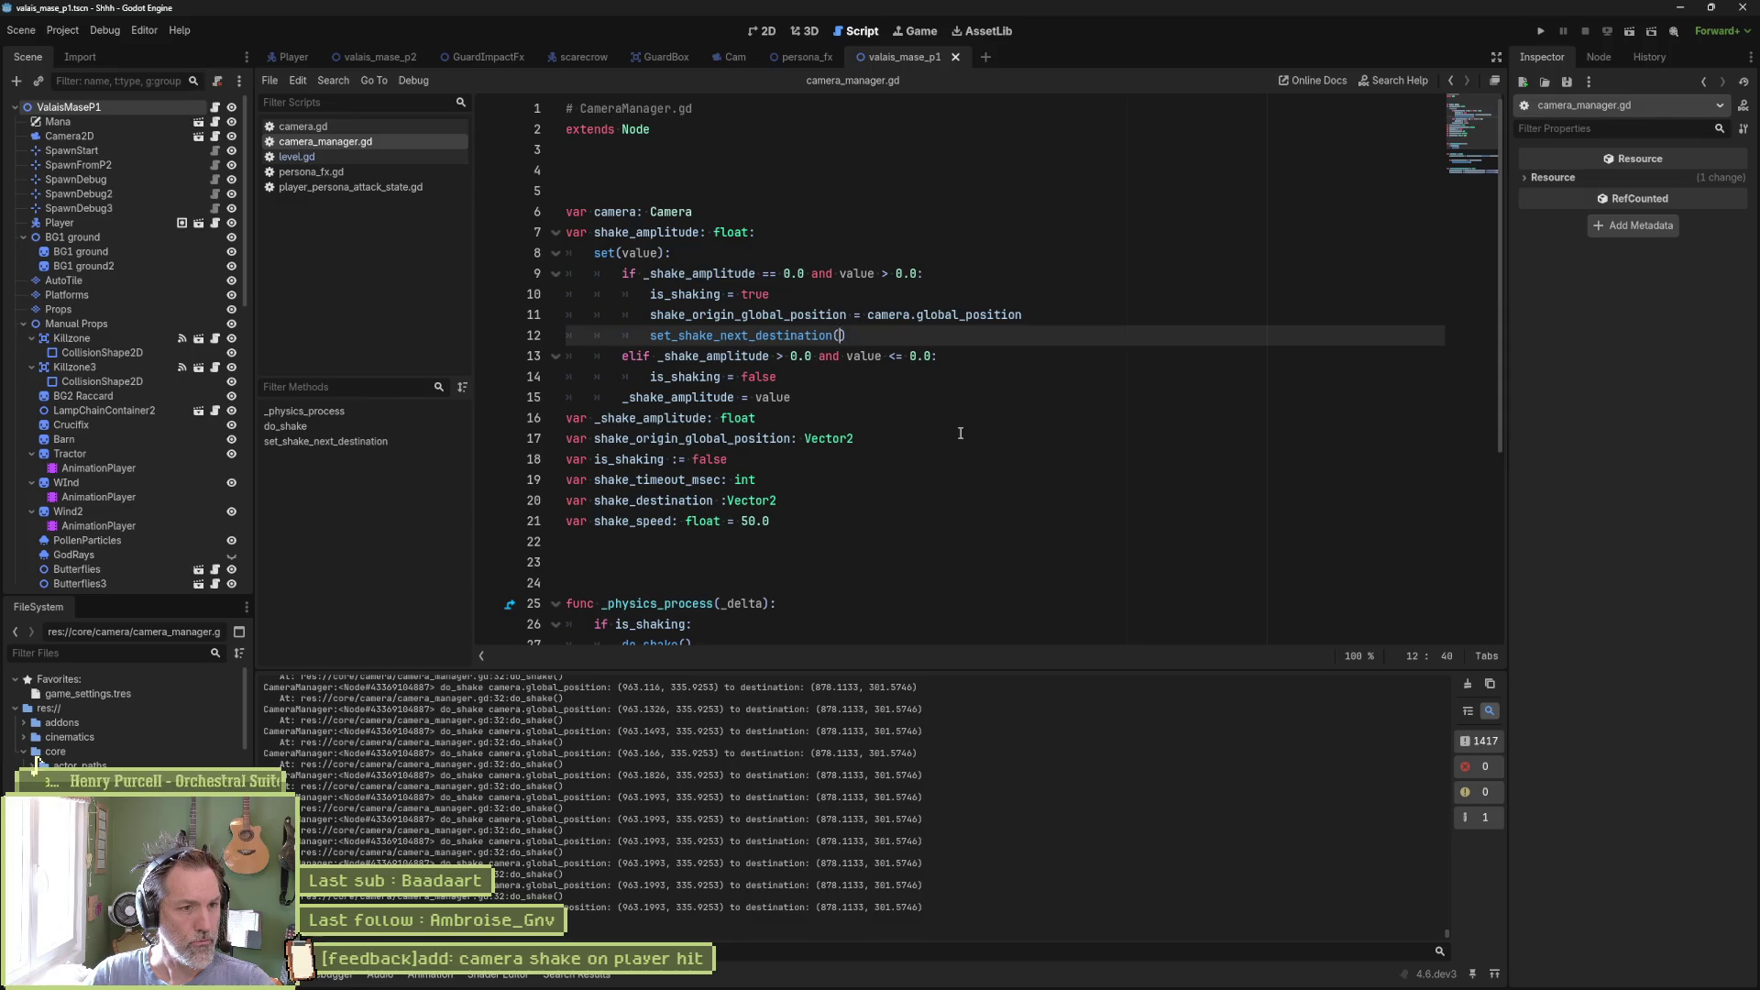
pyautogui.moveTo(785, 523); pyautogui.dragTo(741, 521)
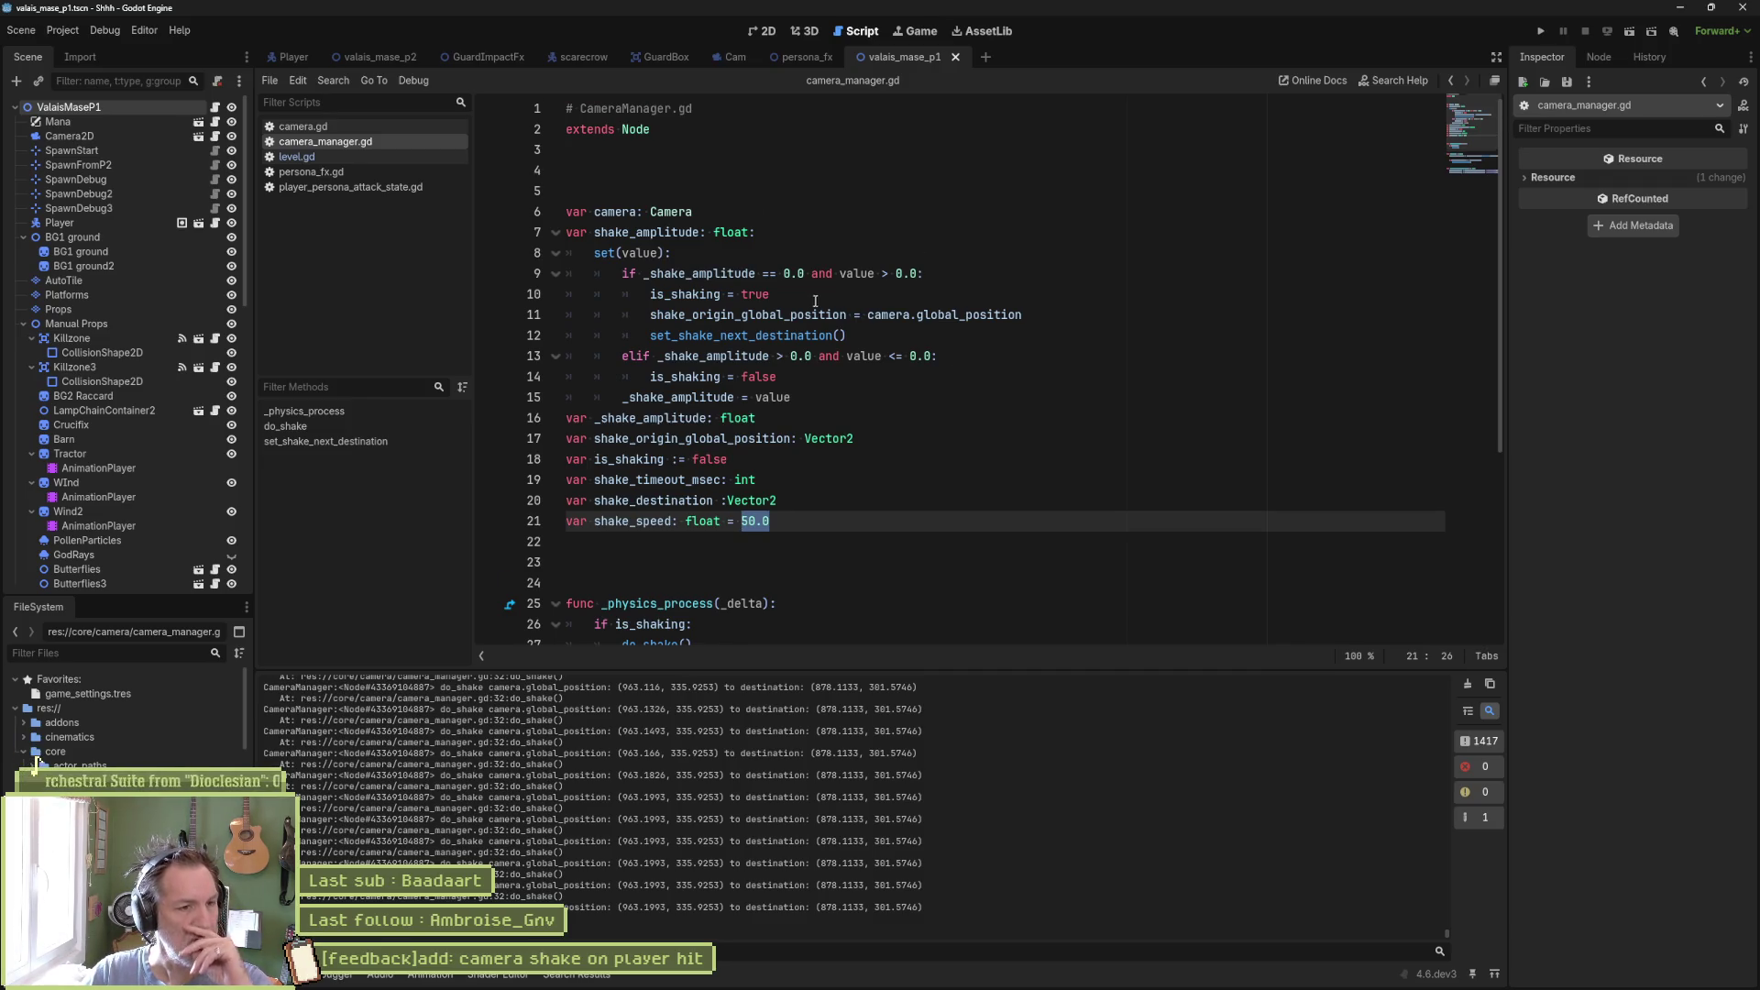
# - Check where do_shake is used, then put the cursor on empty line 29 just above it
pyautogui.scroll(-4, 825, 294)
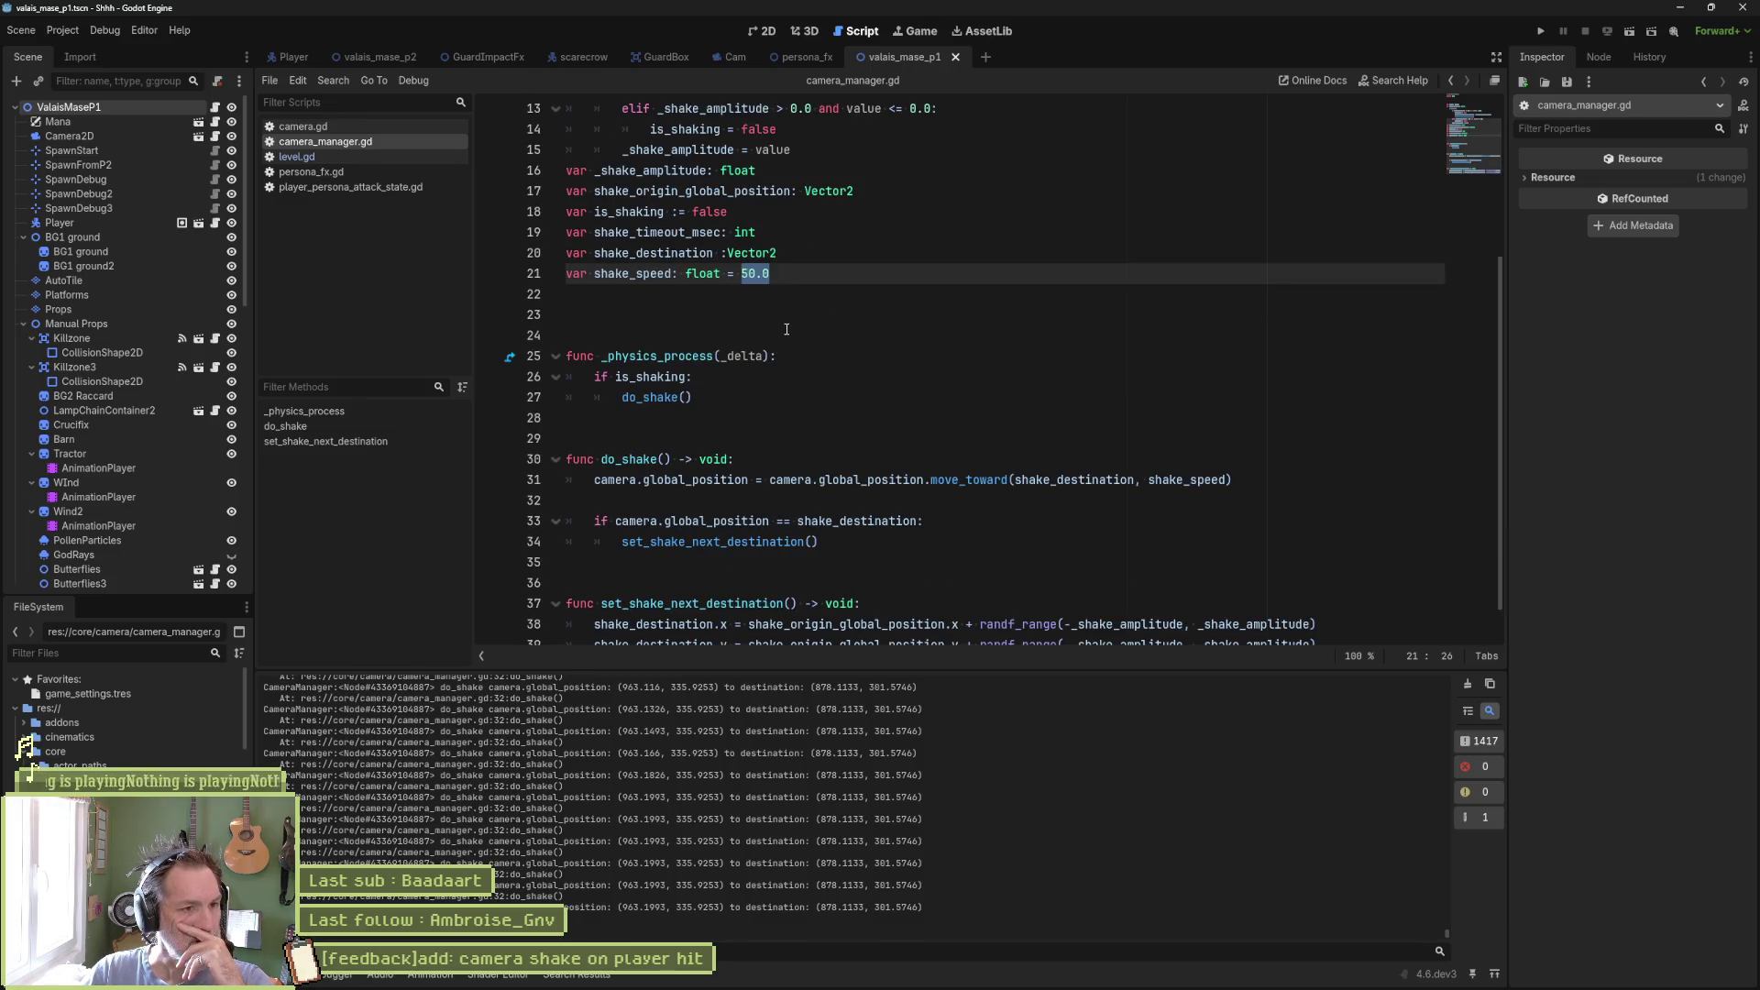
pyautogui.scroll(-1, 811, 352)
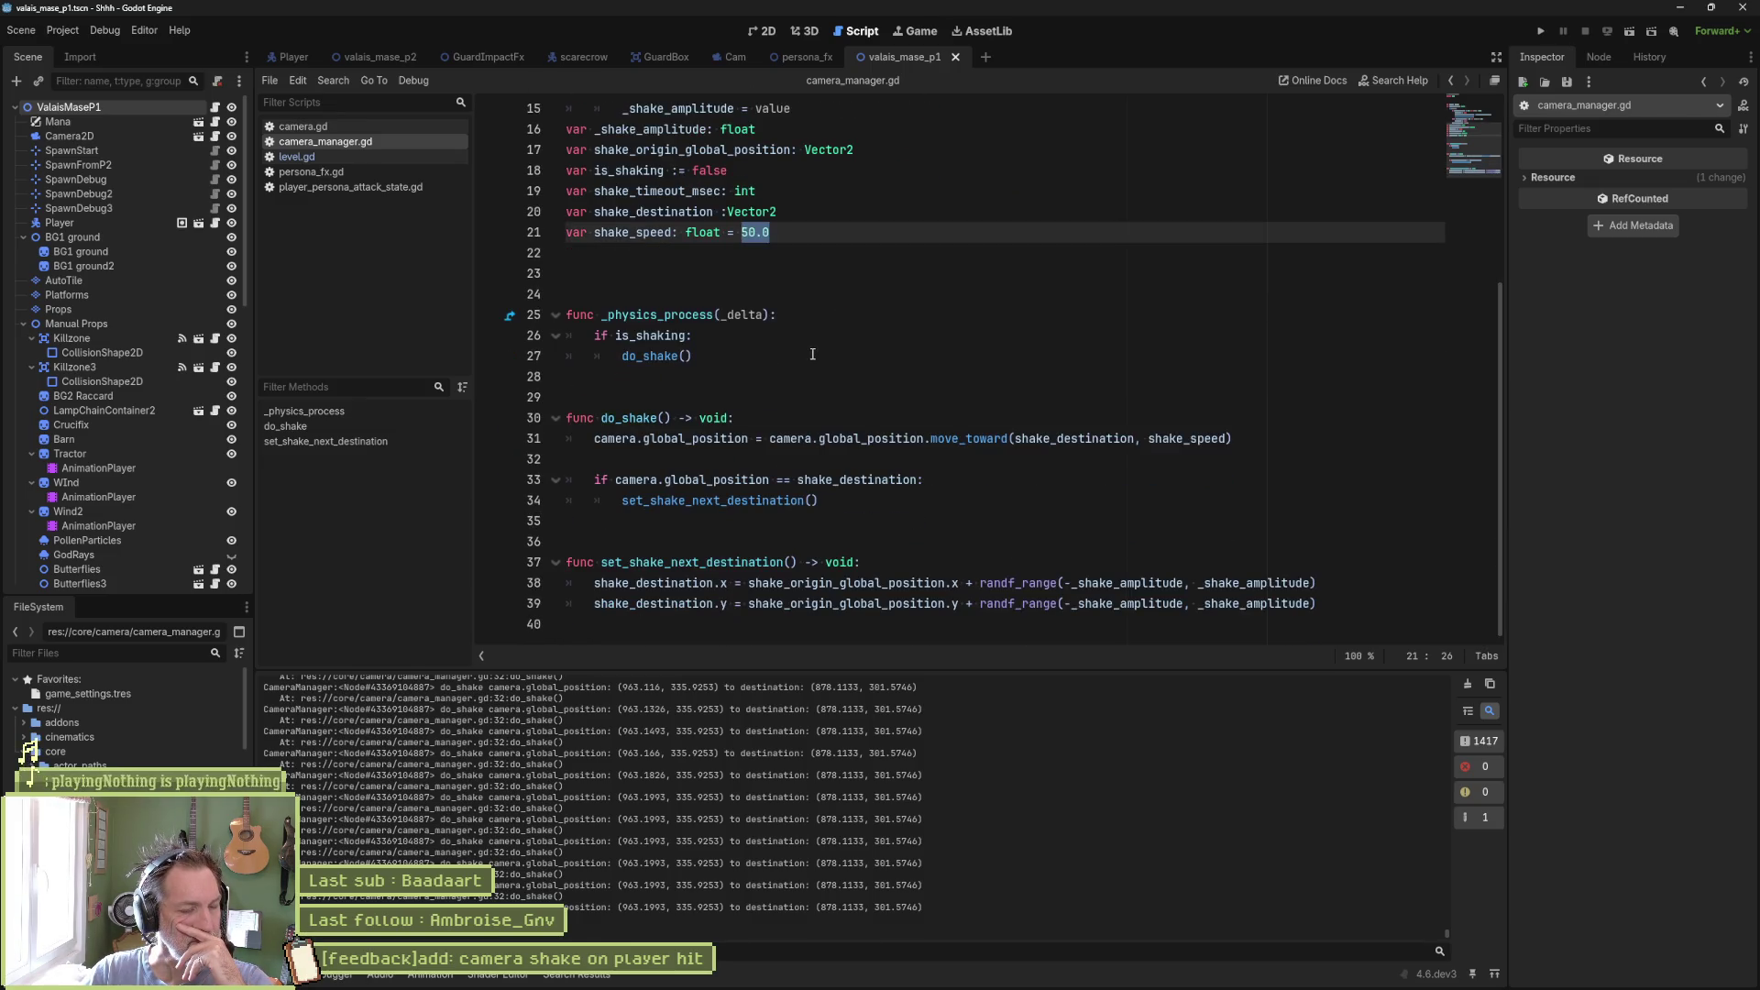
pyautogui.doubleClick(651, 336)
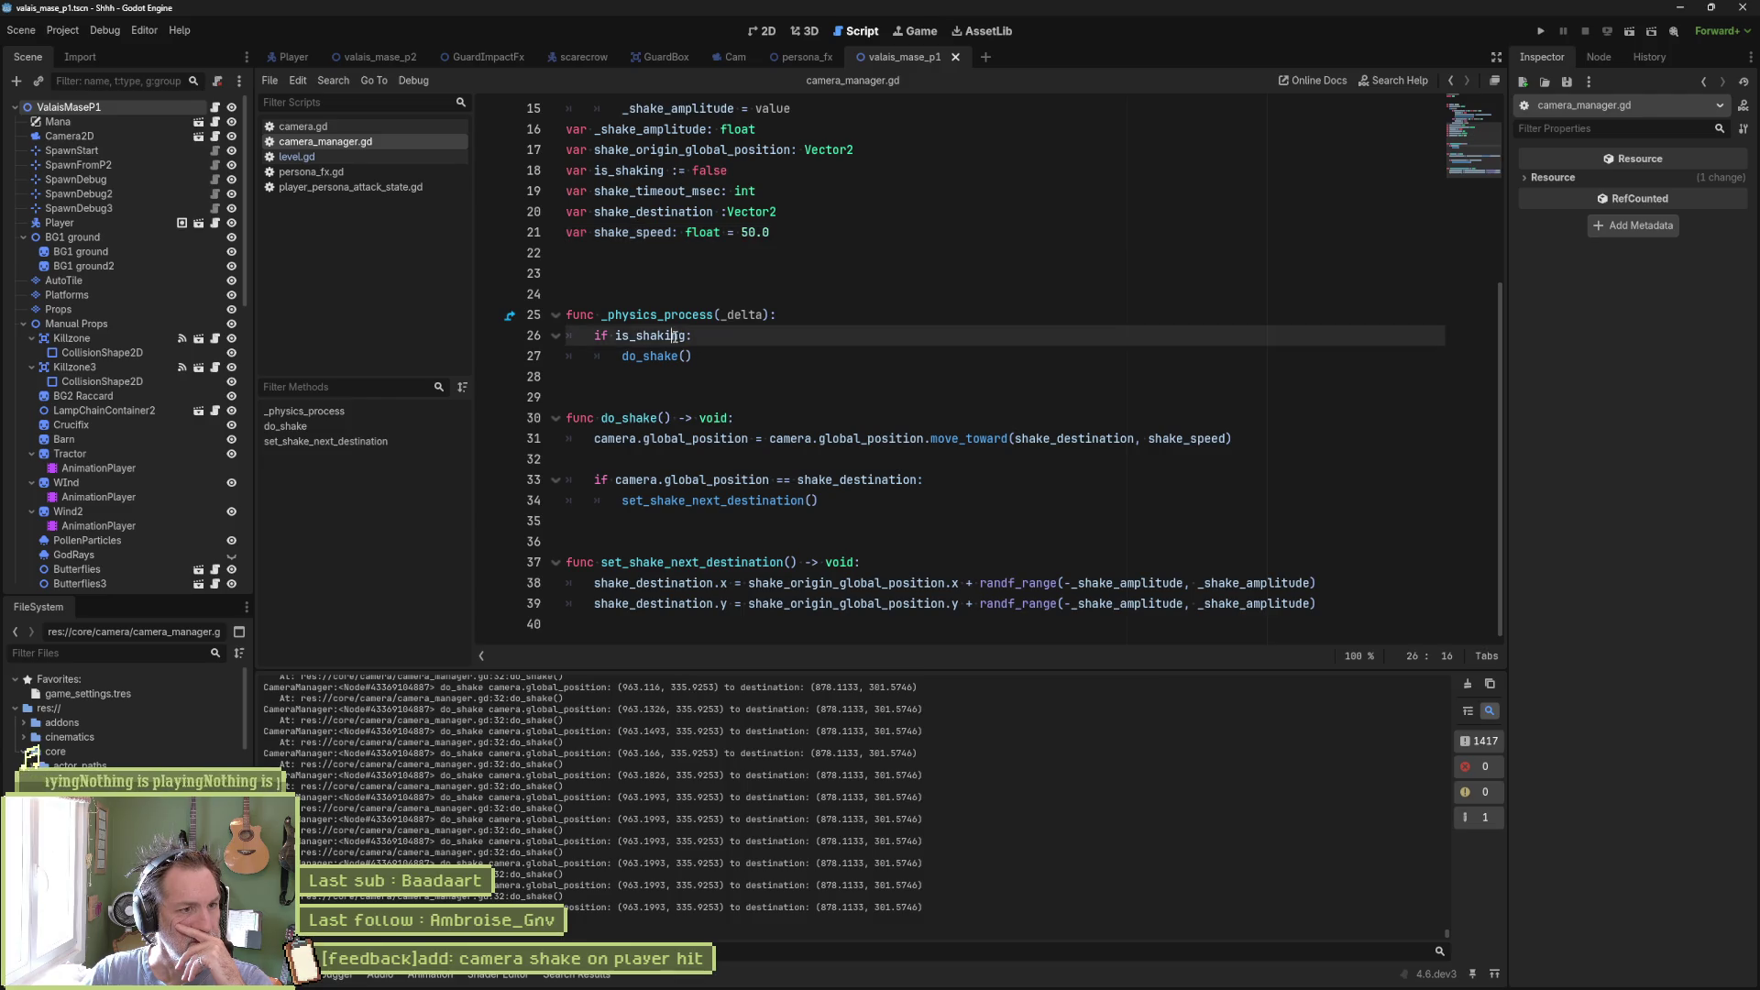
pyautogui.doubleClick(650, 356)
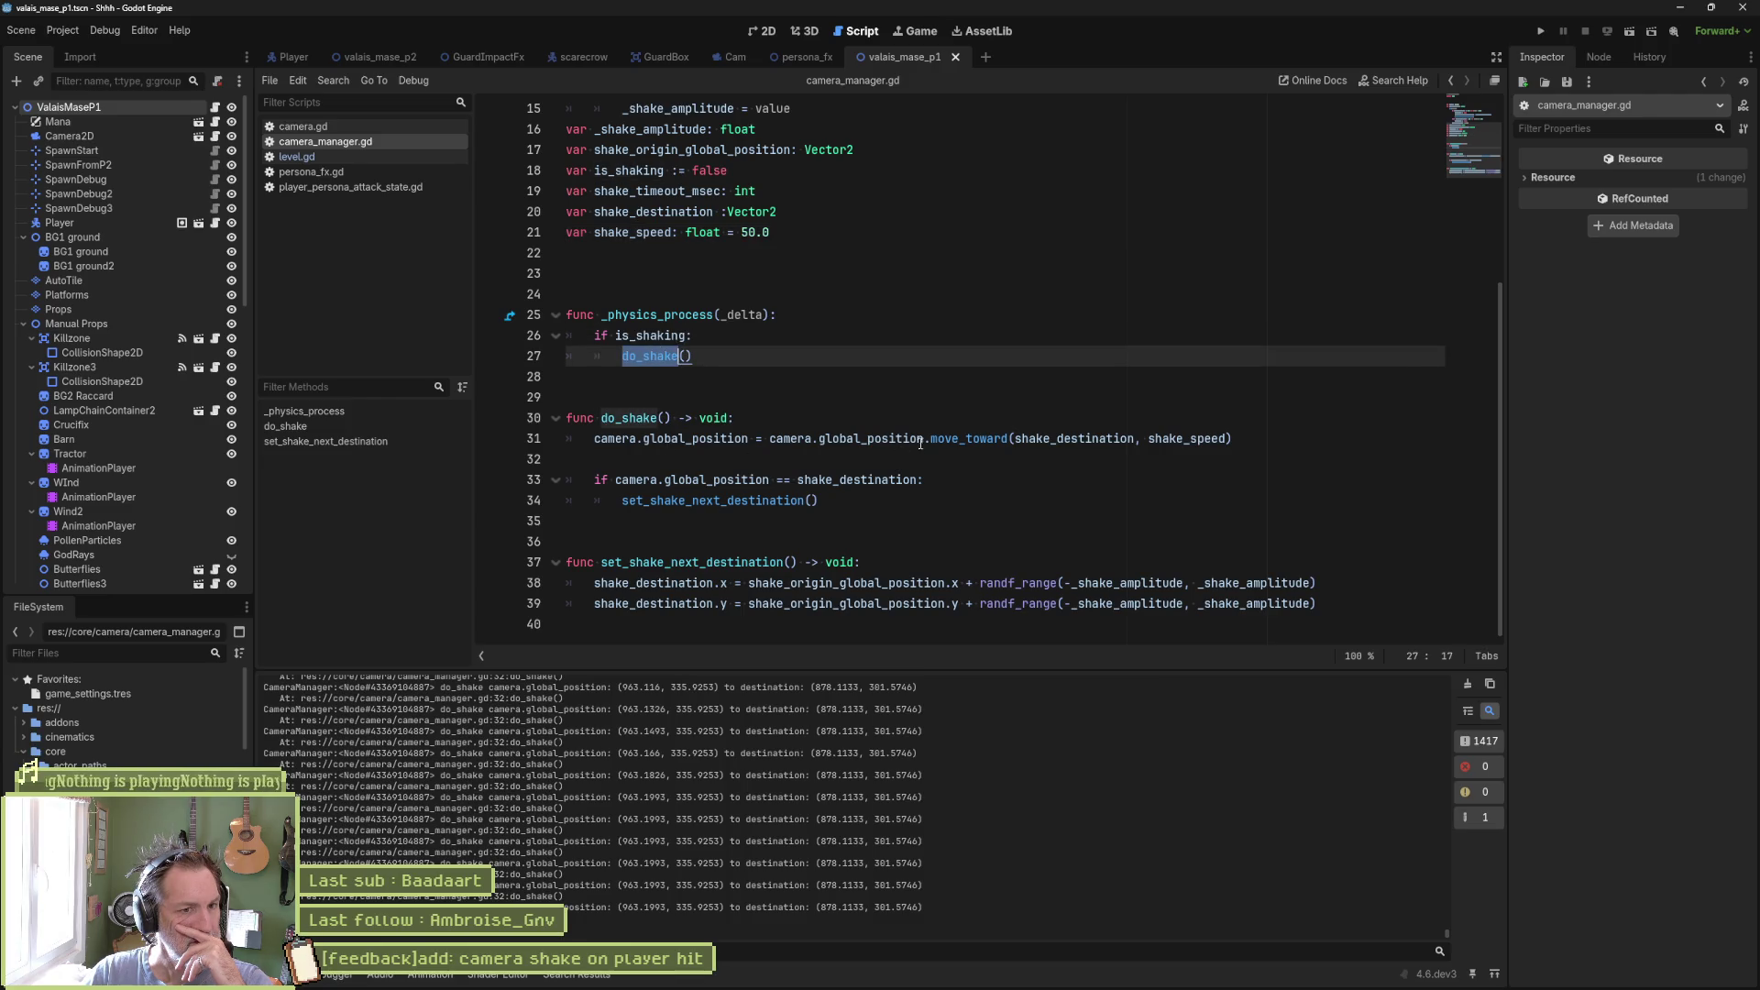
pyautogui.moveTo(922, 442)
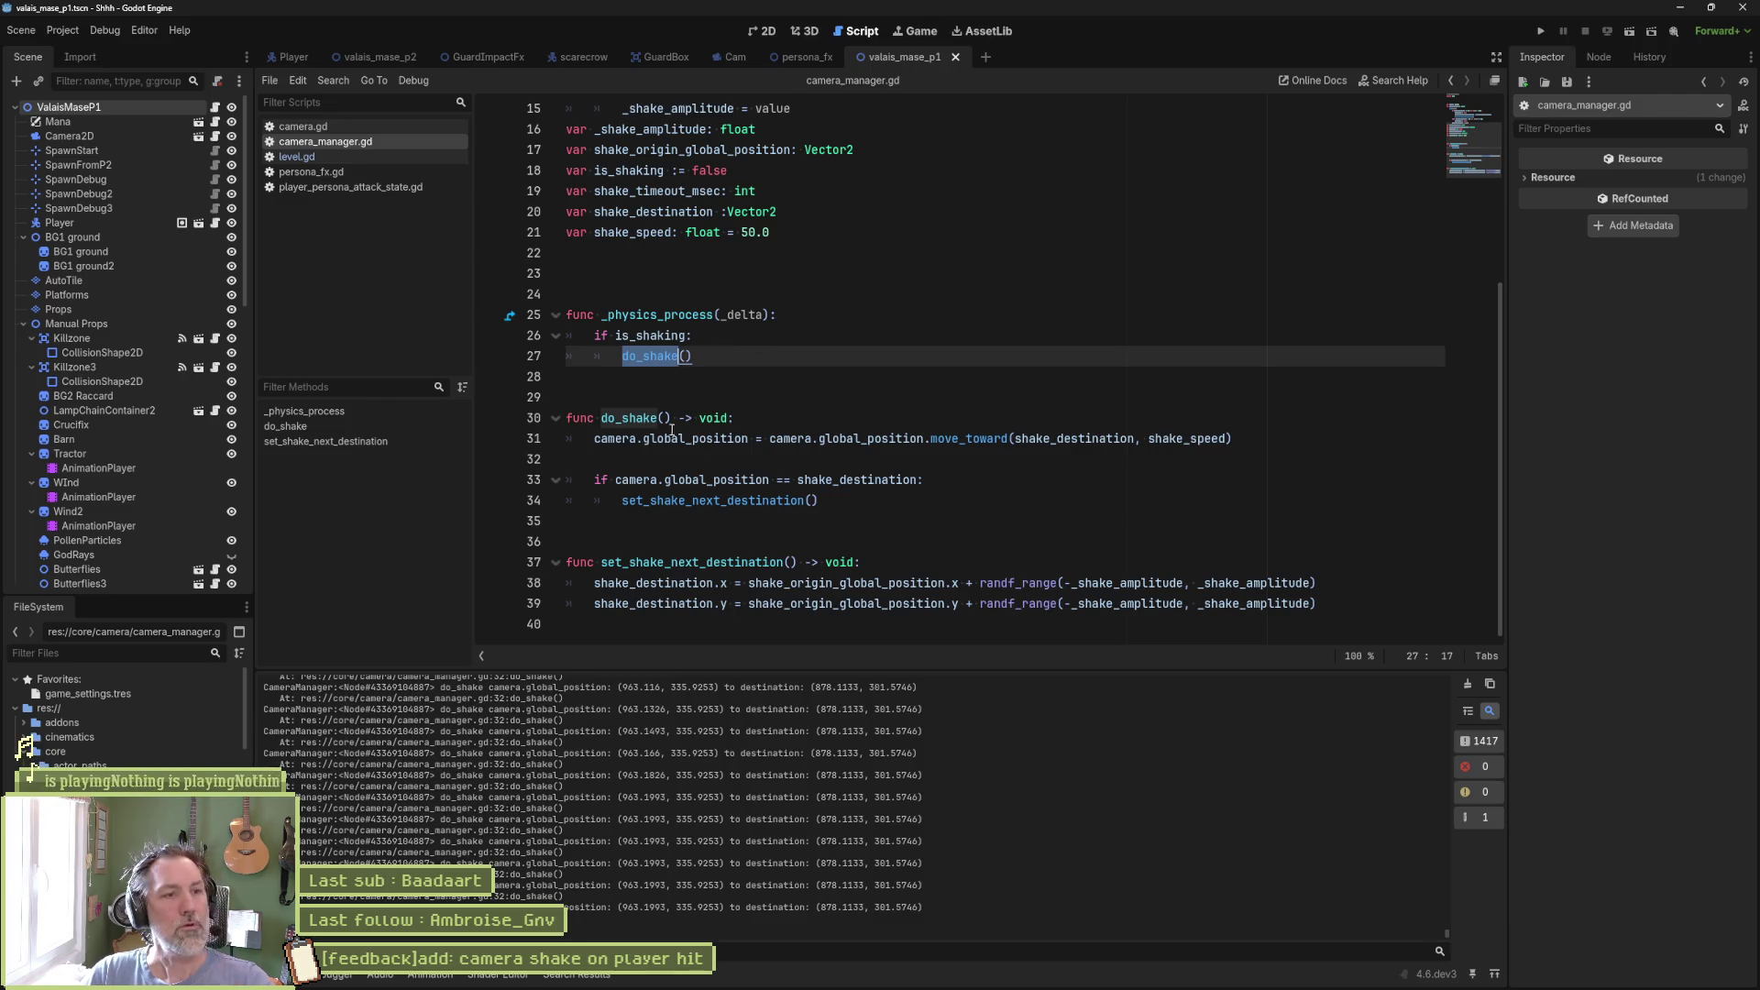
pyautogui.click(664, 397)
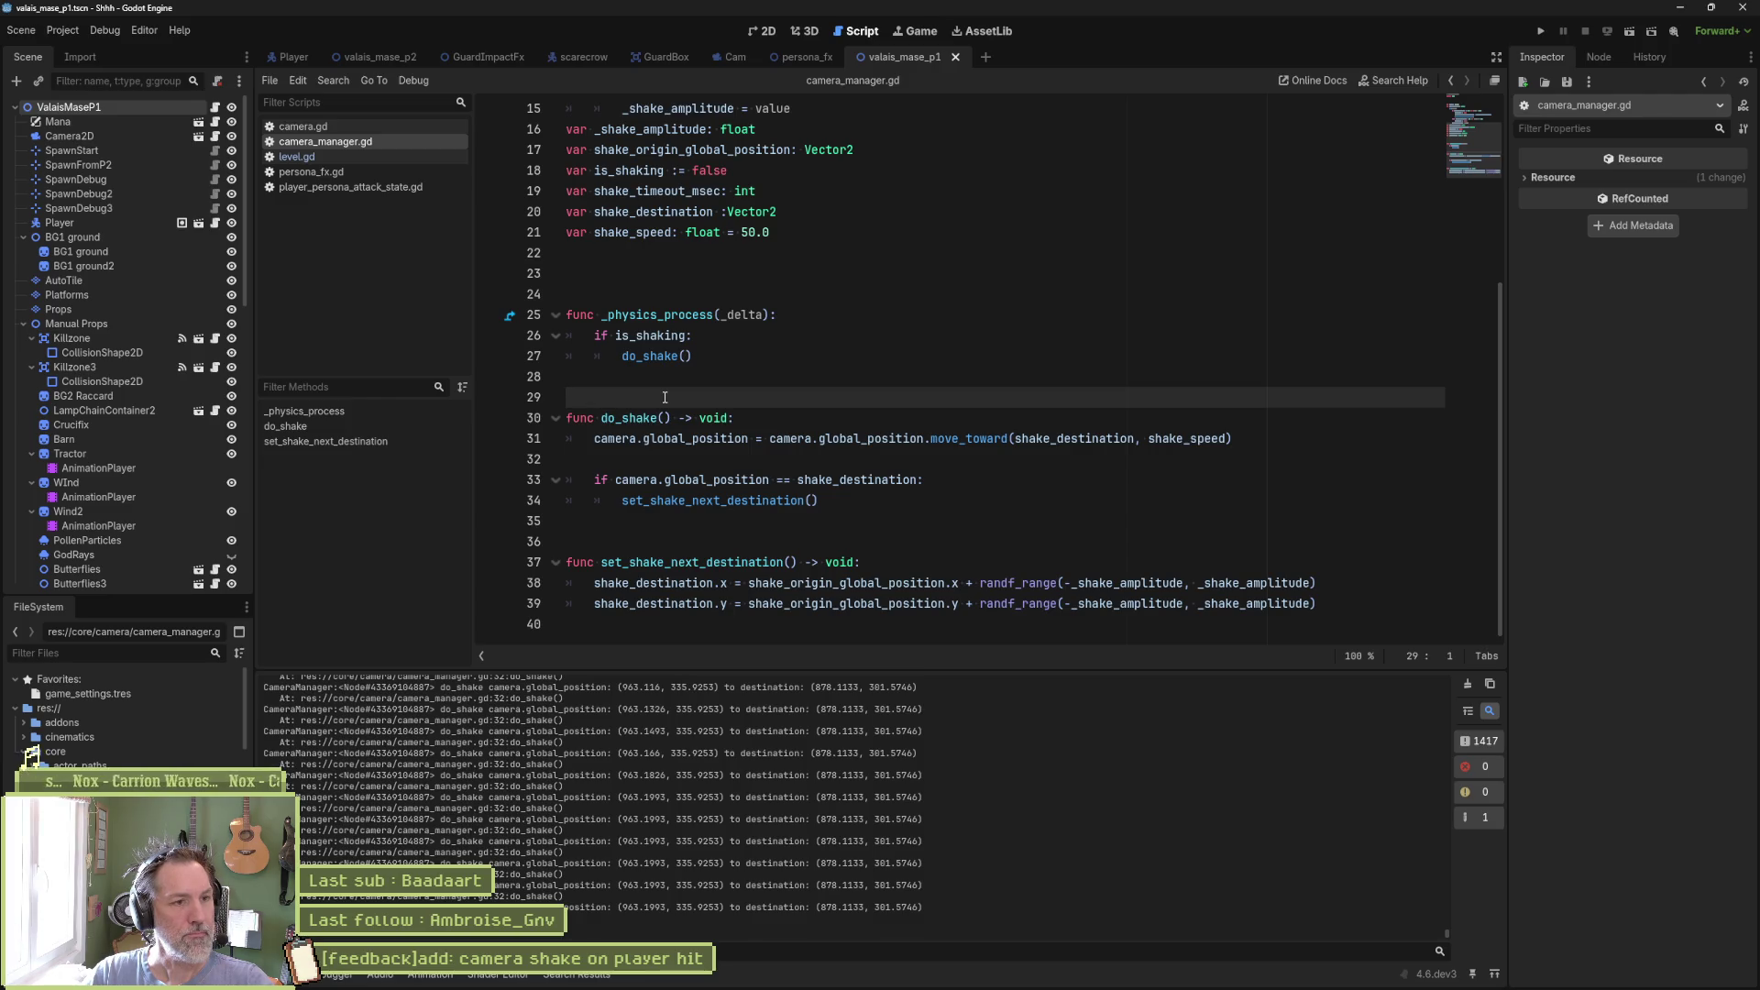
# - Write the signature func shake(_amplitude: float, _duration_msec: int) on a new blank line
pyautogui.press('Return')
pyautogui.press('Return')
pyautogui.press('Return')
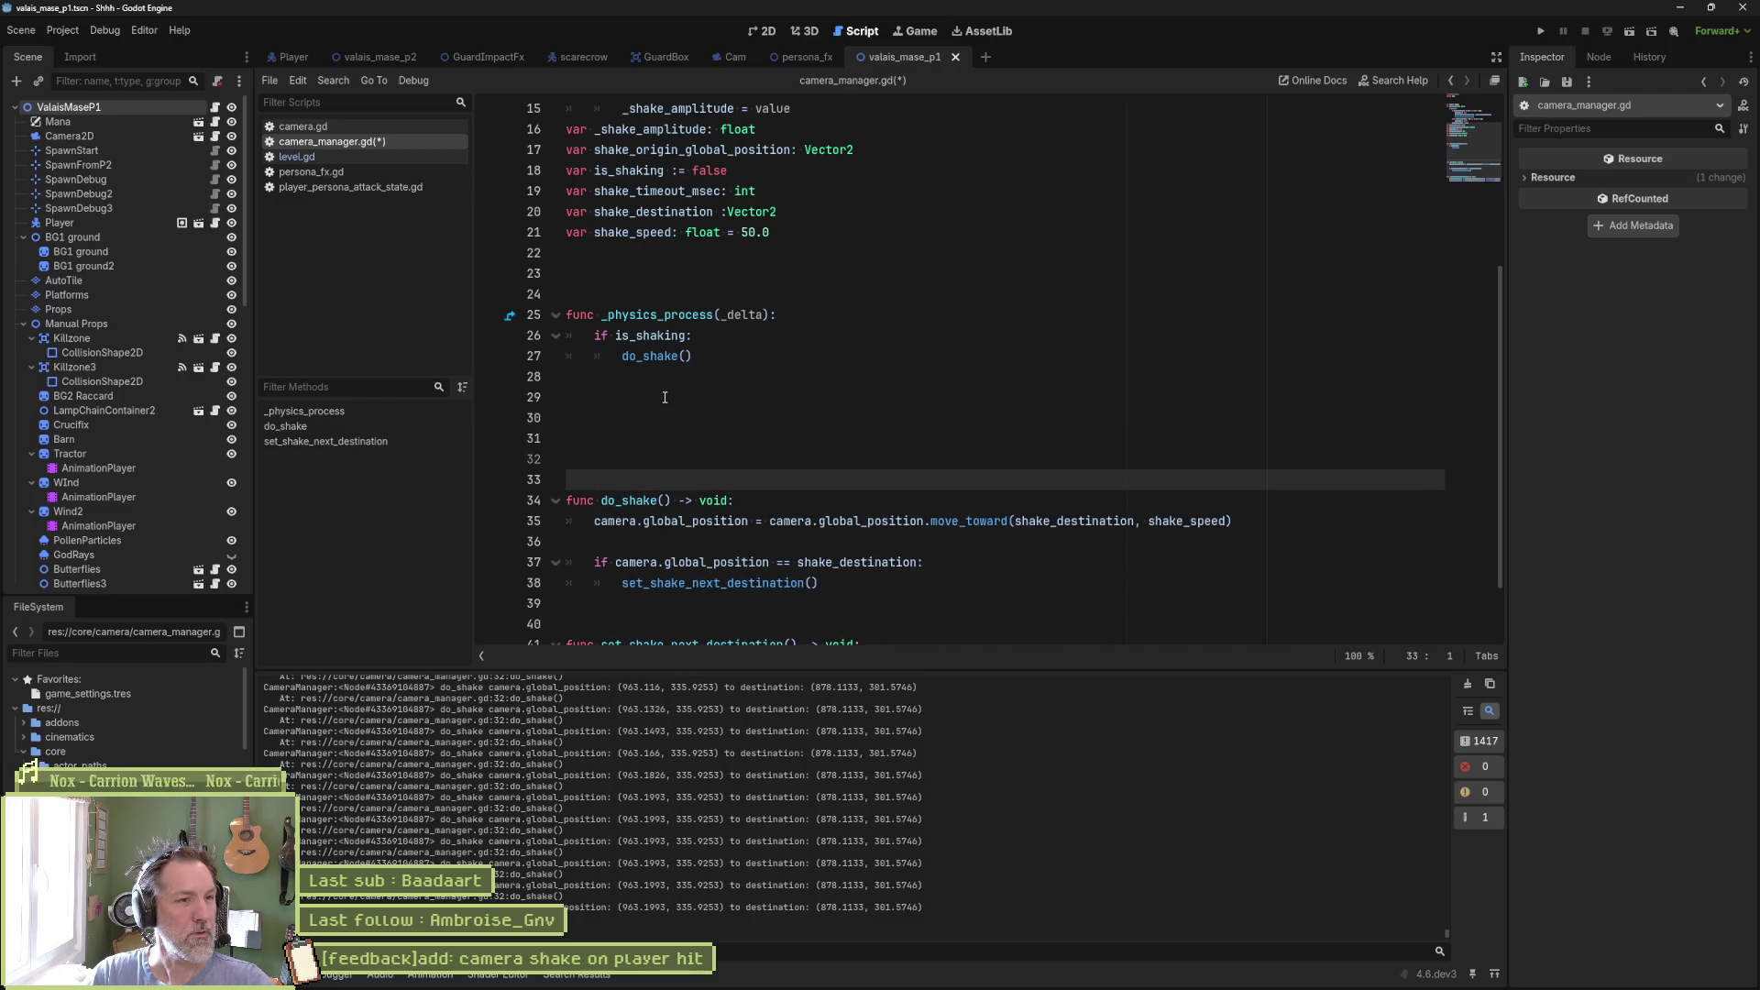
pyautogui.press('Up')
pyautogui.press('Up')
pyautogui.press('Up')
pyautogui.write('func ')
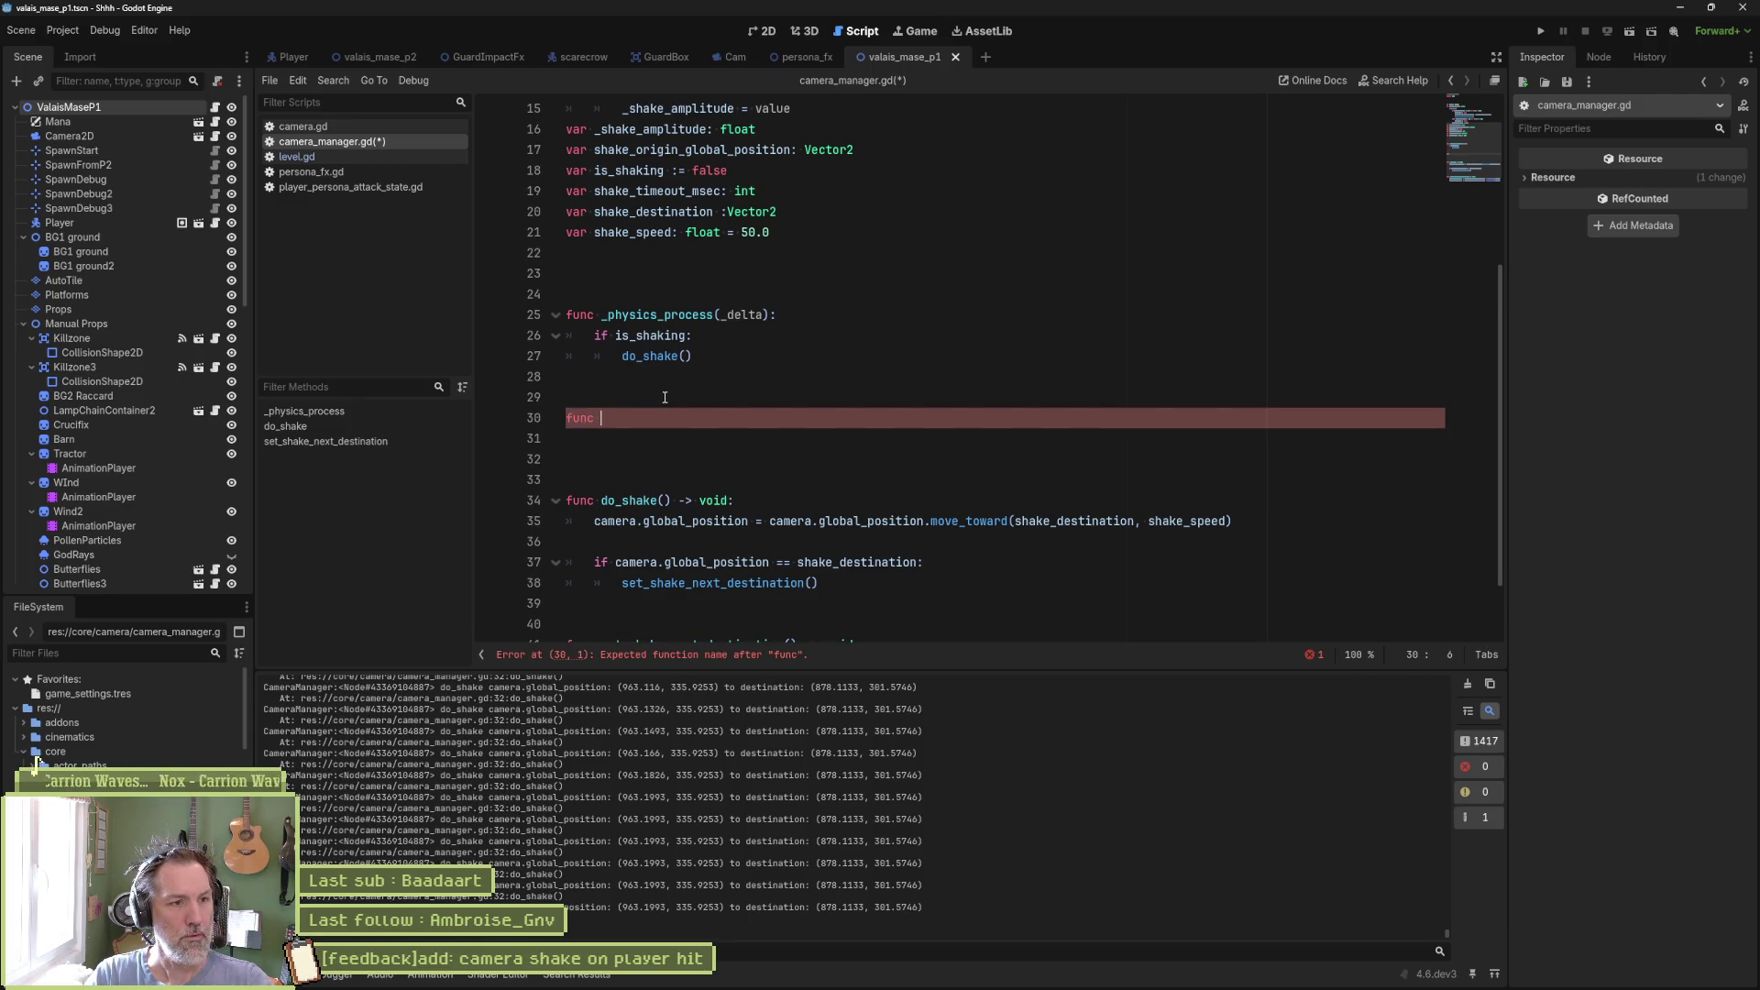
pyautogui.write('shake(')
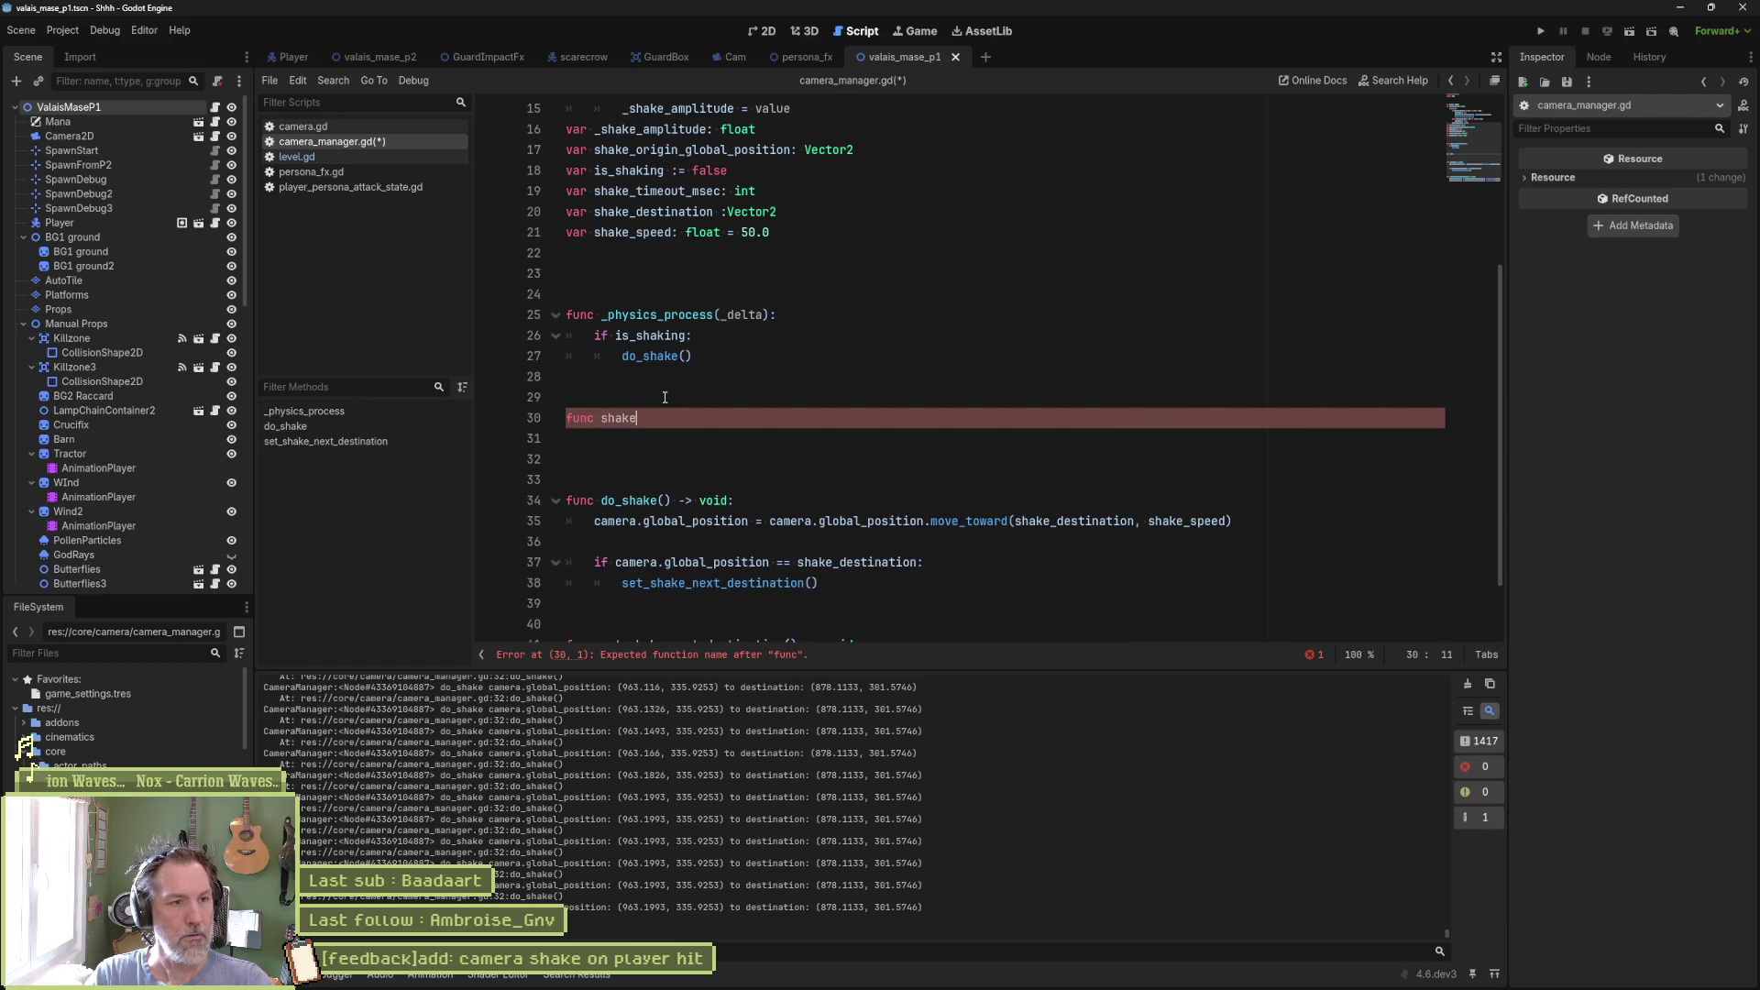
pyautogui.write('_amplitude: fl')
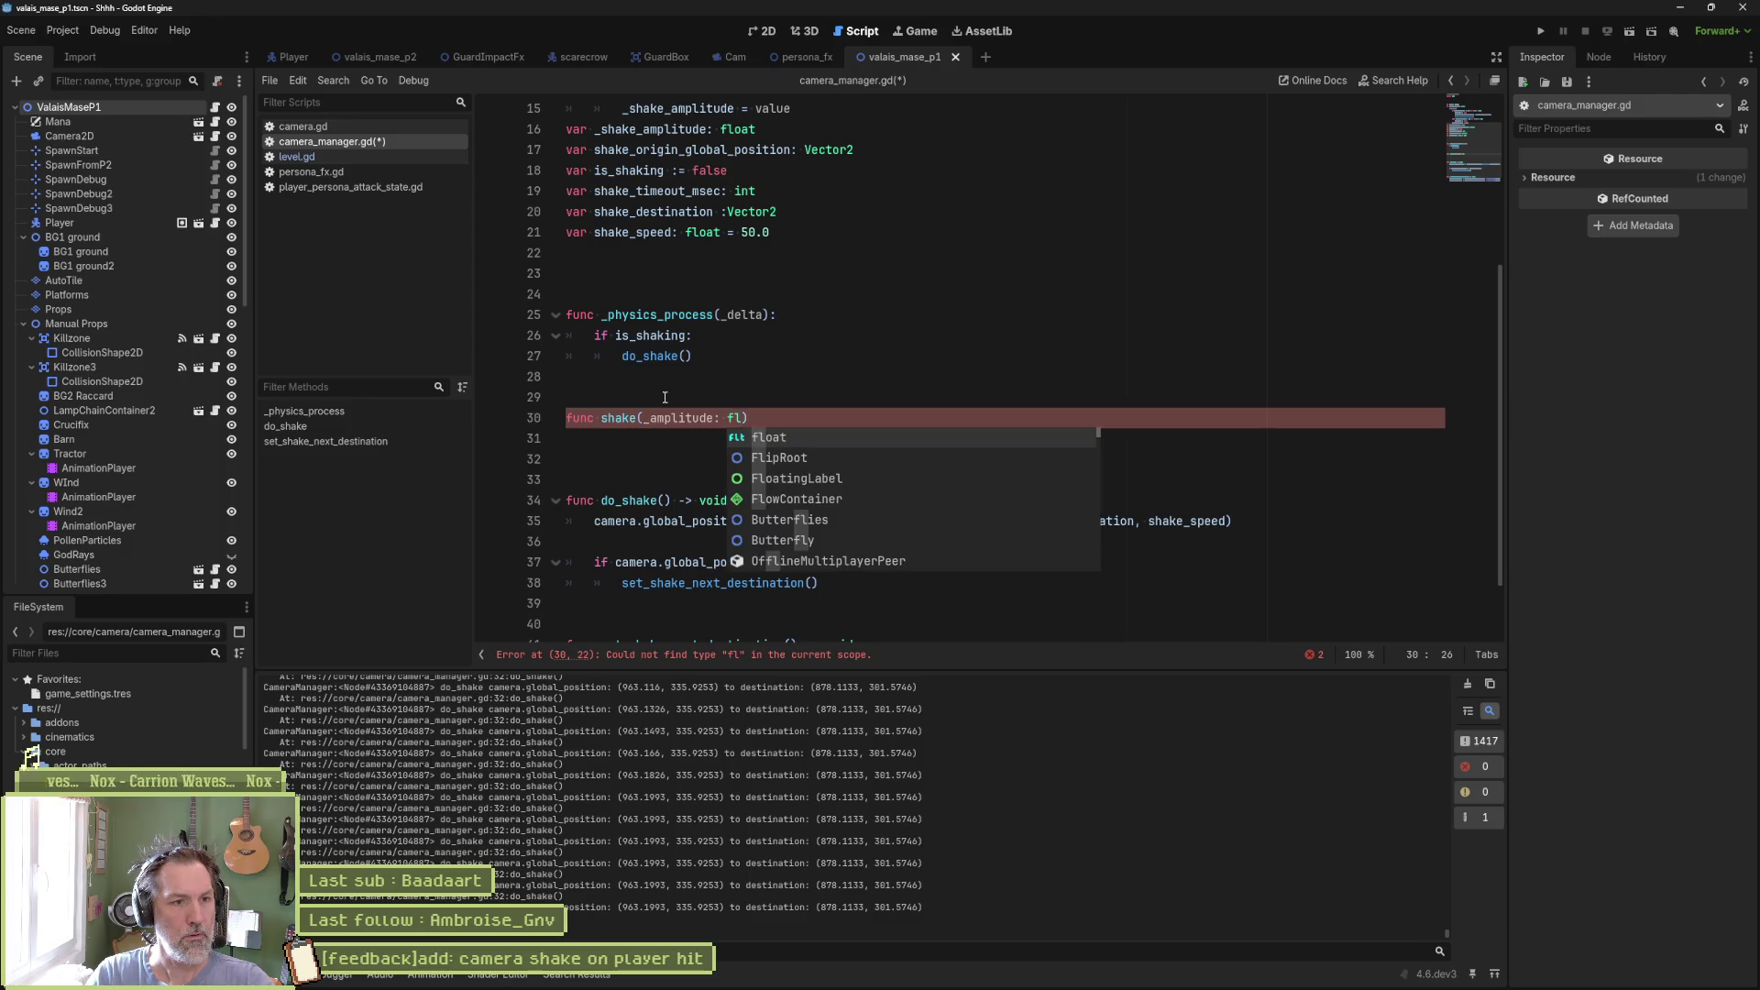
pyautogui.write('oat, ')
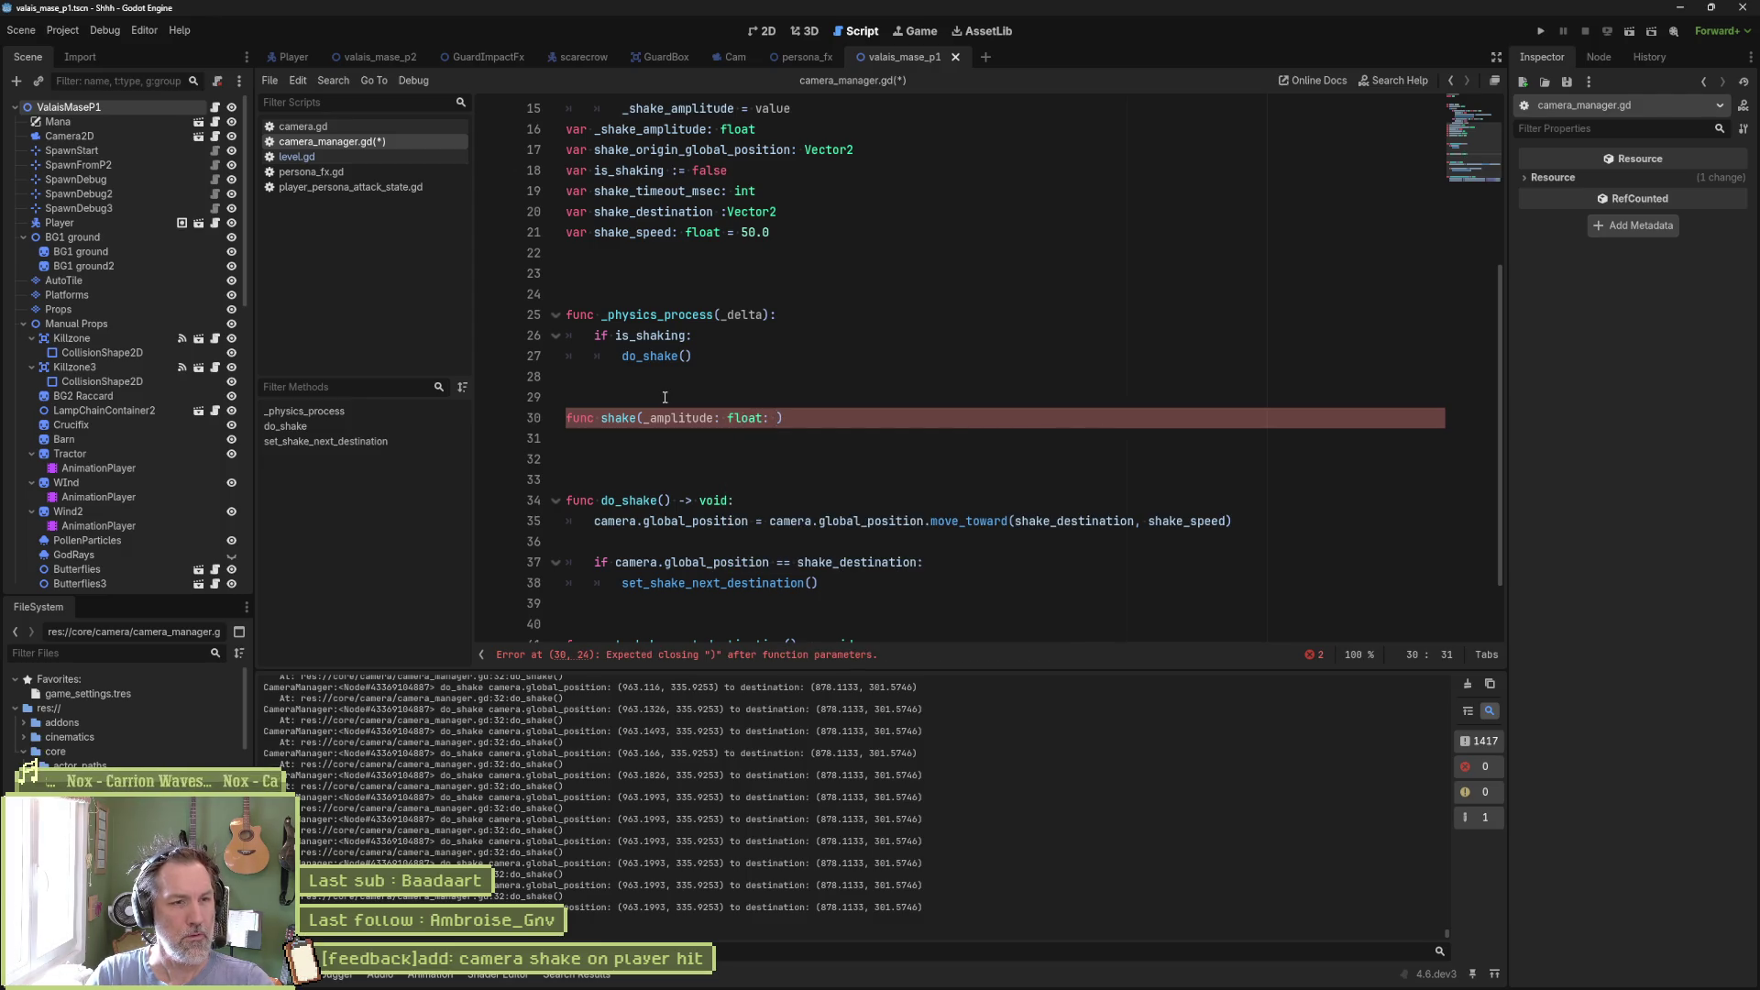
pyautogui.write('_duration: int')
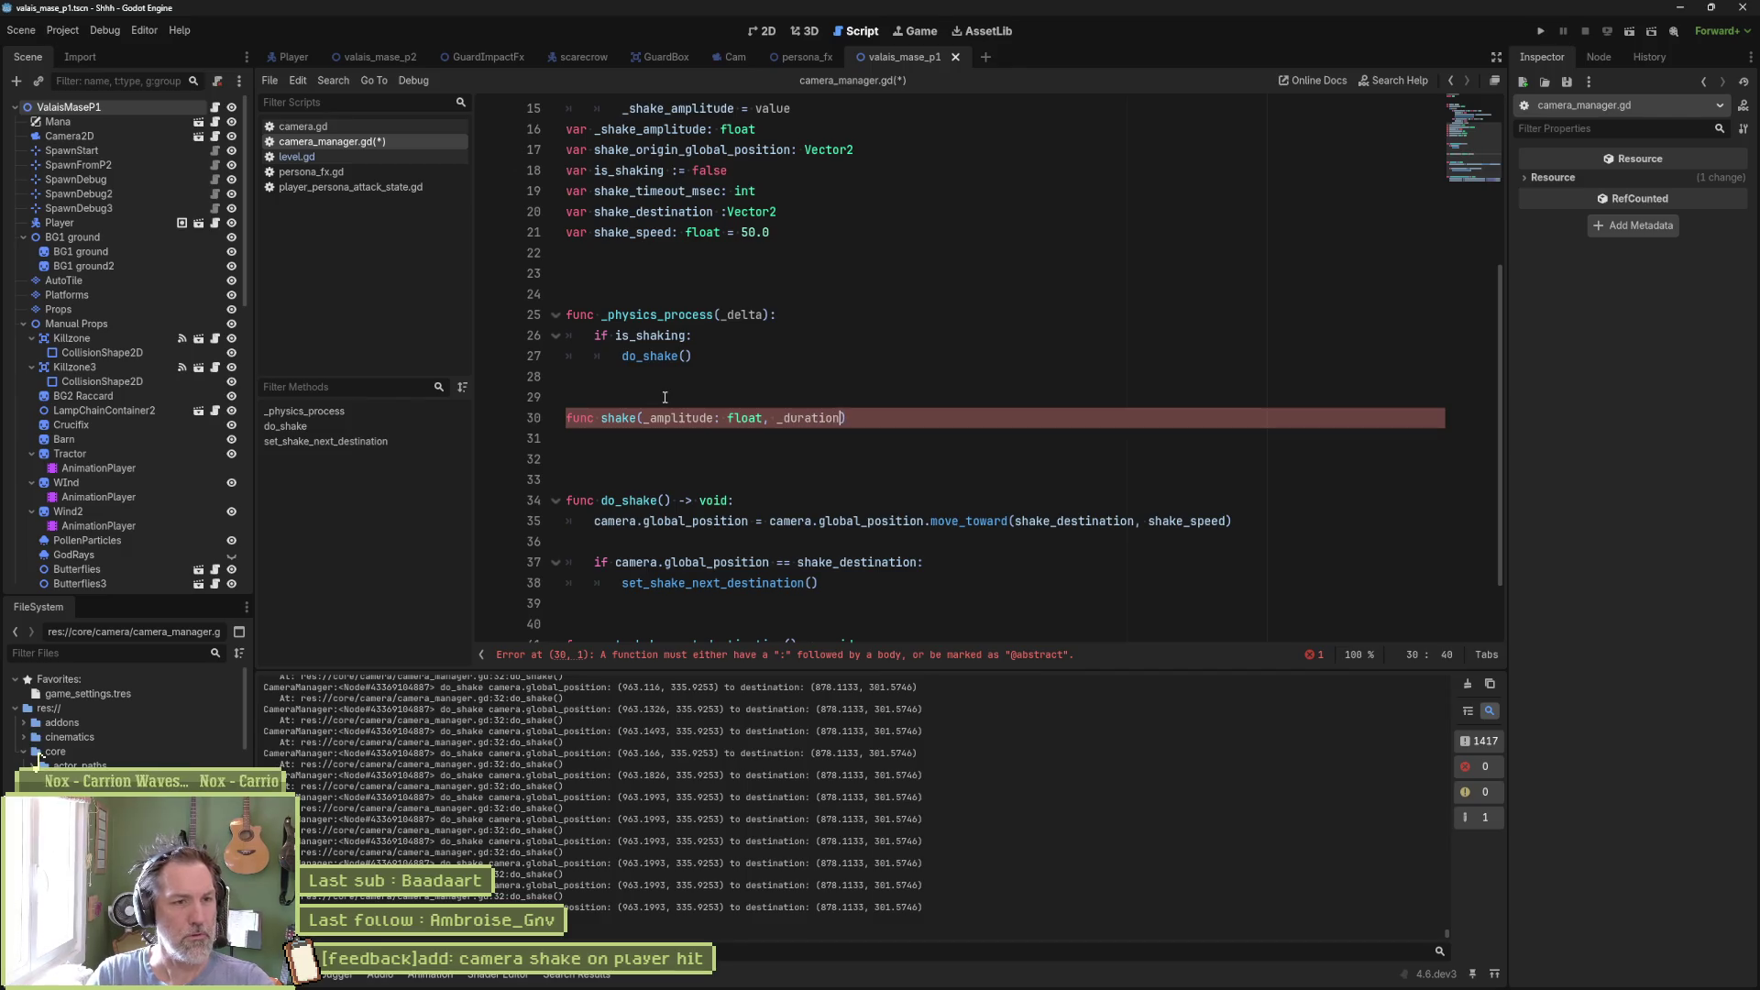
pyautogui.press('Left')
pyautogui.press('Left')
pyautogui.press('Left')
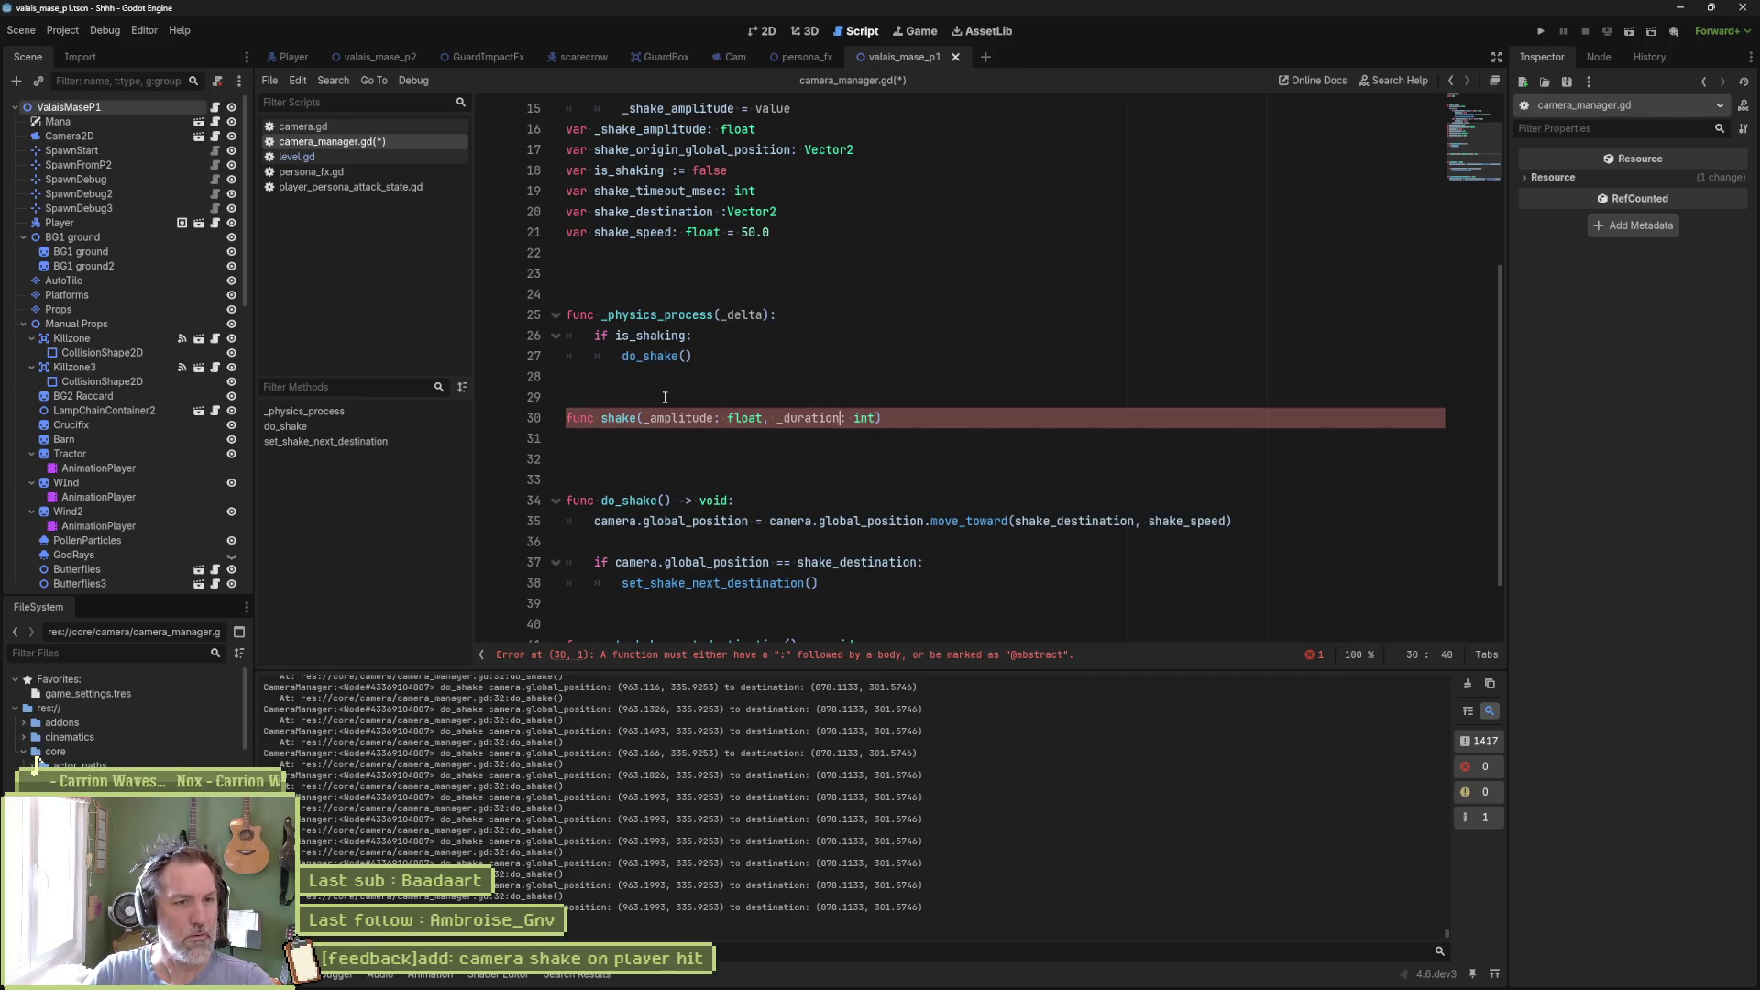
pyautogui.write('_msec')
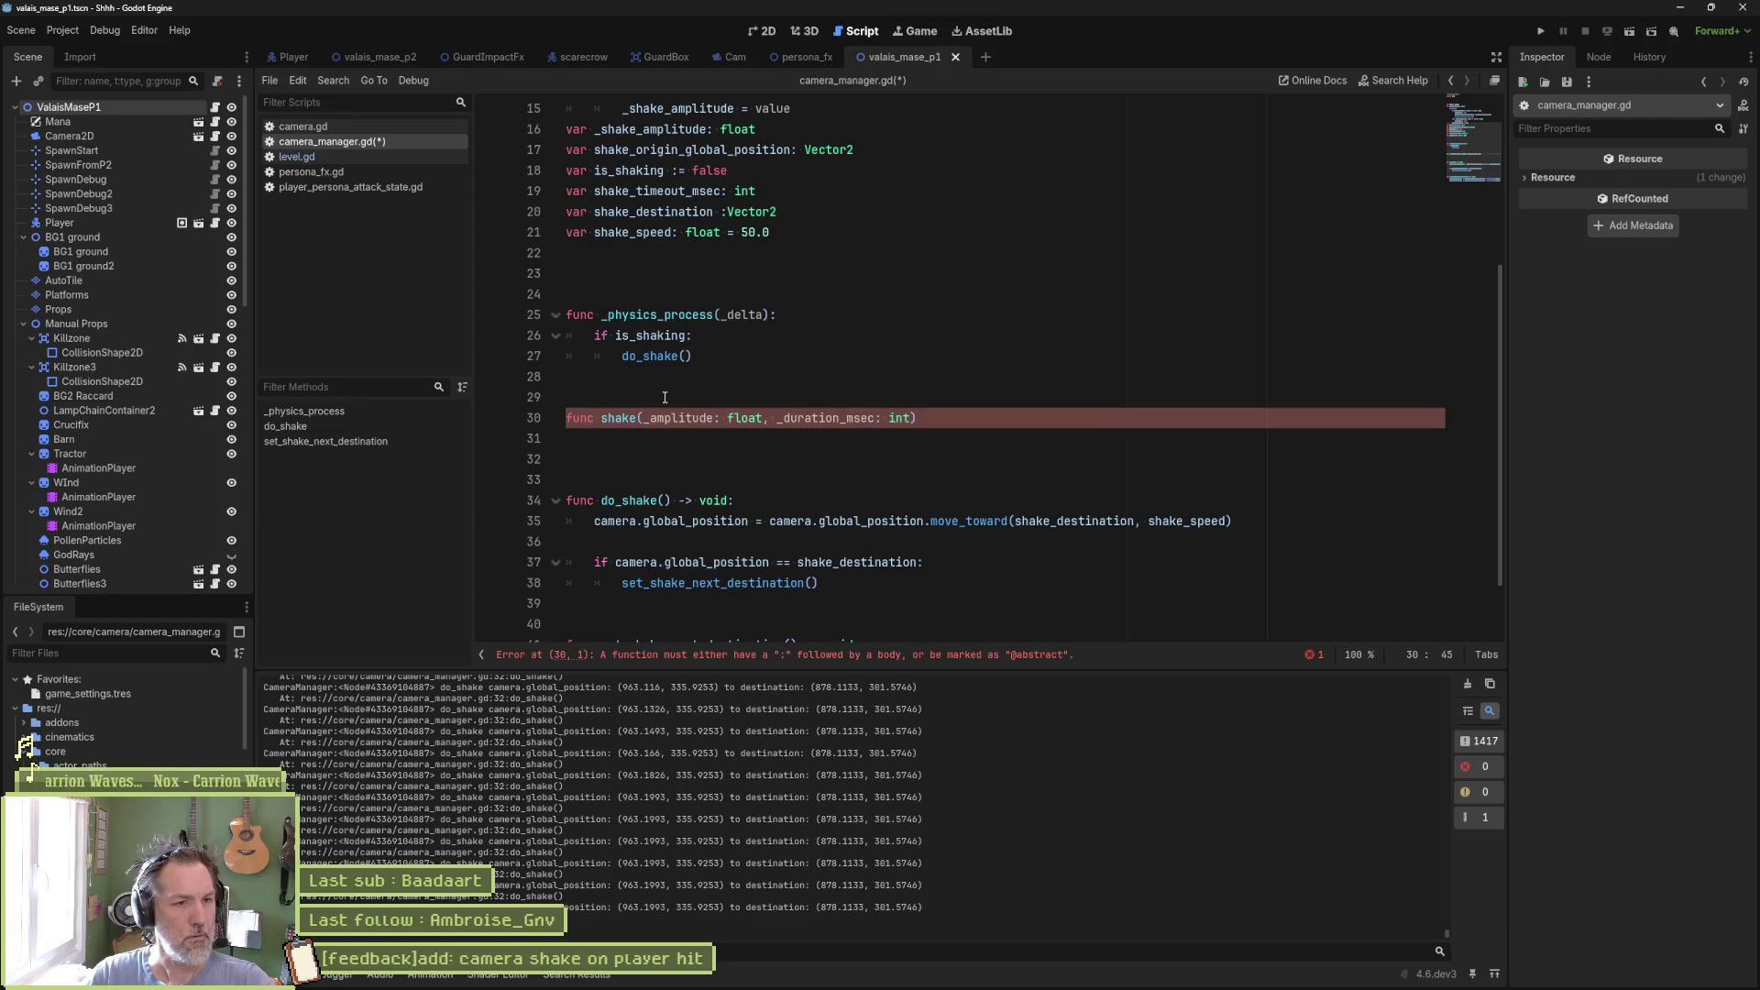
# - Add the -> void: return type and a pass body, save, and remove an extra blank line
pyautogui.click(922, 417)
pyautogui.write('-> void')
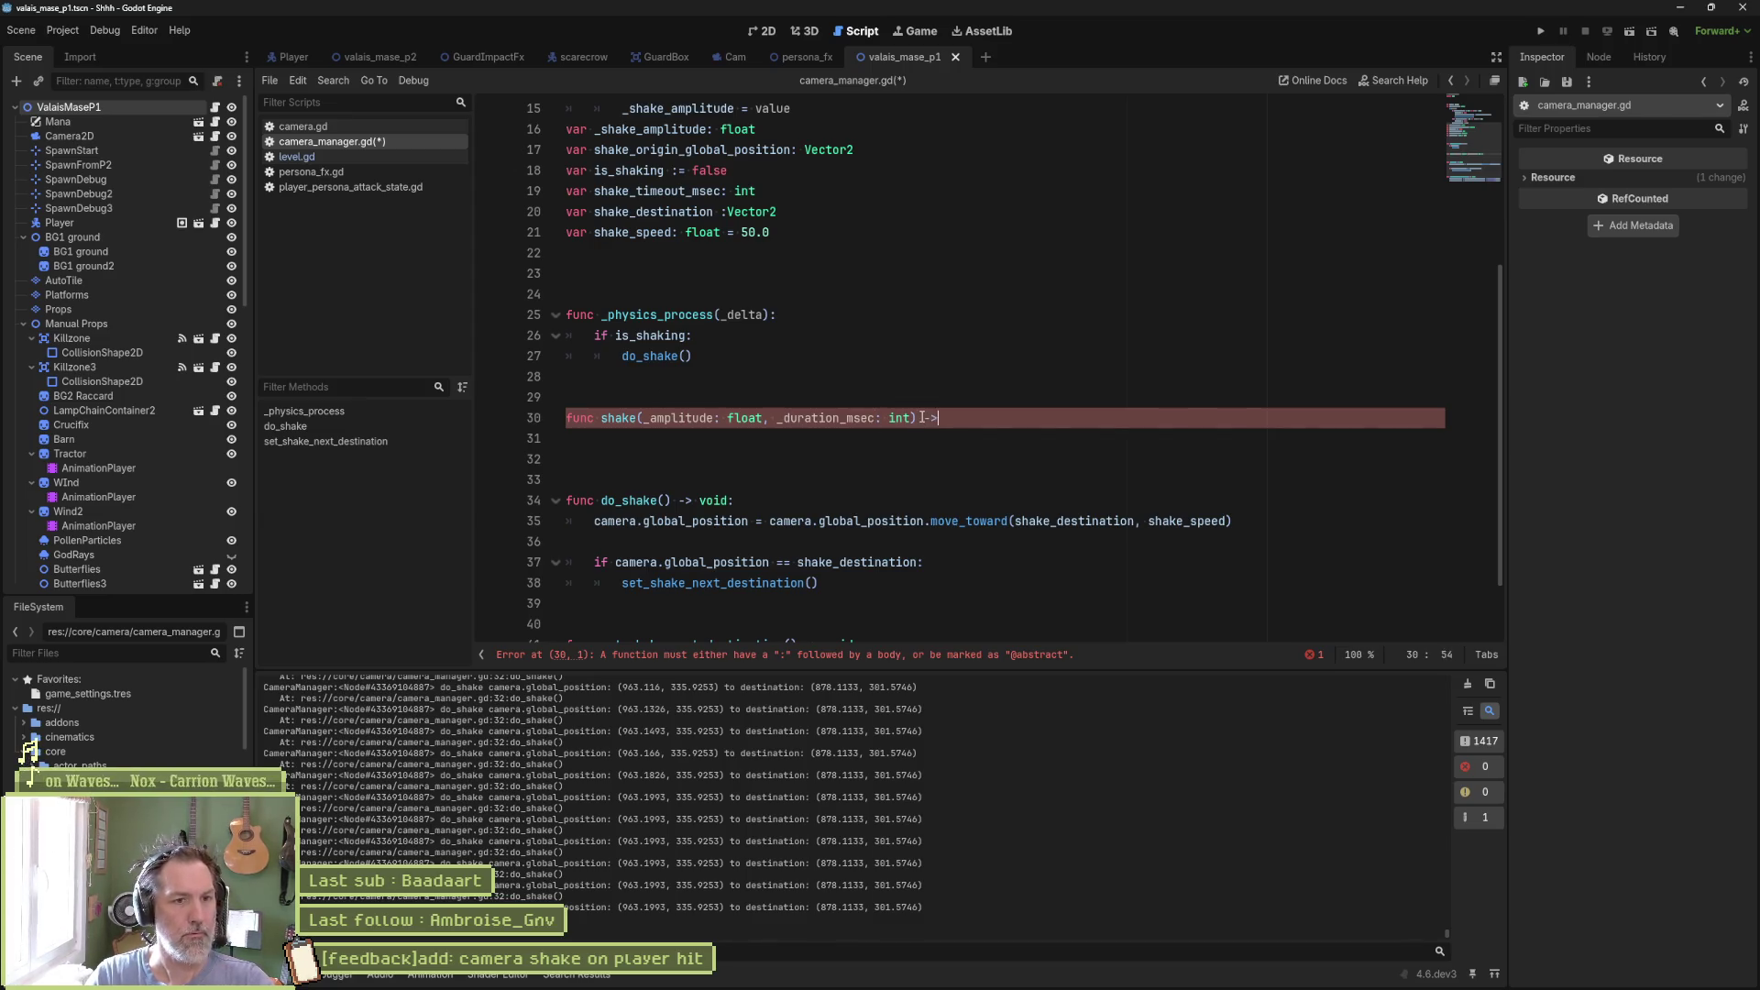
pyautogui.write(':')
pyautogui.press('Return')
pyautogui.write('pass')
pyautogui.hotkey('ctrl', 's')
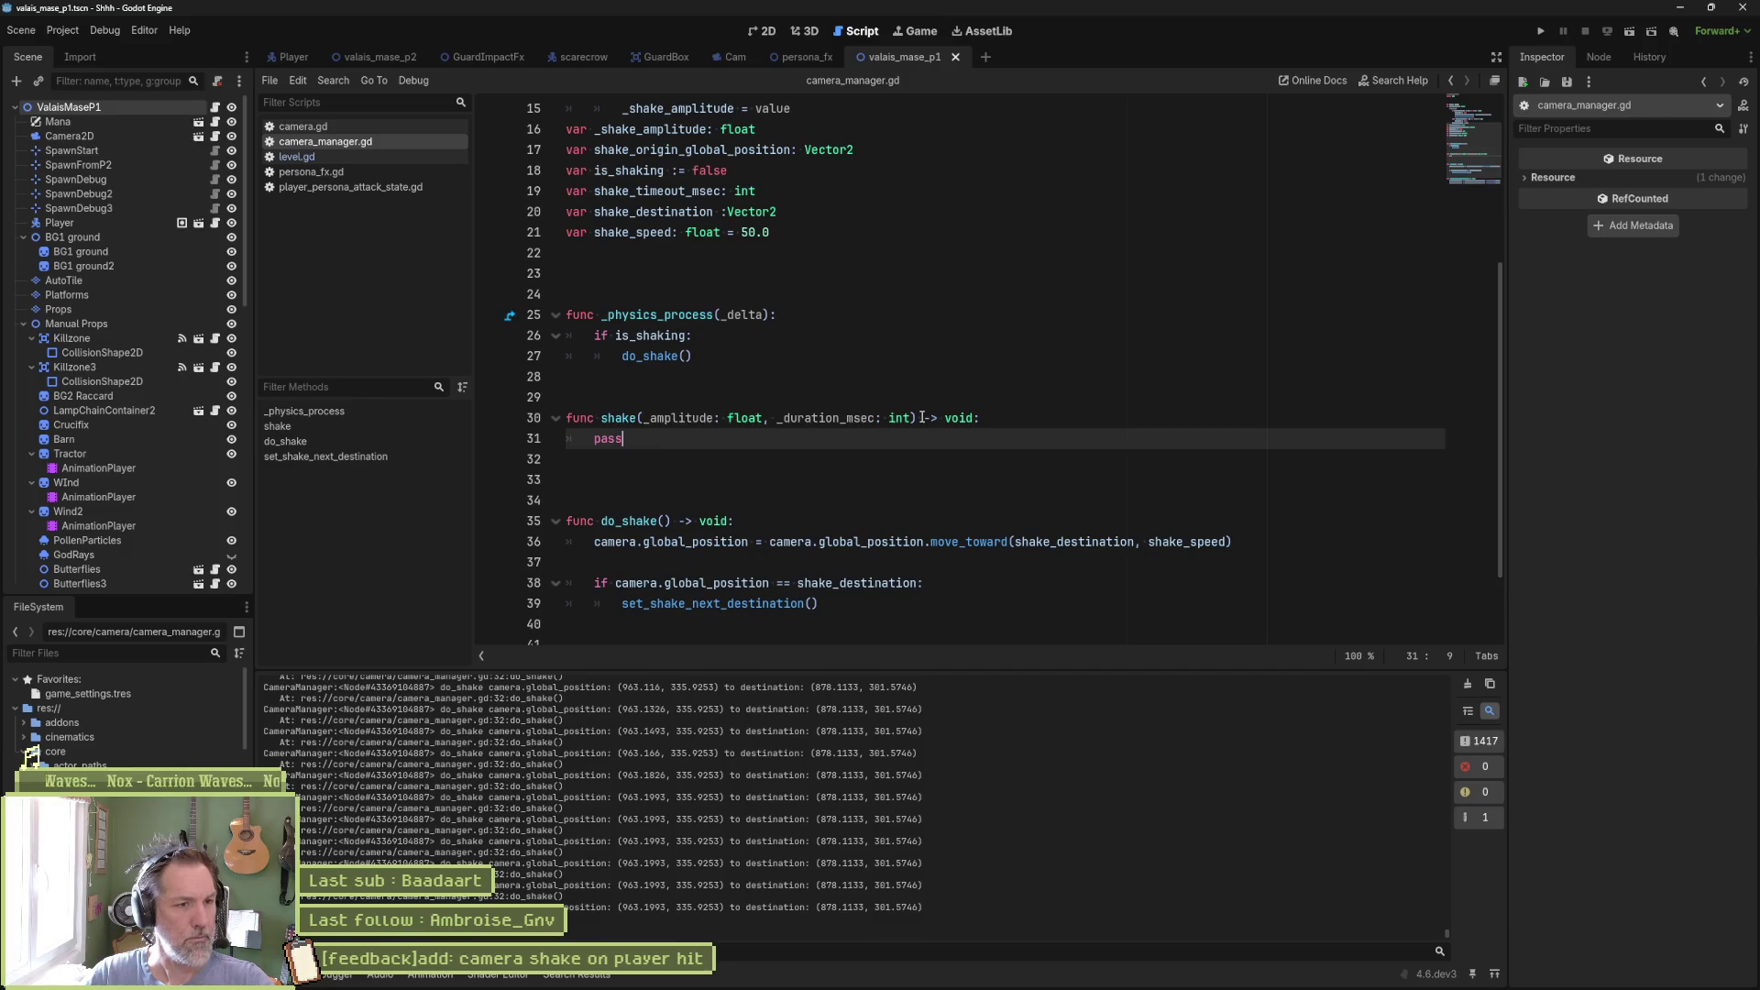
pyautogui.click(916, 480)
pyautogui.press('Delete')
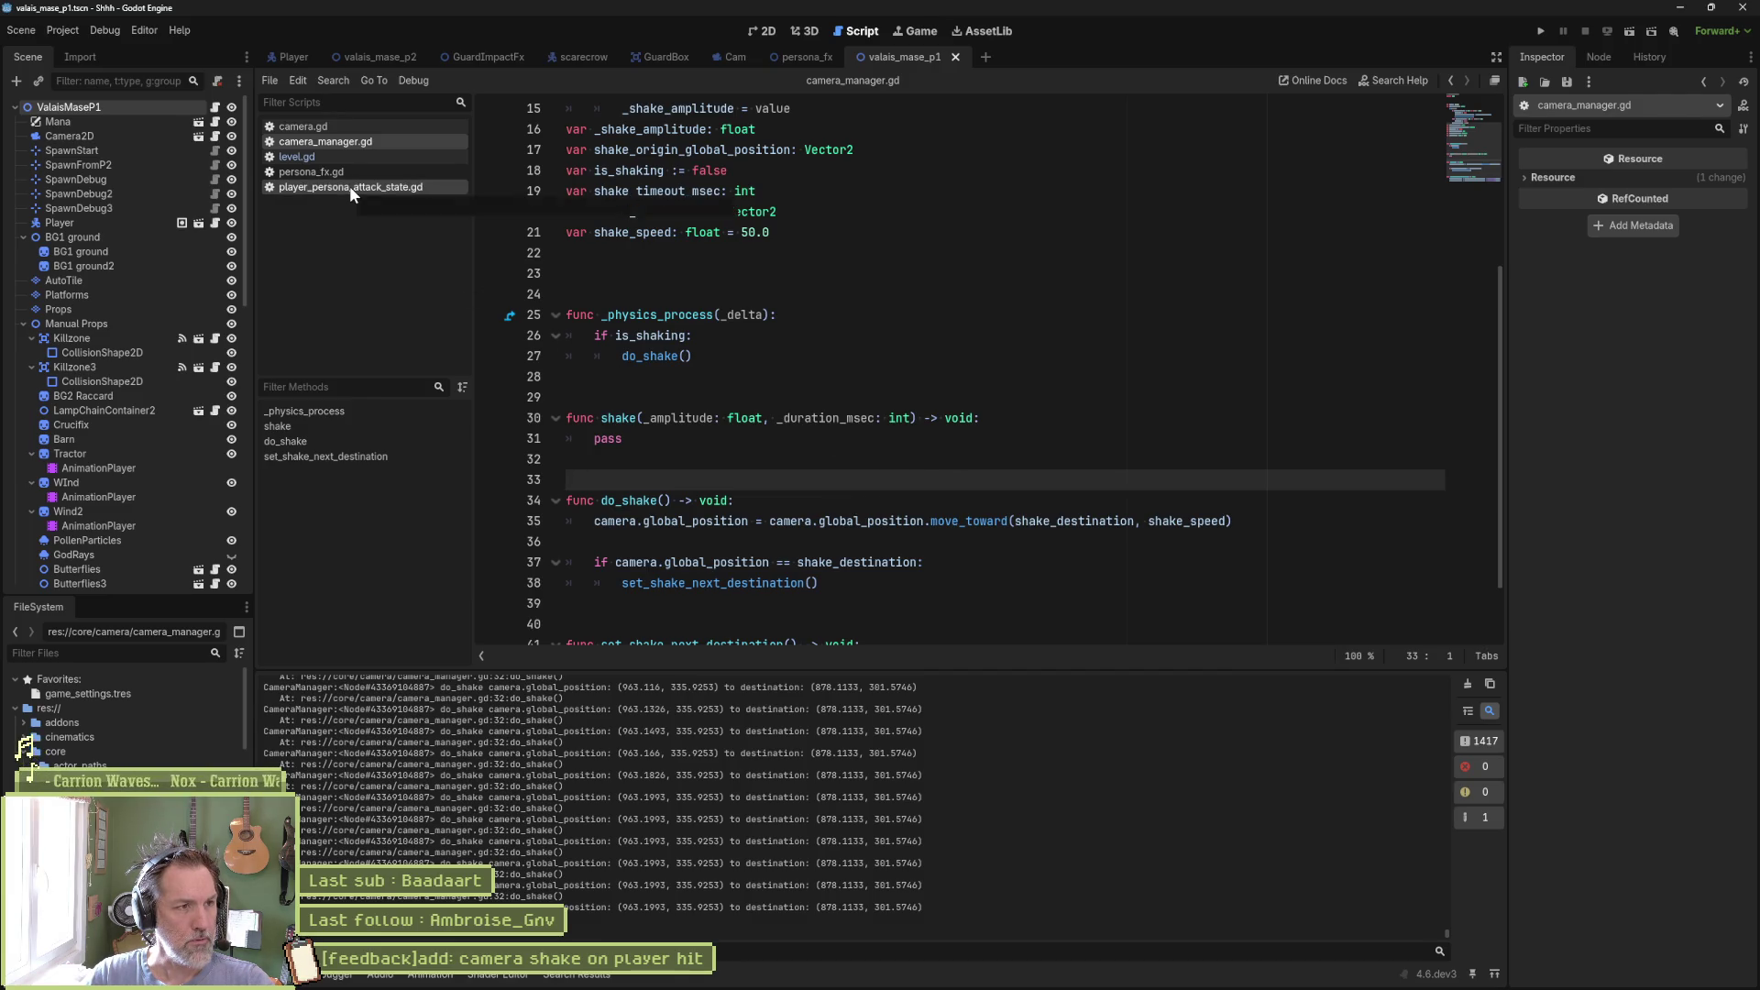
# - Open scarecrow_attack_state.gd from the scarecrow scene and go to the perfect-guard condition in on_hit_guard
pyautogui.click(377, 187)
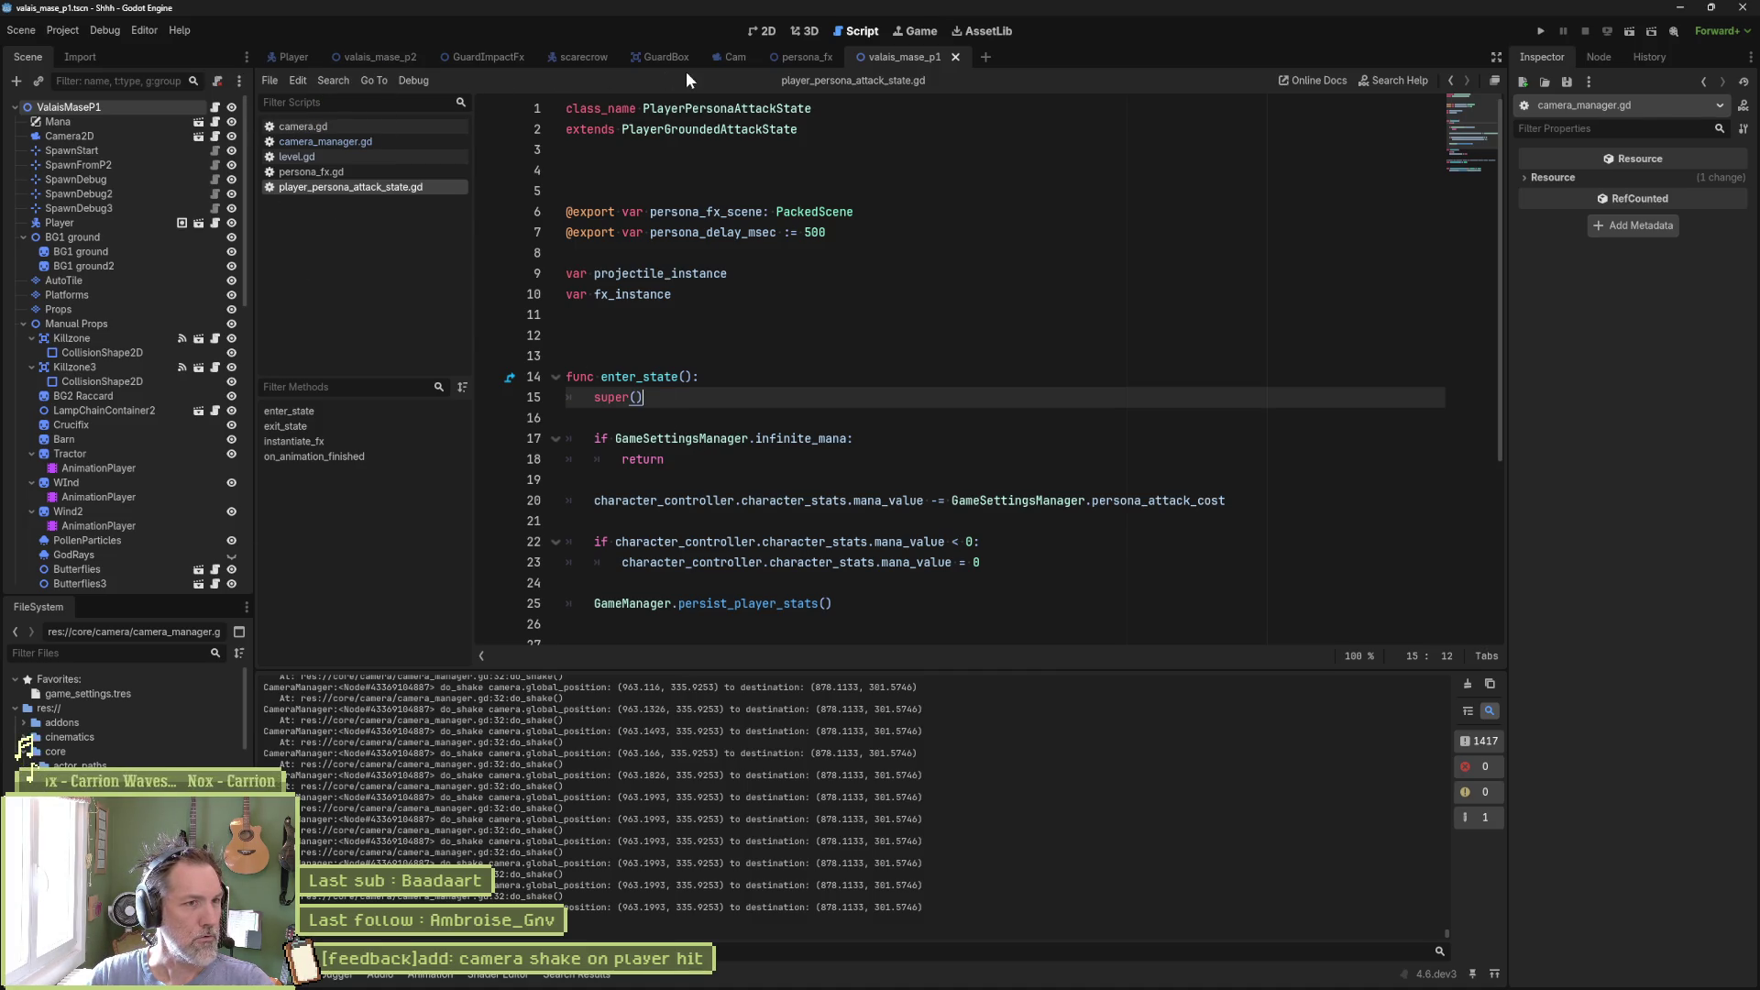
pyautogui.click(581, 63)
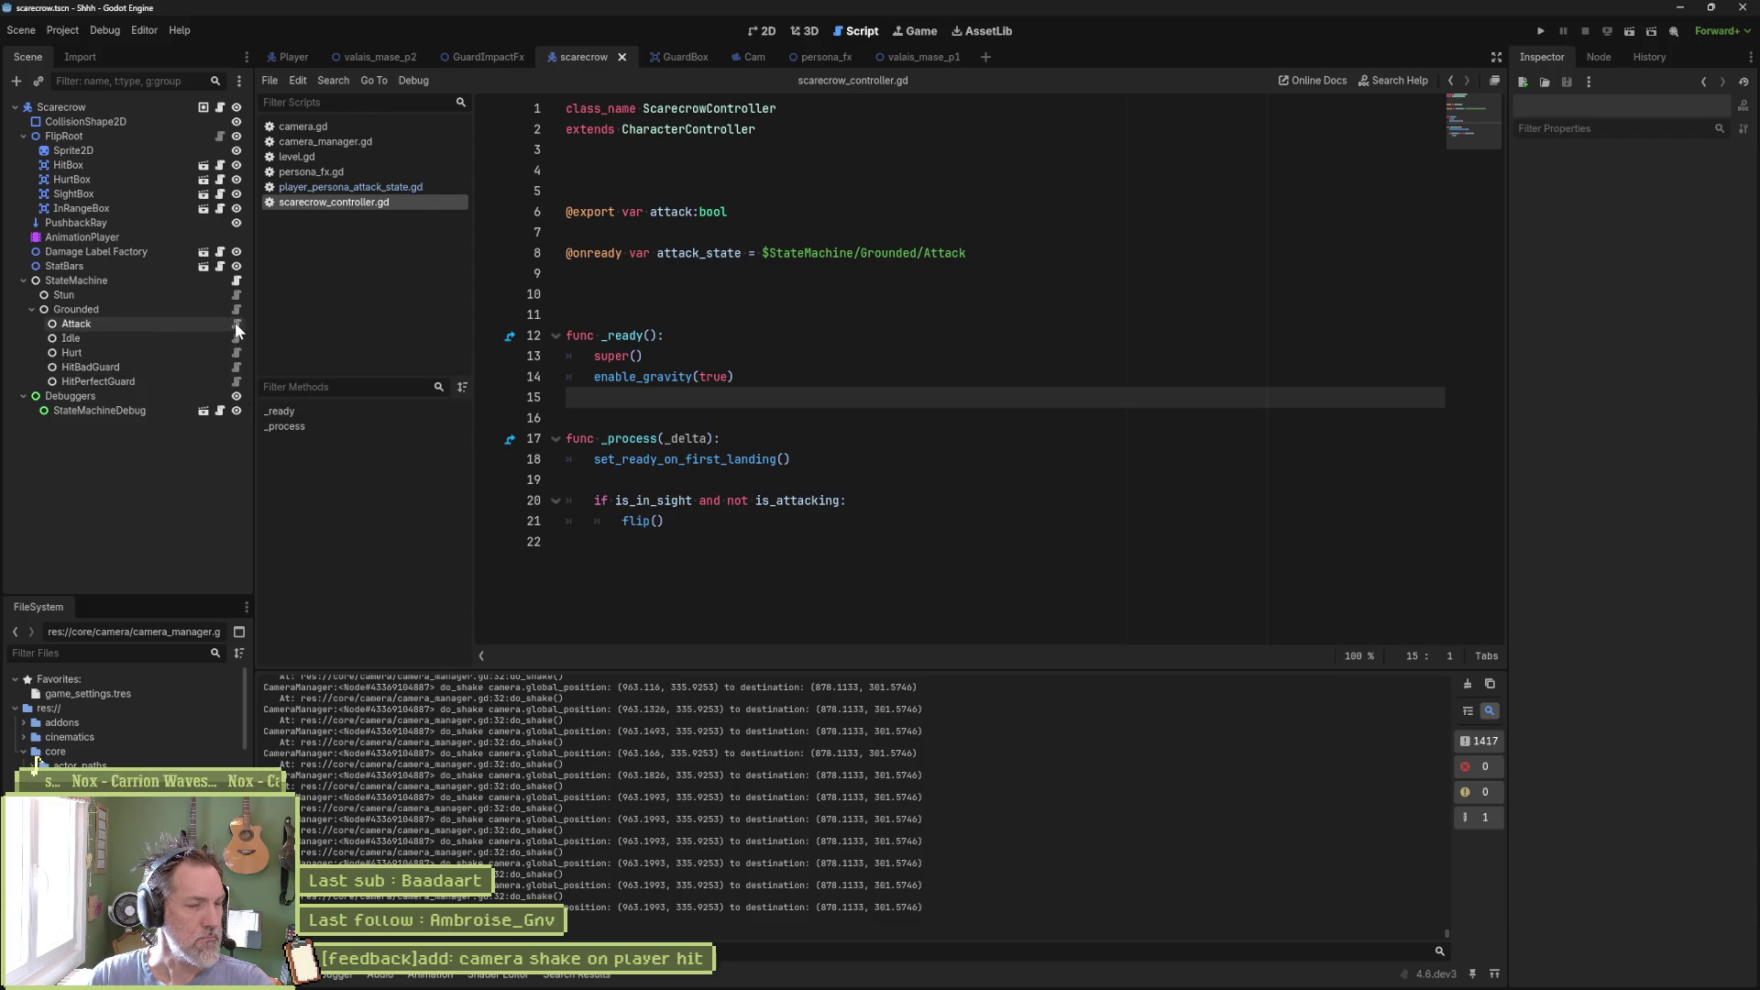
pyautogui.click(235, 322)
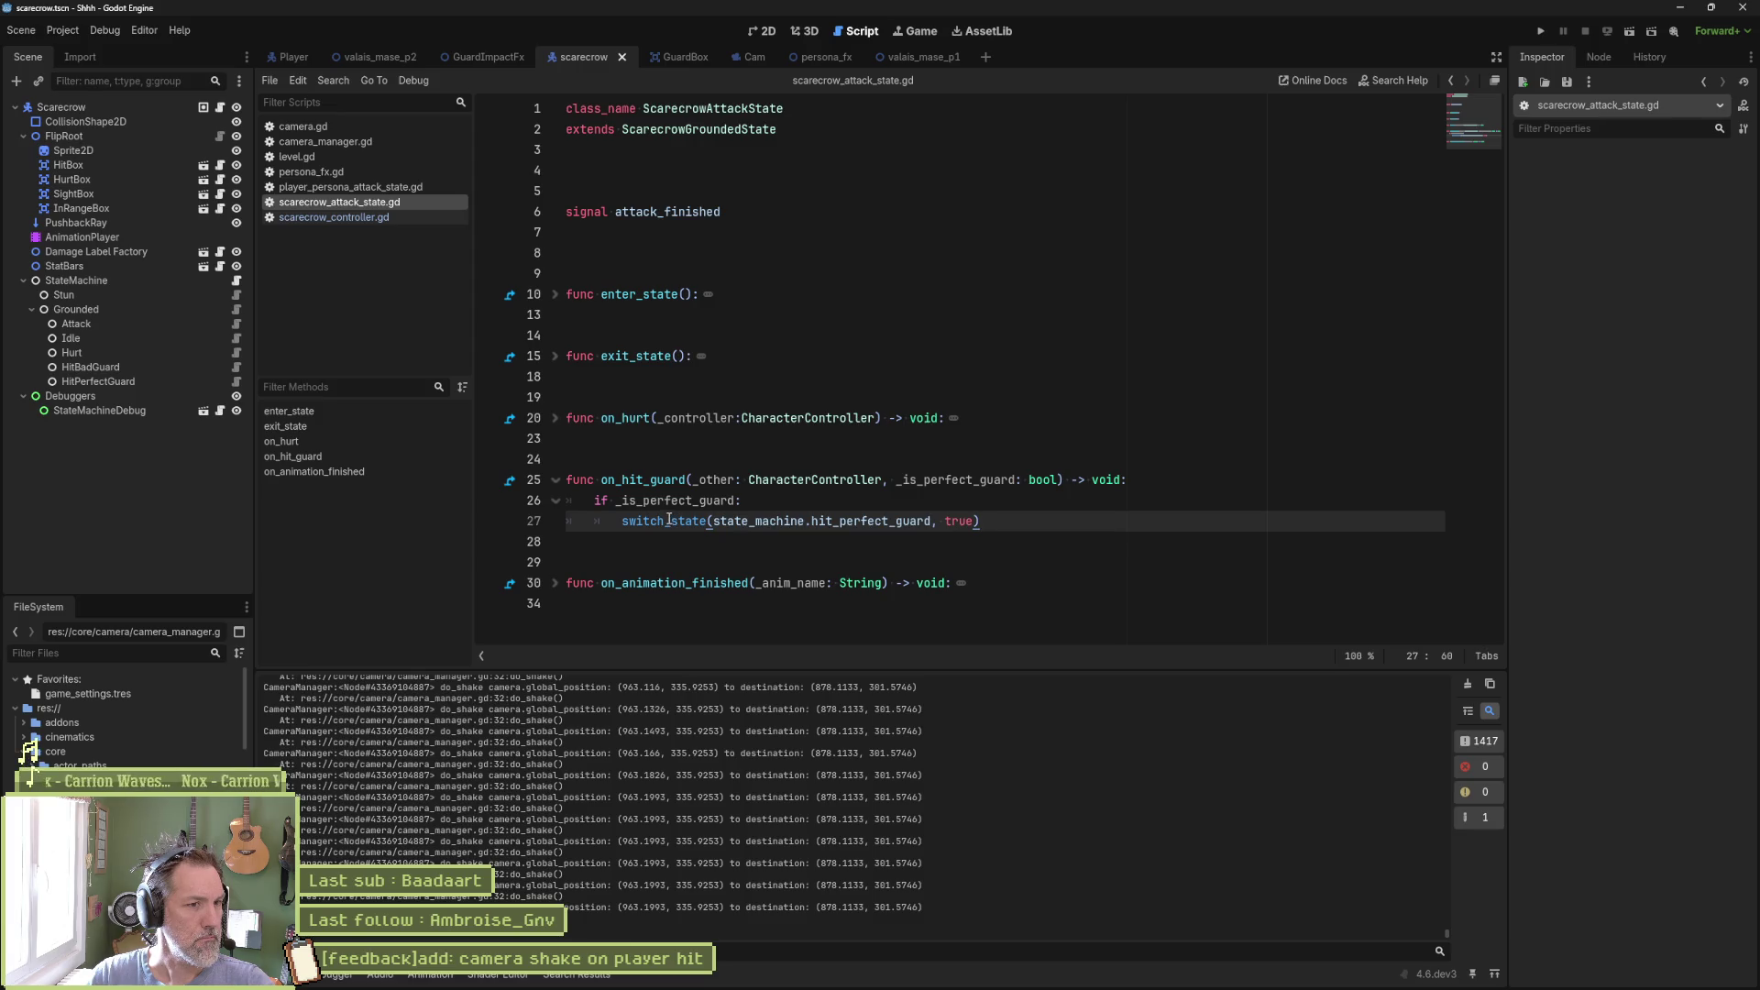
pyautogui.moveTo(669, 520)
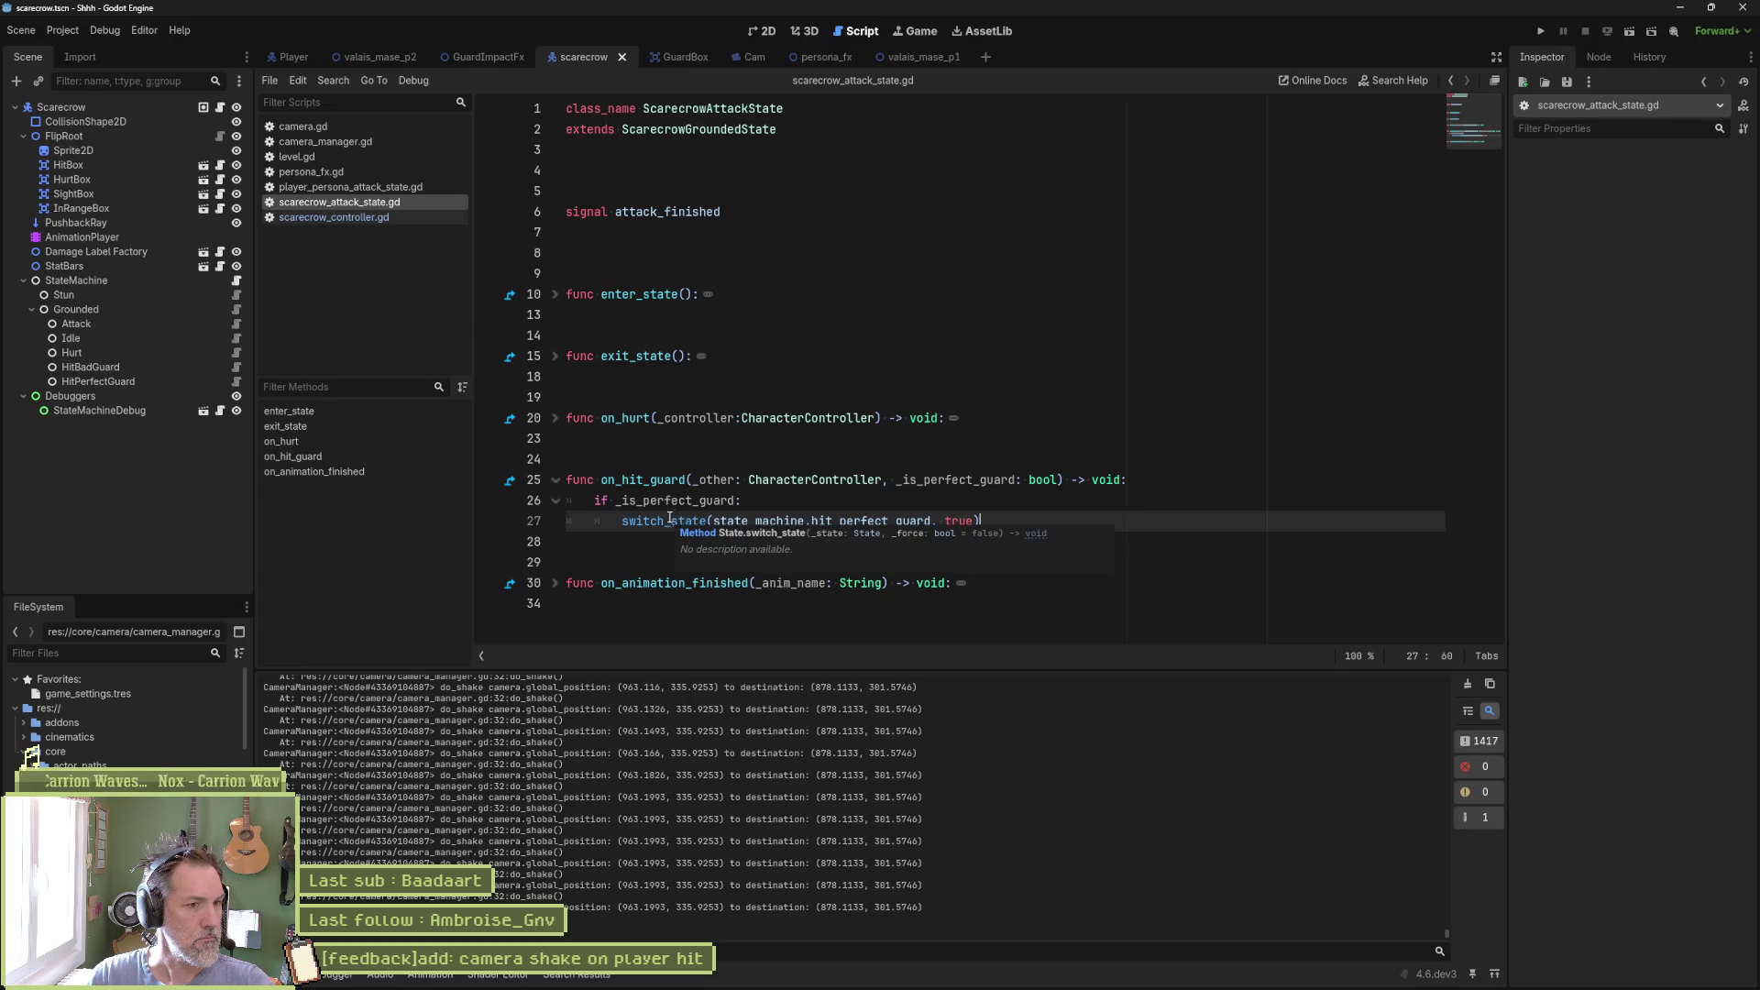
pyautogui.click(762, 508)
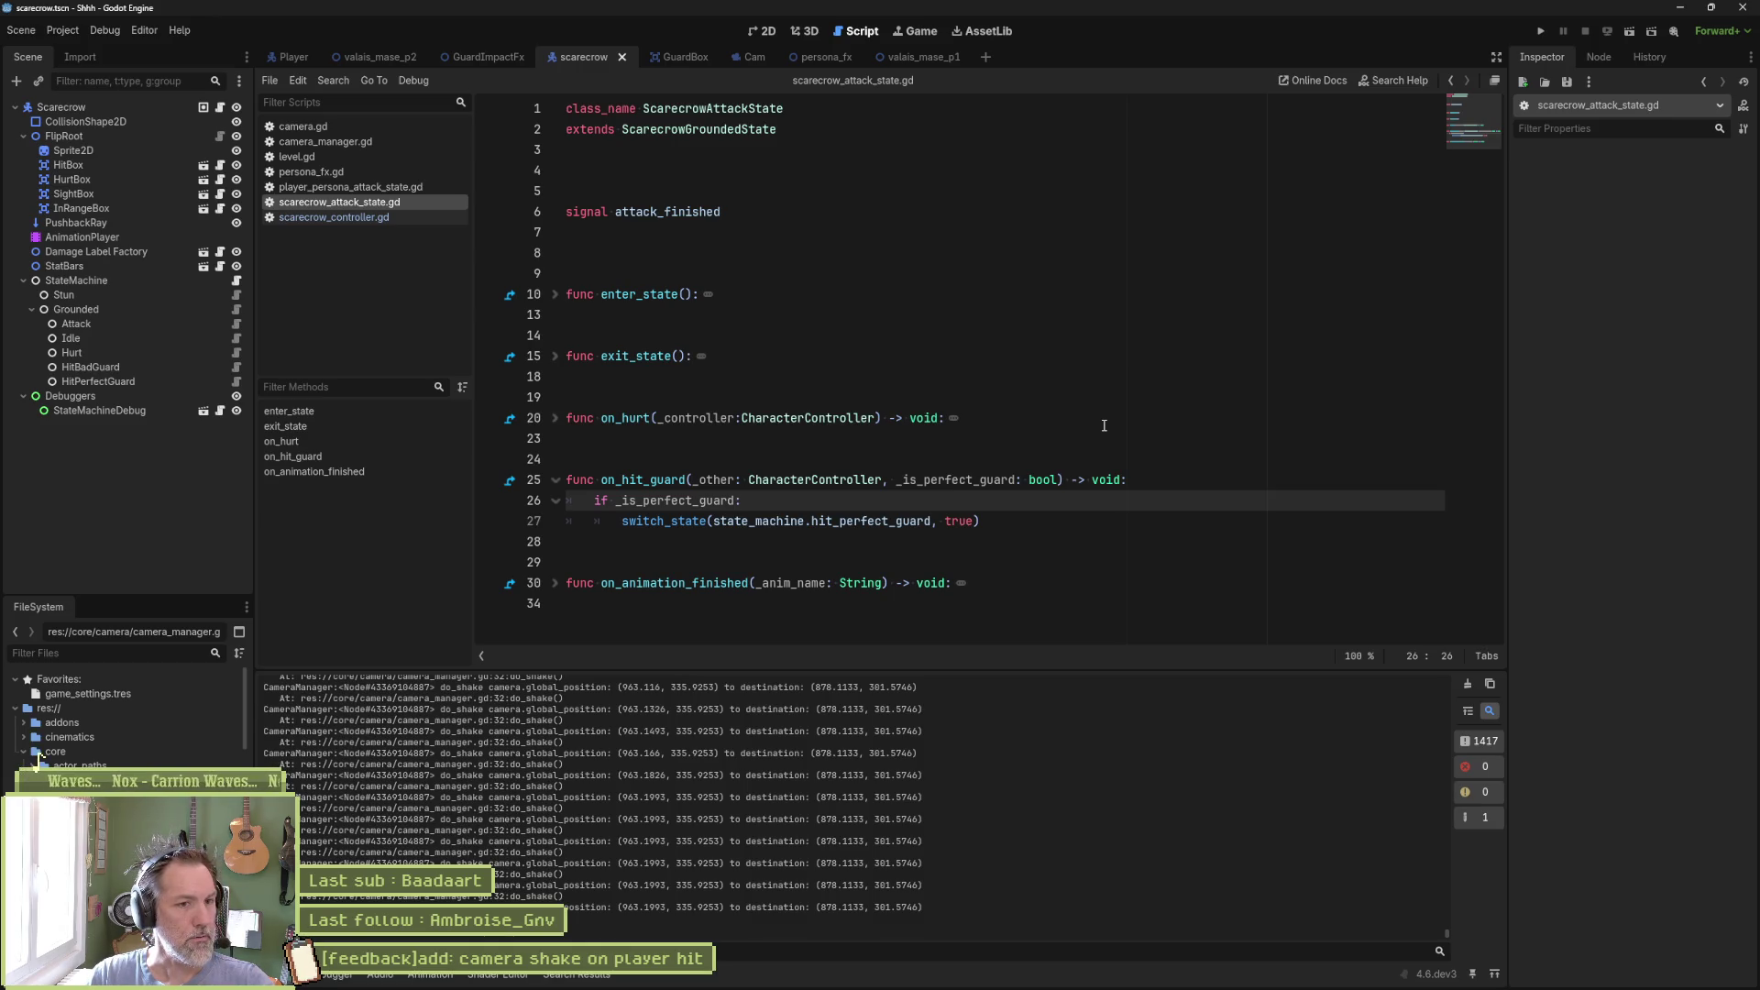
# - Add CameraManager.shake(2.0, 1000) under if _is_perfect_guard: and jump to shake's definition
pyautogui.press('Return')
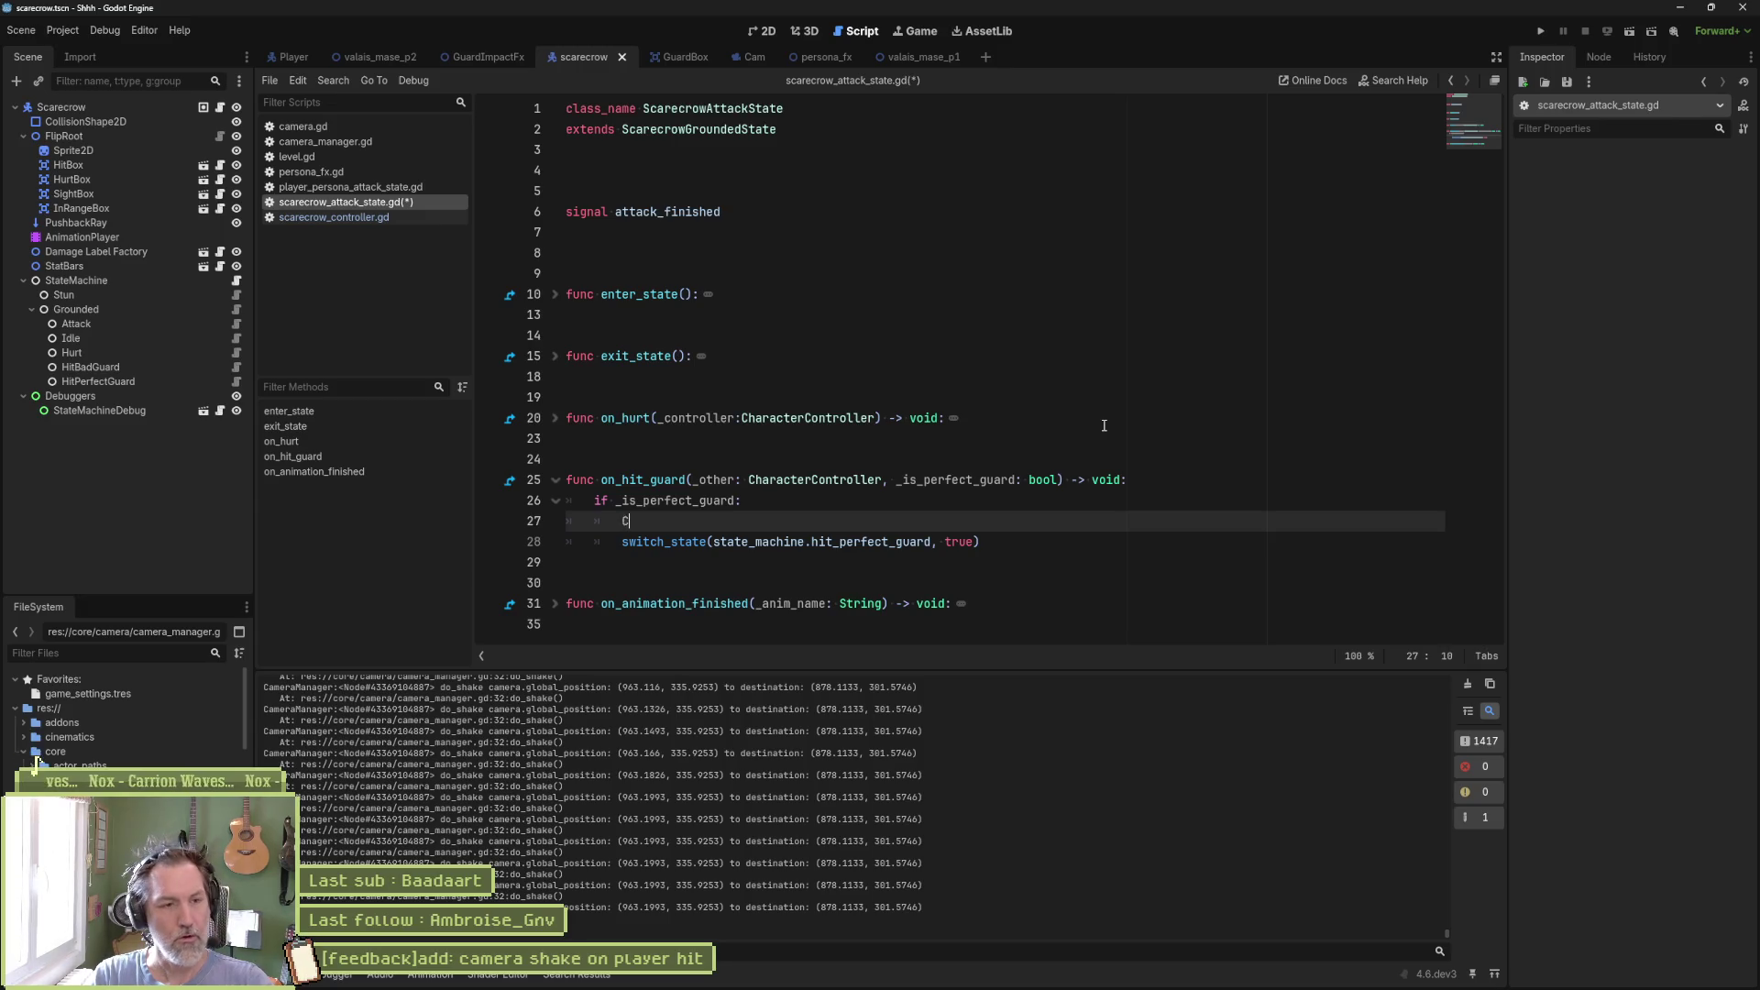
pyautogui.write('CameraManager.')
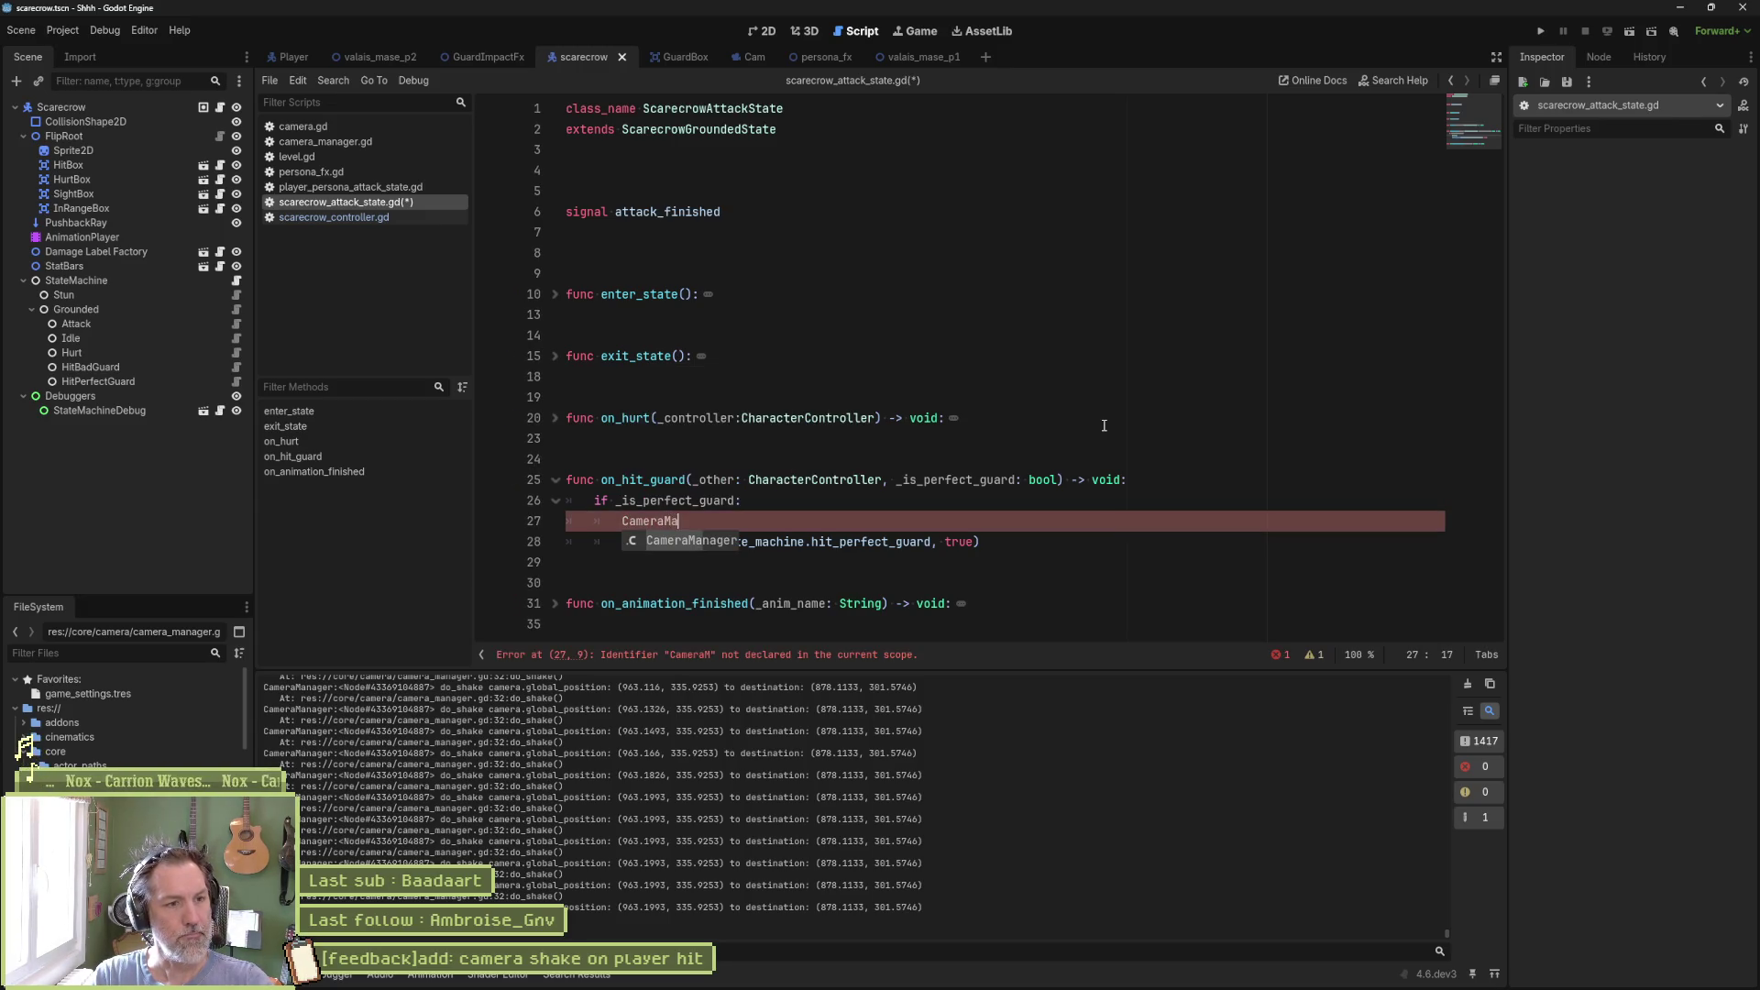
pyautogui.write('sha')
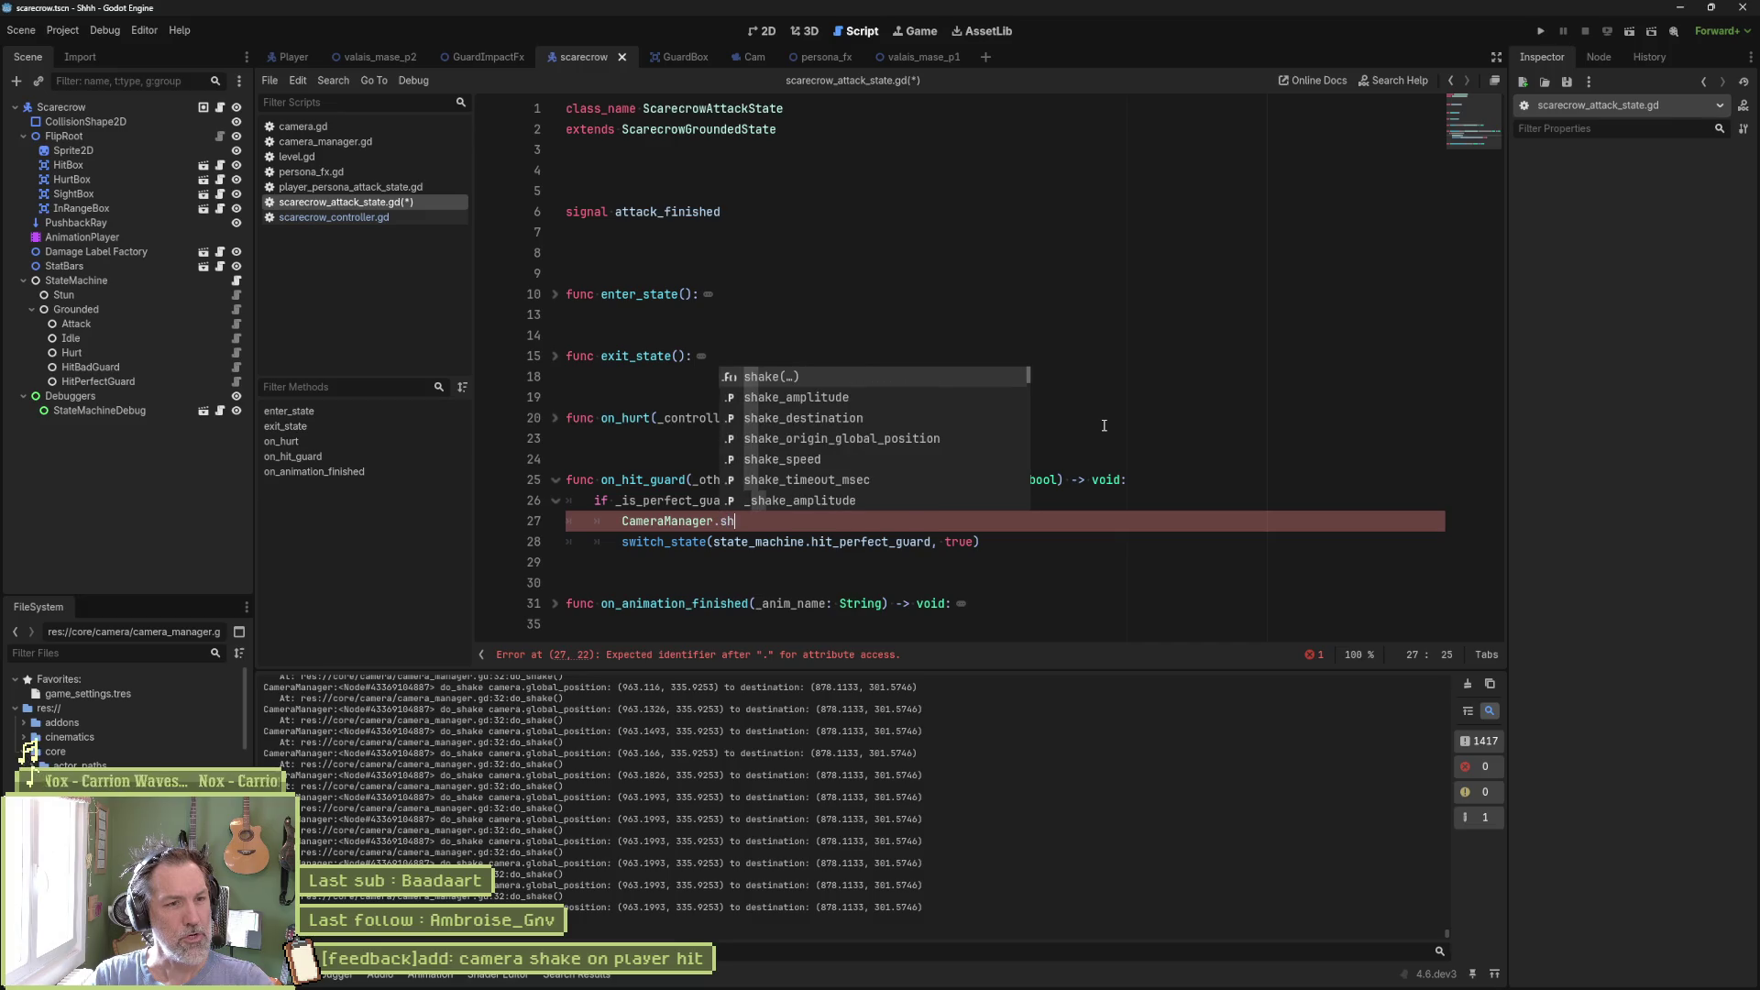
pyautogui.press('Return')
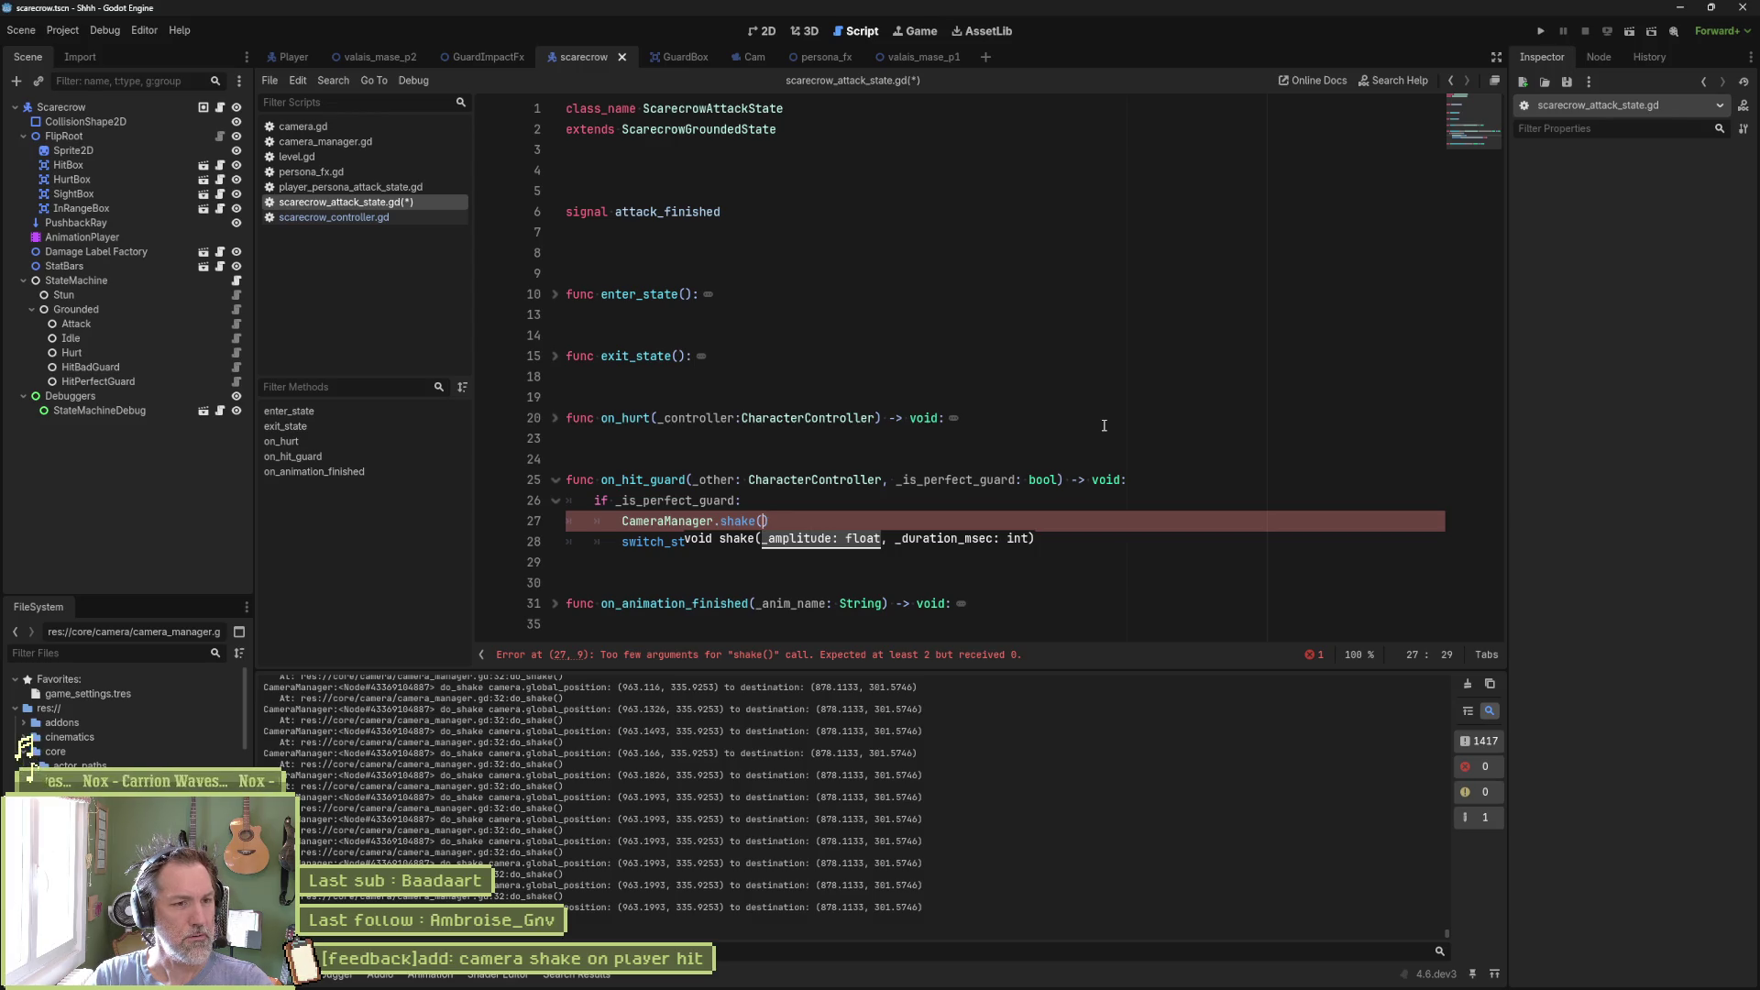
pyautogui.write('2.0, ')
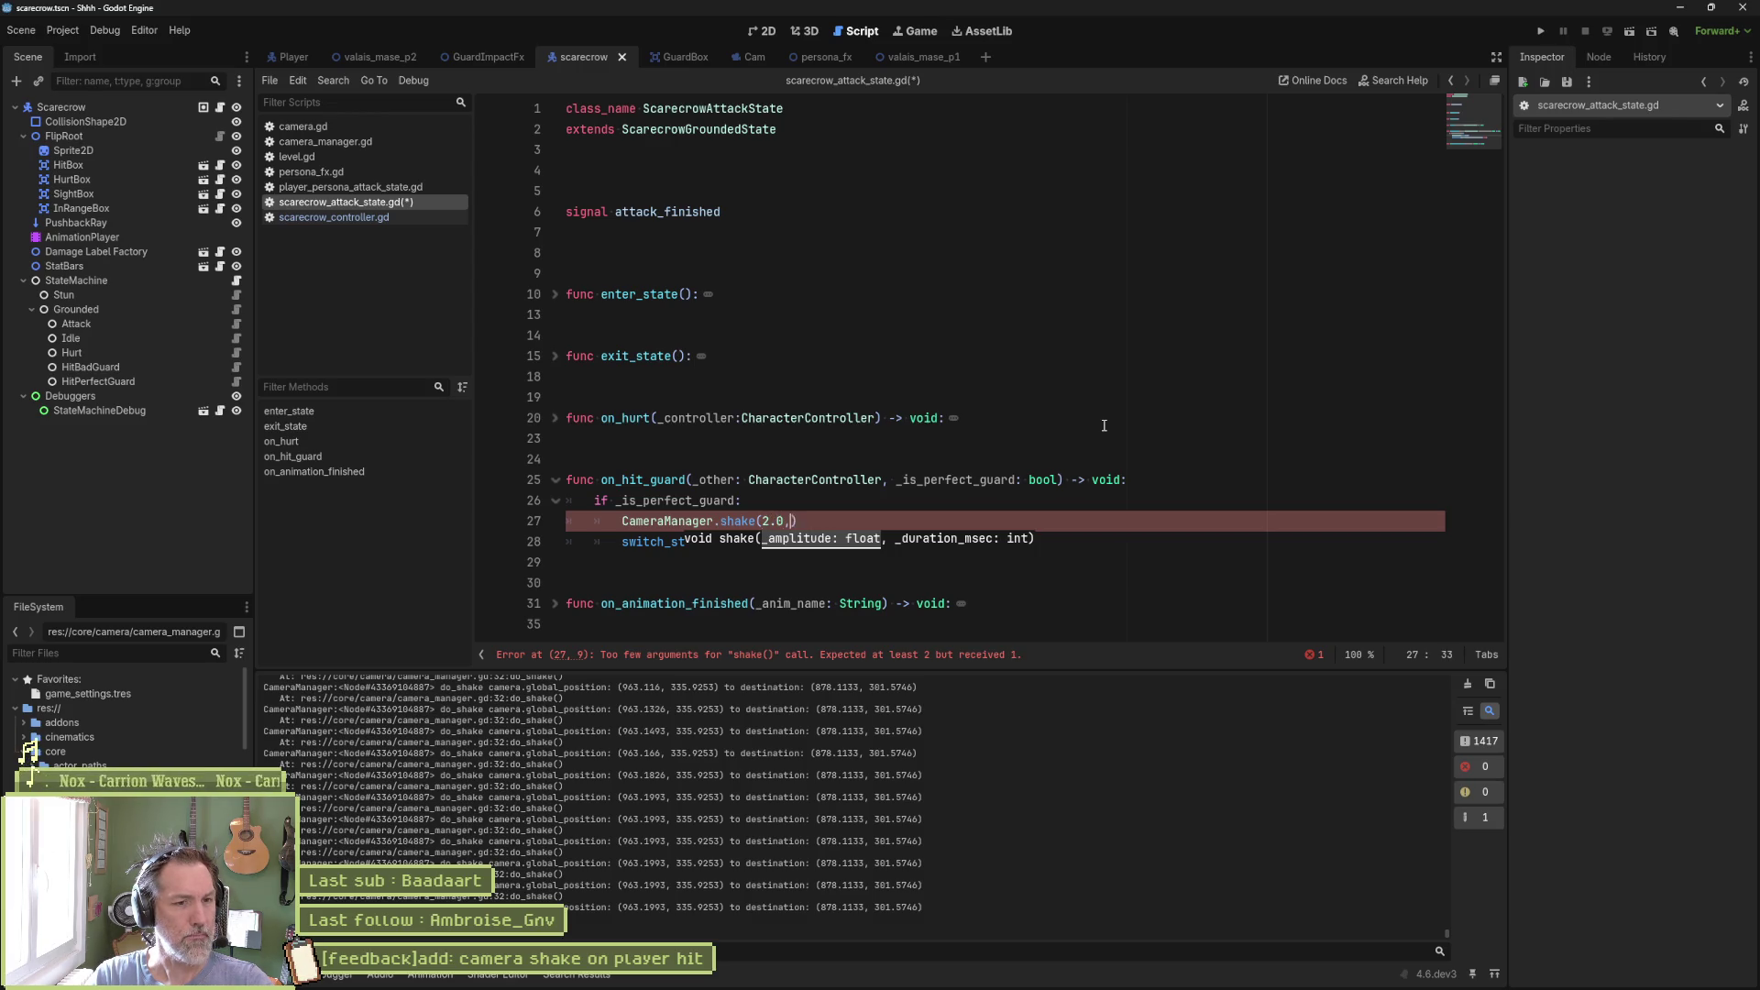
pyautogui.write('1000')
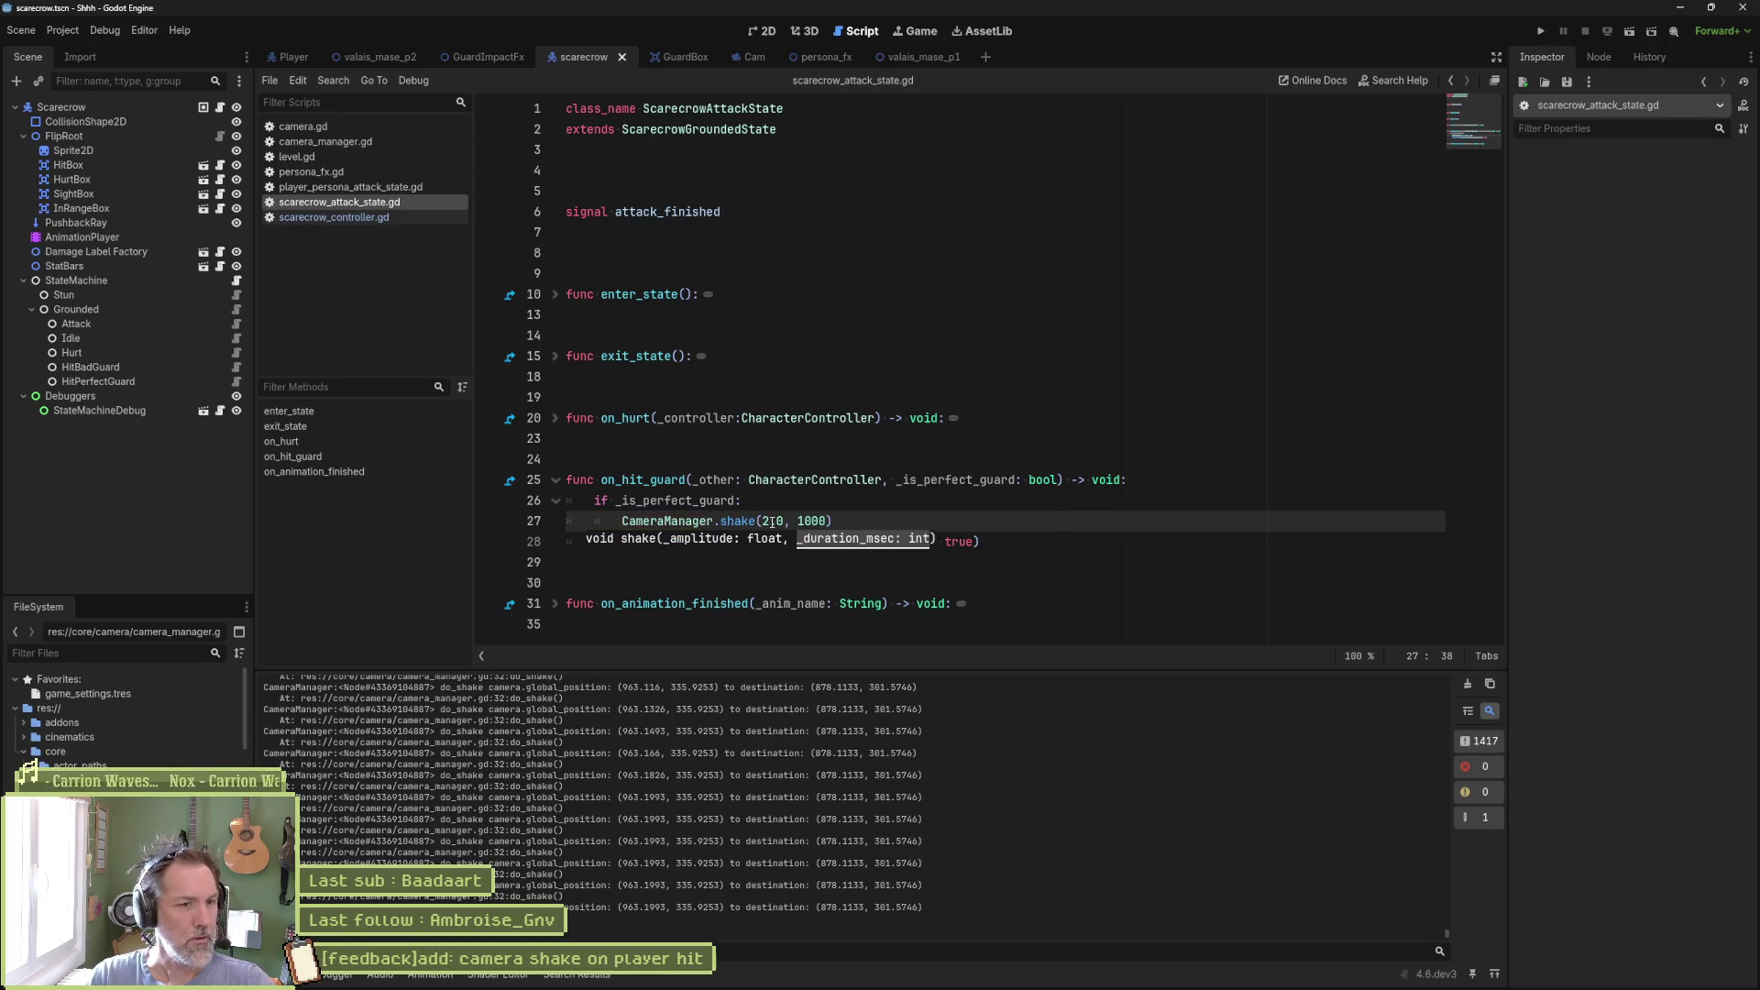
pyautogui.keyDown('ctrl'); pyautogui.click(738, 521); pyautogui.keyUp('ctrl')
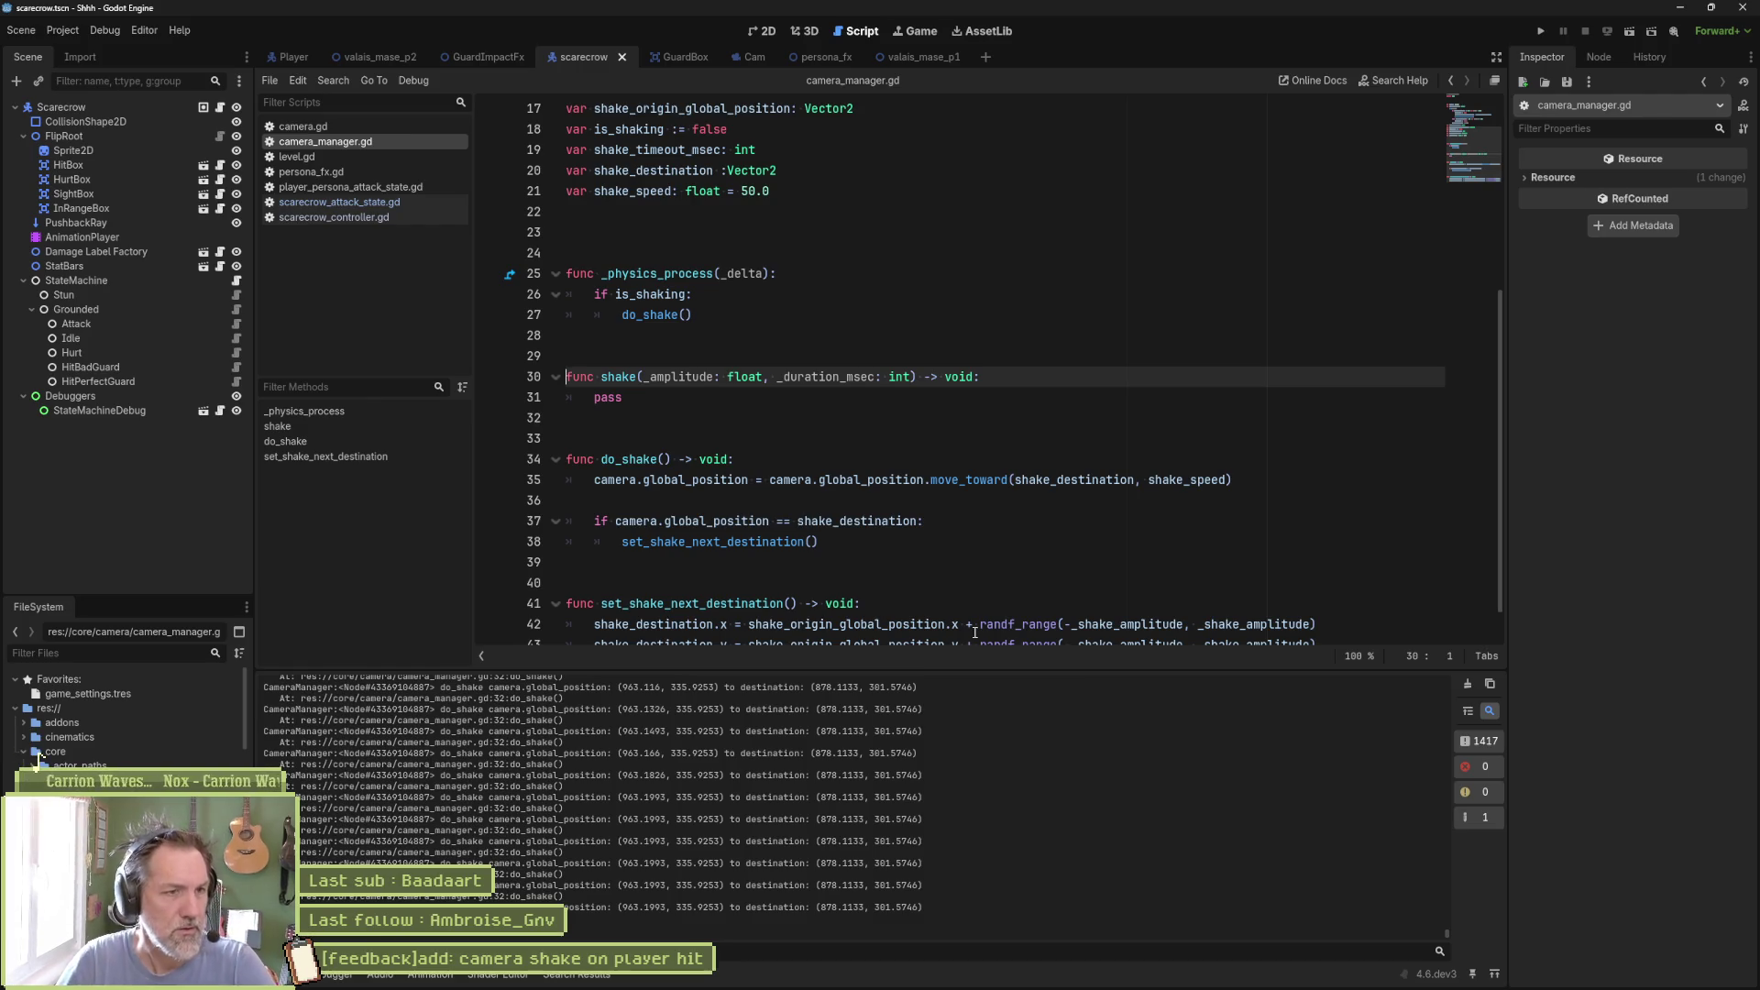
# - Rename shake's _amplitude parameter to _amplitude_pixels and save camera_manager.gd
pyautogui.click(711, 375)
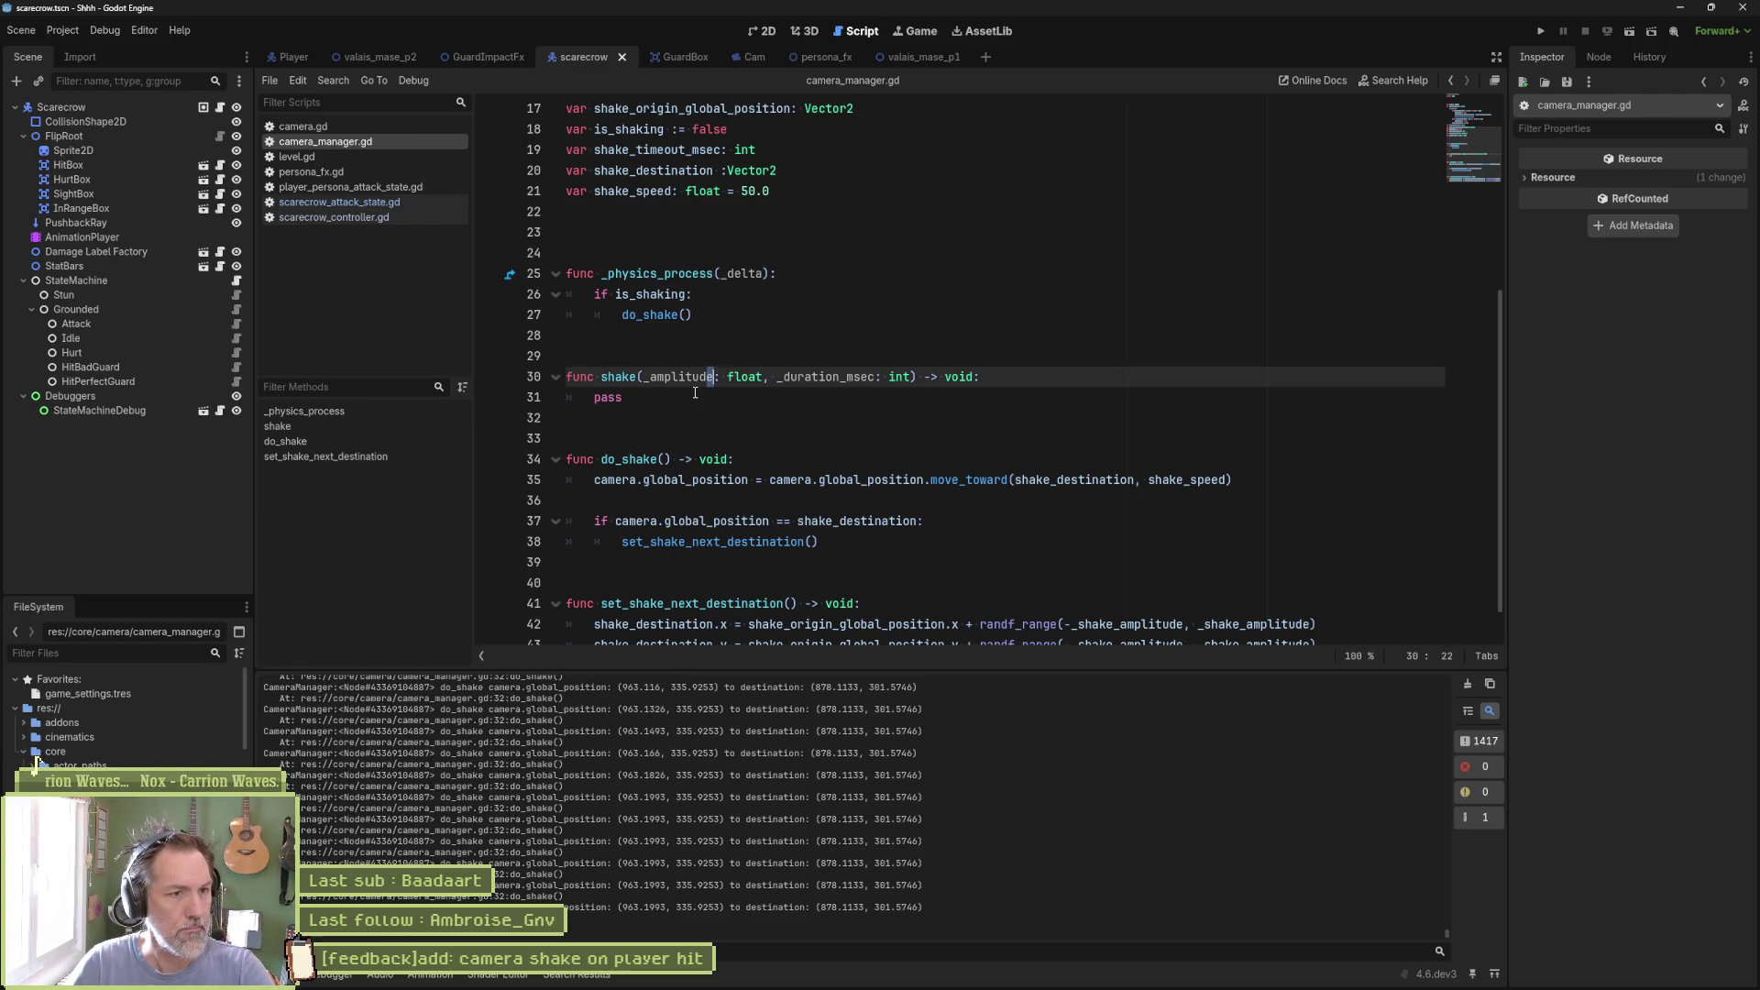
pyautogui.write('_')
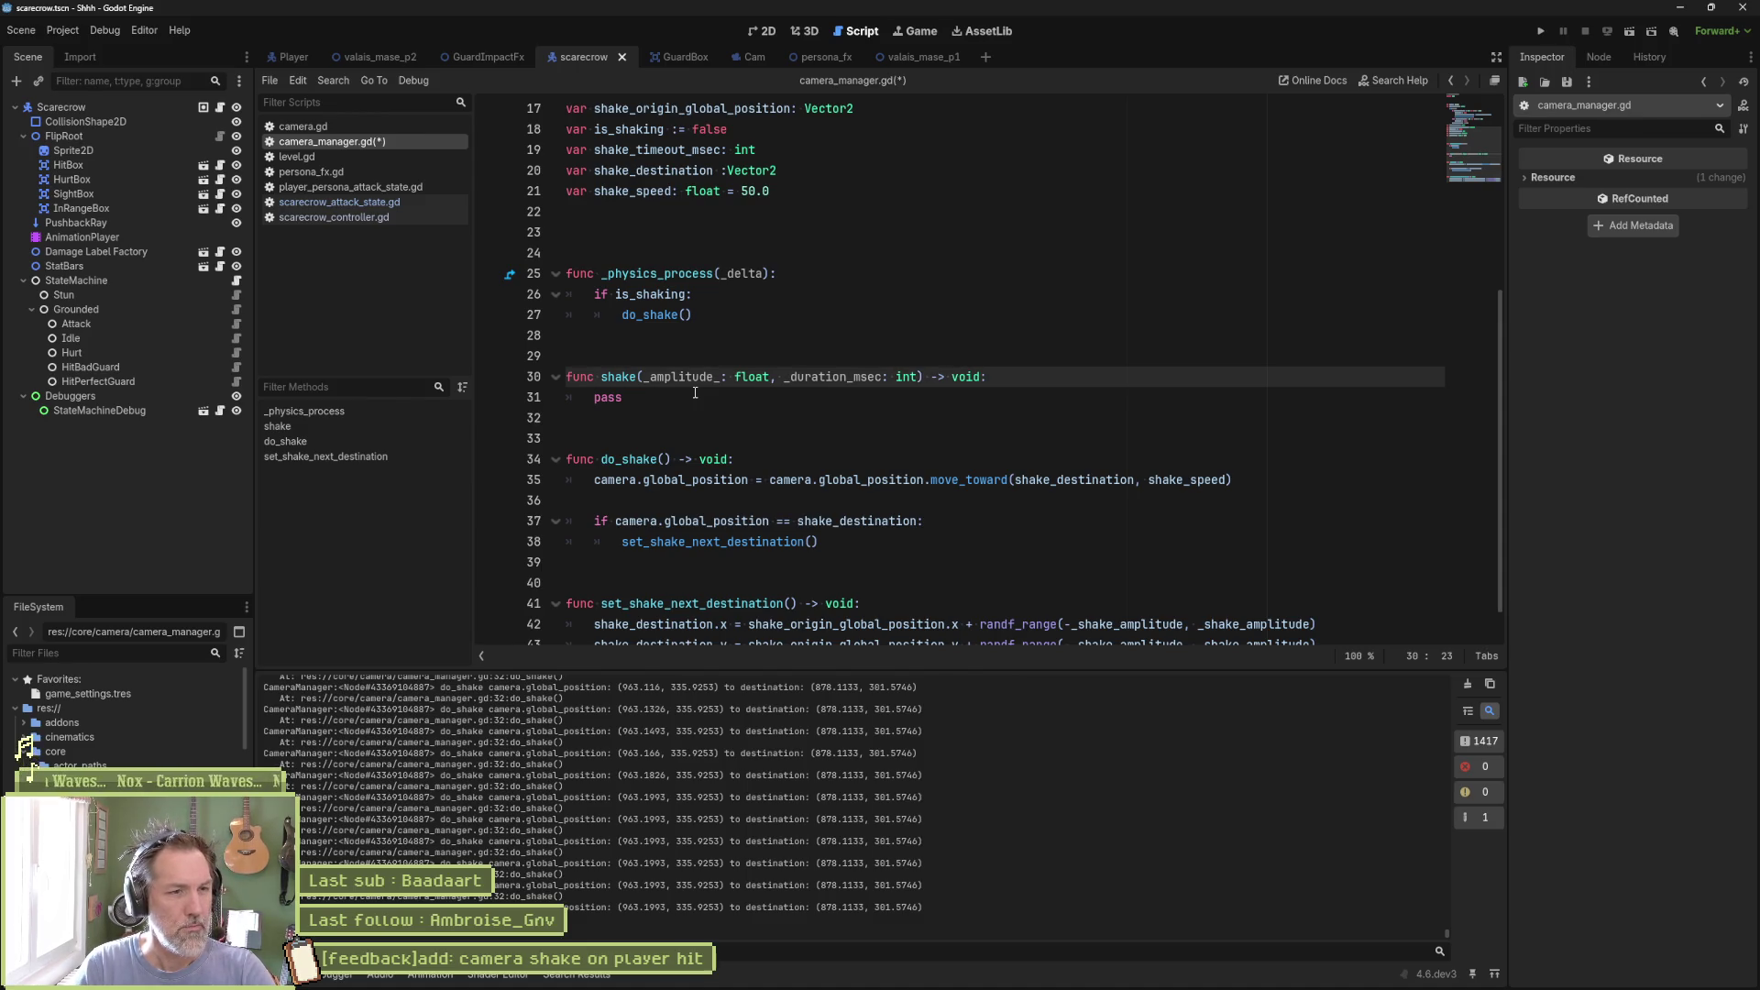
pyautogui.write('pixels')
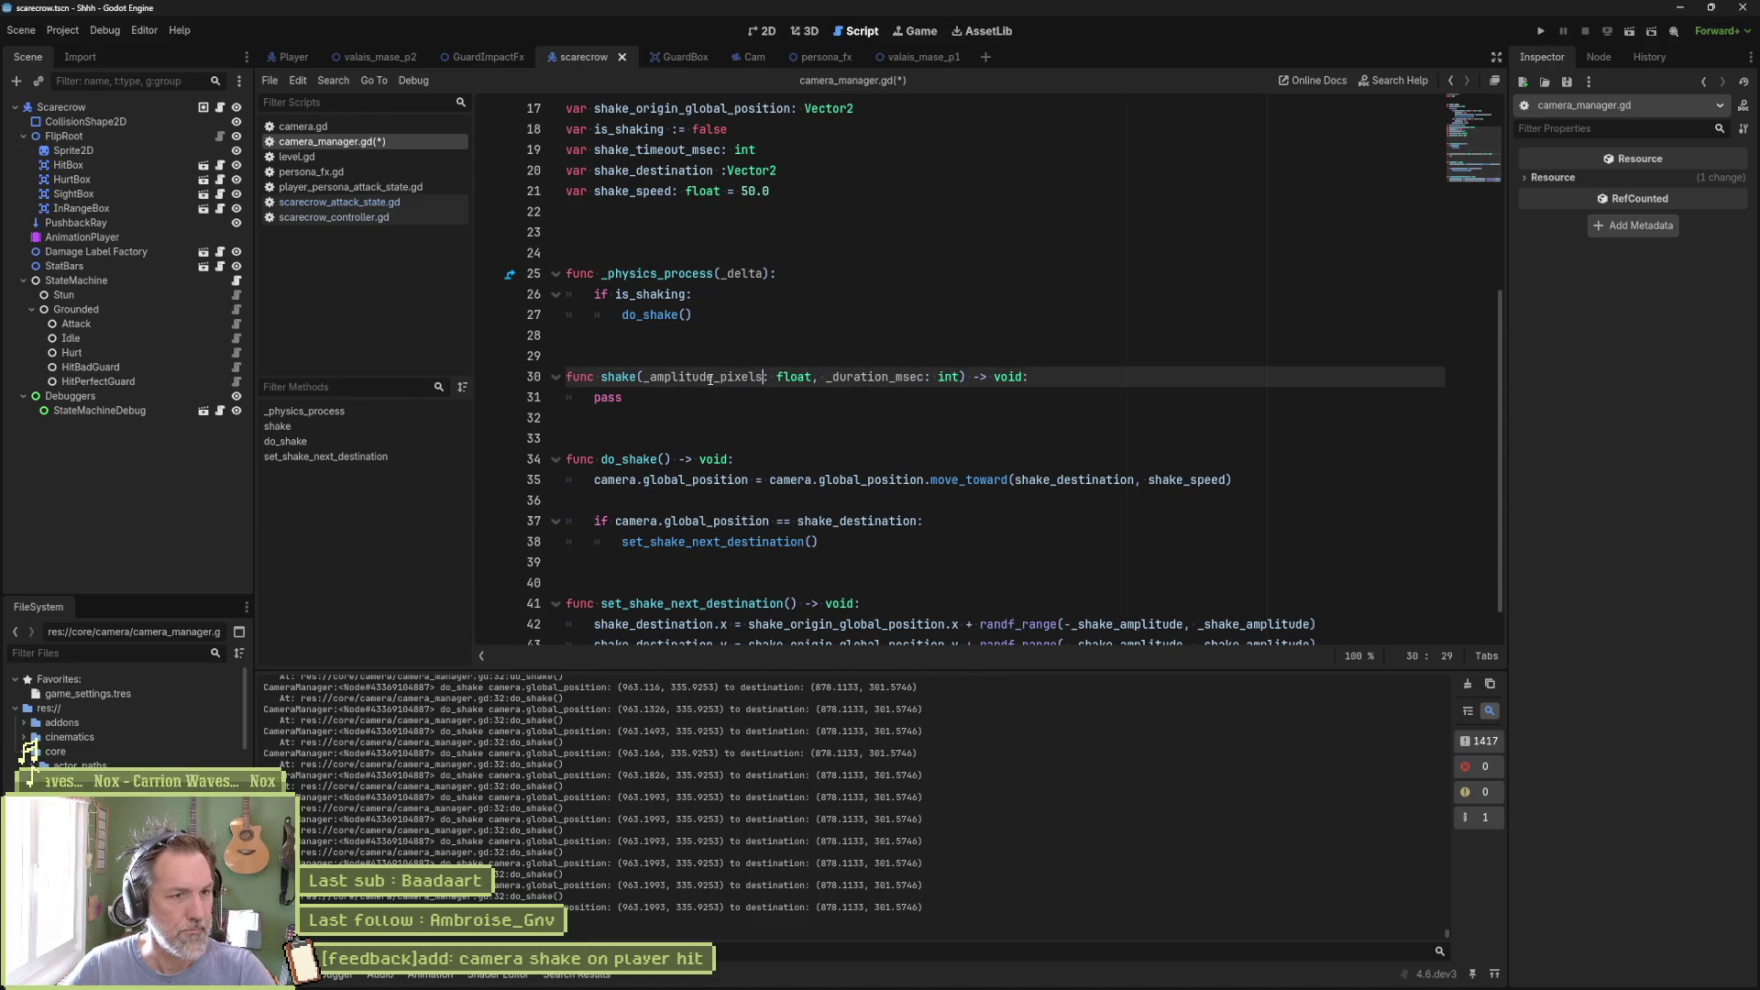
pyautogui.doubleClick(711, 377)
pyautogui.hotkey('ctrl', 's')
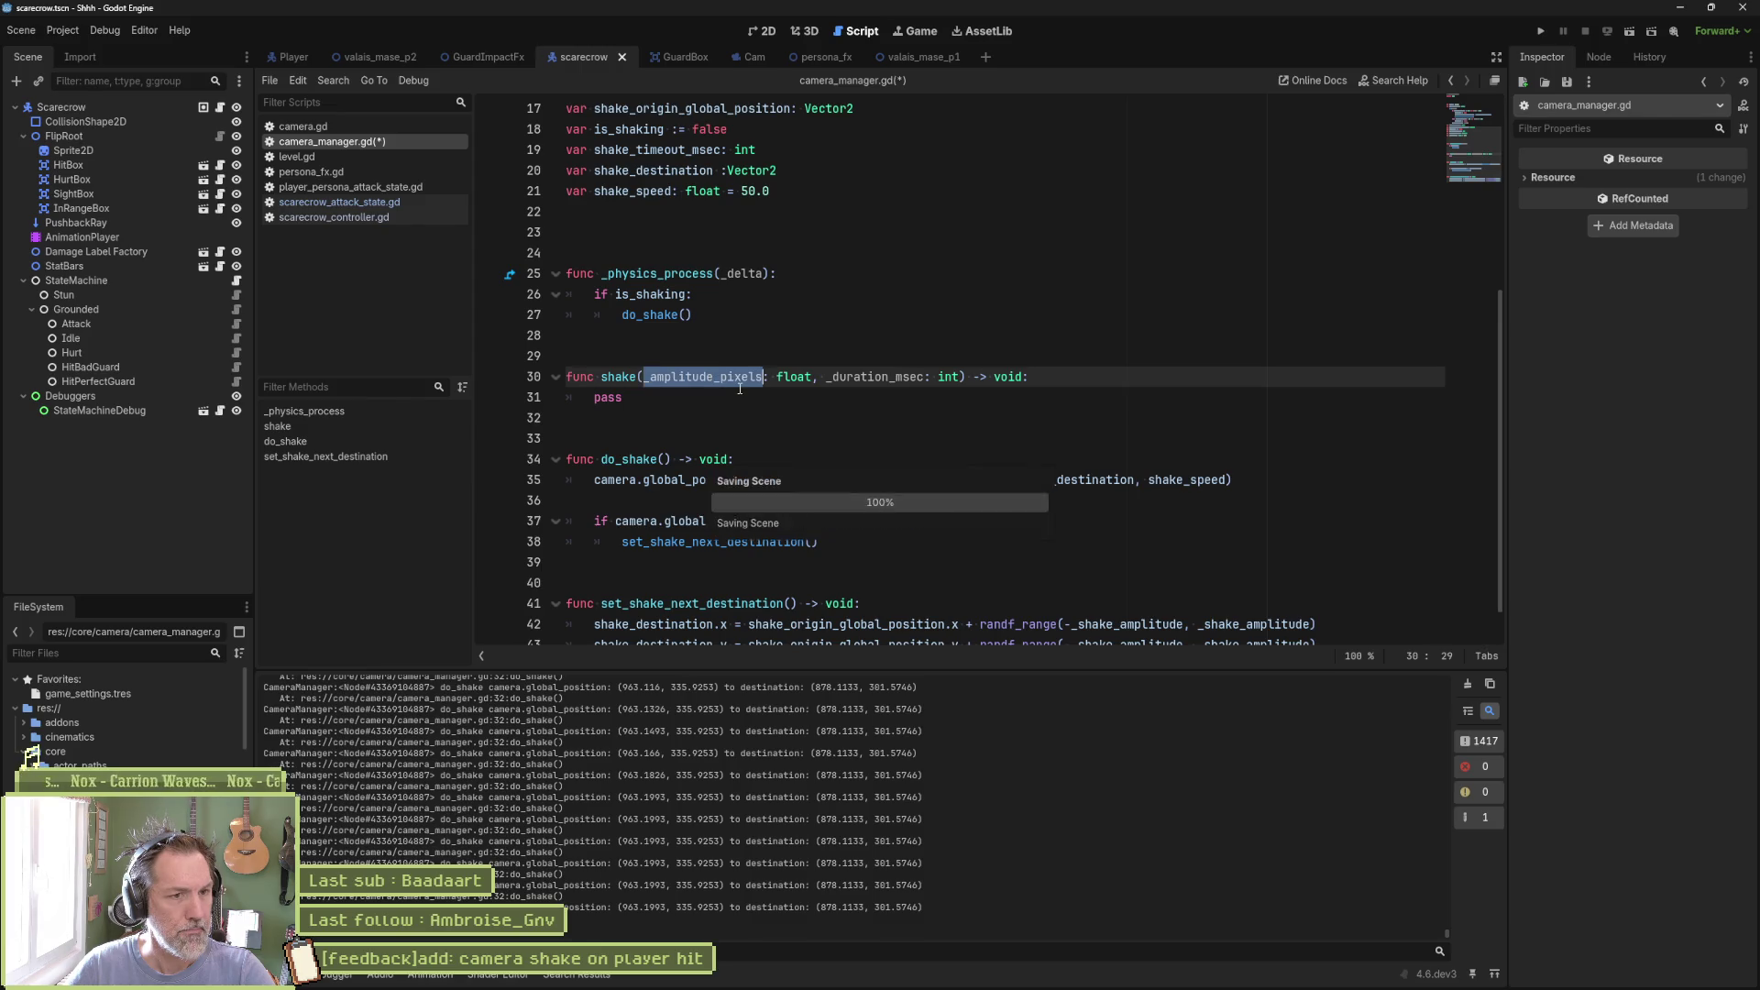
# - Close scarecrow_controller.gd, change the perfect-guard call to shake(20.0, 1000), and select shake's pass placeholder
pyautogui.click(360, 215)
pyautogui.middleClick(361, 216)
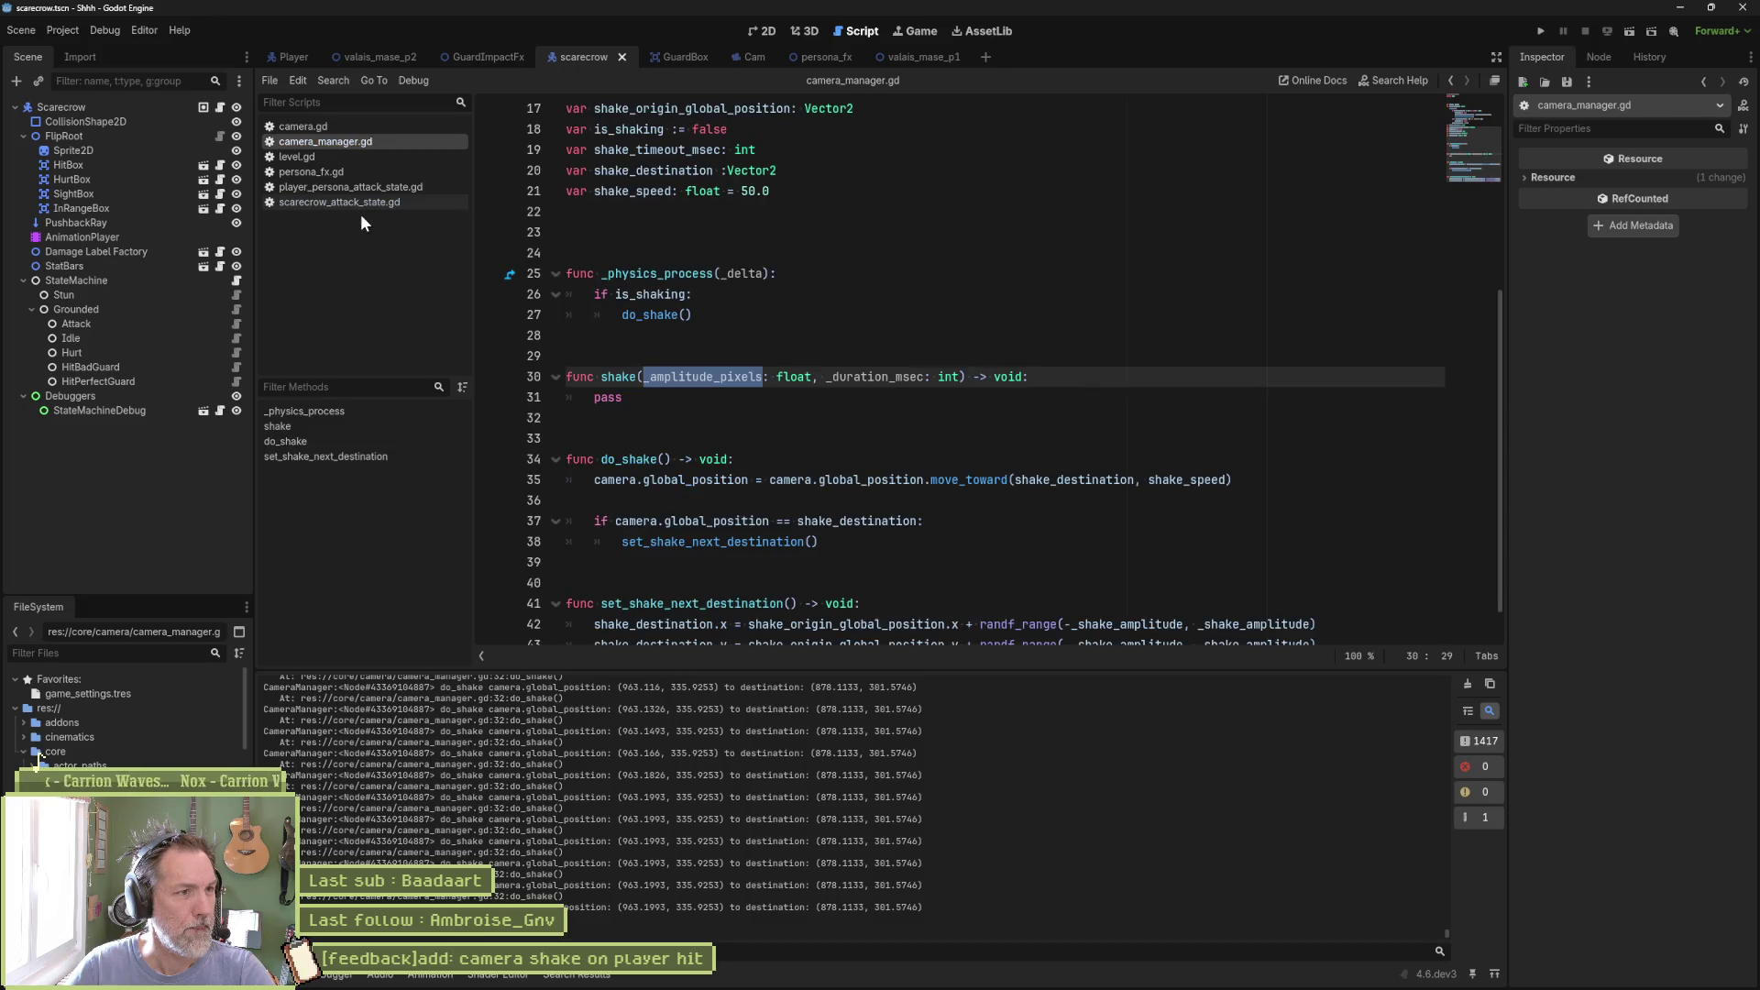
pyautogui.click(365, 202)
pyautogui.click(772, 520)
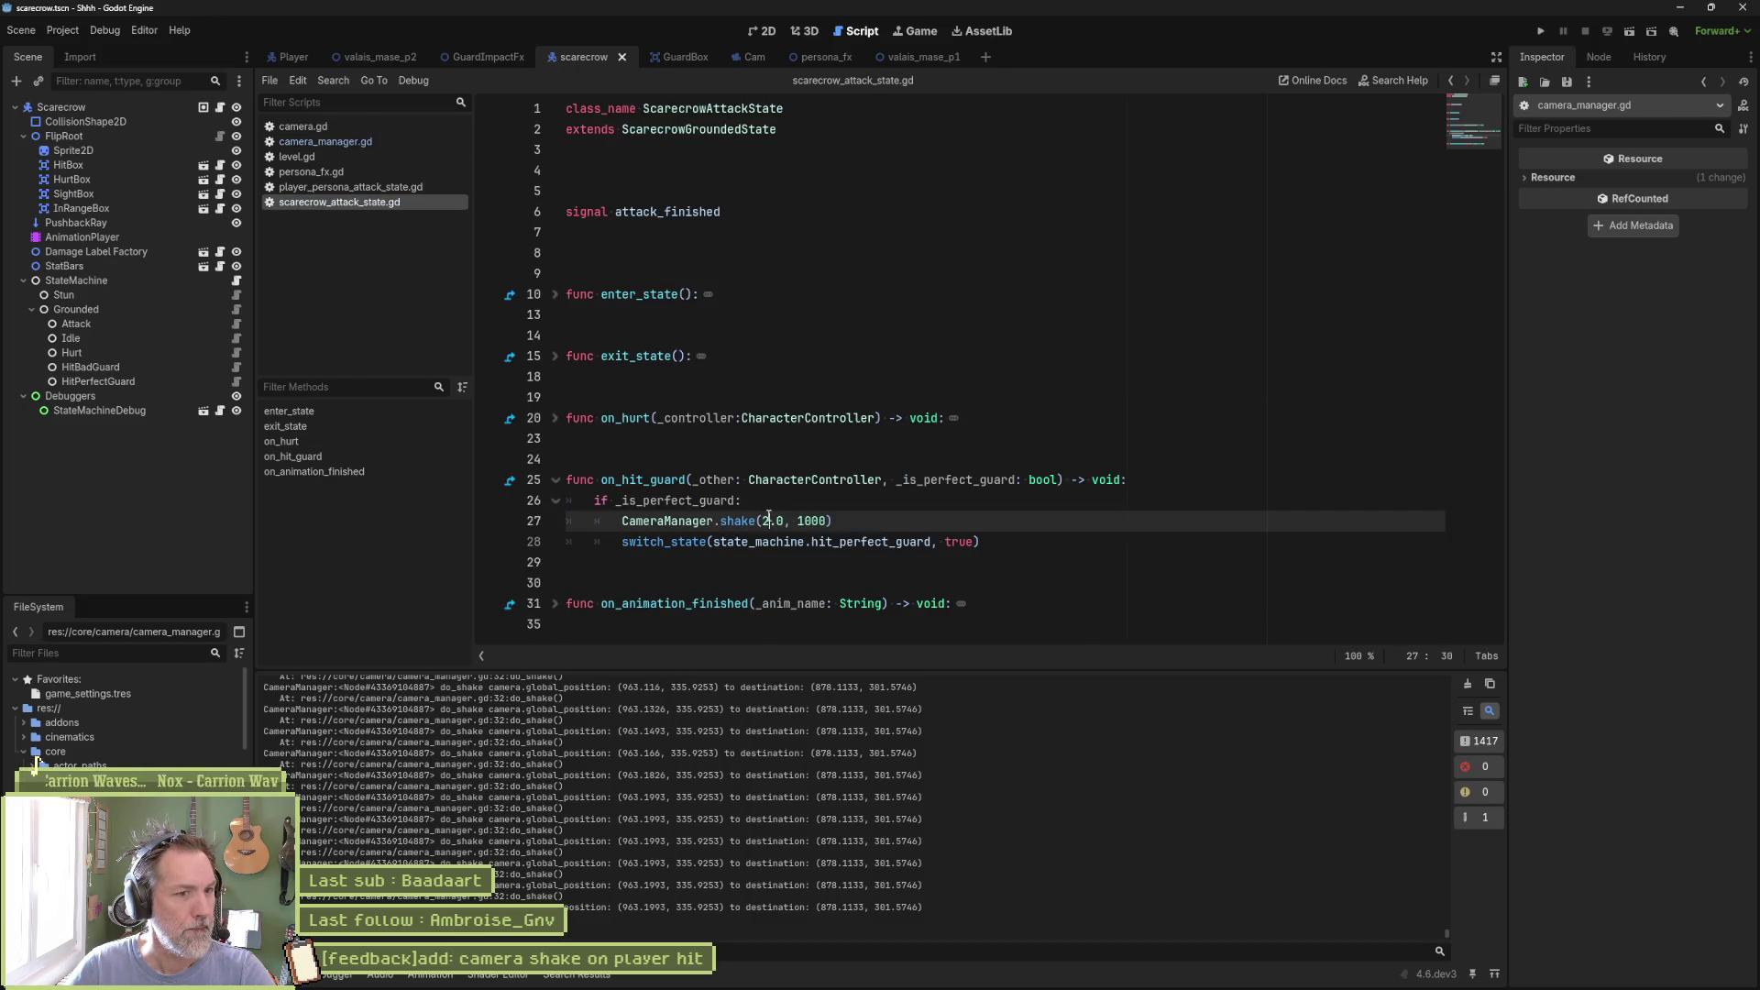
pyautogui.write('0')
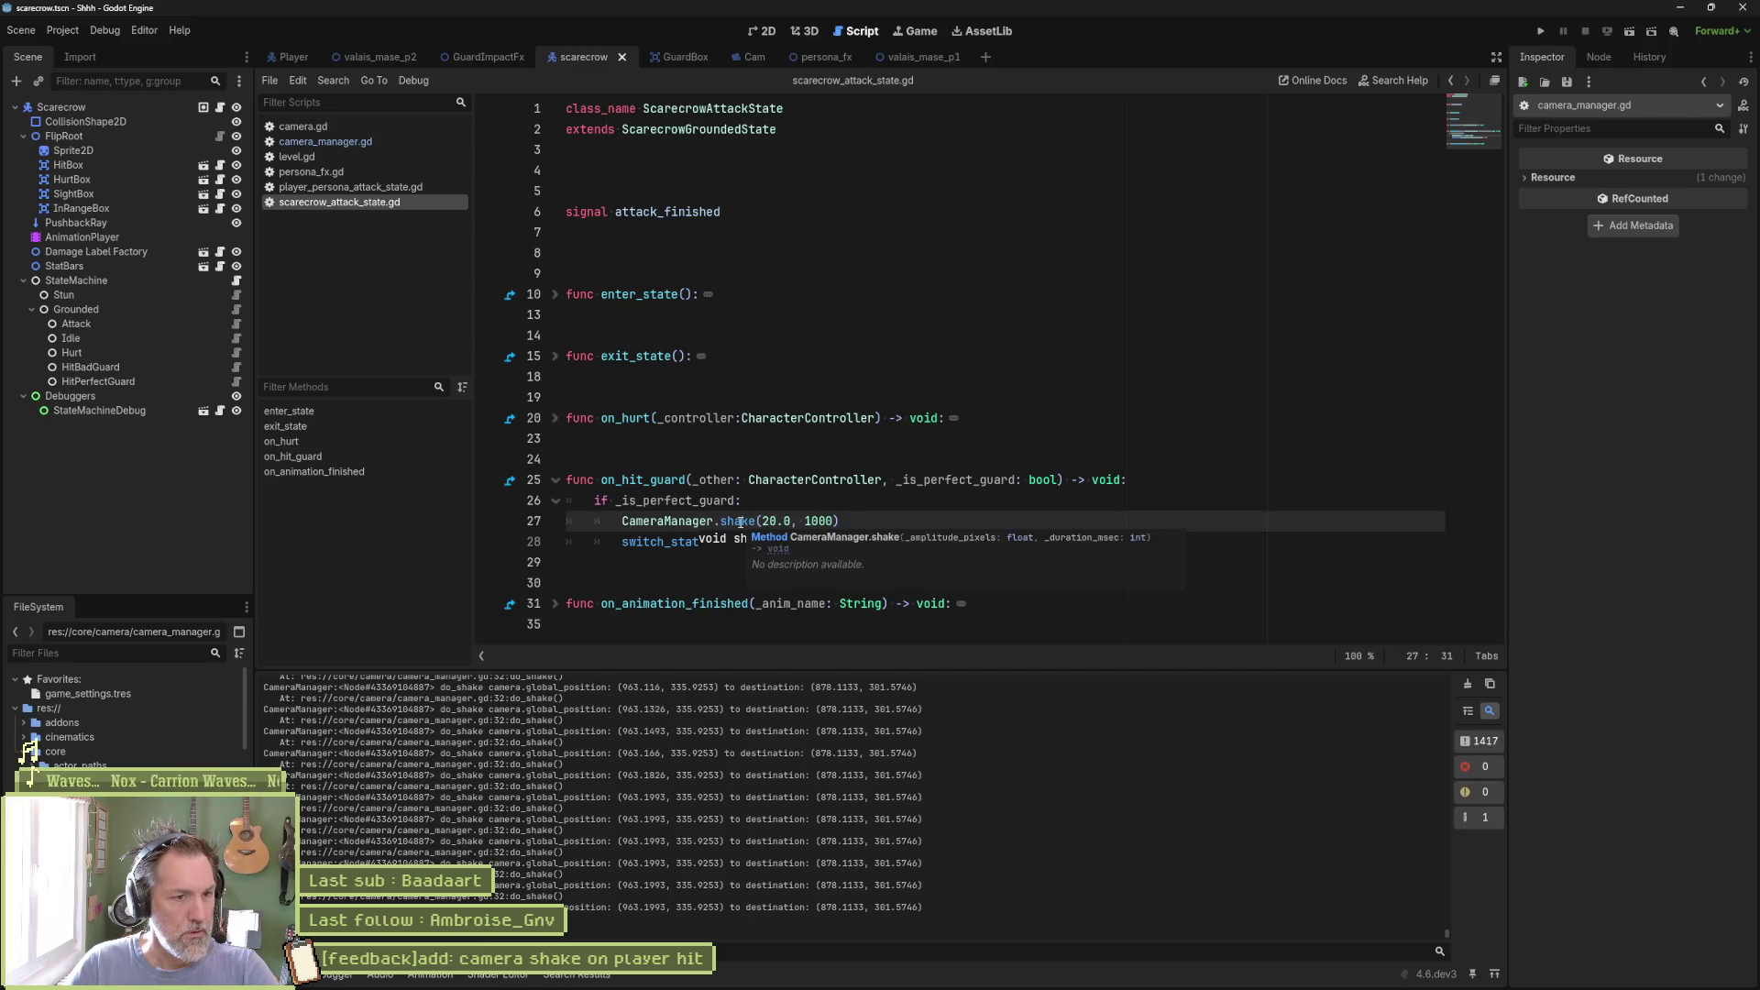
pyautogui.moveTo(741, 522)
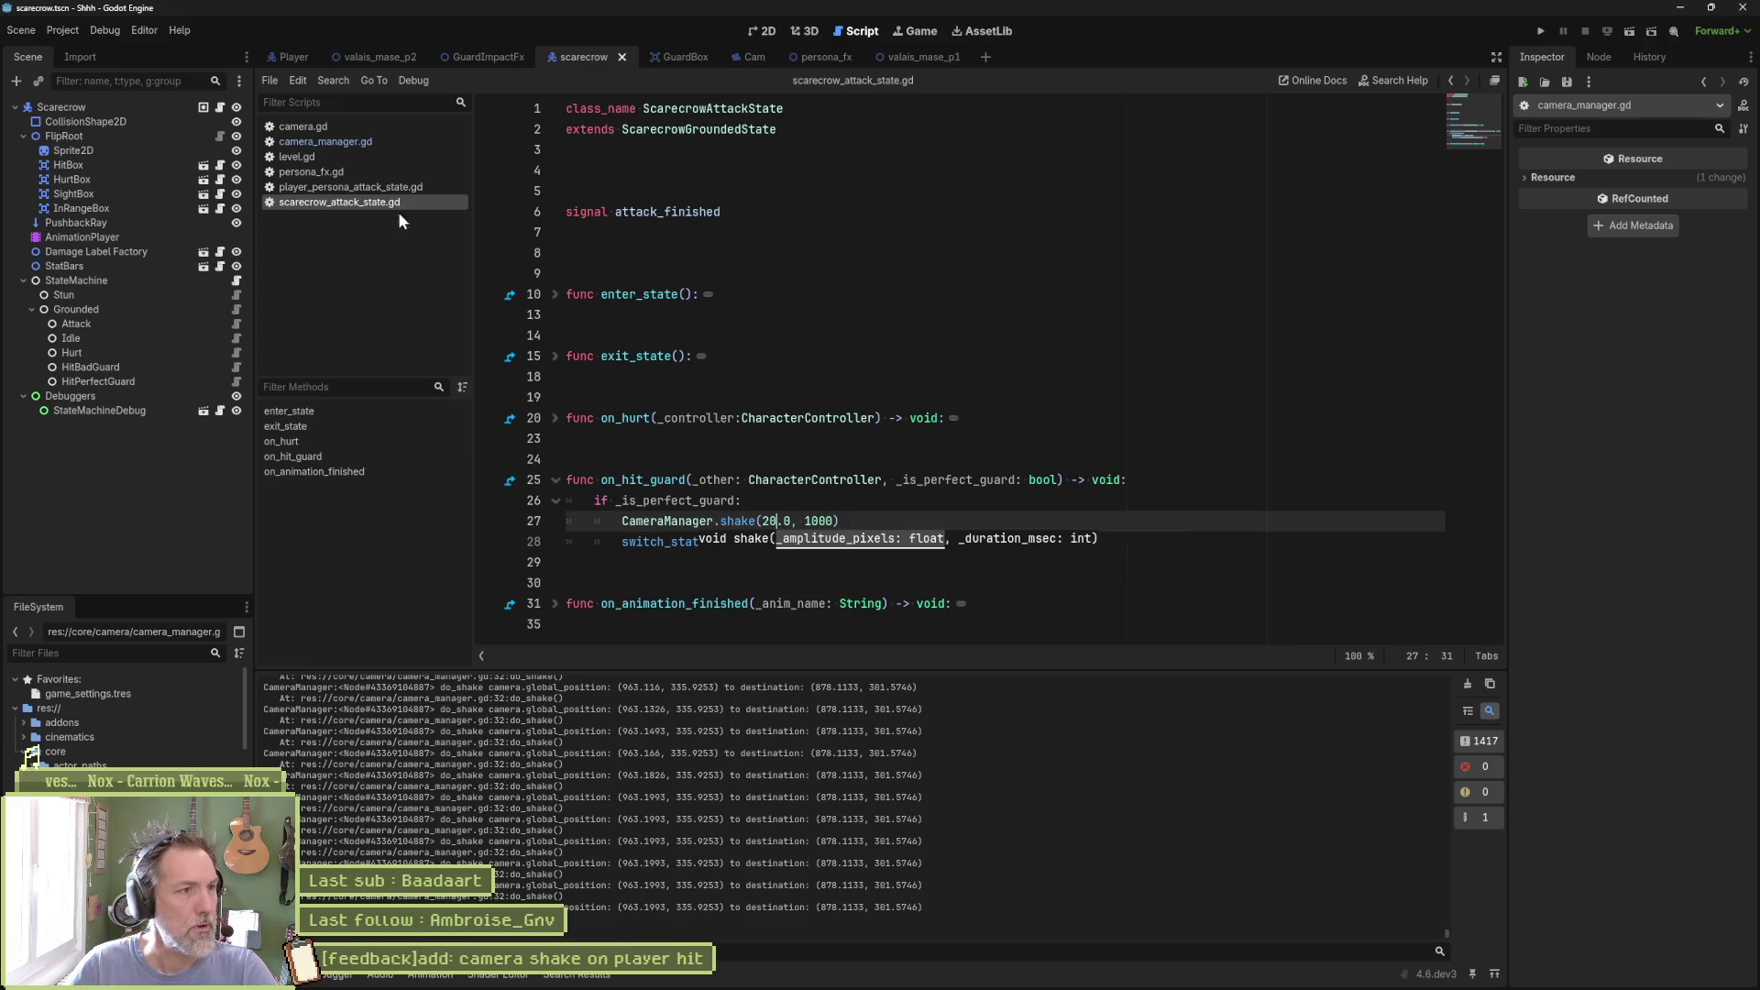
pyautogui.click(338, 141)
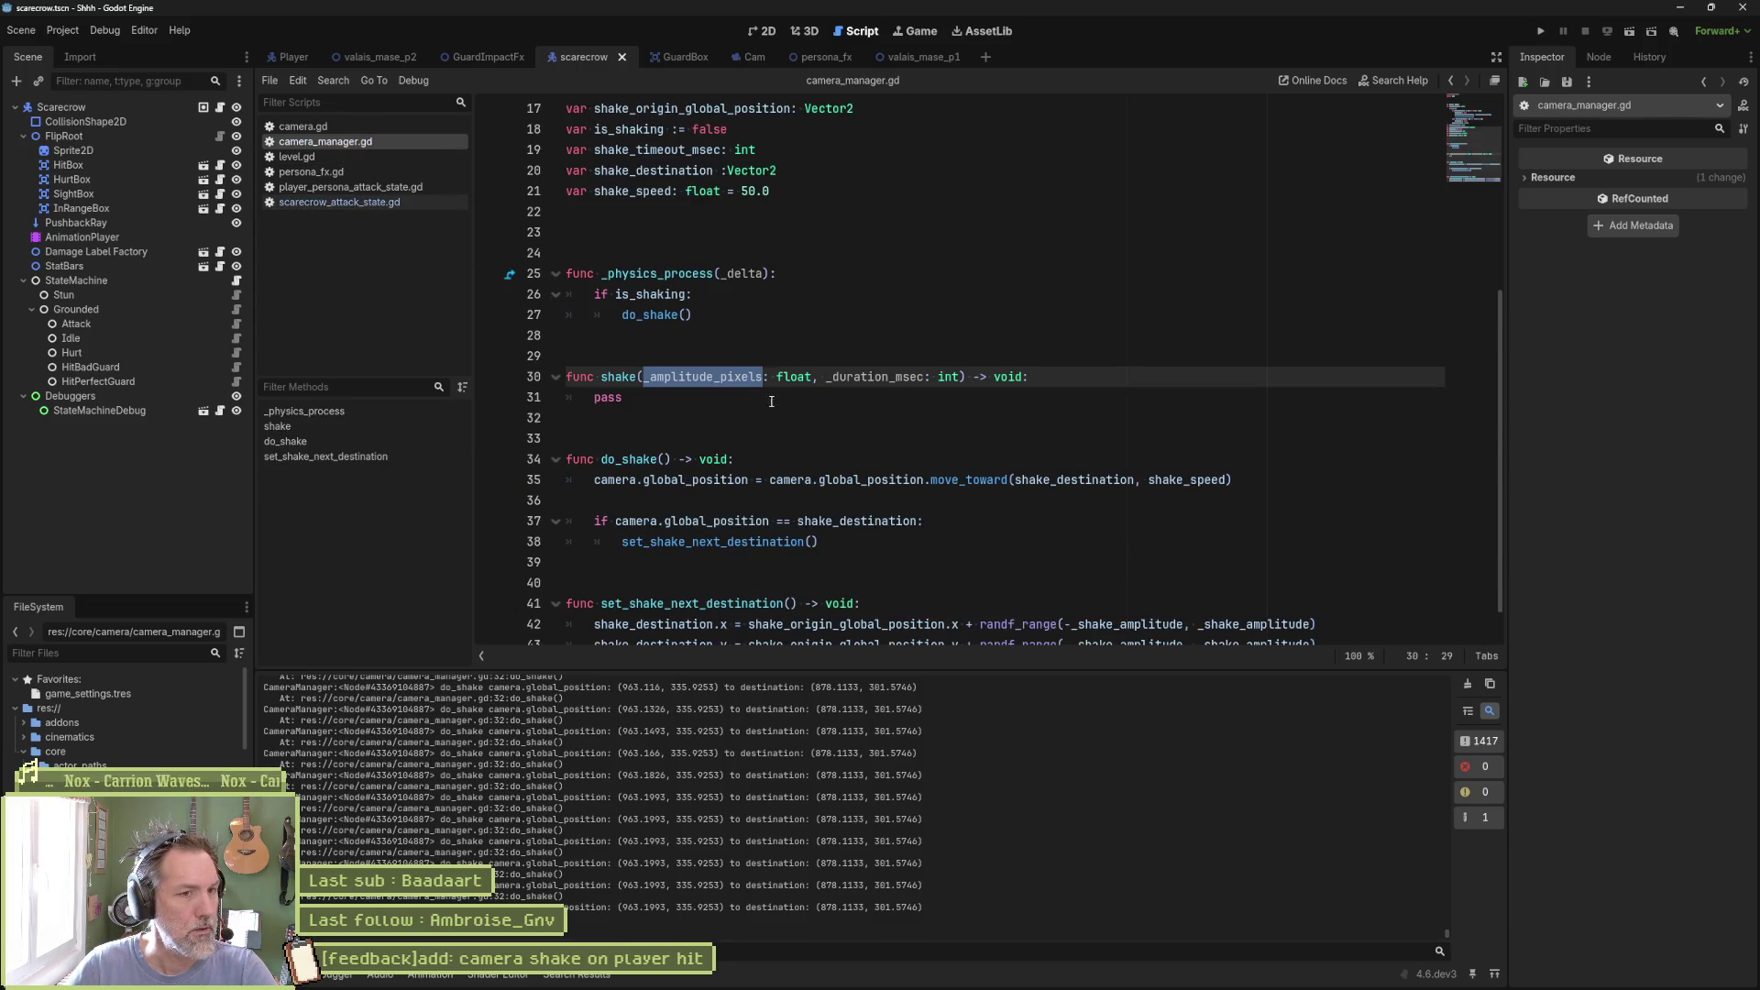
pyautogui.doubleClick(614, 398)
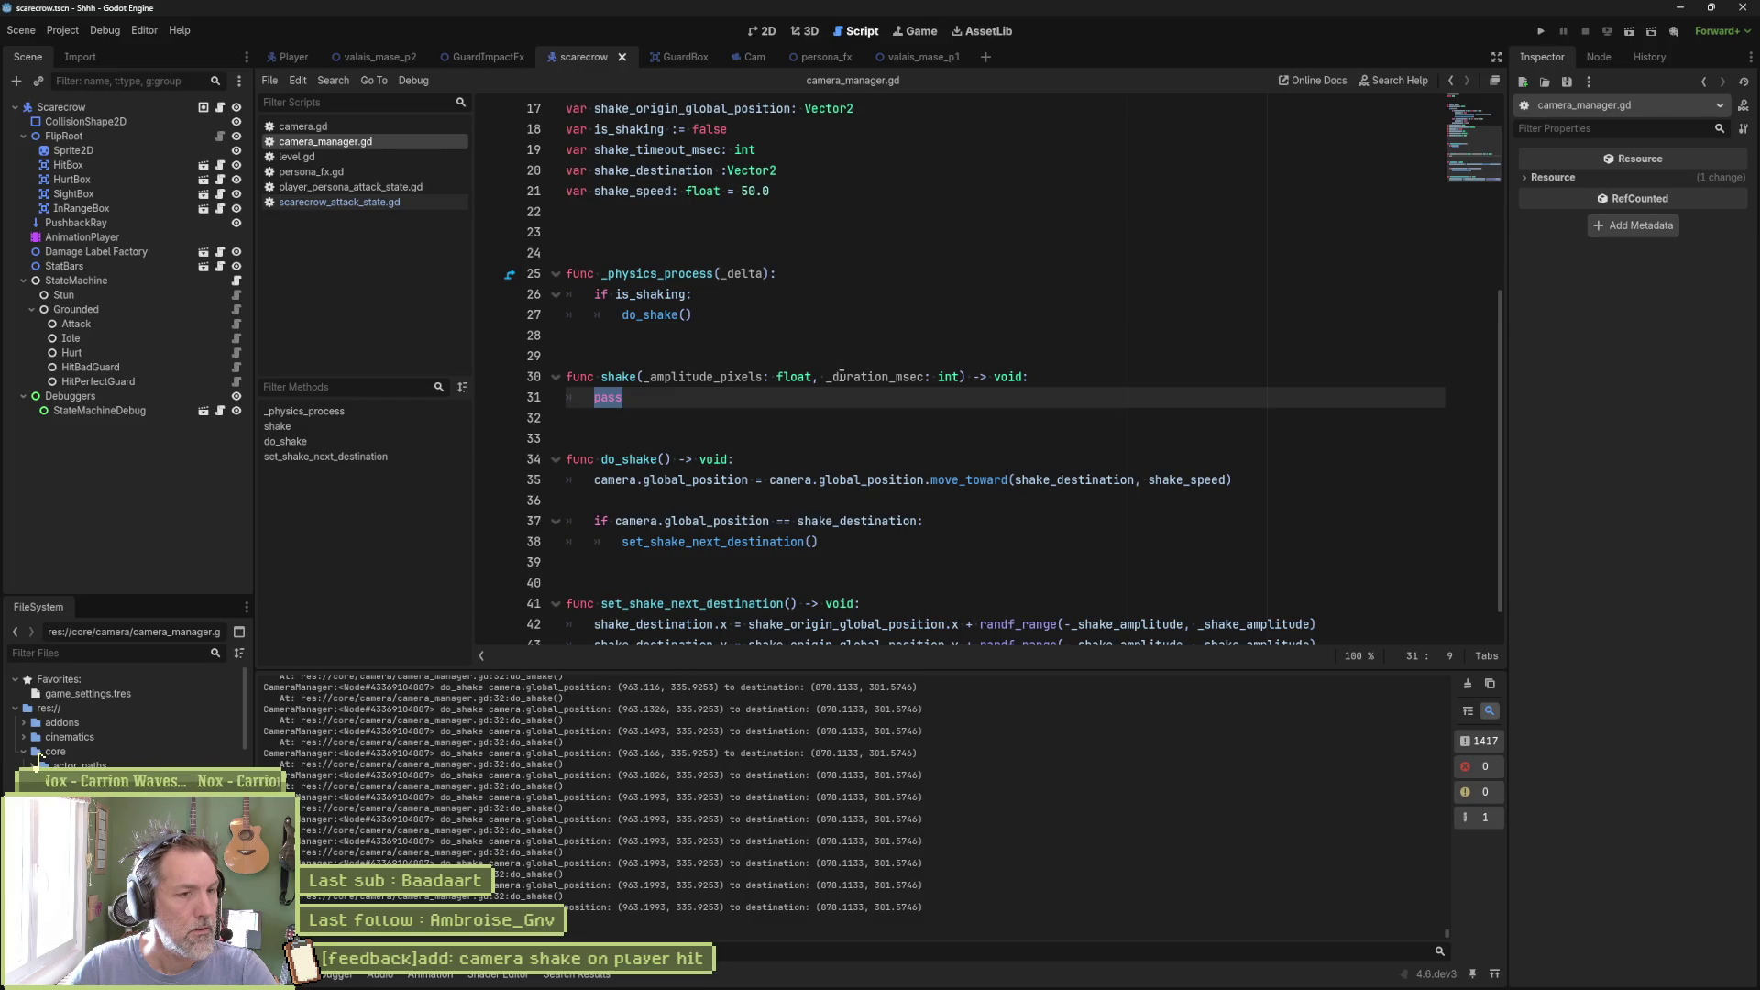
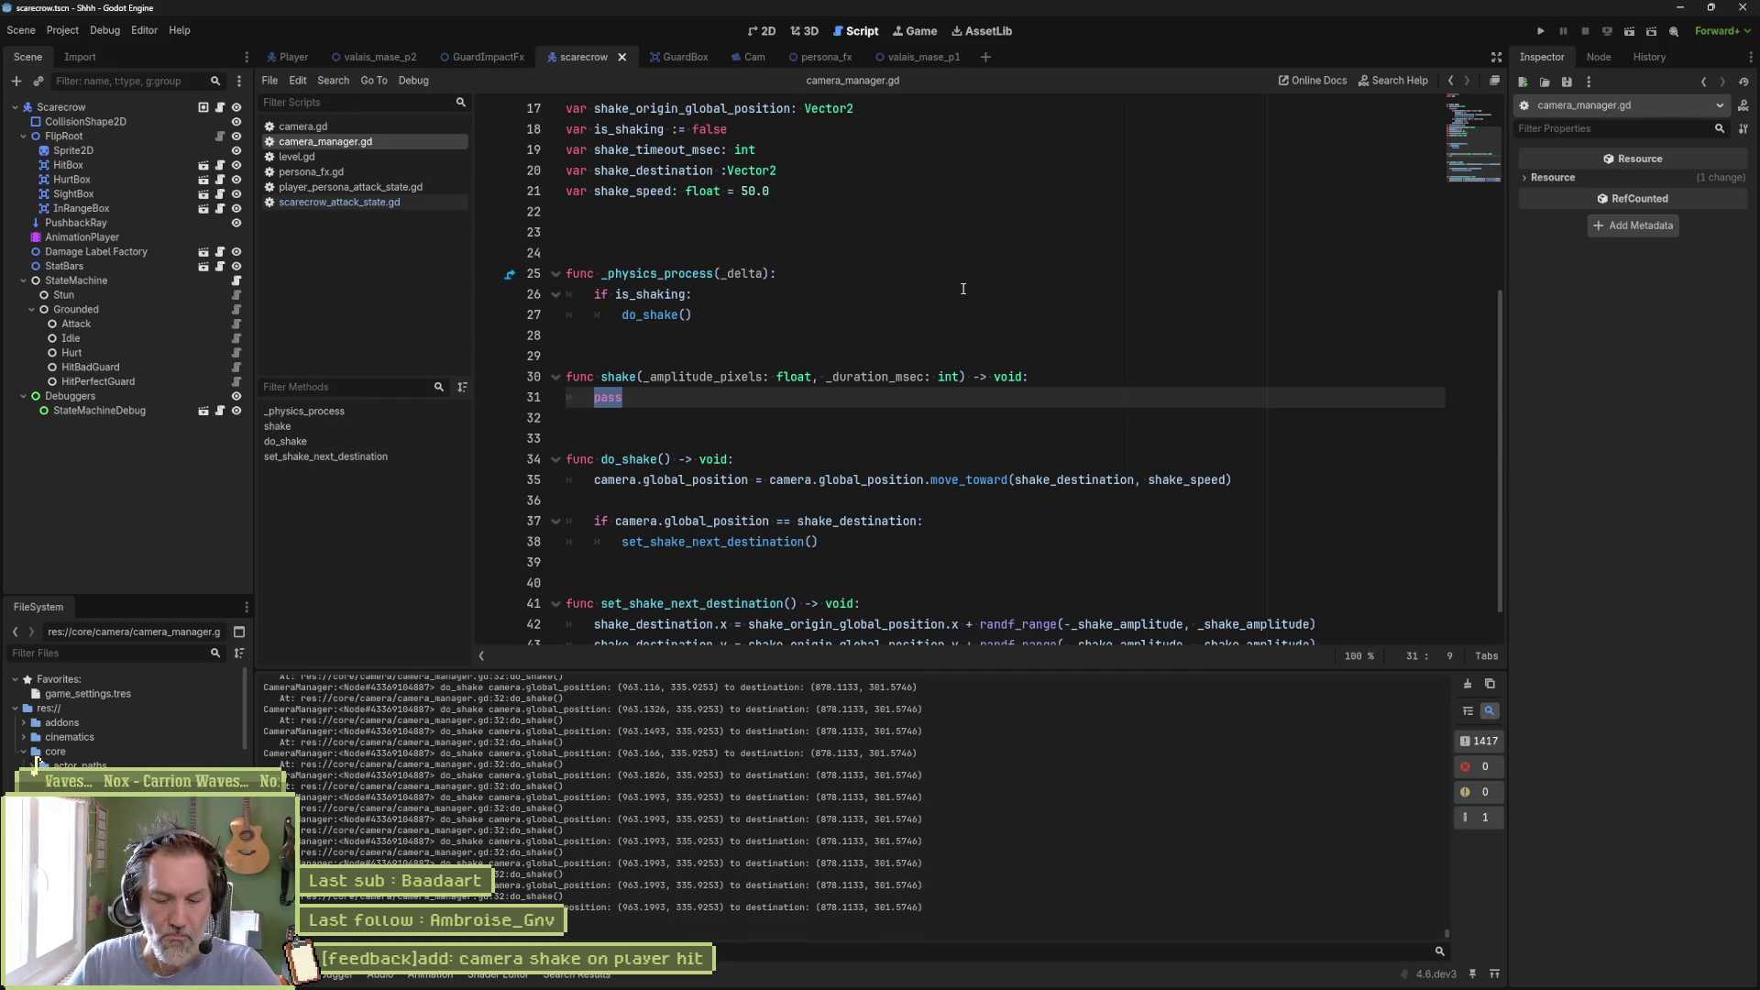
# - In shake(), set shake_timeout_msec = Time.get_ticks_msec() + _duration_msec and is_shaking = true
pyautogui.write('sh')
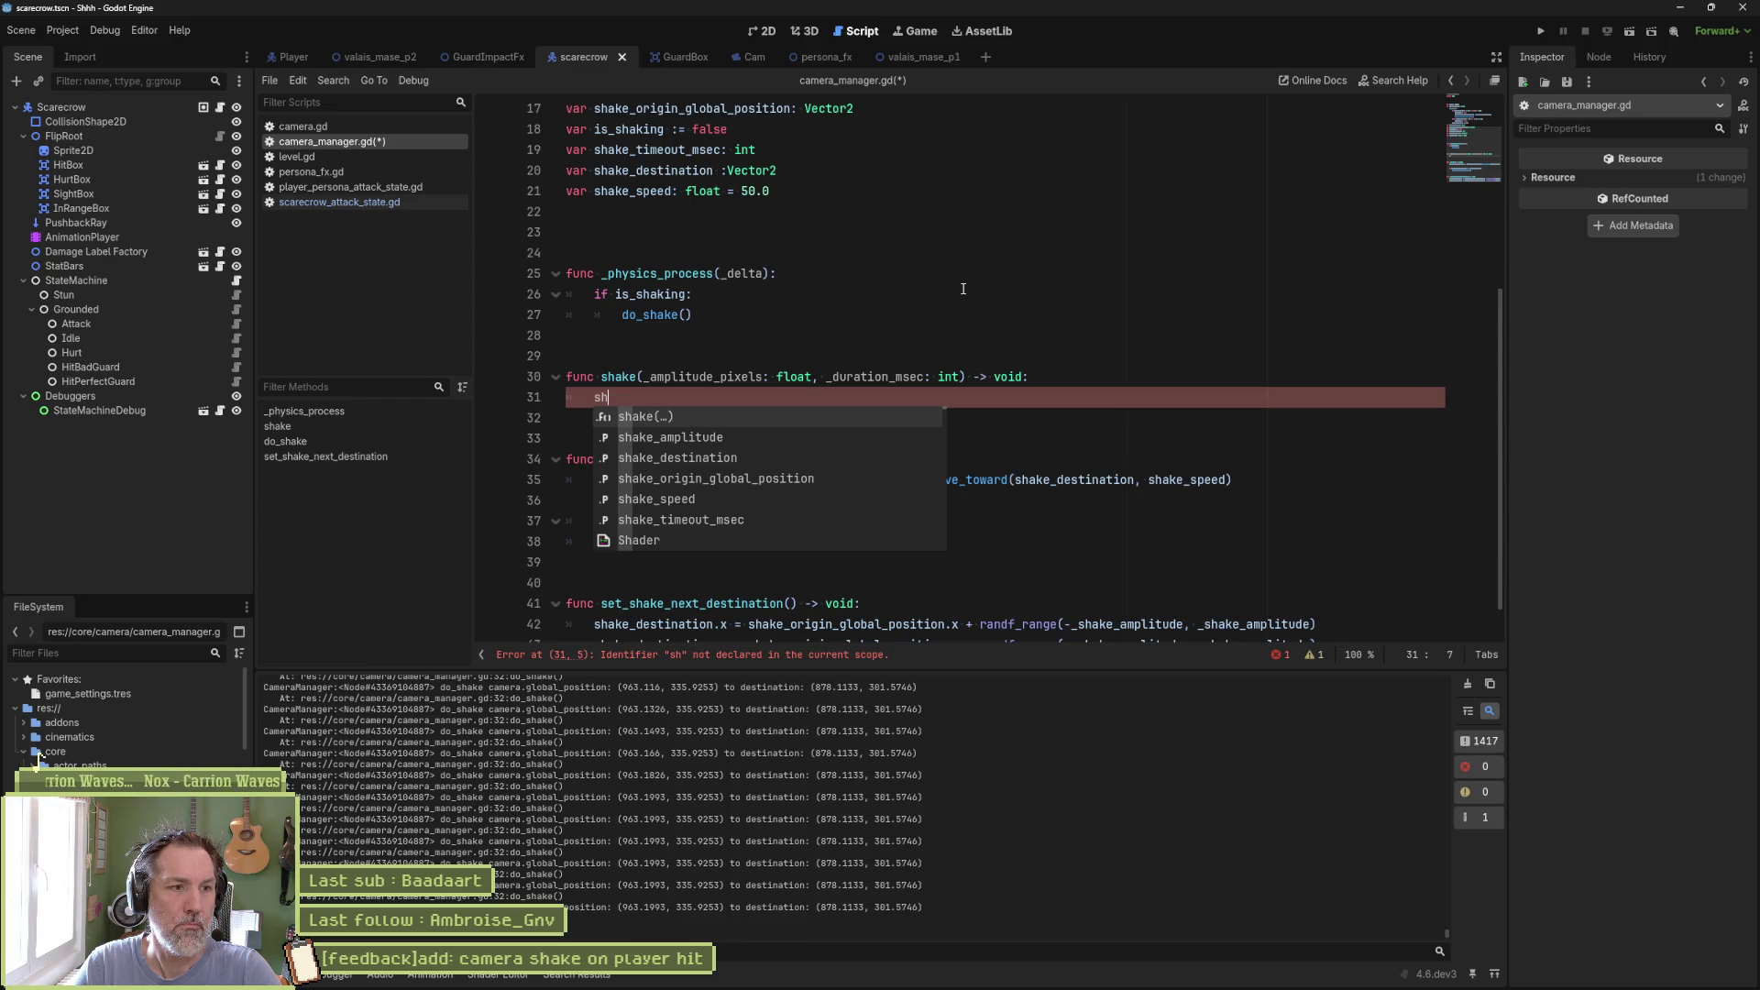
pyautogui.write('ak')
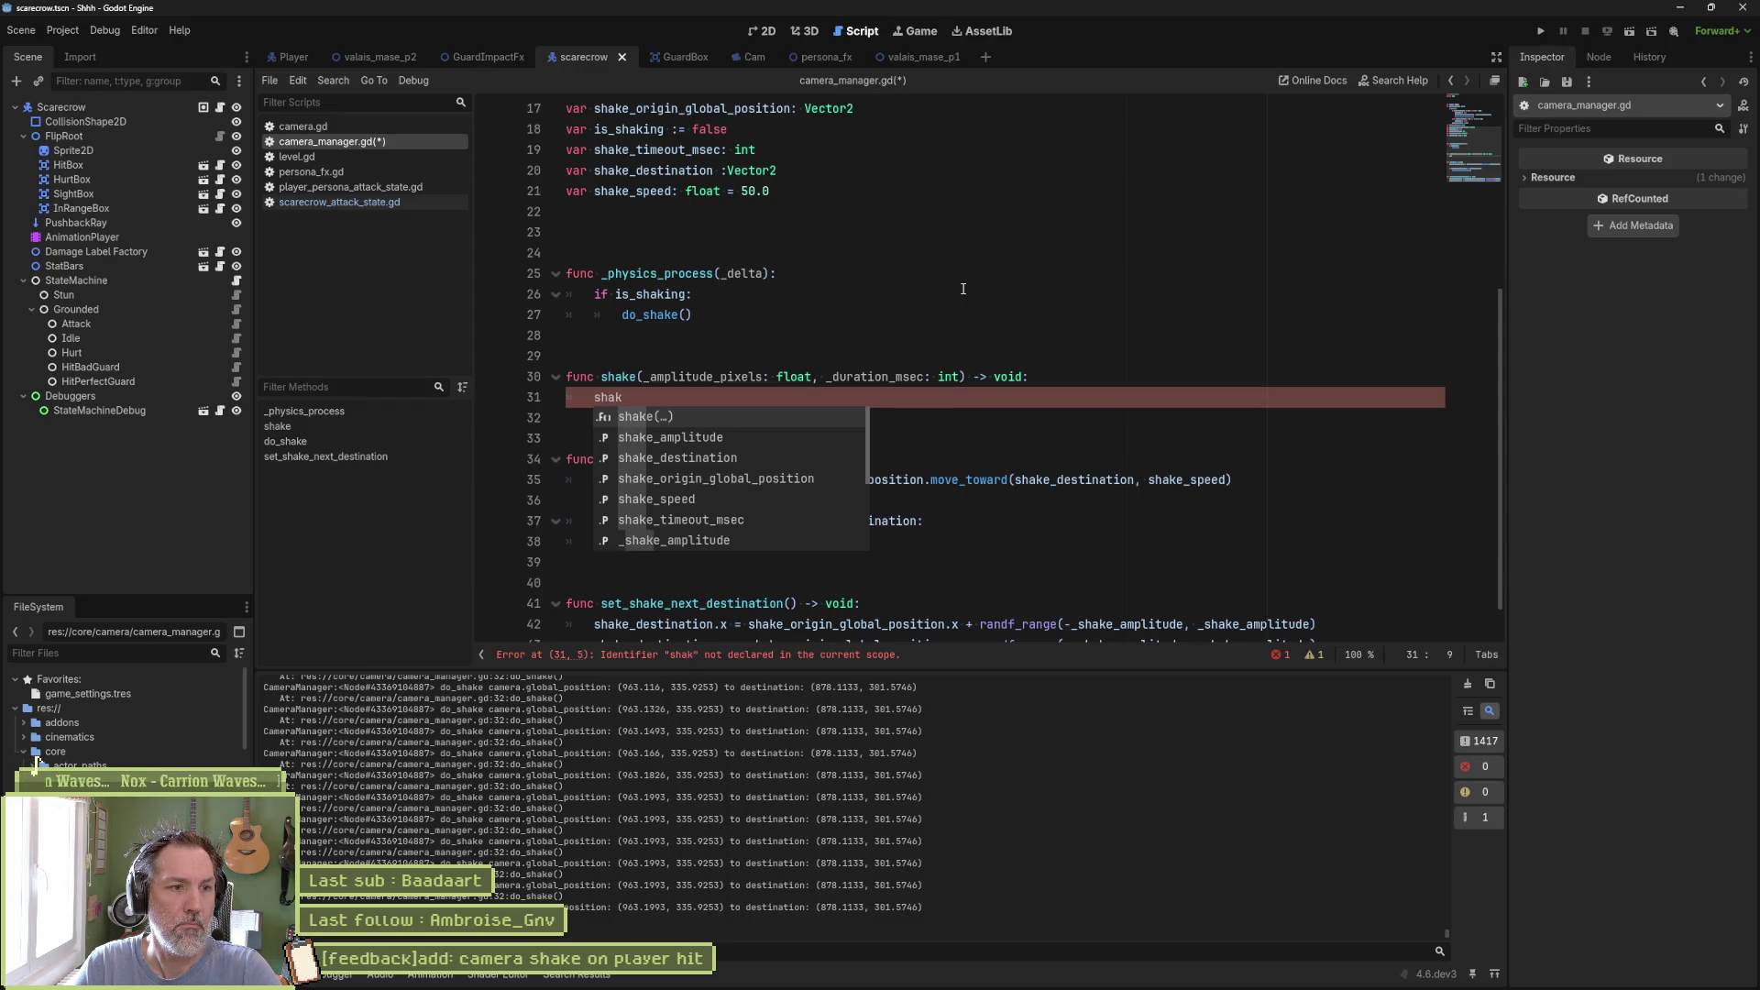
pyautogui.press('Down')
pyautogui.press('Down')
pyautogui.press('Down')
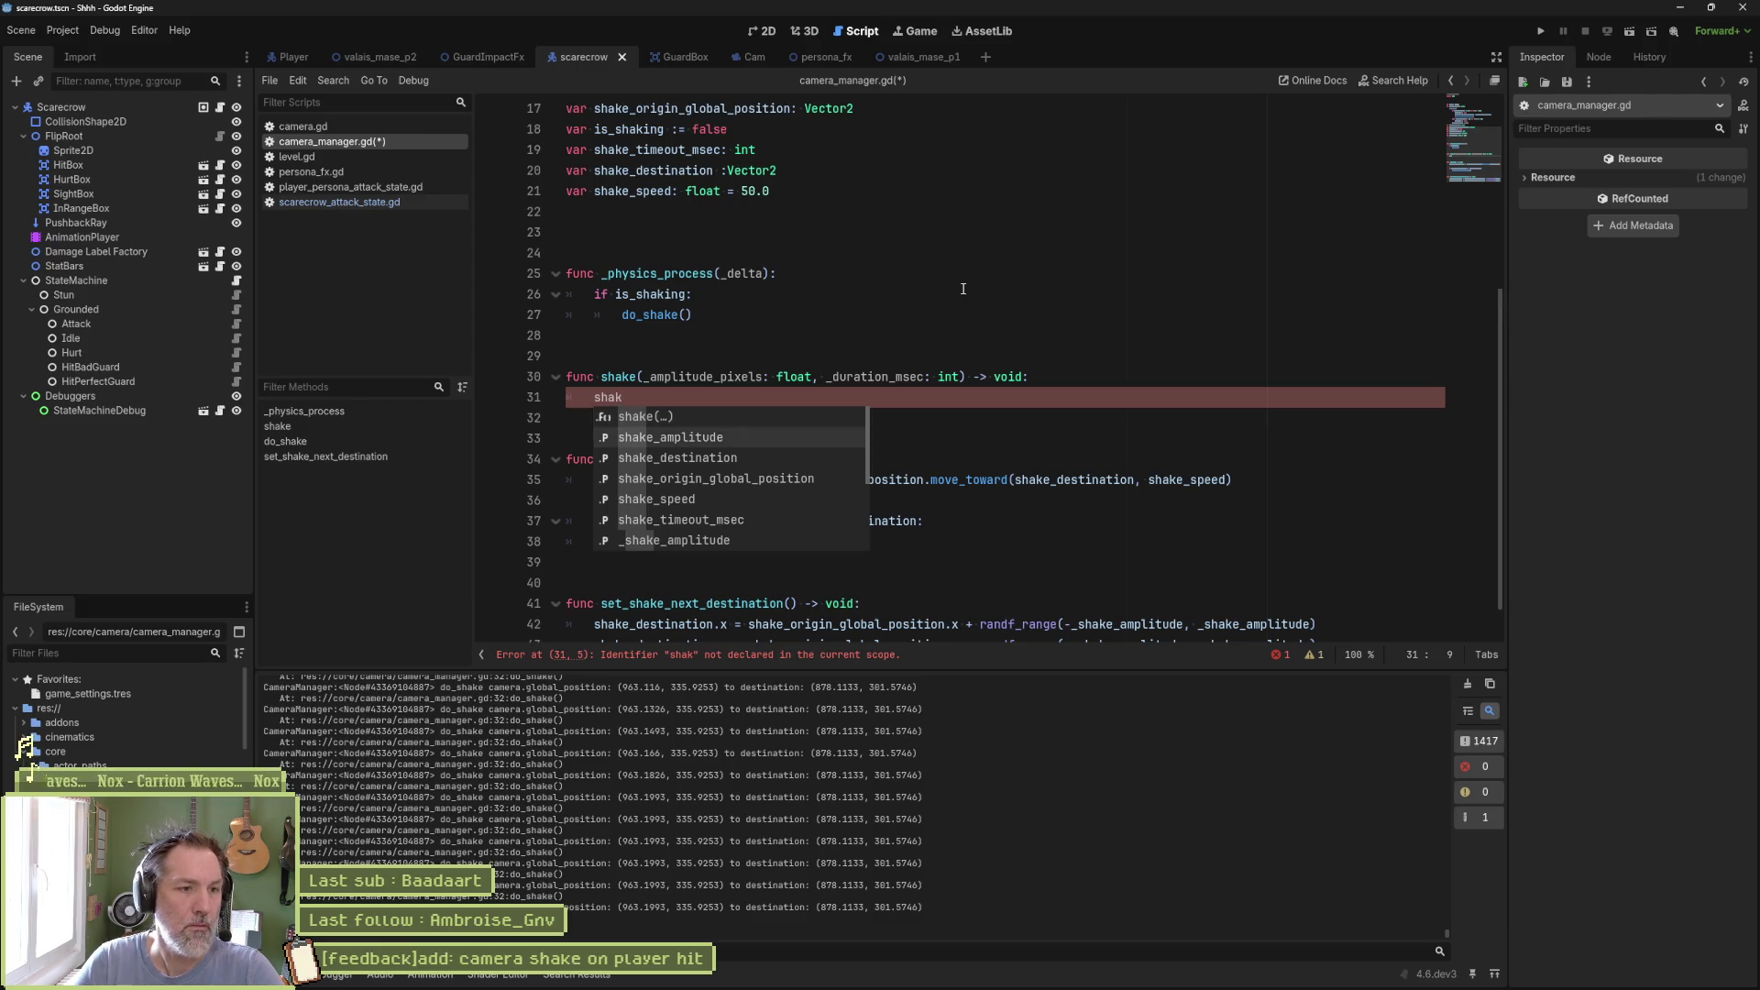
pyautogui.press('Return')
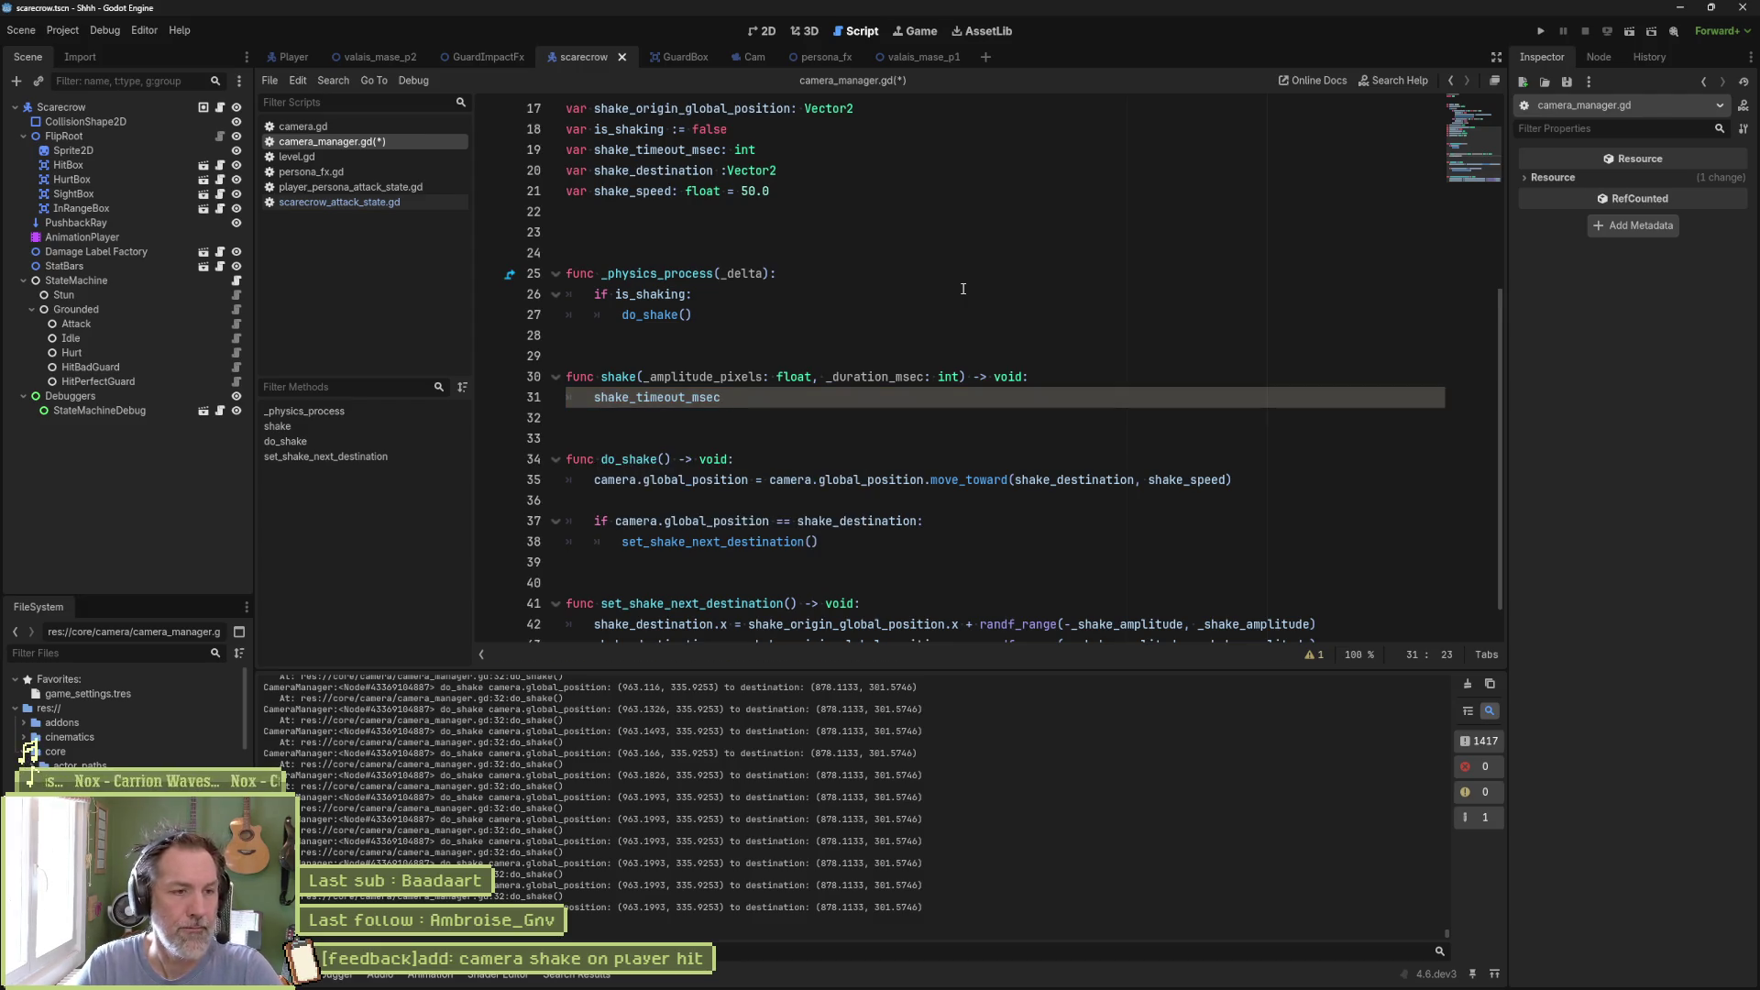
pyautogui.write('Time.get_ticks_m')
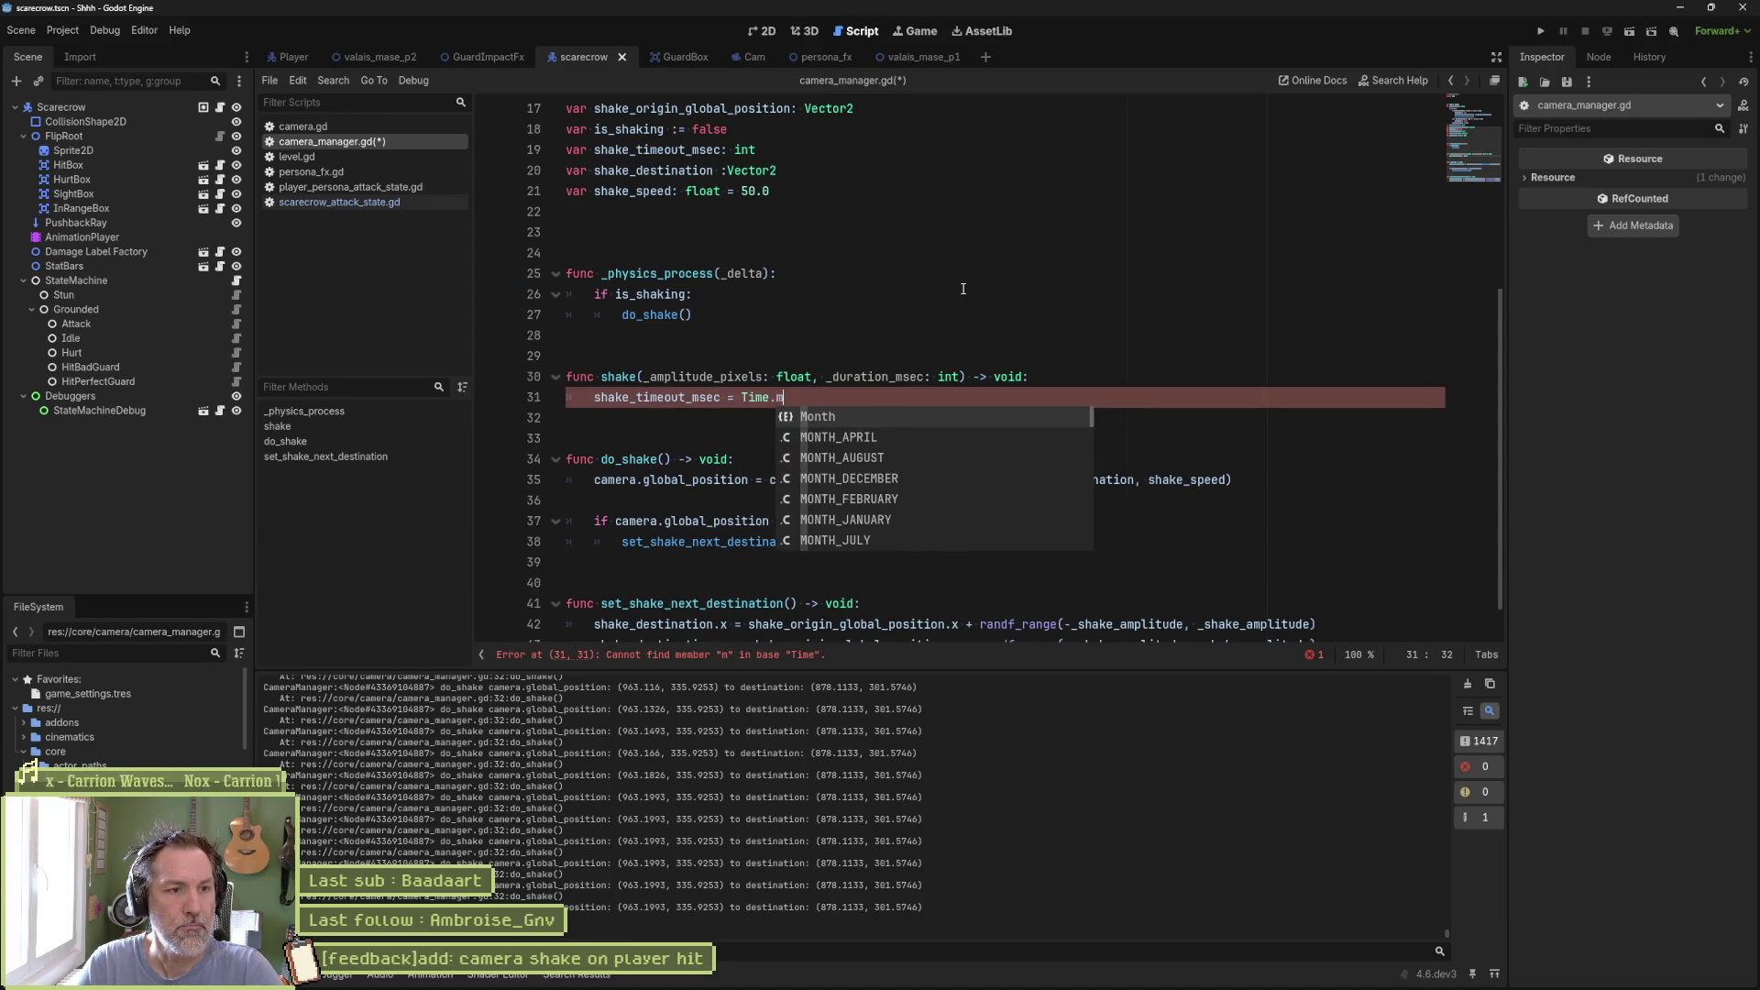
pyautogui.write('sec')
pyautogui.press('Return')
pyautogui.write('!')
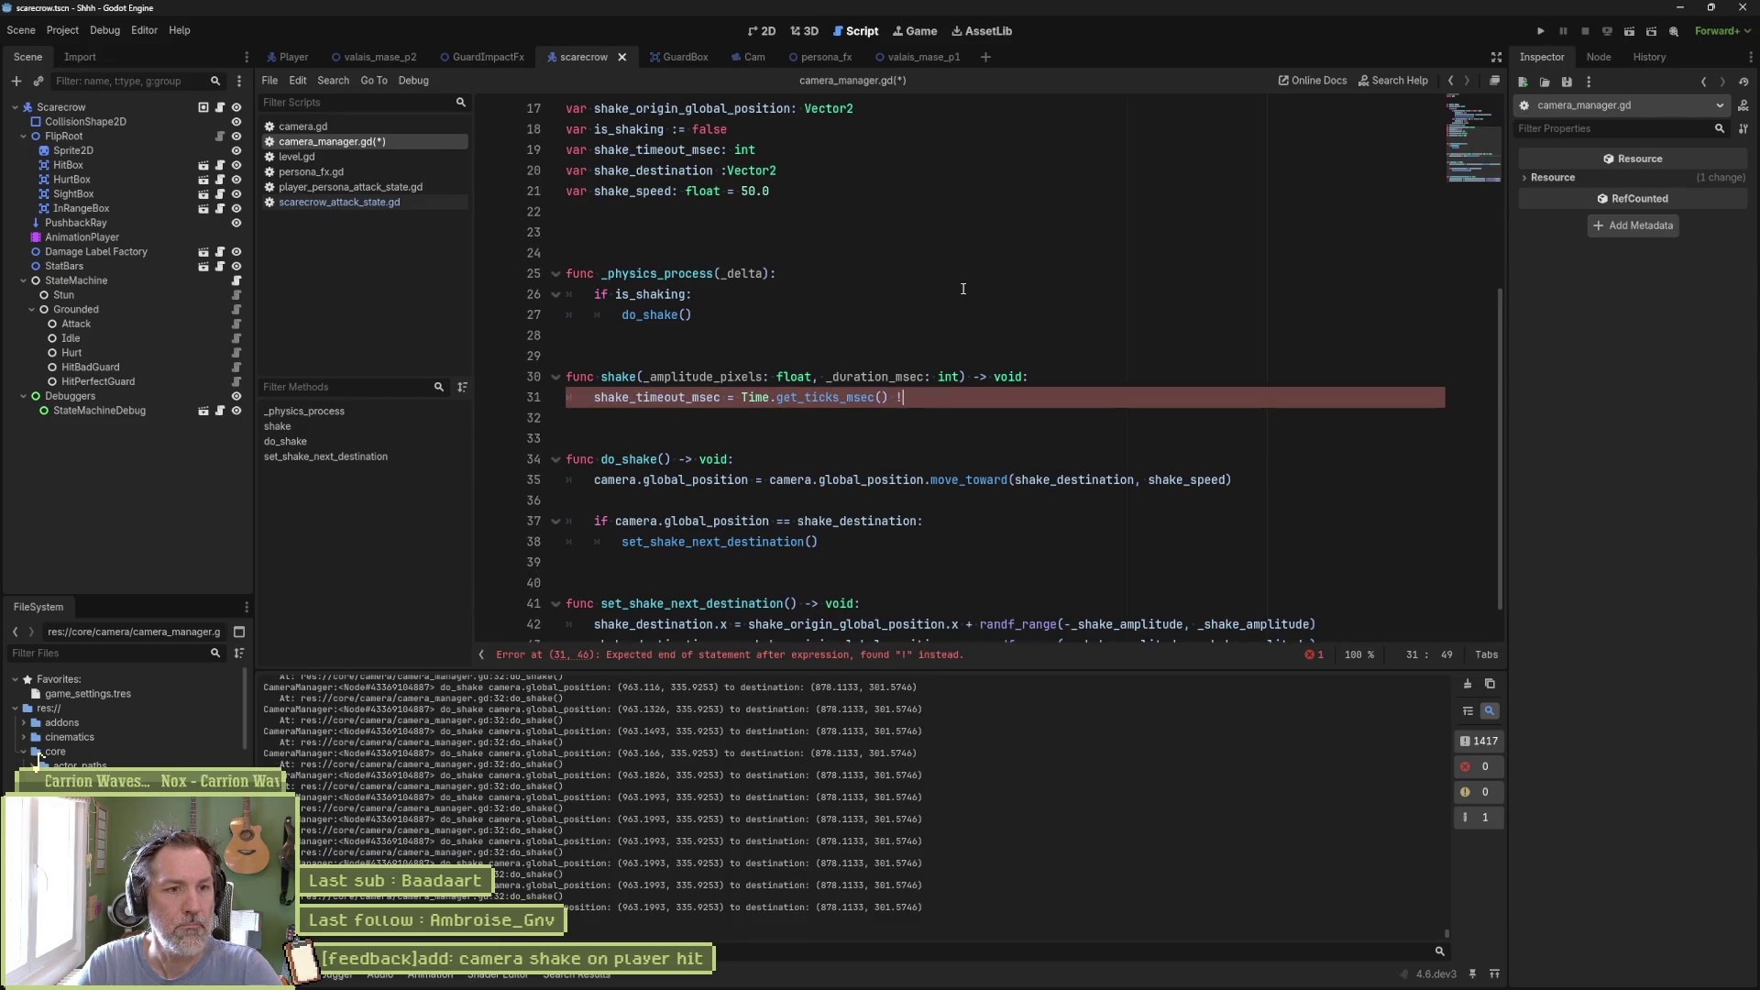
pyautogui.press('BackSpace')
pyautogui.write('+ _du')
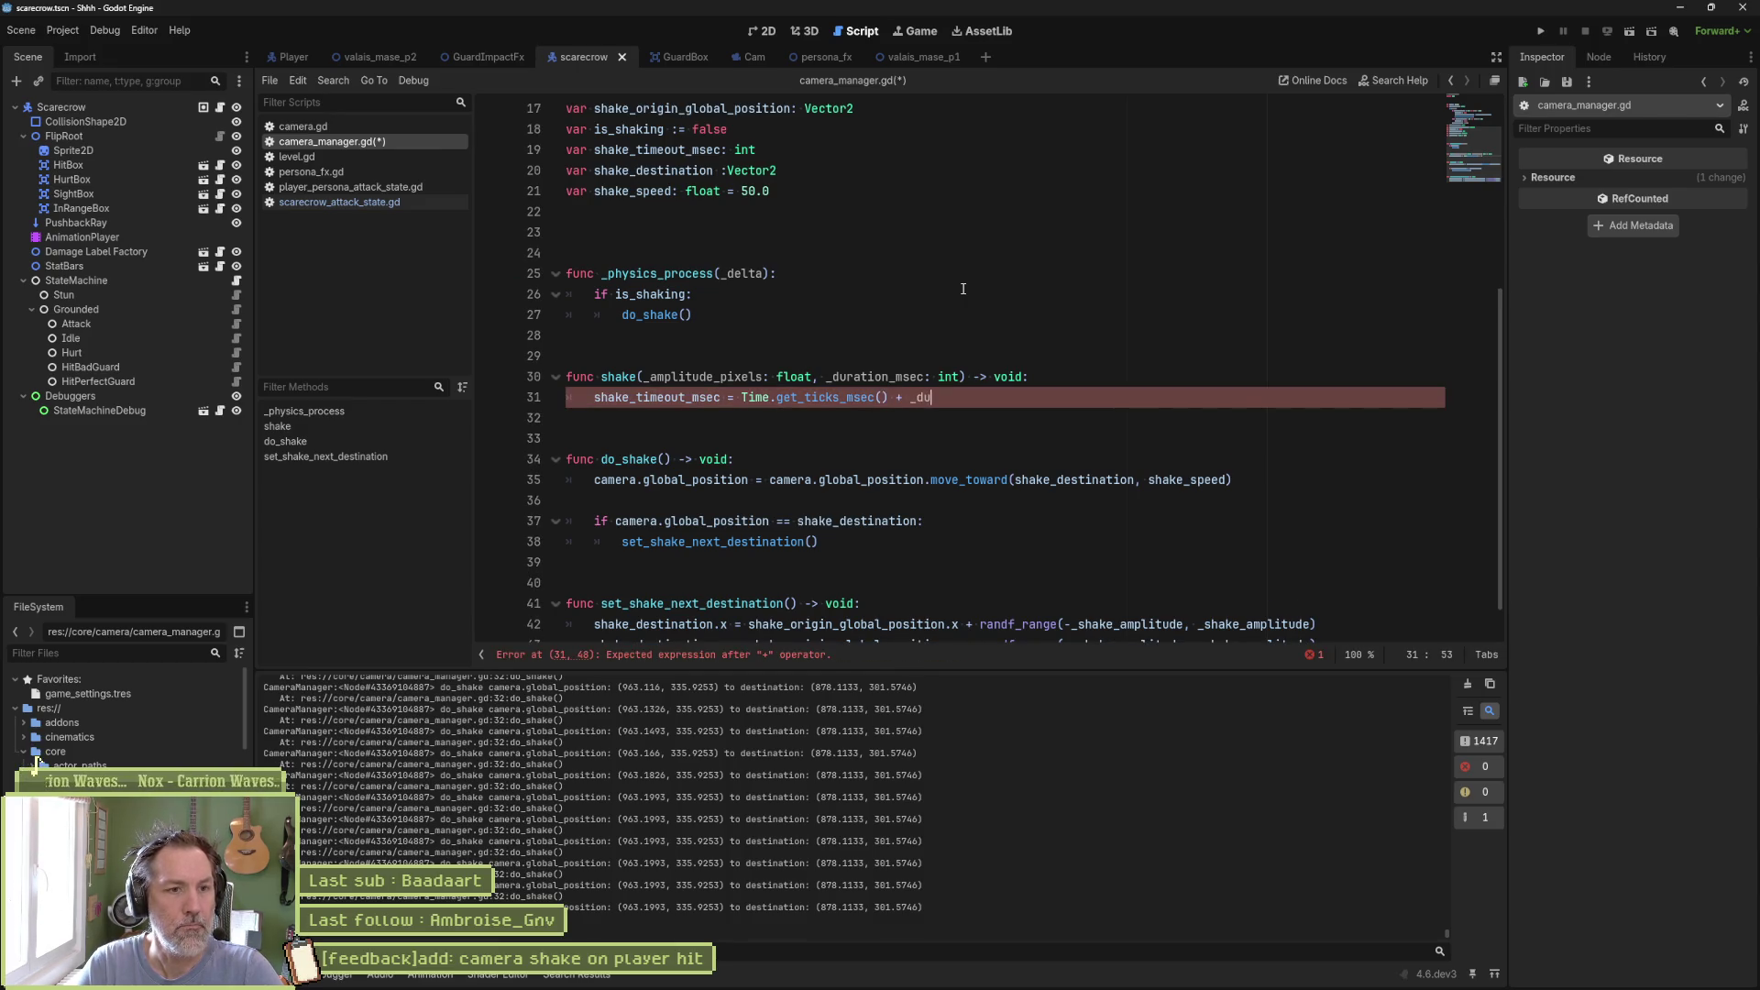
pyautogui.press('Return')
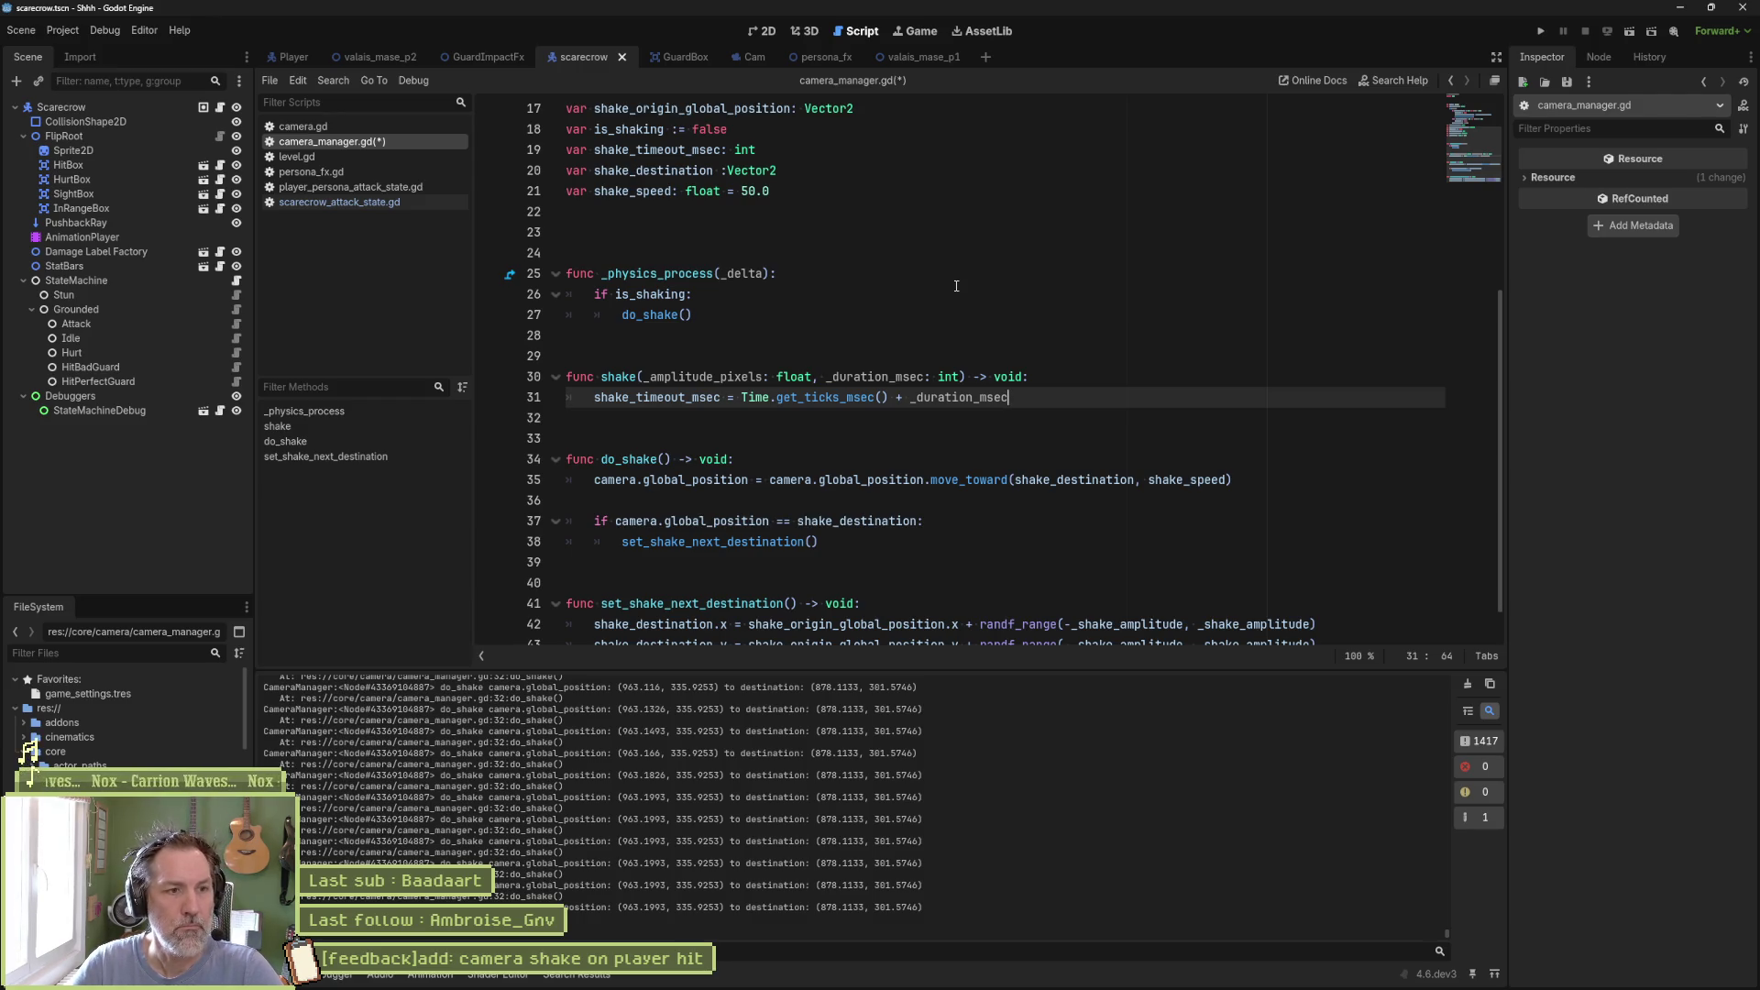
pyautogui.press('Return')
pyautogui.write('is_shaking ')
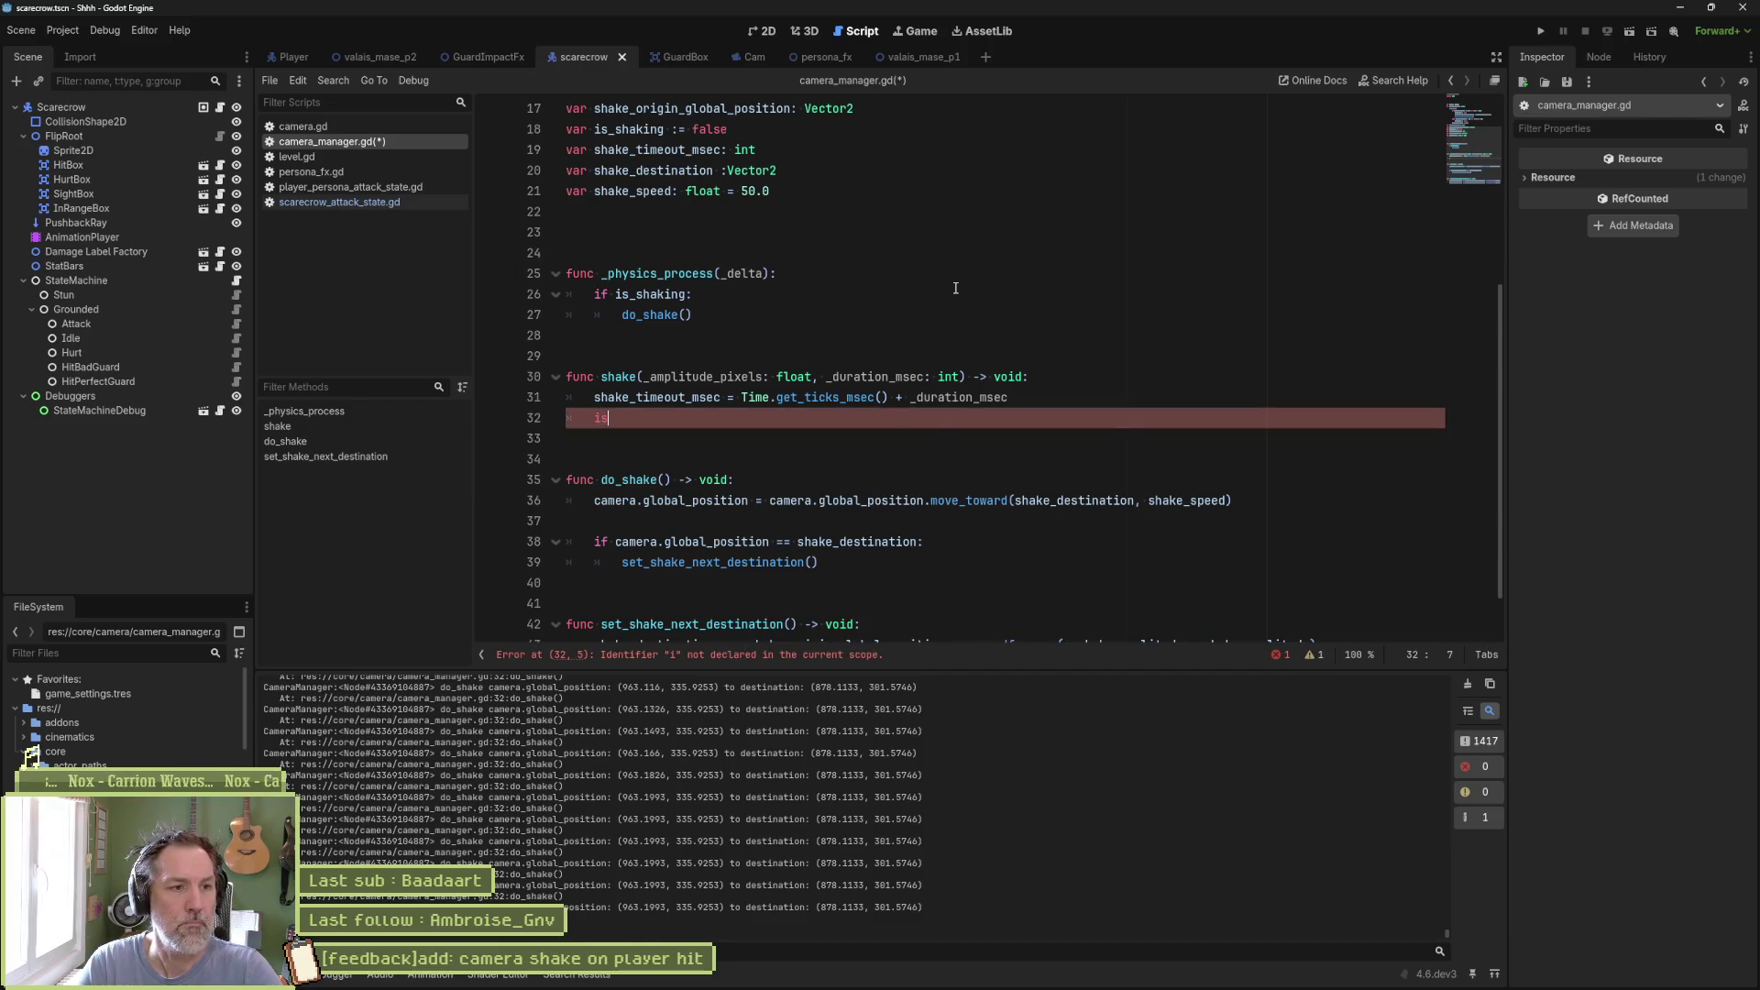
pyautogui.write('= true')
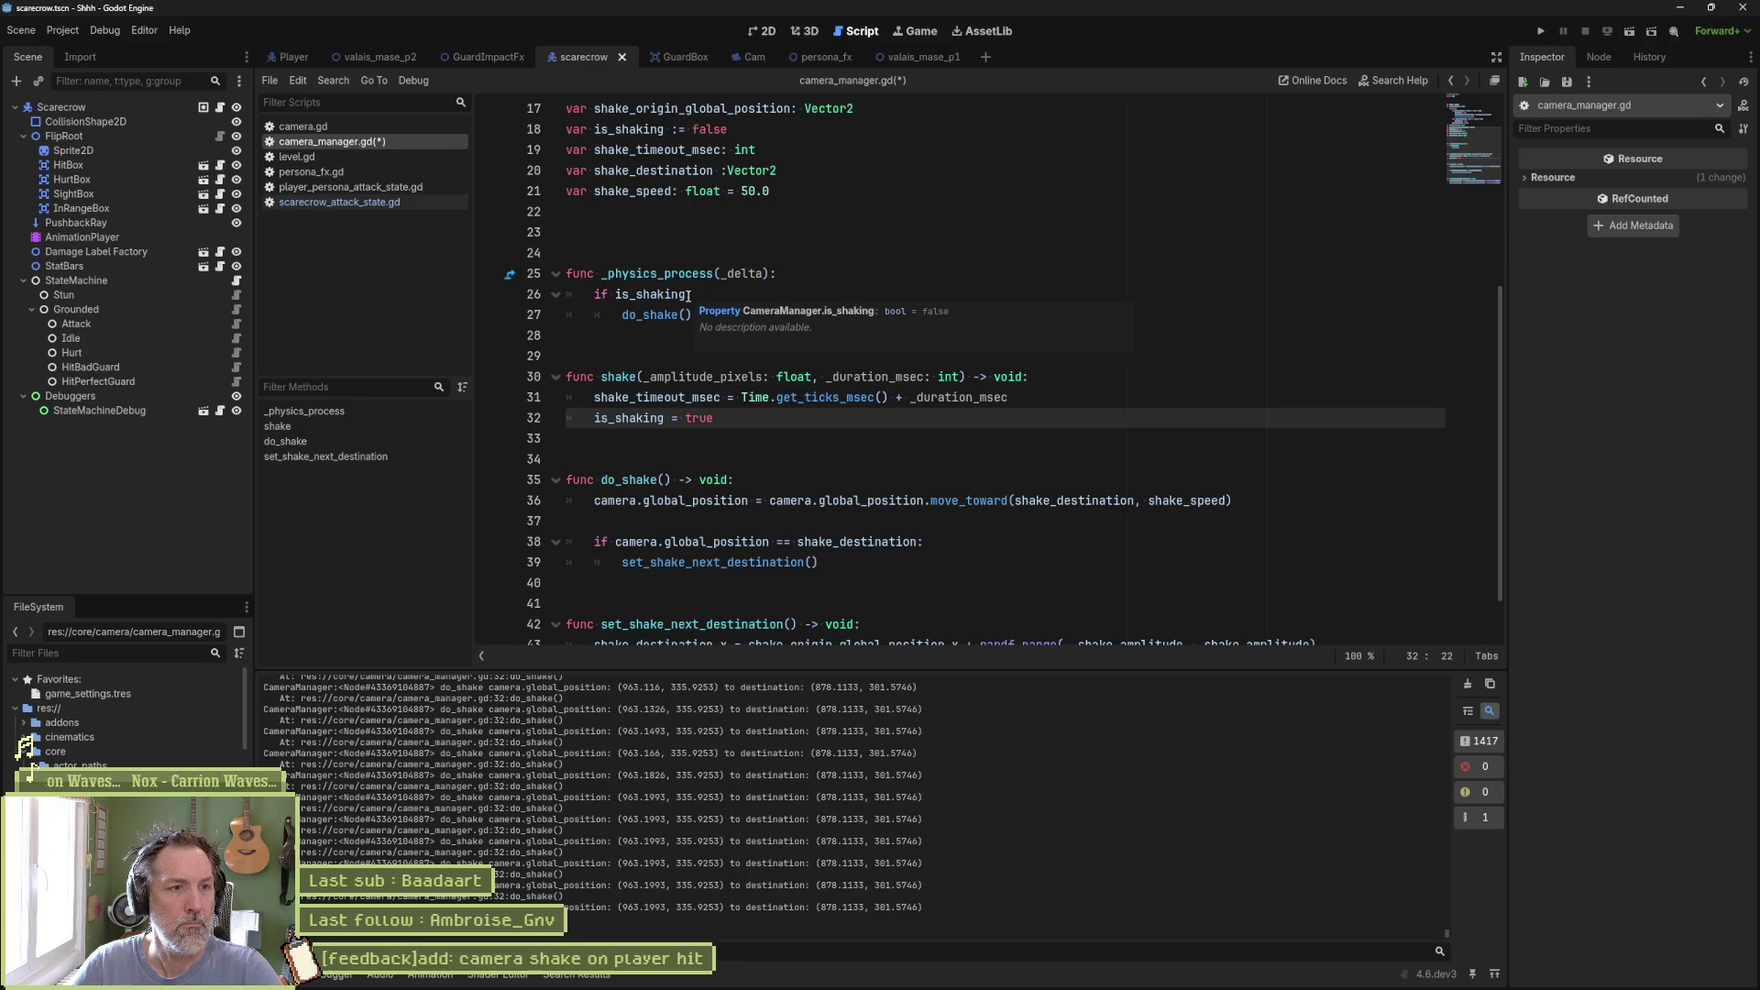
# - Add 'if Time.get_ticks_msec() >= shake_timeout_msec:' as the first line of _physics_process
pyautogui.click(847, 276)
pyautogui.press('Return')
pyautogui.write('if T')
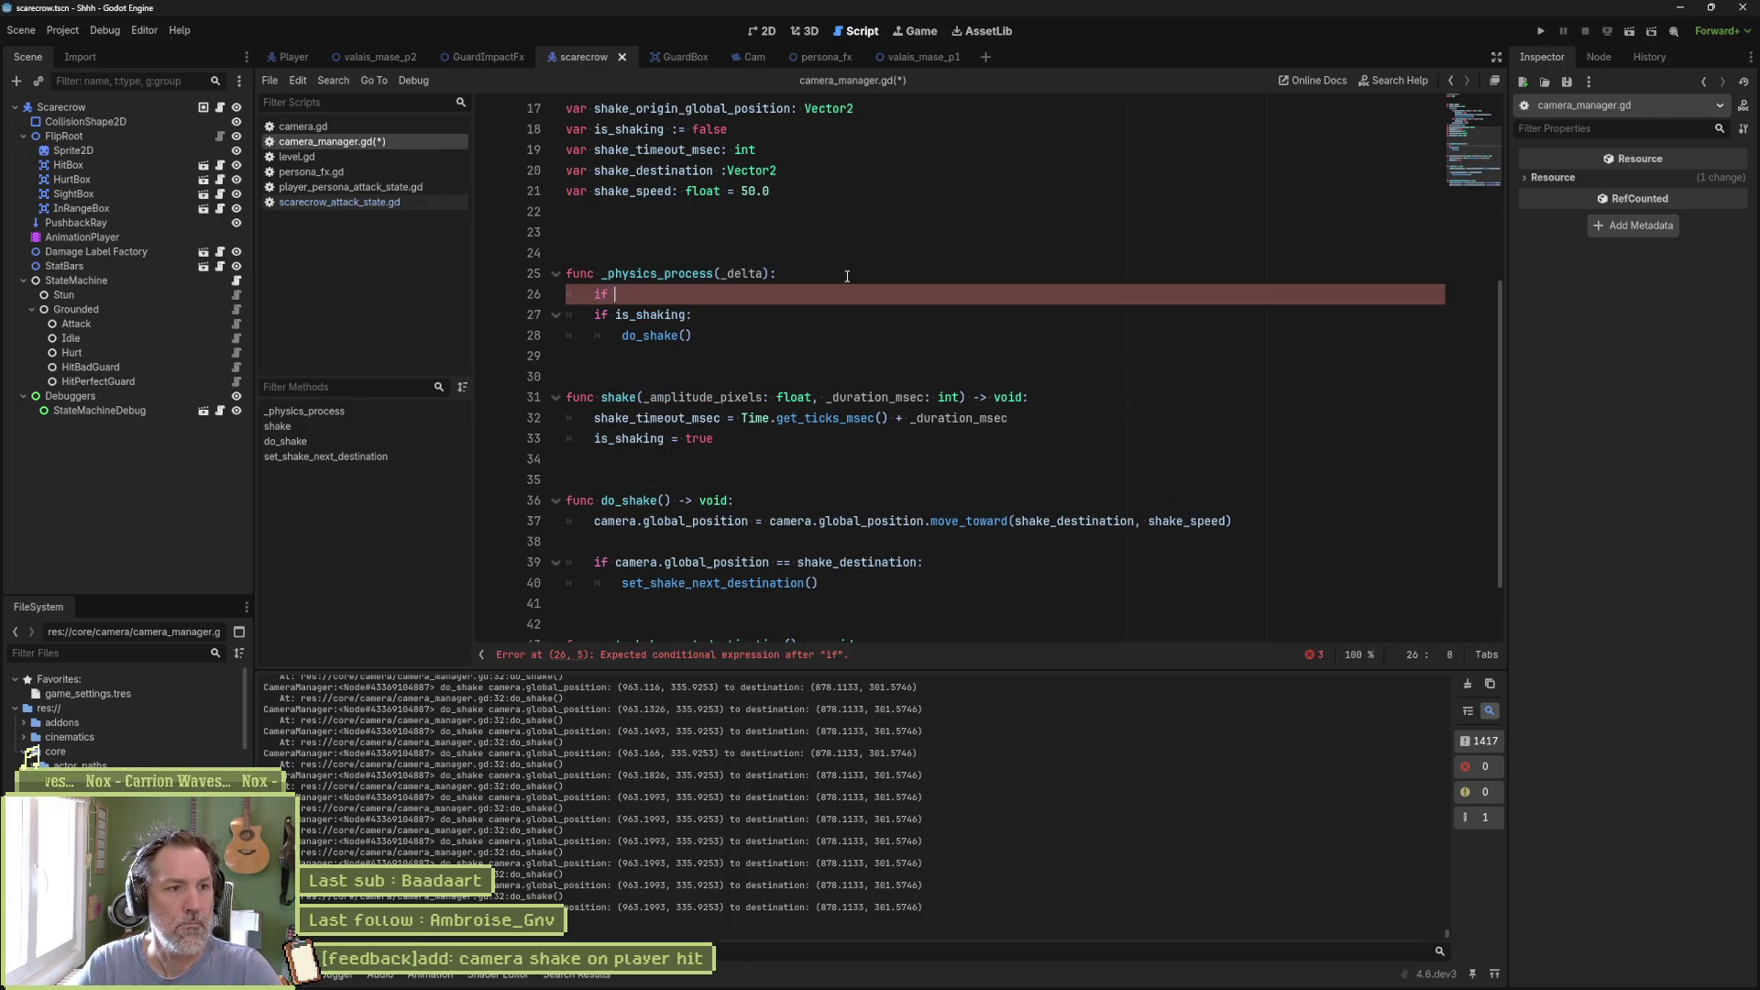
pyautogui.write('ime.get')
pyautogui.press('Return')
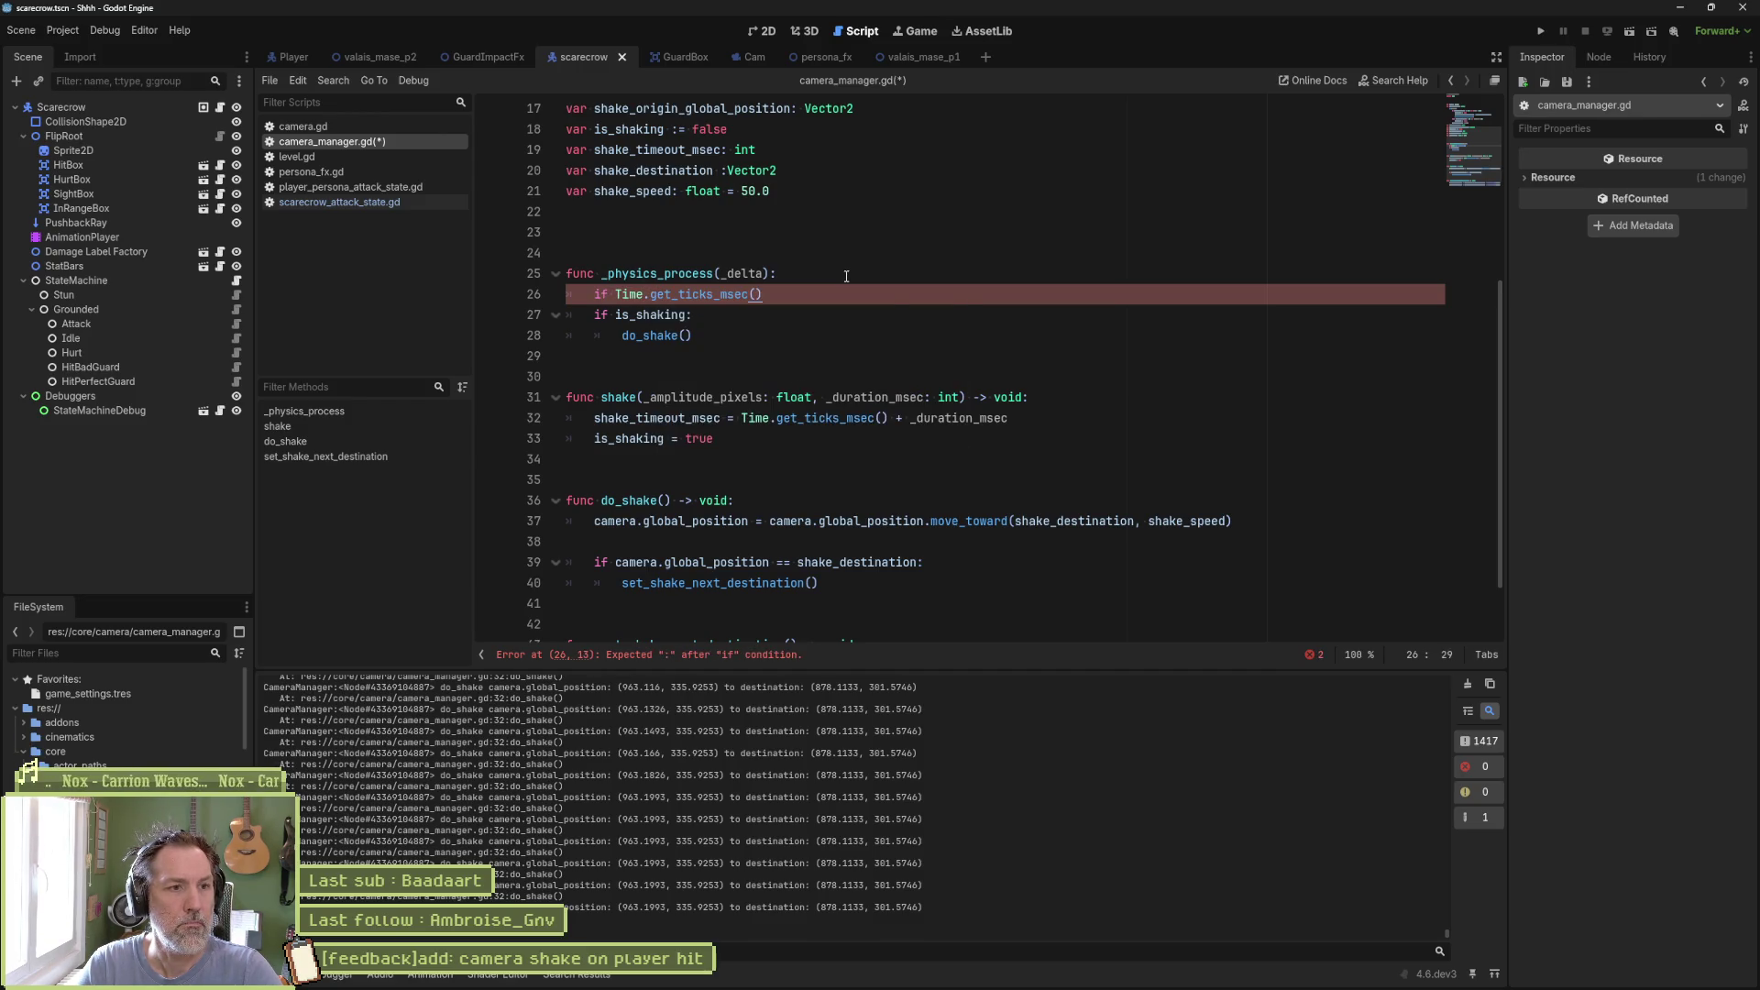
pyautogui.write('> =')
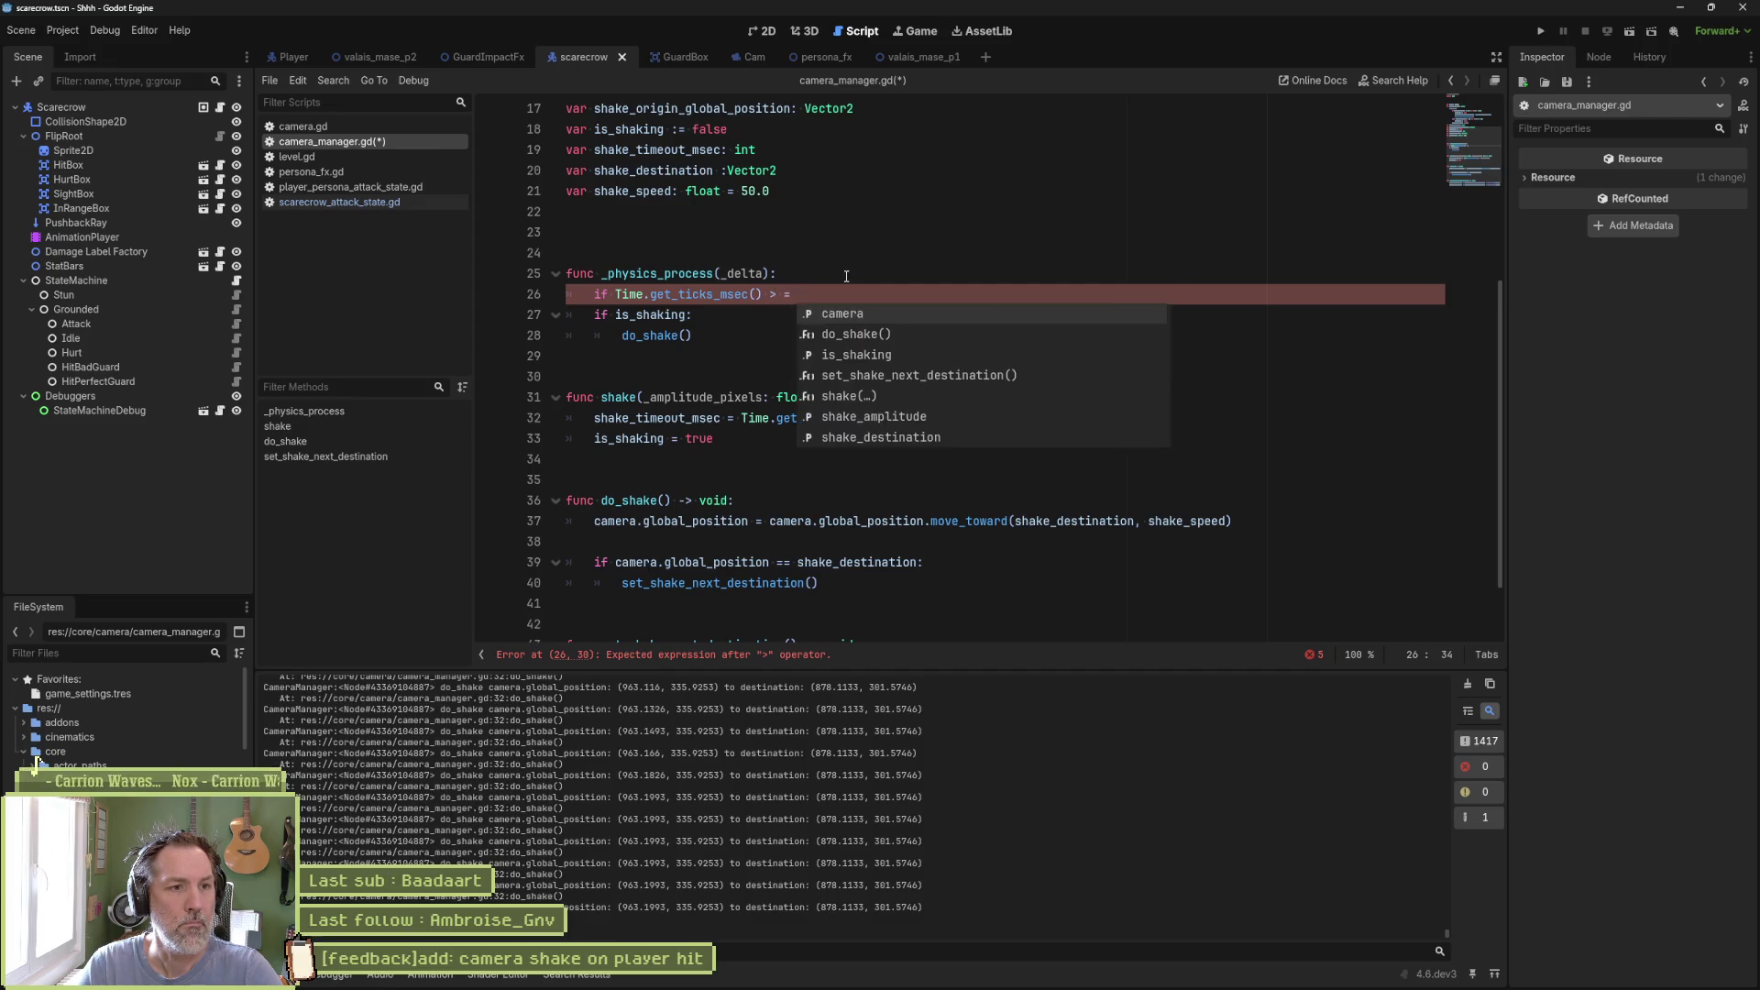
pyautogui.press('BackSpace')
pyautogui.press('BackSpace')
pyautogui.press('BackSpace')
pyautogui.write('=')
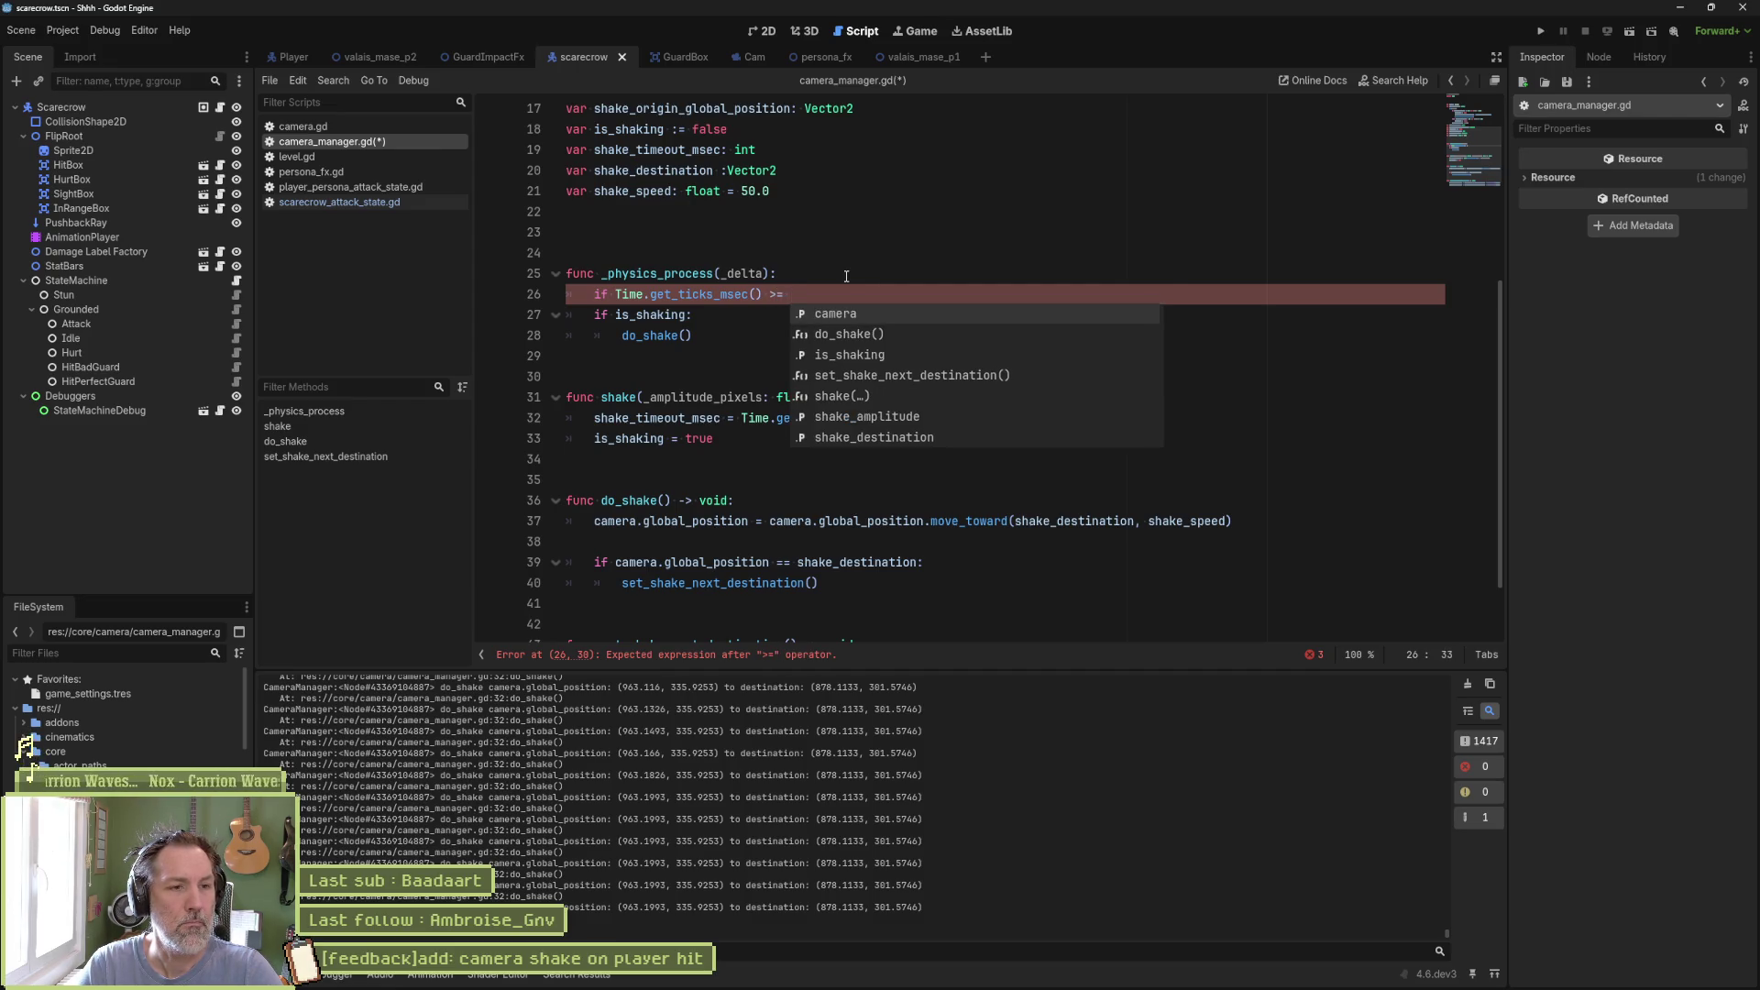
pyautogui.write(' sha')
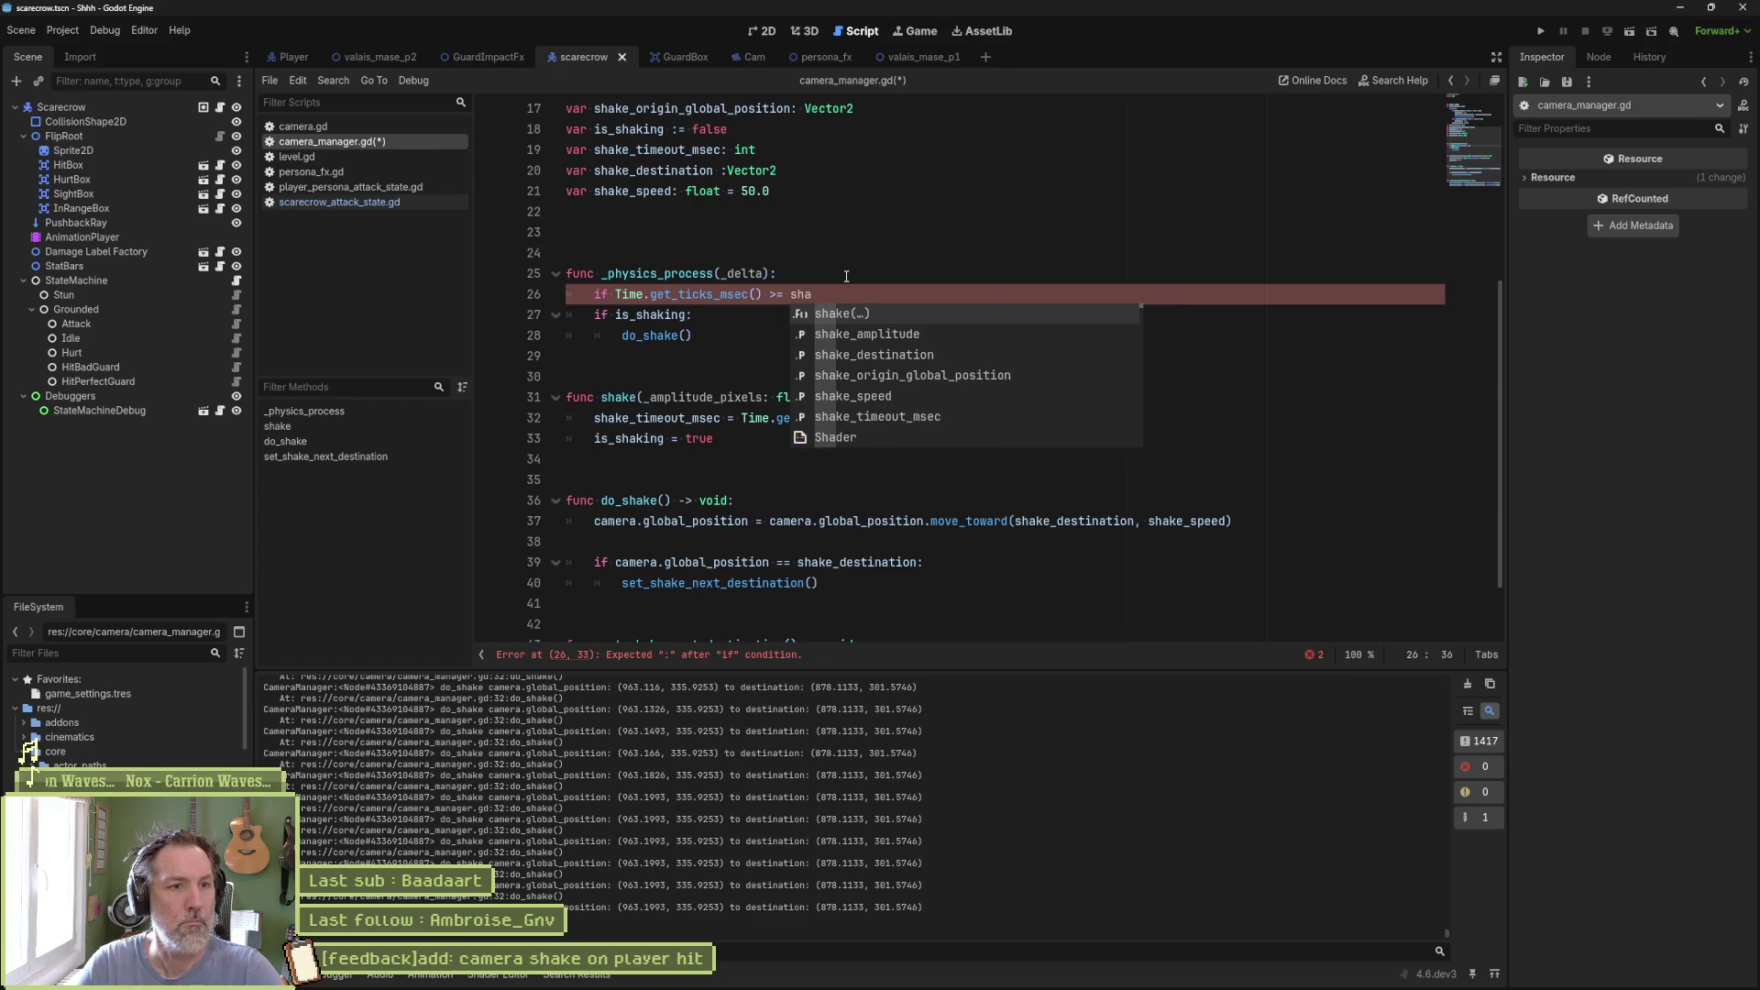
pyautogui.press('Down')
pyautogui.press('Down')
pyautogui.press('Down')
pyautogui.press('Return')
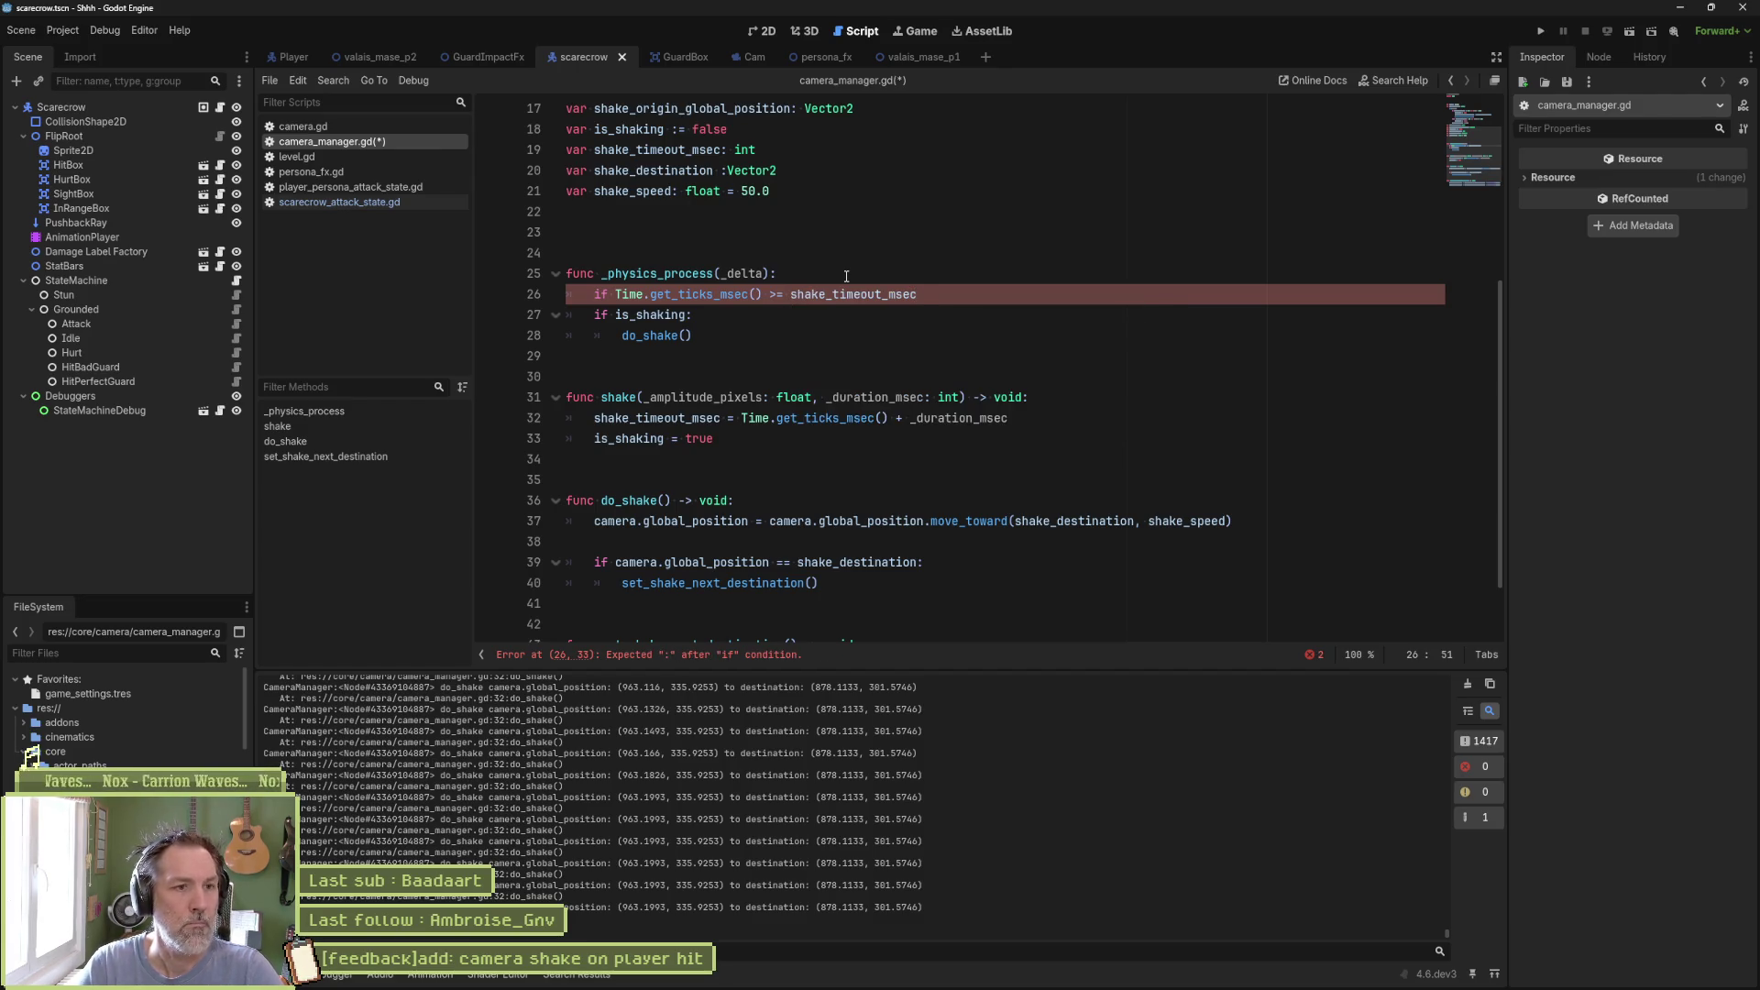
pyautogui.write(':')
# - Make the check's body set is_shaking = false, save camera_manager.gd and launch the game
pyautogui.press('Return')
pyautogui.write('is_')
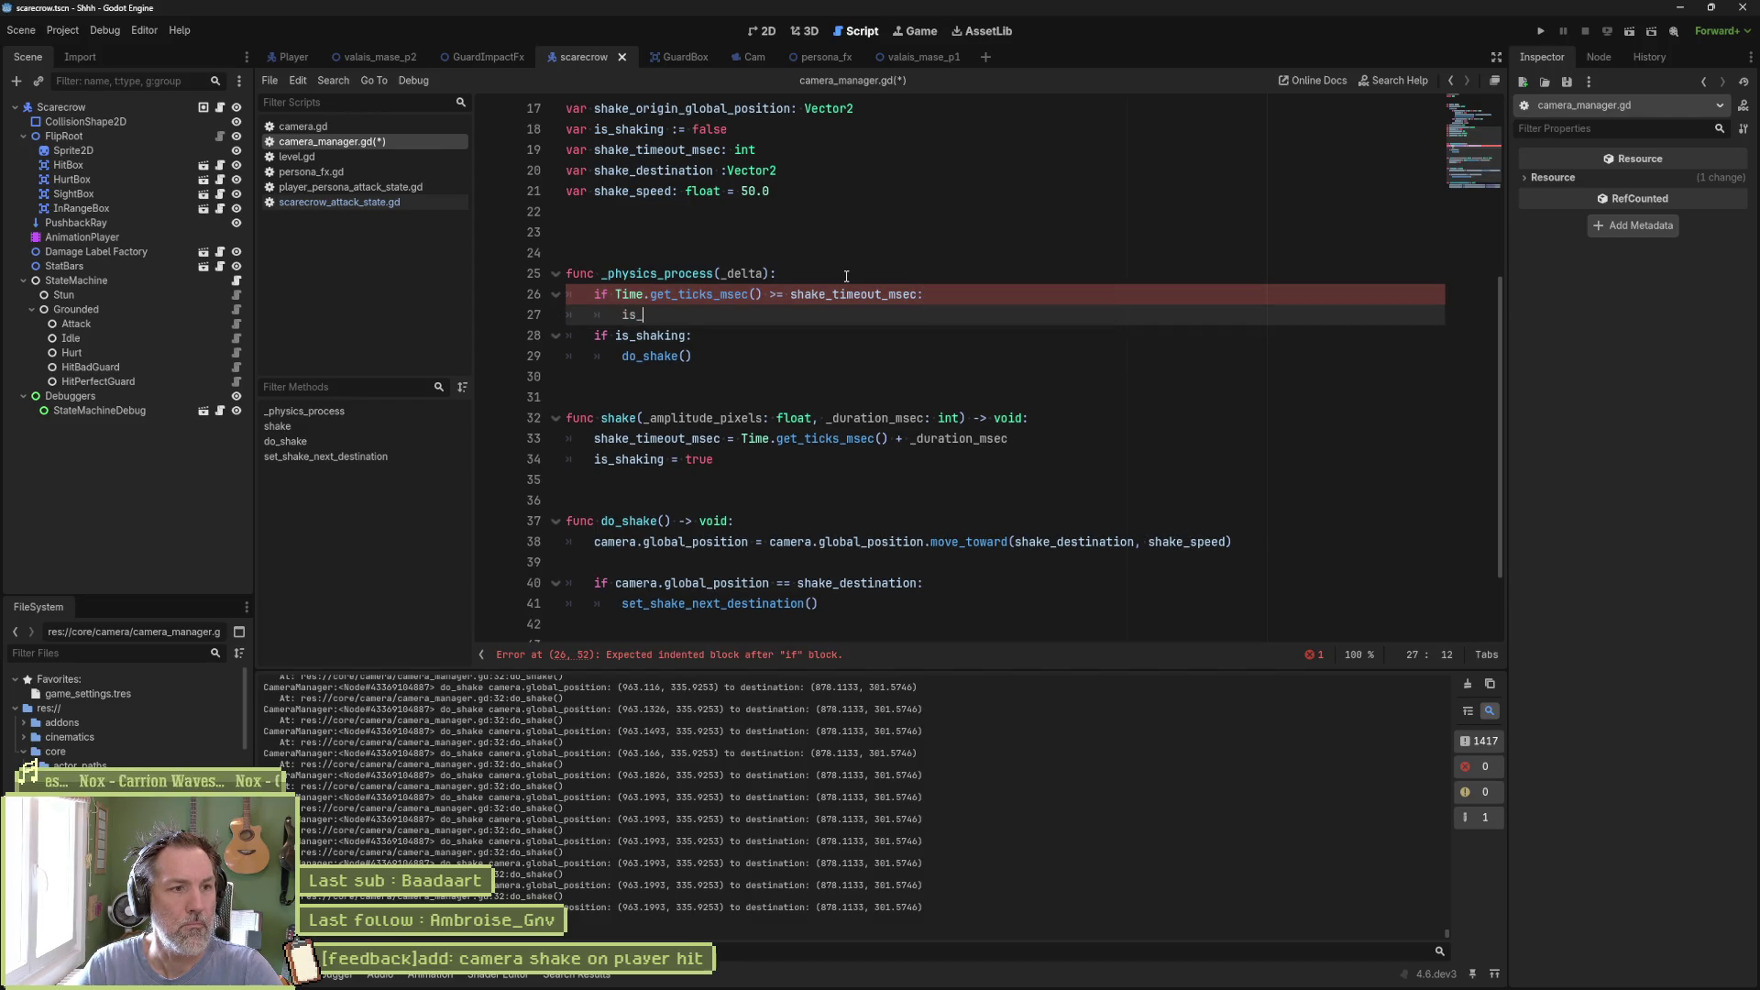
pyautogui.press('Return')
pyautogui.write('= false')
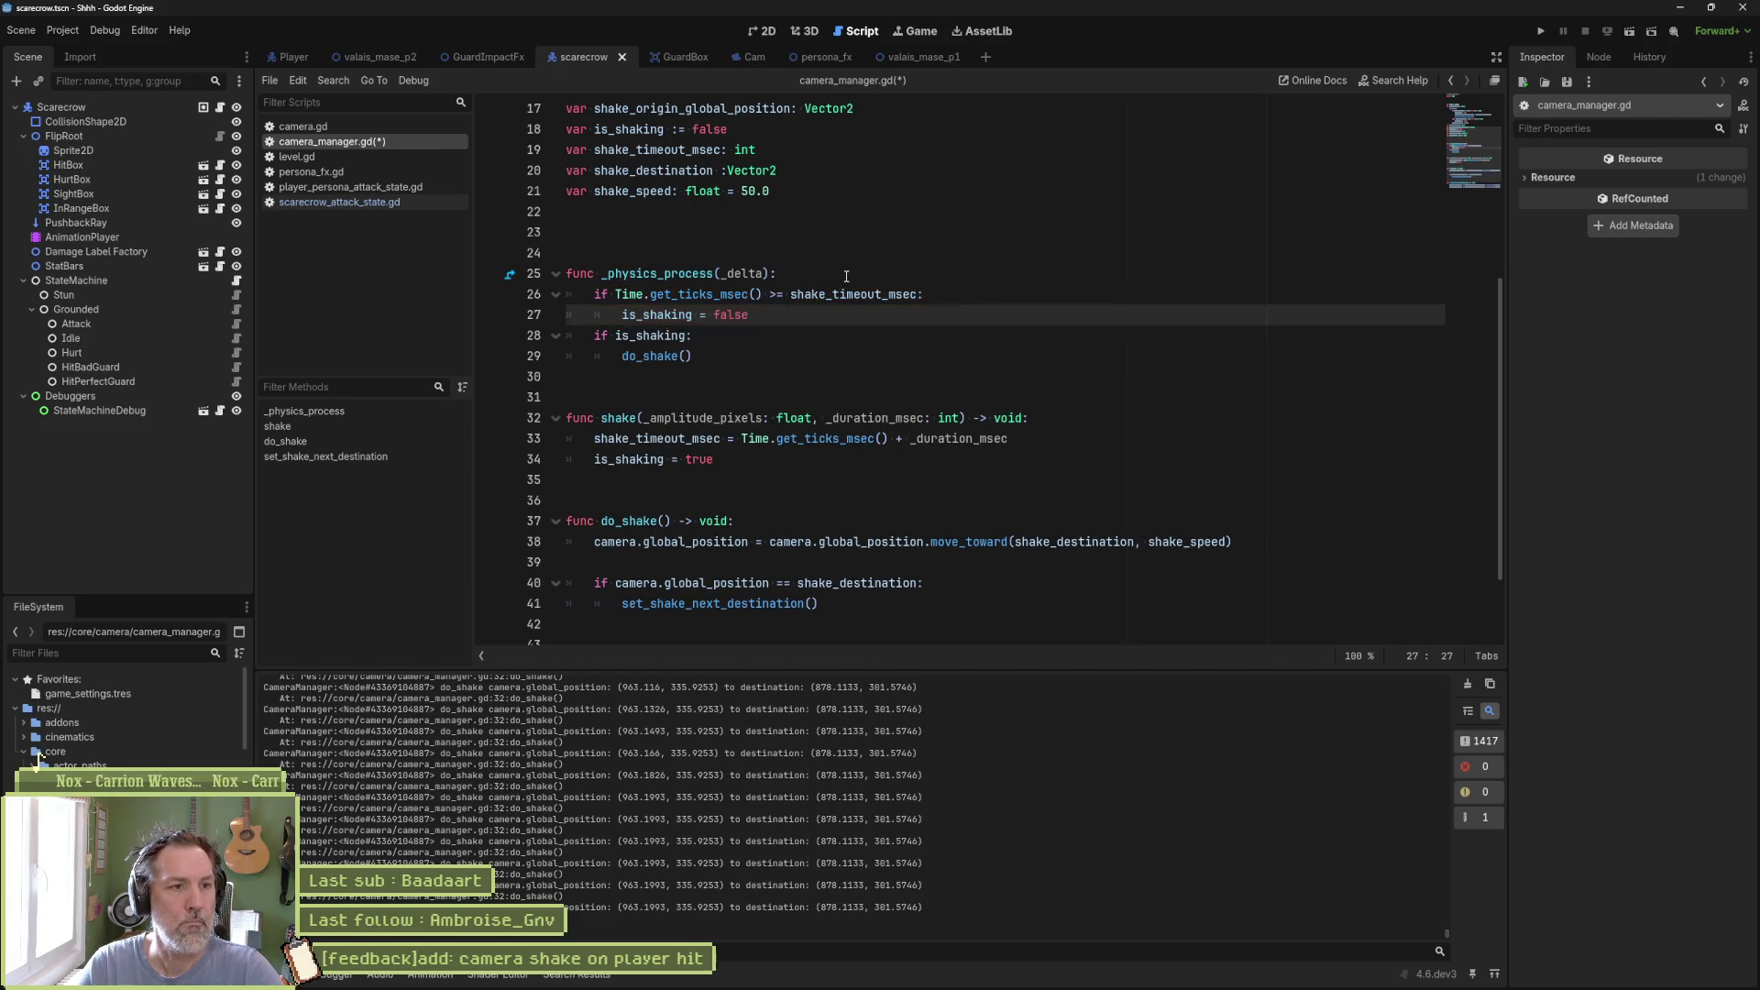
pyautogui.press('Return')
pyautogui.hotkey('ctrl', 's')
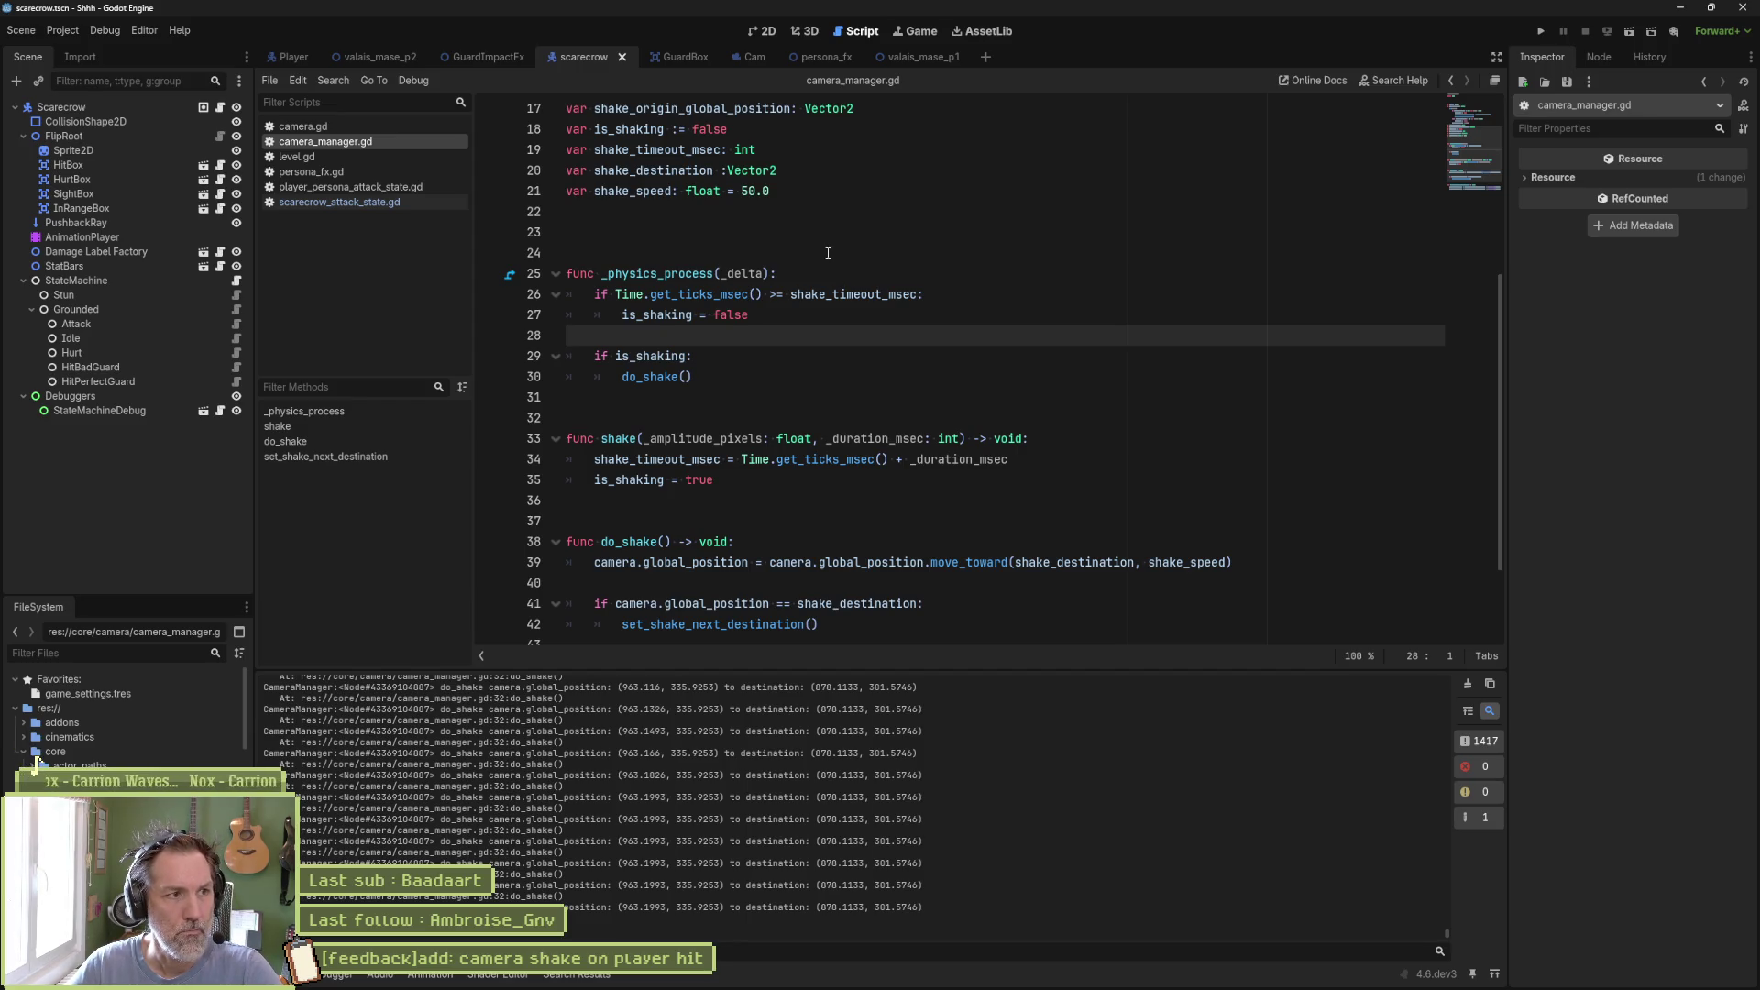
pyautogui.press('F5')
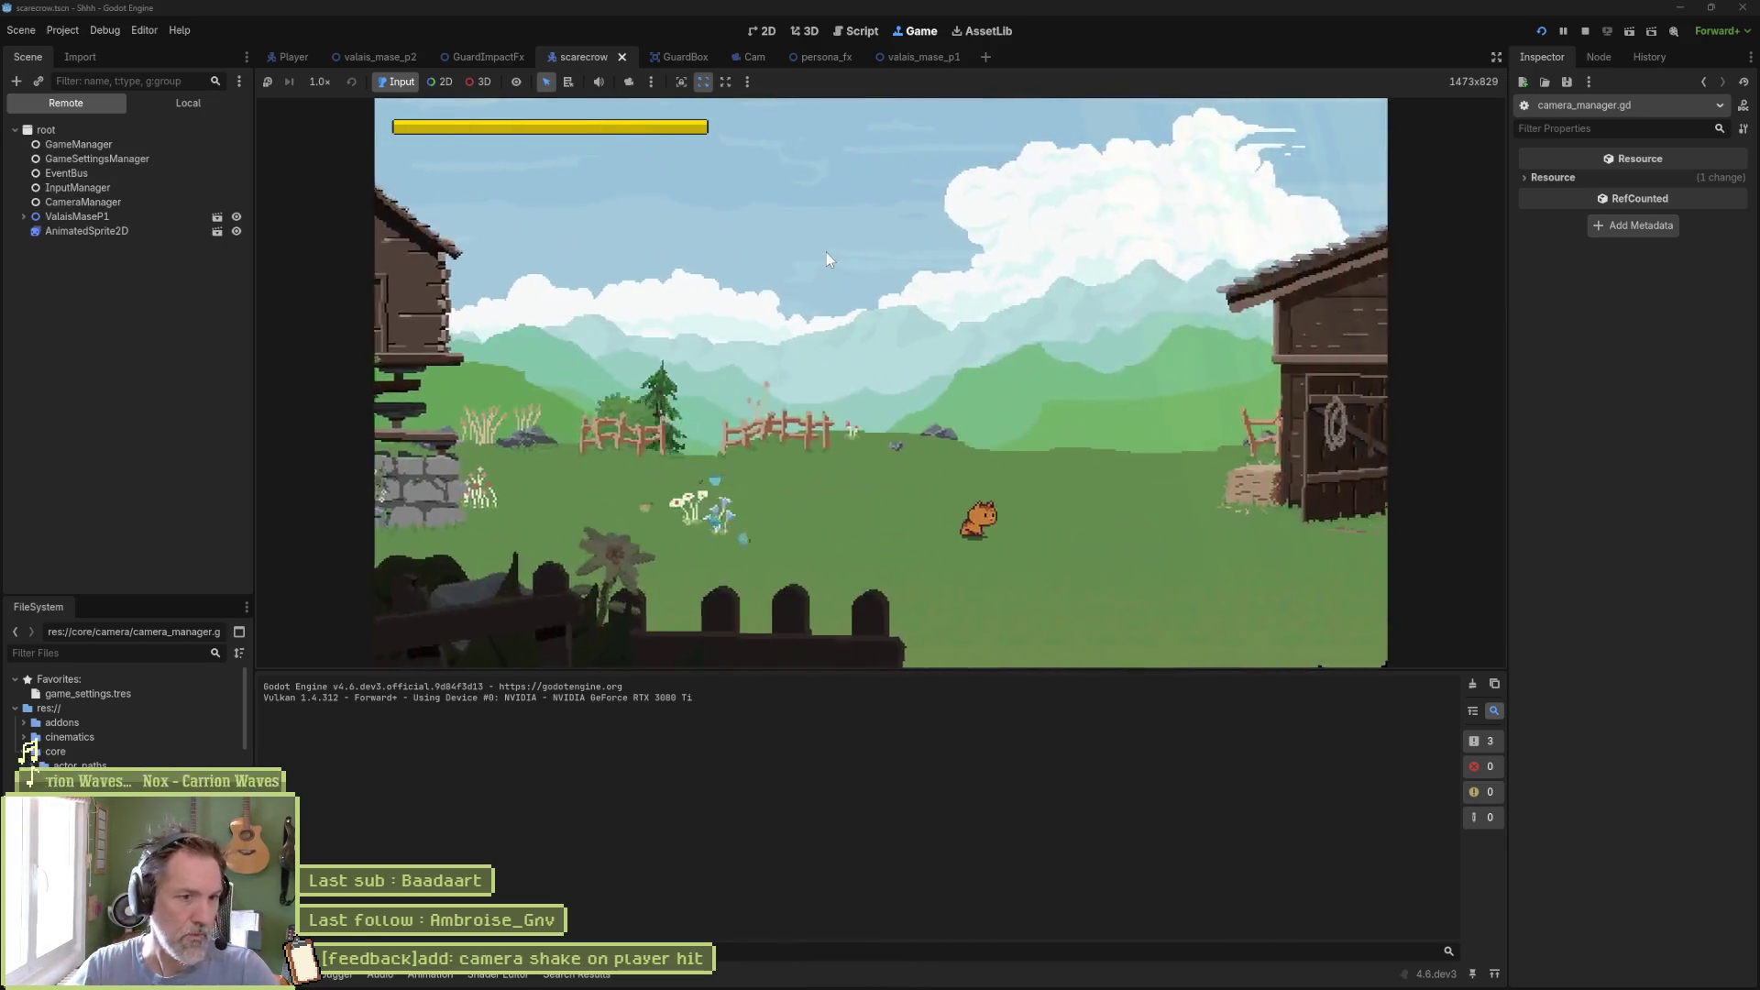
# - Stop the game, switch to the valais_mase_p2 scene, and playtest it once more before stopping
pyautogui.press('F8')
pyautogui.click(376, 57)
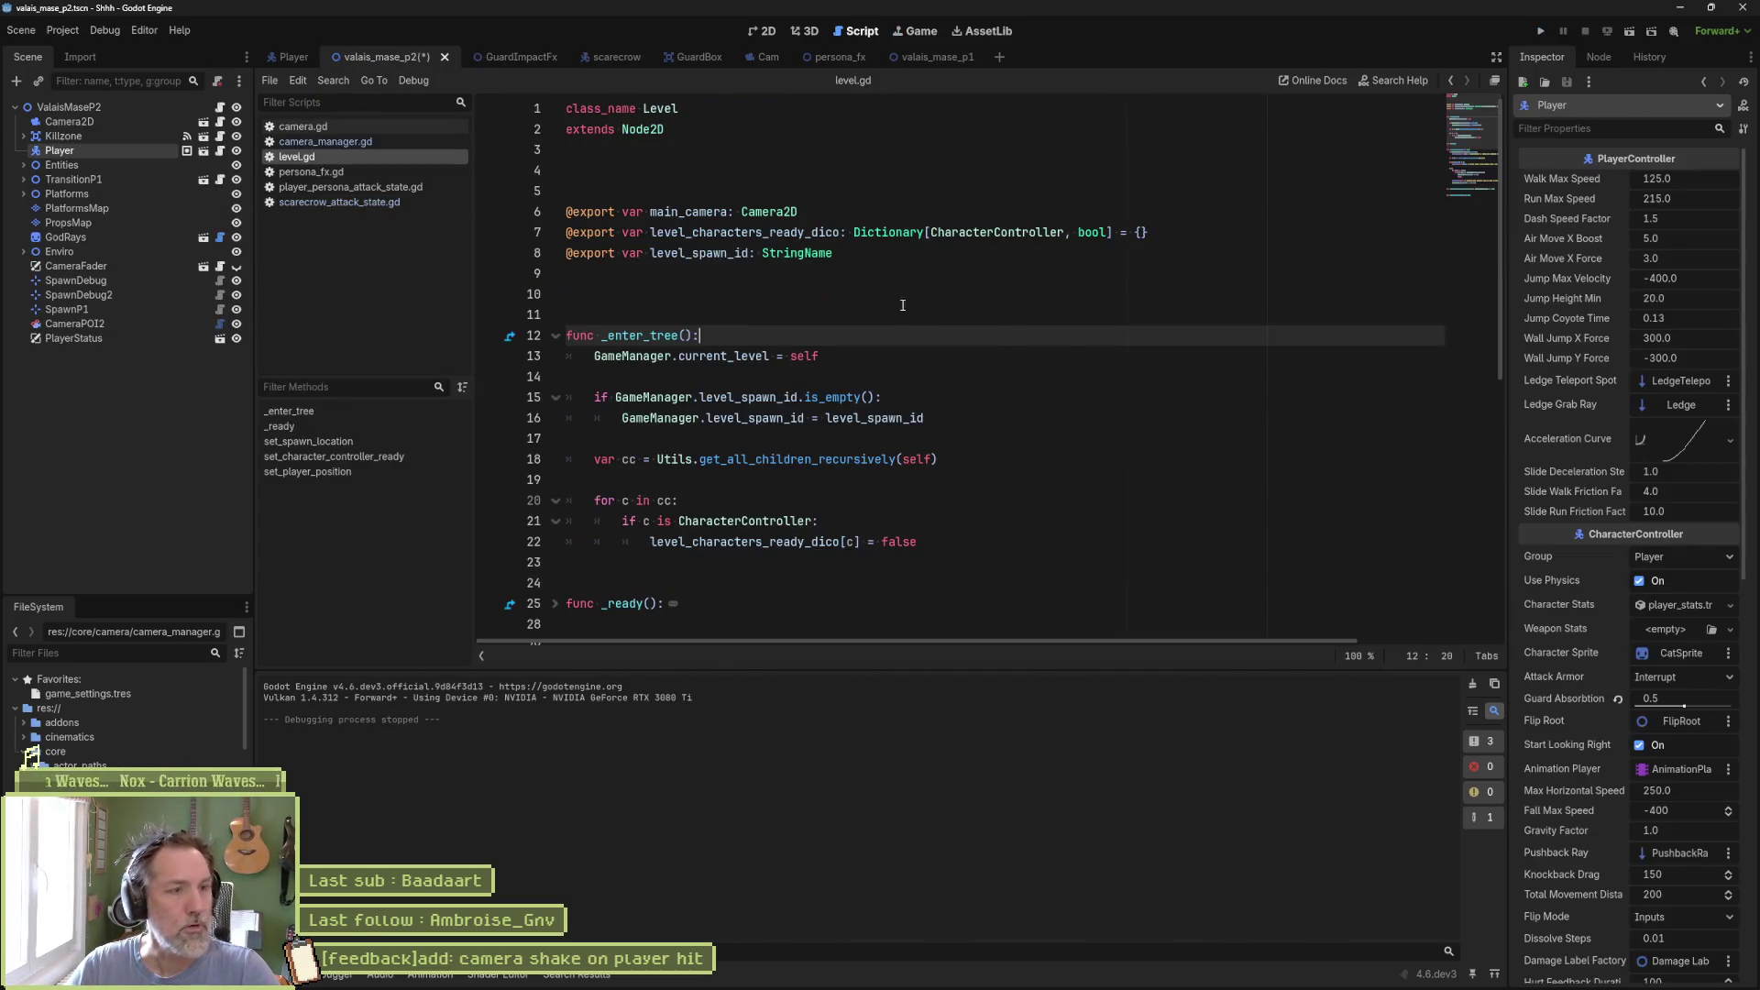
pyautogui.press('F5')
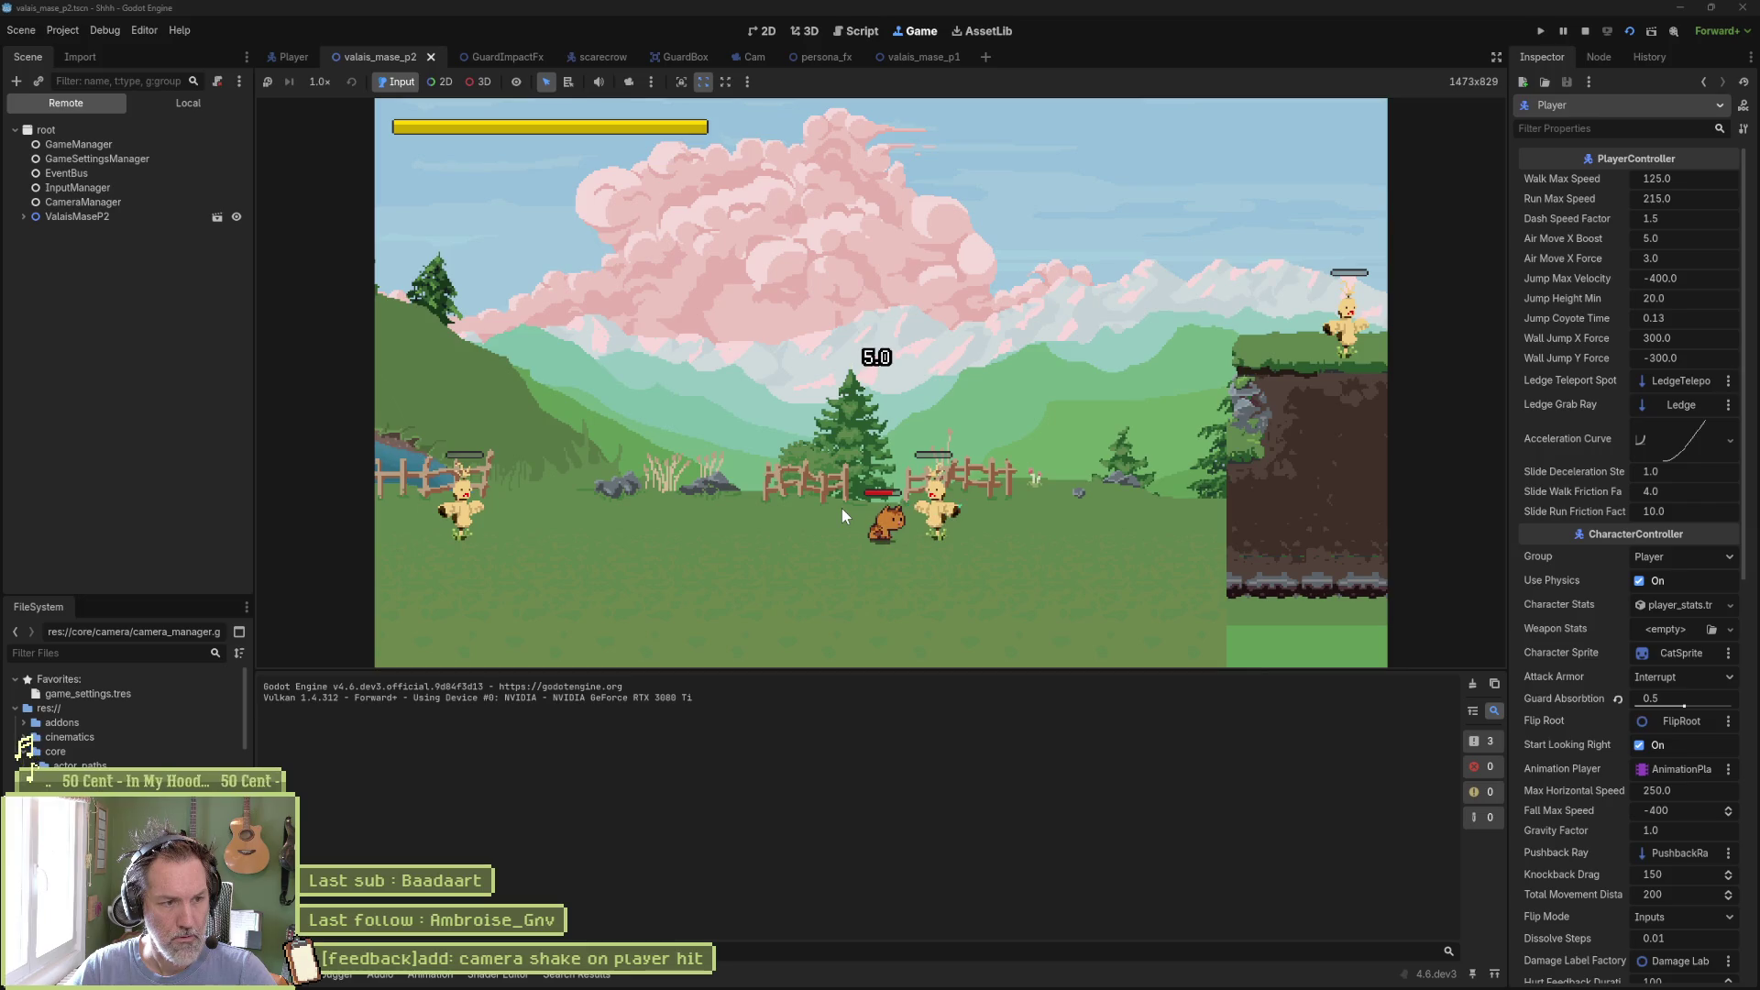
pyautogui.press('F8')
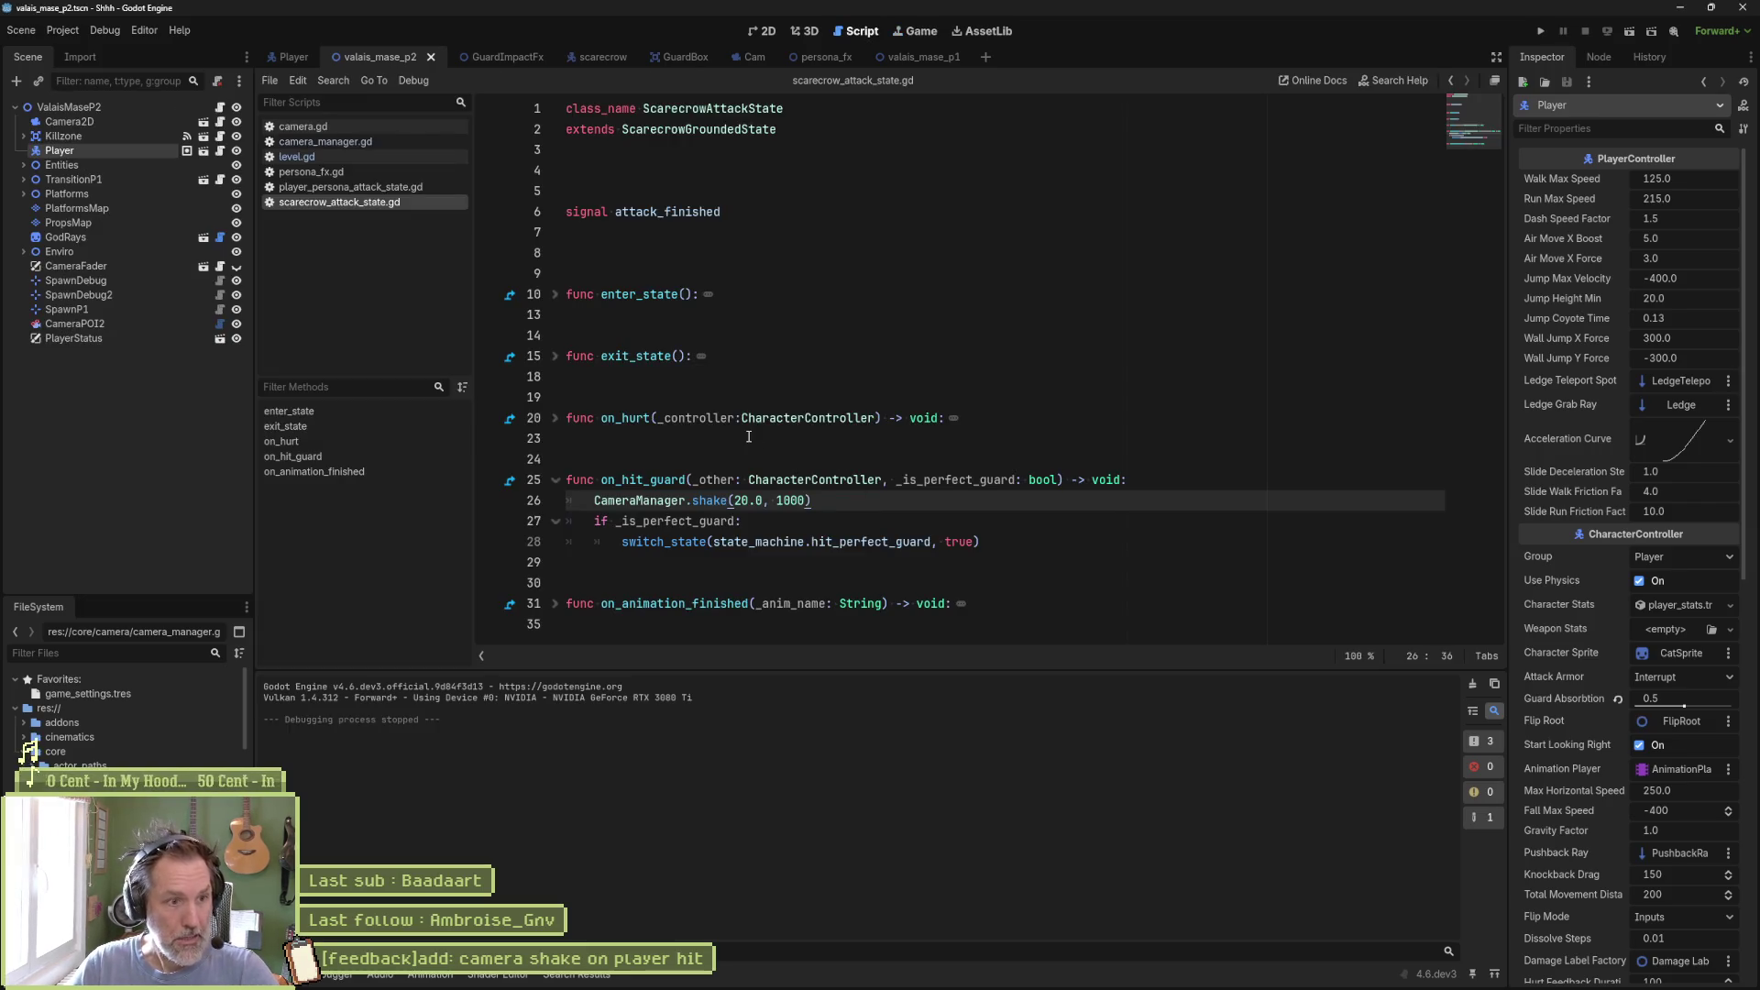
# - Set a breakpoint on the timeout assignment in shake(), run the game and step past it
pyautogui.keyDown('ctrl'); pyautogui.click(716, 501); pyautogui.keyUp('ctrl')
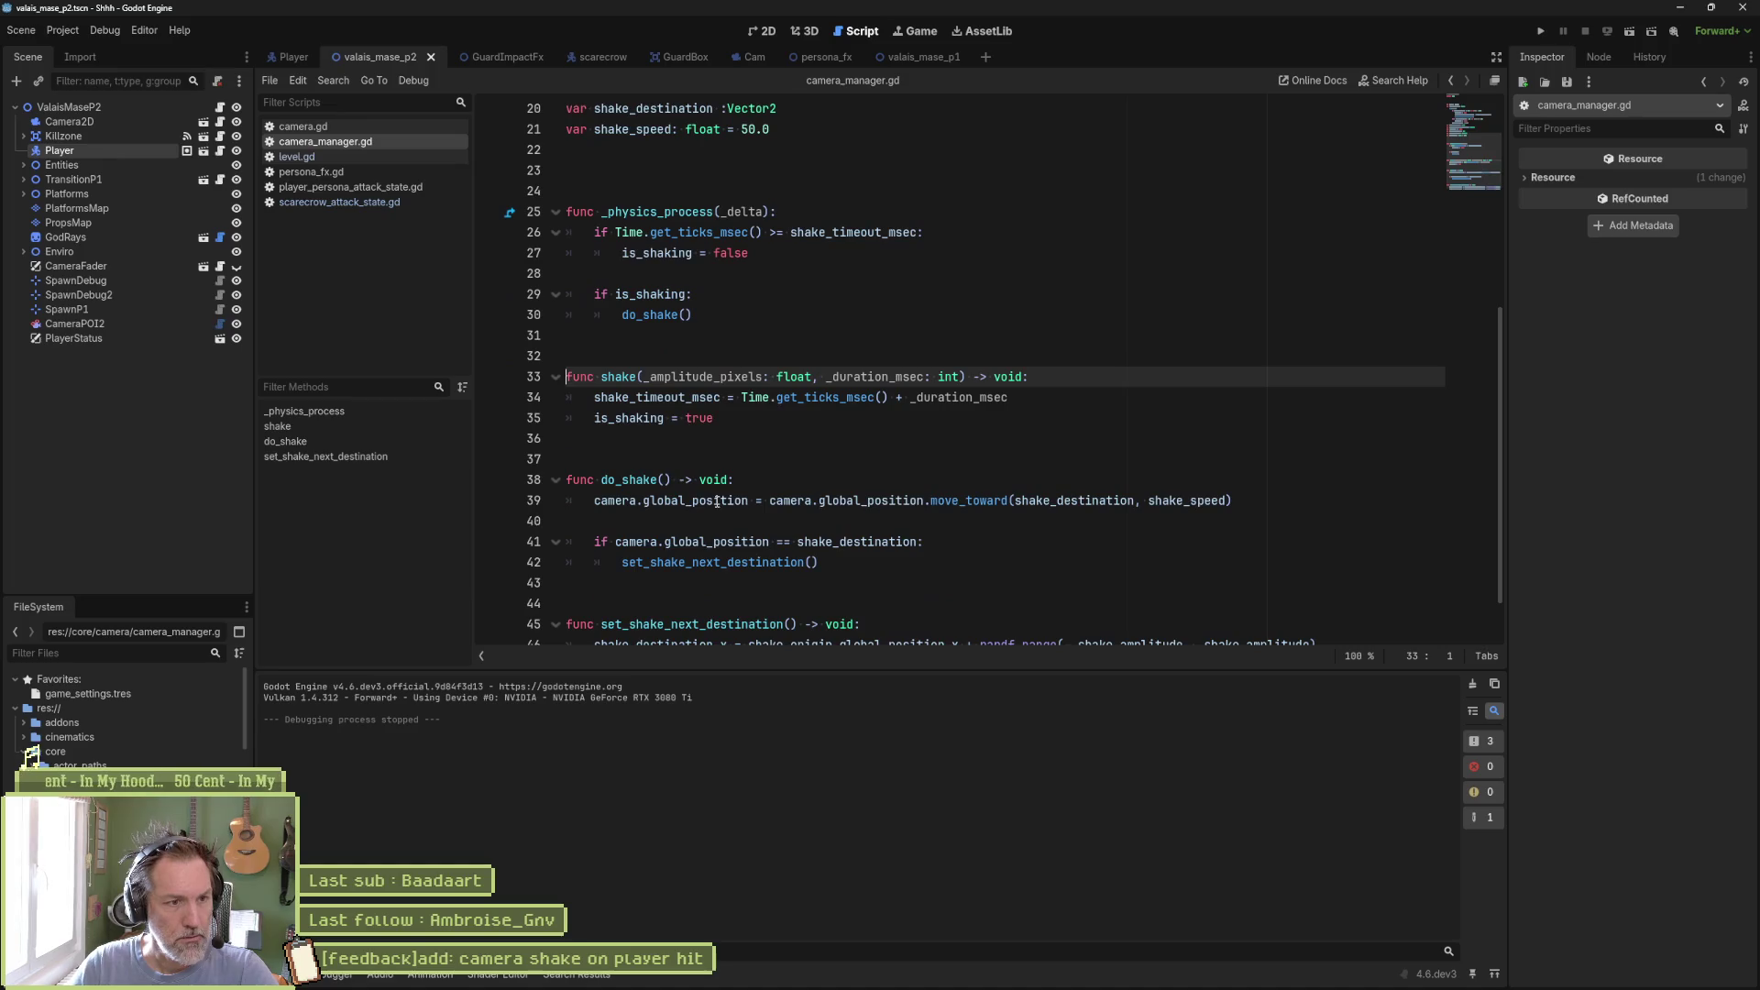
pyautogui.click(491, 397)
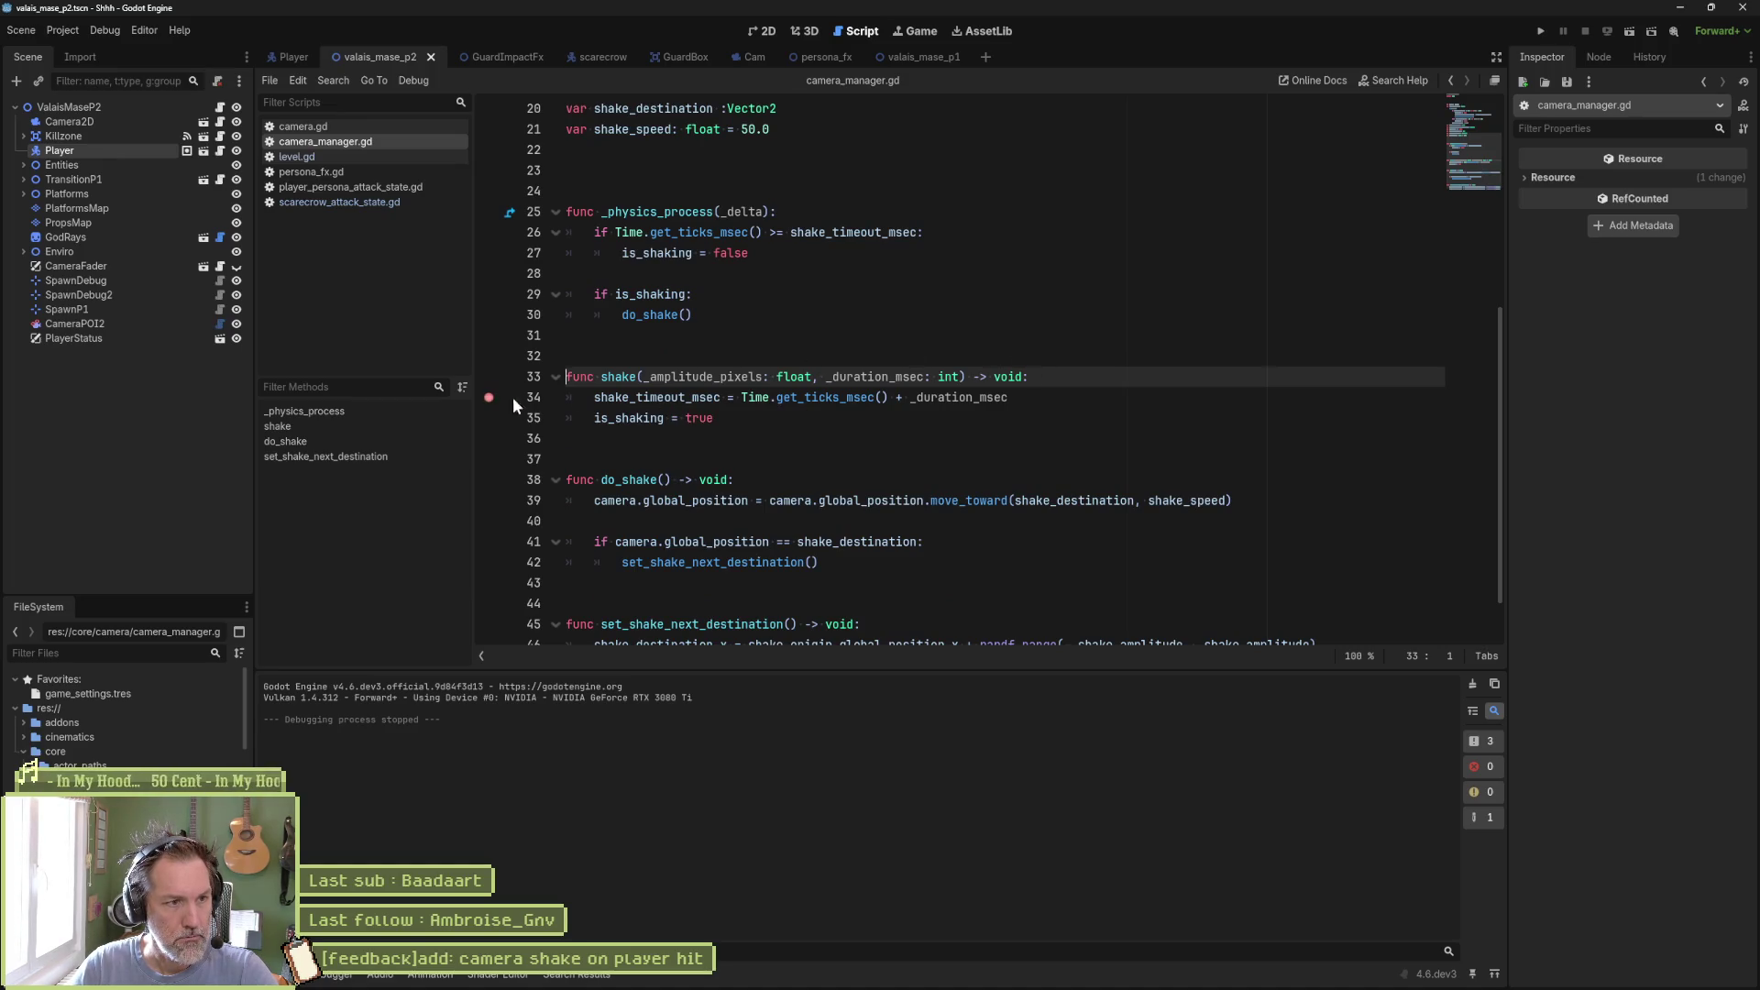
pyautogui.press('F6')
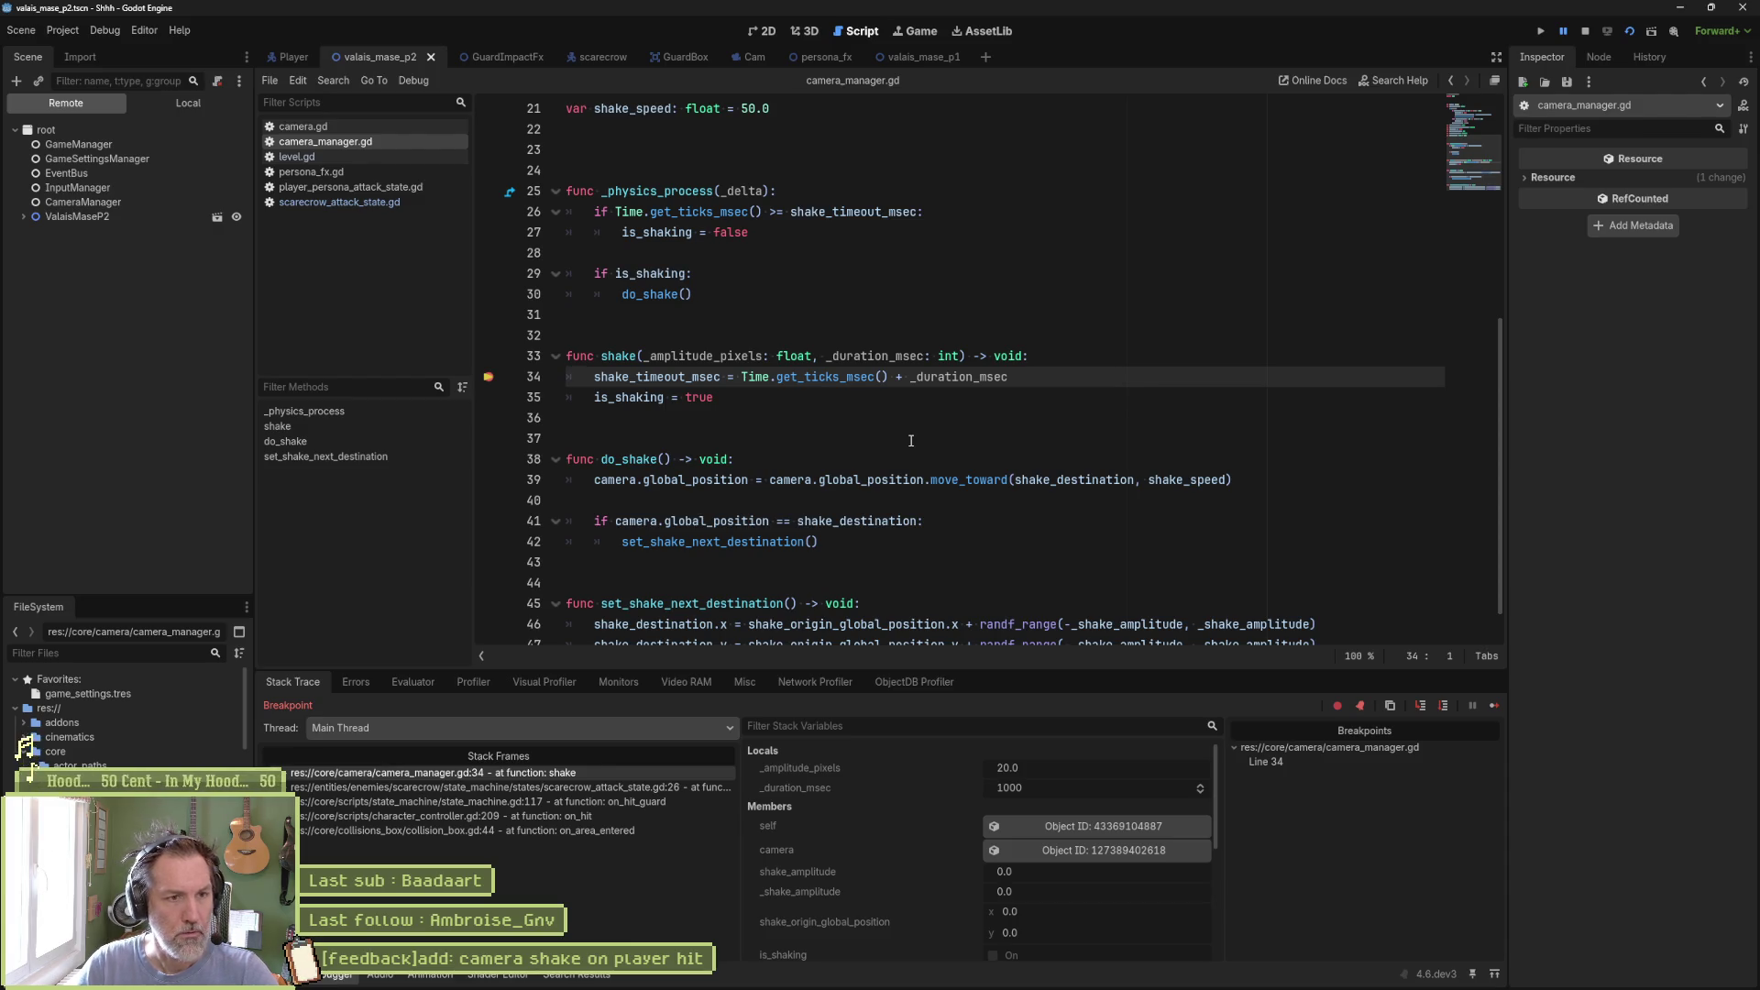
pyautogui.press('F10')
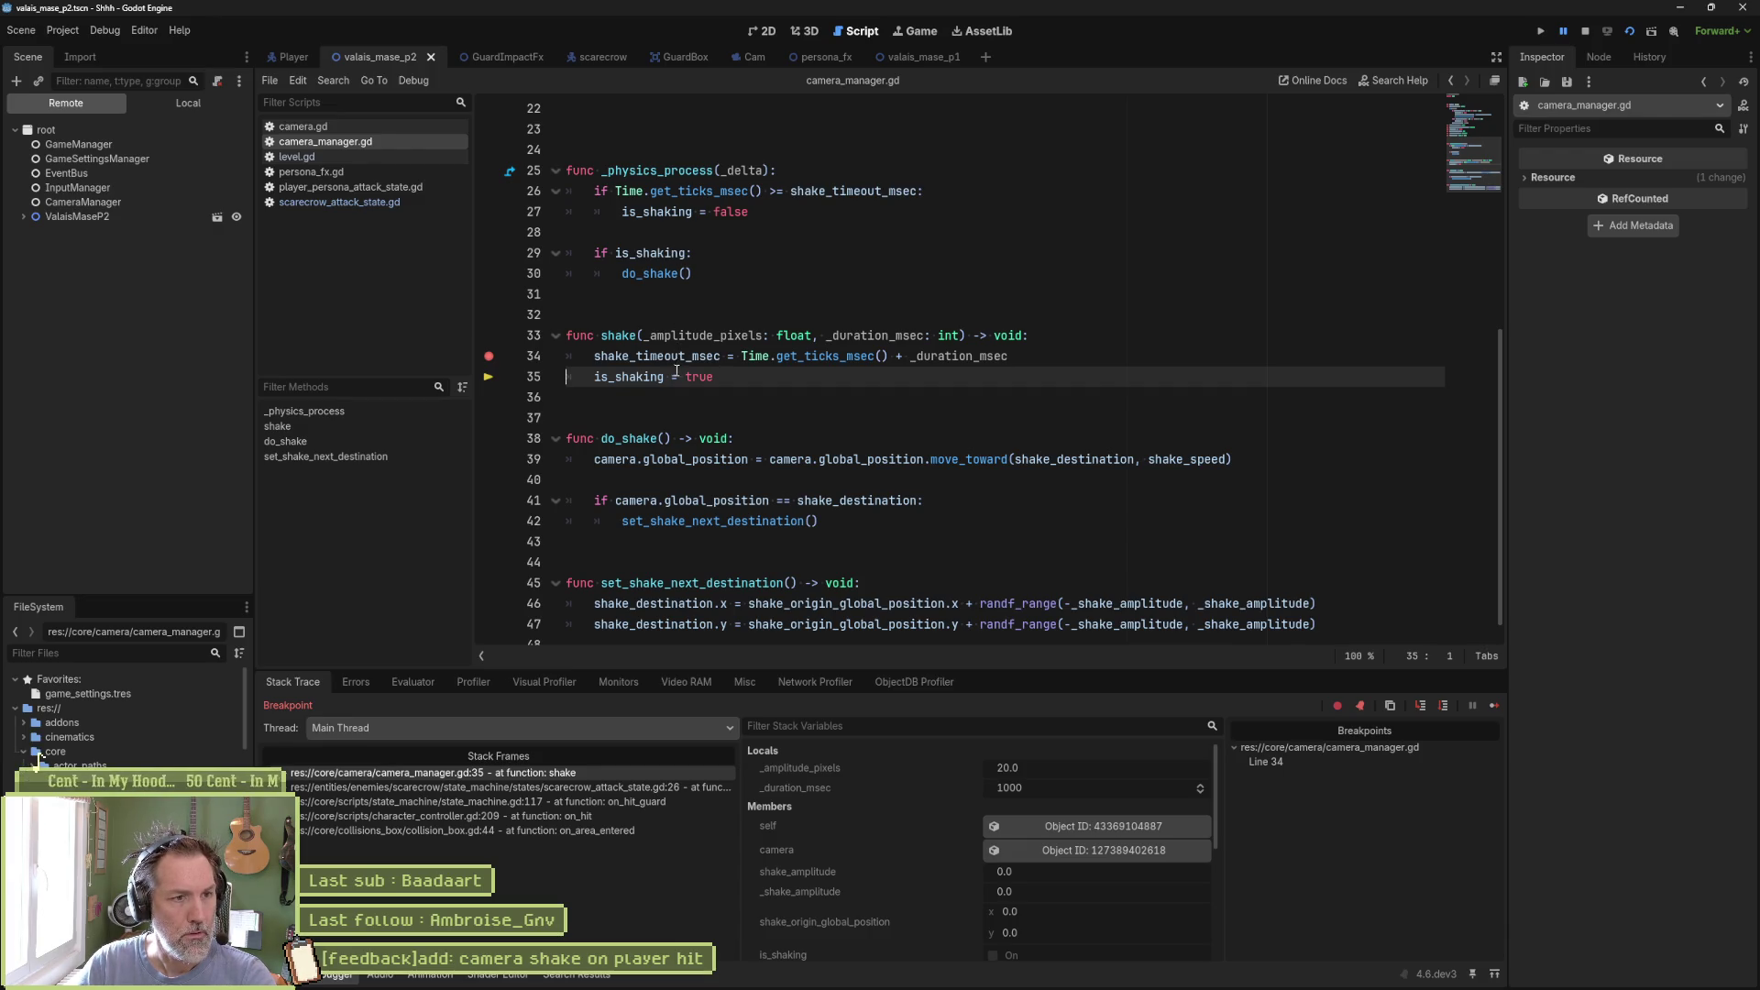
# - Remove the line 34 breakpoint, resume the paused game, then stop it
pyautogui.moveTo(673, 359)
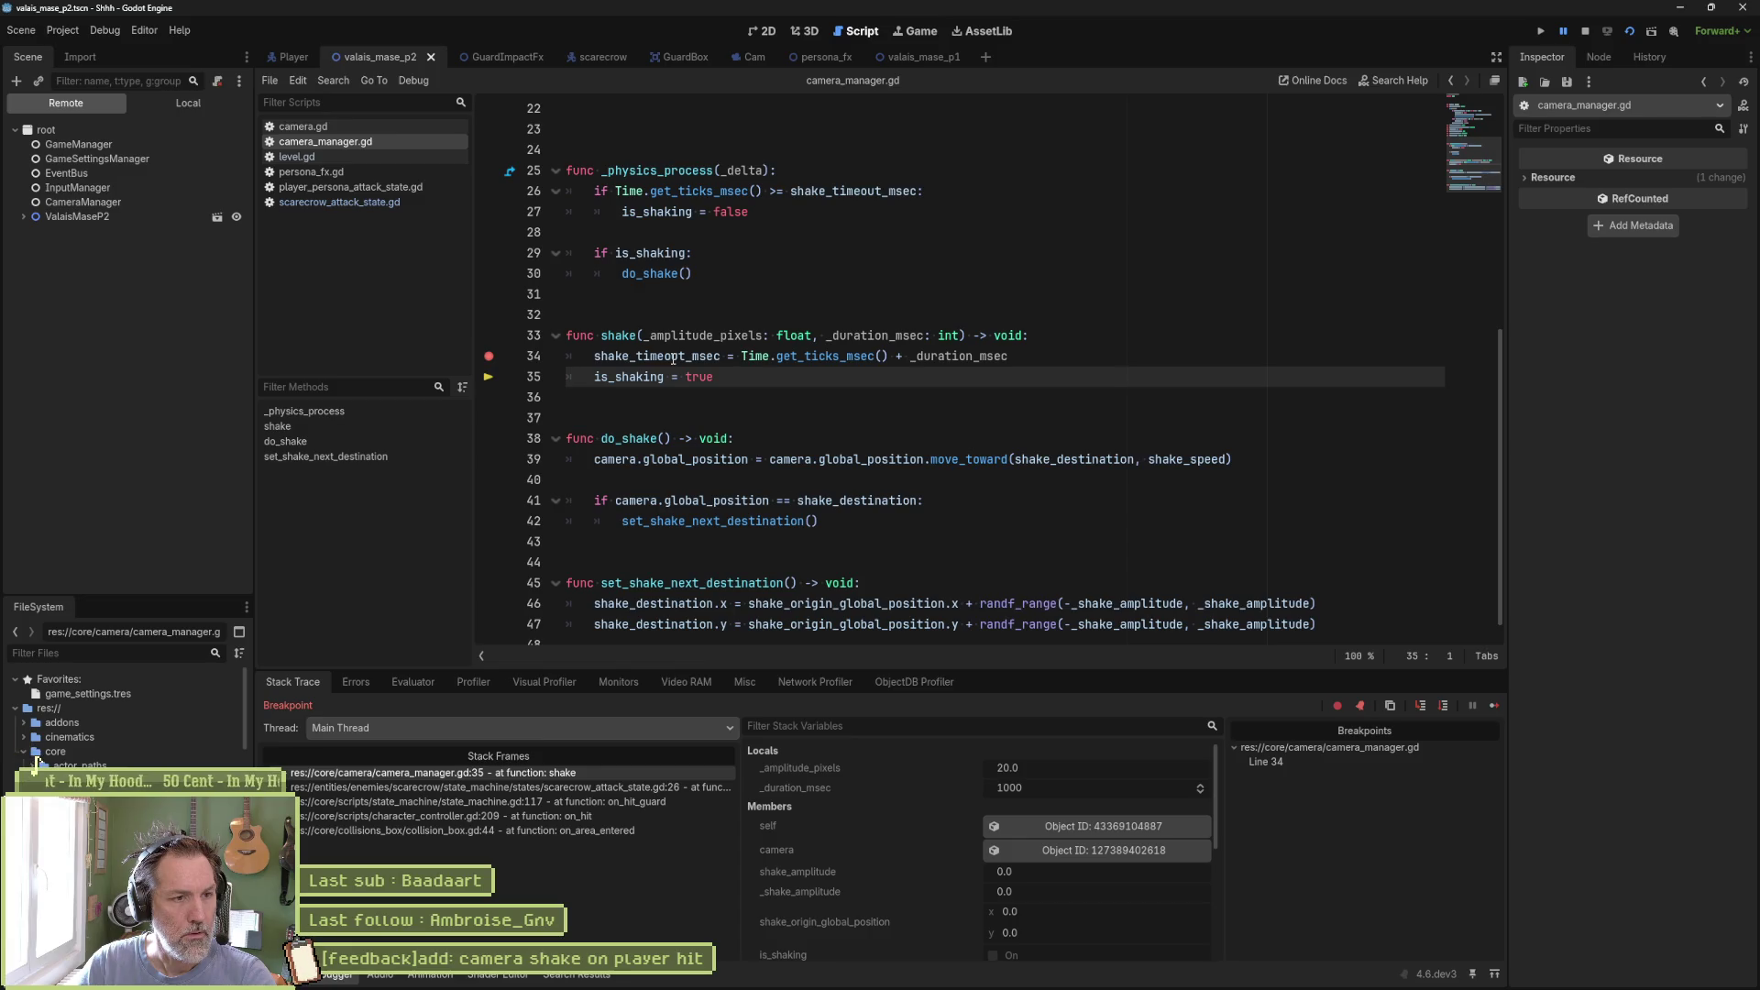
pyautogui.click(489, 358)
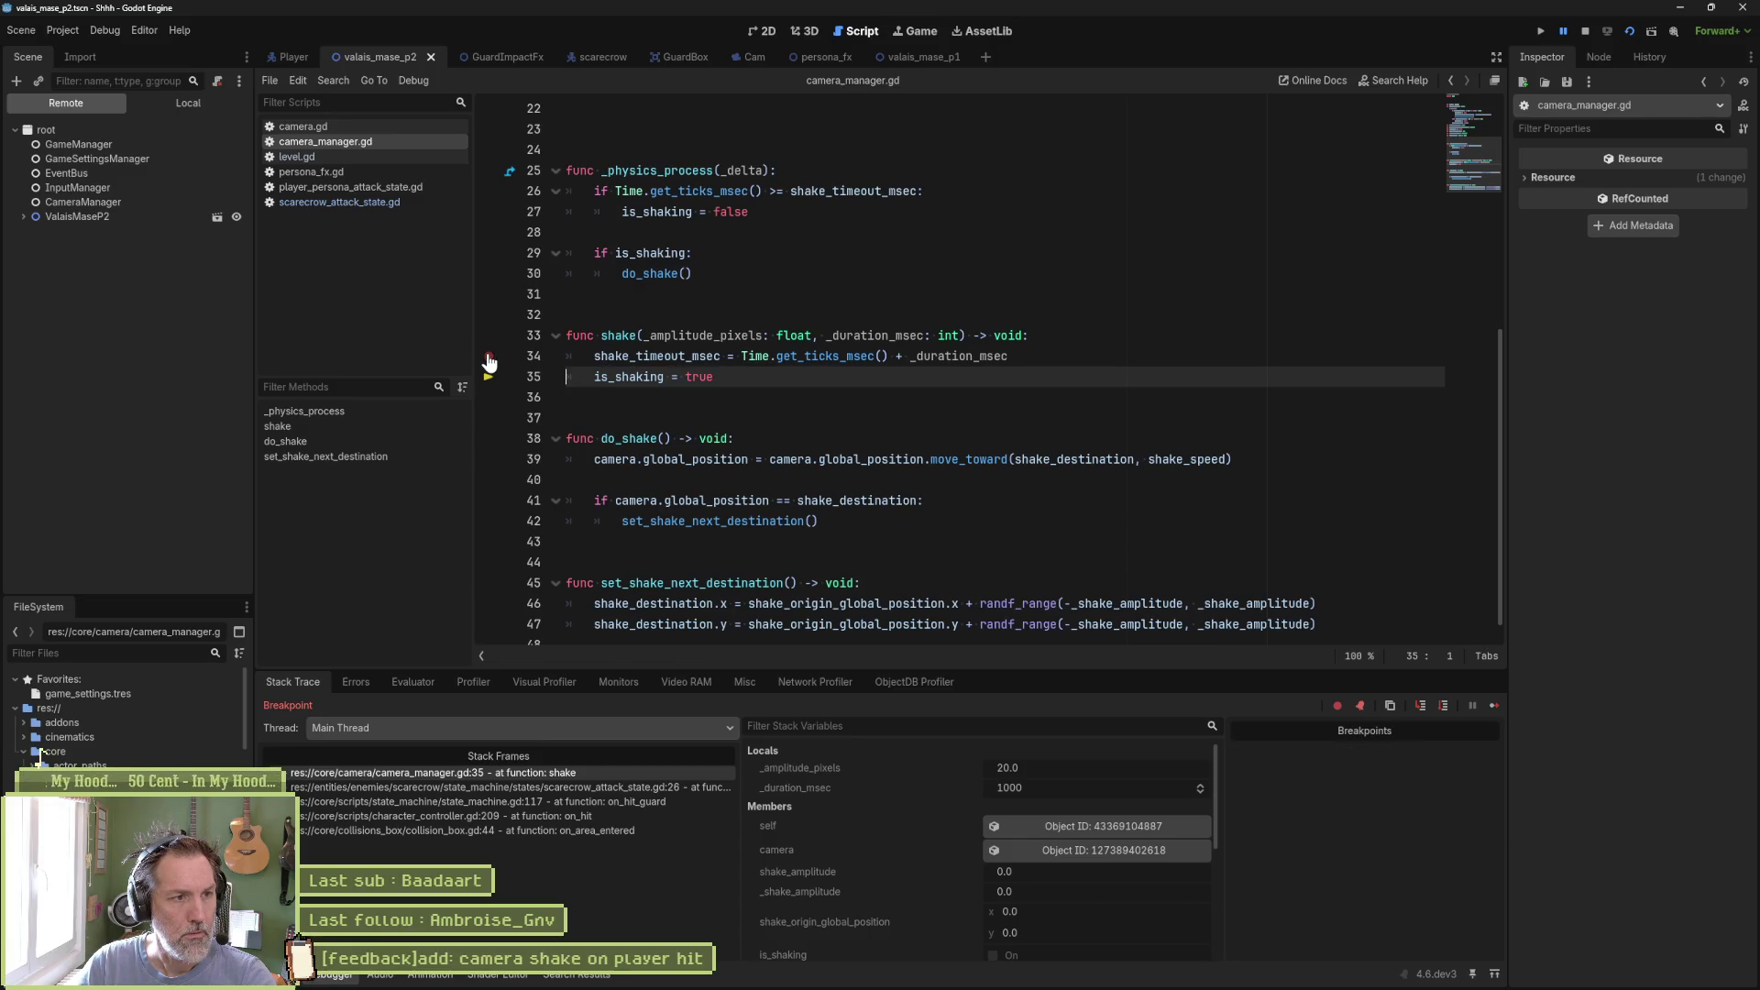
pyautogui.click(1495, 705)
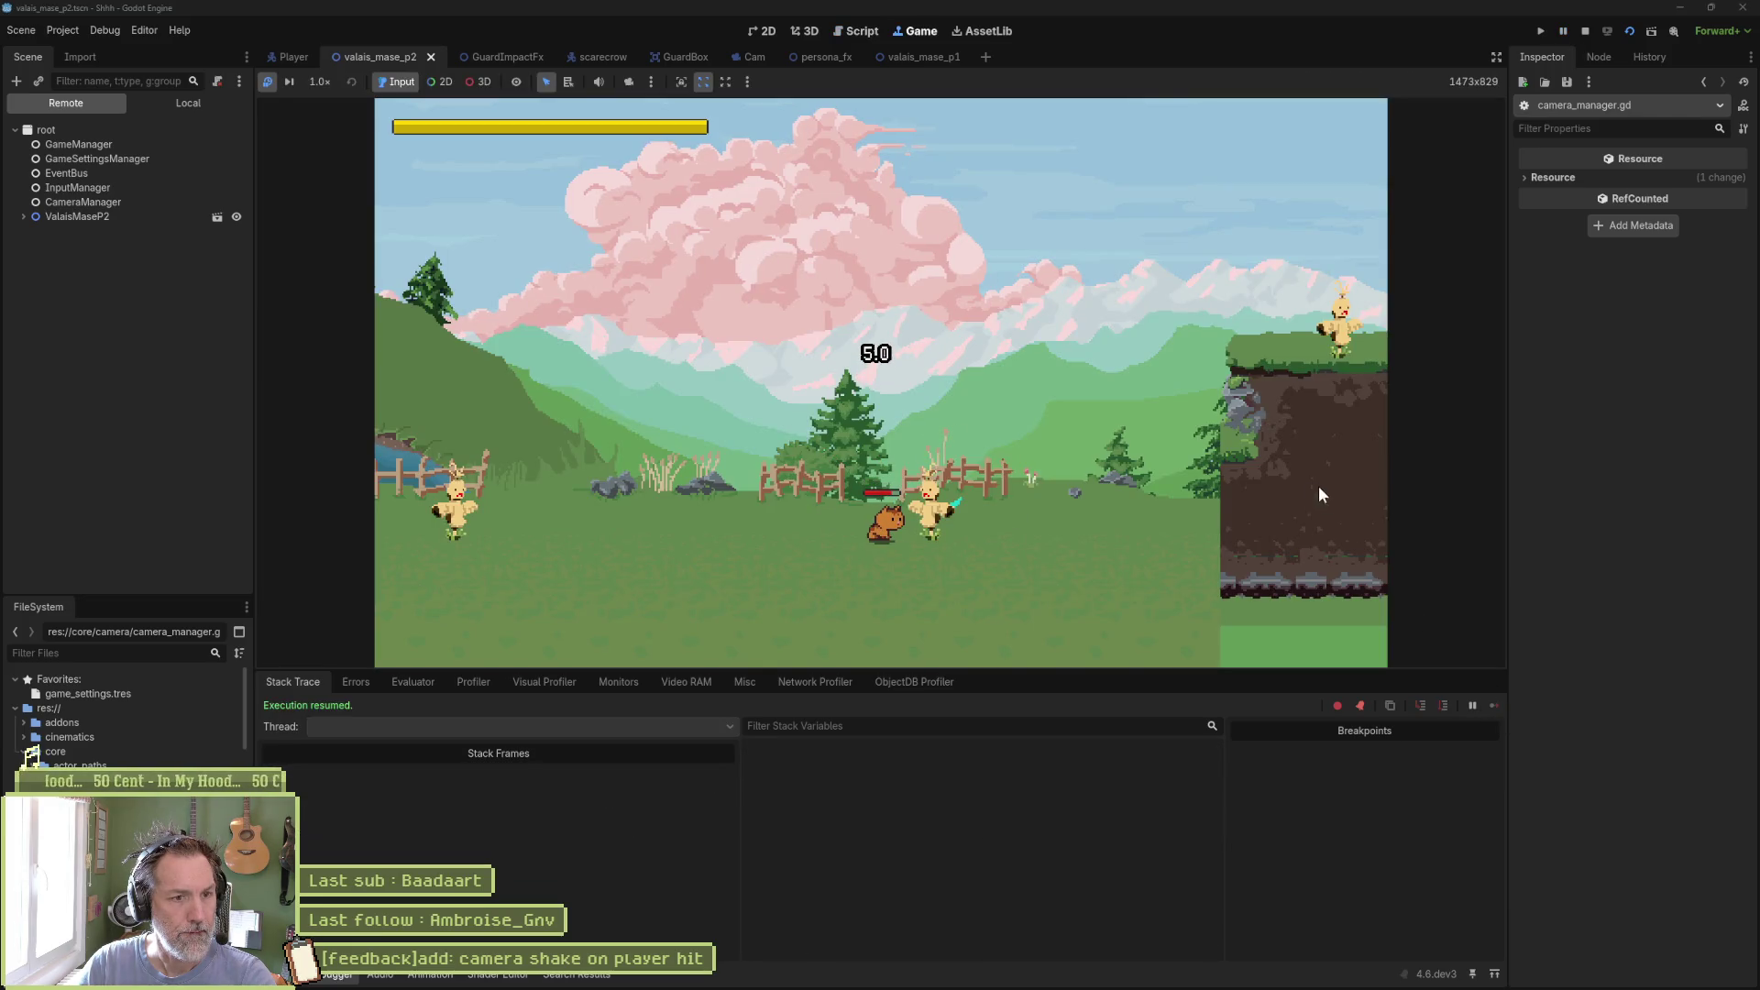
pyautogui.press('F8')
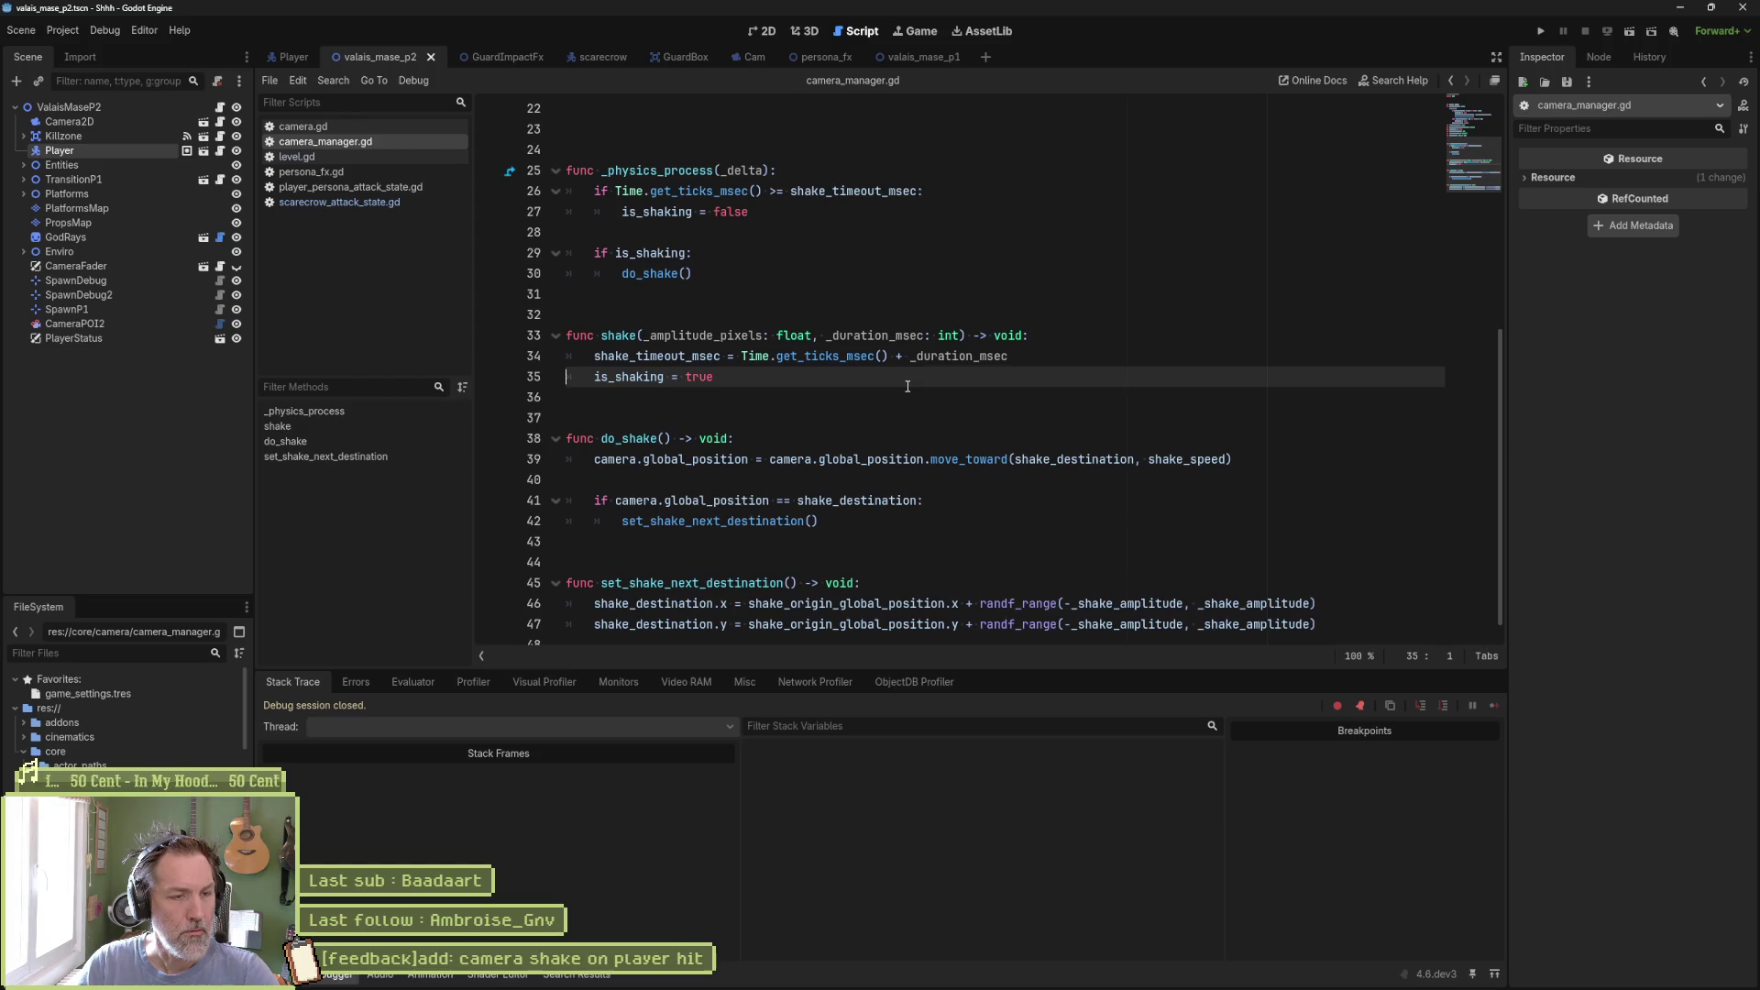
# - Prefix the timeout condition on line 26 with 'is_shaking and' and save
pyautogui.doubleClick(674, 211)
pyautogui.hotkey('ctrl', 'c')
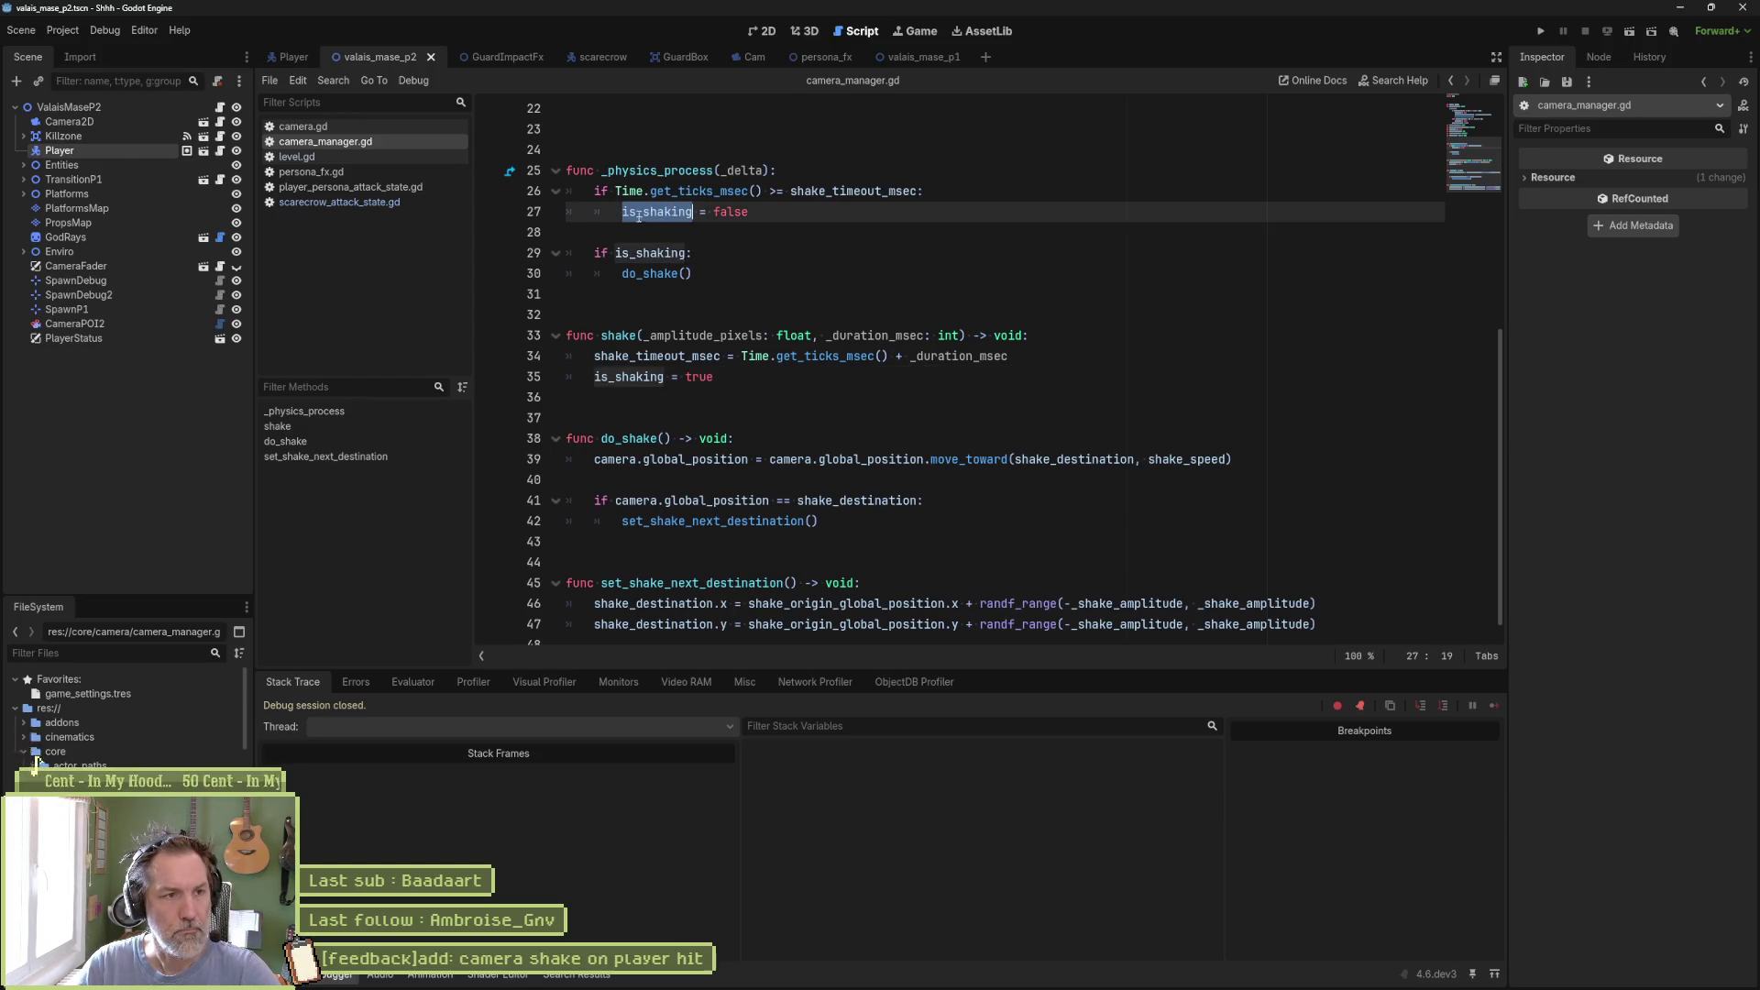
pyautogui.click(616, 191)
pyautogui.hotkey('ctrl', 'v')
pyautogui.write('and')
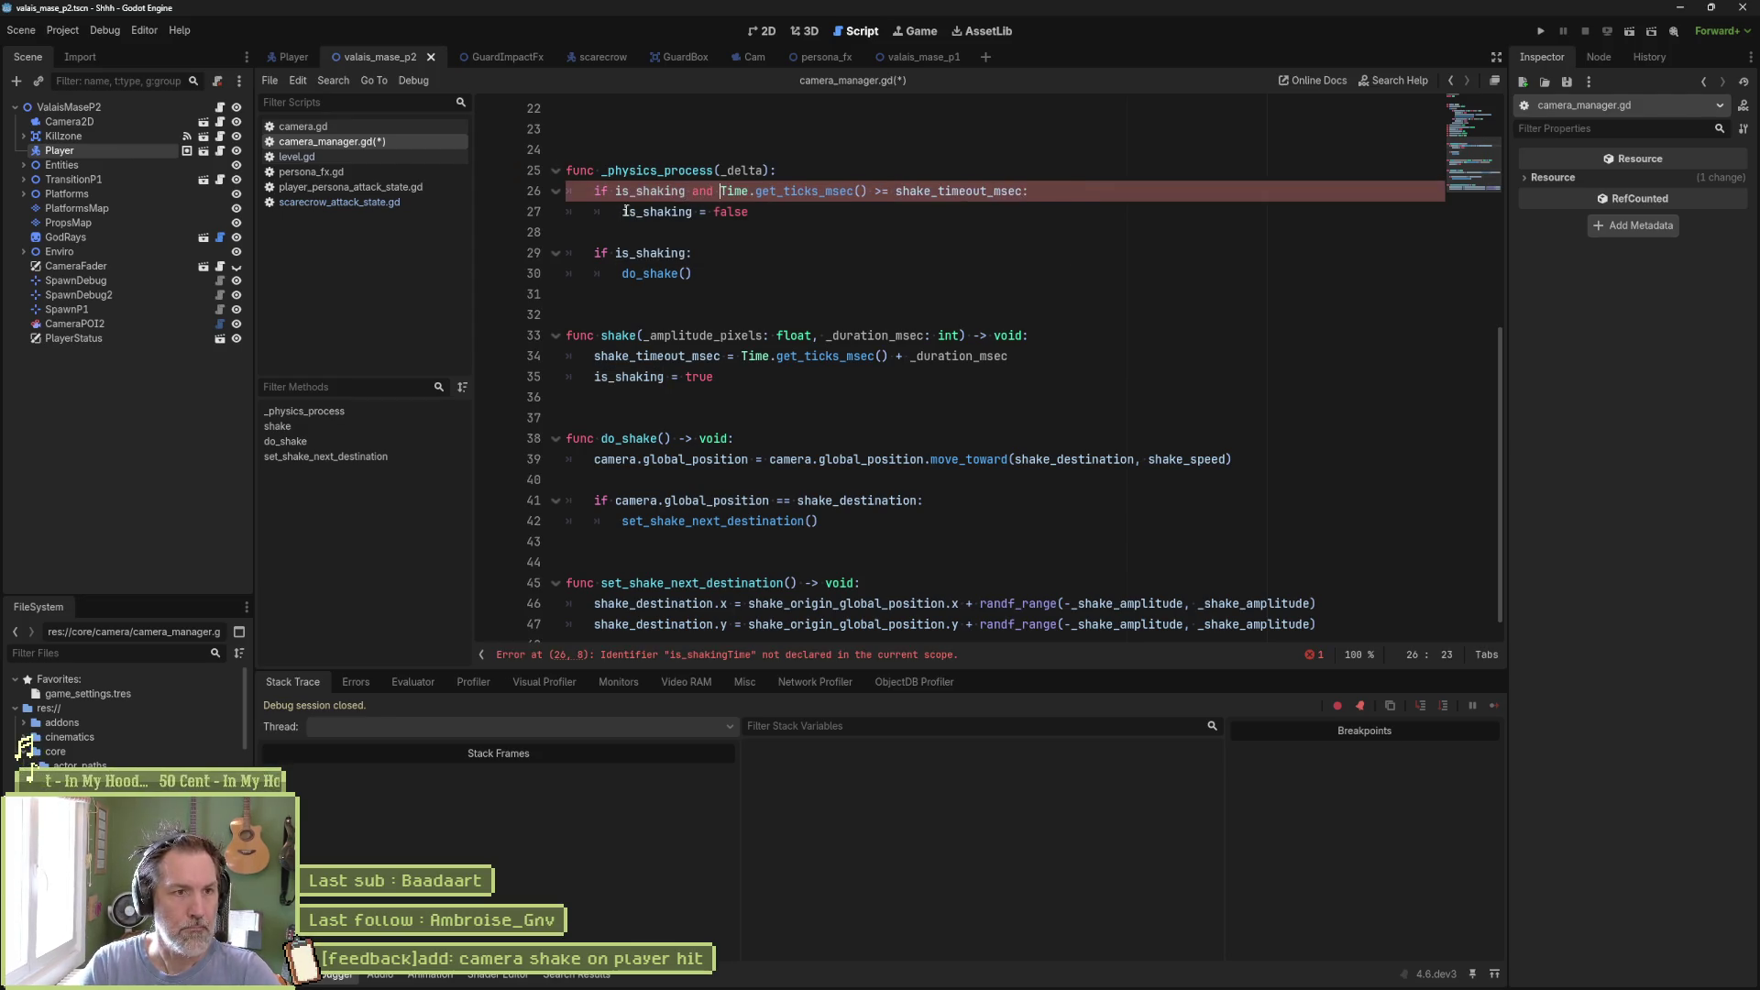
pyautogui.hotkey('ctrl', 's')
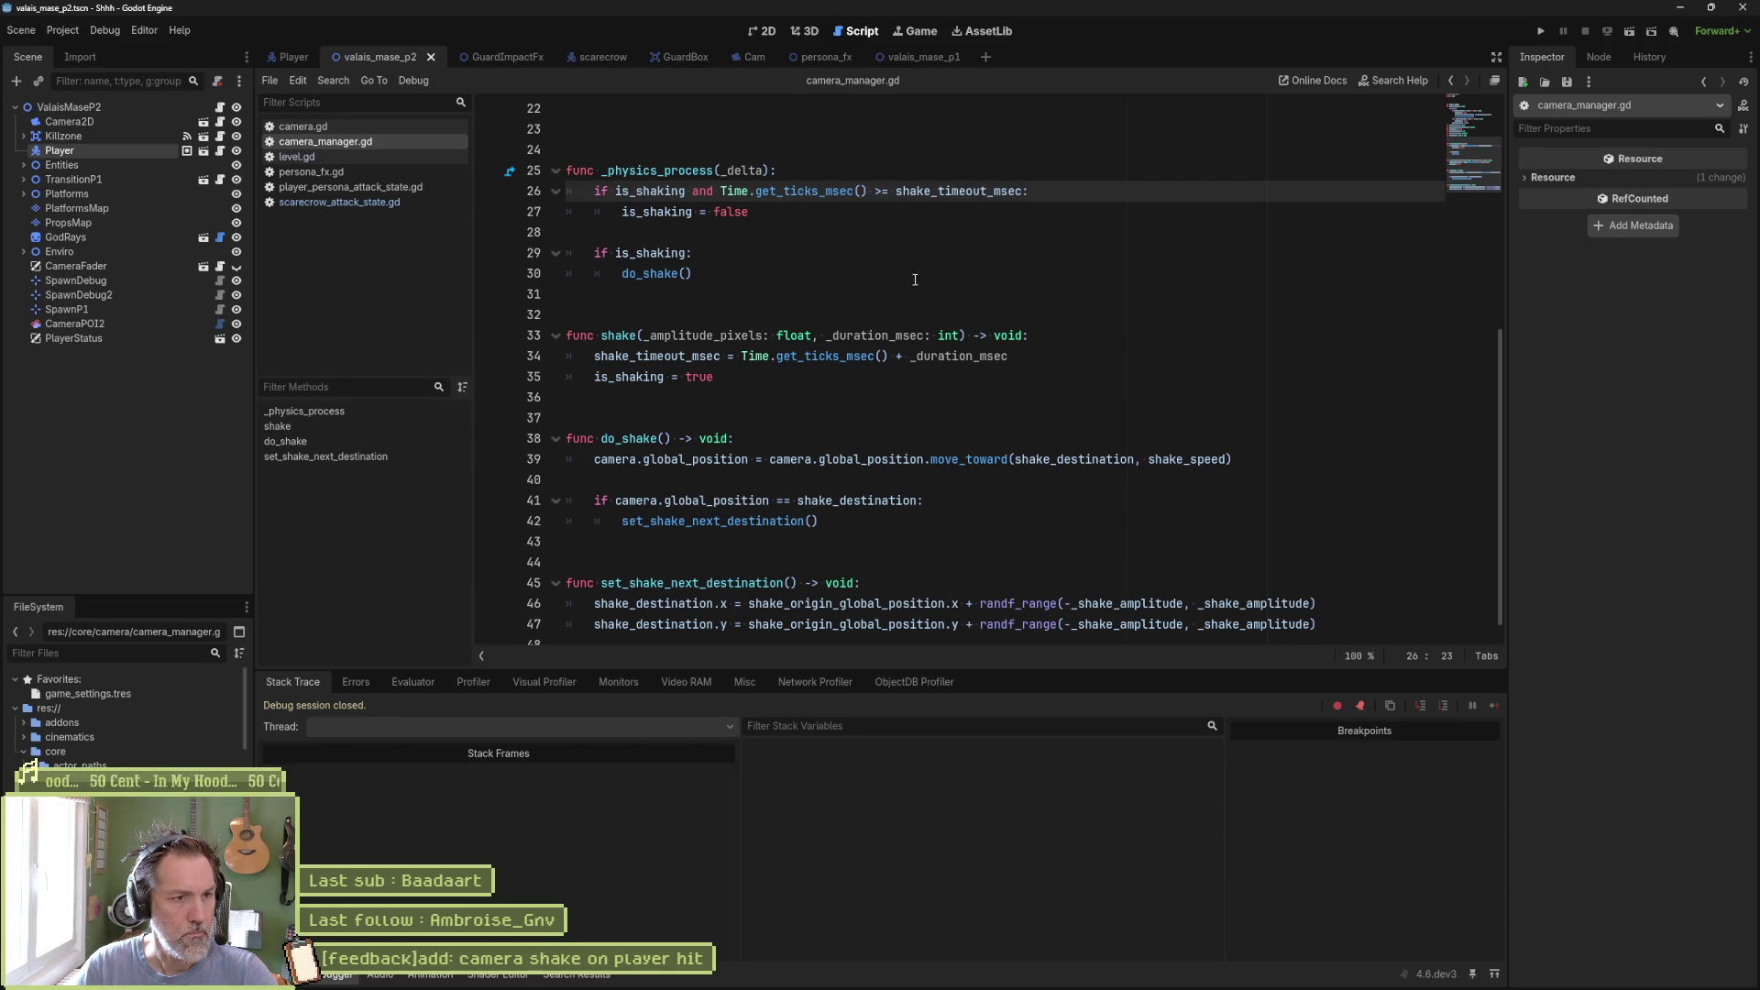
# - Add print_debug(self, " start manual shake") after is_shaking = true in shake()
pyautogui.click(775, 376)
pyautogui.press('Return')
pyautogui.write('pritn')
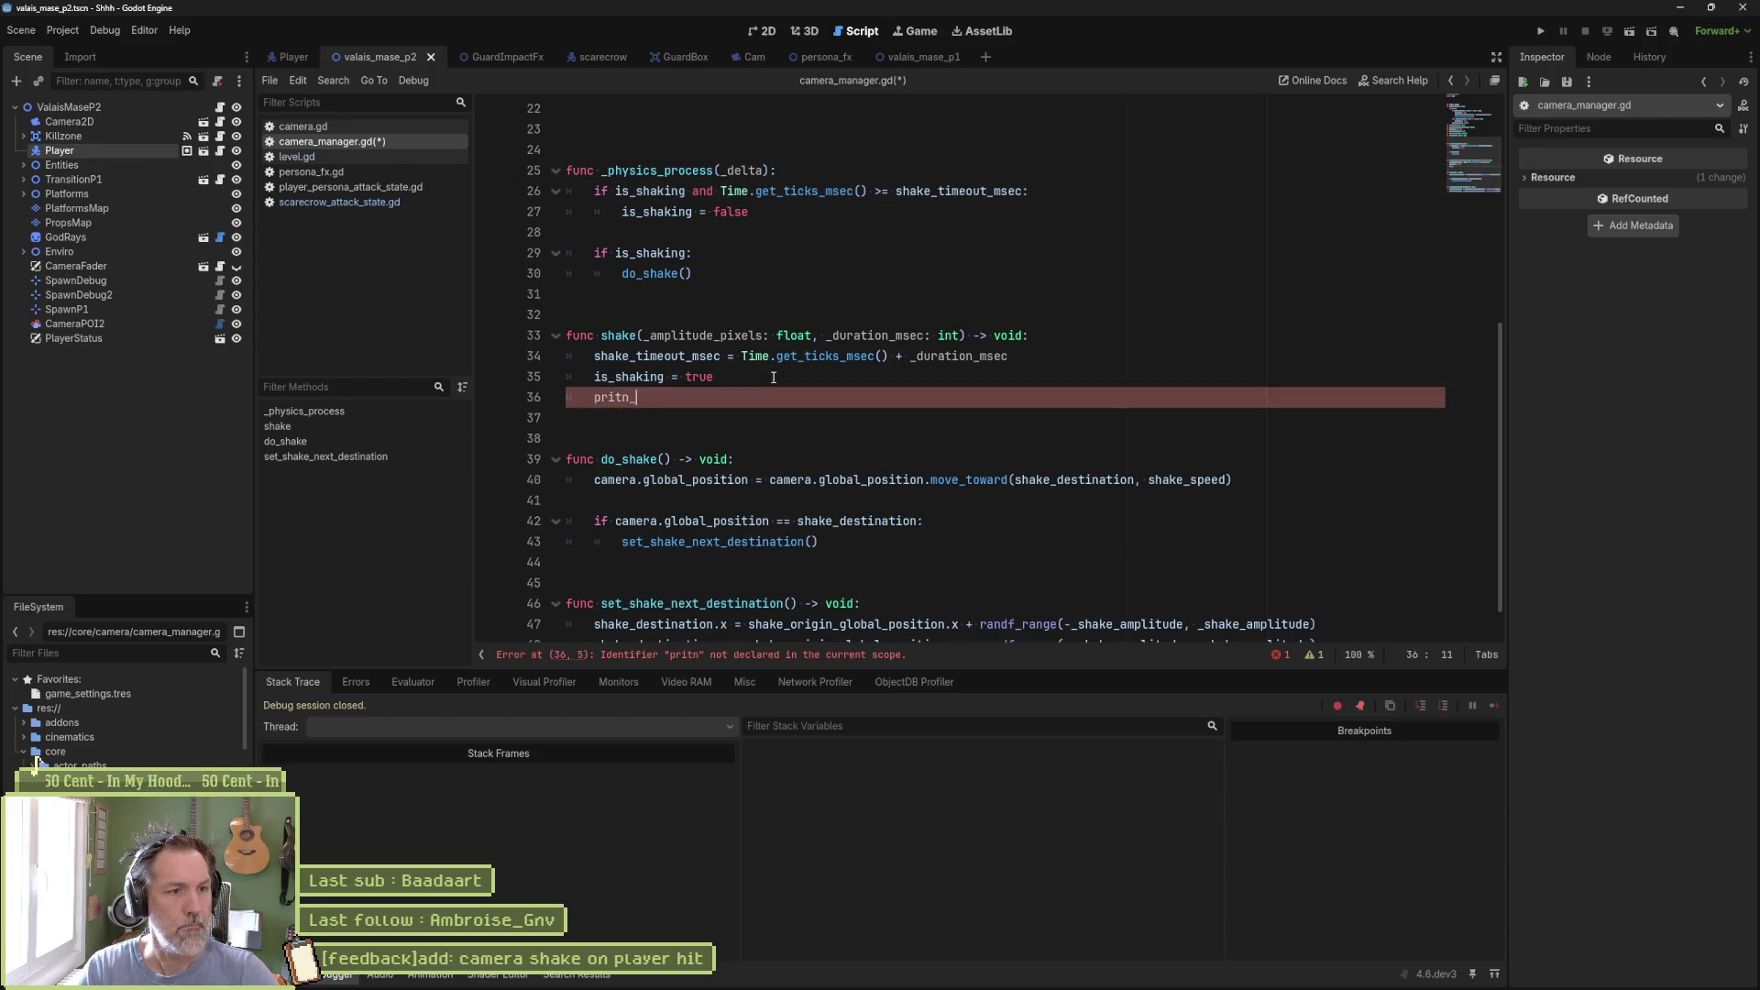
pyautogui.press('BackSpace')
pyautogui.press('BackSpace')
pyautogui.write('nt_de')
pyautogui.press('Return')
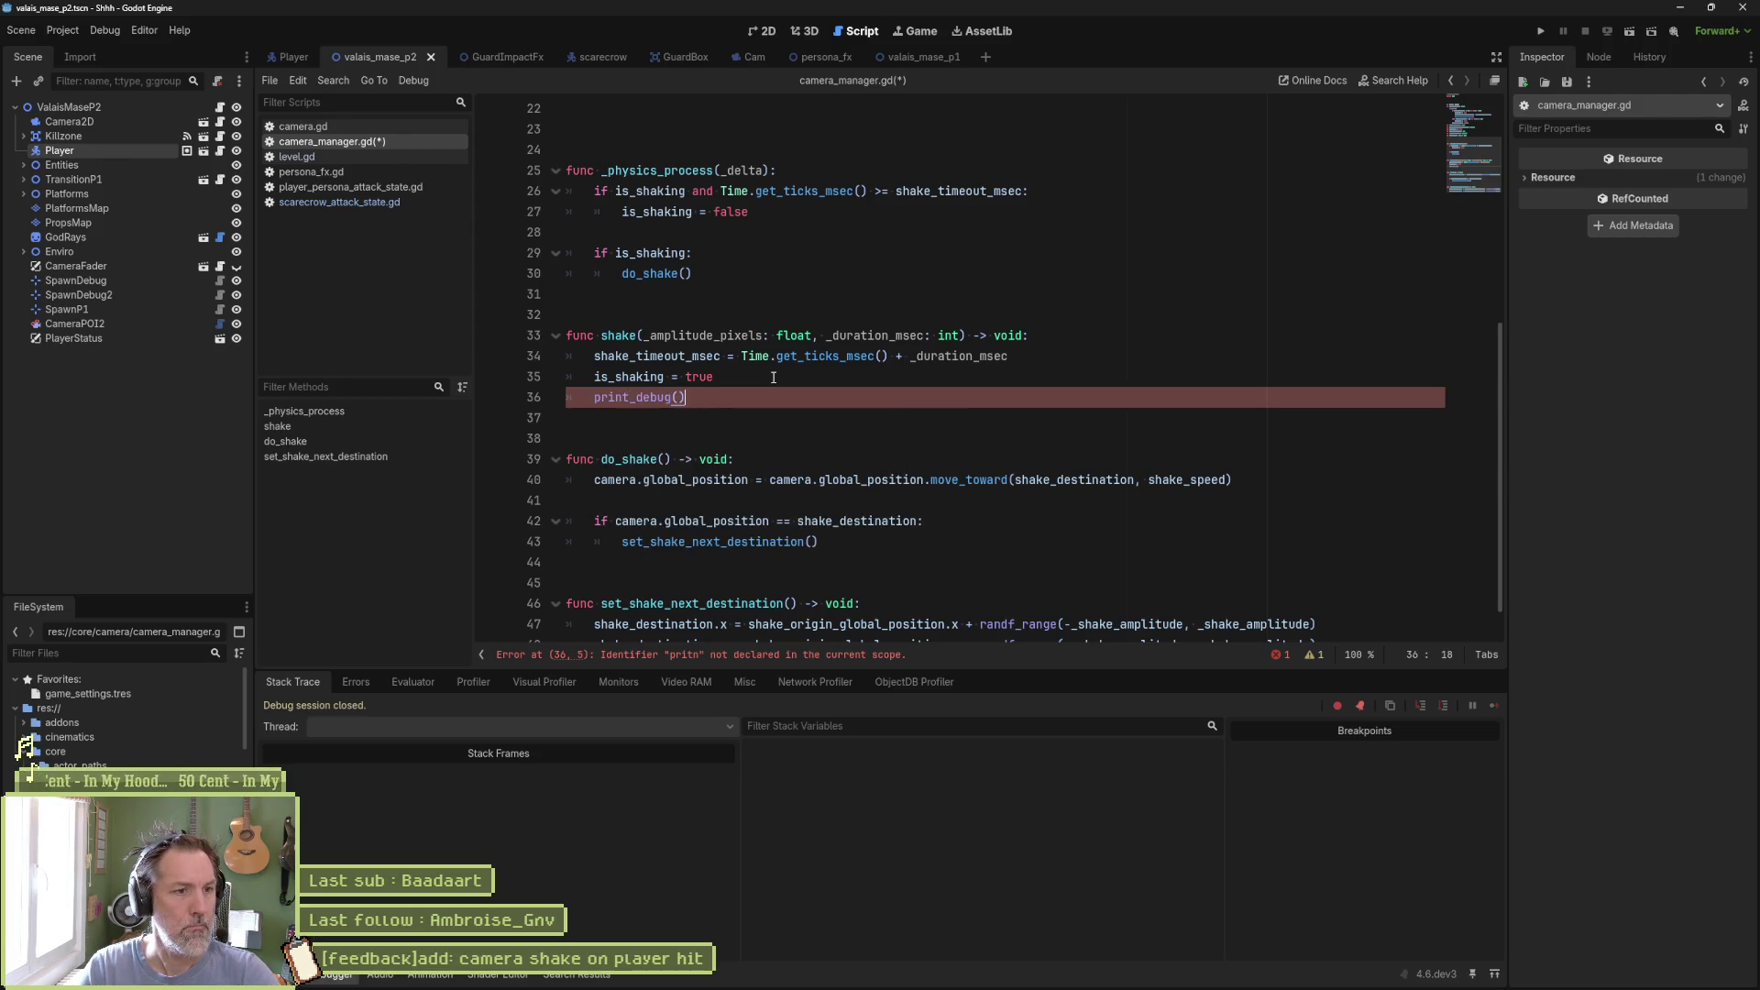
pyautogui.write('self, " start manual shake')
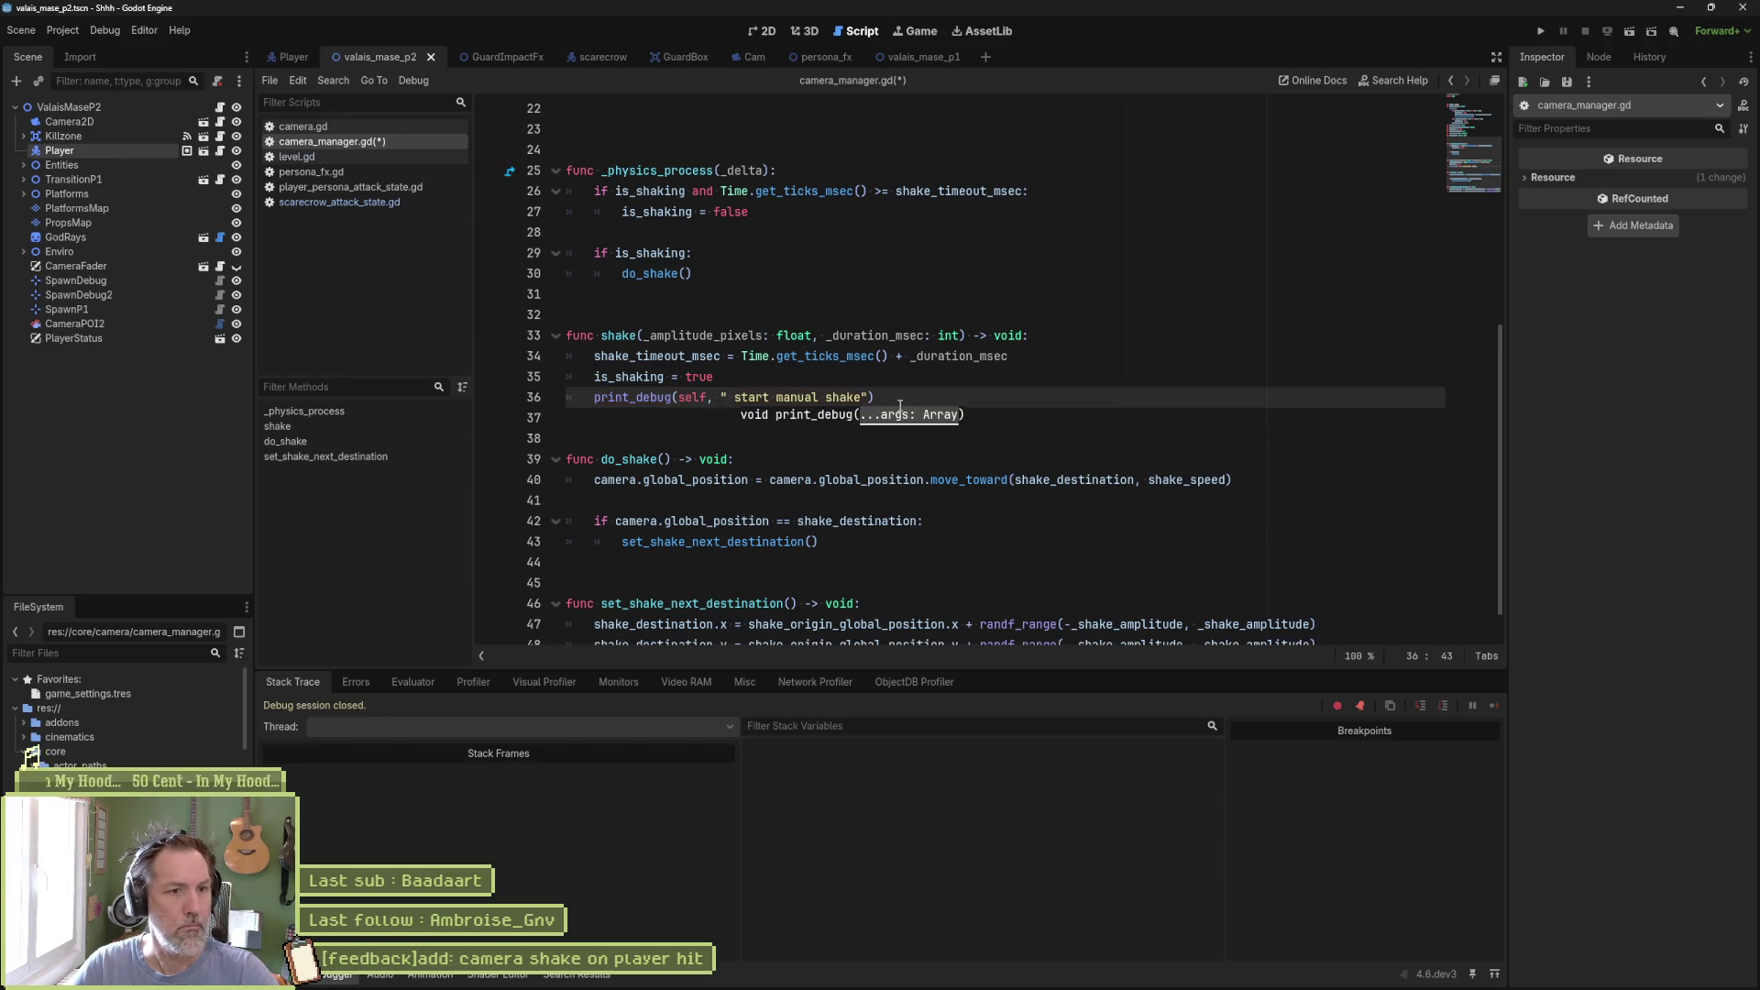
# - Add an indented 'stop manual shake' copy of that print under is_shaking = false, and save
pyautogui.moveTo(903, 401); pyautogui.dragTo(908, 378)
pyautogui.hotkey('ctrl', 'c')
pyautogui.click(825, 207)
pyautogui.hotkey('ctrl', 'v')
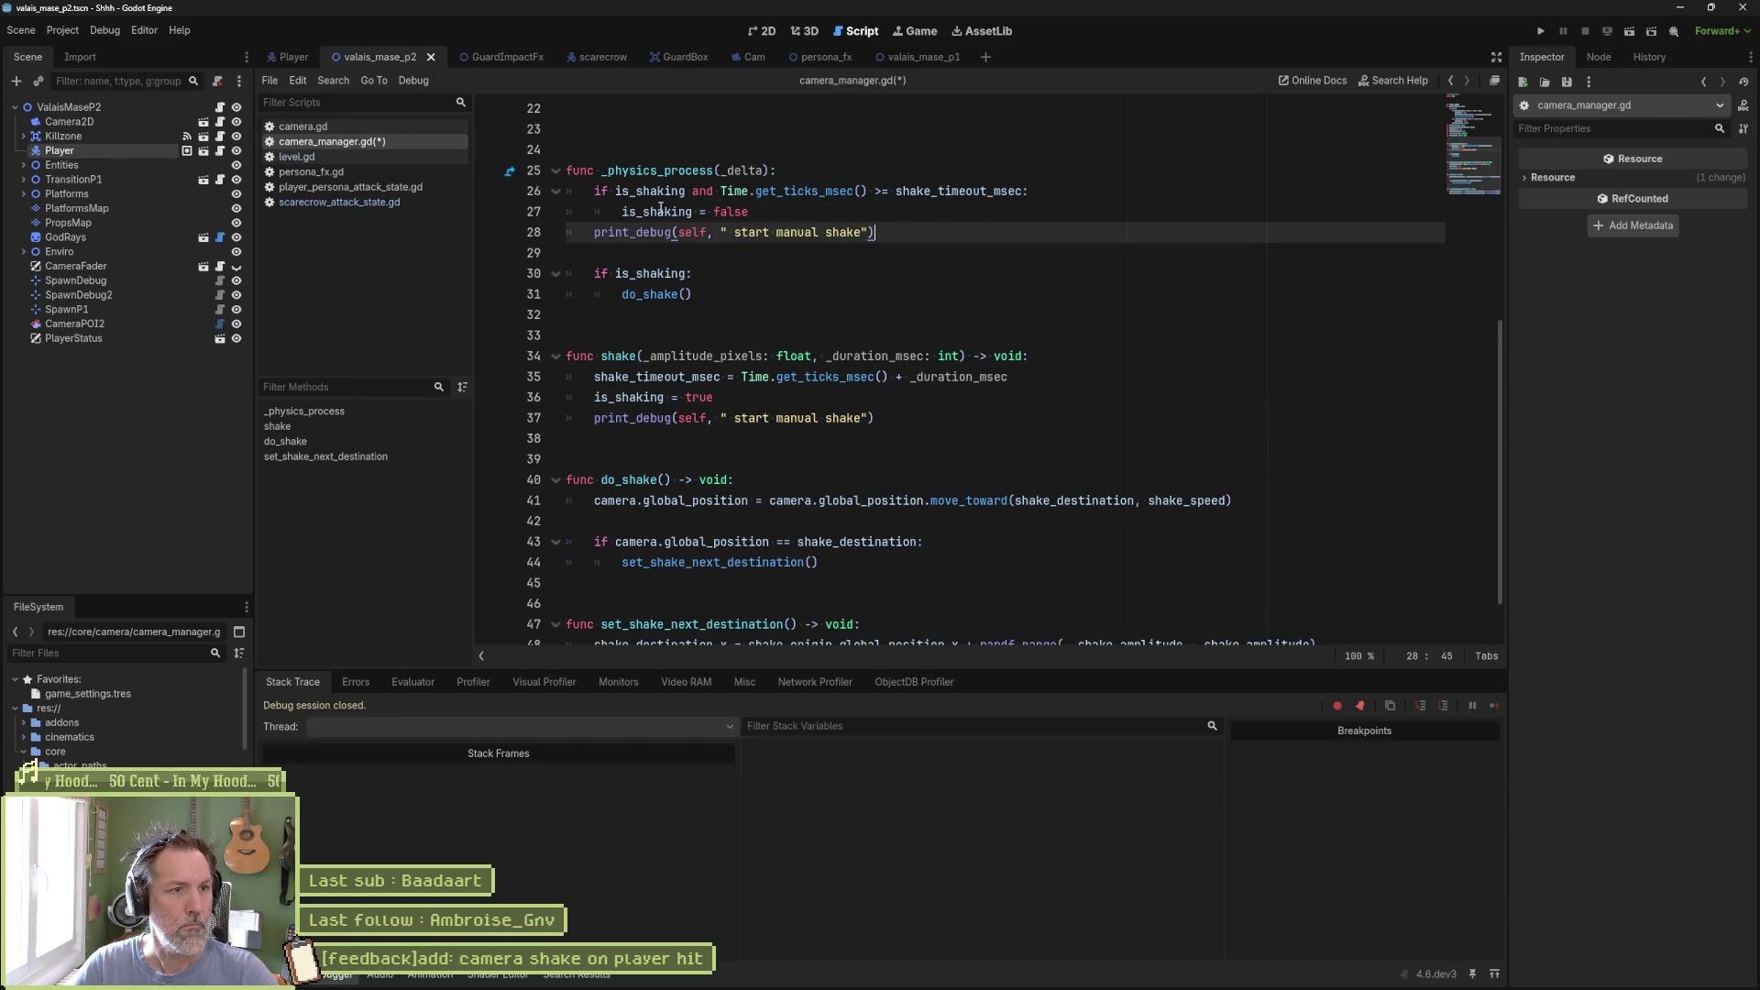
pyautogui.click(595, 232)
pyautogui.press('Tab')
pyautogui.doubleClick(772, 232)
pyautogui.write('stop')
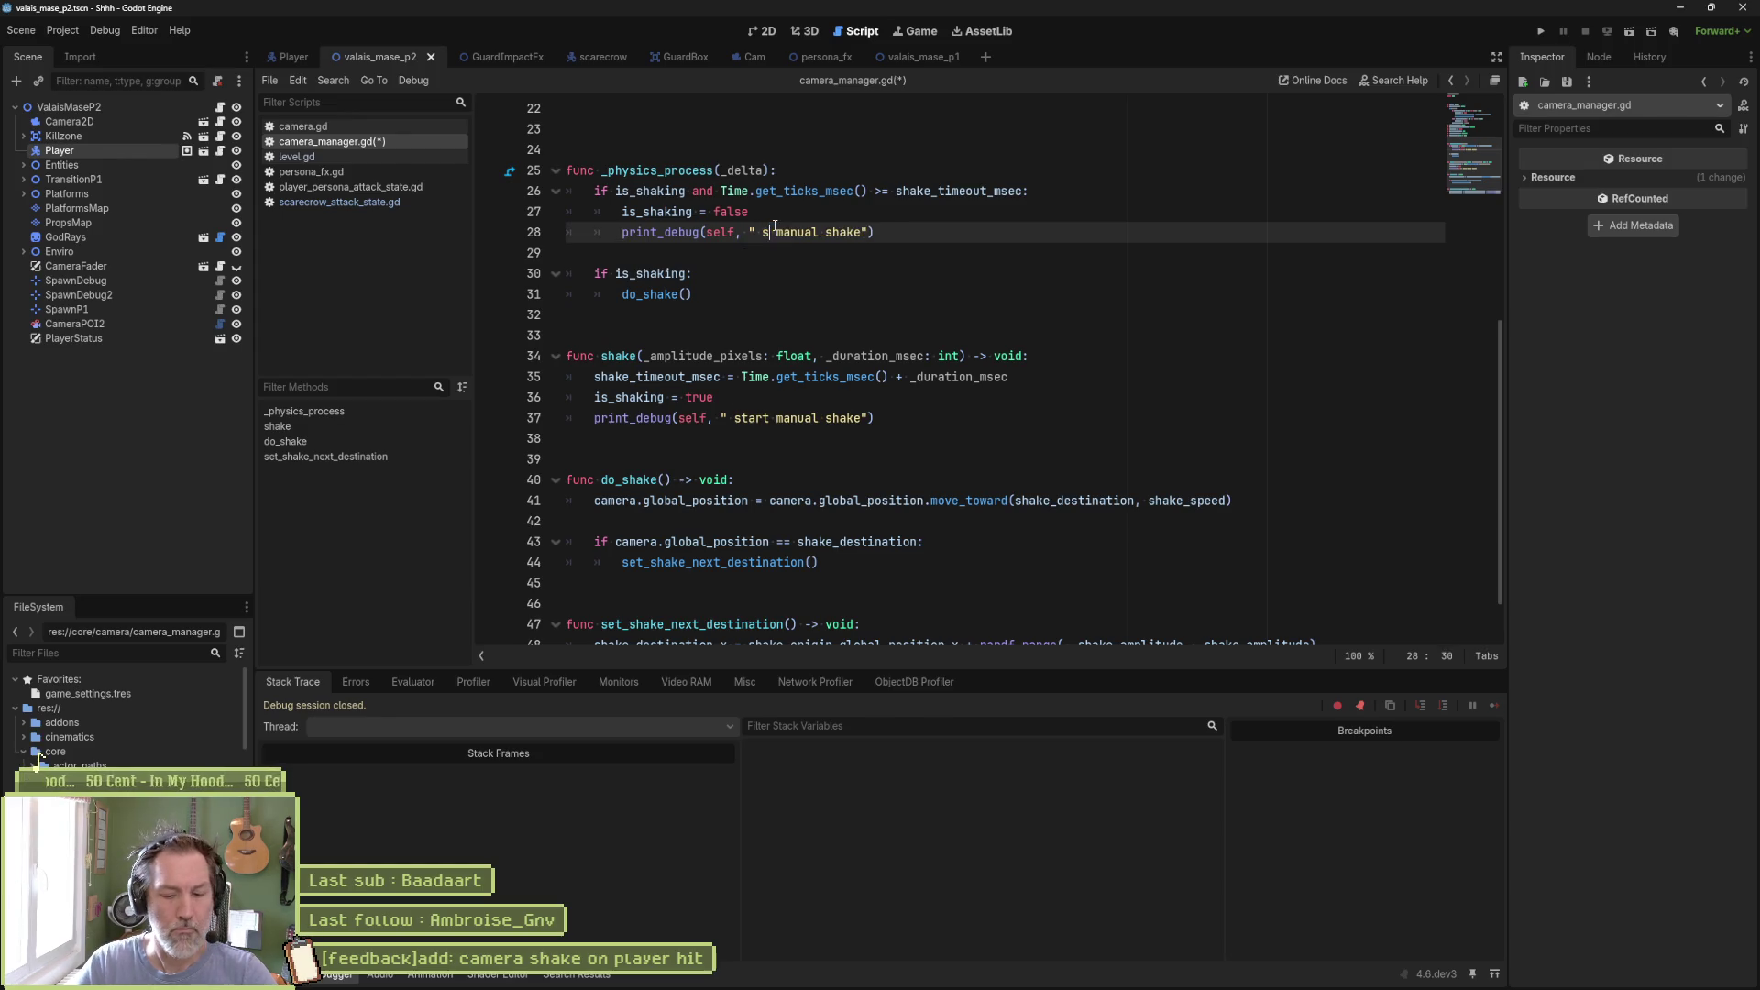
pyautogui.hotkey('ctrl', 's')
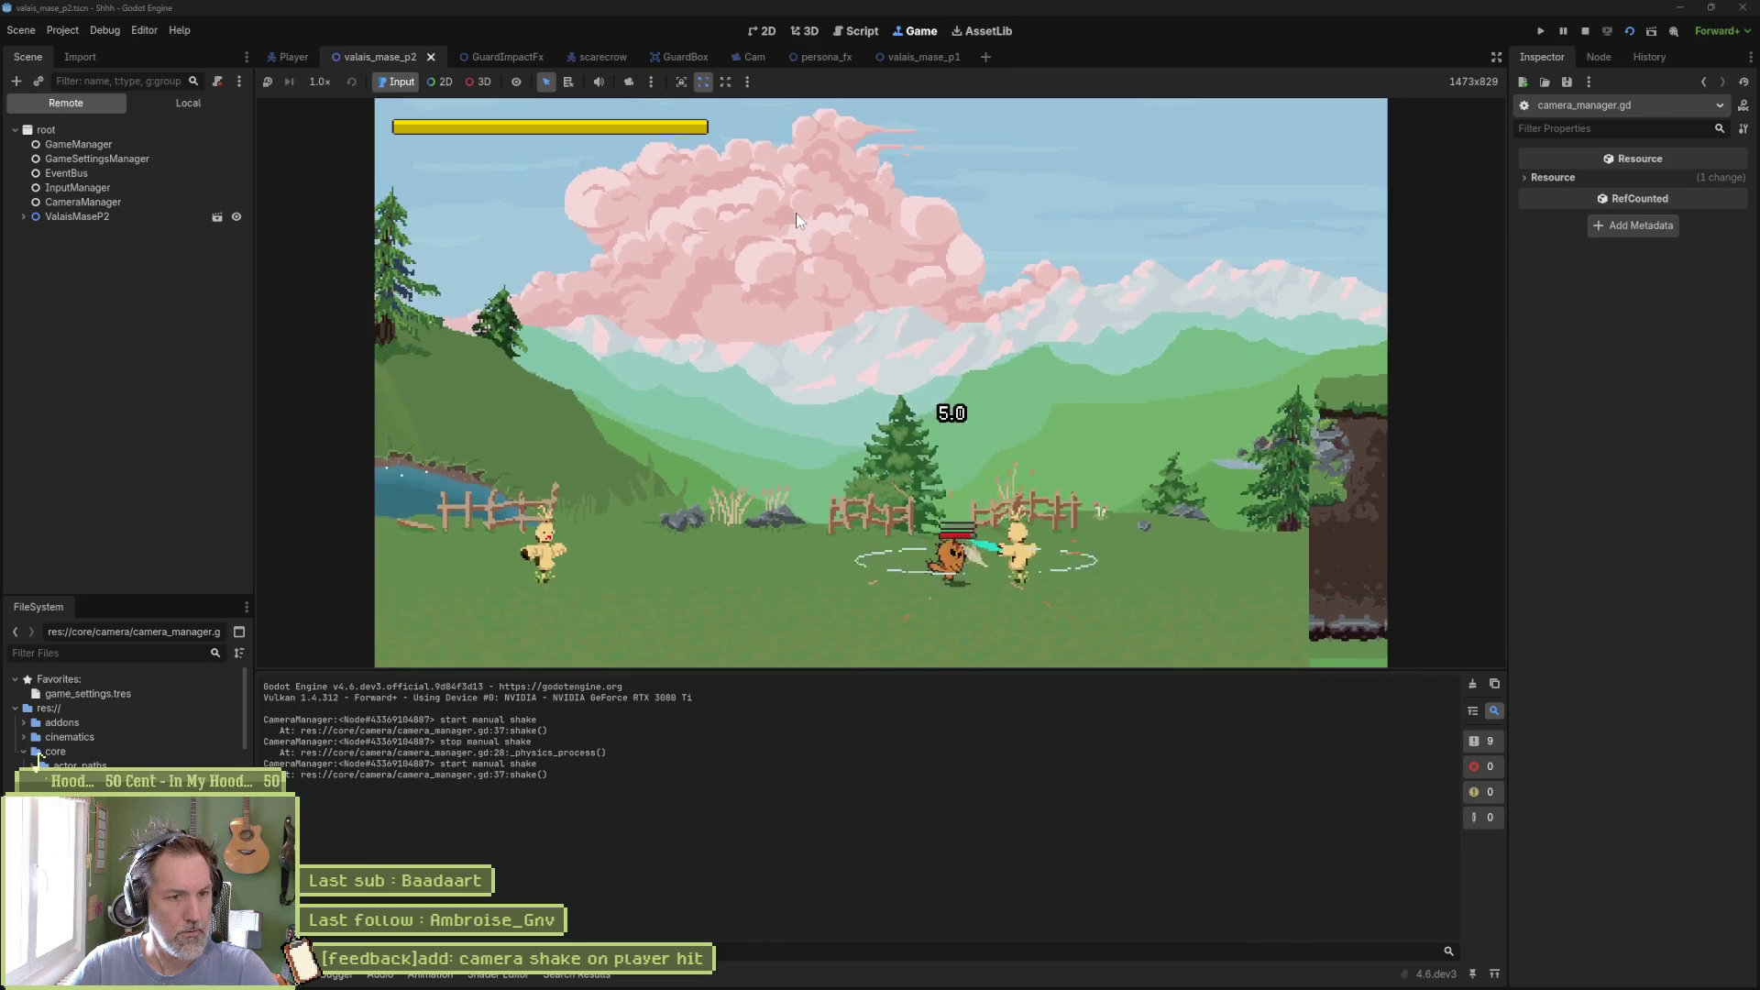
# - Stop the test run after the start and stop manual shake messages appear in Output
pyautogui.press('F8')
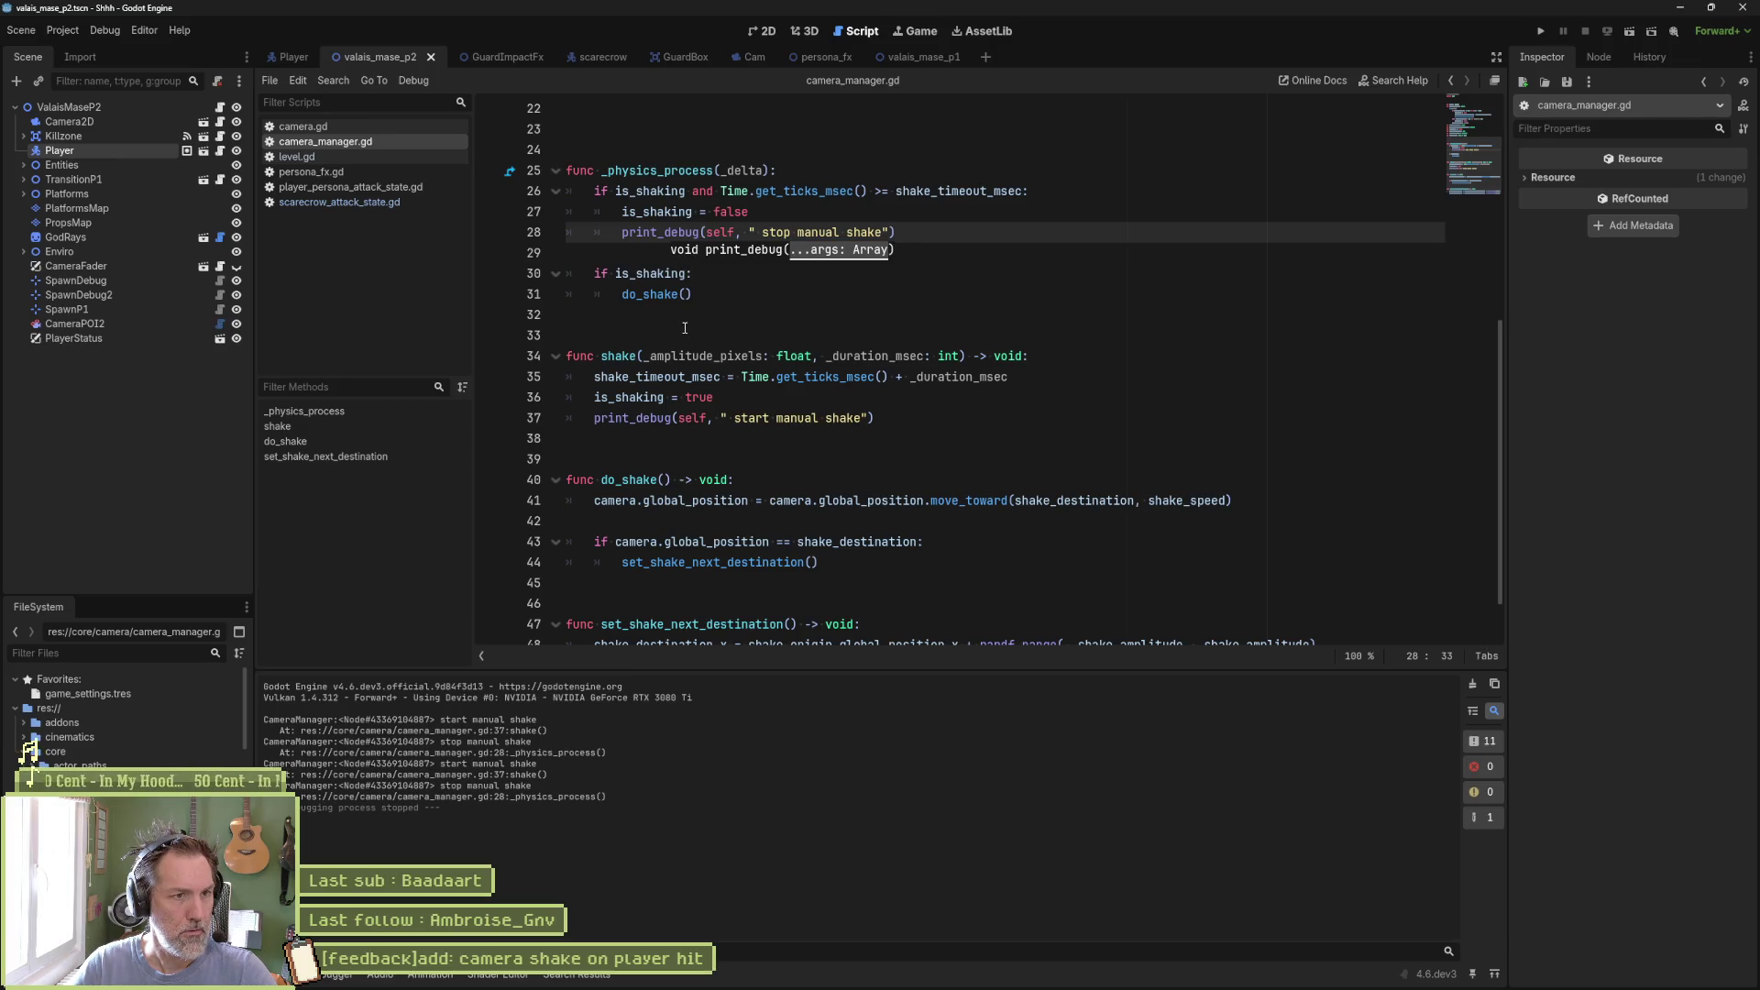
pyautogui.scroll(-1, 682, 330)
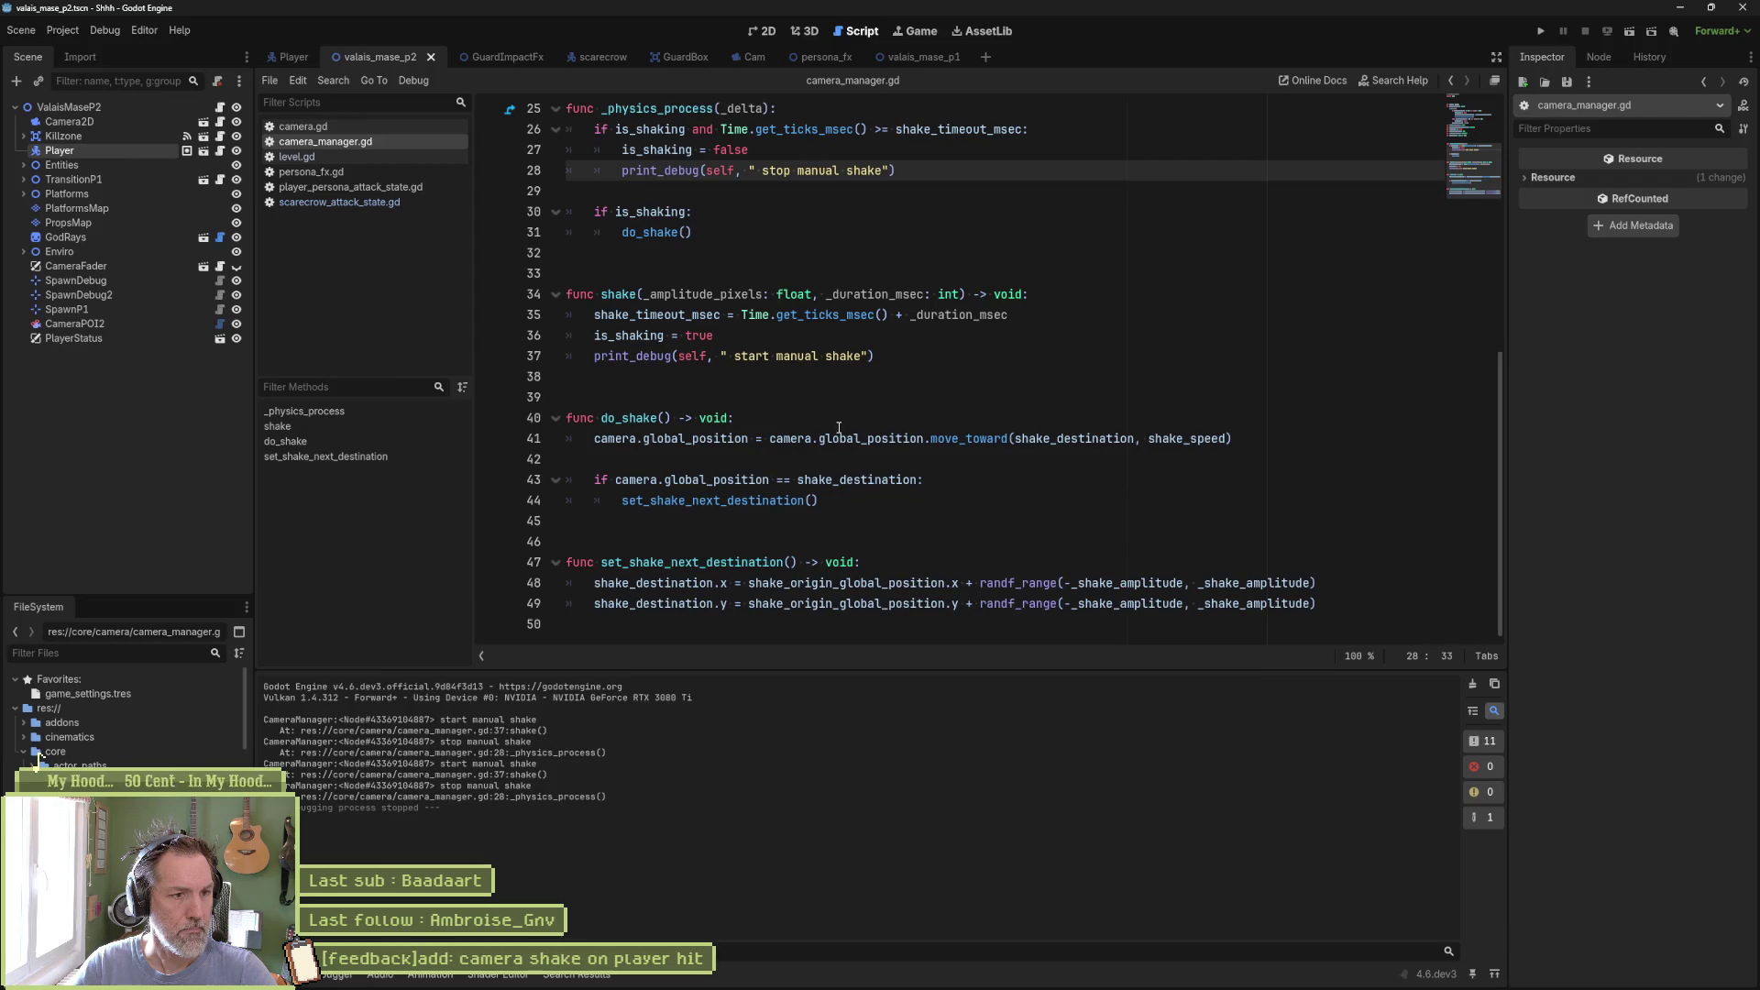
pyautogui.scroll(6, 816, 394)
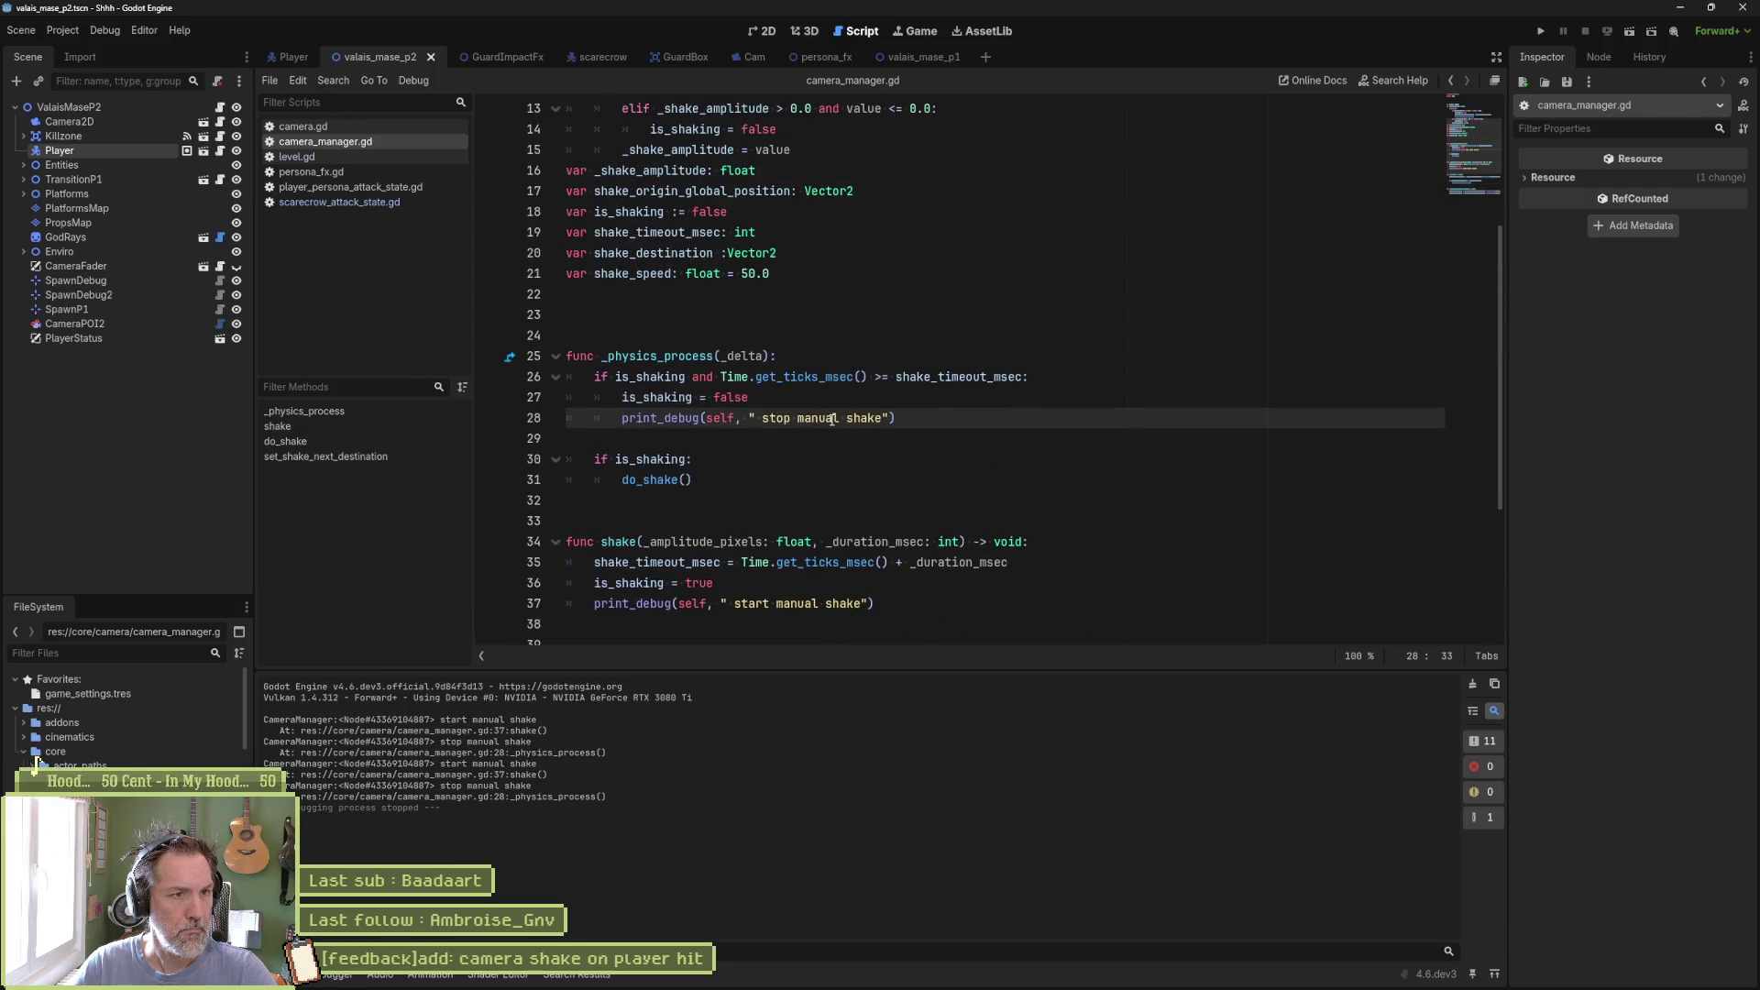
pyautogui.scroll(2, 797, 364)
pyautogui.moveTo(1025, 254); pyautogui.dragTo(1029, 241)
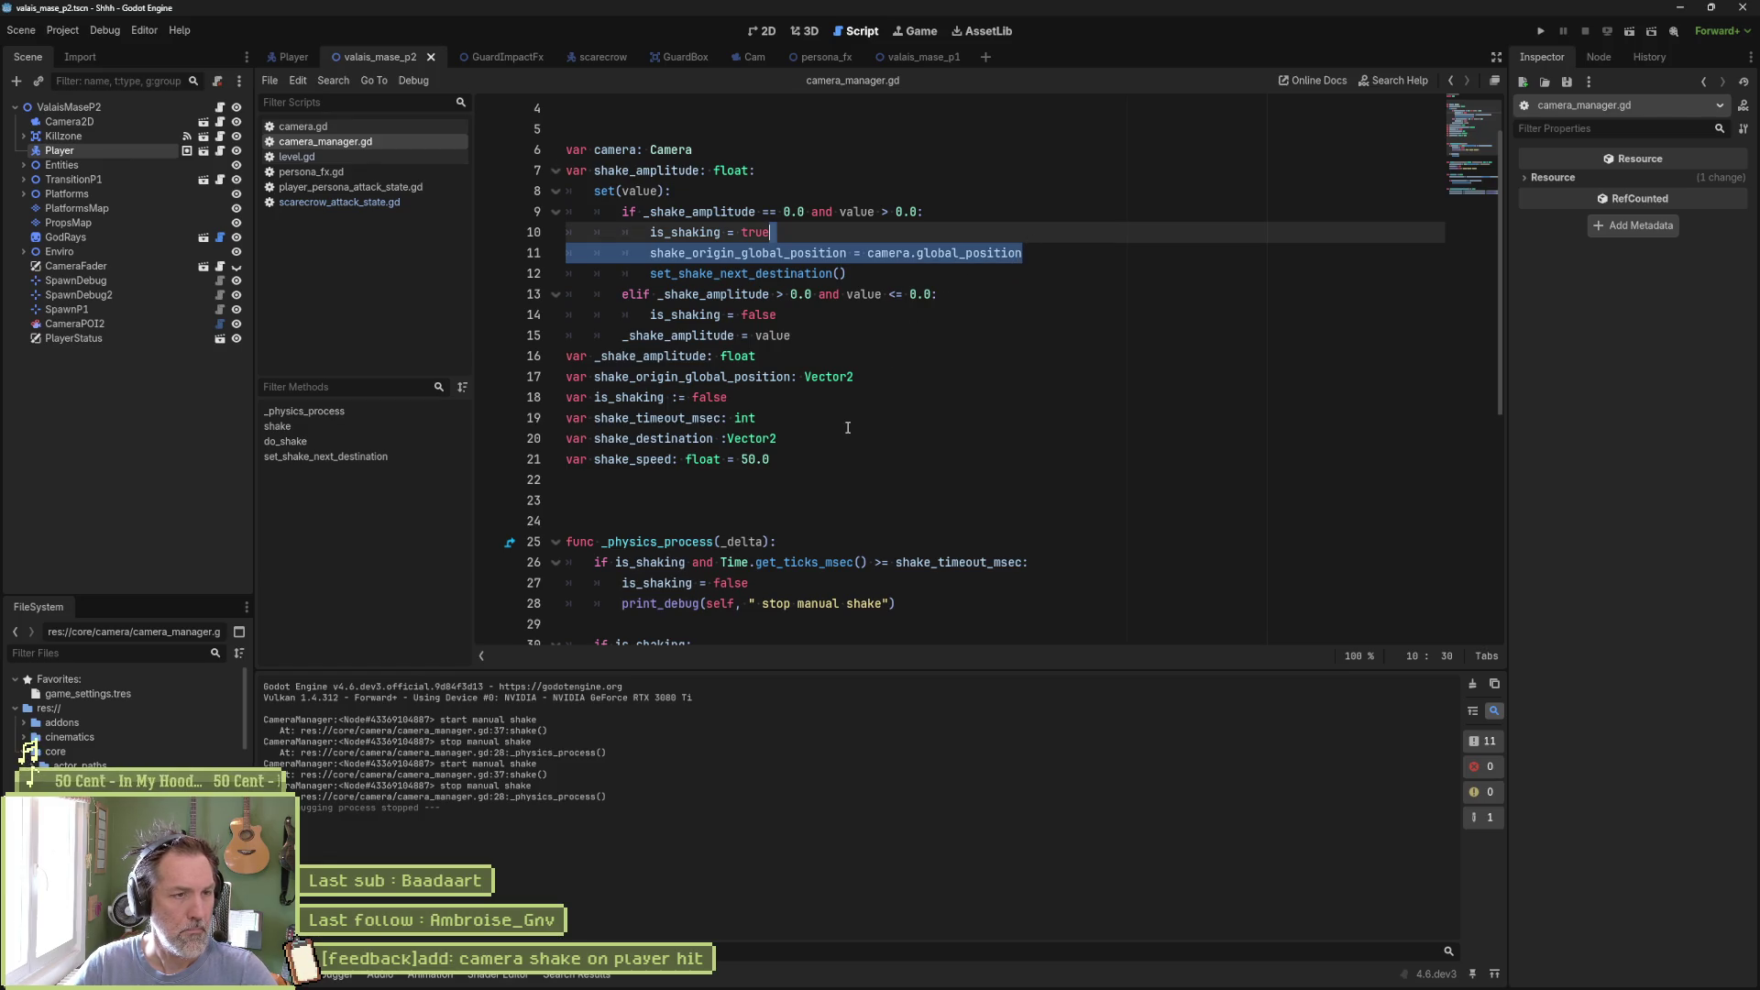
pyautogui.scroll(-4, 830, 472)
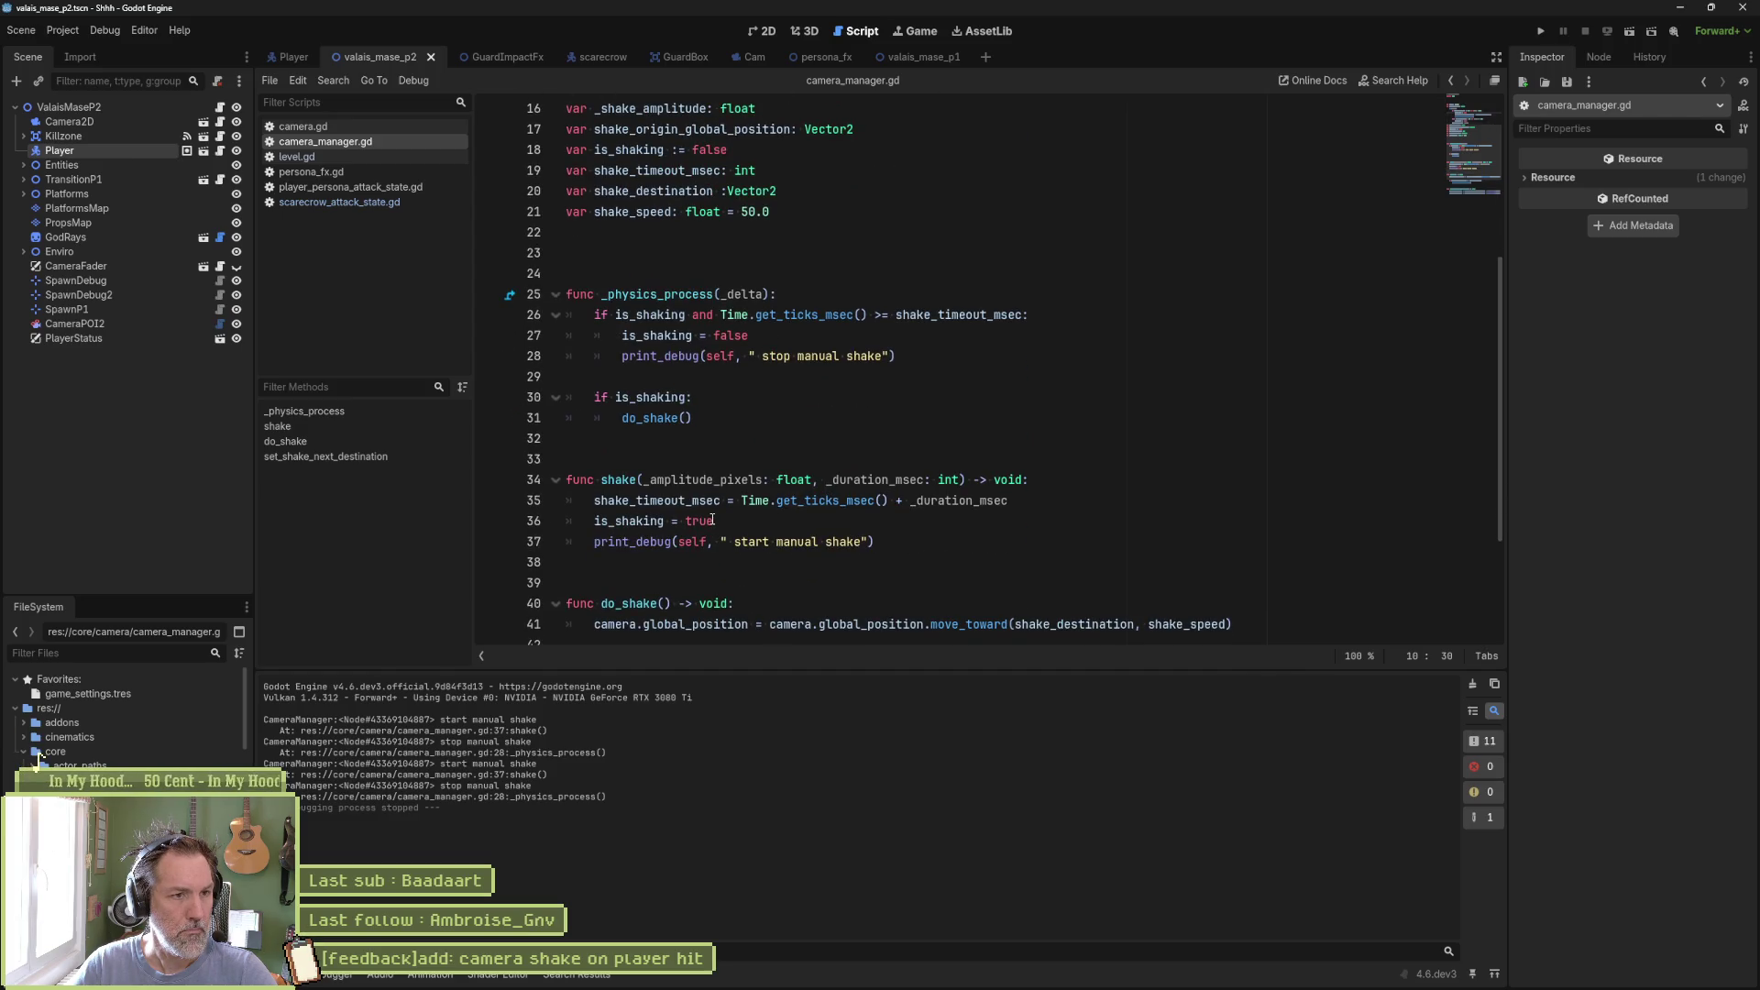
pyautogui.scroll(3, 713, 520)
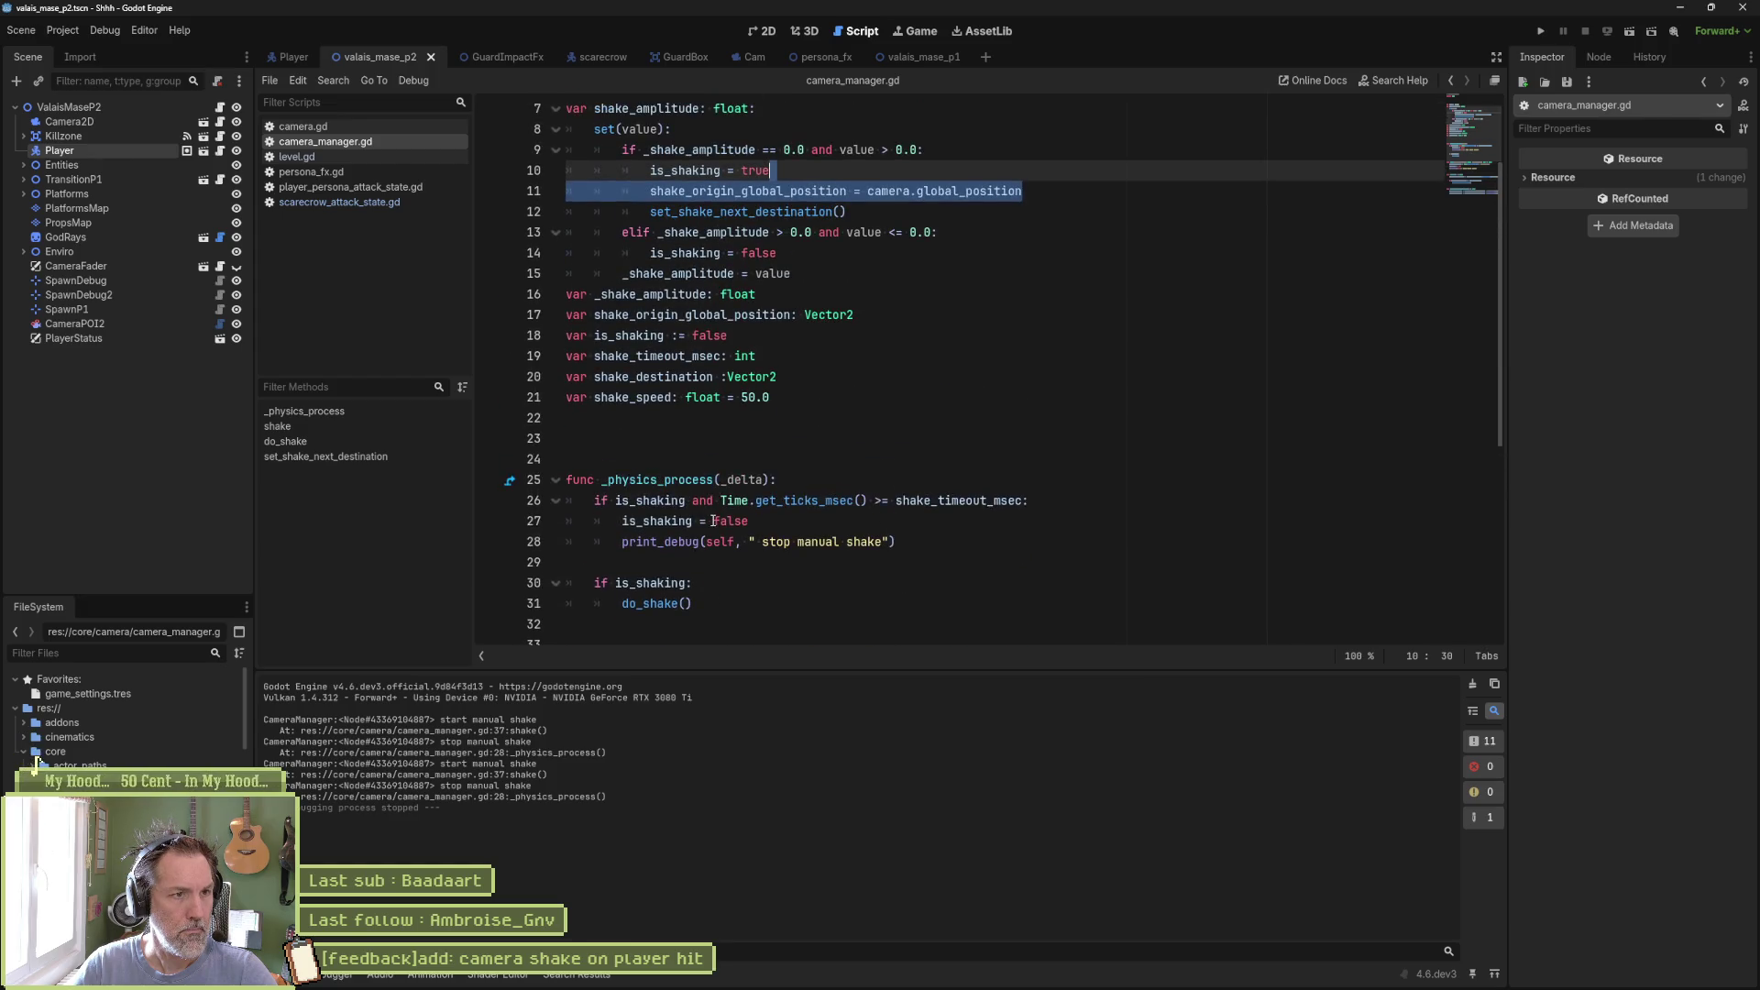
pyautogui.scroll(-3, 719, 520)
pyautogui.moveTo(721, 521); pyautogui.dragTo(593, 520)
# - In shake(), replace is_shaking = true with shake_amplitude = _amplitude_pixels
pyautogui.write('ampli')
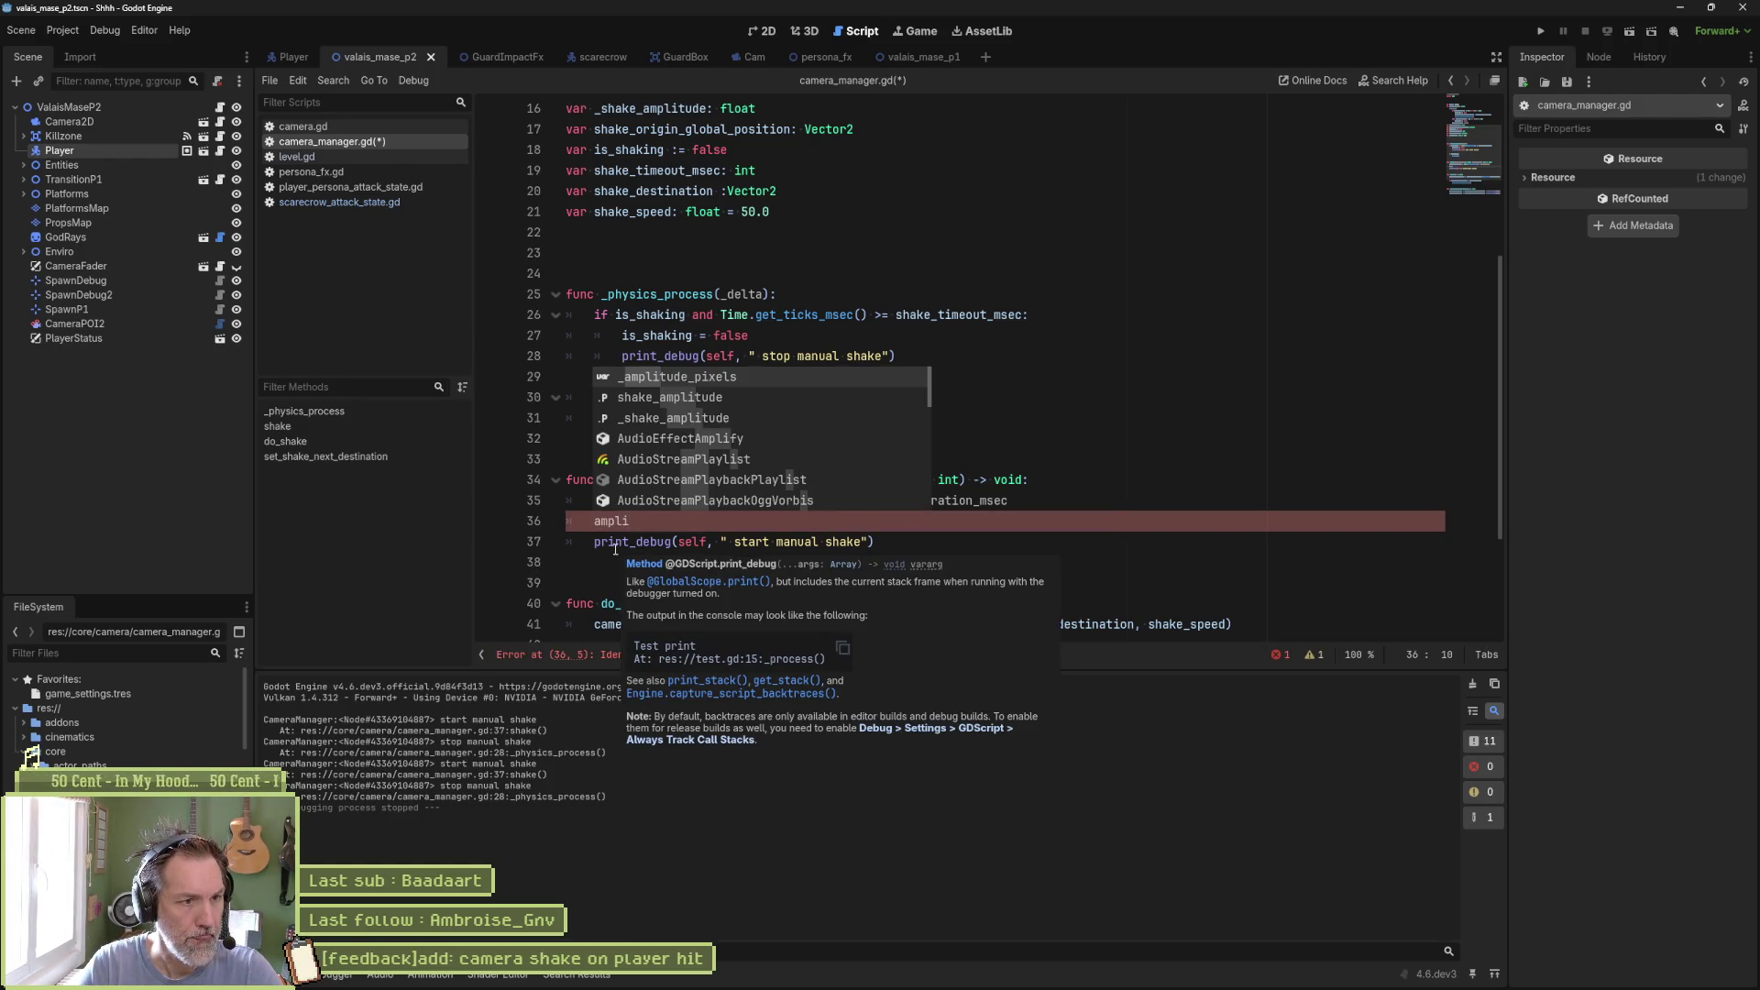
pyautogui.press('Down')
pyautogui.press('Return')
pyautogui.write('= ')
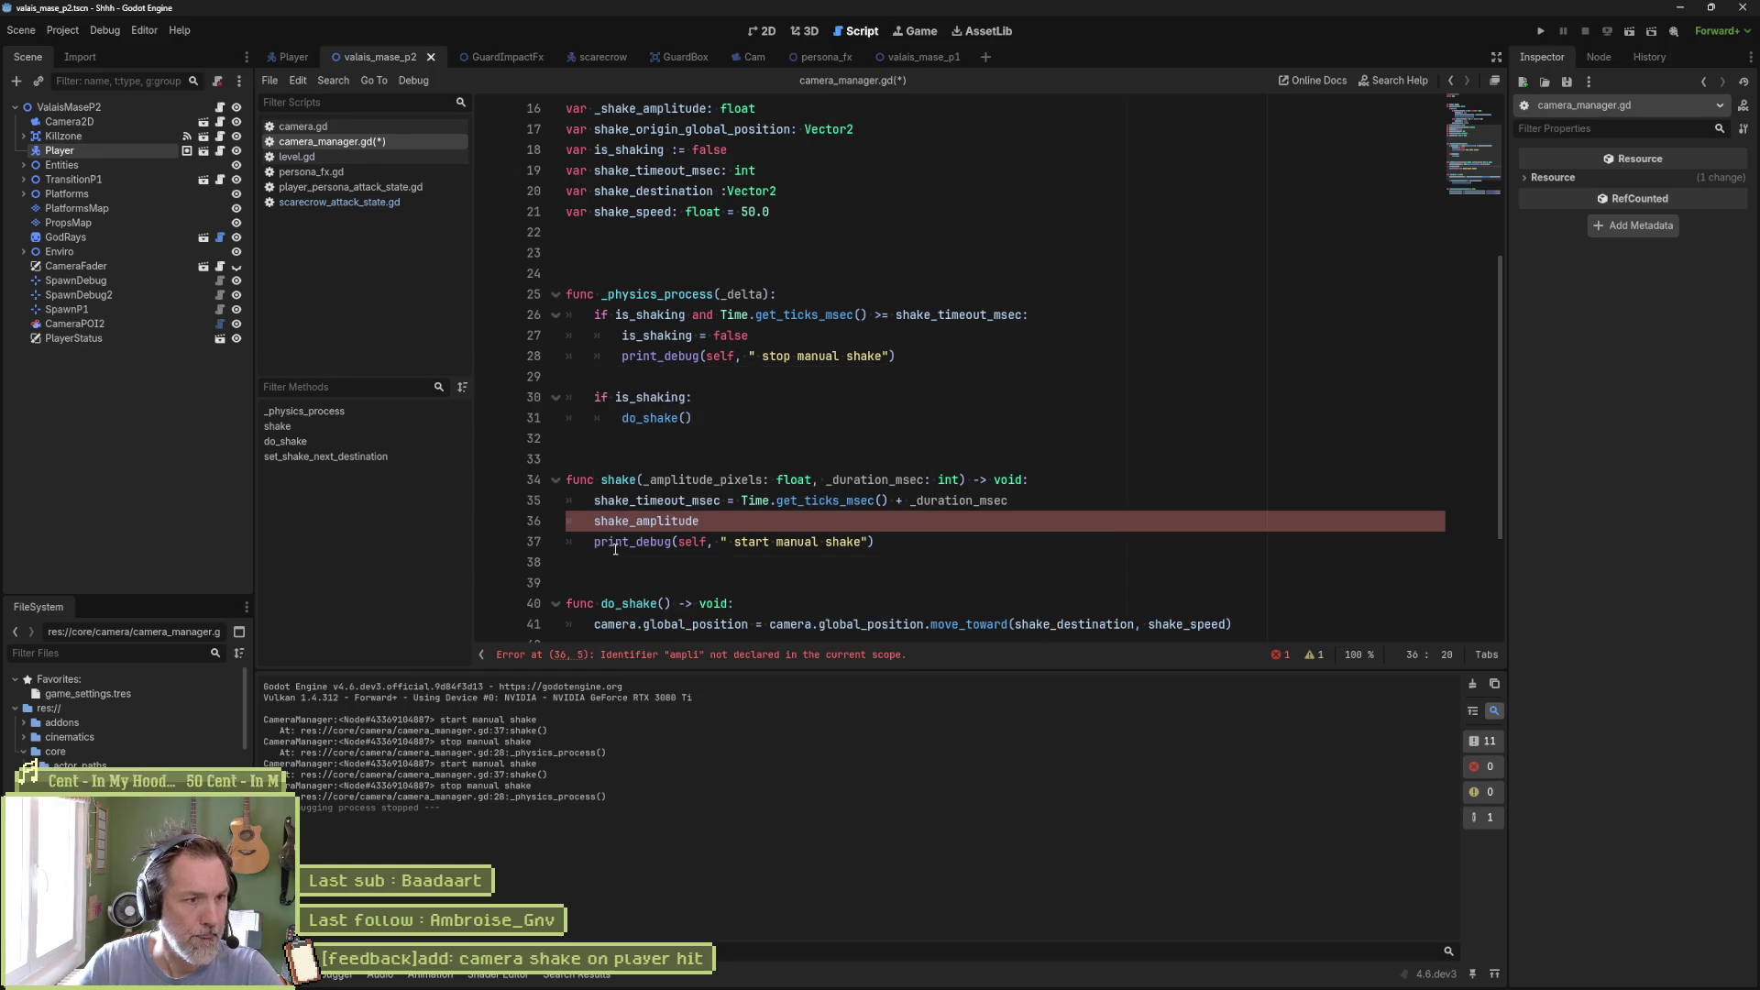
pyautogui.write('_amp')
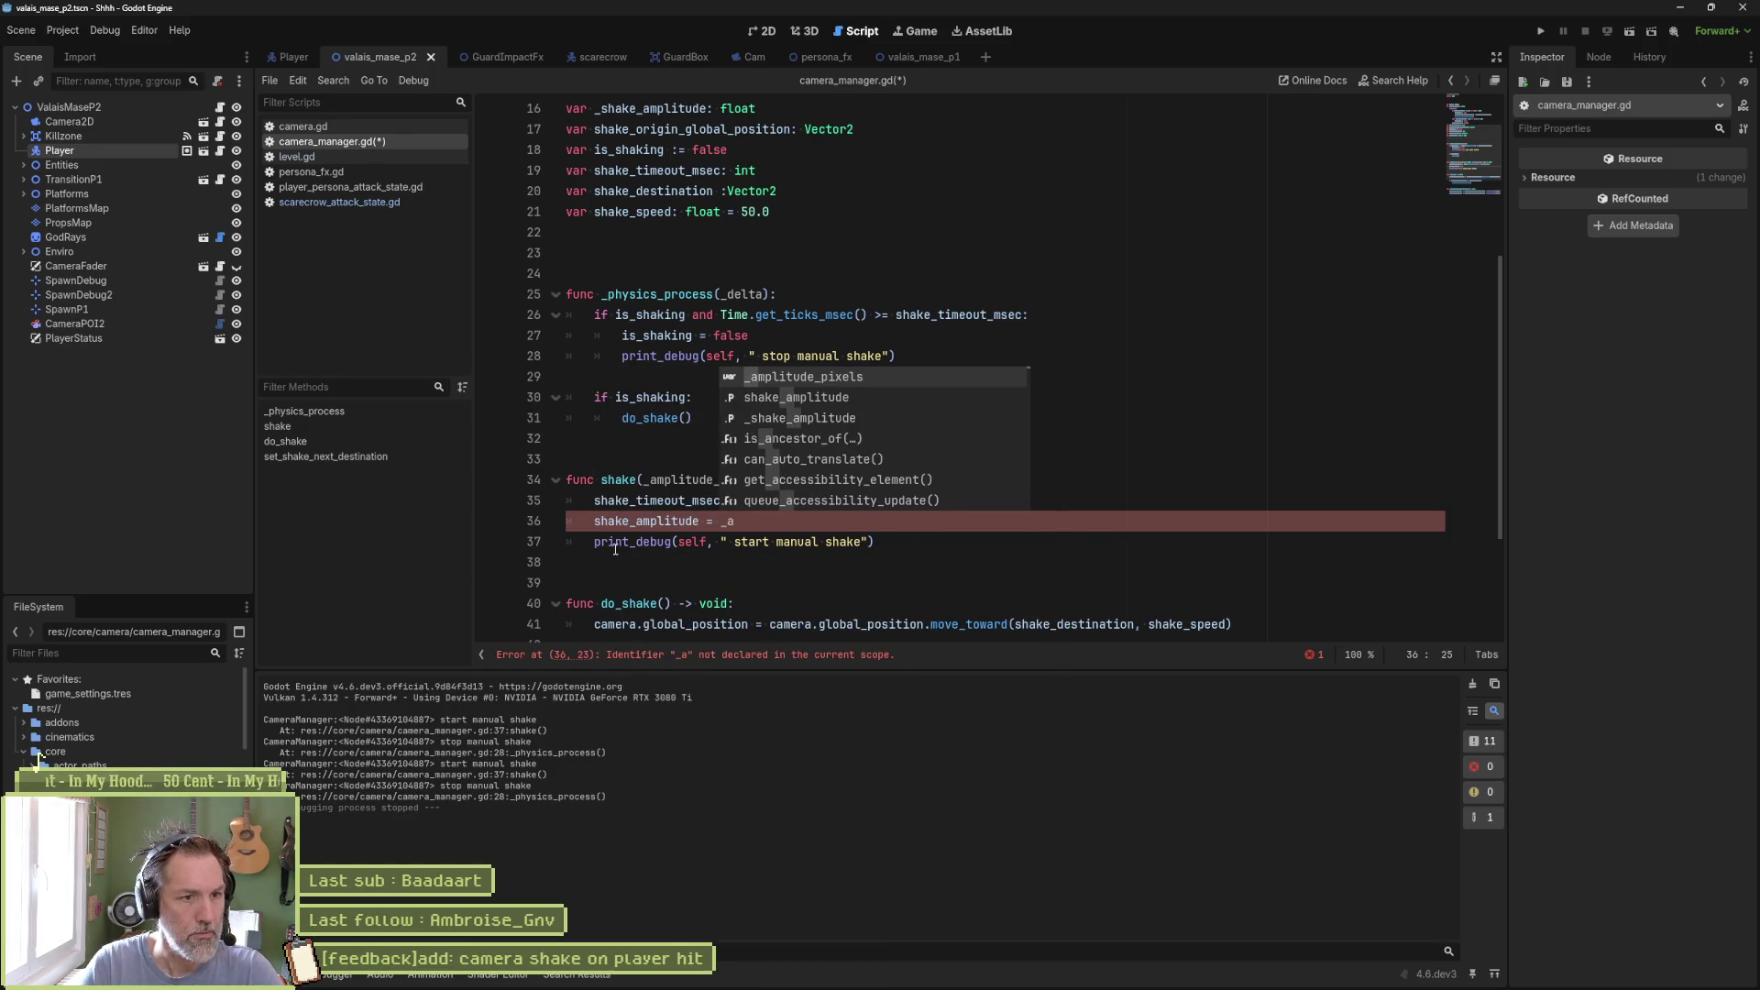
pyautogui.press('Return')
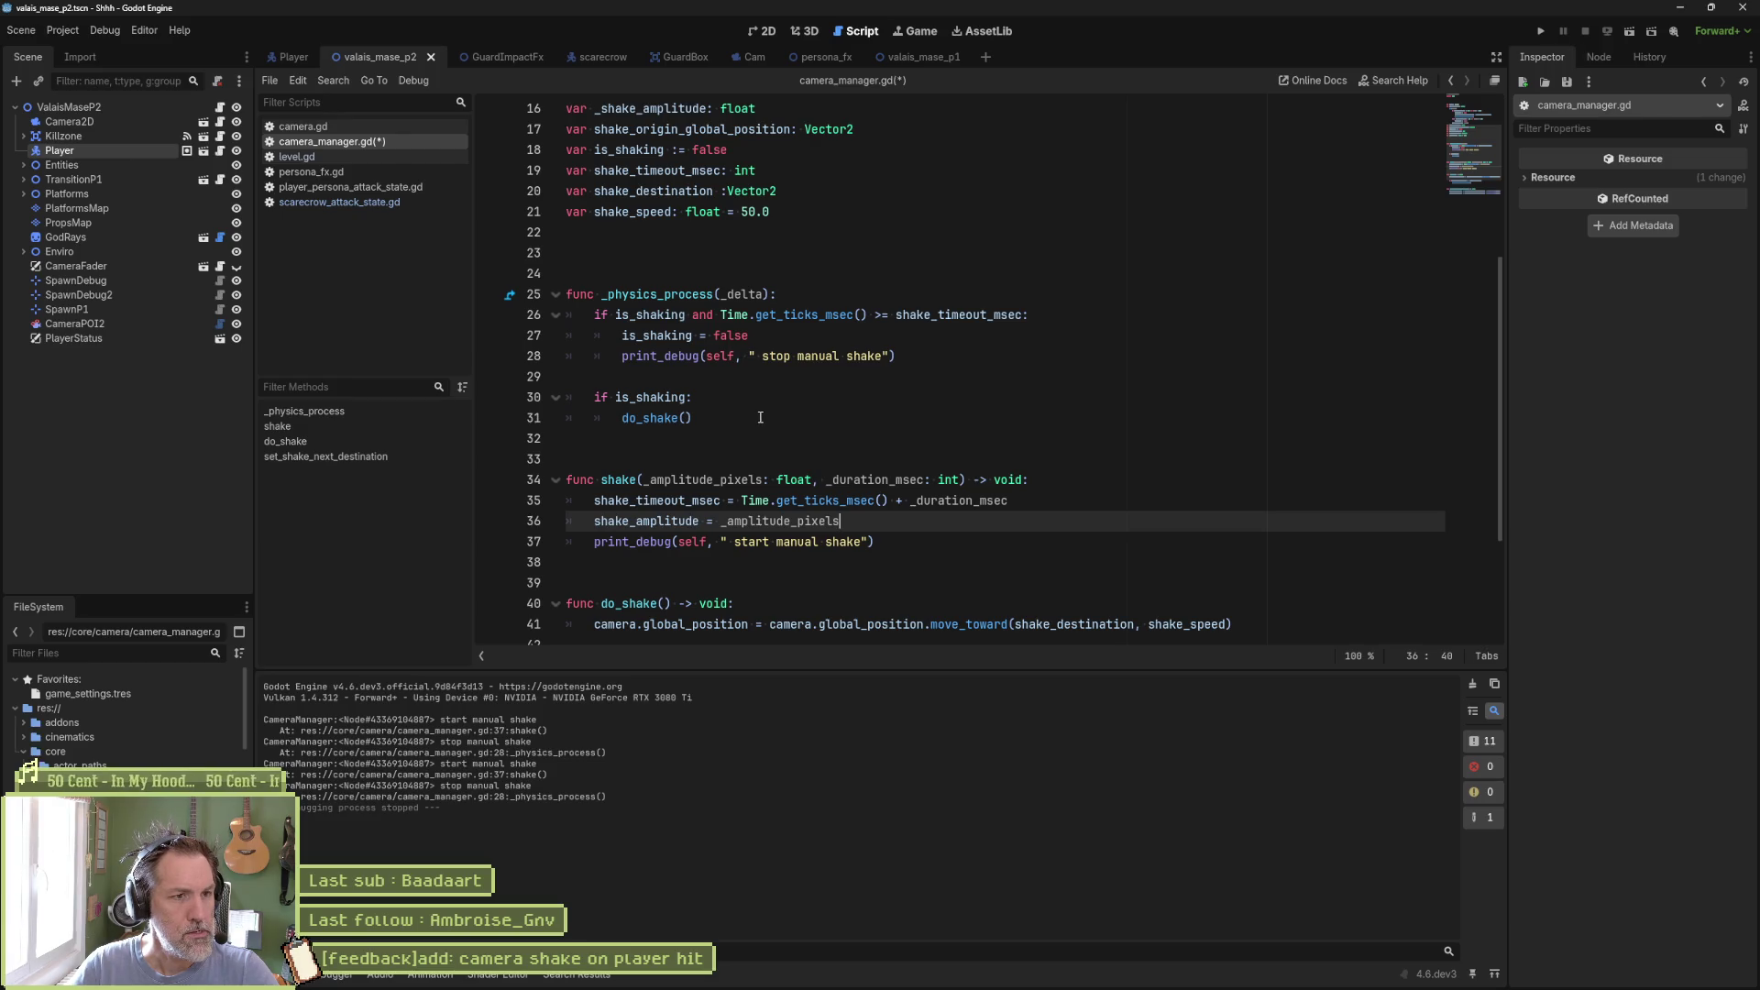
# - Reset shake_amplitude = 0.0 on timeout, drop the is_shaking check from the condition, and save
pyautogui.doubleClick(652, 521)
pyautogui.hotkey('ctrl', 'c')
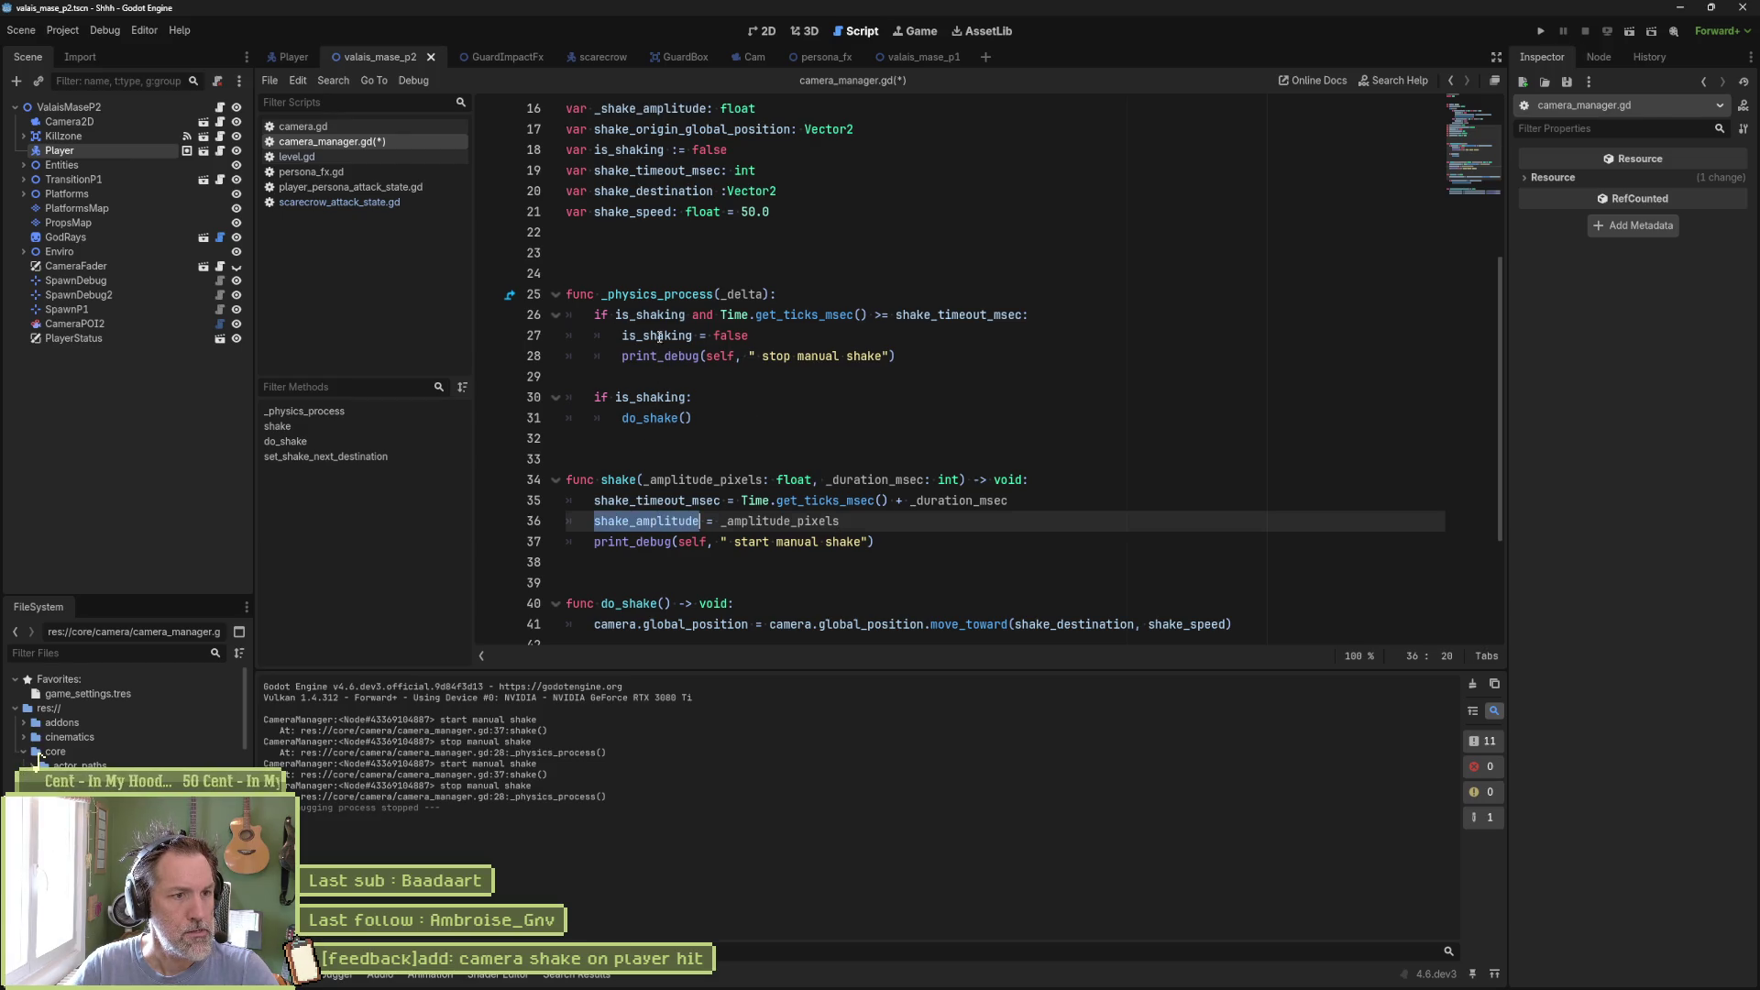
pyautogui.doubleClick(658, 337)
pyautogui.hotkey('ctrl', 'v')
pyautogui.doubleClick(753, 335)
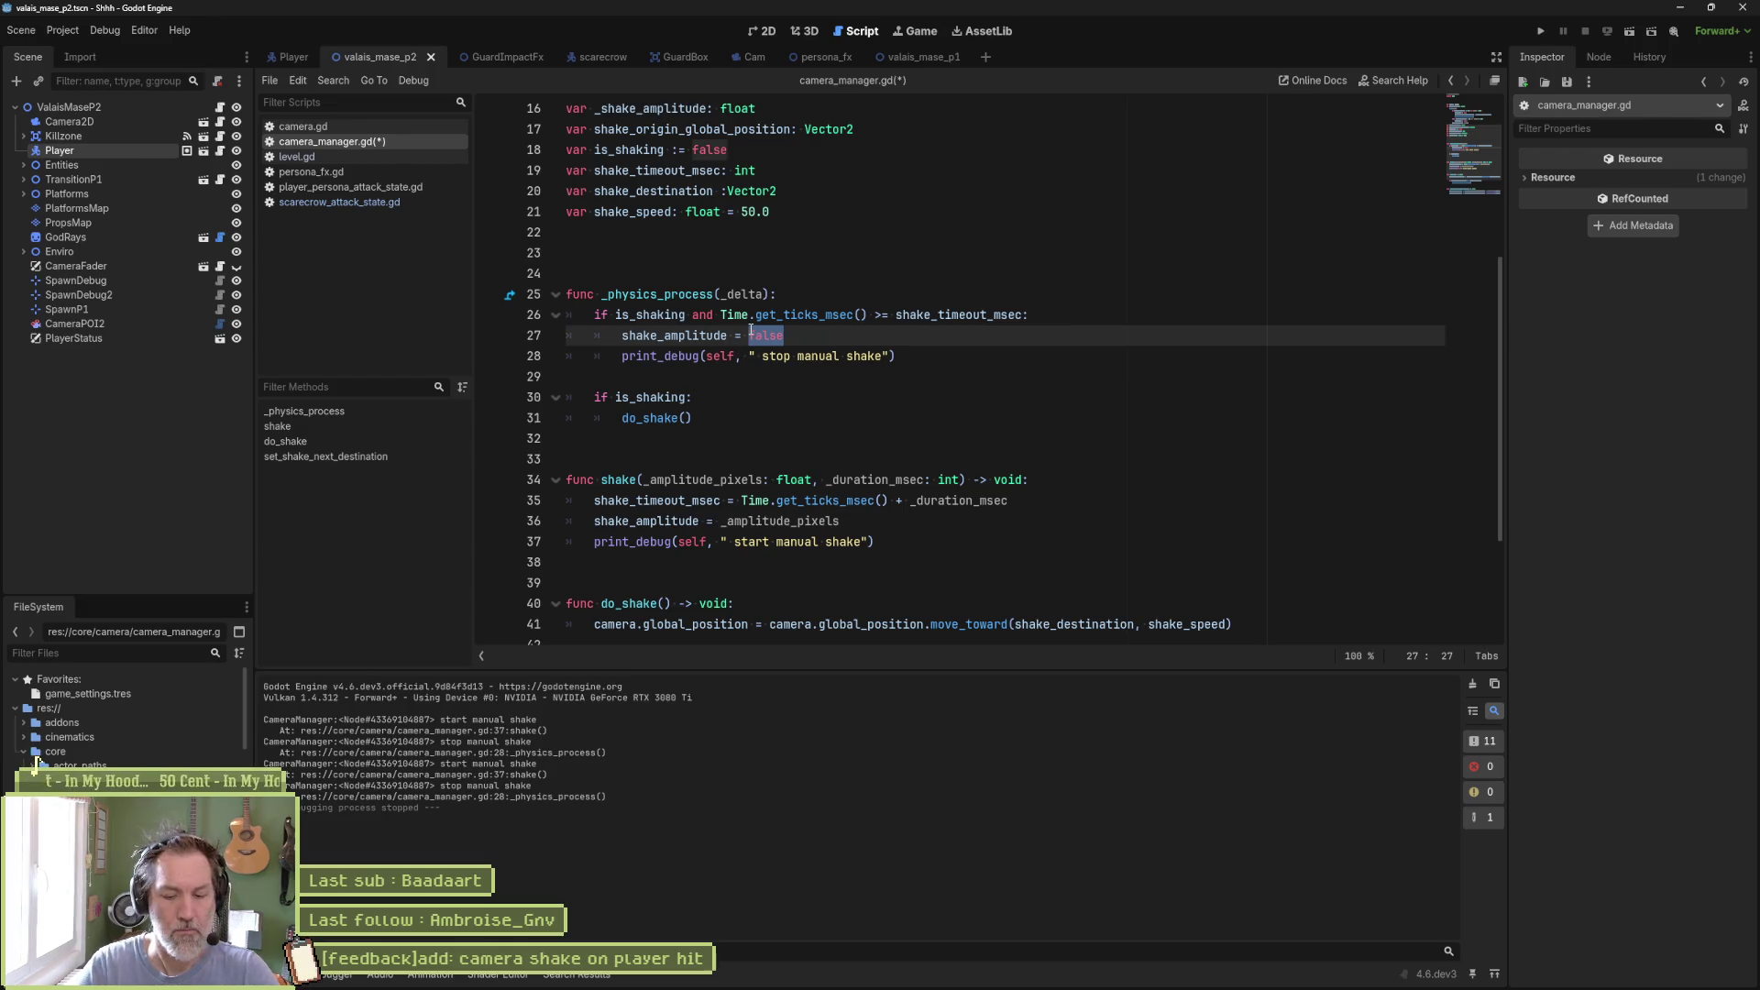
pyautogui.write('0.0')
pyautogui.press('Up')
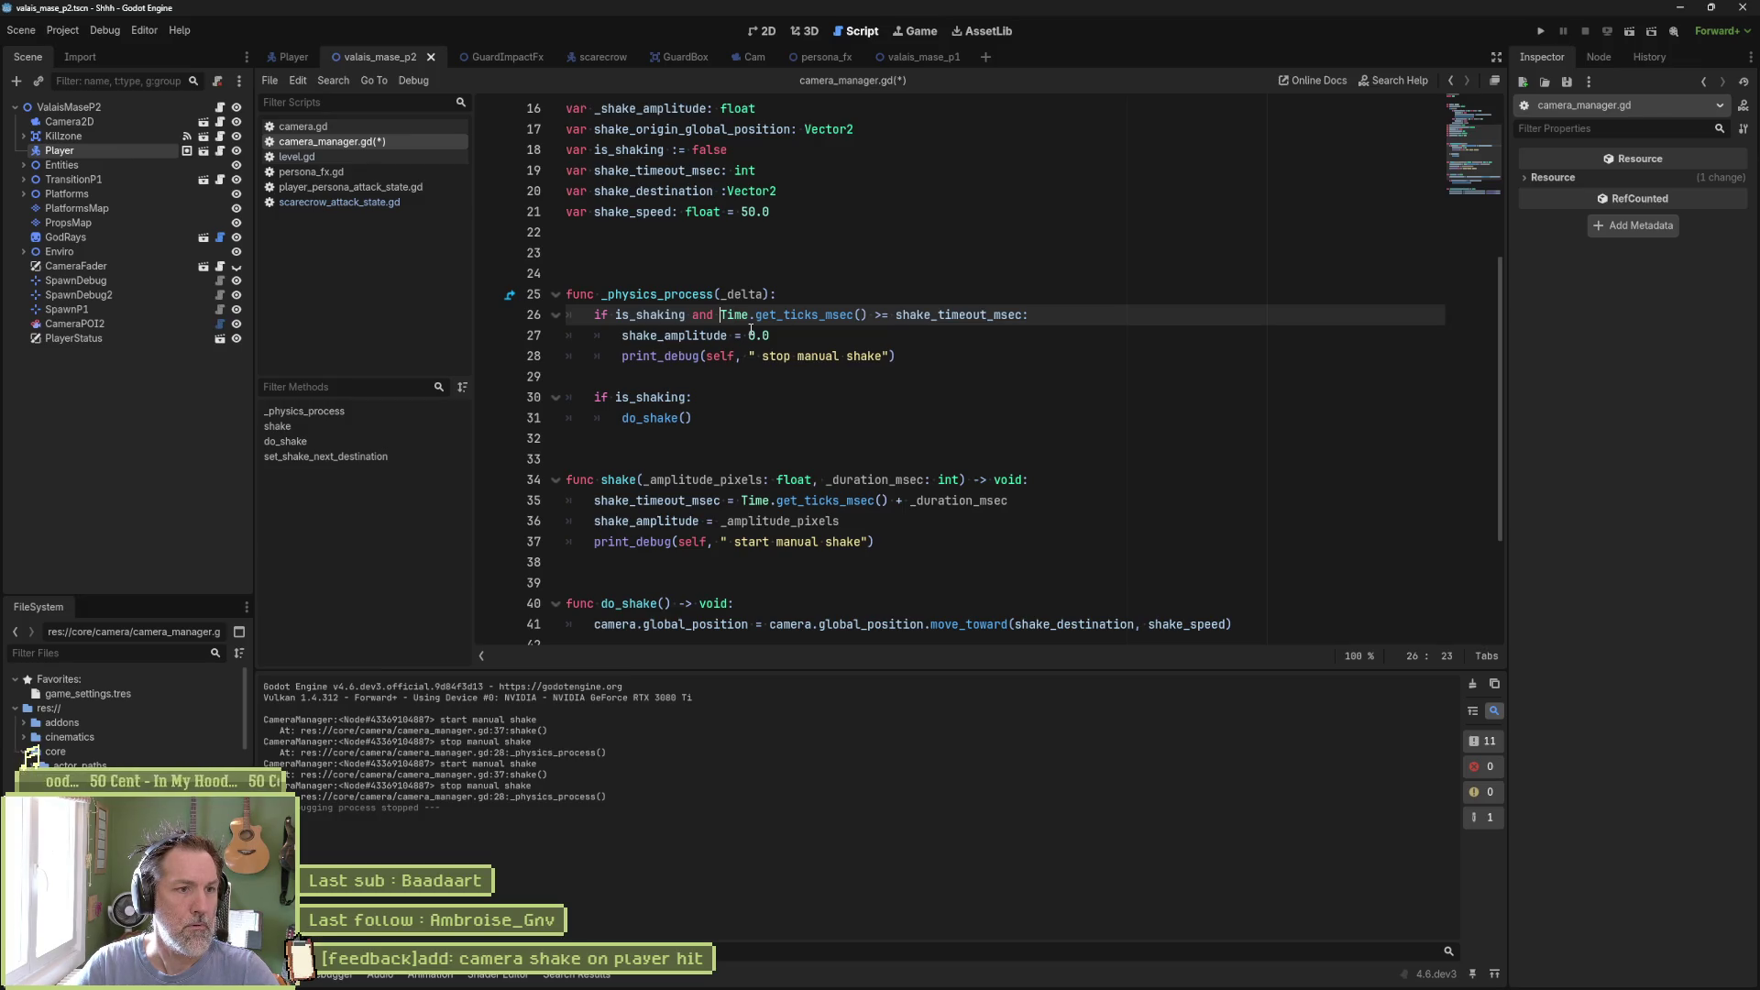
pyautogui.press('BackSpace')
pyautogui.press('BackSpace')
pyautogui.press('BackSpace')
pyautogui.hotkey('ctrl', 's')
# - Relaunch the game, walk the cat into the scarecrow to take a hit, then stop it
pyautogui.press('F5')
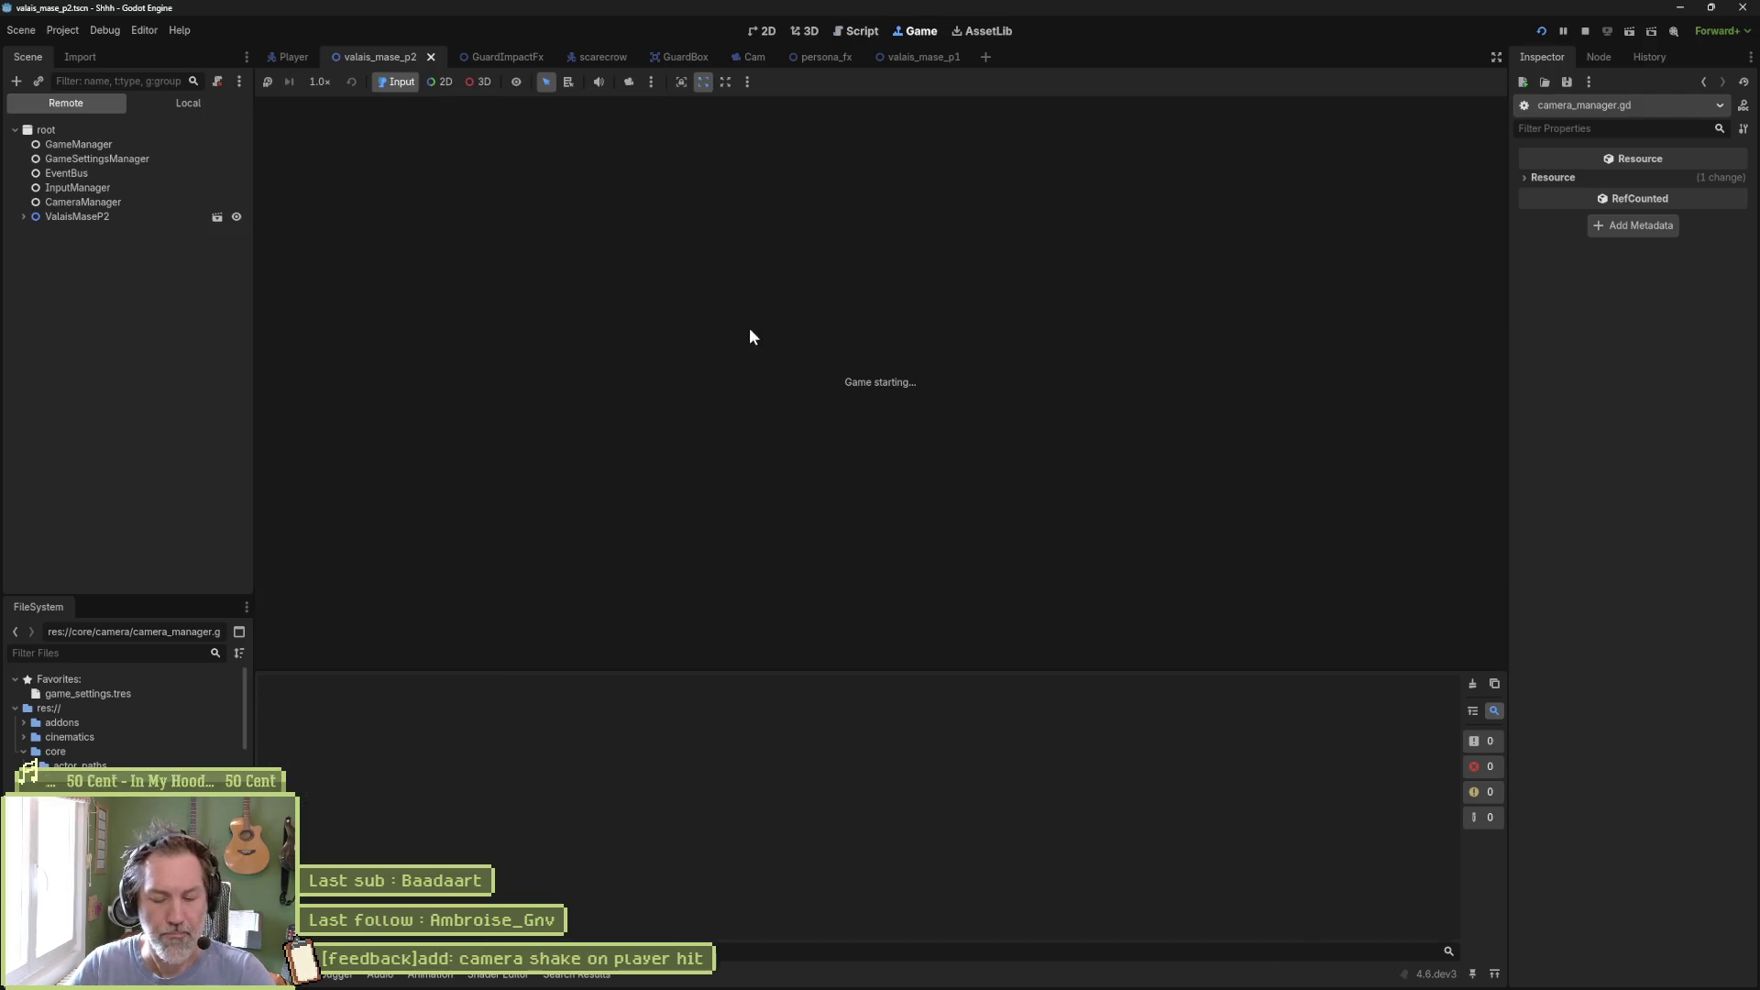
pyautogui.press('F6')
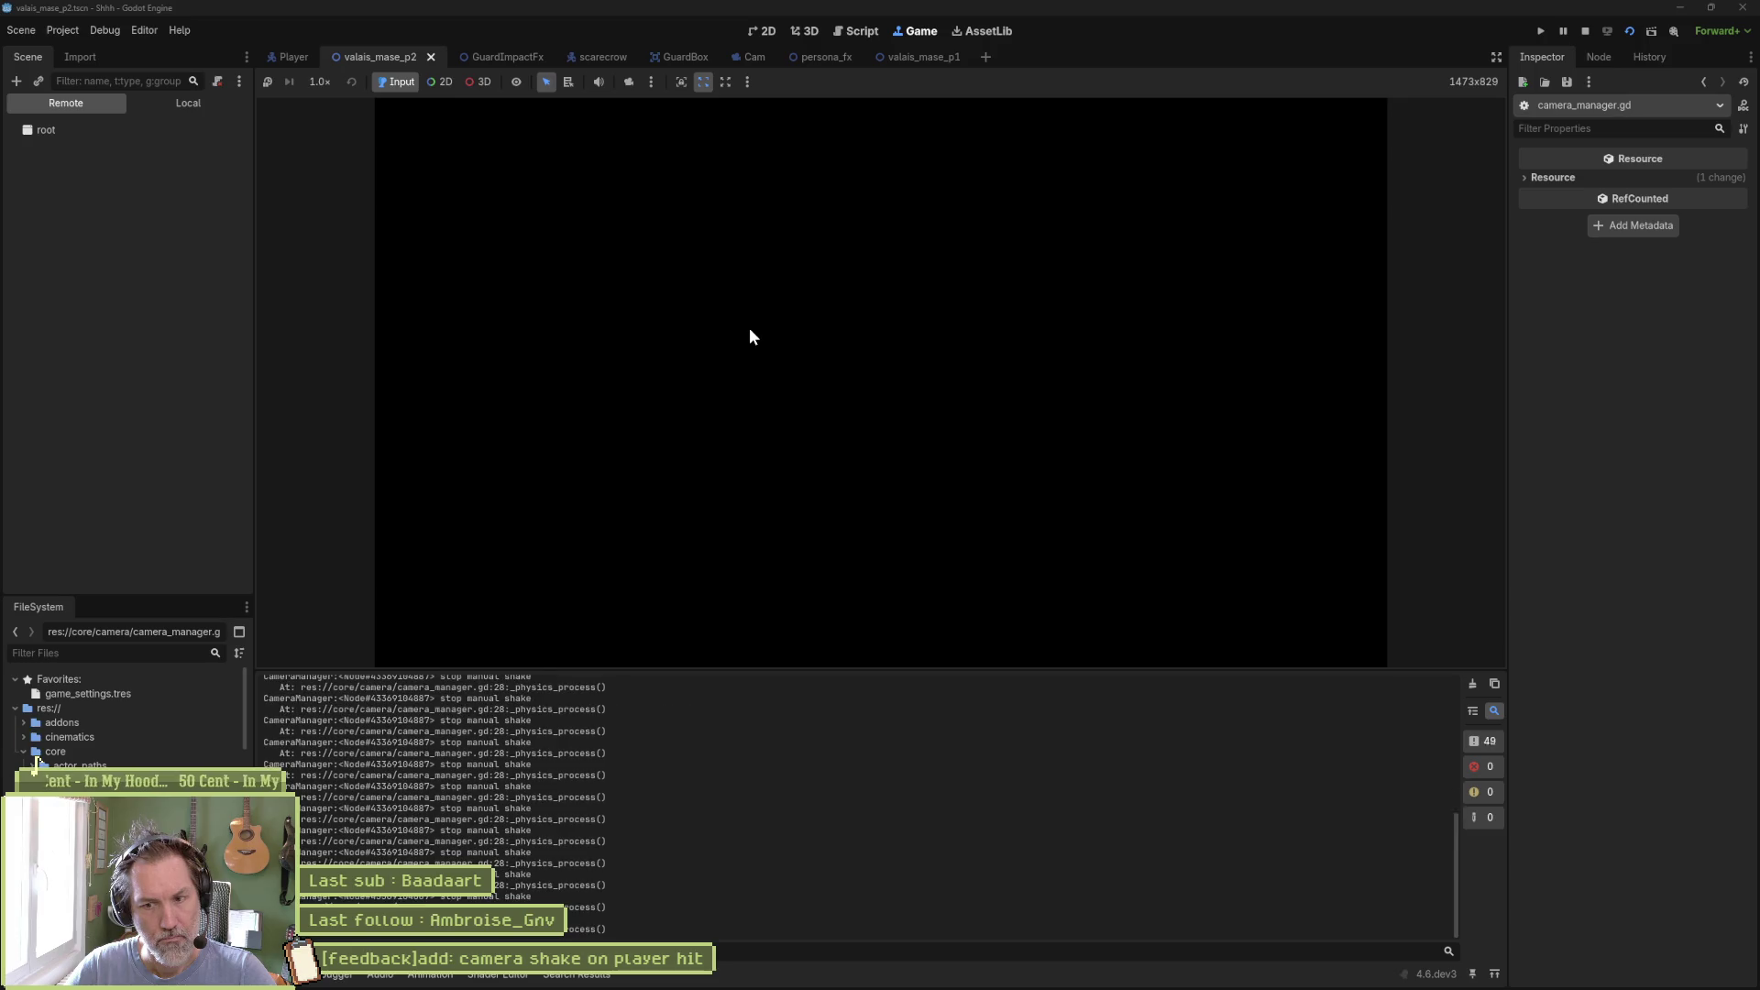
pyautogui.press('Right')
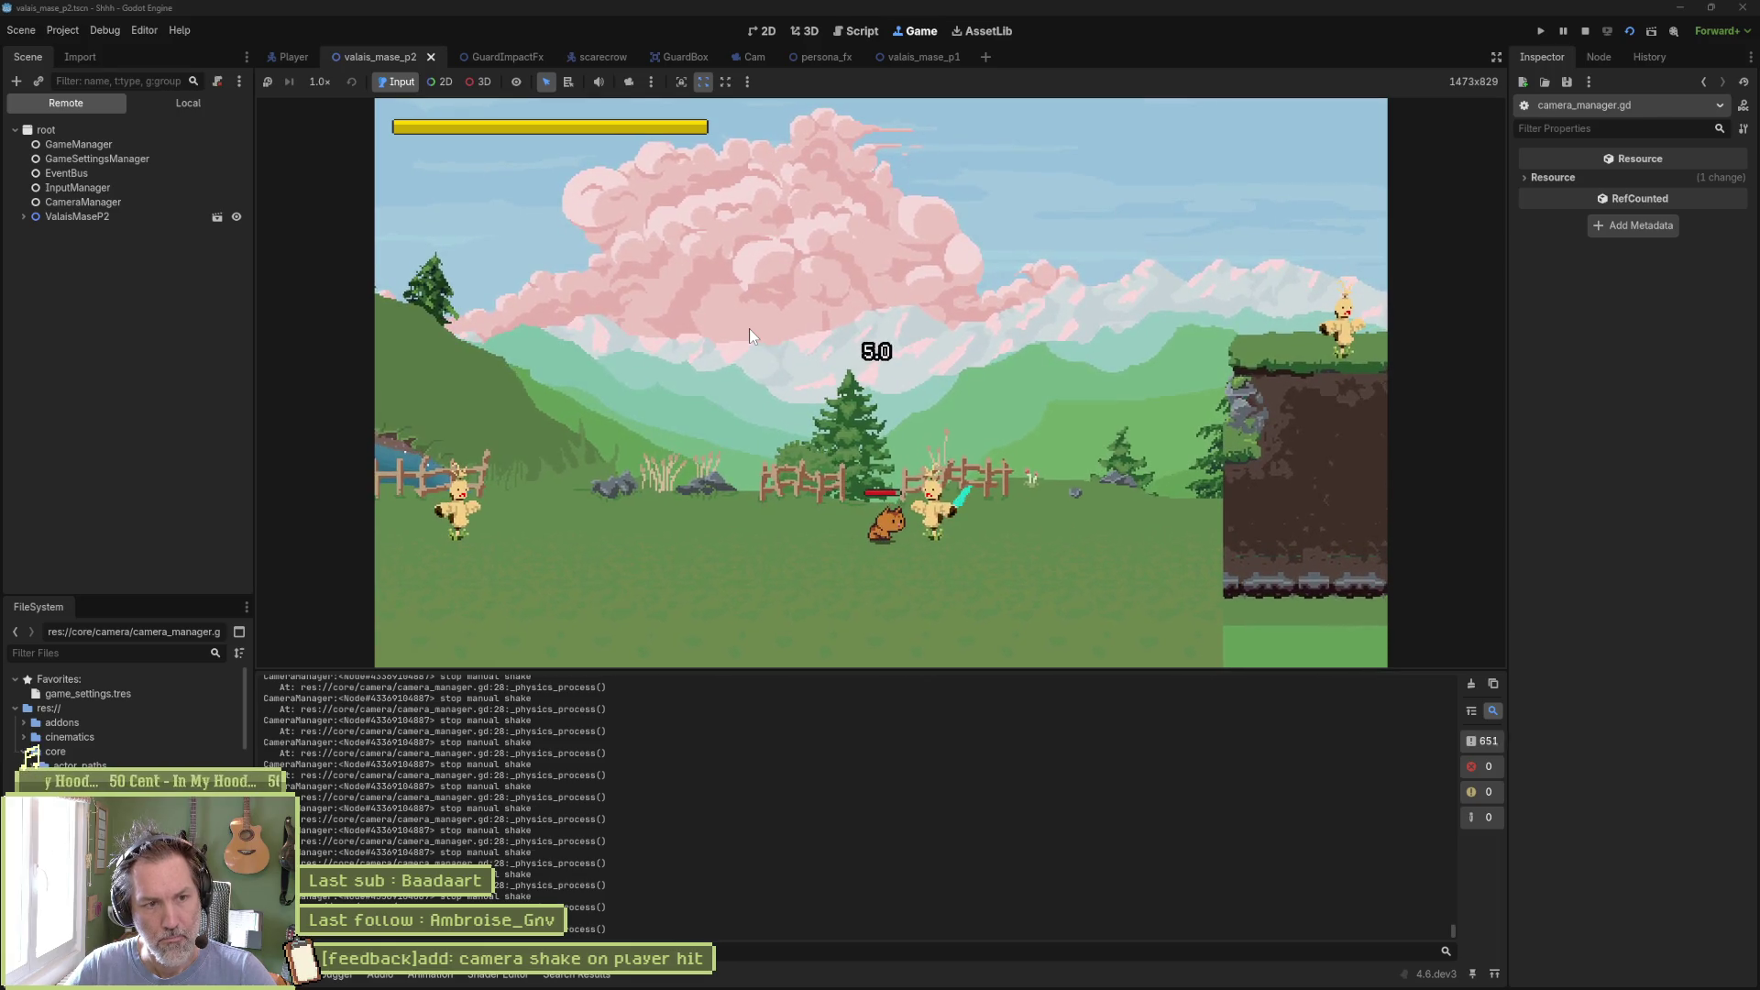
pyautogui.press('F8')
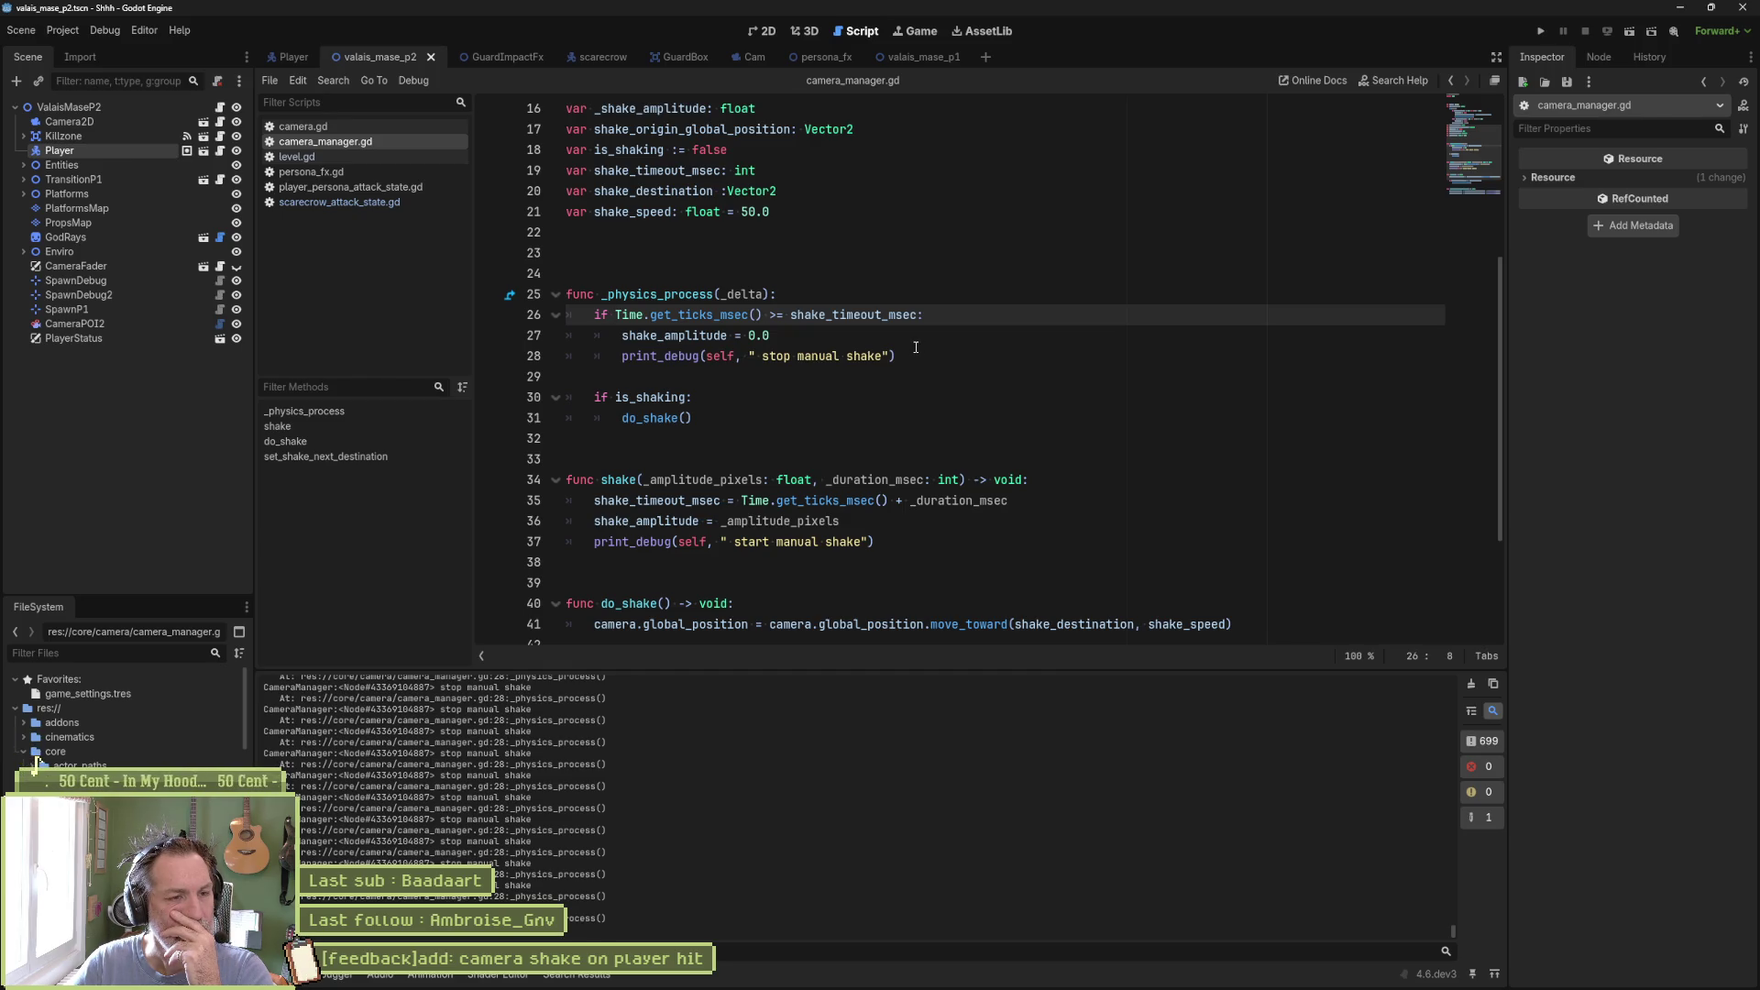
# - Restore 'is_shaking and' in the timeout condition, save, and open scarecrow_attack_state.gd
pyautogui.scroll(3, 914, 348)
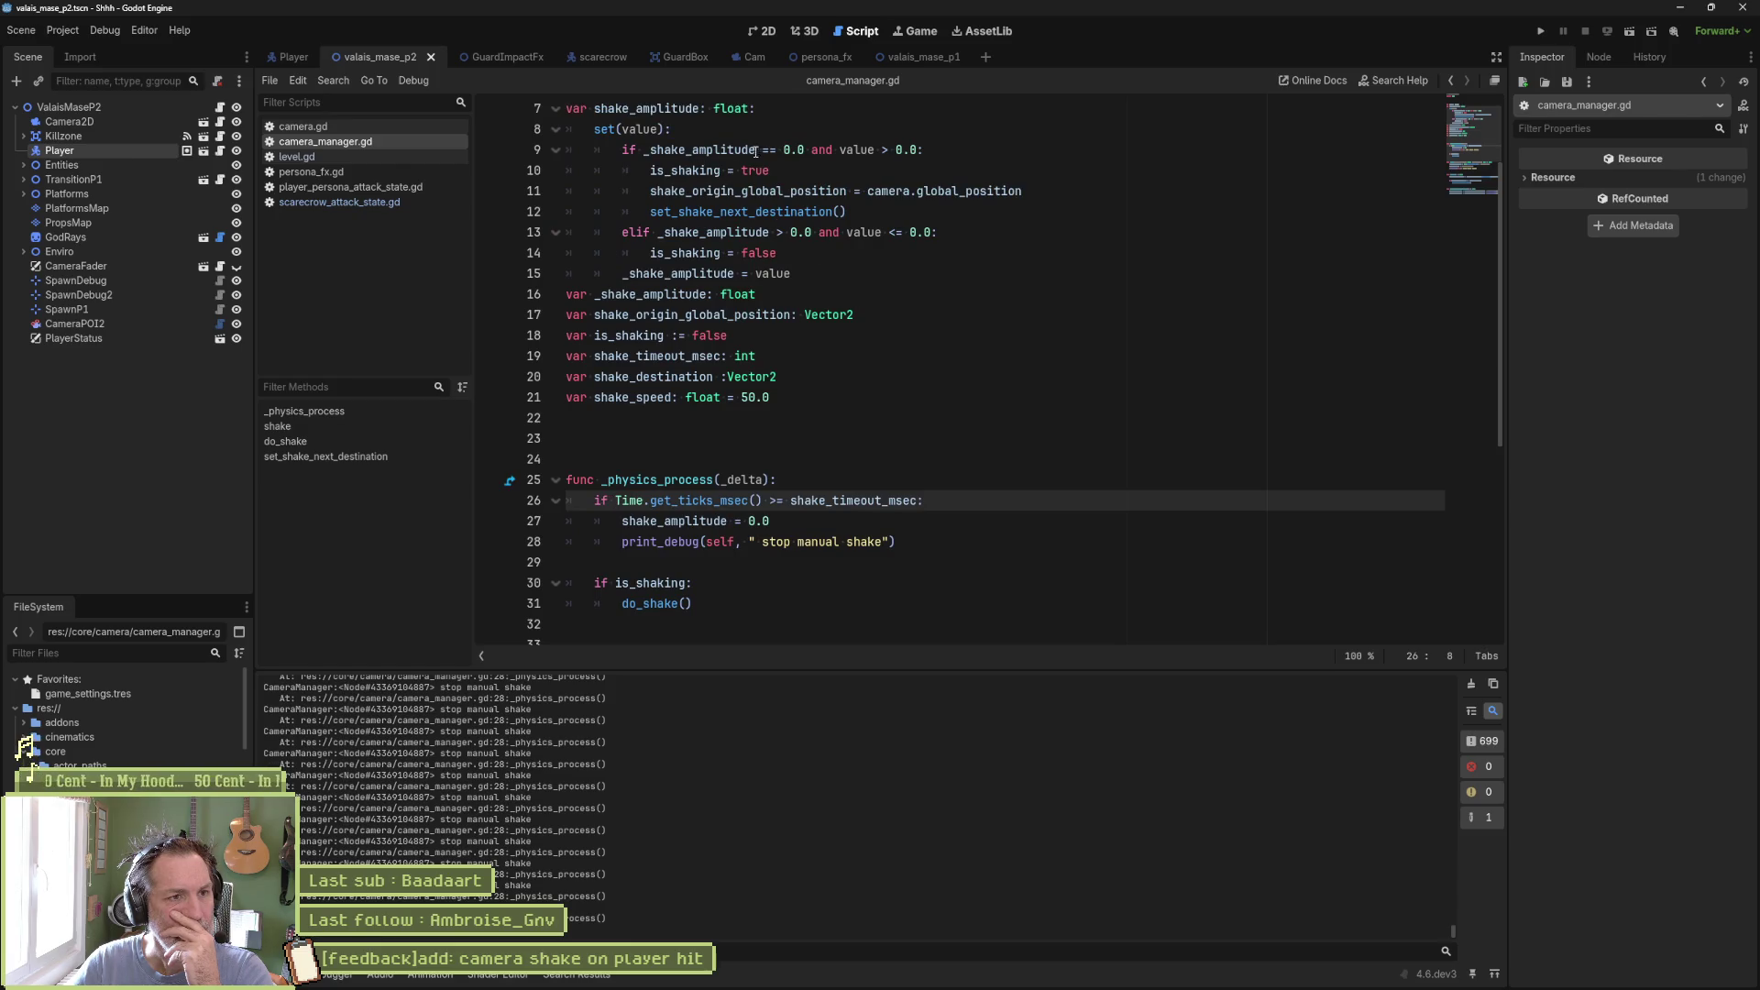
pyautogui.doubleClick(685, 171)
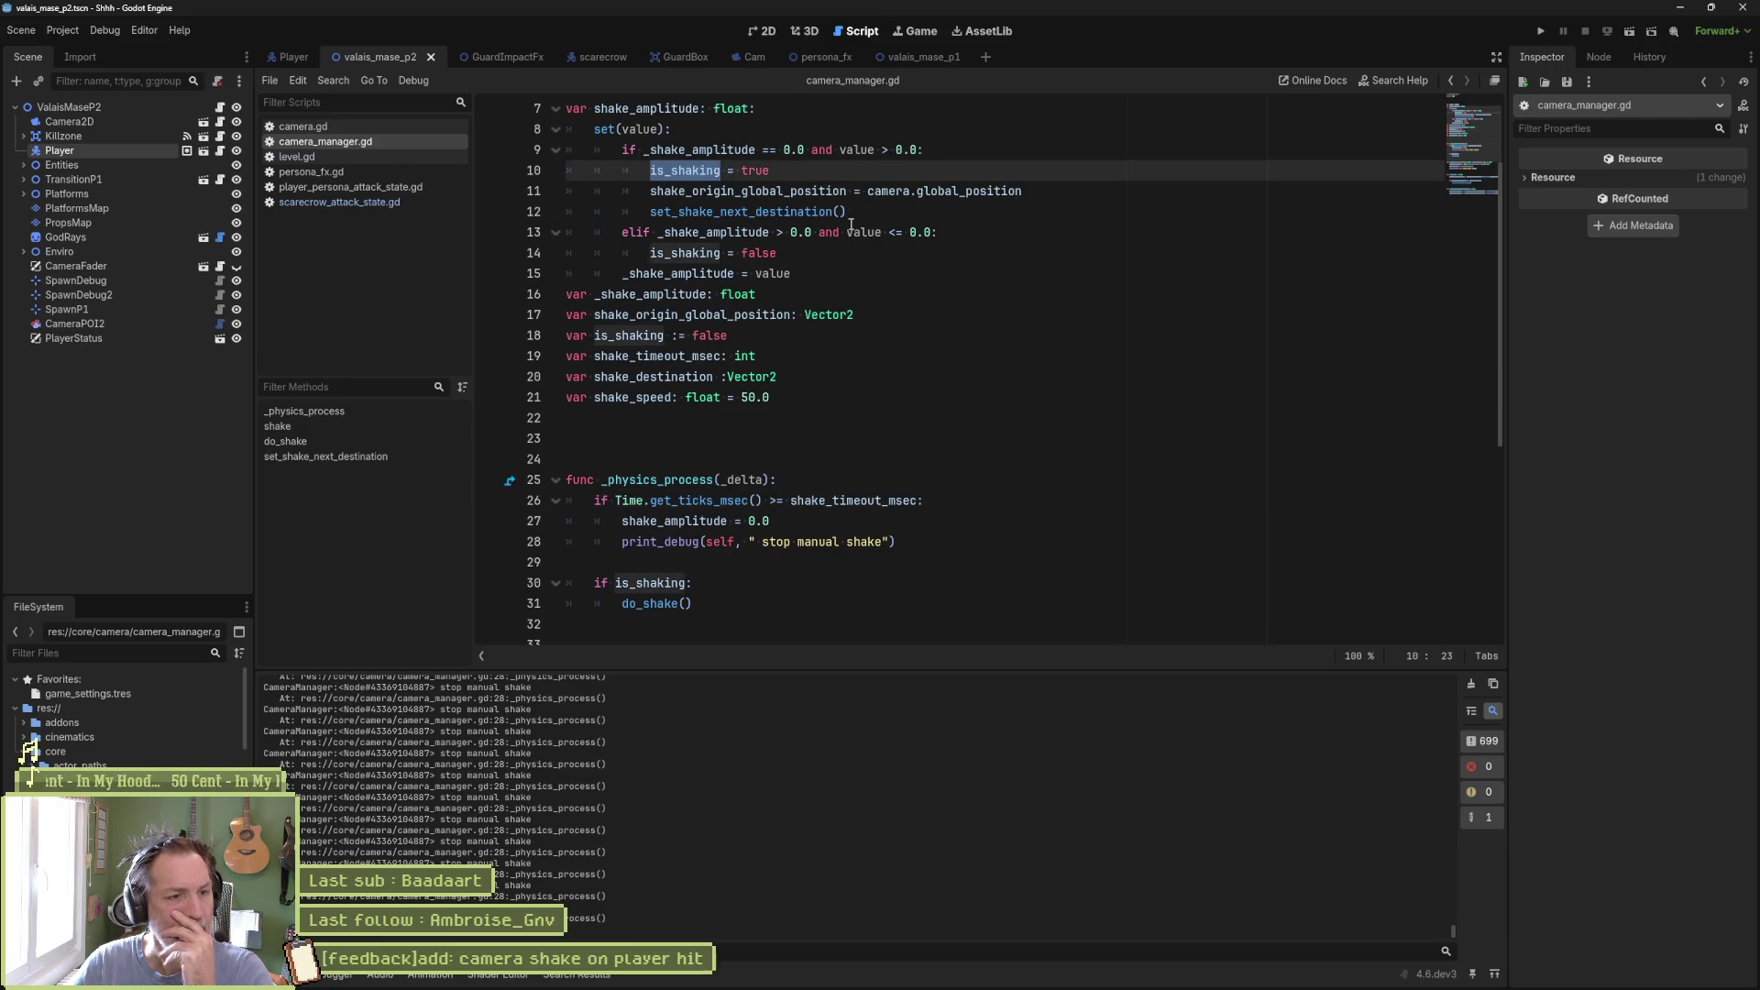
pyautogui.click(631, 501)
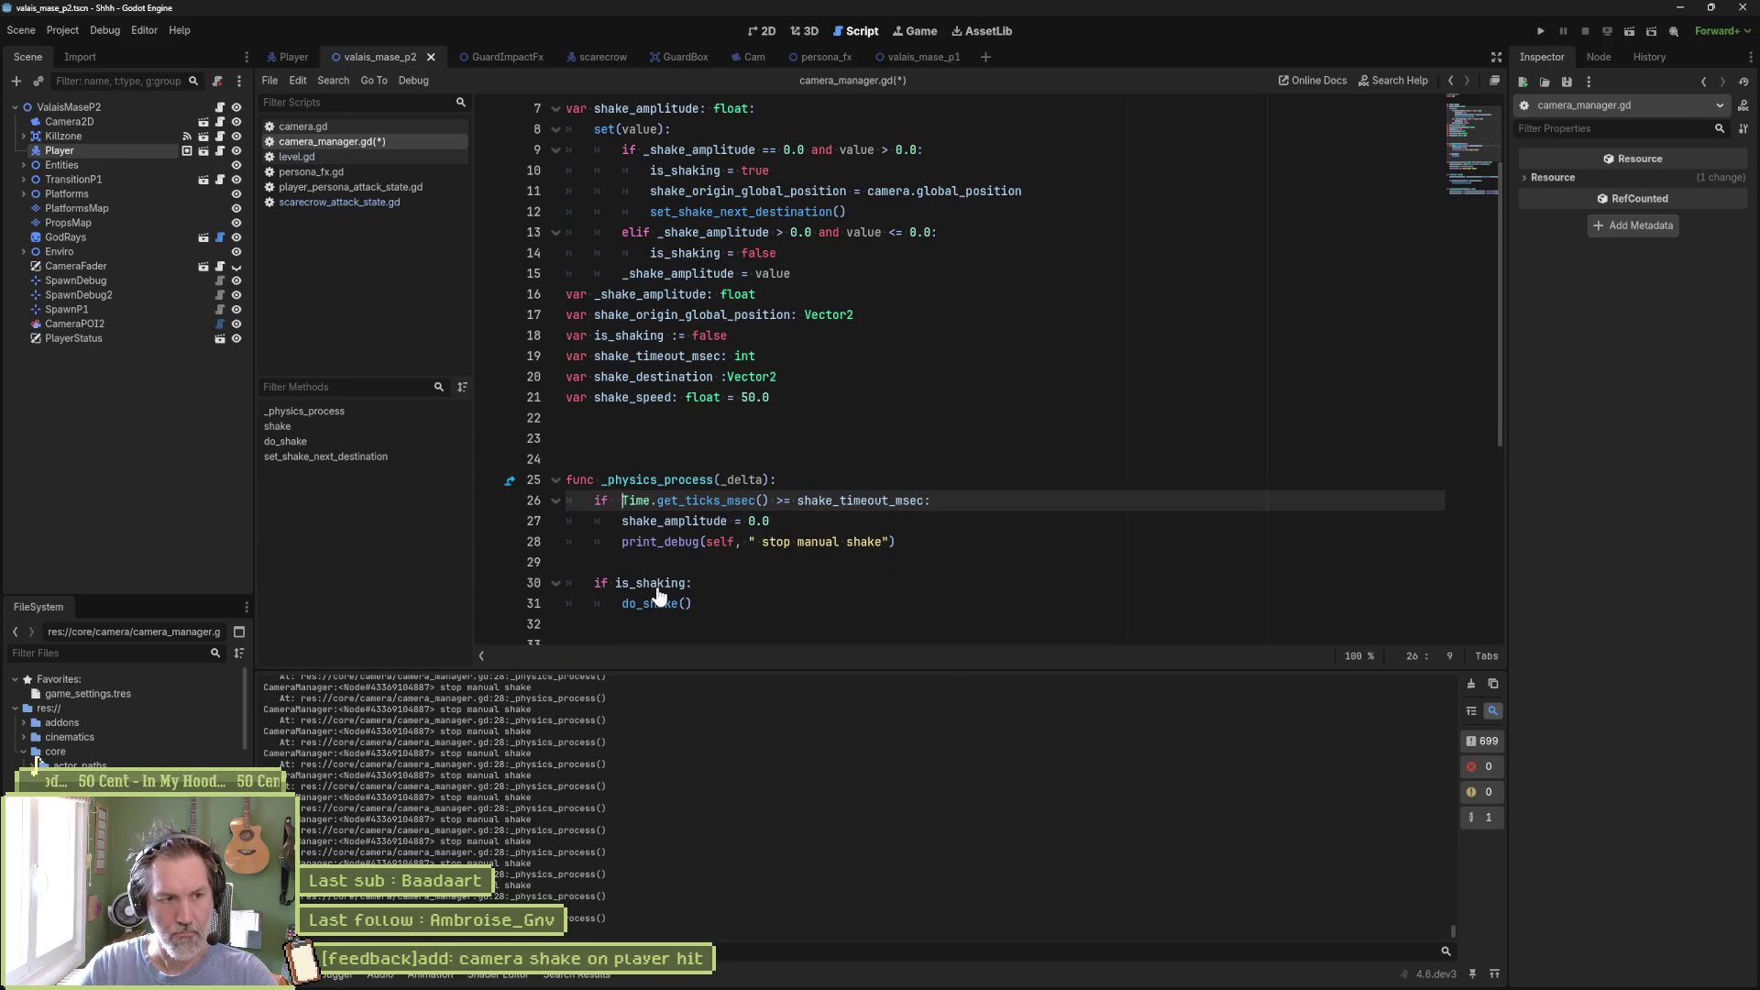
pyautogui.write('is_shaking and')
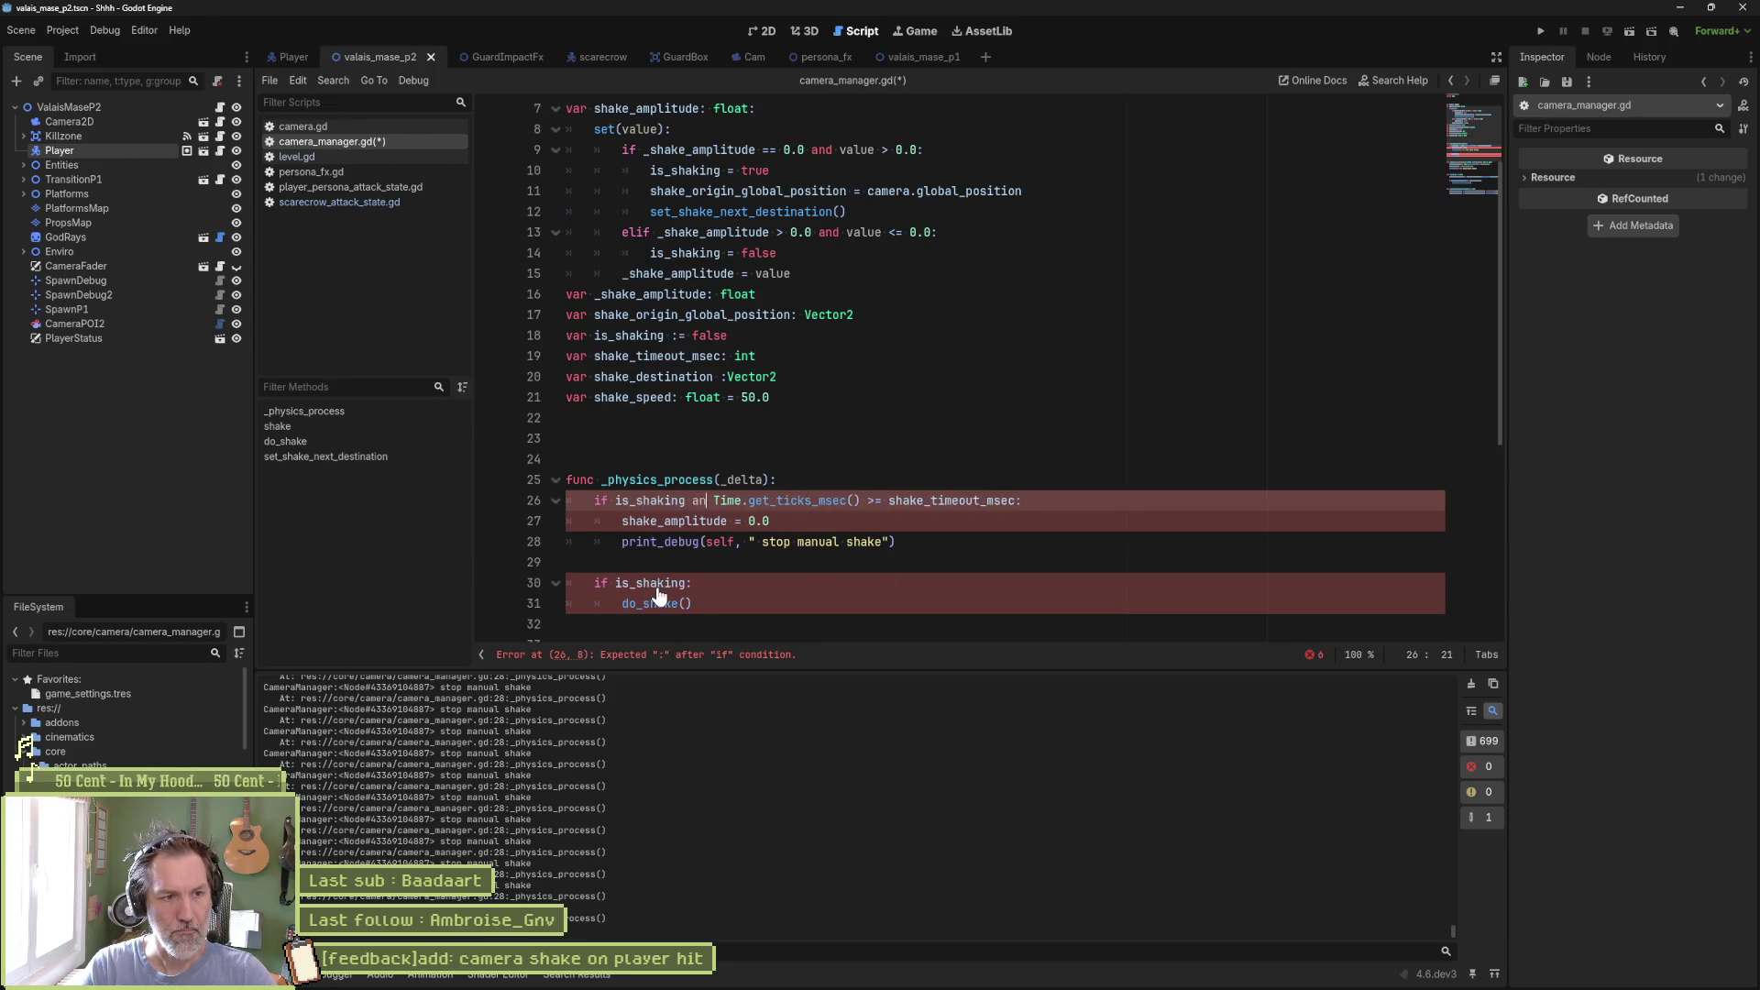
pyautogui.hotkey('ctrl', 's')
pyautogui.click(916, 534)
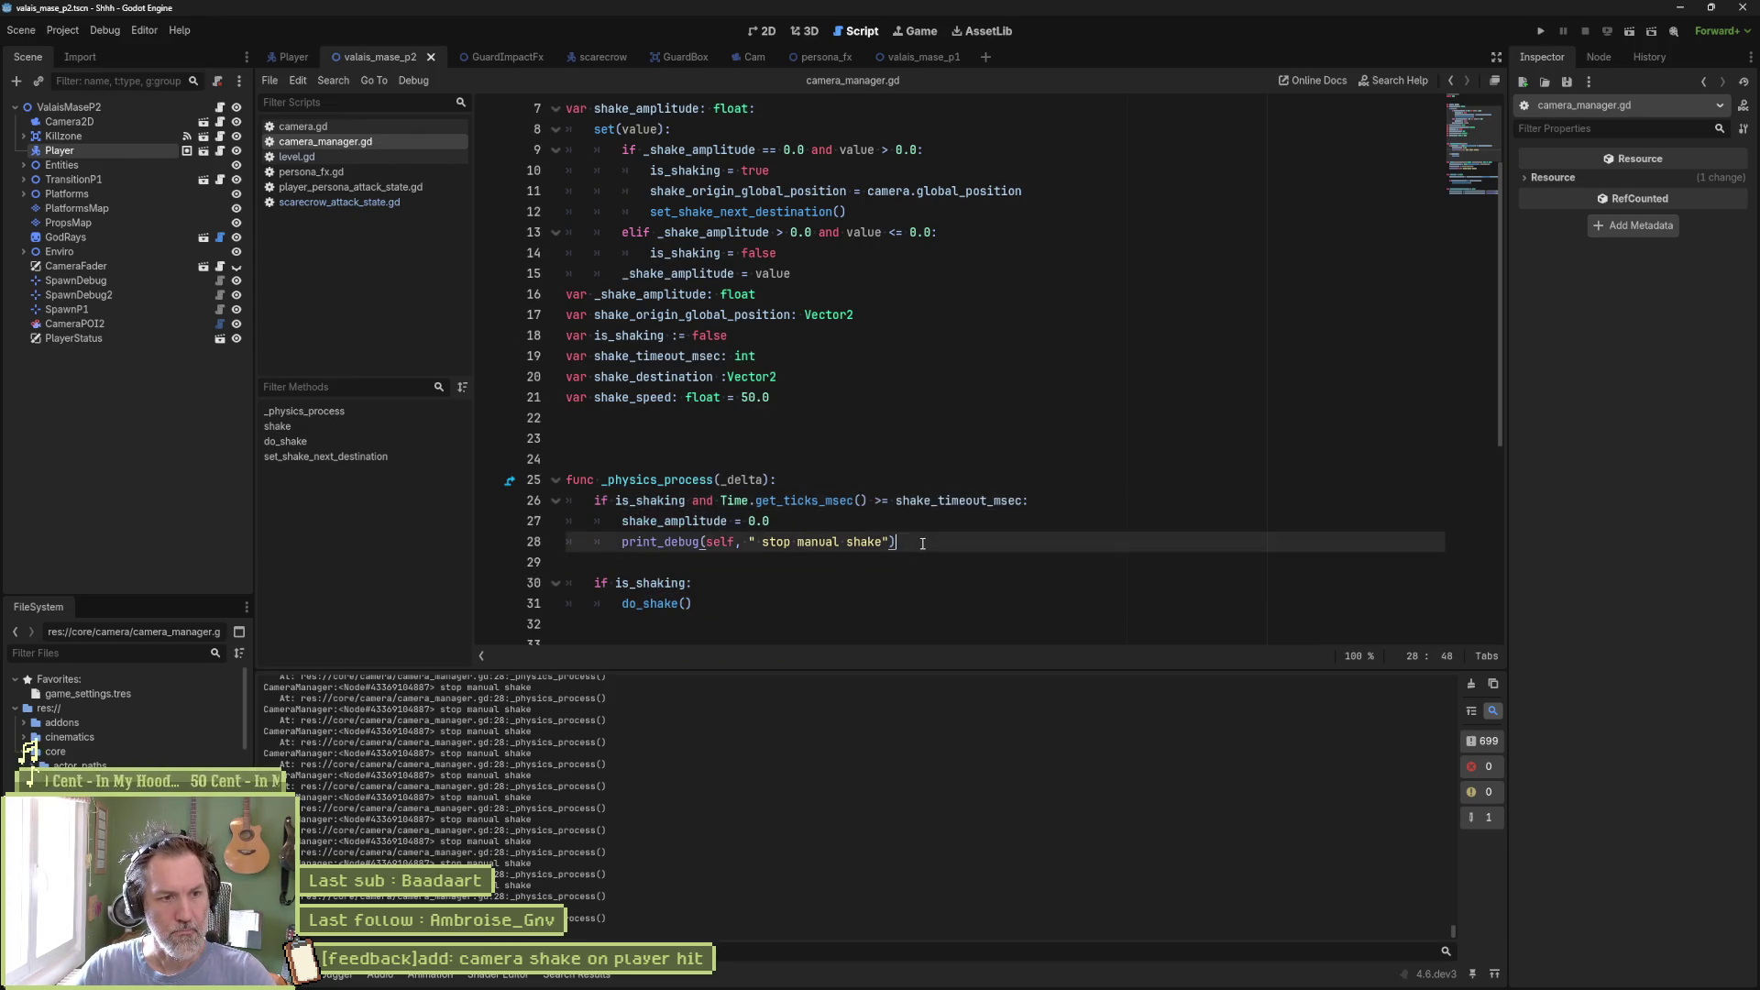
pyautogui.click(341, 200)
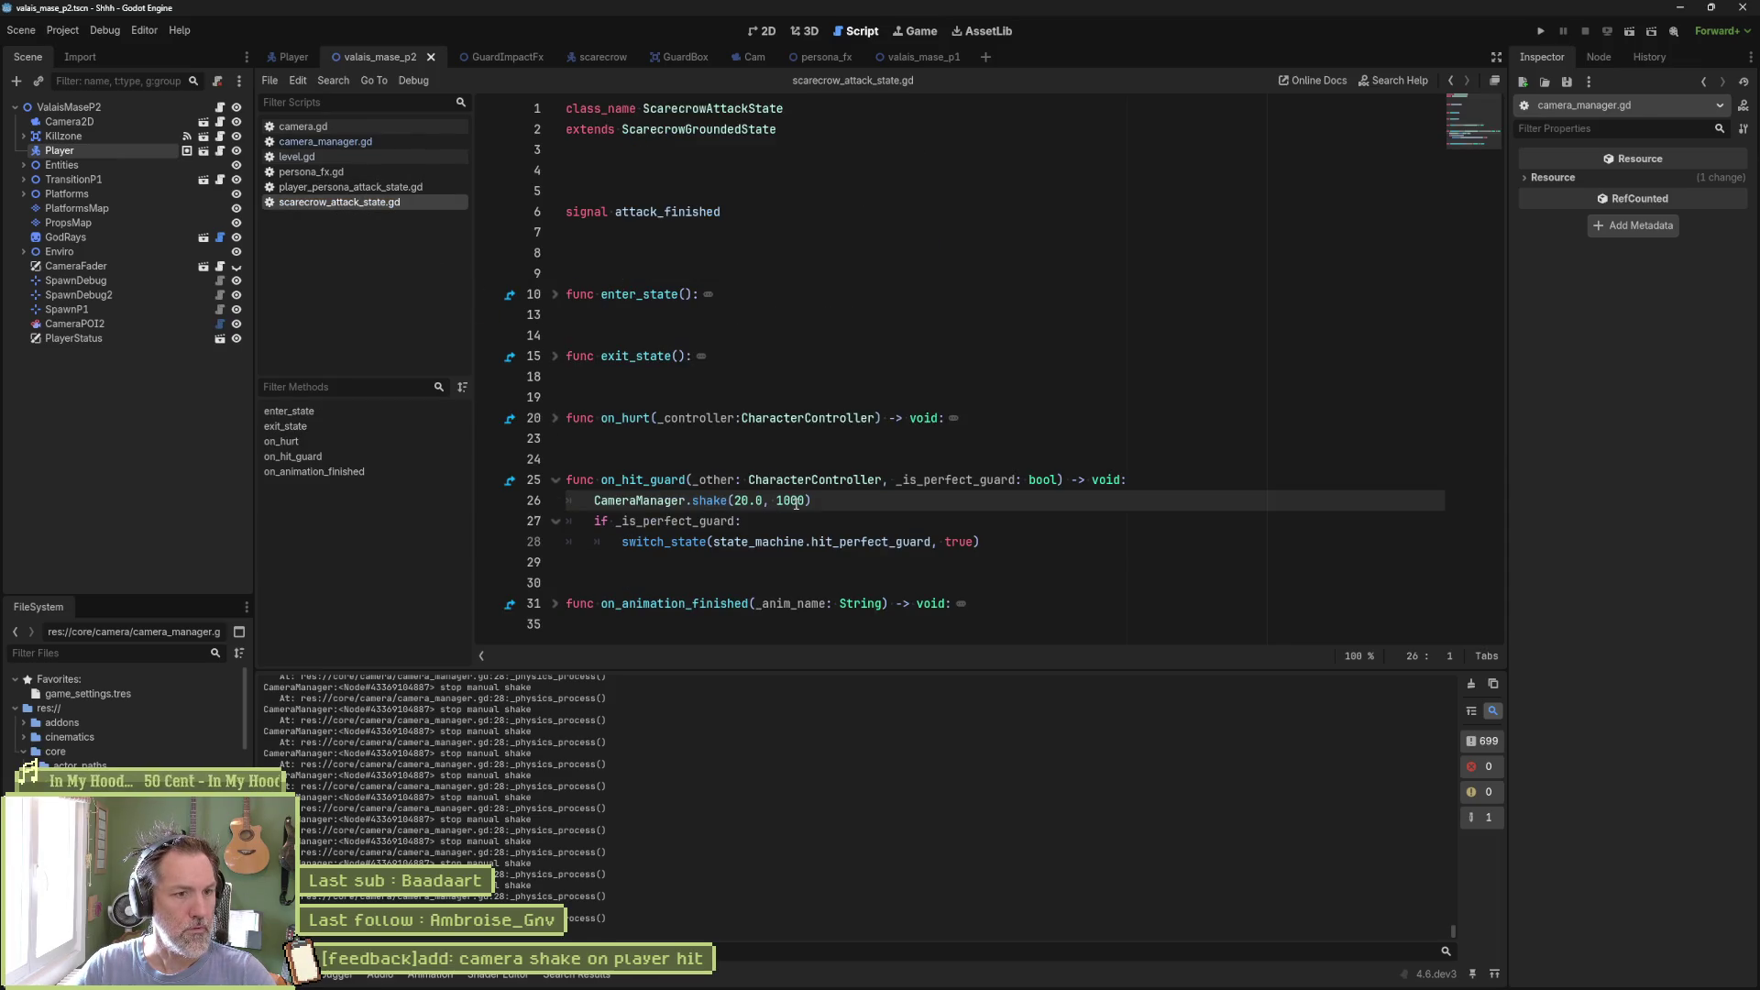
# - Change the guarded-hit call to CameraManager.shake(10.0, 100), save, and attack in the running game
pyautogui.press('BackSpace')
pyautogui.hotkey('ctrl', 's')
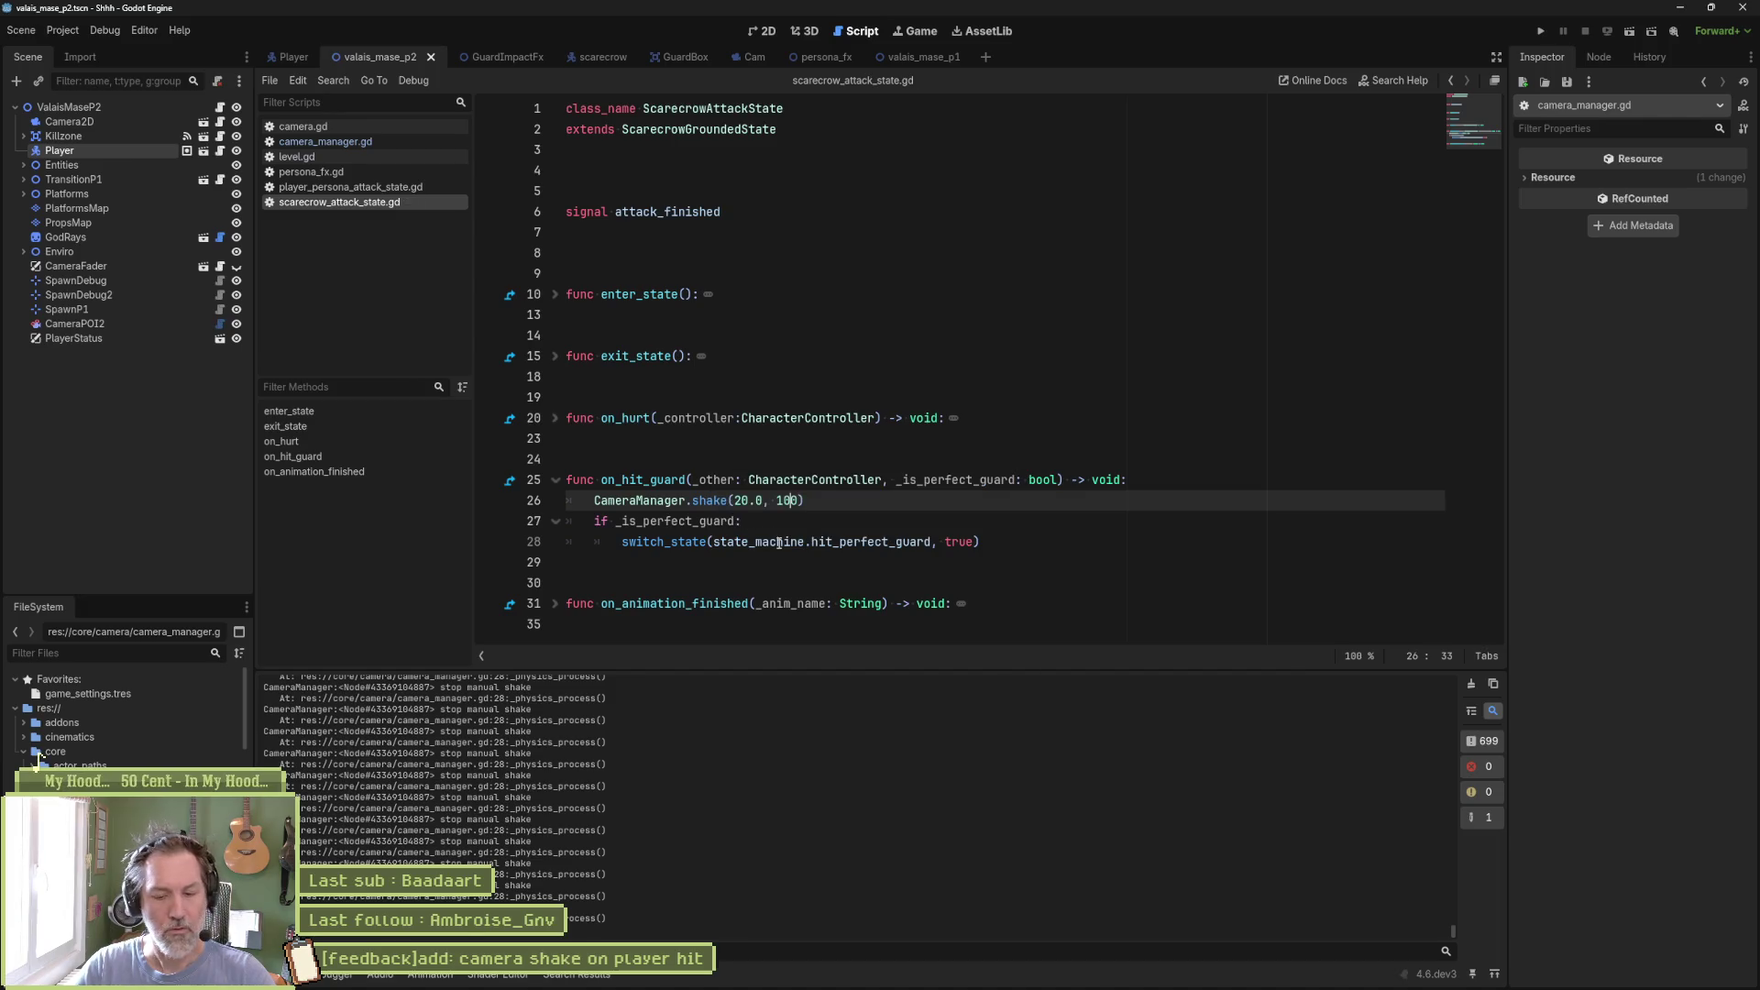
pyautogui.press('Left')
pyautogui.press('Left')
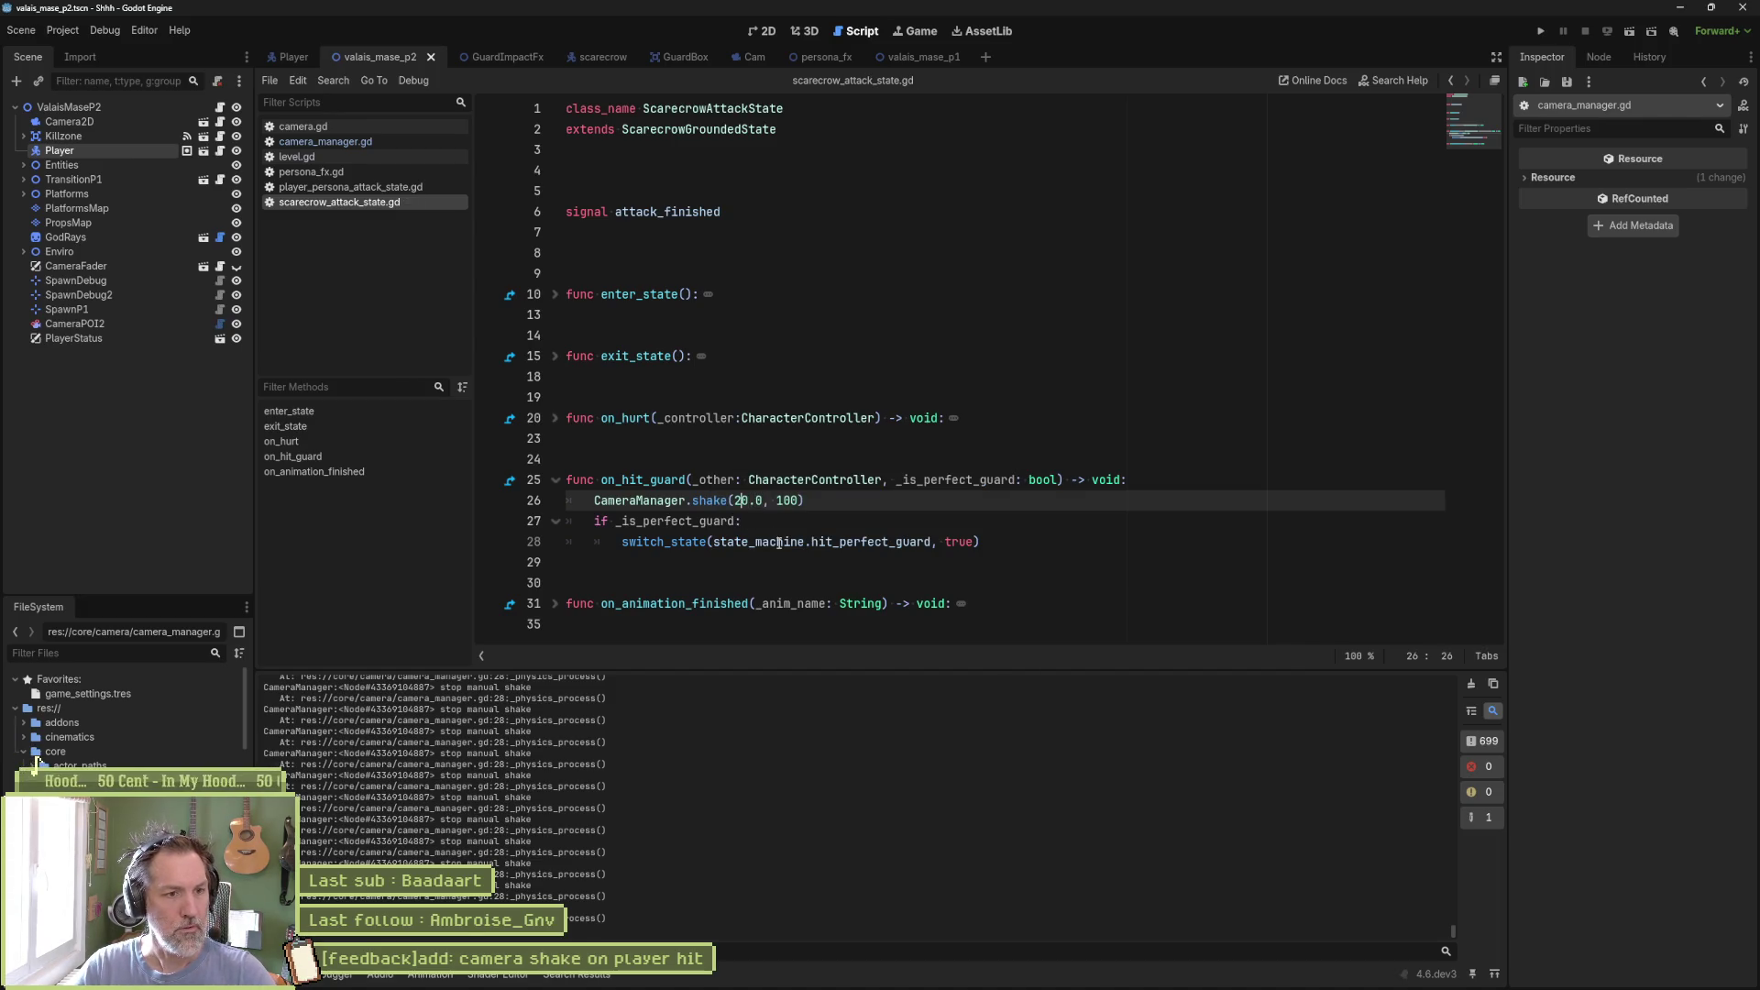
pyautogui.press('BackSpace')
pyautogui.write('1')
pyautogui.press('F5')
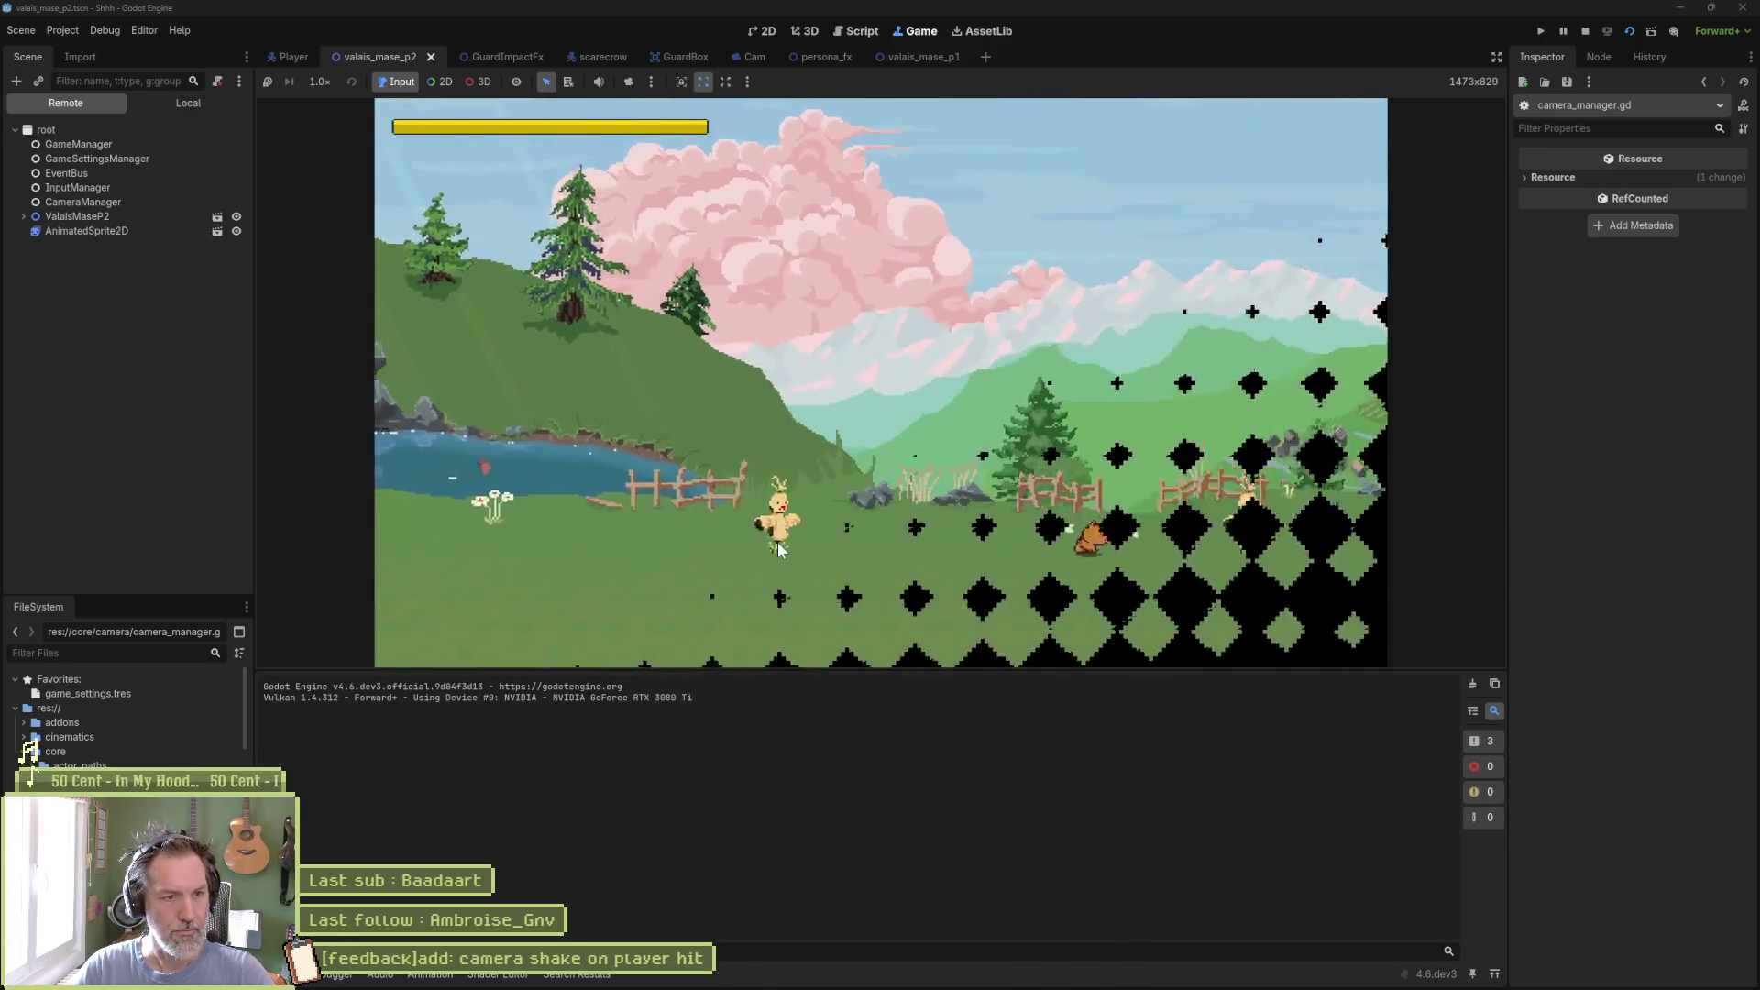
pyautogui.press('Right')
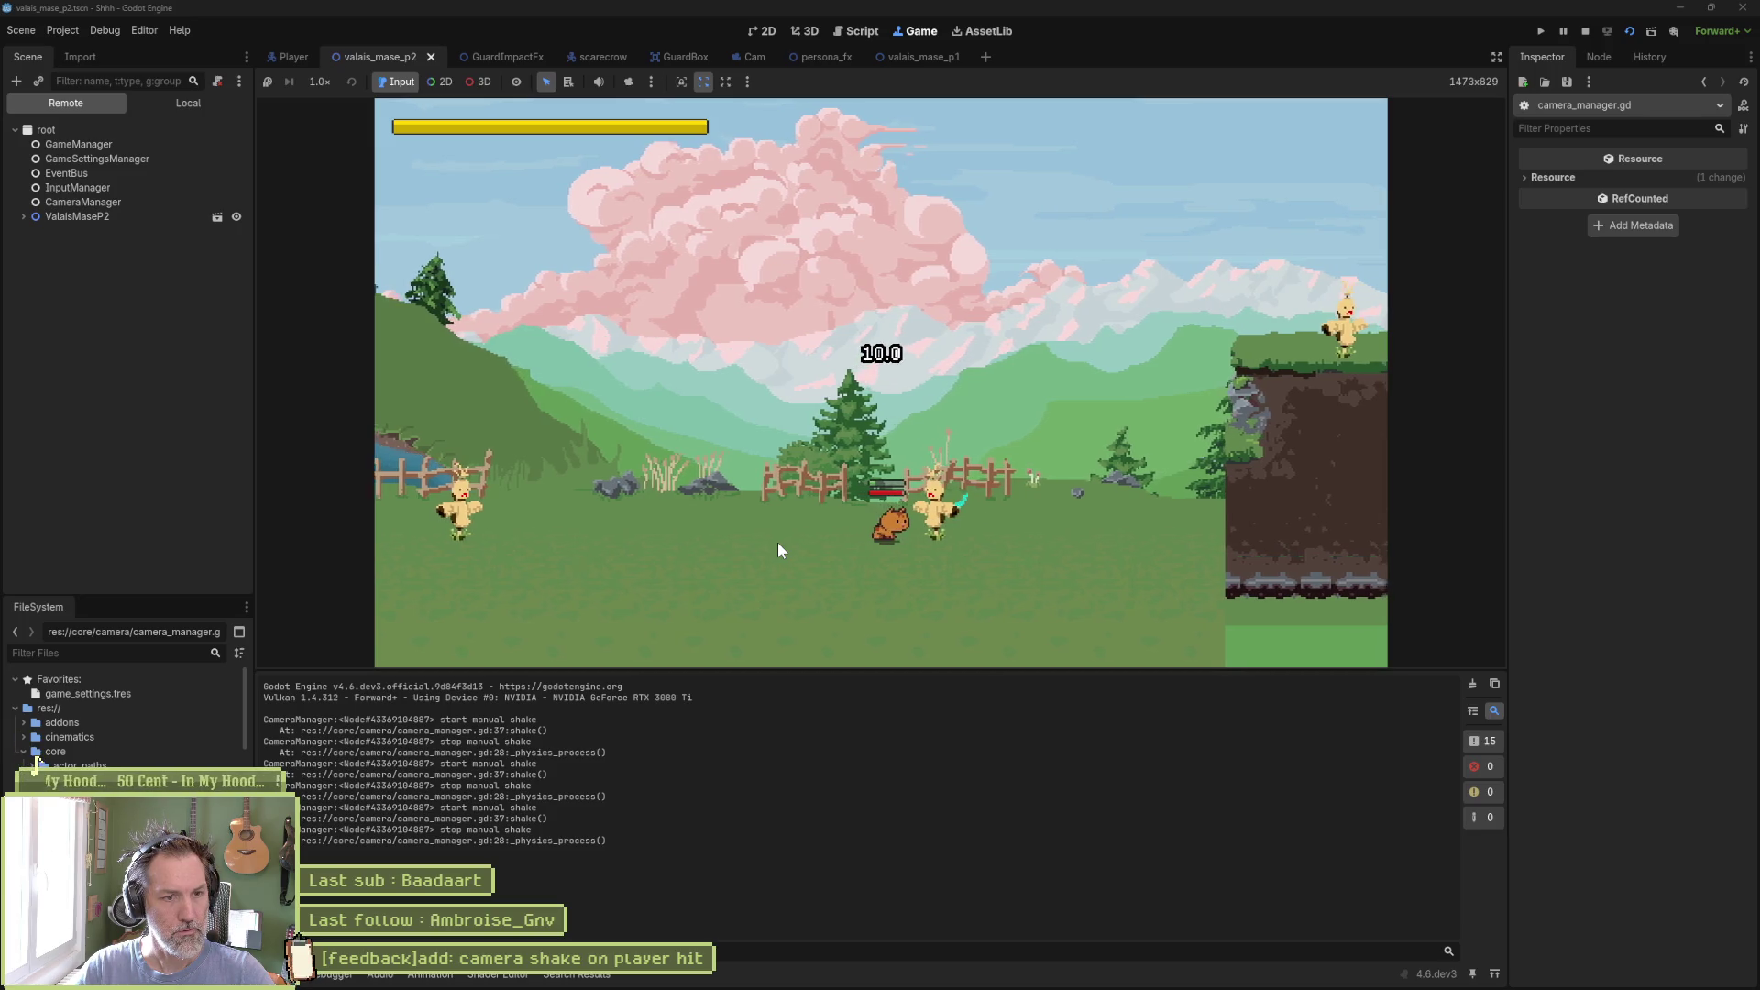
# - Stop the game and delete the CameraManager.shake(10.0, 100) line from on_hit_guard
pyautogui.press('F8')
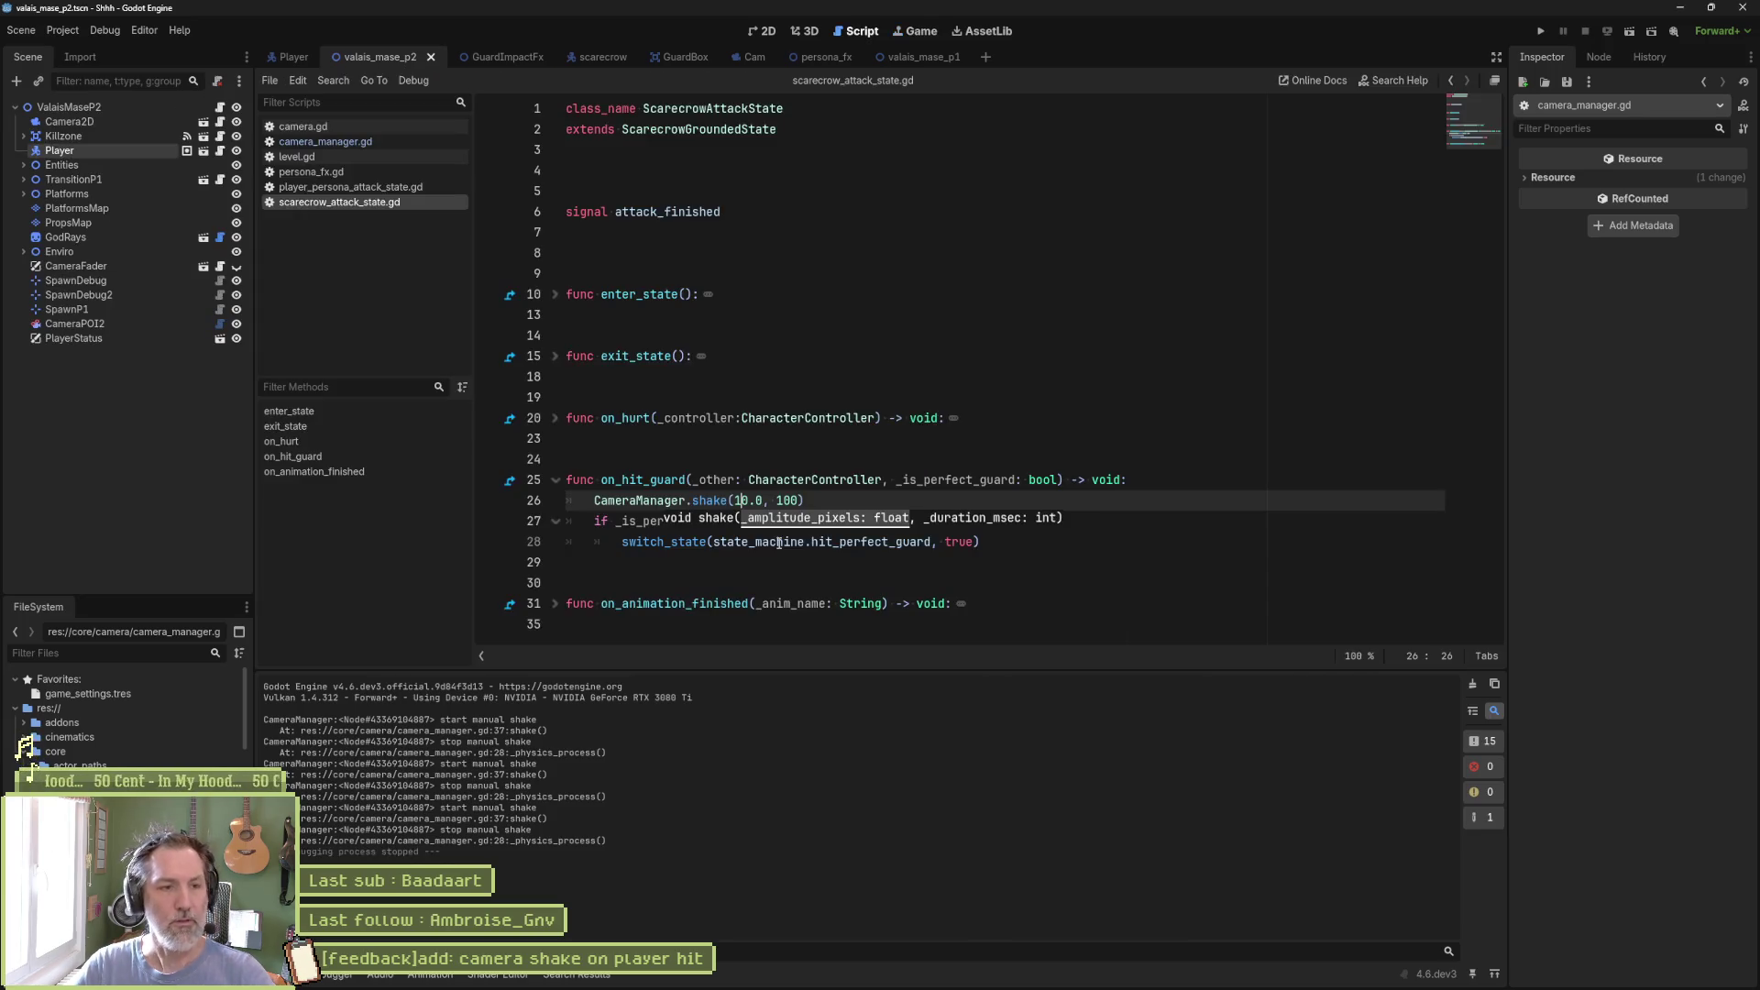
pyautogui.click(857, 461)
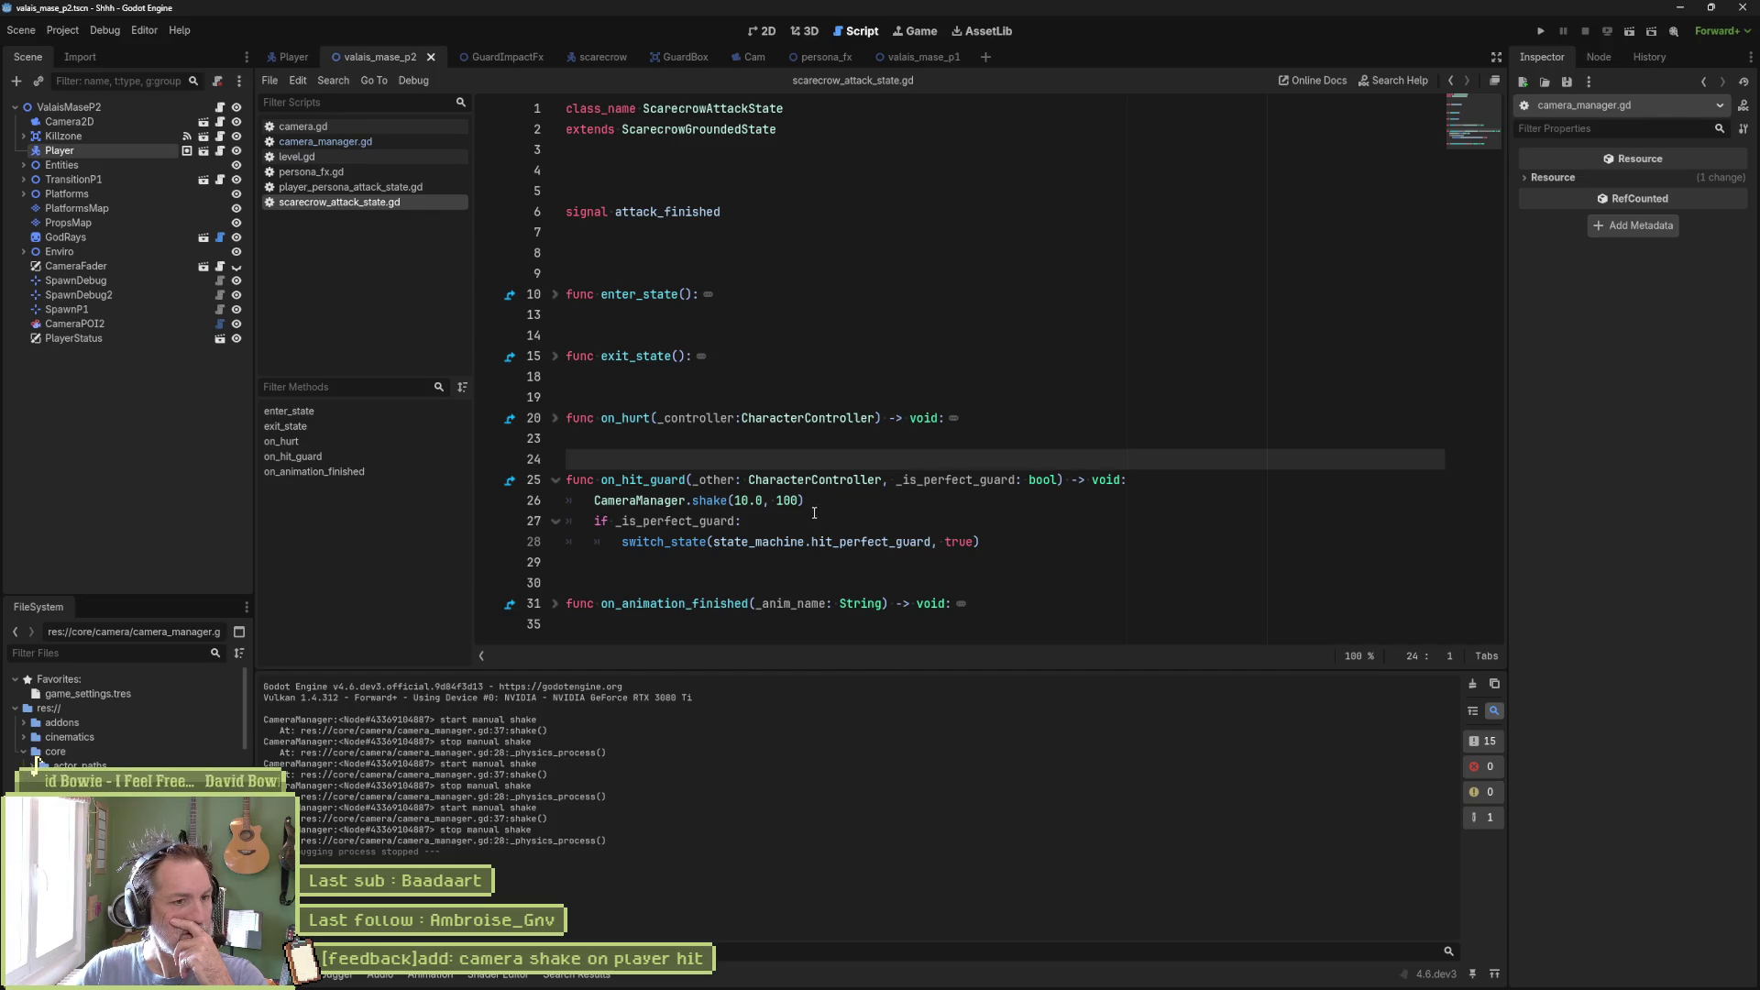
pyautogui.moveTo(807, 501); pyautogui.dragTo(559, 495)
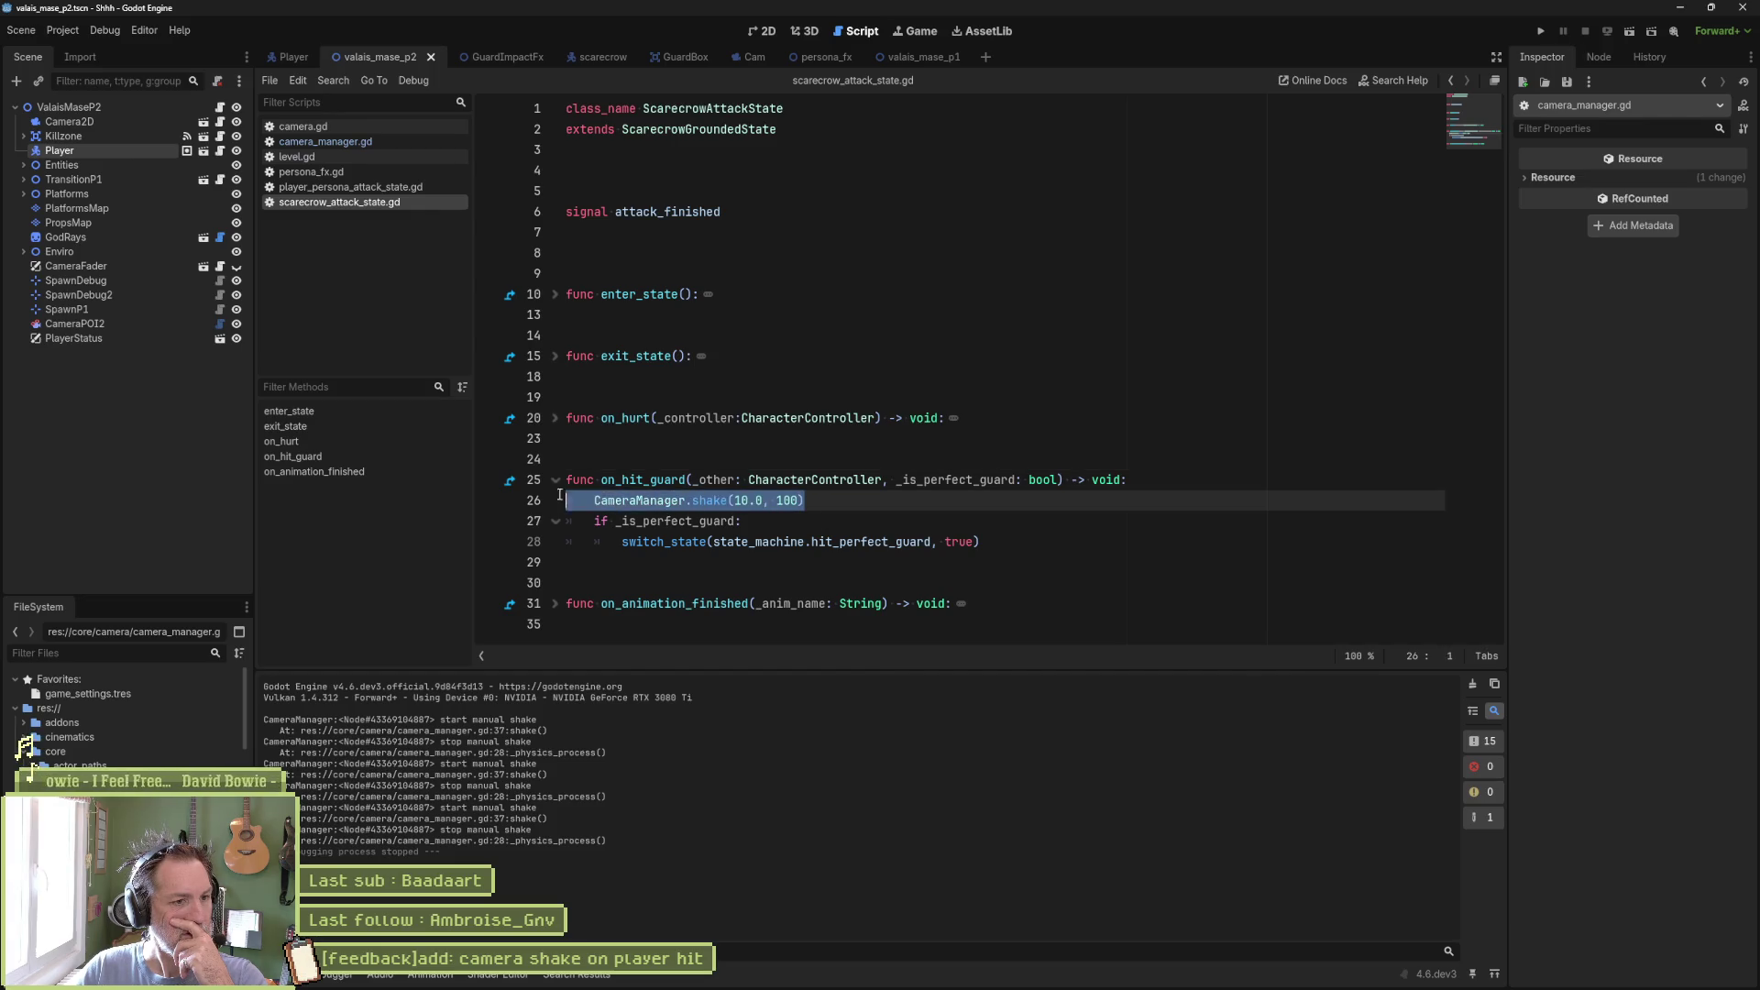
pyautogui.click(858, 502)
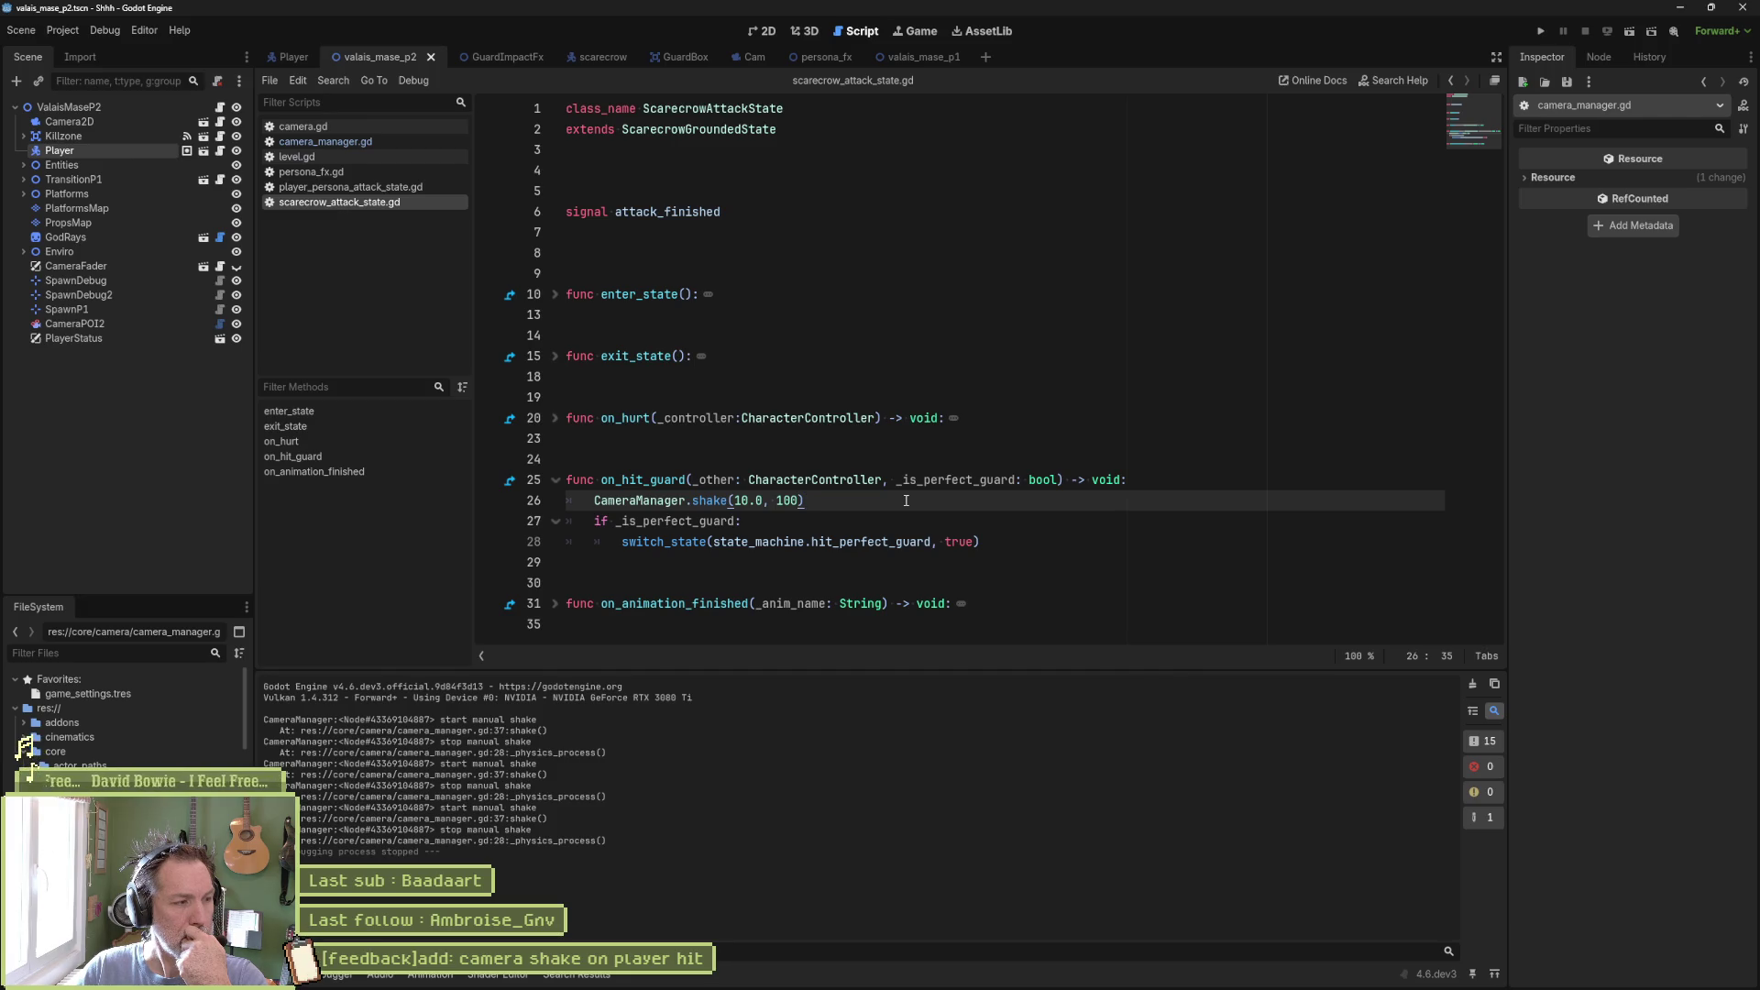
pyautogui.moveTo(1120, 504); pyautogui.dragTo(1144, 486)
pyautogui.hotkey('ctrl', 'c')
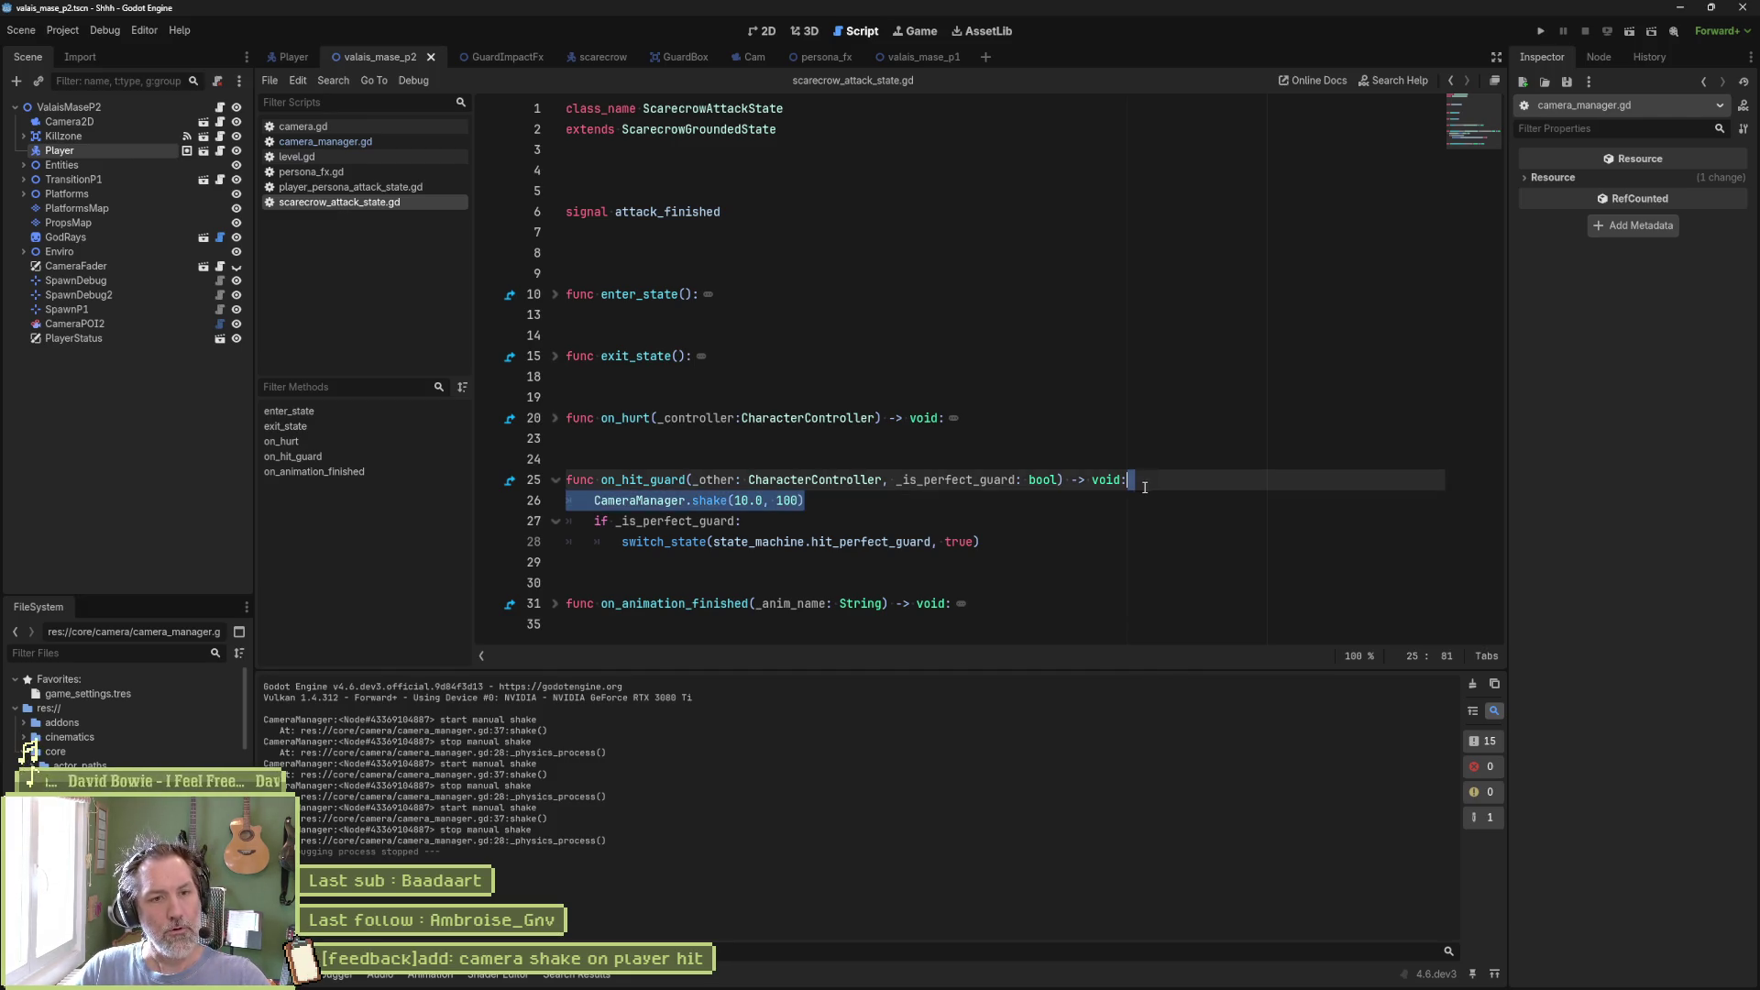
pyautogui.press('BackSpace')
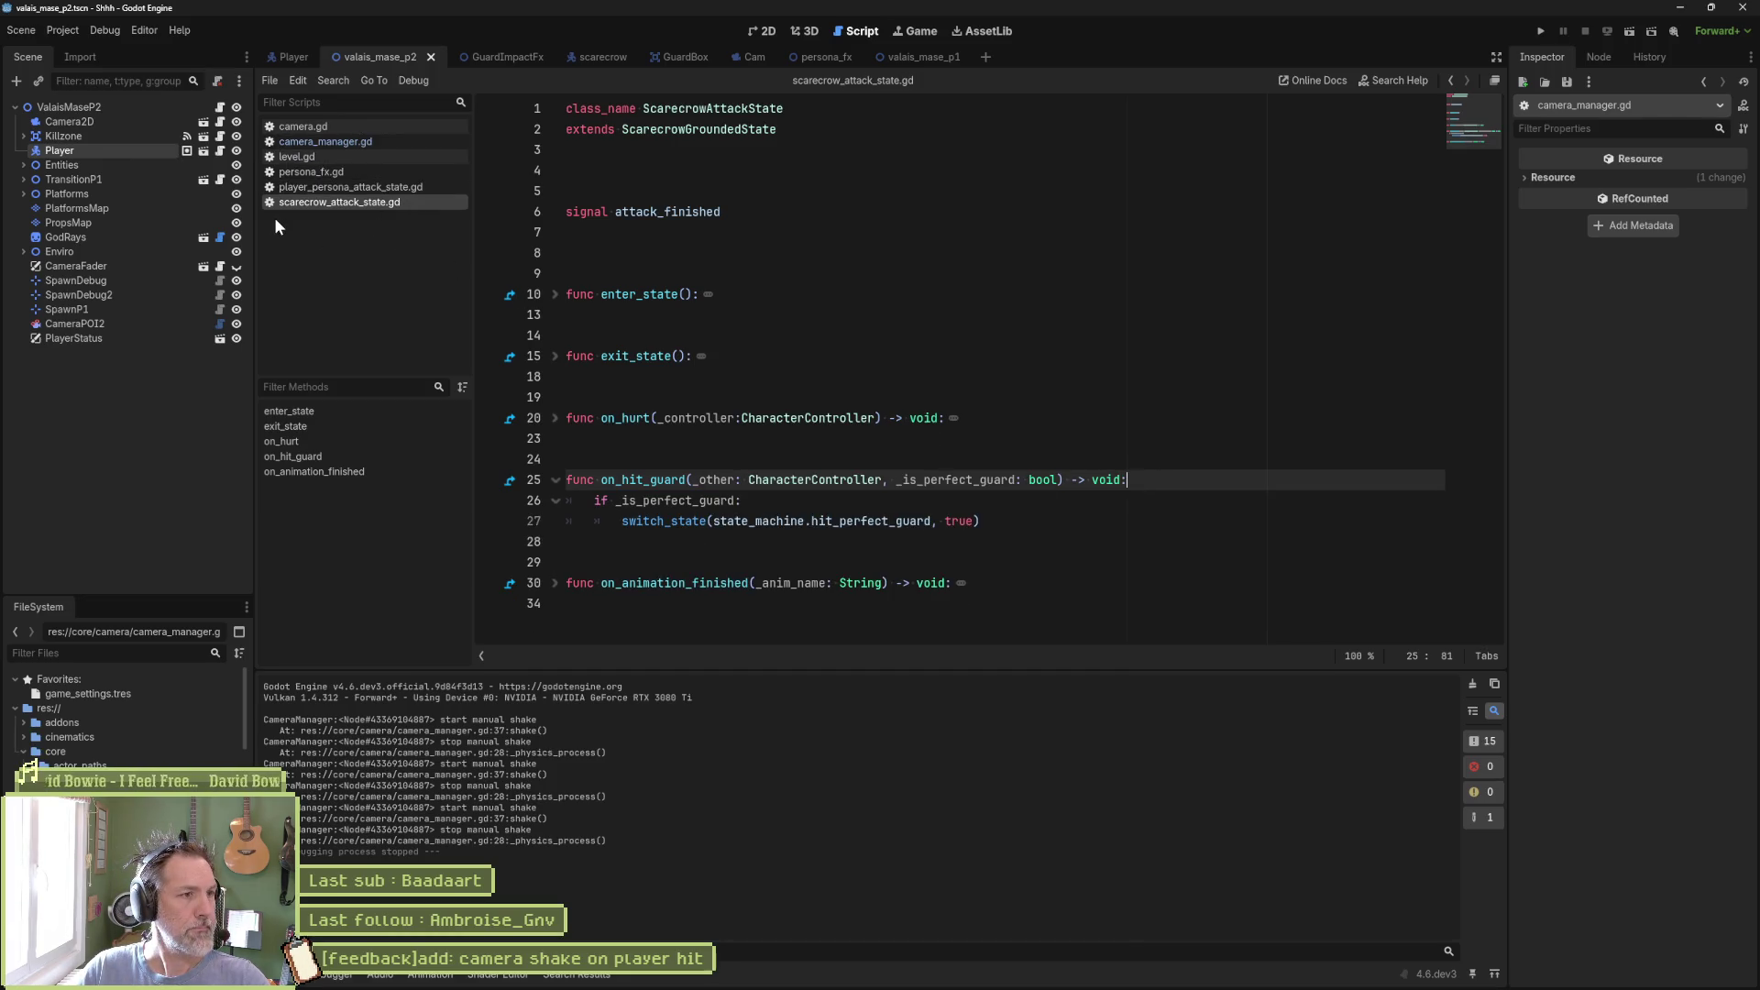
# - Open the Player scene and bring scarecrow_attack_state.gd back into the script editor
pyautogui.click(197, 152)
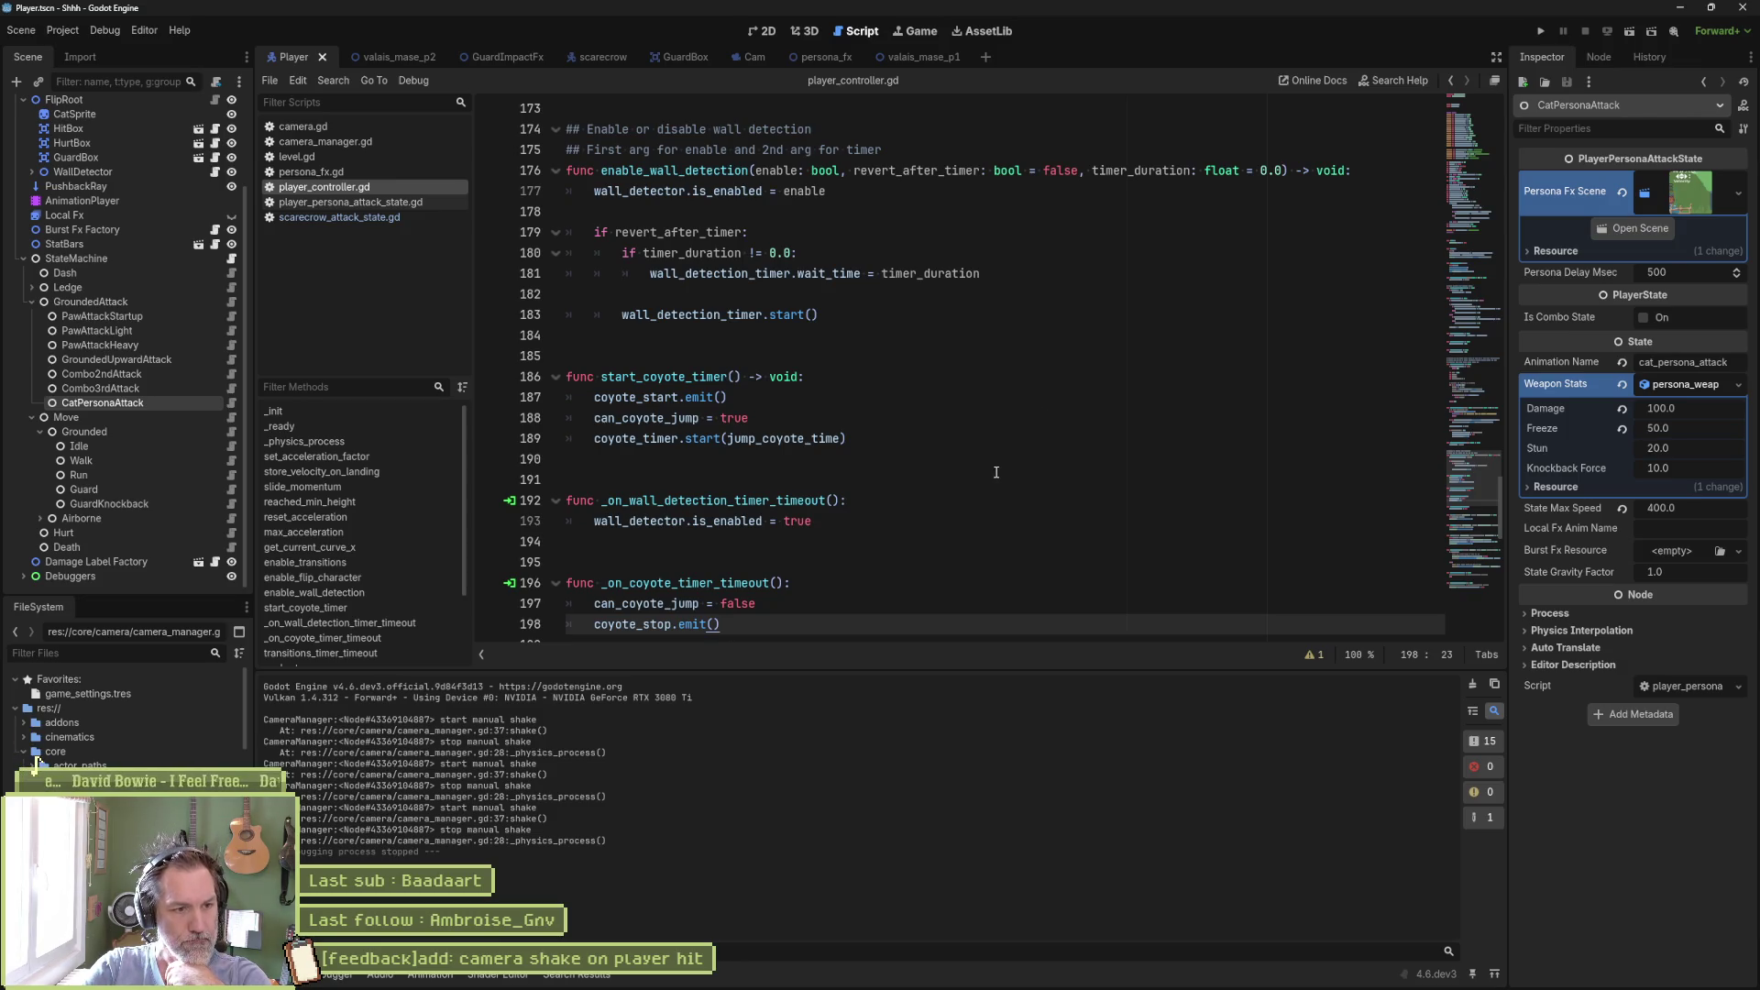
pyautogui.click(381, 218)
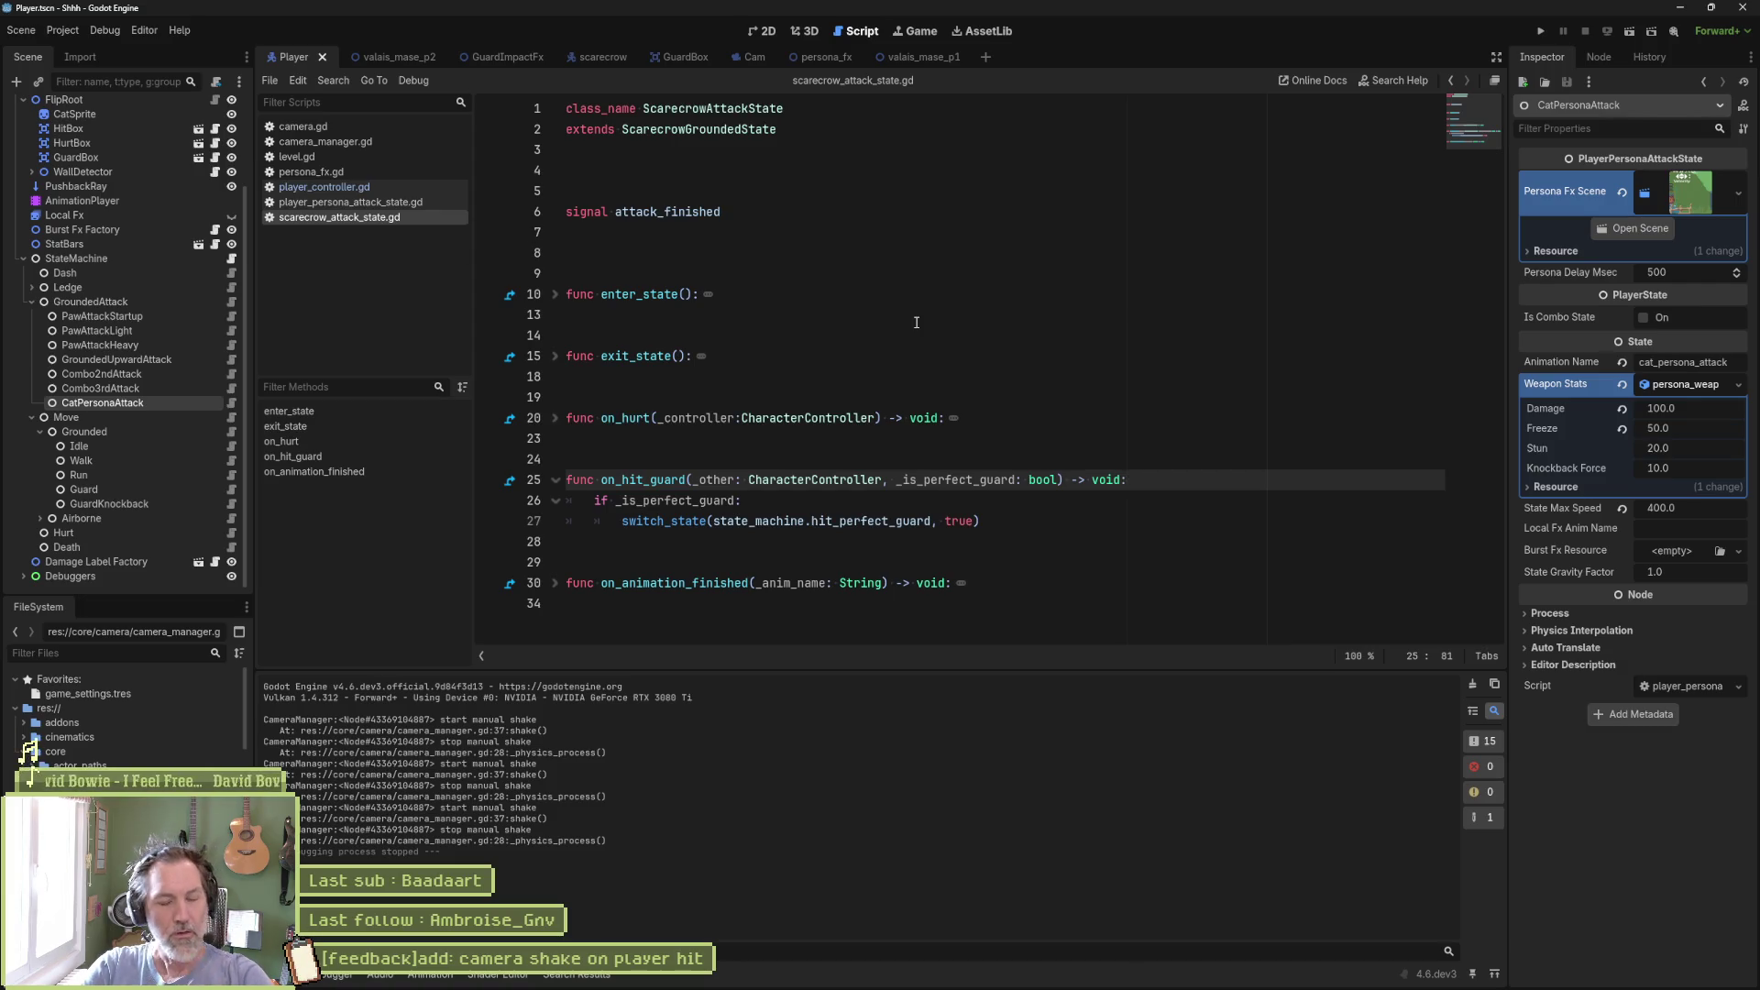
# - Restore the deleted shake call and add an on_hit function containing a pasted shake call
pyautogui.press('Return')
pyautogui.hotkey('ctrl', 'v')
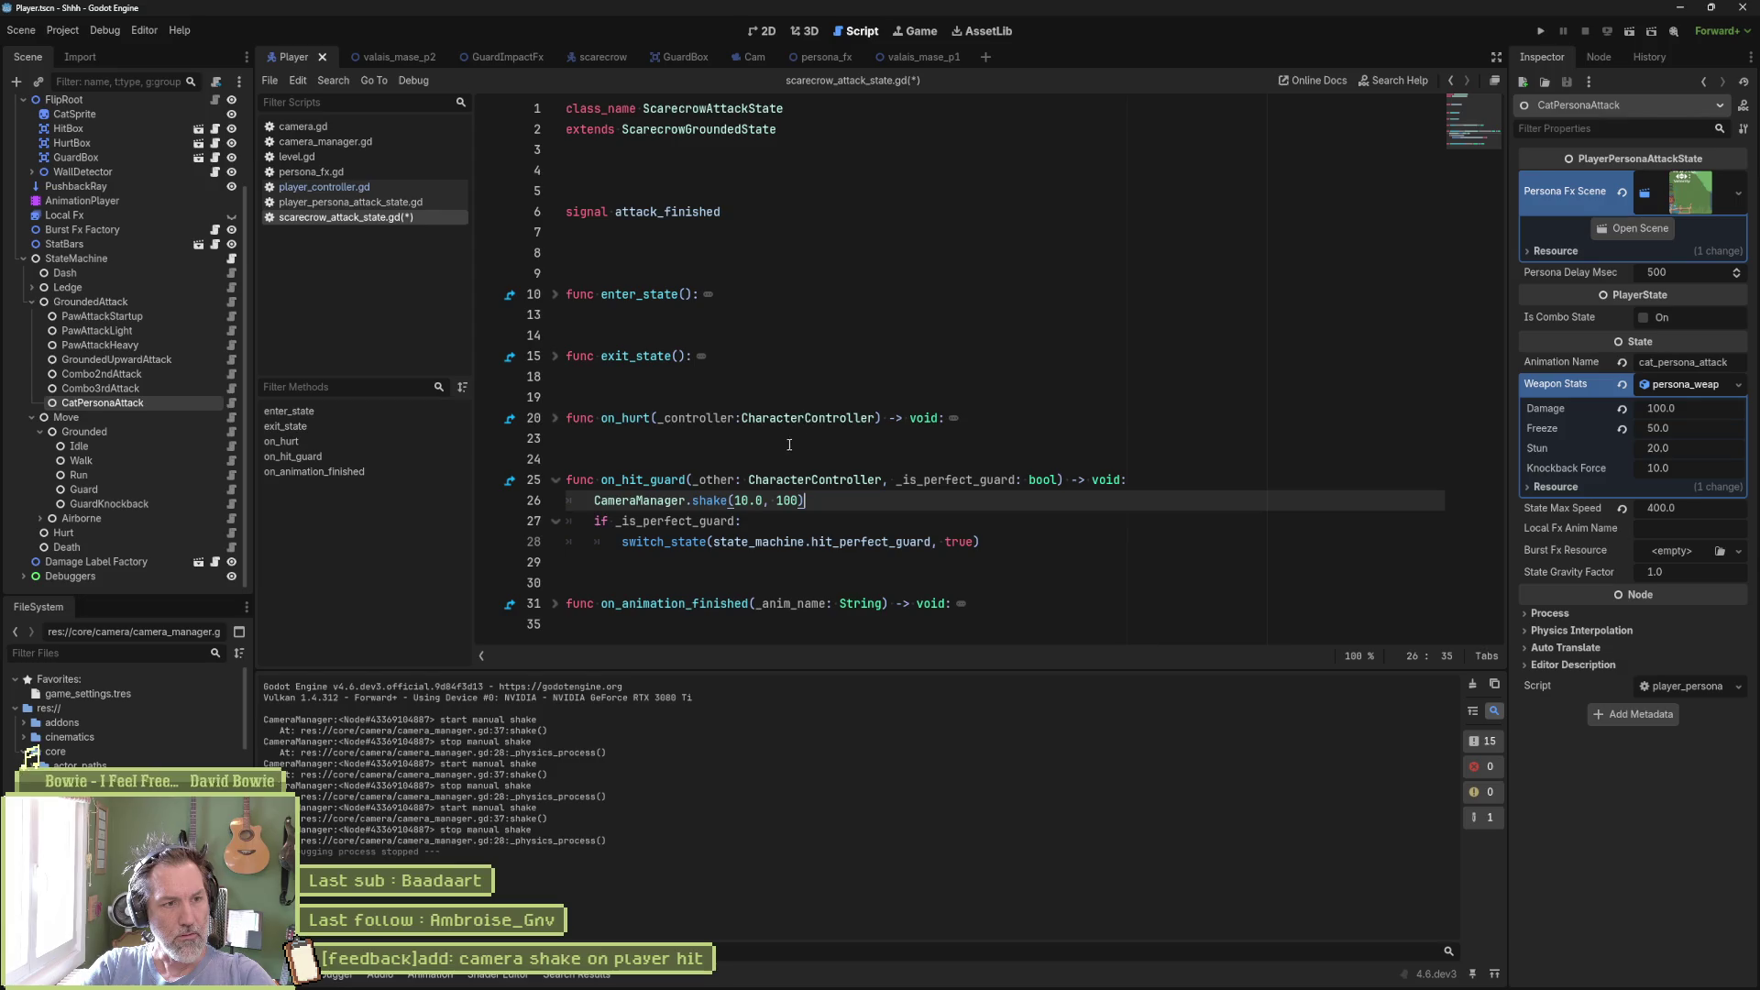
pyautogui.click(786, 440)
pyautogui.press('Return')
pyautogui.press('Return')
pyautogui.press('Return')
pyautogui.press('Up')
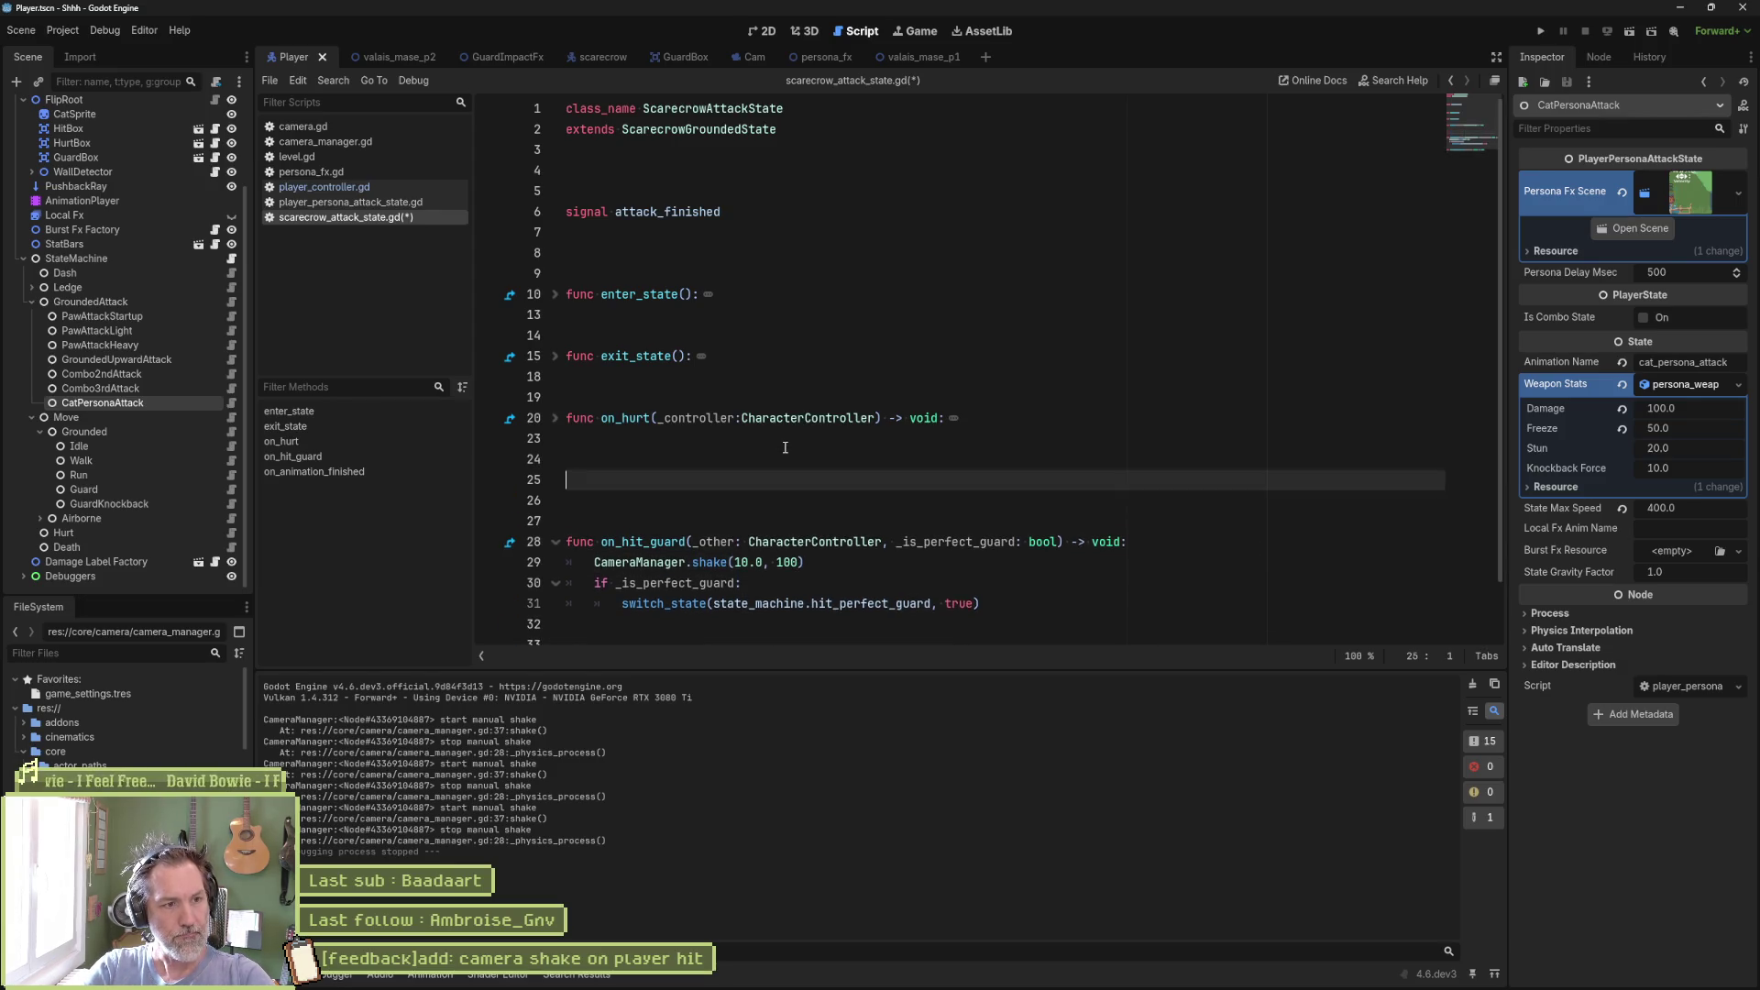
pyautogui.write('func on')
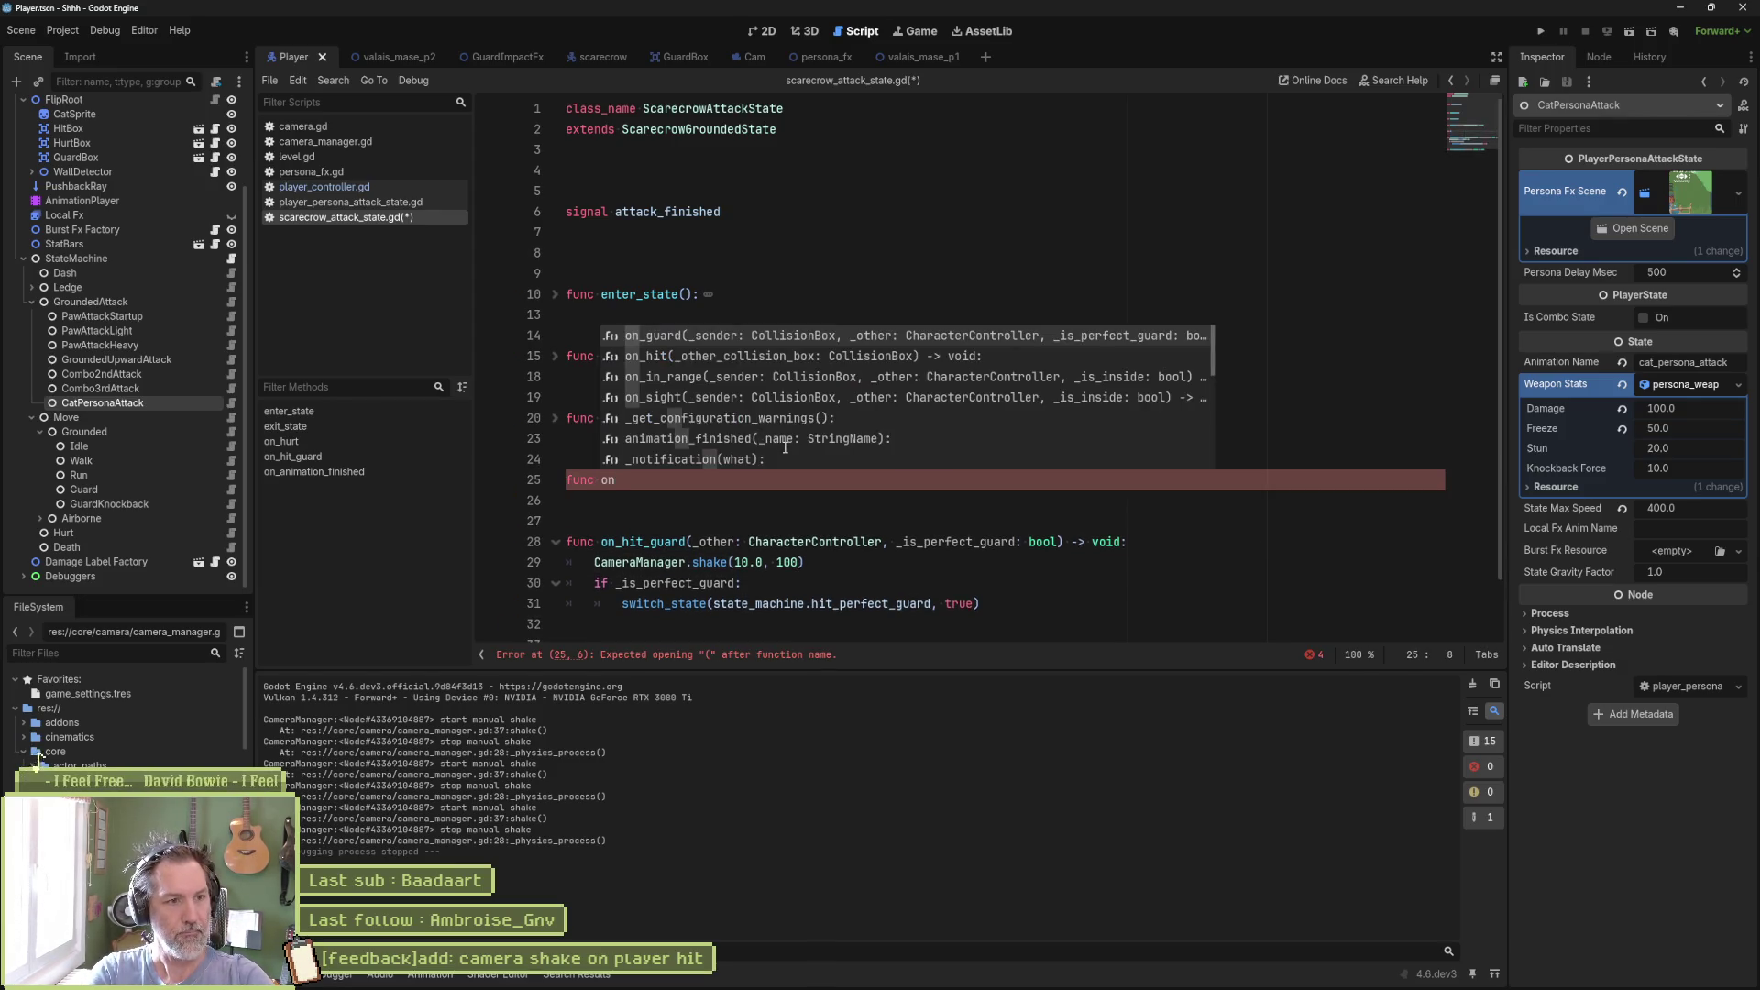
pyautogui.press('Down')
pyautogui.press('Return')
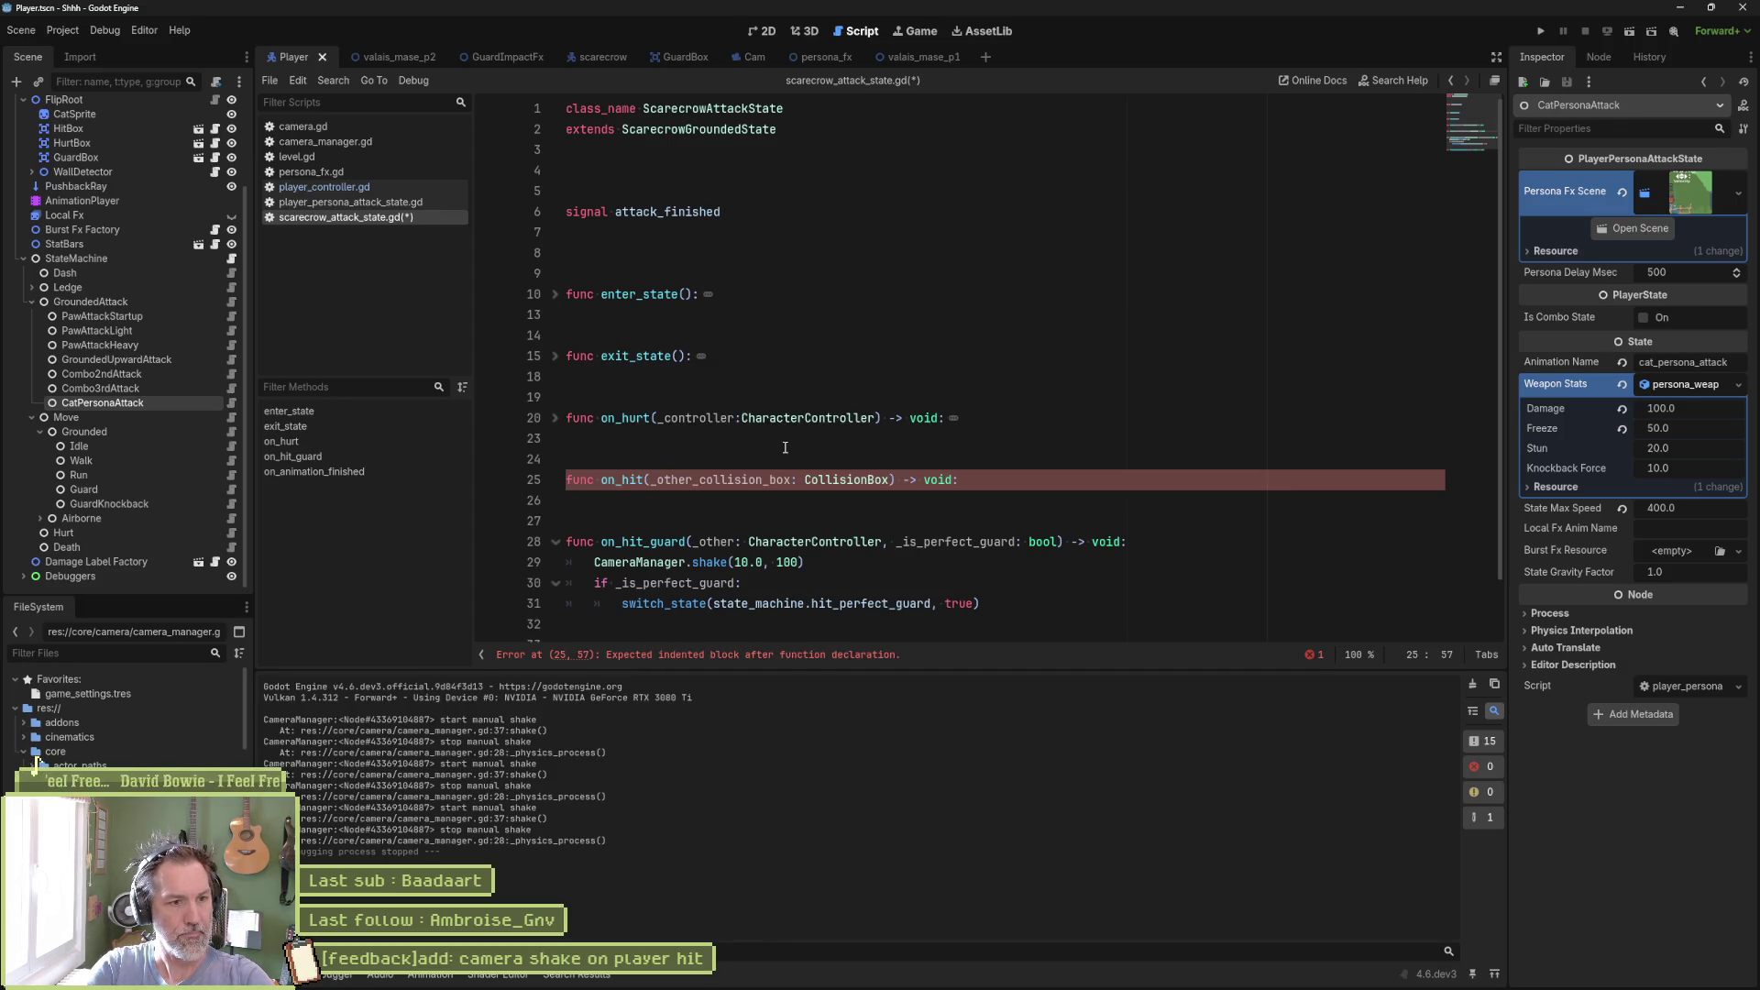
pyautogui.press('Return')
pyautogui.write('CameraManager.shake(10.0, 100)')
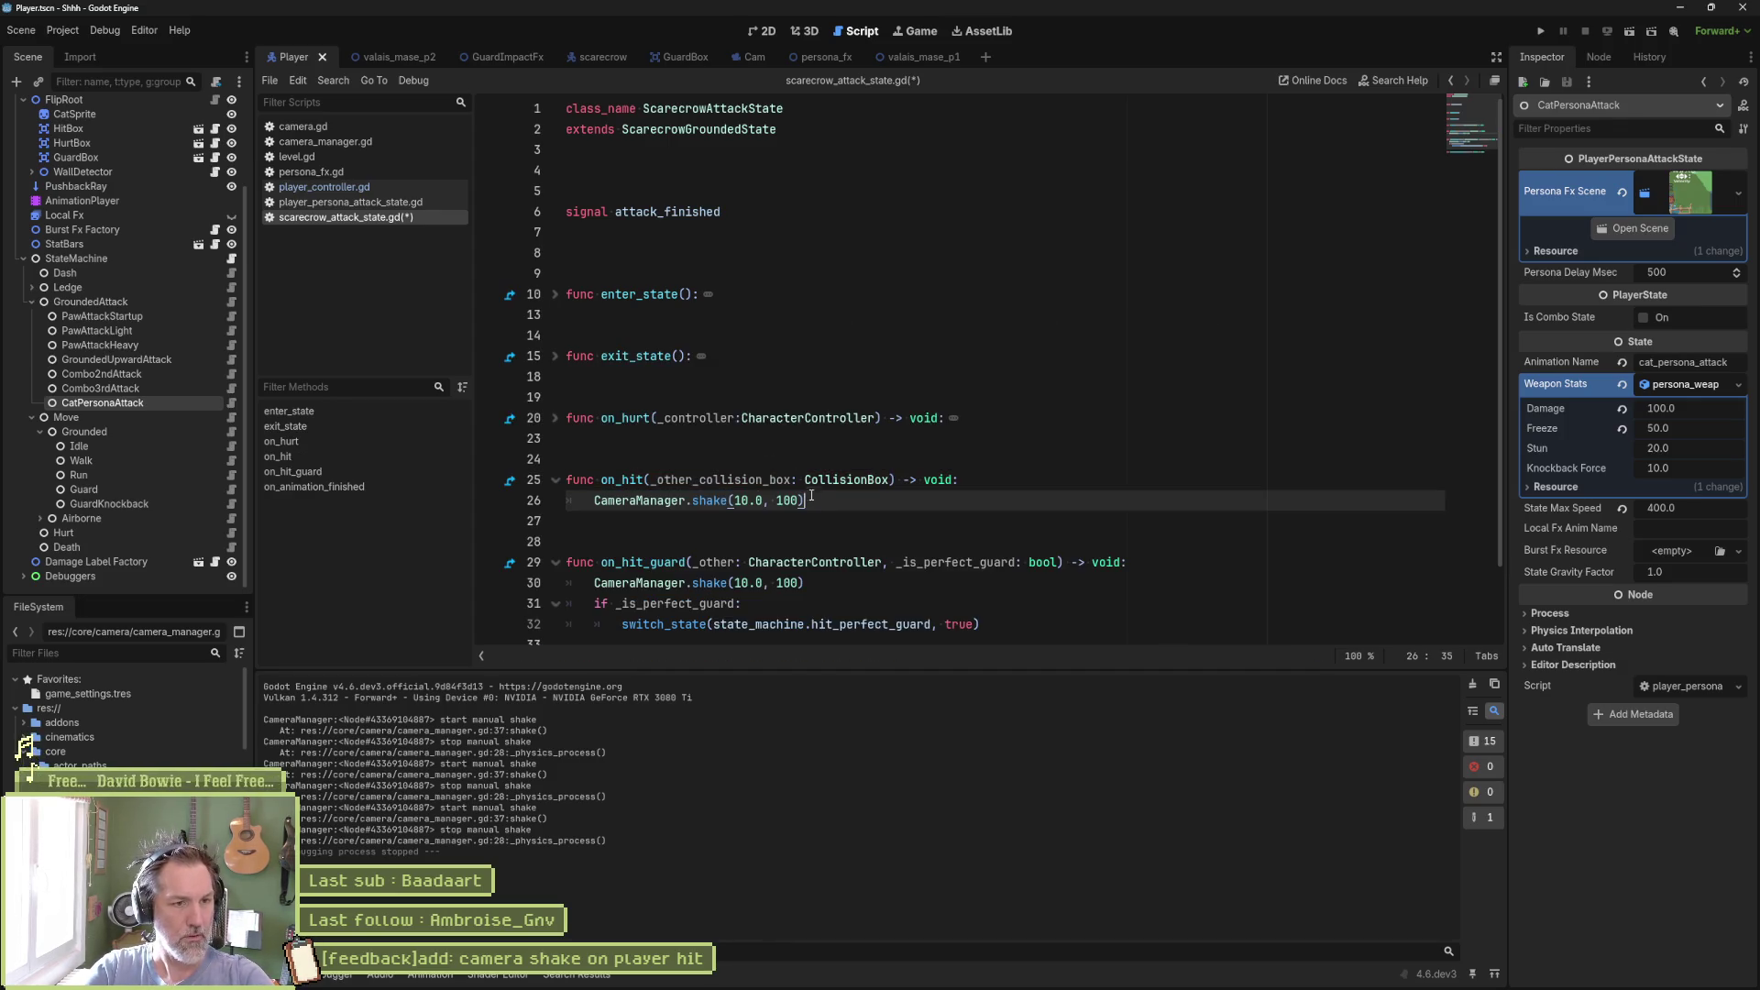
# - Change the on_hit_guard shake duration to 300 and save the script
pyautogui.click(782, 585)
pyautogui.press('BackSpace')
pyautogui.write('3')
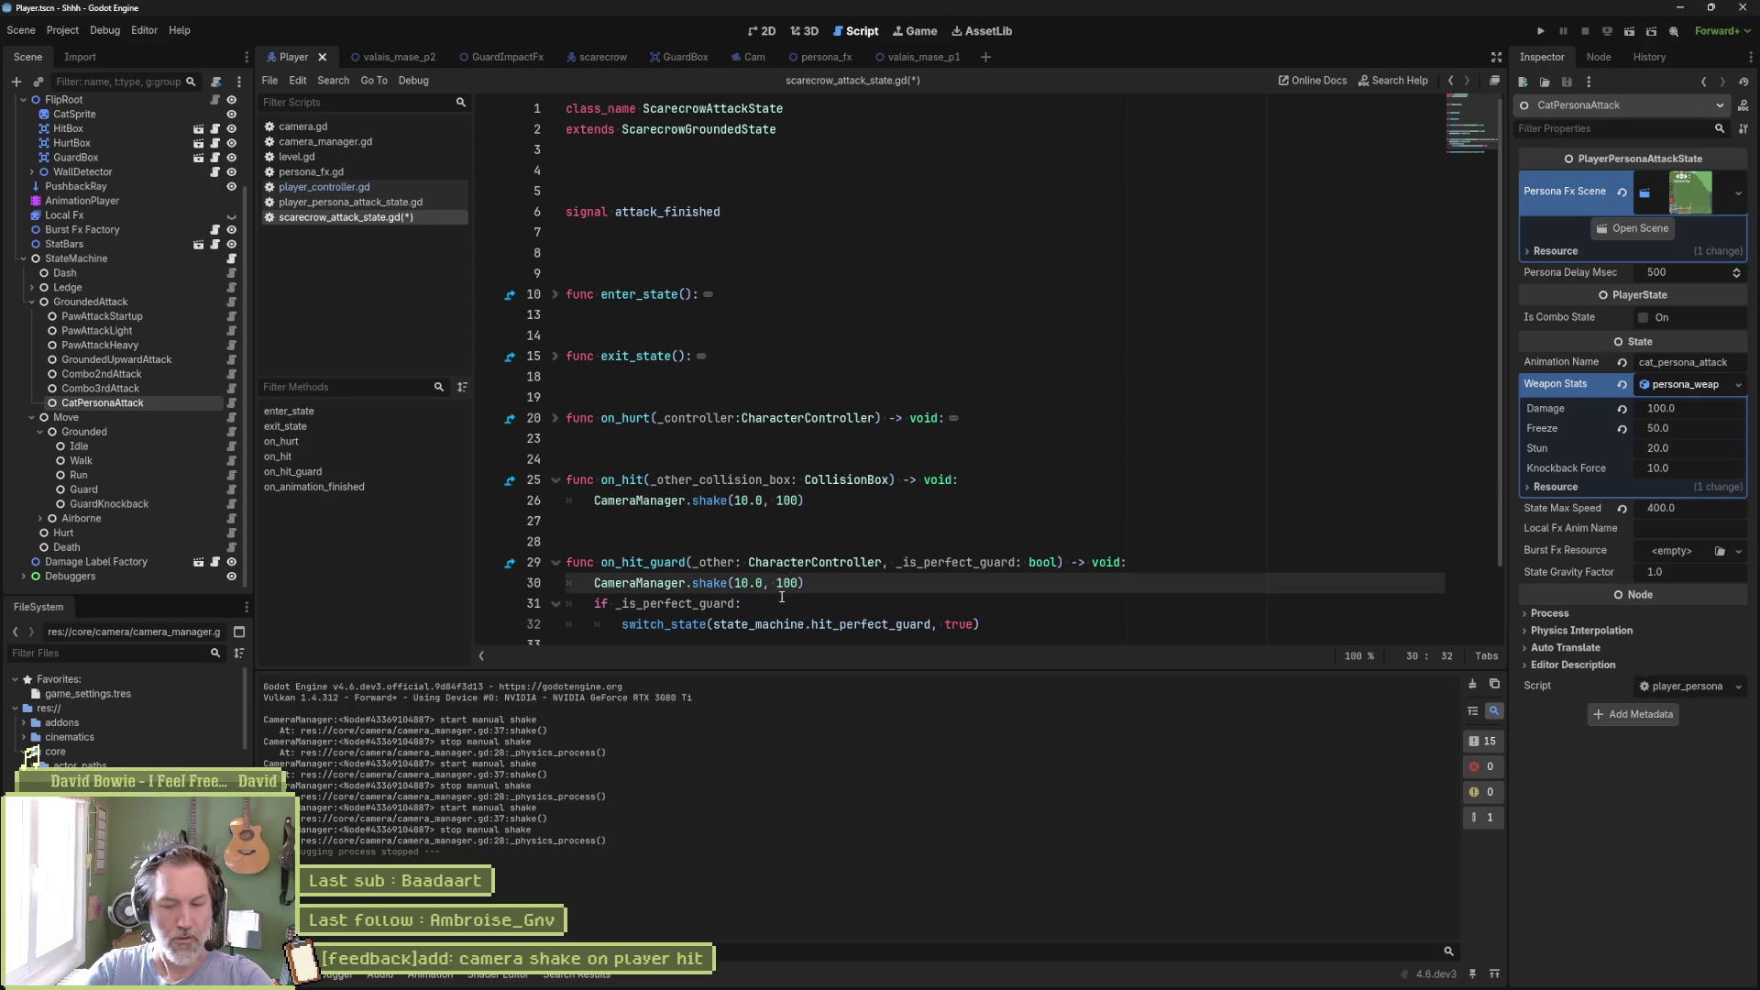
pyautogui.hotkey('ctrl', 's')
# - Set the on_hit shake to (5.0, 50), save, and briefly launch the game
pyautogui.press('Up')
pyautogui.press('Up')
pyautogui.press('Up')
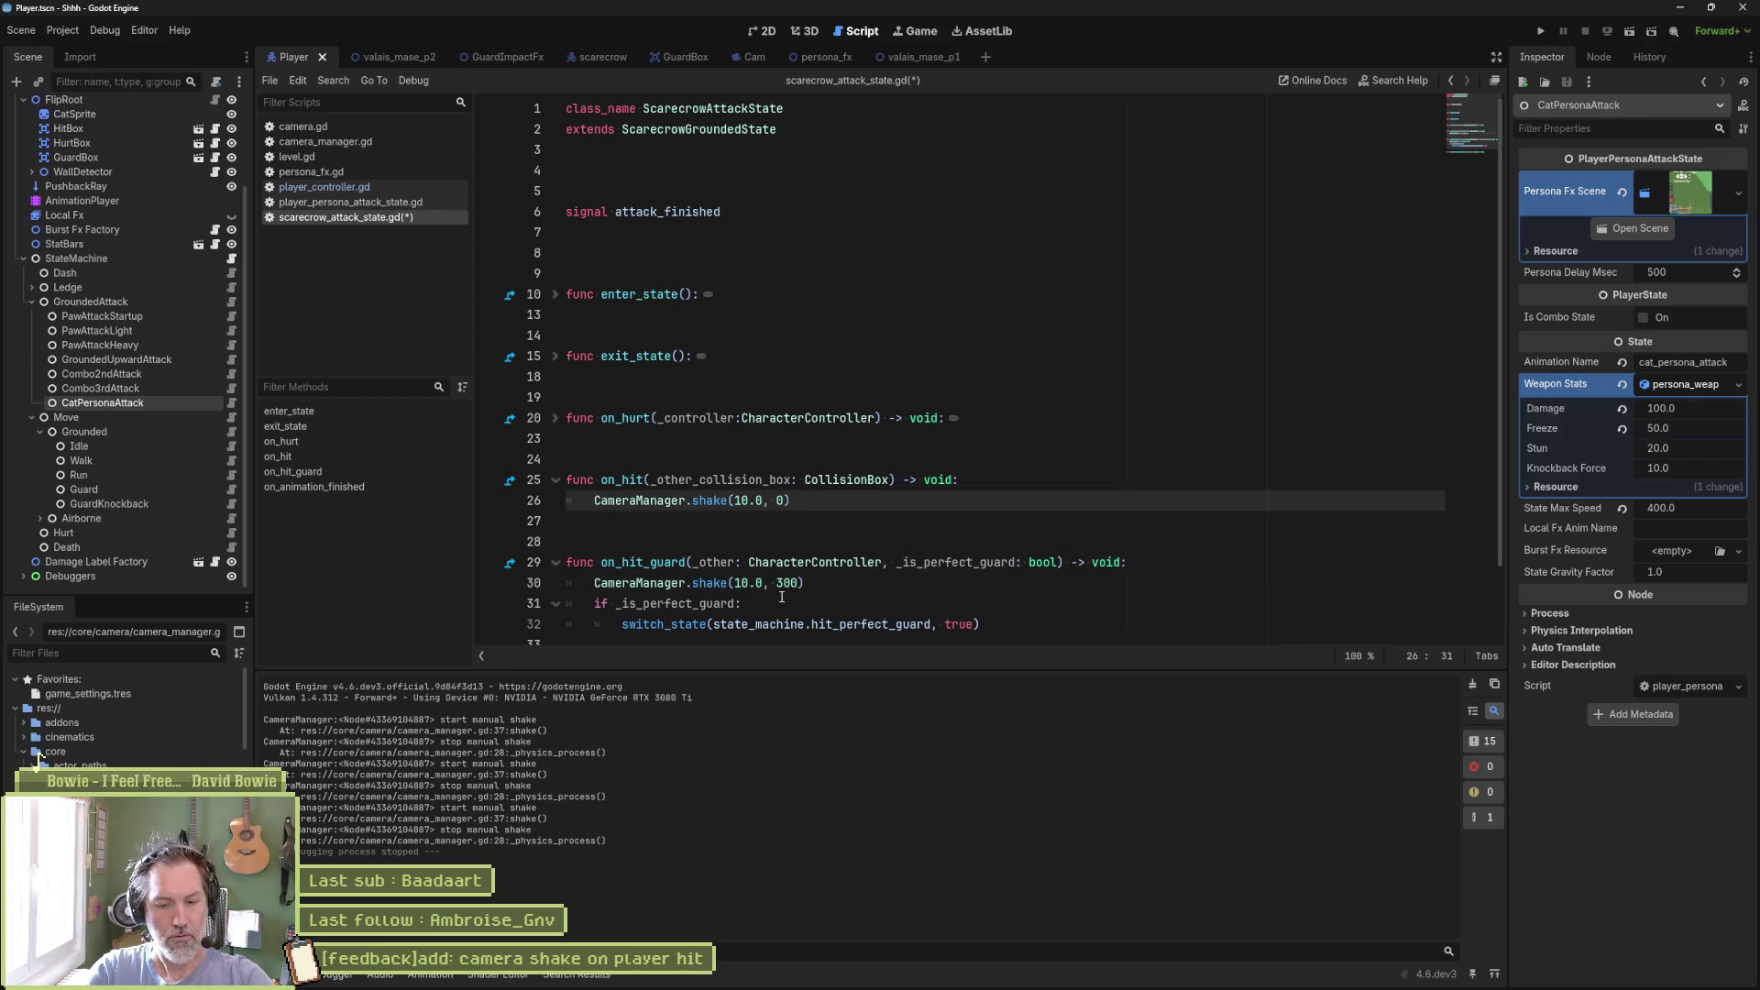
pyautogui.press('BackSpace')
pyautogui.press('BackSpace')
pyautogui.press('BackSpace')
pyautogui.write('50')
pyautogui.press('BackSpace')
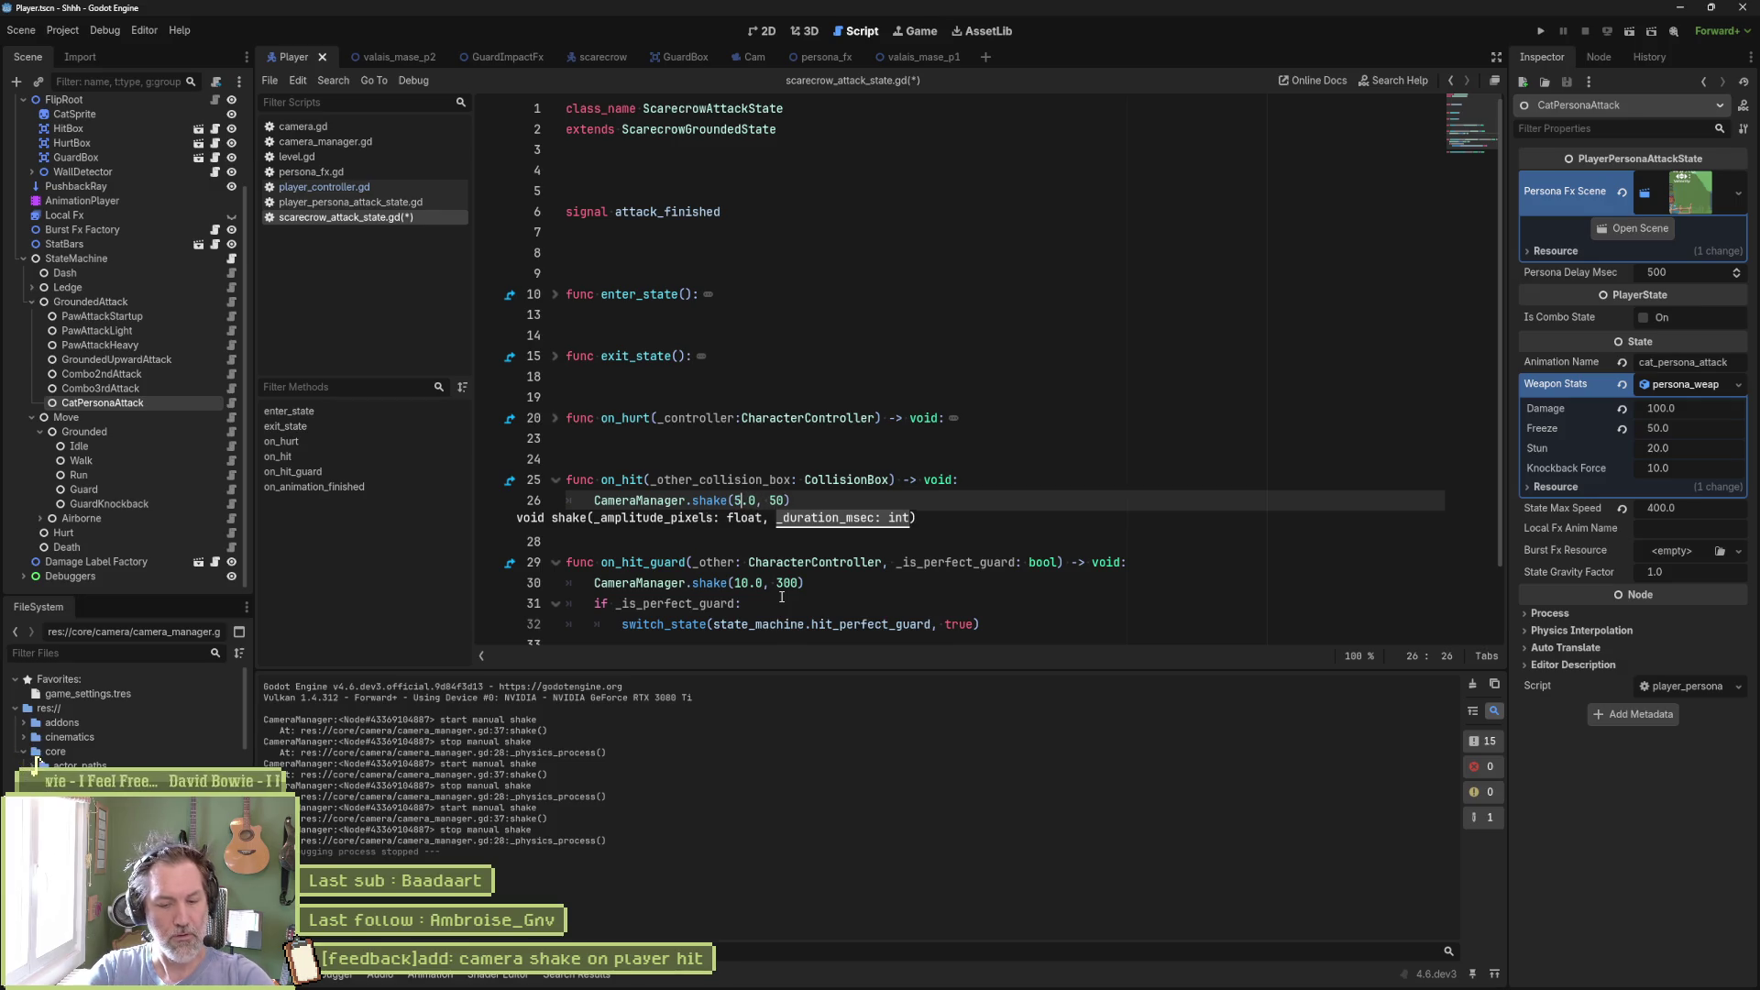
pyautogui.hotkey('ctrl', 's')
pyautogui.press('F5')
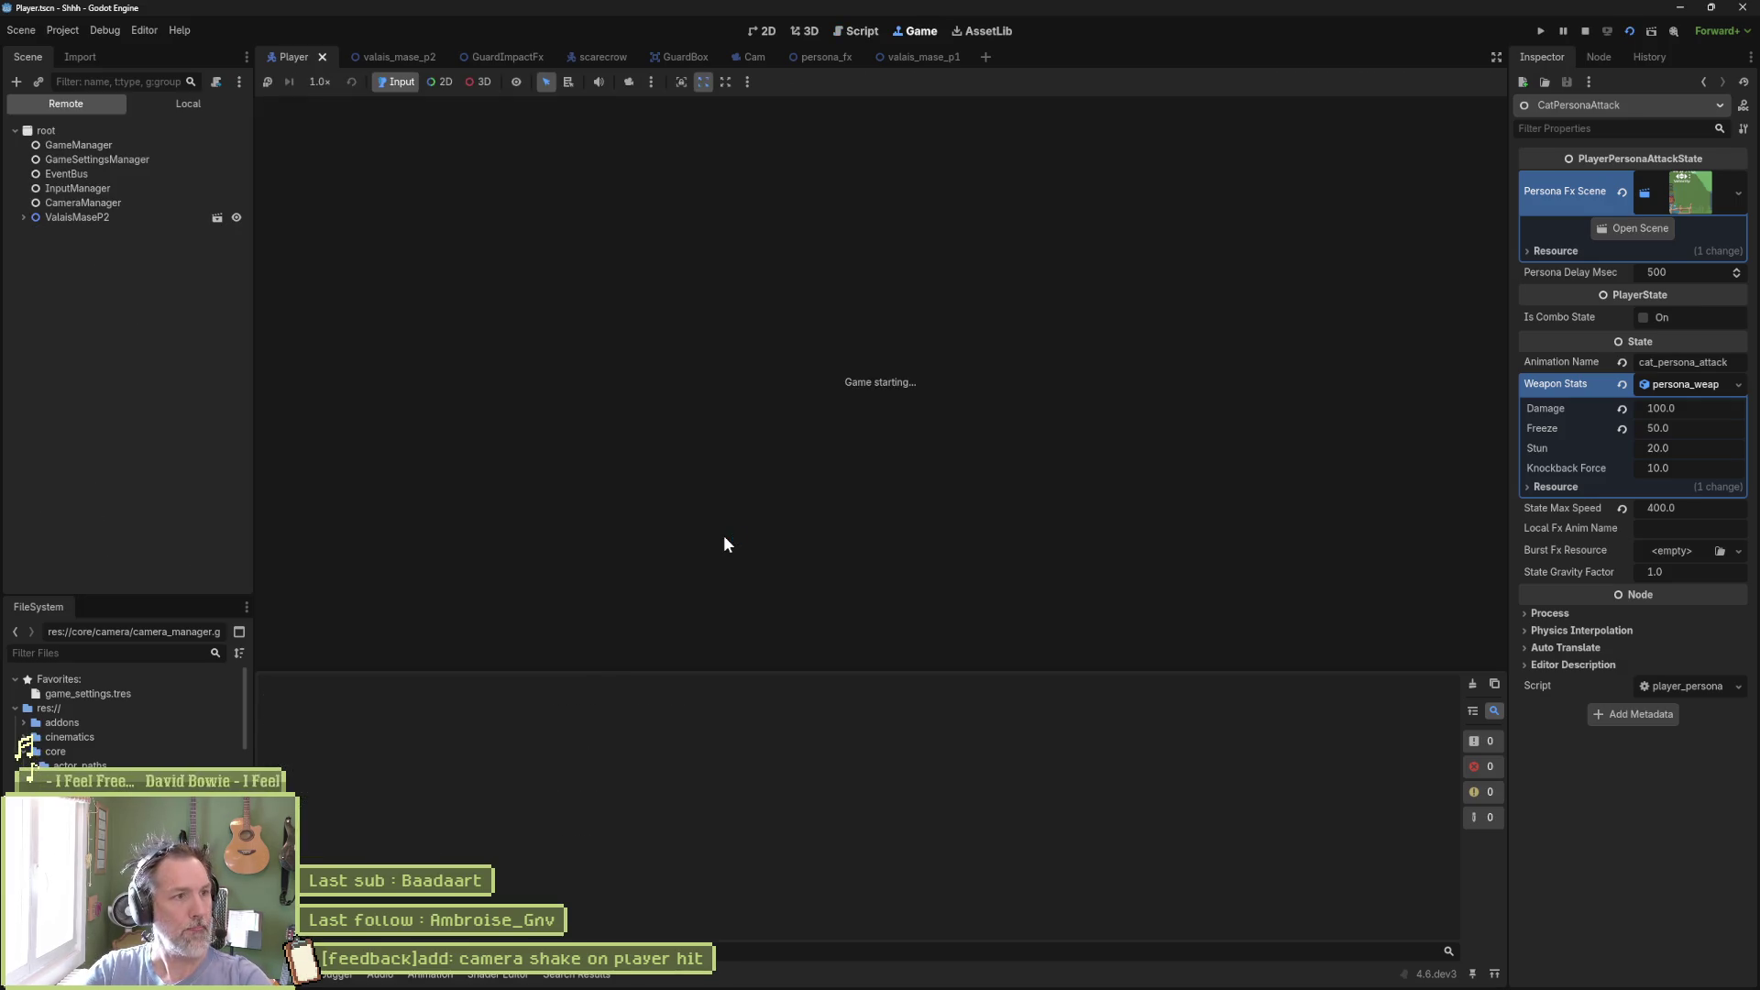
pyautogui.press('F8')
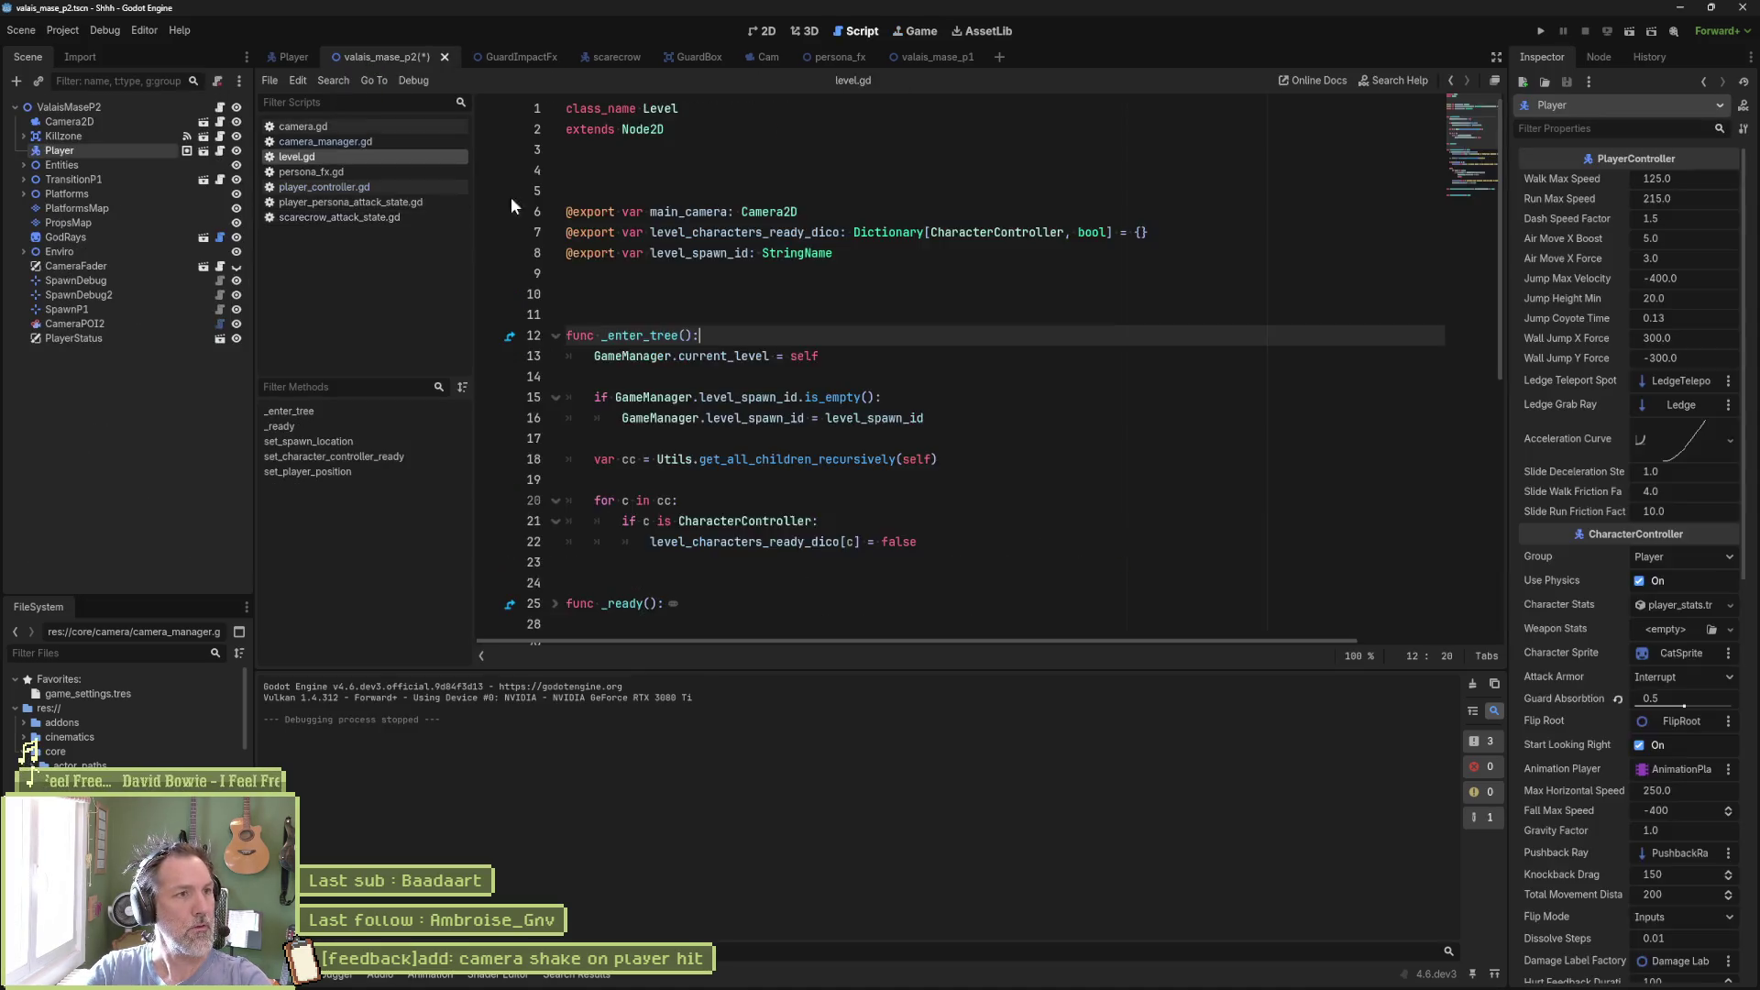
pyautogui.press('F5')
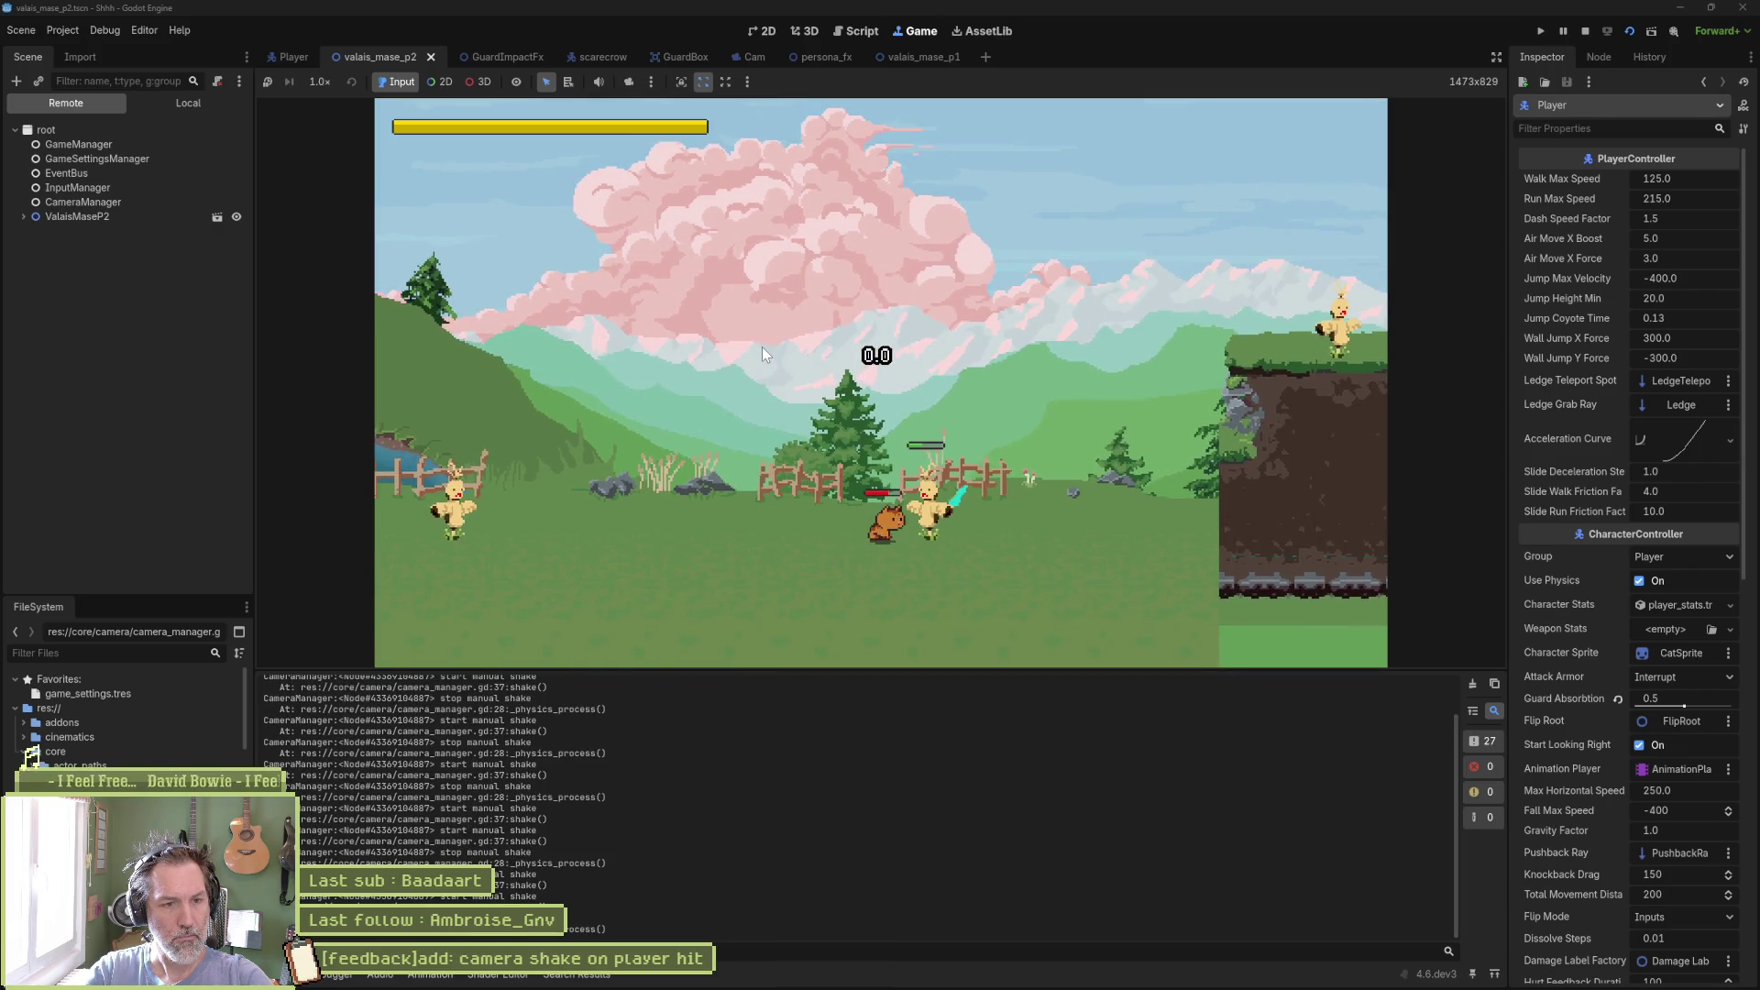
# - Move the guard shake call into the perfect-guard branch and change its duration to 200
pyautogui.press('F8')
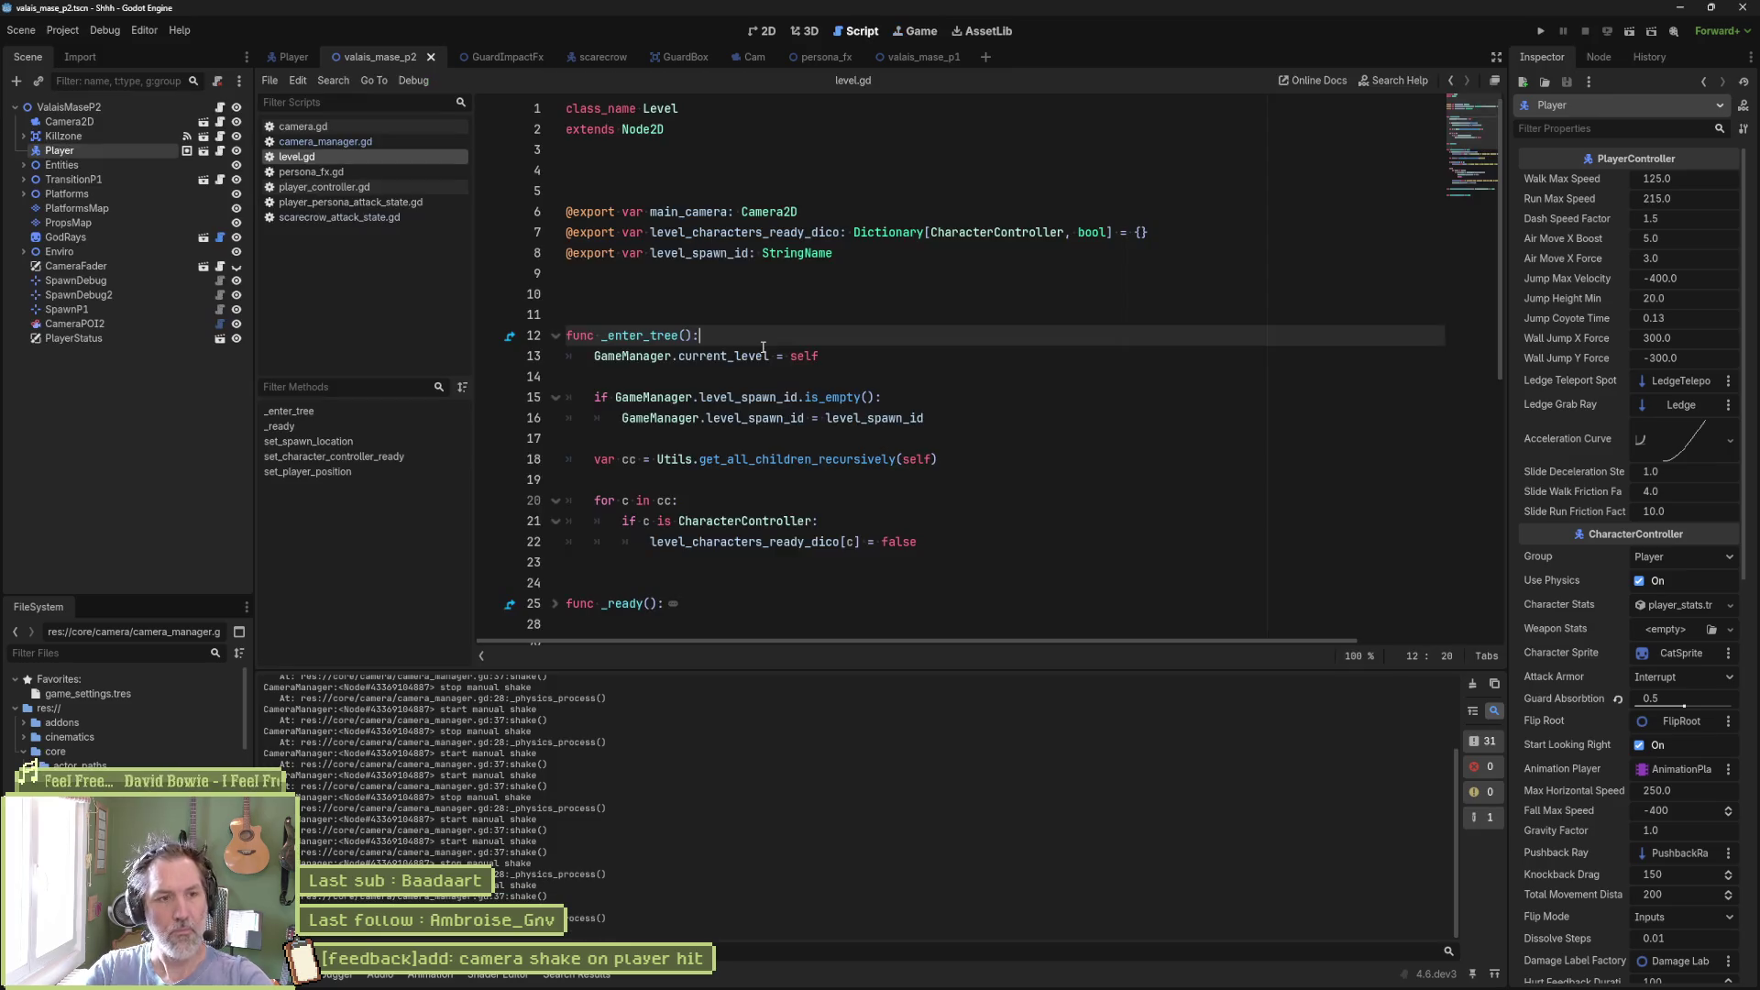
pyautogui.click(376, 217)
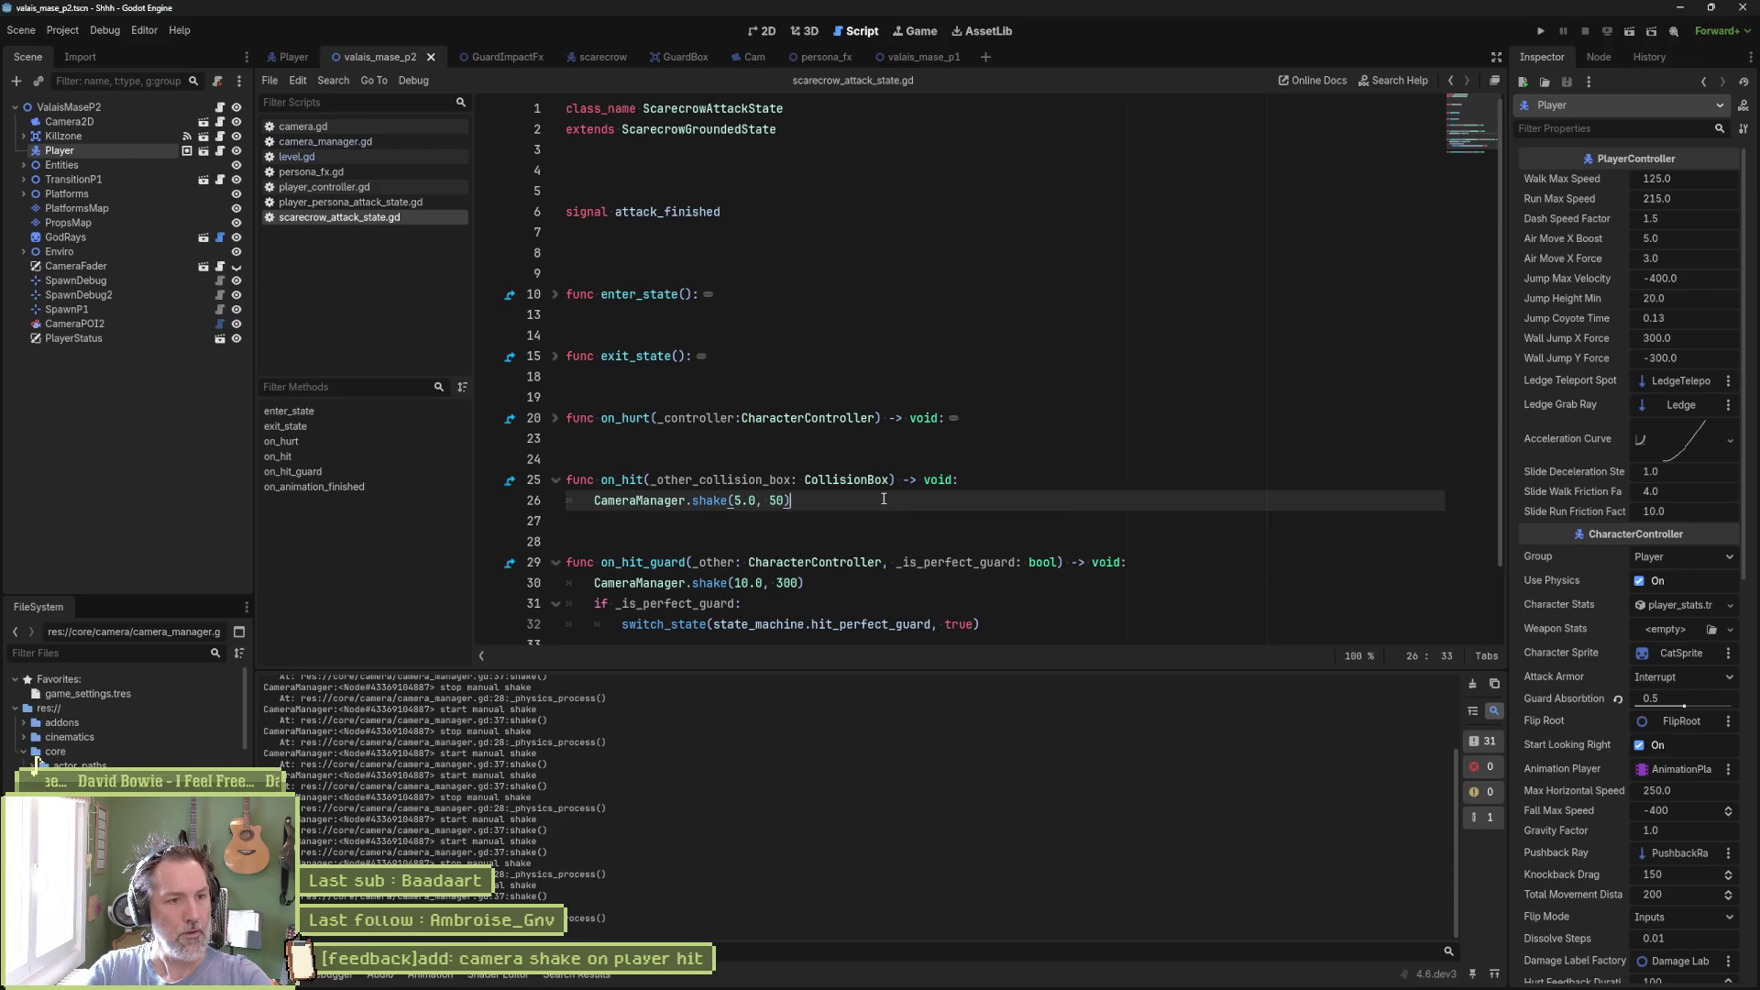
pyautogui.scroll(-1, 845, 486)
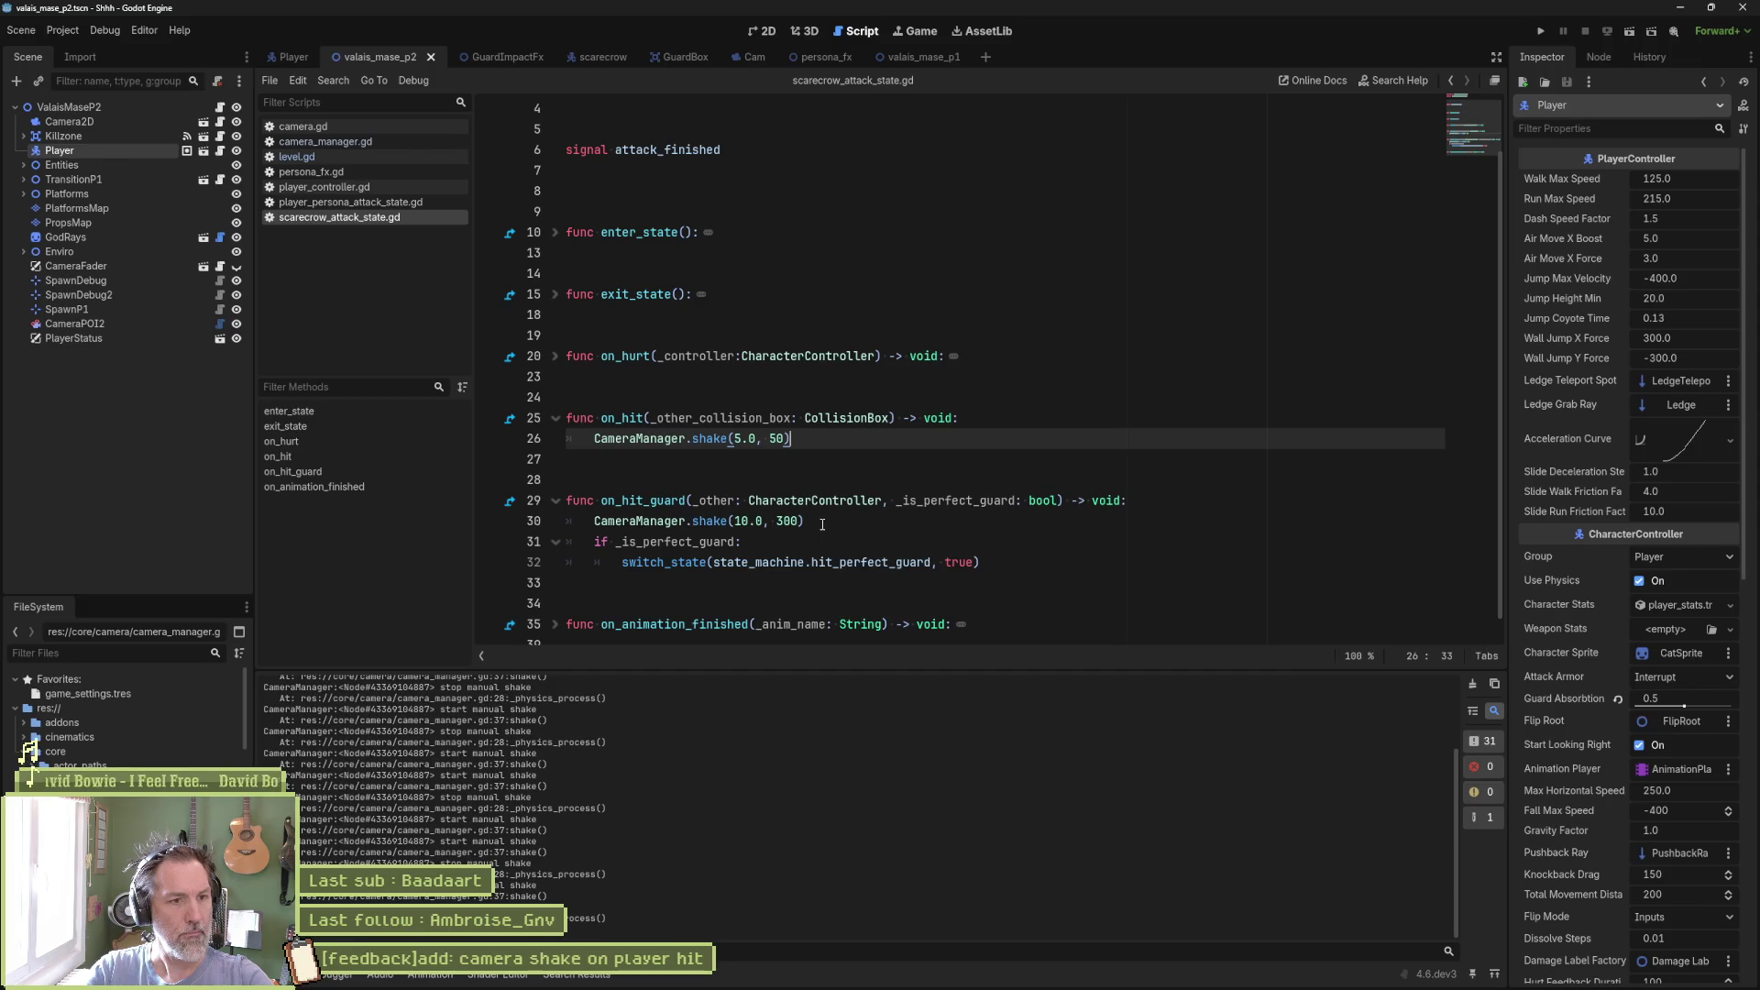
pyautogui.moveTo(1145, 523); pyautogui.dragTo(1143, 499)
pyautogui.press('BackSpace')
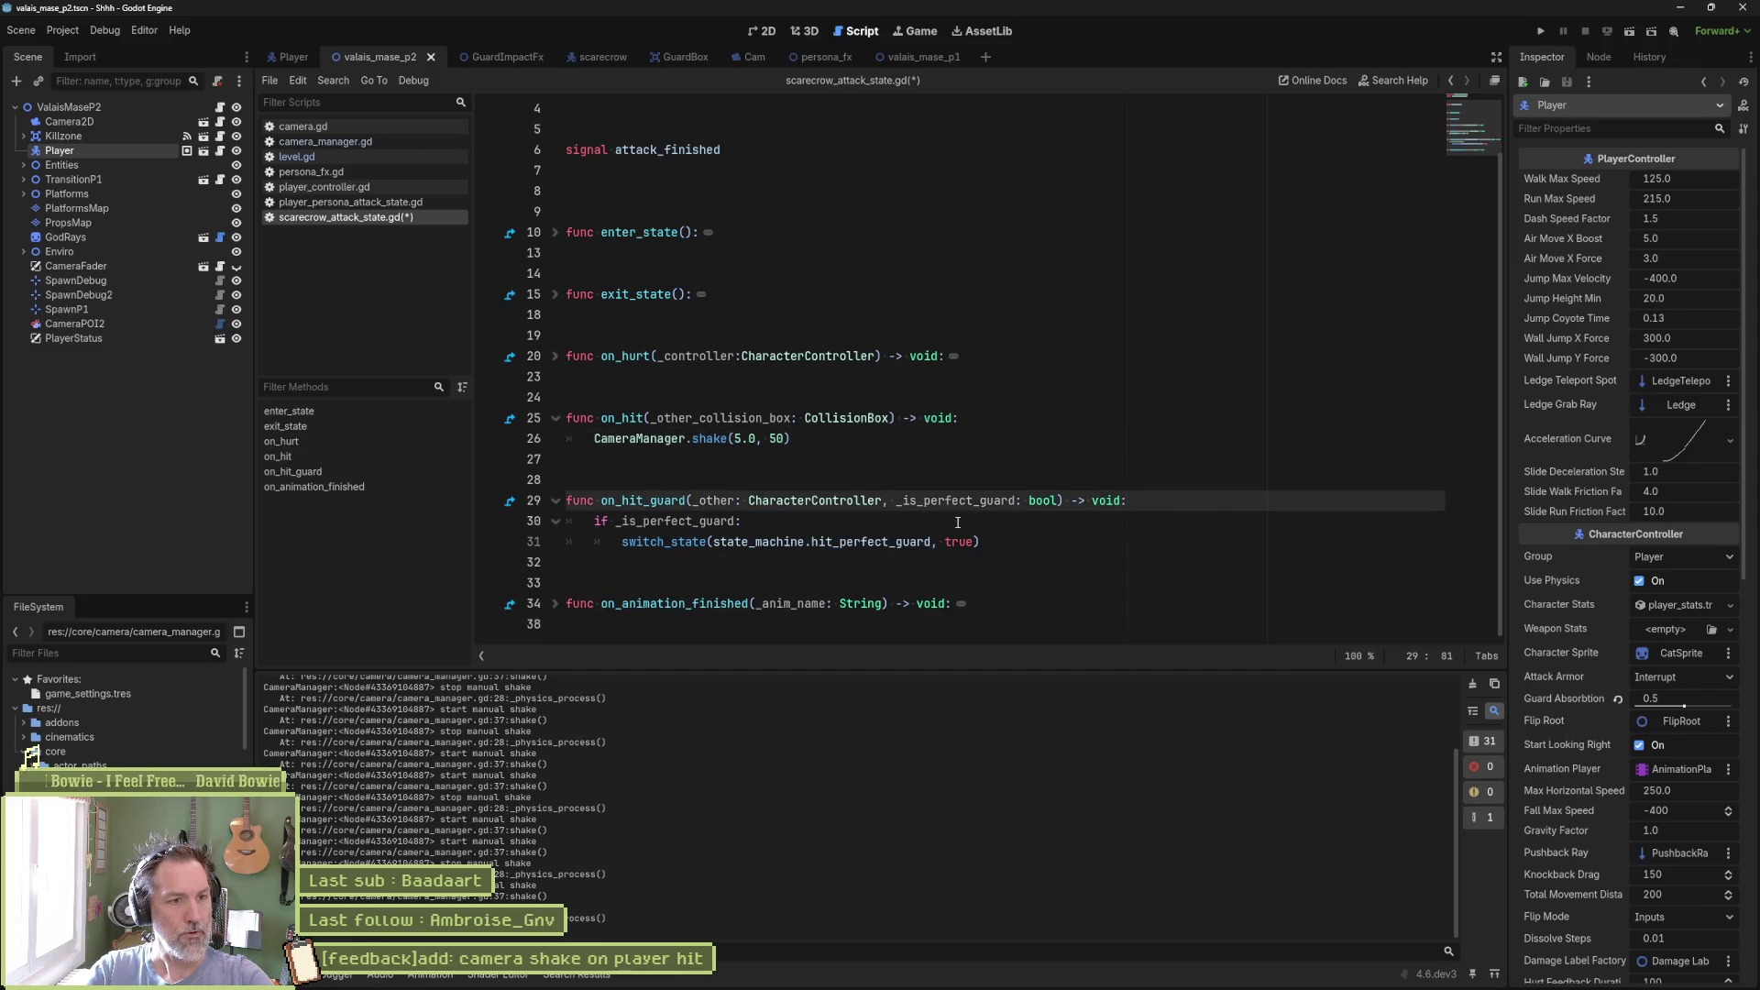
pyautogui.click(957, 521)
pyautogui.write('CameraManager.shake(10.0, 300)')
pyautogui.click(592, 541)
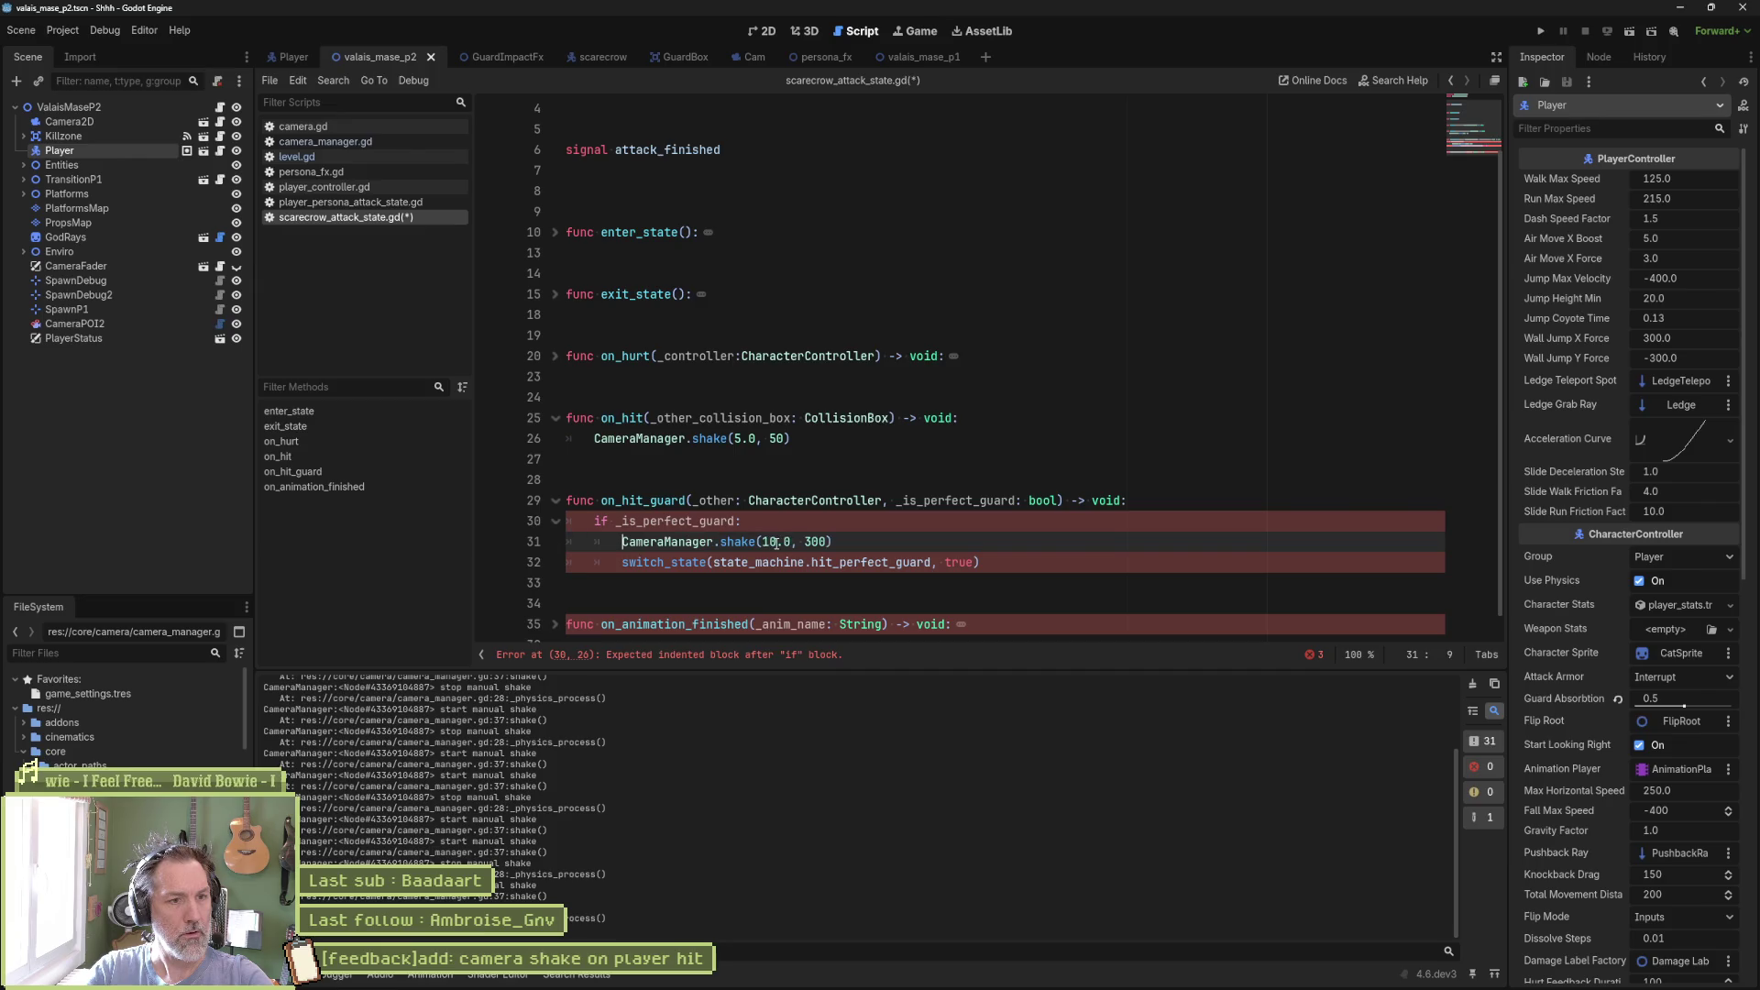
pyautogui.press('Tab')
pyautogui.click(809, 541)
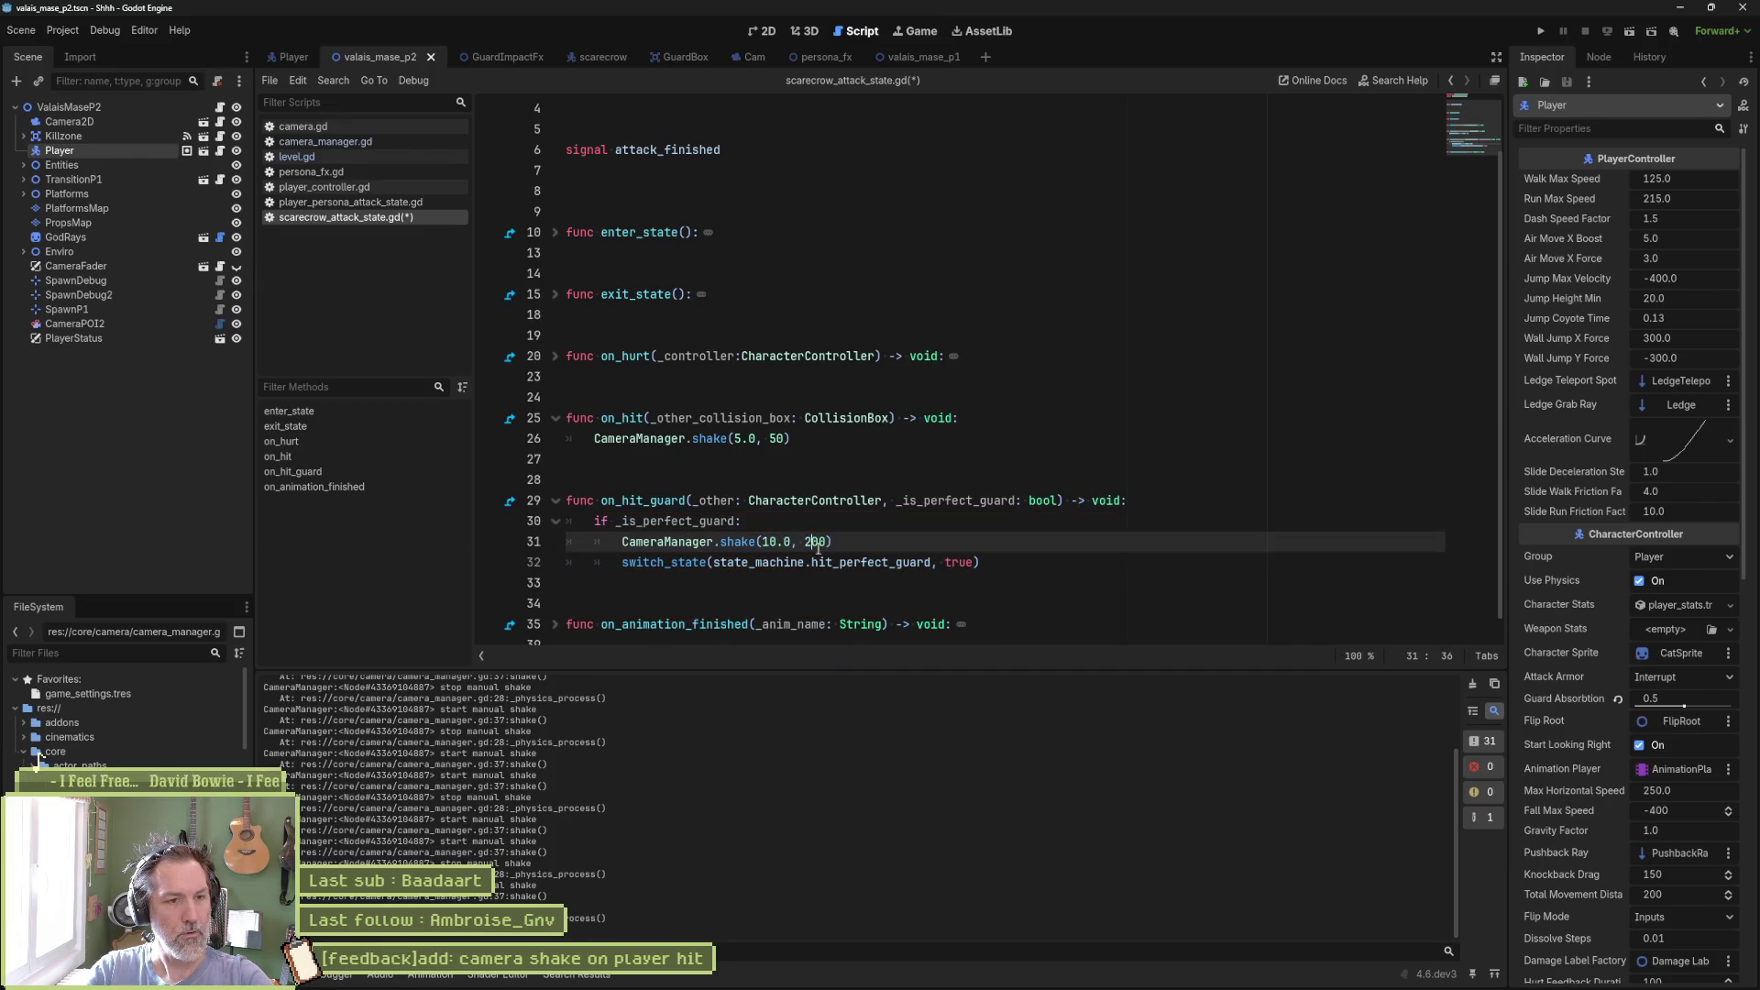
pyautogui.press('BackSpace')
pyautogui.write('2')
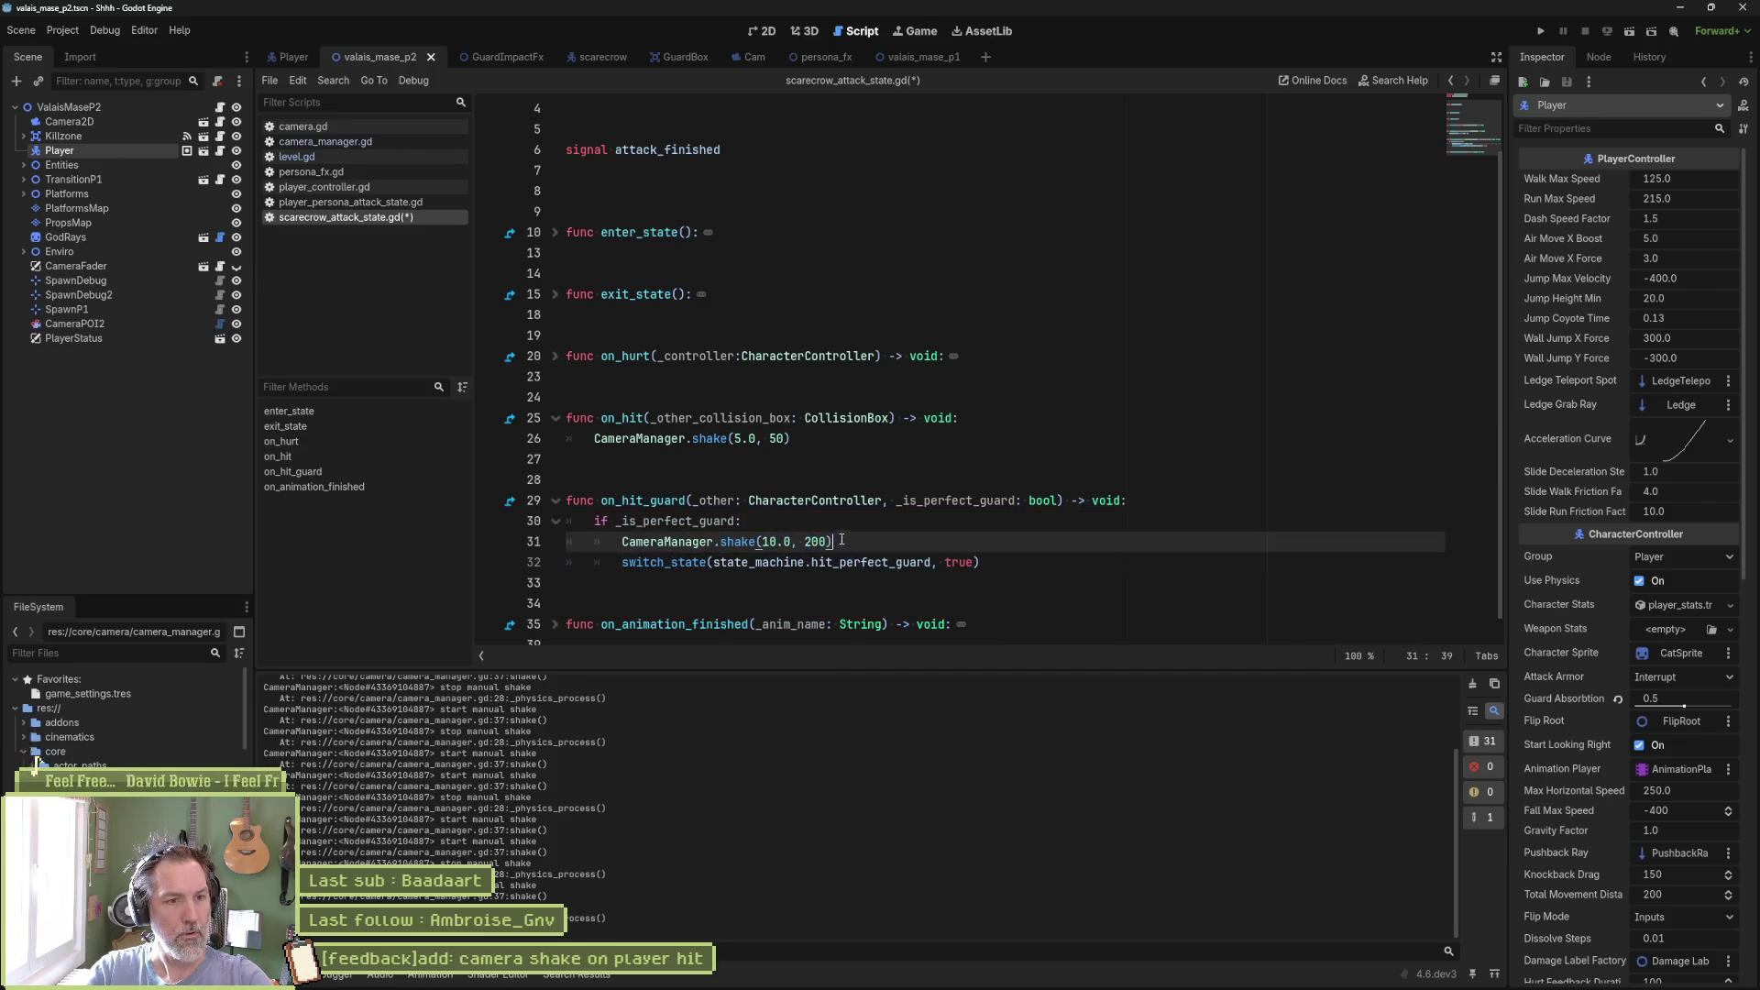
# - Add an else branch calling CameraManager.shake(15.0, 300), save, and run the game
pyautogui.click(1026, 570)
pyautogui.press('Return')
pyautogui.press('BackSpace')
pyautogui.write('else:')
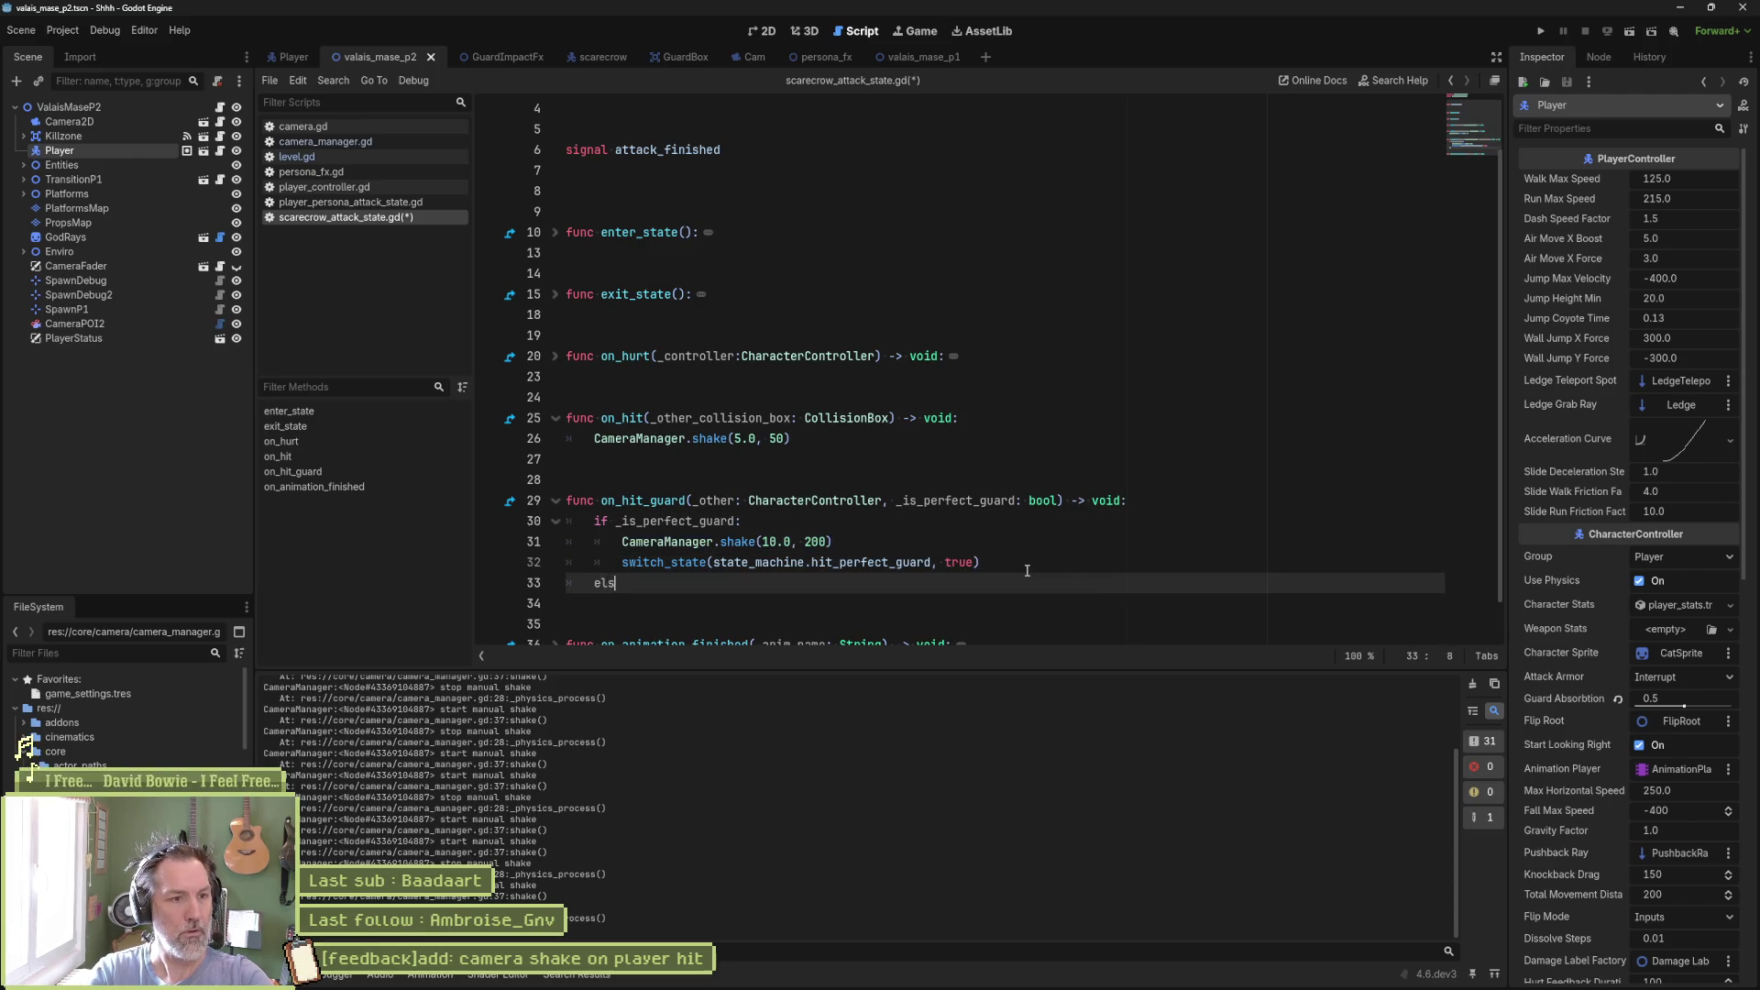
pyautogui.press('Return')
pyautogui.write('CameraManager.shake(10.0, 200)')
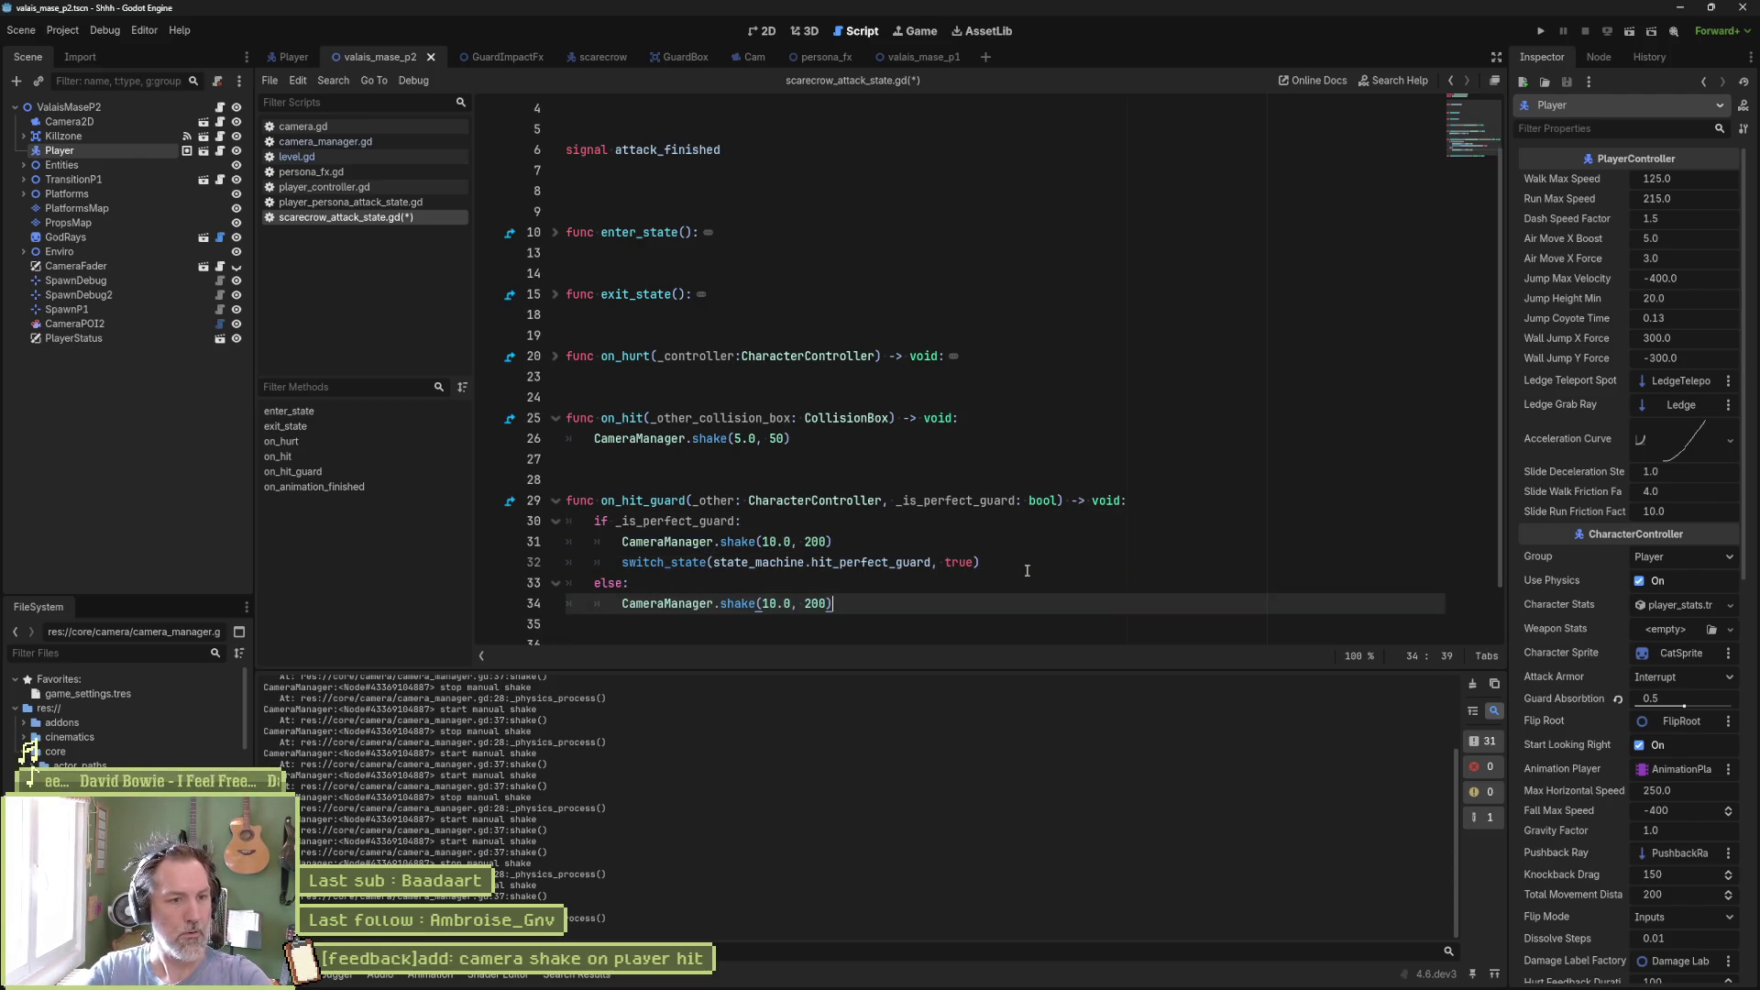
pyautogui.press('Left')
pyautogui.press('Left')
pyautogui.press('Left')
pyautogui.press('BackSpace')
pyautogui.write('3')
pyautogui.press('Left')
pyautogui.press('Left')
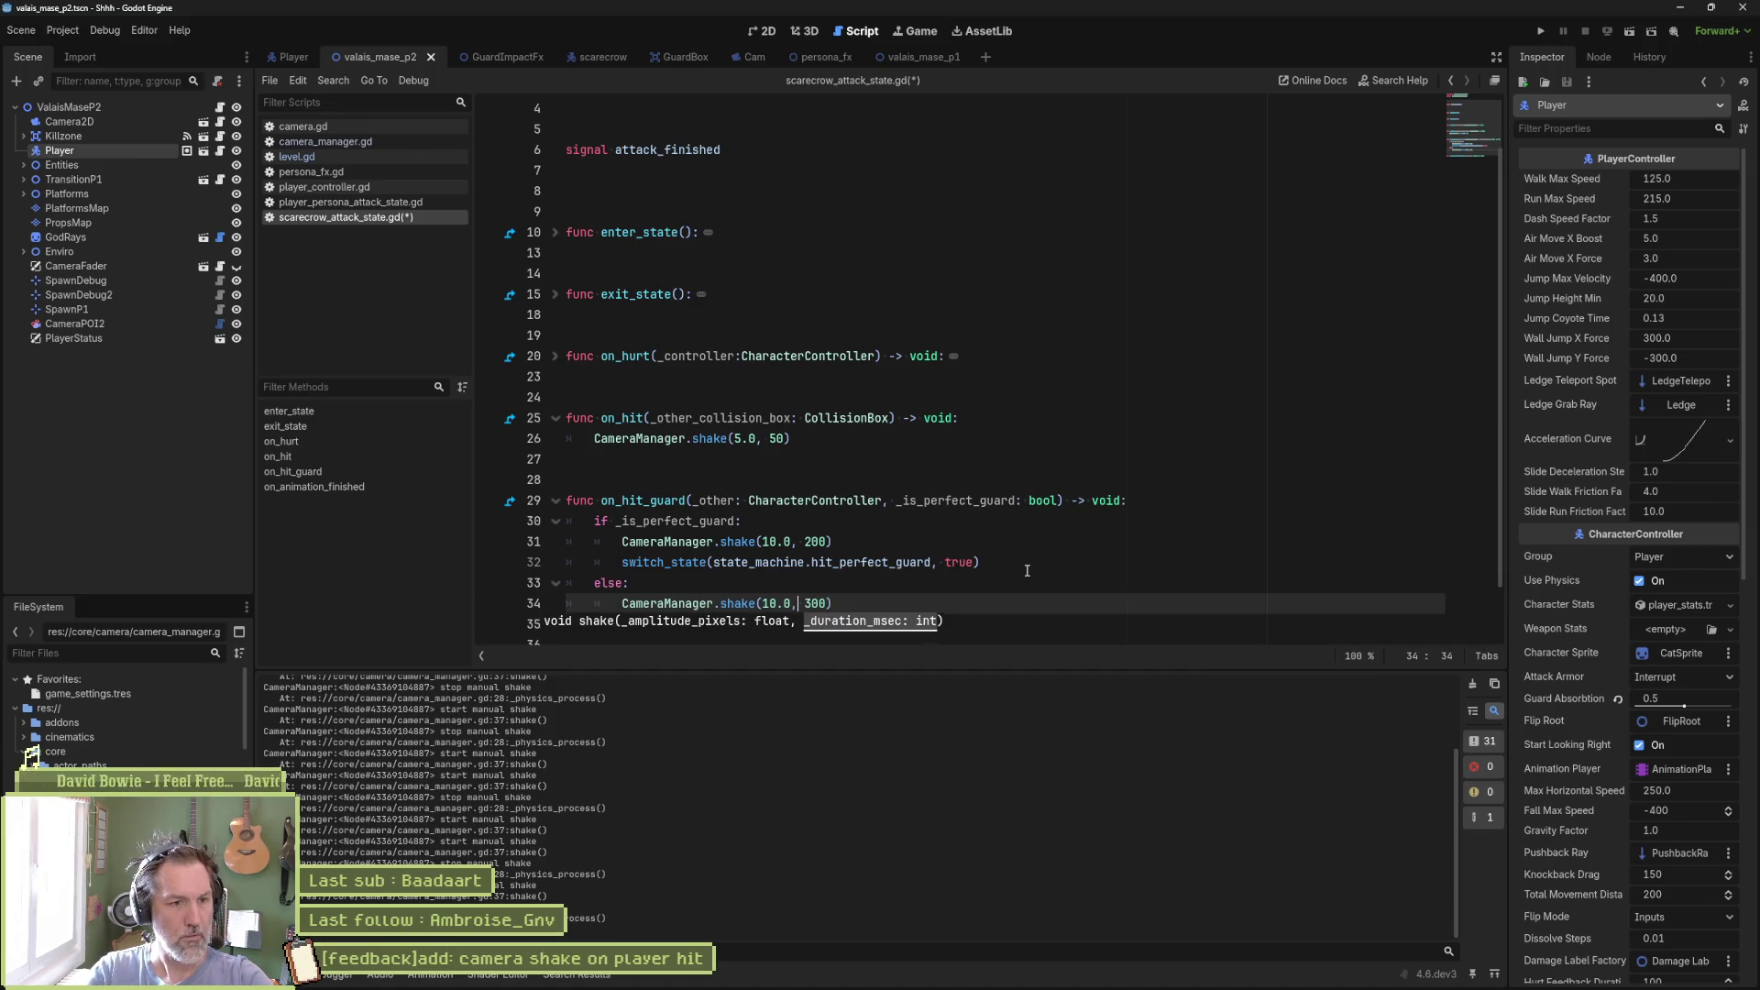
pyautogui.hotkey('ctrl', 's')
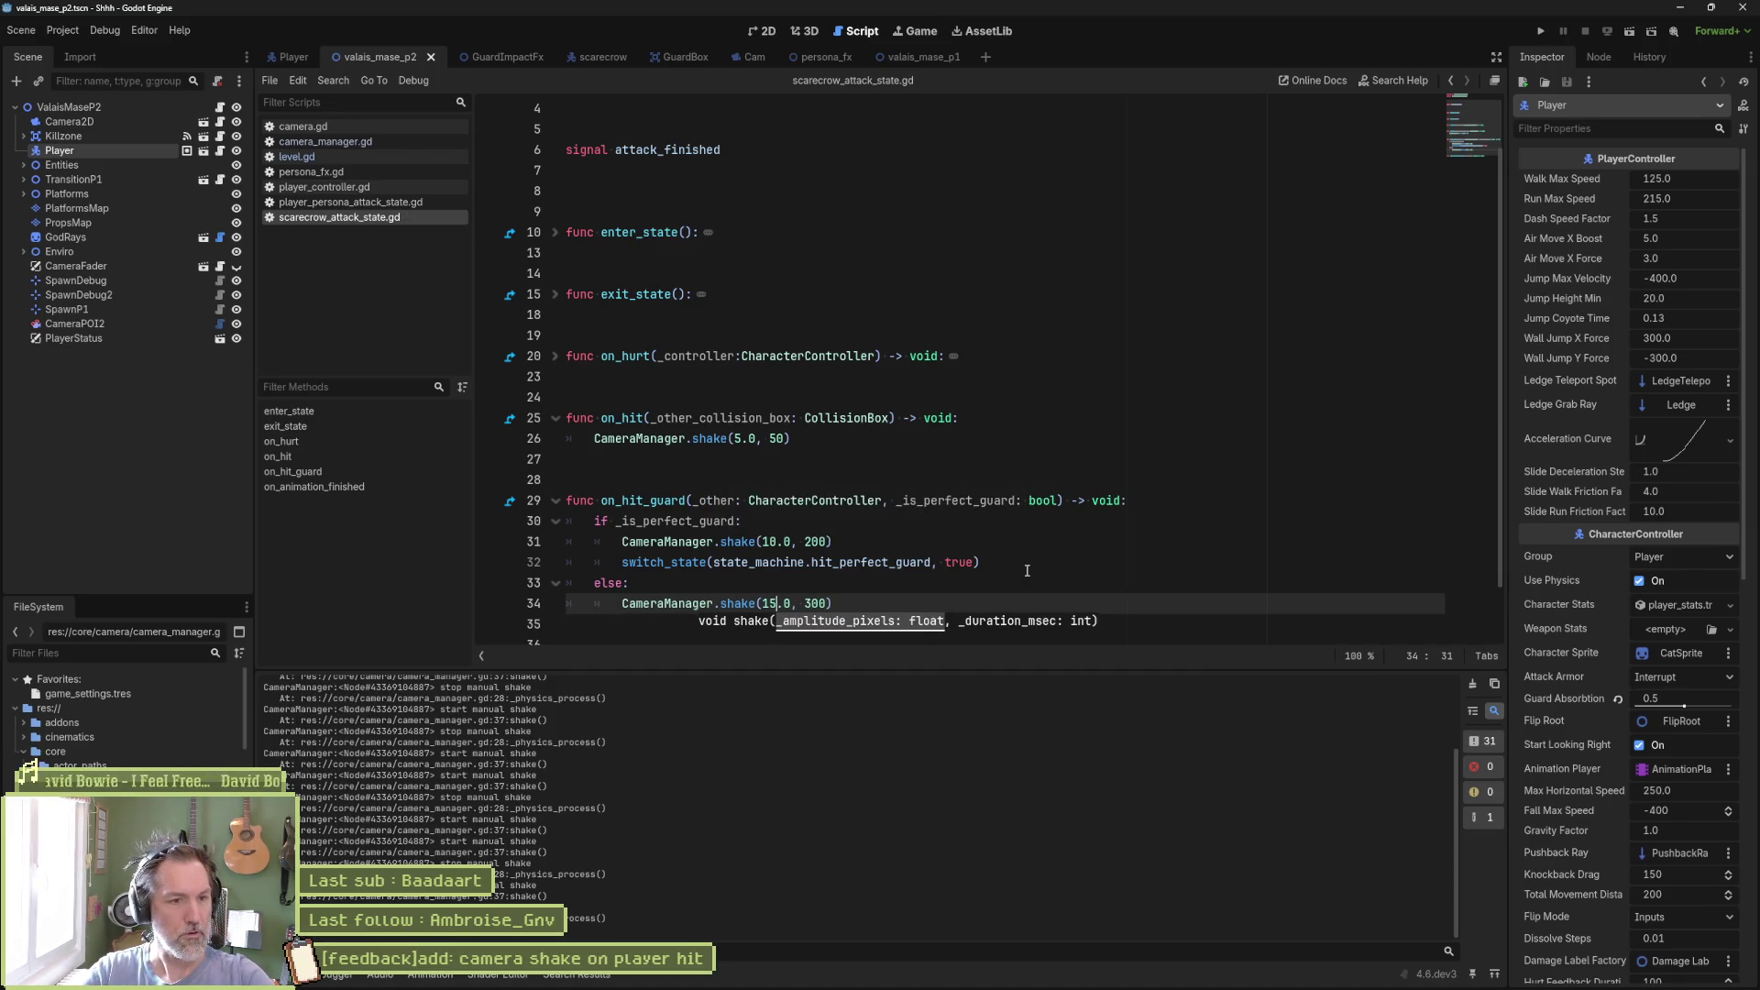
pyautogui.click(974, 563)
pyautogui.press('F5')
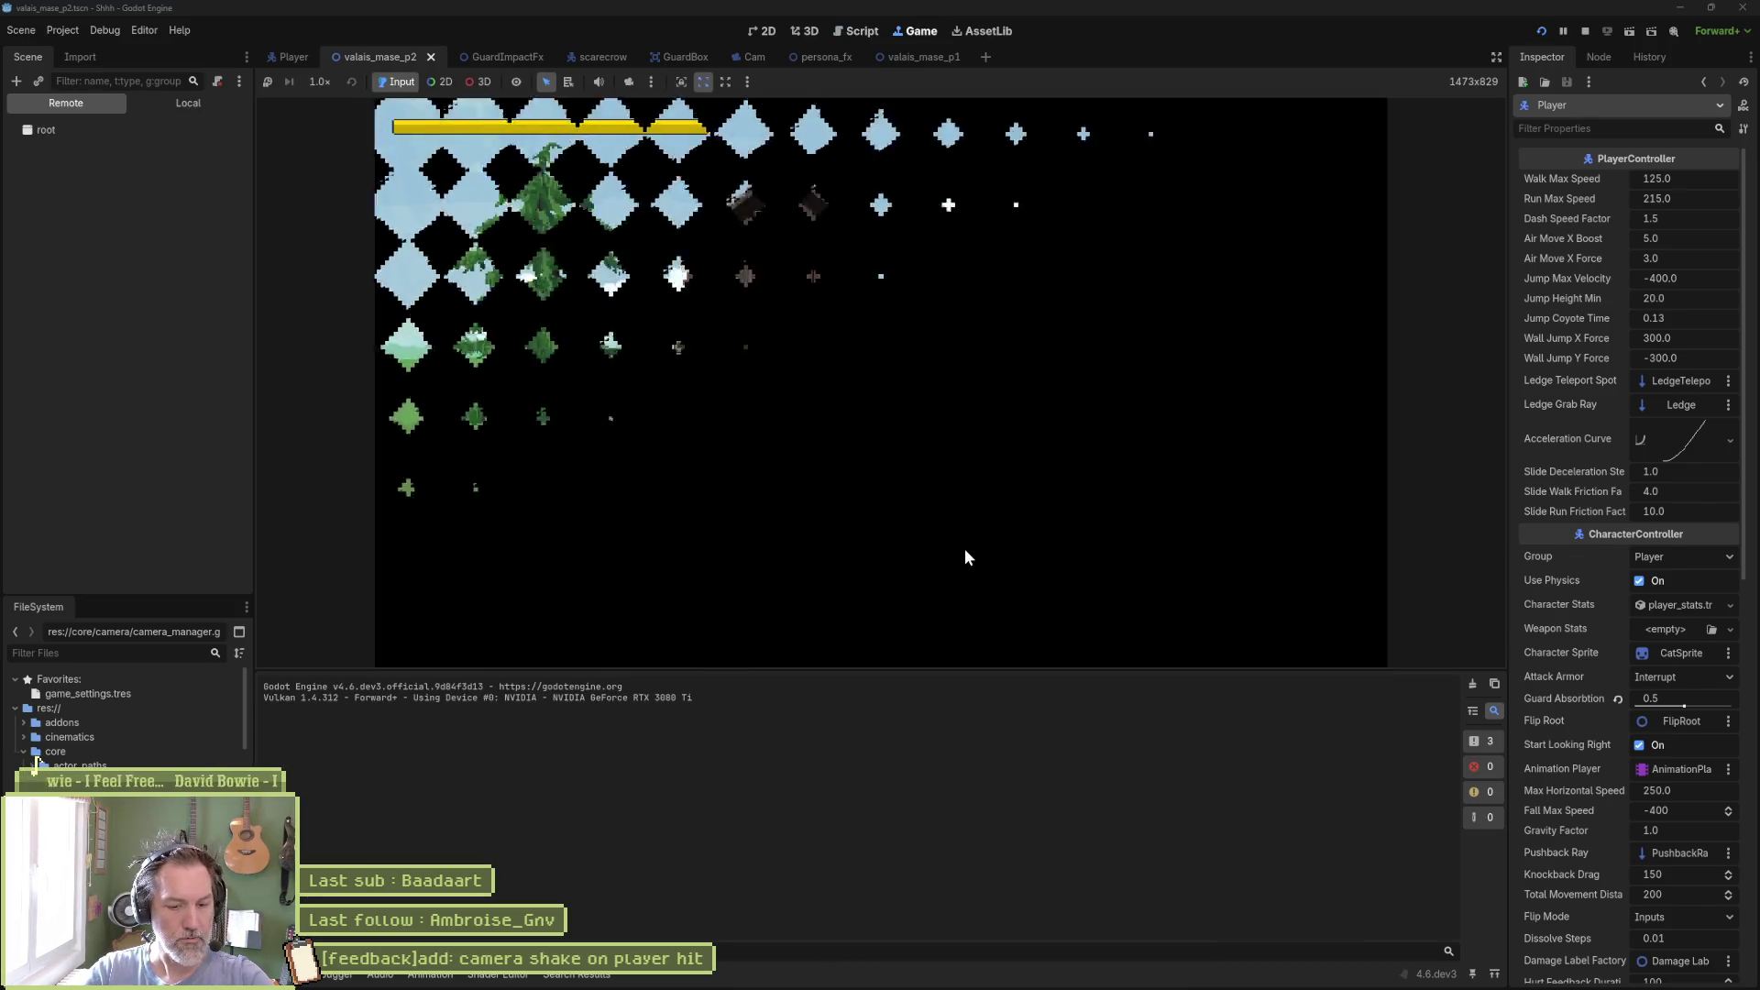
# - Restart the scene and walk the cat into the scarecrow to test a hit
pyautogui.press('F6')
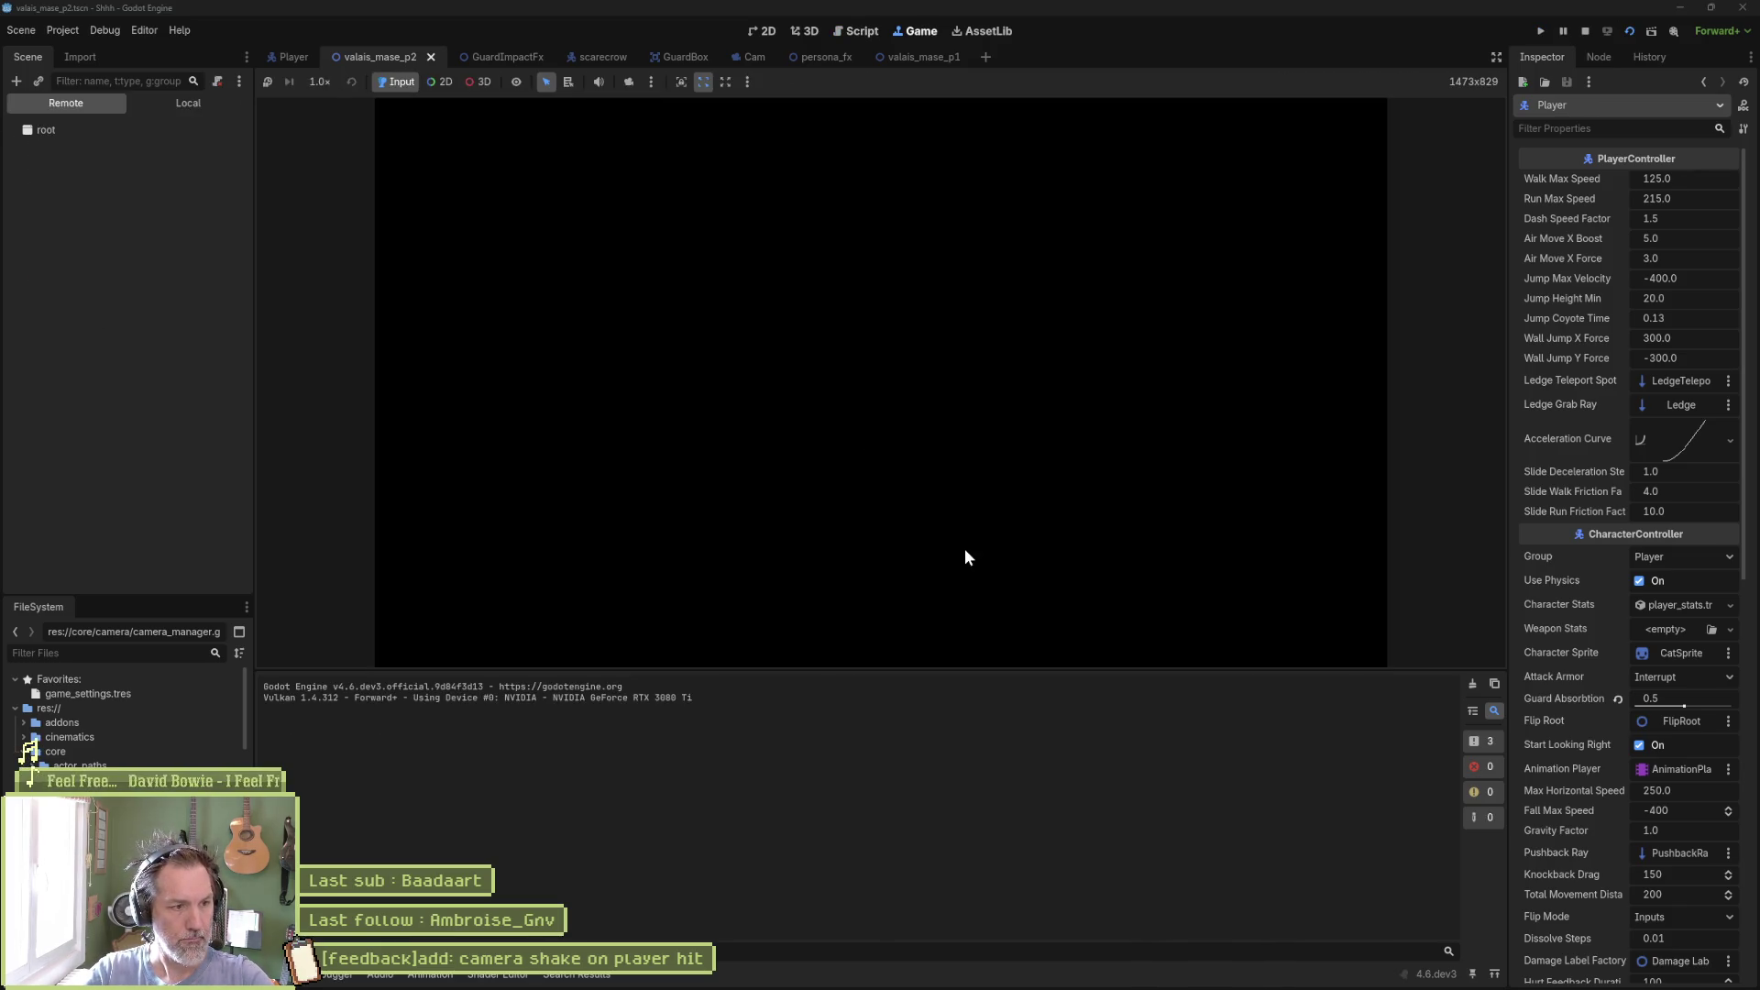
pyautogui.press('Right')
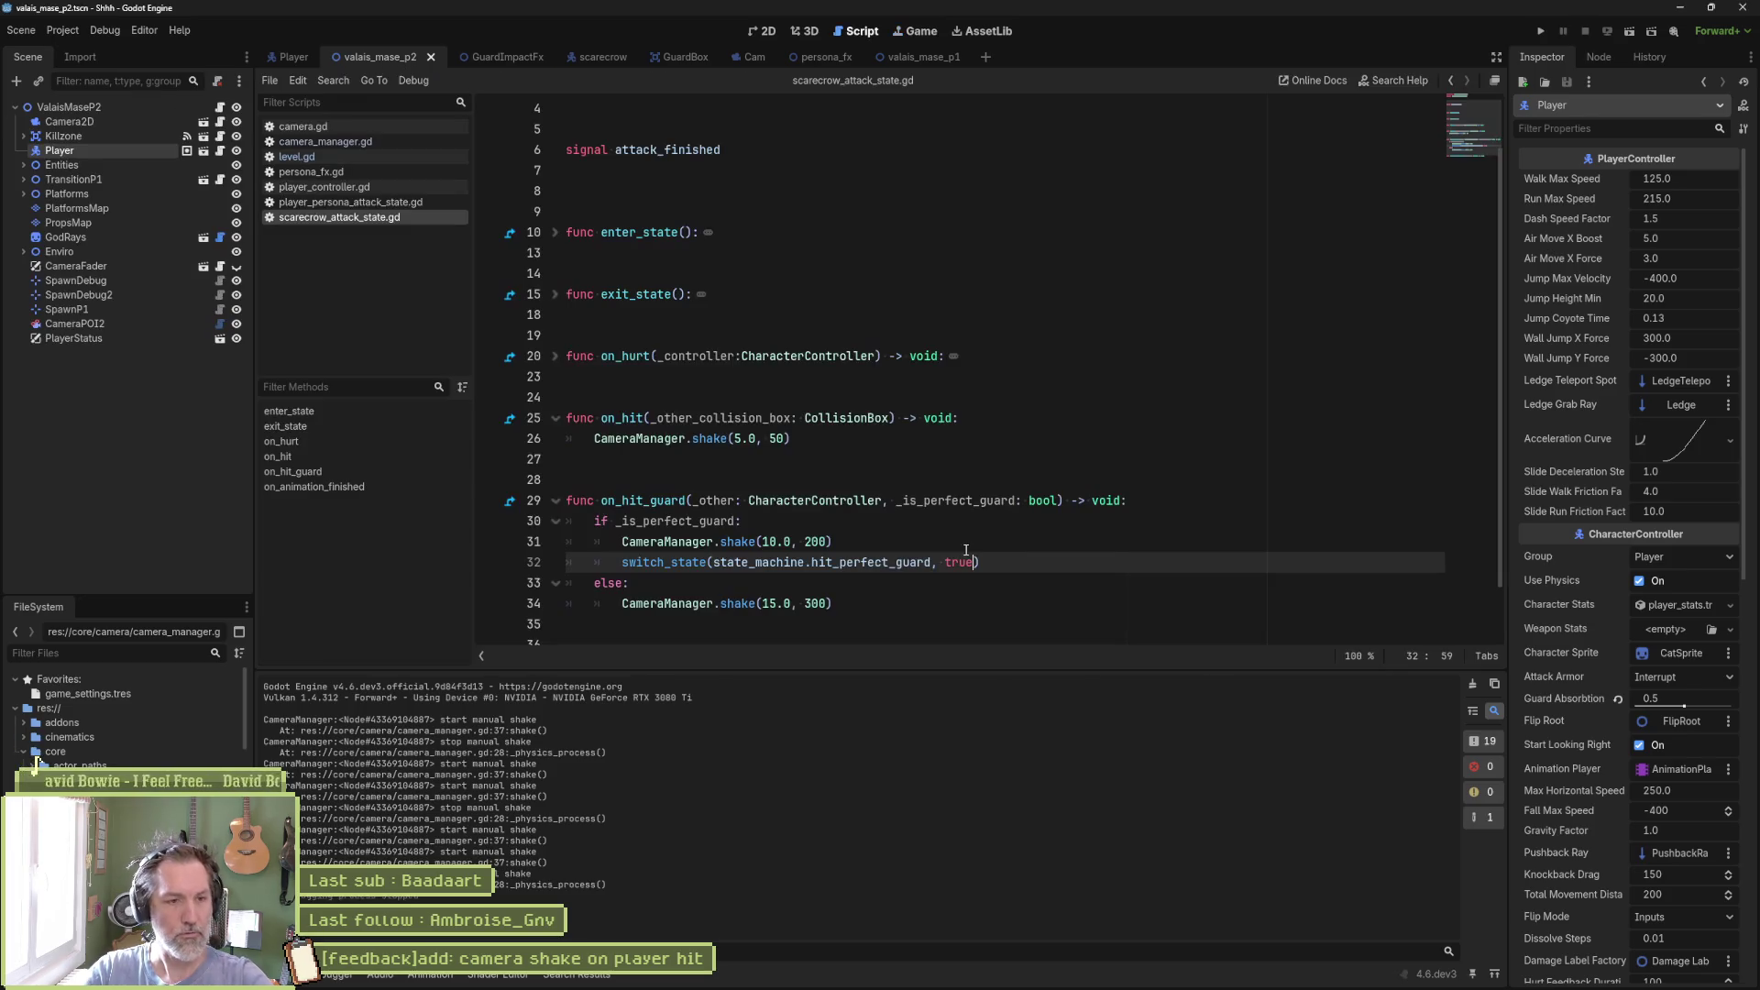
pyautogui.press('F8')
# - Set the perfect-guard shake amplitude to 15.0 and the normal-guard shake to (10.0, 200), then save
pyautogui.click(807, 603)
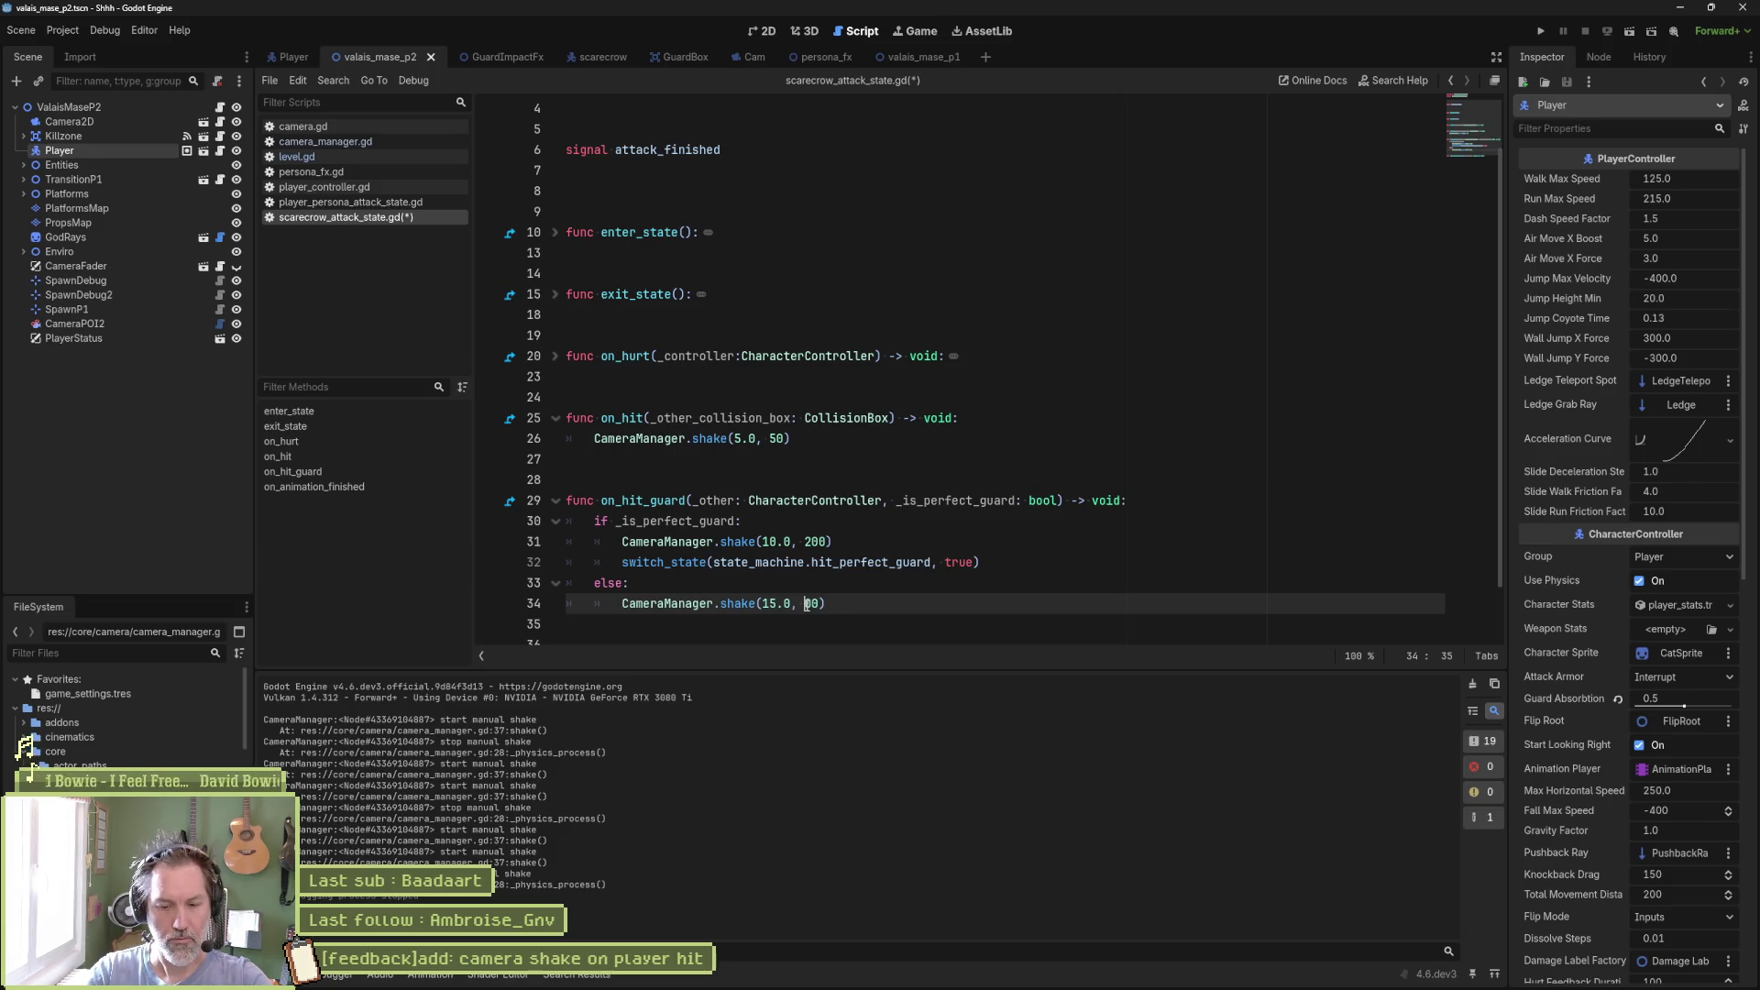
pyautogui.write('5')
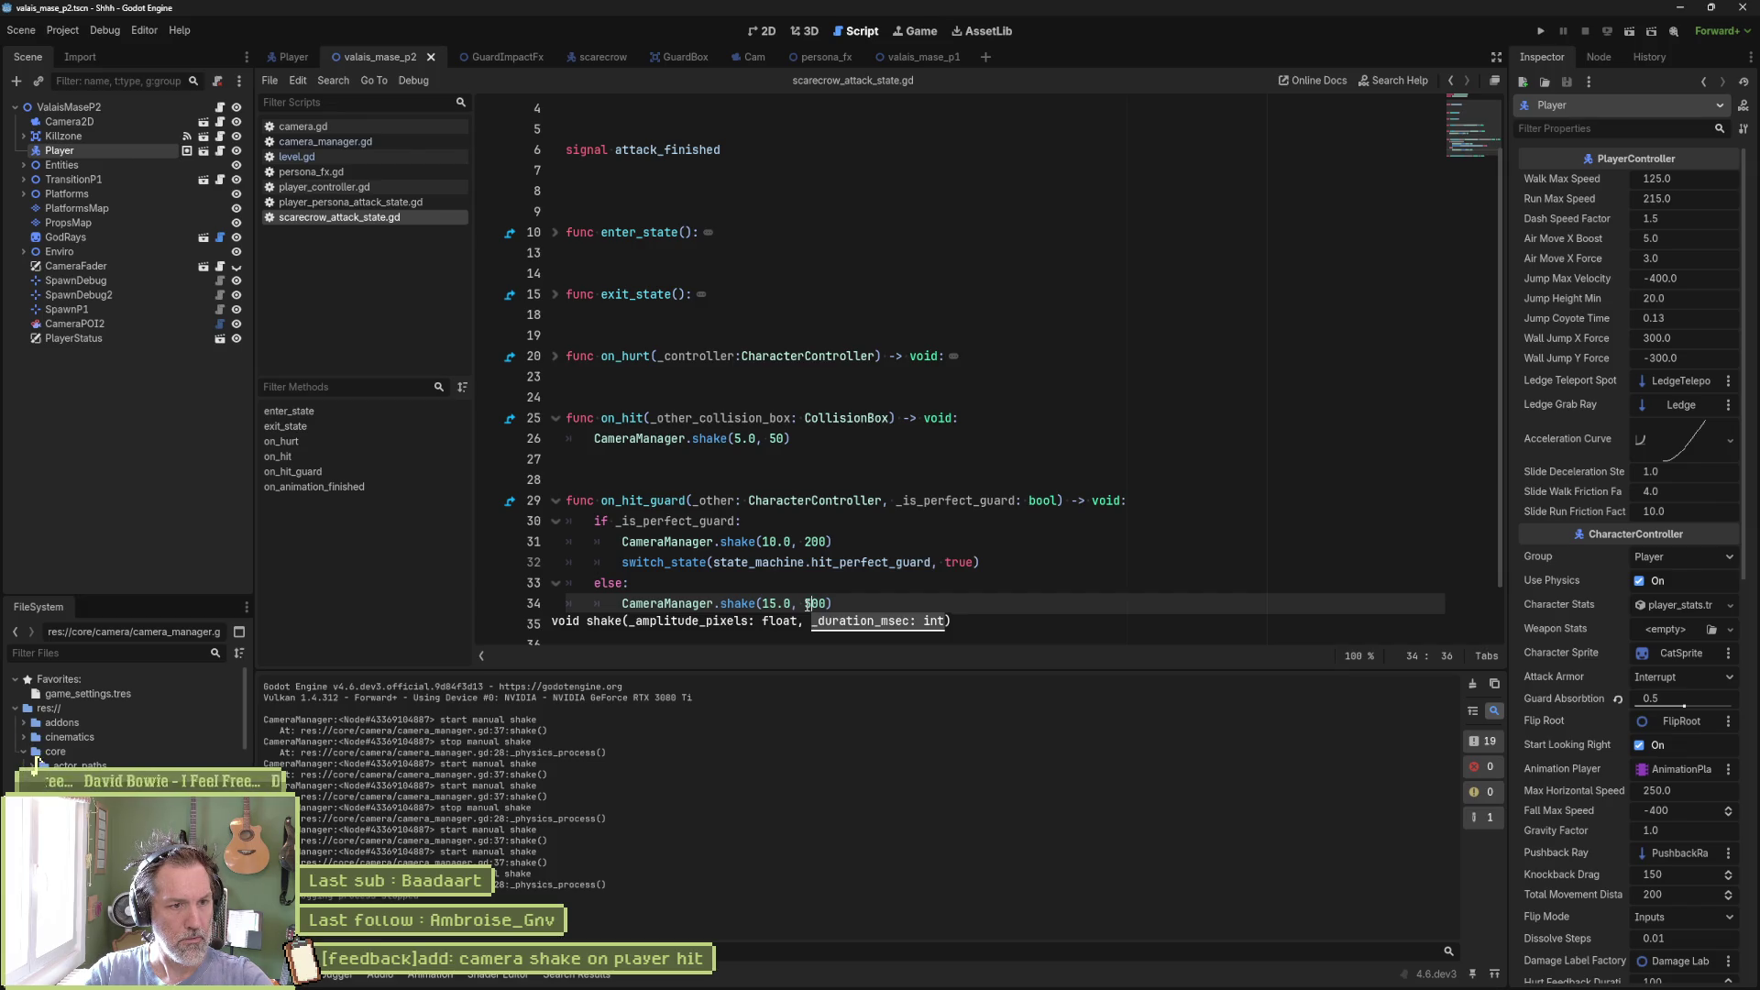
pyautogui.press('Up')
pyautogui.press('Up')
pyautogui.press('Up')
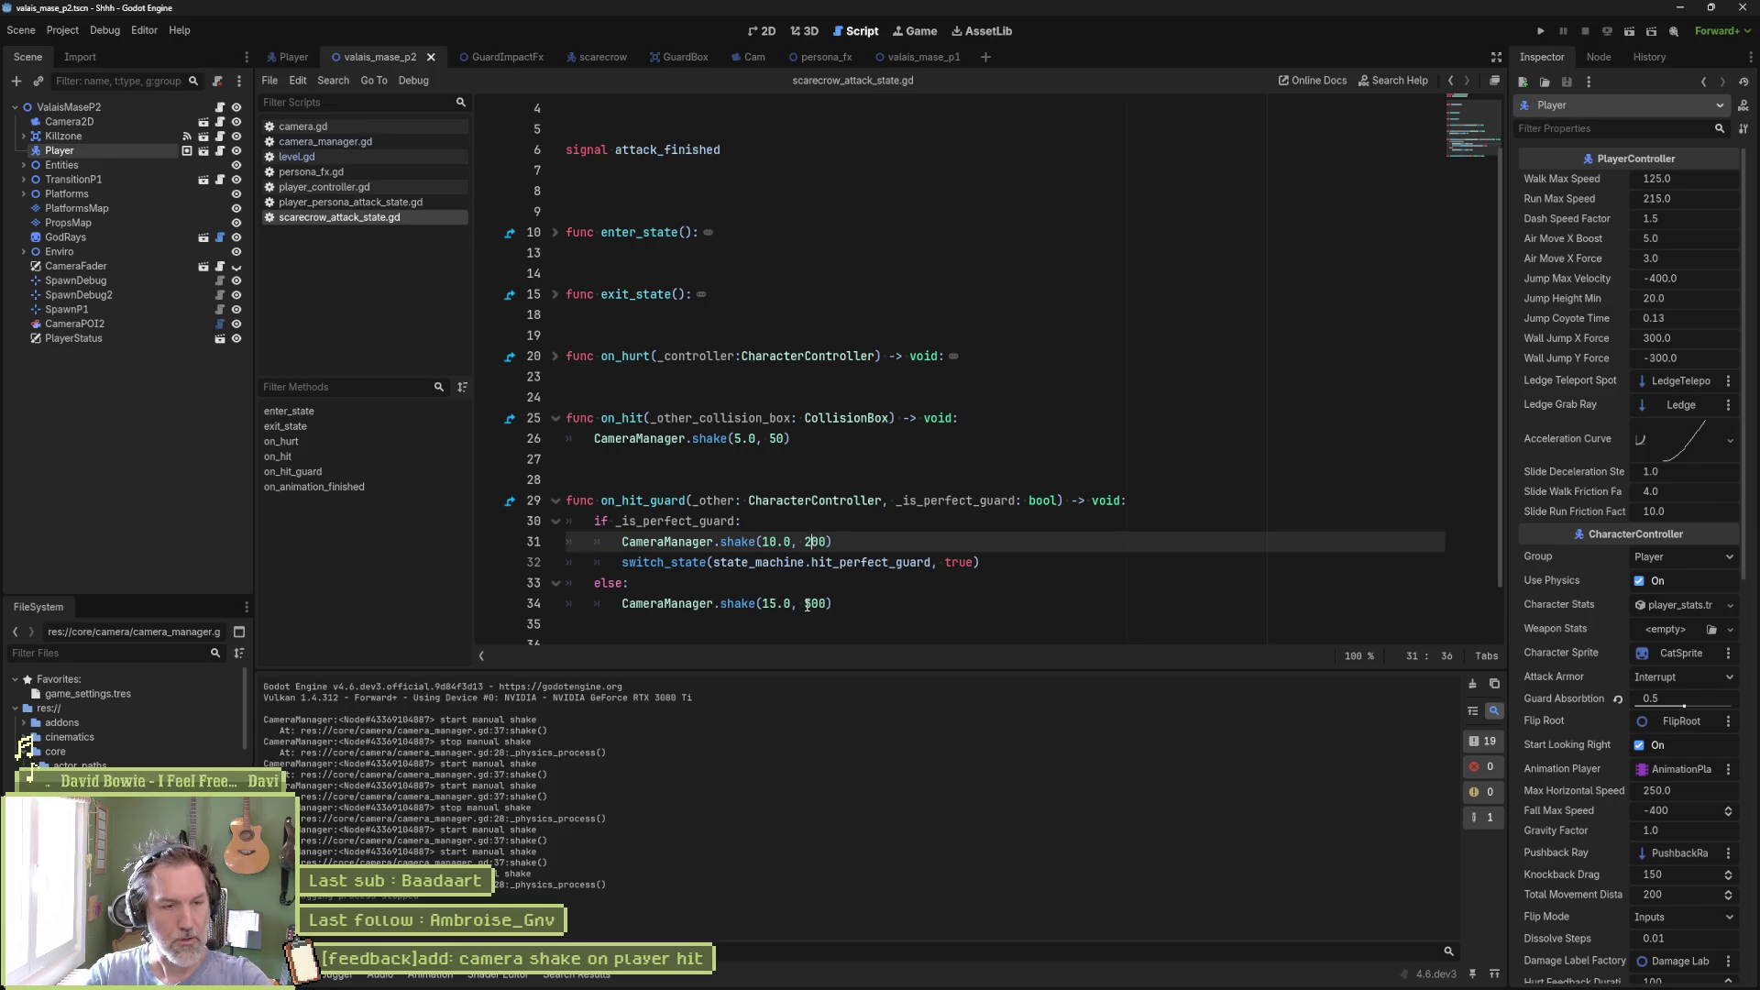
pyautogui.press('BackSpace')
pyautogui.write('5')
pyautogui.press('BackSpace')
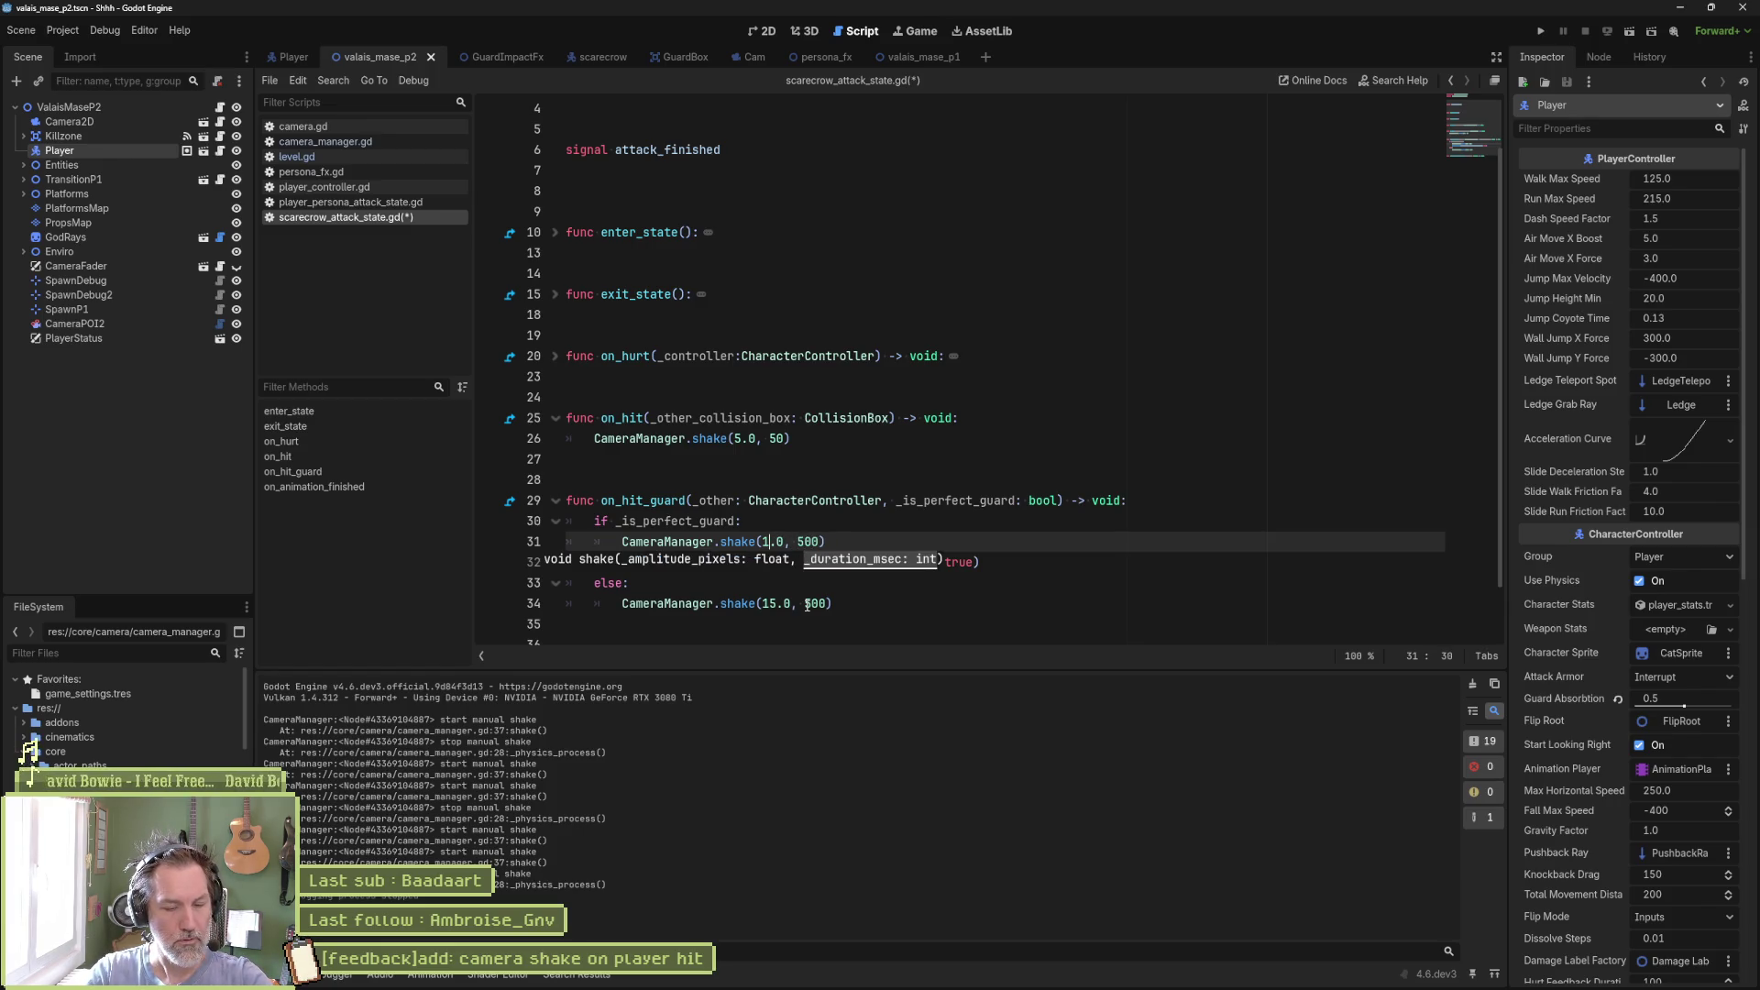
pyautogui.write('5')
pyautogui.press('Down')
pyautogui.press('Down')
pyautogui.press('Down')
pyautogui.press('BackSpace')
pyautogui.write('0')
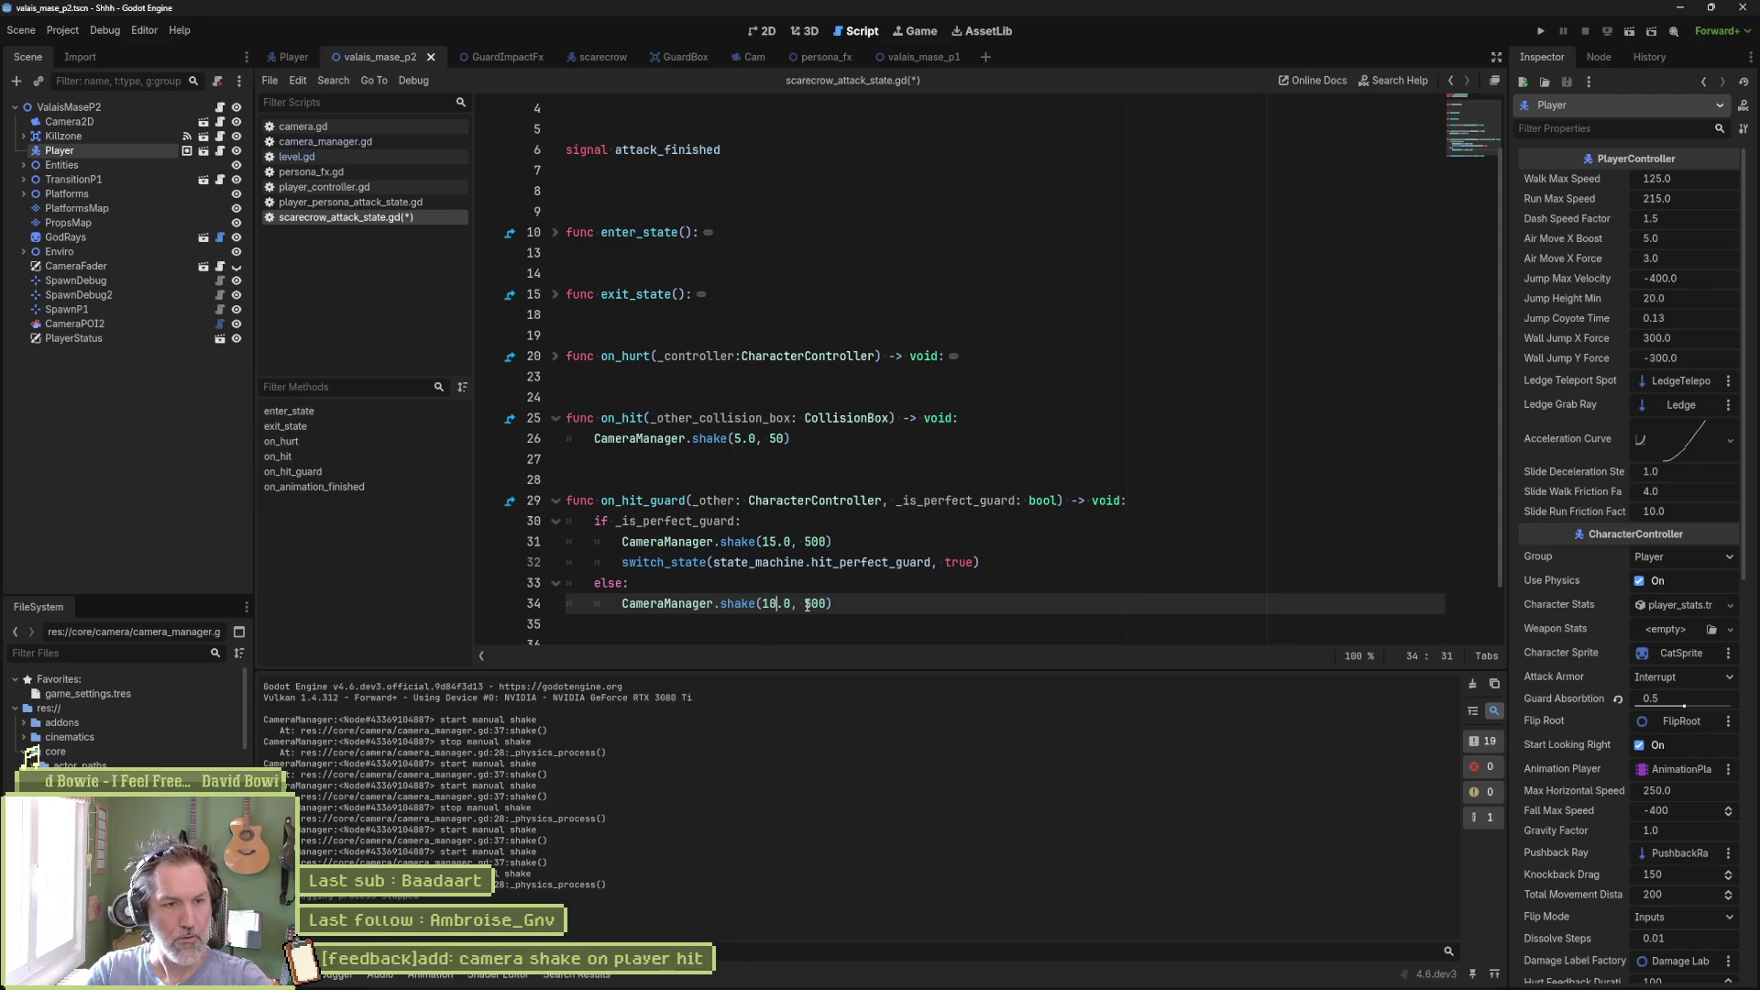
pyautogui.press('Right')
pyautogui.press('Right')
pyautogui.press('Right')
pyautogui.press('BackSpace')
pyautogui.write('2')
pyautogui.hotkey('ctrl', 's')
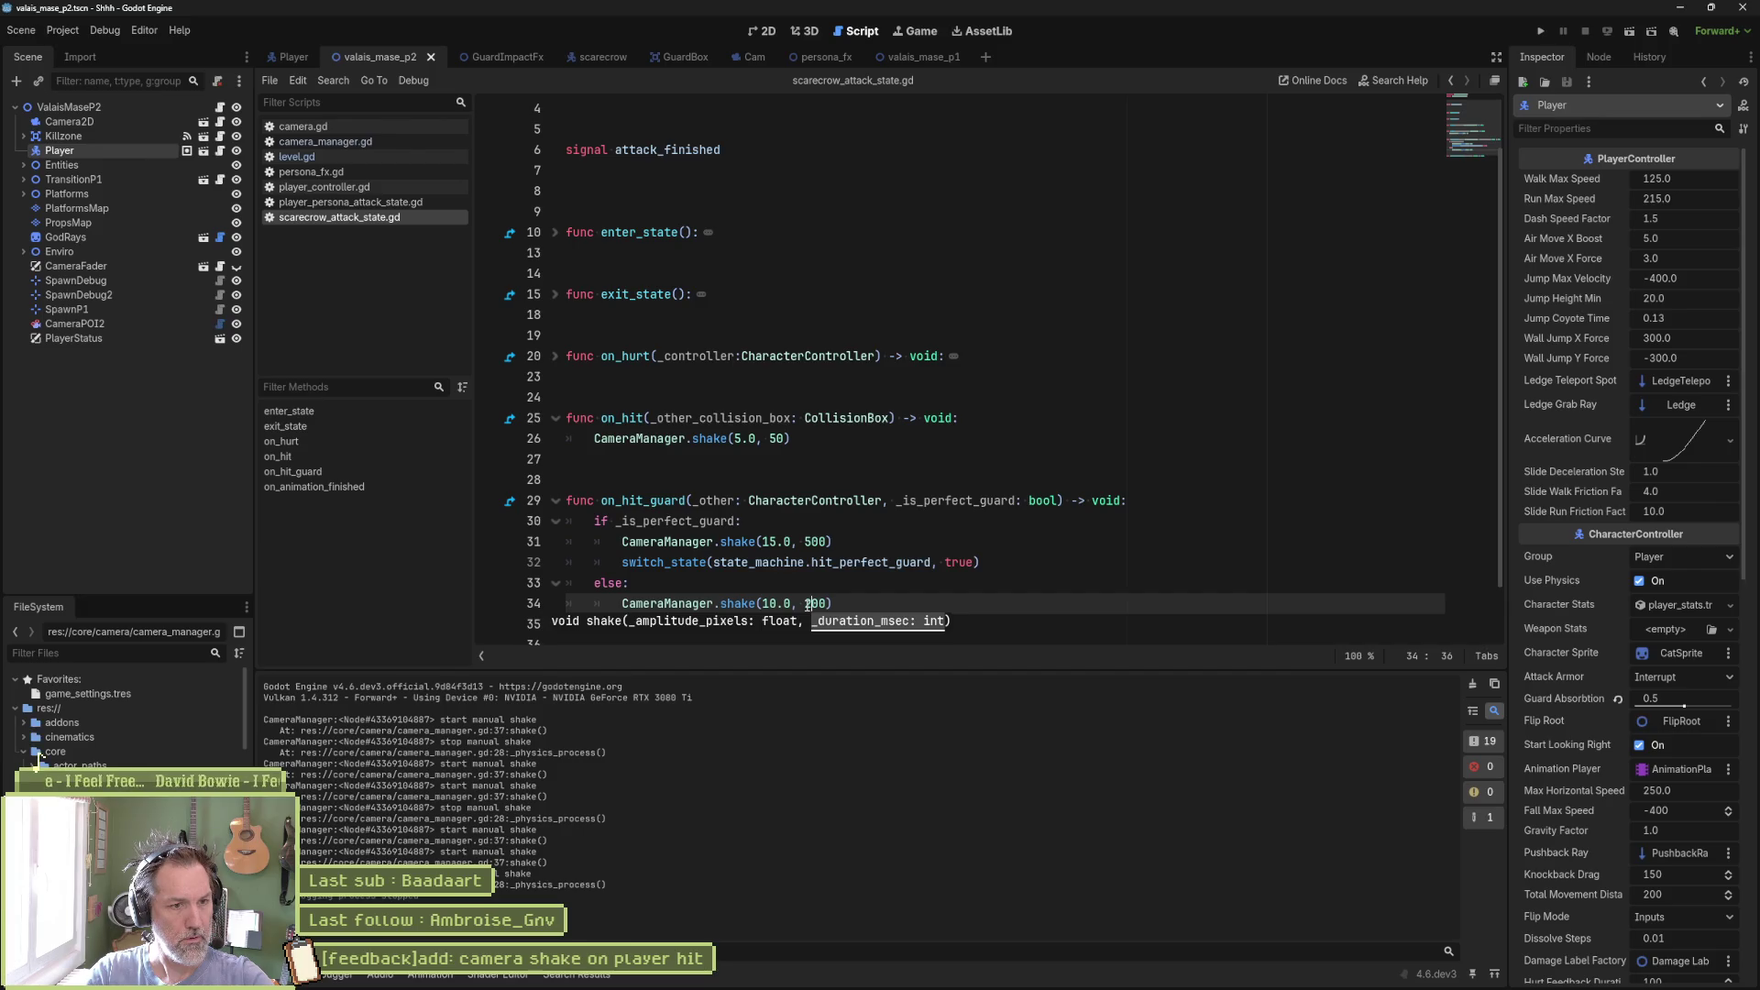
# - Retest a hit in game, then set the perfect-guard shake duration to 300 and save
pyautogui.press('F5')
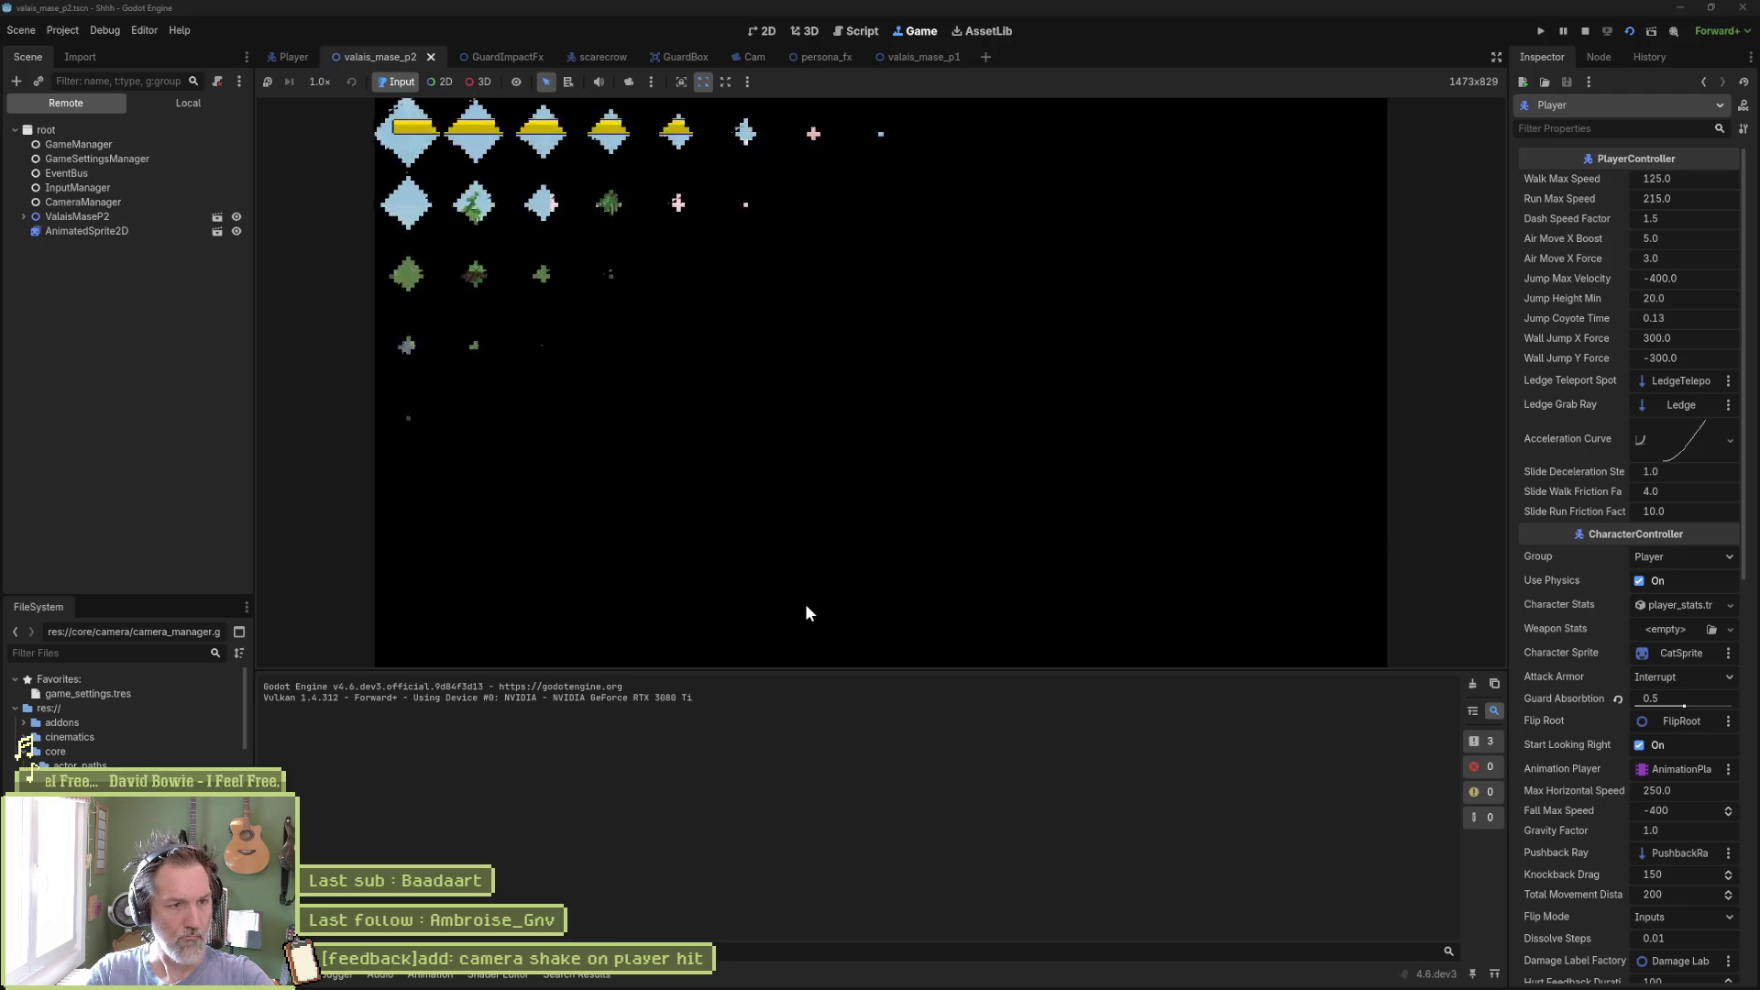
pyautogui.press('Right')
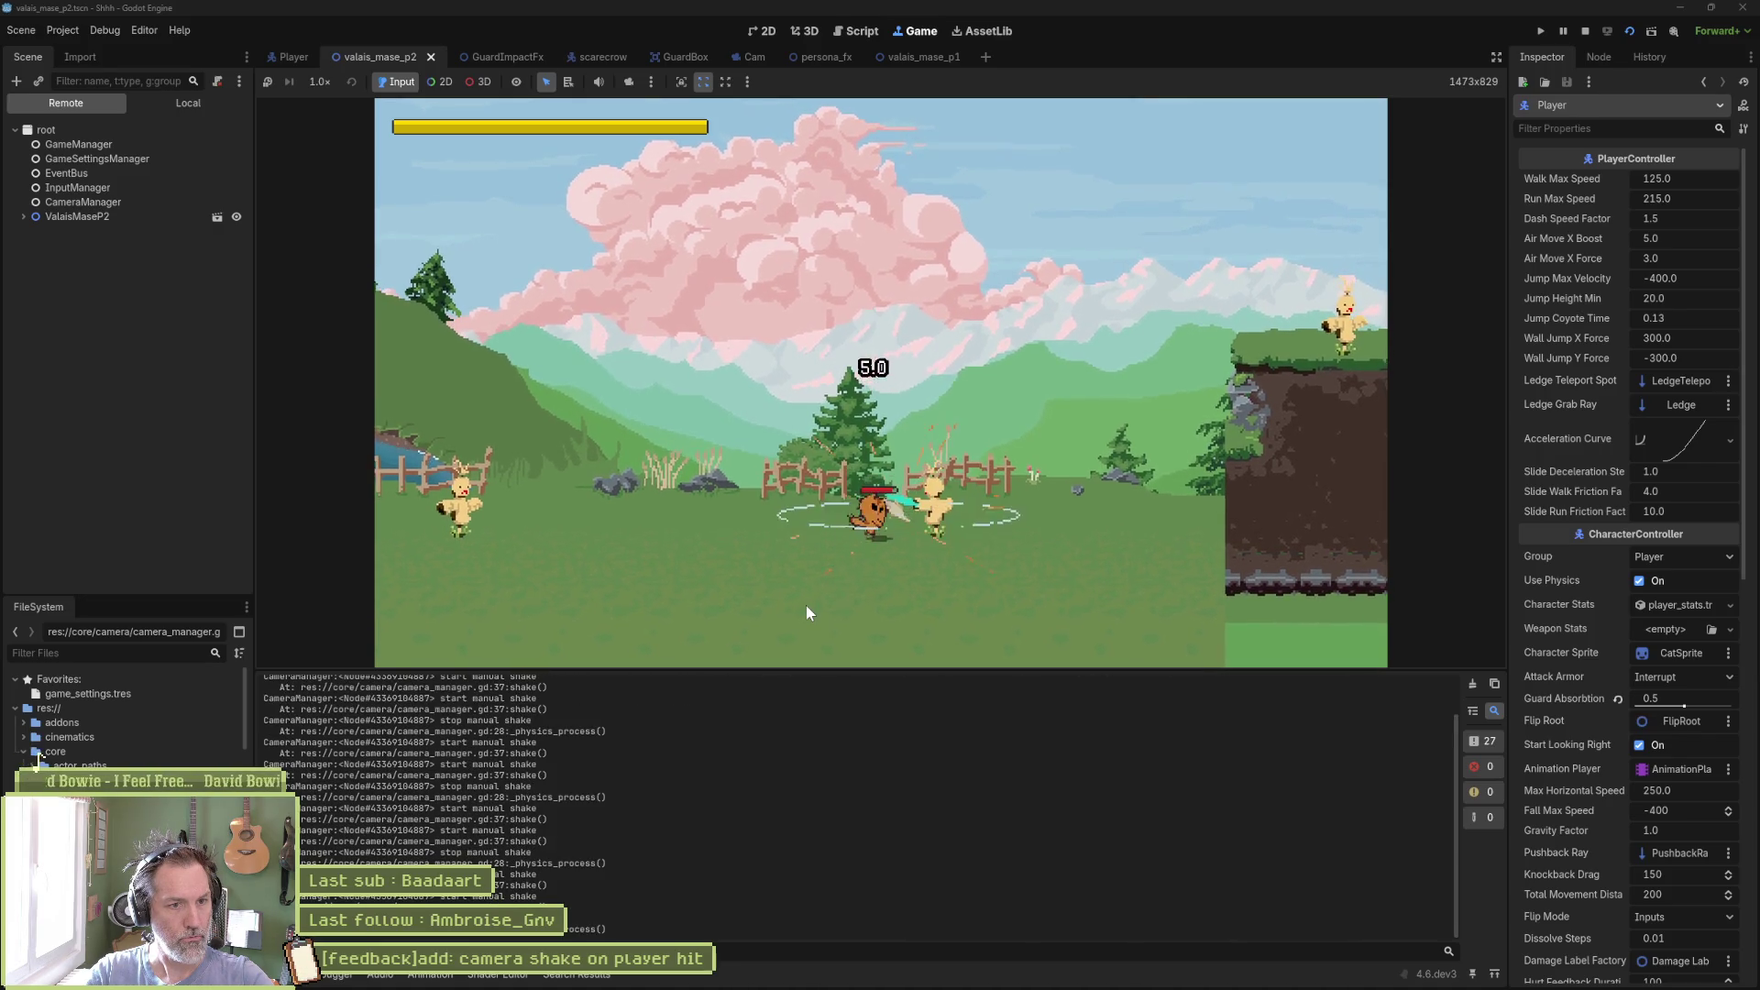
pyautogui.press('F8')
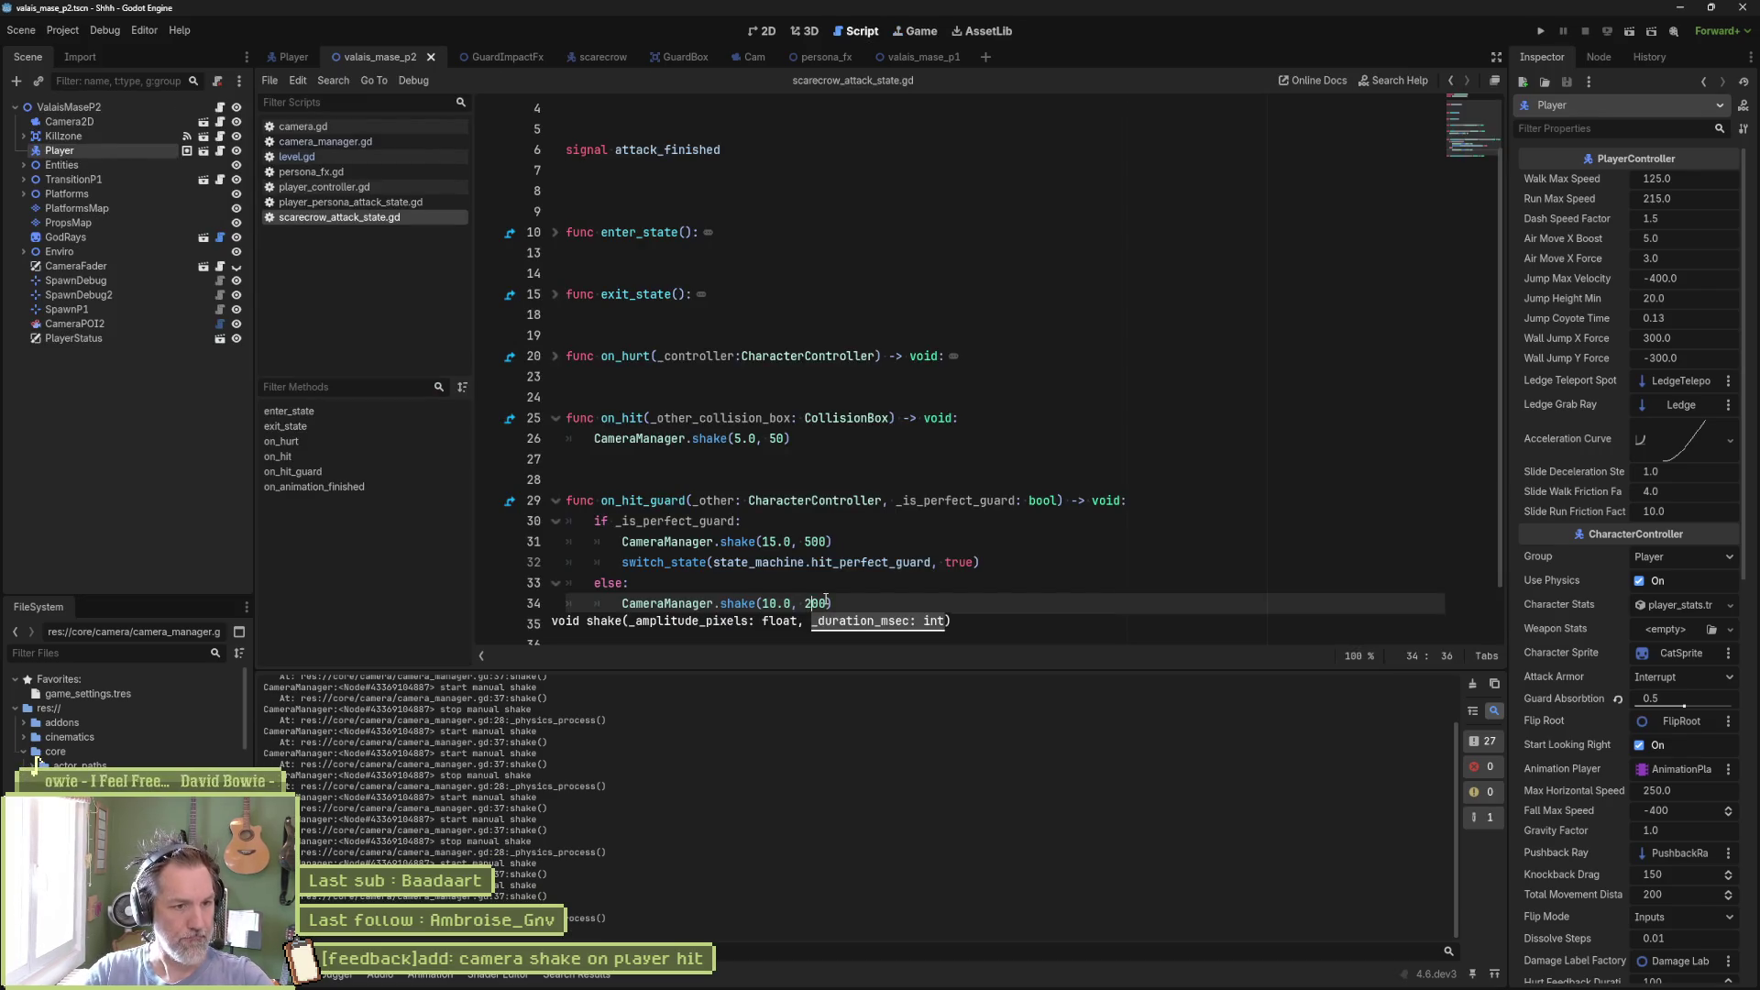
pyautogui.press('Up')
pyautogui.press('Up')
pyautogui.press('Up')
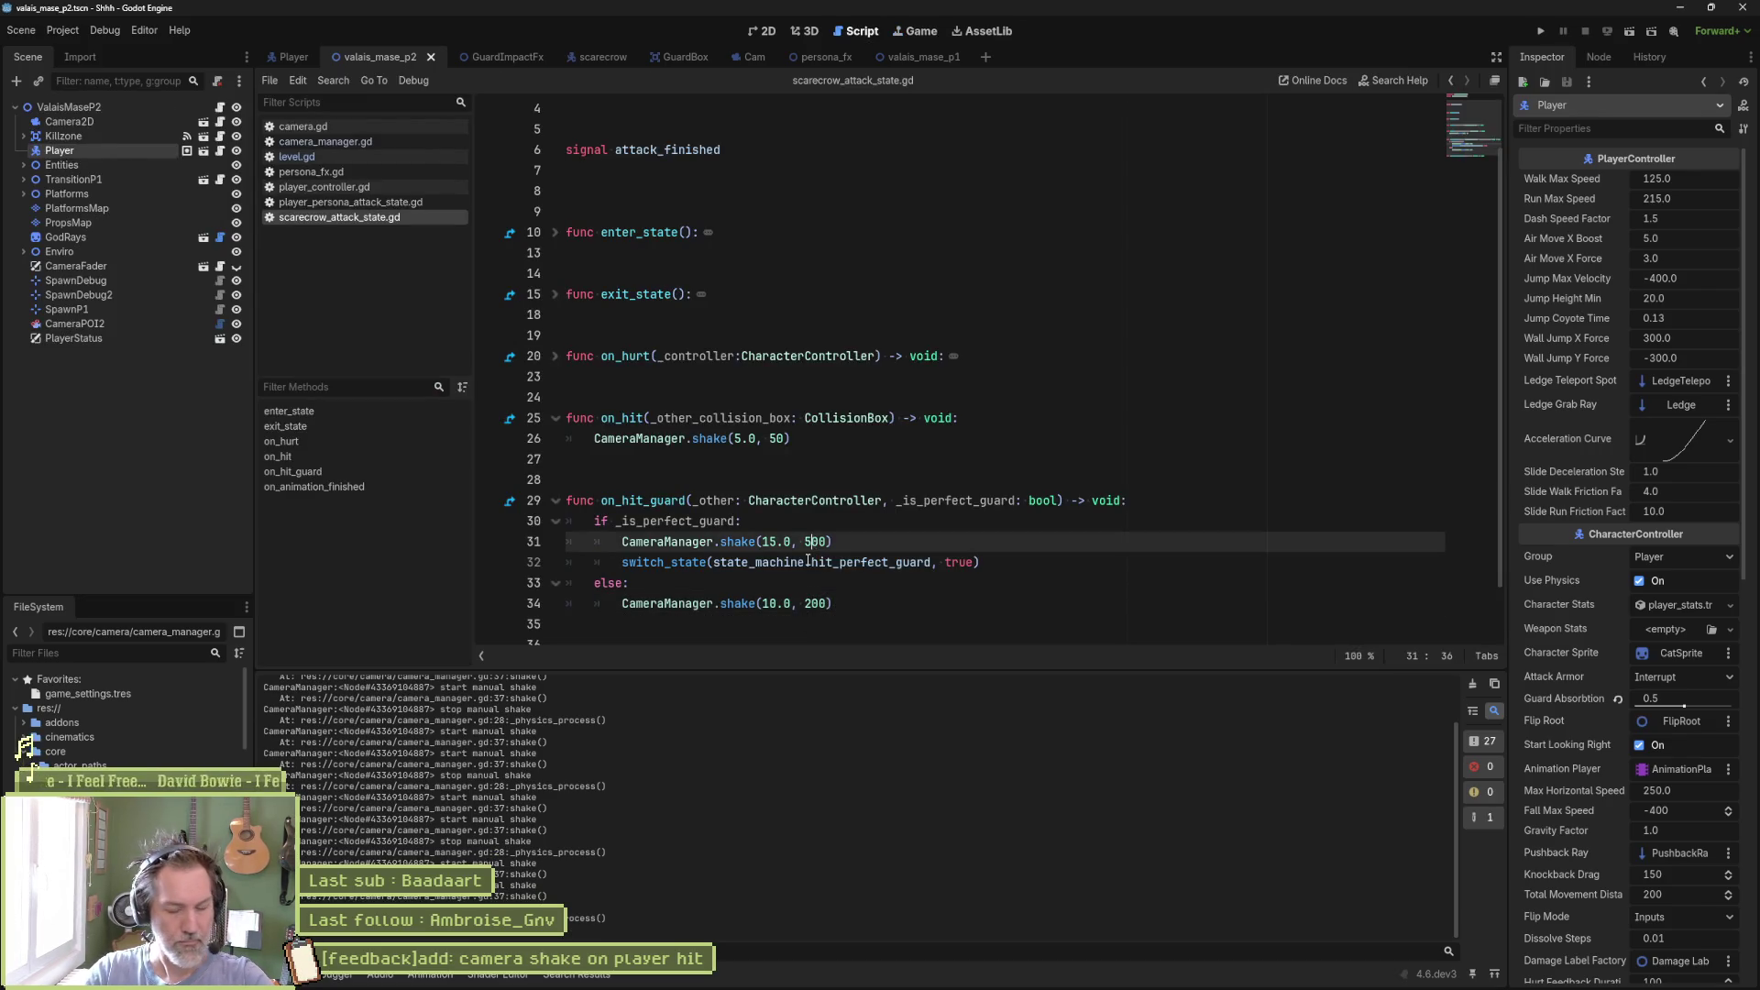
pyautogui.press('BackSpace')
pyautogui.write('3')
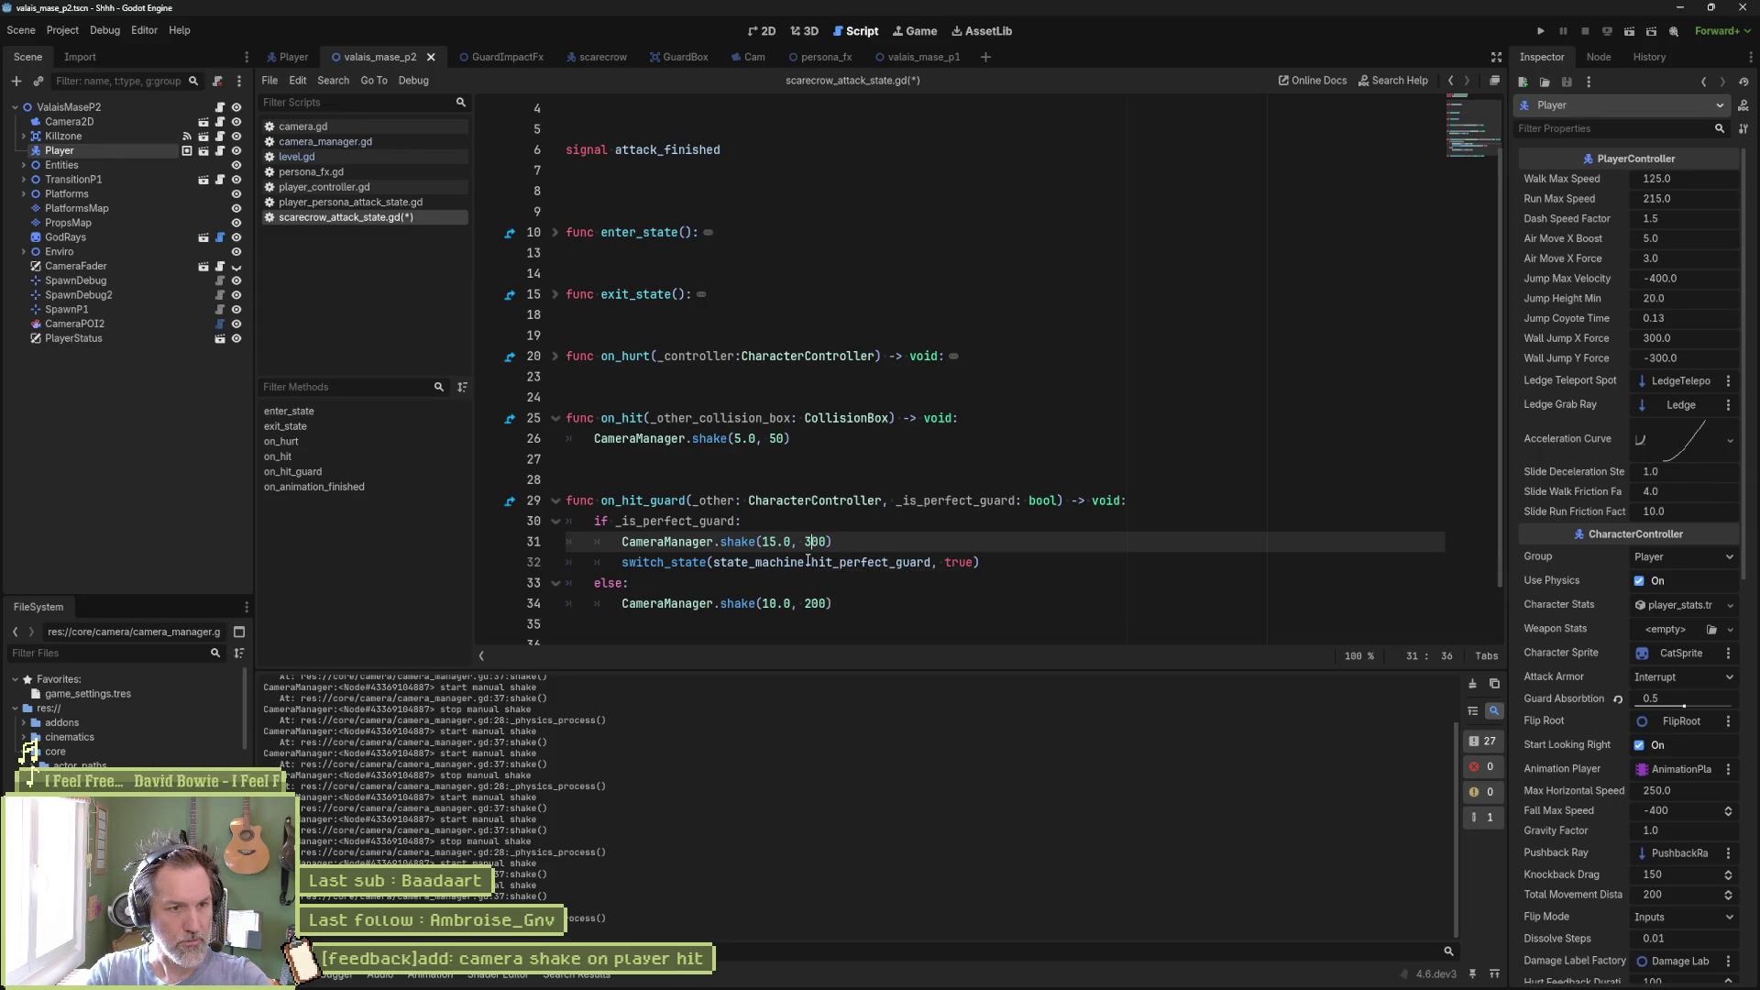
pyautogui.press('Left')
pyautogui.press('Left')
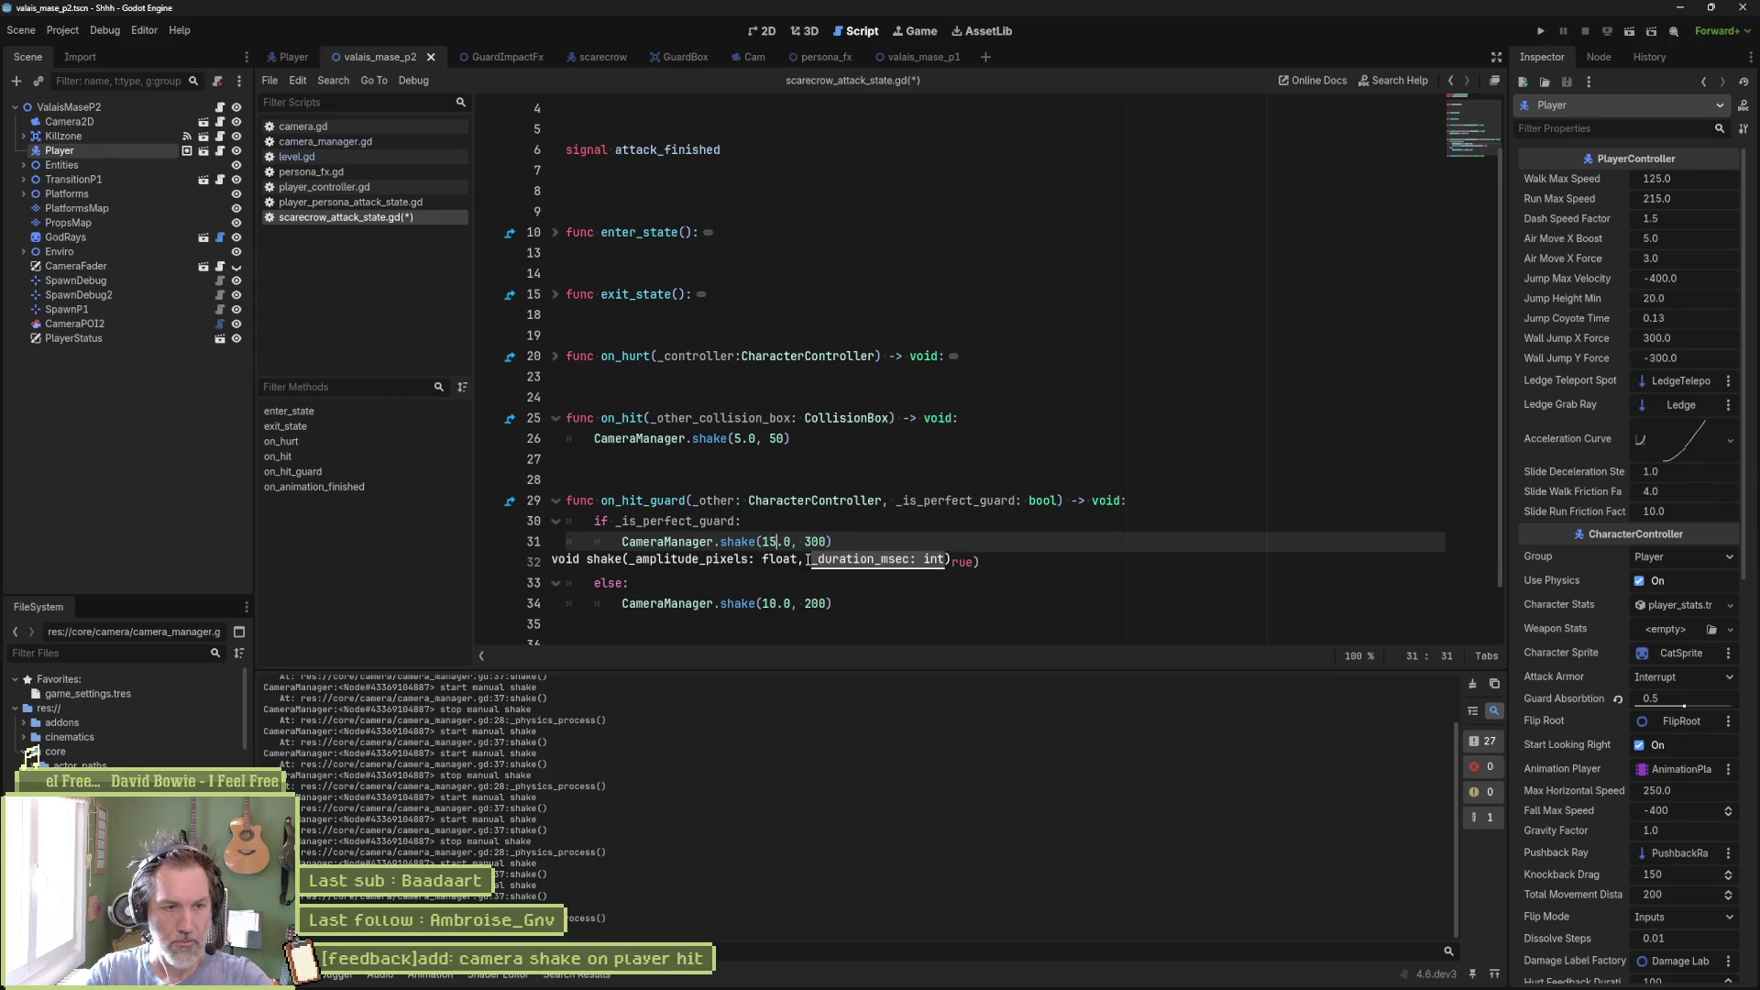
pyautogui.hotkey('ctrl', 's')
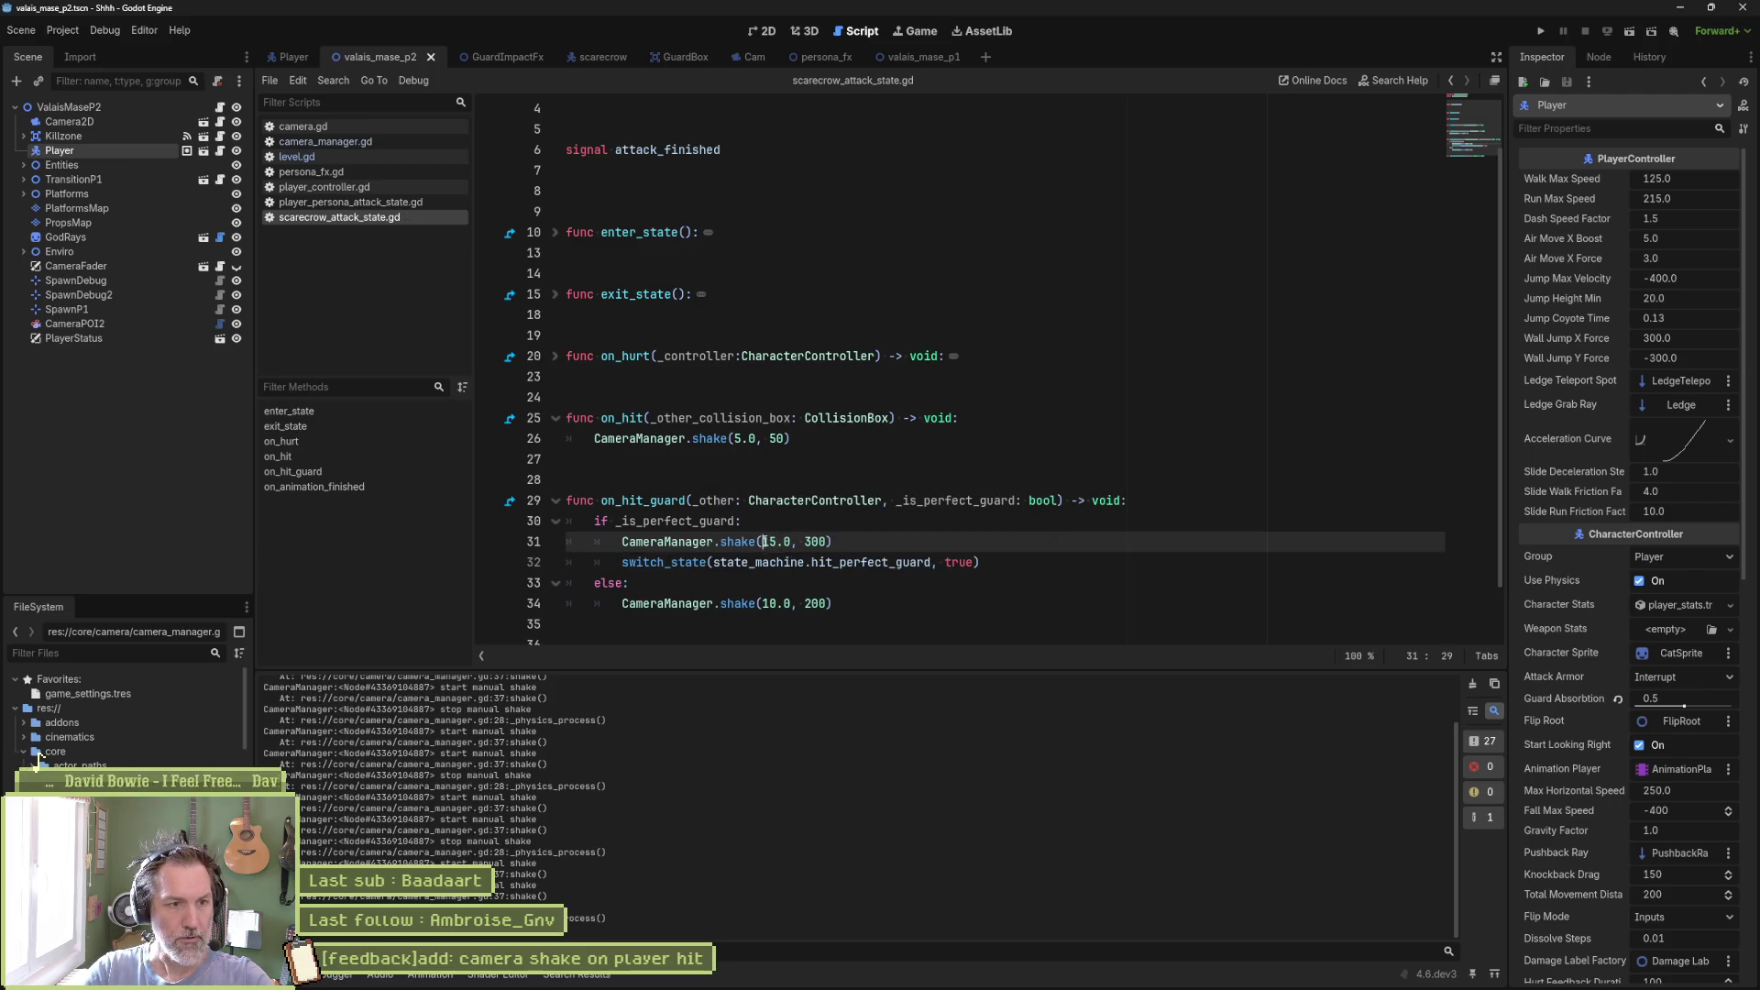
# - Review the (15.0, 300) shake arguments and perfect-guard branch, then open the Player scene
pyautogui.moveTo(762, 542); pyautogui.dragTo(829, 542)
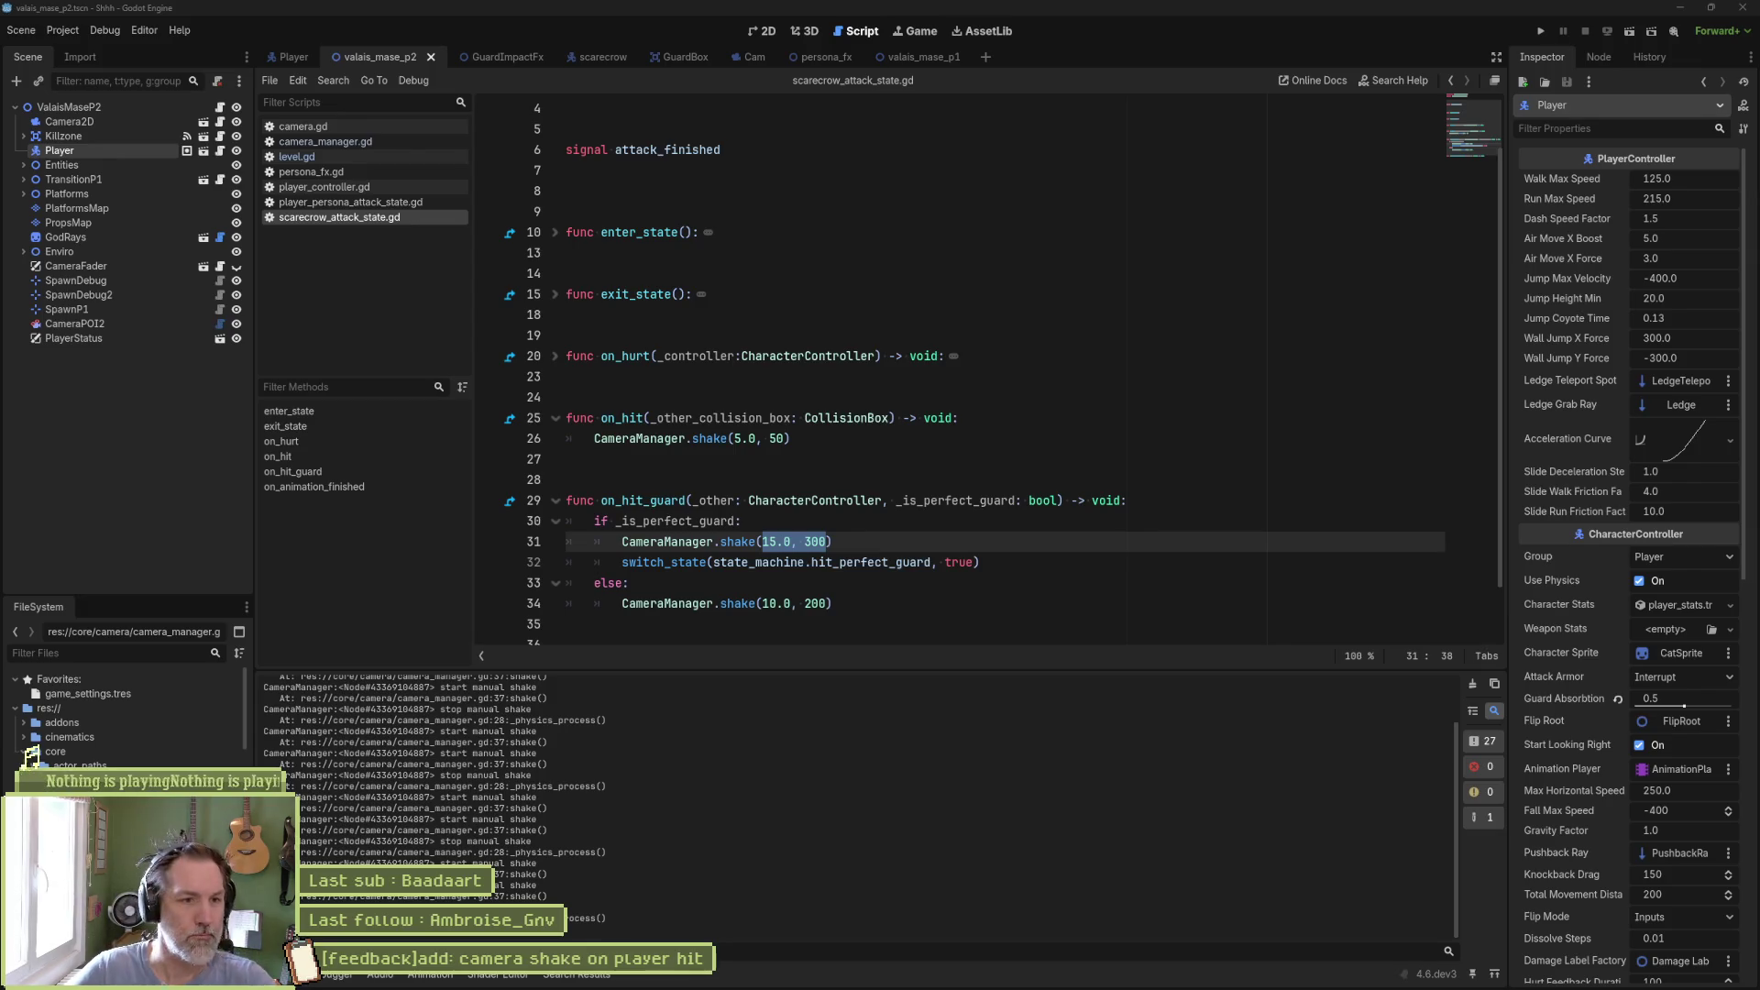
pyautogui.press('Left')
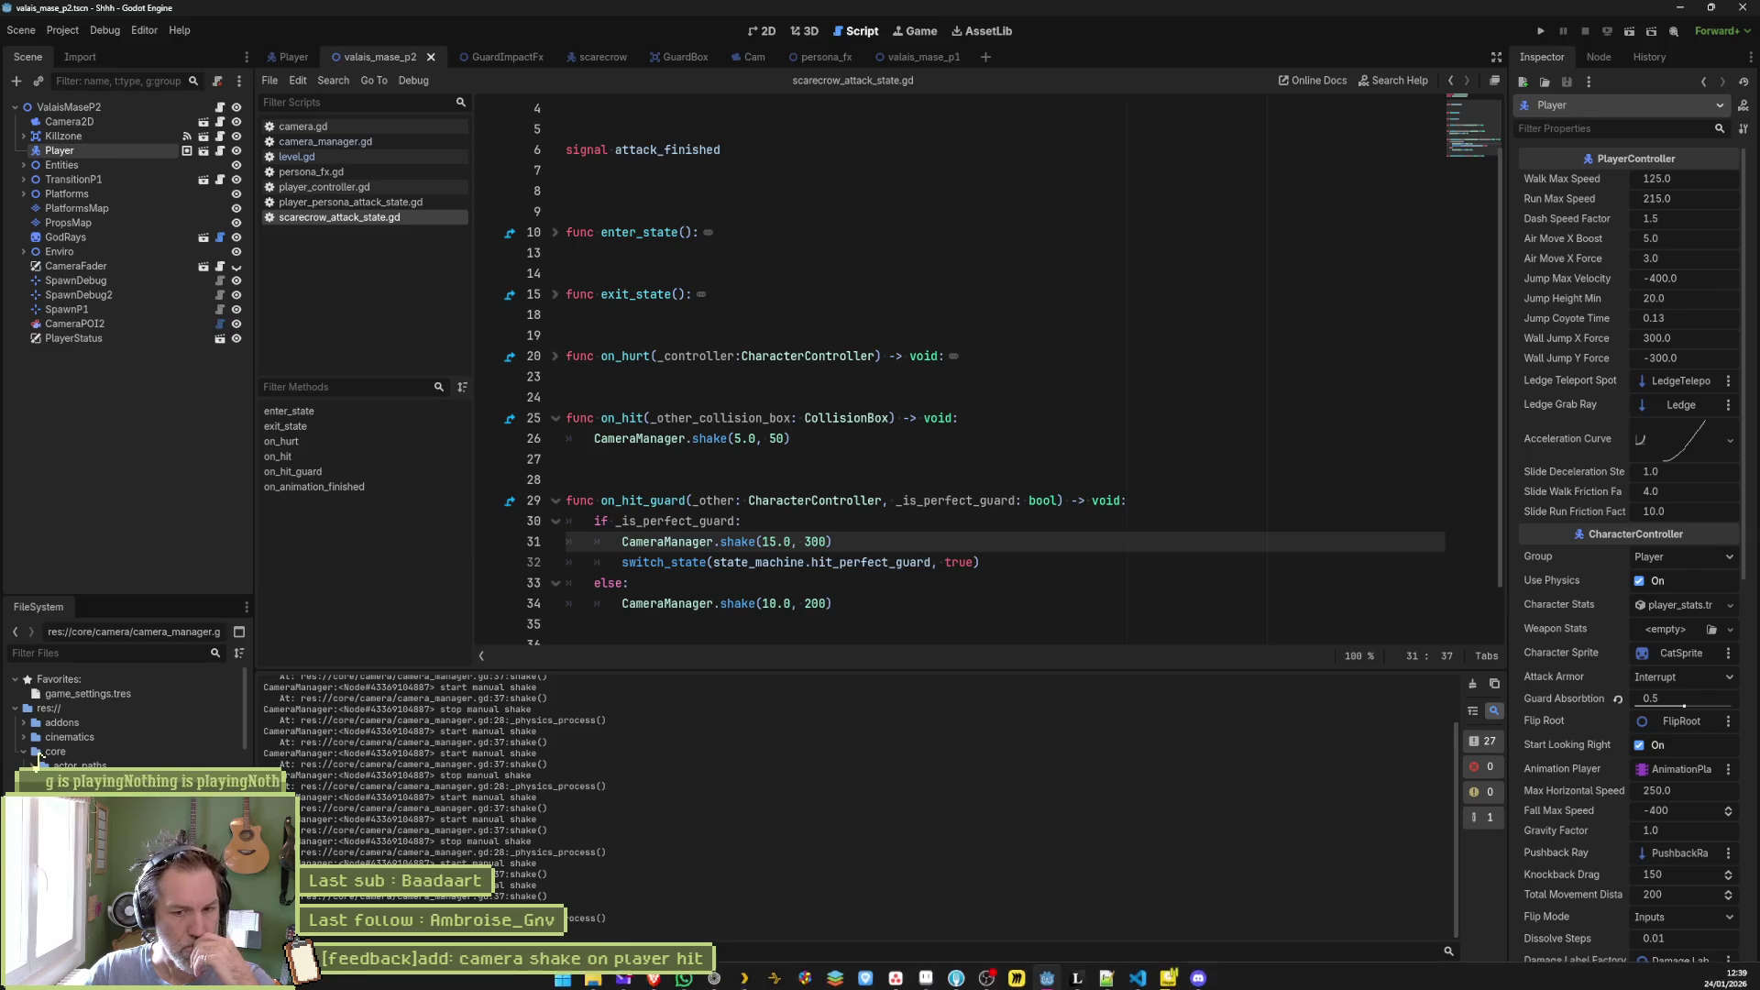
pyautogui.moveTo(302, 988)
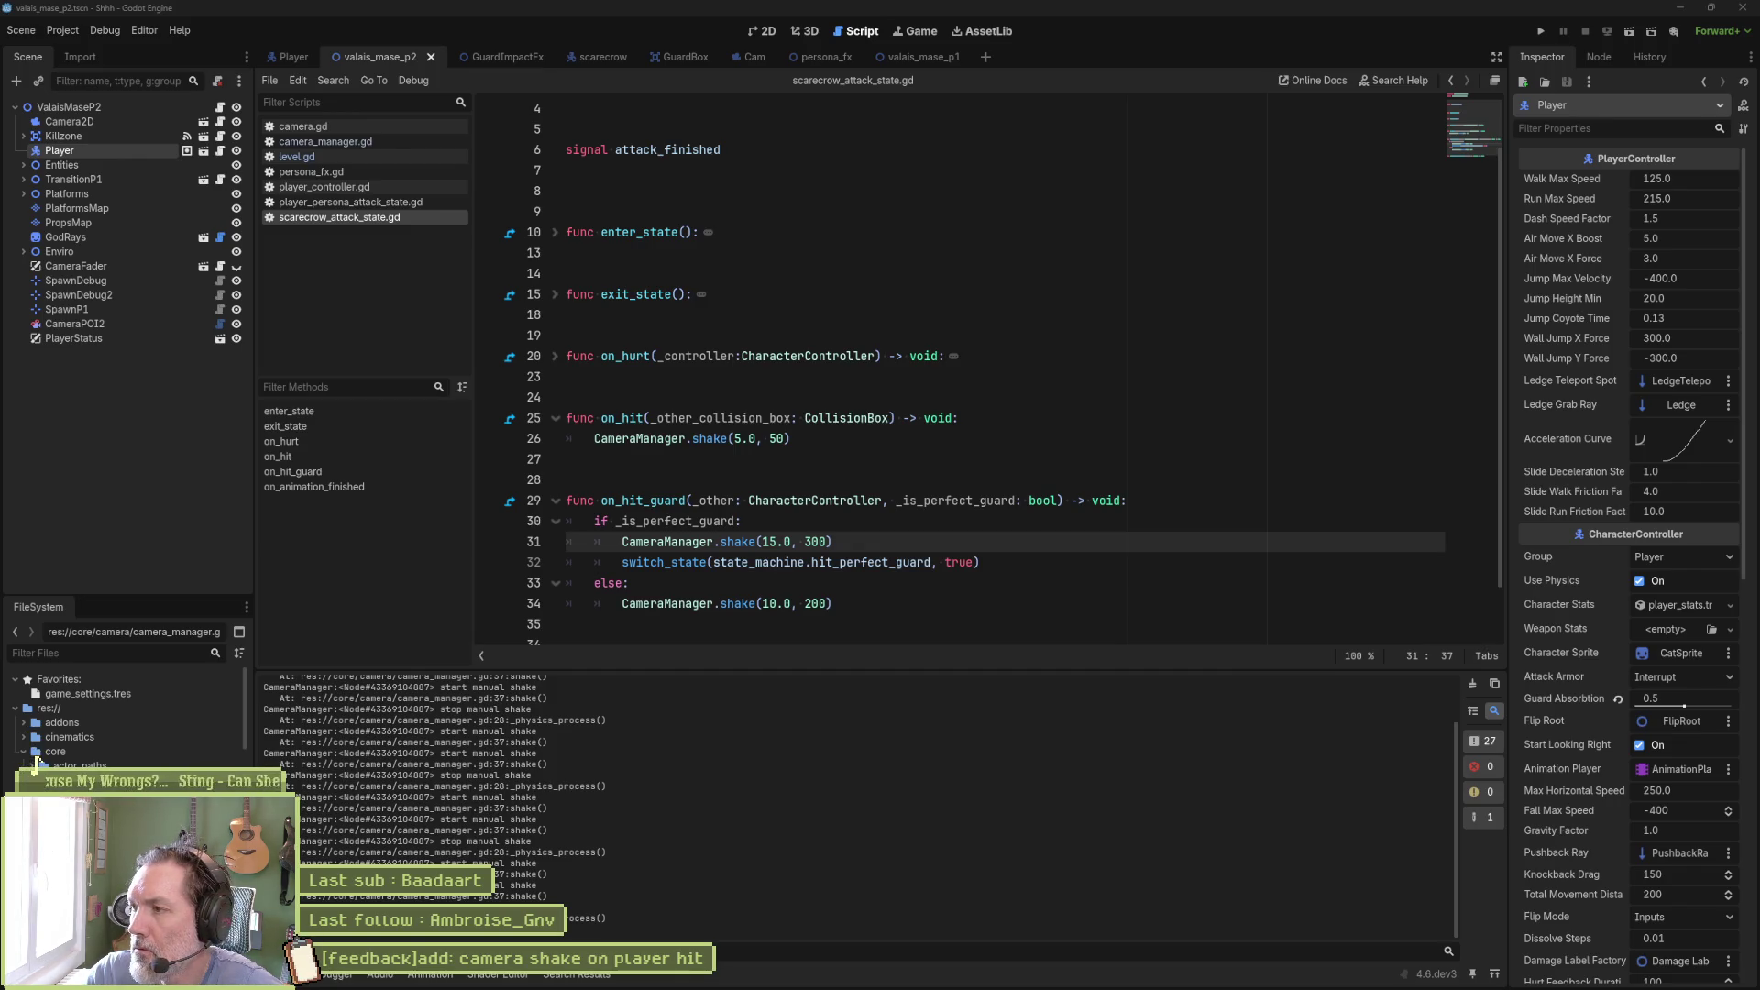
pyautogui.moveTo(926, 536); pyautogui.dragTo(897, 516)
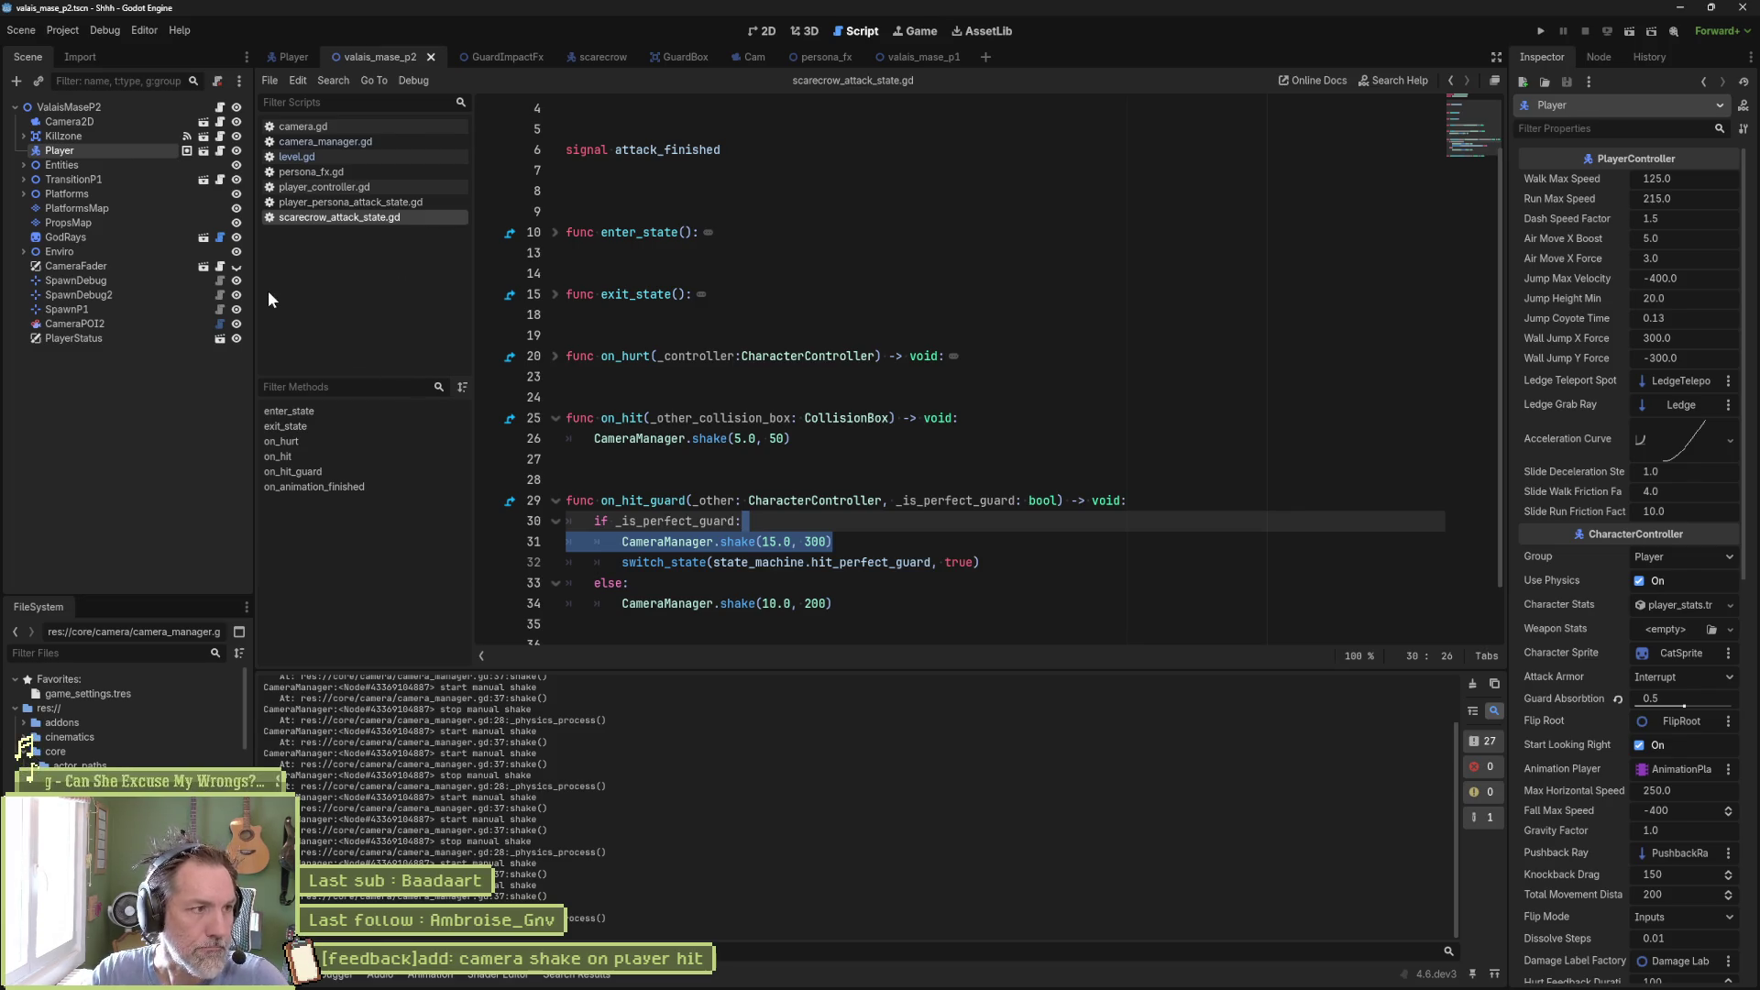
pyautogui.click(201, 151)
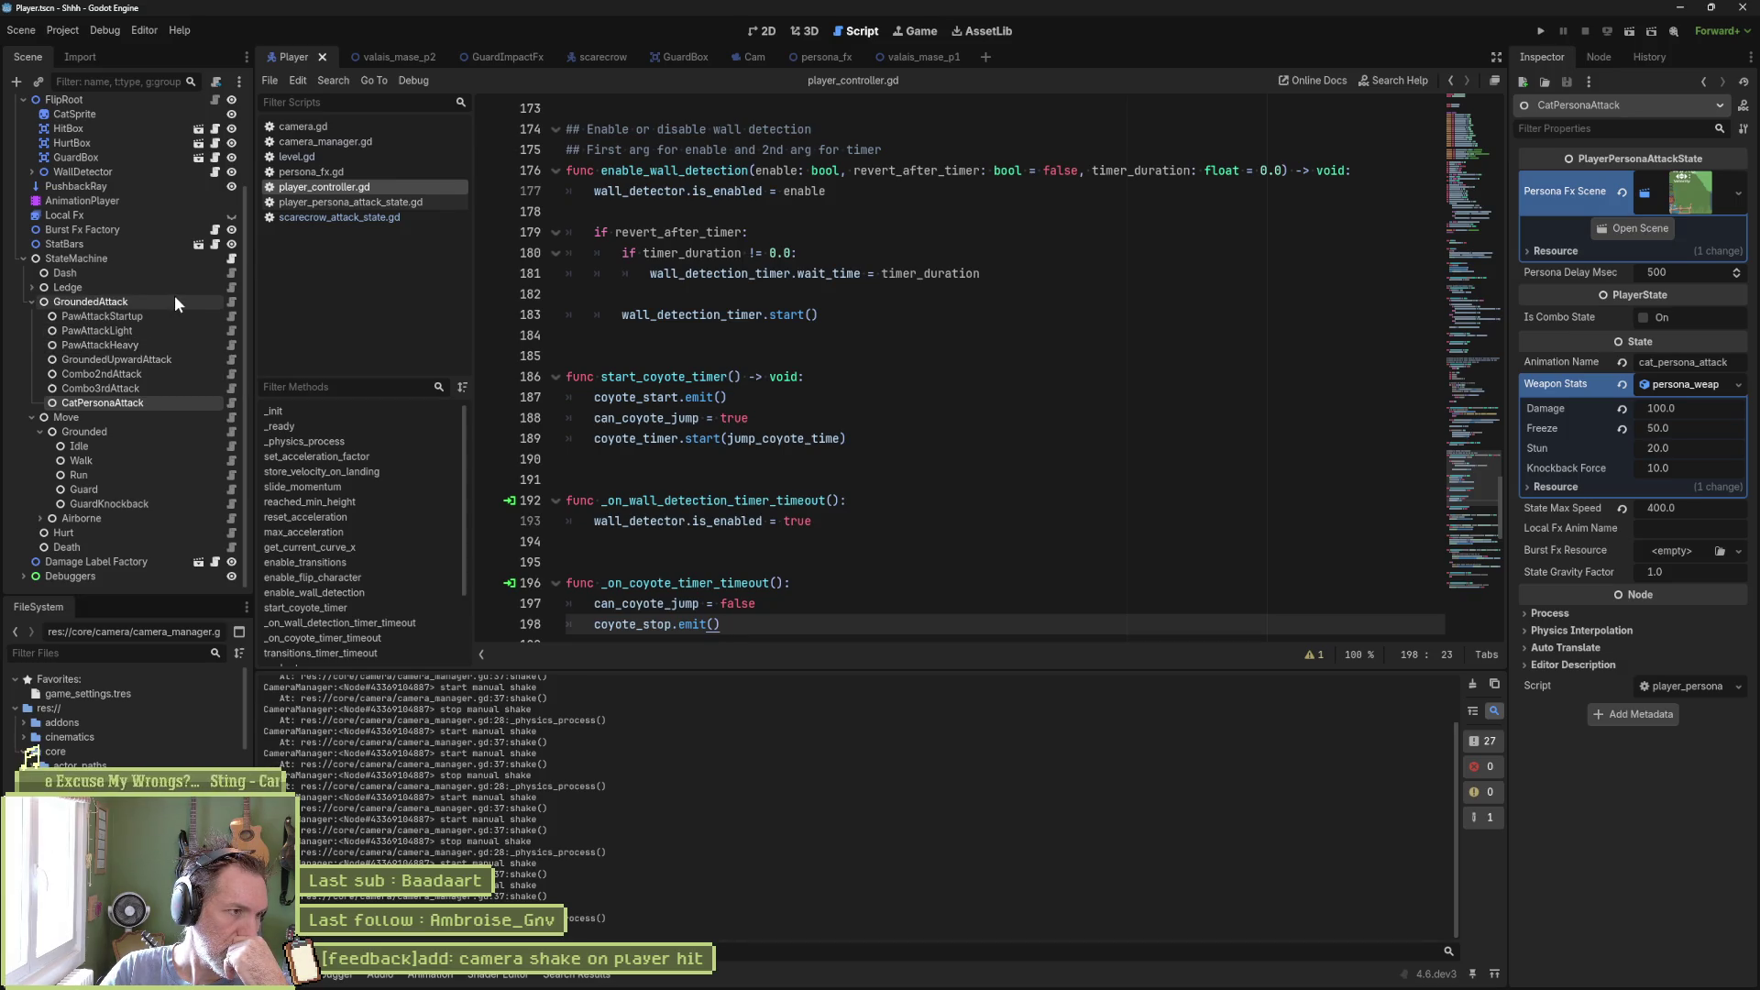
# - Delete the extra blank line 11 in the GroundedAttack script, save, and open the HitBox scene
pyautogui.click(231, 302)
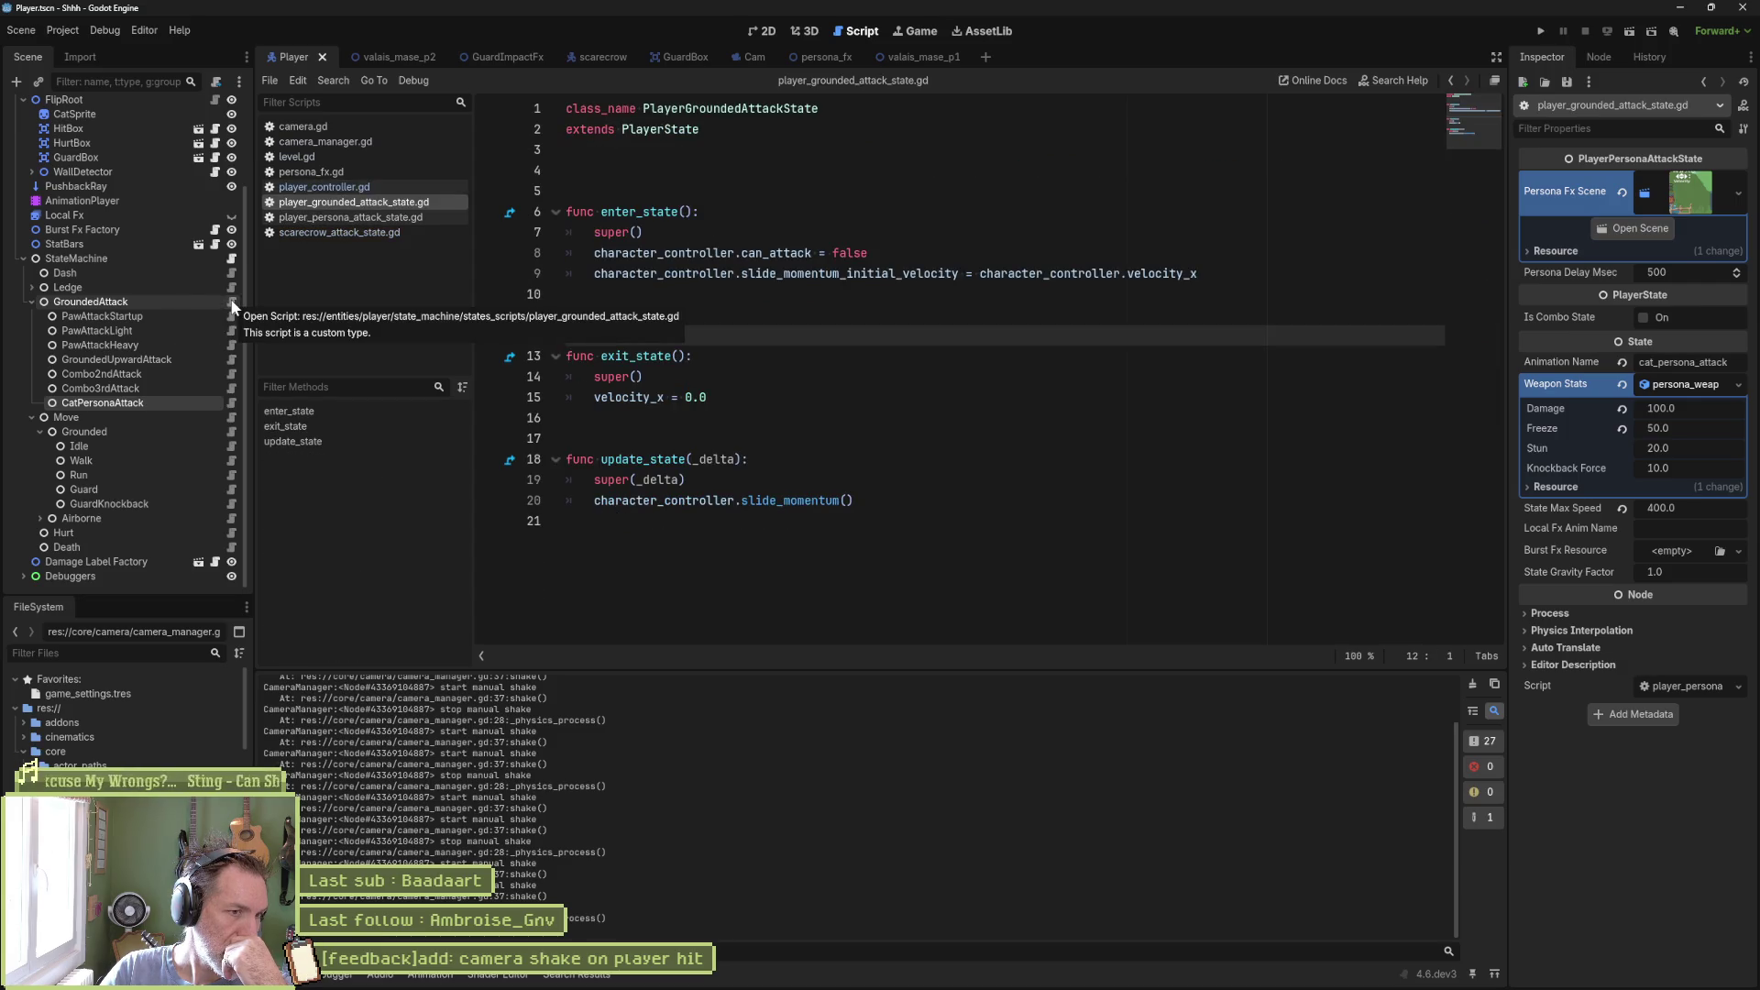
pyautogui.click(914, 532)
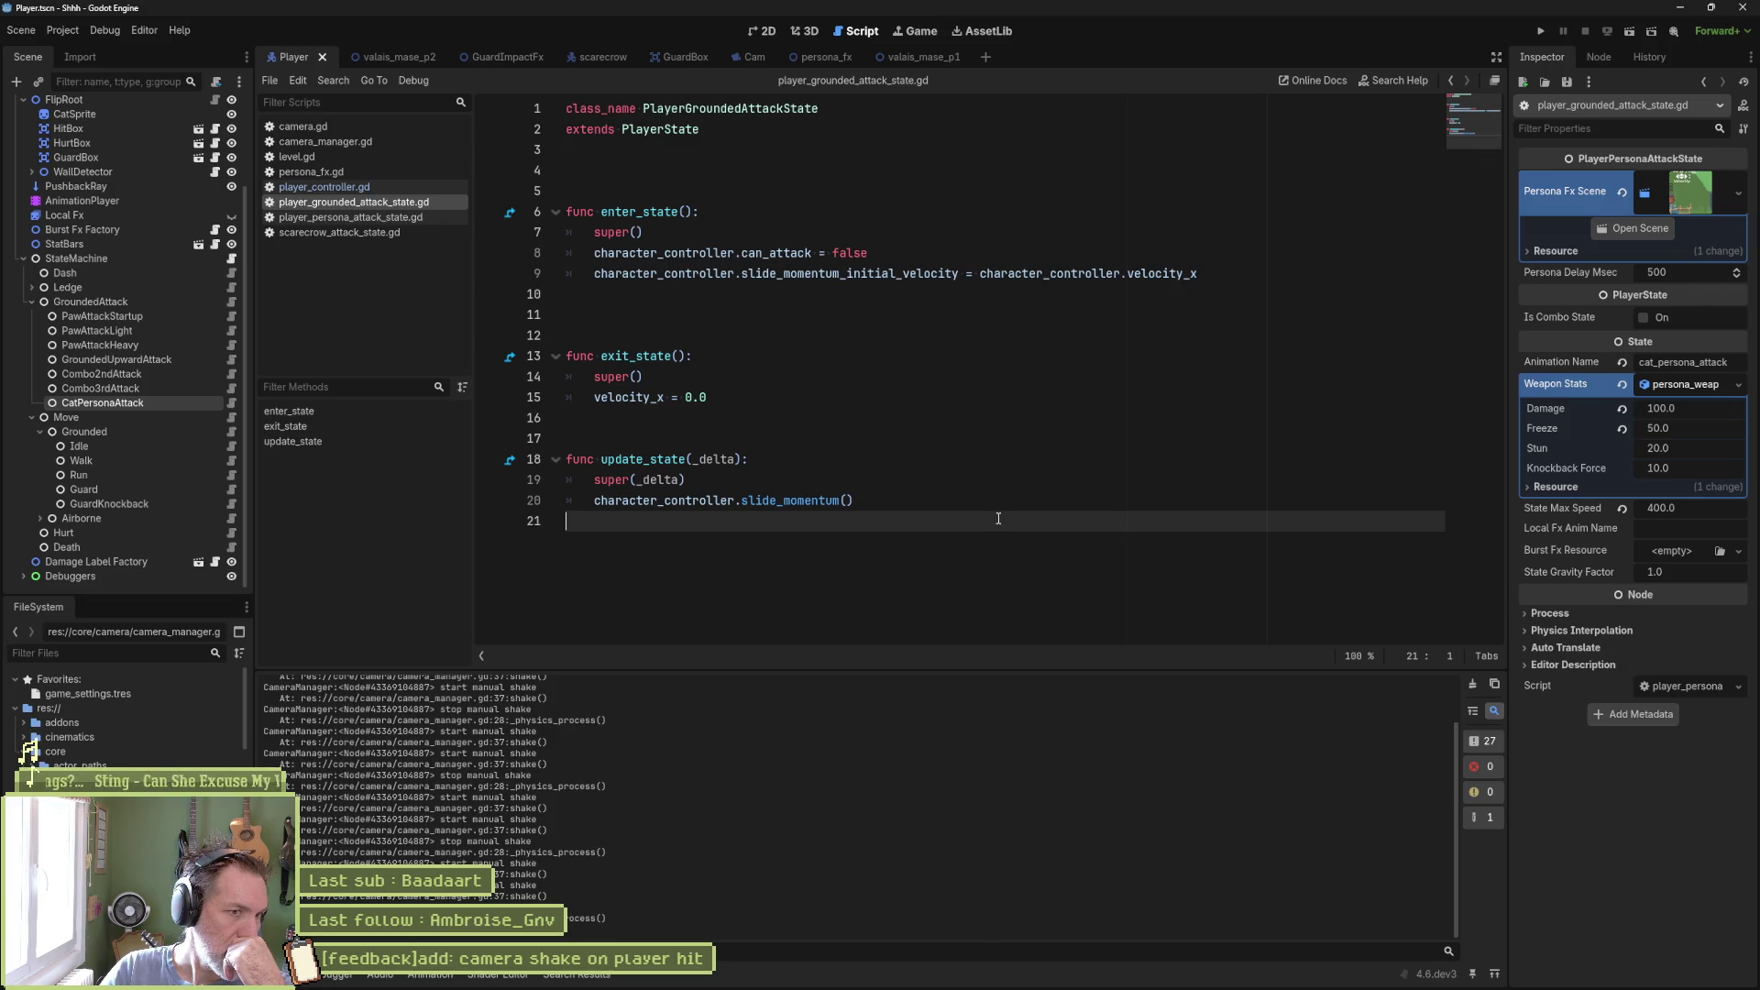
pyautogui.click(619, 315)
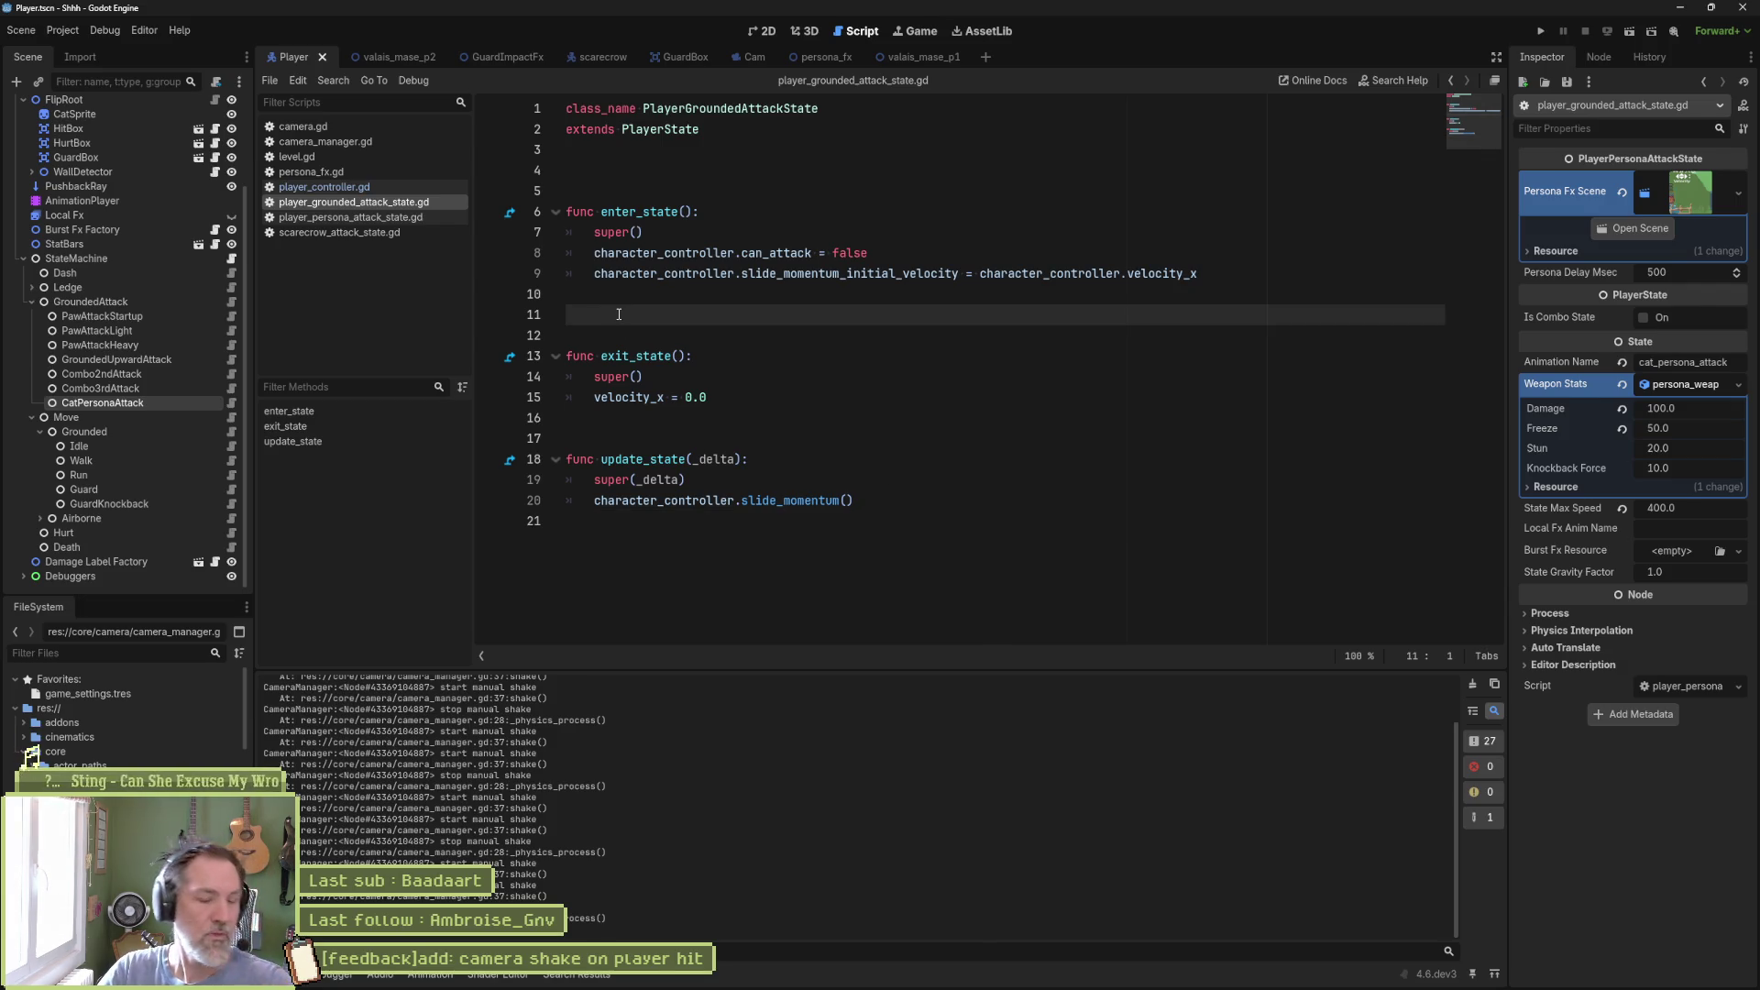
pyautogui.press('Delete')
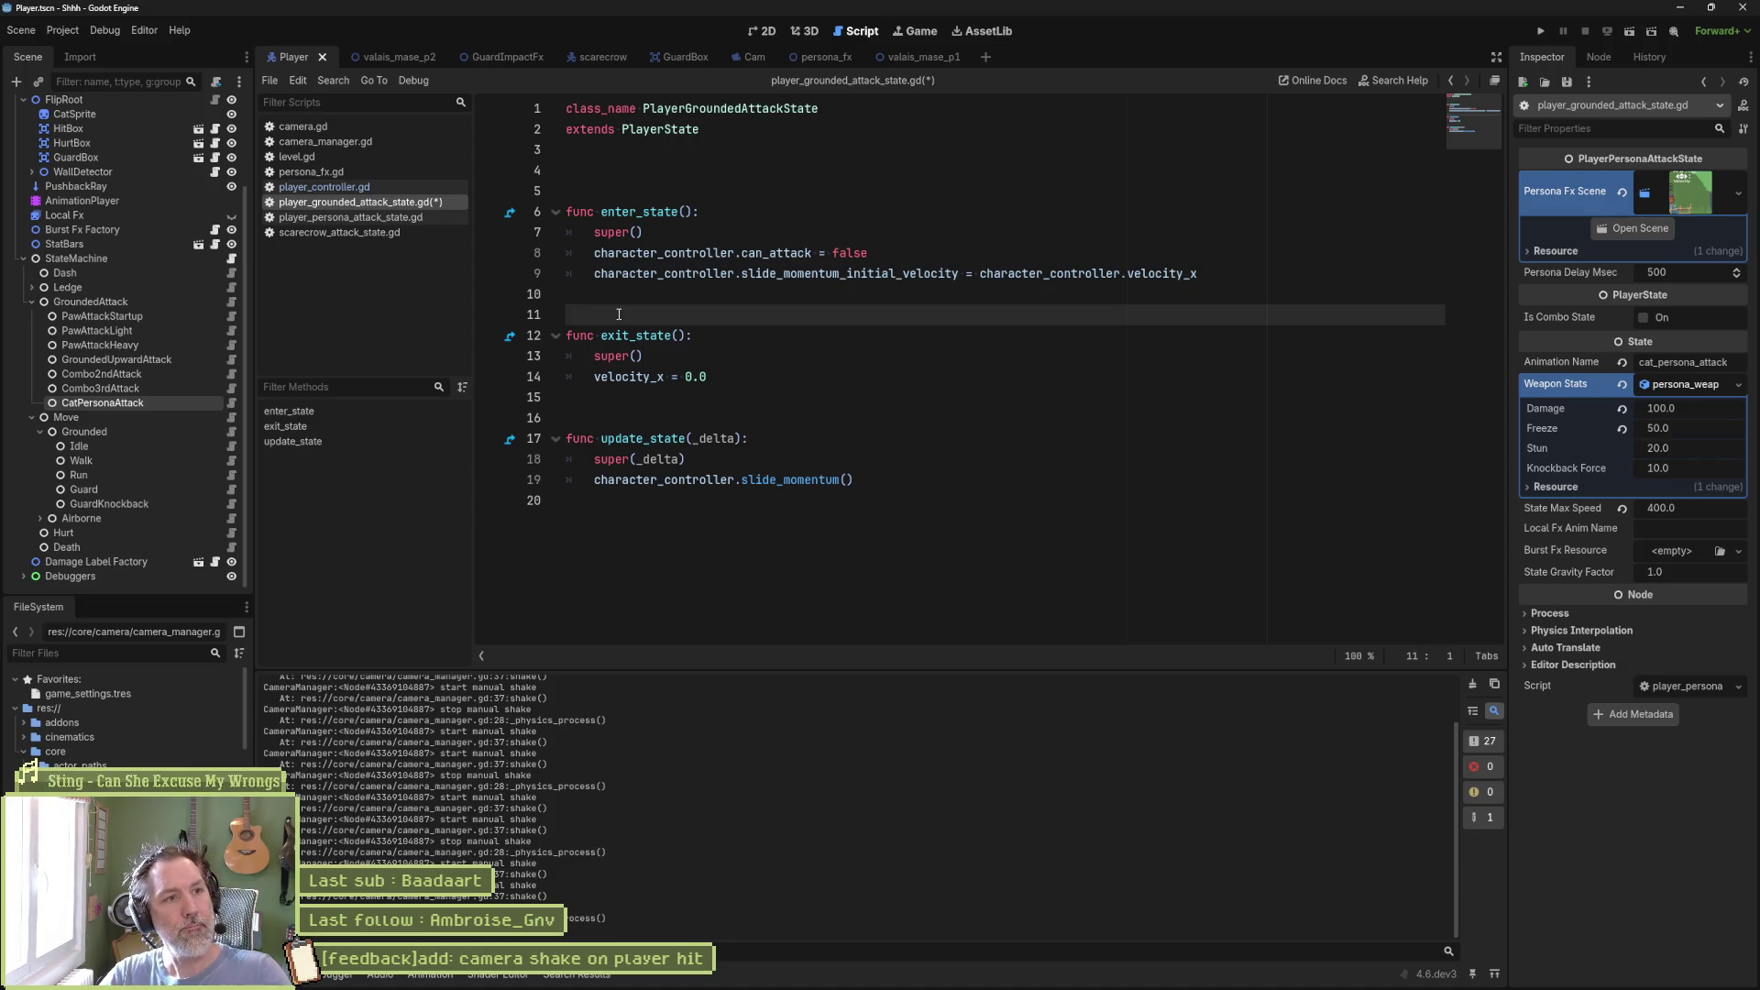
pyautogui.hotkey('ctrl', 's')
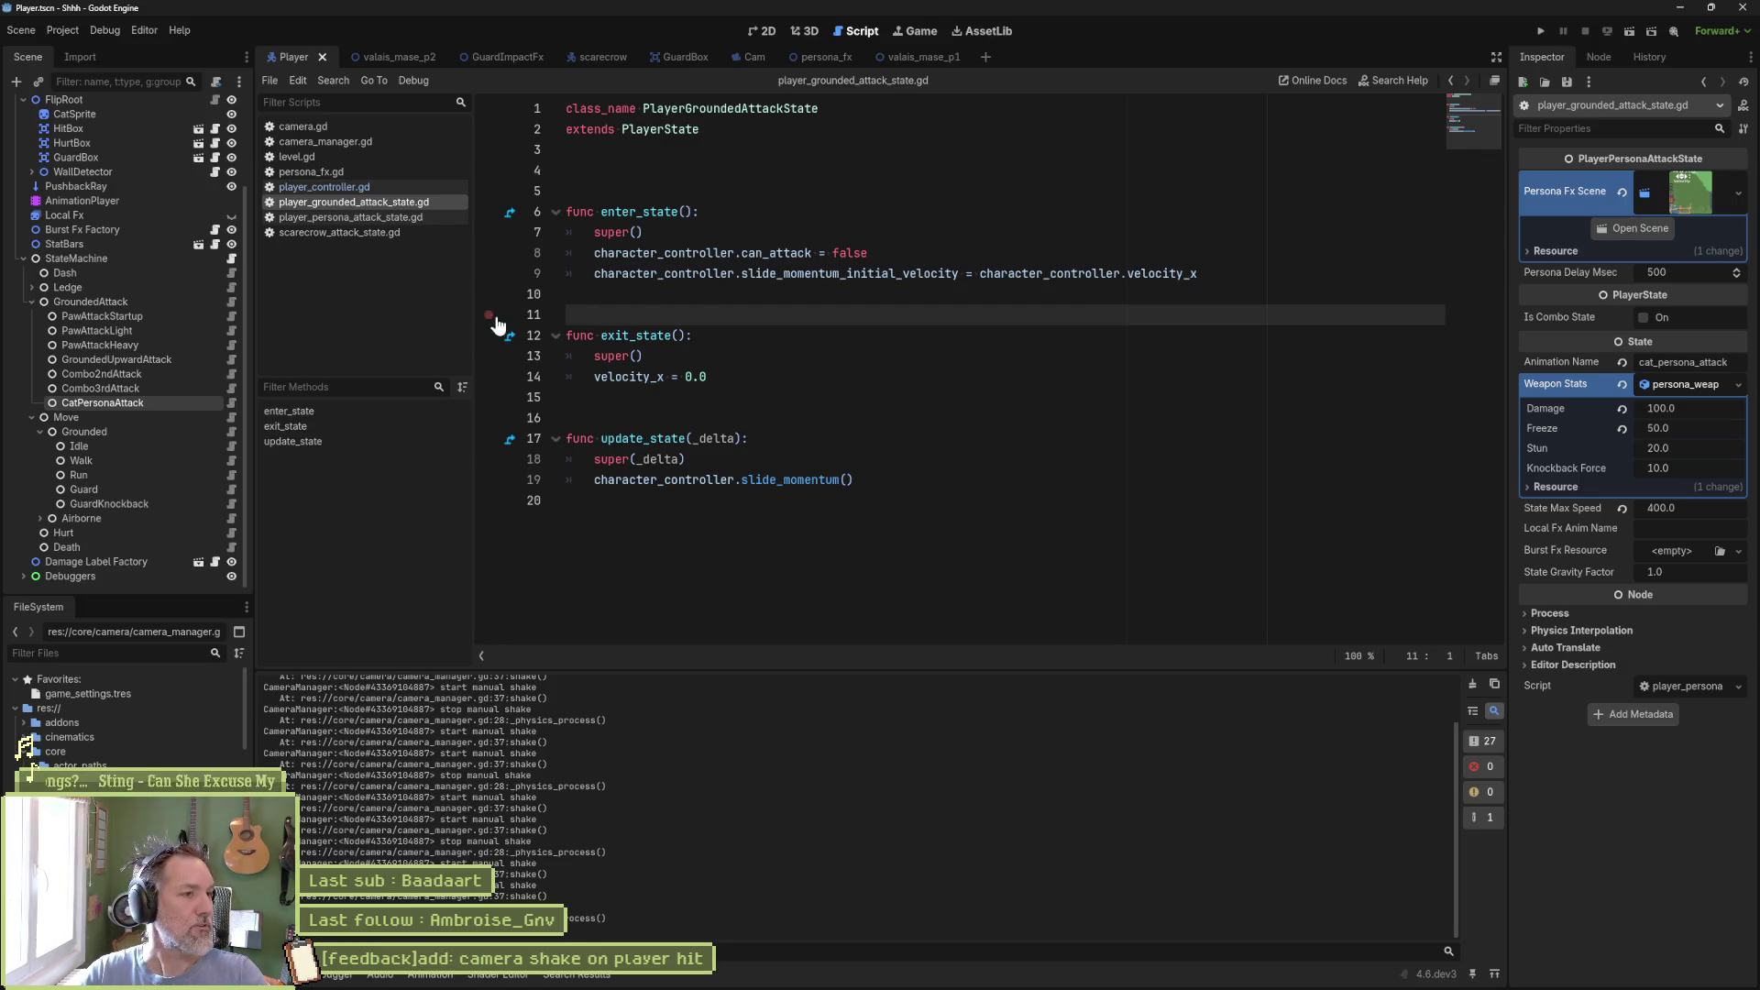
pyautogui.scroll(3, 167, 302)
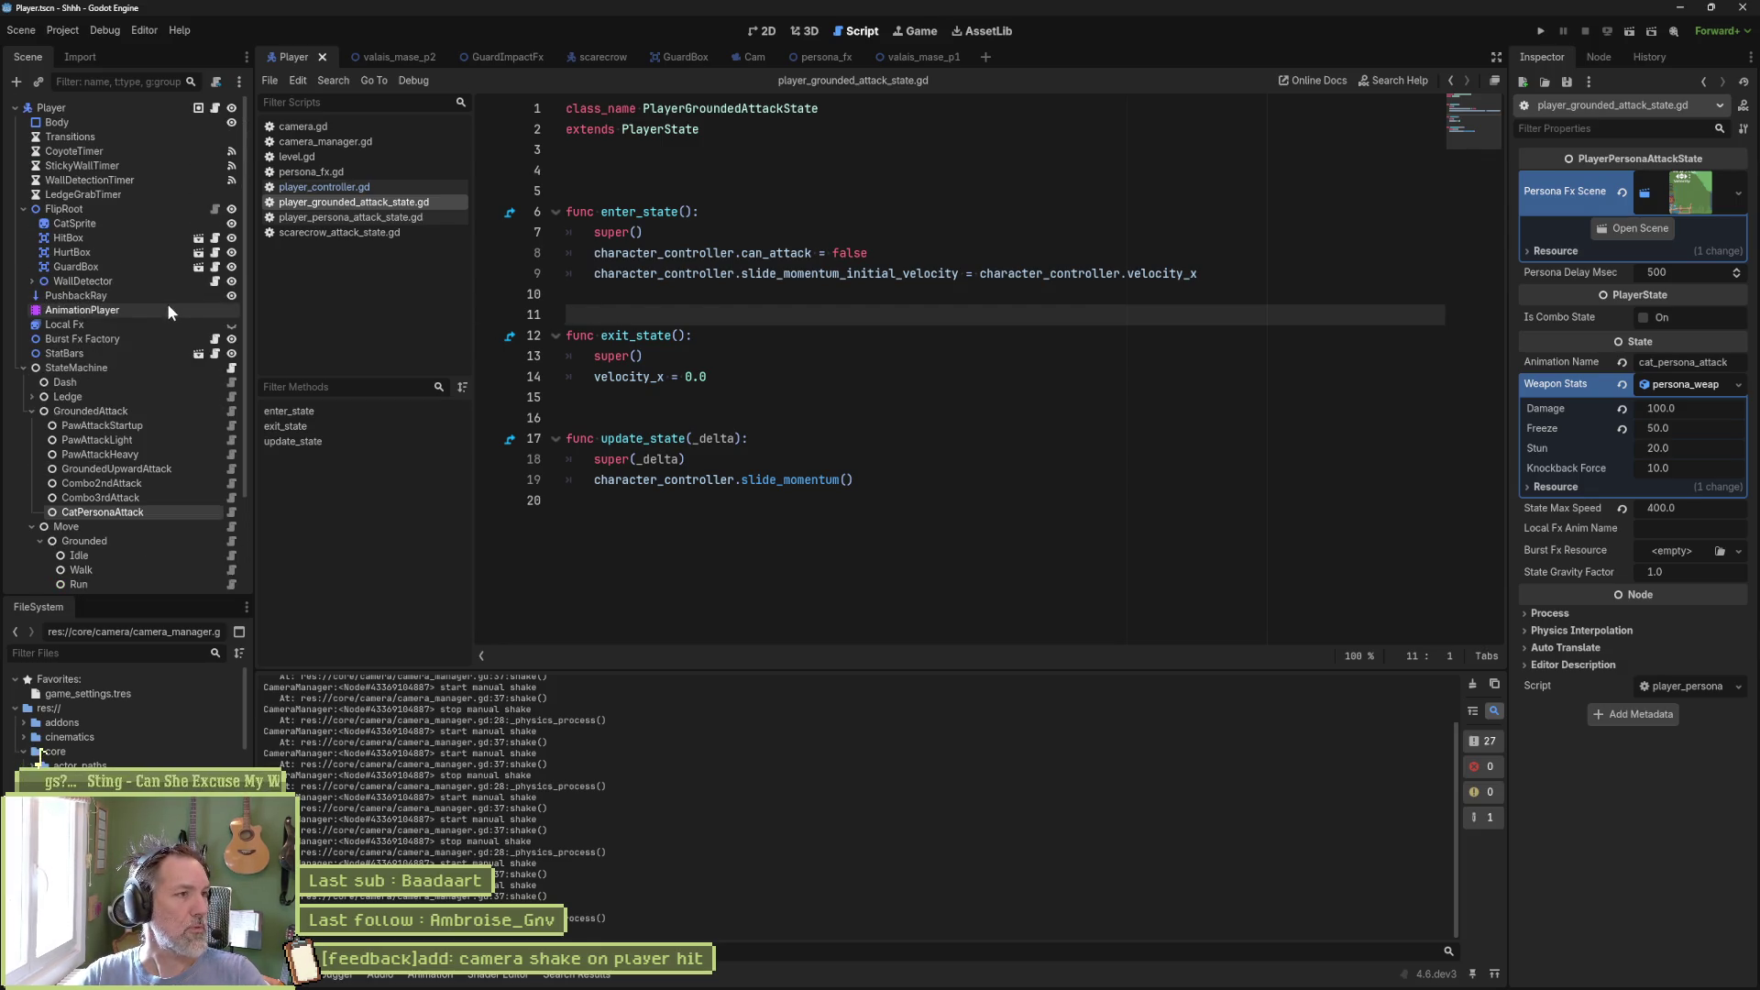
pyautogui.click(198, 238)
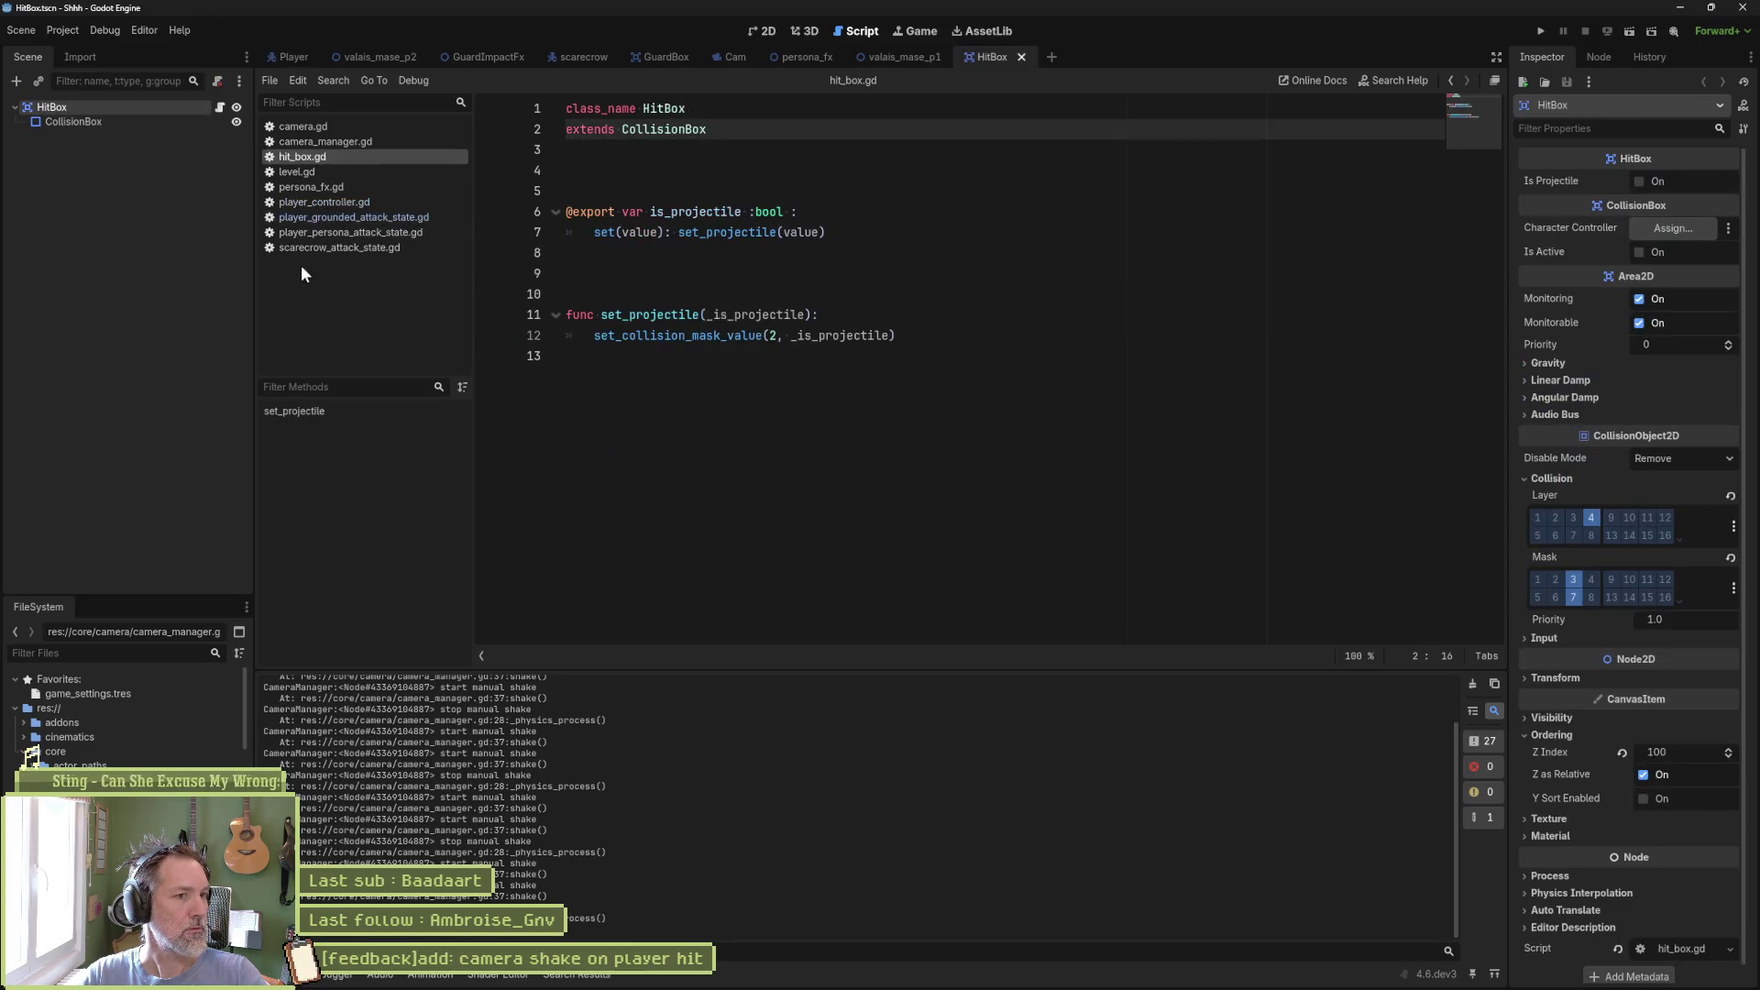
# - Jump to collision_box.gd, fold all its functions, and unfold on_body_entered
pyautogui.keyDown('ctrl'); pyautogui.click(664, 129); pyautogui.keyUp('ctrl')
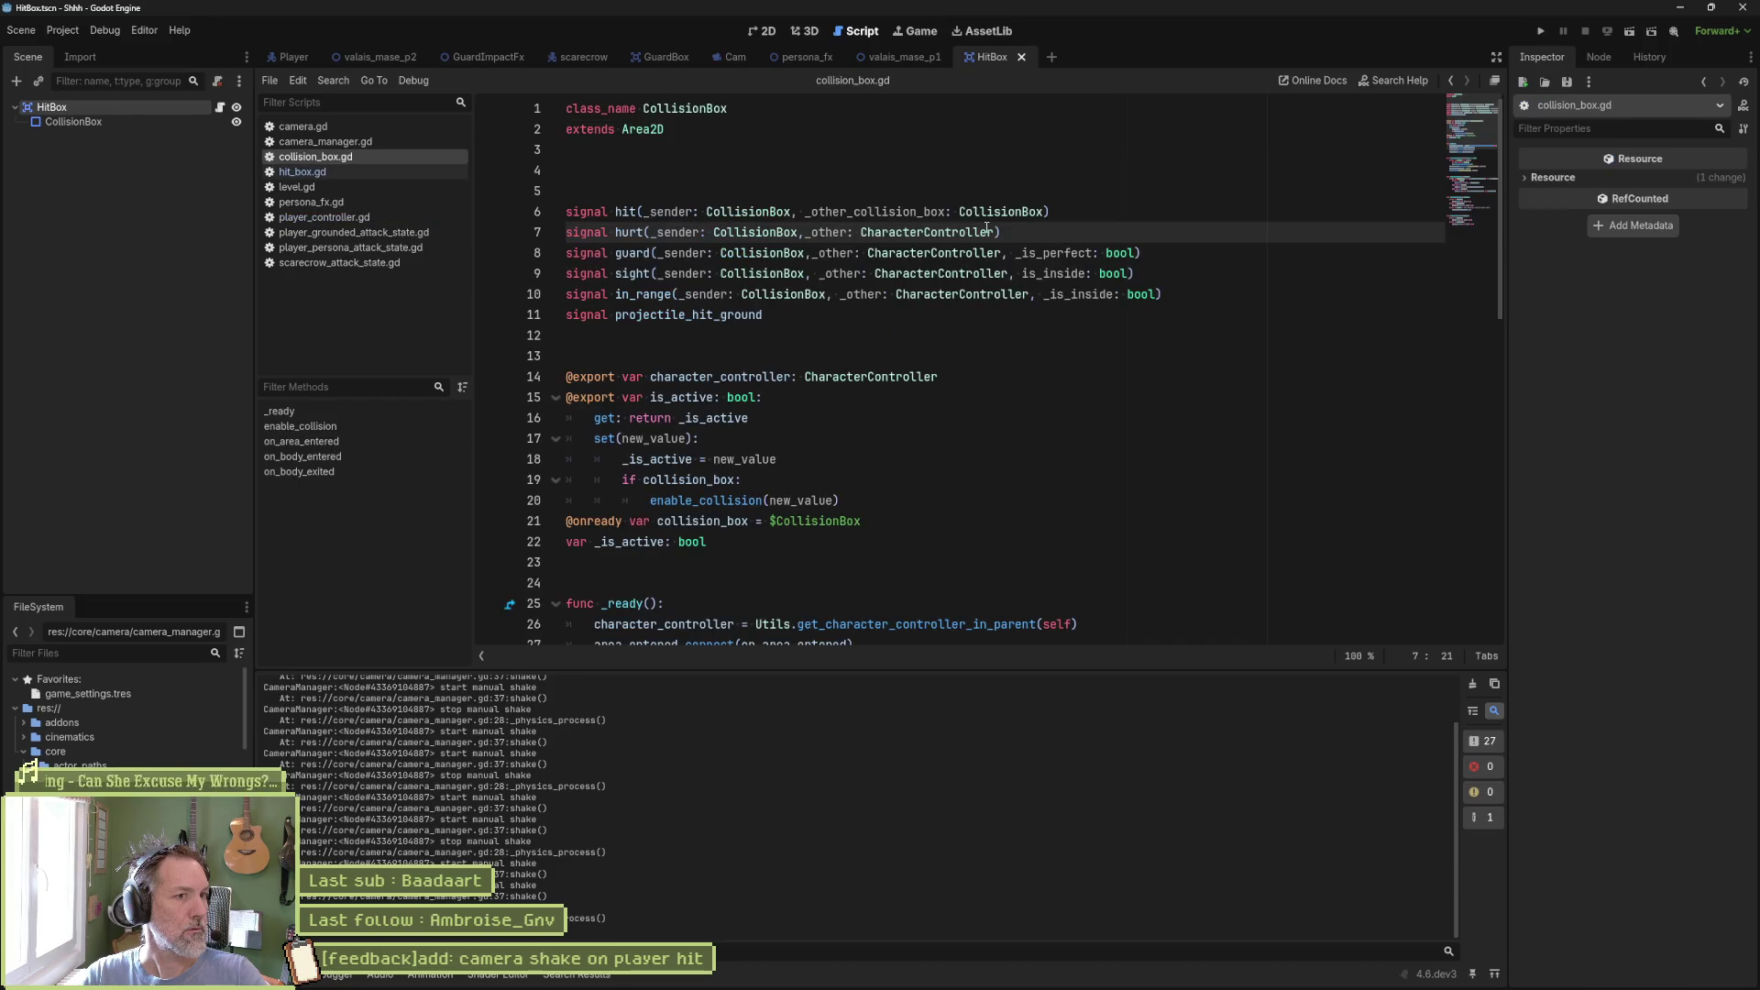
pyautogui.hotkey('ctrl', 'alt', 'f')
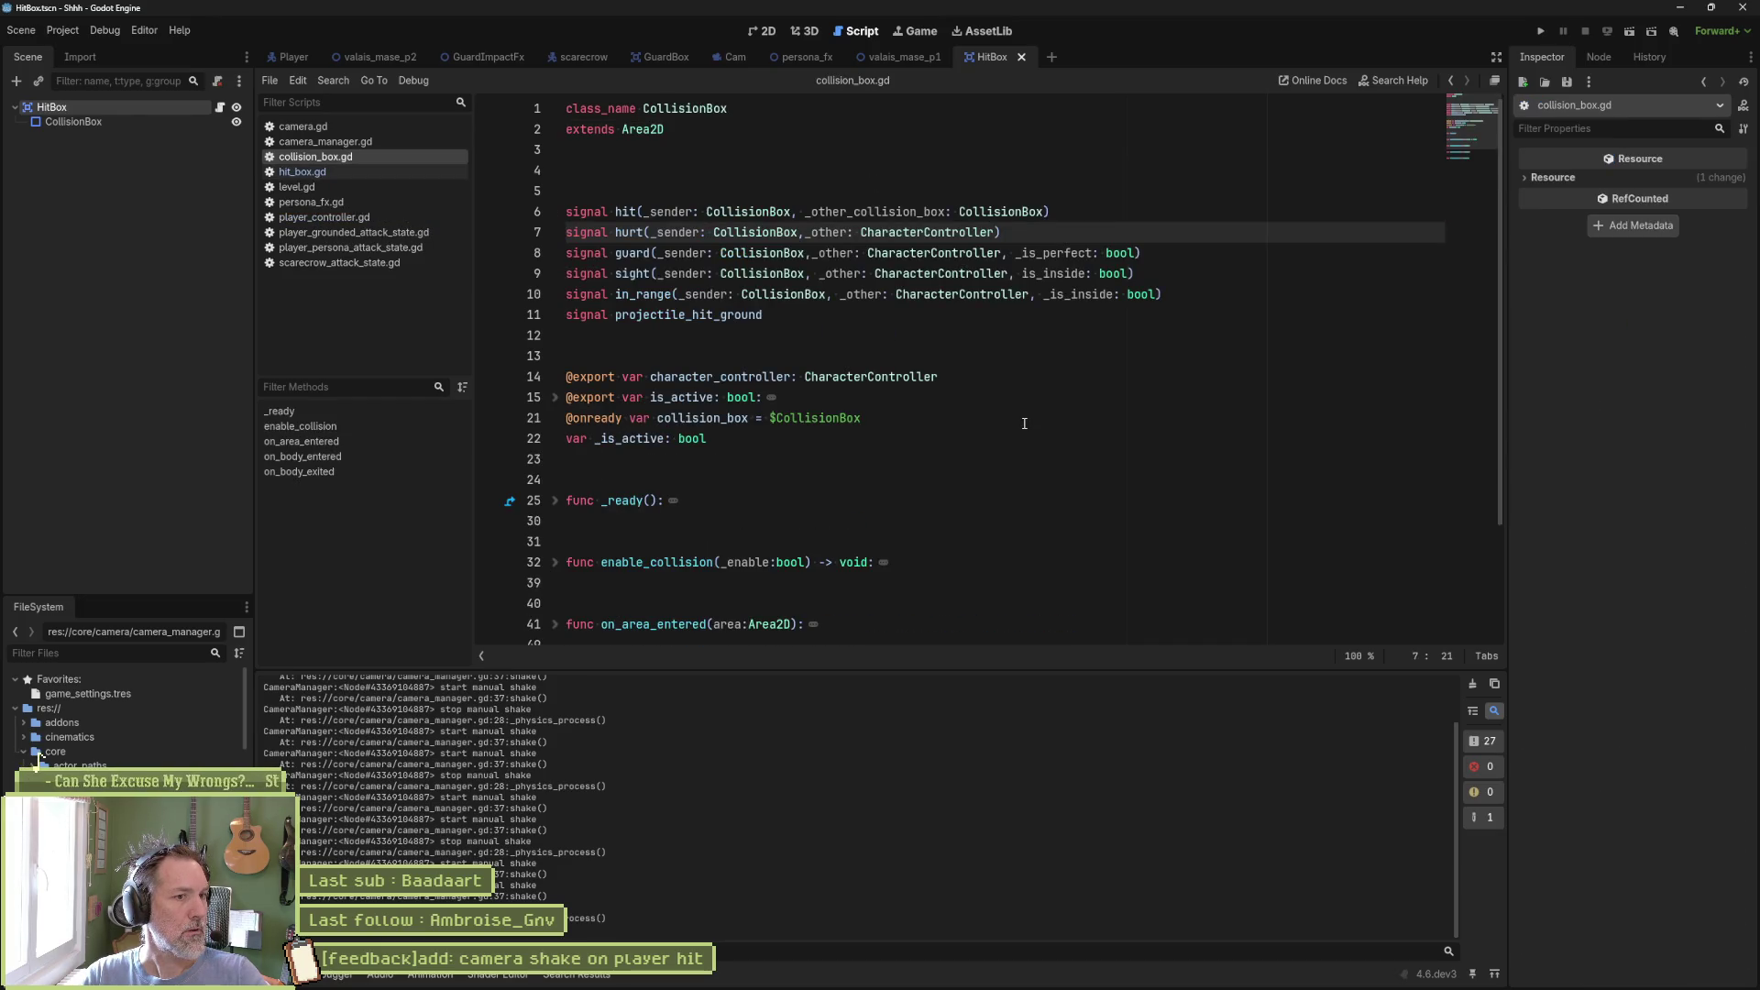
pyautogui.scroll(-2, 1023, 422)
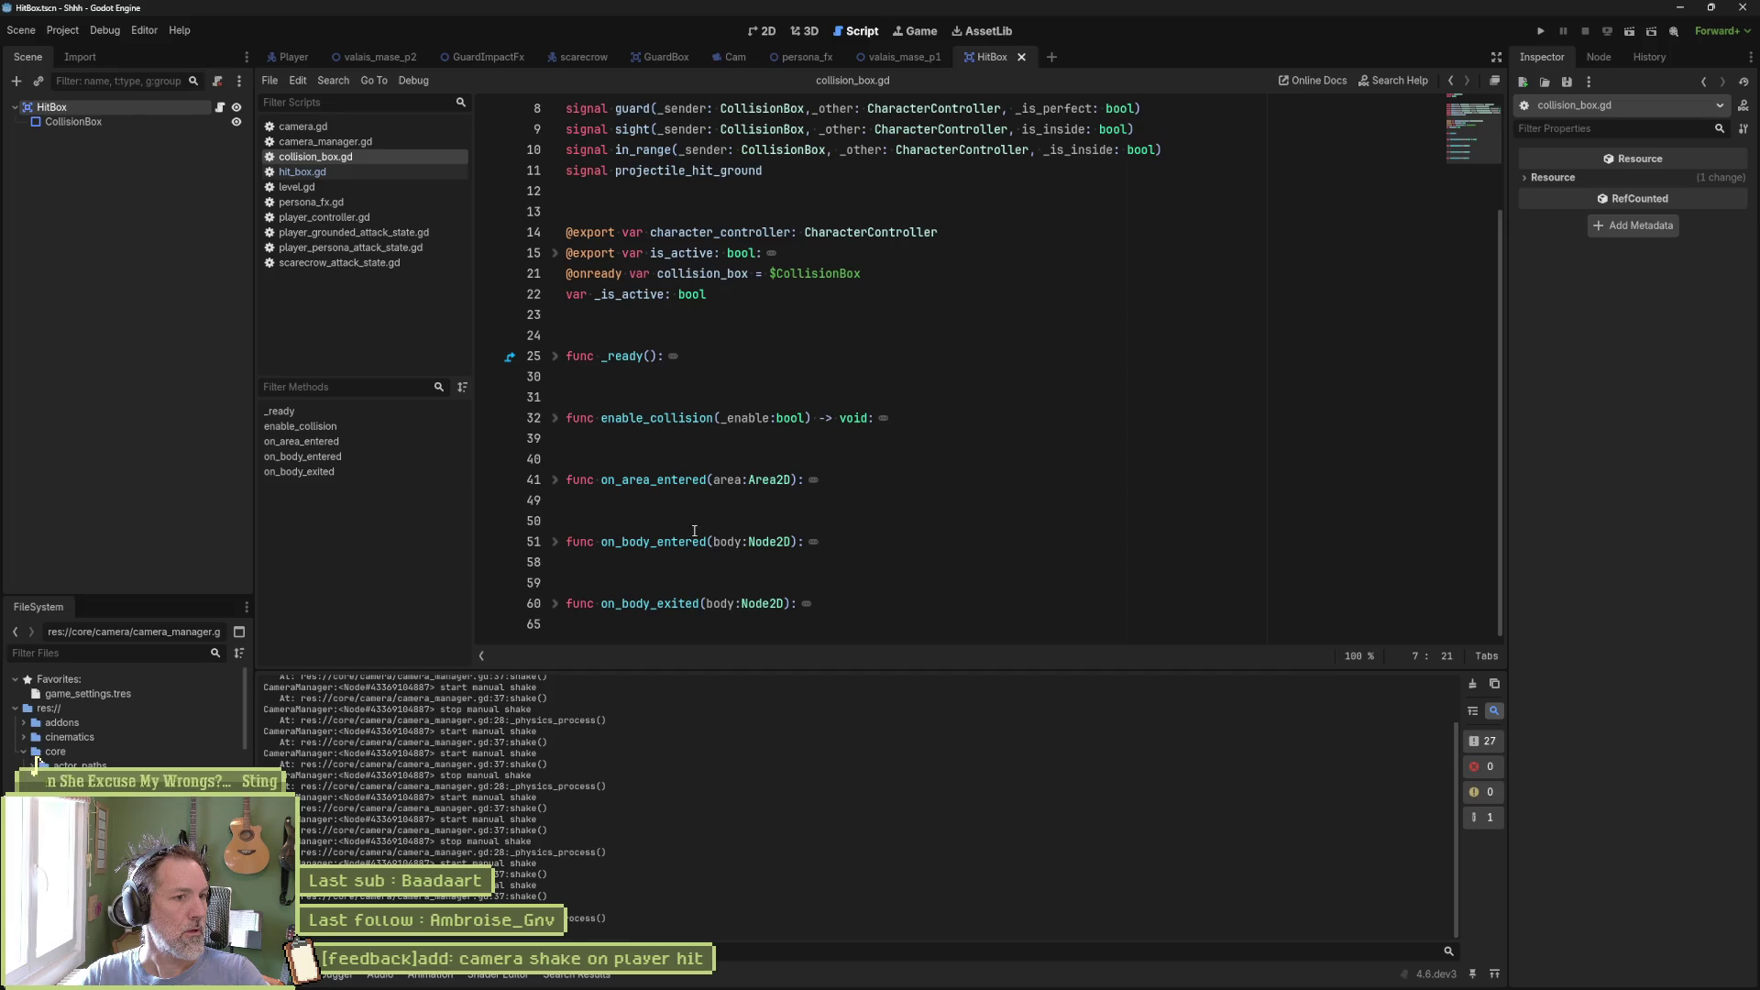
pyautogui.click(555, 542)
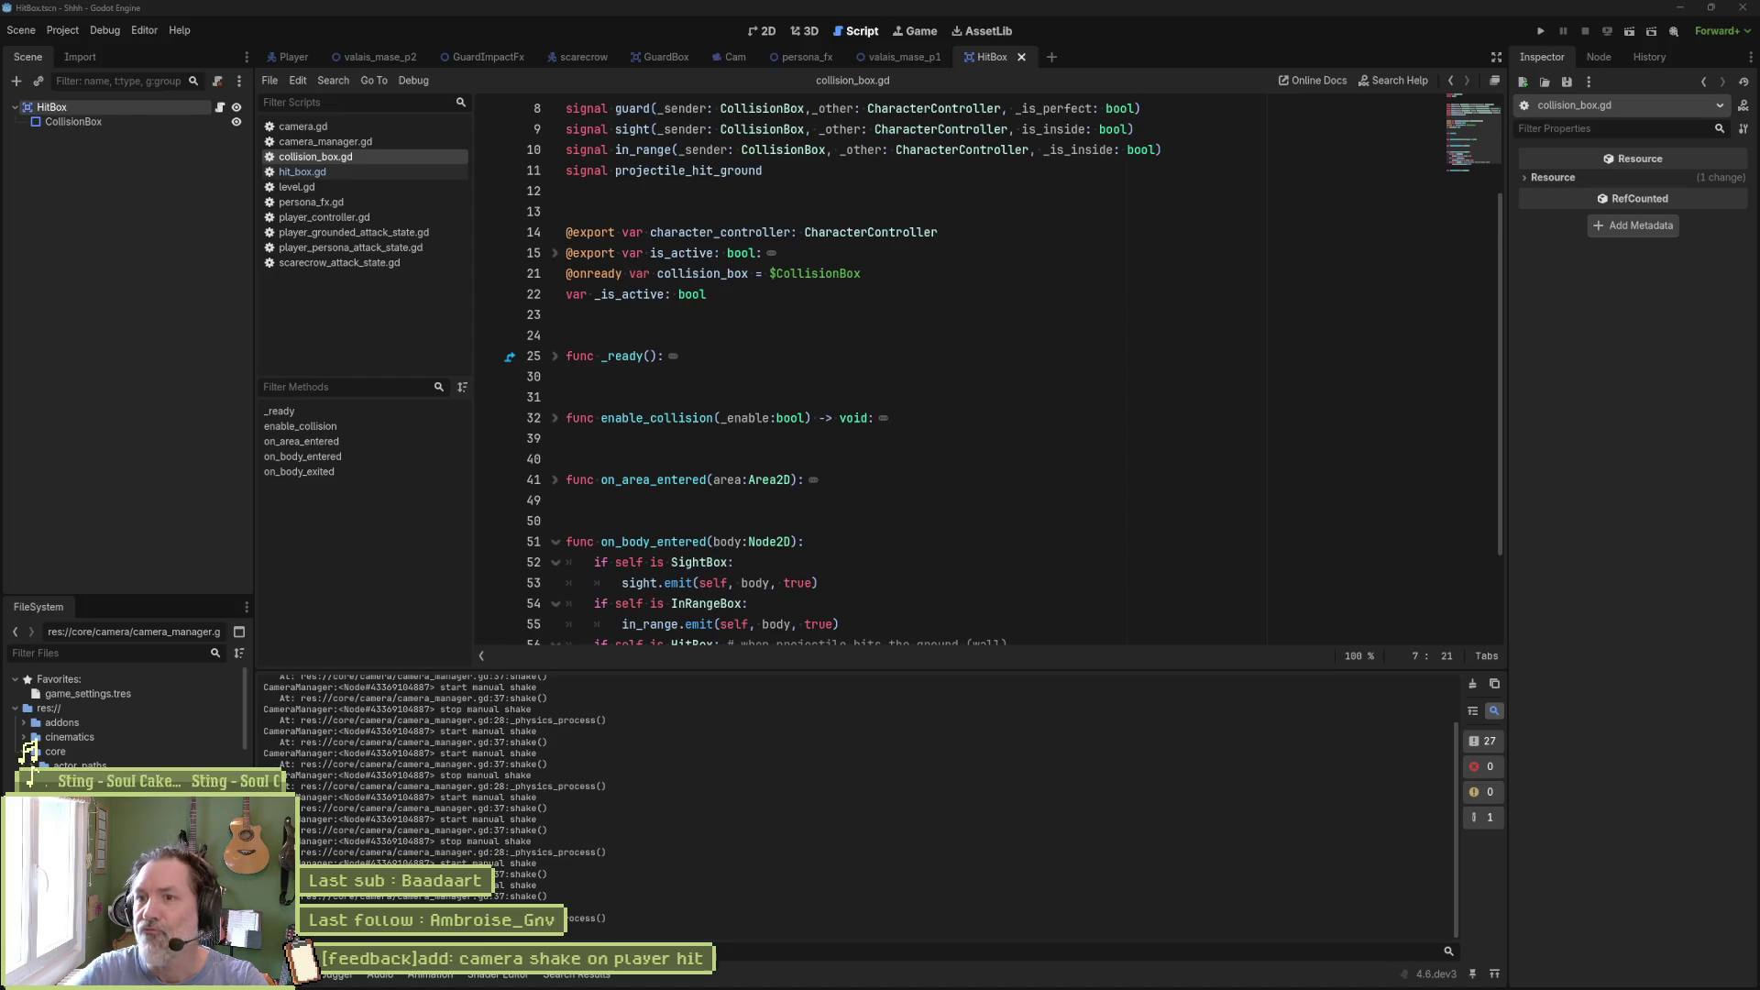
# - Run the valais_mase_p2 level, walk to a scarecrow and slash it, then stop the game
pyautogui.click(1223, 392)
pyautogui.press('F6')
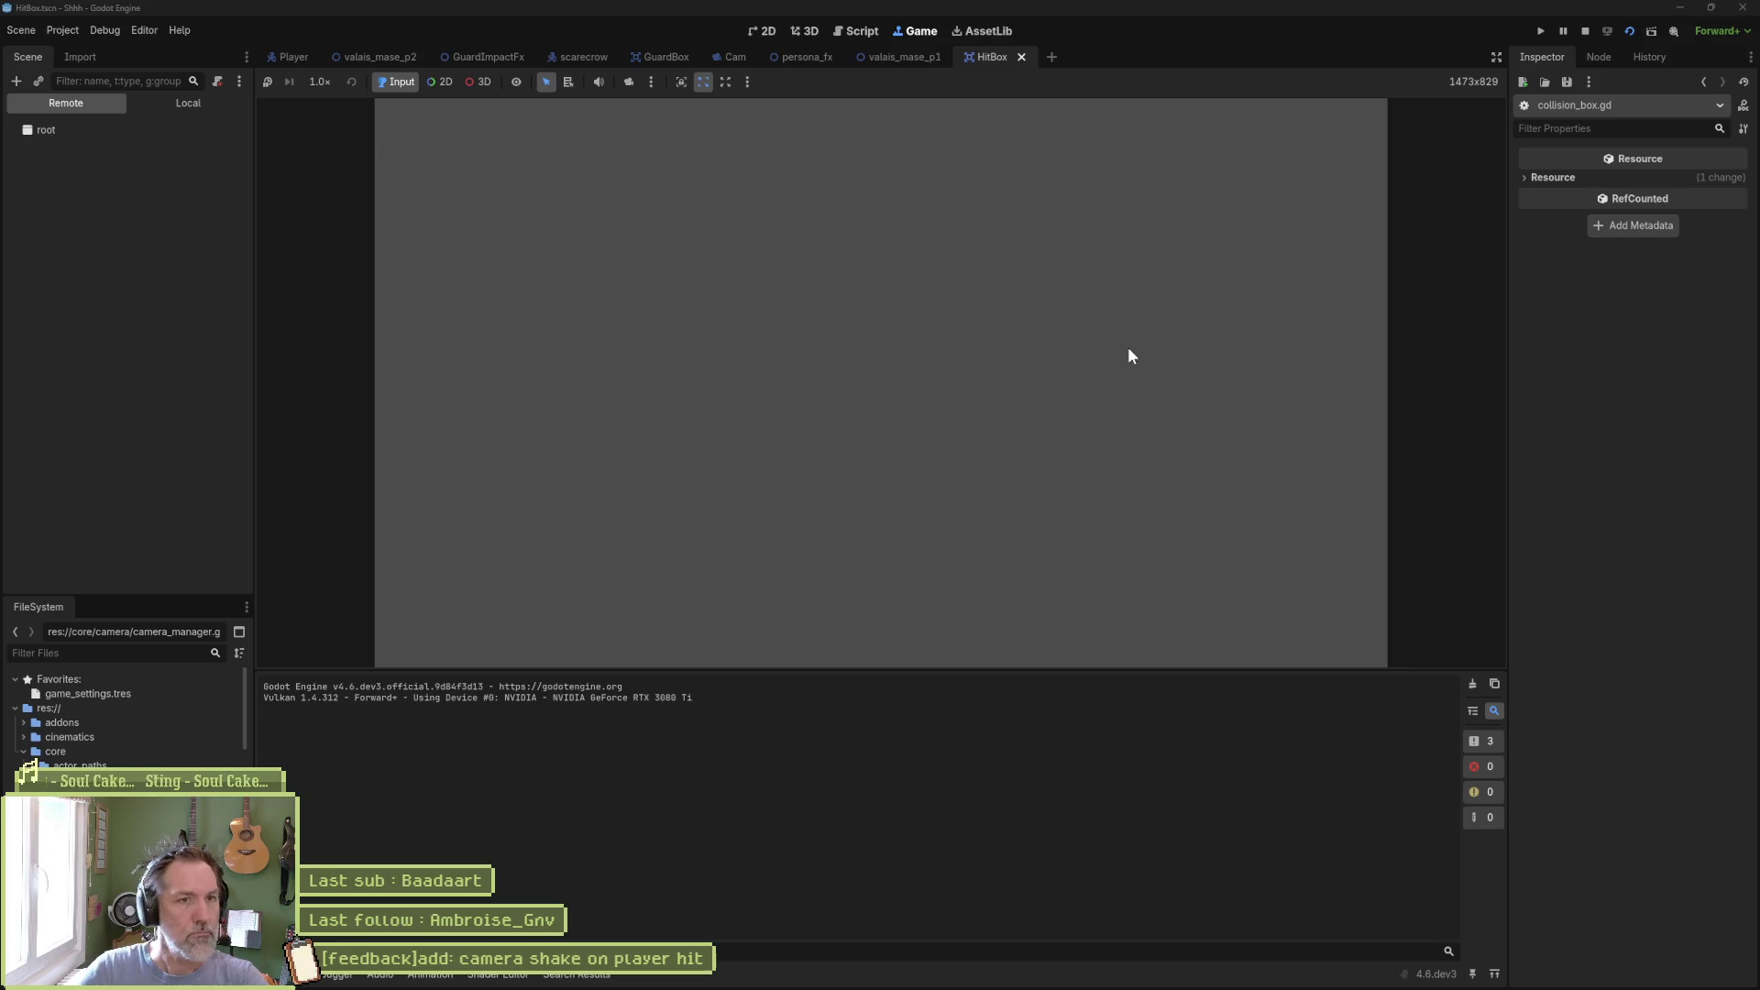
pyautogui.press('F8')
pyautogui.click(371, 57)
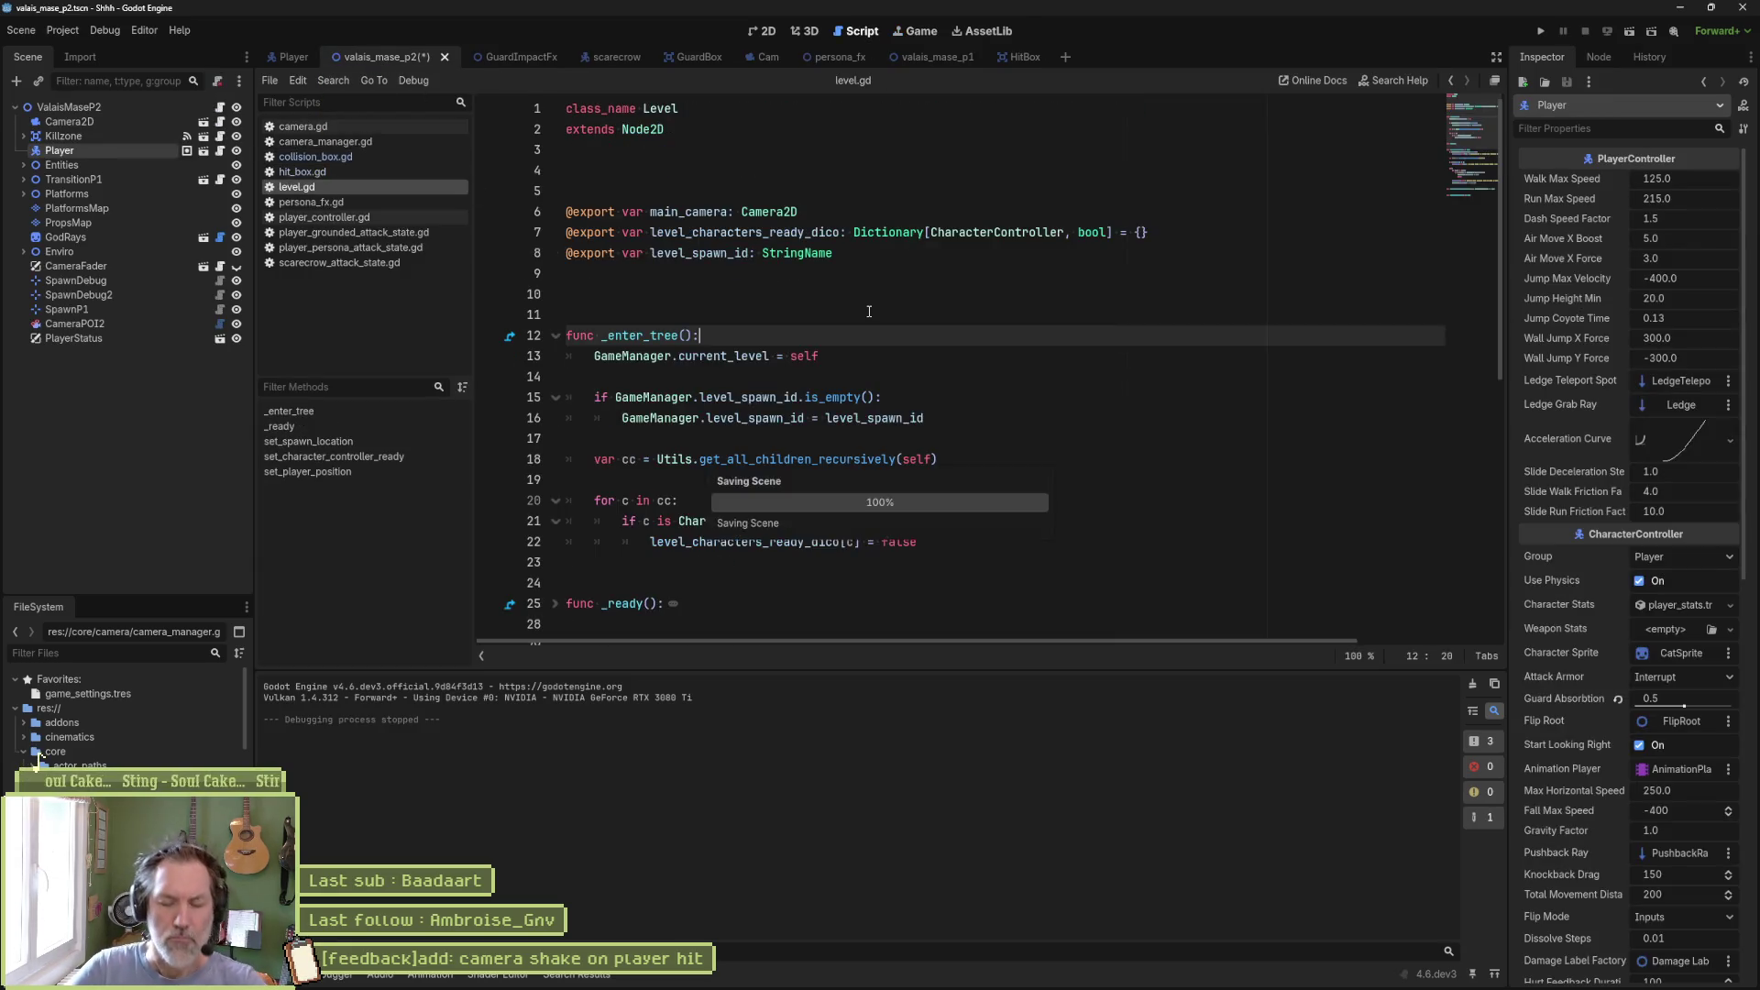
pyautogui.press('F6')
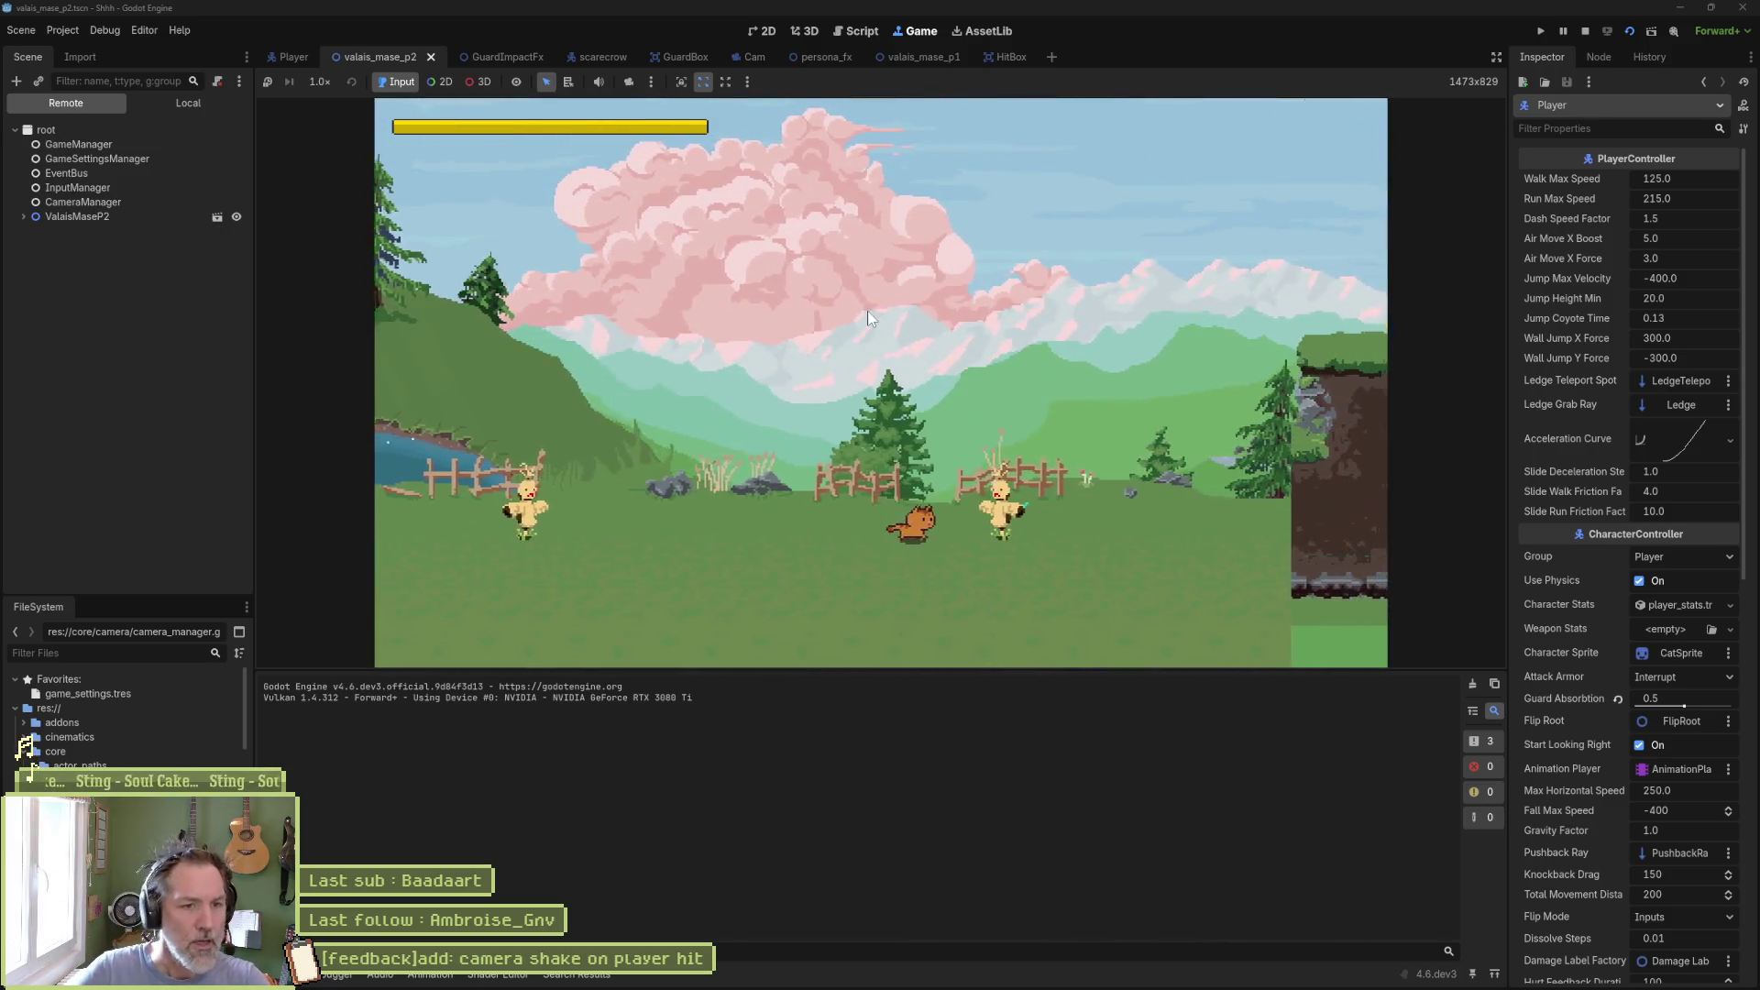
pyautogui.press('d')
pyautogui.press('j')
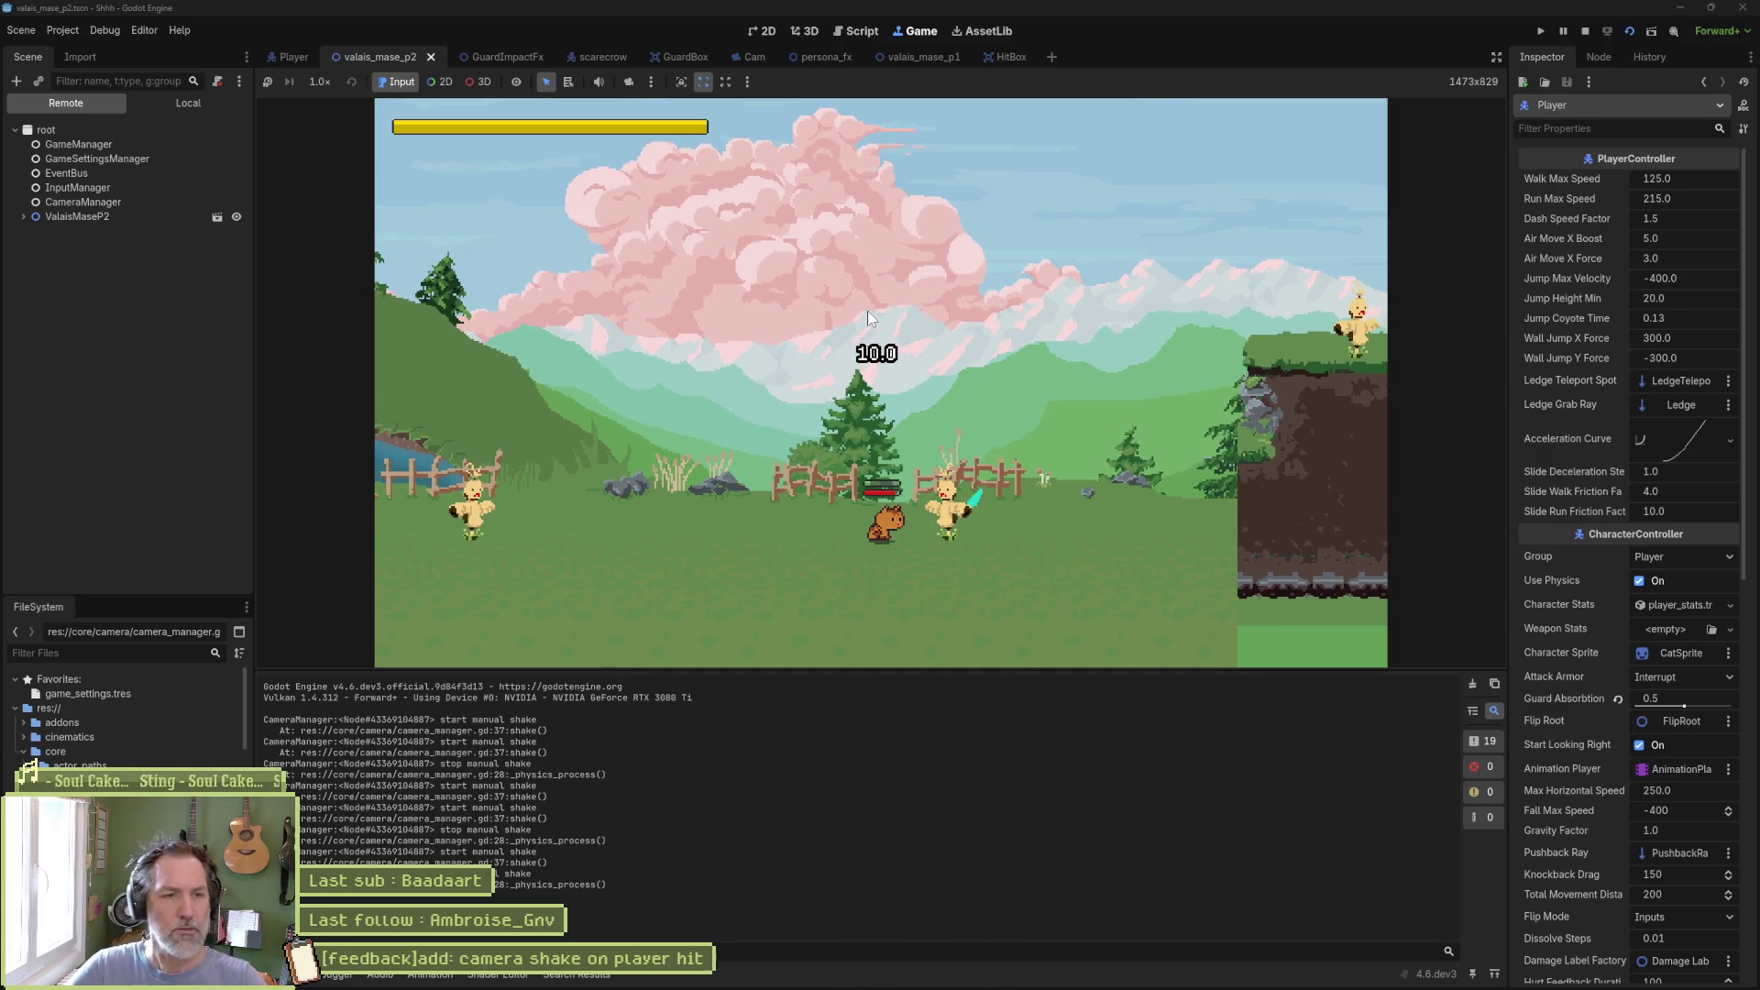
pyautogui.press('F8')
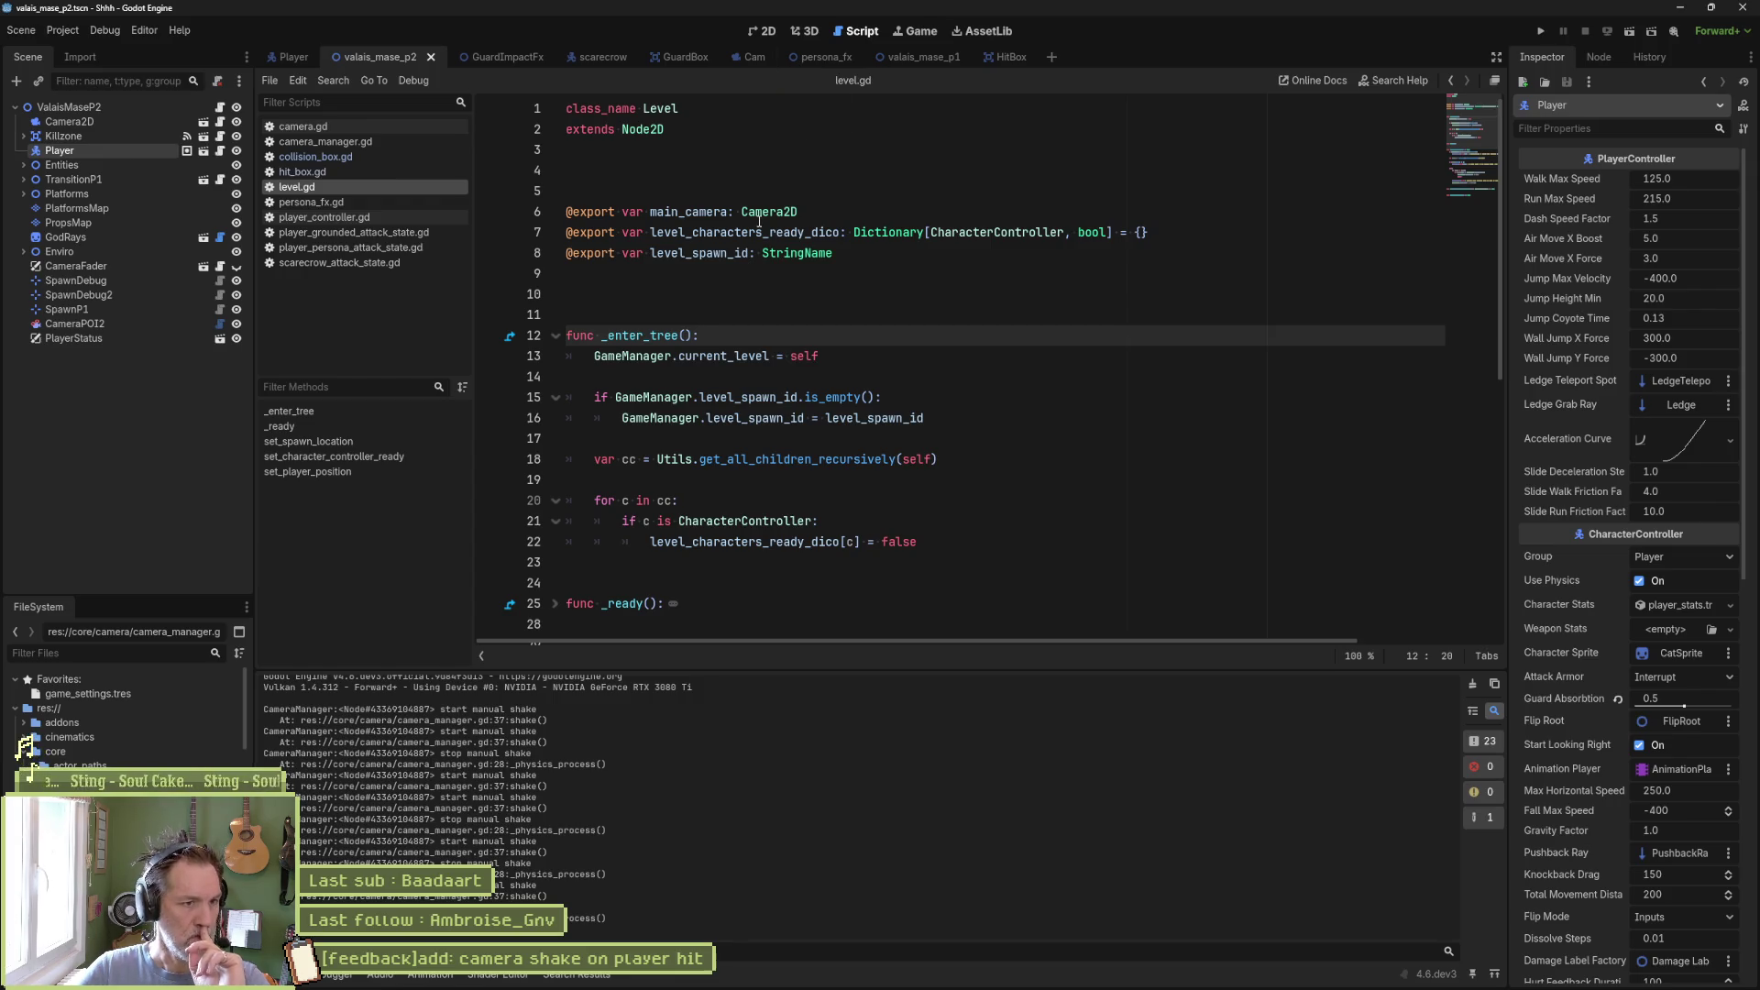
# - Copy the 15.0, 300 shake arguments from line 31 into the on_hit shake on line 26
pyautogui.click(396, 260)
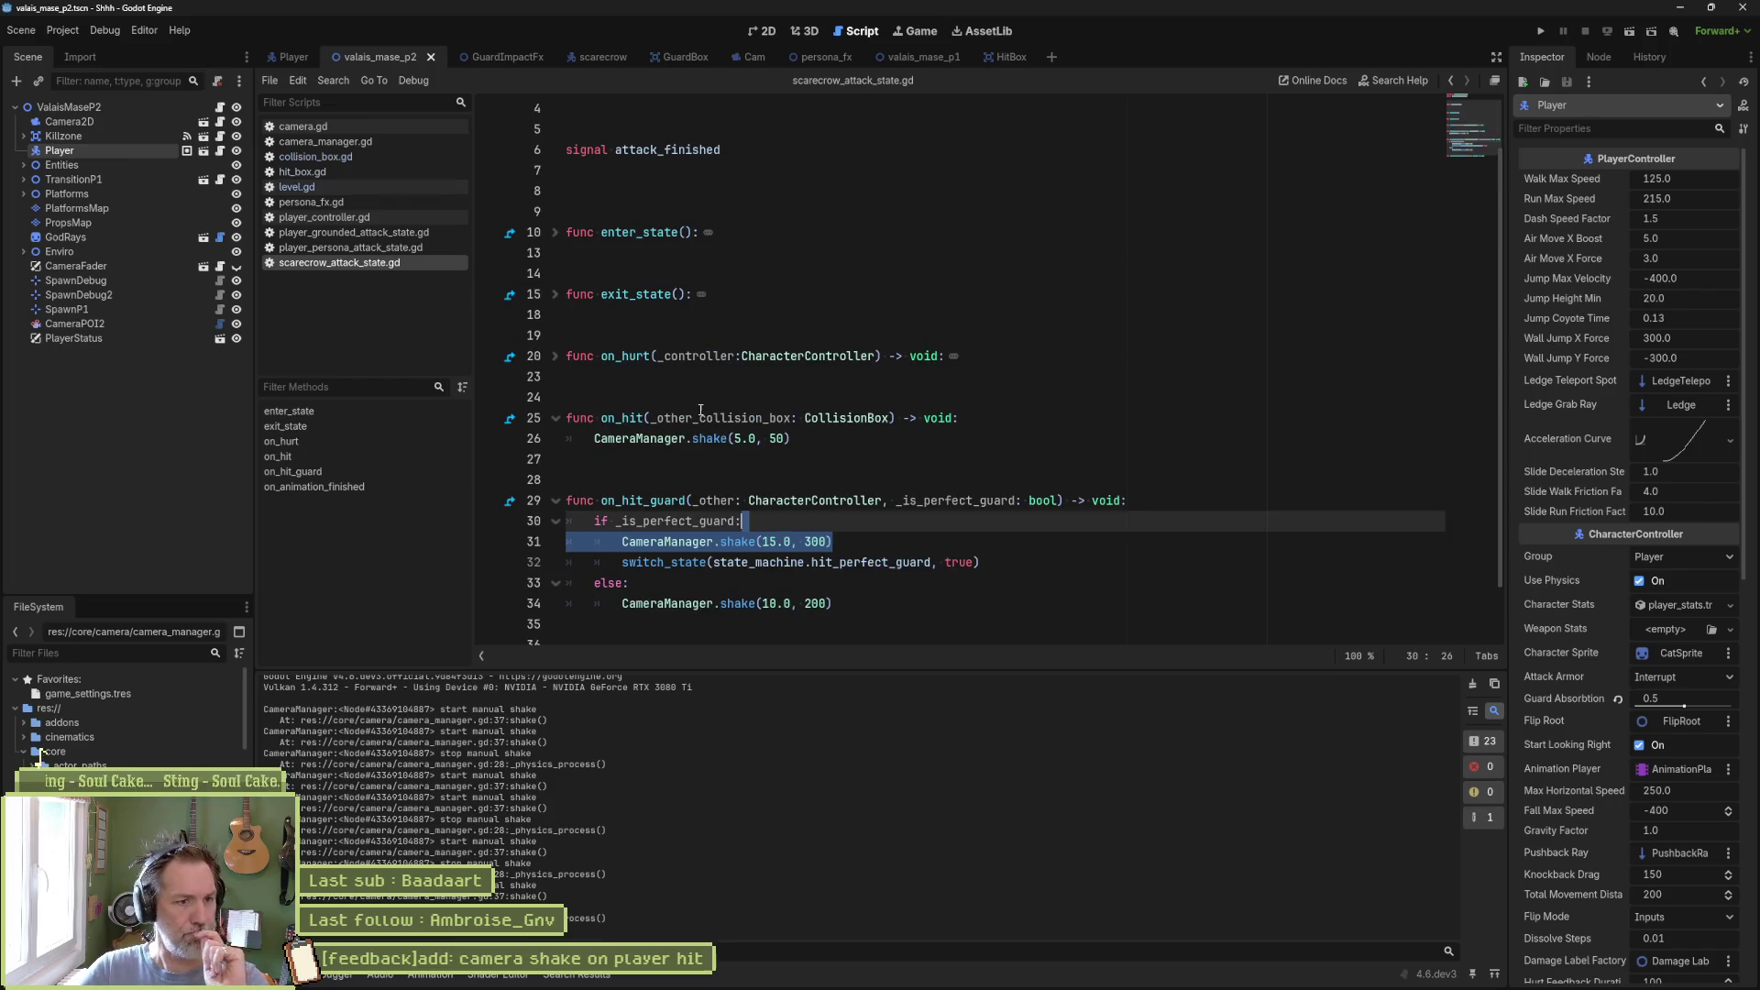
pyautogui.click(795, 521)
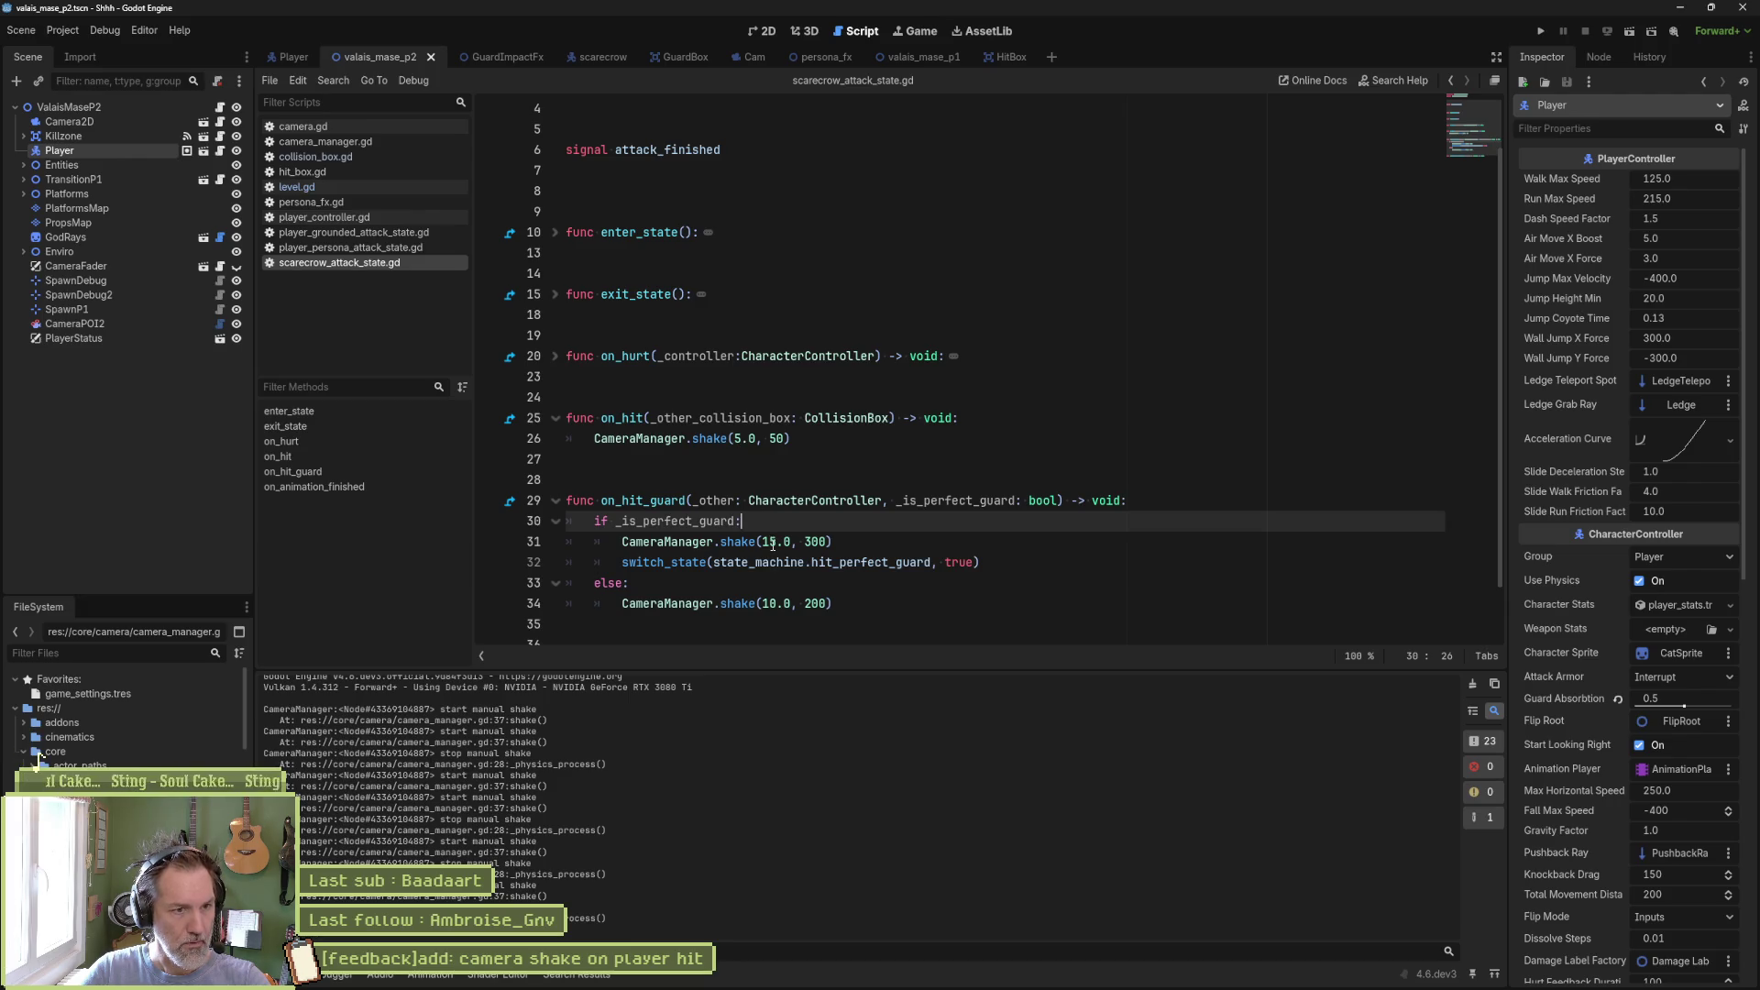
pyautogui.moveTo(761, 542); pyautogui.dragTo(831, 542)
pyautogui.hotkey('ctrl', 'c')
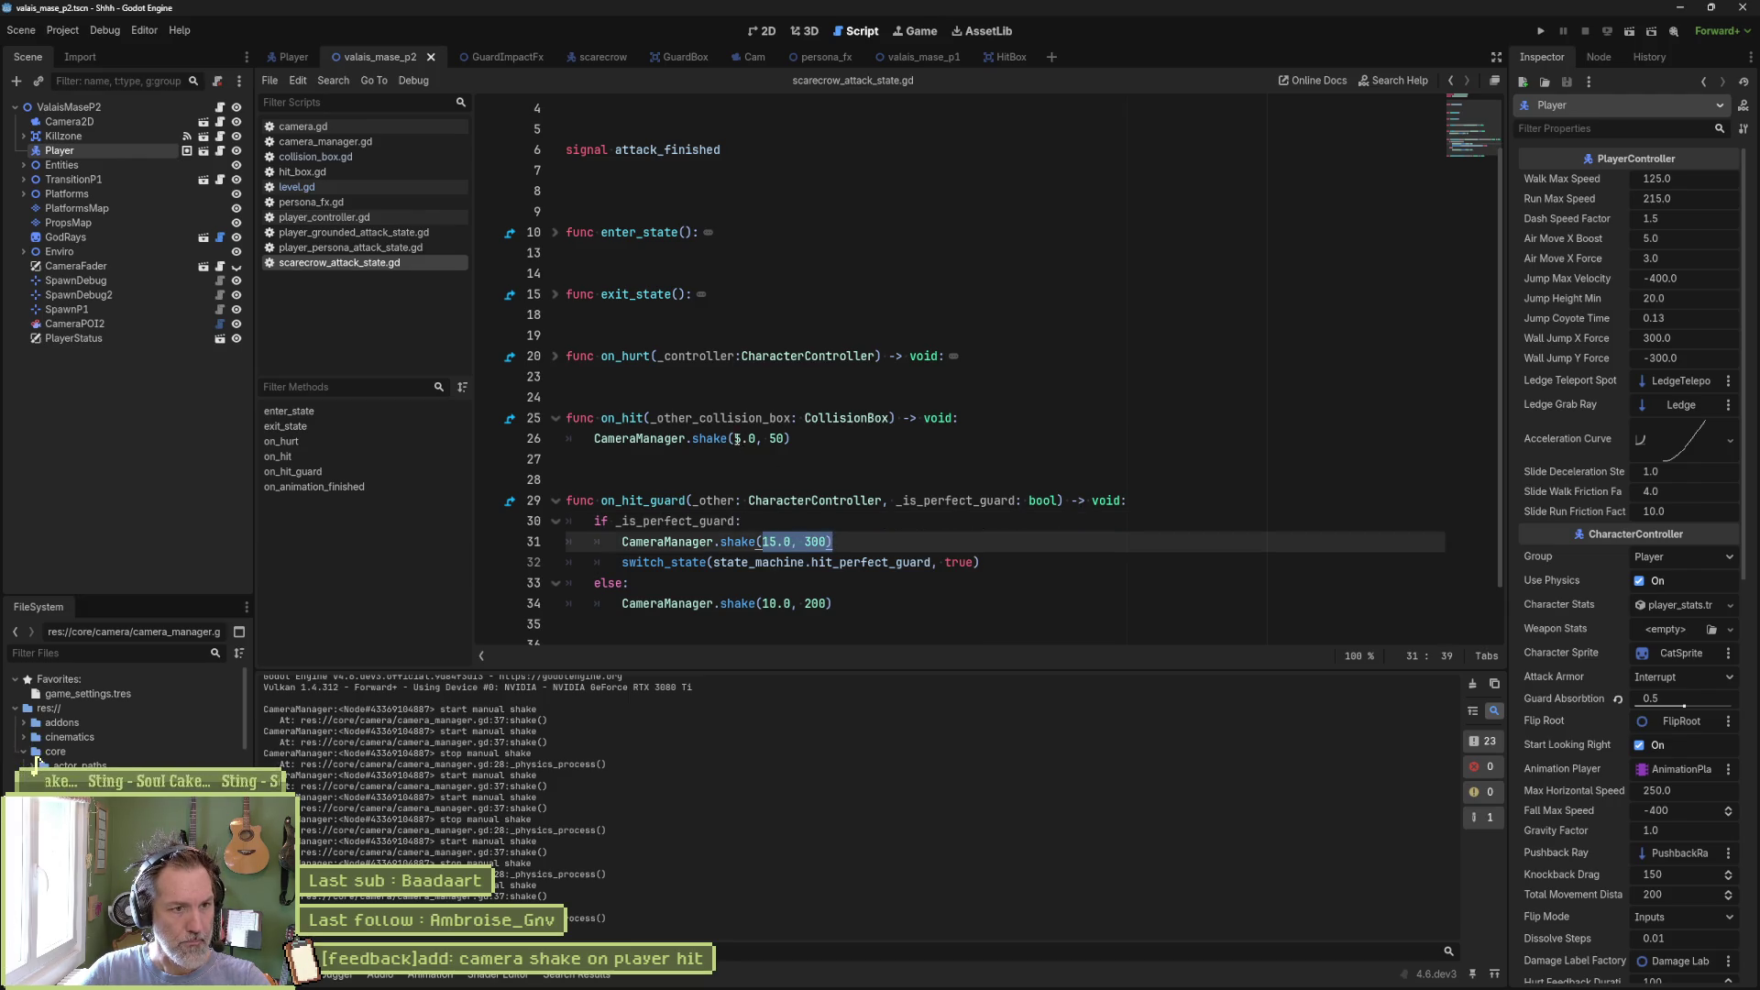
pyautogui.moveTo(735, 438); pyautogui.dragTo(790, 438)
pyautogui.hotkey('ctrl', 'v')
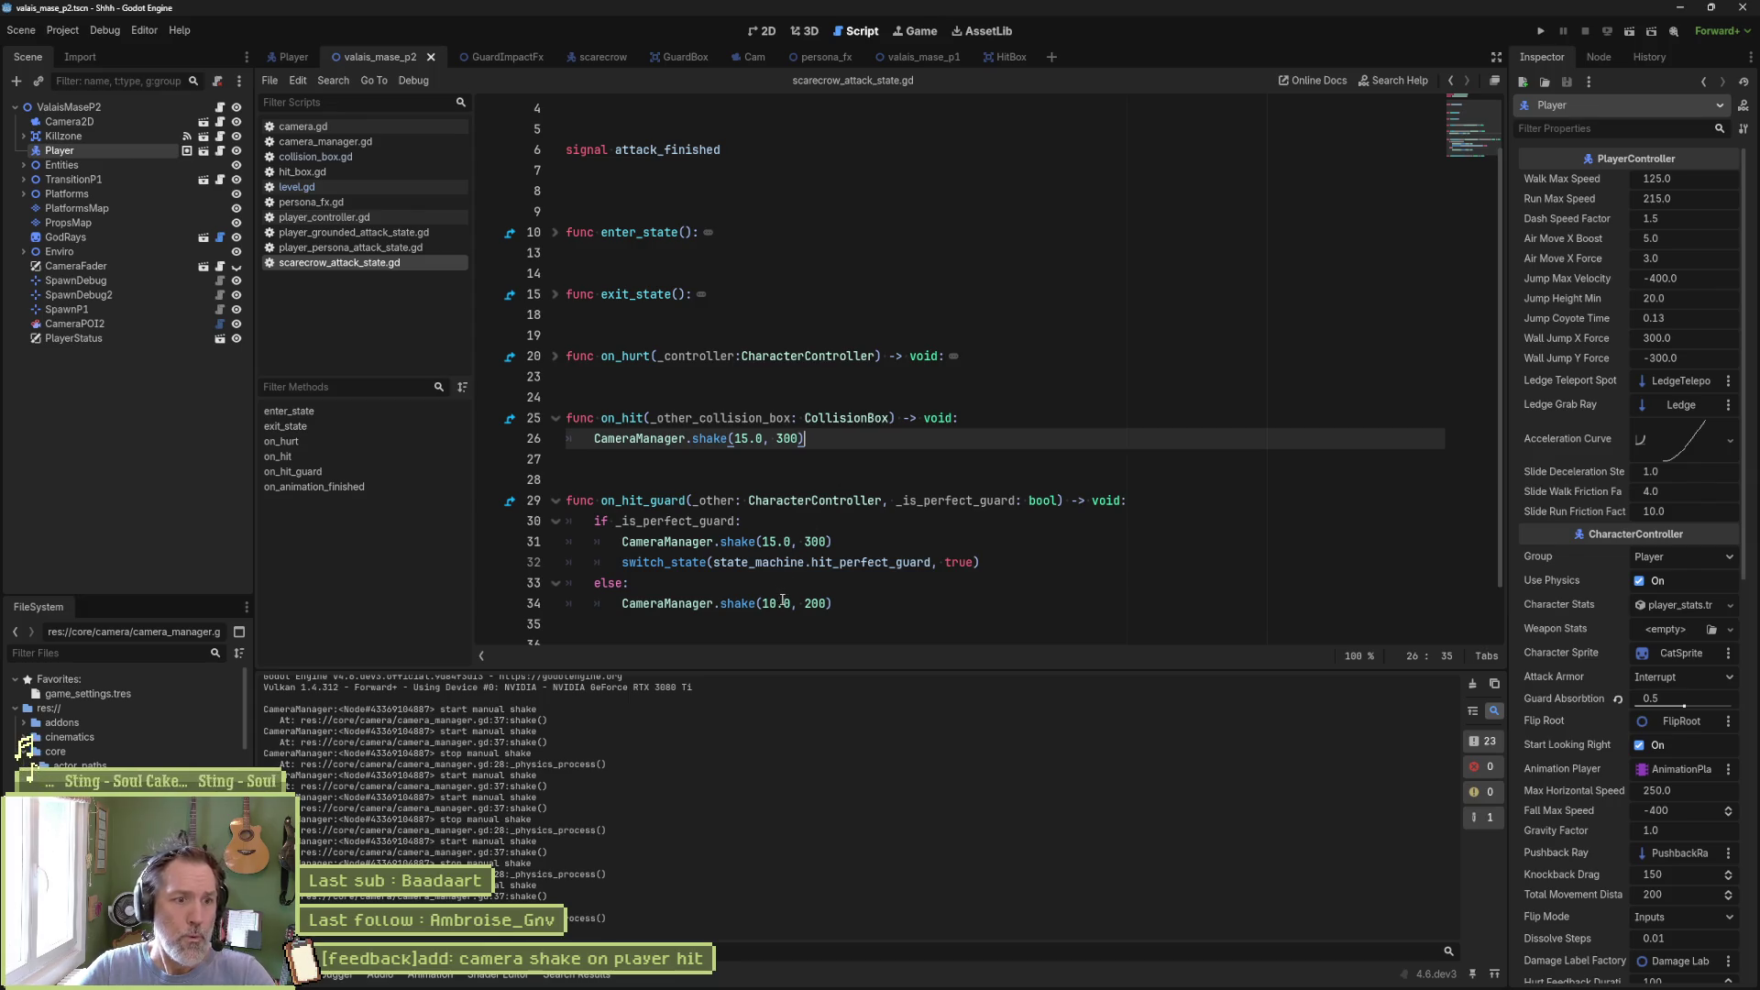
# - Change the normal-guard shake duration to 50 and the perfect-guard duration to 150
pyautogui.click(808, 604)
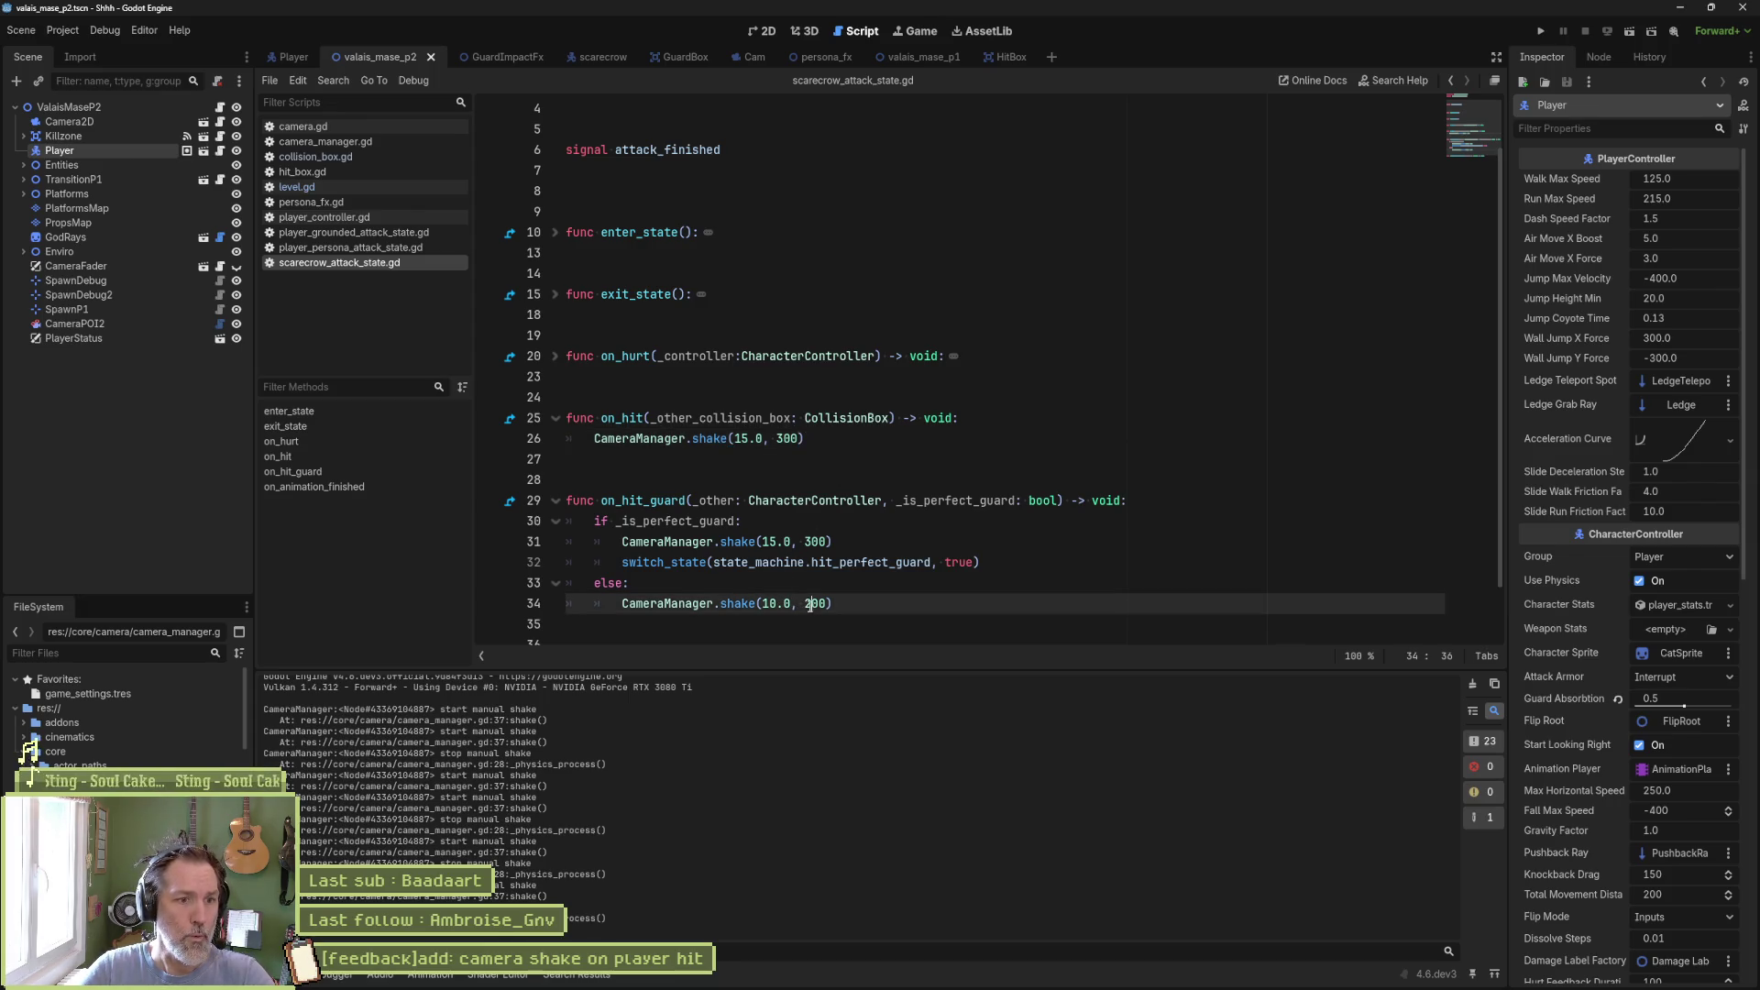
pyautogui.press('BackSpace')
pyautogui.press('Delete')
pyautogui.write('5')
pyautogui.press('Up')
pyautogui.press('Up')
pyautogui.press('Up')
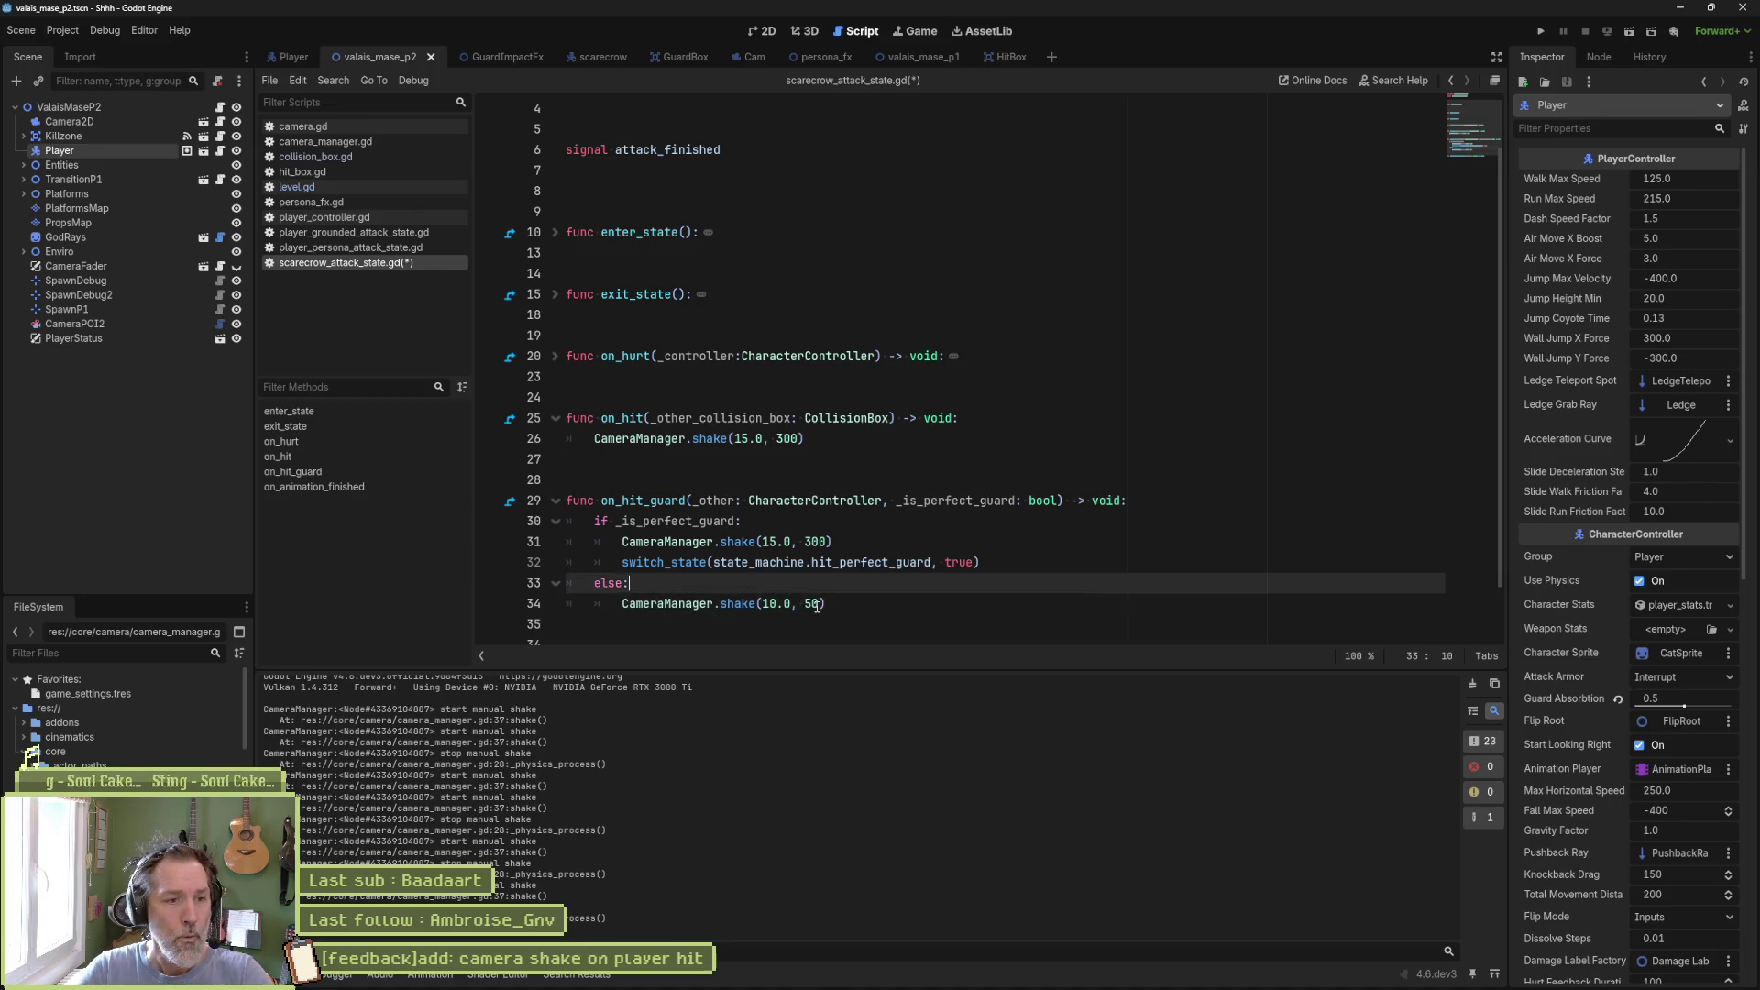
pyautogui.press('BackSpace')
pyautogui.press('Delete')
pyautogui.write('15')
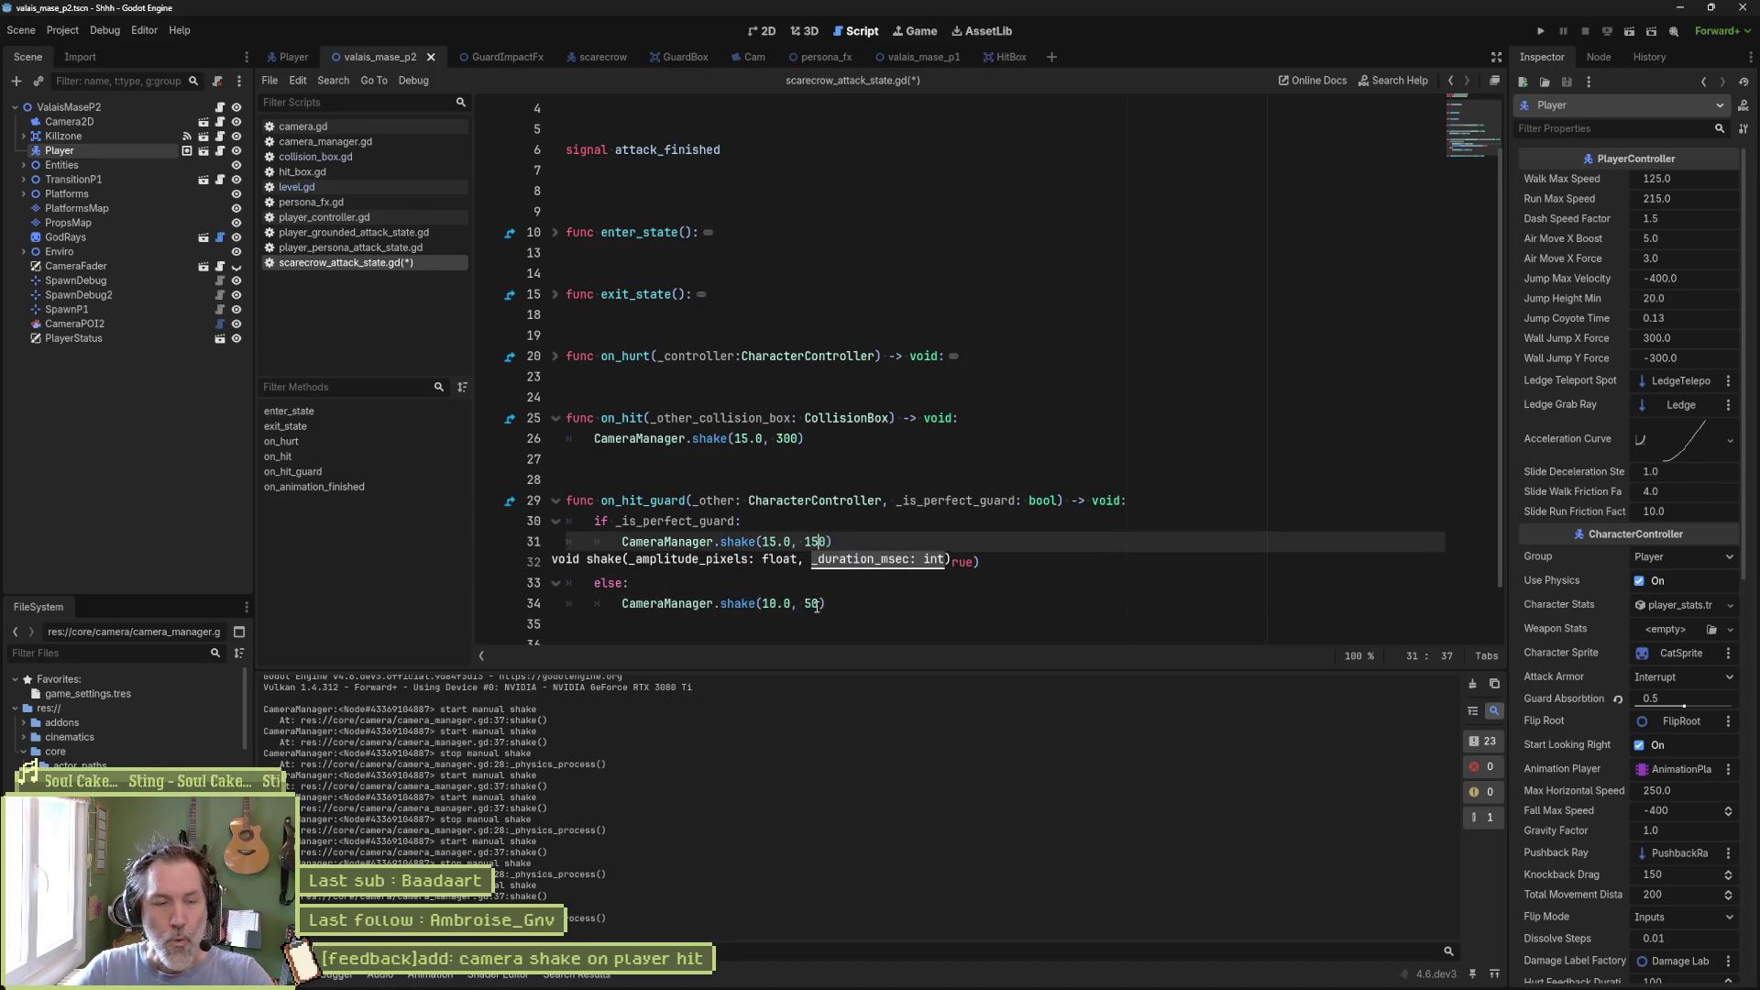
# - Change the on_hit shake duration to 150, save, and launch the game
pyautogui.press('Up')
pyautogui.press('Up')
pyautogui.press('Up')
pyautogui.press('Up')
pyautogui.press('Up')
pyautogui.press('Left')
pyautogui.press('Left')
pyautogui.press('Left')
pyautogui.press('BackSpace')
pyautogui.press('Delete')
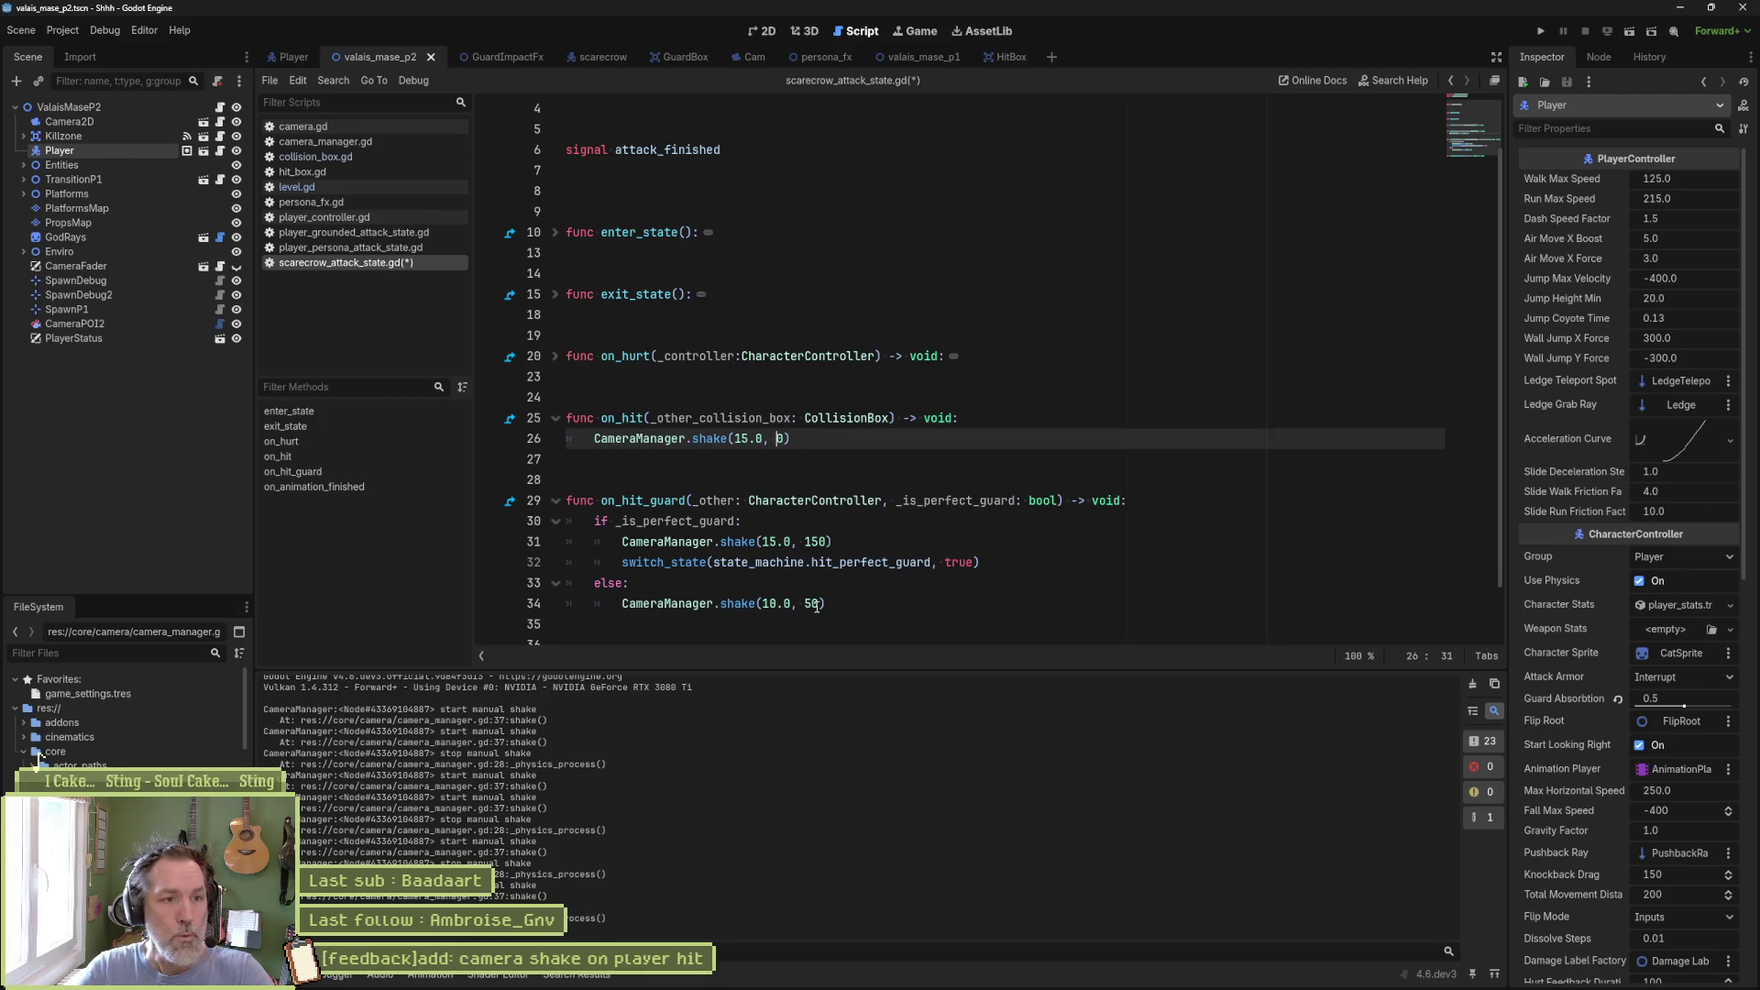
pyautogui.write('15')
pyautogui.hotkey('ctrl', 's')
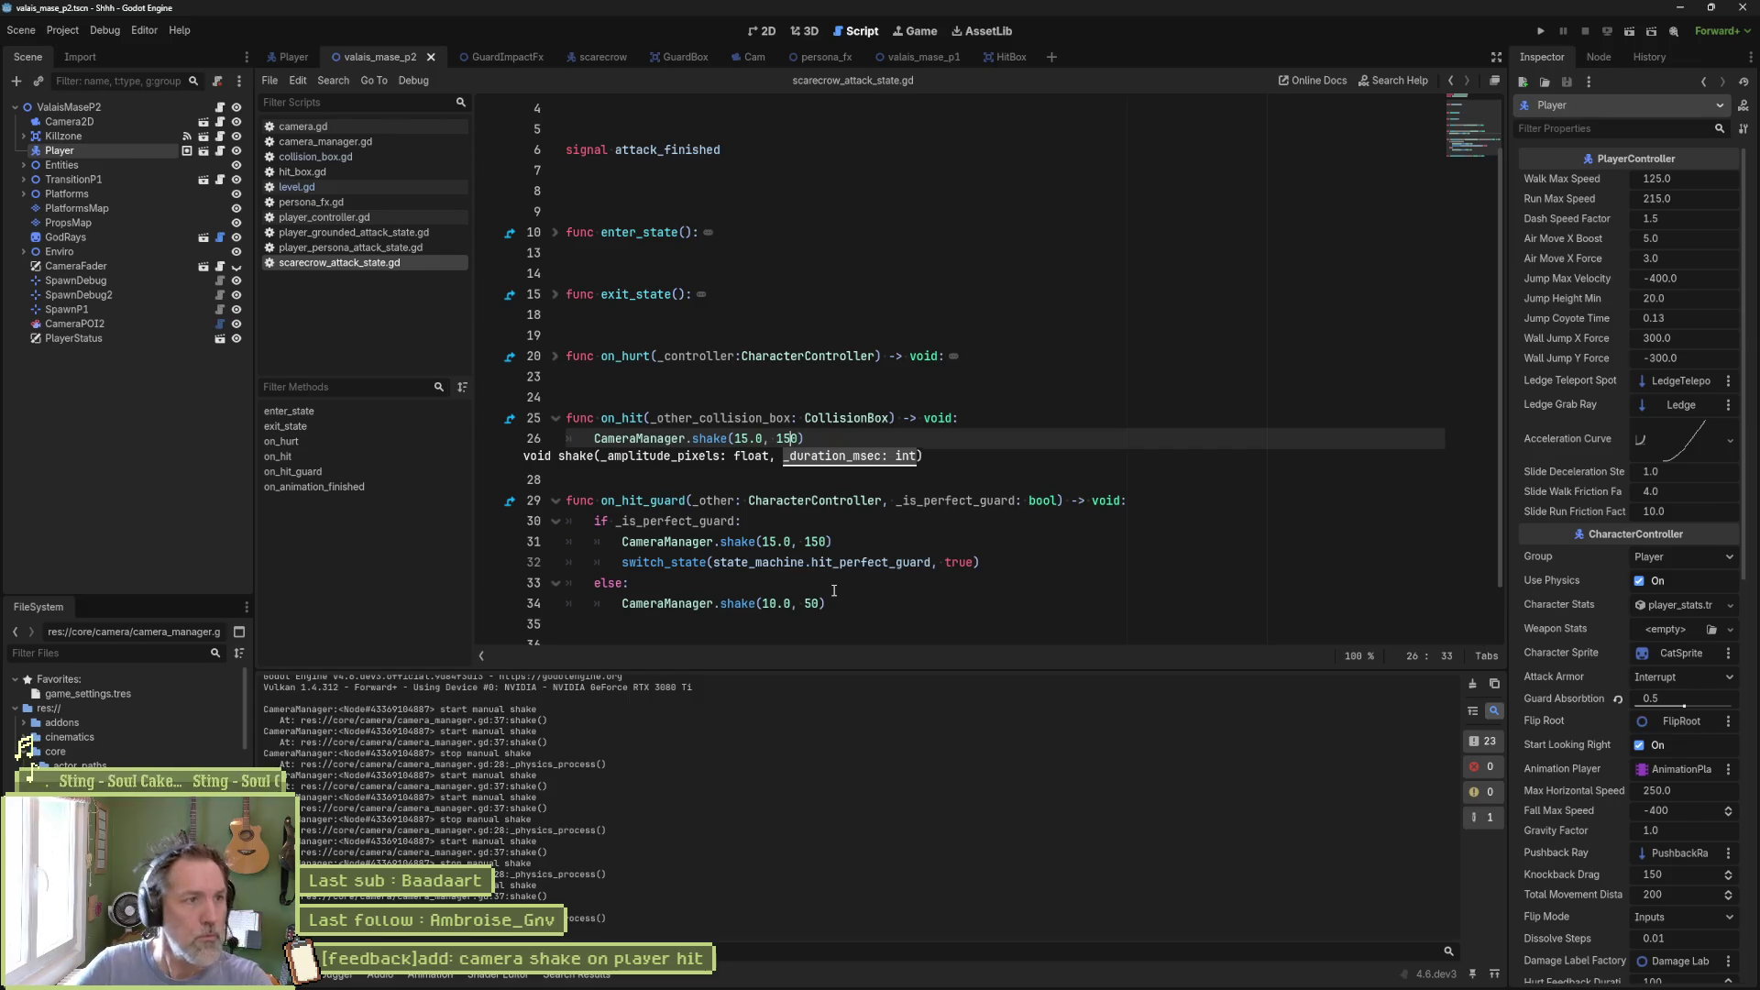
pyautogui.press('F6')
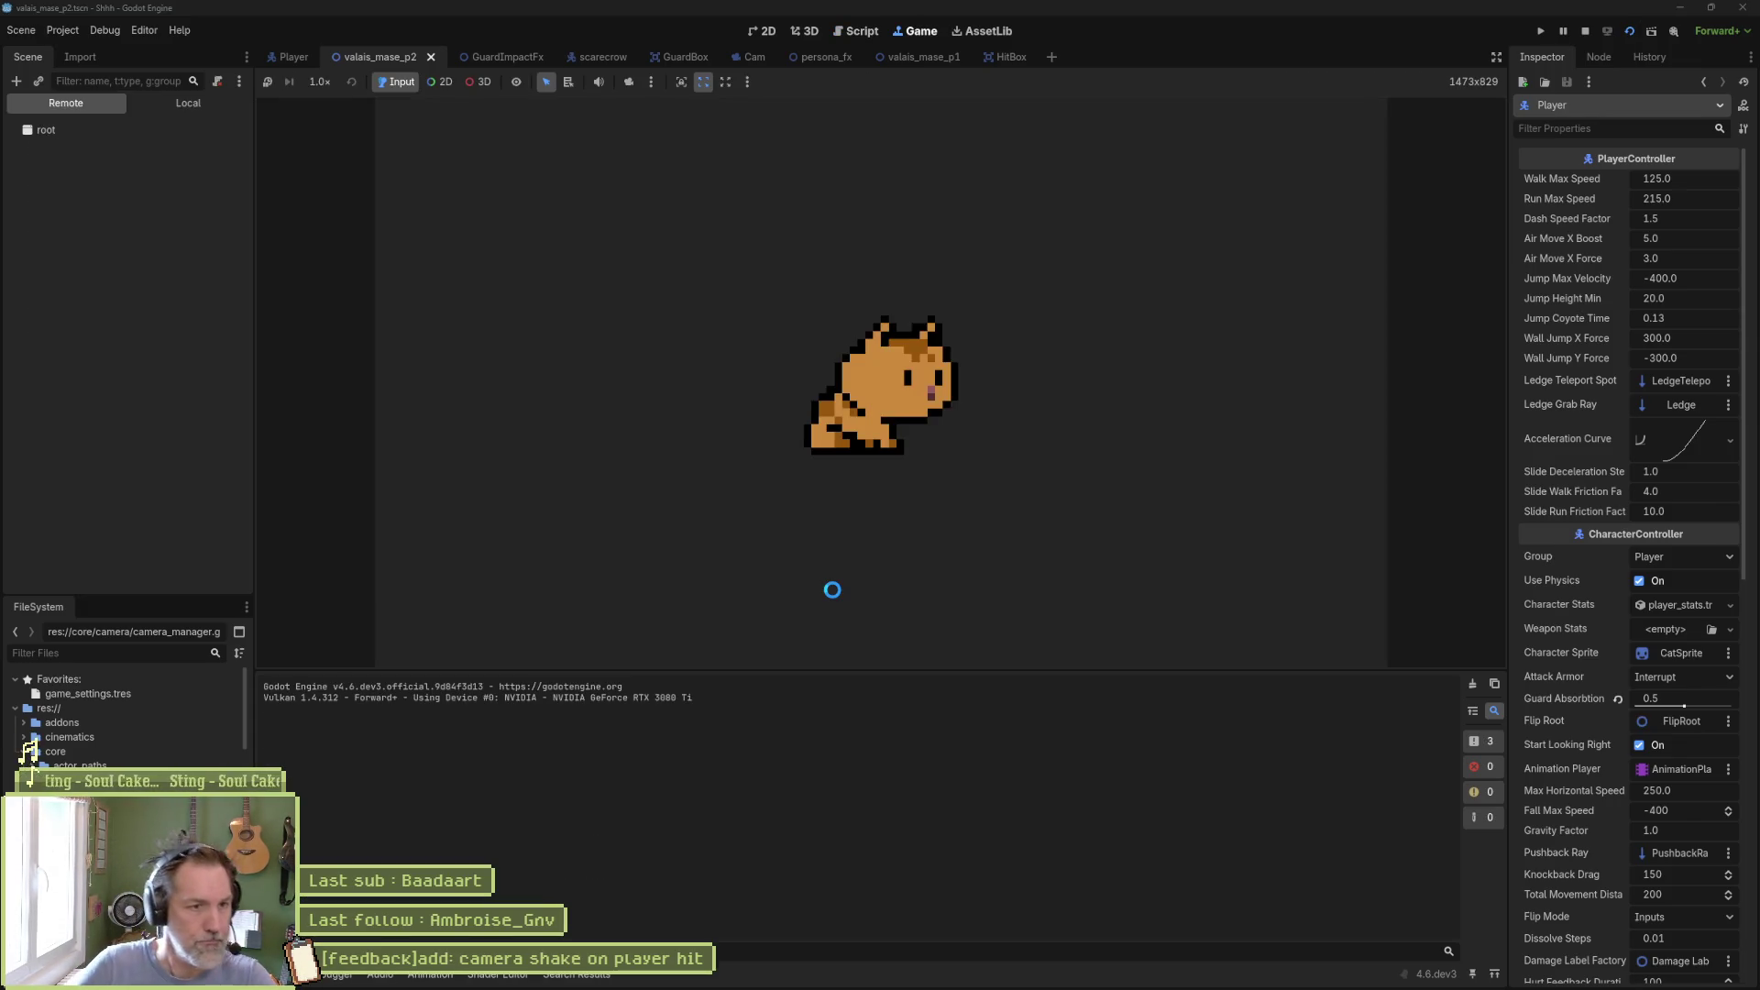
# - Walk the cat right into a scarecrow to test the new shake, then return to scarecrow_attack_state.gd
pyautogui.press('Right')
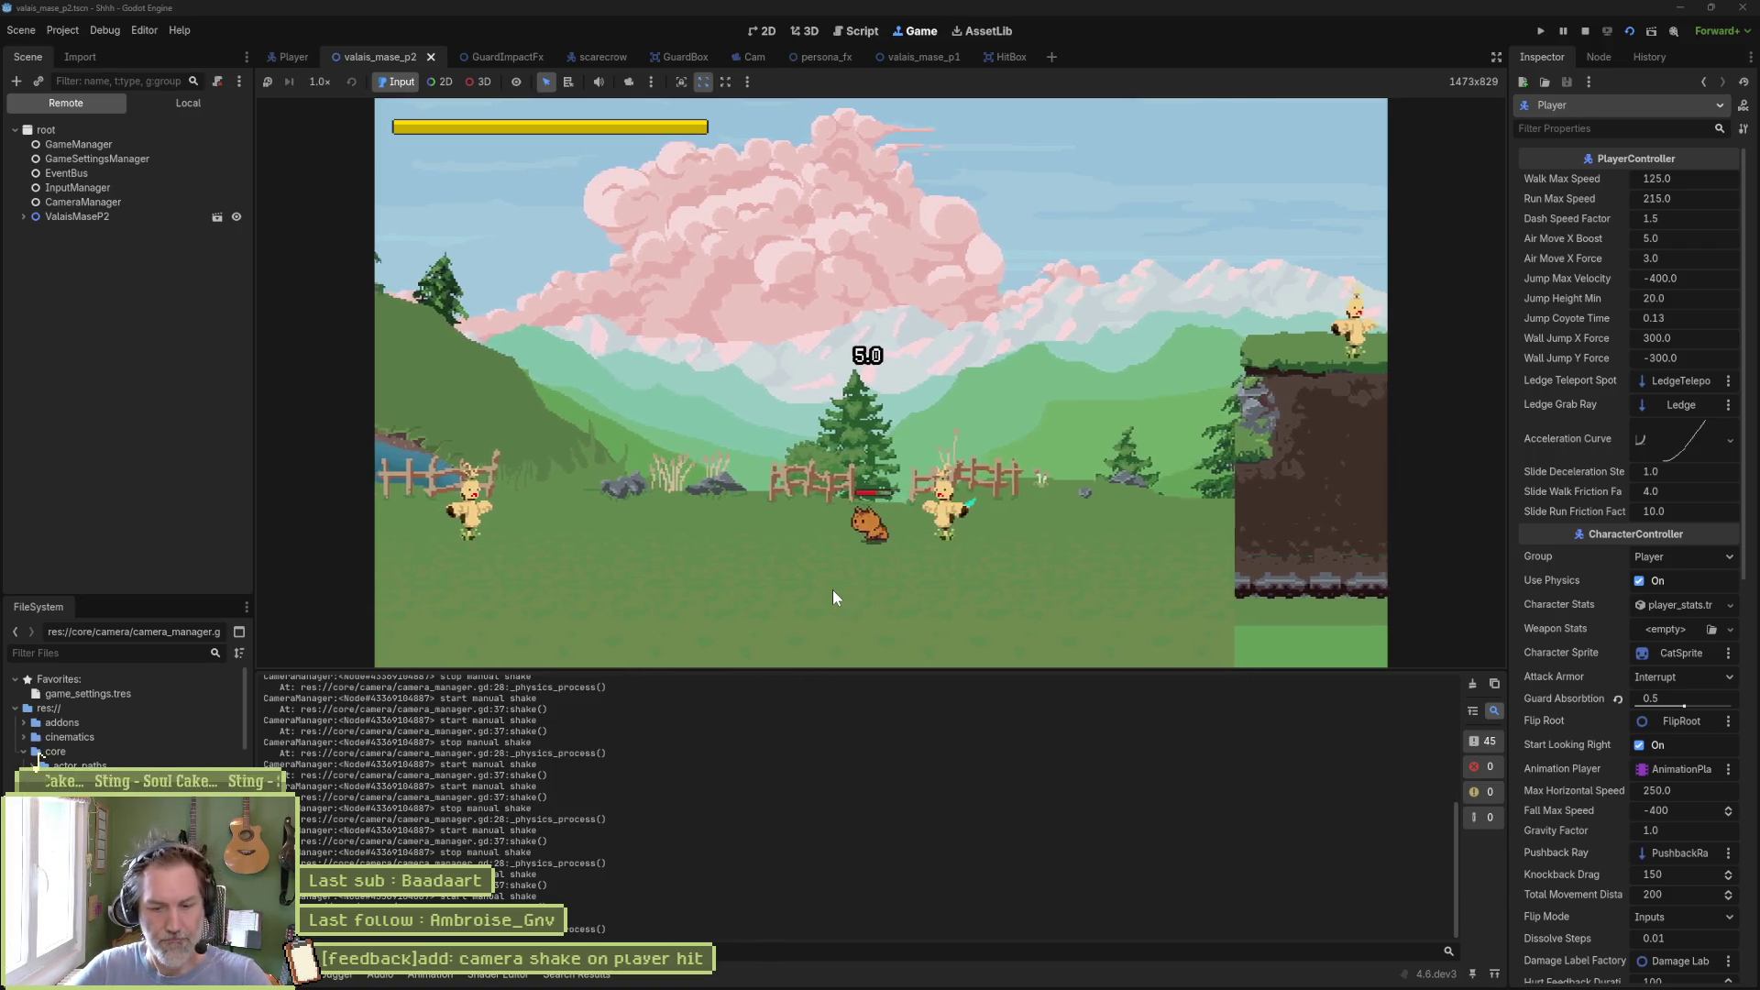
pyautogui.hotkey('ctrl', 'F3')
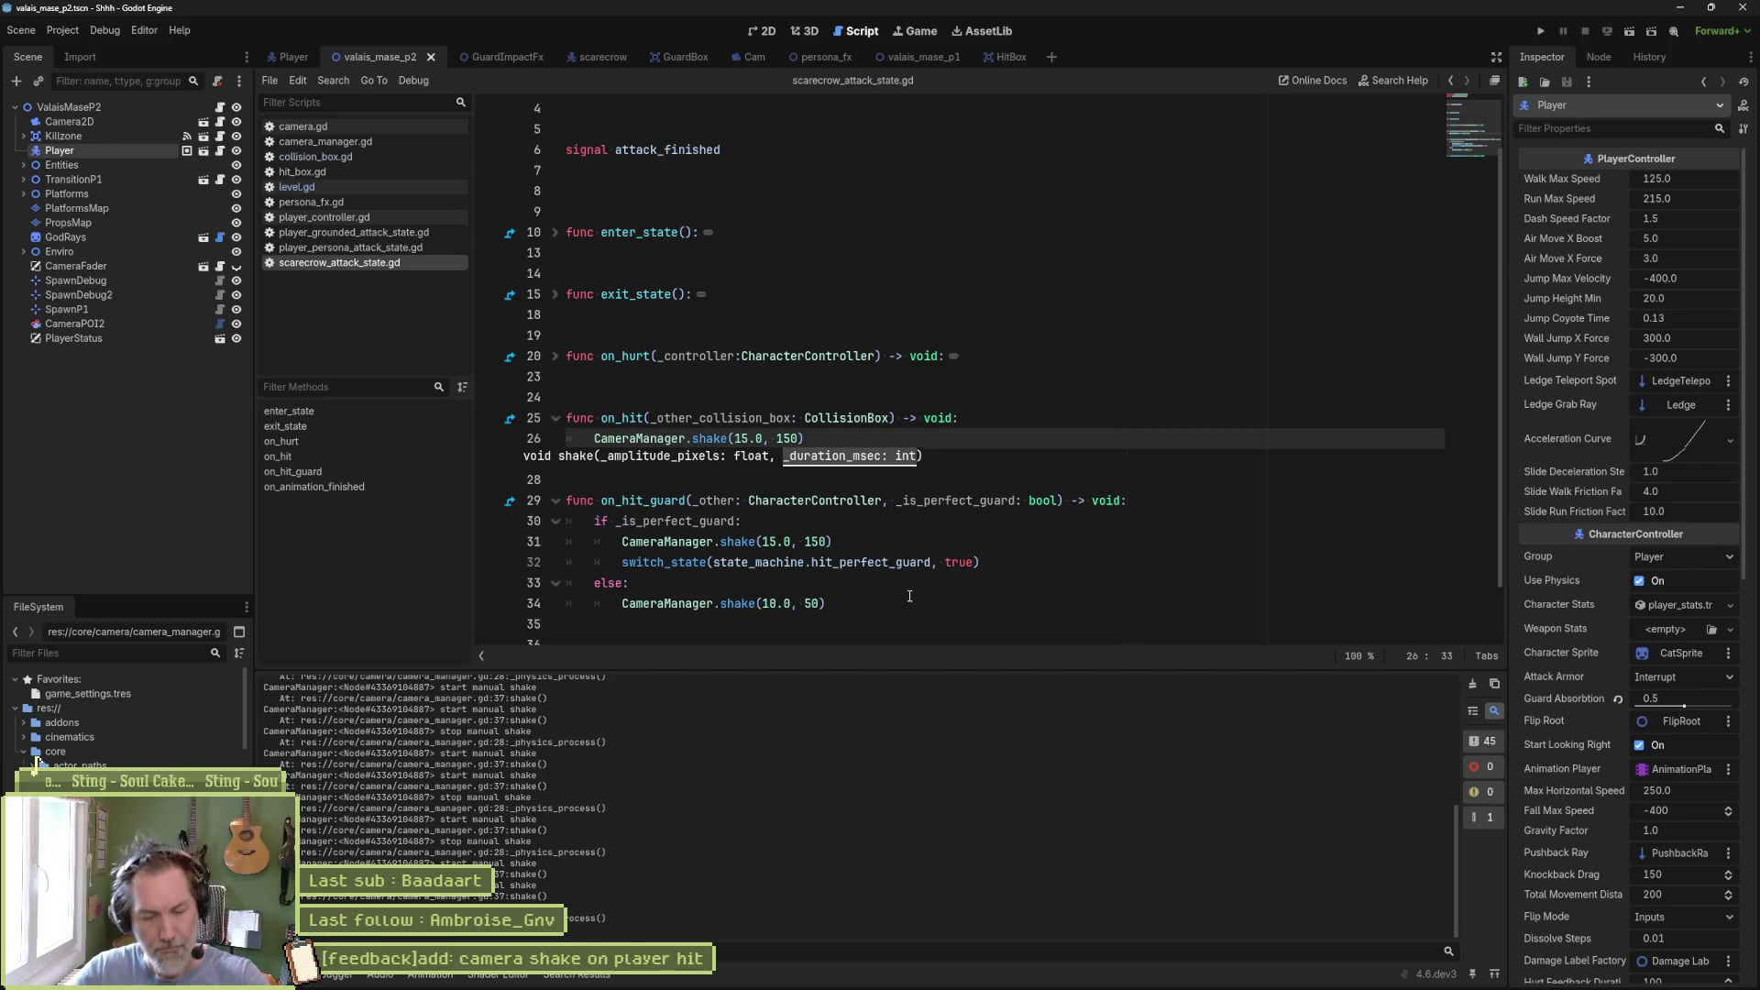
# - Follow the scarecrow's on_hit override to the parent on_hit in state.gd and scroll to the top
pyautogui.click(825, 436)
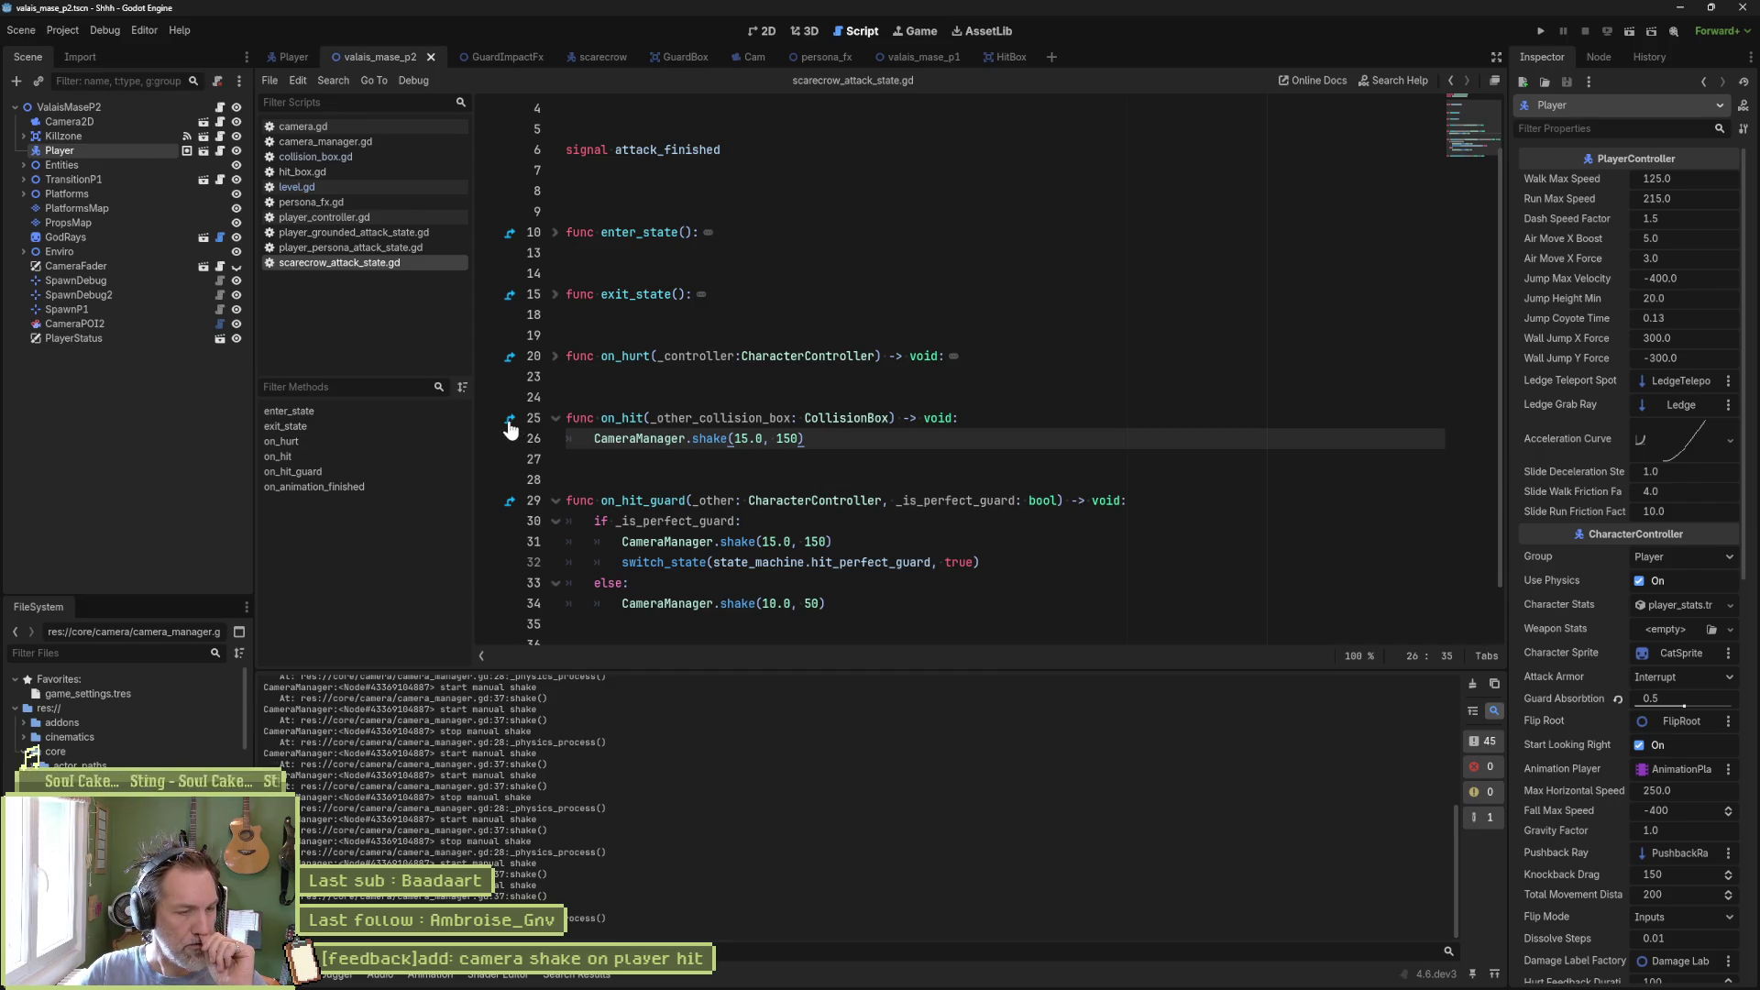
pyautogui.click(508, 419)
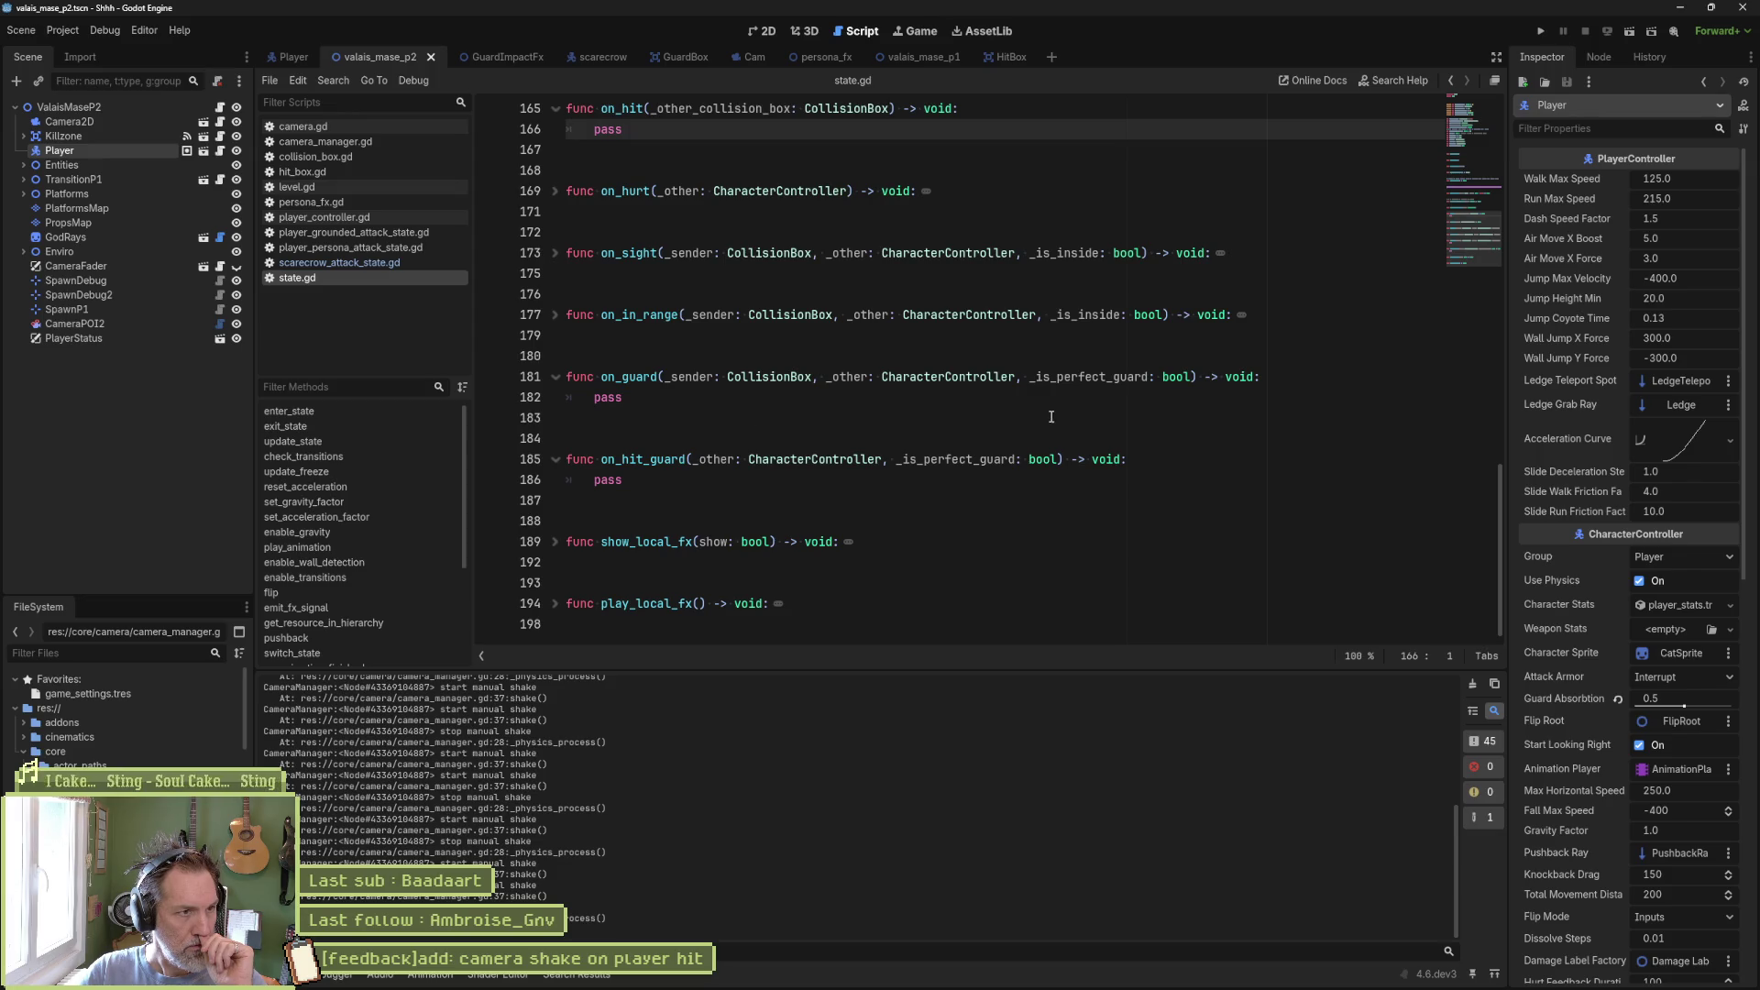
pyautogui.scroll(8, 966, 411)
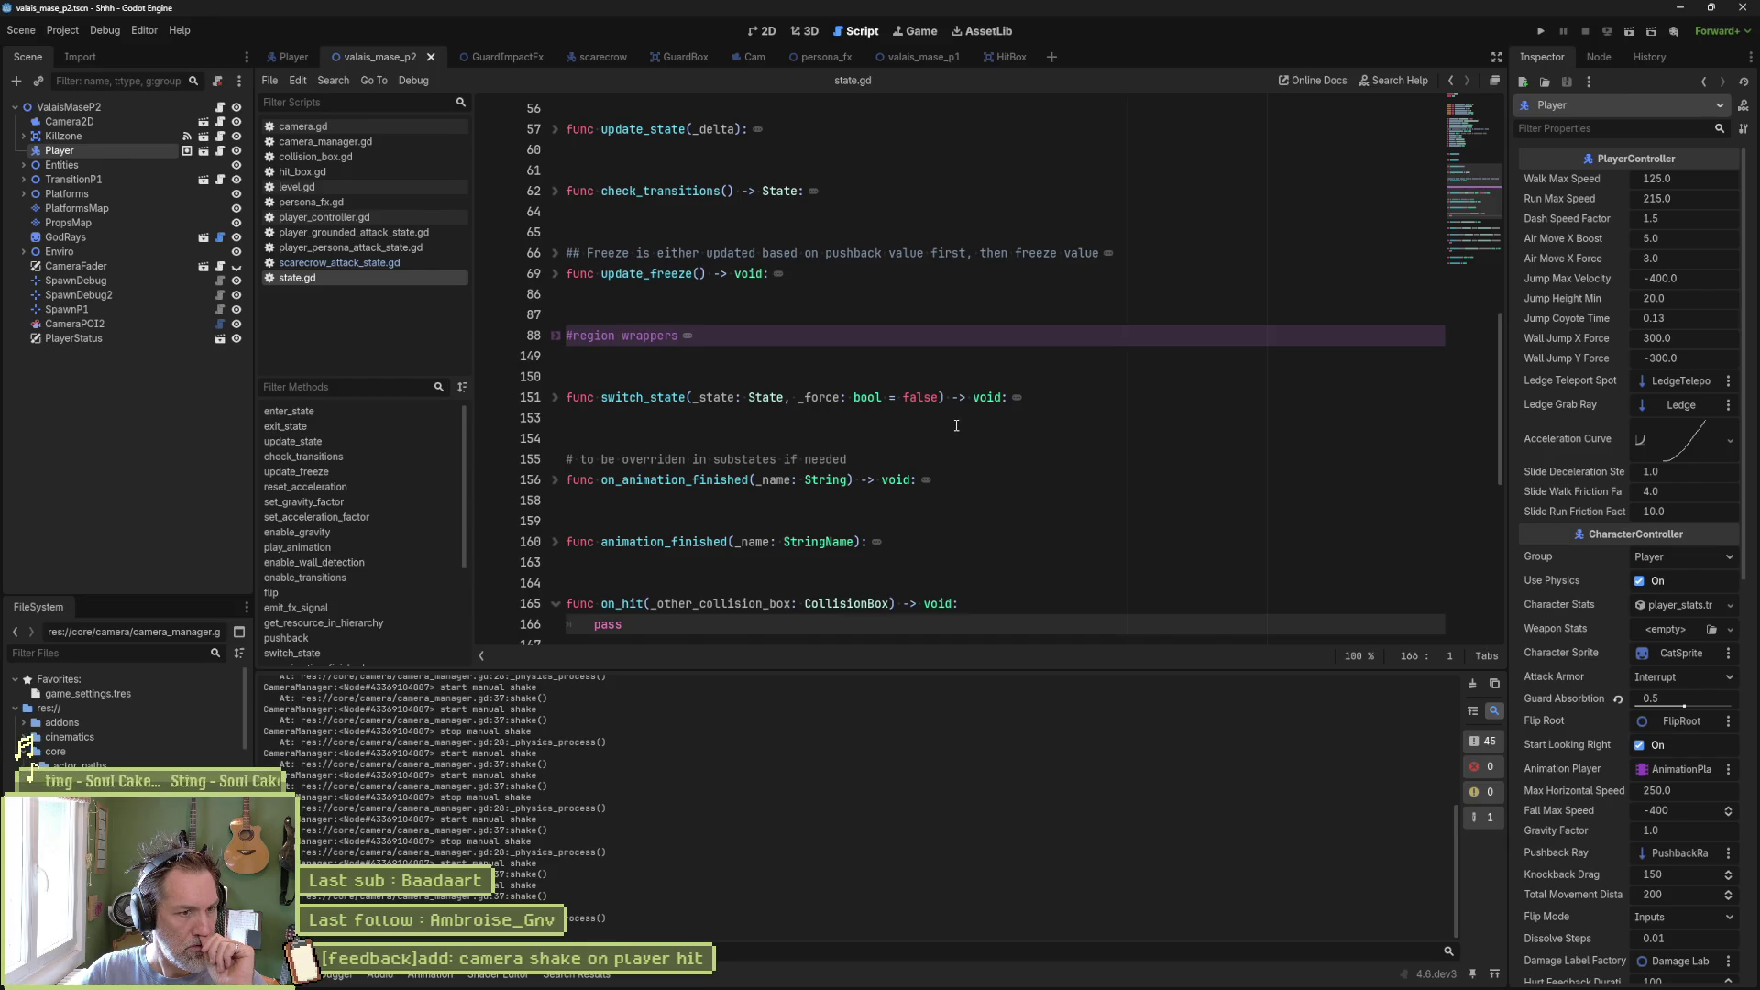
pyautogui.moveTo(1482, 179); pyautogui.dragTo(1466, 106)
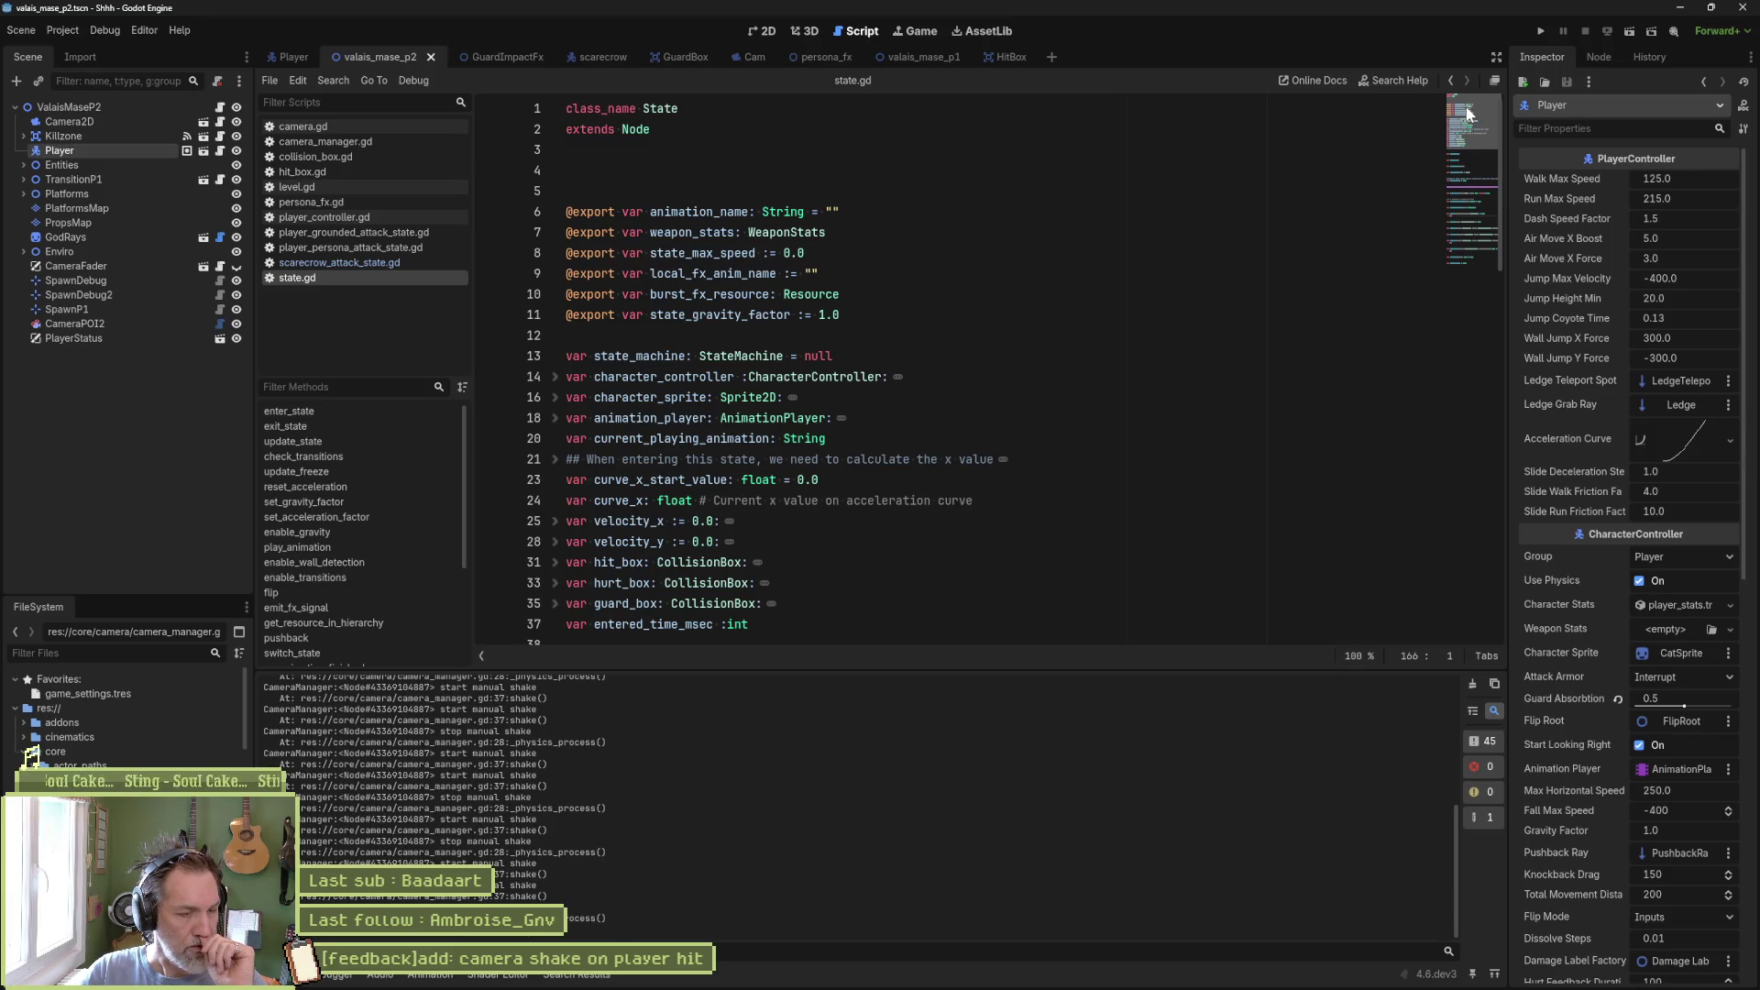
pyautogui.moveTo(1466, 113); pyautogui.dragTo(1443, 196)
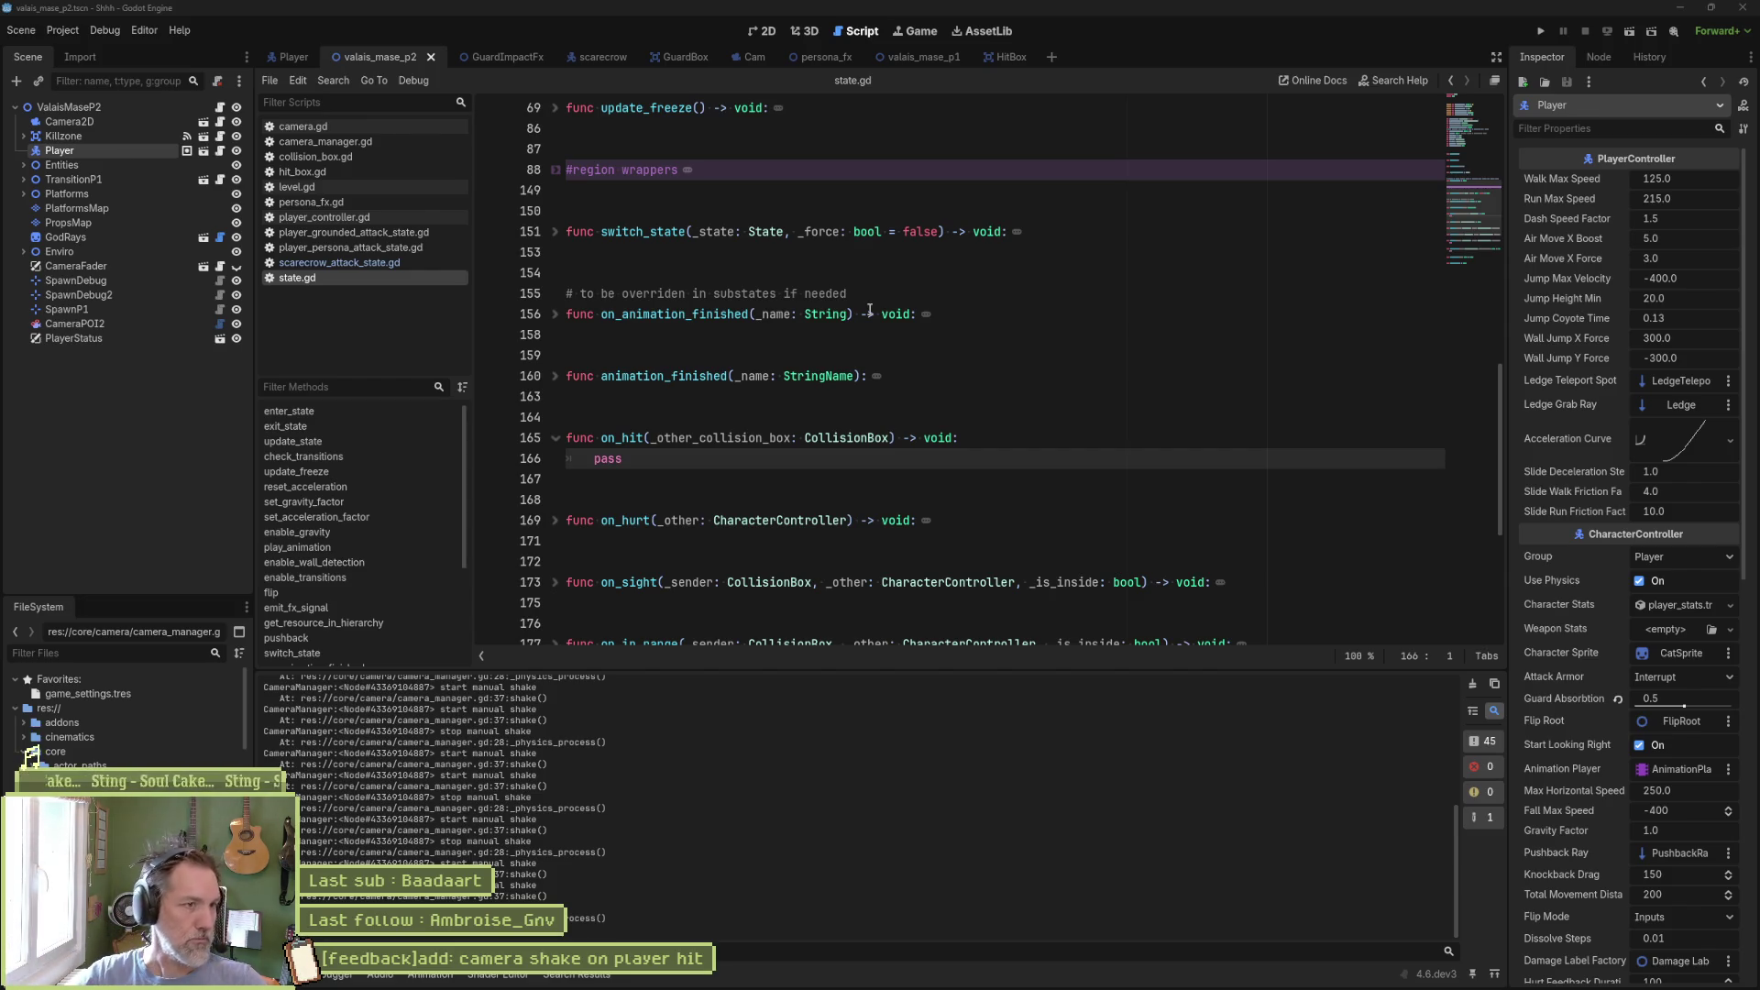
pyautogui.click(416, 262)
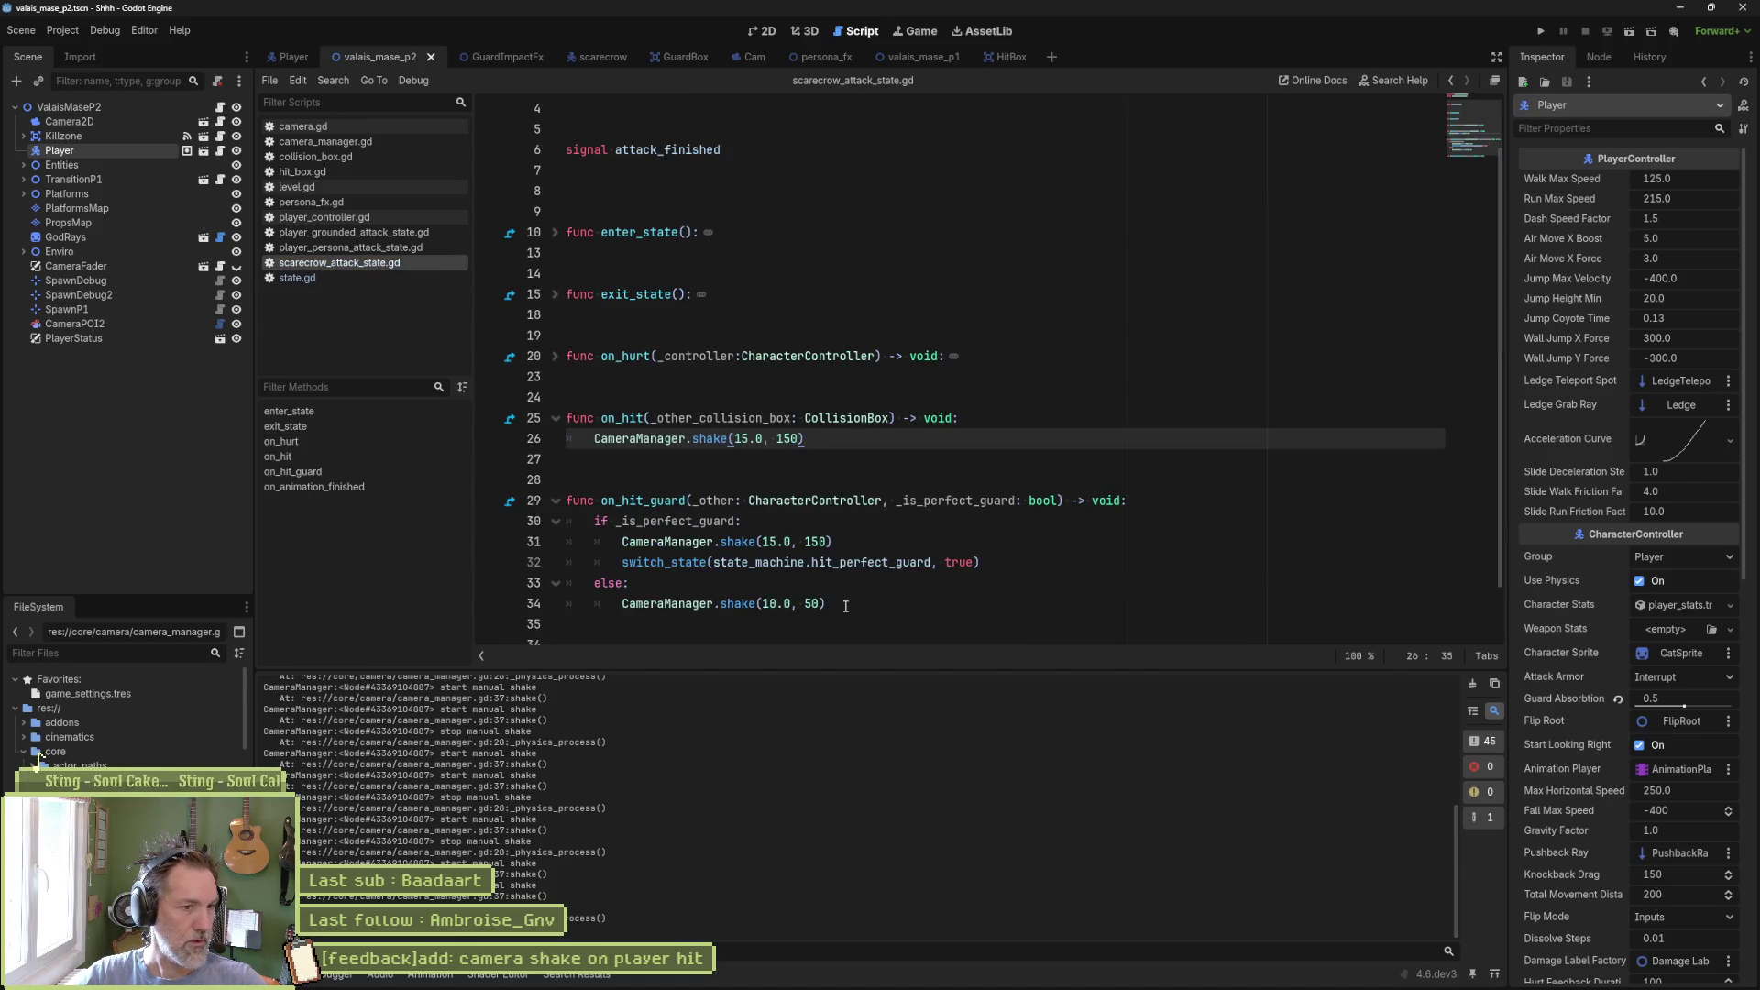
pyautogui.moveTo(845, 605)
pyautogui.mouseDown()
pyautogui.moveTo(779, 583)
pyautogui.moveTo(721, 399)
pyautogui.mouseUp()
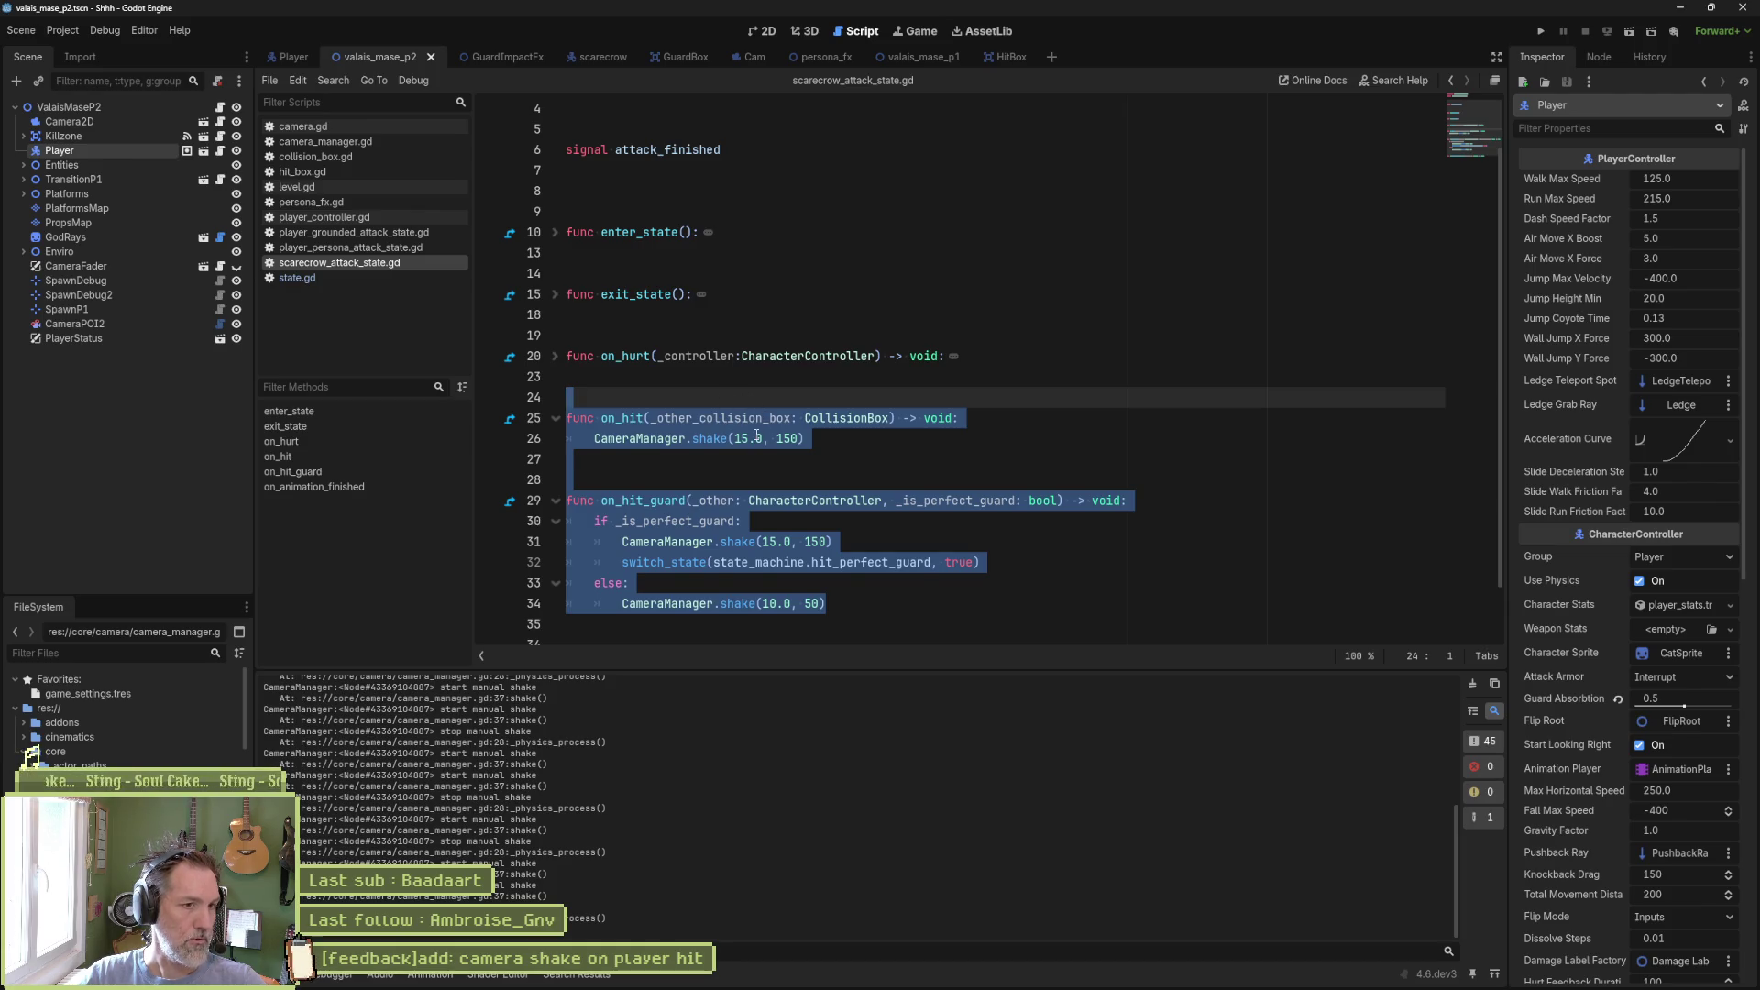
pyautogui.moveTo(734, 439); pyautogui.dragTo(790, 442)
pyautogui.doubleClick(749, 439)
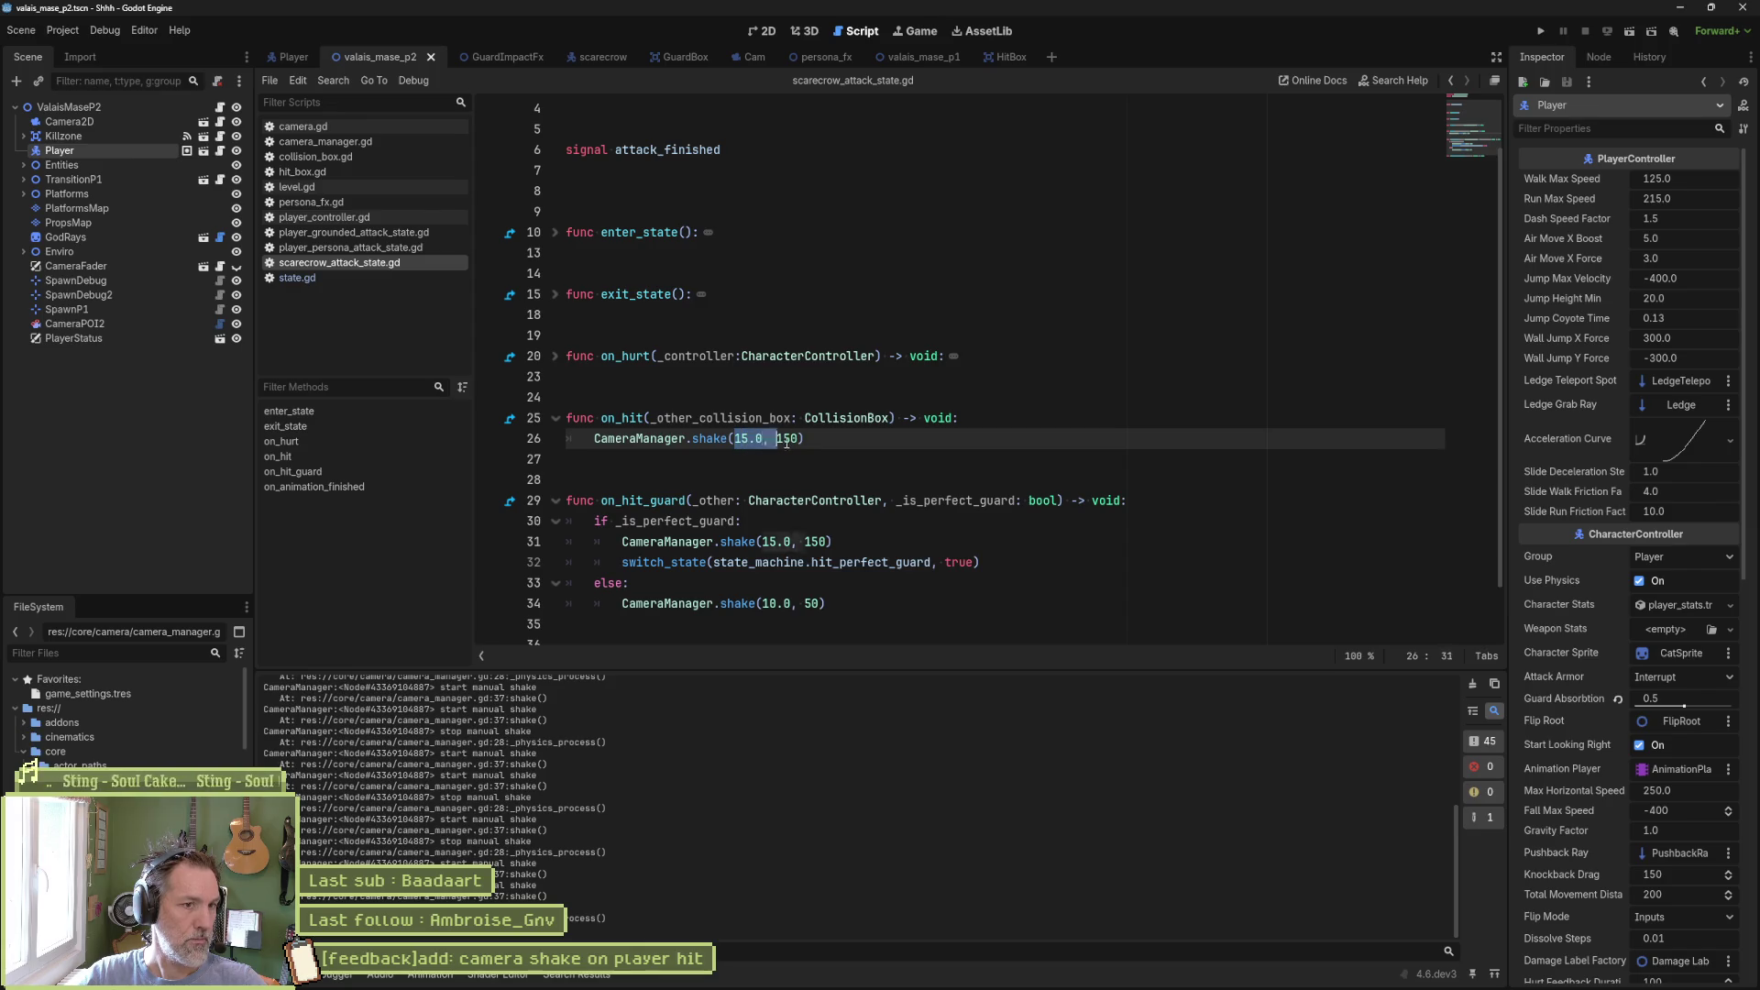
pyautogui.moveTo(748, 439); pyautogui.dragTo(794, 439)
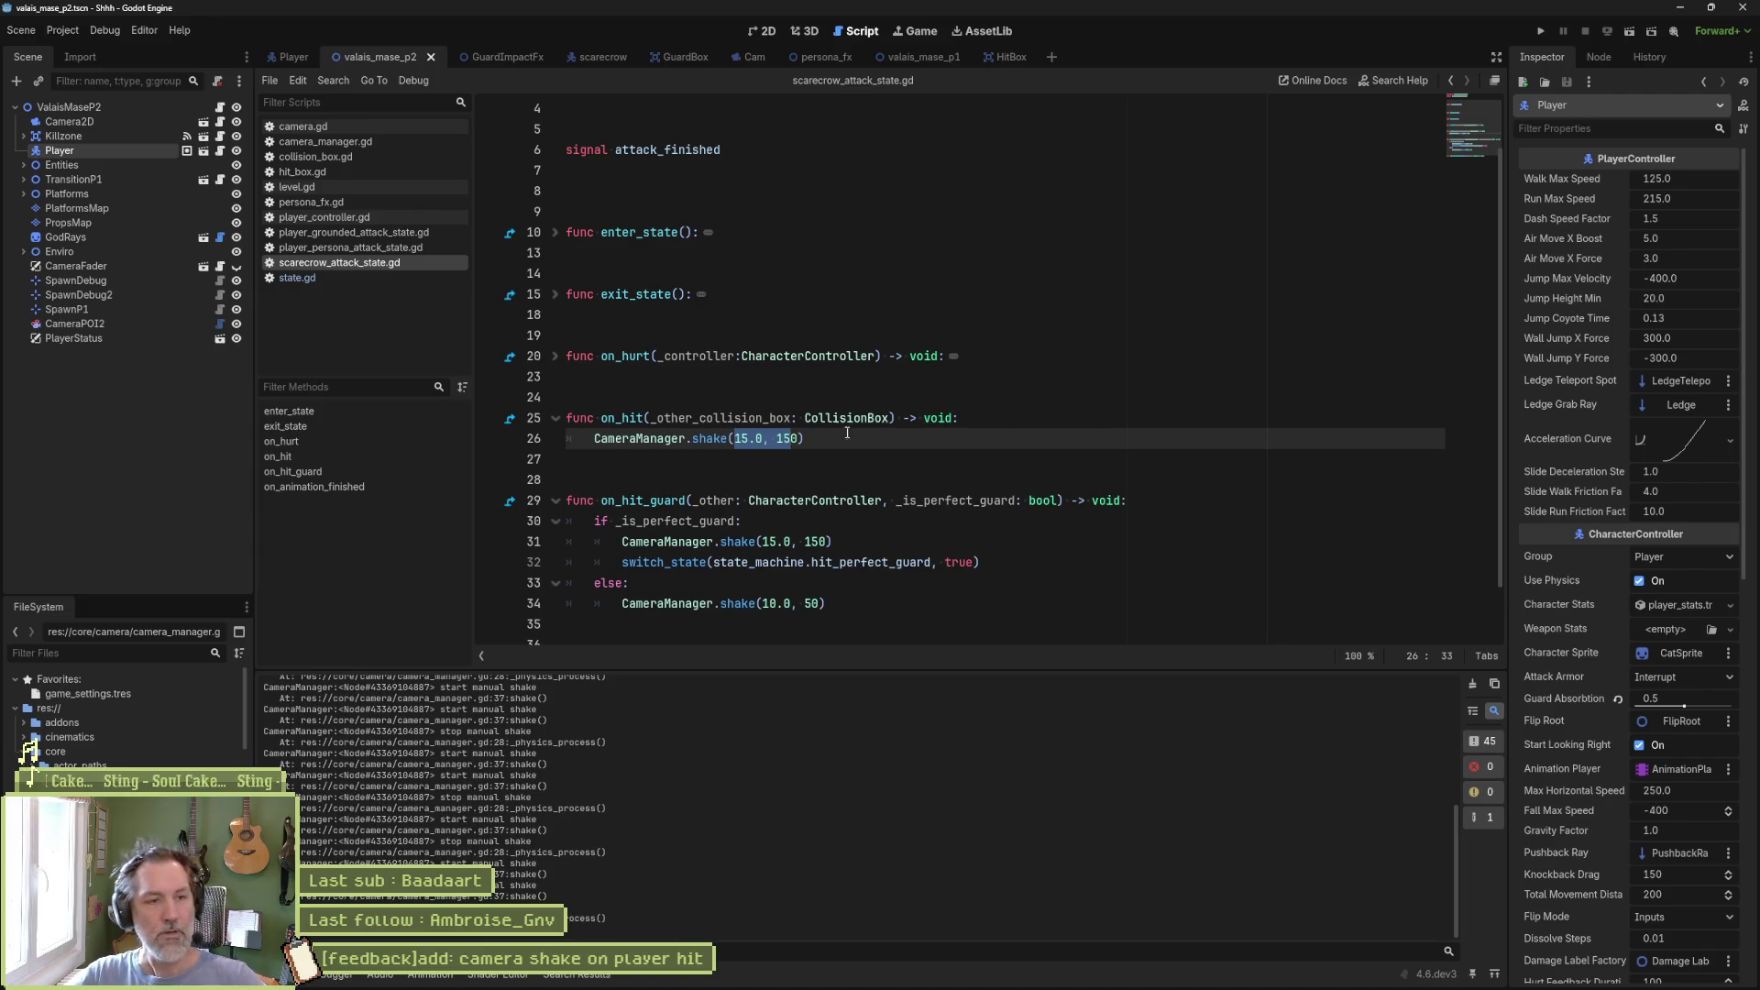
pyautogui.click(714, 418)
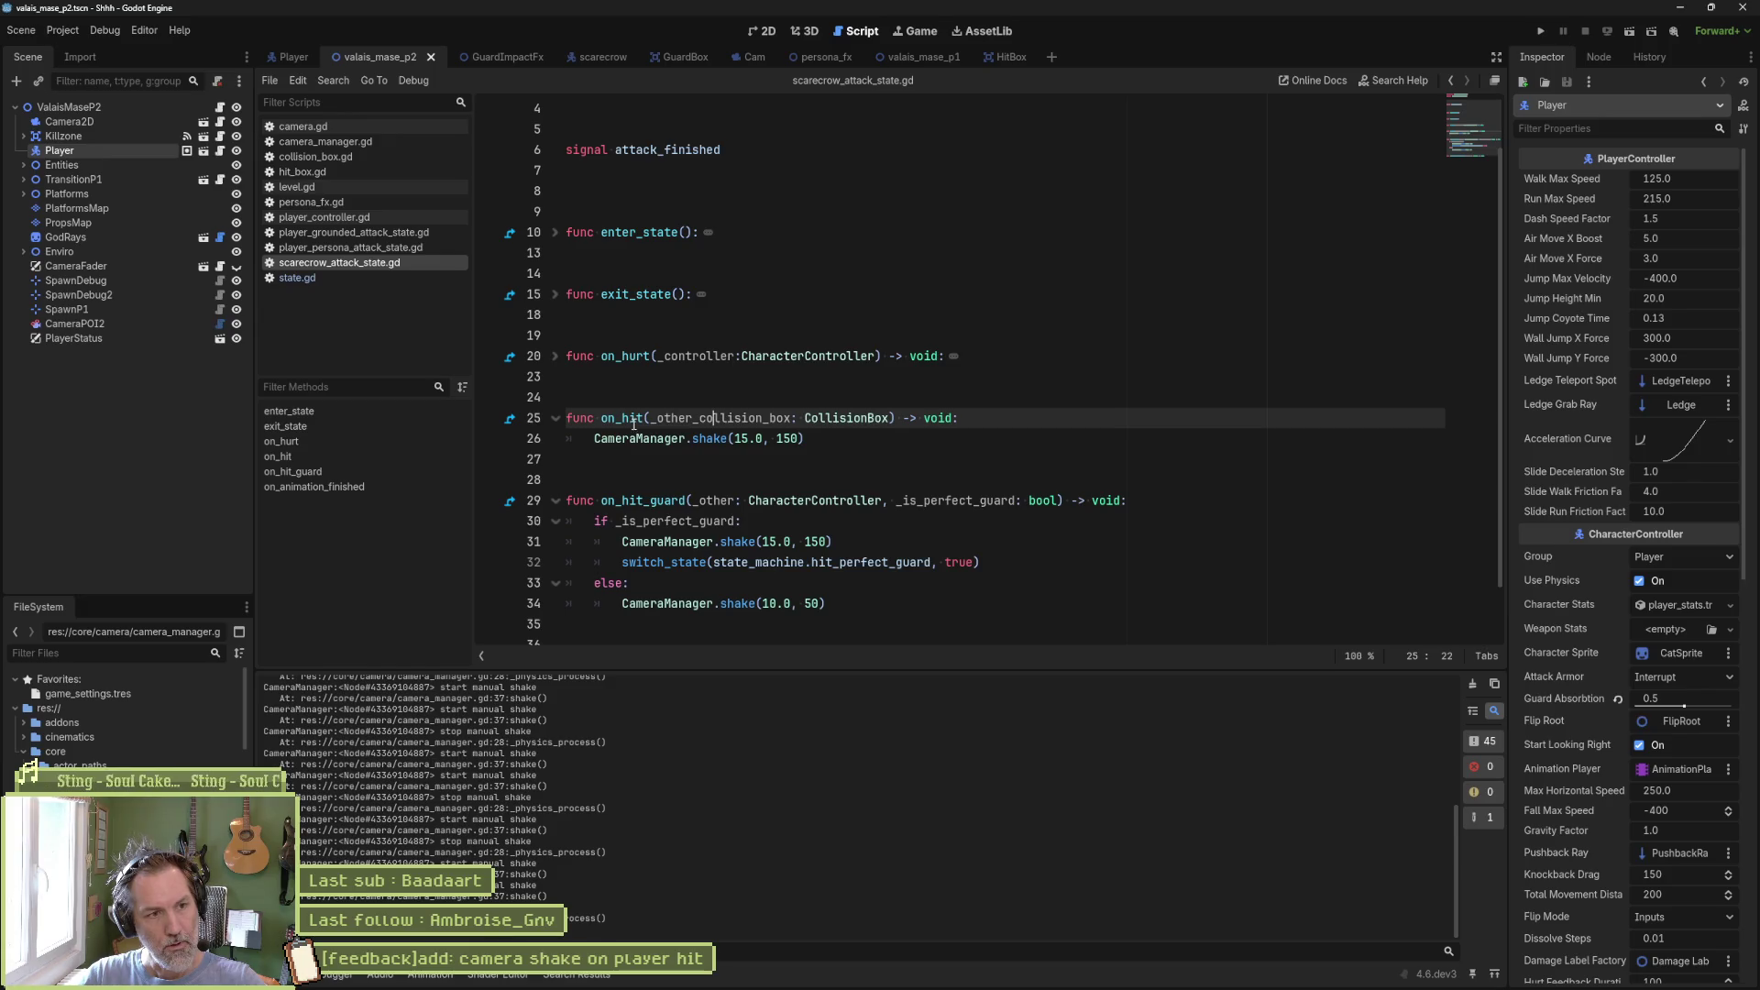
pyautogui.click(990, 419)
pyautogui.press('Return')
pyautogui.write('super()')
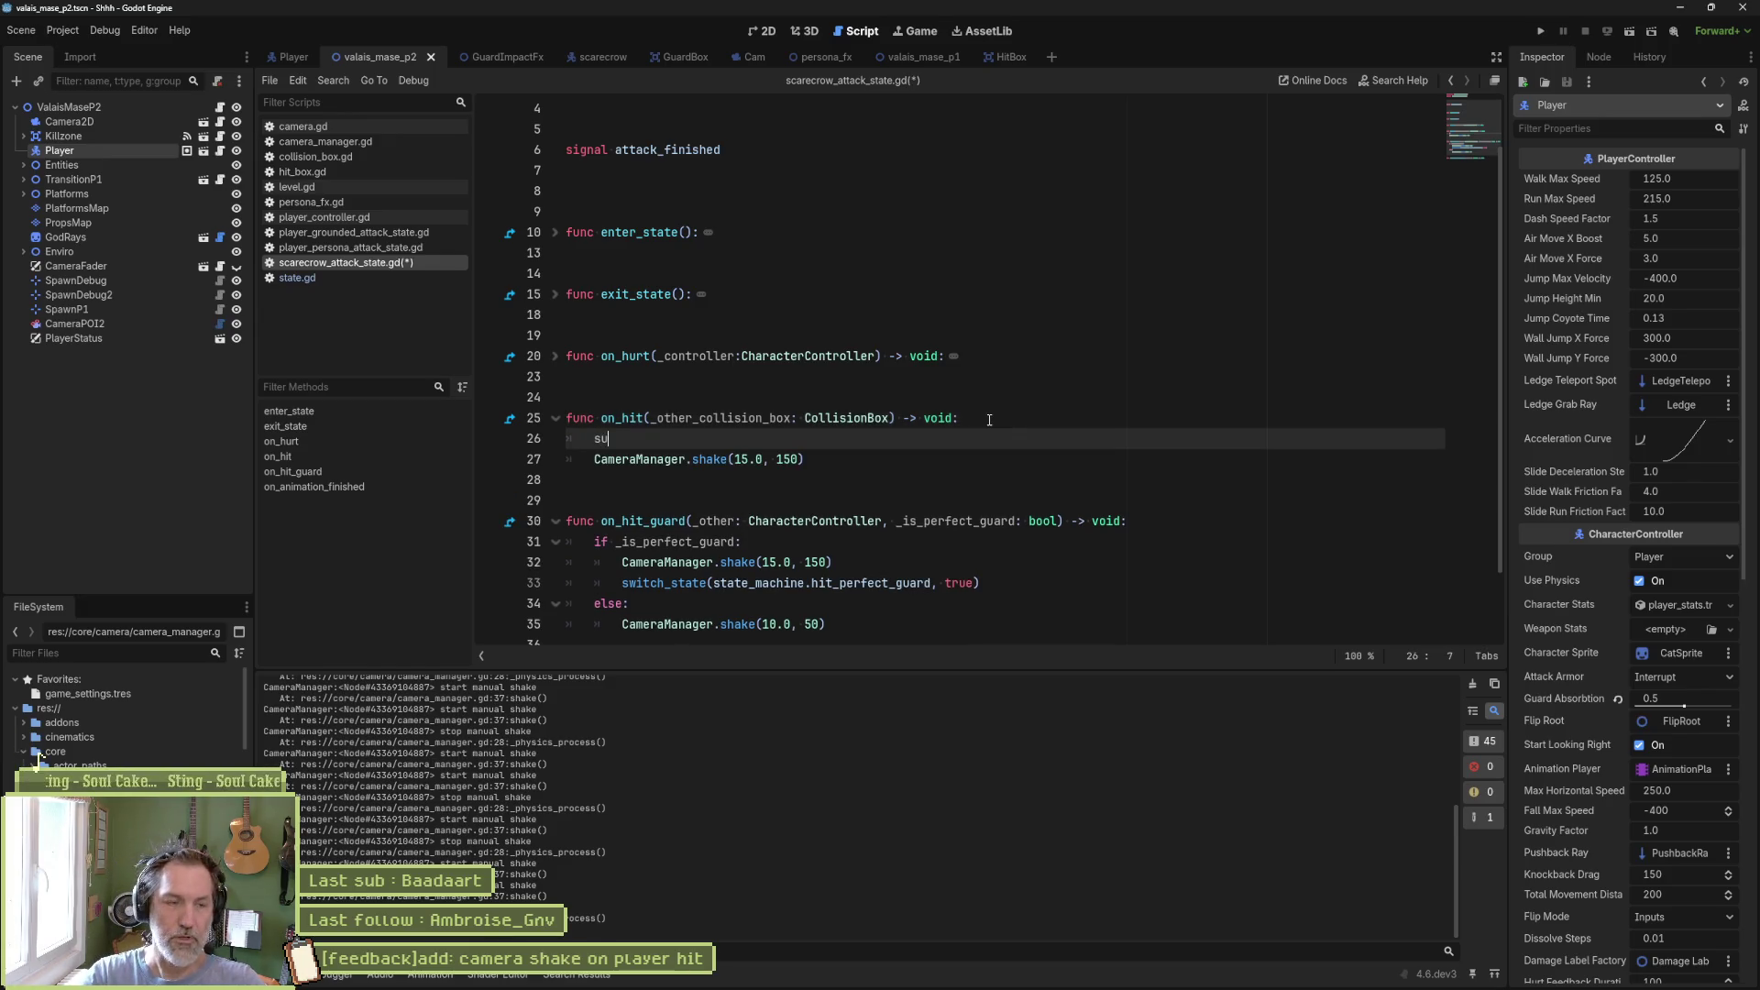
pyautogui.hotkey('ctrl', 'shift', 'k')
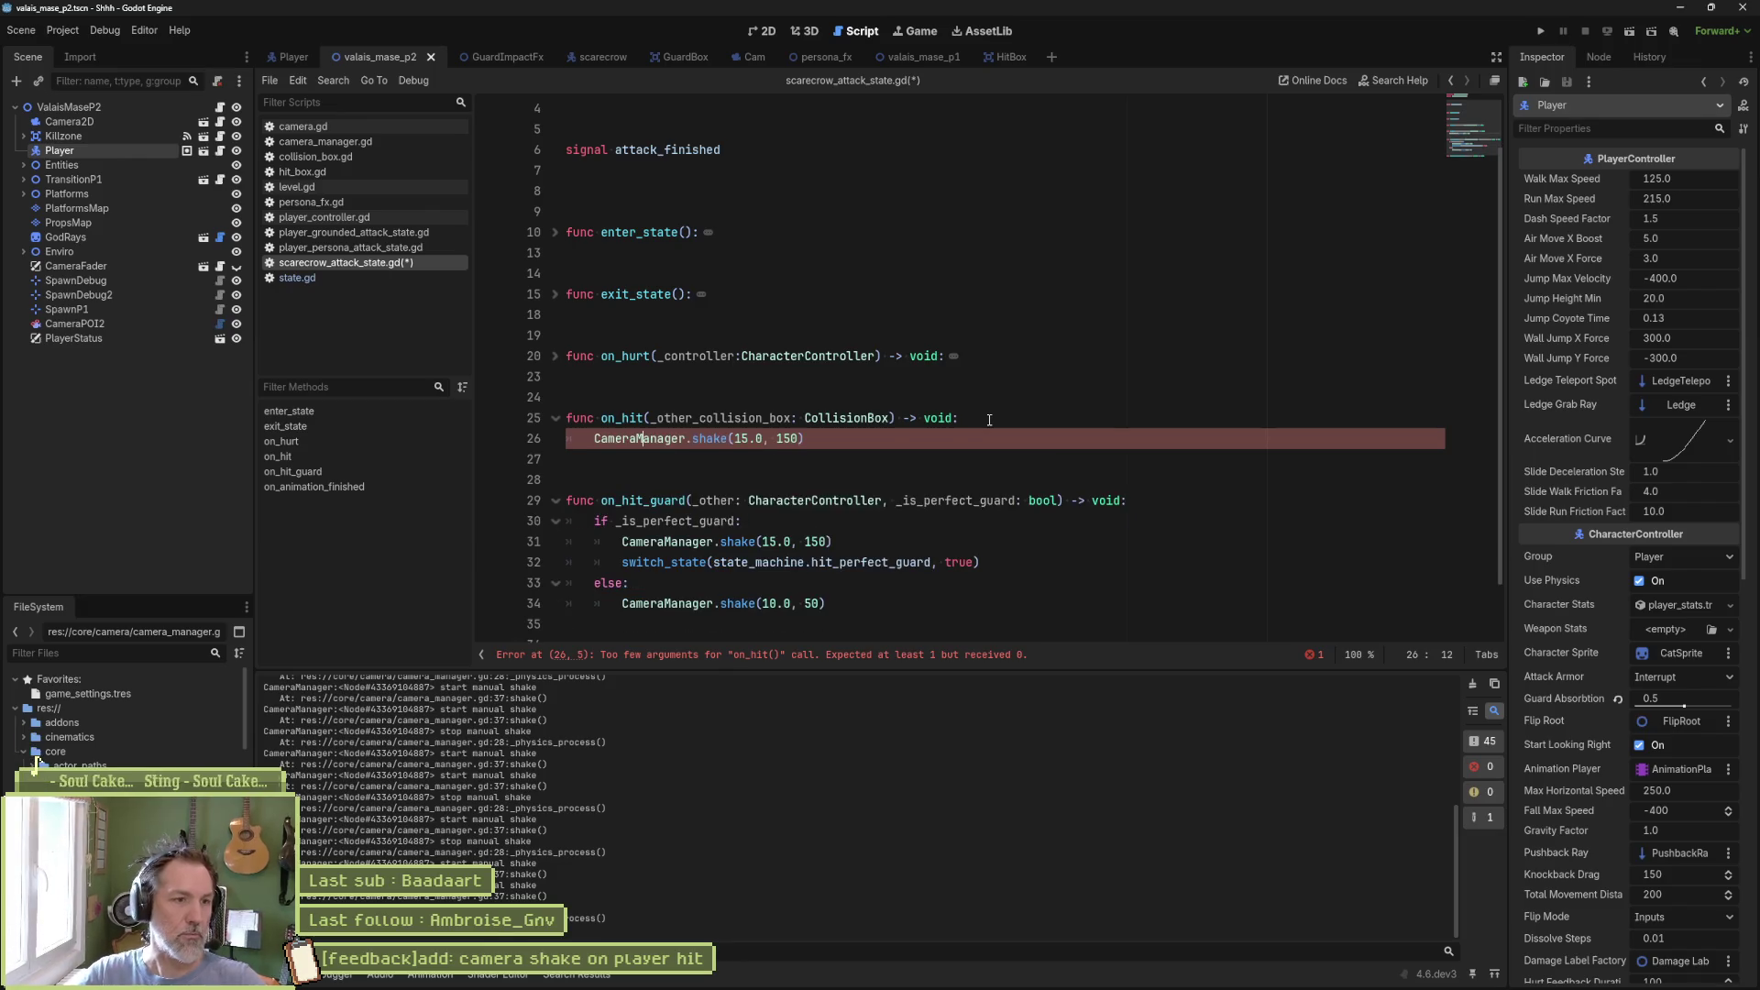
pyautogui.hotkey('ctrl', 's')
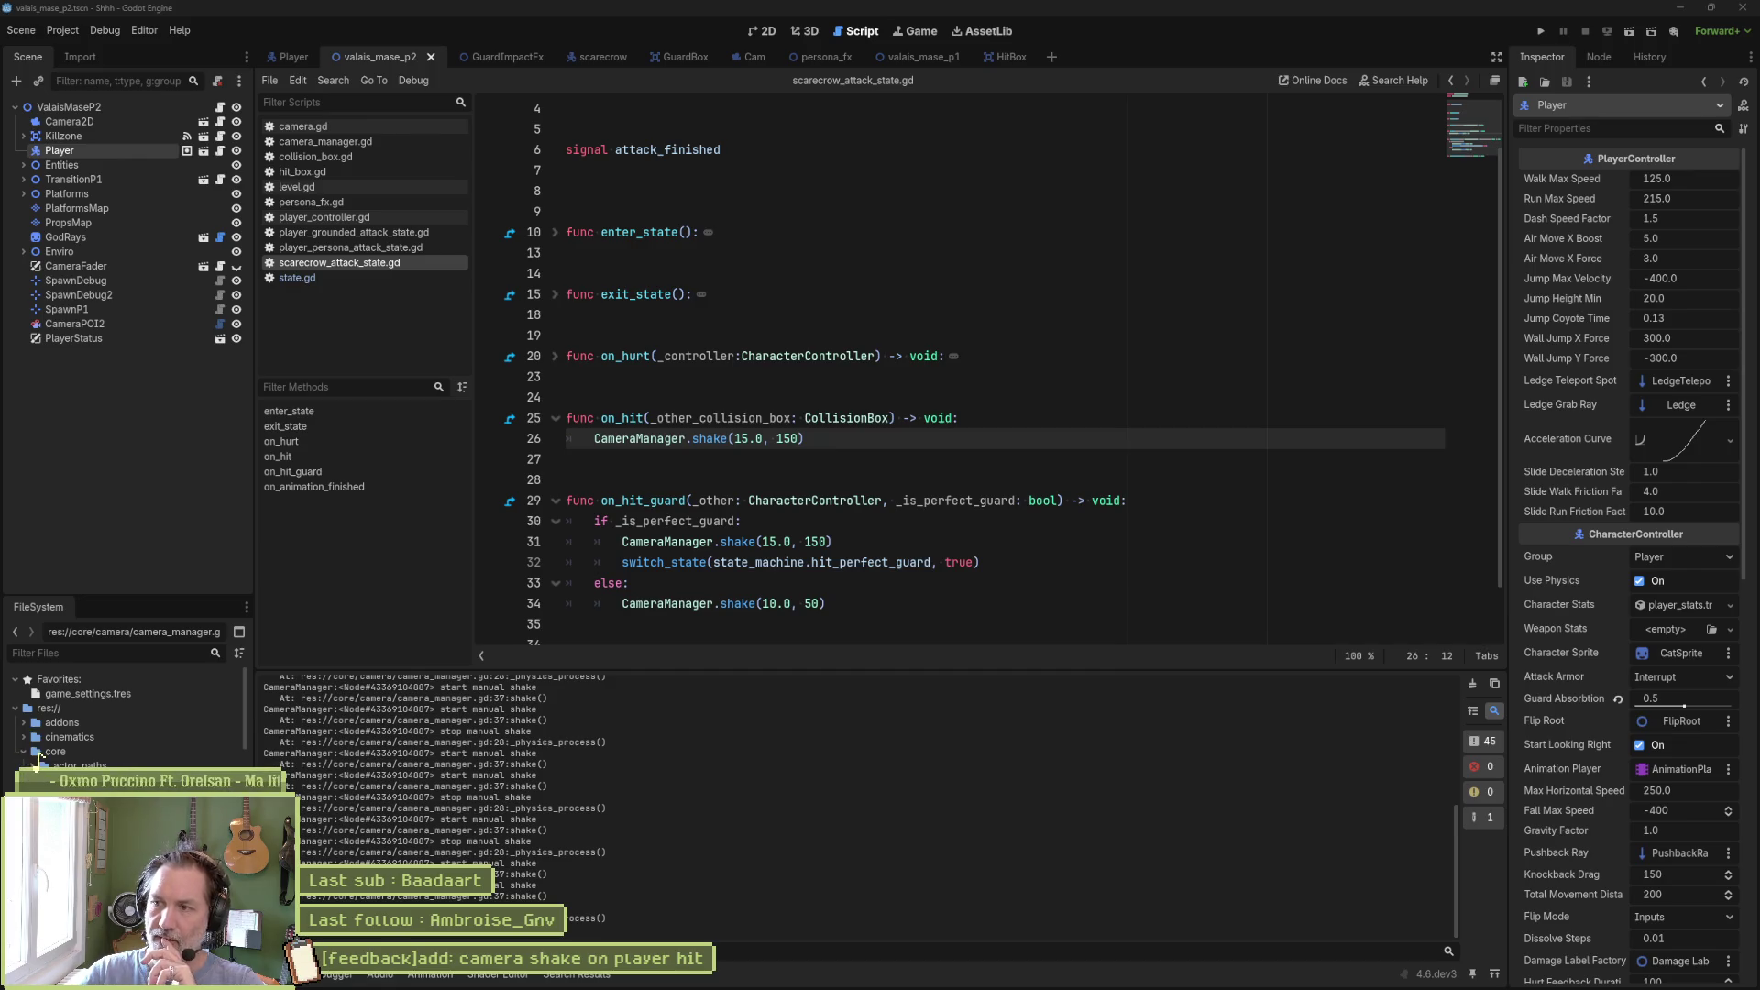
pyautogui.press('End')
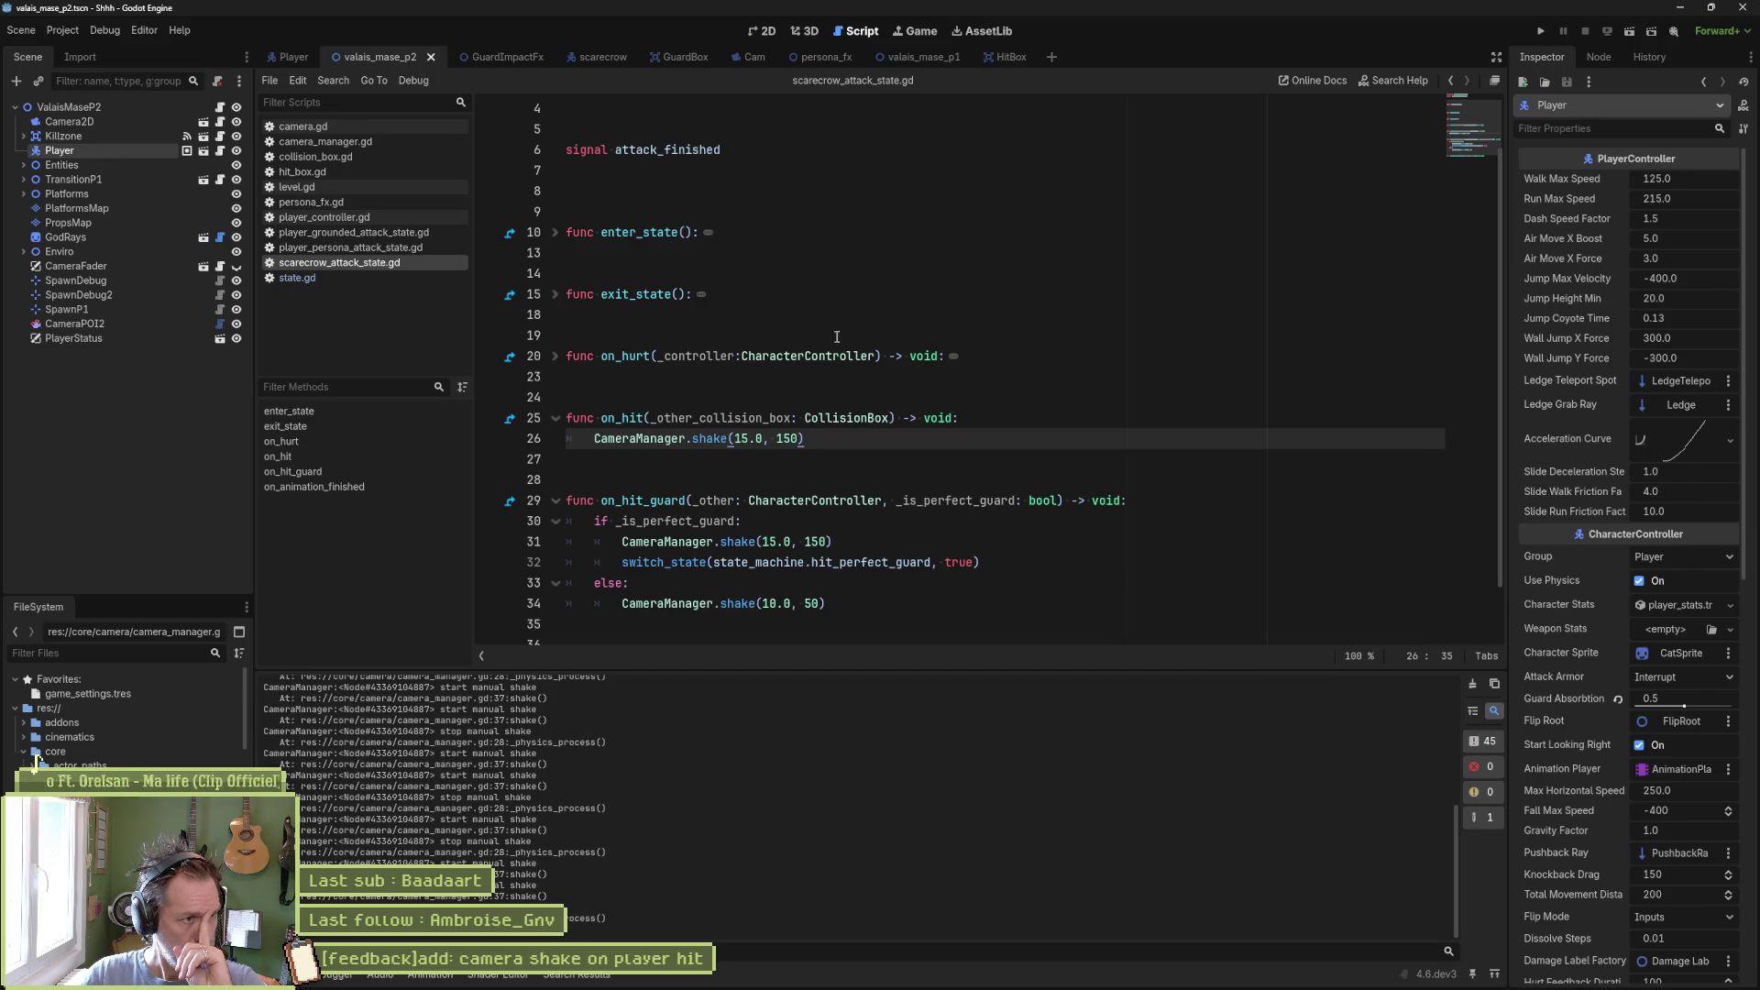
# - Look up on_guard in player_controller.gd, select the camera shake task title in Asana, then switch to Fork
pyautogui.click(325, 217)
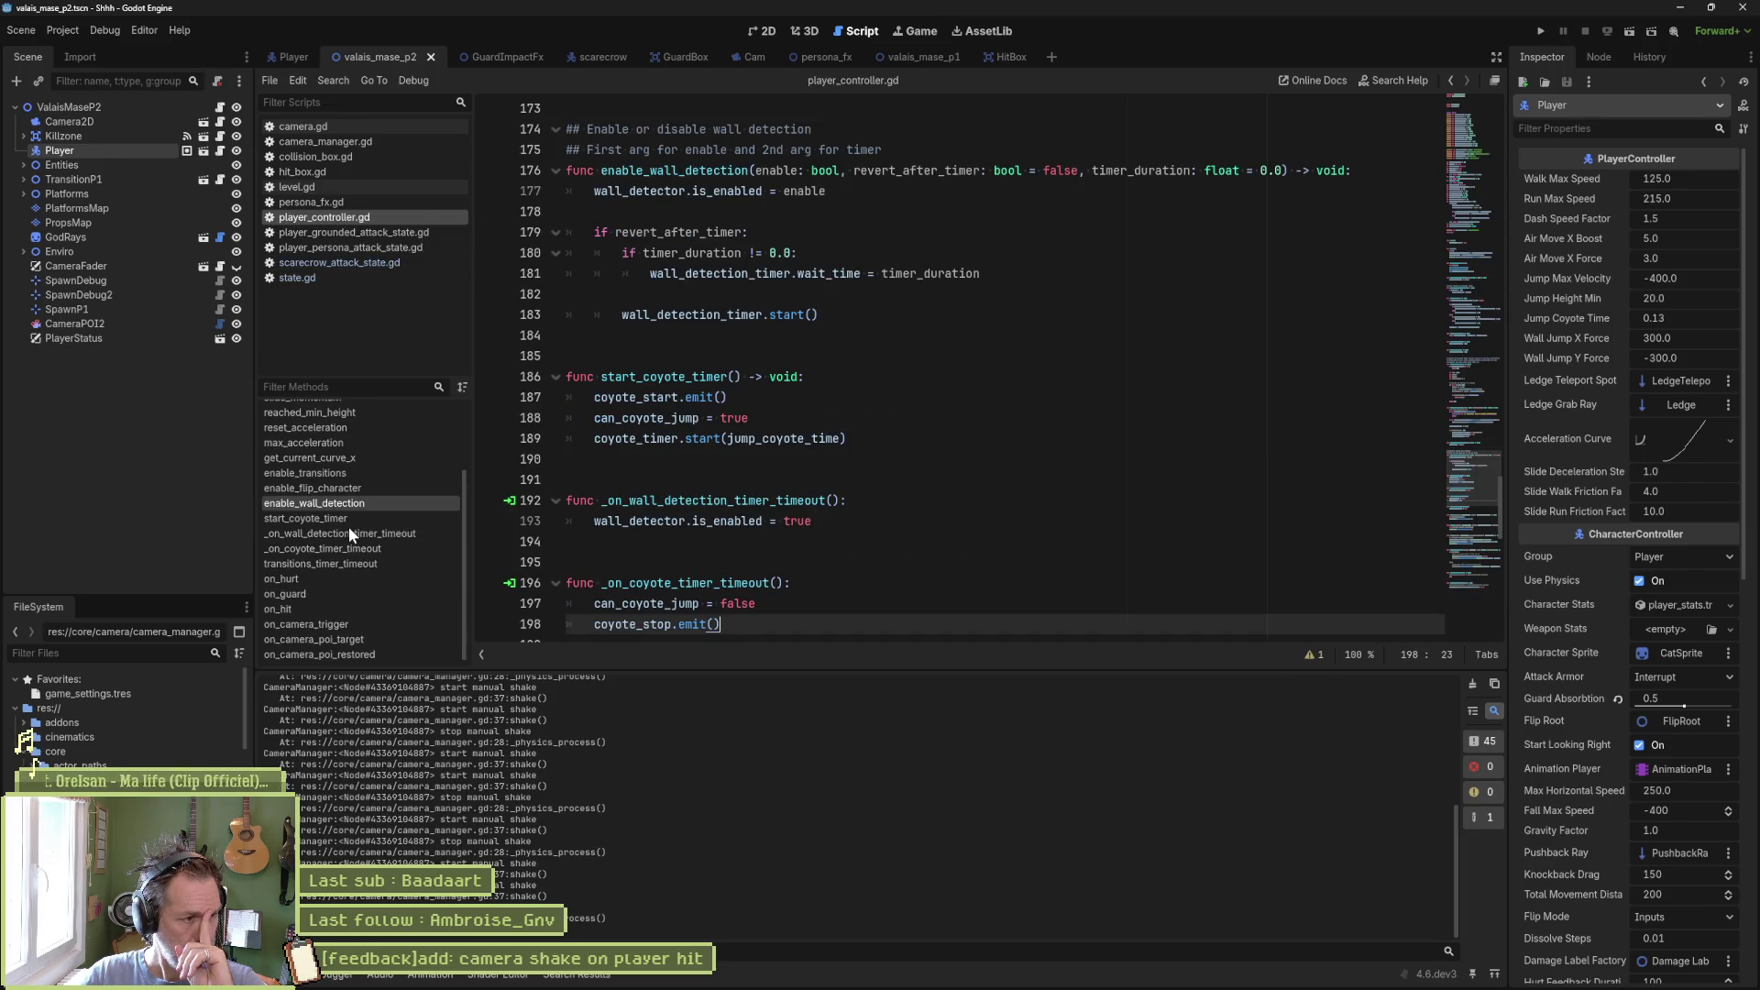
pyautogui.click(355, 596)
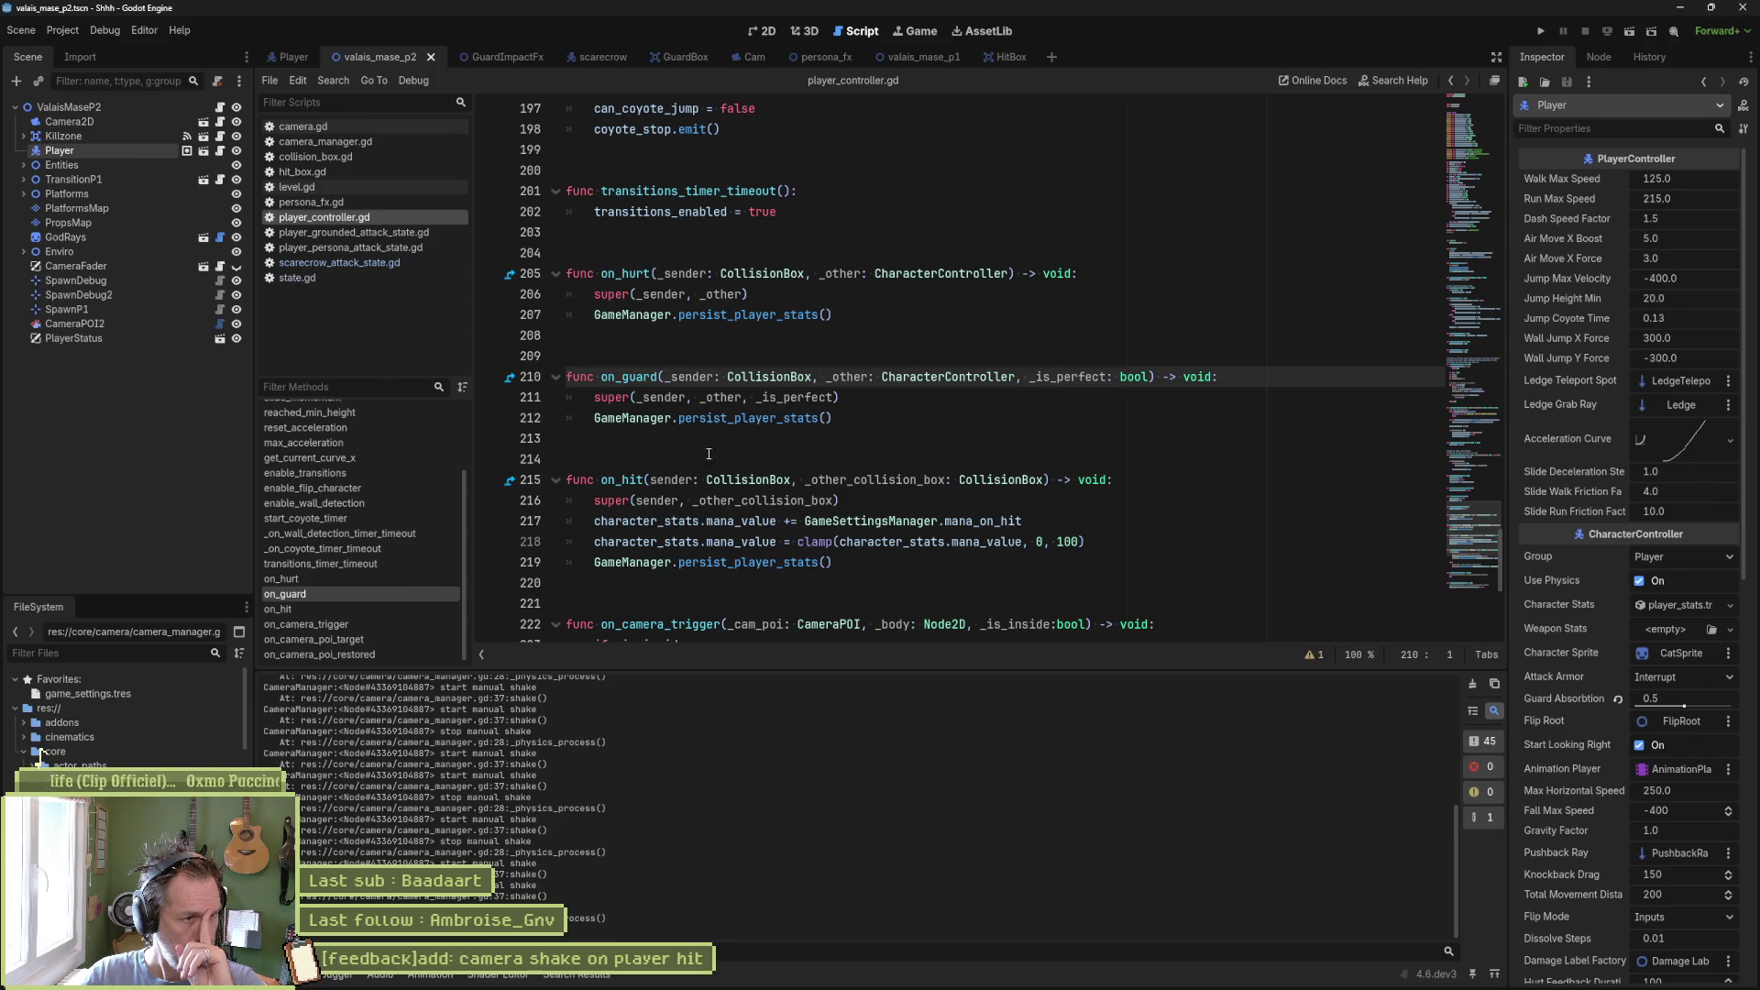
pyautogui.moveTo(899, 981)
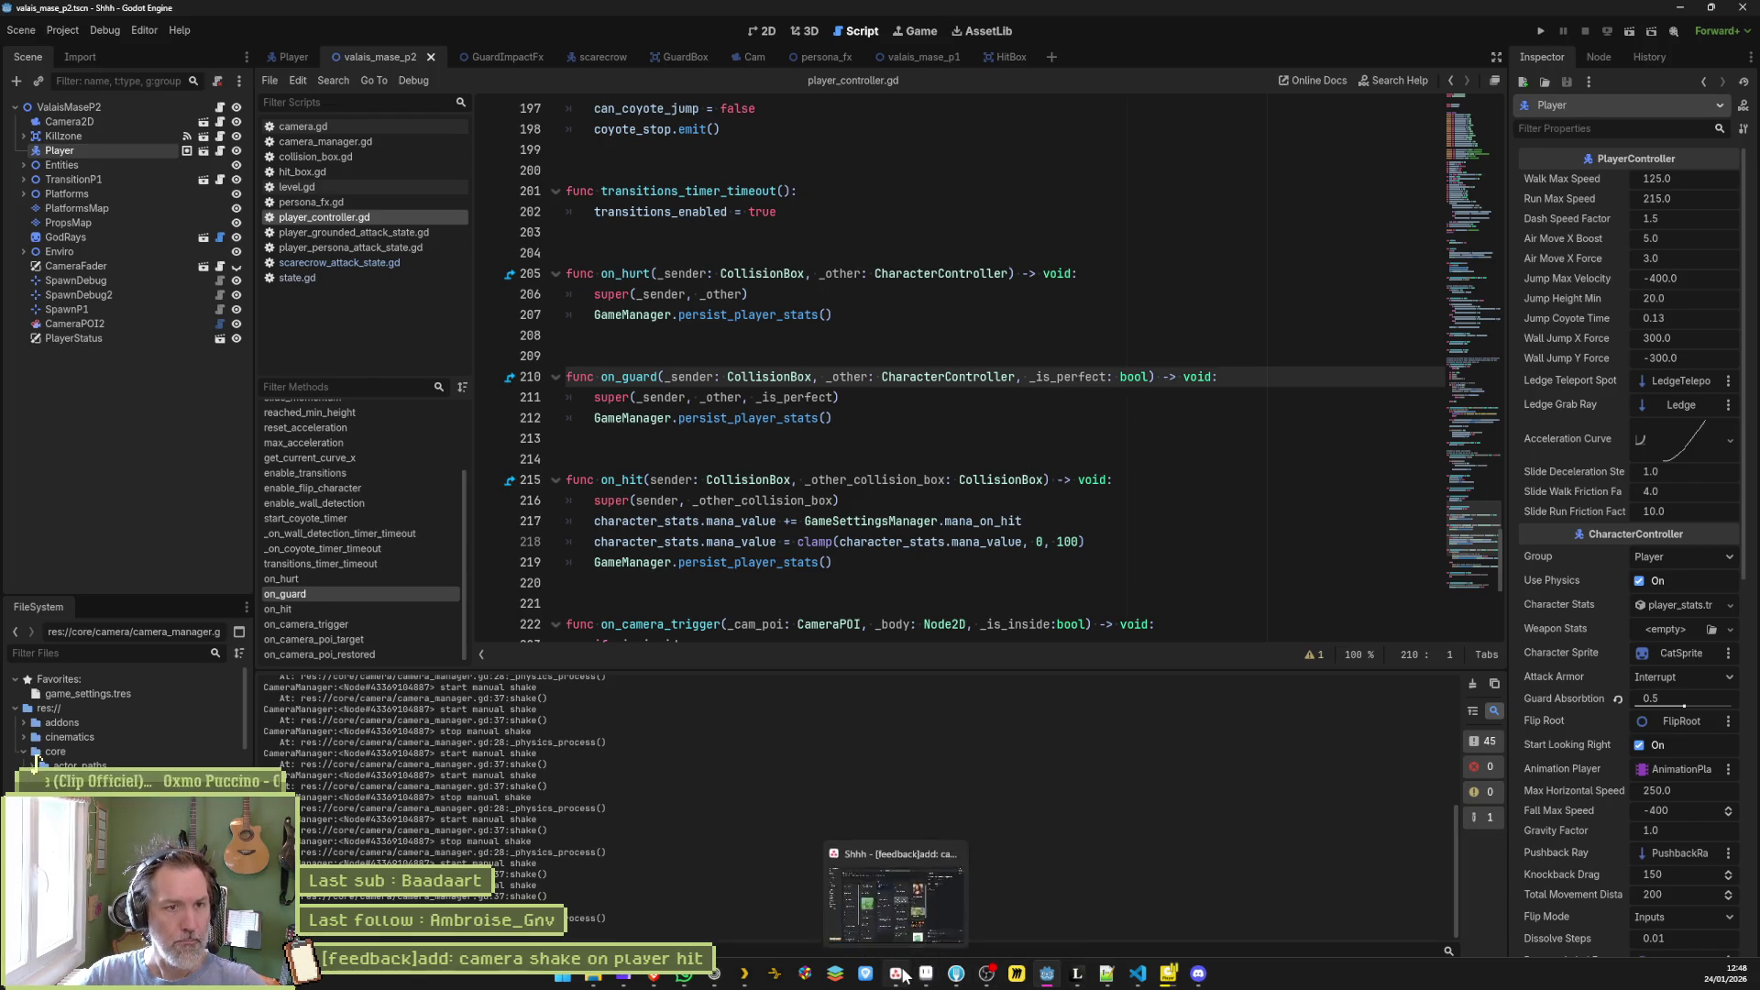
pyautogui.click(898, 973)
pyautogui.tripleClick(1420, 128)
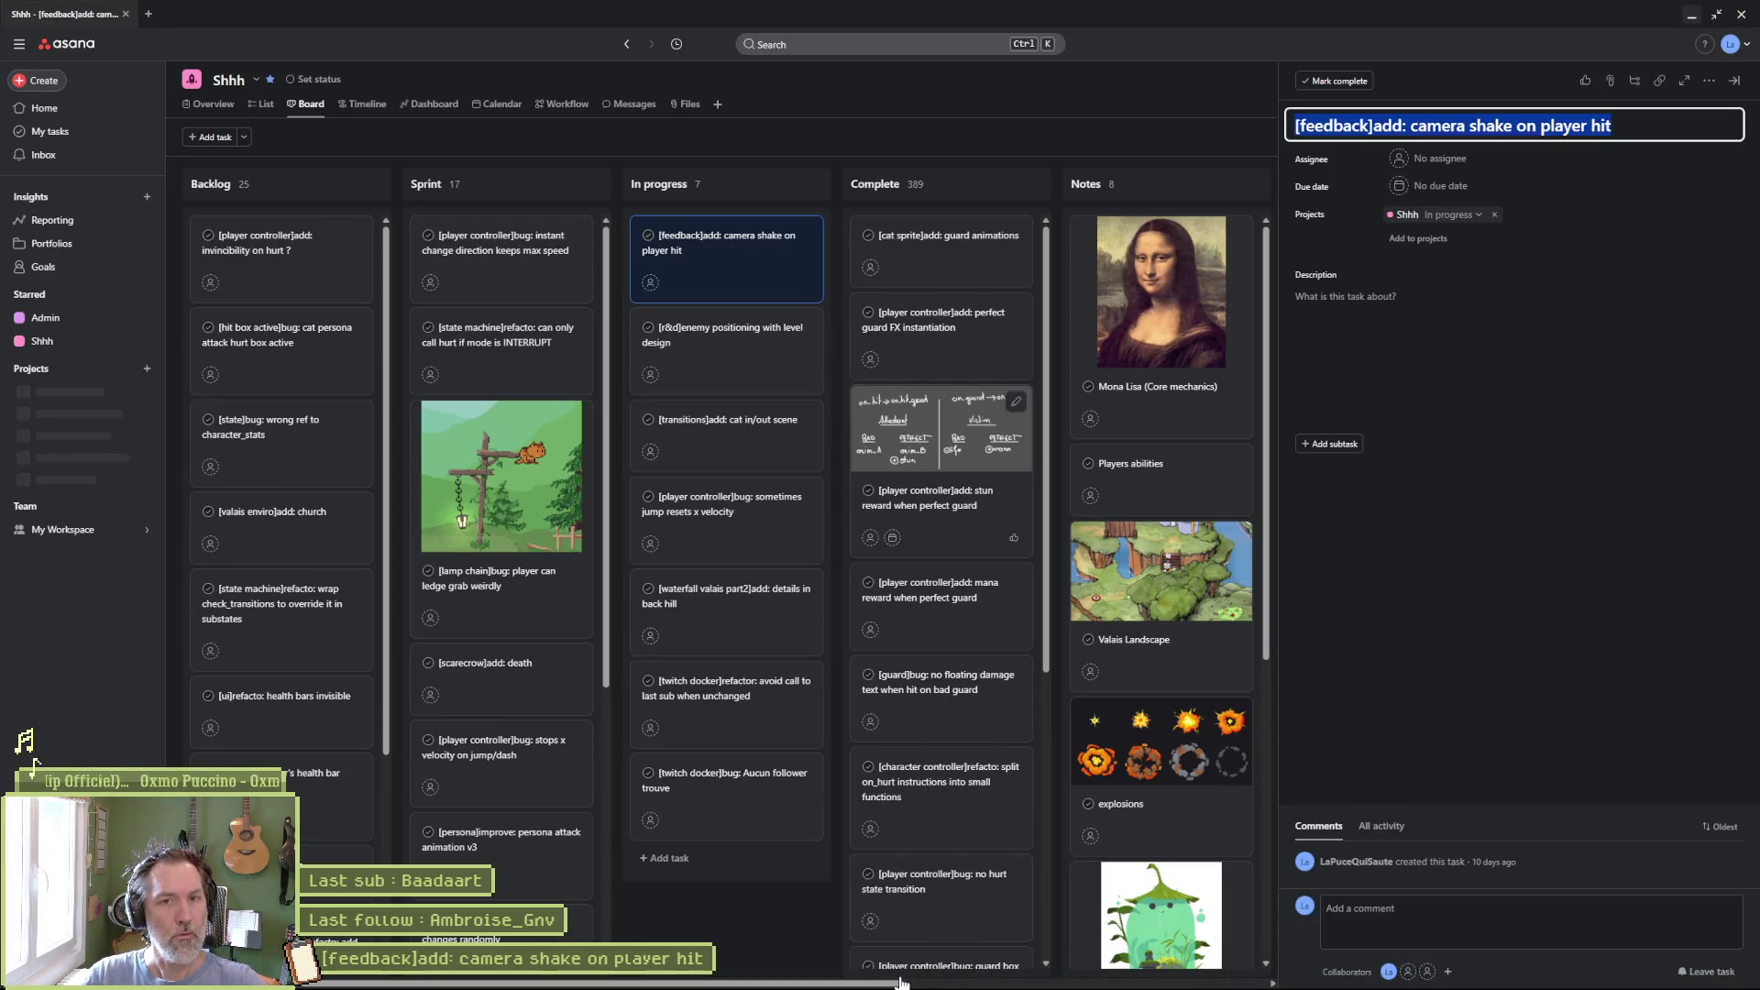
pyautogui.moveTo(1068, 983)
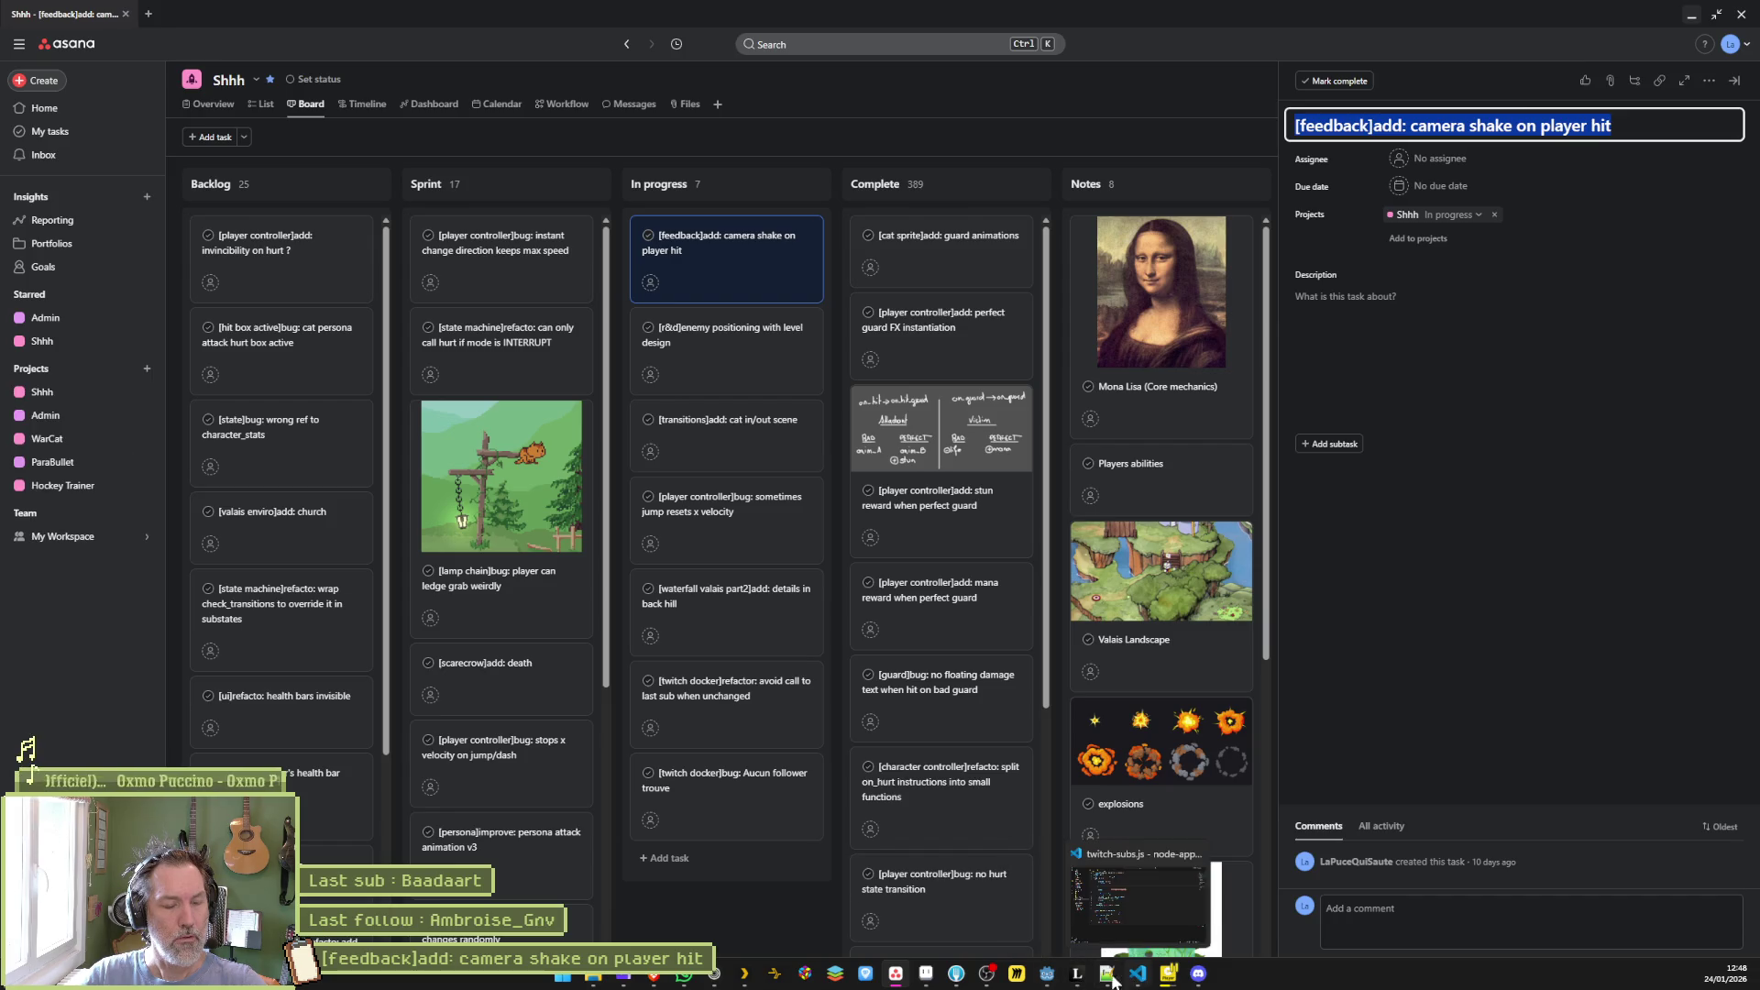
pyautogui.click(956, 974)
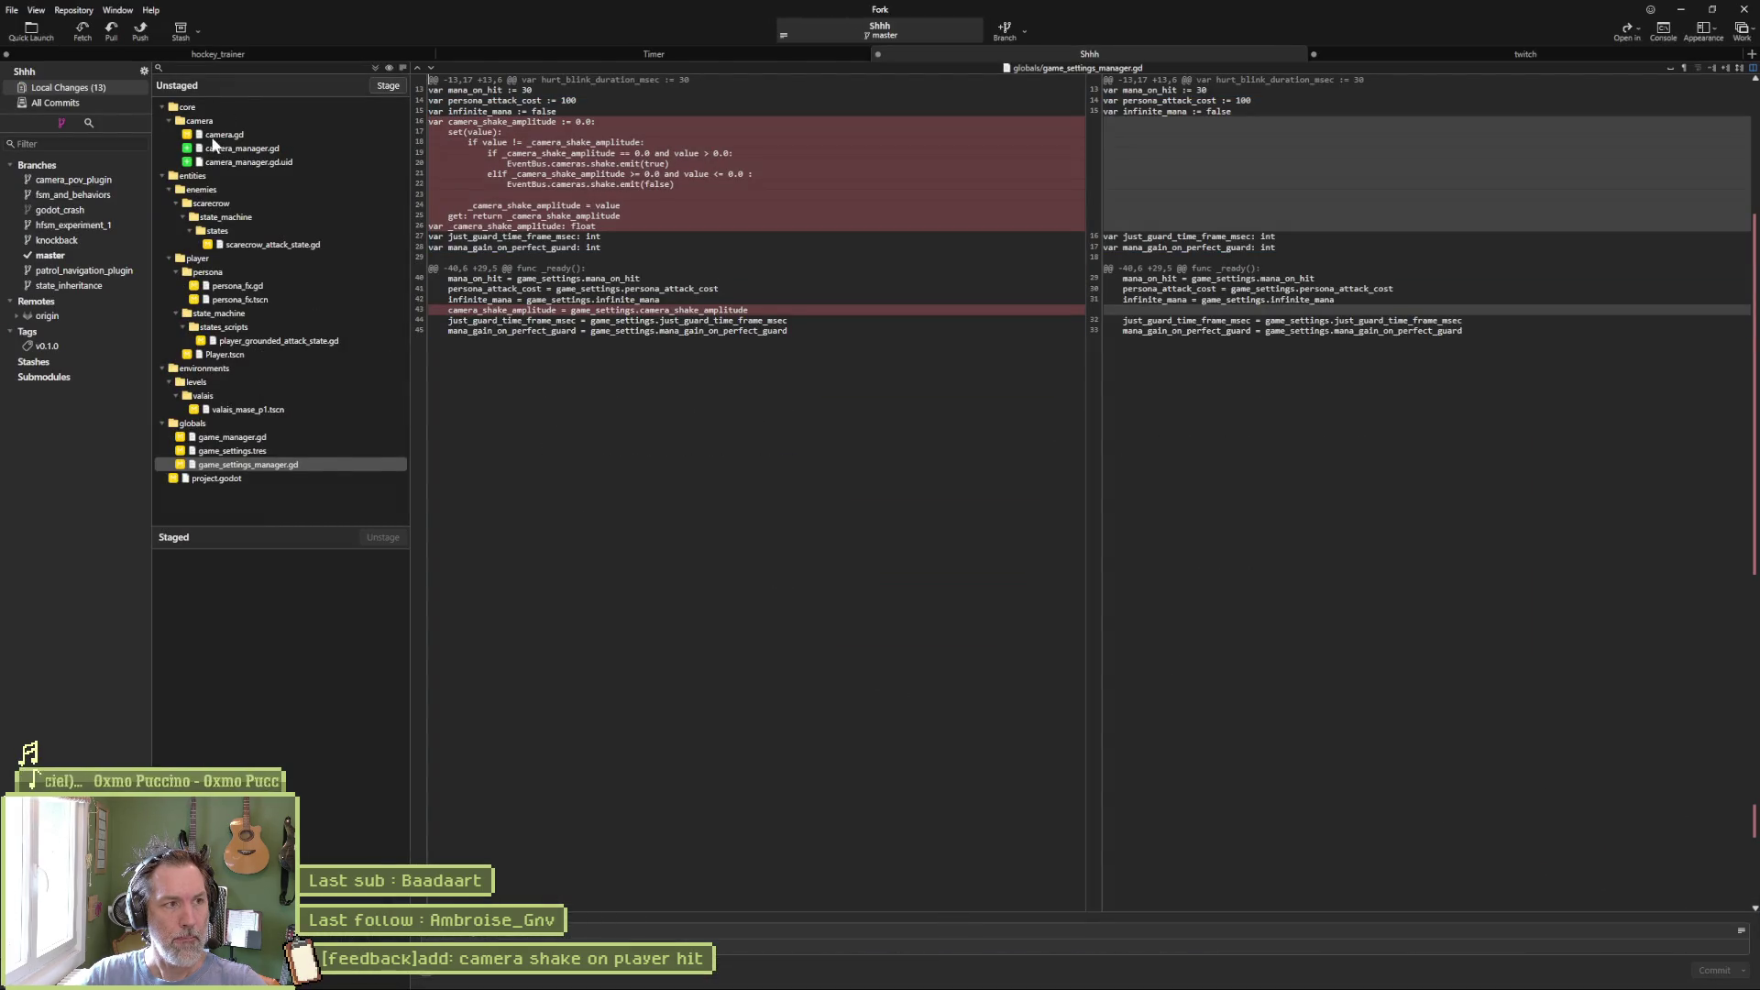
# - Compare the camera.gd diff with the new camera_manager.gd file in Fork, then switch back to Godot
pyautogui.click(216, 135)
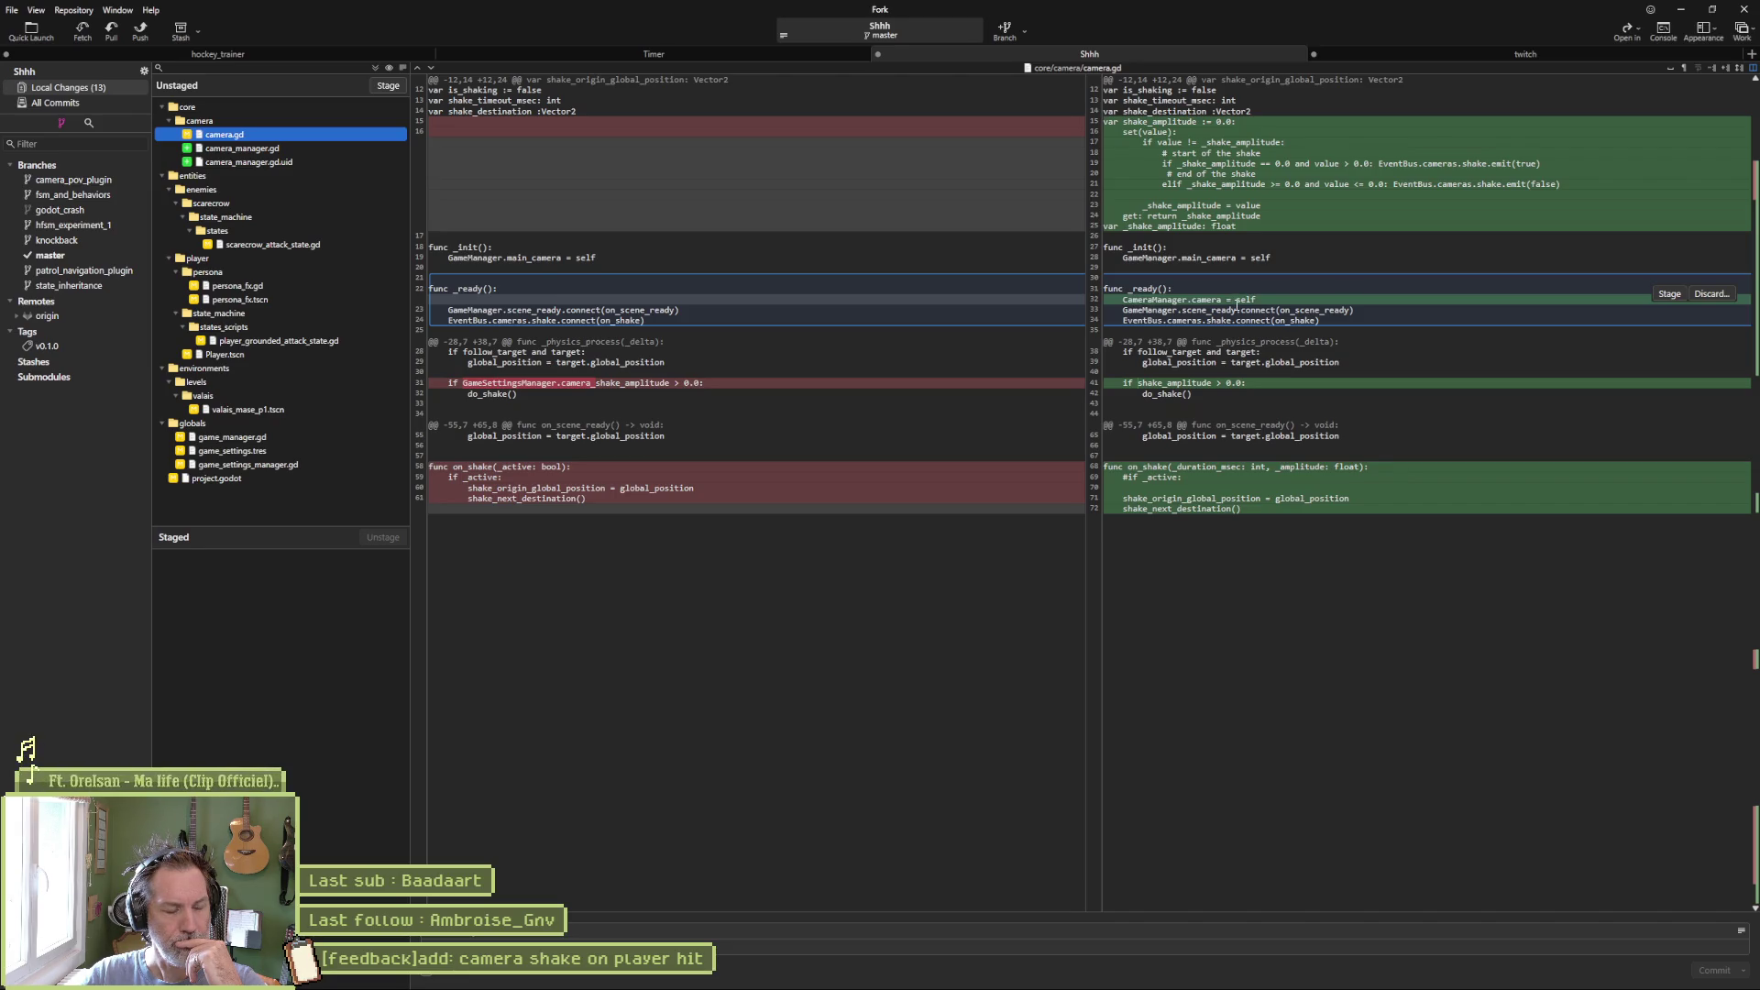
pyautogui.click(257, 150)
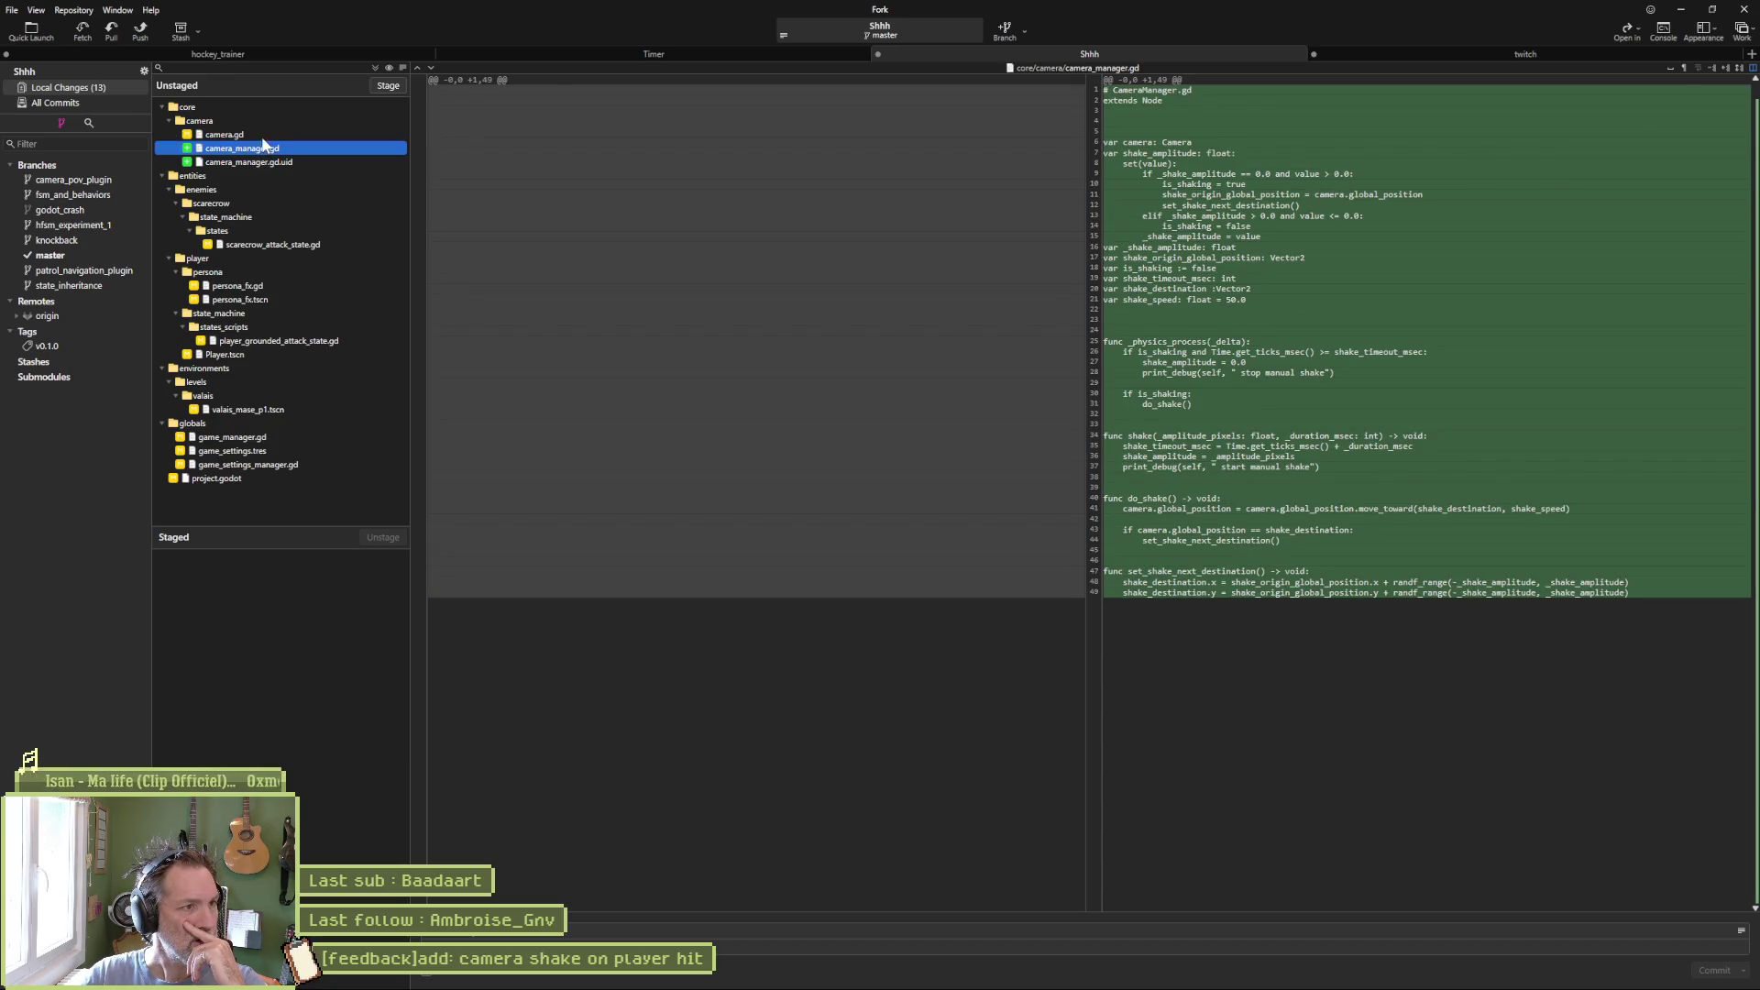
pyautogui.press('Up')
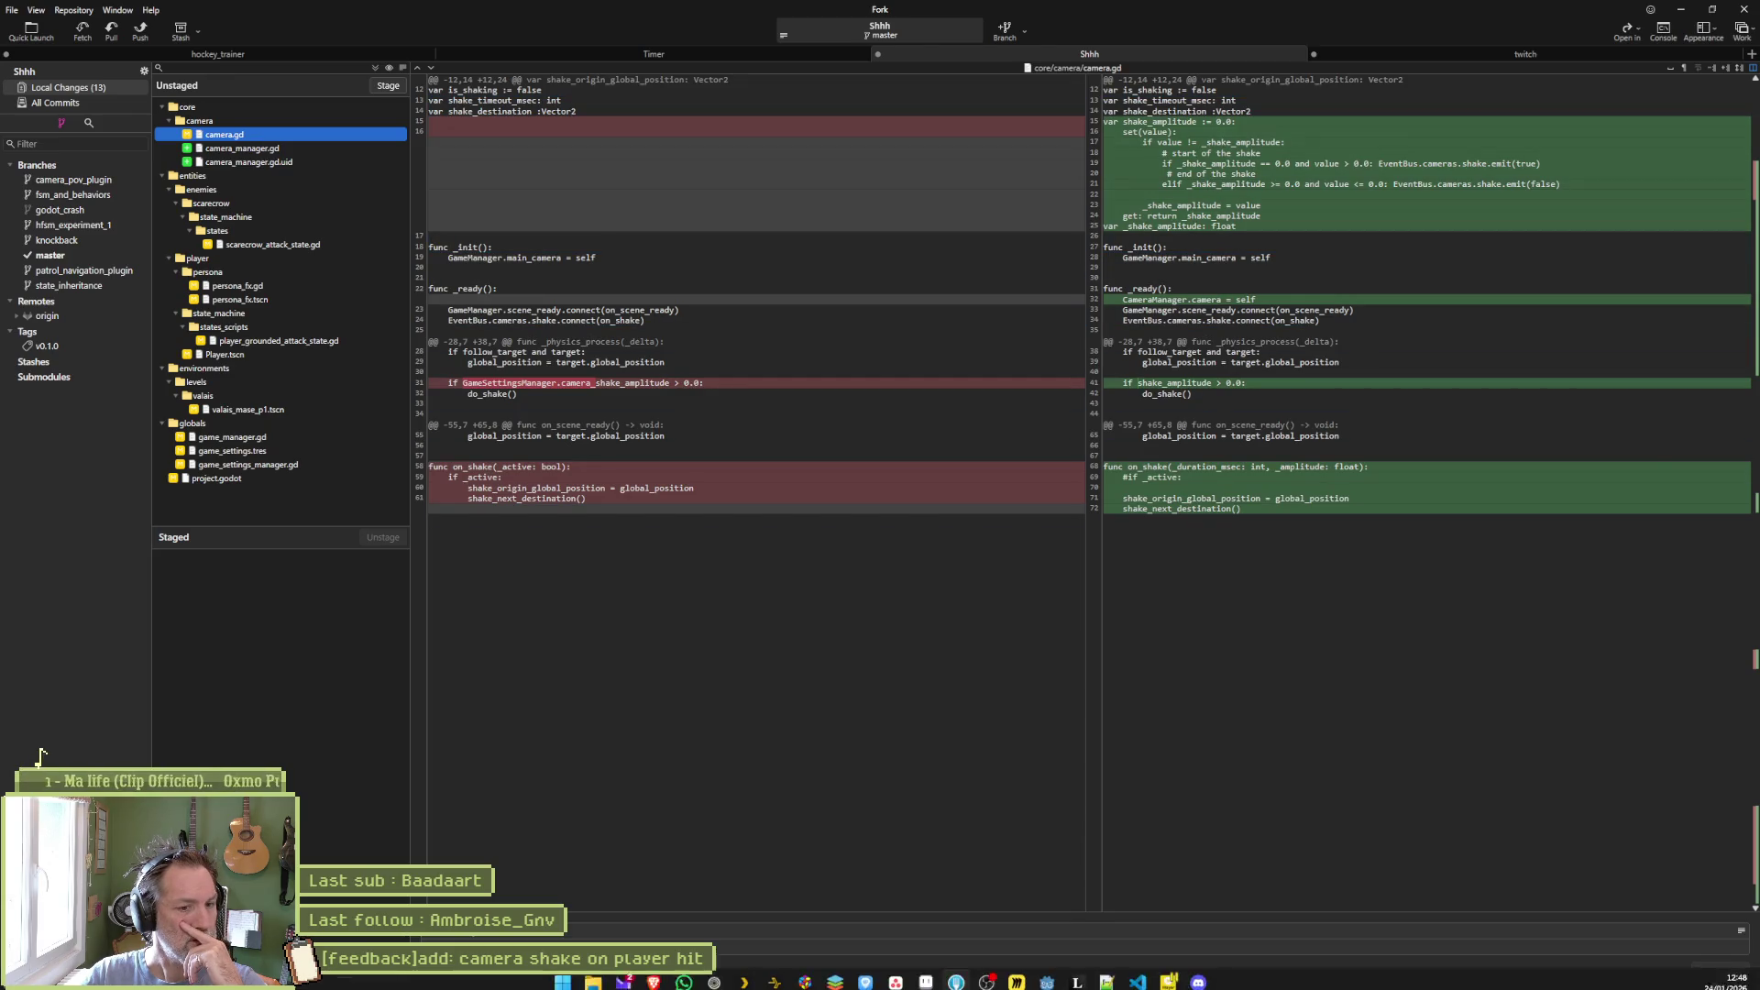
pyautogui.click(1050, 982)
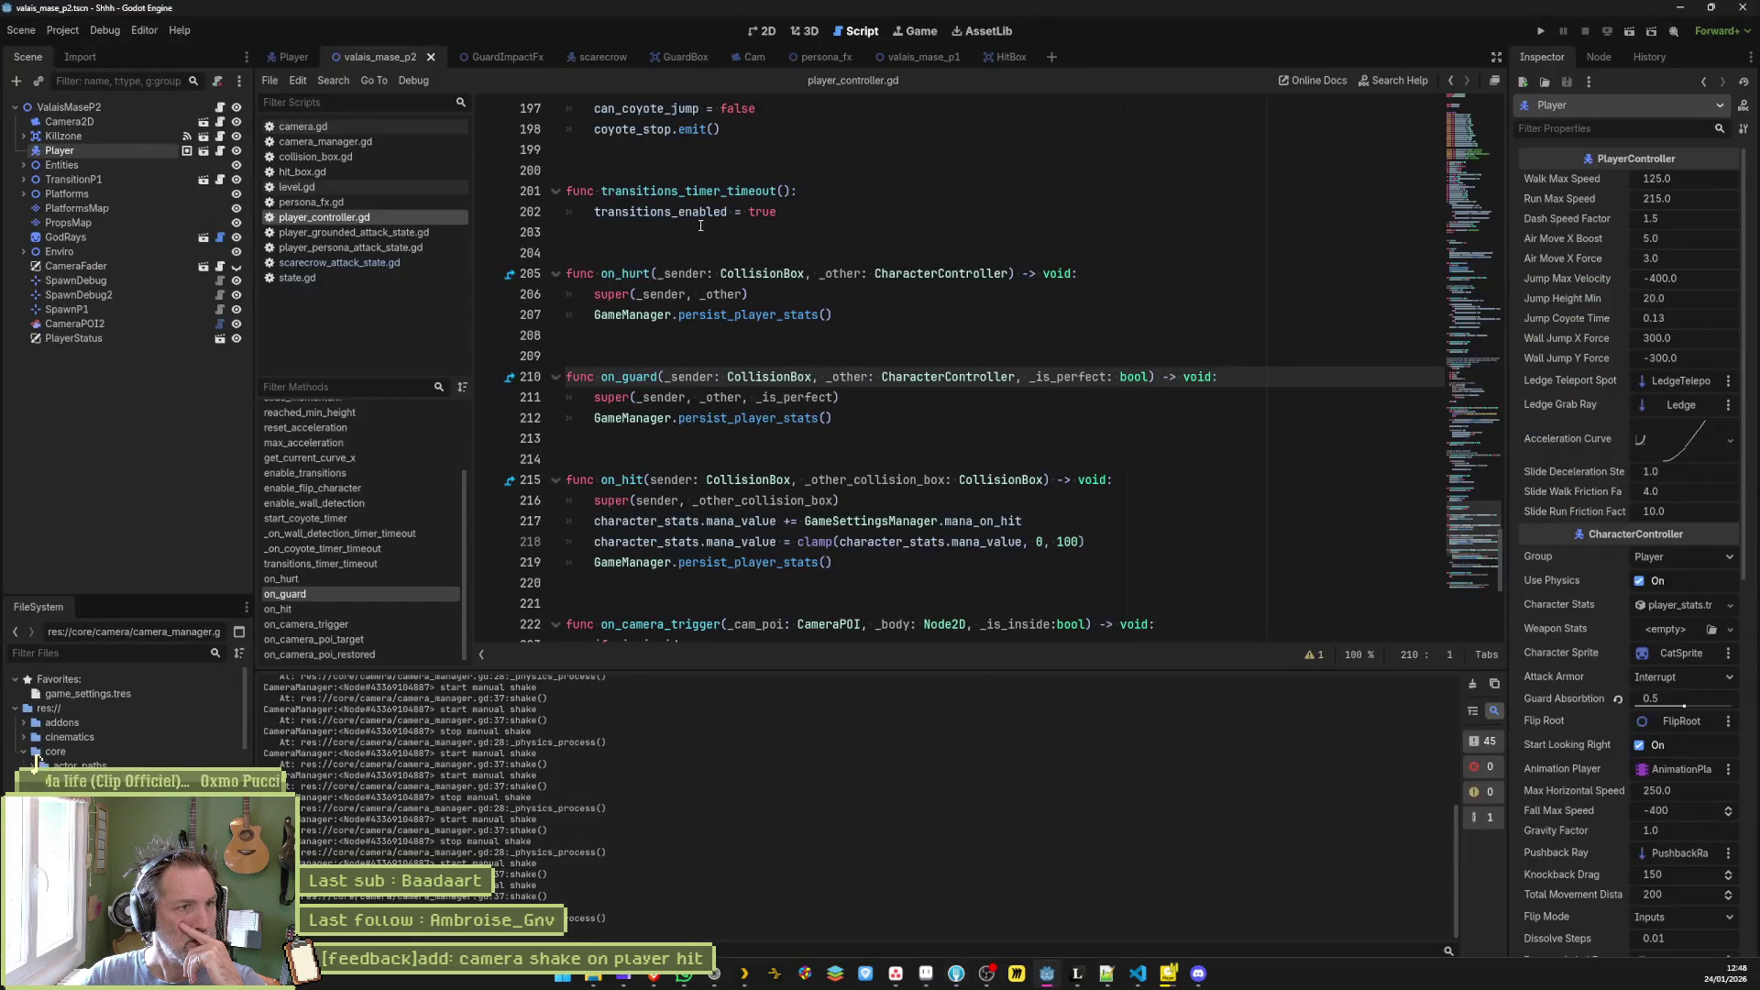
# - Open camera.gd, scroll through its shake code down to on_shake, then switch back to Fork
pyautogui.click(363, 130)
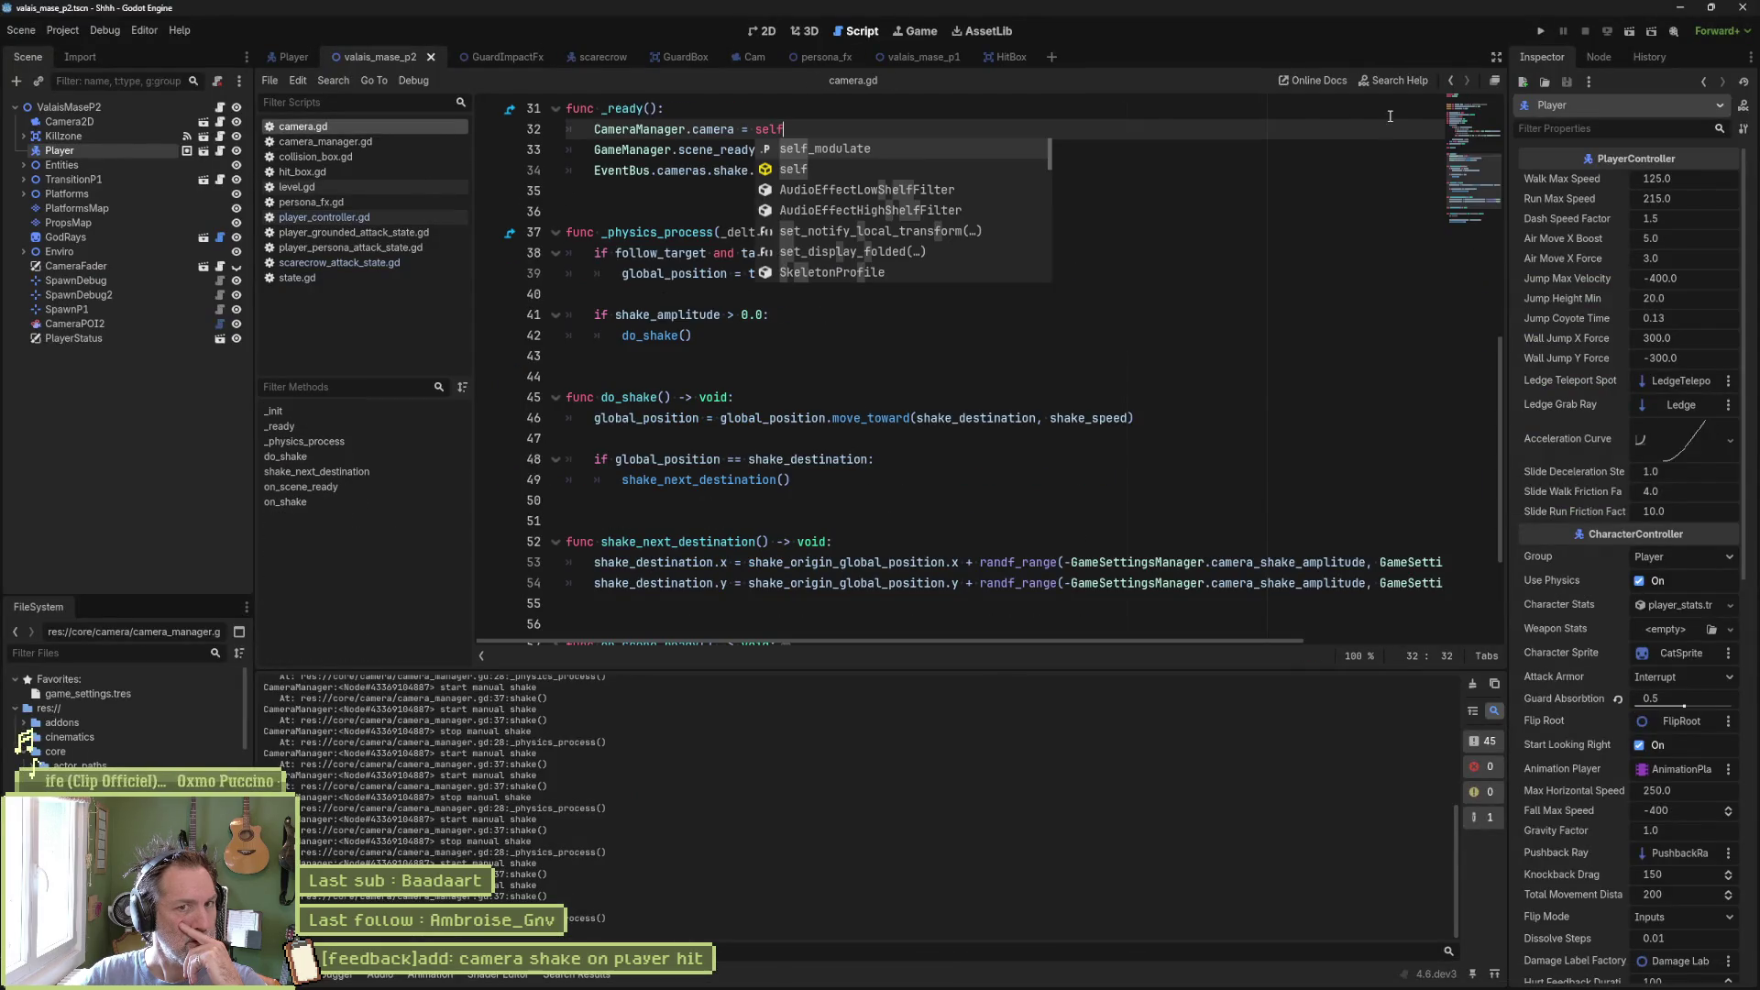
pyautogui.scroll(10, 1389, 116)
pyautogui.scroll(-2, 1124, 264)
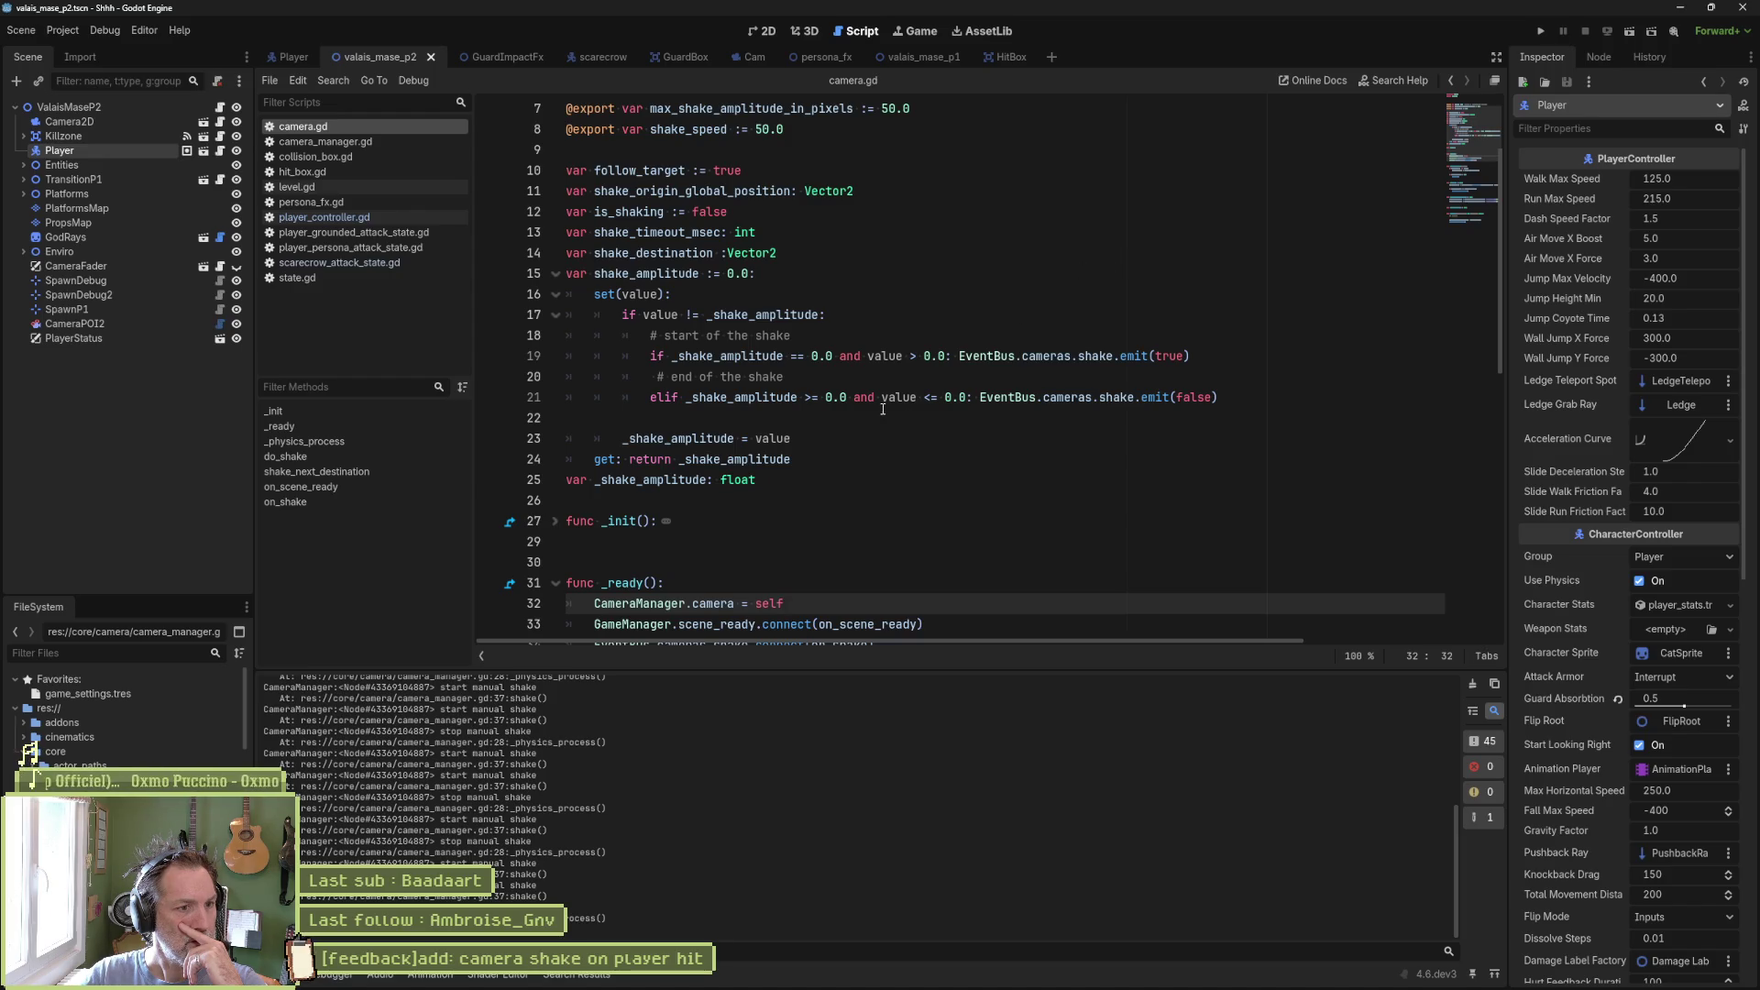
pyautogui.scroll(-9, 916, 412)
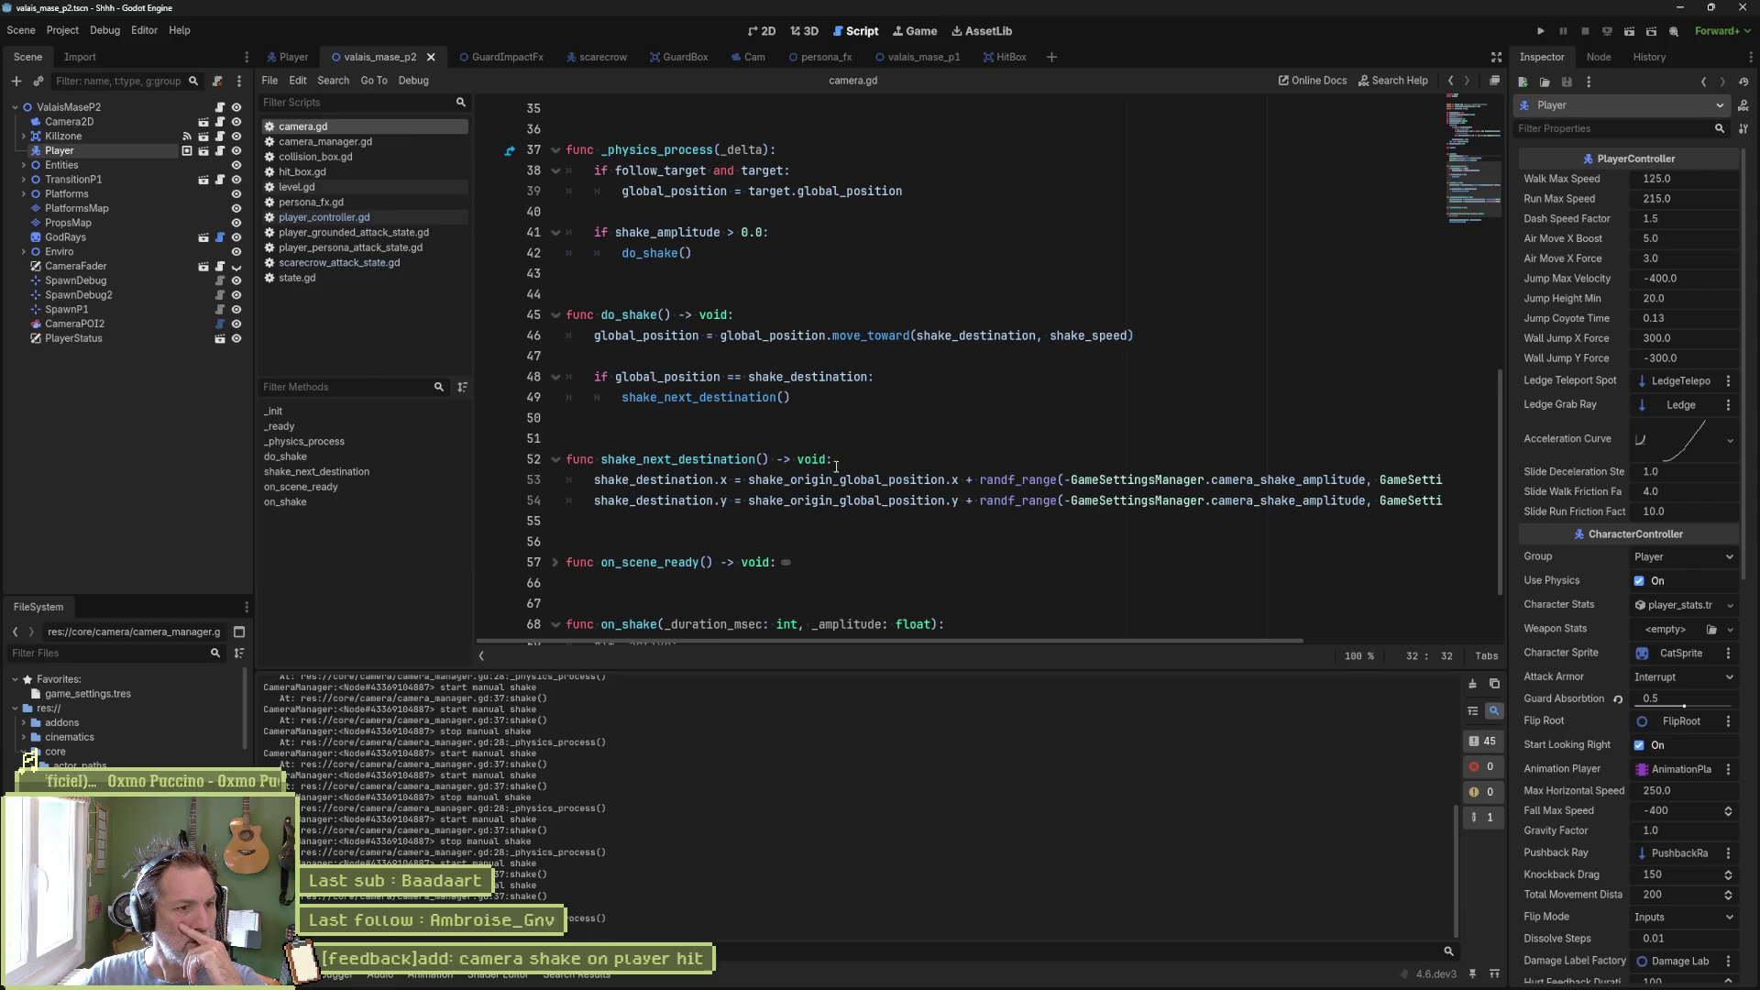
pyautogui.scroll(-2, 857, 449)
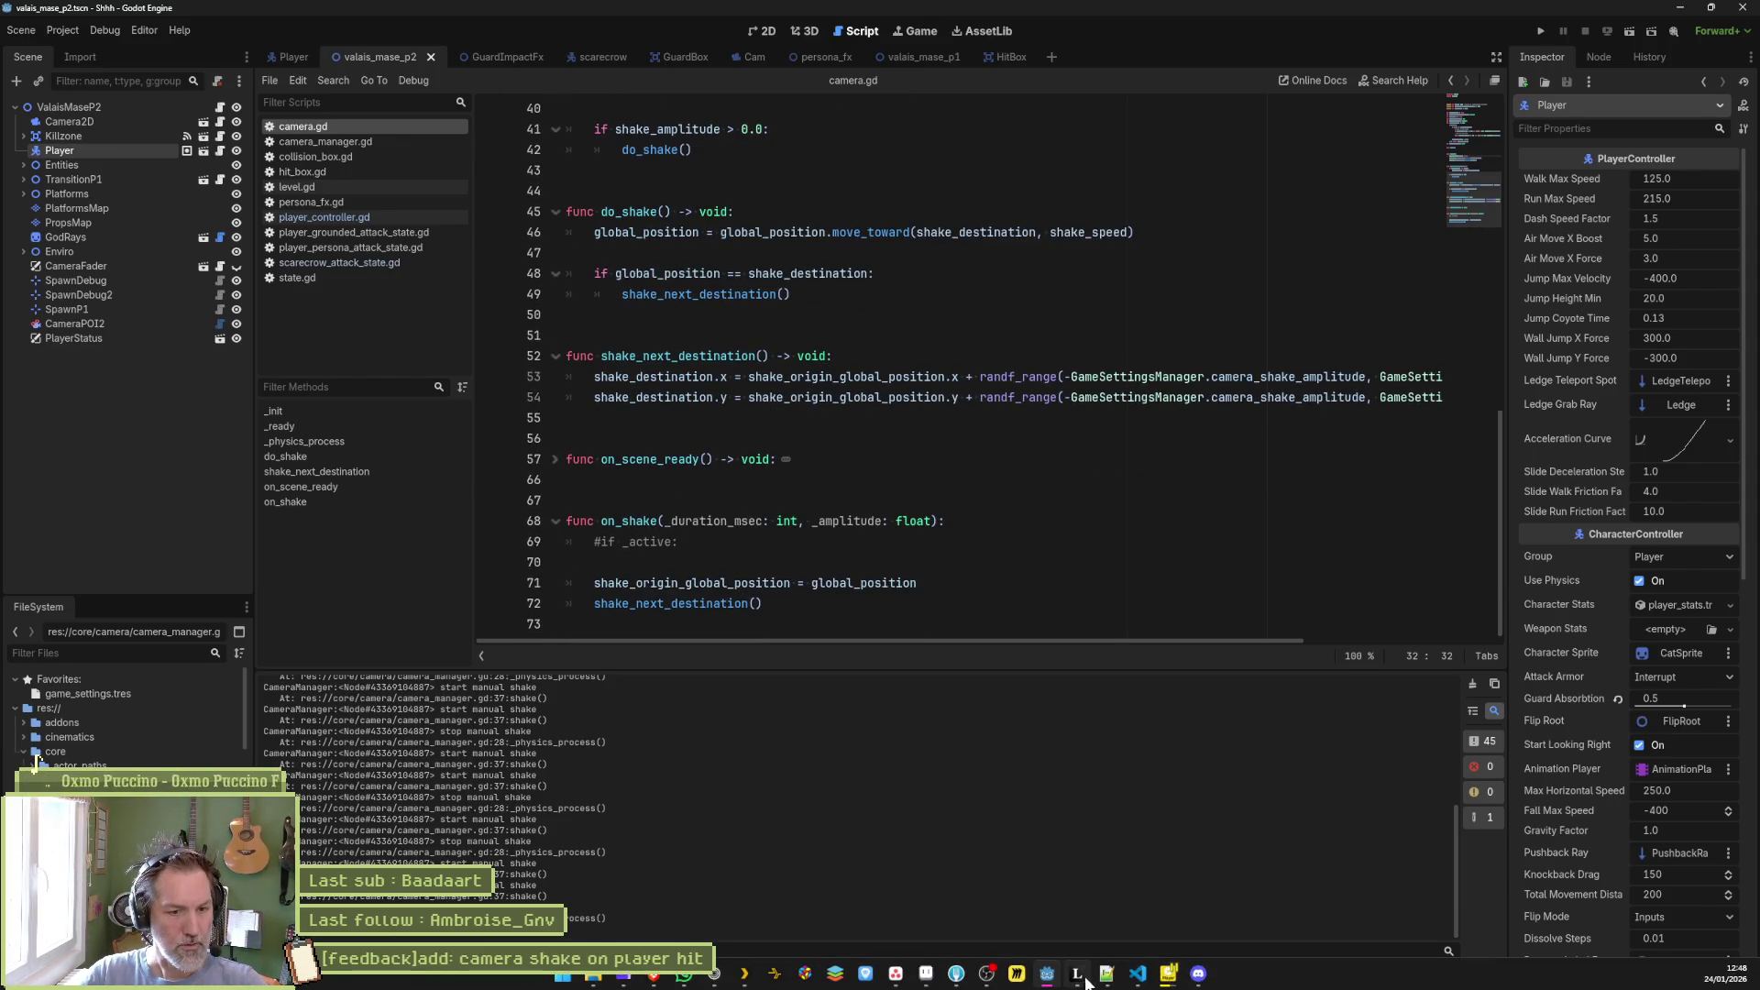
pyautogui.click(955, 973)
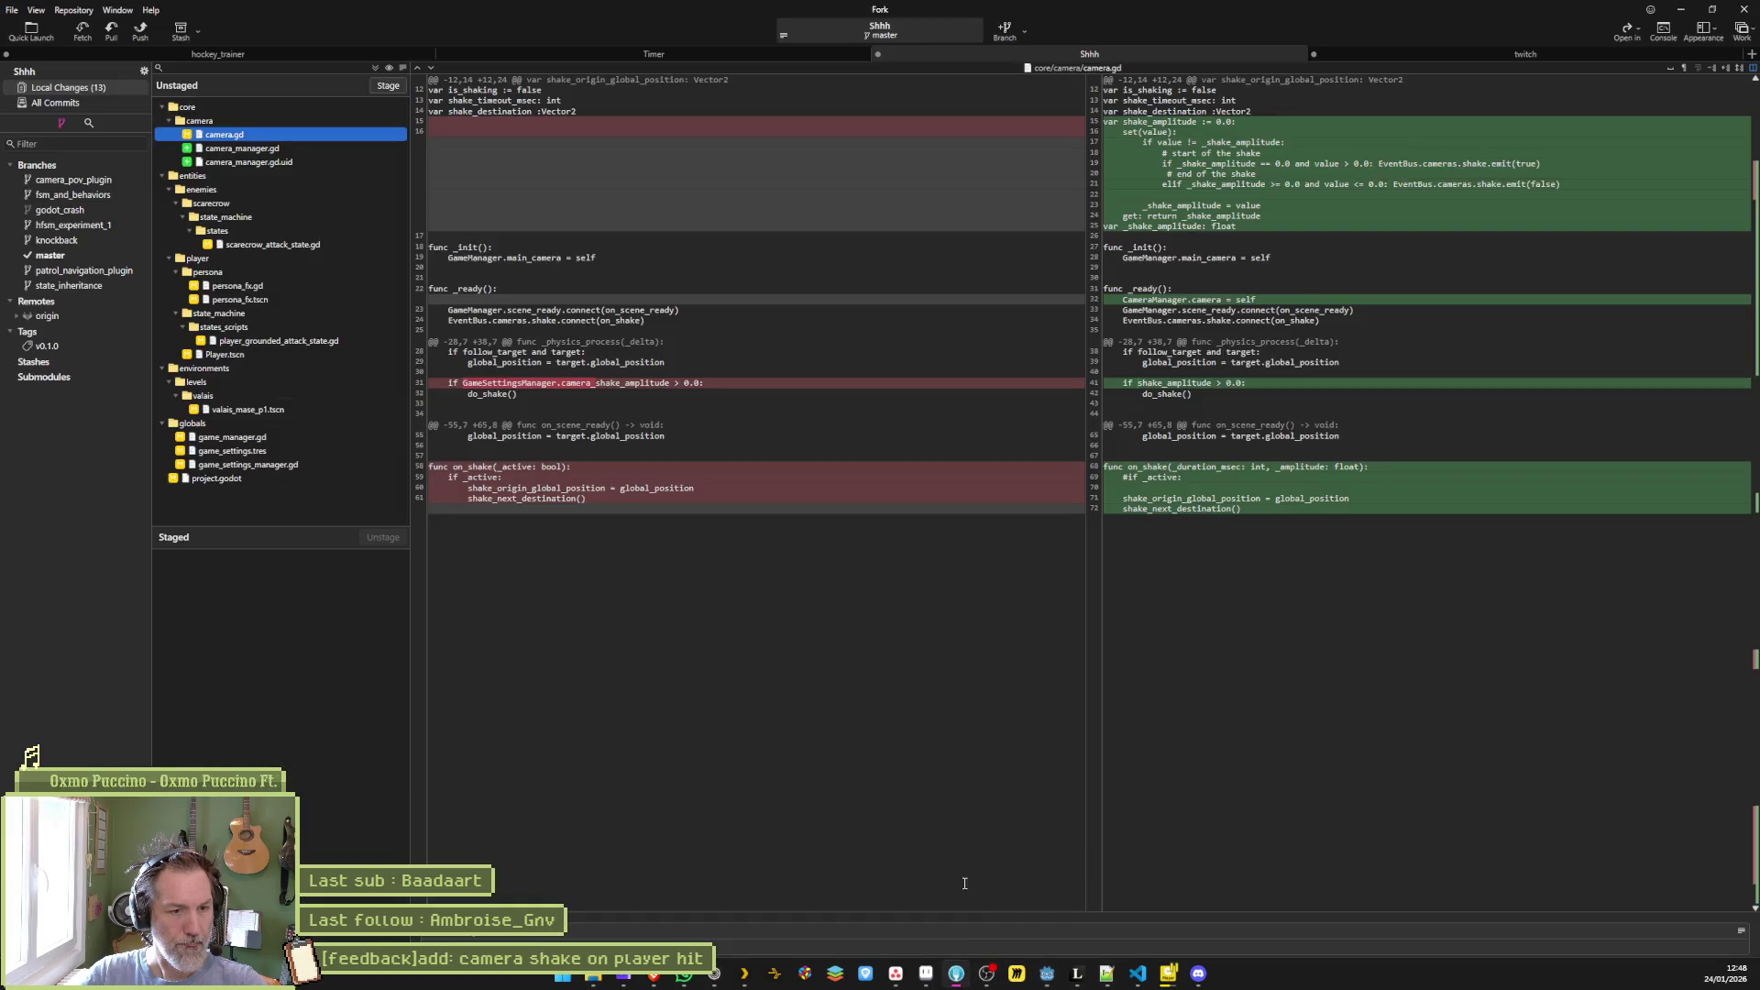
# - Review the diffs for camera_manager.gd, scarecrow_attack_state.gd, persona_fx.gd, game_manager.gd and the other changed files
pyautogui.click(275, 148)
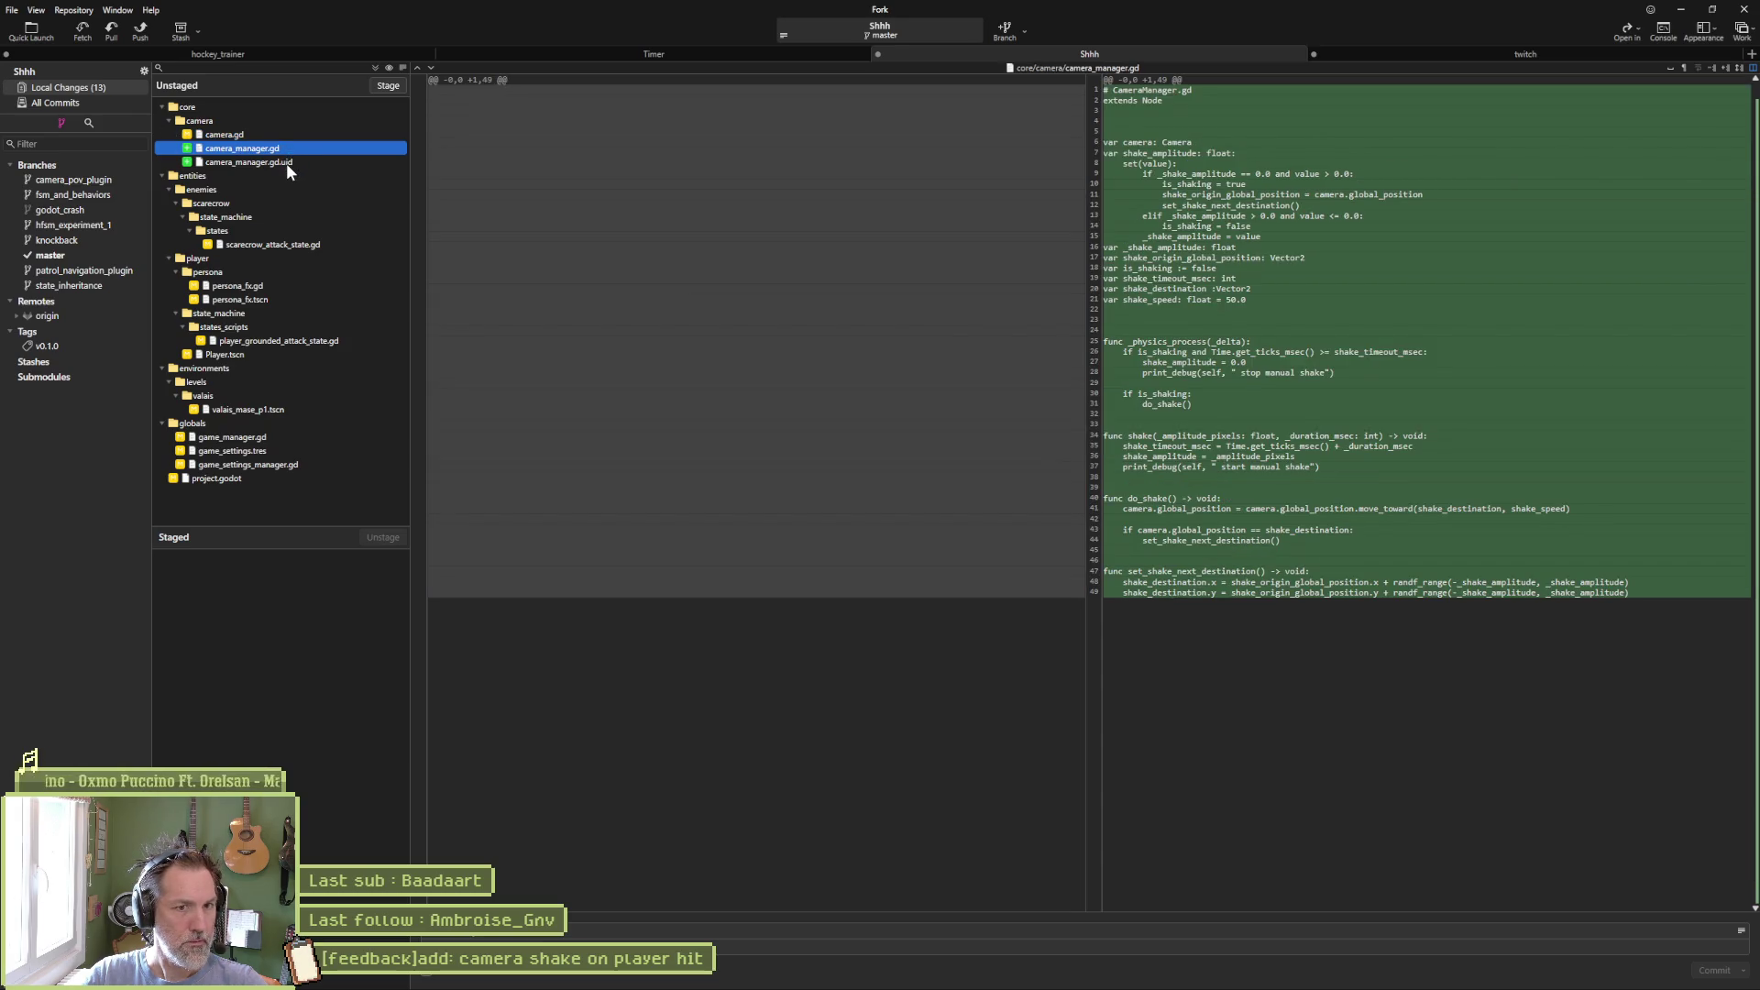
pyautogui.click(286, 164)
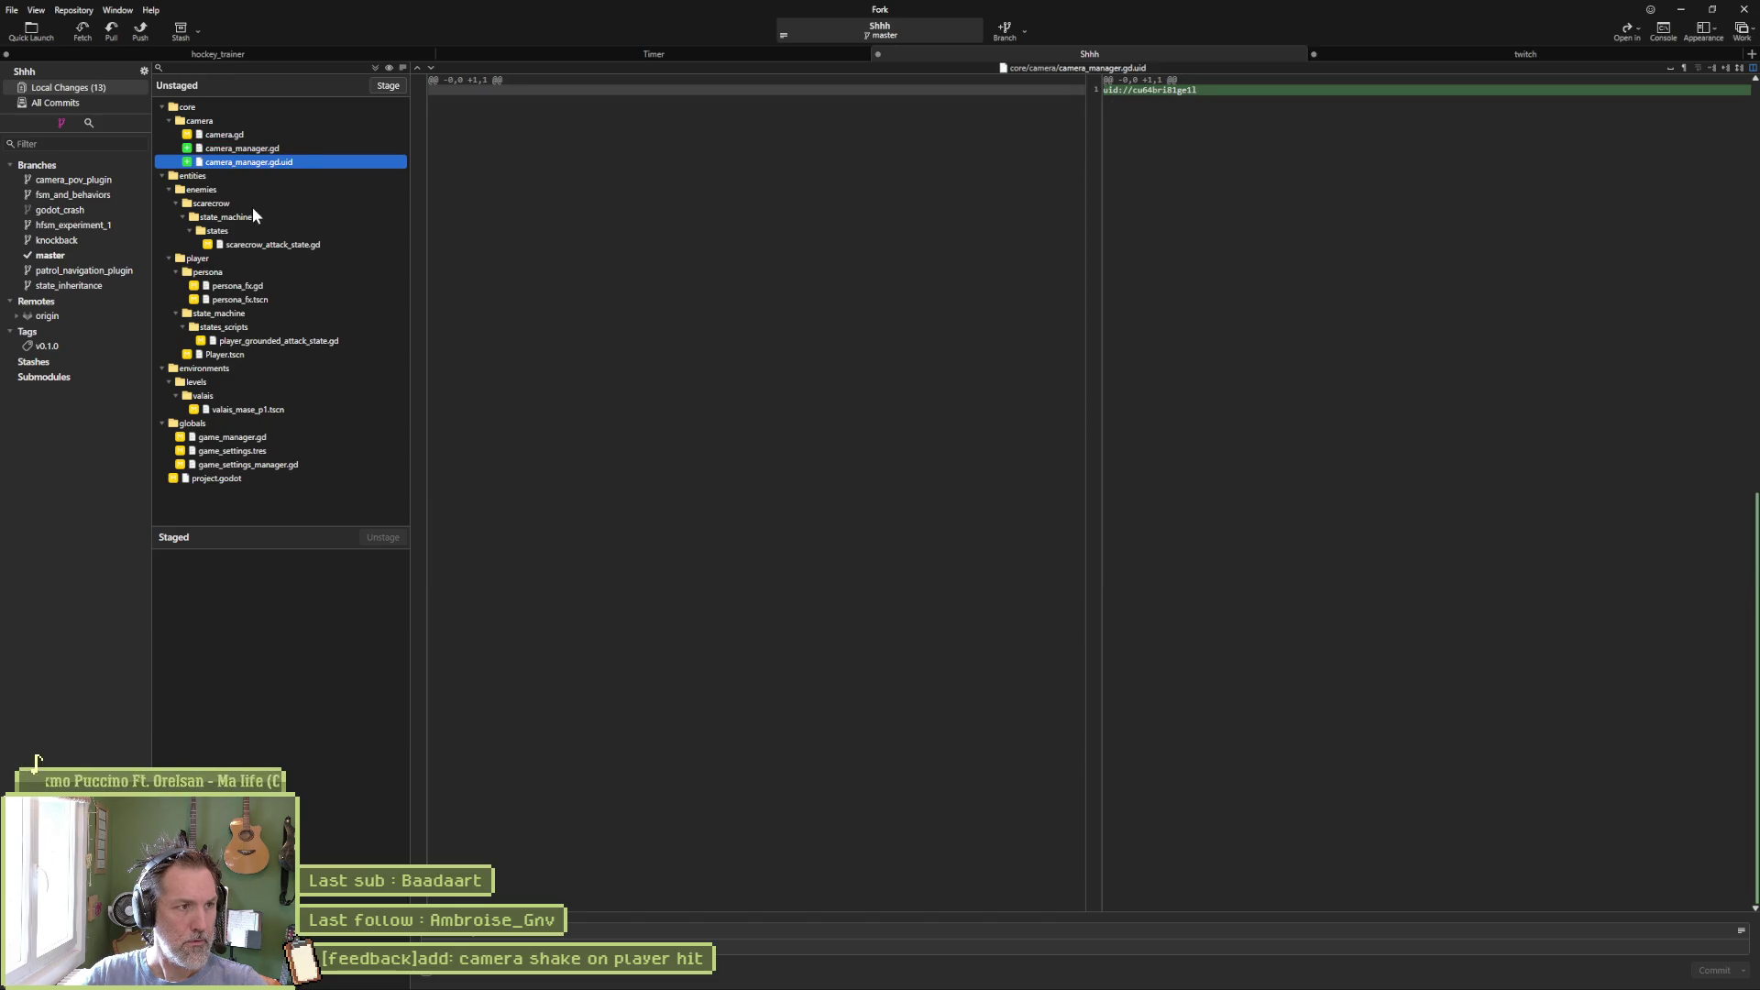
pyautogui.click(251, 245)
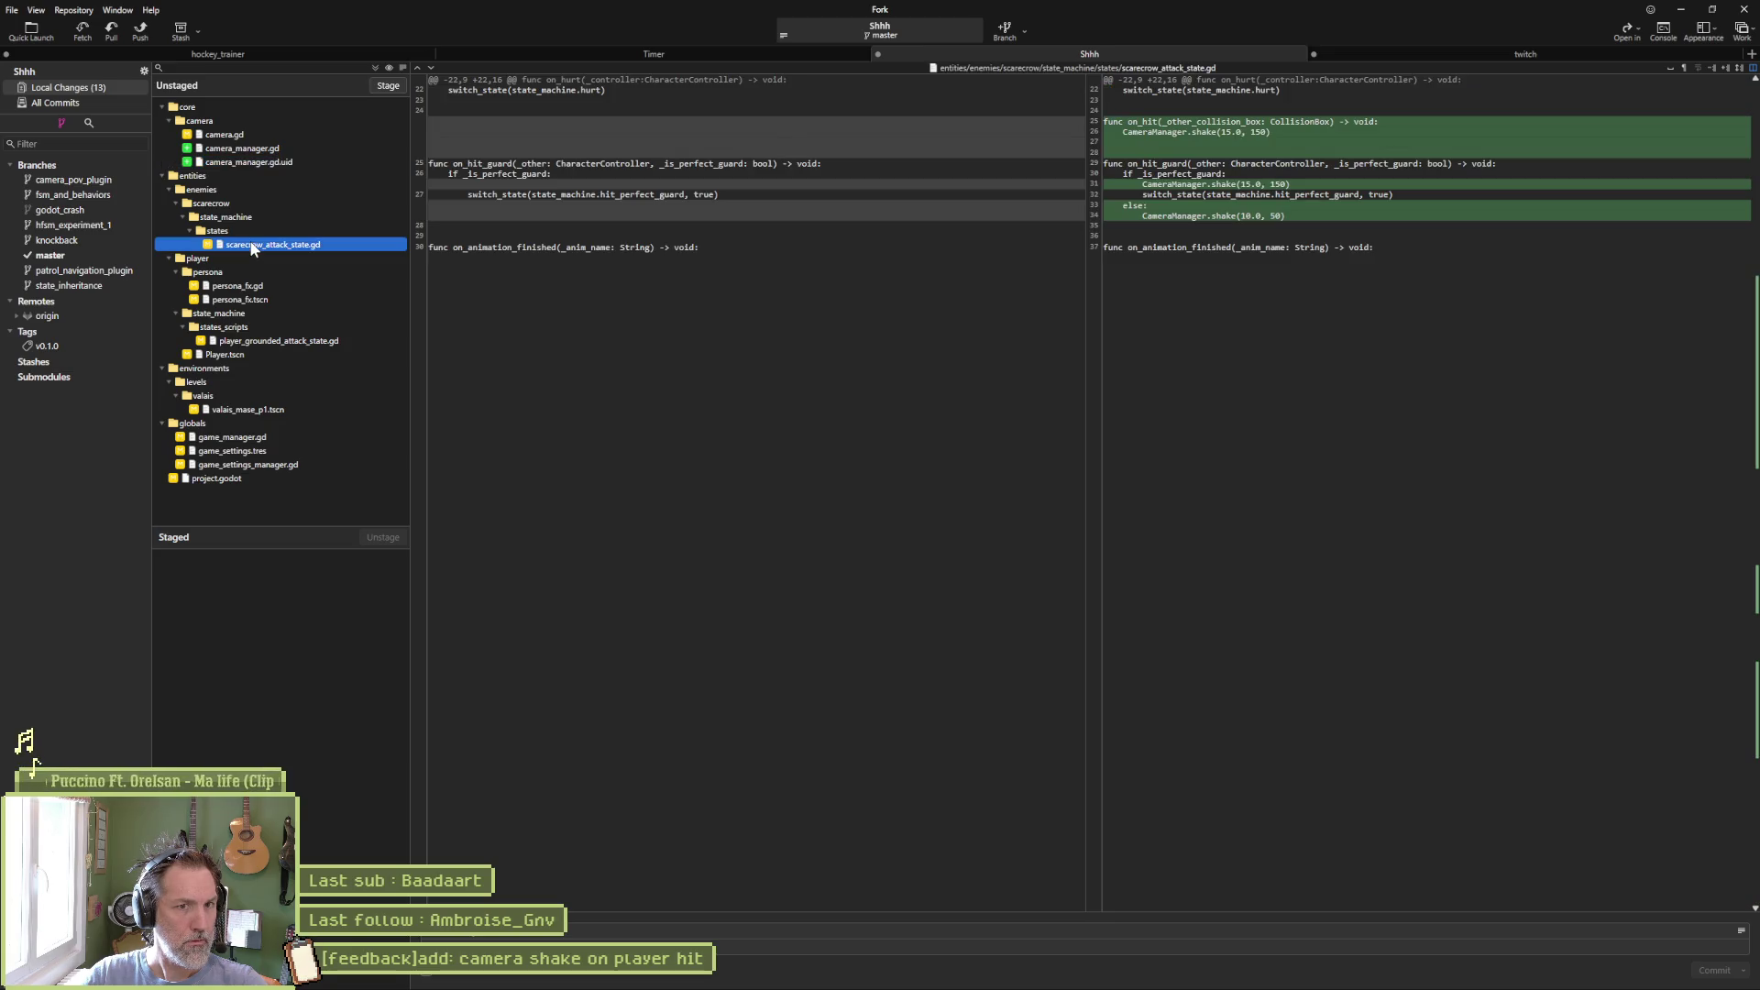
pyautogui.click(271, 287)
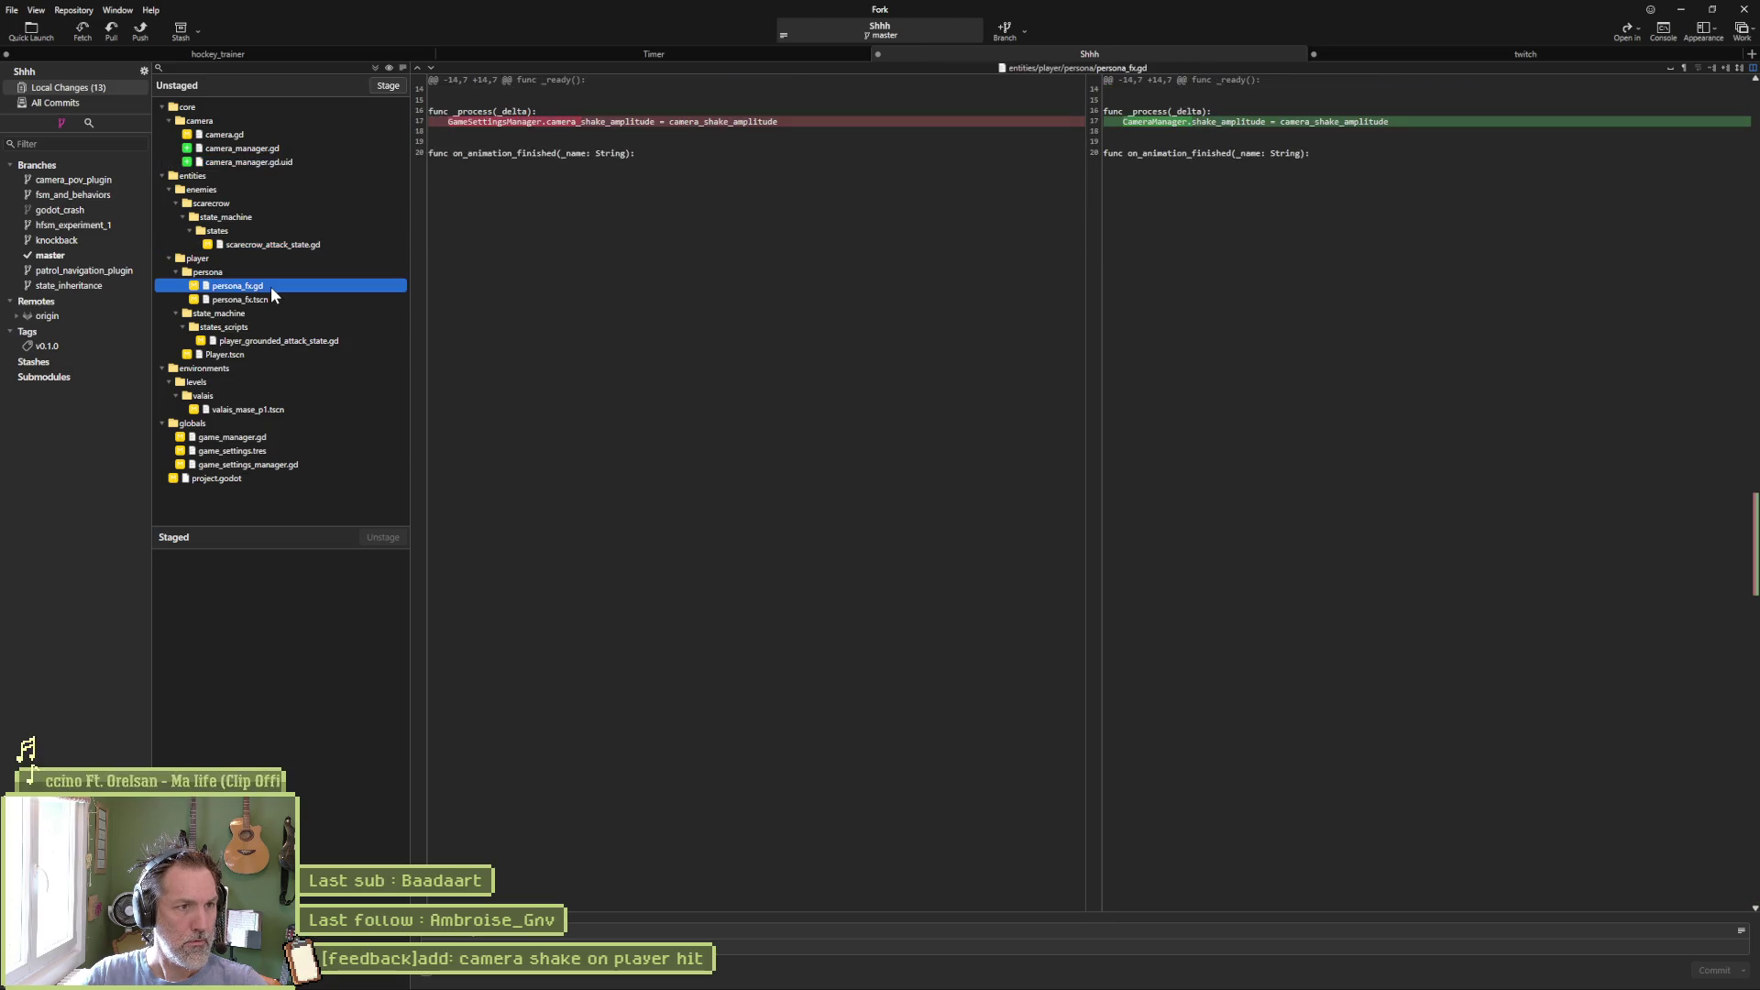
pyautogui.click(303, 342)
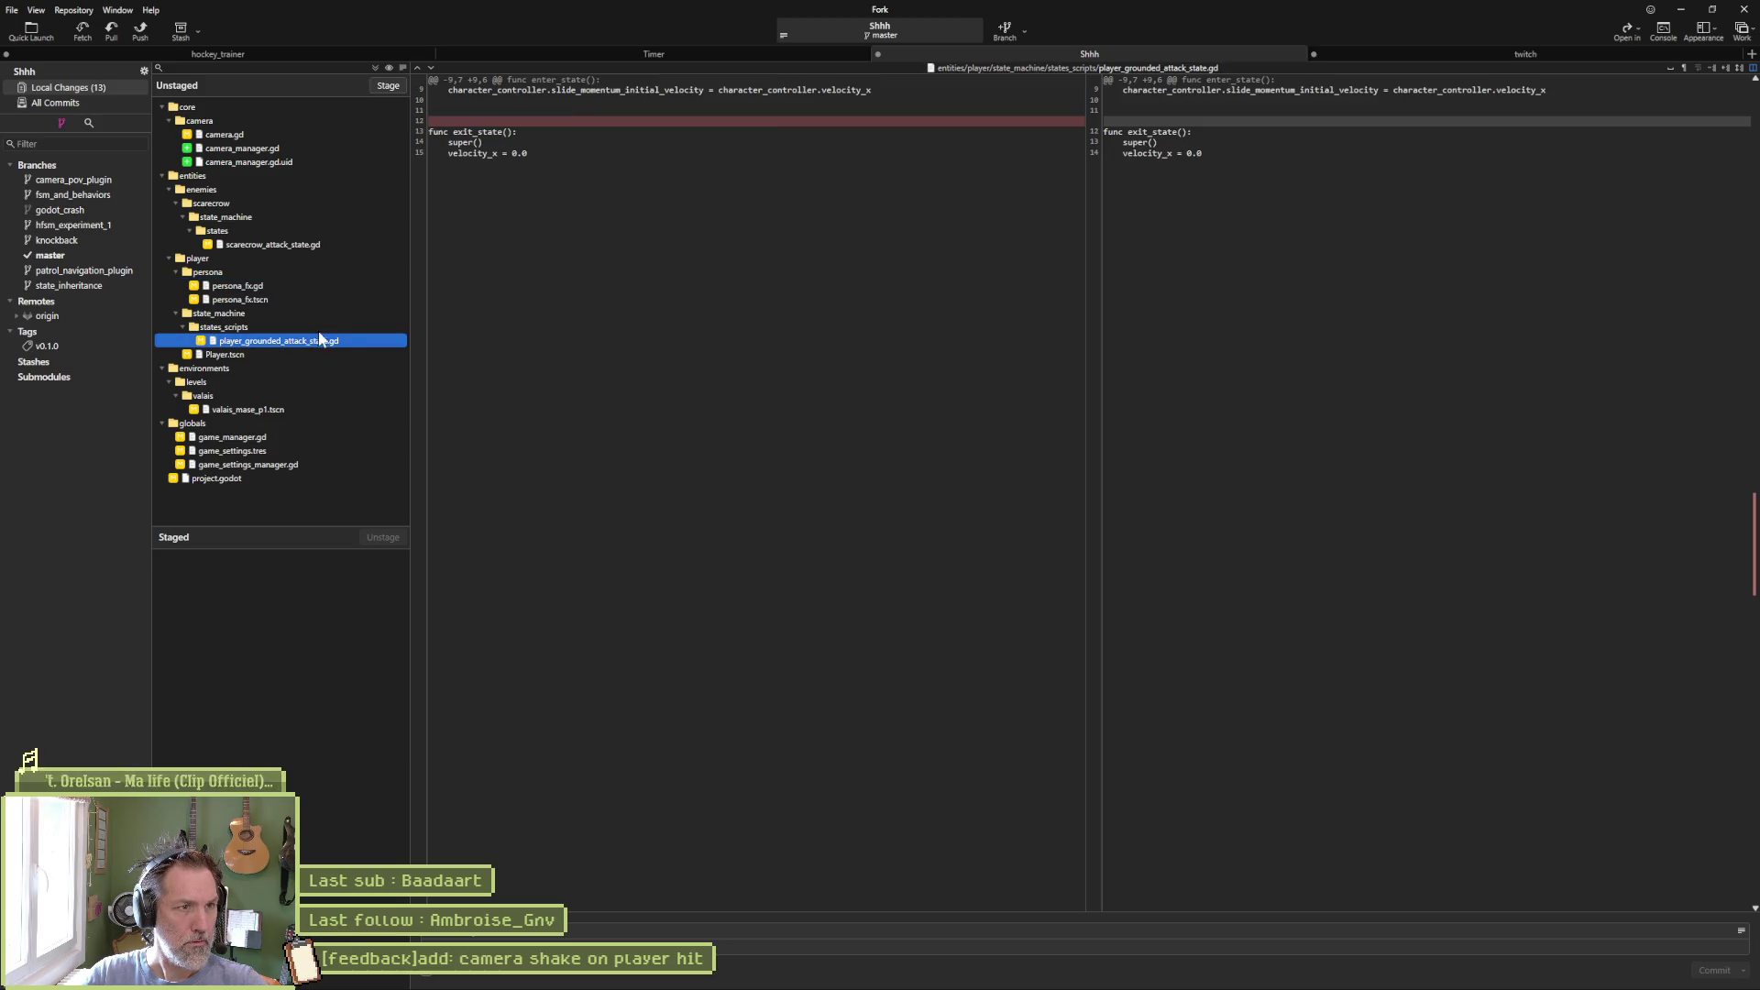
pyautogui.click(297, 439)
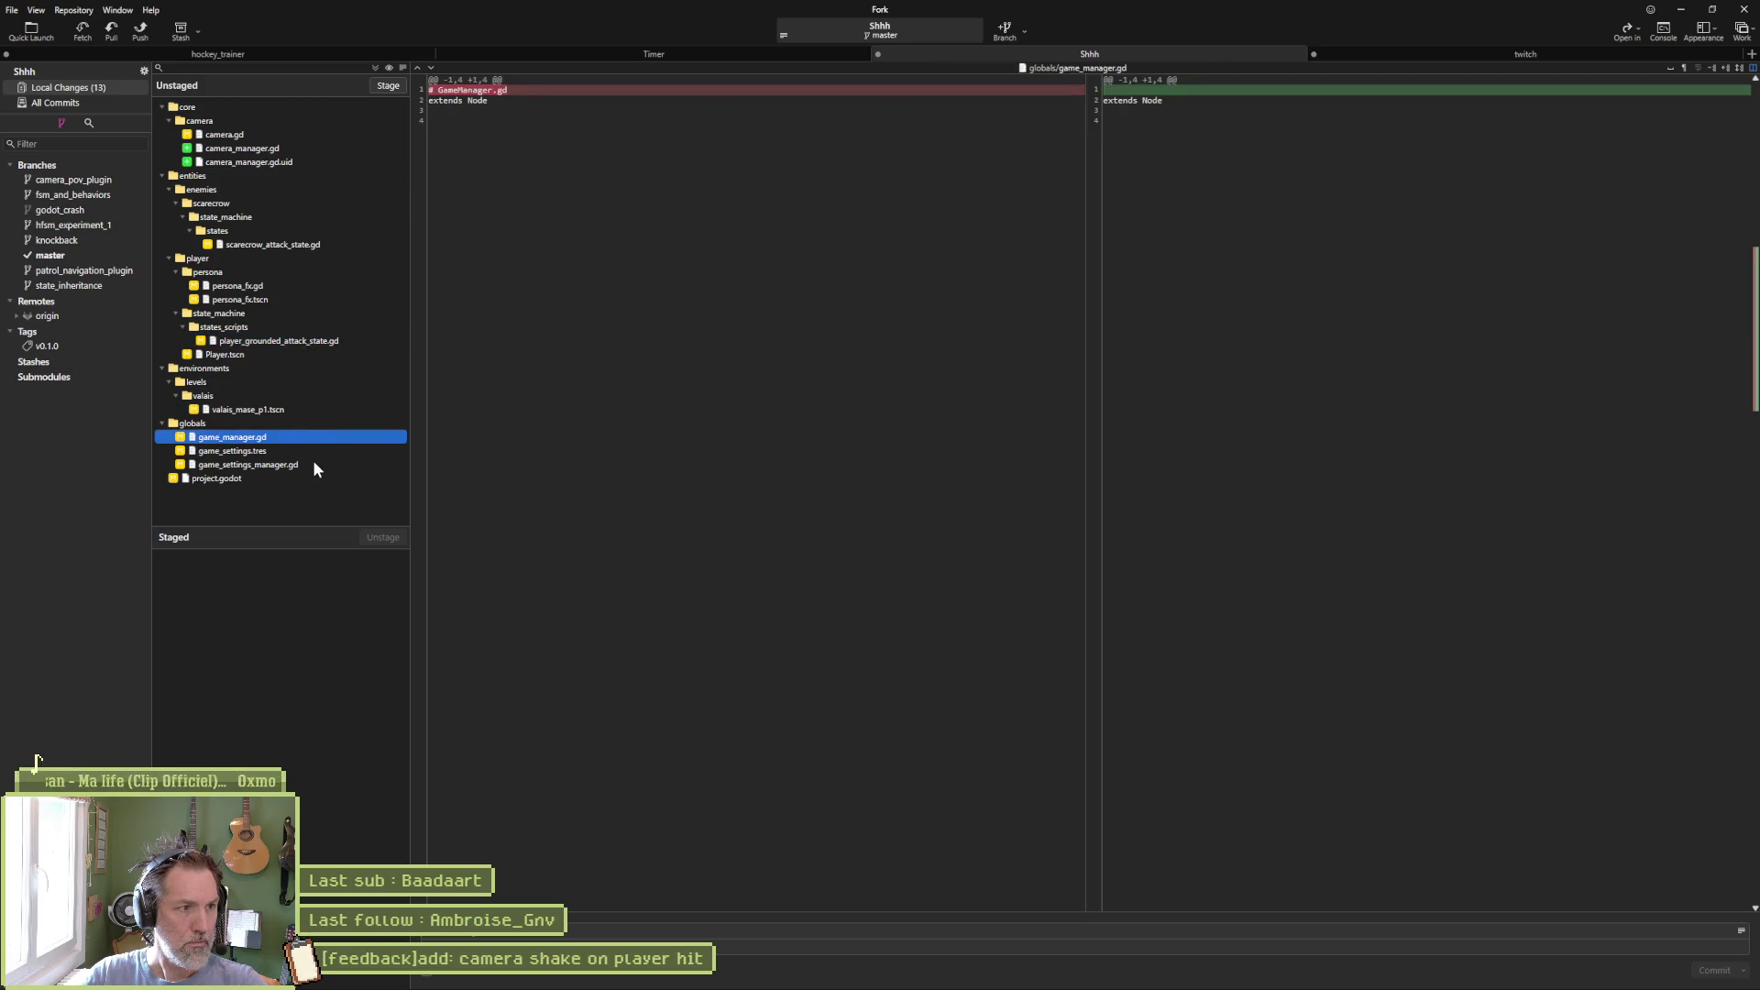
pyautogui.click(305, 466)
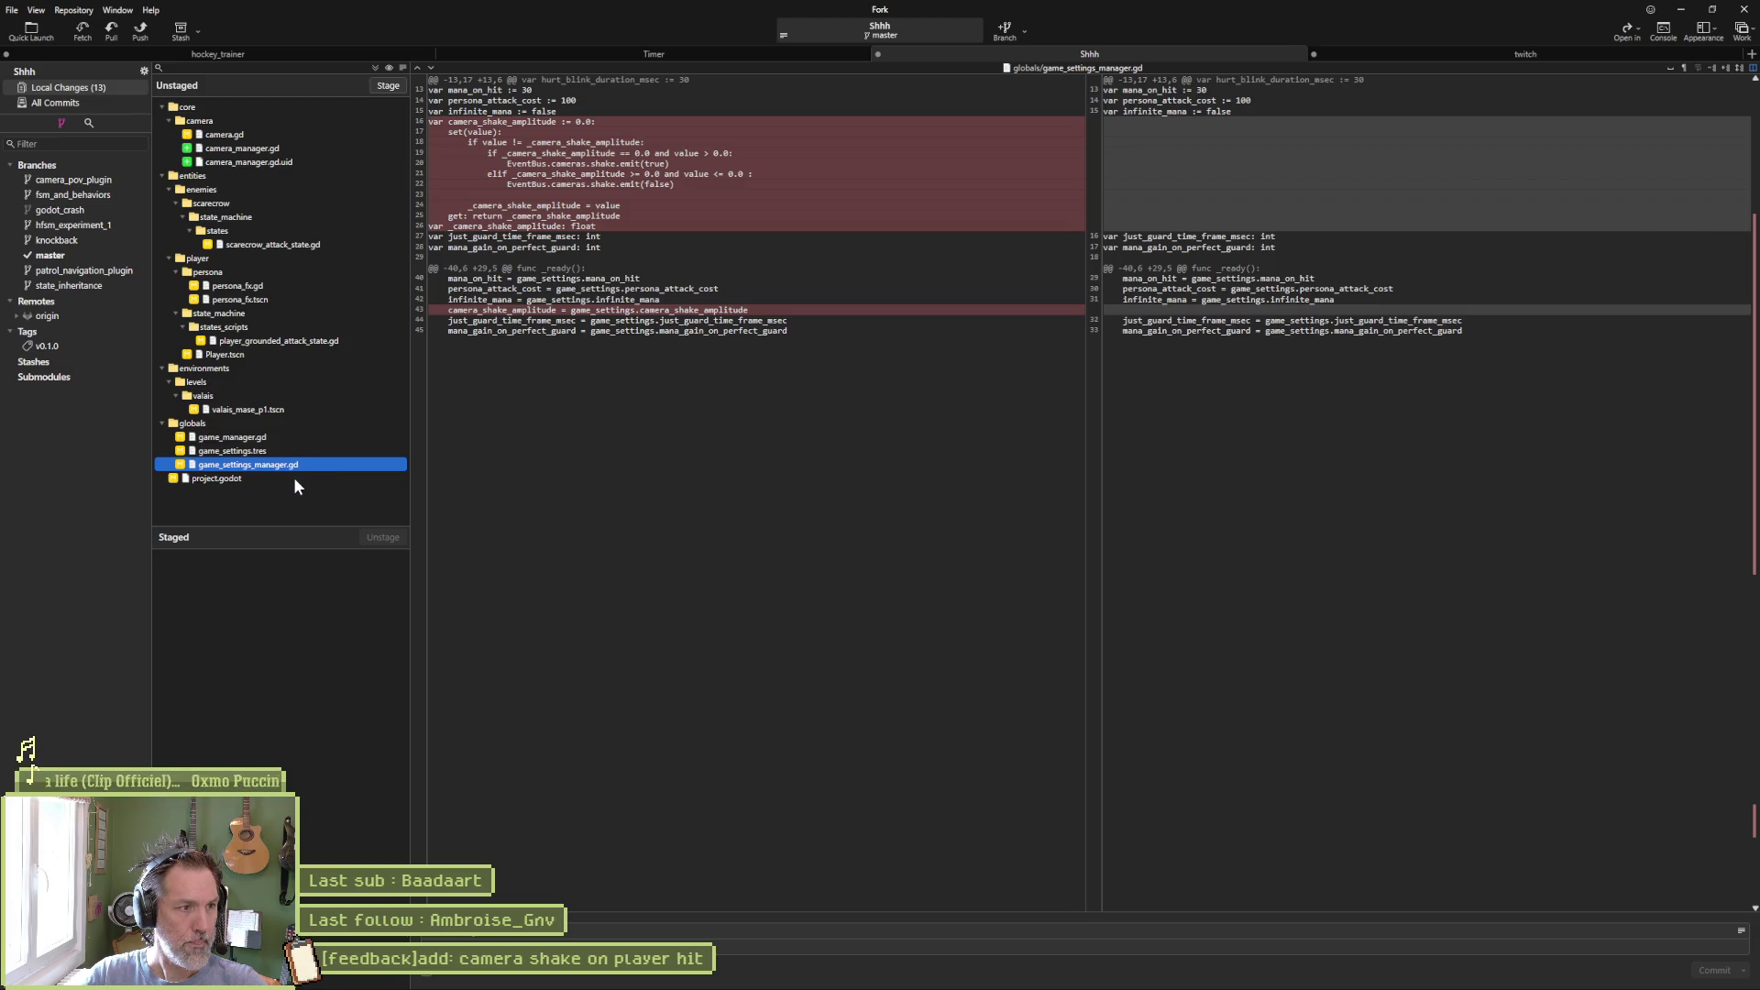
# - Stage all 13 files and commit them using the pasted task title as the summary
pyautogui.click(386, 84)
pyautogui.click(606, 932)
pyautogui.hotkey('ctrl', 'v')
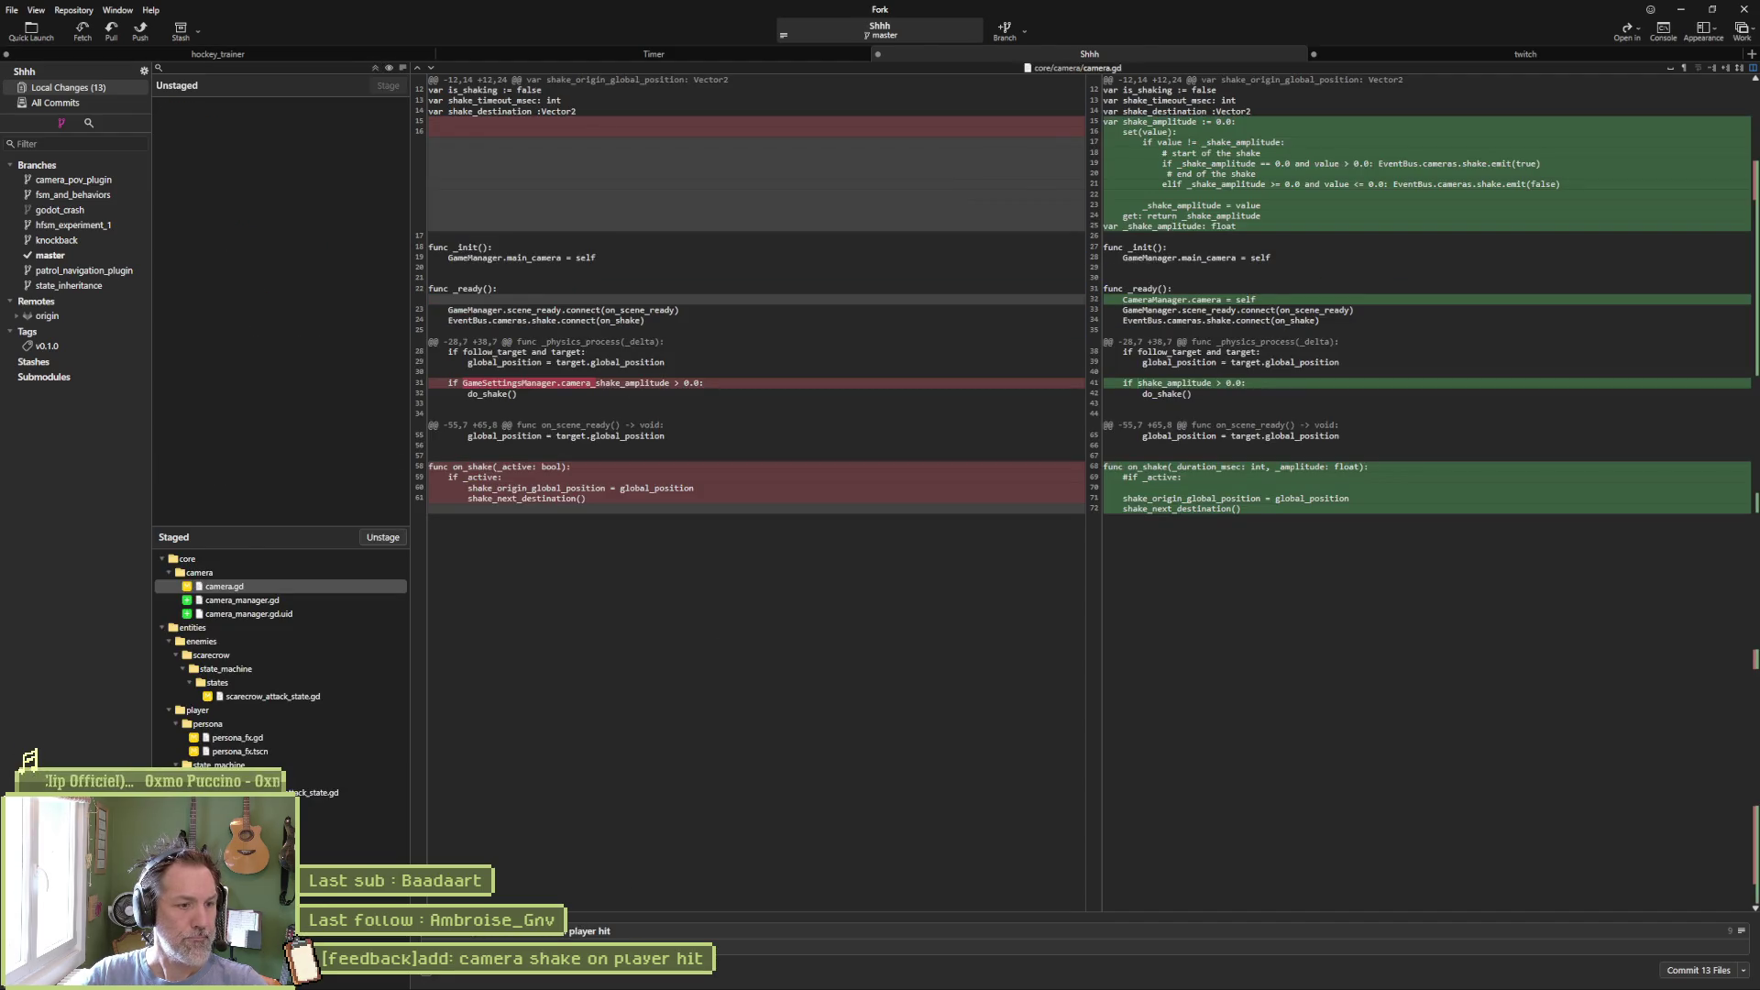
pyautogui.press('BackSpace')
pyautogui.press('BackSpace')
pyautogui.press('BackSpace')
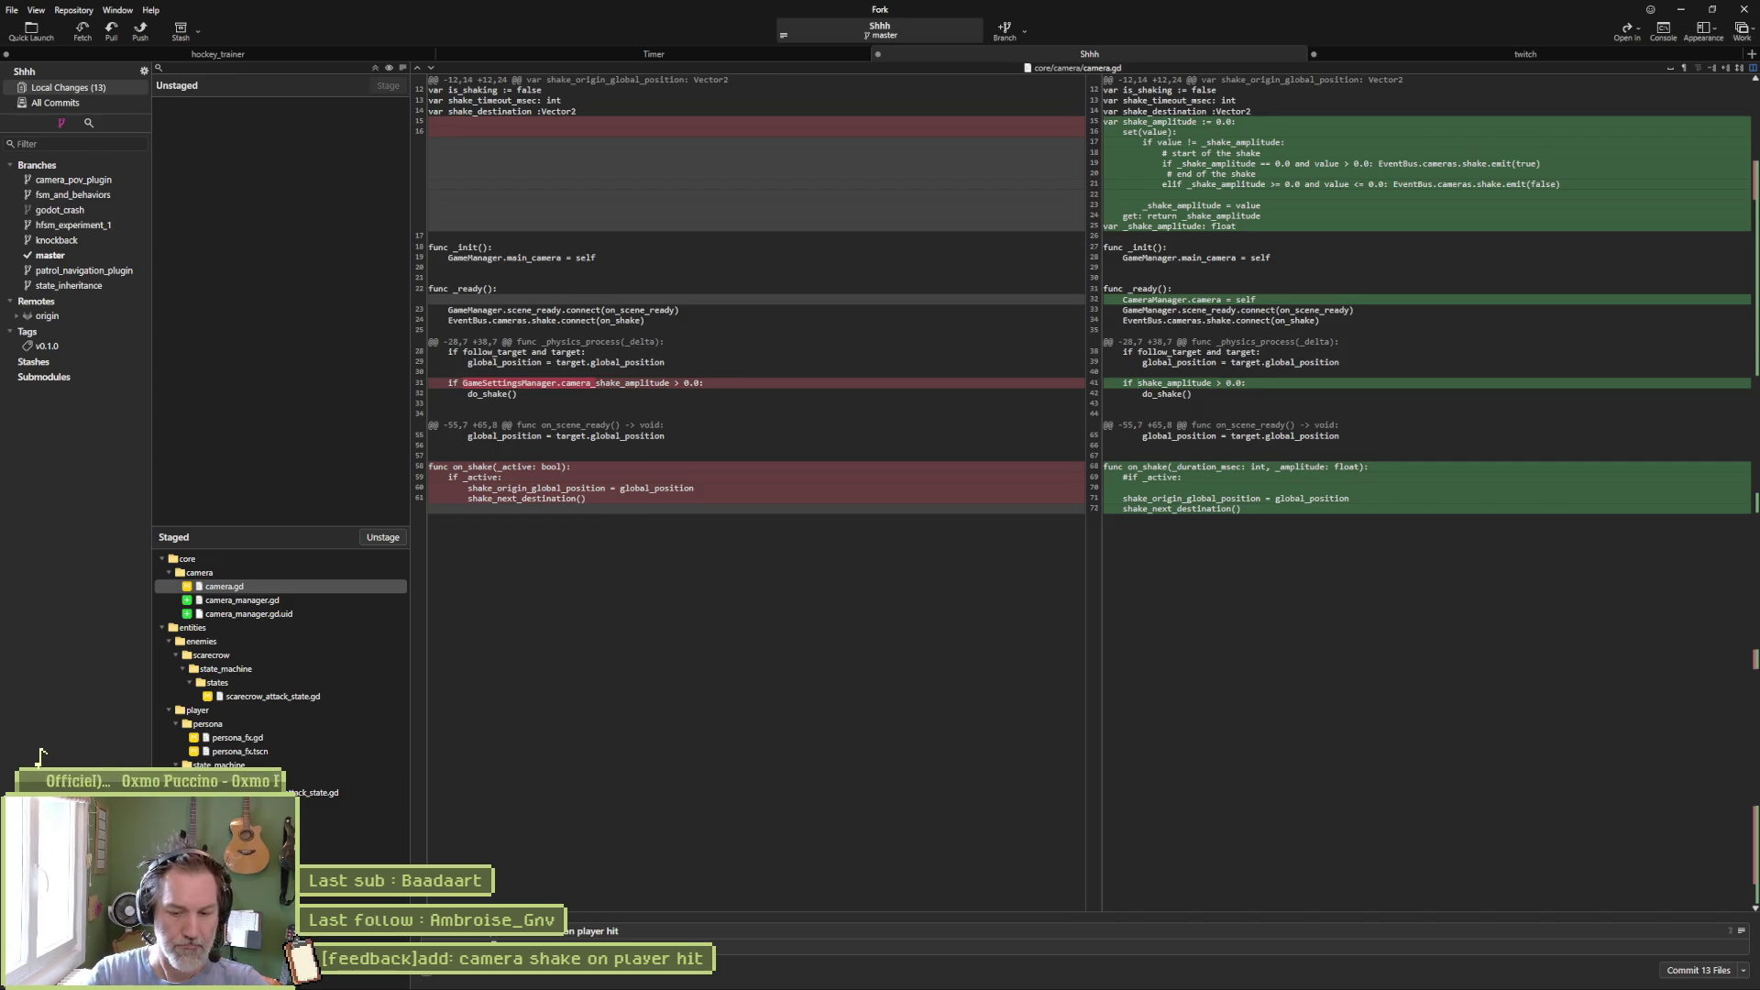
pyautogui.click(1696, 970)
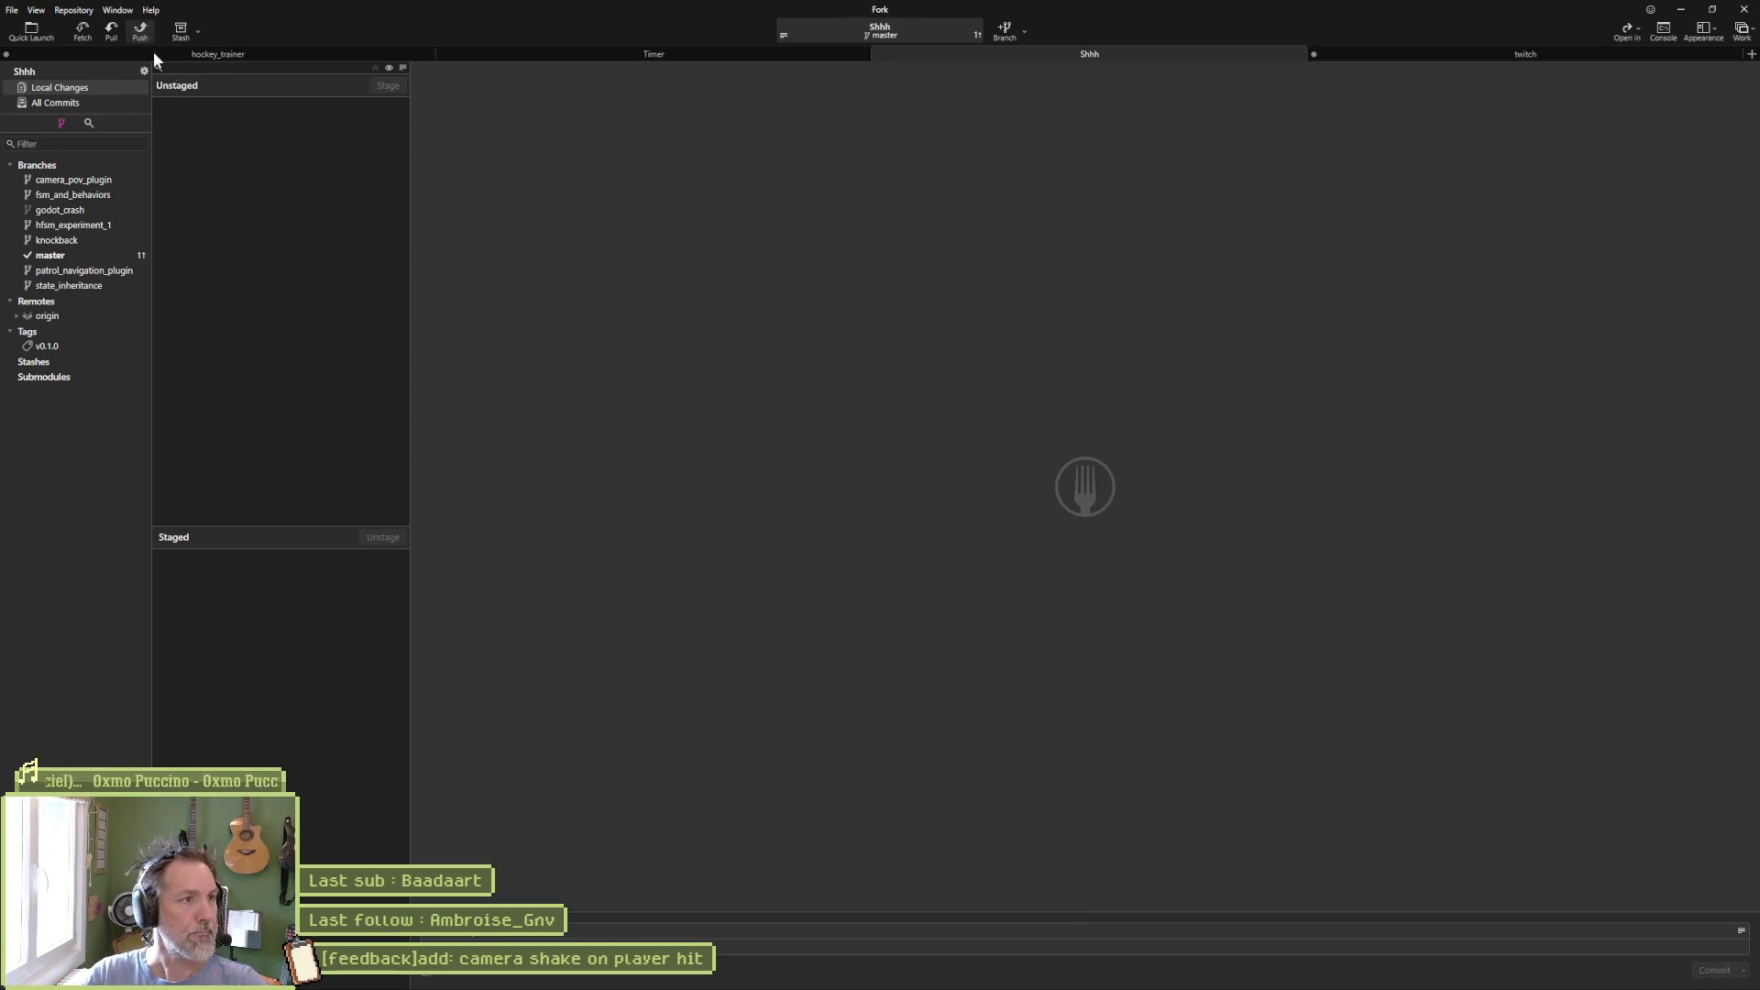
# - Push master to origin and minimize Fork
pyautogui.click(141, 32)
pyautogui.click(982, 543)
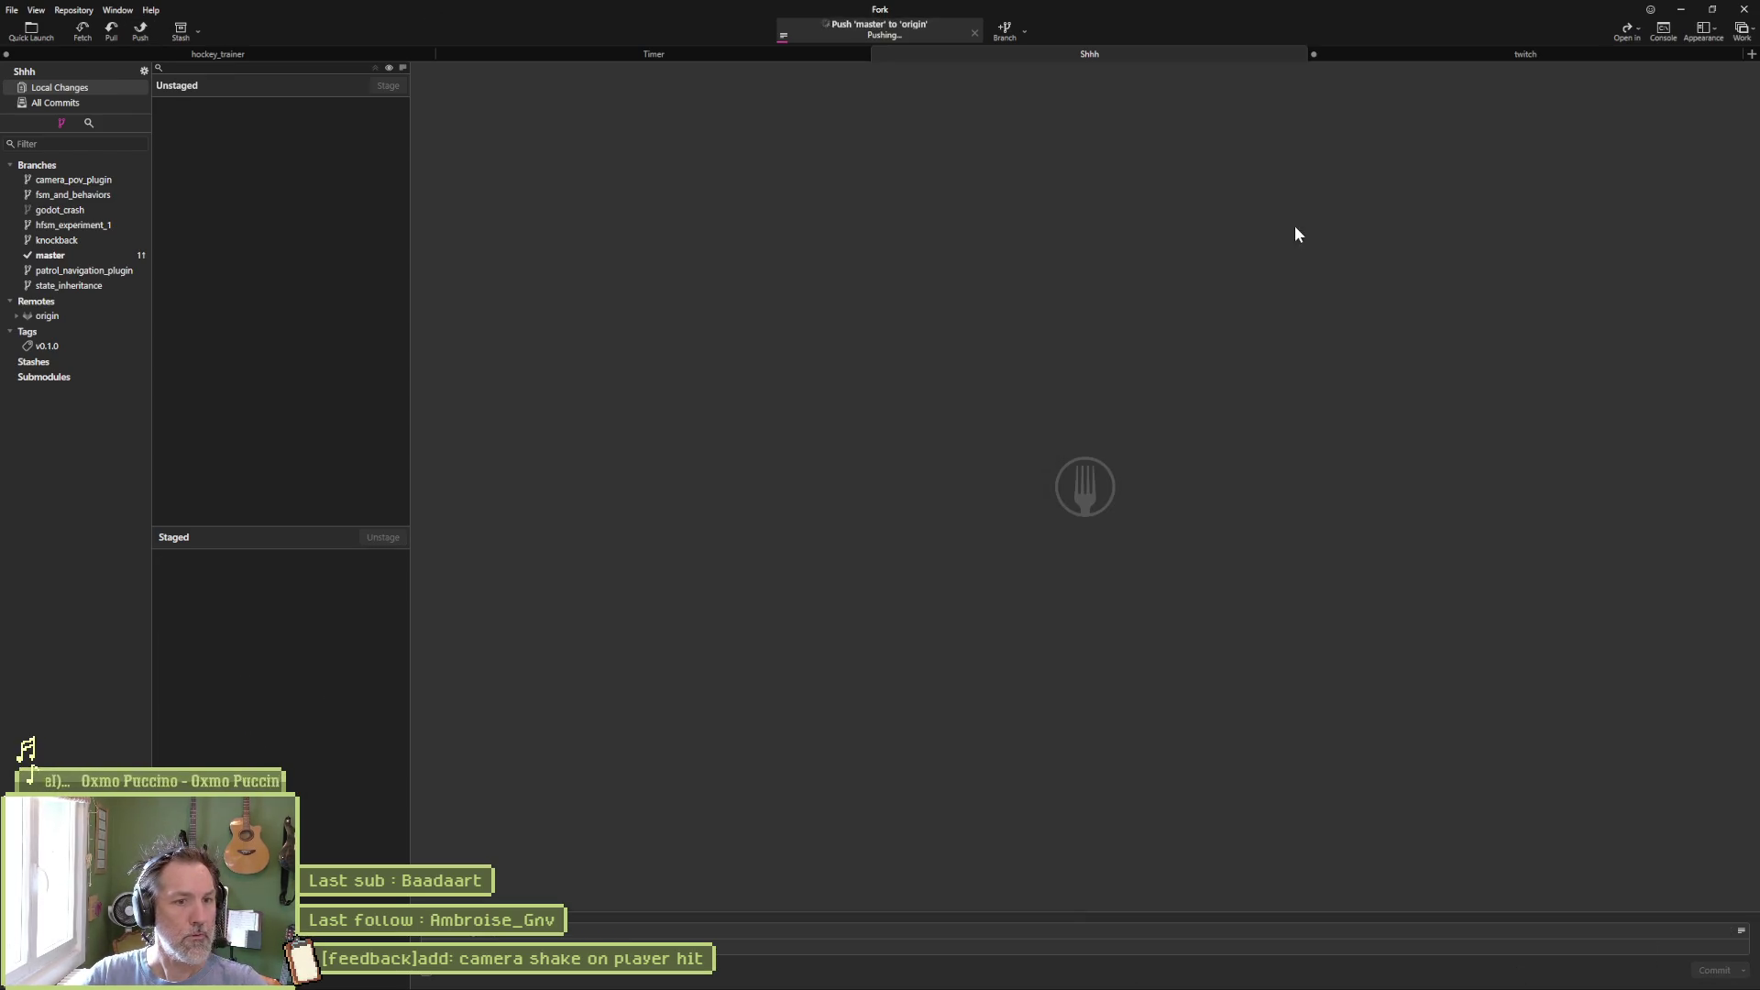
pyautogui.click(1684, 17)
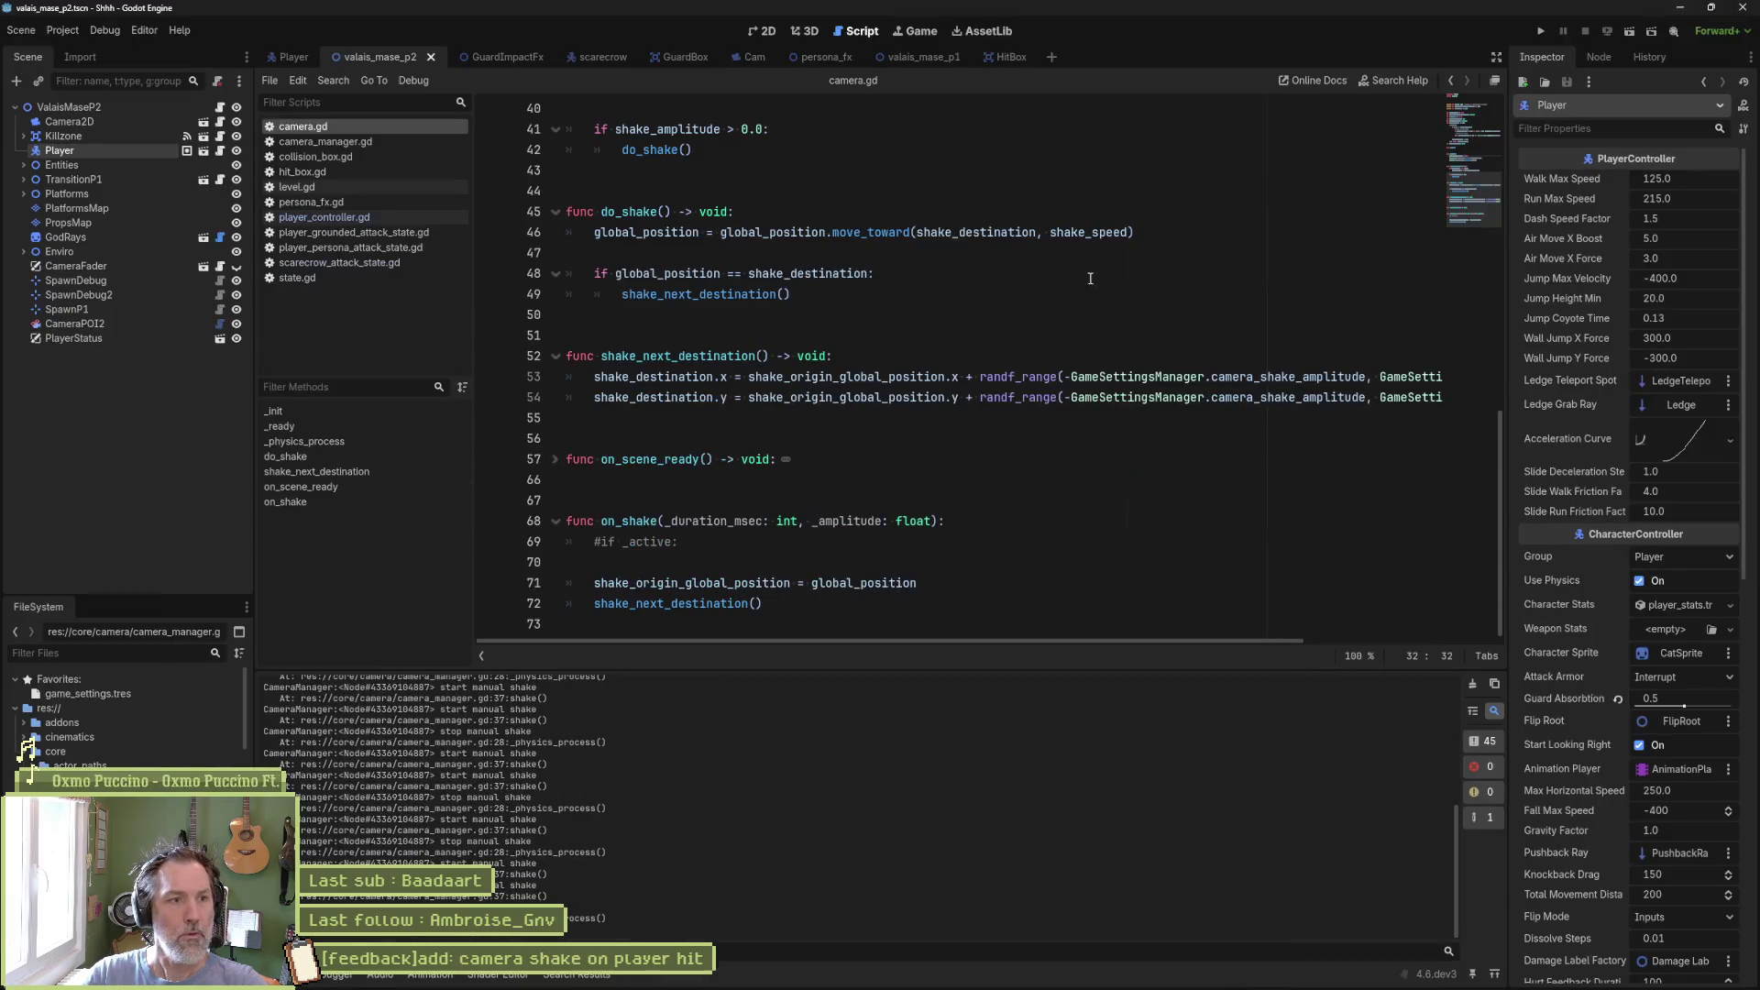
# - Delete the on_shake, do_shake and shake_next_destination functions from camera.gd
pyautogui.click(762, 420)
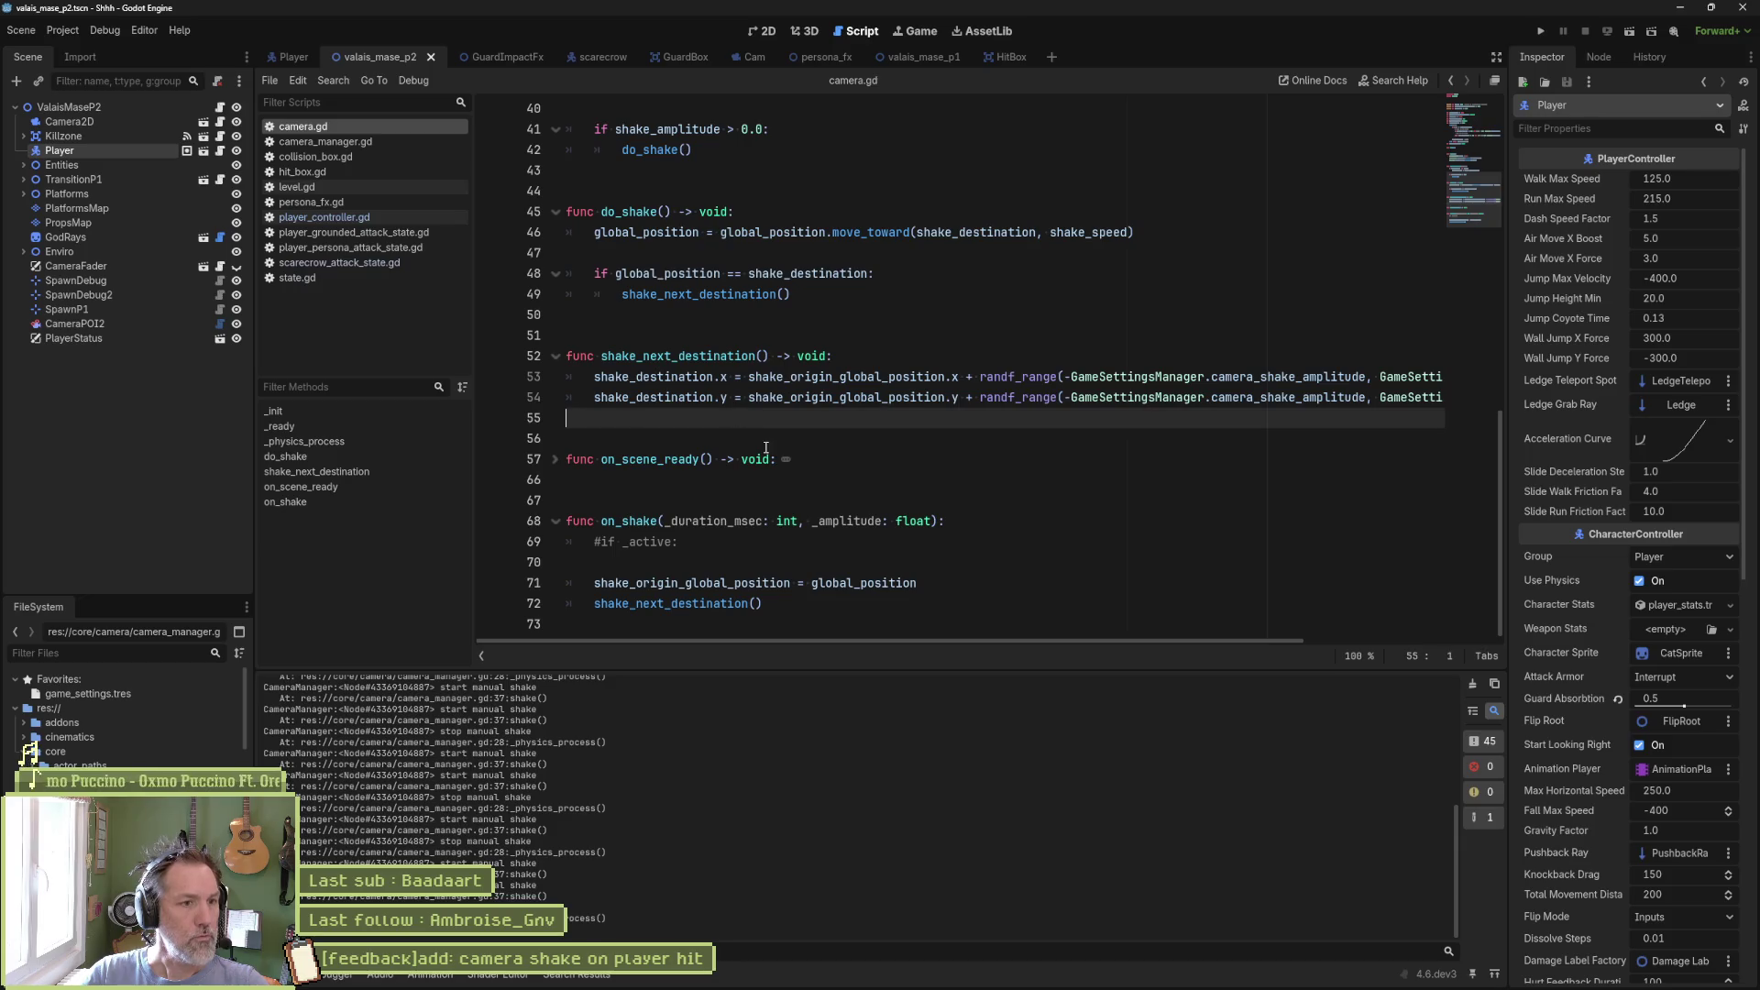
pyautogui.moveTo(786, 596)
pyautogui.mouseDown()
pyautogui.moveTo(576, 523)
pyautogui.moveTo(574, 502)
pyautogui.mouseUp()
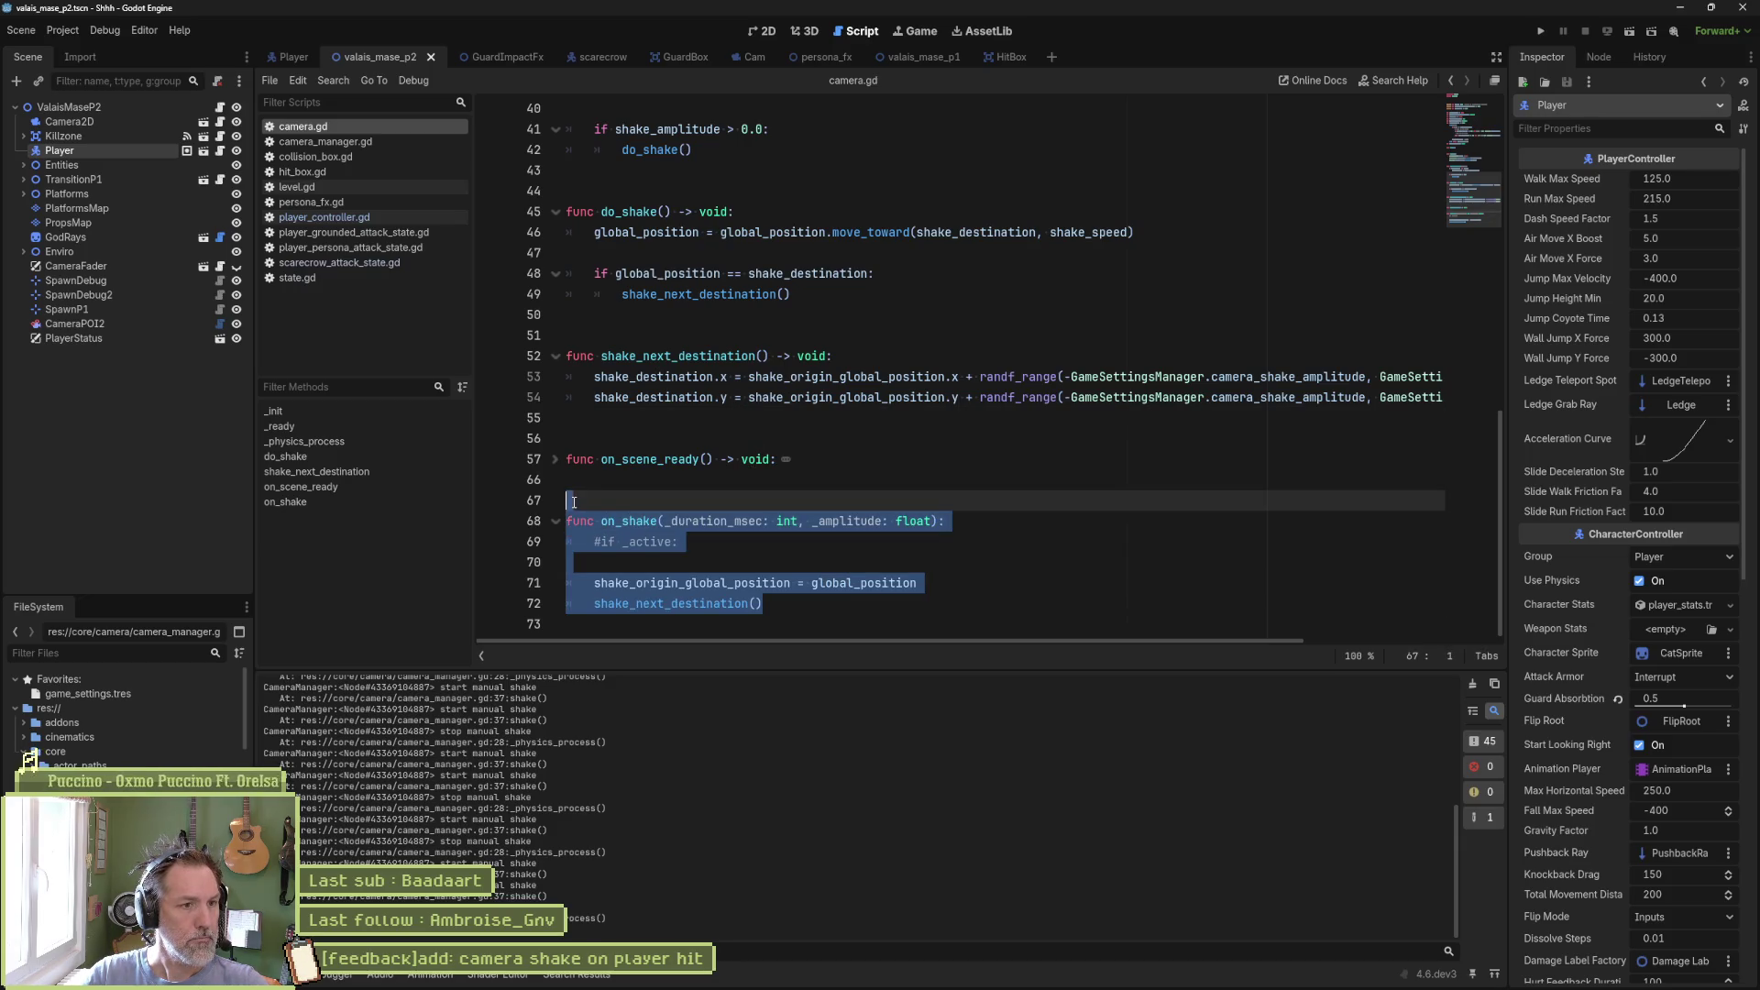
pyautogui.press('Delete')
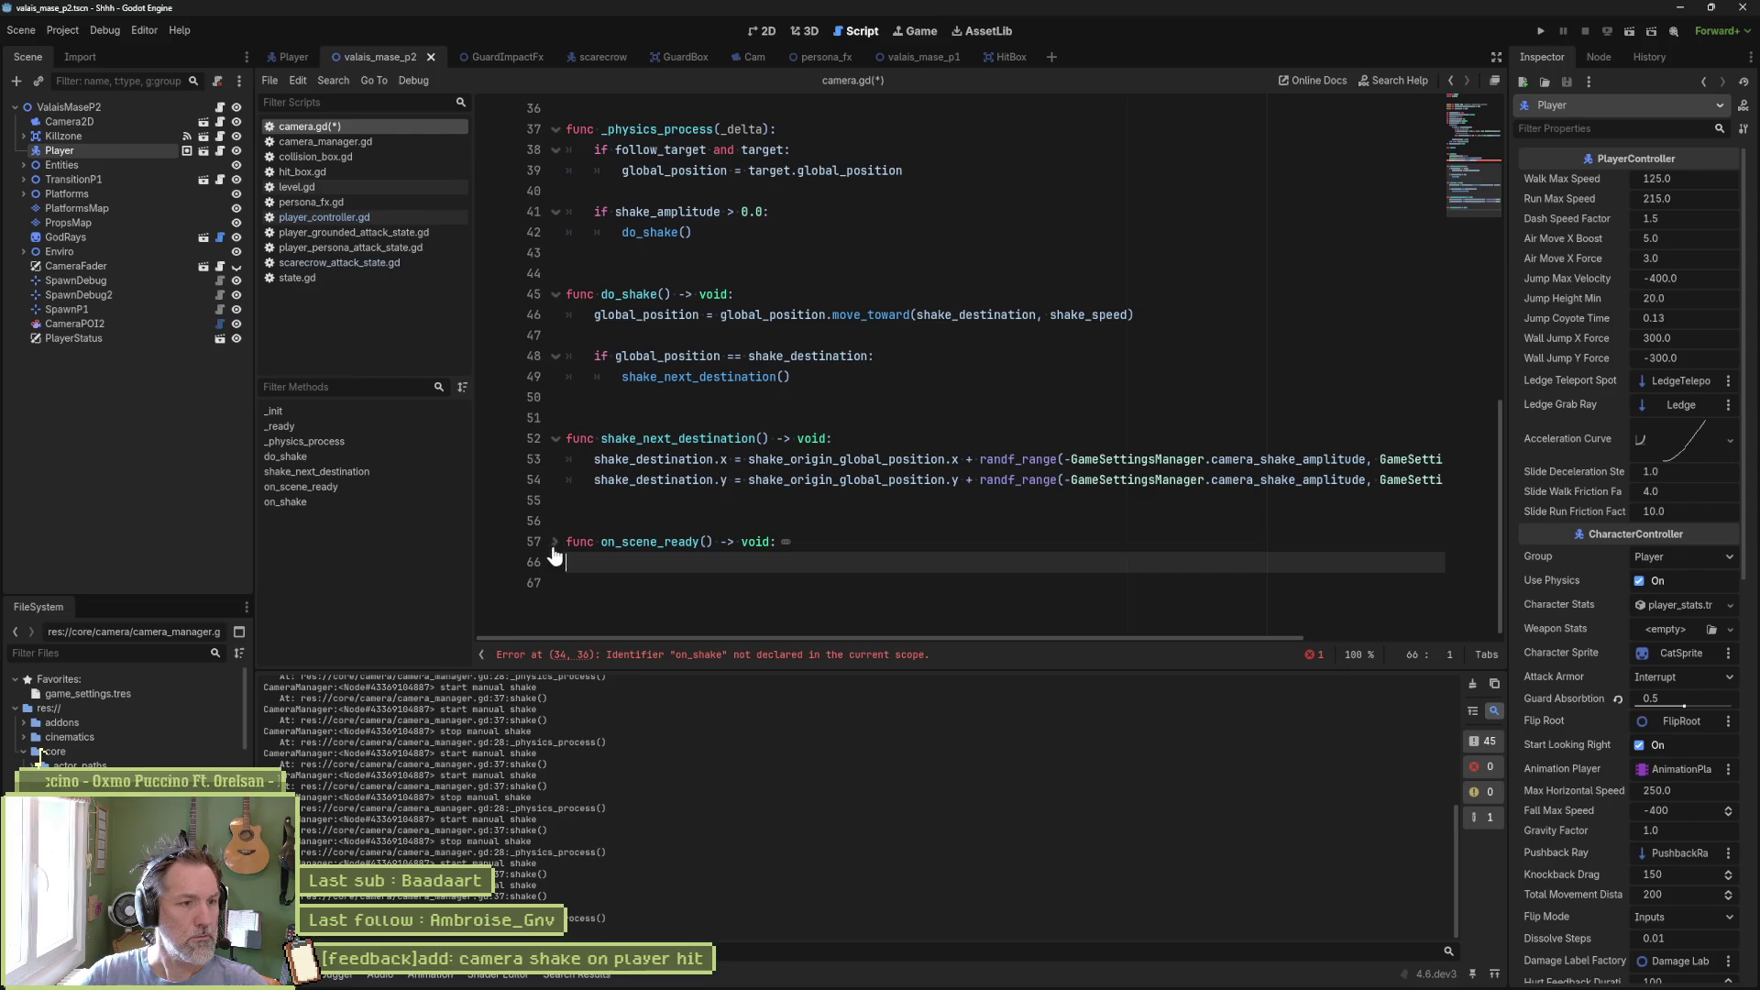
pyautogui.click(555, 541)
pyautogui.scroll(-2, 866, 568)
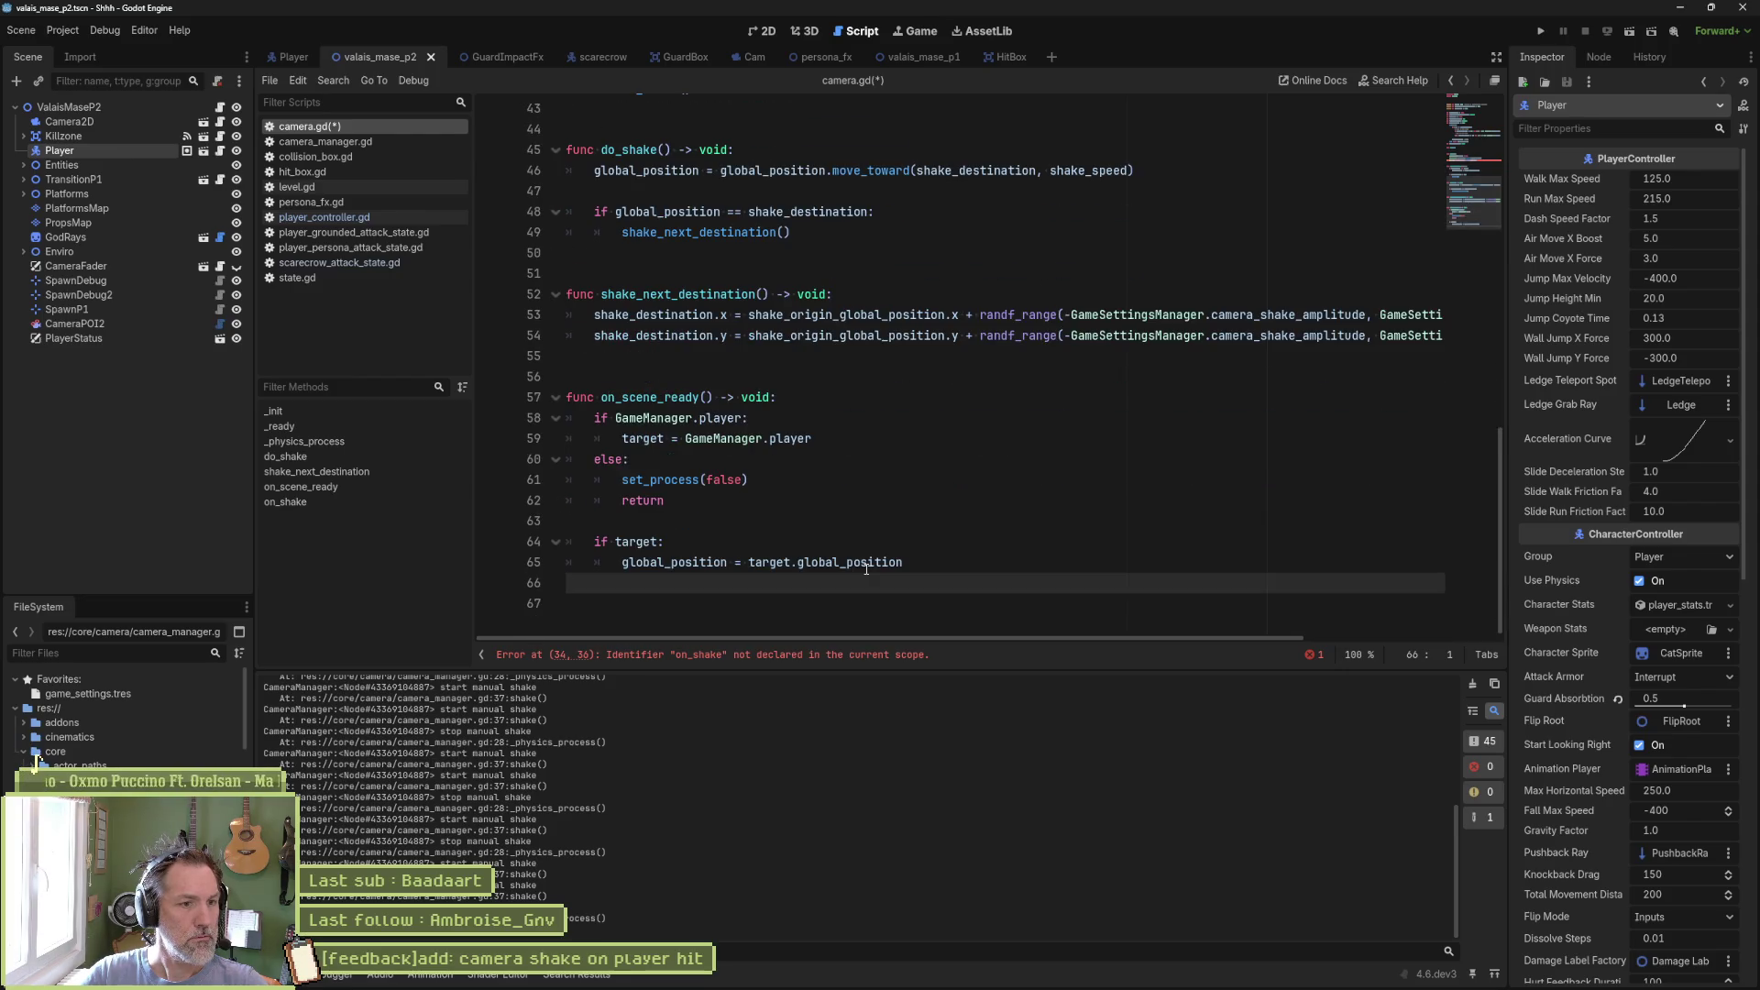
pyautogui.scroll(3, 866, 568)
pyautogui.moveTo(734, 543)
pyautogui.mouseDown()
pyautogui.moveTo(656, 288)
pyautogui.moveTo(944, 212)
pyautogui.mouseUp()
pyautogui.press('Delete')
pyautogui.scroll(7, 824, 489)
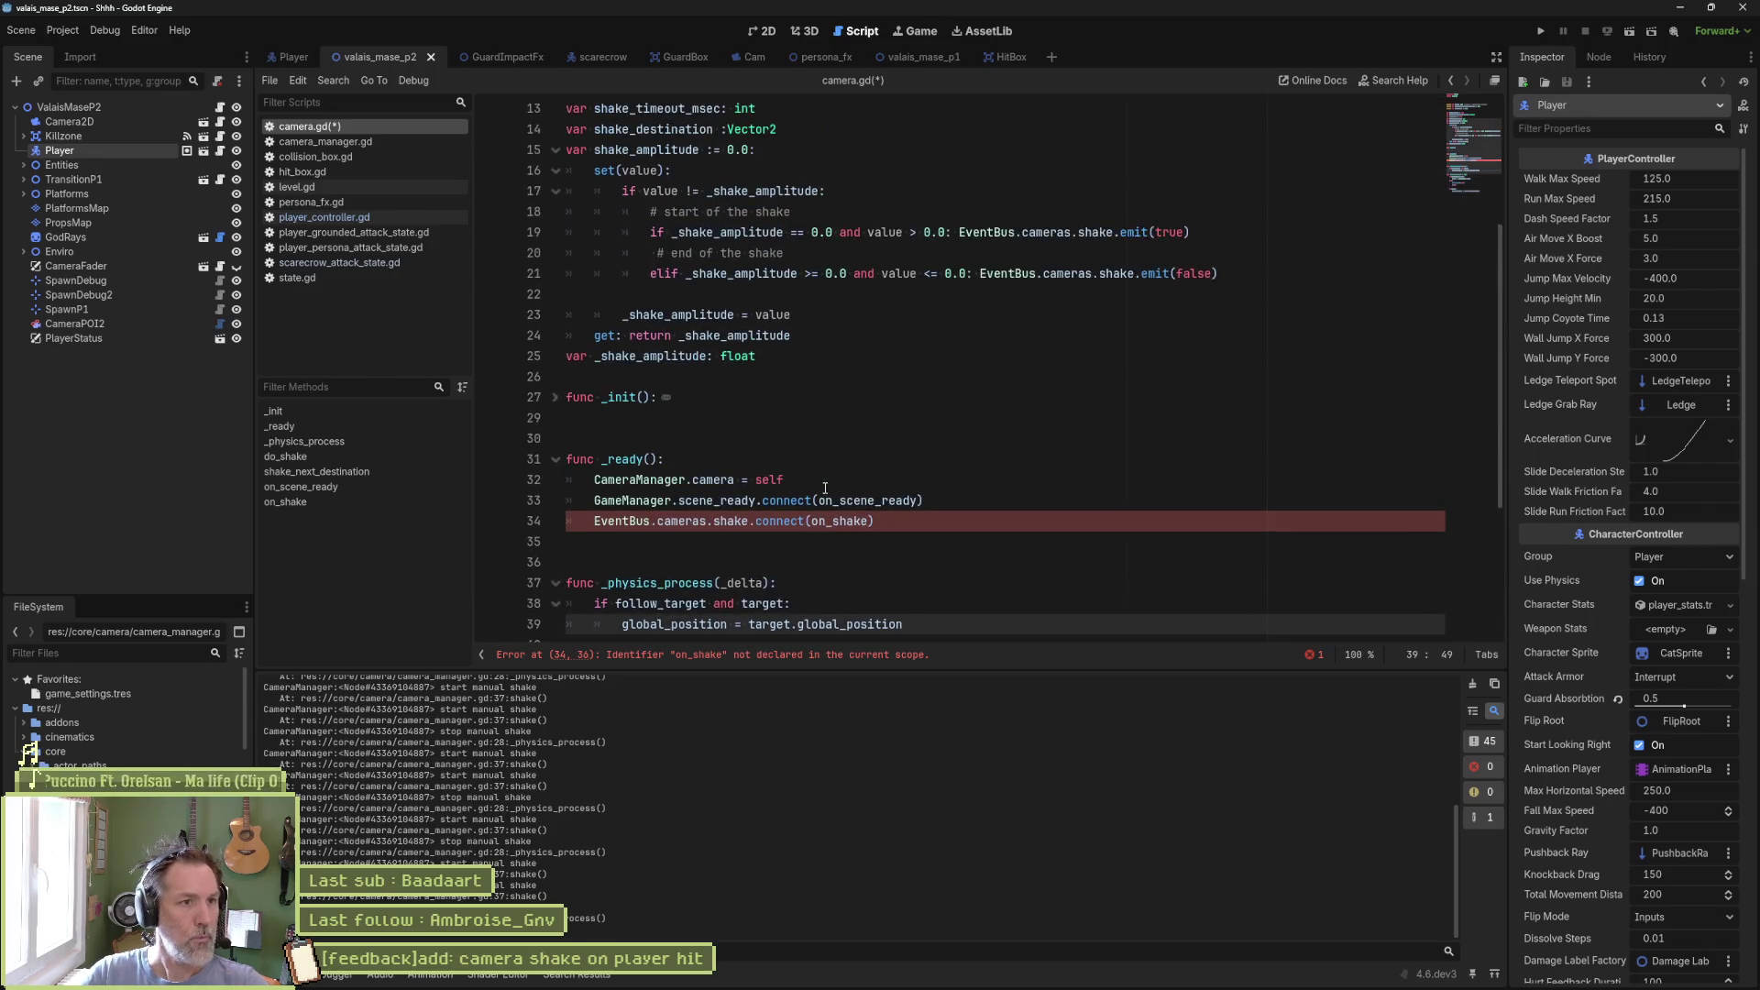
pyautogui.click(937, 521)
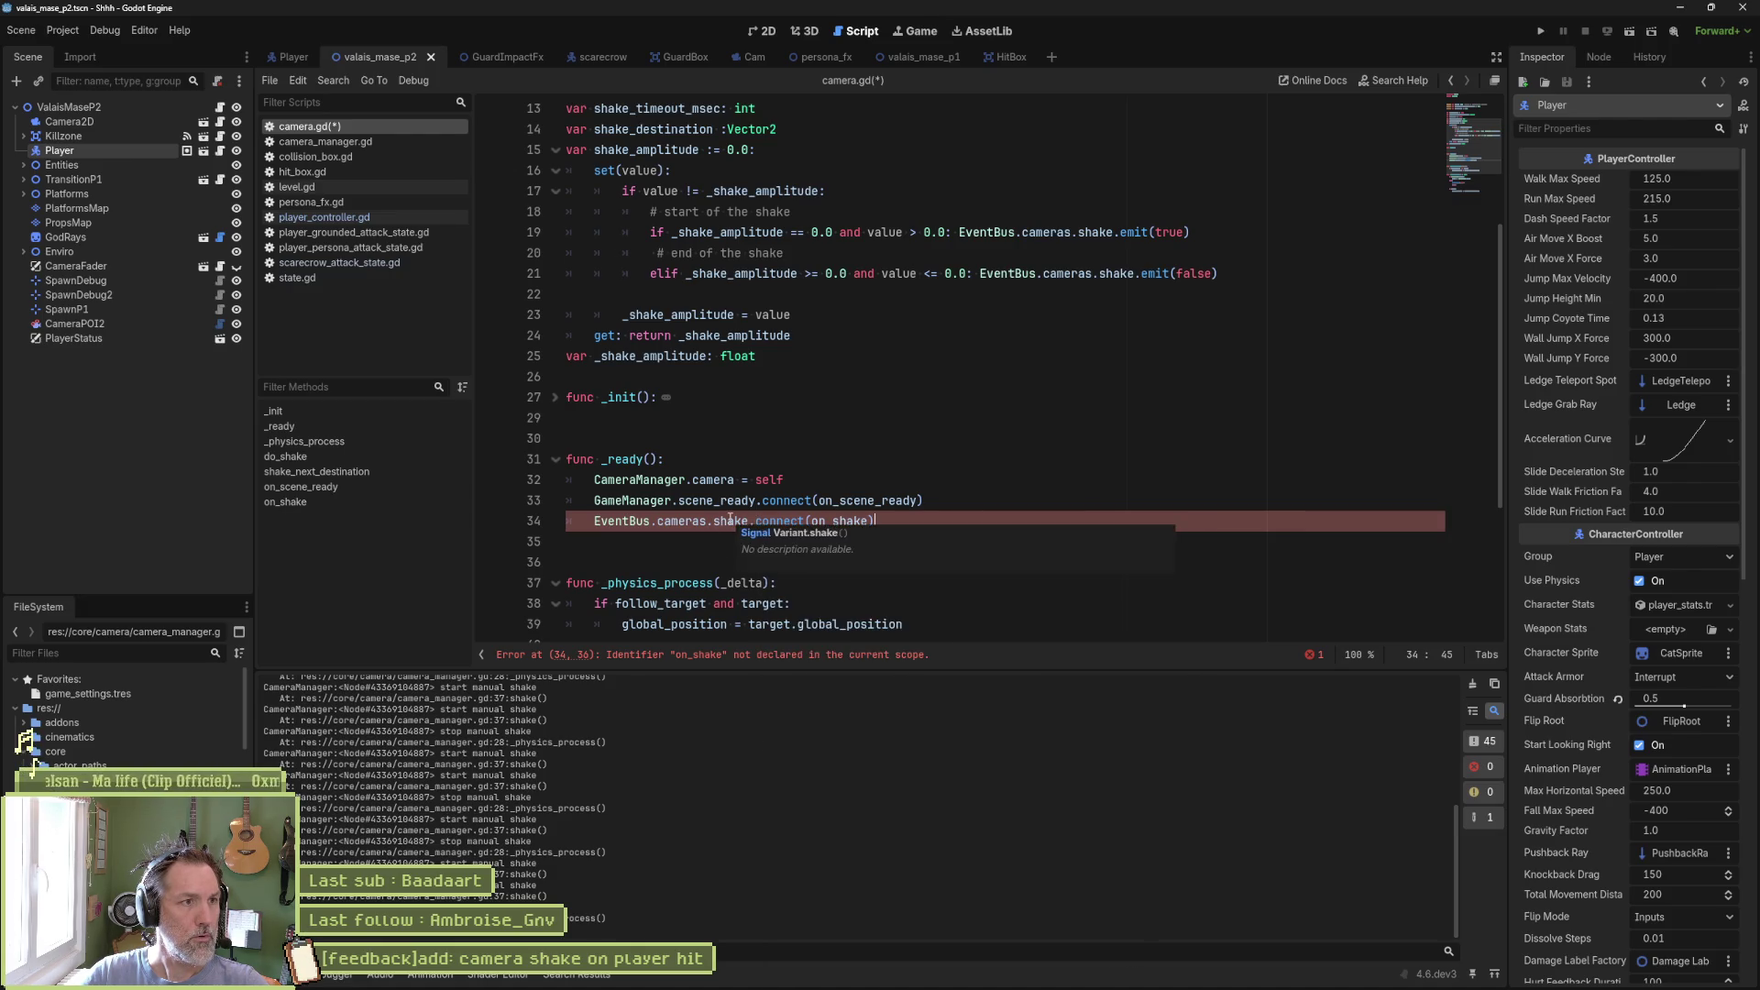
# - Remove the shake variables and amplitude setter from the top of camera.gd
pyautogui.click(1459, 118)
pyautogui.moveTo(1459, 118); pyautogui.dragTo(1459, 147)
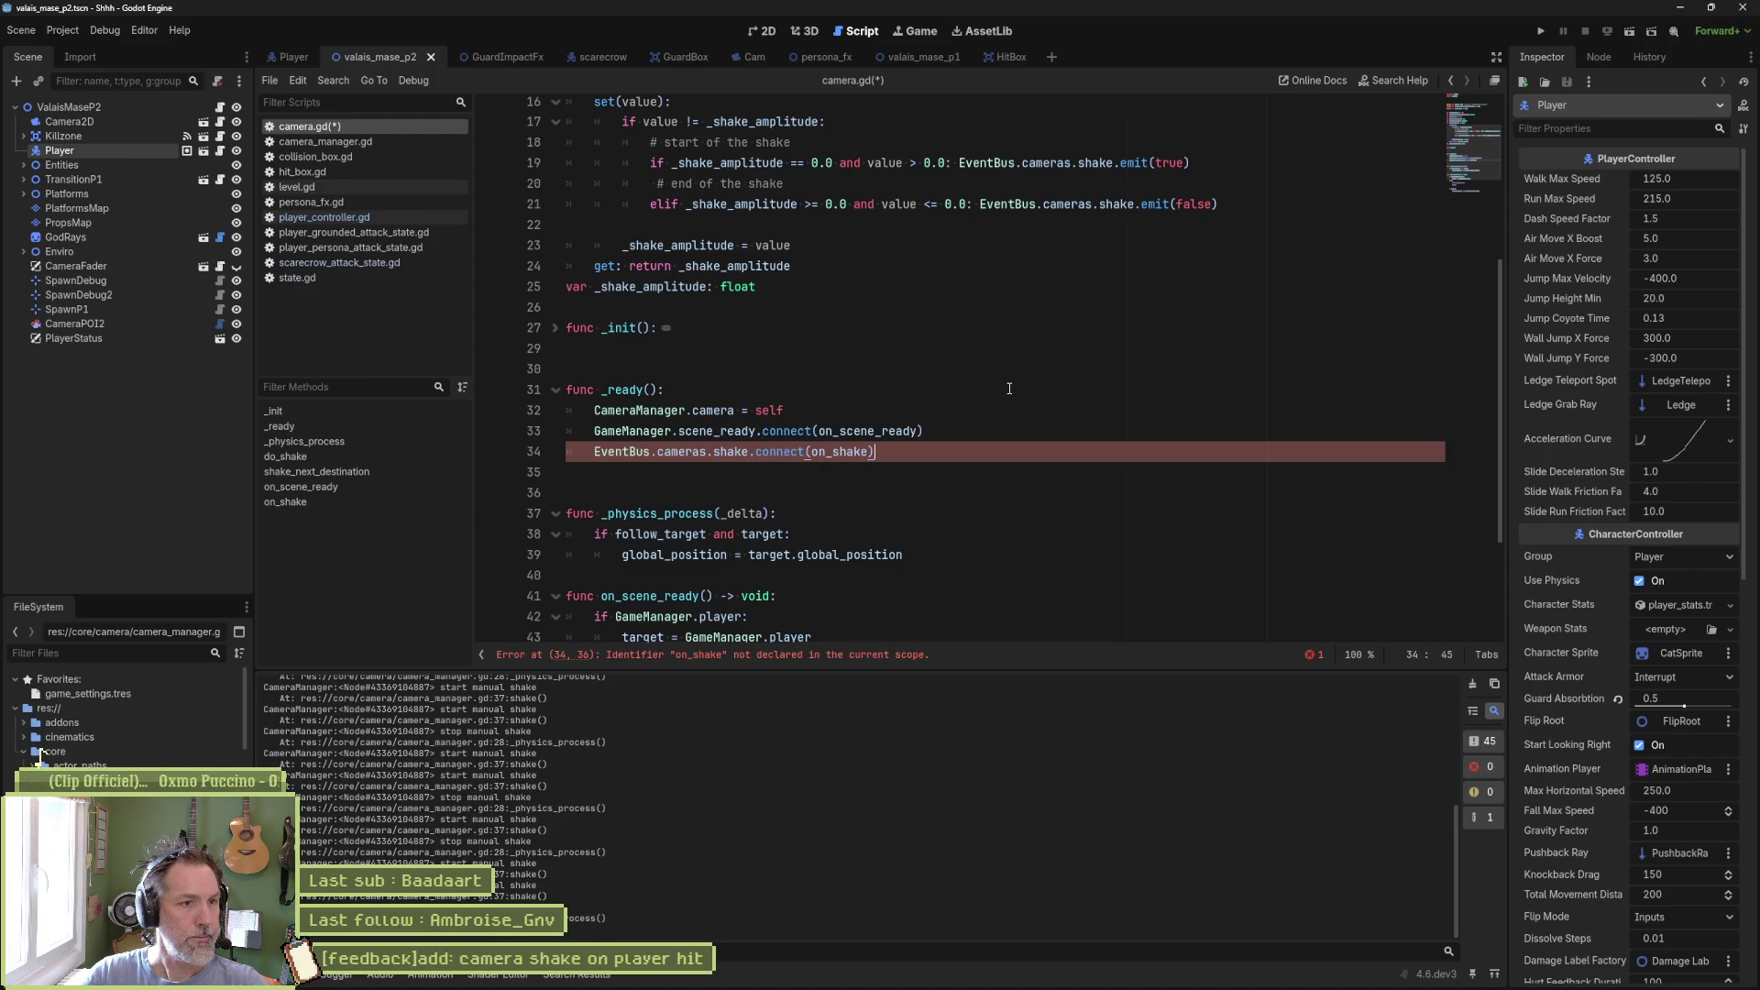
pyautogui.click(554, 330)
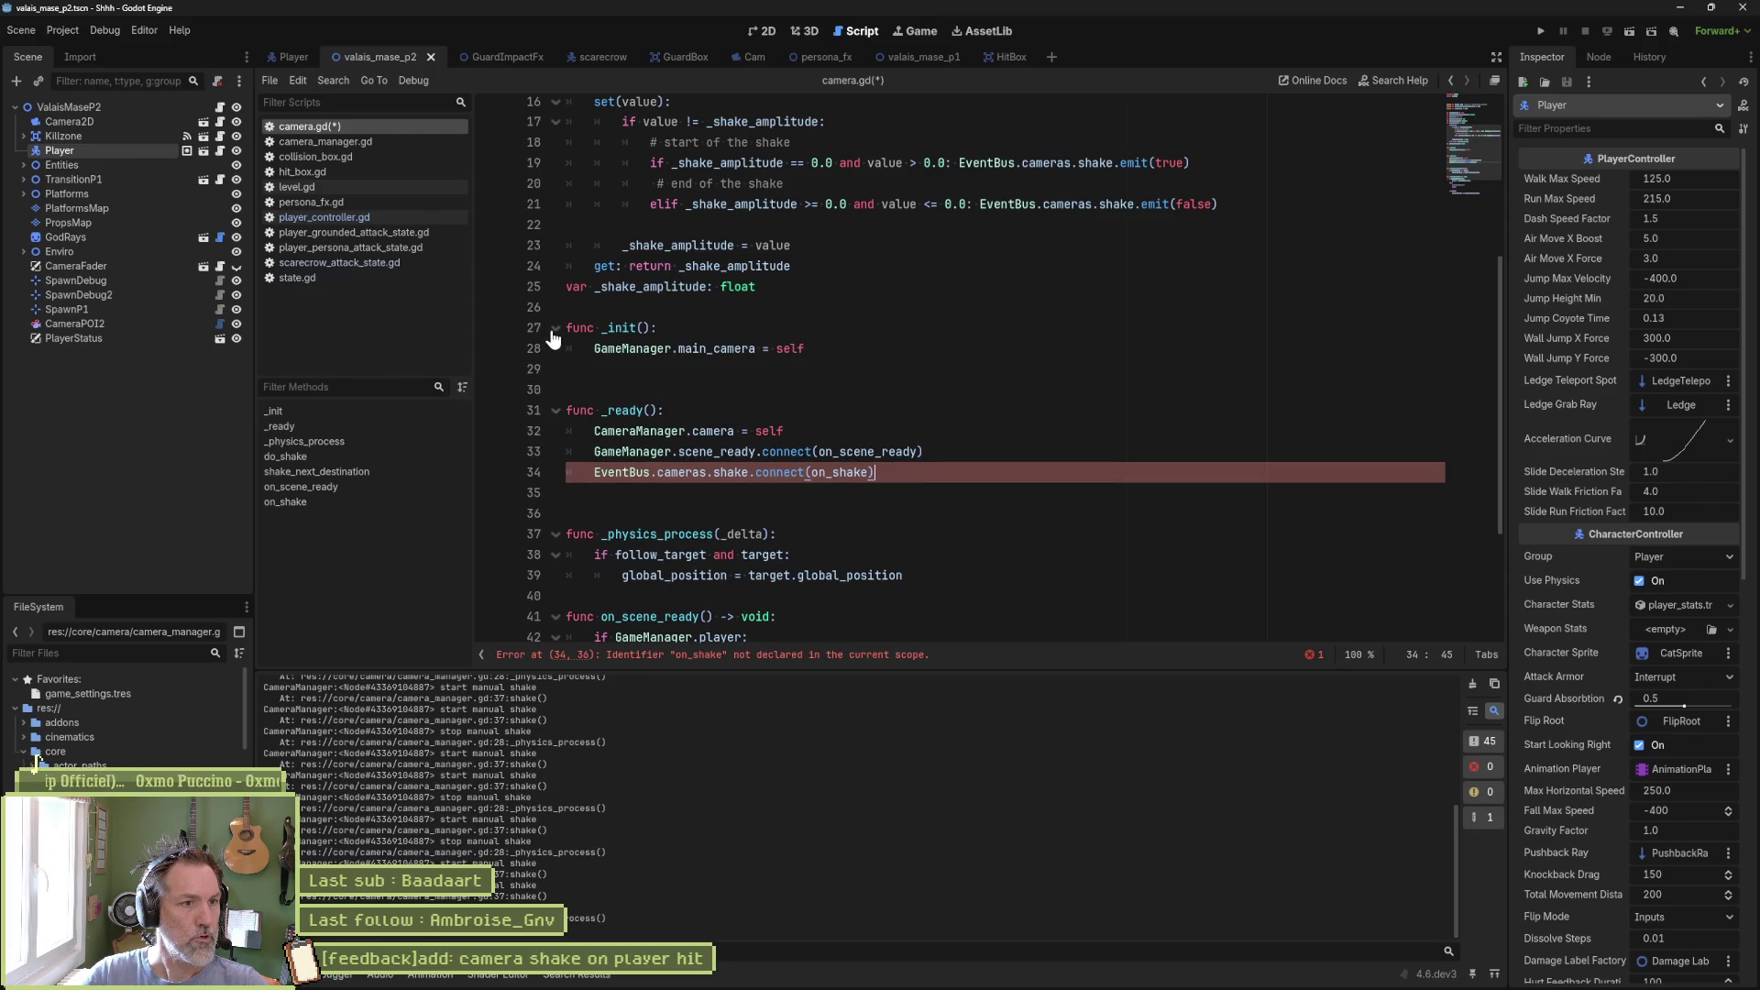
pyautogui.click(589, 307)
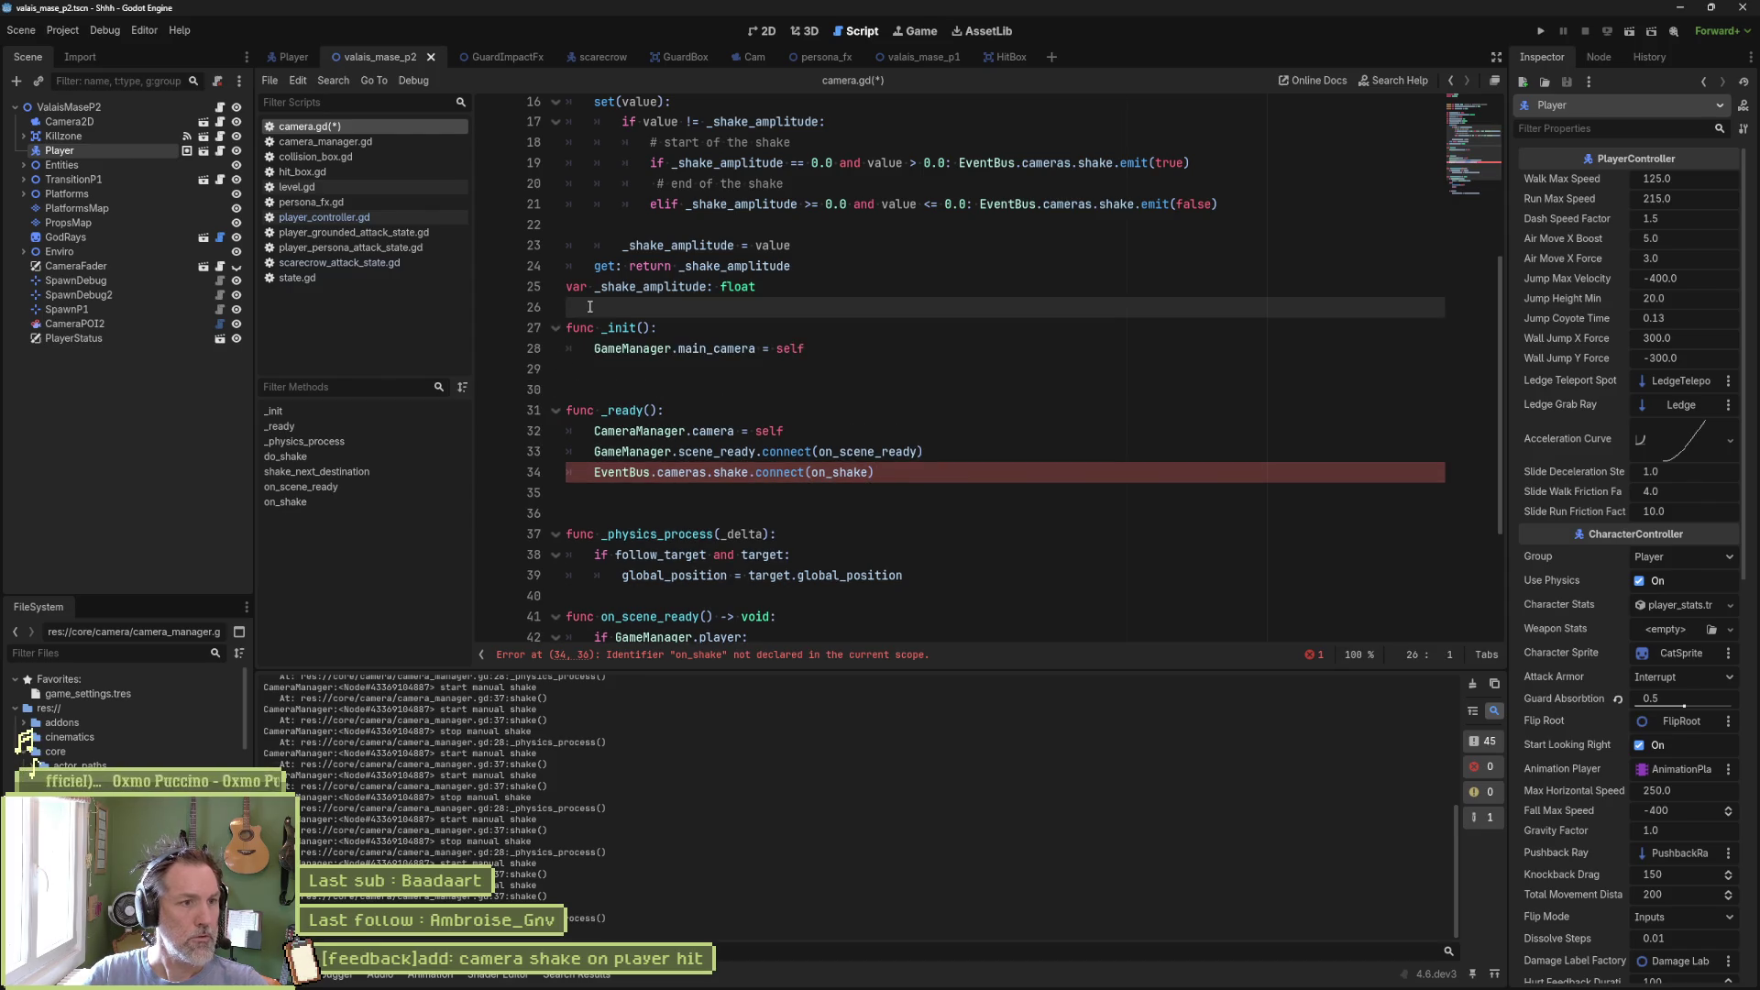
pyautogui.press('Return')
pyautogui.press('Return')
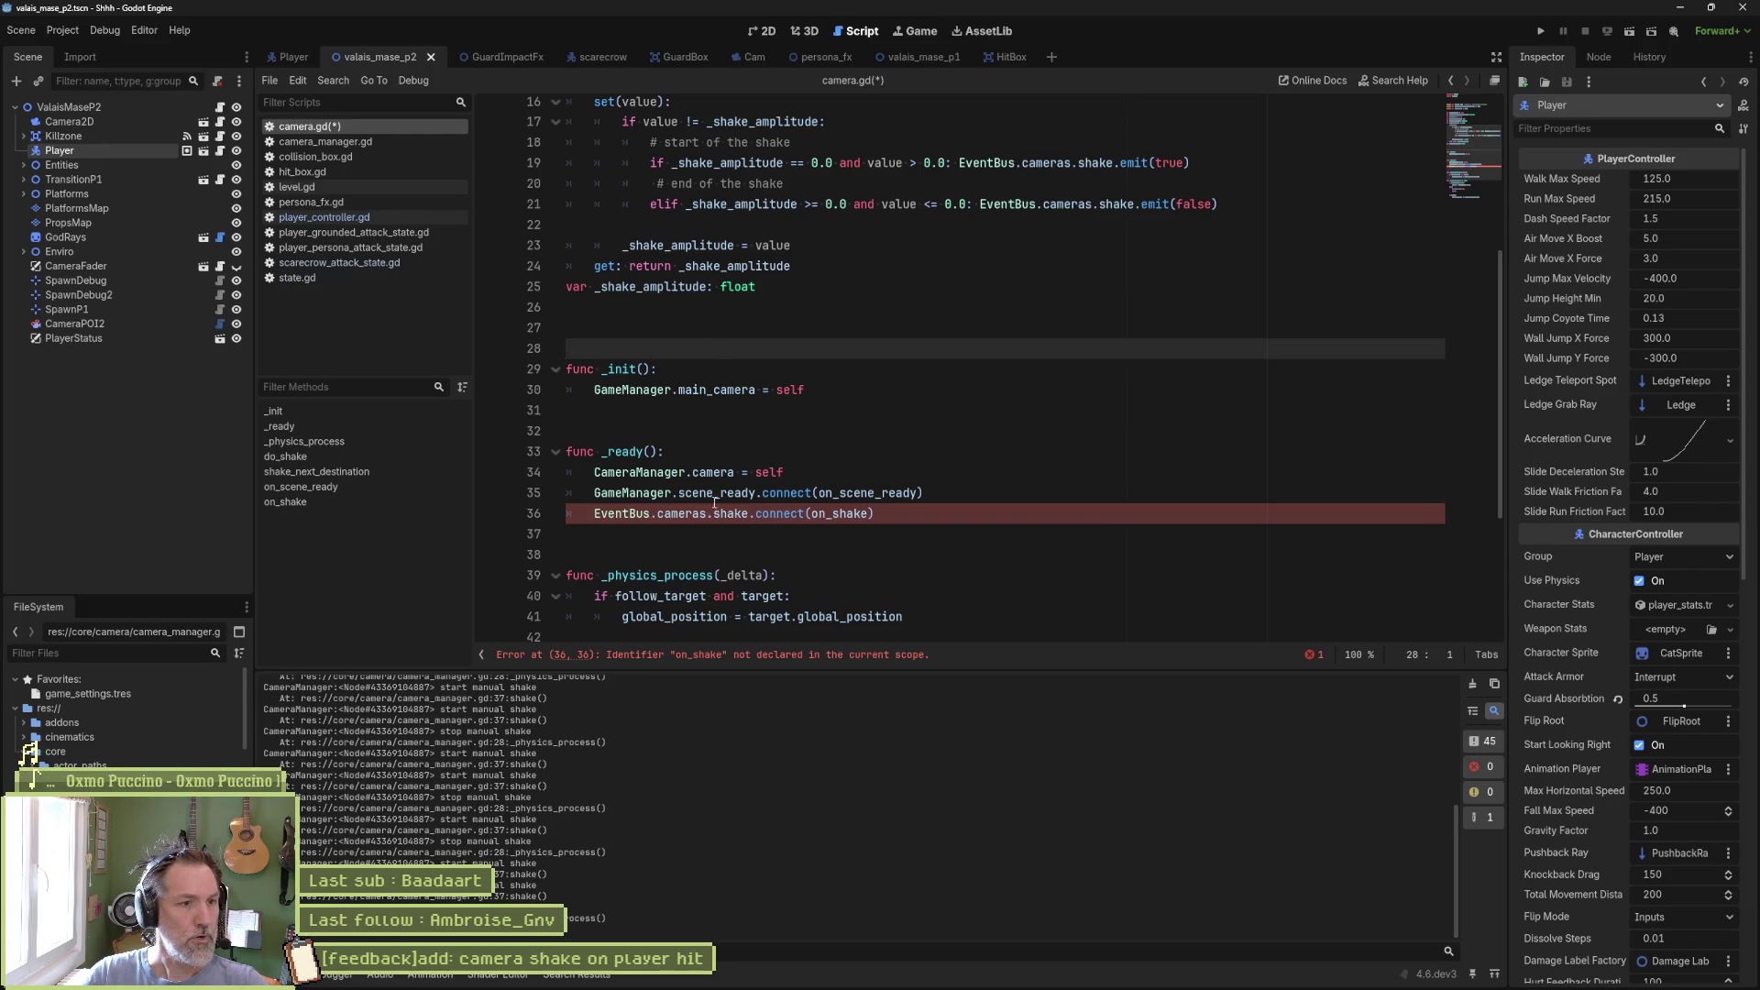
pyautogui.scroll(3, 843, 448)
pyautogui.moveTo(761, 472)
pyautogui.mouseDown()
pyautogui.moveTo(825, 266)
pyautogui.moveTo(890, 171)
pyautogui.mouseUp()
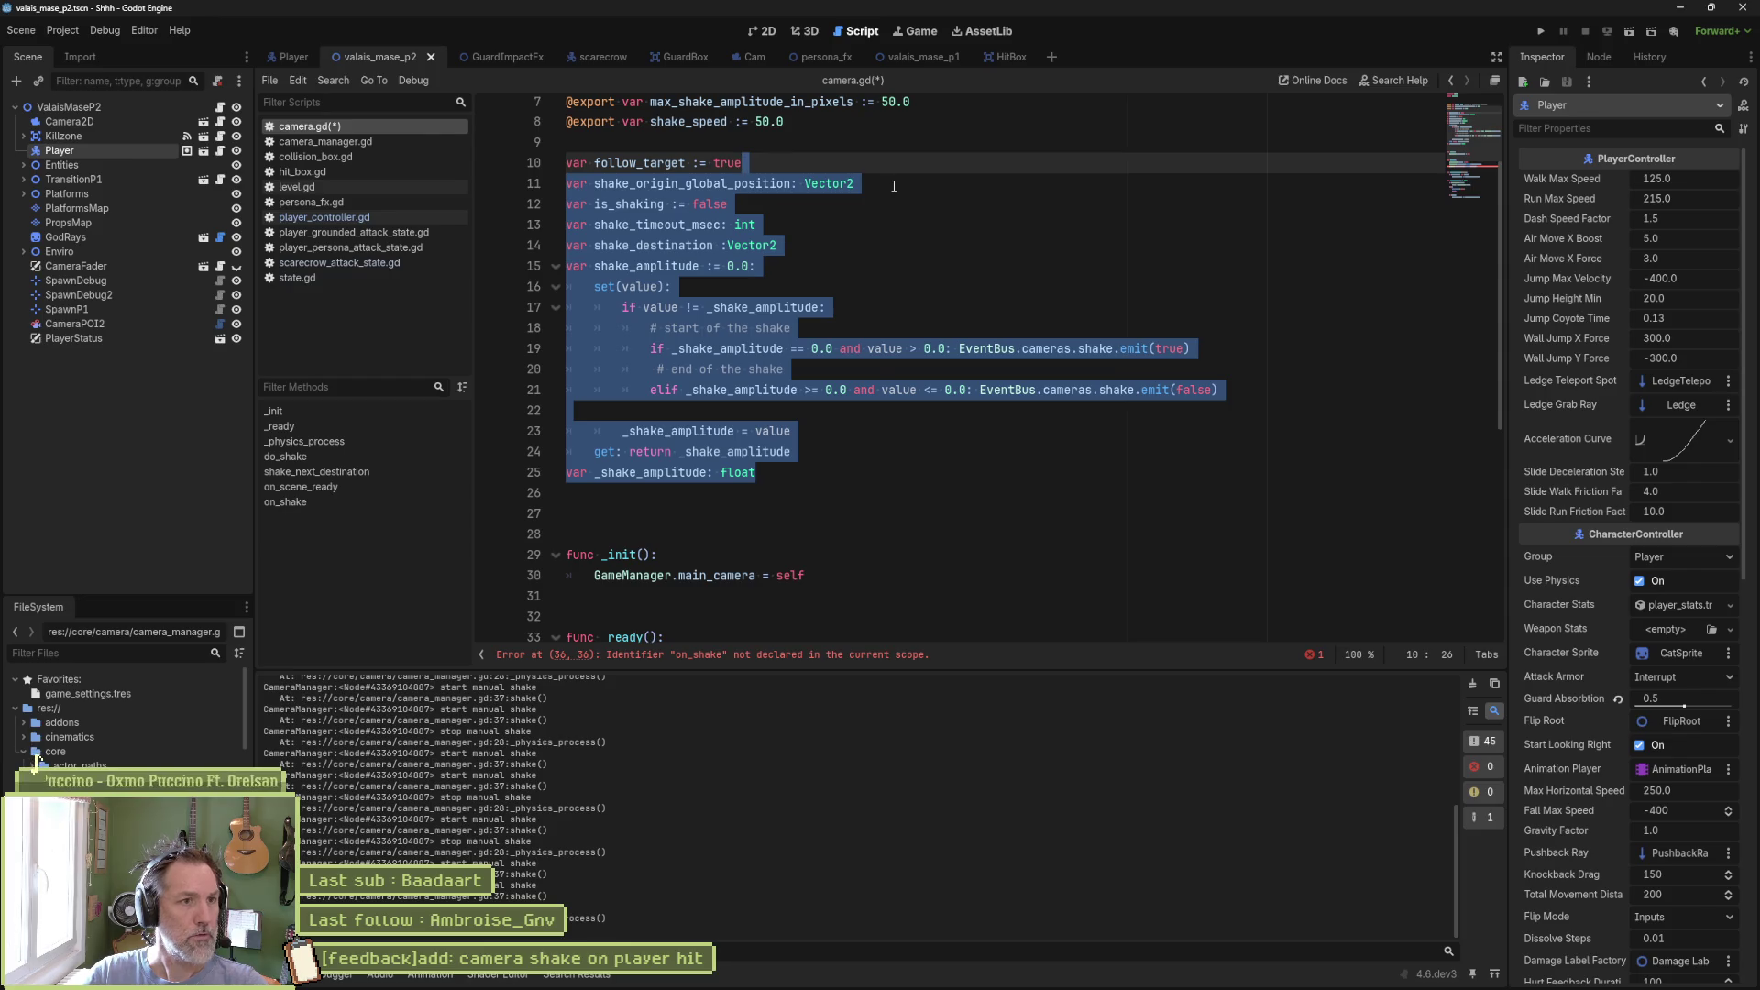
pyautogui.press('Delete')
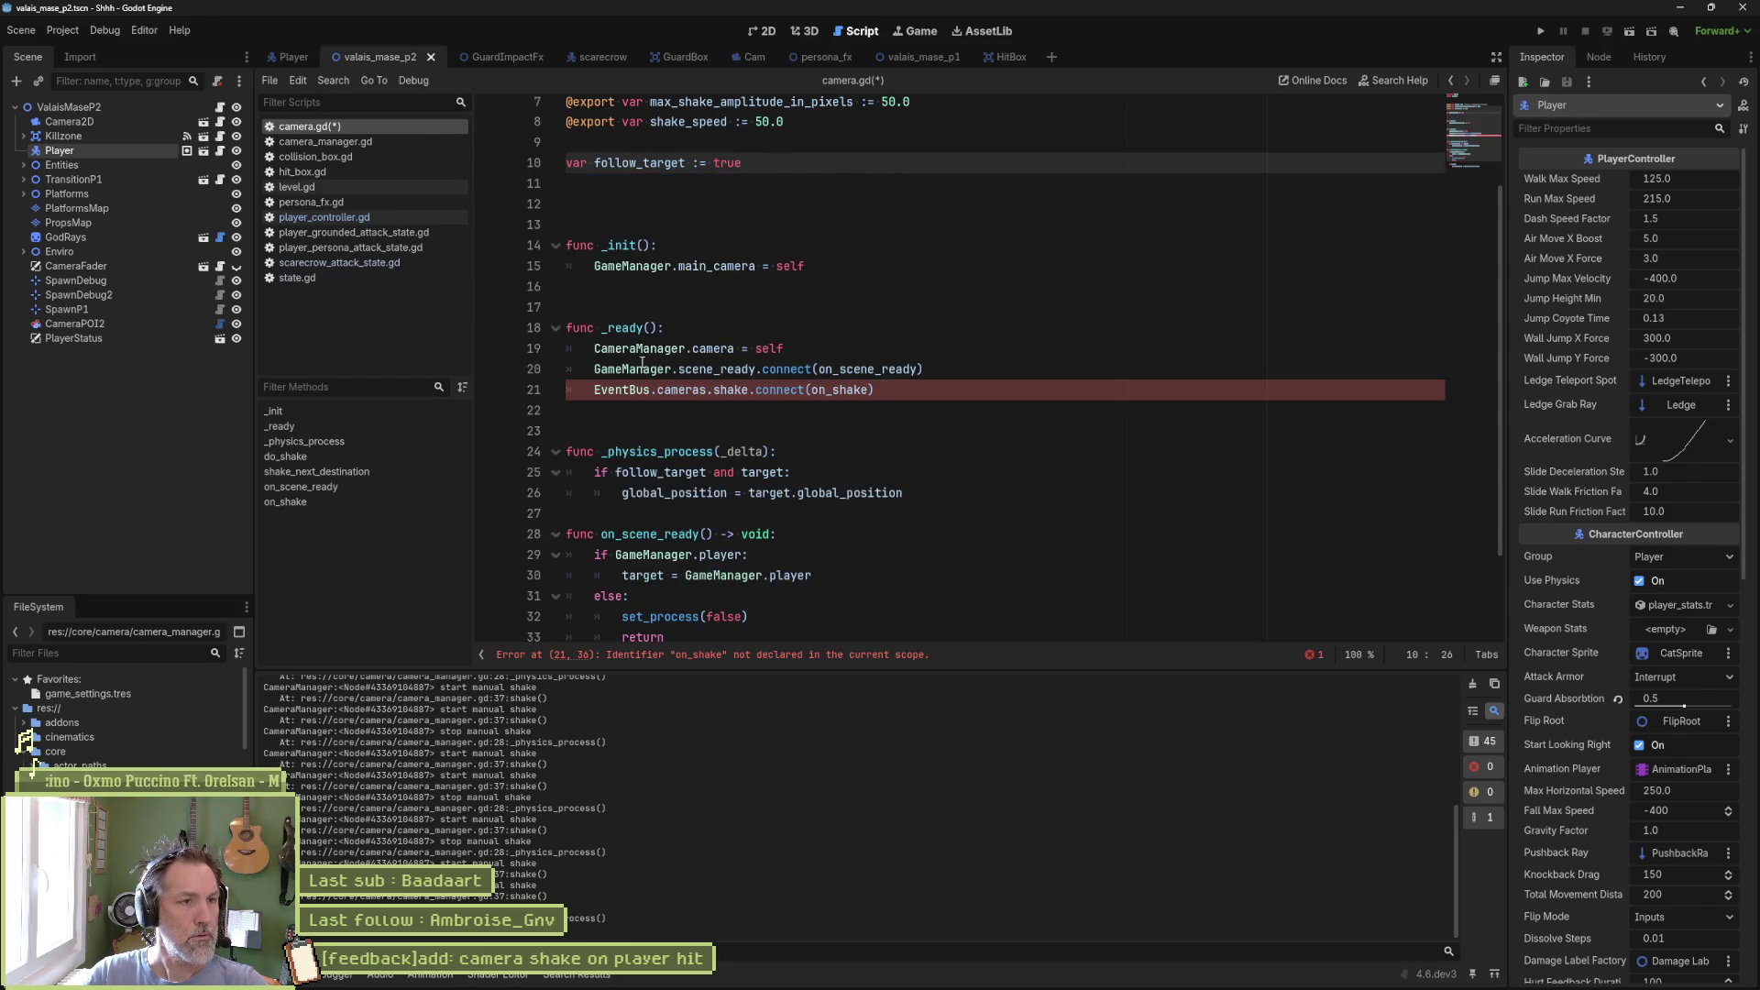
# - Comment out the EventBus shake signal connection, save camera.gd, and run the game with F5
pyautogui.click(624, 390)
pyautogui.hotkey('ctrl', 'k')
pyautogui.hotkey('ctrl', 's')
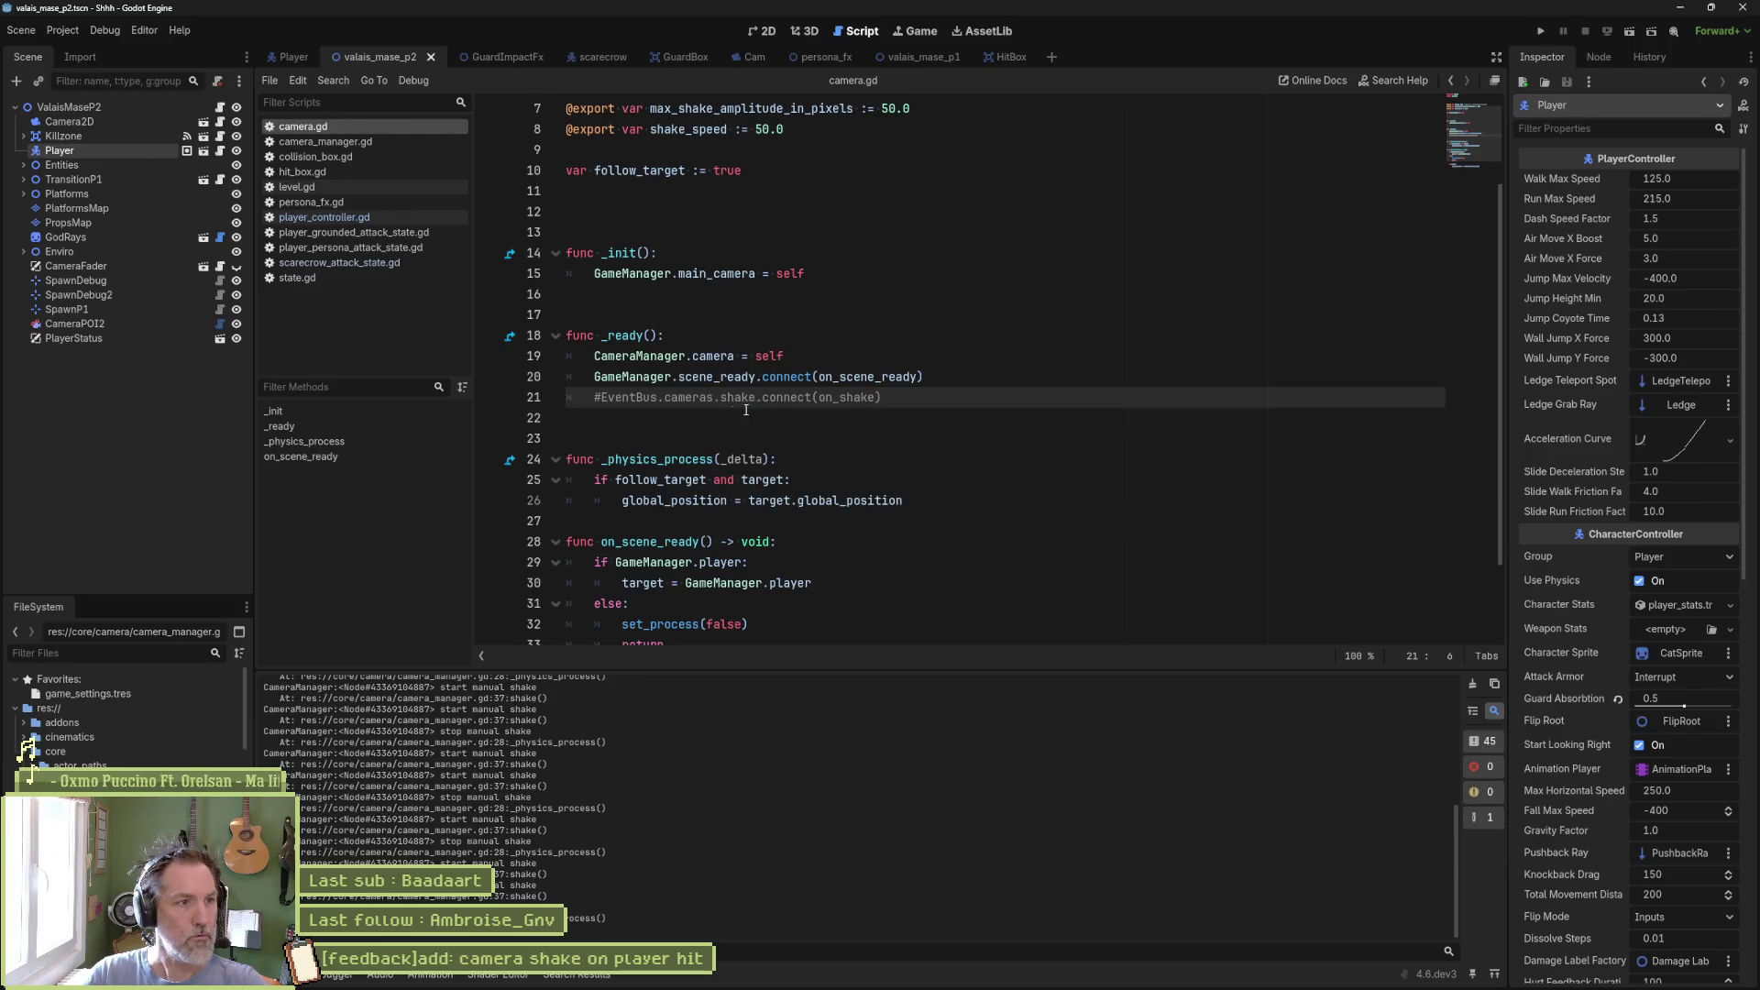
pyautogui.press('F5')
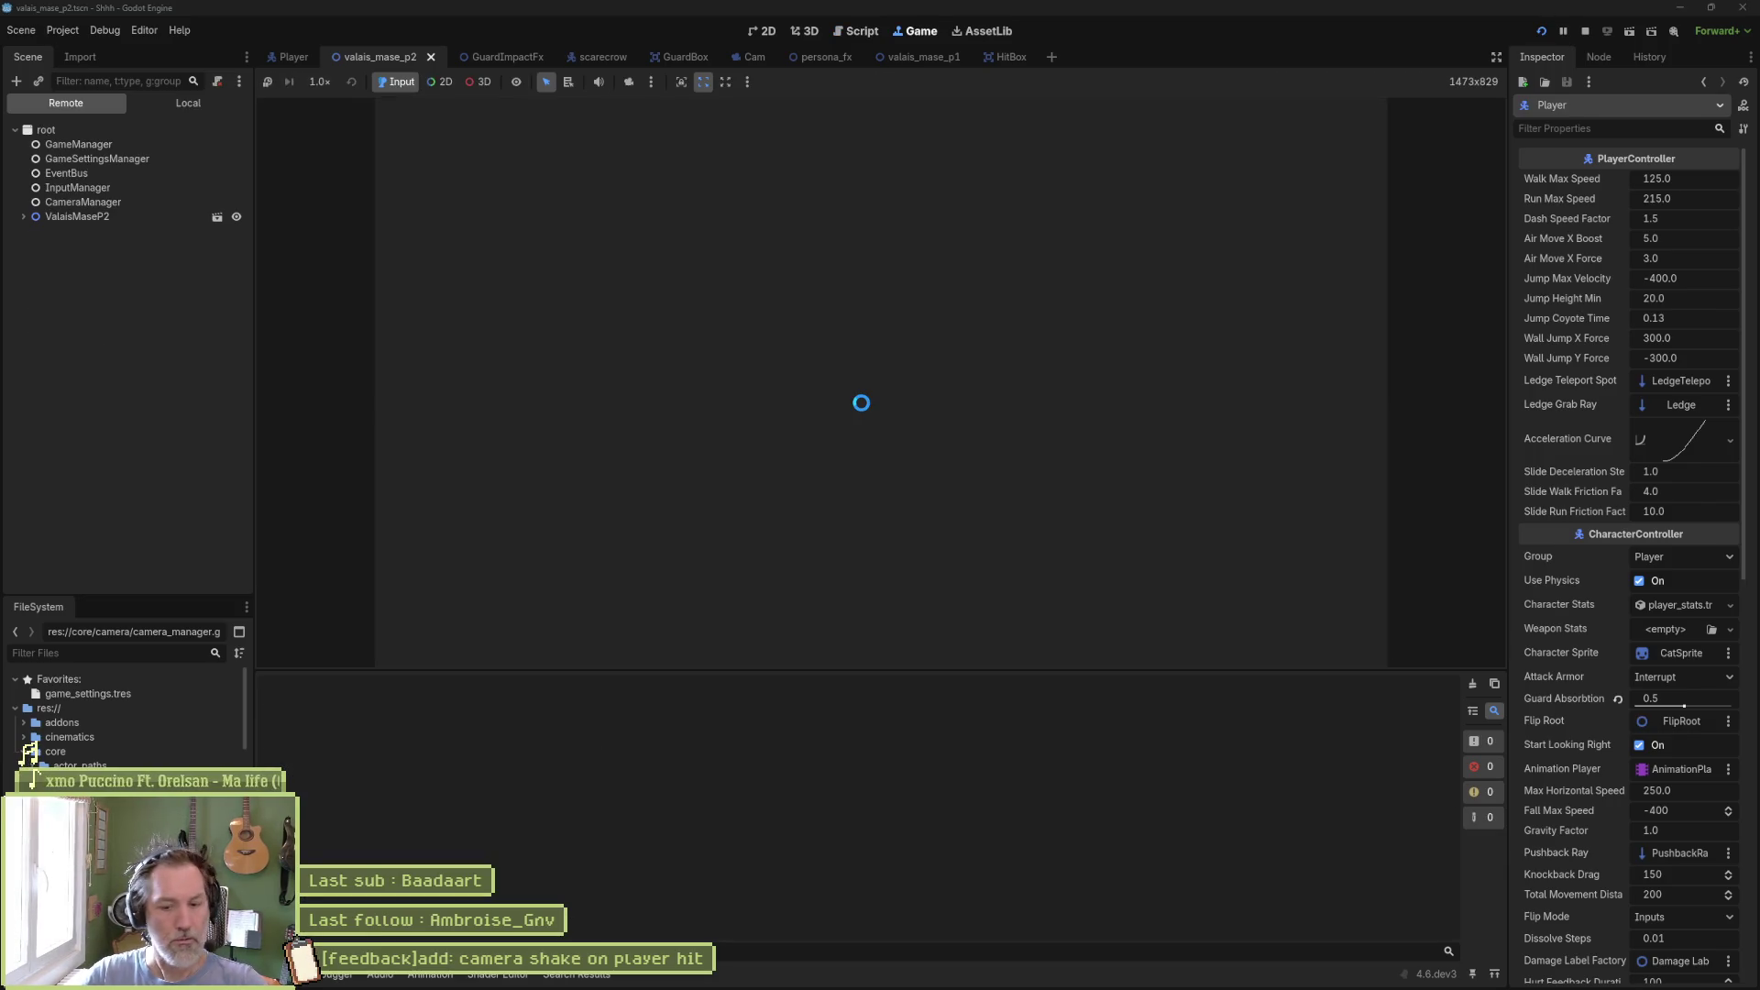
# - Restart the game, walk the cat into a scarecrow, hit both with the shockwave, then stop it
pyautogui.press('F8')
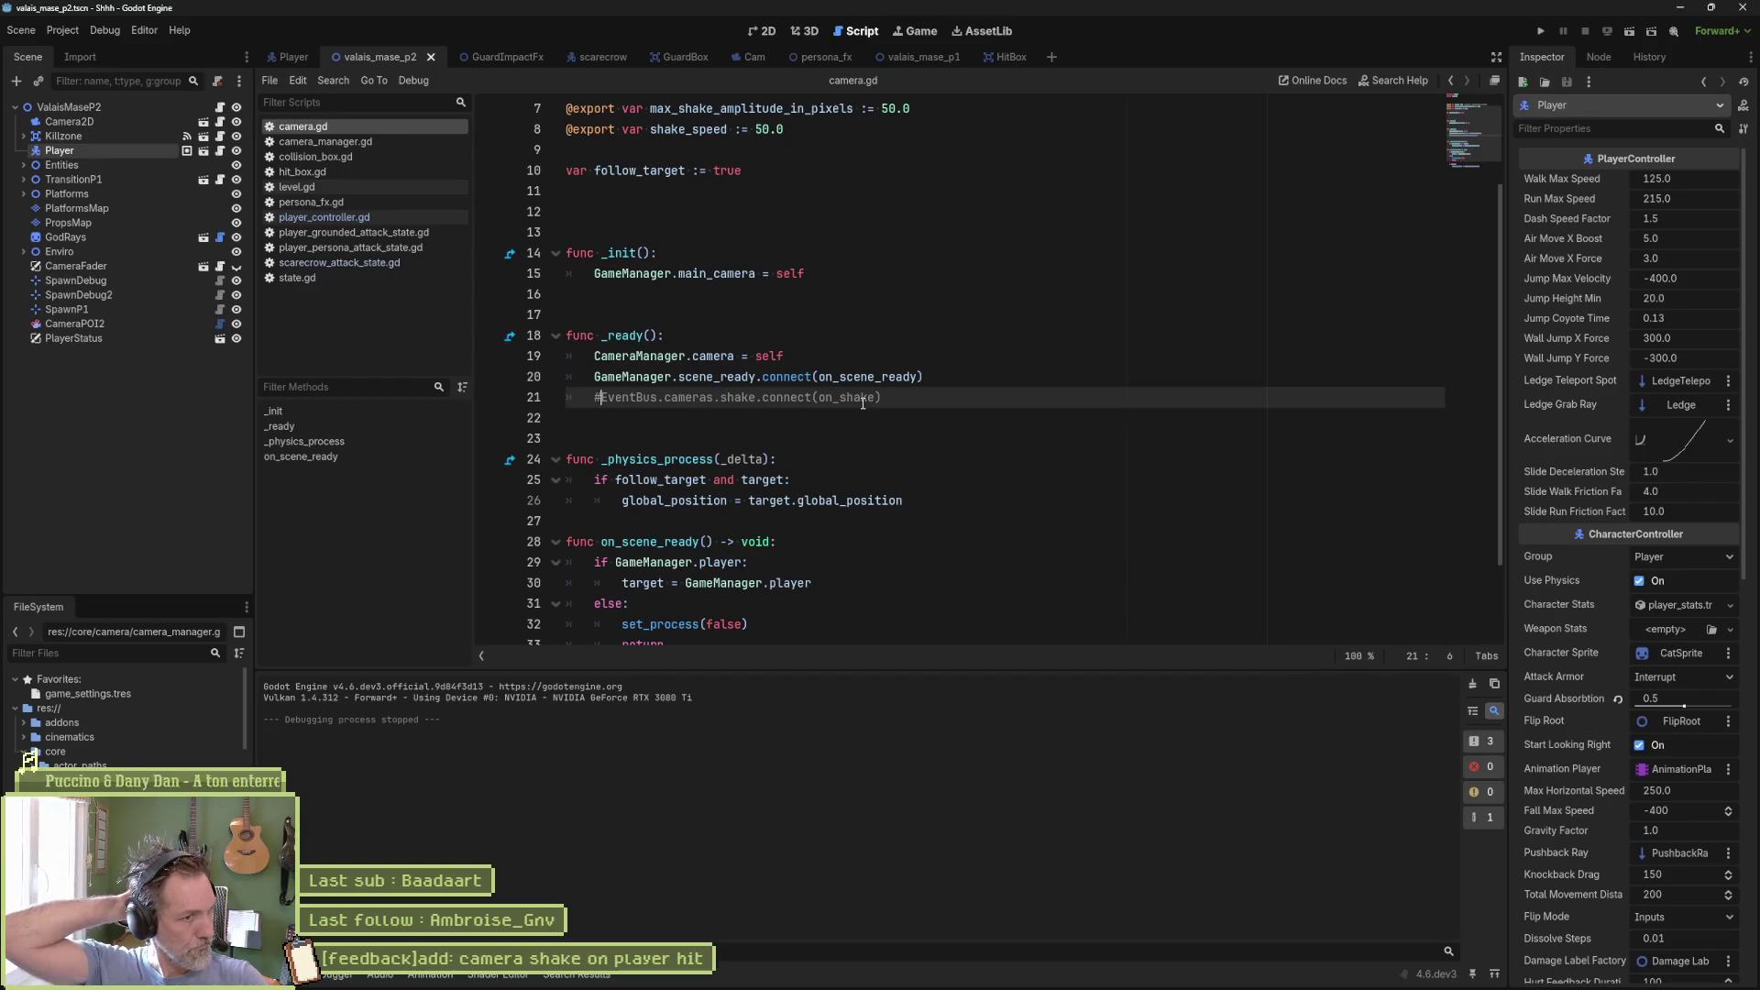
pyautogui.press('F5')
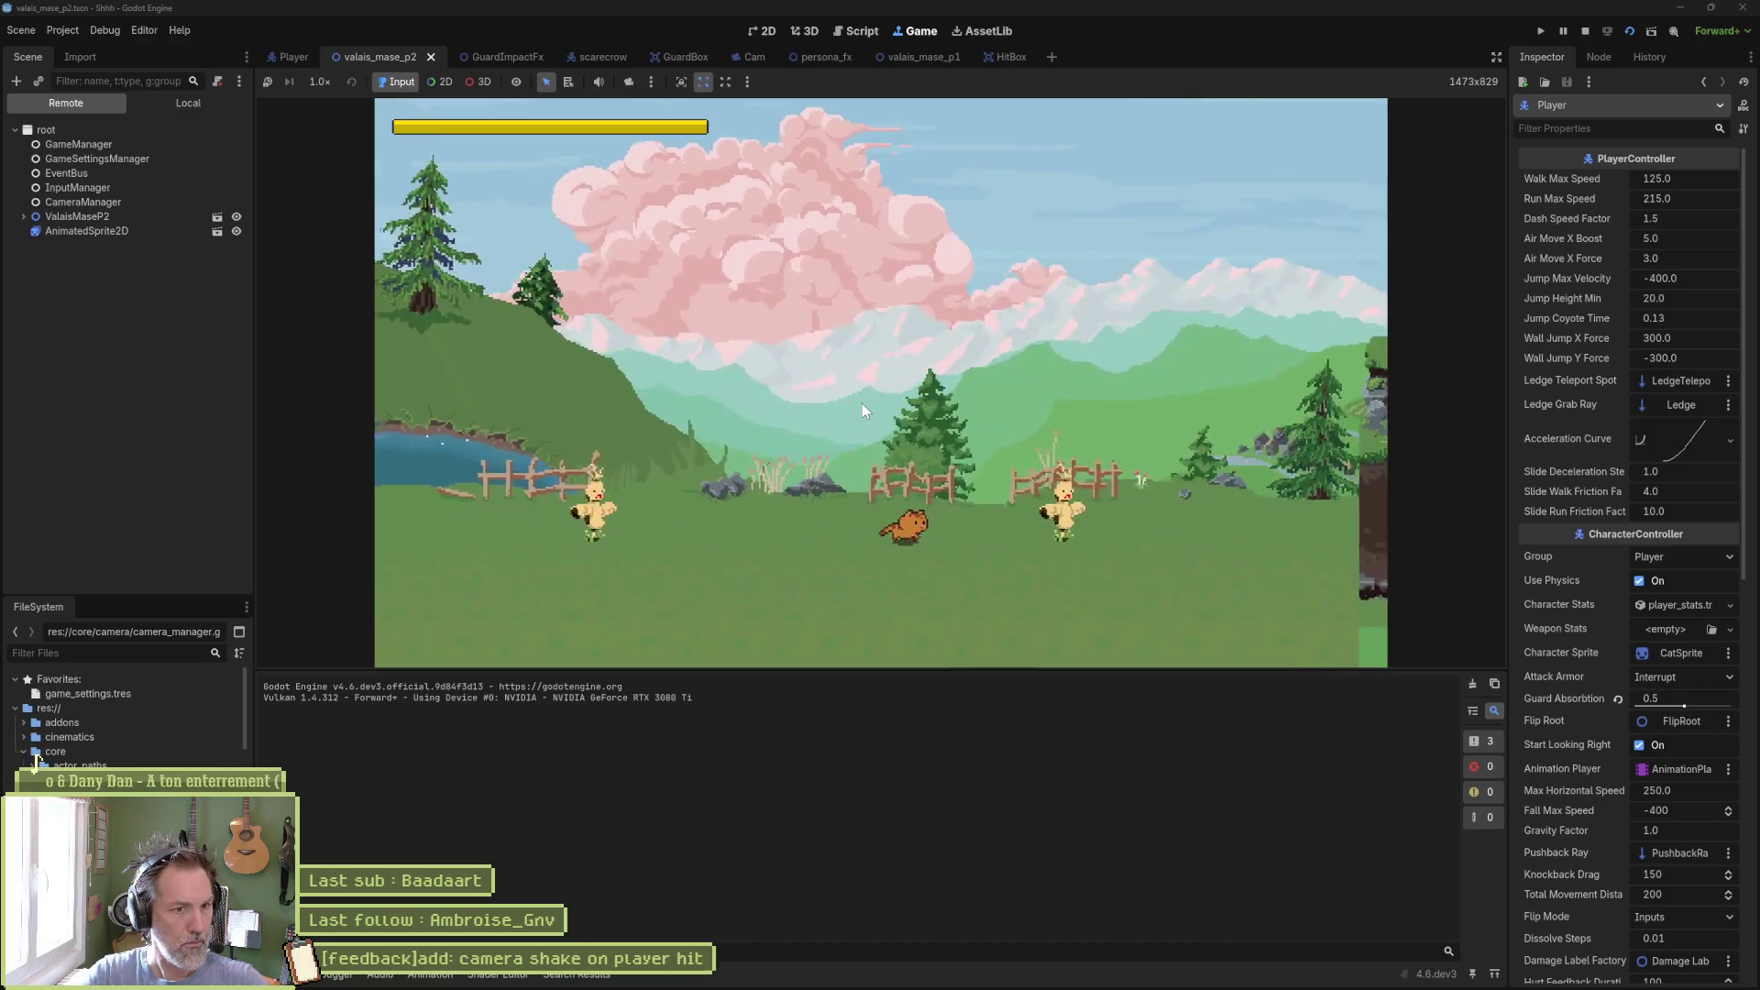
pyautogui.press('d')
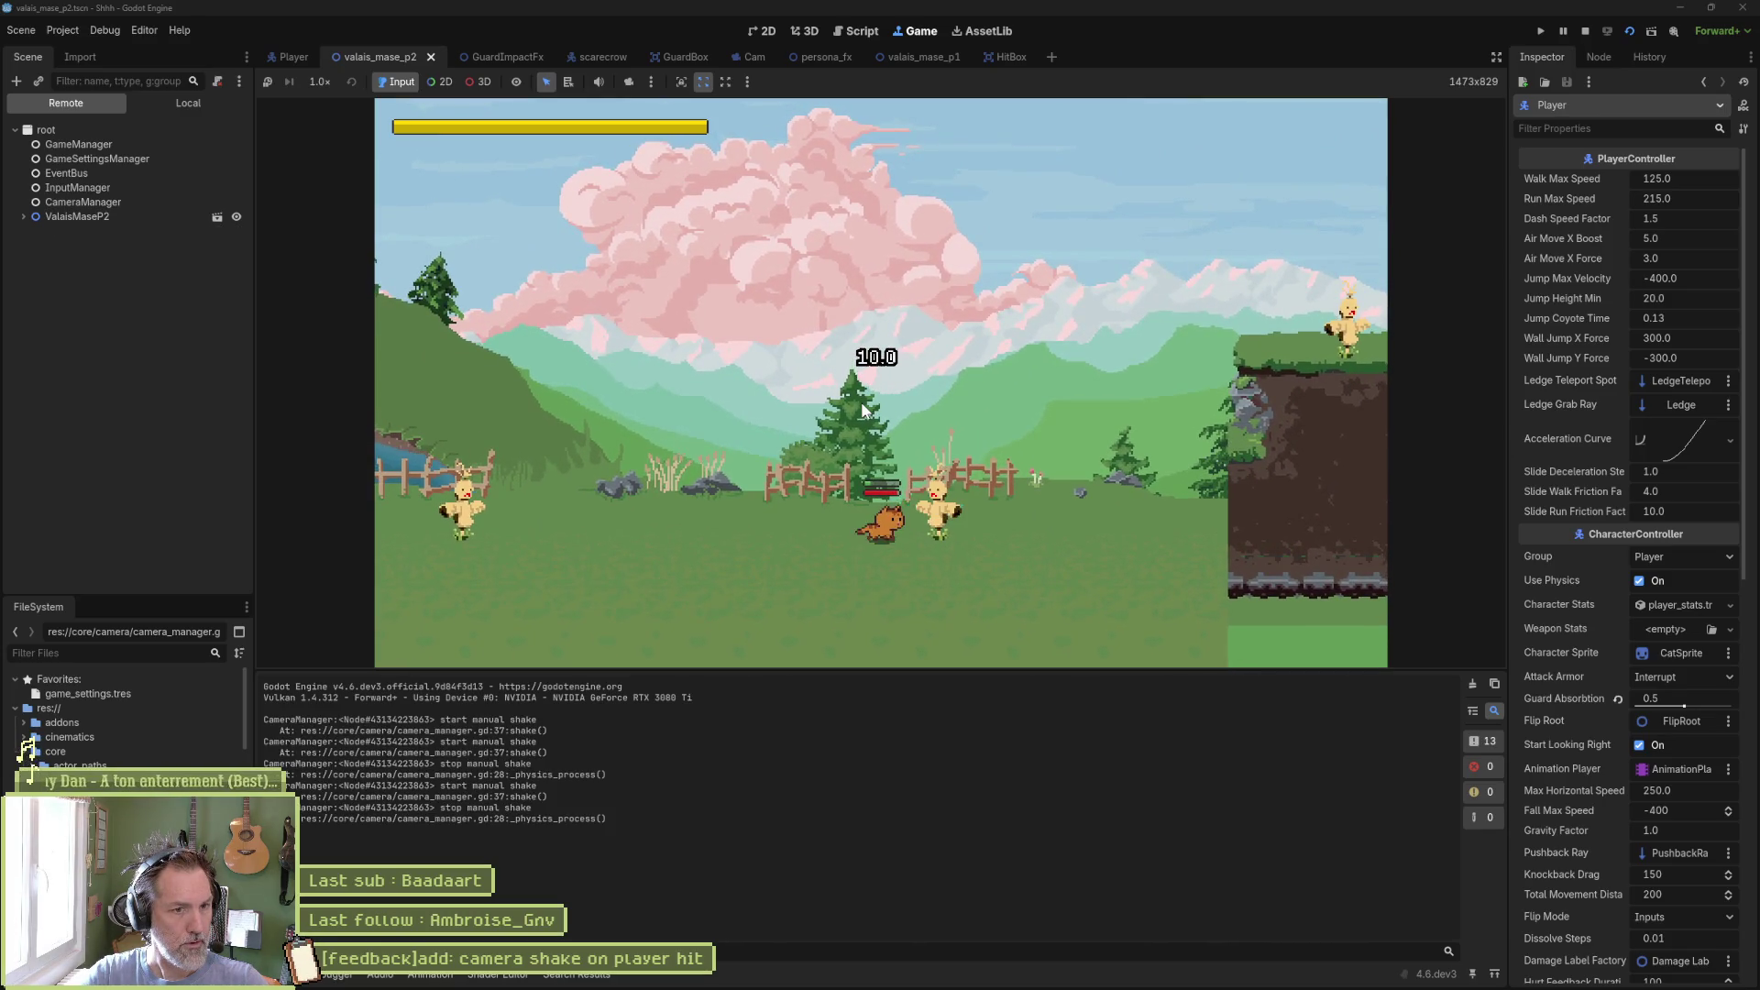
pyautogui.press('a')
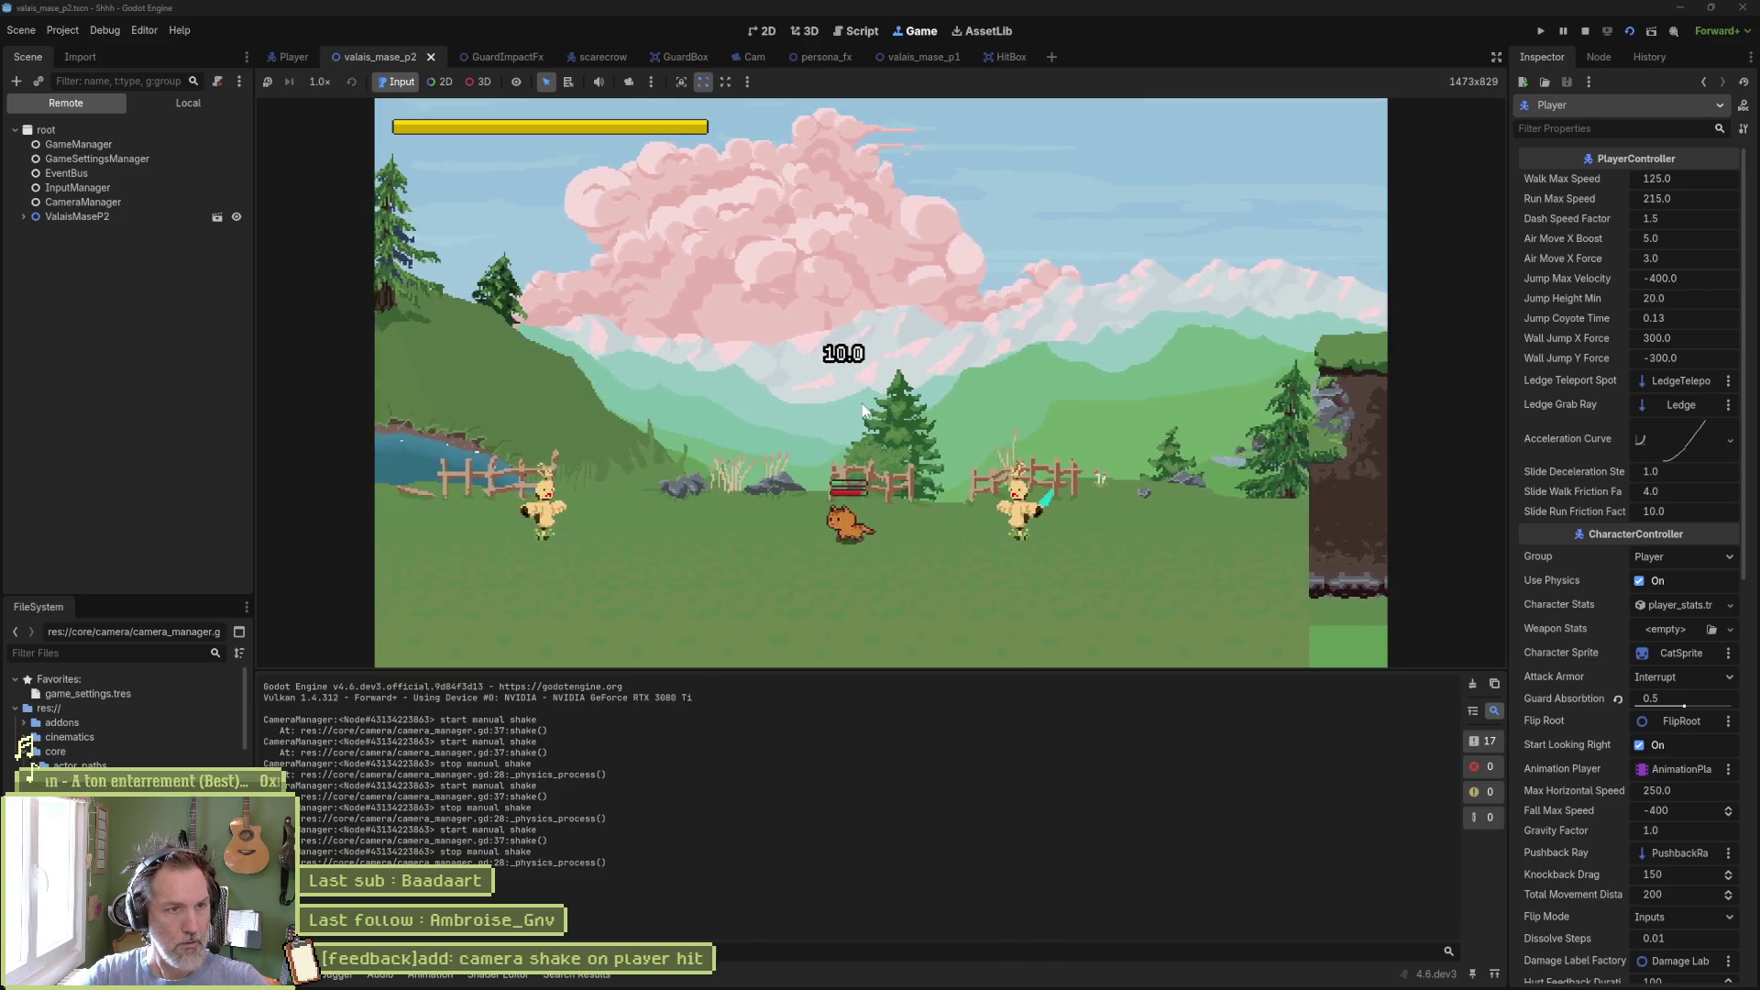
pyautogui.press('e')
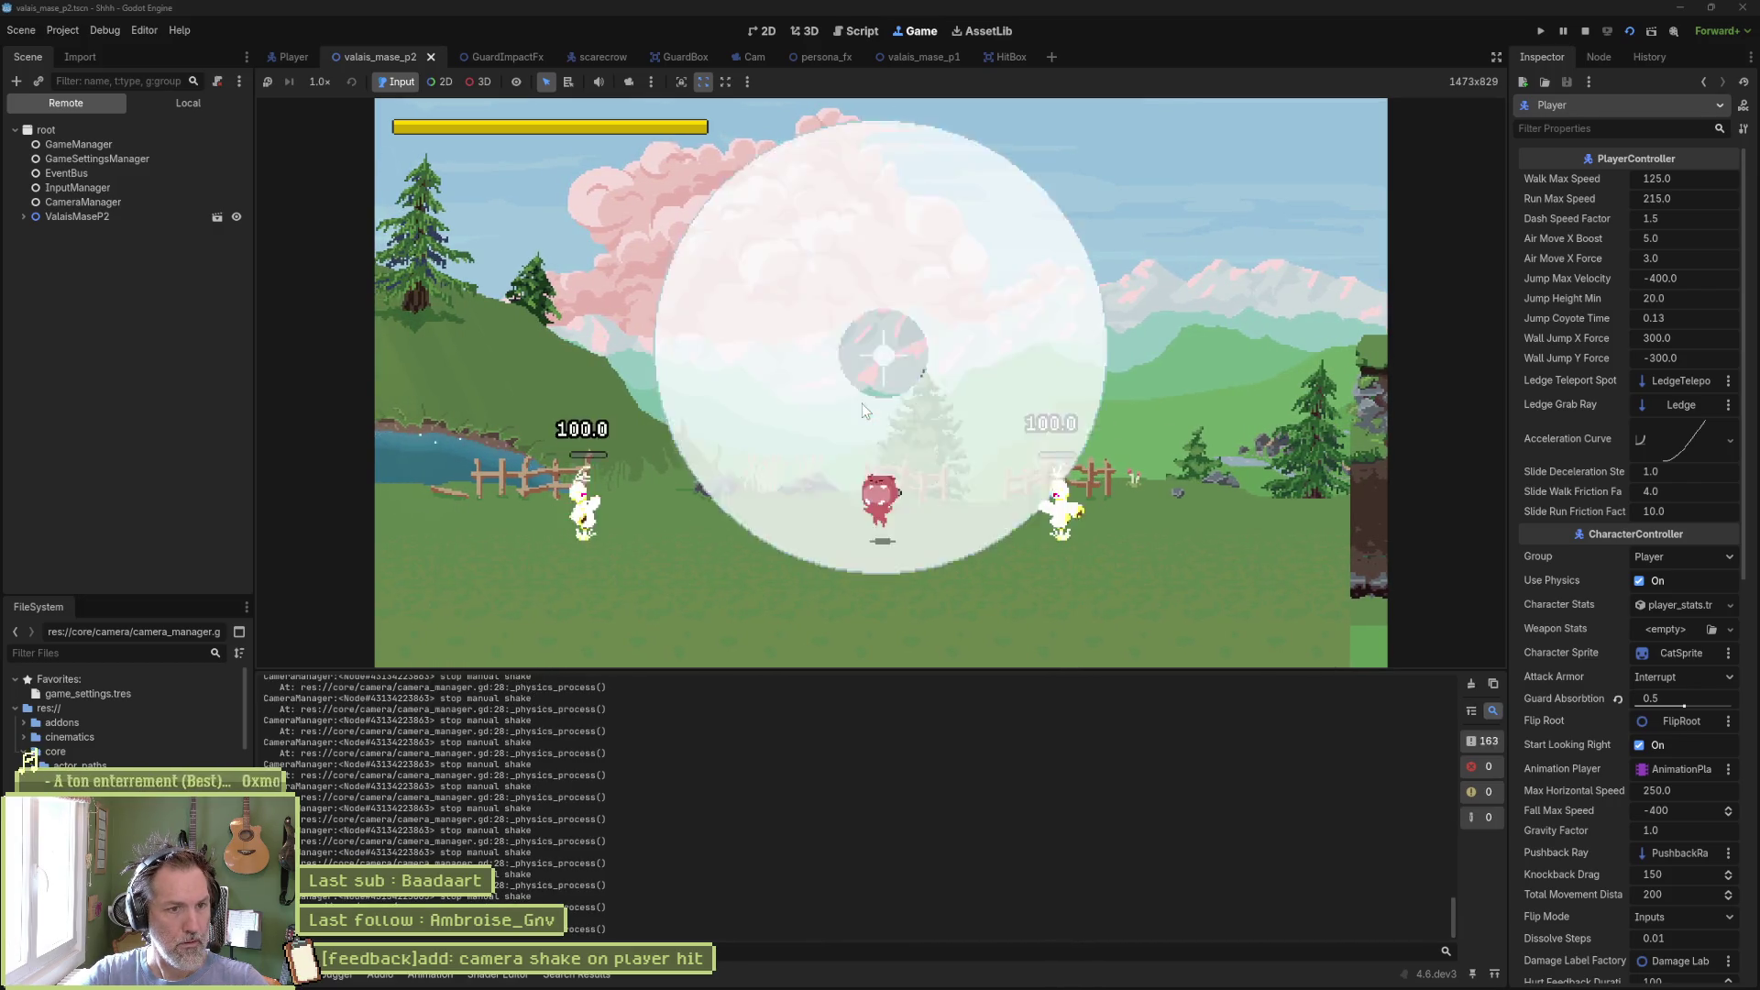
pyautogui.press('F8')
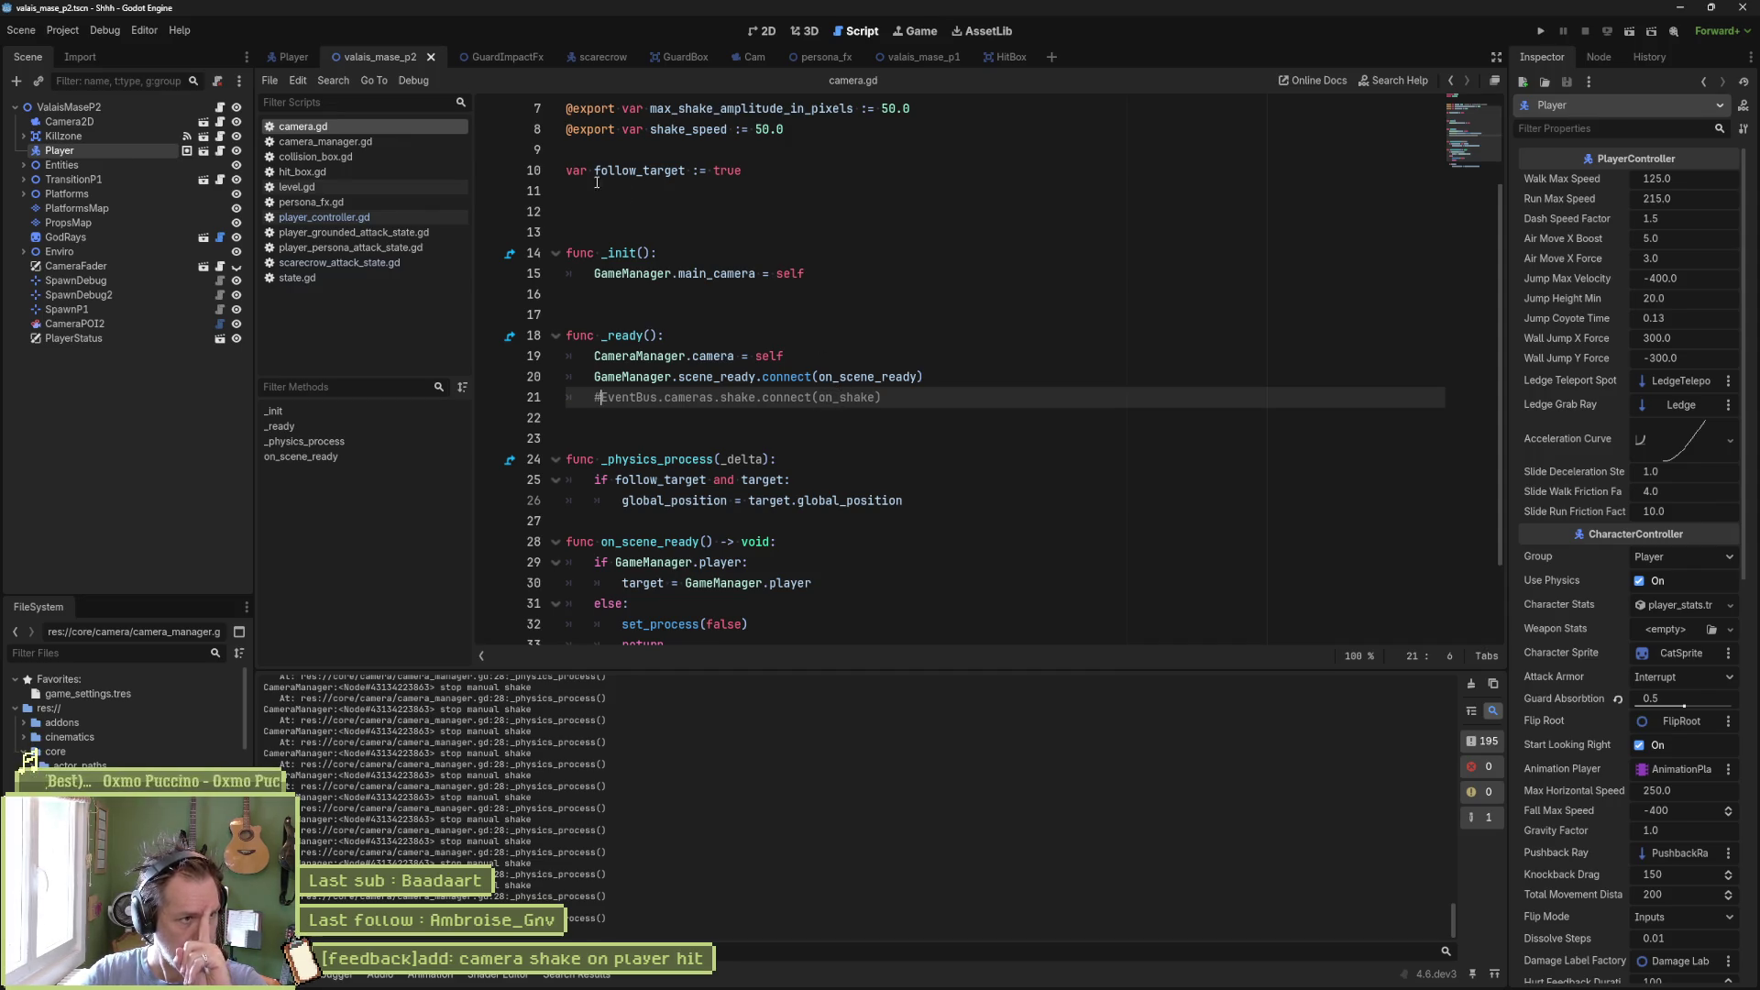
# - Switch to the persona_fx scene, select its AnimationPlayer, and inspect the persona_fx.gd script
pyautogui.moveTo(287, 72)
pyautogui.click(829, 58)
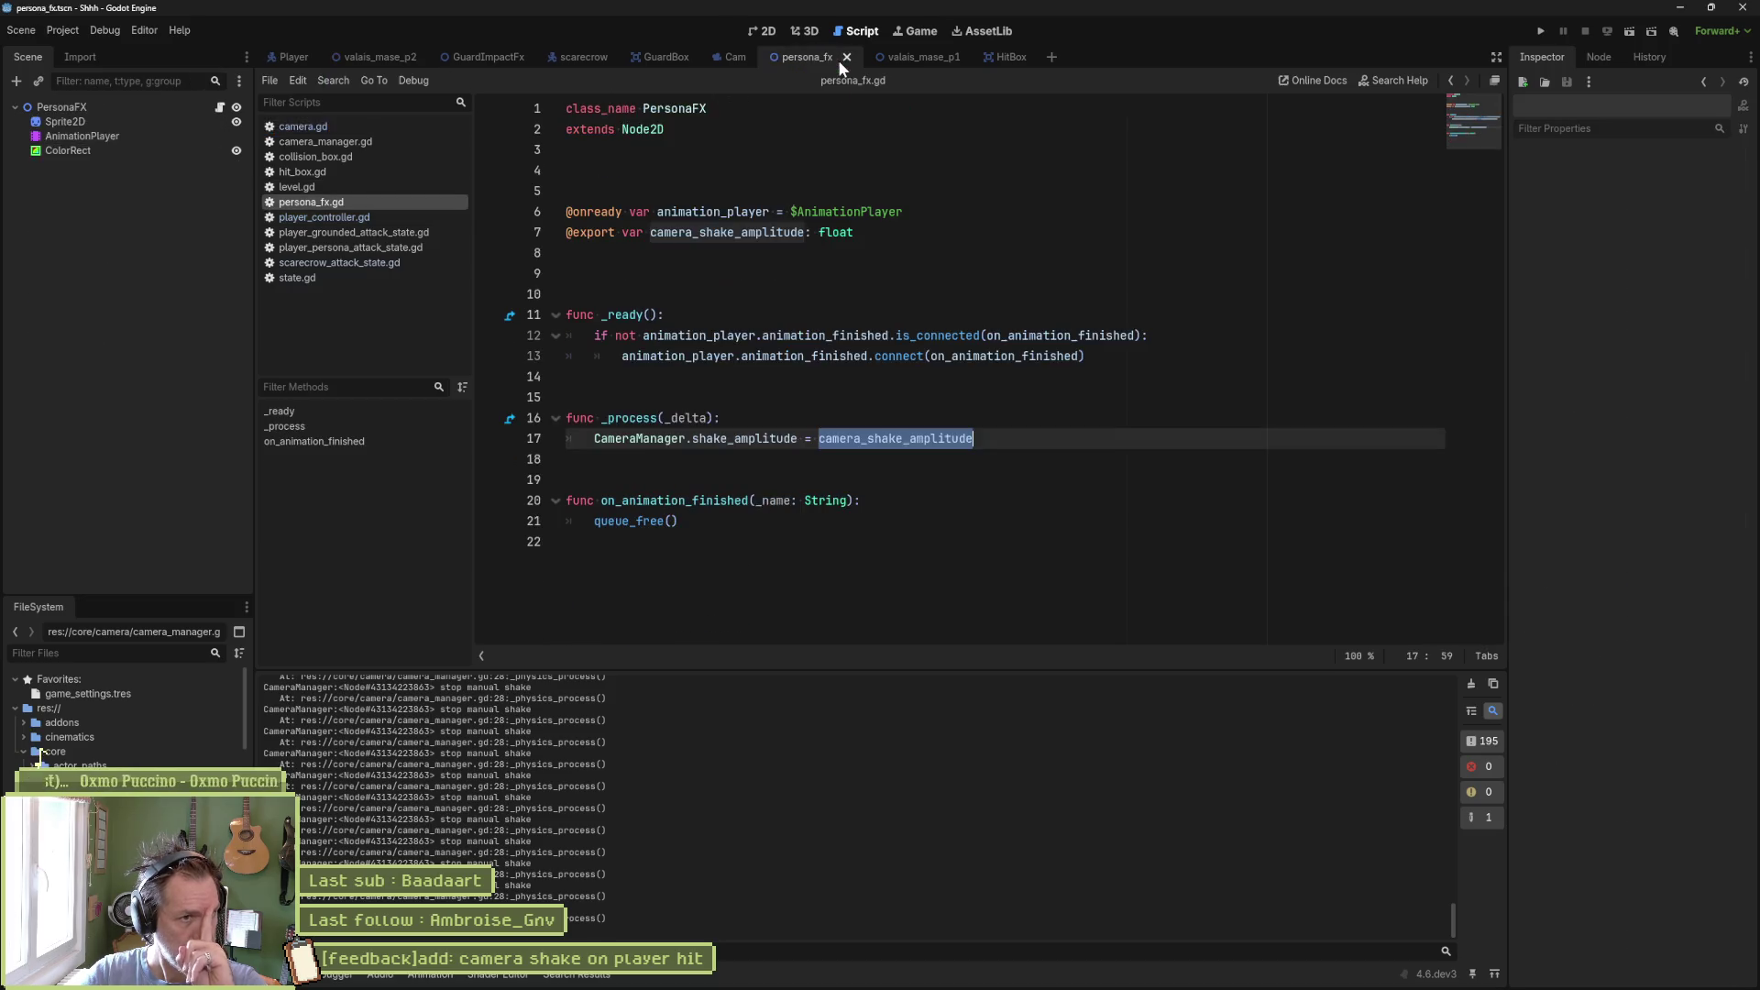
pyautogui.click(156, 135)
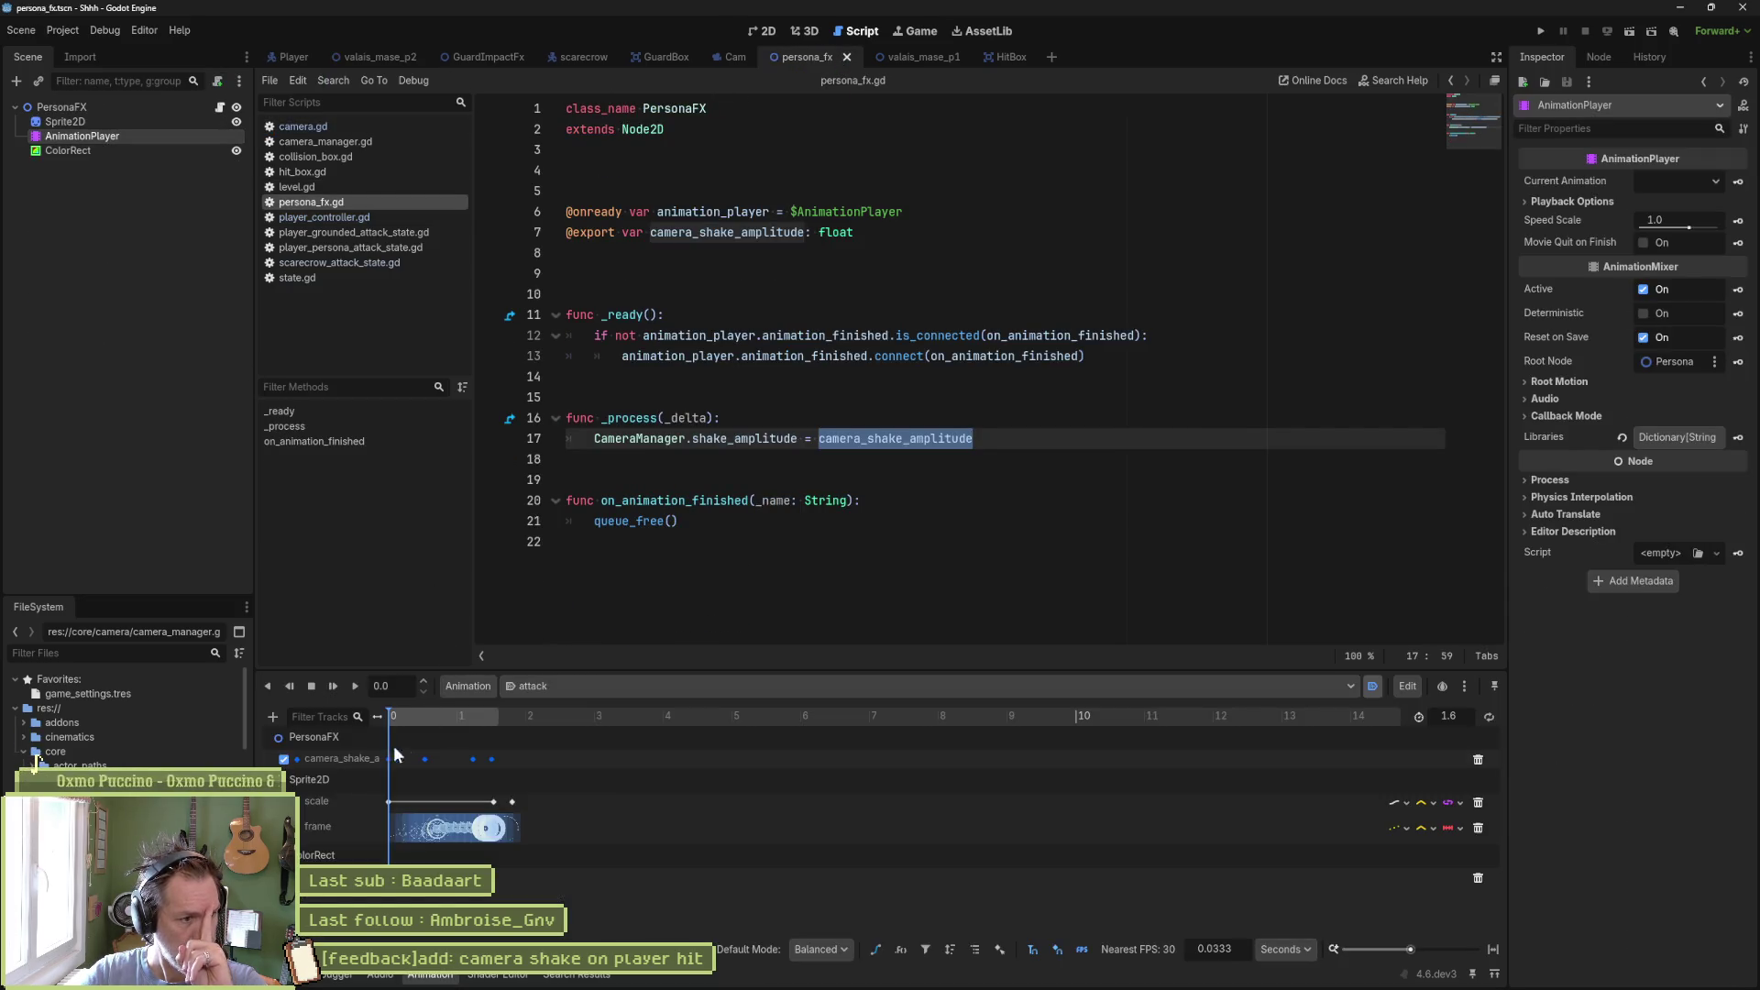
pyautogui.click(220, 107)
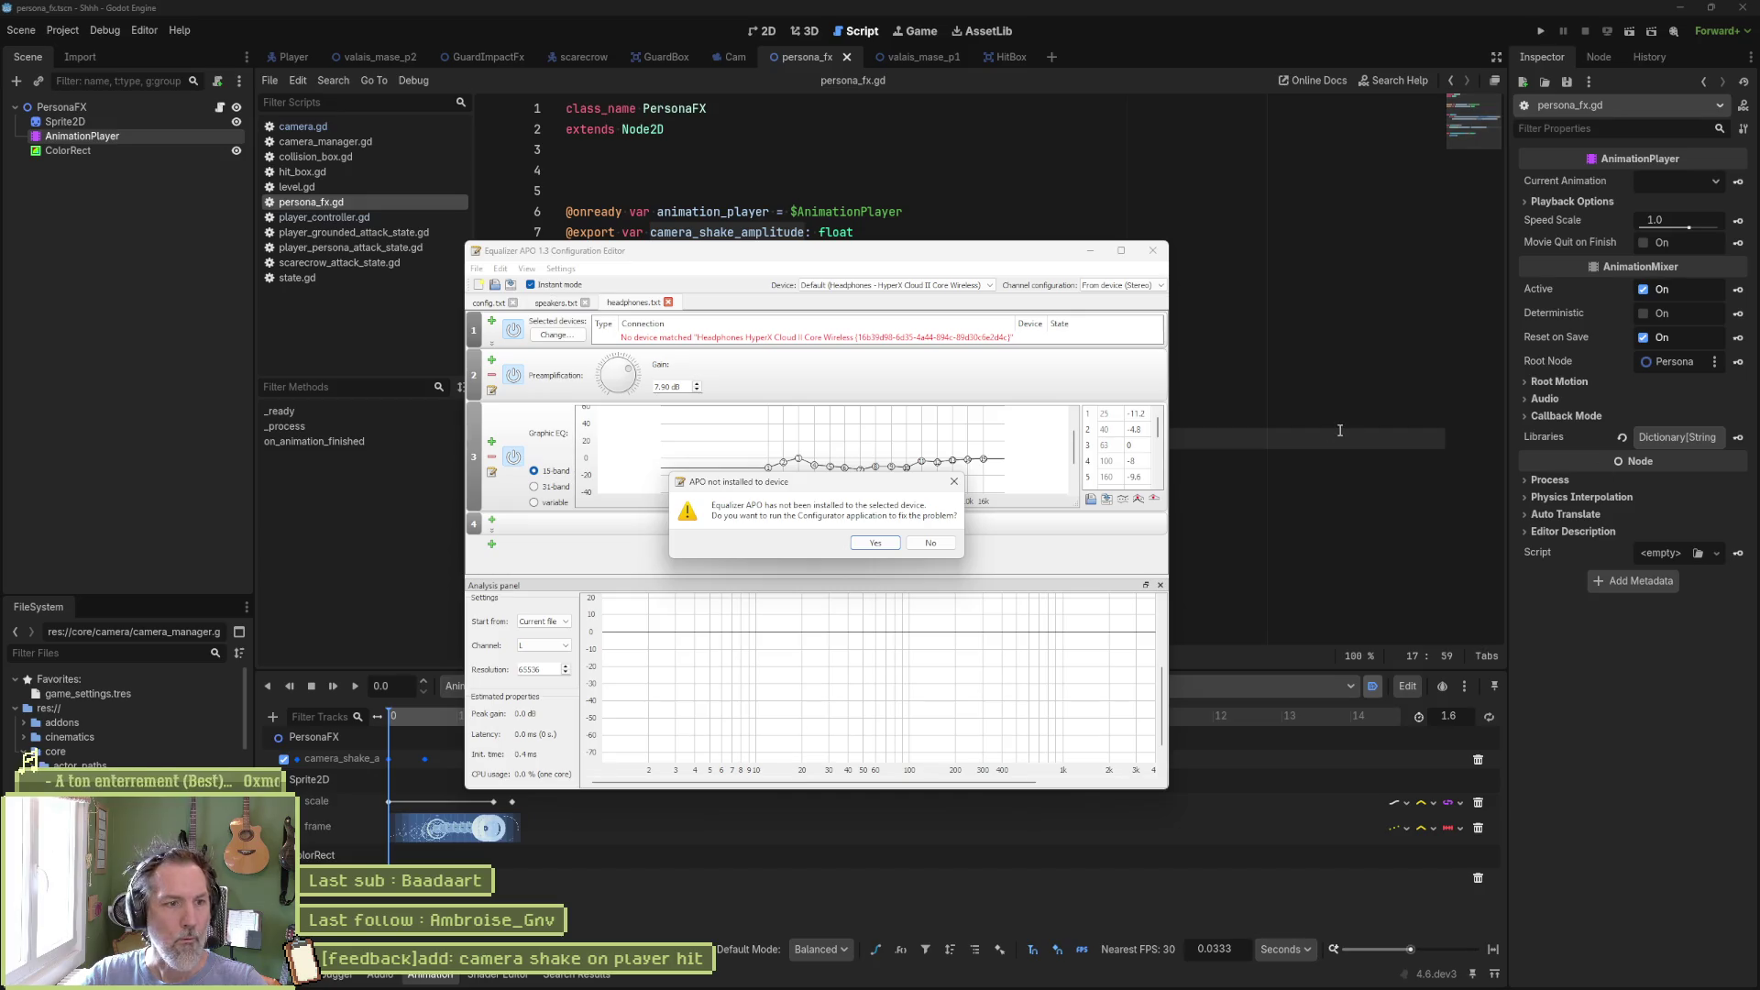
# - Install Equalizer APO on the Headphones device, skip the reboot, and close the Configuration Editor
pyautogui.click(875, 543)
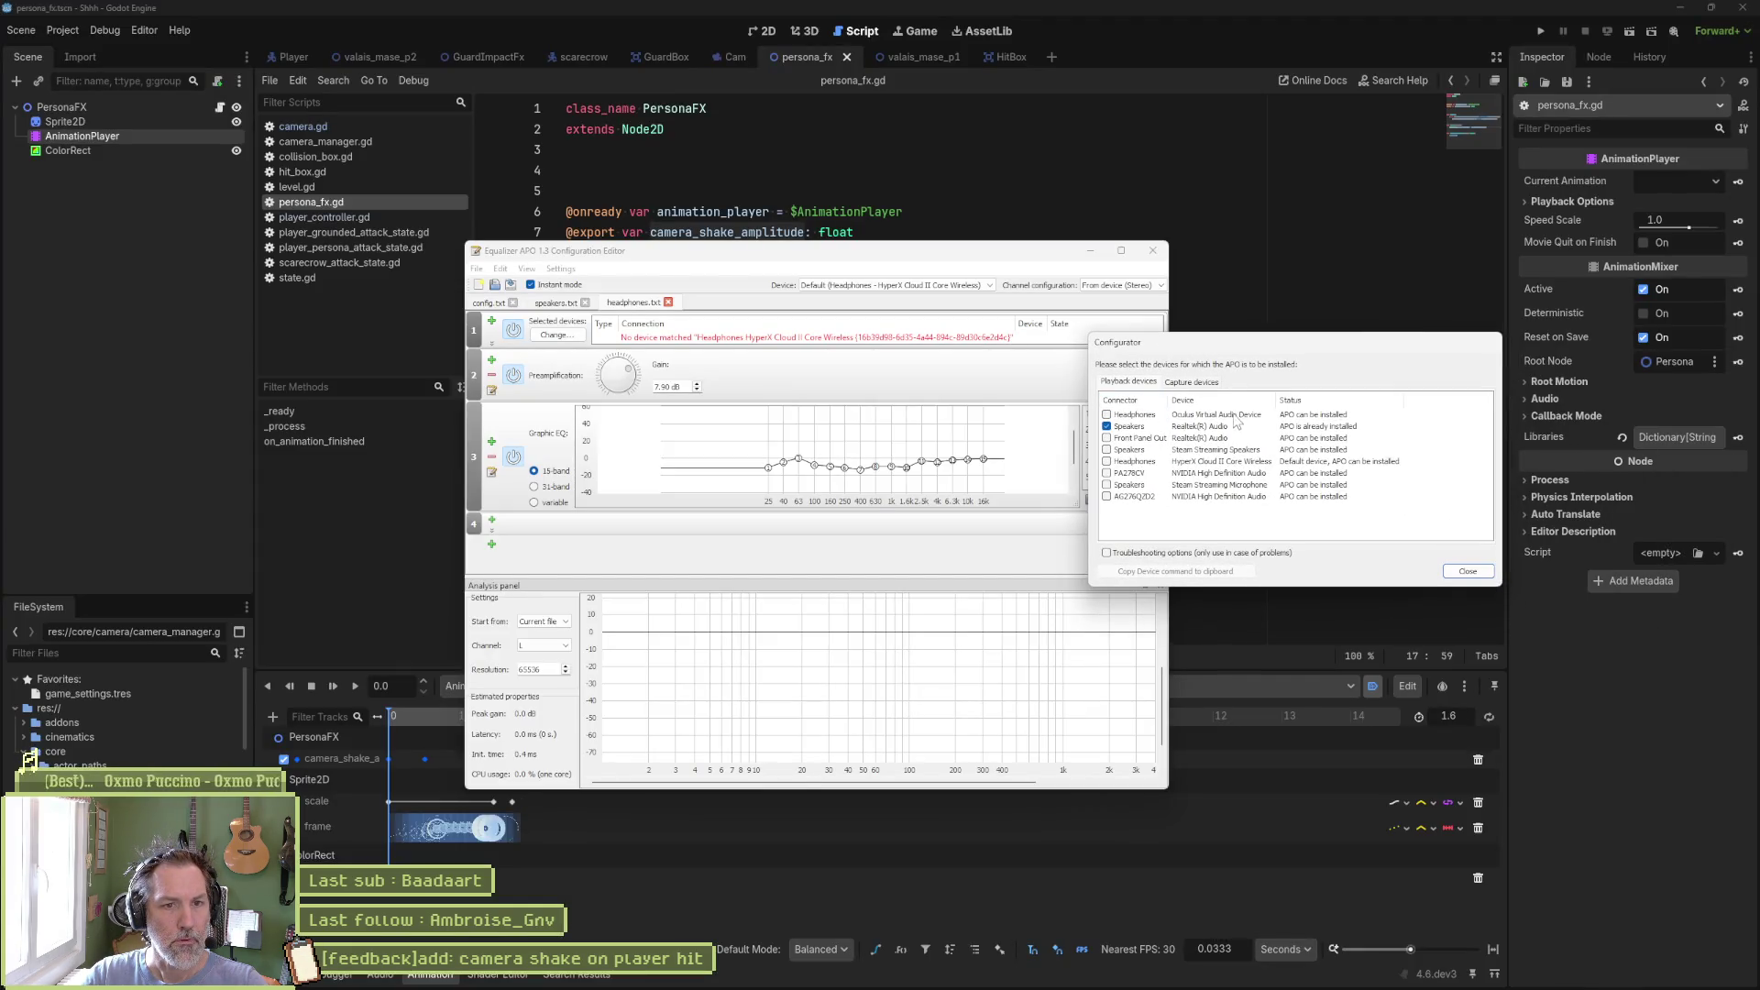
pyautogui.click(1107, 461)
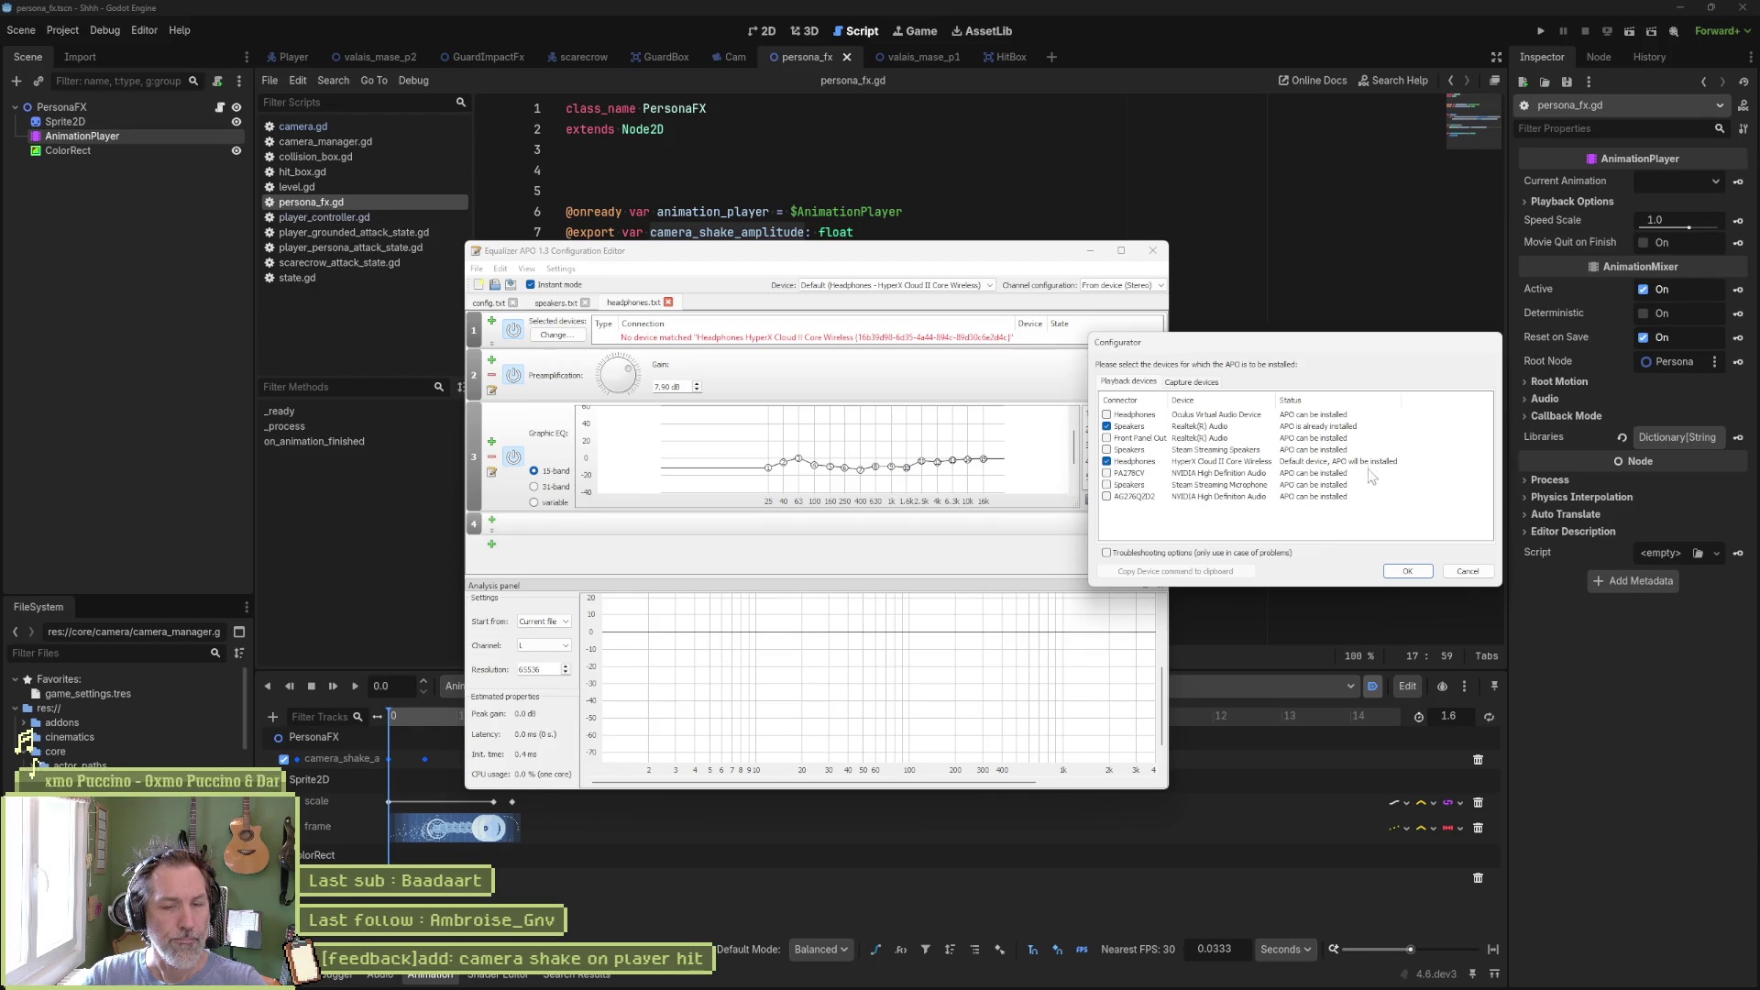
pyautogui.click(1407, 571)
pyautogui.click(992, 551)
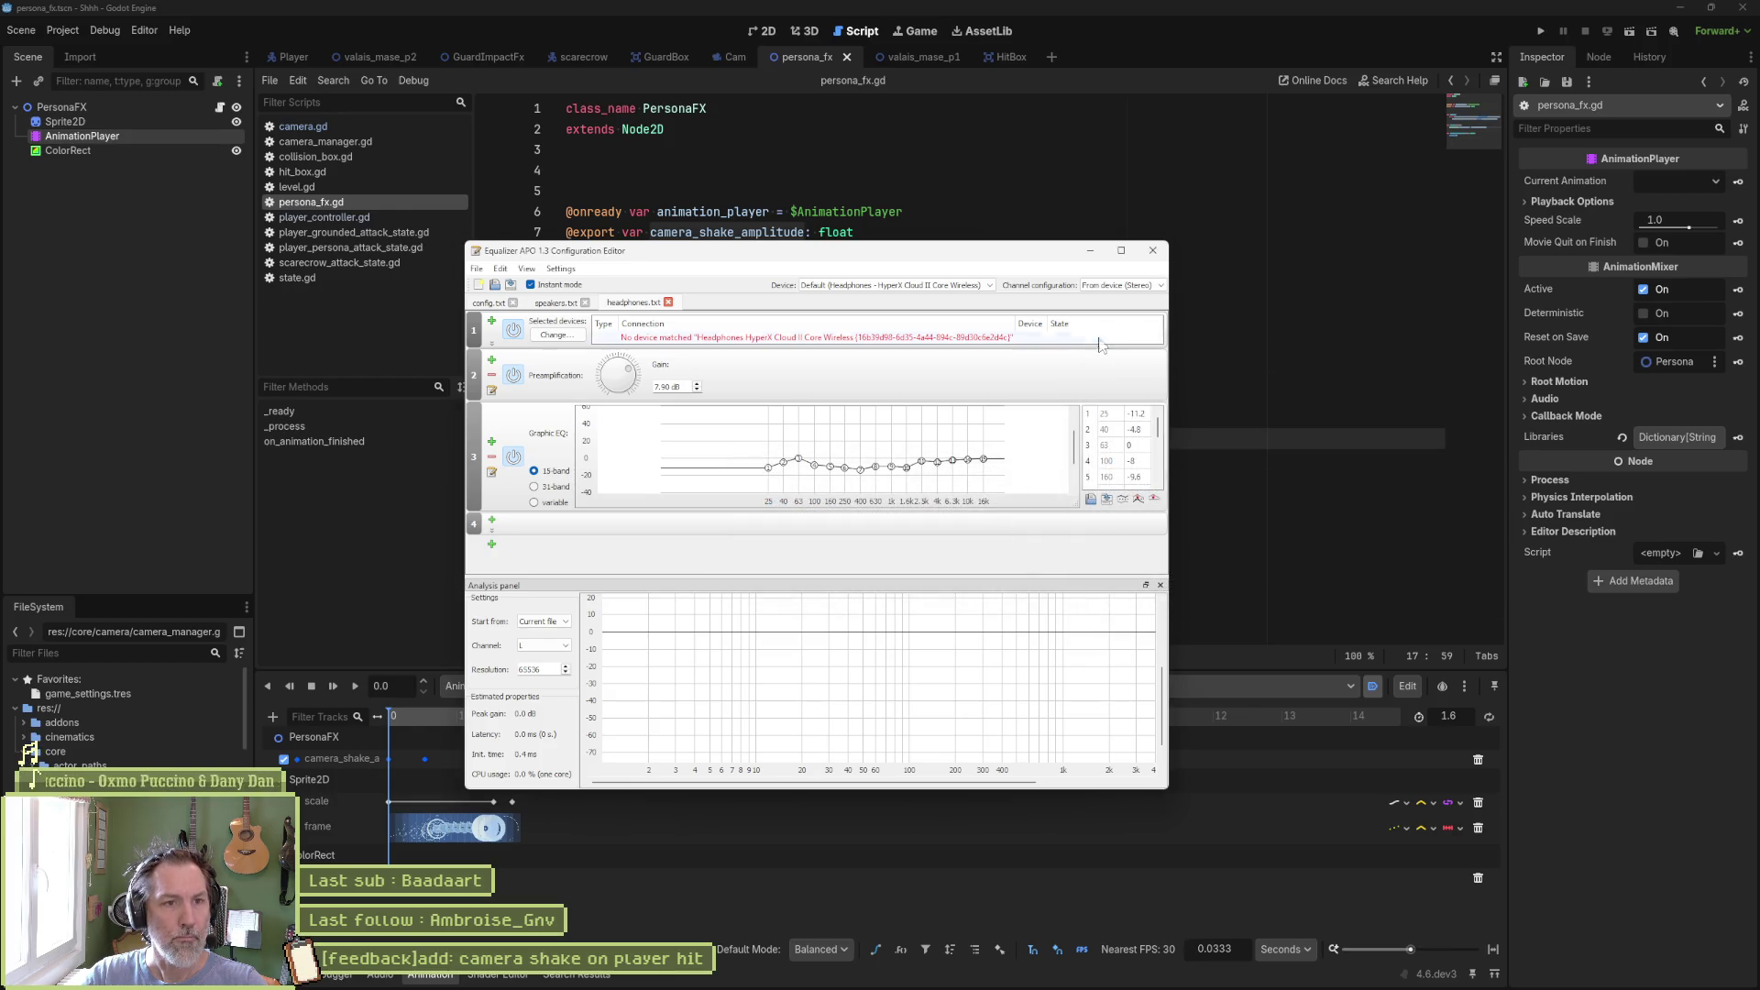
pyautogui.click(1152, 250)
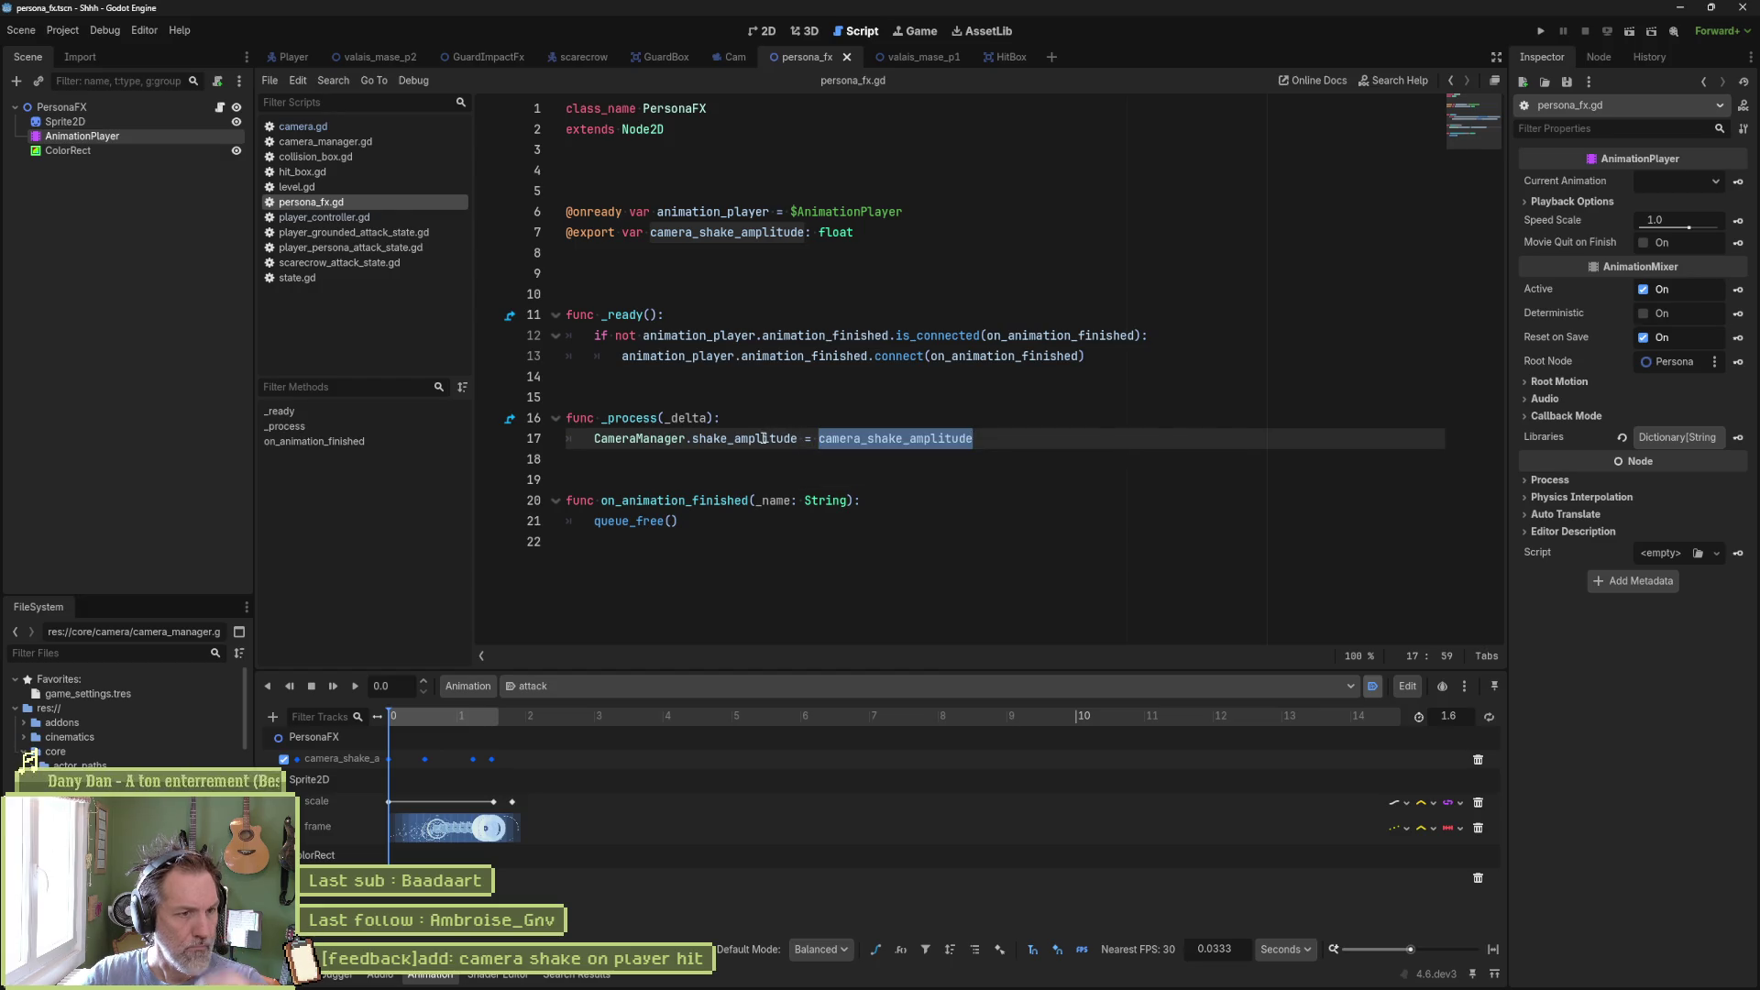
# - Review the shake_amplitude setter and _physics_process timeout check in camera_manager.gd, then switch to the valais_mase_p2 scene
pyautogui.keyDown('ctrl'); pyautogui.click(758, 439); pyautogui.keyUp('ctrl')
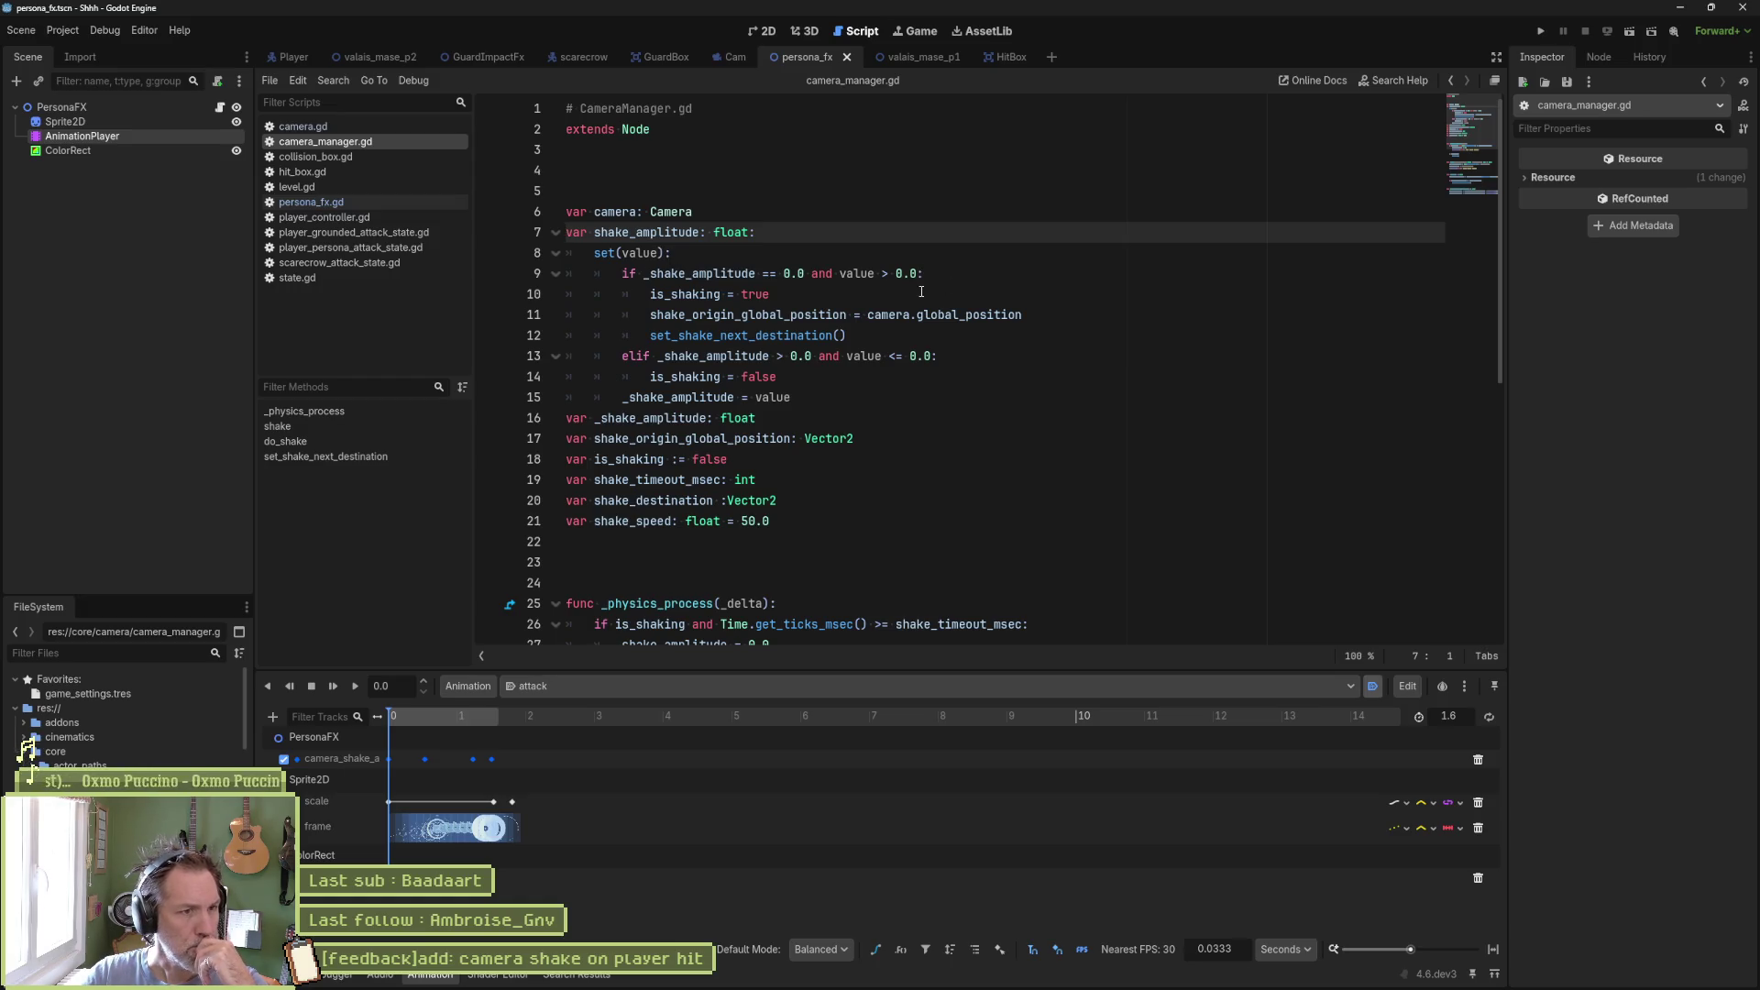
pyautogui.click(650, 232)
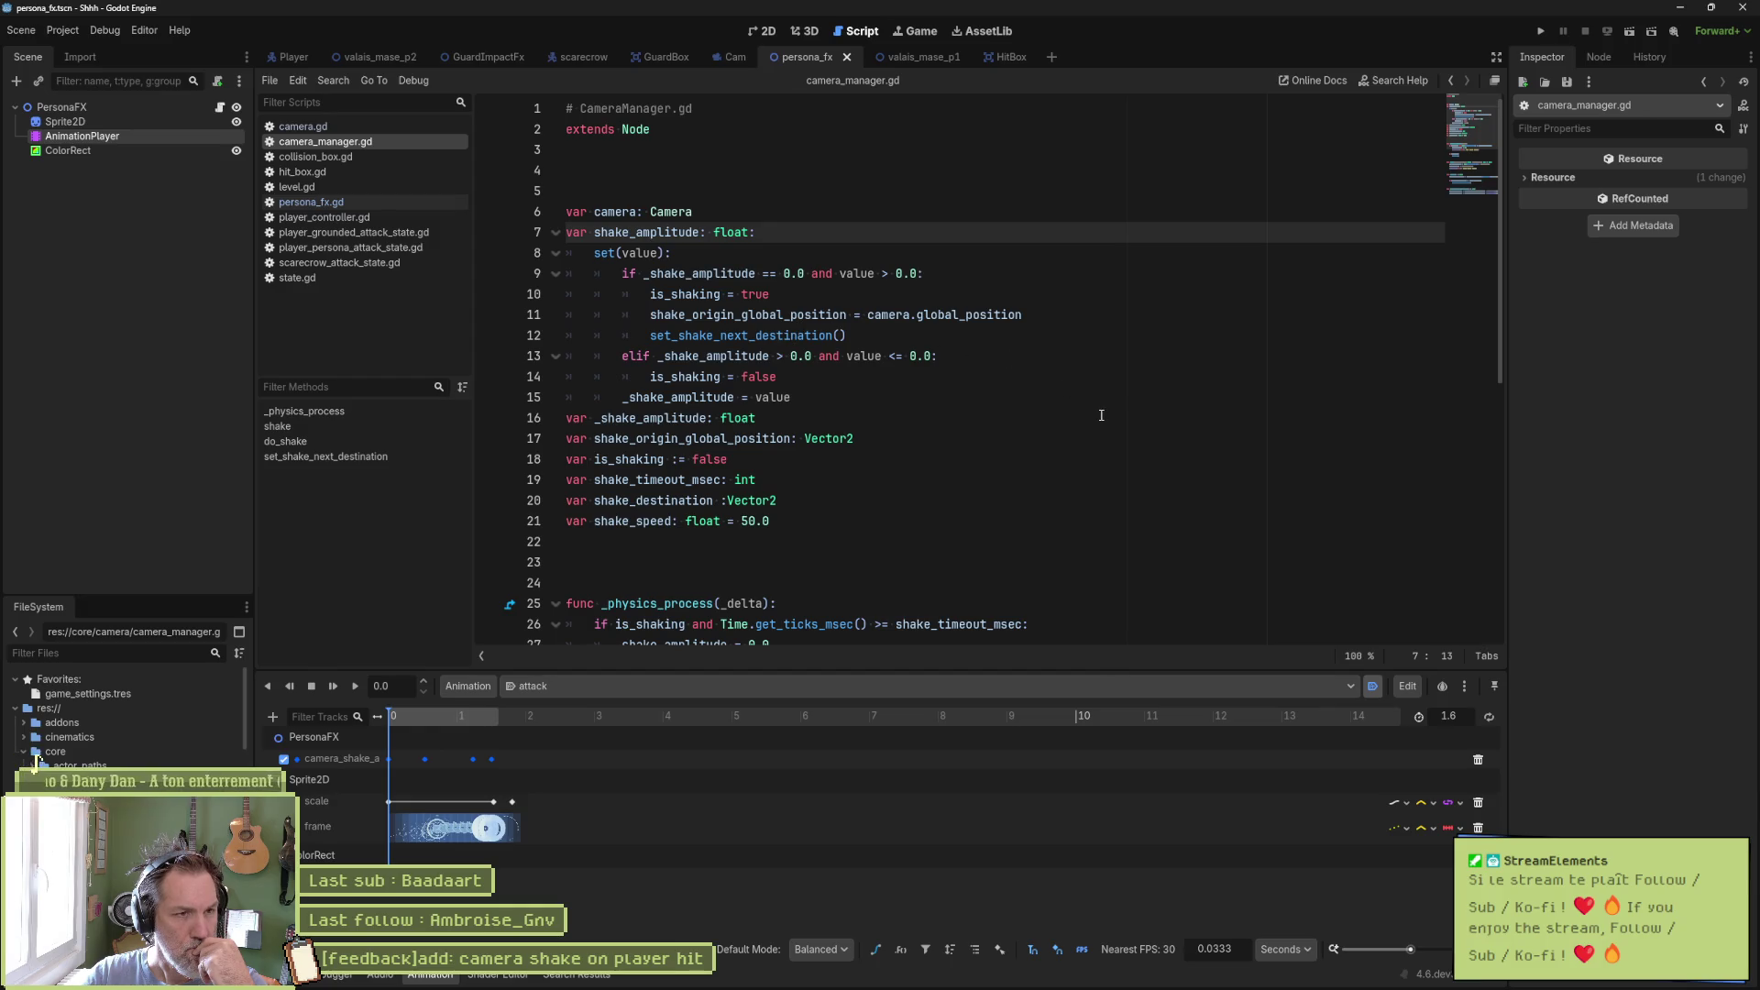
pyautogui.scroll(-1, 1081, 414)
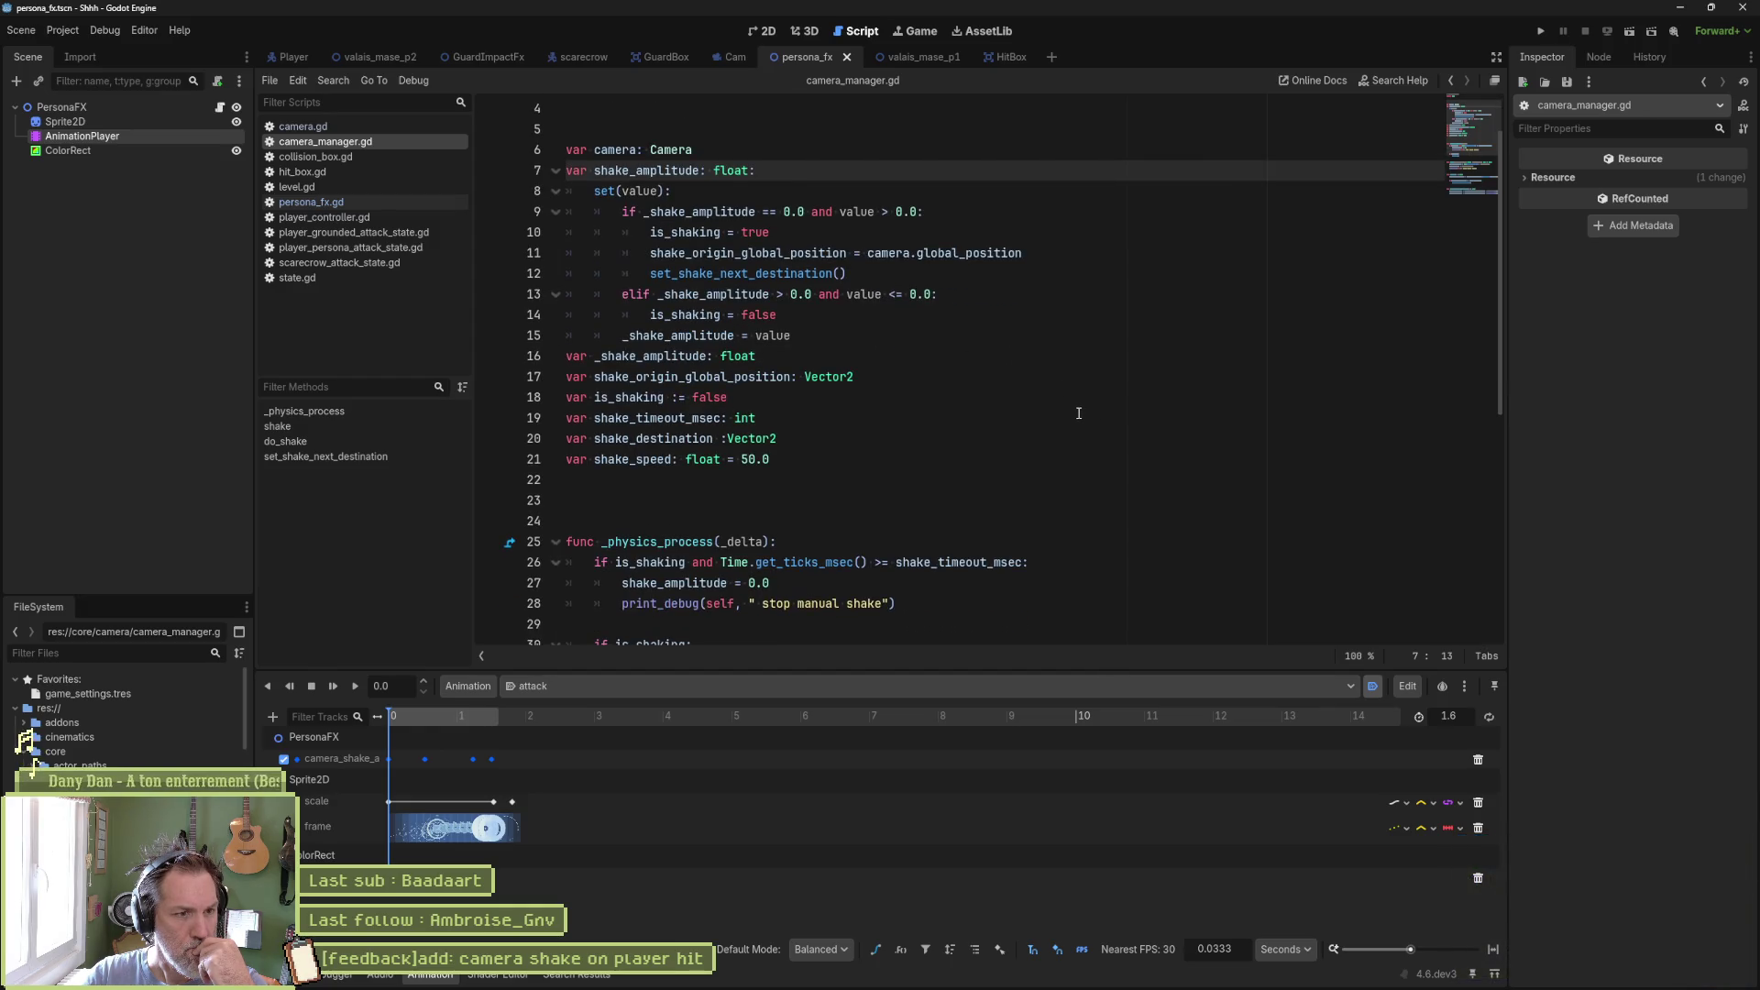
pyautogui.scroll(-1, 1072, 412)
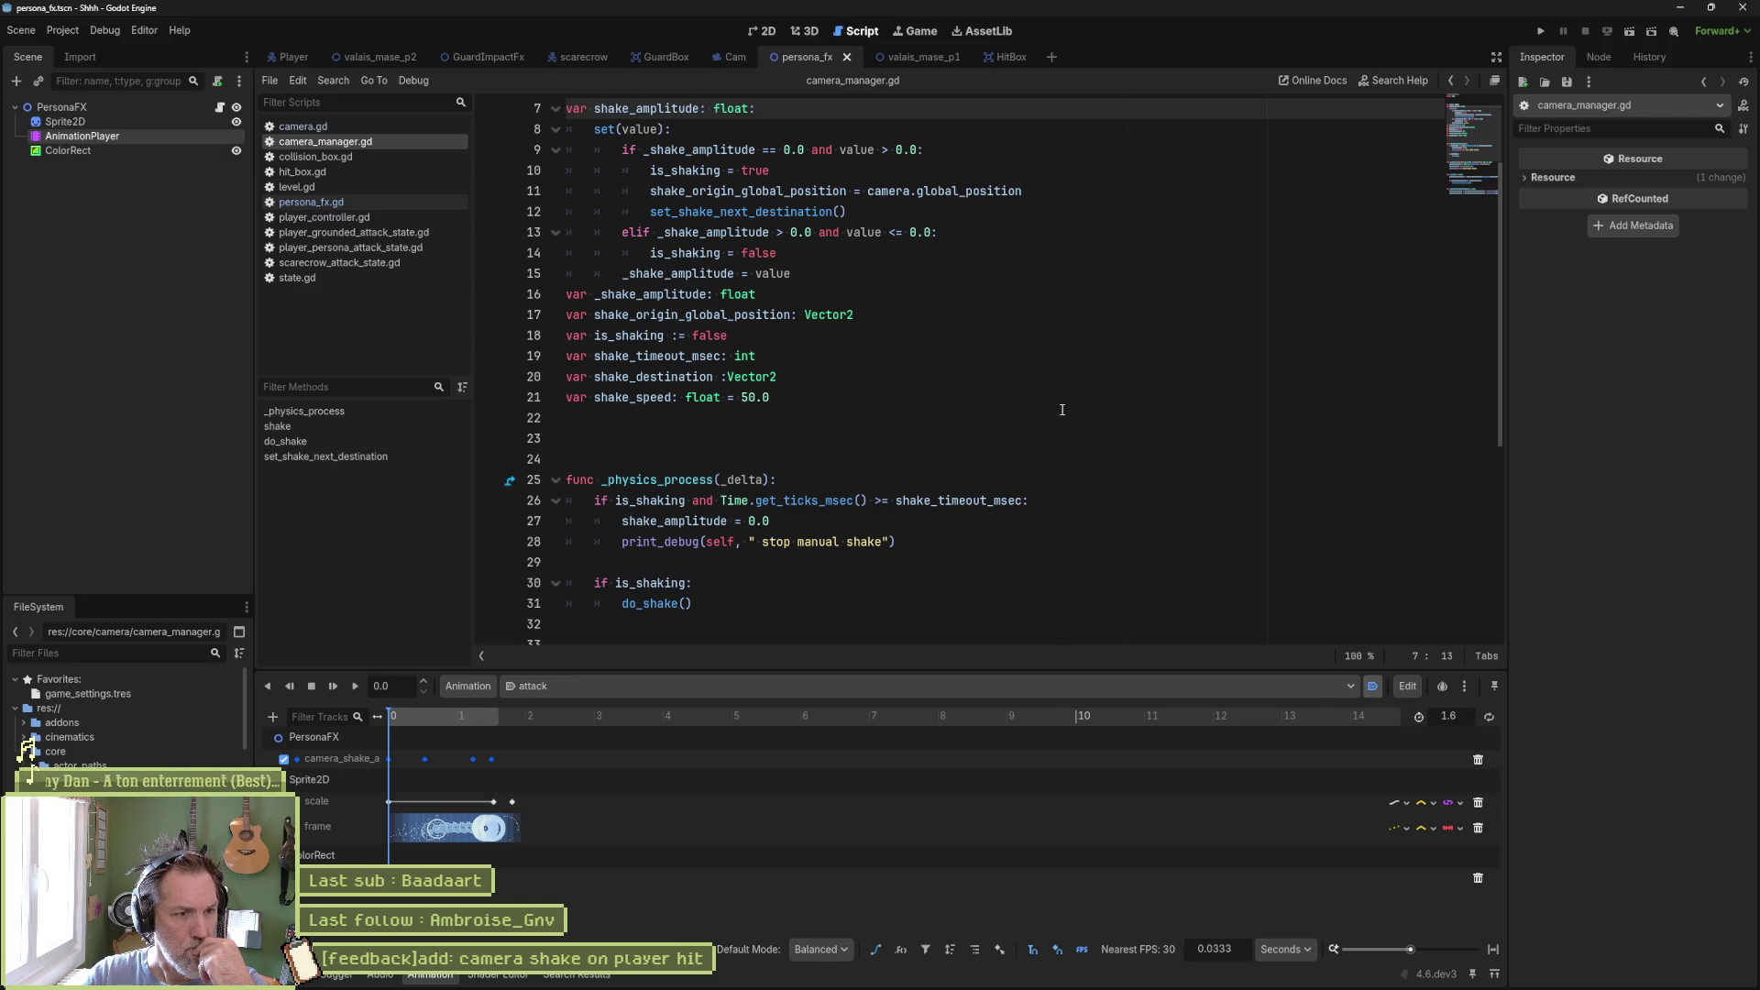
pyautogui.scroll(-1, 1040, 417)
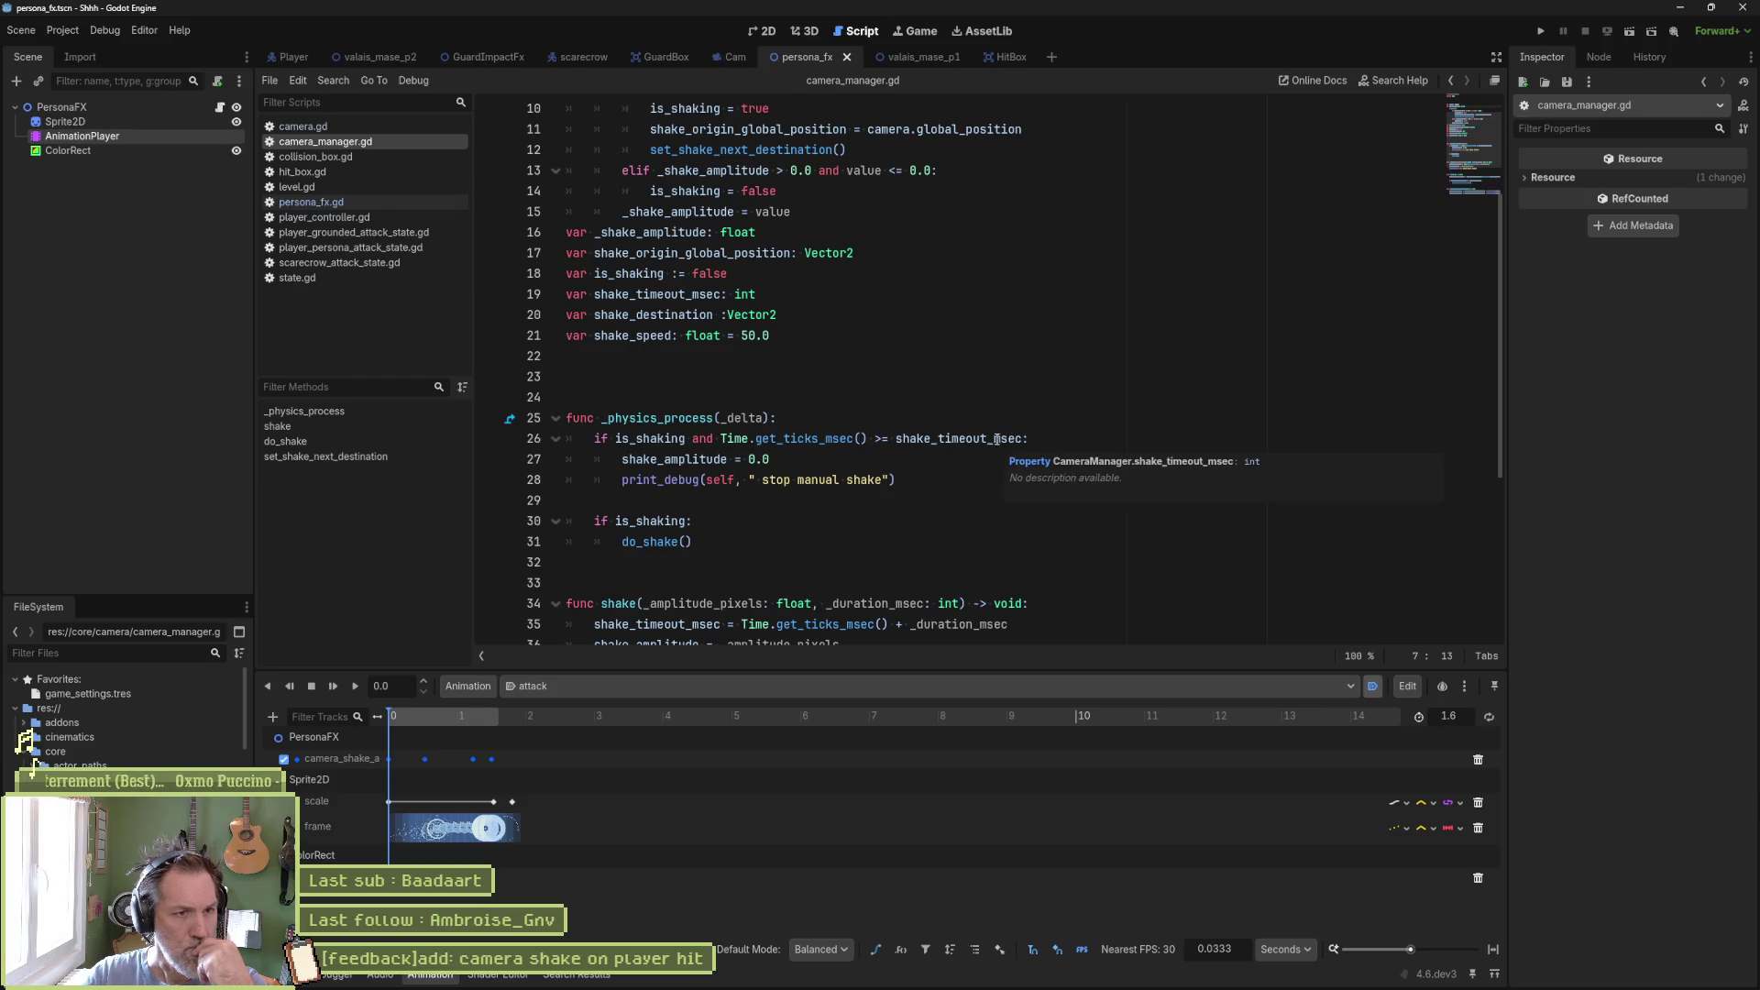
pyautogui.click(378, 57)
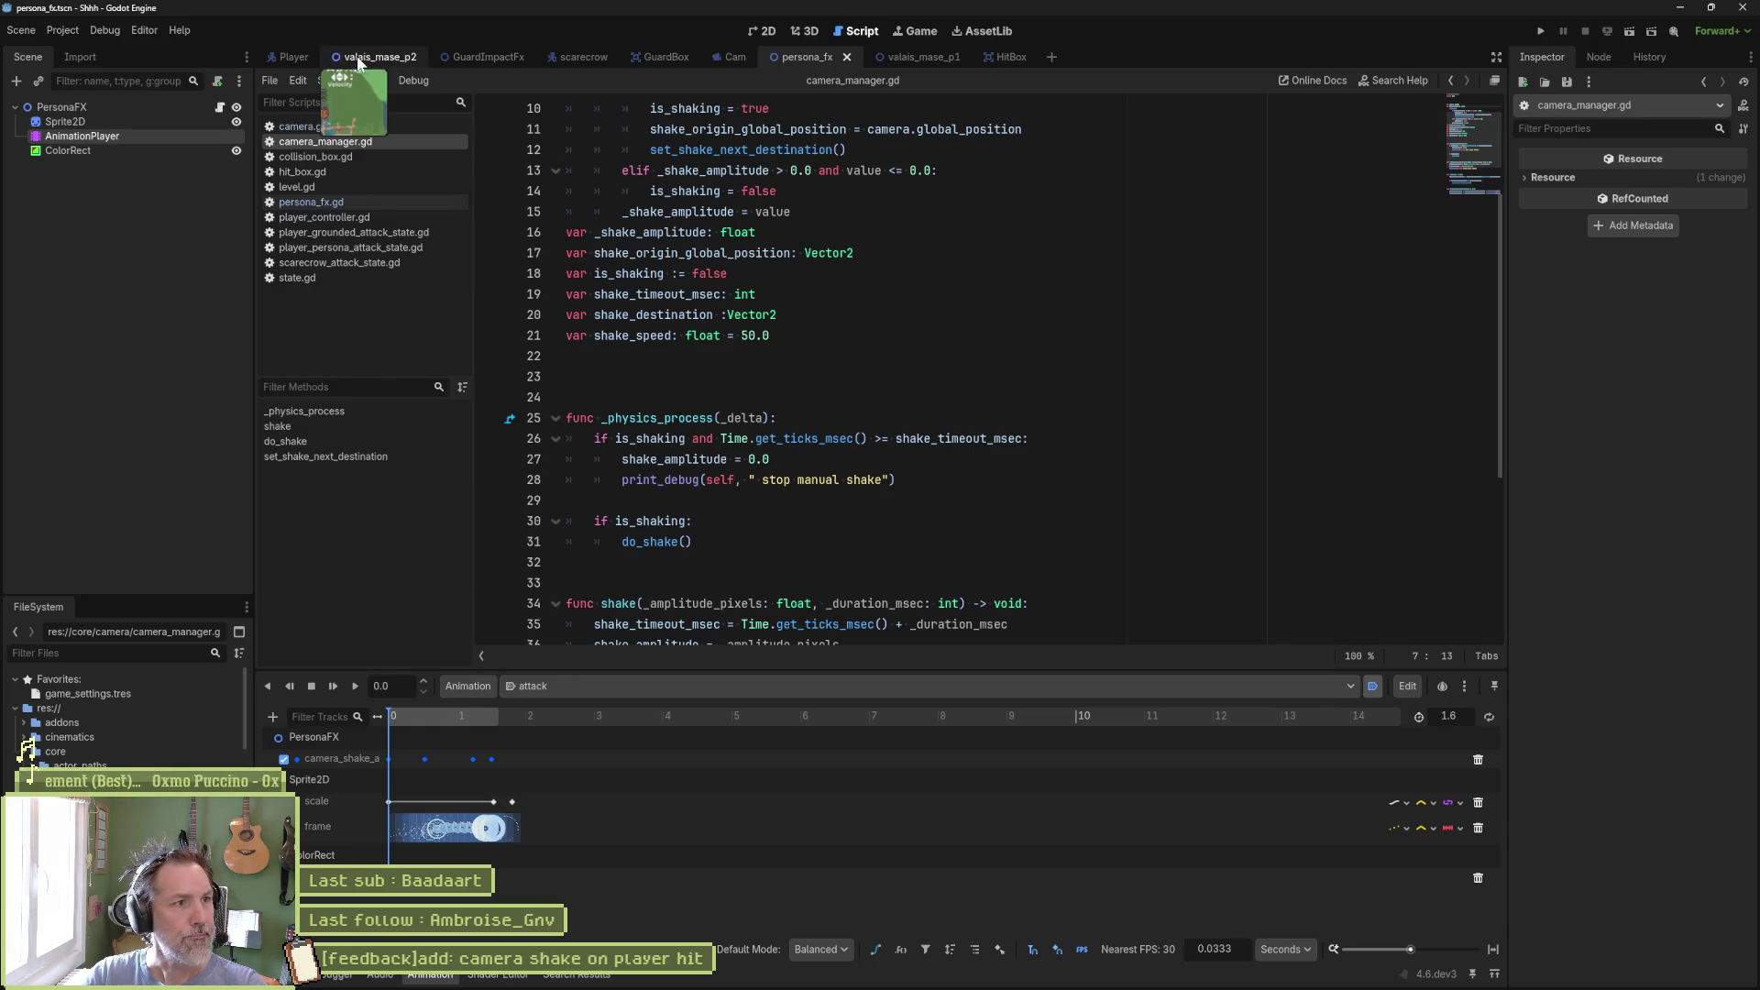
# - Remove 'is_shaking and ' from line 26's timeout condition in camera_manager.gd and relaunch the game
pyautogui.press('F6')
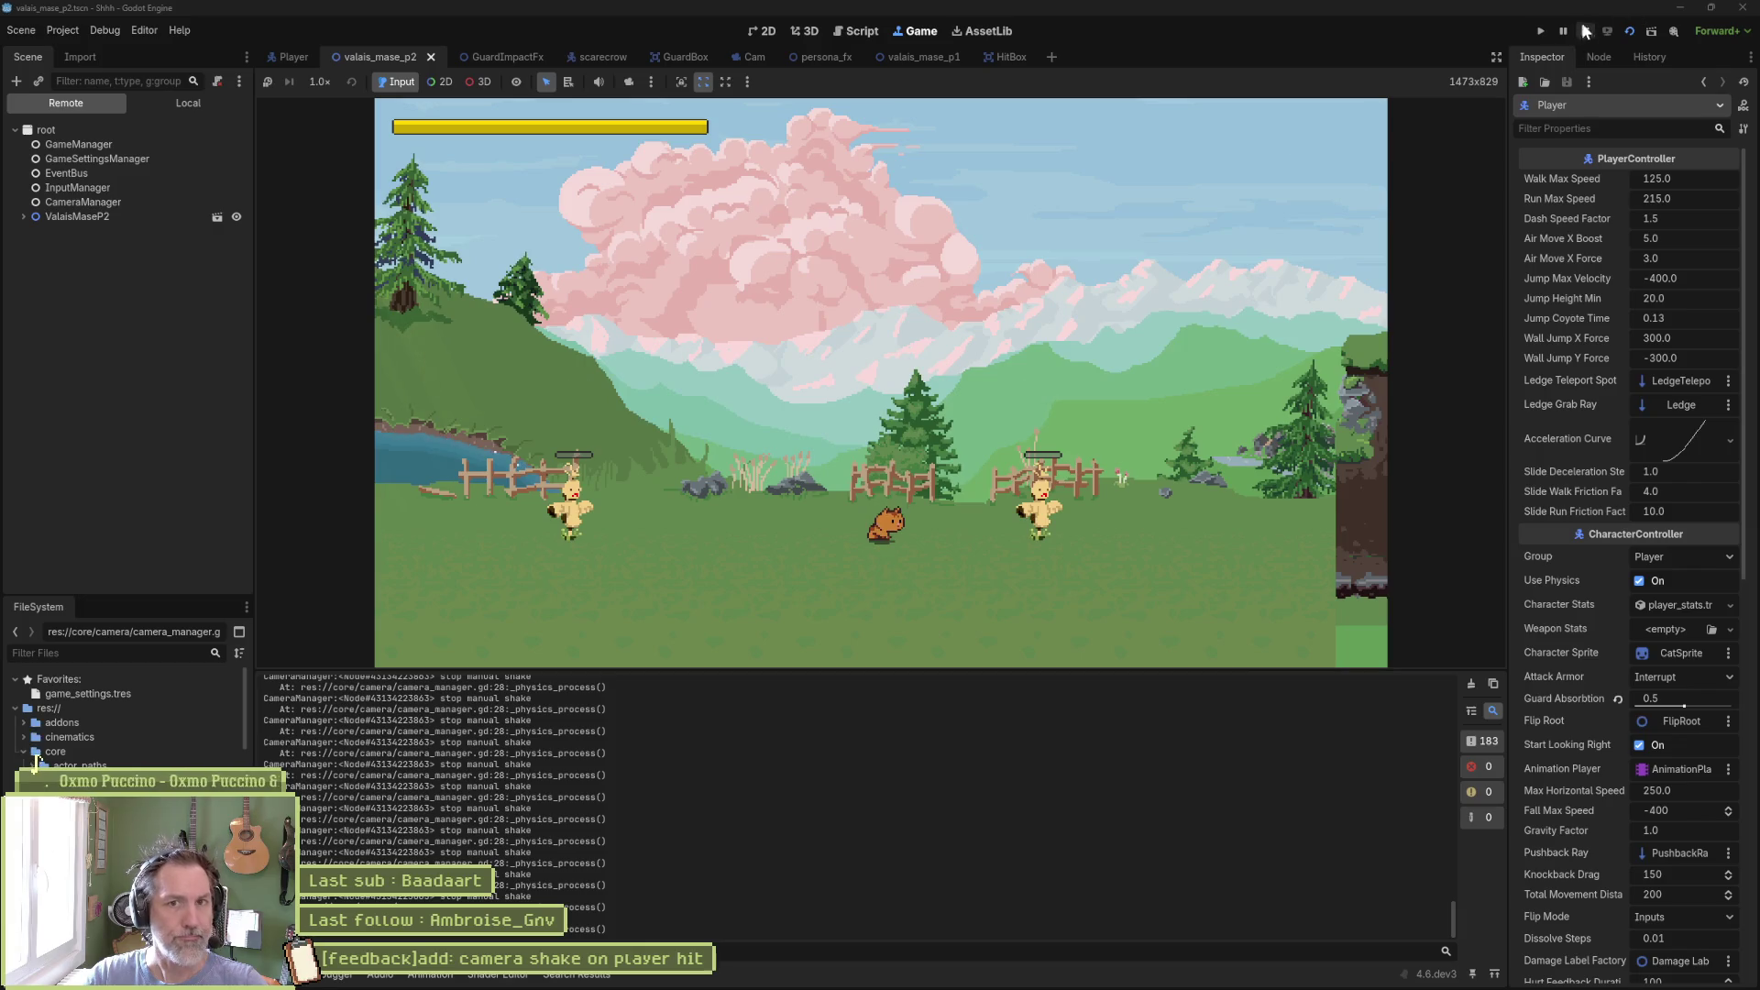
pyautogui.press('F8')
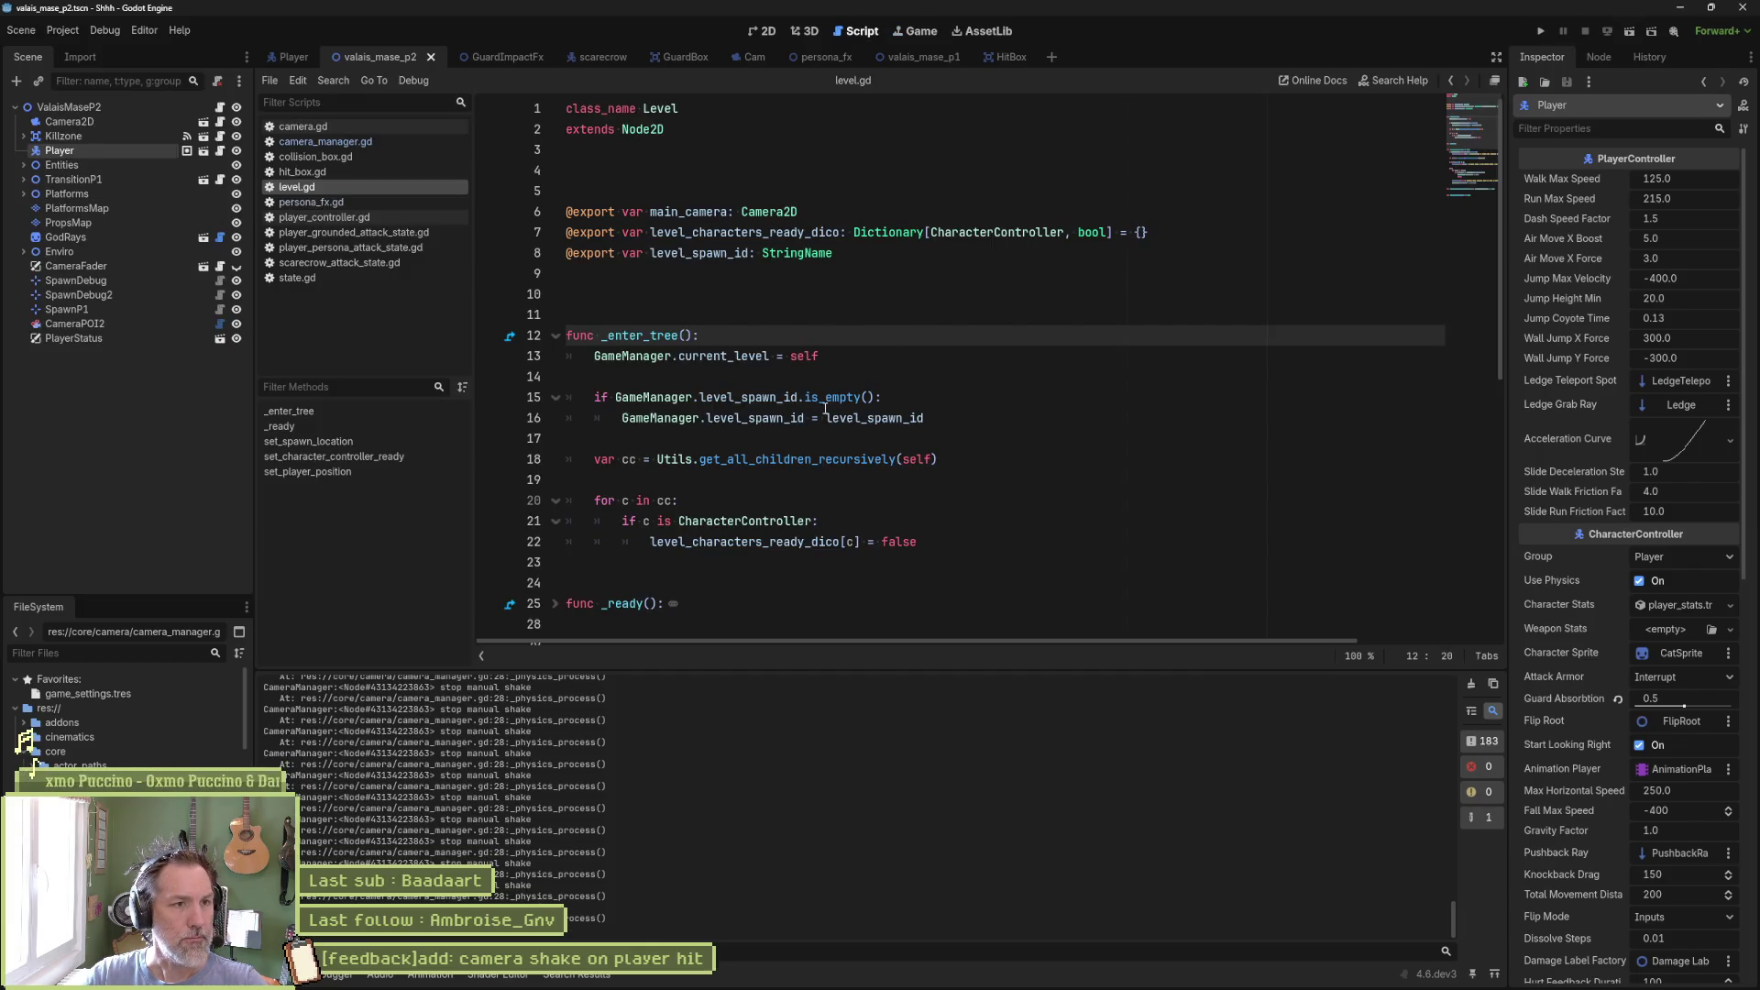
pyautogui.click(409, 143)
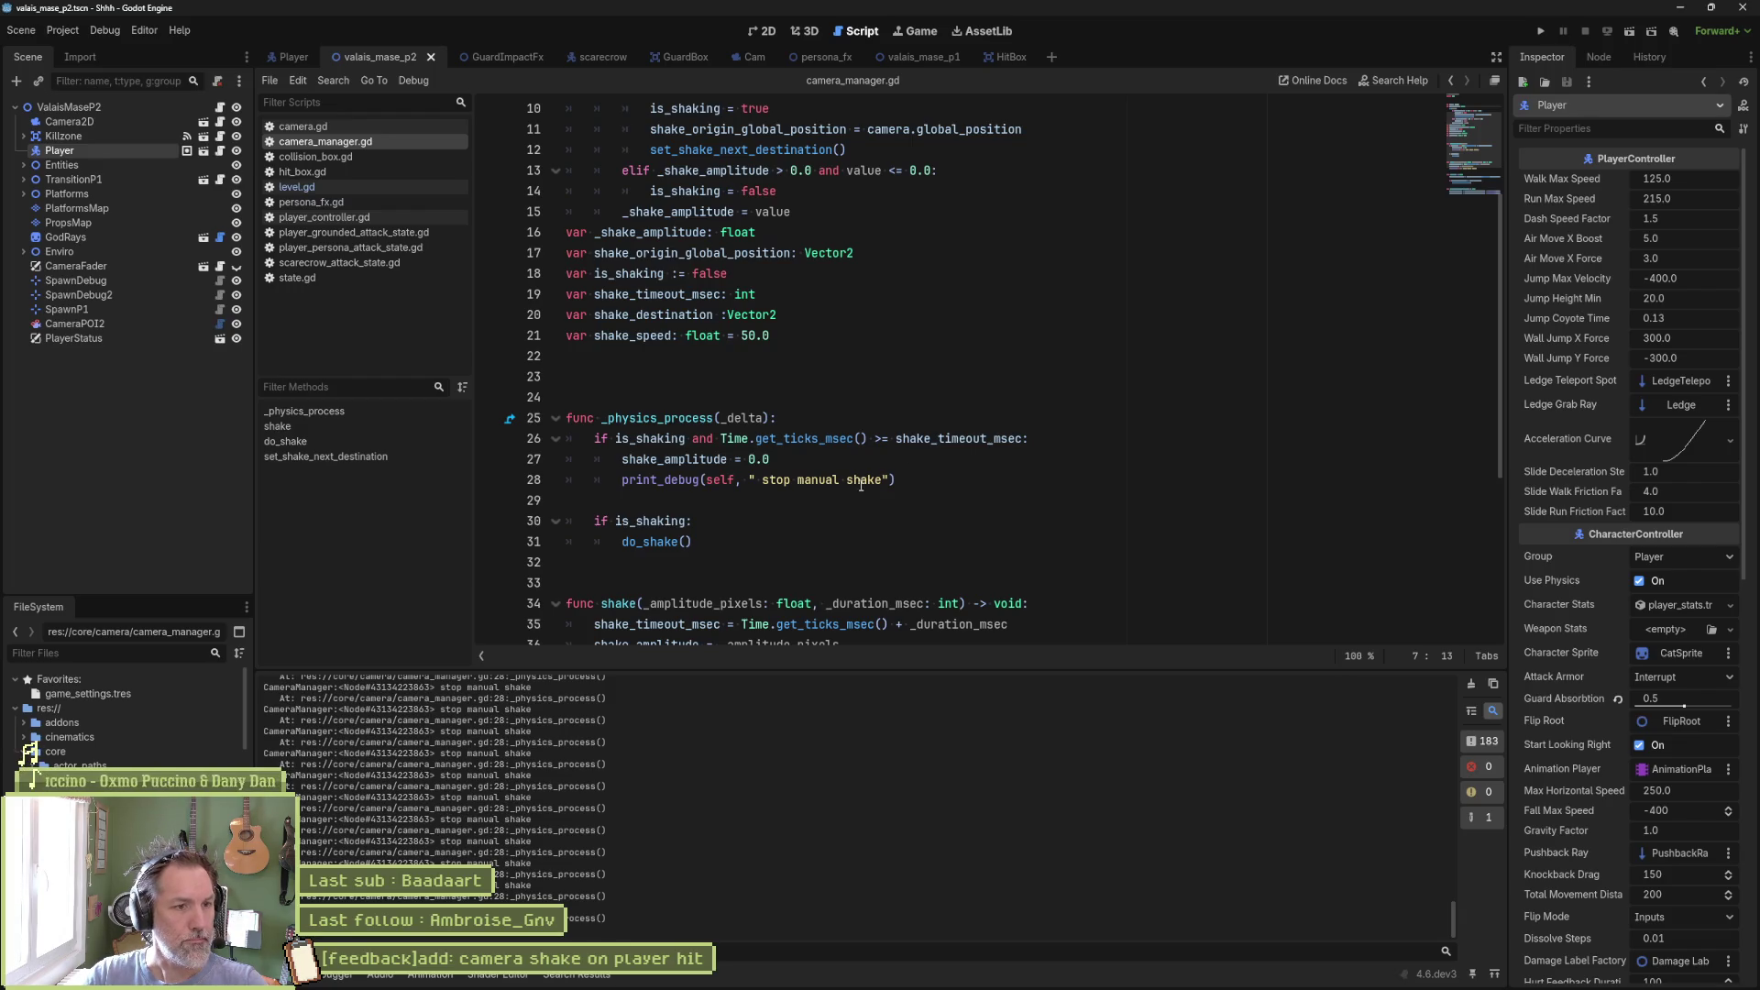
pyautogui.moveTo(616, 440); pyautogui.dragTo(1033, 447)
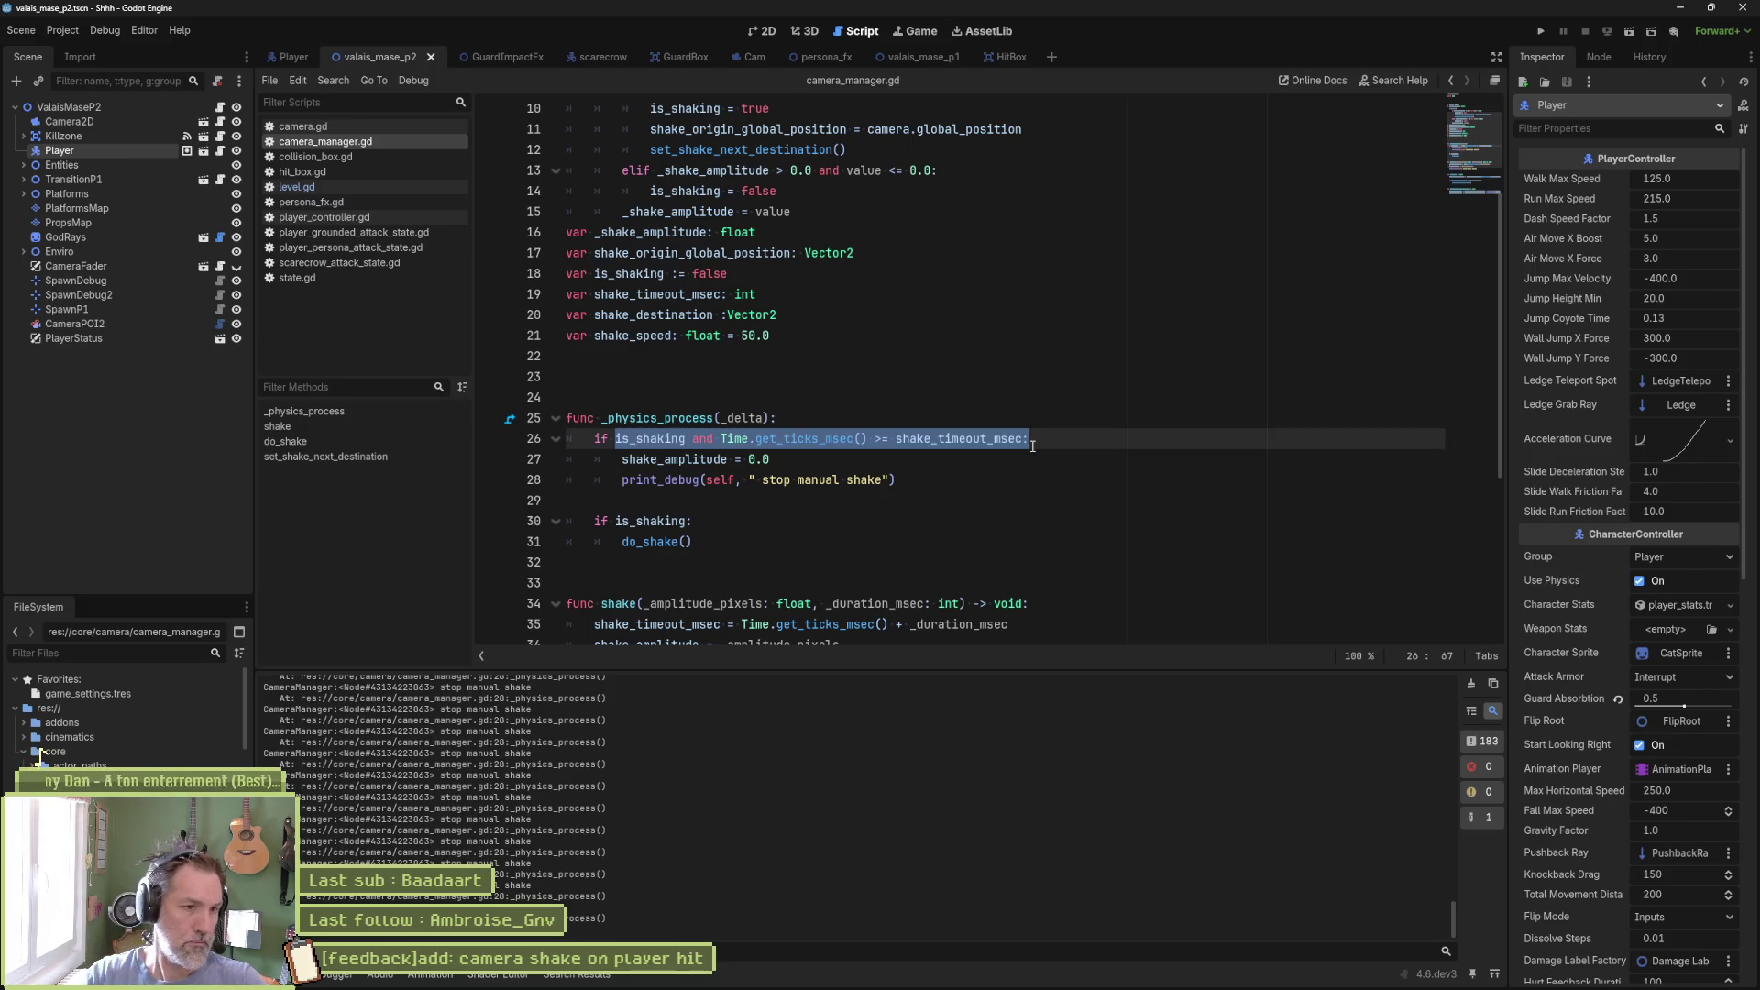
pyautogui.moveTo(720, 440); pyautogui.dragTo(618, 440)
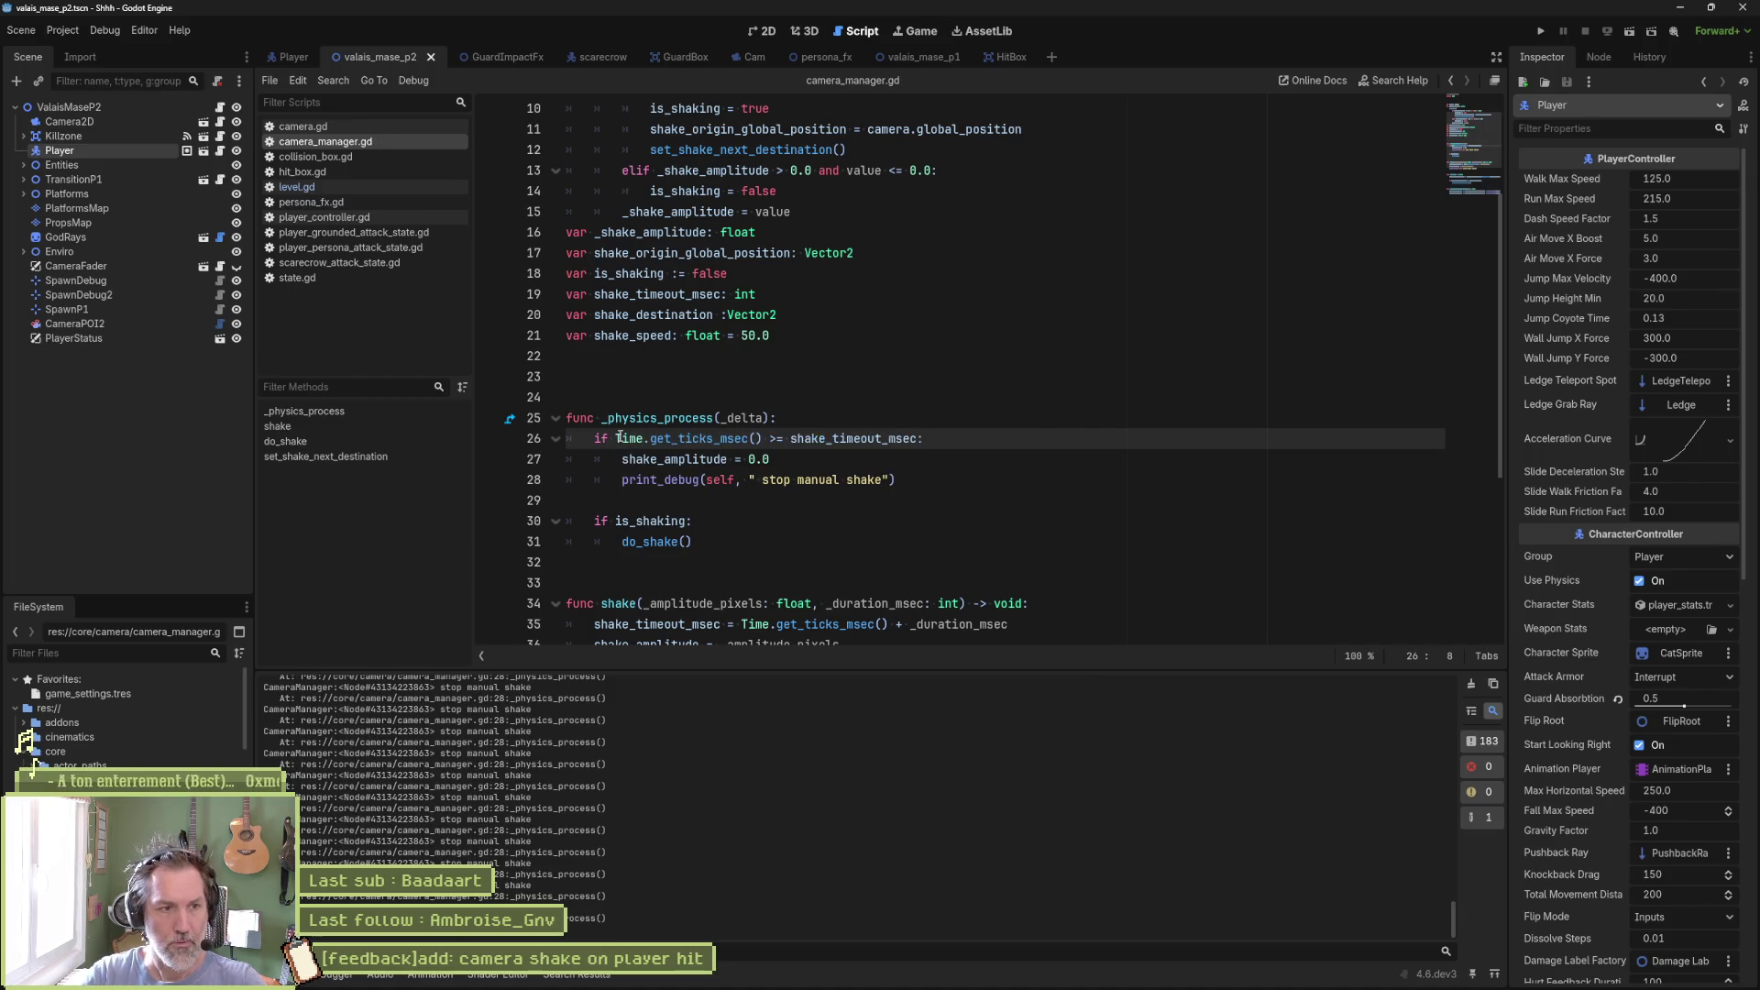
pyautogui.press('F5')
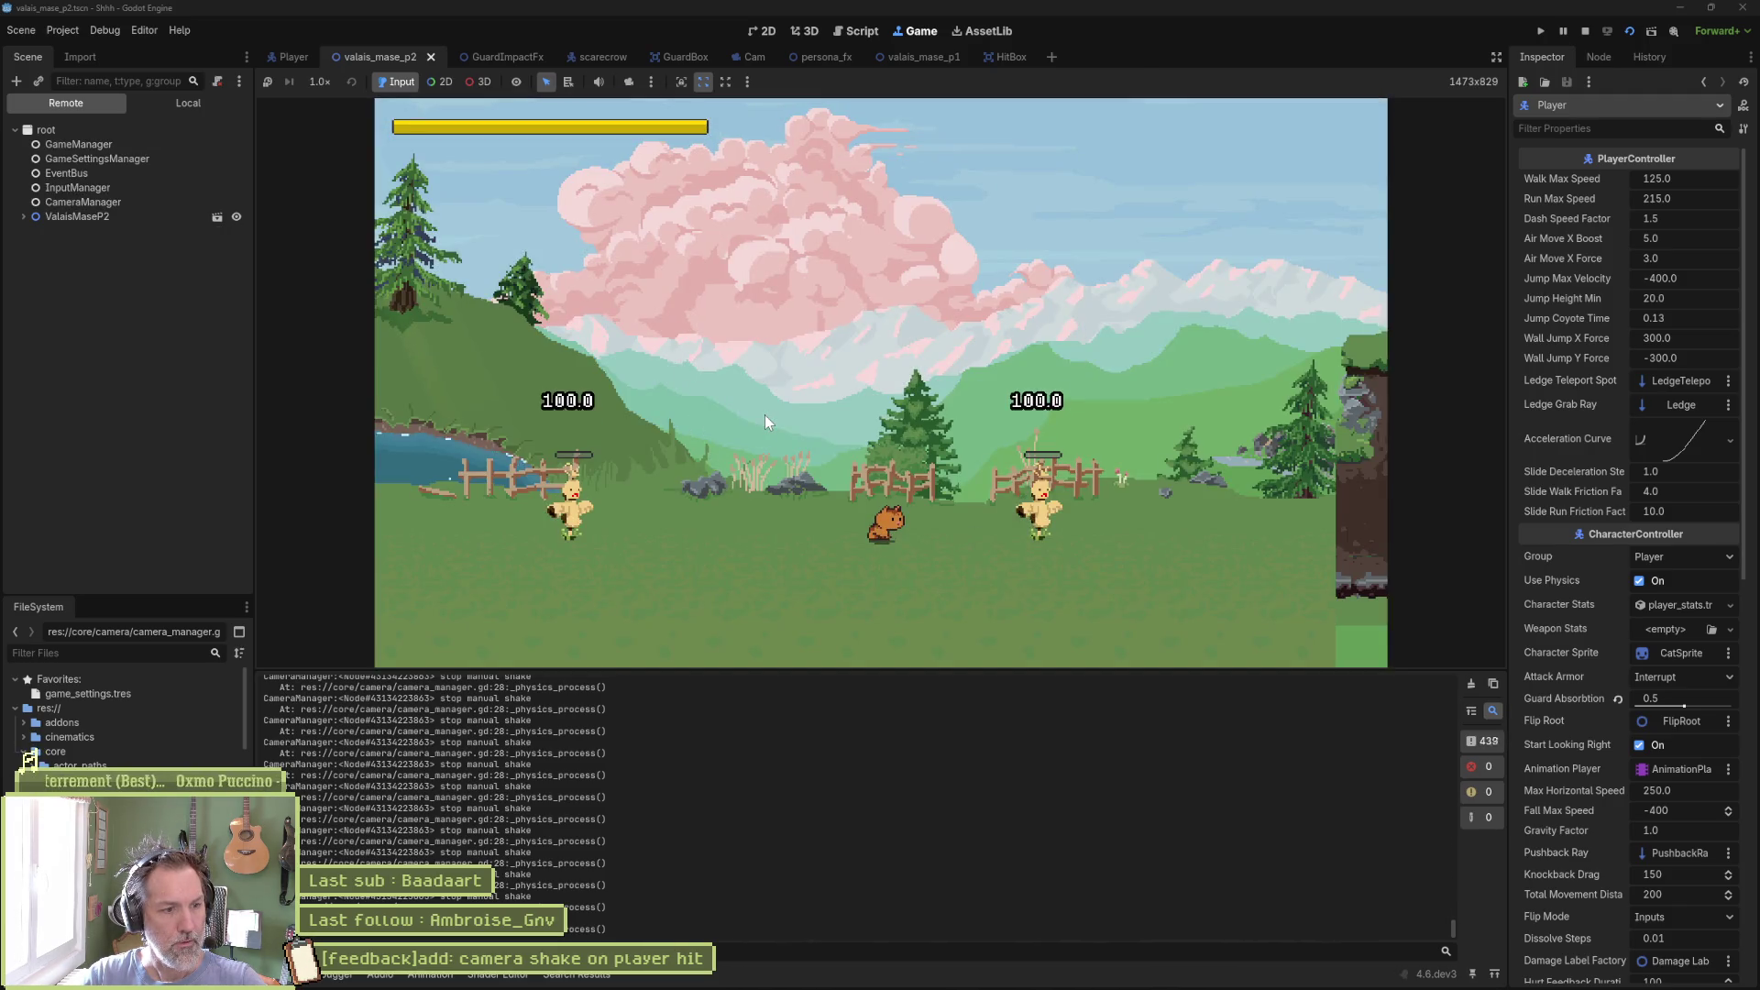
# - Walk the cat right and attack the scarecrow to trigger the shake, then return to camera_manager.gd
pyautogui.press('Right')
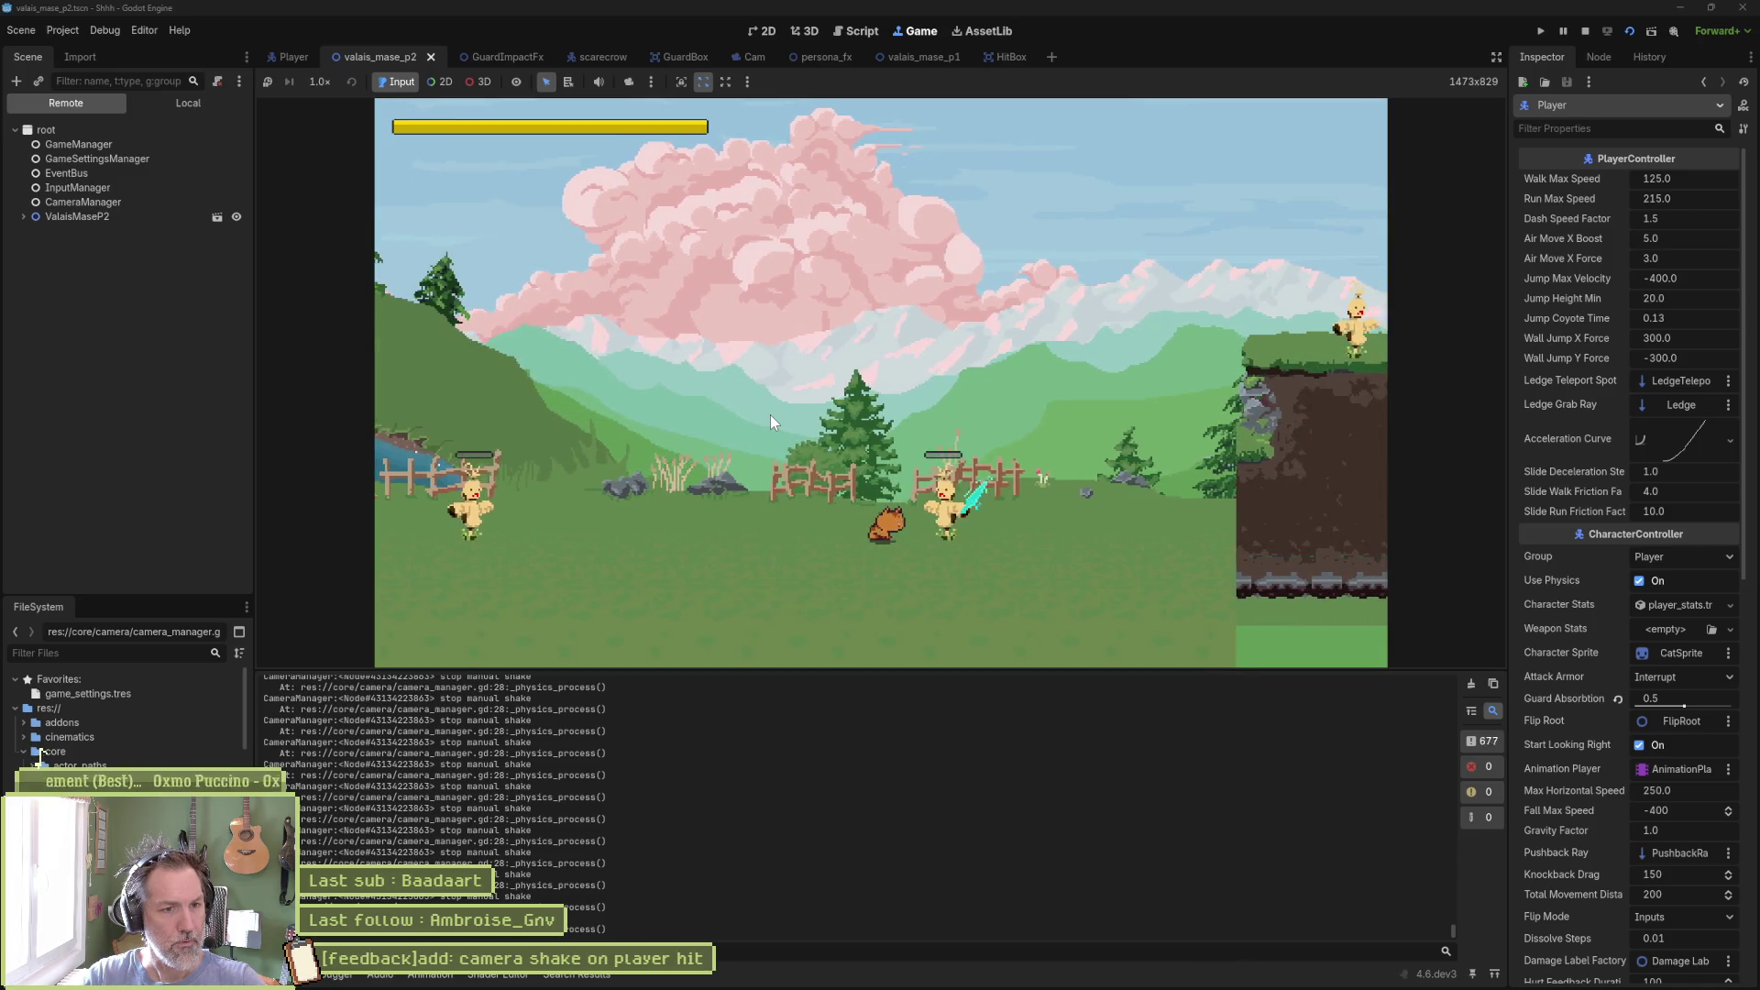
pyautogui.press('x')
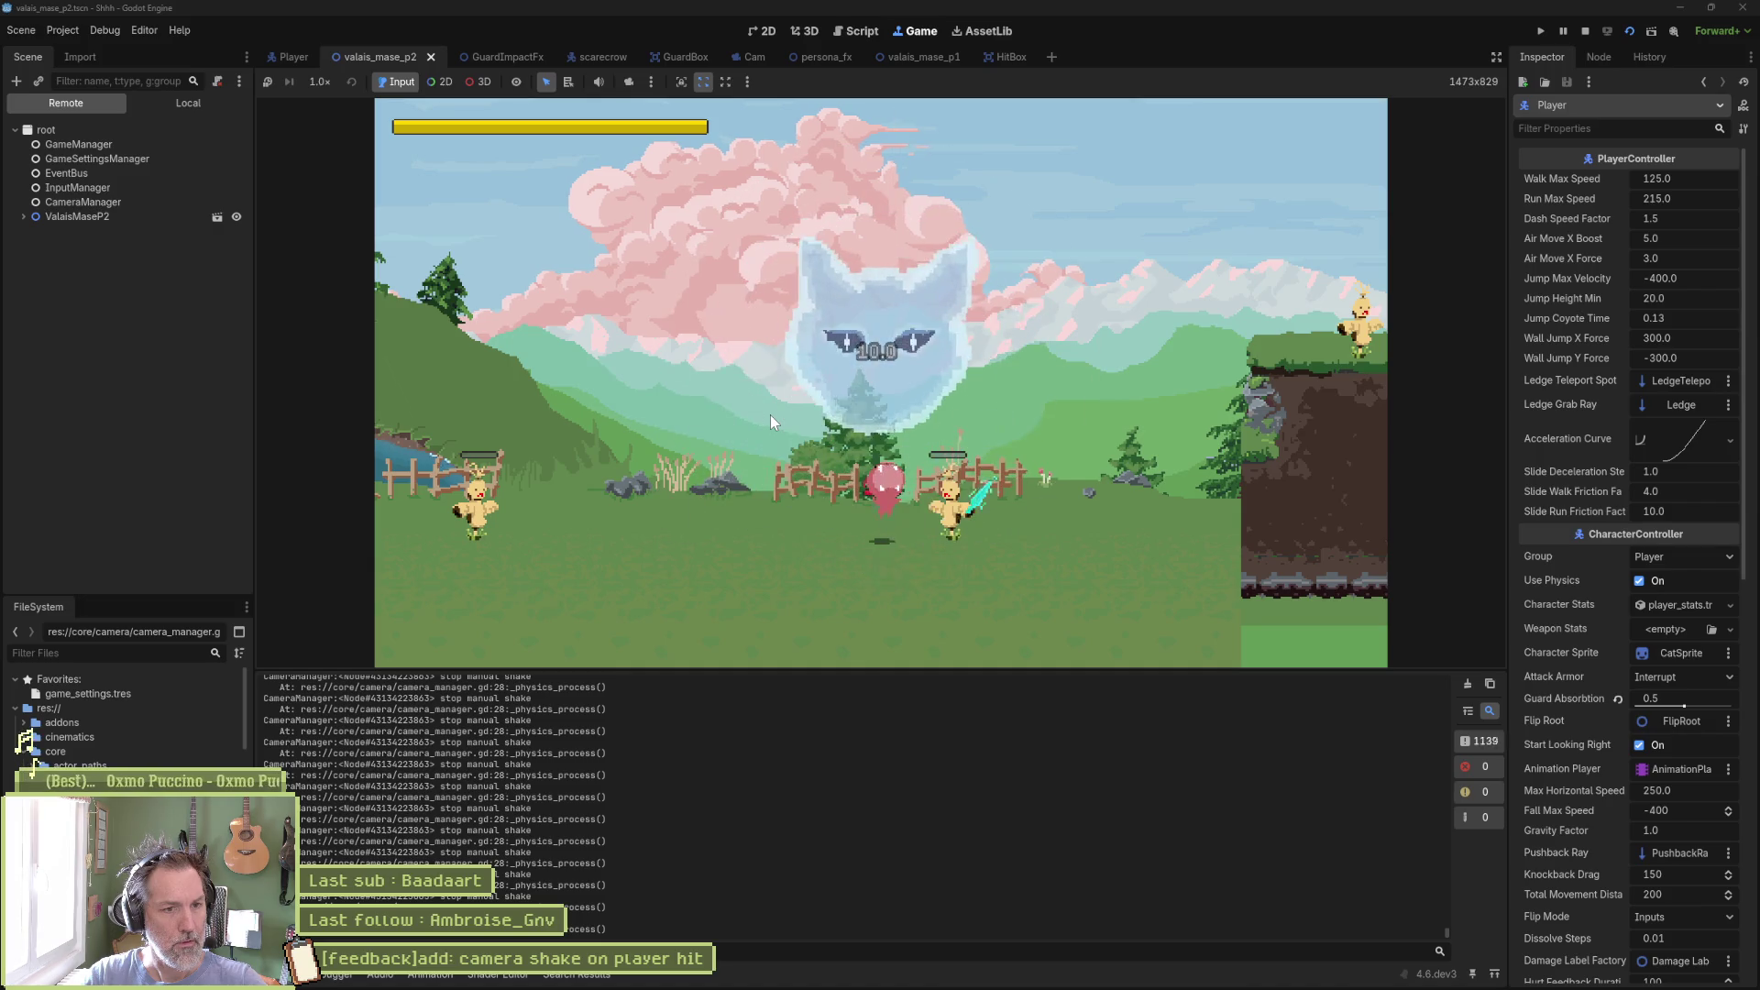
pyautogui.hotkey('ctrl', 'F3')
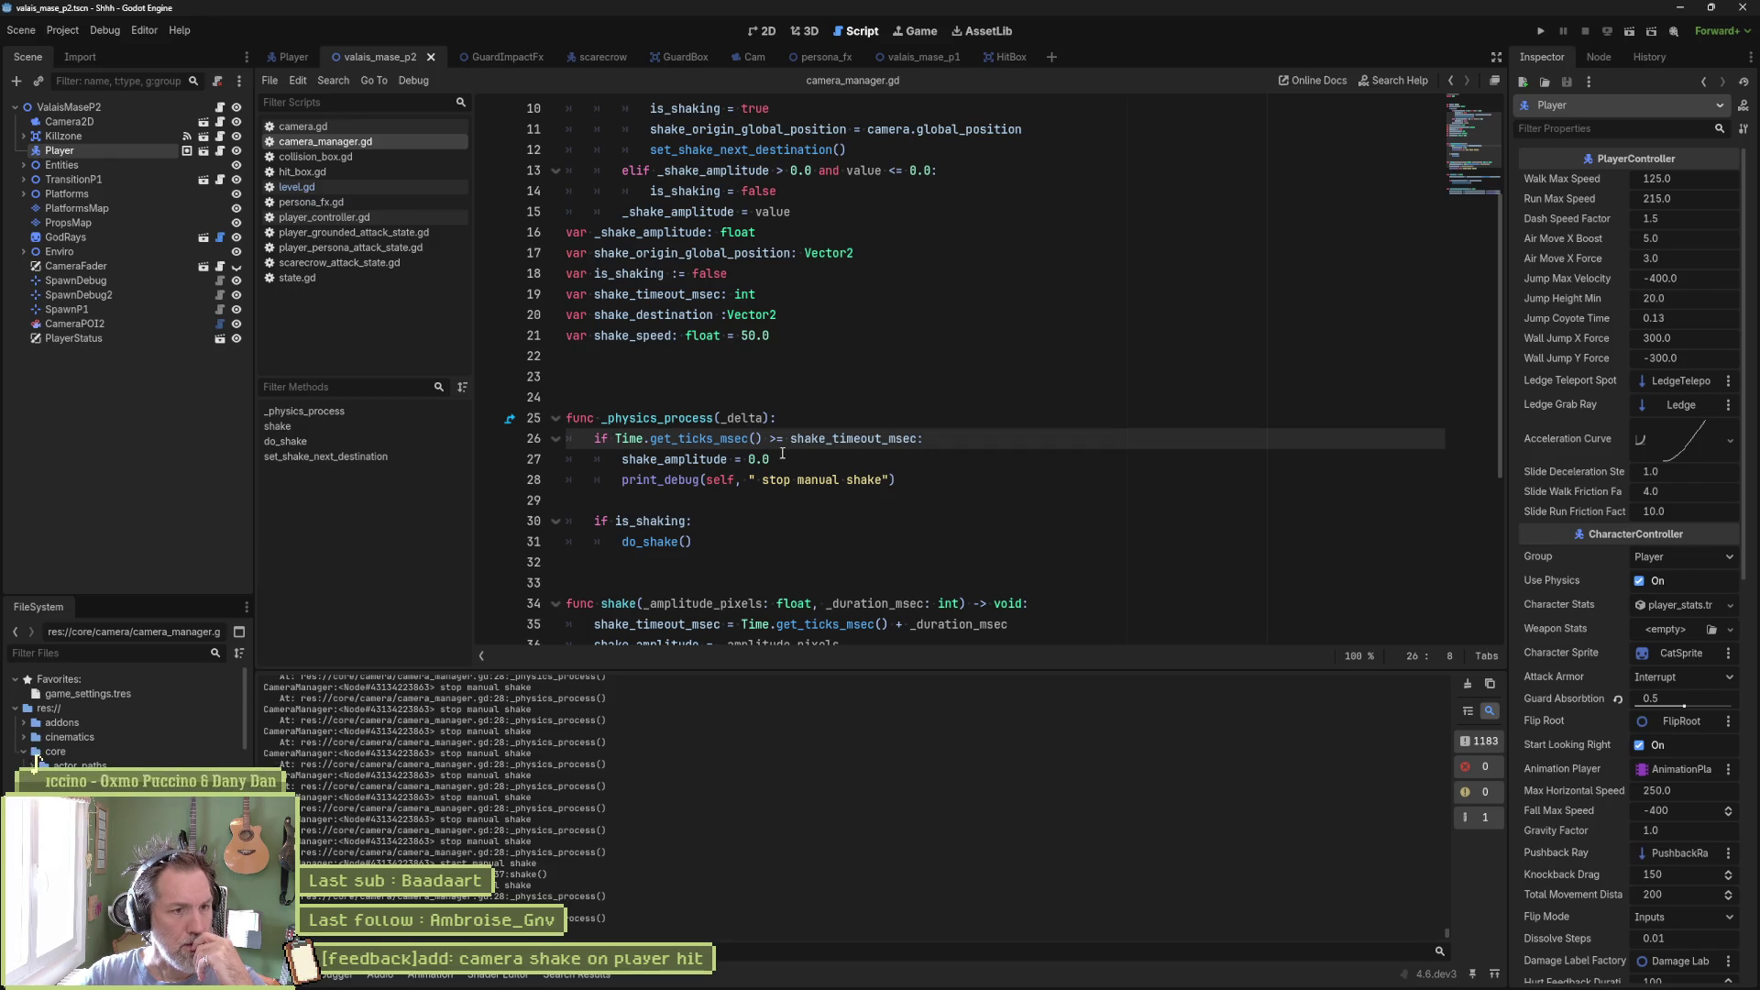
pyautogui.scroll(-1, 788, 467)
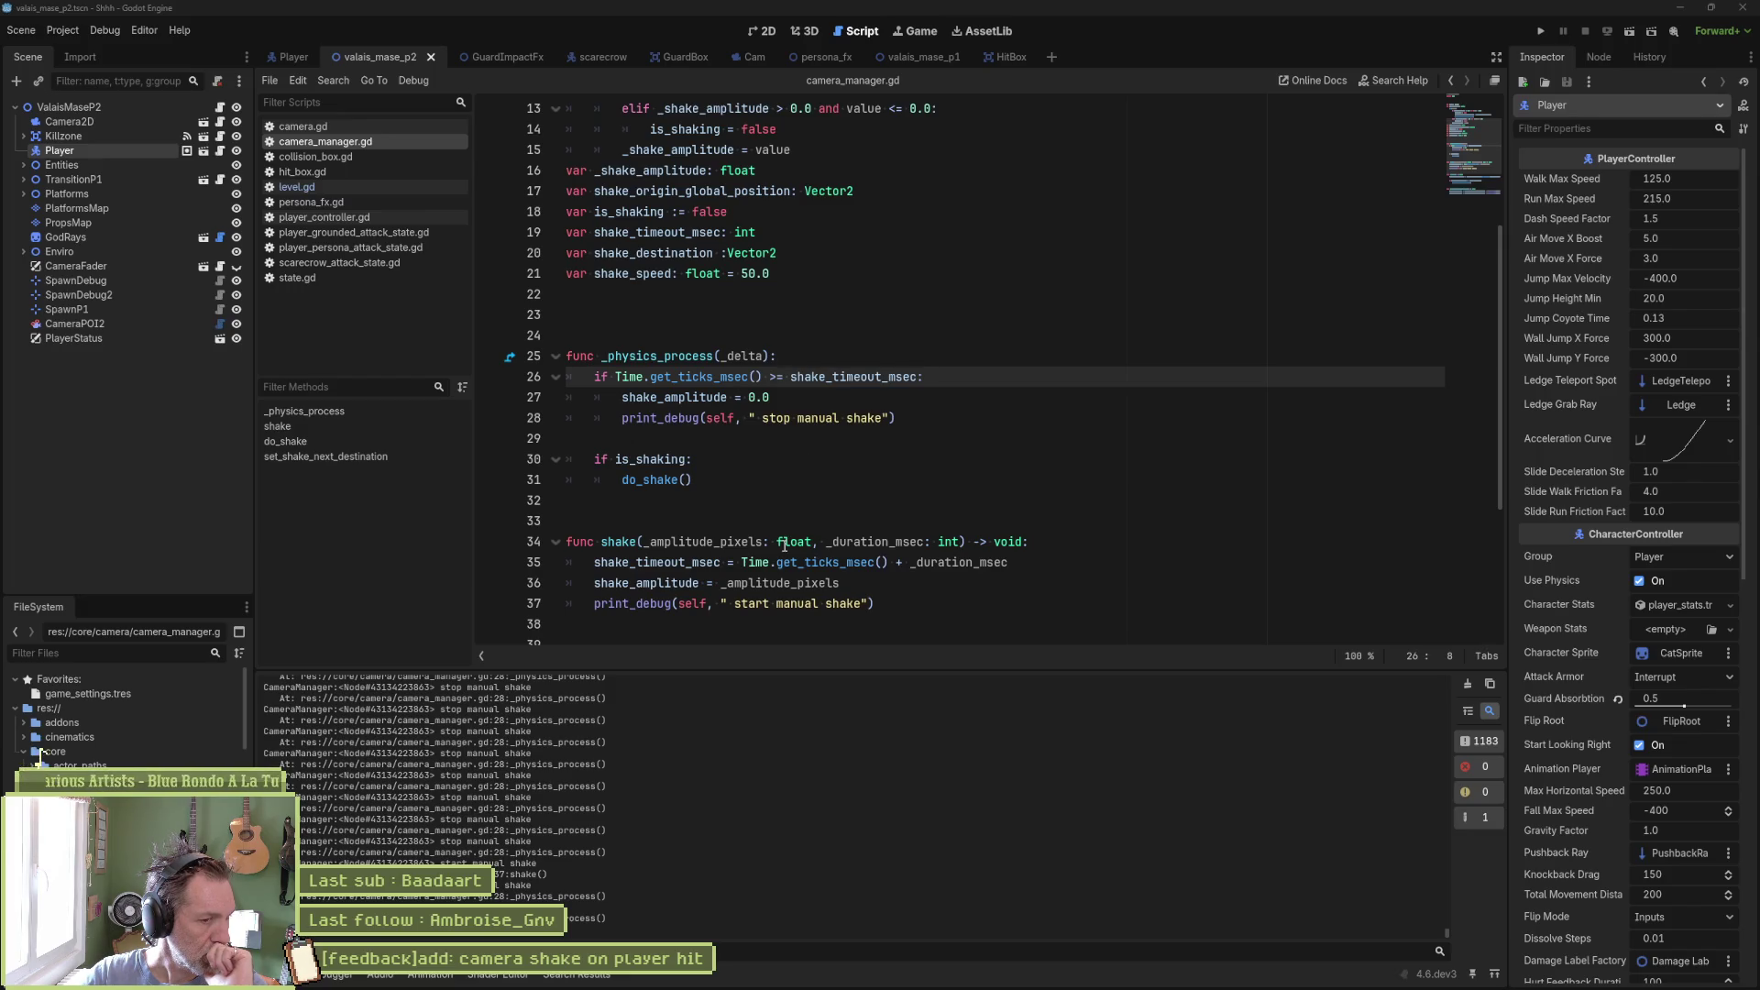
pyautogui.moveTo(779, 542); pyautogui.dragTo(769, 603)
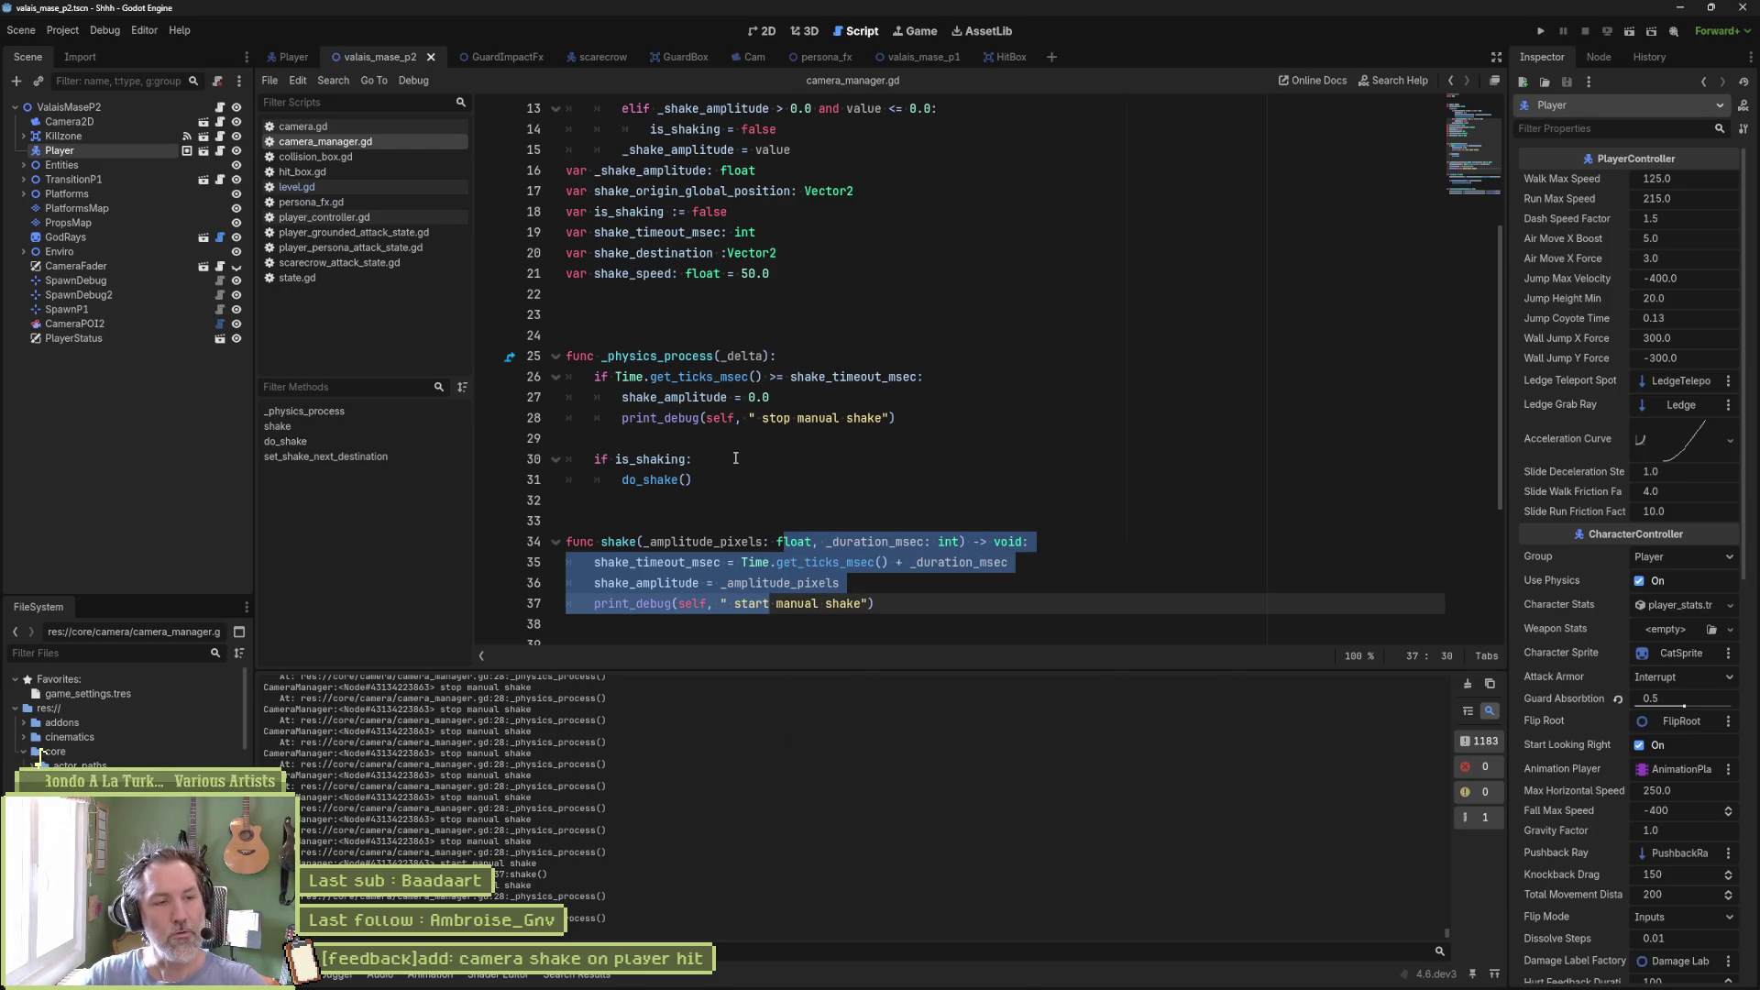
pyautogui.click(905, 609)
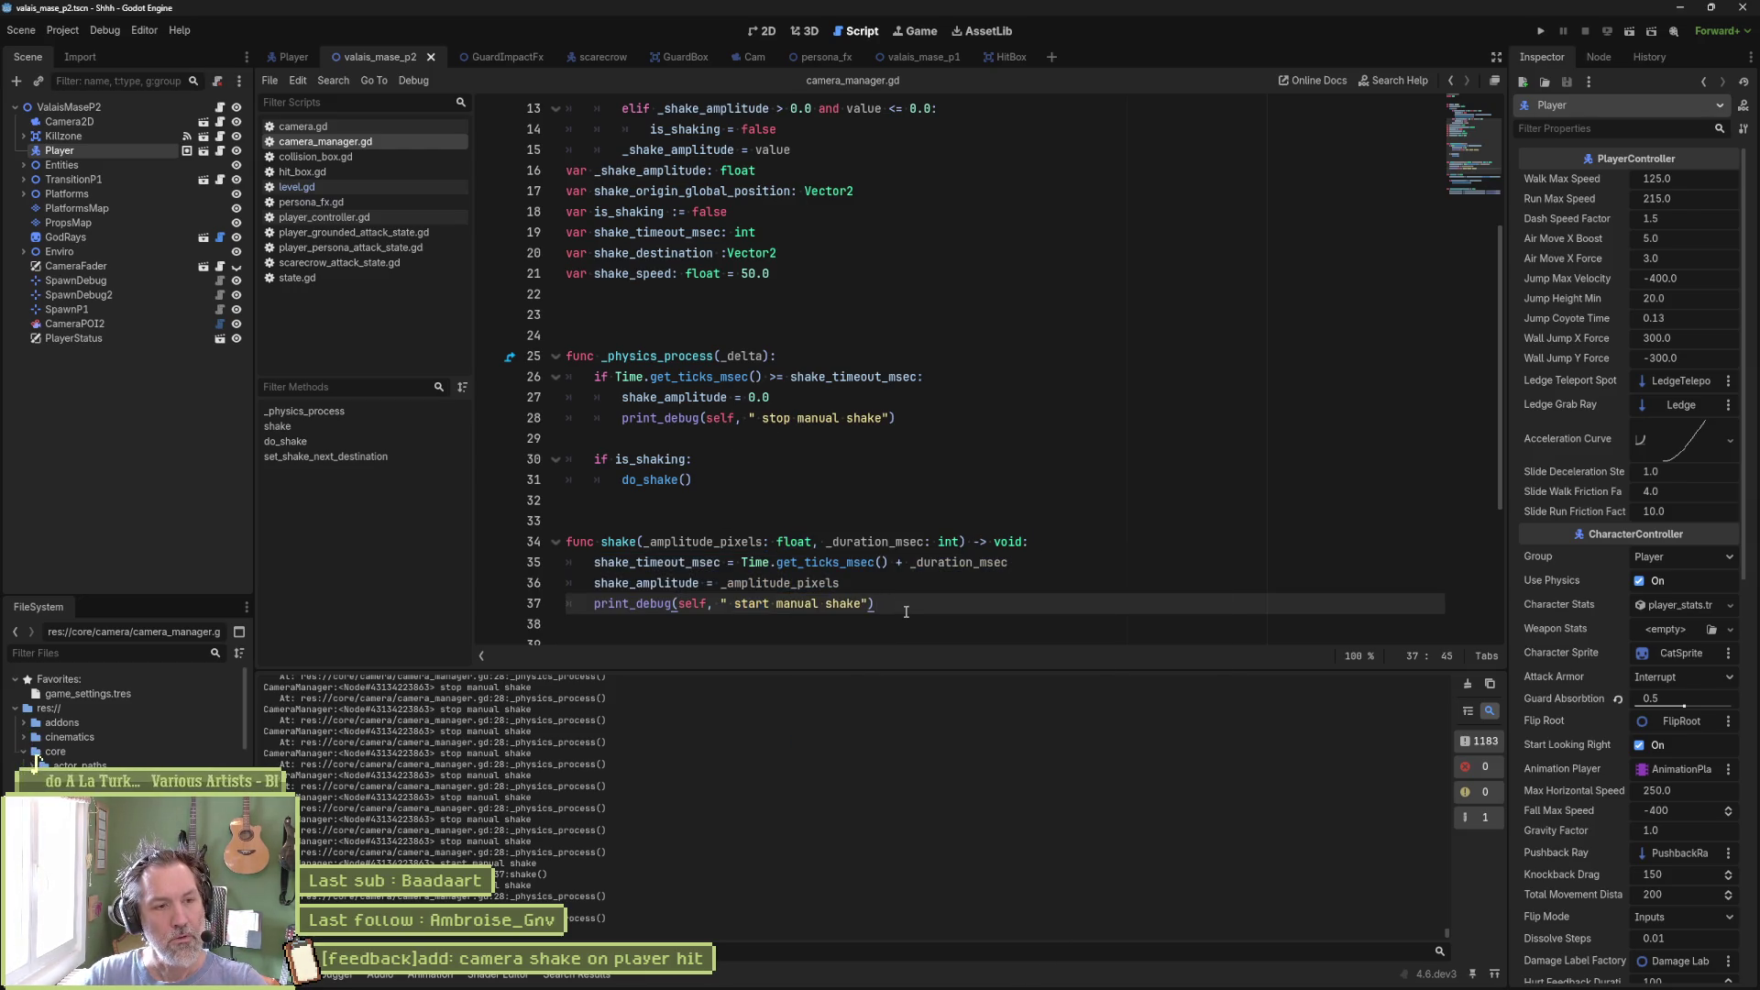
pyautogui.press('Return')
pyautogui.write('is_shaking = tru')
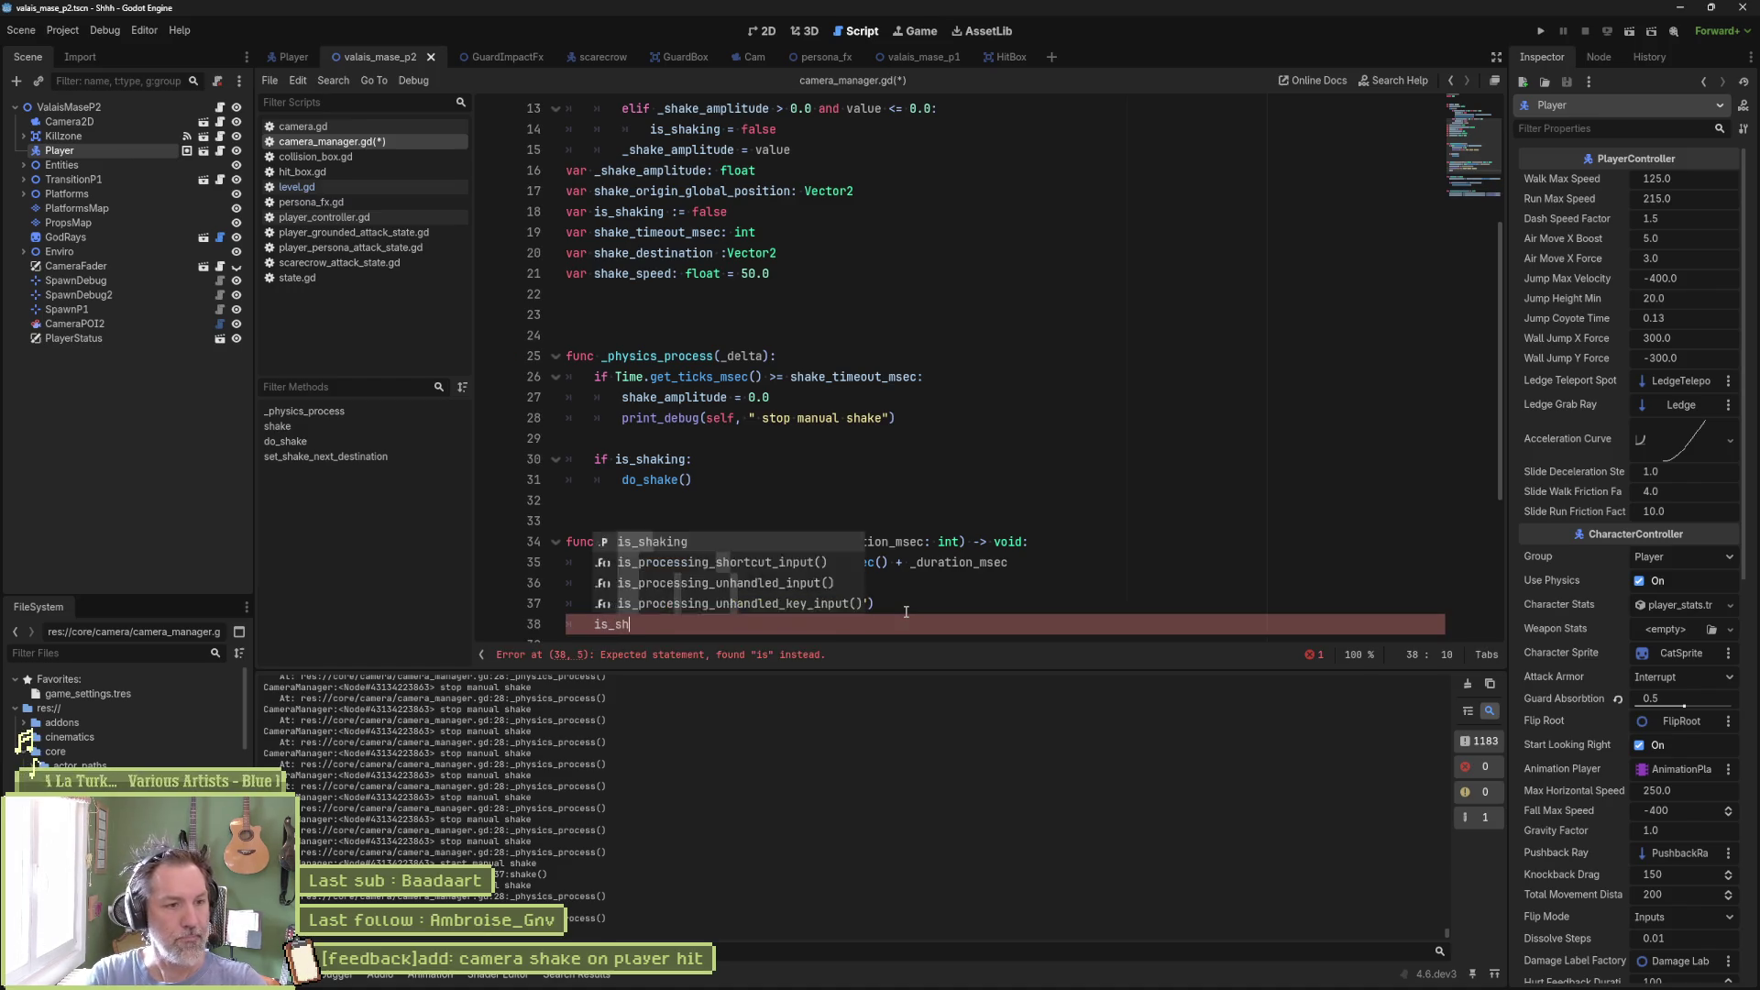
pyautogui.write('e')
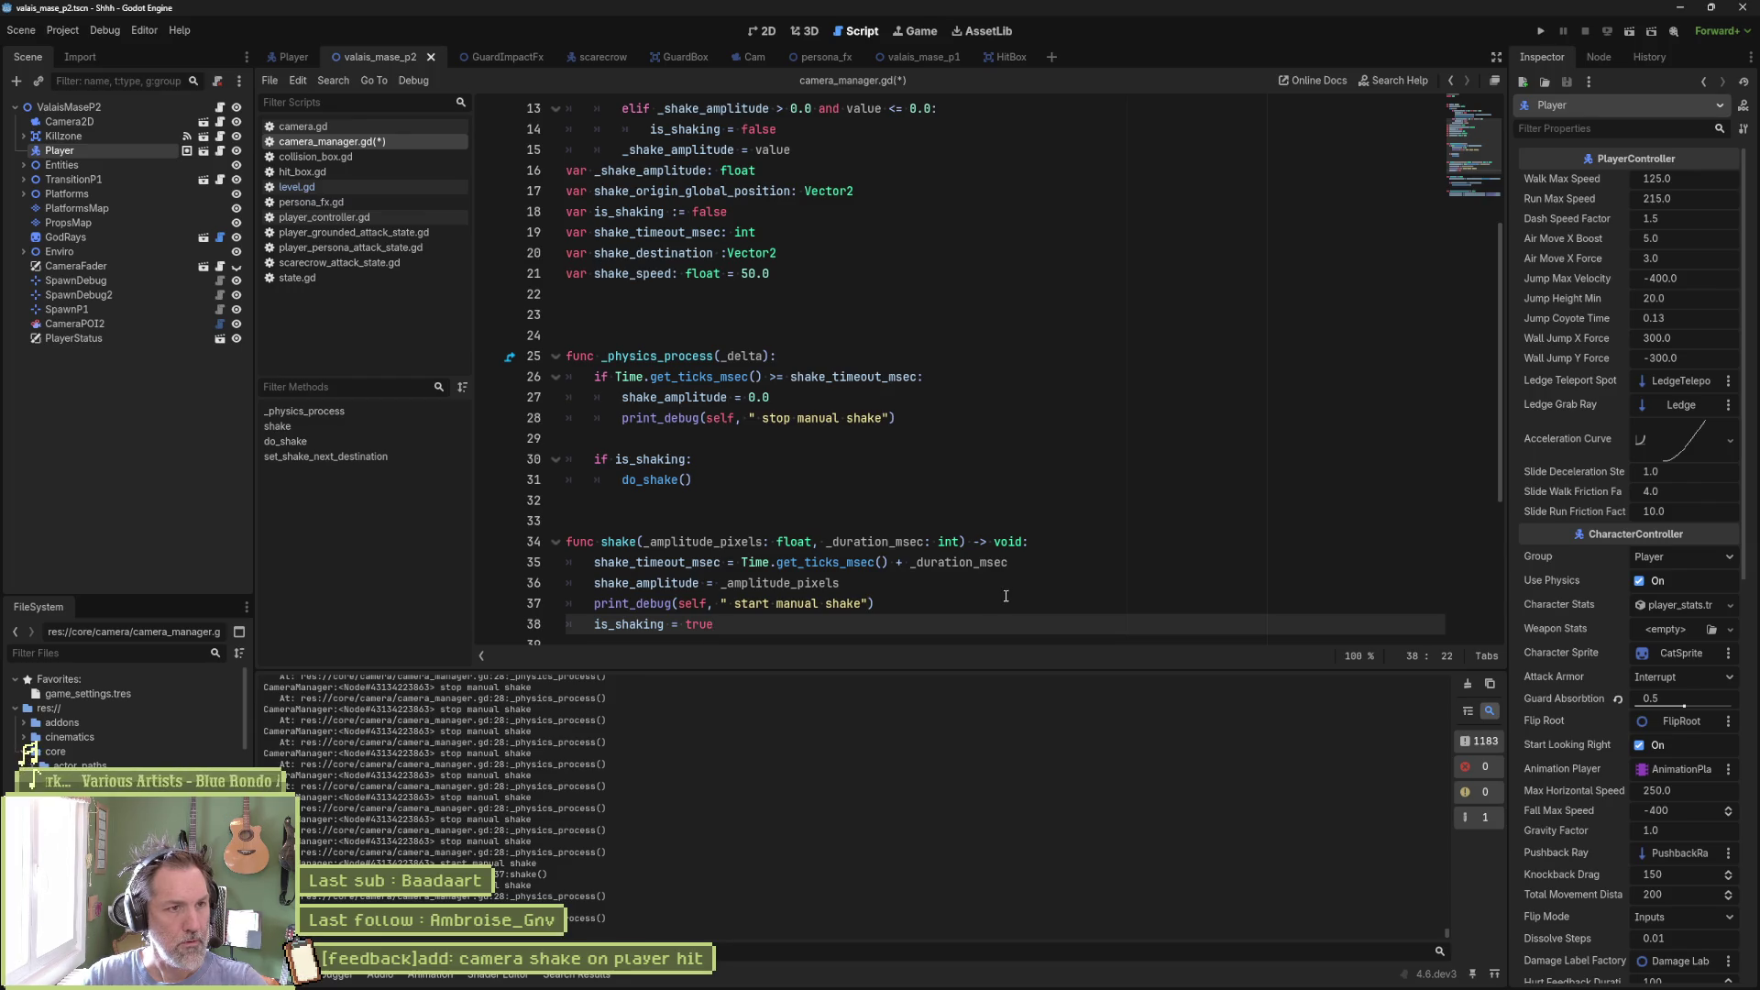
pyautogui.scroll(4, 970, 523)
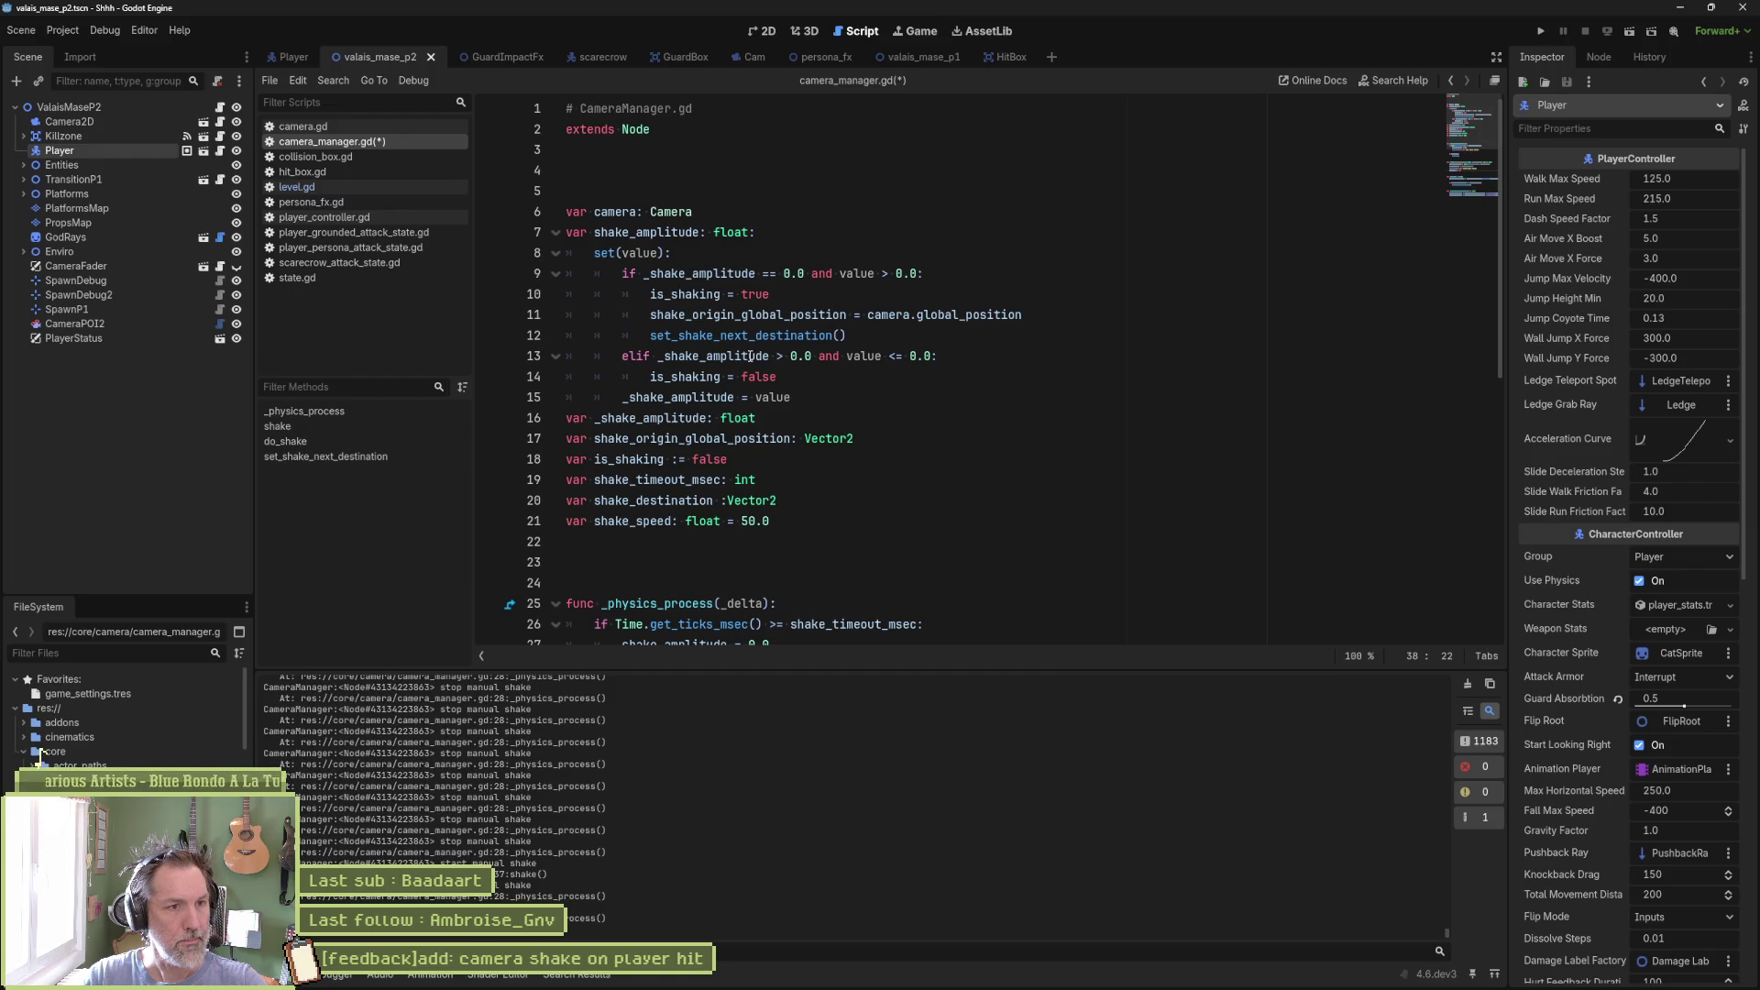
pyautogui.scroll(-1, 729, 364)
pyautogui.scroll(-8, 730, 364)
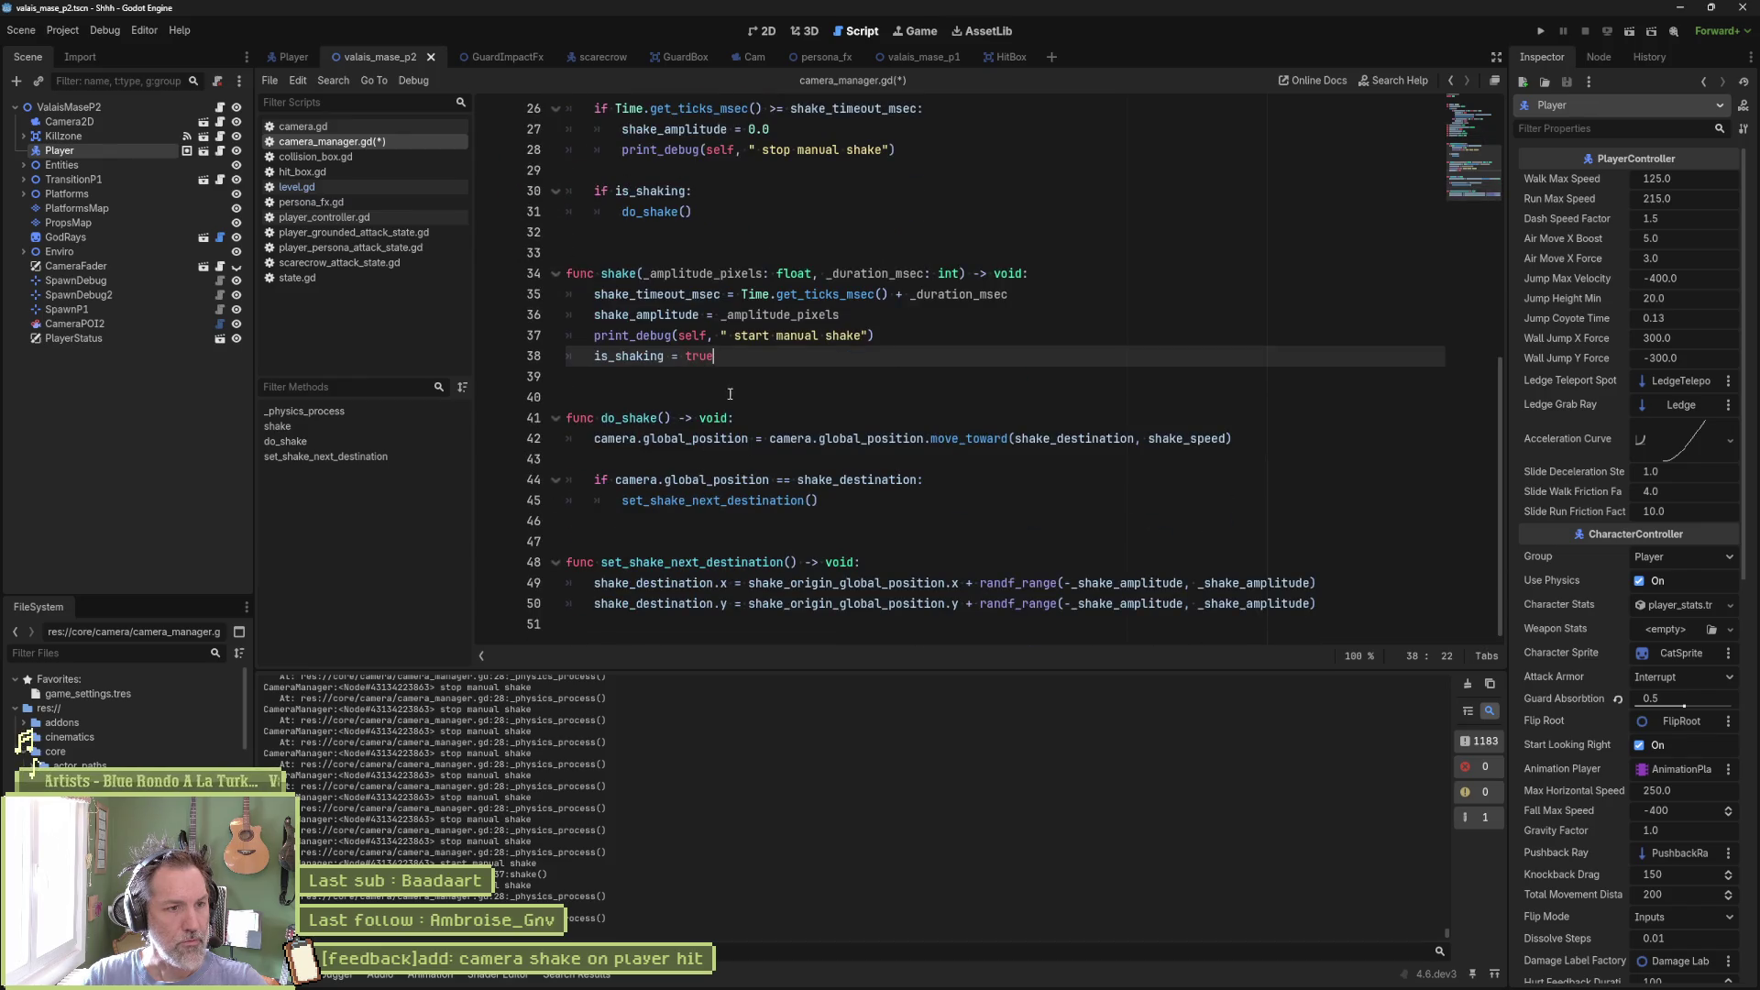
pyautogui.hotkey('ctrl', 'shift', 'k')
pyautogui.doubleClick(647, 314)
pyautogui.doubleClick(836, 314)
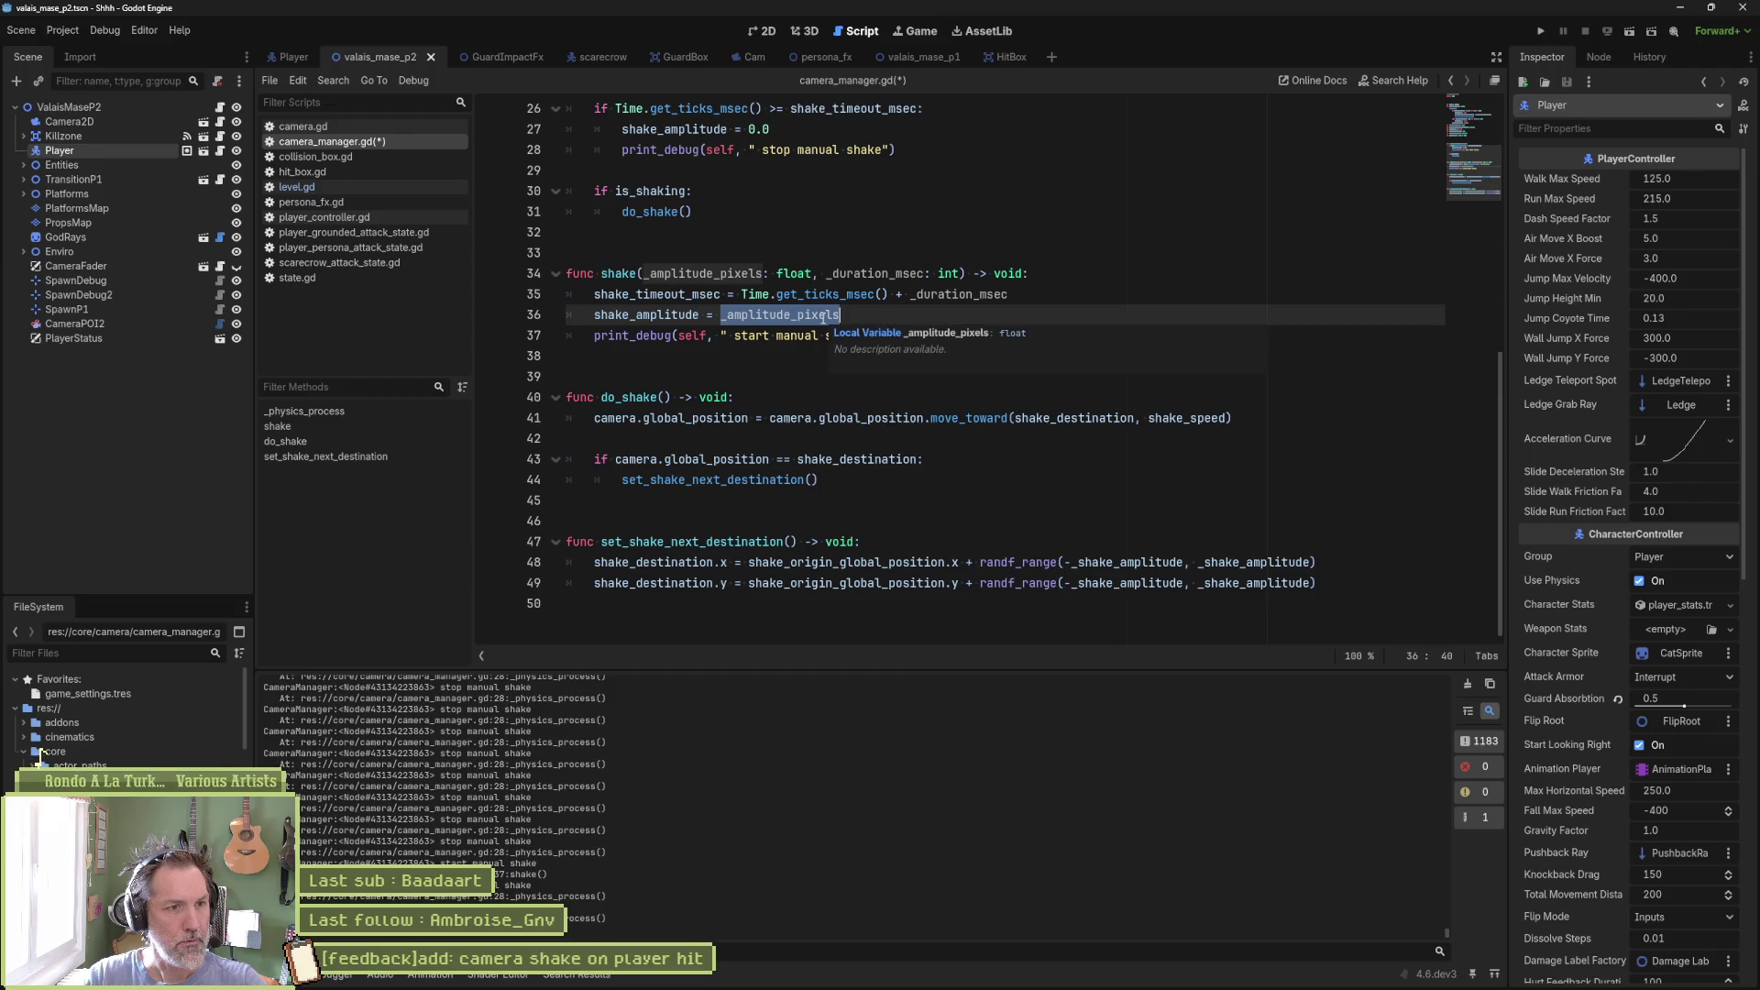
pyautogui.scroll(2, 815, 323)
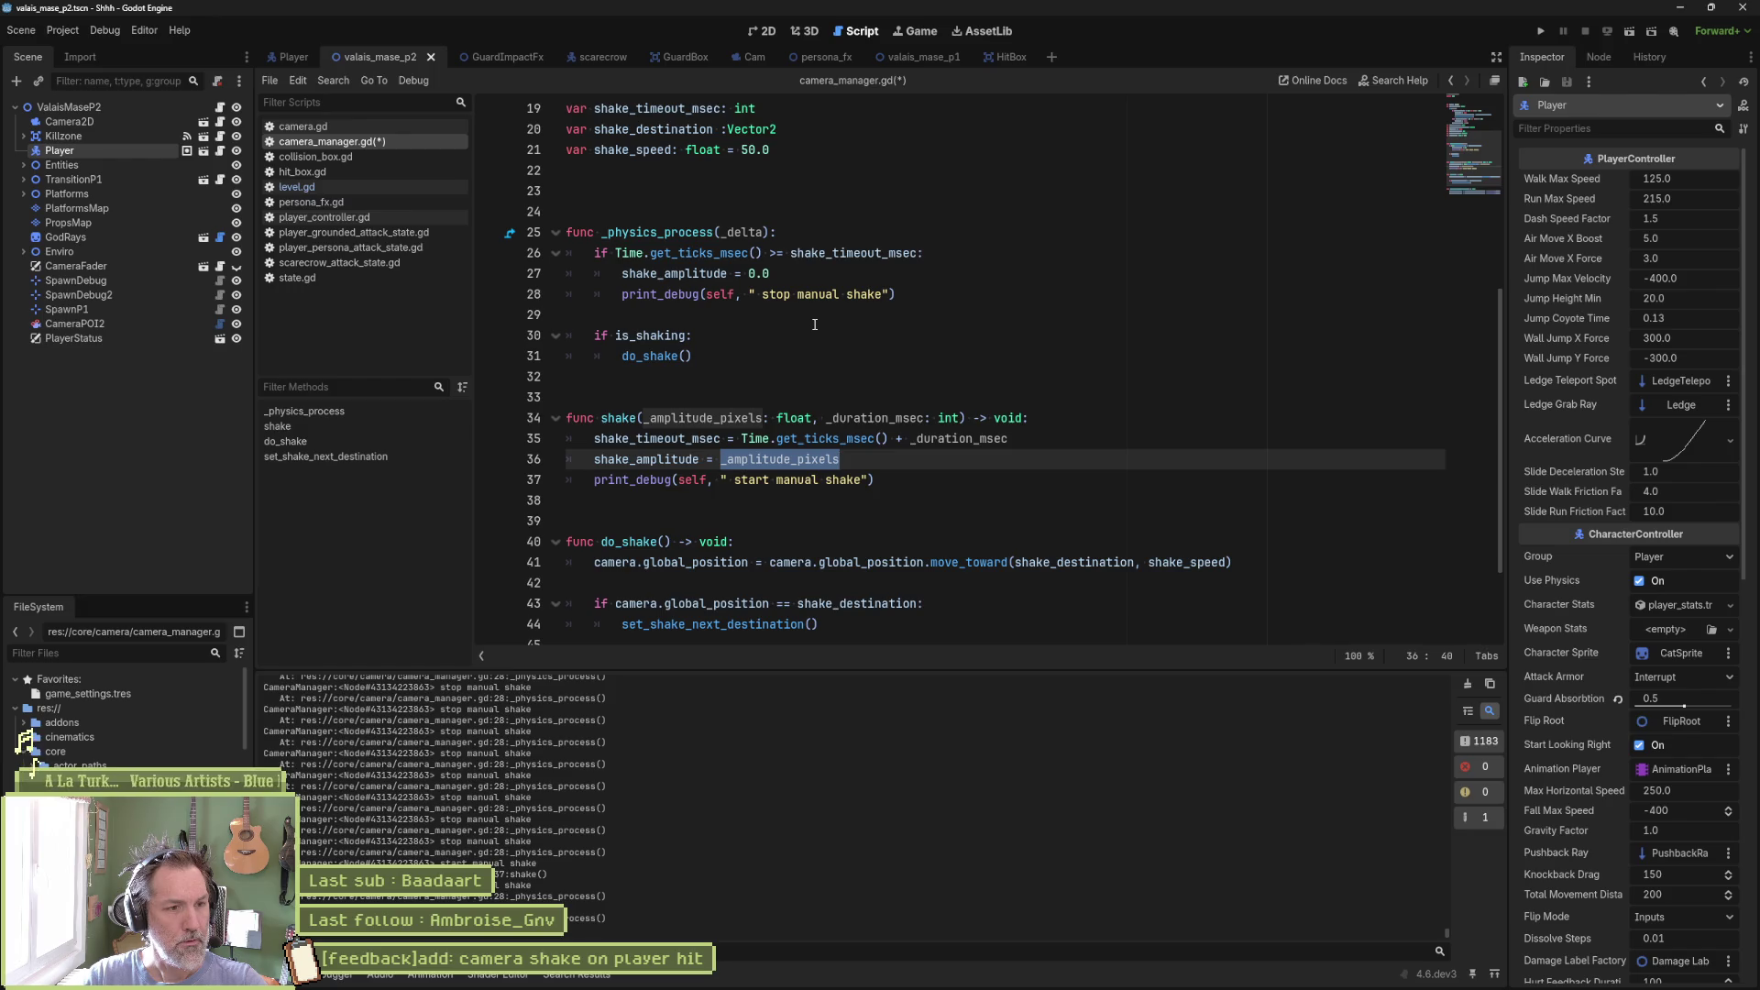
pyautogui.scroll(-2, 814, 323)
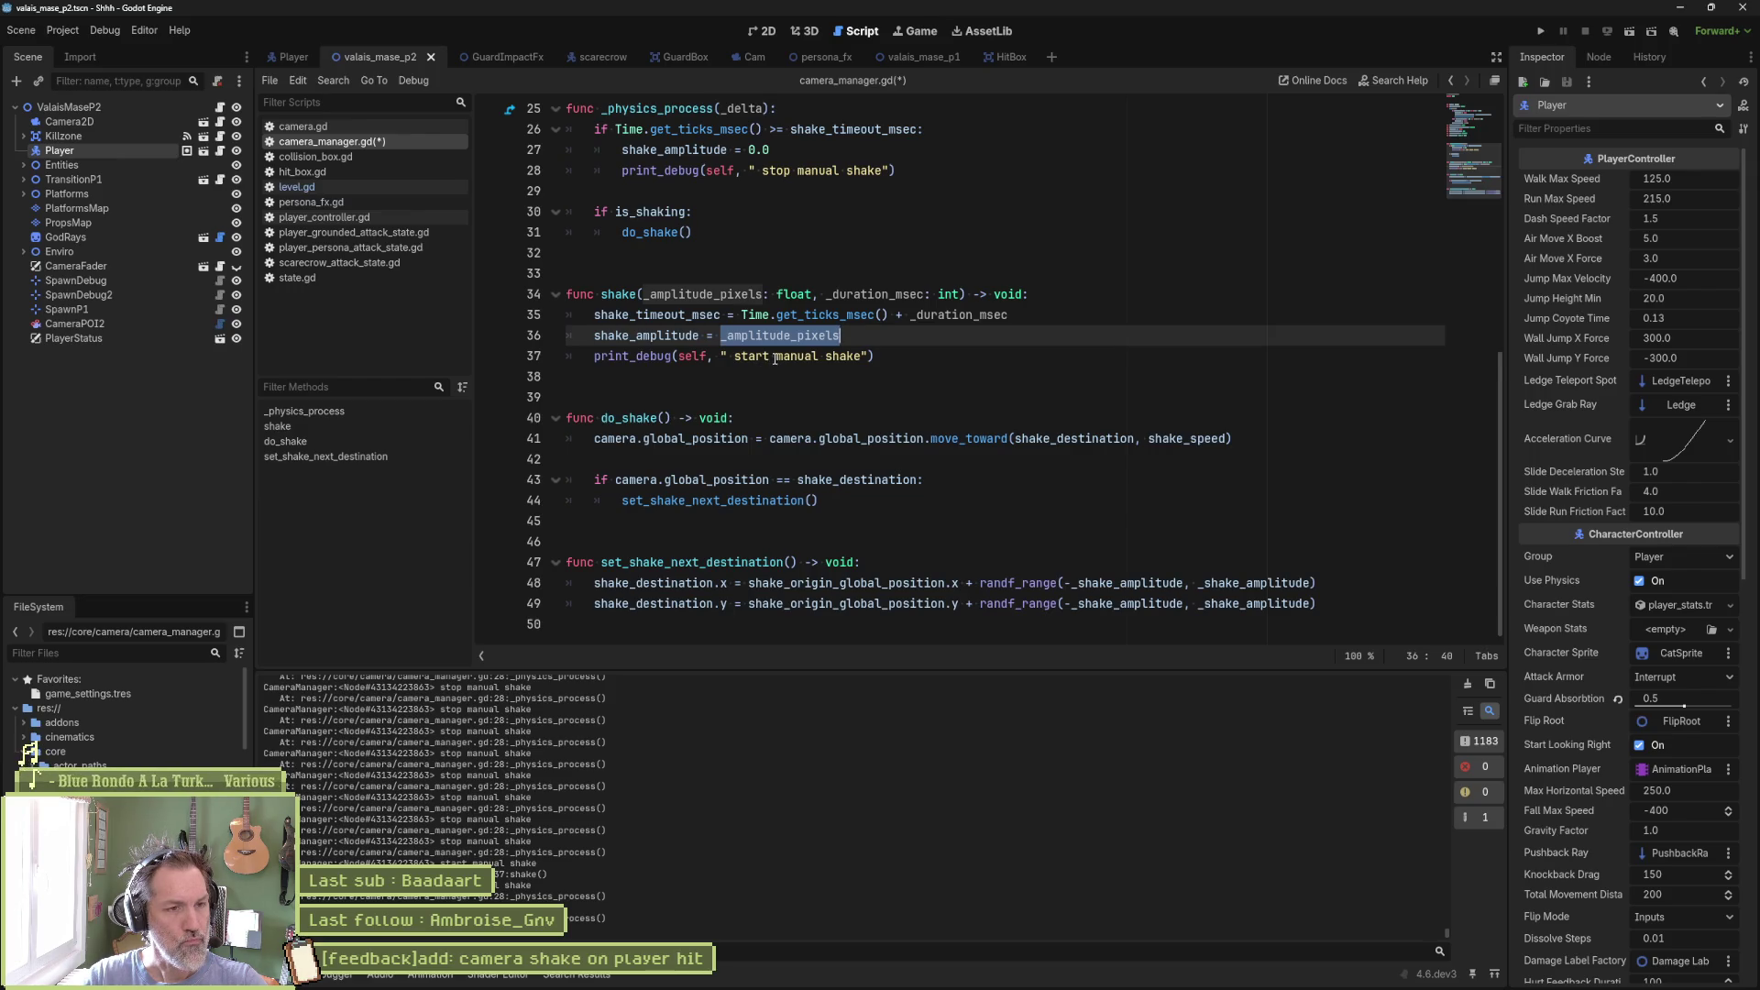
pyautogui.scroll(2, 774, 358)
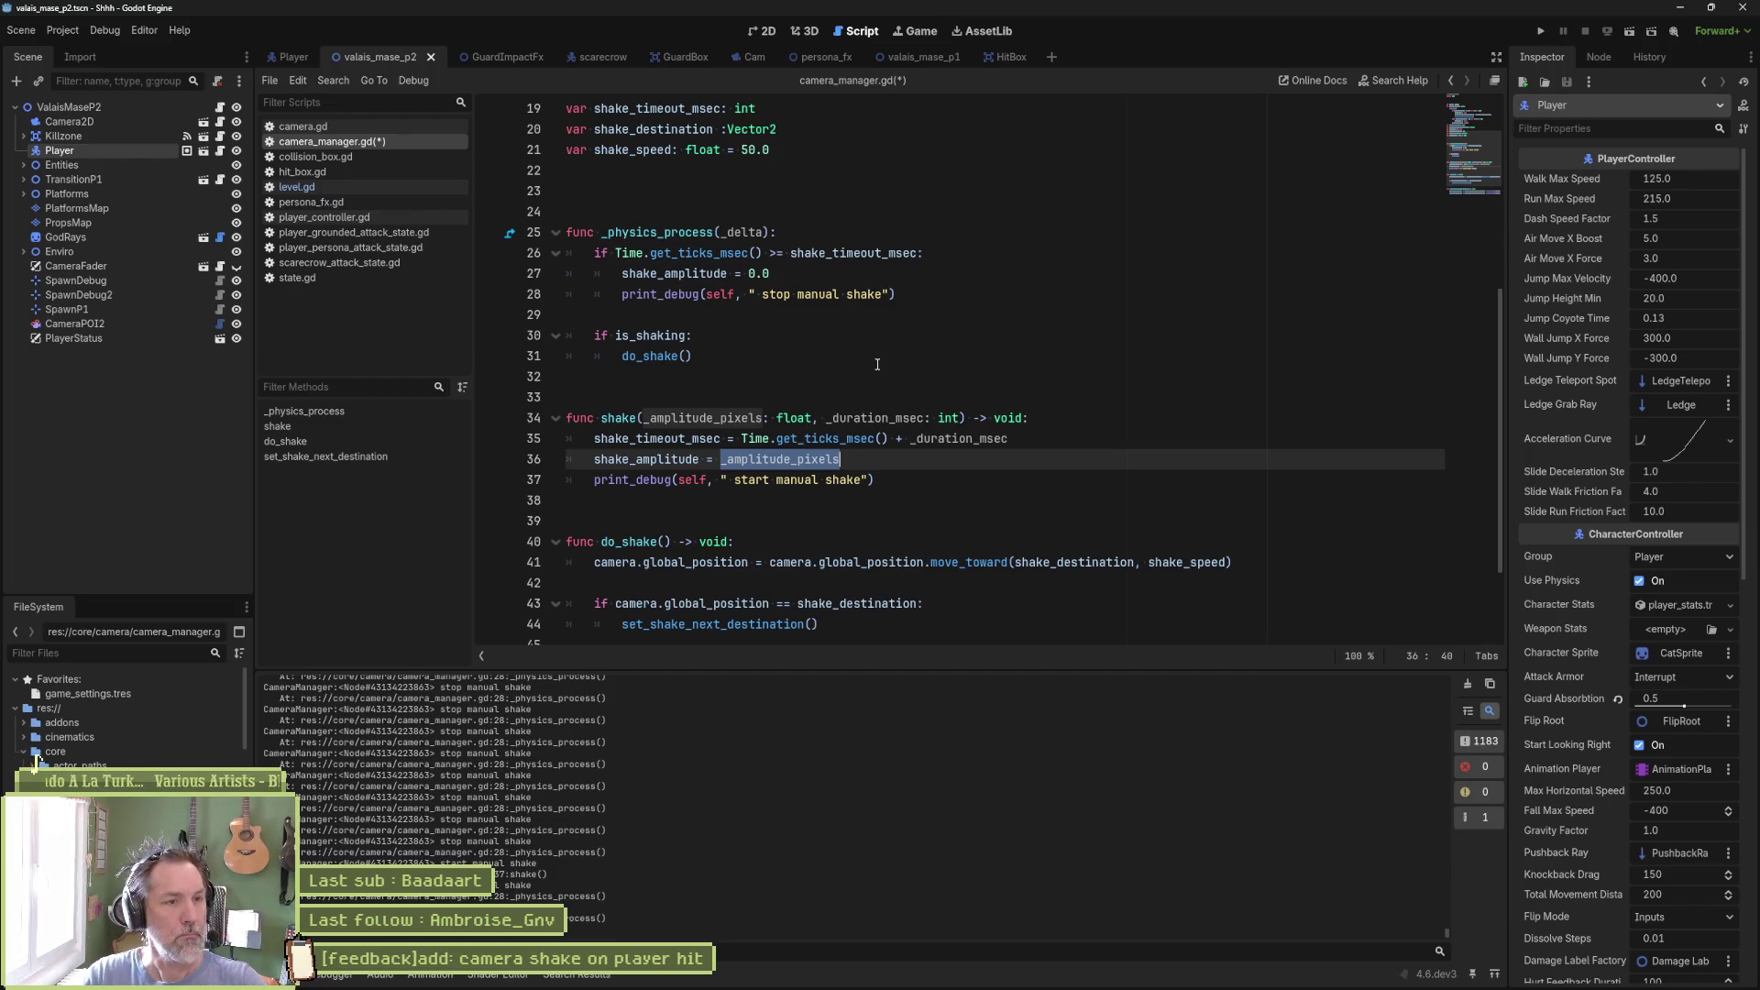
pyautogui.scroll(2, 828, 384)
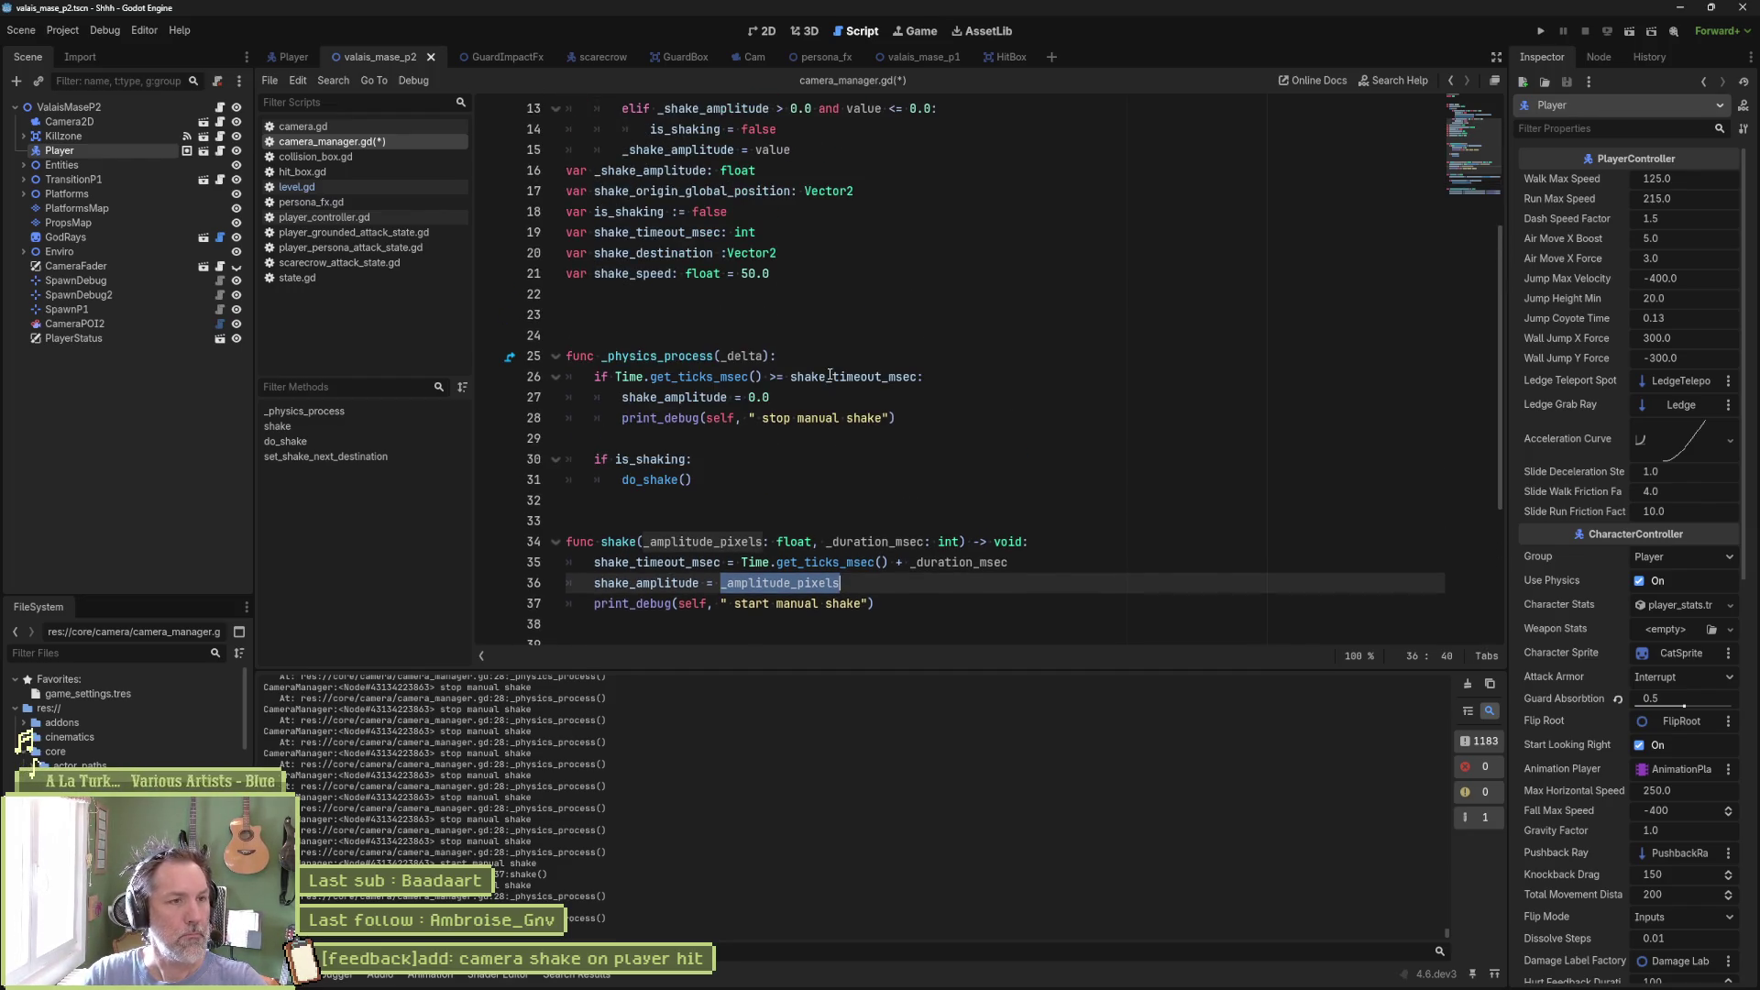
pyautogui.scroll(-1, 1003, 387)
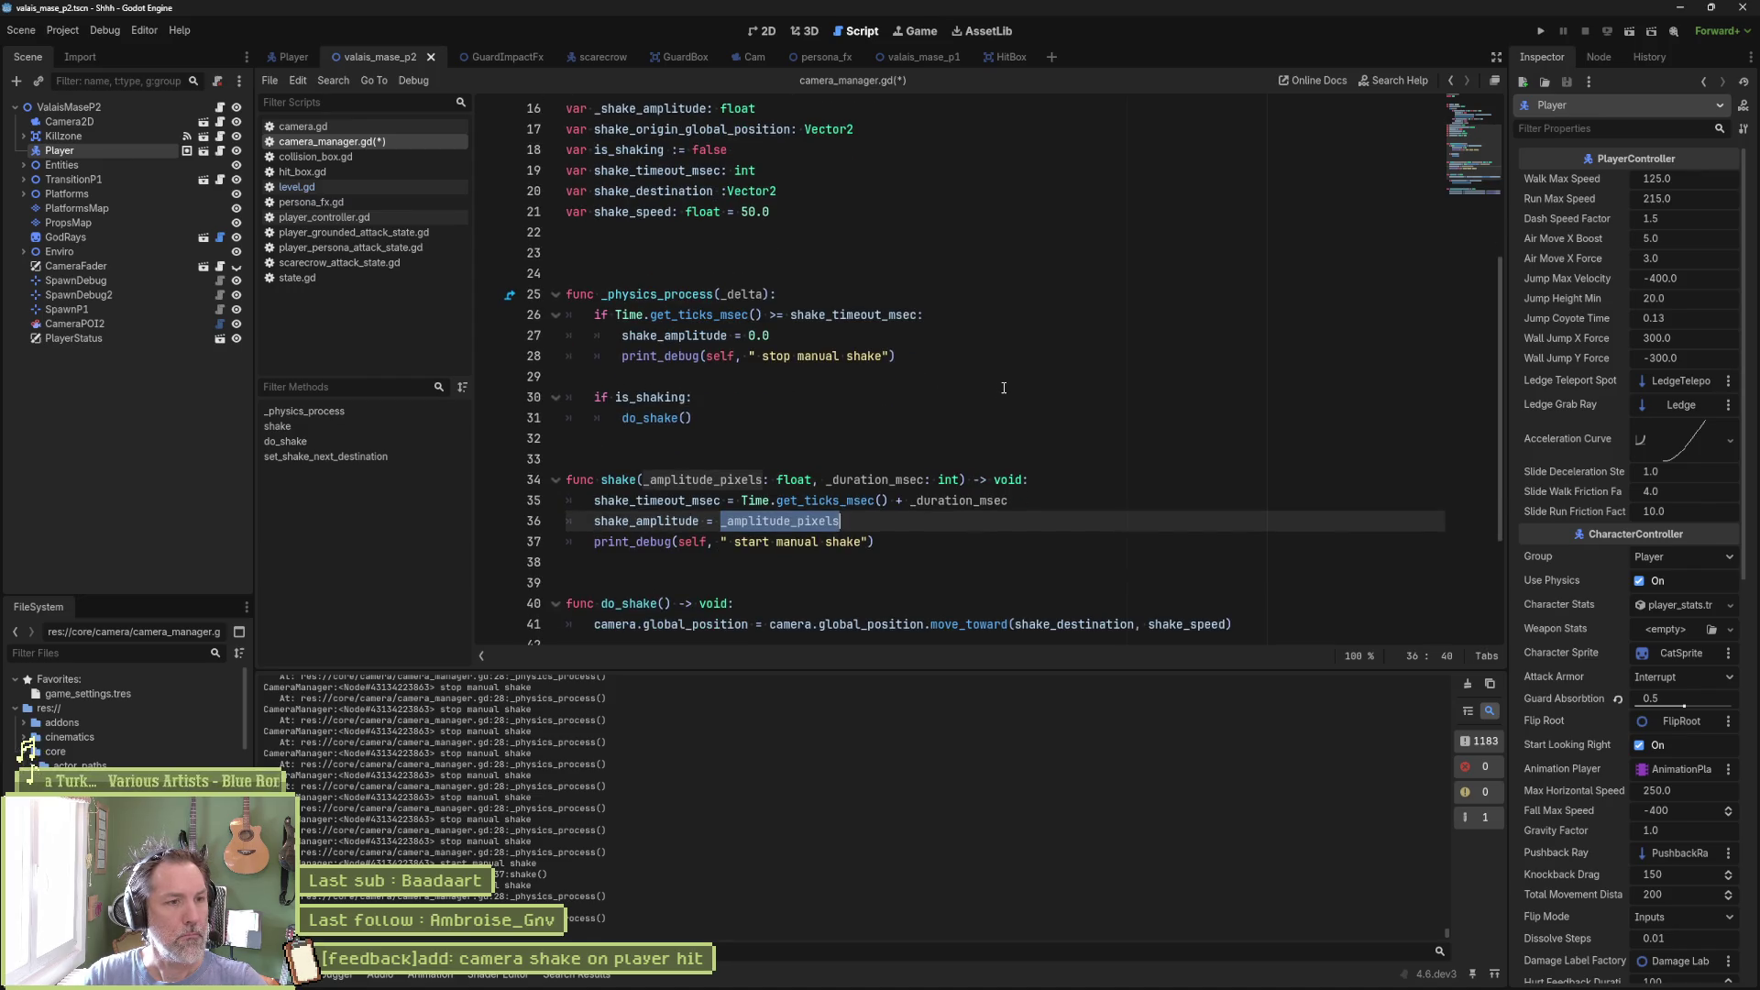
pyautogui.doubleClick(634, 151)
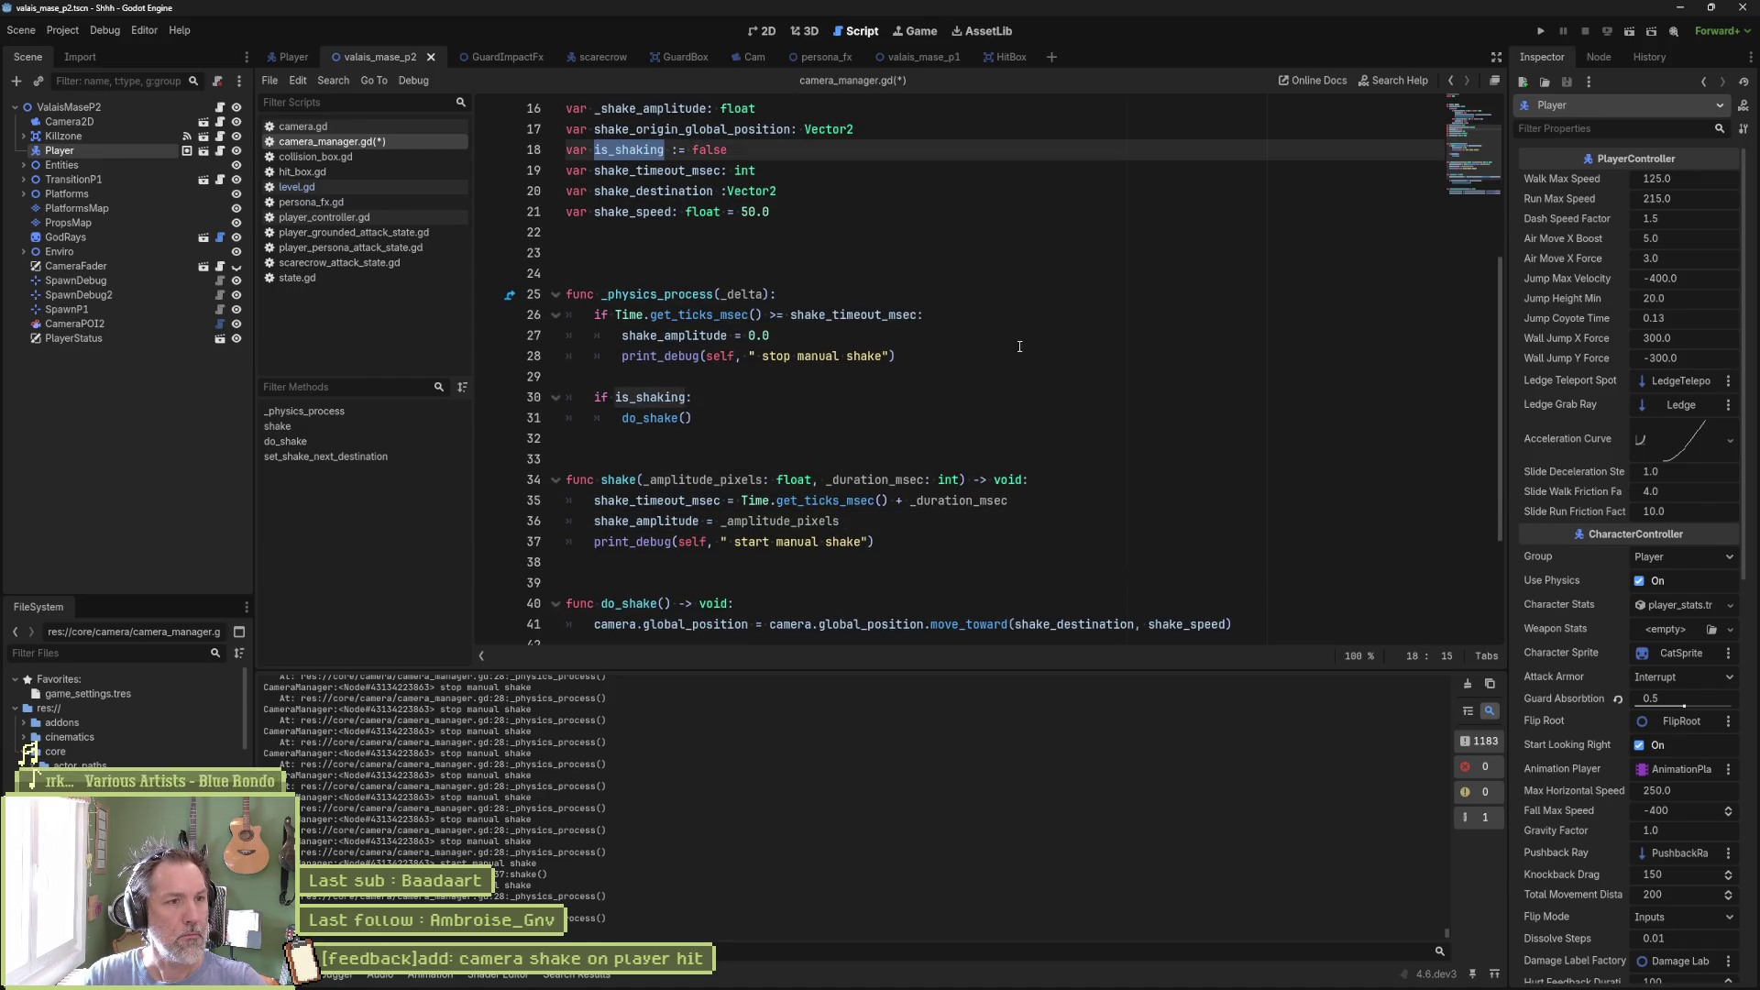
pyautogui.scroll(4, 1013, 335)
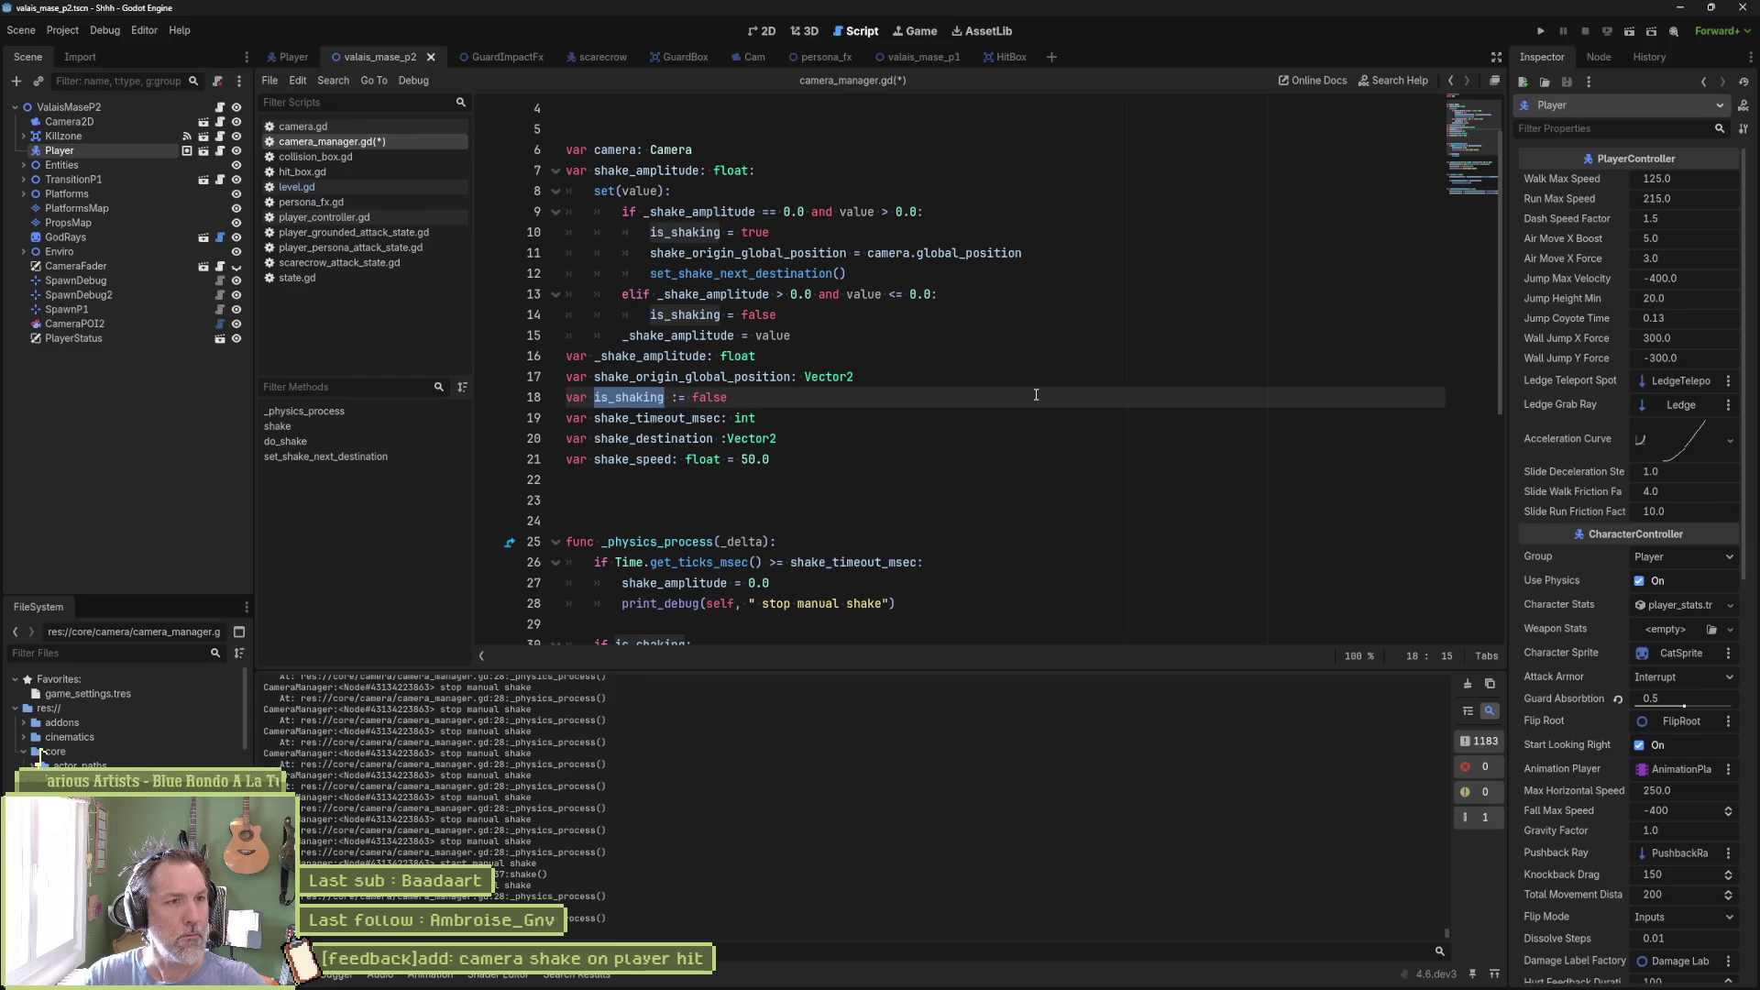
pyautogui.scroll(-4, 1035, 394)
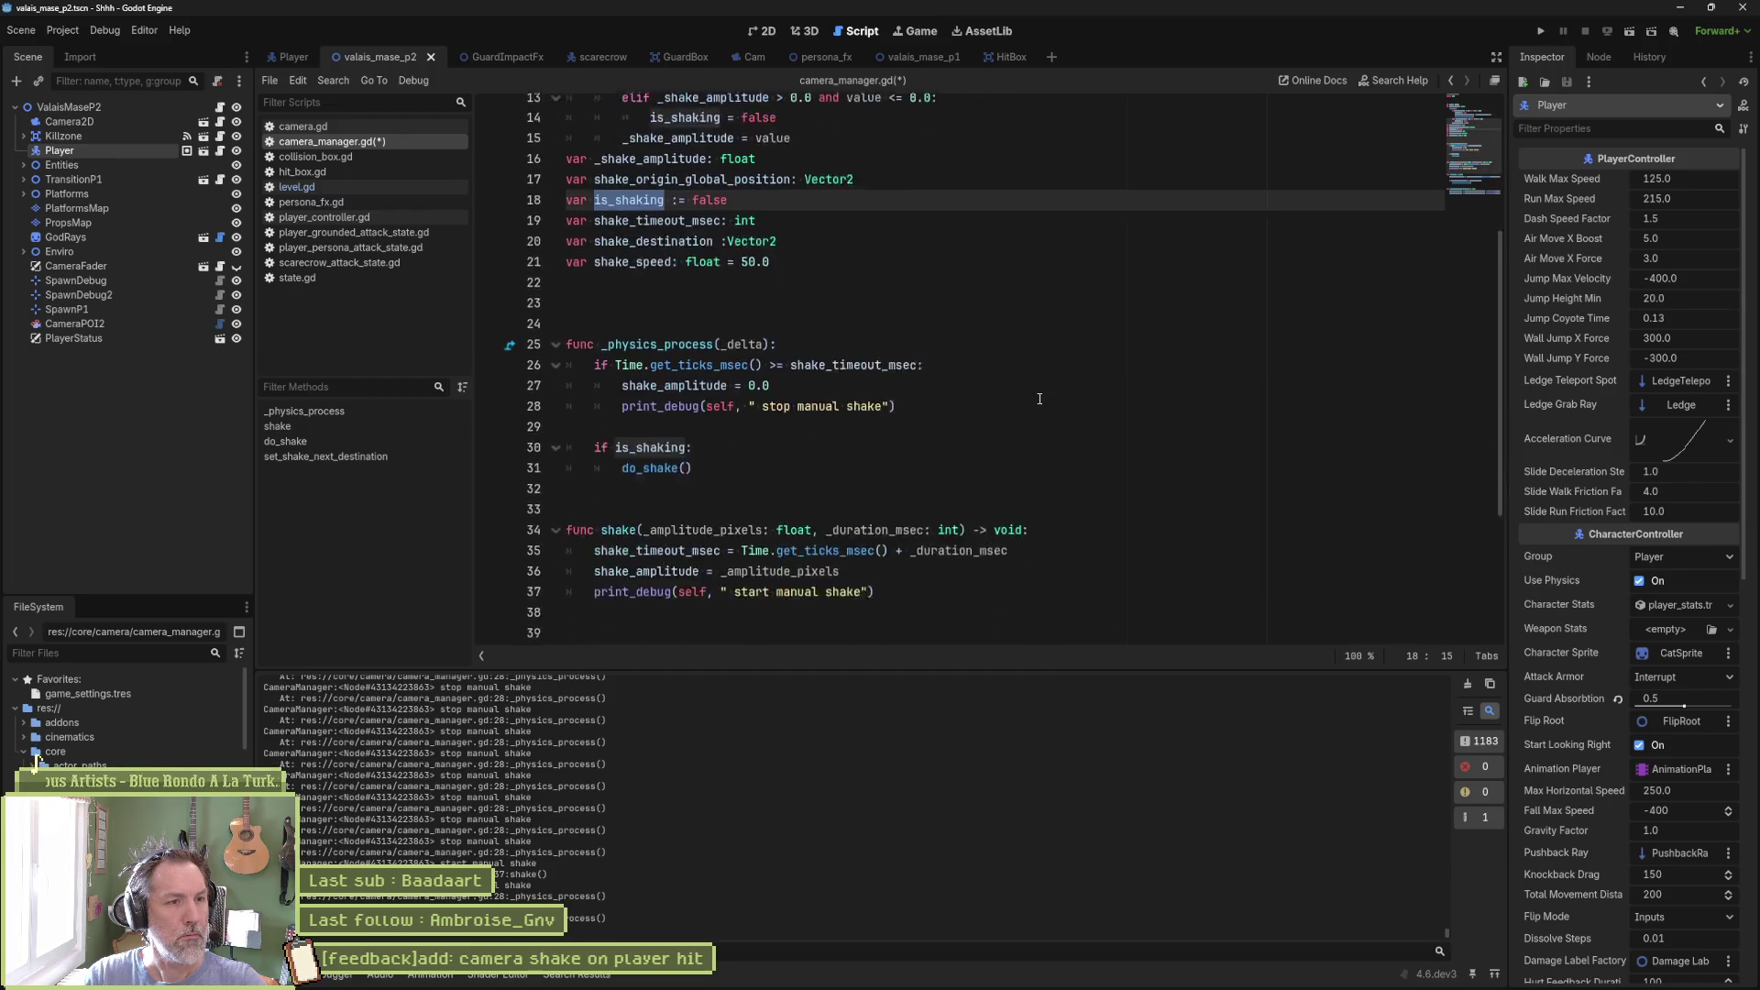
pyautogui.scroll(-1, 1044, 396)
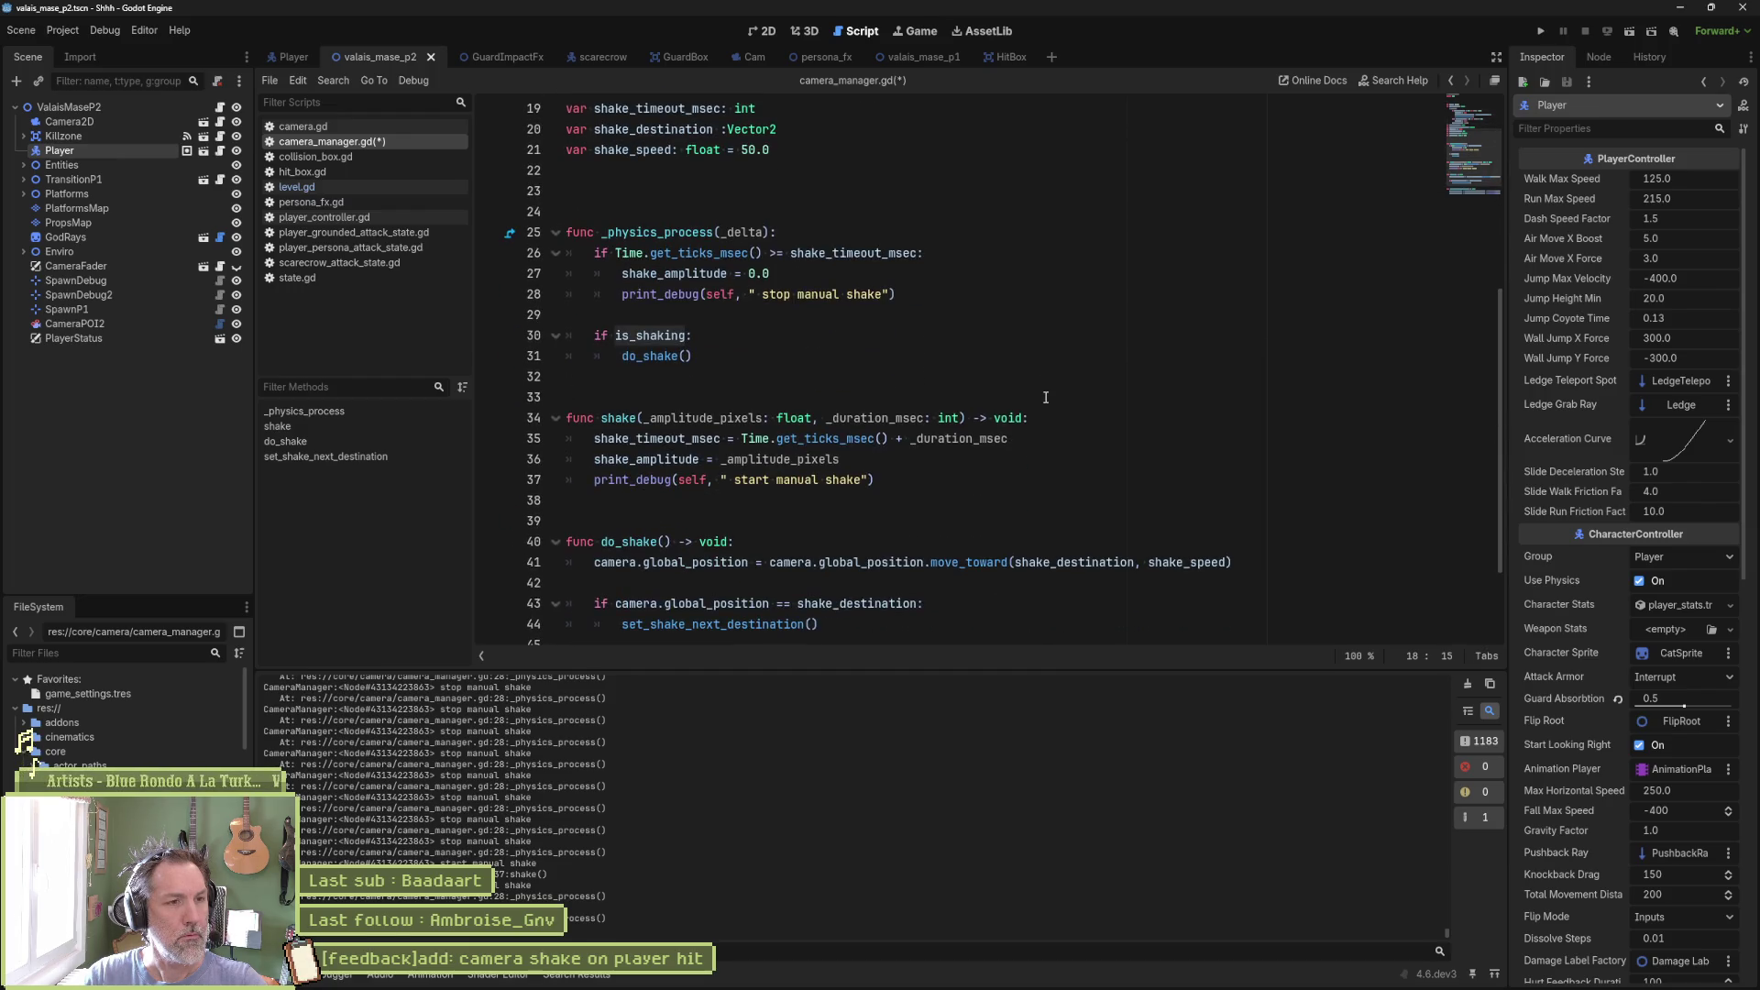
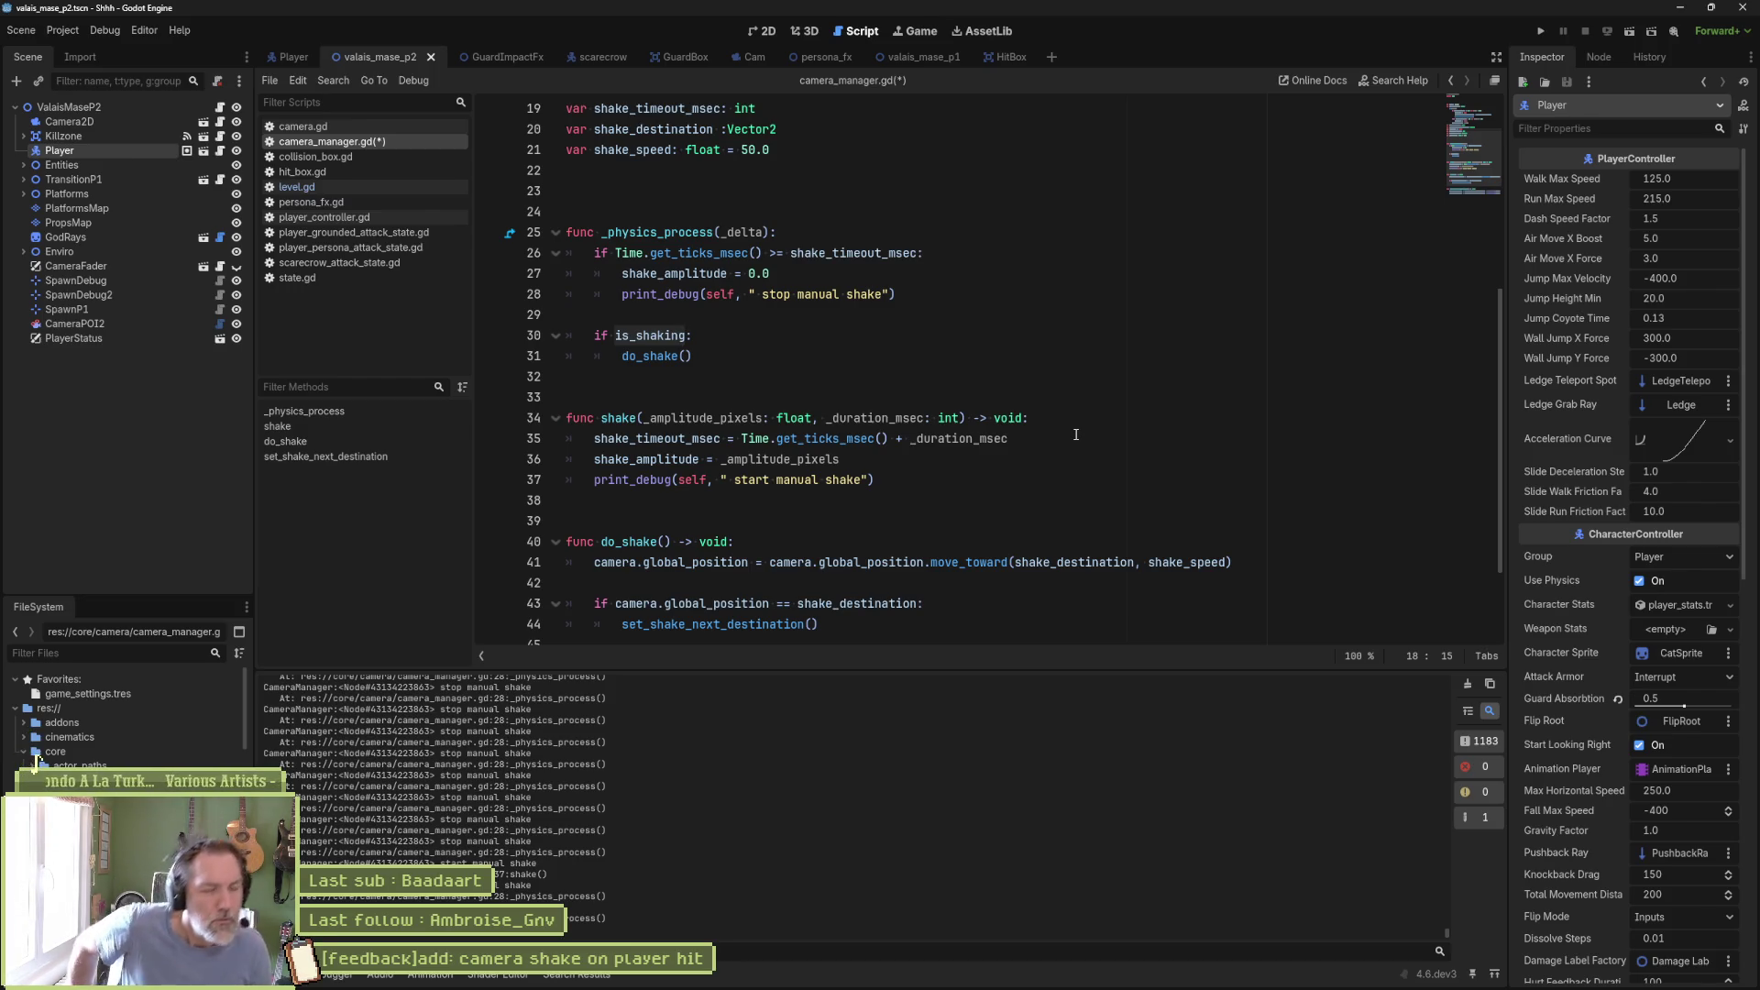
# - Declare 'var is_timeout_shake := false' below shake_speed in camera_manager.gd
pyautogui.scroll(2, 1064, 414)
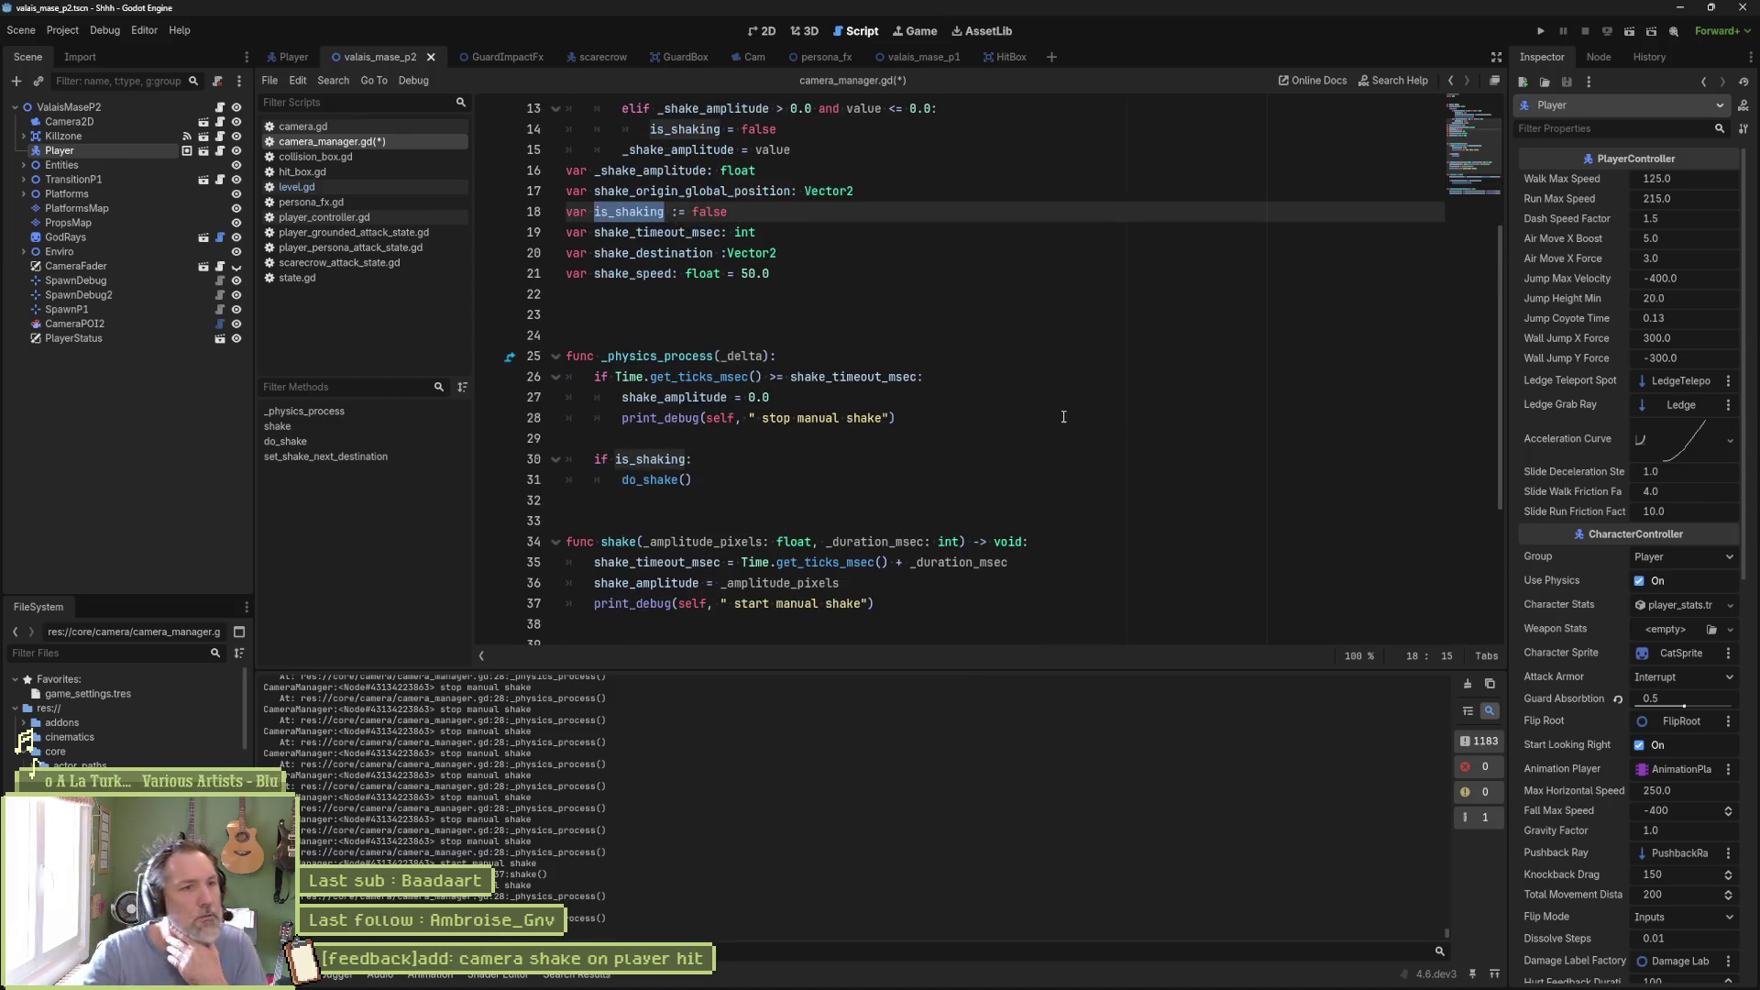
pyautogui.doubleClick(682, 231)
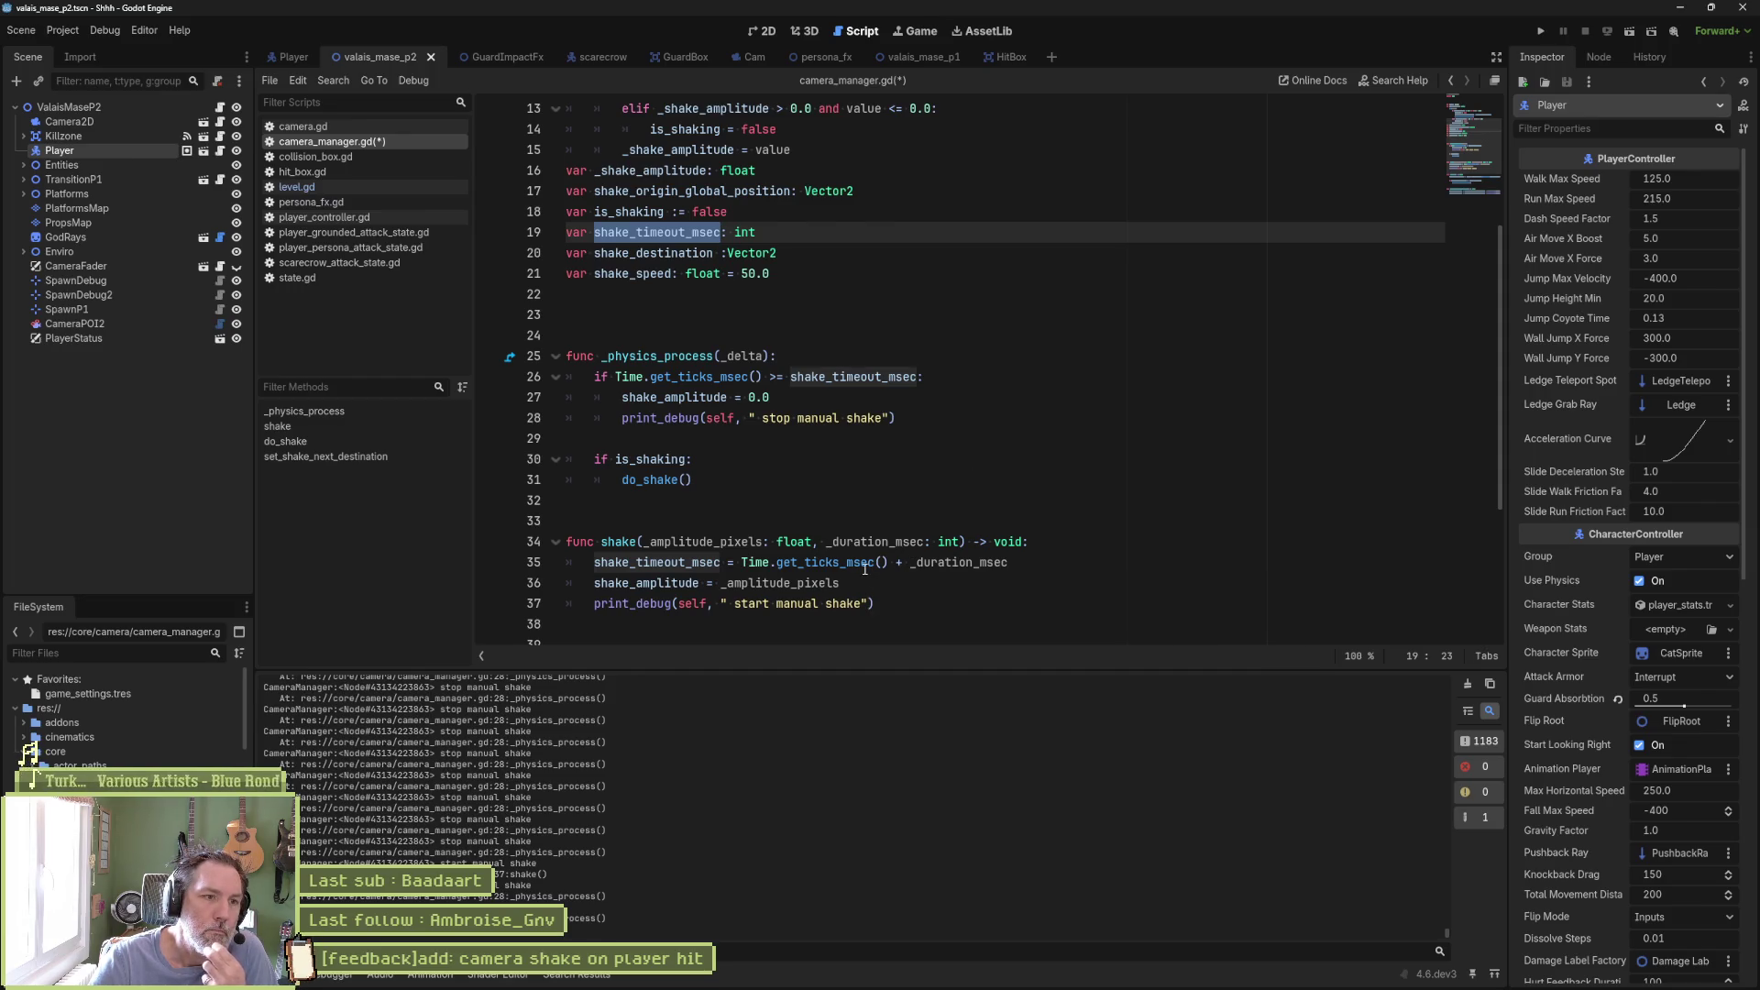
pyautogui.moveTo(865, 569)
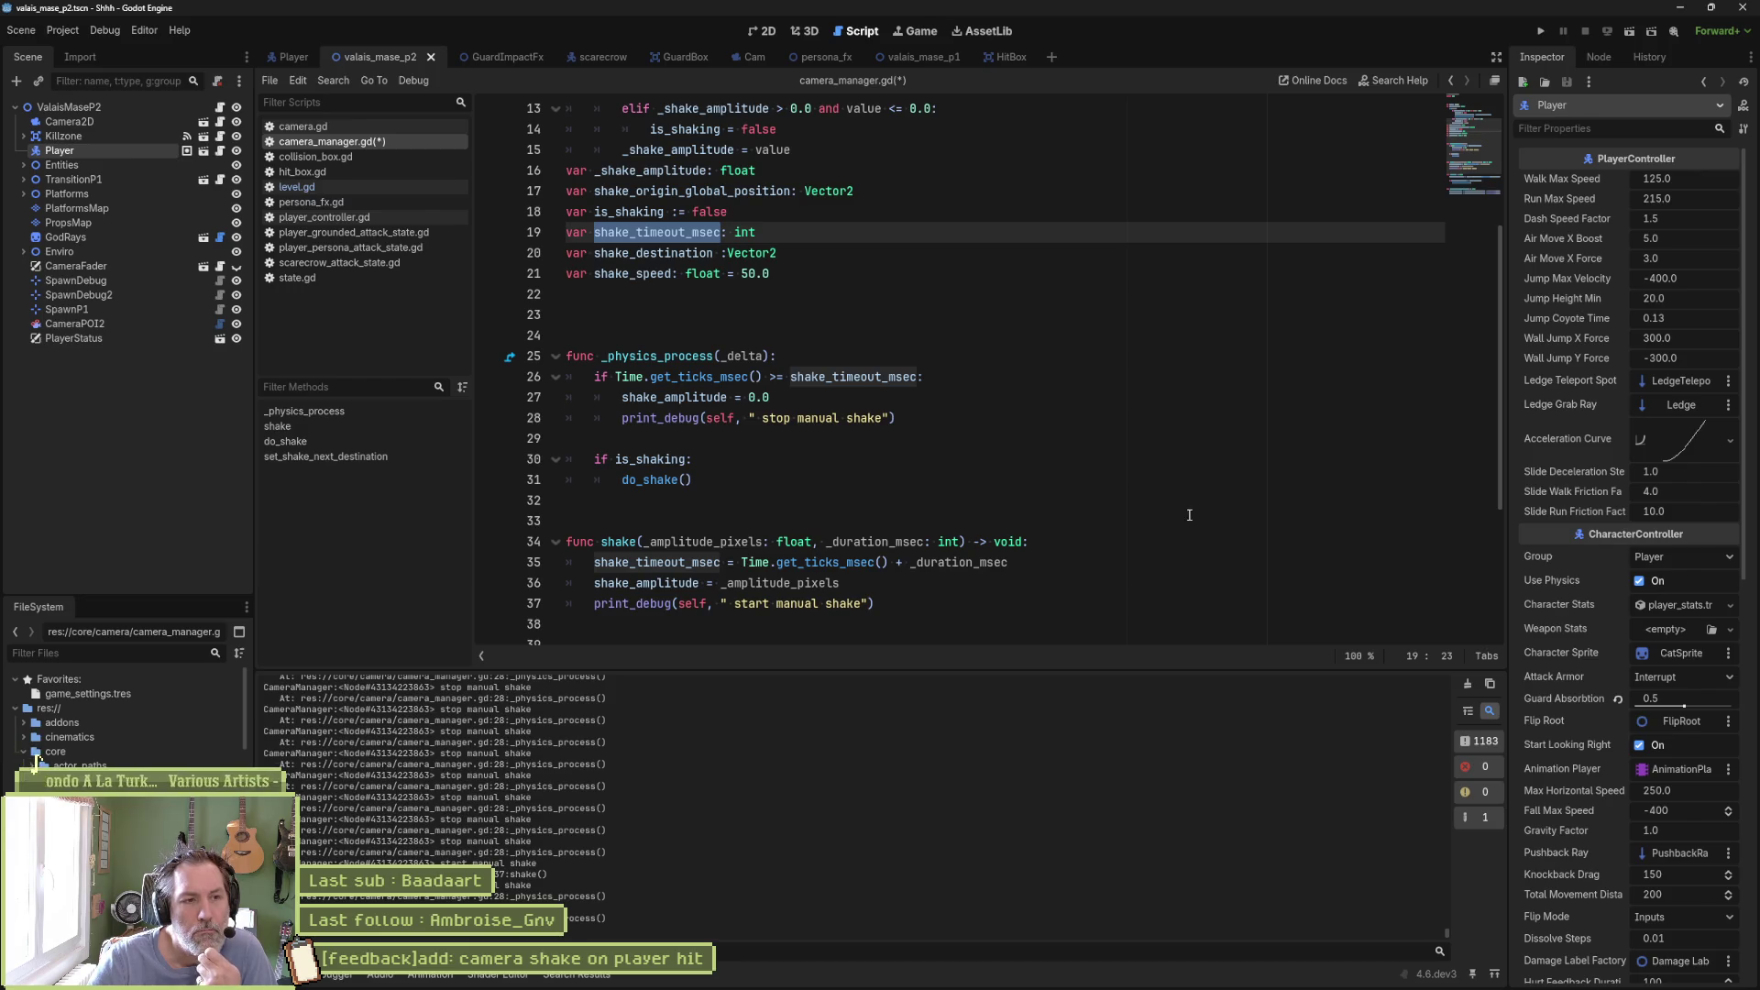
pyautogui.click(817, 273)
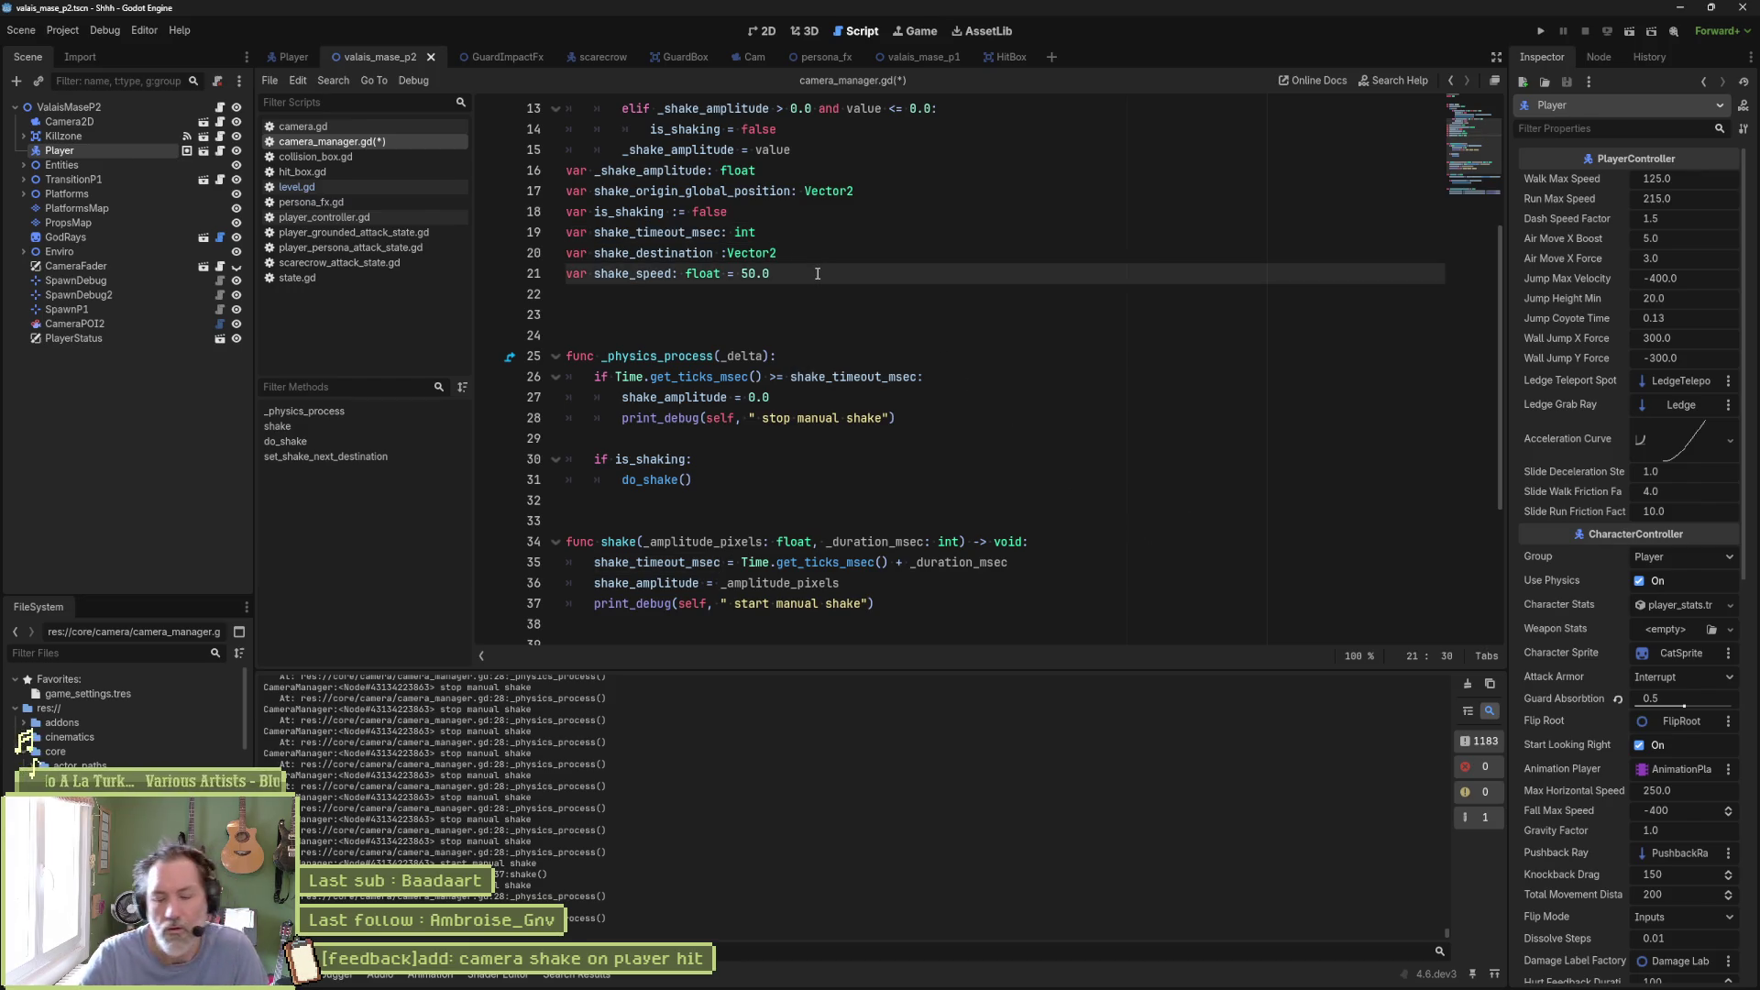
pyautogui.press('Return')
pyautogui.write('var timeout')
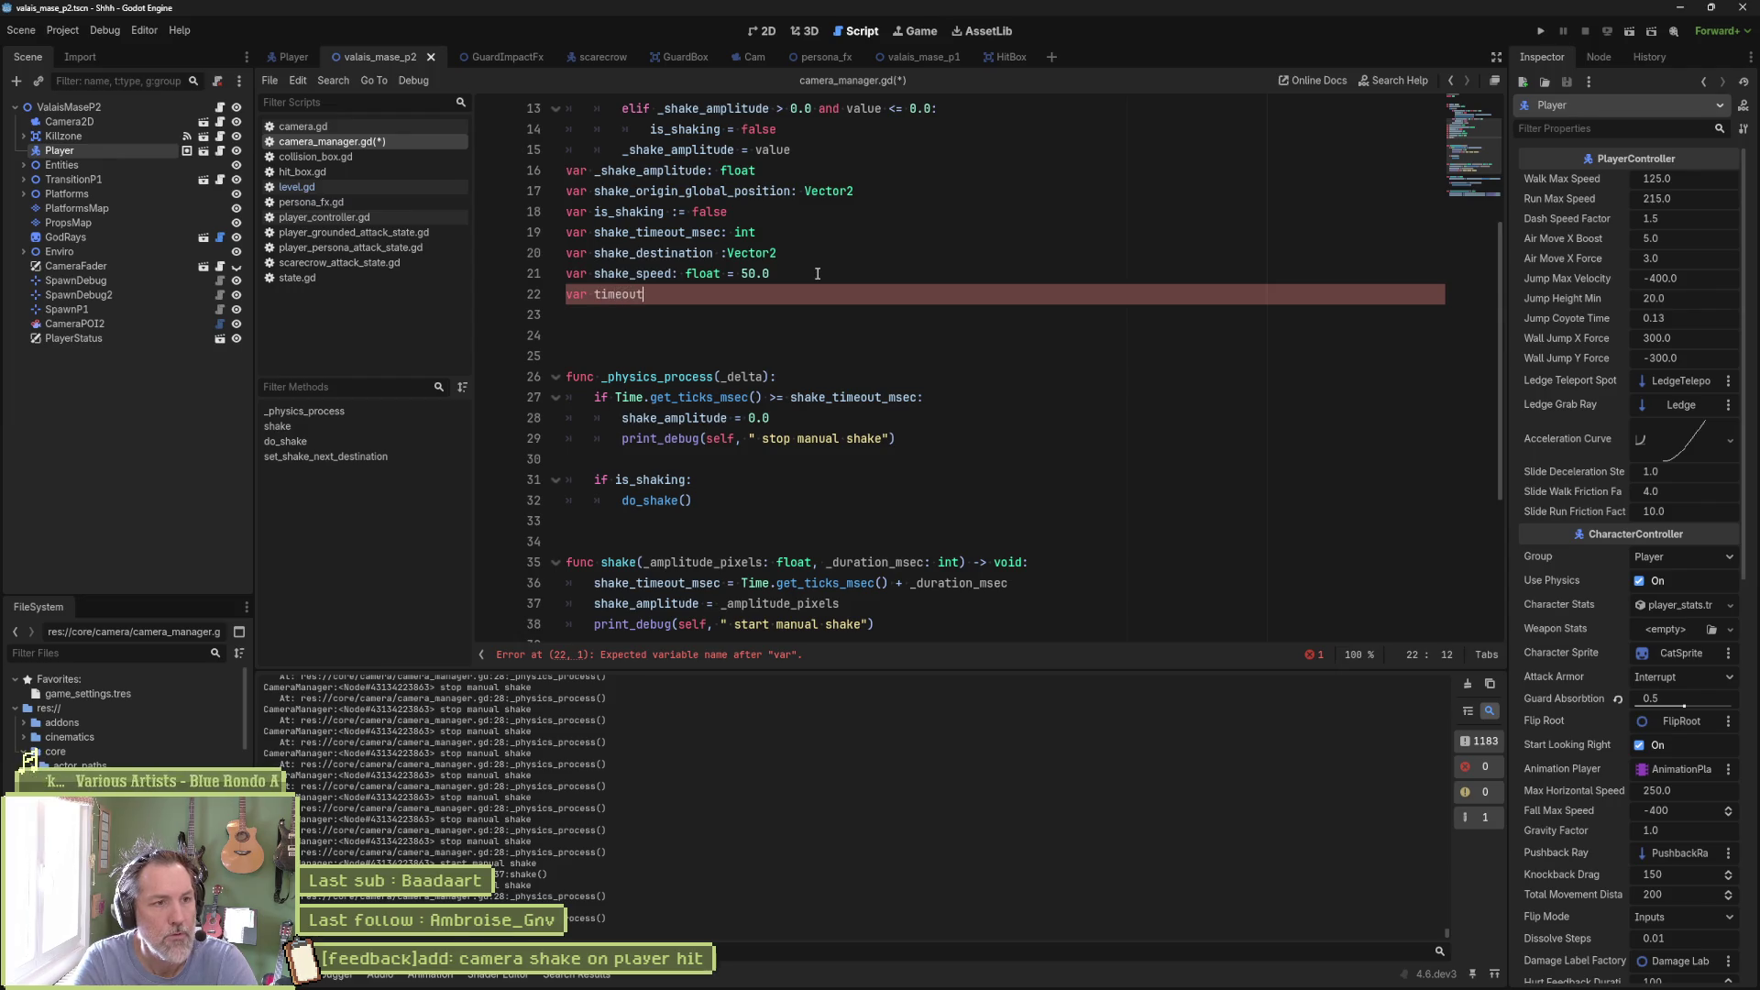
pyautogui.write('is_timoue')
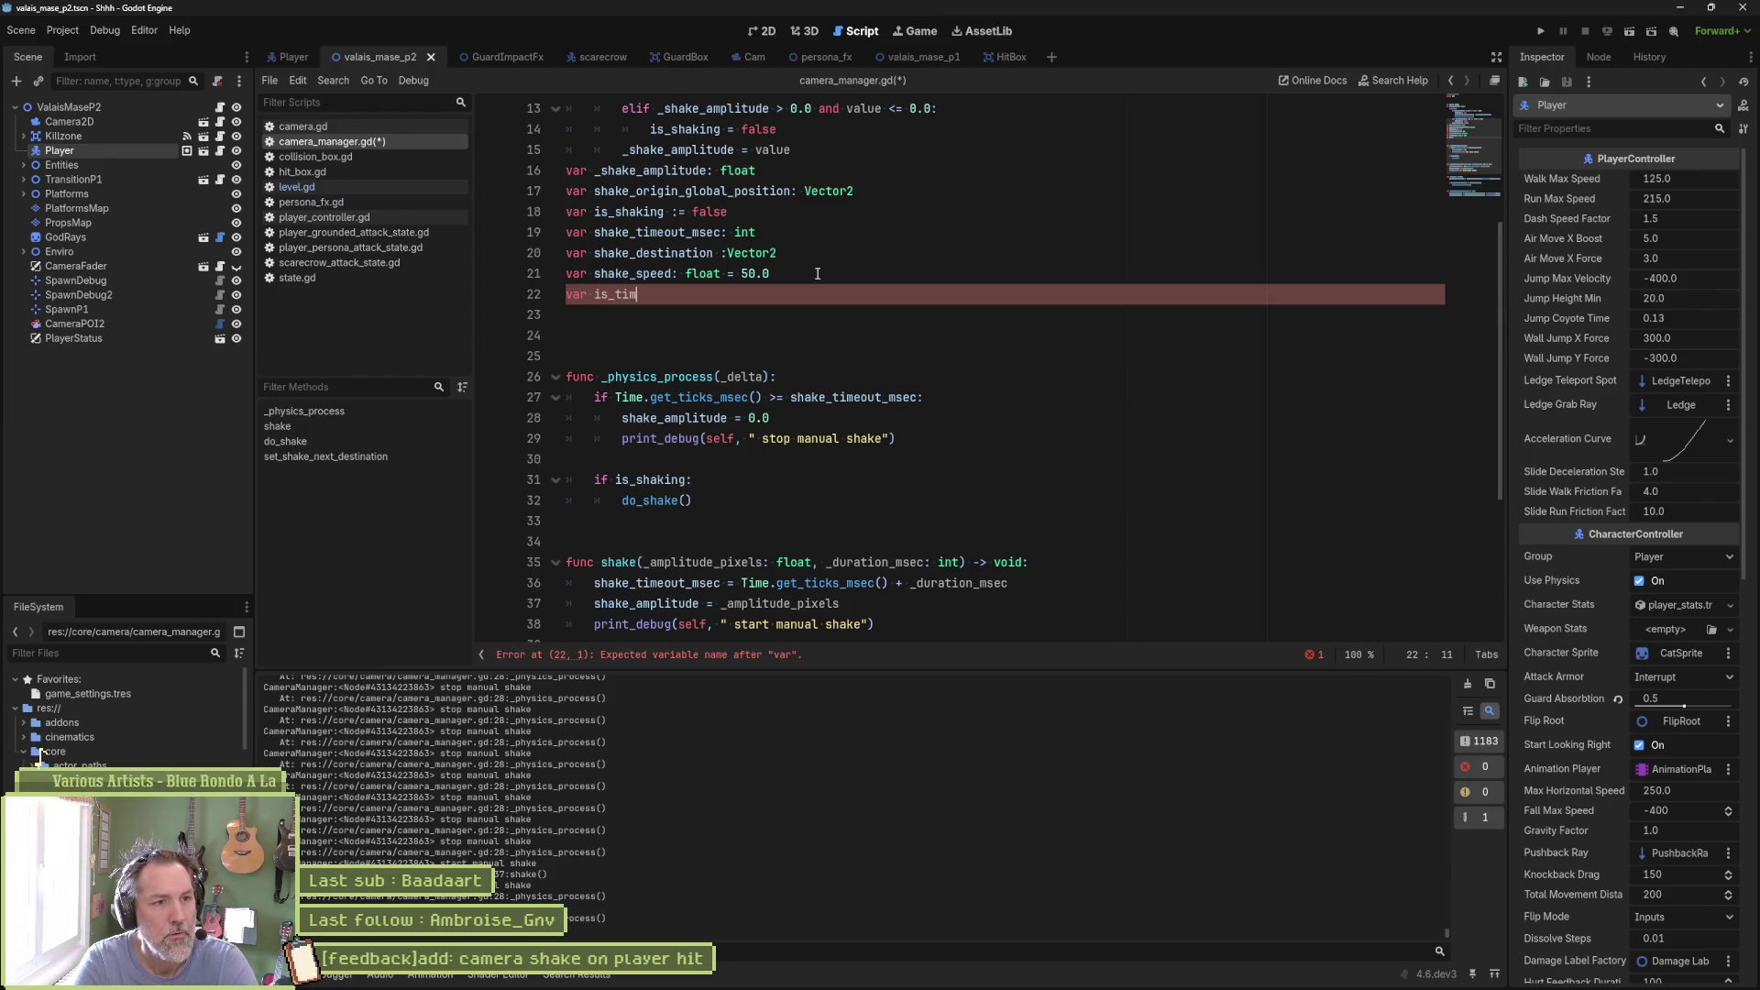
pyautogui.press('BackSpace')
pyautogui.press('BackSpace')
pyautogui.press('BackSpace')
pyautogui.write('eout_shake ')
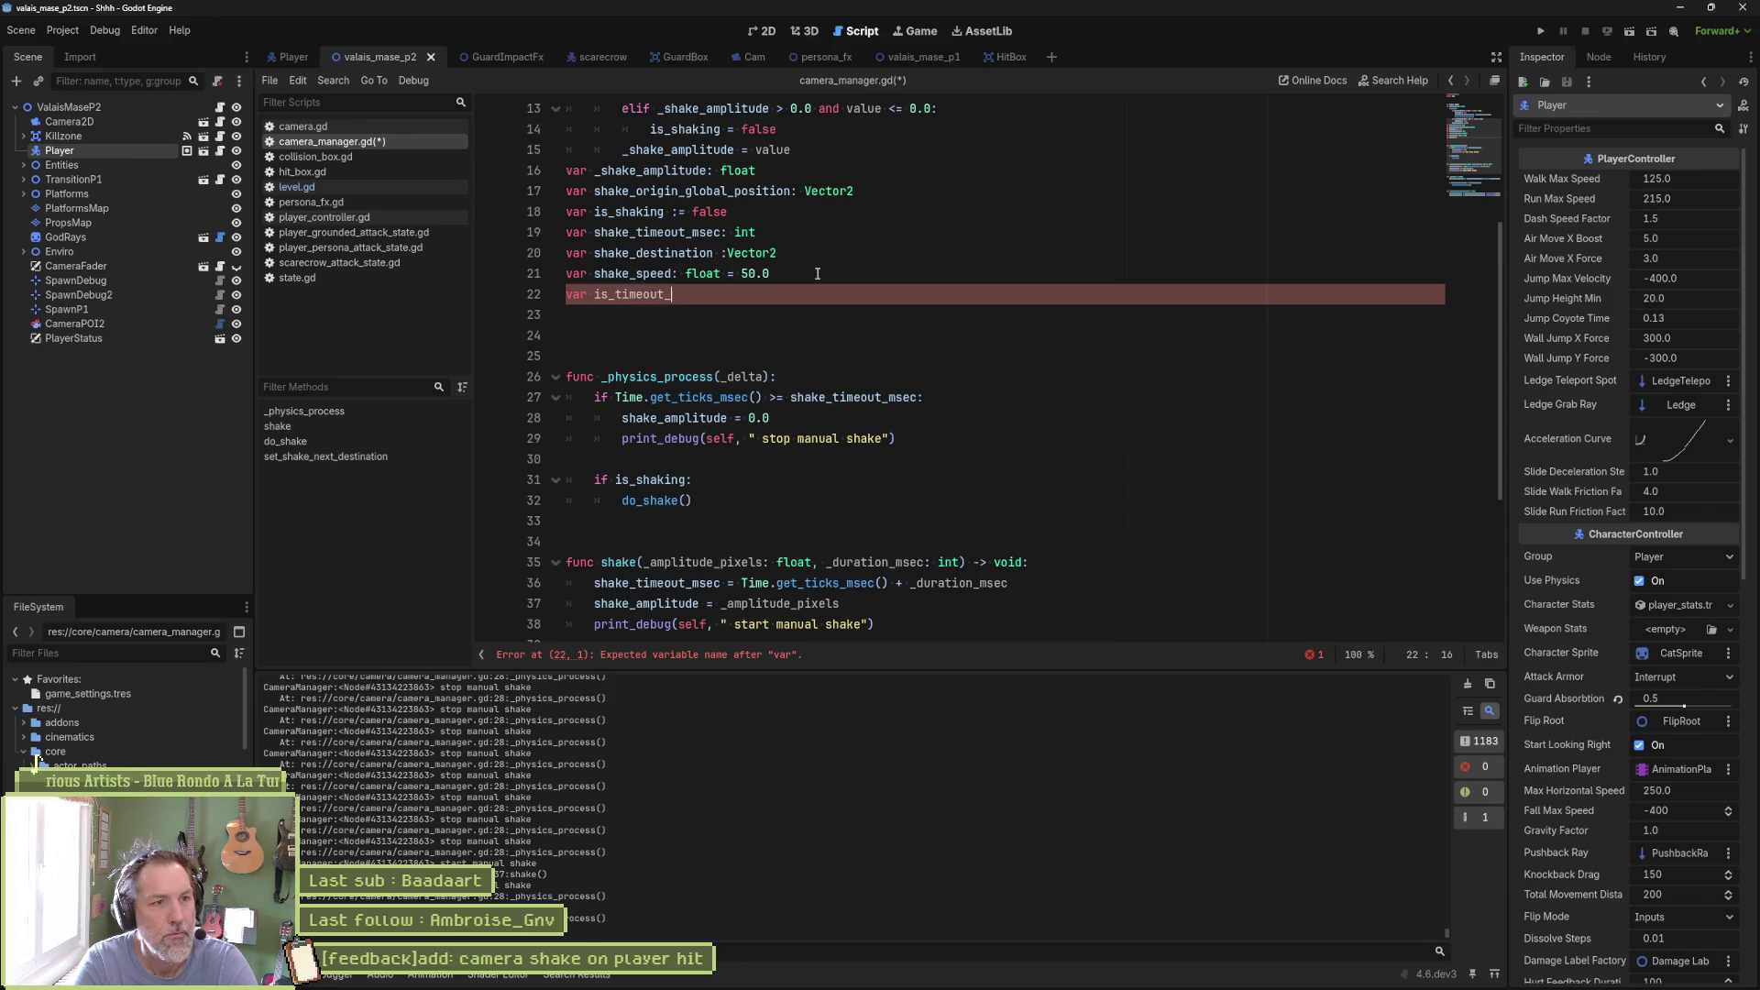
pyautogui.write(':= false')
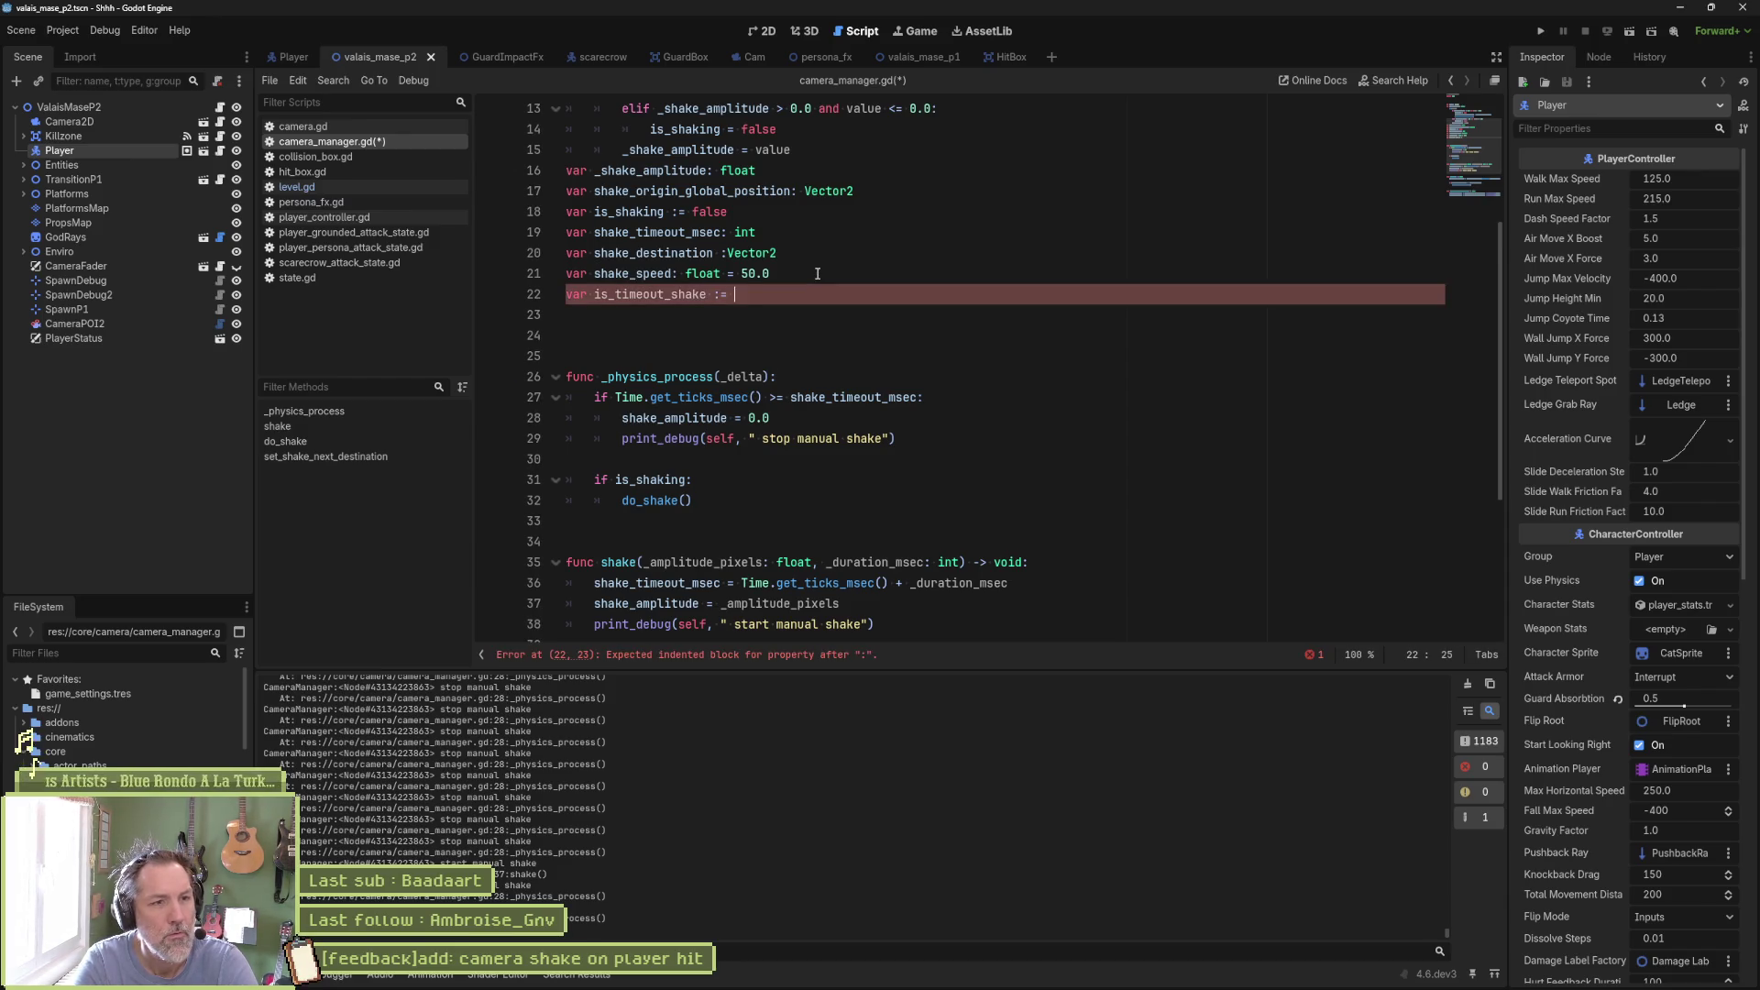
# - Set 'is_timeout_shake = true' inside shake() after the shake_amplitude line
pyautogui.doubleClick(678, 295)
pyautogui.hotkey('ctrl', 'c')
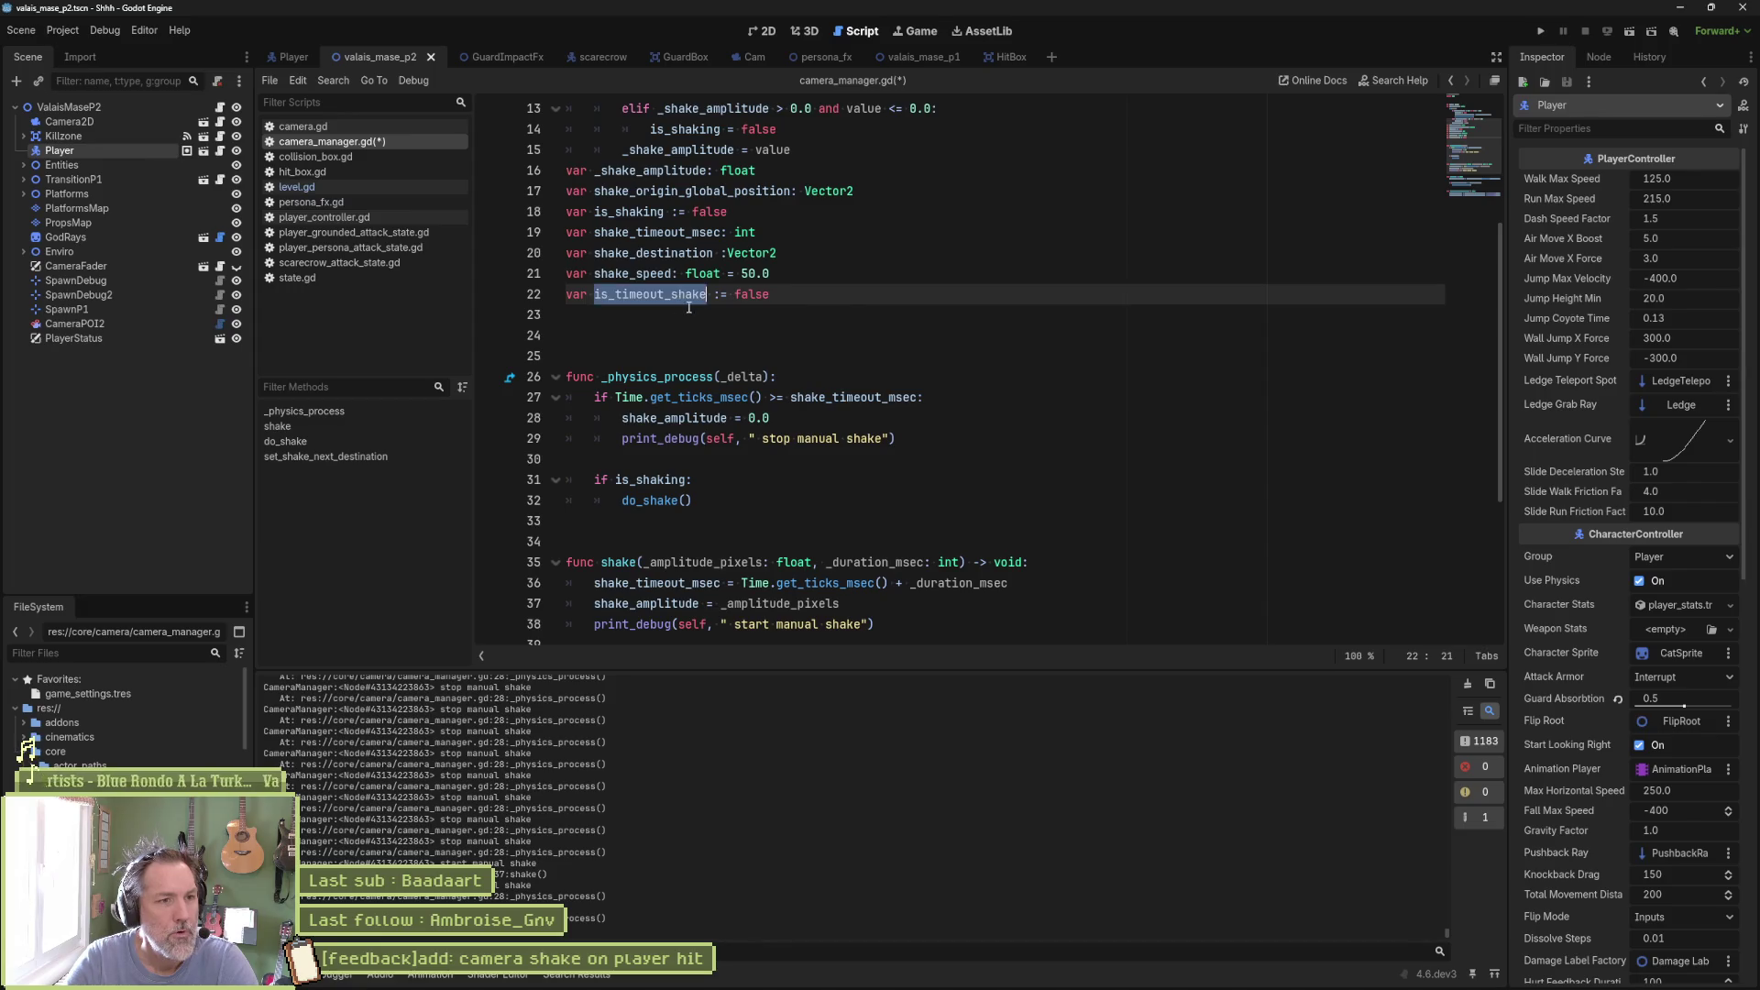
pyautogui.scroll(-1, 774, 501)
pyautogui.click(913, 536)
pyautogui.press('Return')
pyautogui.hotkey('ctrl', 'v')
pyautogui.write('= true')
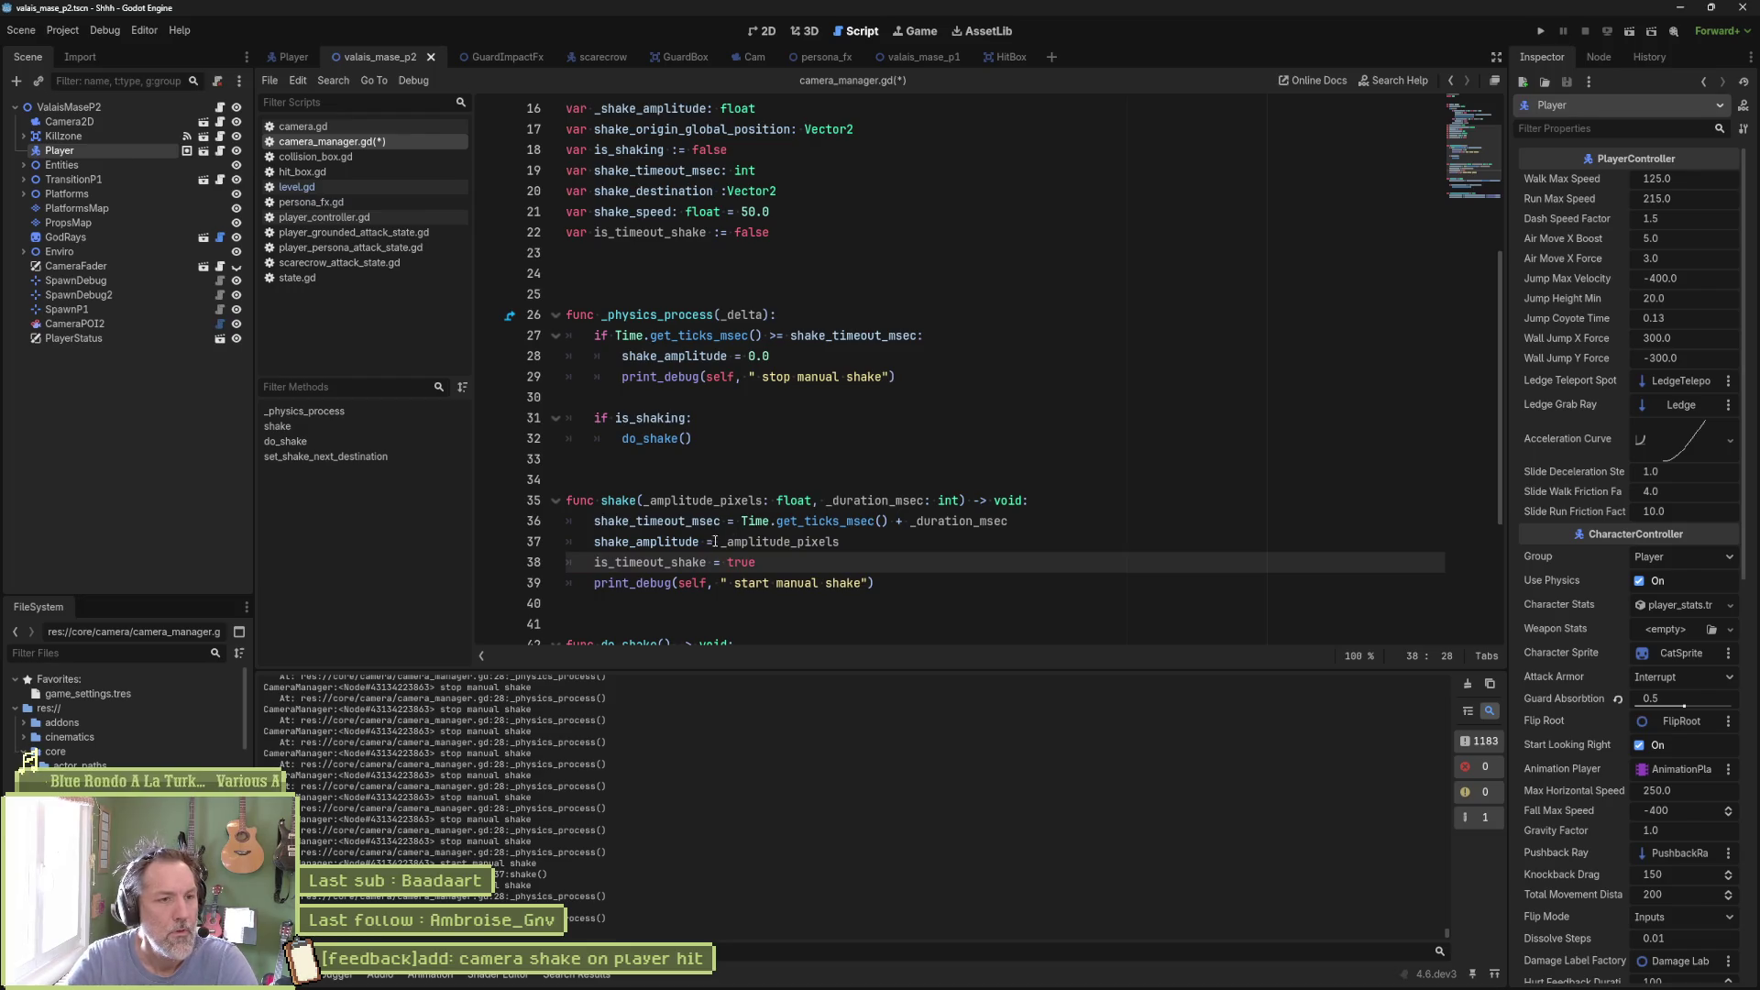
# - Make the timeout if-condition require 'is_timeout_shake and'
pyautogui.doubleClick(636, 562)
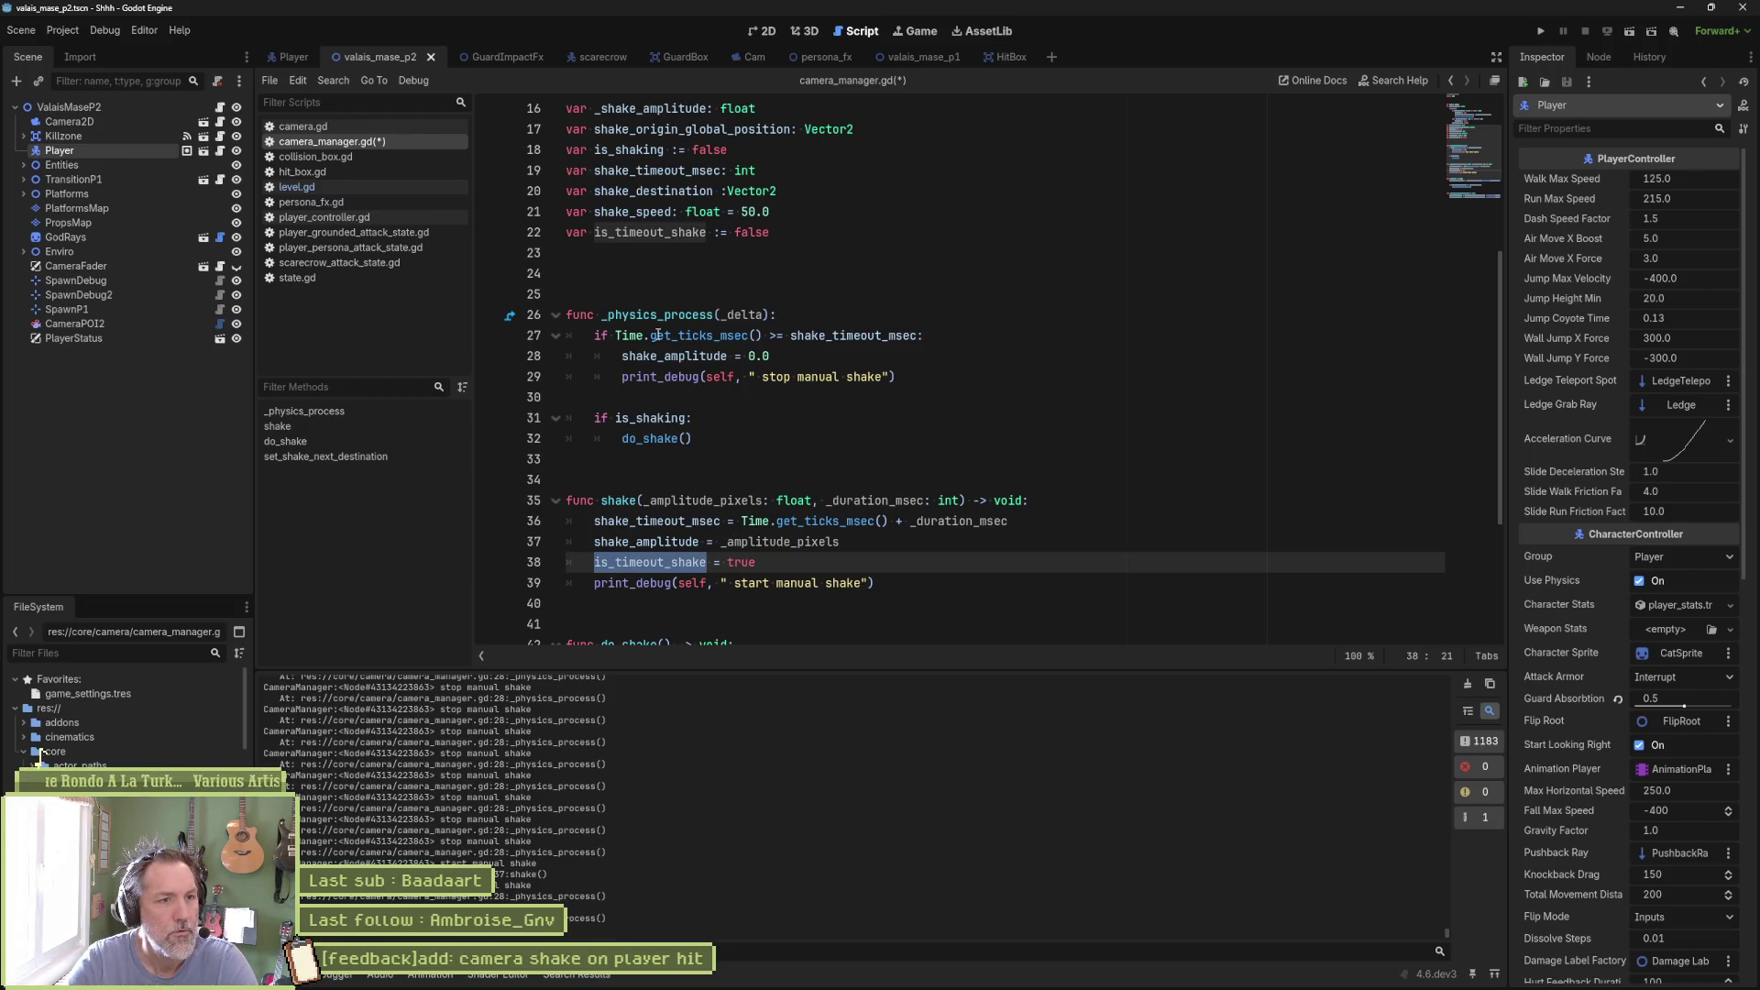
pyautogui.click(616, 336)
pyautogui.hotkey('ctrl', 'v')
pyautogui.write('and')
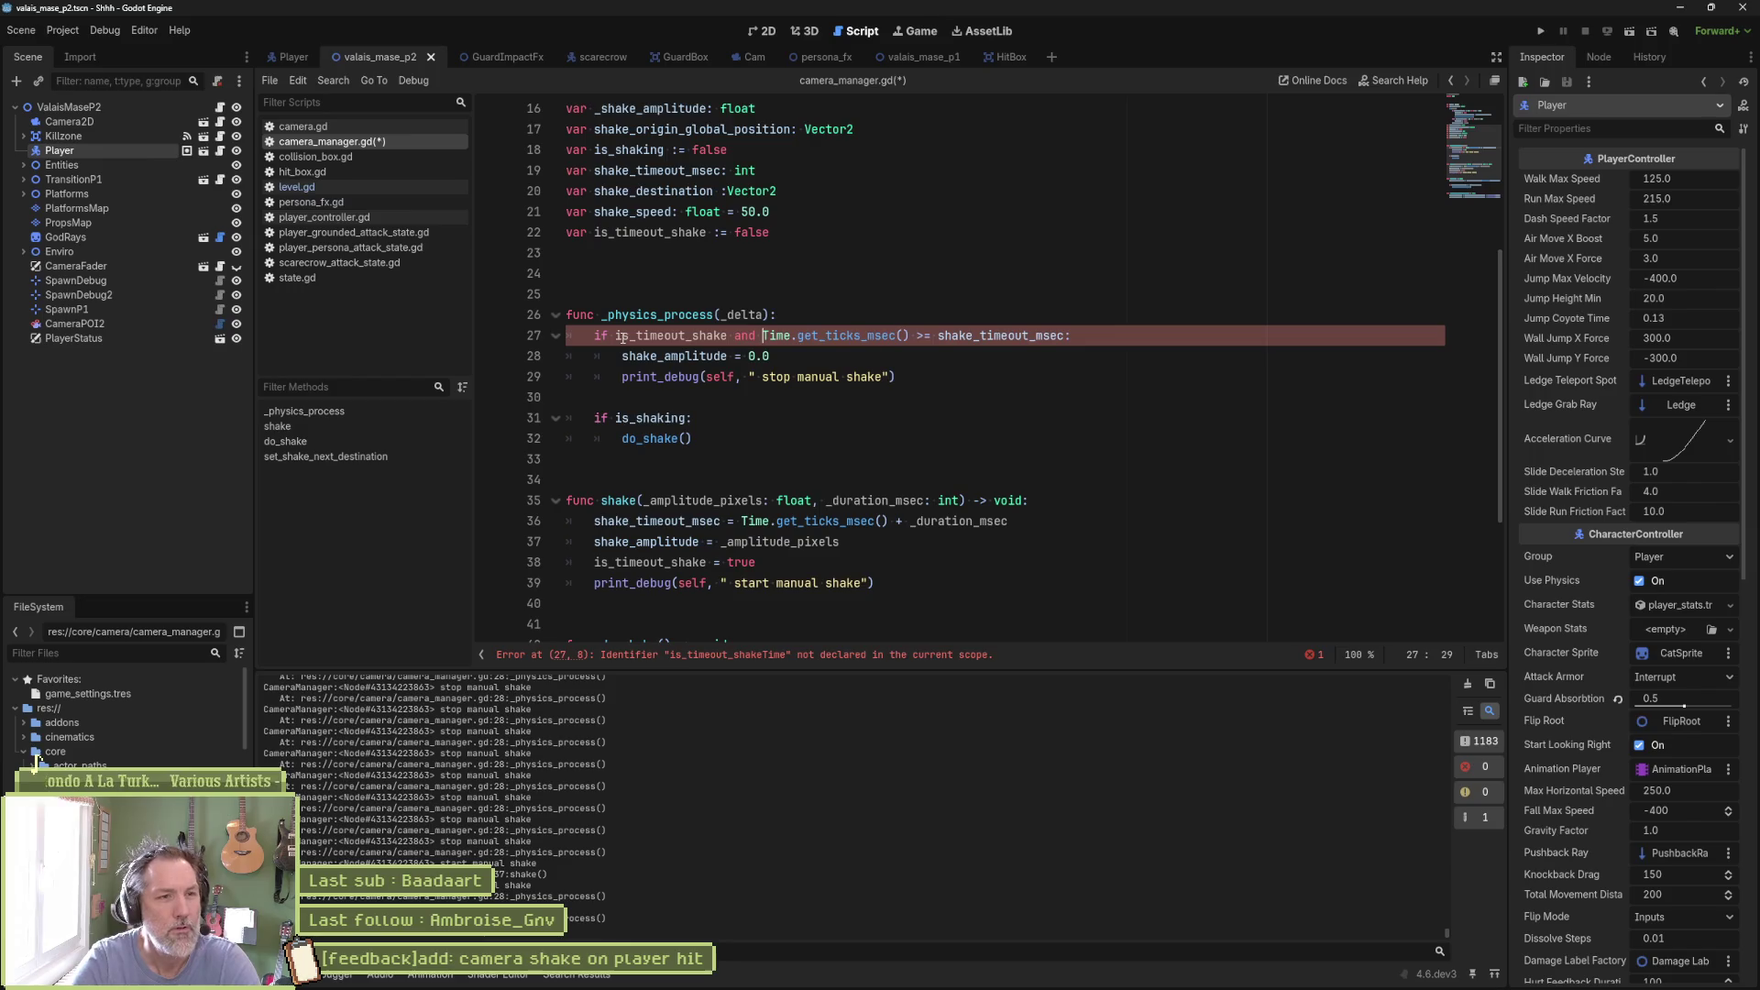
# - Reset 'is_timeout_shake = false' after the amplitude reset and save the script
pyautogui.doubleClick(624, 336)
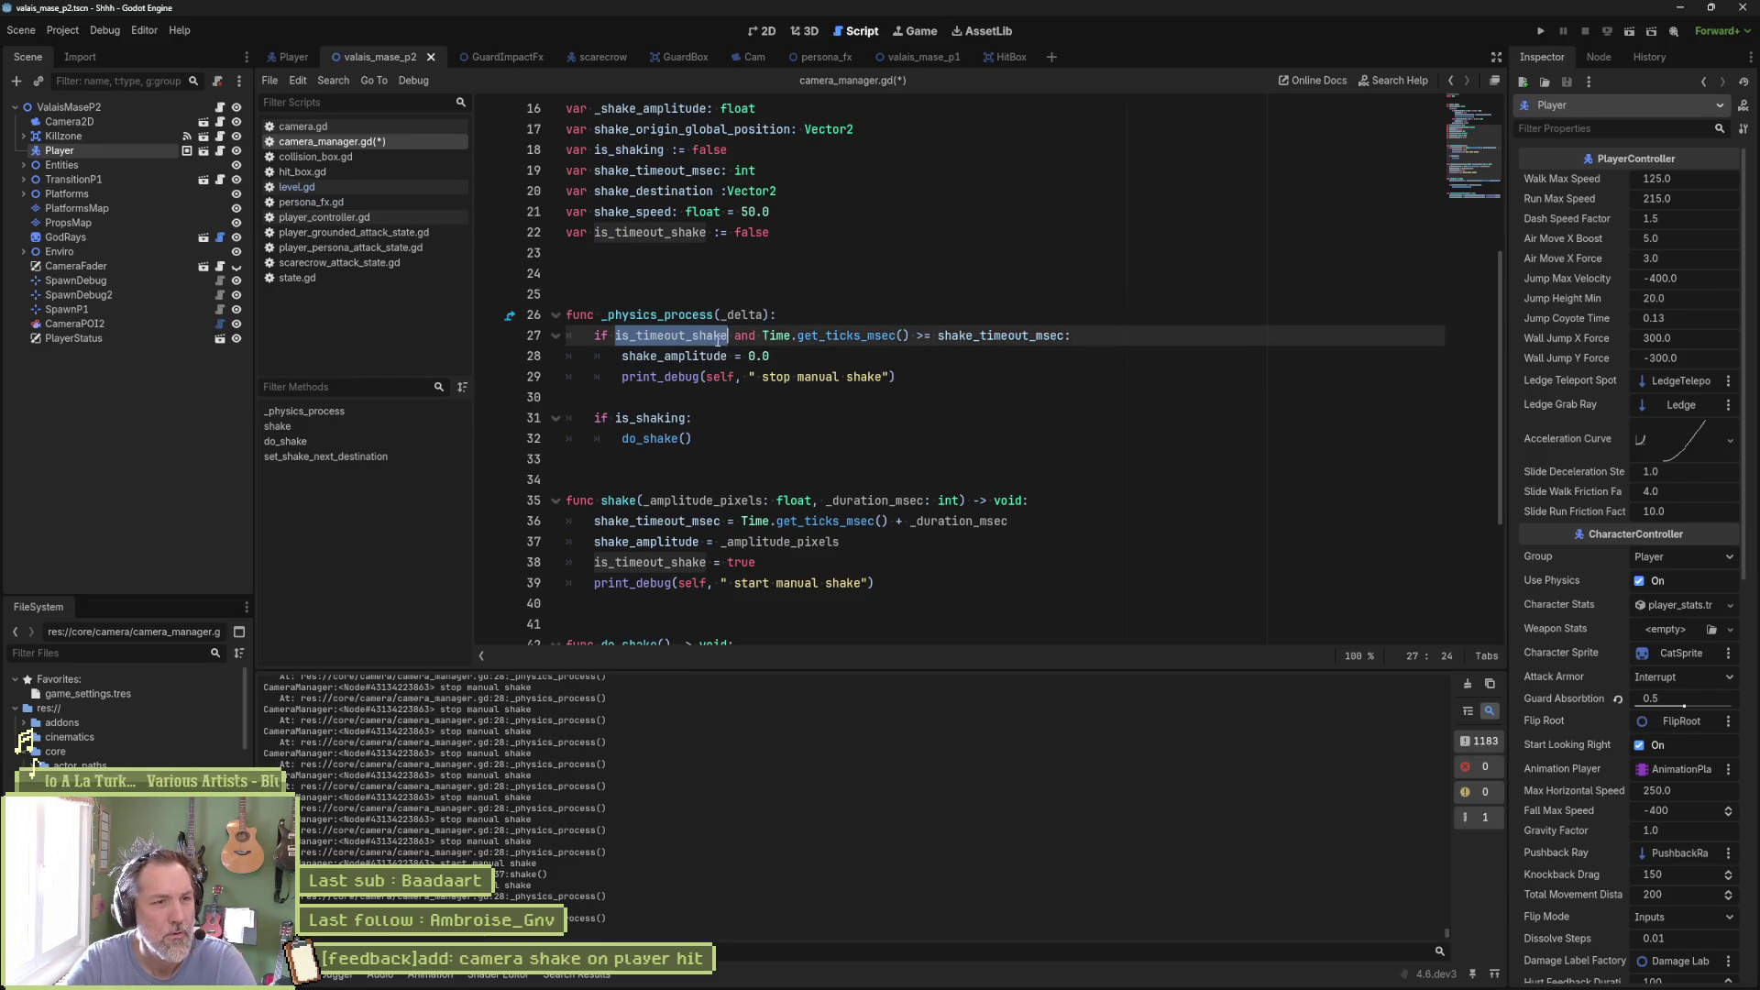
pyautogui.hotkey('ctrl', 'c')
pyautogui.click(976, 354)
pyautogui.press('Return')
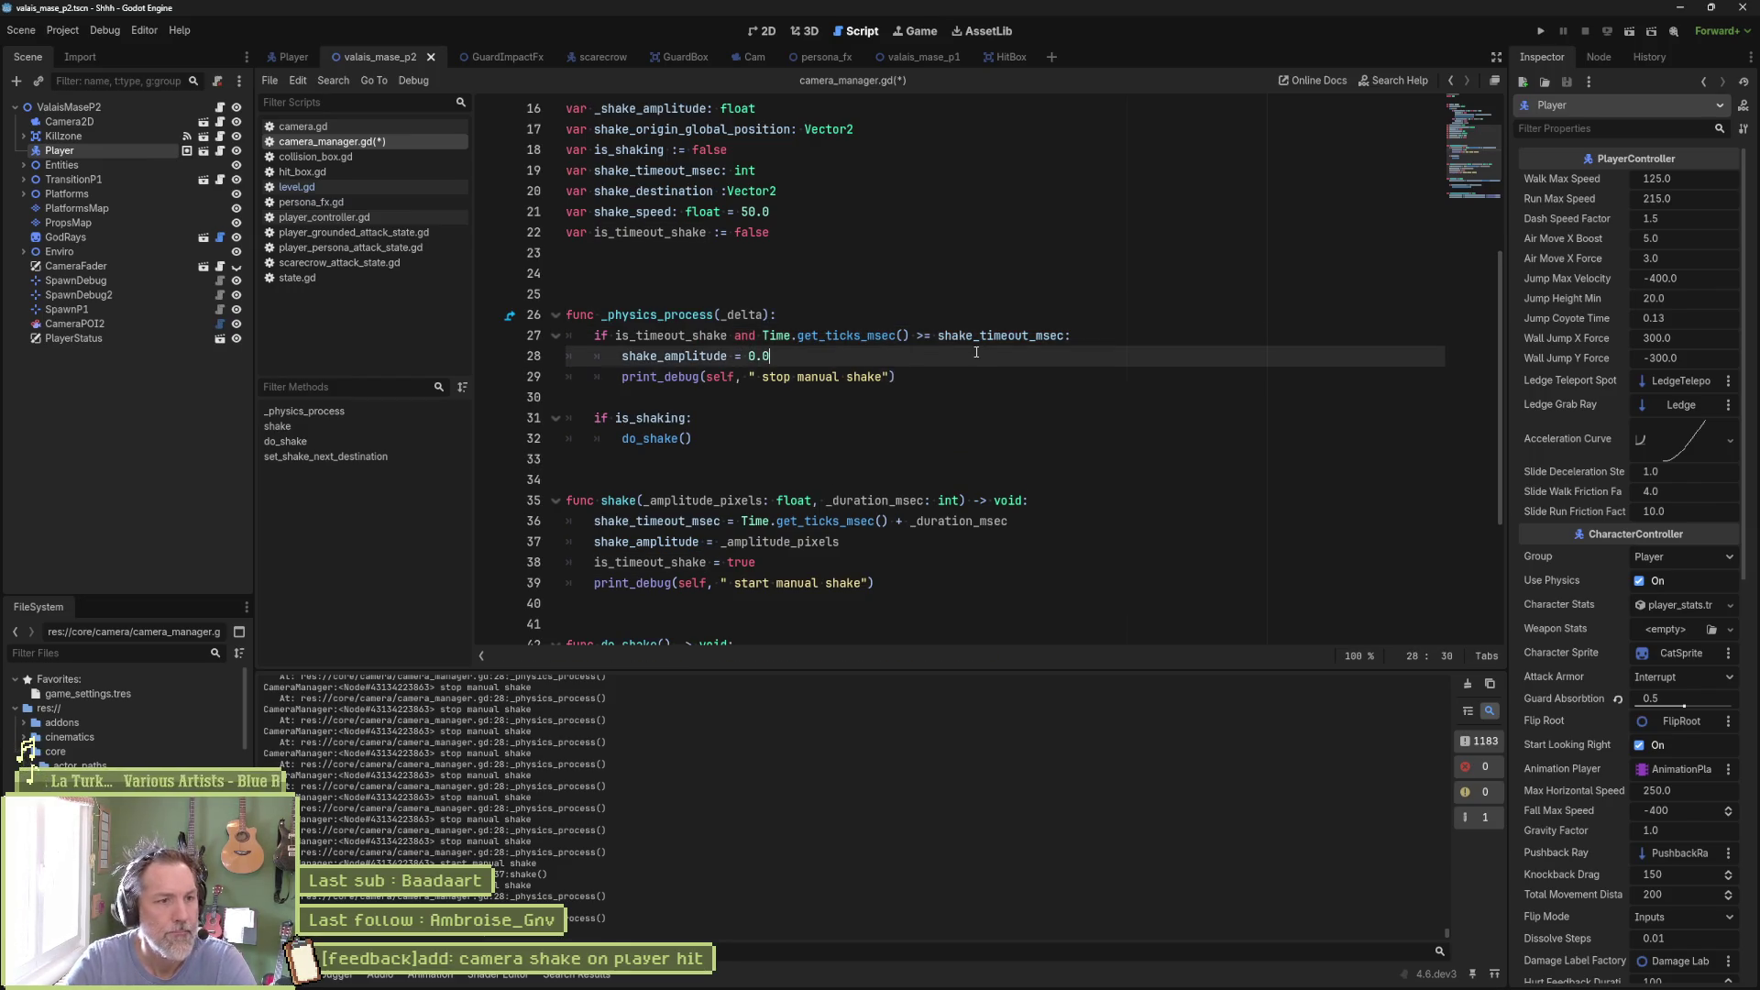
pyautogui.hotkey('ctrl', 'v')
pyautogui.write('= false')
pyautogui.hotkey('ctrl', 's')
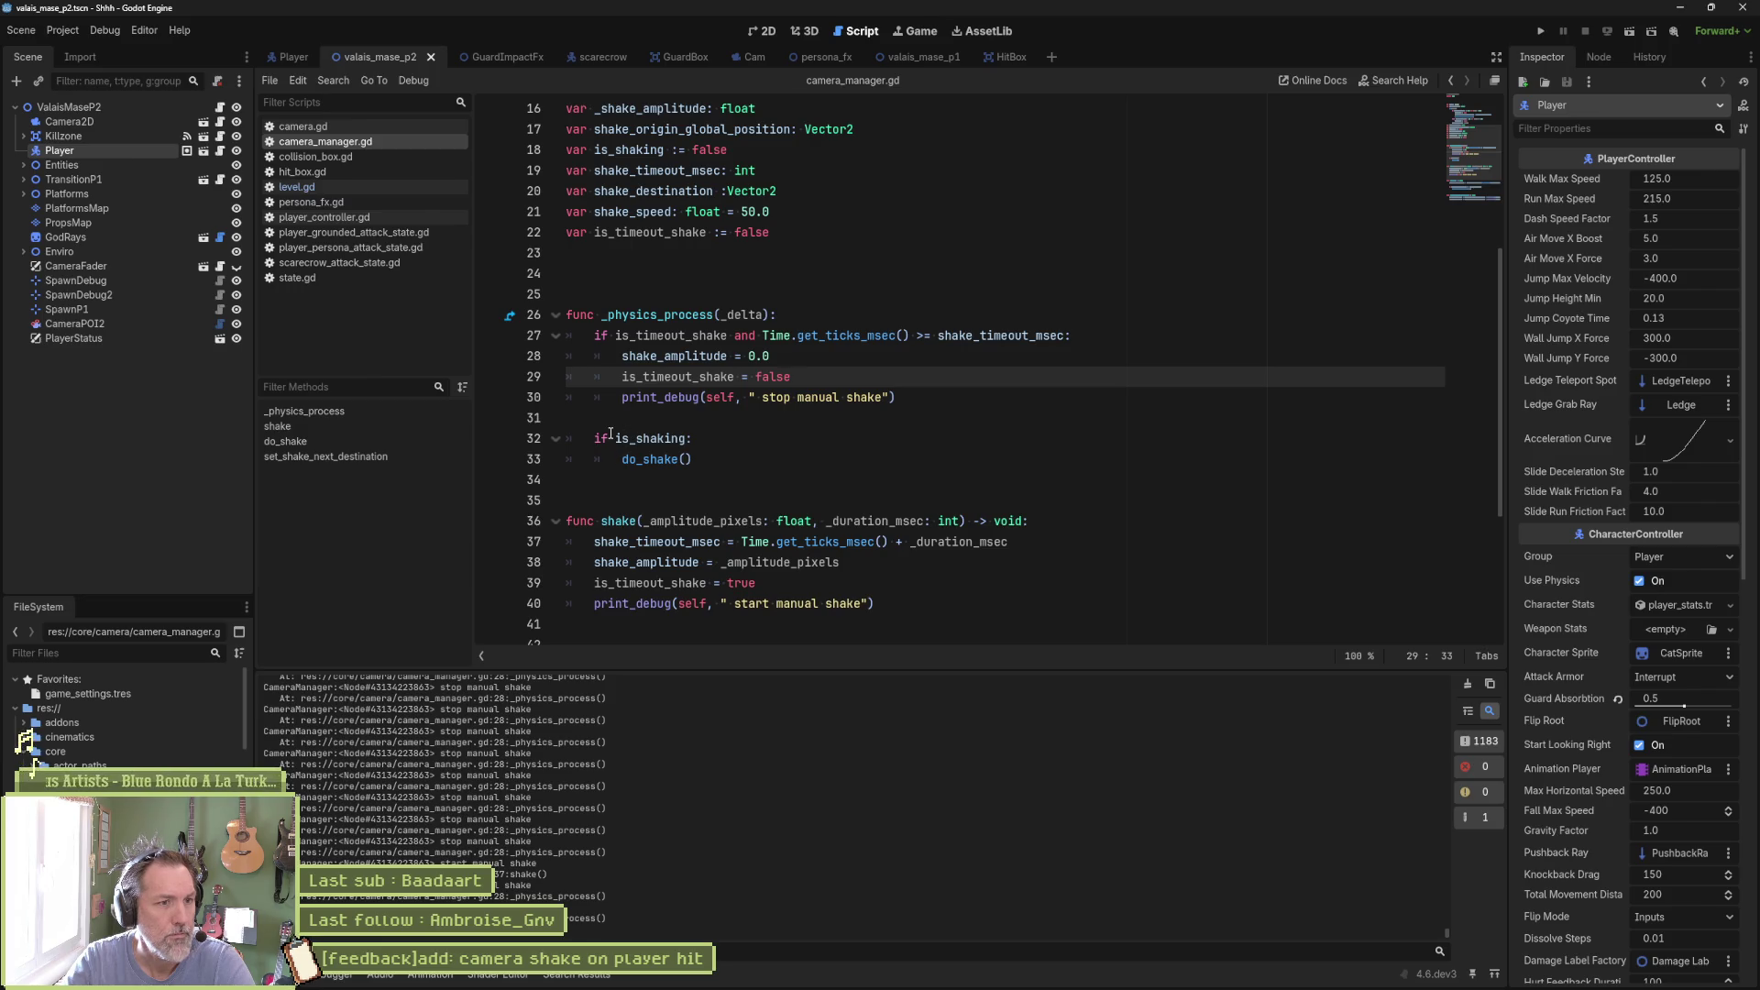
# - Run the game, move the cat right and strike a scarecrow to test the shake, then stop
pyautogui.press('F5')
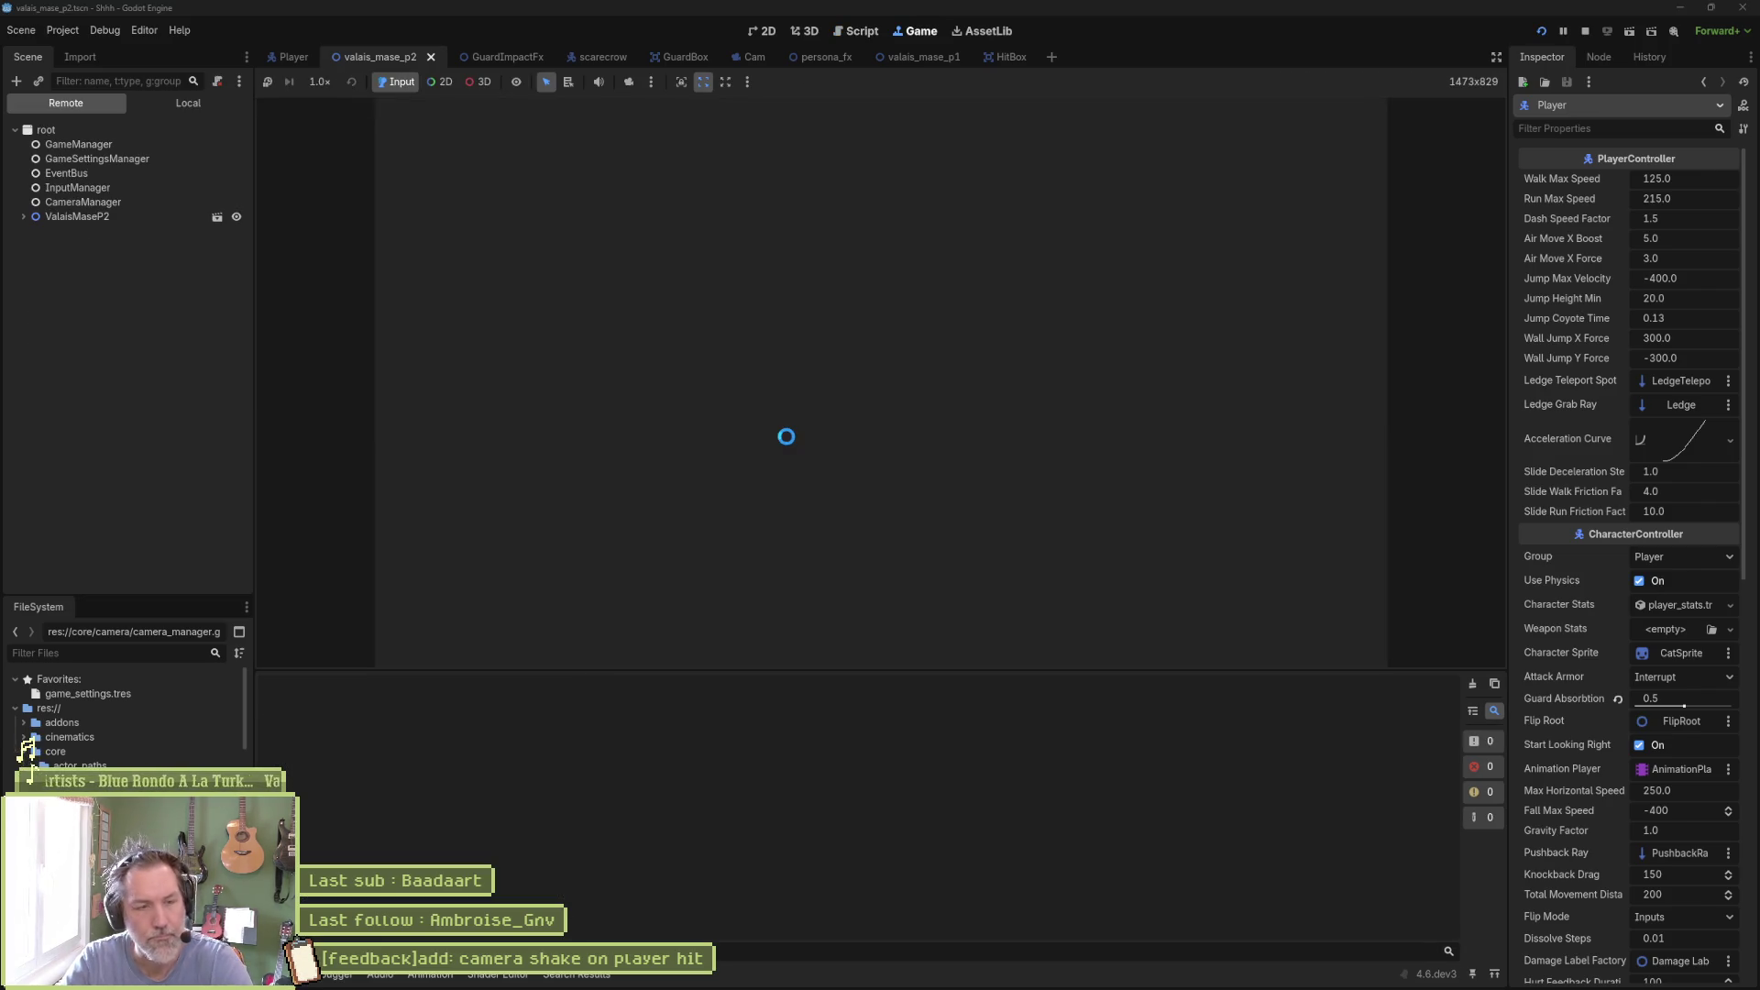
pyautogui.press('F5')
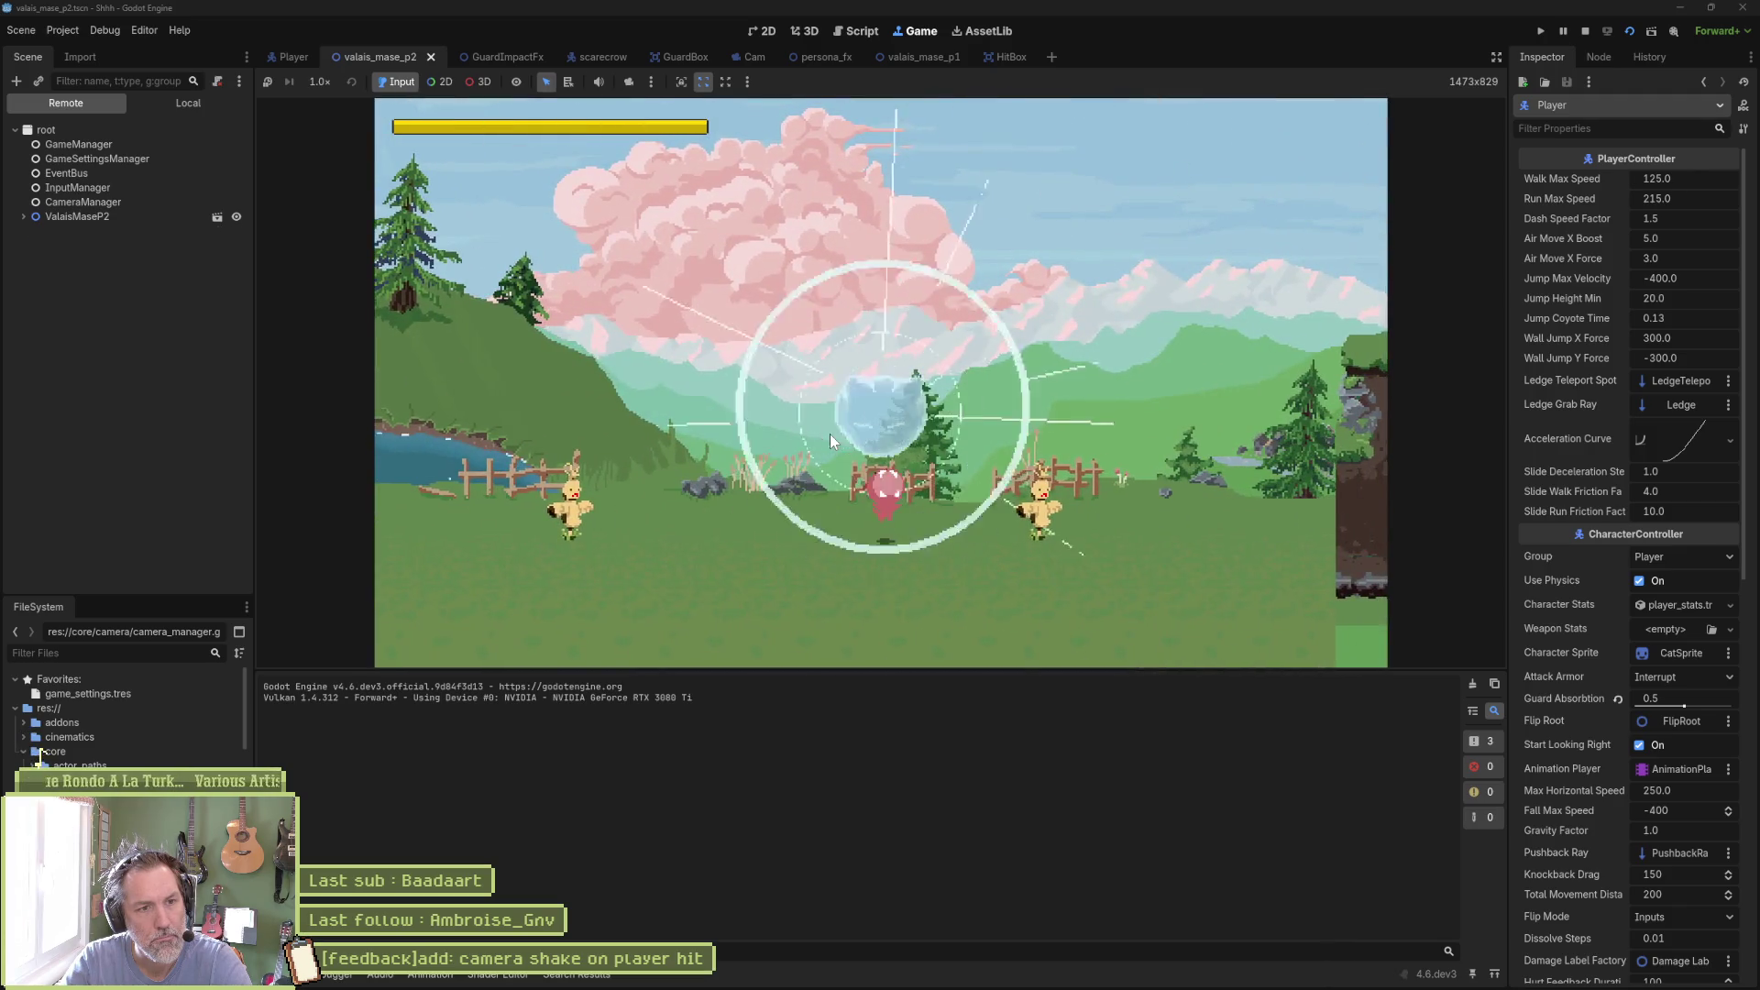
pyautogui.press('Right')
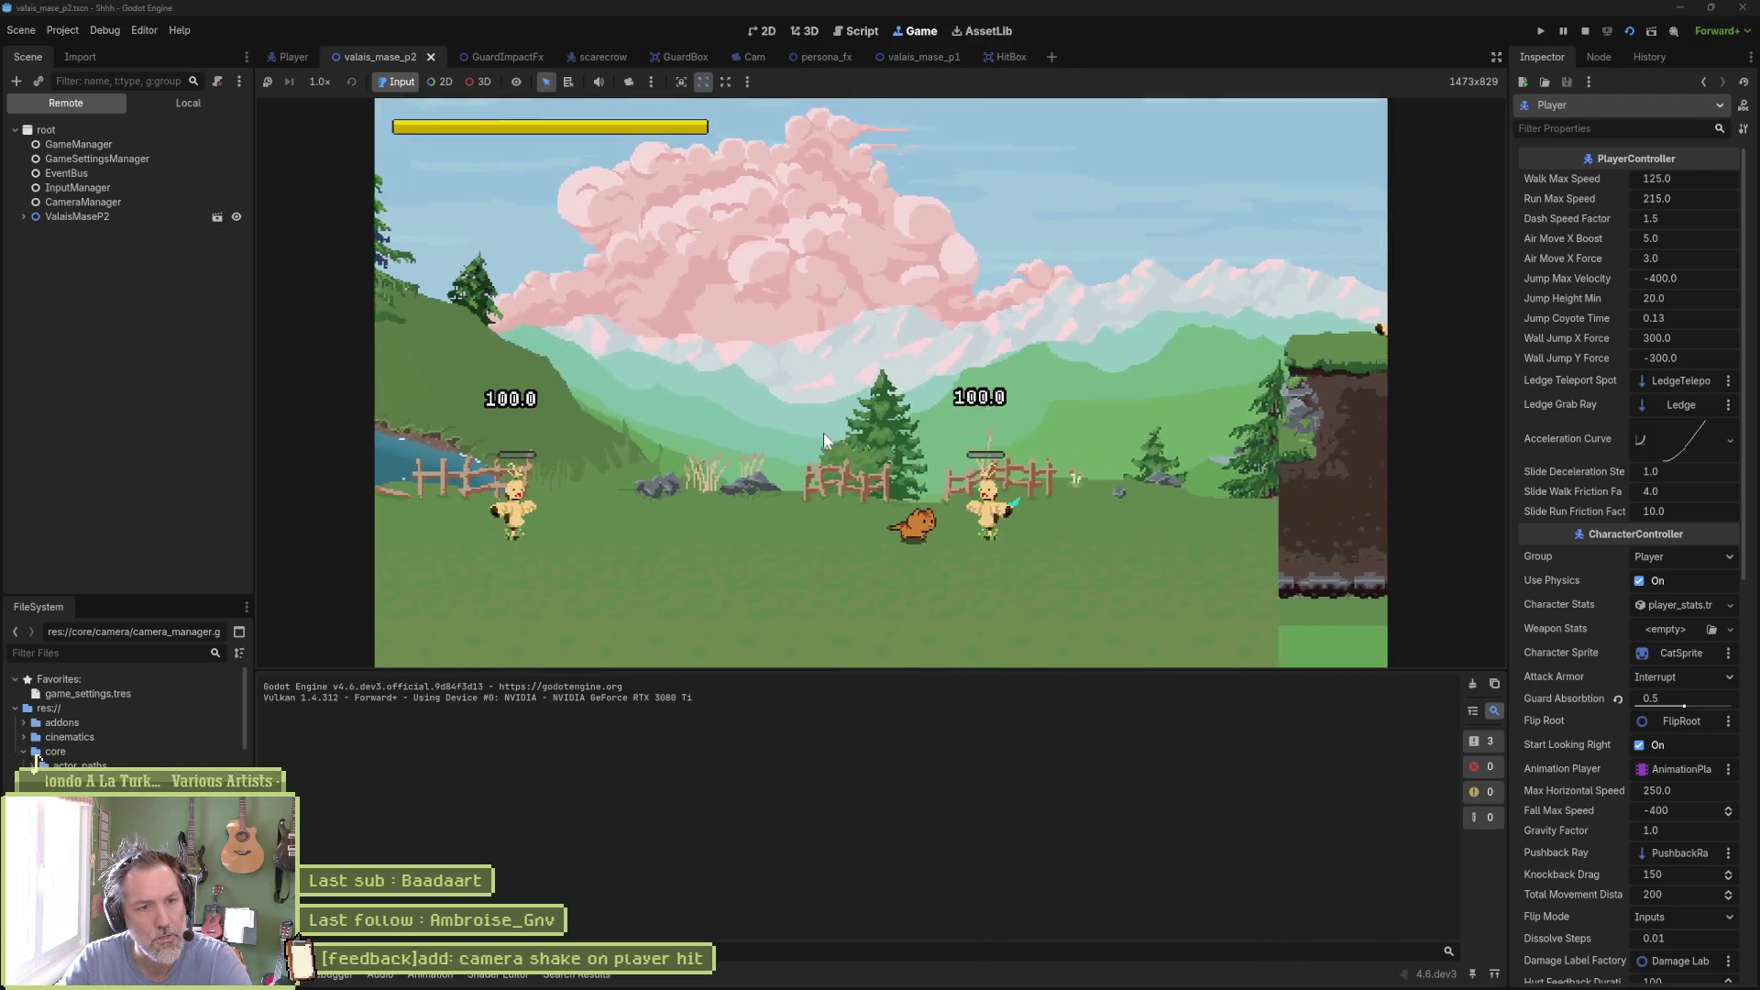
pyautogui.press('x')
pyautogui.press('F8')
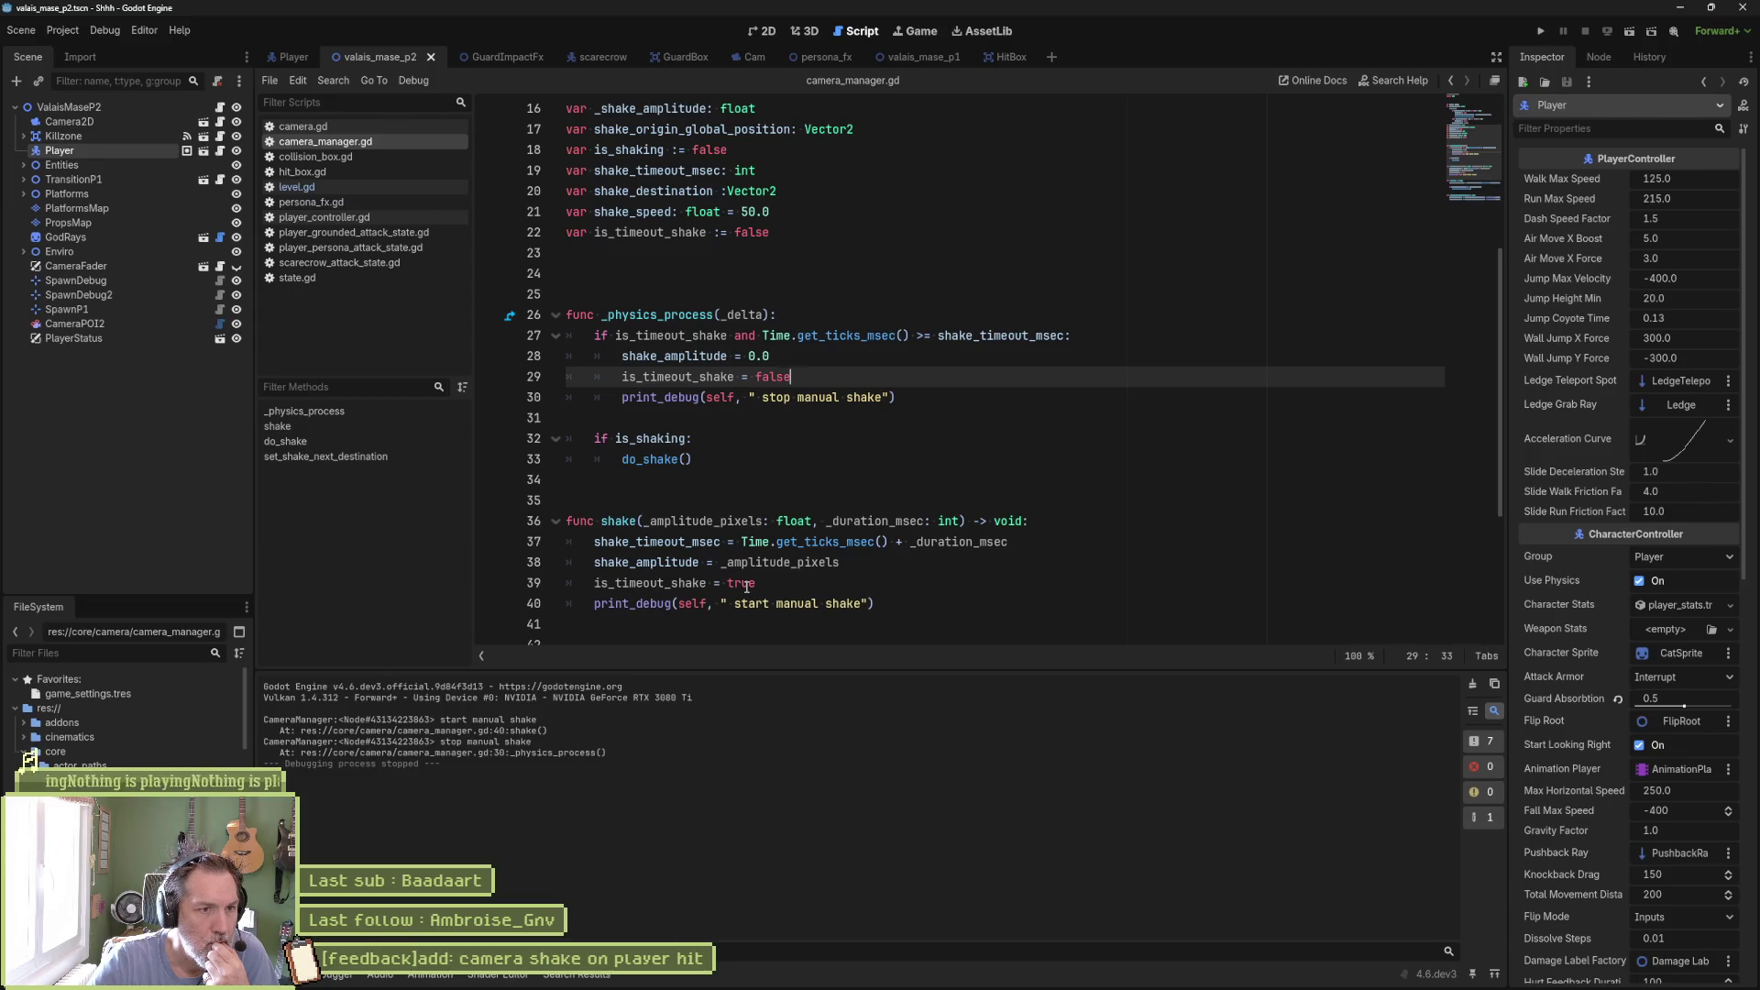
# - Delete the start and stop manual shake debug prints and save camera_manager.gd
pyautogui.click(595, 437)
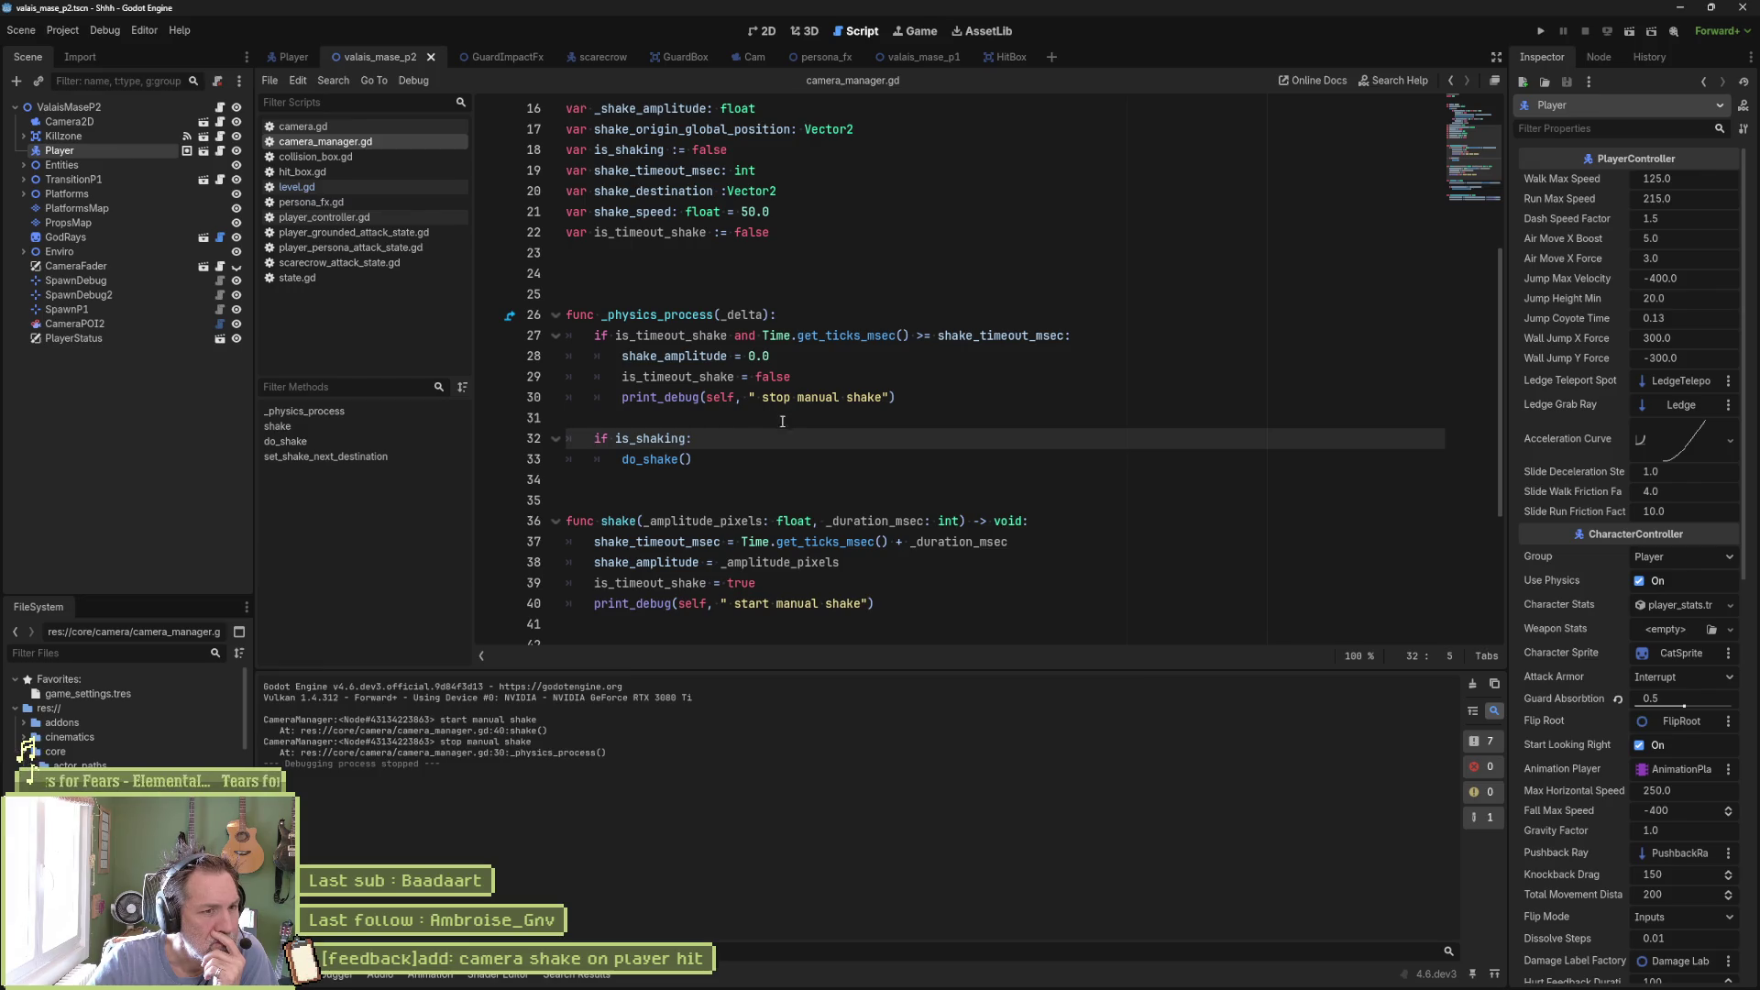
pyautogui.click(897, 400)
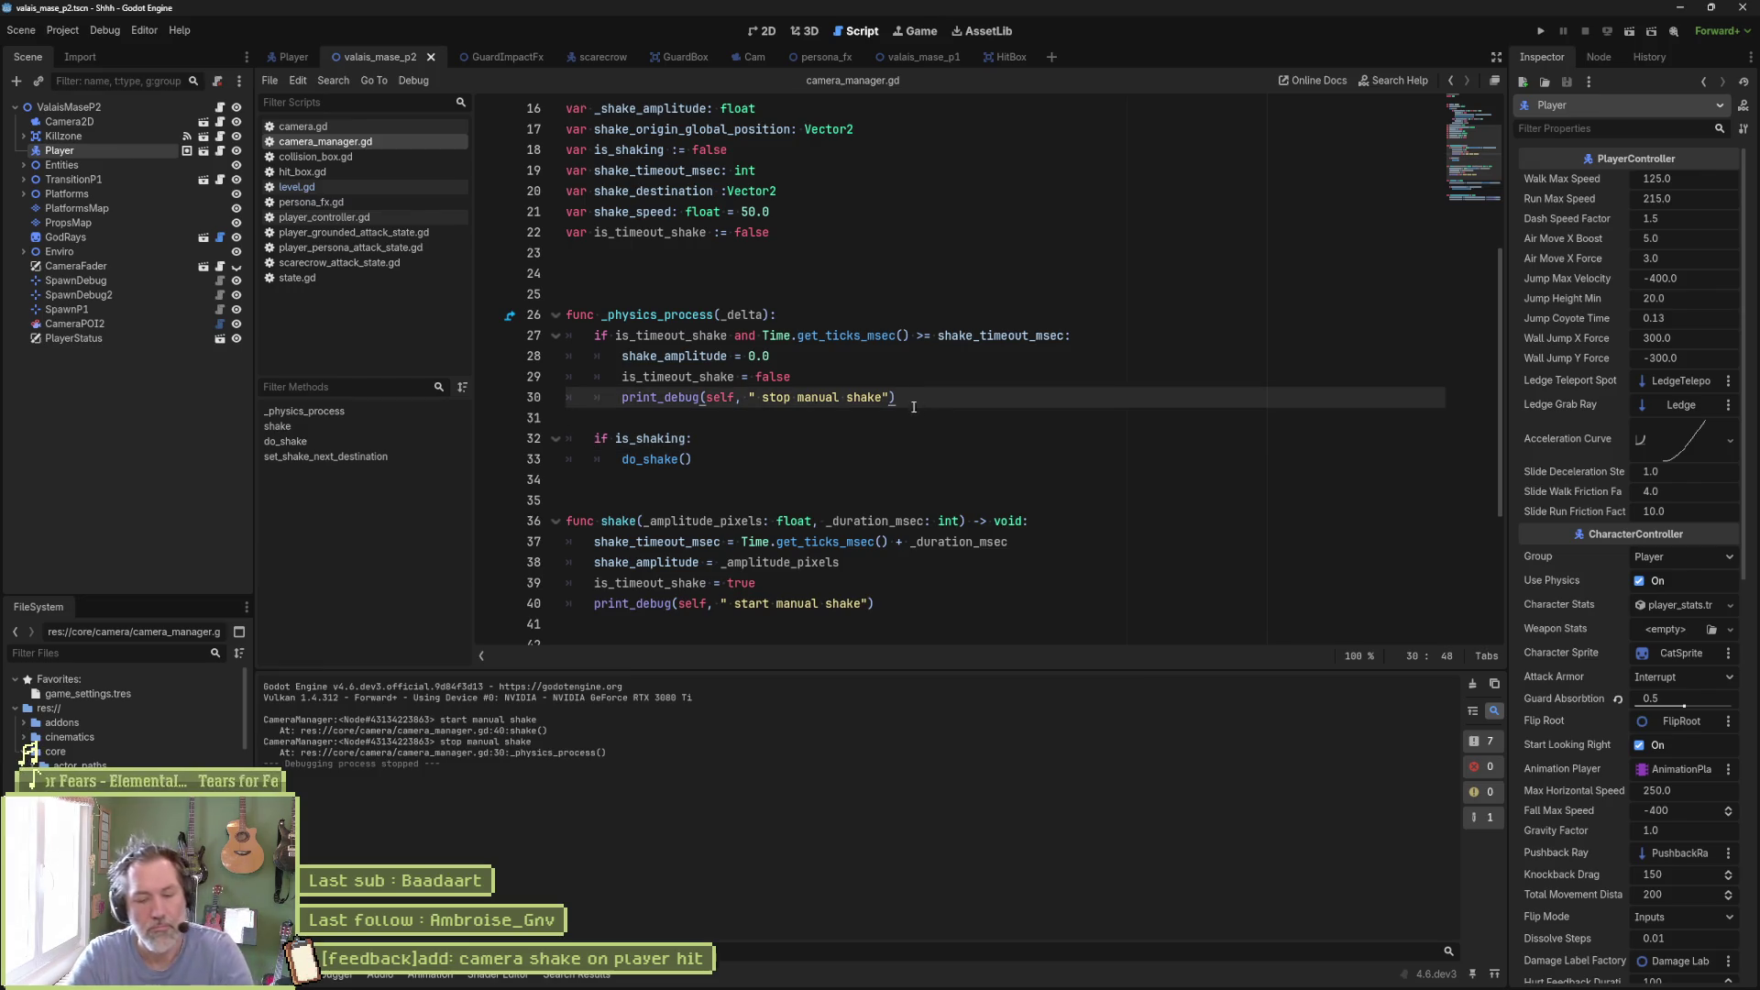
pyautogui.hotkey('ctrl', 'shift', 'k')
pyautogui.click(893, 586)
pyautogui.hotkey('ctrl', 'shift', 'k')
pyautogui.hotkey('ctrl', 's')
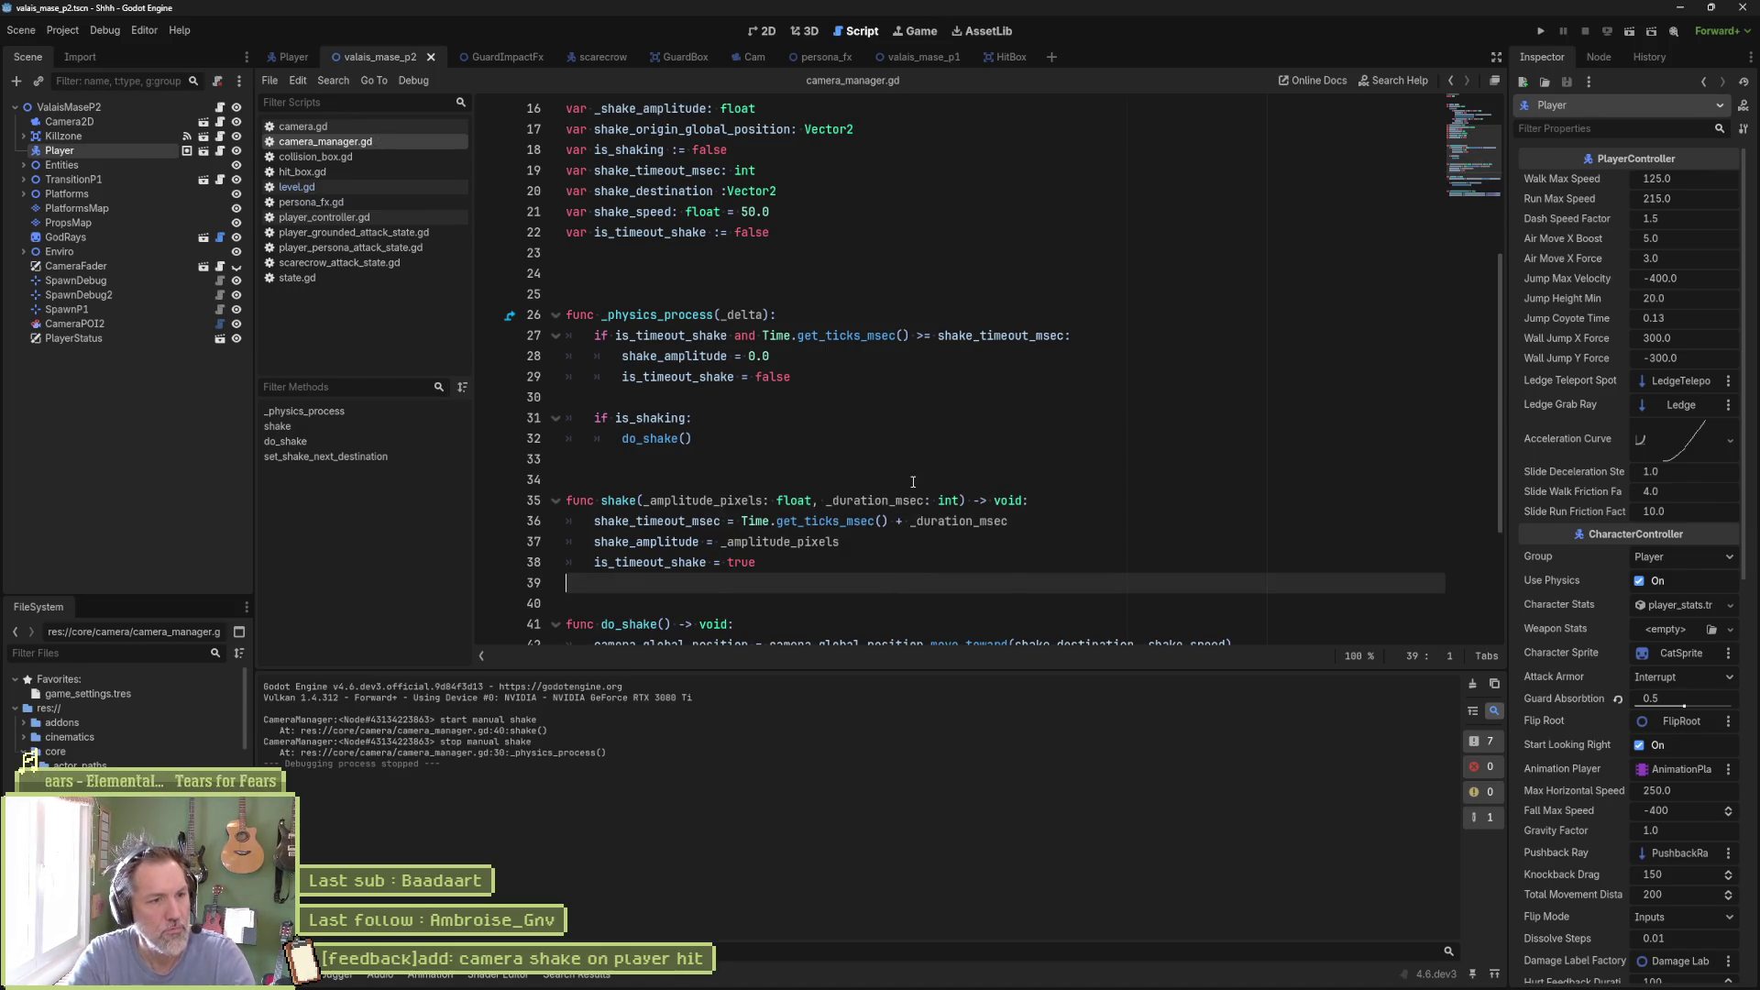
# - Review every use of is_timeout_shake around the amplitude reset, then run the current scene with F6
pyautogui.scroll(-1, 858, 399)
pyautogui.scroll(-2, 859, 398)
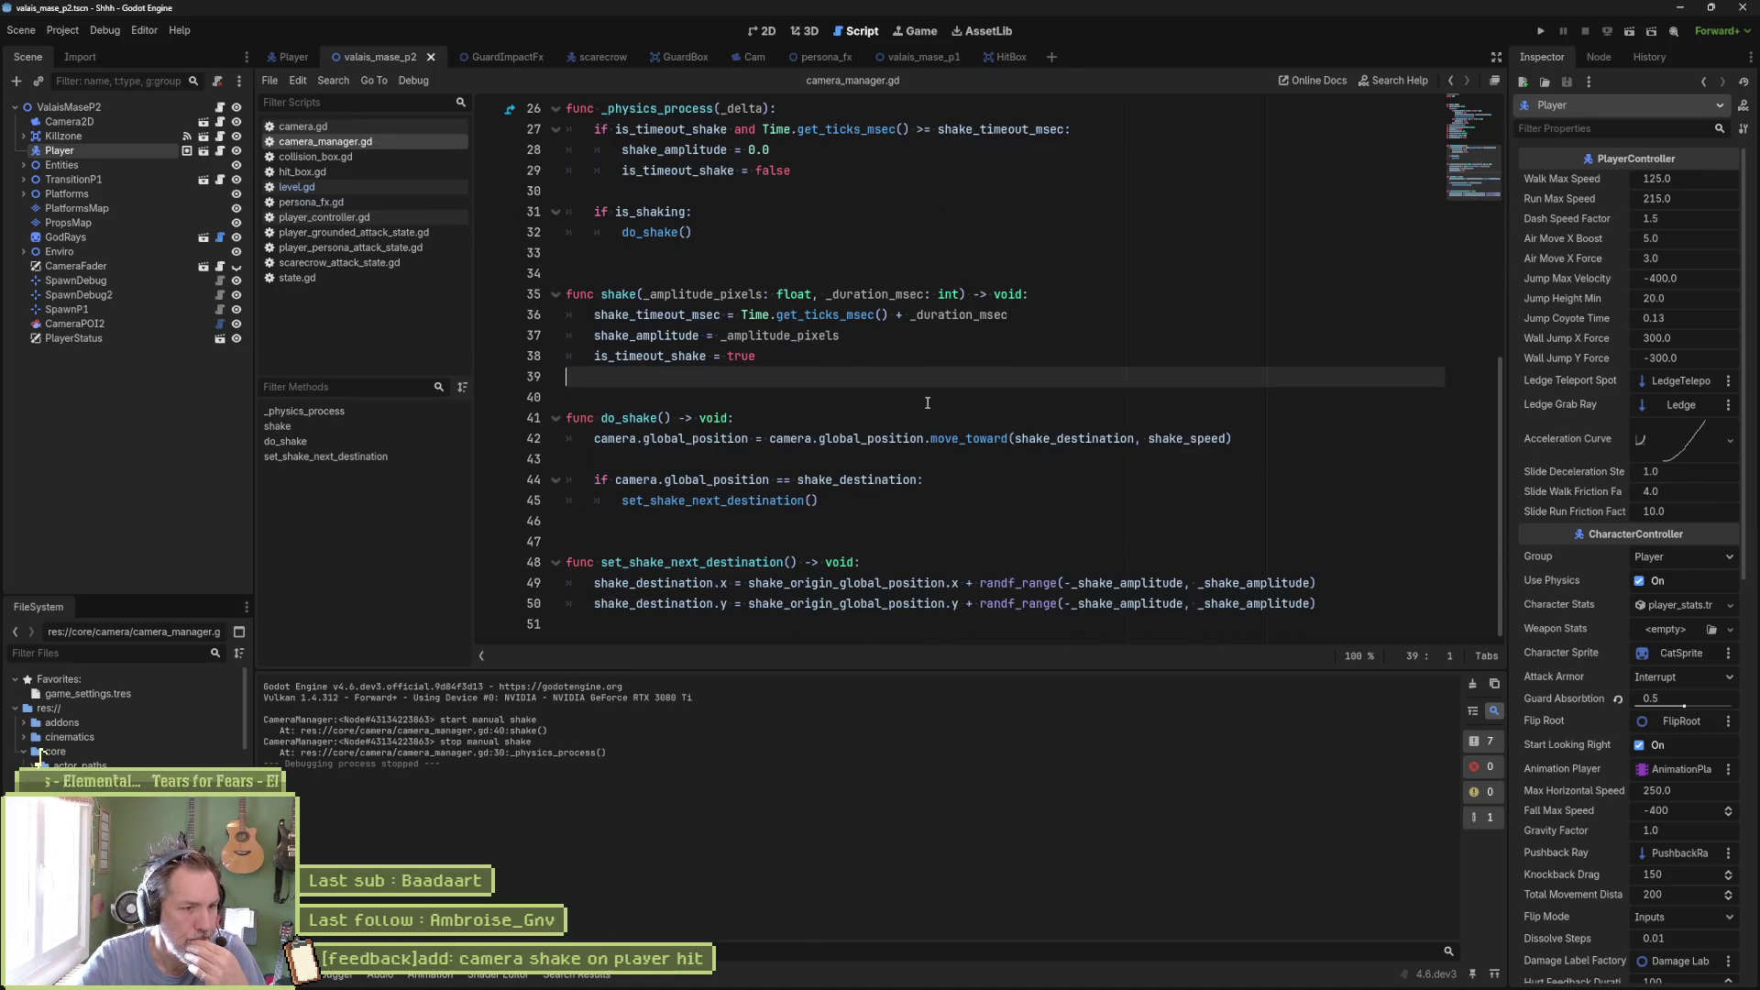
pyautogui.scroll(2, 927, 403)
pyautogui.scroll(3, 927, 403)
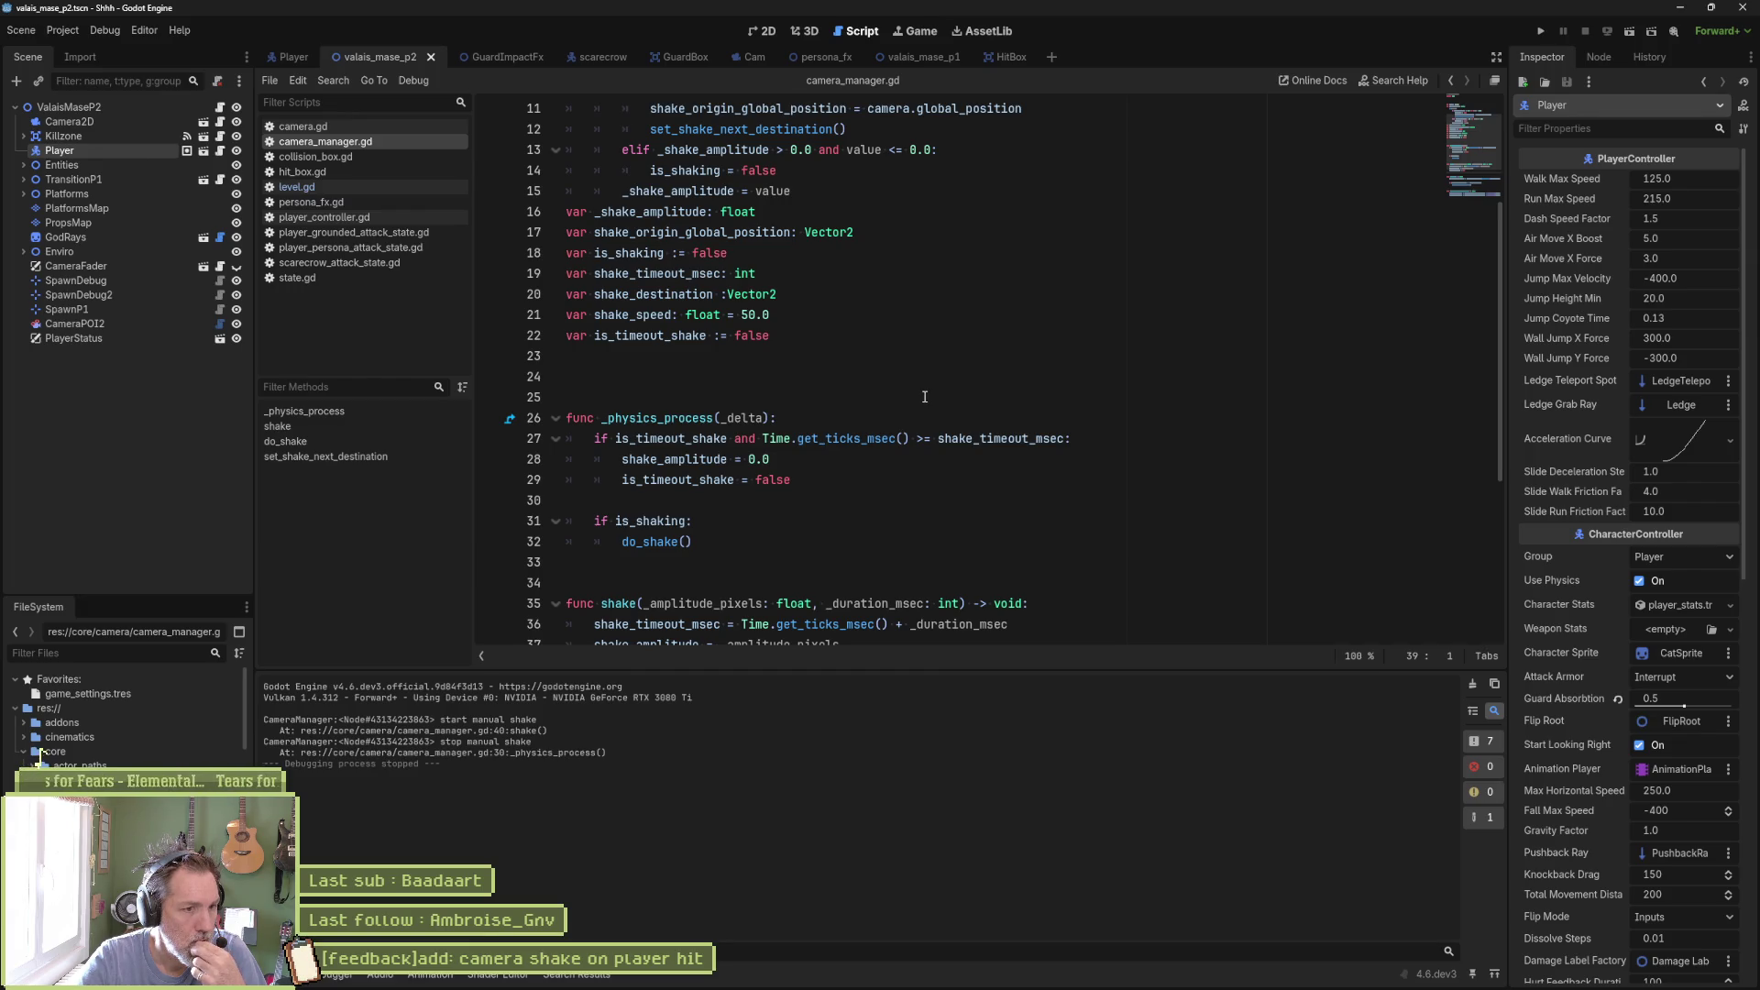
pyautogui.doubleClick(678, 479)
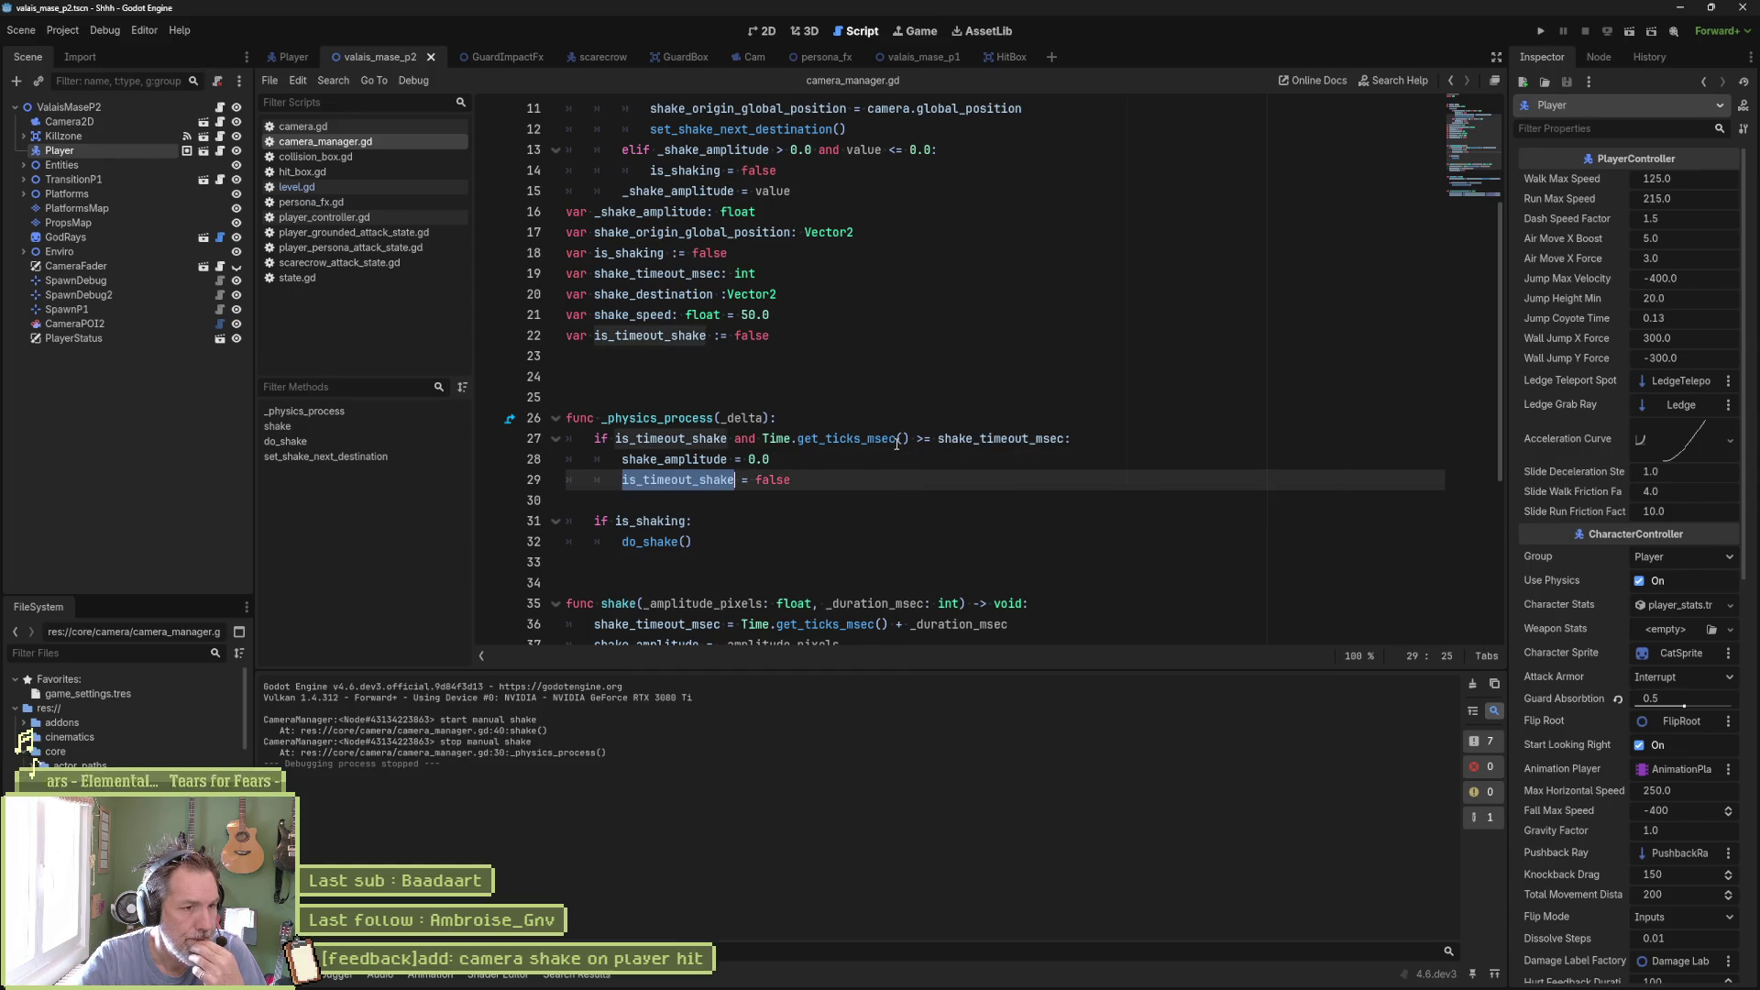
pyautogui.scroll(-1, 696, 520)
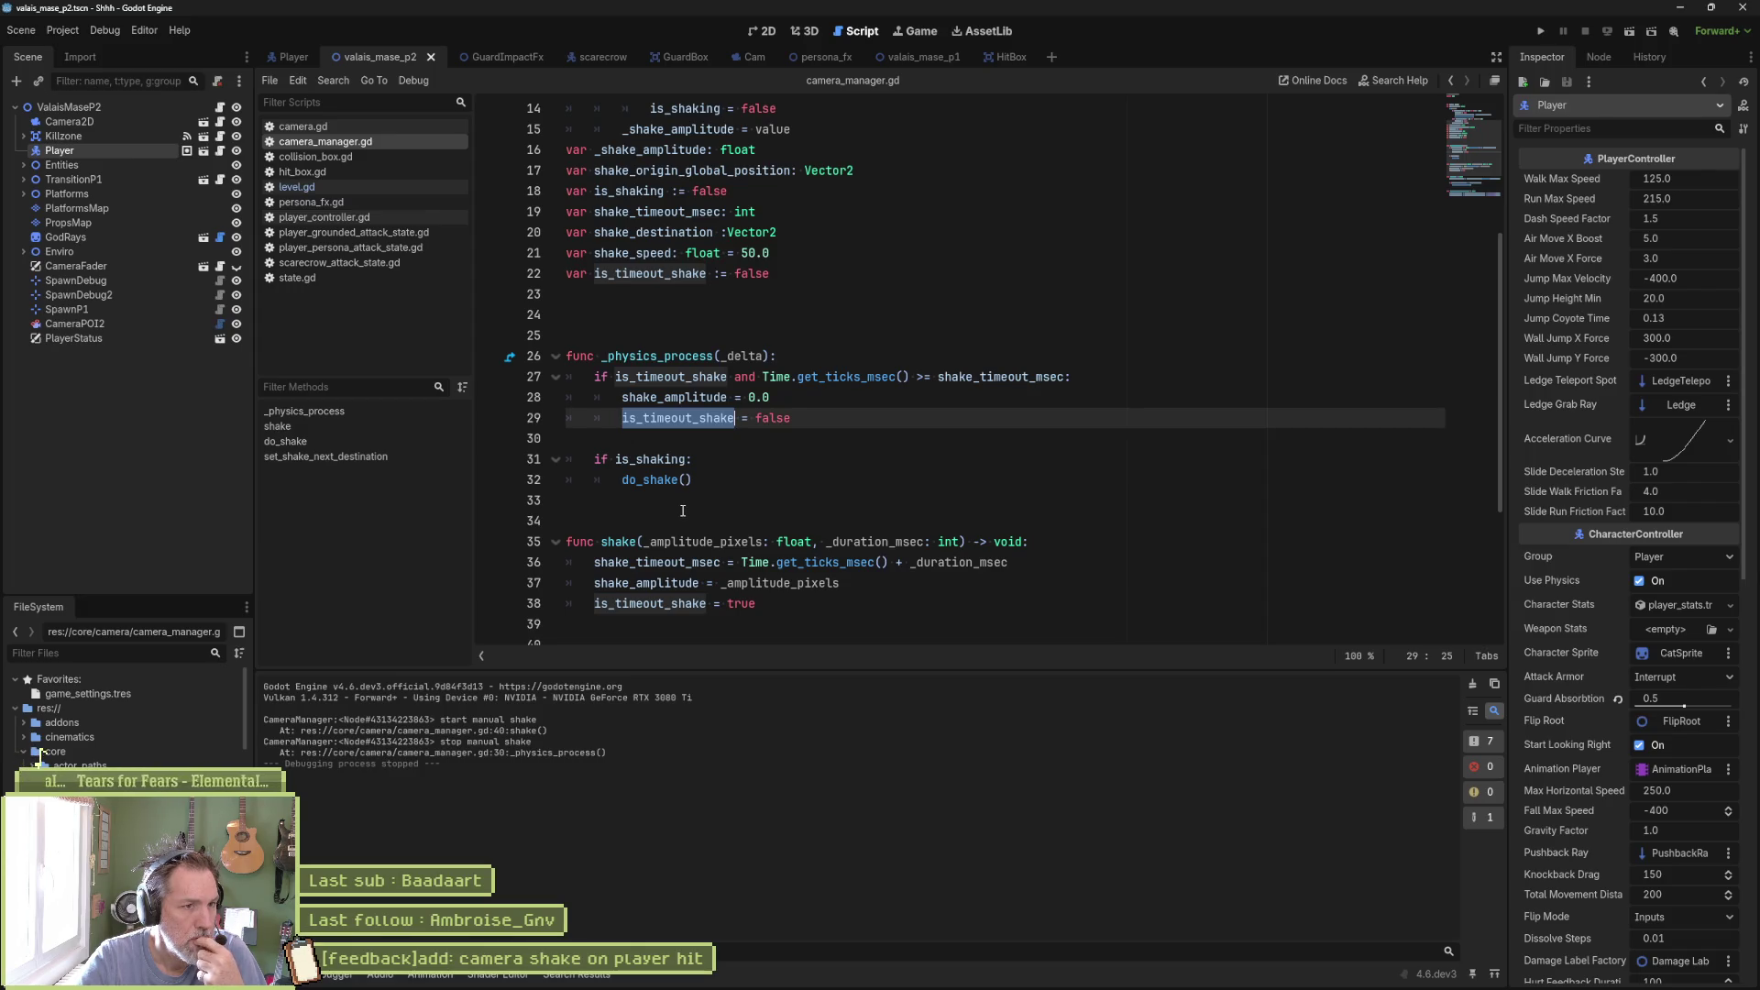
pyautogui.scroll(4, 683, 511)
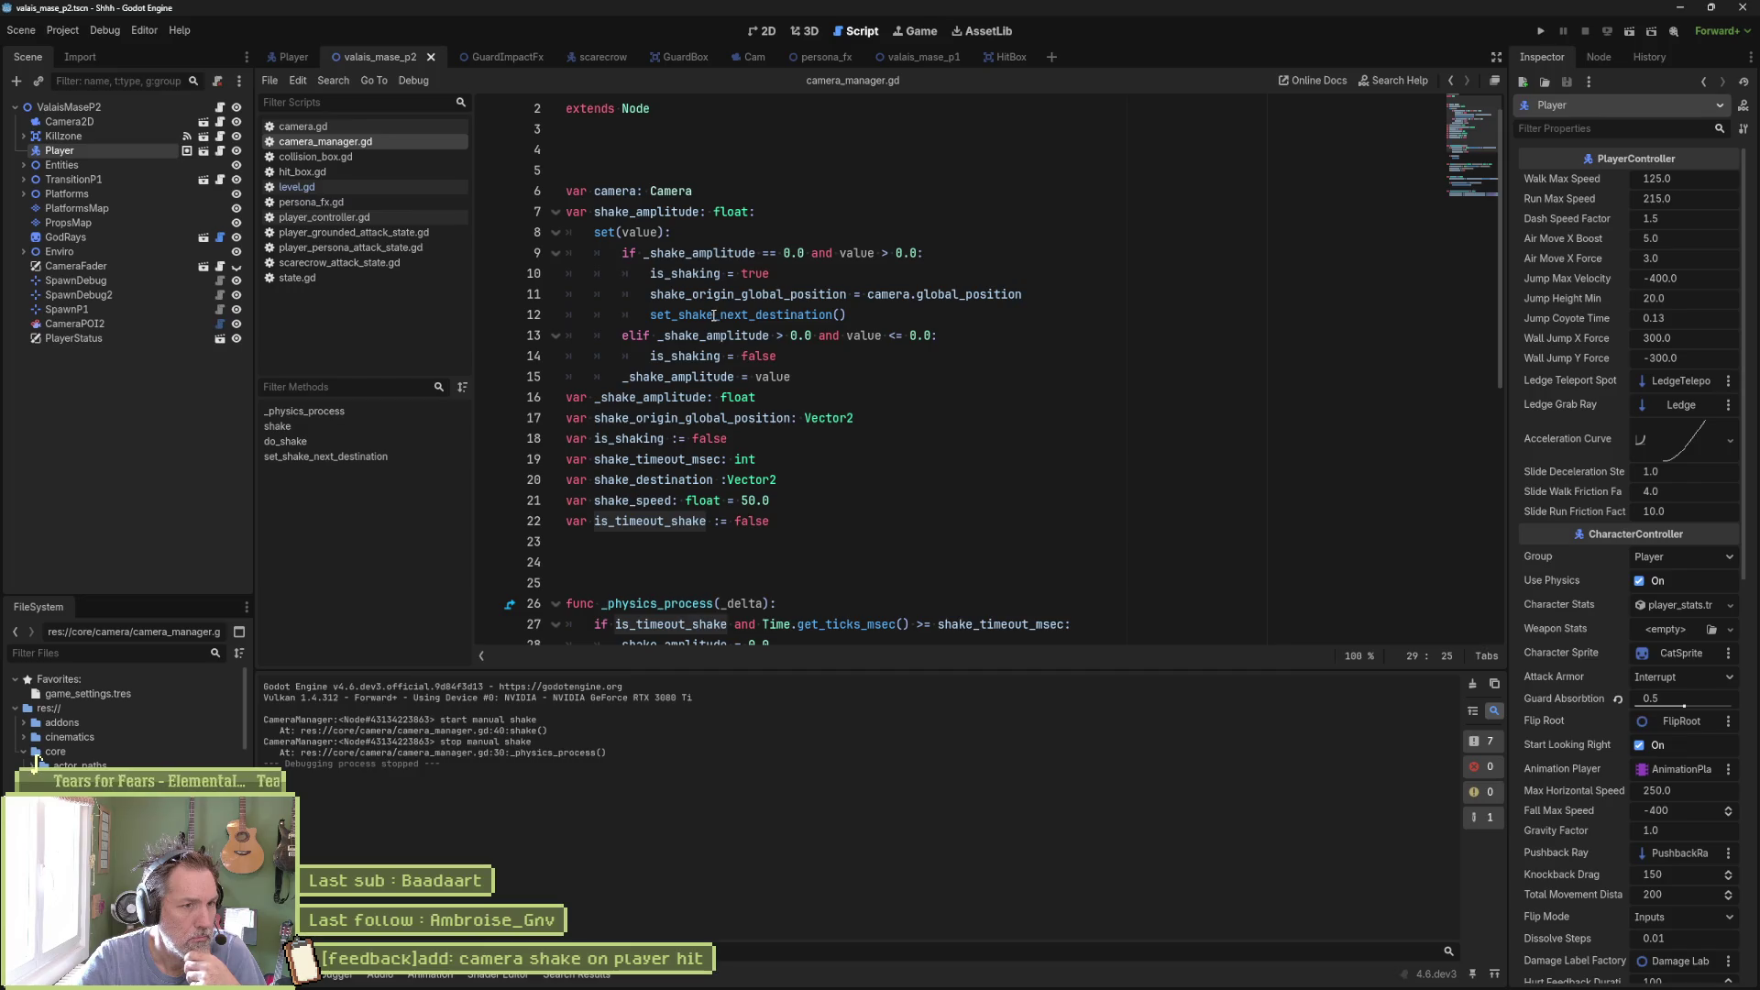
pyautogui.scroll(-3, 734, 332)
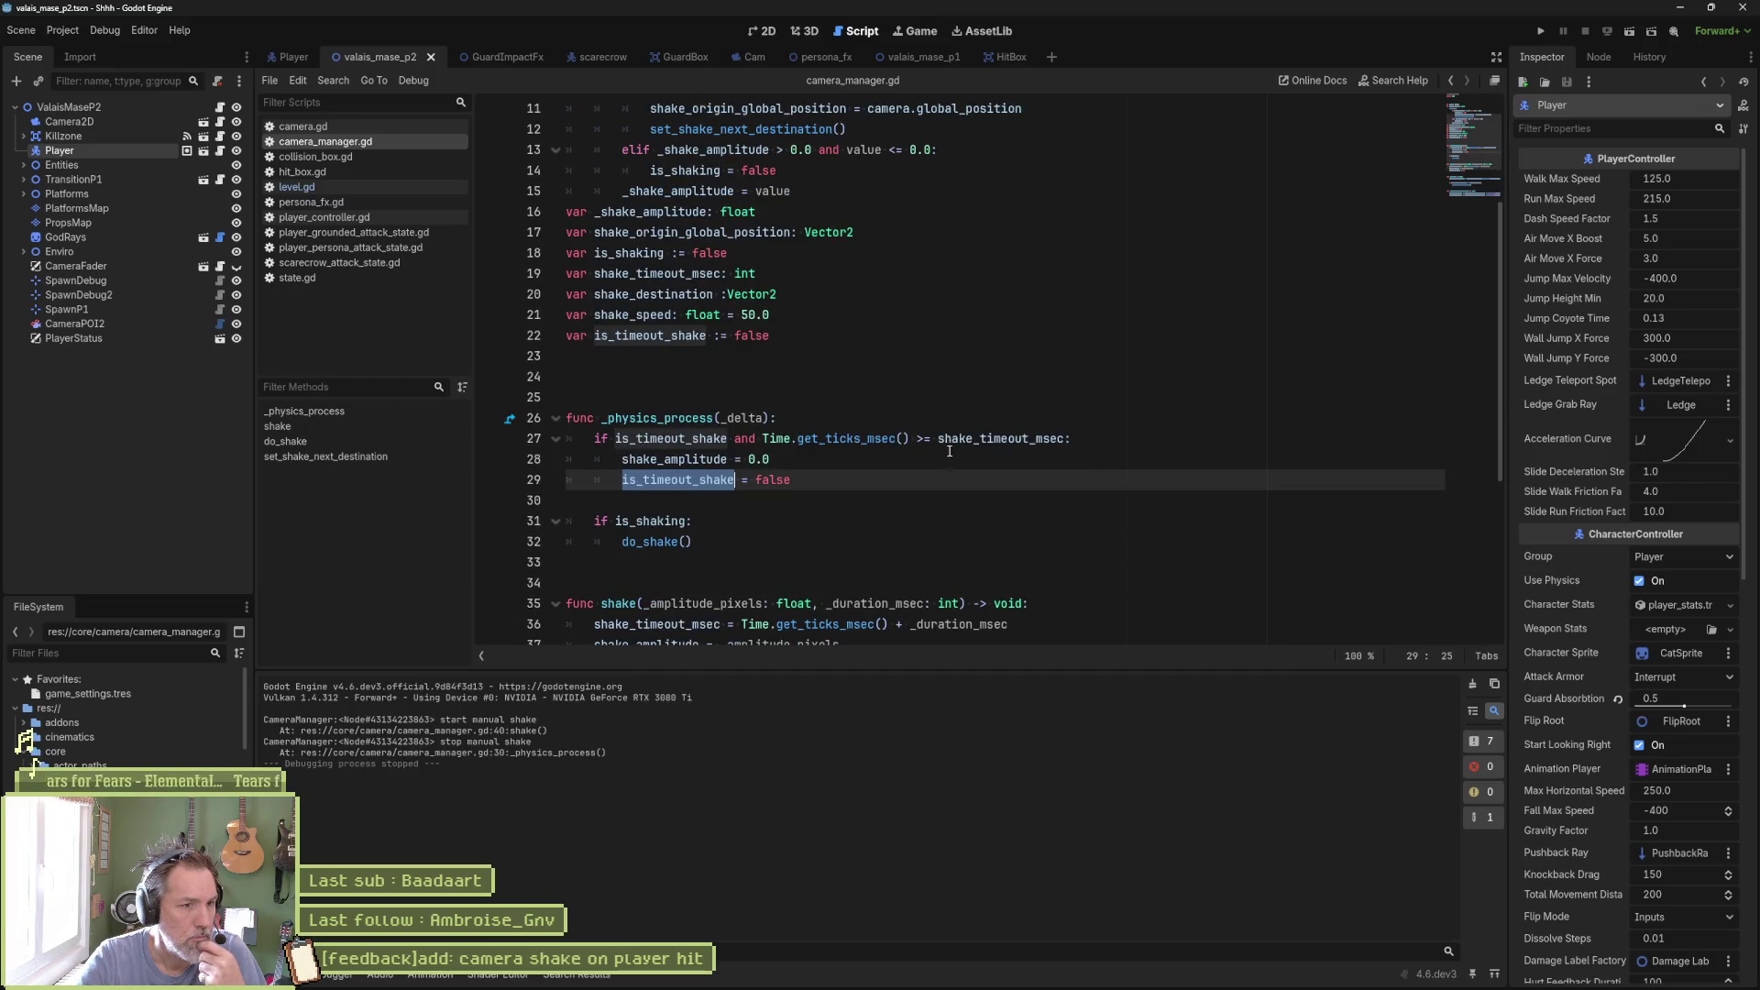
pyautogui.click(952, 453)
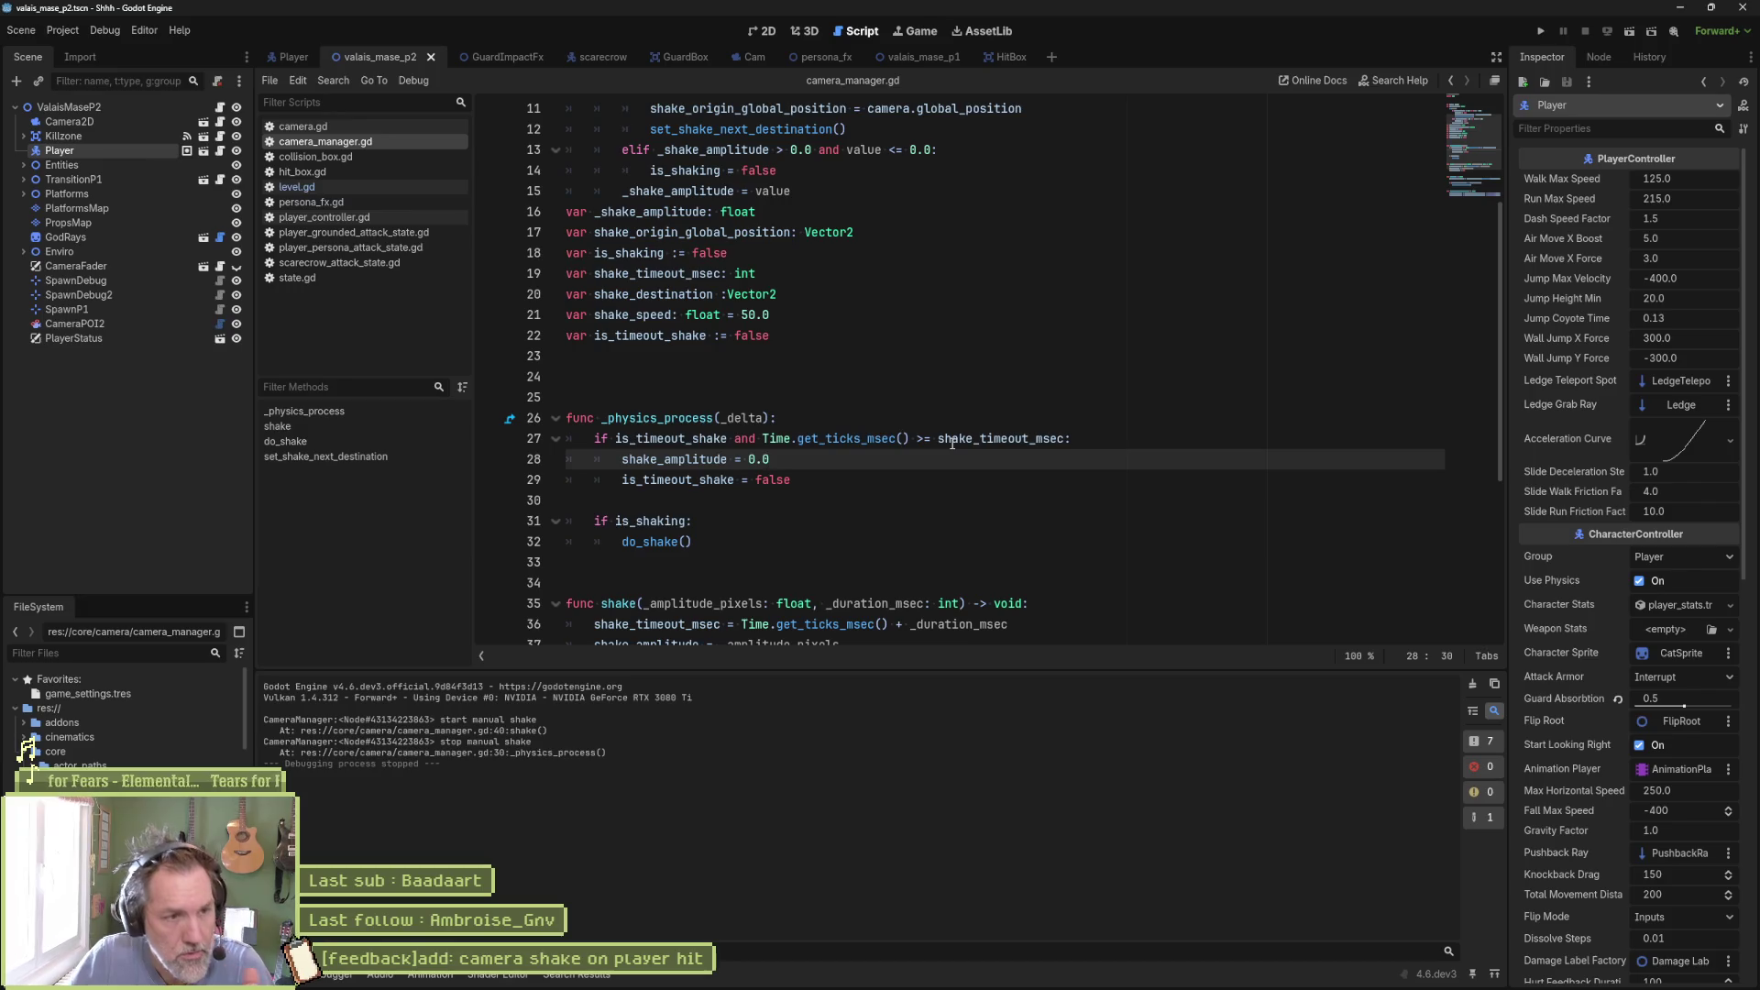
pyautogui.press('F6')
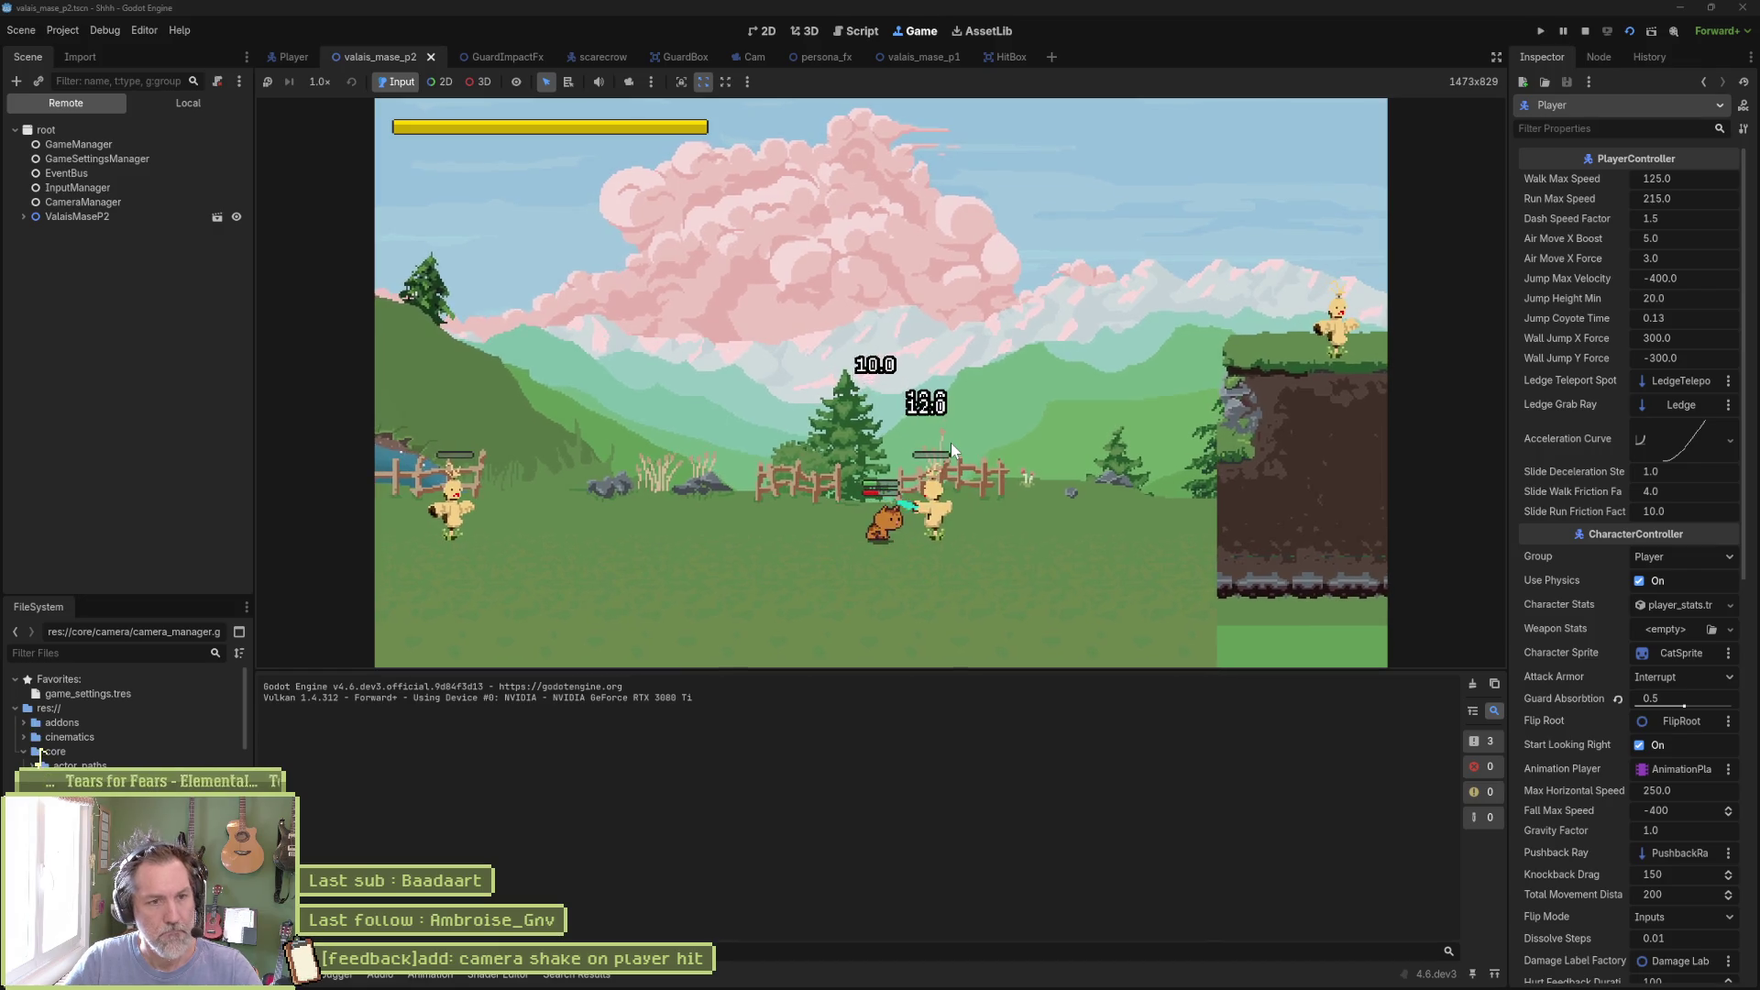
pyautogui.press('F8')
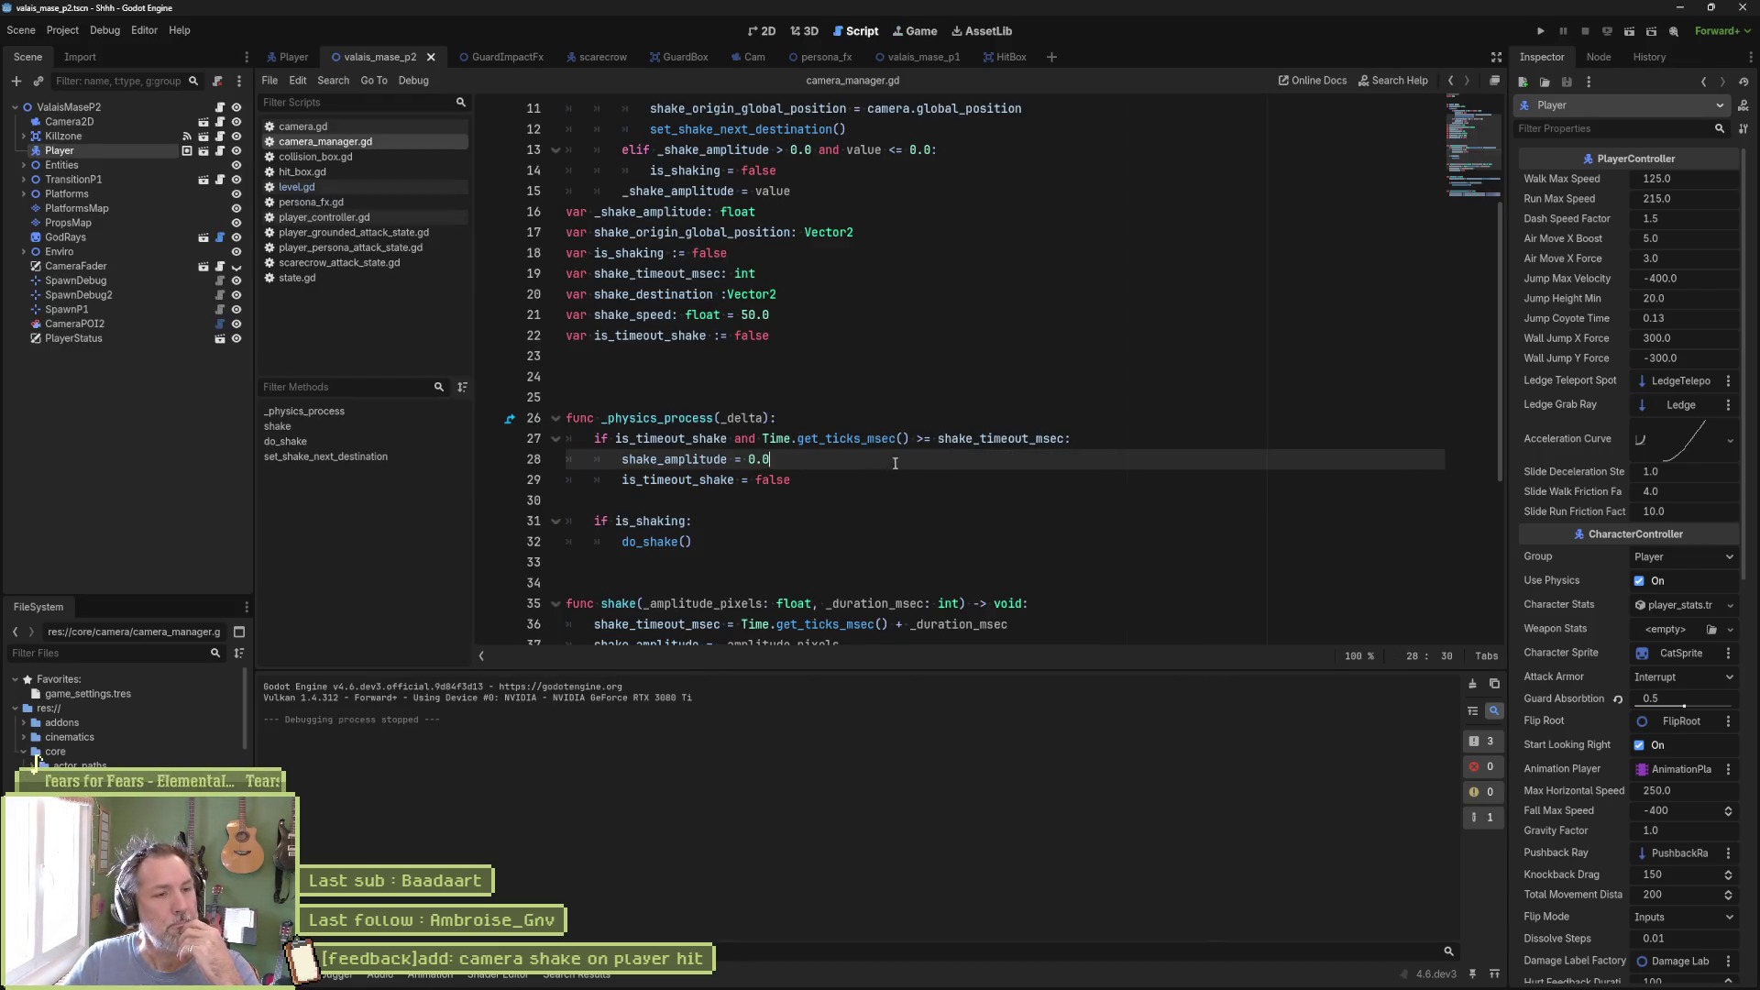
pyautogui.moveTo(946, 986)
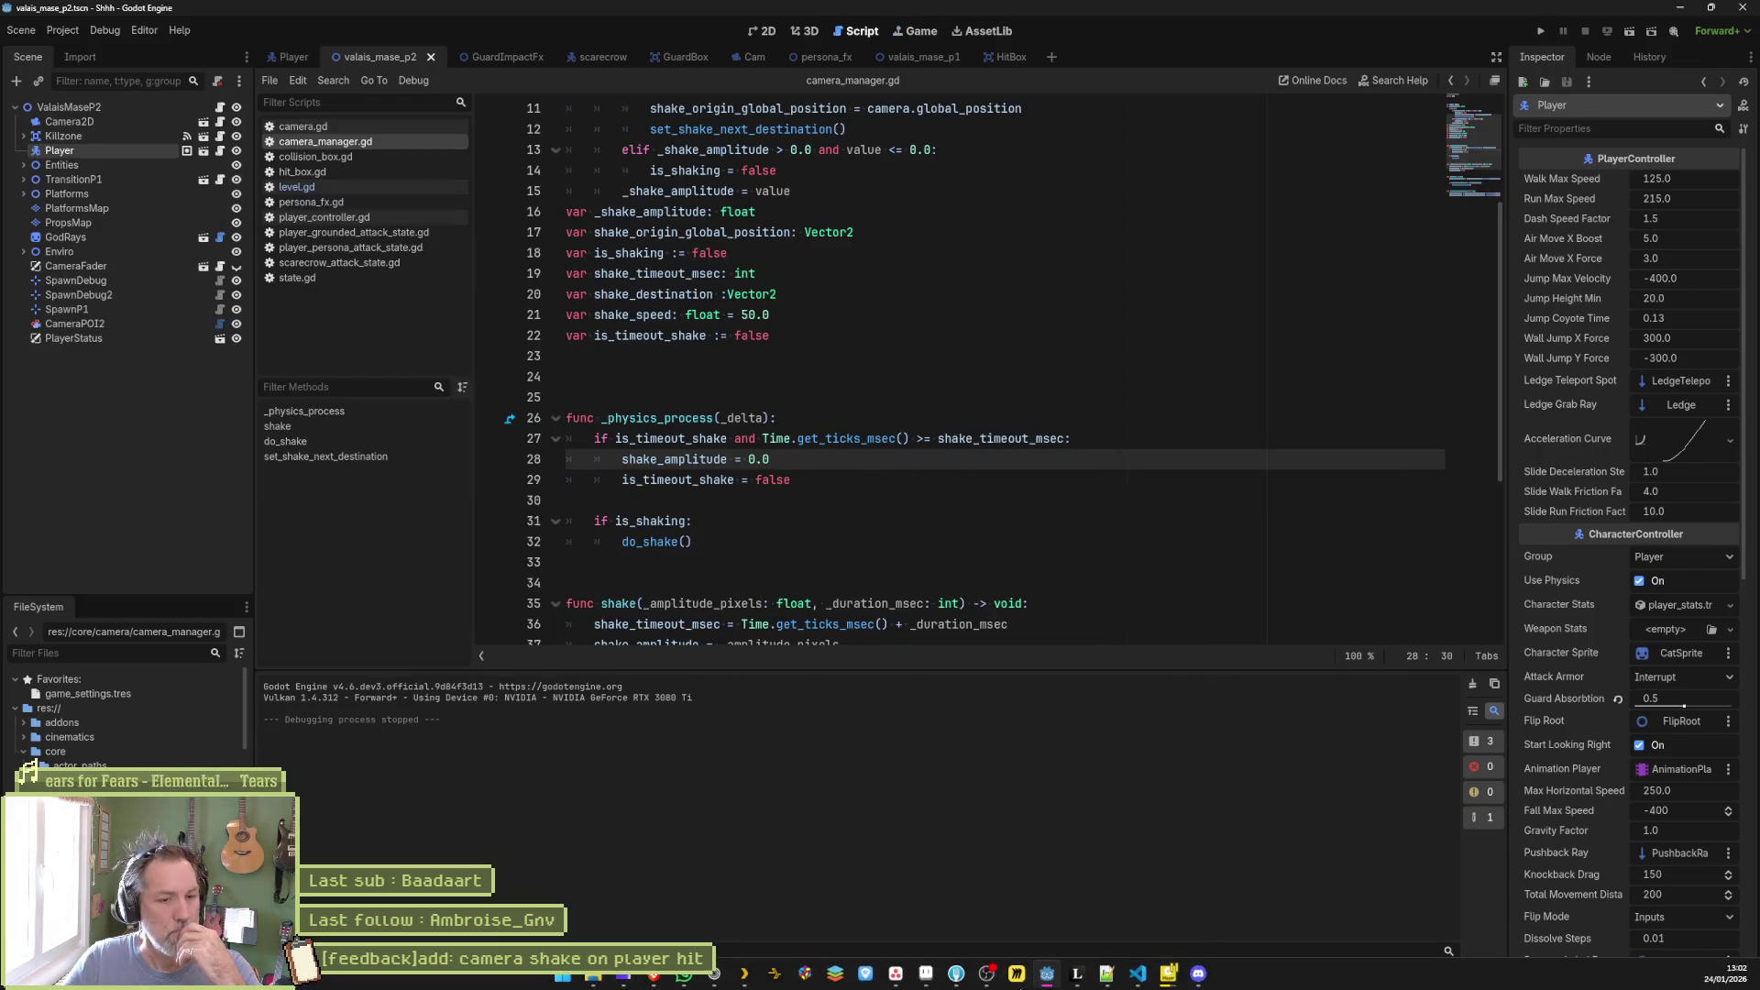
# - Grab the full '[feedback]add: camera shake on player hit' task title in Asana, then switch to Fork
pyautogui.click(895, 979)
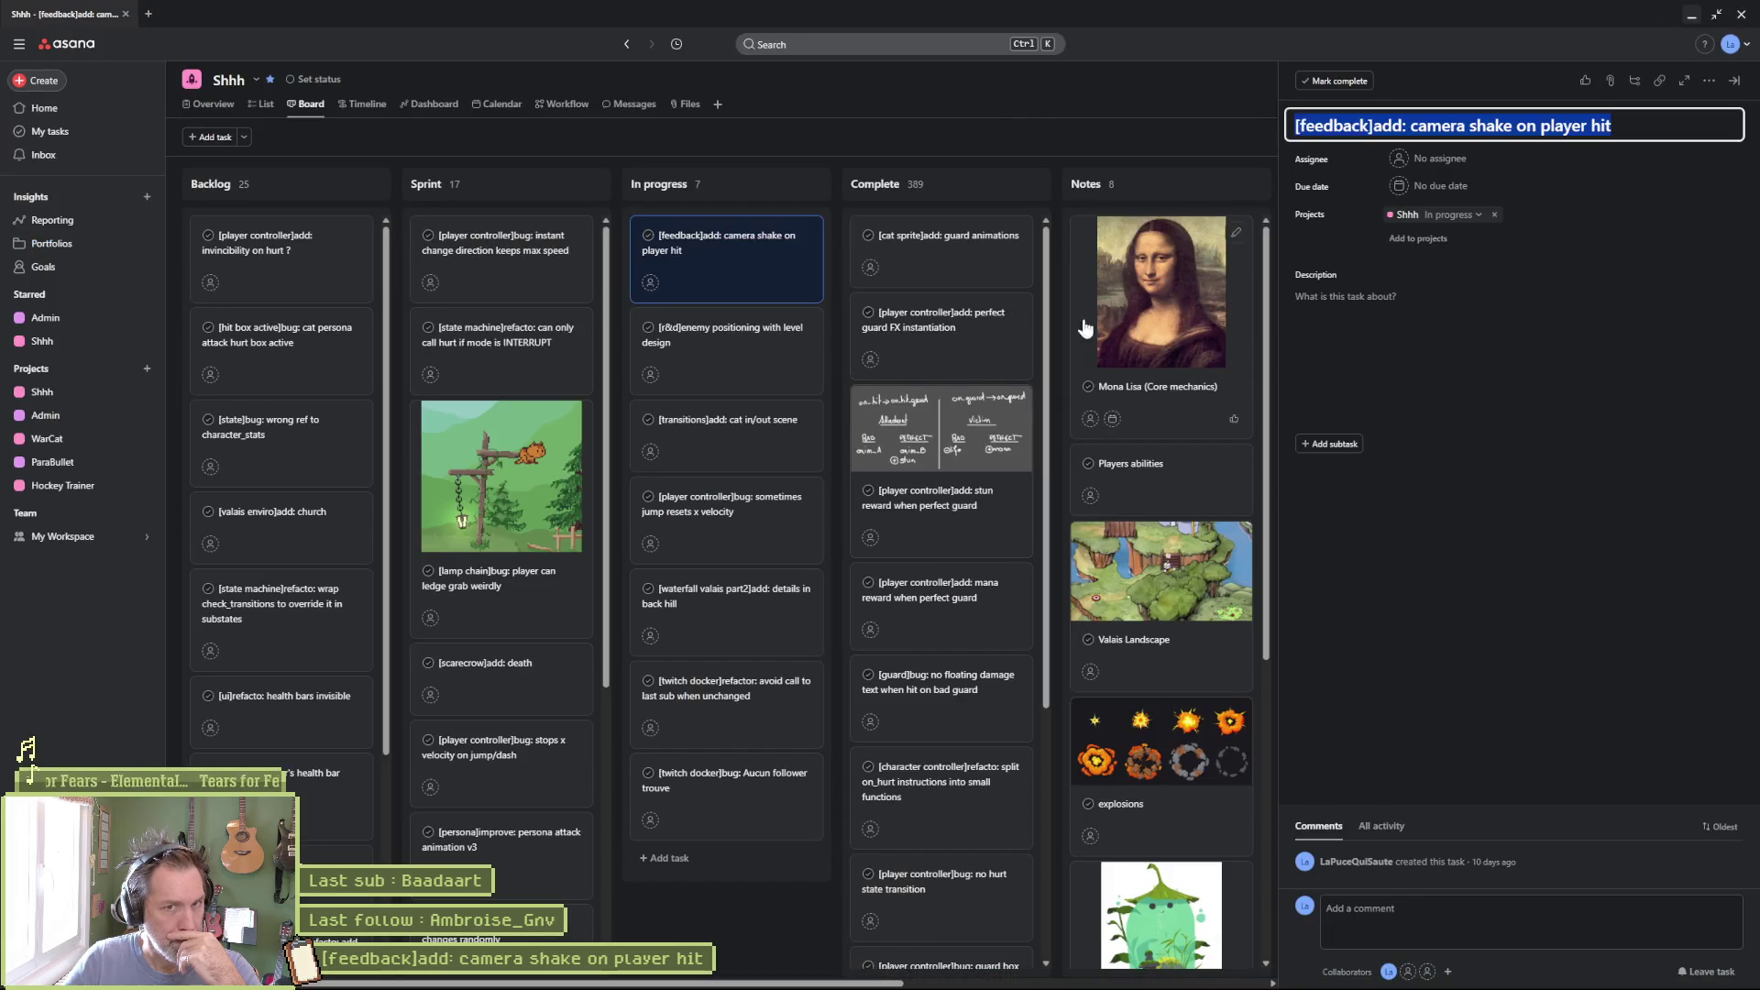
pyautogui.tripleClick(1596, 133)
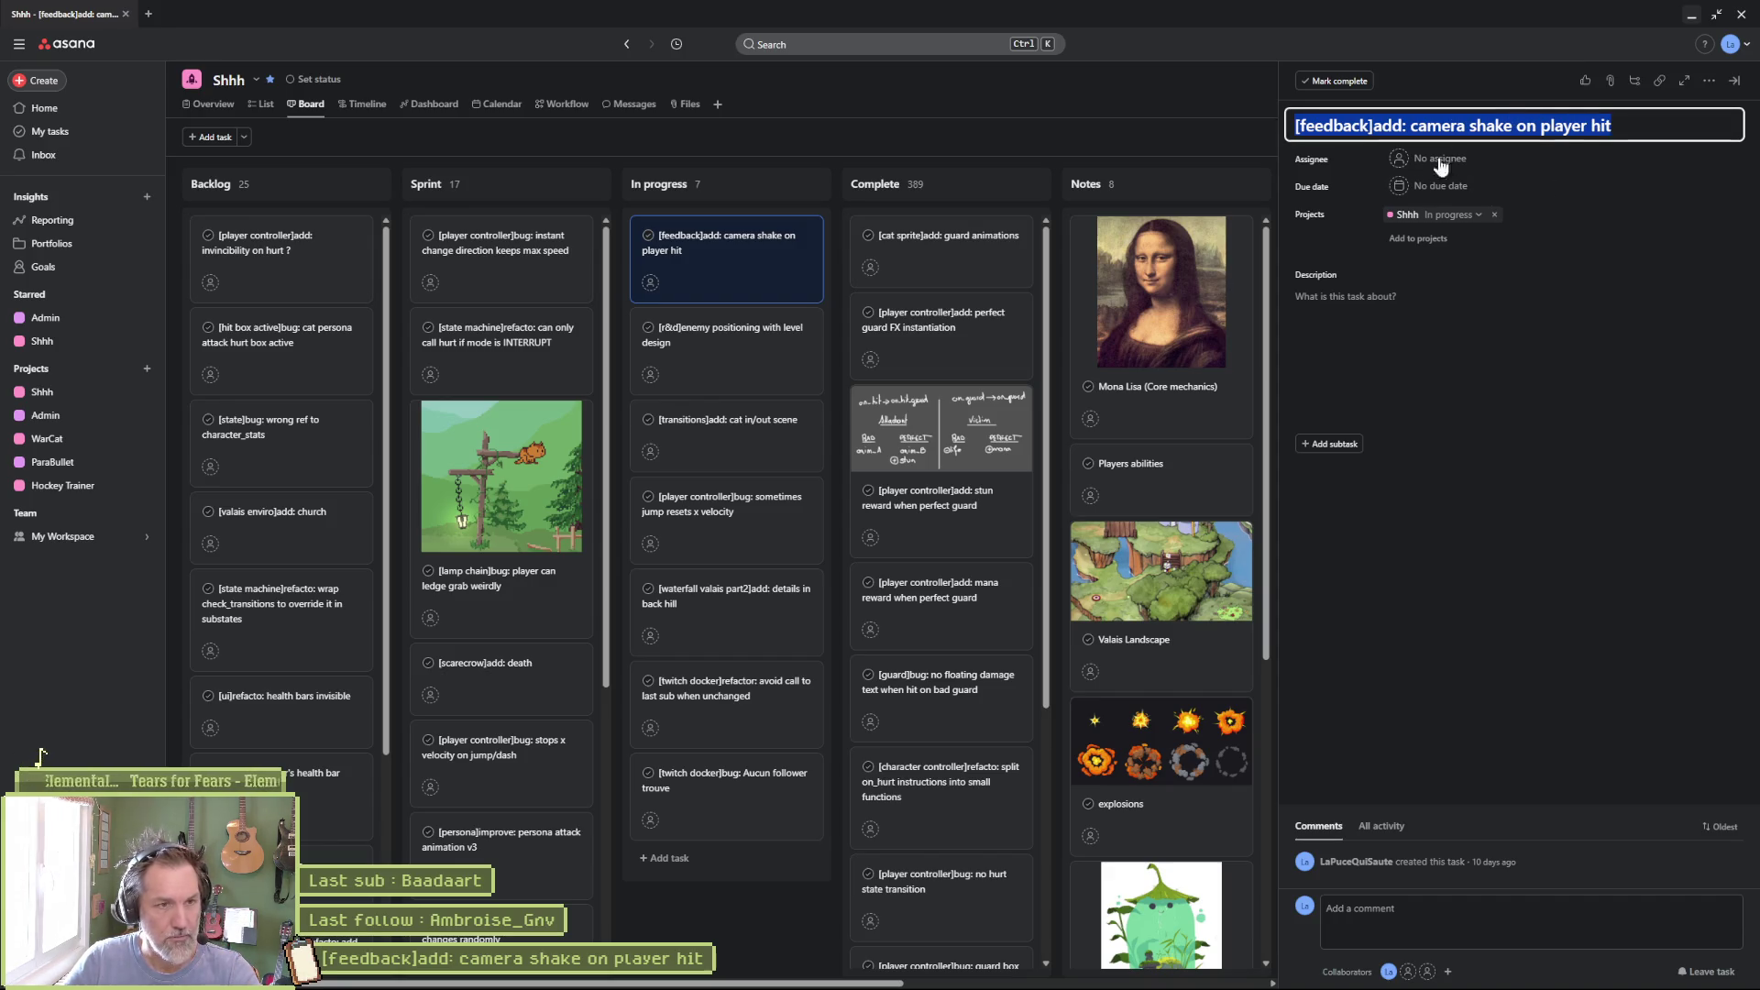
pyautogui.moveTo(1047, 979)
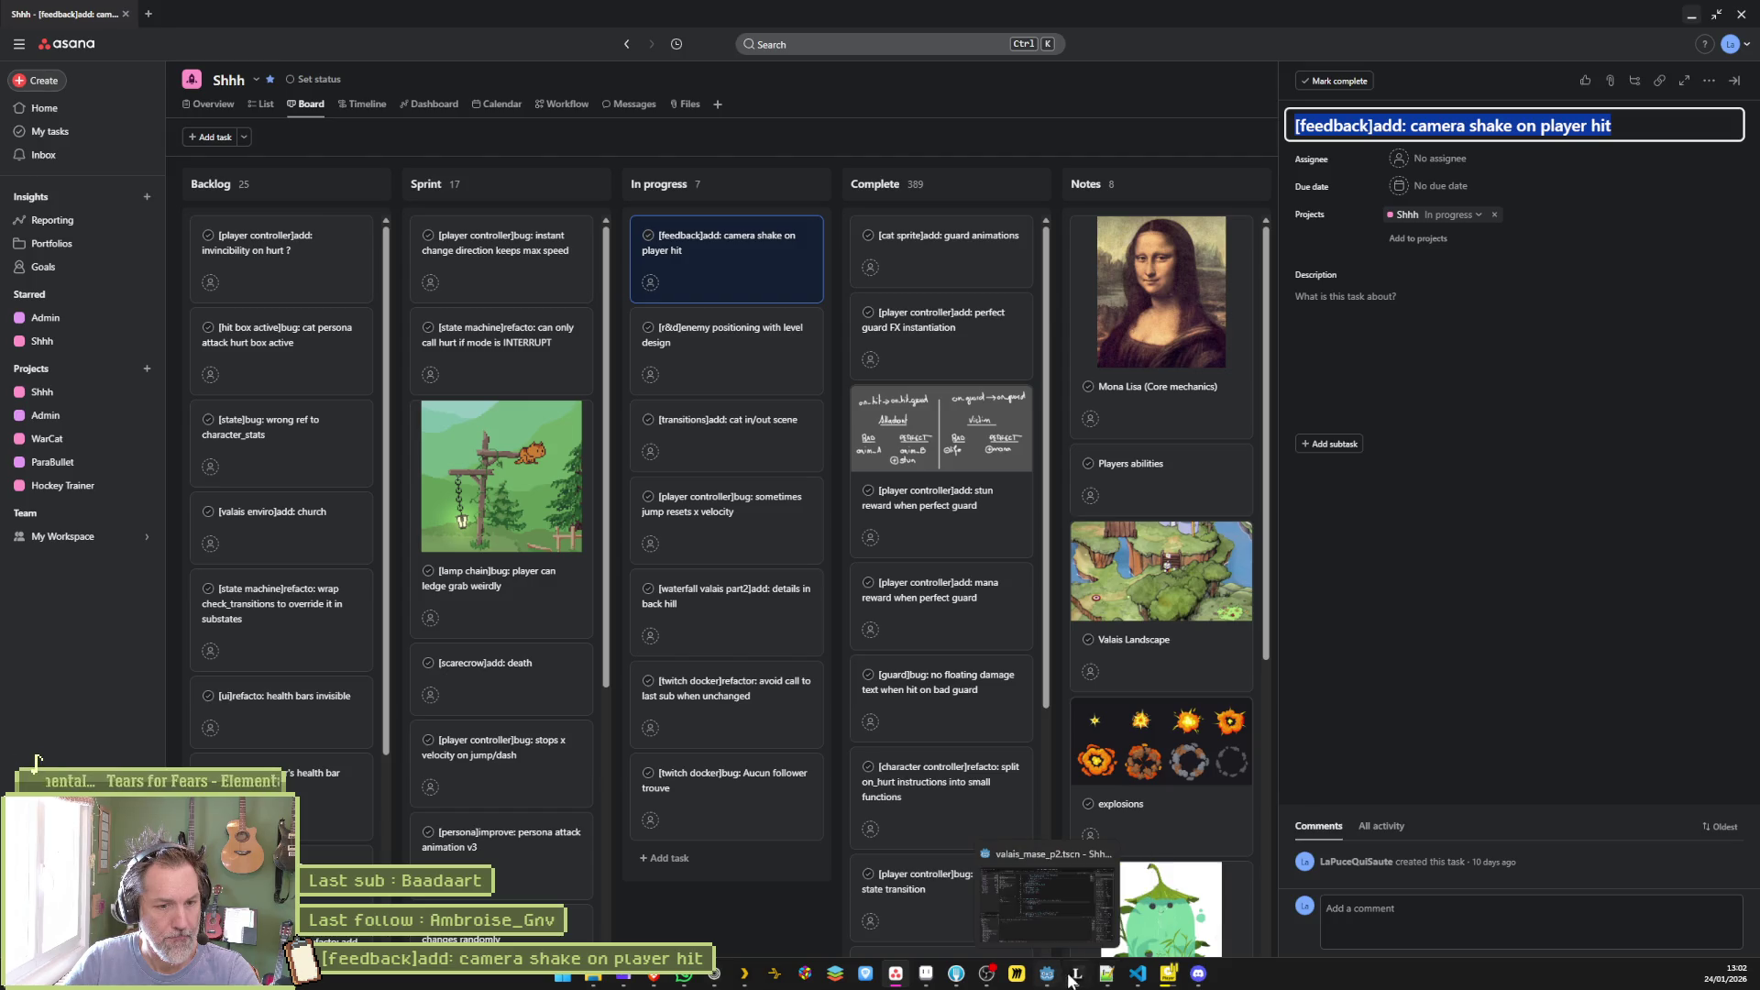
pyautogui.click(956, 976)
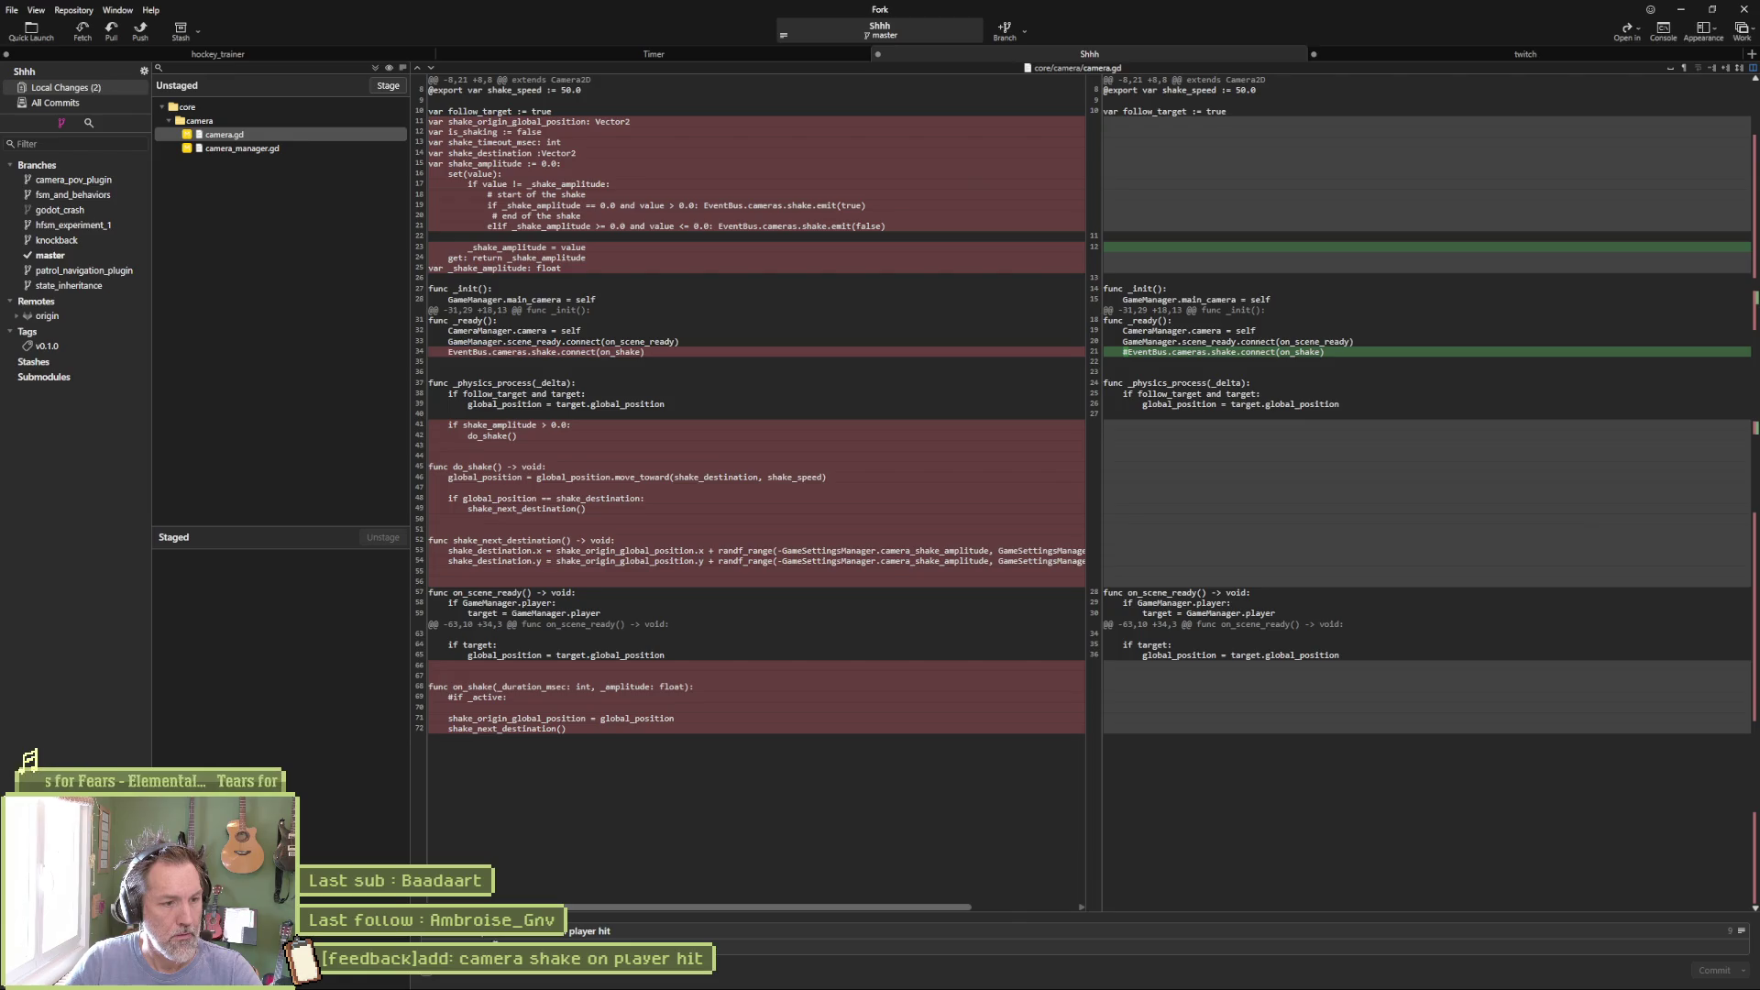
# - Stage camera.gd and camera_manager.gd and commit them with a camera shake cleanup message
pyautogui.write('the')
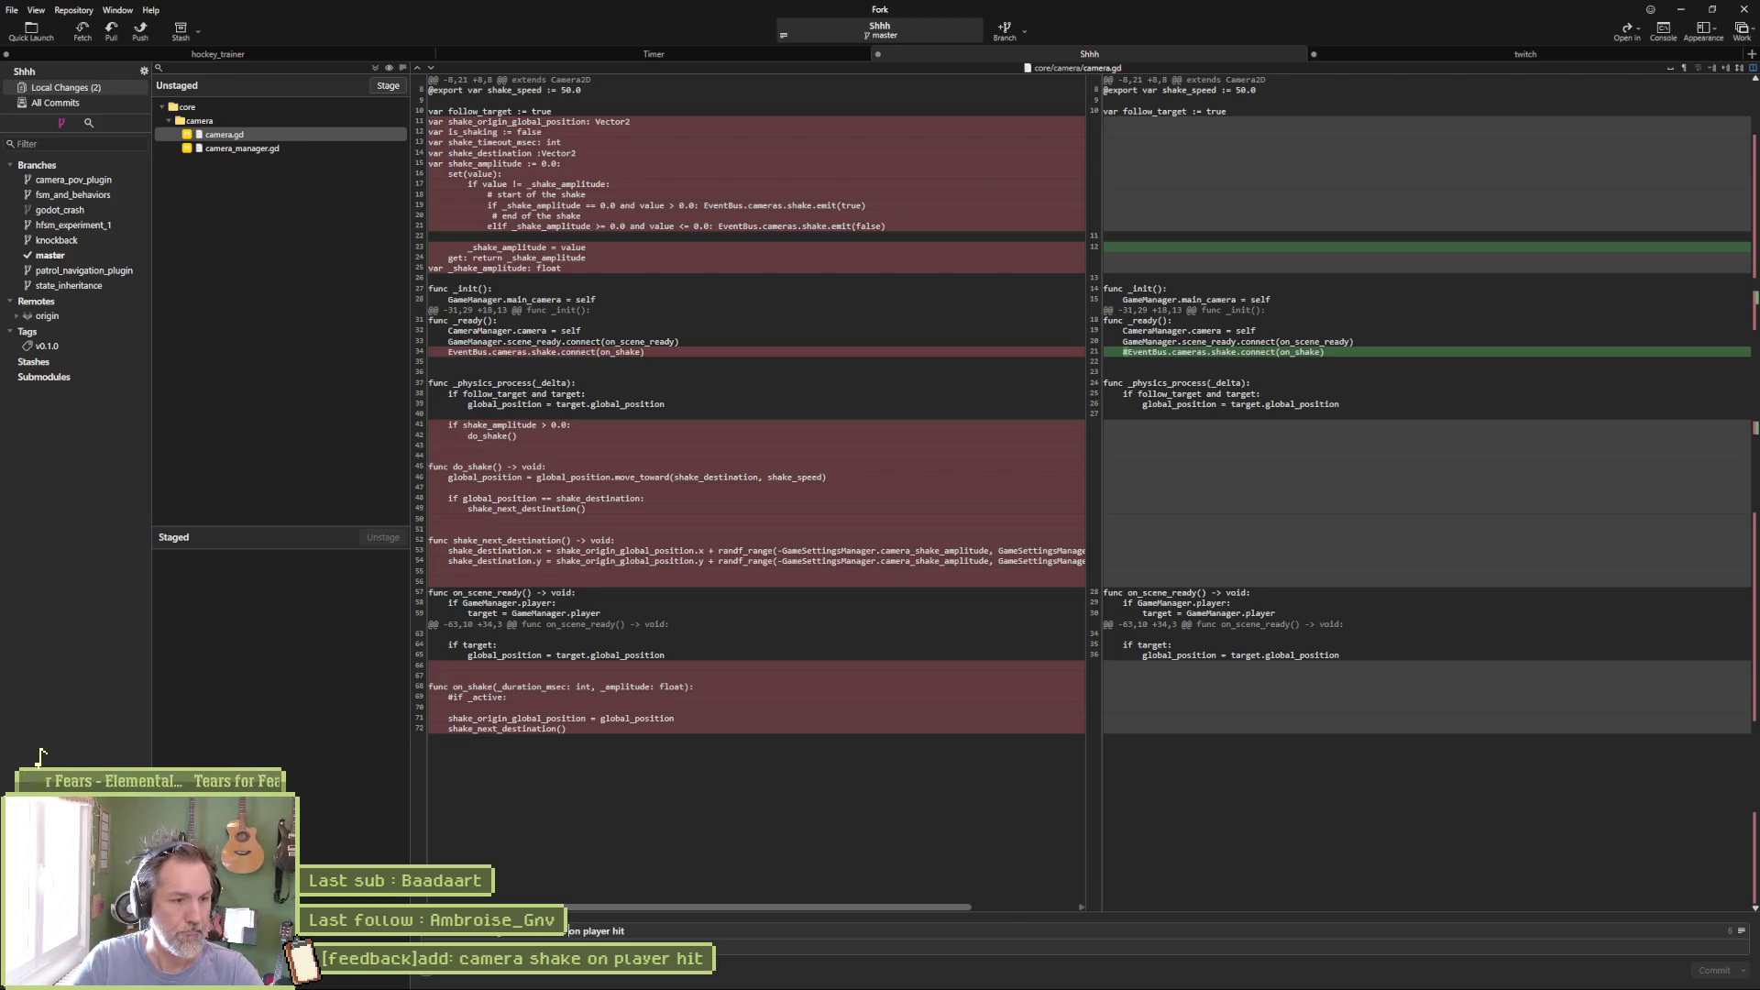
pyautogui.write('clean up unused')
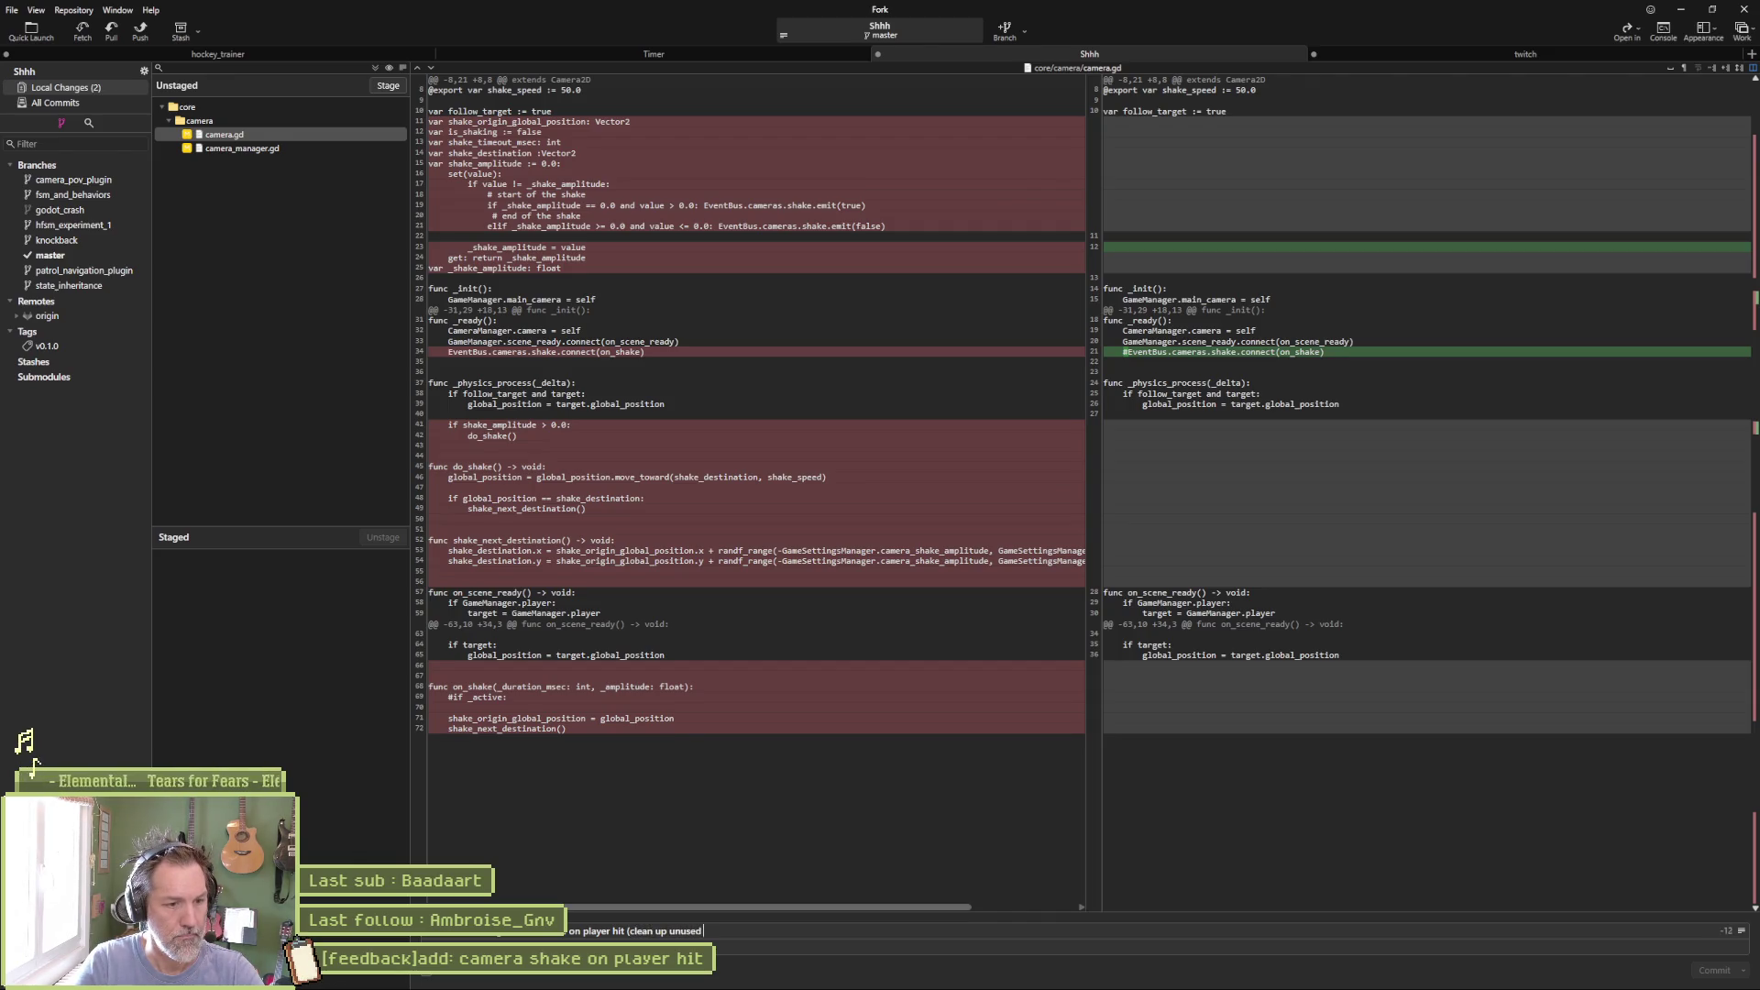
pyautogui.write(' and fixed')
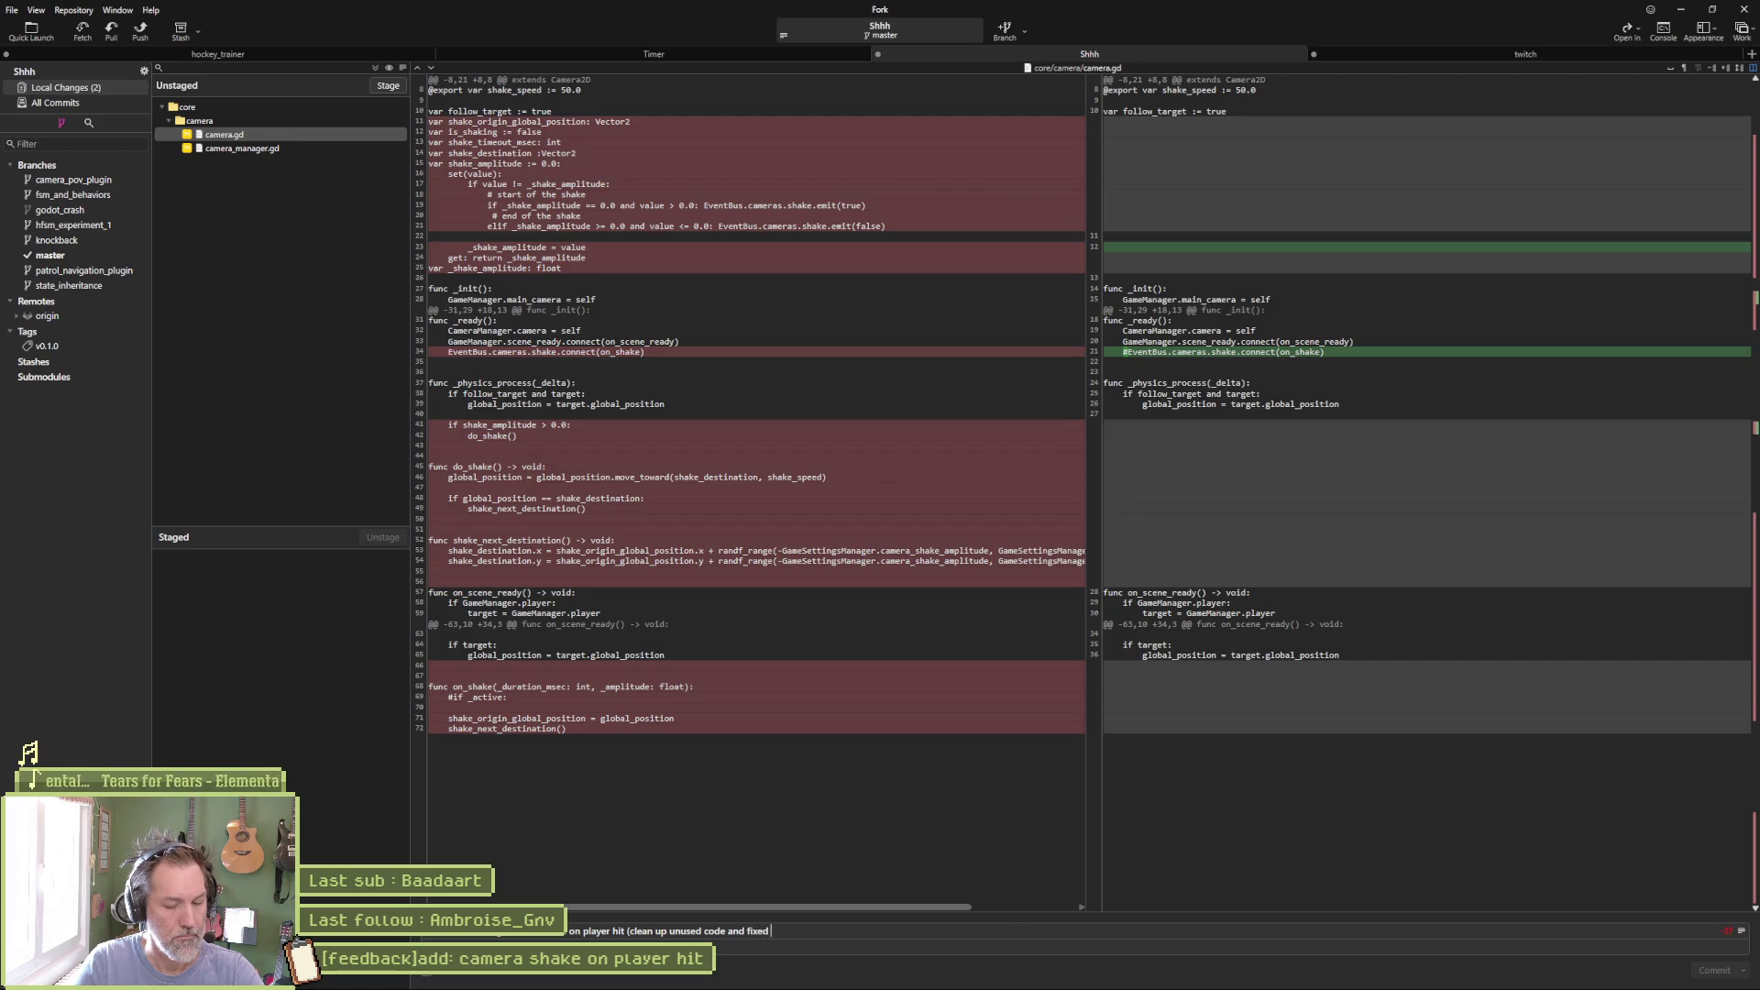
pyautogui.write('fury shake not working)')
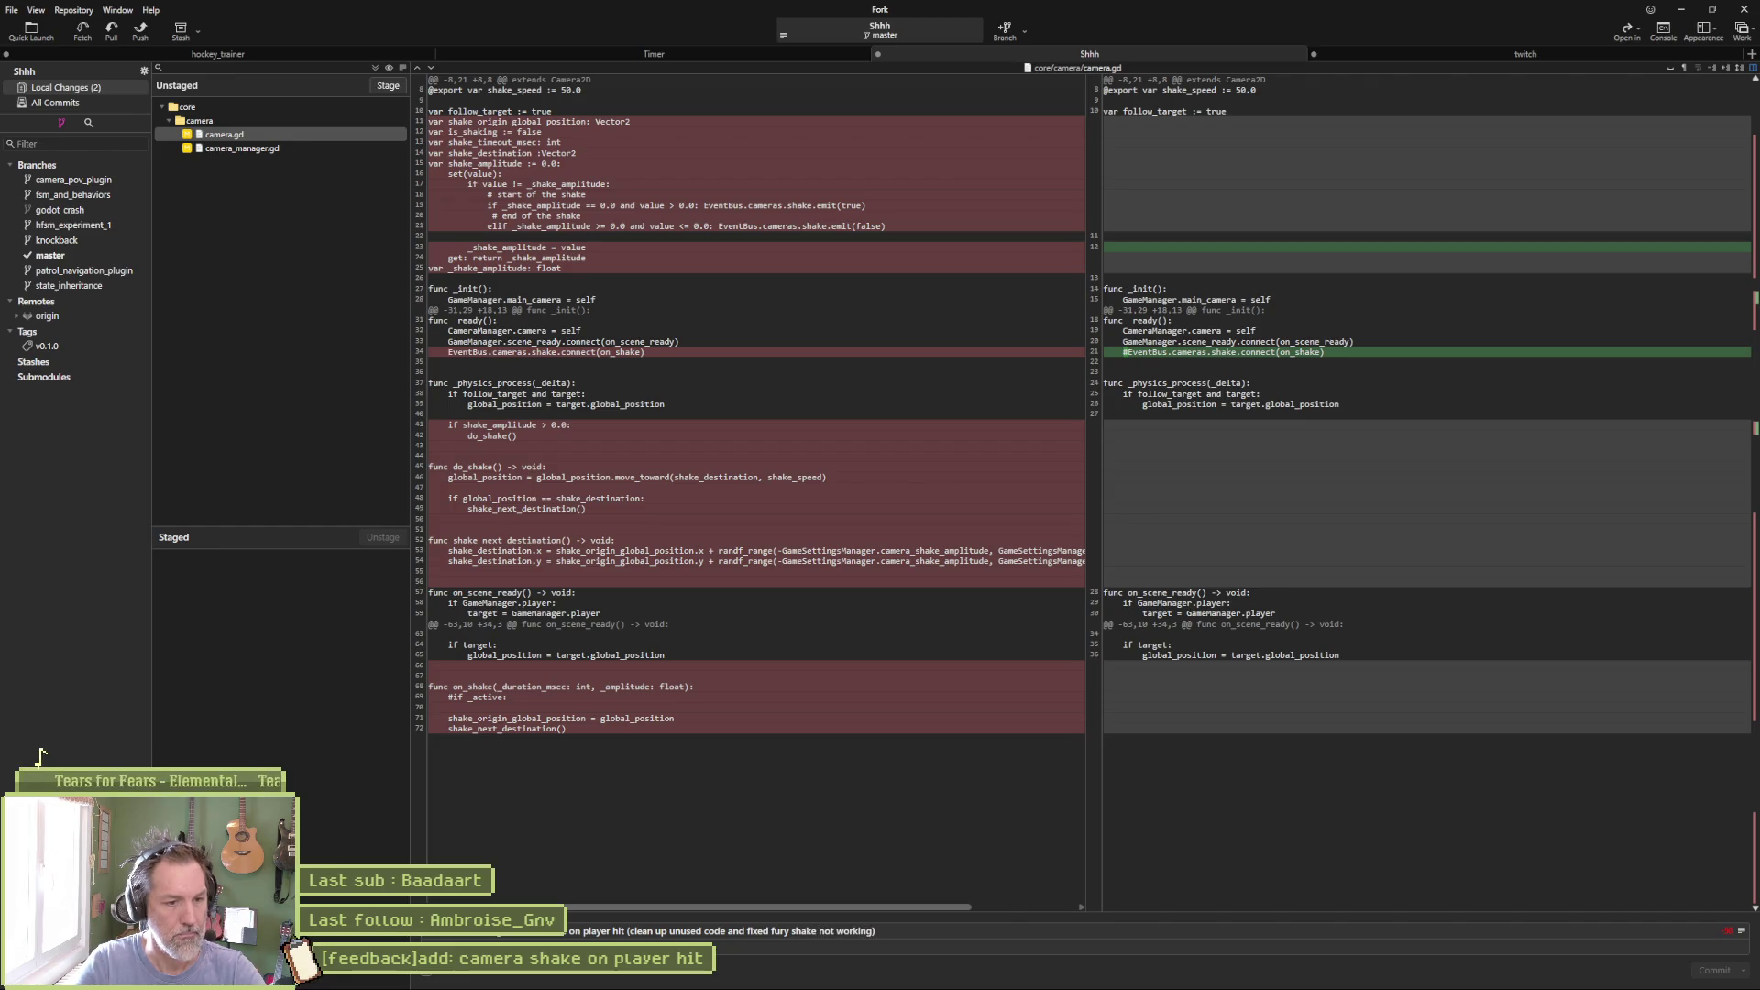
pyautogui.click(275, 148)
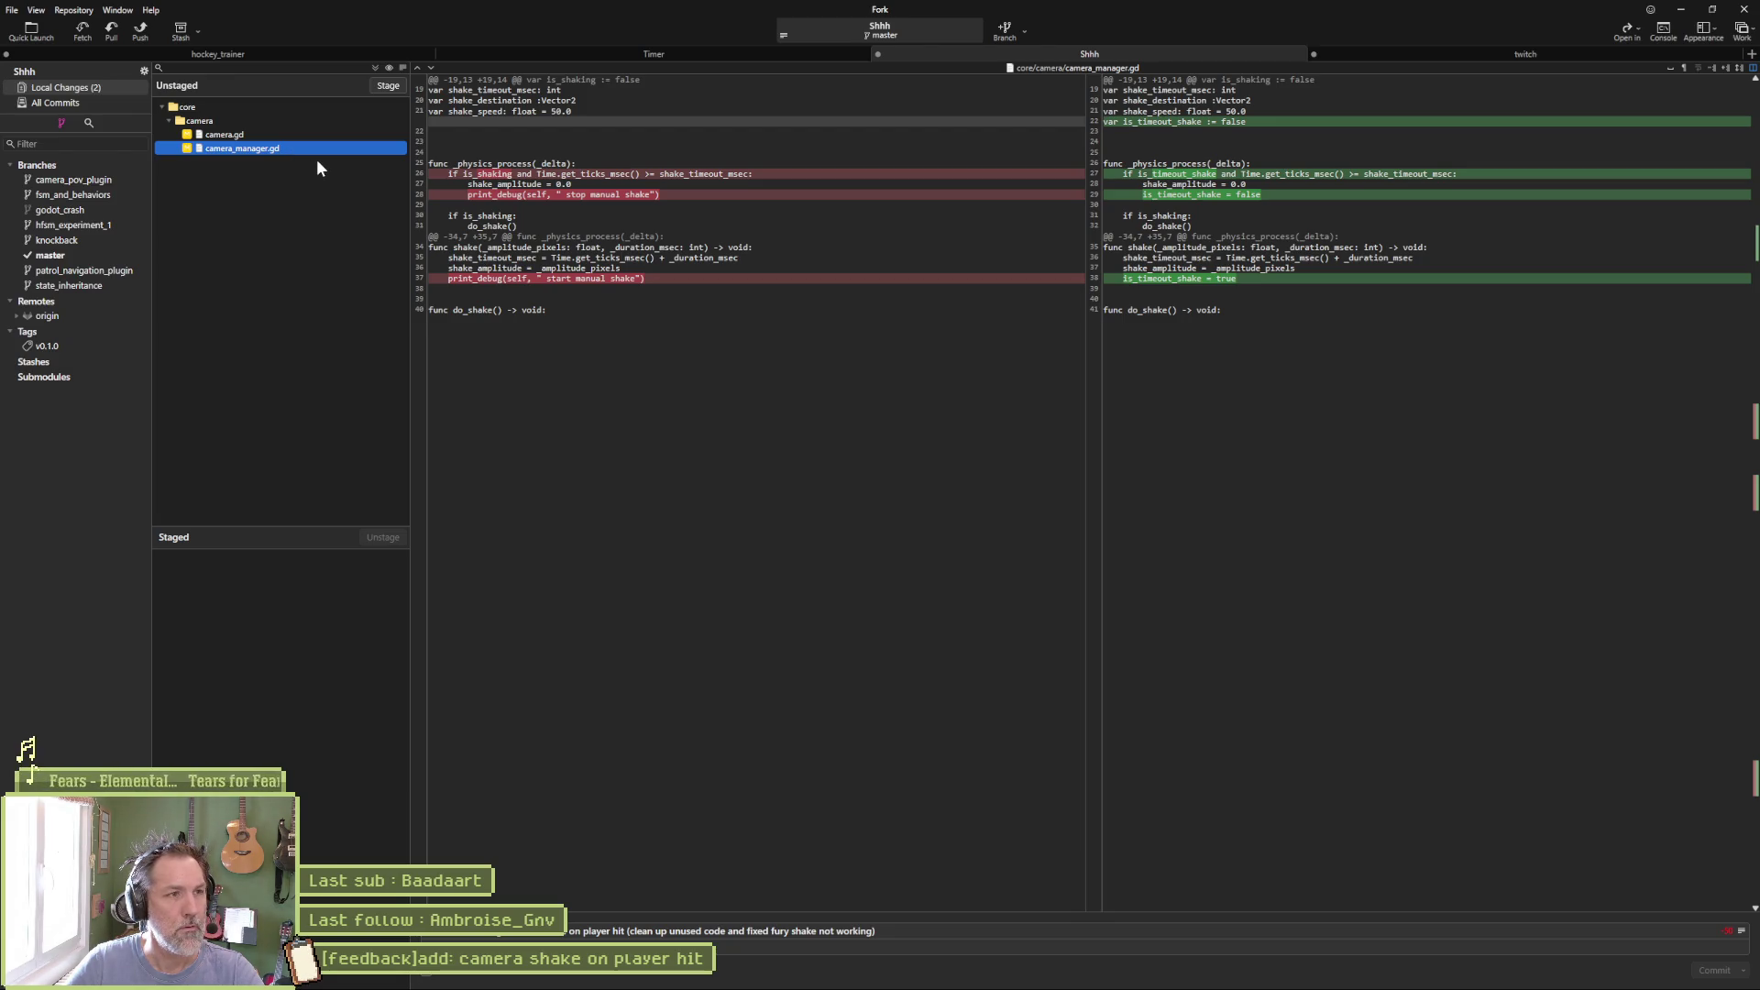
pyautogui.click(374, 67)
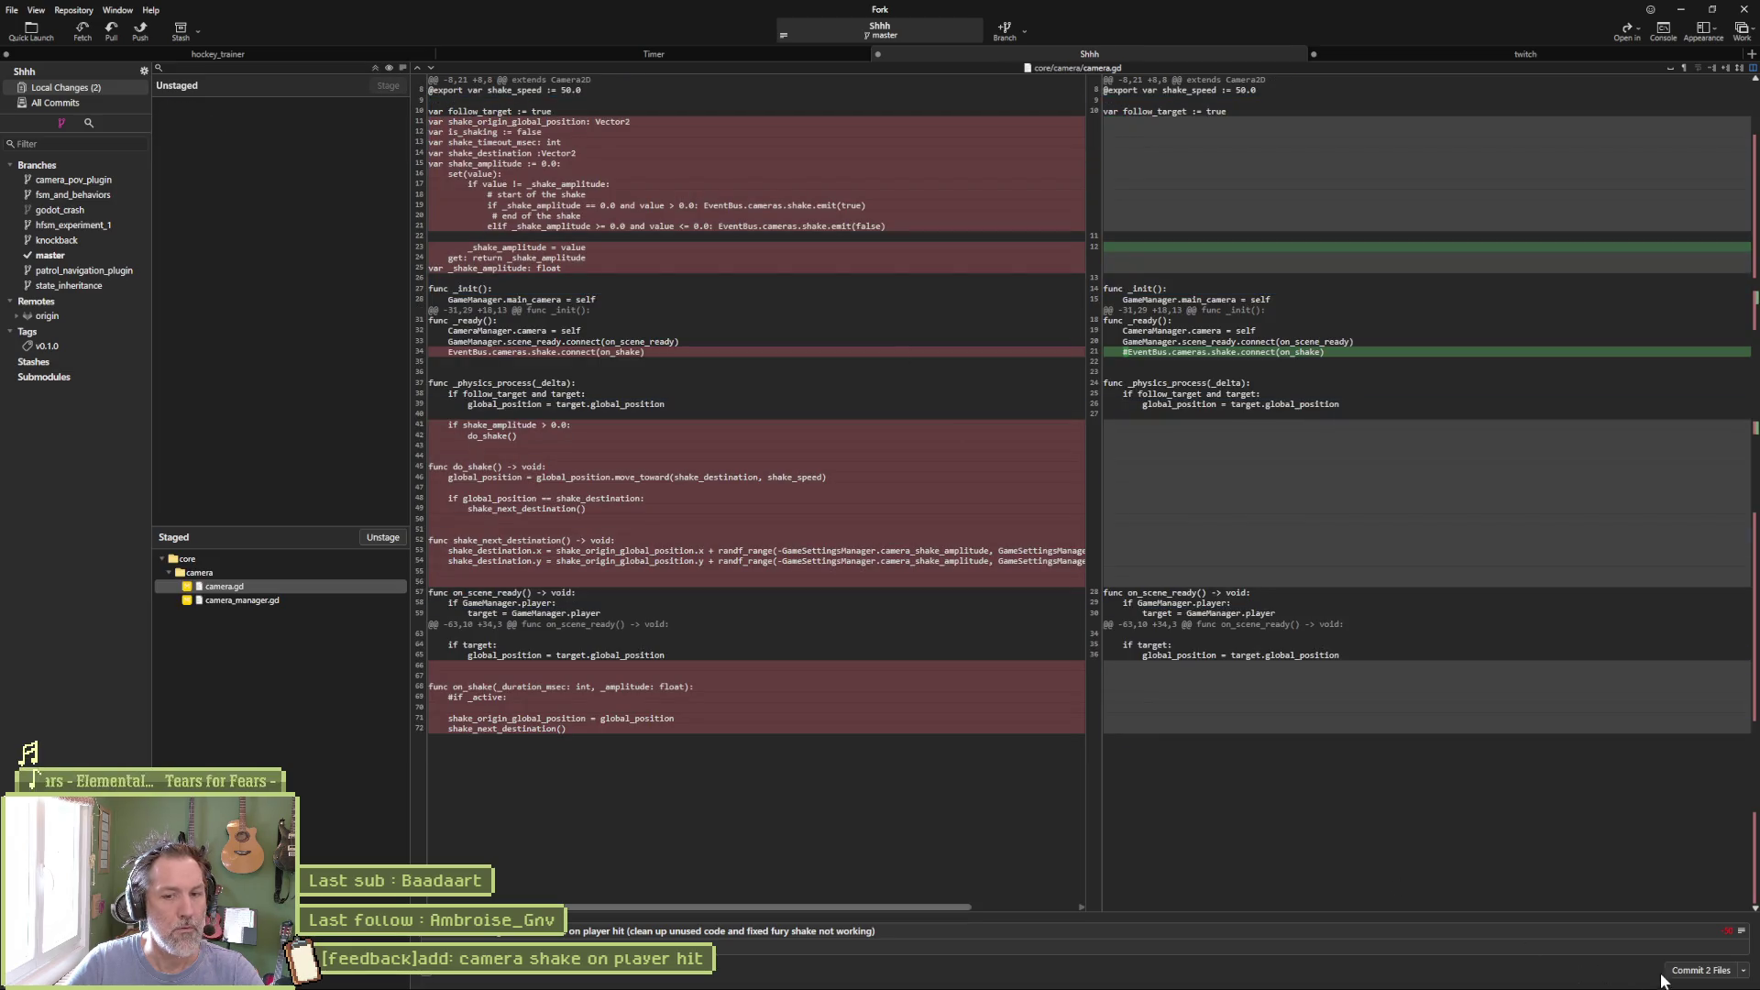
pyautogui.click(1668, 971)
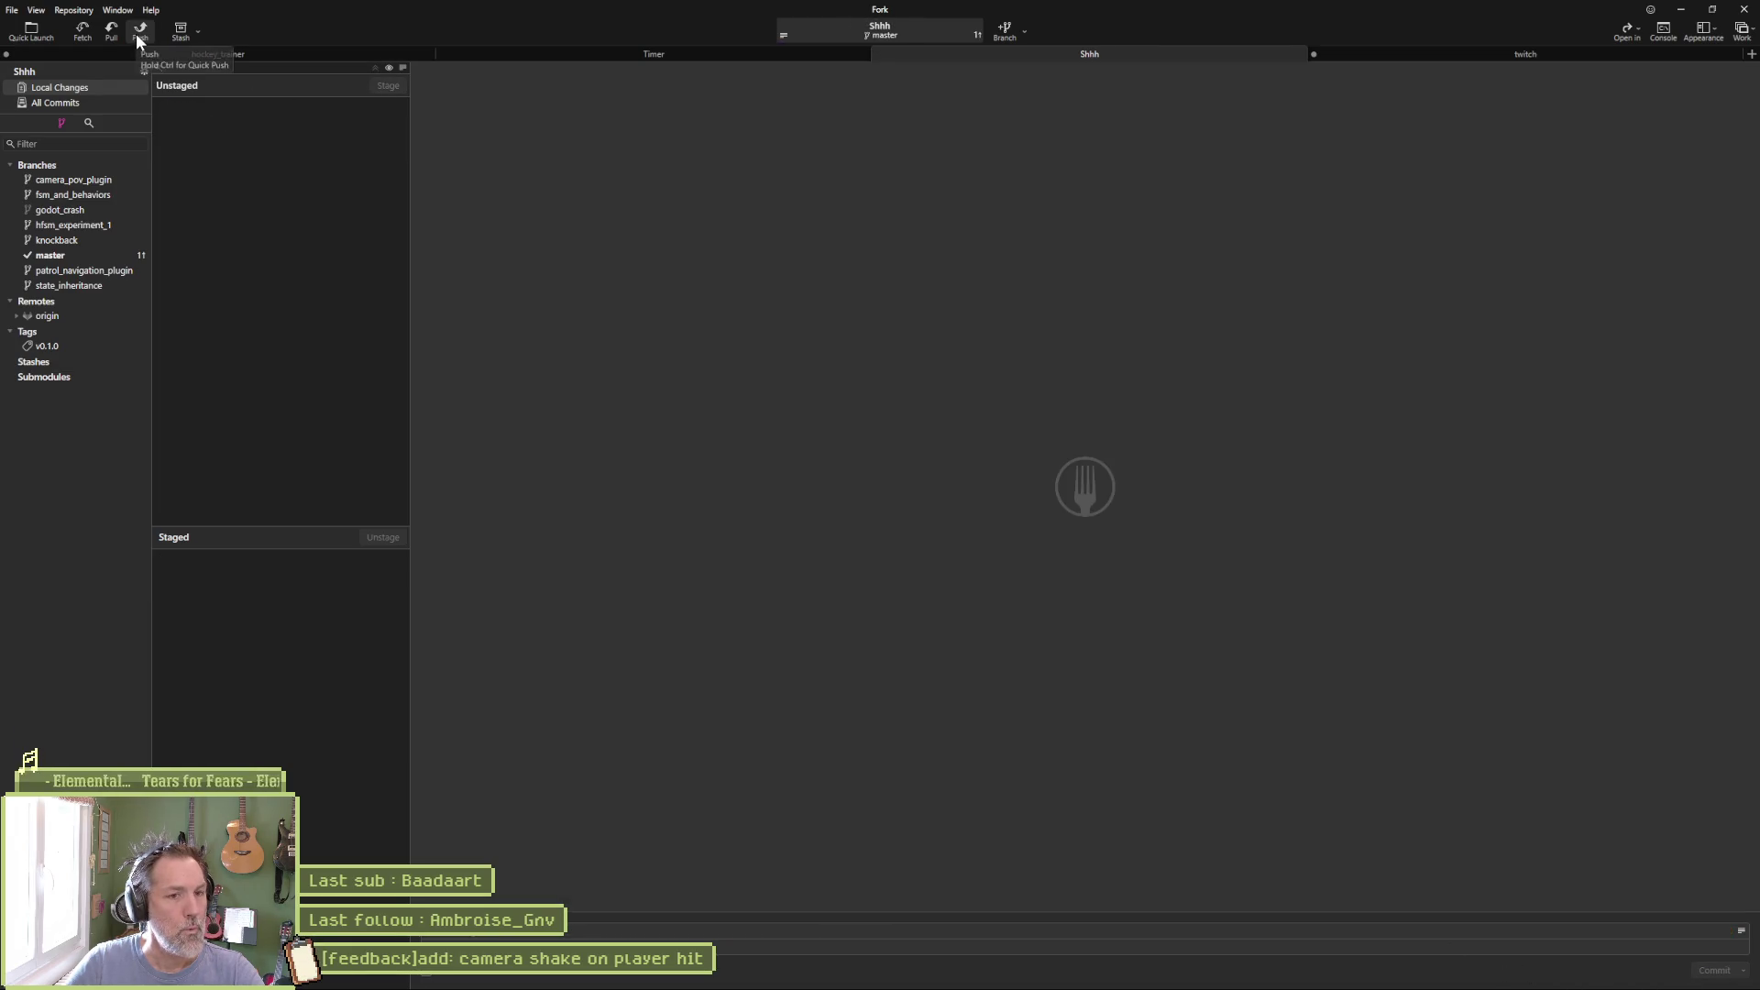
# - Push master to origin, then minimize Fork and Asana to return to Godot
pyautogui.click(138, 32)
pyautogui.click(971, 542)
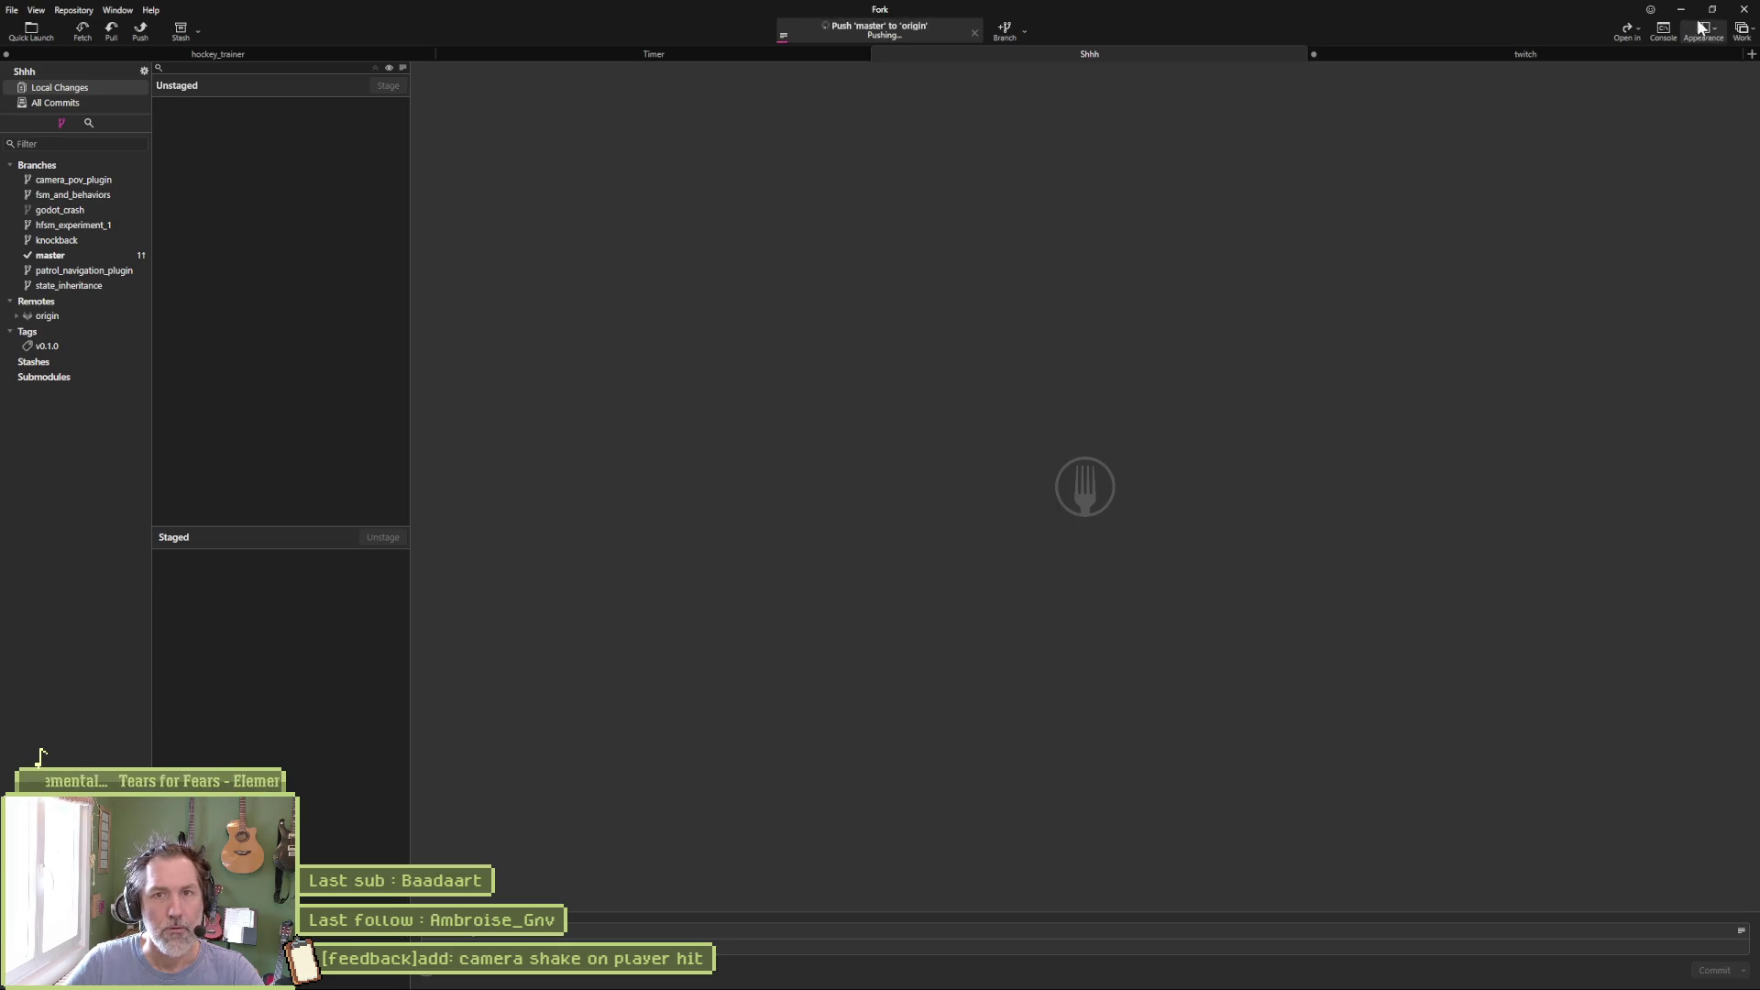
pyautogui.click(1680, 9)
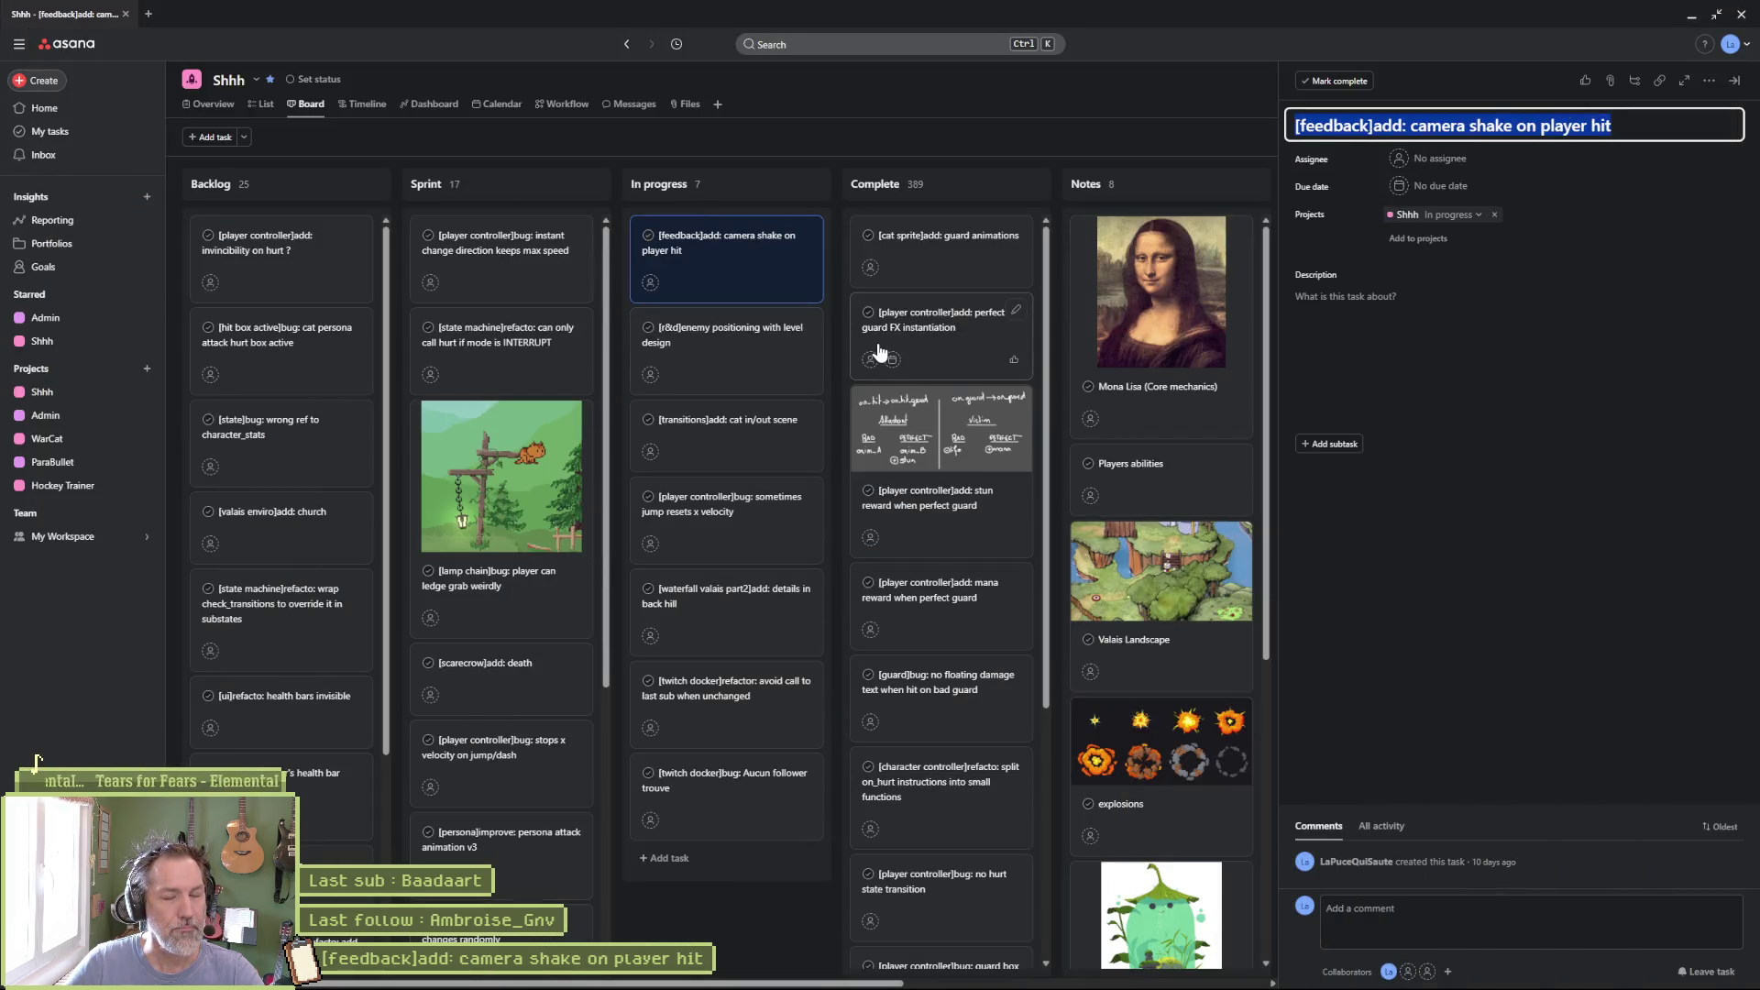
pyautogui.click(1691, 14)
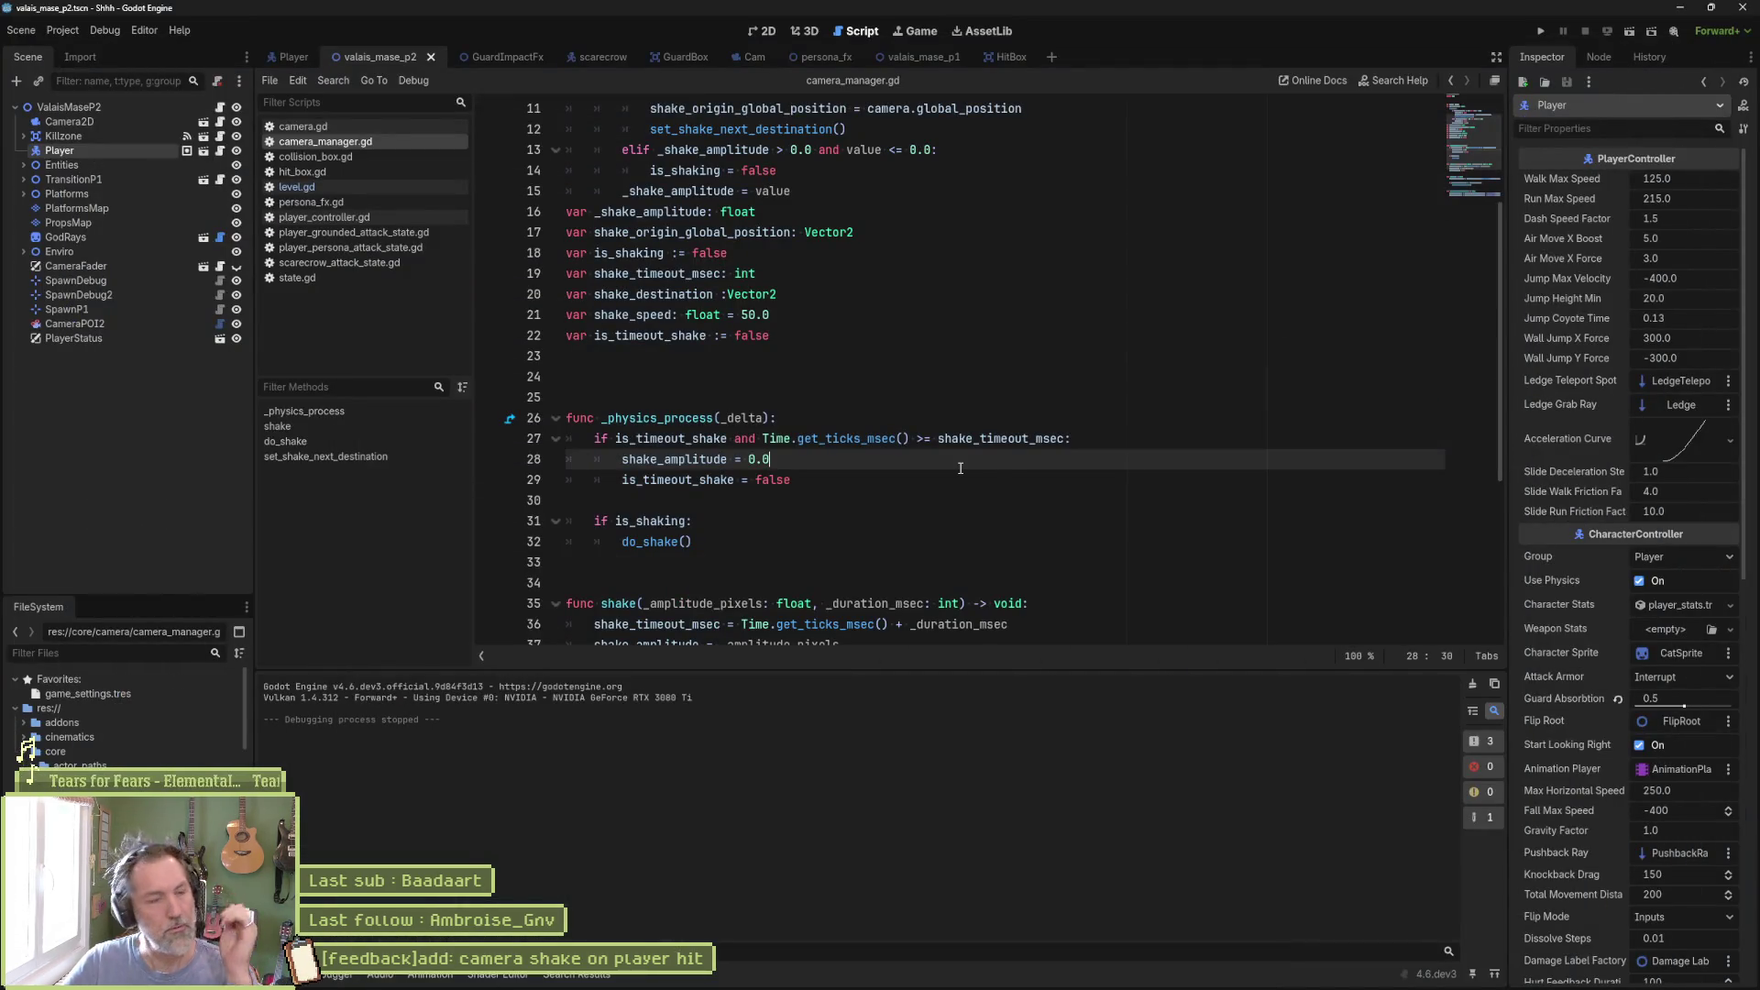
# - In scarecrow_attack_state.gd, inspect the perfect-guard and on_hit camera shake code
pyautogui.click(400, 266)
pyautogui.moveTo(882, 561); pyautogui.dragTo(996, 507)
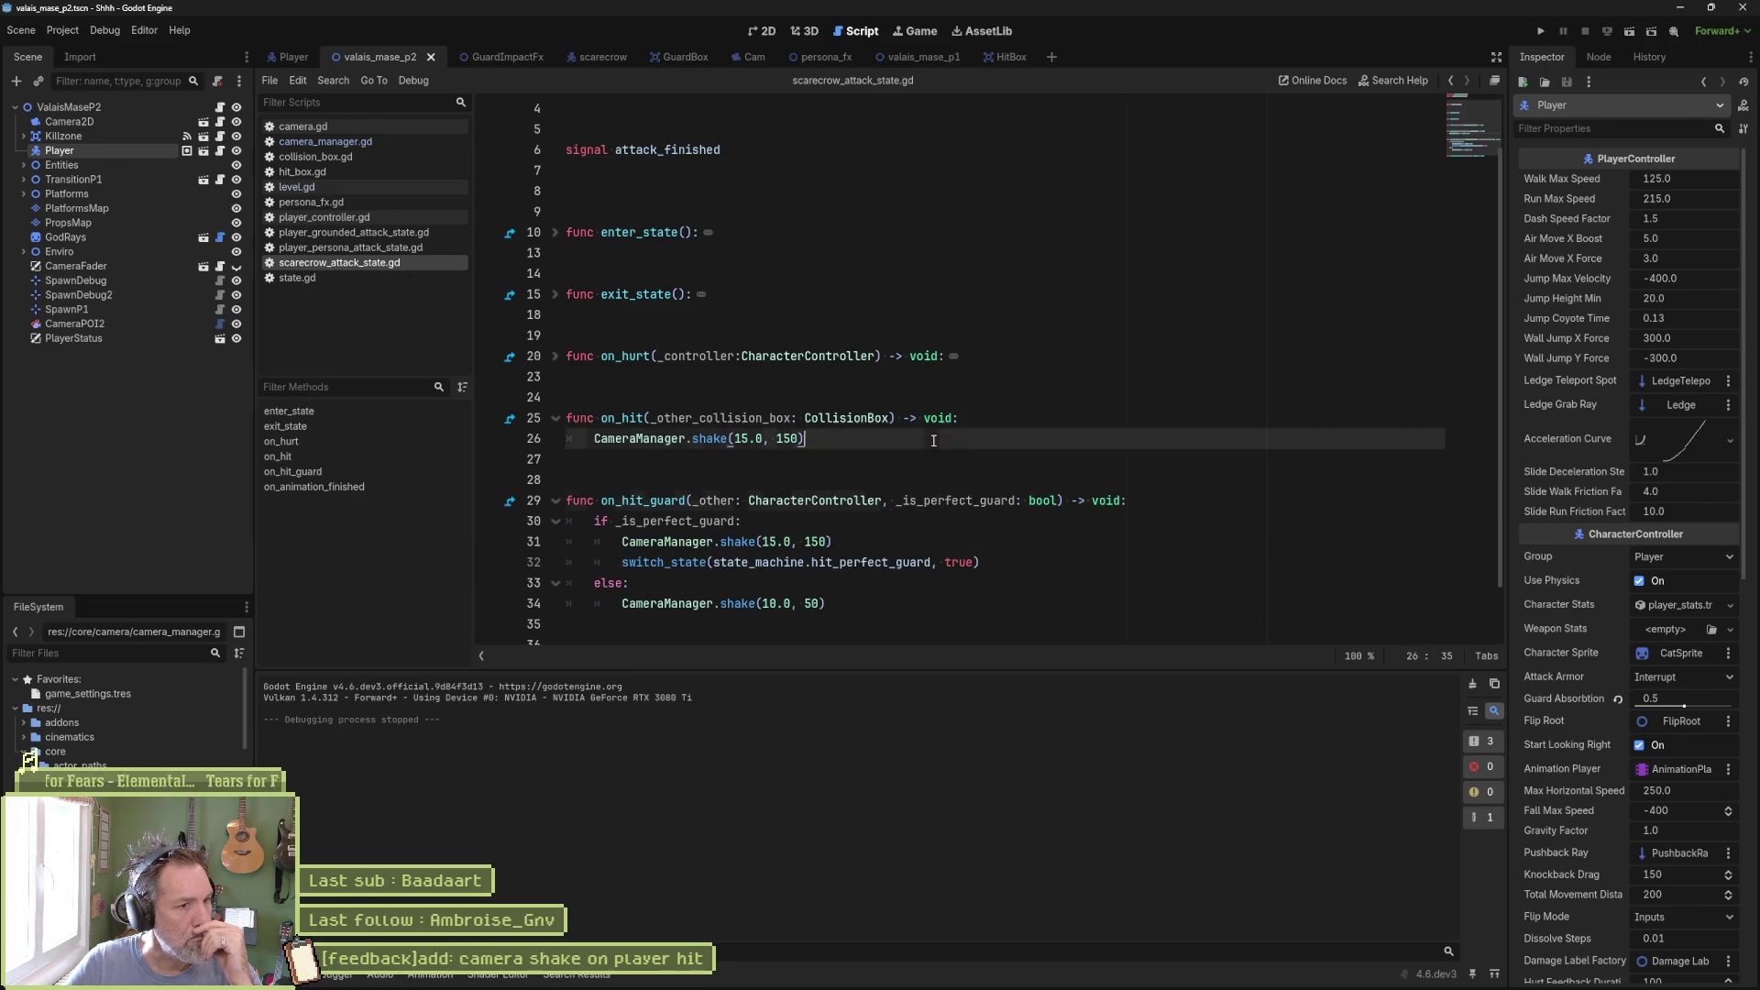
pyautogui.moveTo(805, 438); pyautogui.dragTo(937, 418)
# - Unfold on_hurt, delete its interrupted debug print, and copy the on_hit CameraManager.shake call
pyautogui.click(556, 357)
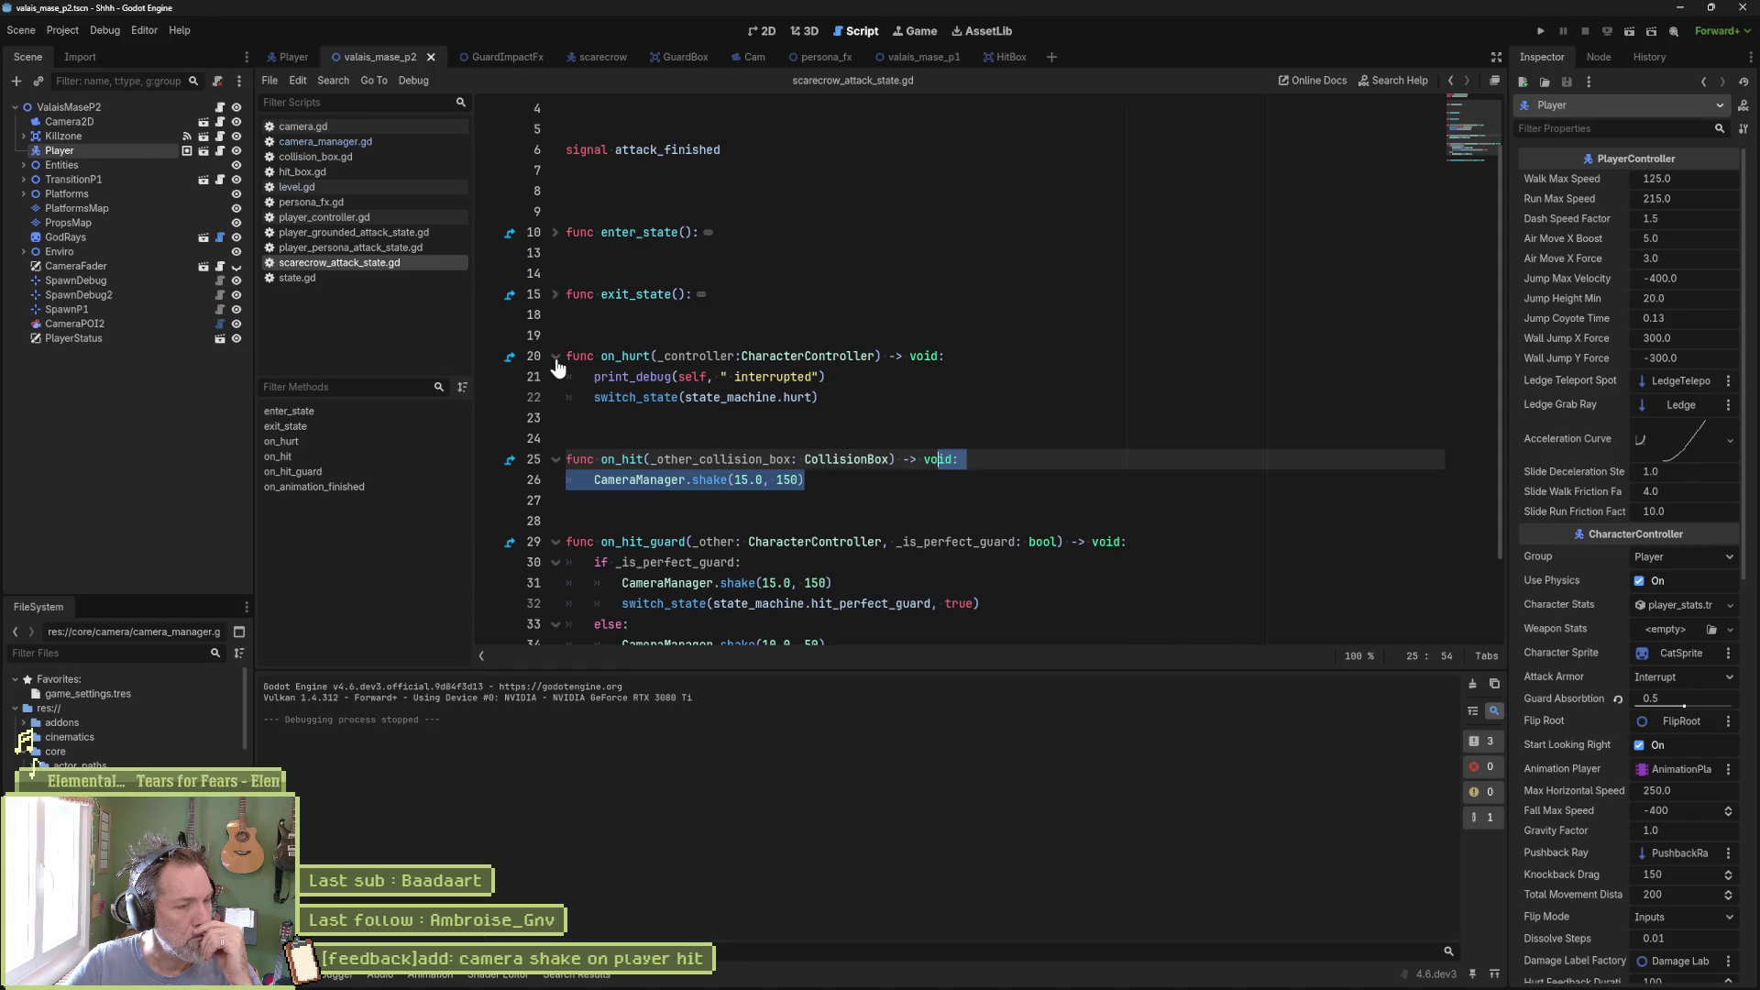
pyautogui.click(685, 377)
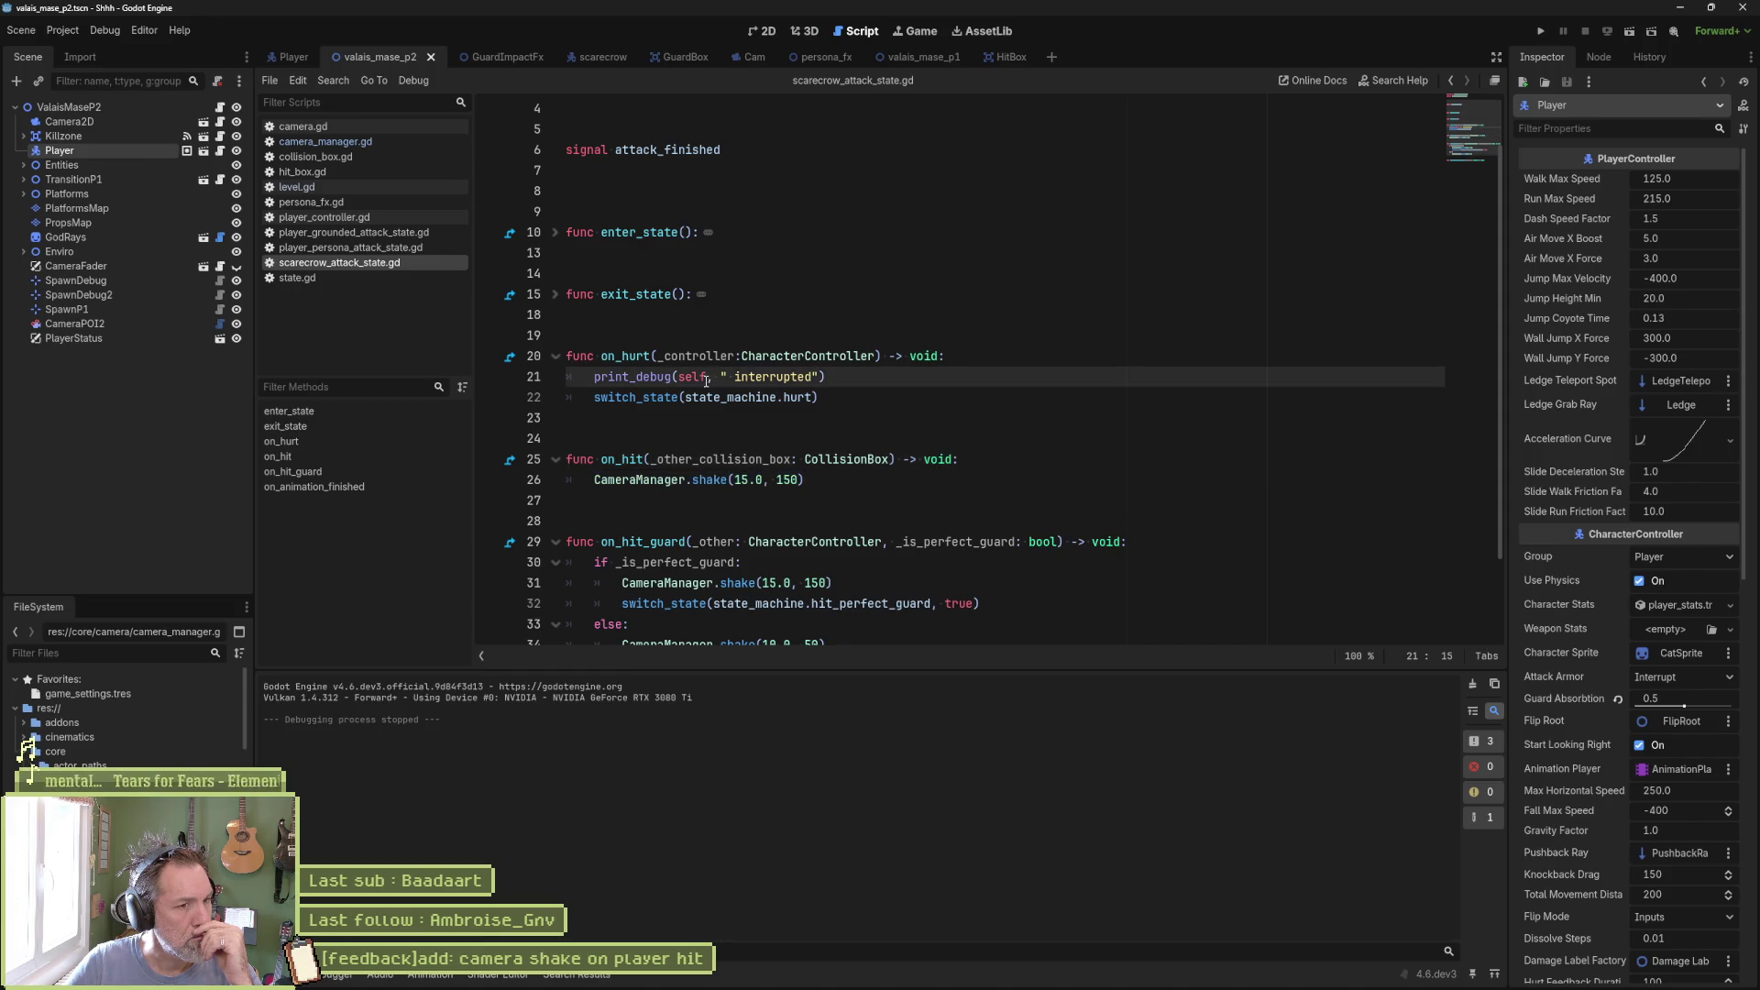
pyautogui.click(841, 377)
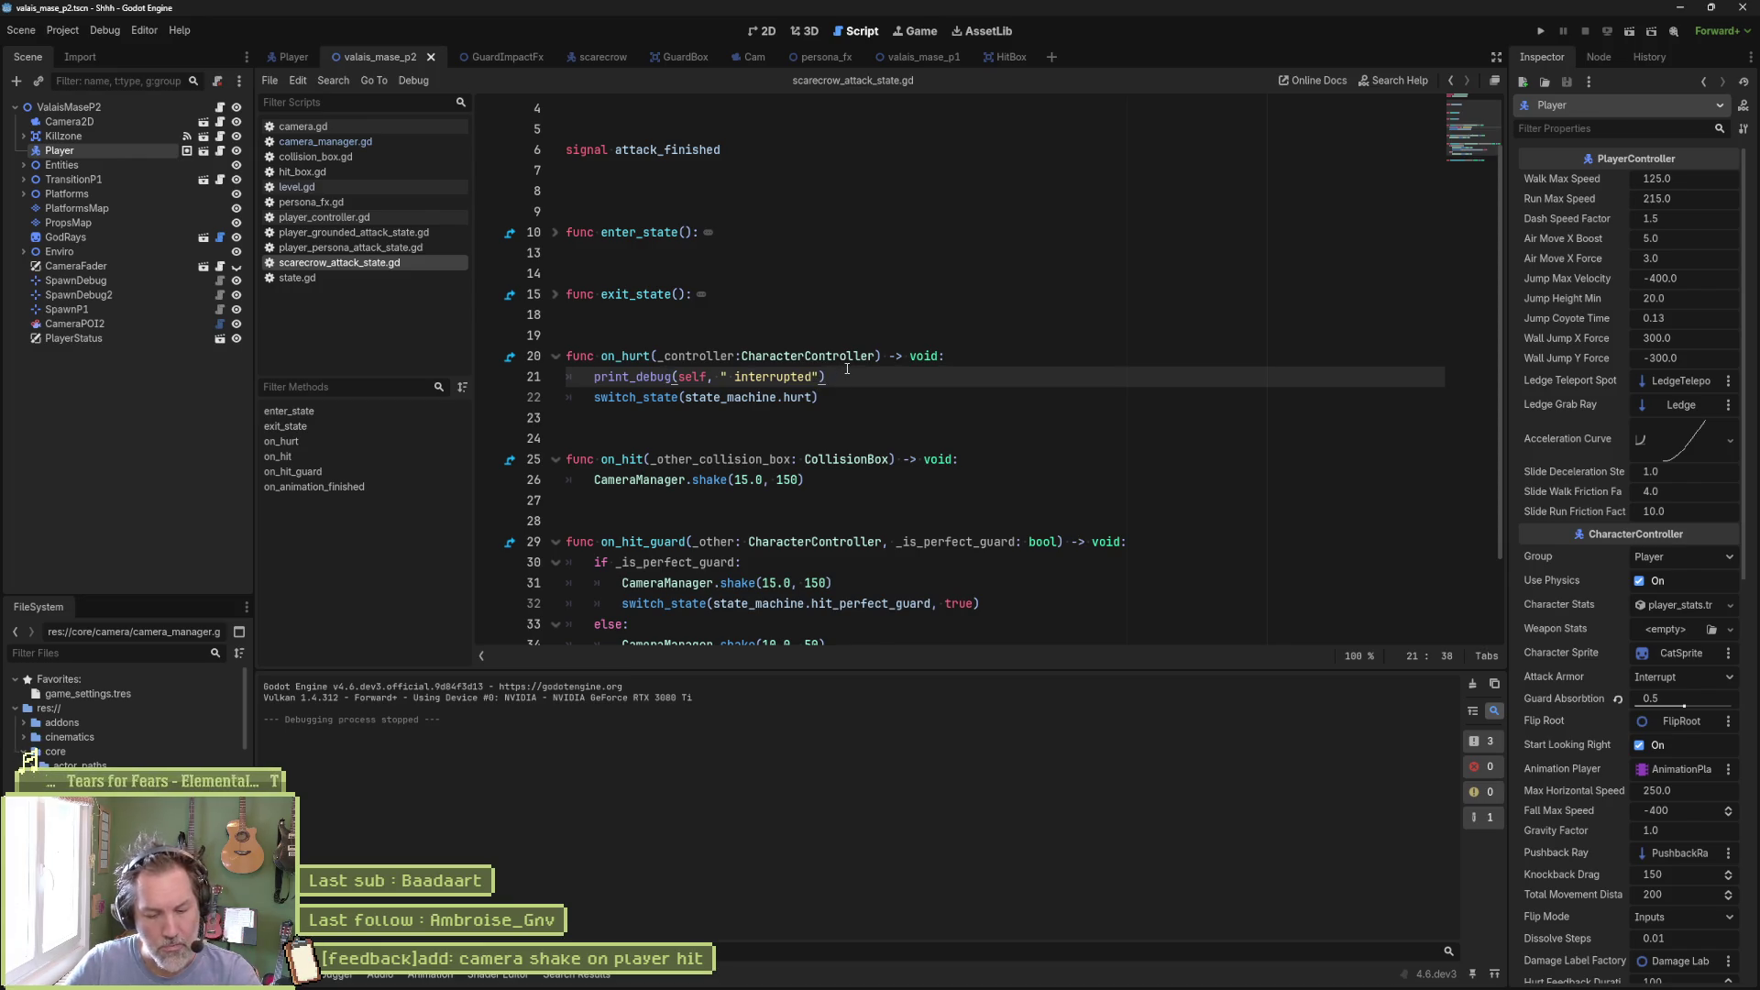
pyautogui.hotkey('ctrl', 'shift', 'k')
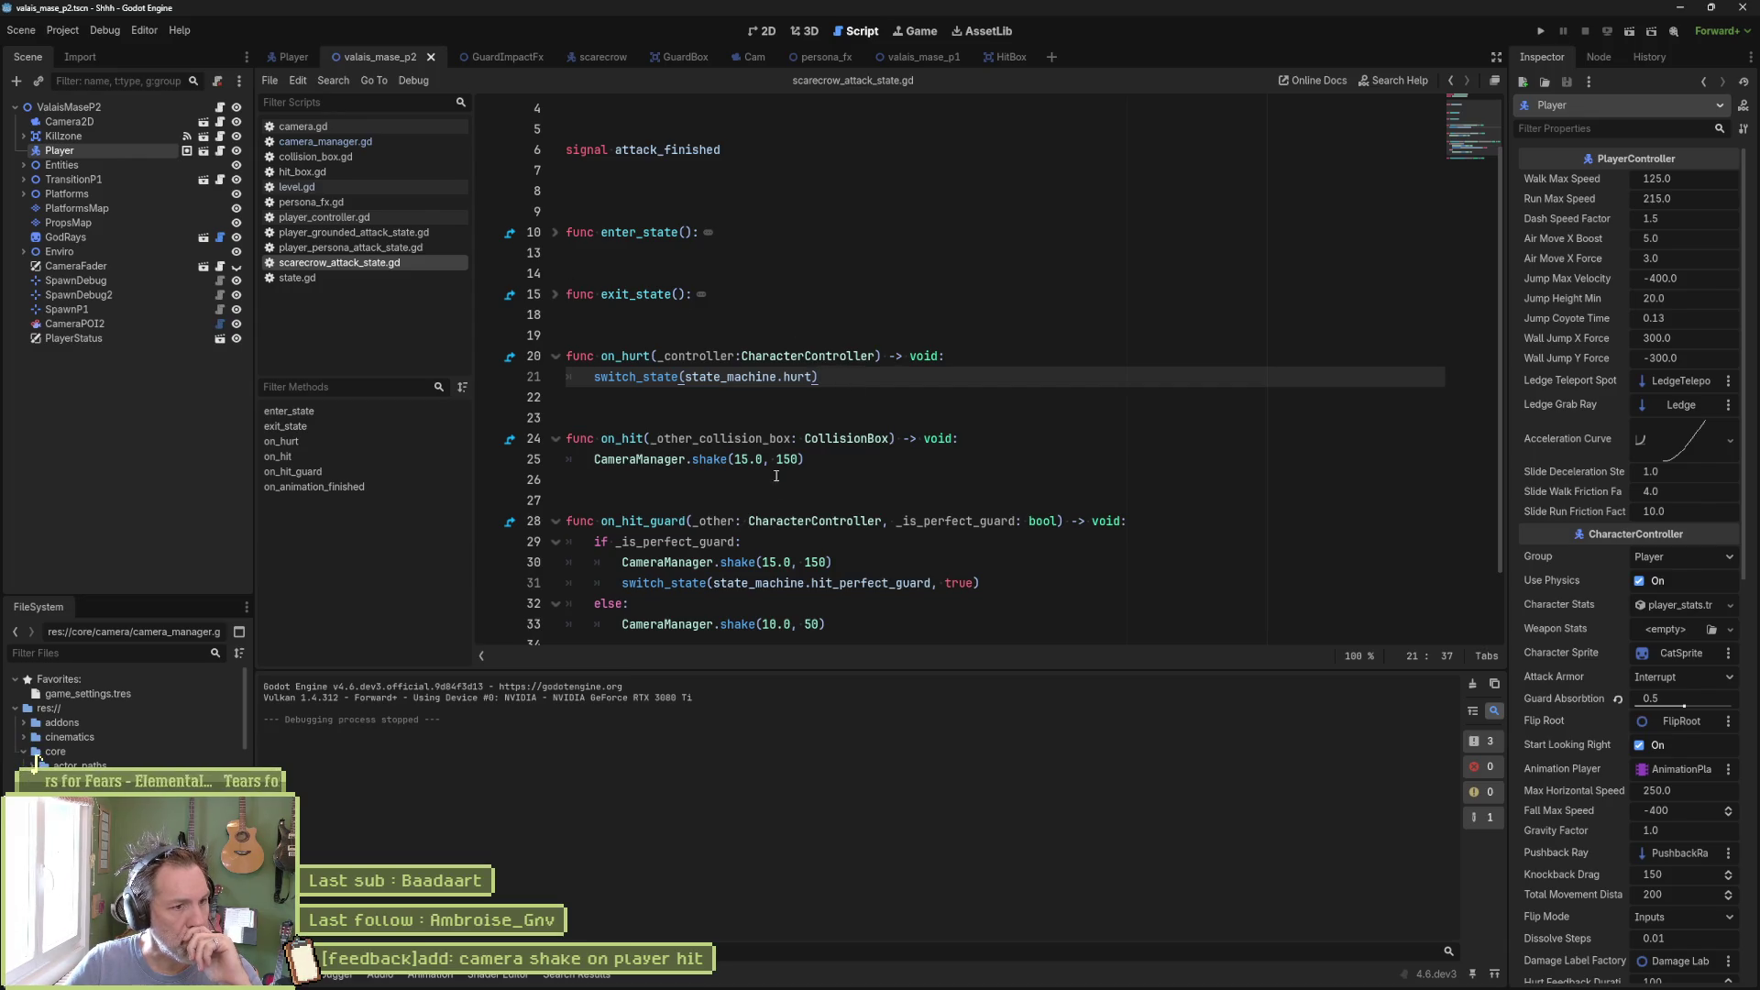
pyautogui.moveTo(867, 461); pyautogui.dragTo(971, 439)
pyautogui.hotkey('ctrl', 'c')
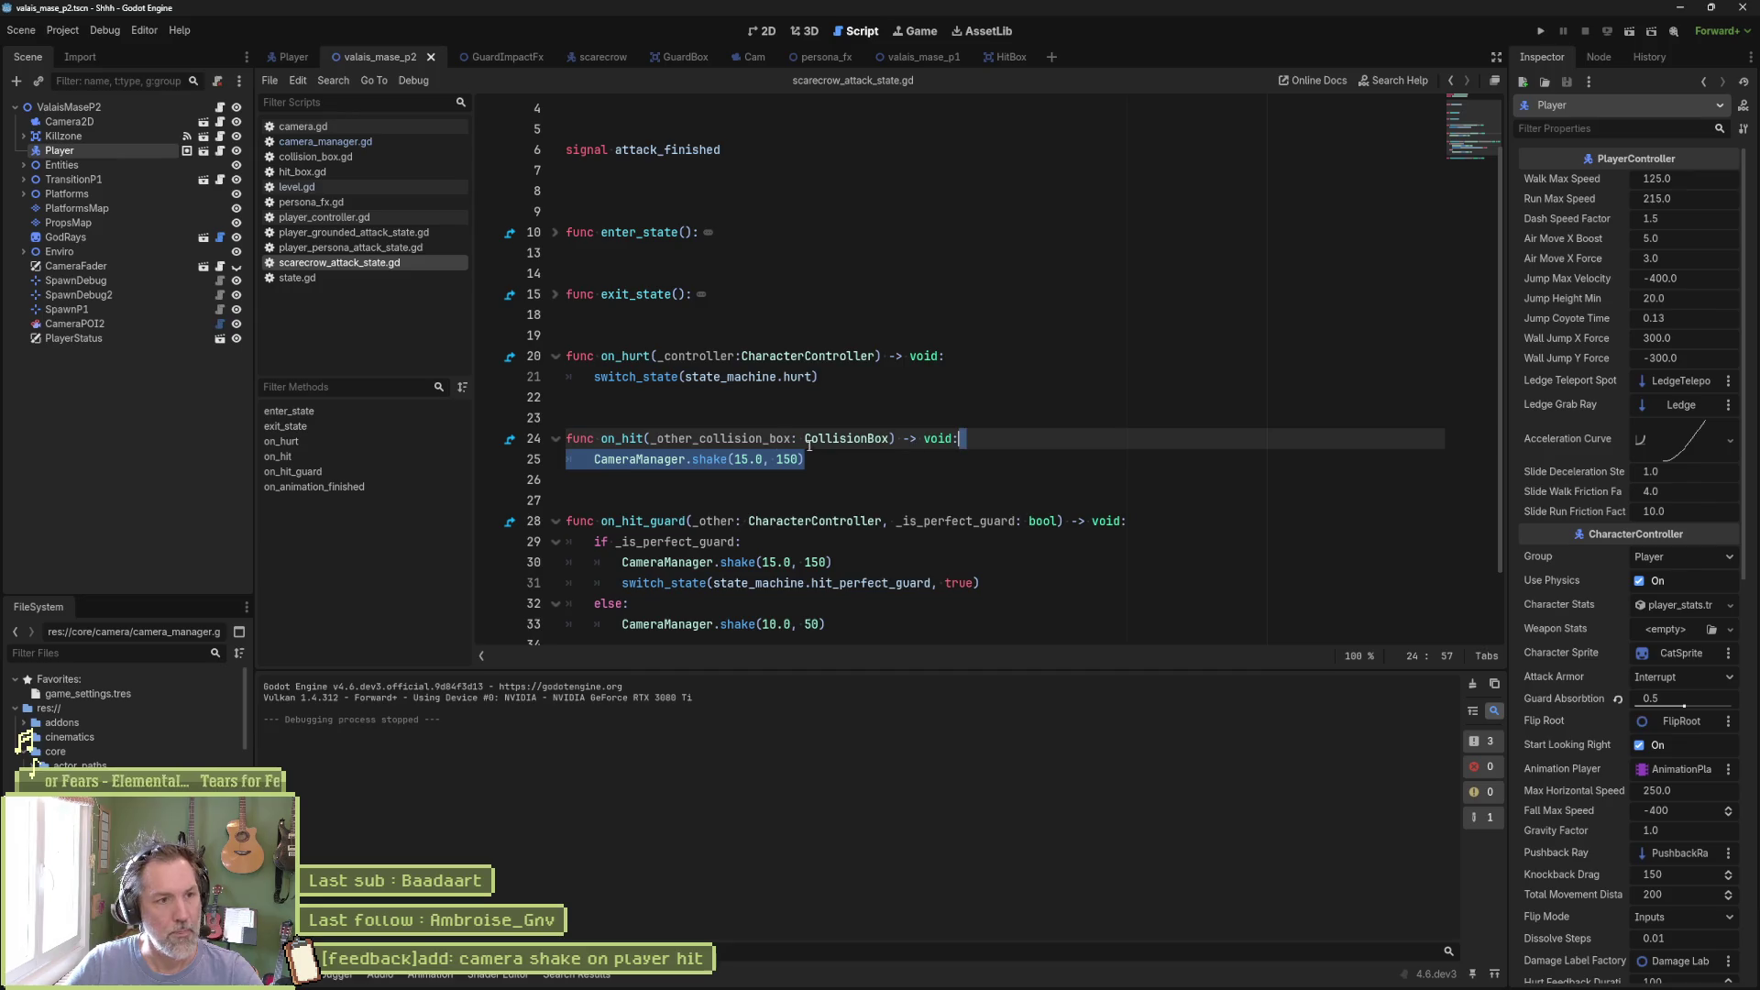
pyautogui.click(353, 232)
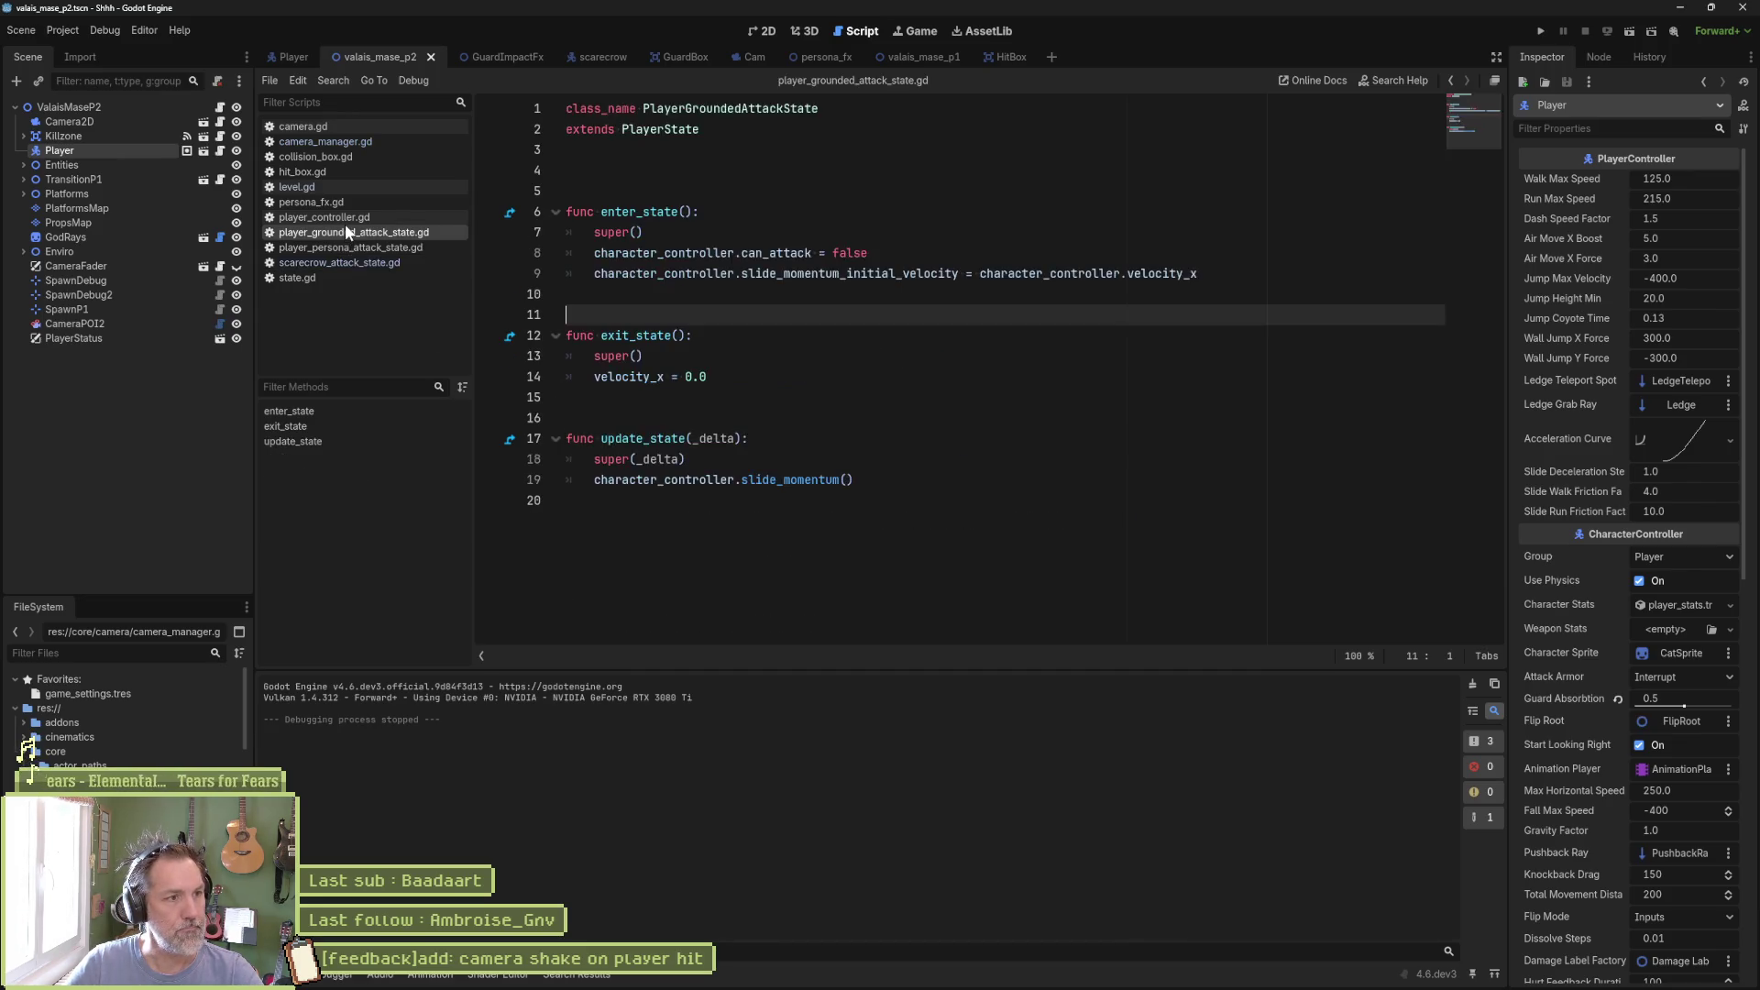
# - Paste the camera shake call into player_controller.gd's on_hurt after the persist stats line and save
pyautogui.click(347, 217)
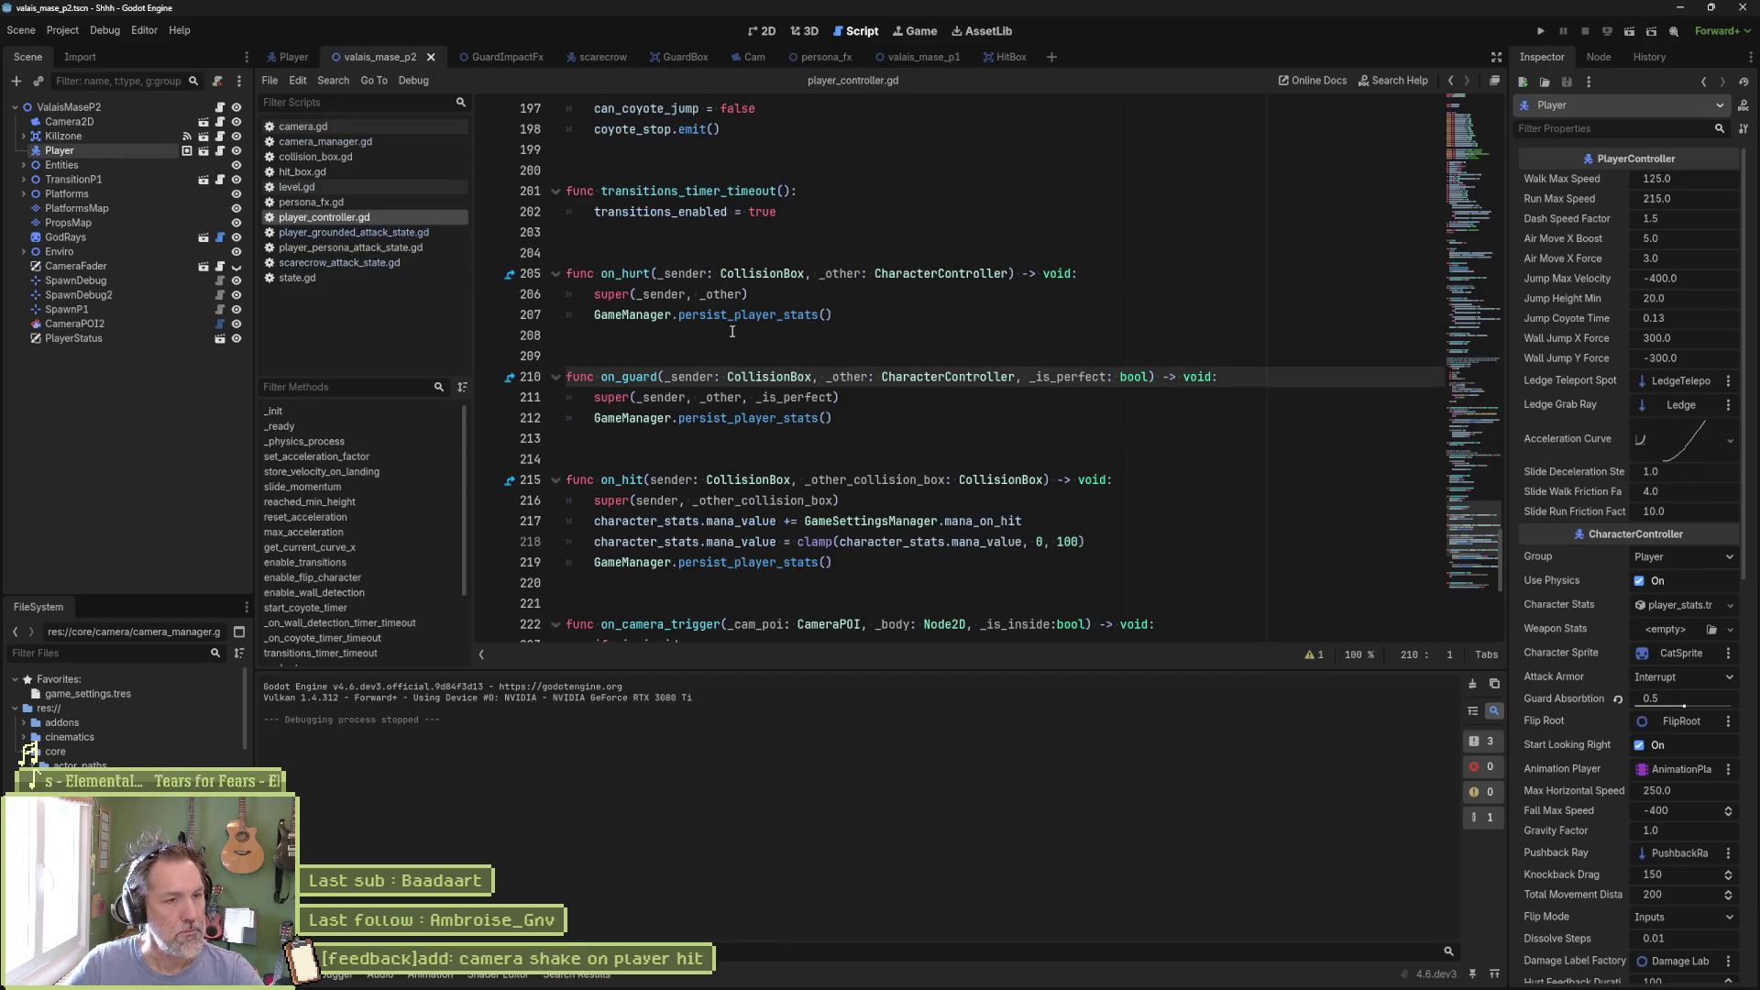
pyautogui.click(948, 321)
pyautogui.hotkey('ctrl', 'v')
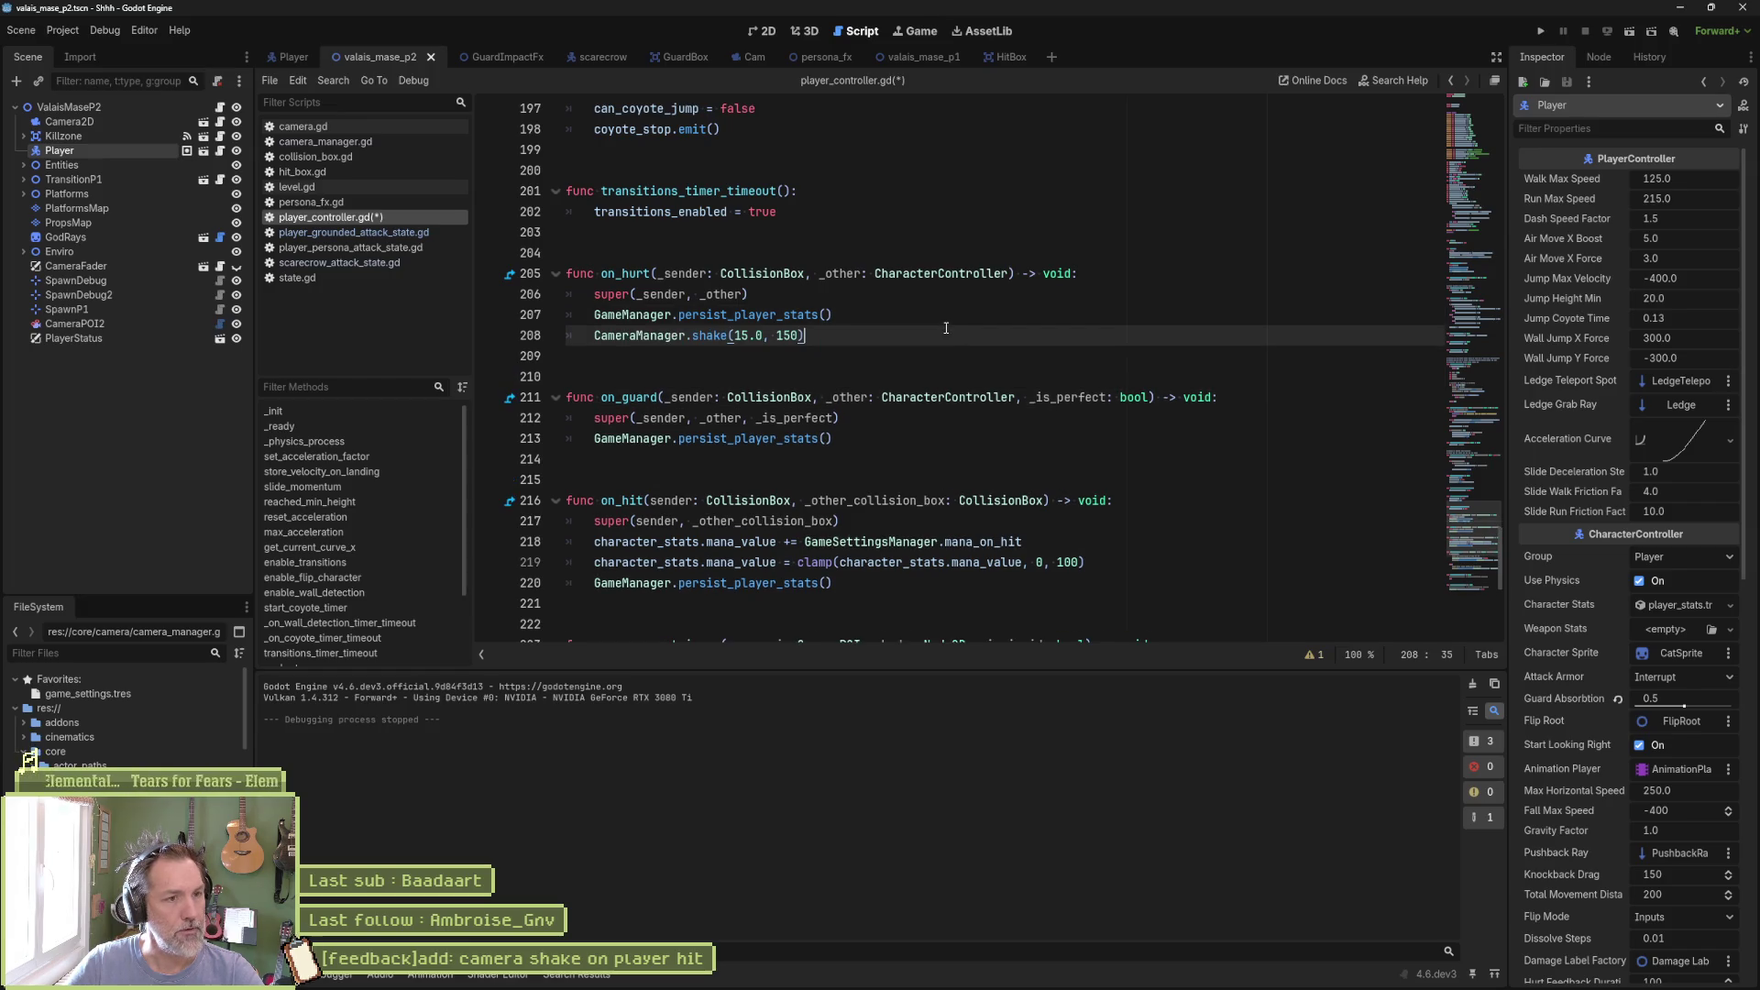
pyautogui.hotkey('ctrl', 's')
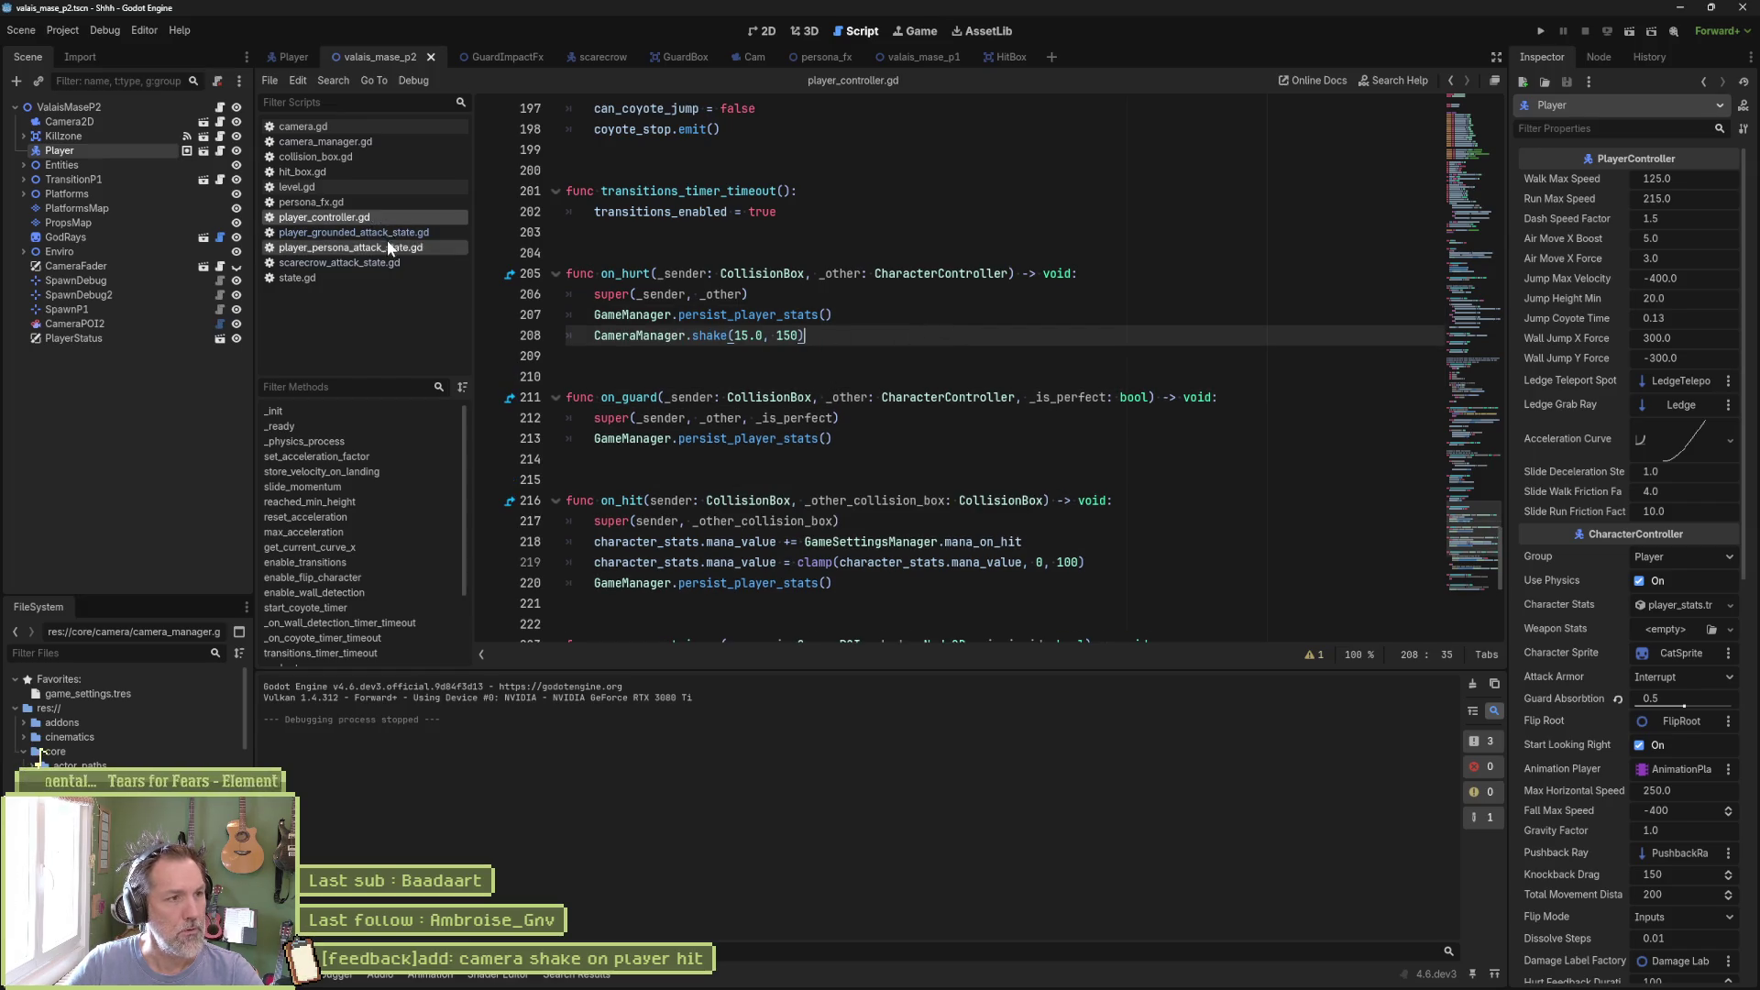
# - Look through the player attack state scripts, then select the scarecrow's on_hit shake call
pyautogui.click(371, 233)
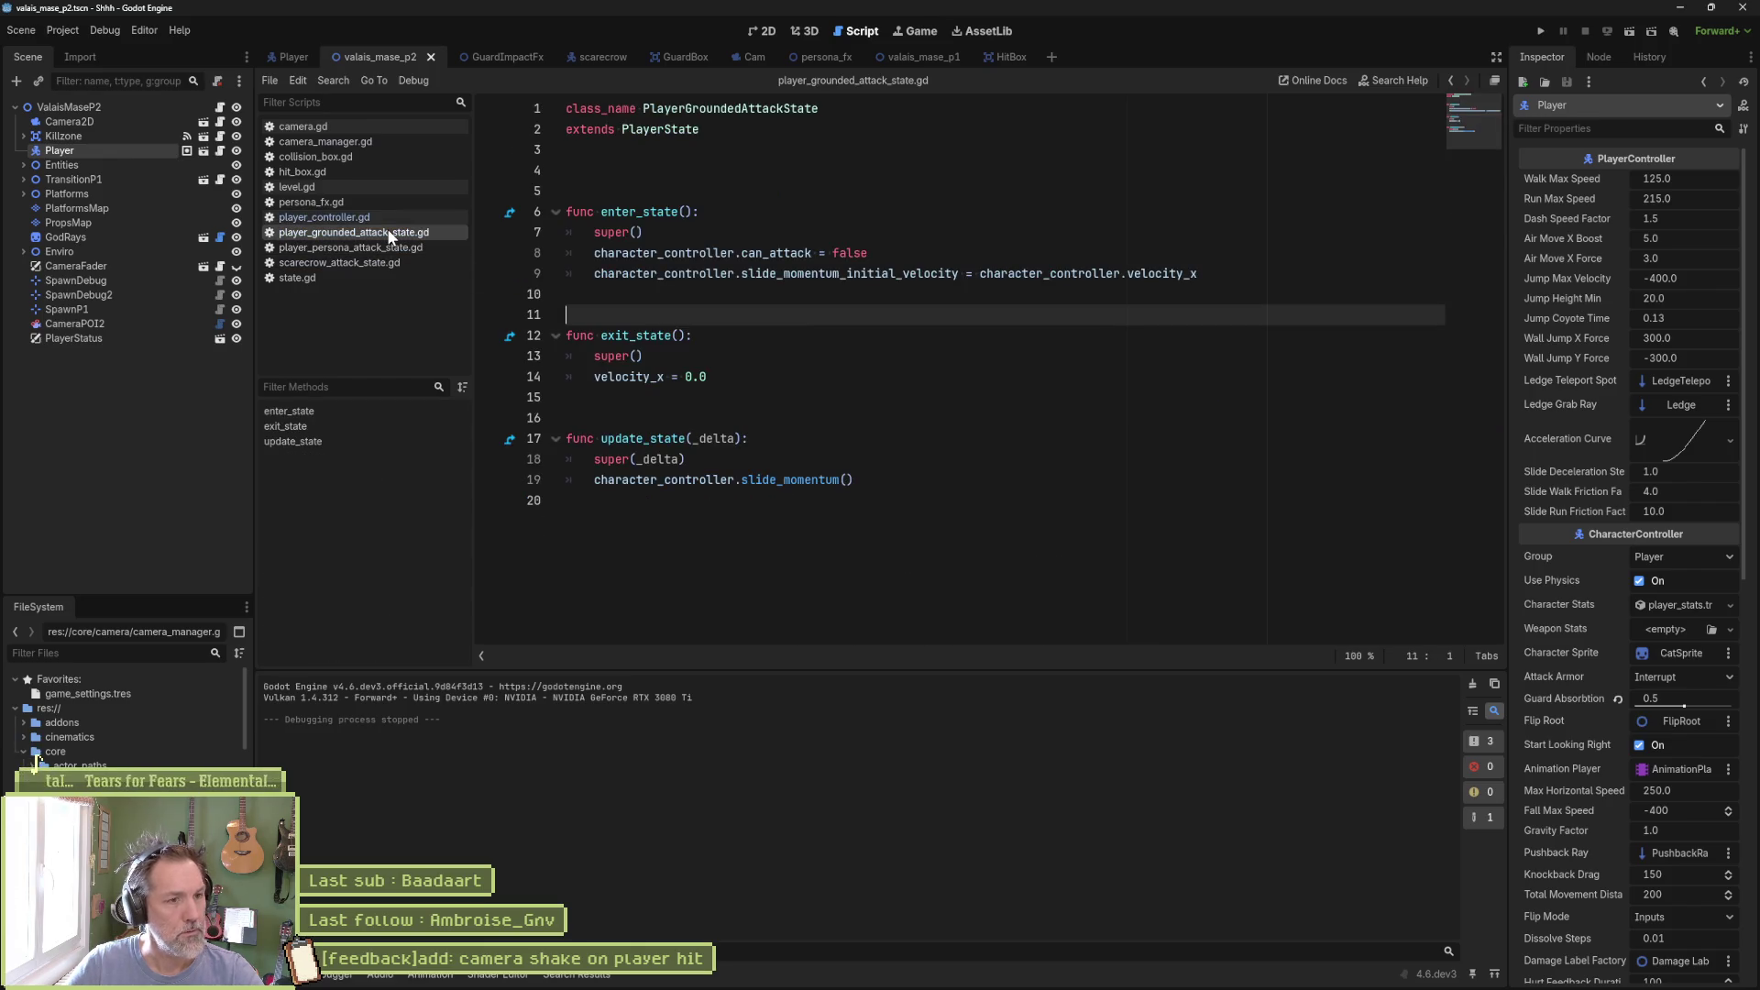
pyautogui.click(382, 249)
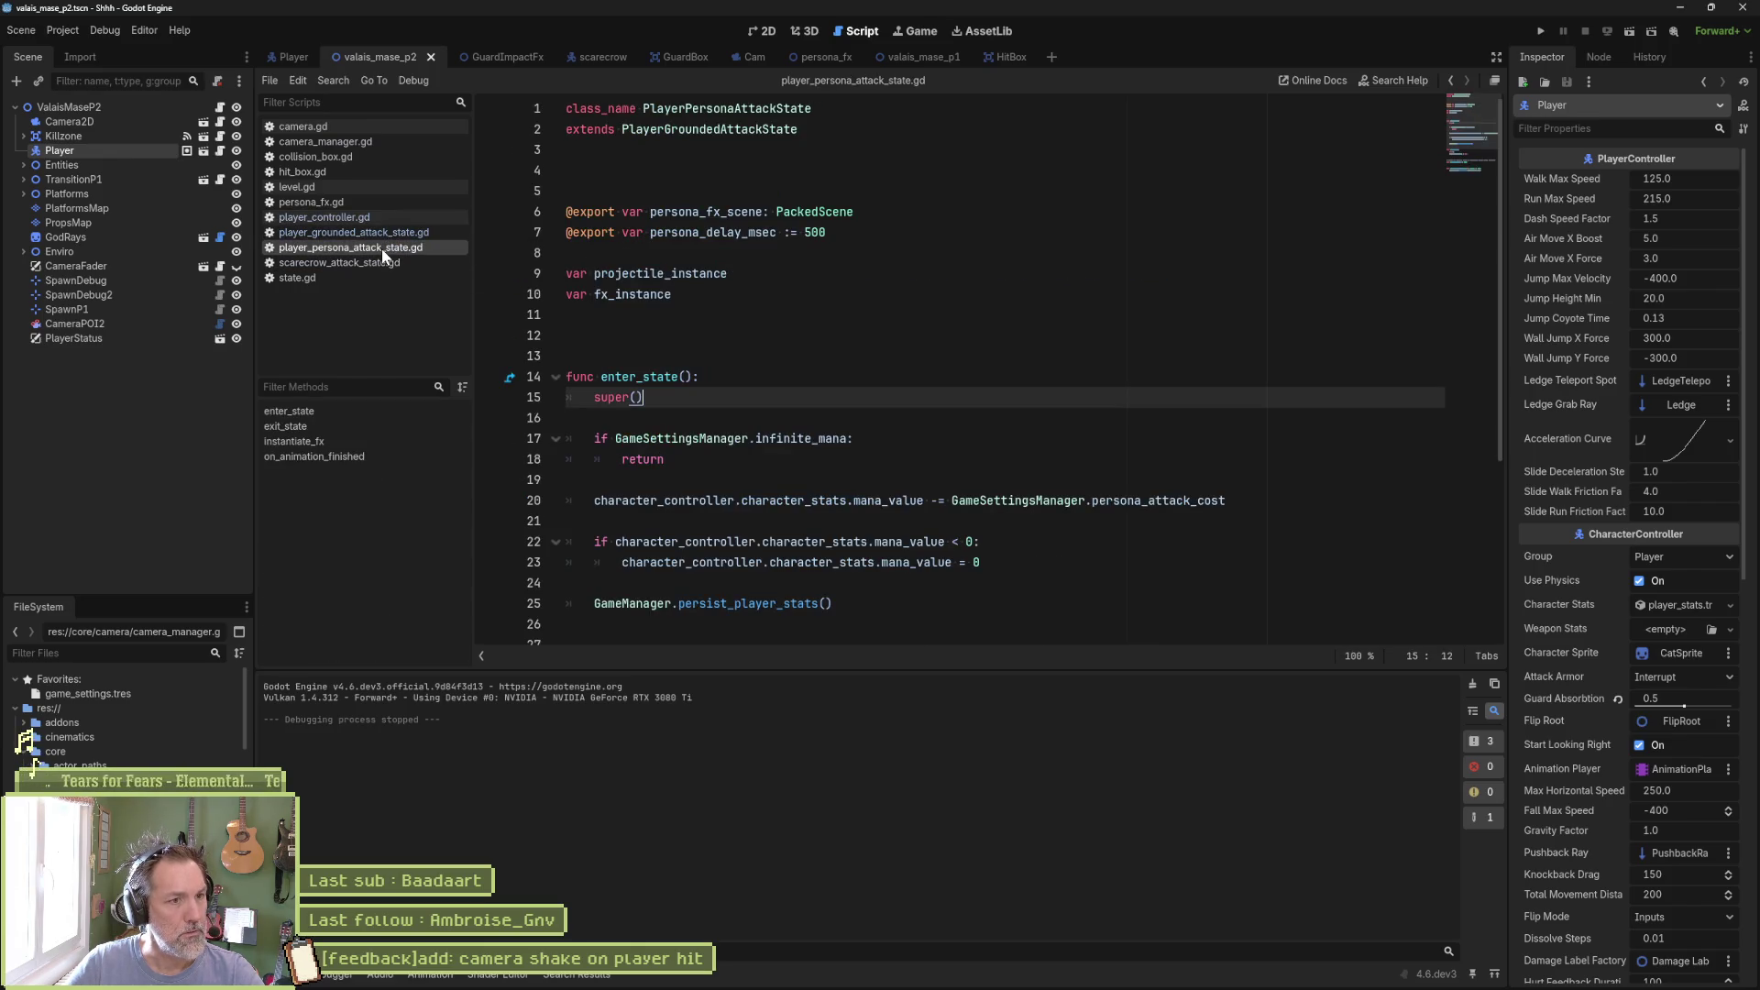
pyautogui.scroll(-4, 848, 417)
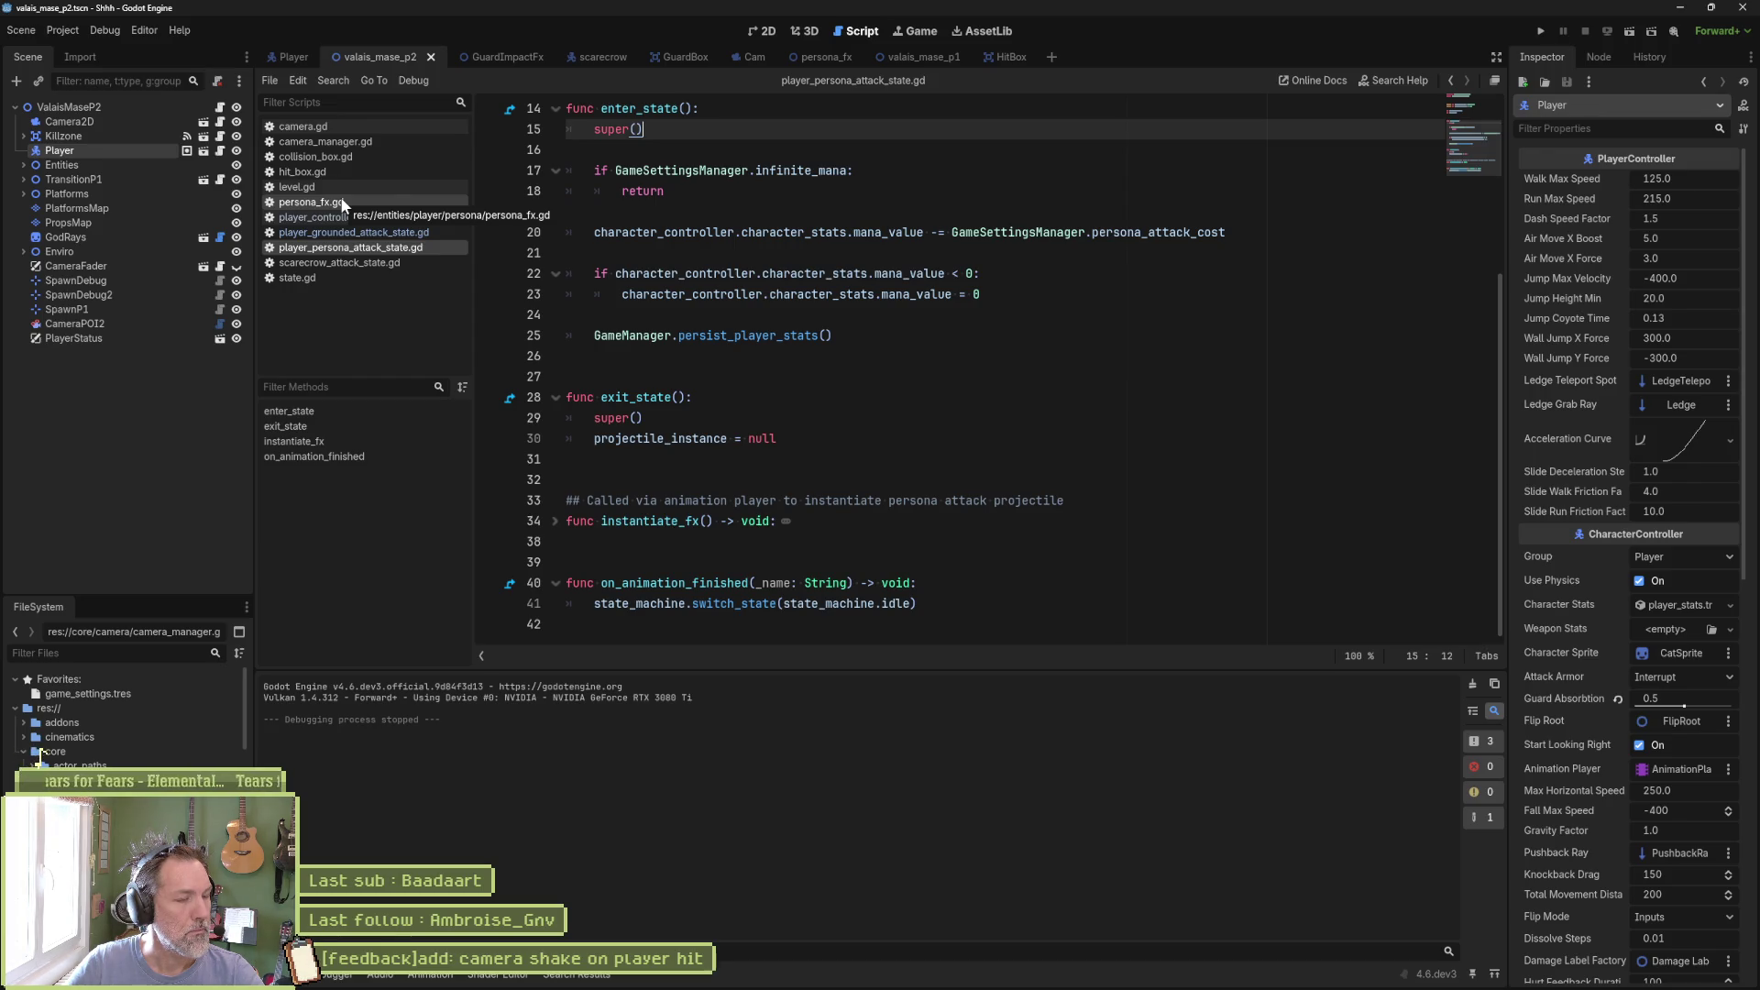
pyautogui.click(356, 260)
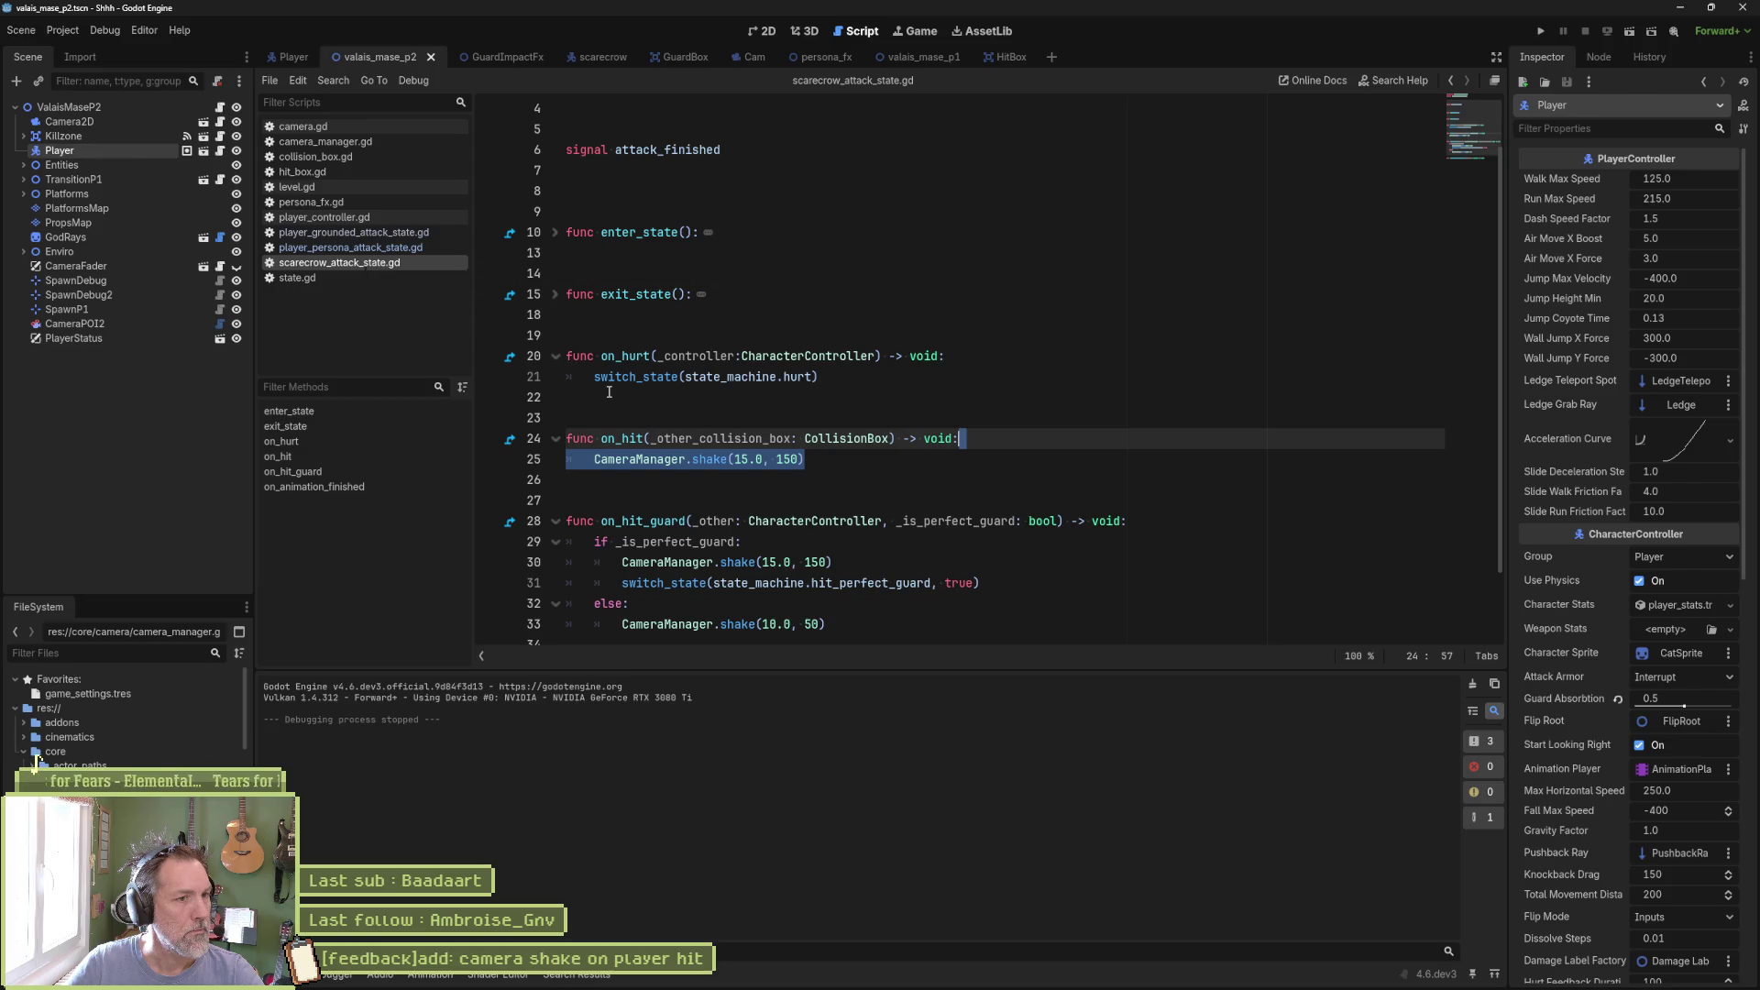
pyautogui.moveTo(672, 438); pyautogui.dragTo(674, 459)
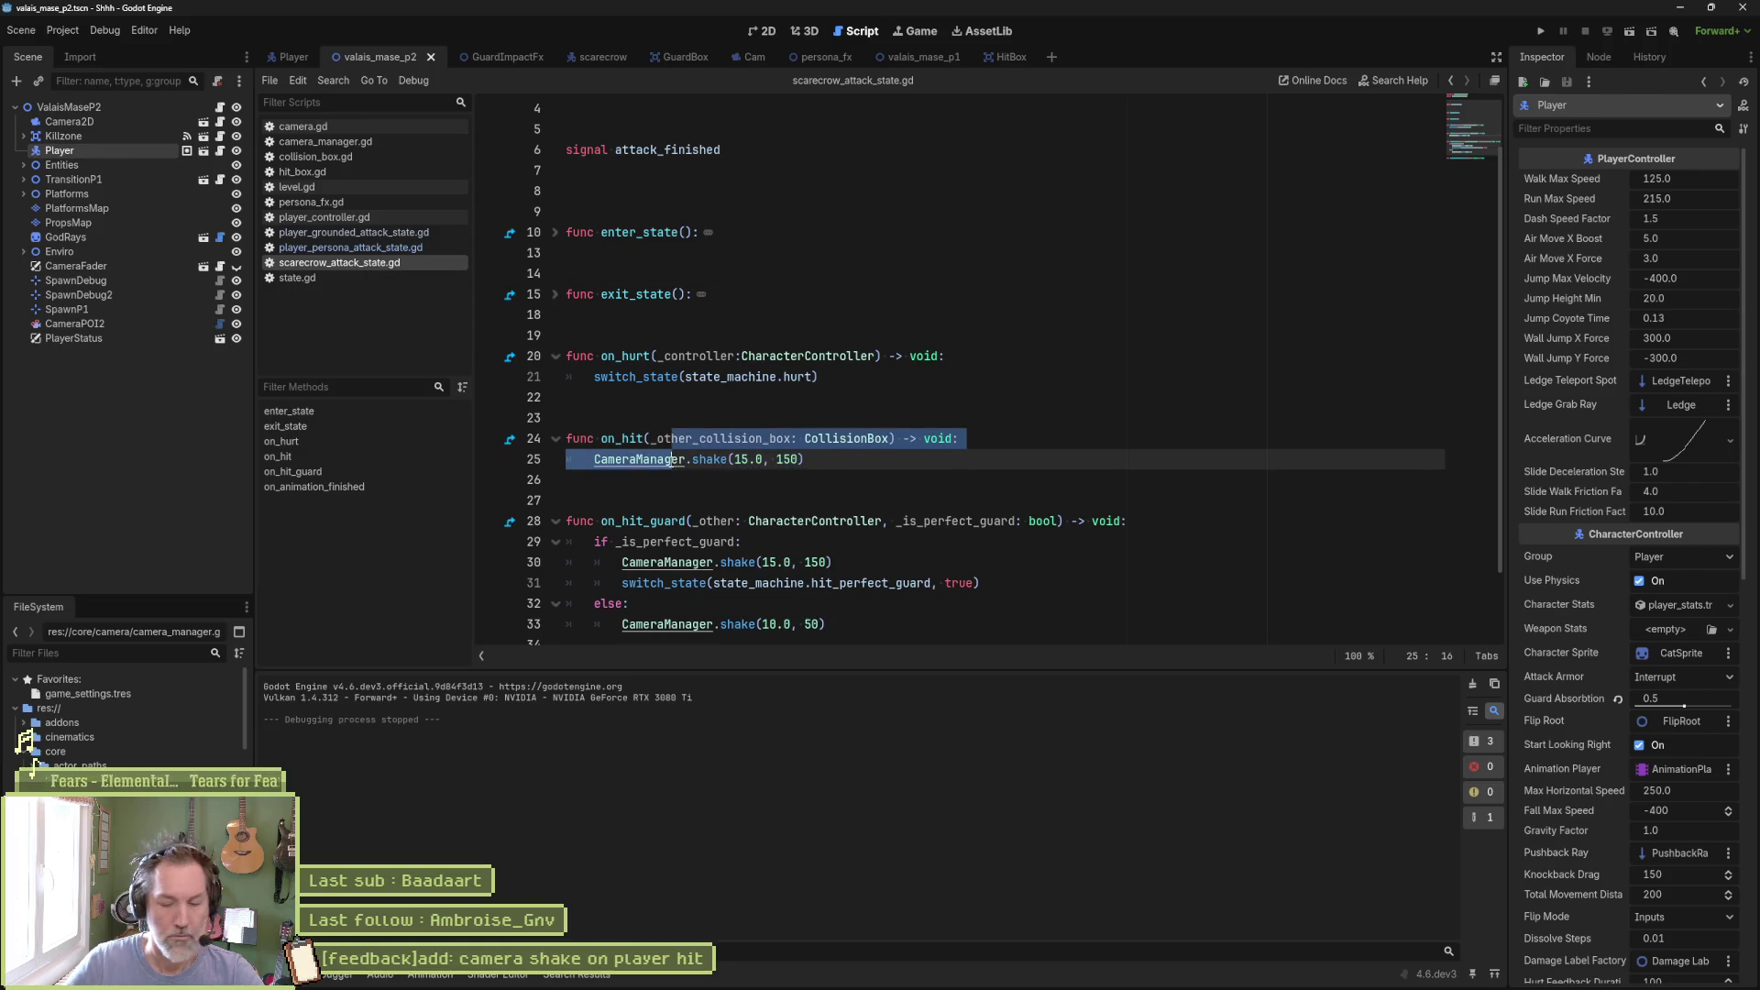
# - Test-run the game, then copy player_controller.gd's on_hurt shake line and place the caret in on_guard
pyautogui.press('F5')
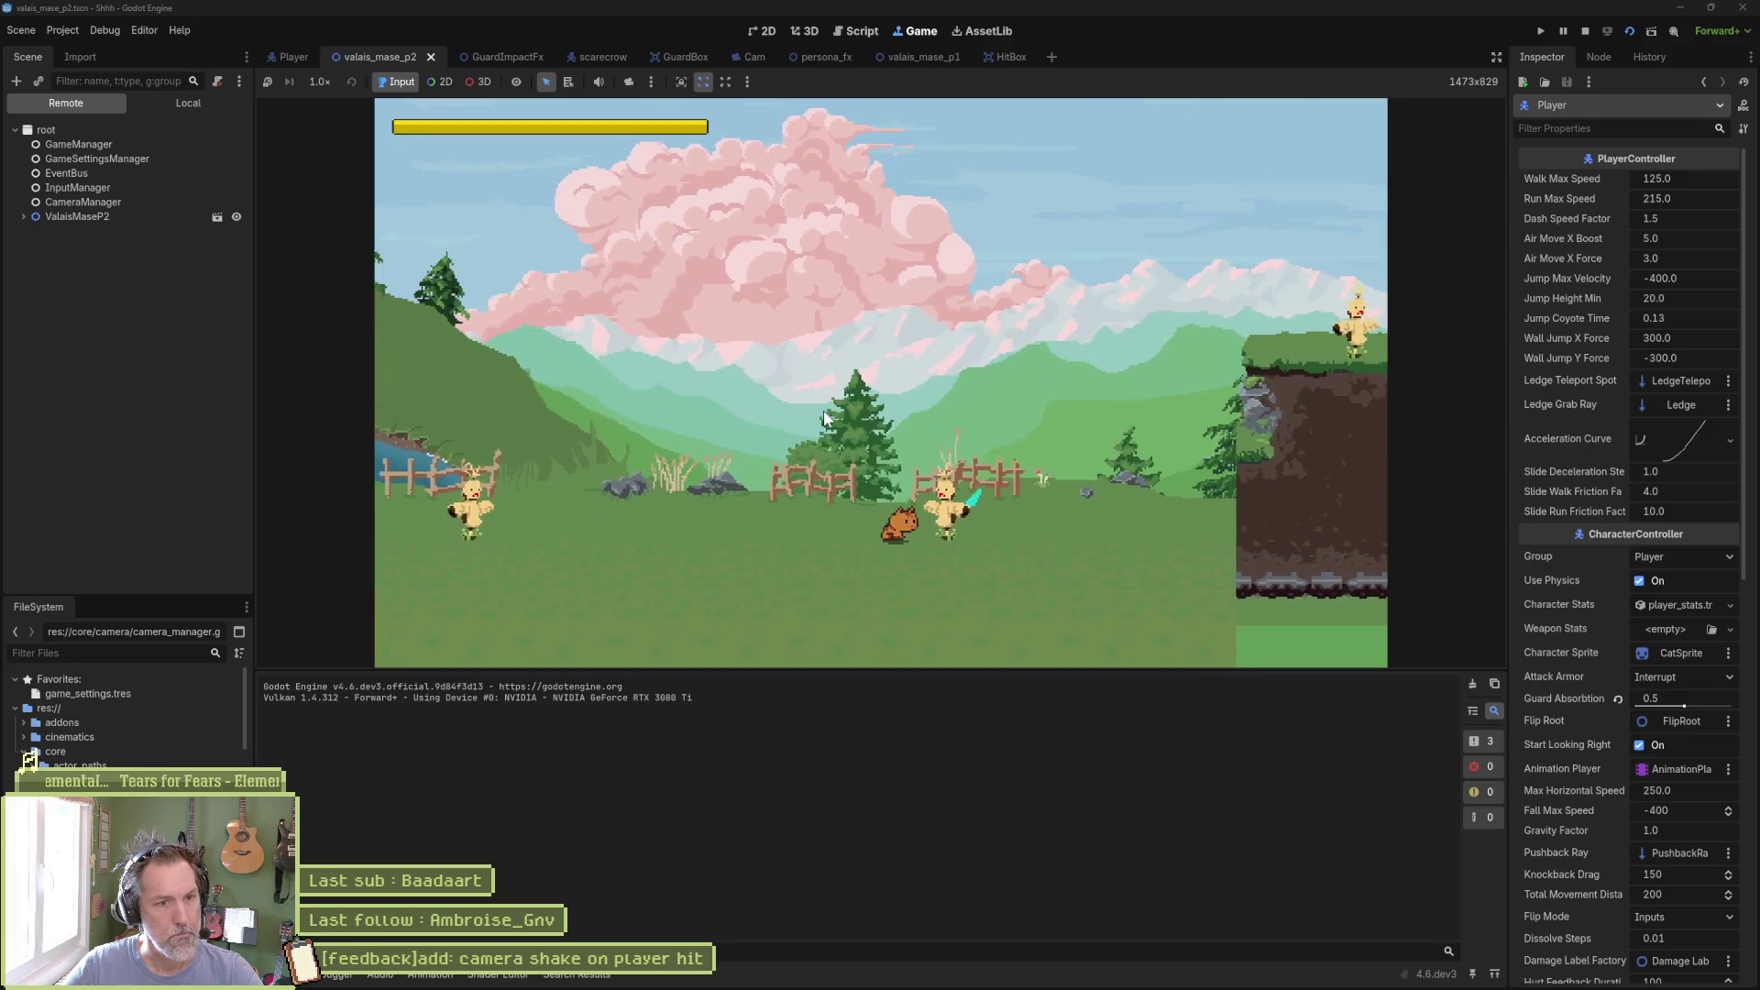
pyautogui.press('F8')
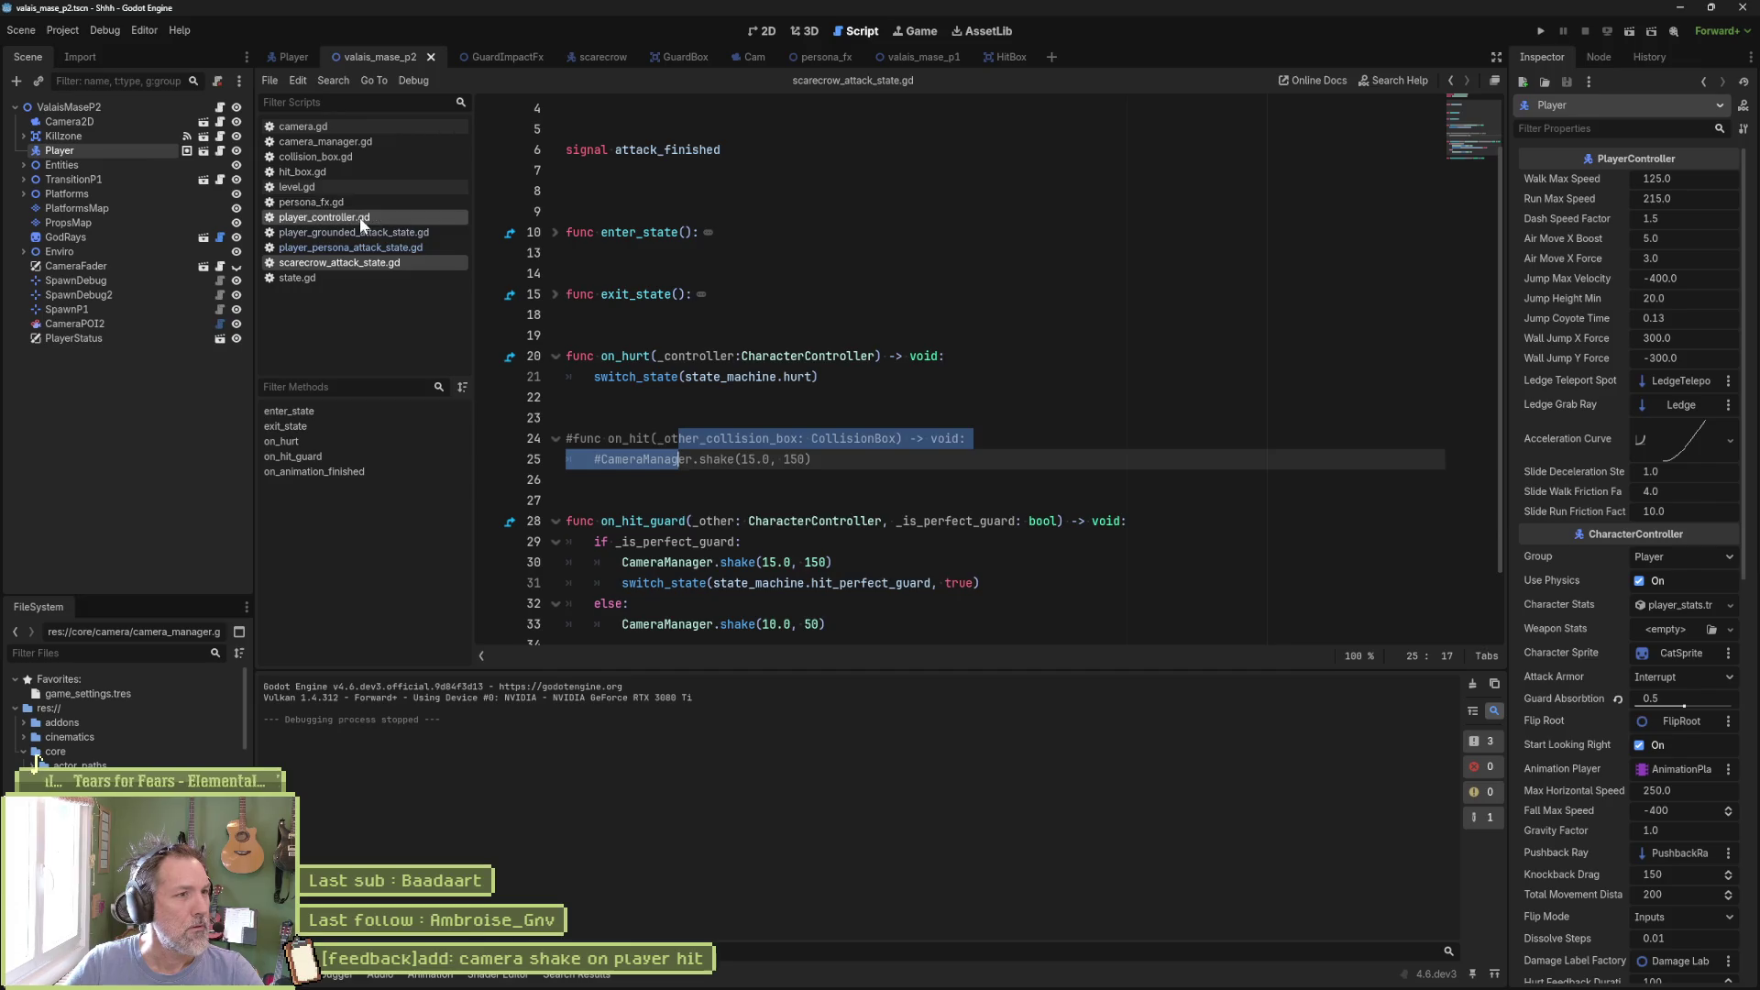
pyautogui.click(359, 217)
pyautogui.moveTo(852, 354); pyautogui.dragTo(845, 320)
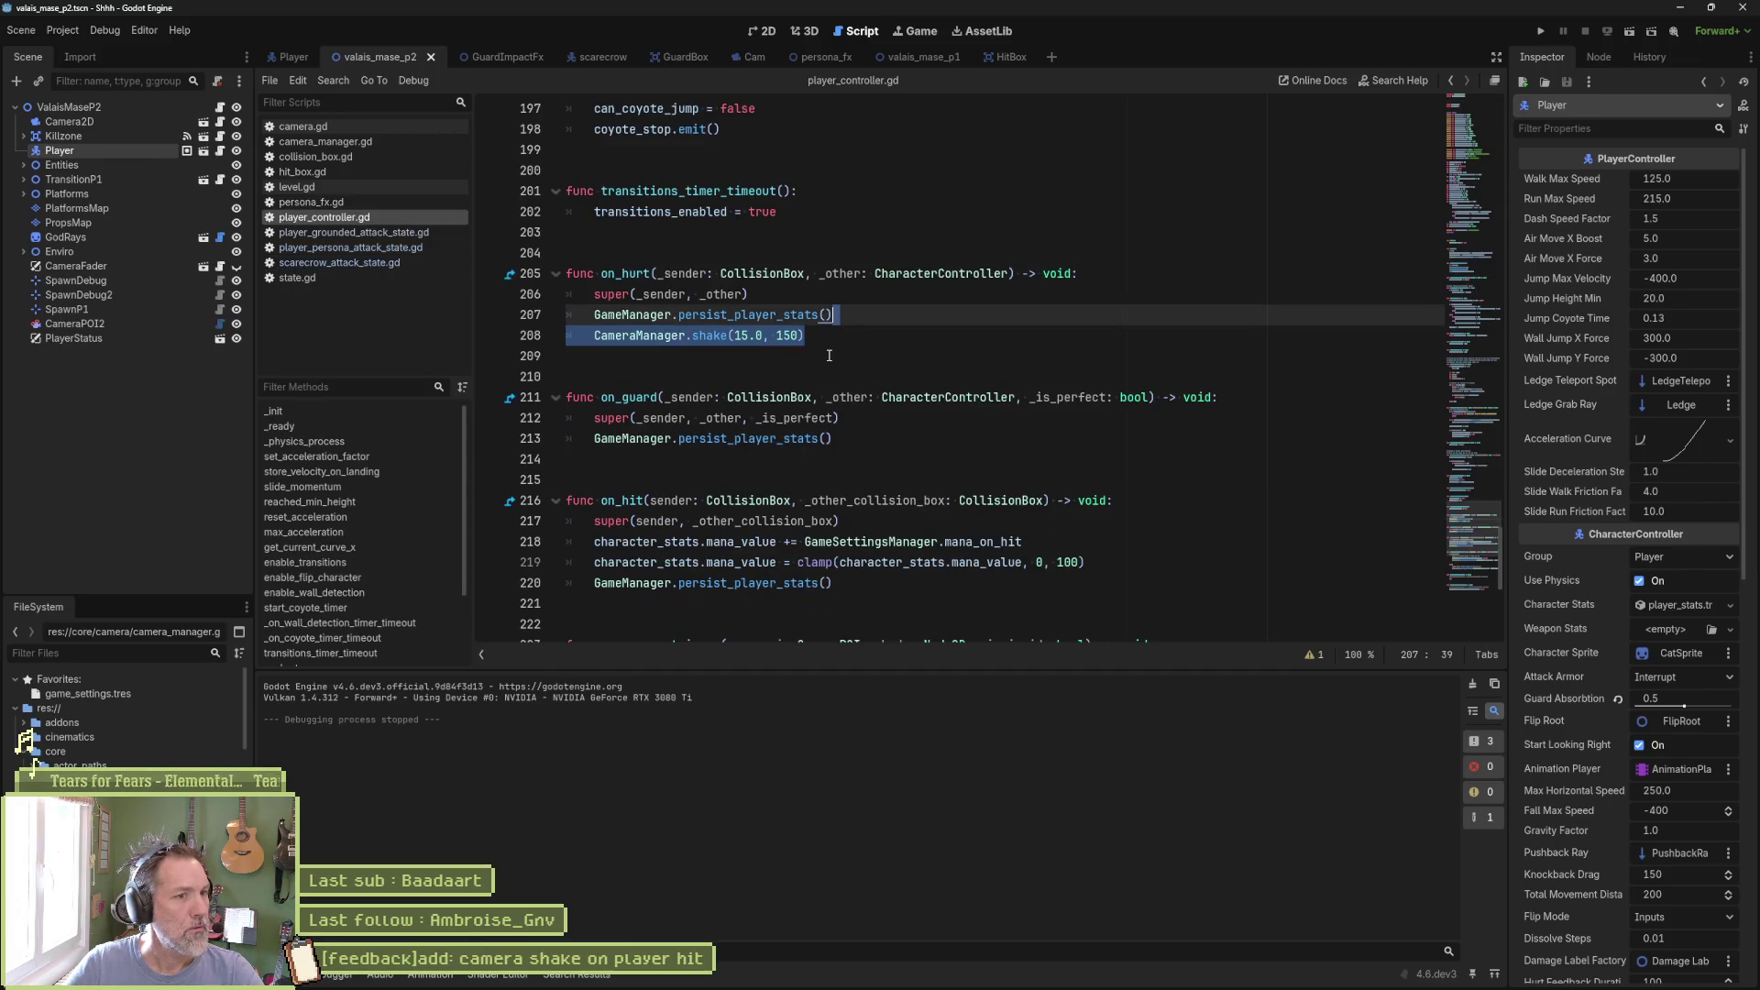
pyautogui.hotkey('ctrl', 'c')
pyautogui.click(854, 445)
# - In on_guard, wrap the shake call in 'if _is_perfect:' with a 15.0, 150 shake under else
pyautogui.hotkey('ctrl', 'v')
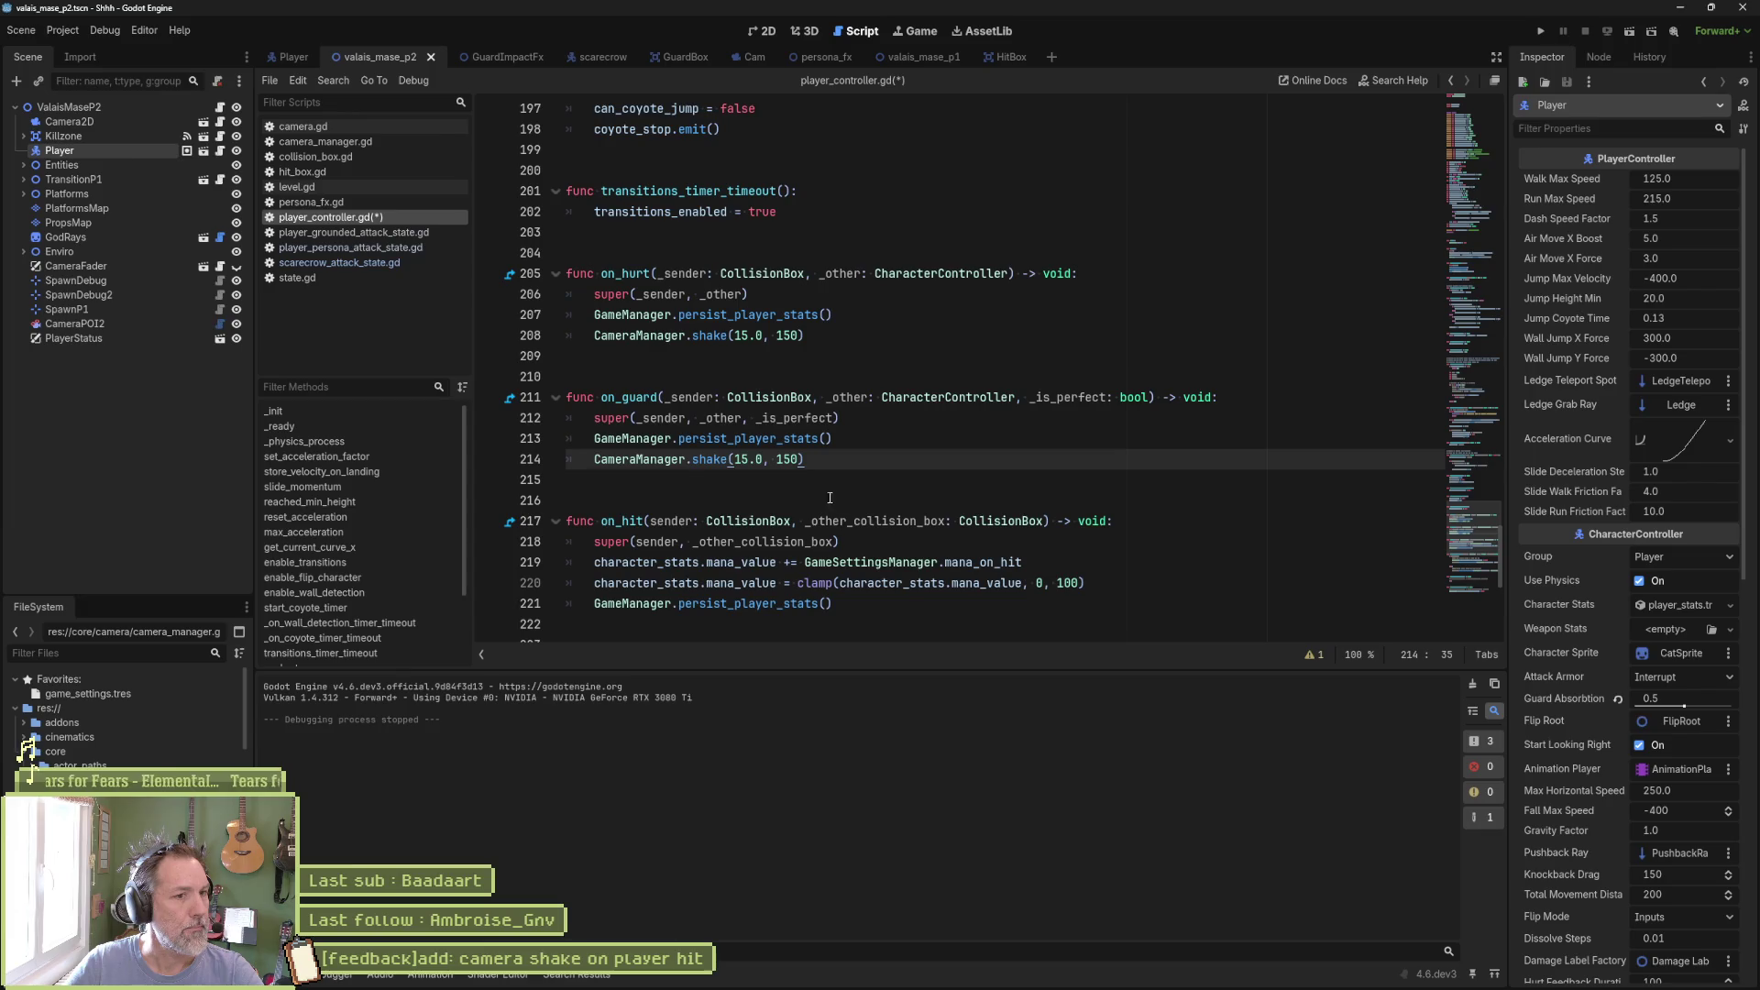
pyautogui.click(842, 440)
pyautogui.press('Return')
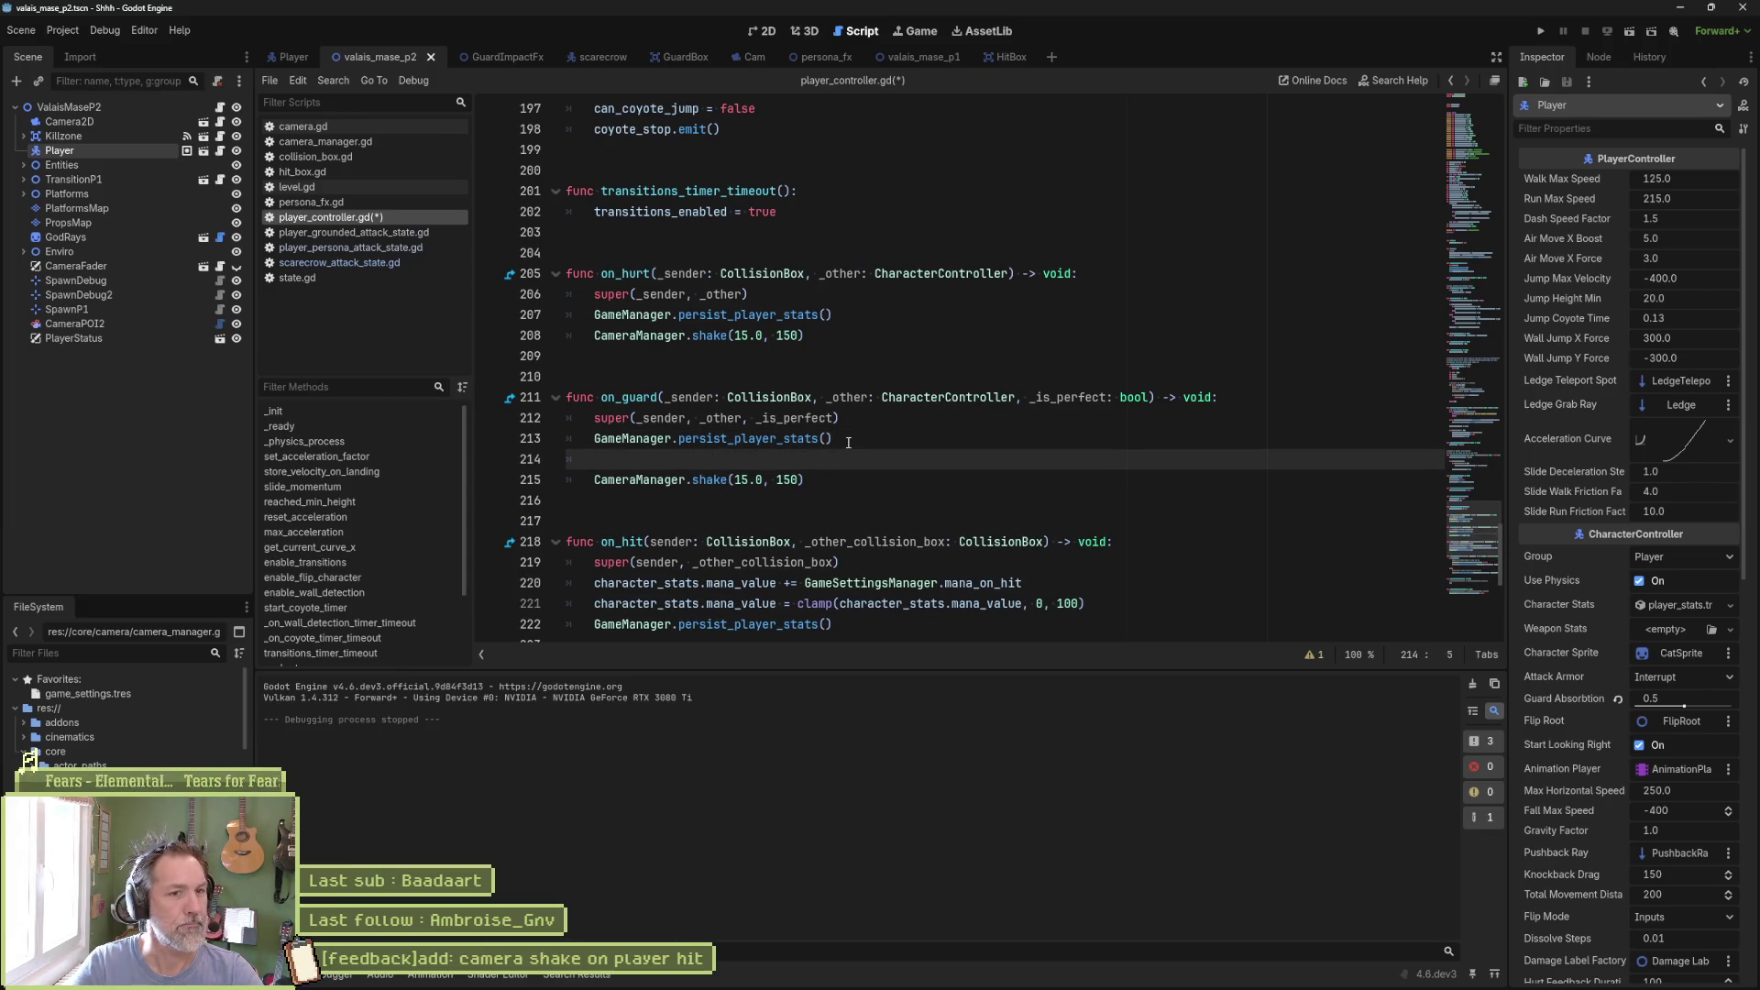
pyautogui.write('_is')
pyautogui.press('Return')
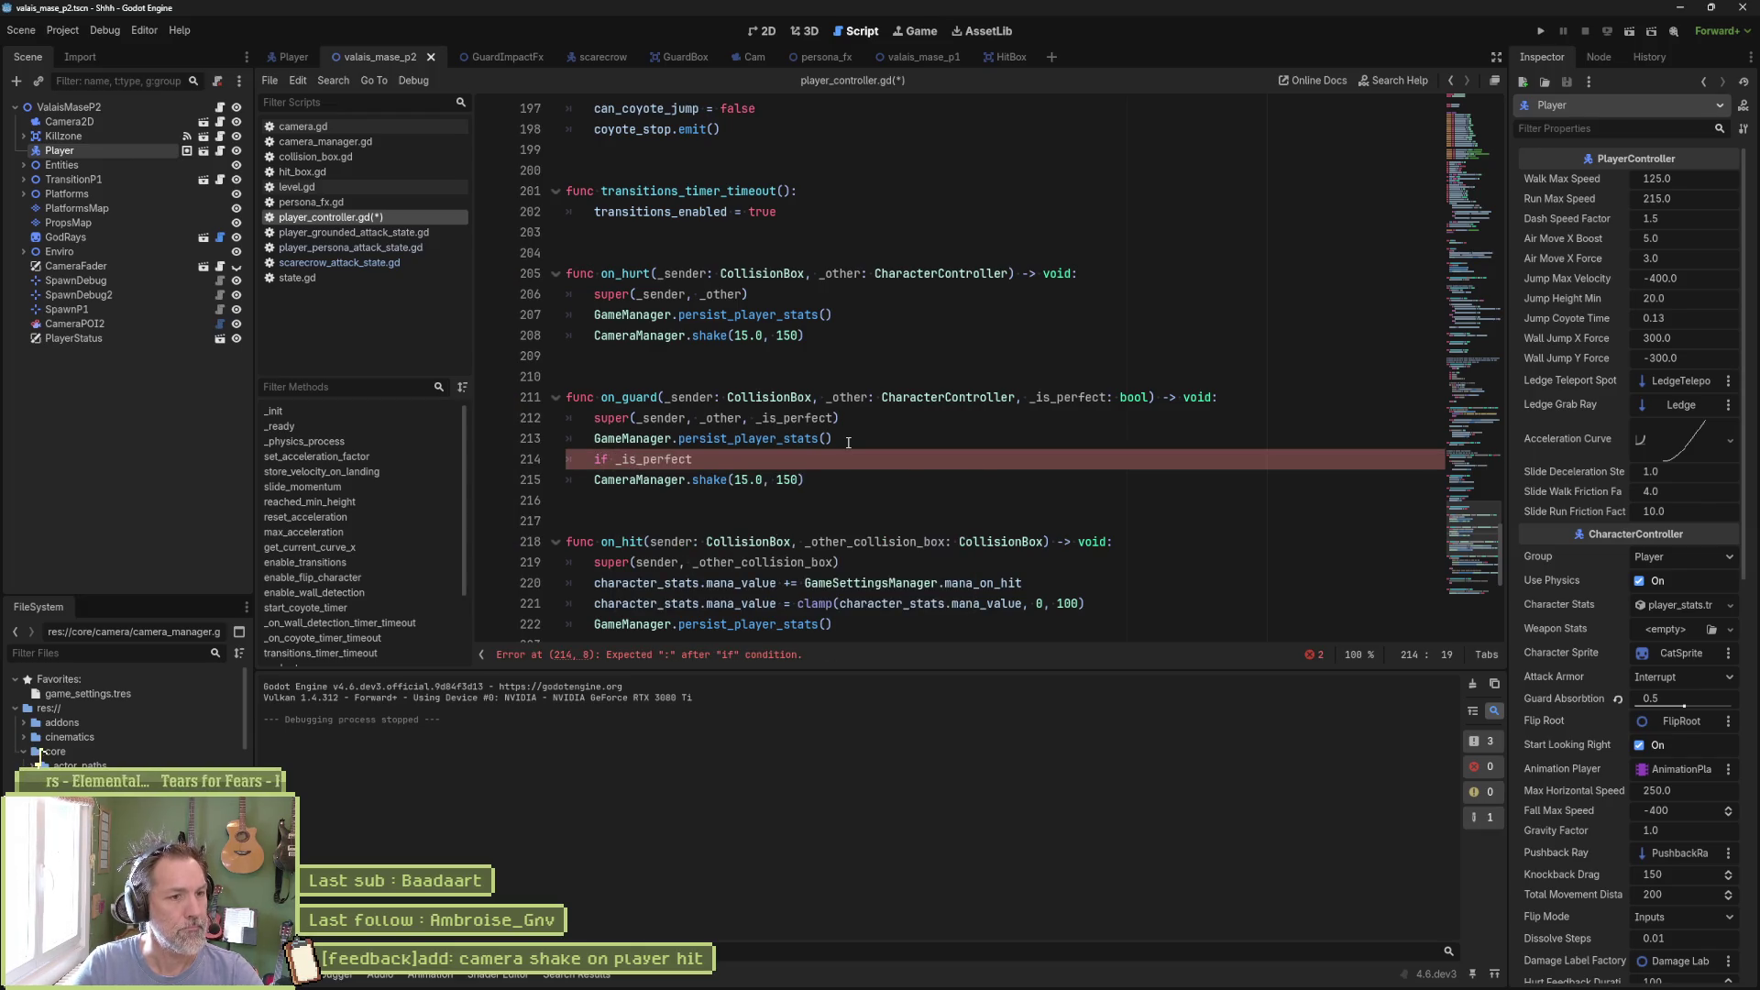
pyautogui.press('Down')
pyautogui.press('Home')
pyautogui.press('Tab')
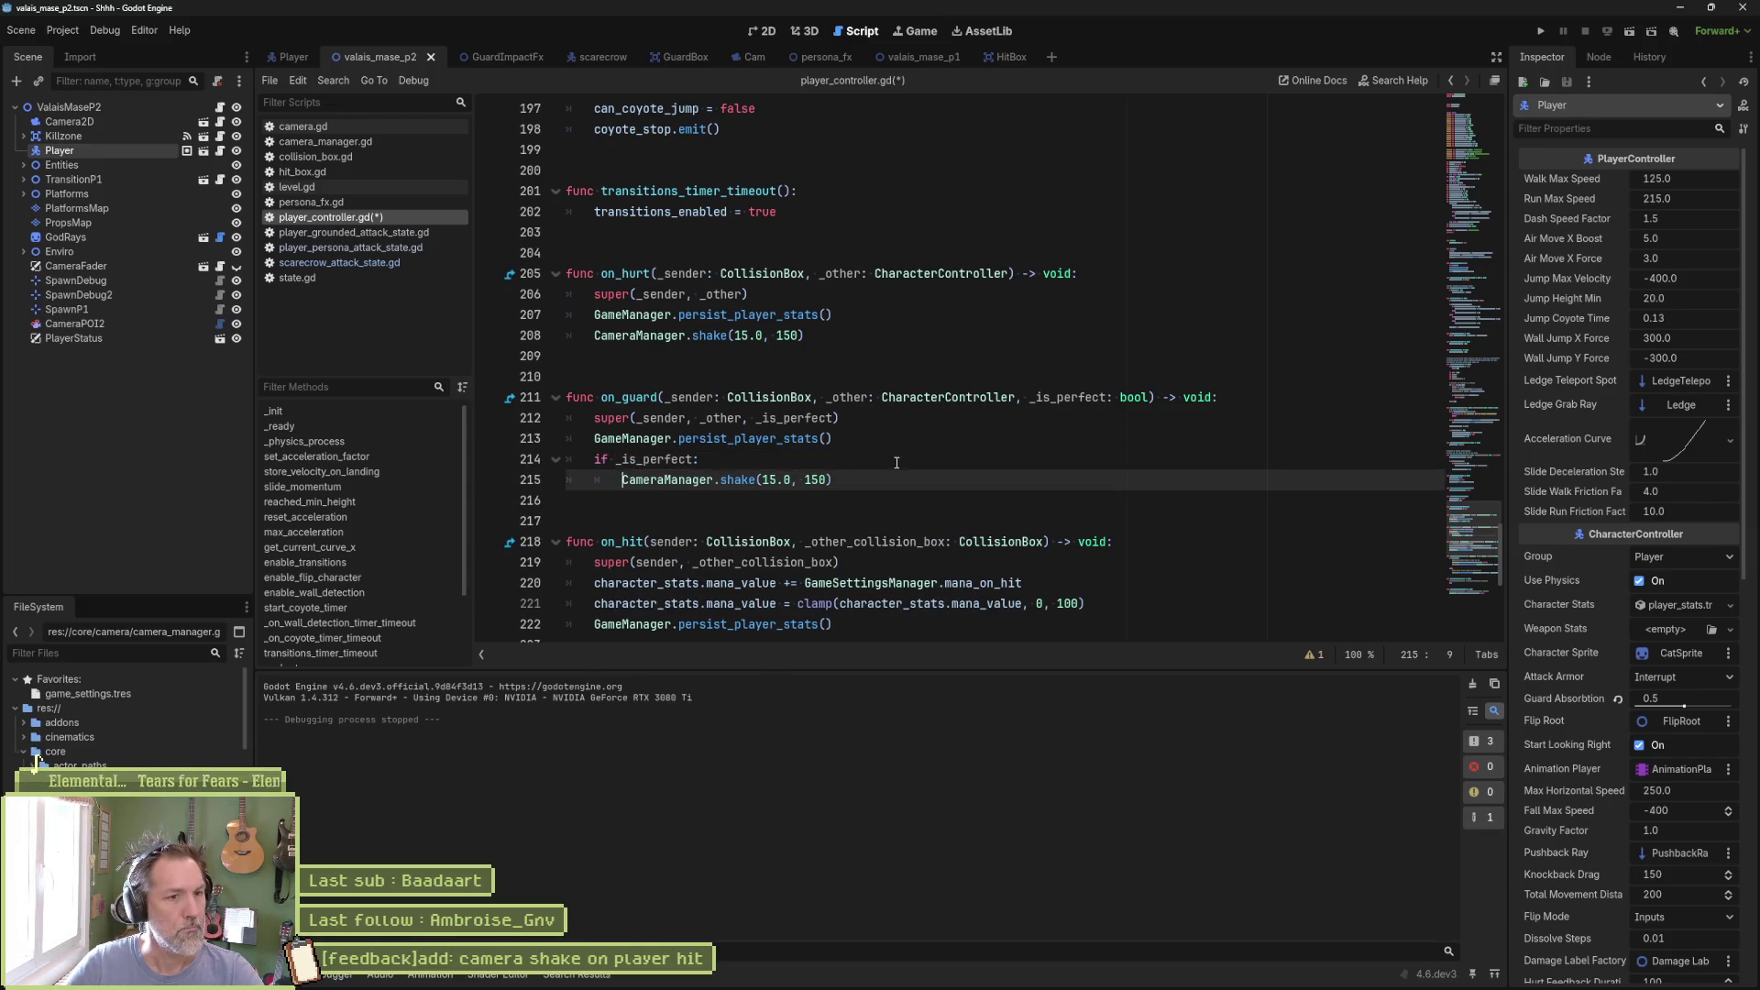
pyautogui.press('Return')
pyautogui.press('BackSpace')
pyautogui.write('else:')
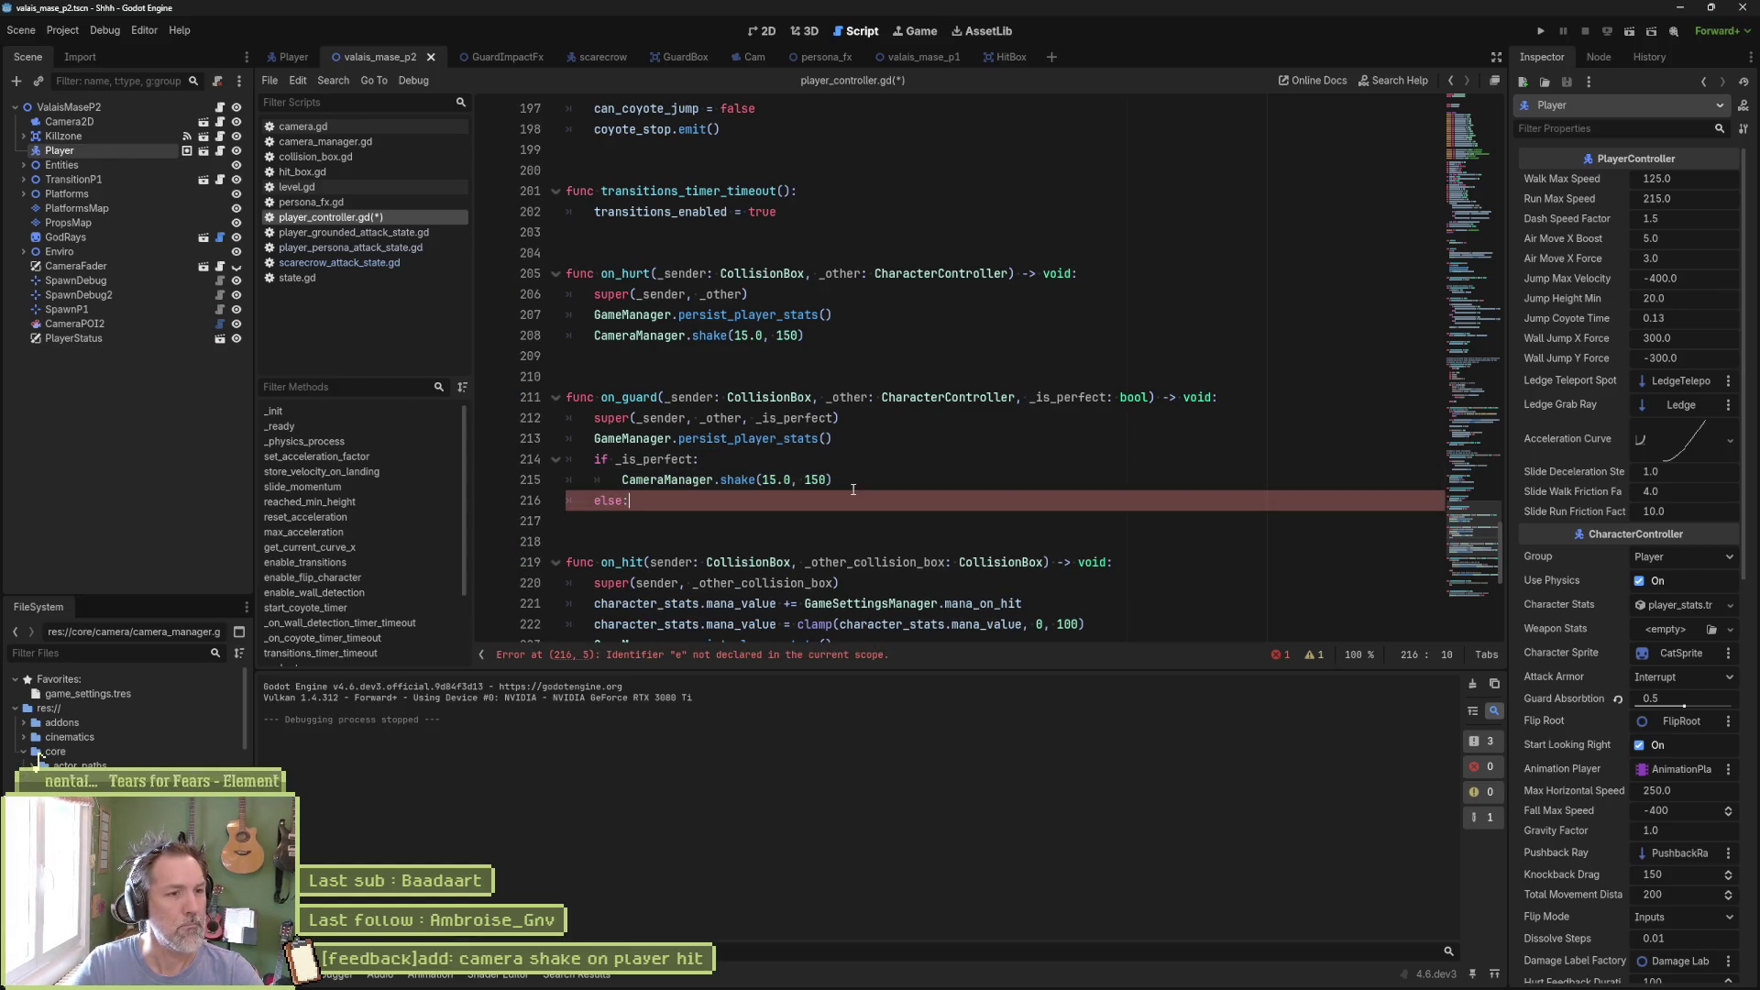
pyautogui.press('Return')
pyautogui.hotkey('ctrl', 'v')
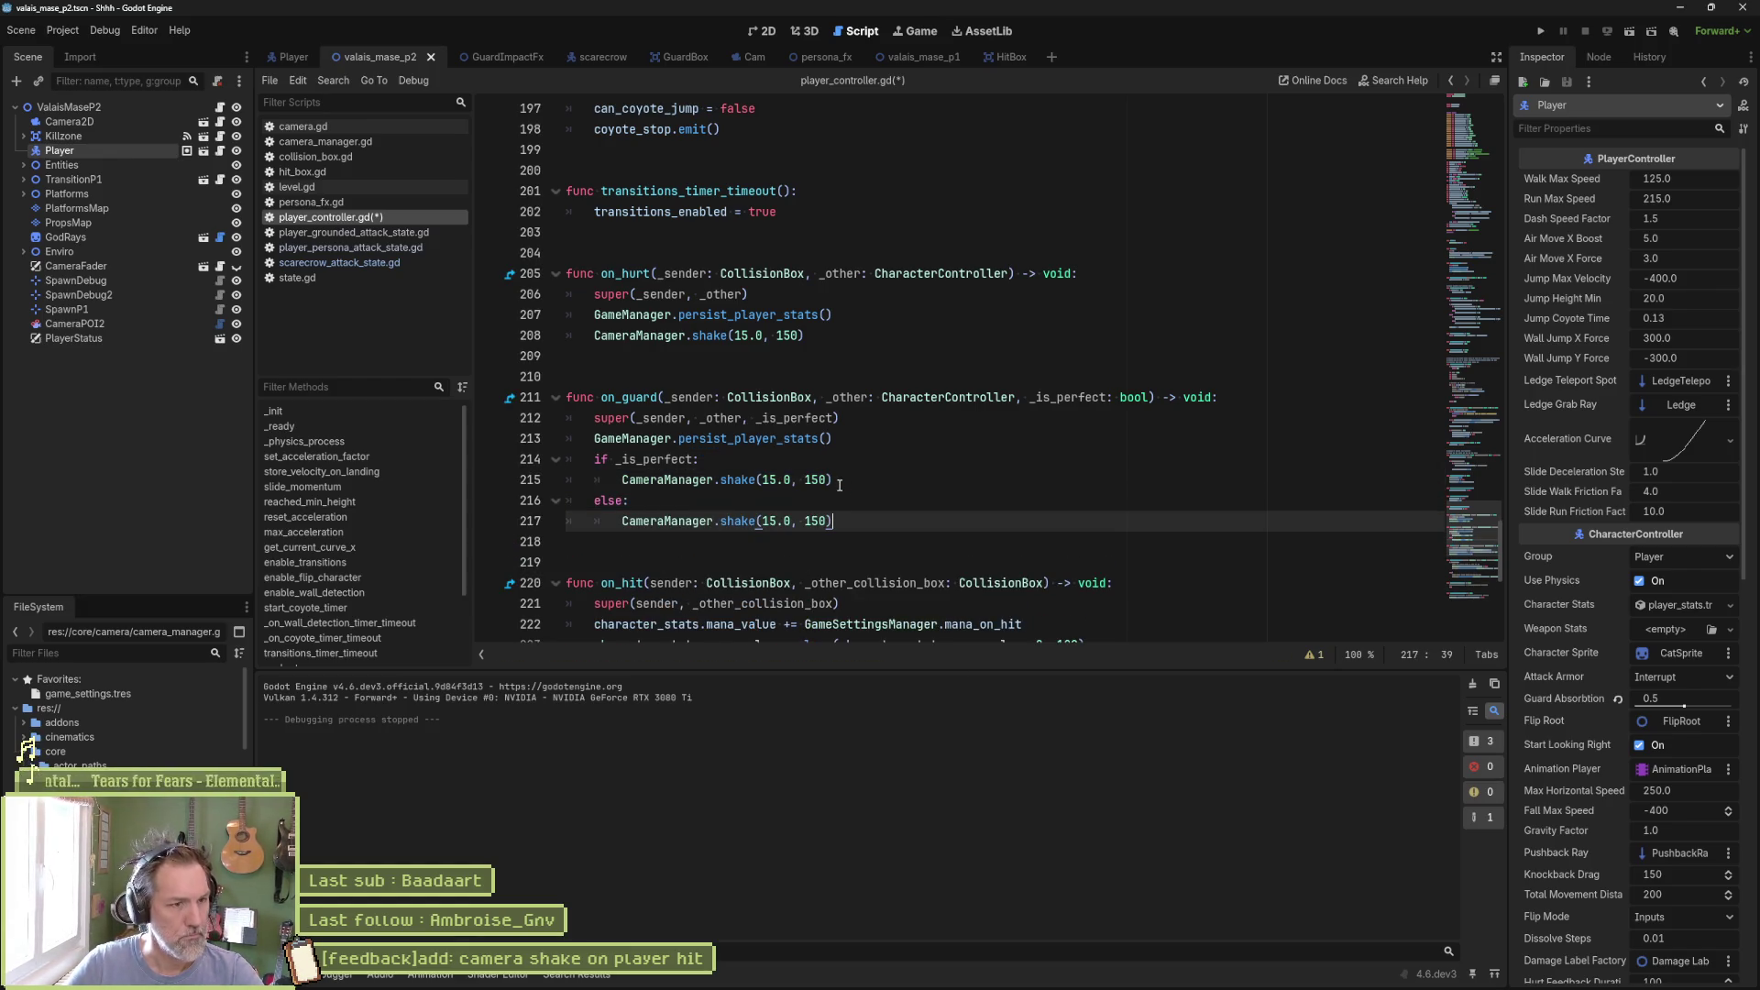
# - Change the perfect-guard shake to shake(5.0, 100) and save player_controller.gd
pyautogui.click(775, 479)
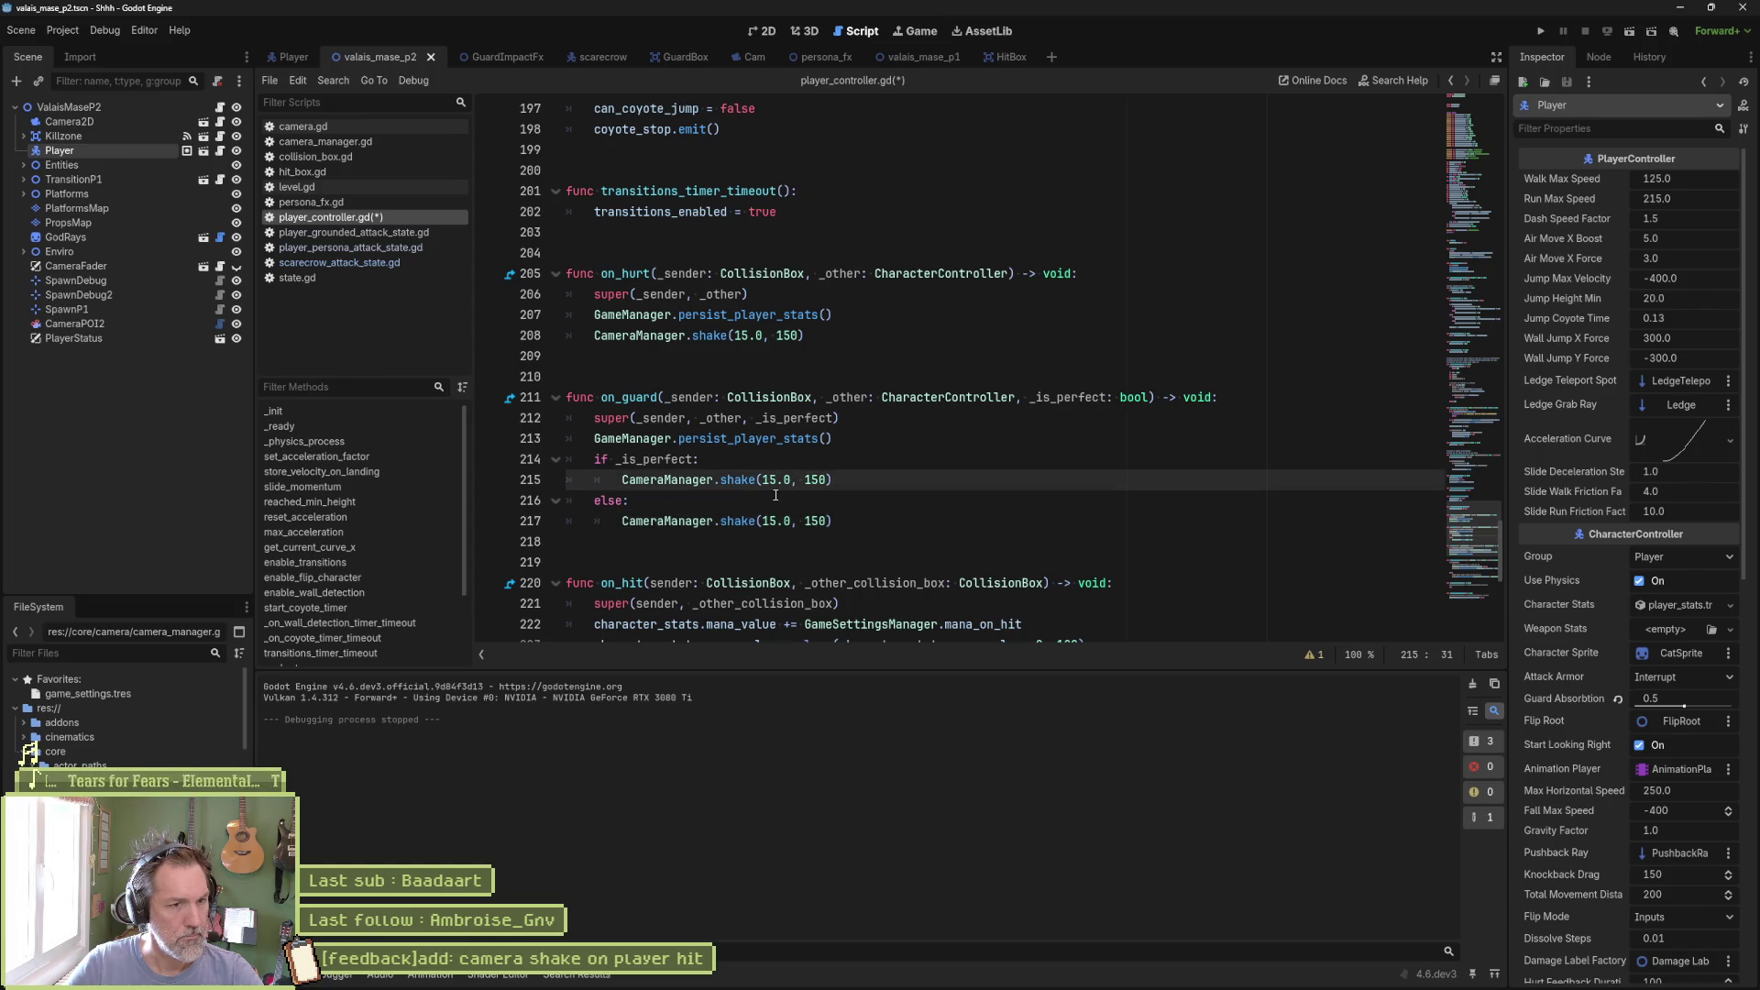
pyautogui.press('Left')
pyautogui.press('BackSpace')
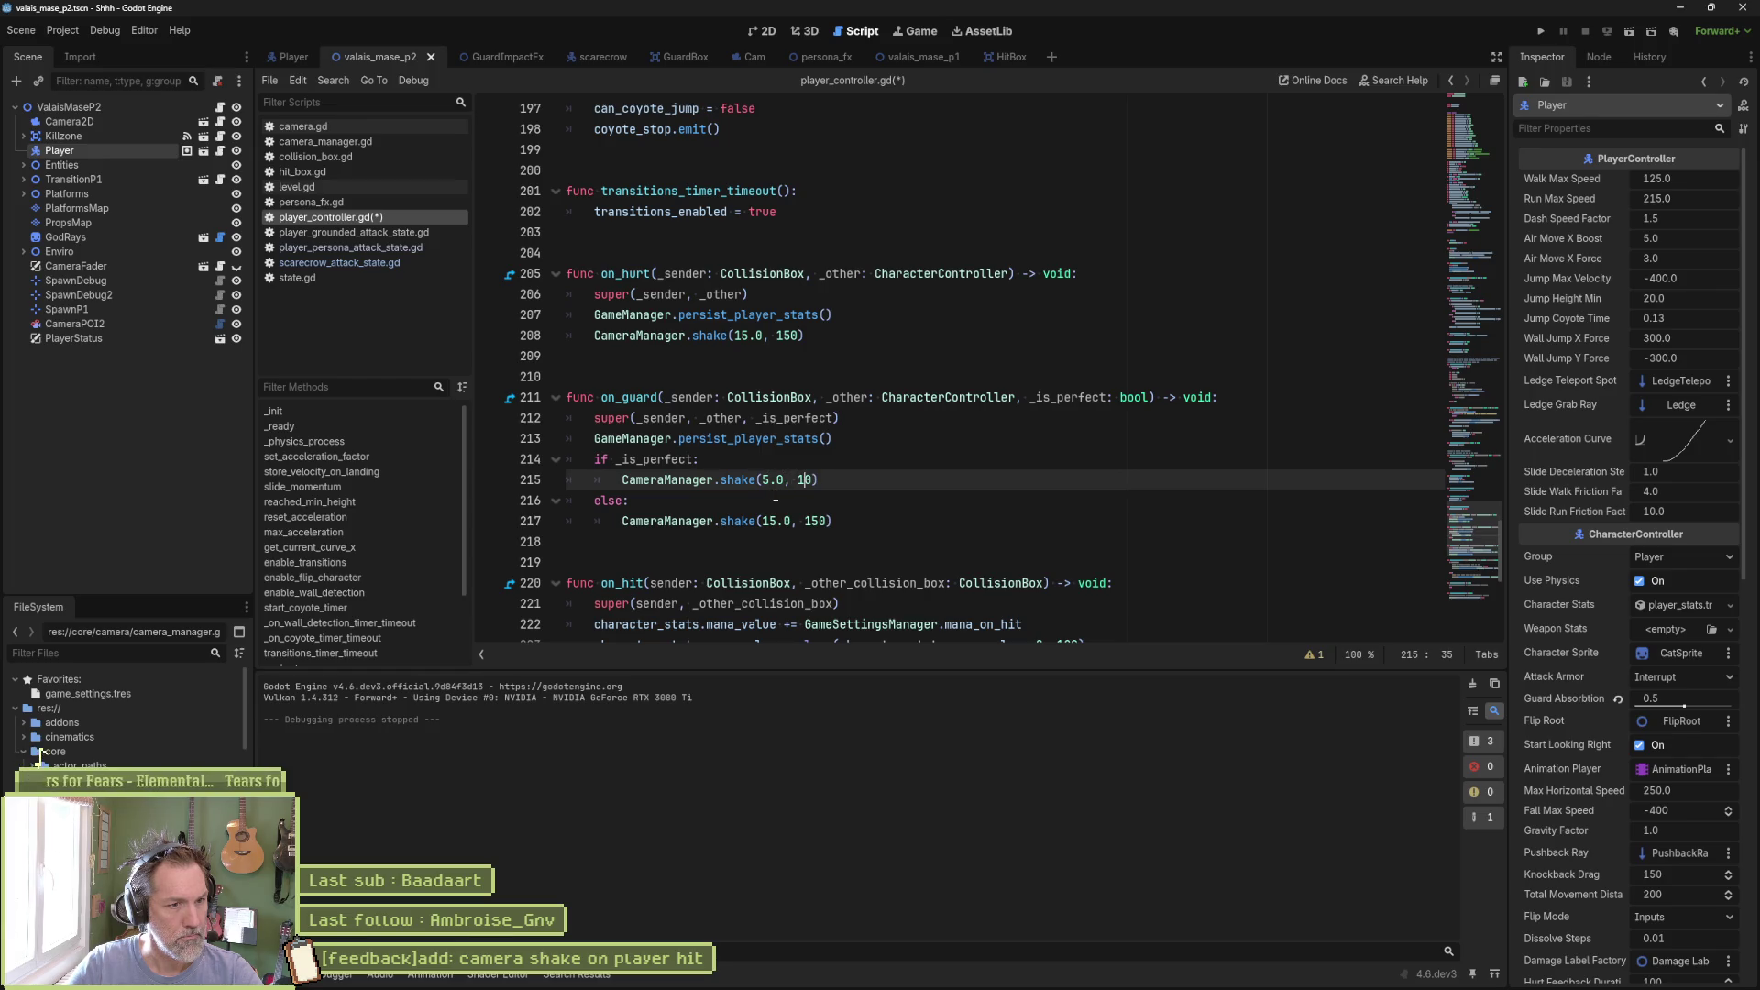
pyautogui.write('0')
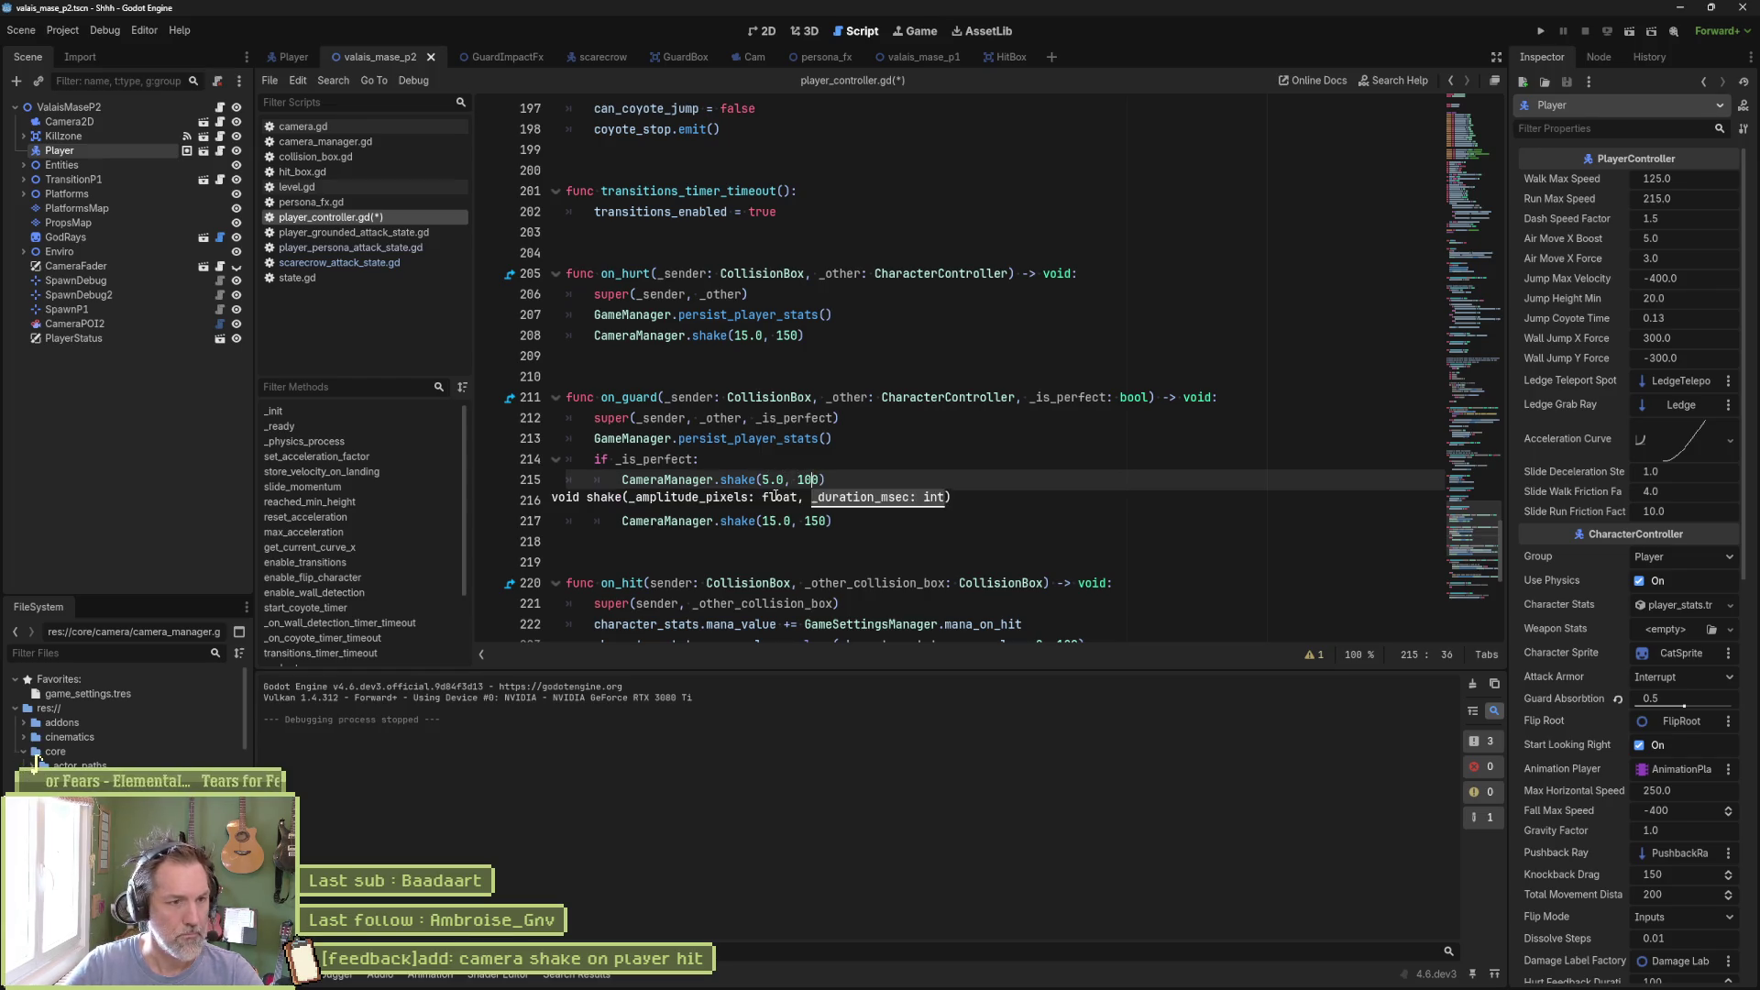
pyautogui.press('Escape')
pyautogui.press('Down')
pyautogui.press('Down')
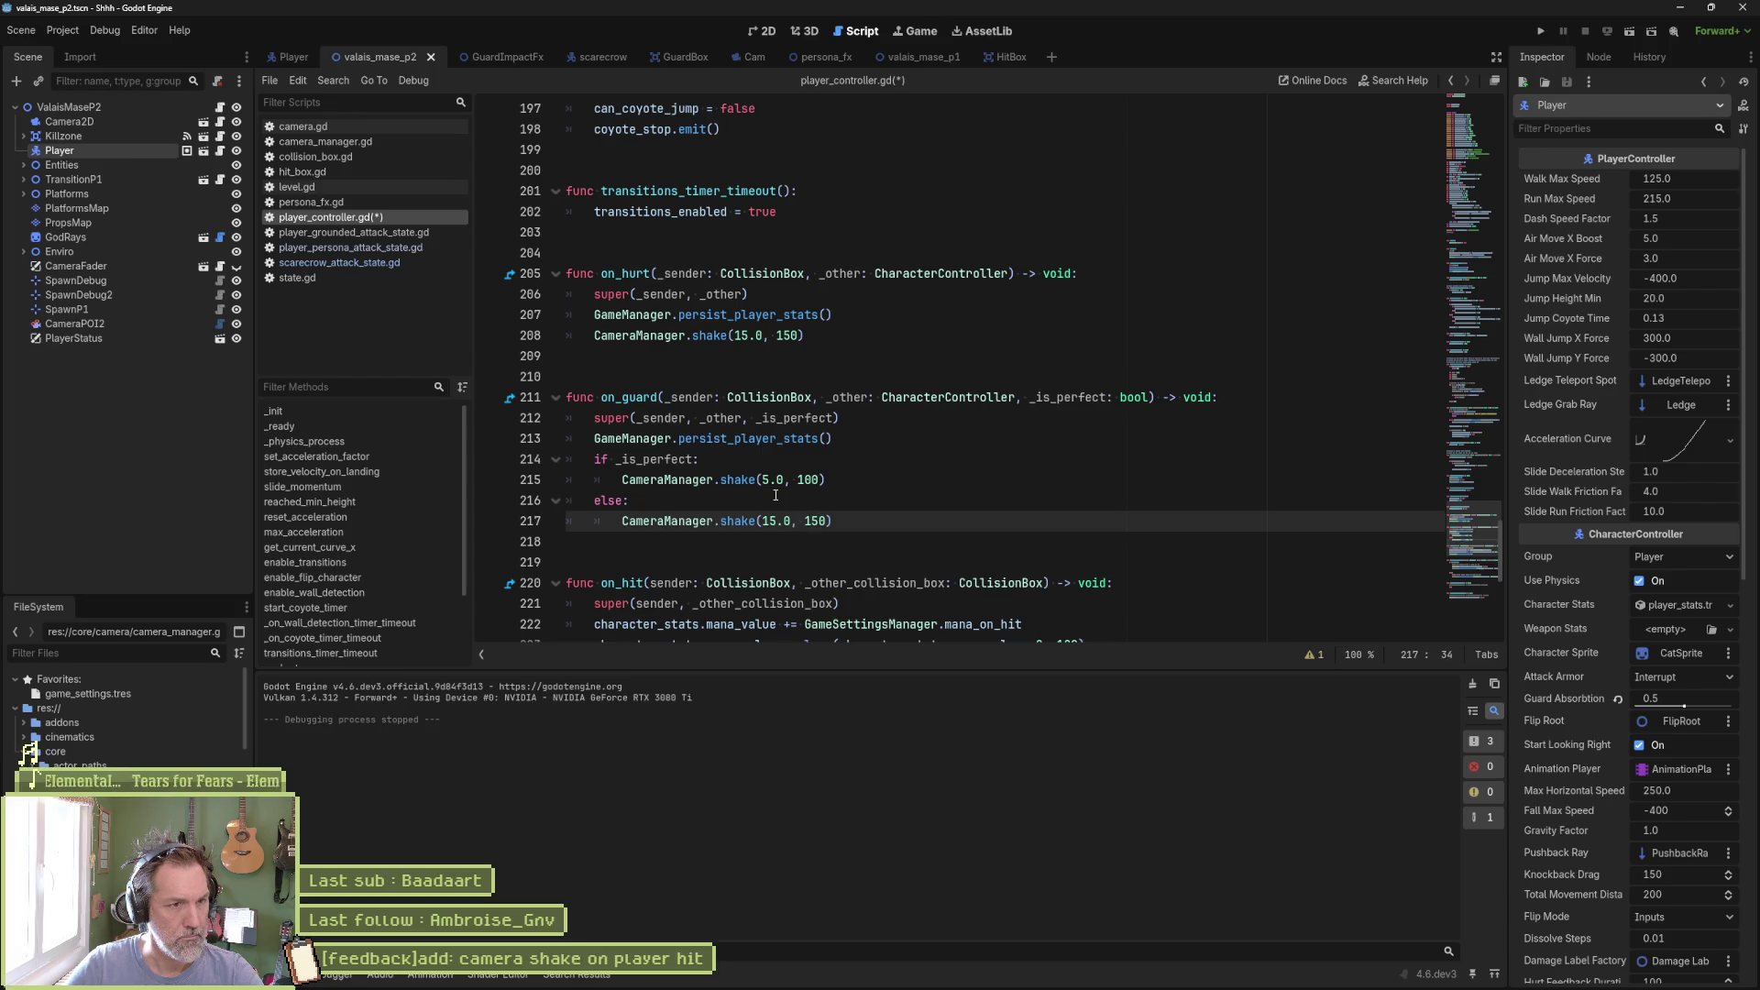
pyautogui.hotkey('ctrl', 's')
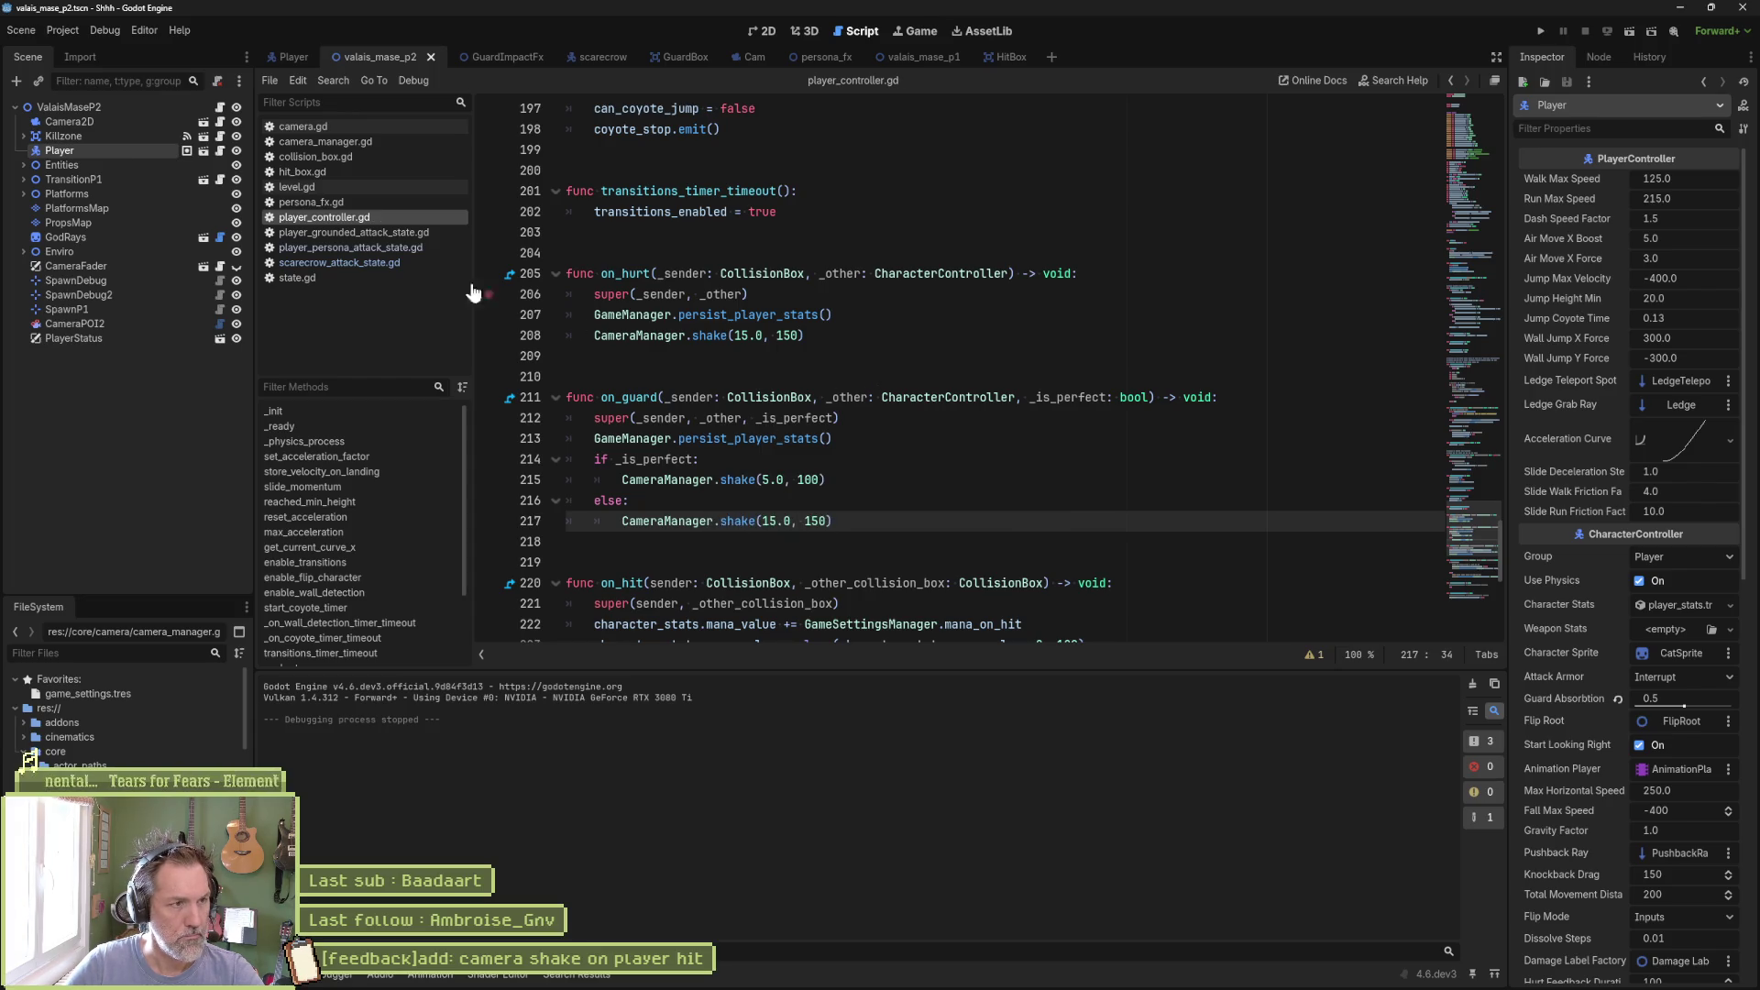
pyautogui.click(365, 245)
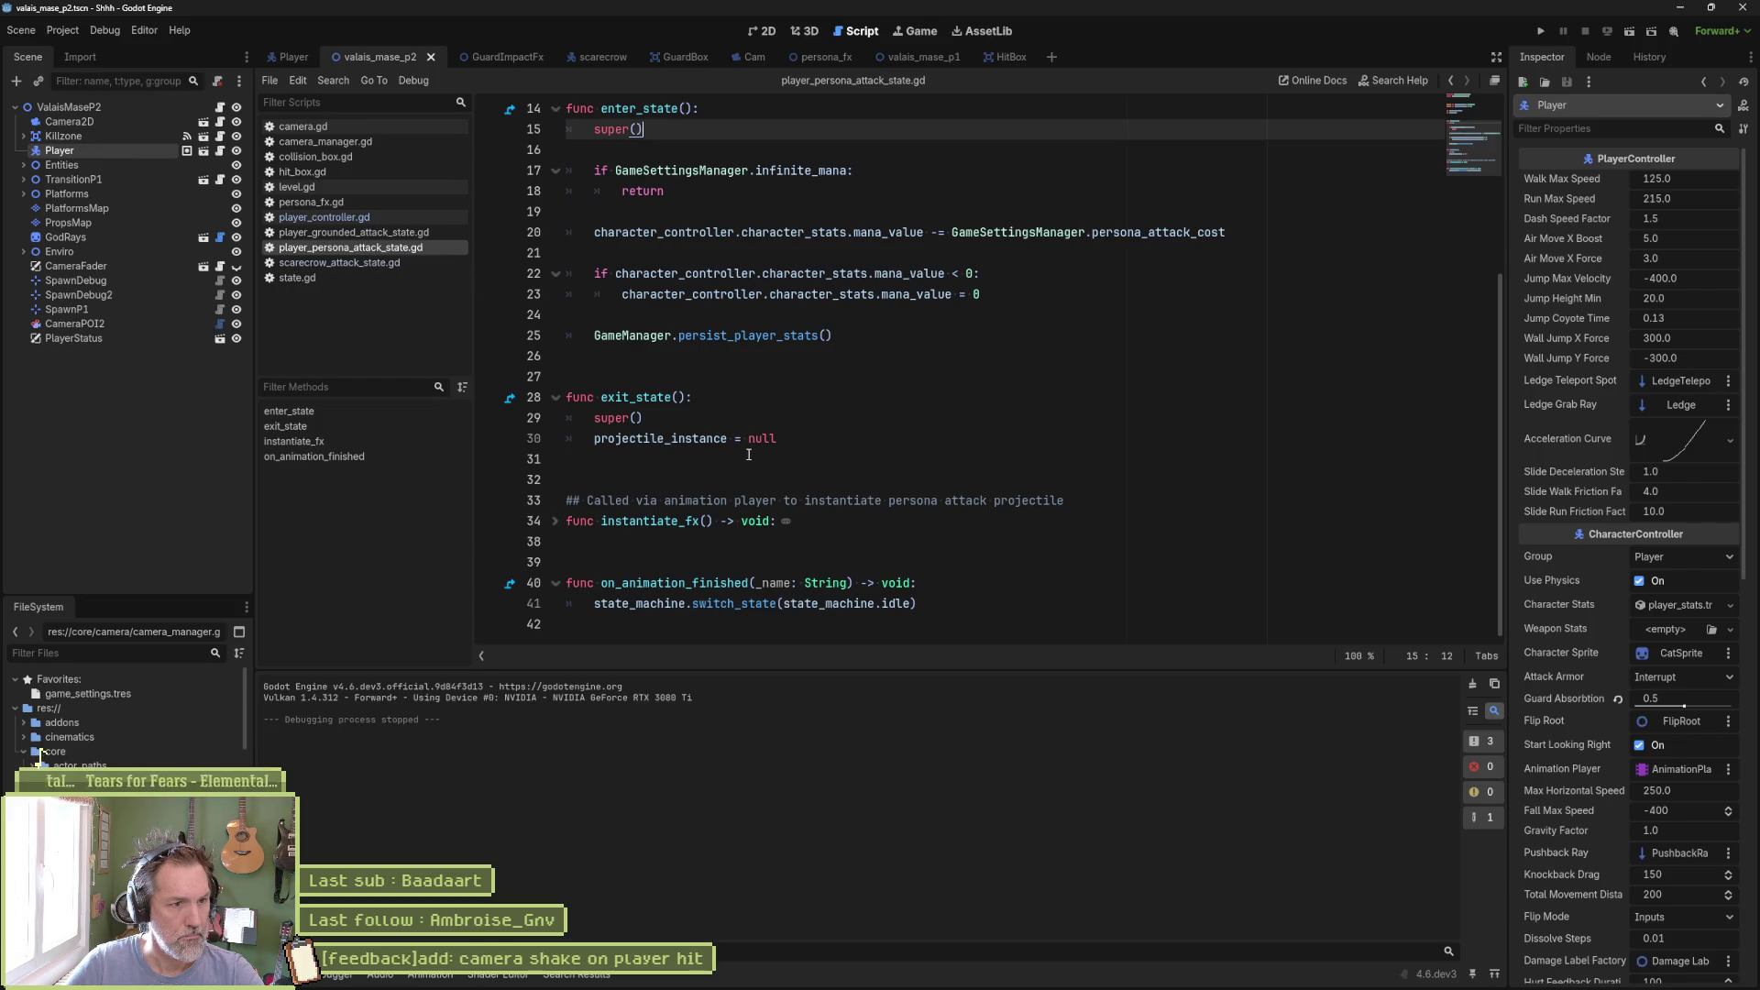
# - Comment out both on_hit_guard camera shake calls in scarecrow_attack_state.gd, then test-run the game
pyautogui.click(367, 263)
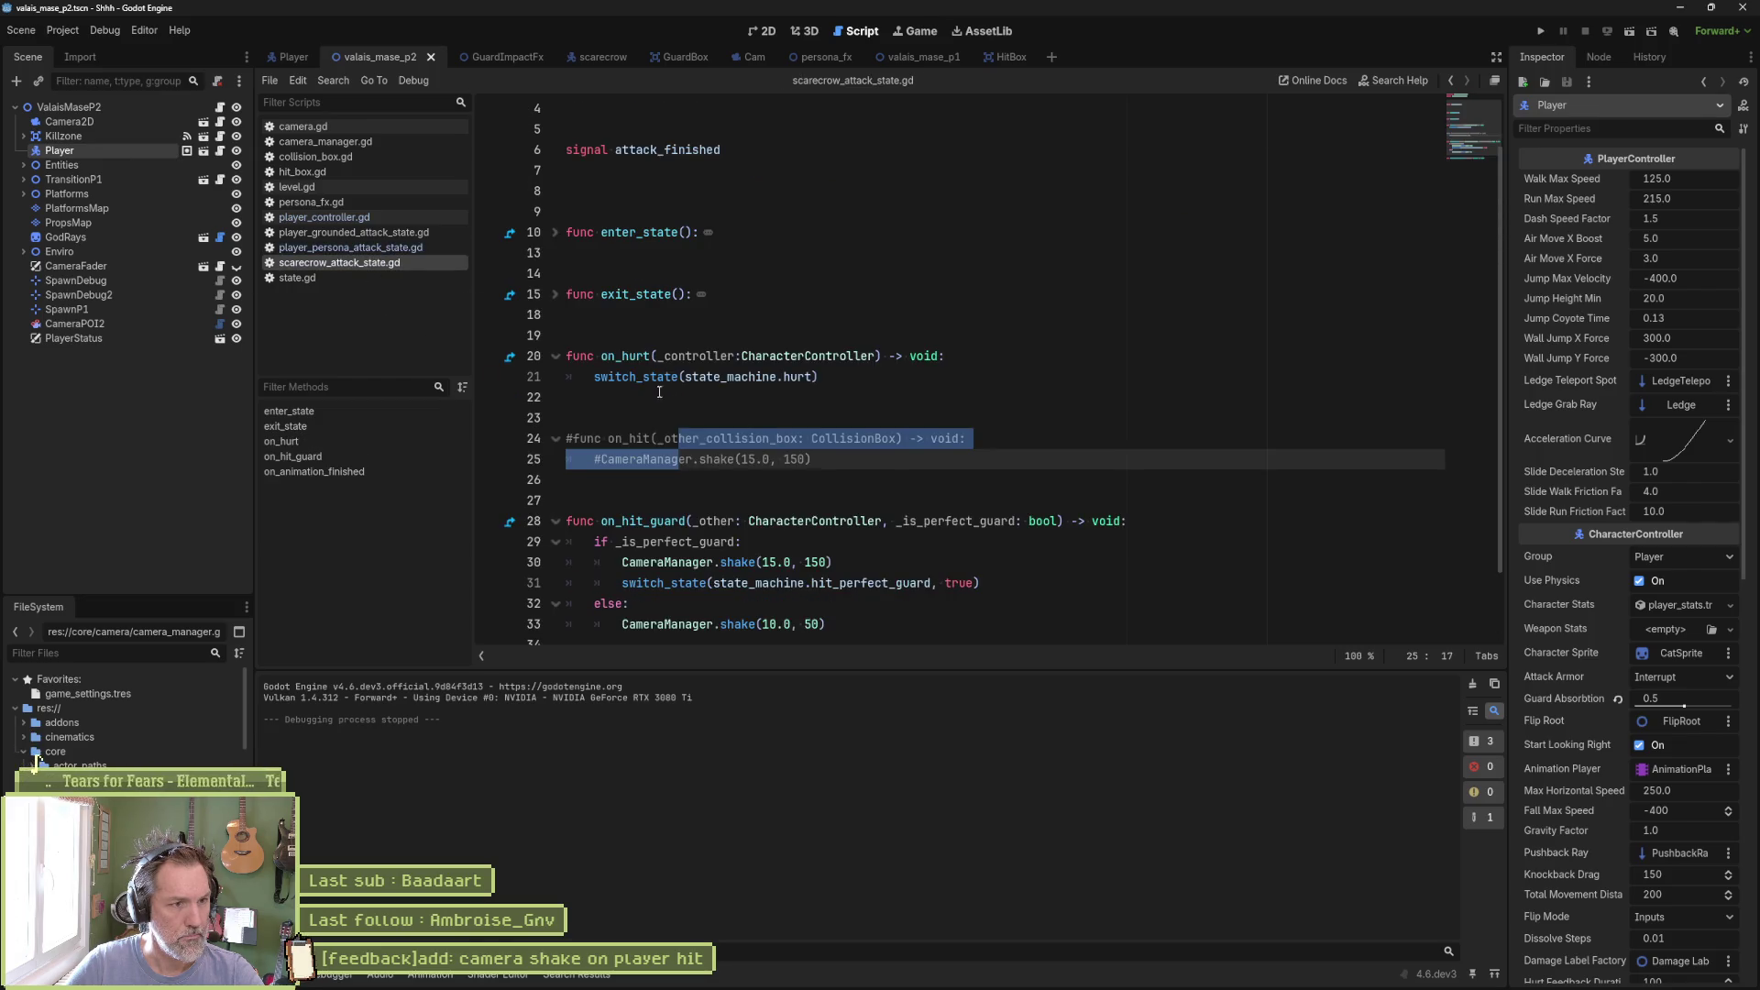
pyautogui.click(661, 414)
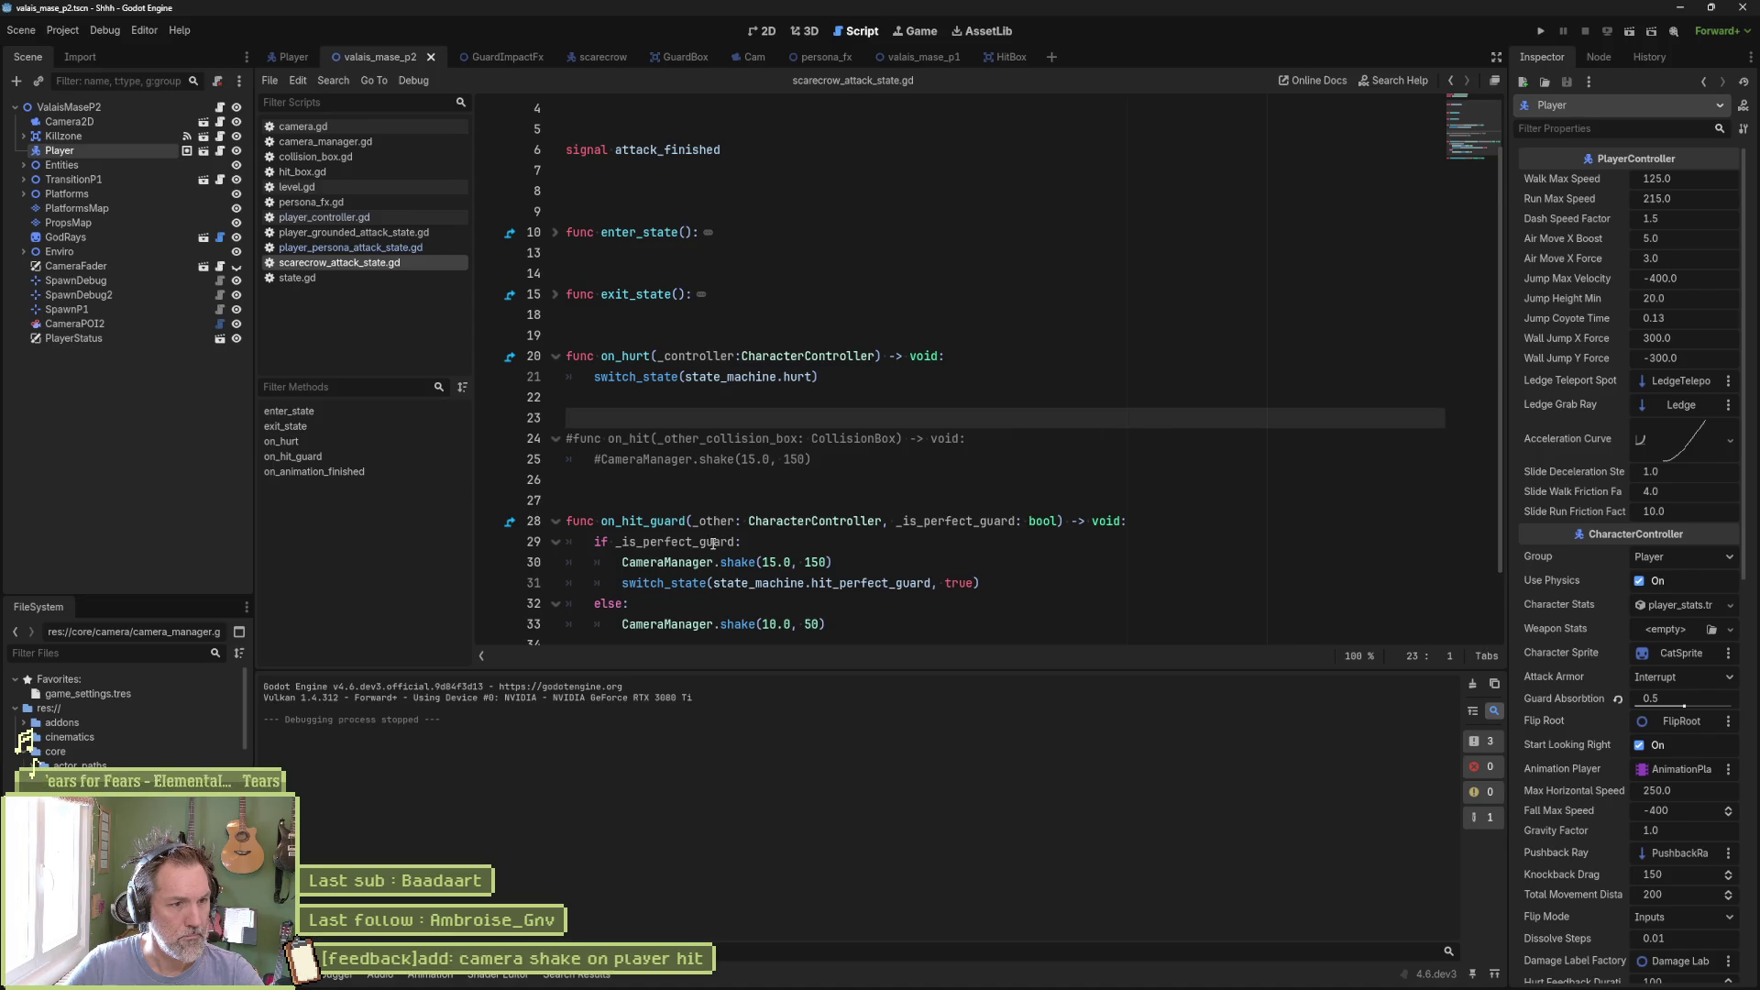
pyautogui.scroll(-2, 714, 542)
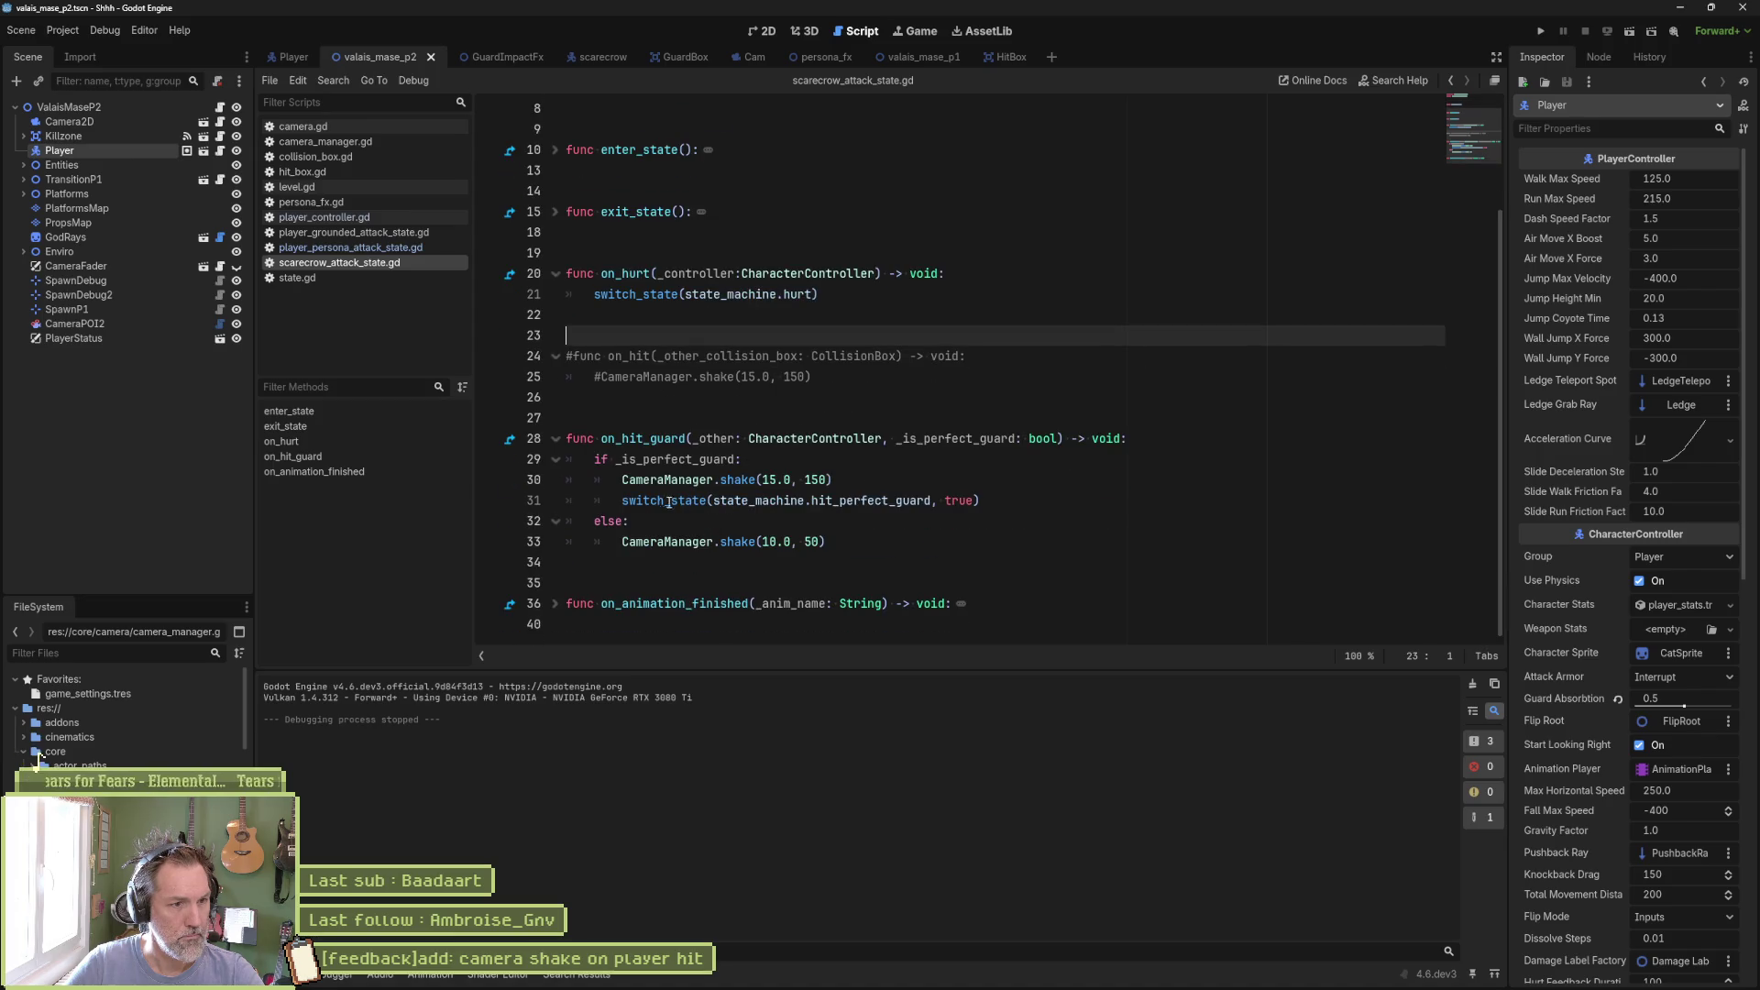
pyautogui.click(624, 480)
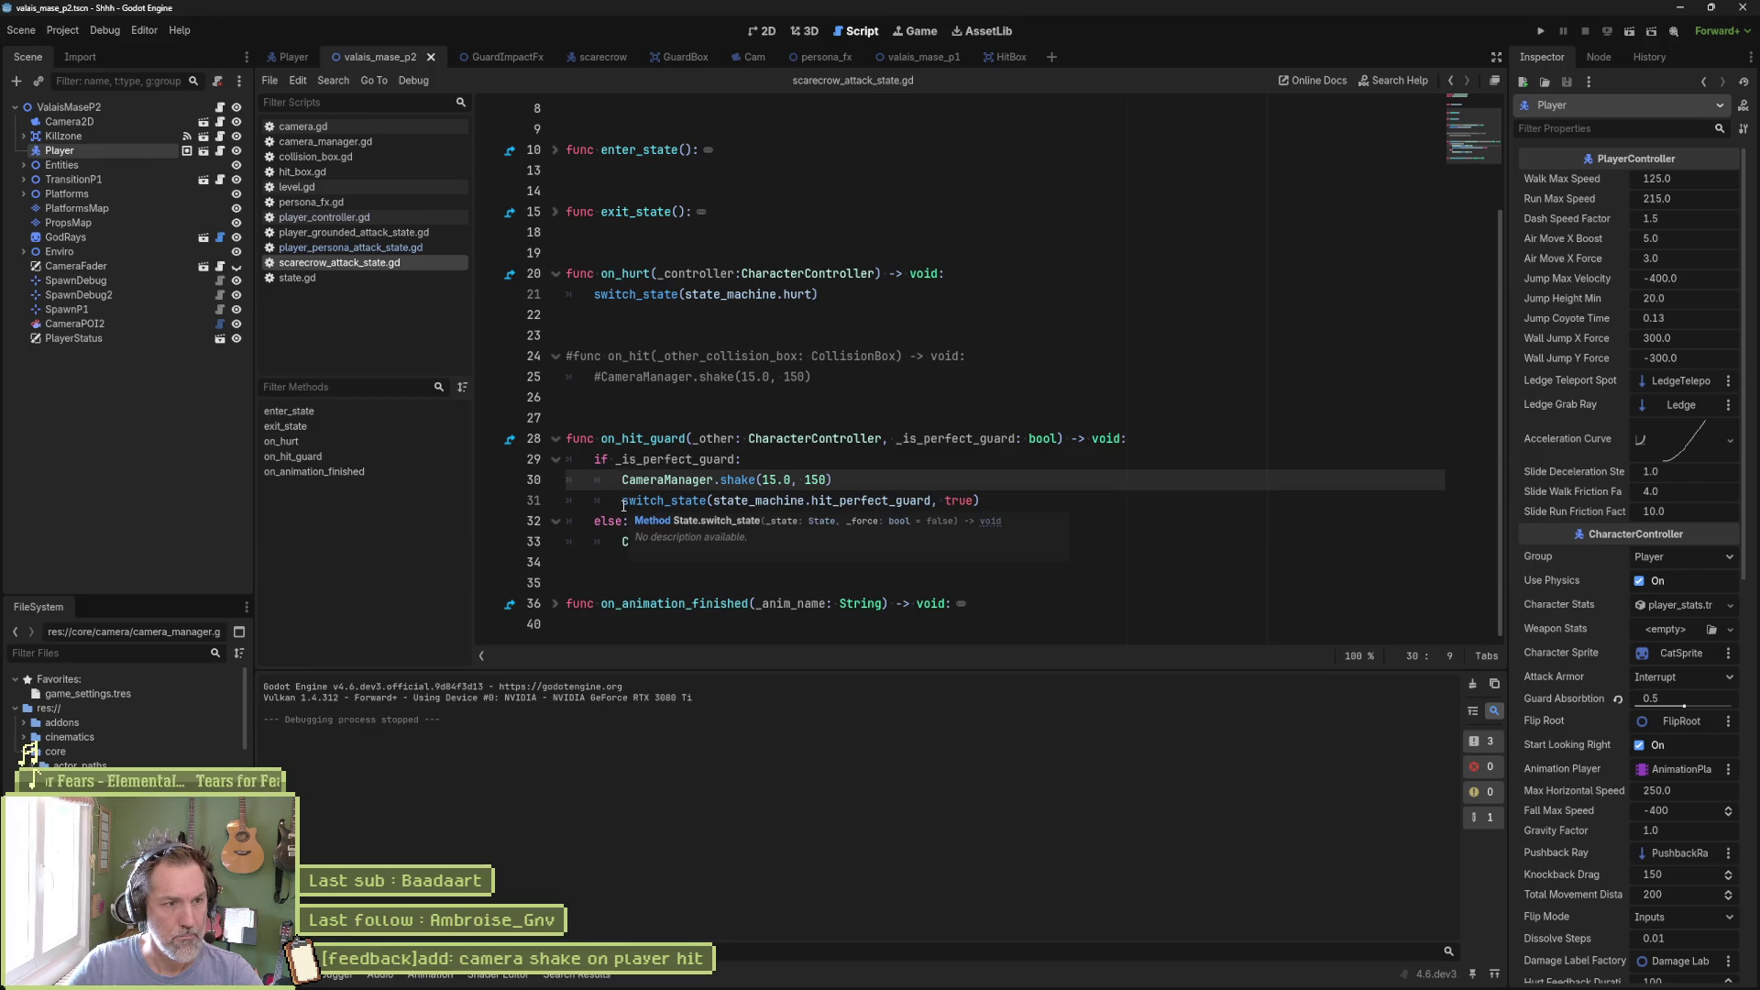
pyautogui.hotkey('ctrl', 'k')
pyautogui.press('Down')
pyautogui.press('Down')
pyautogui.hotkey('shift', 'Down')
pyautogui.hotkey('ctrl', 'k')
pyautogui.hotkey('ctrl', 'k')
pyautogui.press('F5')
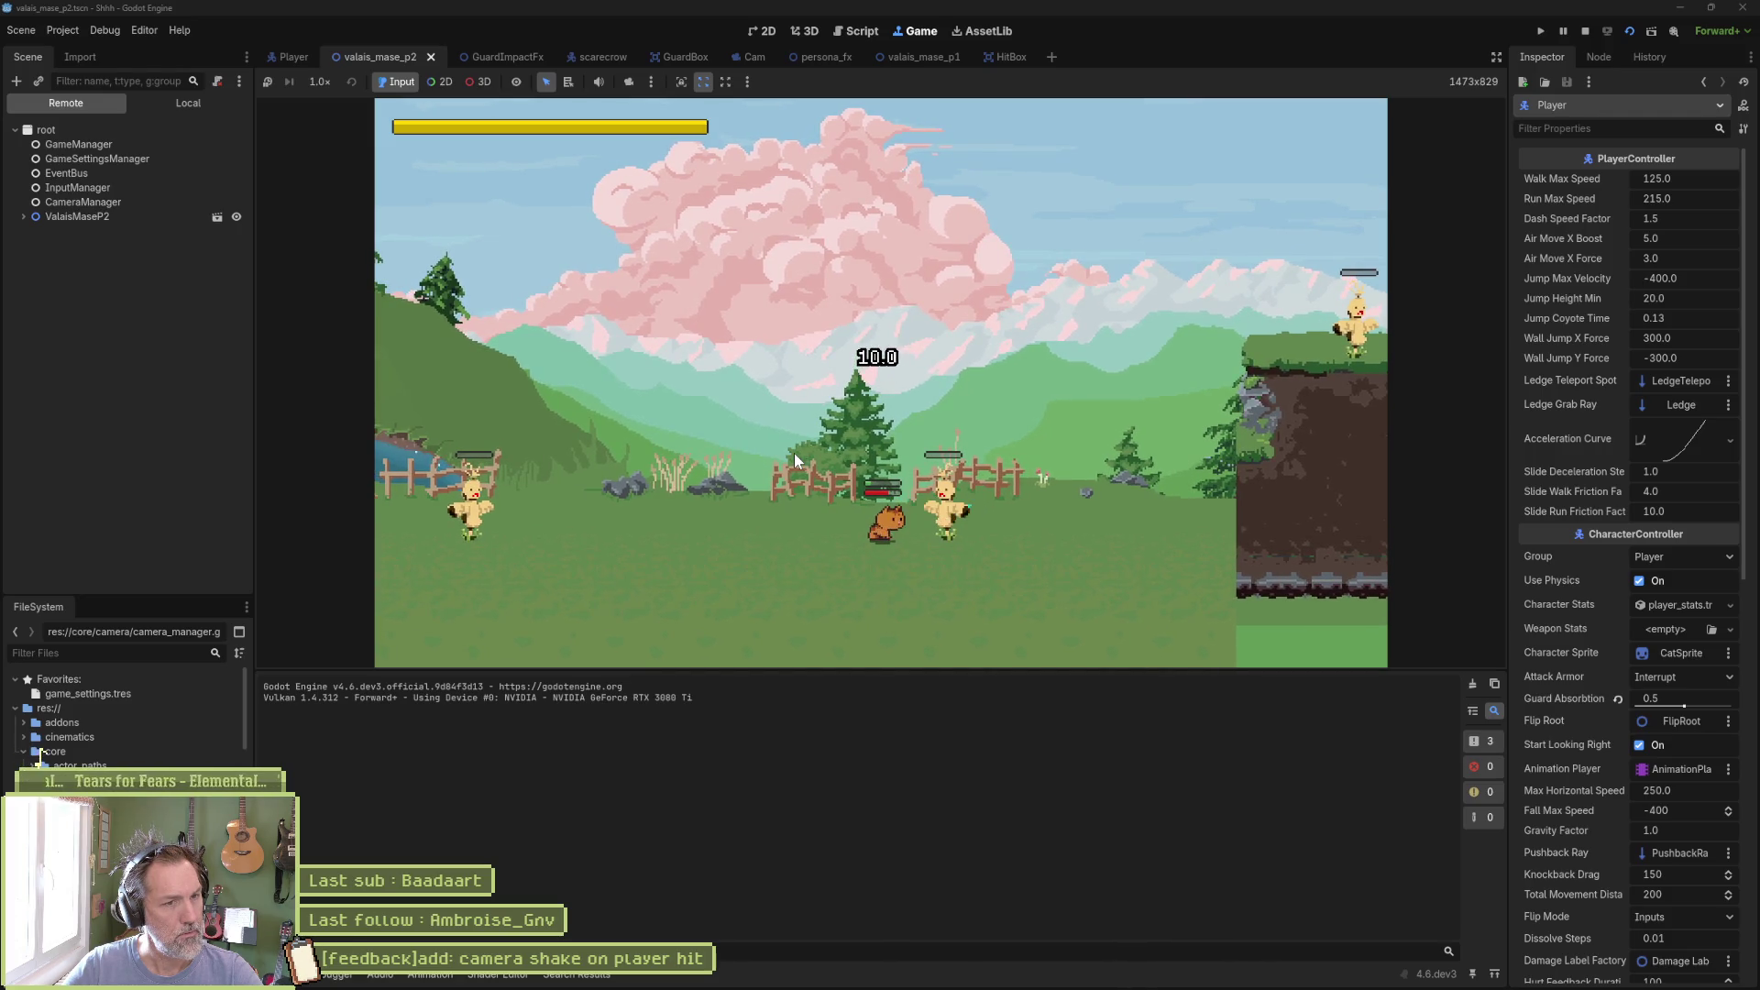
pyautogui.press('F8')
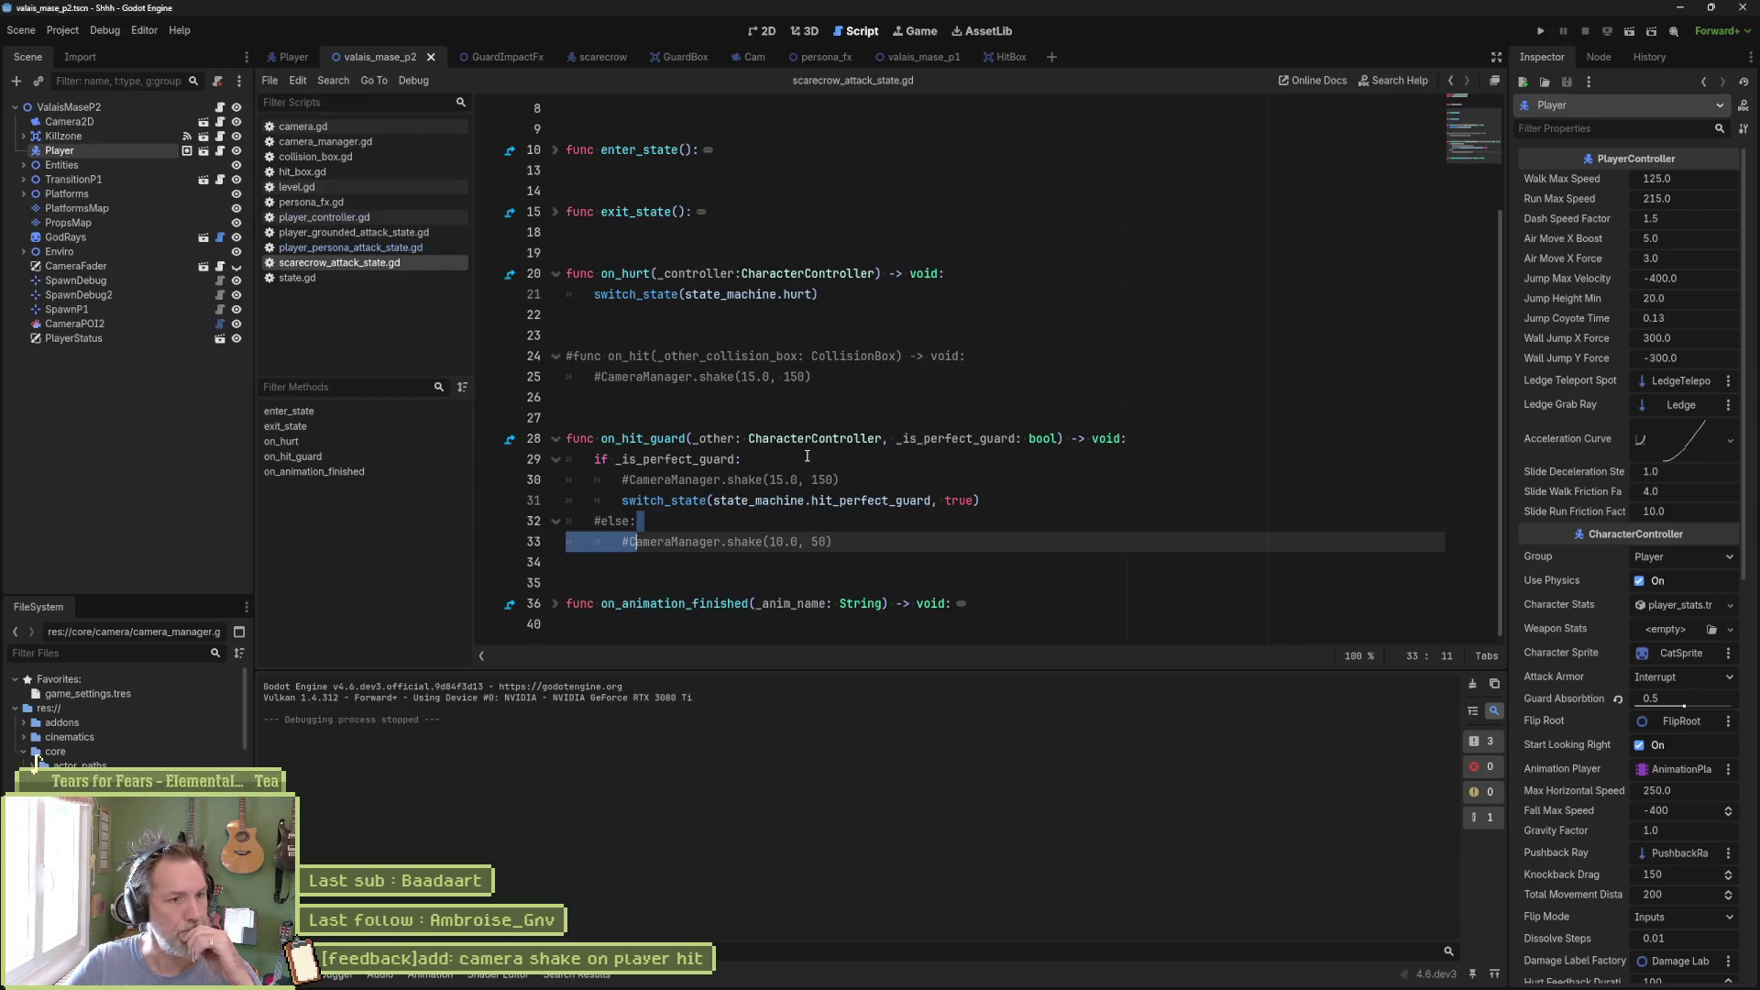
# - Delete the commented shake, else and on_hit lines from scarecrow_attack_state.gd, save, and close the other scripts
pyautogui.click(852, 480)
pyautogui.hotkey('ctrl', 'shift', 'k')
pyautogui.hotkey('ctrl', 'shift', 'k')
pyautogui.hotkey('ctrl', 'shift', 'k')
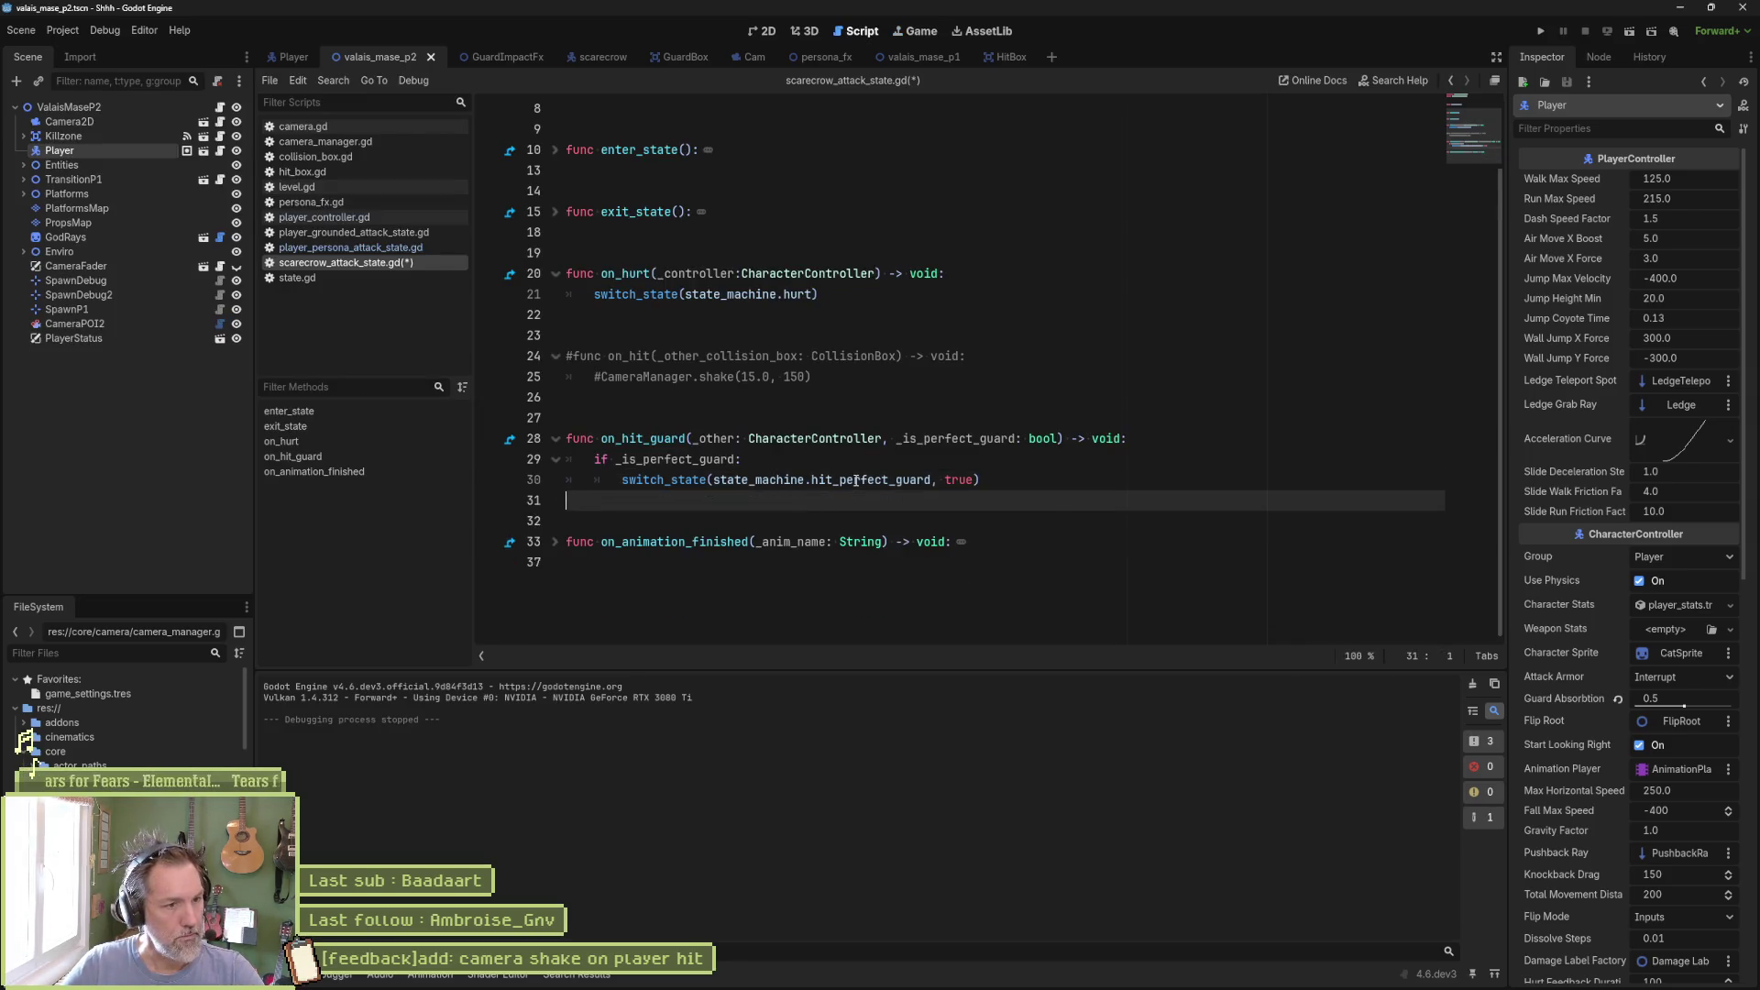
pyautogui.click(834, 357)
pyautogui.hotkey('ctrl', 'shift', 'k')
pyautogui.hotkey('ctrl', 'shift', 'k')
pyautogui.hotkey('ctrl', 'shift', 'k')
pyautogui.hotkey('ctrl', 'shift', 'k')
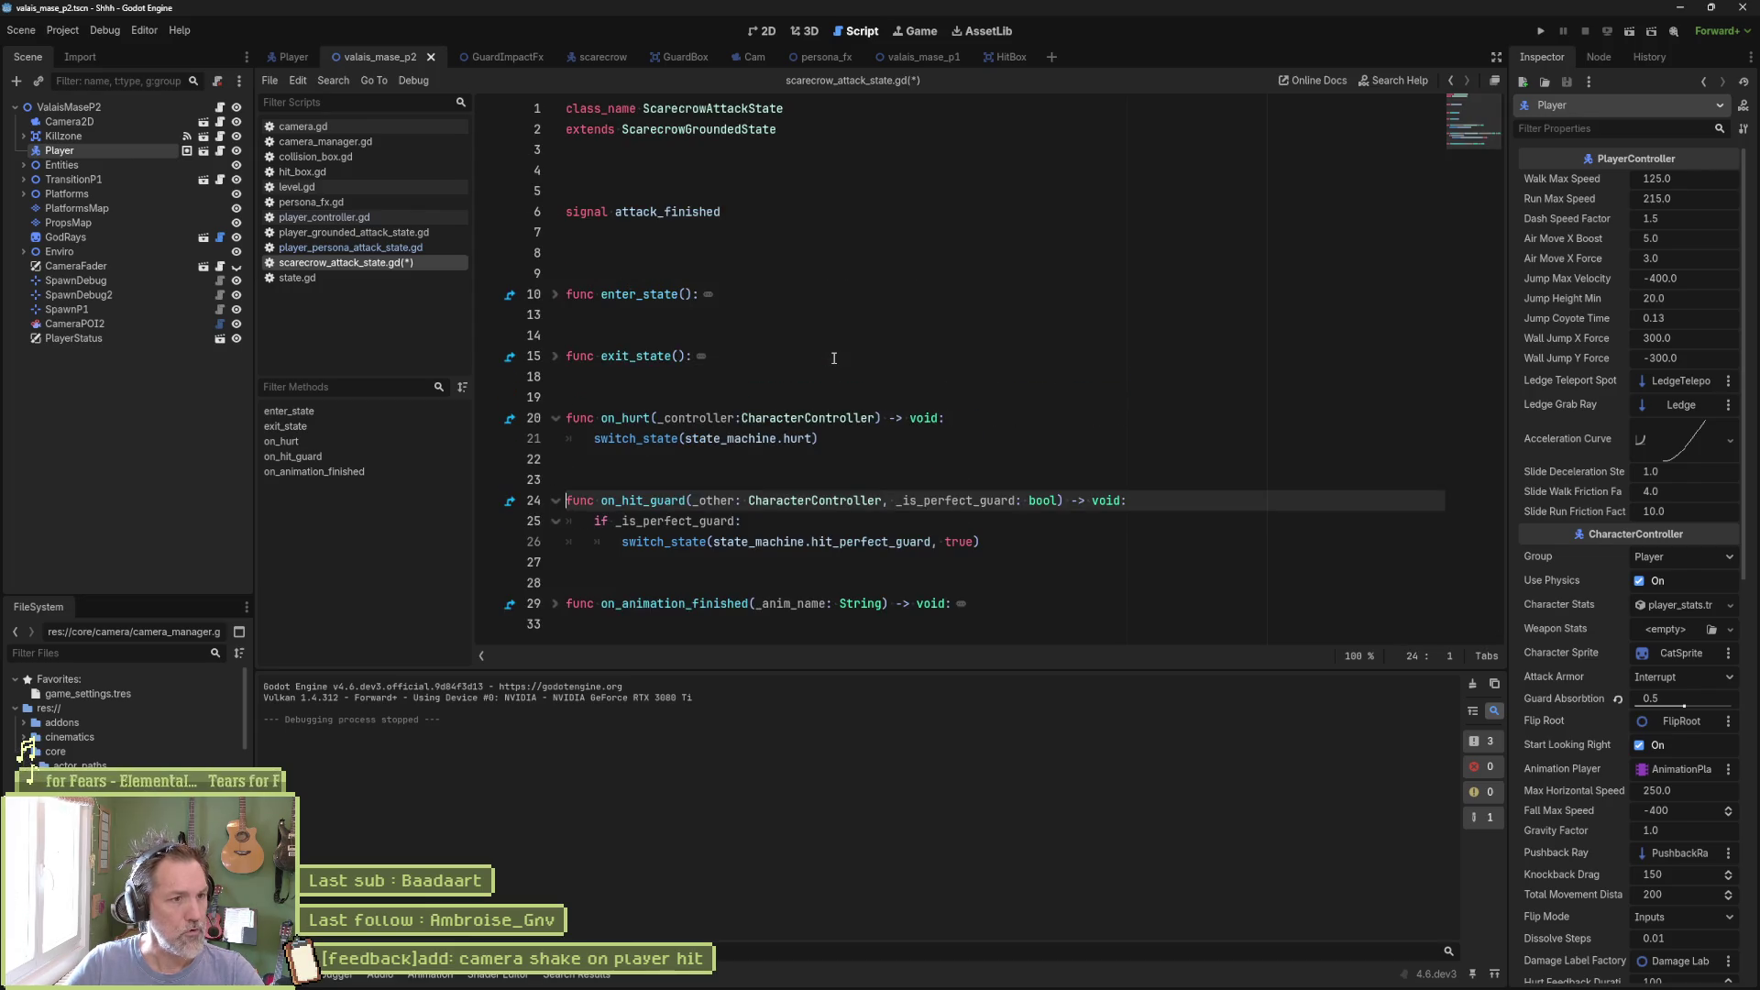
pyautogui.hotkey('ctrl', 's')
pyautogui.click(357, 252)
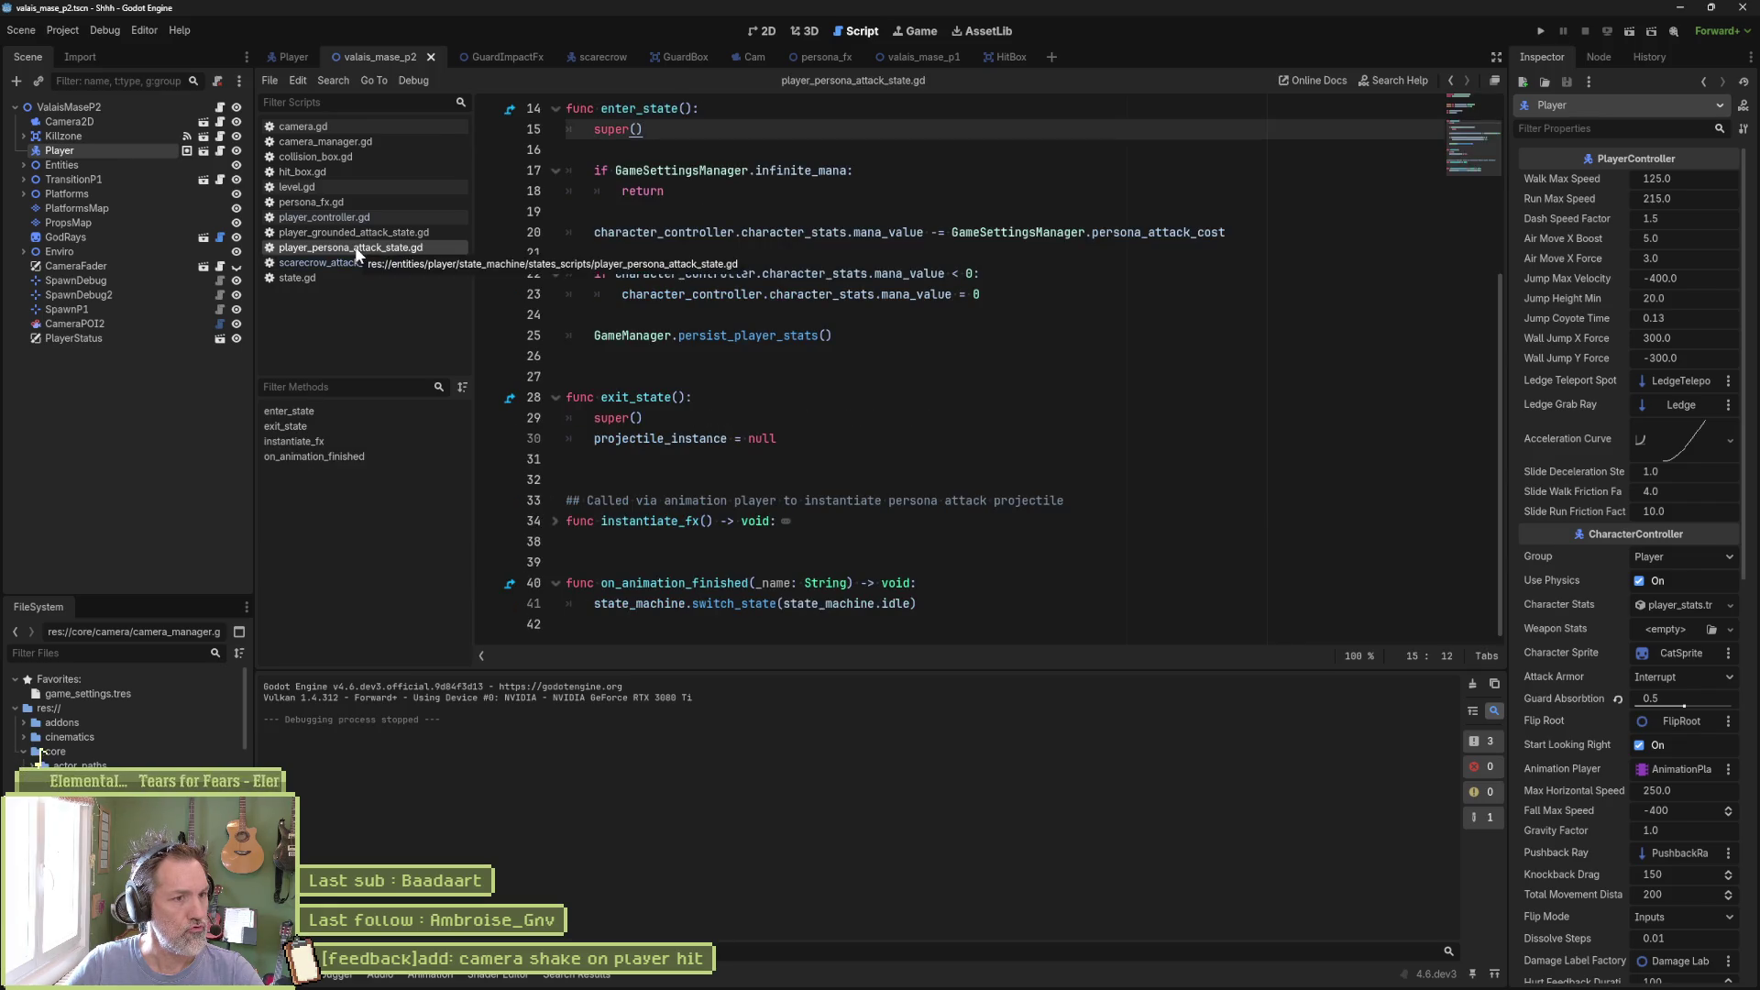
pyautogui.hotkey('ctrl', 'w')
pyautogui.hotkey('ctrl', 'w')
pyautogui.hotkey('ctrl', 'w')
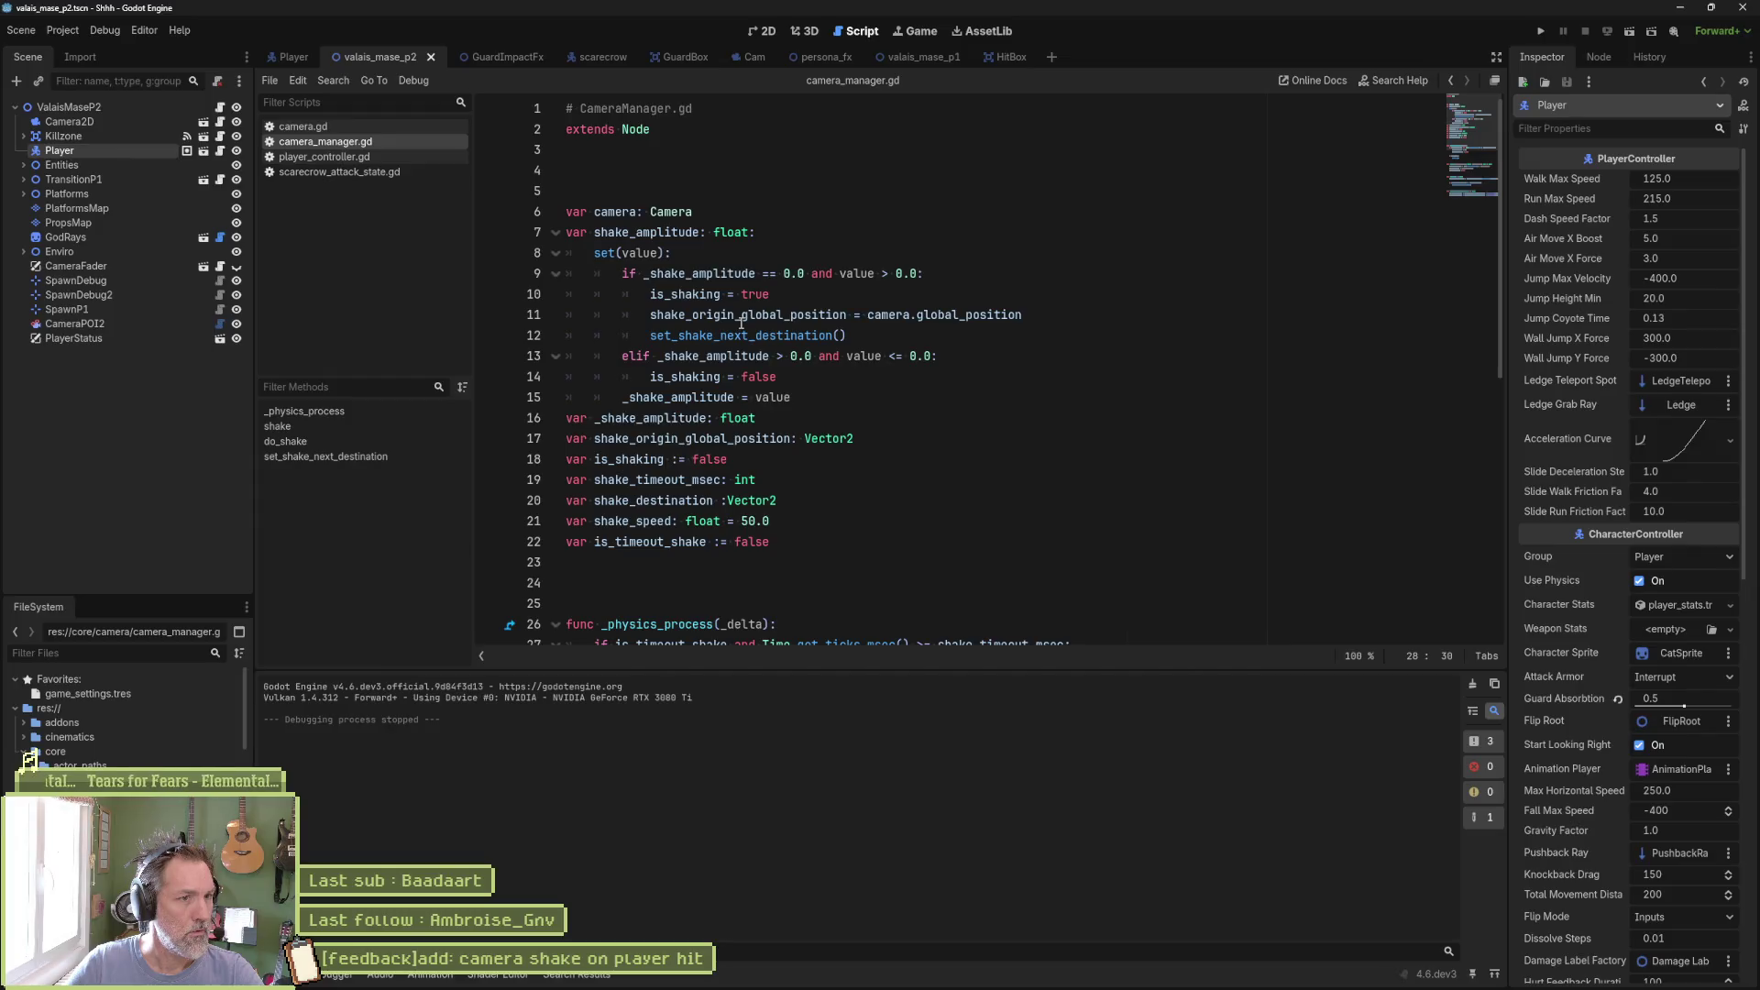
# - Close camera_manager.gd and delete the unused shake signal lines from event_bus.gd
pyautogui.middleClick(339, 145)
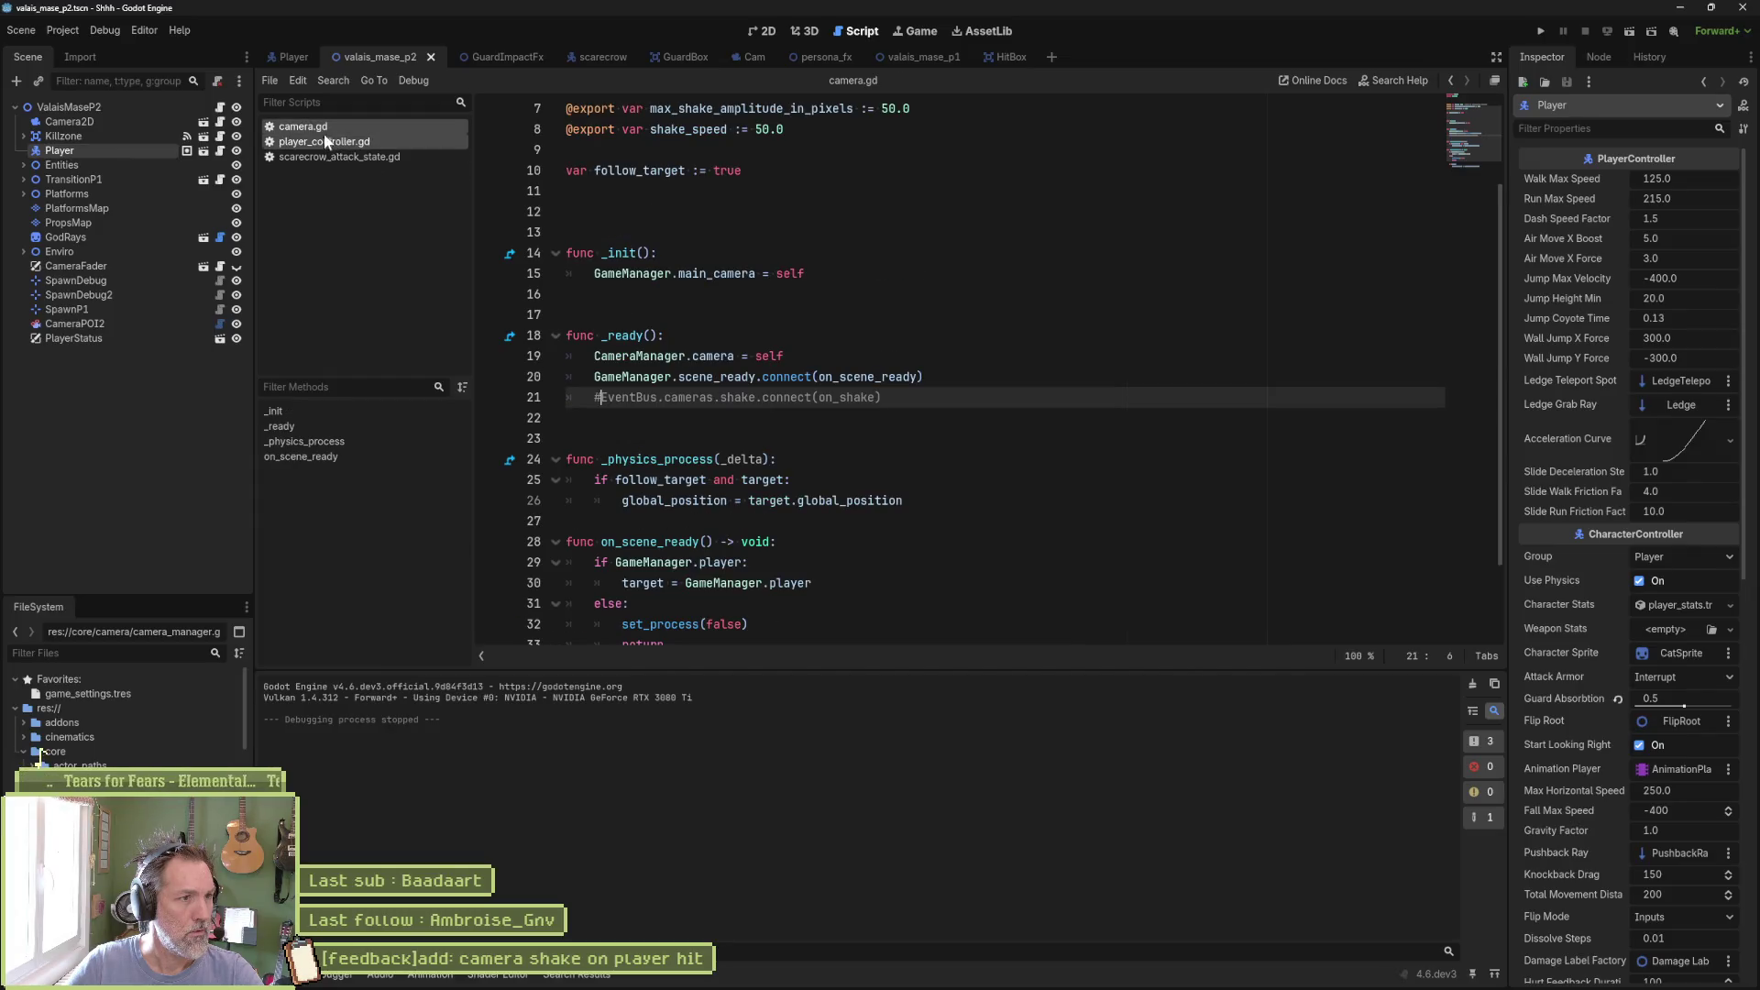
pyautogui.click(739, 397)
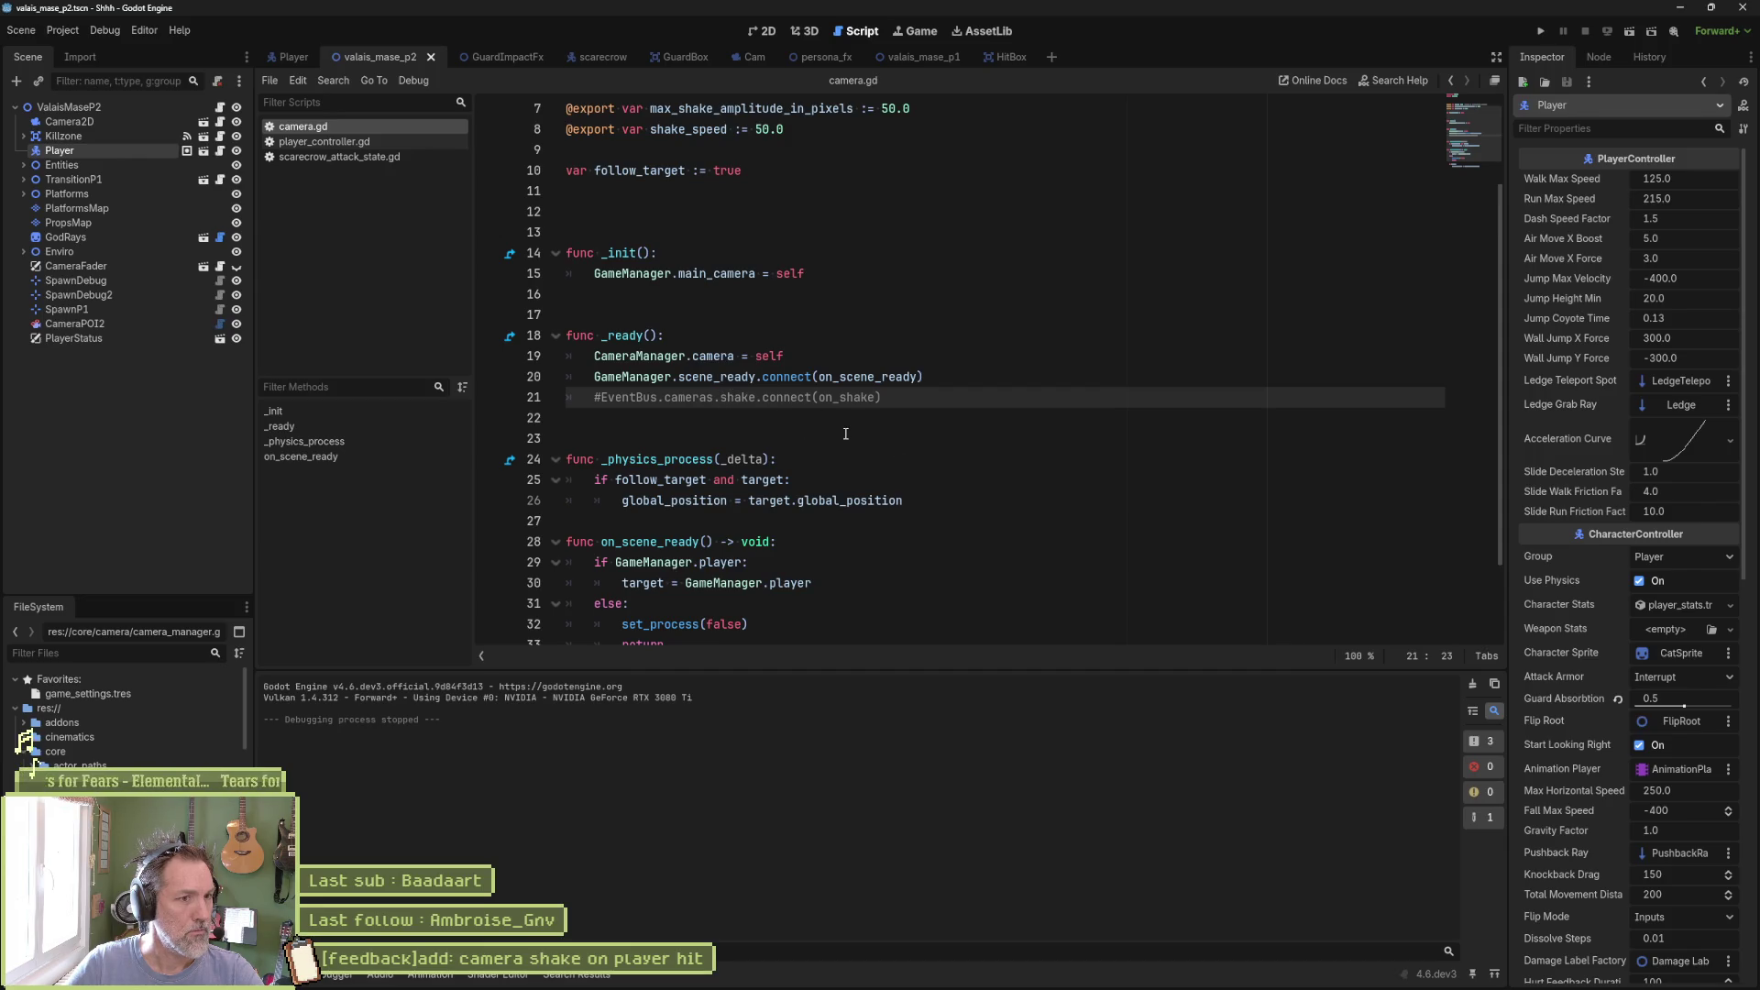
pyautogui.hotkey('shift', 'alt', 'o')
pyautogui.write('event')
pyautogui.press('Return')
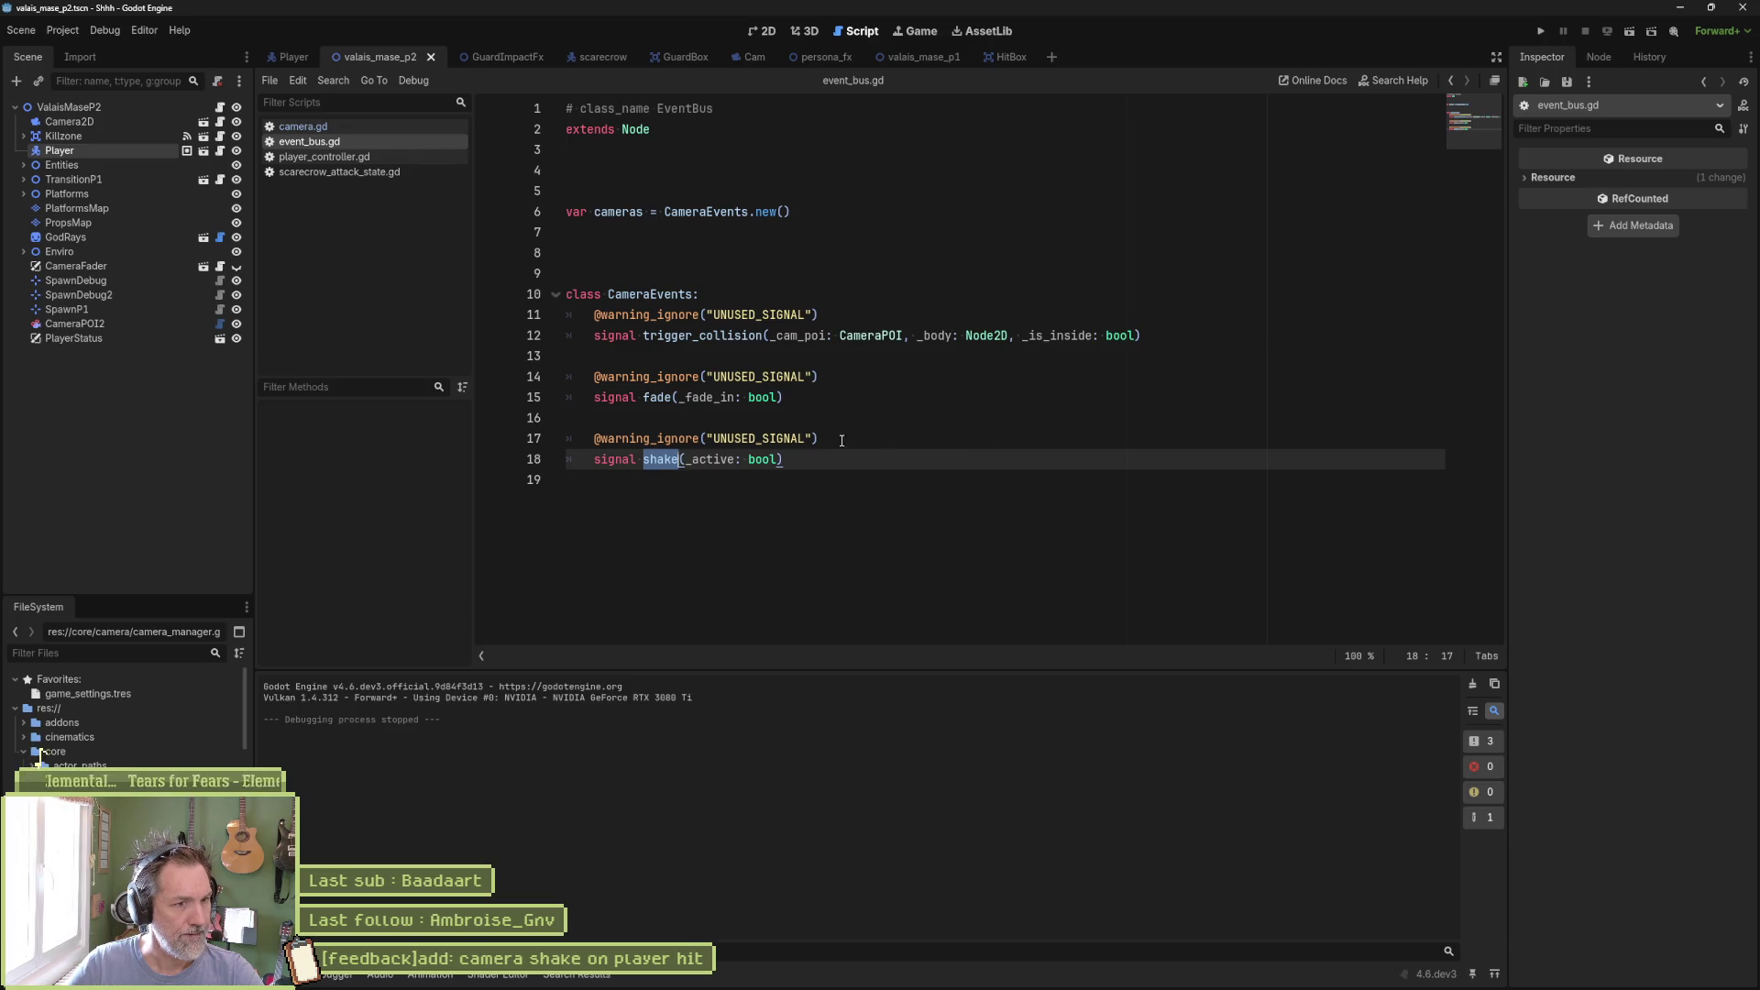
pyautogui.click(663, 458)
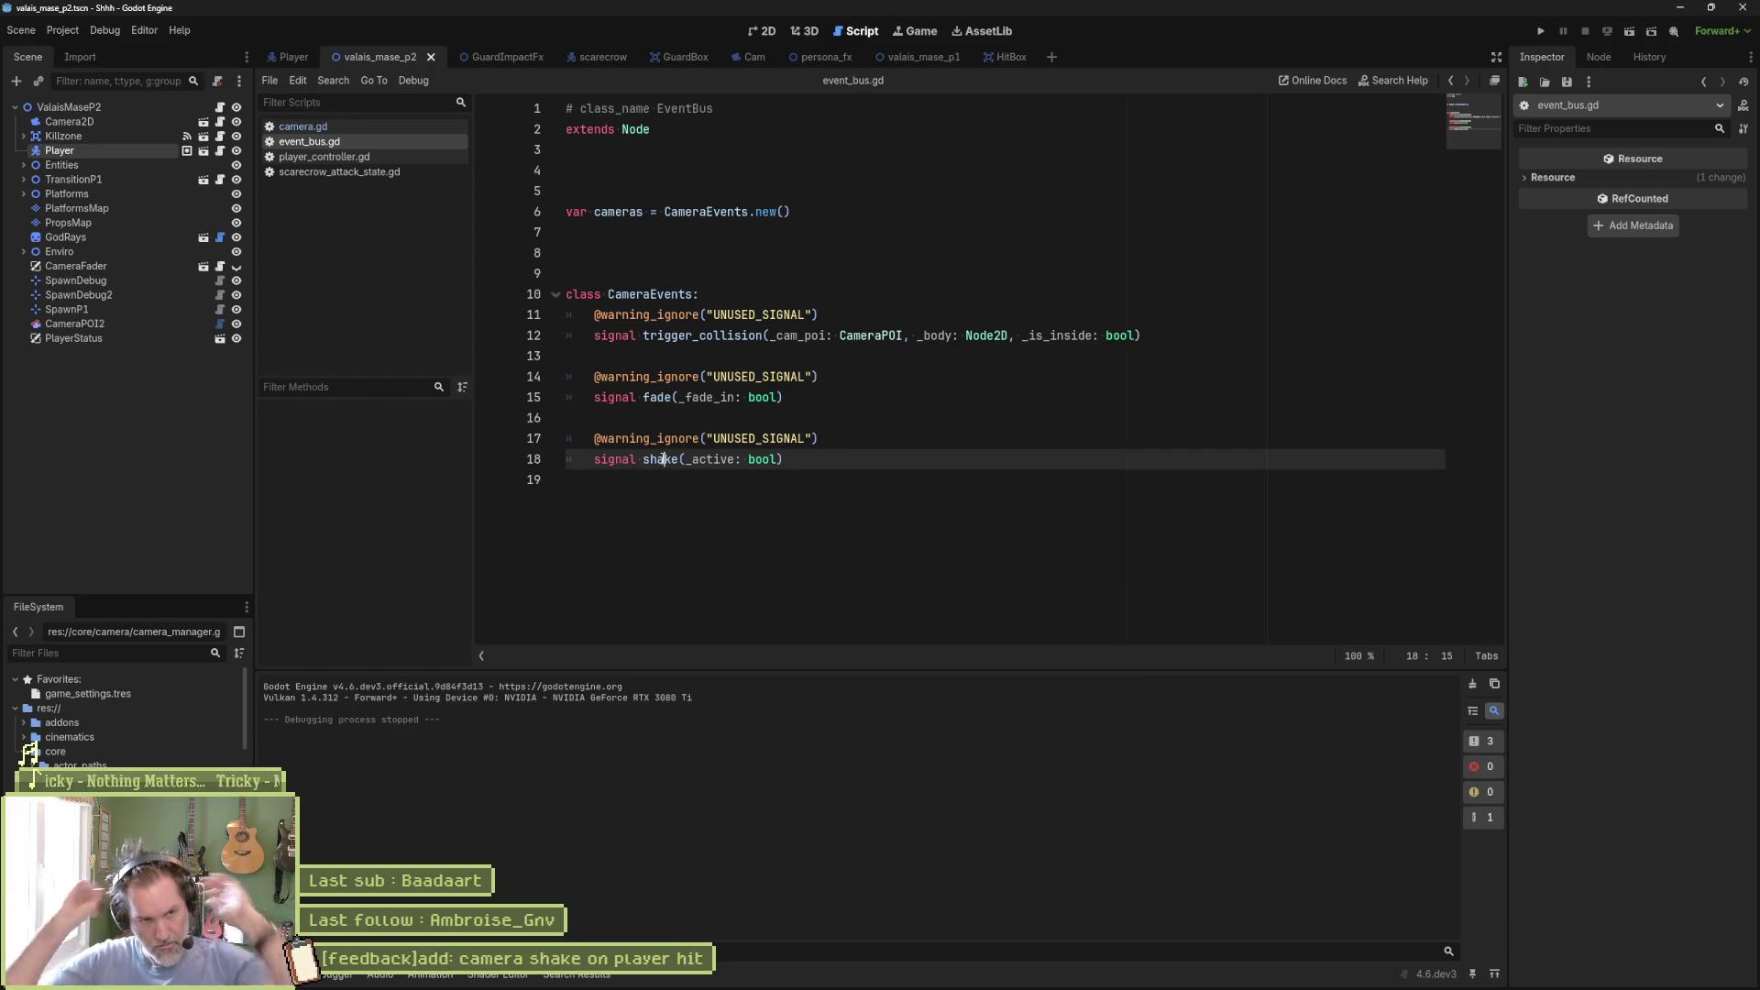
pyautogui.hotkey('shift', 'Up')
pyautogui.hotkey('shift', 'Up')
pyautogui.hotkey('shift', 'Up')
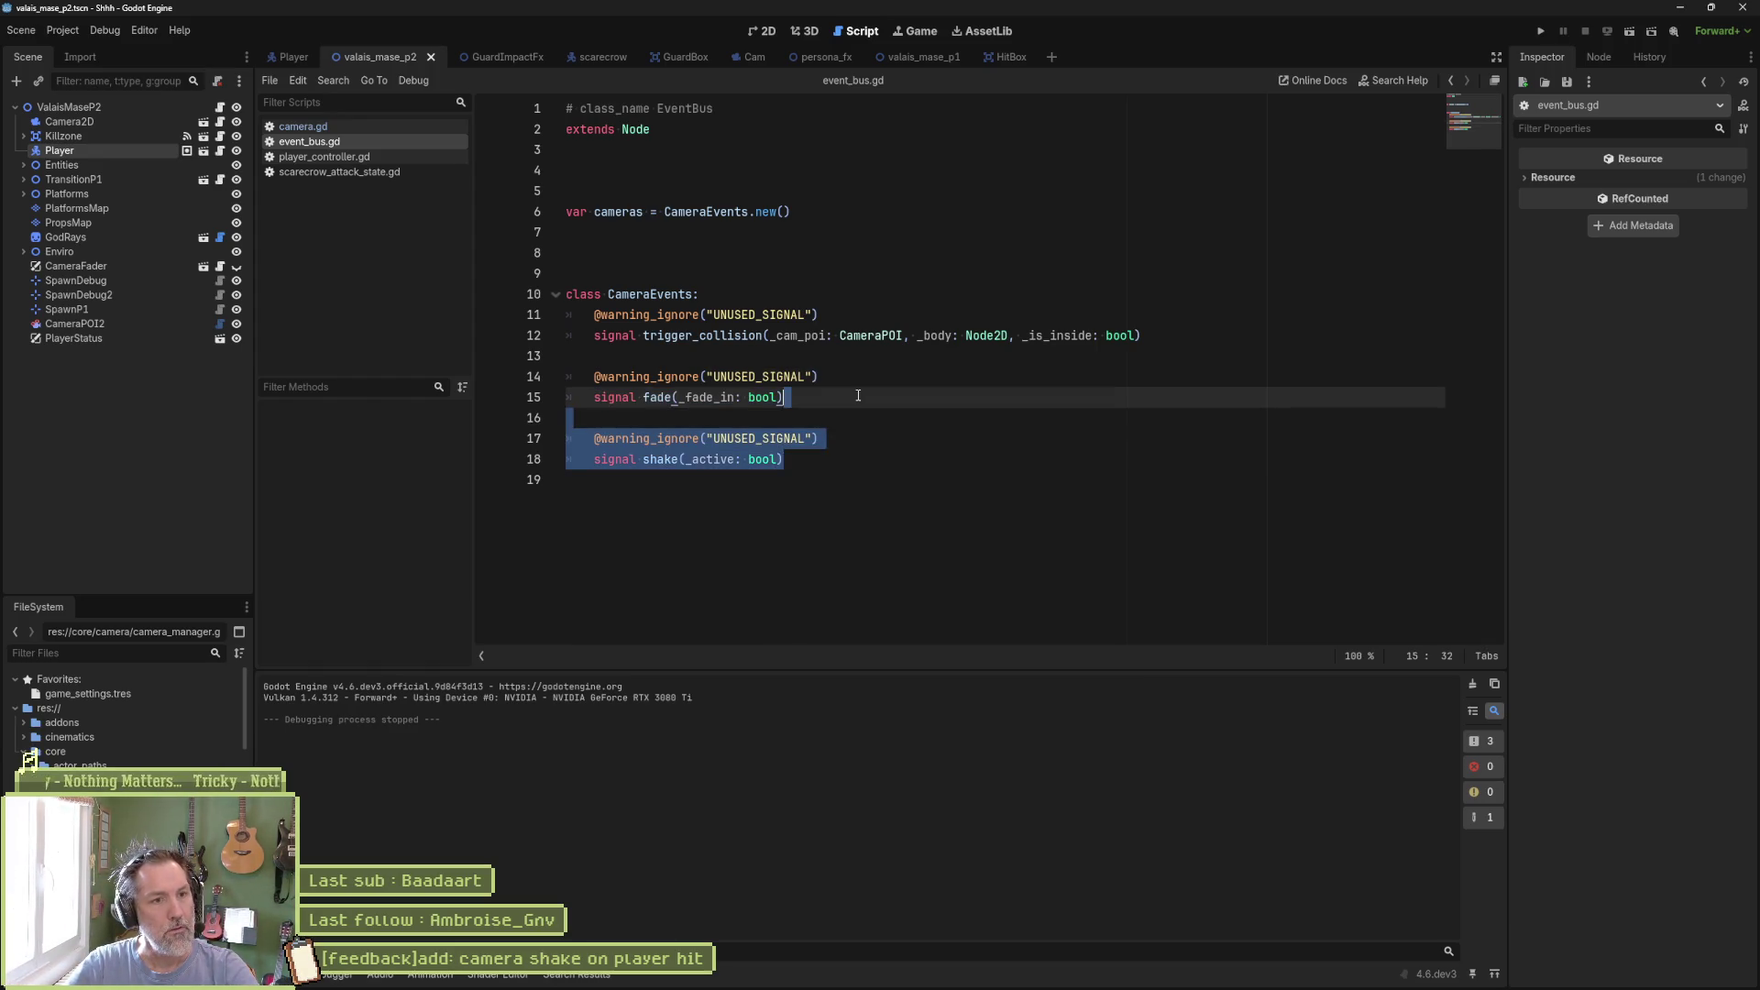
pyautogui.press('BackSpace')
# - Save camera.gd, add a blank line before on_scene_ready, and fold all its functions
pyautogui.click(357, 158)
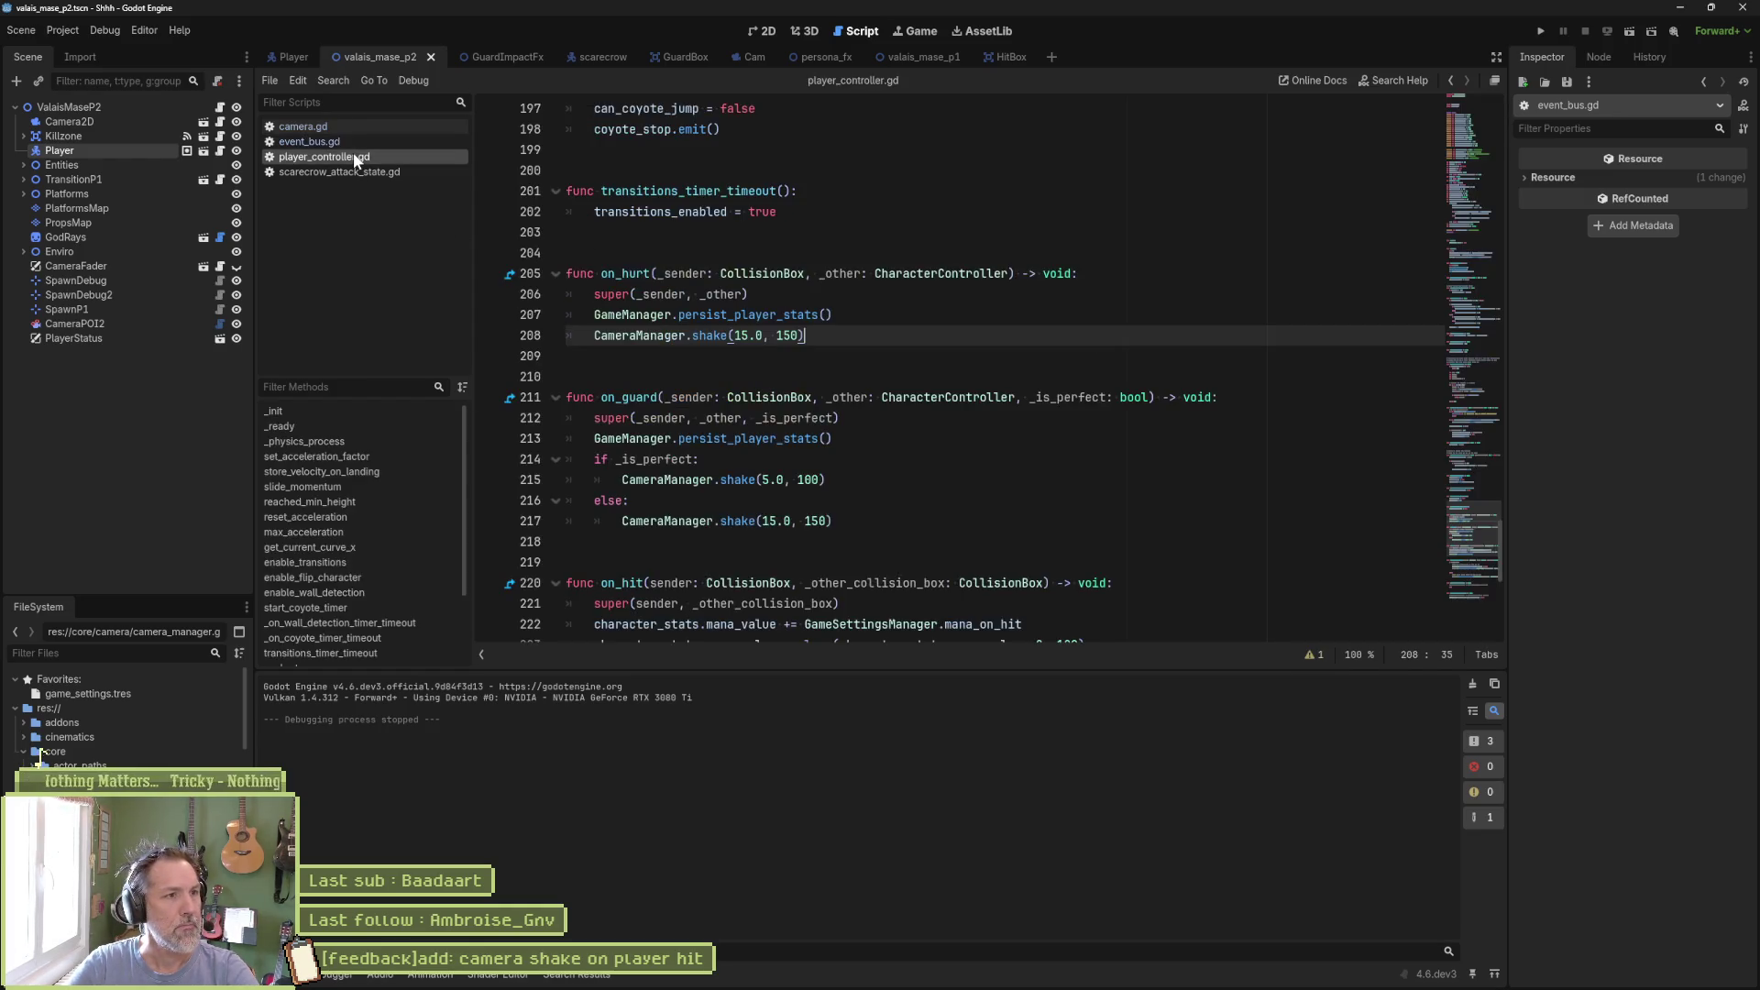
pyautogui.click(365, 125)
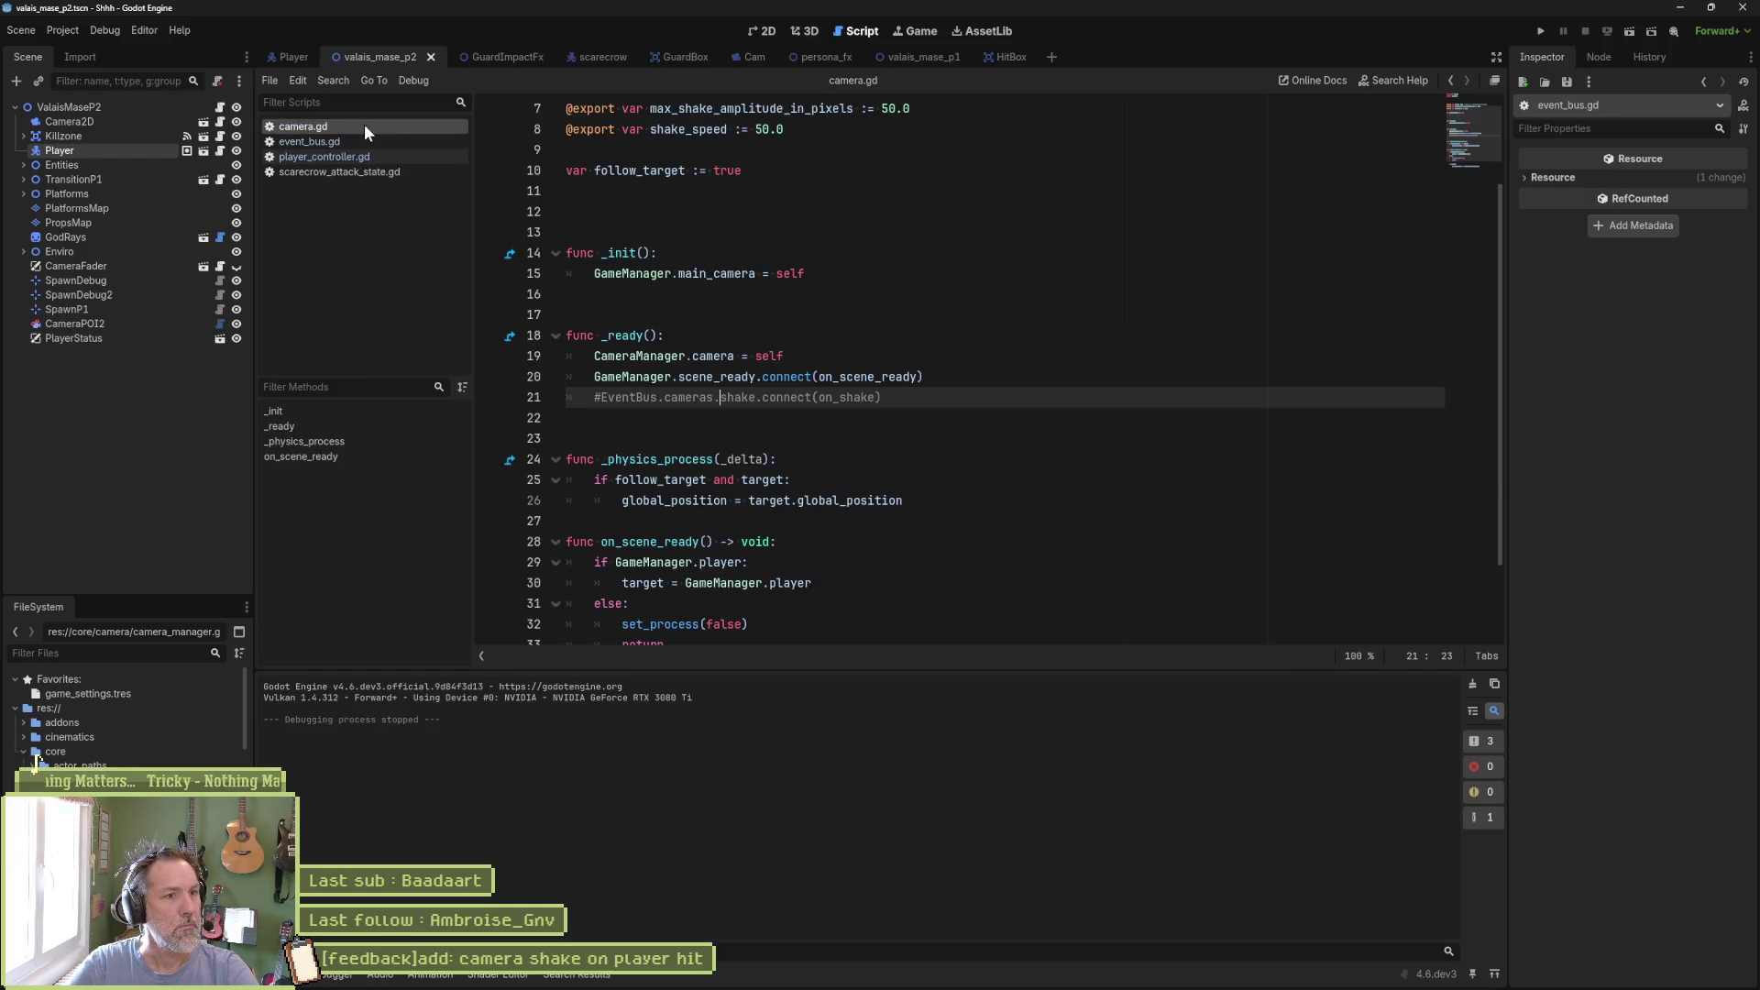
pyautogui.hotkey('ctrl', 's')
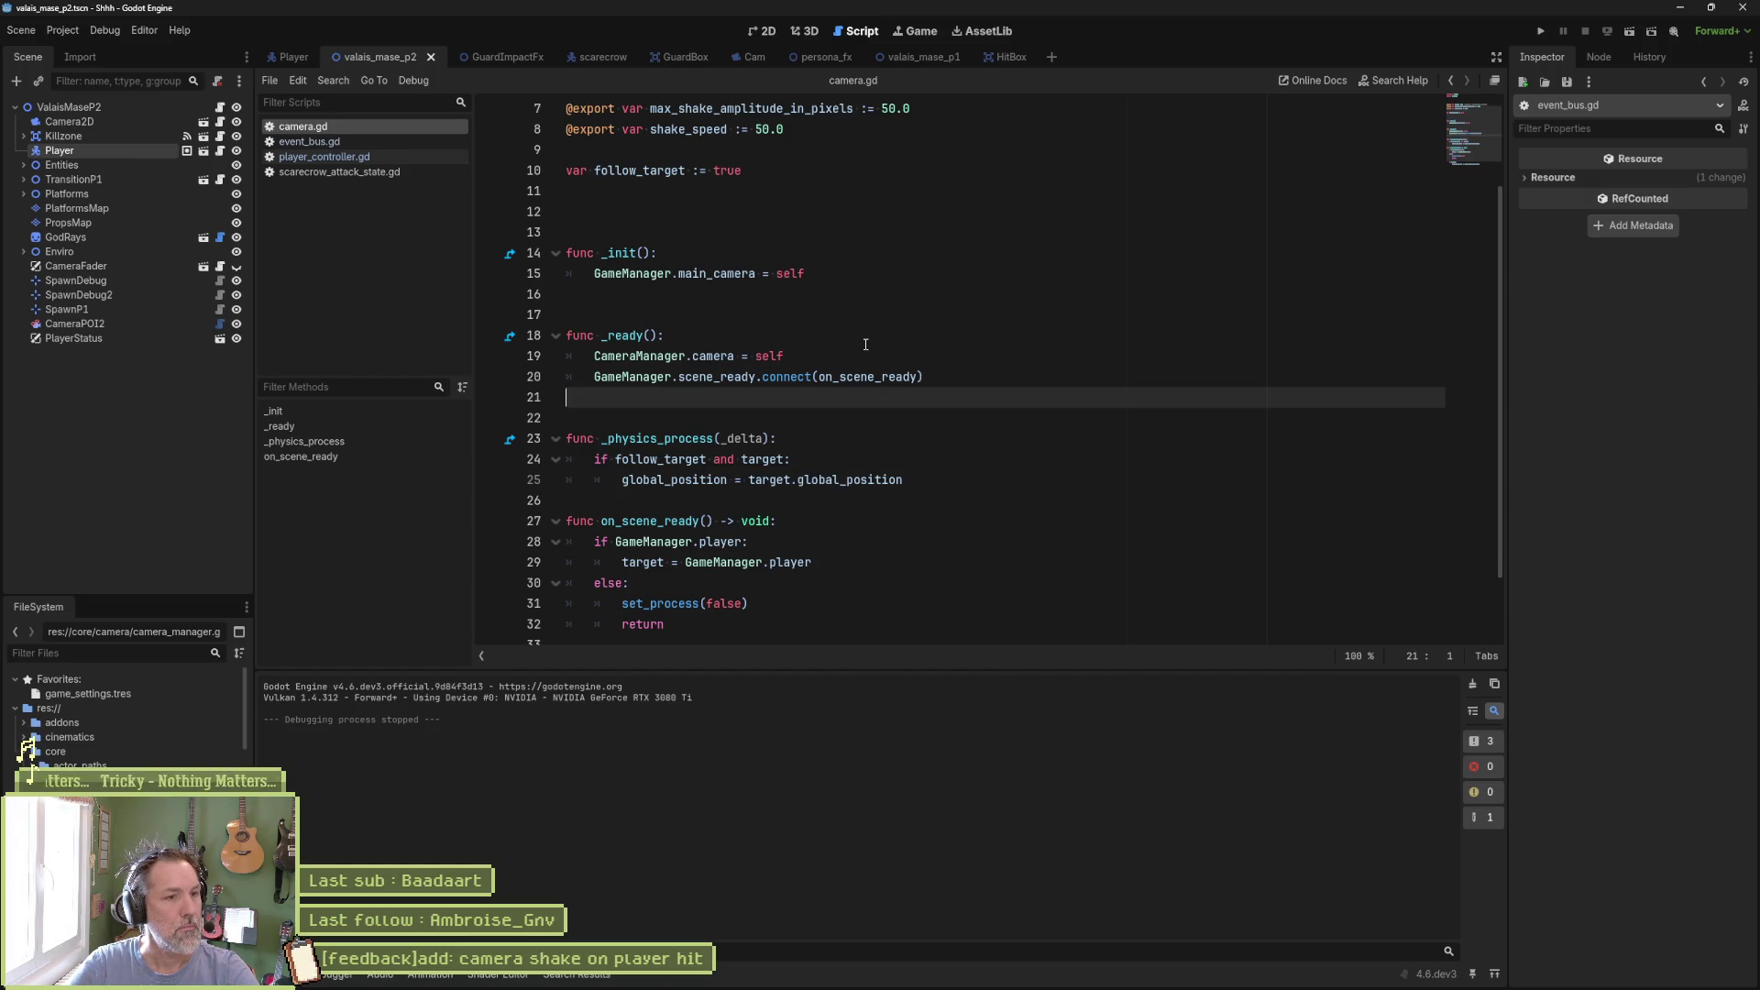
pyautogui.click(752, 502)
pyautogui.press('Return')
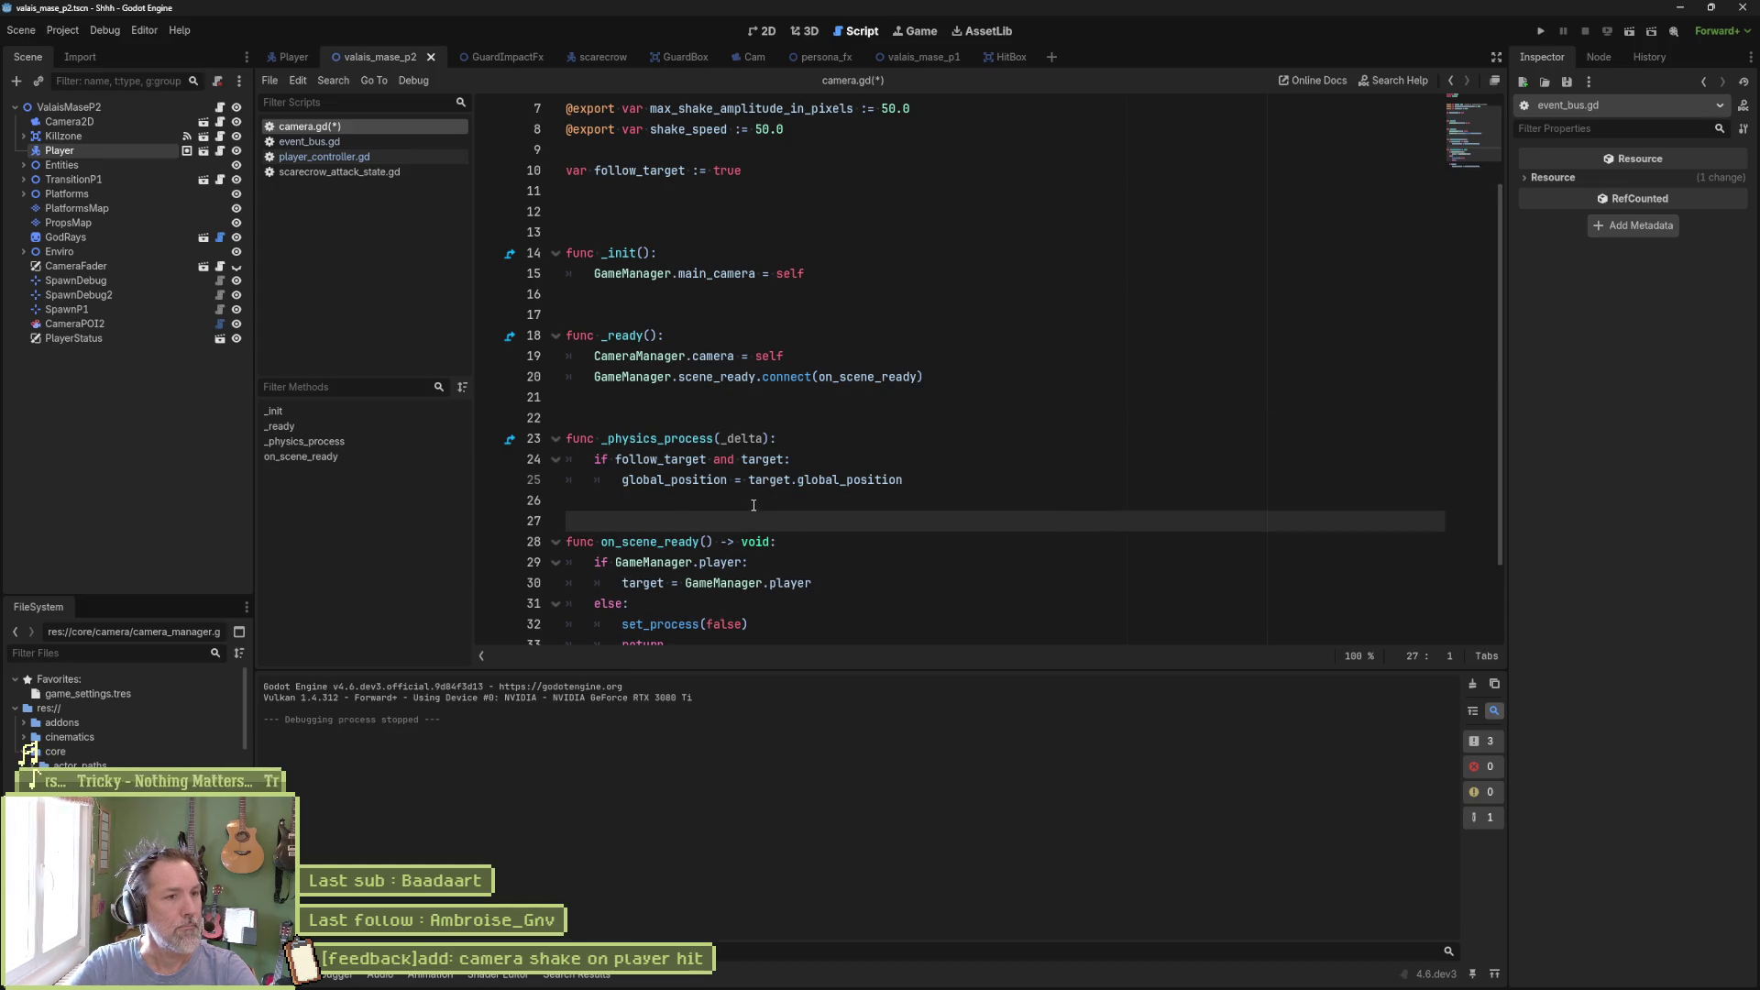
pyautogui.scroll(-2, 993, 439)
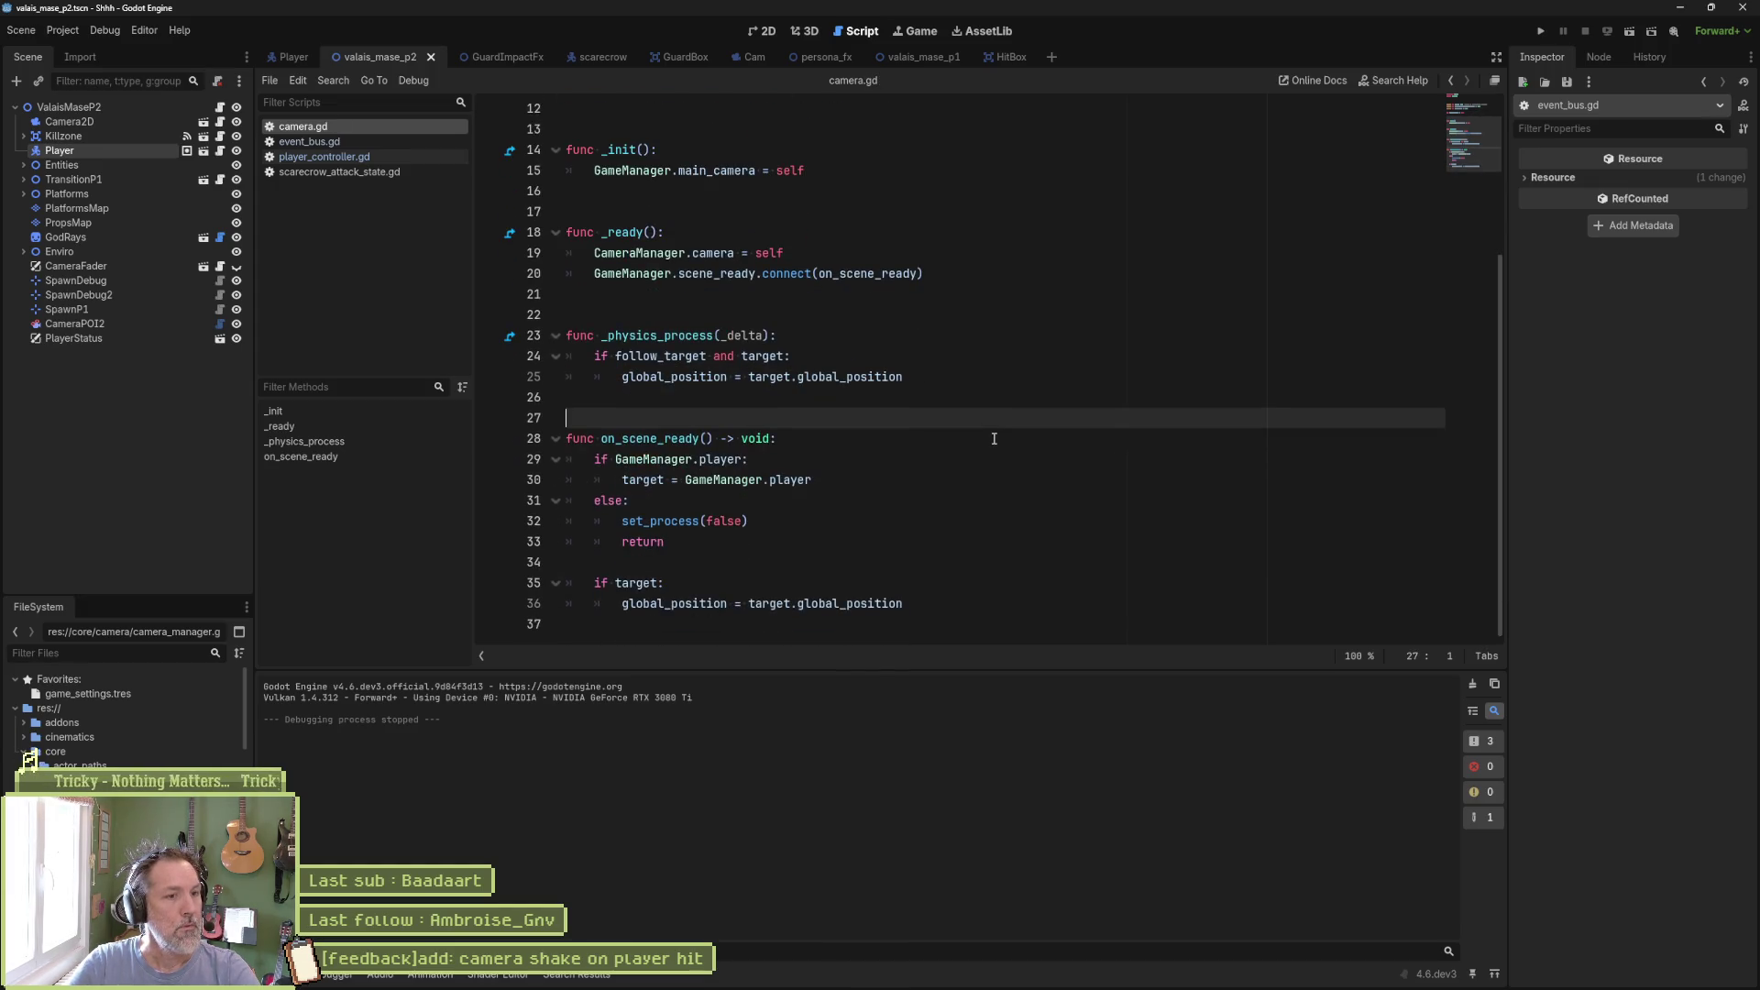
pyautogui.hotkey('ctrl', 'alt', 'f')
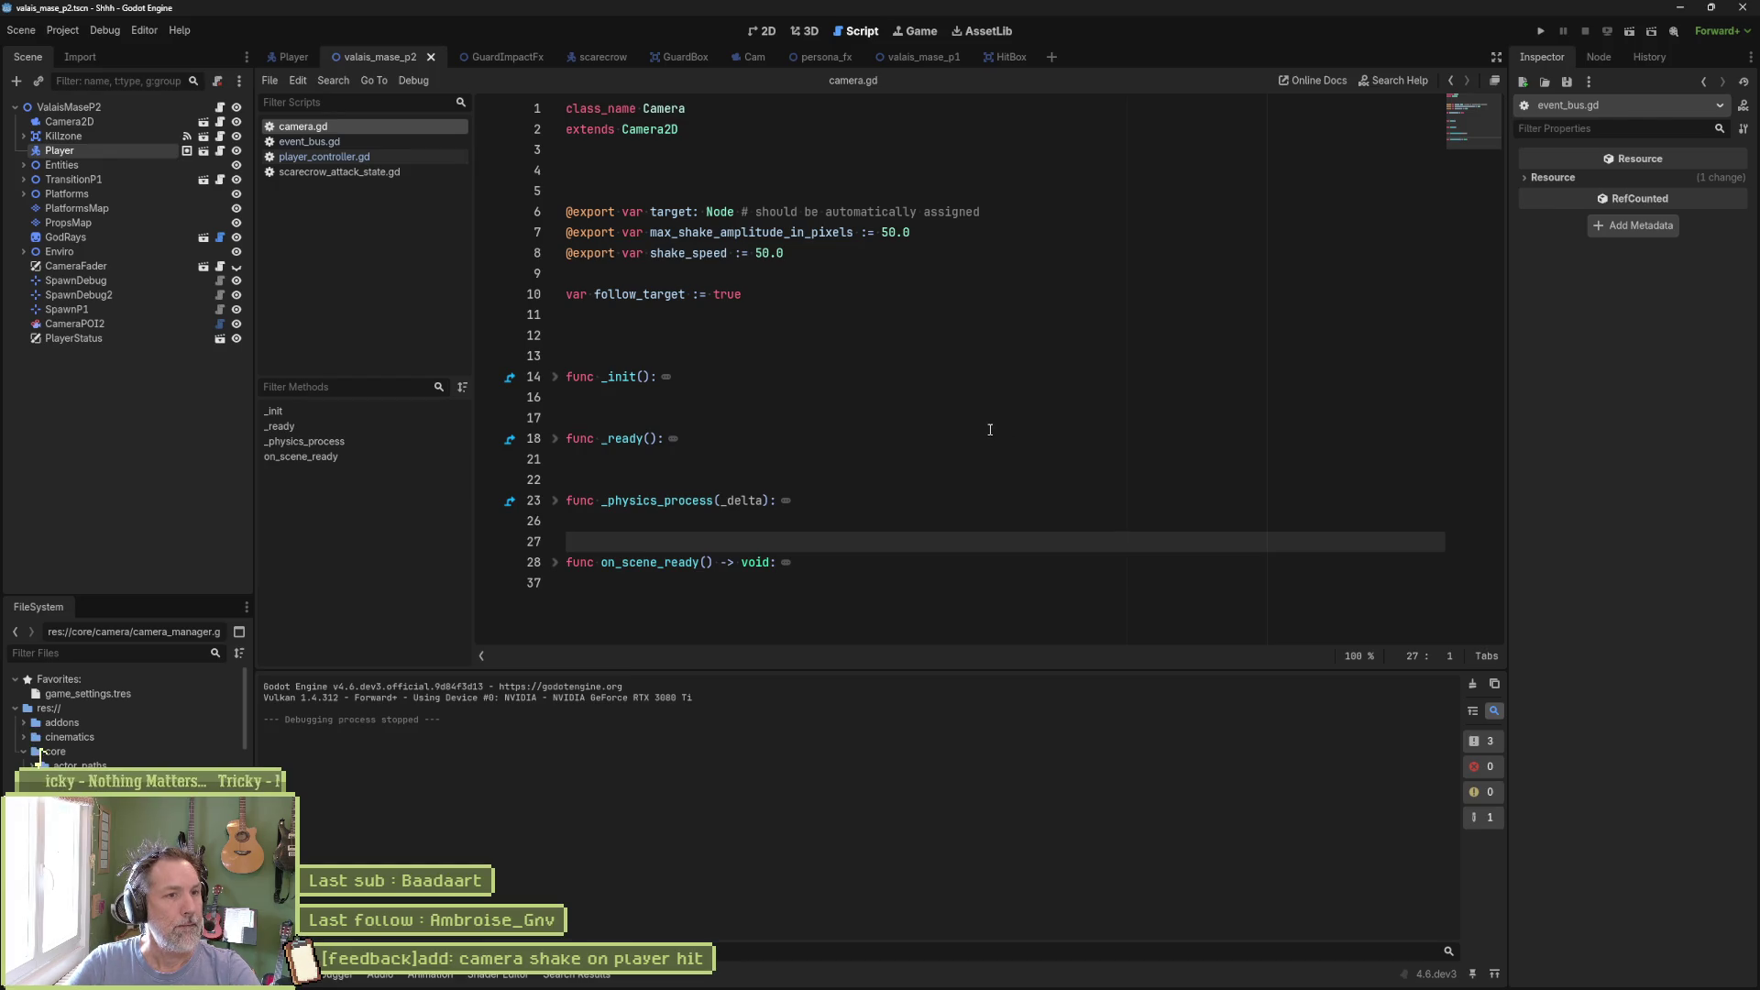
pyautogui.click(388, 172)
# - Close scarecrow_attack_state.gd and jump from player_controller's shake call to its definition in camera_manager.gd
pyautogui.click(779, 330)
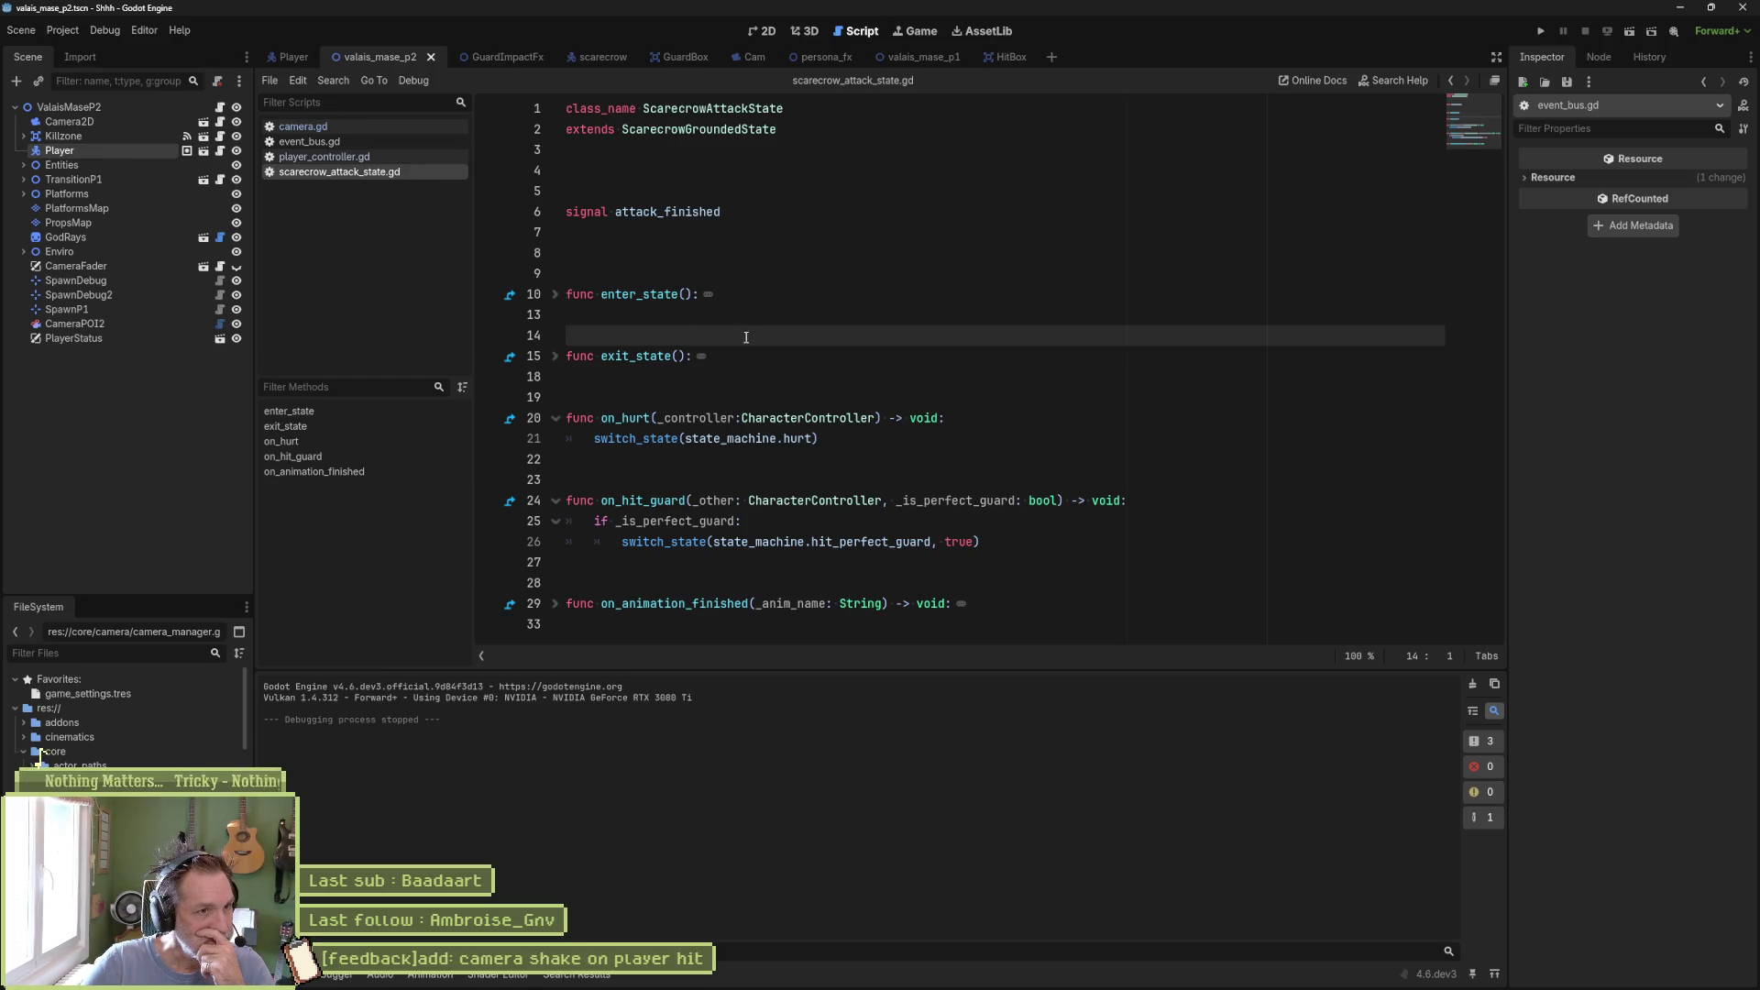
pyautogui.middleClick(370, 172)
pyautogui.click(364, 158)
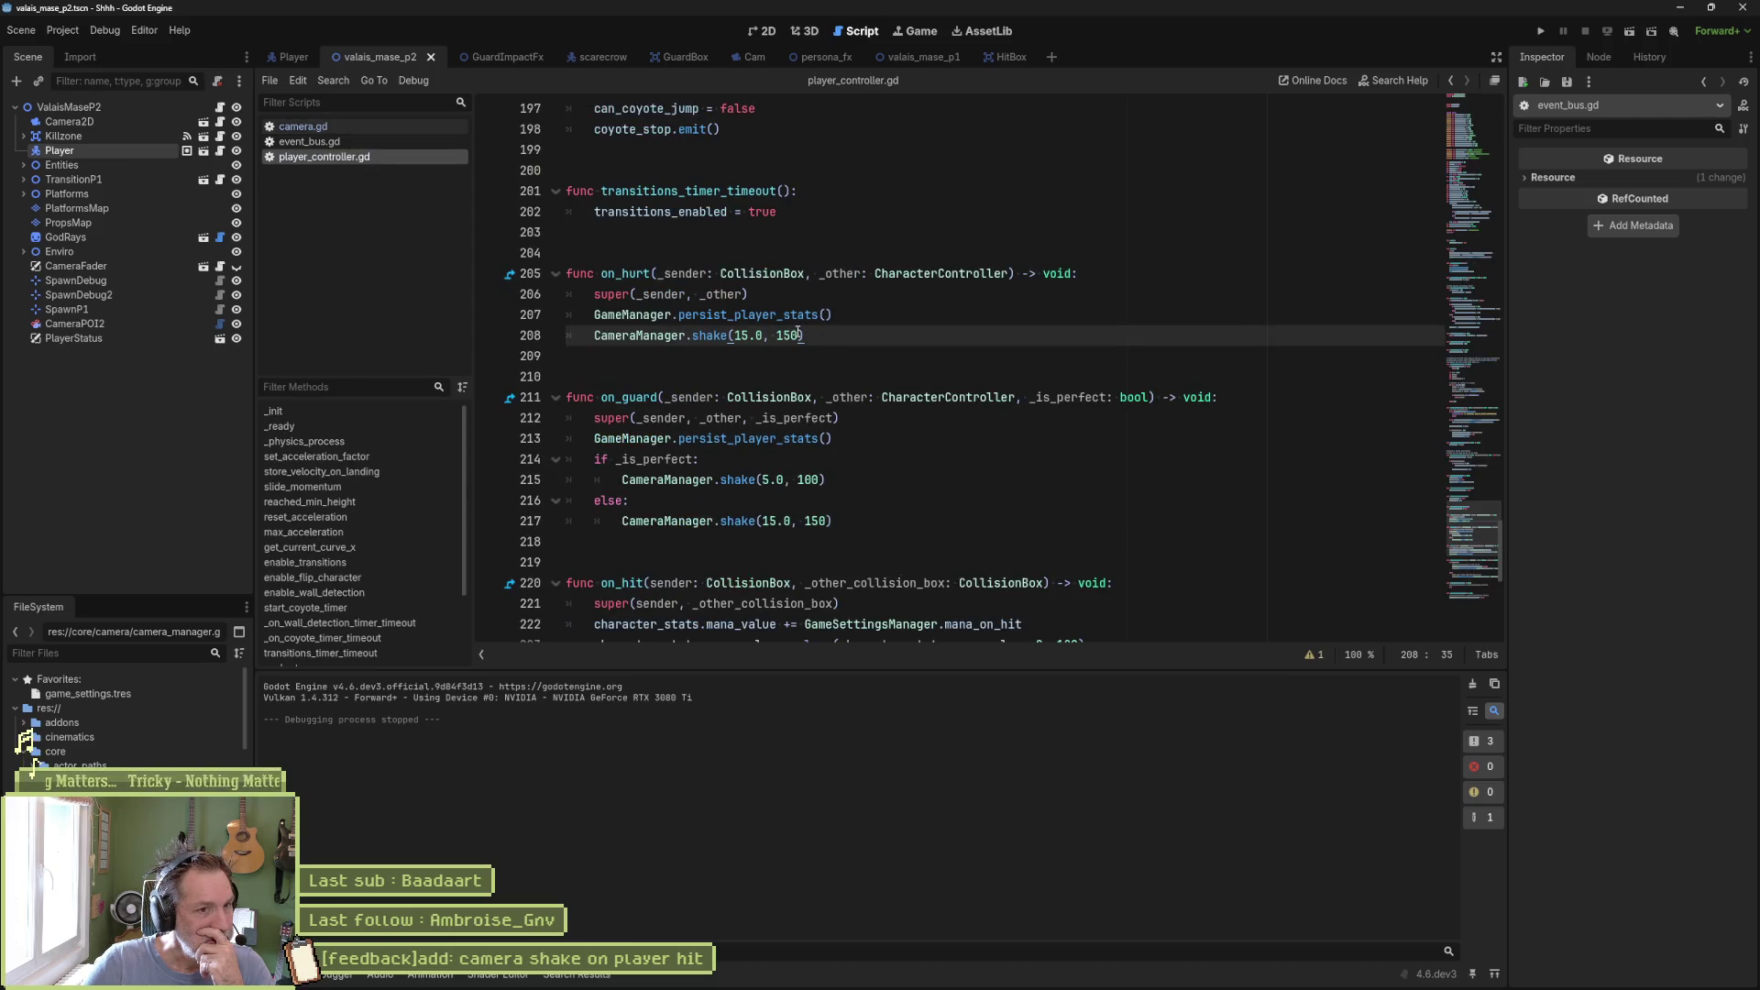
pyautogui.moveTo(798, 334); pyautogui.dragTo(733, 336)
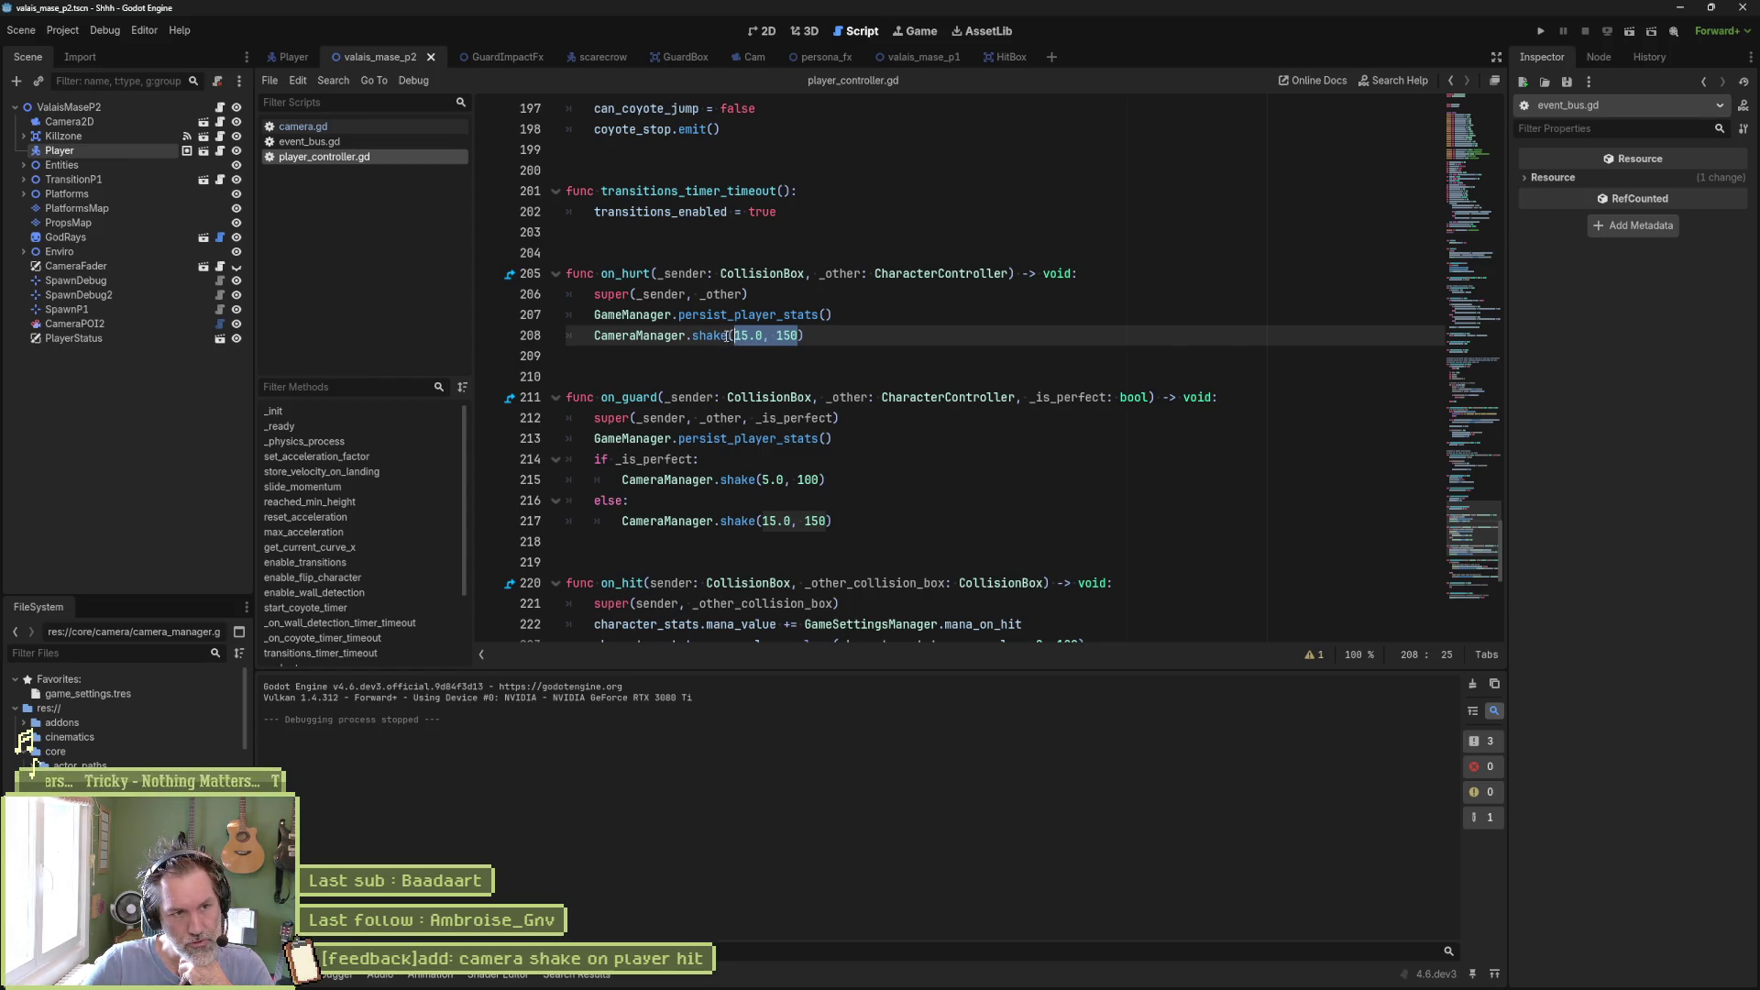
pyautogui.moveTo(729, 337); pyautogui.dragTo(693, 339)
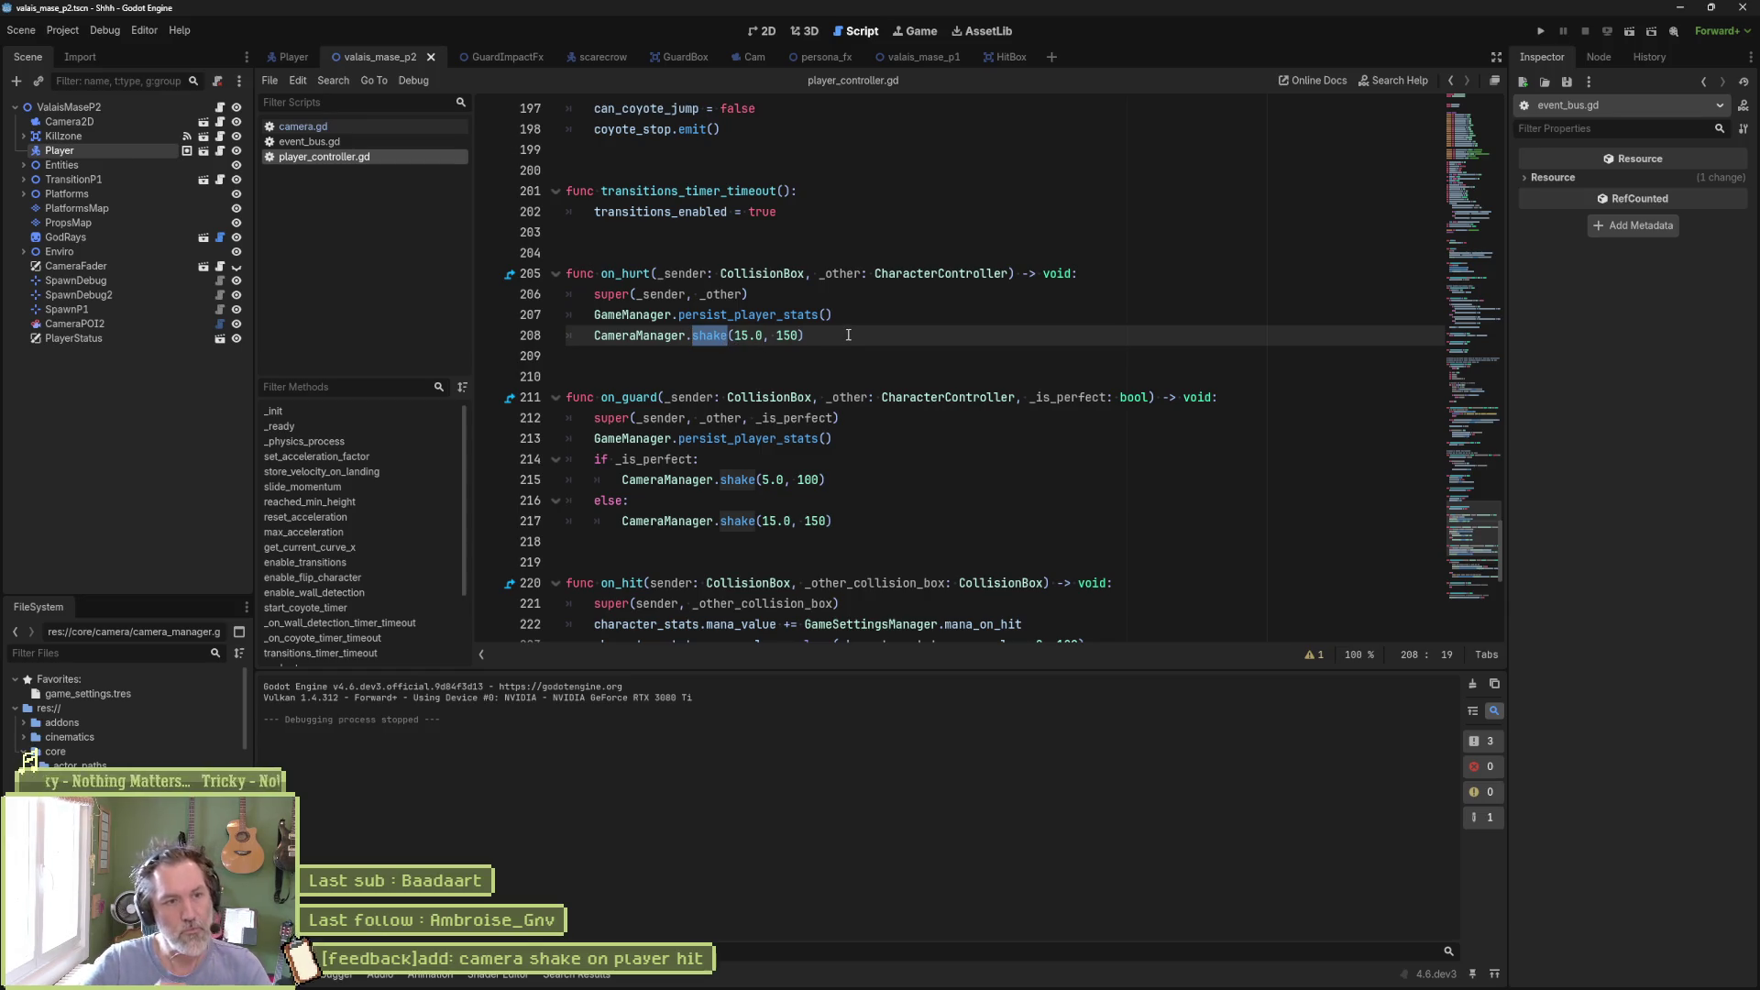
pyautogui.keyDown('ctrl'); pyautogui.click(709, 338); pyautogui.keyUp('ctrl')
# - Copy the whole shake() function in camera_manager.gd
pyautogui.moveTo(799, 354); pyautogui.dragTo(803, 253)
pyautogui.hotkey('ctrl', 'c')
pyautogui.click(796, 354)
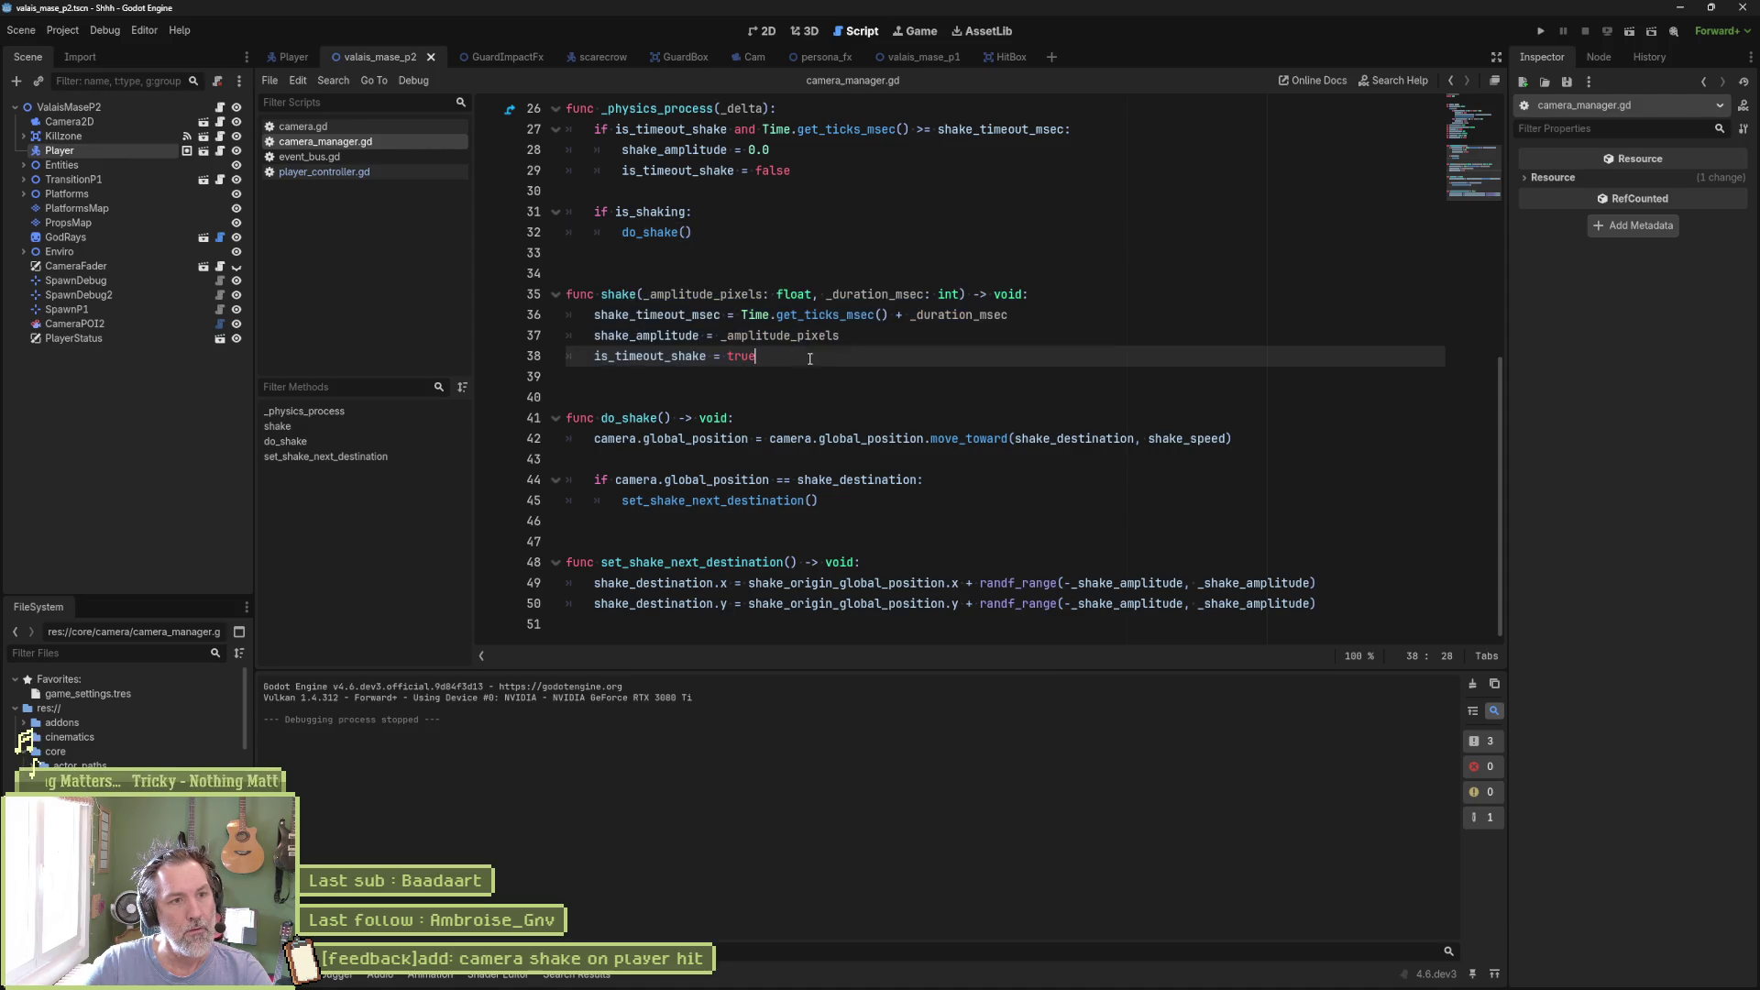
# - Paste a duplicate of shake() renamed shake_small with its parameters removed
pyautogui.hotkey('ctrl', 'v')
pyautogui.click(637, 418)
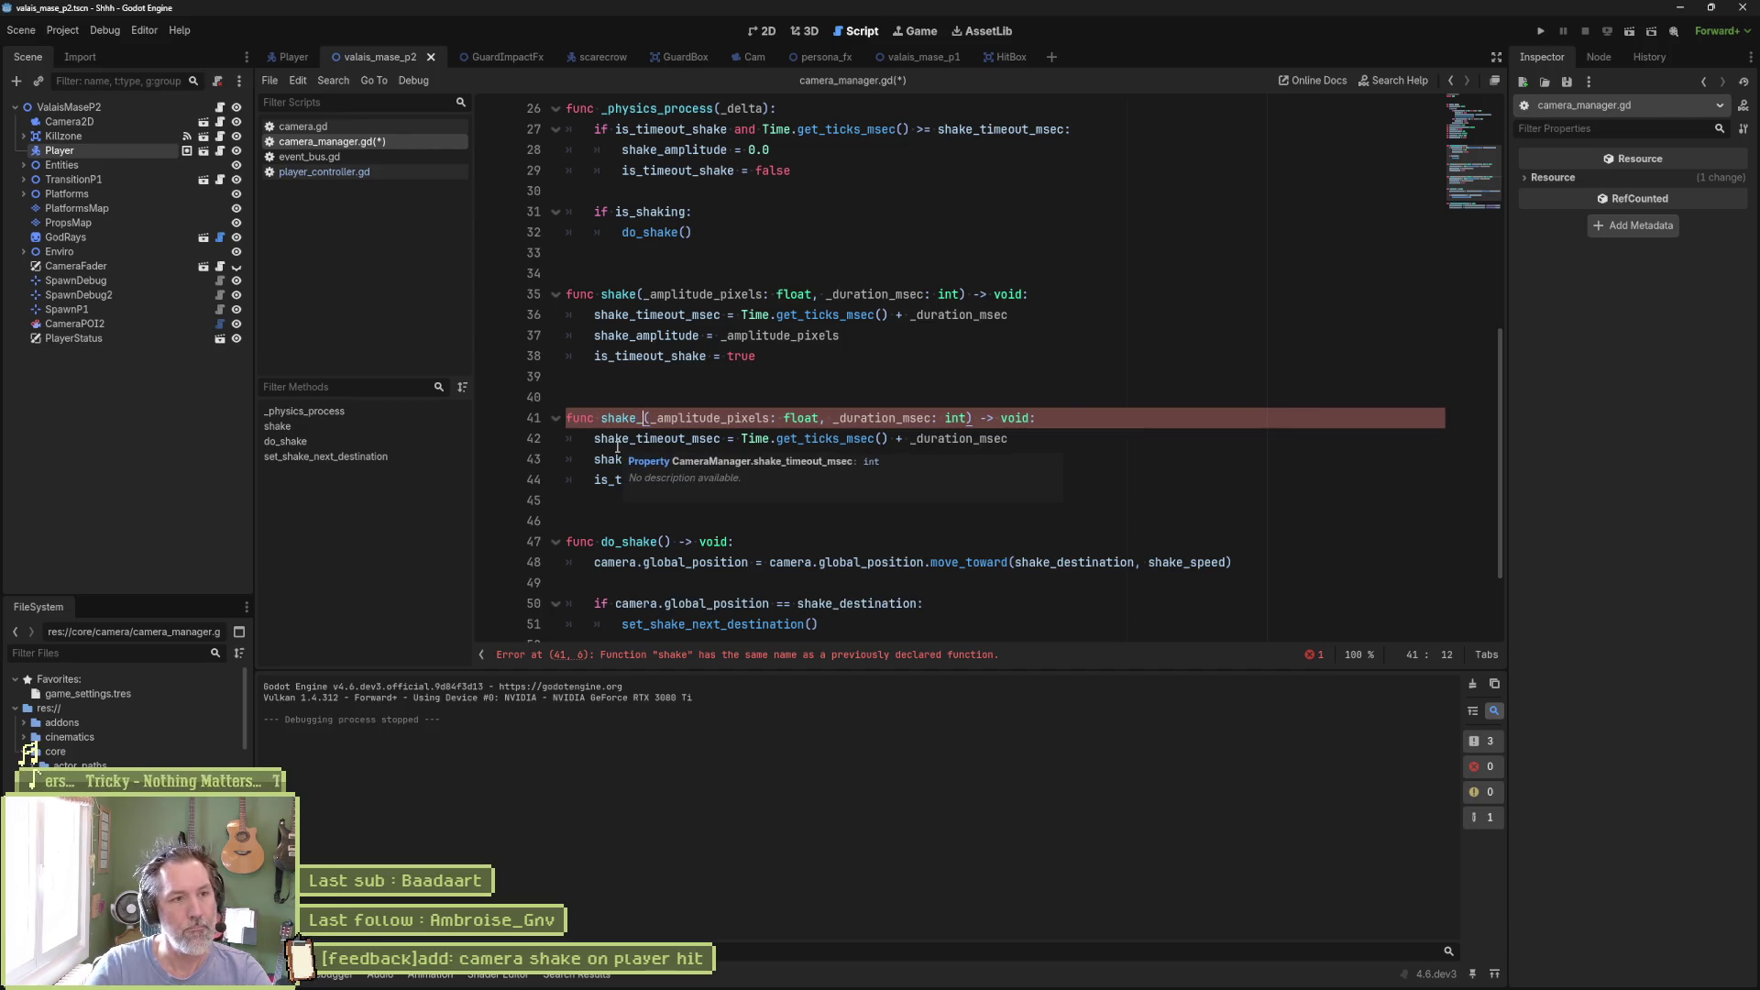
pyautogui.write('_small')
pyautogui.moveTo(686, 418); pyautogui.dragTo(1003, 413)
pyautogui.press('BackSpace')
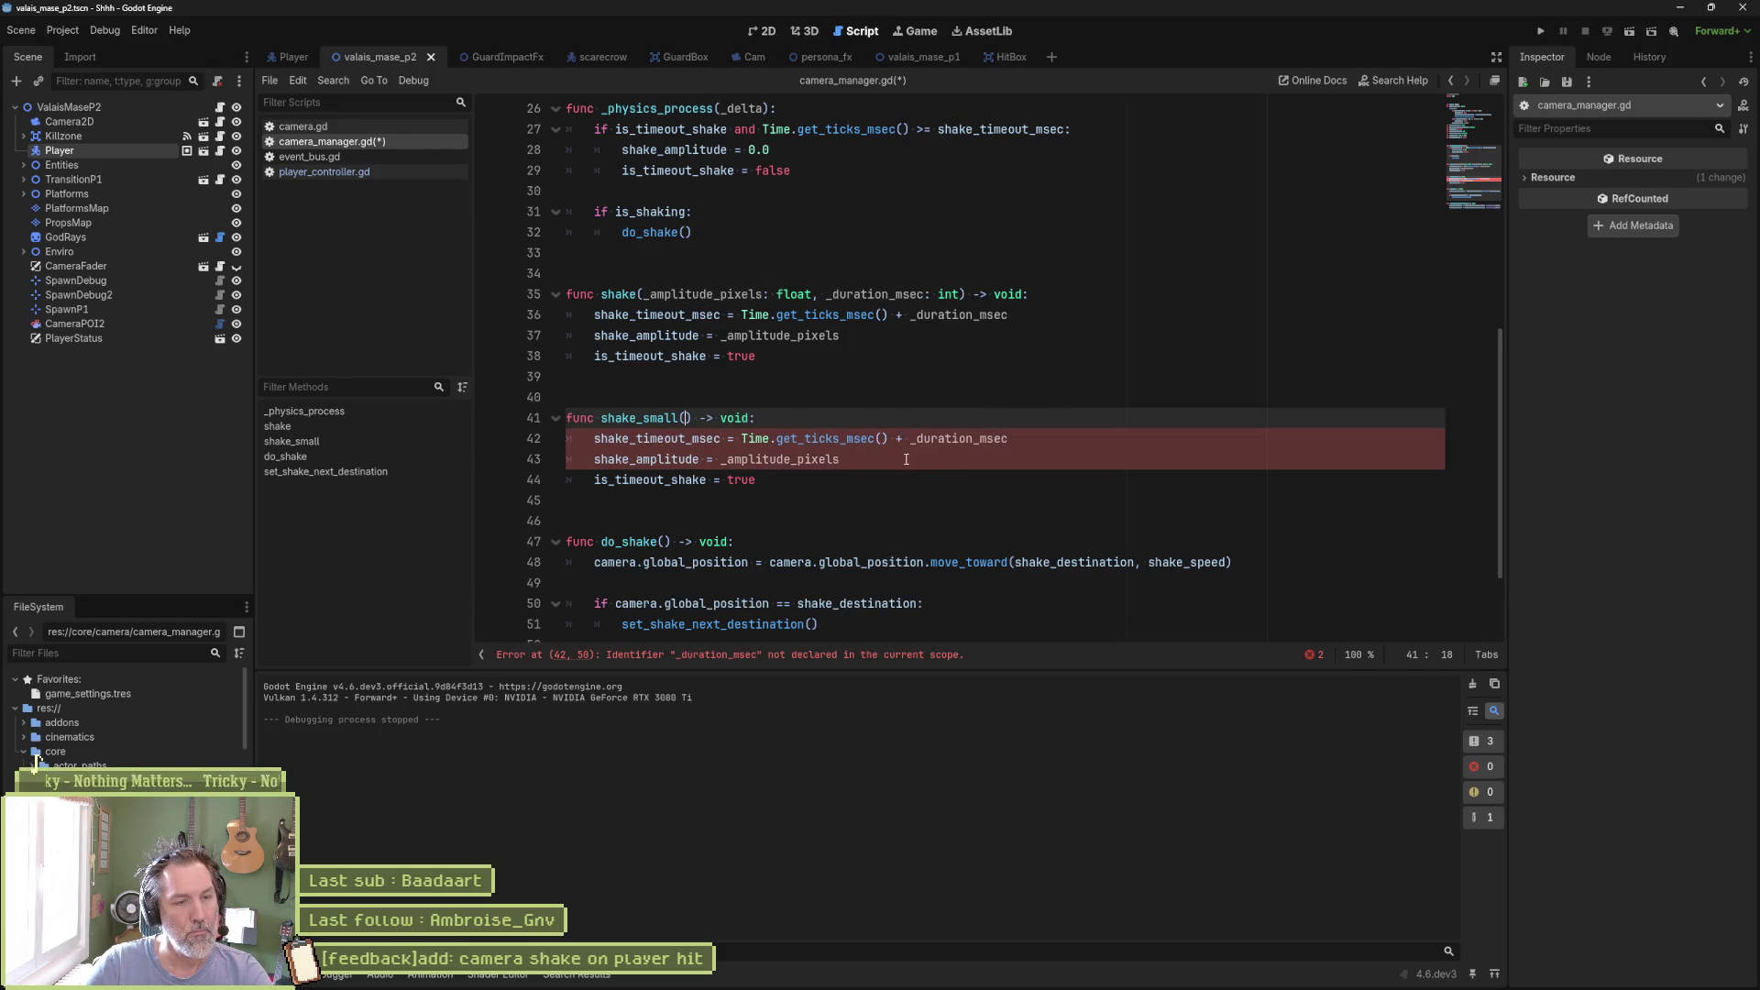
# - Replace _duration_msec on line 42 with 'GameSettings.' and open the GameSettings script
pyautogui.doubleClick(939, 441)
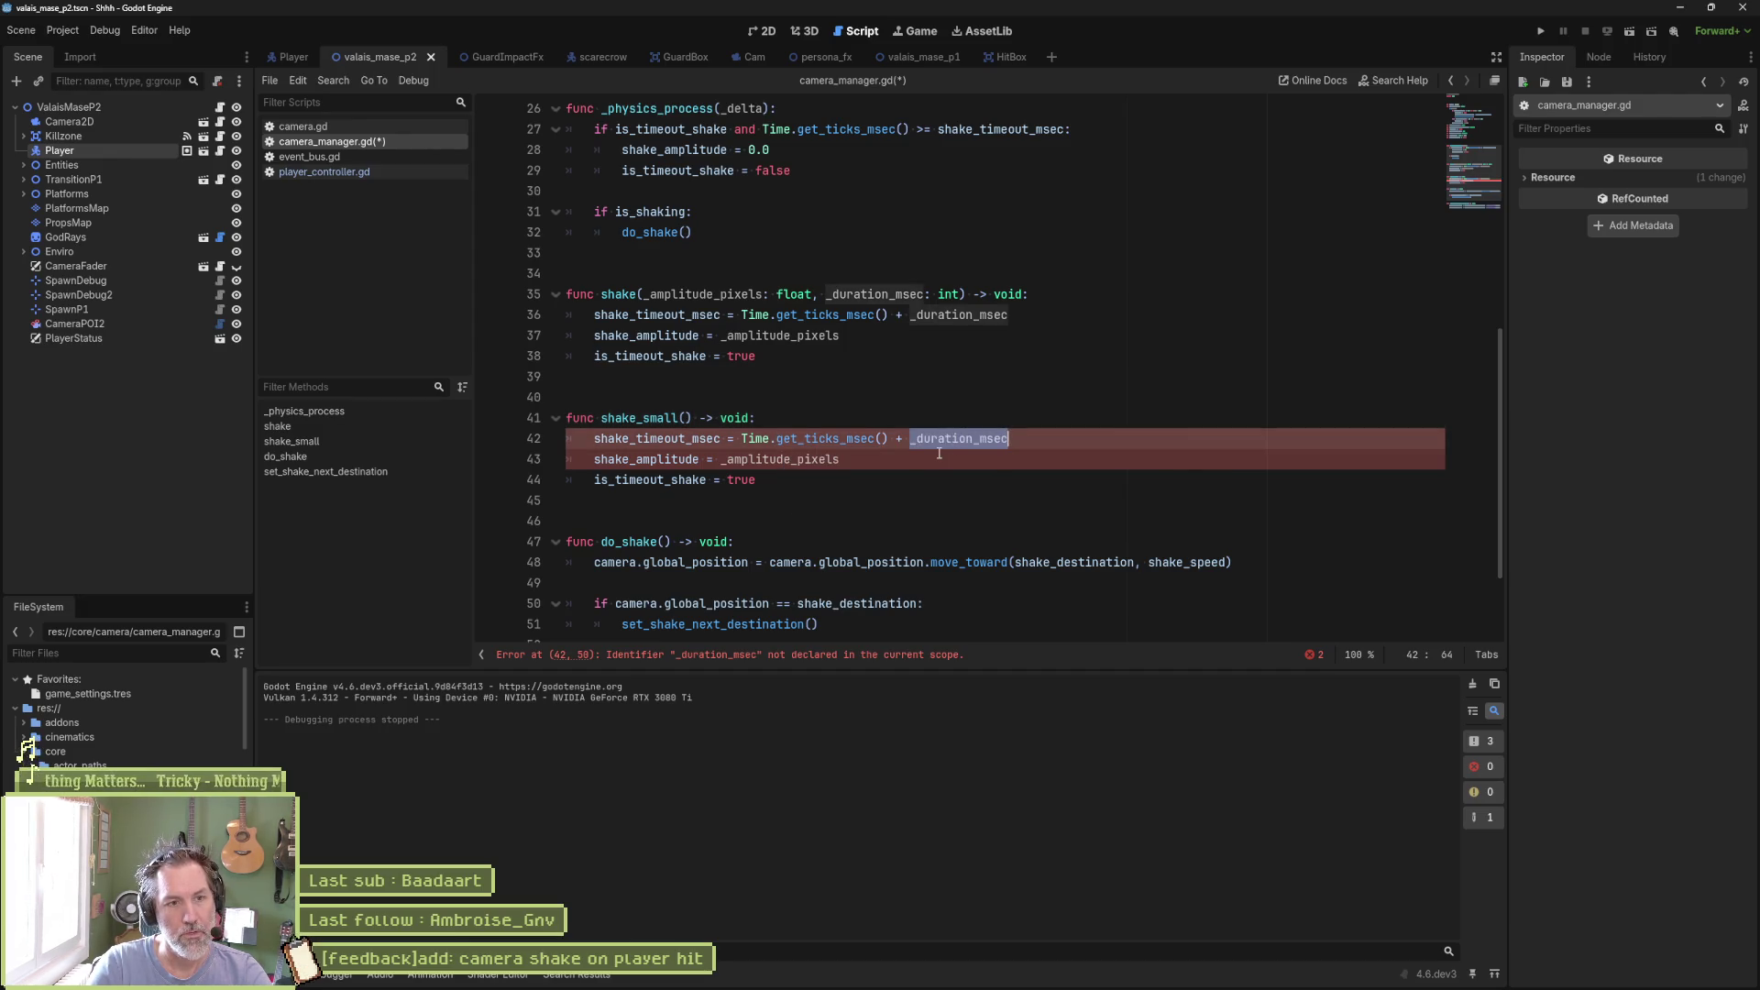
pyautogui.write('Game')
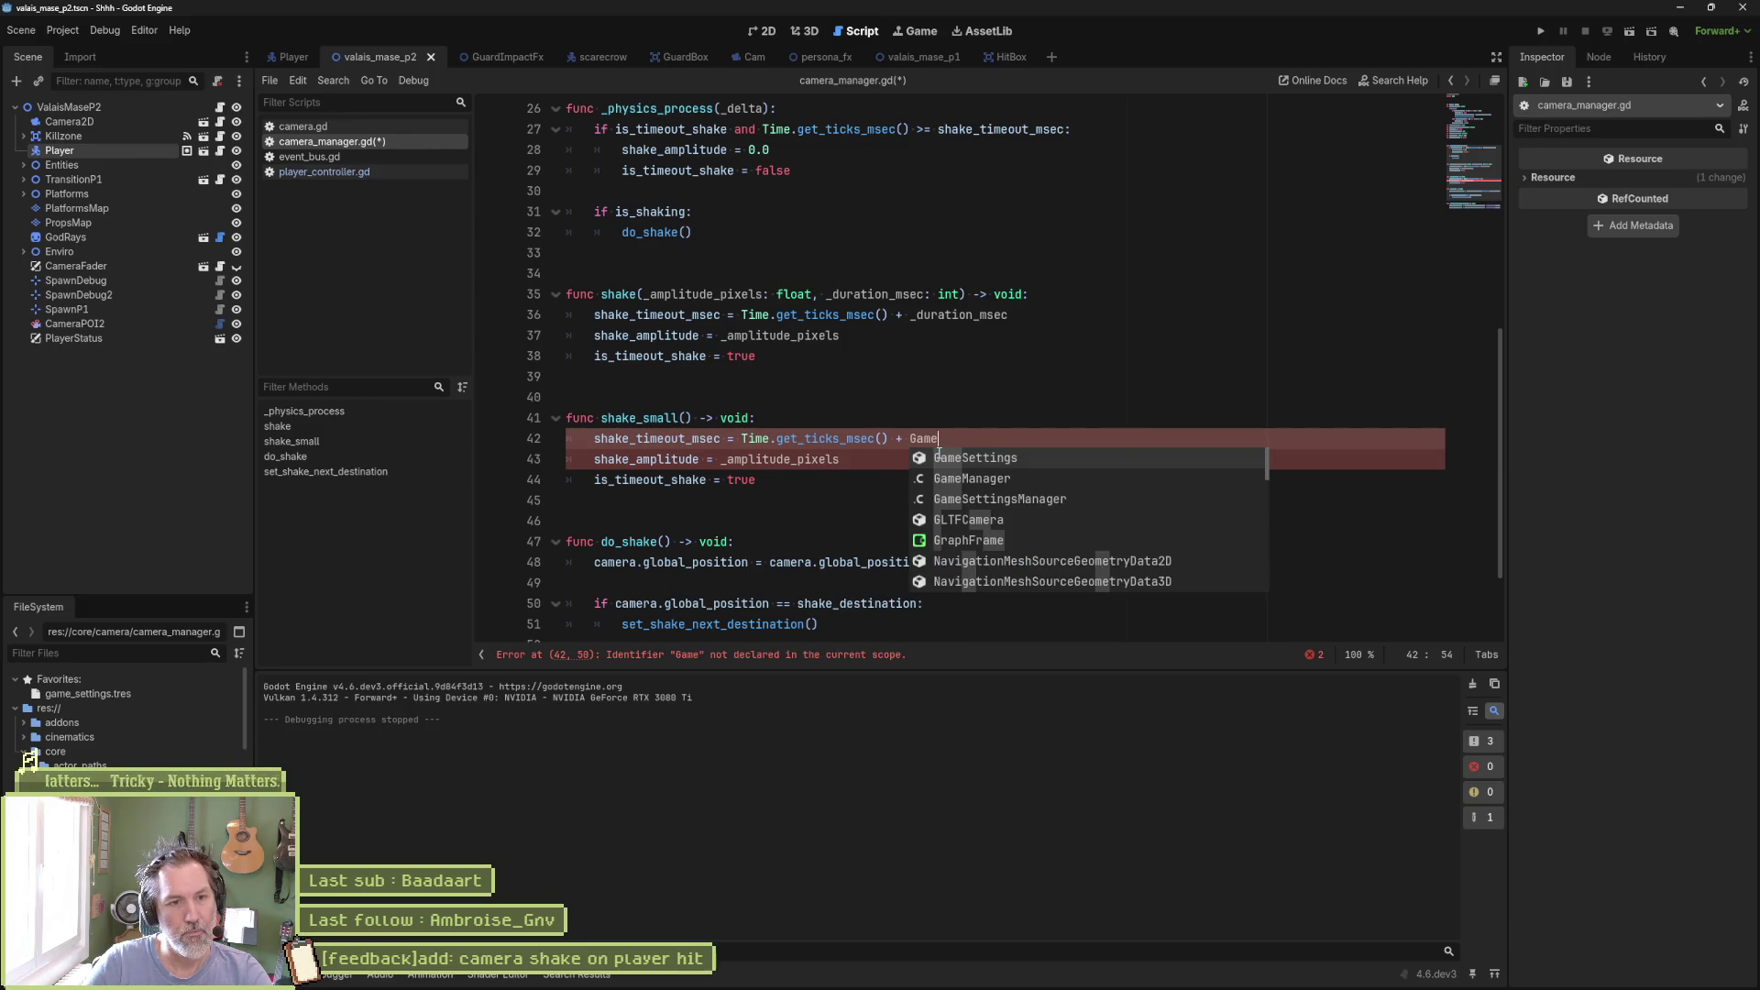
pyautogui.press('Return')
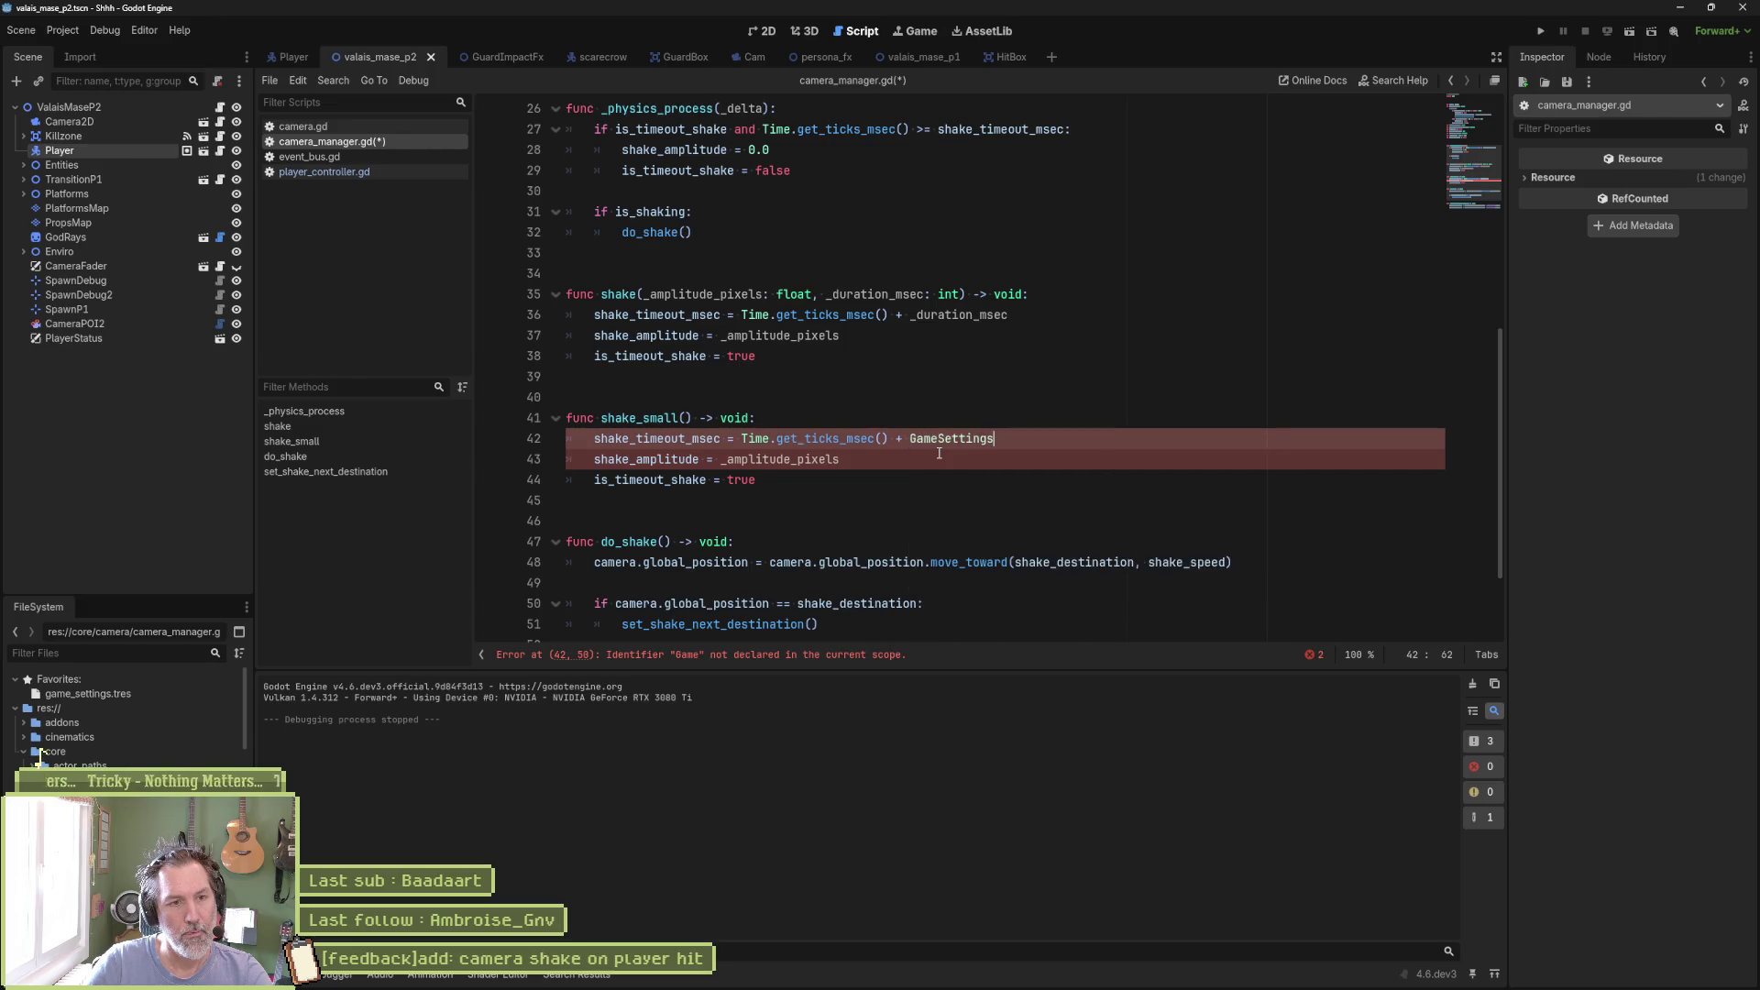
pyautogui.write('.')
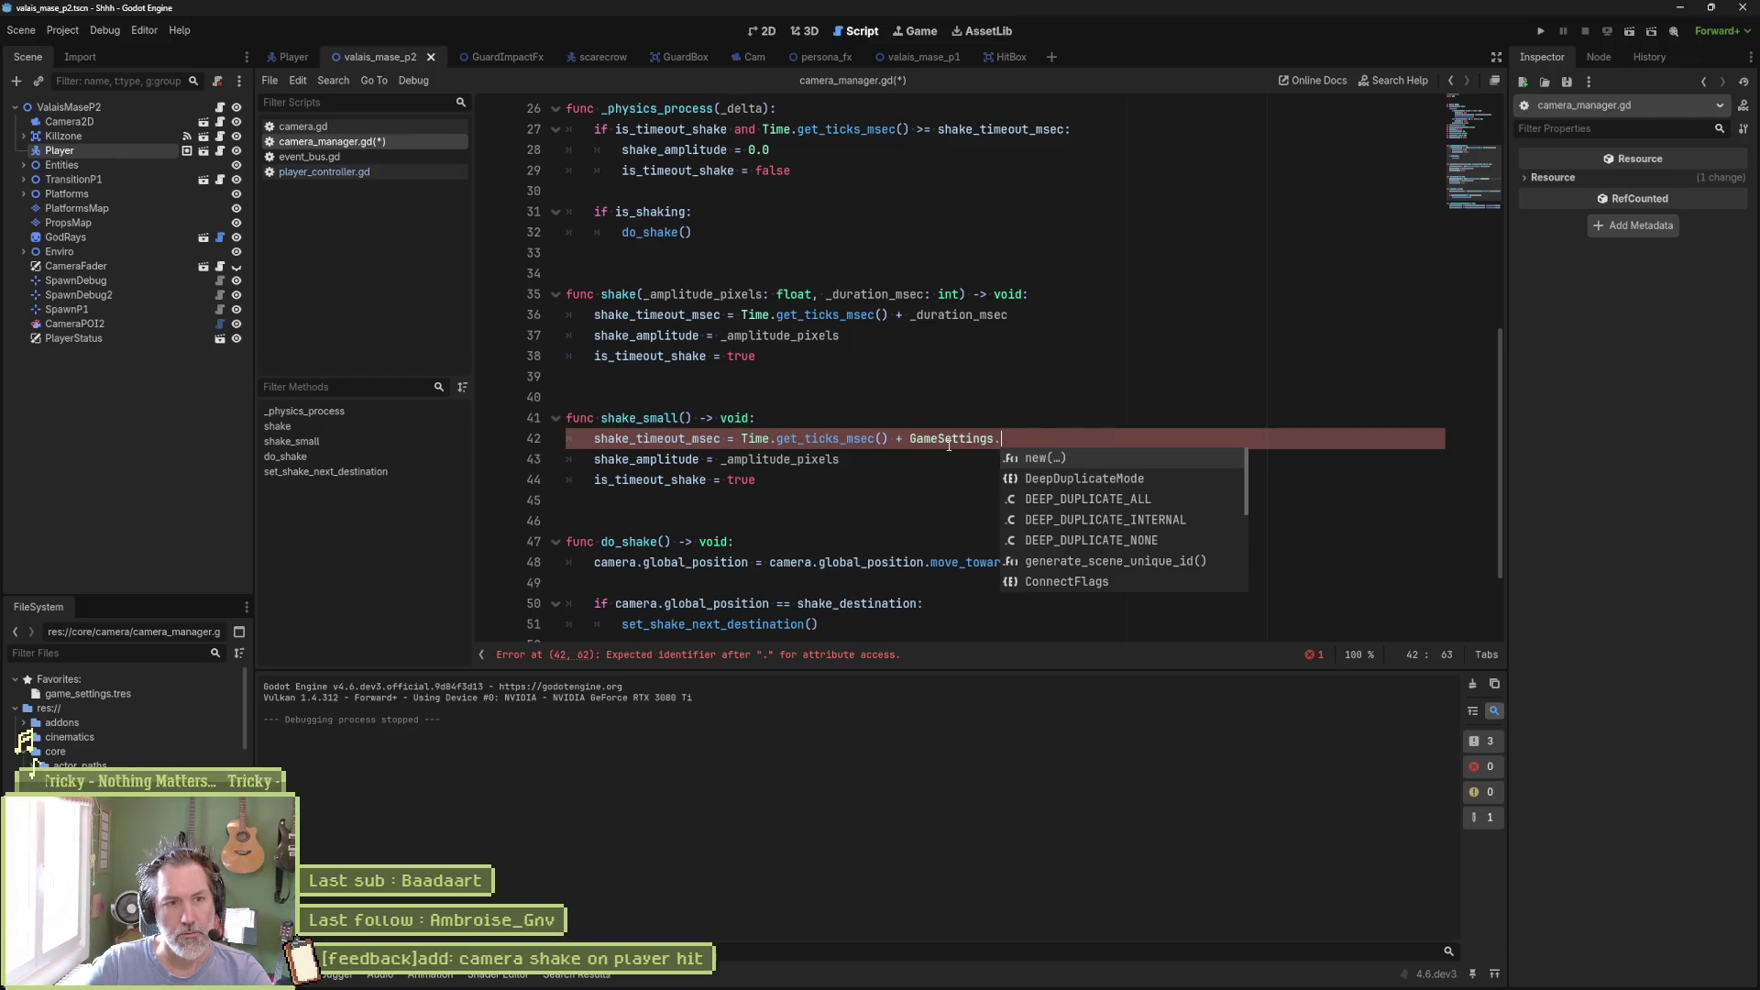
pyautogui.keyDown('ctrl'); pyautogui.click(958, 439); pyautogui.keyUp('ctrl')
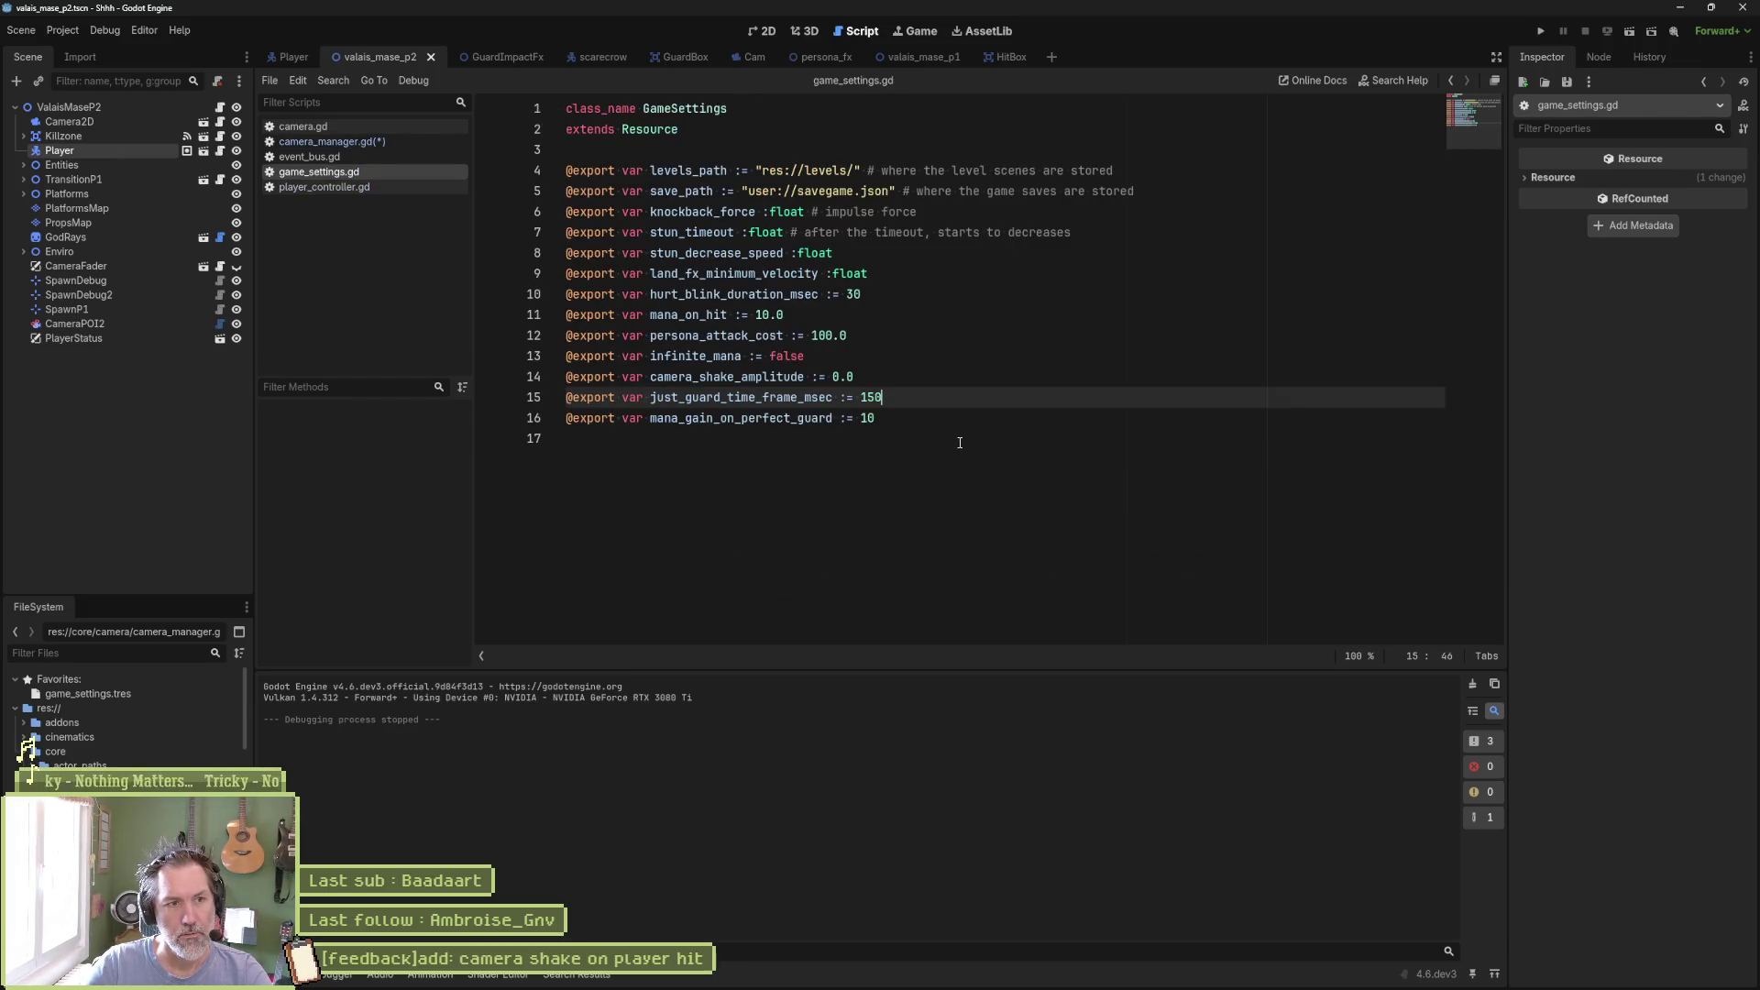
# - Search the project for uses of camera_shake_amplitude
pyautogui.click(887, 383)
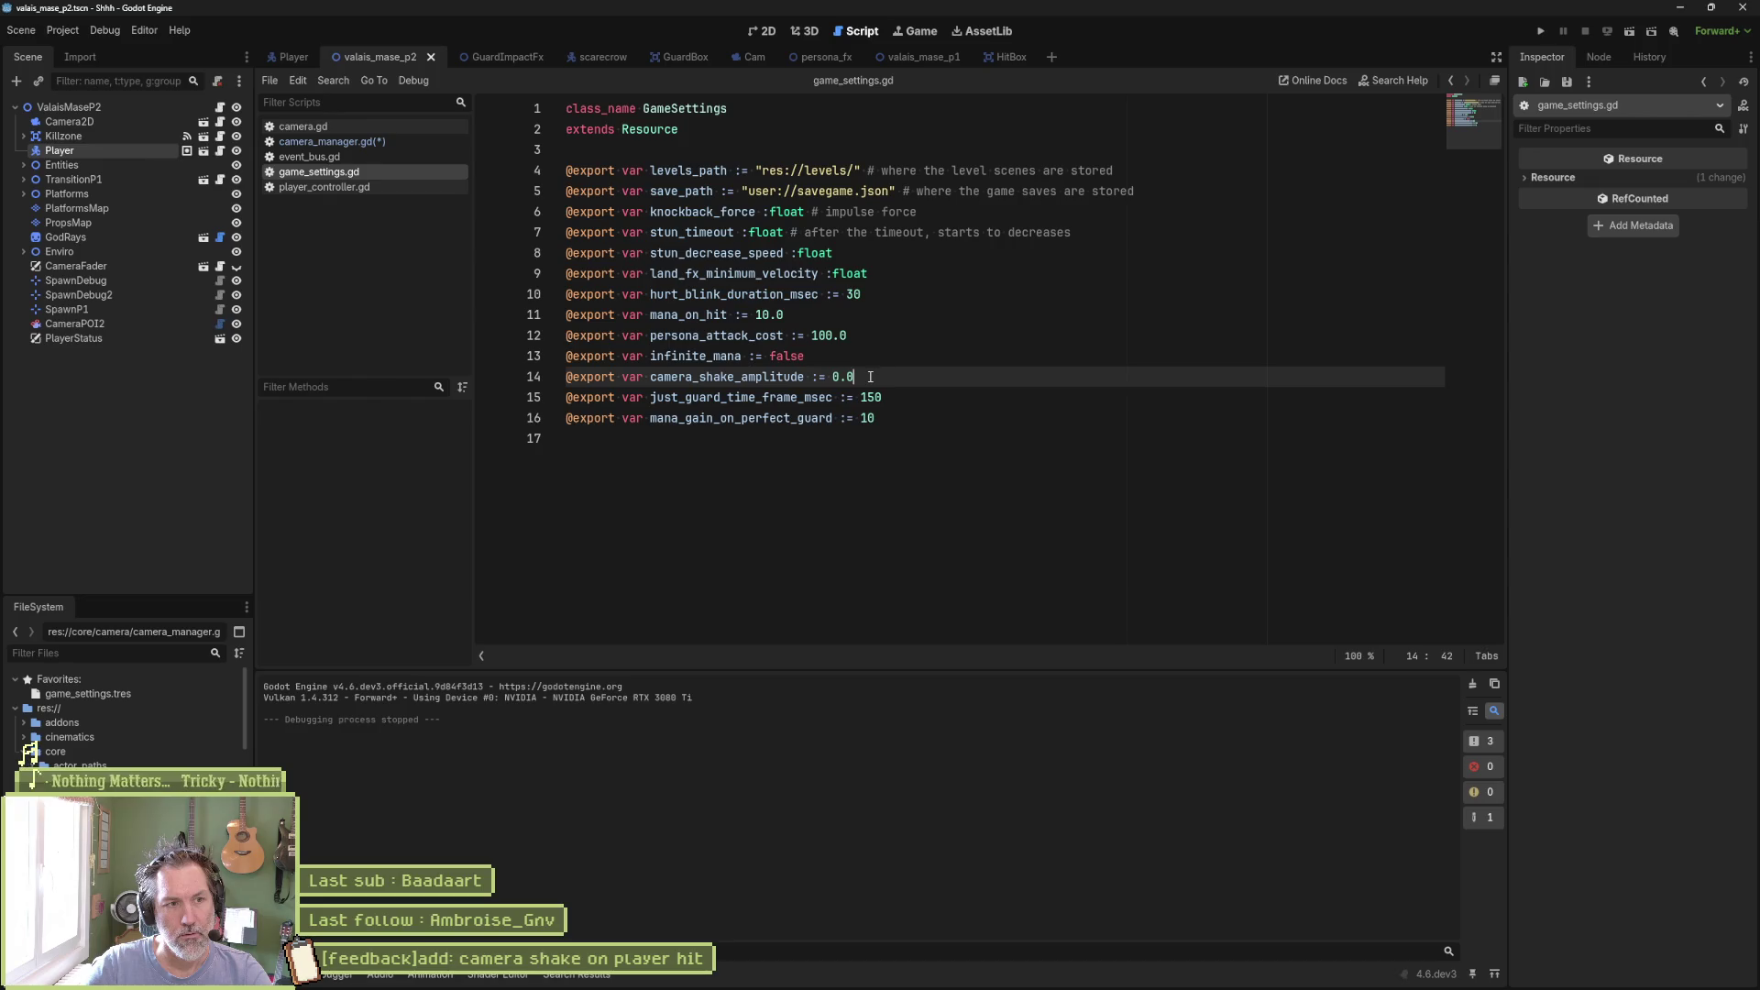
pyautogui.doubleClick(777, 377)
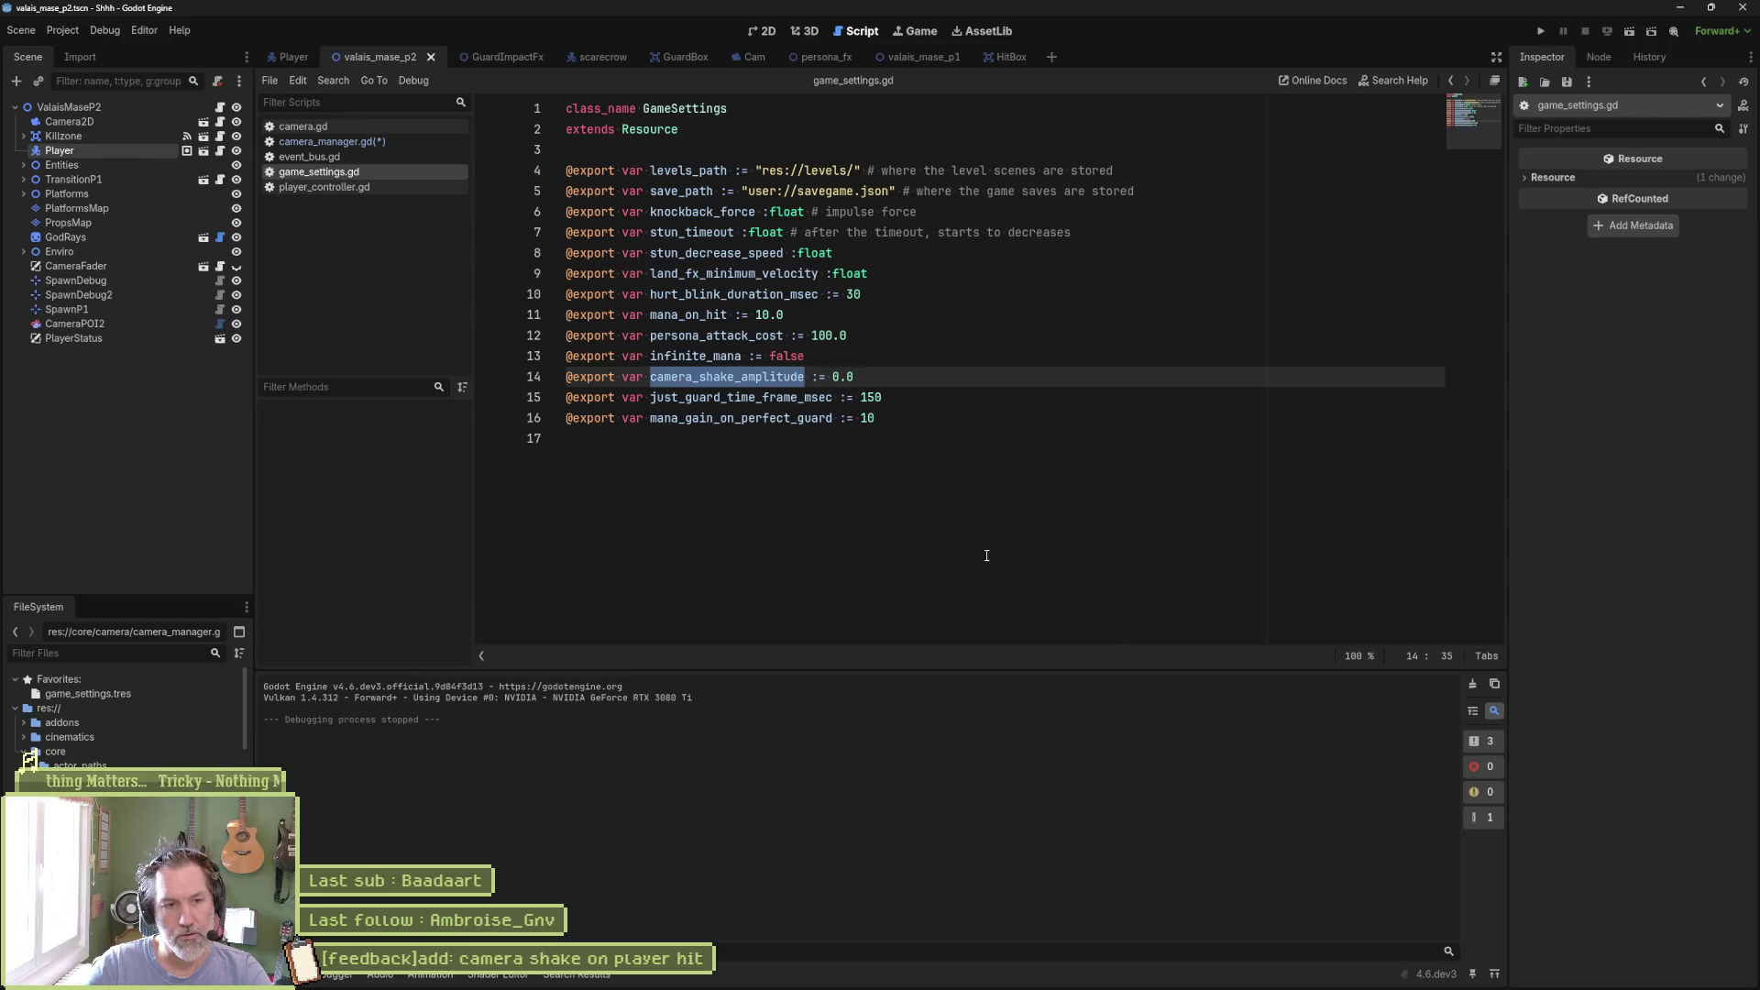
pyautogui.hotkey('ctrl', 'shift', 'f')
pyautogui.click(896, 564)
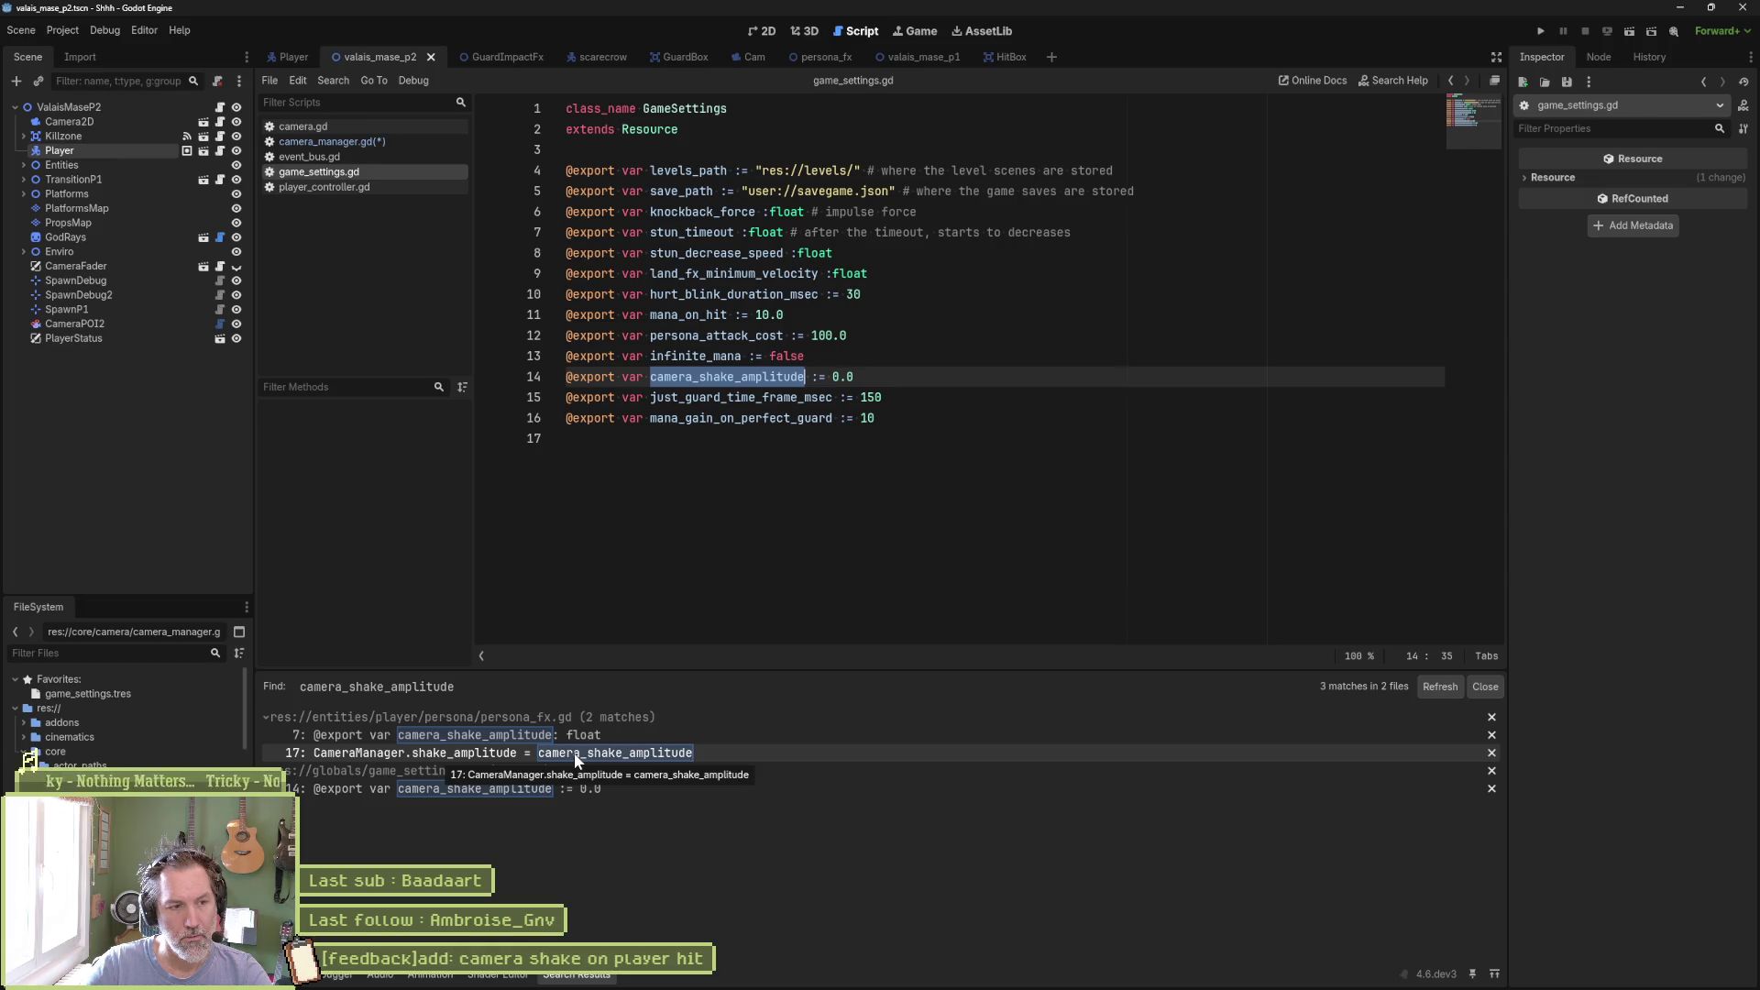
# - Duplicate the camera_shake_amplitude export into _small, _medium and _big variants
pyautogui.click(878, 374)
pyautogui.hotkey('shift', 'Up')
pyautogui.hotkey('ctrl', 'c')
pyautogui.hotkey('ctrl', 'shift', 'd')
pyautogui.hotkey('ctrl', 'shift', 'd')
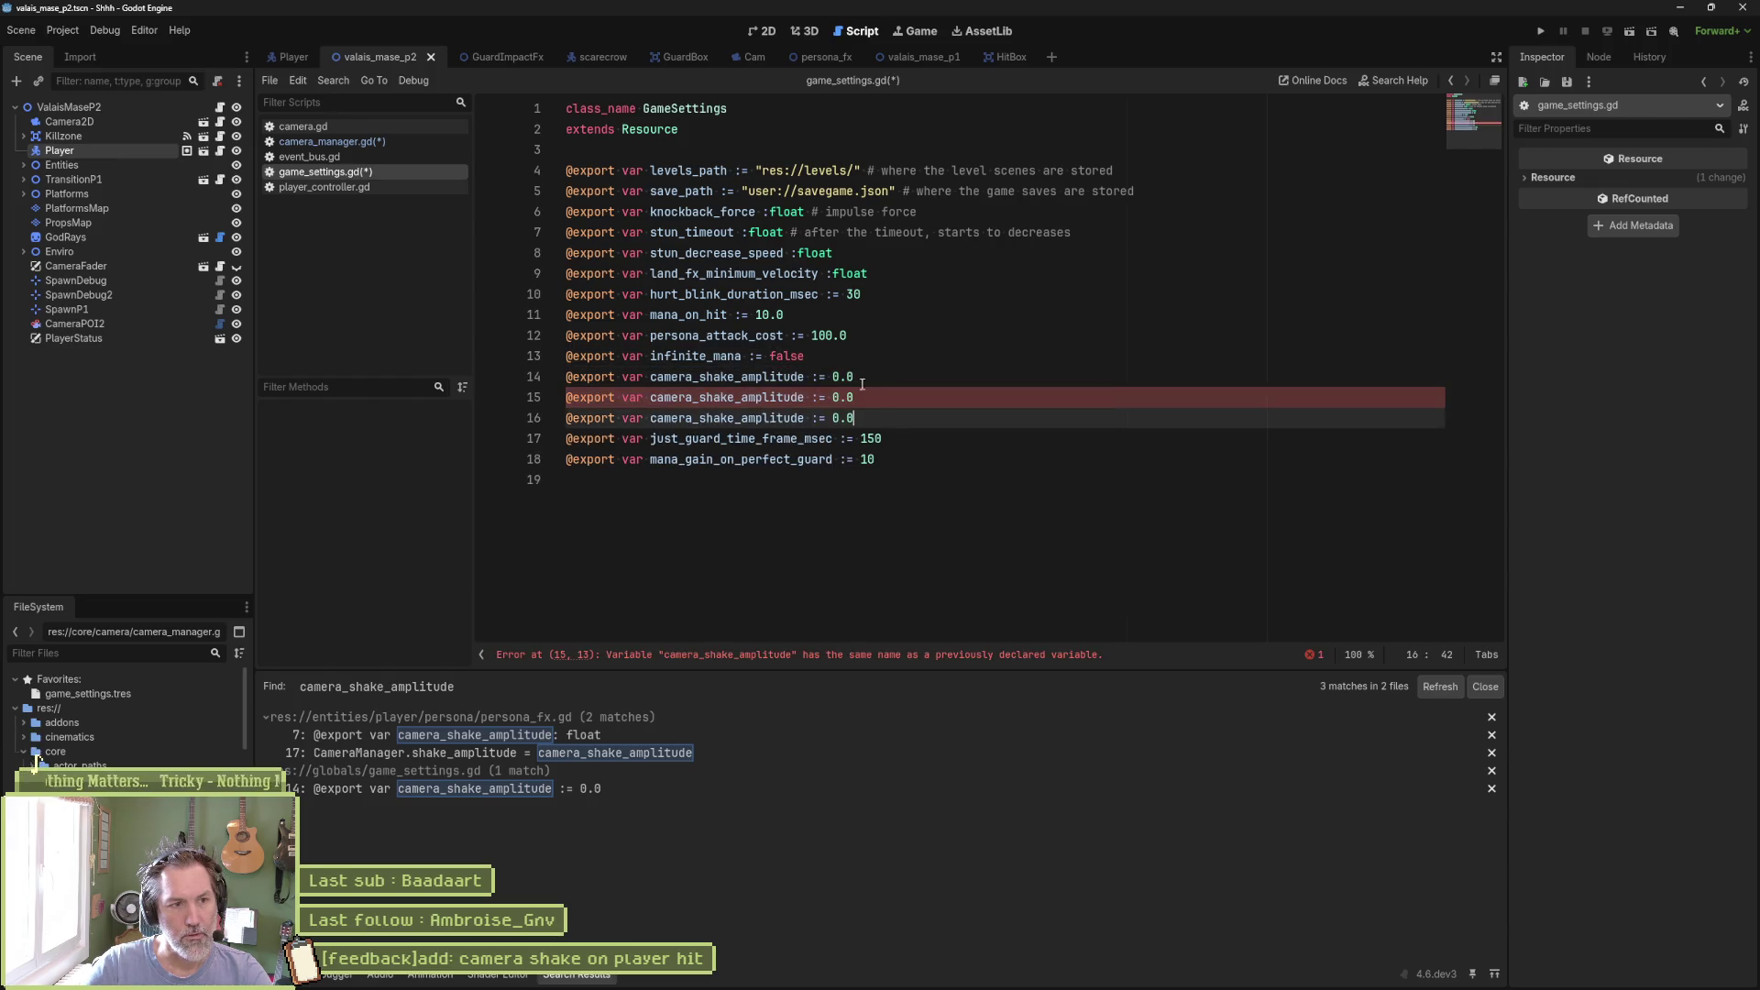
pyautogui.click(802, 398)
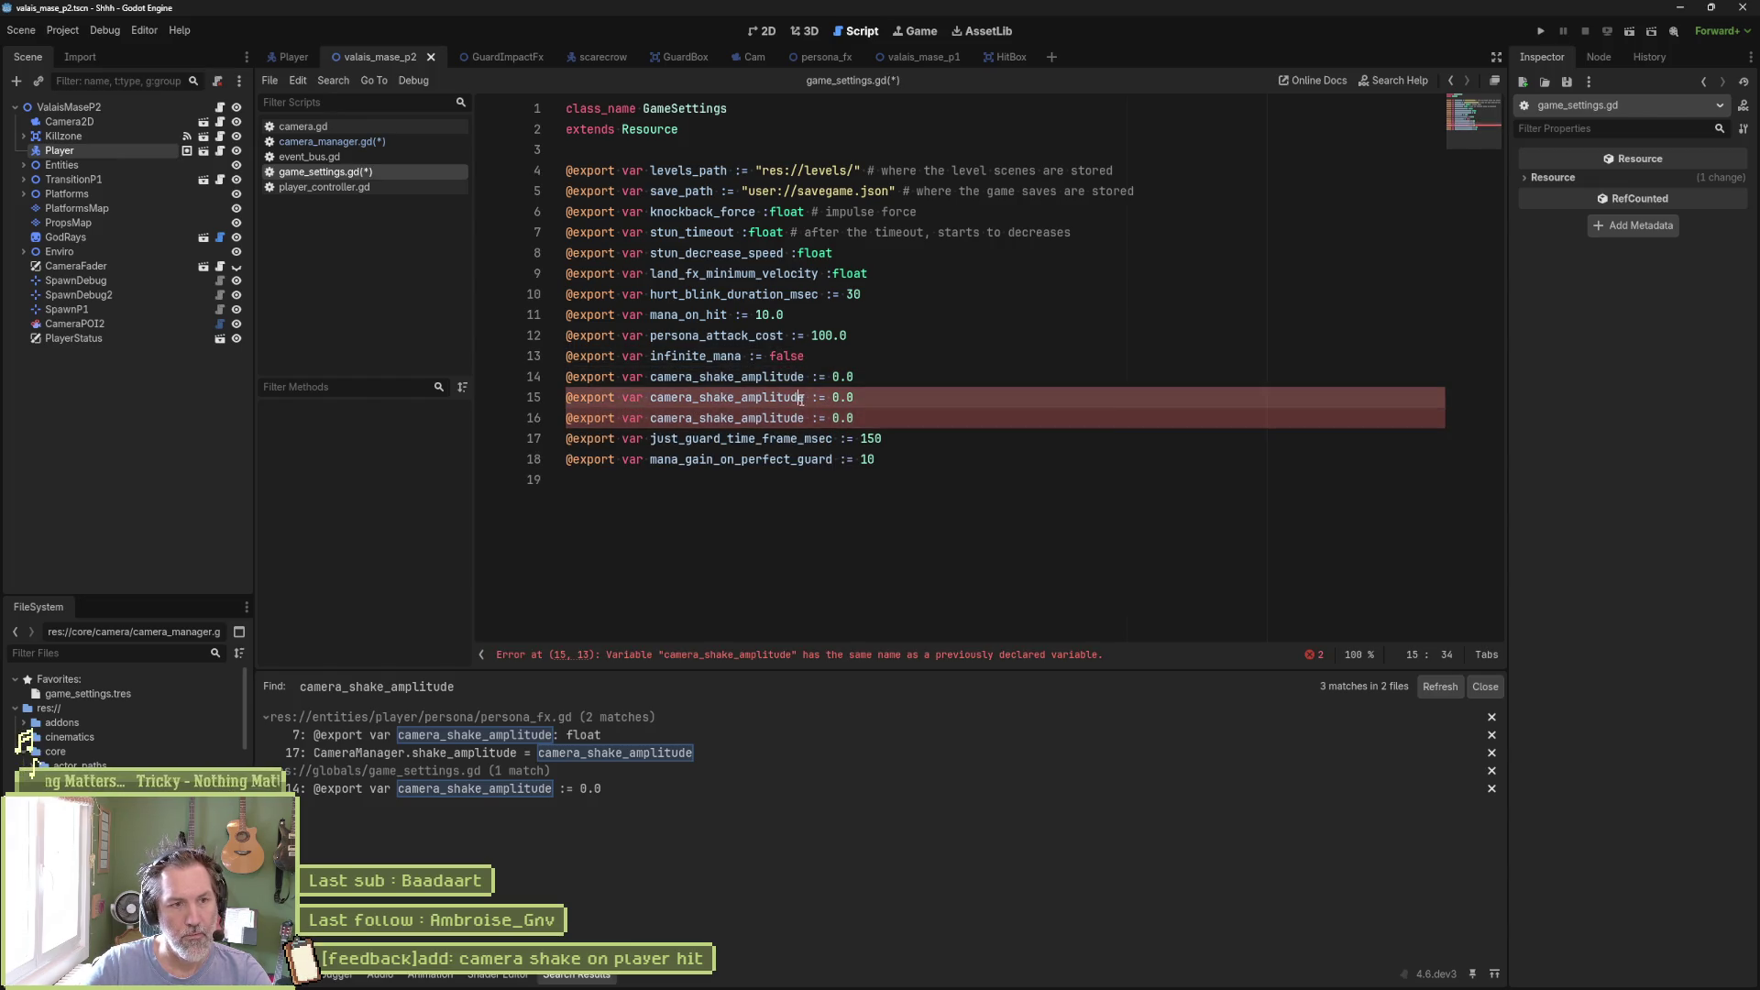
pyautogui.write('_small')
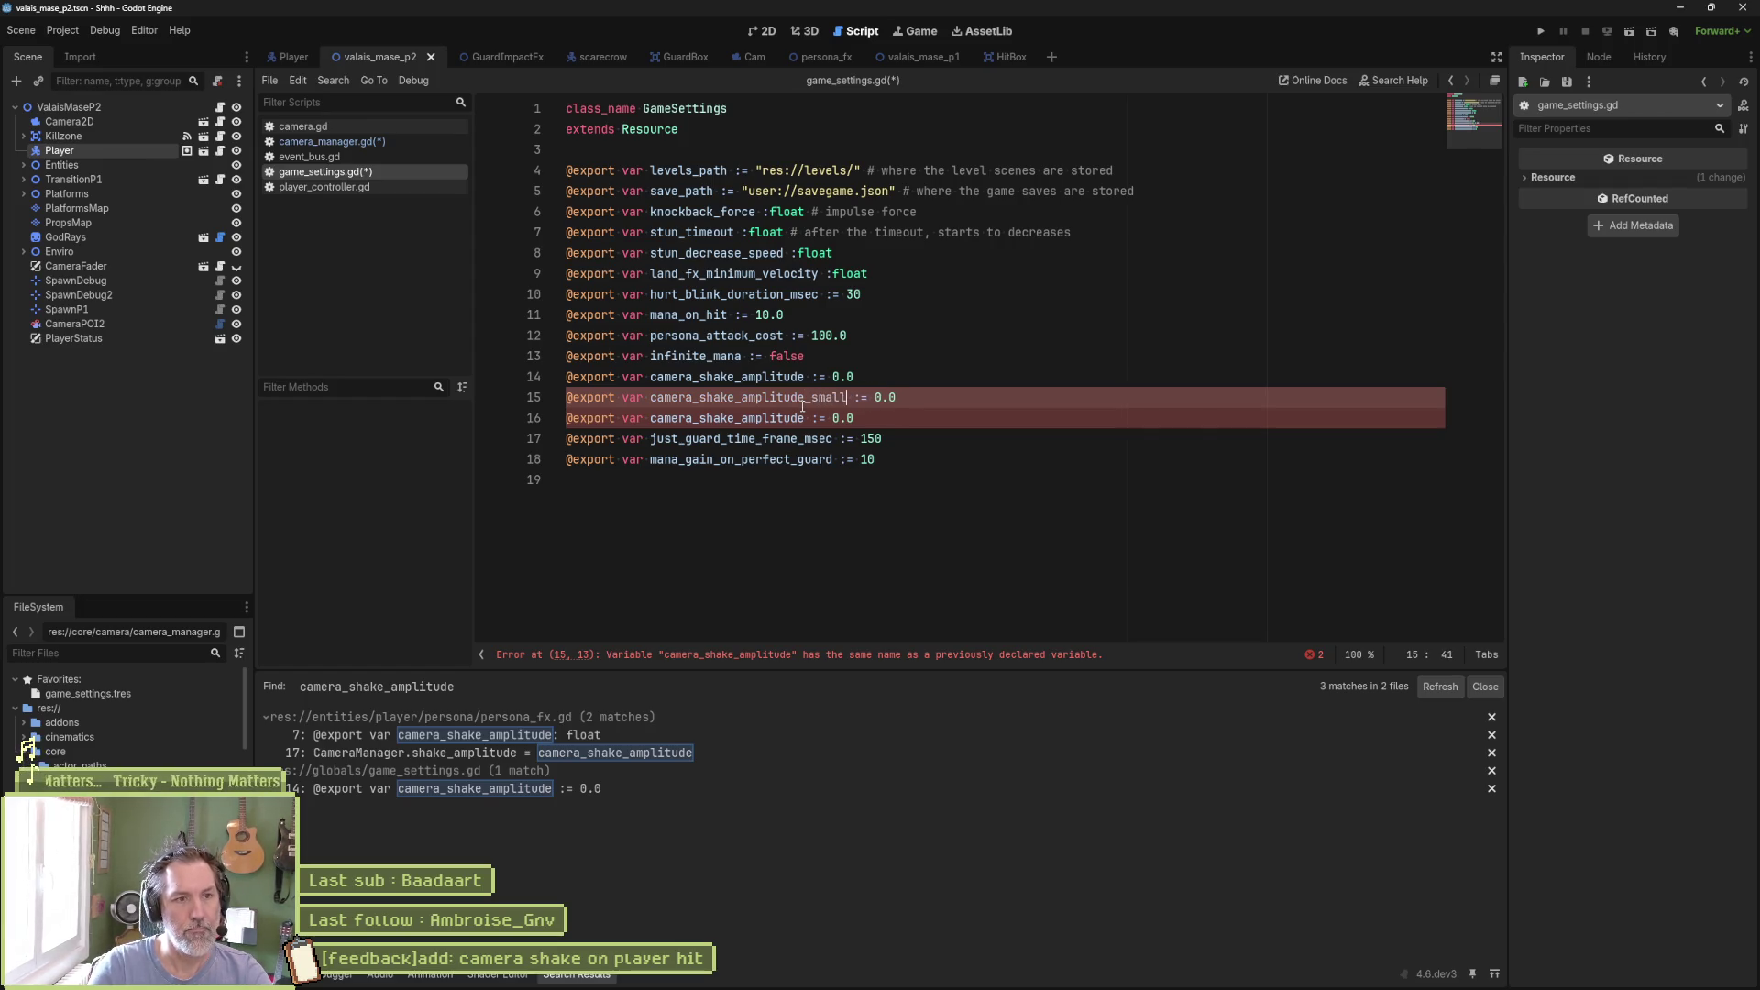
pyautogui.press('Down')
pyautogui.write('_medium')
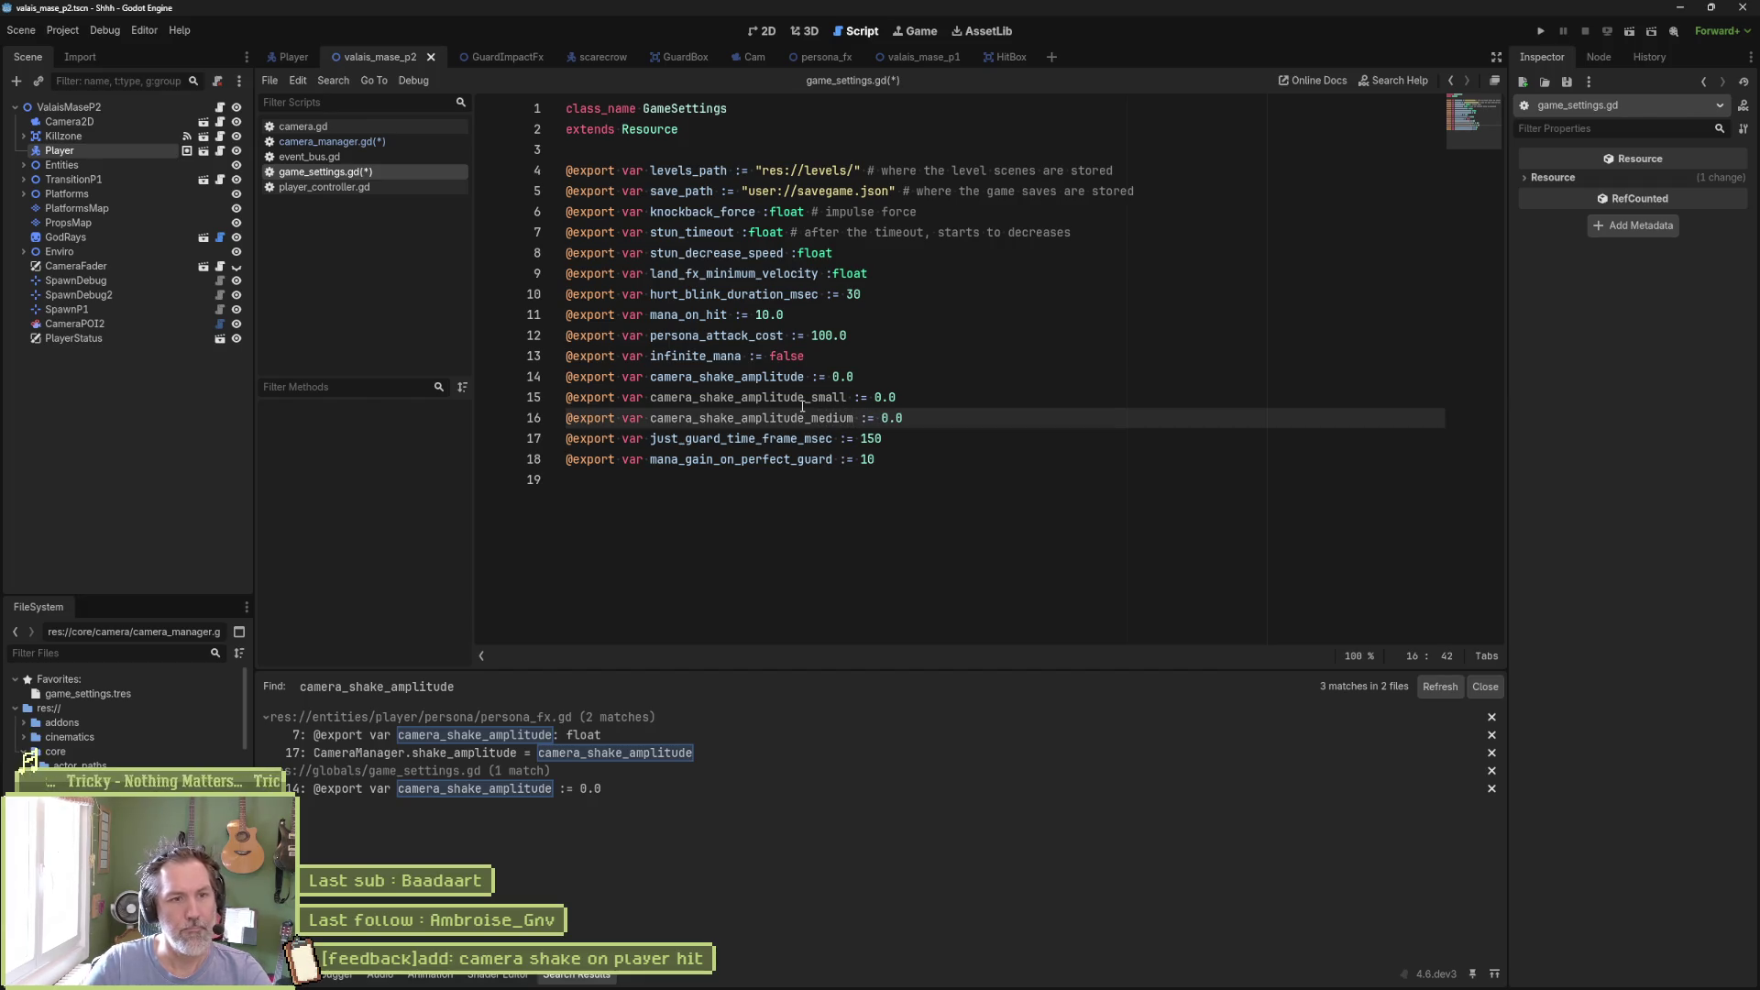
pyautogui.press('Return')
pyautogui.hotkey('ctrl', 'v')
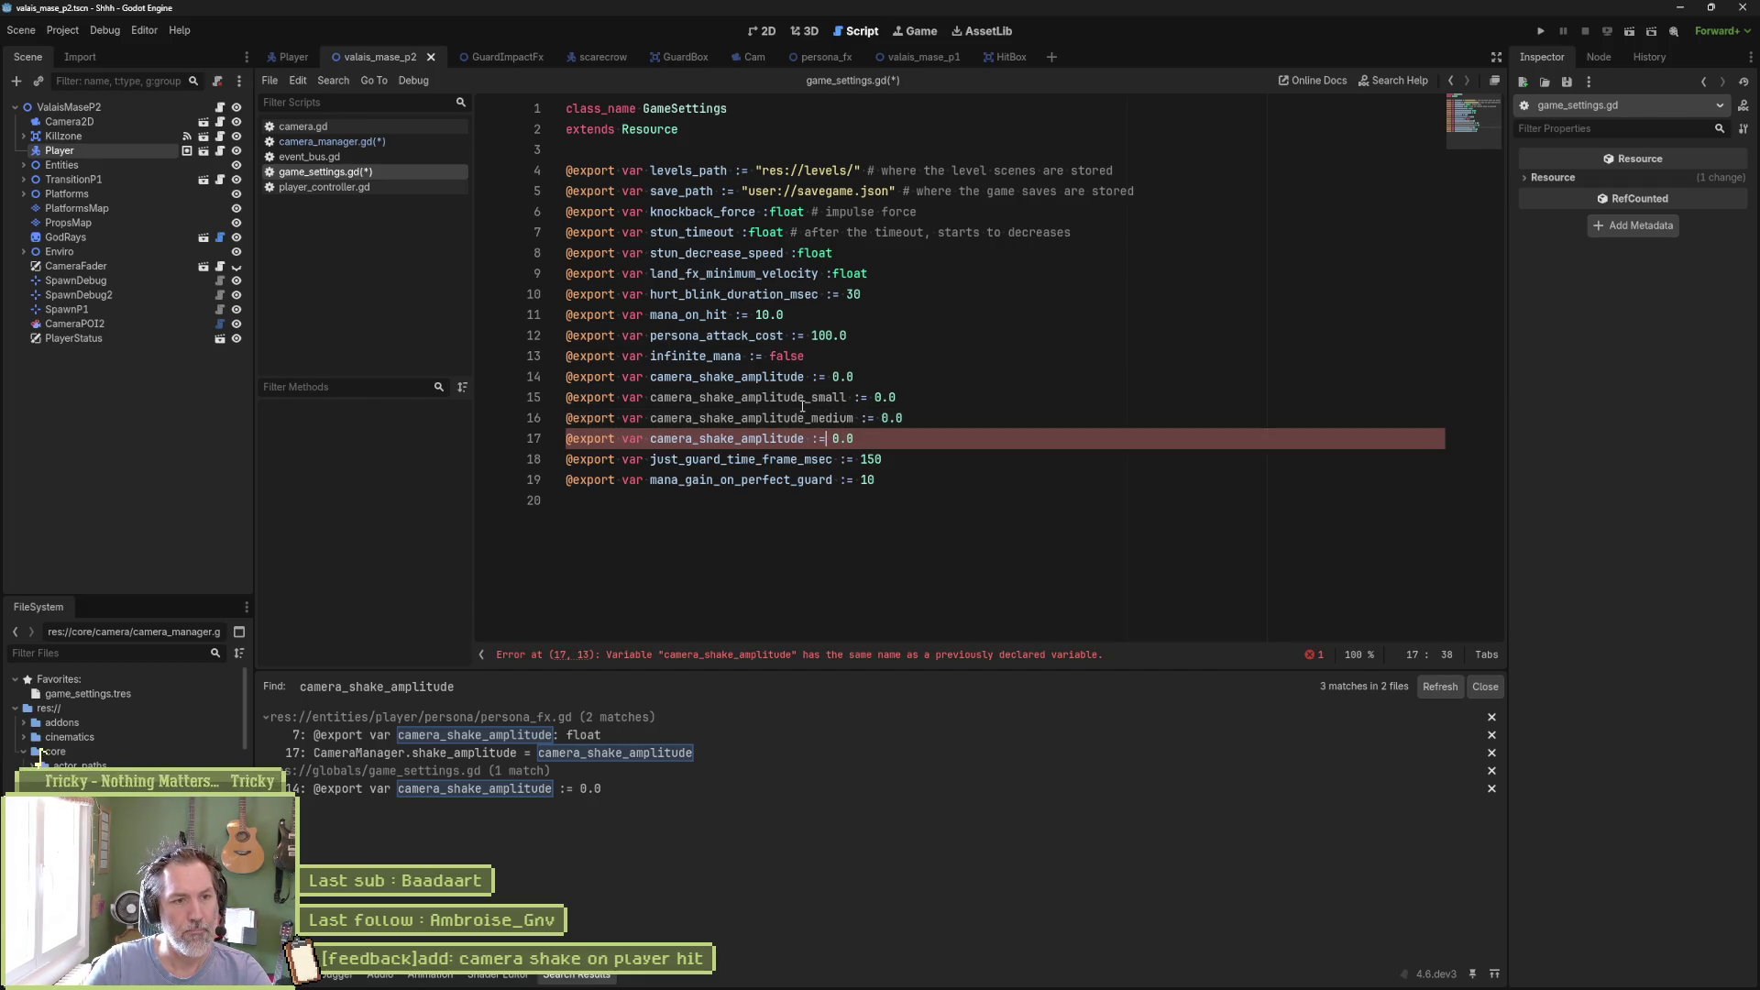
pyautogui.hotkey('ctrl', 'Right')
pyautogui.write('_')
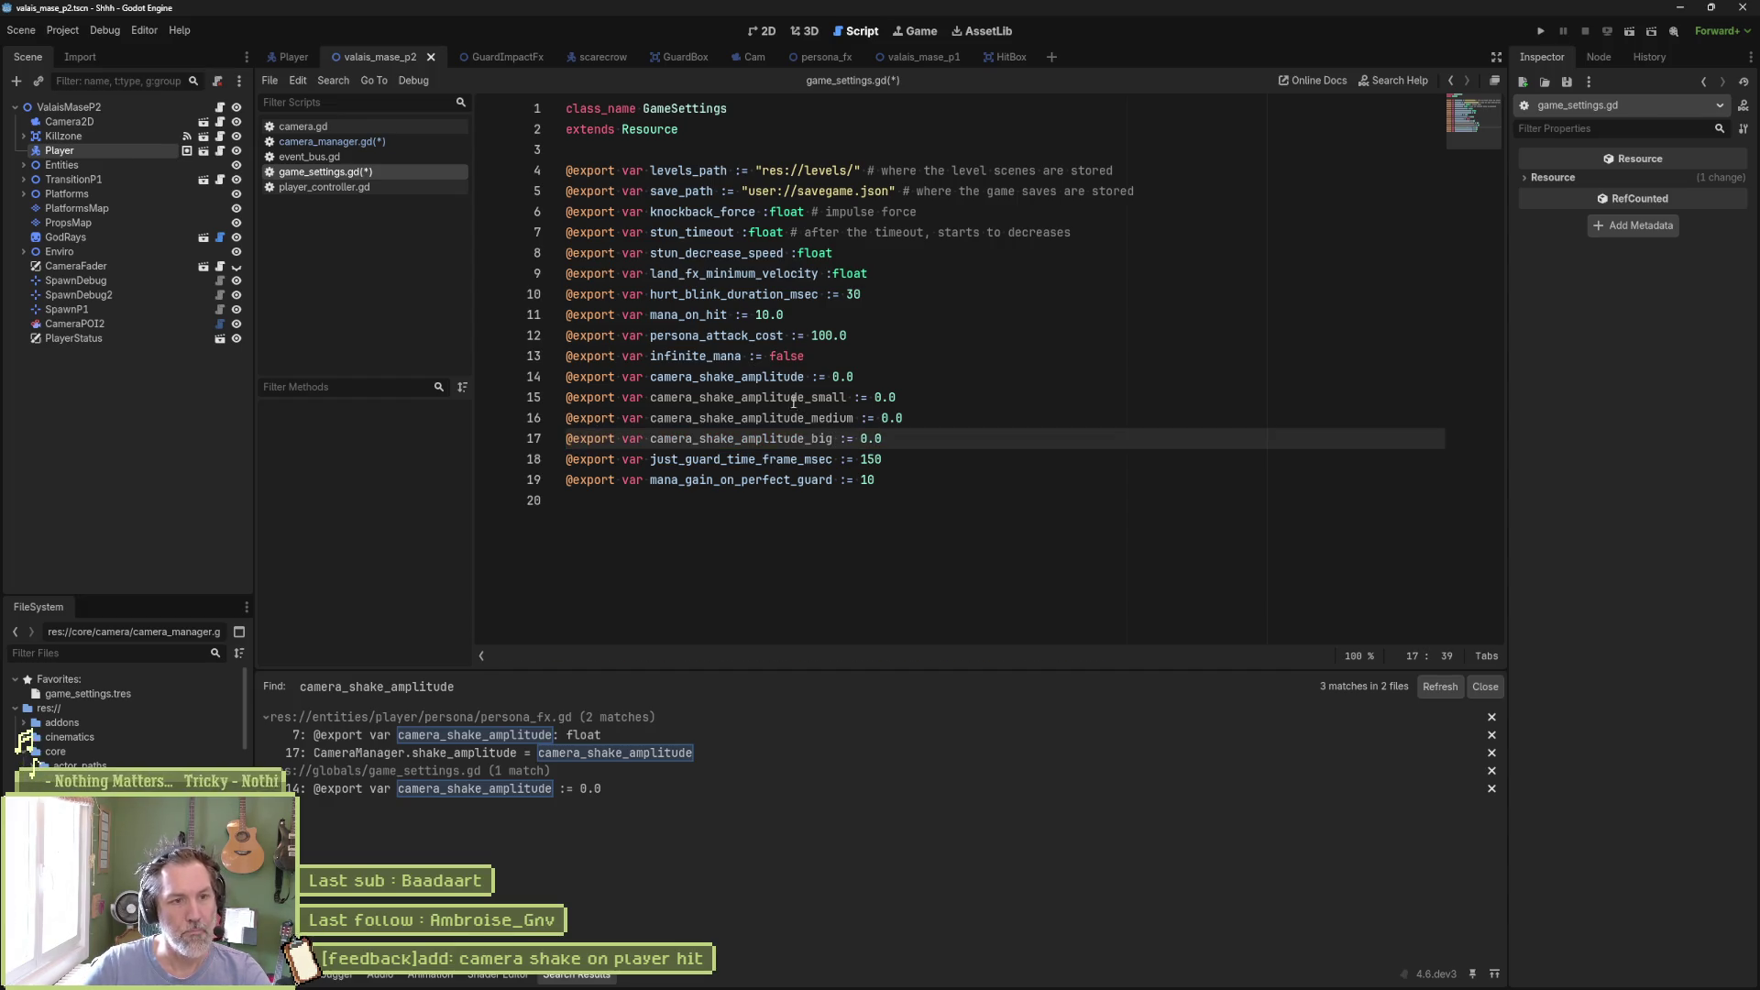
# - Set the small, medium and big amplitudes to 50, 100 and 150, and save
pyautogui.click(883, 397)
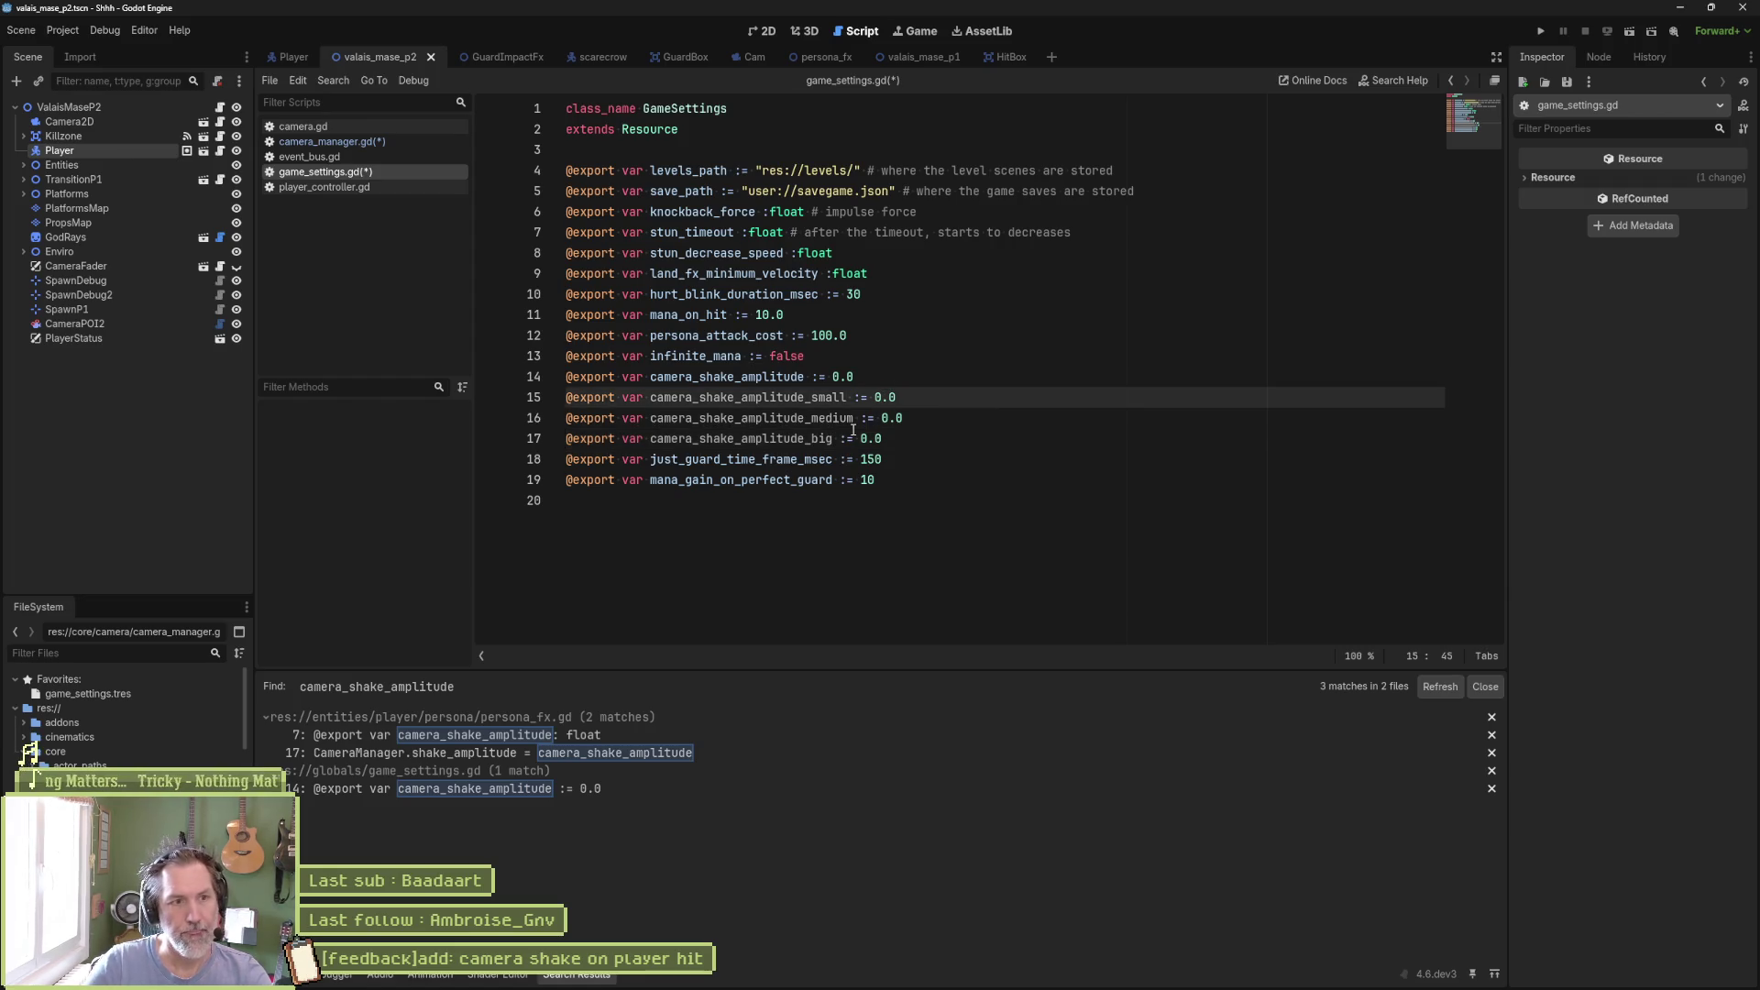
pyautogui.write('5')
pyautogui.press('Down')
pyautogui.write('10')
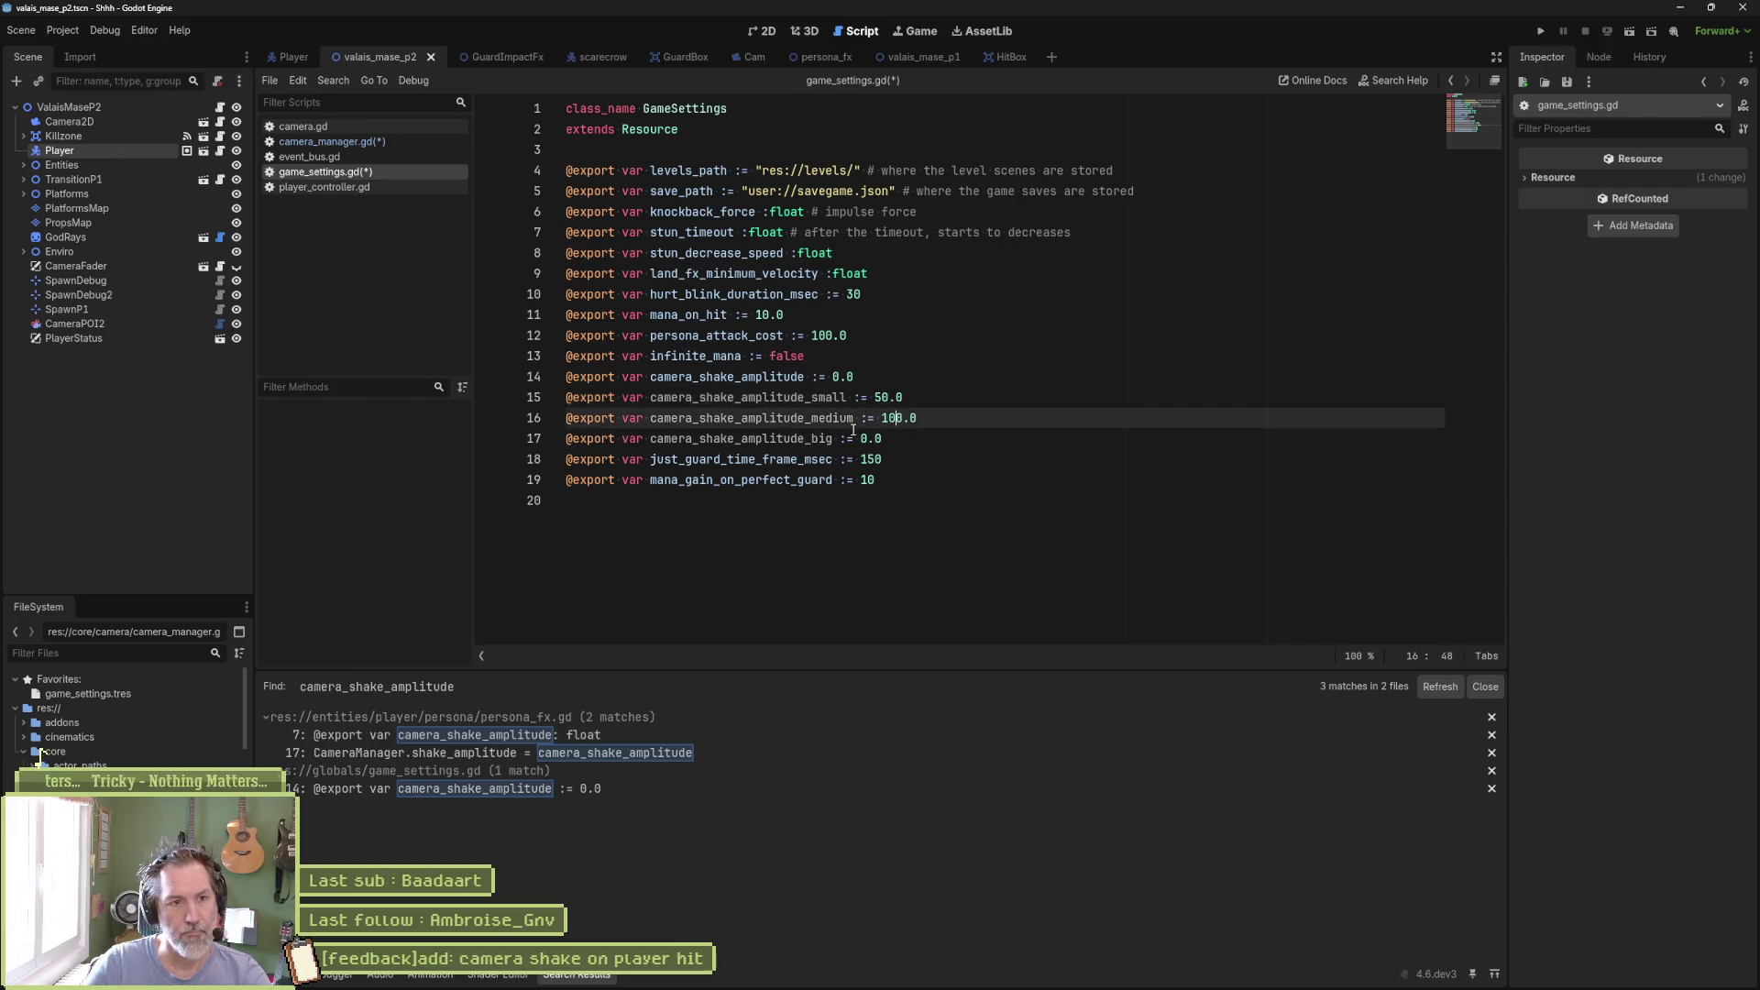
pyautogui.press('Down')
pyautogui.write('15')
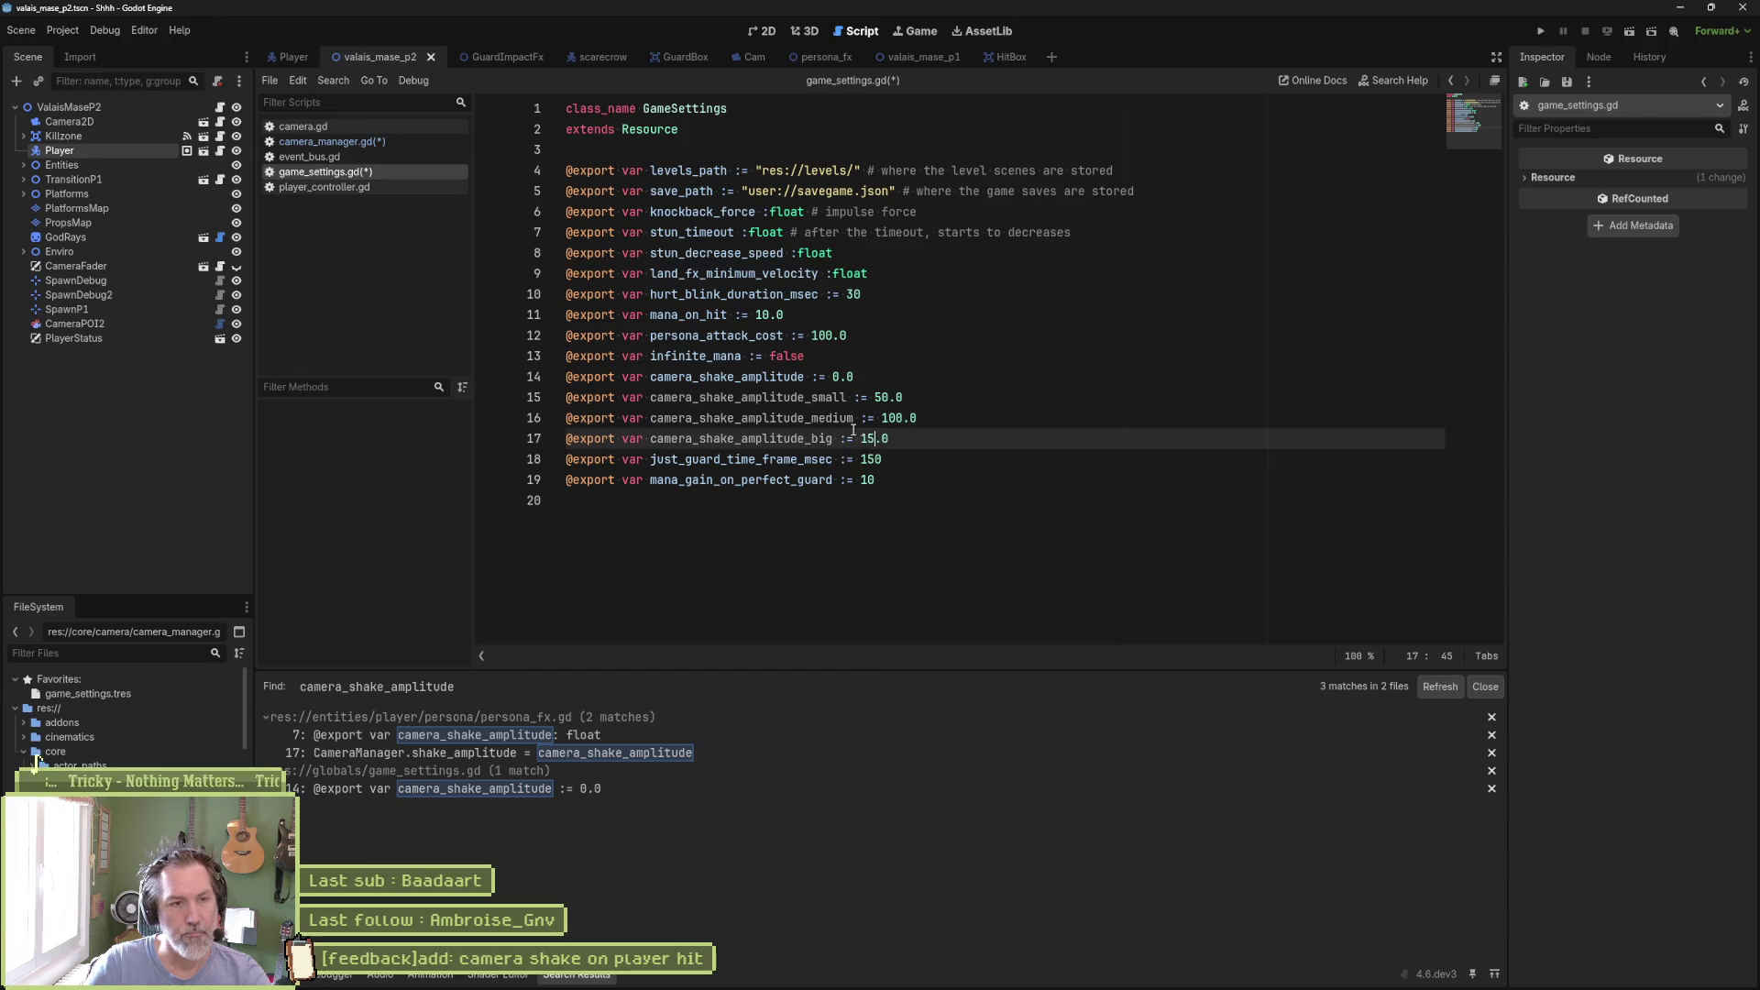
pyautogui.write('0')
pyautogui.hotkey('ctrl', 's')
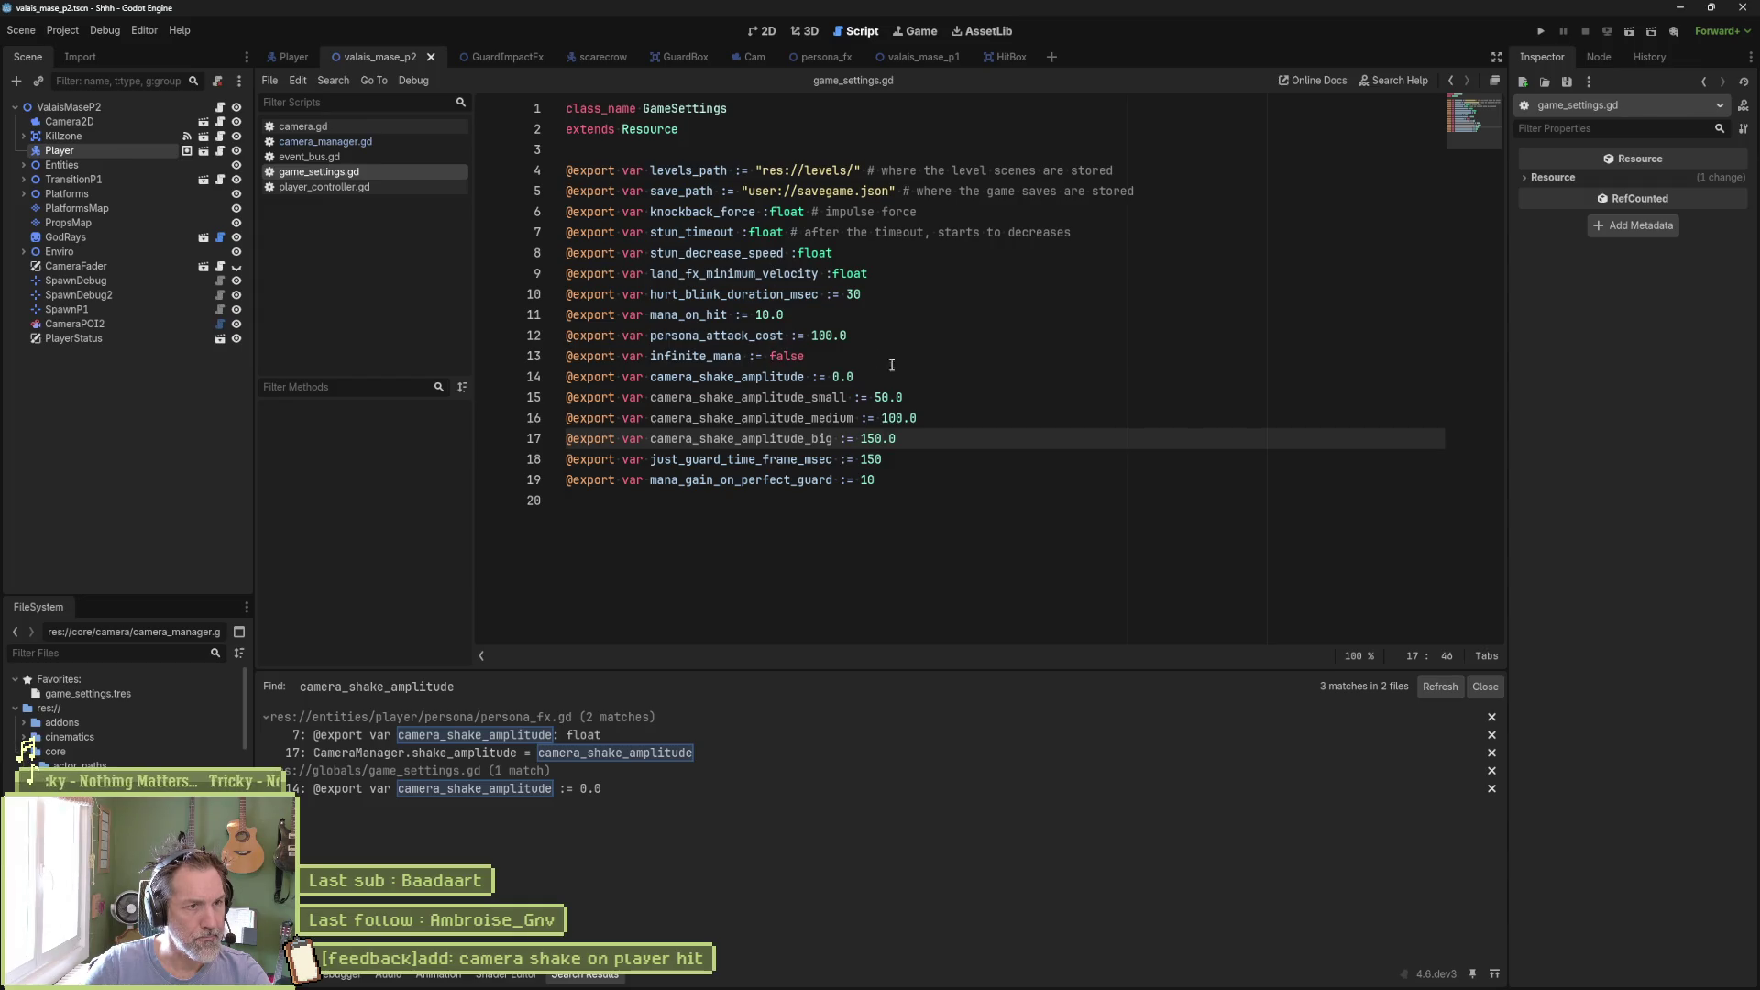
# - Open game_settings.tres via Quick Open
pyautogui.hotkey('alt', 'shift', 'o')
pyautogui.write('gameset')
pyautogui.doubleClick(898, 365)
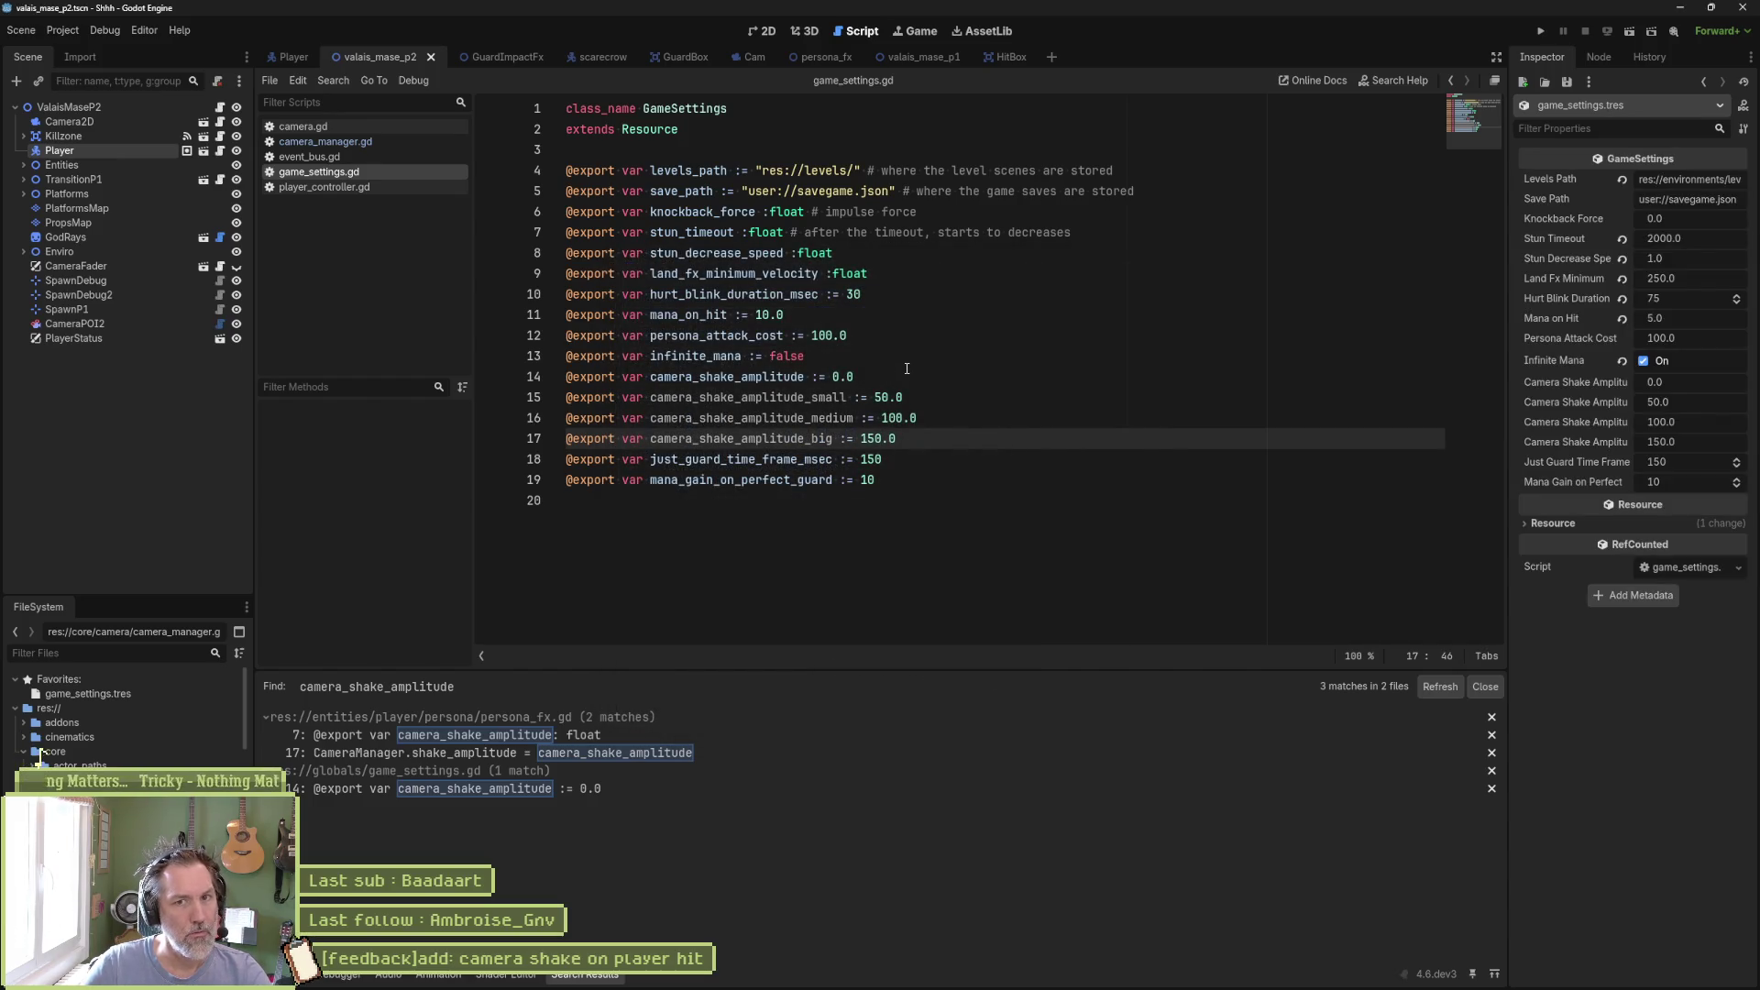
# - Review game_settings_manager.gd and inspect game_settings.tres showing shake amplitudes 0, 50, 100, 150
pyautogui.hotkey('alt', 'shift', 'o')
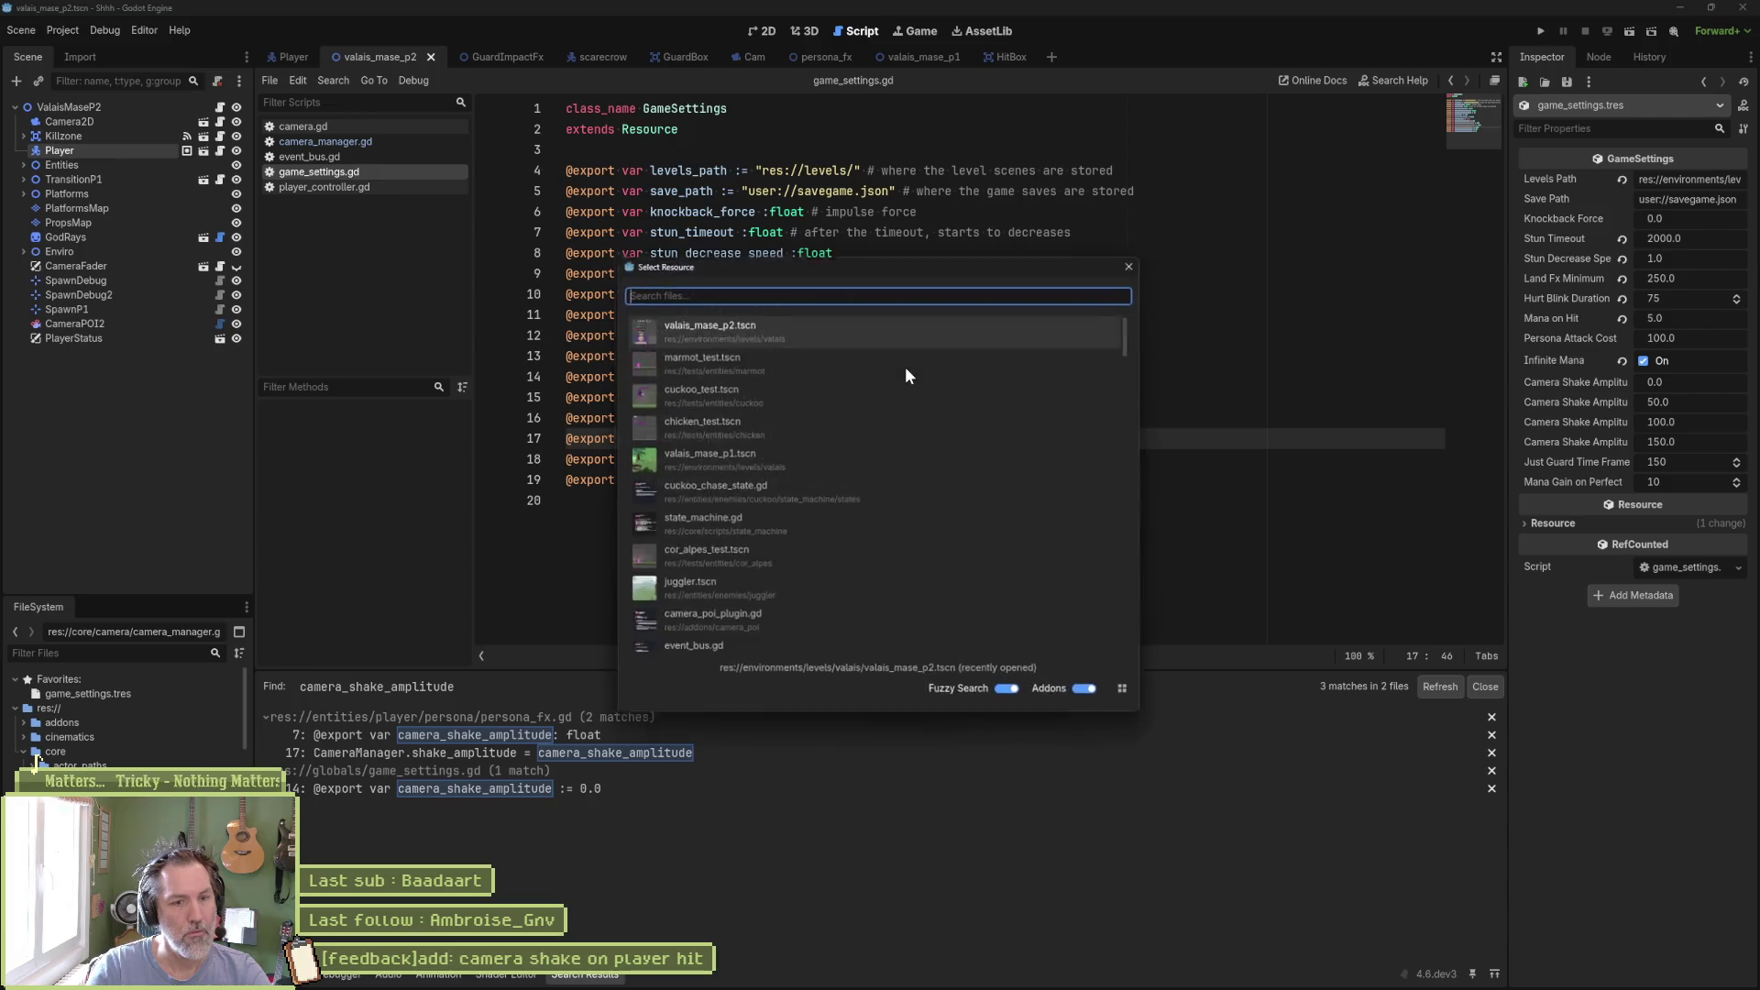
pyautogui.write('game_settings')
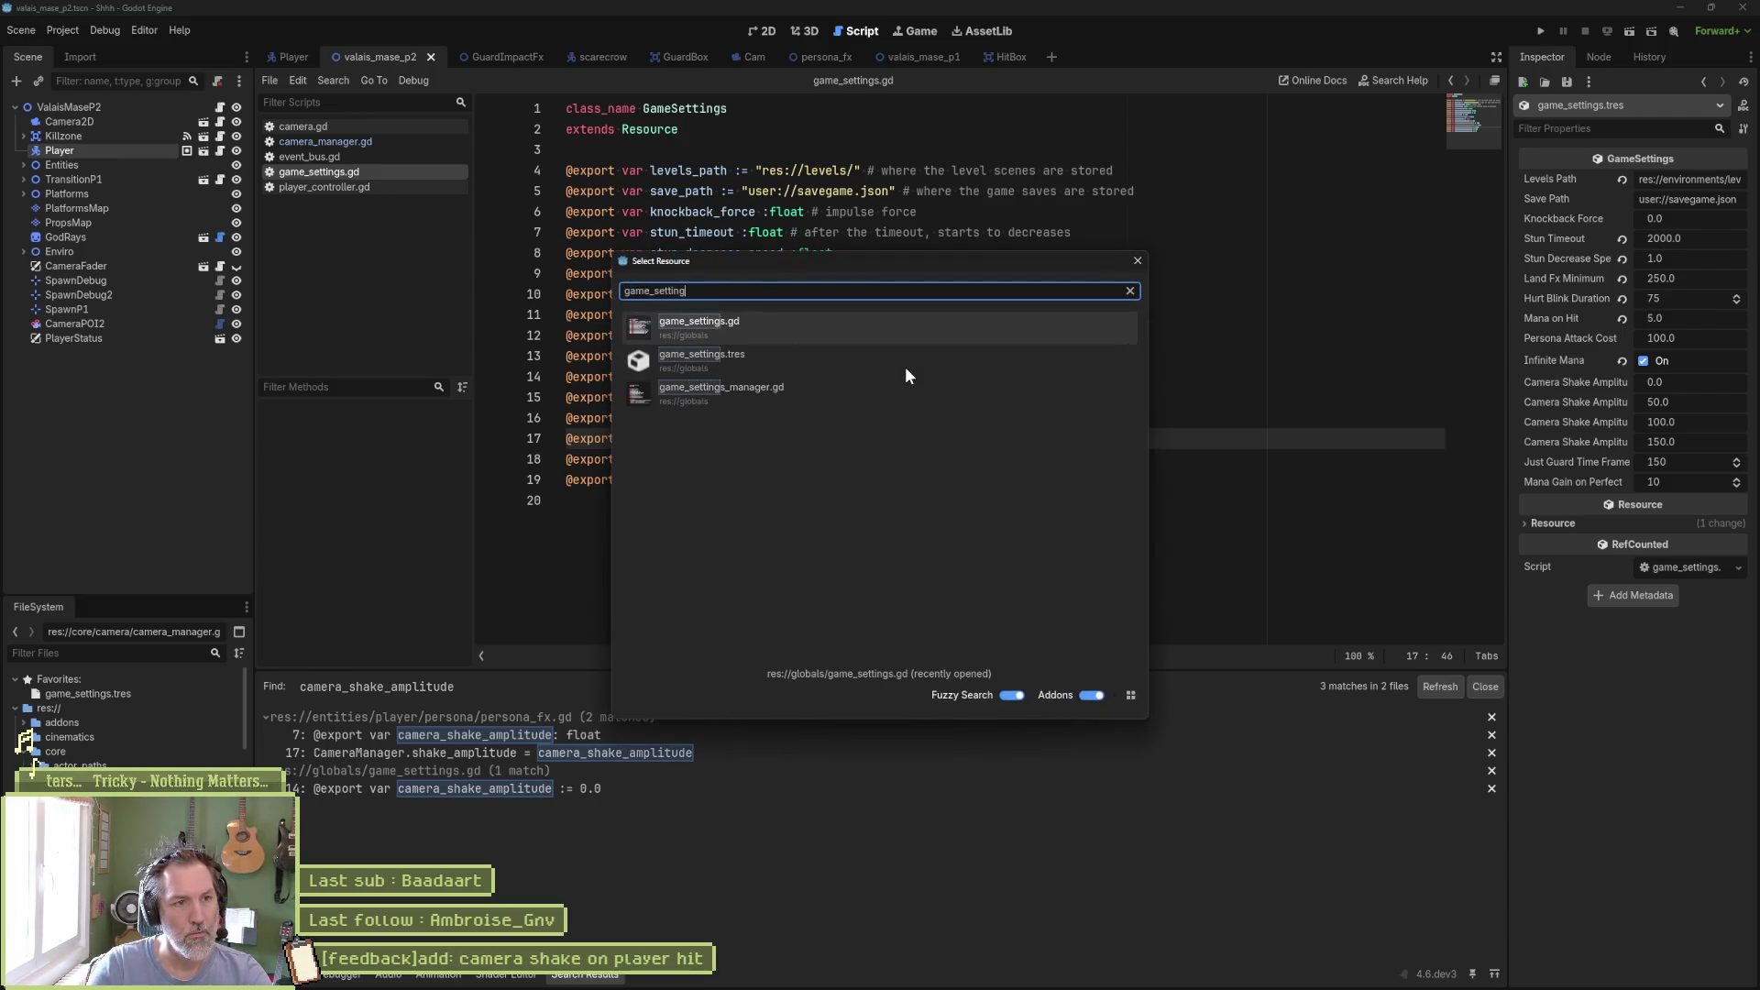
pyautogui.press('Down')
pyautogui.press('Down')
pyautogui.press('Return')
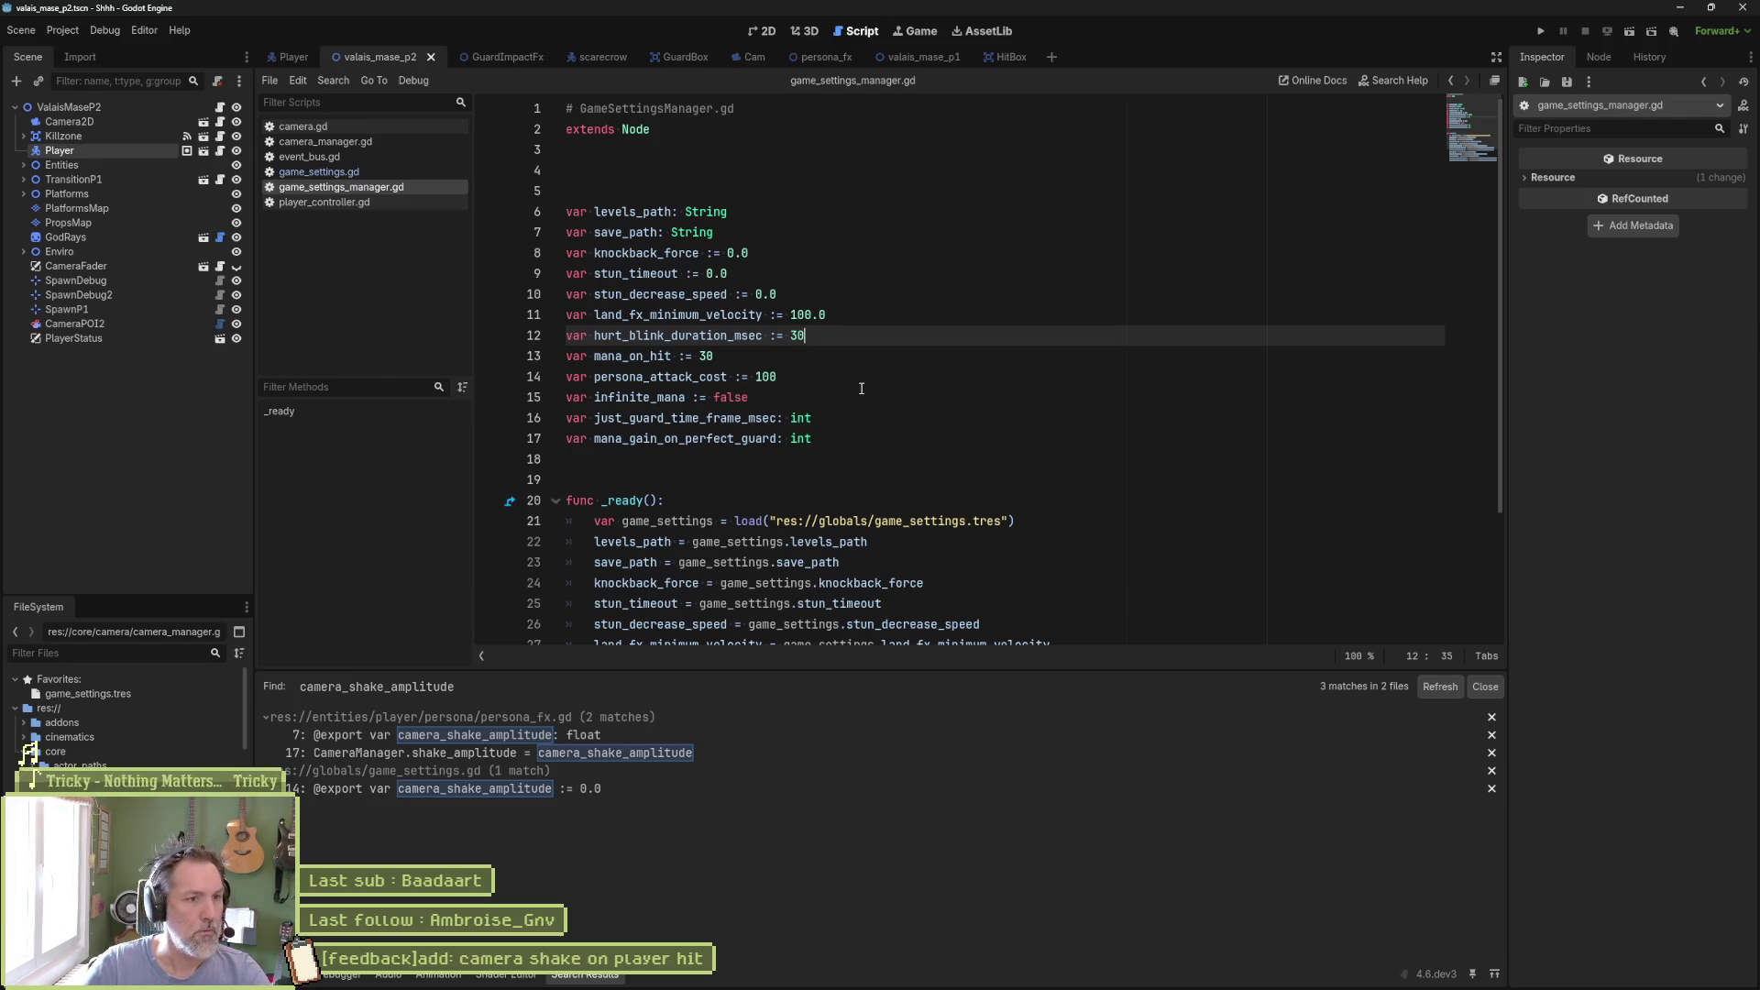
pyautogui.scroll(-3, 861, 387)
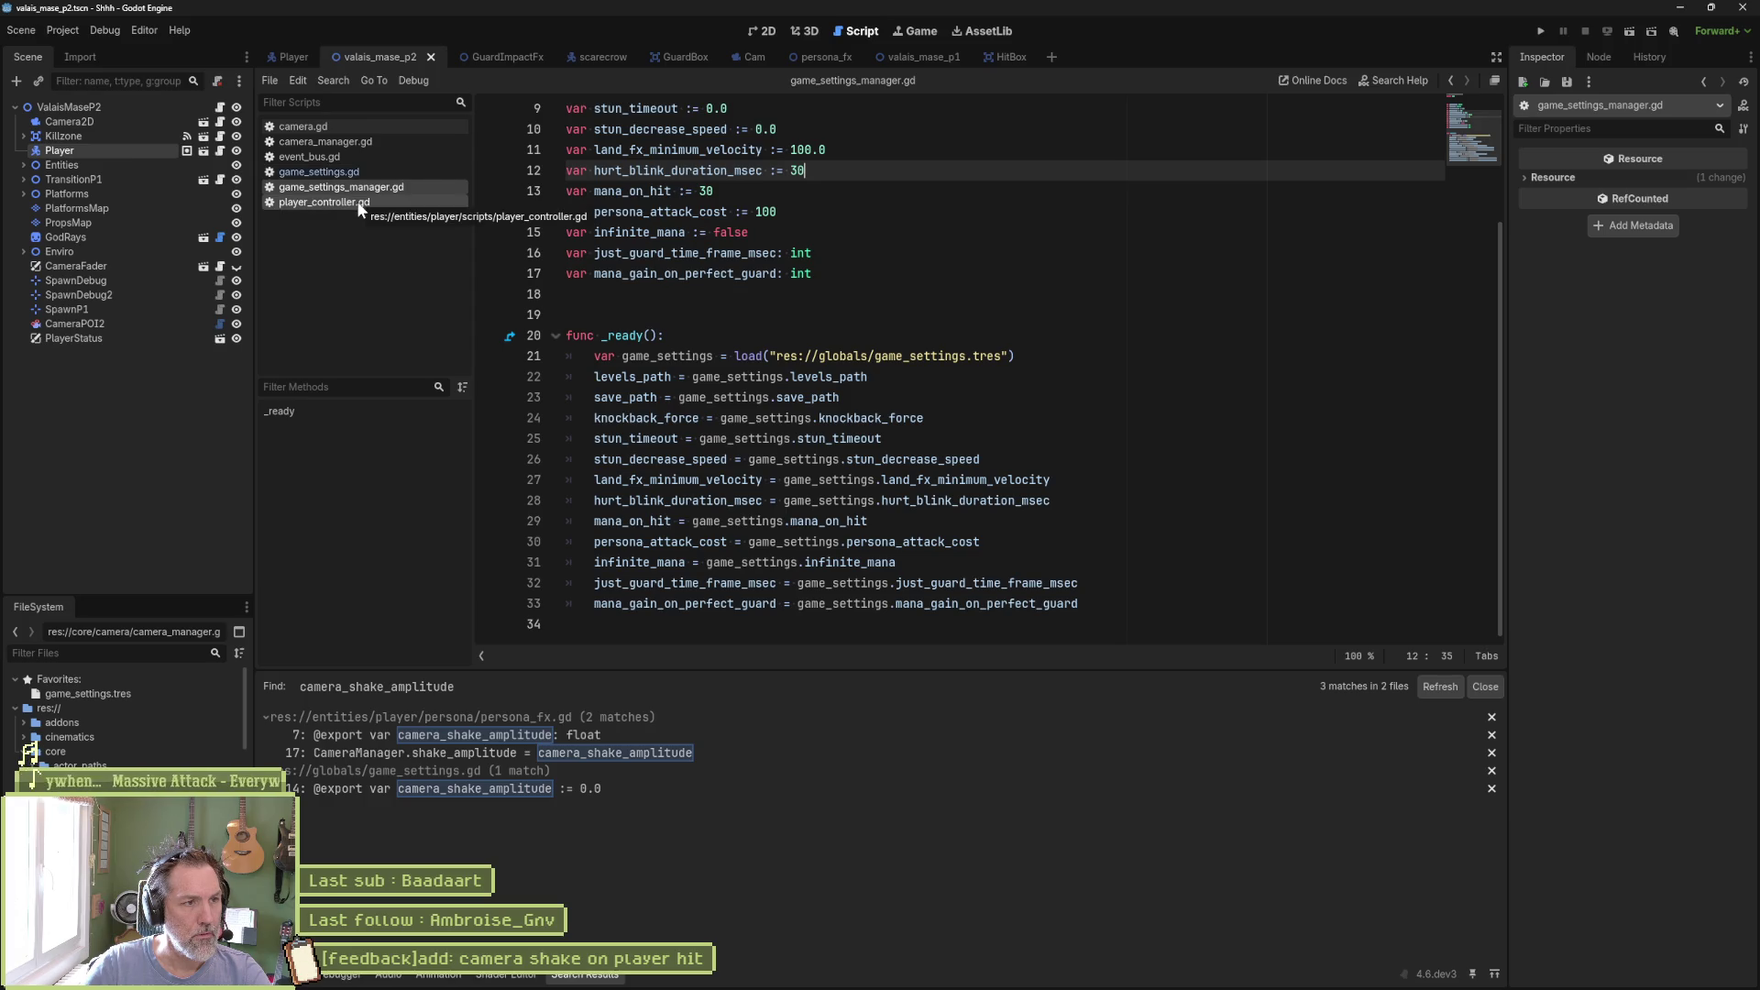
pyautogui.click(117, 696)
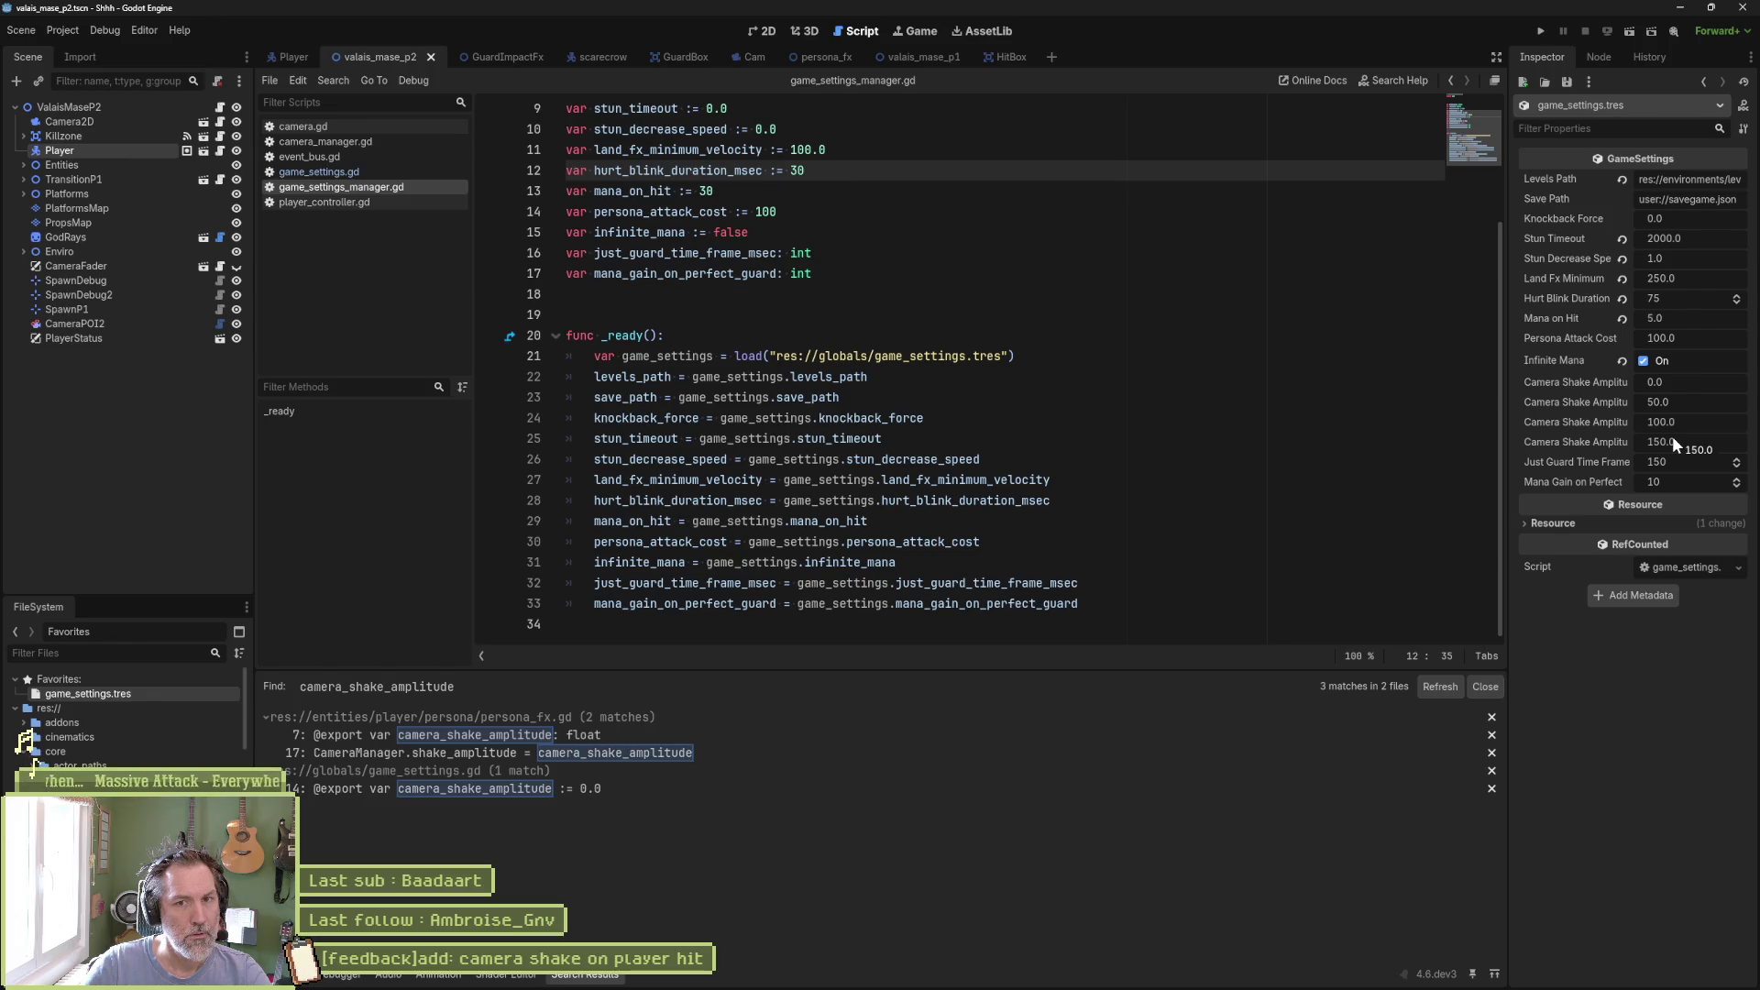
pyautogui.click(341, 173)
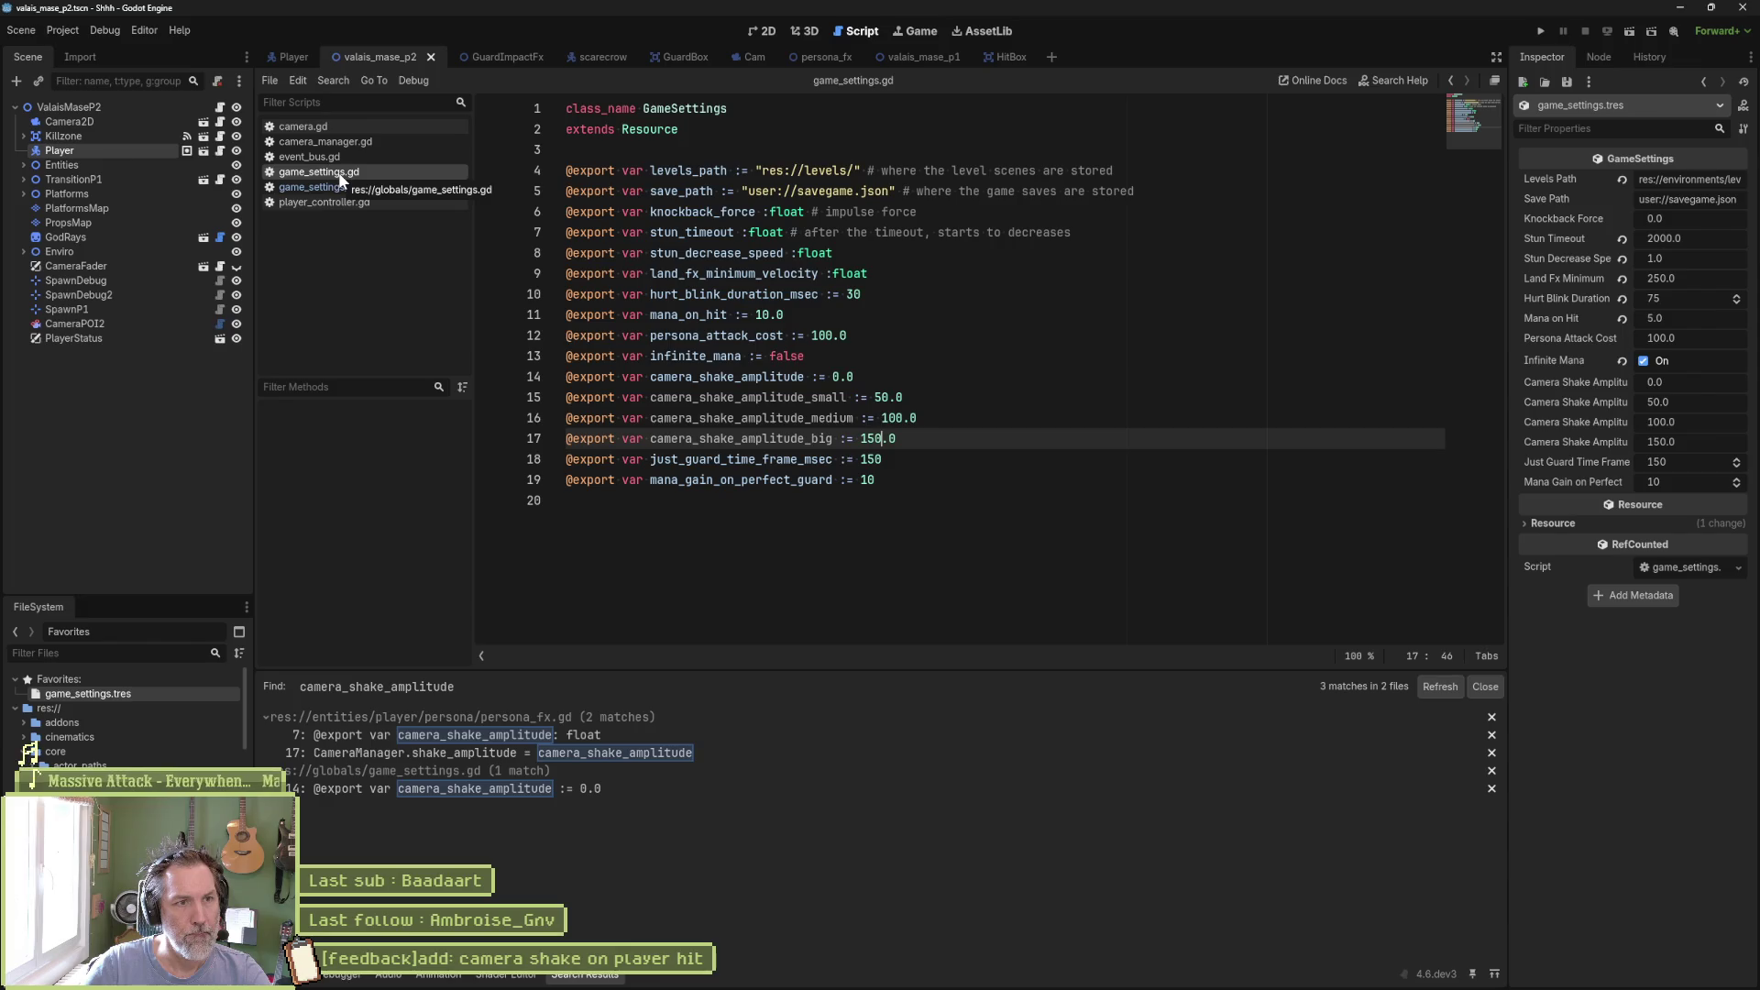
pyautogui.click(358, 158)
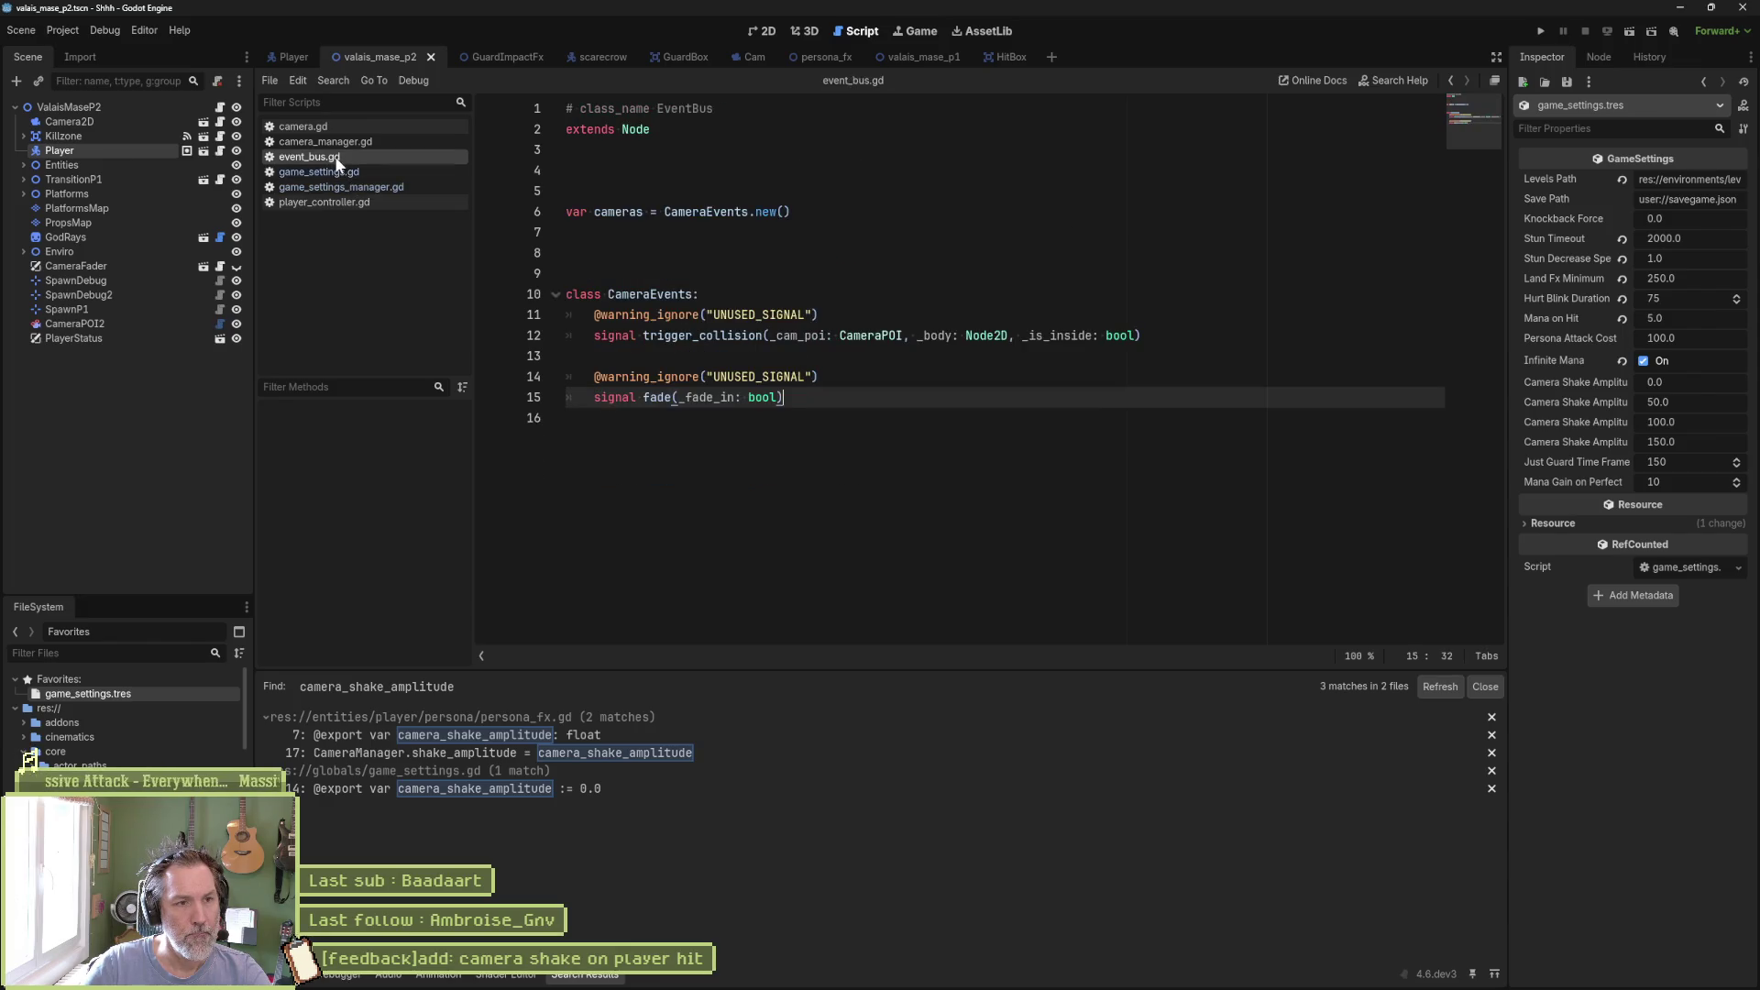
# - Change shake_small's timeout line to read from 'GameSettingsManager.' in camera_manager.gd and save
pyautogui.middleClick(356, 156)
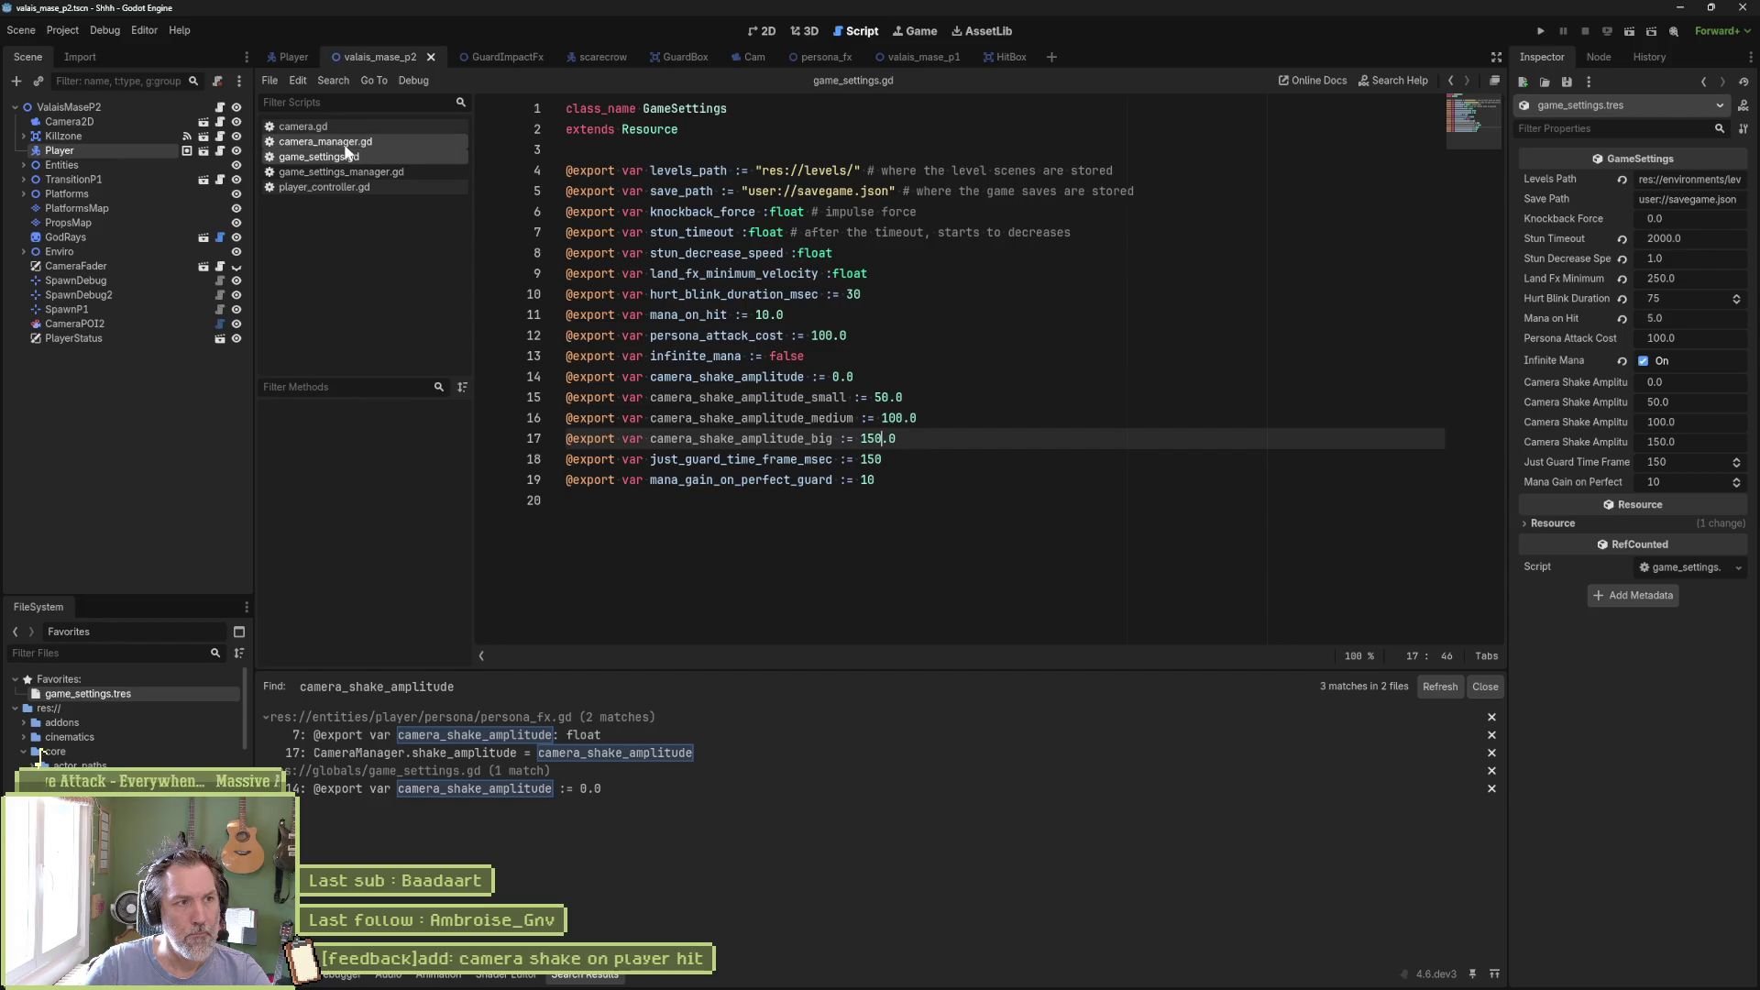
pyautogui.click(358, 142)
pyautogui.click(1012, 440)
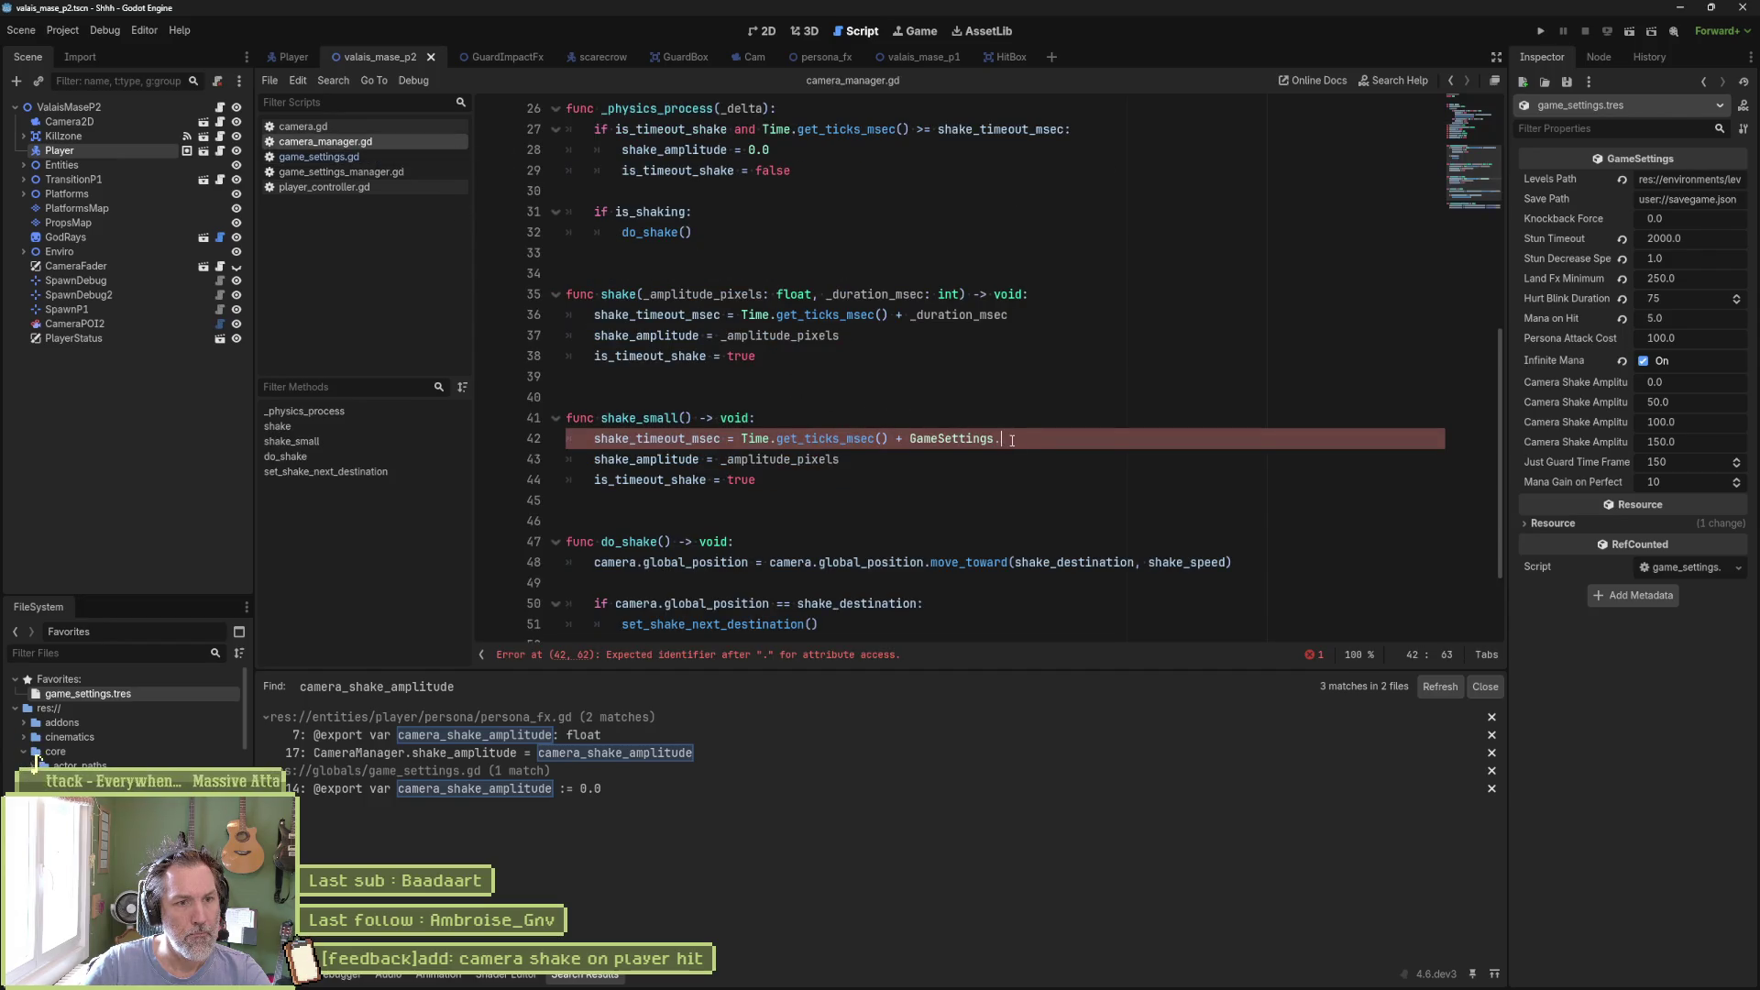
pyautogui.write('ca')
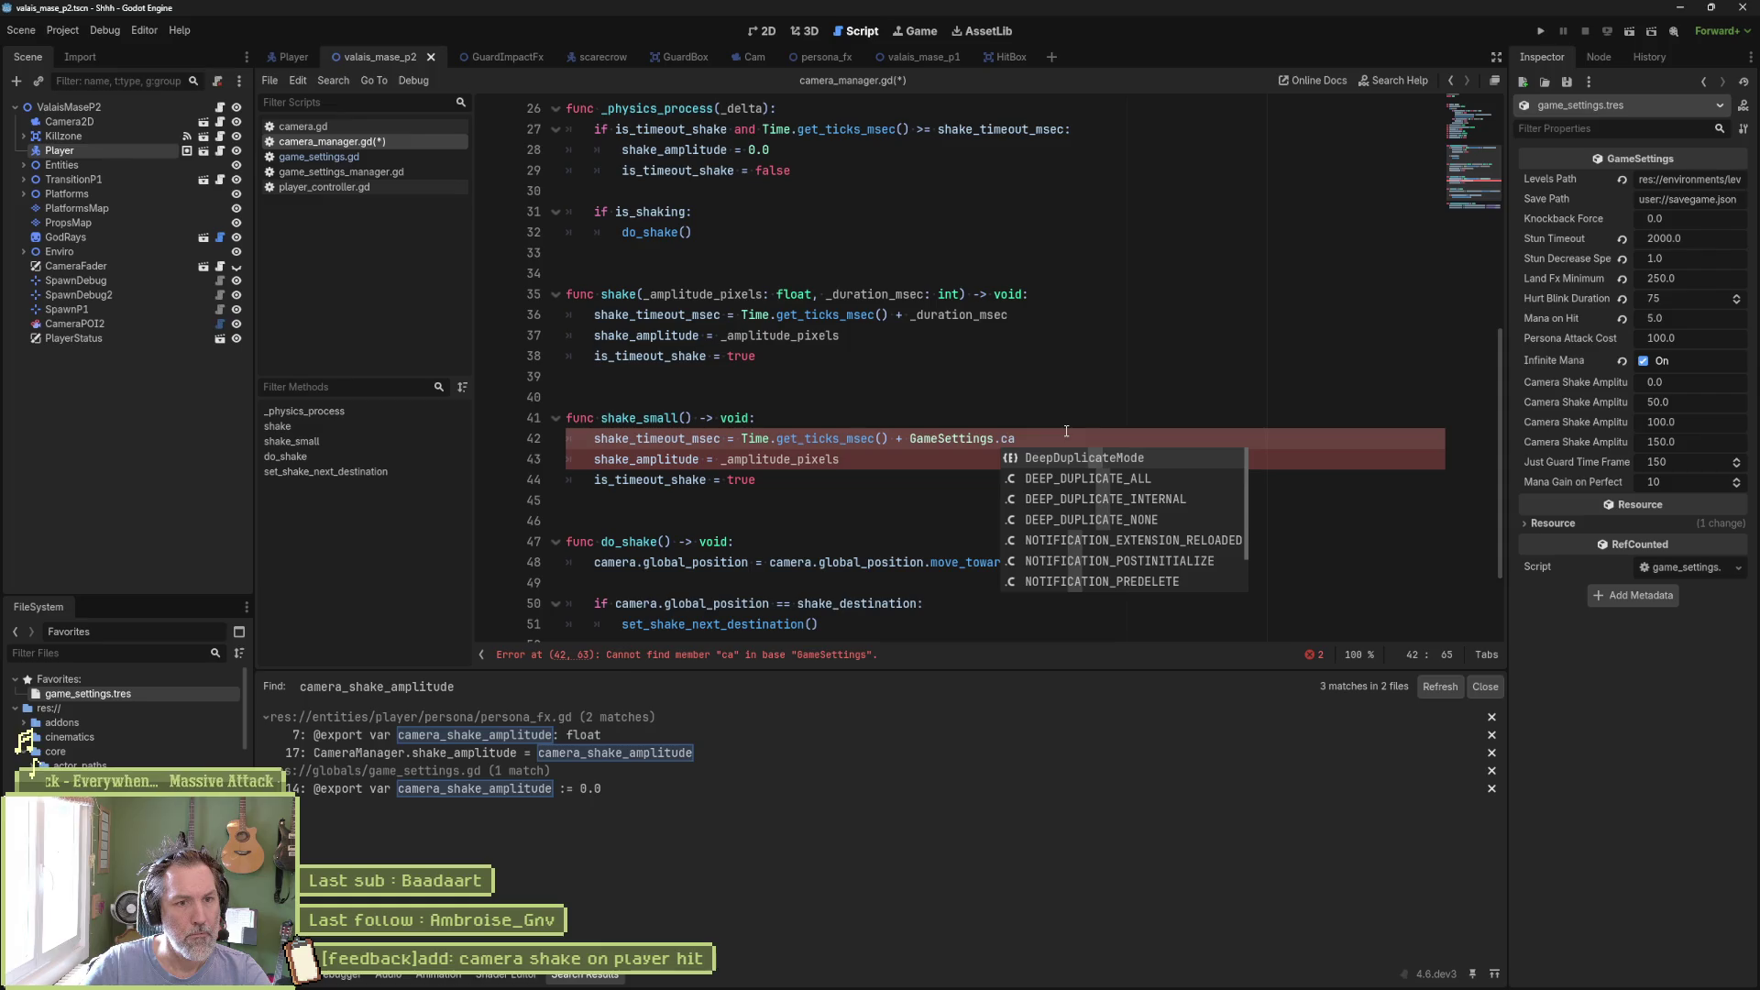
pyautogui.click(990, 440)
pyautogui.press('Right')
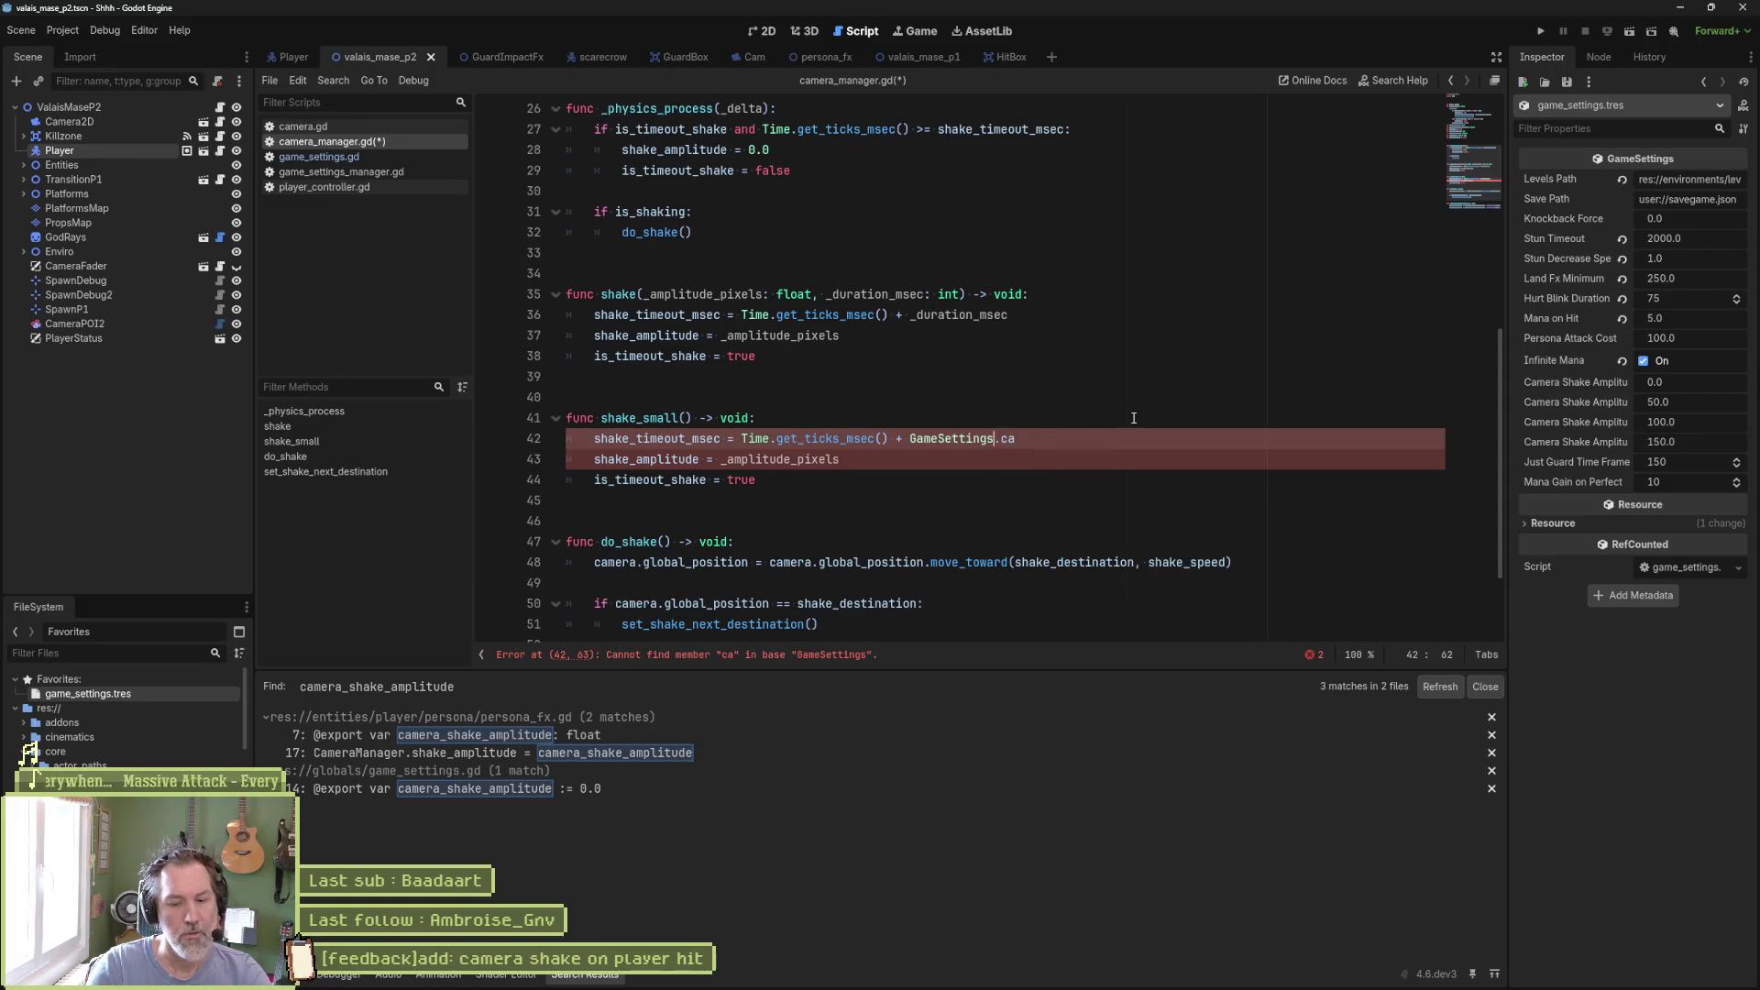
pyautogui.write('Manager')
pyautogui.press('End')
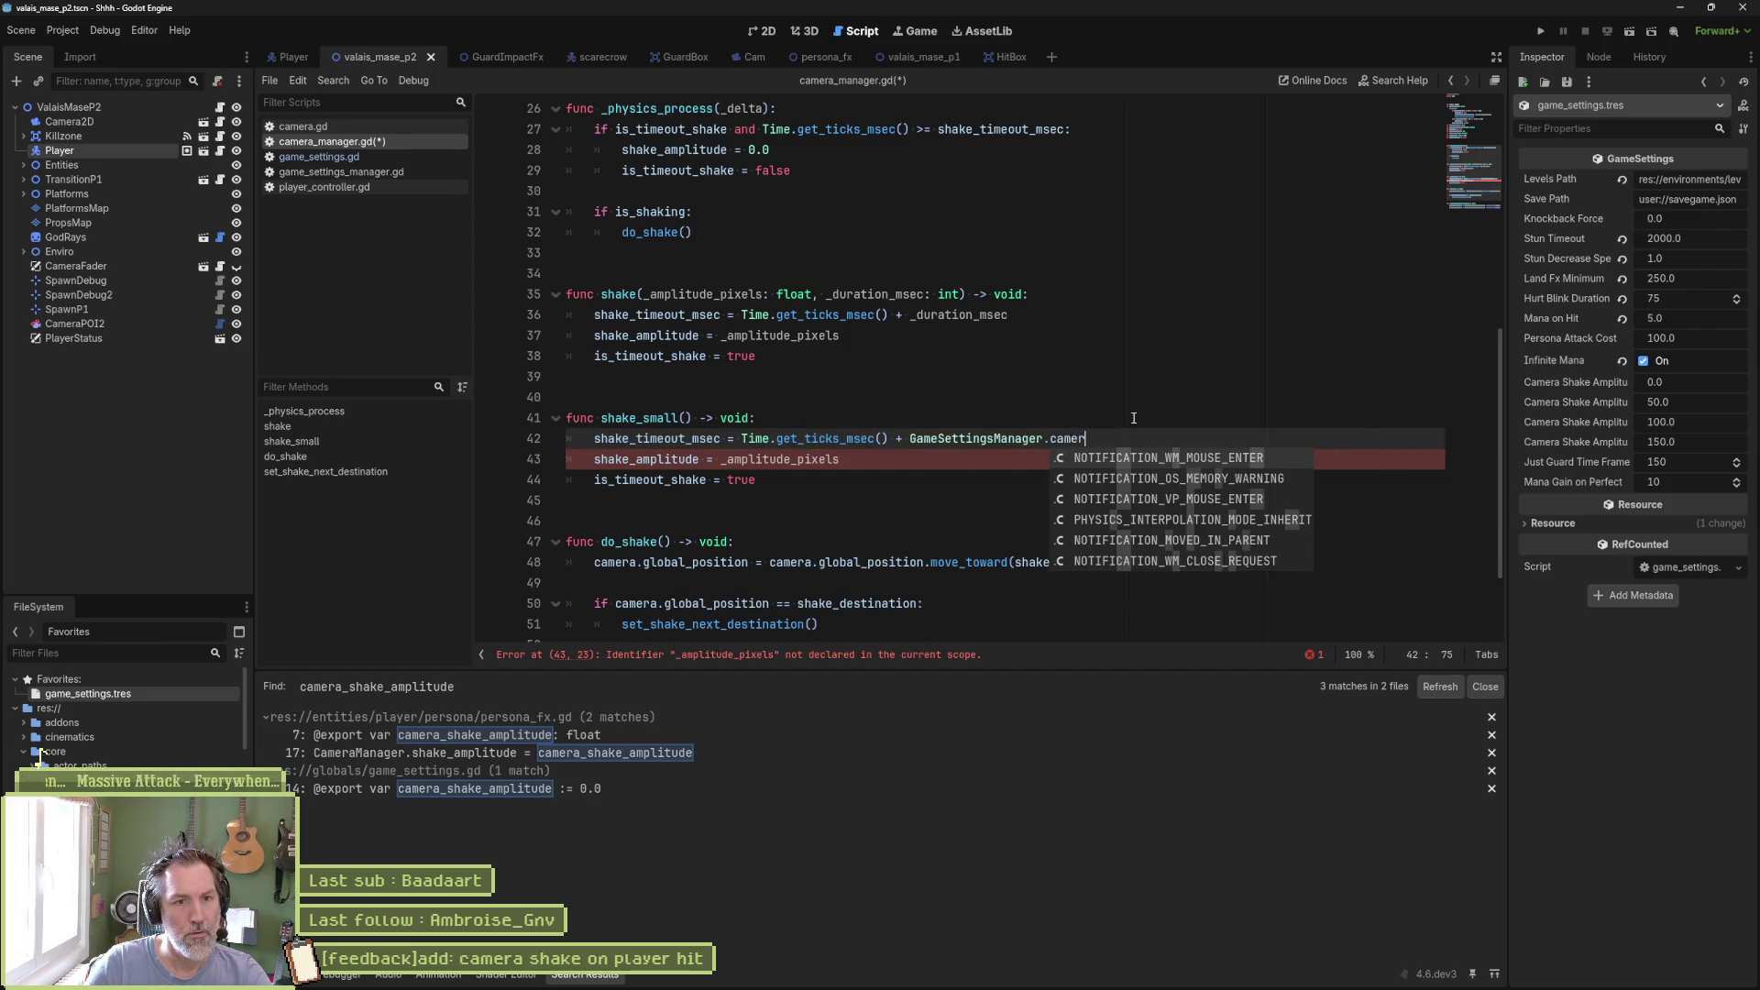
pyautogui.press('BackSpace')
pyautogui.press('BackSpace')
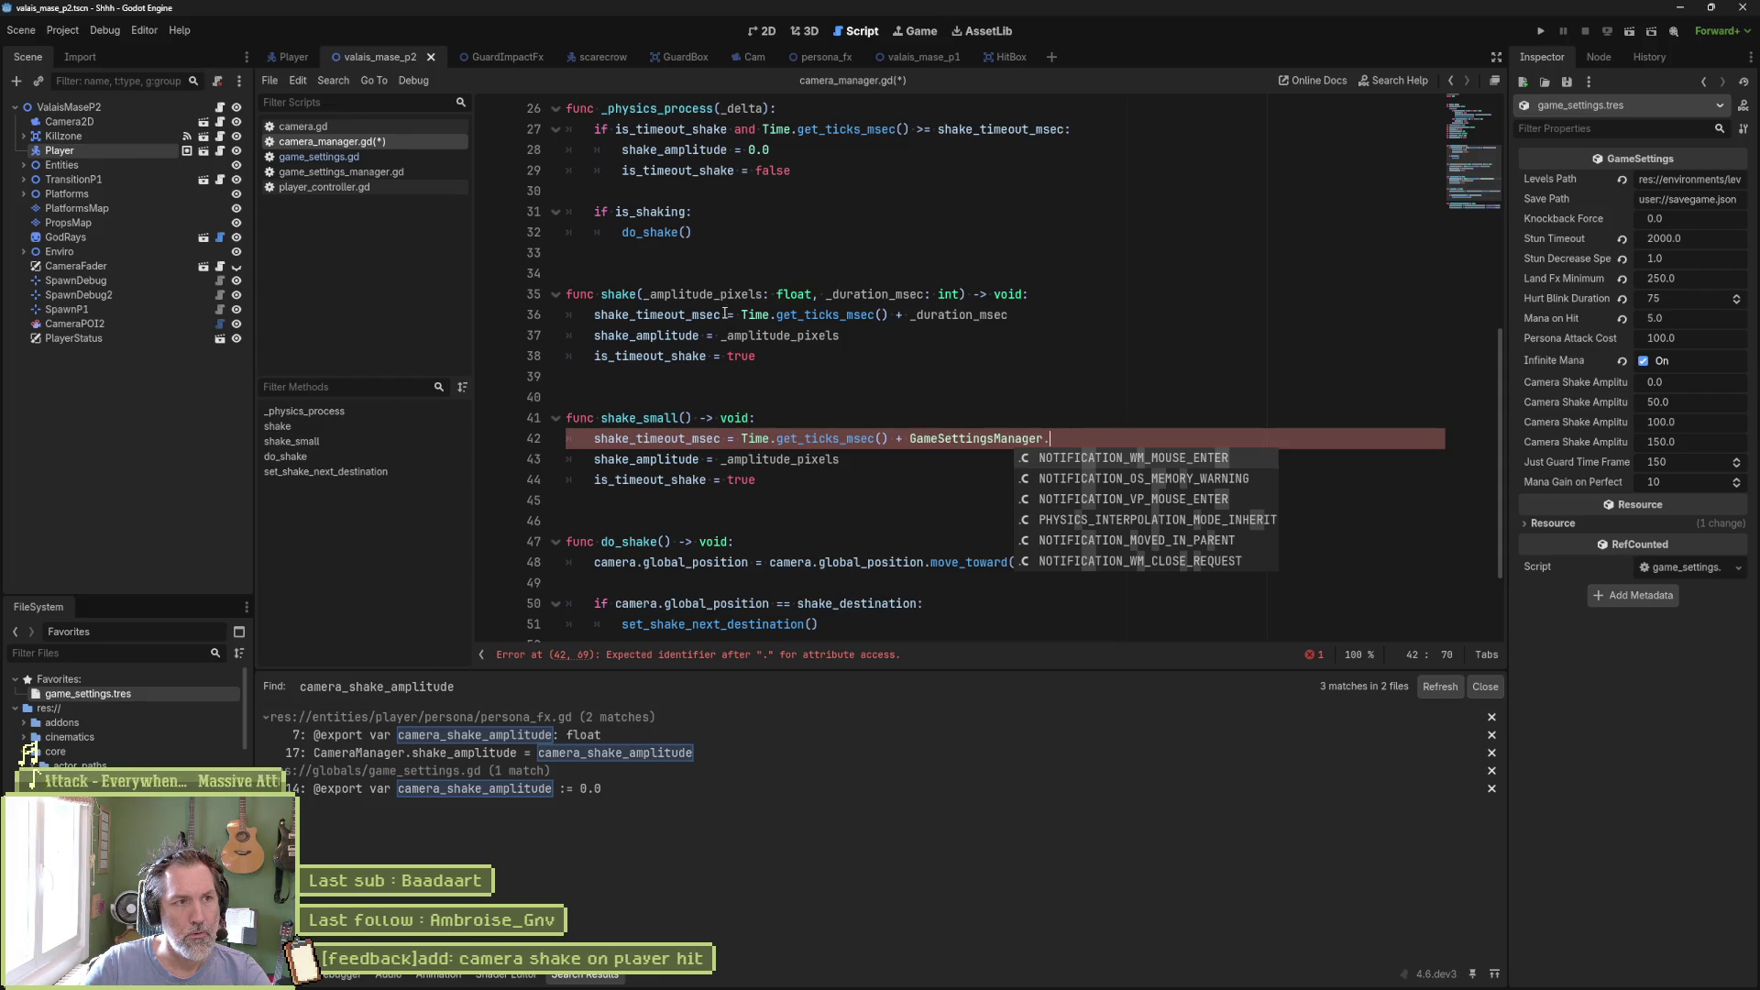
pyautogui.click(400, 158)
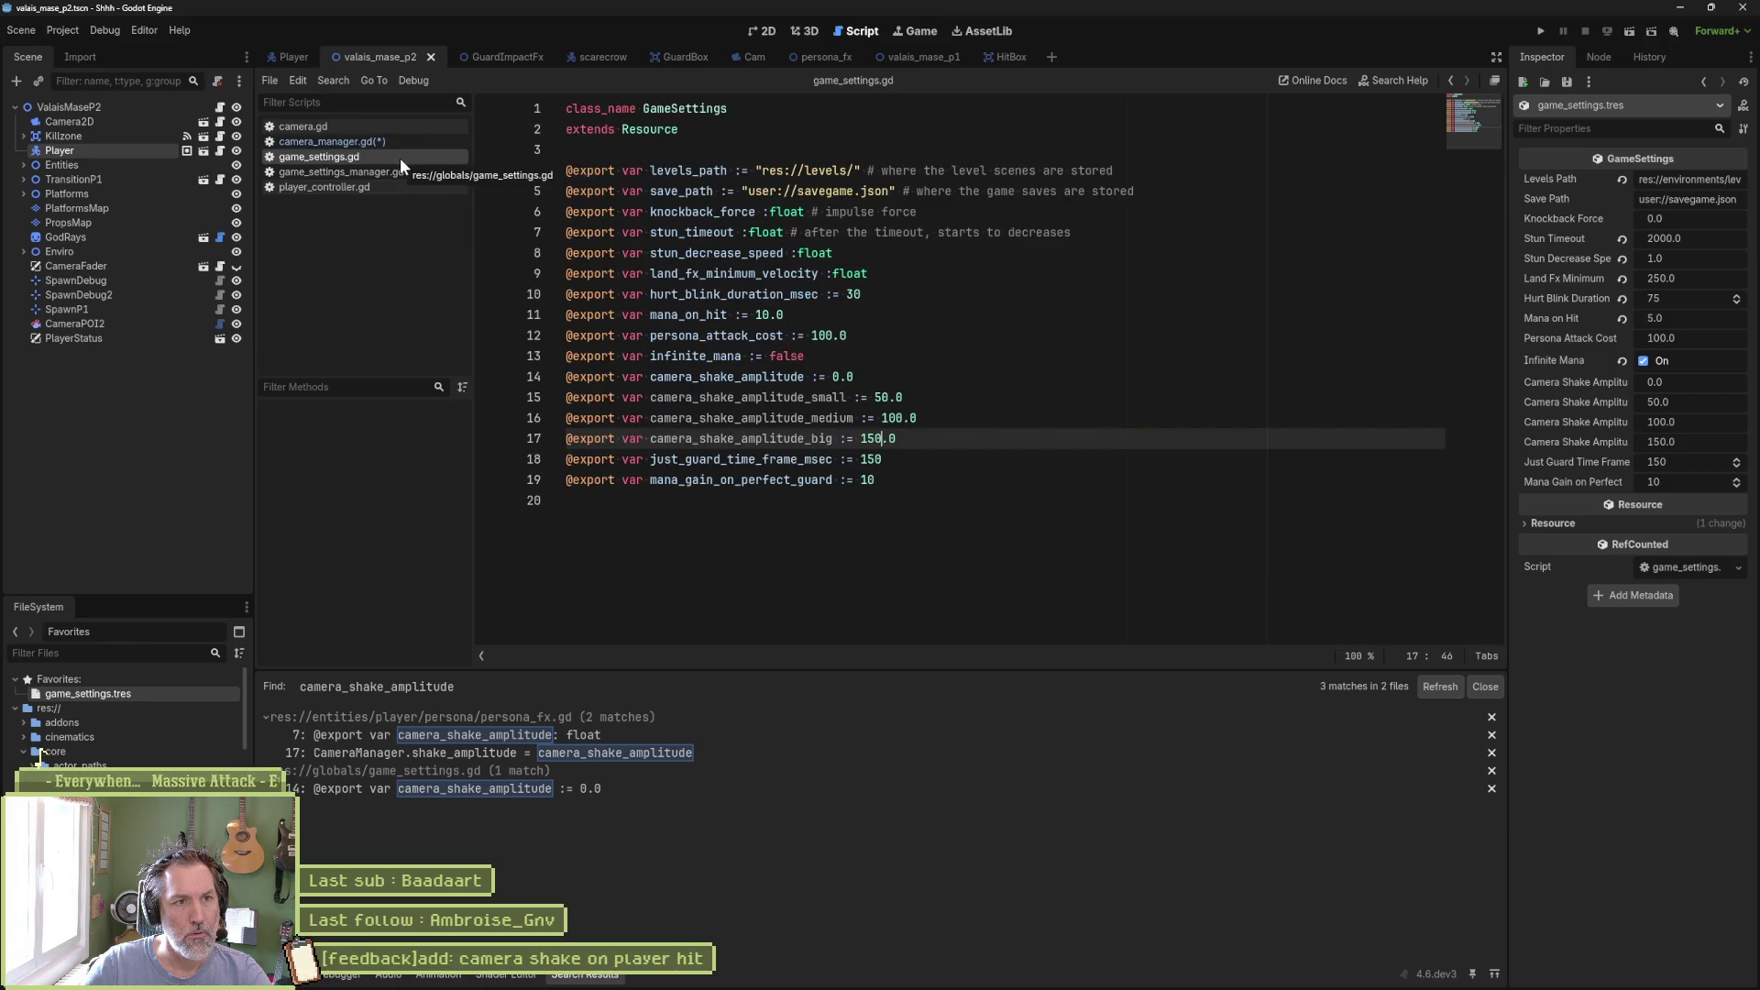
pyautogui.hotkey('ctrl', 's')
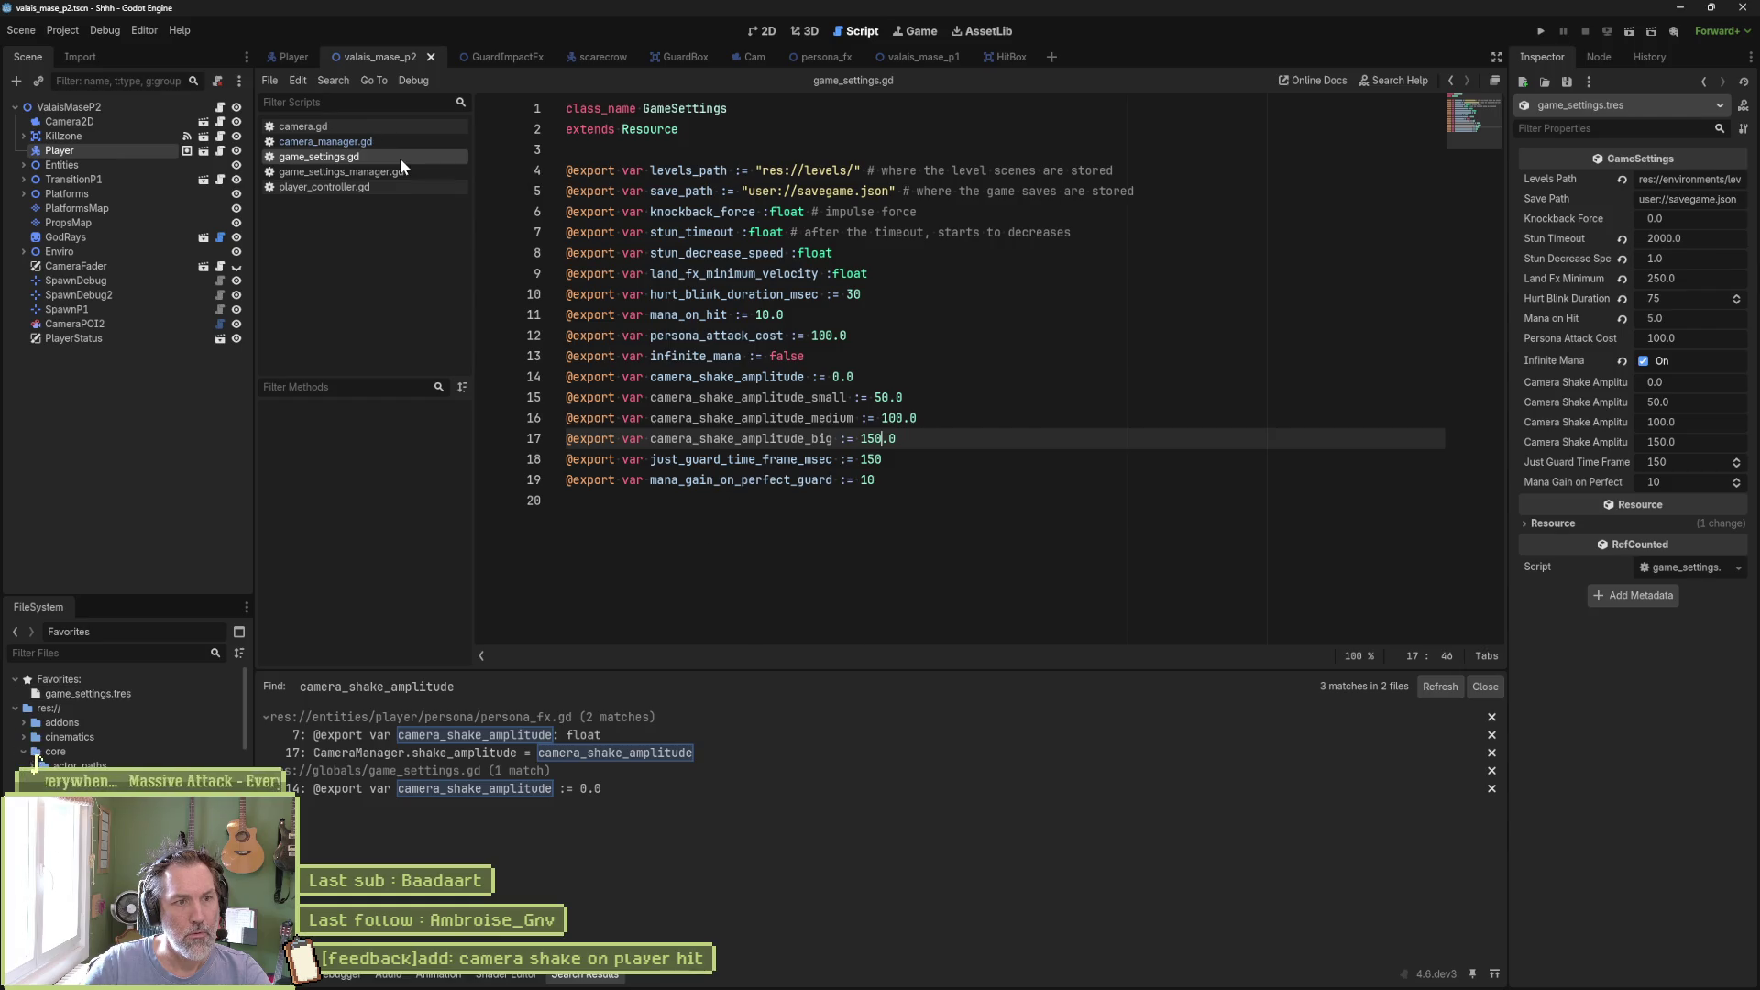
# - Check the game_settings.tres path in game_settings_manager.gd, then copy the three shake amplitude exports from game_settings.gd
pyautogui.doubleClick(748, 397)
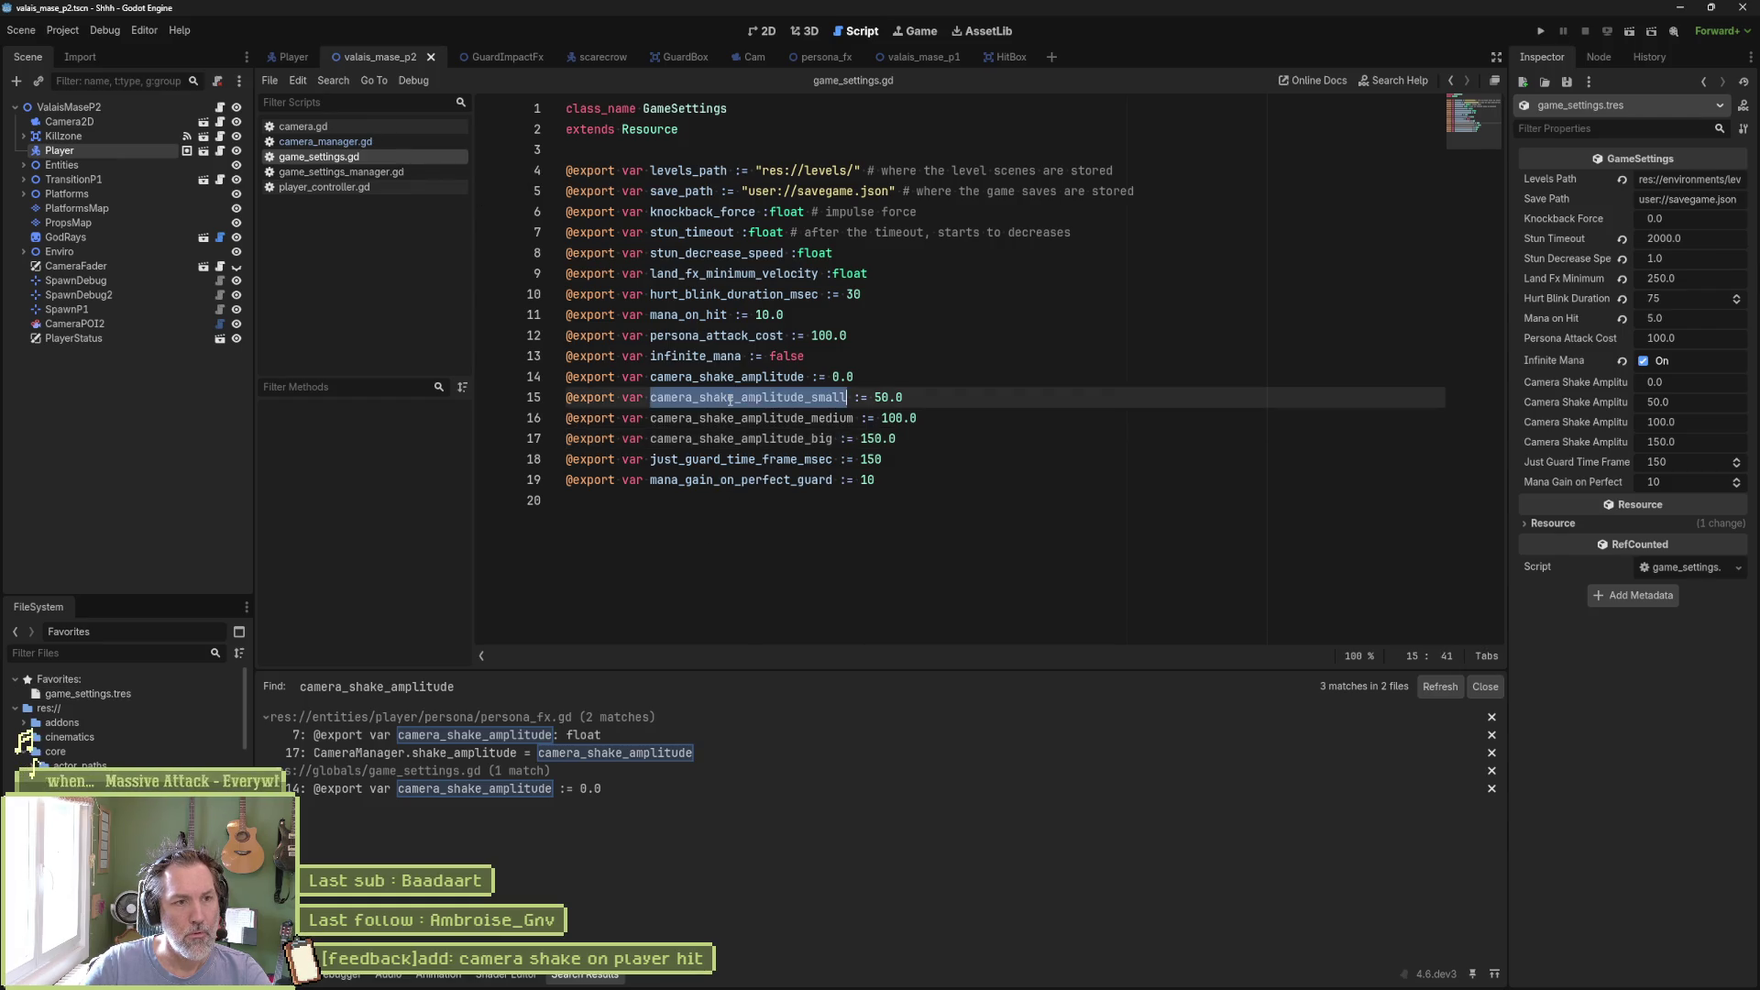
pyautogui.click(383, 171)
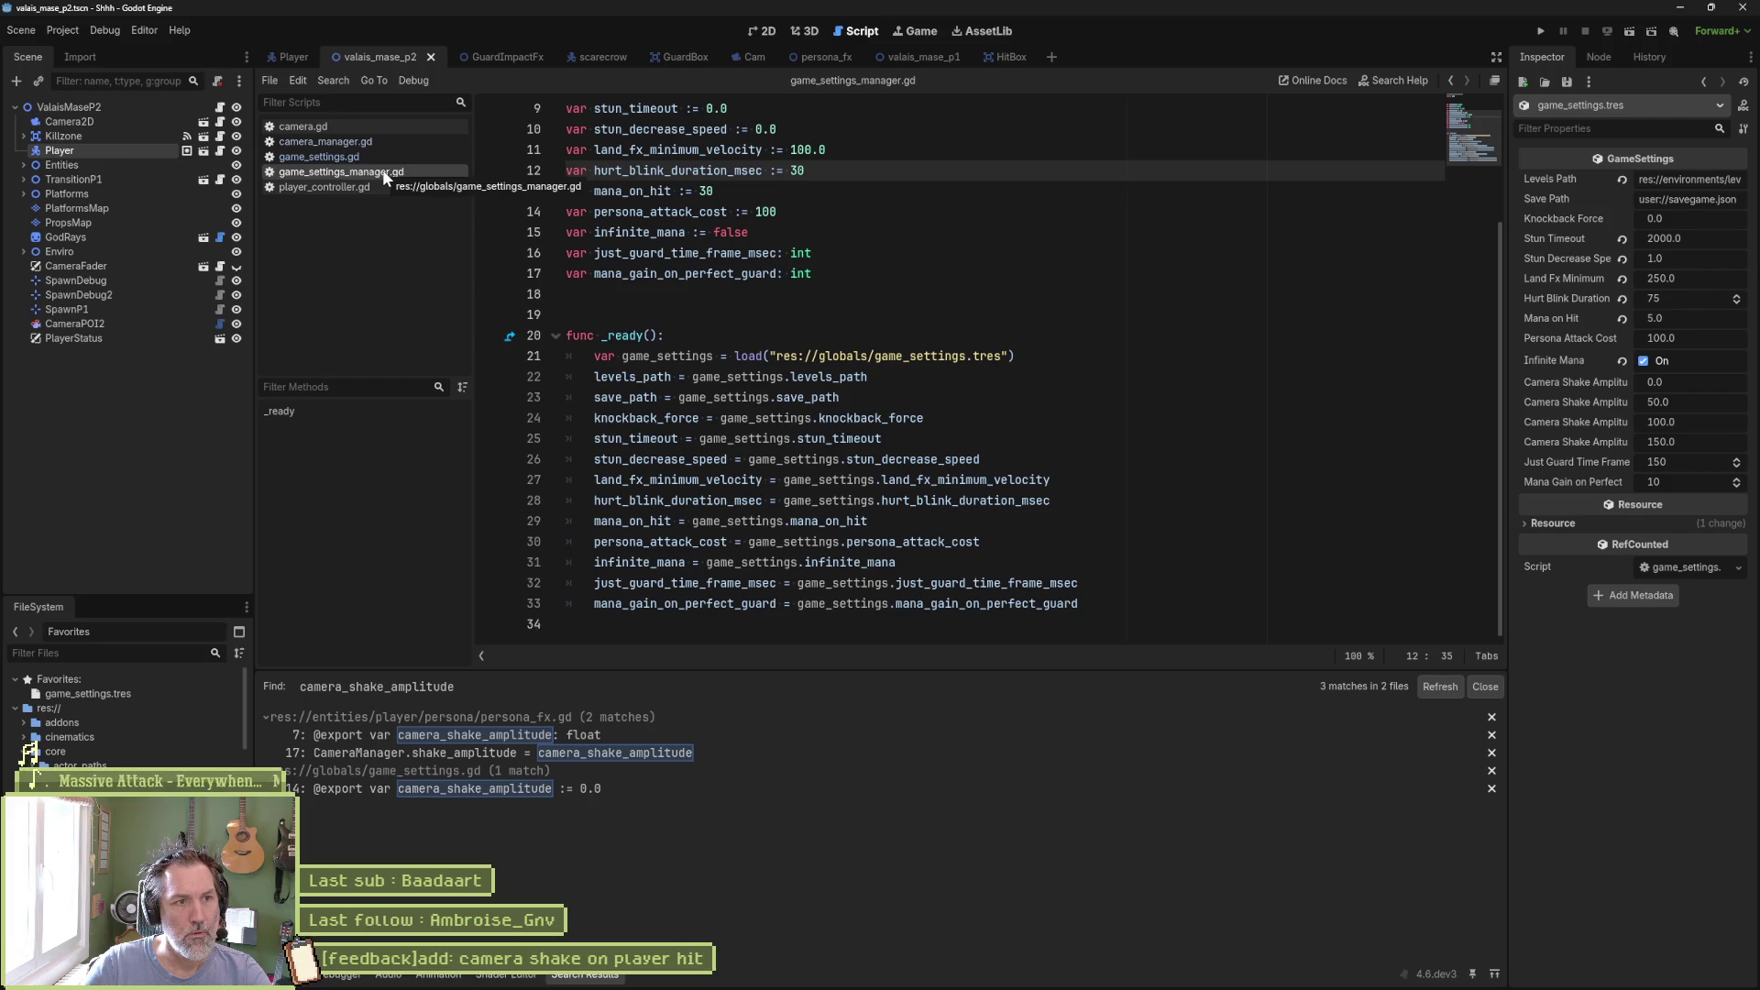
pyautogui.moveTo(878, 356); pyautogui.dragTo(1005, 358)
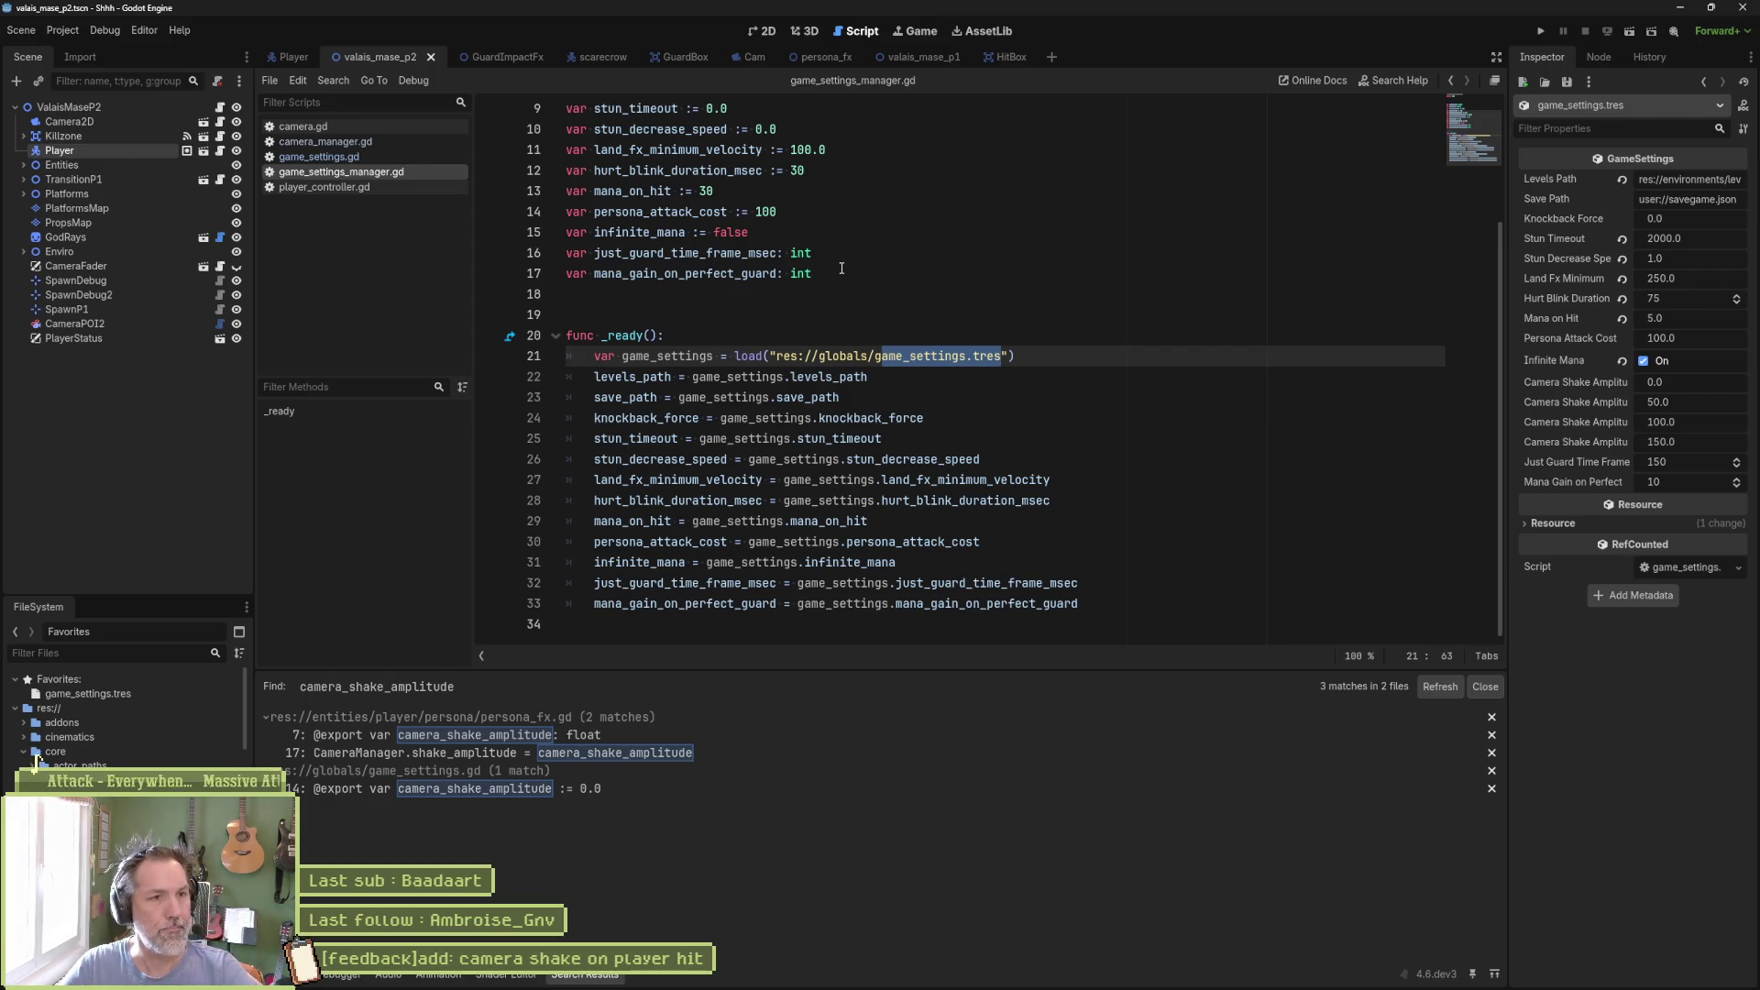
pyautogui.click(381, 161)
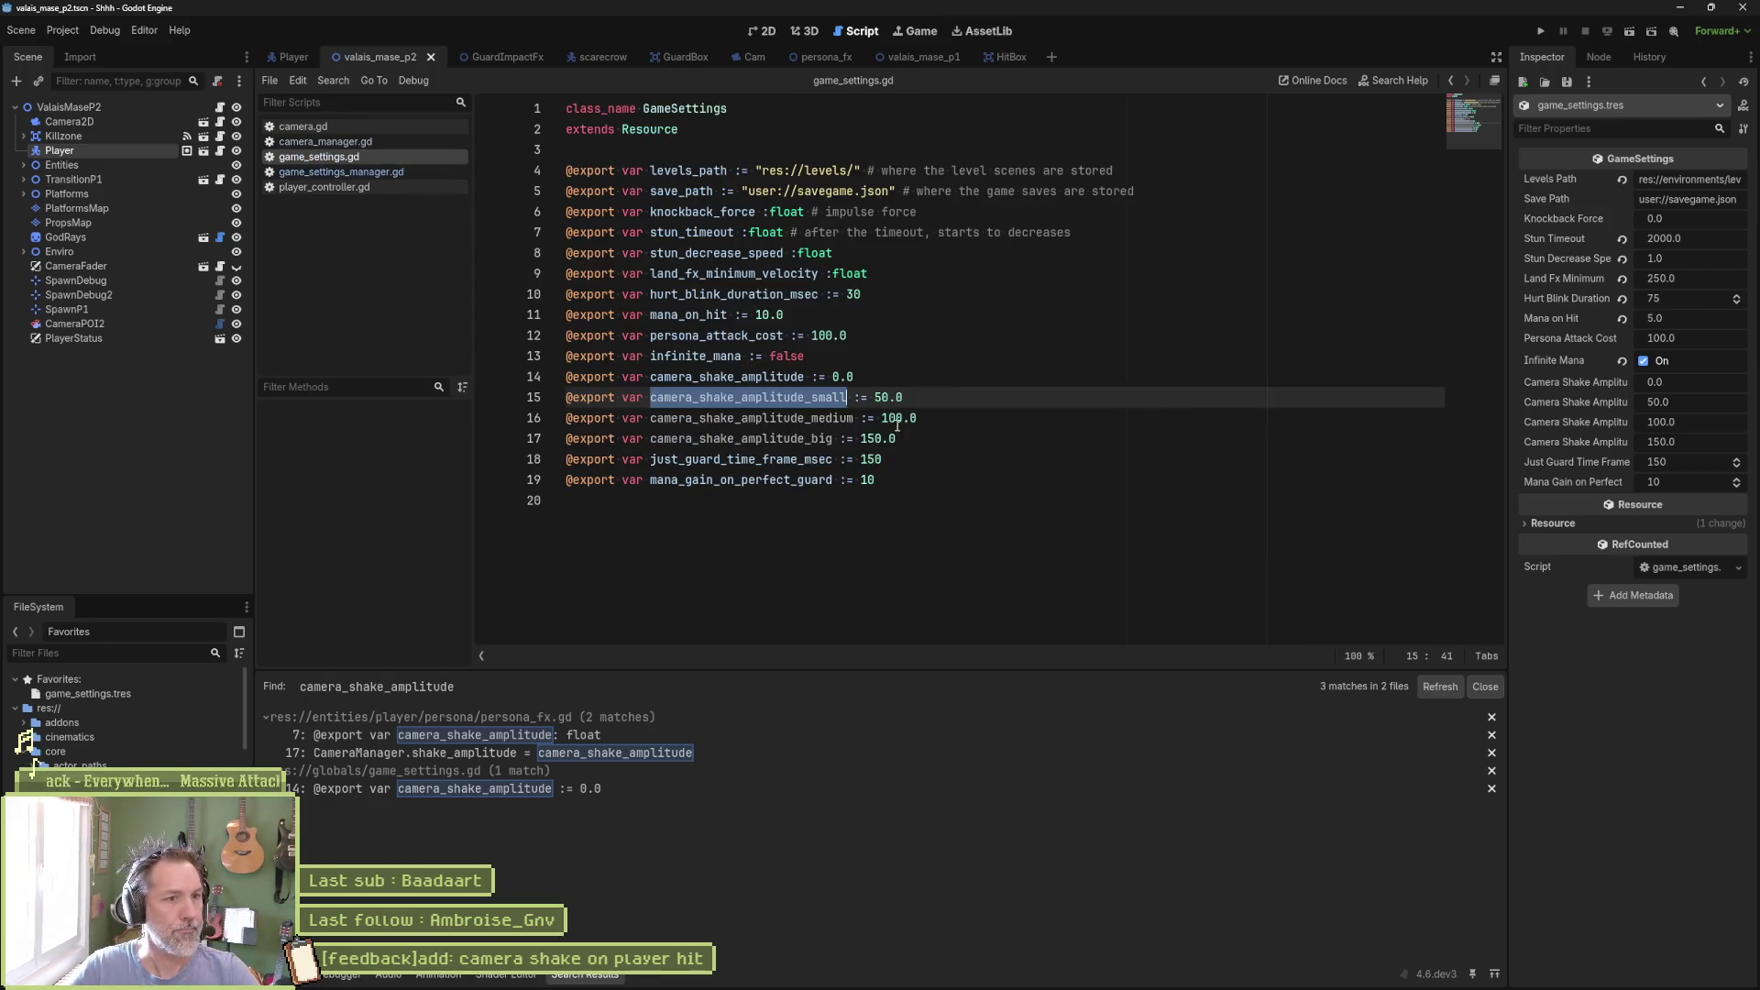
pyautogui.moveTo(898, 439); pyautogui.dragTo(904, 377)
pyautogui.hotkey('ctrl', 'c')
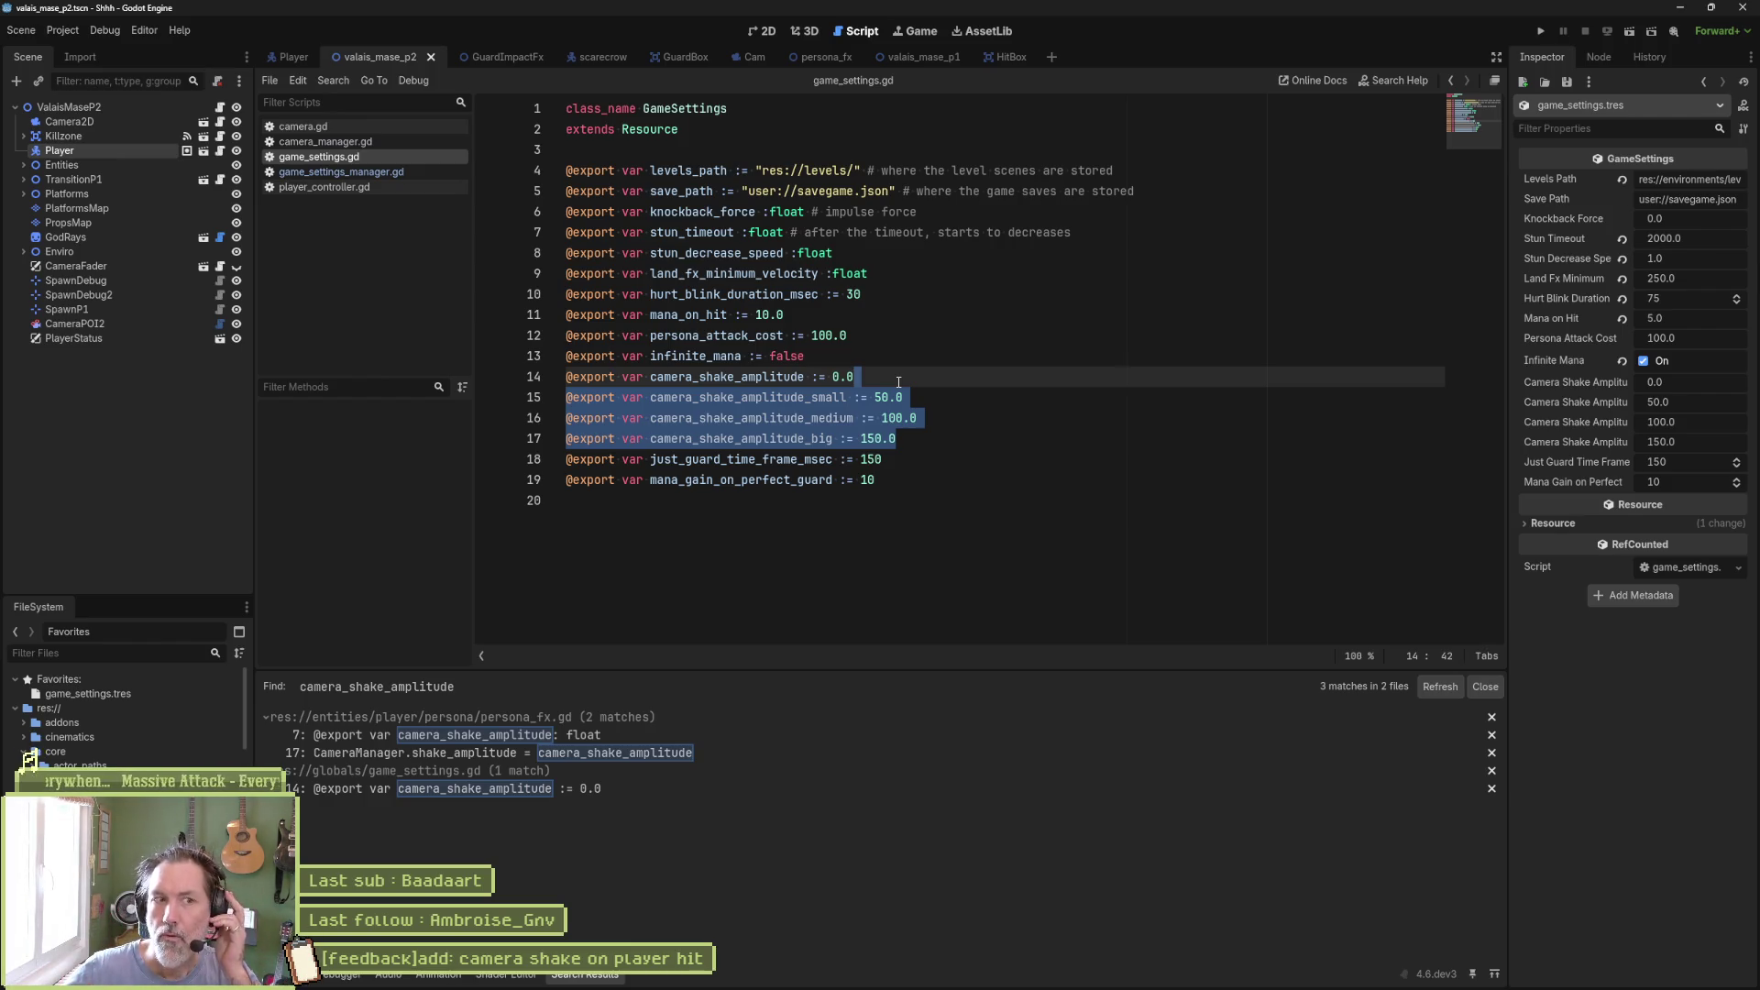
pyautogui.click(365, 172)
pyautogui.click(845, 291)
pyautogui.hotkey('ctrl', 'v')
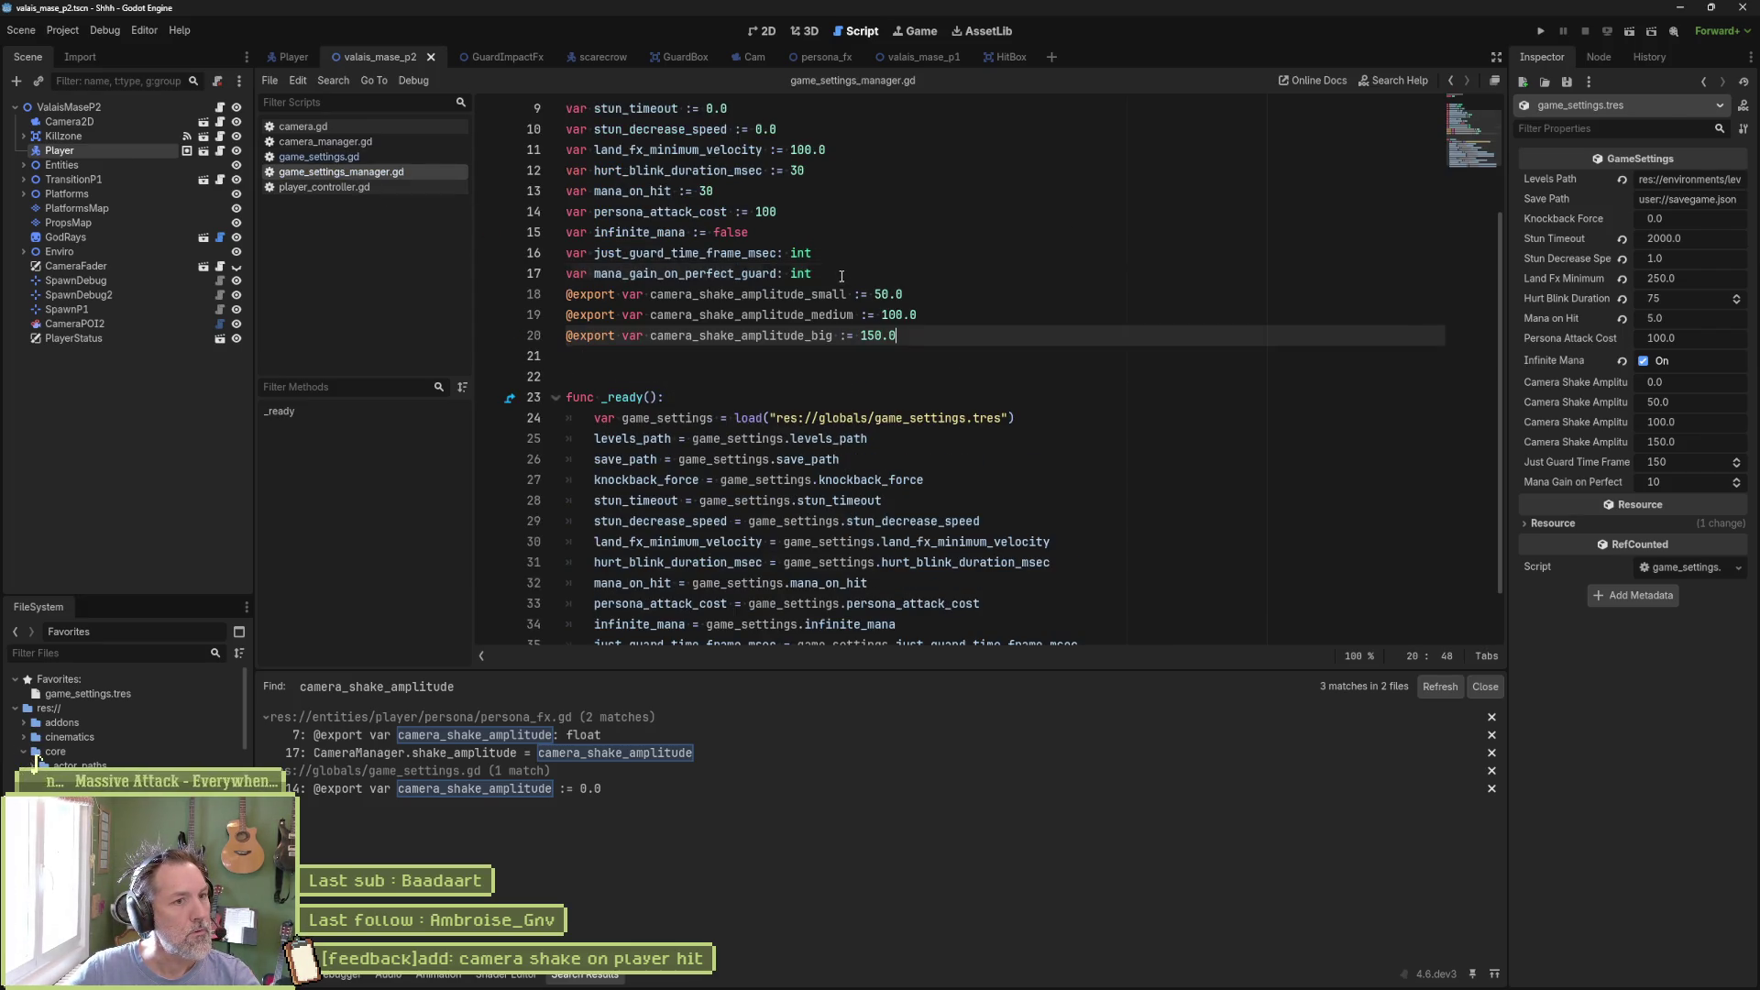
pyautogui.click(629, 300)
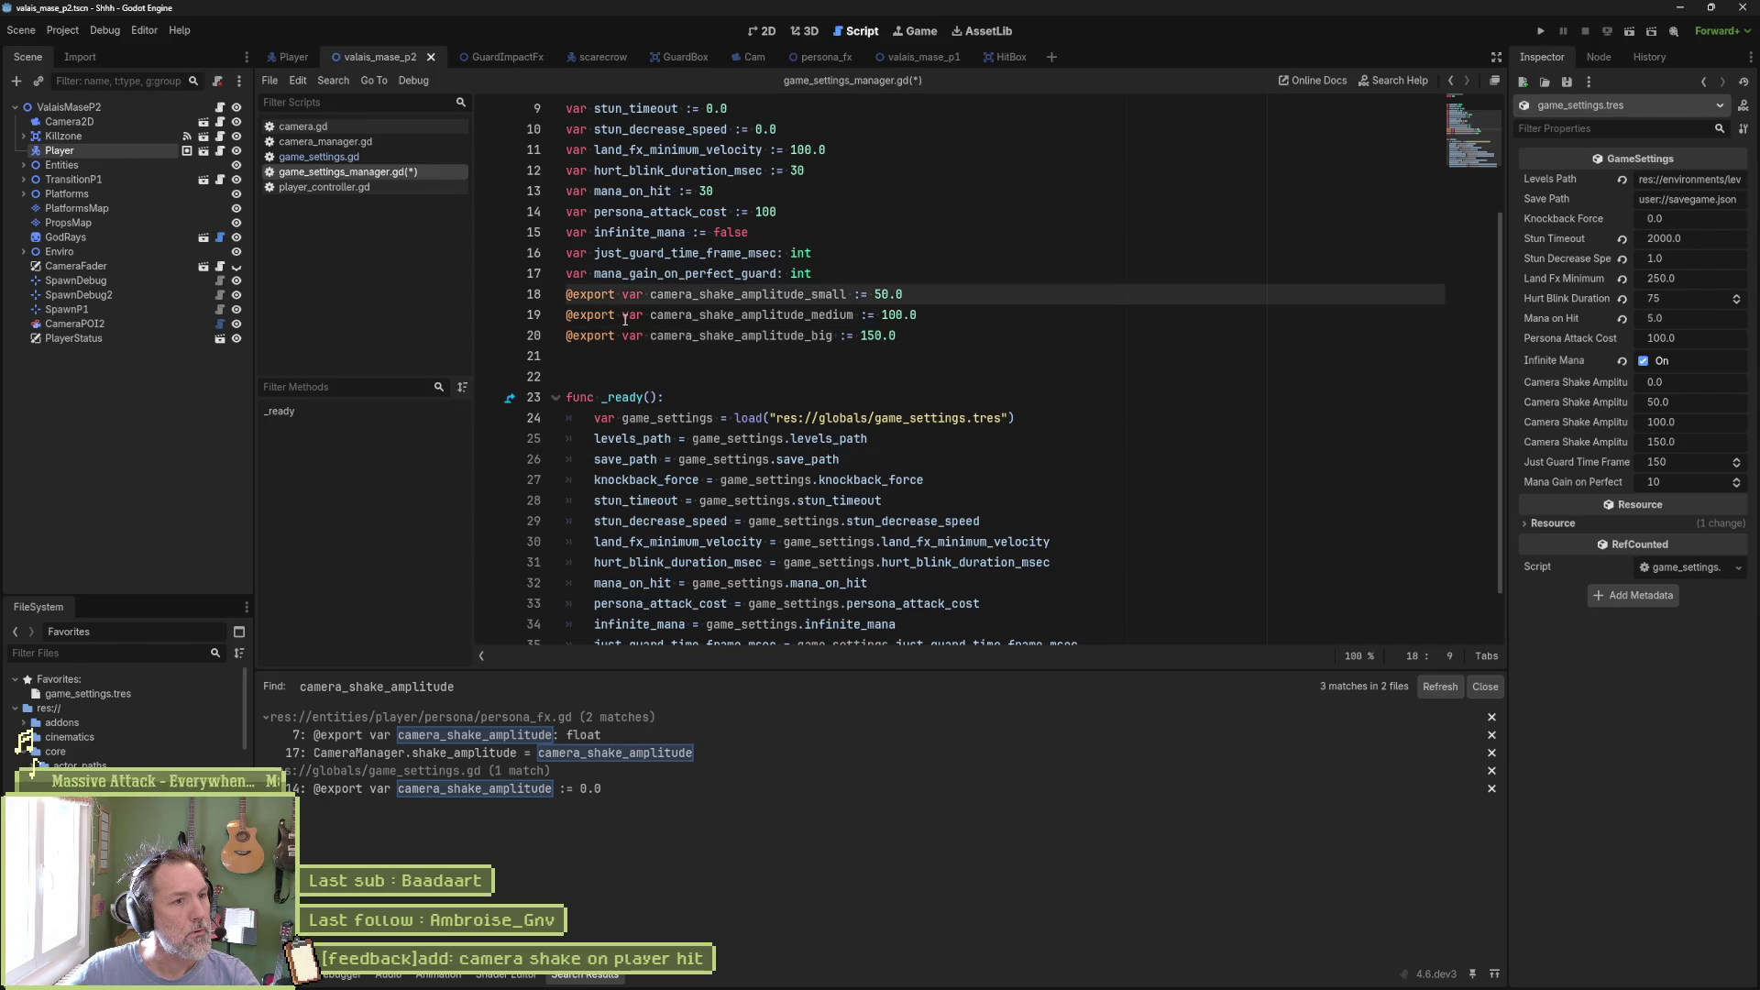
pyautogui.keyDown('alt'); pyautogui.click(626, 321); pyautogui.keyUp('alt')
pyautogui.keyDown('alt'); pyautogui.click(624, 341); pyautogui.keyUp('alt')
pyautogui.press('BackSpace')
pyautogui.press('BackSpace')
pyautogui.press('BackSpace')
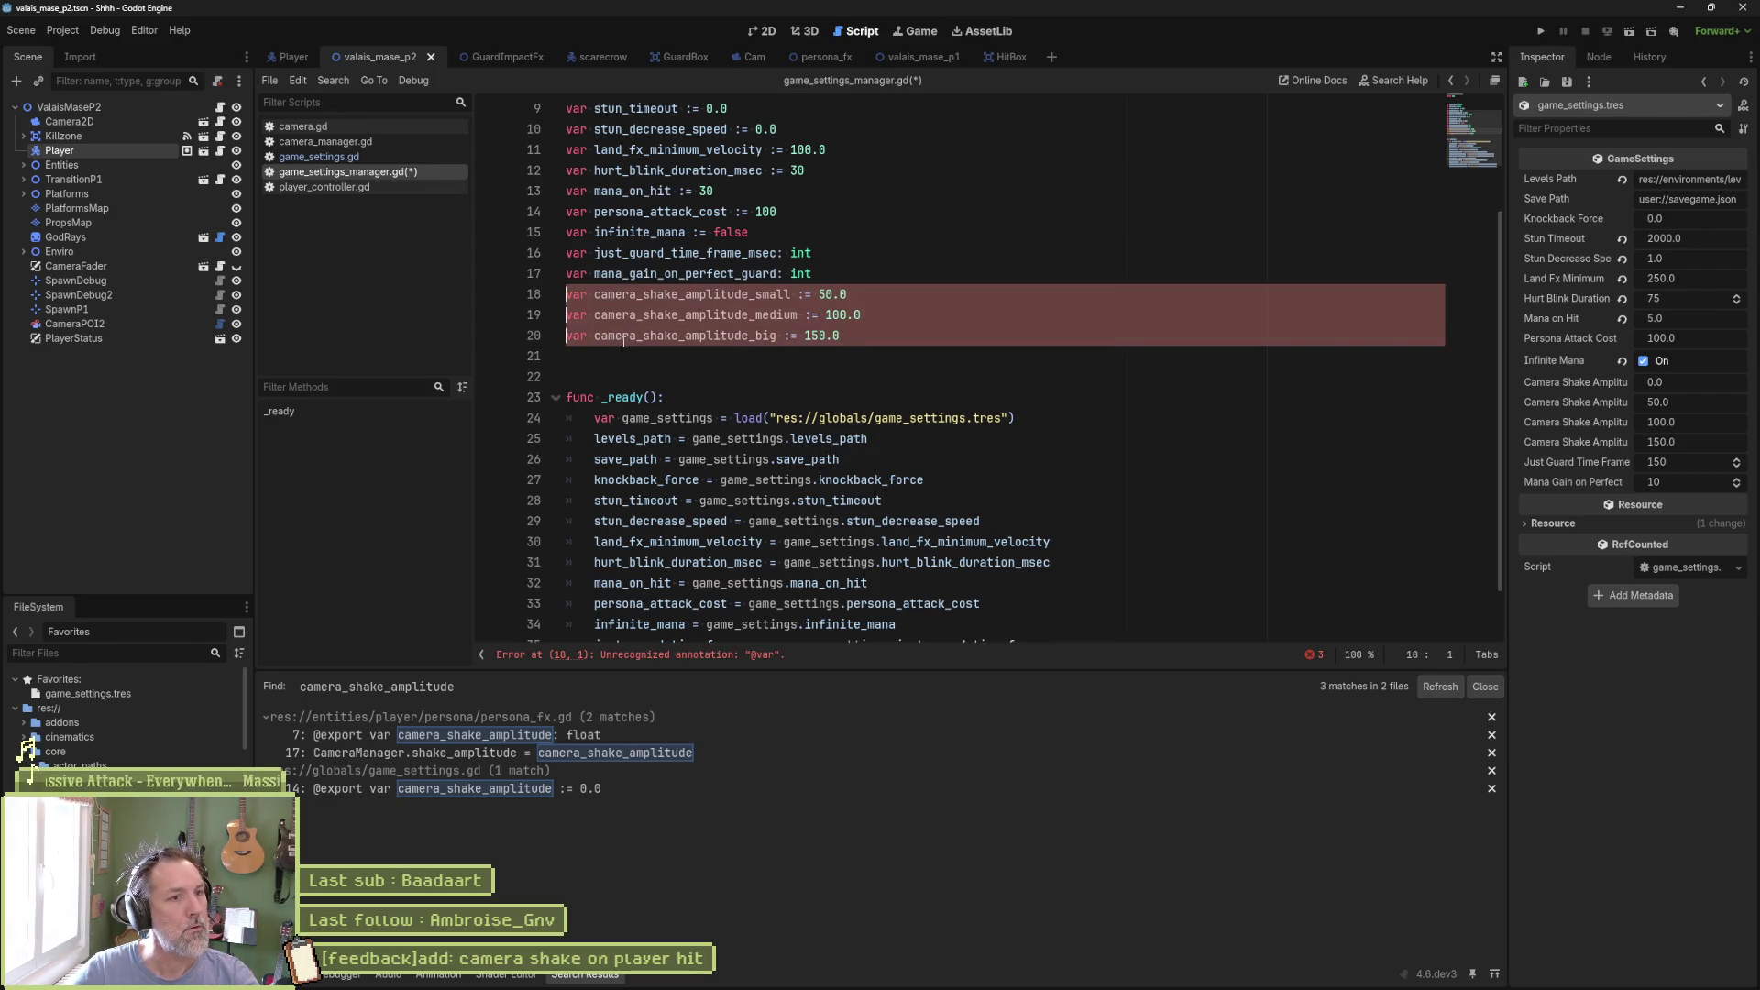
# - Add a camera_shake_amplitude_small assignment in _ready, modelled on the mana gain line
pyautogui.scroll(-1, 1045, 559)
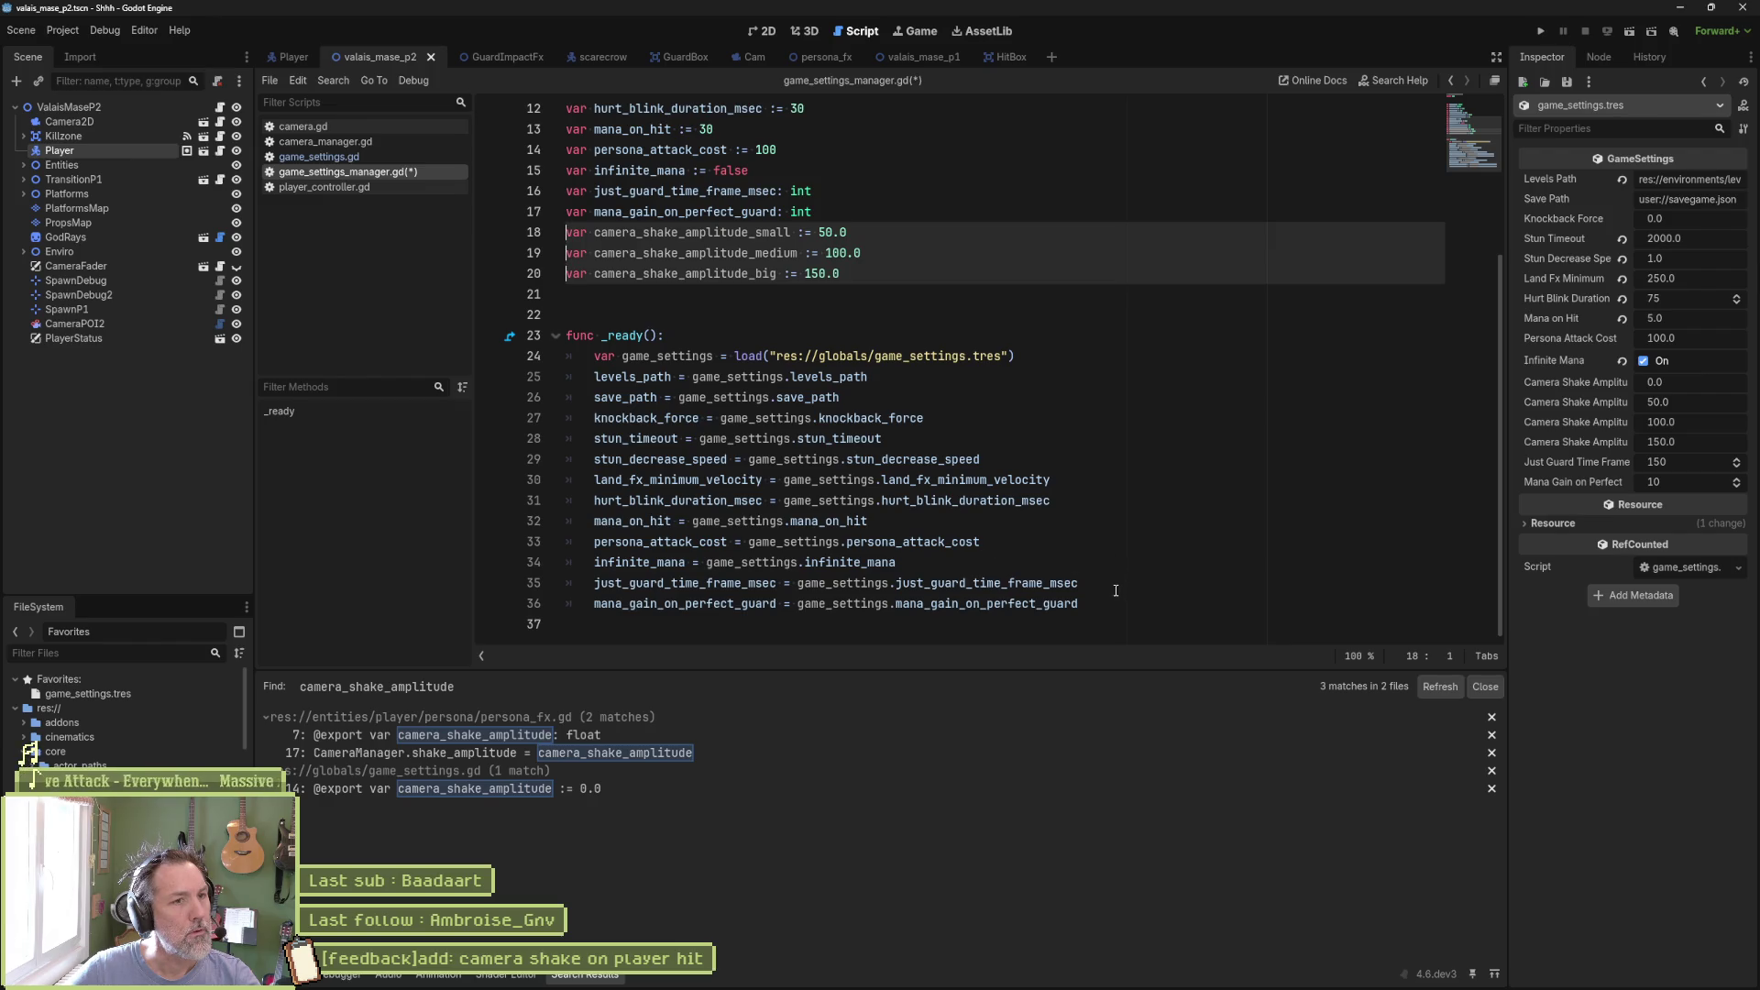
pyautogui.tripleClick(1099, 603)
pyautogui.click(1093, 603)
pyautogui.hotkey('ctrl', 'shift', 'd')
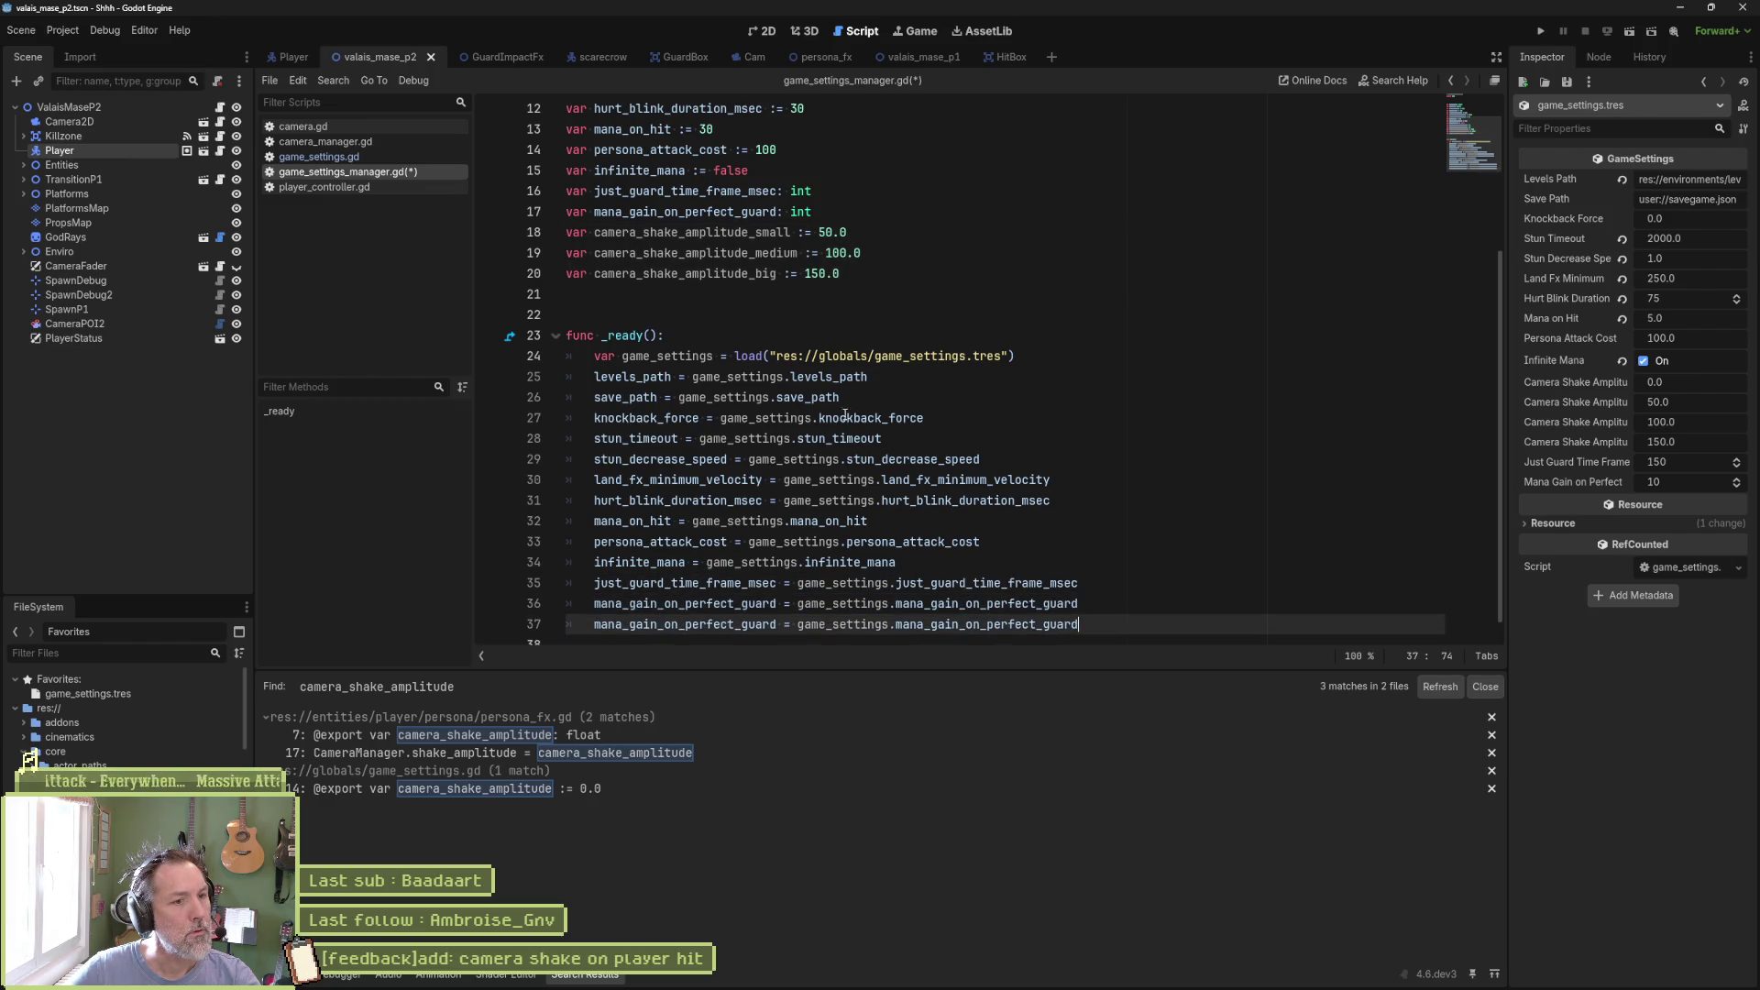
pyautogui.doubleClick(681, 234)
pyautogui.hotkey('ctrl', 'c')
pyautogui.doubleClick(724, 627)
pyautogui.hotkey('ctrl', 'v')
pyautogui.doubleClick(990, 624)
pyautogui.hotkey('ctrl', 'v')
# - Duplicate the small assignment and rename the copy to camera_shake_amplitude_medium
pyautogui.moveTo(1113, 626); pyautogui.dragTo(1140, 605)
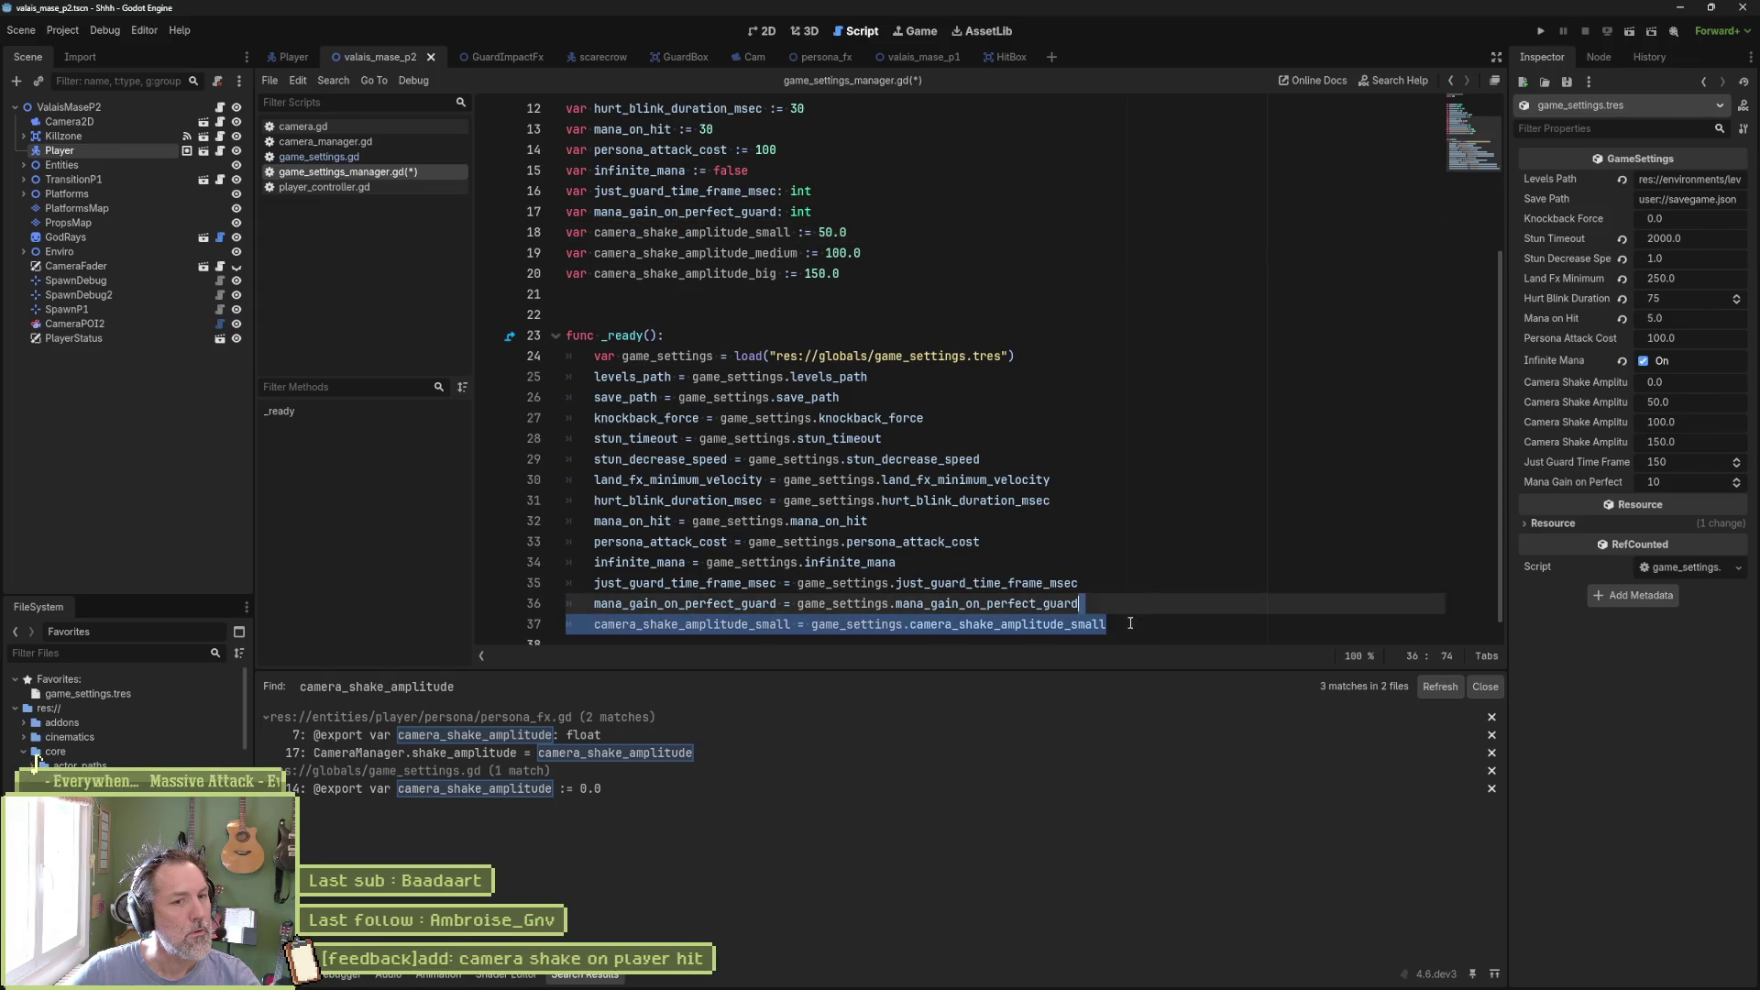
pyautogui.hotkey('ctrl', 'shift', 'd')
pyautogui.hotkey('ctrl', 'shift', 'd')
pyautogui.doubleClick(697, 212)
pyautogui.hotkey('ctrl', 'c')
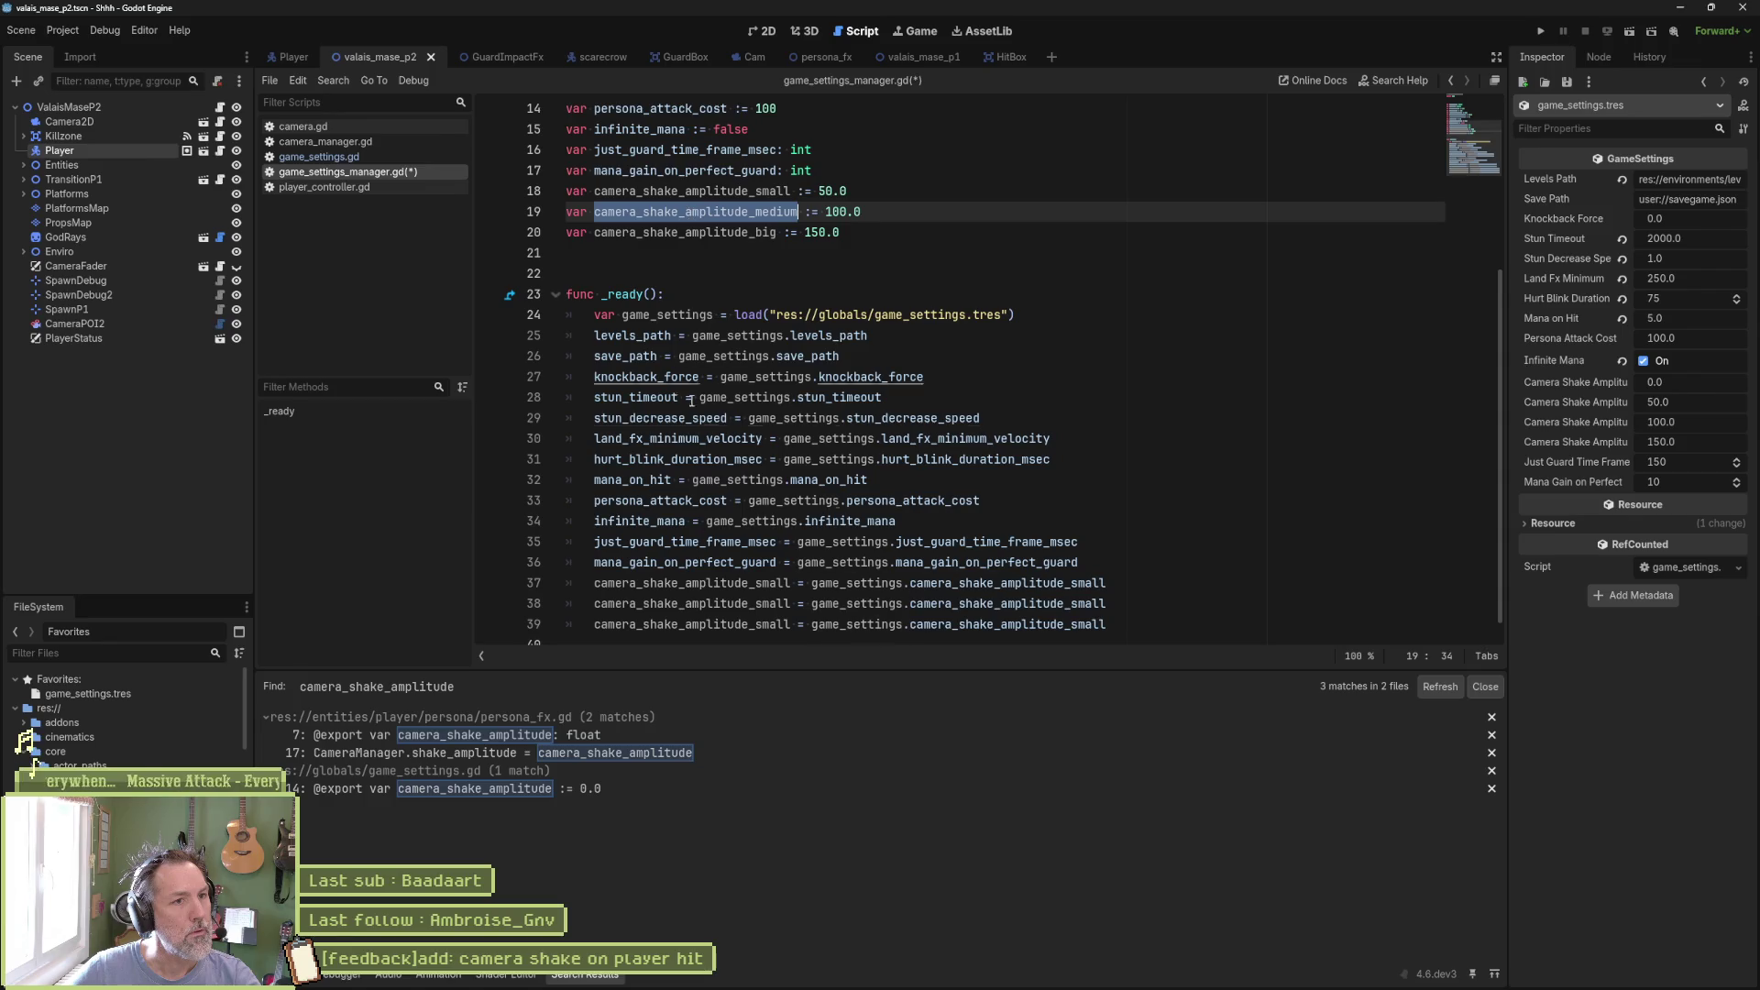
pyautogui.doubleClick(692, 603)
pyautogui.hotkey('ctrl', 'v')
pyautogui.doubleClick(1005, 603)
pyautogui.hotkey('ctrl', 'v')
# - Rename the third assignment to camera_shake_amplitude_big and save the manager script
pyautogui.doubleClick(696, 232)
pyautogui.click(707, 624)
pyautogui.click(750, 624)
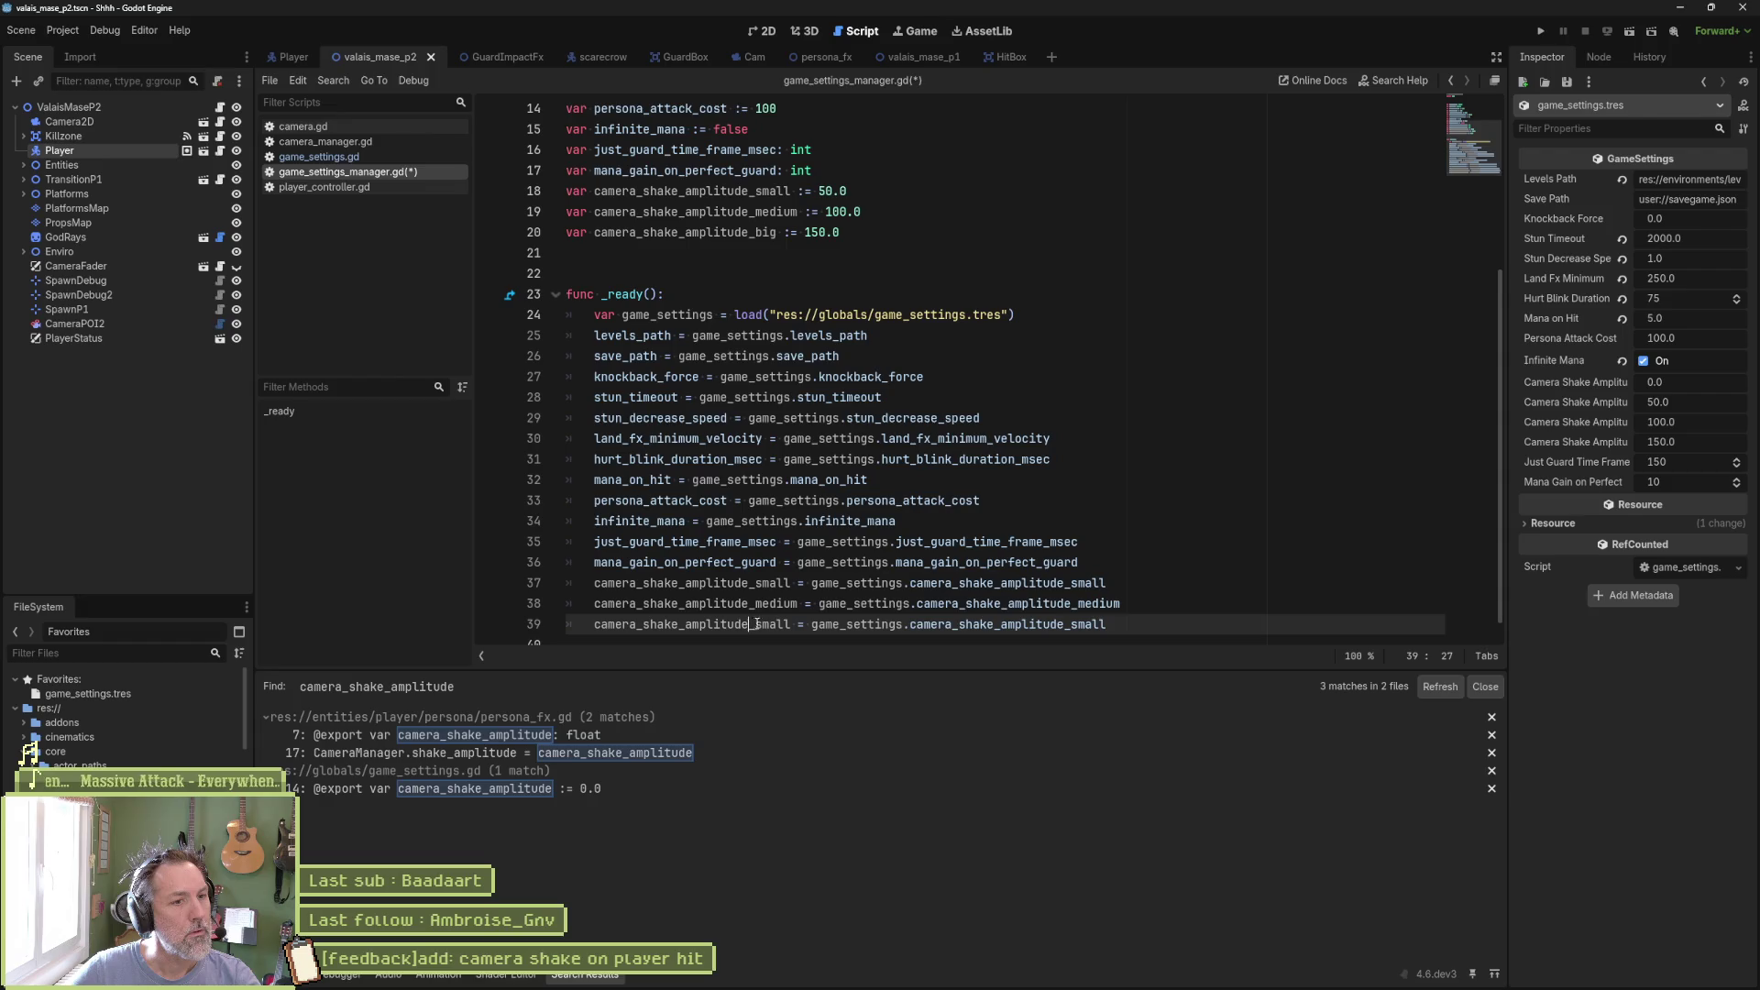
pyautogui.doubleClick(759, 624)
pyautogui.hotkey('ctrl', 'v')
pyautogui.doubleClick(1061, 624)
pyautogui.hotkey('ctrl', 'v')
pyautogui.hotkey('ctrl', 's')
pyautogui.click(385, 187)
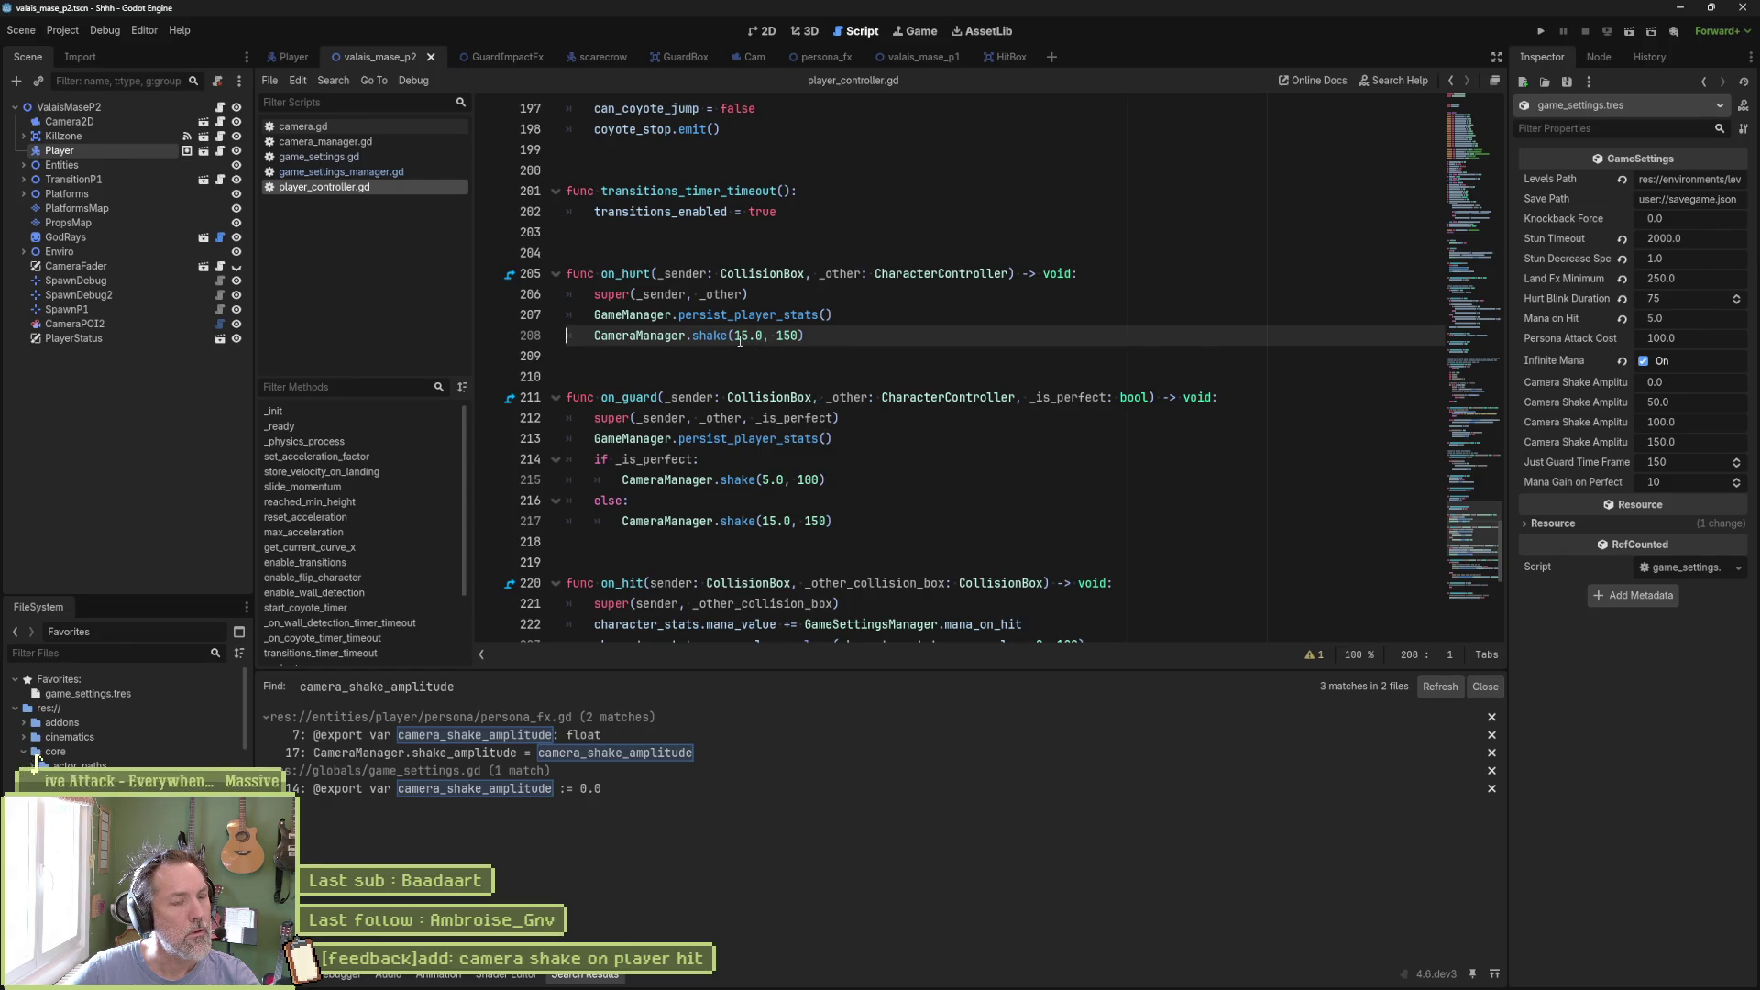
# - Remove the 15.0, 150 arguments from the on_hurt shake call and jump to shake's definition
pyautogui.moveTo(727, 336); pyautogui.dragTo(805, 335)
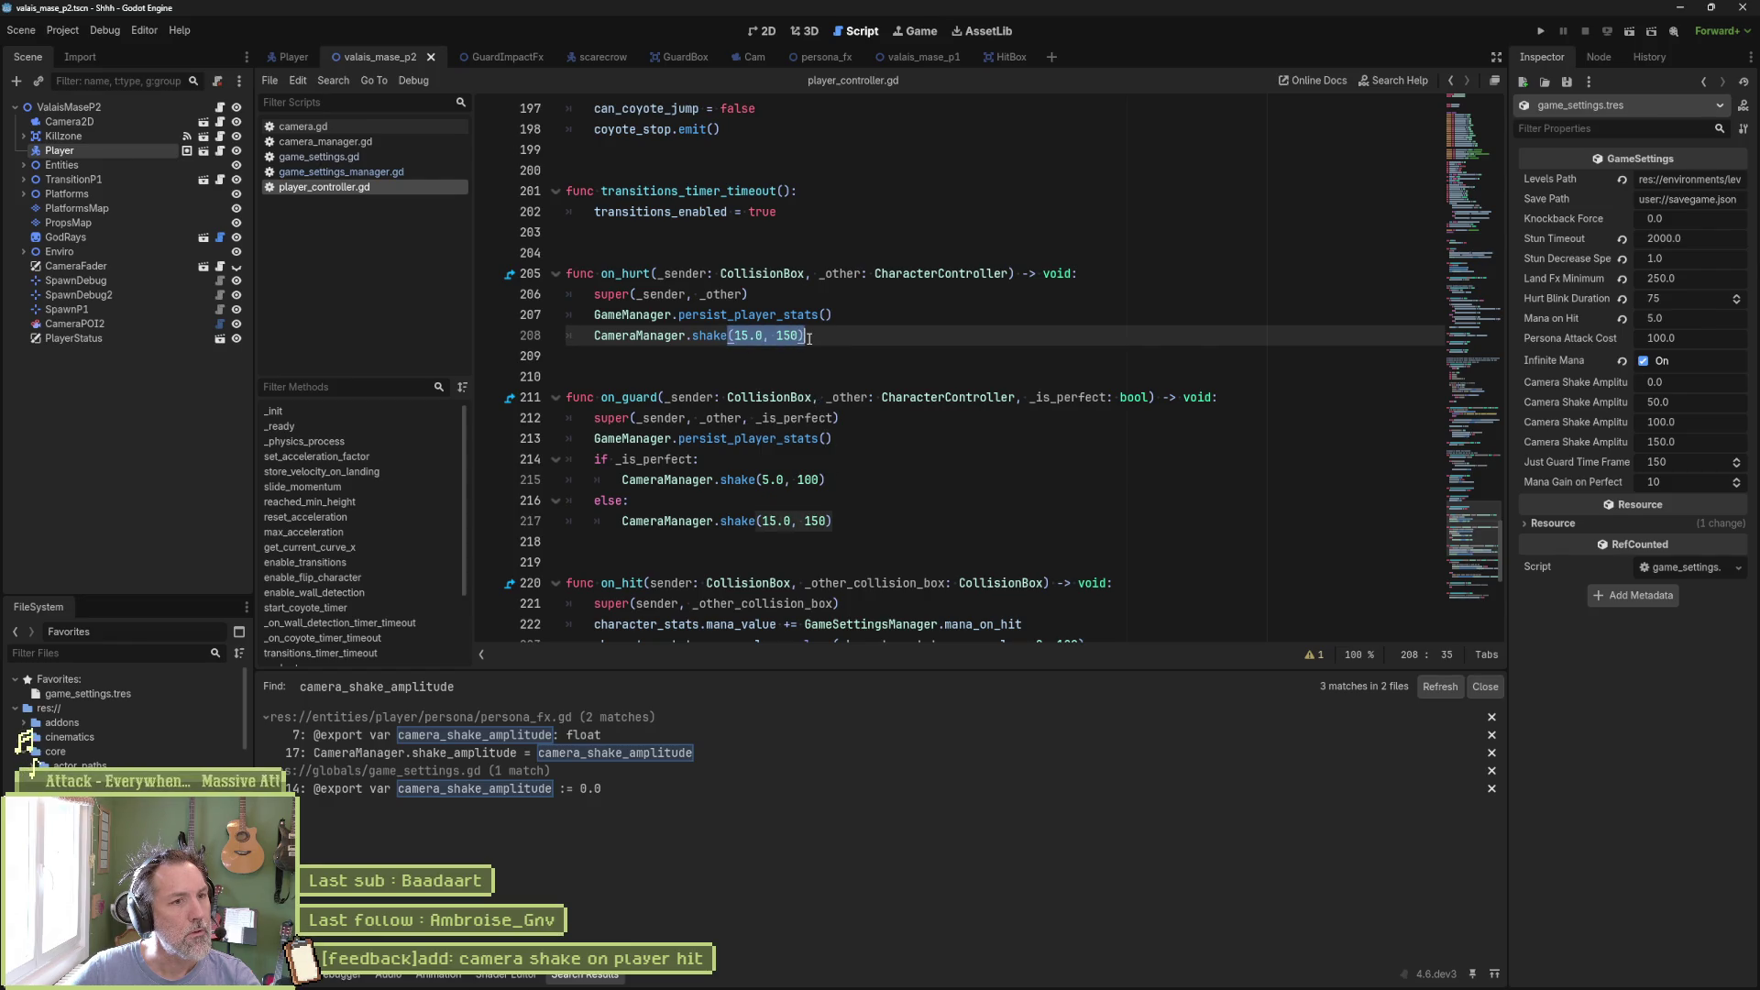
pyautogui.press('BackSpace')
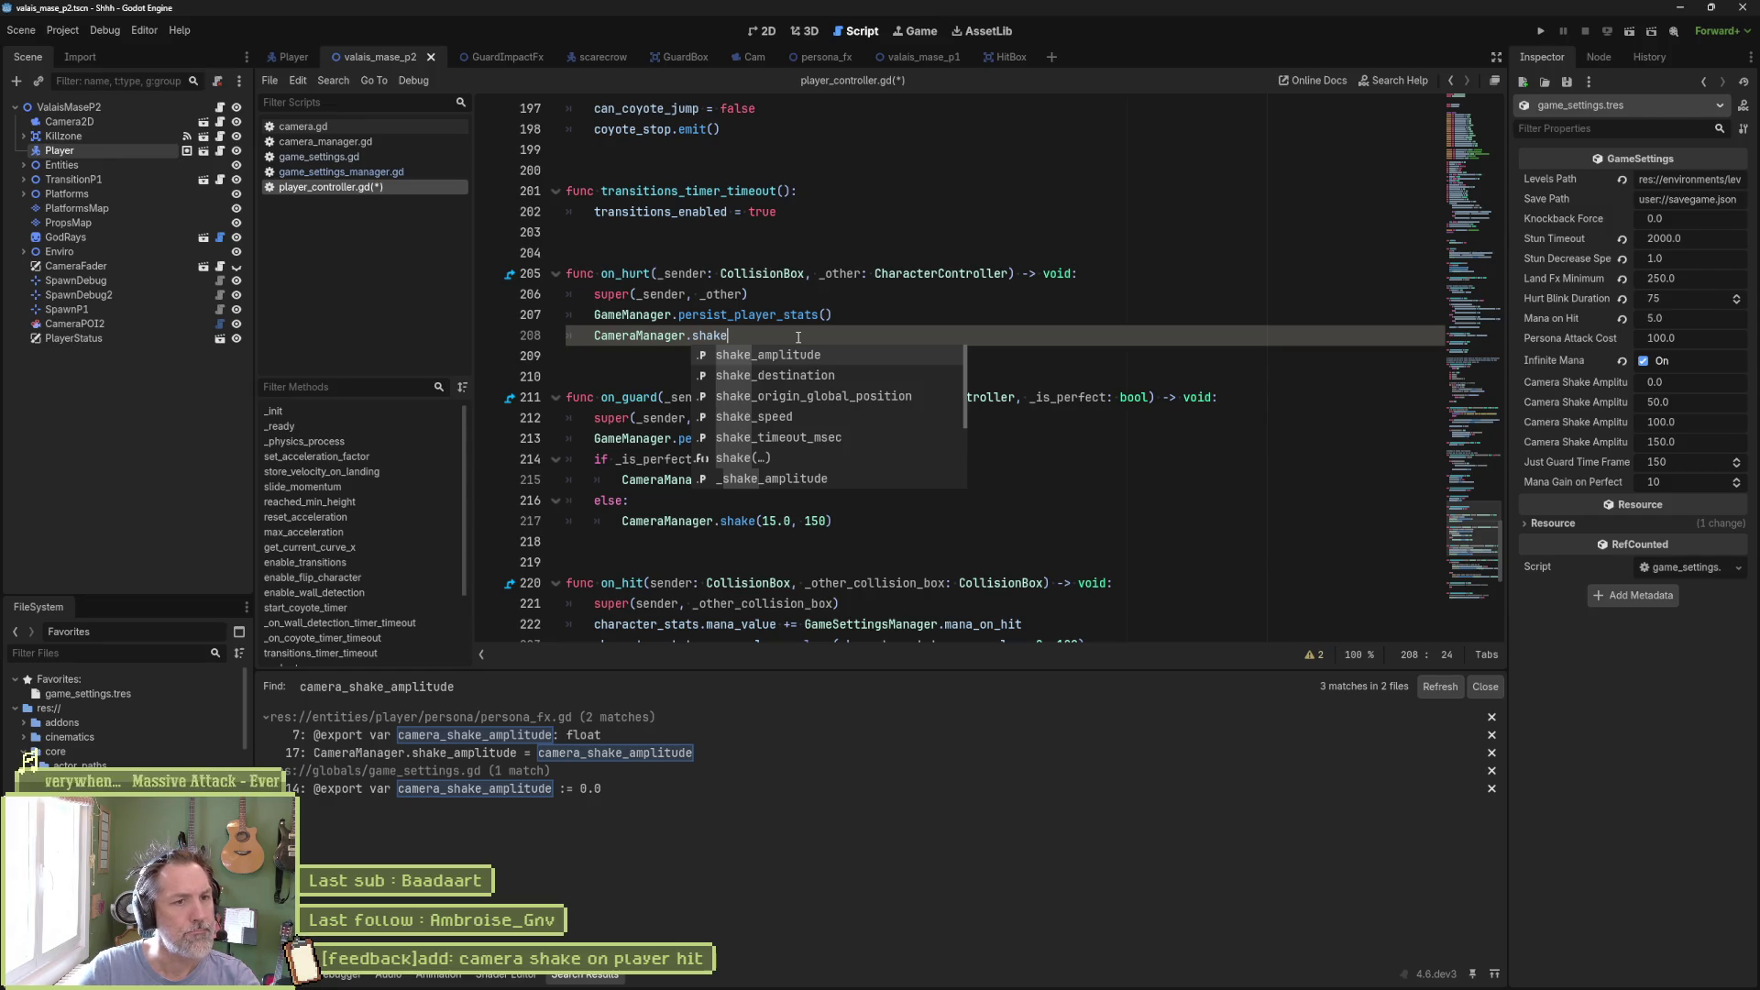
pyautogui.press('Escape')
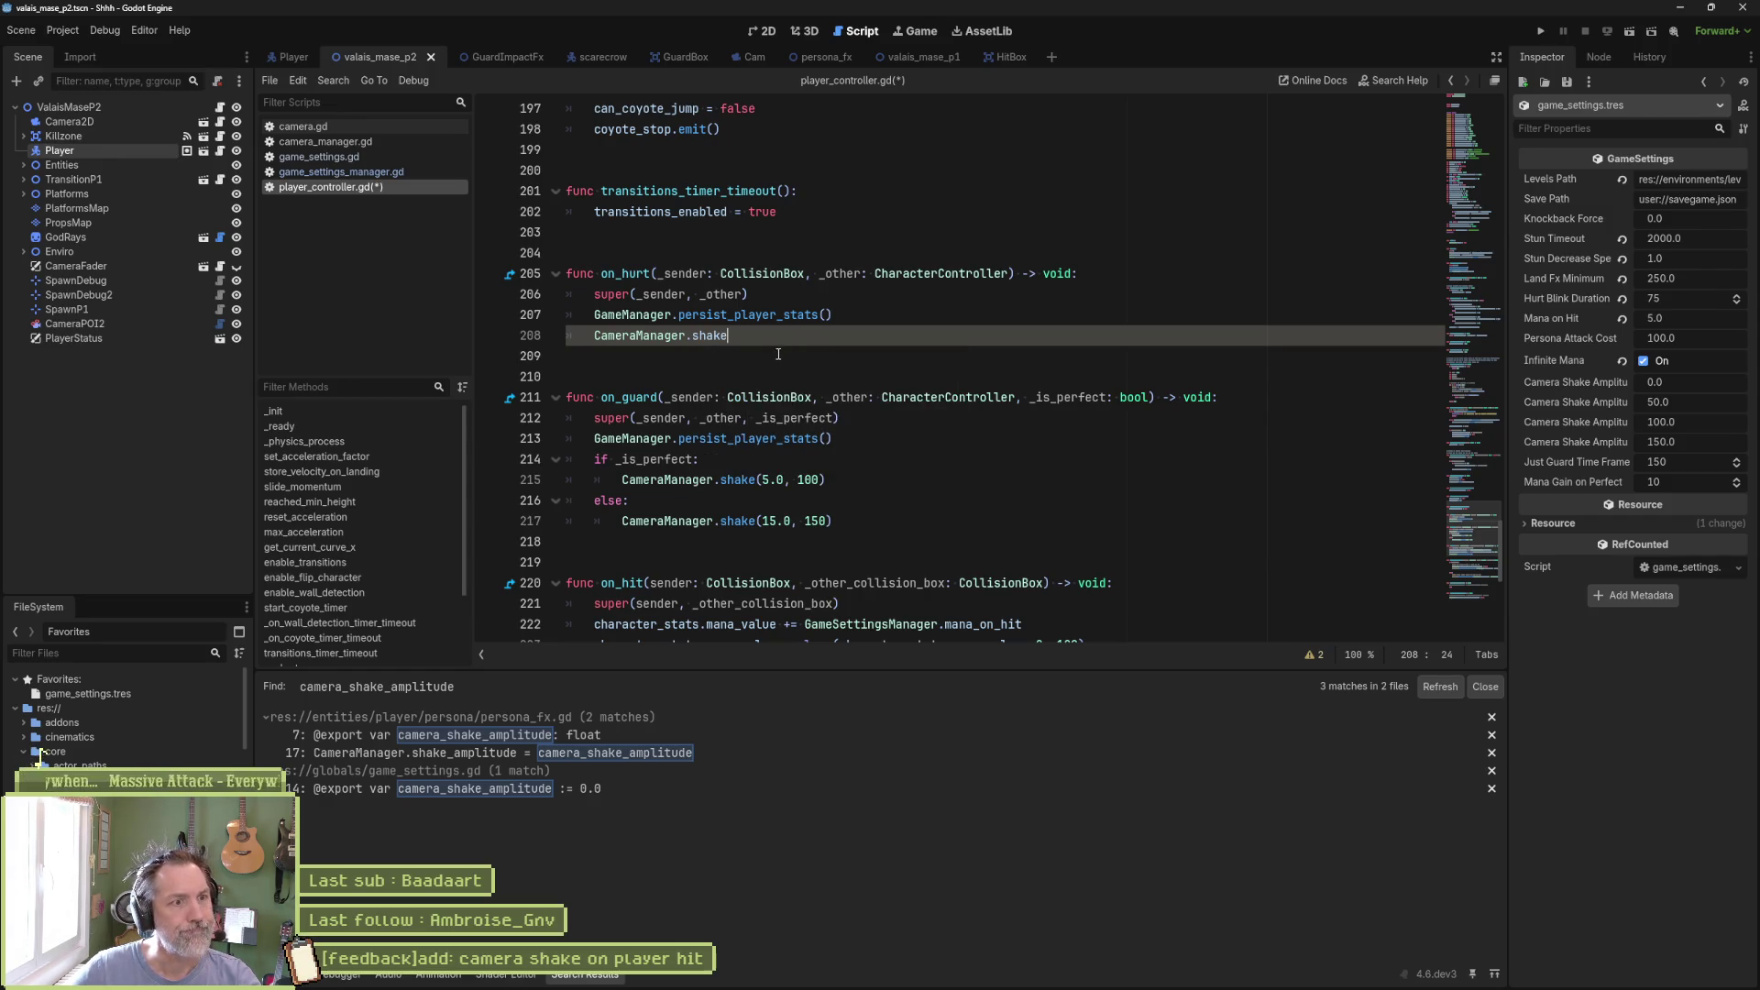
pyautogui.keyDown('ctrl'); pyautogui.click(710, 335); pyautogui.keyUp('ctrl')
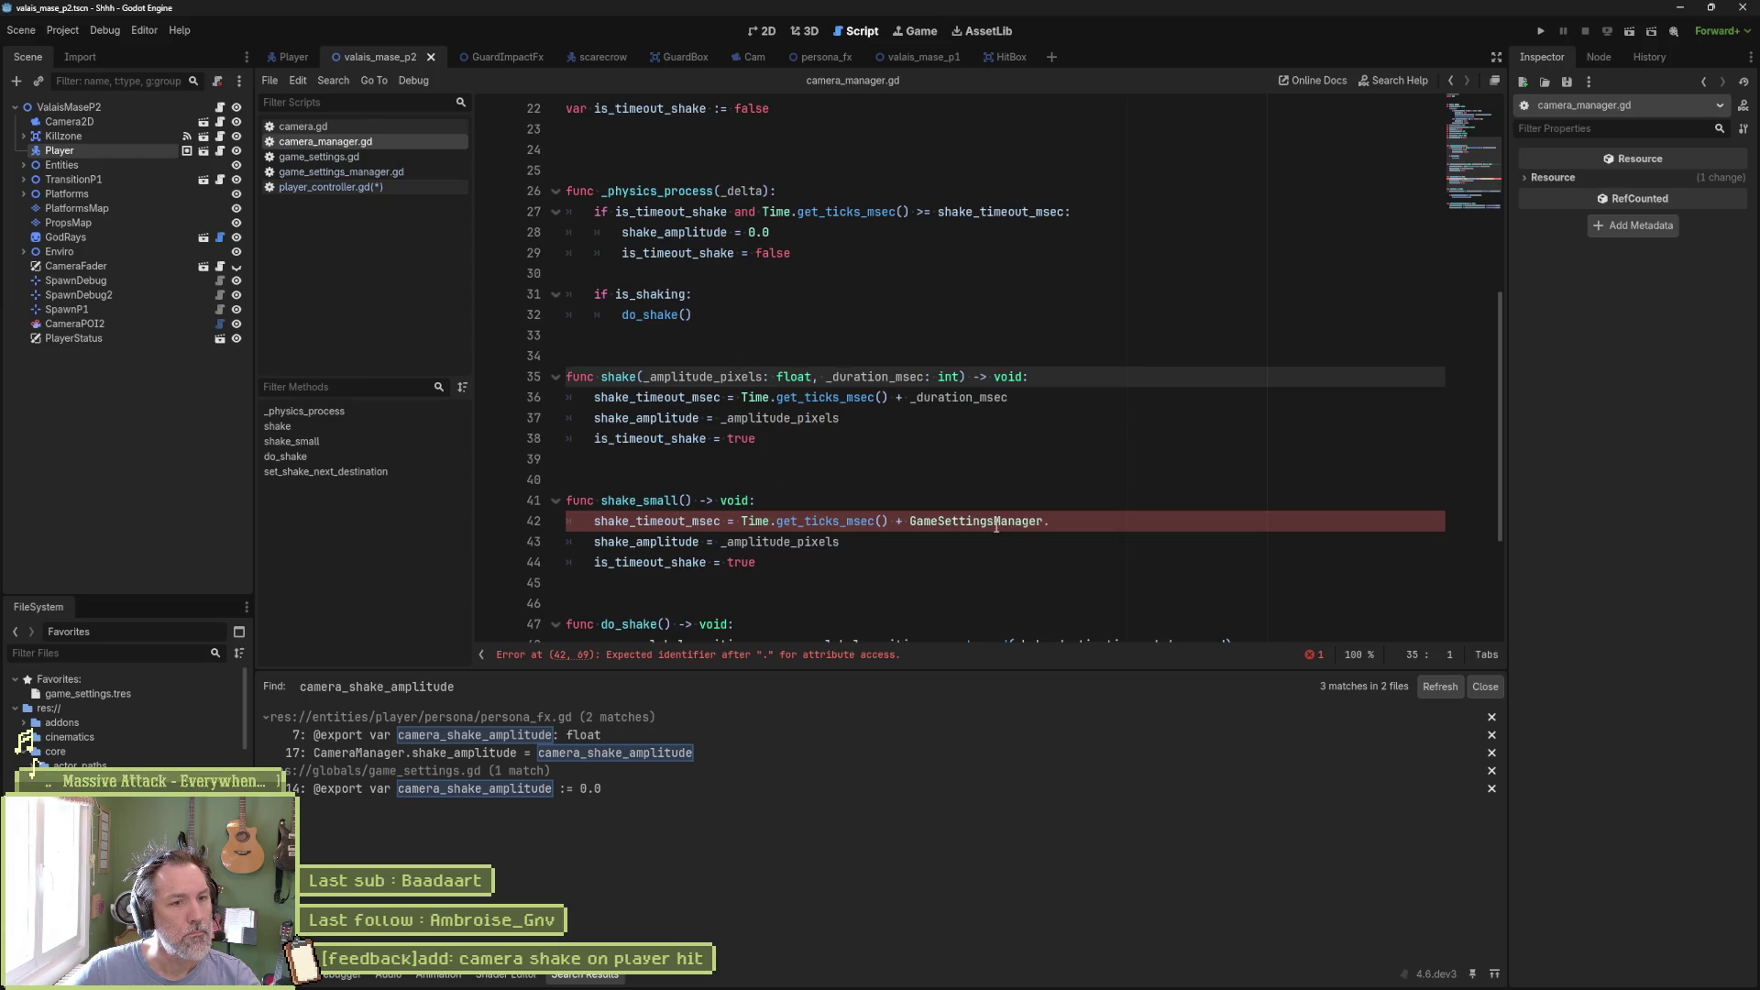
# - End line 42's timeout with GameSettingsManager.camera_shake_amplitude_small via autocomplete, then switch to game_settings_manager.gd
pyautogui.click(1051, 521)
pyautogui.hotkey('ctrl', 'space')
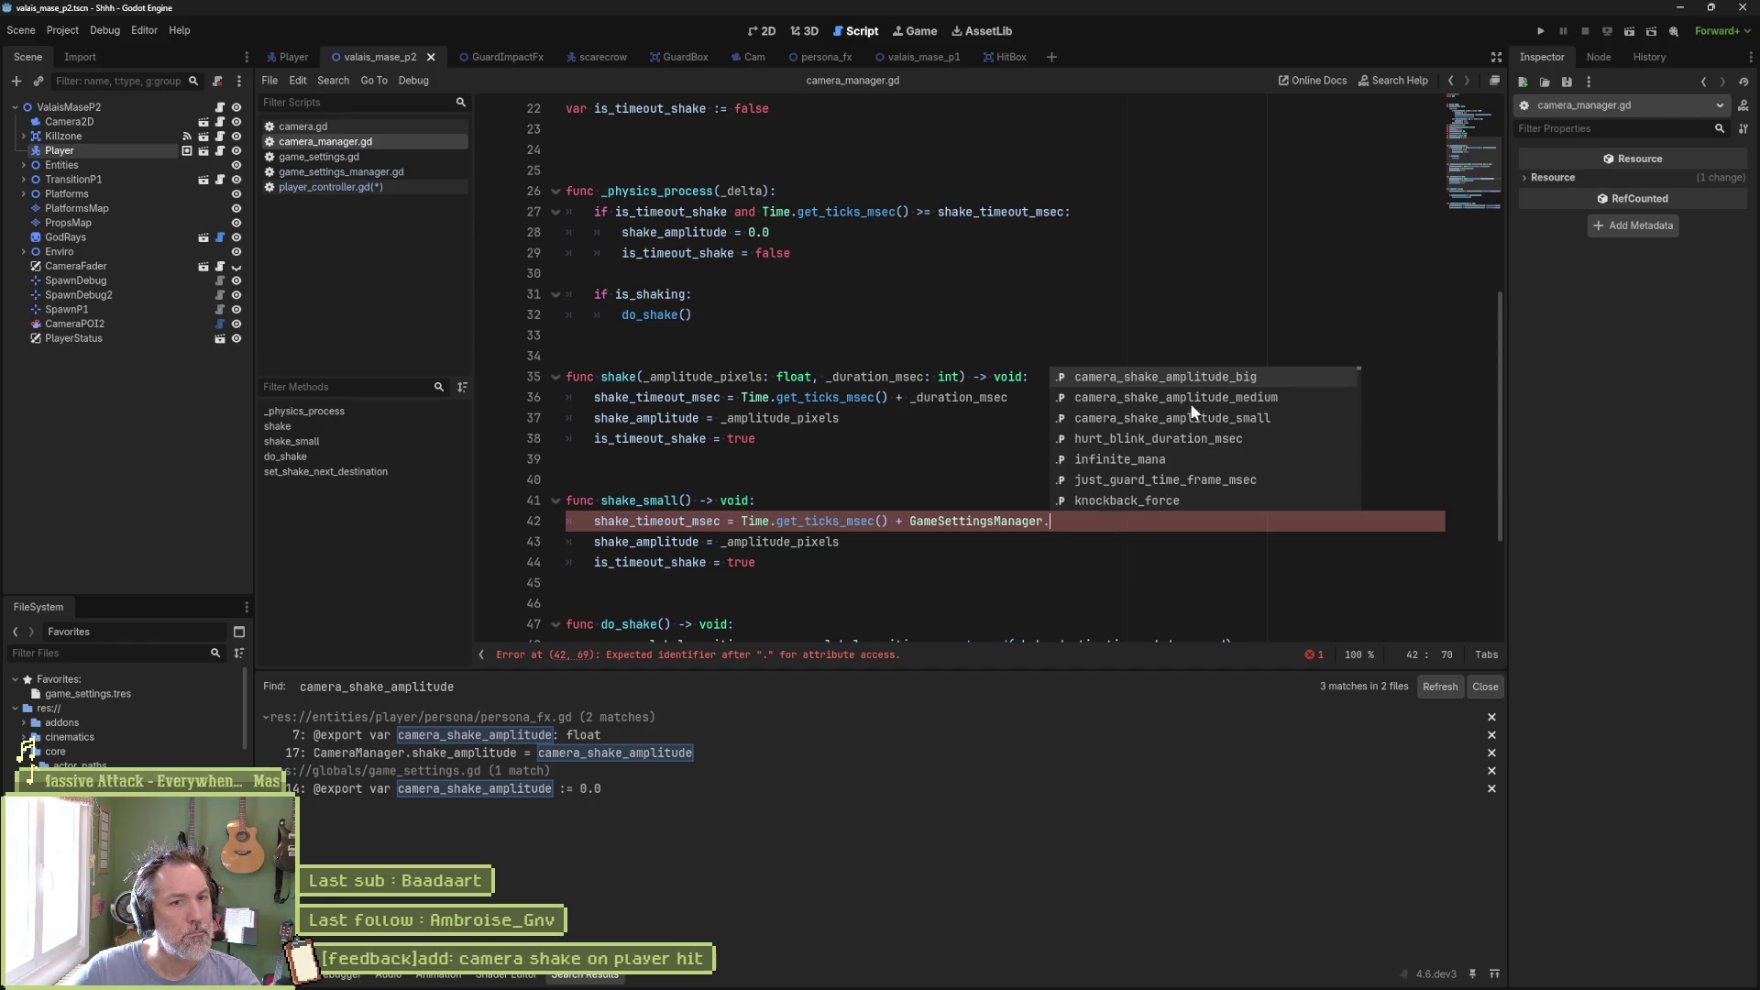
pyautogui.click(1232, 415)
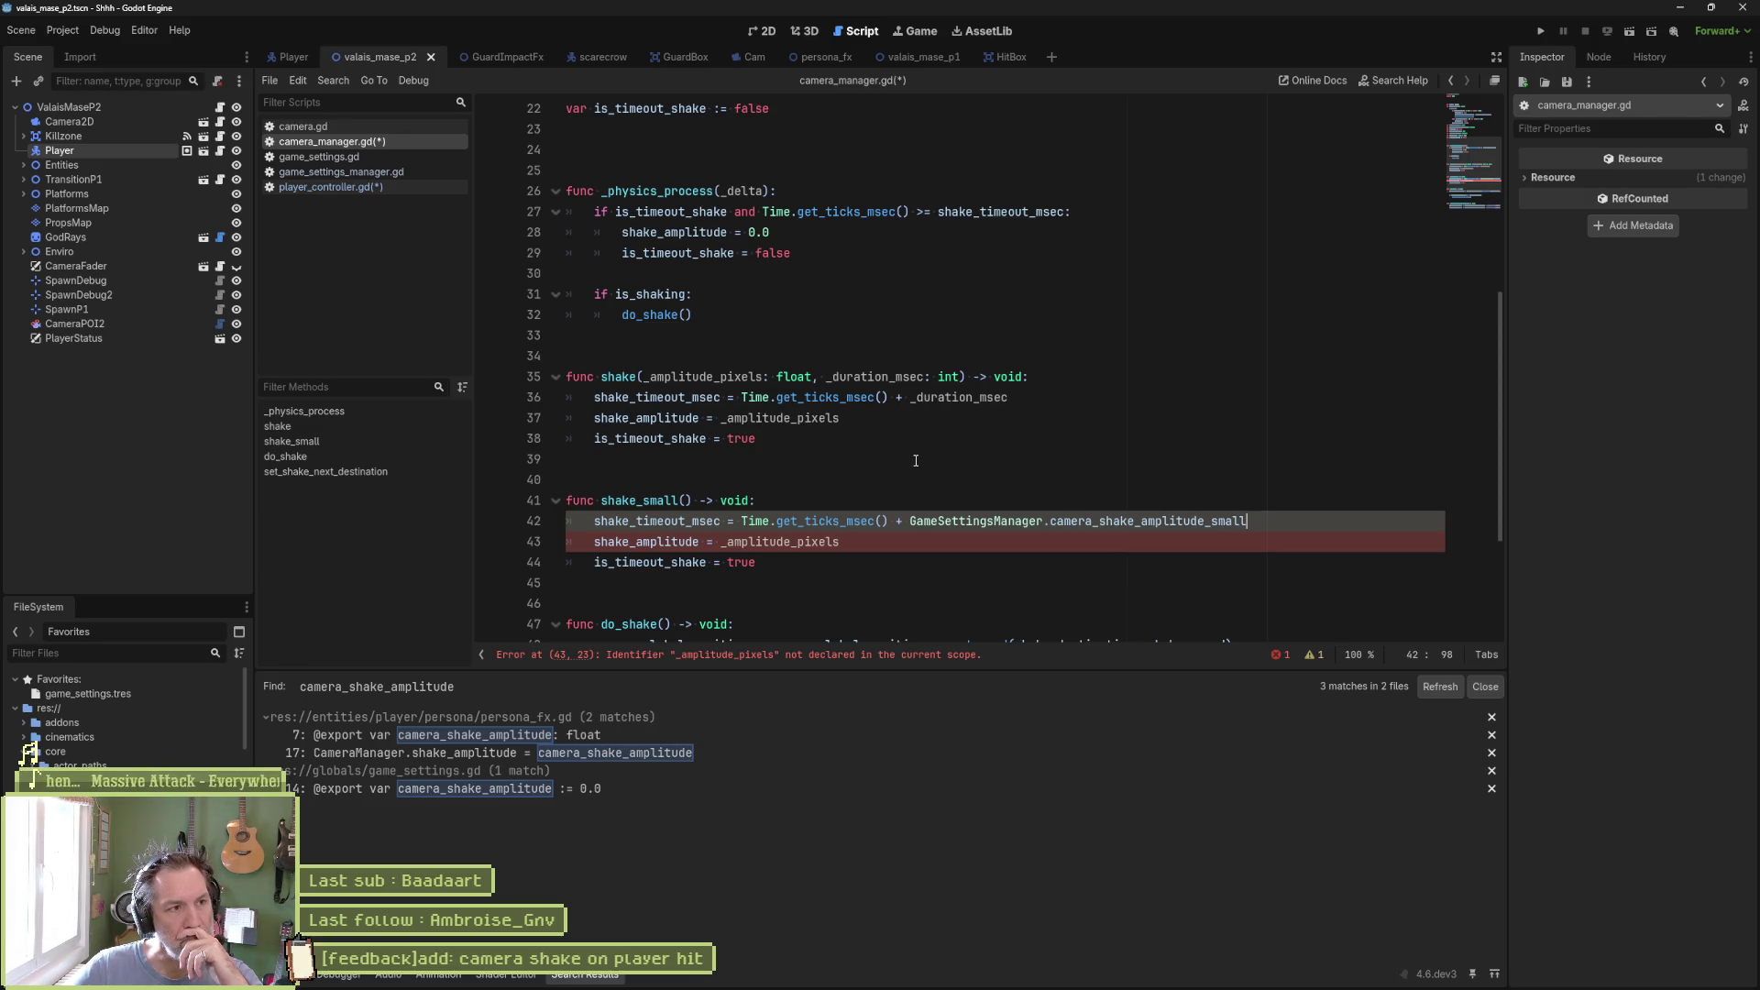
pyautogui.click(344, 172)
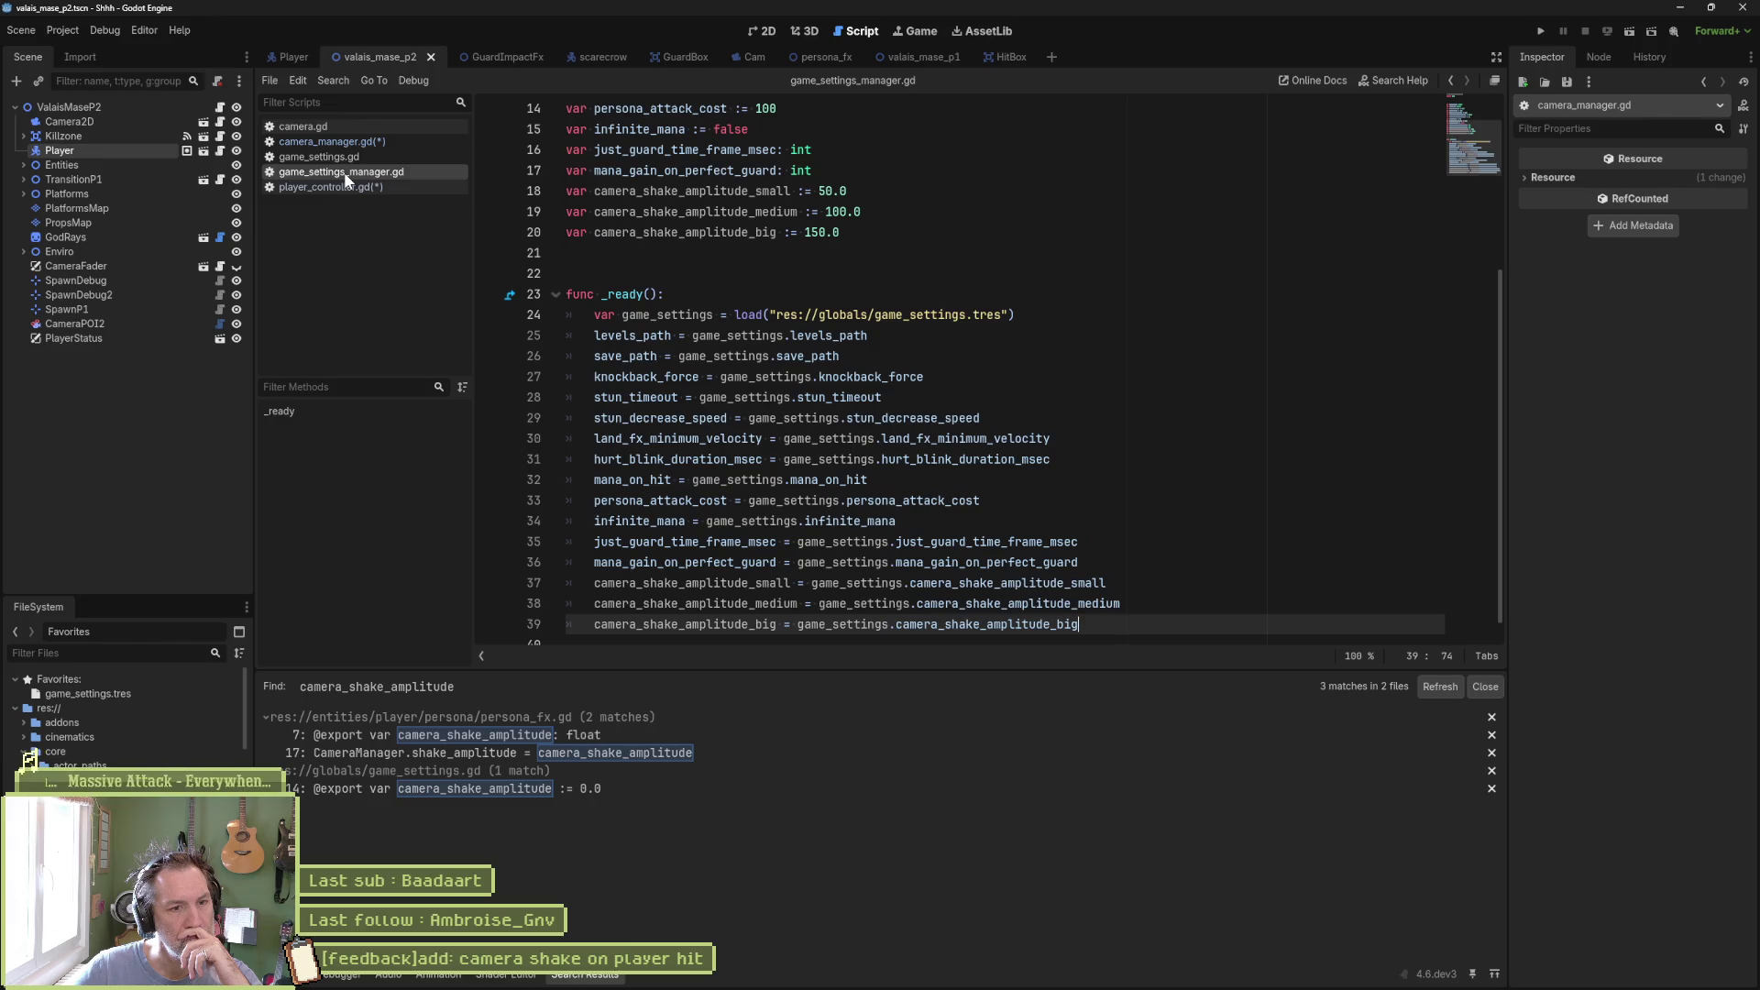
# - Turn the small shake amplitude into the dictionary {5: 50.0}, after checking player_controller.gd's shake values
pyautogui.scroll(2, 697, 301)
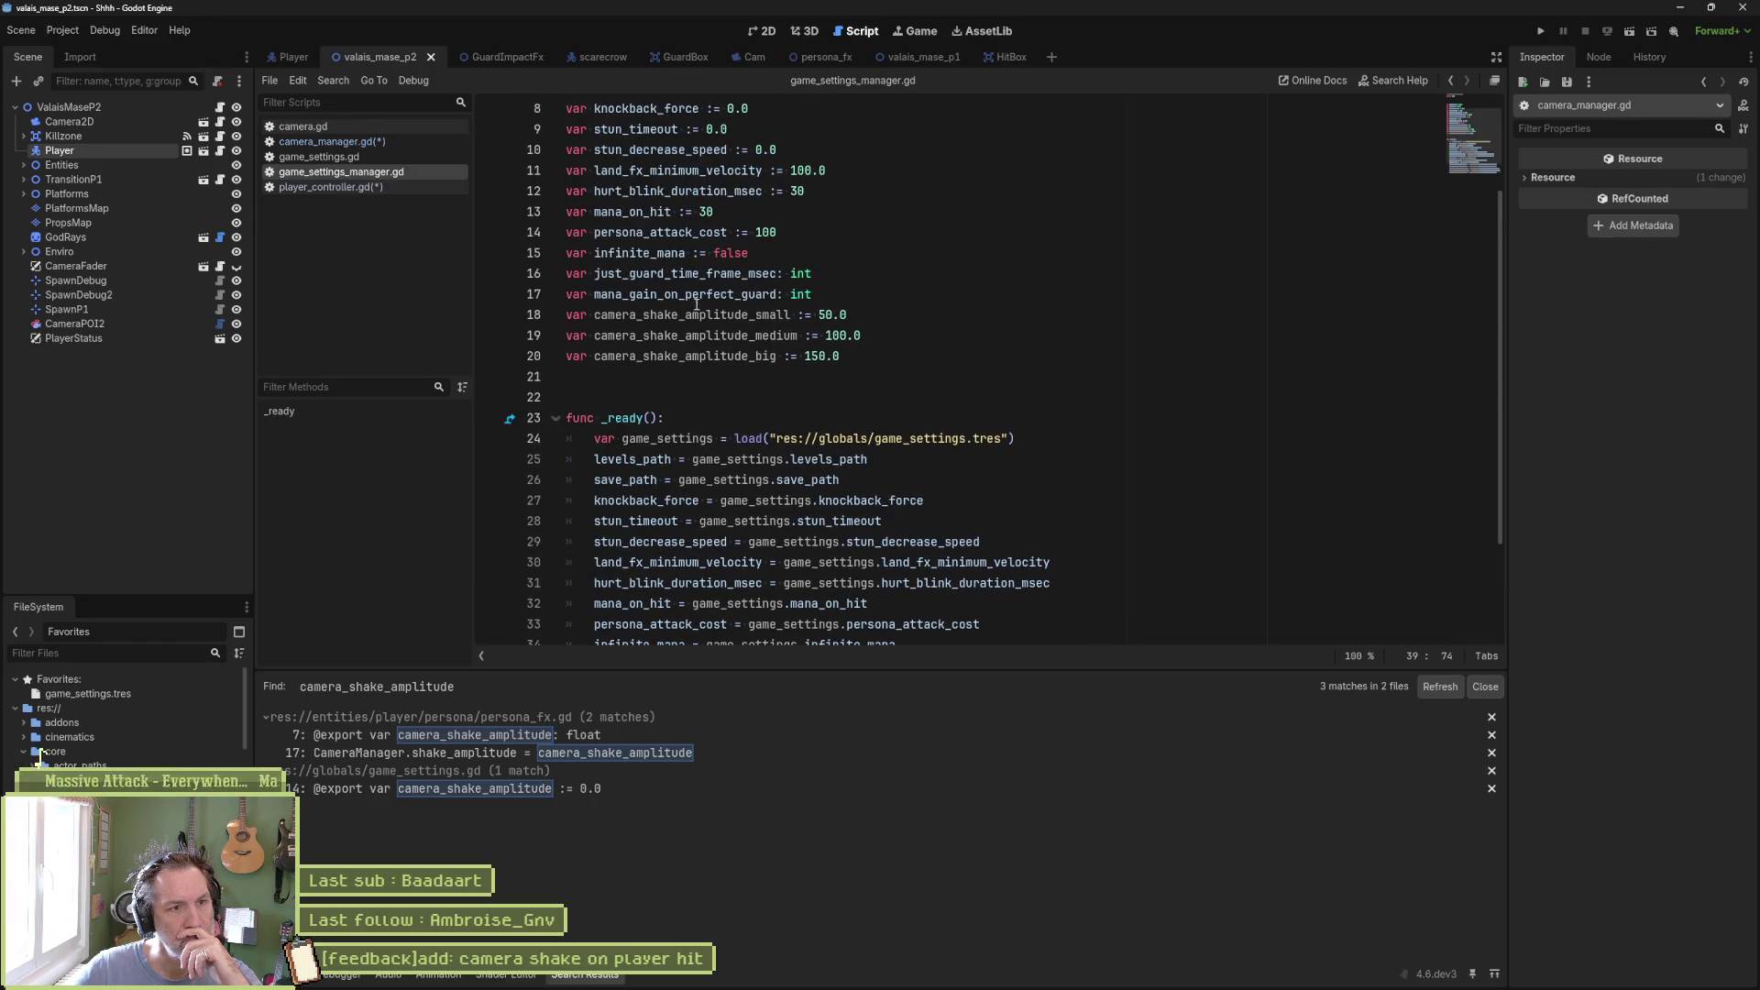
pyautogui.click(812, 314)
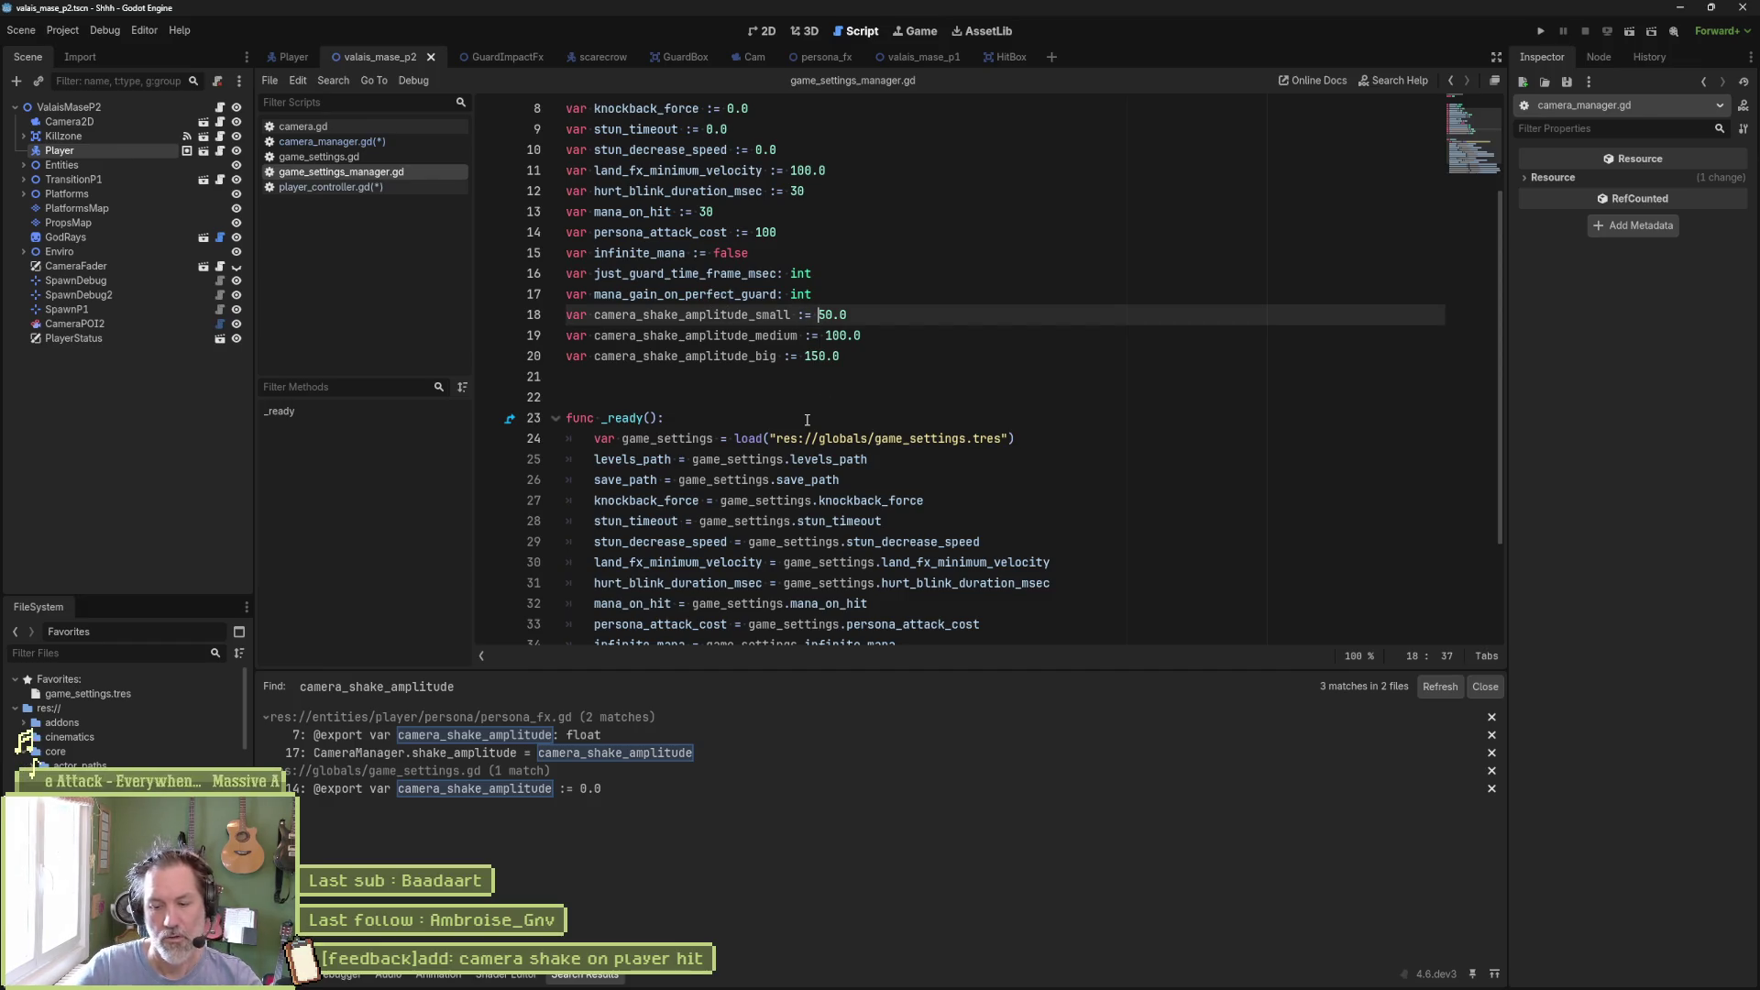
pyautogui.write('{')
pyautogui.write('}')
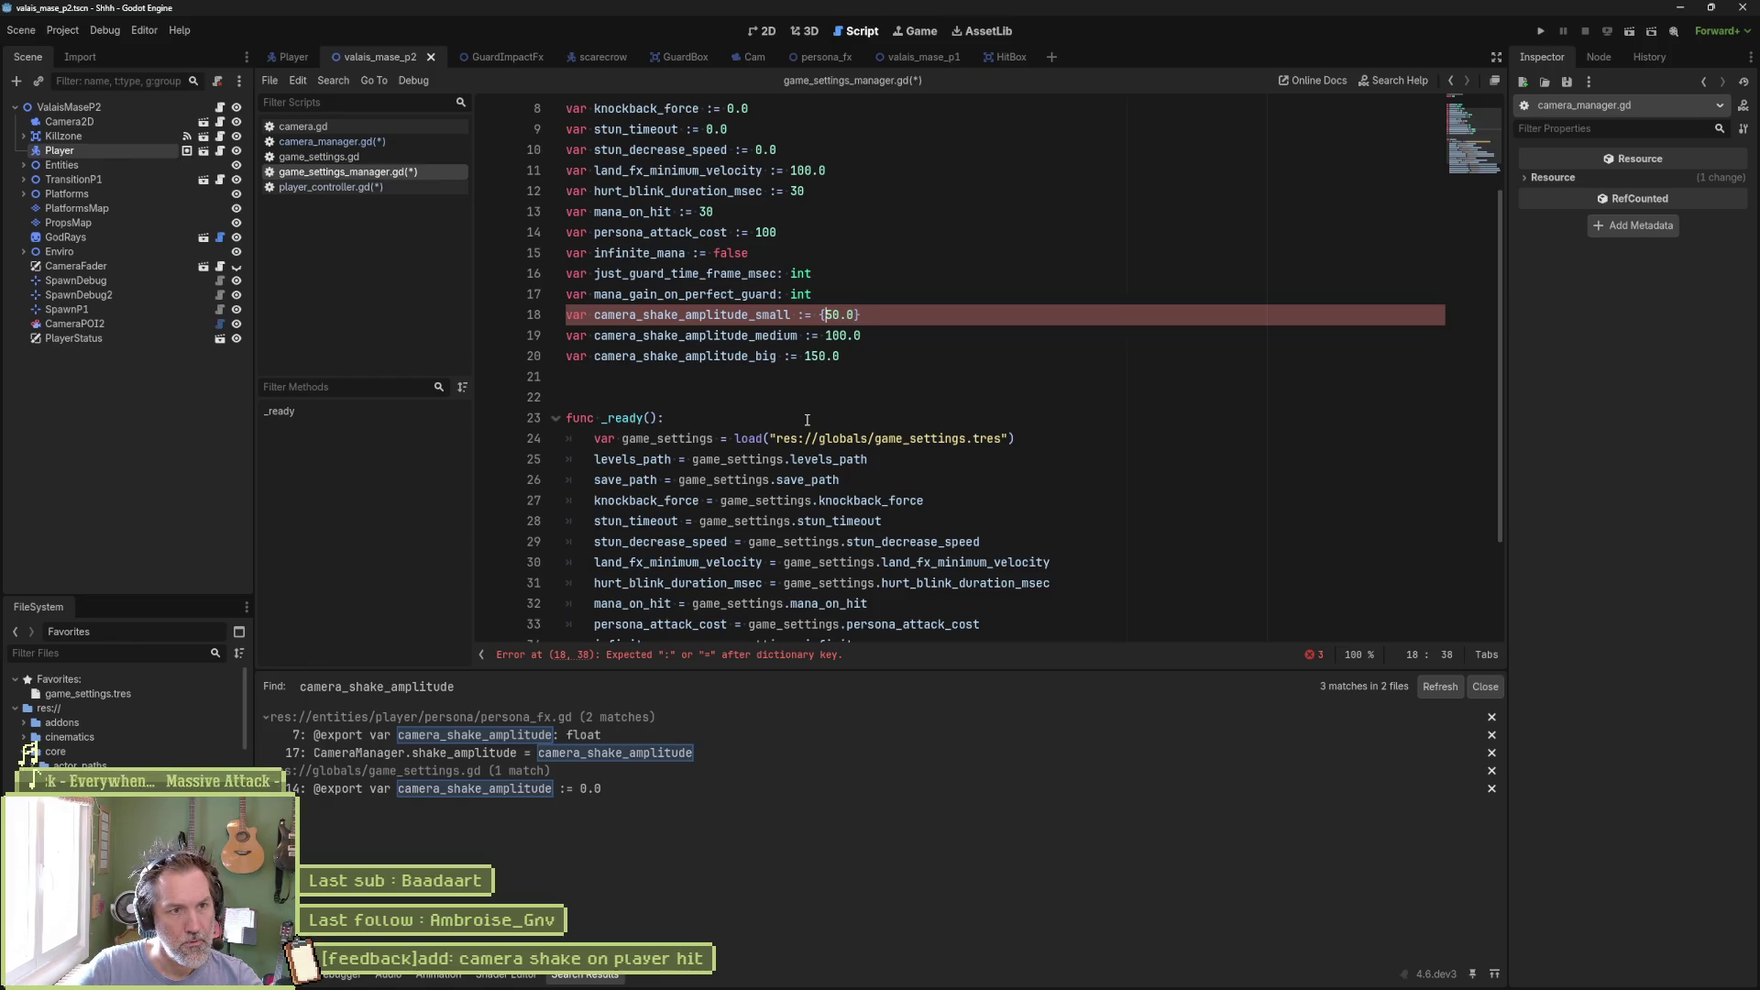
pyautogui.write('1,')
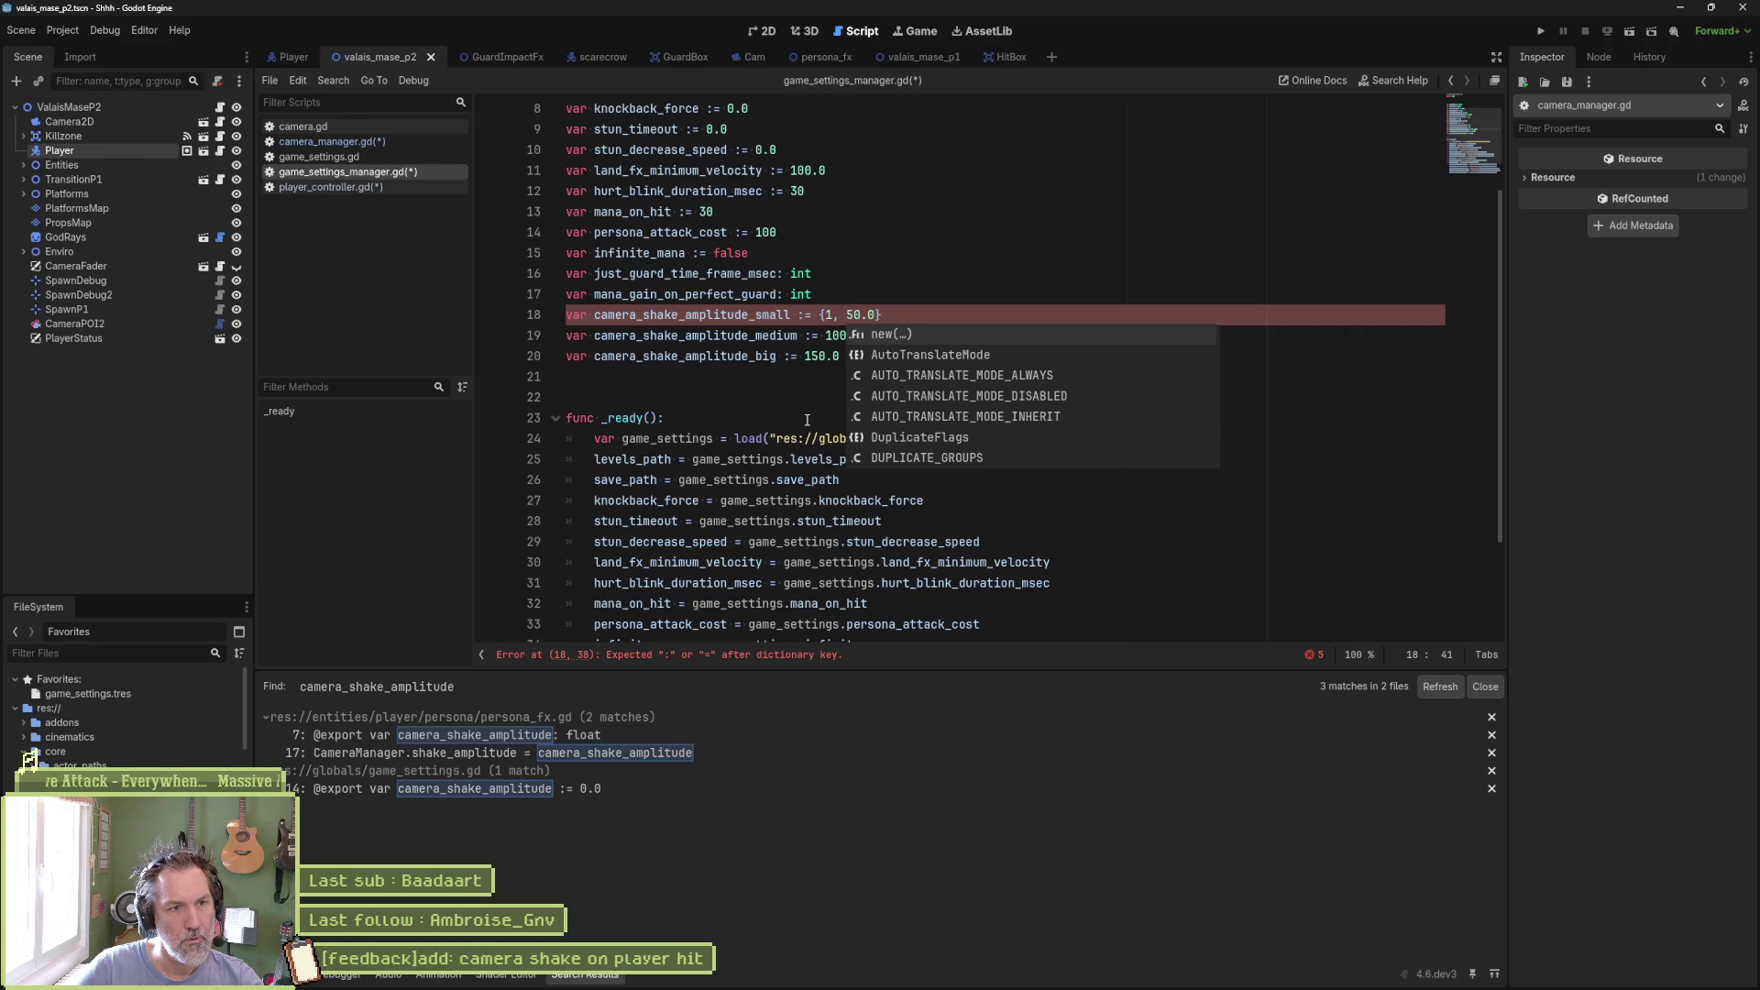
pyautogui.press('Left')
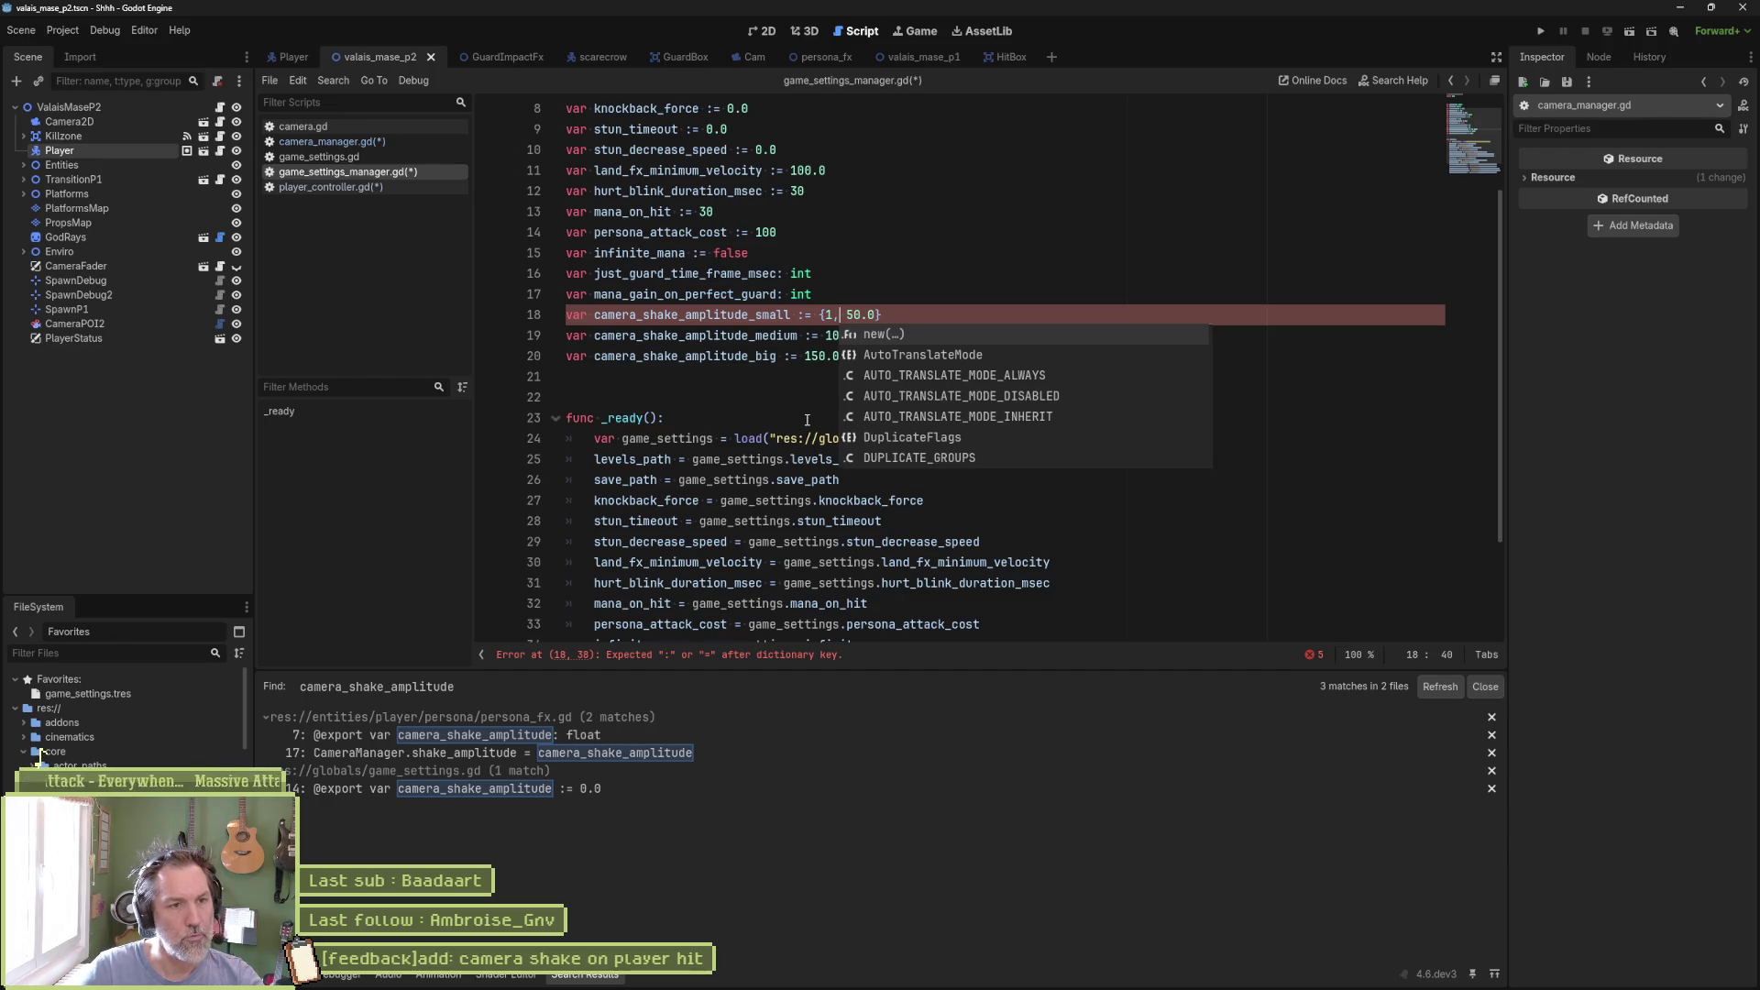
pyautogui.press('BackSpace')
pyautogui.write(':')
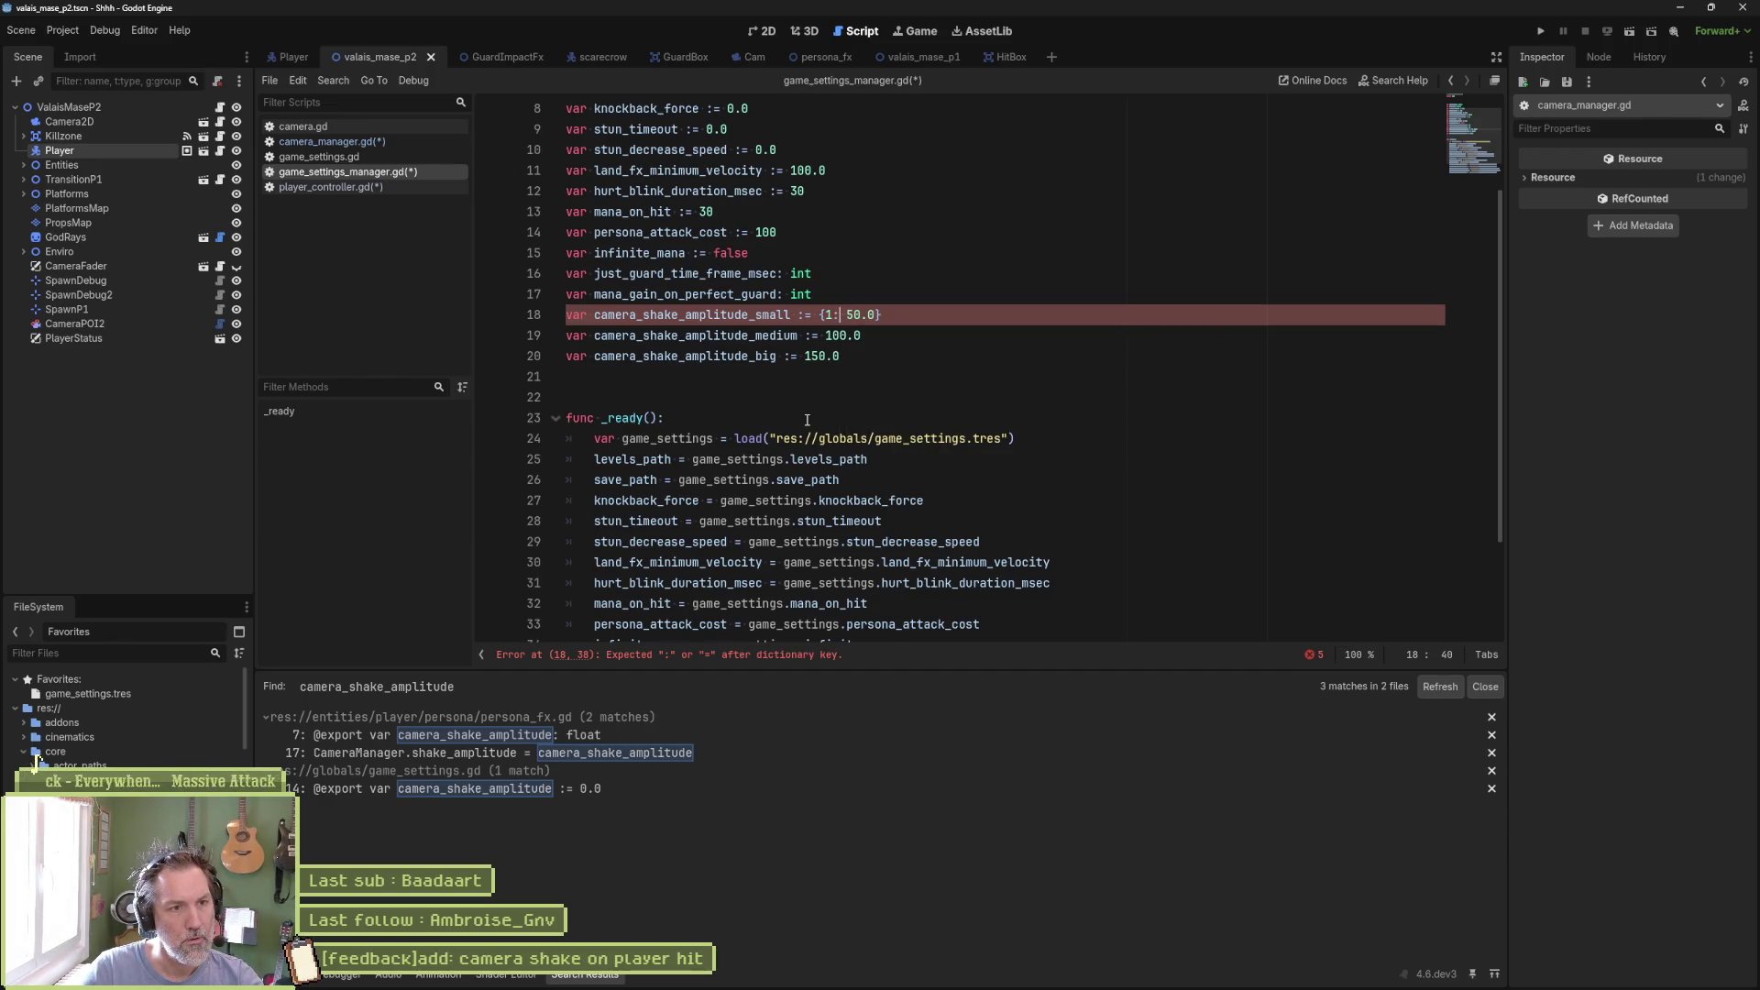
pyautogui.press('Left')
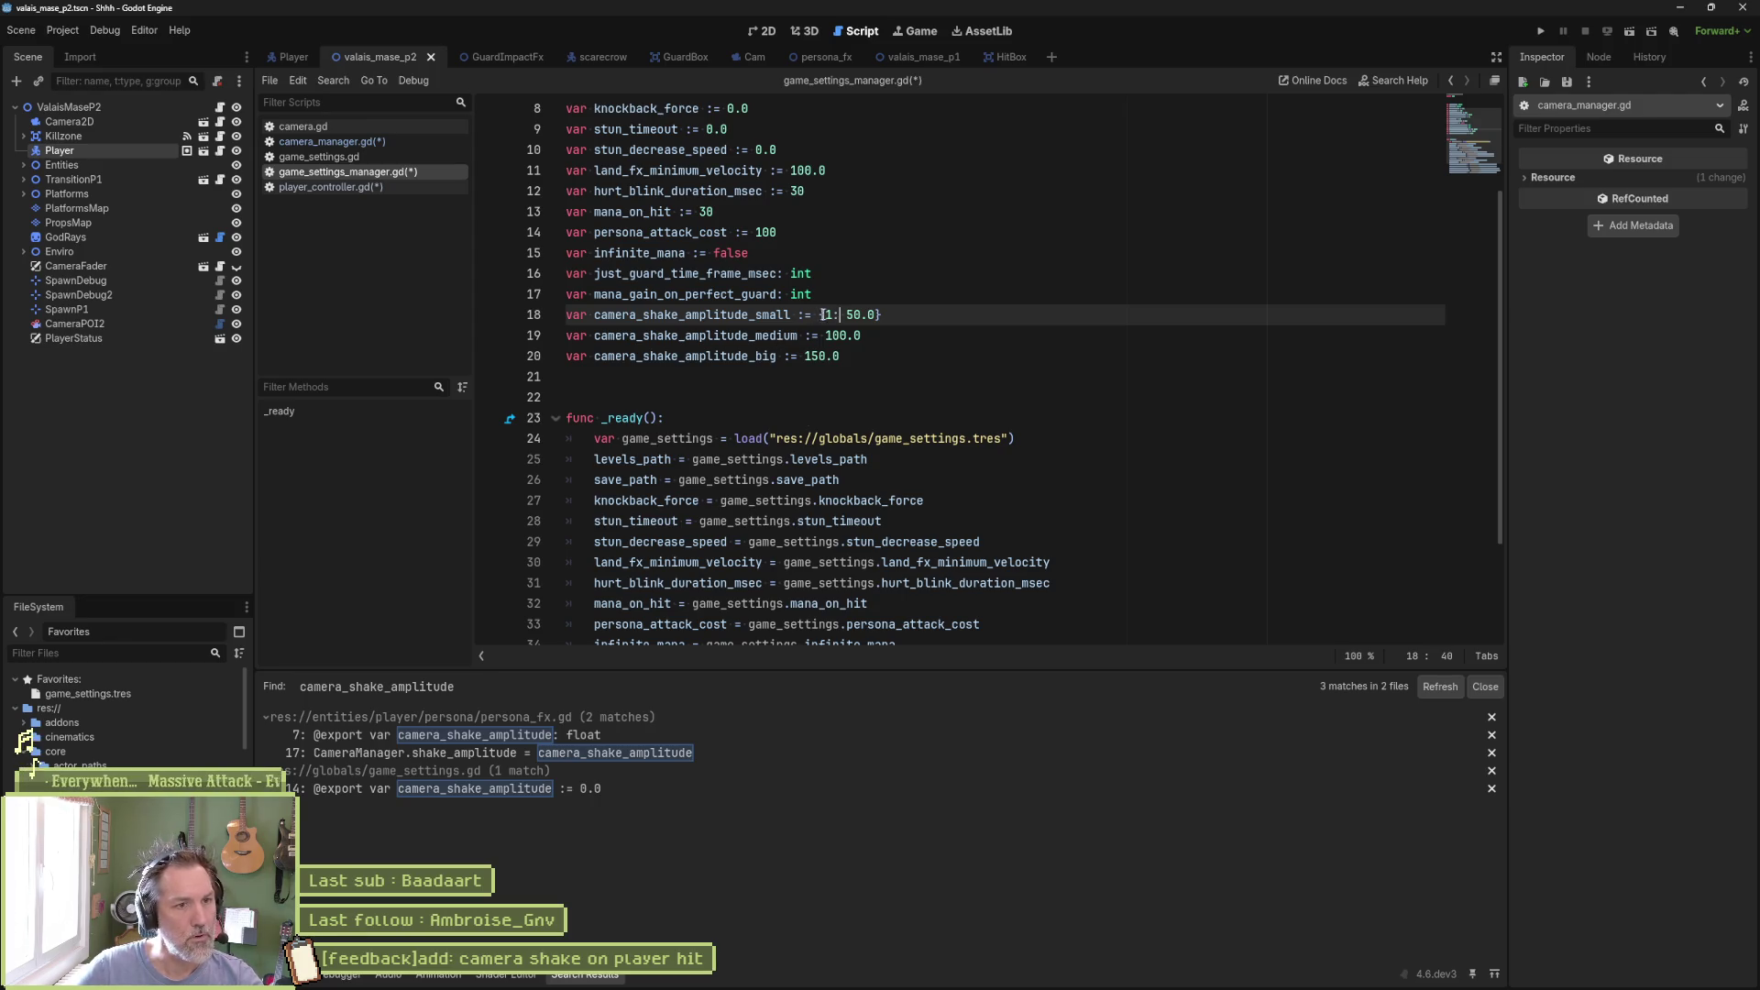
pyautogui.click(352, 181)
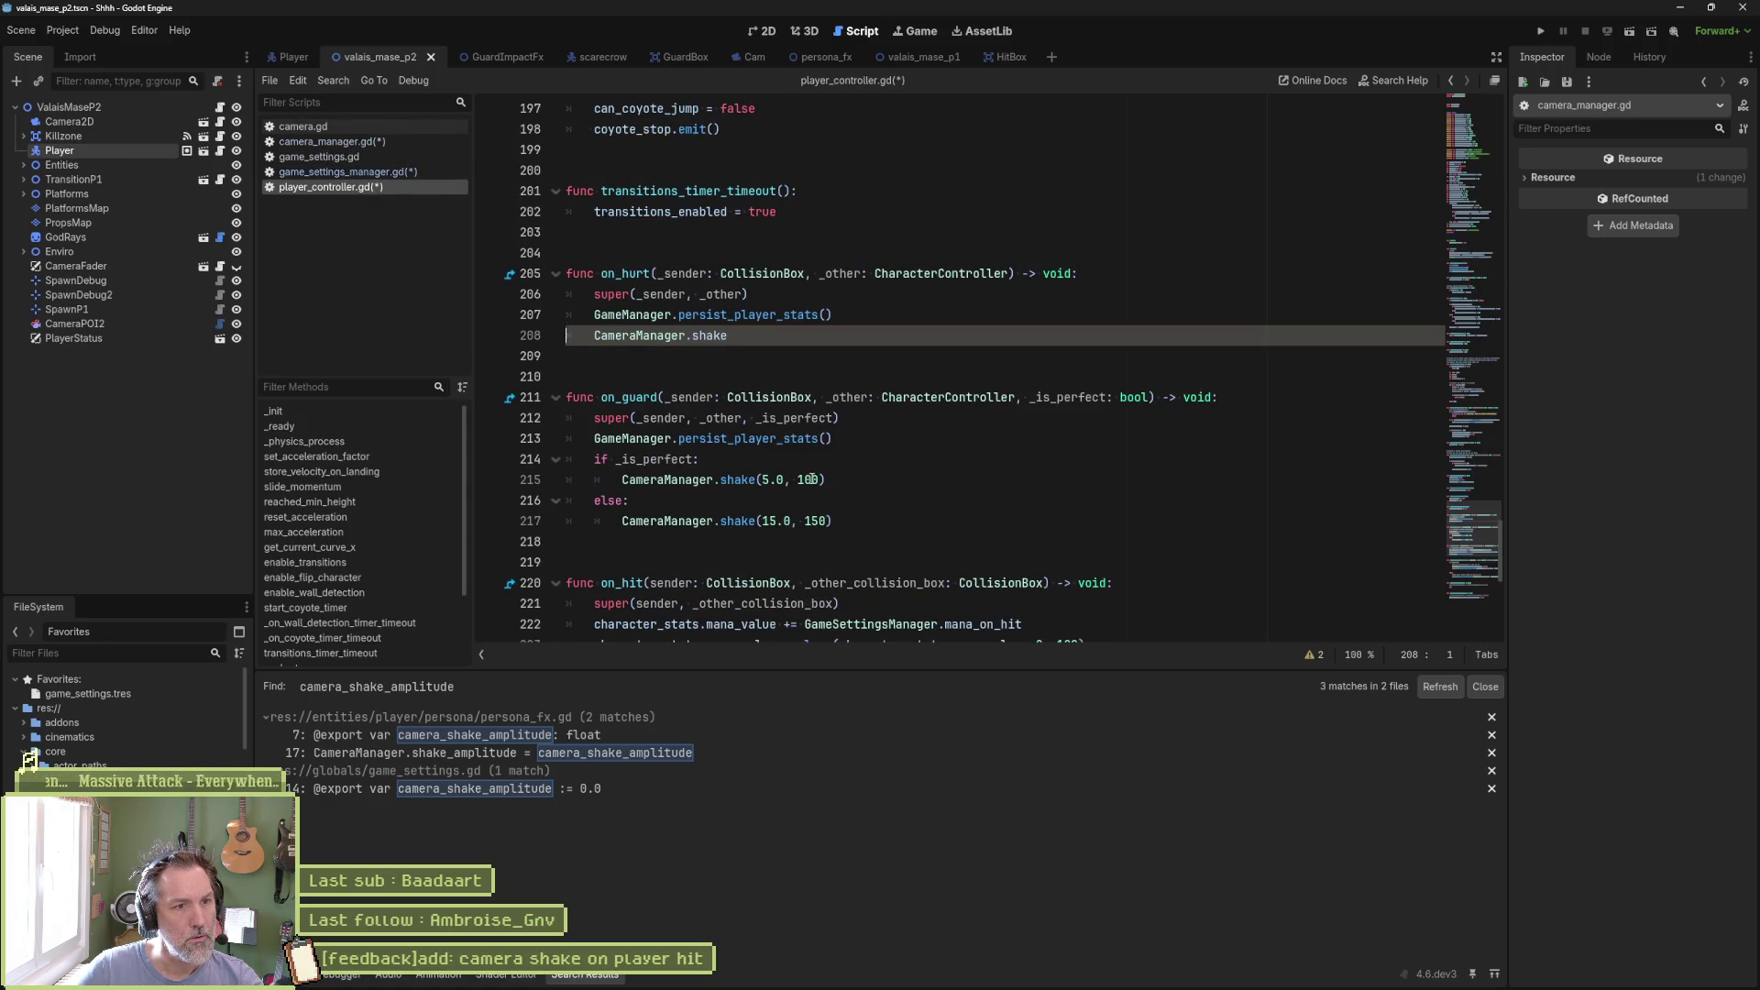
pyautogui.moveTo(821, 480); pyautogui.dragTo(761, 479)
pyautogui.click(367, 172)
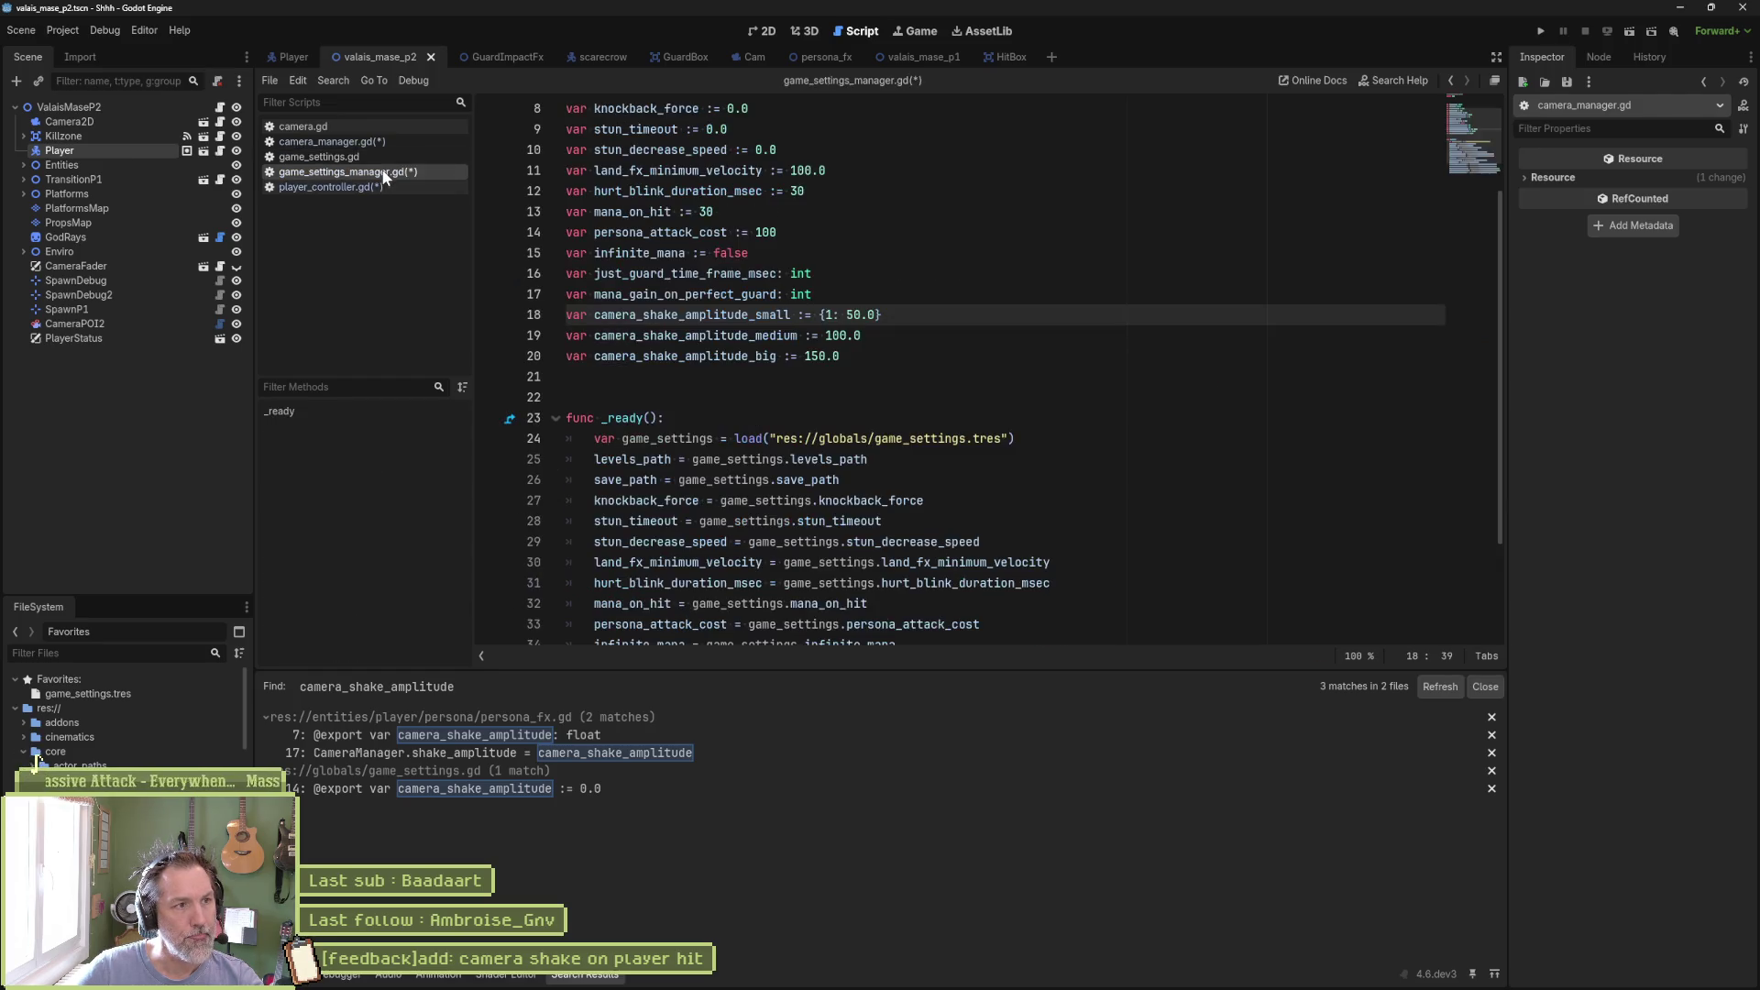
pyautogui.press('BackSpace')
pyautogui.write('5')
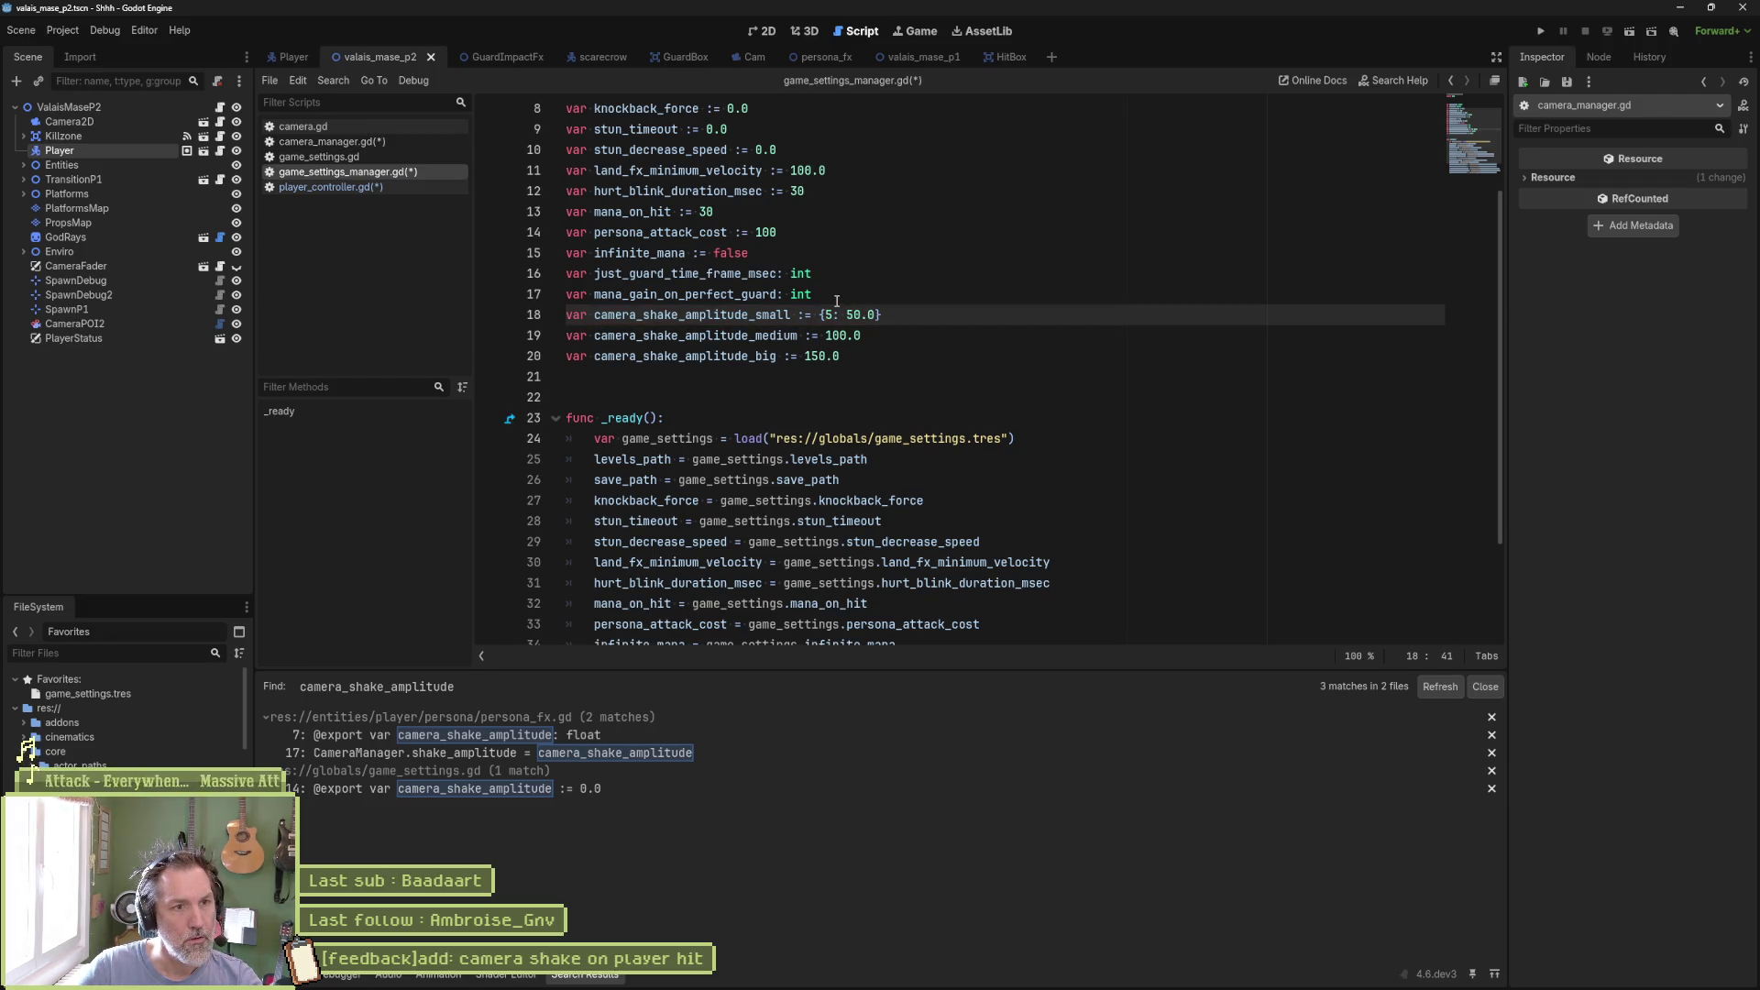
# - Make the medium and big presets {10: 100.0} and {15: 150.0}, then save the script
pyautogui.press('Down')
pyautogui.moveTo(818, 315)
pyautogui.mouseDown()
pyautogui.moveTo(881, 315)
pyautogui.moveTo(841, 356)
pyautogui.mouseUp()
pyautogui.write('{5: 50.0}')
pyautogui.write('{5: 50.0}')
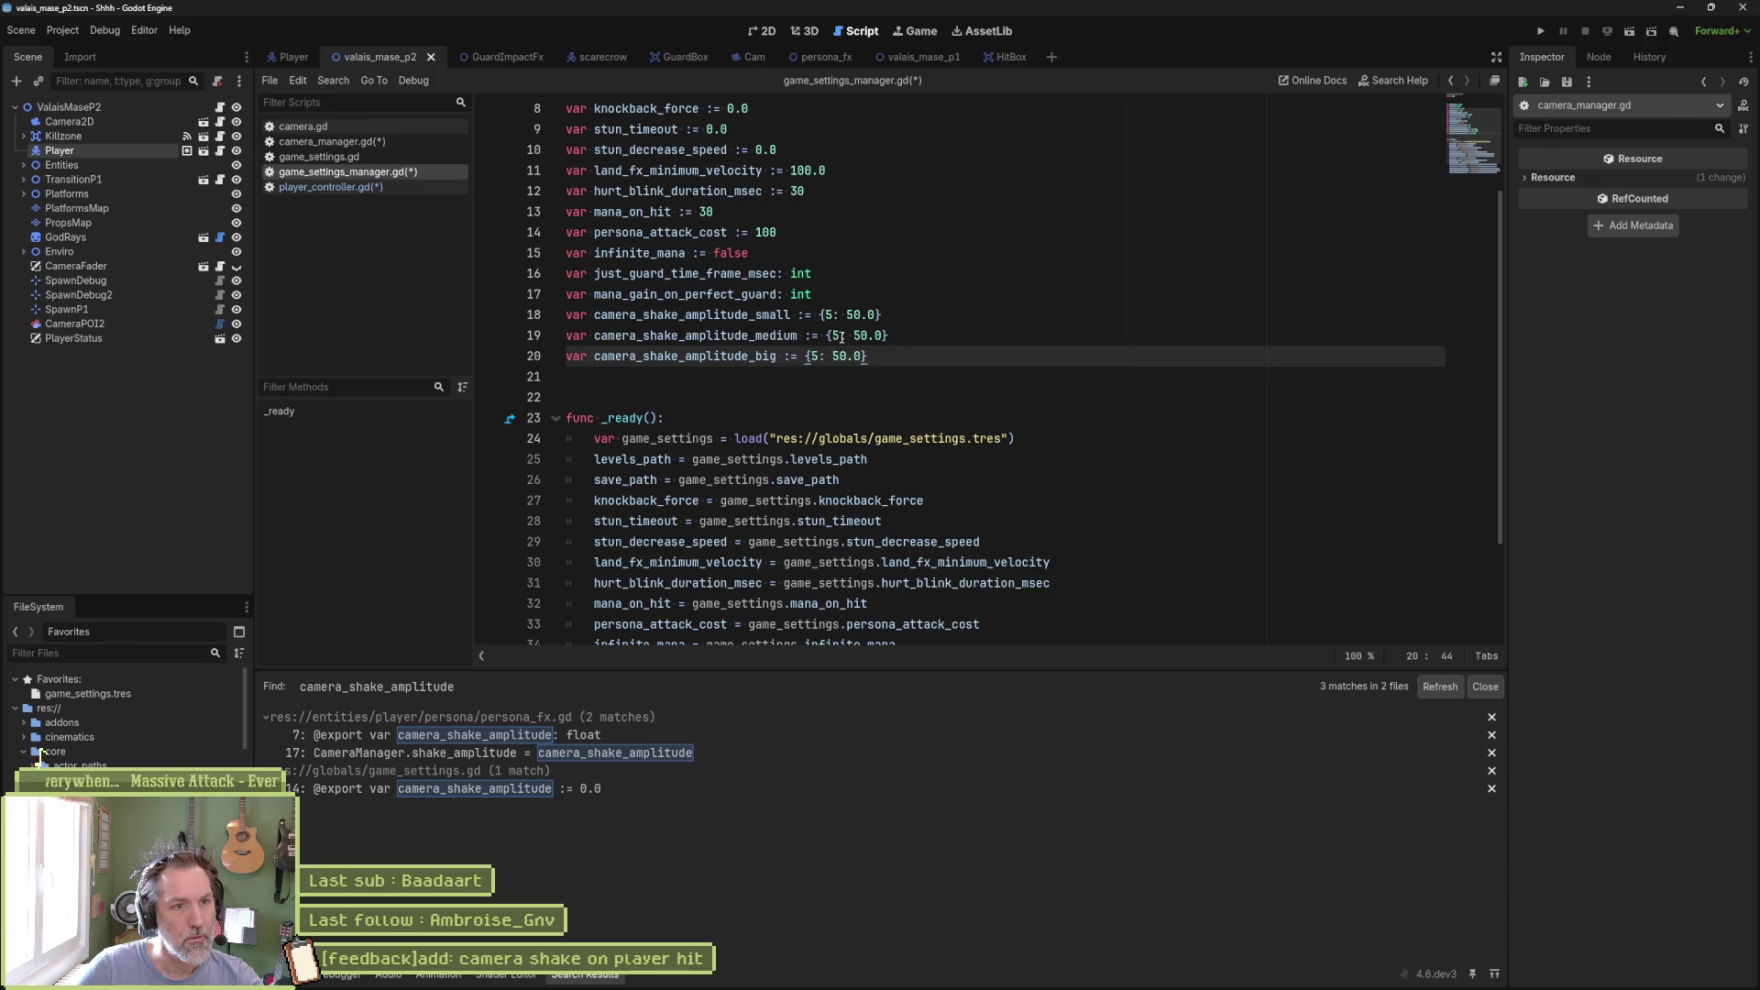
pyautogui.doubleClick(840, 337)
pyautogui.write('10')
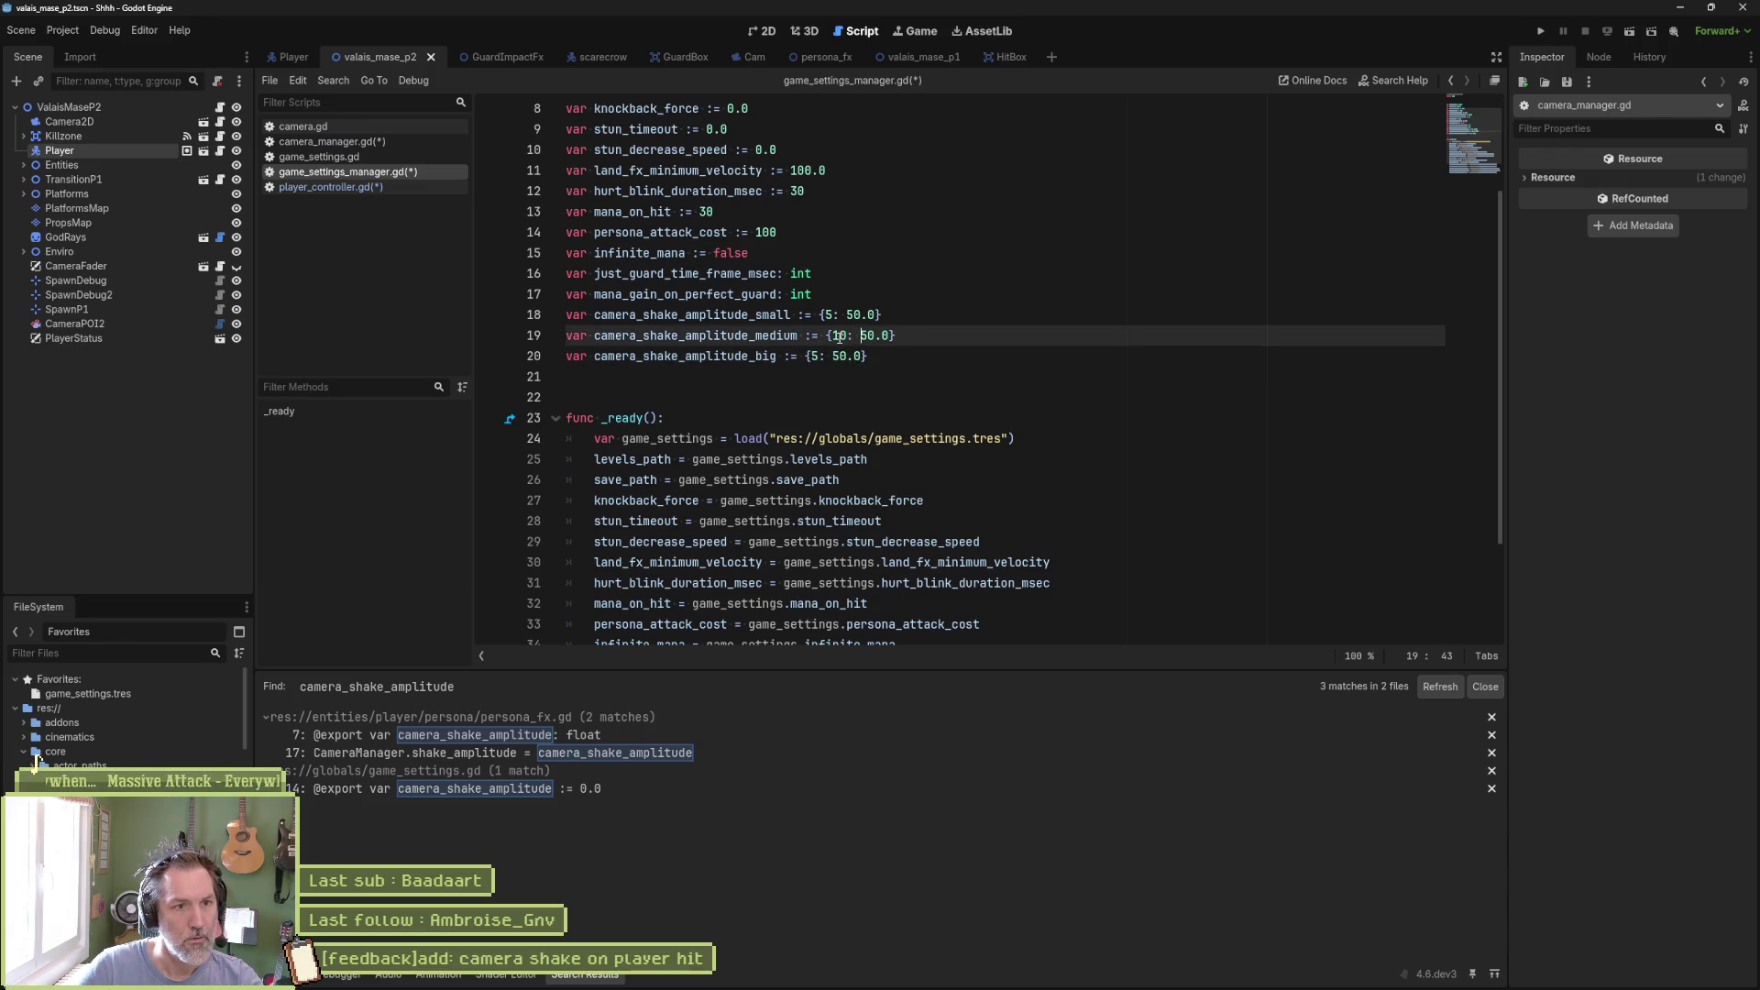
pyautogui.write('0')
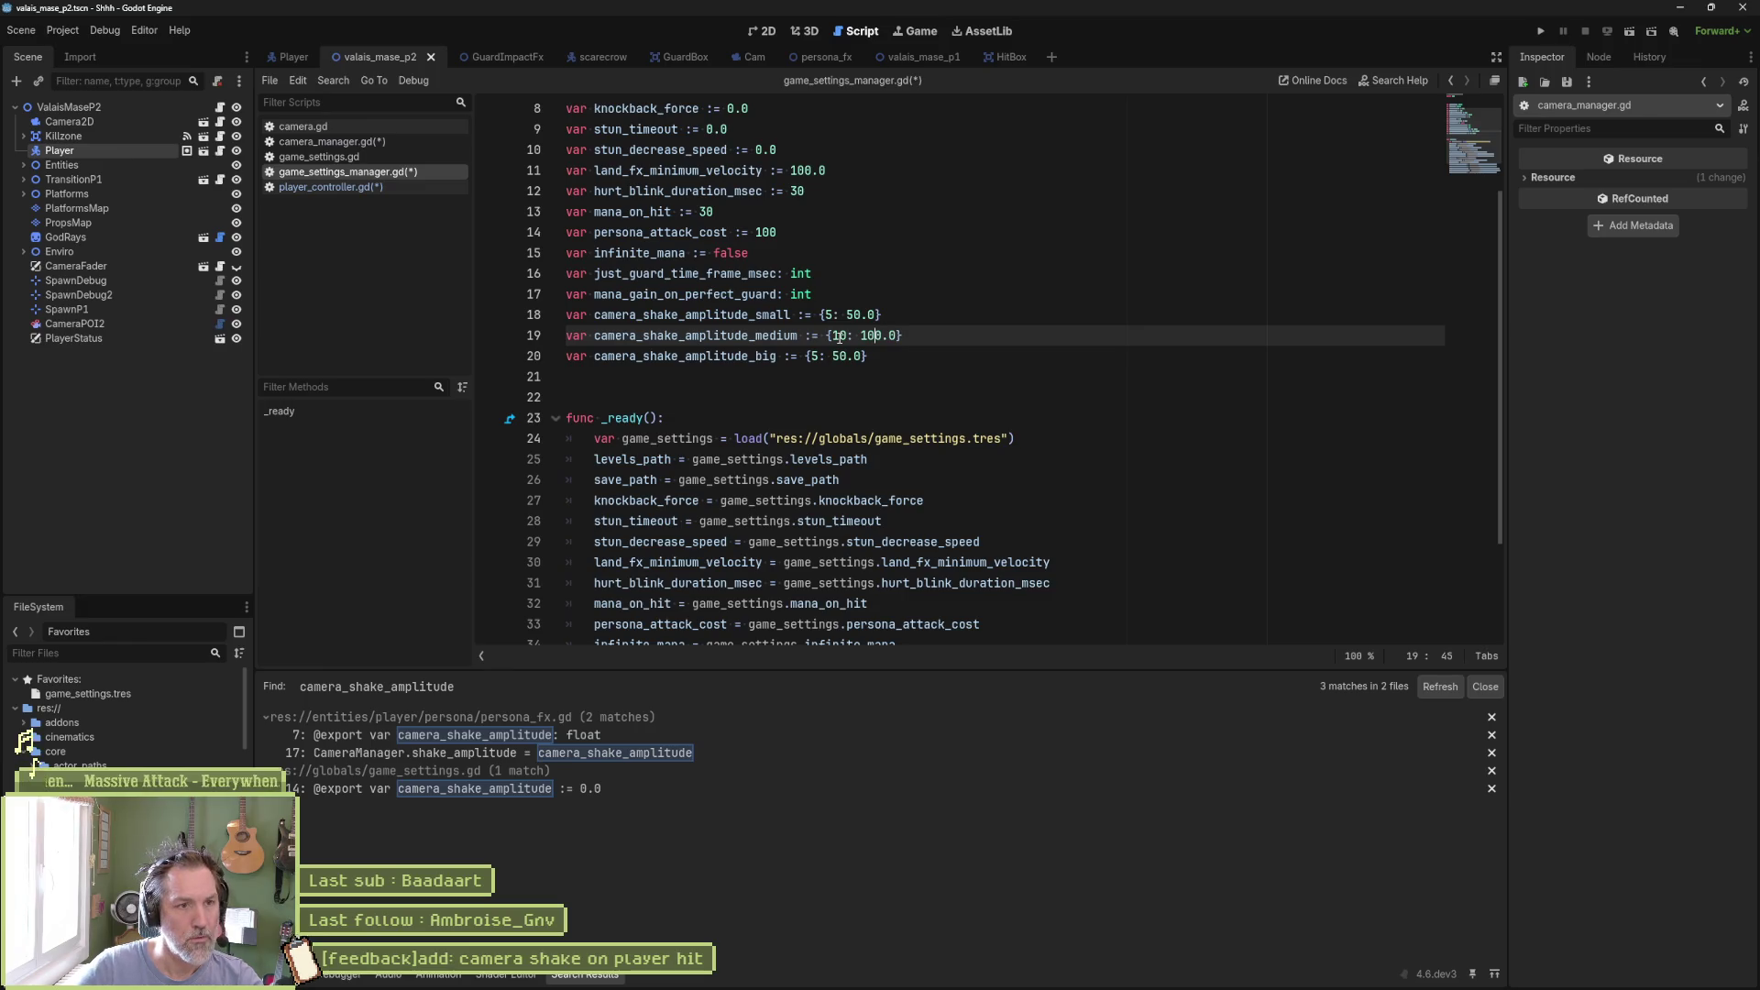
pyautogui.press('Down')
pyautogui.press('Left')
pyautogui.press('Left')
pyautogui.press('Left')
pyautogui.press('Left')
pyautogui.write('1')
pyautogui.press('Left')
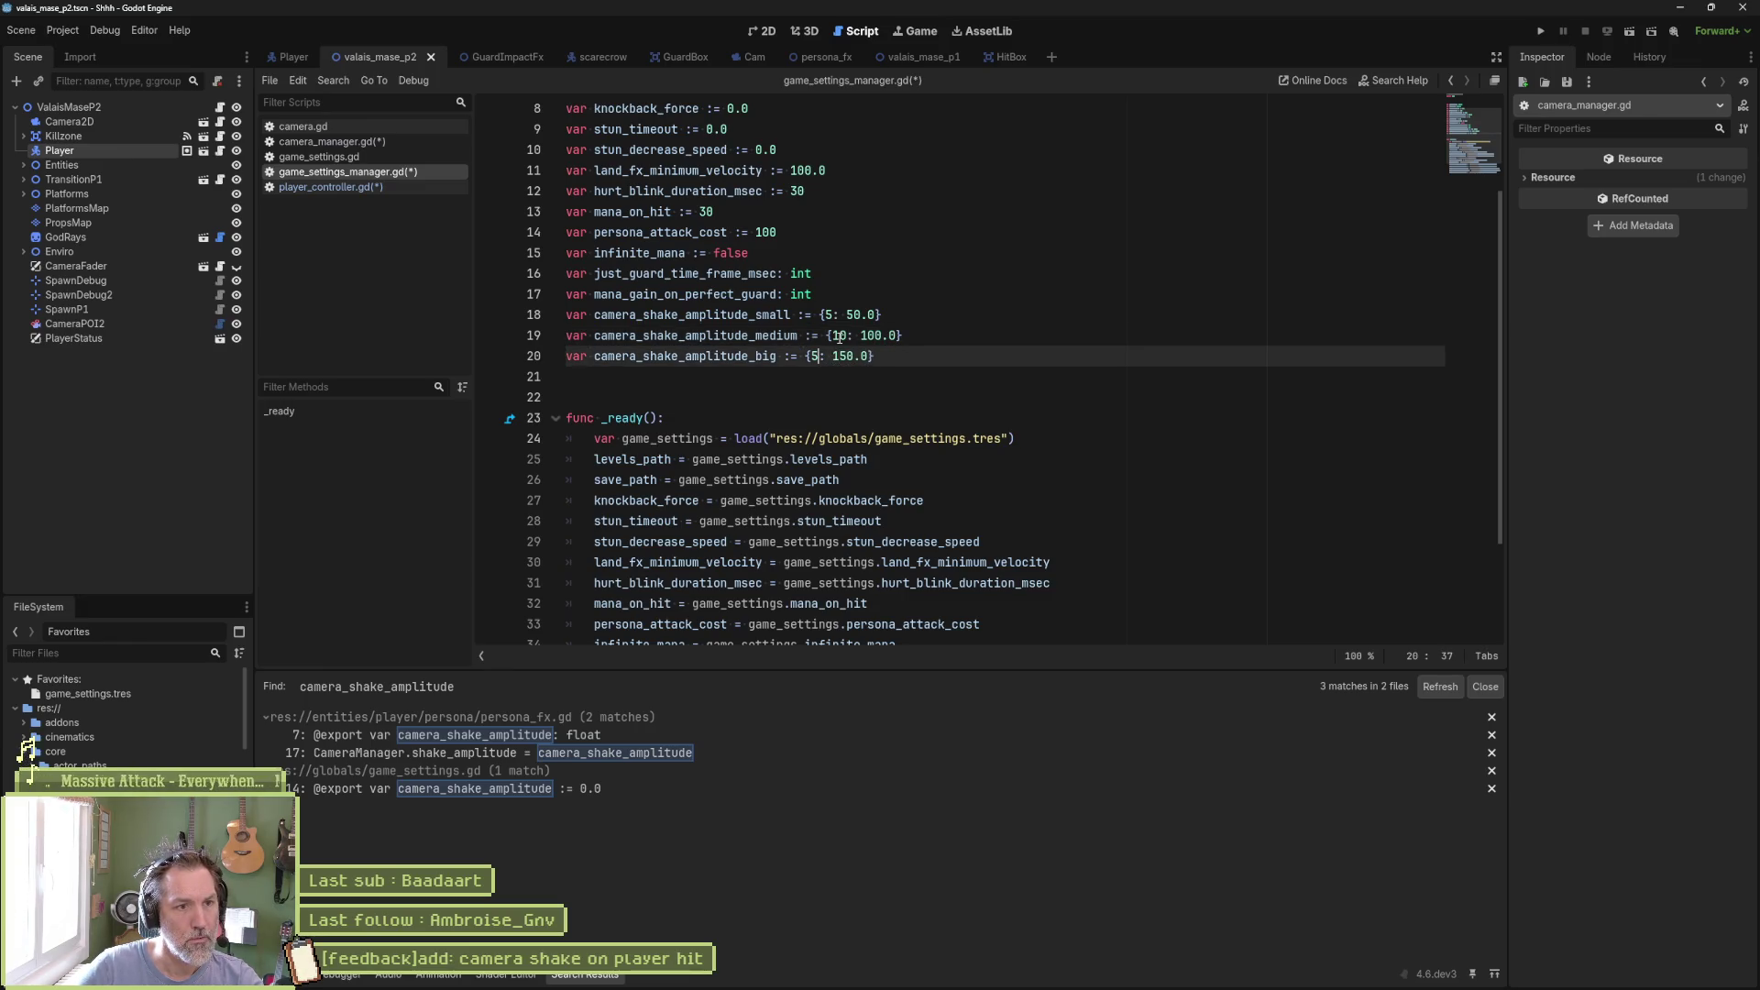
pyautogui.write('1')
pyautogui.hotkey('ctrl', 's')
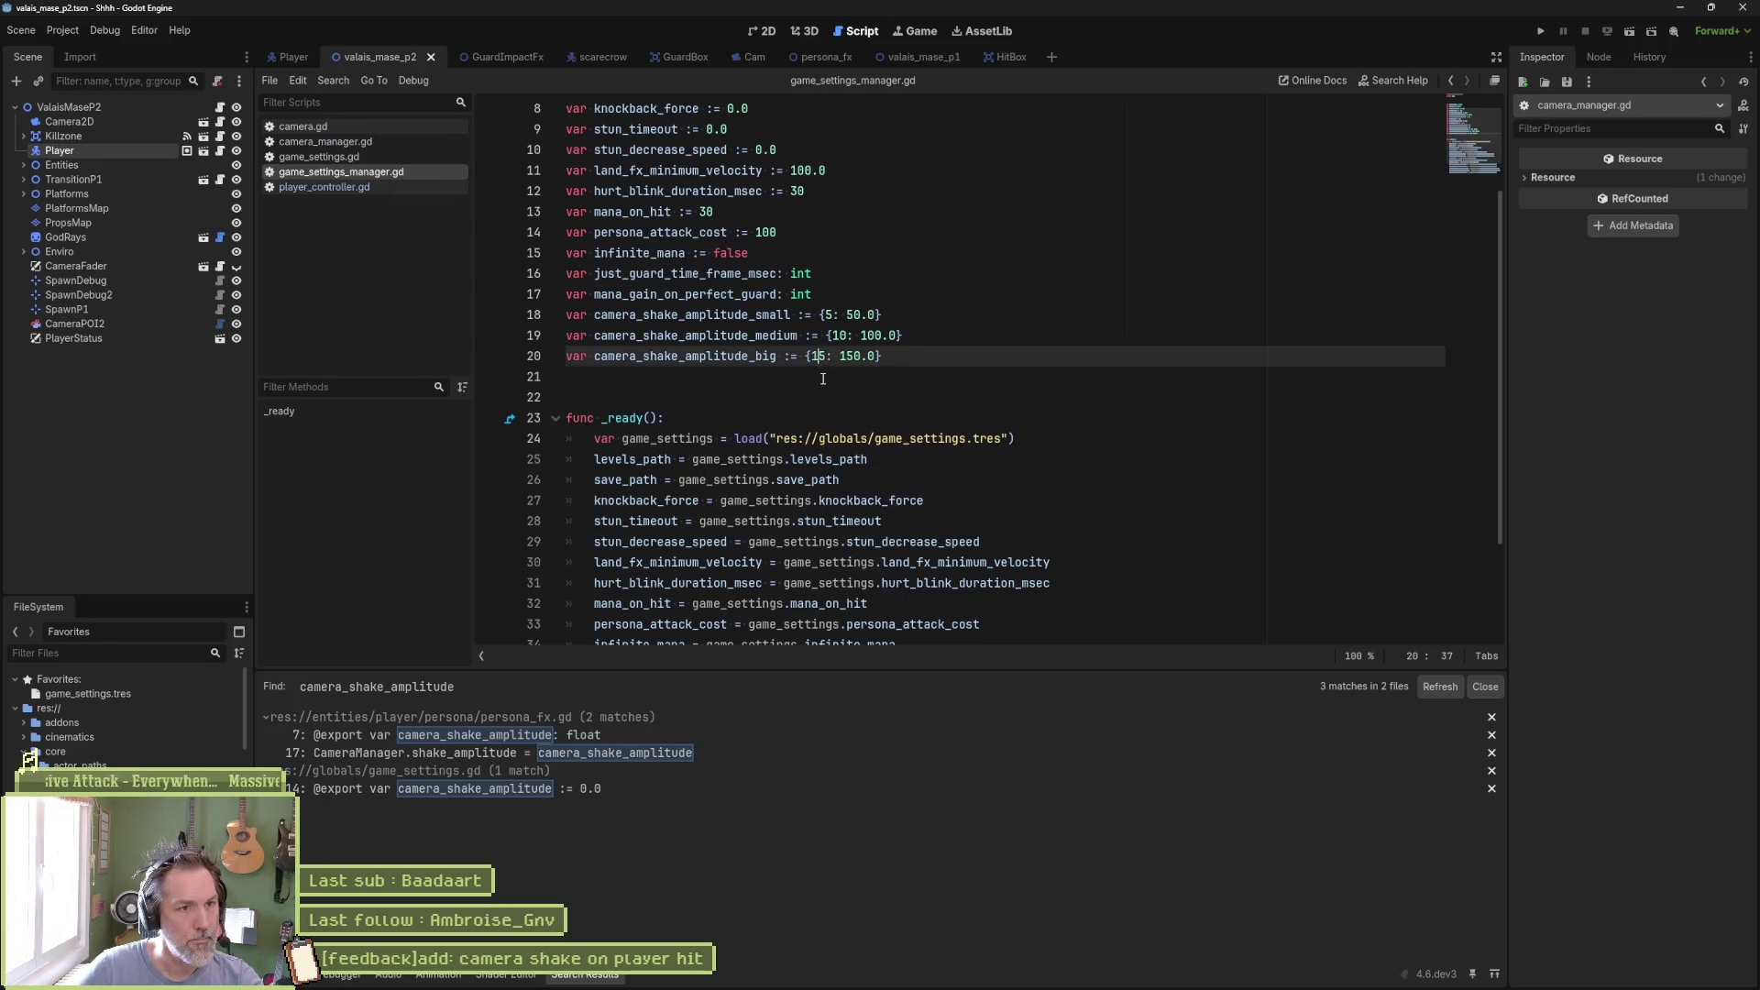
# - Review the last assignment in _ready, then open game_settings.gd
pyautogui.scroll(-3, 809, 368)
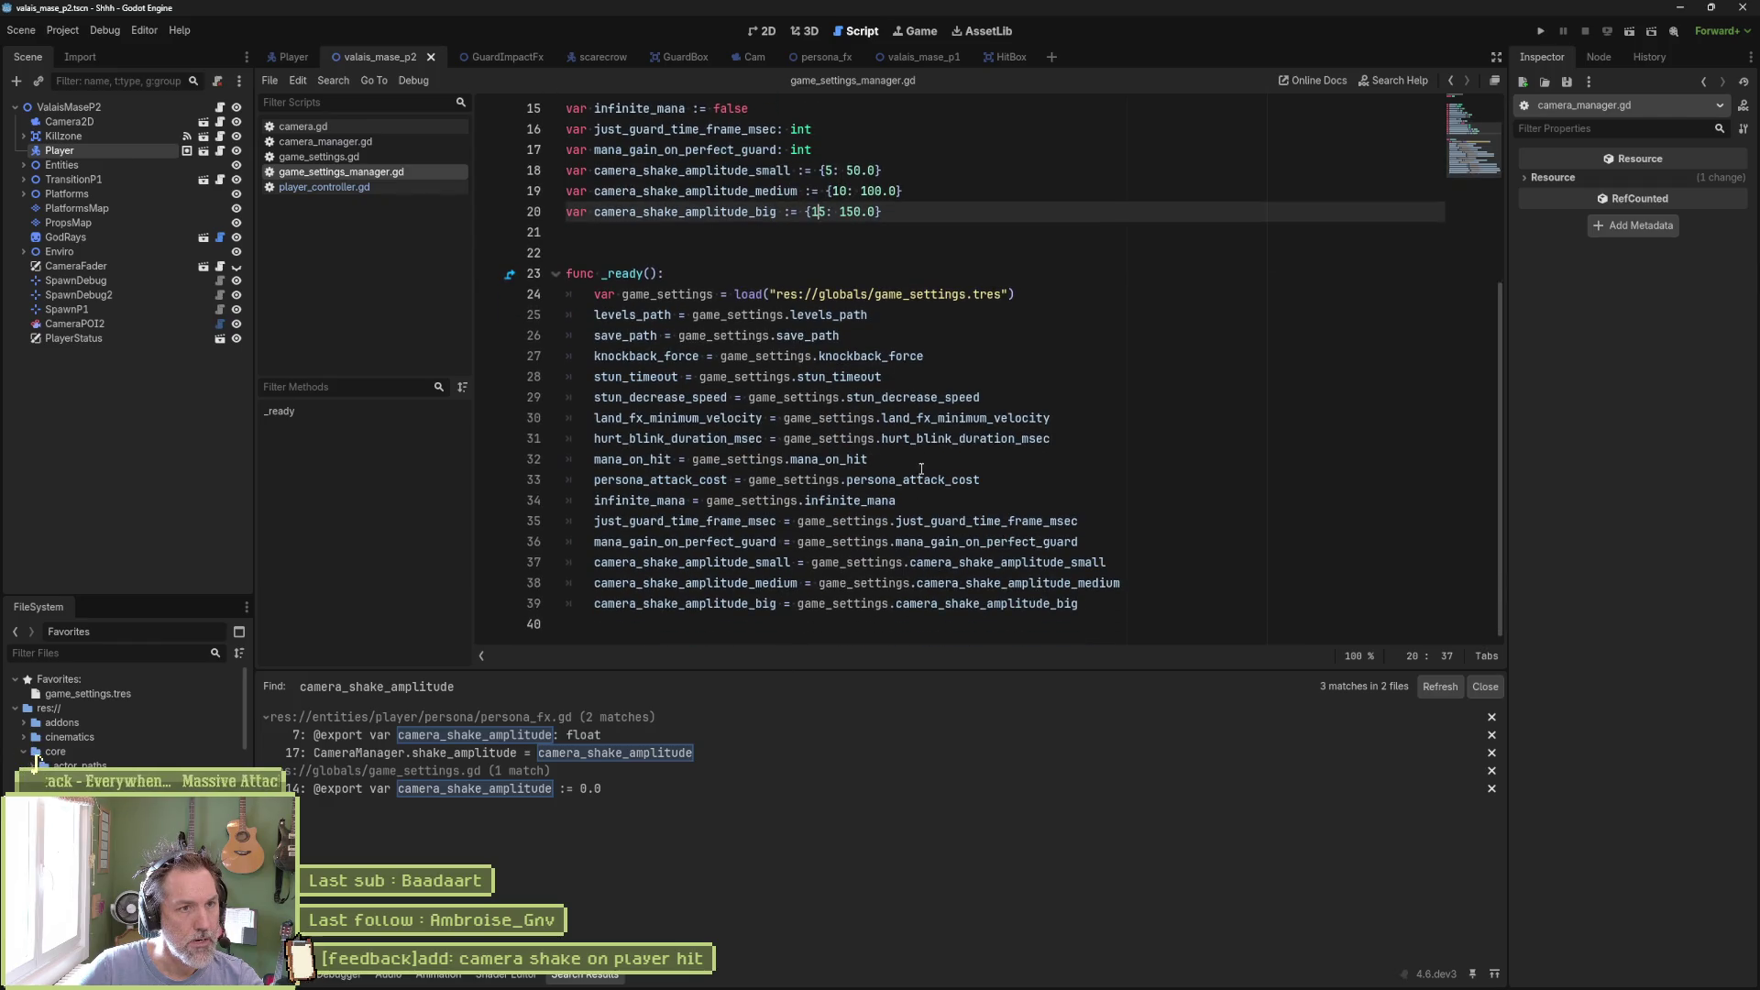
pyautogui.click(946, 605)
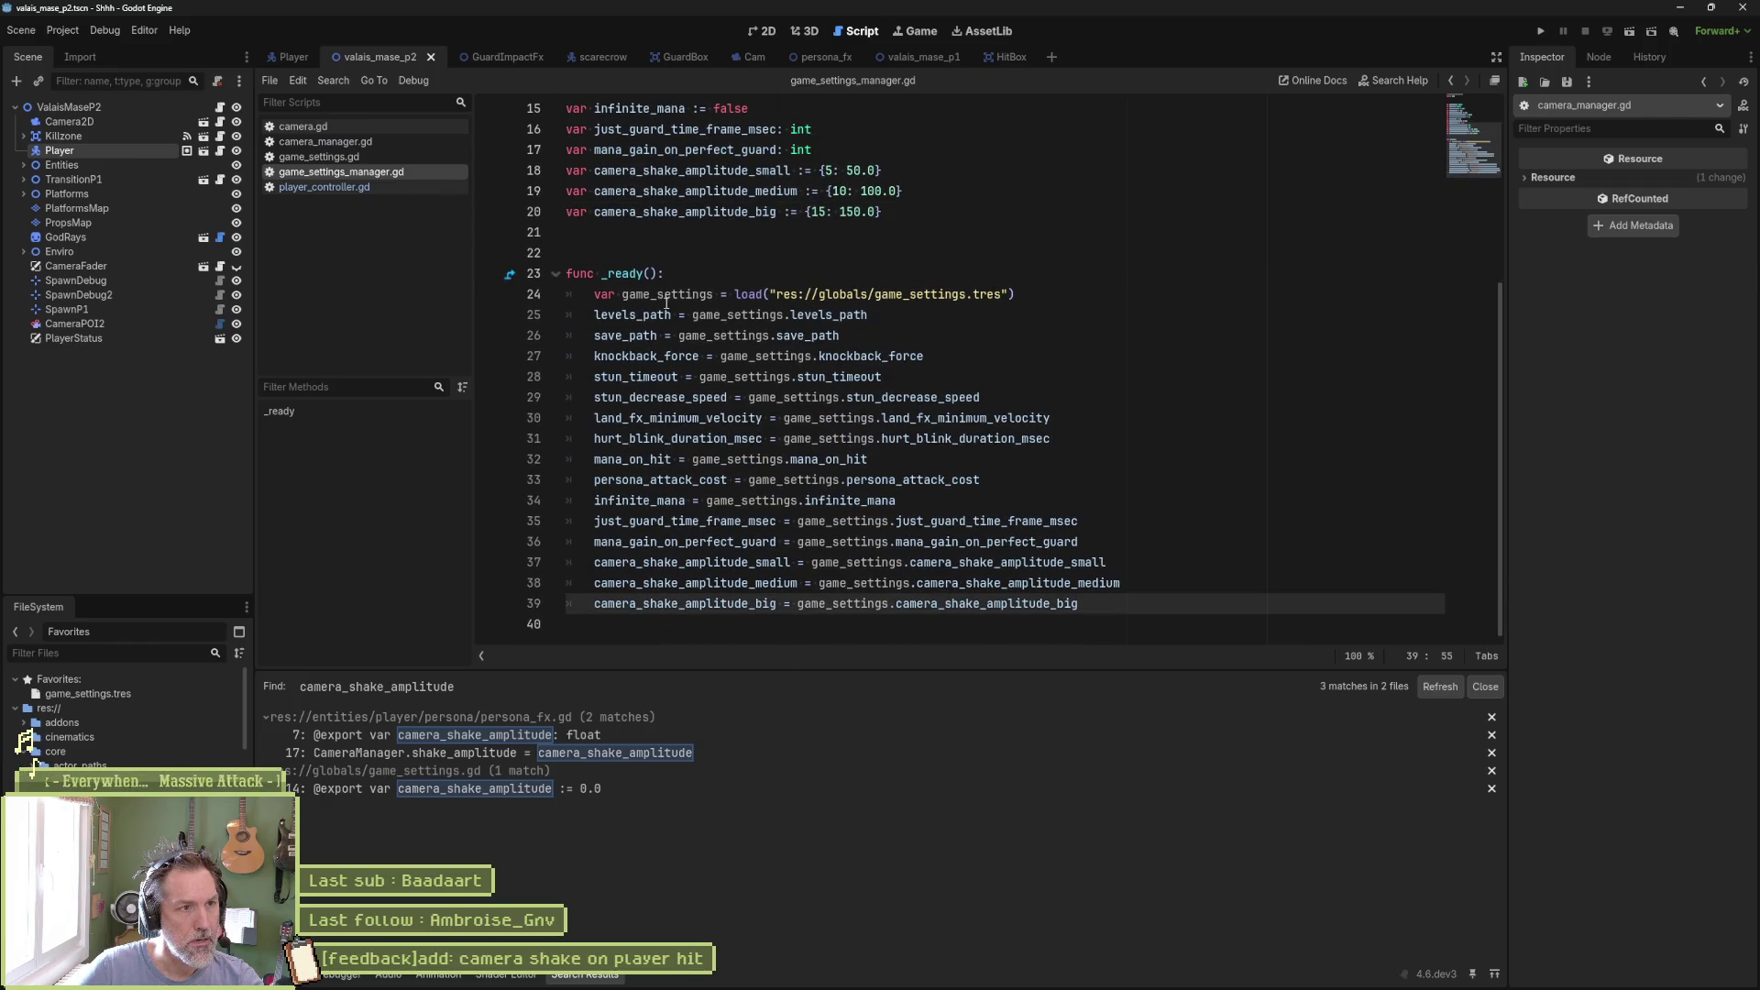
pyautogui.click(359, 157)
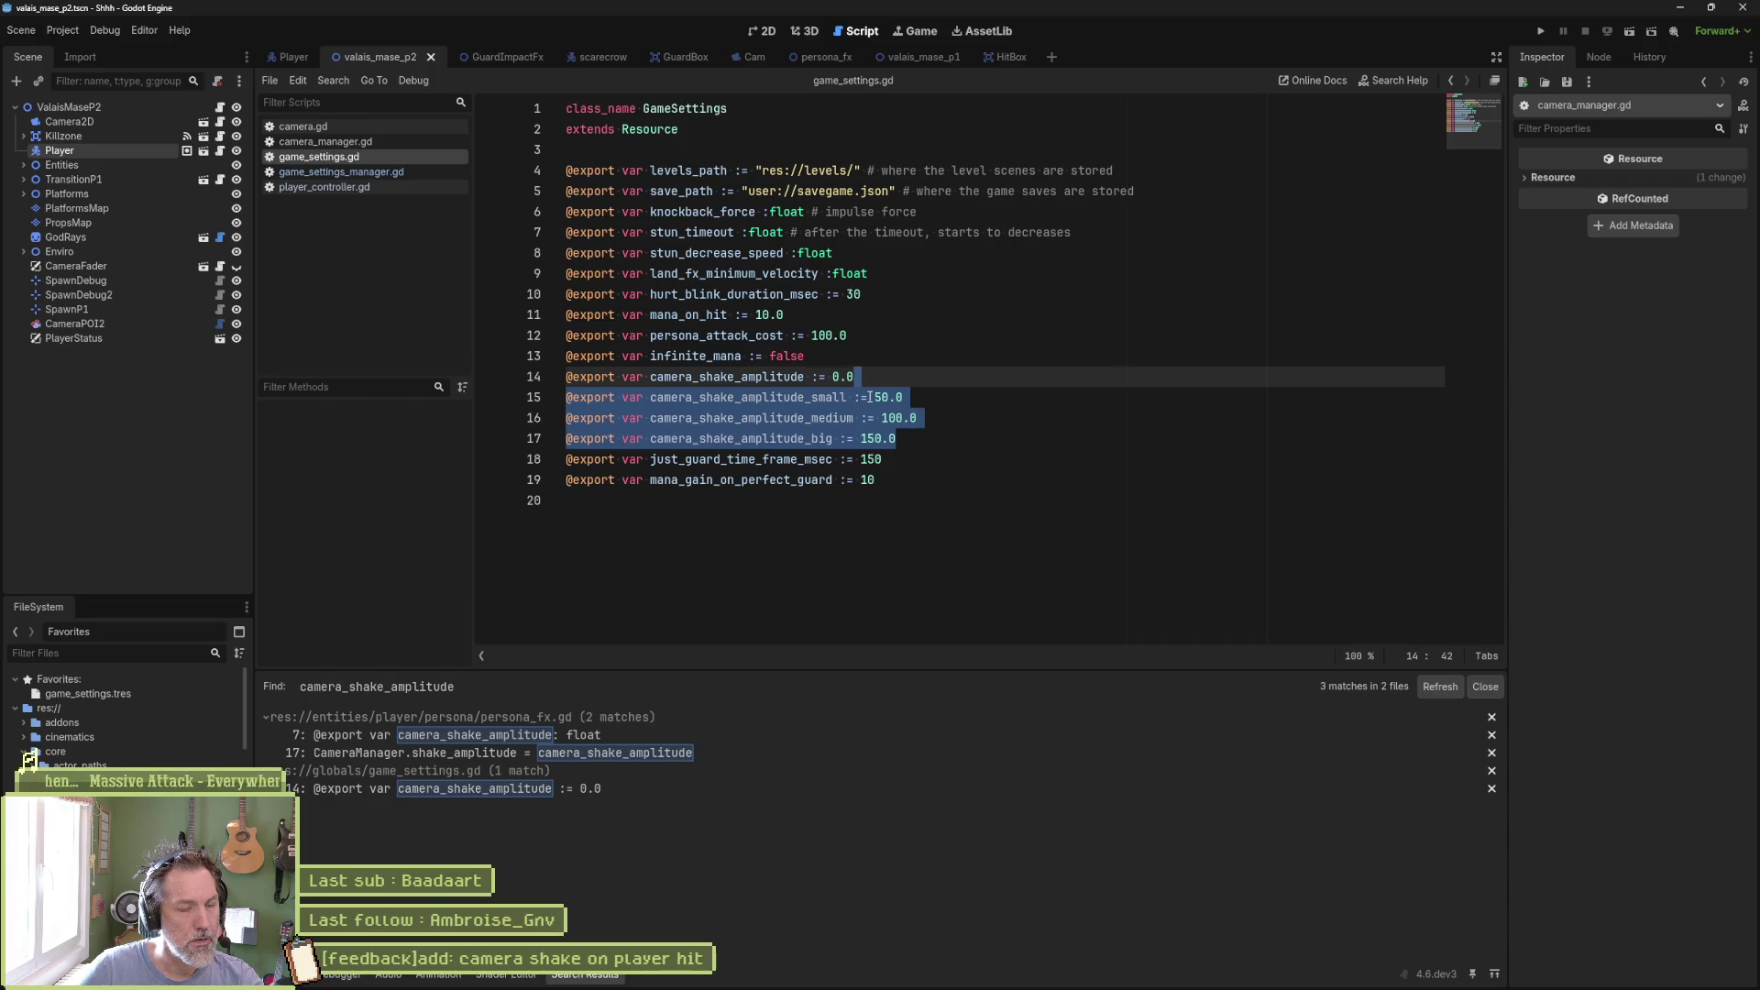
# - Copy the three shake dictionary lines from game_settings_manager.gd into game_settings.gd below the big amplitude line
pyautogui.click(388, 187)
pyautogui.click(406, 172)
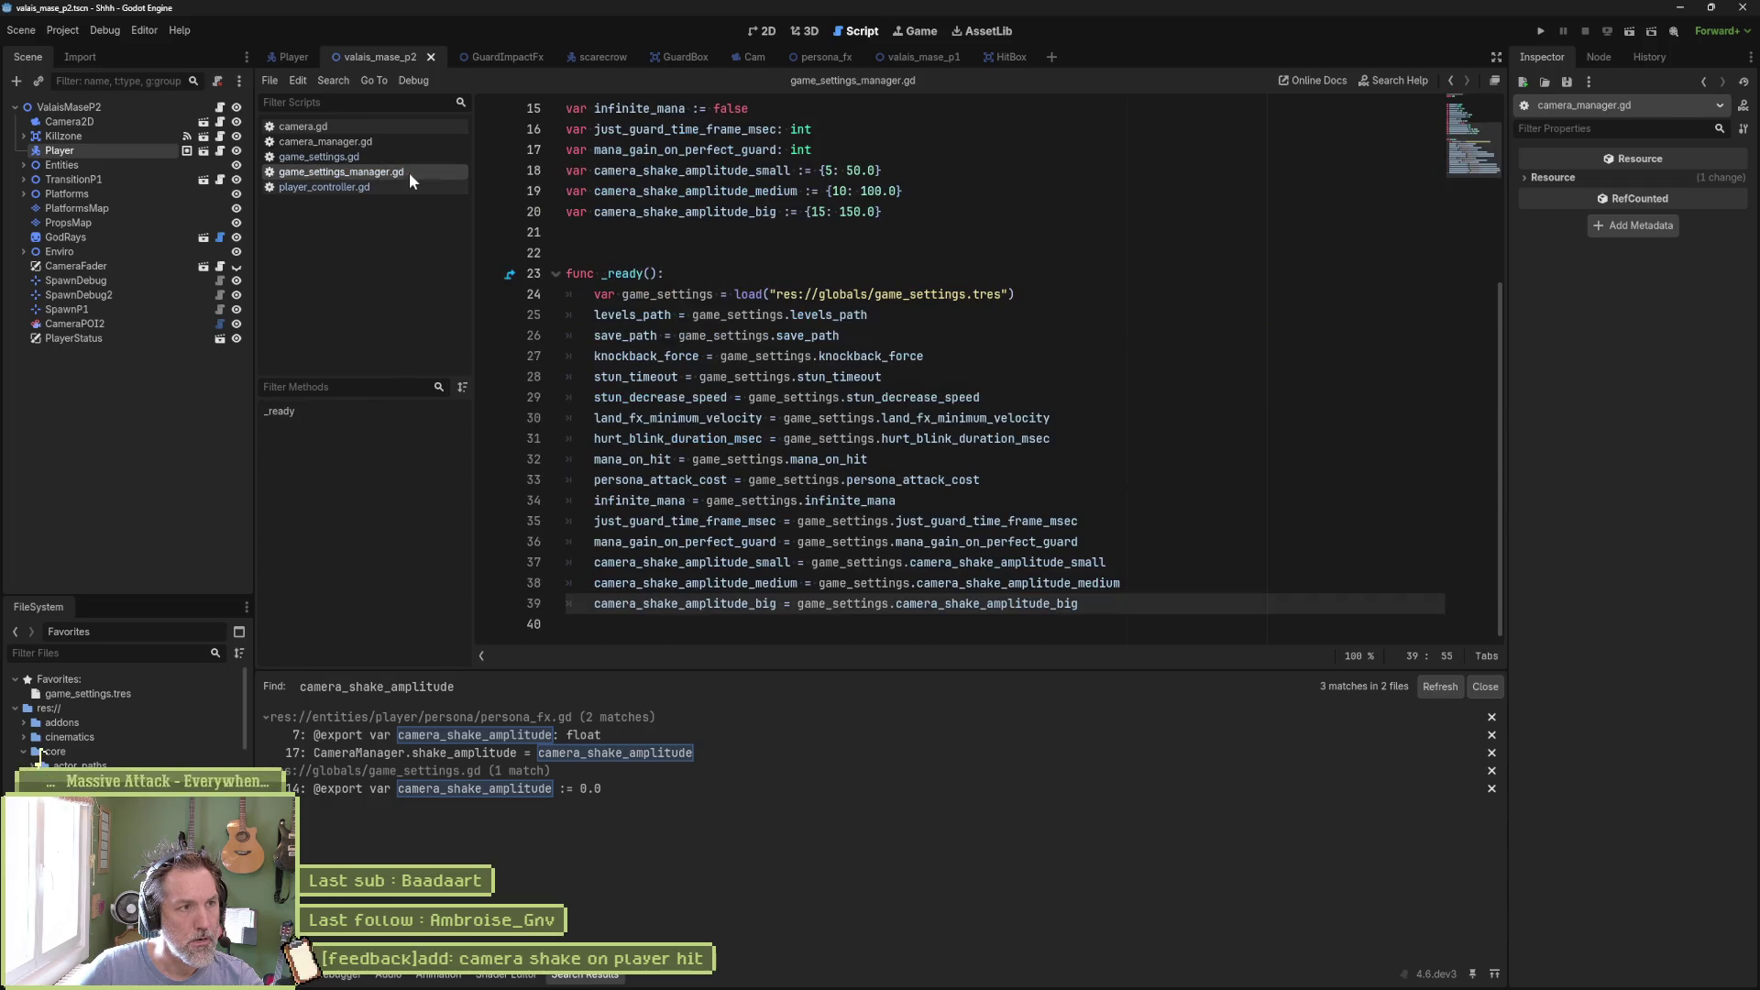
pyautogui.moveTo(898, 212); pyautogui.dragTo(816, 149)
pyautogui.hotkey('ctrl', 'c')
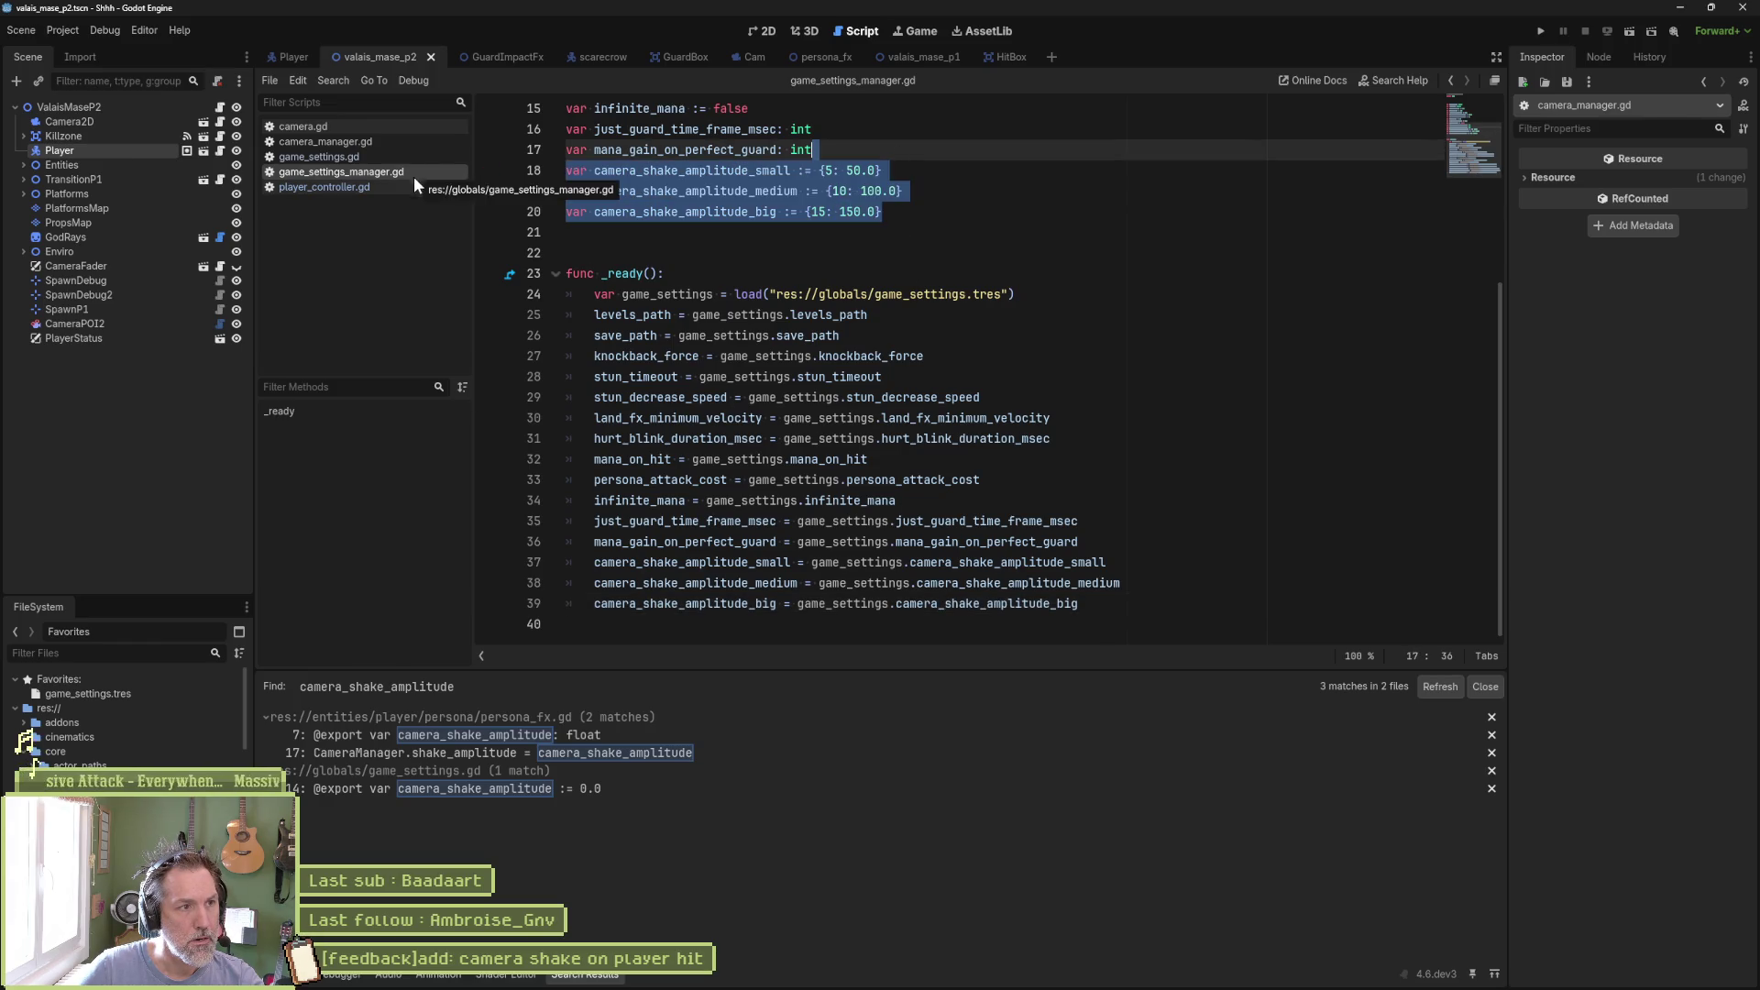
pyautogui.click(411, 158)
pyautogui.click(923, 434)
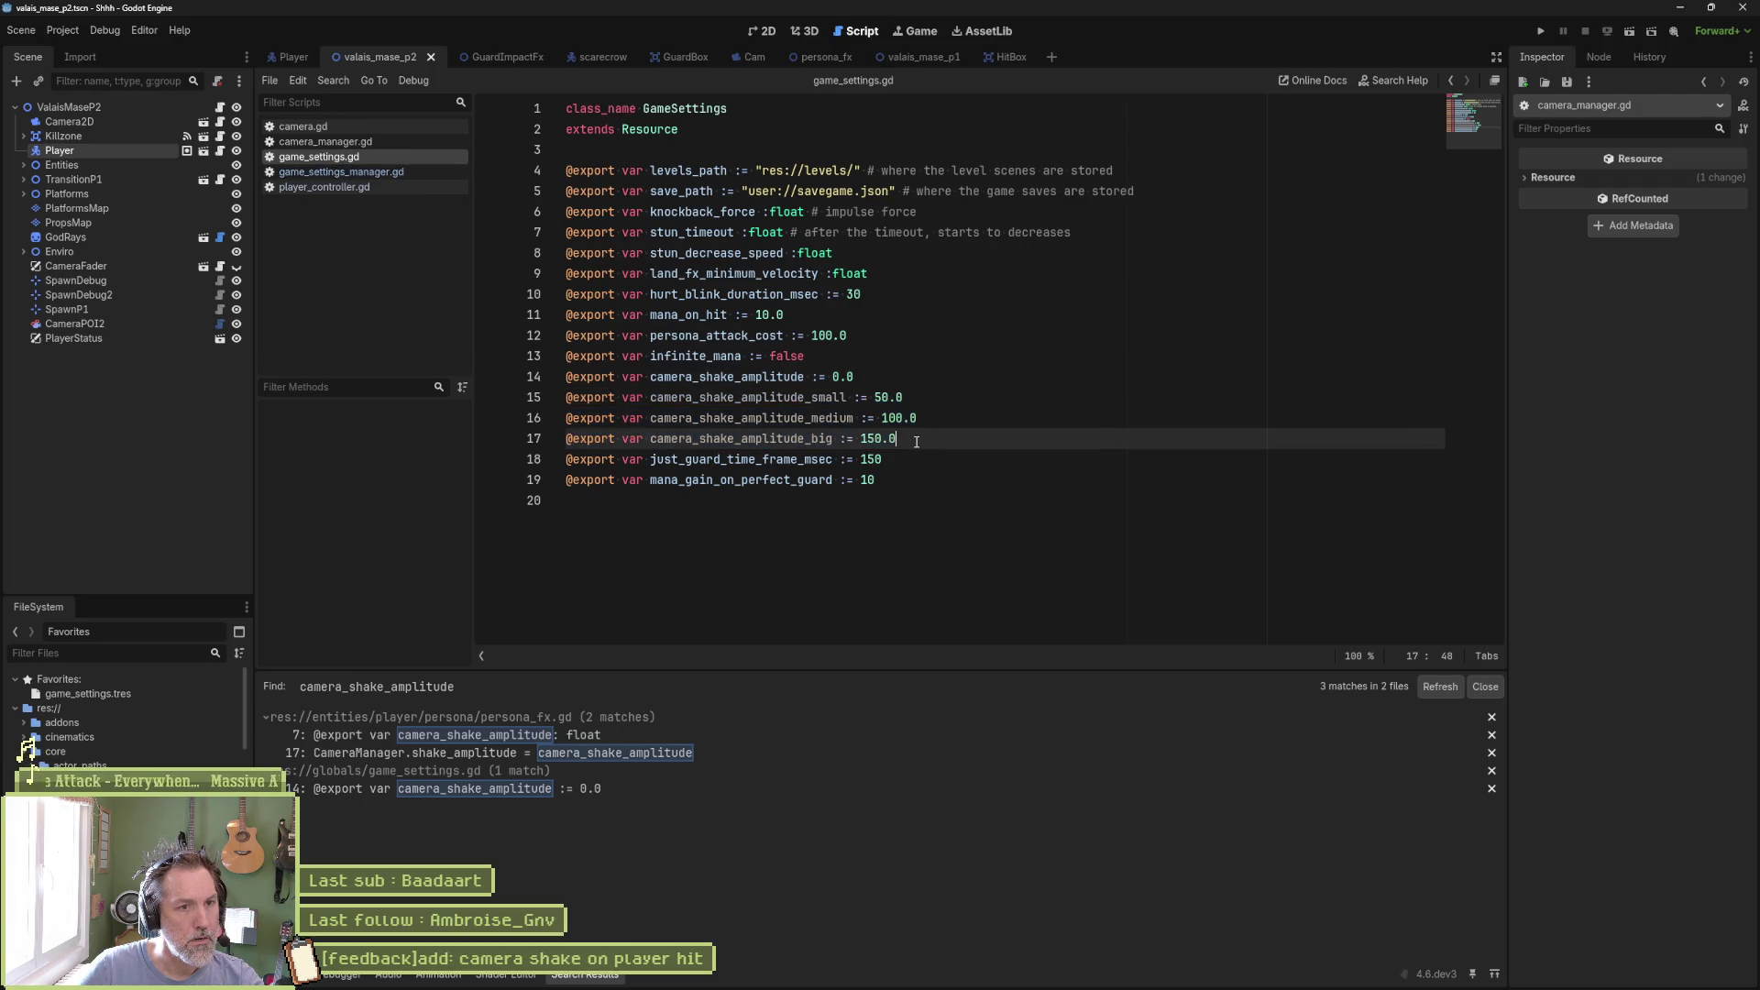
pyautogui.hotkey('ctrl', 'v')
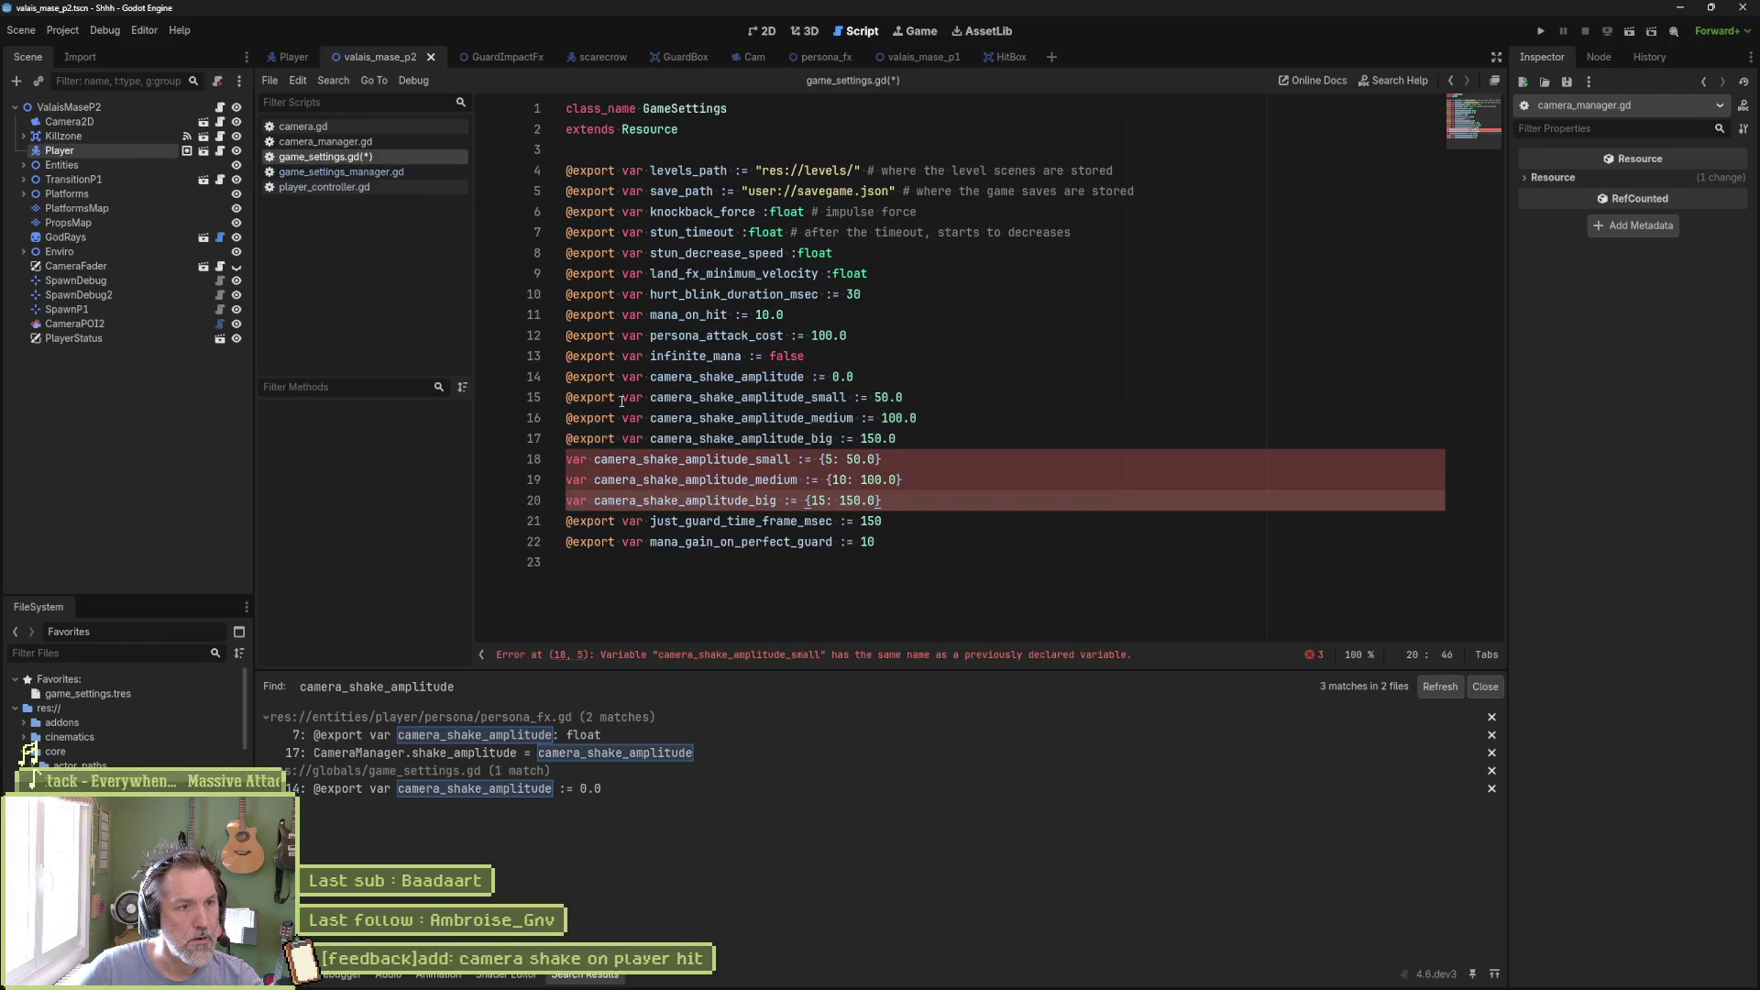
pyautogui.moveTo(622, 399); pyautogui.dragTo(568, 398)
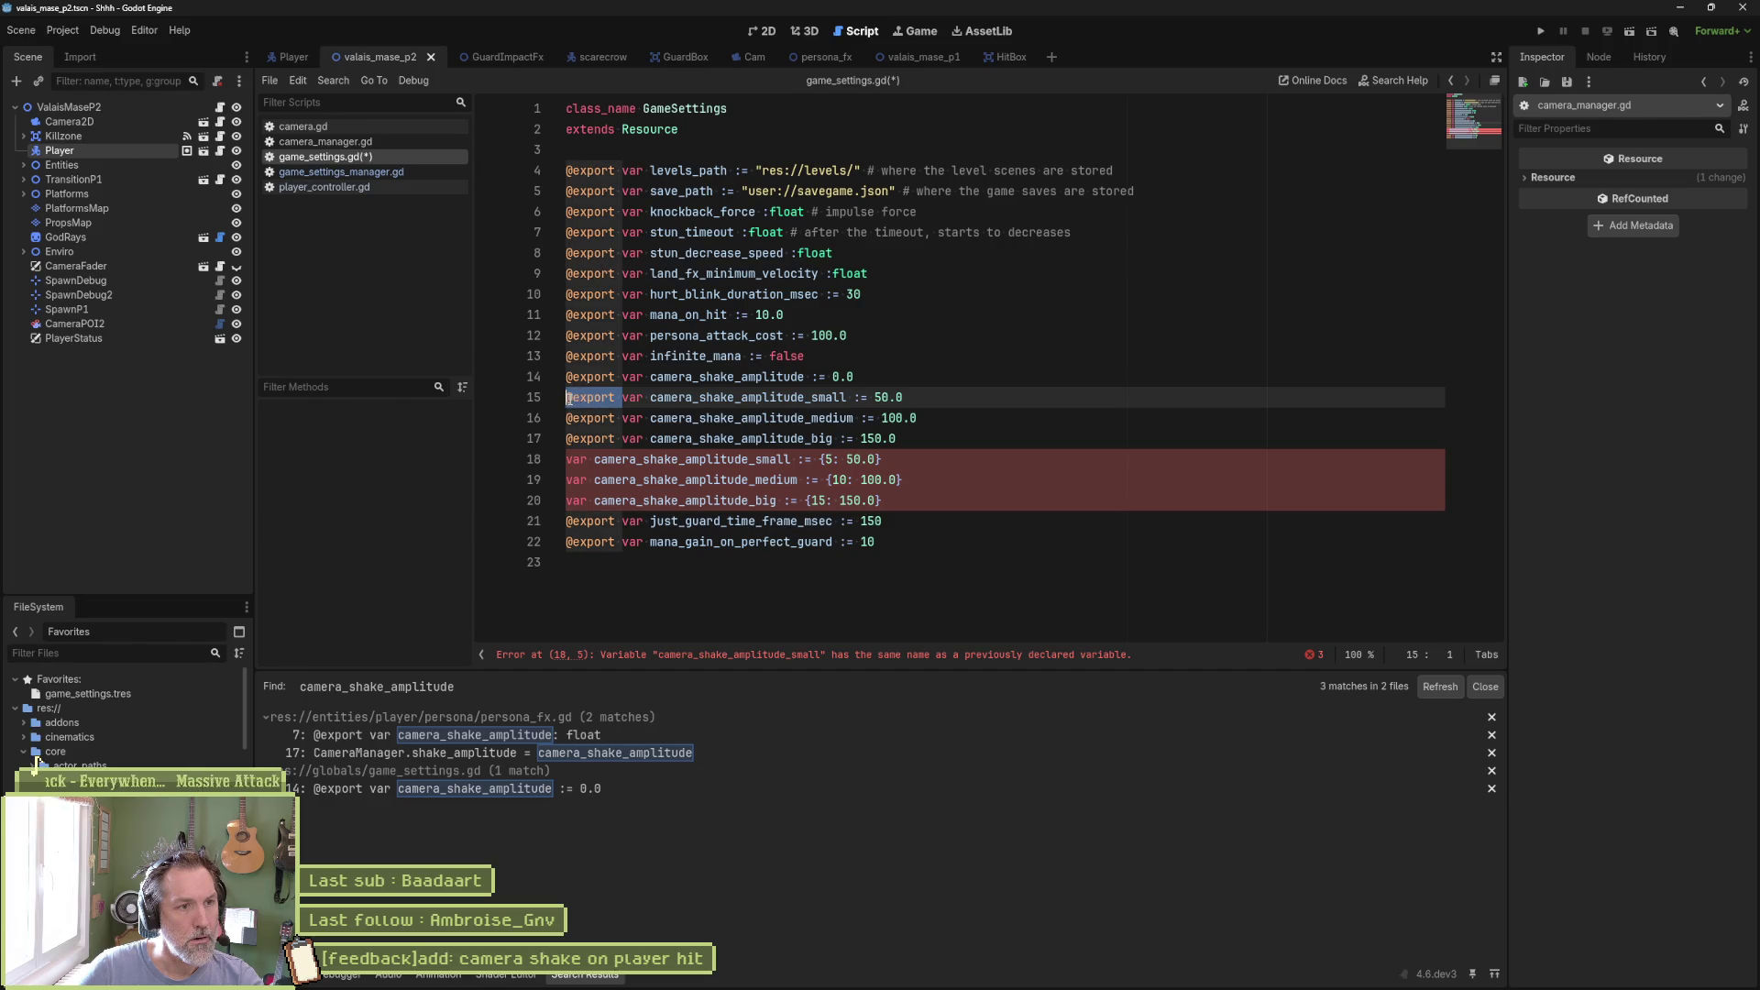
pyautogui.click(566, 460)
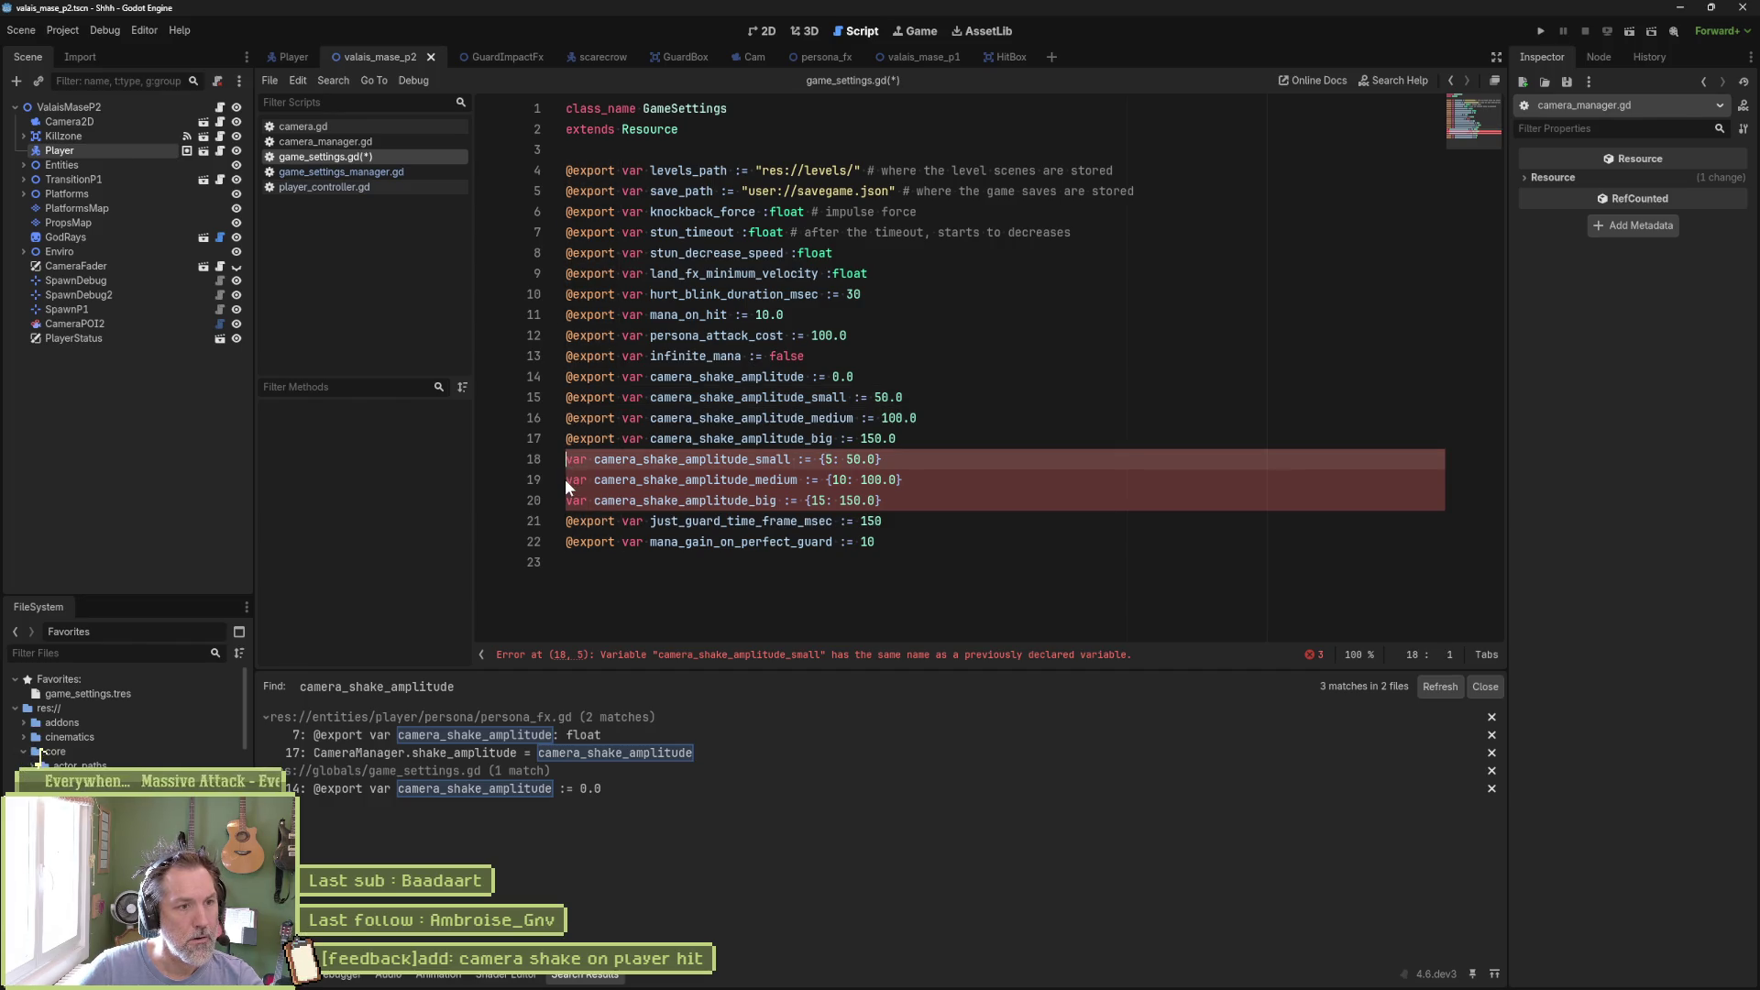
pyautogui.click(569, 472)
pyautogui.click(569, 468)
pyautogui.click(568, 471)
pyautogui.click(569, 465)
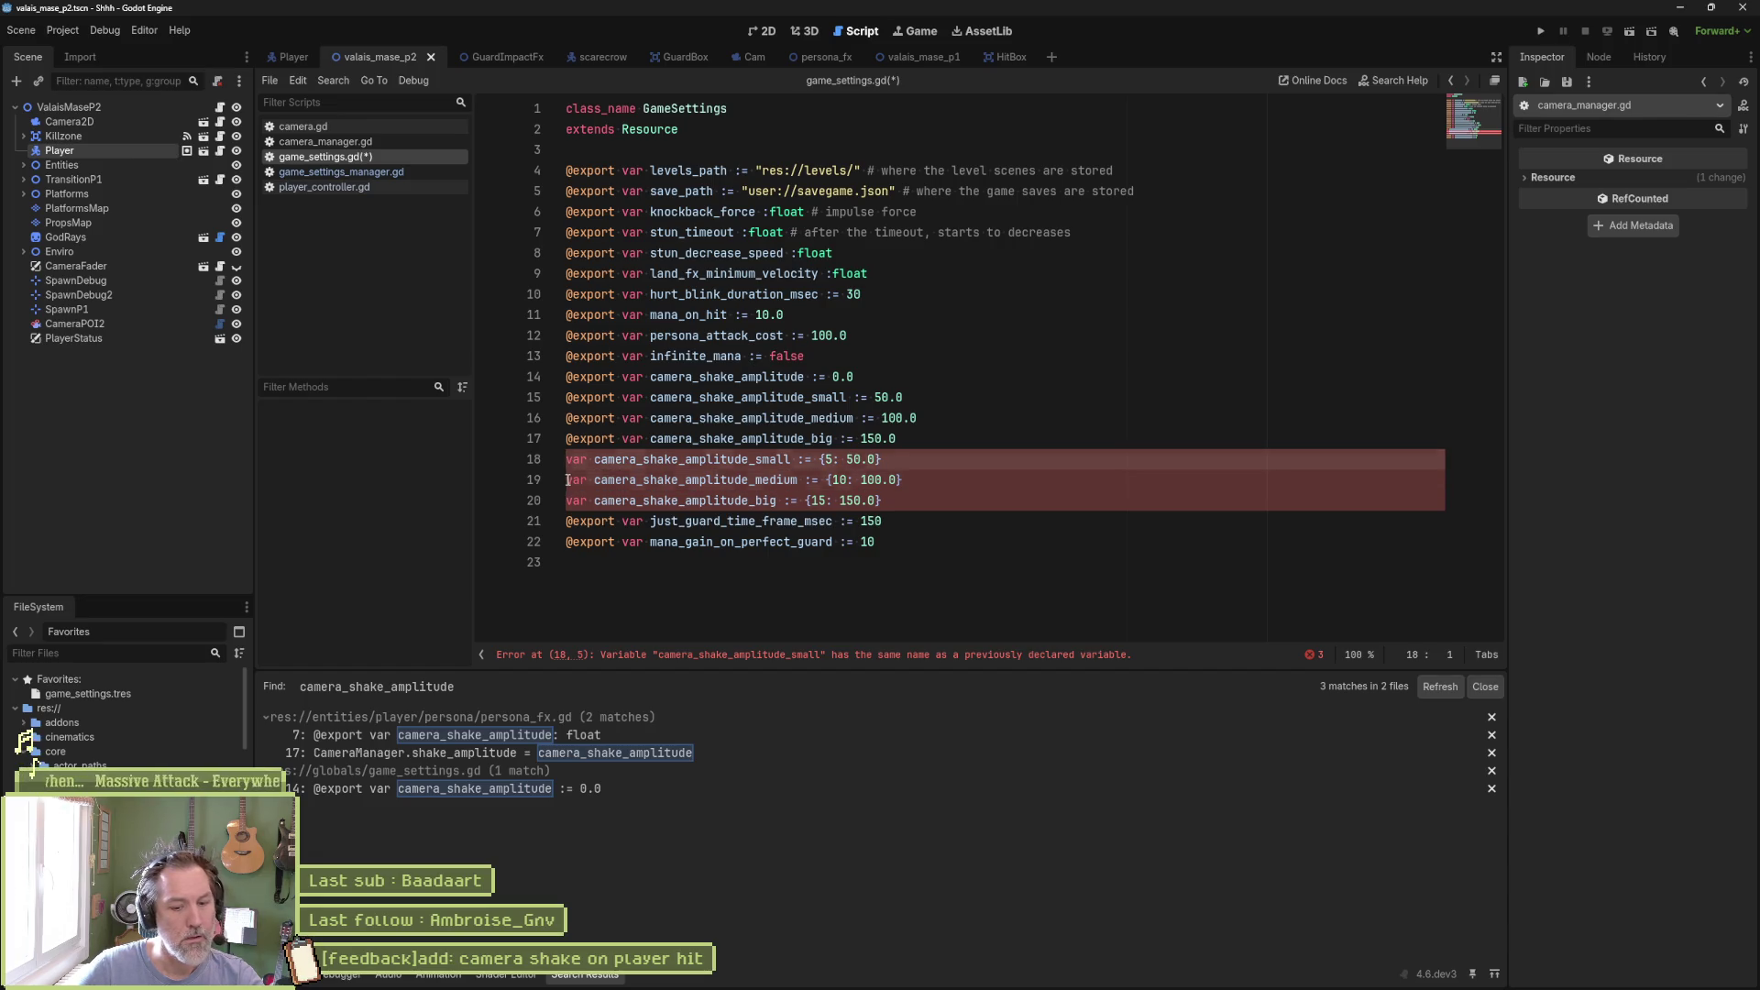
pyautogui.click(564, 477)
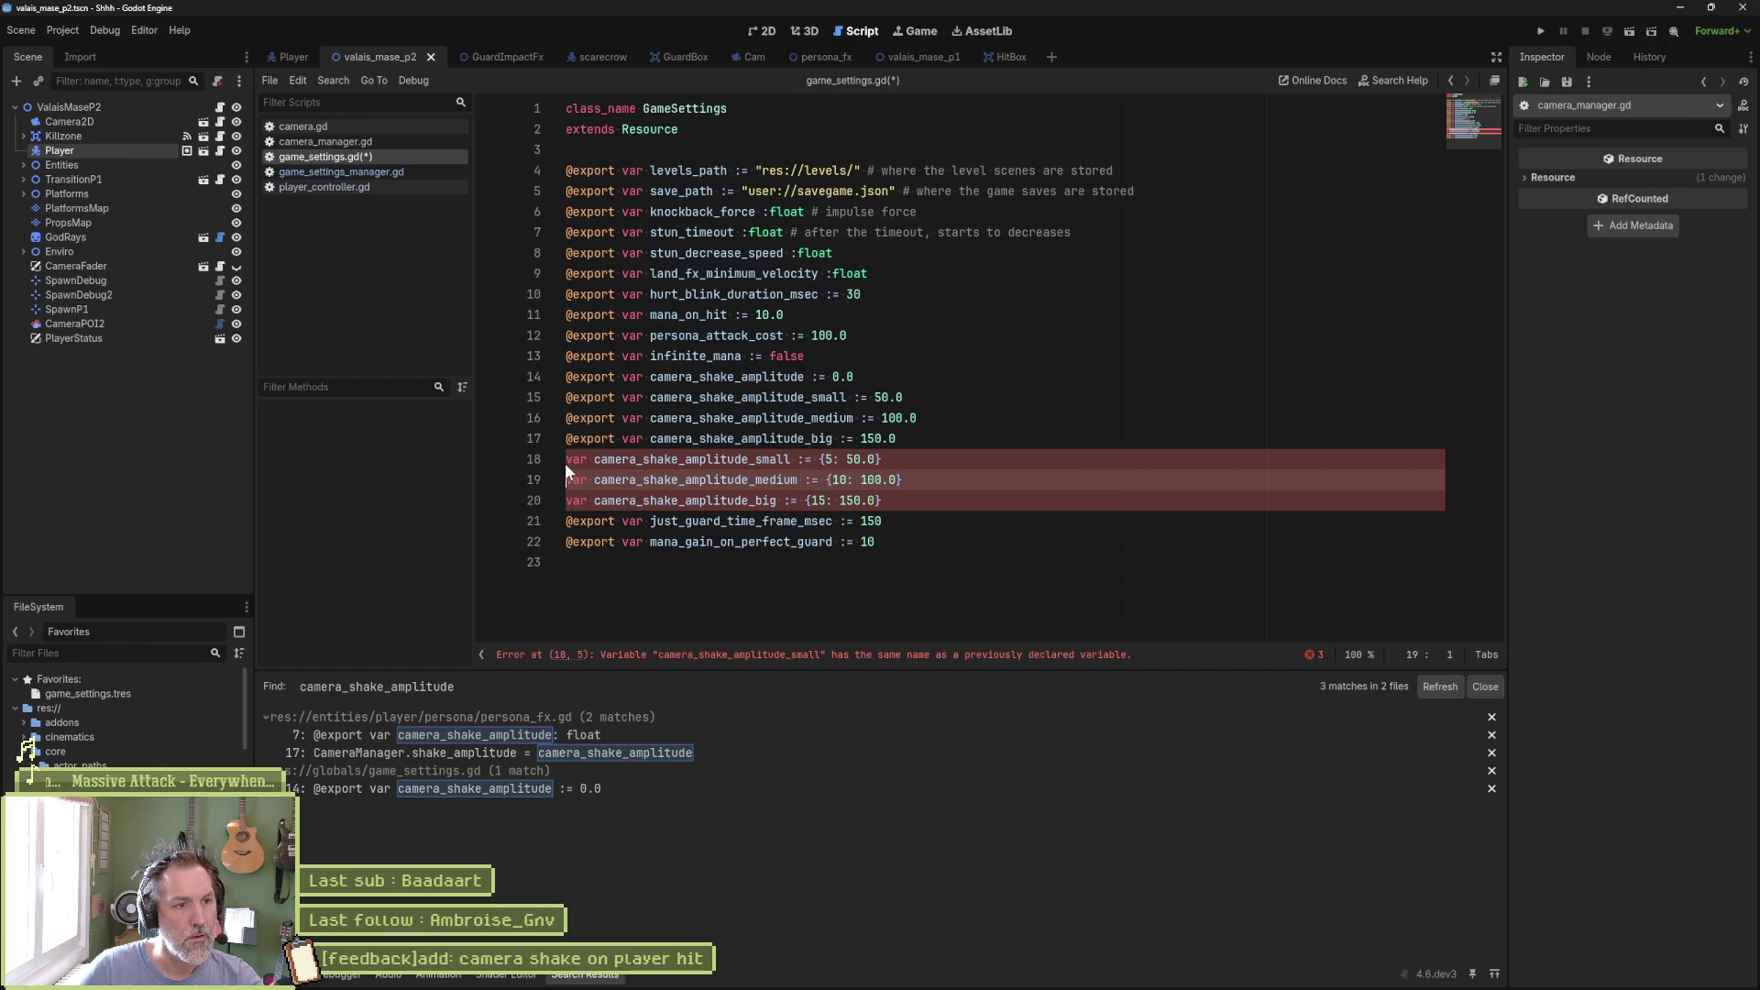
pyautogui.moveTo(566, 465); pyautogui.dragTo(575, 472)
pyautogui.hotkey('shift', 'alt', 'Down')
pyautogui.write('@export')
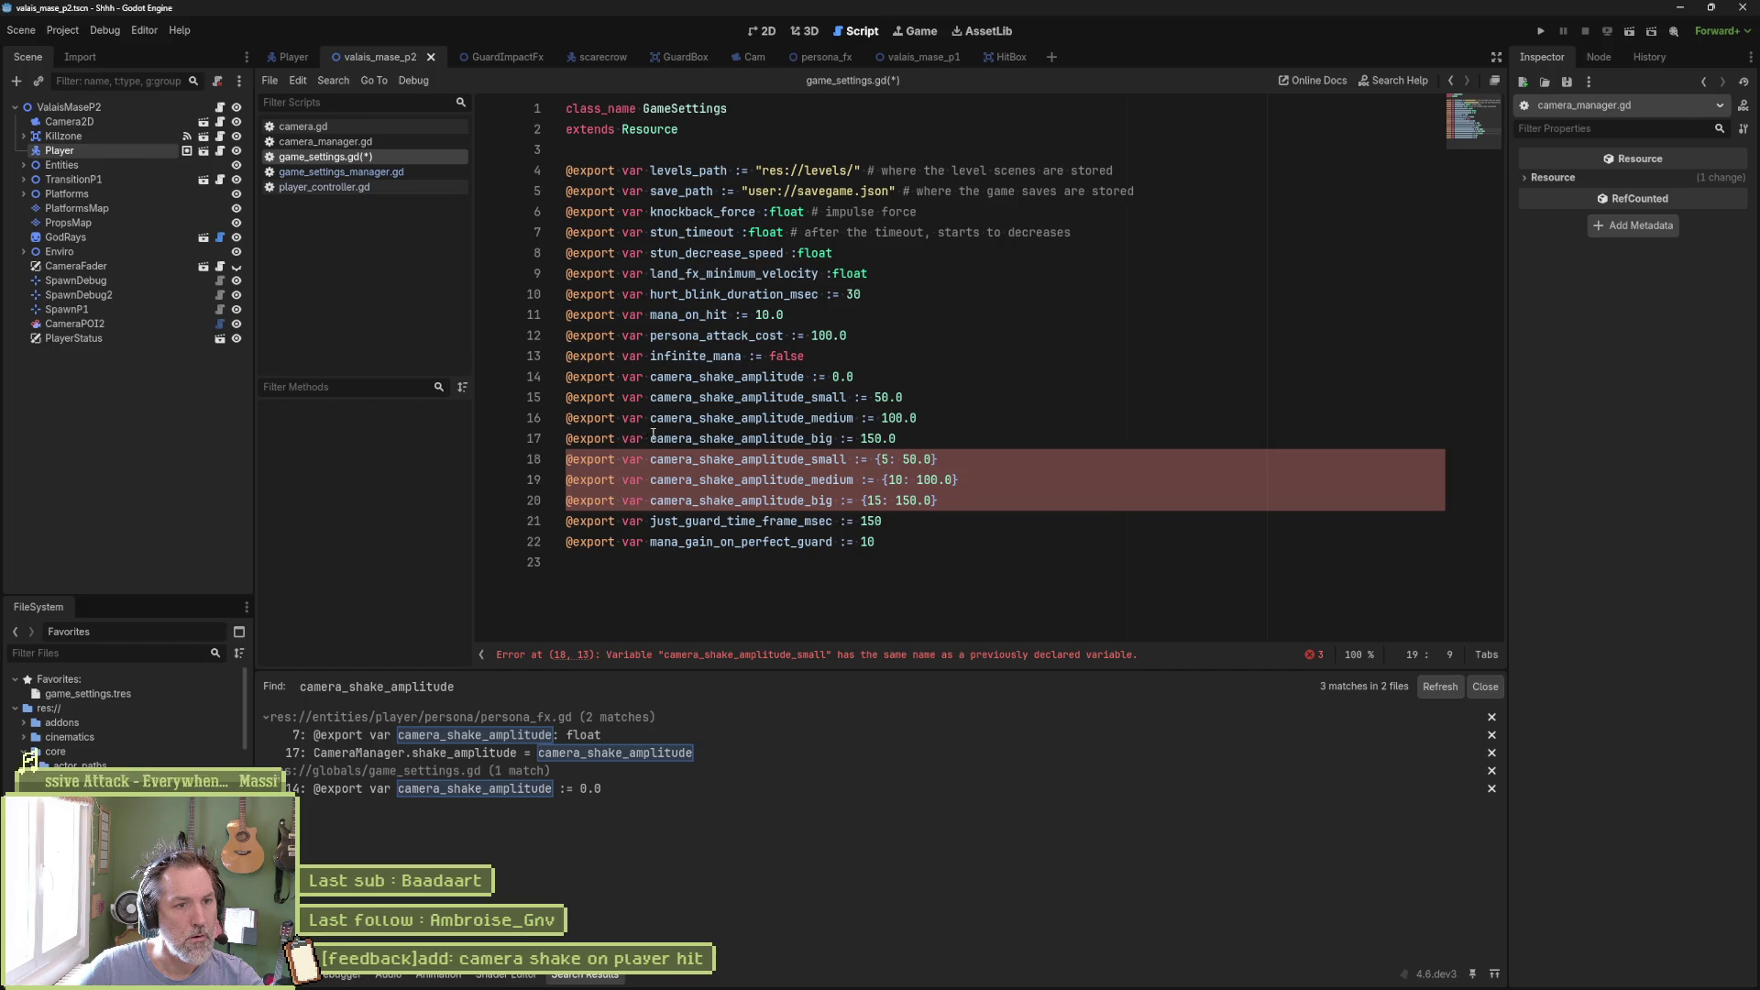
# - Delete the old float amplitude lines 15–17 and return to game_settings_manager.gd
pyautogui.click(726, 396)
pyautogui.hotkey('ctrl', 'shift', 'k')
pyautogui.hotkey('ctrl', 'shift', 'k')
pyautogui.hotkey('ctrl', 'shift', 'k')
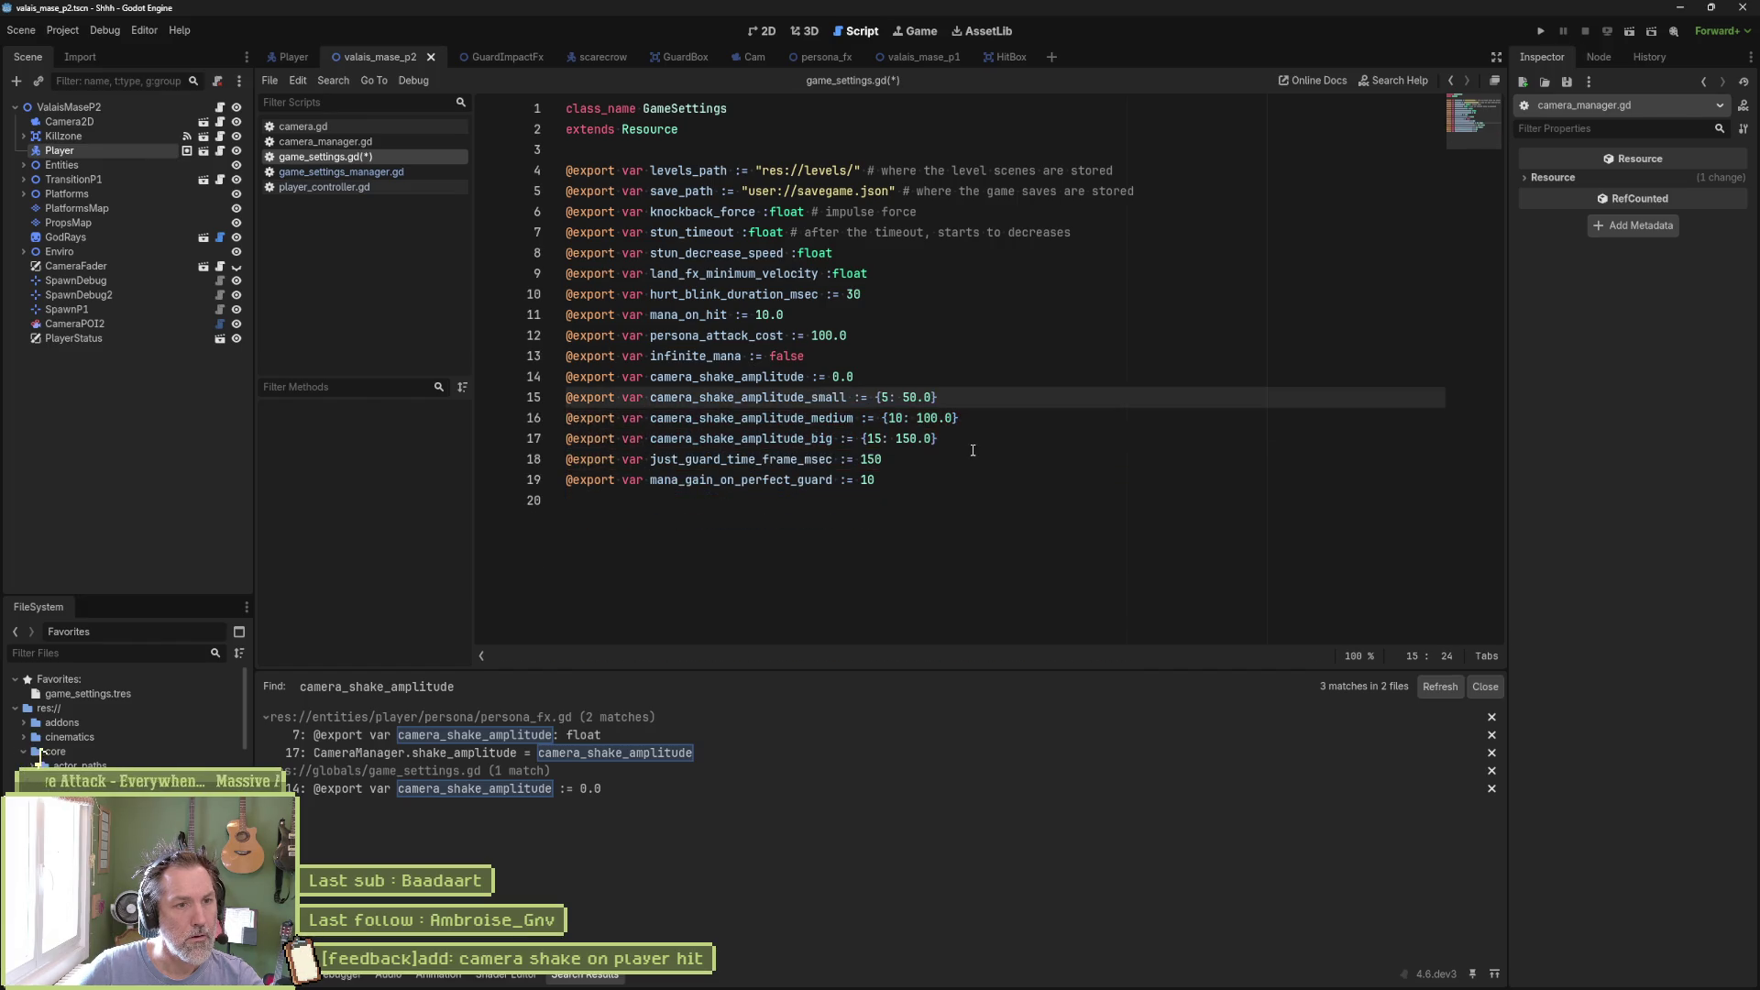
pyautogui.click(349, 172)
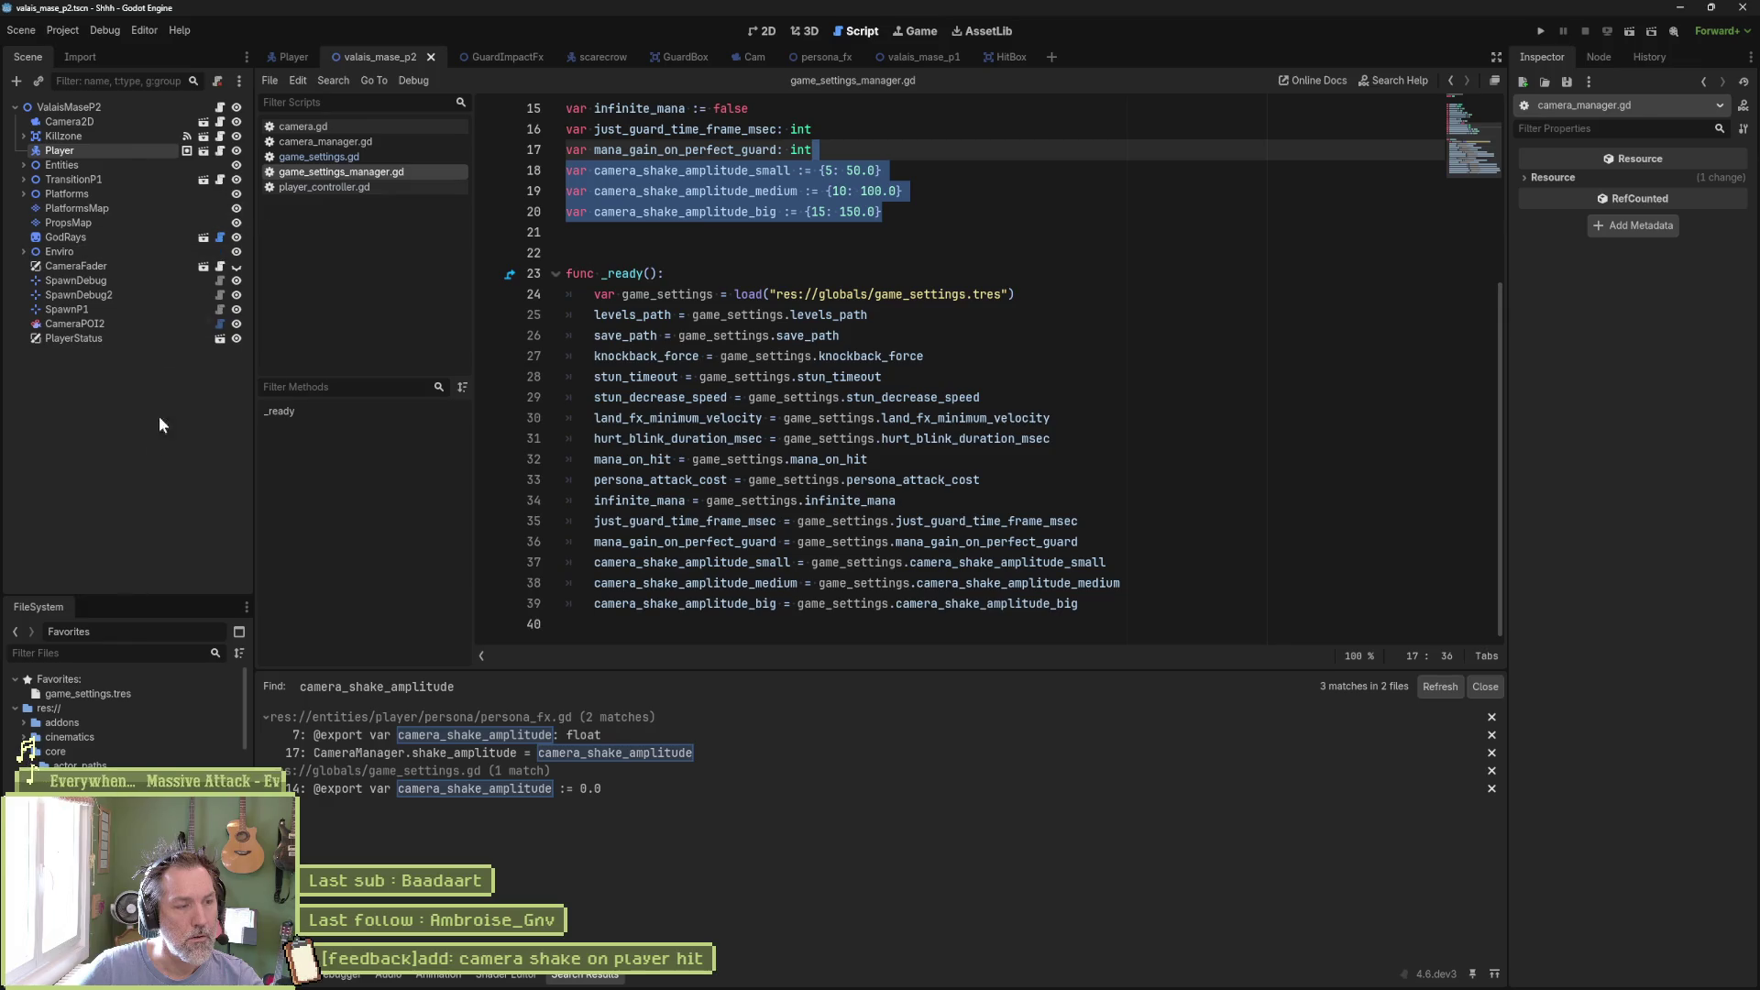
# - Show game_settings.tres in the Inspector and expand the small, medium and big shake dictionaries
pyautogui.click(101, 694)
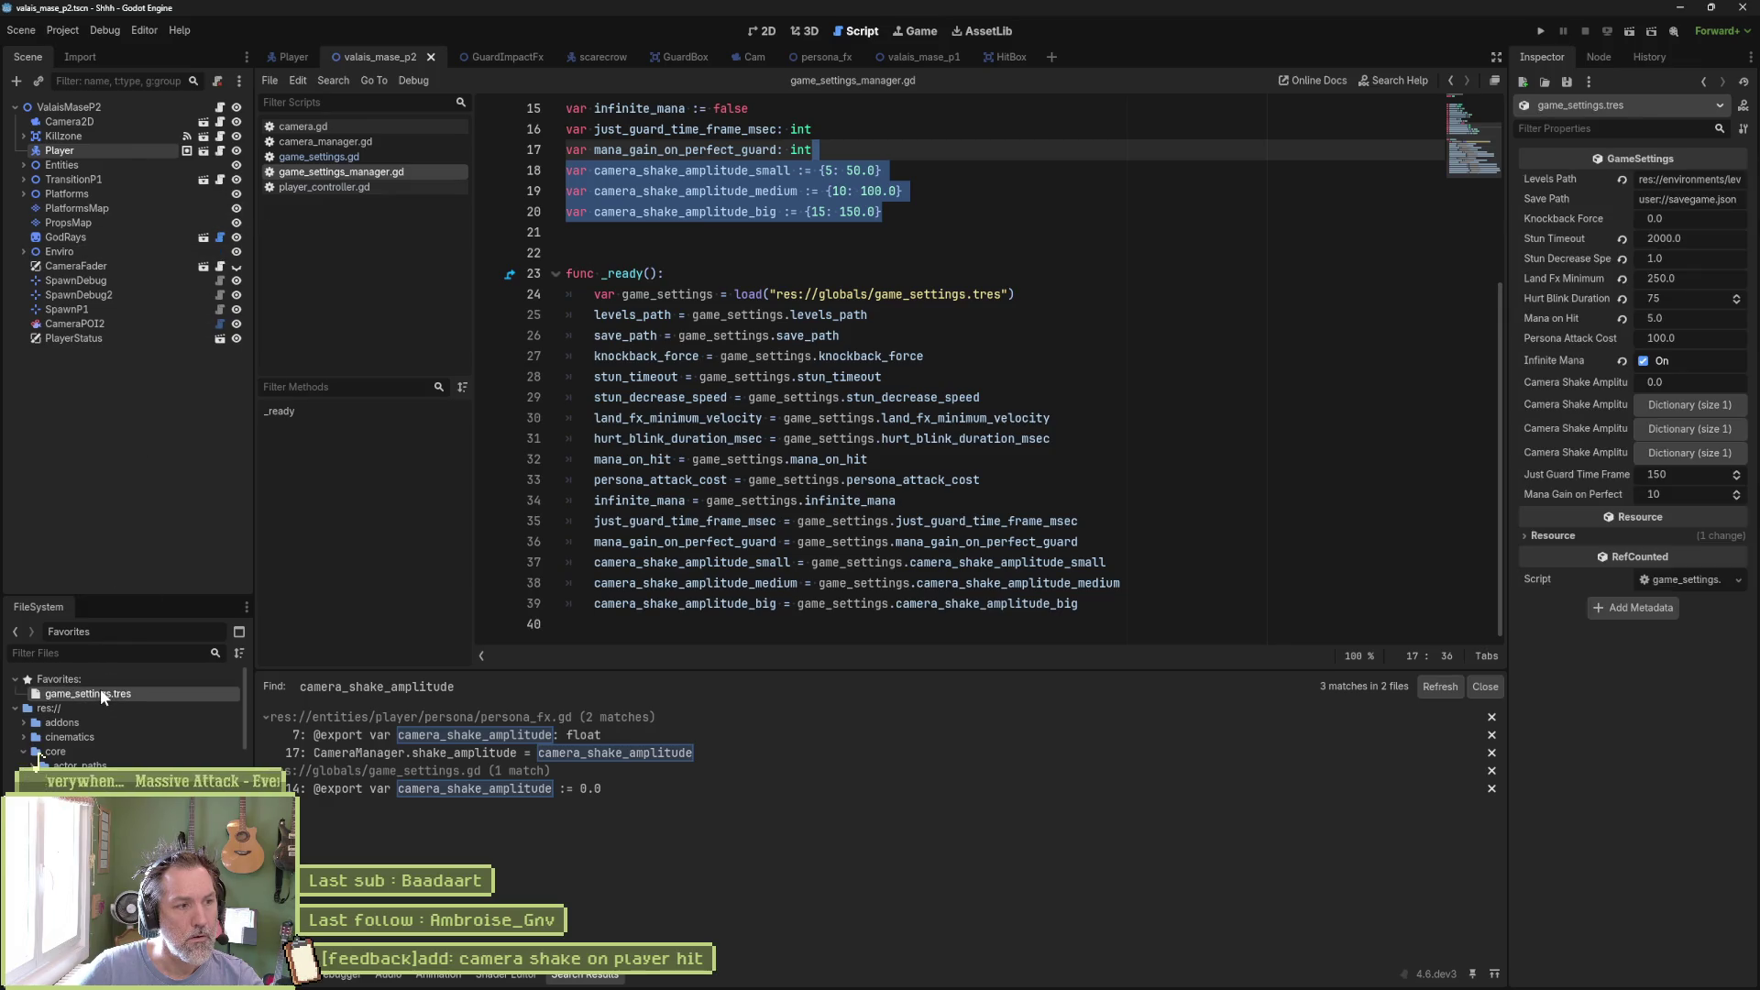
pyautogui.click(1681, 405)
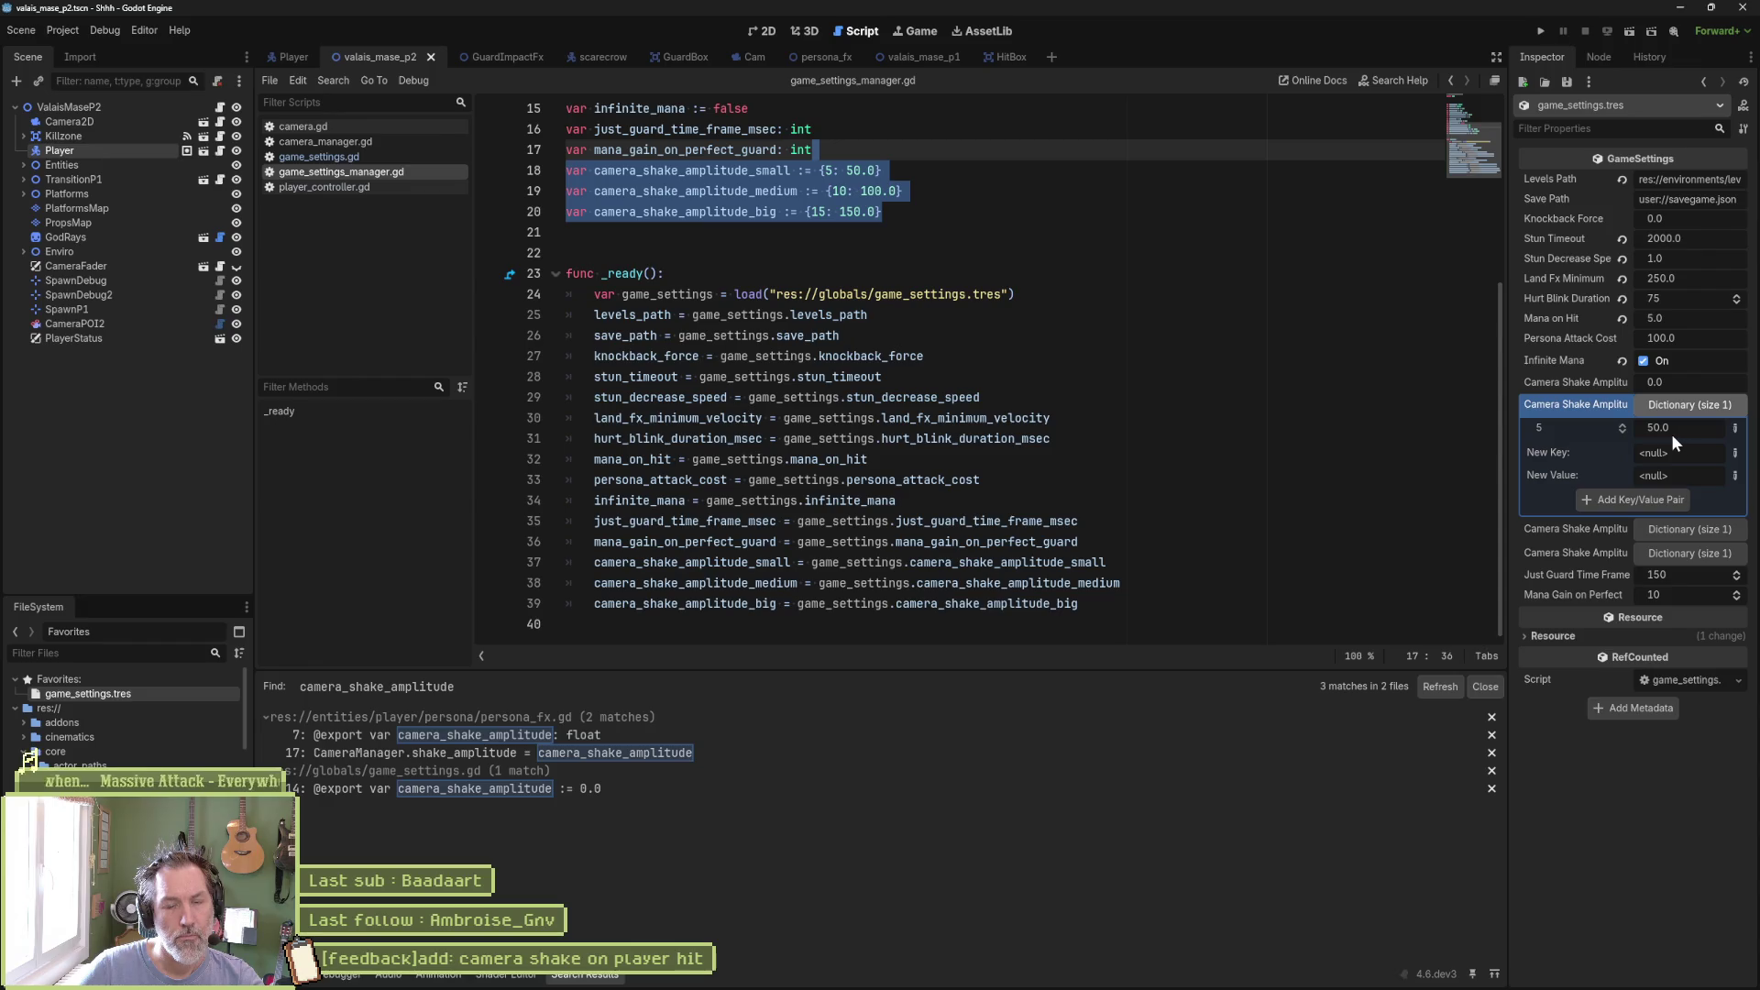
pyautogui.click(1672, 532)
pyautogui.click(1670, 655)
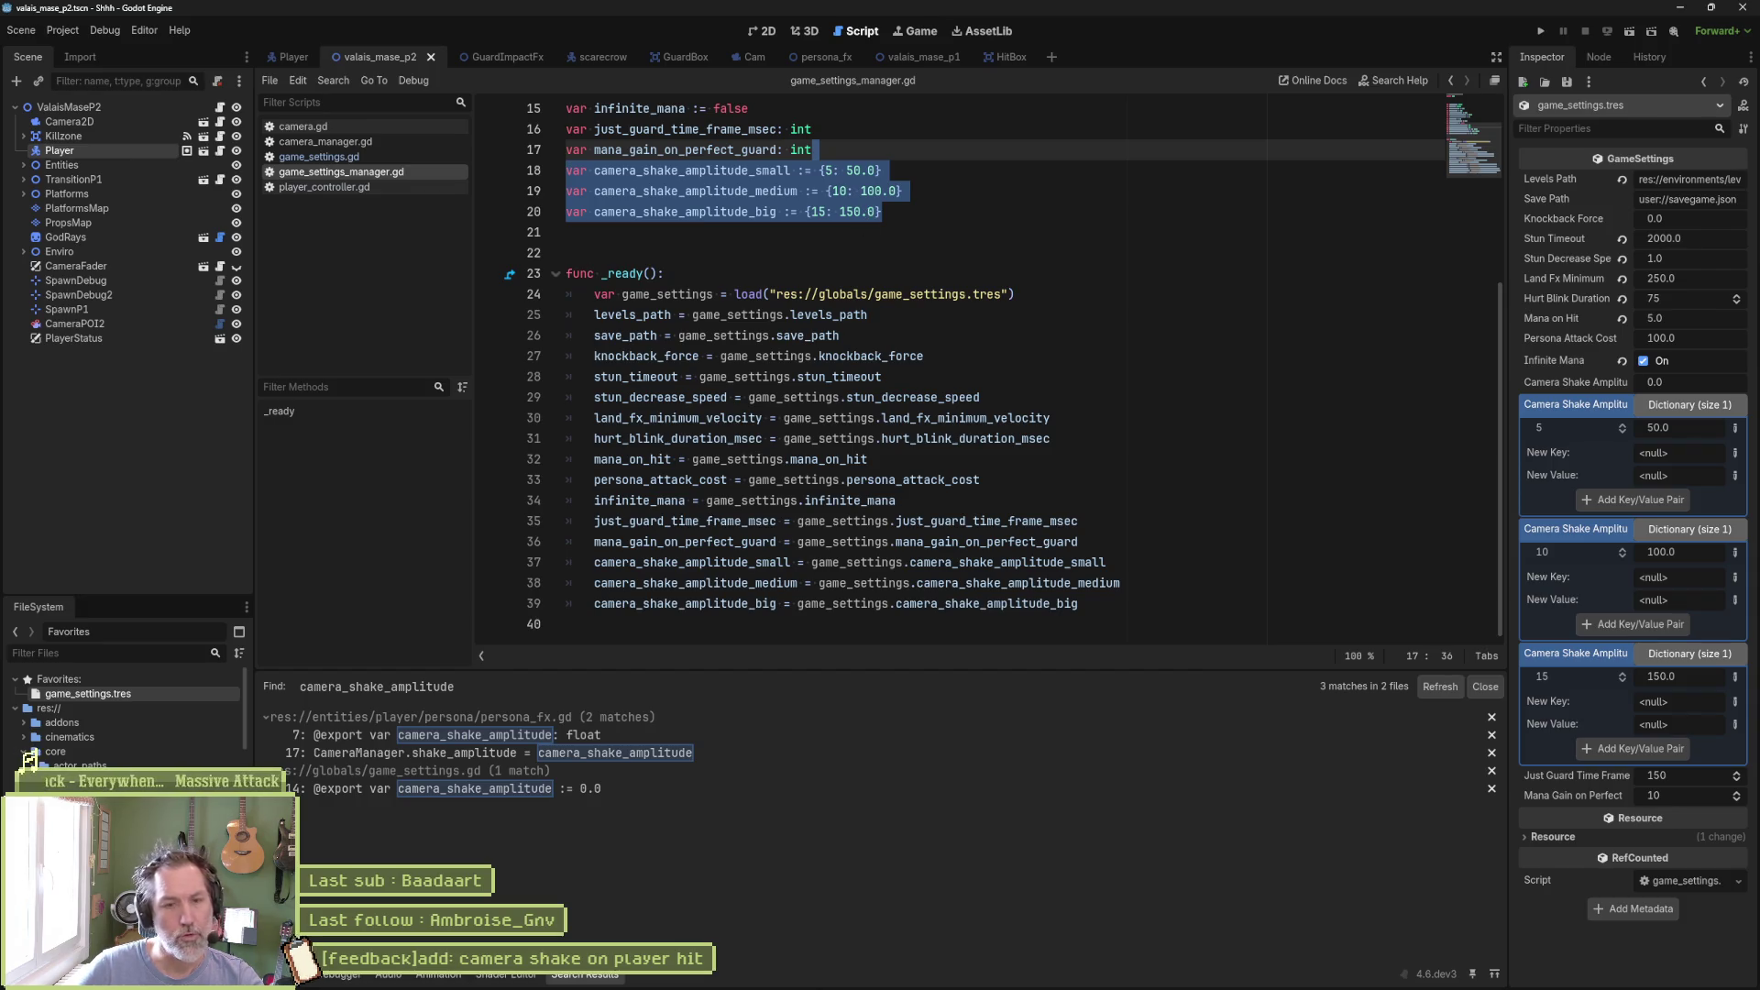
# - Select the small amplitude dictionary line and switch to the Gemini chat in the browser
pyautogui.moveTo(719, 982)
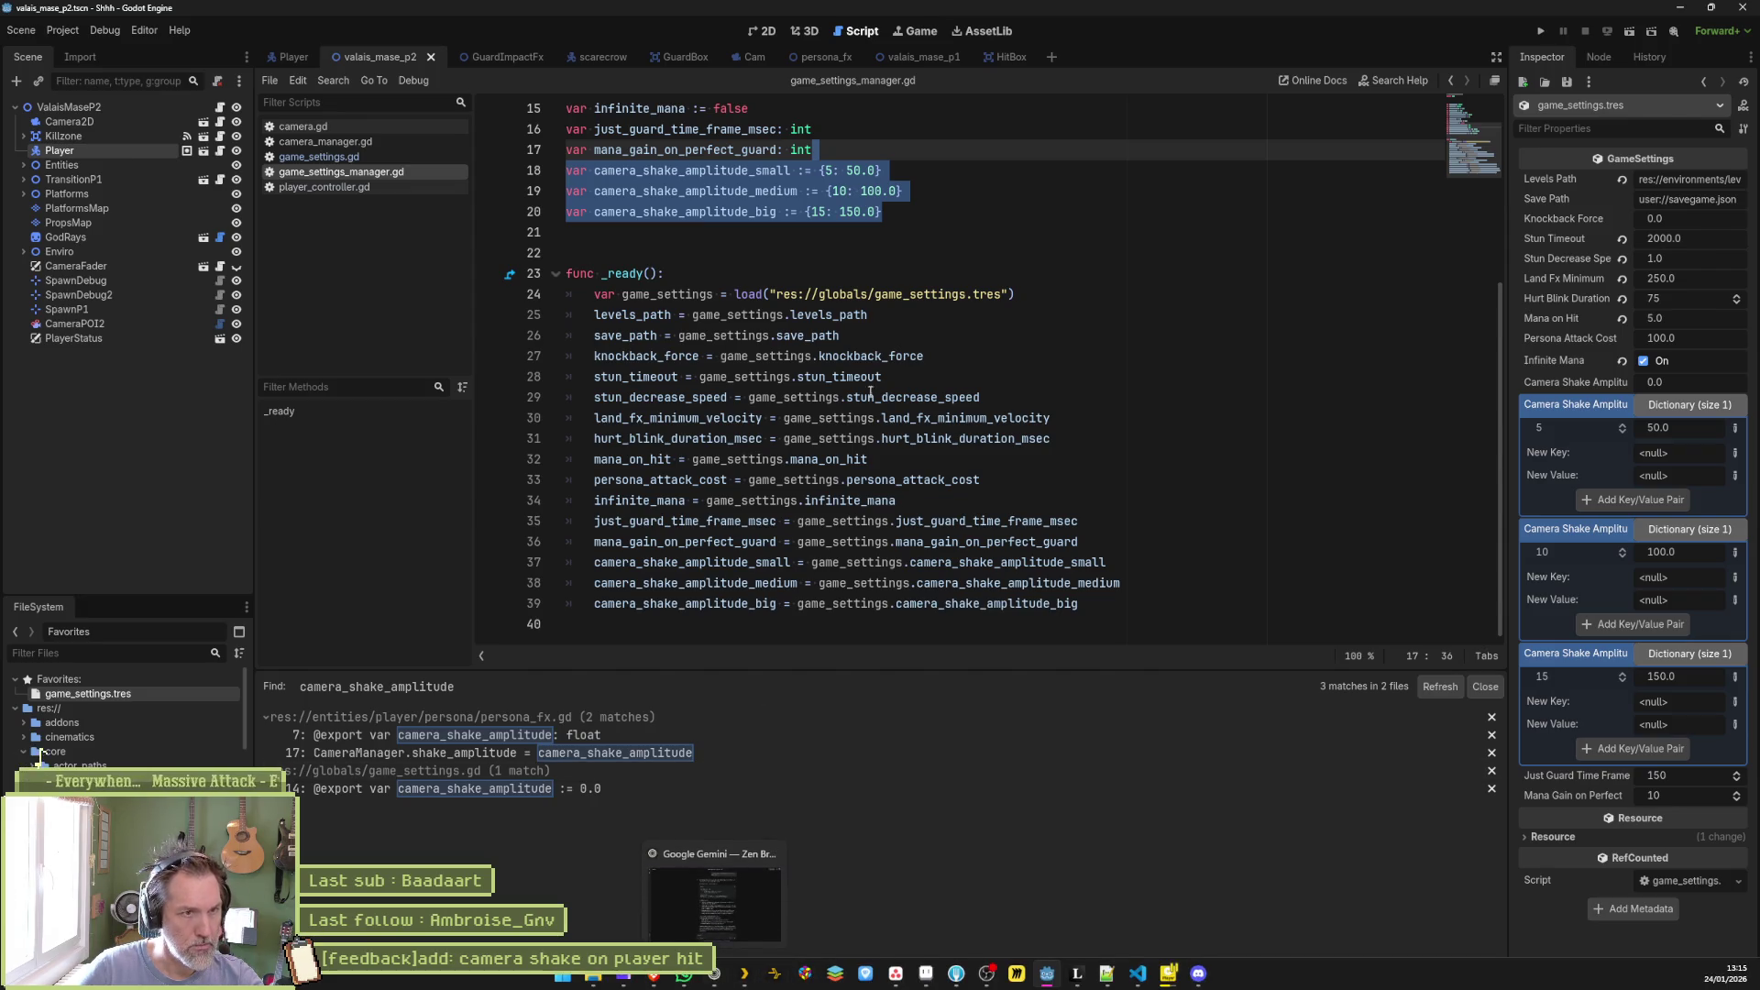
pyautogui.moveTo(885, 172); pyautogui.dragTo(514, 179)
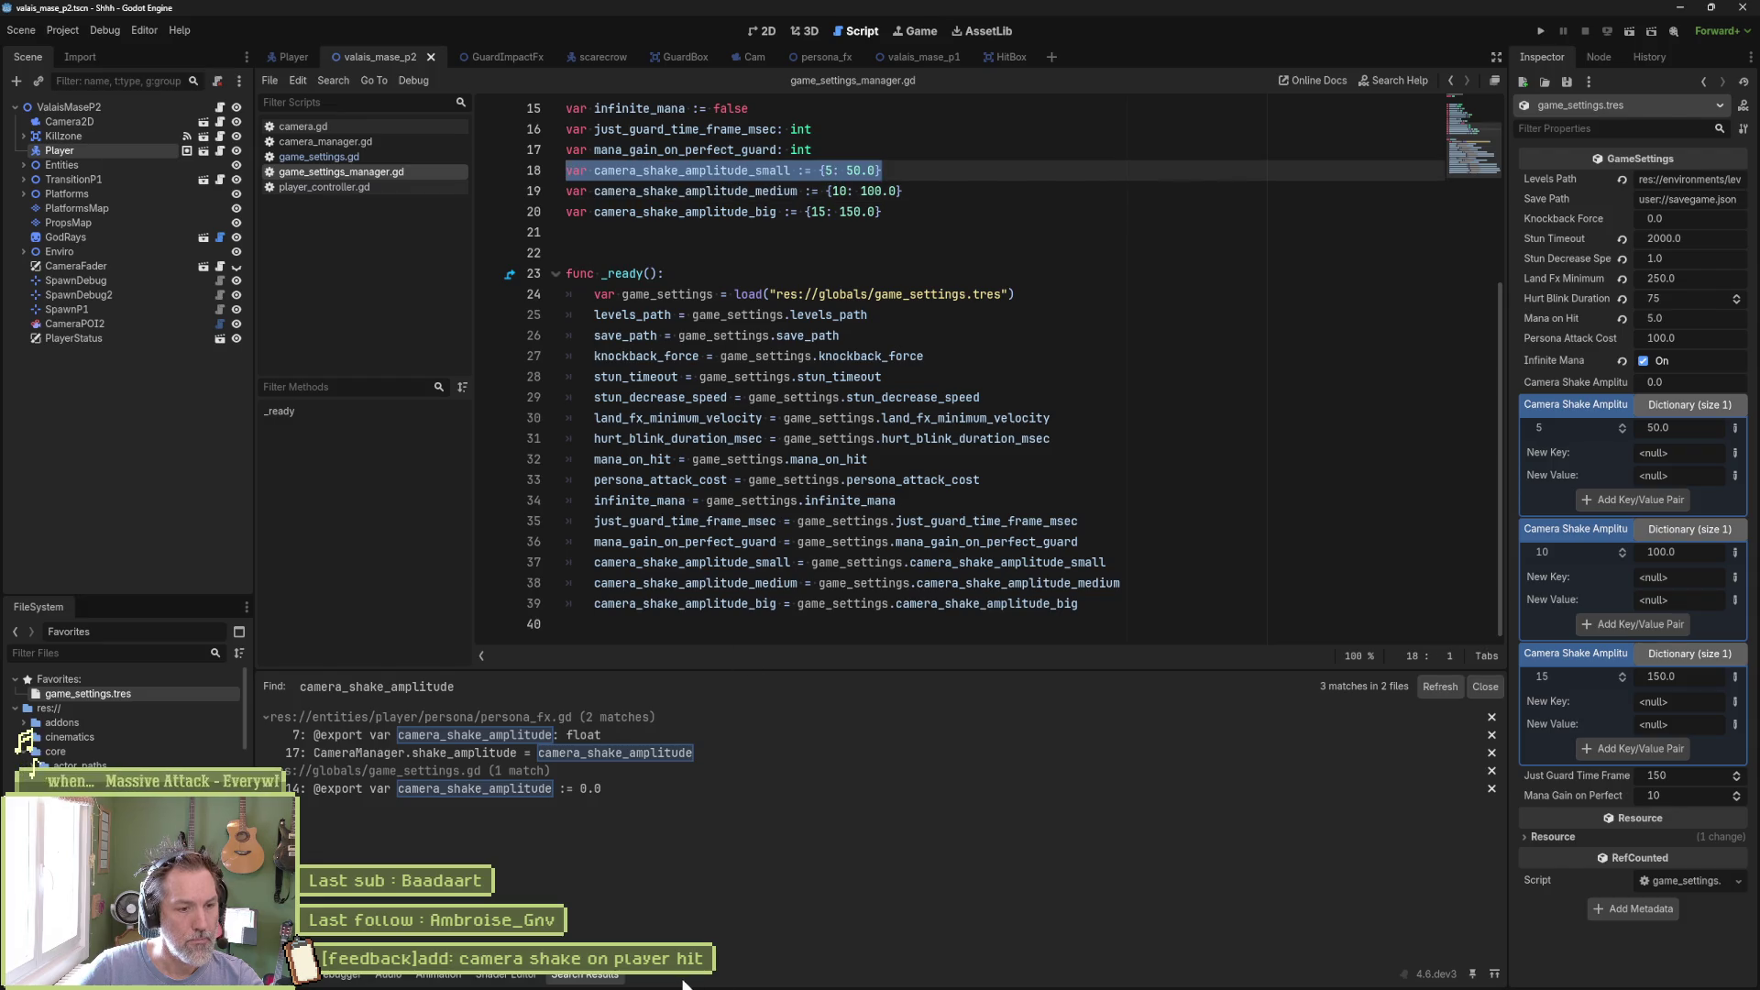
pyautogui.click(719, 973)
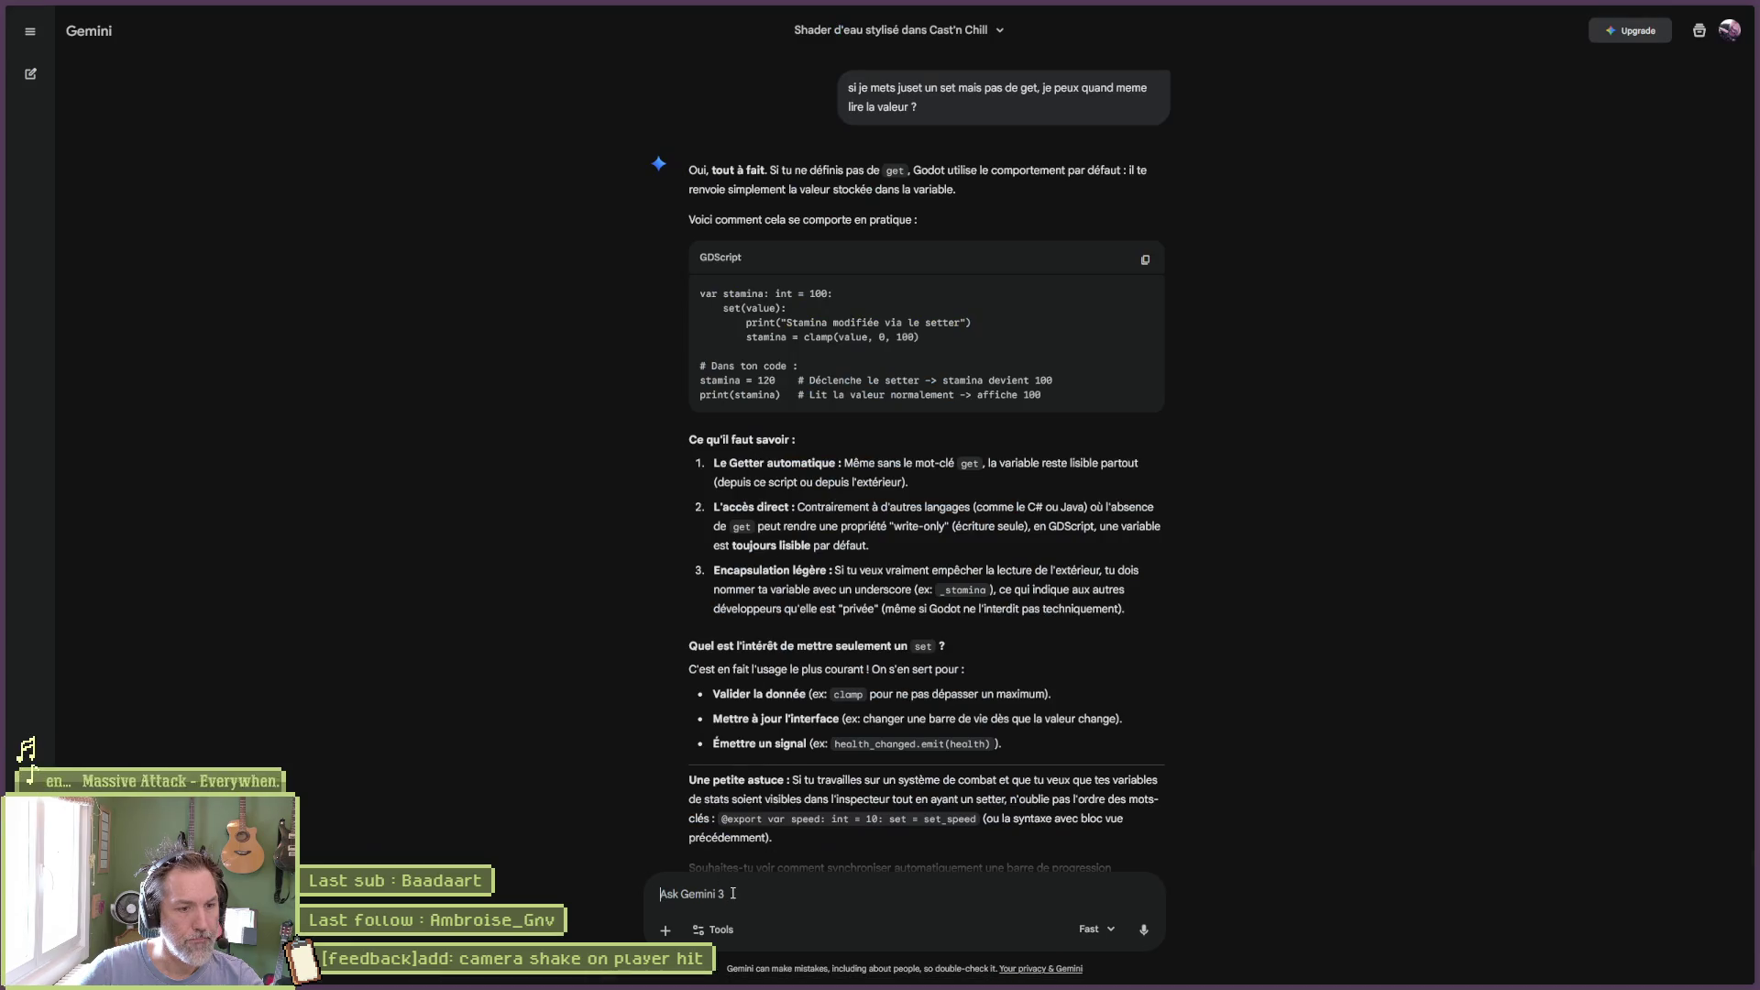
# - Ask Gemini 'je veux juste un dico entry mais pour l'instant j'ai ce code:' with the pasted code, then return to Godot
pyautogui.write('je veux juste un dic')
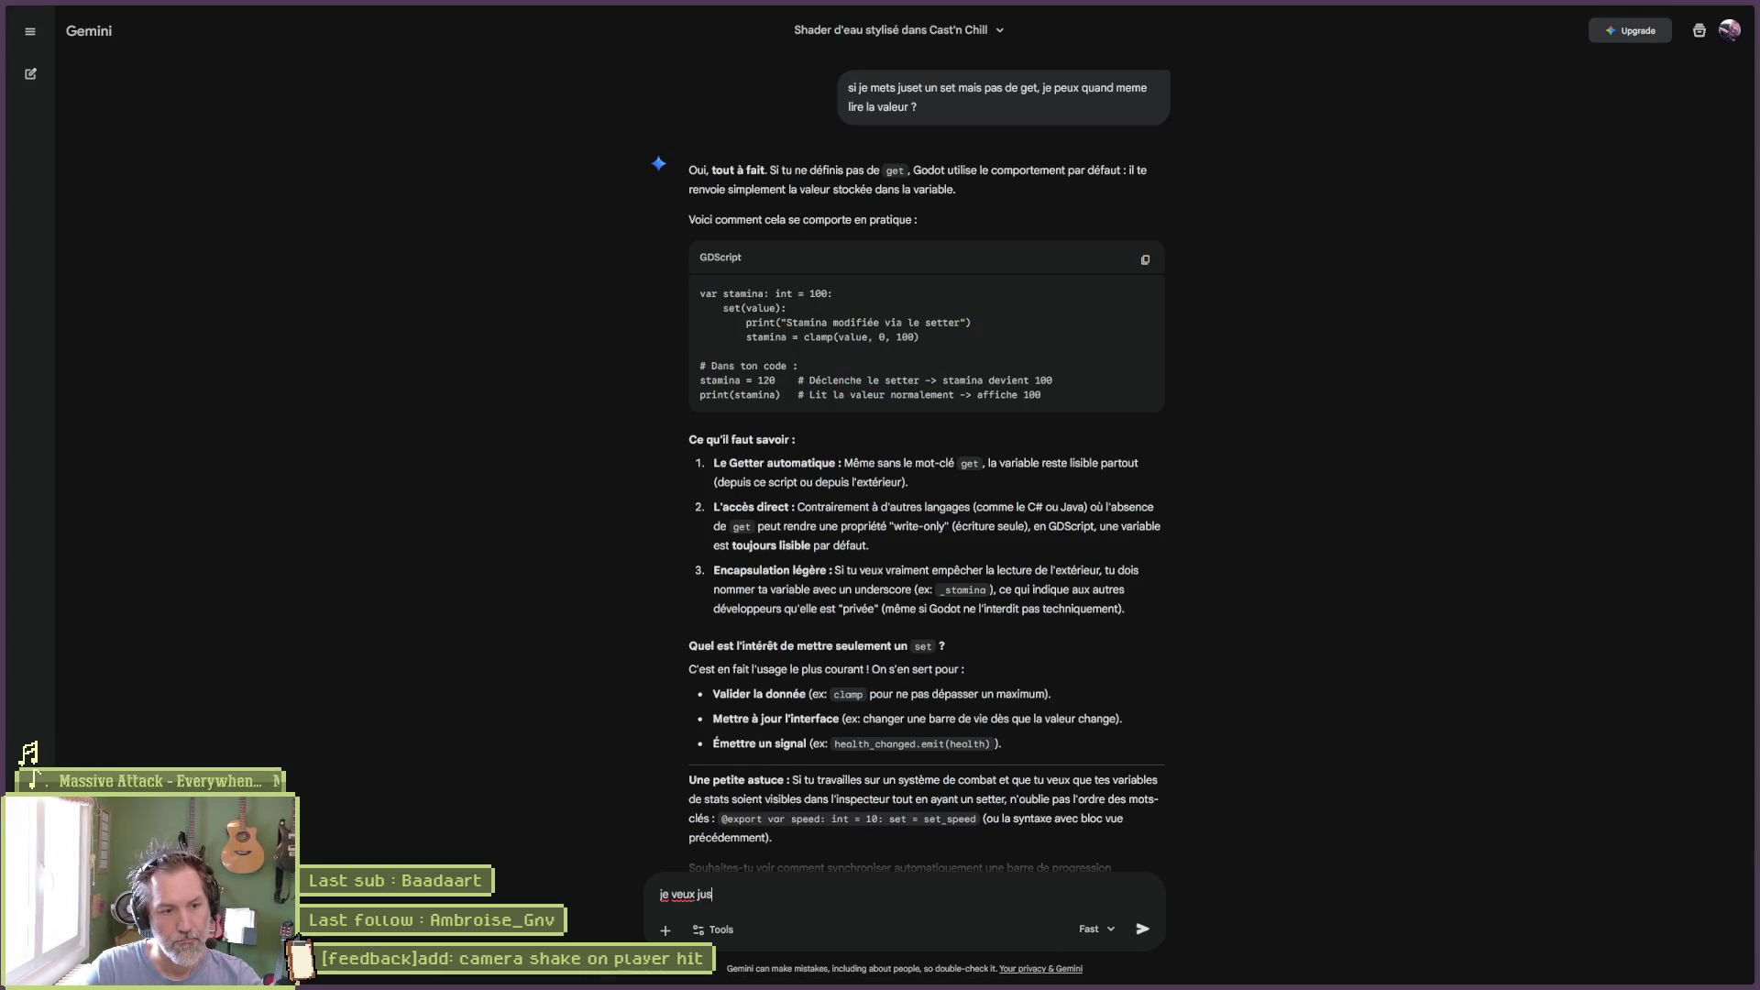
pyautogui.write('o entry m')
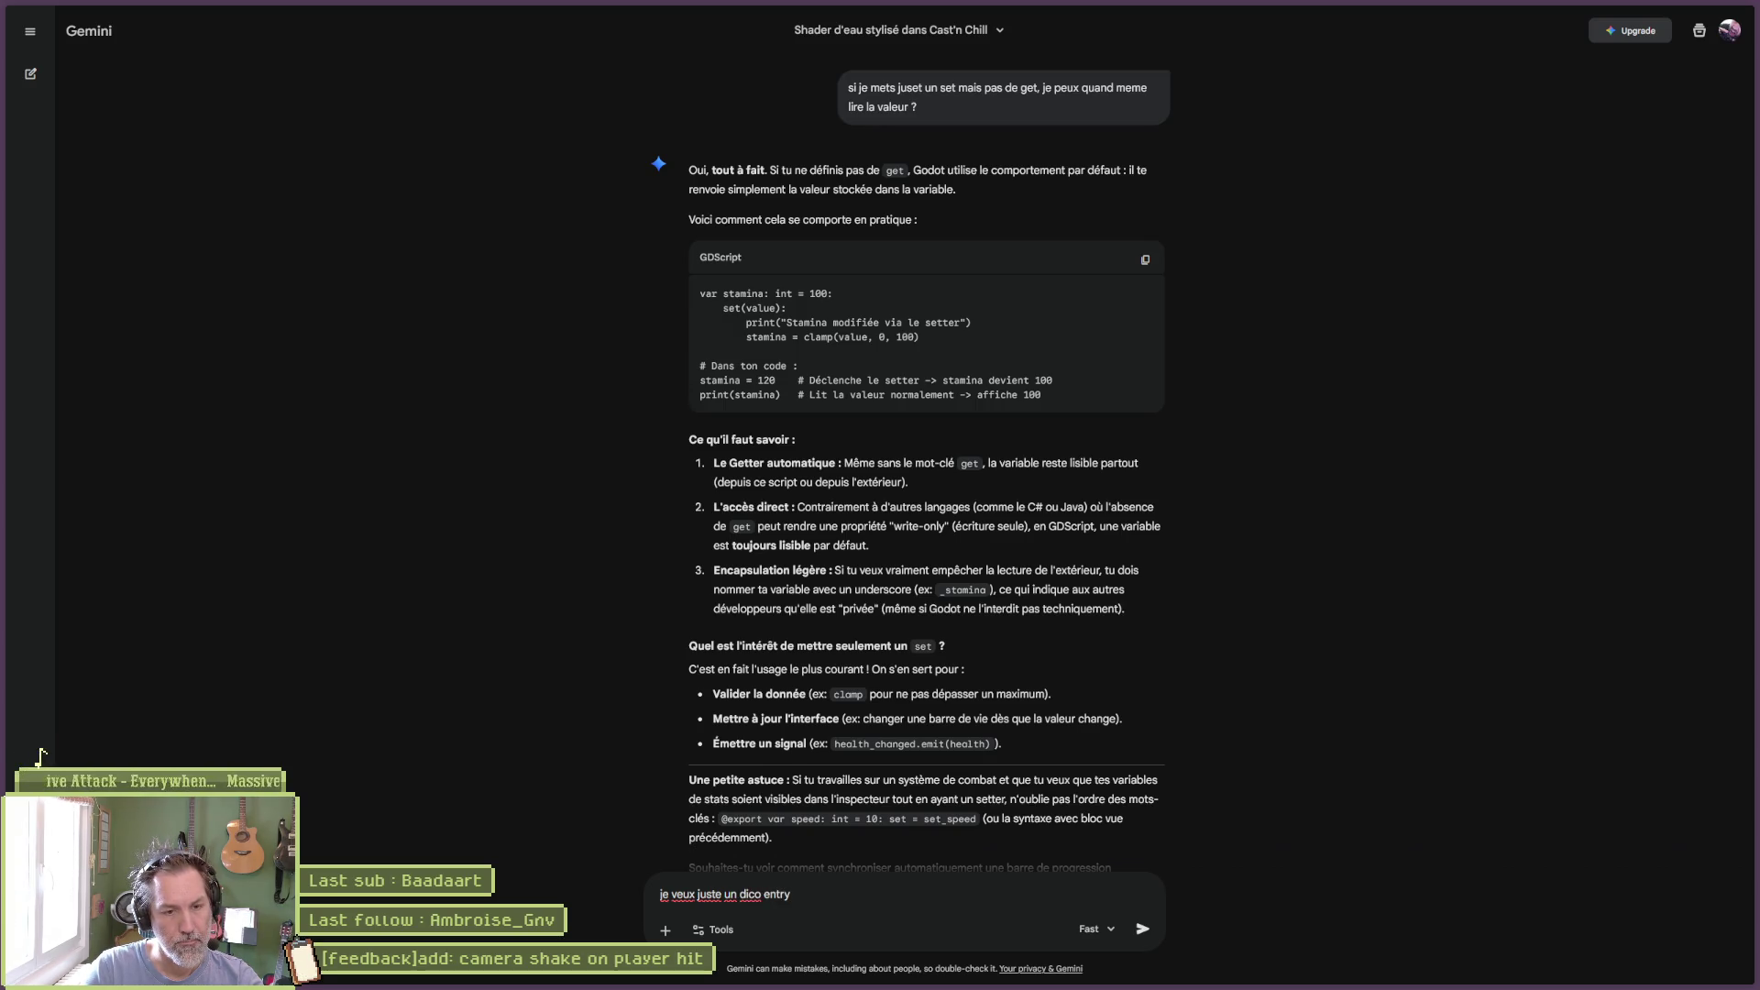
pyautogui.write("ais pour l'instant j'ai c")
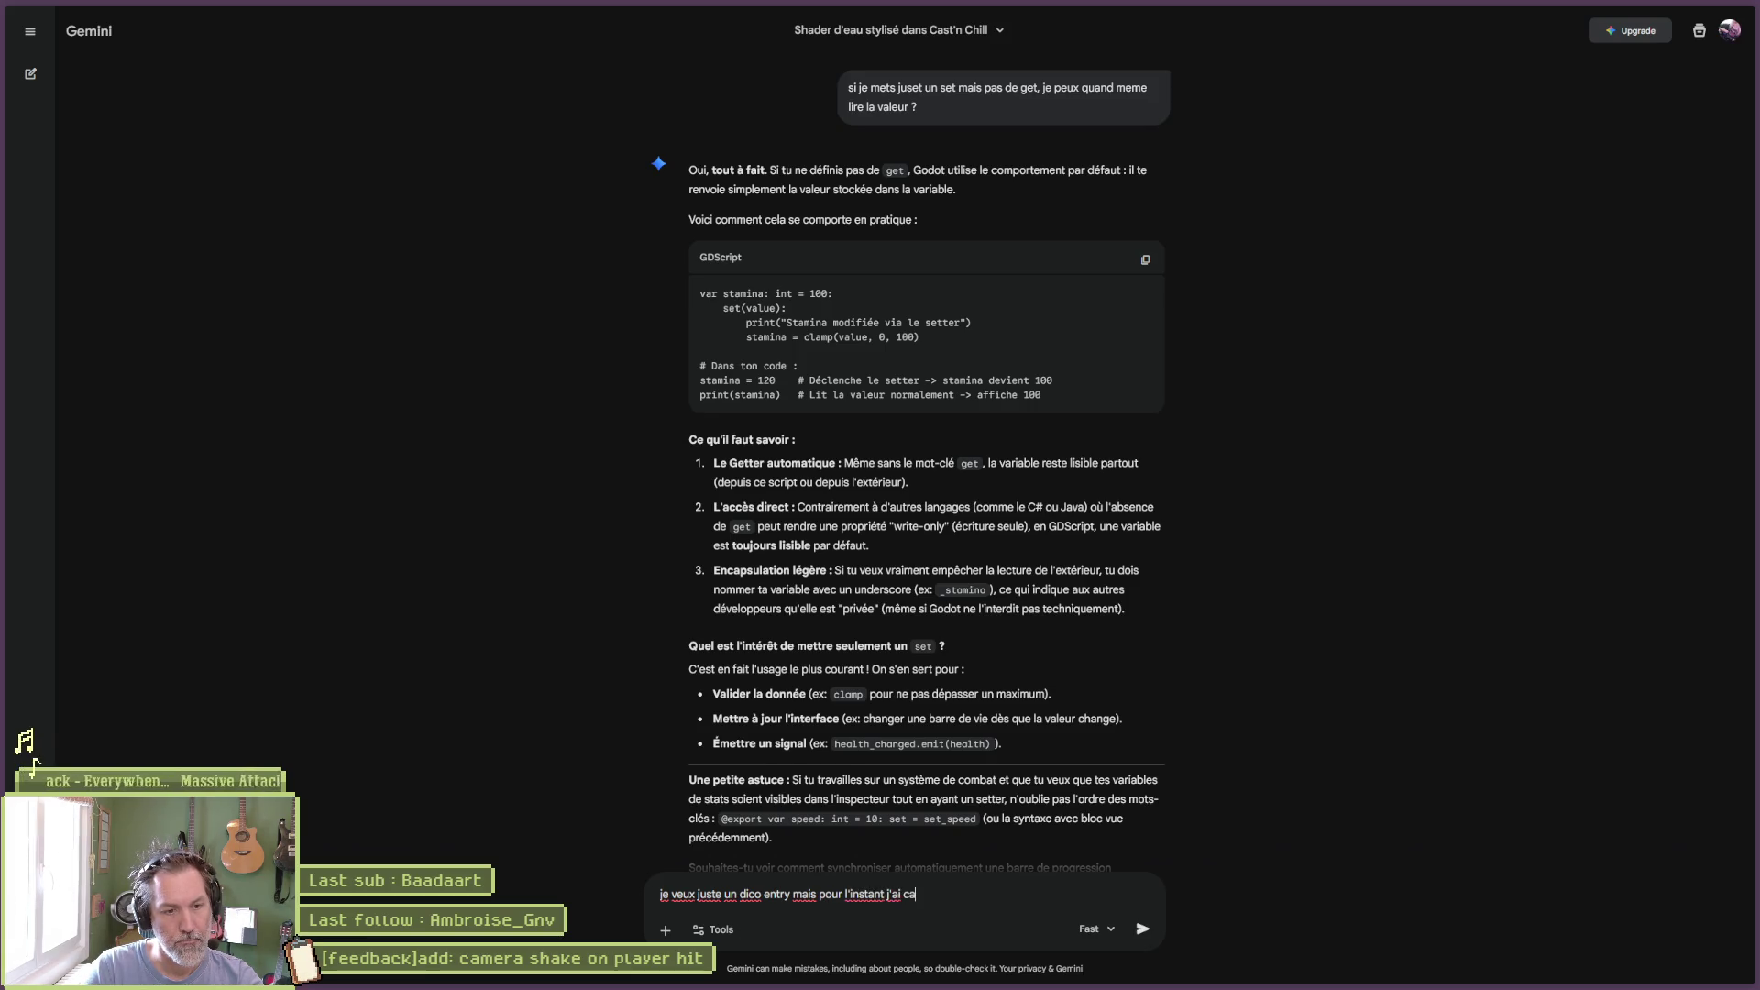
pyautogui.write('e code:')
pyautogui.hotkey('shift', 'Return')
pyautogui.write('var camera_shake_amplitude_small := {5: 50.0}')
pyautogui.press('Return')
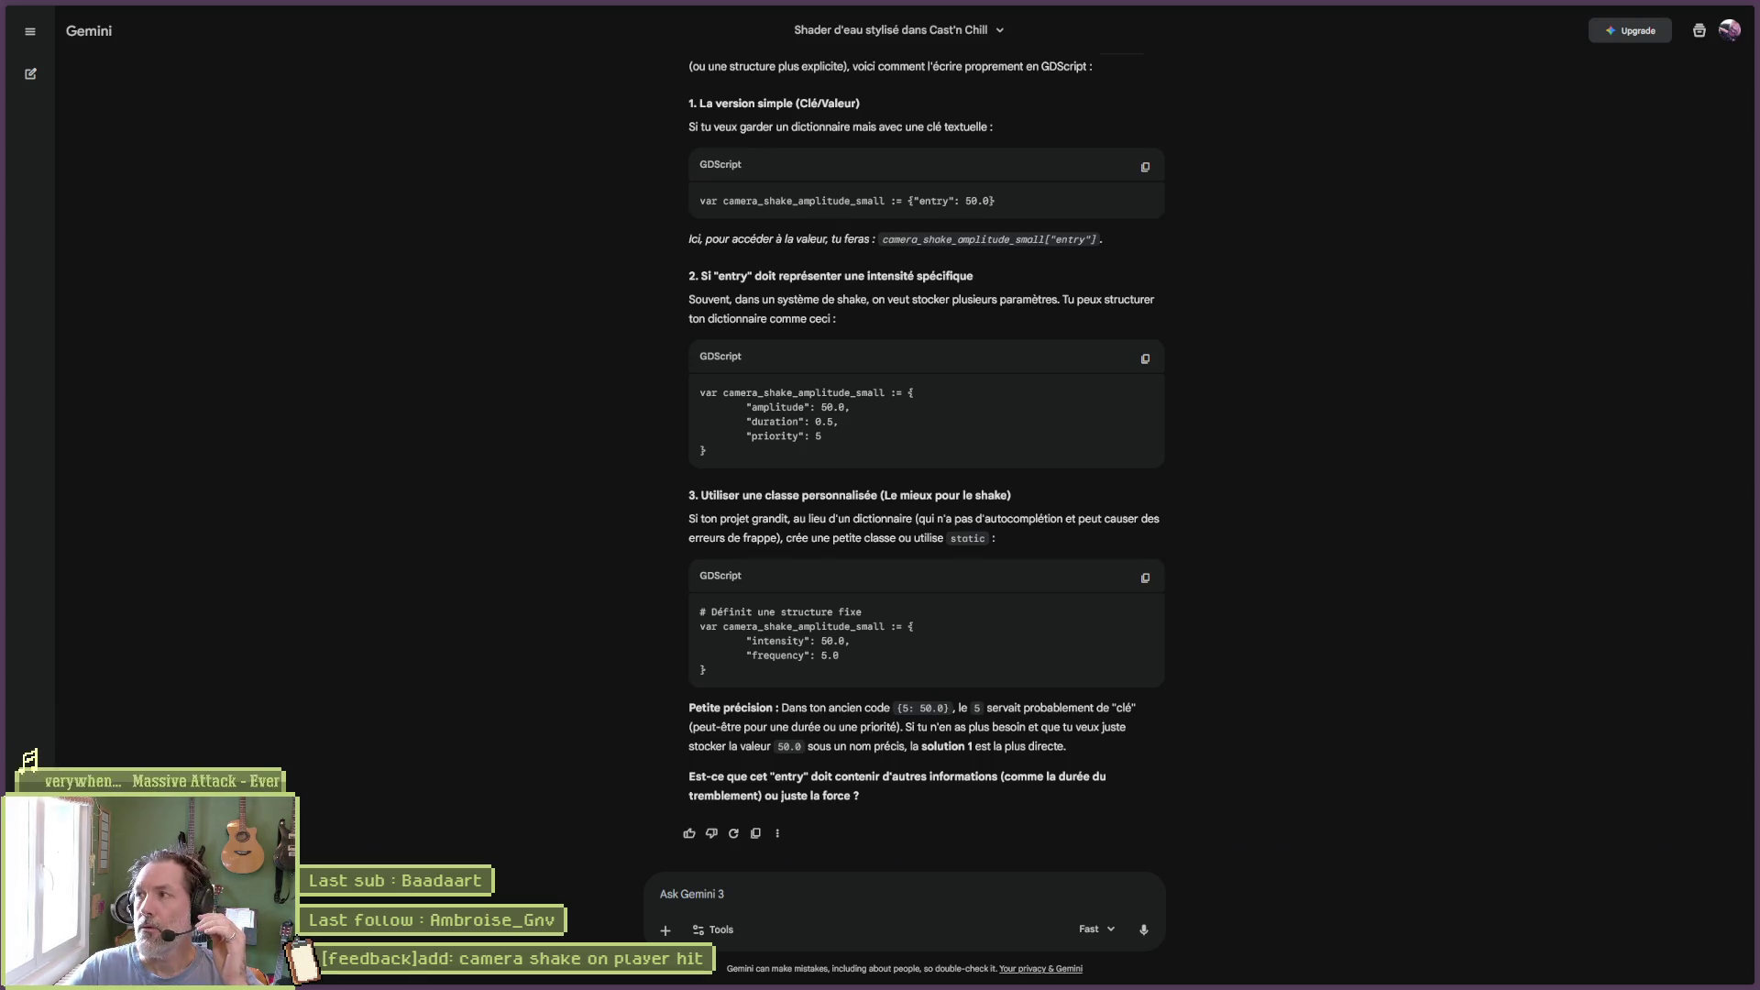
pyautogui.click(1668, 15)
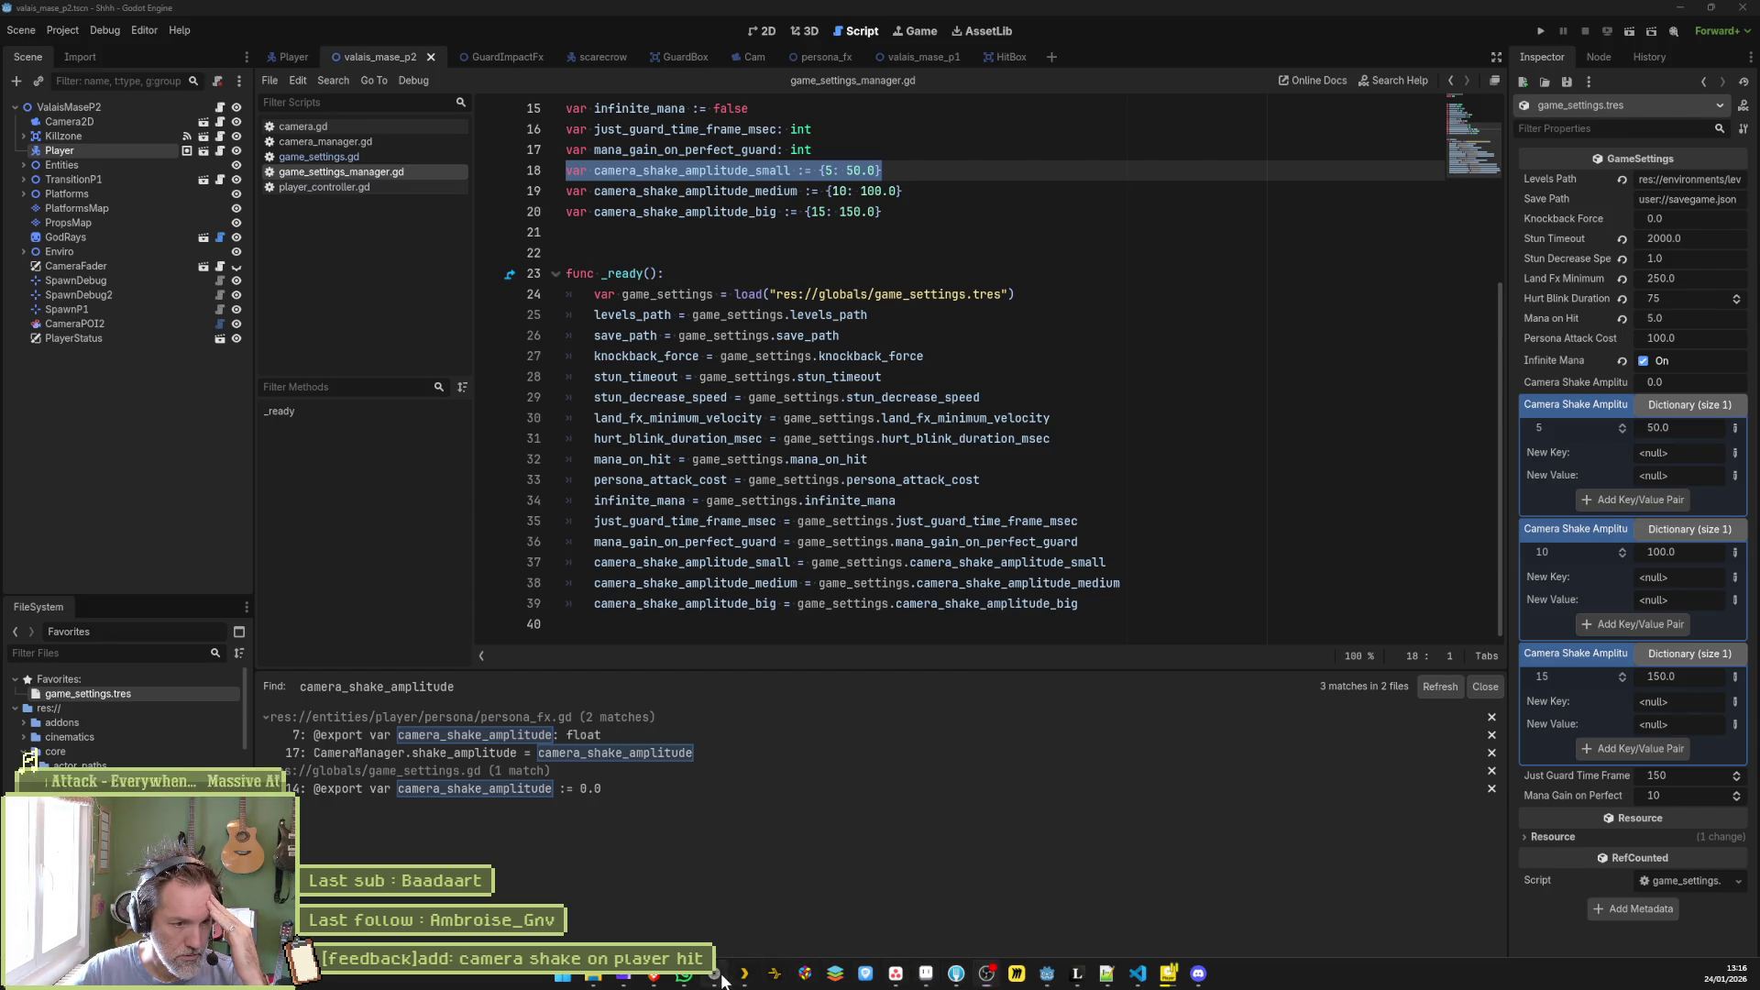
# - Ask Gemini 'je veux juste un tuple comme variable', read the answer, and minimize the browser
pyautogui.click(807, 976)
pyautogui.write('je veux juste un ')
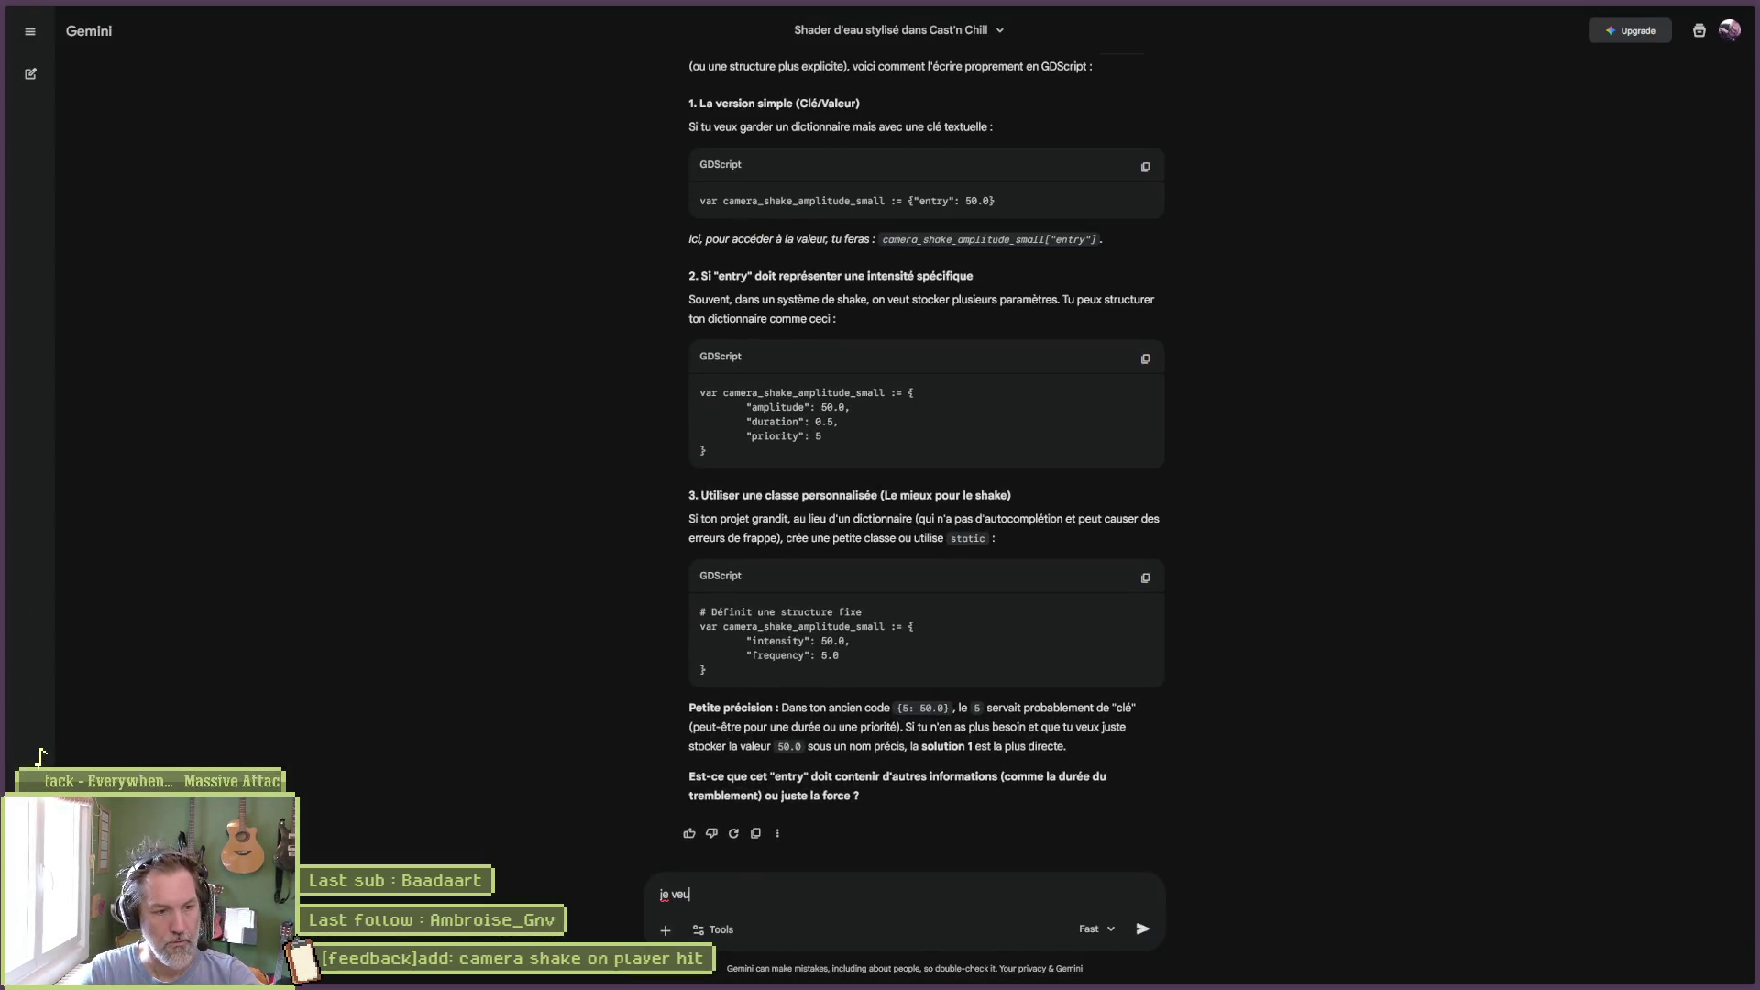
pyautogui.write('tuple c')
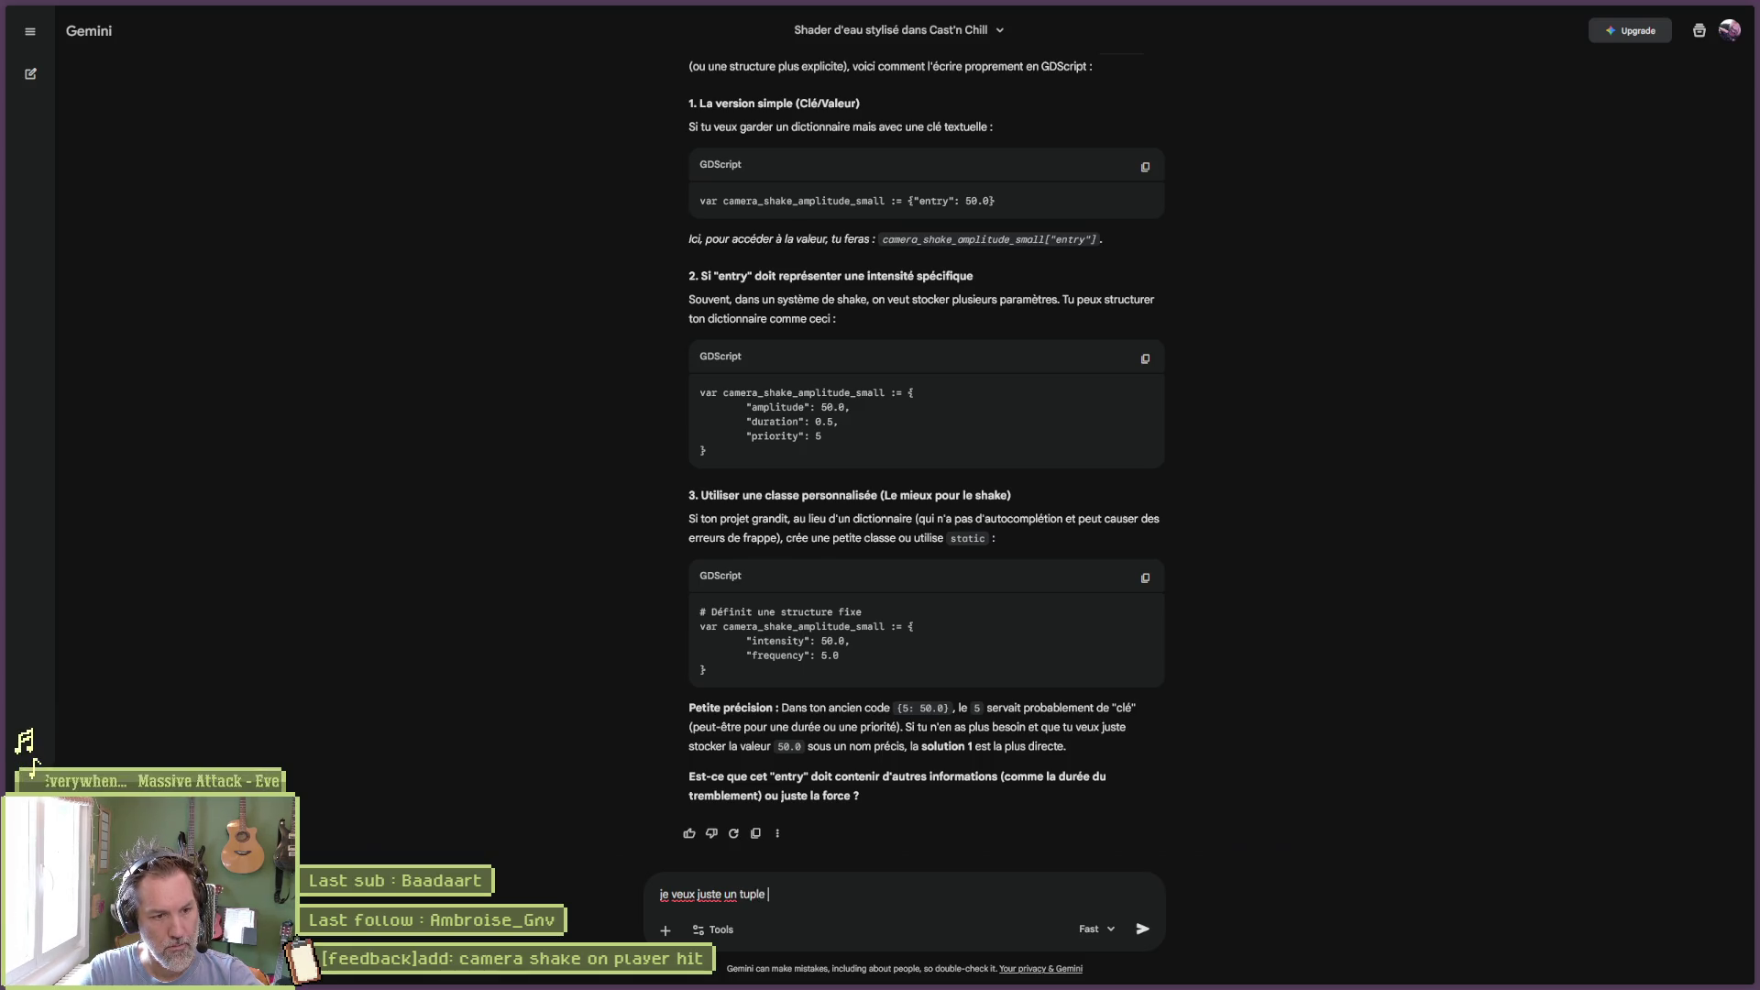
pyautogui.write('omme variable')
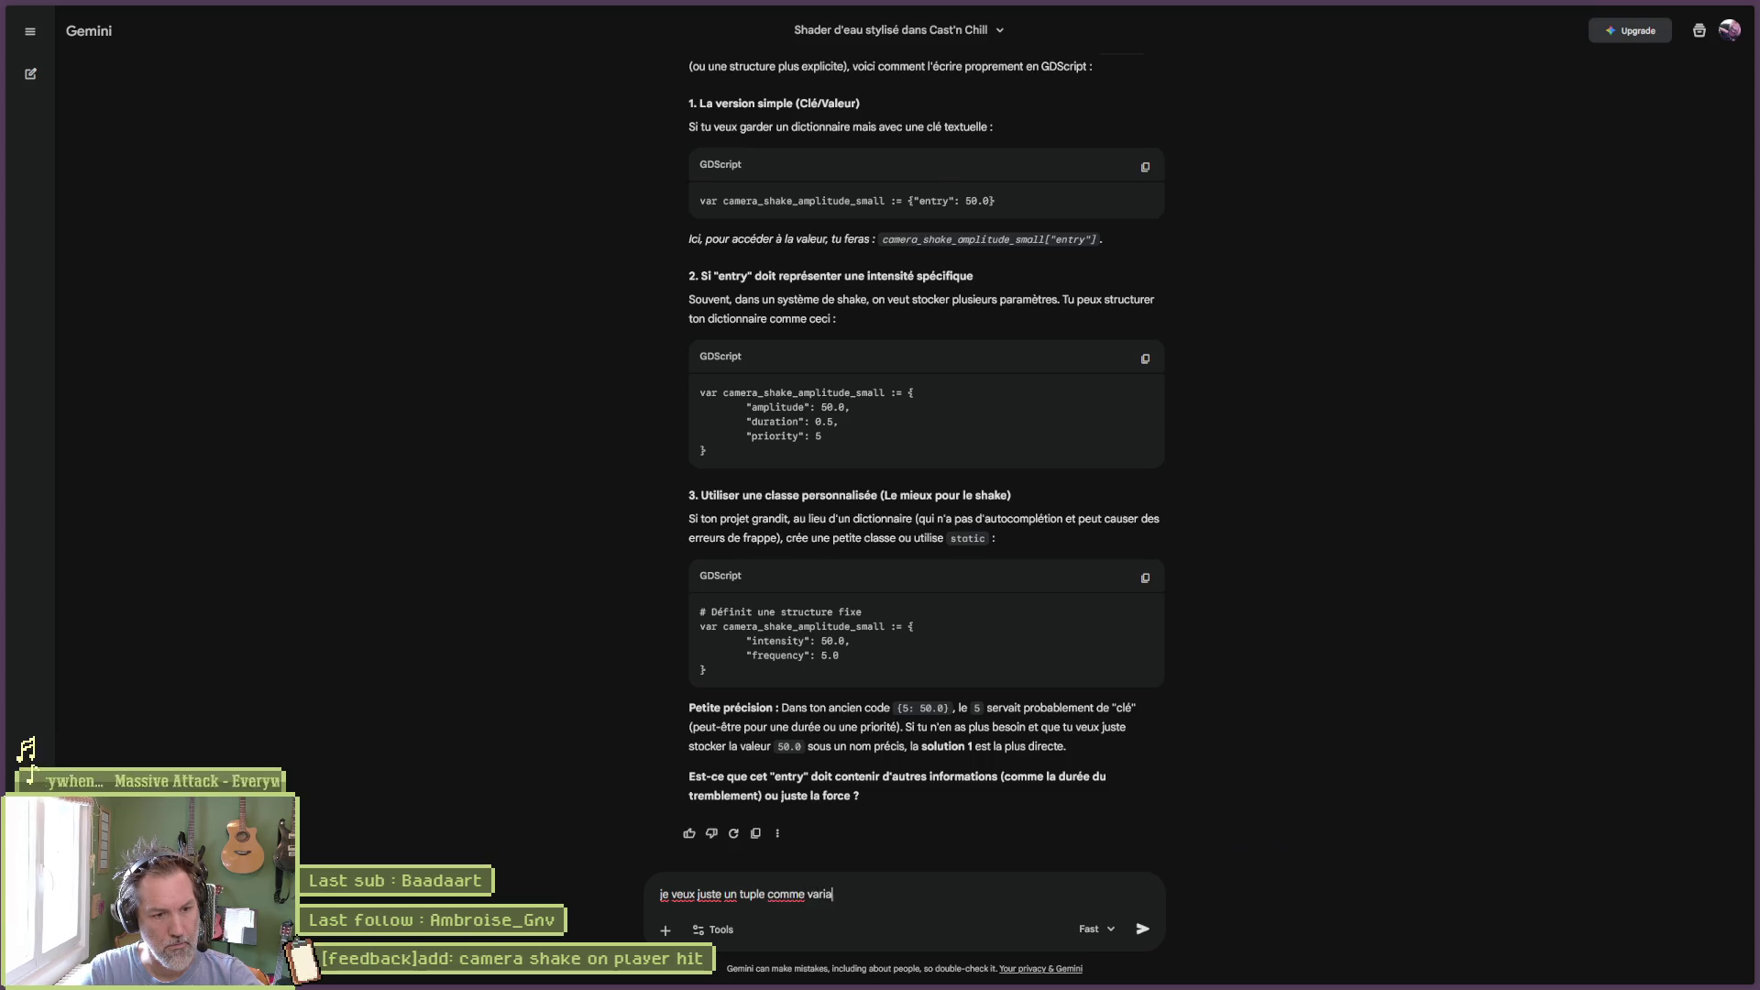
pyautogui.press('Return')
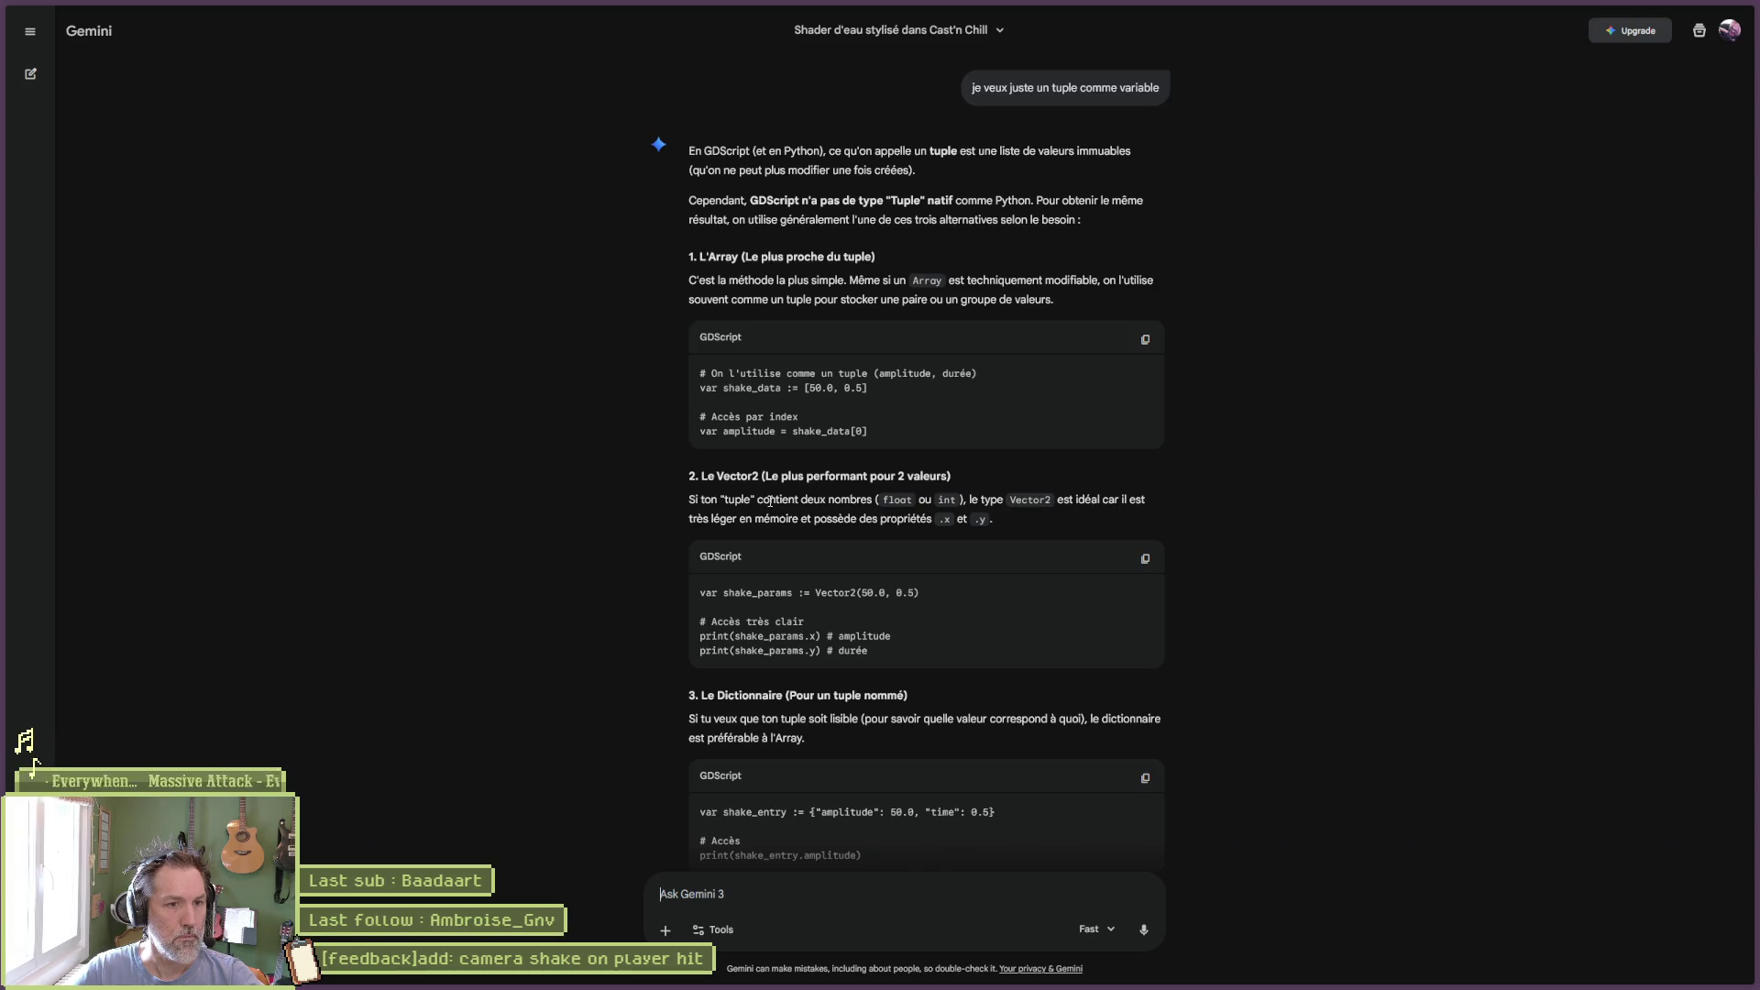
pyautogui.click(1683, 11)
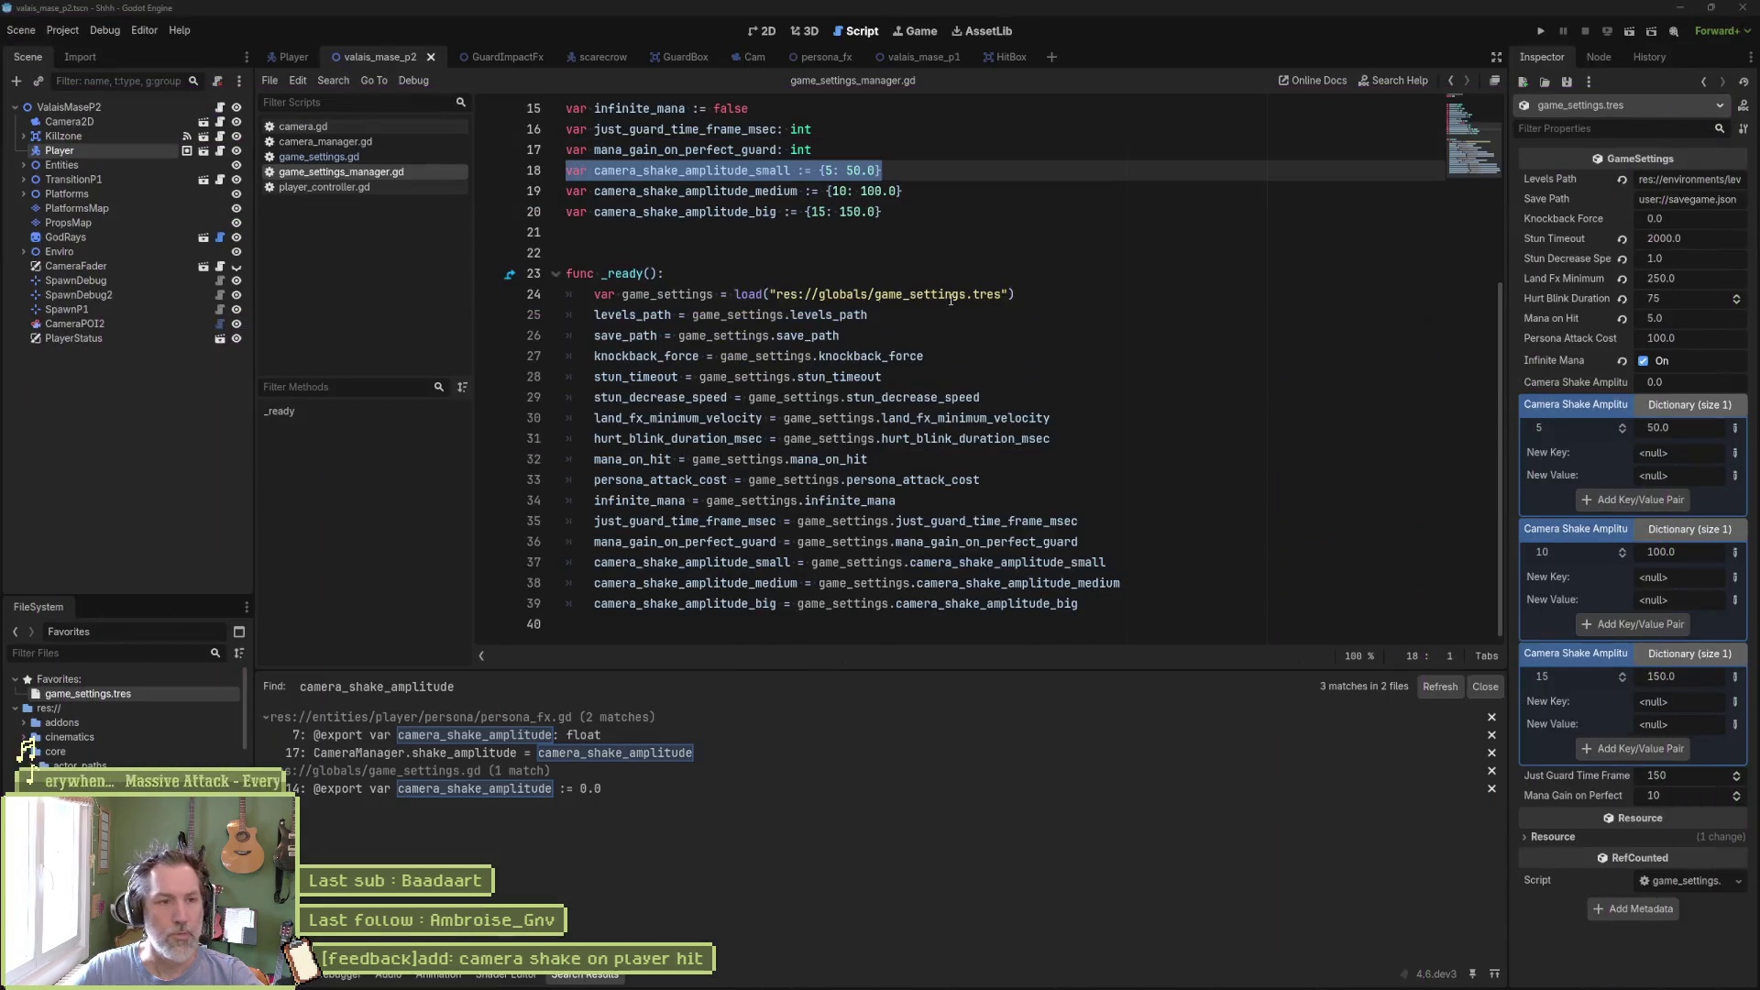
# - Rewrite the small preset on line 18 as Vector2(5, 50.0)
pyautogui.click(820, 172)
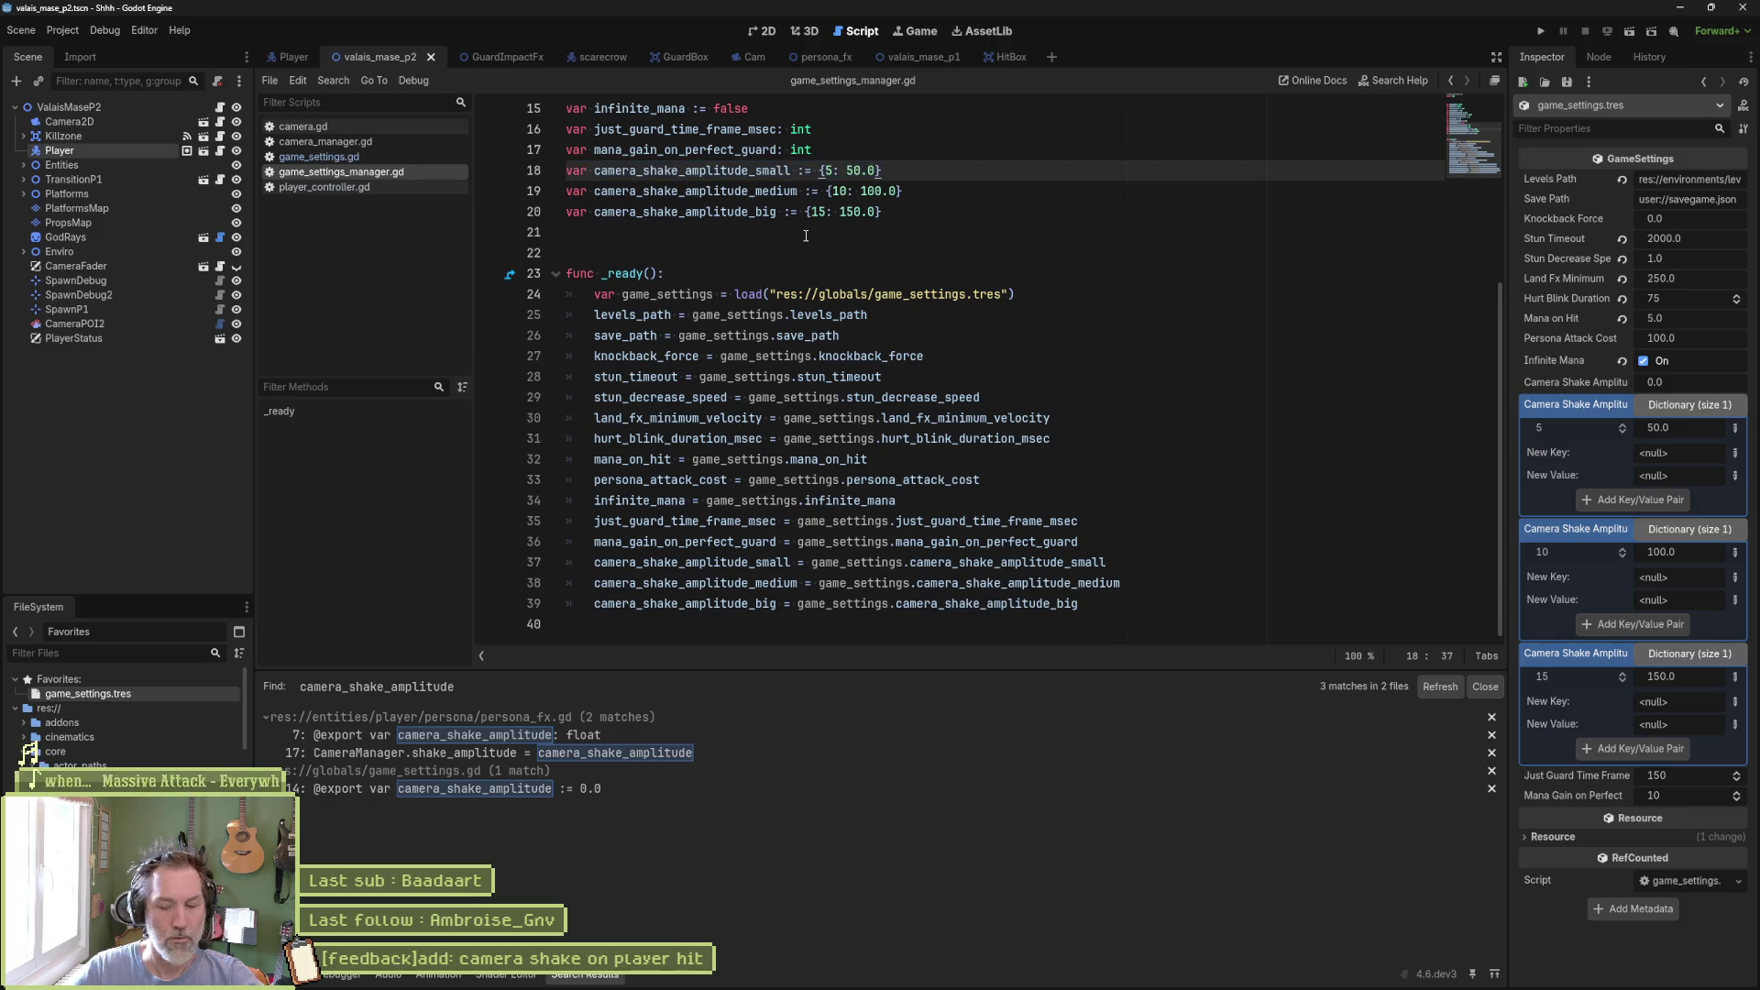
pyautogui.press('Delete')
pyautogui.write('Vec')
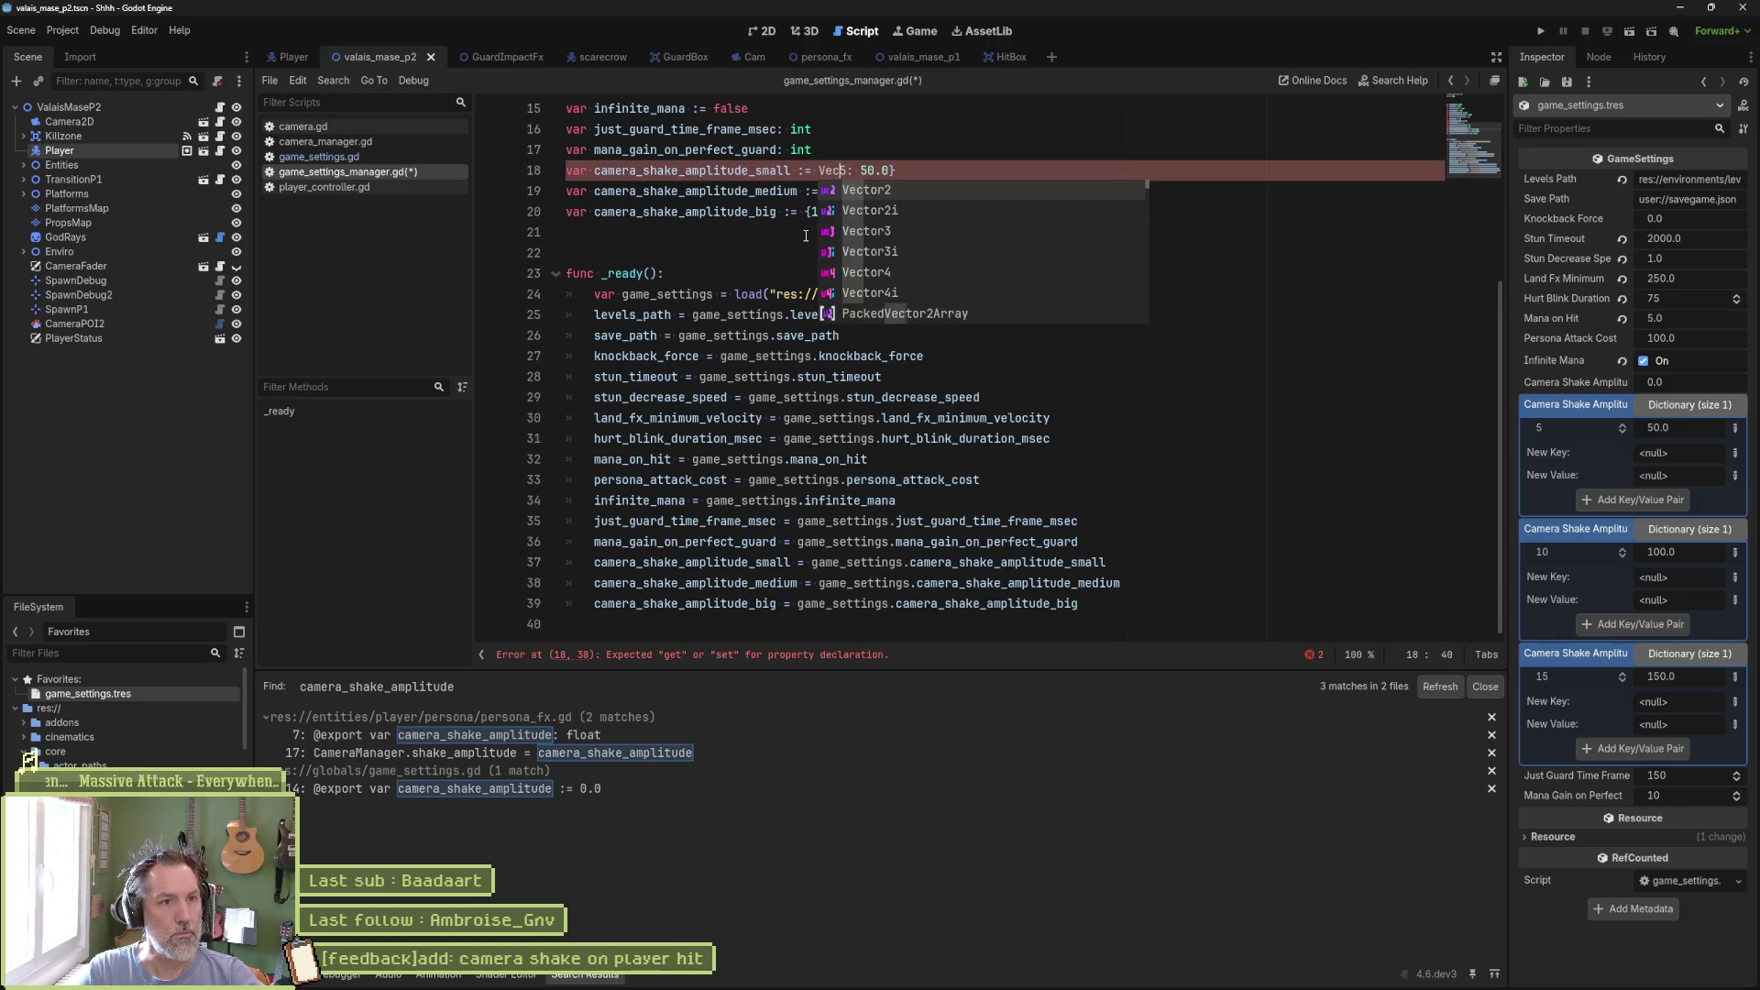
pyautogui.press('Return')
pyautogui.write('(')
pyautogui.press('Delete')
pyautogui.write('0')
pyautogui.press('Delete')
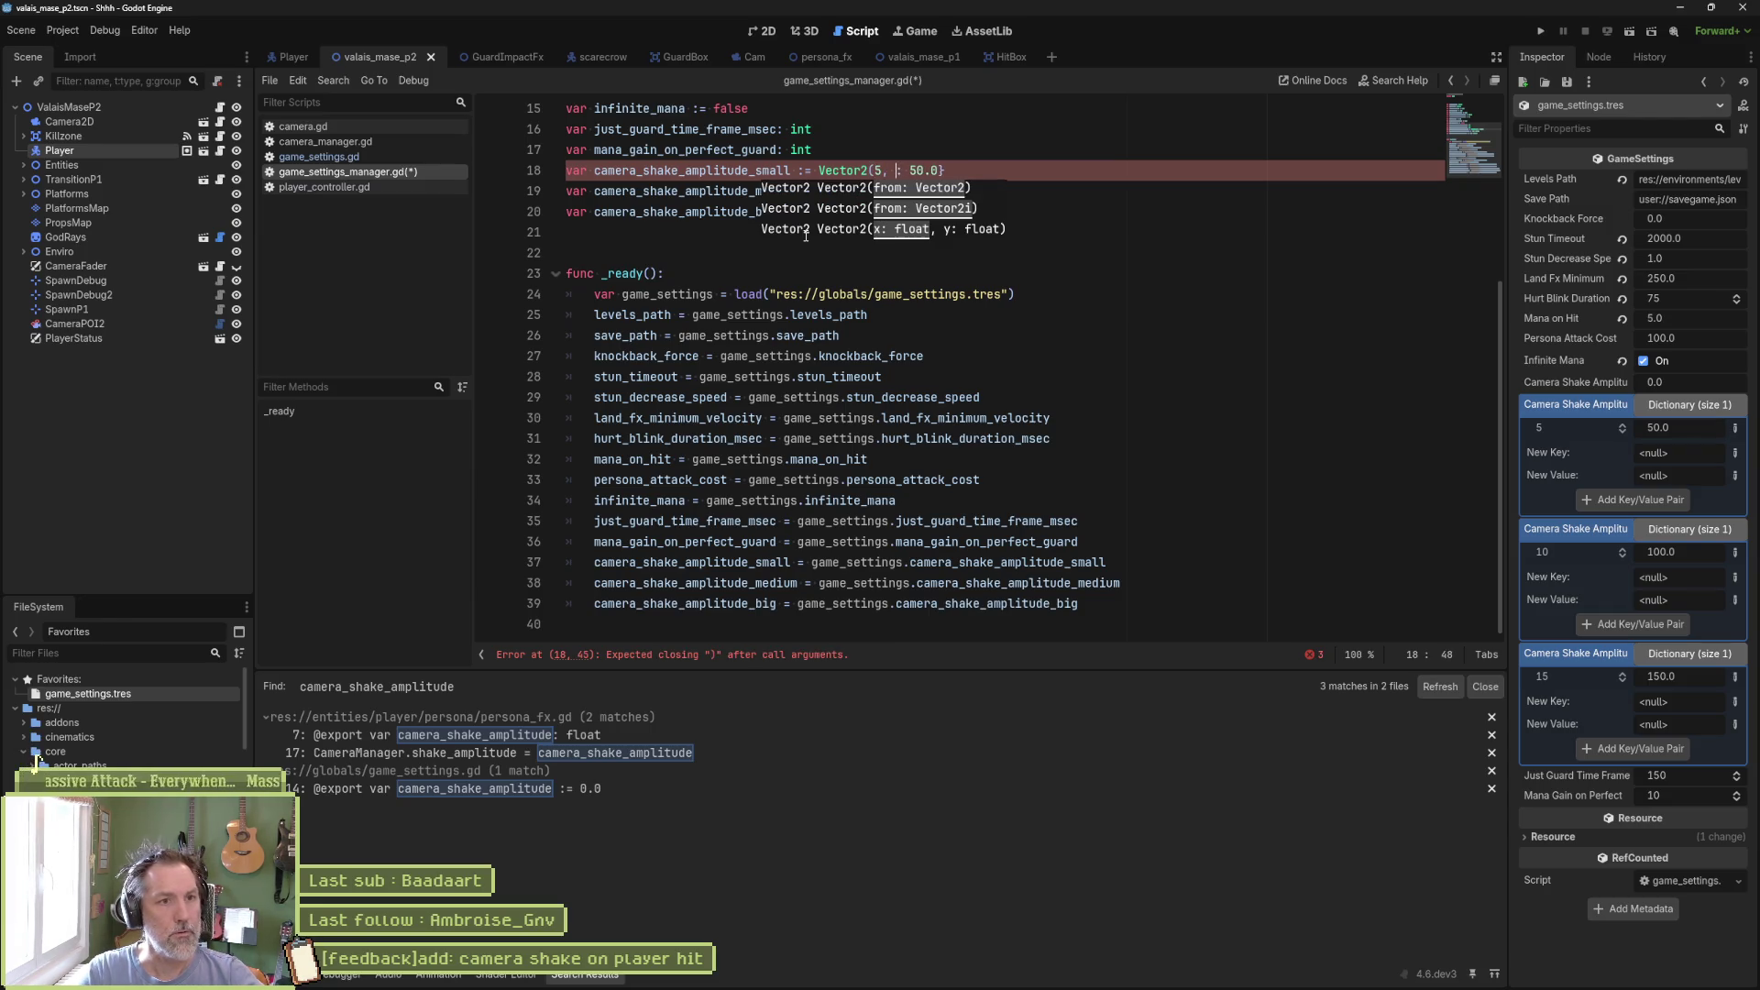
pyautogui.write(',')
pyautogui.press('Delete')
pyautogui.press('End')
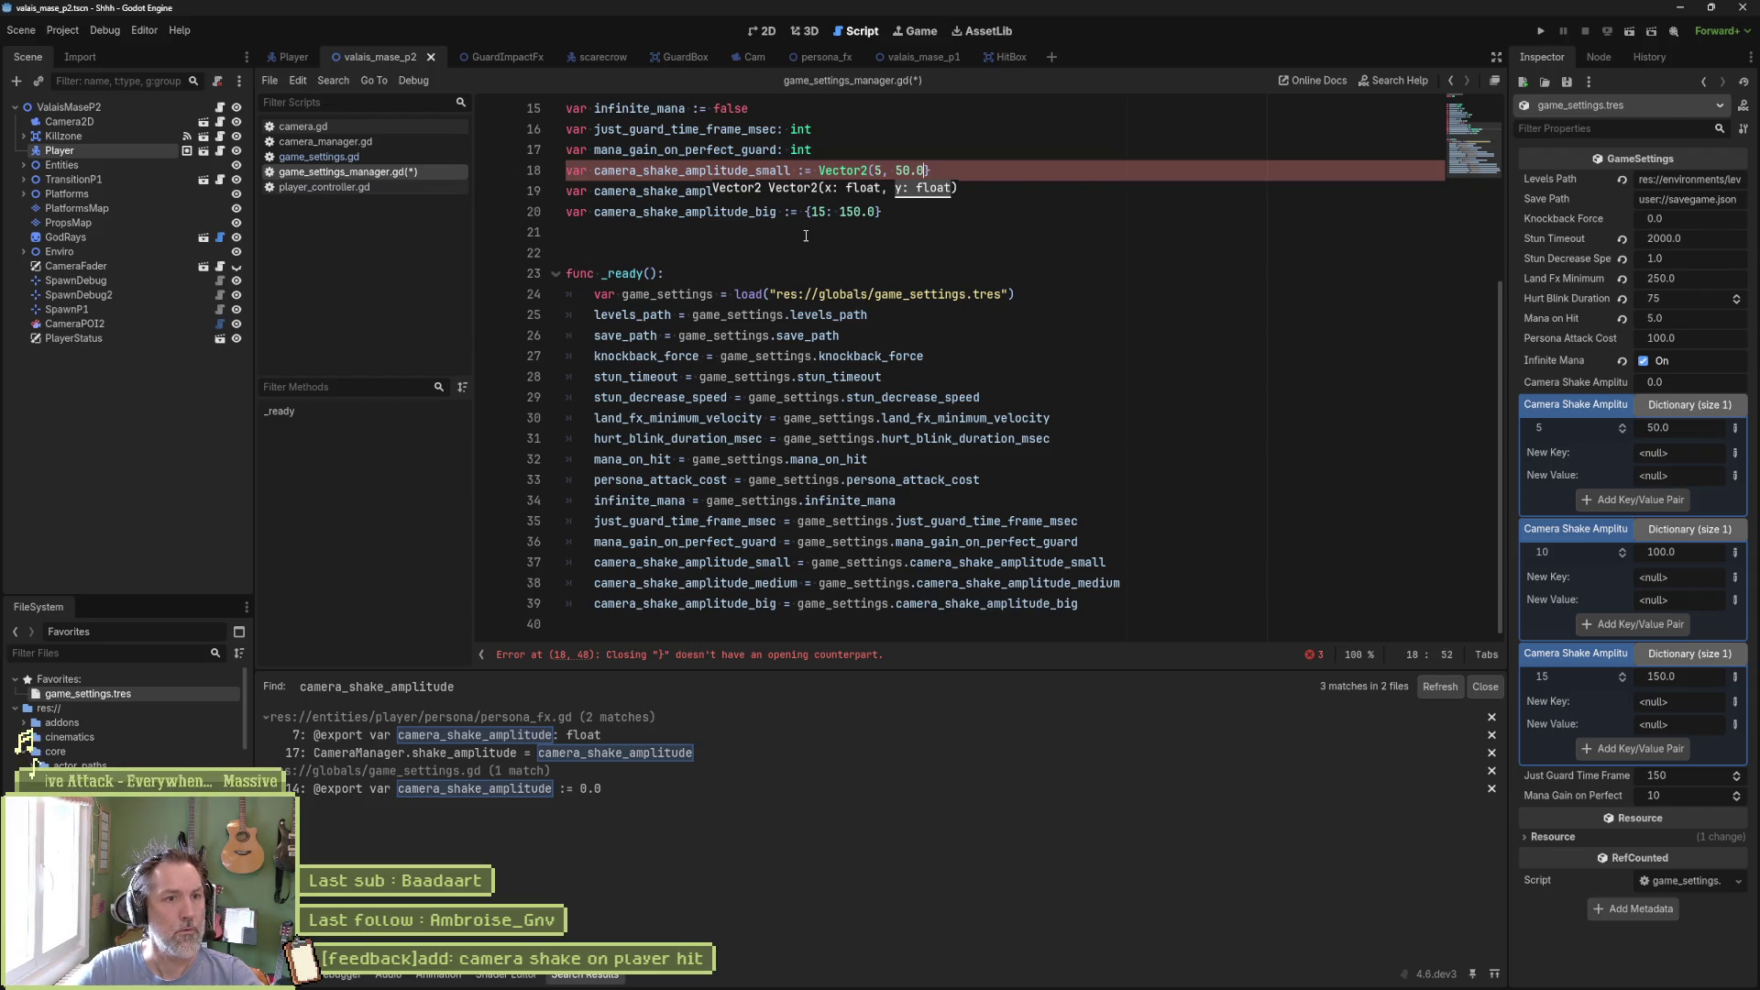
pyautogui.press('BackSpace')
pyautogui.write(')')
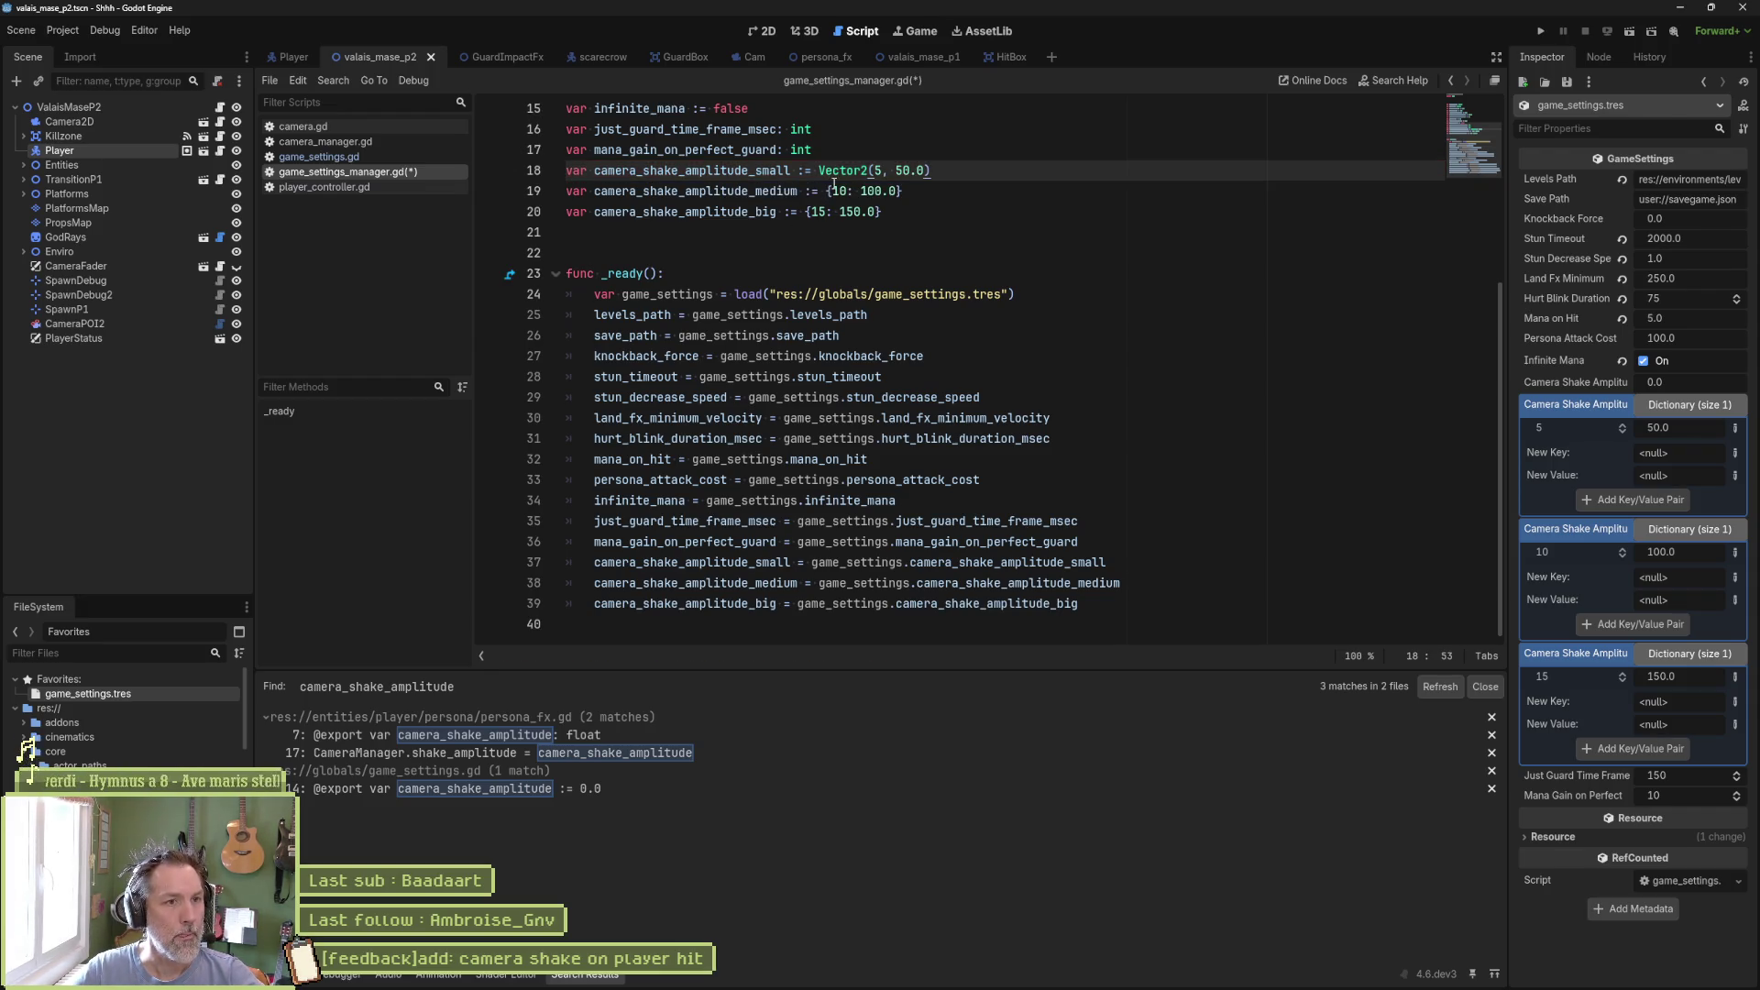
# - Copy the Vector2( prefix and paste it over the opening braces of the medium and big presets
pyautogui.moveTo(822, 171)
pyautogui.mouseDown()
pyautogui.moveTo(931, 171)
pyautogui.moveTo(819, 171)
pyautogui.mouseUp()
pyautogui.click(869, 171)
pyautogui.hotkey('ctrl', 'c')
pyautogui.click(833, 191)
pyautogui.press('BackSpace')
pyautogui.hotkey('ctrl', 'v')
pyautogui.click(814, 211)
pyautogui.press('BackSpace')
pyautogui.hotkey('ctrl', 'v')
# - Finish Vector2(10, 100.0) and Vector2(15, 150.0) by fixing braces and colons, then select the three lines
pyautogui.click(949, 192)
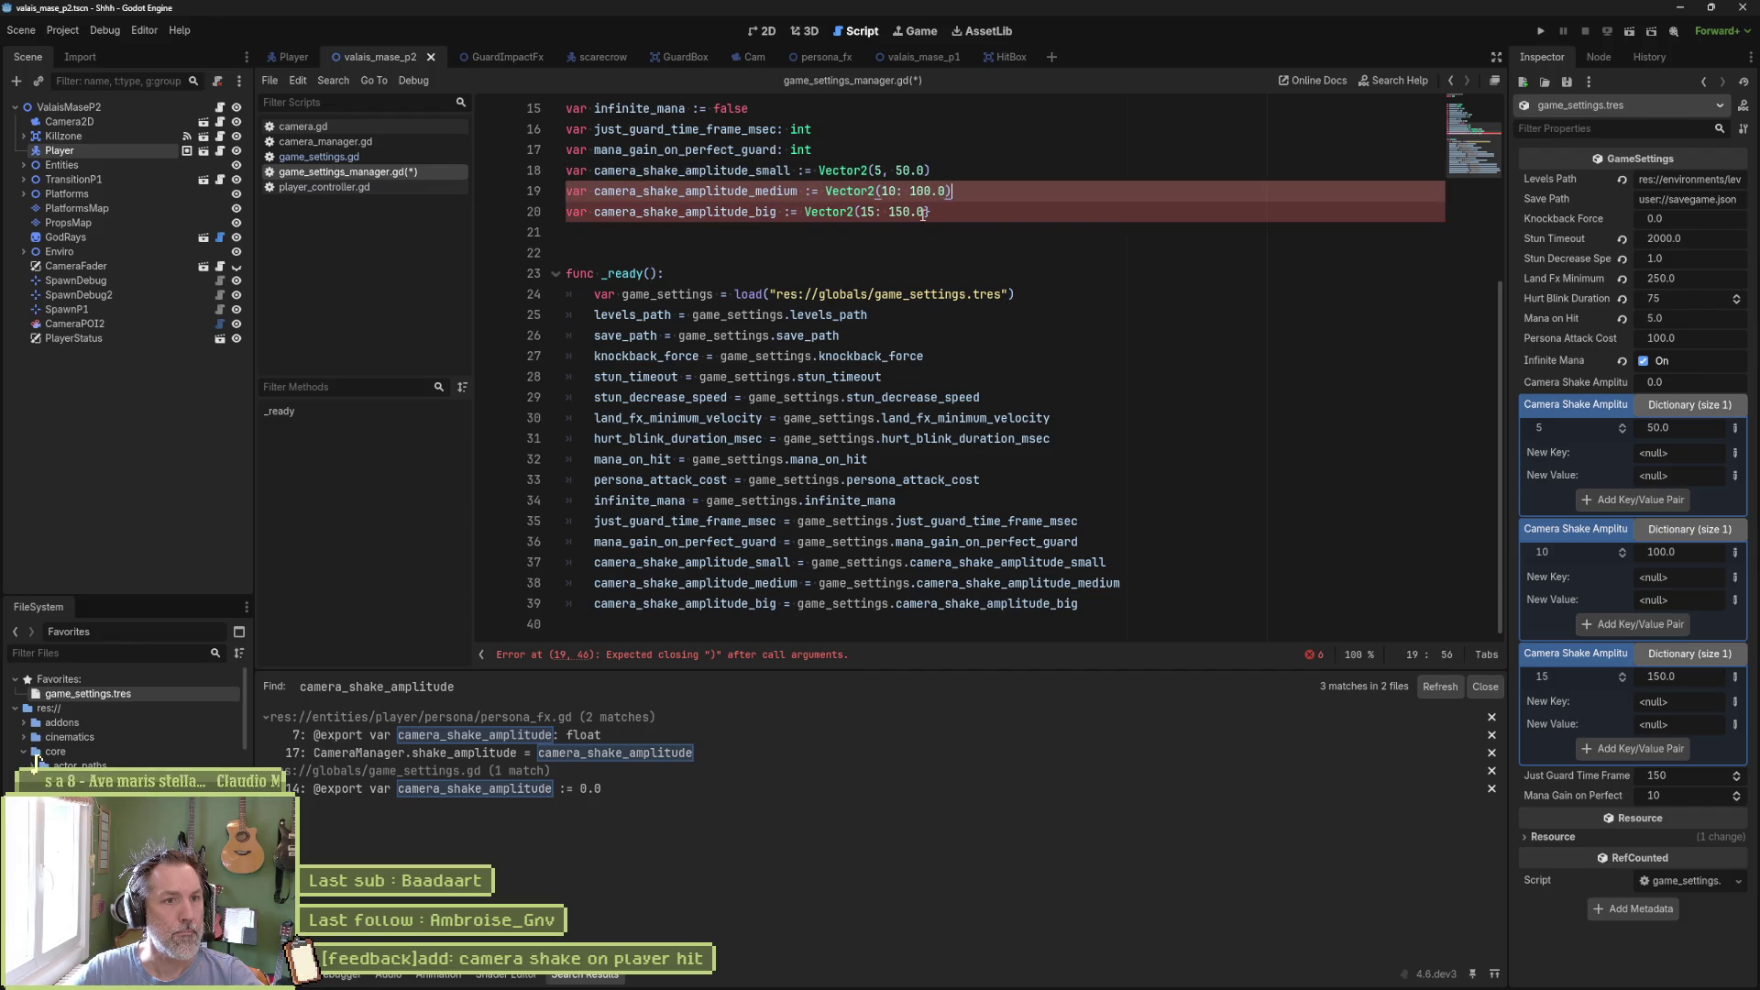
pyautogui.press('Delete')
pyautogui.write(')')
pyautogui.click(937, 203)
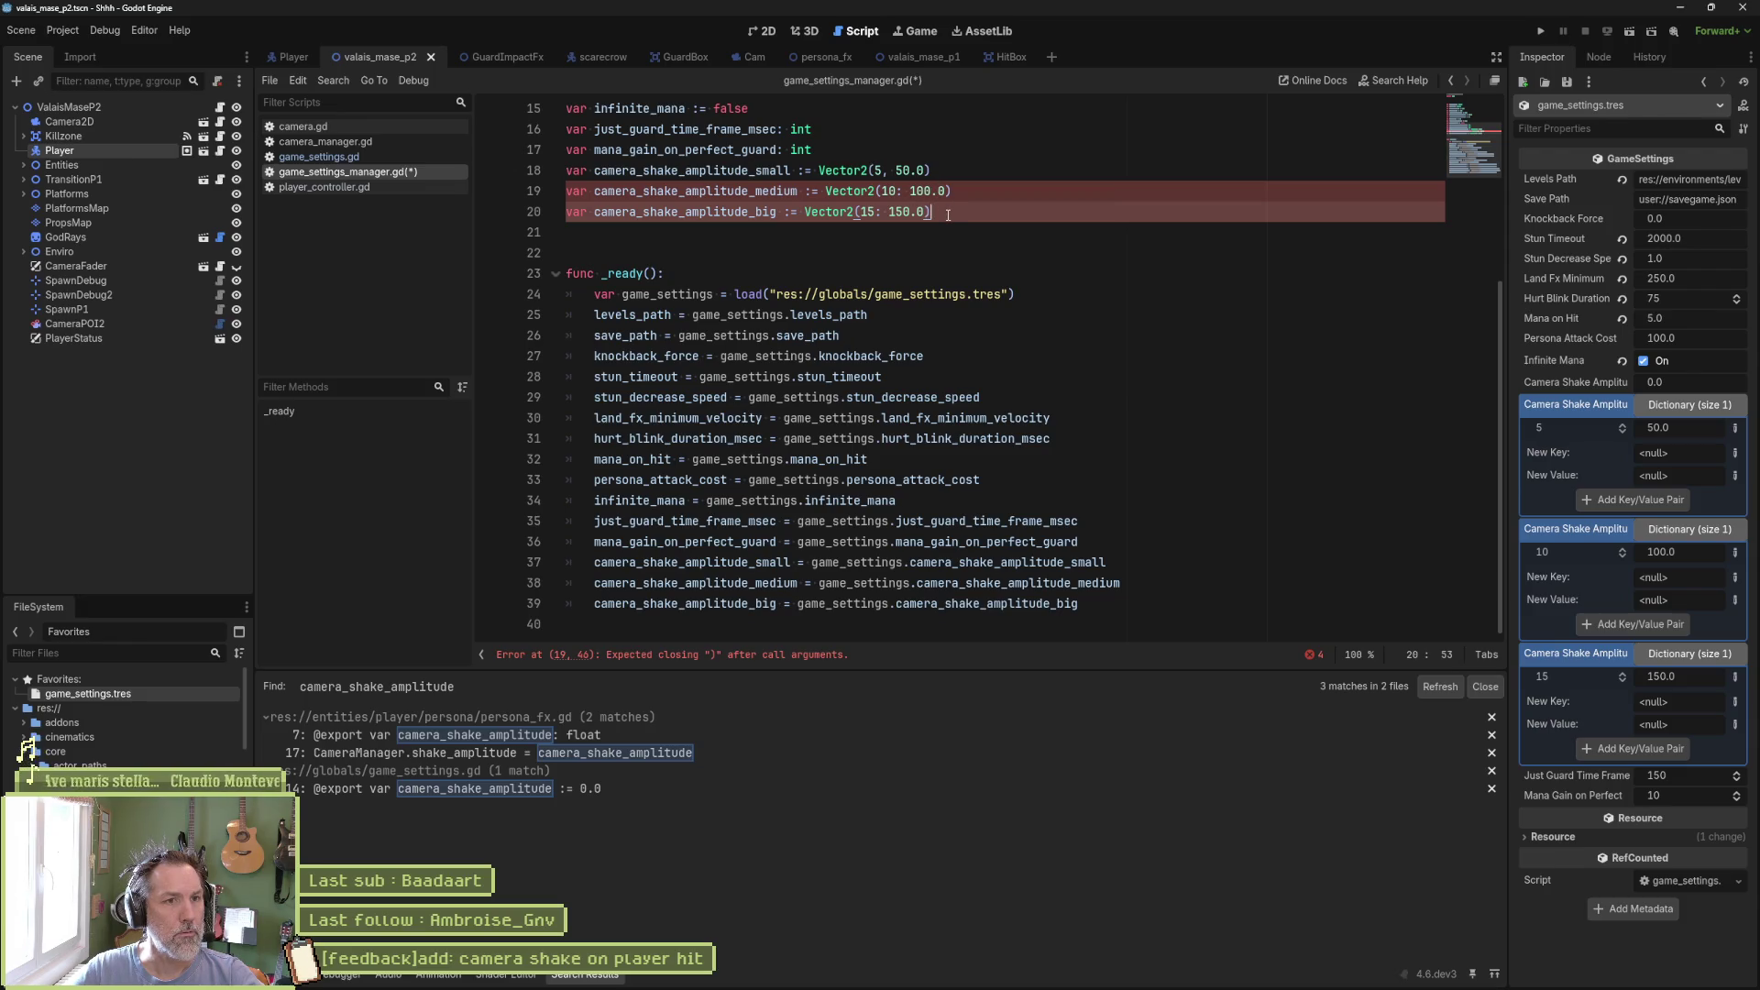
pyautogui.click(904, 191)
pyautogui.press('BackSpace')
pyautogui.write(',')
pyautogui.click(888, 212)
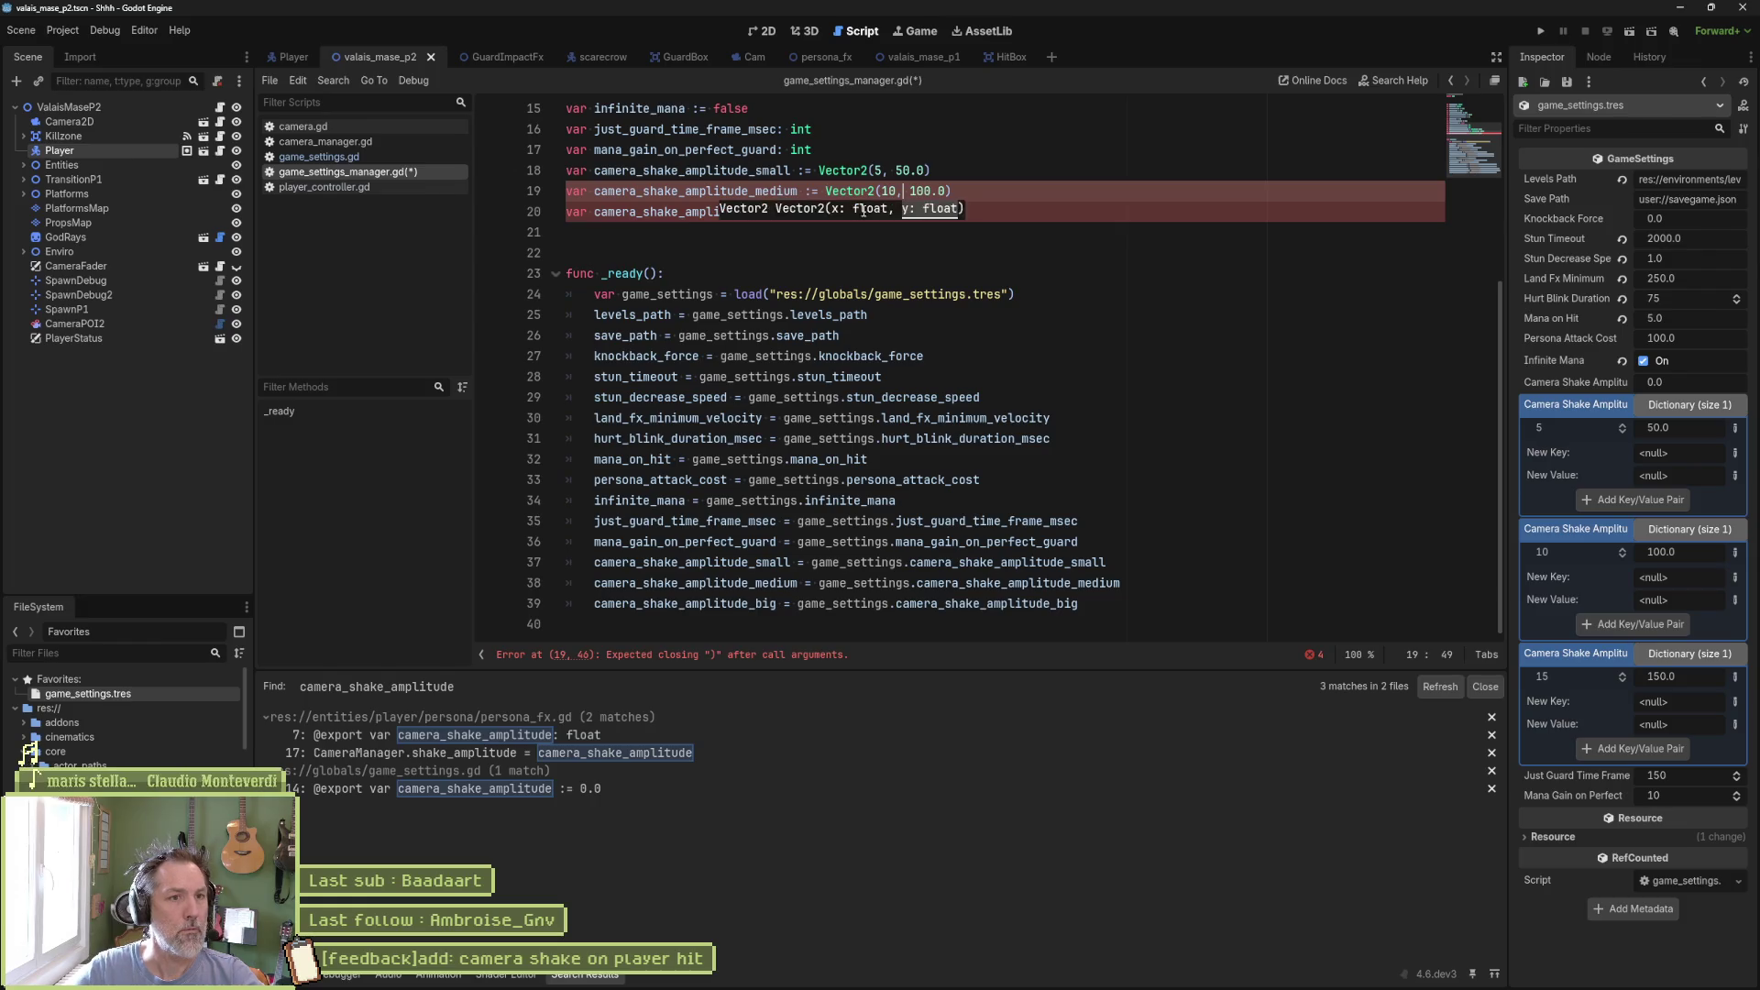
pyautogui.press('Left')
pyautogui.press('BackSpace')
pyautogui.write(',')
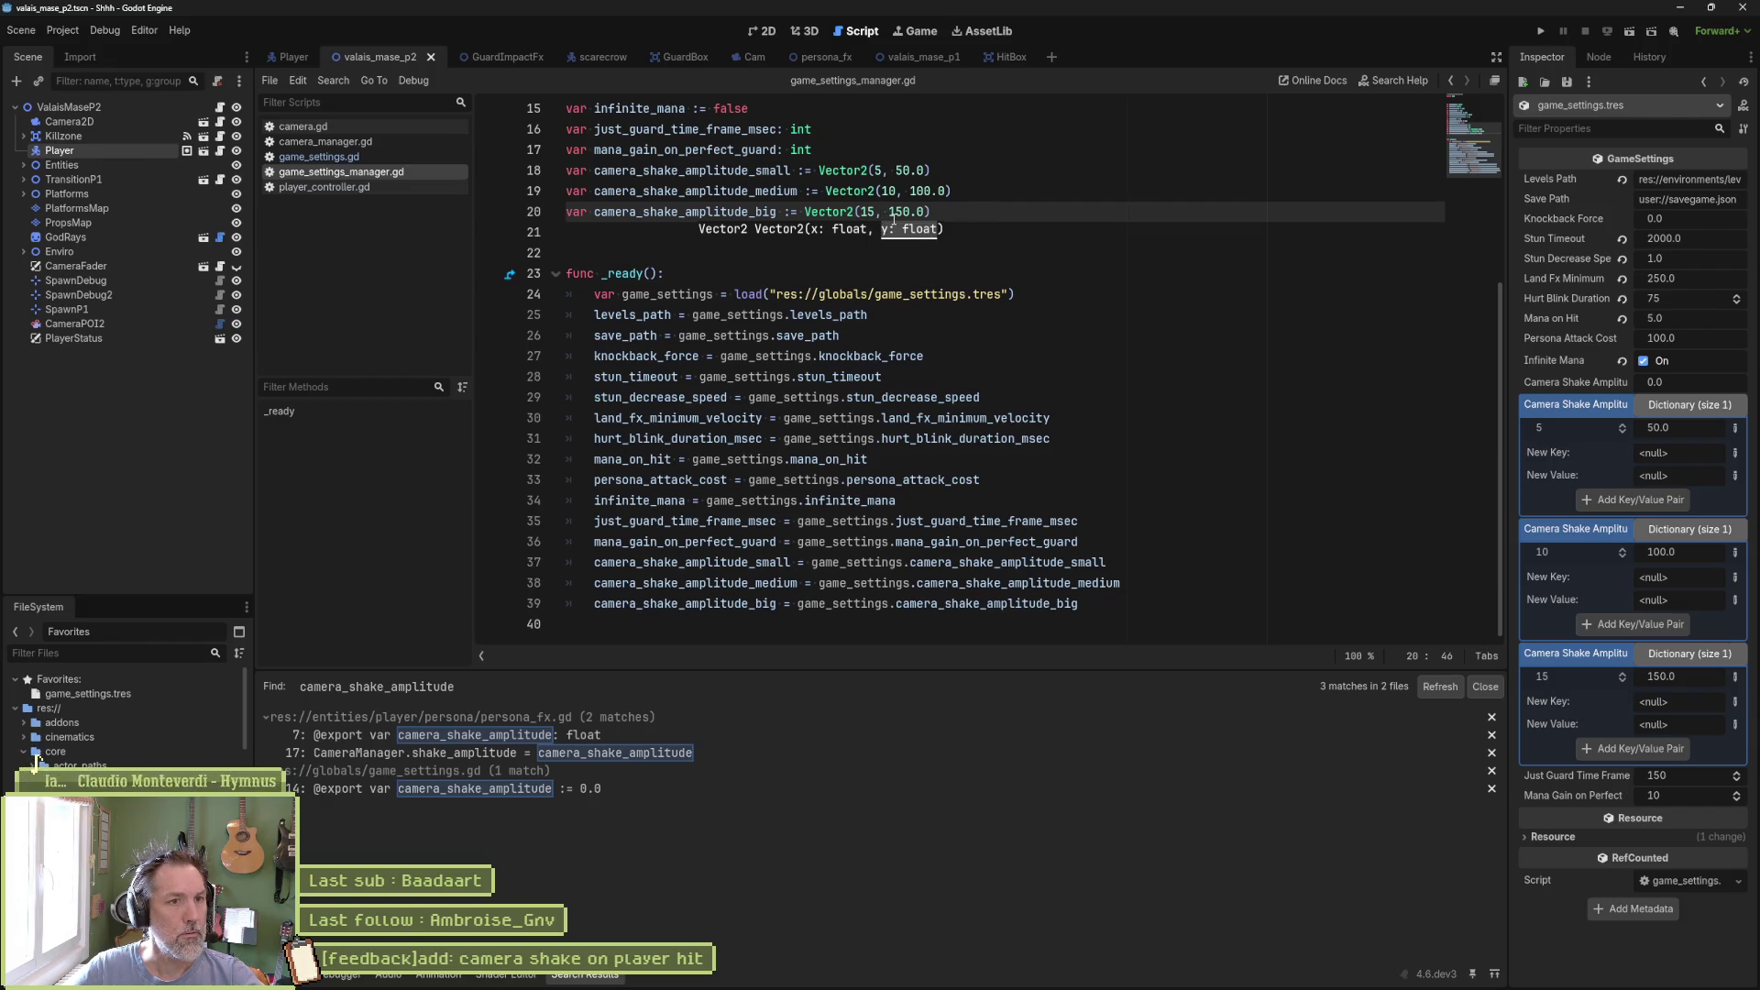
pyautogui.press('End')
pyautogui.hotkey('shift', 'Up')
pyautogui.hotkey('shift', 'Up')
pyautogui.hotkey('shift', 'Up')
pyautogui.hotkey('ctrl', 'c')
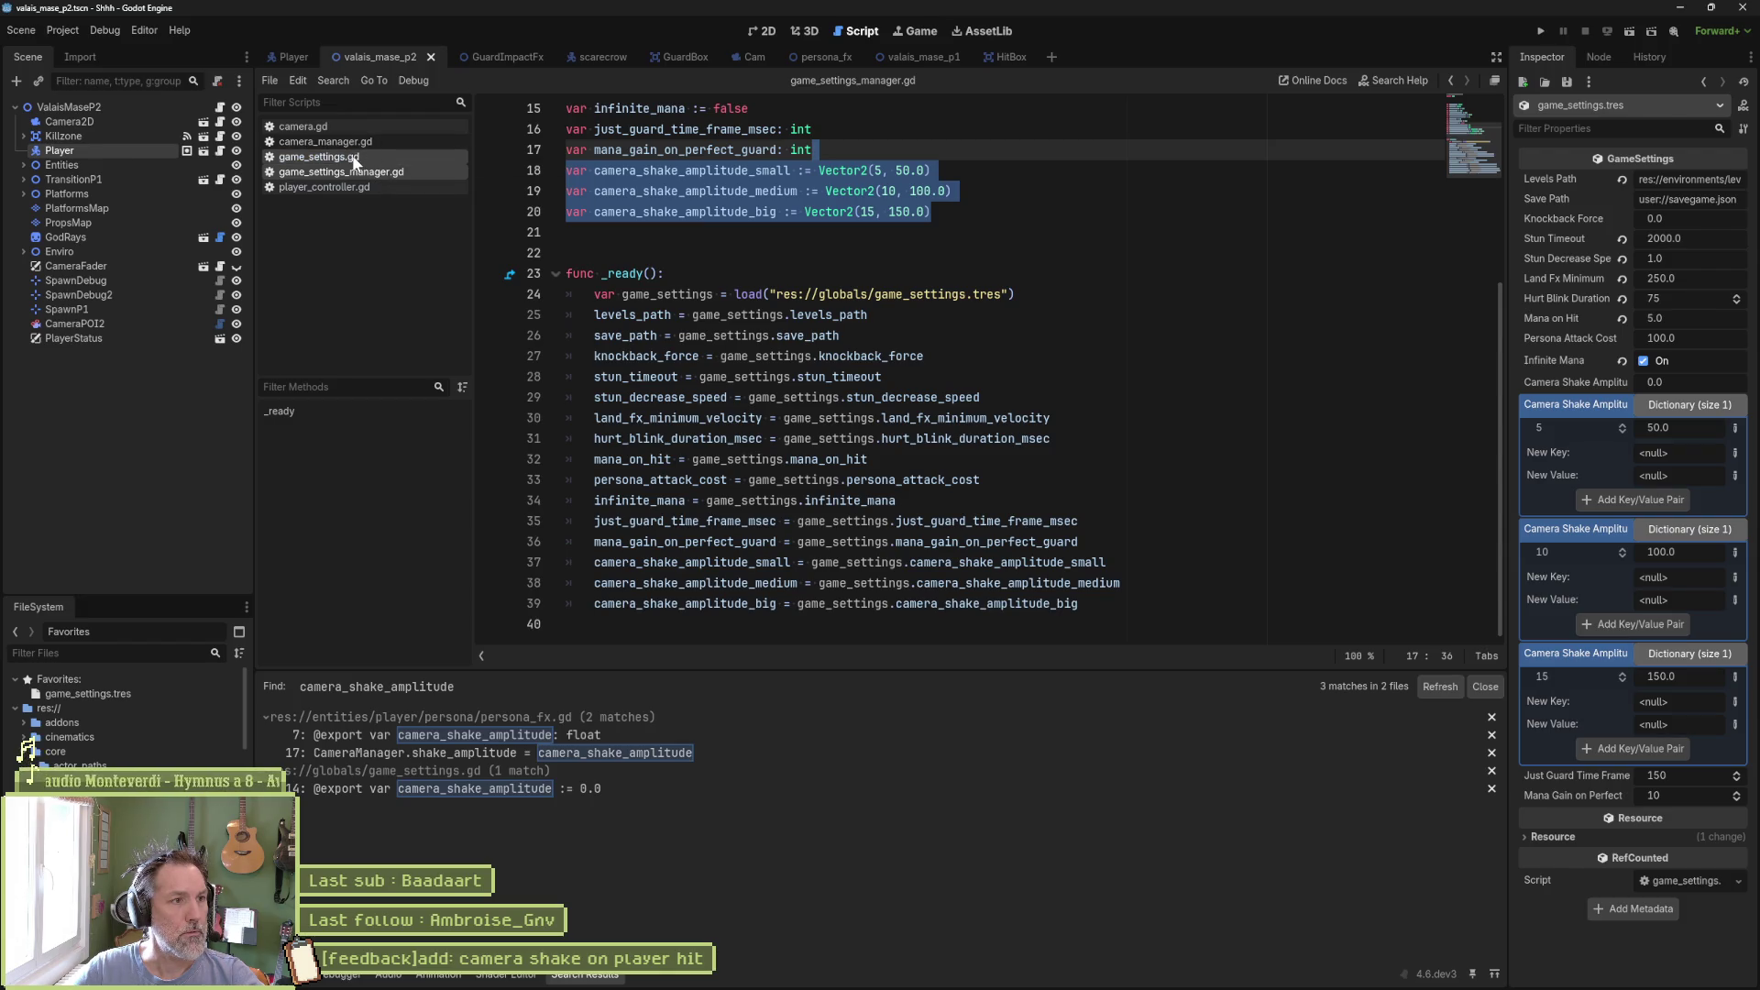
pyautogui.click(354, 157)
pyautogui.click(937, 379)
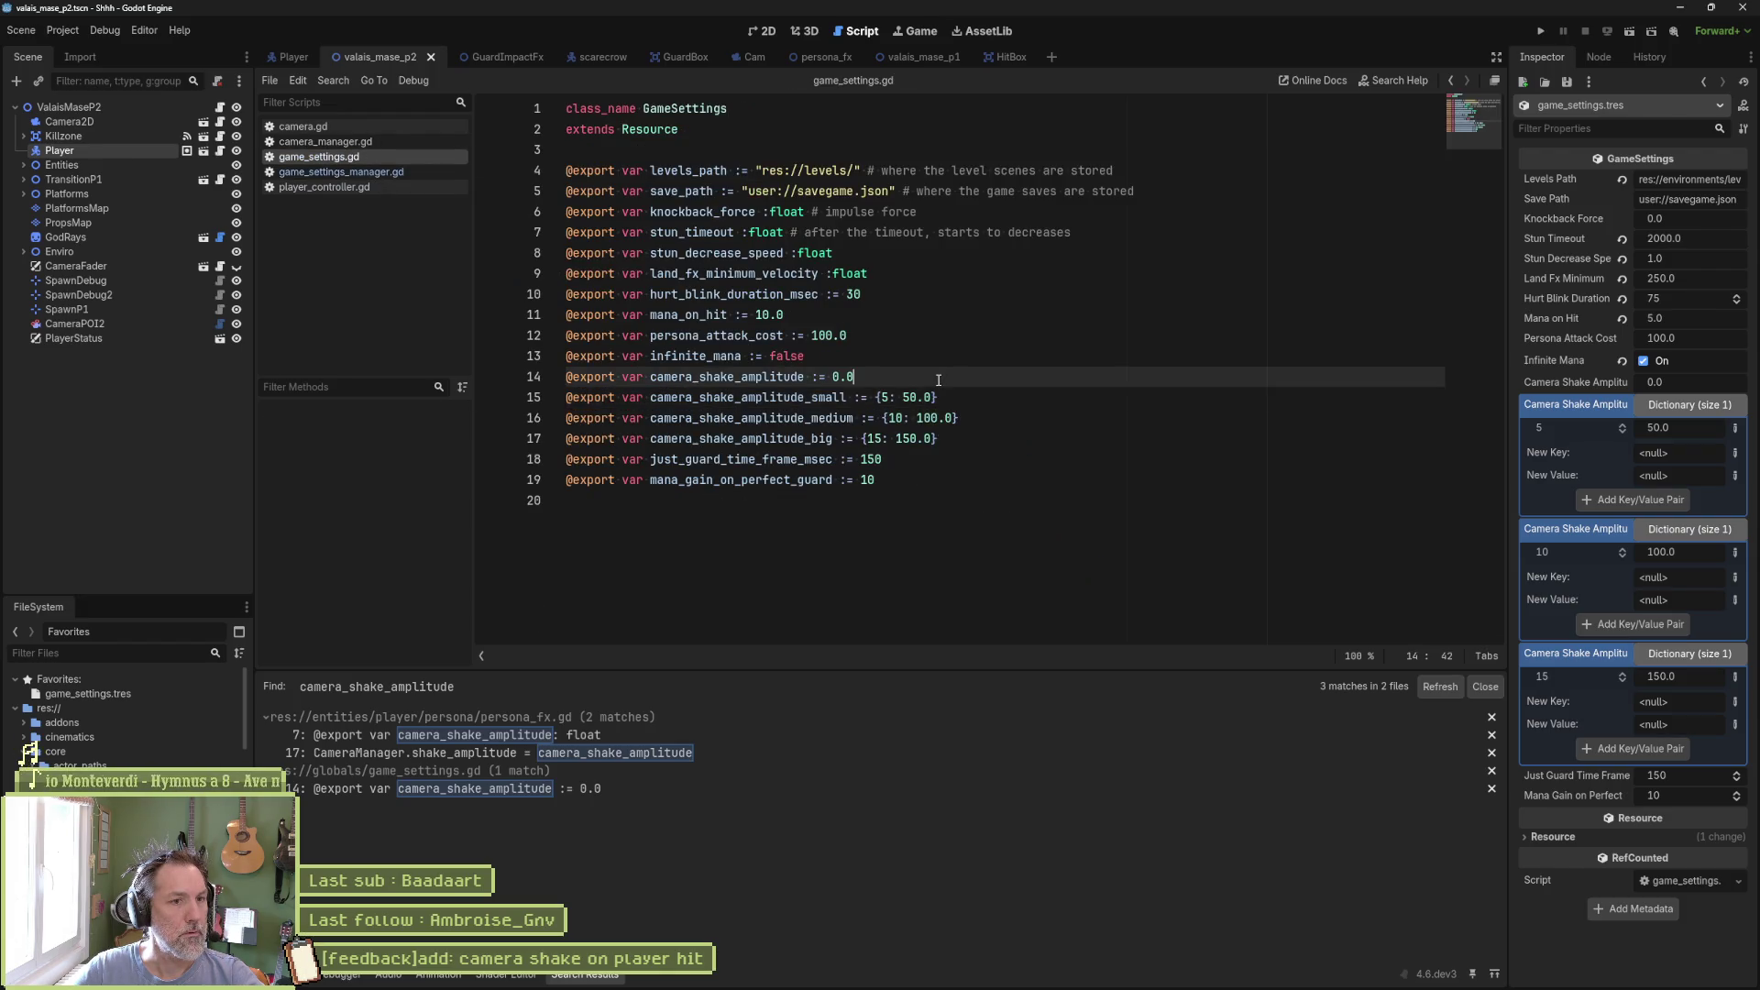
pyautogui.hotkey('ctrl', 'v')
pyautogui.click(584, 461)
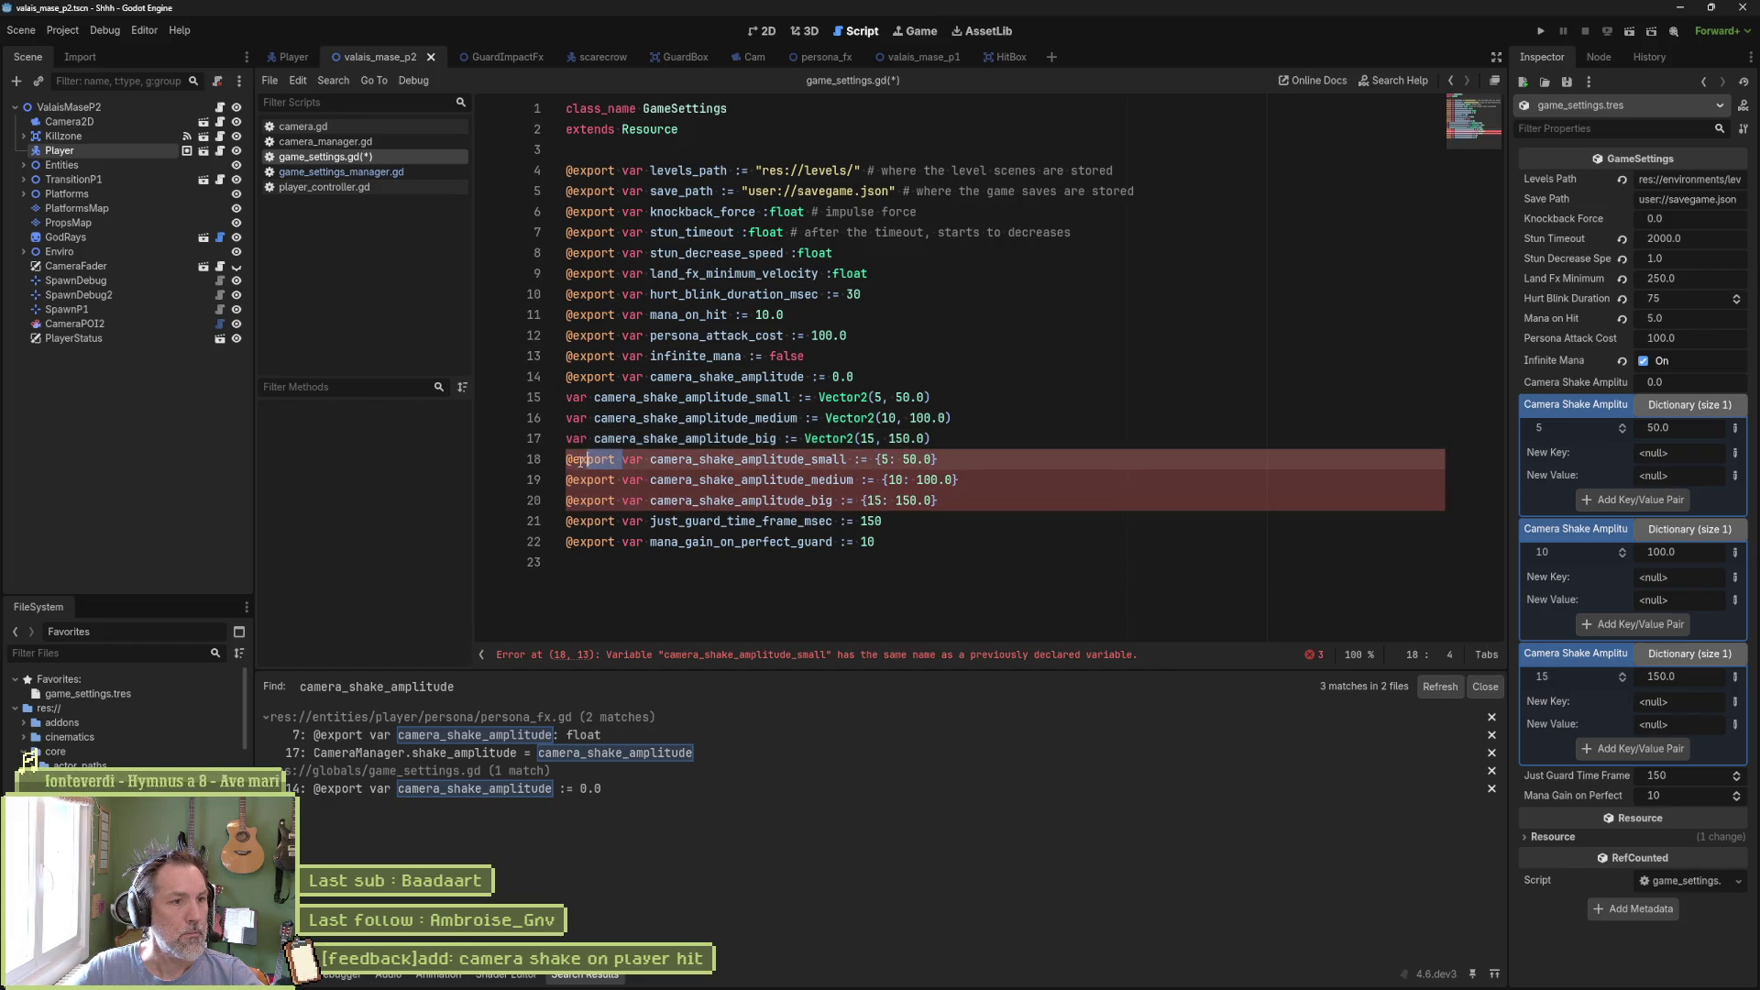
pyautogui.moveTo(584, 461); pyautogui.dragTo(622, 461)
pyautogui.hotkey('ctrl', 'c')
pyautogui.click(566, 397)
pyautogui.hotkey('ctrl', 'v')
pyautogui.click(567, 418)
pyautogui.hotkey('ctrl', 'v')
pyautogui.click(566, 438)
pyautogui.hotkey('ctrl', 'v')
# - Delete the old dictionary preset lines, save, and jump from player_controller.gd to the CameraManager shake definition
pyautogui.click(571, 459)
pyautogui.hotkey('ctrl', 'shift', 'k')
pyautogui.hotkey('ctrl', 'shift', 'k')
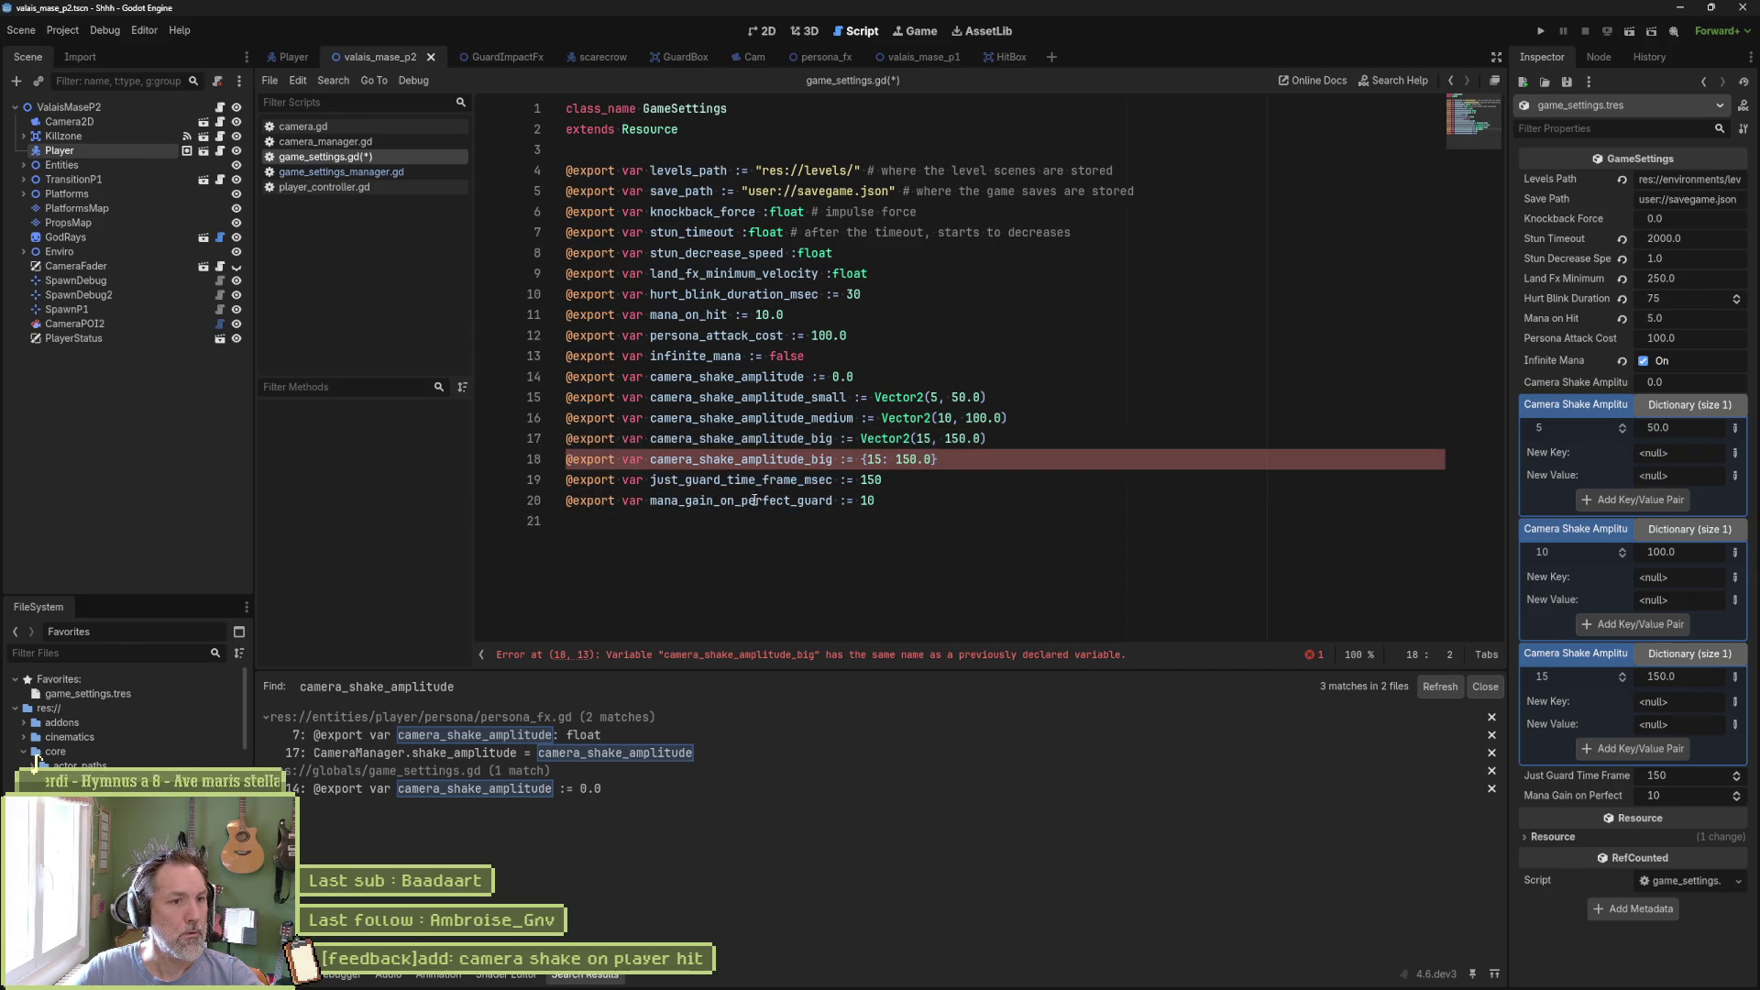
pyautogui.hotkey('ctrl', 'shift', 'k')
pyautogui.hotkey('ctrl', 's')
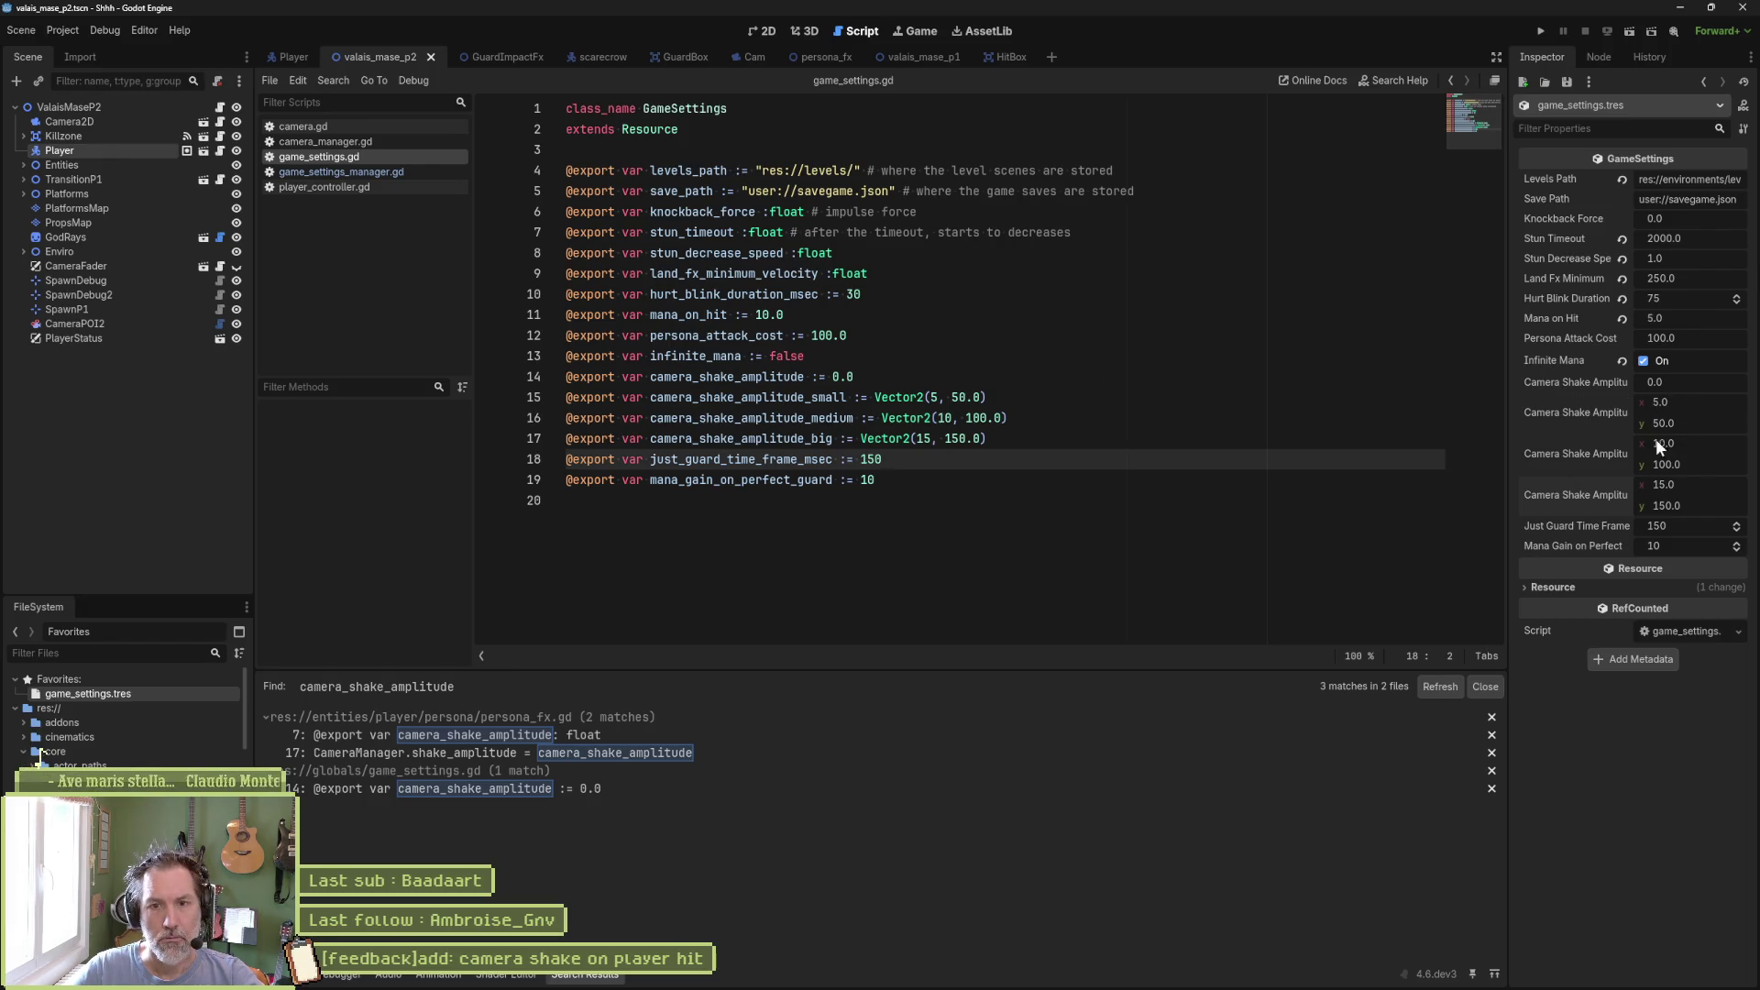
pyautogui.click(355, 186)
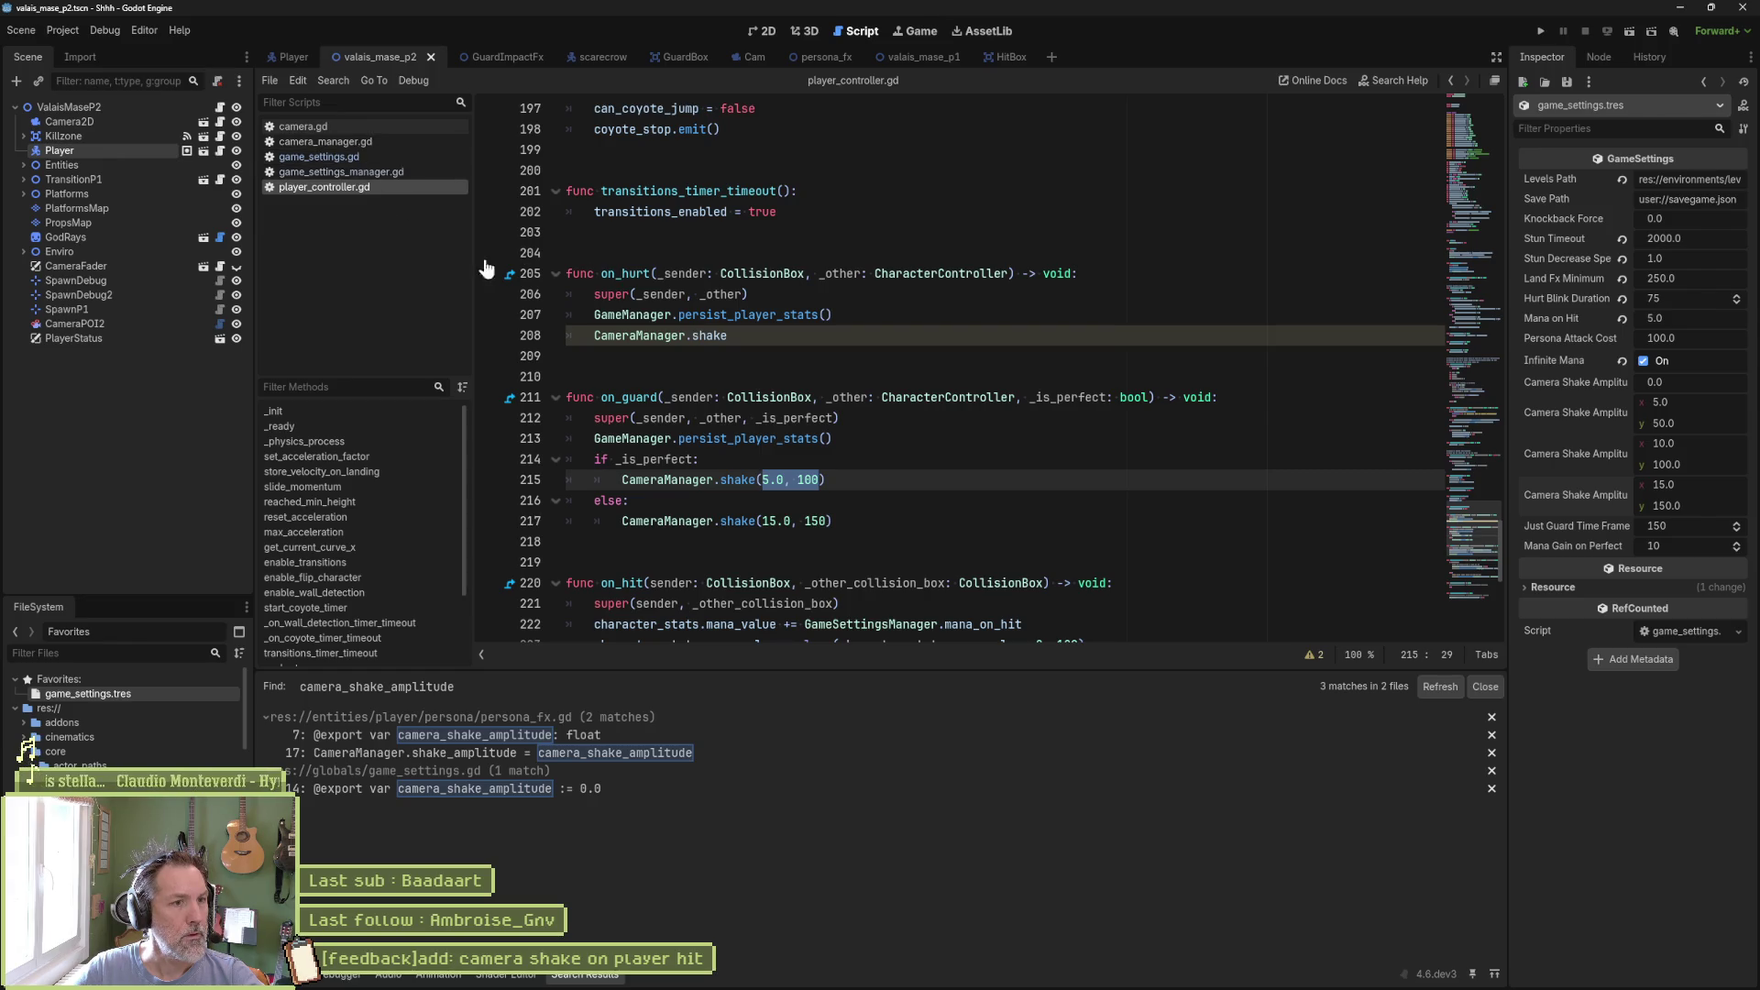
pyautogui.keyDown('ctrl'); pyautogui.click(745, 477); pyautogui.keyUp('ctrl')
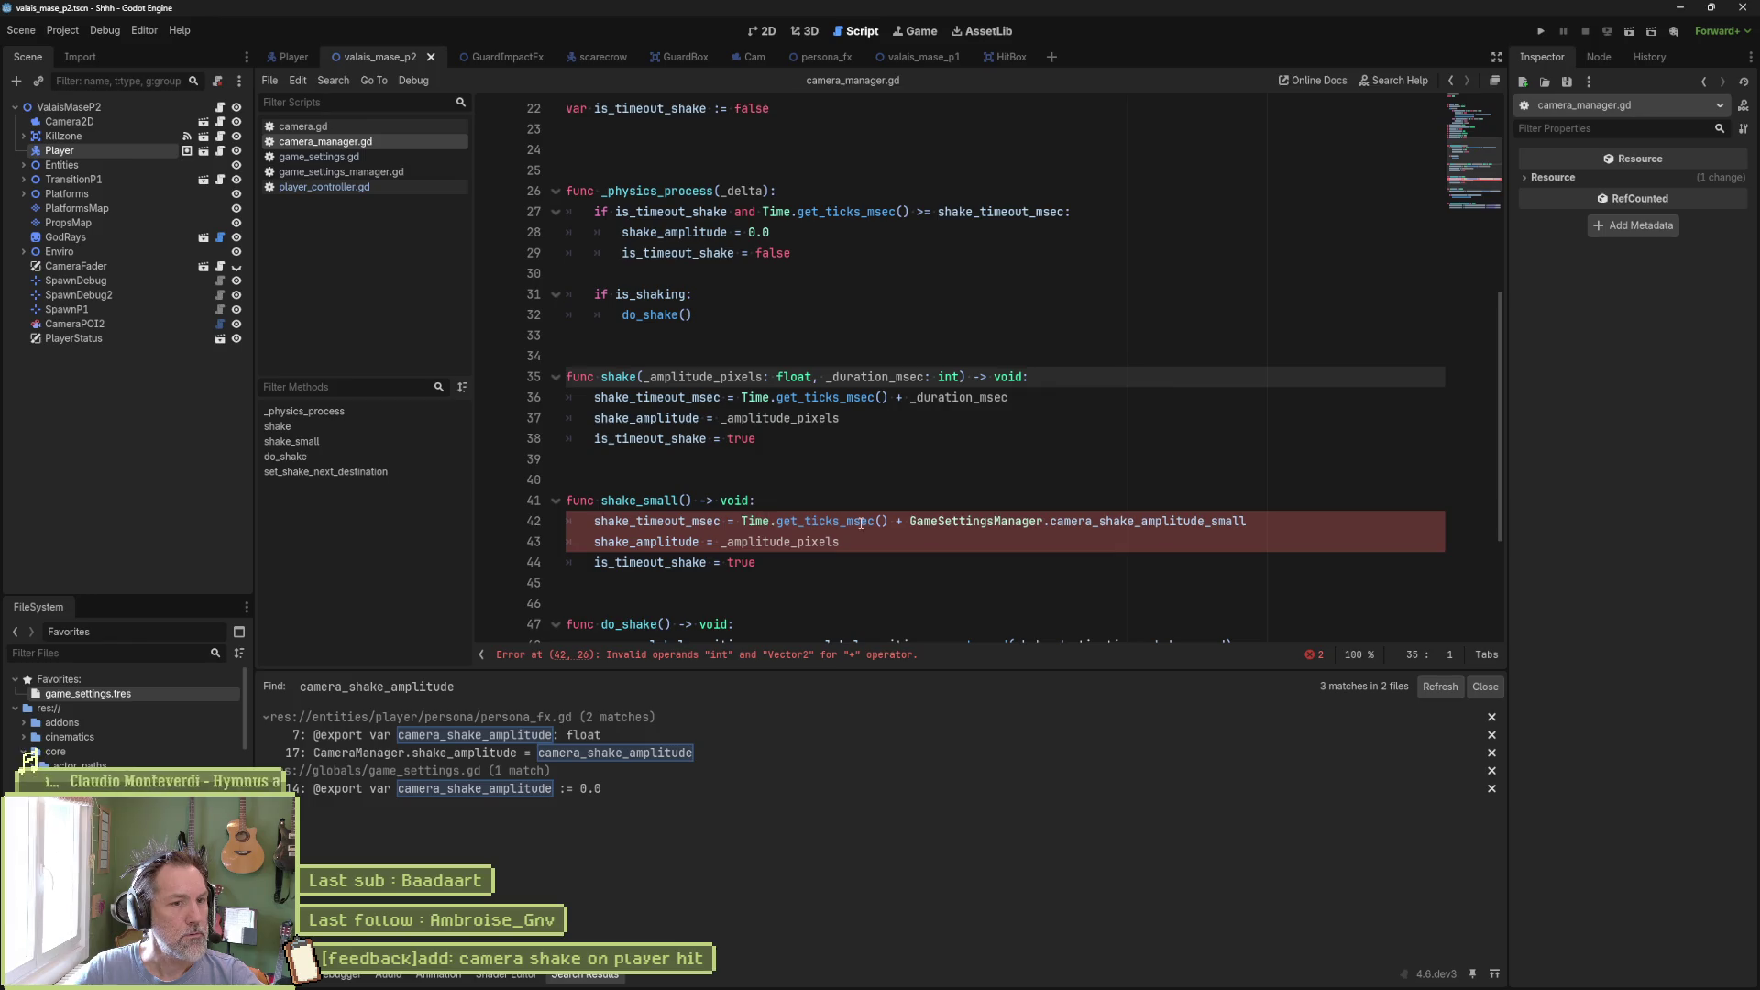
# - Use camera_shake_amplitude_small.x for the timeout and camera_shake_amplitude_small.y in place of _amplitude_pixels
pyautogui.click(1273, 523)
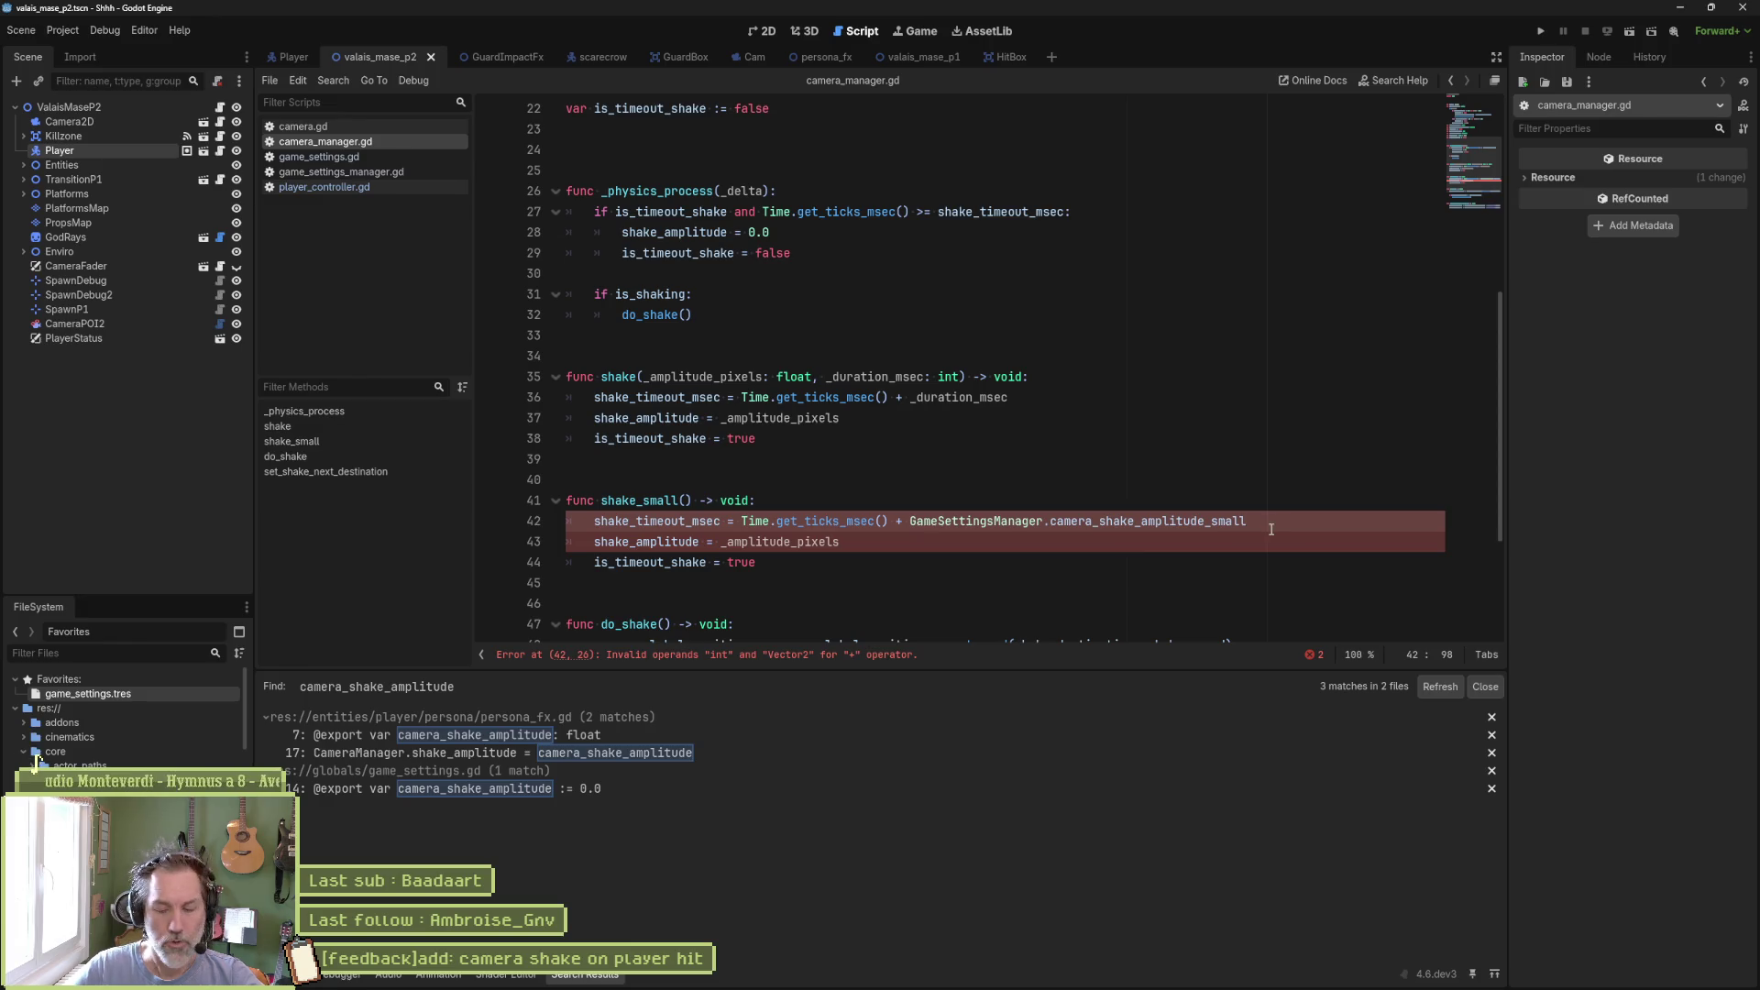
pyautogui.write('.x')
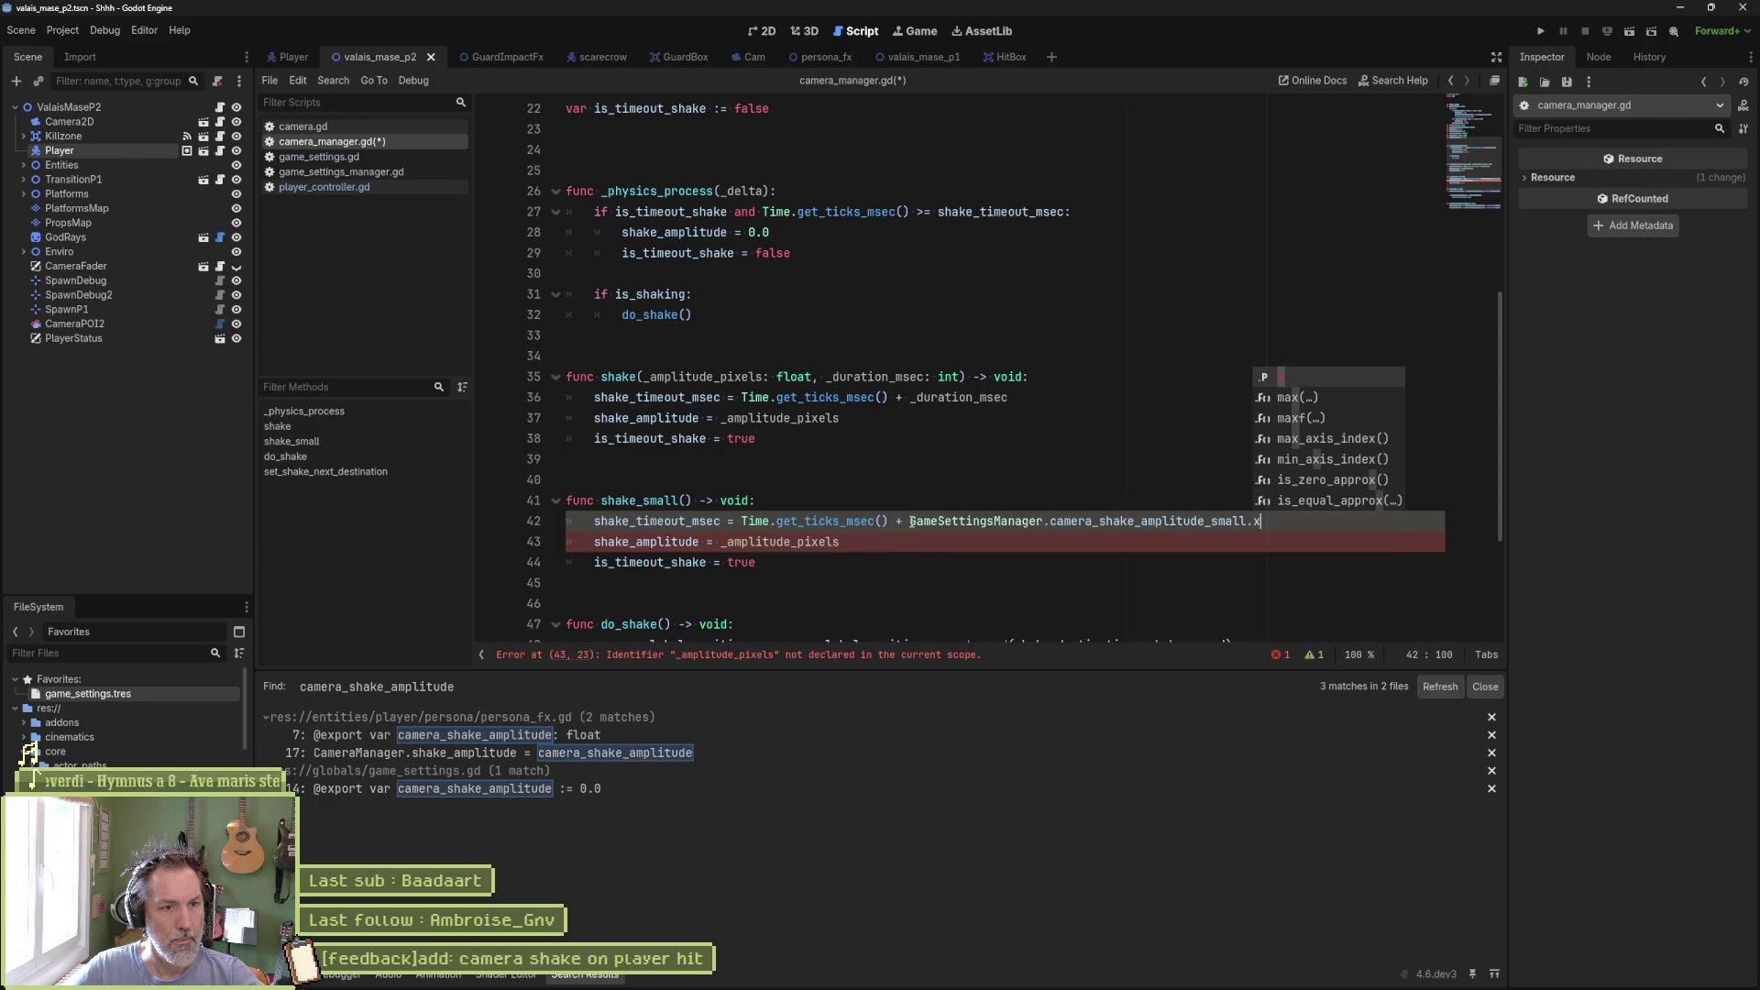
pyautogui.keyDown('shift'); pyautogui.click(911, 521); pyautogui.keyUp('shift')
pyautogui.doubleClick(870, 541)
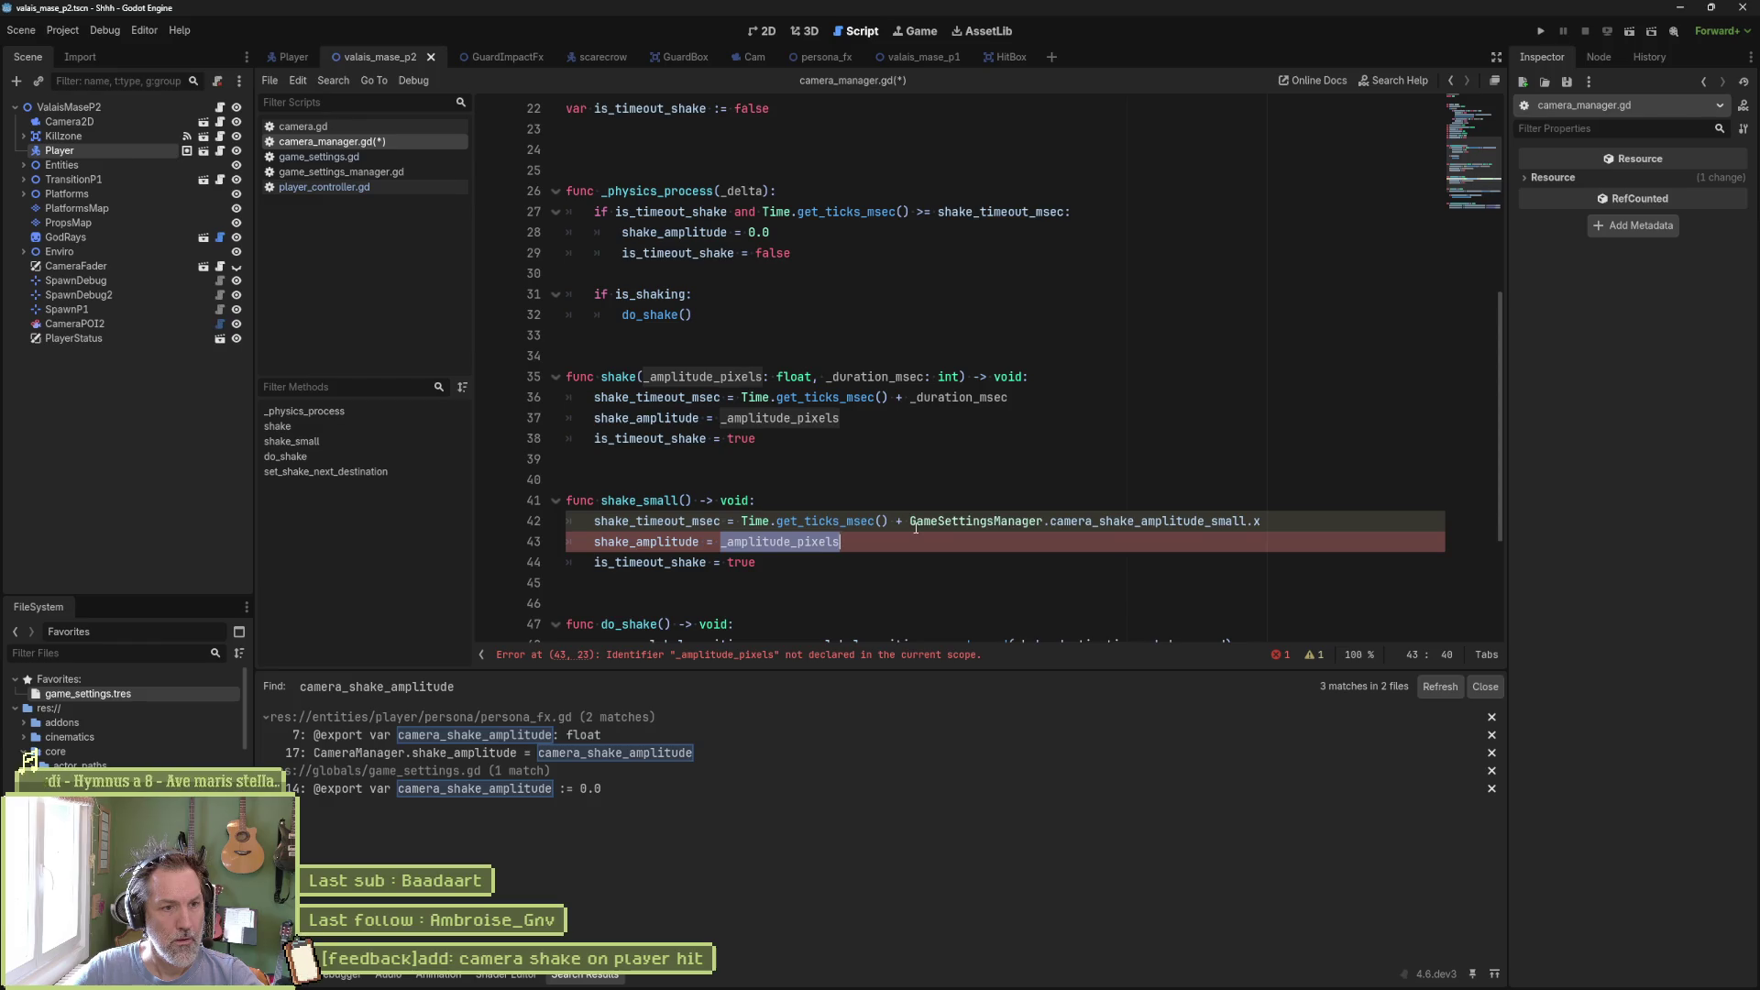
pyautogui.write('GameSettingsManager.camera_shake_amplitude_small.x')
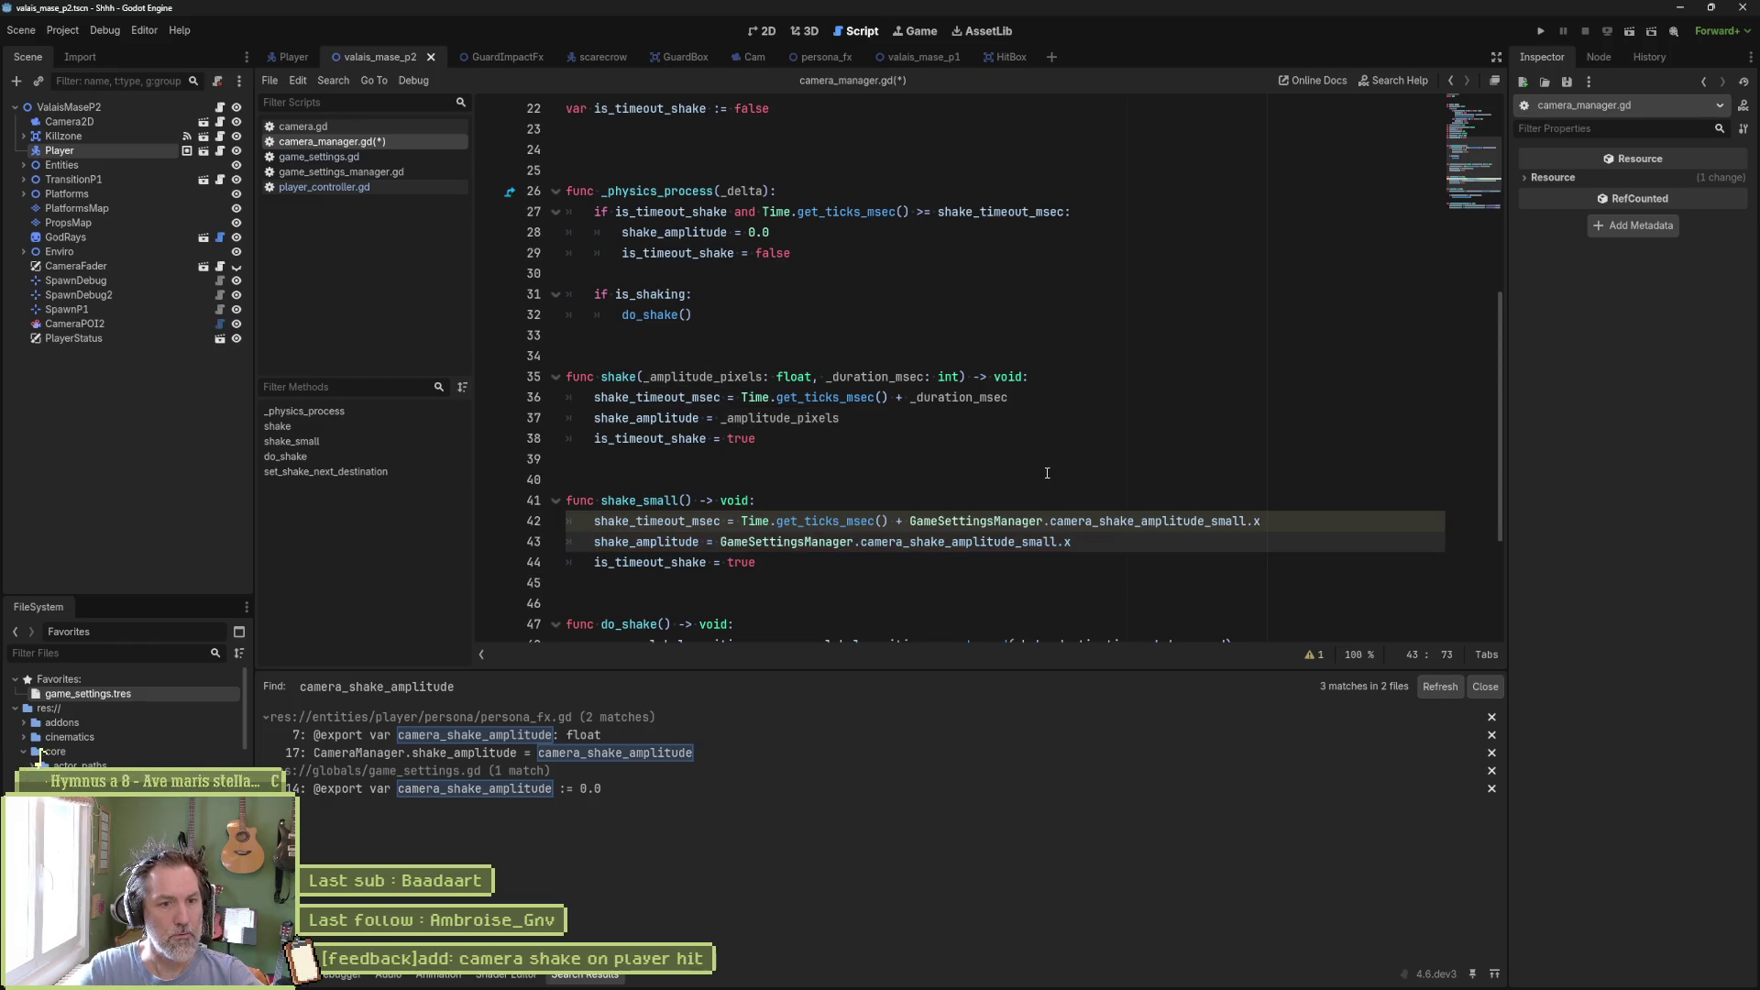
pyautogui.press('BackSpace')
pyautogui.write('y')
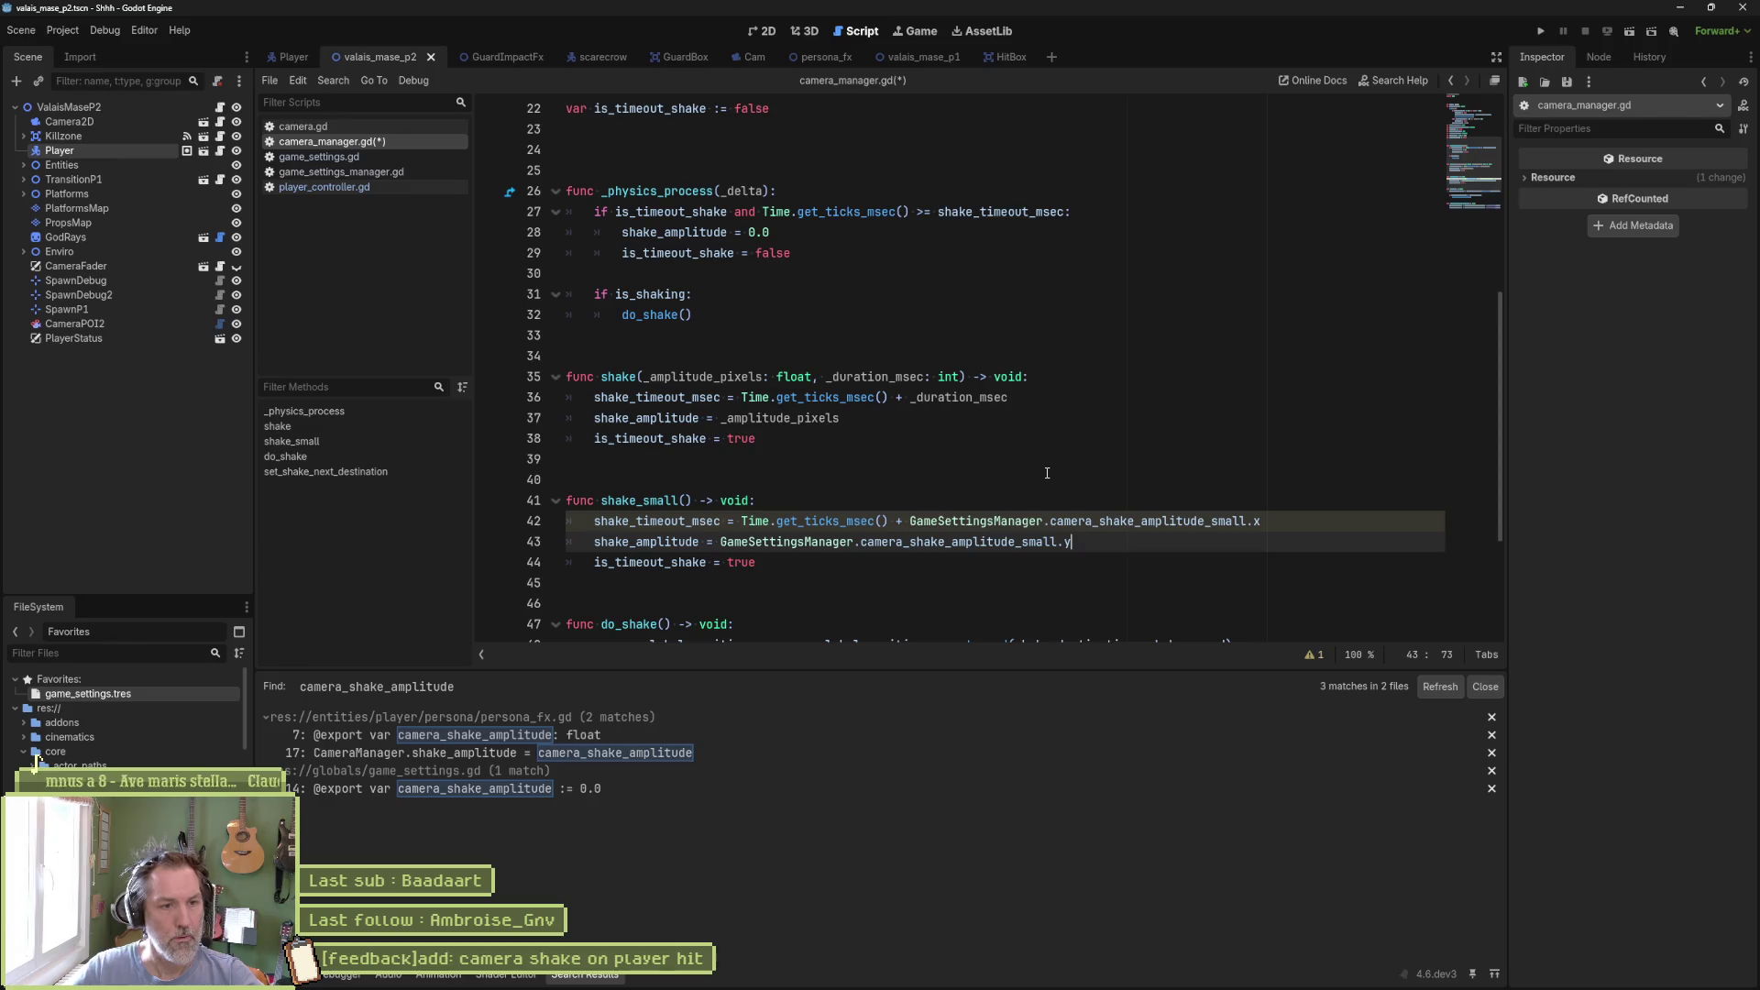
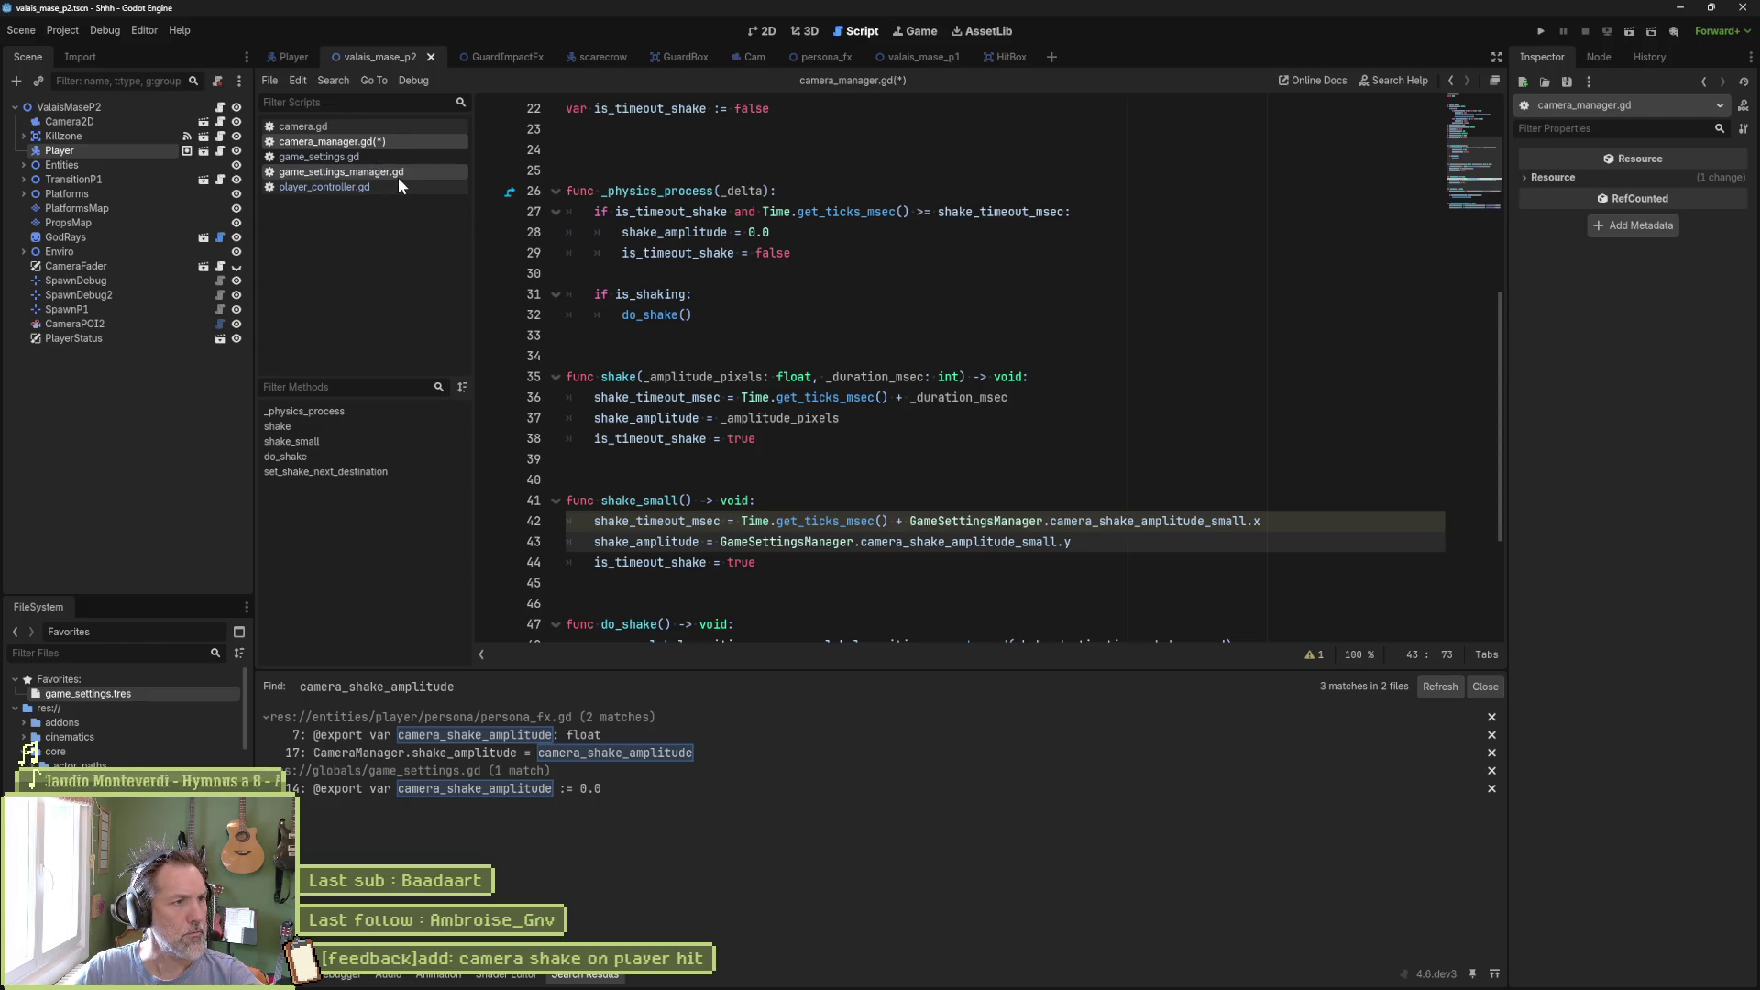
# - In shake_small, swap the preset components so amplitude reads .x and timeout reads .y
pyautogui.click(1266, 521)
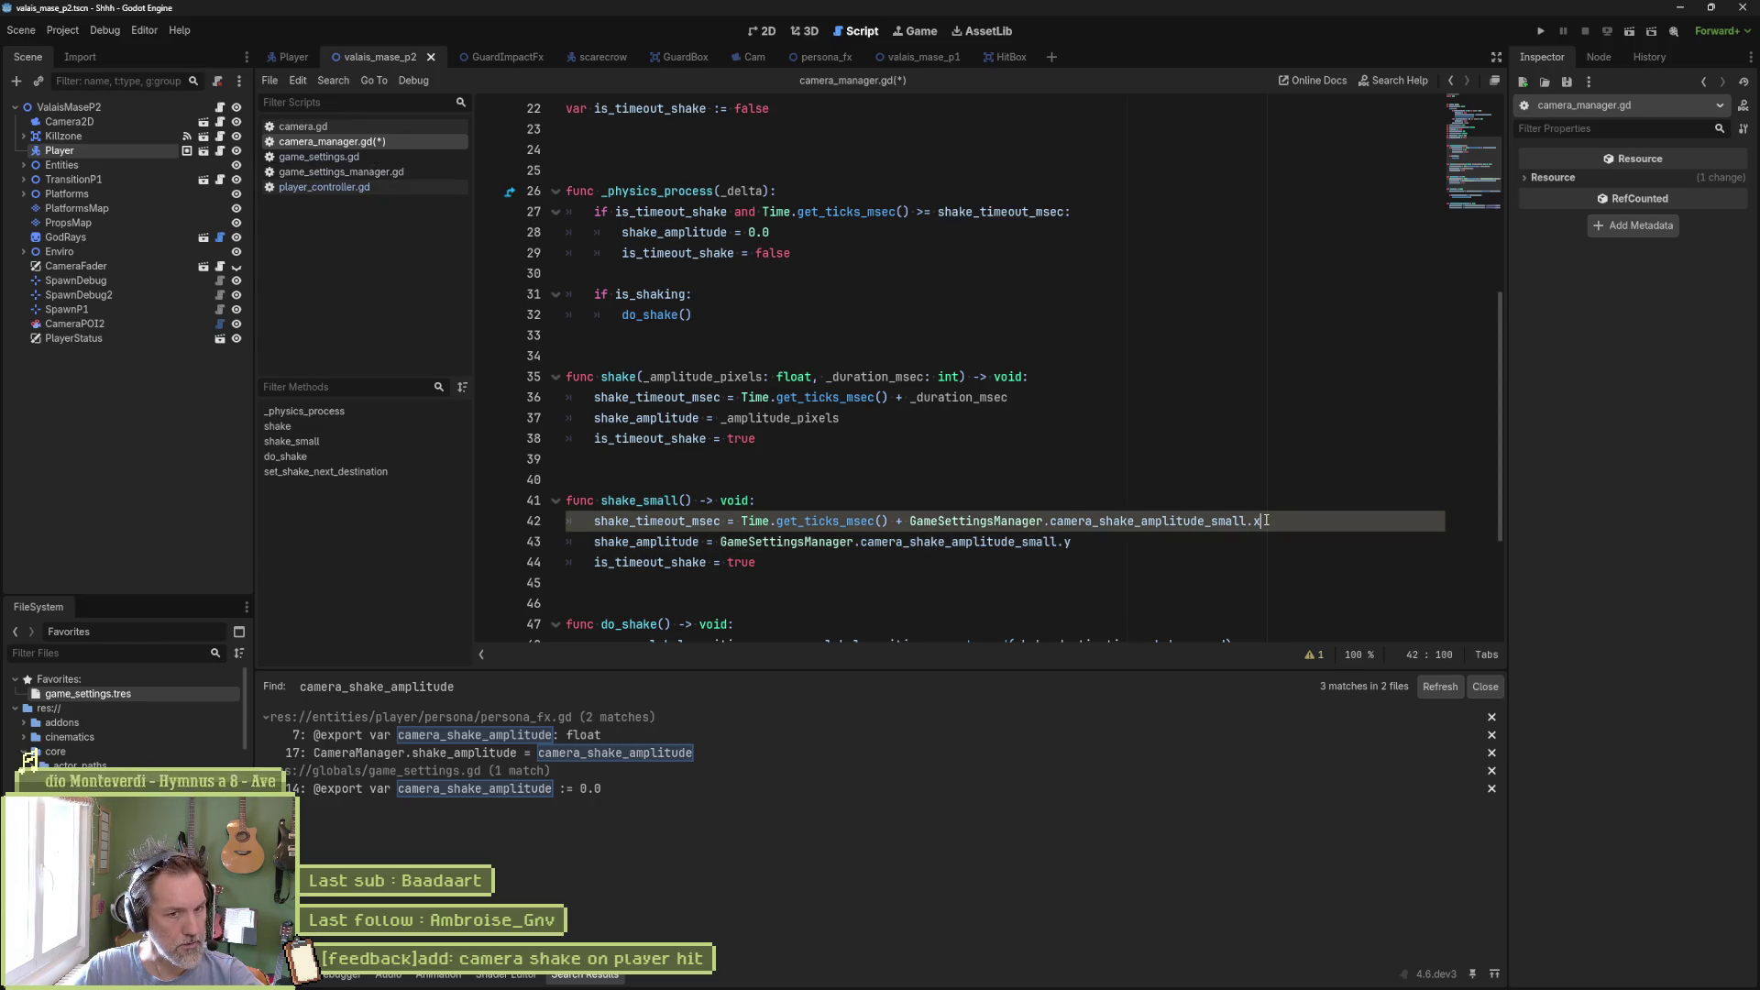
pyautogui.press('BackSpace')
pyautogui.write('y')
pyautogui.press('Down')
pyautogui.press('BackSpace')
pyautogui.write('x')
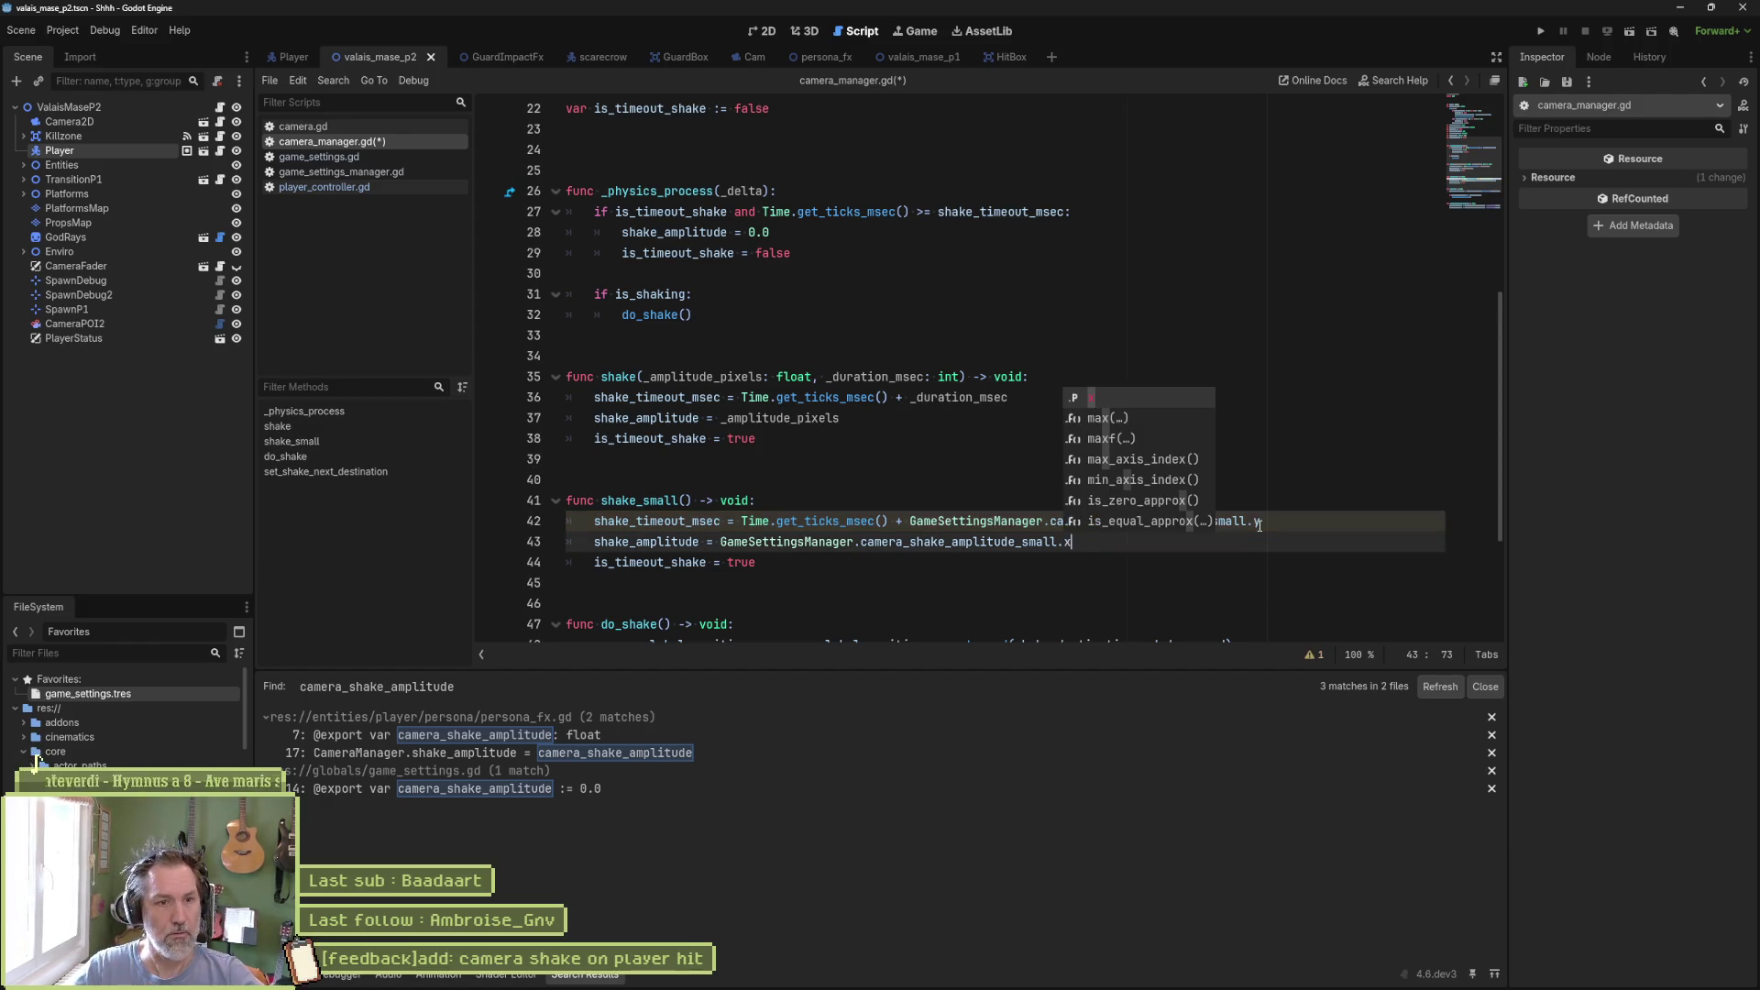
# - Move the shake_amplitude line above the timeout line, save, and clear the old Output errors
pyautogui.hotkey('alt', 'Up')
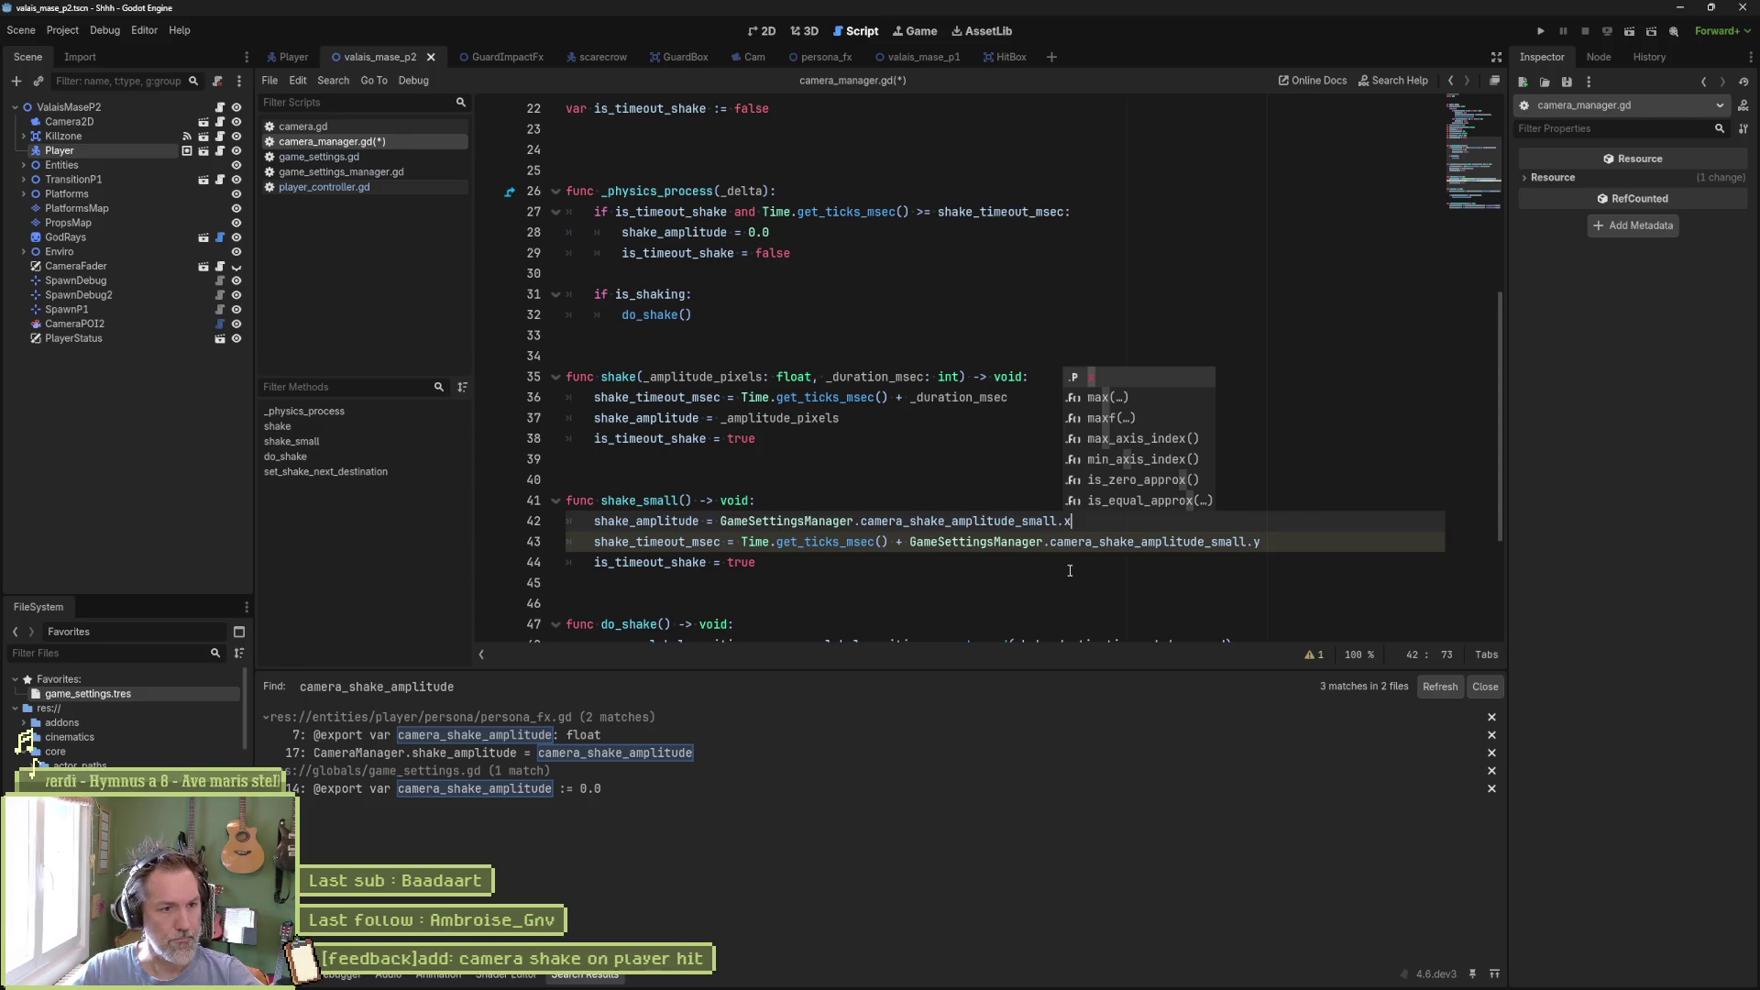
pyautogui.click(1064, 571)
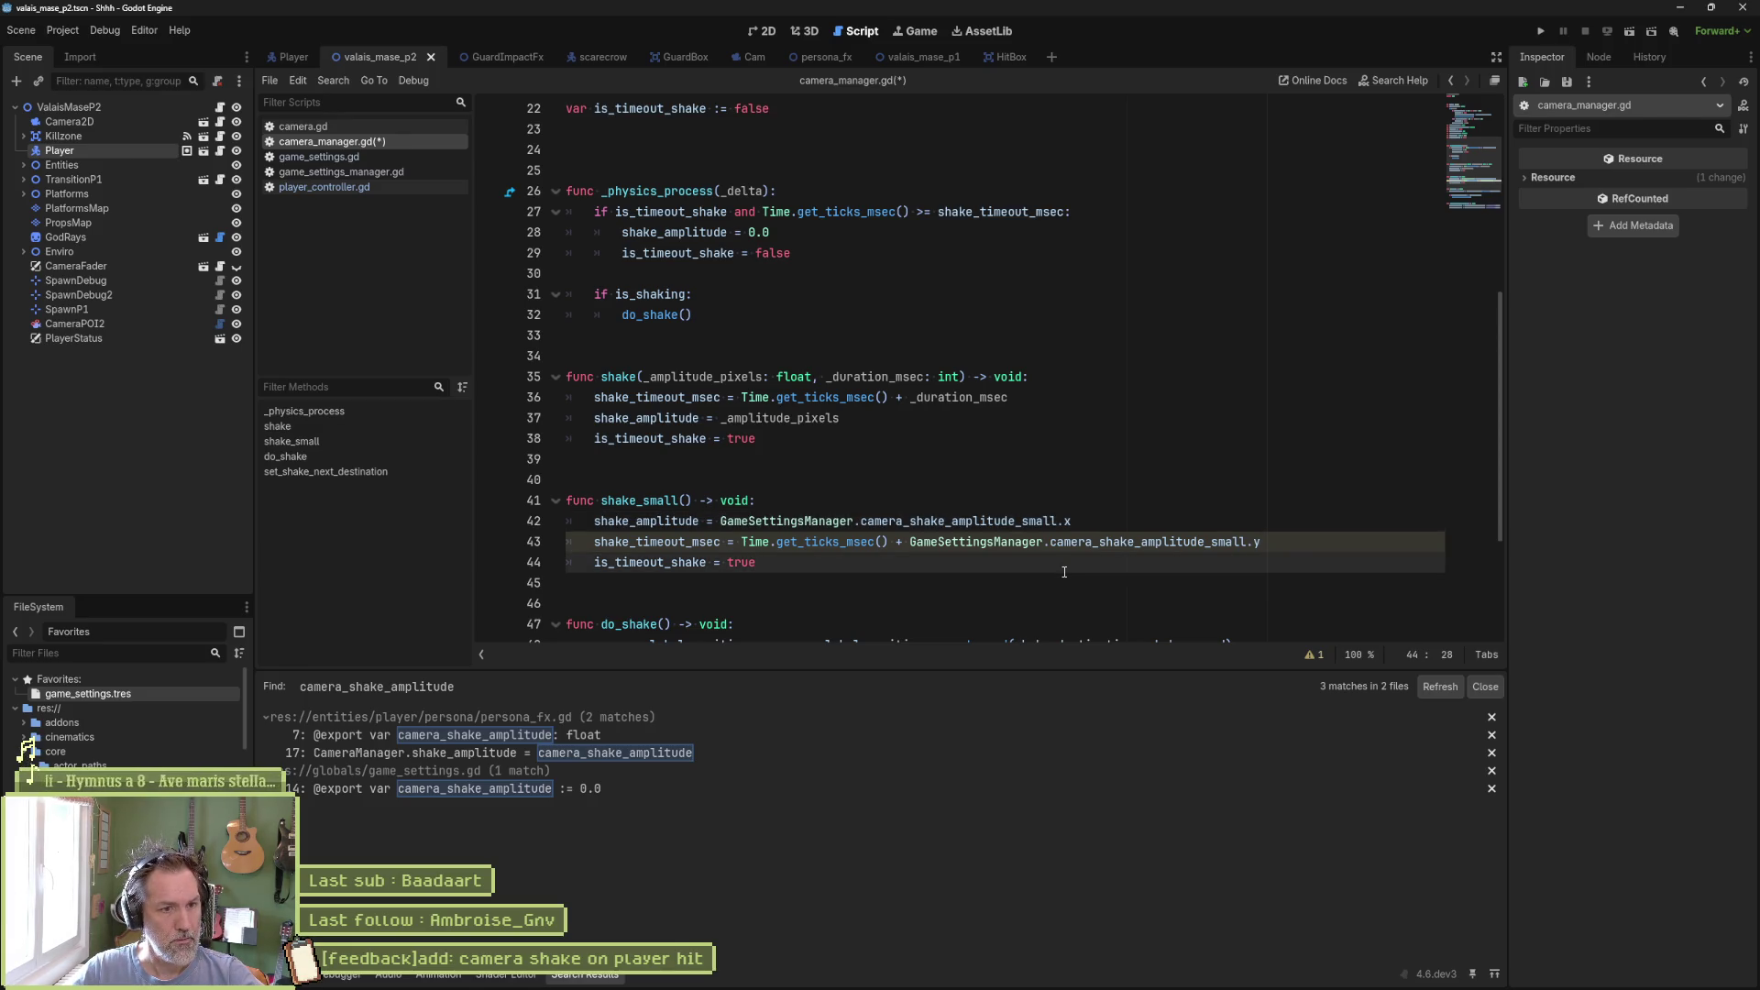
pyautogui.hotkey('ctrl', 's')
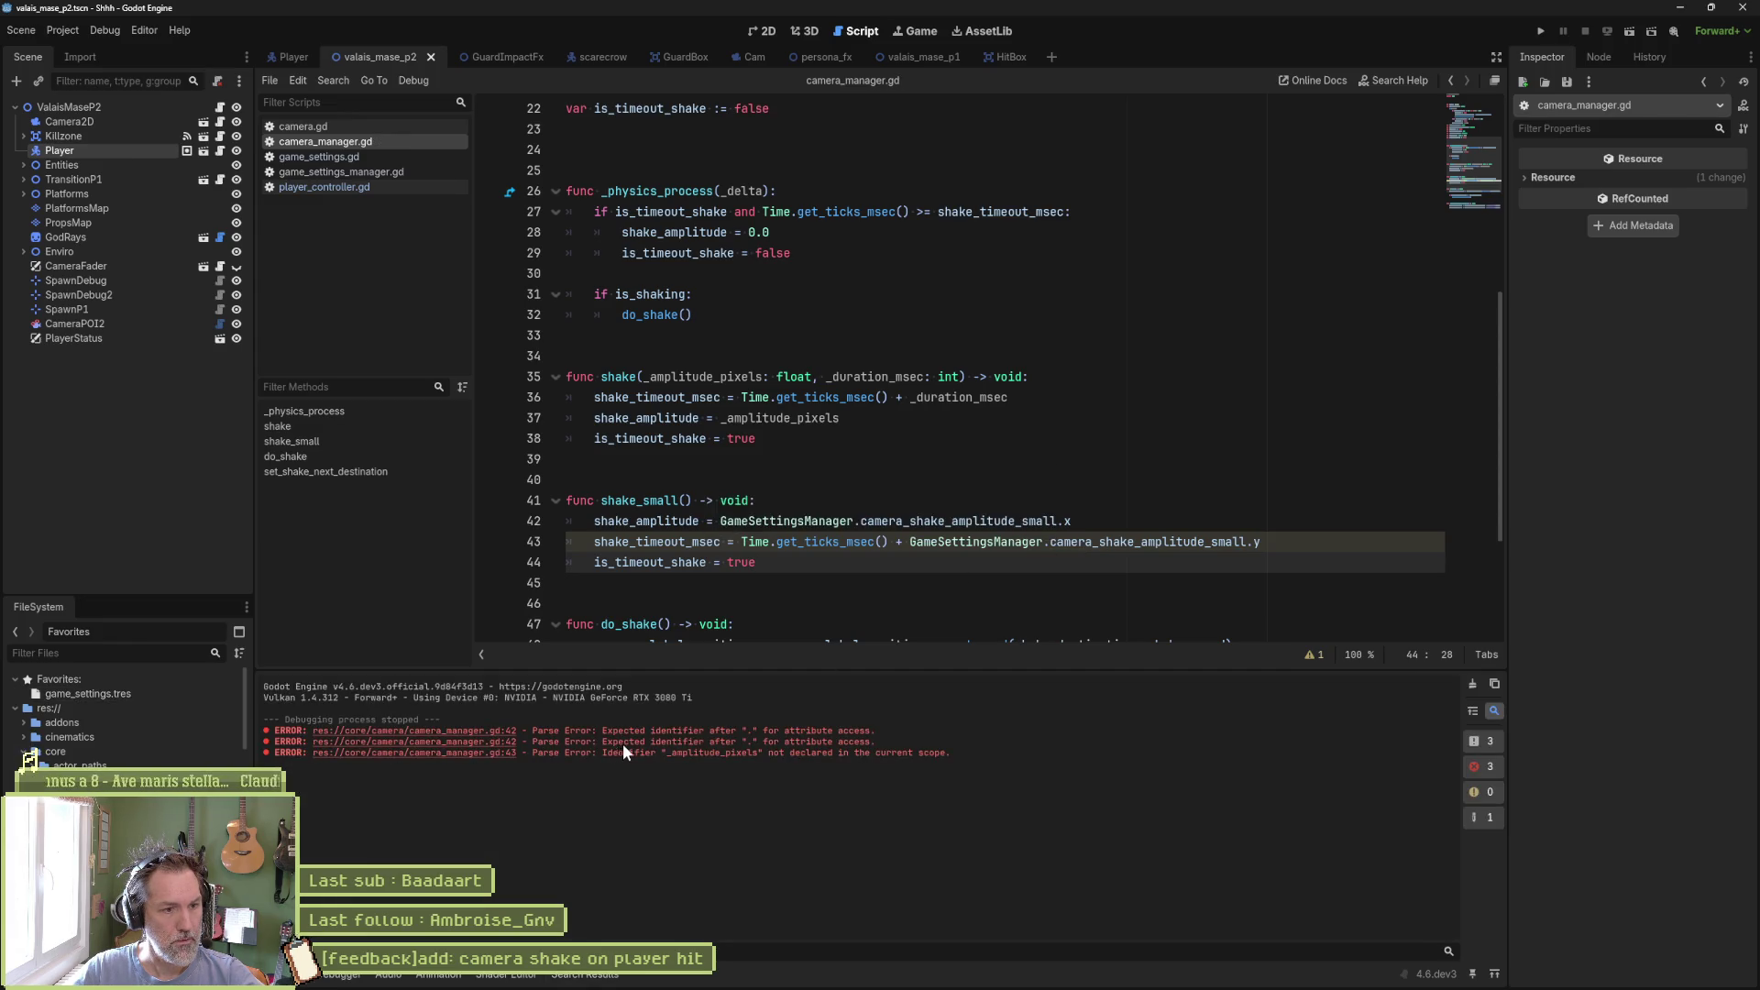
pyautogui.click(1471, 683)
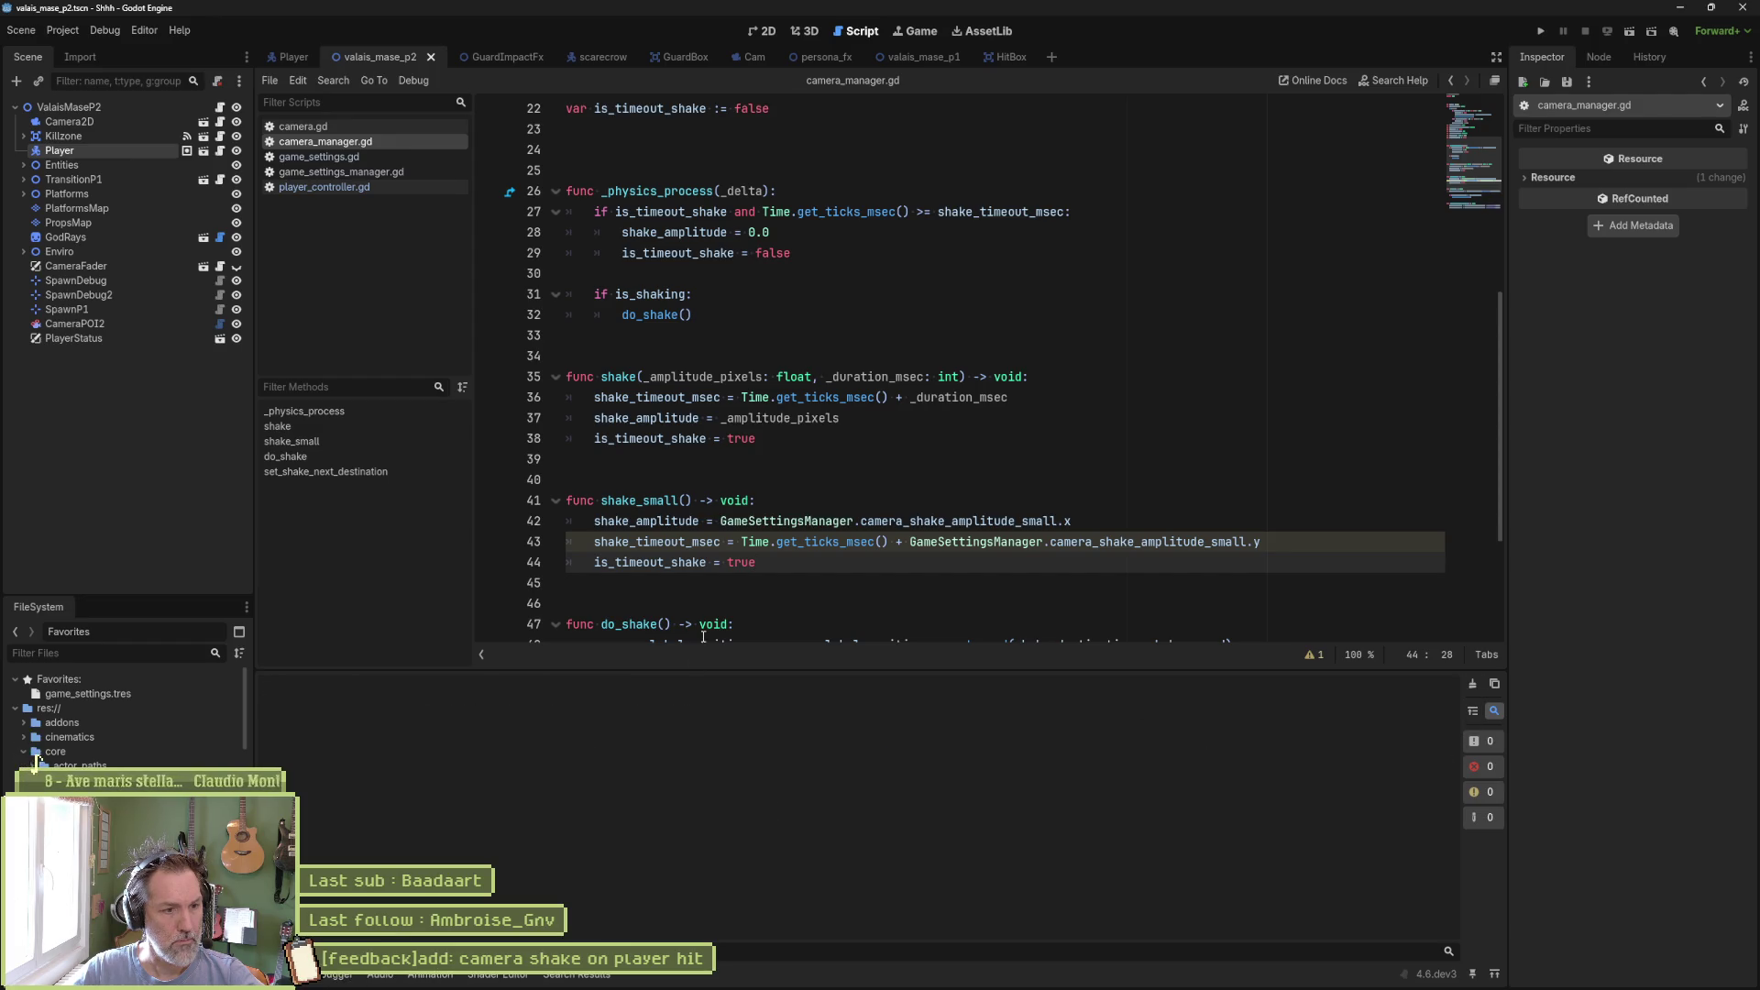
# - Look over shake_small and select its lines 41 to 43
pyautogui.click(800, 575)
pyautogui.doubleClick(718, 546)
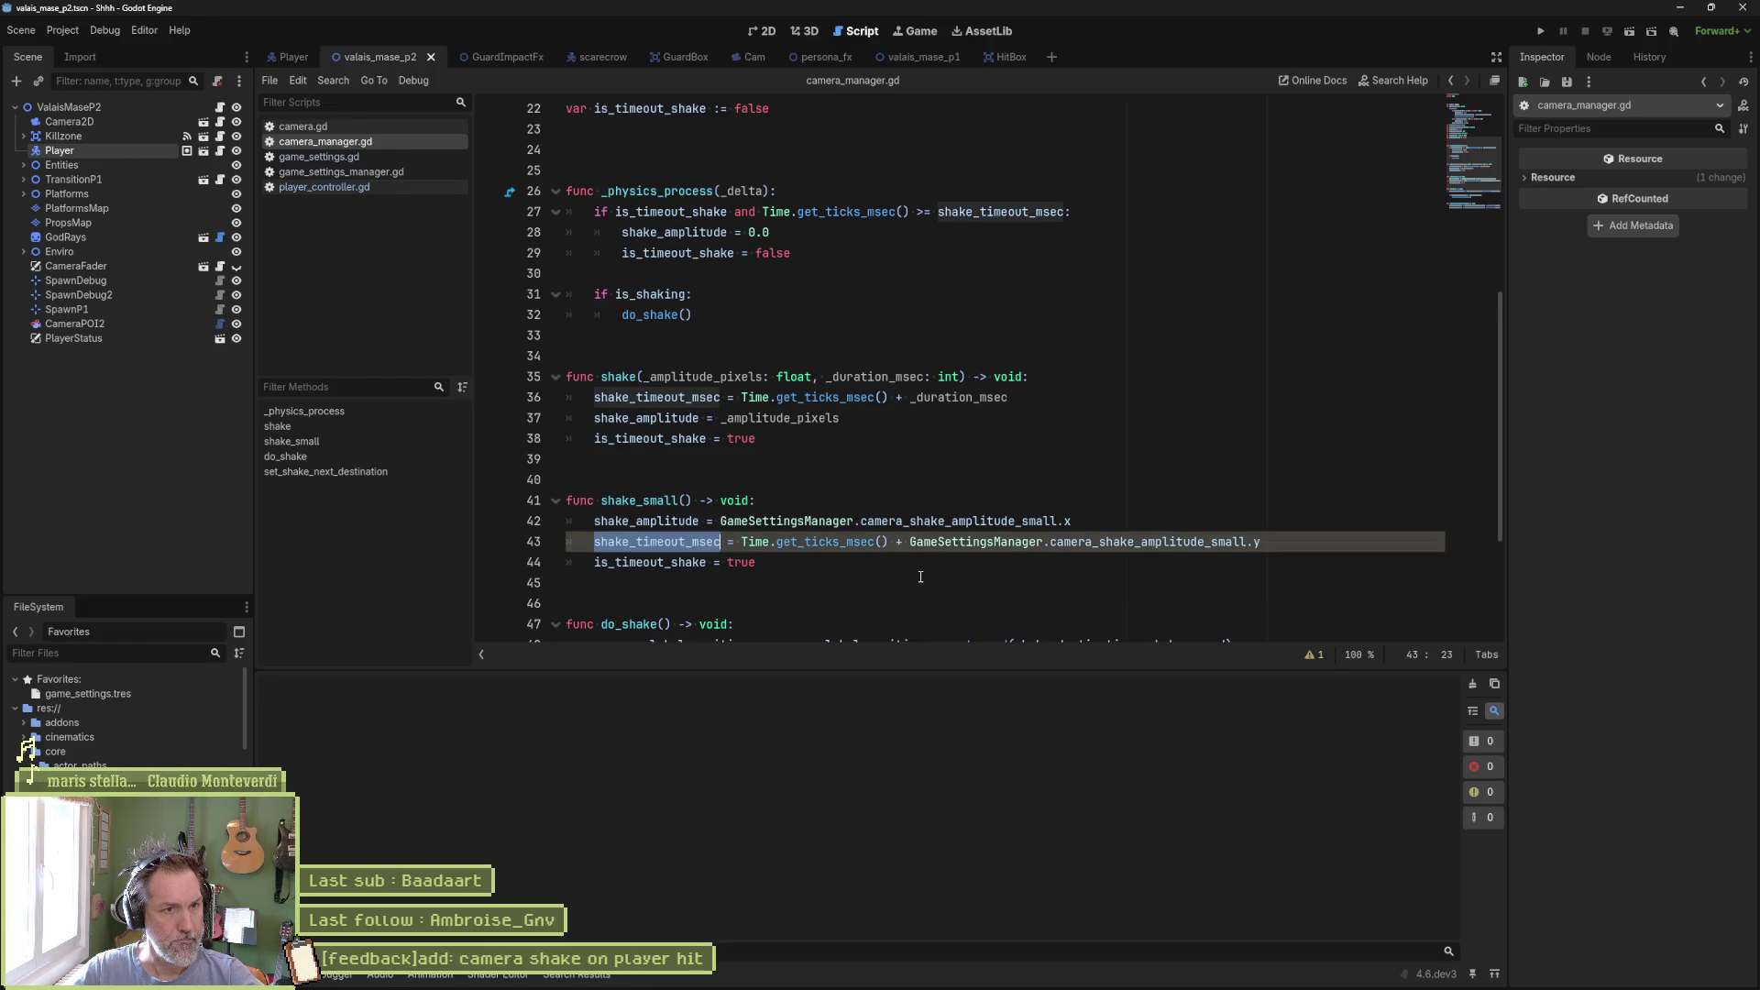
pyautogui.scroll(5, 699, 423)
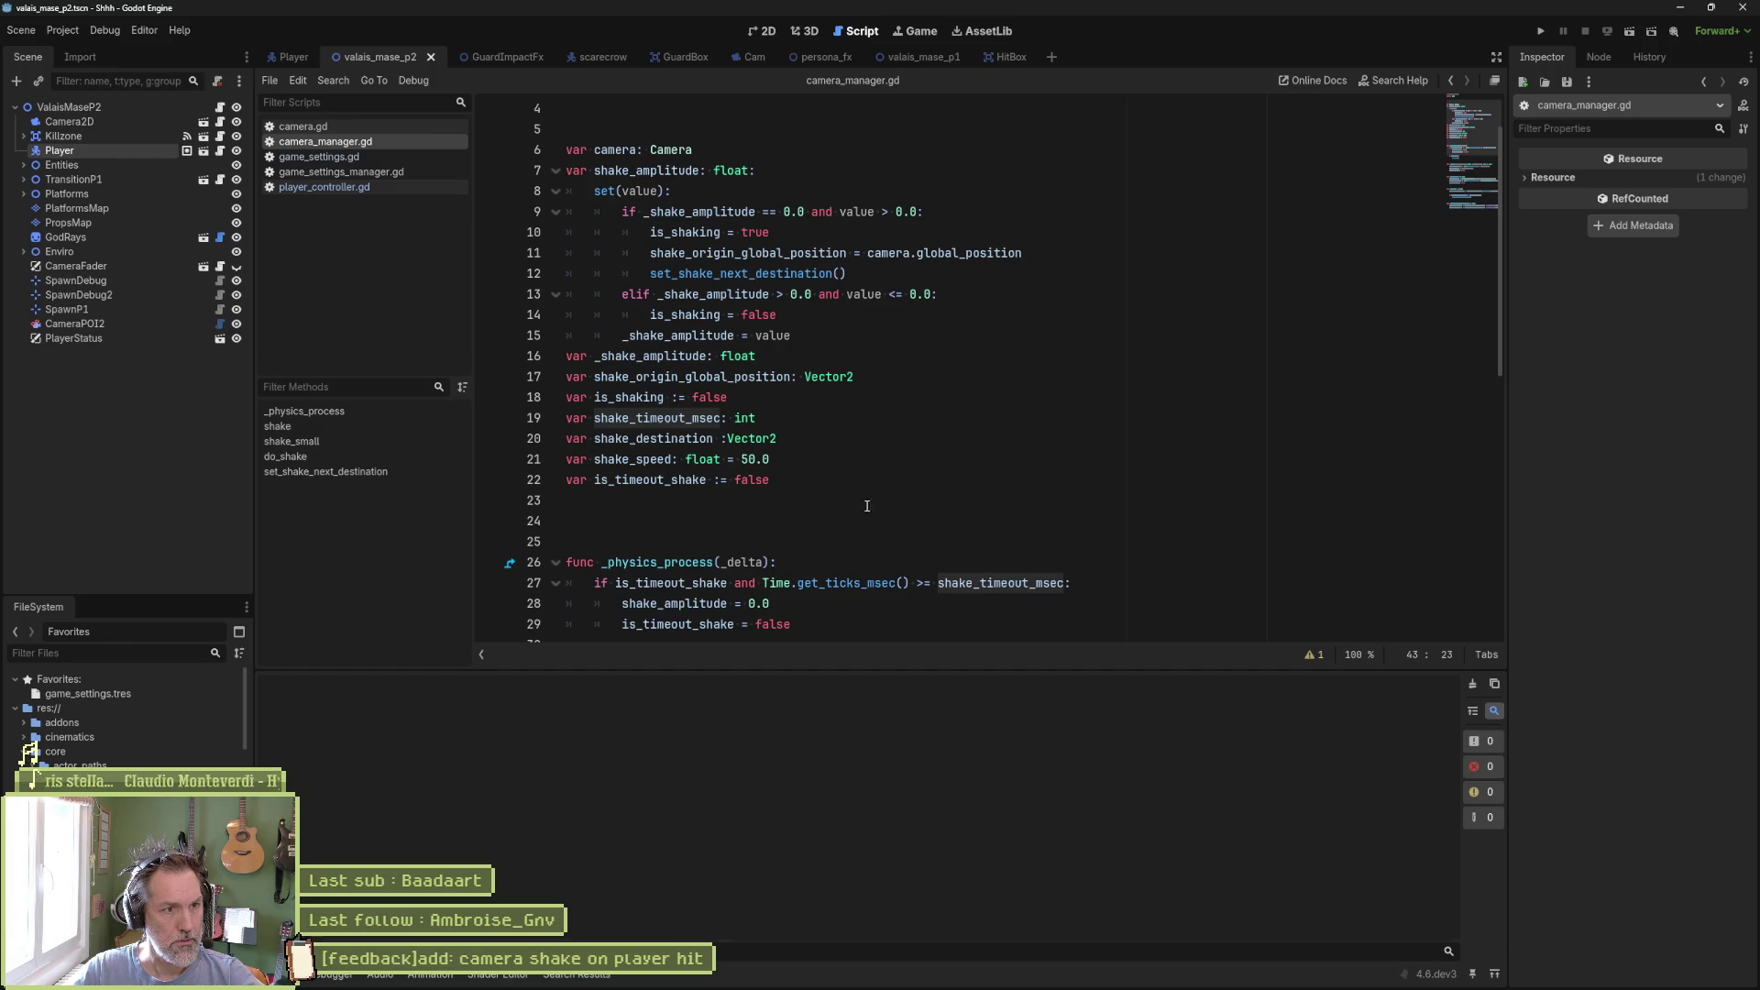
pyautogui.scroll(-2, 716, 560)
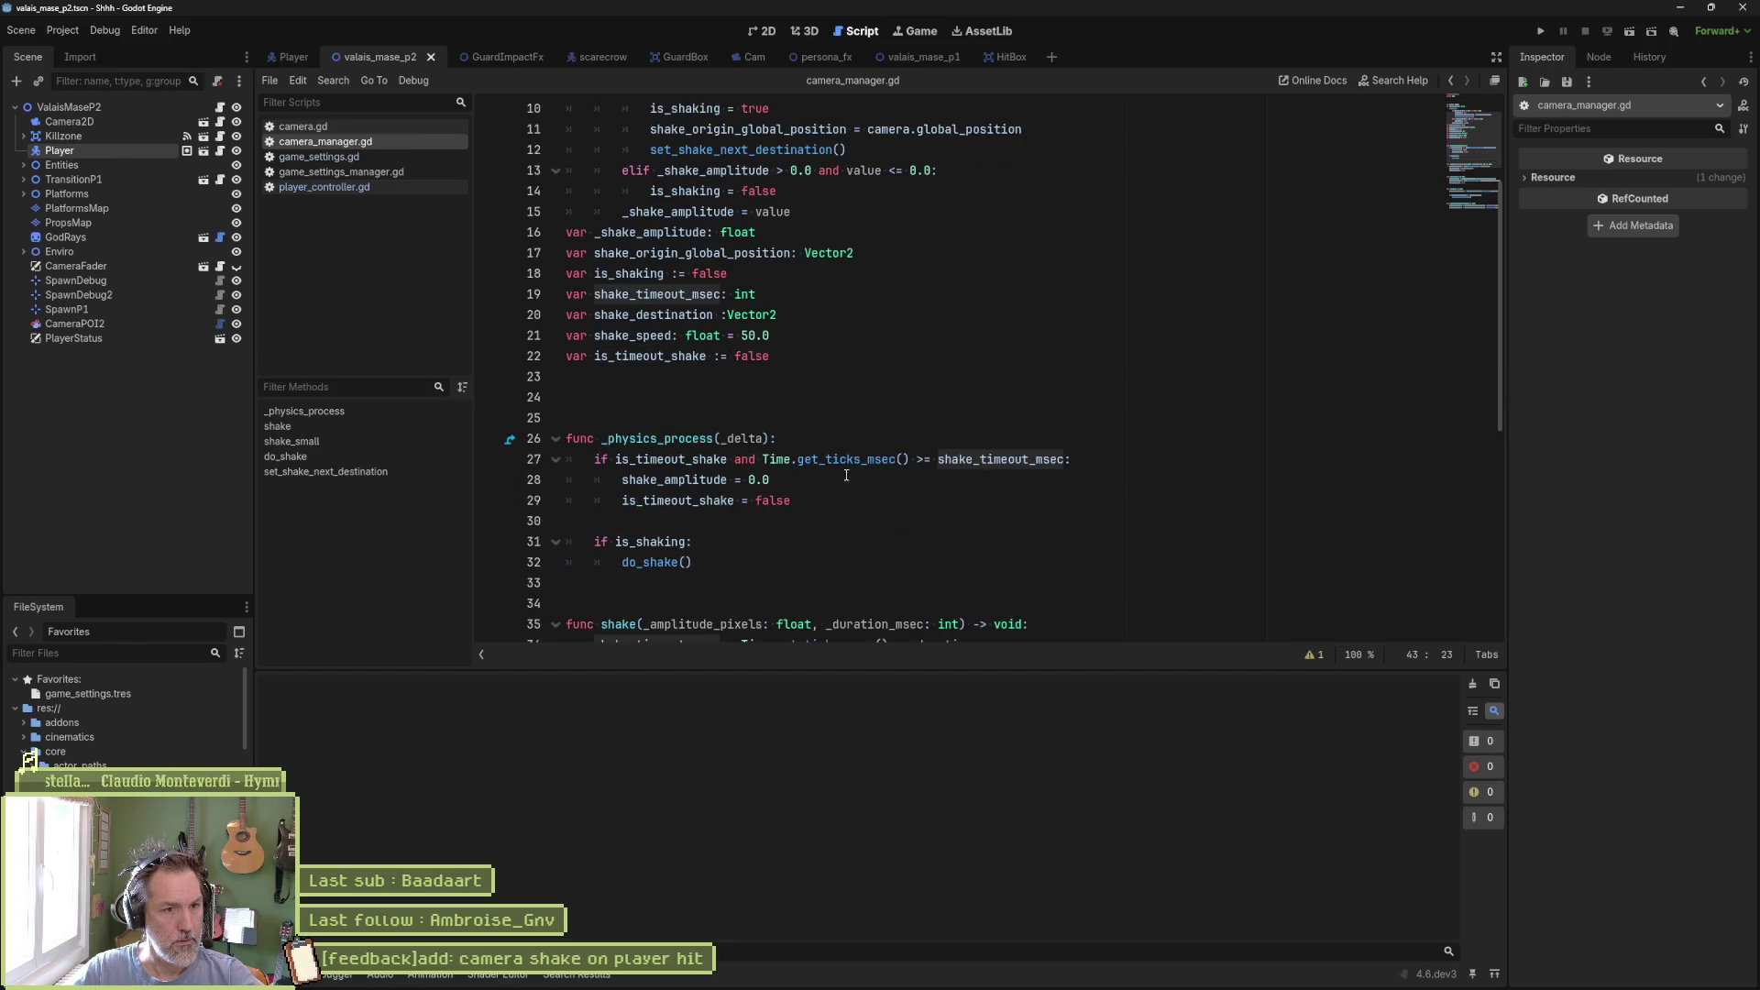
pyautogui.scroll(-4, 983, 503)
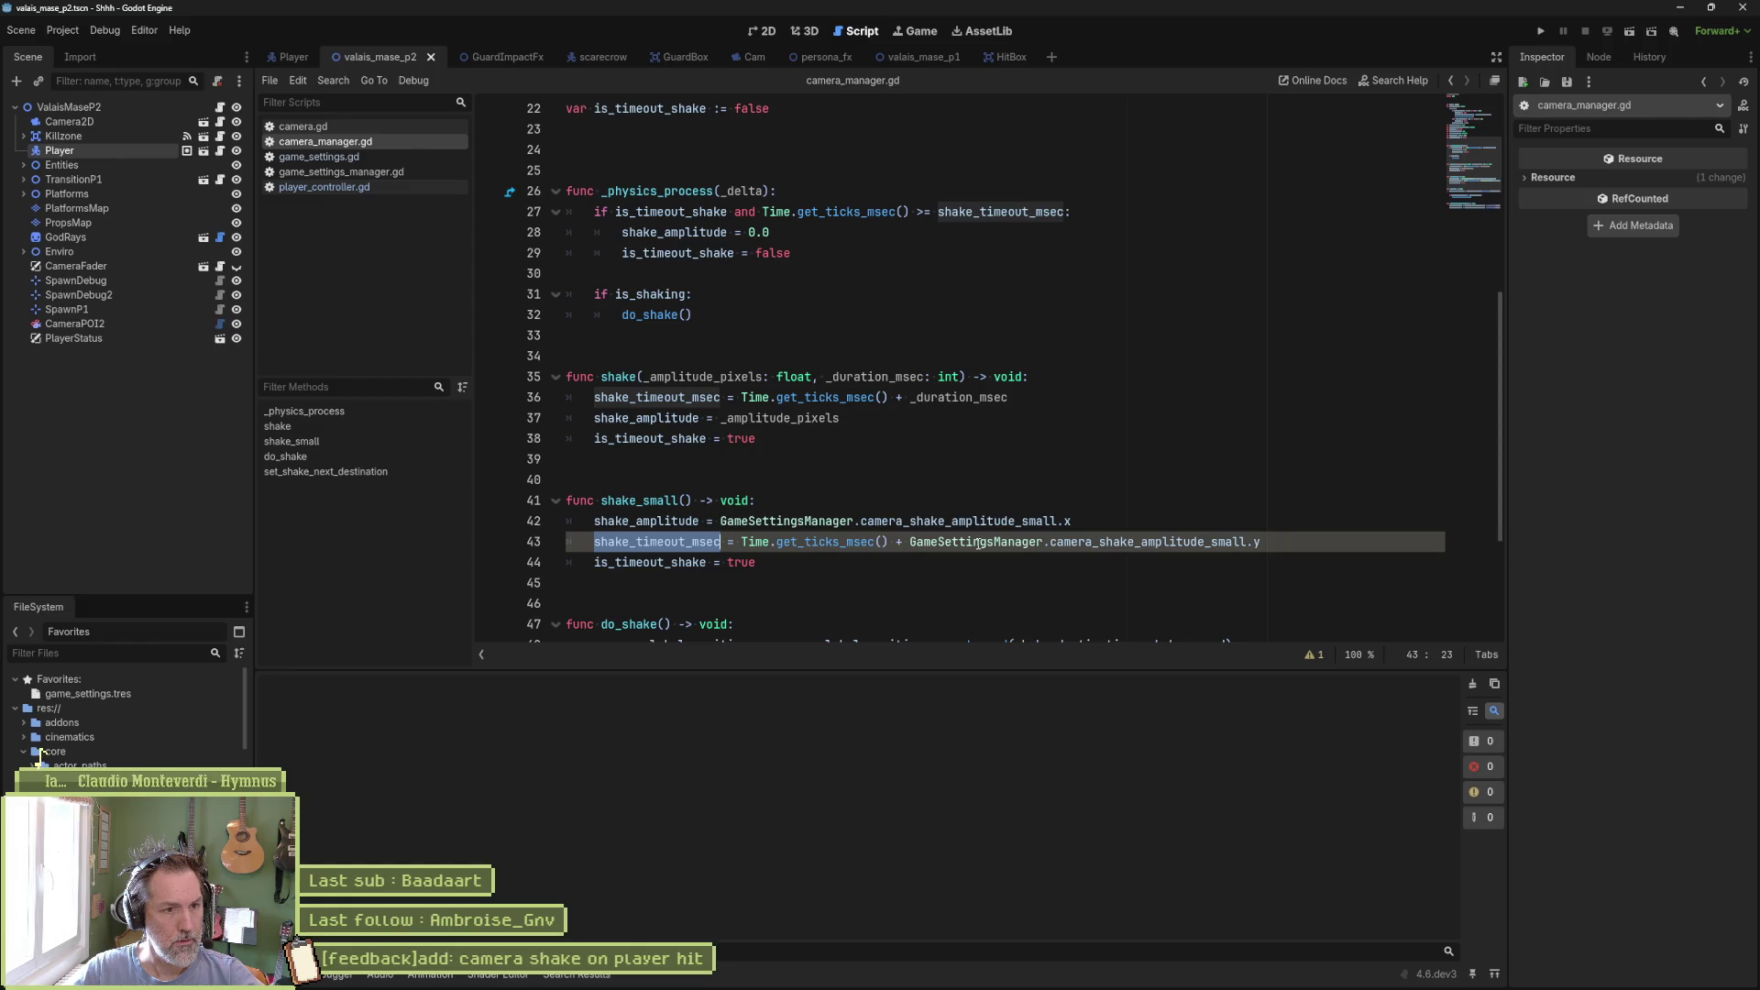
pyautogui.moveTo(1103, 547)
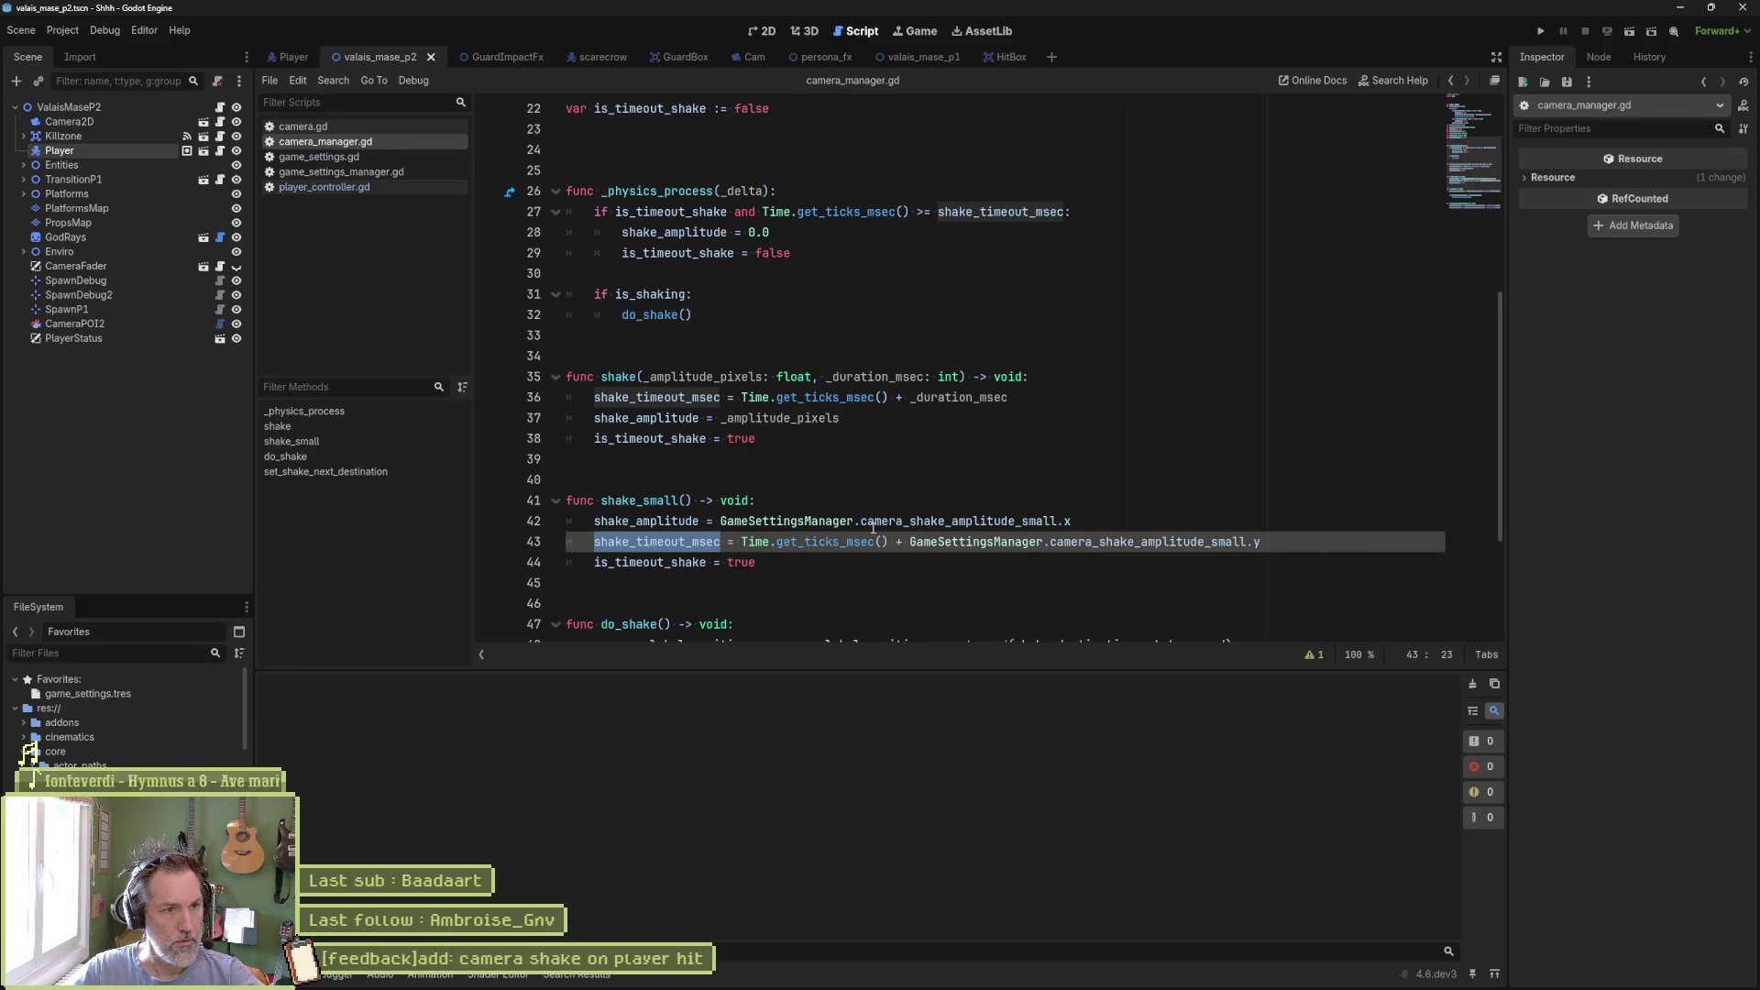
pyautogui.scroll(-3, 873, 527)
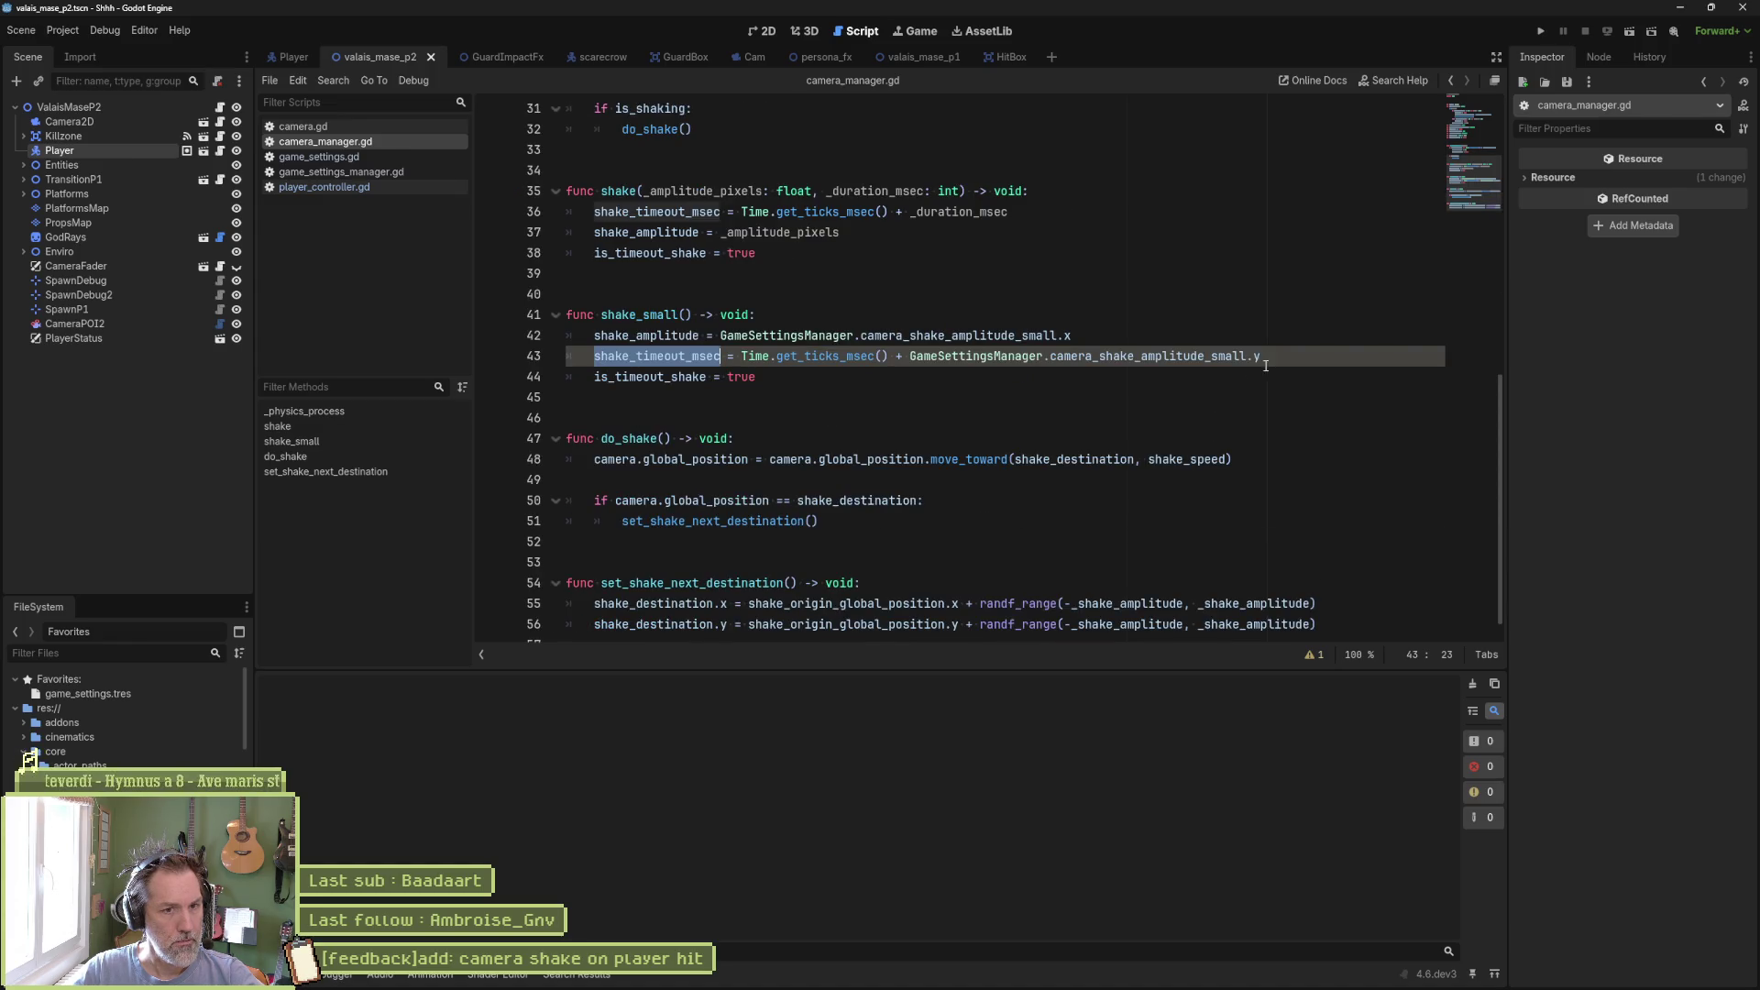
pyautogui.moveTo(1263, 365); pyautogui.dragTo(1275, 323)
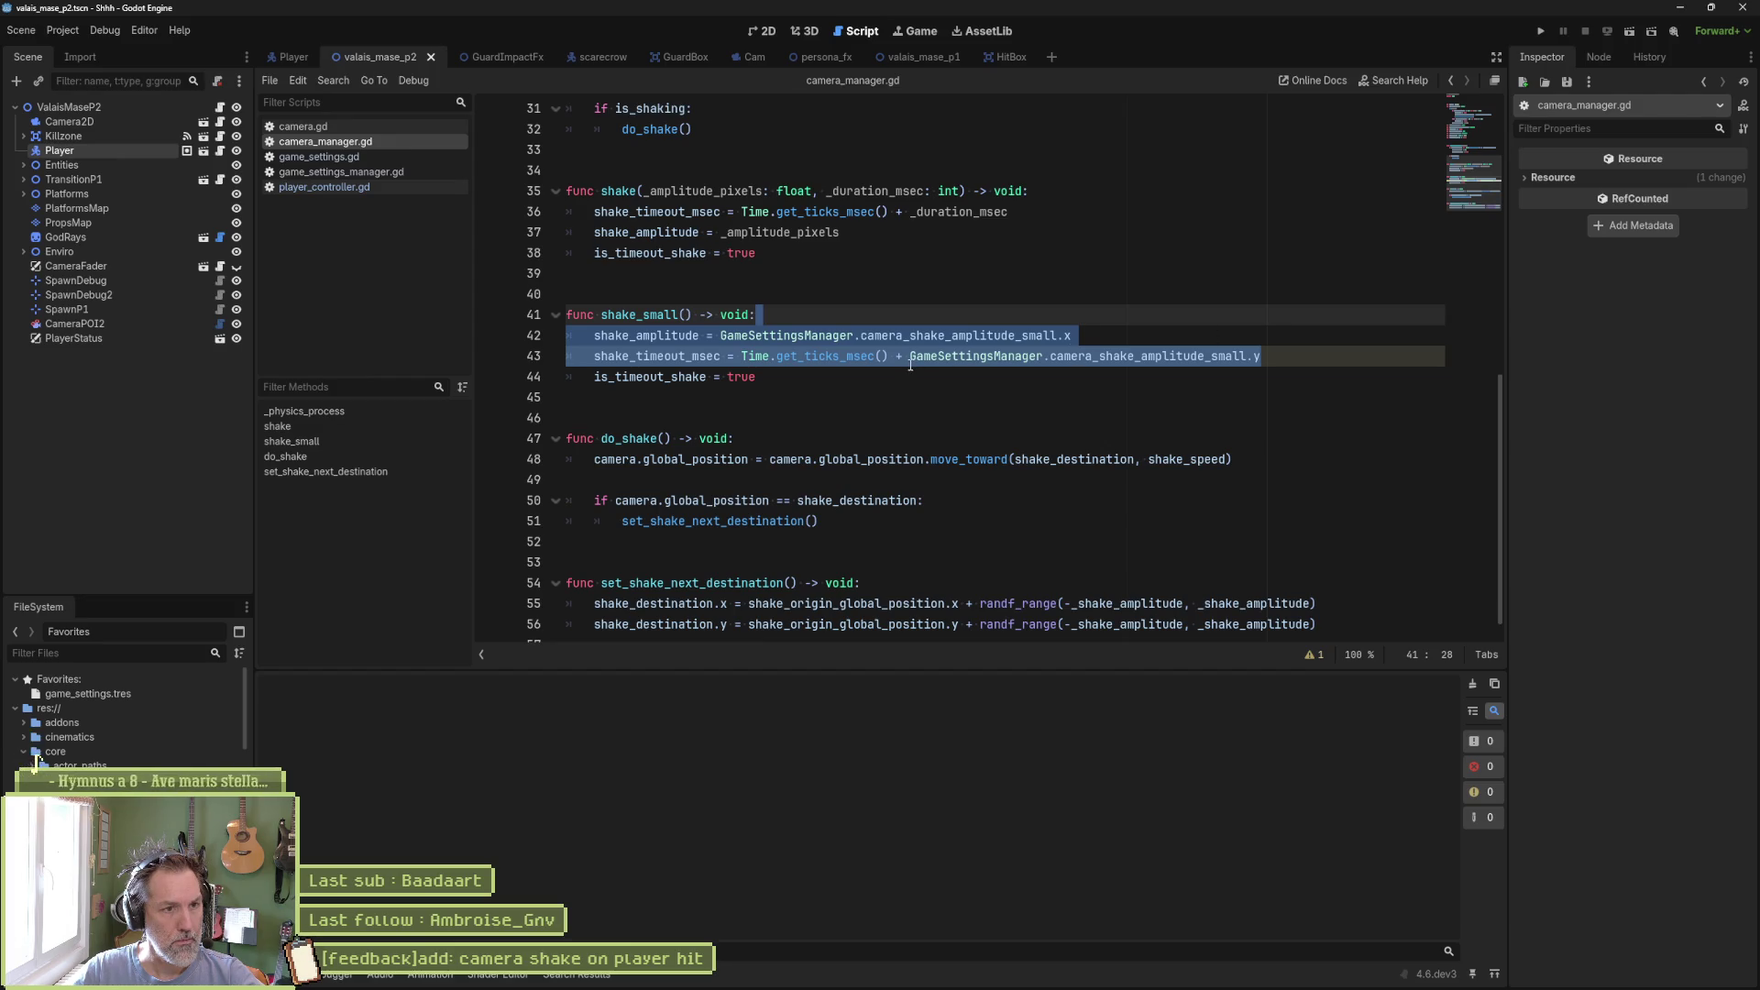
# - Duplicate shake_small twice and rename the first copy to shake_medium, using the medium presets
pyautogui.click(811, 375)
pyautogui.moveTo(811, 375); pyautogui.dragTo(802, 318)
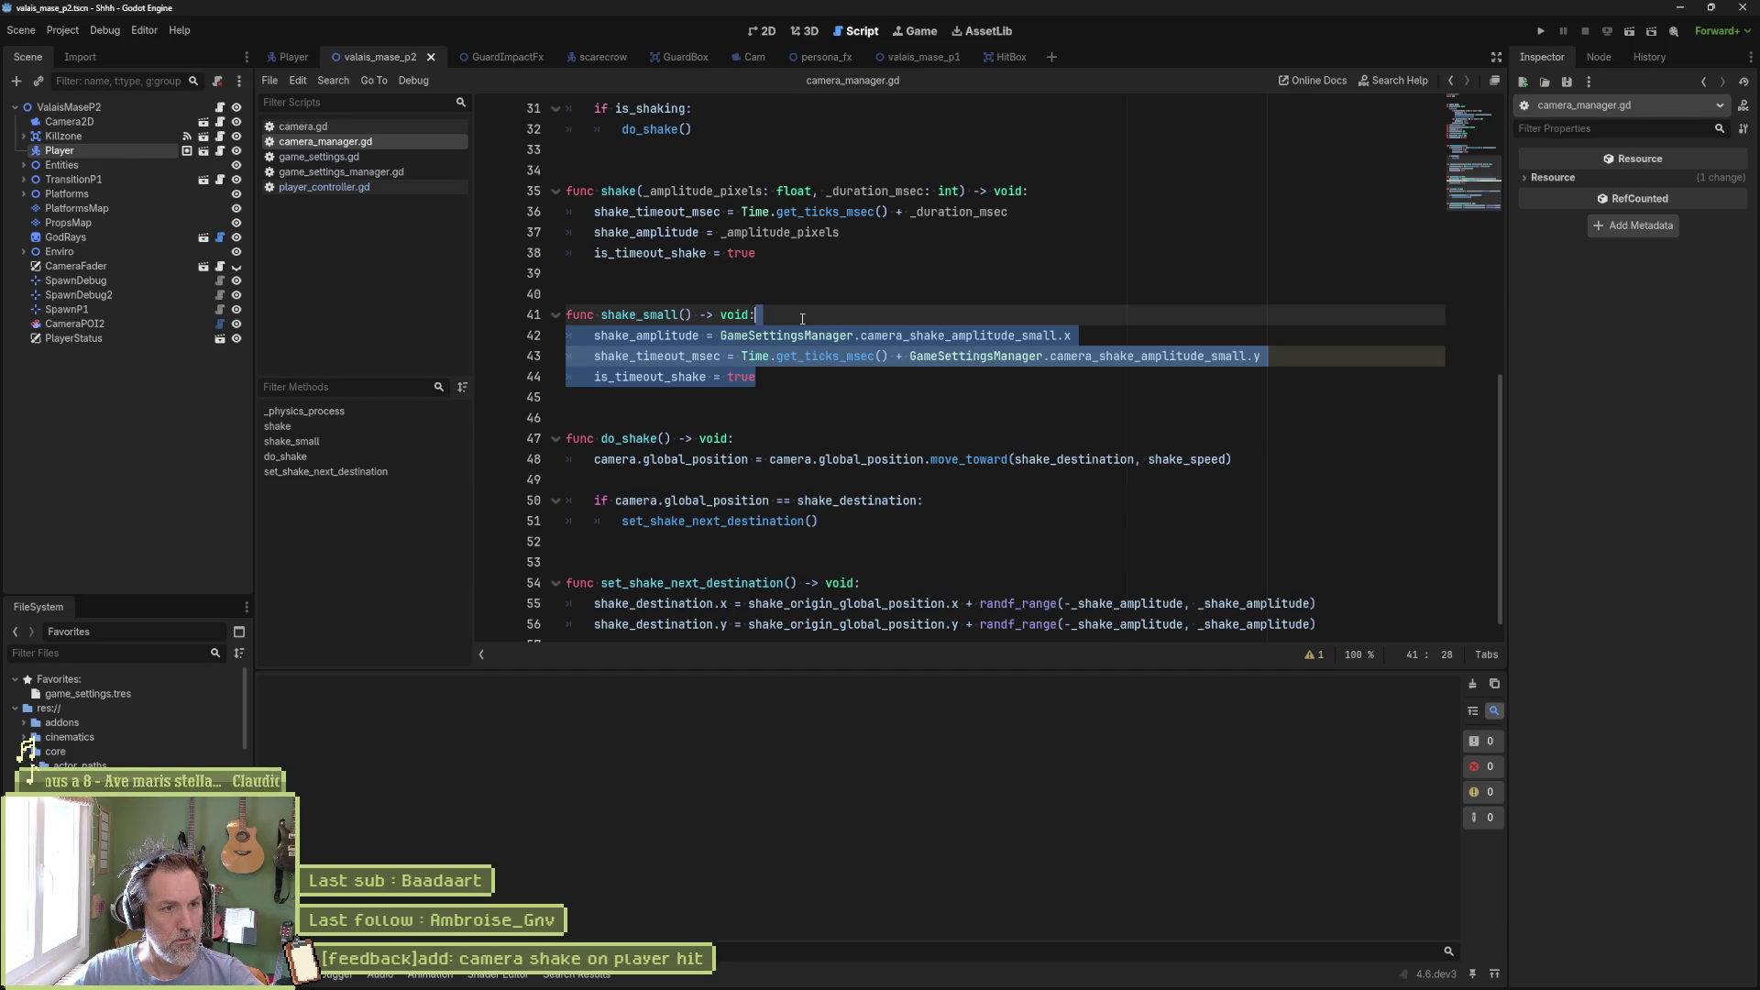
pyautogui.hotkey('ctrl', 'shift', 'd')
pyautogui.hotkey('ctrl', 'shift', 'd')
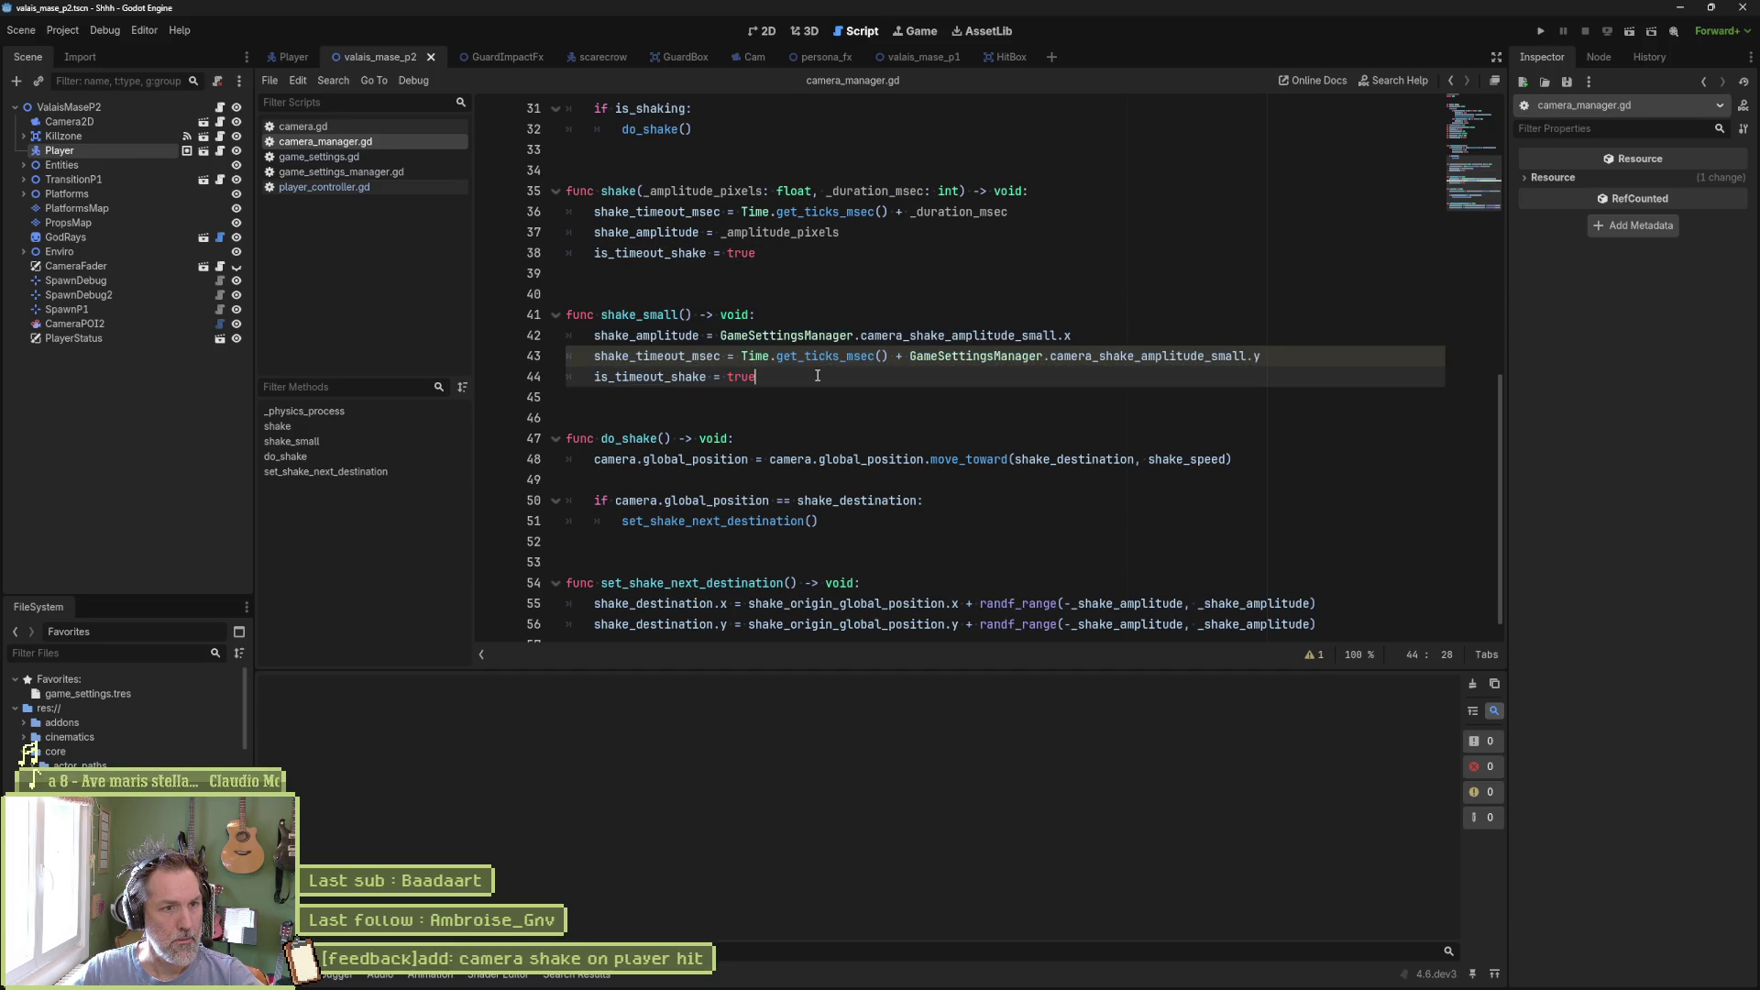
pyautogui.moveTo(1022, 458); pyautogui.dragTo(1059, 463)
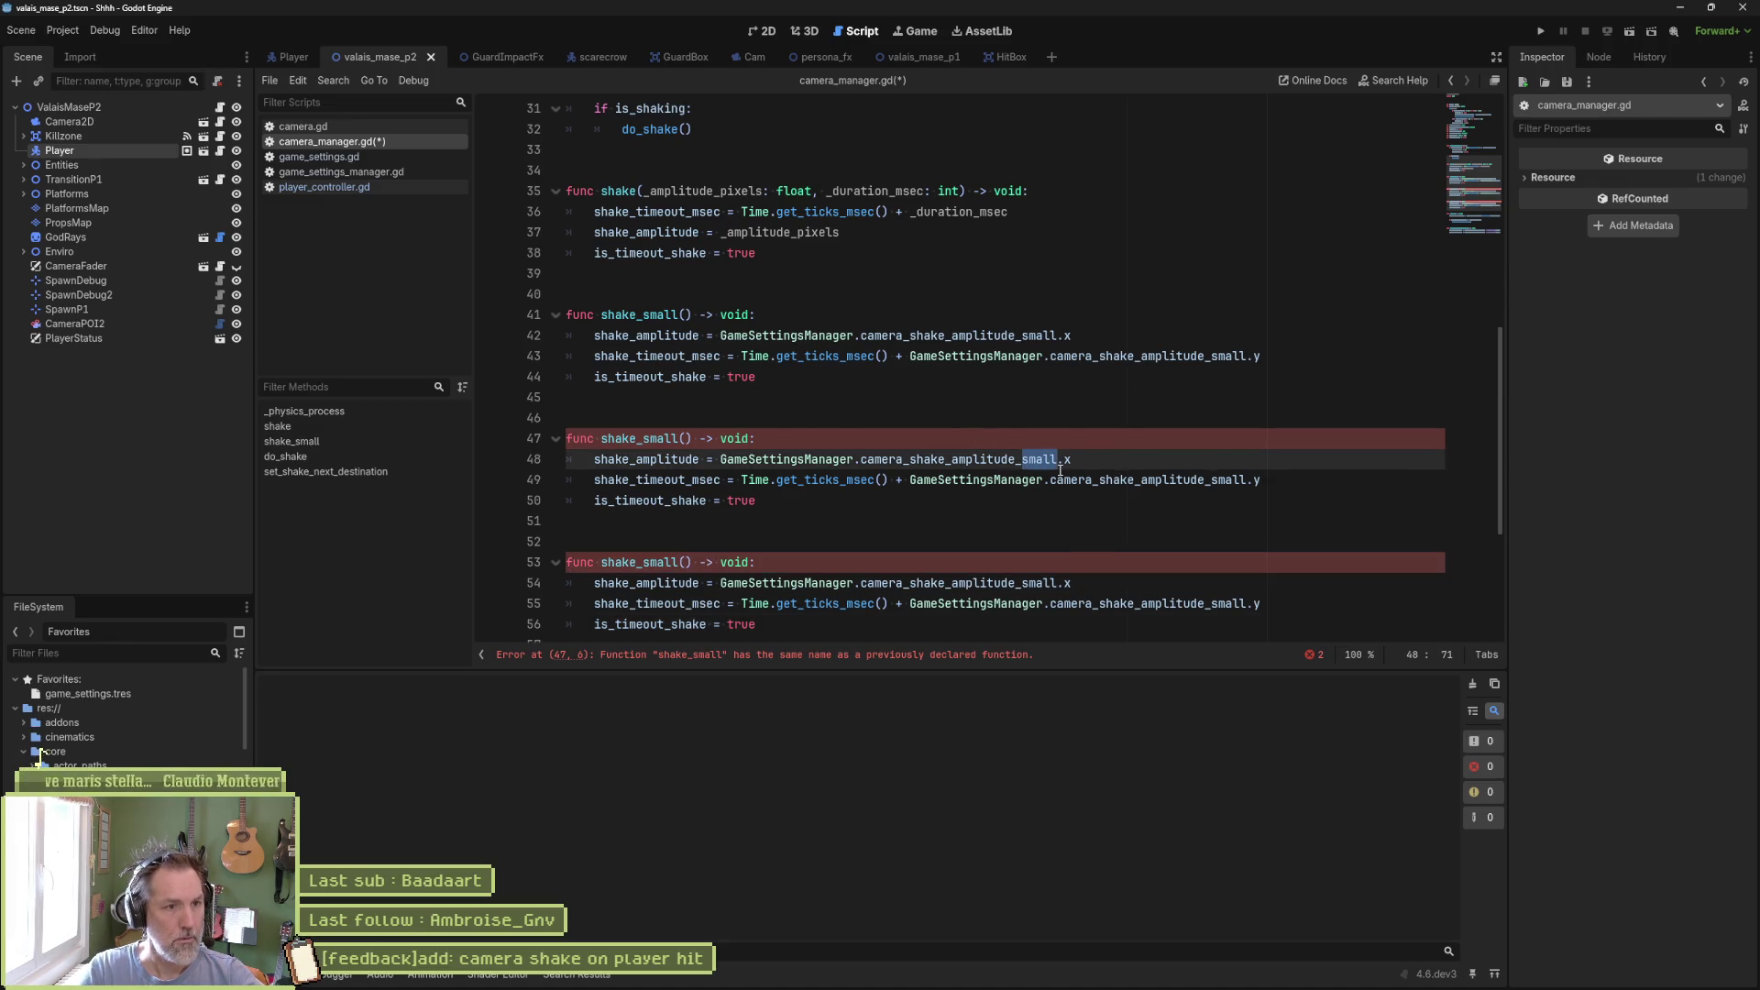
pyautogui.write('mediu')
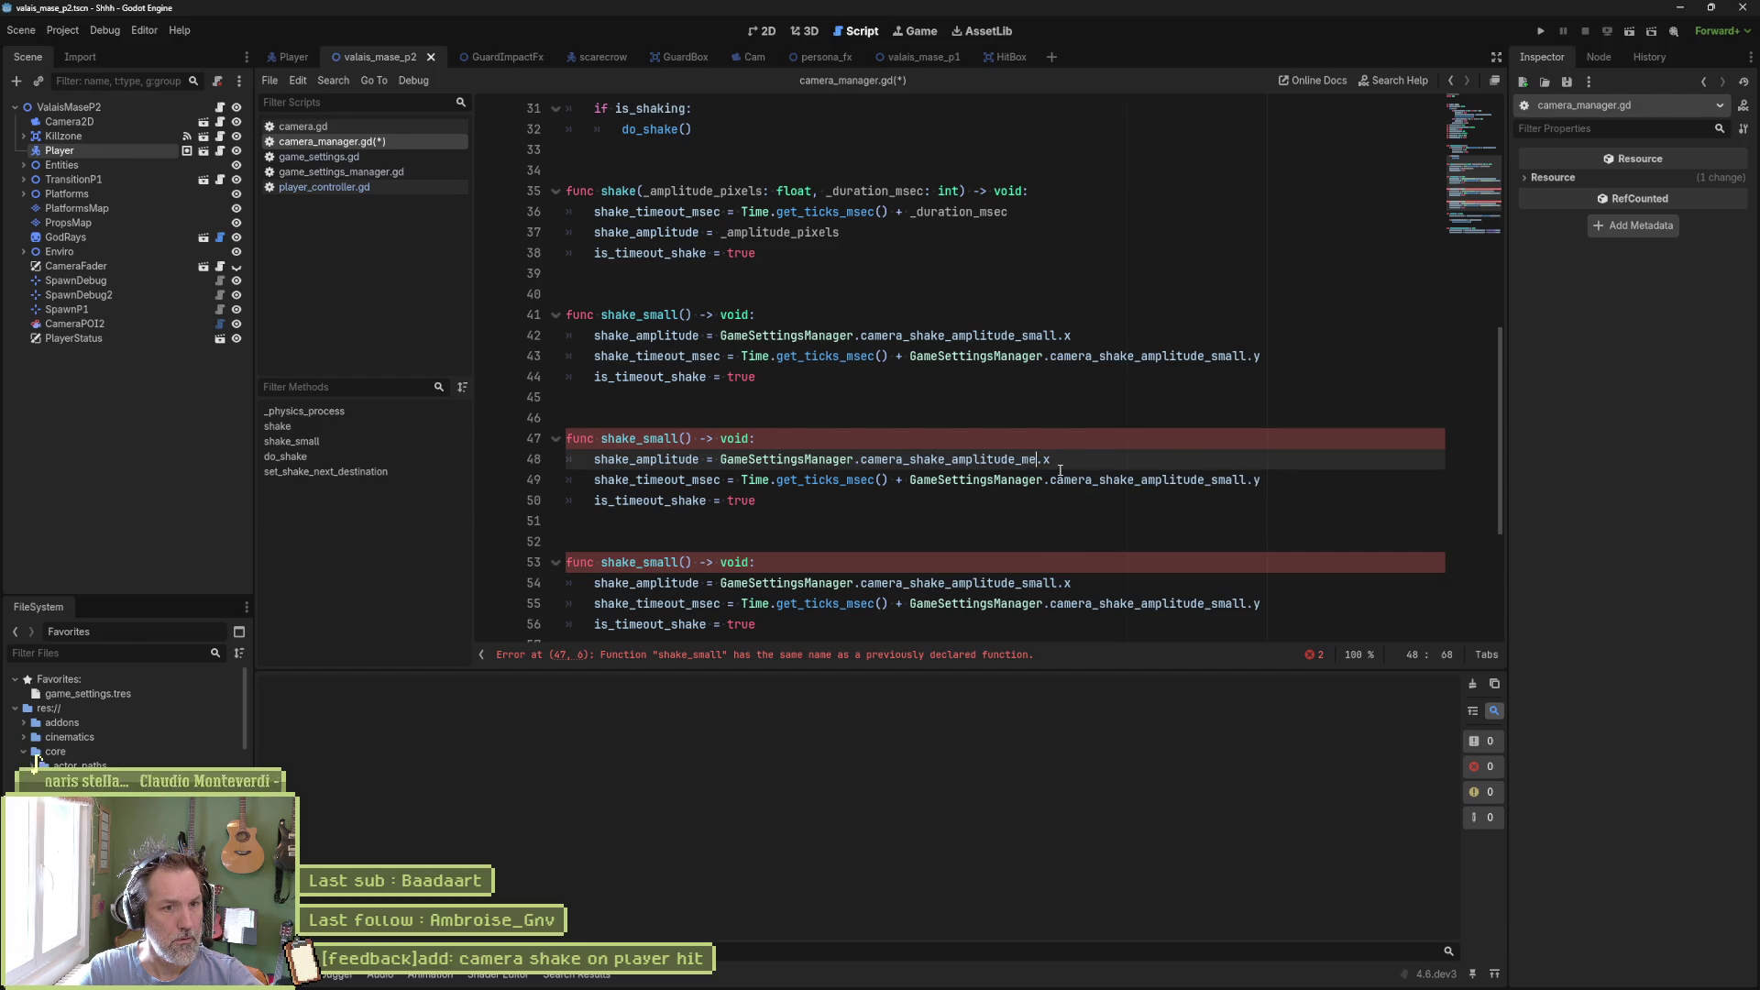
pyautogui.write('m')
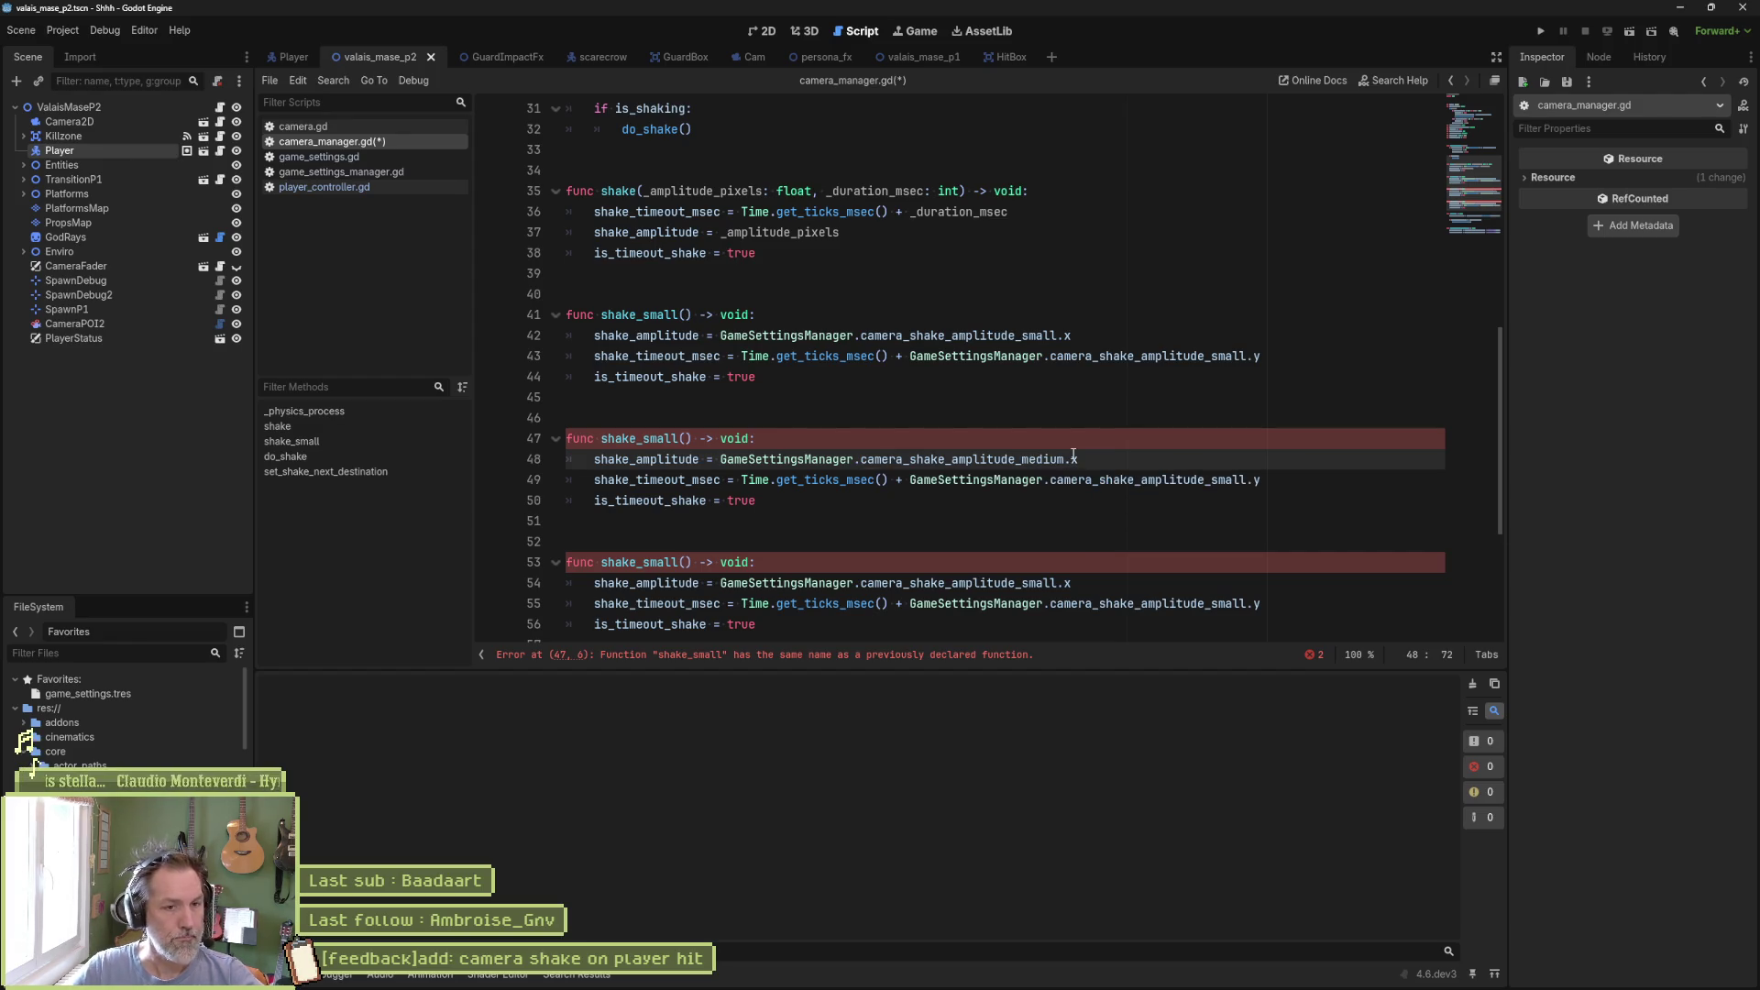
pyautogui.moveTo(1064, 459); pyautogui.dragTo(1022, 459)
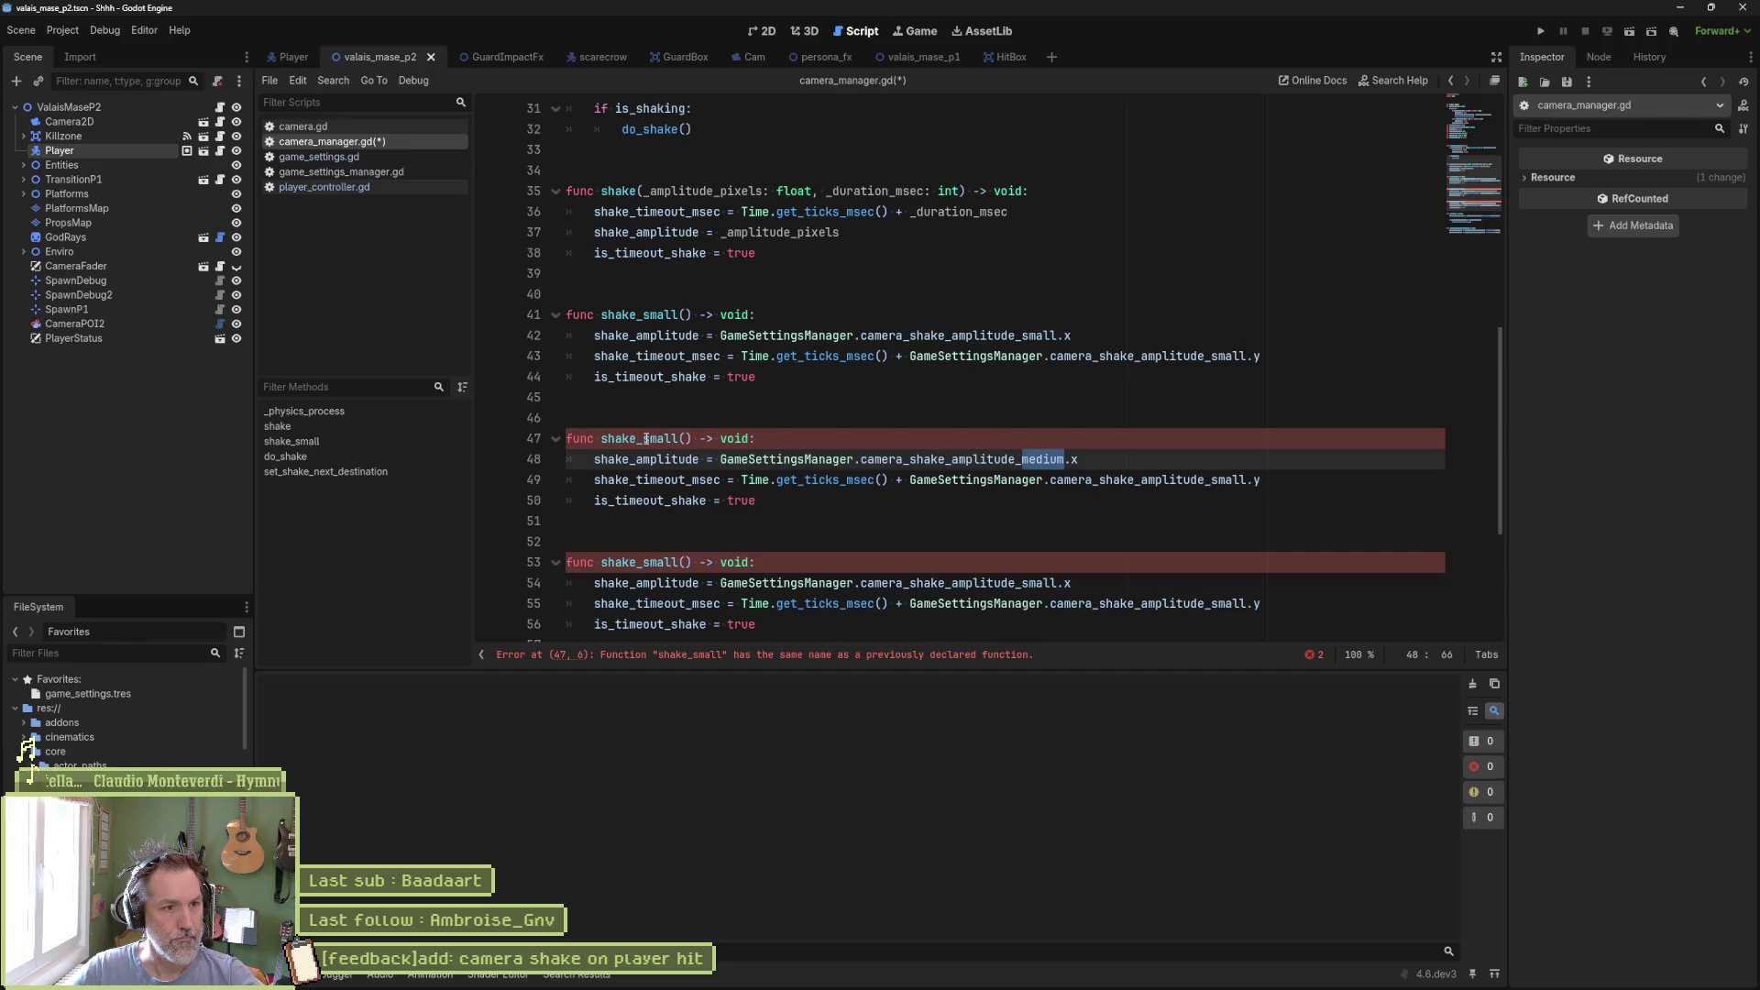
pyautogui.moveTo(644, 439); pyautogui.dragTo(679, 439)
pyautogui.write('medium')
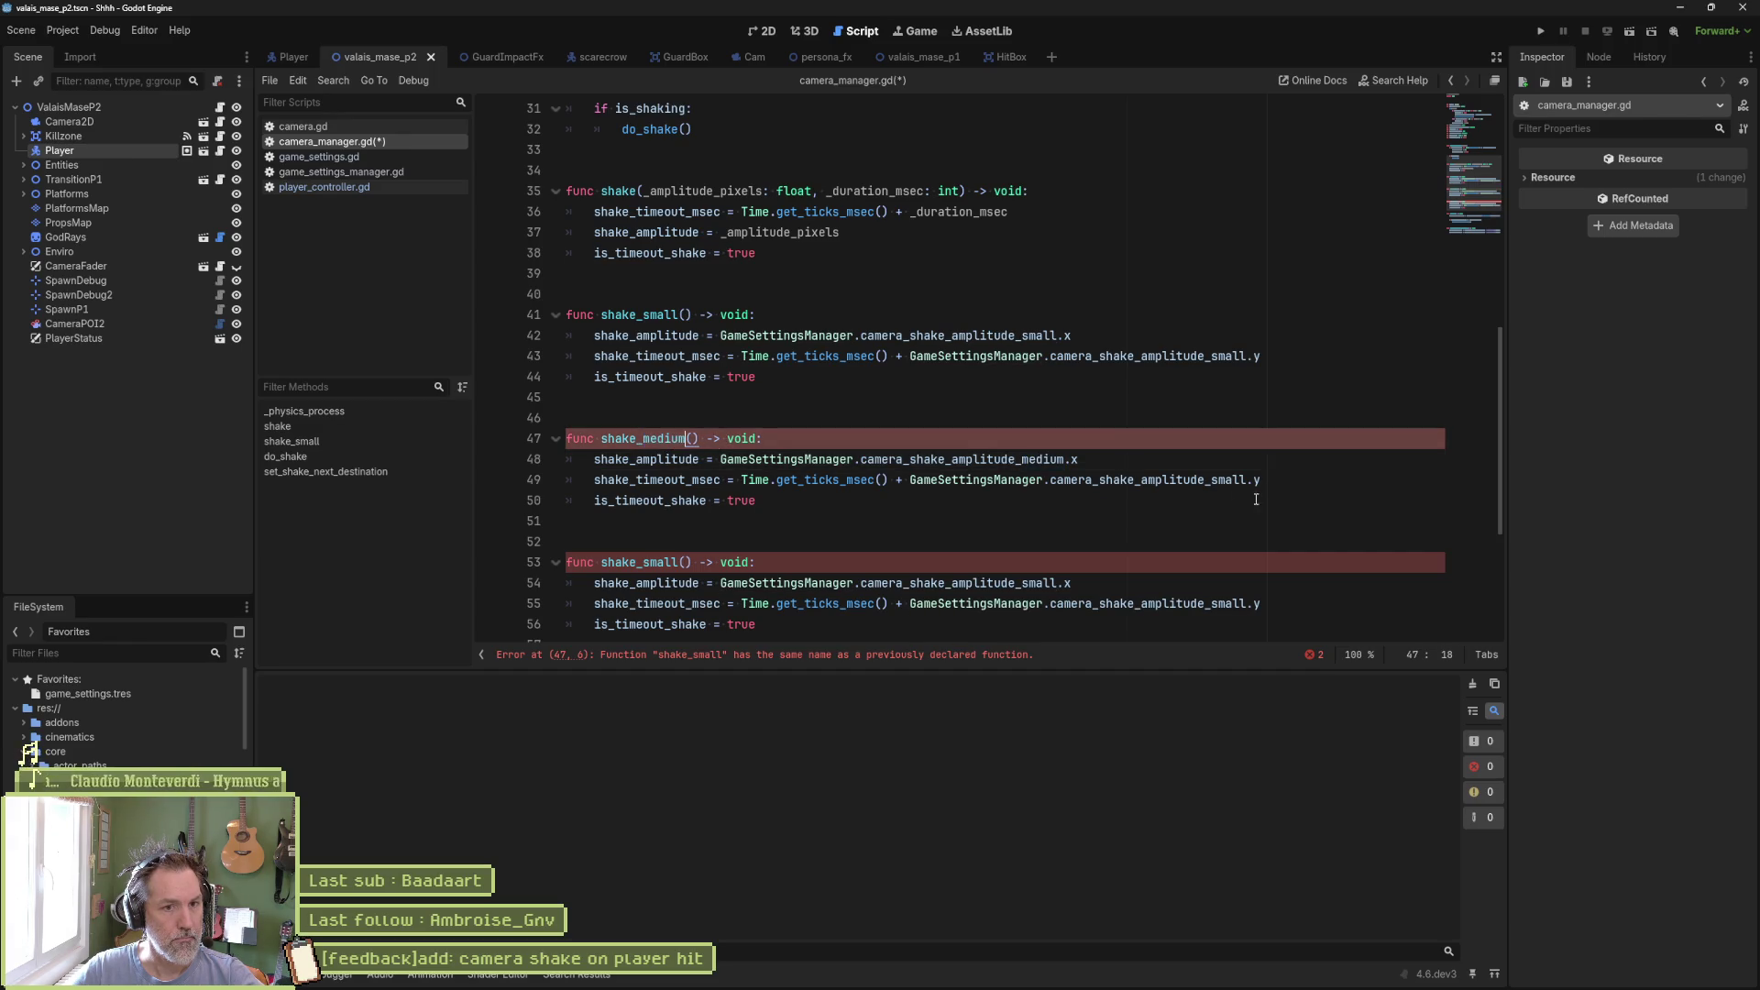
pyautogui.doubleClick(1212, 479)
pyautogui.write('medium')
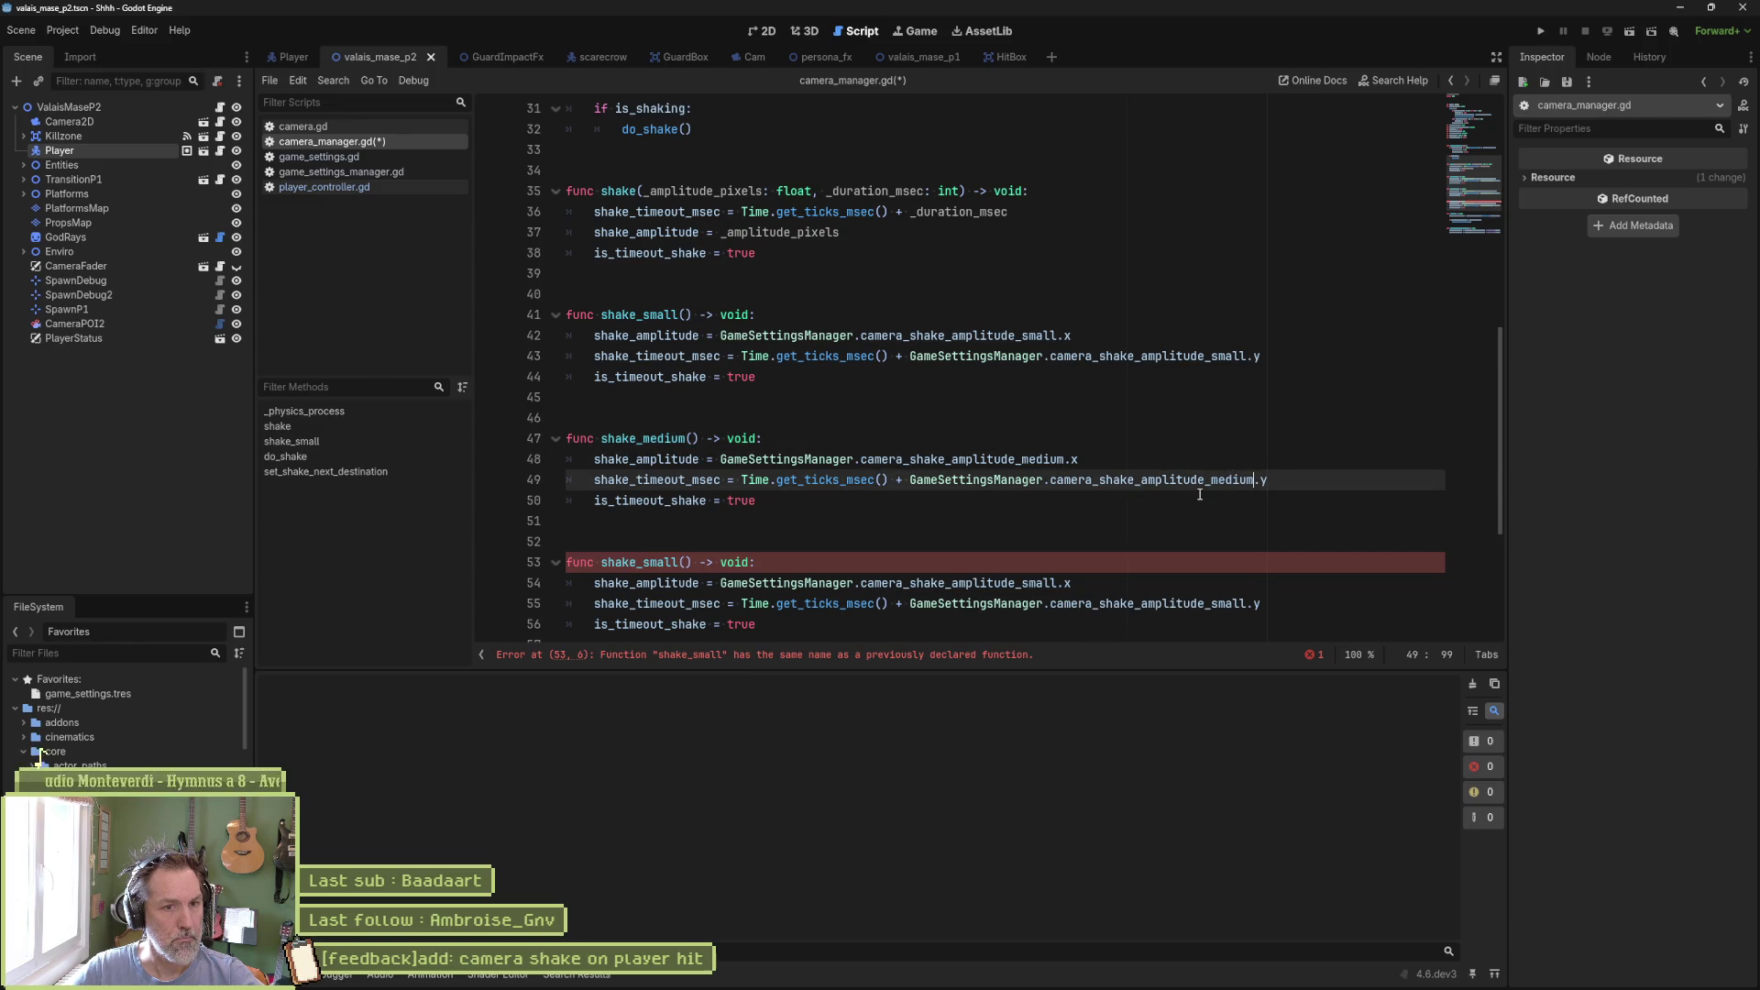
pyautogui.scroll(-2, 970, 474)
# - Rename the second copy to shake_big with the big presets, then save camera_manager.gd
pyautogui.doubleClick(653, 438)
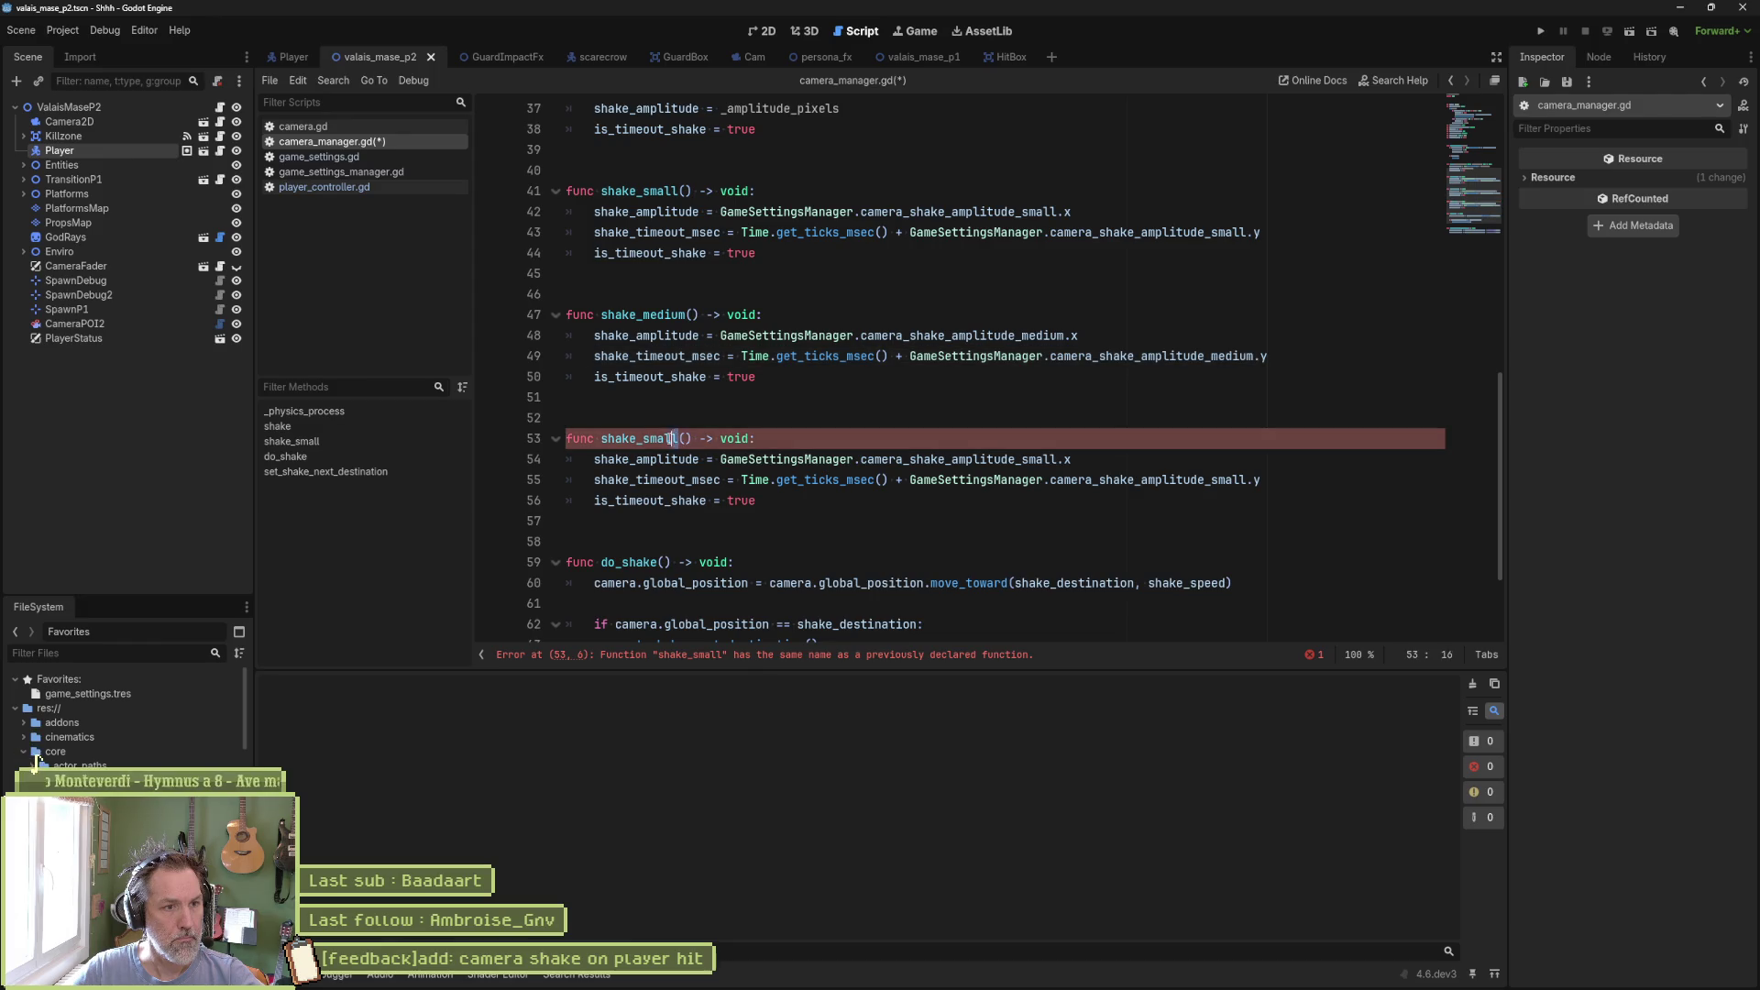
pyautogui.write('big')
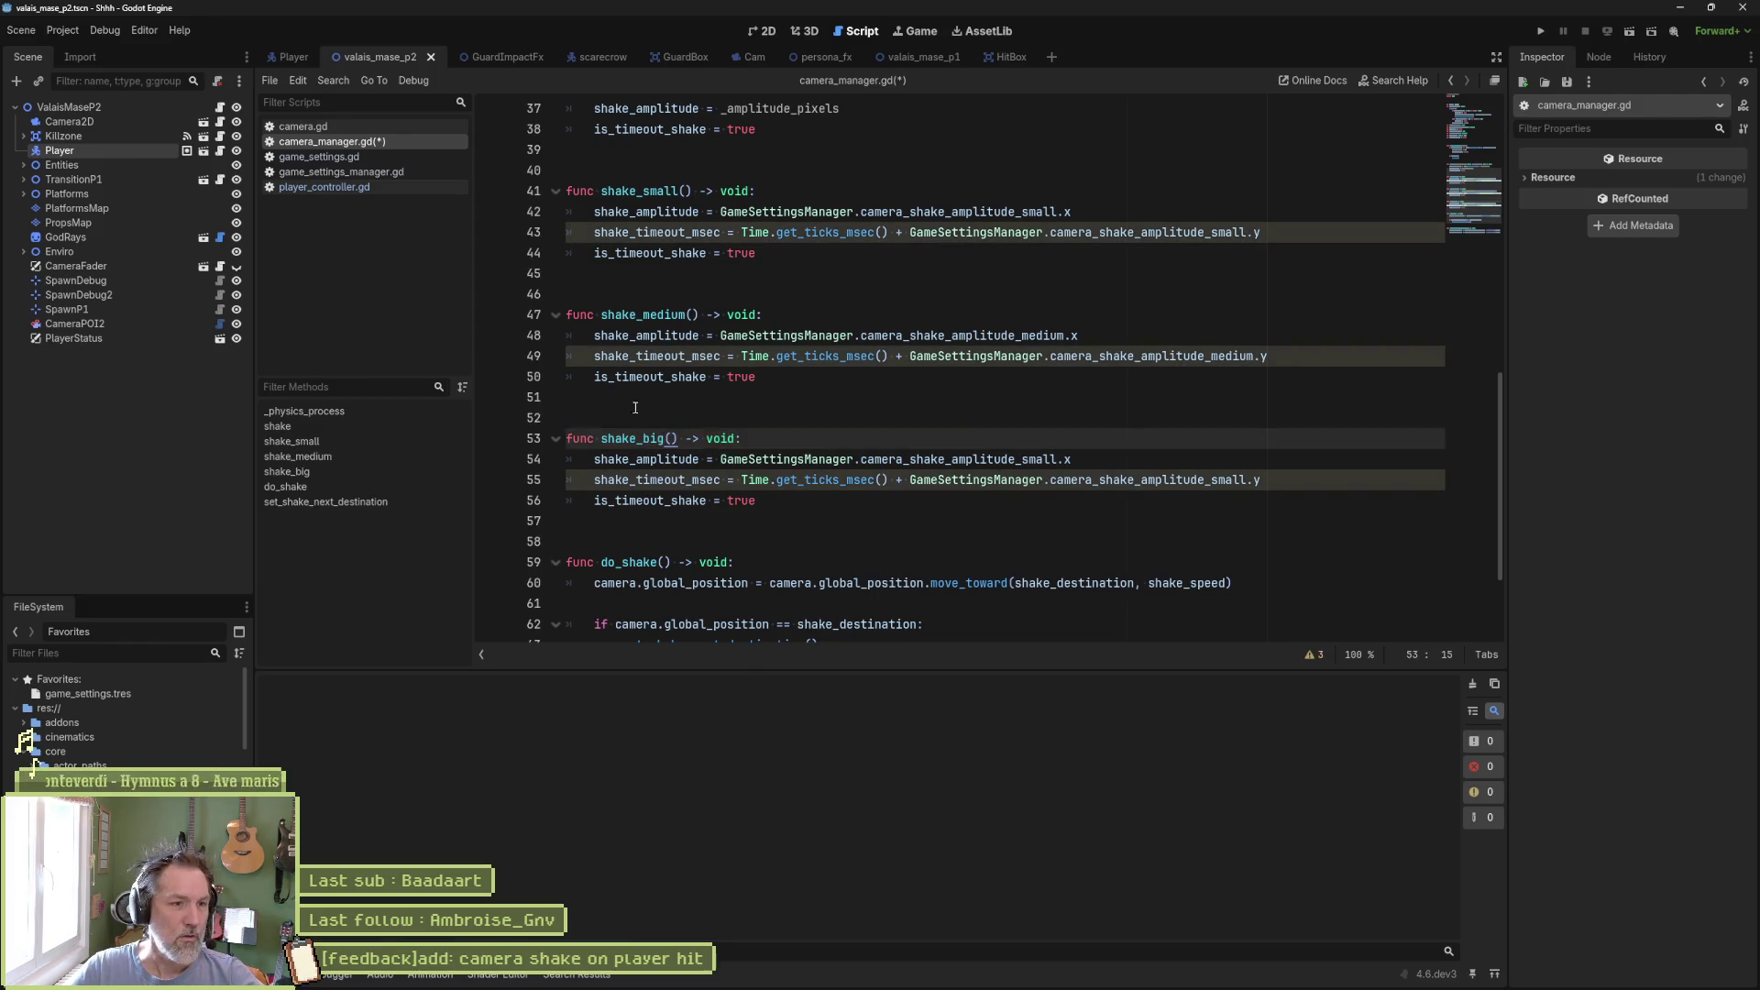
pyautogui.hotkey('shift', 'Left')
pyautogui.hotkey('shift', 'Left')
pyautogui.hotkey('shift', 'Left')
pyautogui.hotkey('ctrl', 'c')
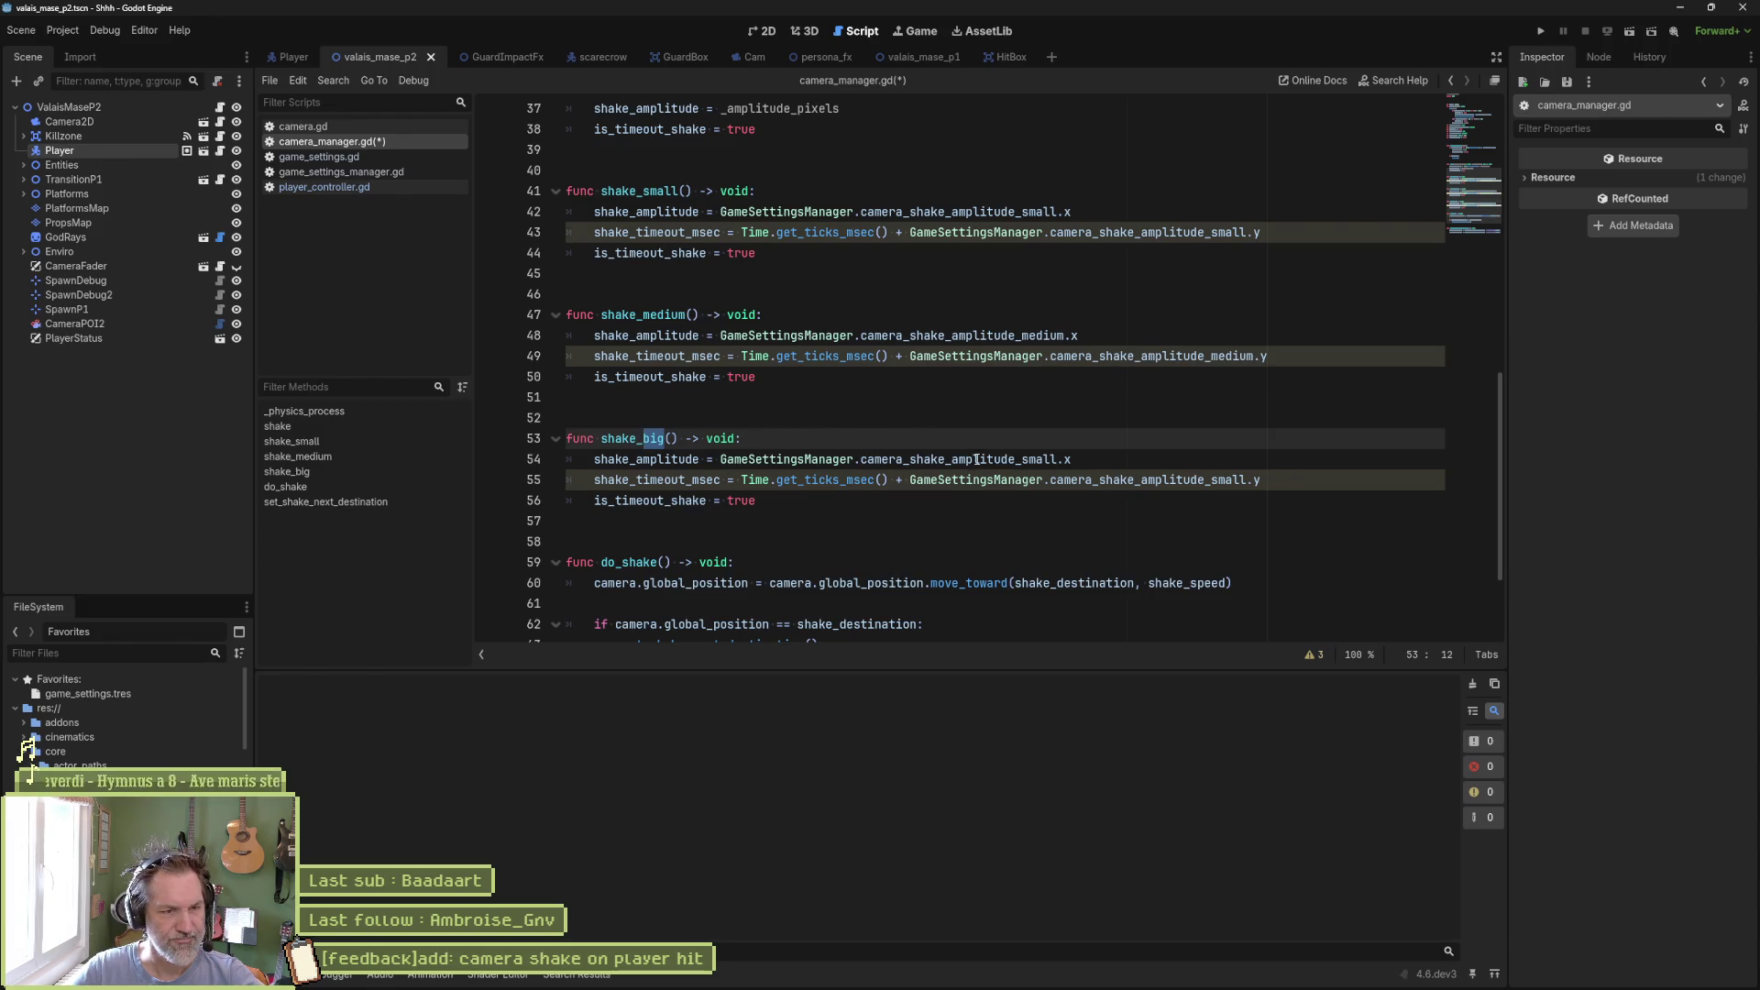
pyautogui.doubleClick(1024, 461)
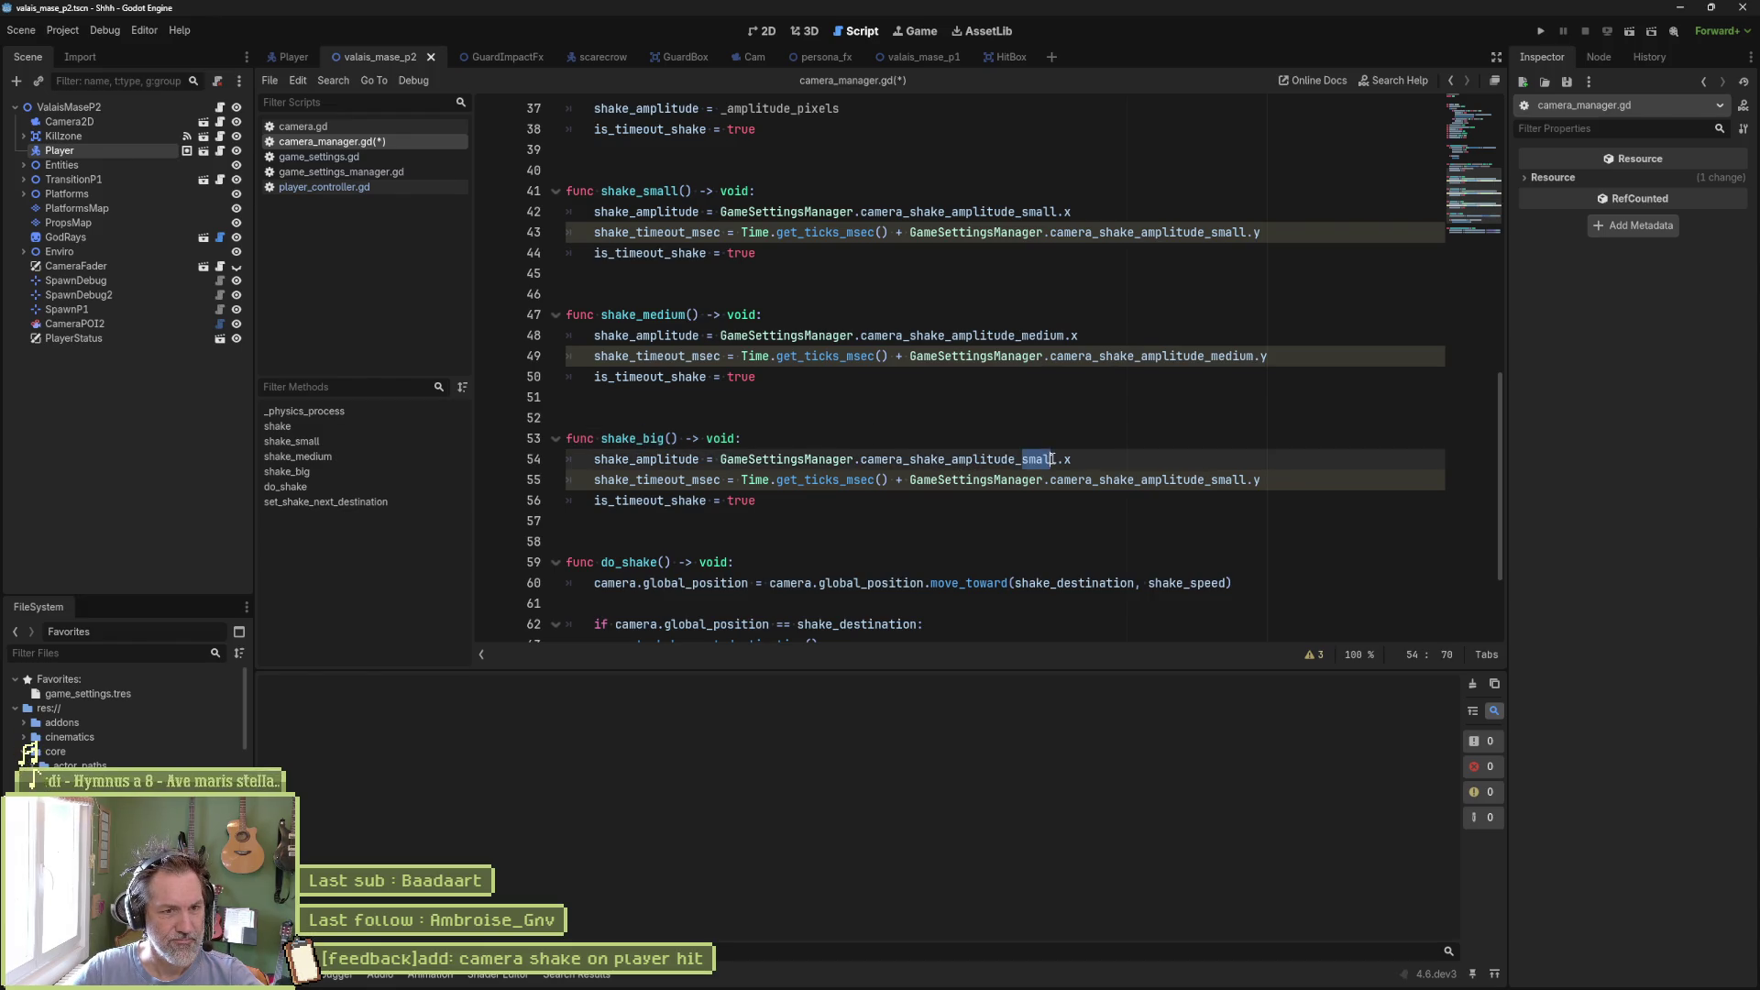
pyautogui.hotkey('ctrl', 'v')
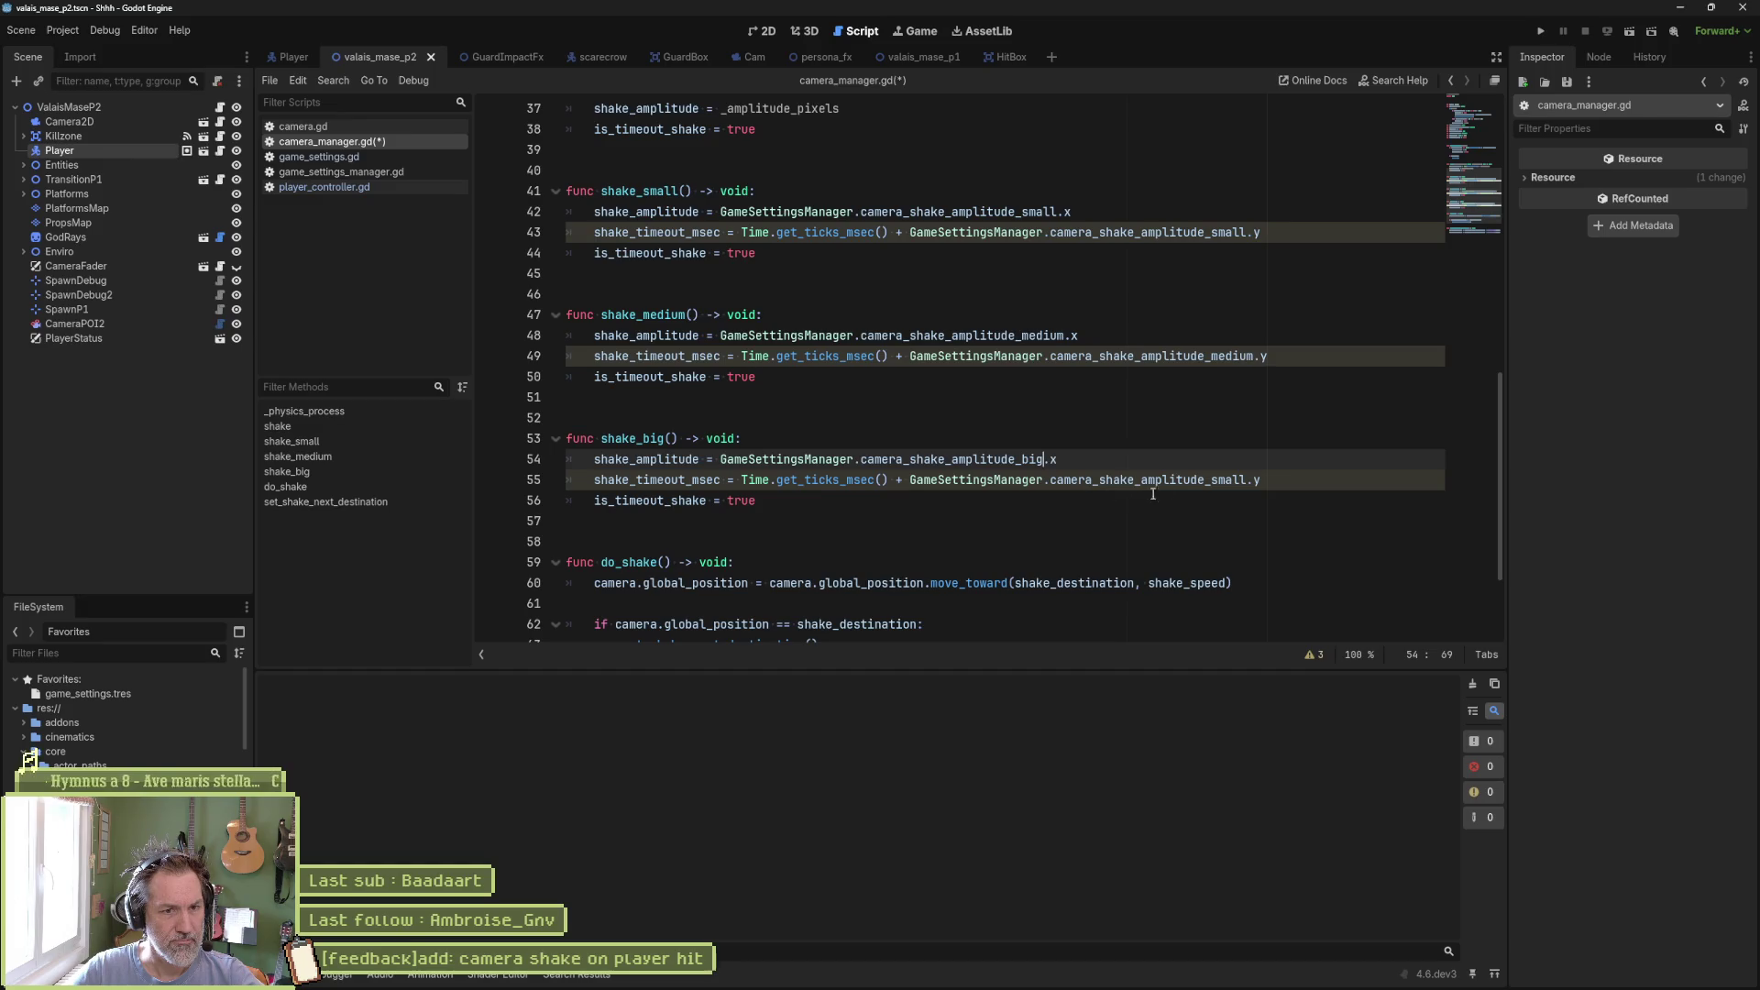
pyautogui.doubleClick(1226, 481)
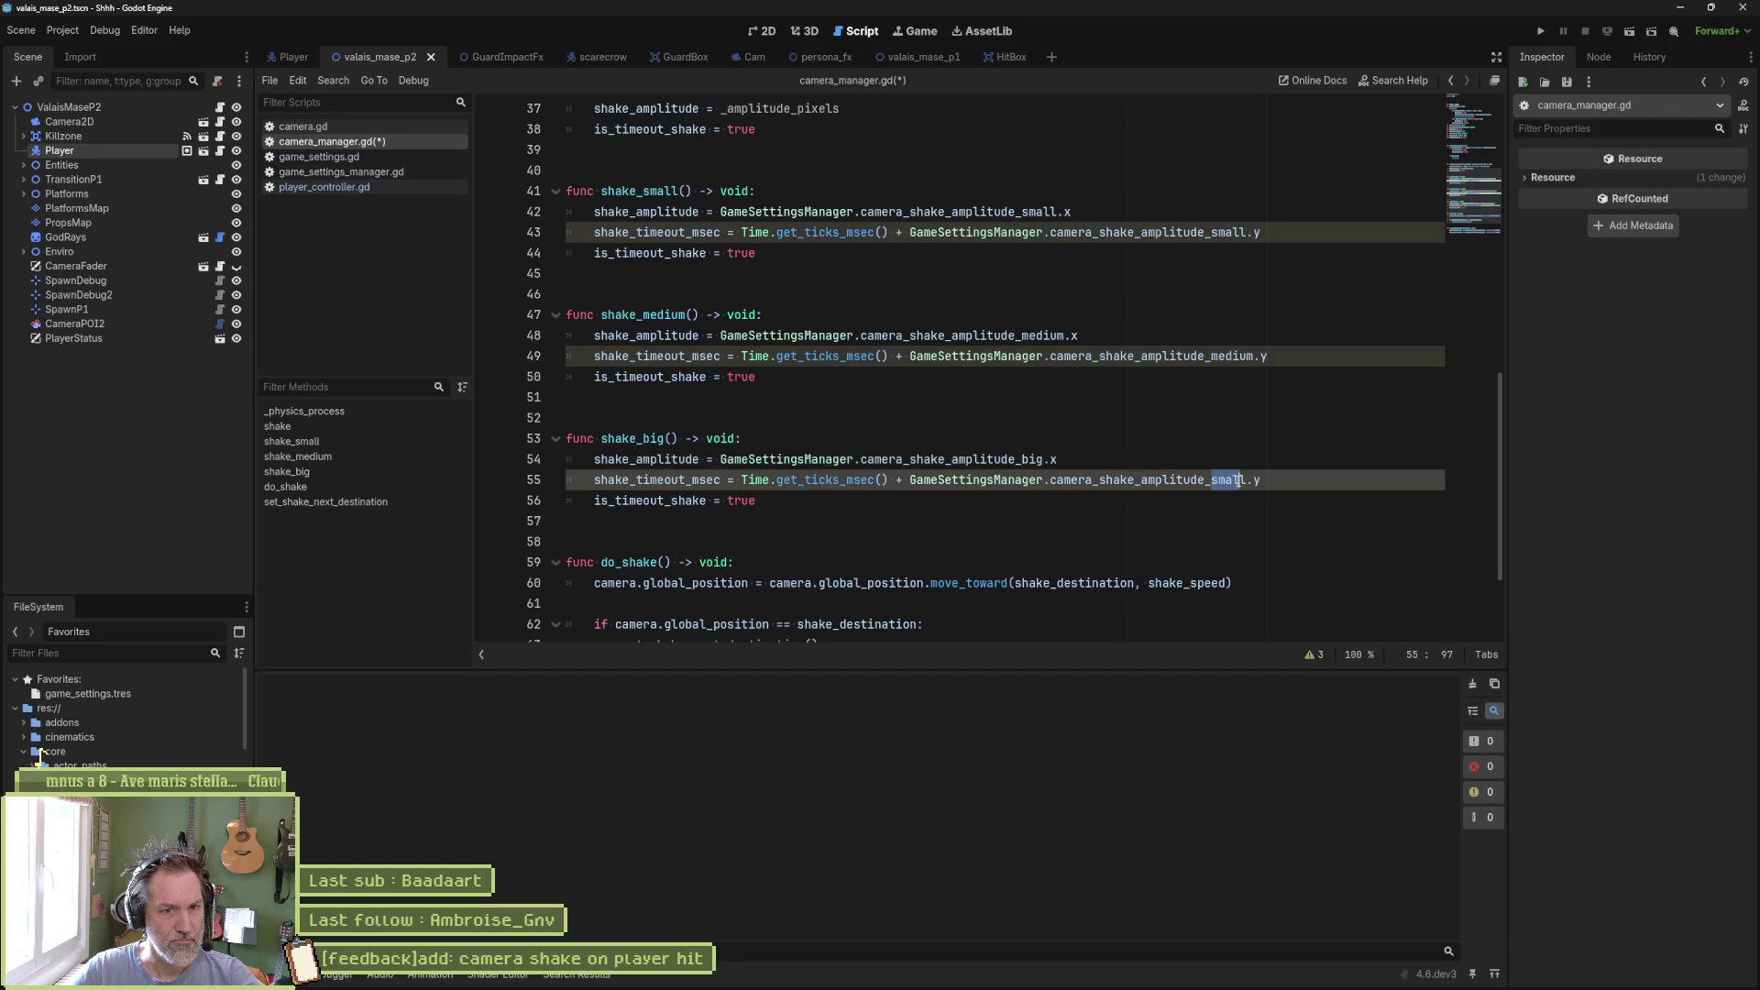
pyautogui.hotkey('ctrl', 'v')
pyautogui.hotkey('ctrl', 's')
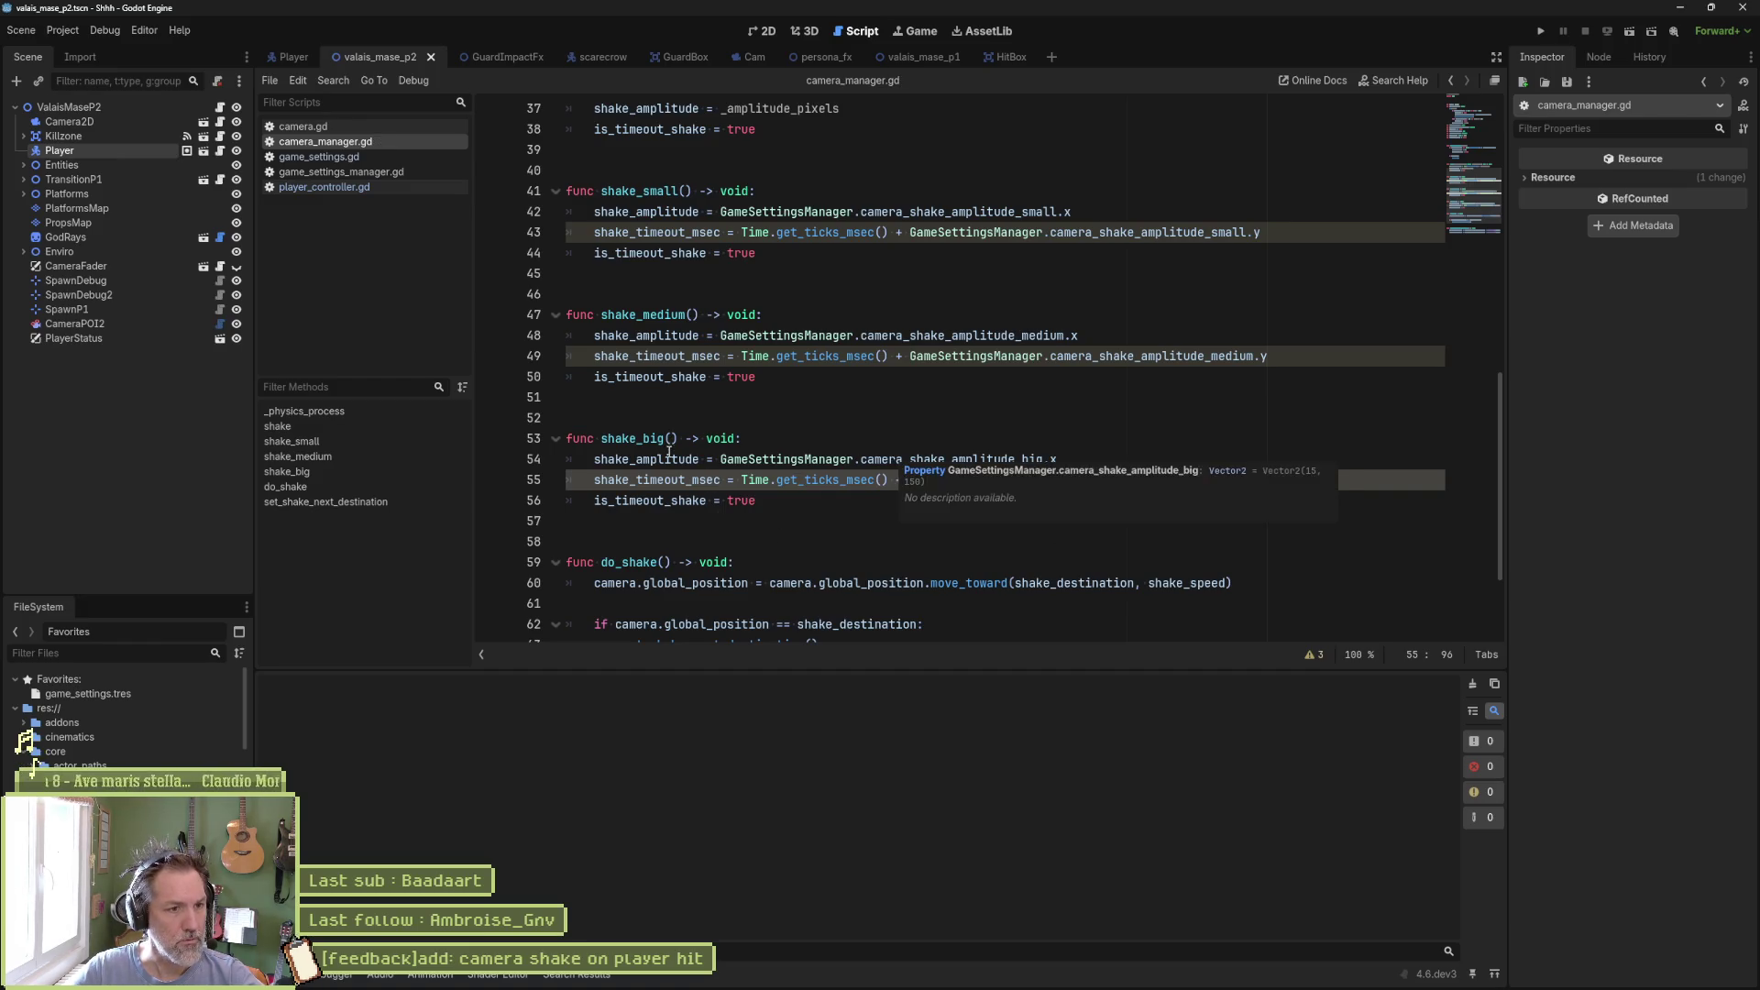
# - Review the three shake functions, then switch to player_controller.gd
pyautogui.doubleClick(610, 480)
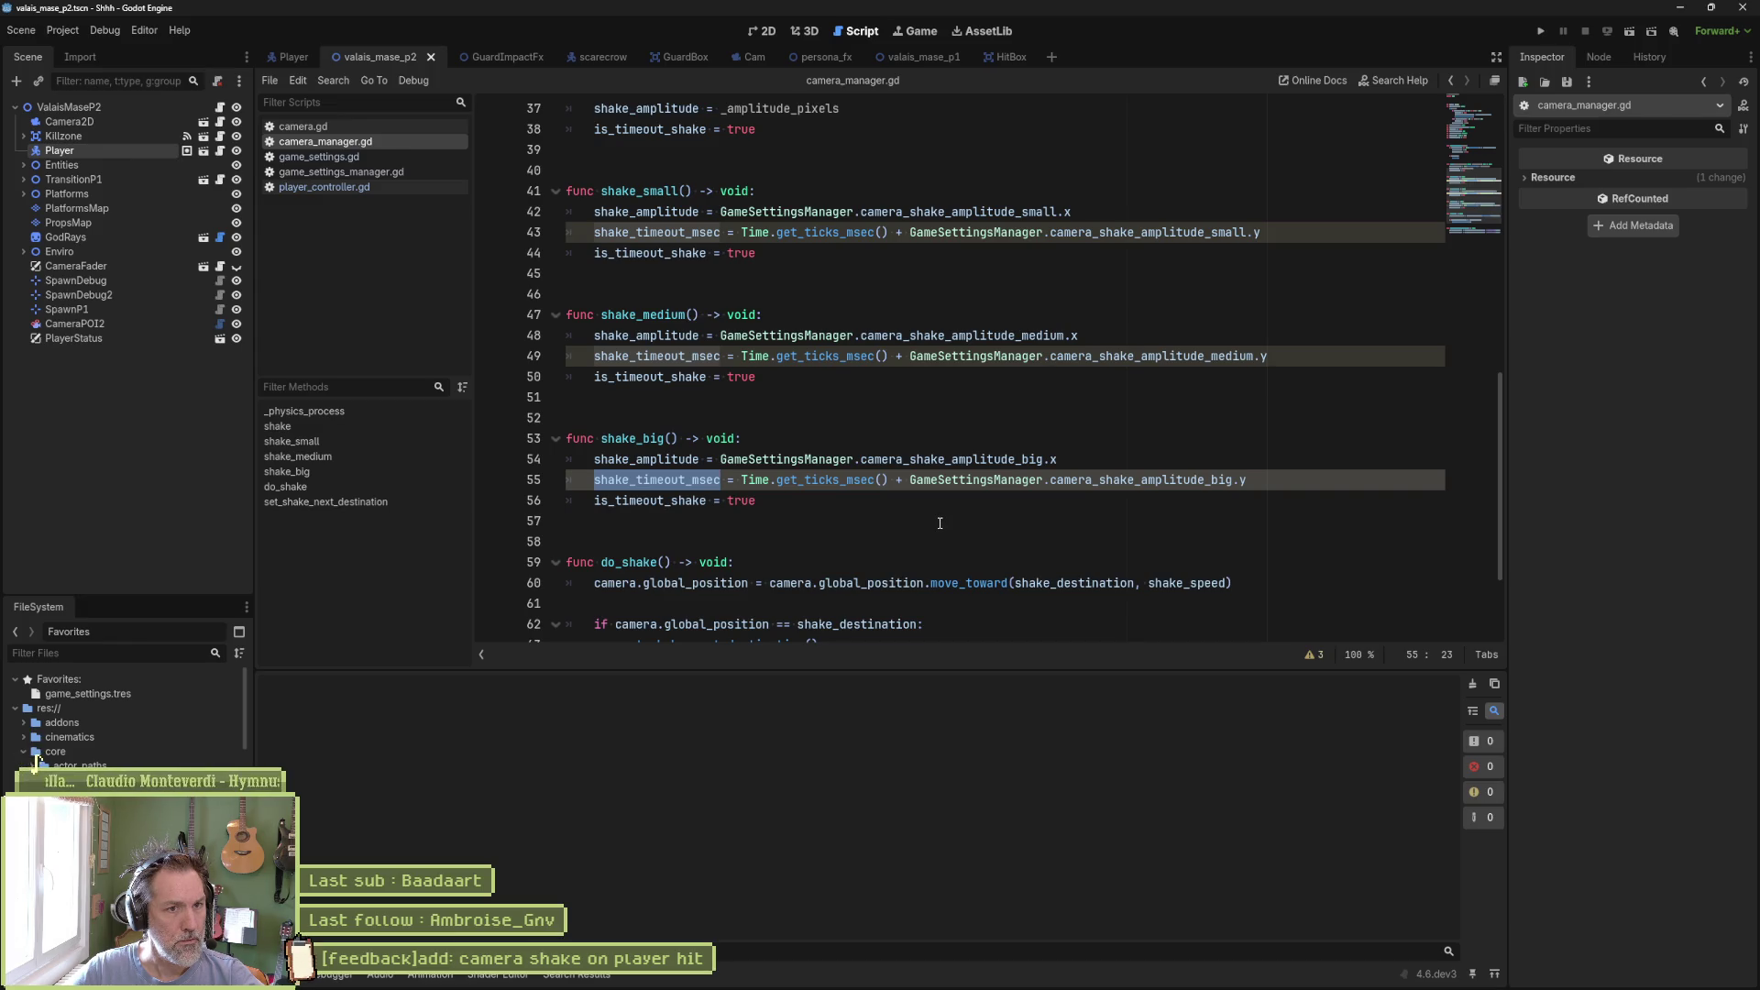
pyautogui.scroll(4, 940, 524)
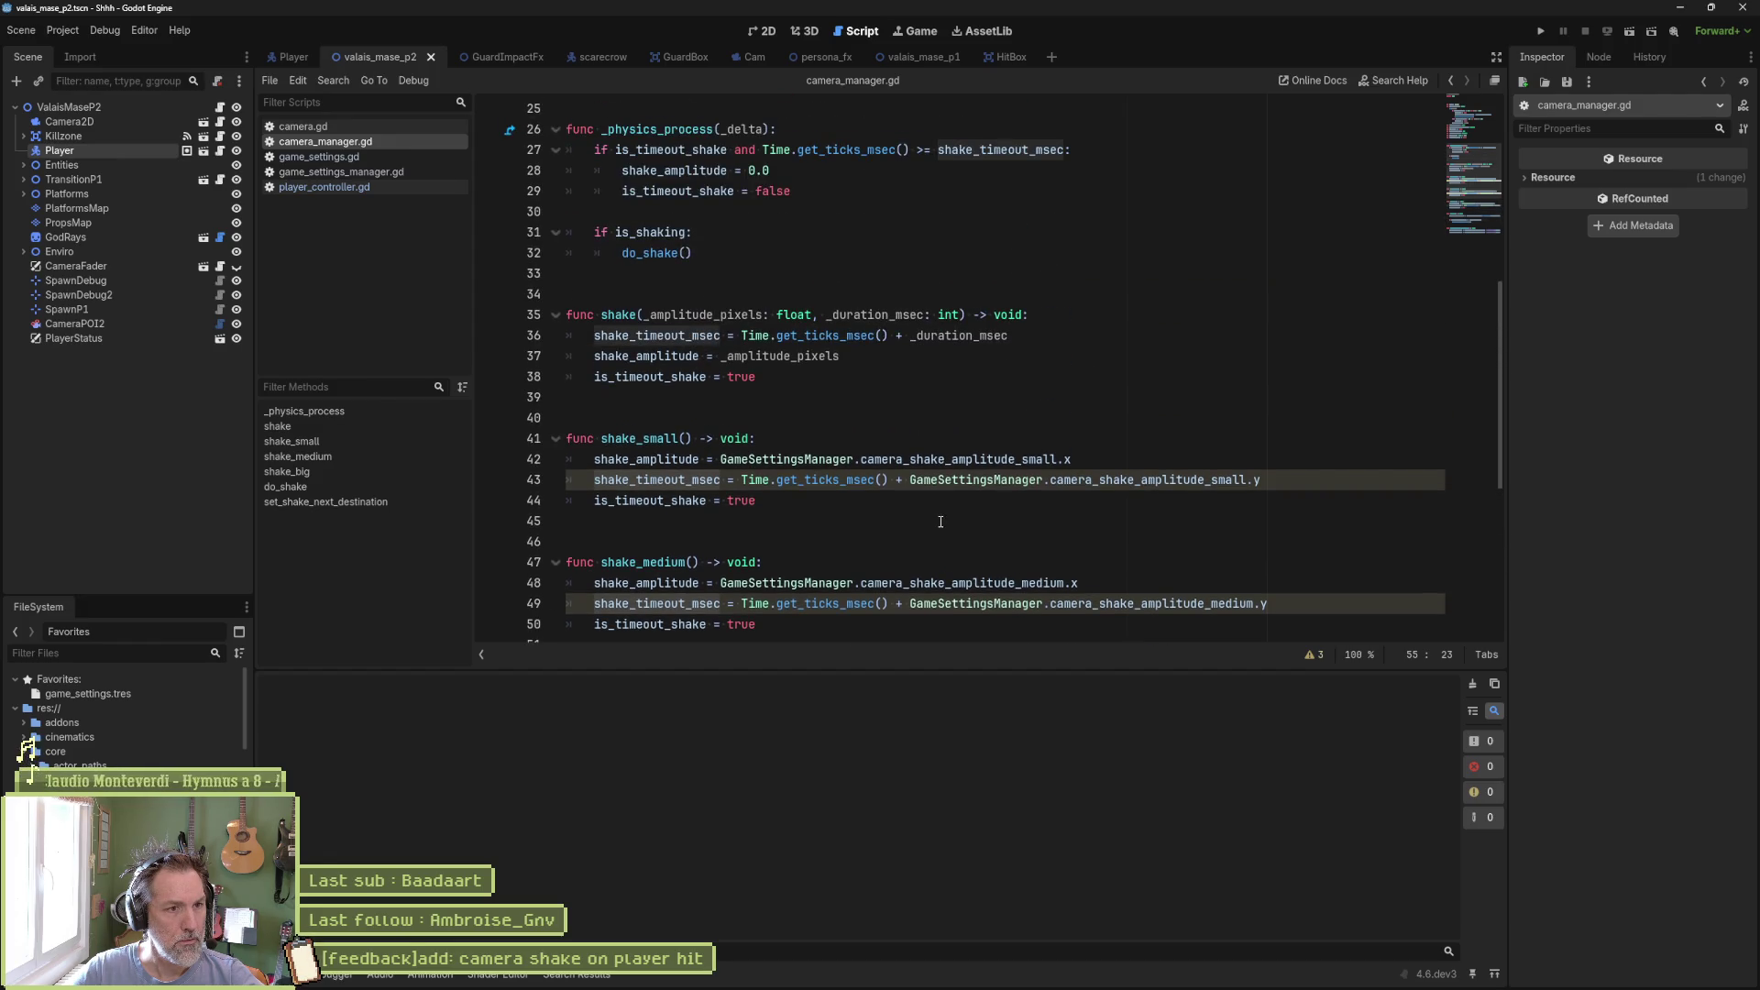
pyautogui.scroll(1, 939, 522)
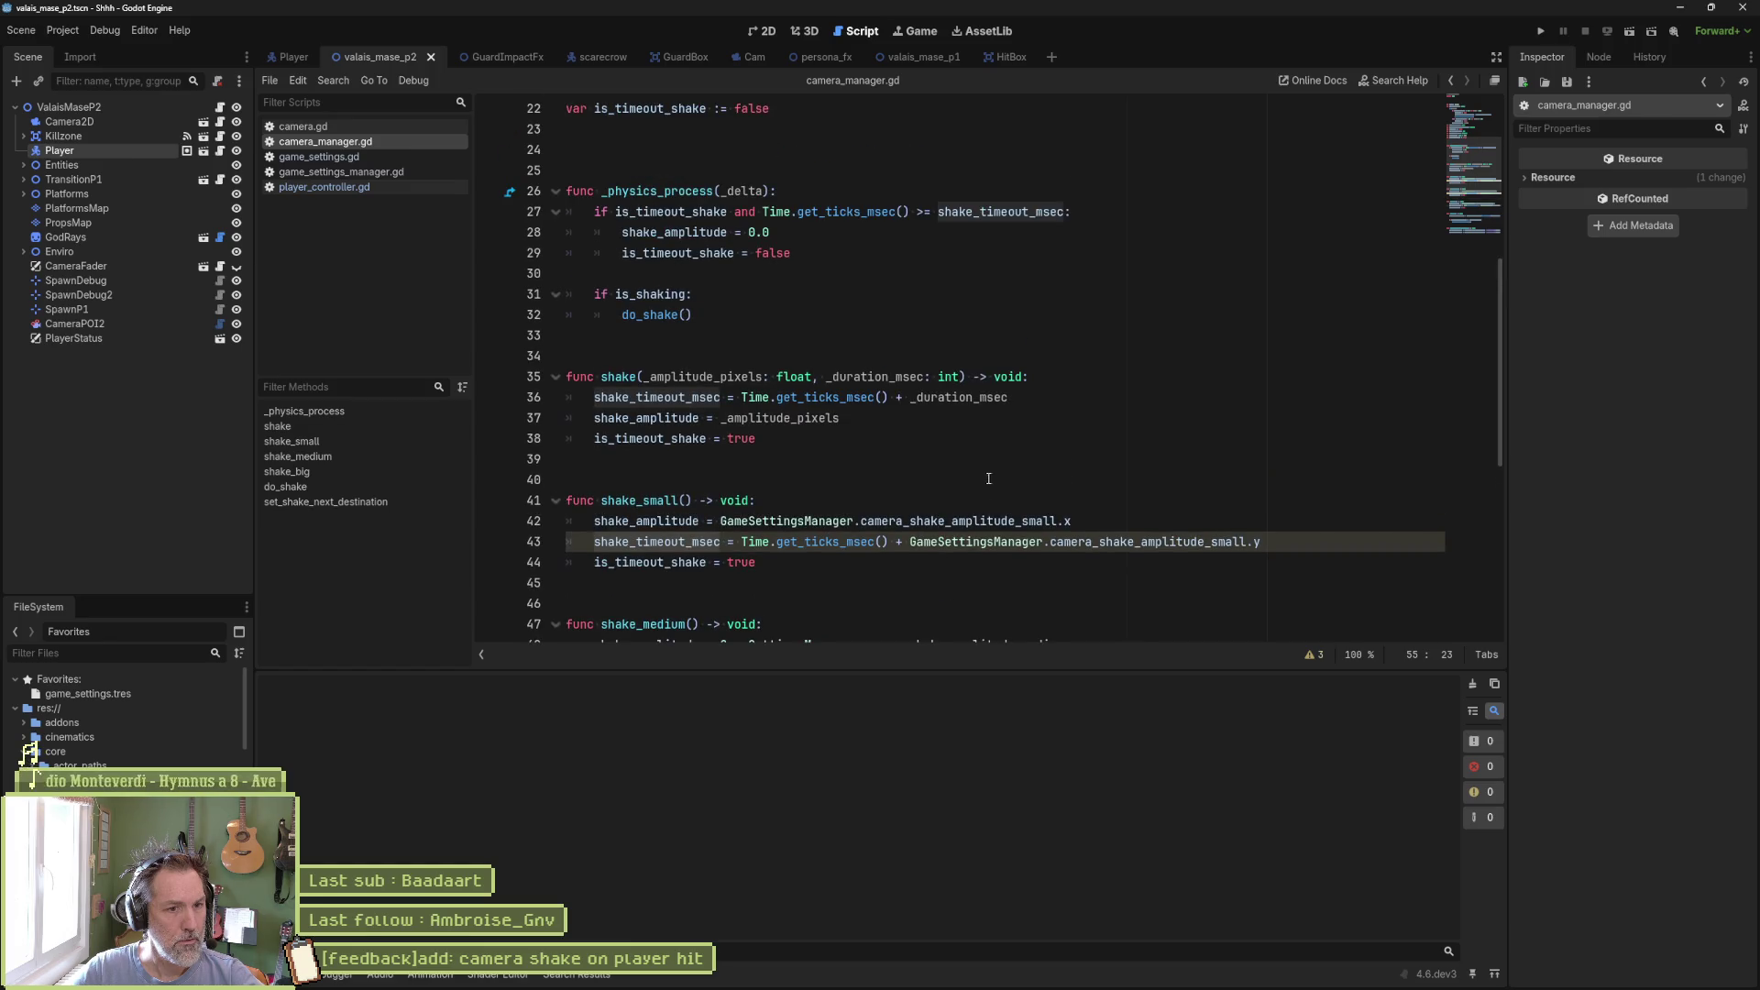
pyautogui.scroll(2, 987, 467)
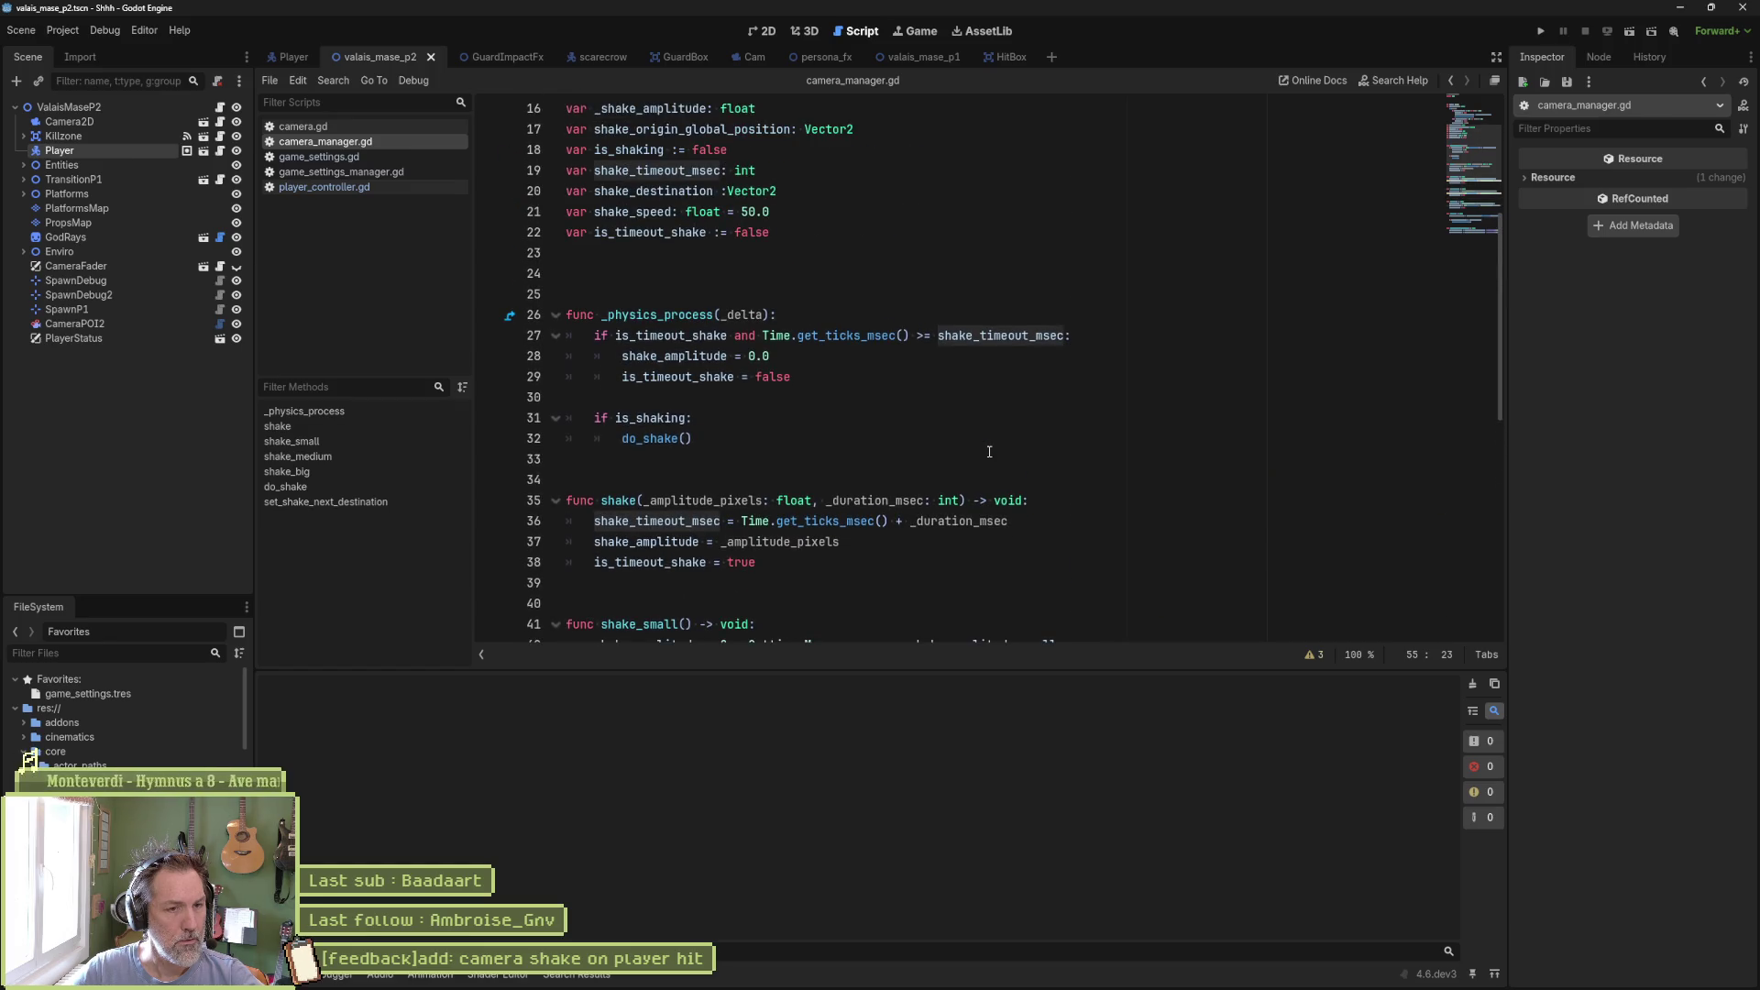
pyautogui.scroll(3, 993, 446)
pyautogui.scroll(-11, 992, 446)
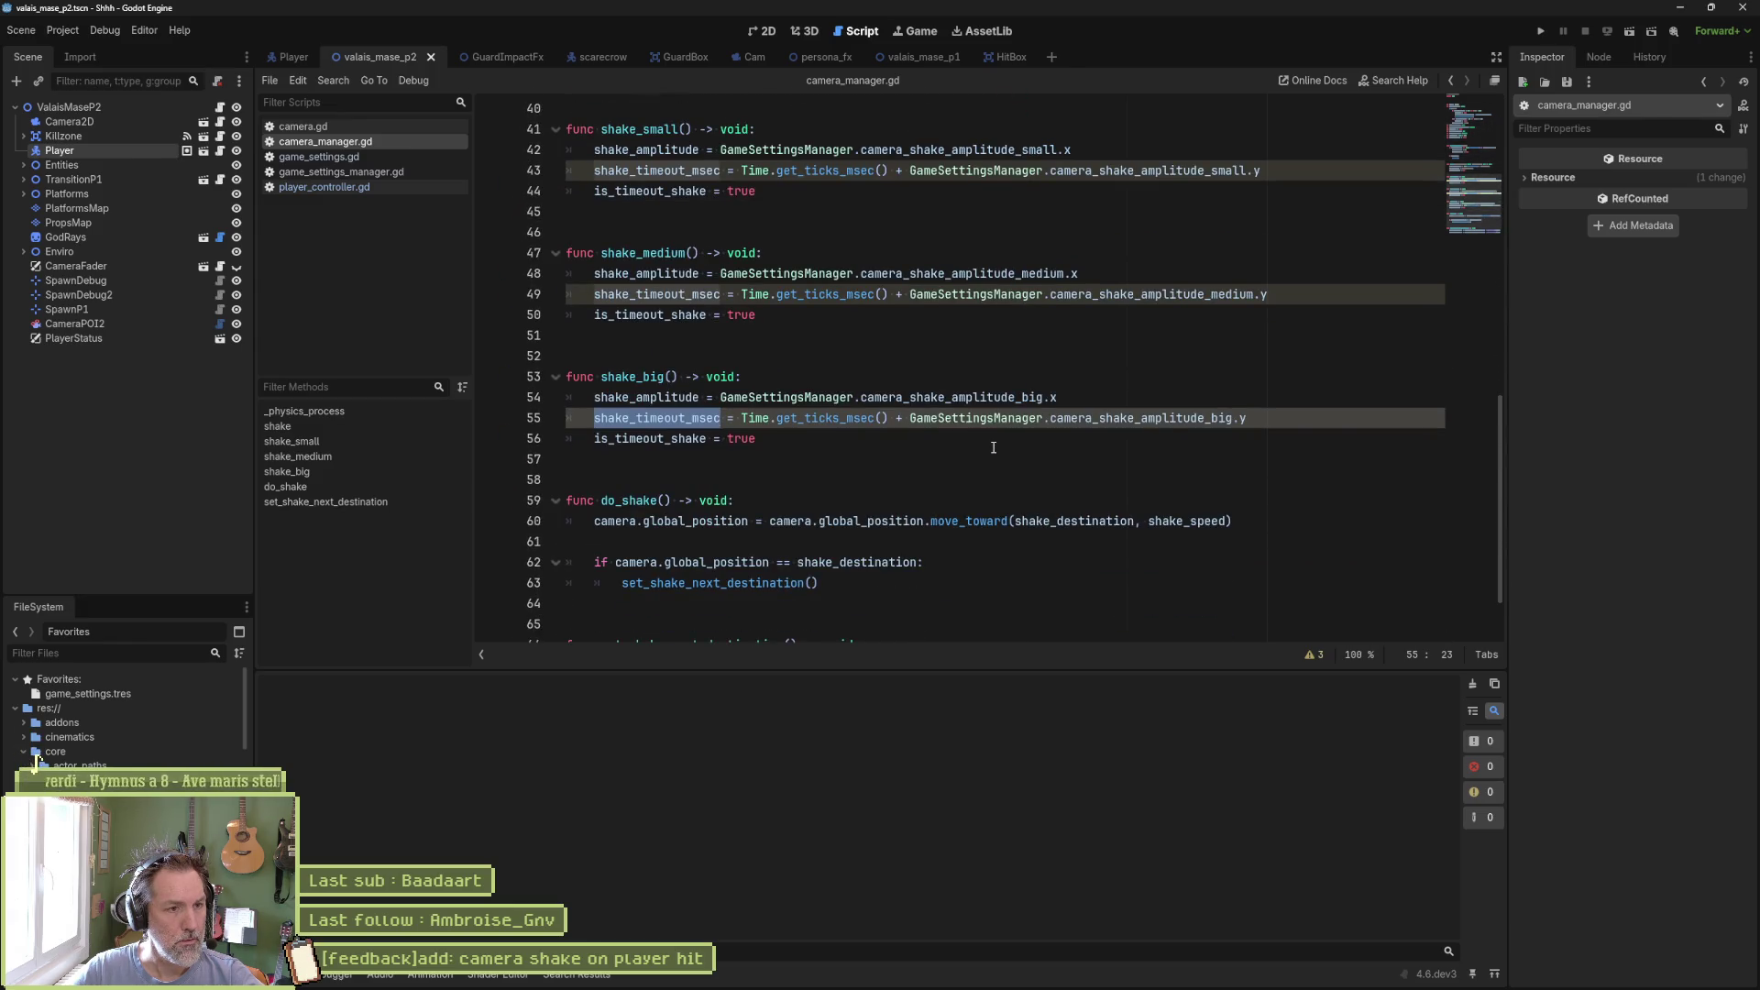
pyautogui.scroll(1, 993, 447)
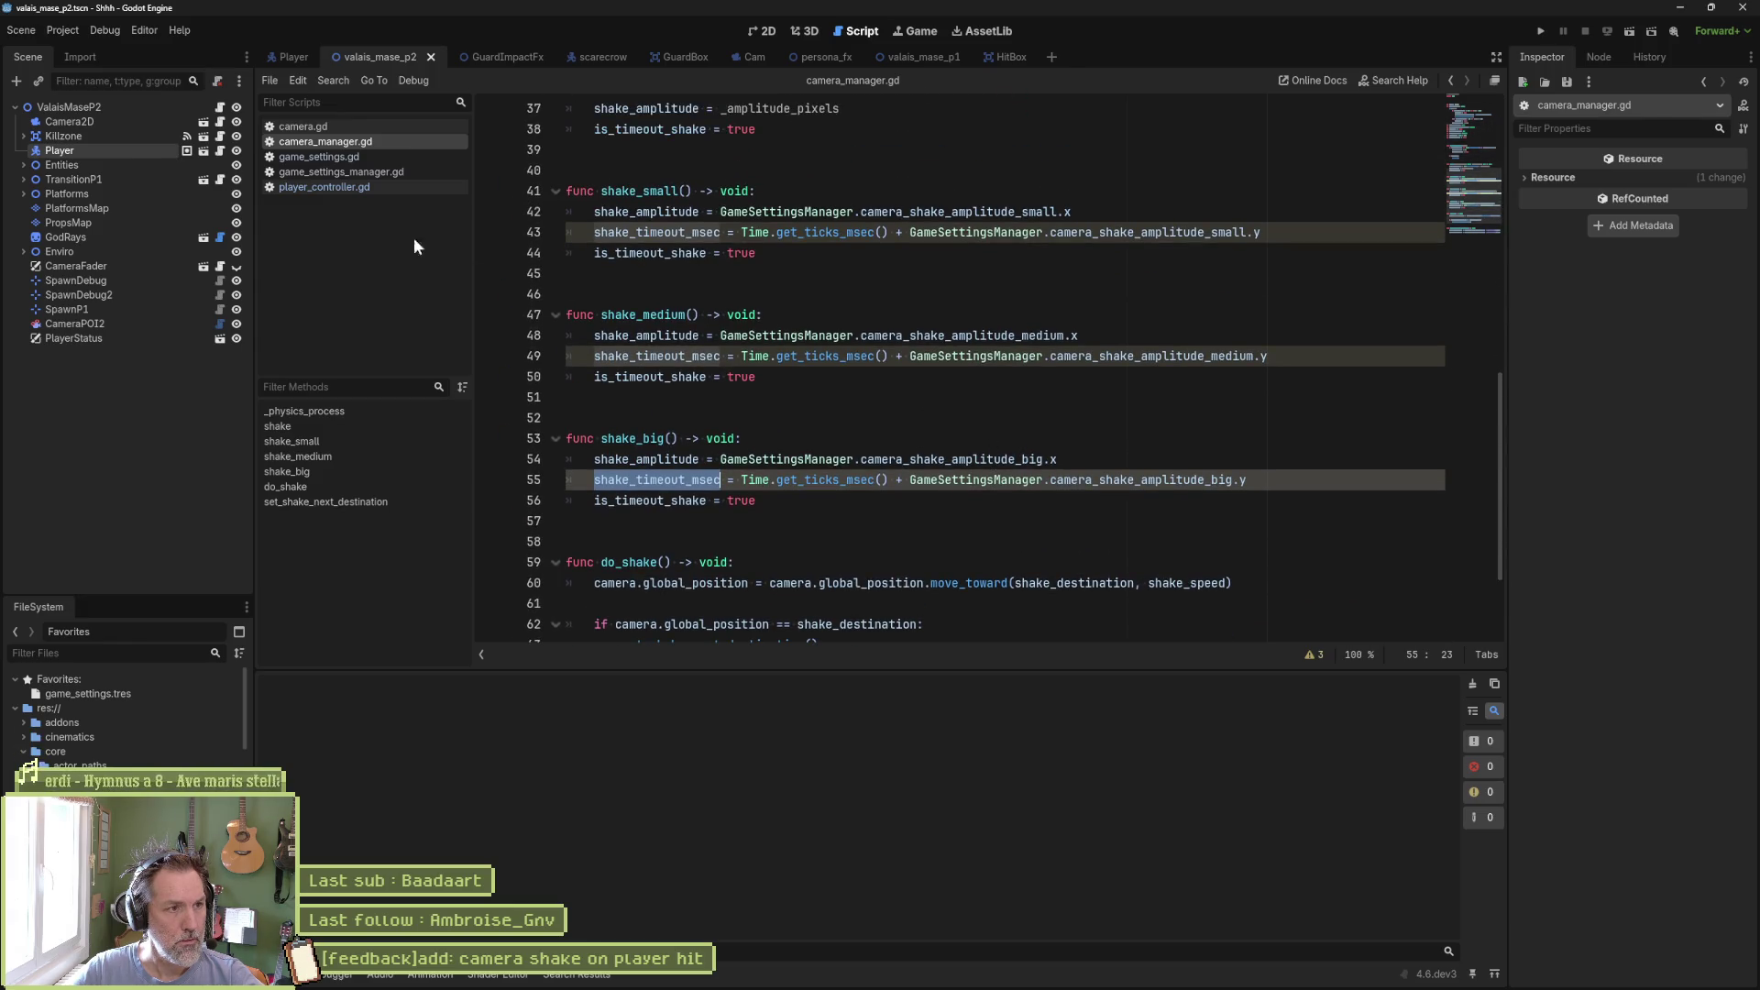
pyautogui.click(374, 183)
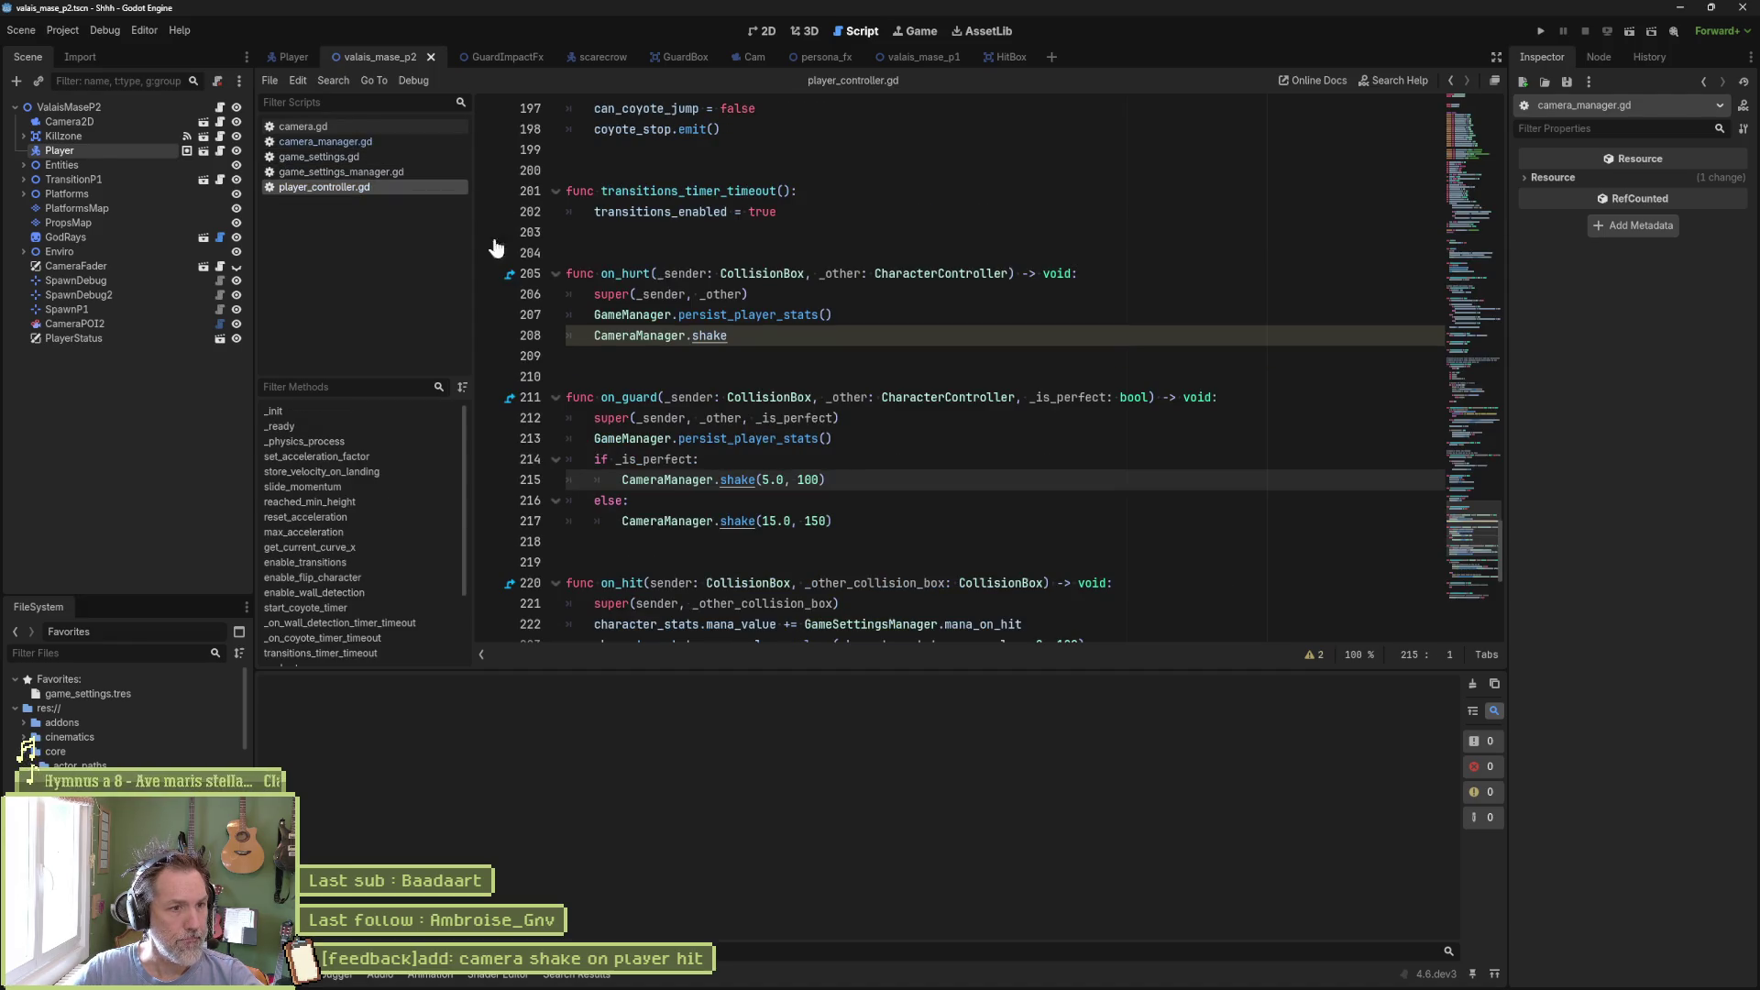
# - Complete the on_hurt camera call as CameraManager.shake_medium()
pyautogui.click(771, 339)
pyautogui.hotkey('ctrl', 'space')
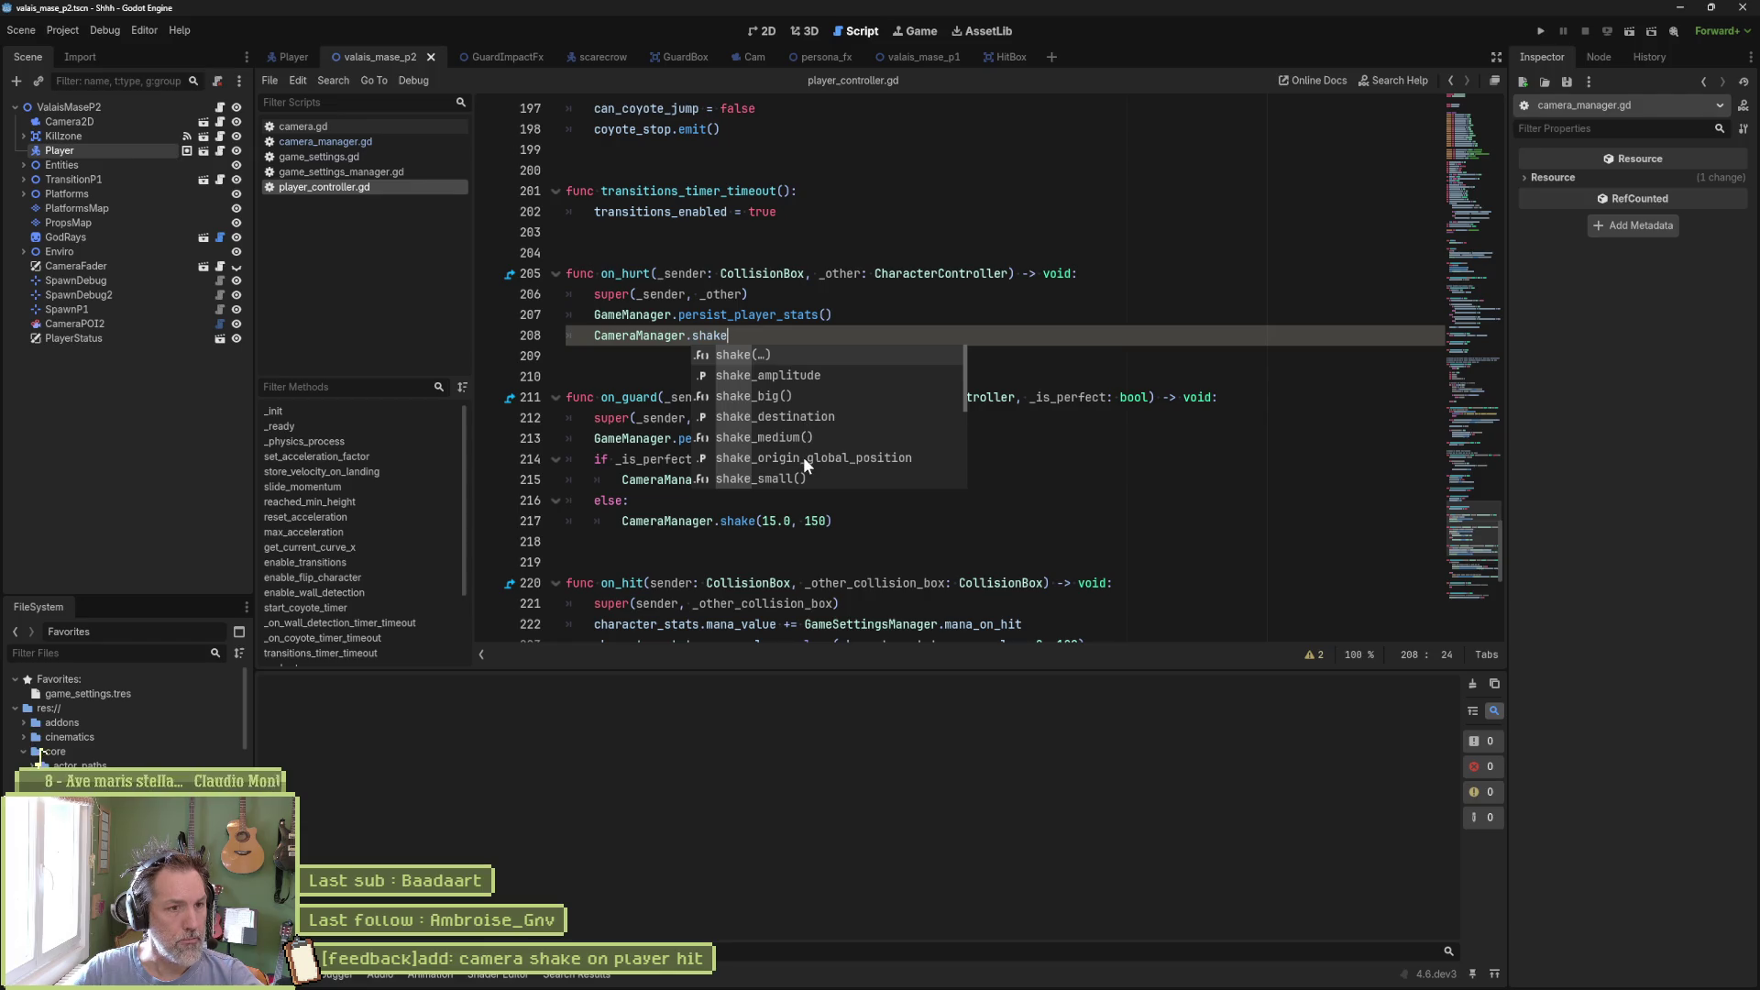
pyautogui.scroll(-9, 805, 451)
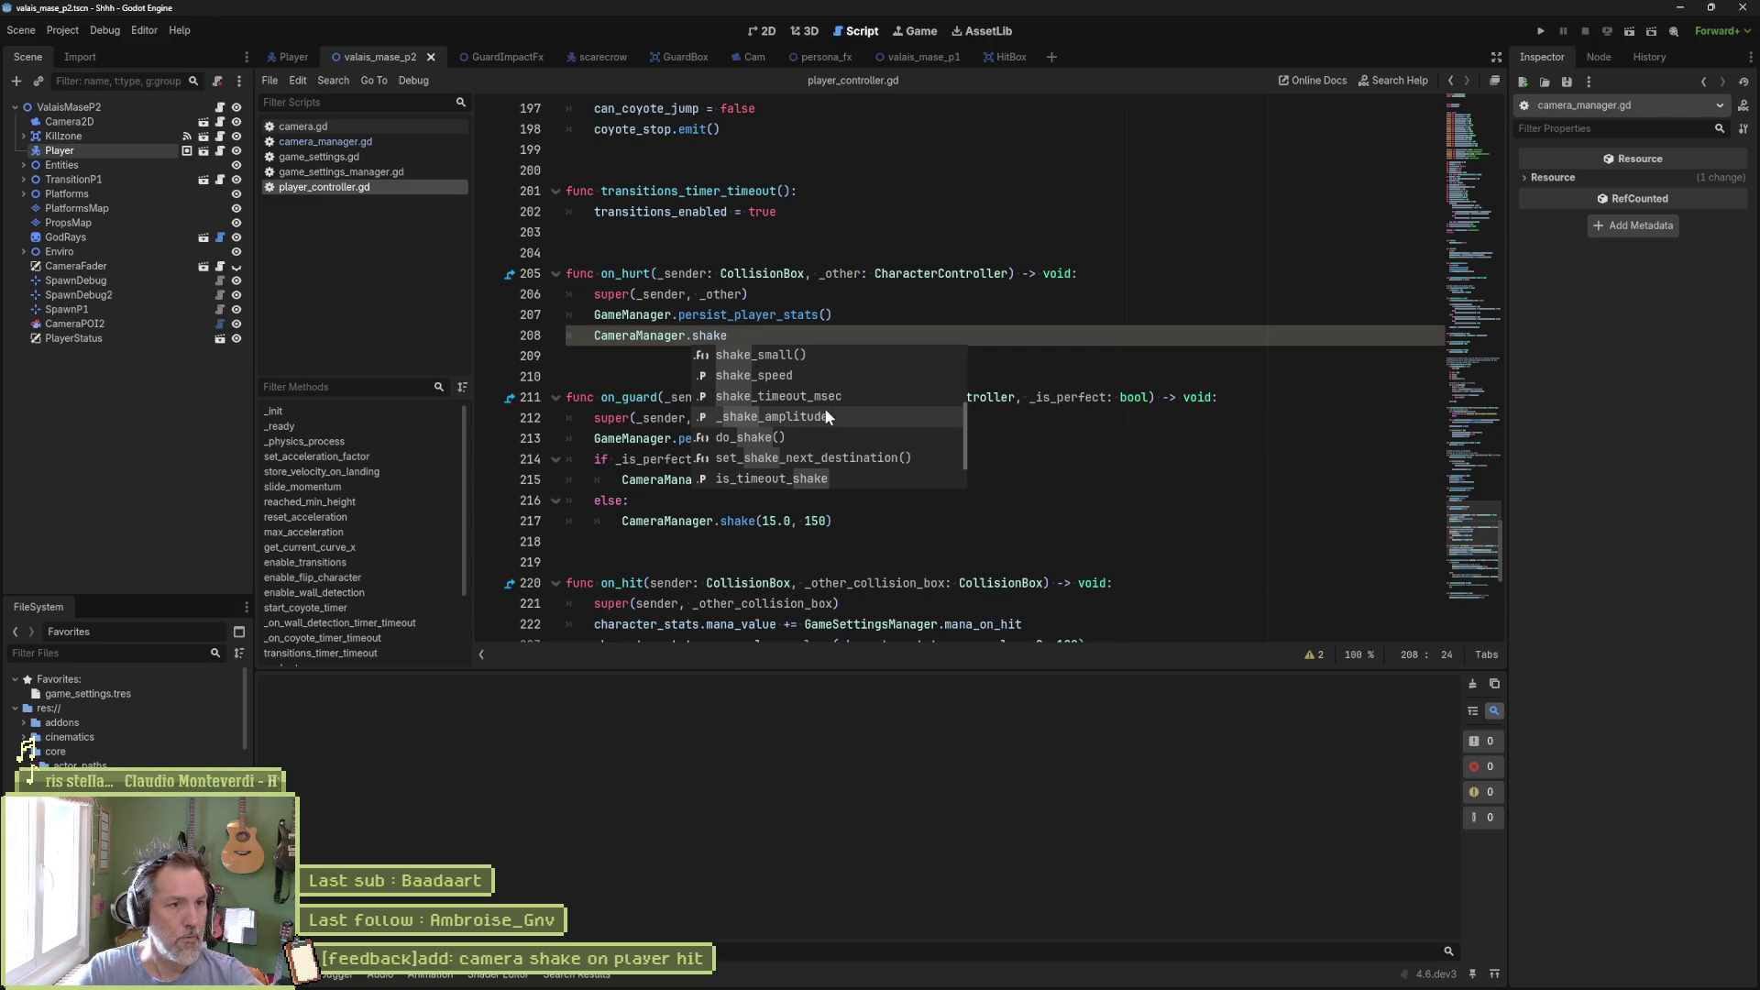
pyautogui.write('_me')
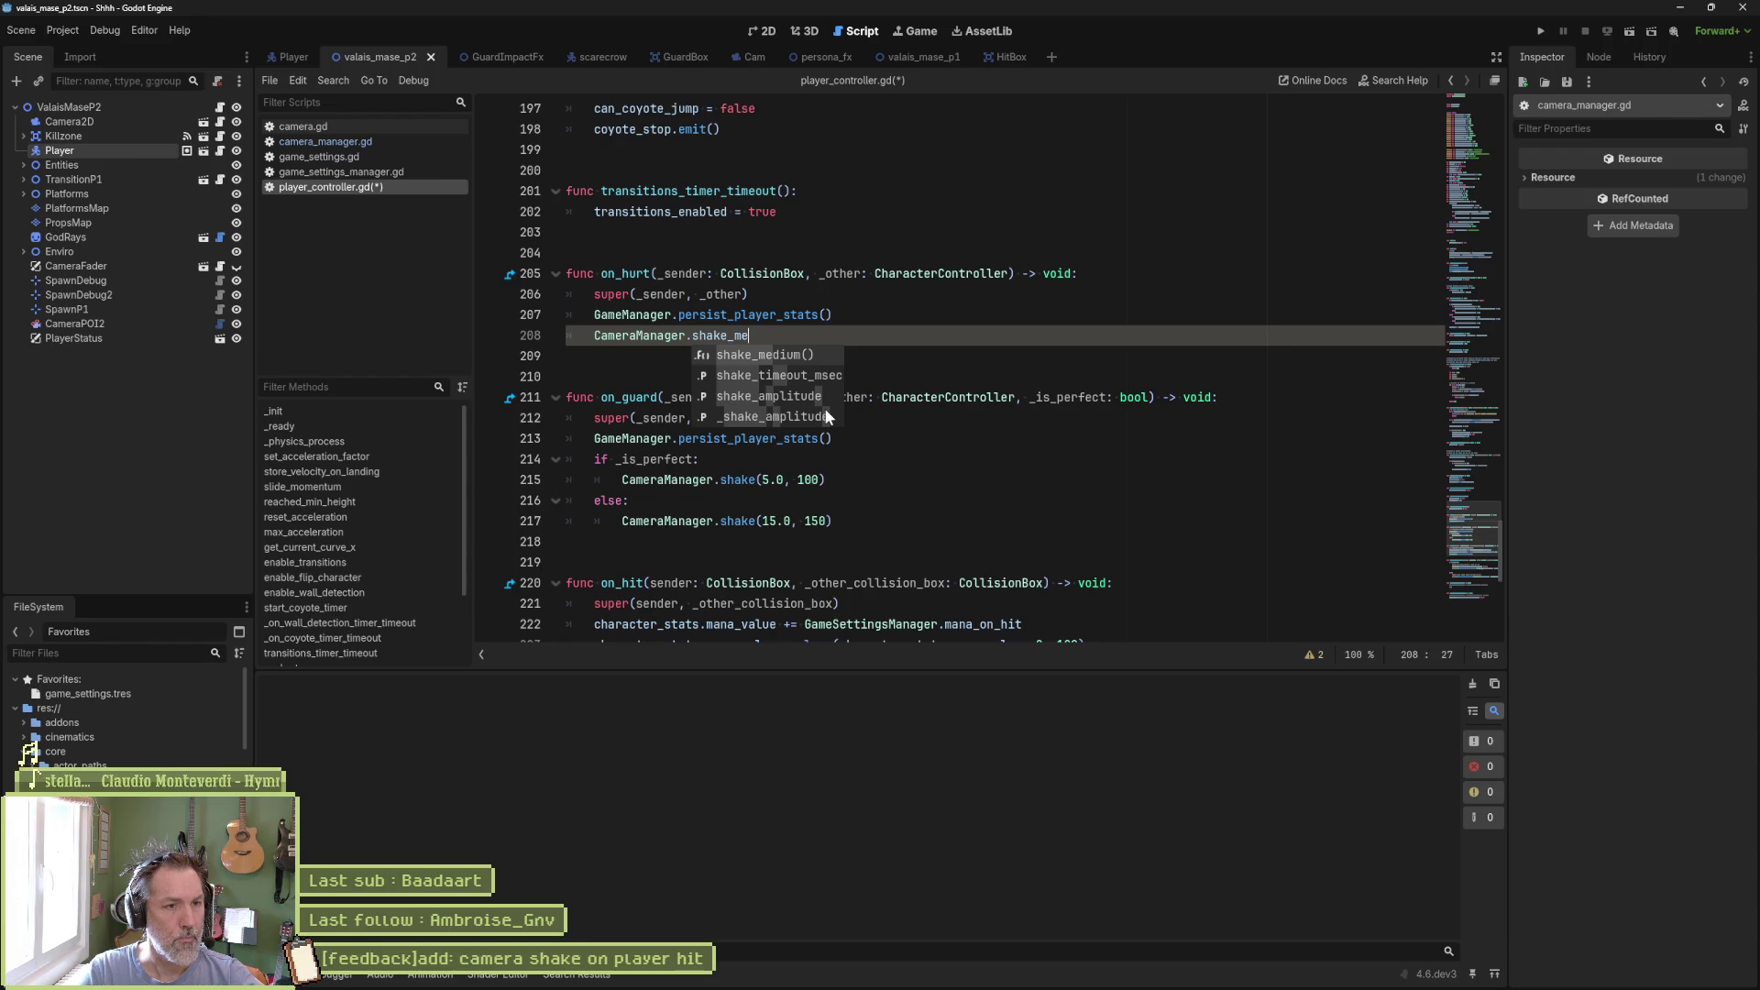
pyautogui.press('Return')
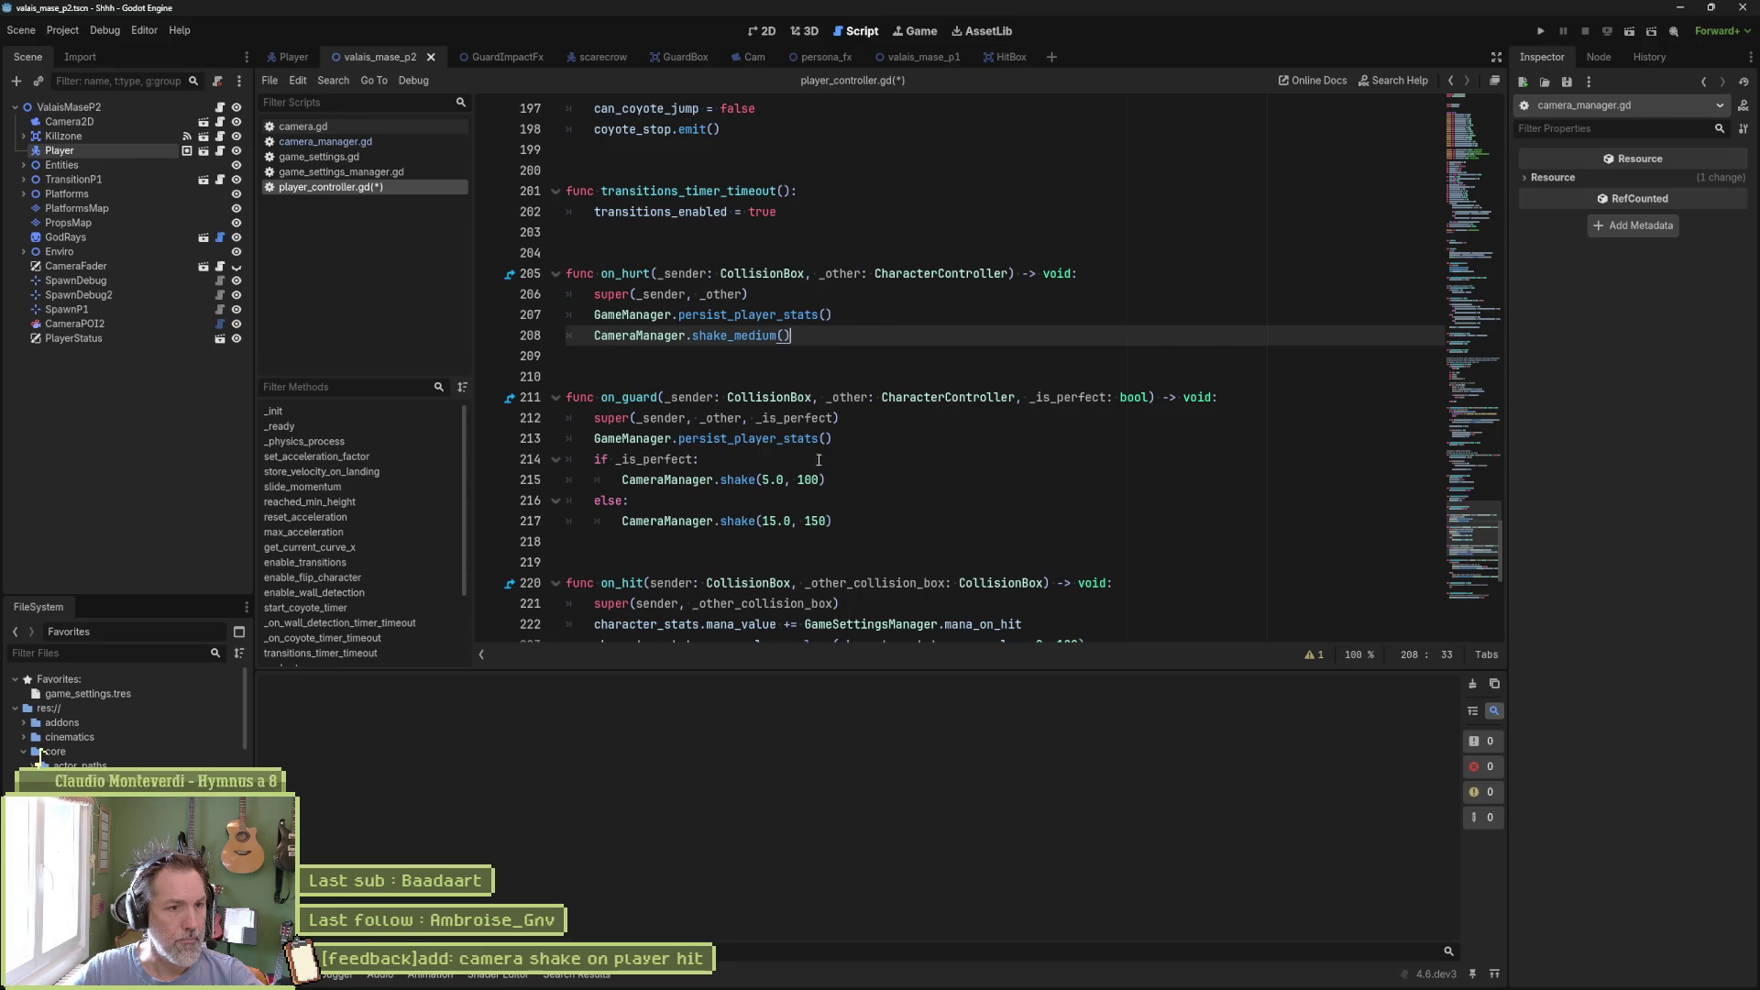
# - Replace the perfect guard's shake(5.0, 100) call with shake_small()
pyautogui.moveTo(827, 480); pyautogui.dragTo(758, 481)
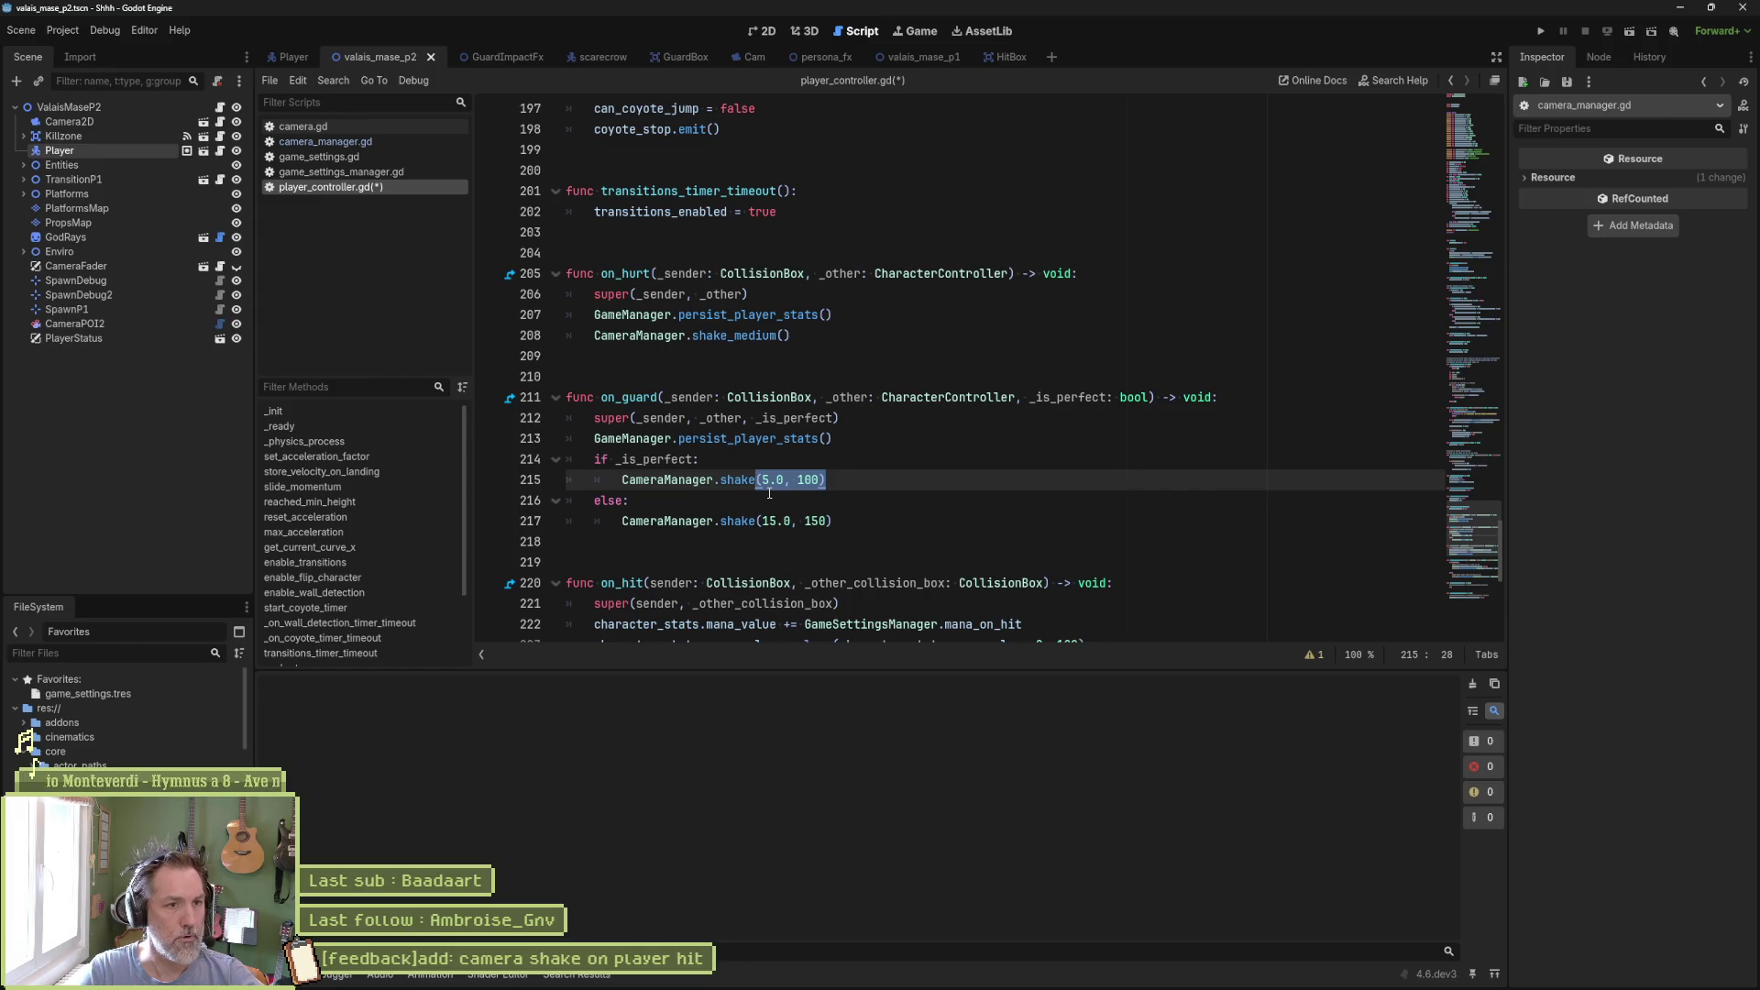
pyautogui.write('_sm')
pyautogui.press('Return')
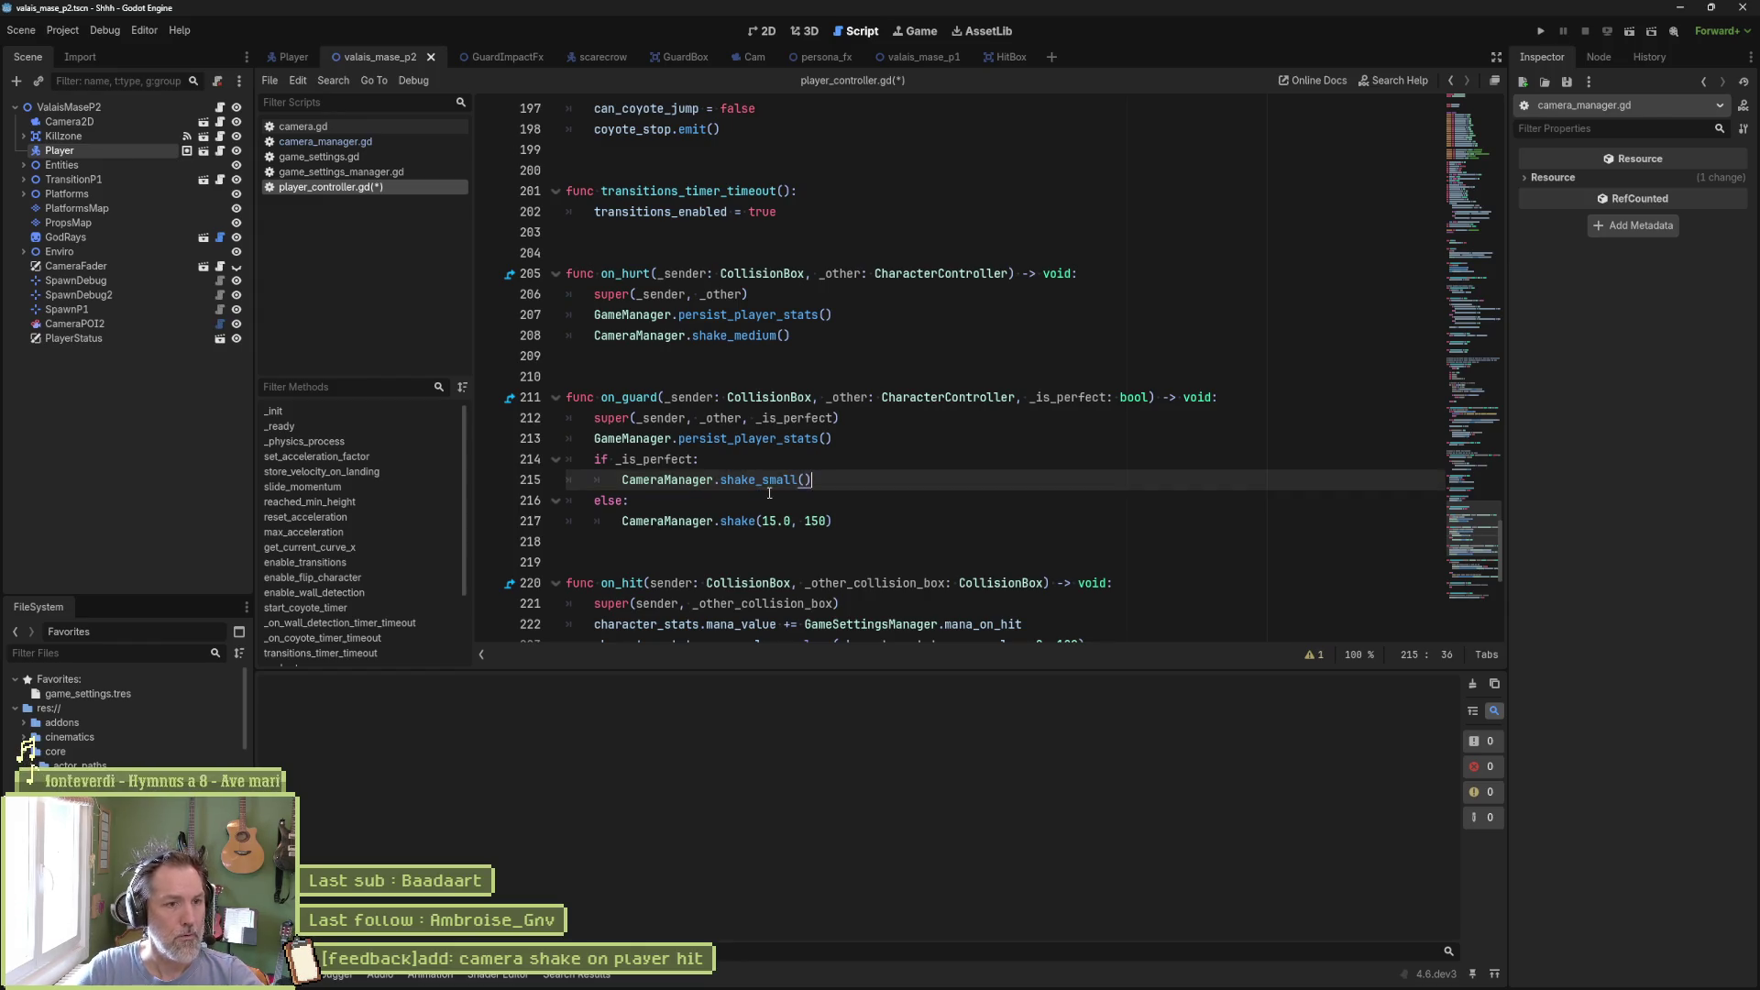
pyautogui.press('Down')
pyautogui.press('Down')
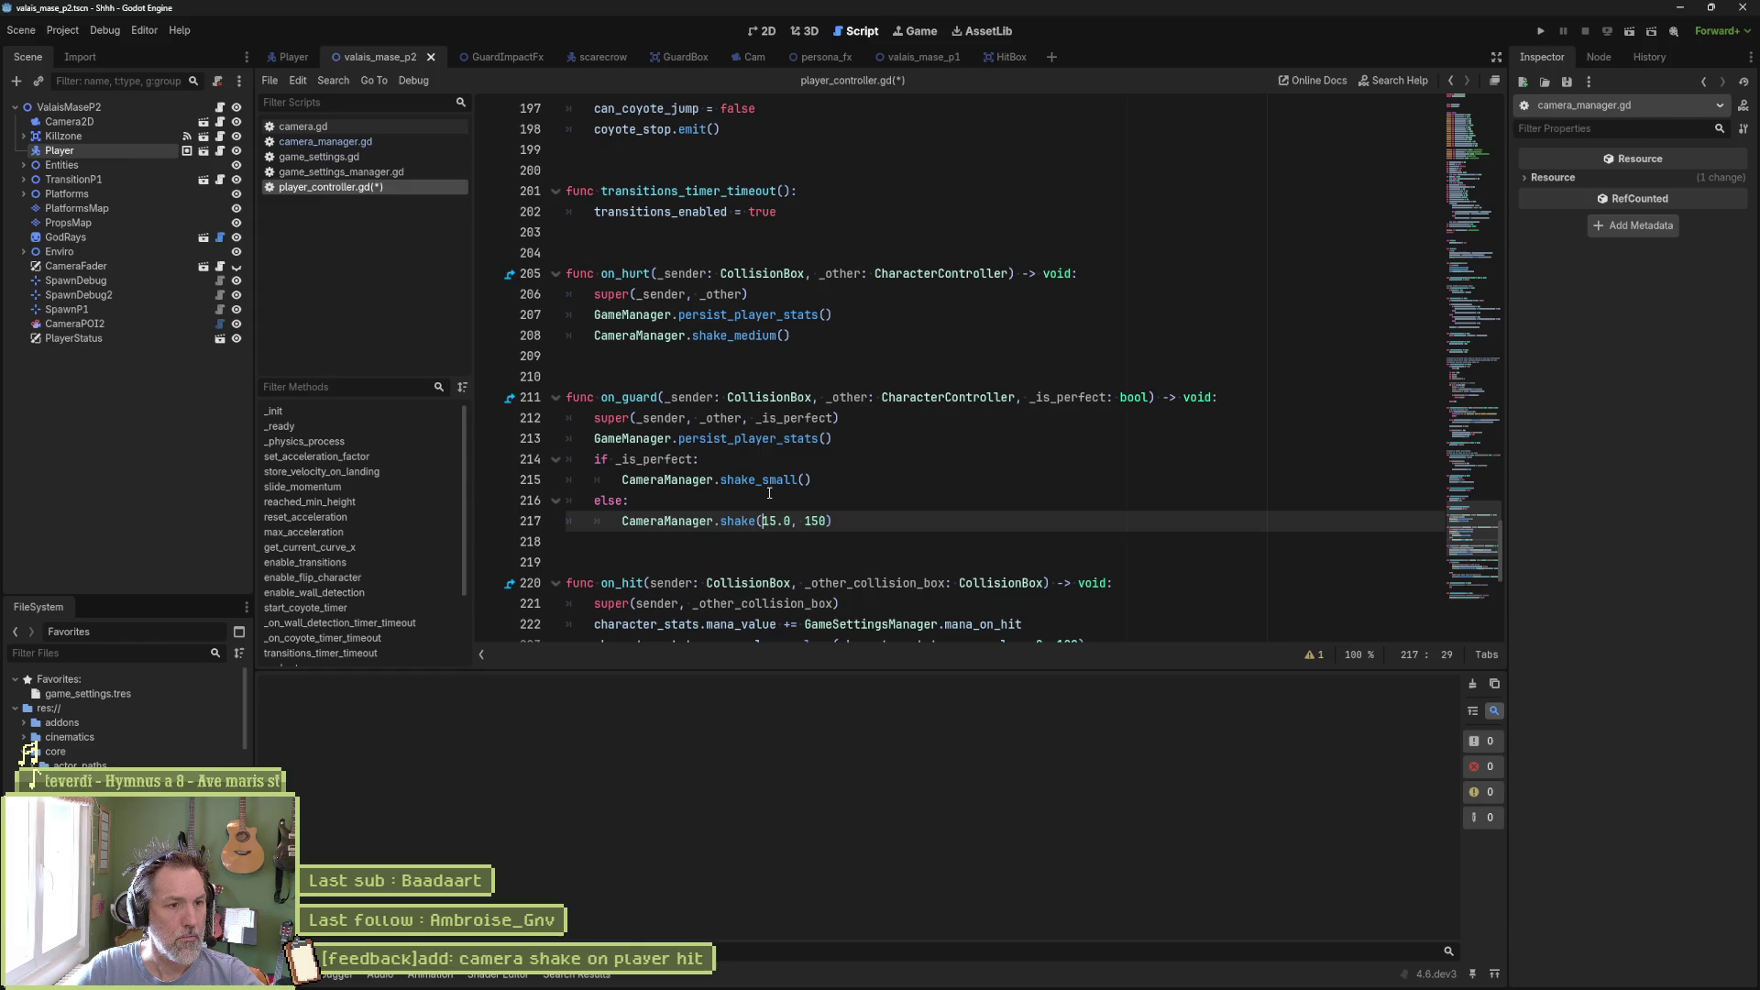
# - Replace the other guard's shake(15.0, 150) with shake_medium(), save, and run the scene
pyautogui.hotkey('shift', 'pagedown')
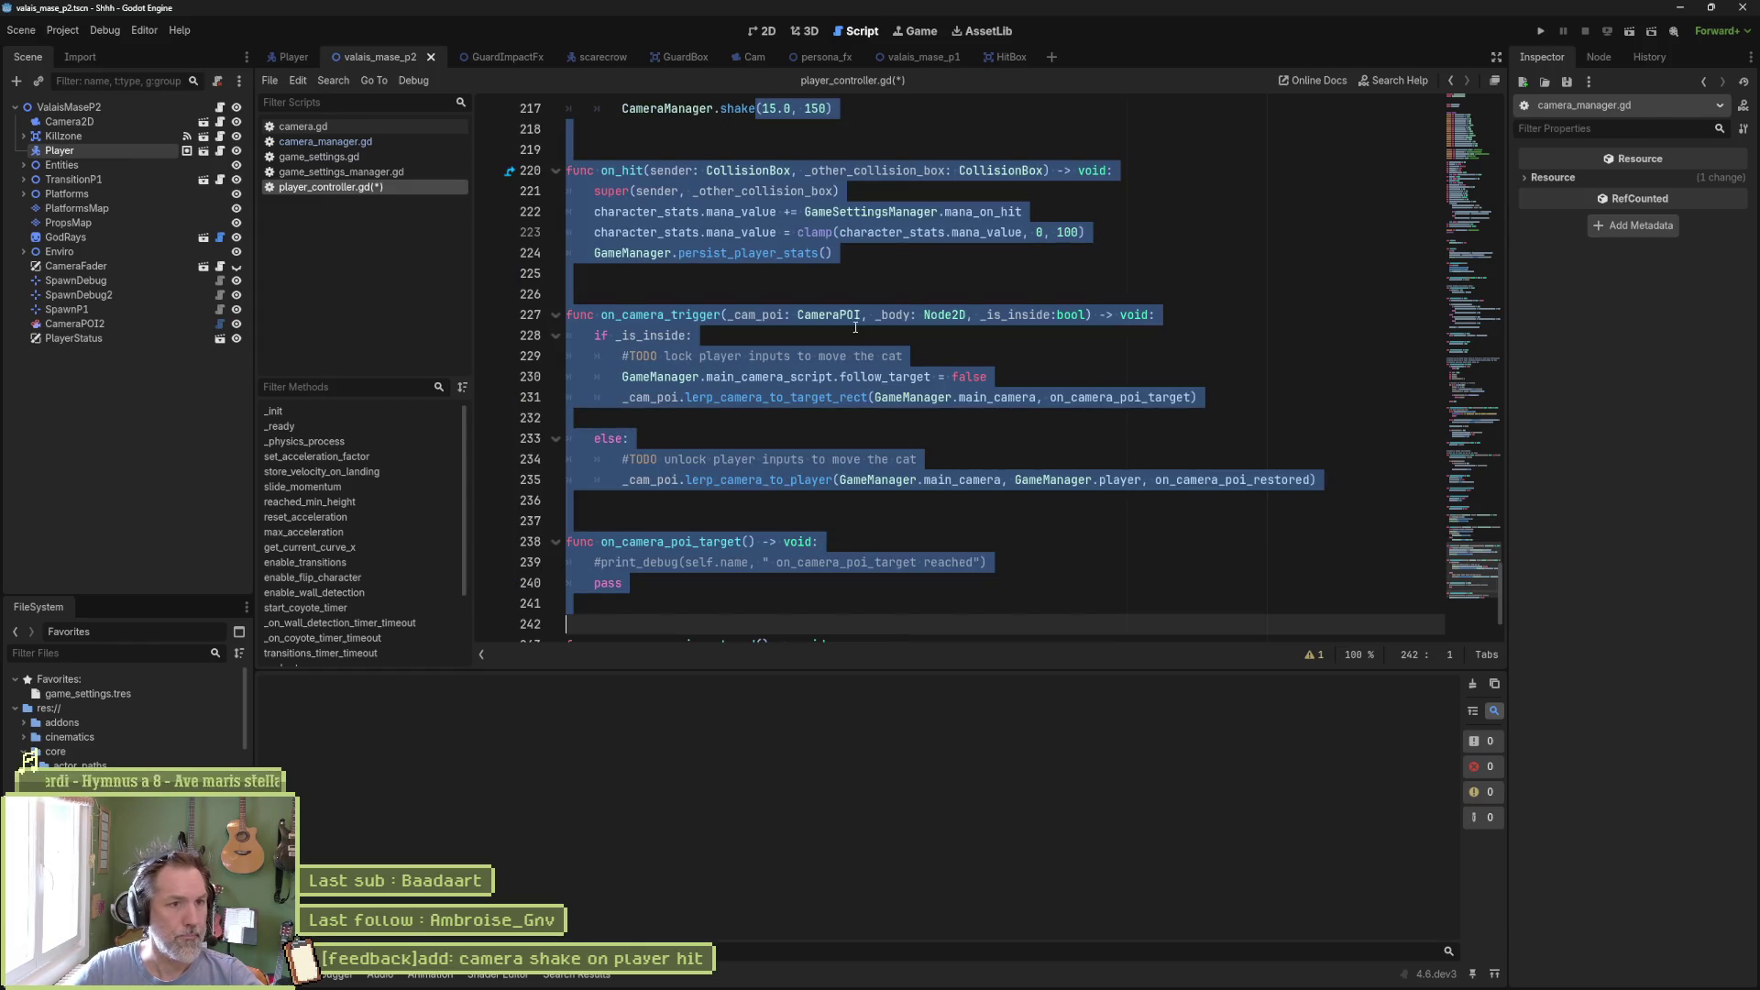
pyautogui.click(855, 328)
pyautogui.scroll(4, 807, 332)
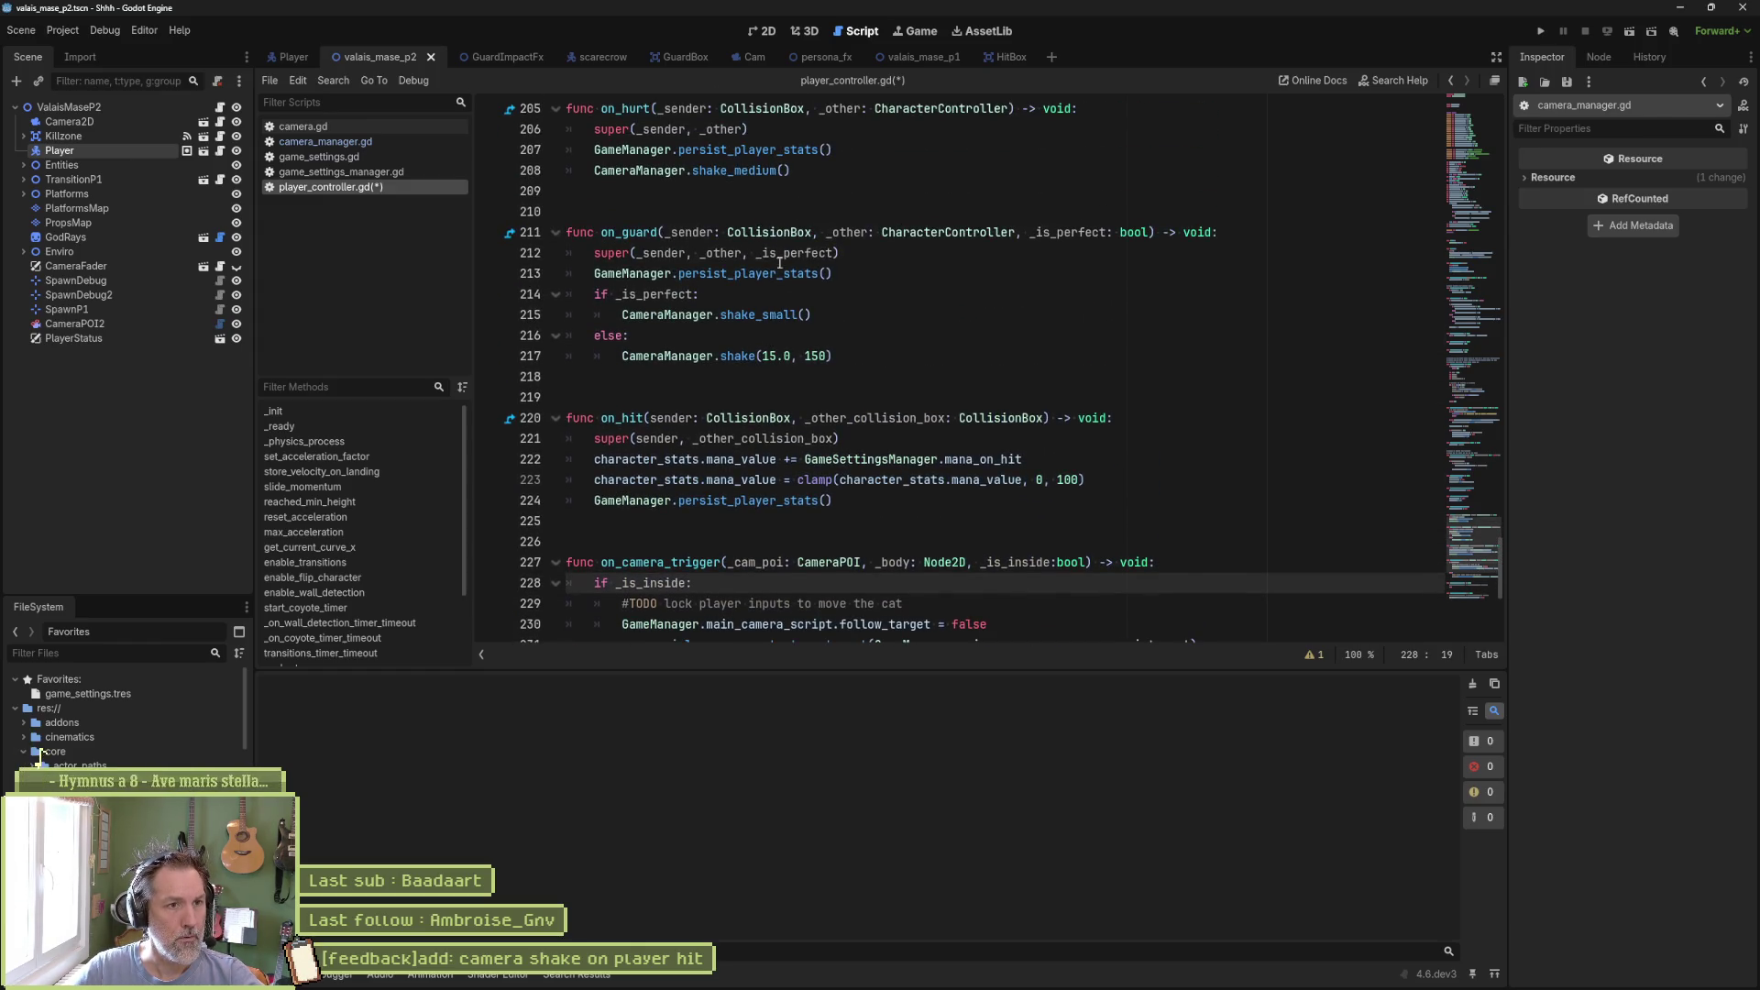
pyautogui.doubleClick(737, 170)
pyautogui.moveTo(721, 356); pyautogui.dragTo(829, 356)
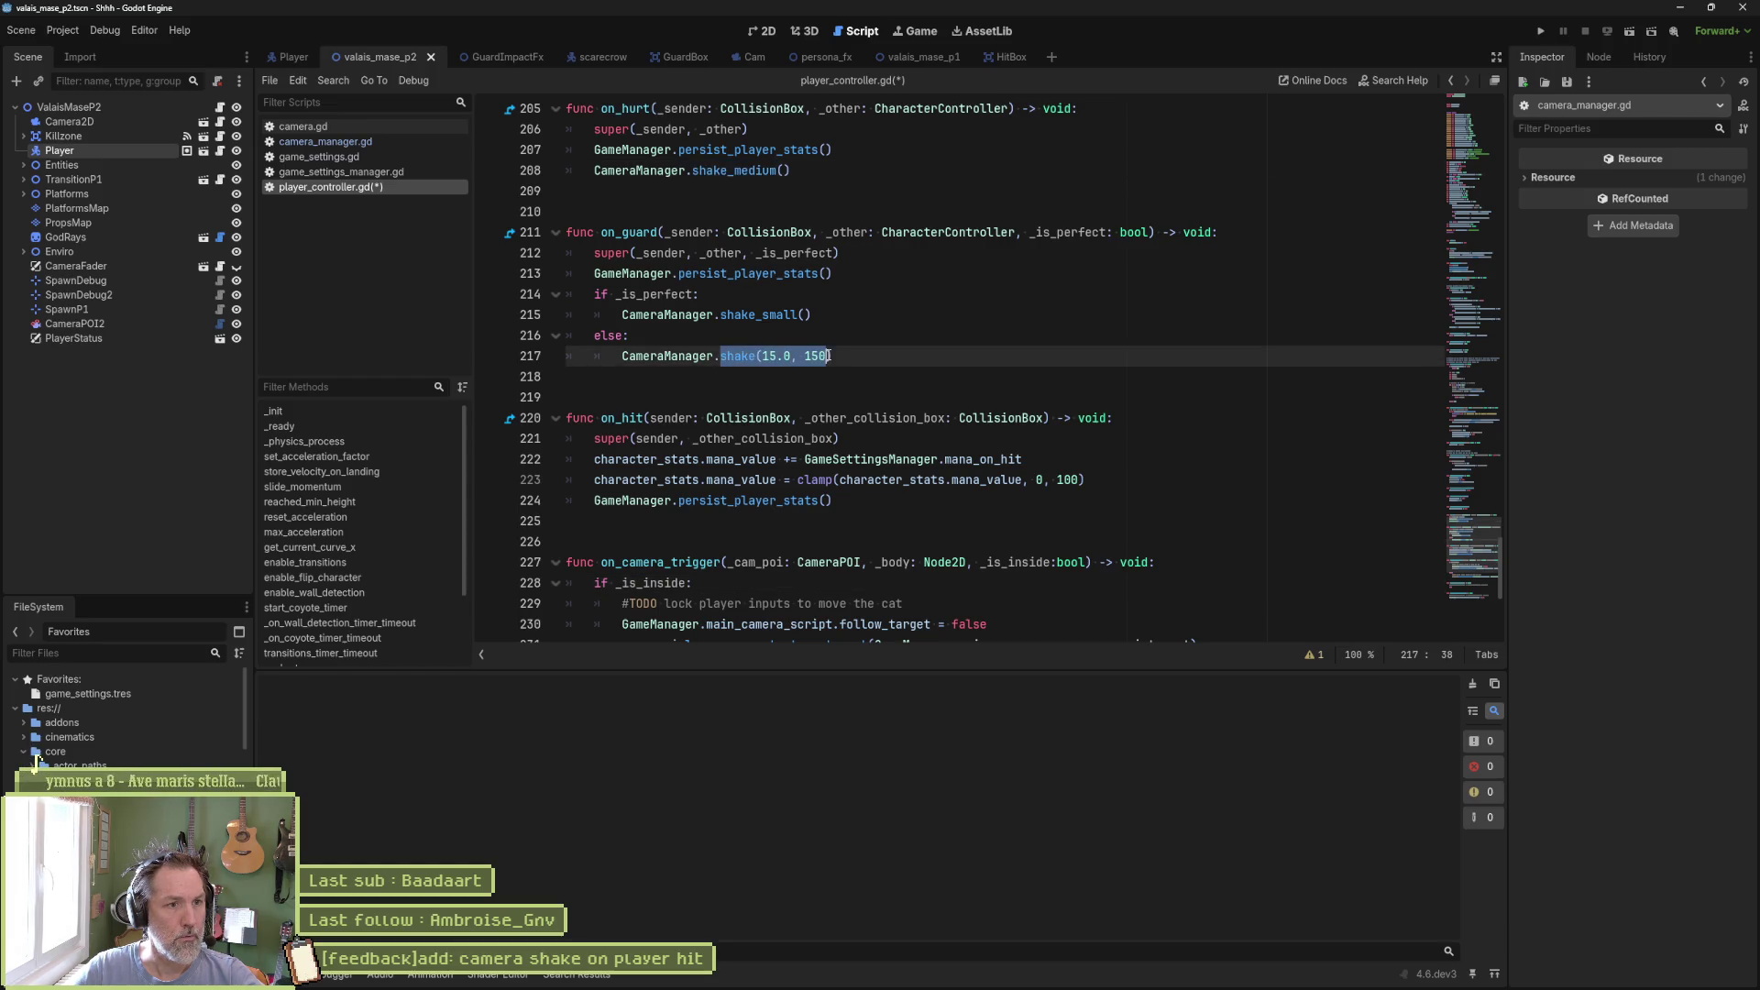
pyautogui.write('shake_medium()')
pyautogui.hotkey('ctrl', 's')
pyautogui.press('F6')
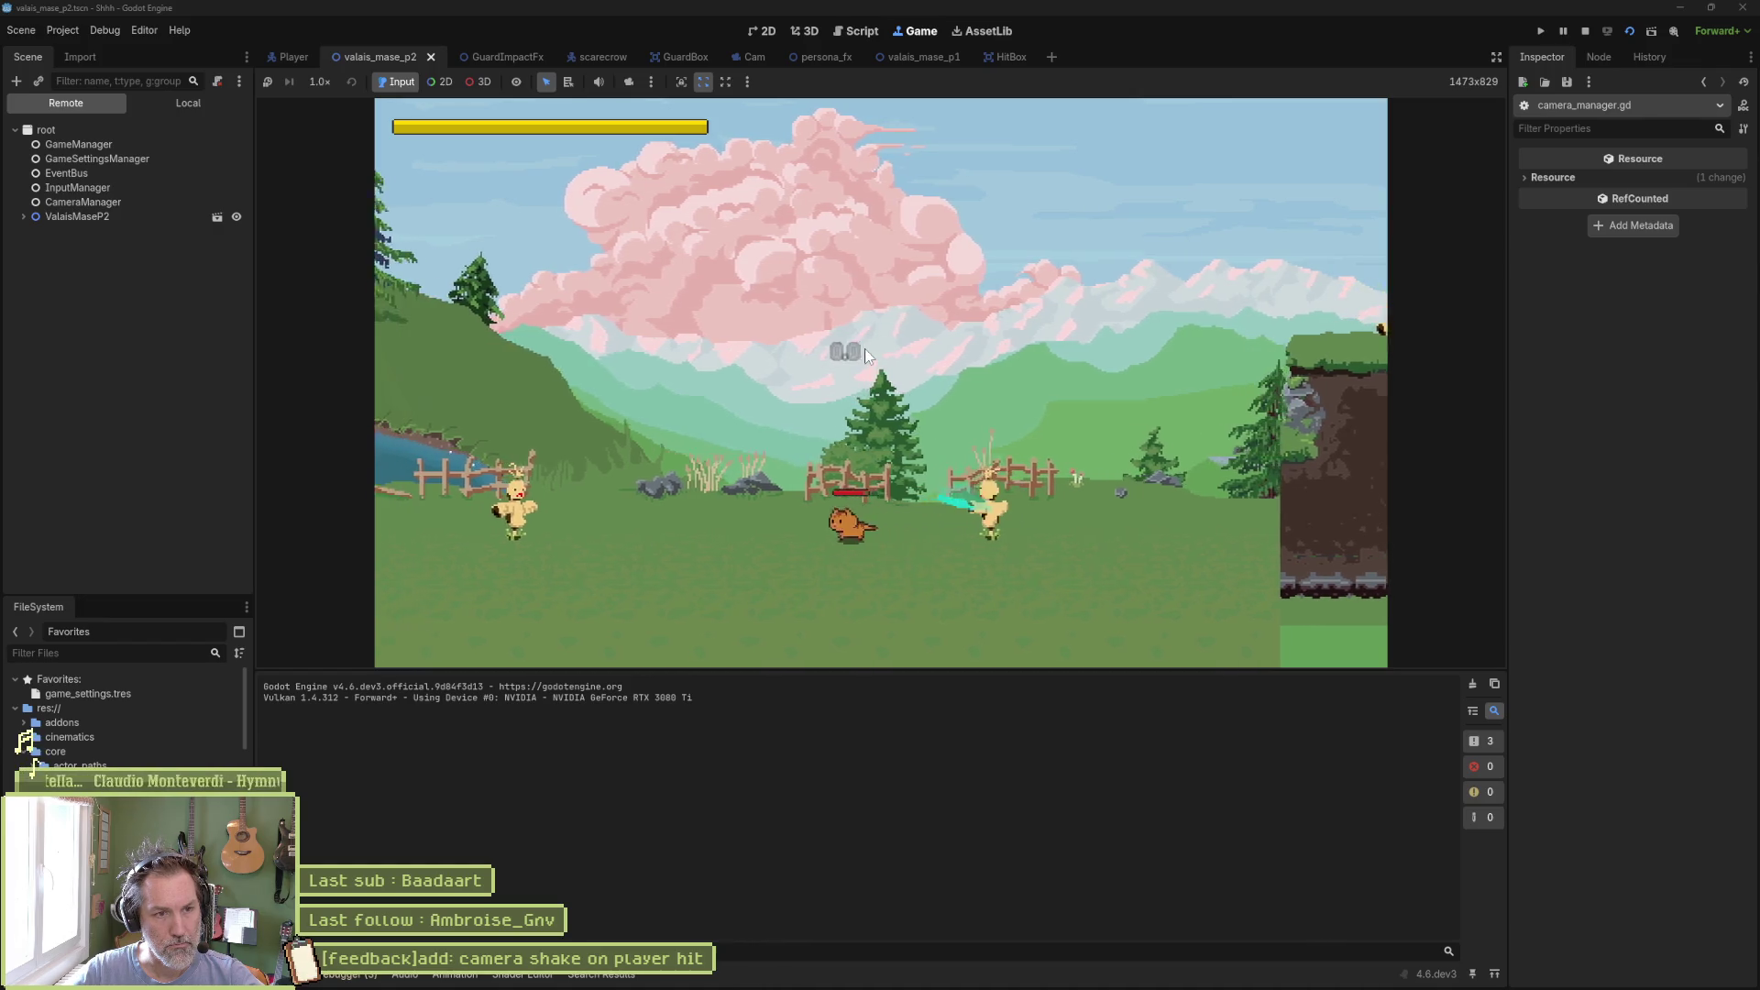
# - Stop the game with F8 and return to camera_manager.gd at shake_small
pyautogui.press('F8')
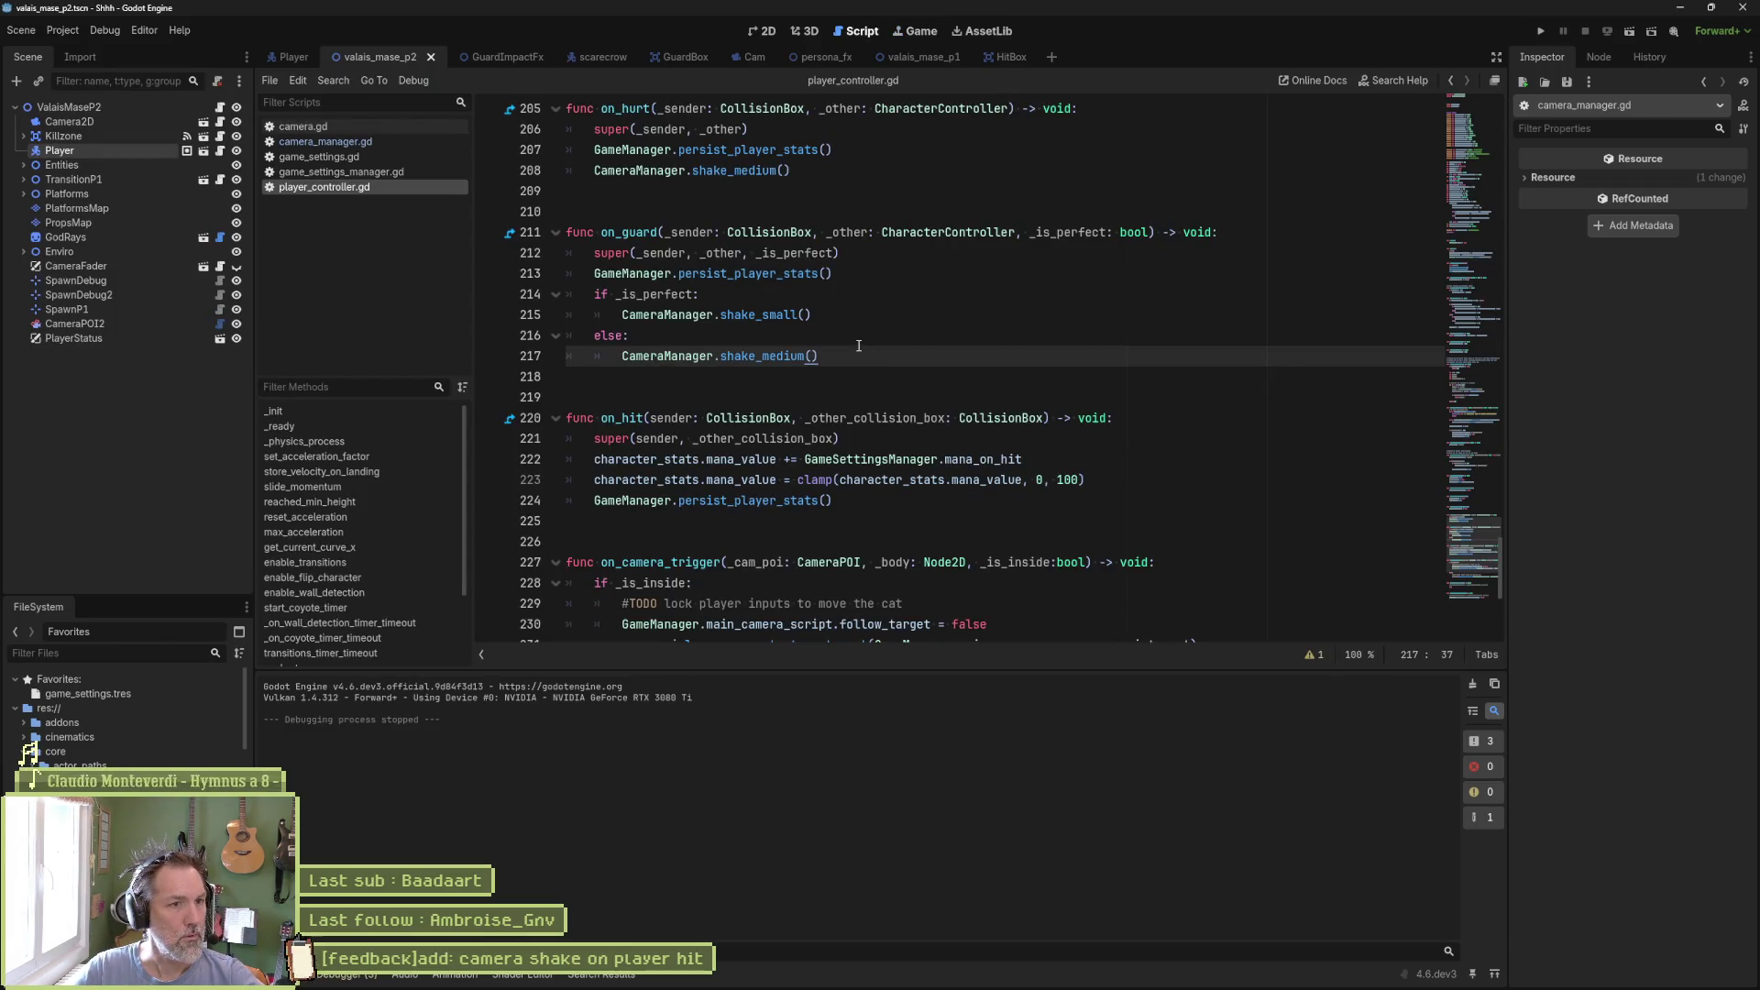
pyautogui.scroll(2, 861, 341)
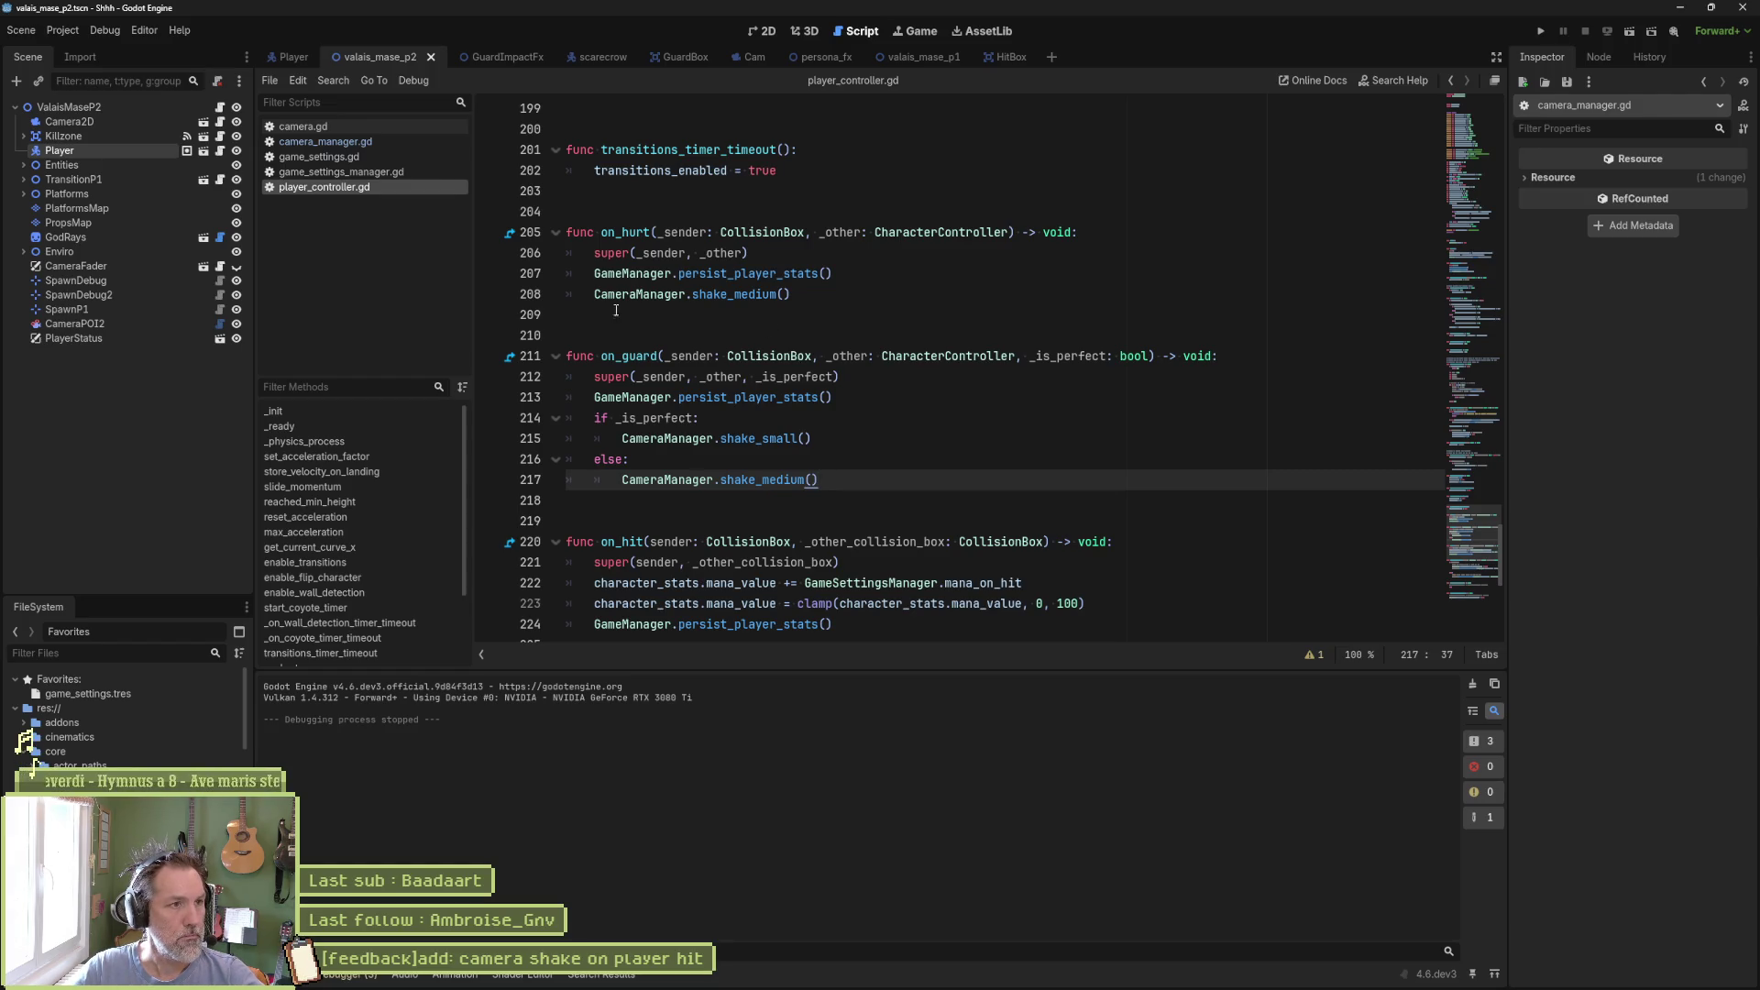
pyautogui.keyDown('ctrl'); pyautogui.click(757, 438); pyautogui.keyUp('ctrl')
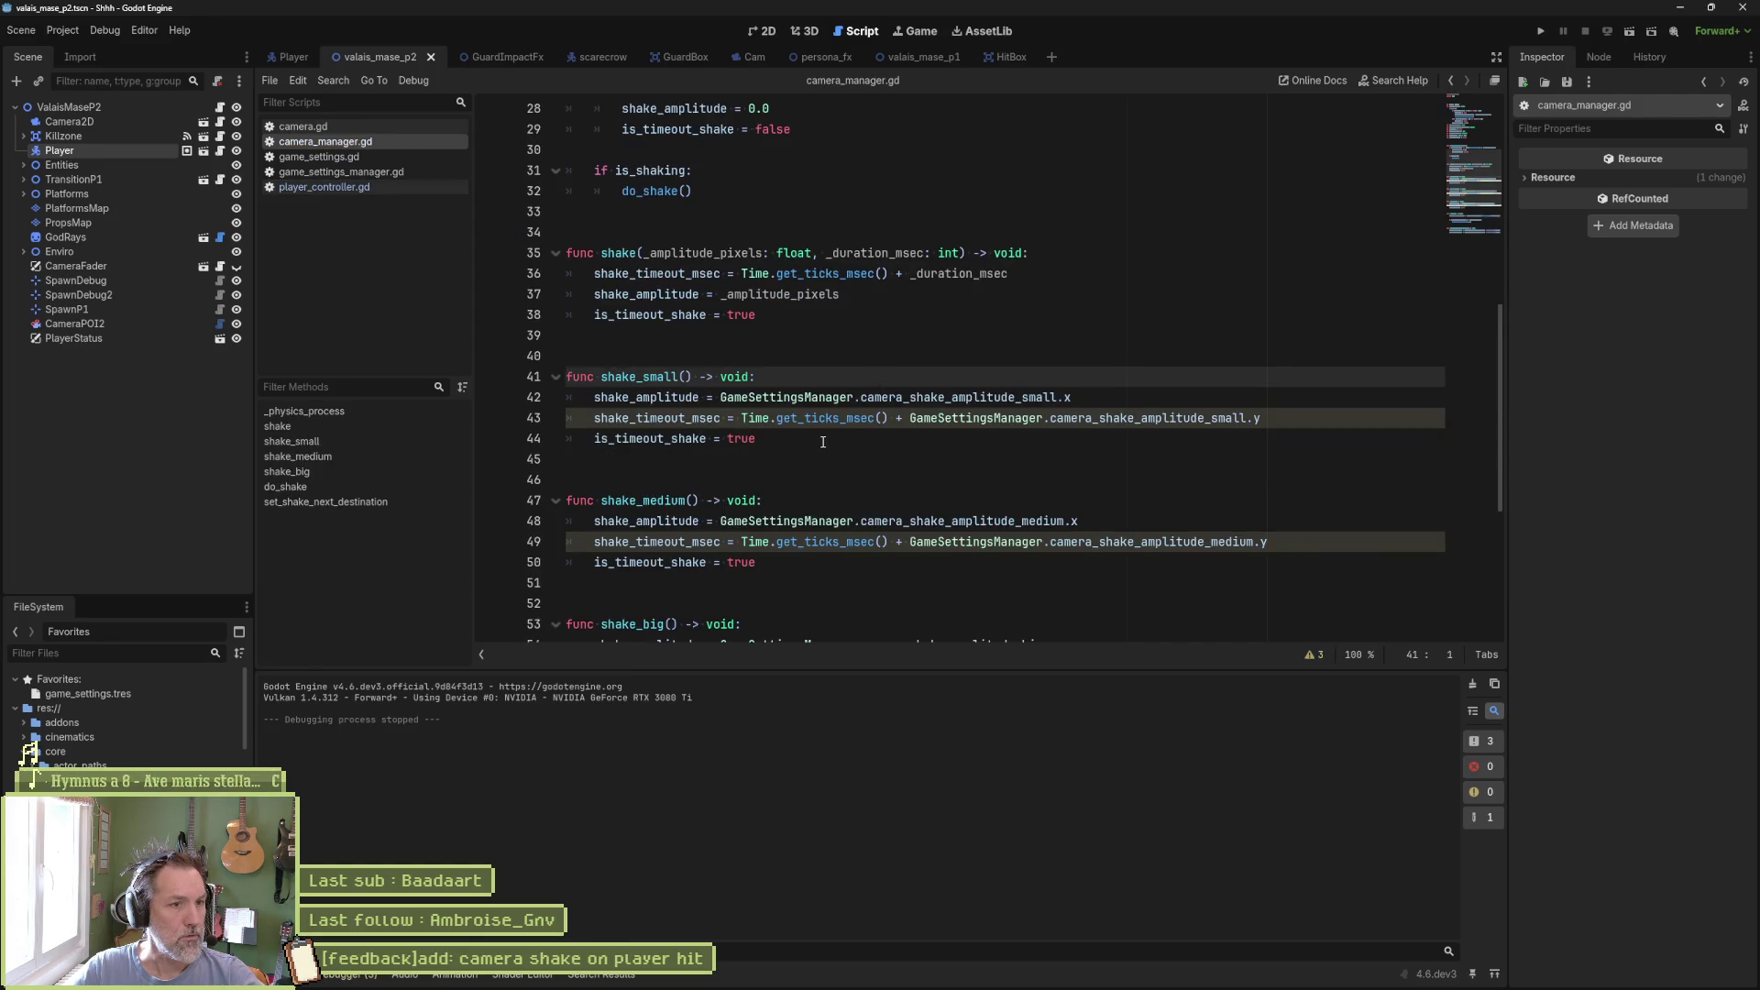
# - Add a shake() call in shake_medium using camera_shake_amplitude_medium.x as its first argument
pyautogui.scroll(-2, 822, 442)
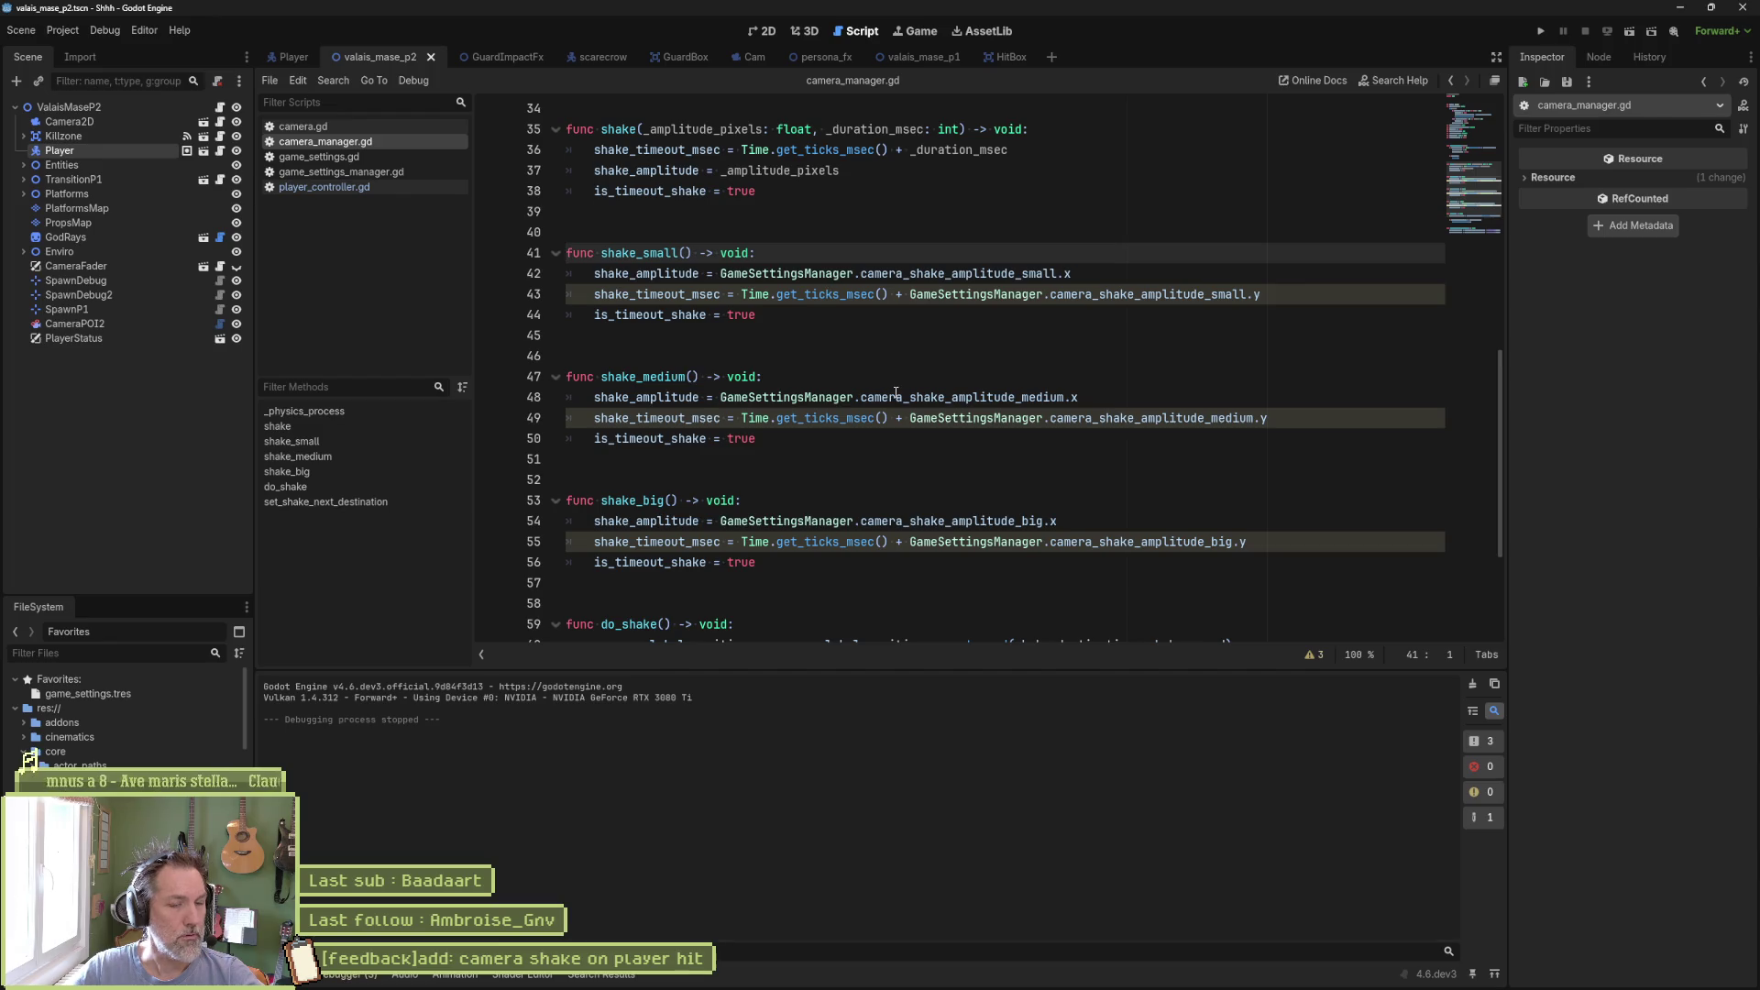
pyautogui.moveTo(895, 392)
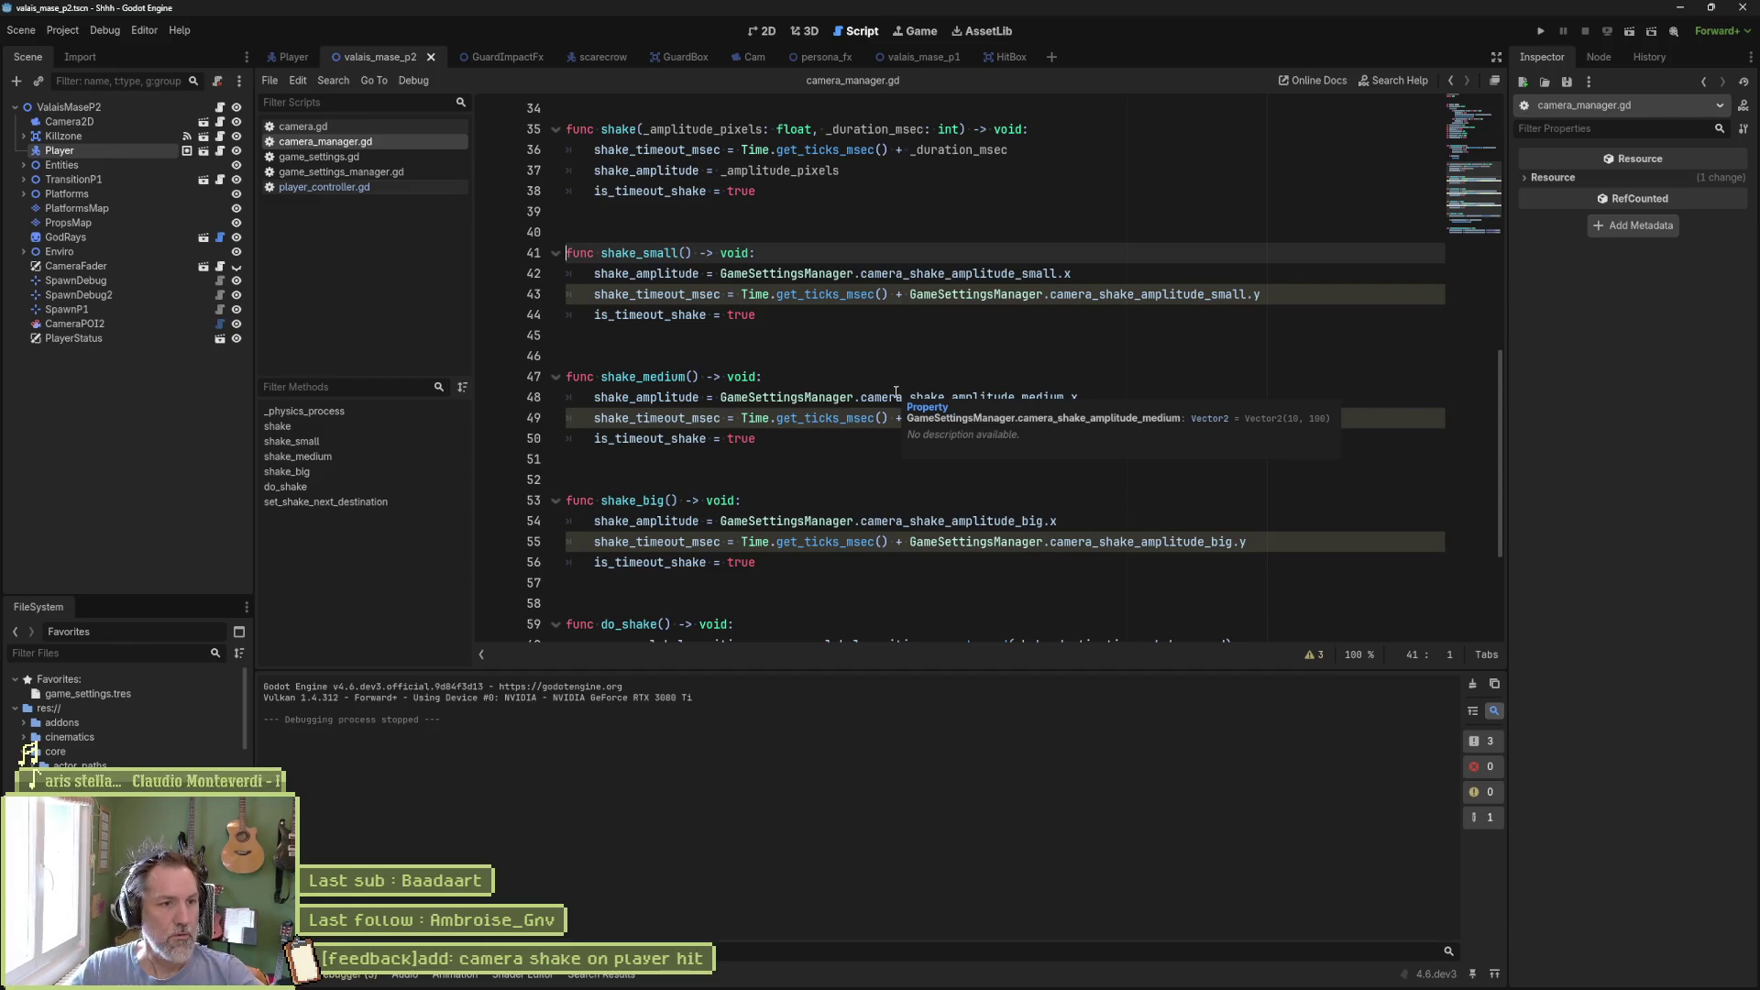
pyautogui.click(798, 378)
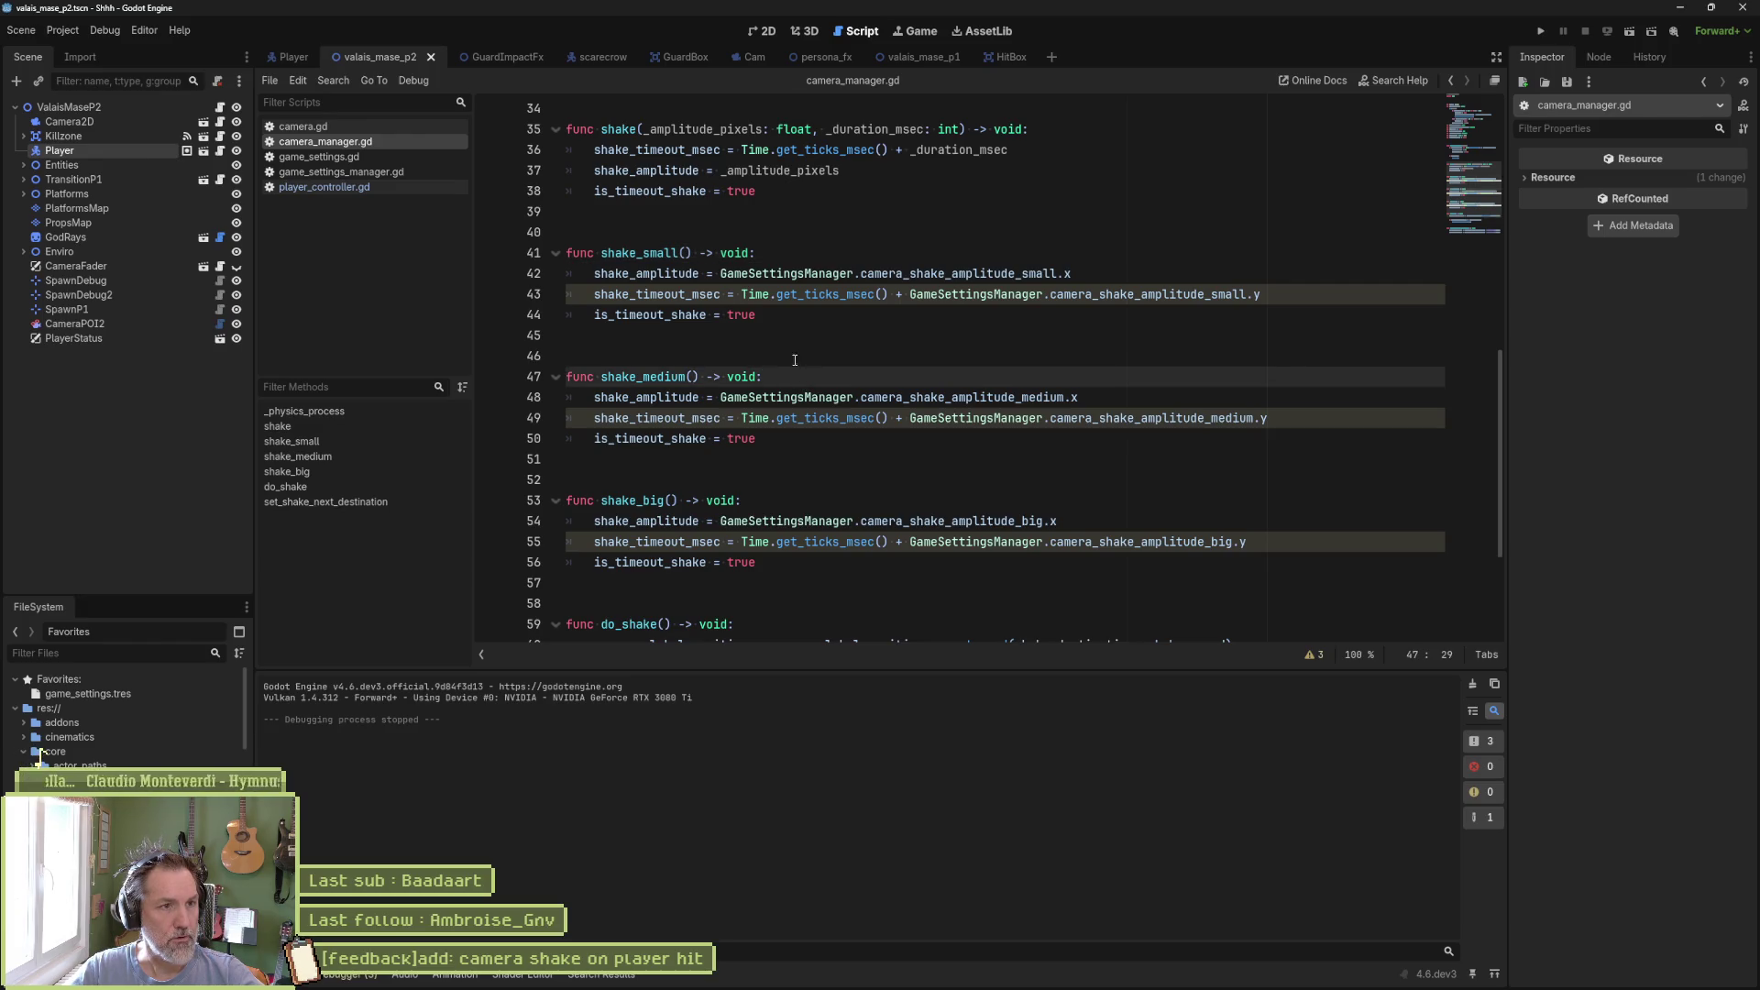
pyautogui.doubleClick(625, 129)
pyautogui.click(784, 377)
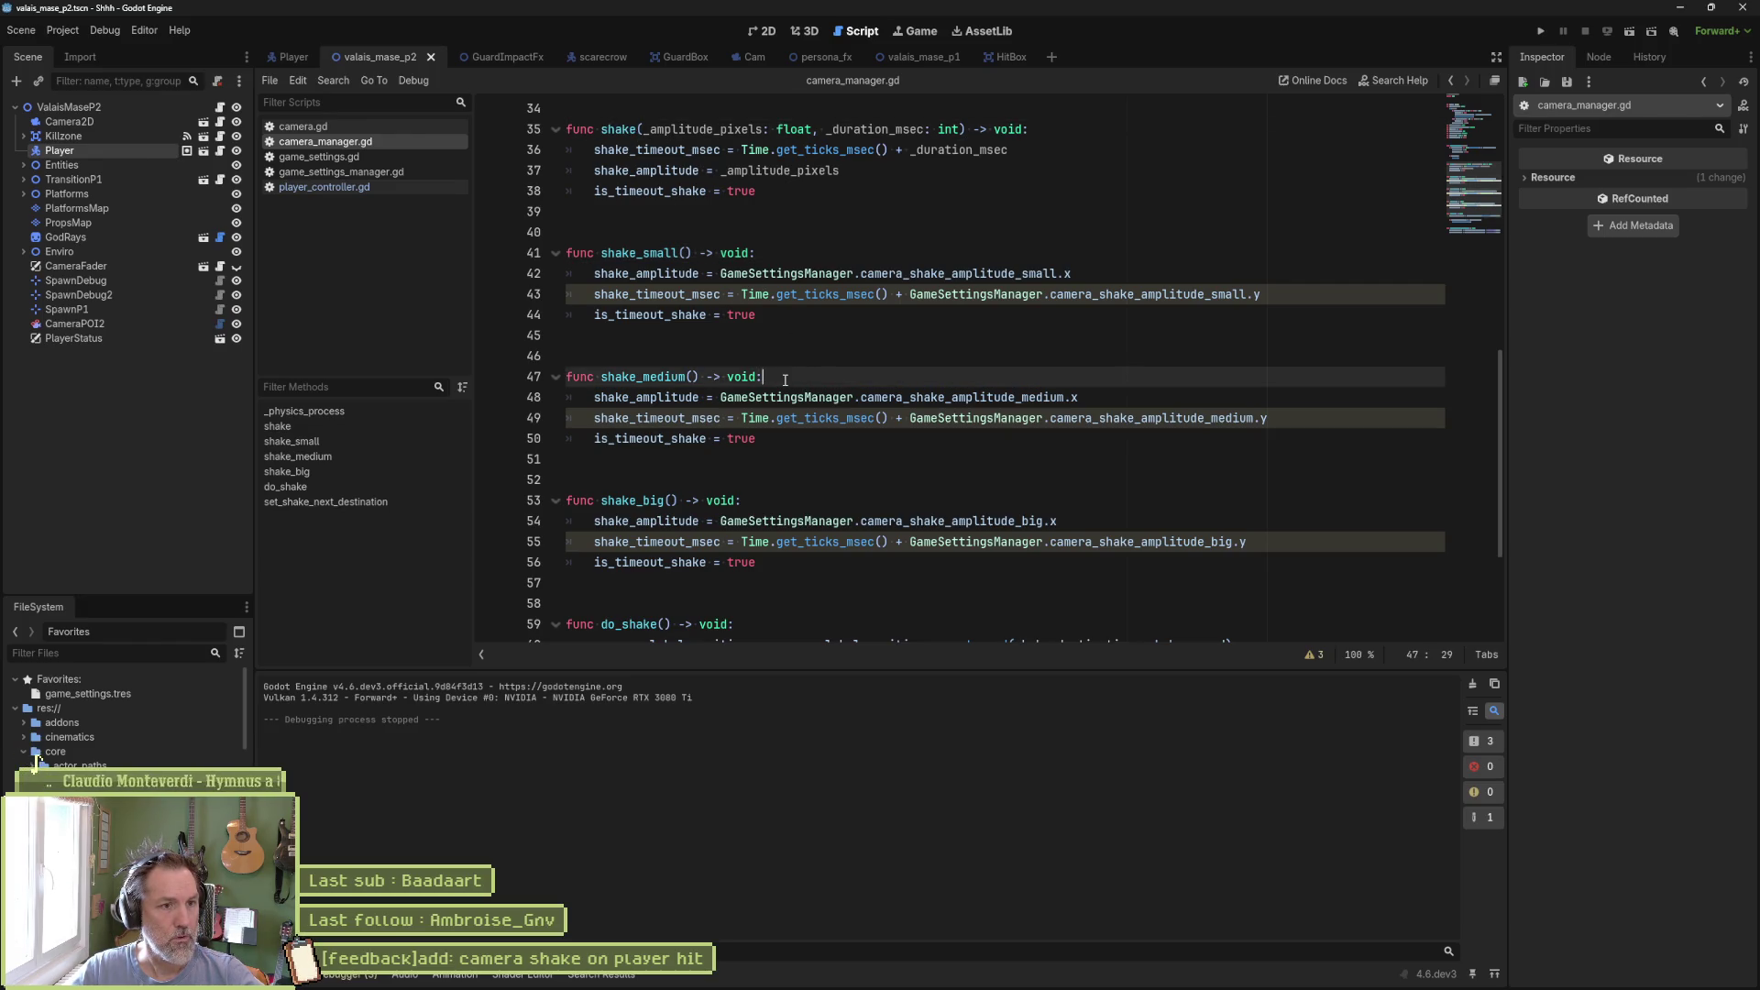
pyautogui.press('Return')
pyautogui.write('shake()')
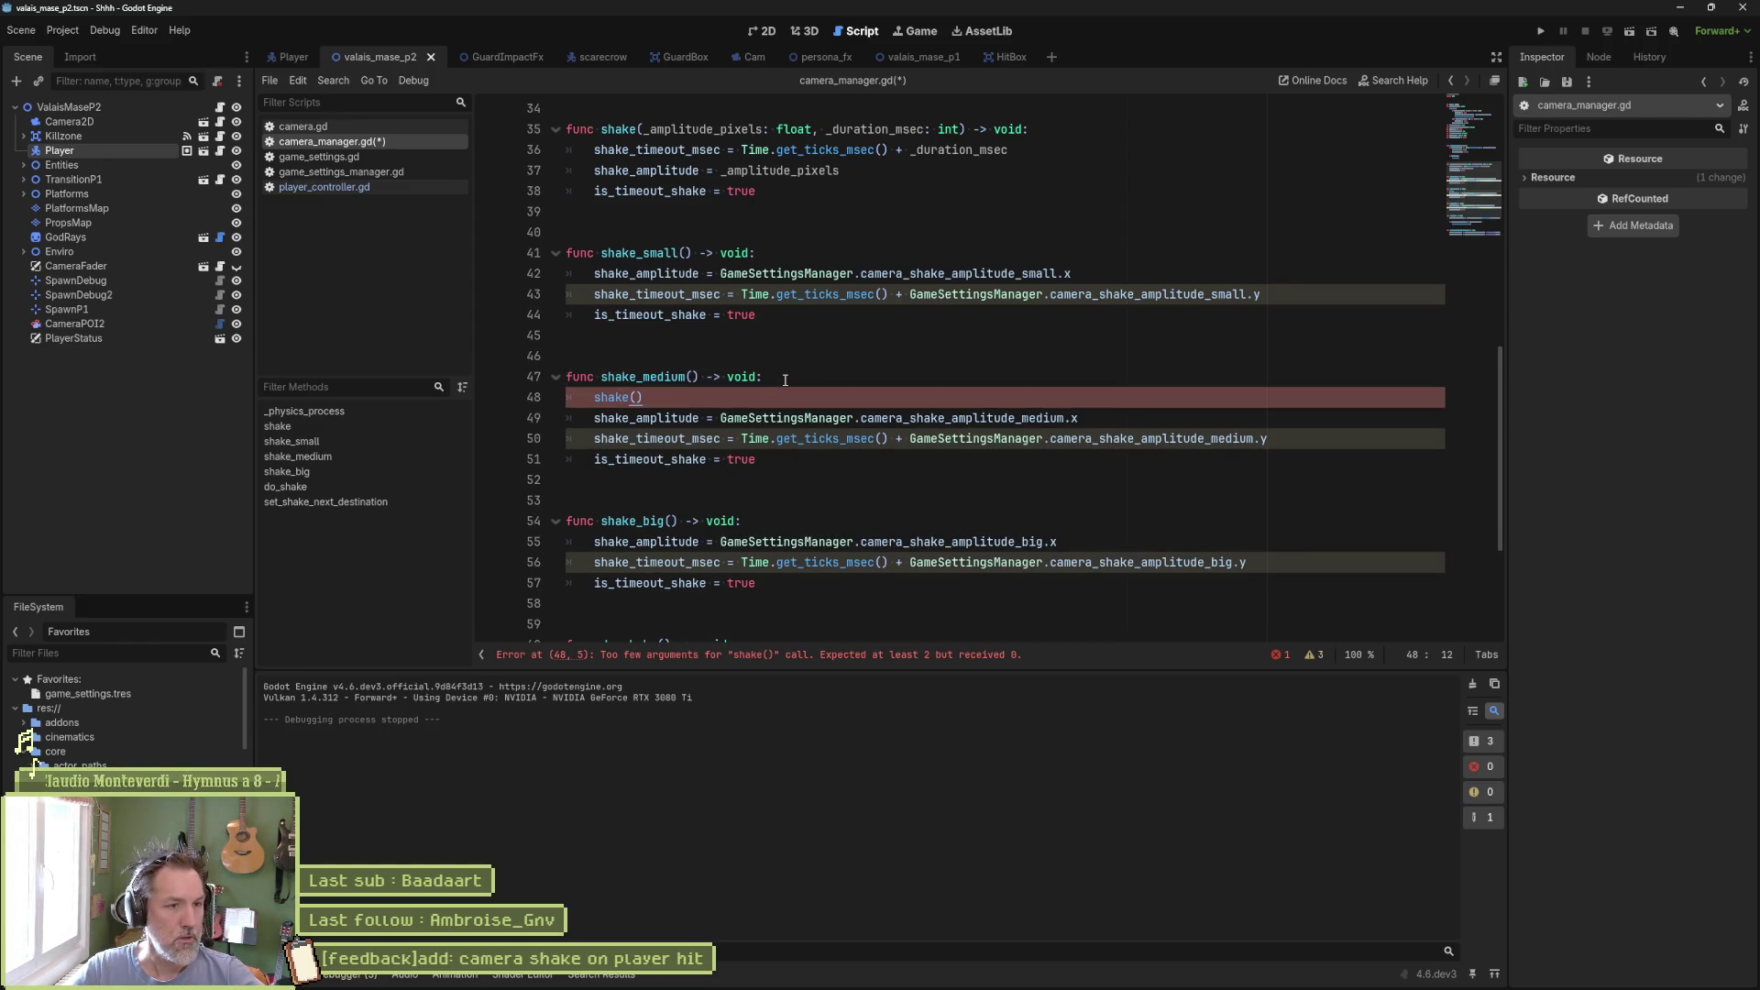
pyautogui.click(720, 418)
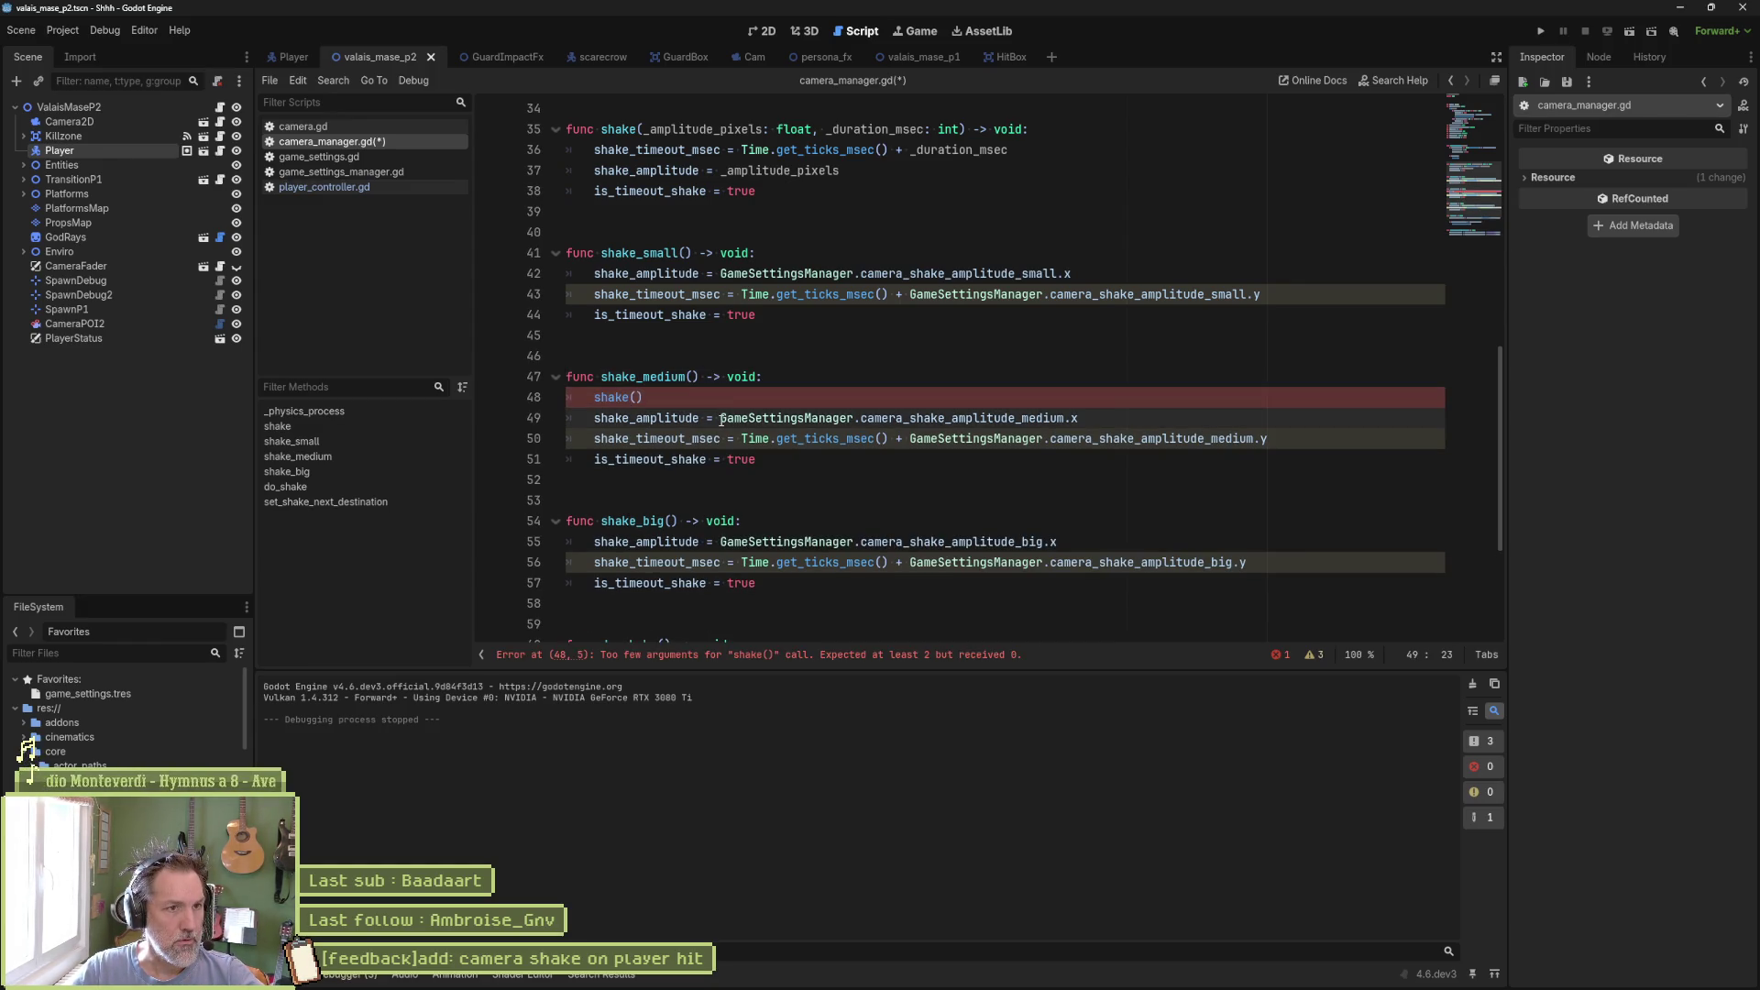
pyautogui.moveTo(722, 419); pyautogui.dragTo(1080, 418)
pyautogui.hotkey('ctrl', 'c')
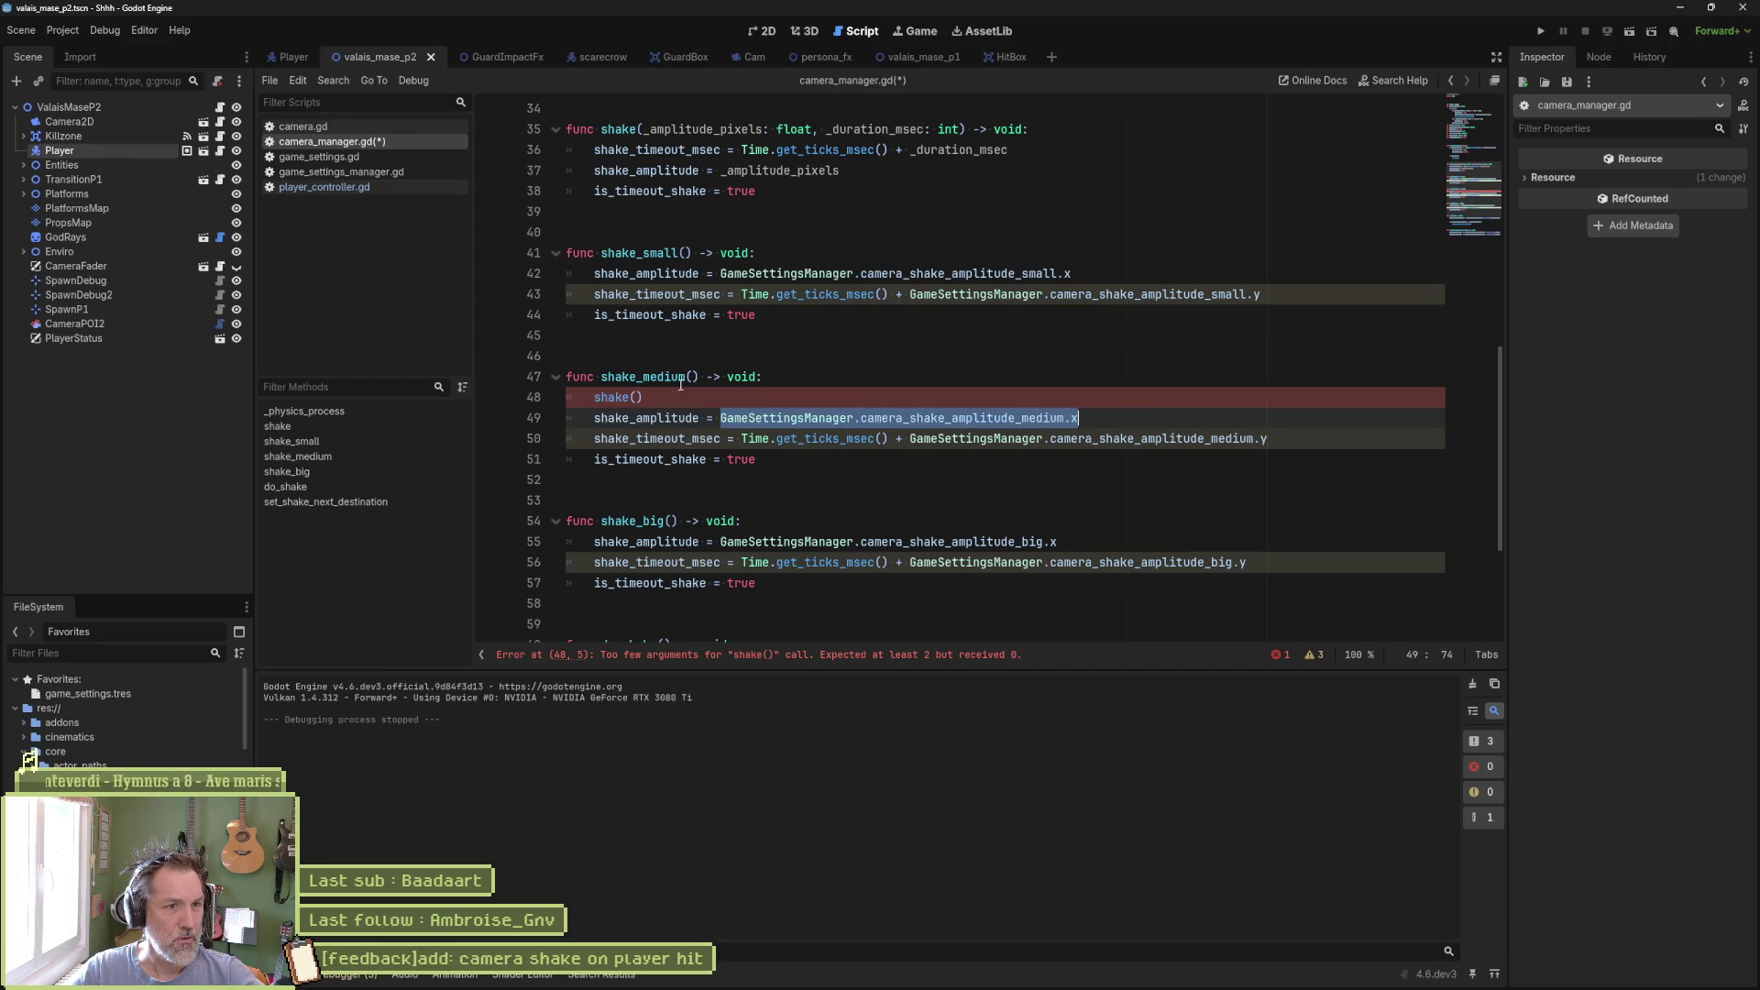
pyautogui.click(636, 397)
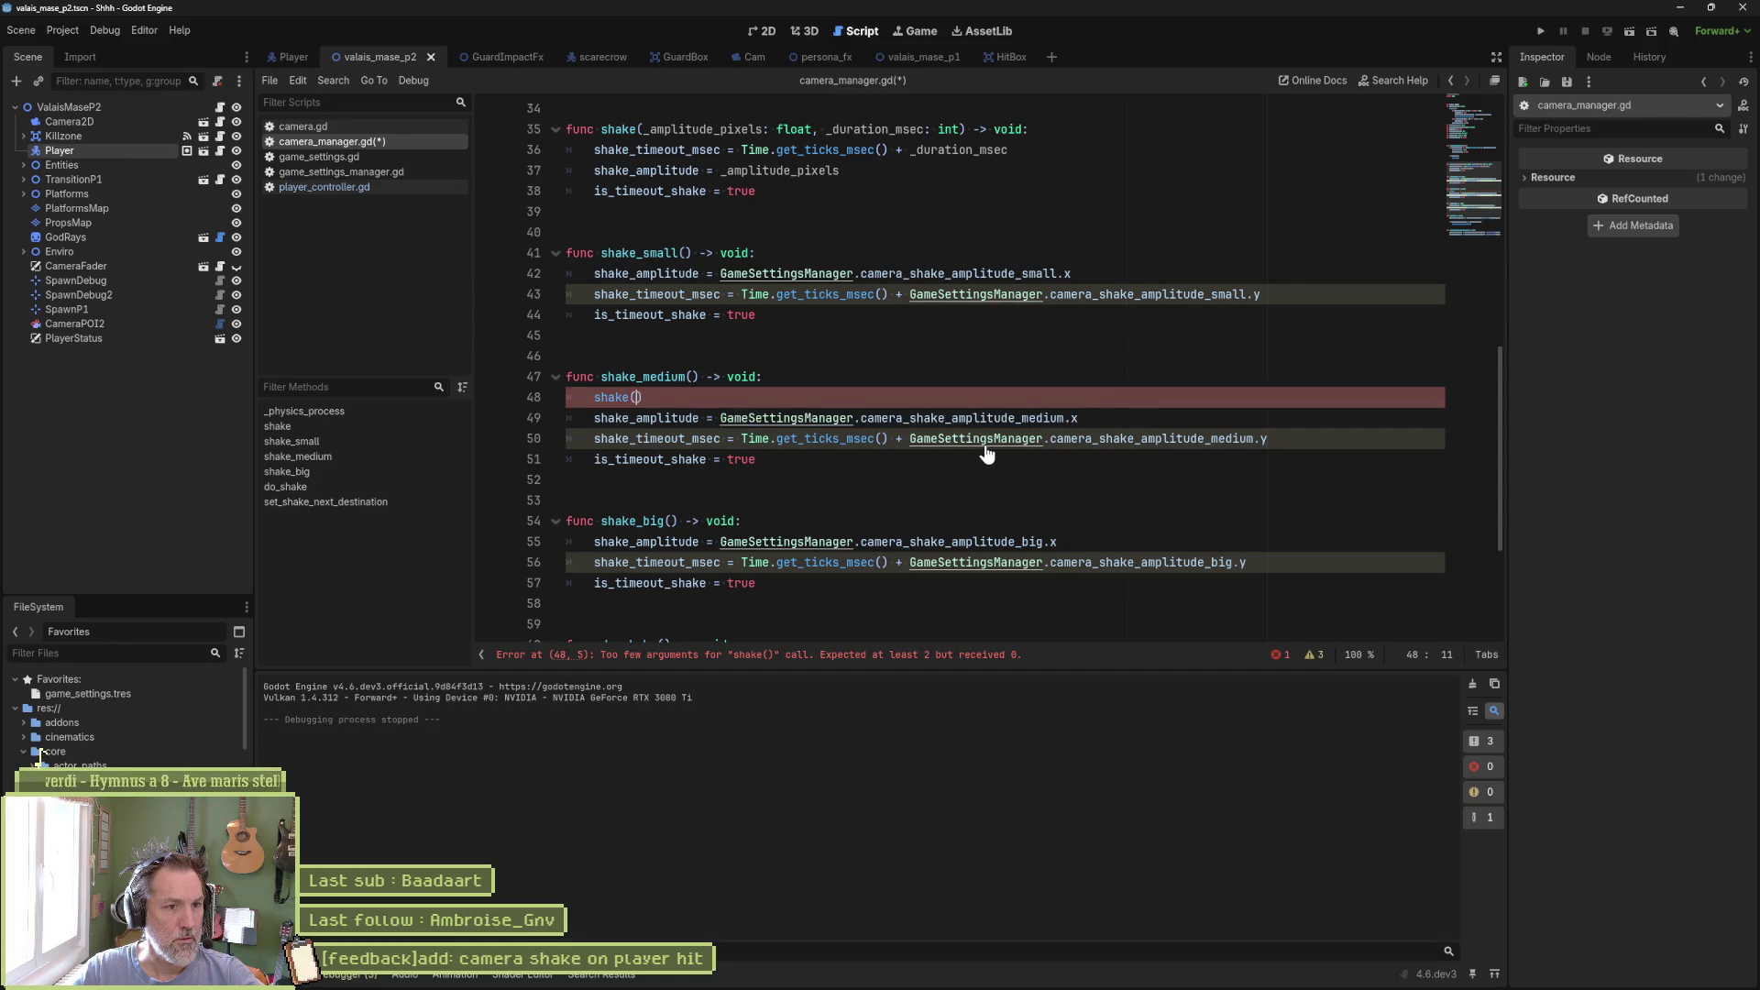
pyautogui.hotkey('ctrl', 'v')
# - Pass the medium preset's .y as shake's second argument, comment out the old lines, and save
pyautogui.moveTo(909, 438); pyautogui.dragTo(1268, 438)
pyautogui.hotkey('ctrl', 'c')
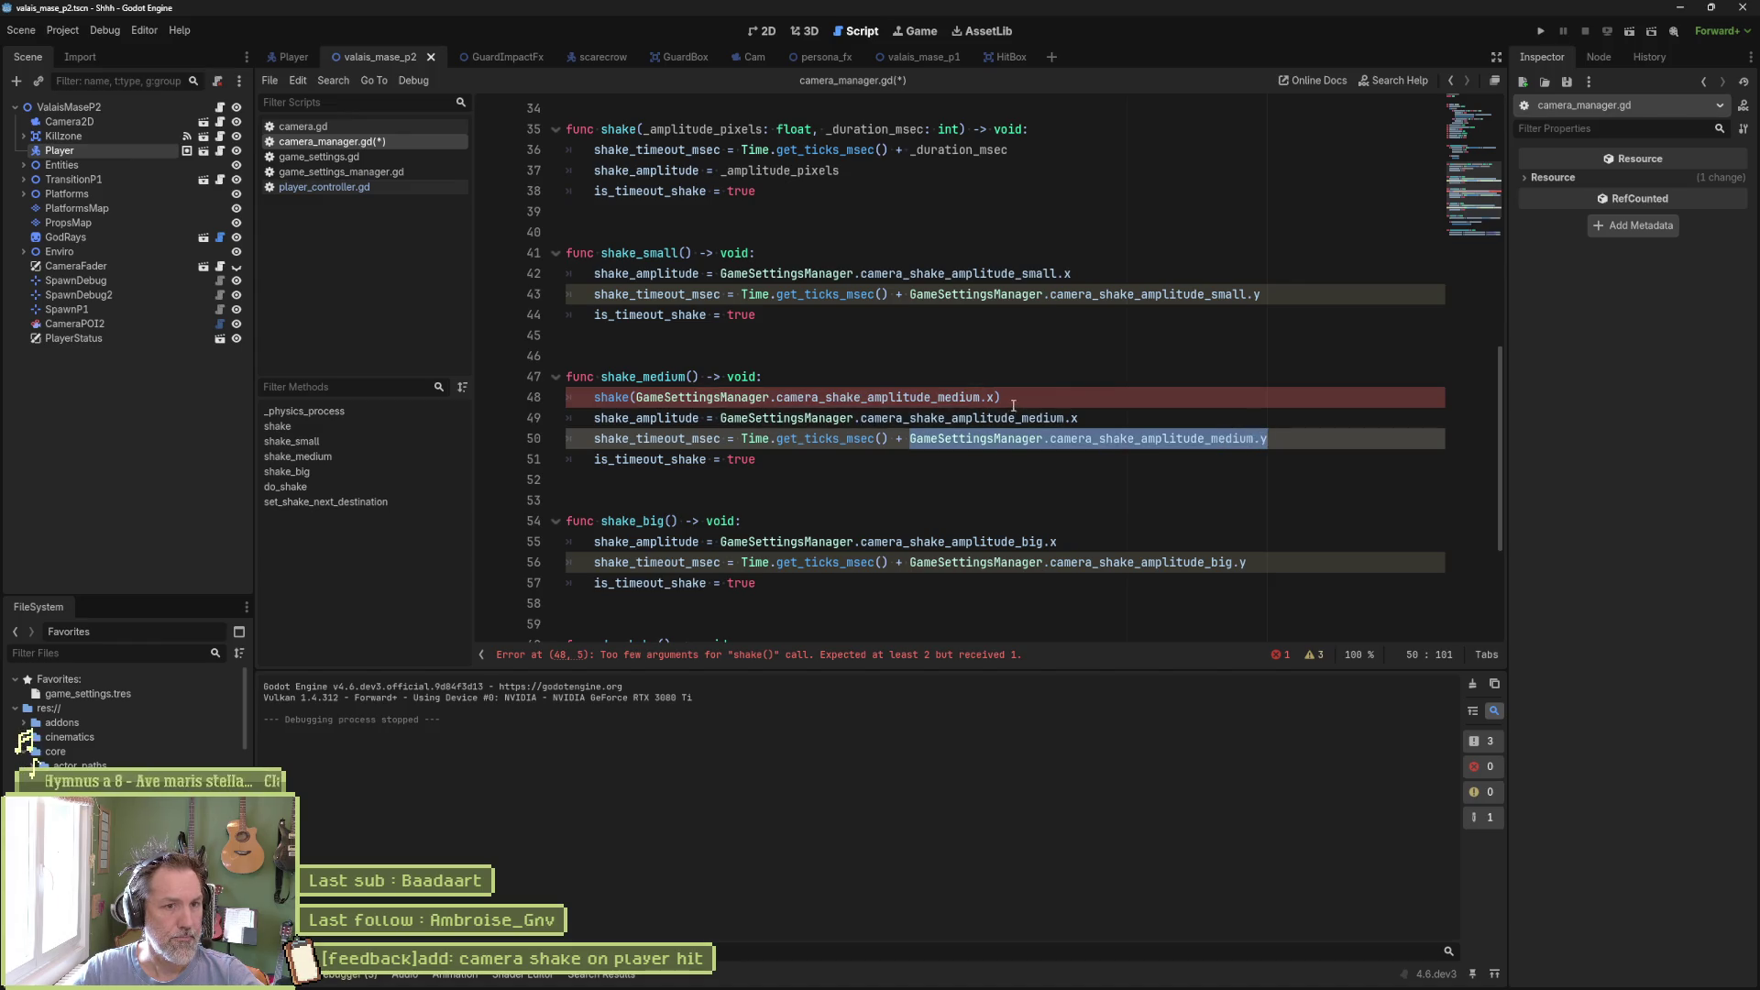
pyautogui.click(995, 399)
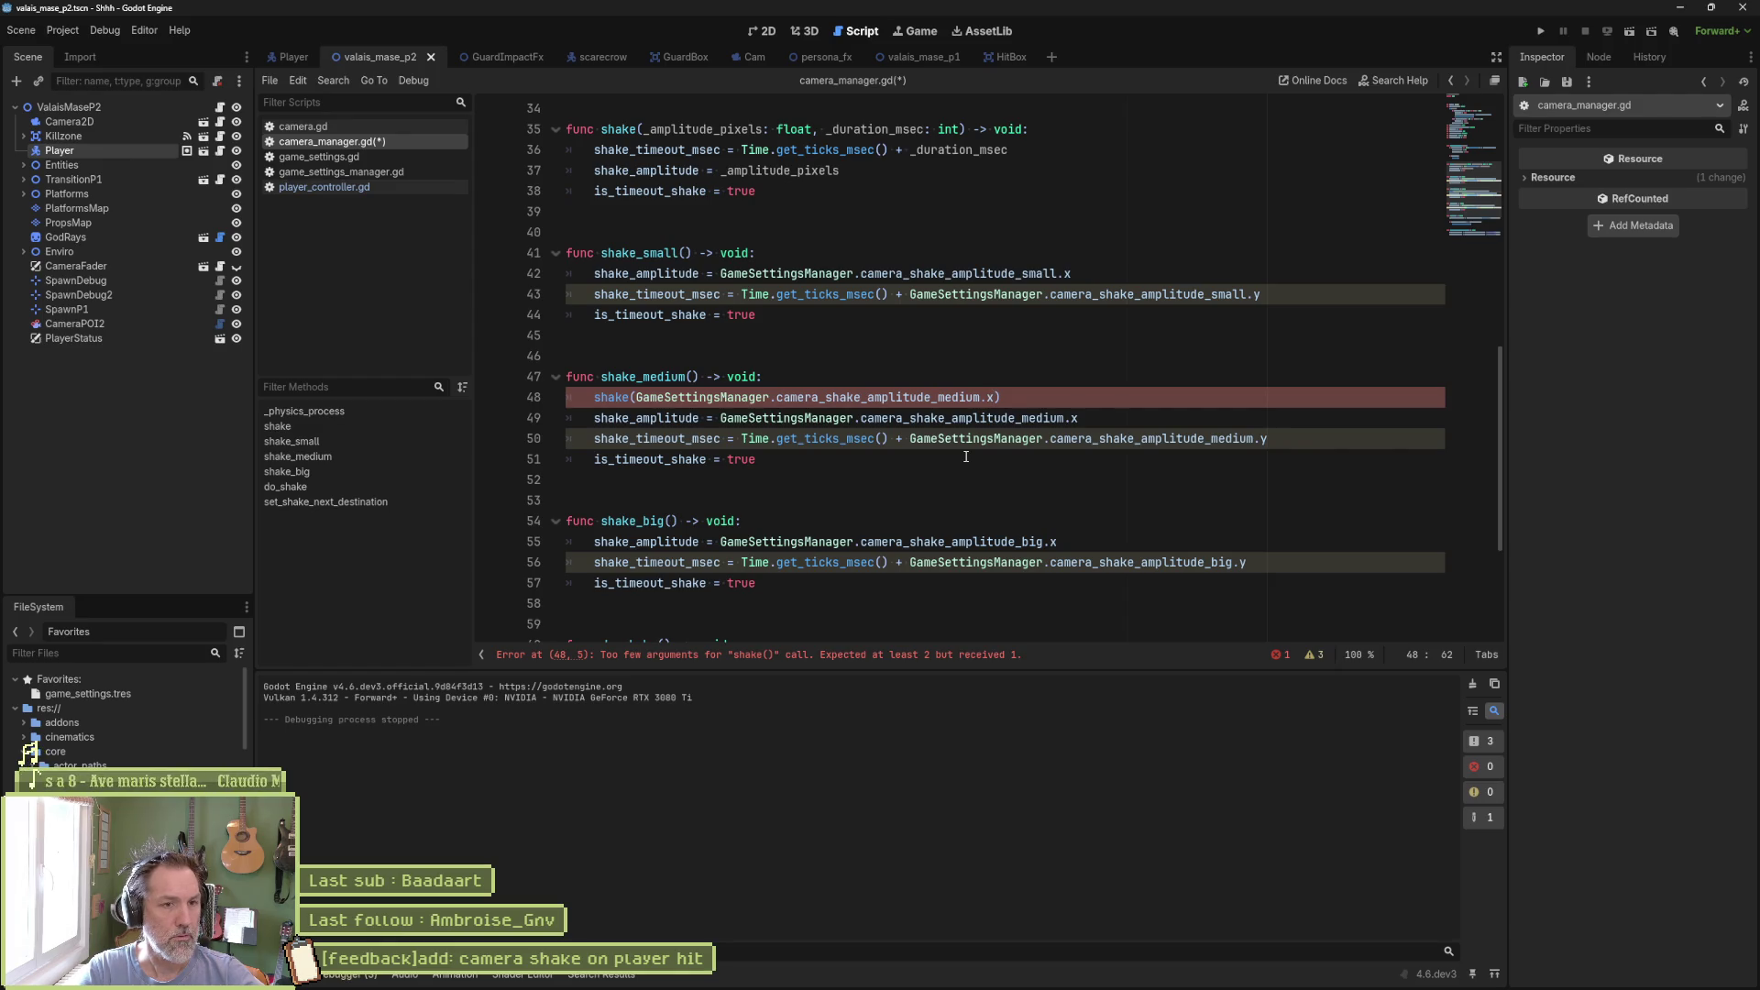
pyautogui.write(',')
pyautogui.hotkey('ctrl', 'v')
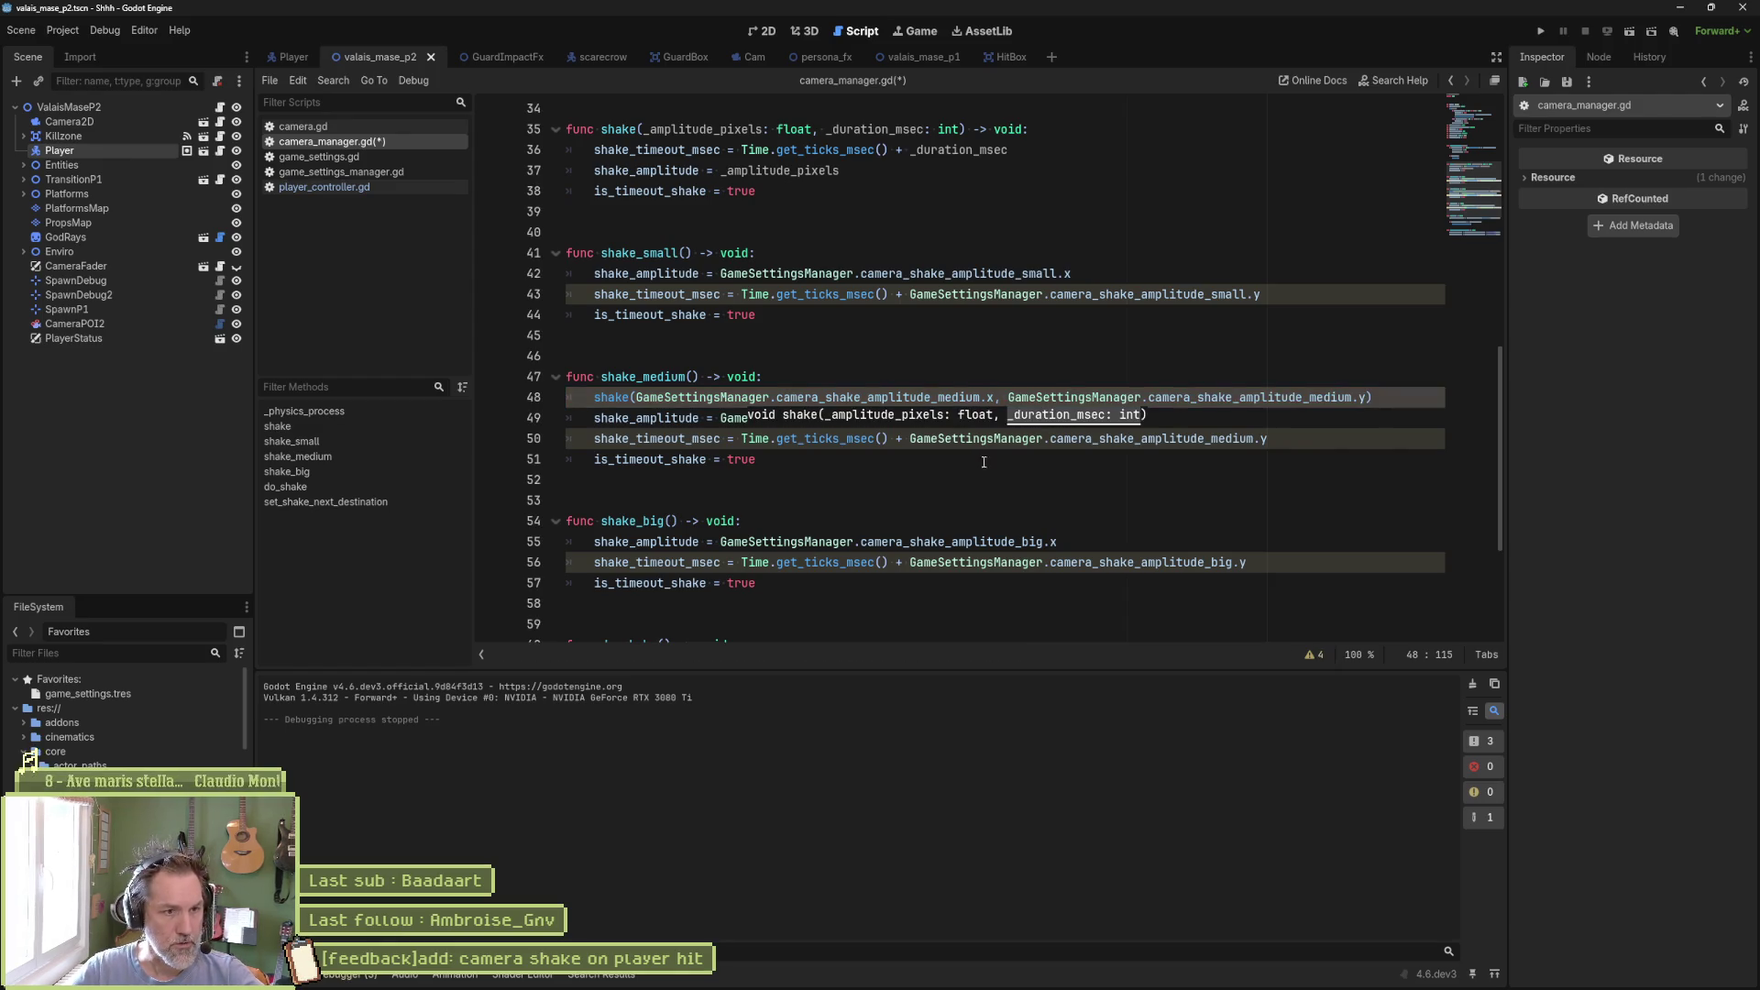
pyautogui.moveTo(710, 422); pyautogui.dragTo(695, 451)
pyautogui.hotkey('ctrl', 'k')
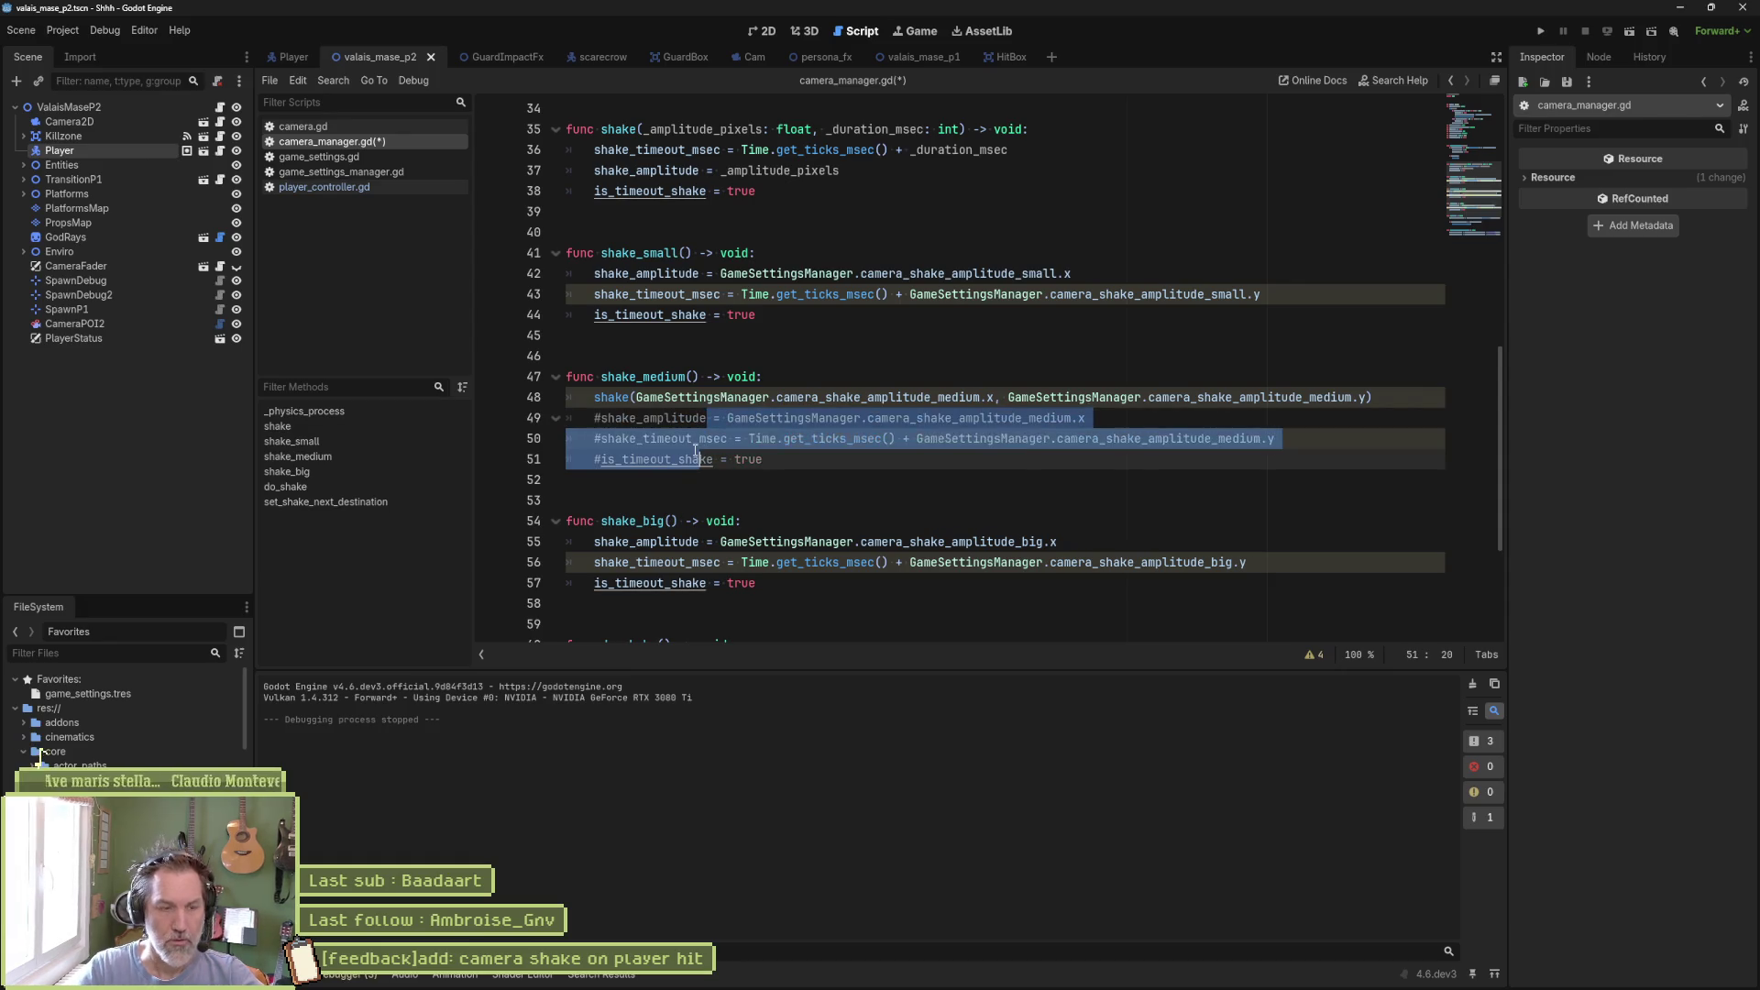
pyautogui.click(909, 493)
pyautogui.hotkey('ctrl', 's')
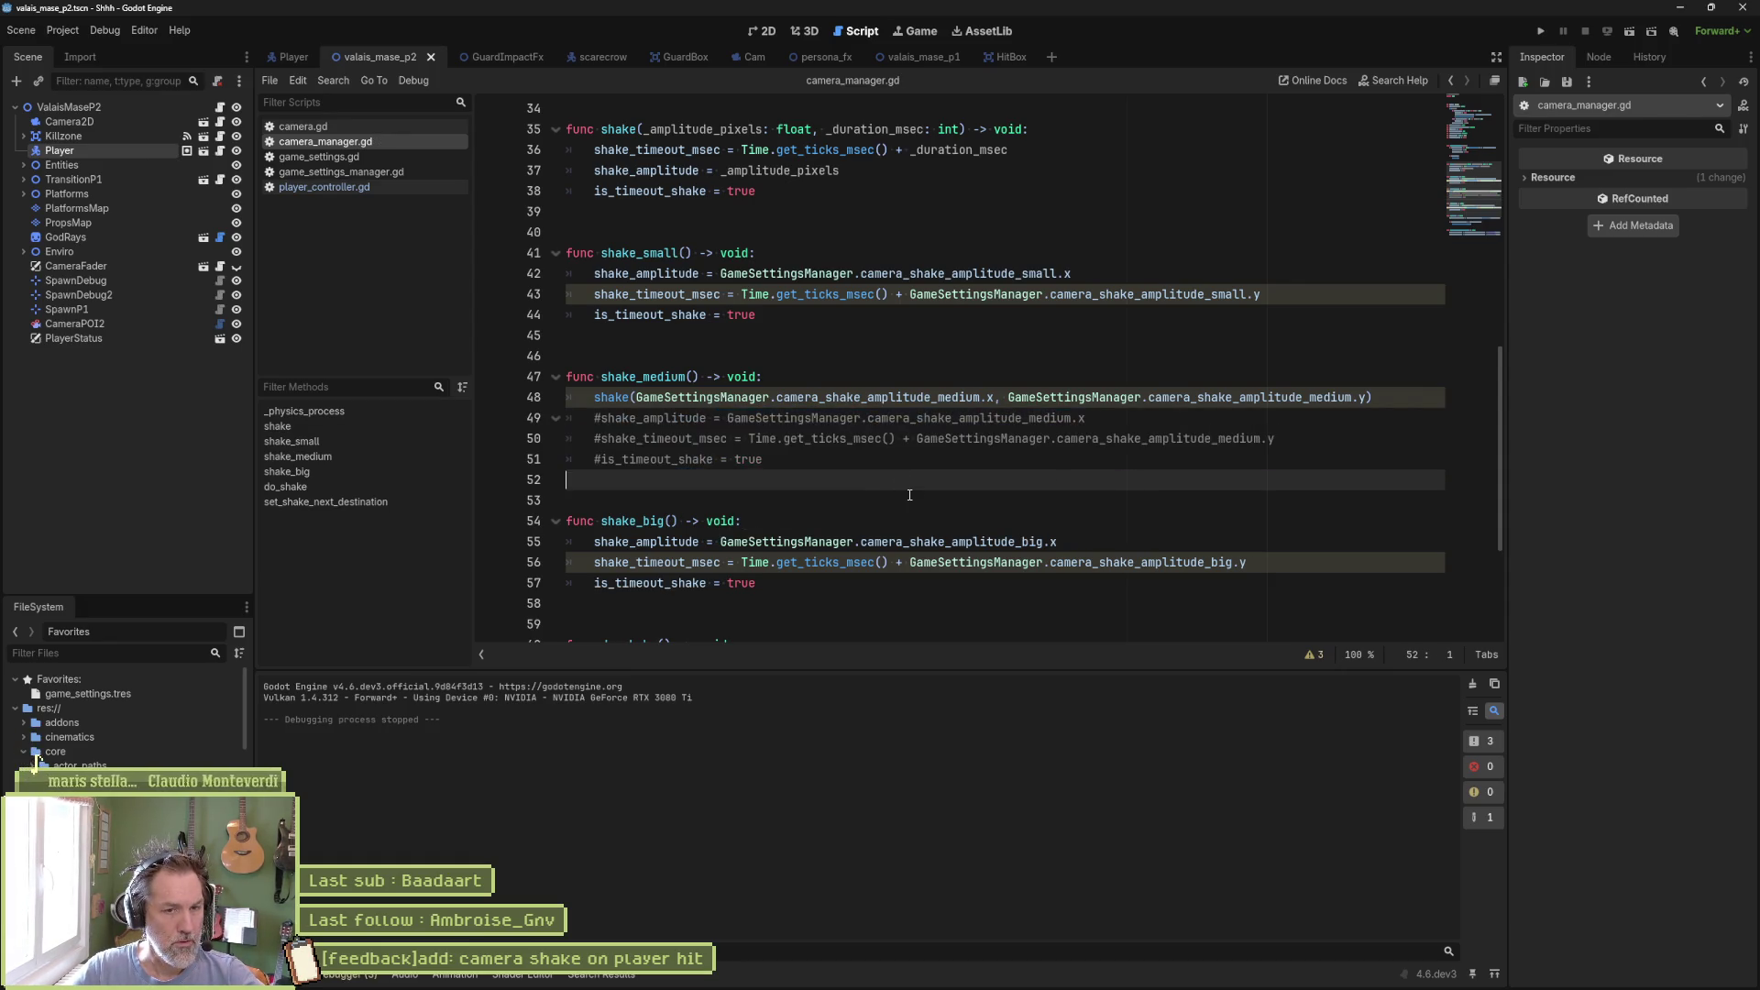
# - Give shake_big the same shake() call using the big presets, commenting out its old lines, and save
pyautogui.click(1384, 397)
pyautogui.hotkey('shift', 'Up')
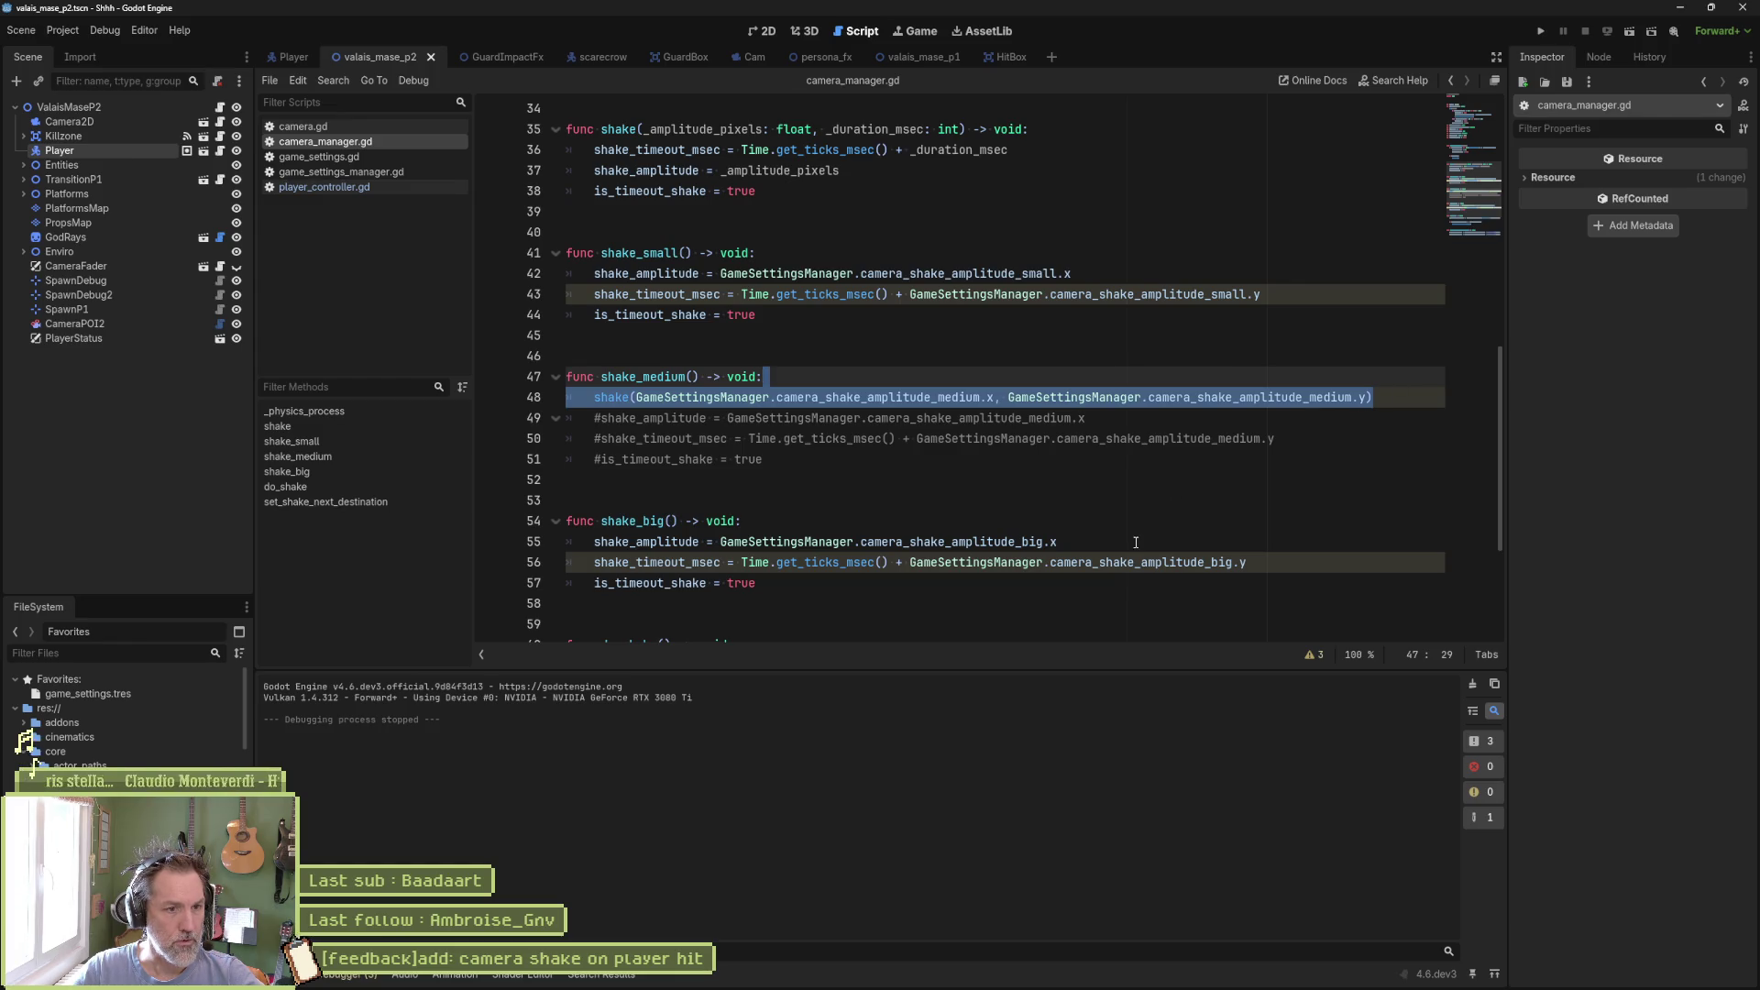
pyautogui.hotkey('ctrl', 'c')
pyautogui.click(1028, 527)
pyautogui.hotkey('ctrl', 'v')
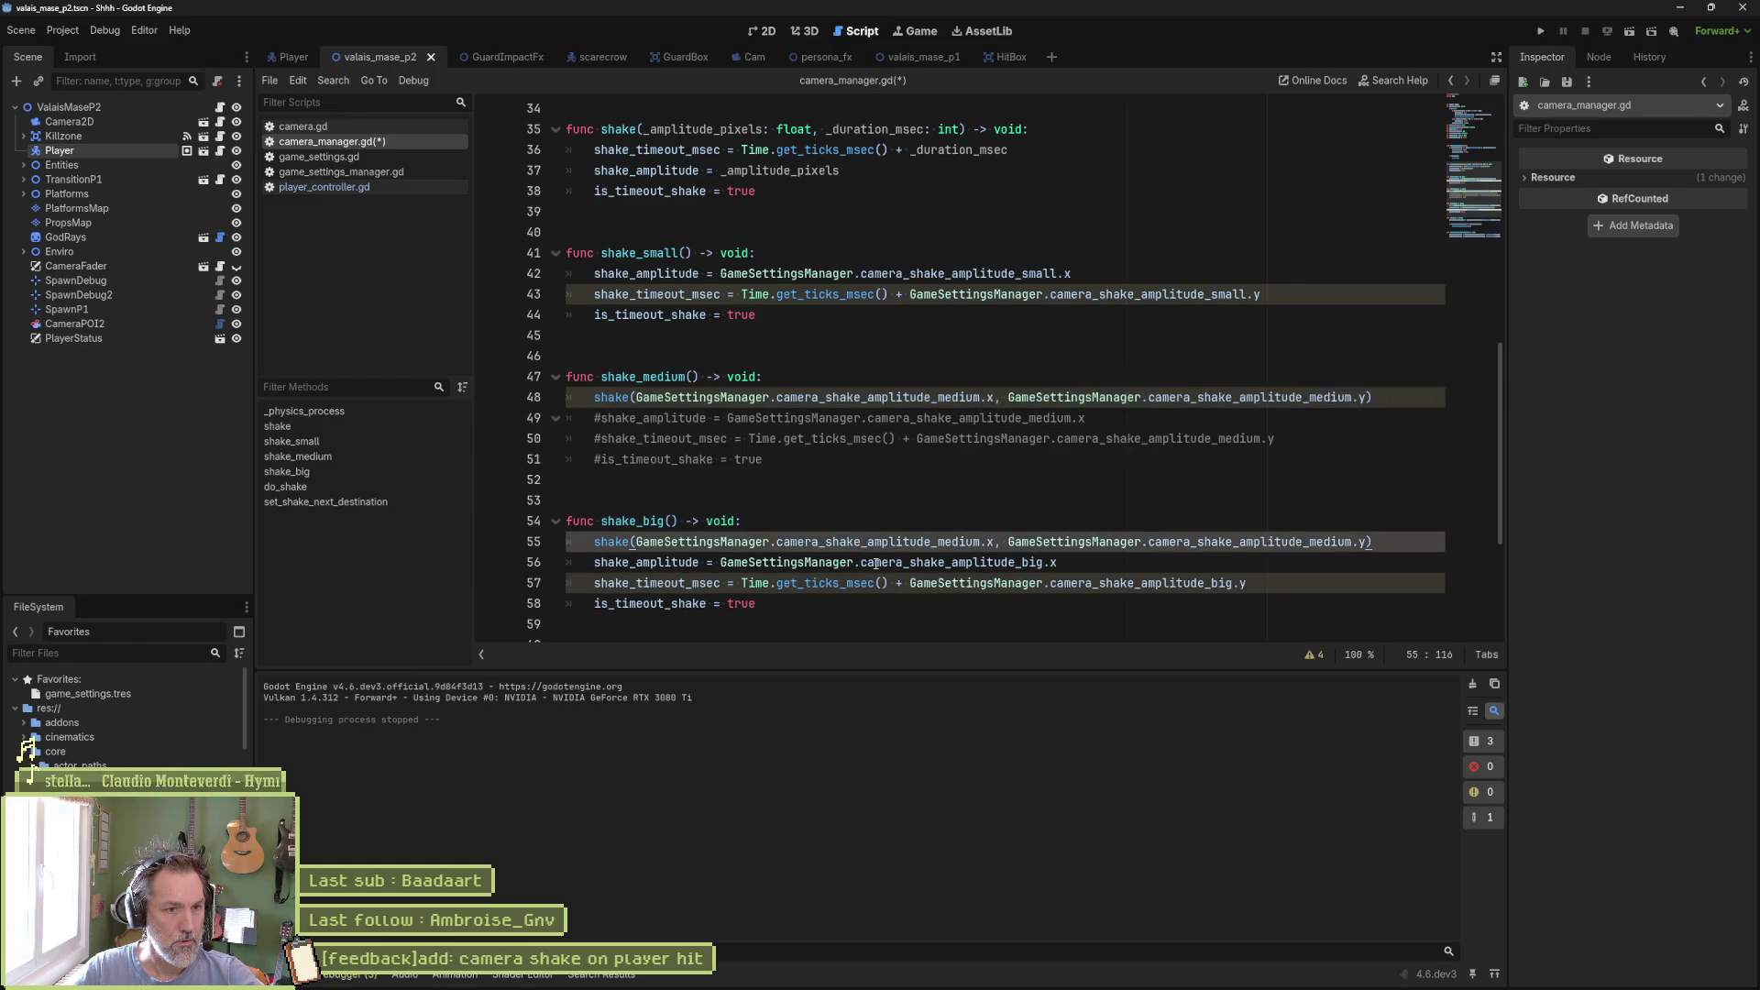
pyautogui.moveTo(863, 561); pyautogui.dragTo(861, 602)
pyautogui.hotkey('ctrl', 'k')
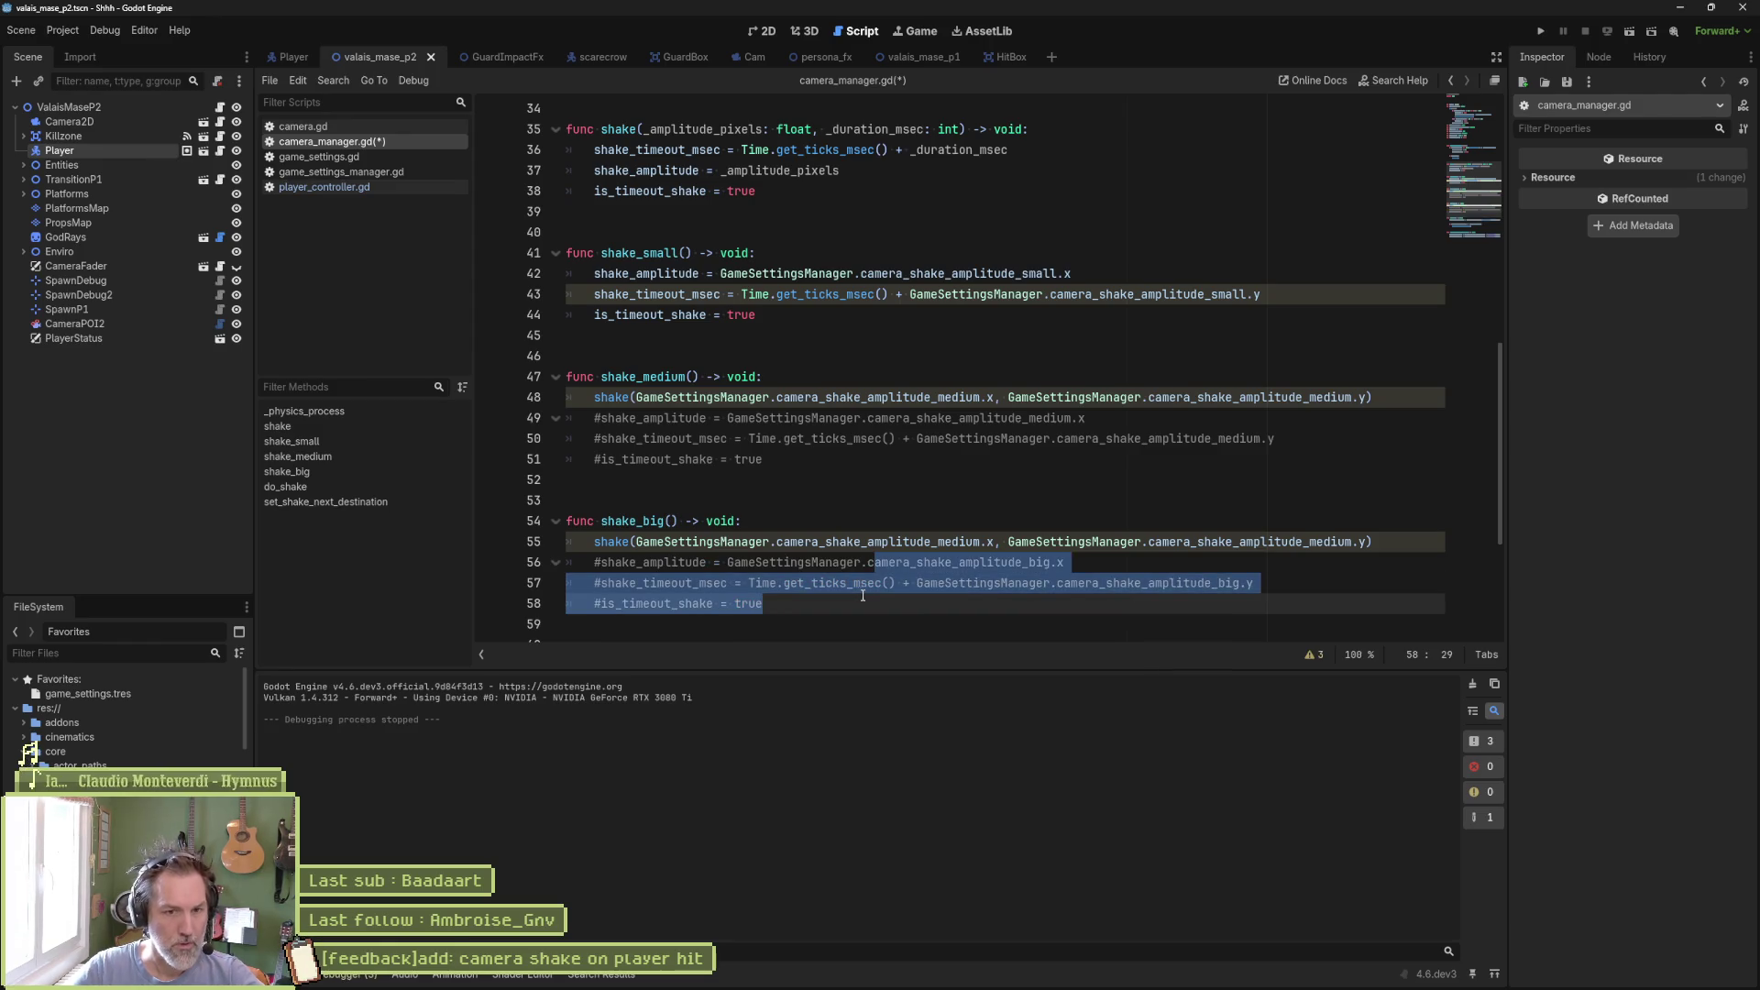
pyautogui.doubleClick(1117, 588)
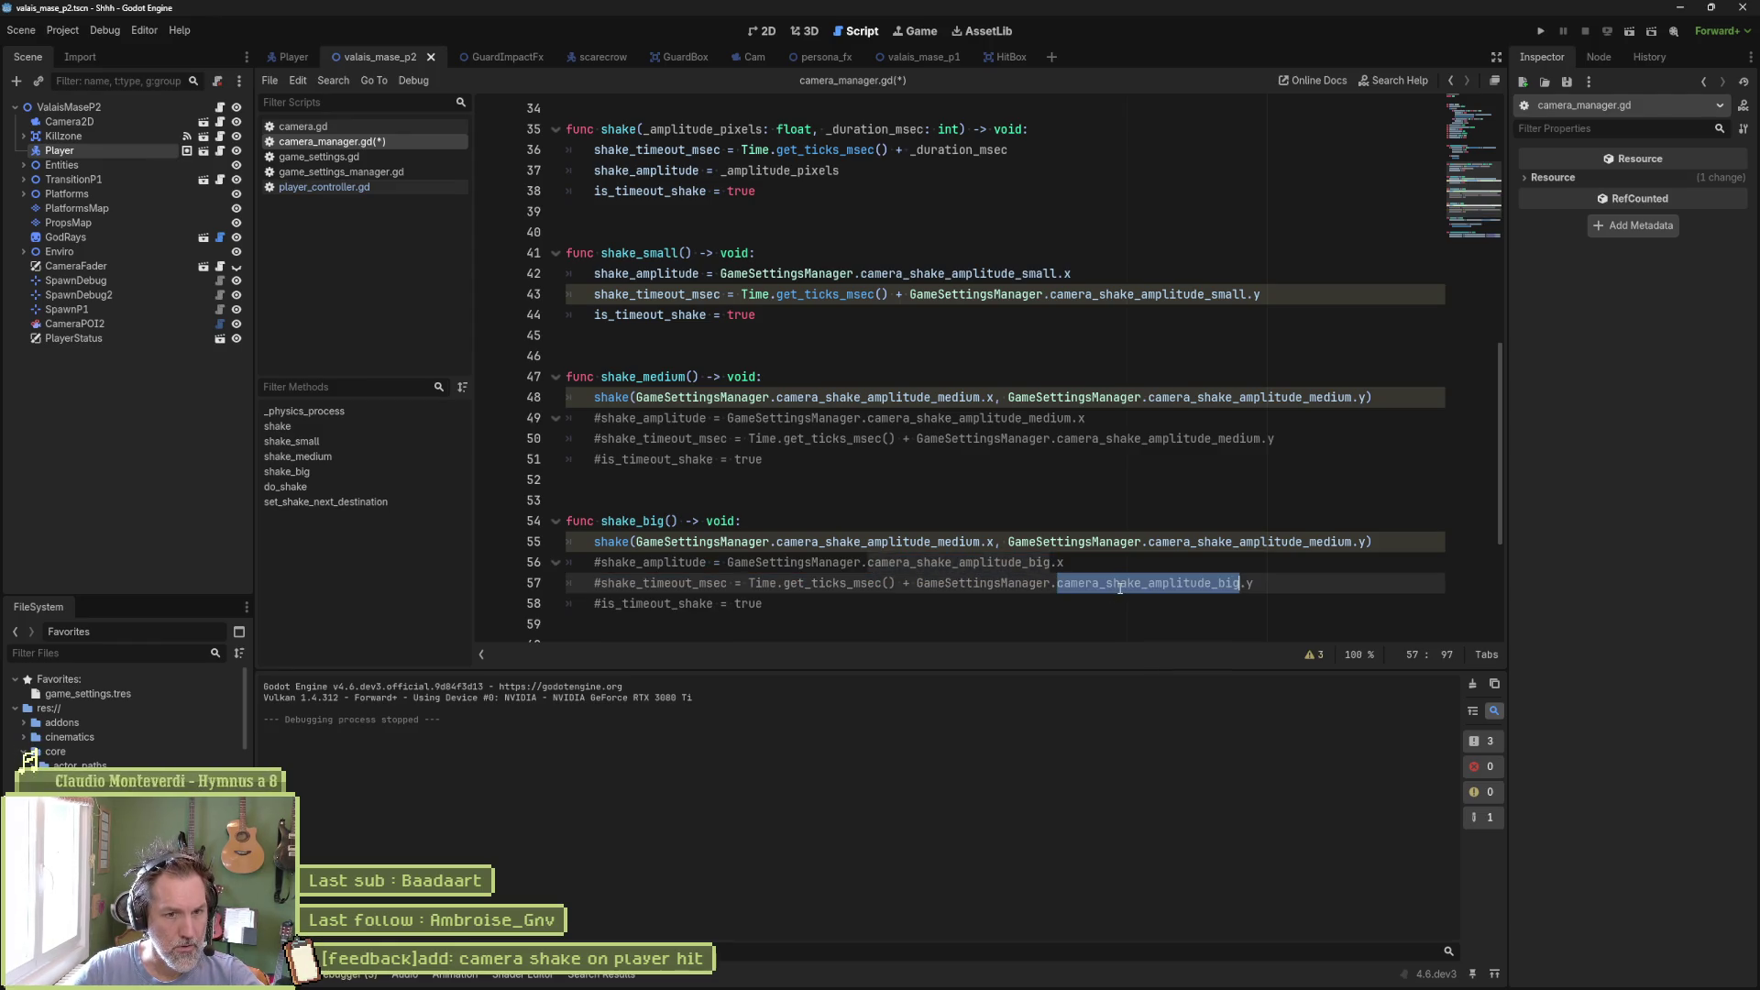
pyautogui.write('big')
pyautogui.doubleClick(844, 542)
pyautogui.write('big')
pyautogui.hotkey('ctrl', 's')
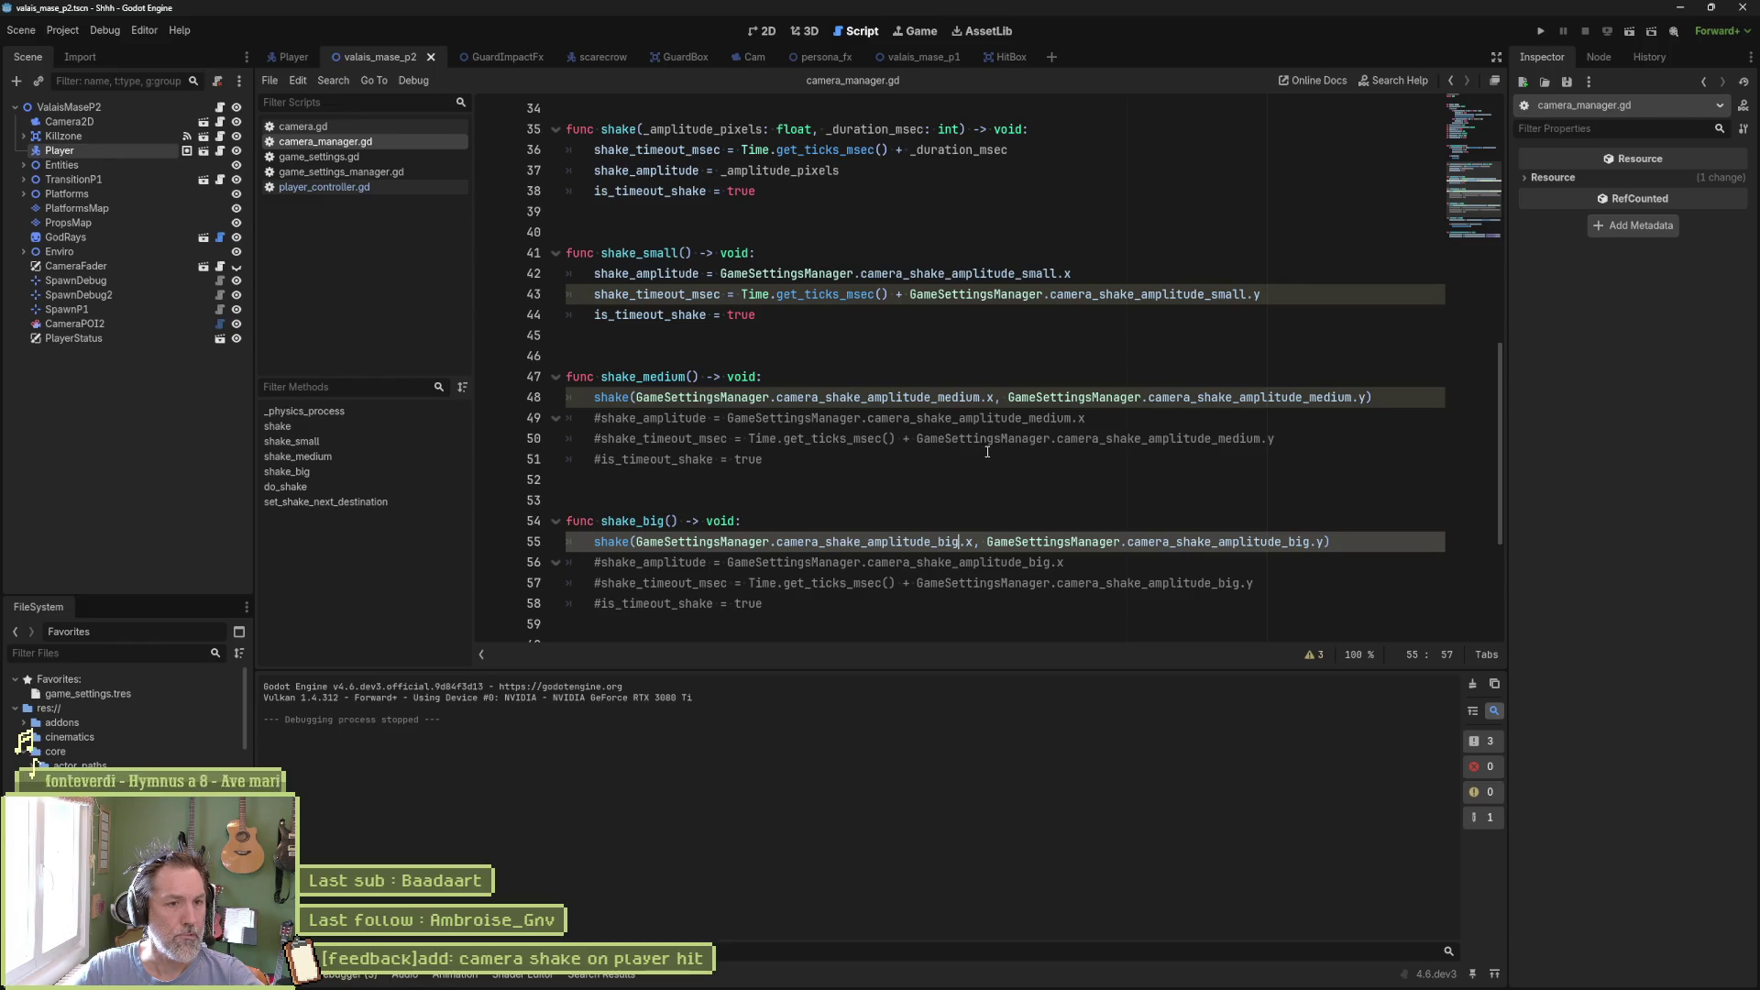
# - Copy the shake() call into shake_small and switch both presets to small
pyautogui.tripleClick(1375, 408)
pyautogui.hotkey('ctrl', 'c')
pyautogui.click(955, 265)
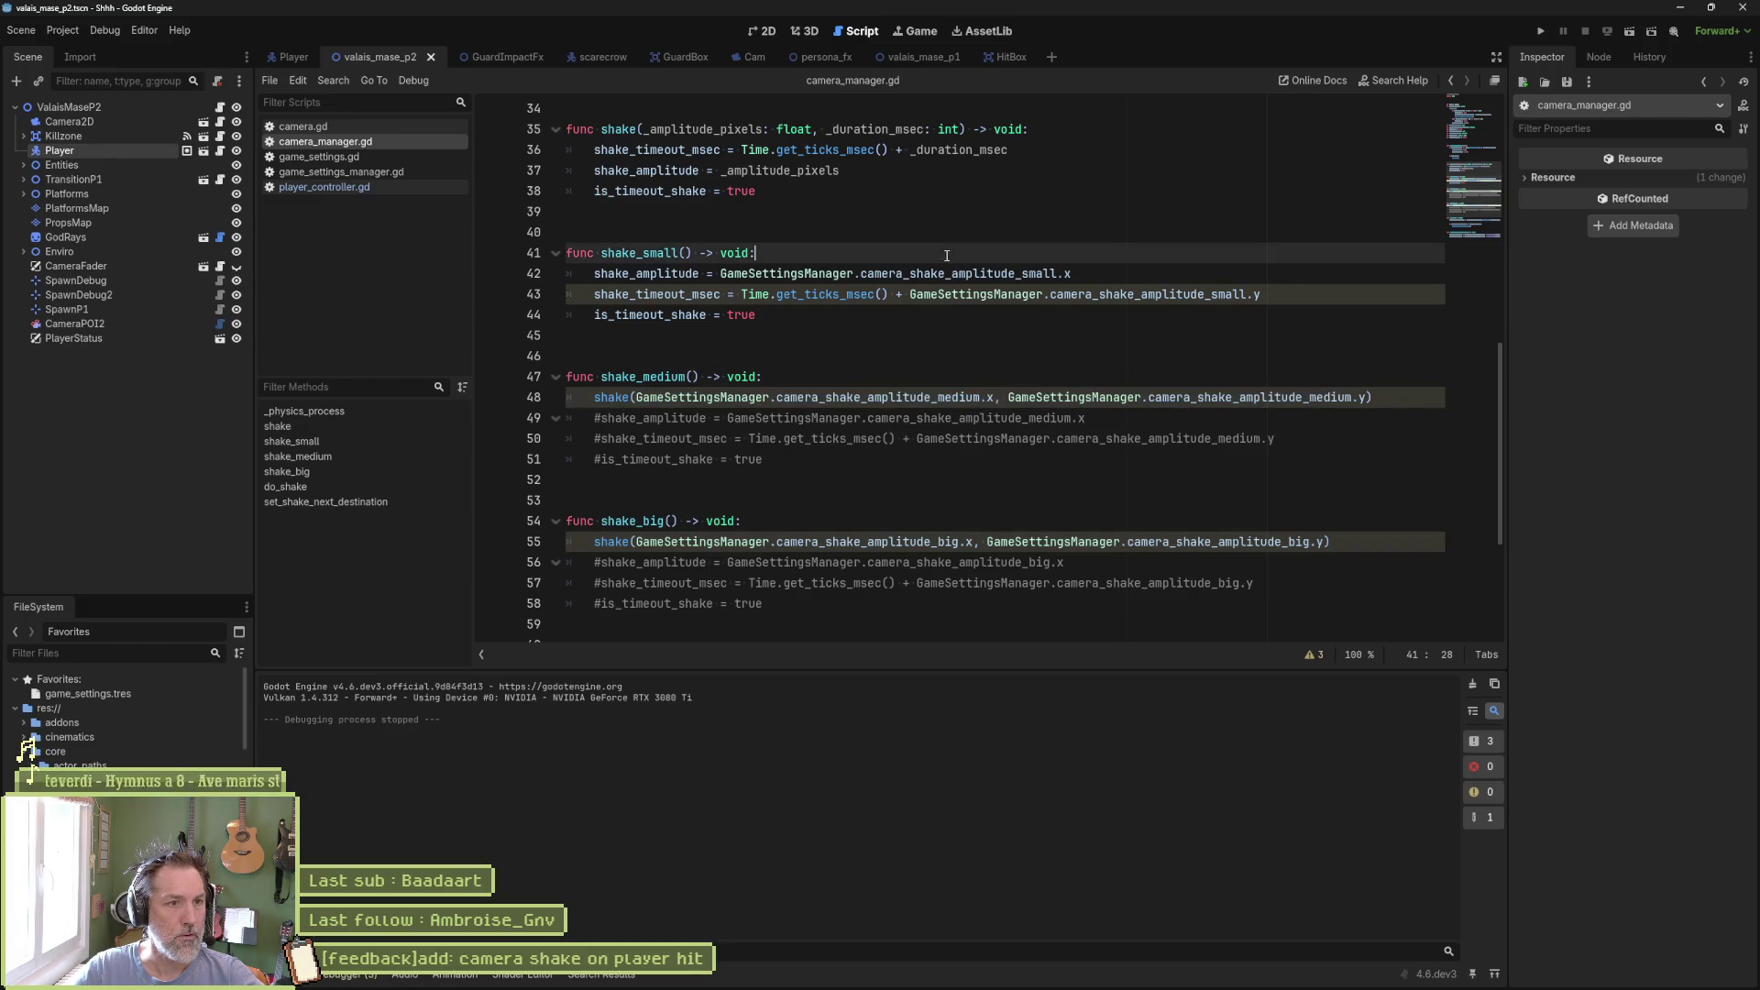
pyautogui.hotkey('ctrl', 'v')
pyautogui.doubleClick(953, 294)
pyautogui.hotkey('ctrl', 'c')
pyautogui.doubleClick(878, 273)
pyautogui.hotkey('ctrl', 'v')
pyautogui.doubleClick(1222, 273)
pyautogui.hotkey('ctrl', 'v')
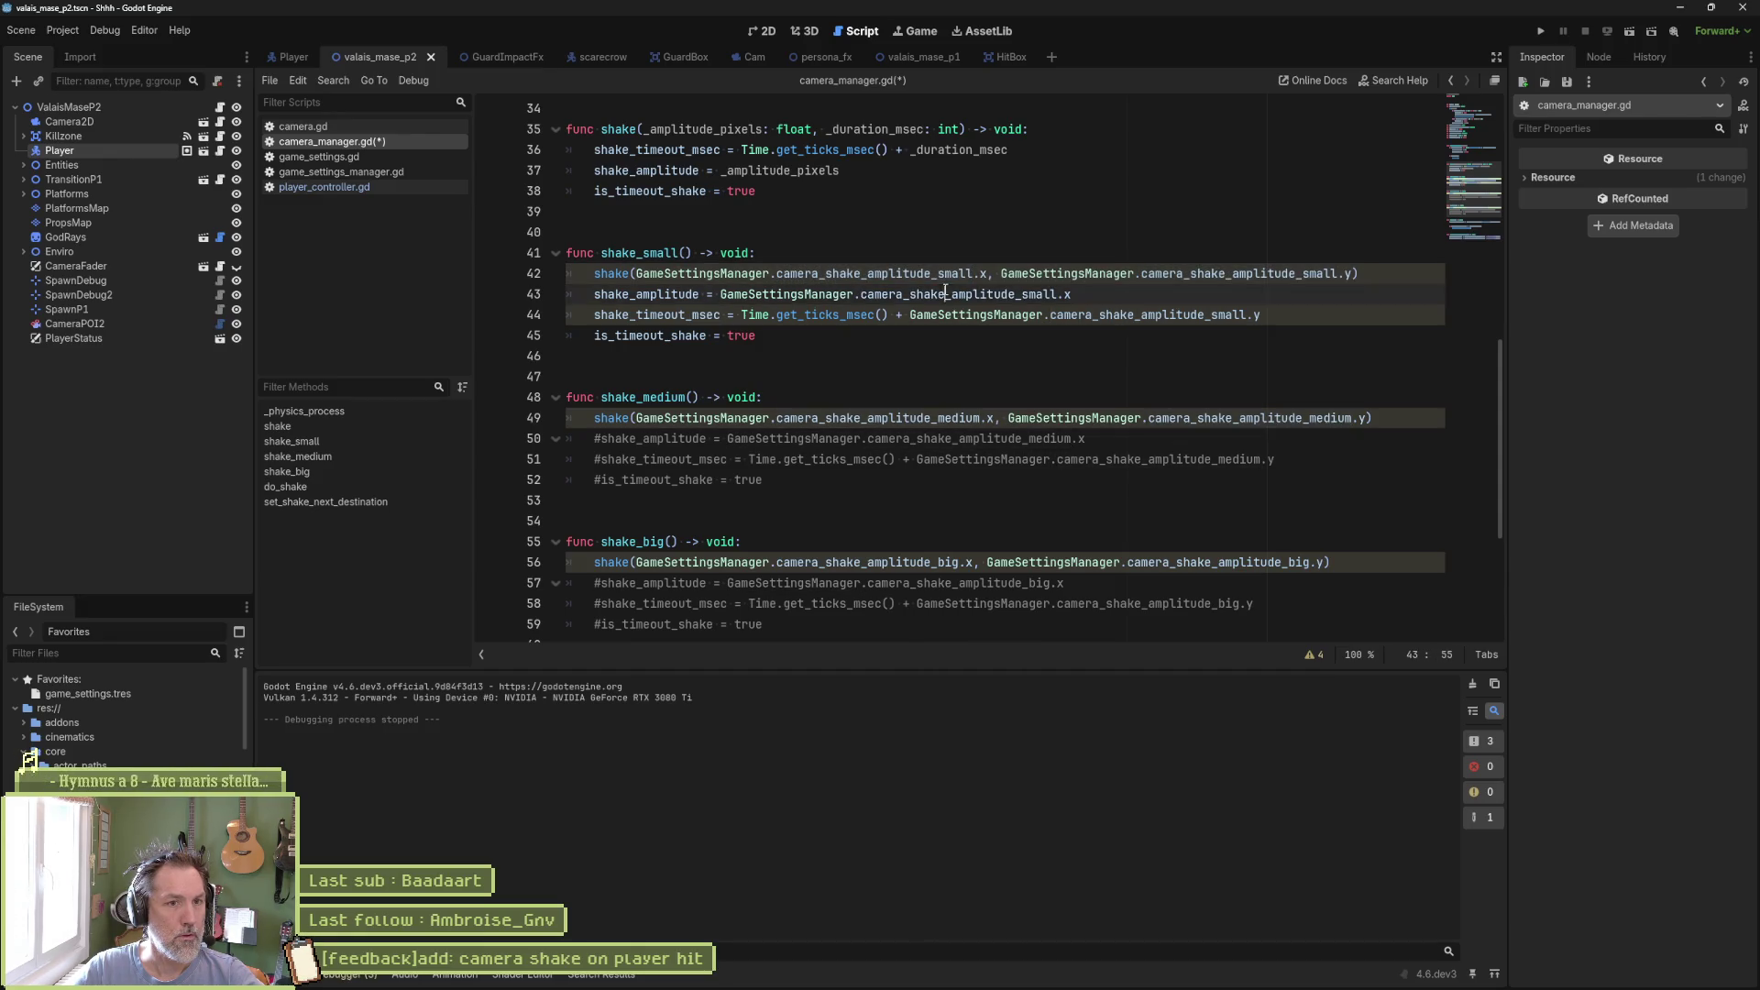
# - Comment out shake_small's old assignment lines, save, and run the scene
pyautogui.moveTo(945, 294); pyautogui.dragTo(944, 315)
pyautogui.hotkey('ctrl', 'k')
pyautogui.hotkey('ctrl', 's')
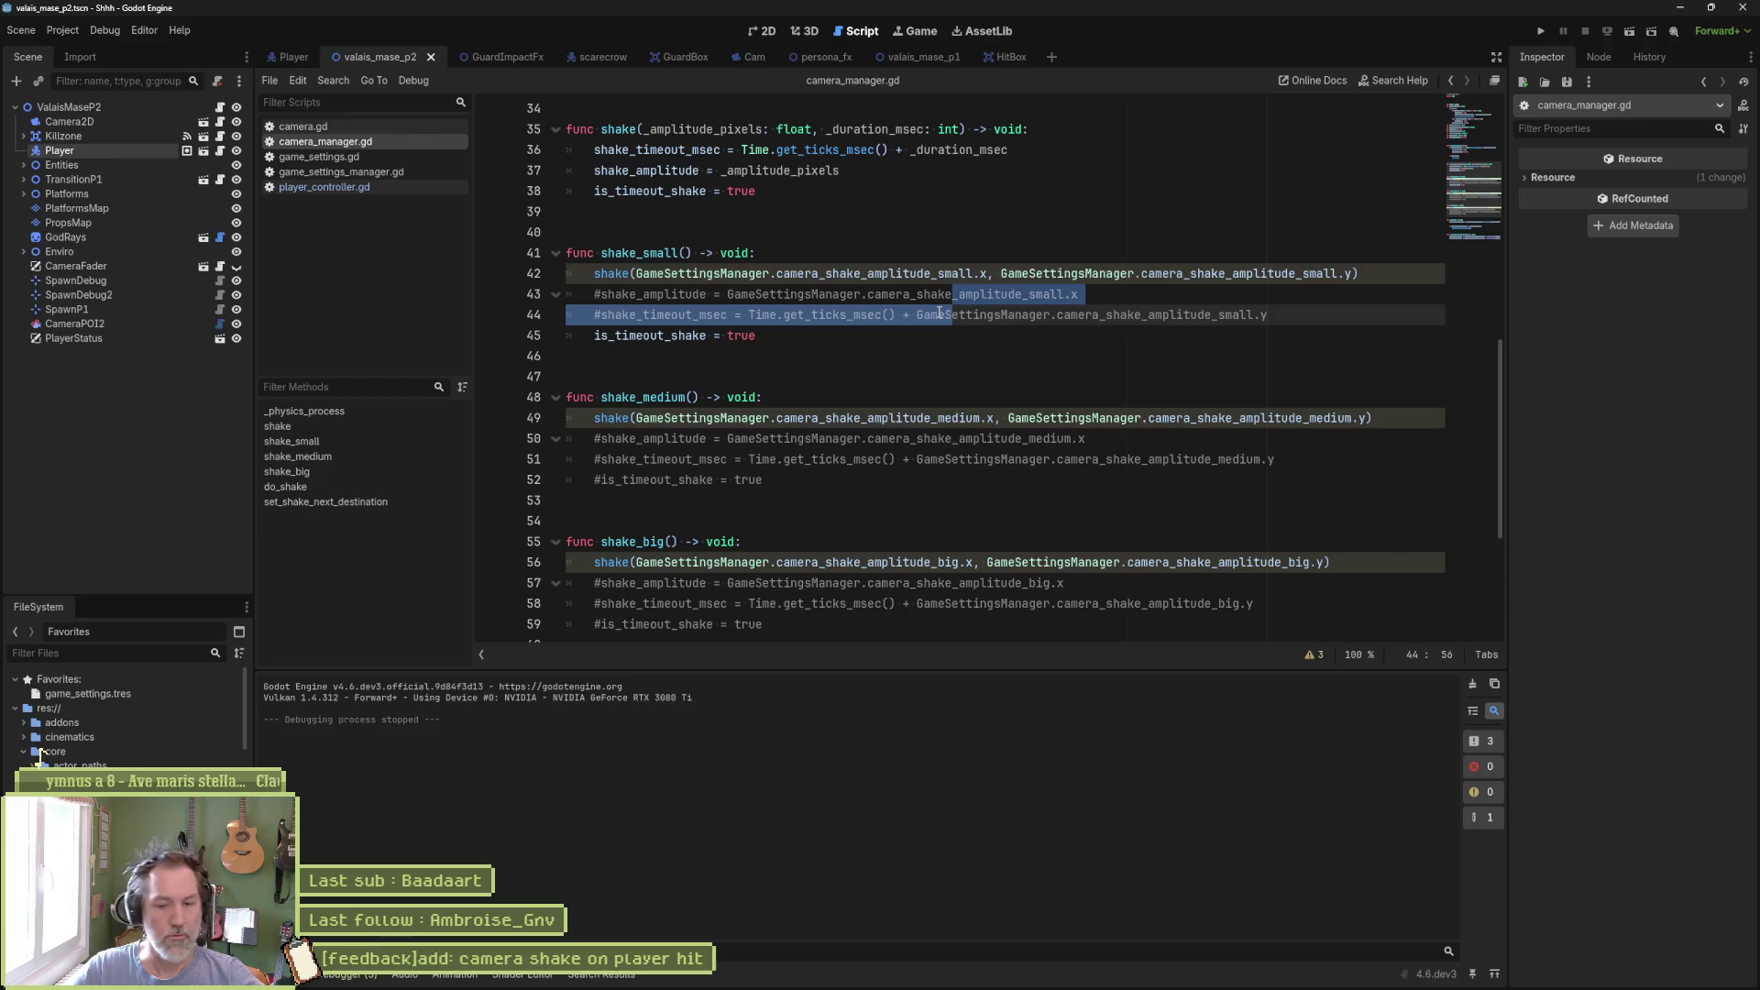
pyautogui.press('F6')
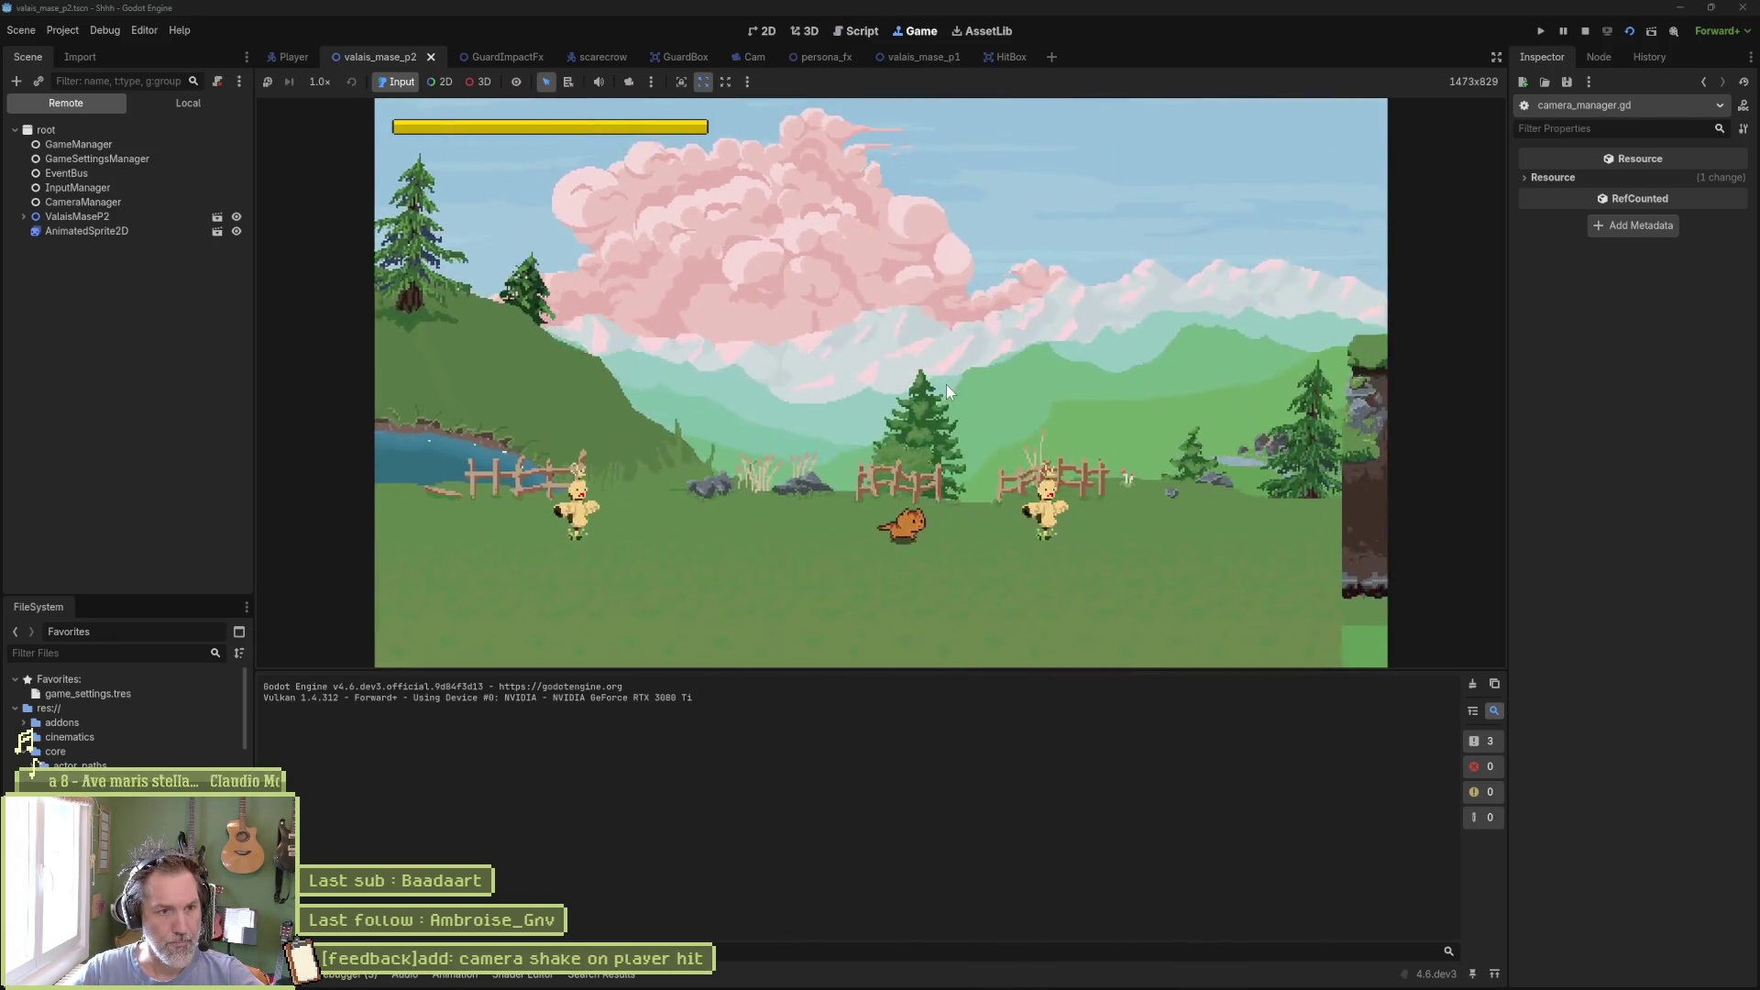
# - Playtest by moving and fighting the scarecrow to trigger camera shake, then stop the game
pyautogui.press('d')
pyautogui.press('j')
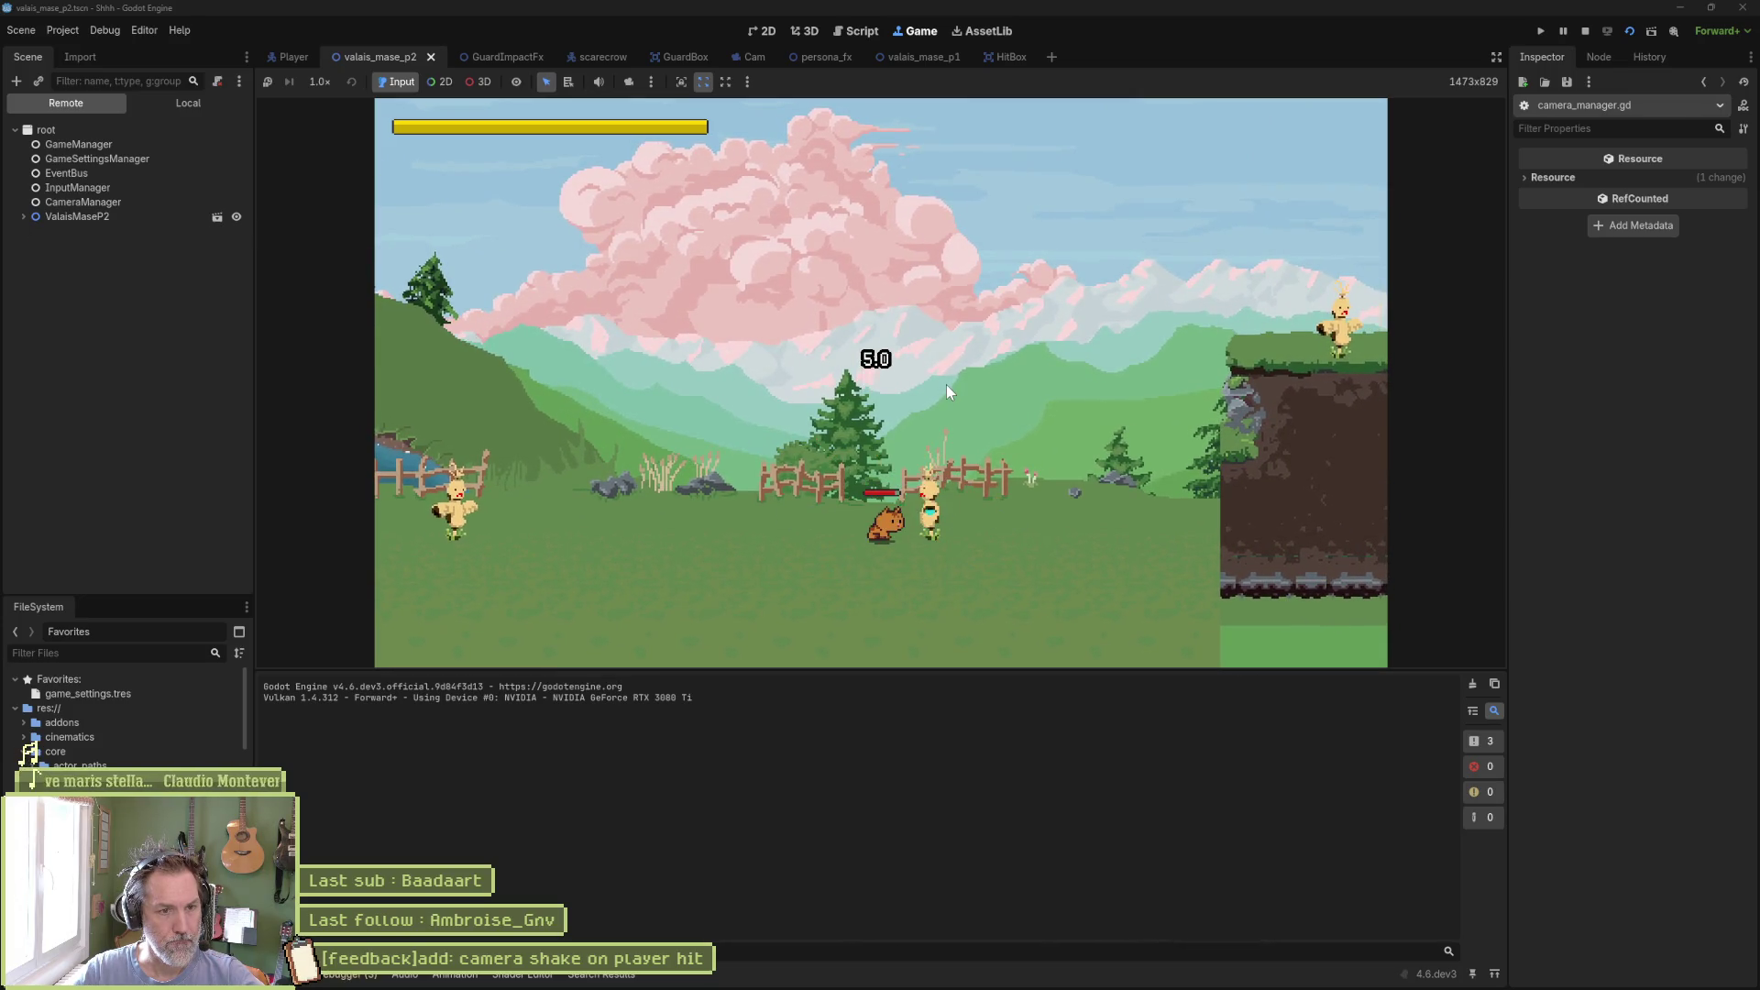
pyautogui.press('k')
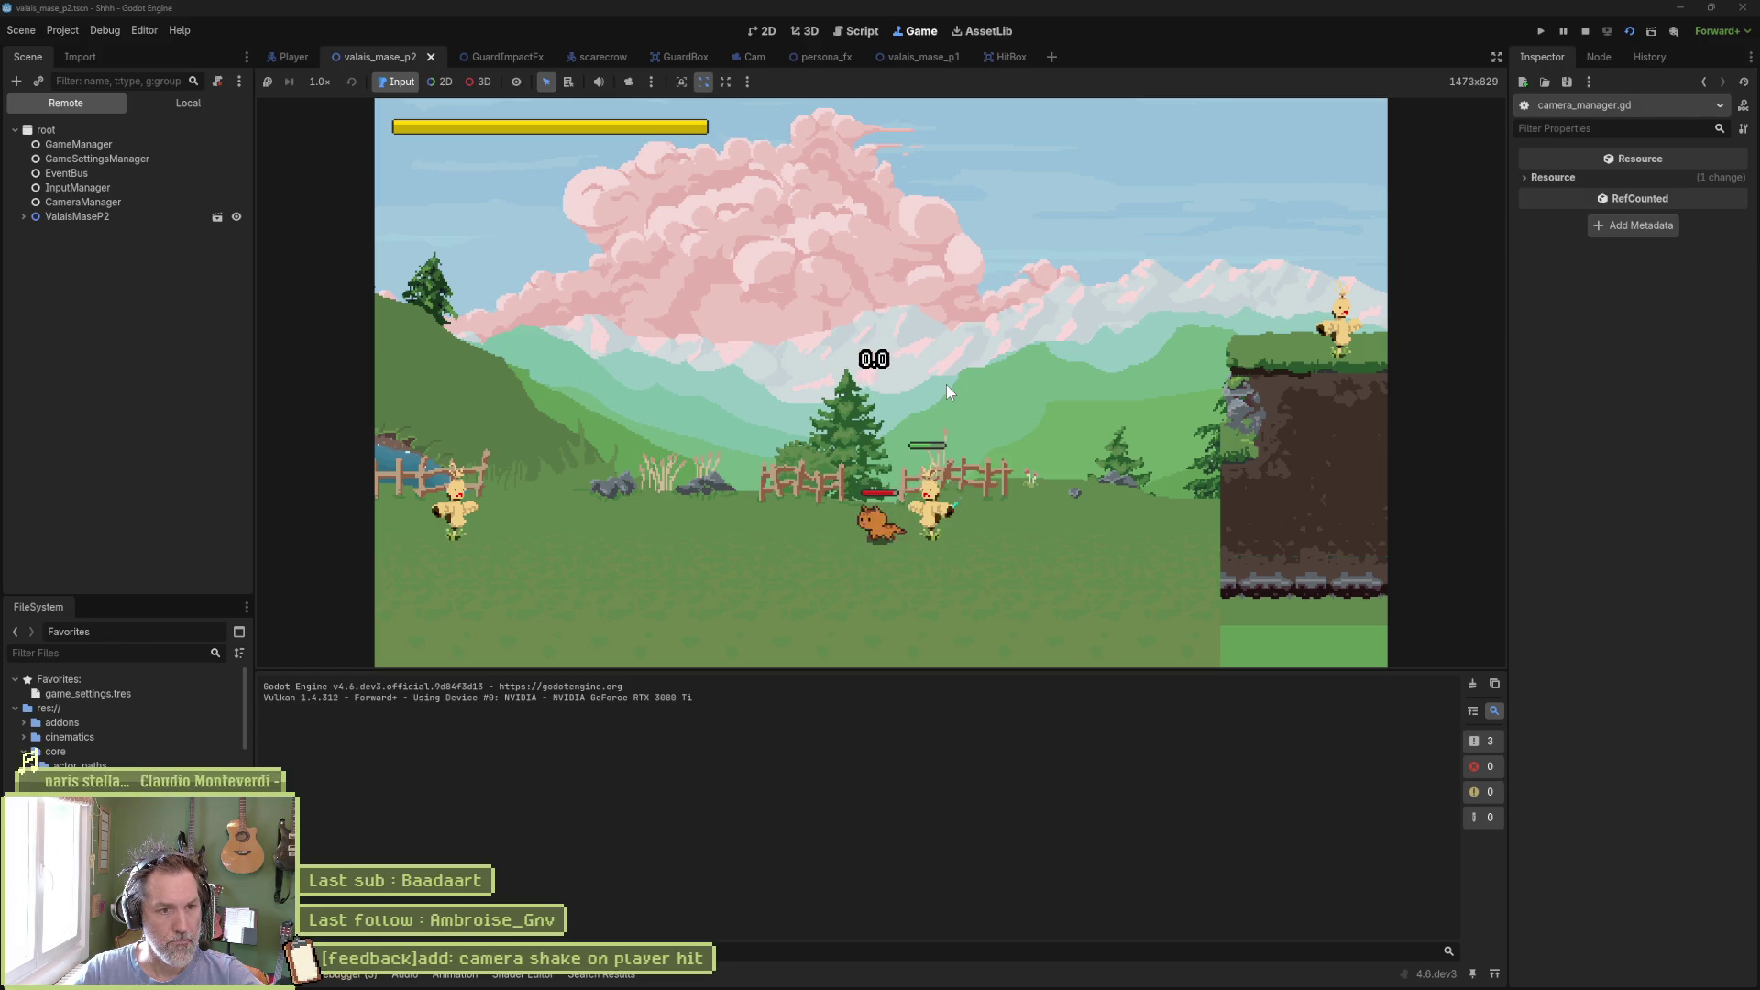
pyautogui.press('a')
pyautogui.press('F8')
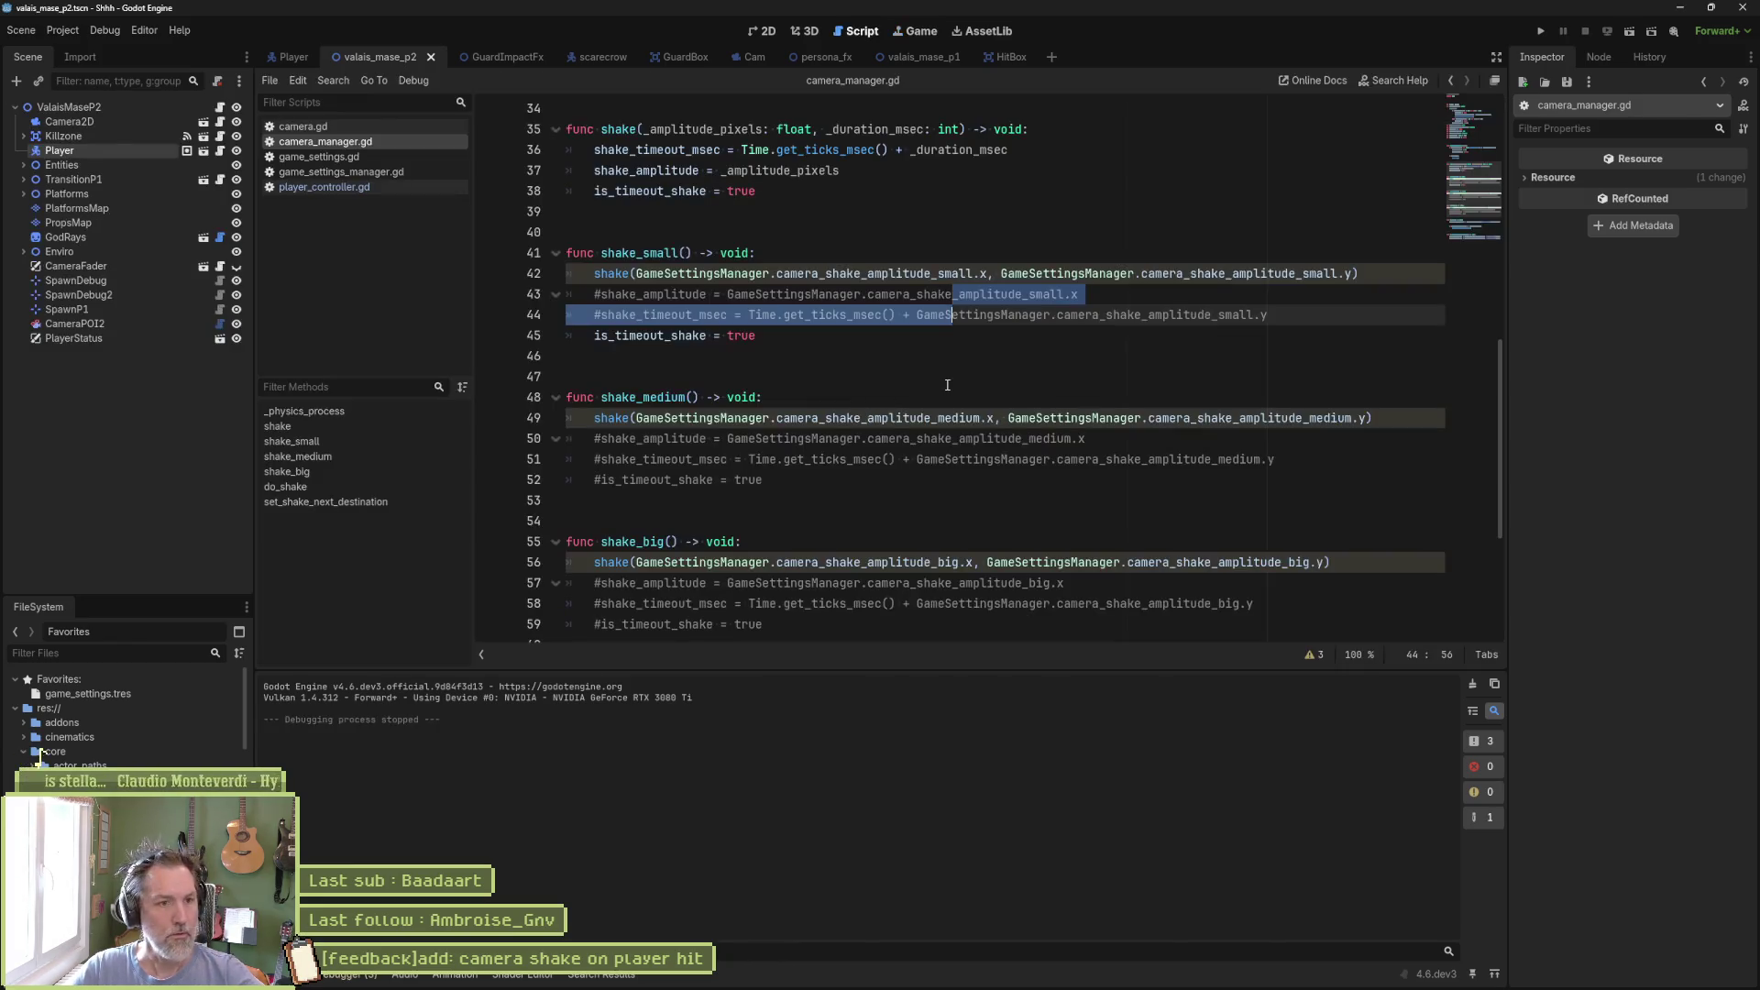
# - Delete the commented-out lines in all three shake functions, save, and show Debugger errors
pyautogui.hotkey('ctrl', 'shift', 'k')
pyautogui.hotkey('ctrl', 'shift', 'k')
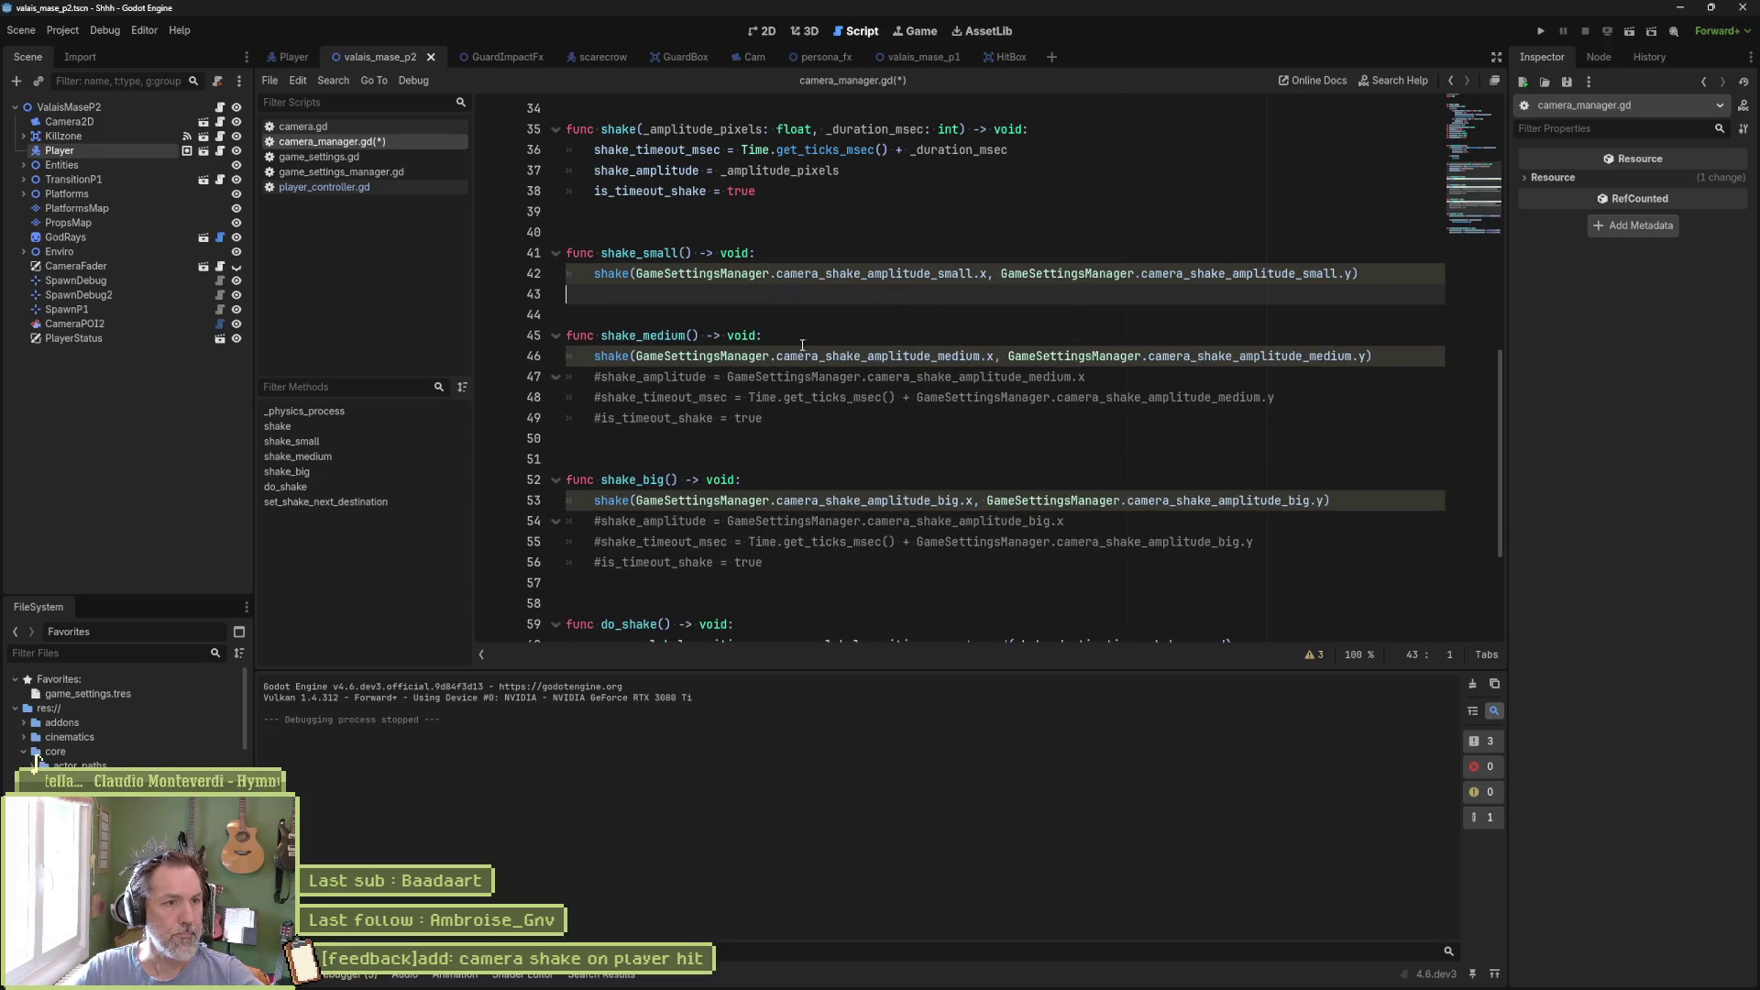
pyautogui.click(796, 376)
pyautogui.hotkey('ctrl', 'shift', 'k')
pyautogui.hotkey('ctrl', 'shift', 'k')
pyautogui.hotkey('ctrl', 'shift', 'k')
pyautogui.click(788, 458)
pyautogui.hotkey('ctrl', 'shift', 'k')
pyautogui.hotkey('ctrl', 'shift', 'k')
pyautogui.hotkey('ctrl', 'shift', 'k')
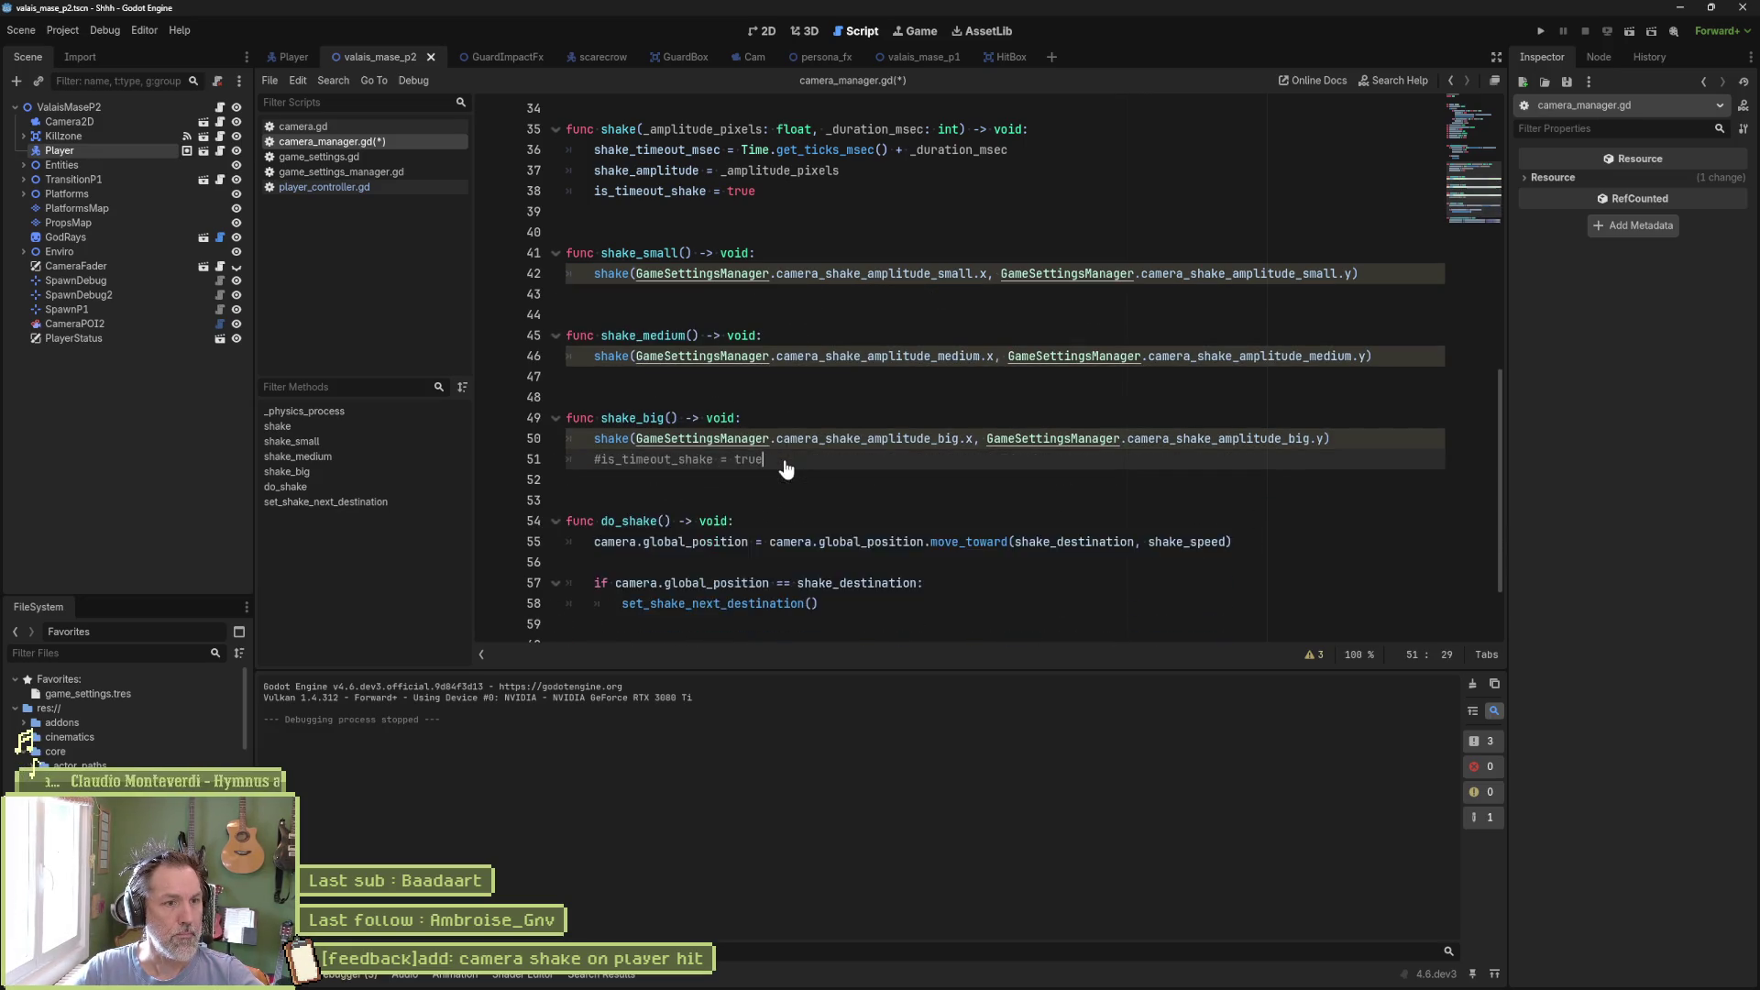
pyautogui.hotkey('ctrl', 's')
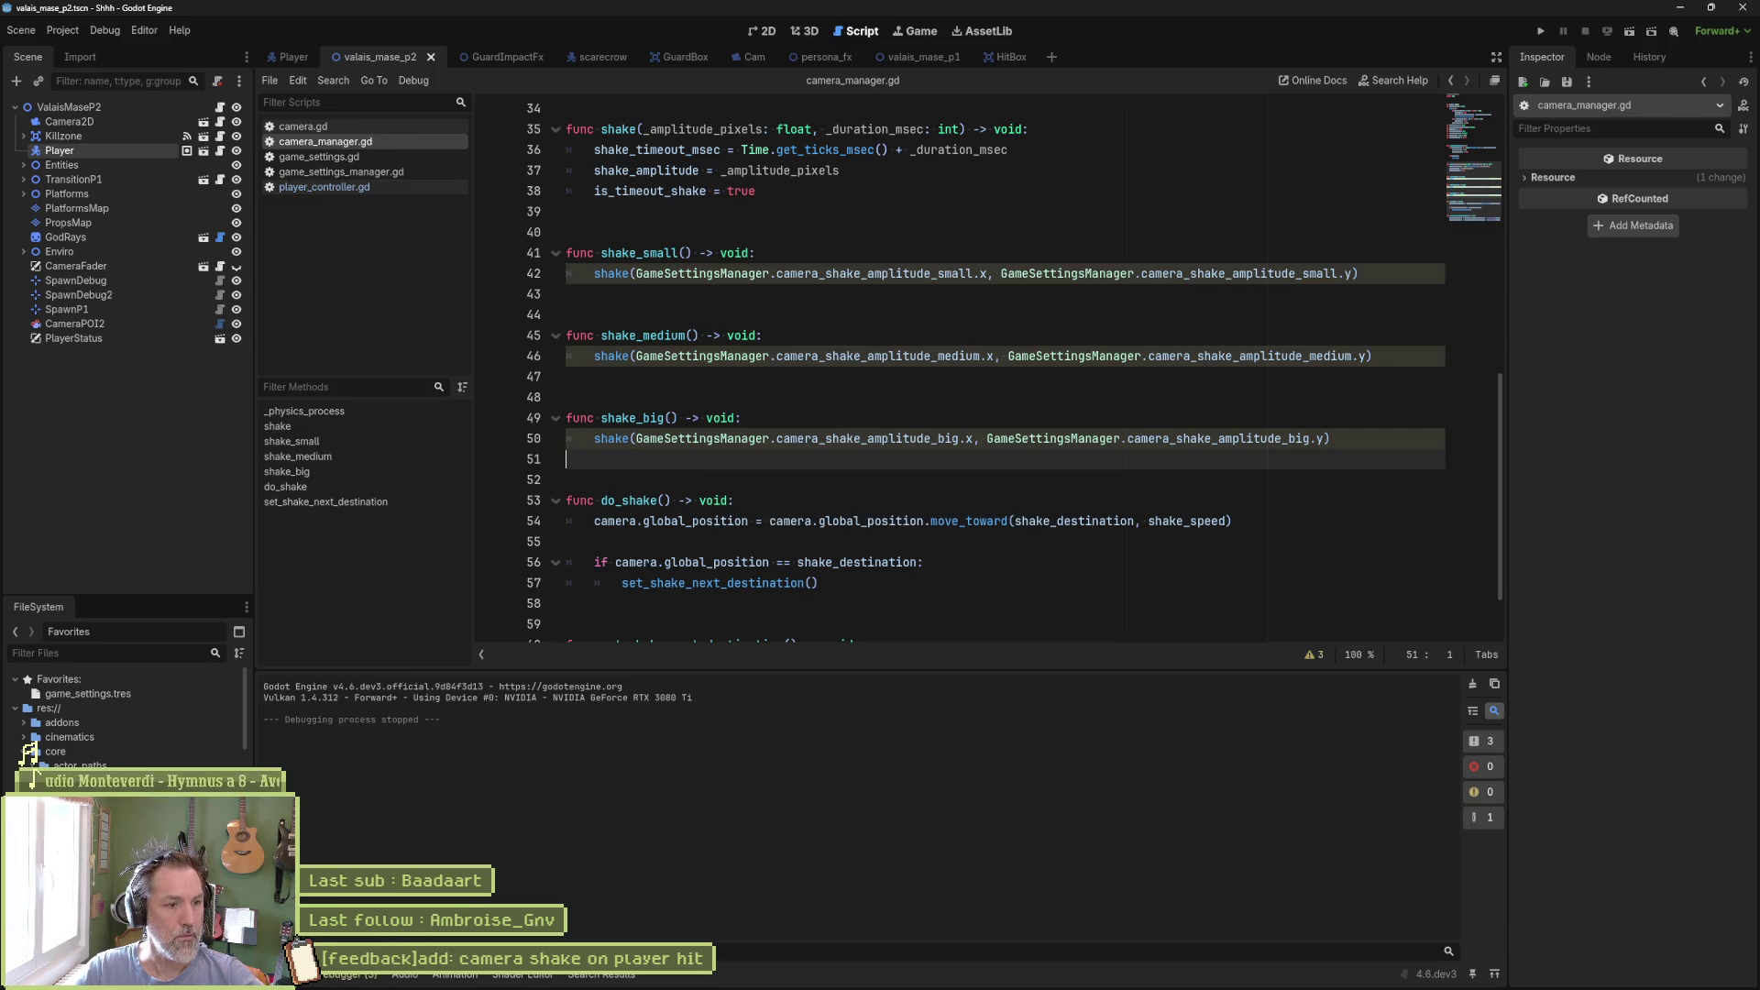
pyautogui.click(347, 975)
pyautogui.click(372, 681)
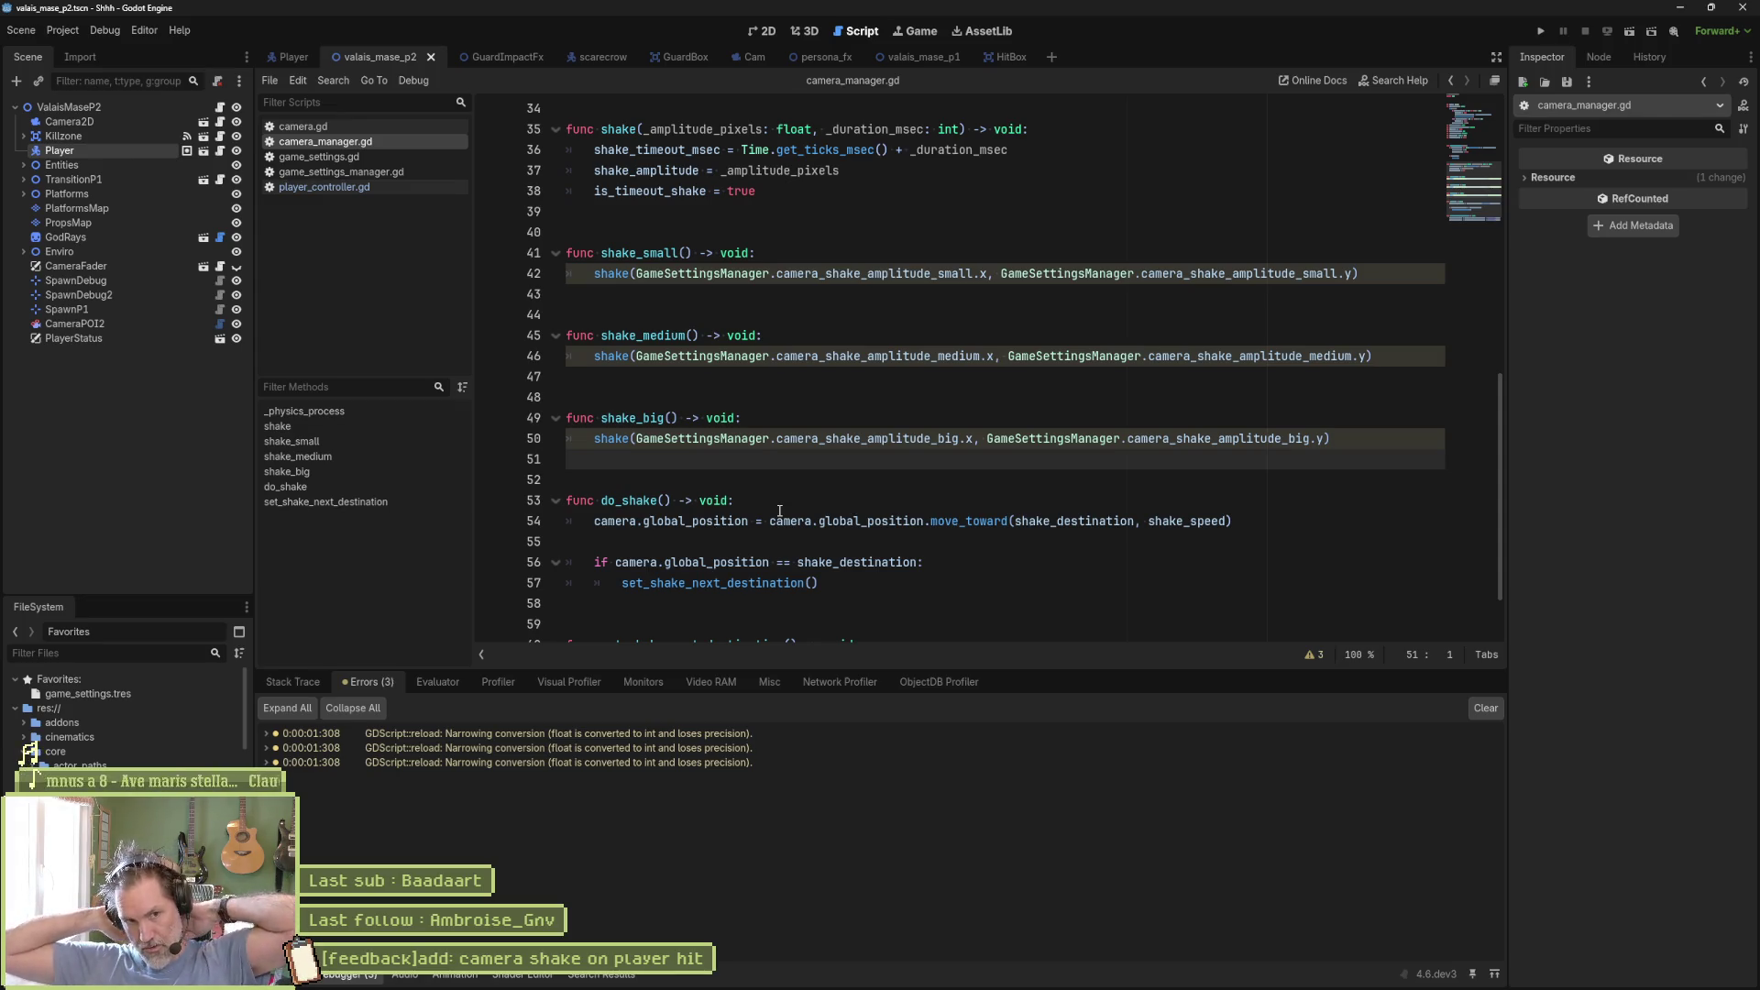
# - Cast shake_big's .y duration argument with 'as int' and save
pyautogui.click(986, 438)
pyautogui.write('(int)')
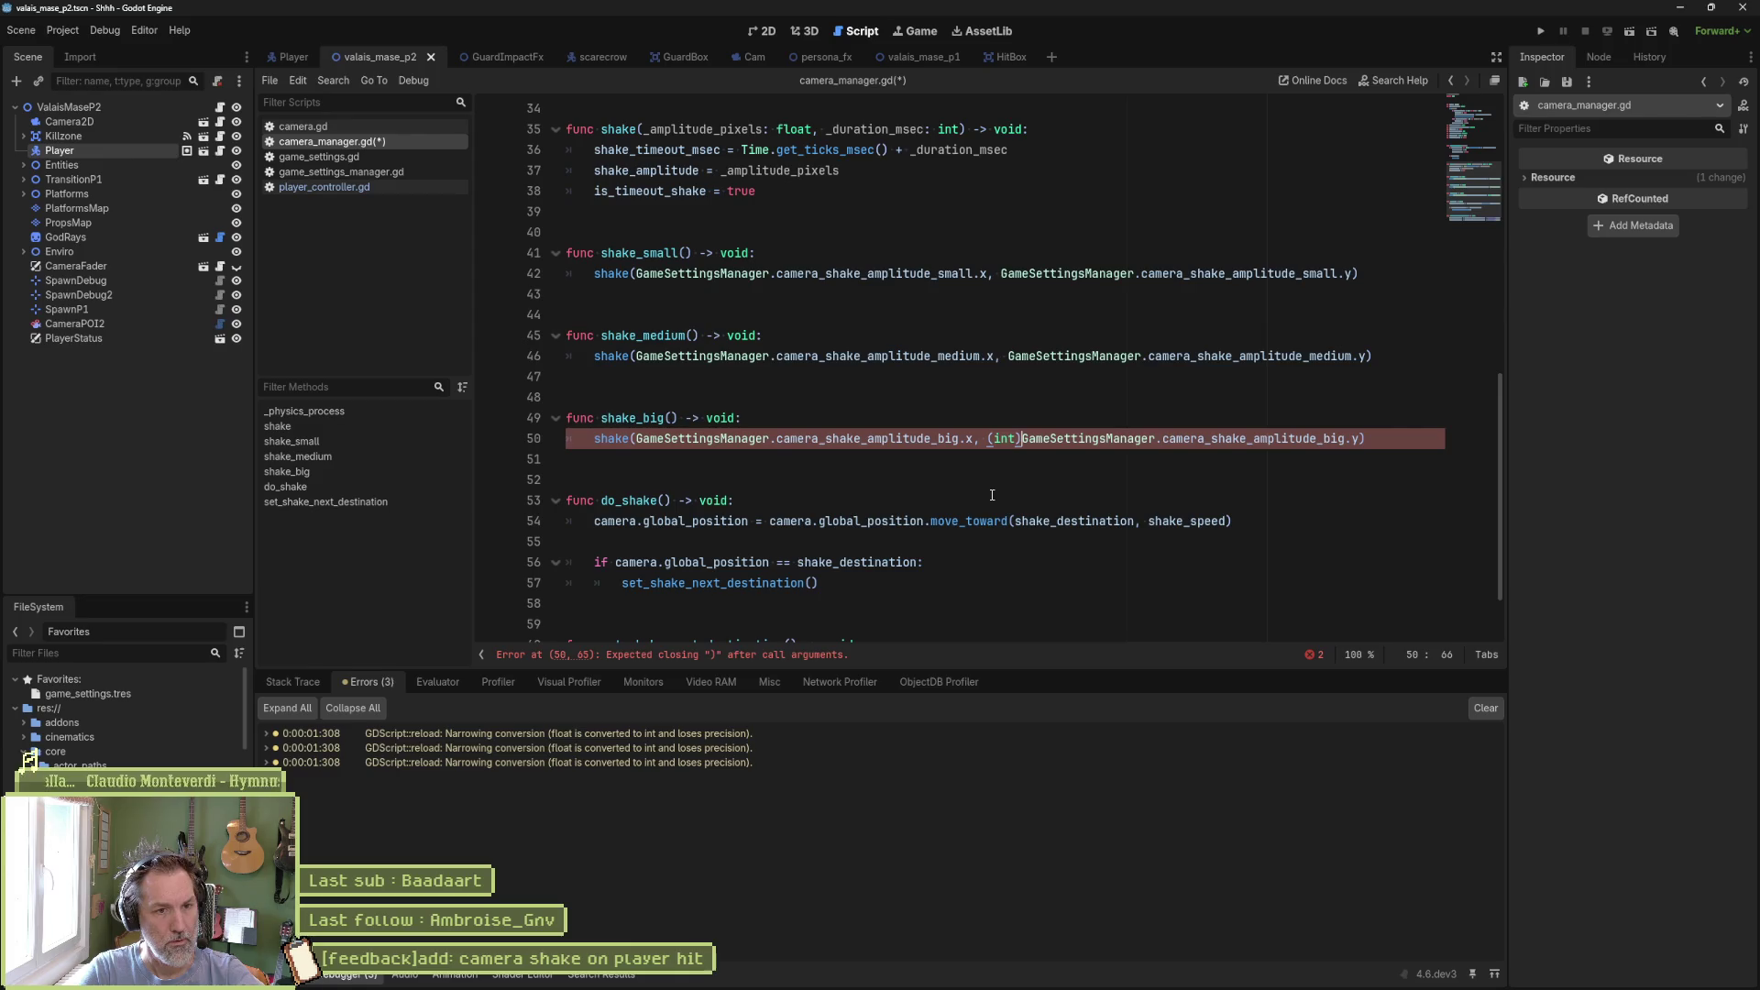
pyautogui.press('BackSpace')
pyautogui.press('BackSpace')
pyautogui.press('BackSpace')
pyautogui.hotkey('ctrl', 'Right')
pyautogui.write('as int')
pyautogui.hotkey('ctrl', 's')
pyautogui.click(992, 495)
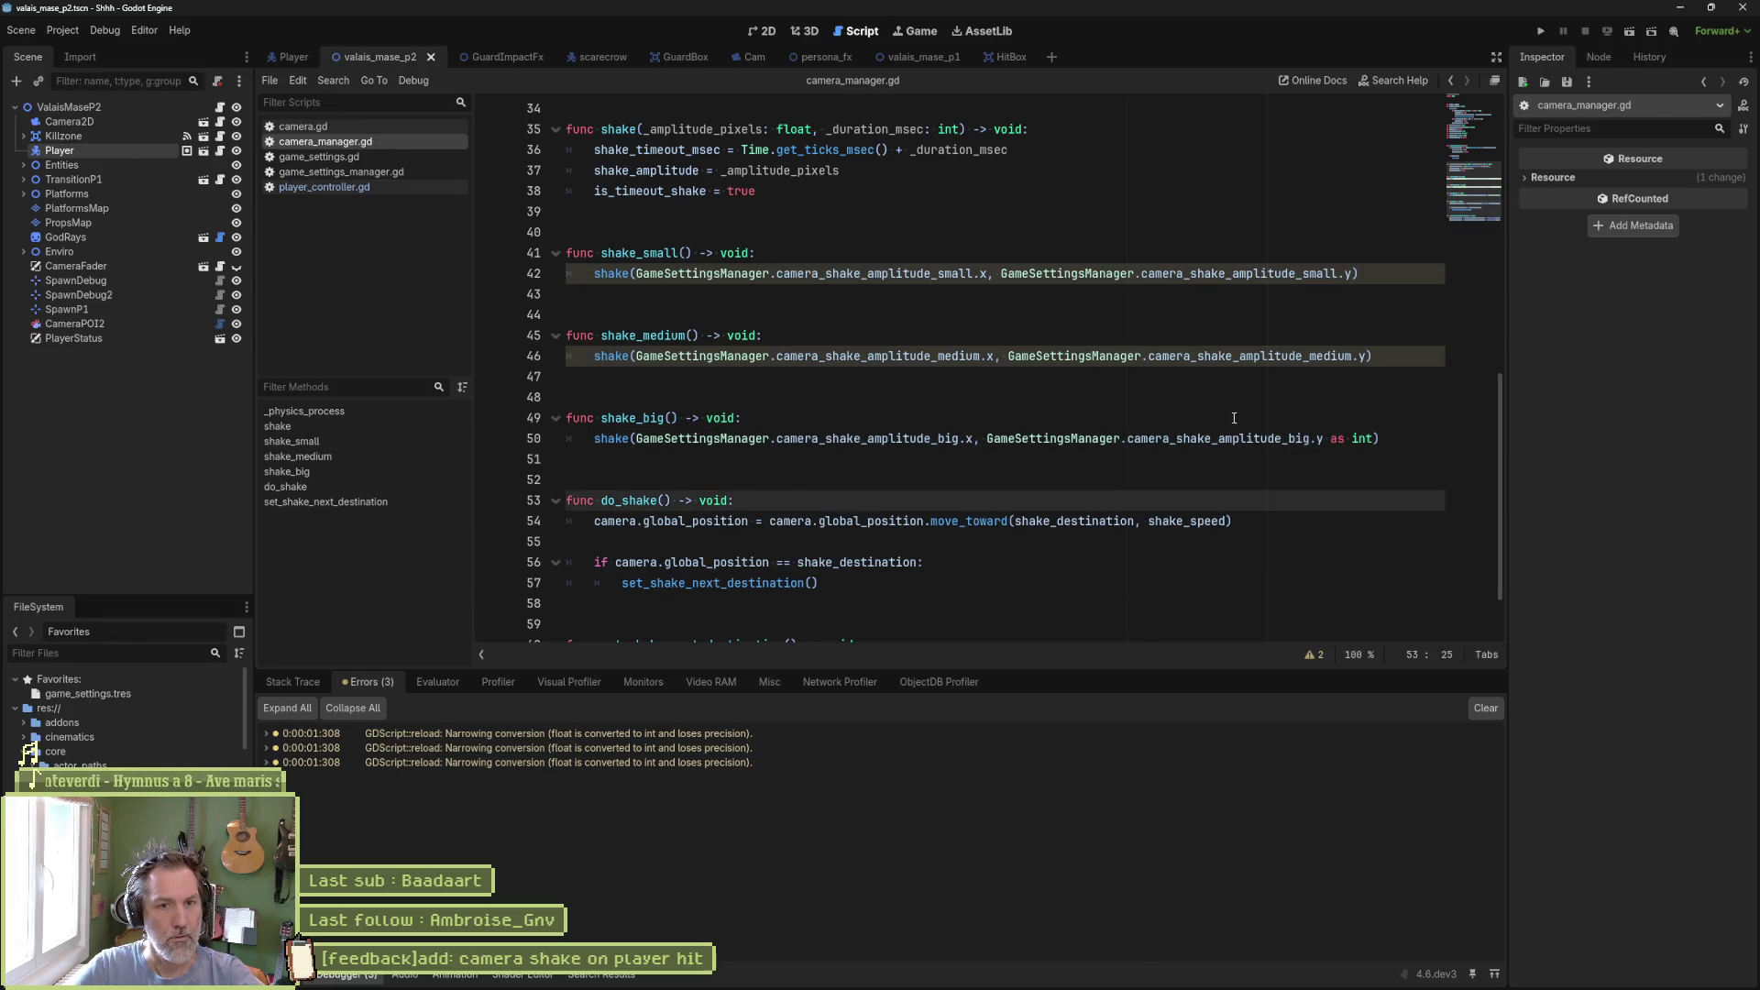
# - Add the same 'as int' cast to the shake_medium and shake_small calls
pyautogui.moveTo(1323, 438); pyautogui.dragTo(1375, 438)
pyautogui.hotkey('ctrl', 'c')
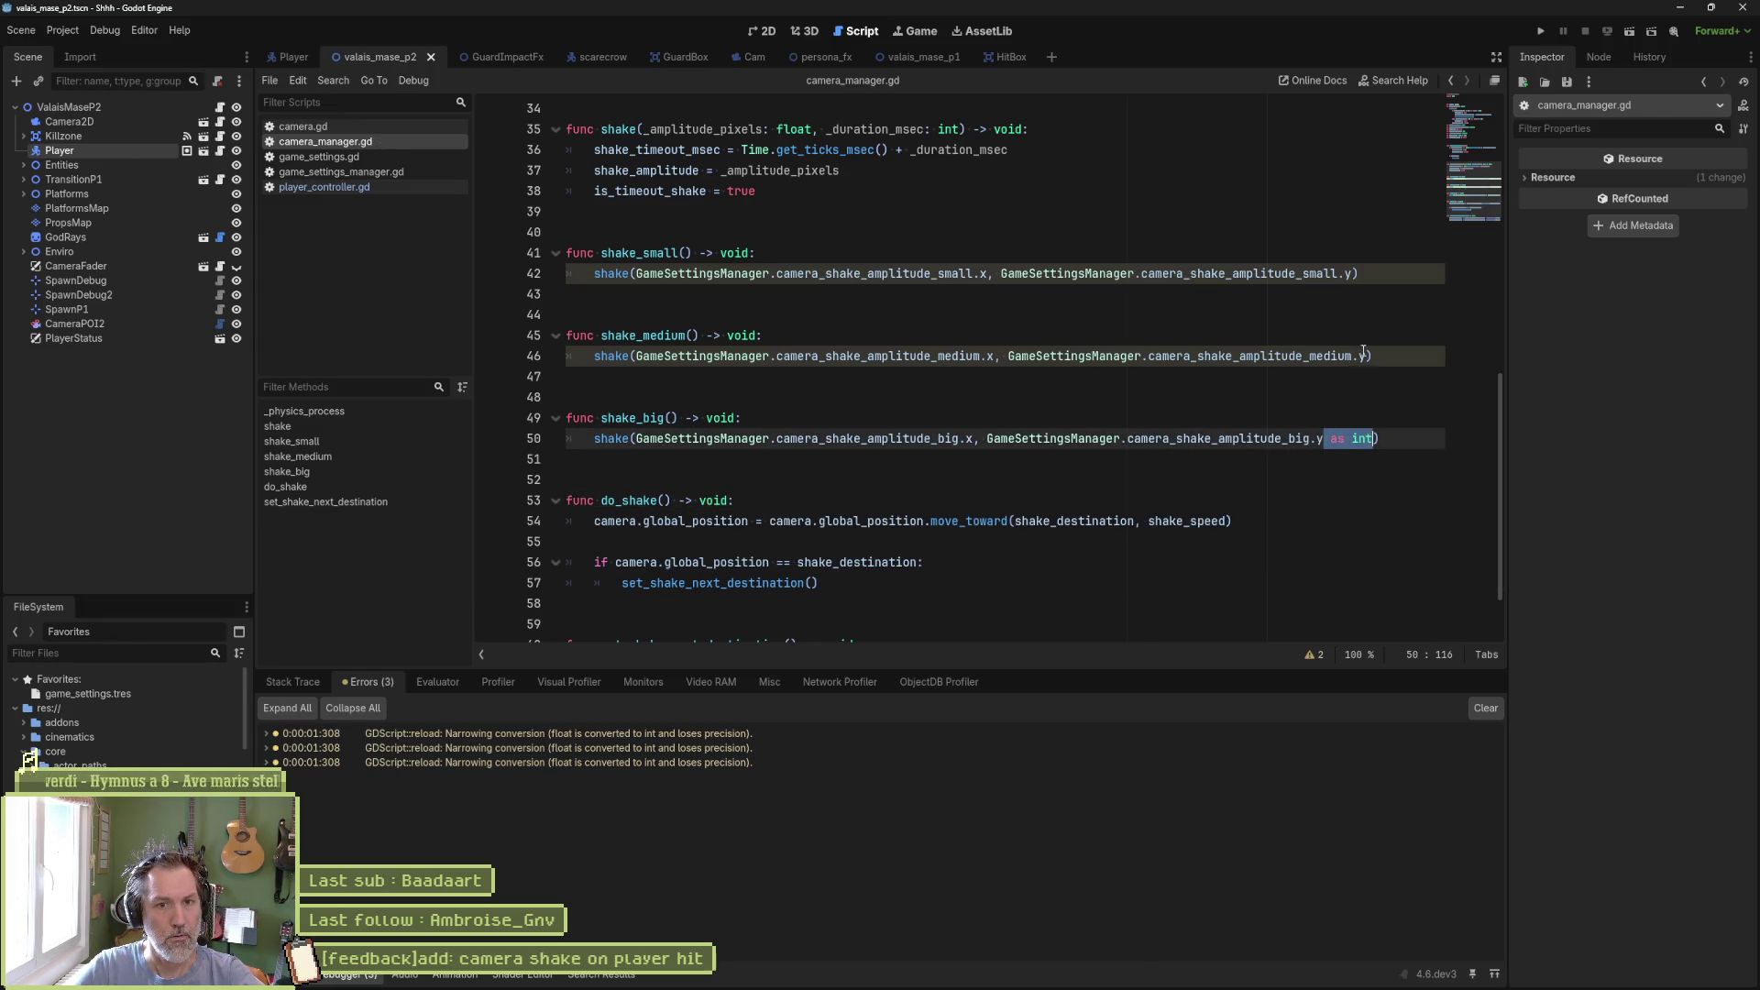
pyautogui.click(1363, 355)
pyautogui.hotkey('ctrl', 'v')
pyautogui.click(1352, 273)
pyautogui.hotkey('ctrl', 'v')
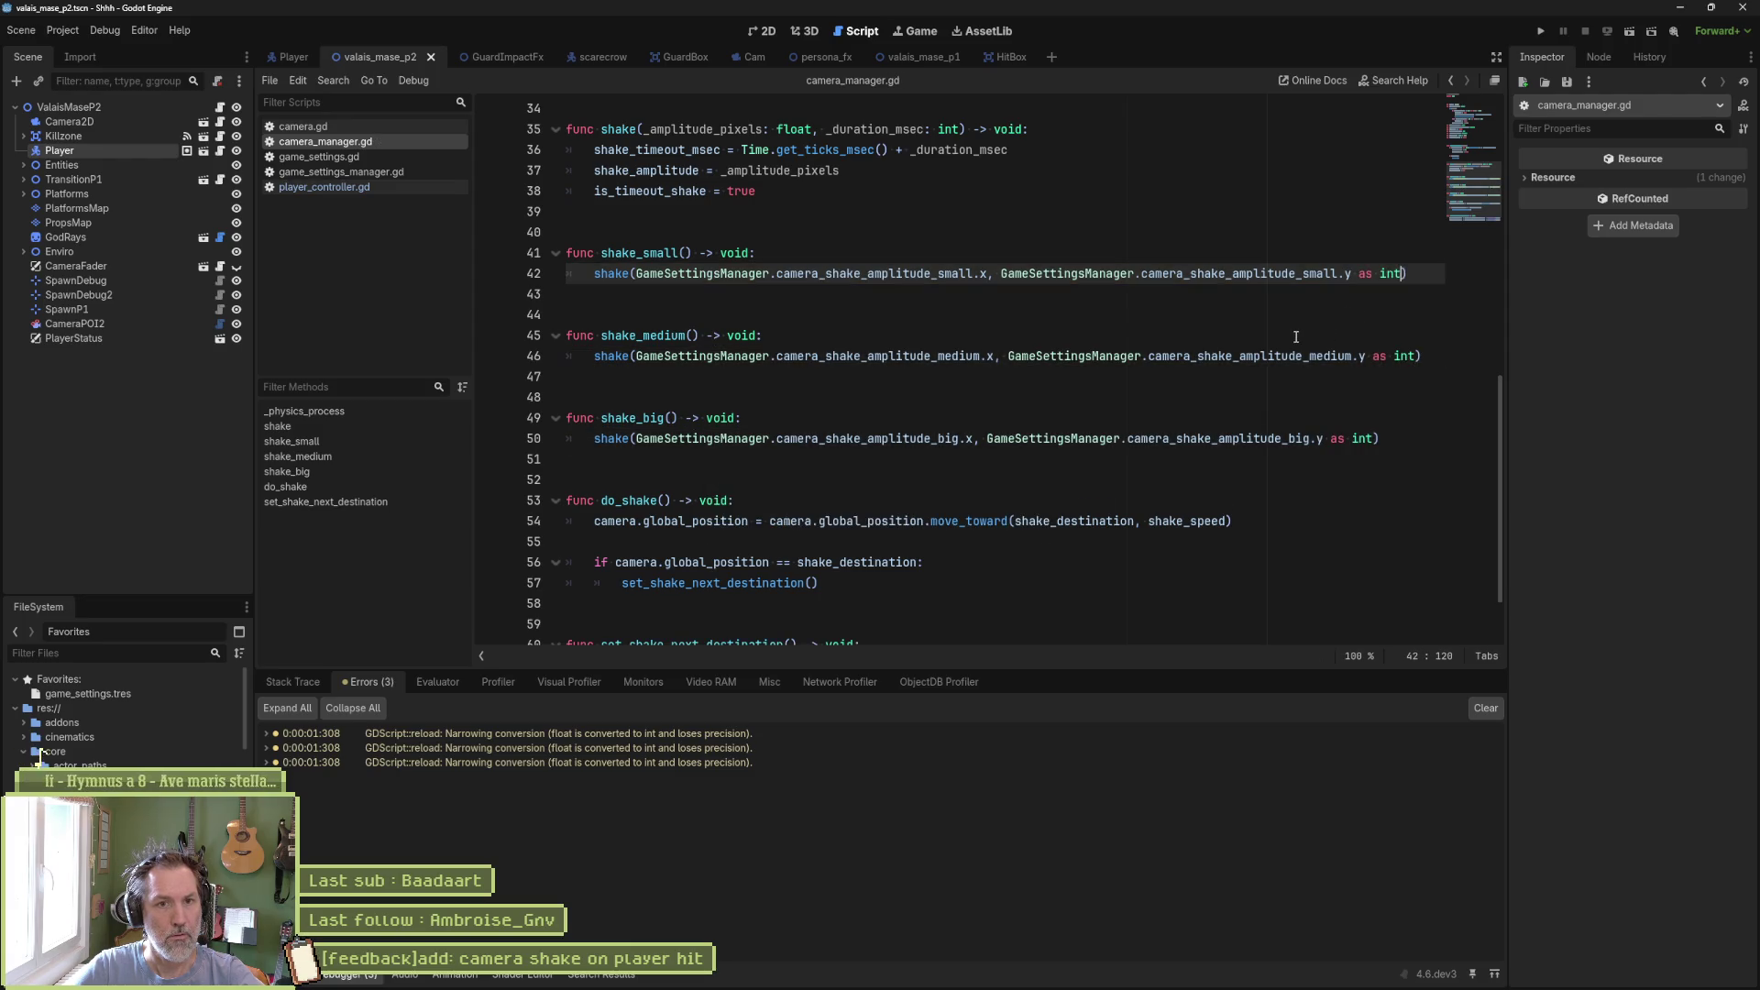
pyautogui.click(1296, 337)
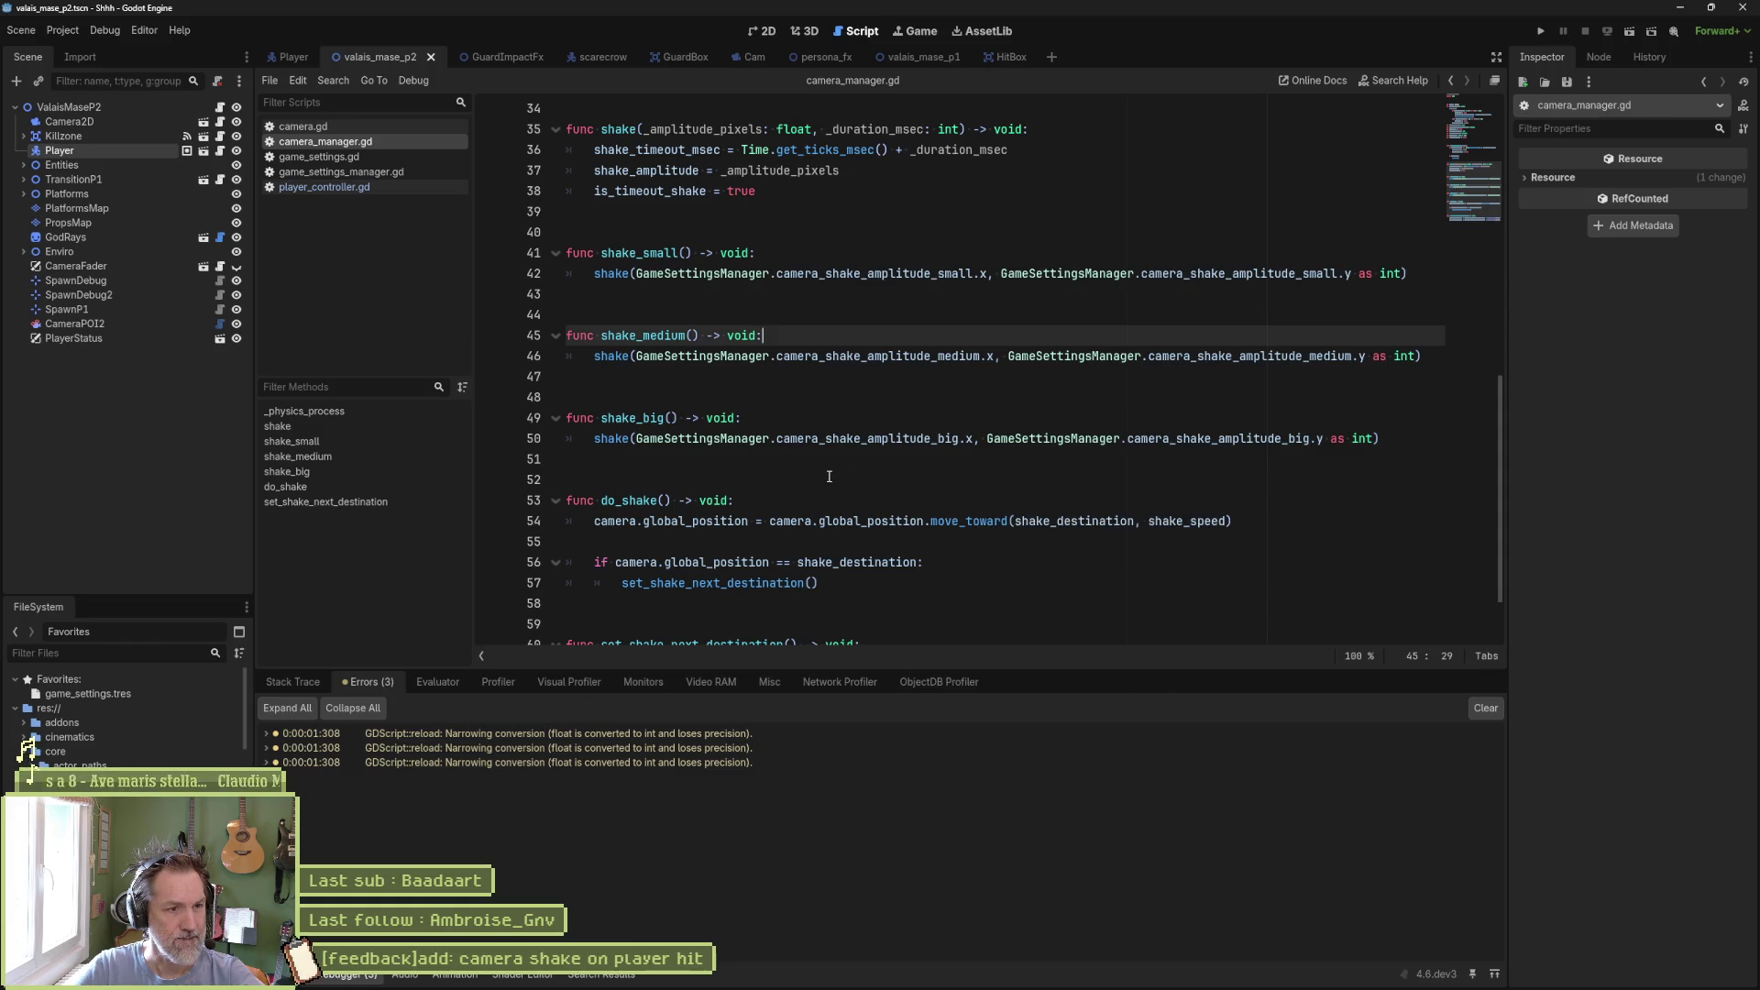
pyautogui.scroll(2, 829, 476)
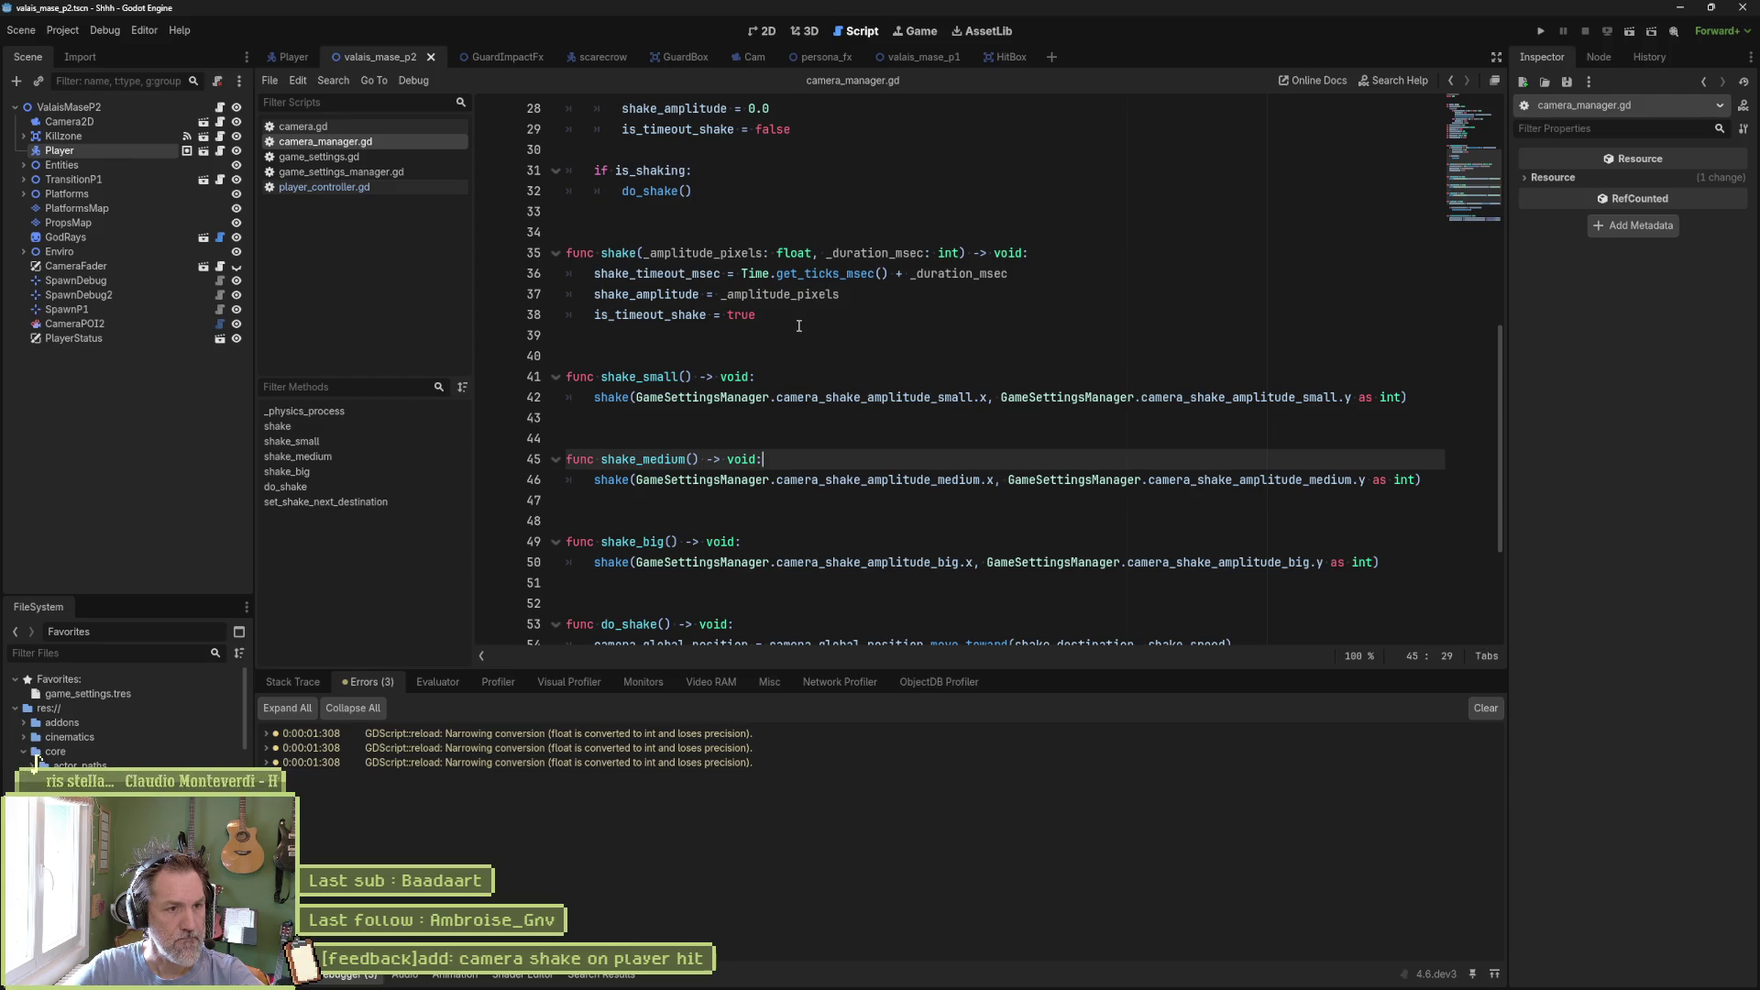
# - Add blank lines after the shake() function in camera_manager.gd and copy the whole function
pyautogui.click(799, 326)
pyautogui.press('Return')
pyautogui.press('Return')
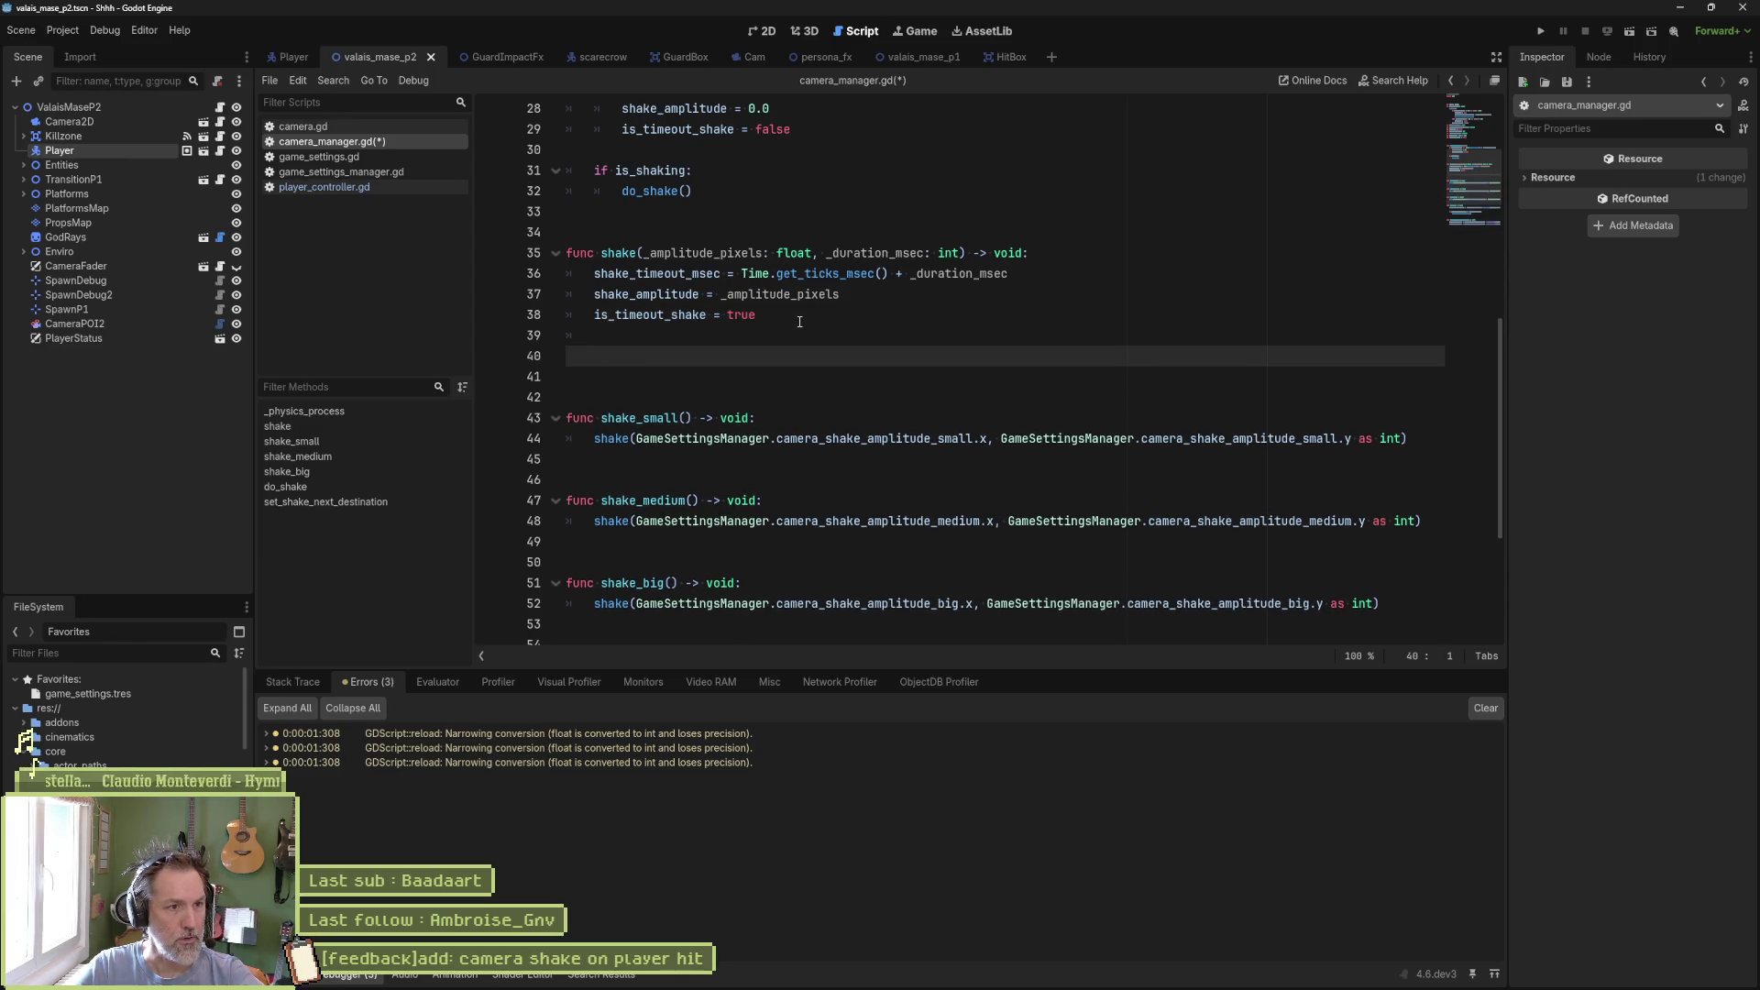
pyautogui.press('Return')
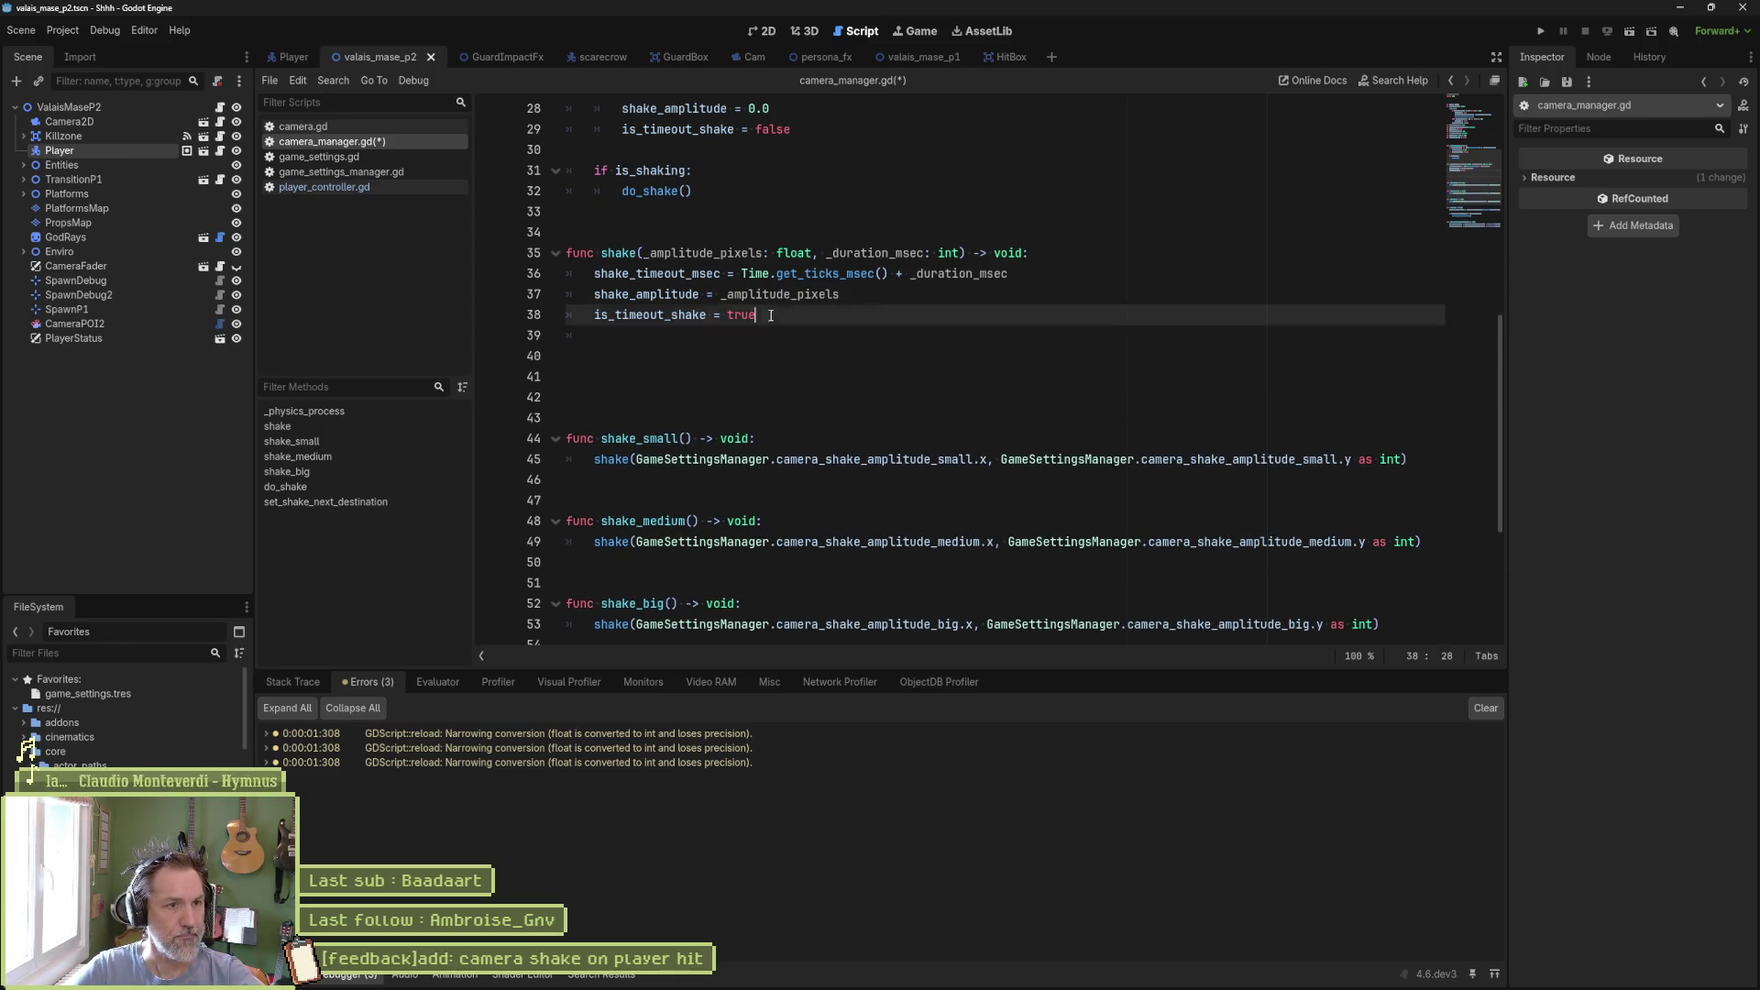
pyautogui.moveTo(770, 316); pyautogui.dragTo(775, 246)
pyautogui.hotkey('ctrl', 'c')
# - Paste the shake() copy below the original with a blank line between, and select its parameter list
pyautogui.click(679, 387)
pyautogui.press('BackSpace')
pyautogui.press('BackSpace')
pyautogui.press('BackSpace')
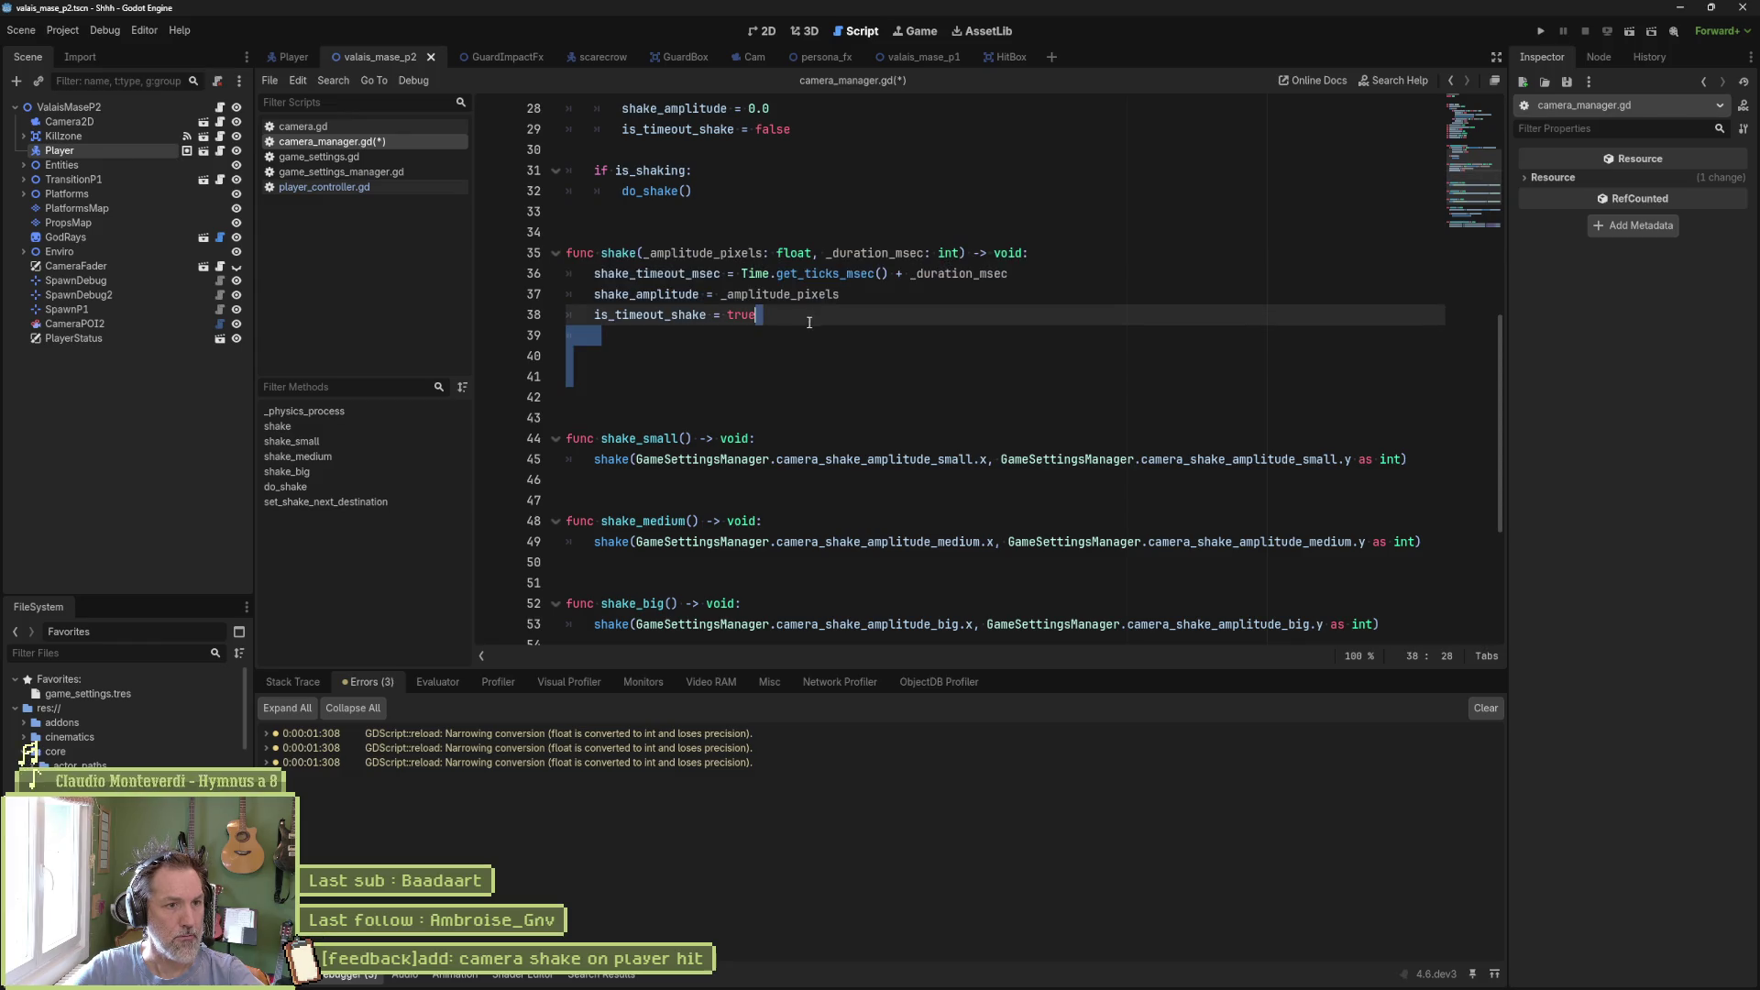
pyautogui.hotkey('ctrl', 'v')
pyautogui.click(802, 319)
pyautogui.press('Return')
pyautogui.press('Return')
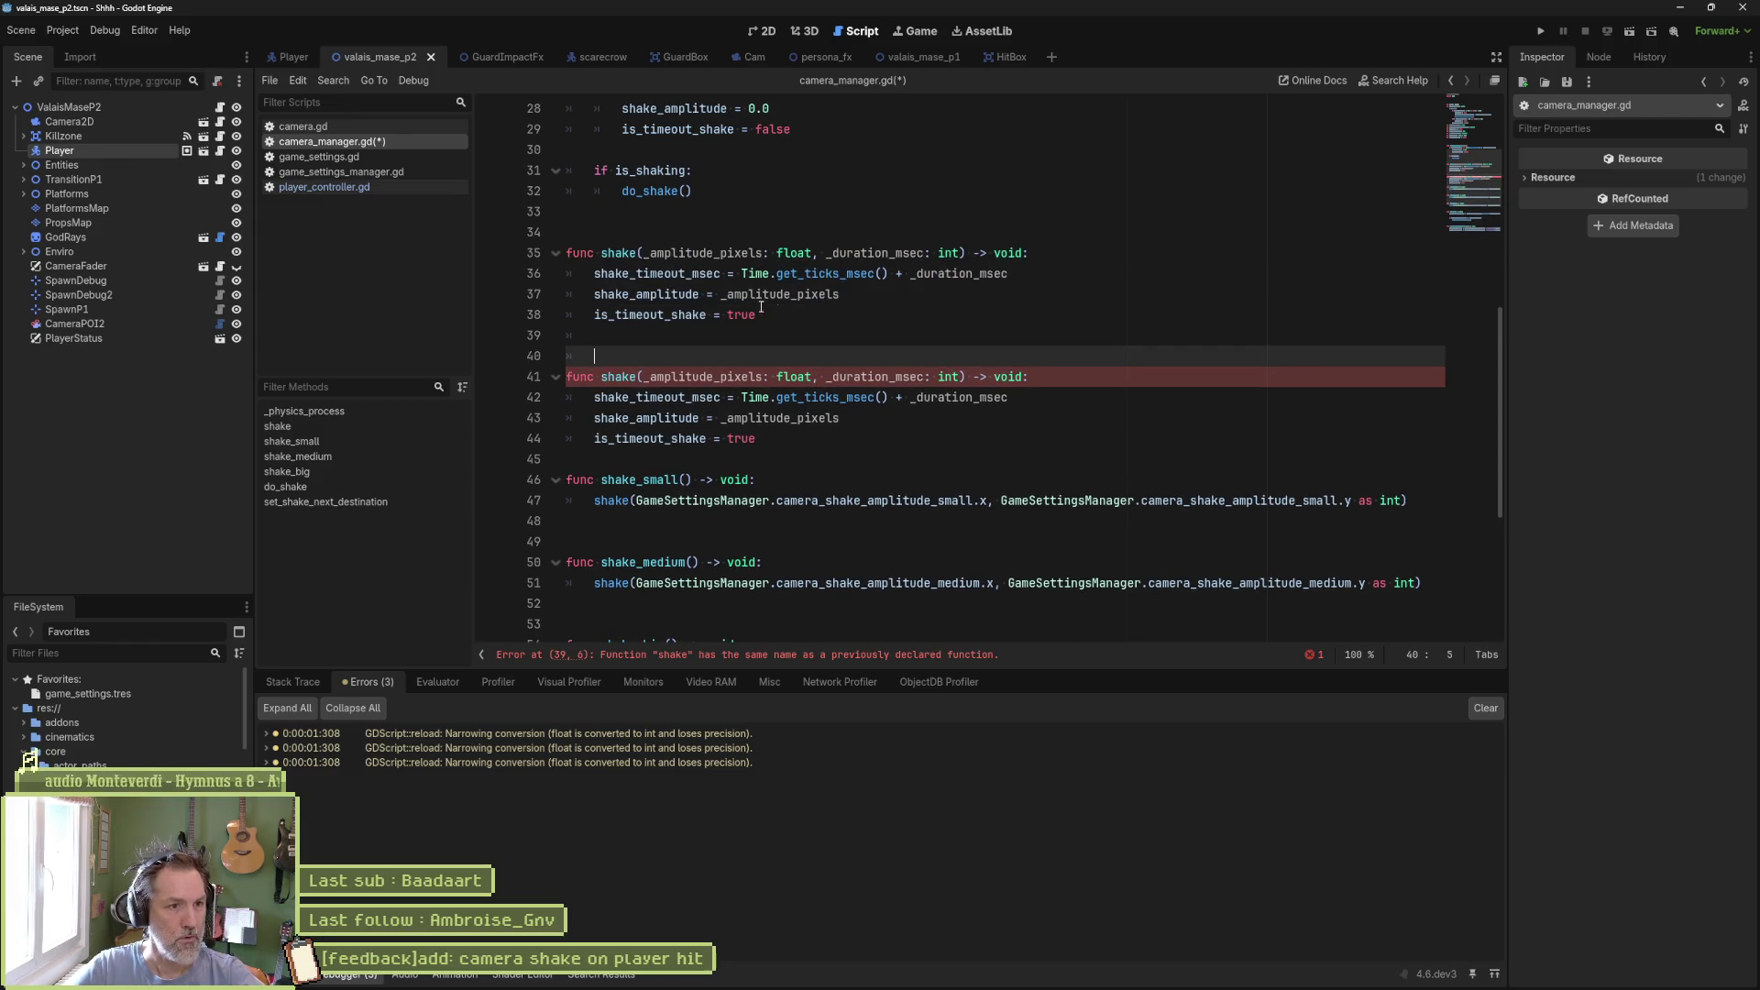
pyautogui.click(645, 378)
pyautogui.moveTo(645, 377); pyautogui.dragTo(959, 377)
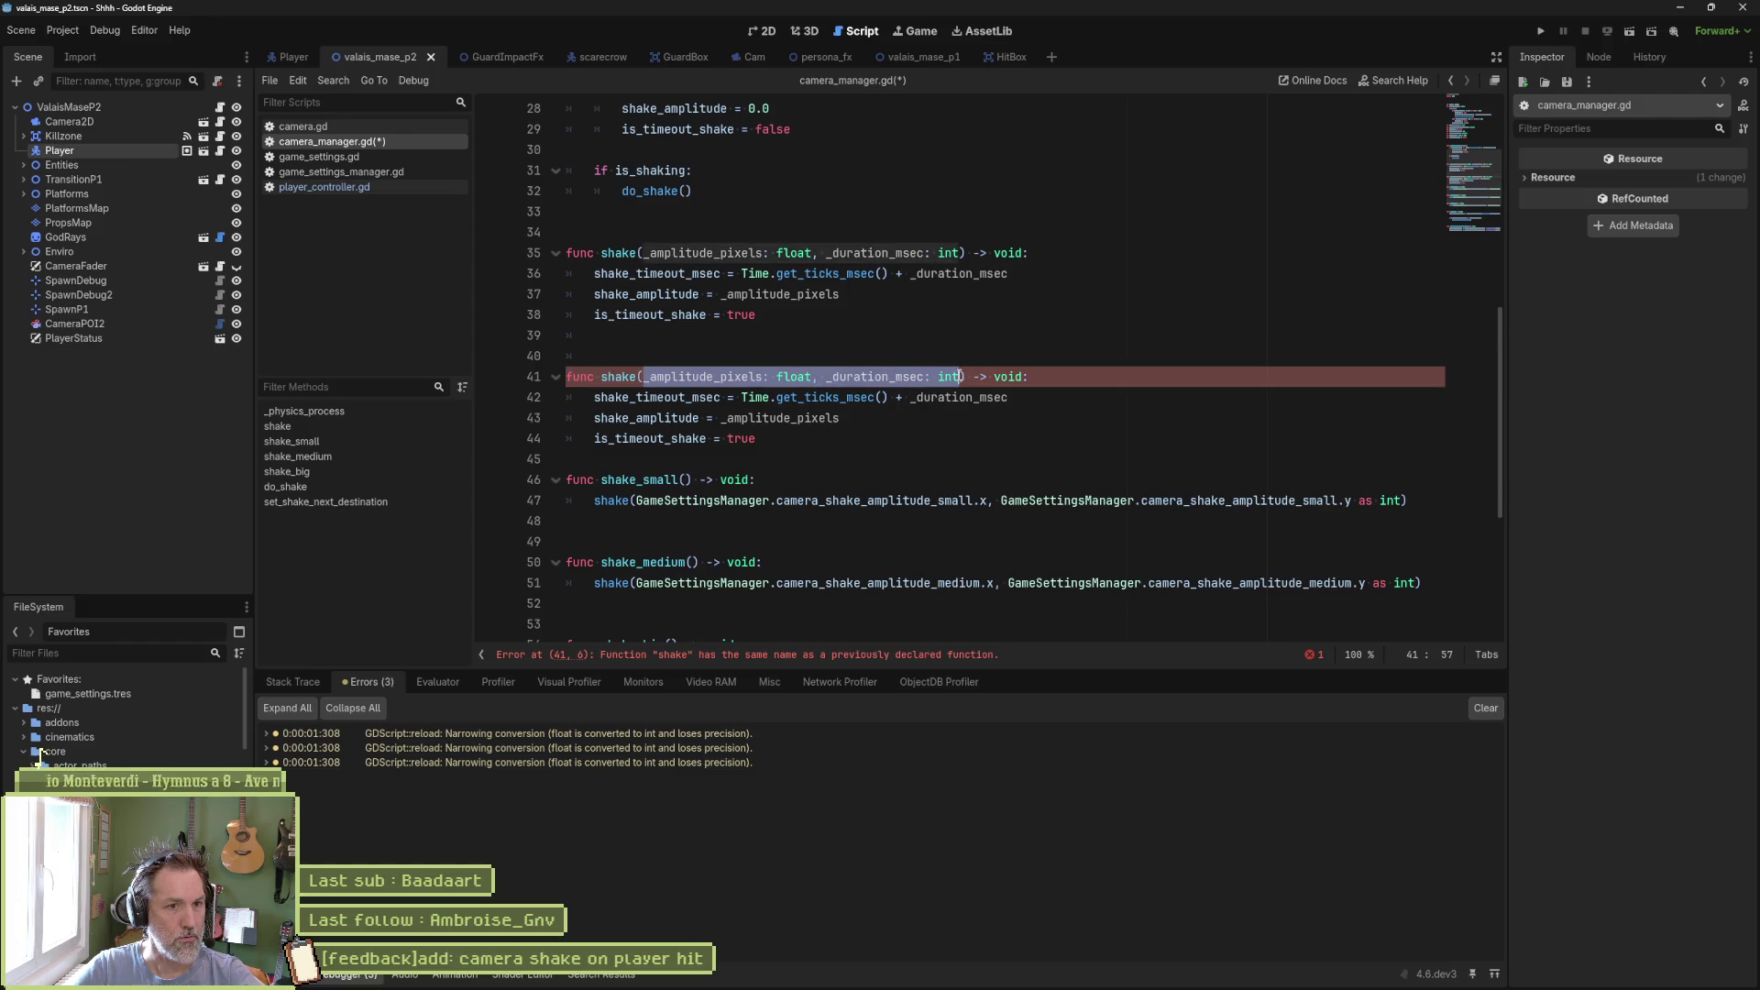